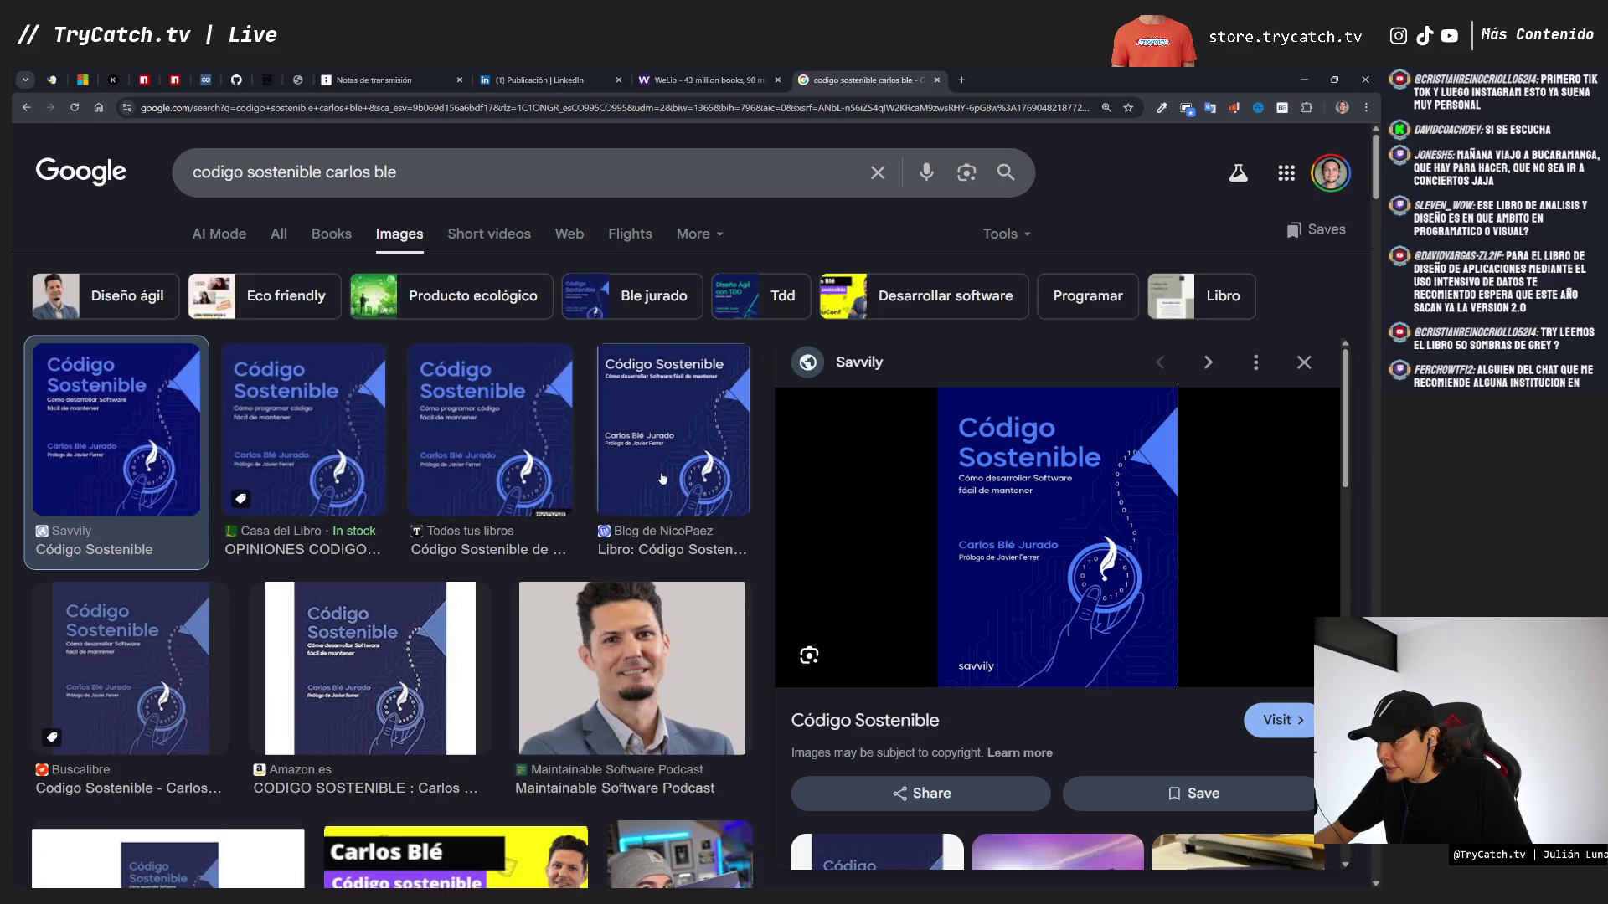
- Copy the Código Sostenible cover from the image preview and close the search tab
right_click(1057, 491)
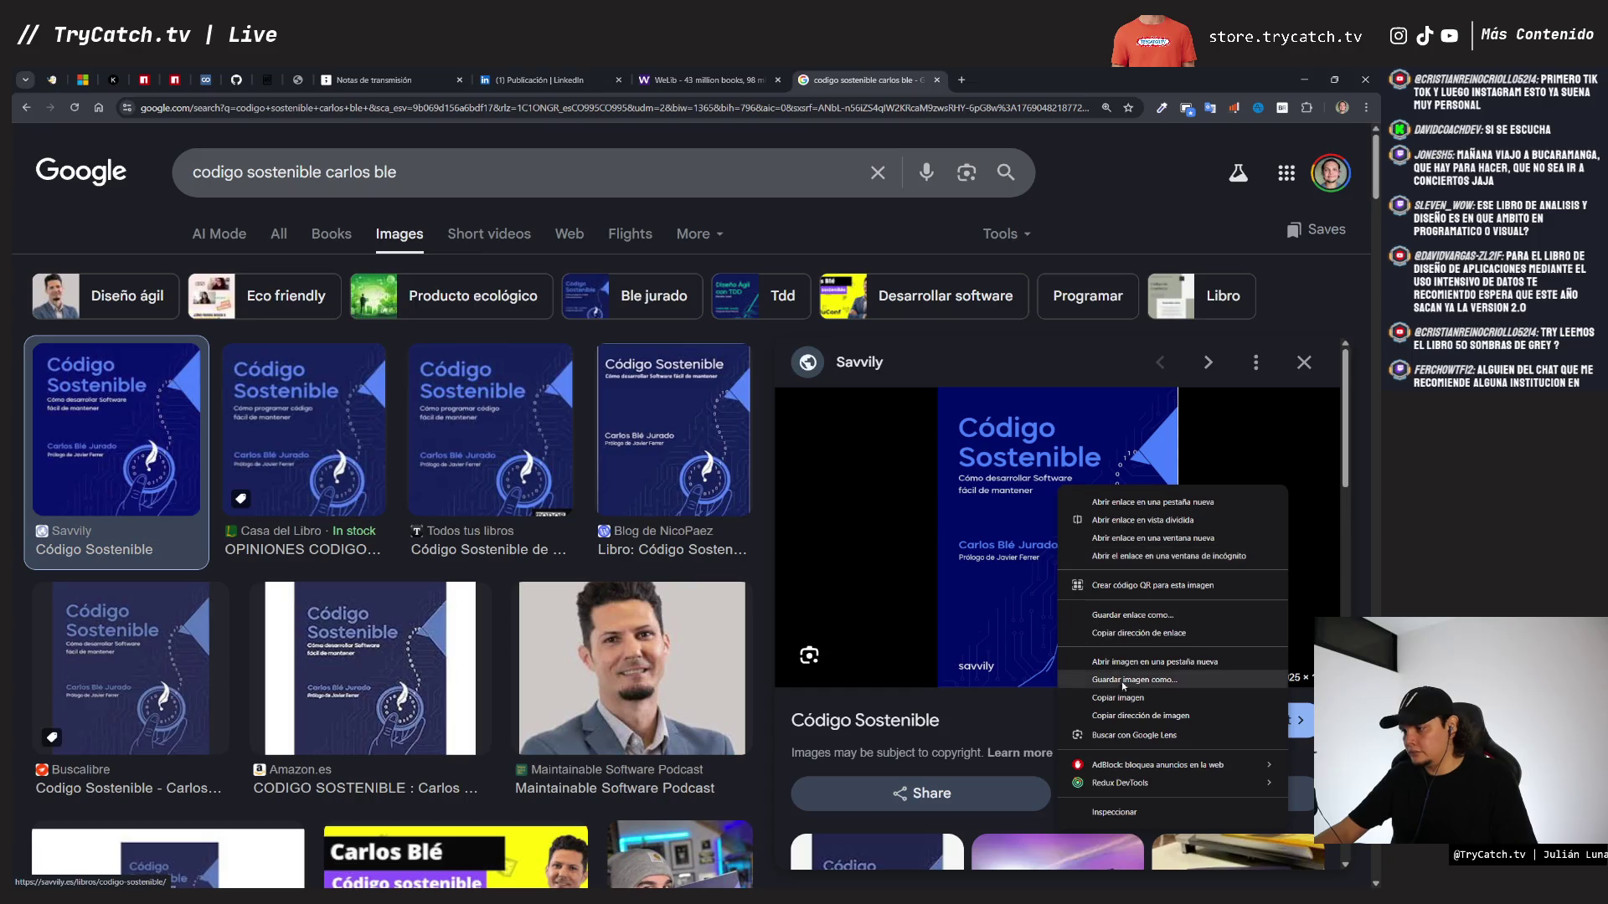
left_click(1119, 699)
key("ctrl+w")
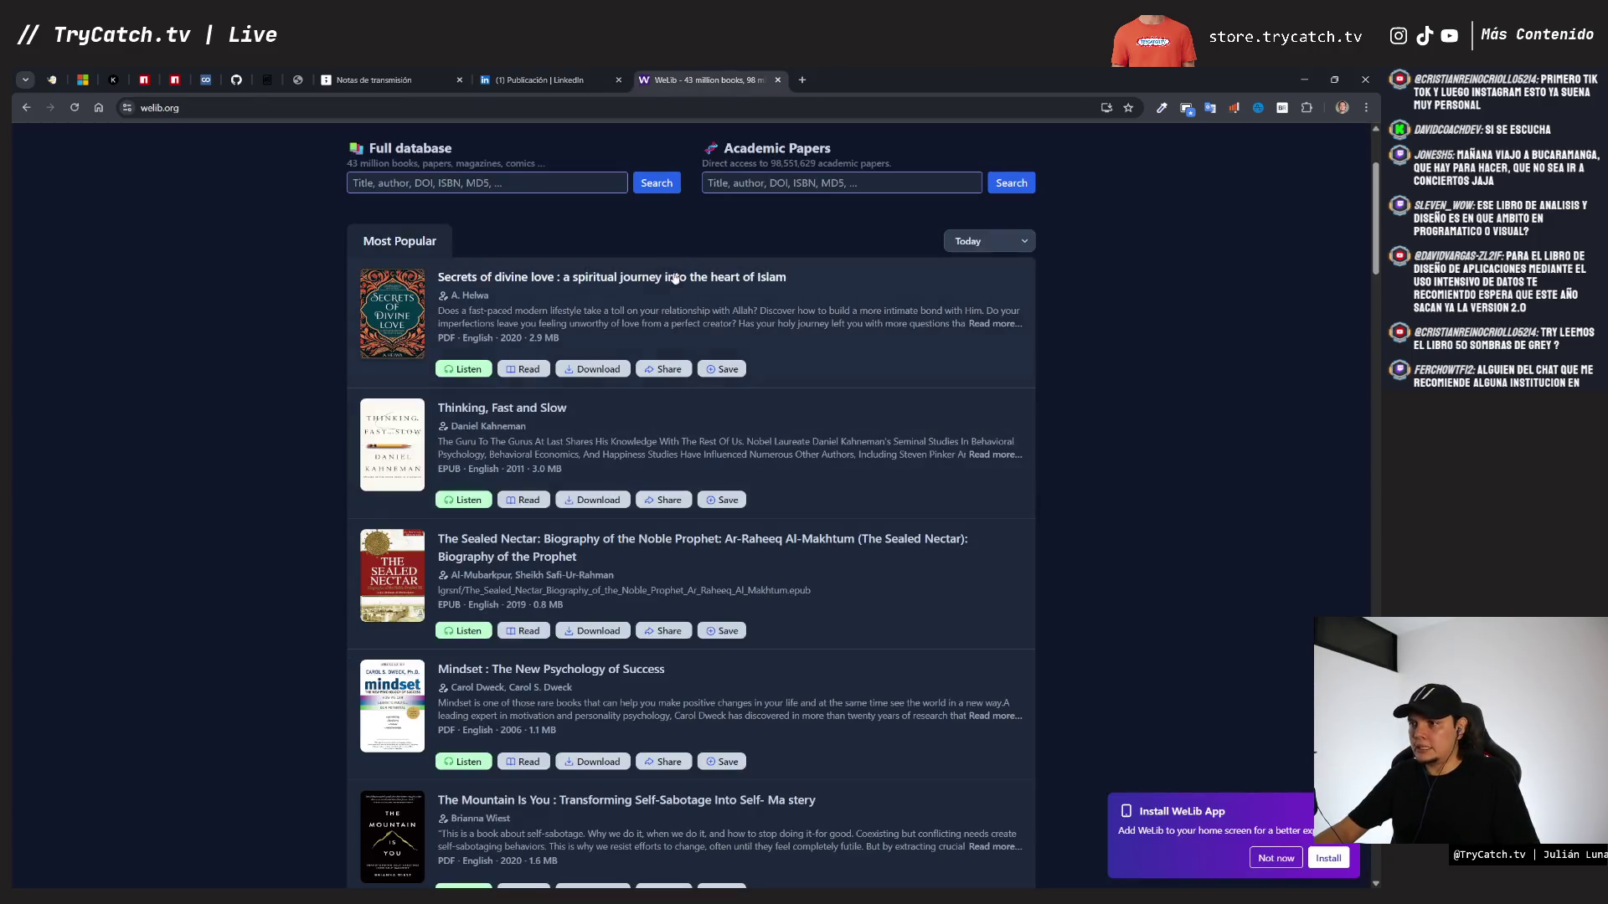
- Paste the Código Sostenible cover into tldraw, move it right of the grid, and shrink it
key("ctrl+shift+Tab")
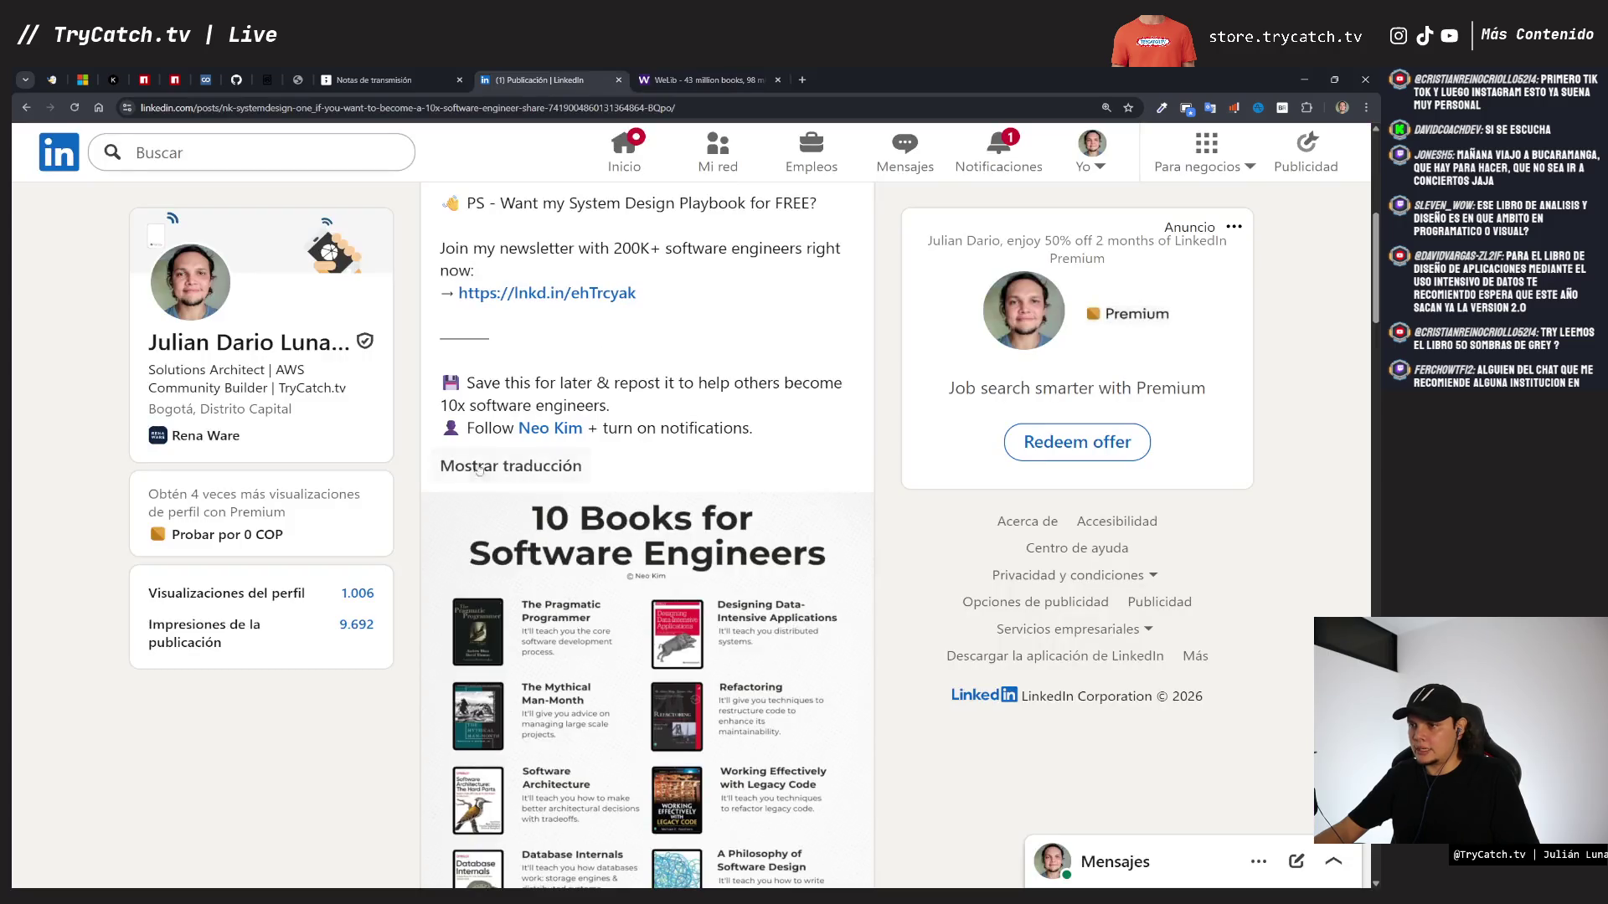
key("ctrl+shift+Tab")
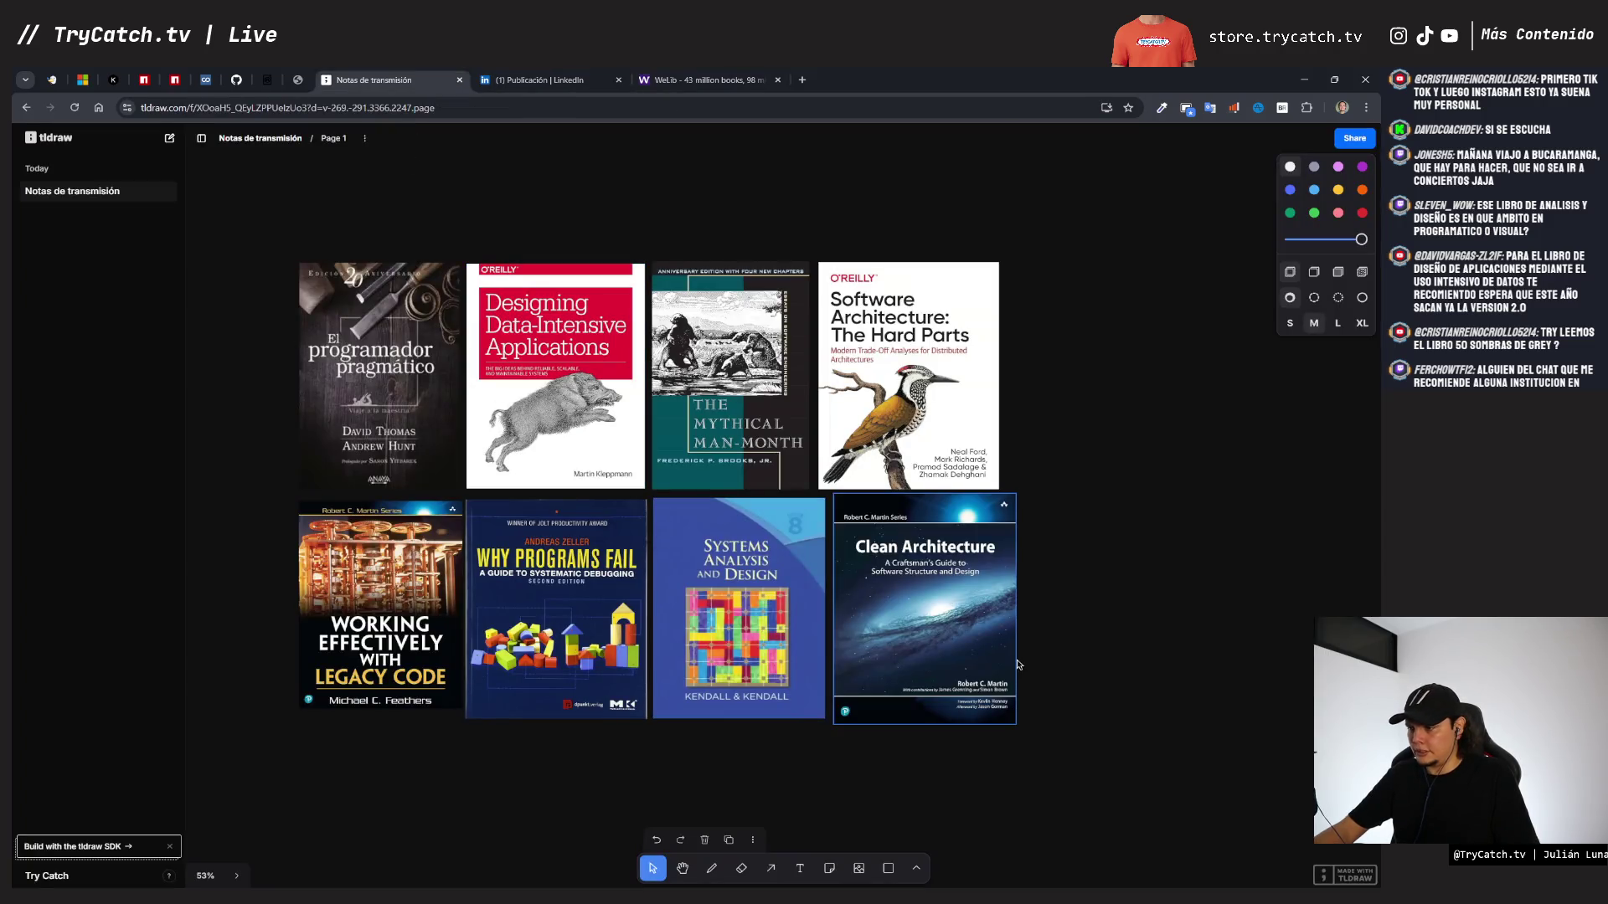
key("ctrl+v")
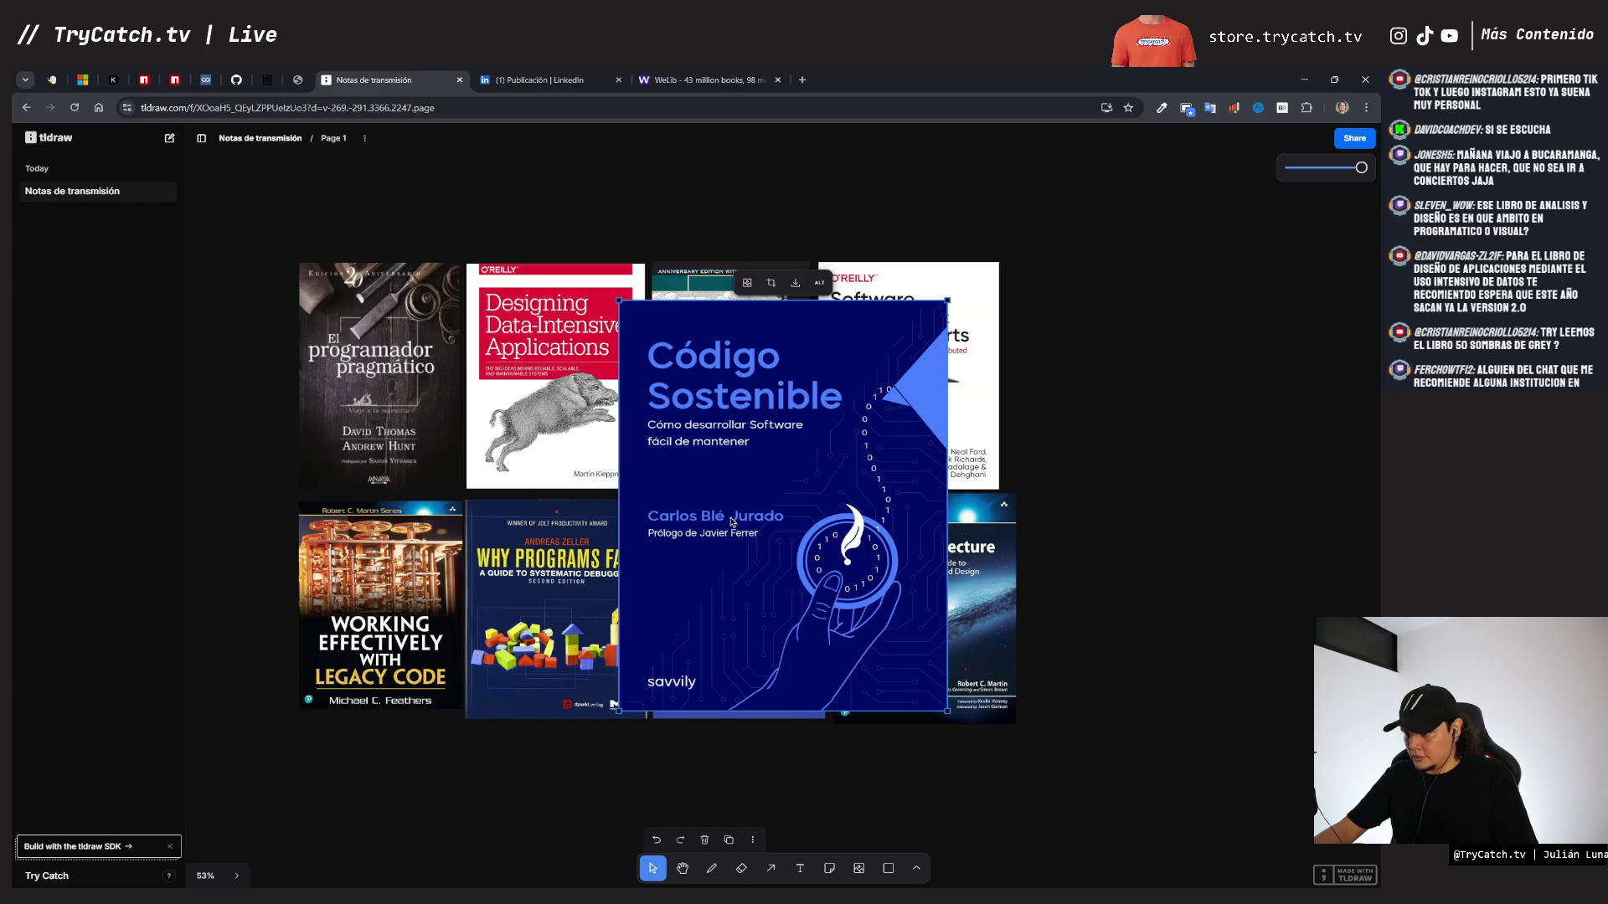
left_click_drag(735, 516, 1126, 471)
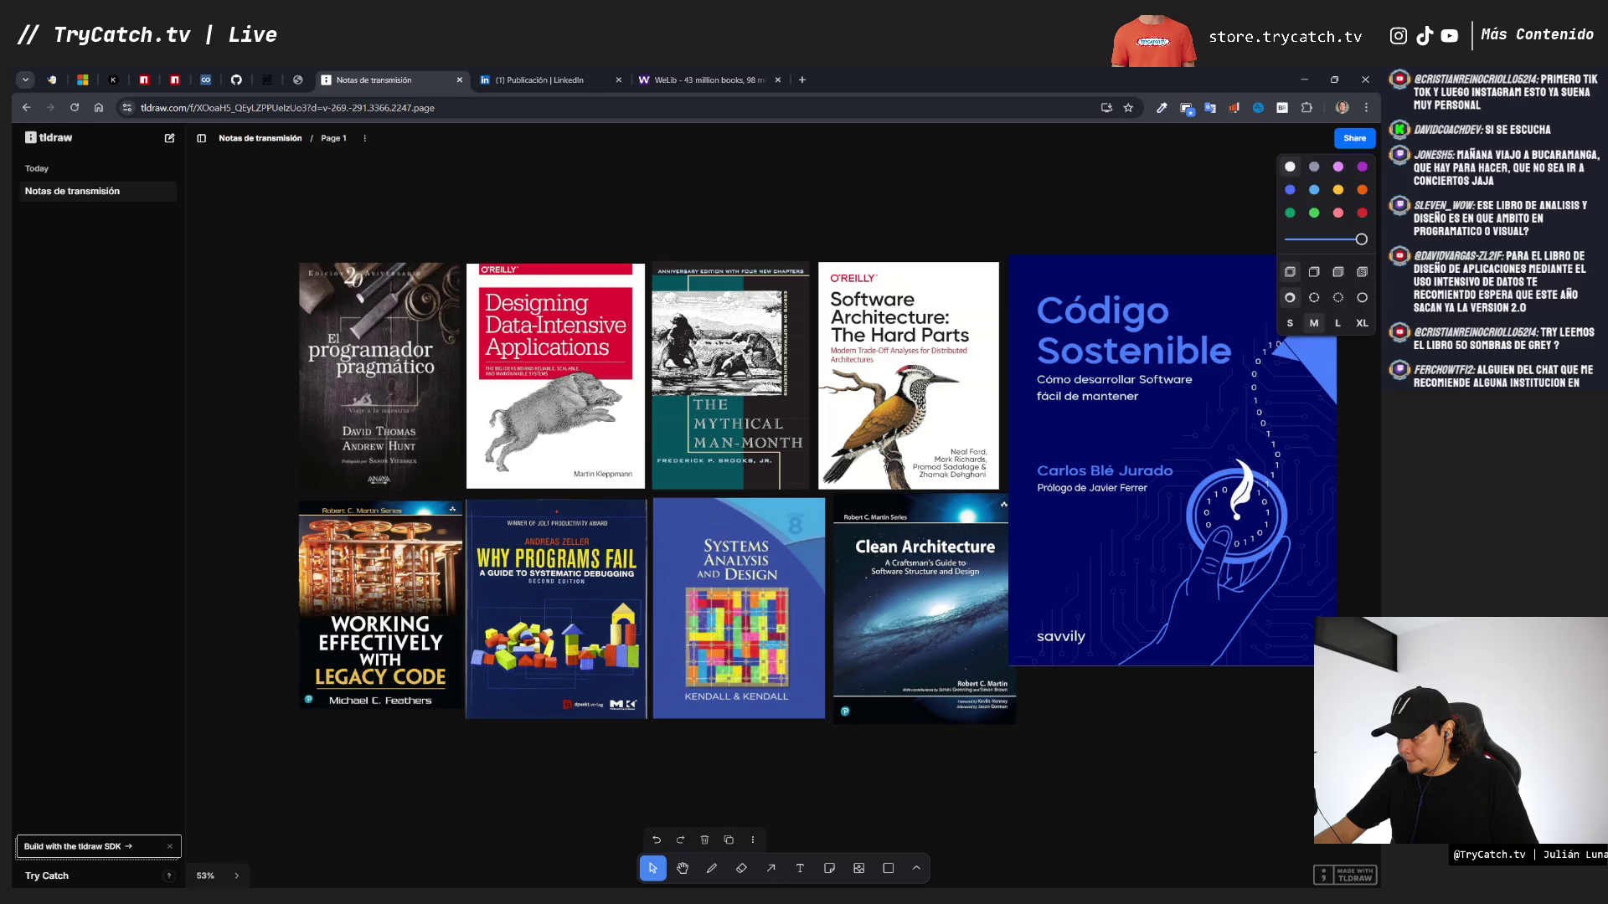
mouse_move(1337, 666)
left_mouse_down()
mouse_move(1183, 470)
mouse_move(1194, 491)
left_mouse_up()
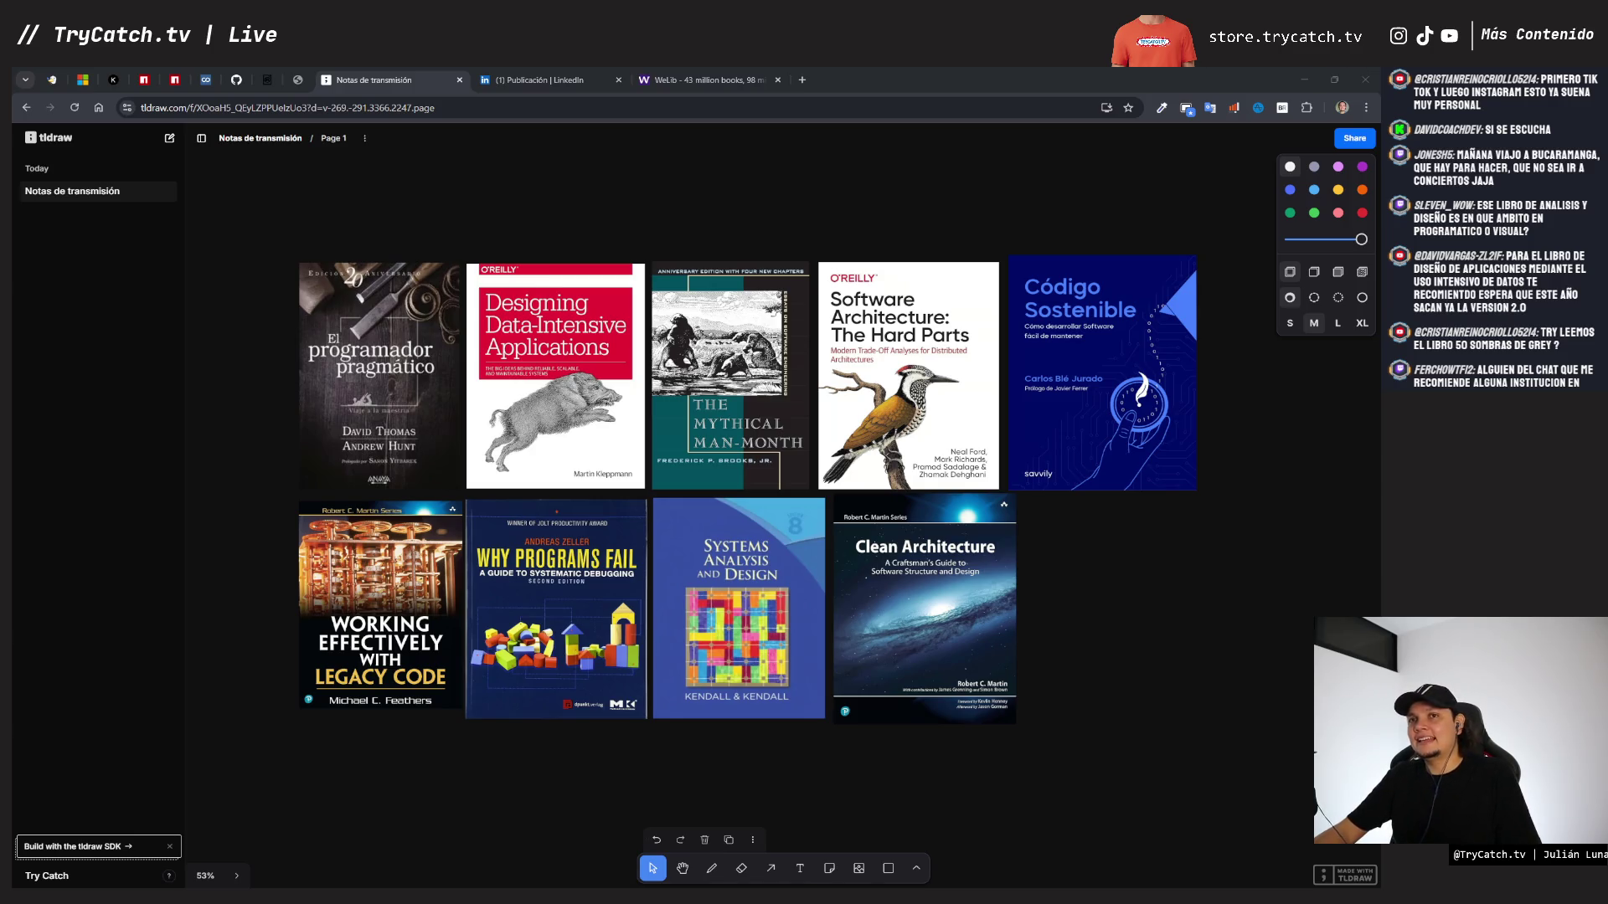
- Open a new blank browser tab beside the tldraw board
left_click(802, 80)
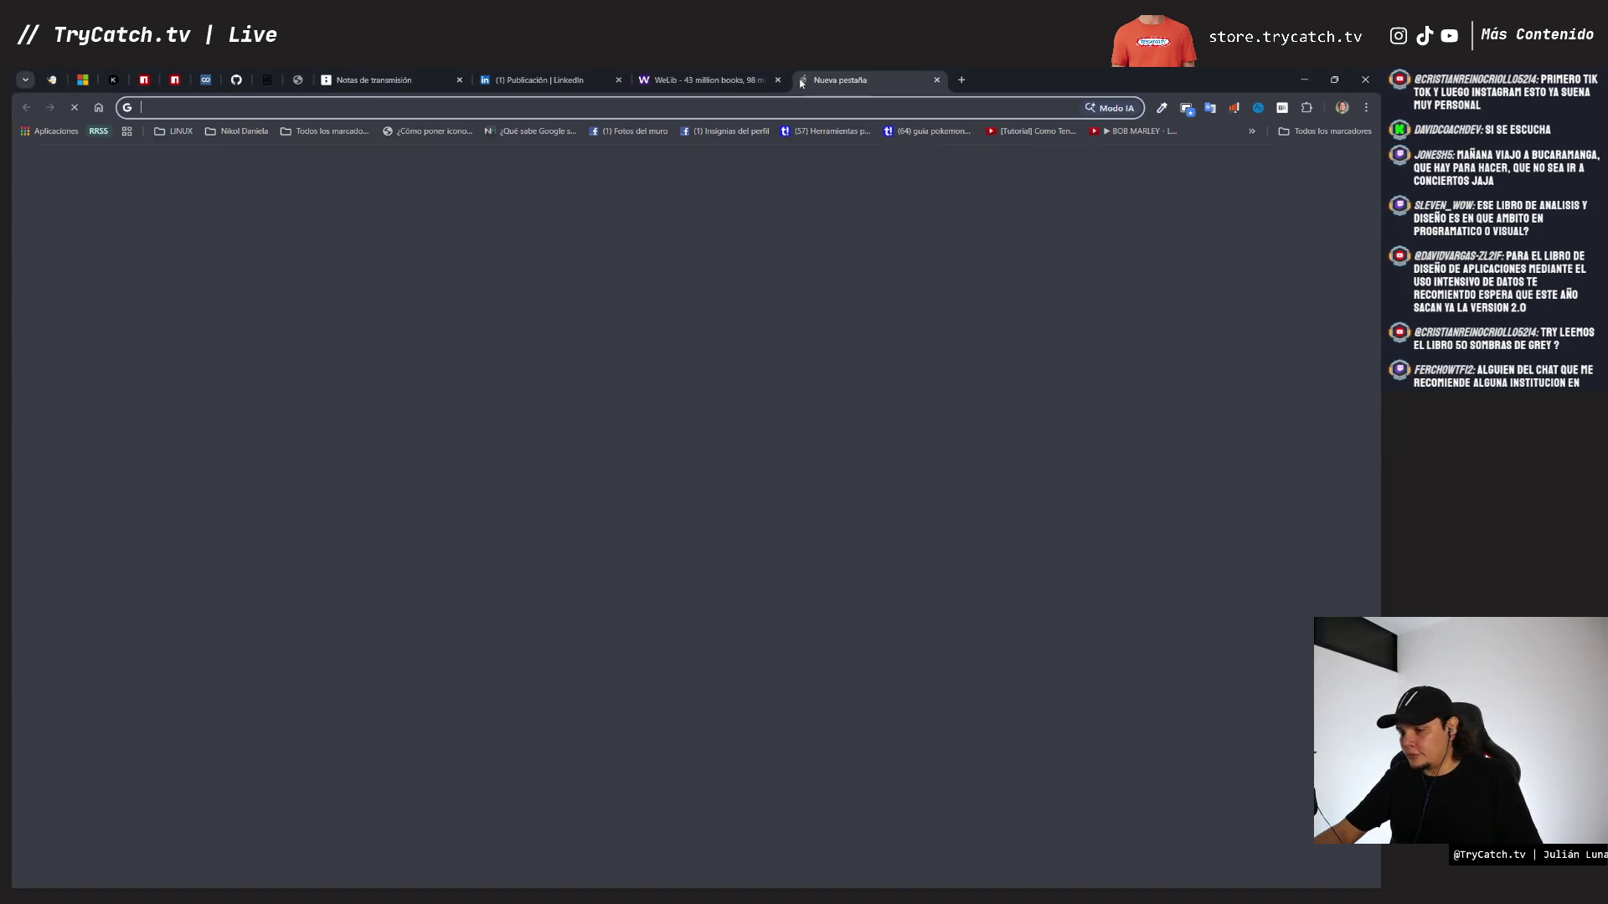
- Load the pasted Libros folder URL in Drive and briefly open, then close, another account's Drive
key("ctrl+v")
key("Return")
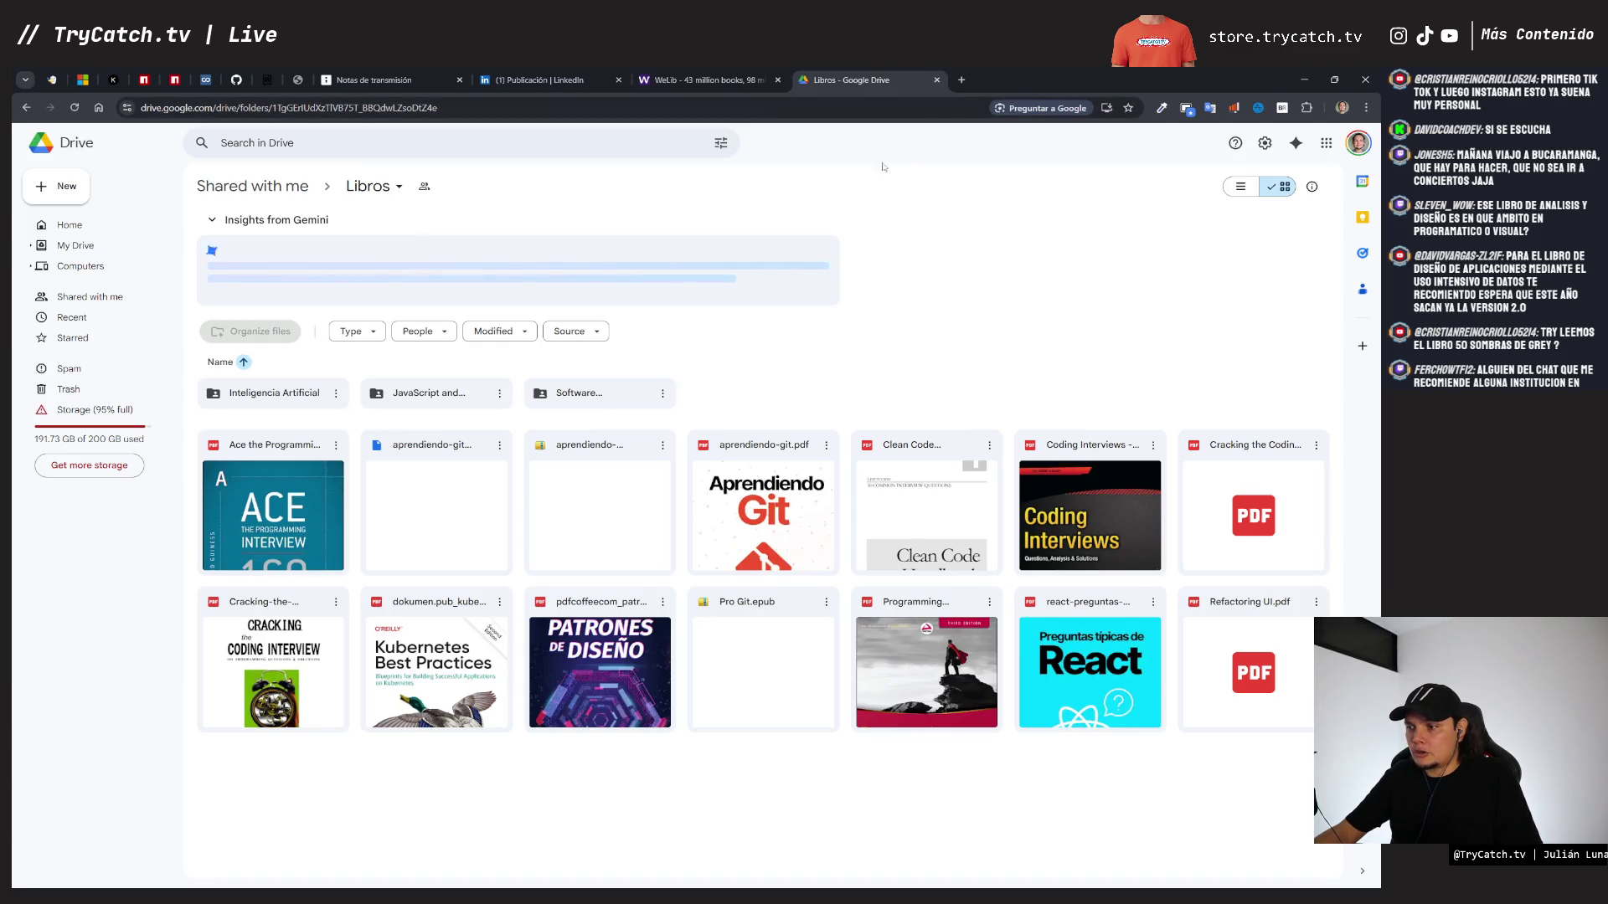
left_click(1358, 143)
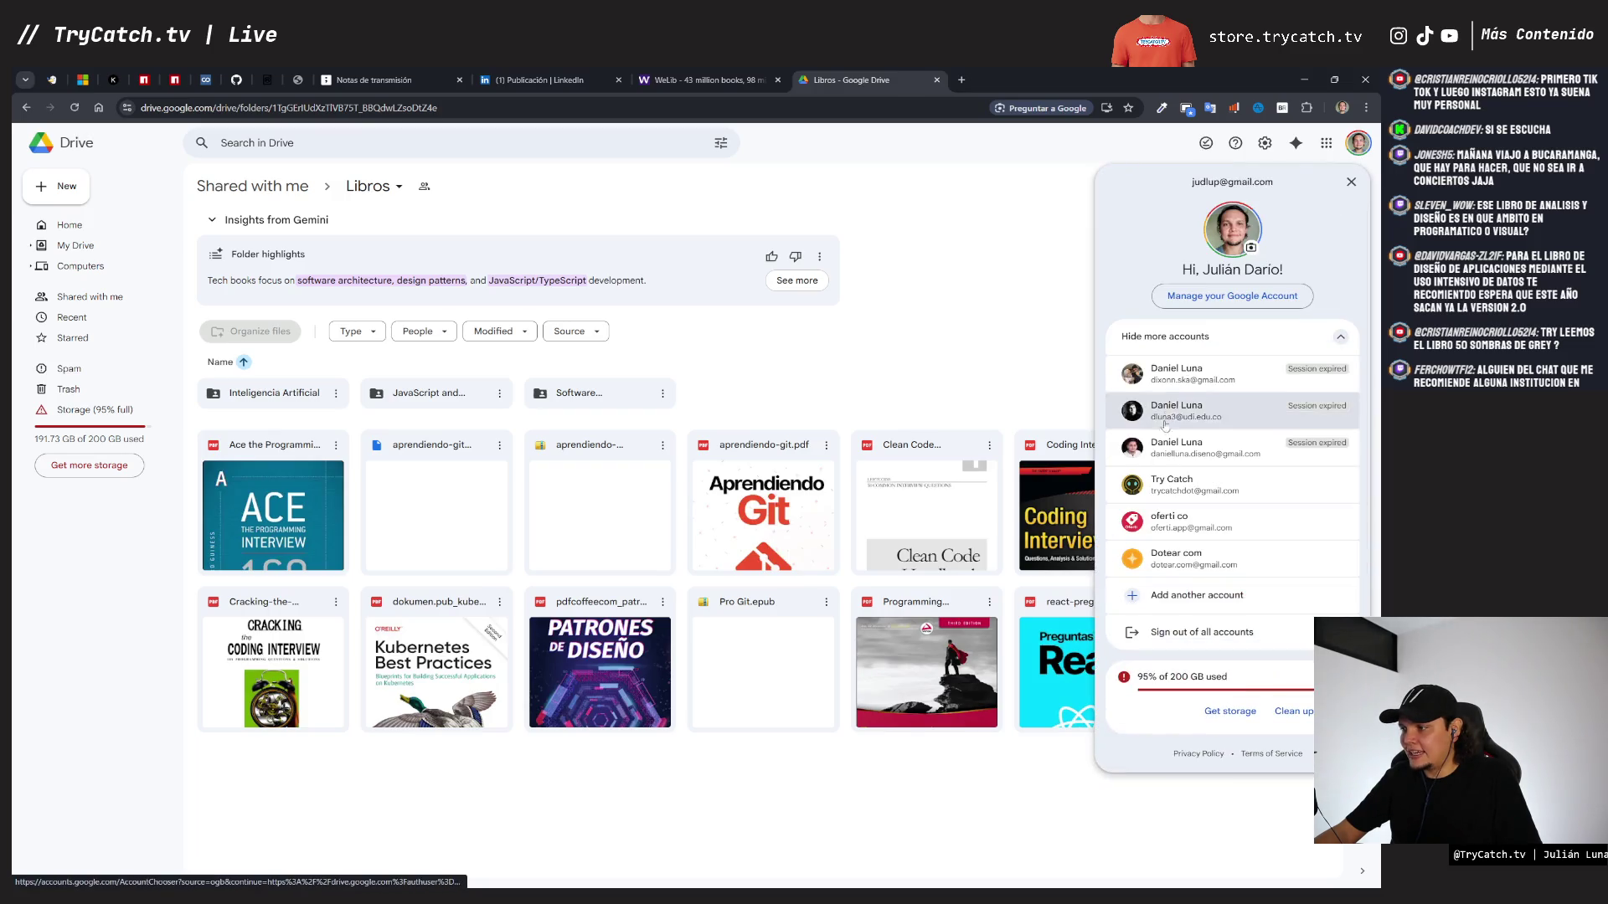
left_click(1167, 477)
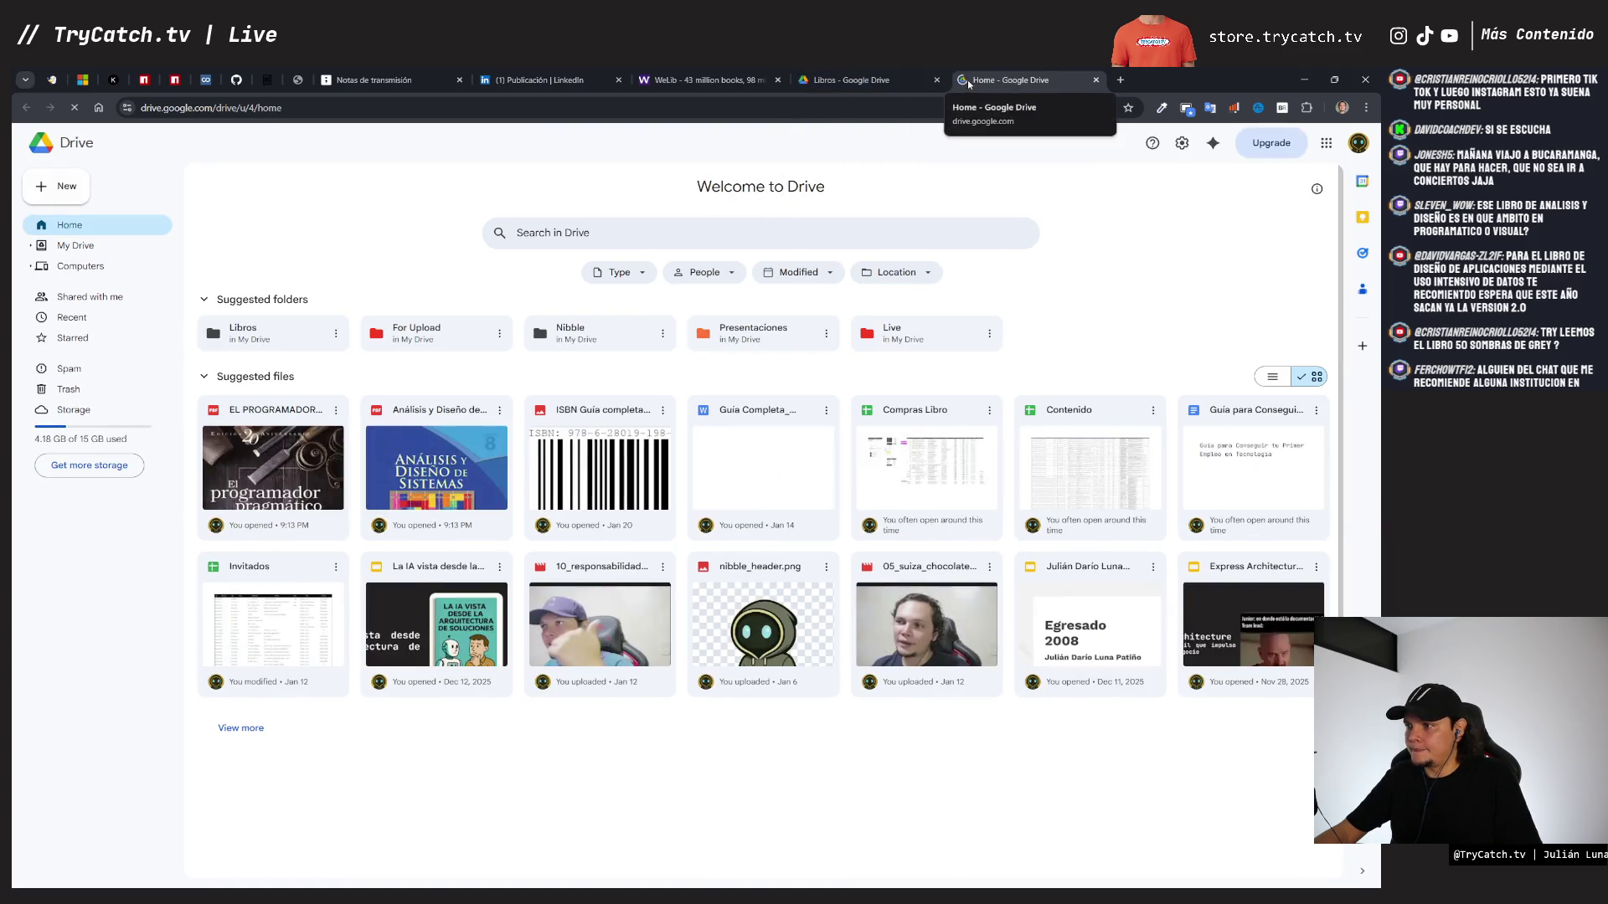
left_click(1096, 80)
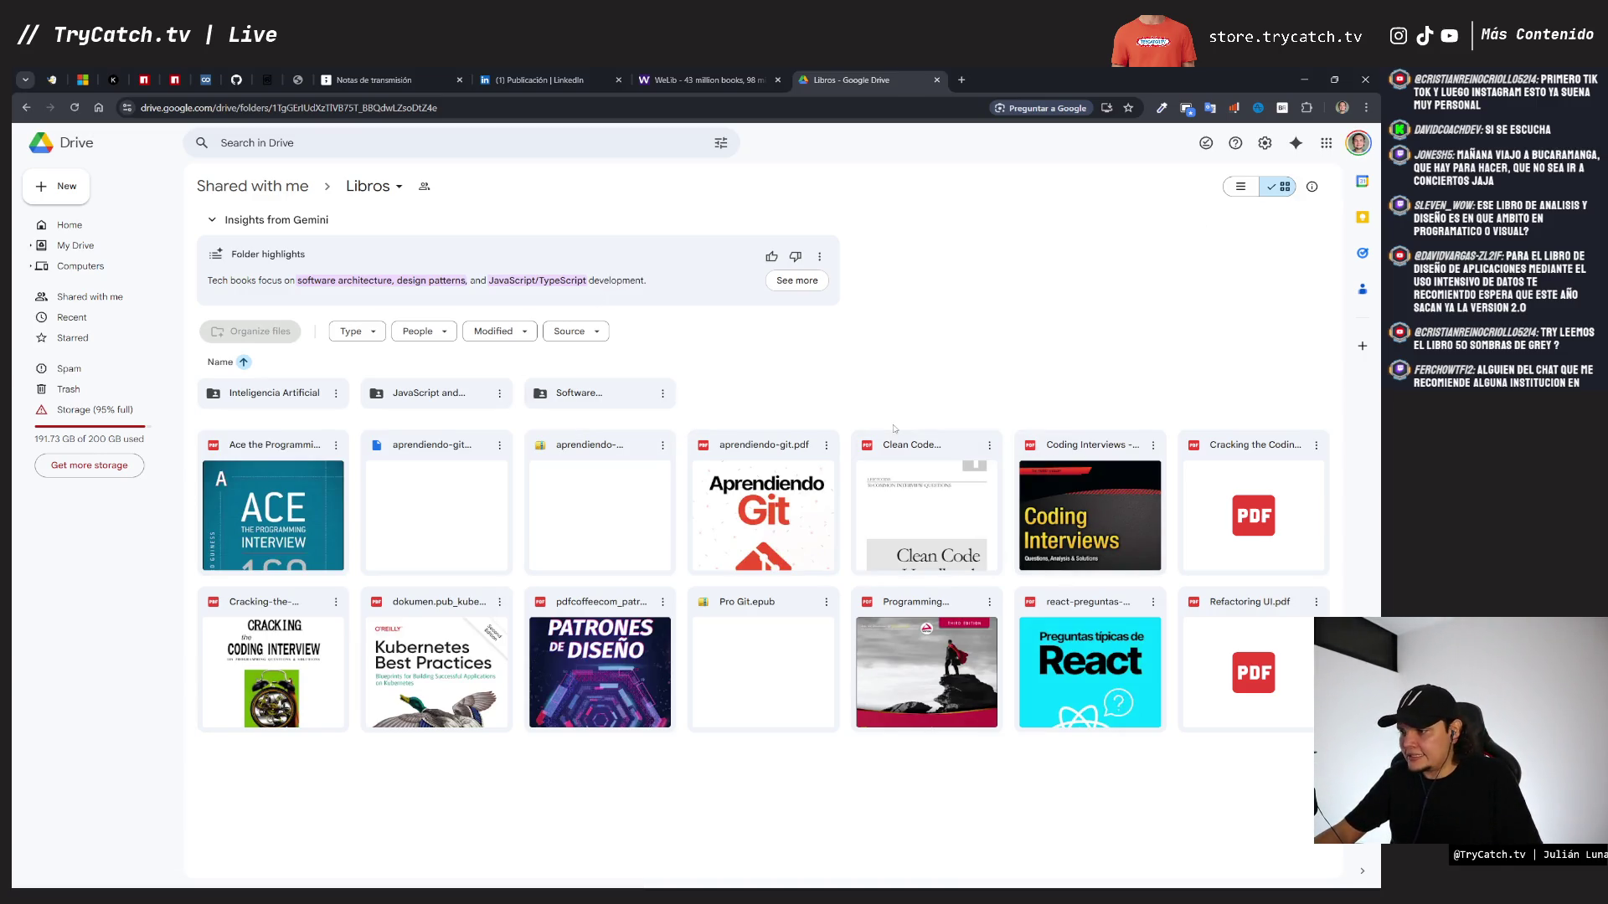
- Zoom the Drive page in and back out, select the PATRONES DE DISEÑO file, then start a blank tab
key("ctrl+plus")
key("ctrl+minus")
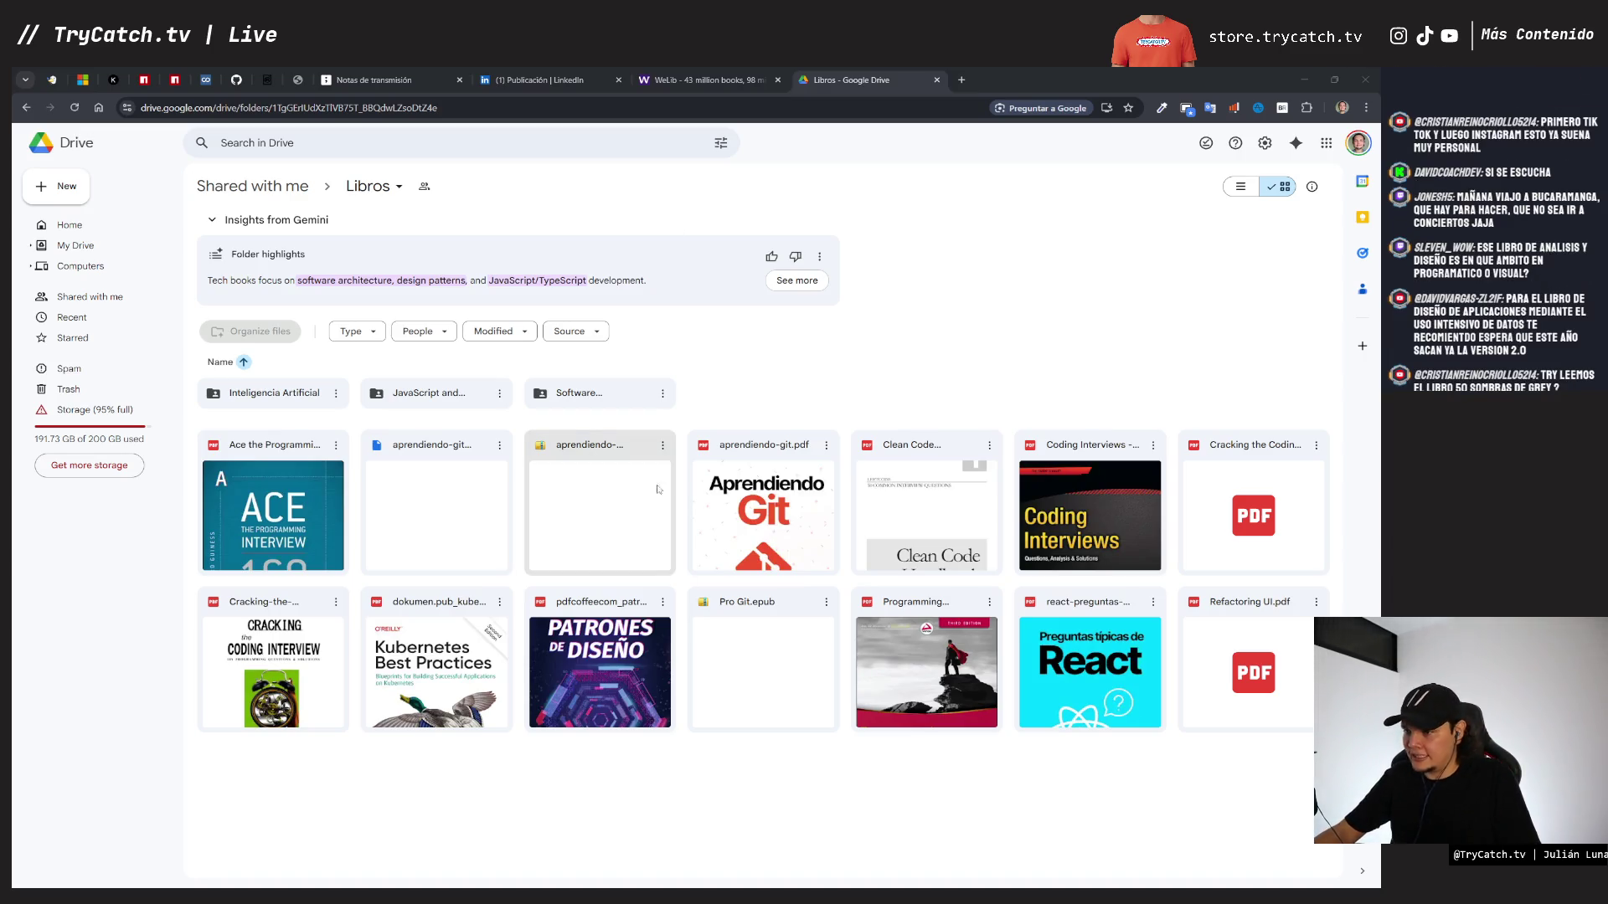
mouse_move(647, 528)
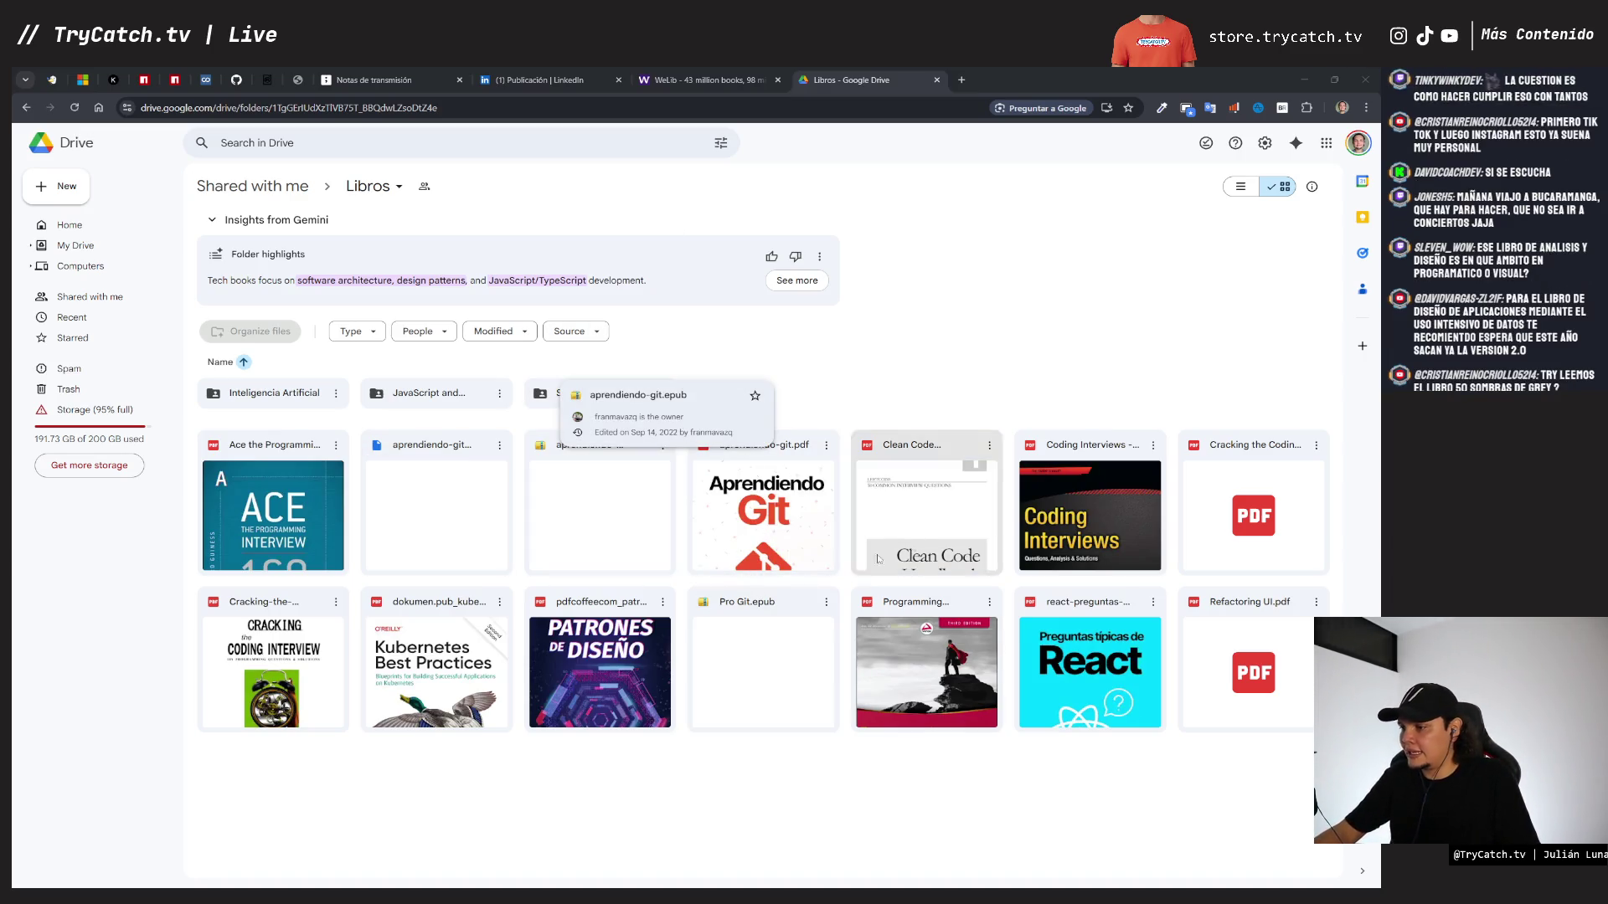
left_click(620, 649)
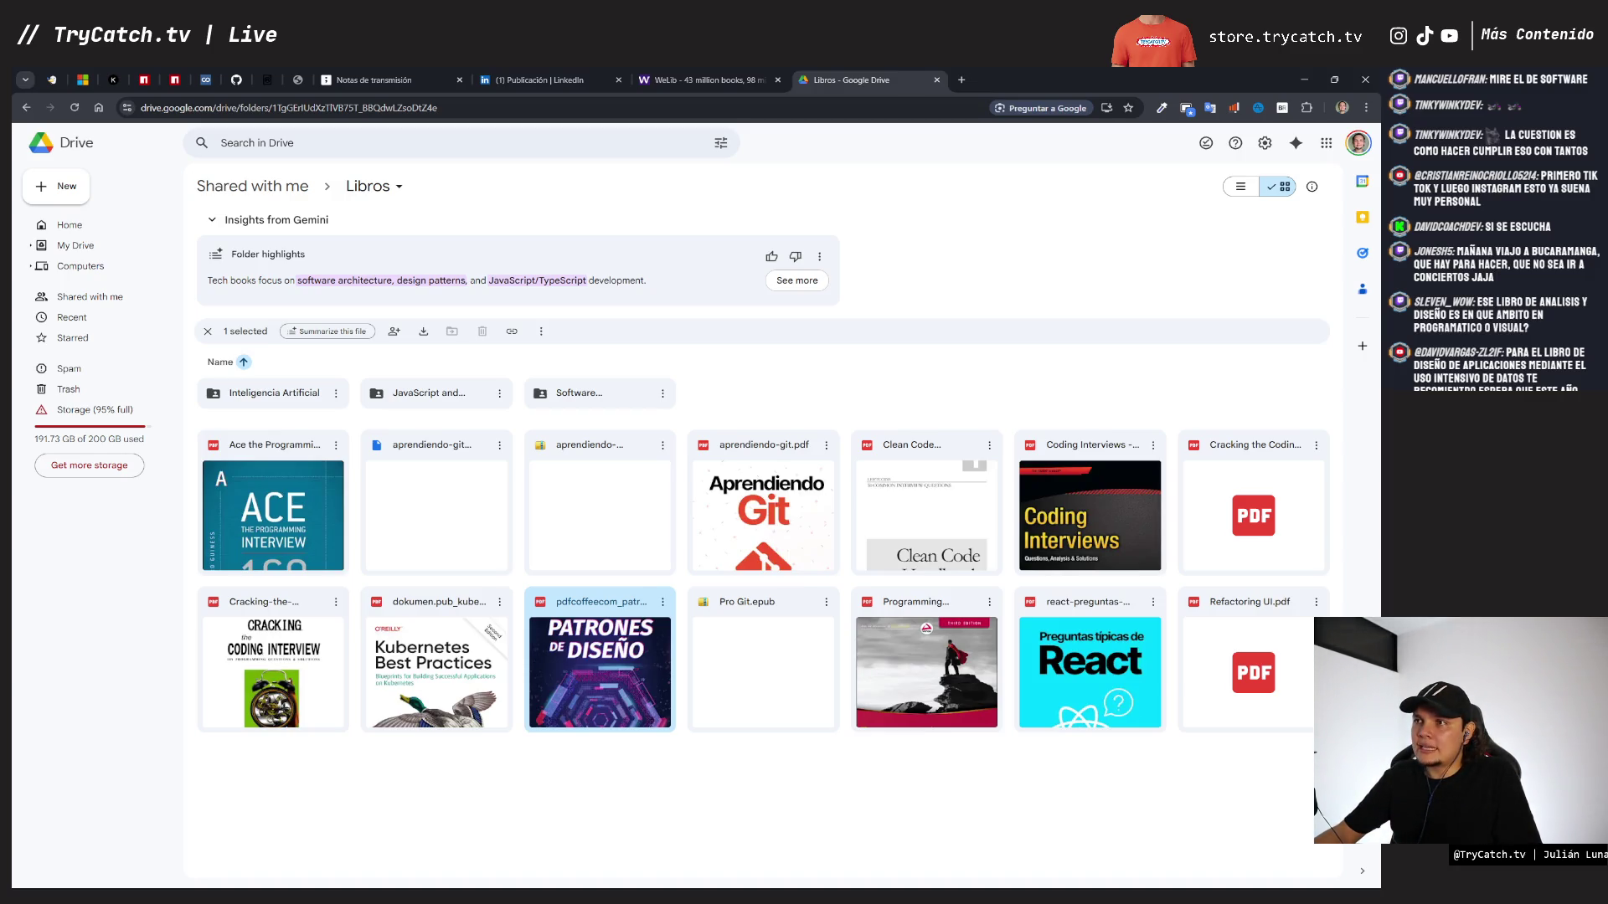
left_click(961, 79)
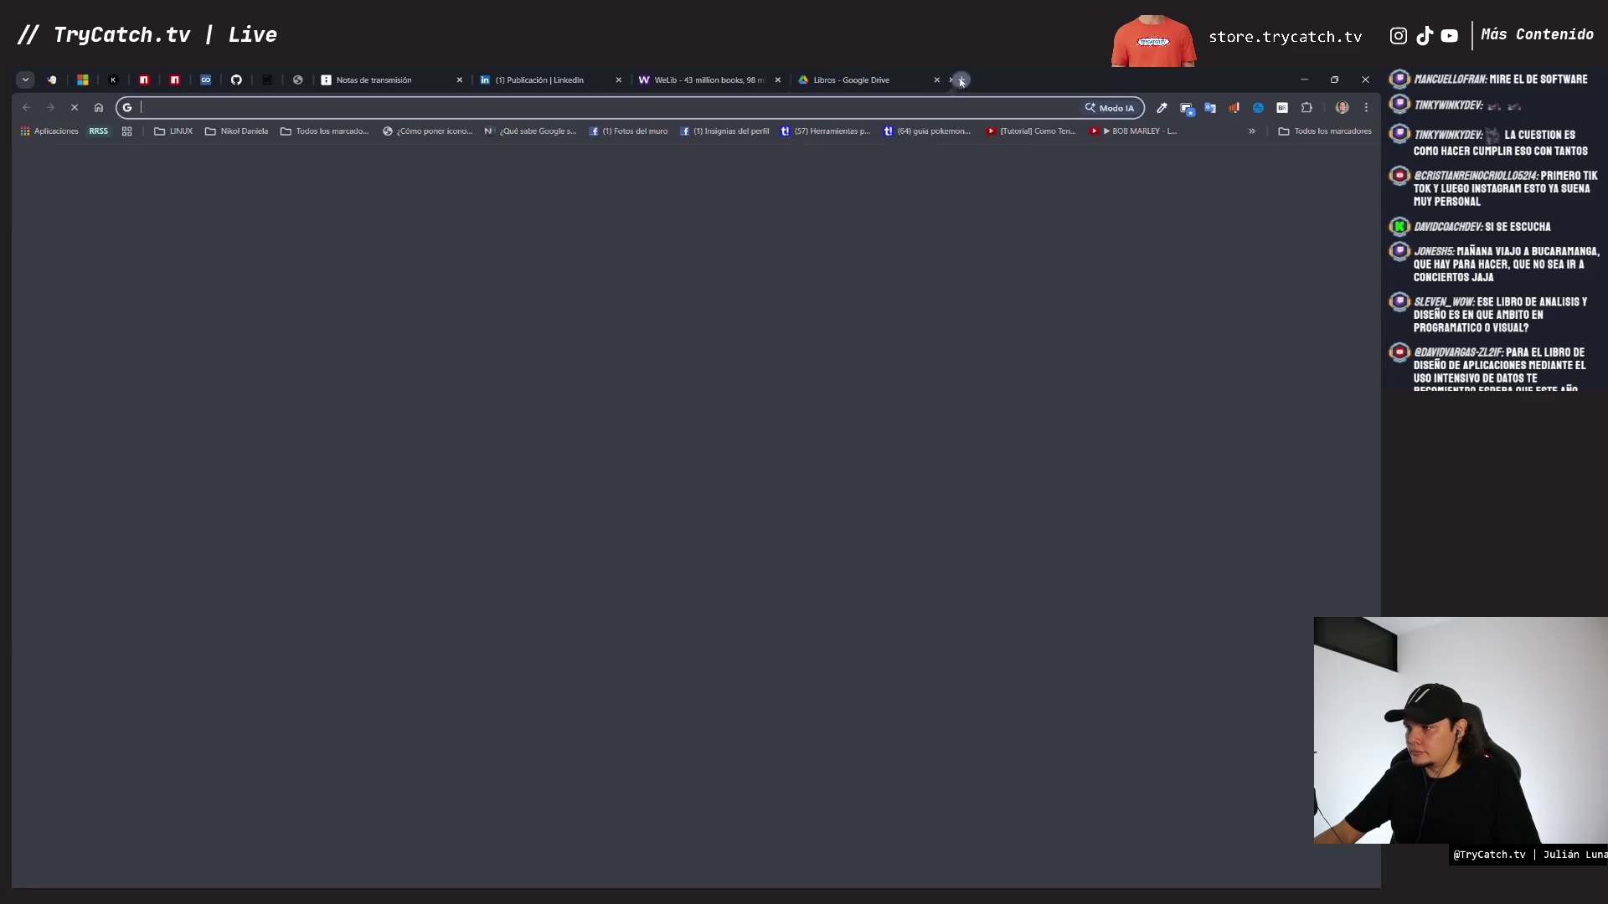
- Search Google for 'the sass playbook' and preview the Spotify cover in image results
type("the sas")
type("as playbook")
key("Return")
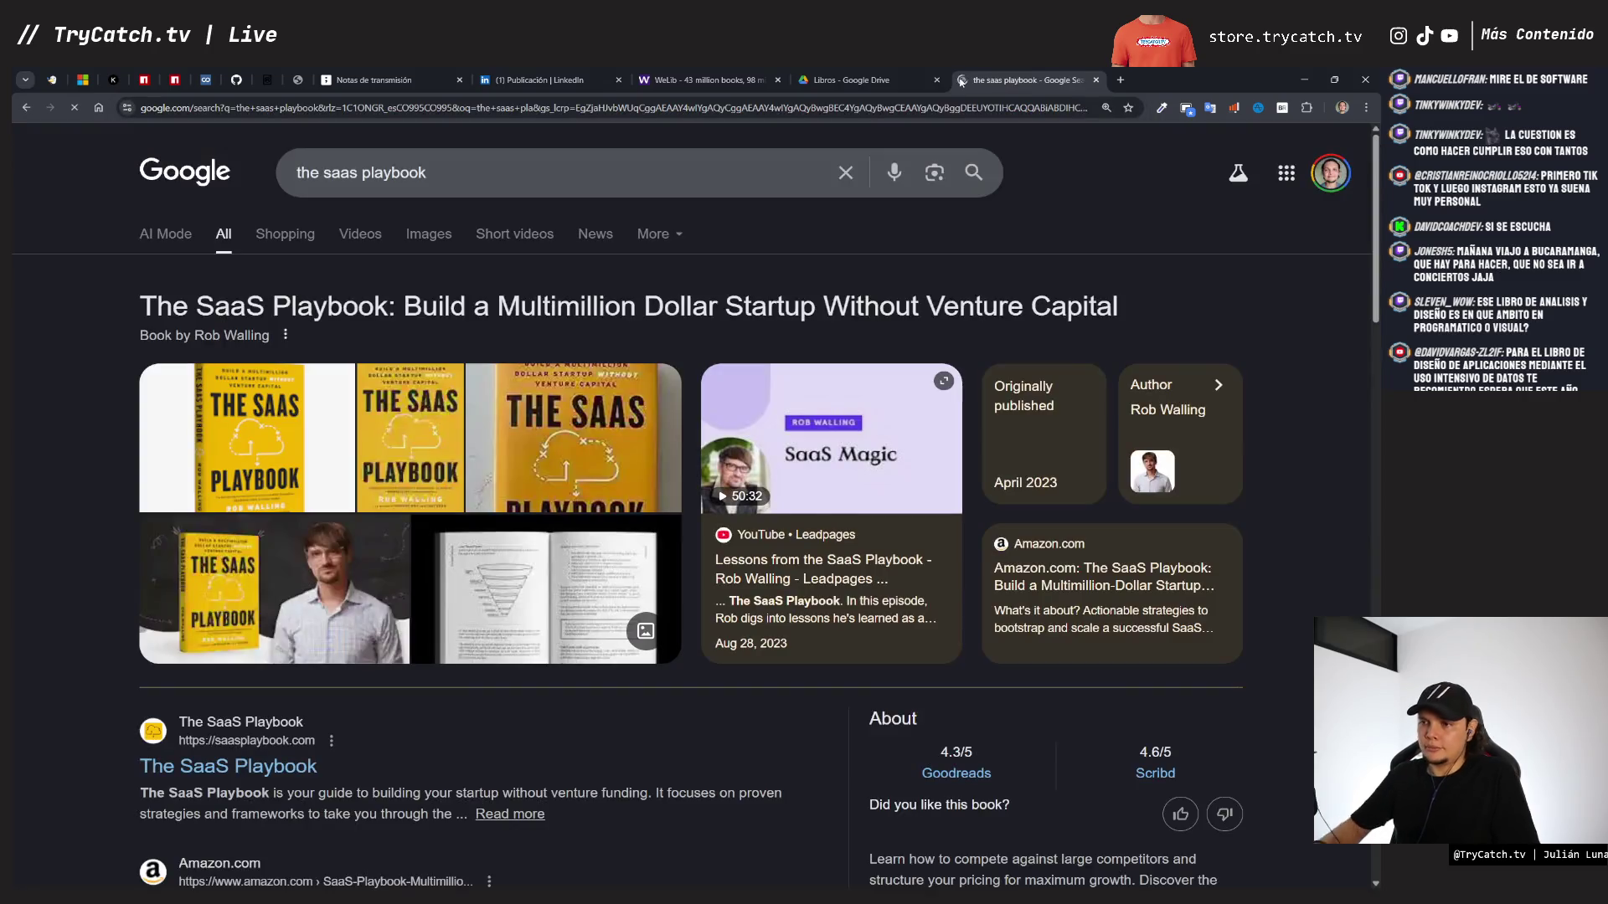
left_click(422, 231)
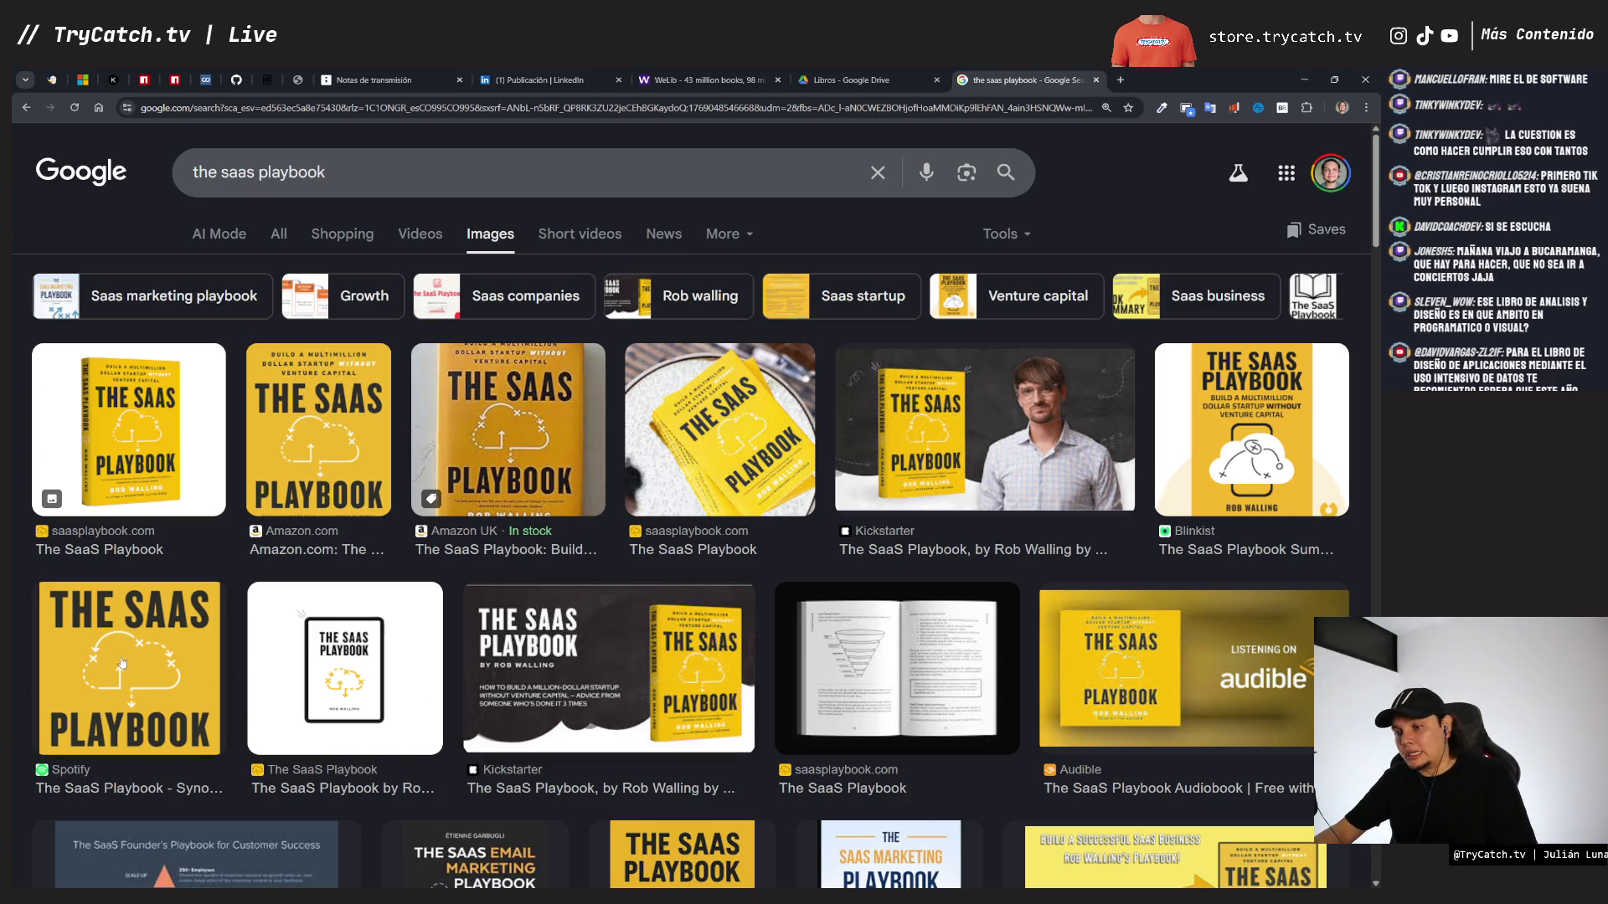
left_click(122, 663)
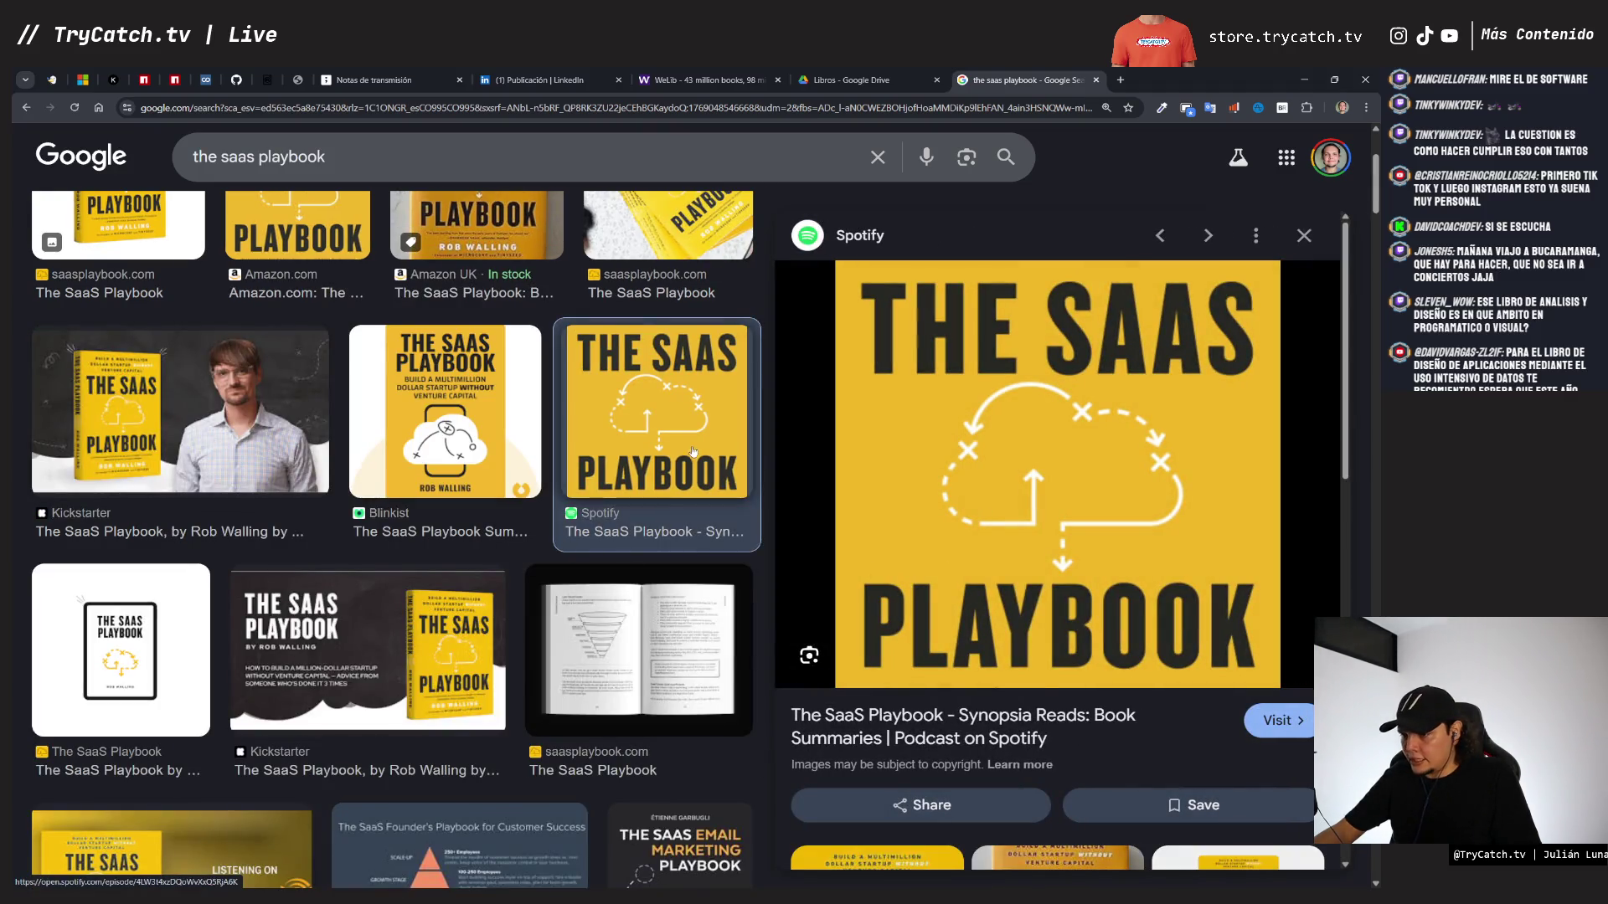
- Copy the Amazon.com SaaS Playbook cover image and return to the tldraw board
scroll(457, 553, "down", 7)
scroll(457, 552, "up", 7)
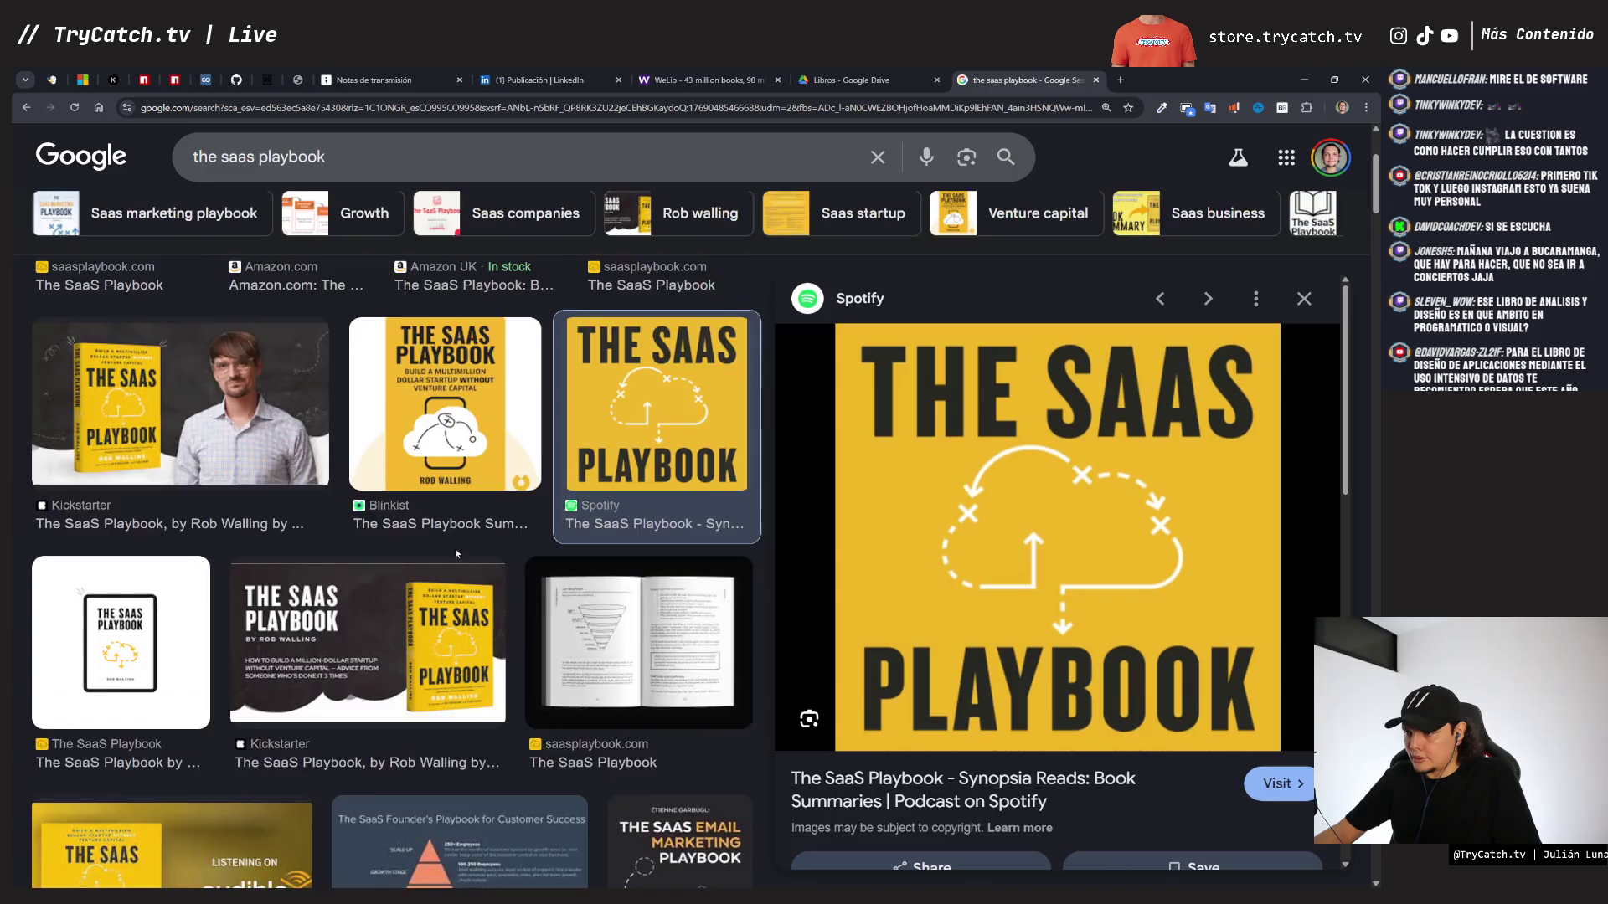
scroll(457, 552, "up", 2)
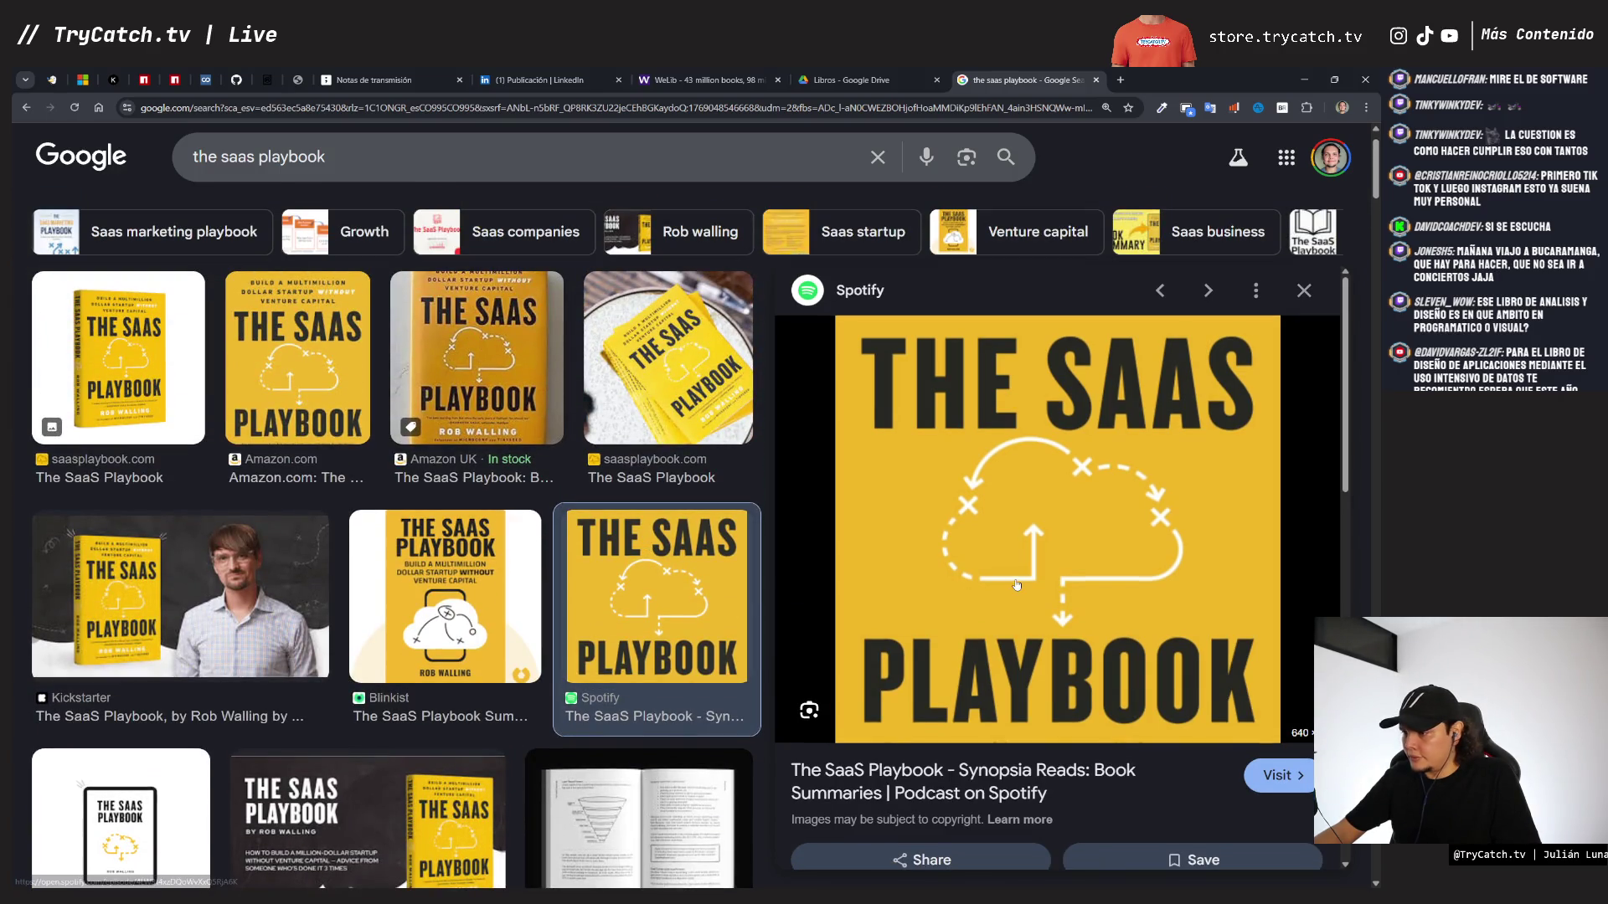
scroll(469, 515, "up", 1)
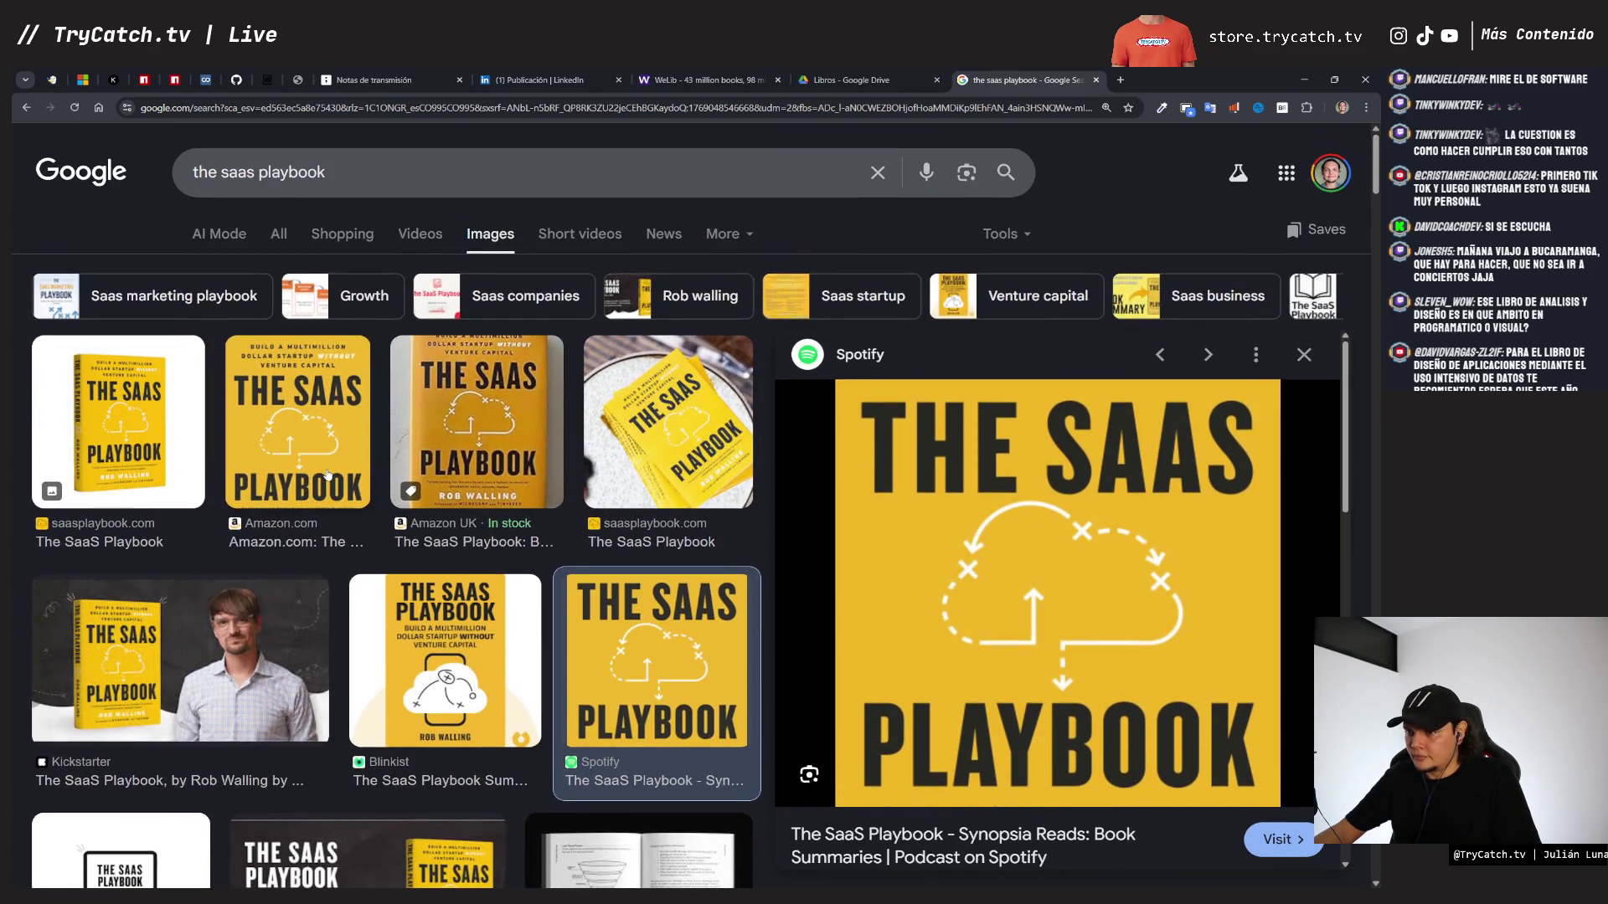
left_click(317, 448)
right_click(1008, 499)
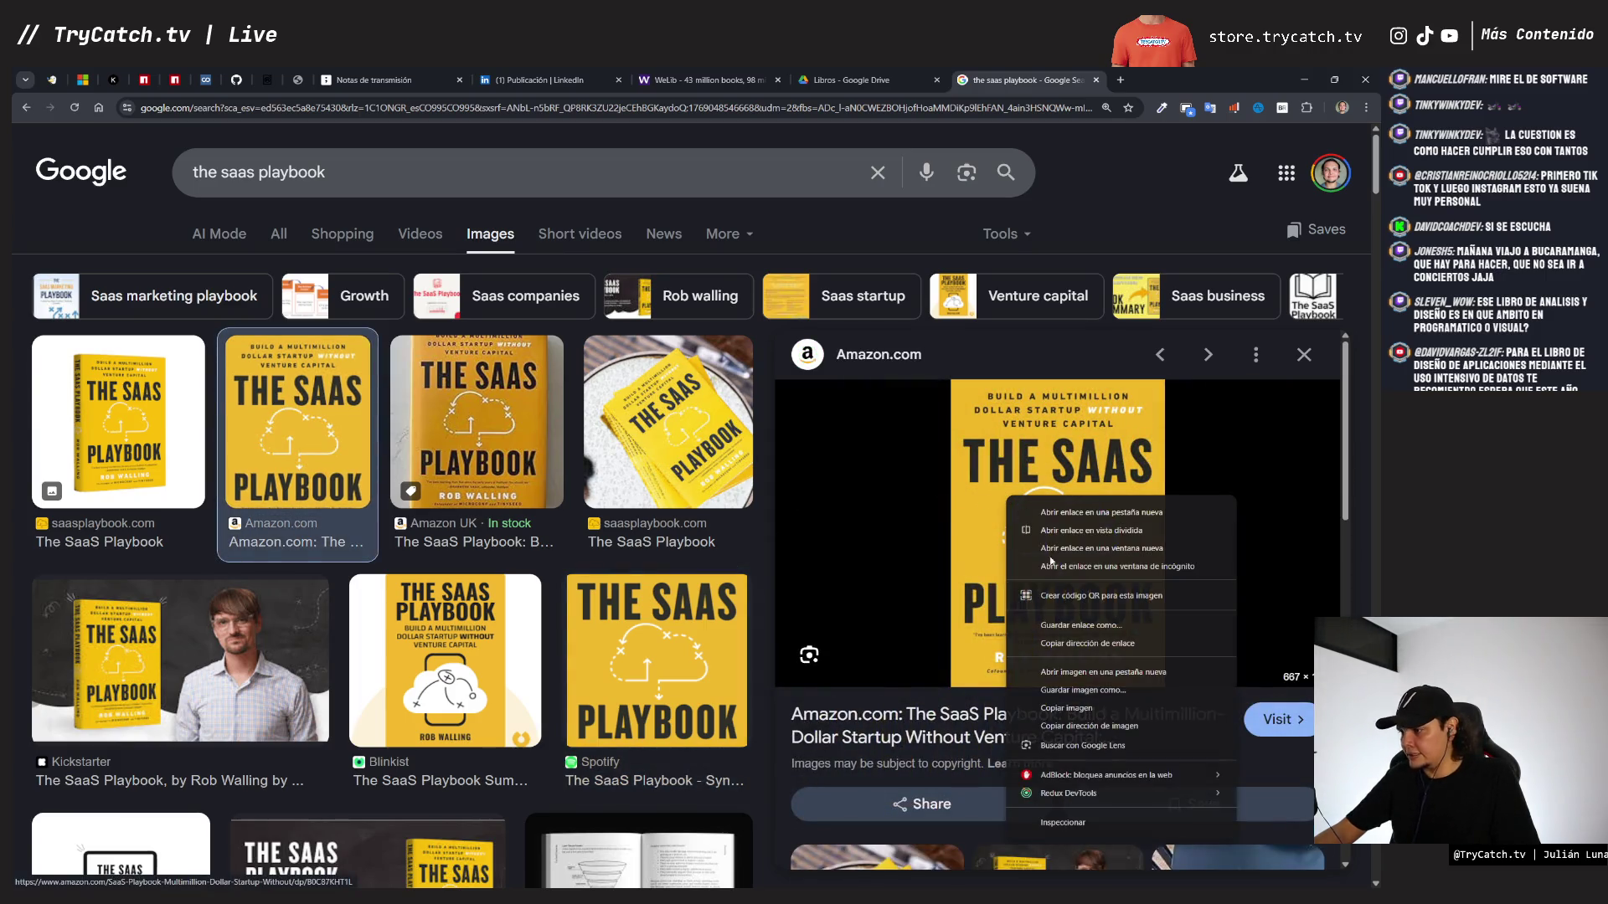
left_click(1066, 709)
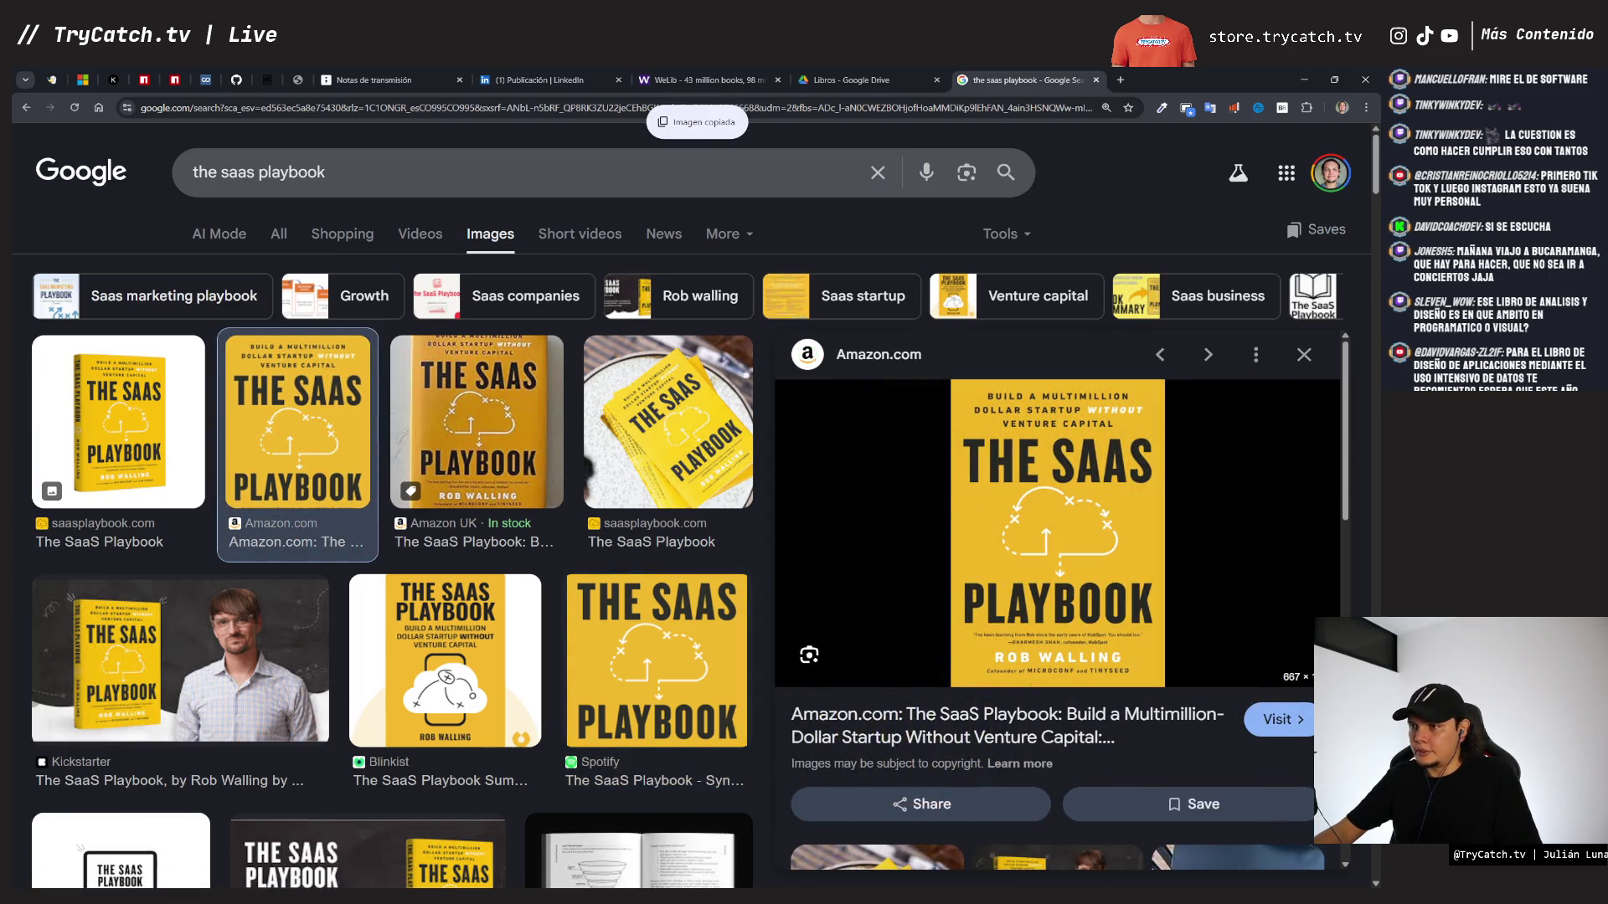
left_click(374, 79)
- Paste The SaaS Playbook cover beside Clean Architecture in row two, shrunk to row height
key("ctrl+v")
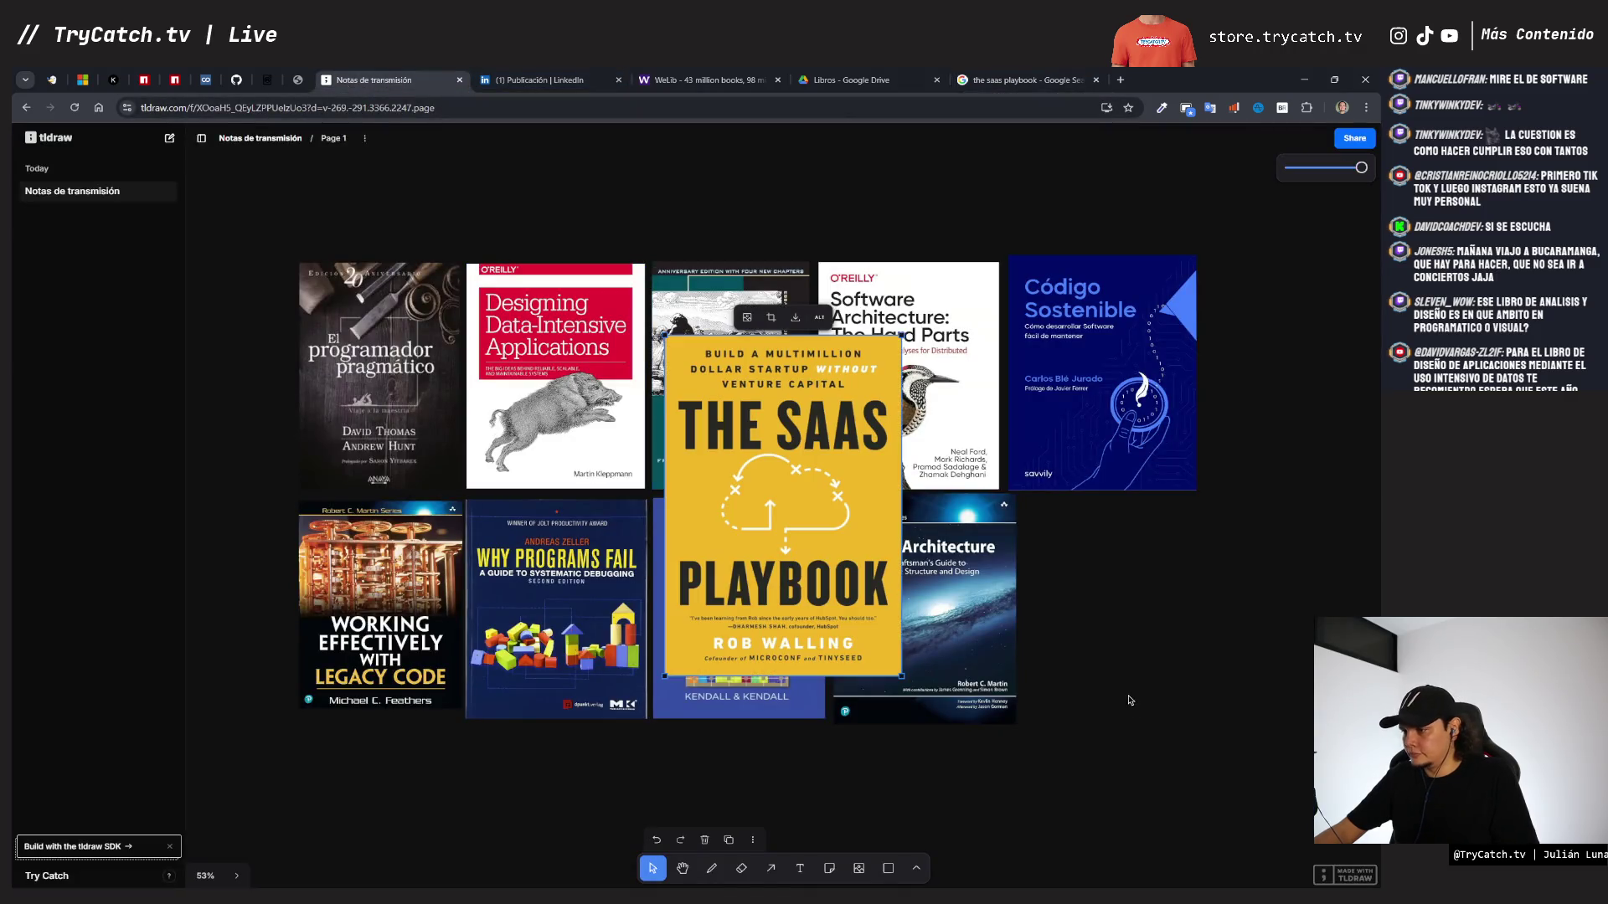
mouse_move(788, 520)
left_mouse_down()
mouse_move(1179, 742)
mouse_move(1168, 725)
left_mouse_up()
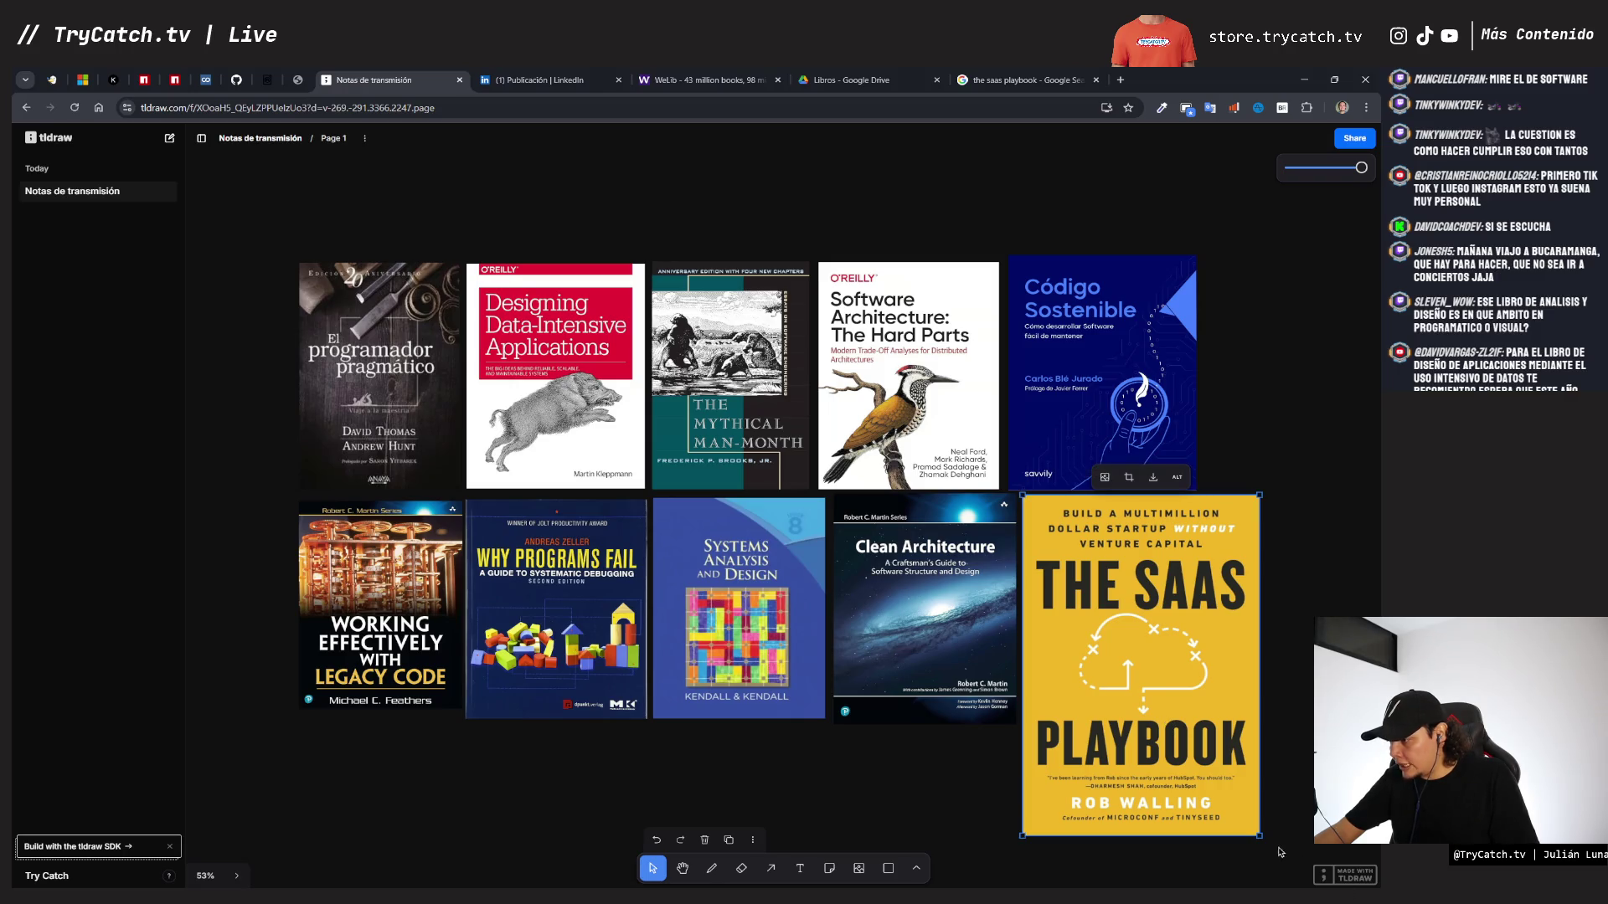
mouse_move(1259, 835)
left_mouse_down()
mouse_move(1209, 765)
mouse_move(1117, 725)
left_mouse_up()
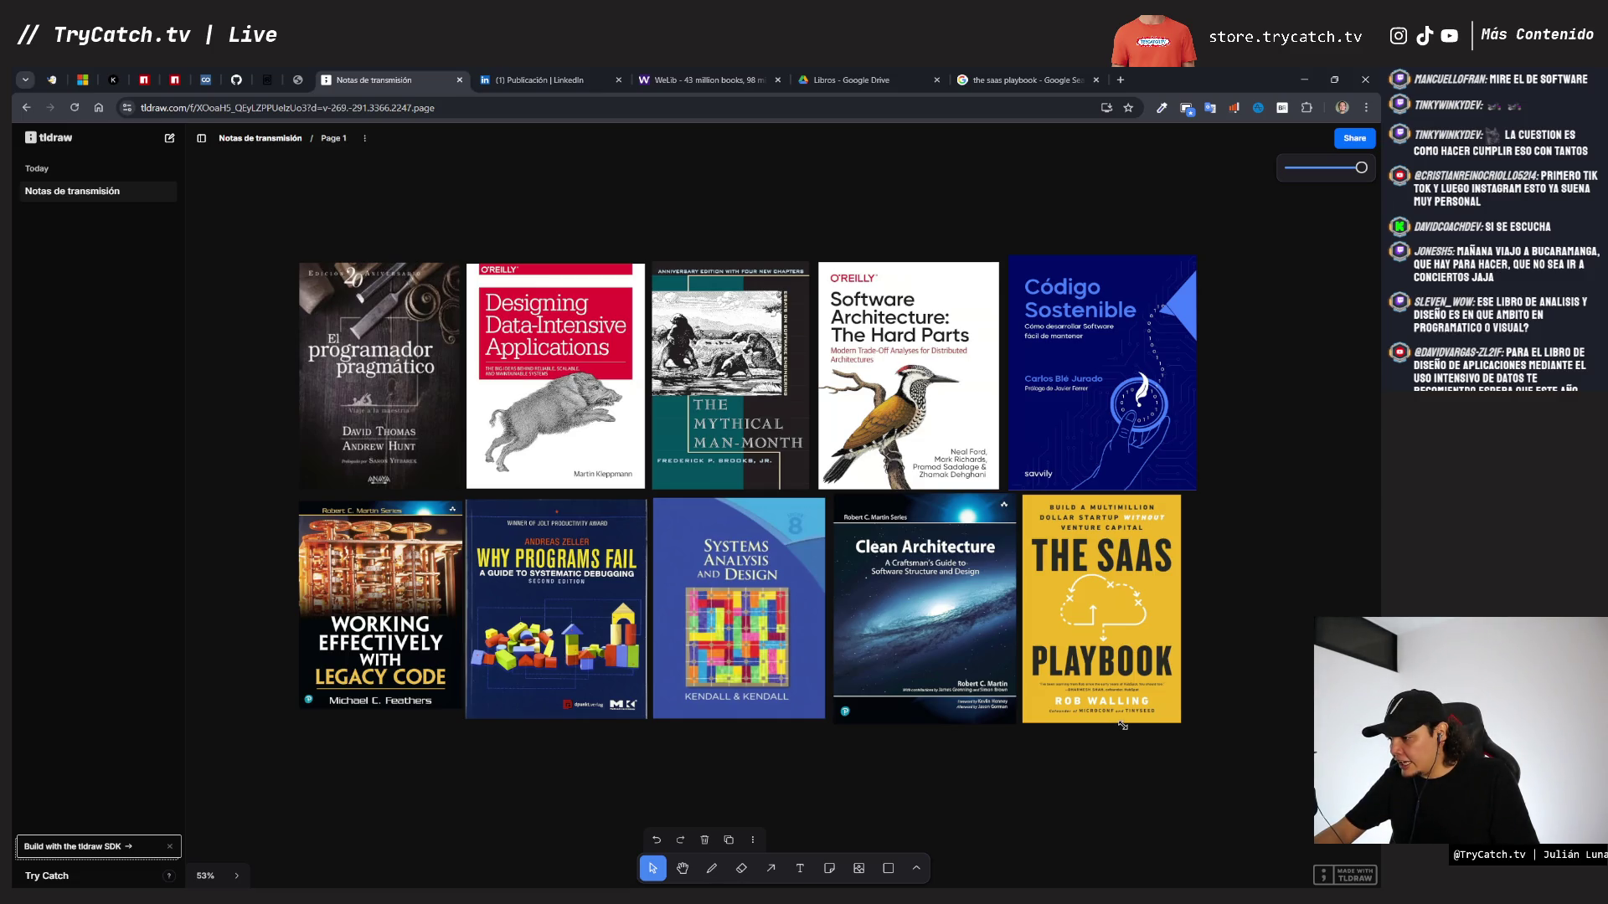
key("Escape")
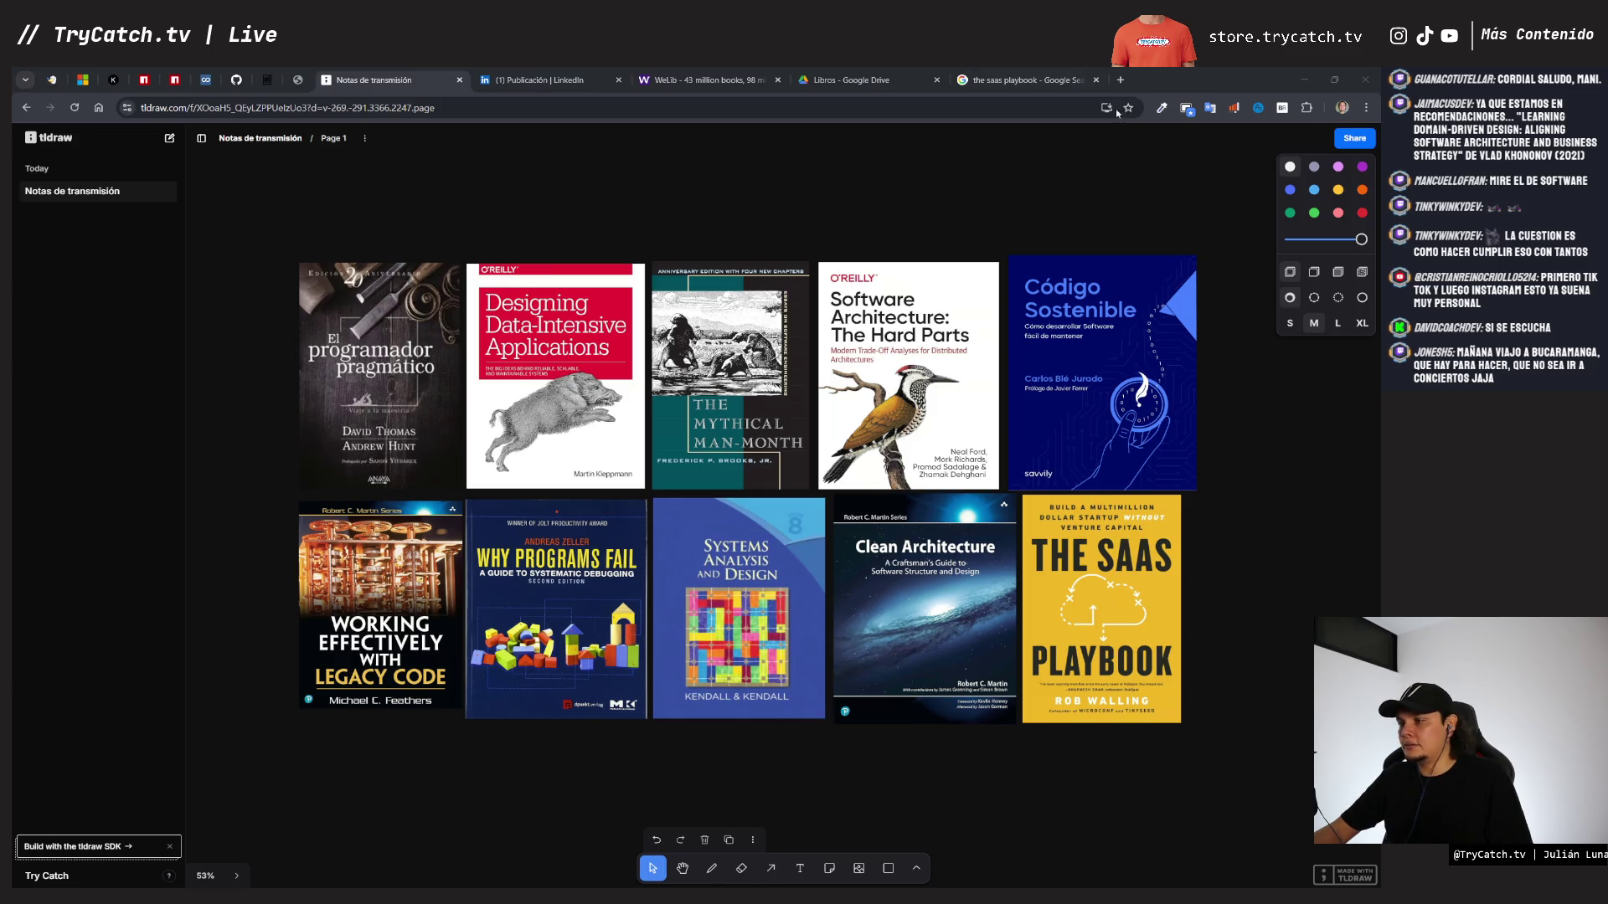
left_click(1121, 80)
- Search for Learning Domain-Driven Design and show the image results
type("Learning Domain-Driven Design: Aligning Software Architecture and Business Strategy")
key("Return")
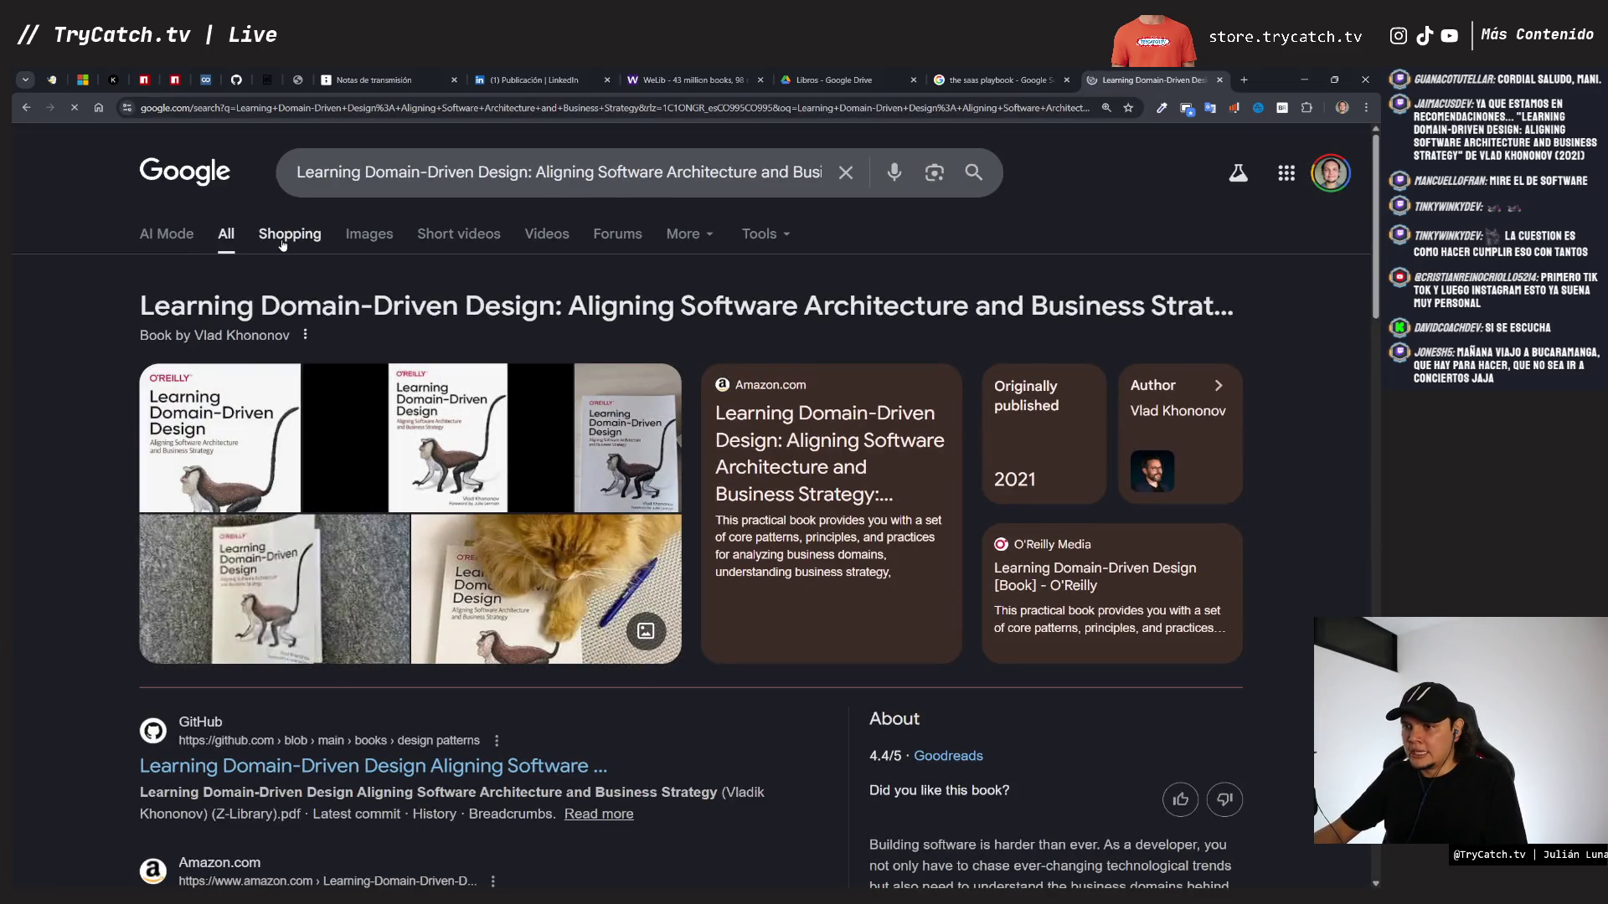
left_click(364, 245)
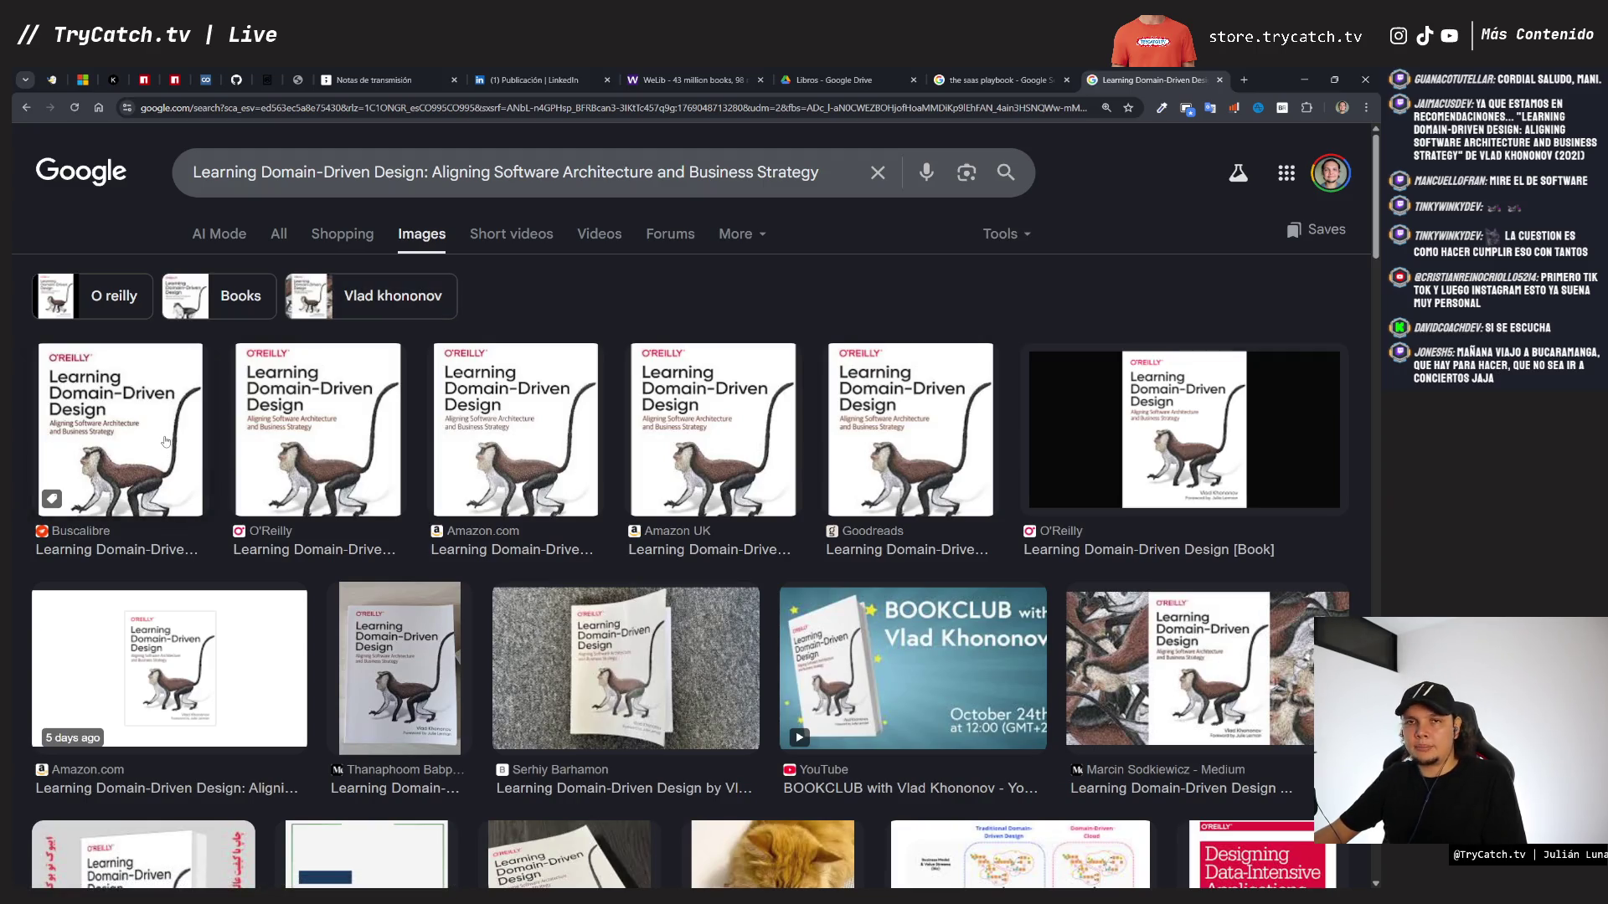
- Compare the Buscalibre, O'Reilly and Amazon covers, copy the Amazon.com image, and return to tldraw
left_click(168, 435)
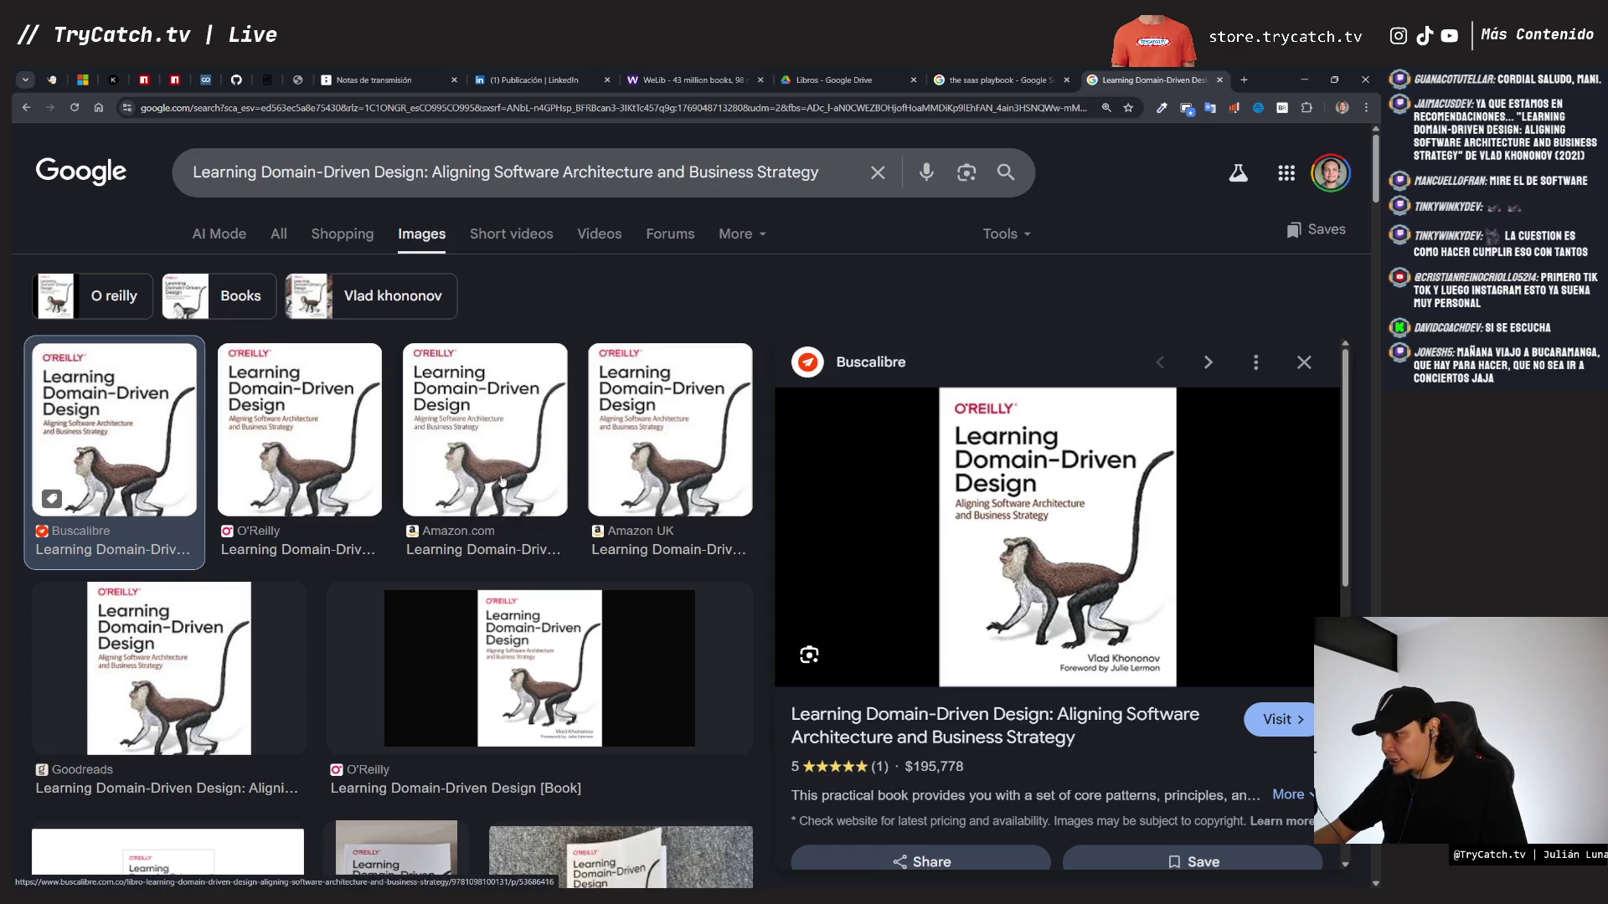
left_click(340, 476)
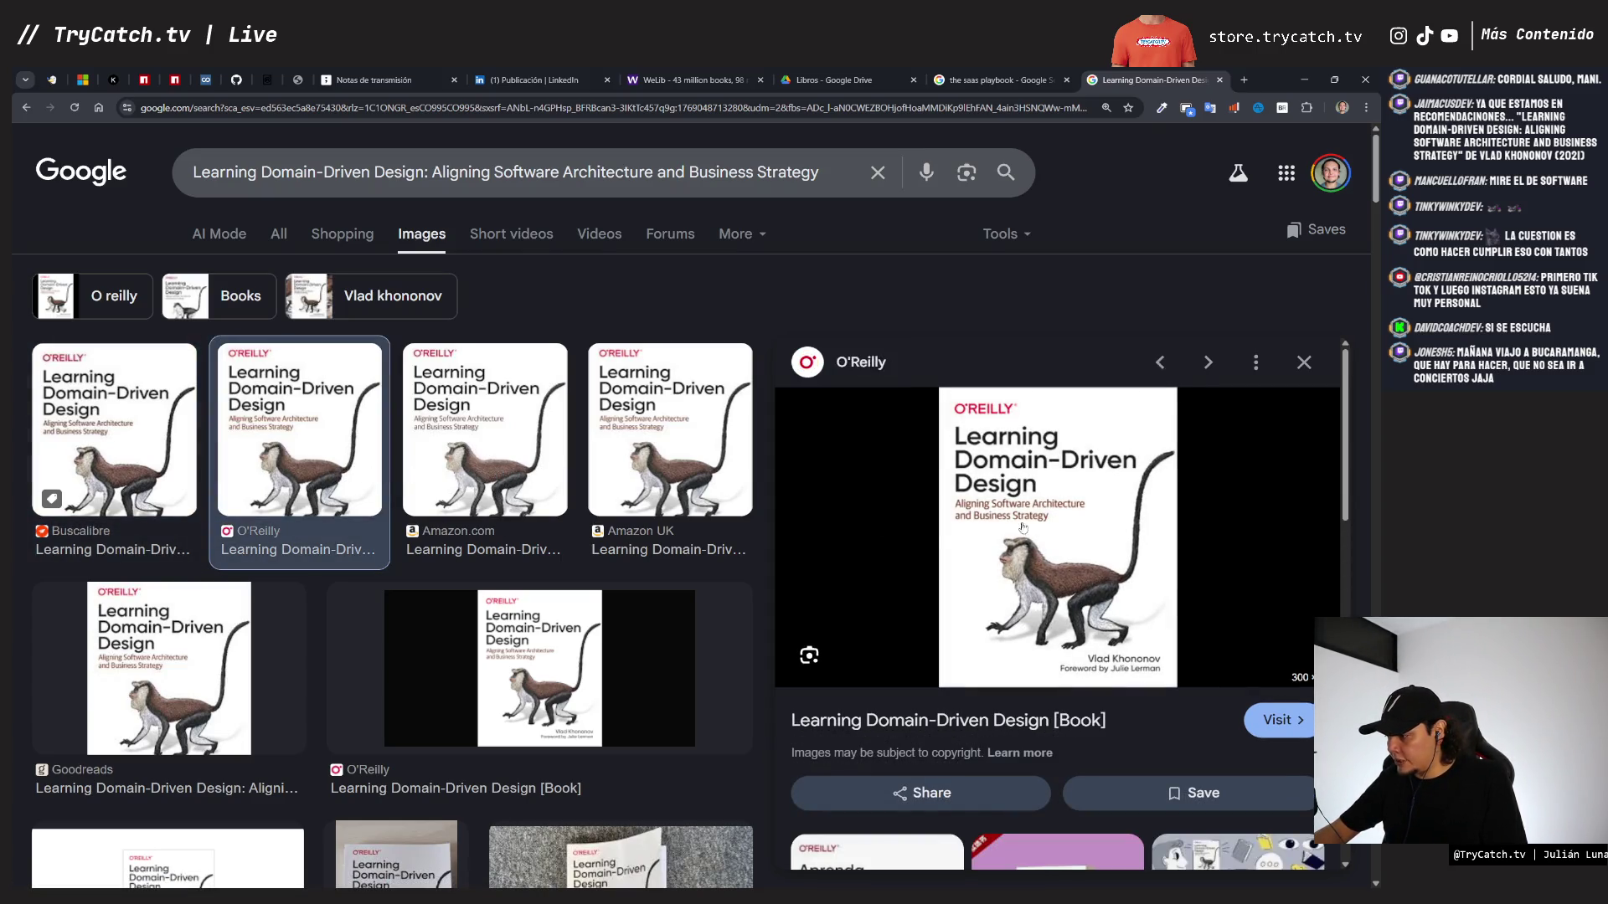
left_click(460, 494)
right_click(1076, 542)
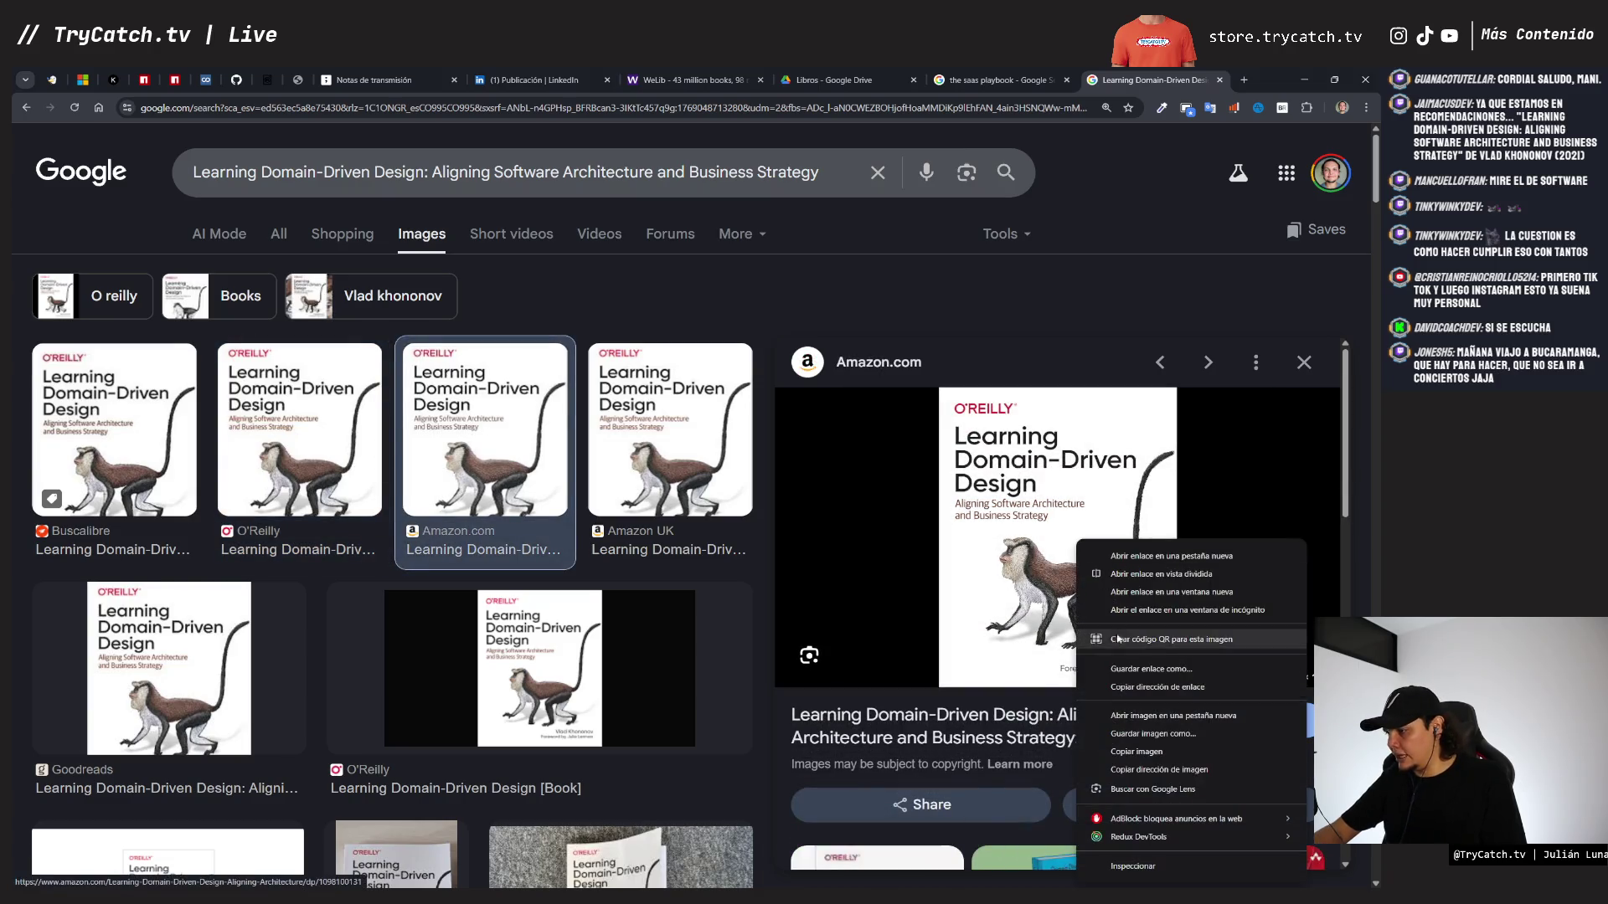
left_click(1145, 752)
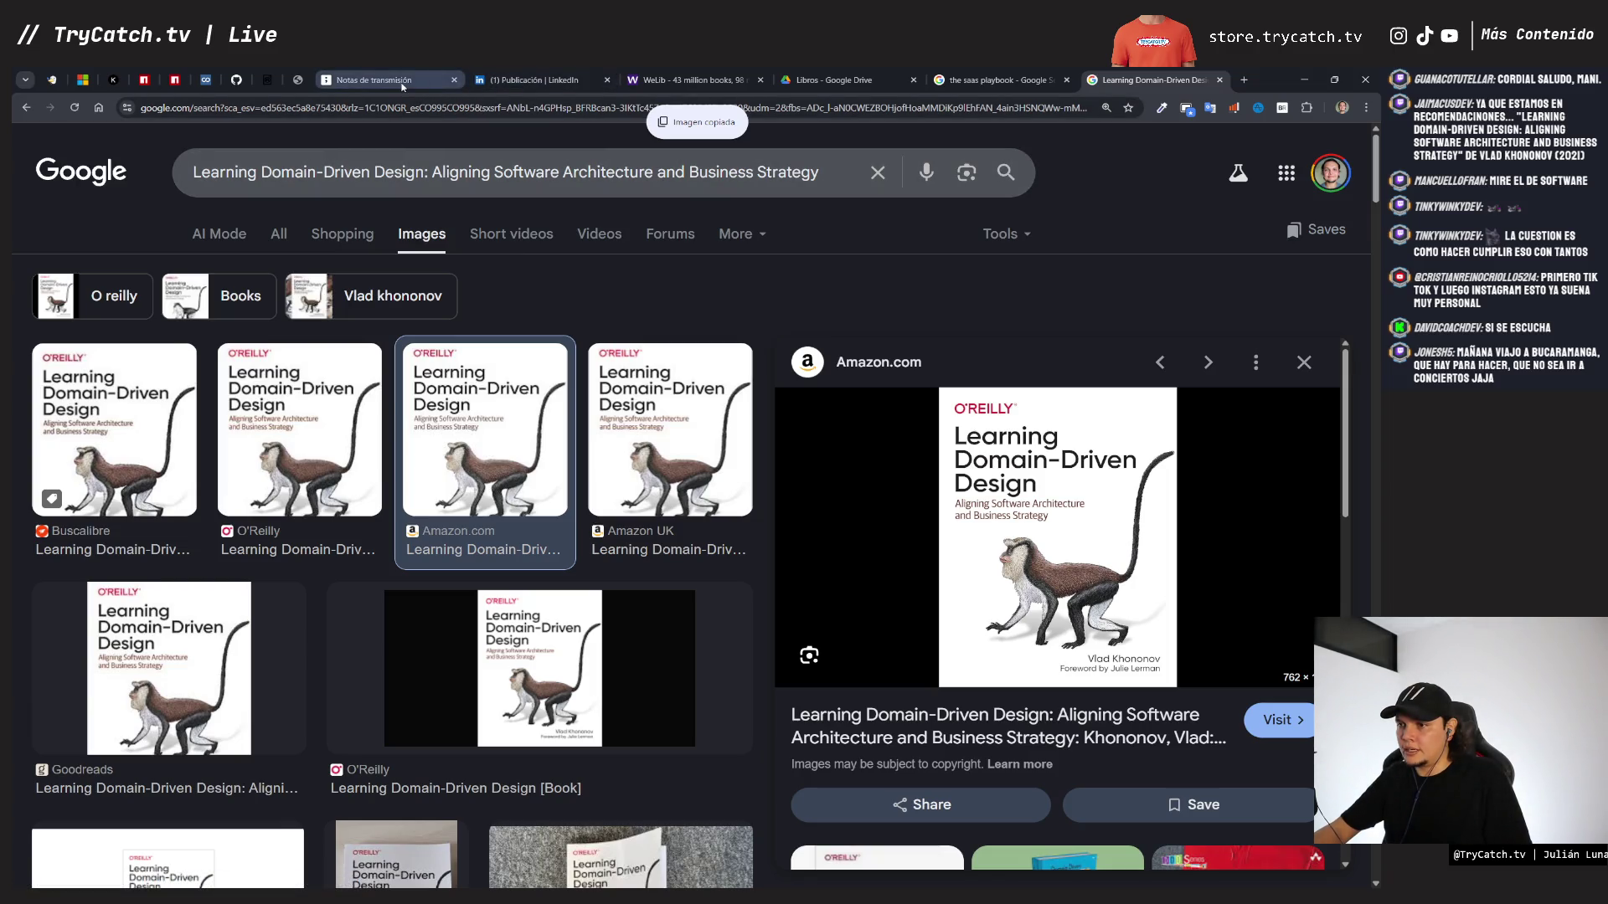
left_click(402, 82)
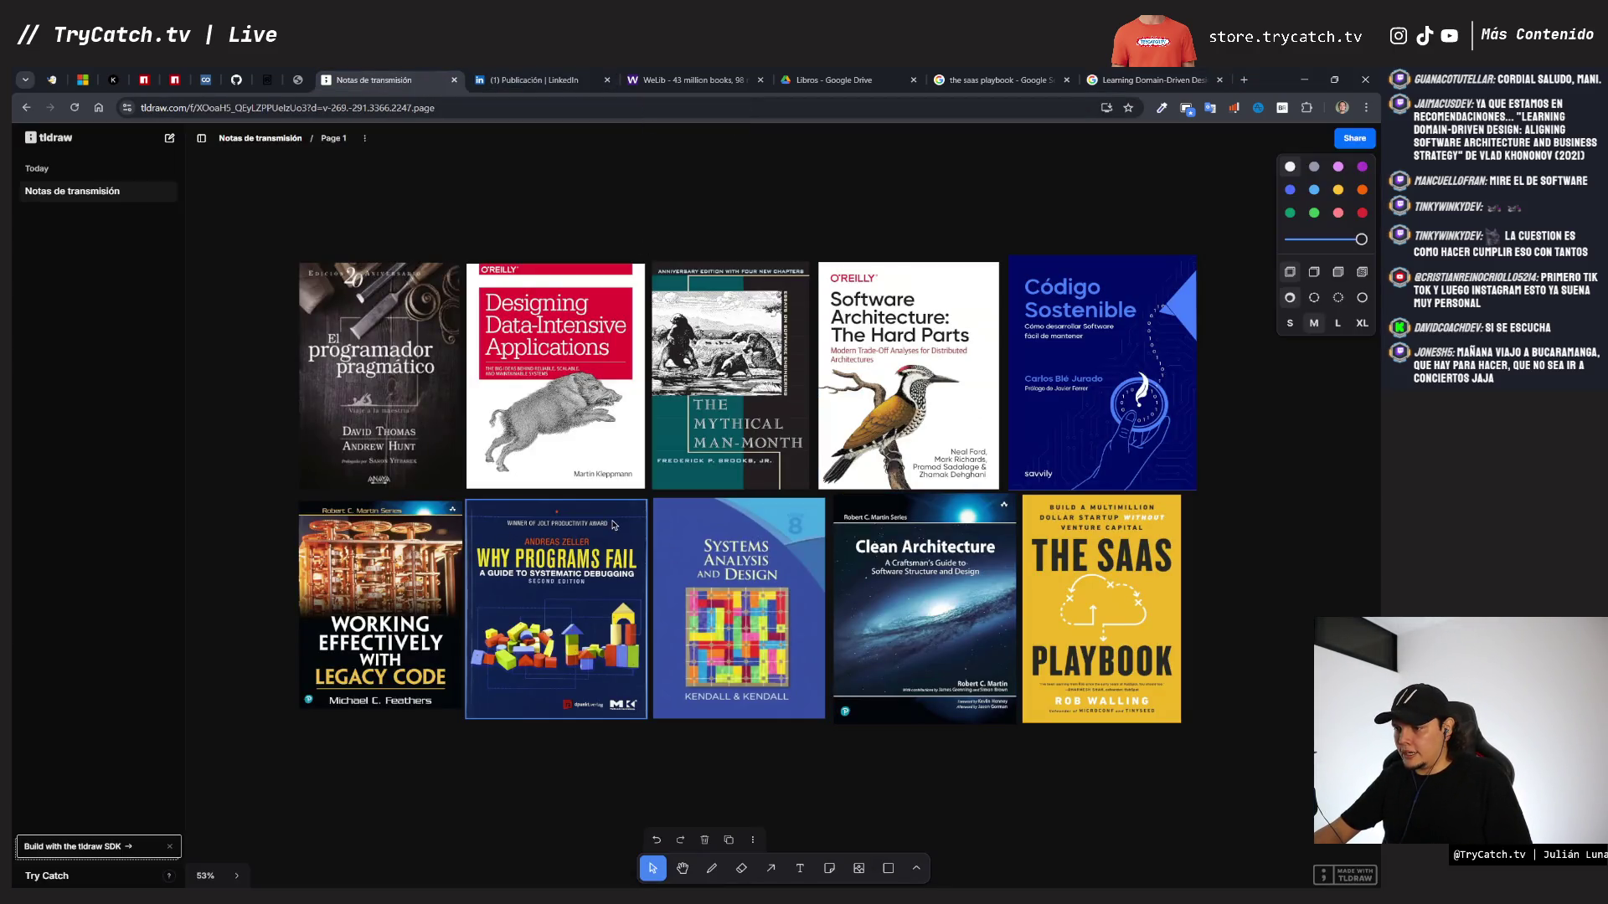
- Paste the Learning Domain-Driven Design cover under Working Effectively with Legacy Code, shrunk to match
key("ctrl+v")
scroll(718, 516, "down", 3)
left_click_drag(701, 334, 470, 691)
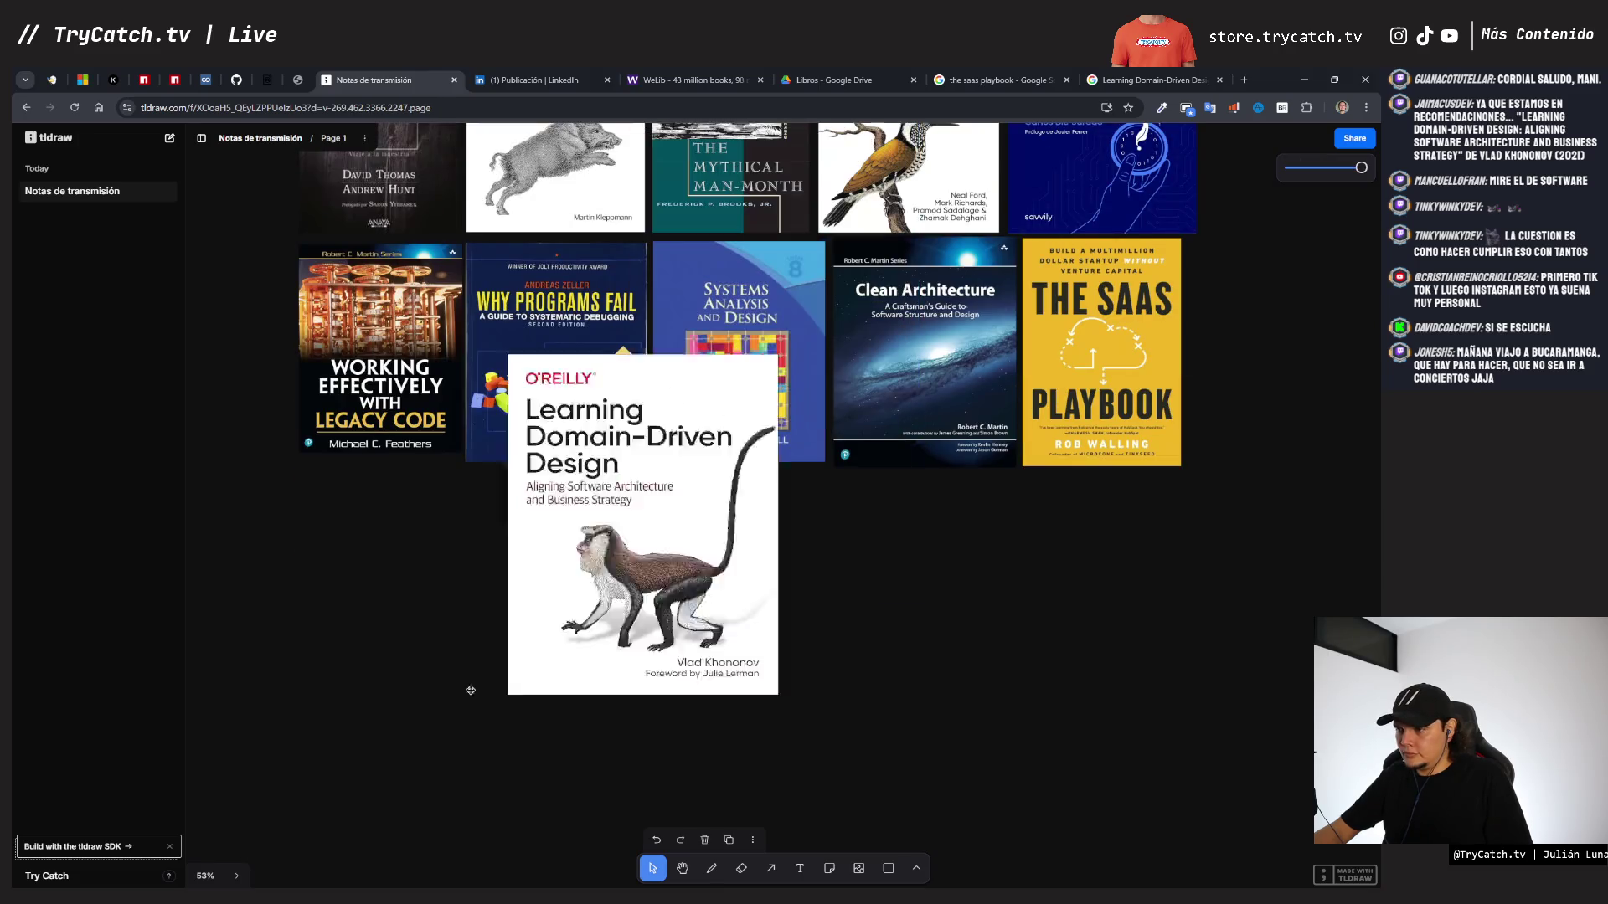
left_click_drag(361, 681, 359, 687)
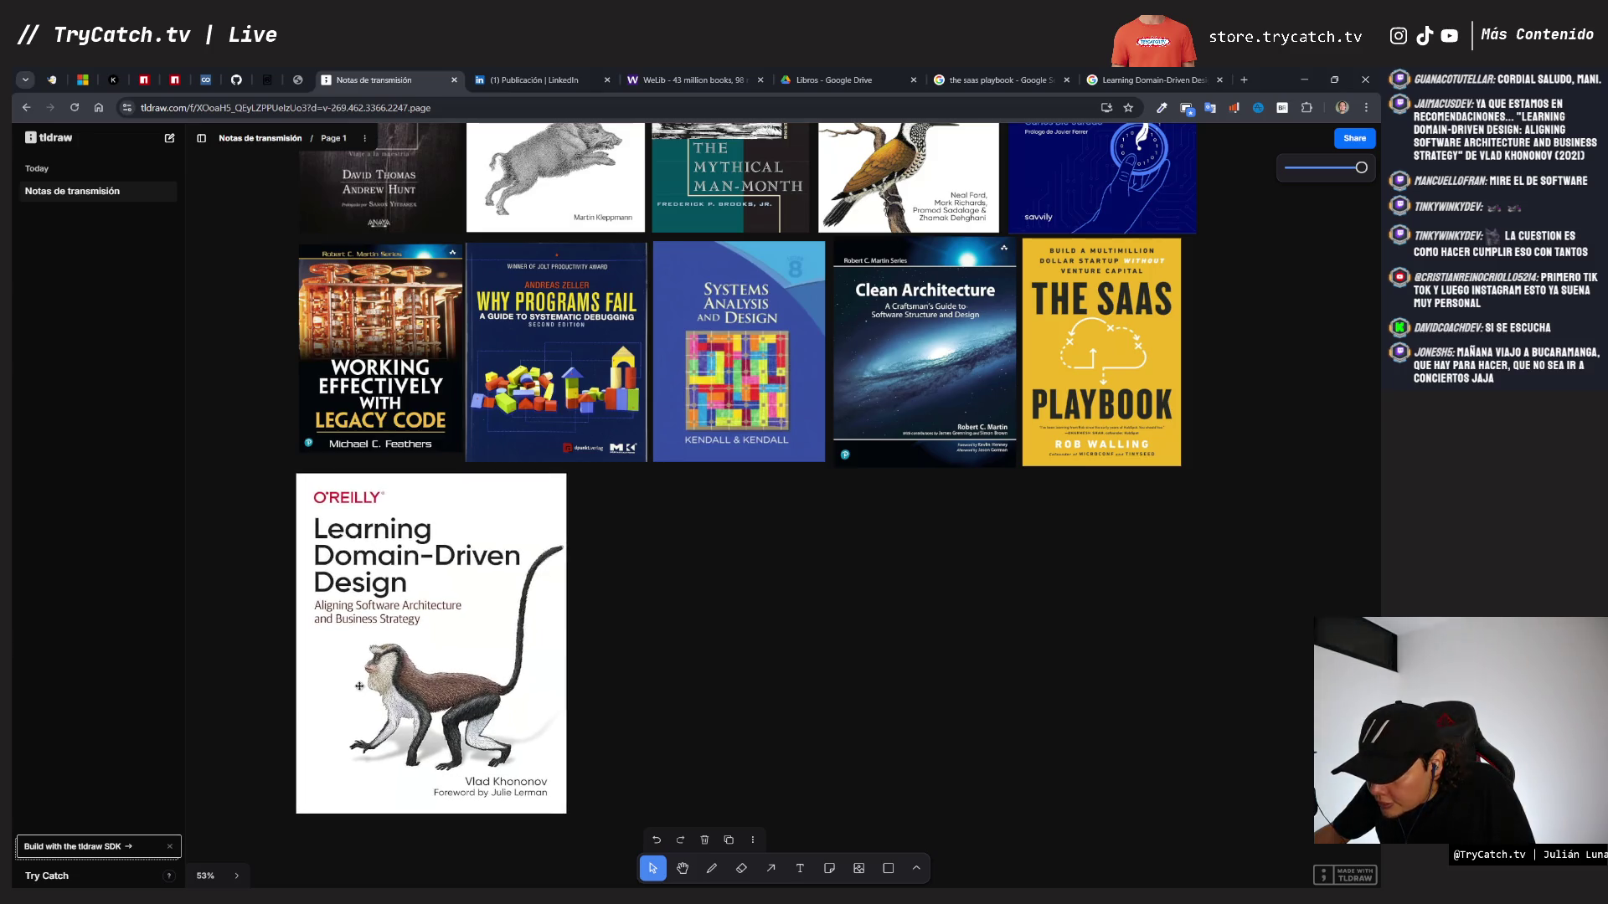
left_click_drag(565, 812, 423, 686)
left_click(614, 718)
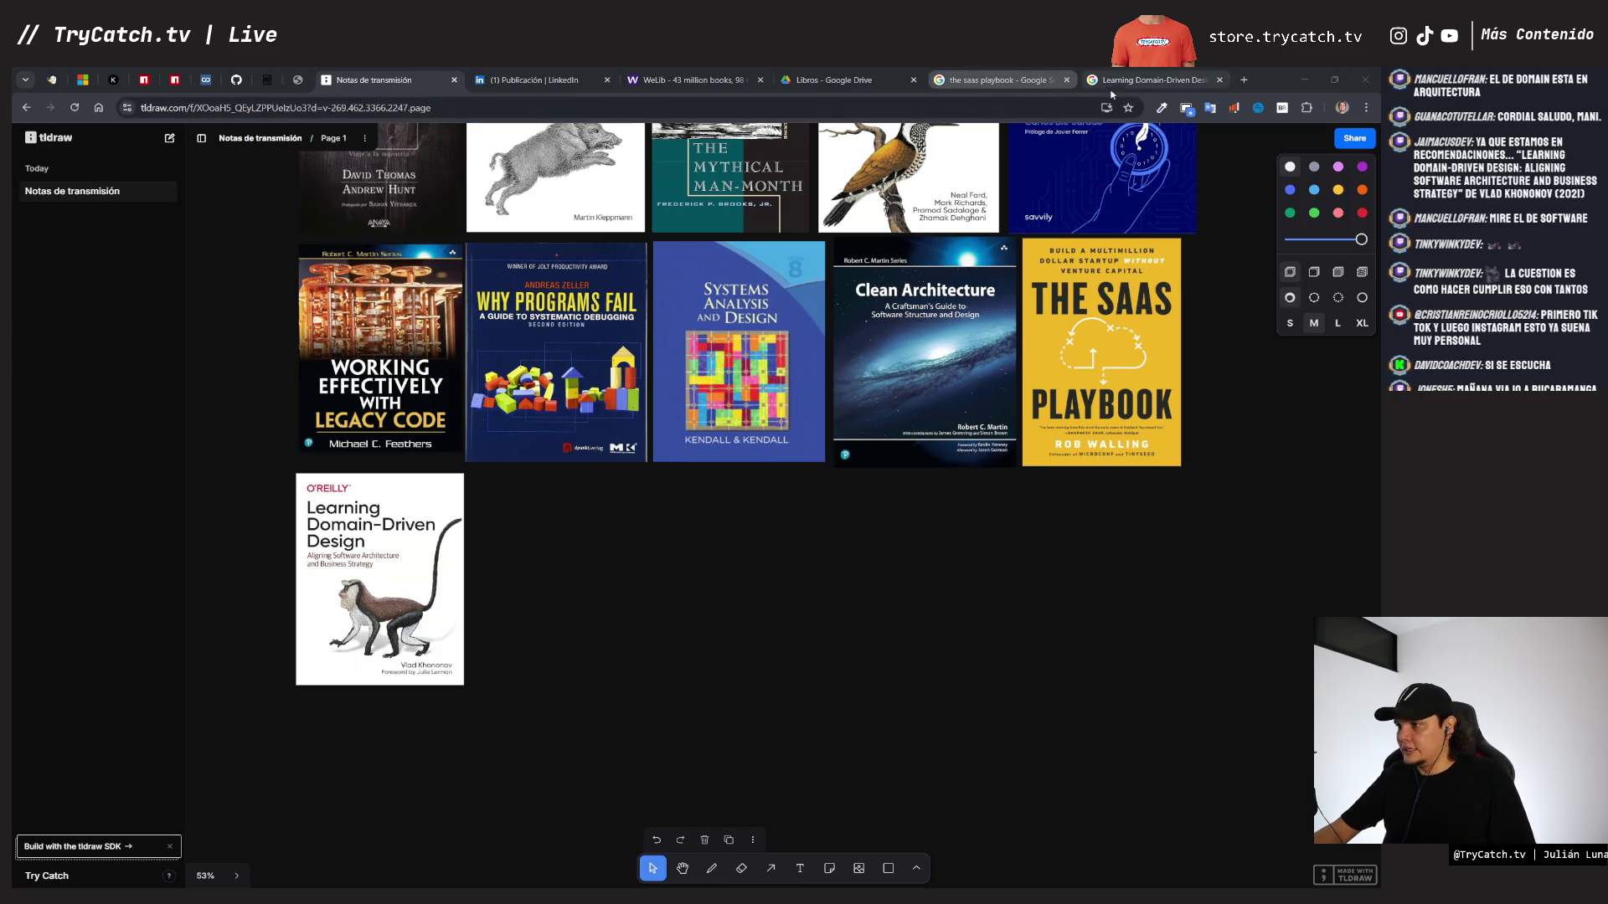
left_click(1151, 80)
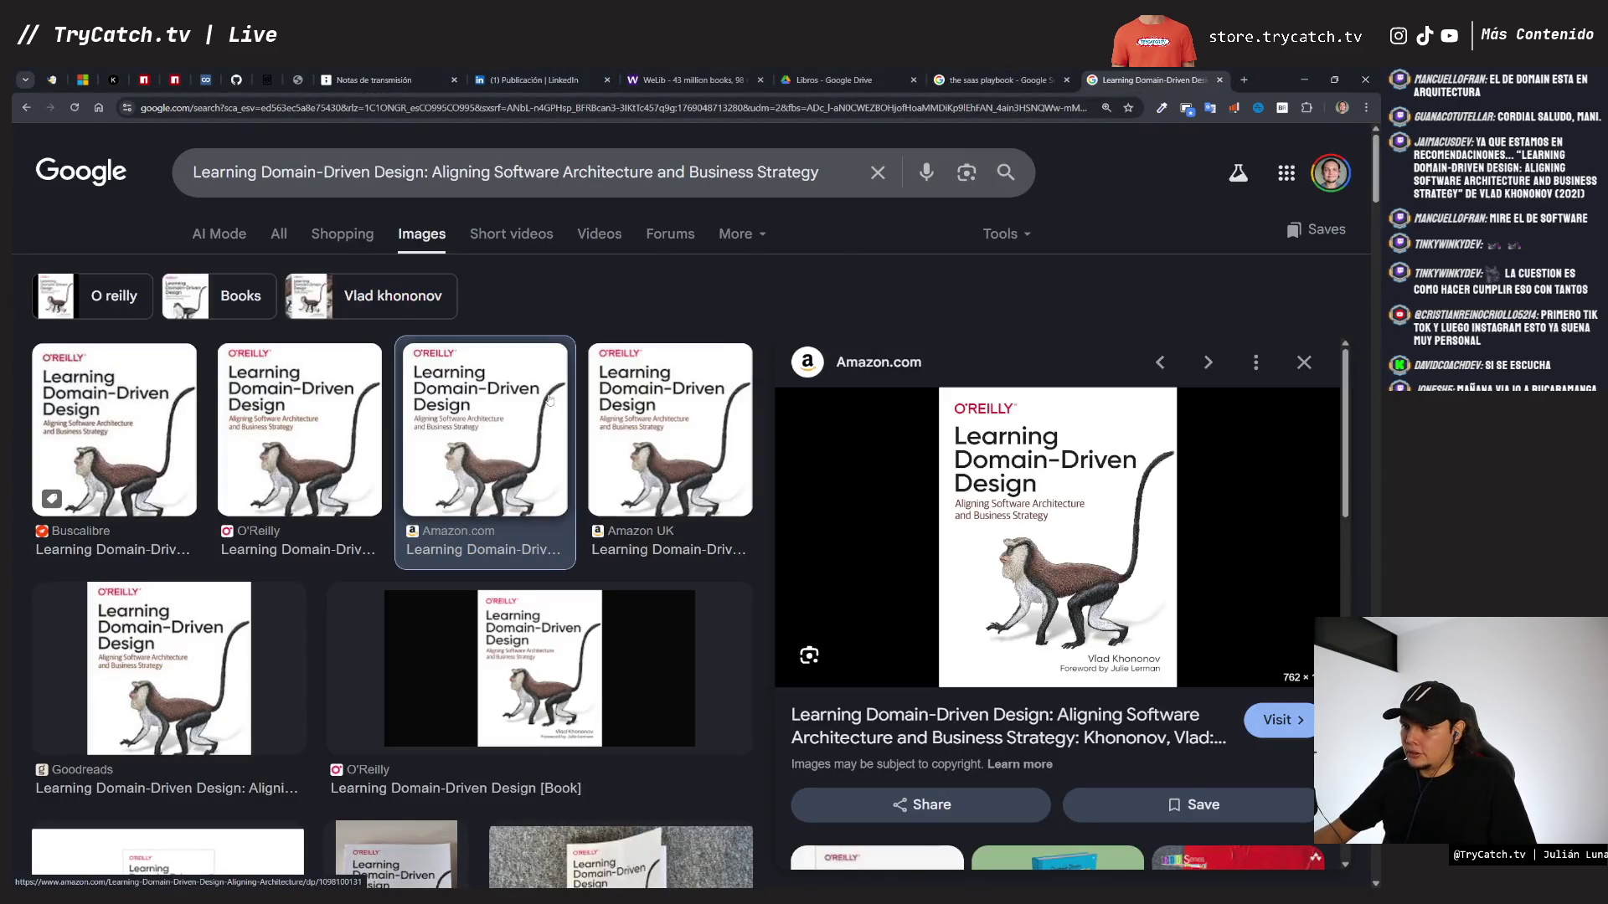
- Switch back to the Libros folder tab in Google Drive
left_click(815, 80)
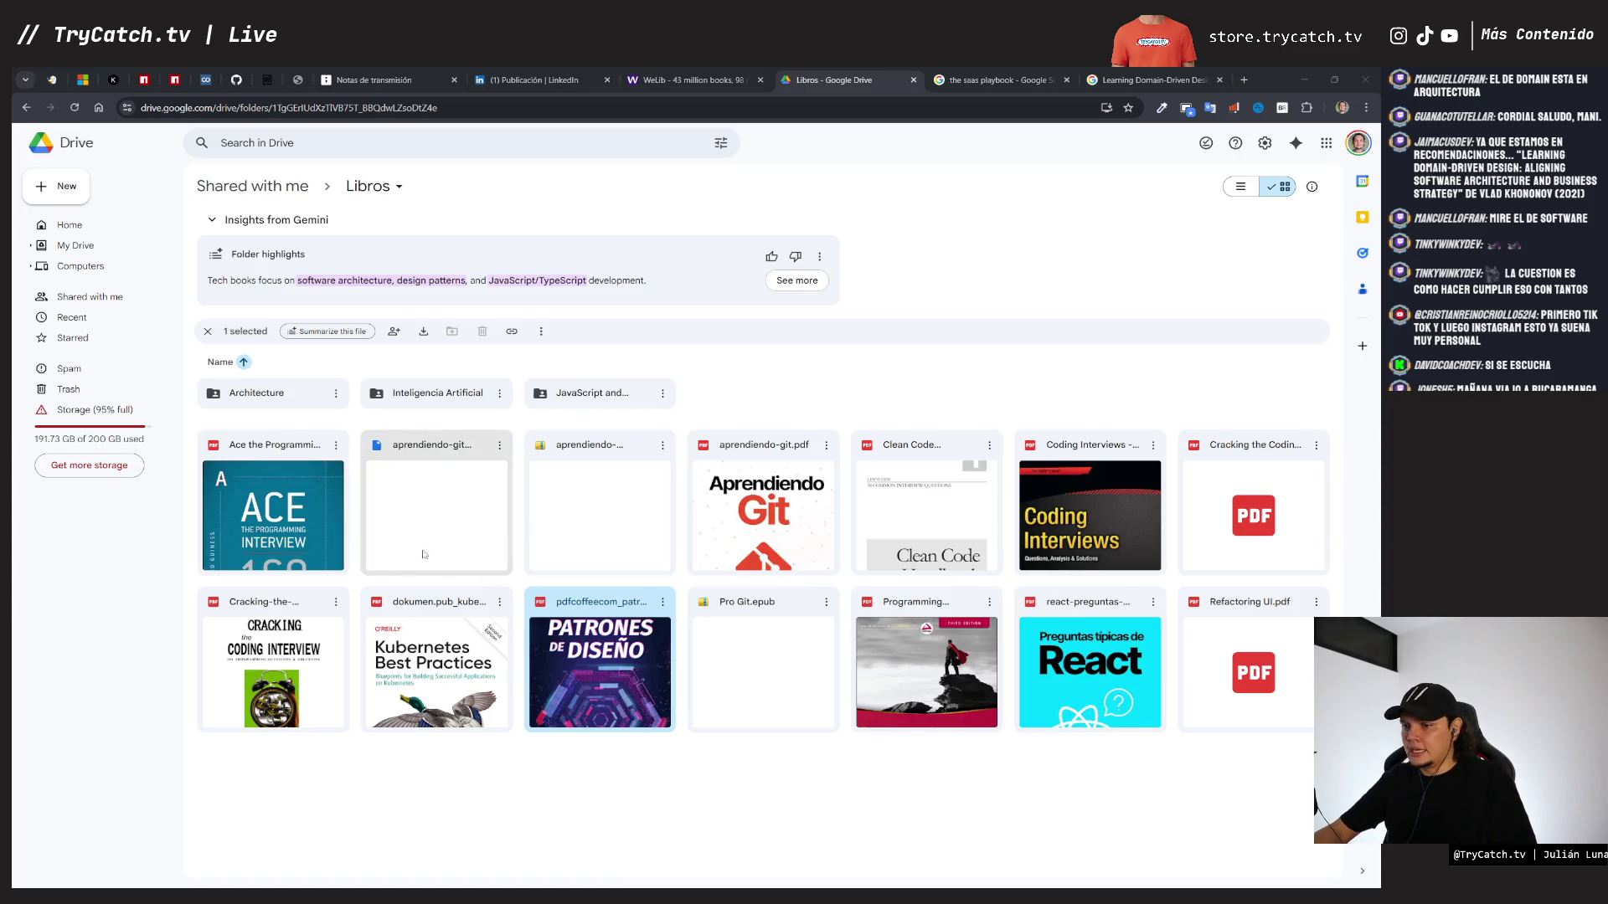
double_click(298, 521)
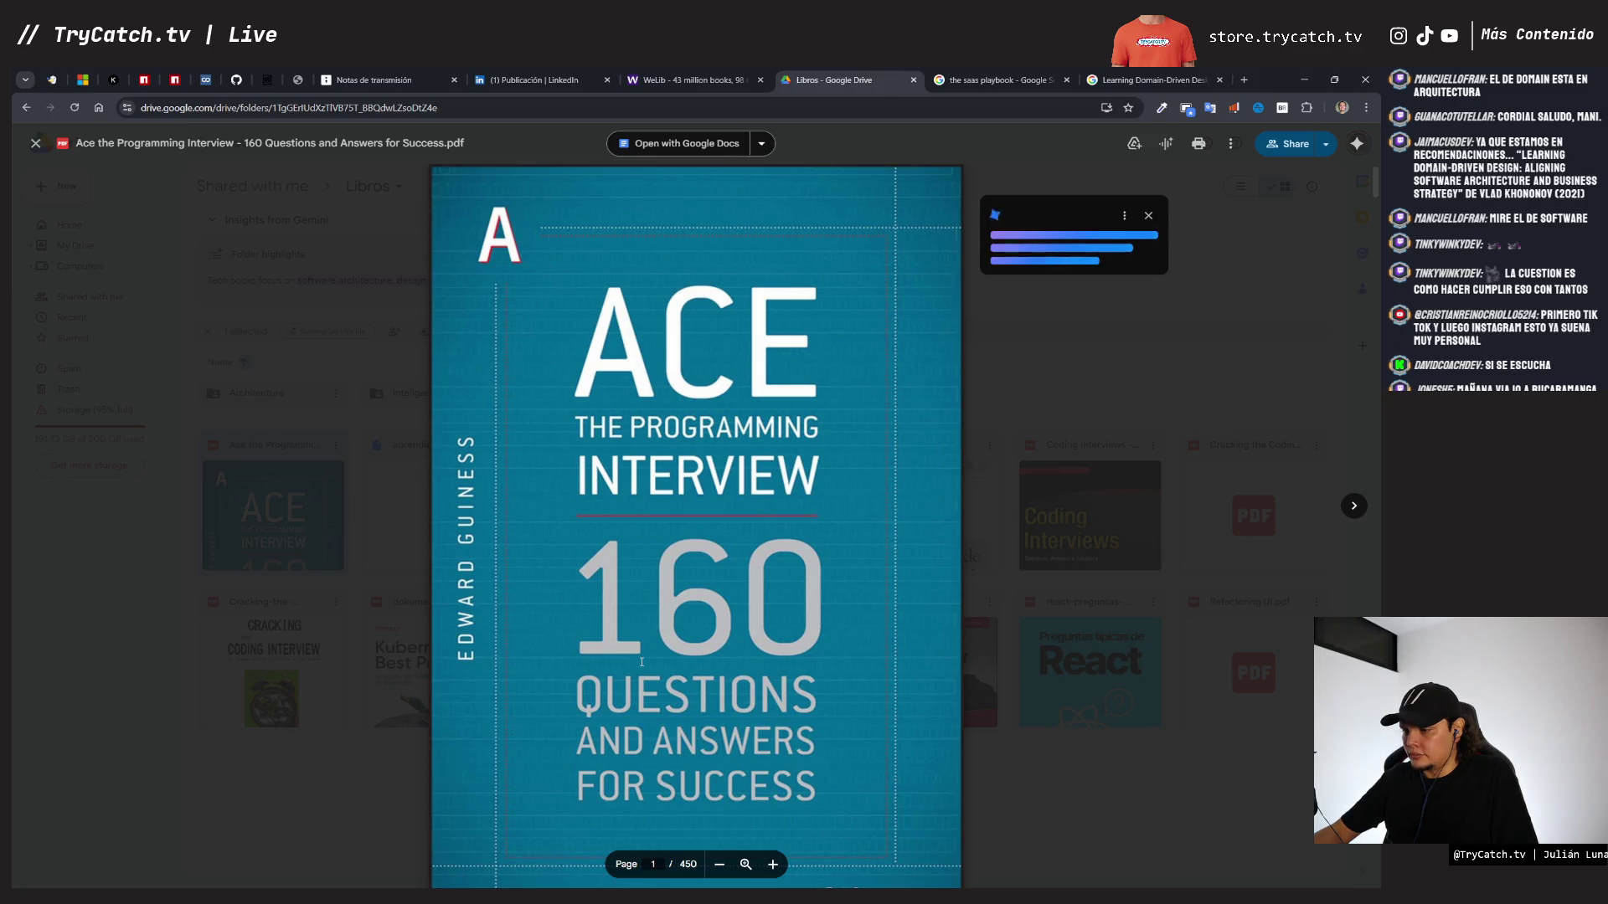
key("Escape")
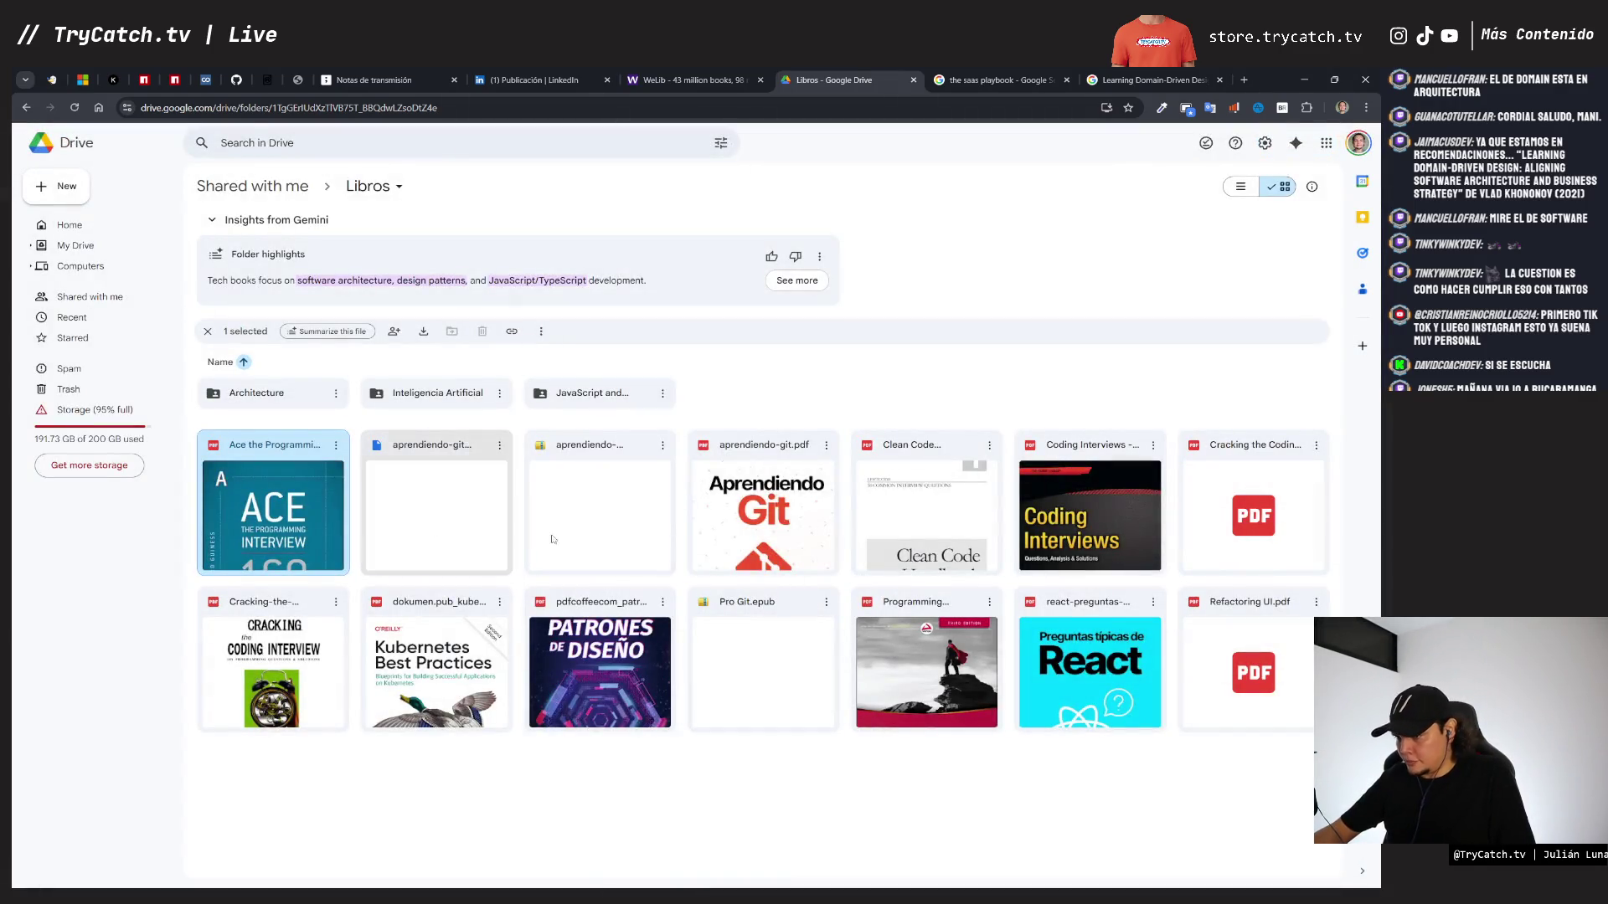
left_click(807, 514)
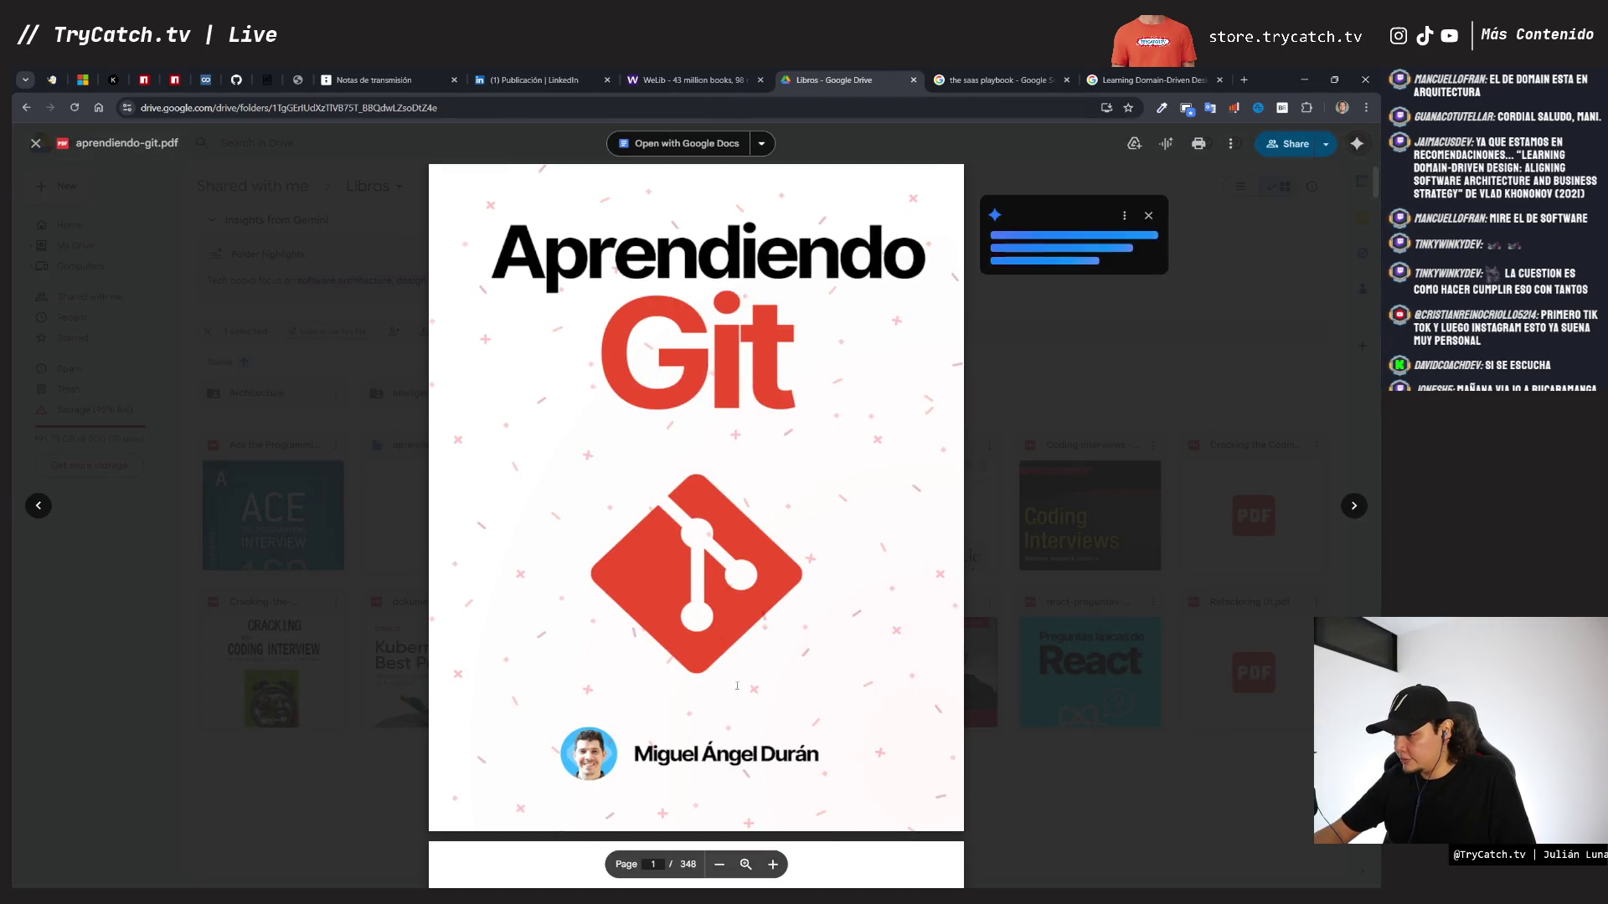
key("Escape")
double_click(937, 533)
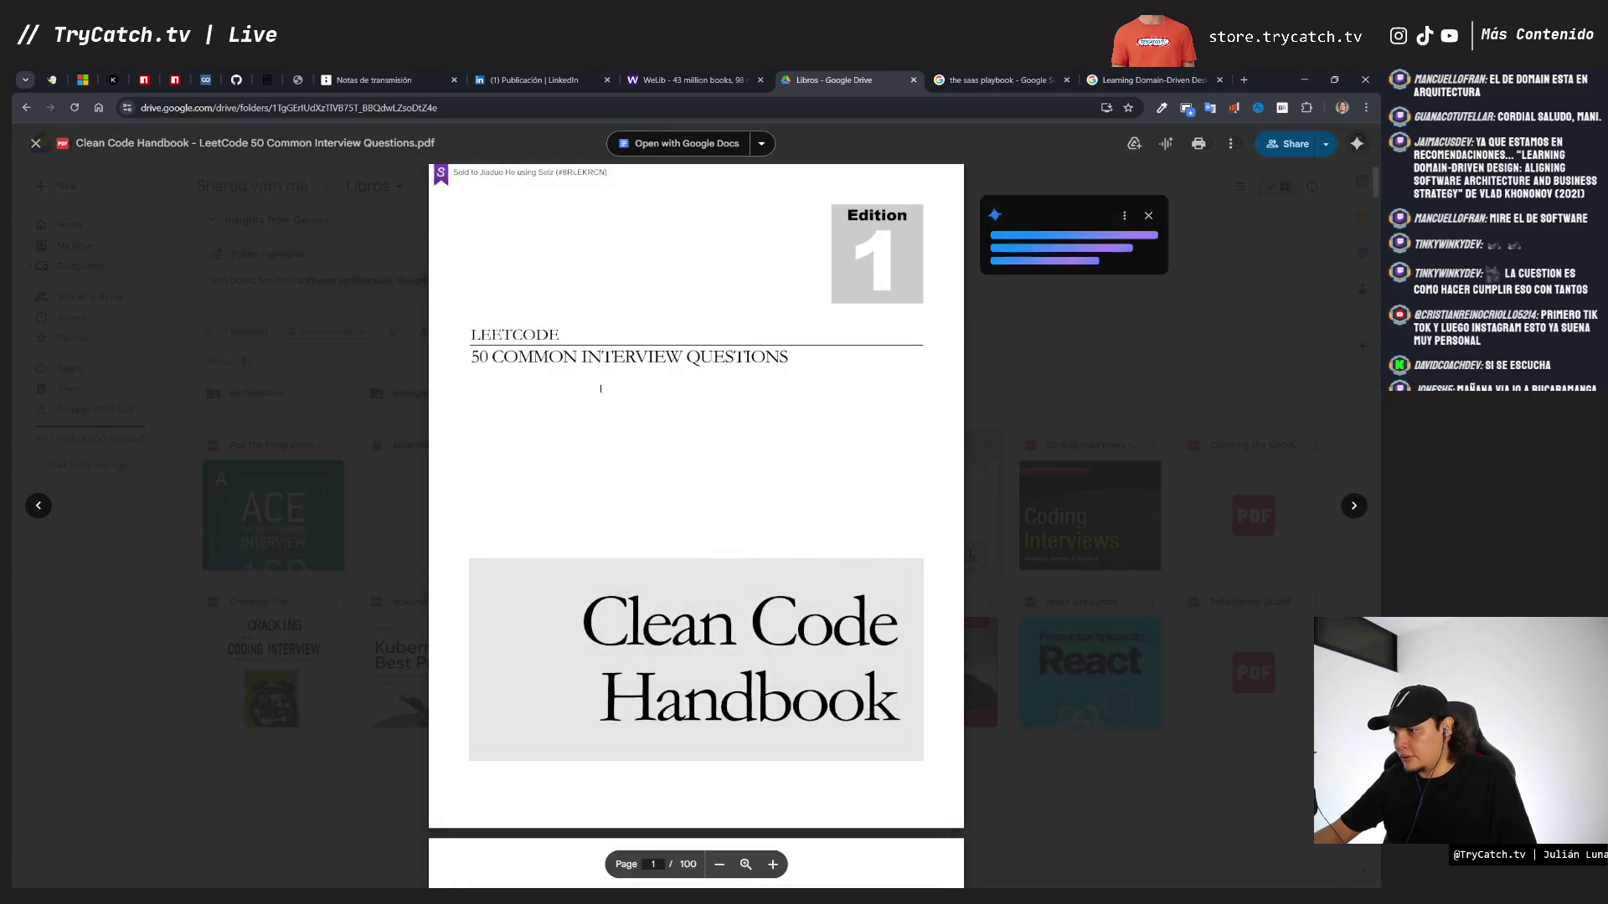
scroll(591, 402, "down", 8)
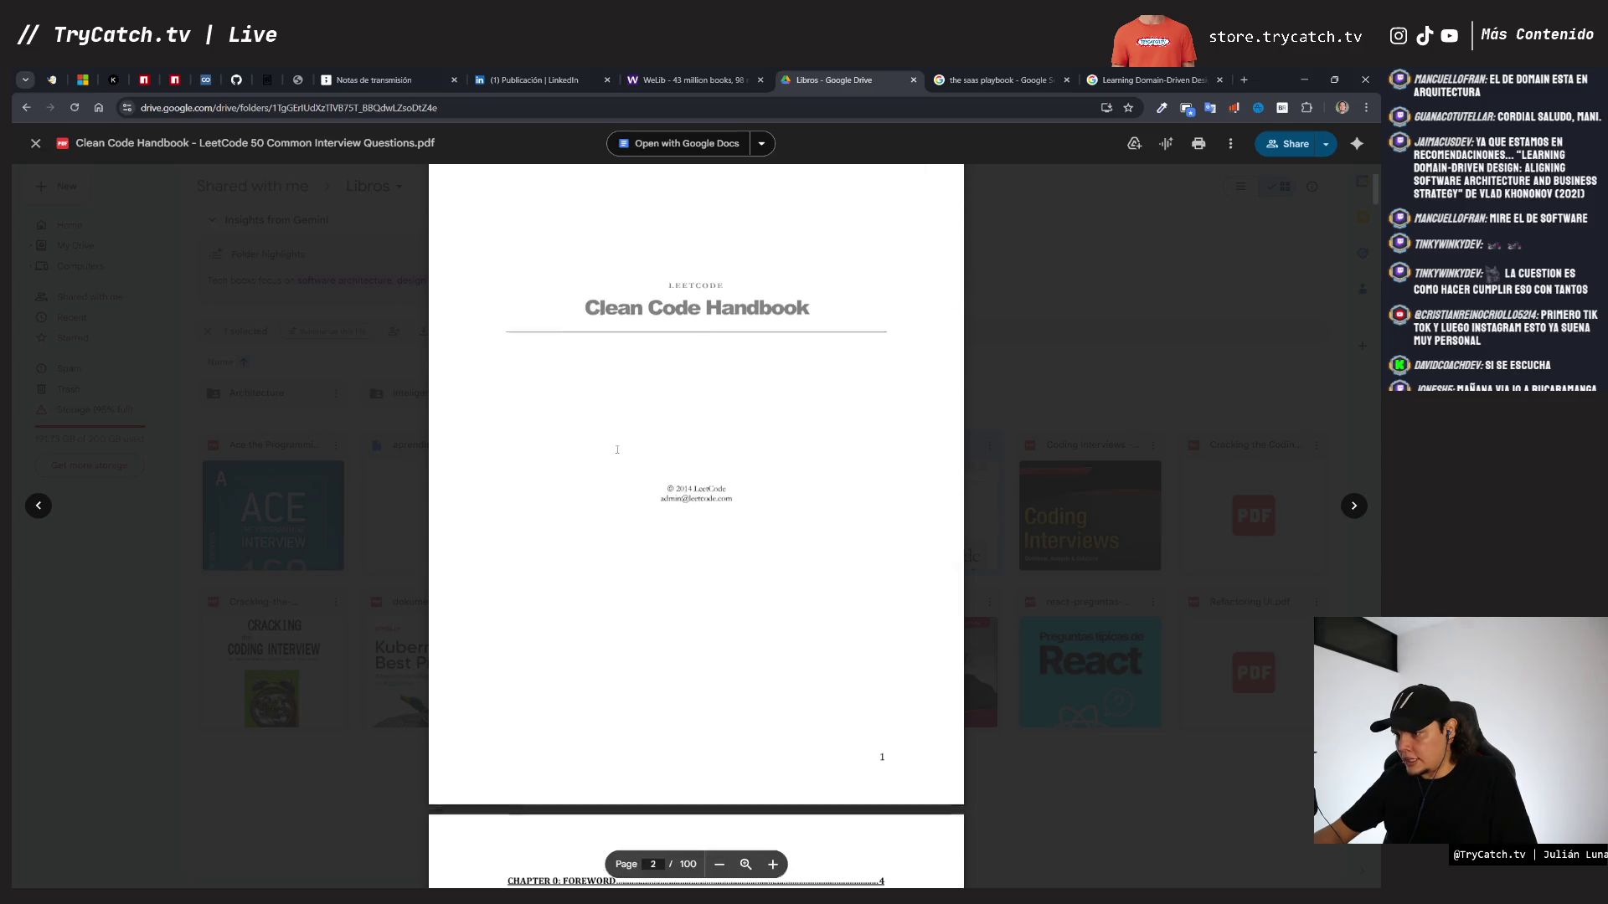
scroll(618, 450, "up", 6)
scroll(617, 449, "up", 2)
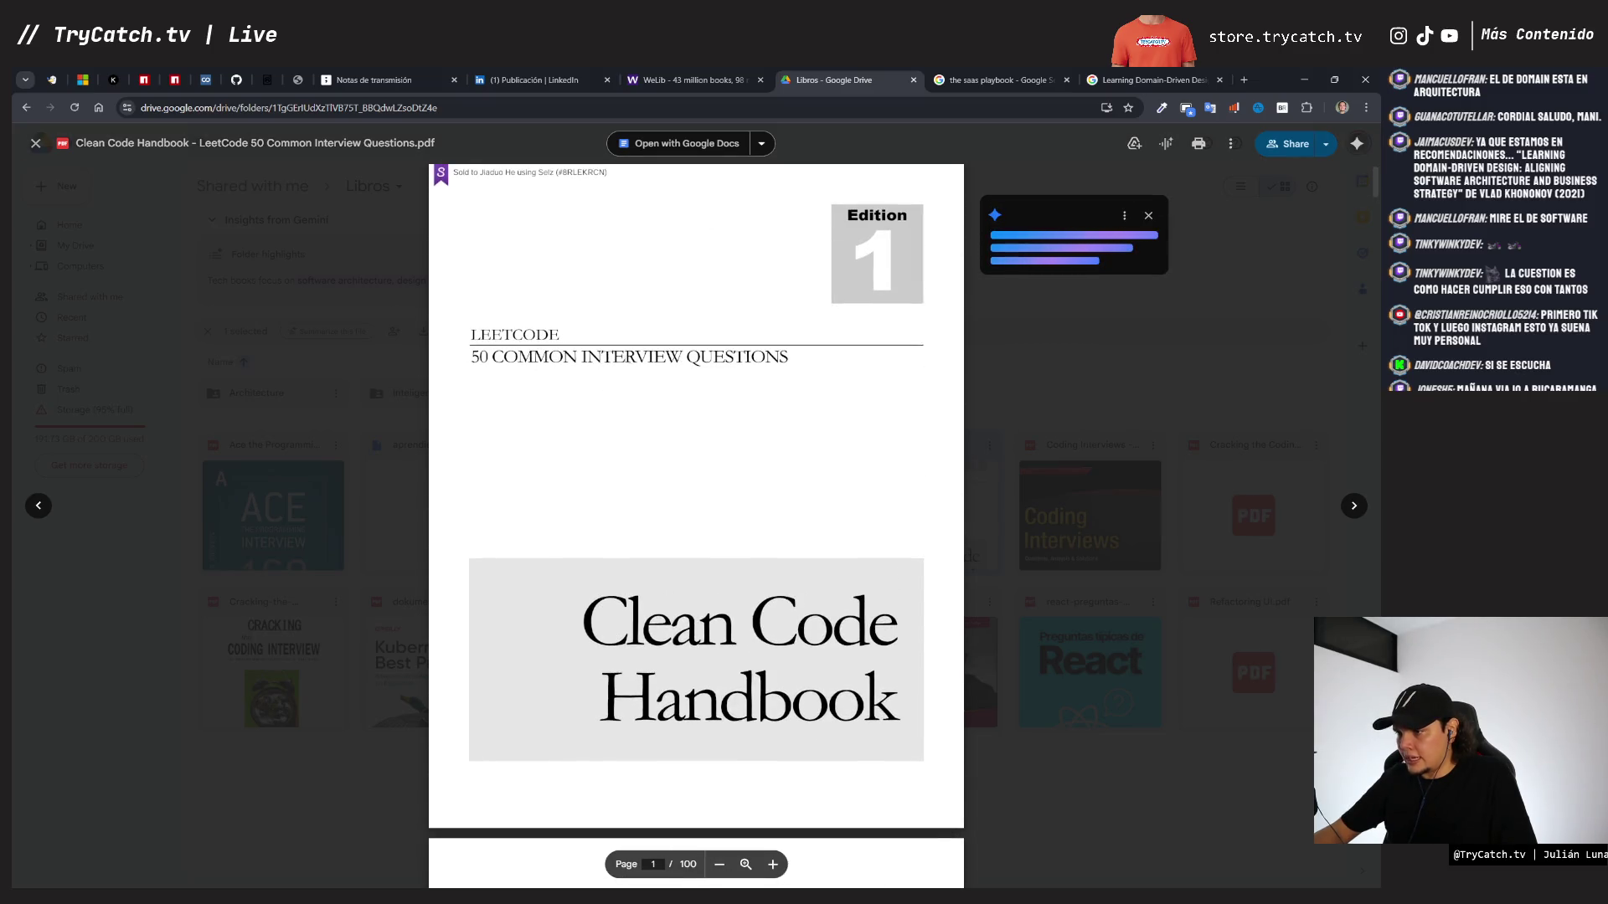
key("Escape")
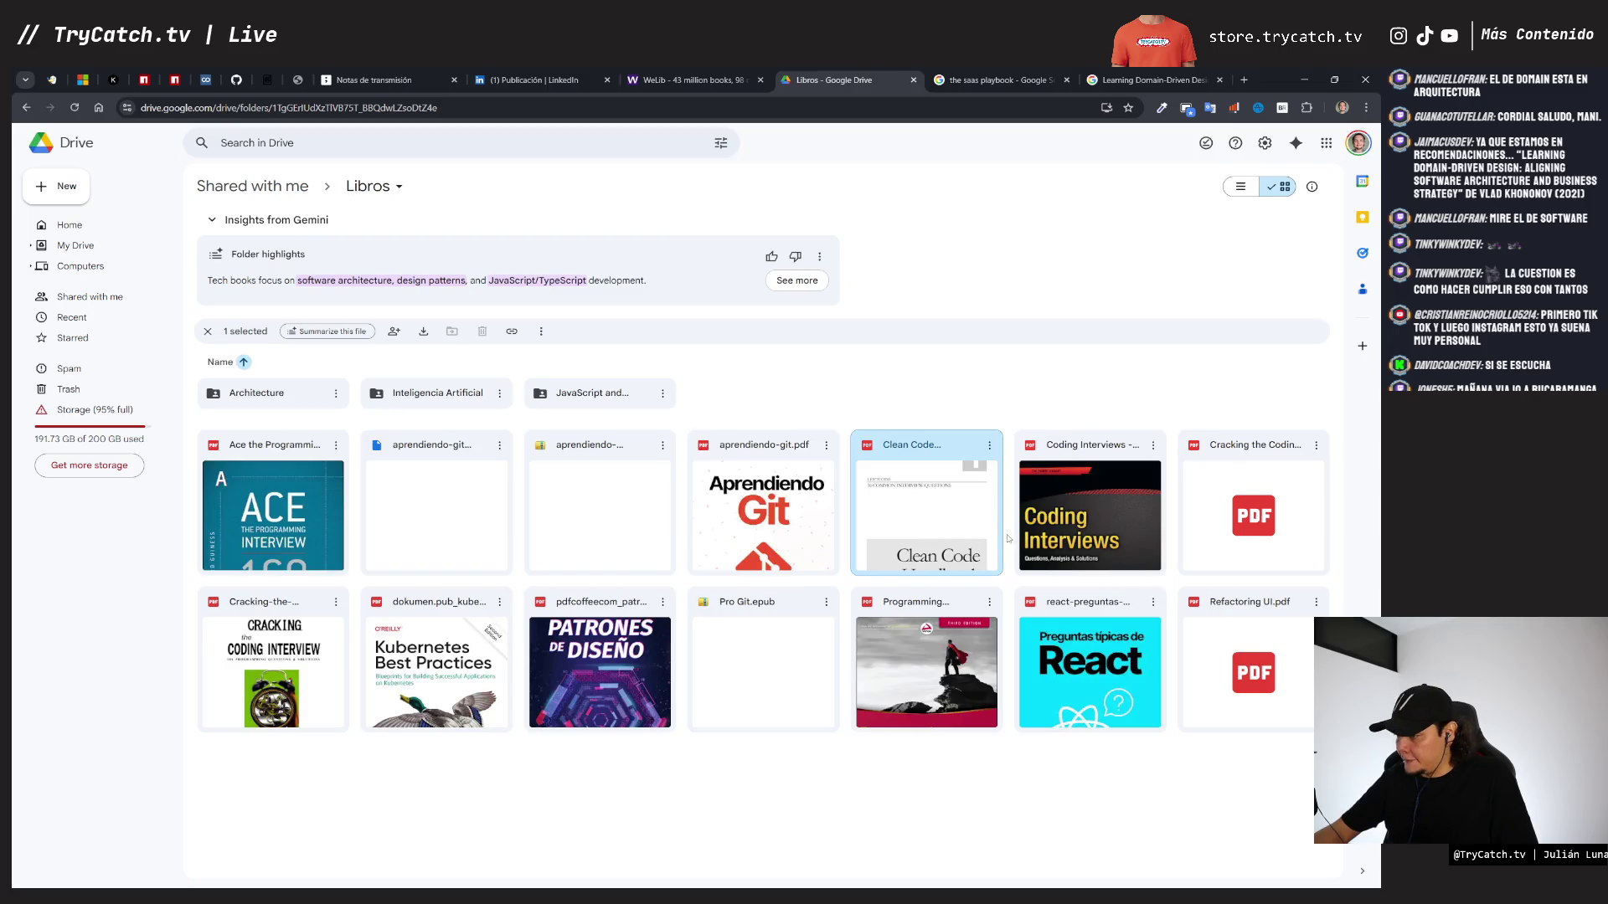
double_click(1257, 512)
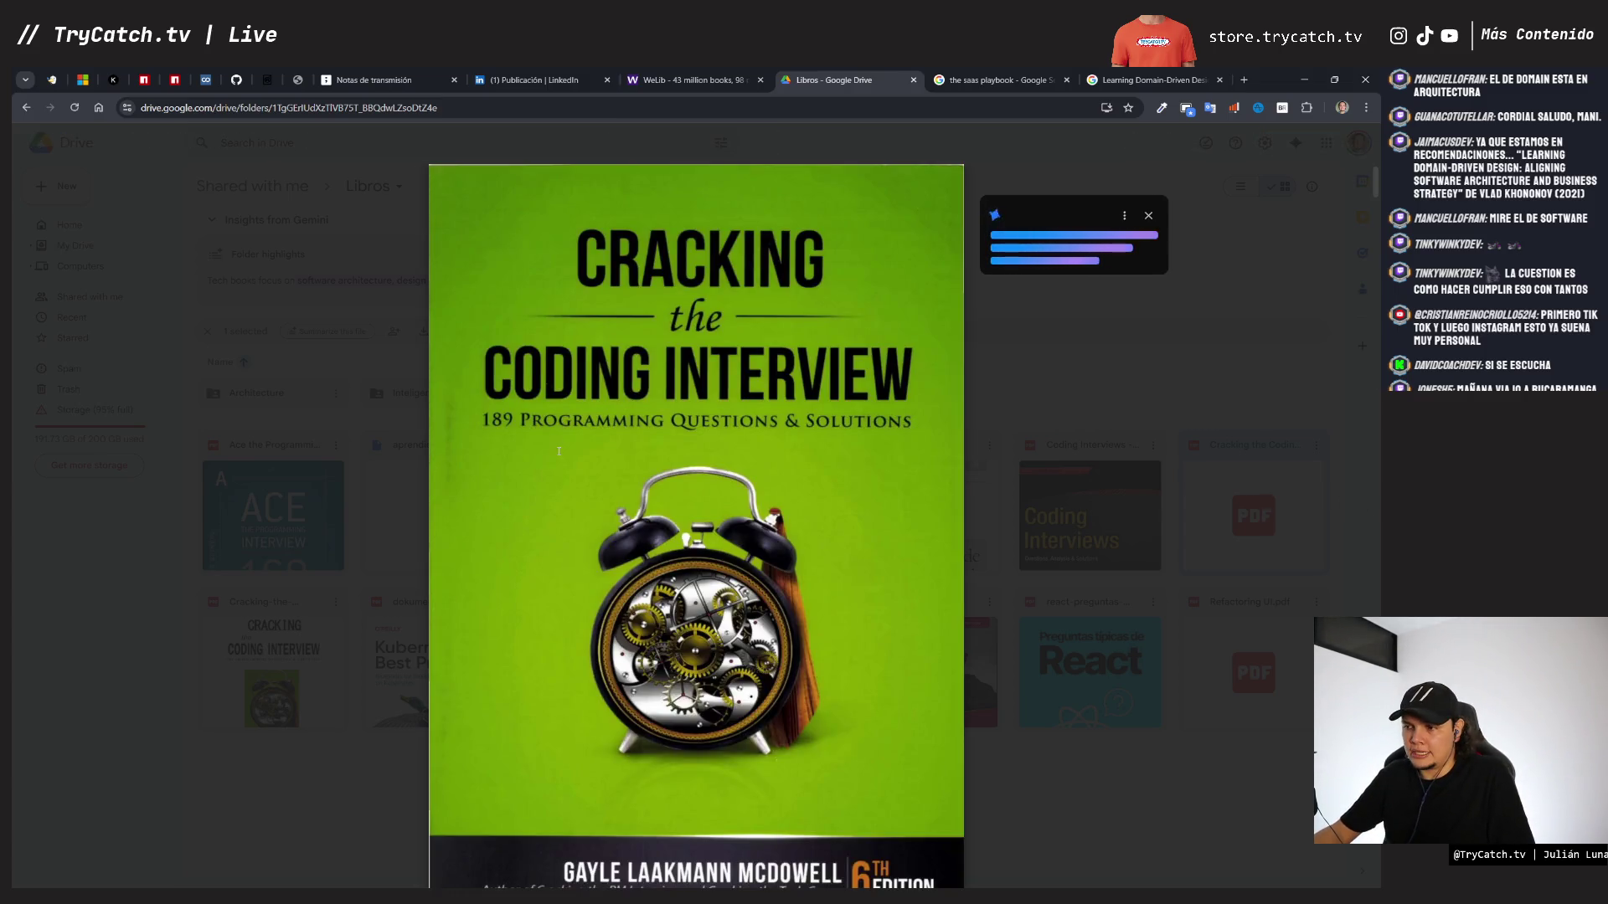
scroll(620, 563, "down", 15)
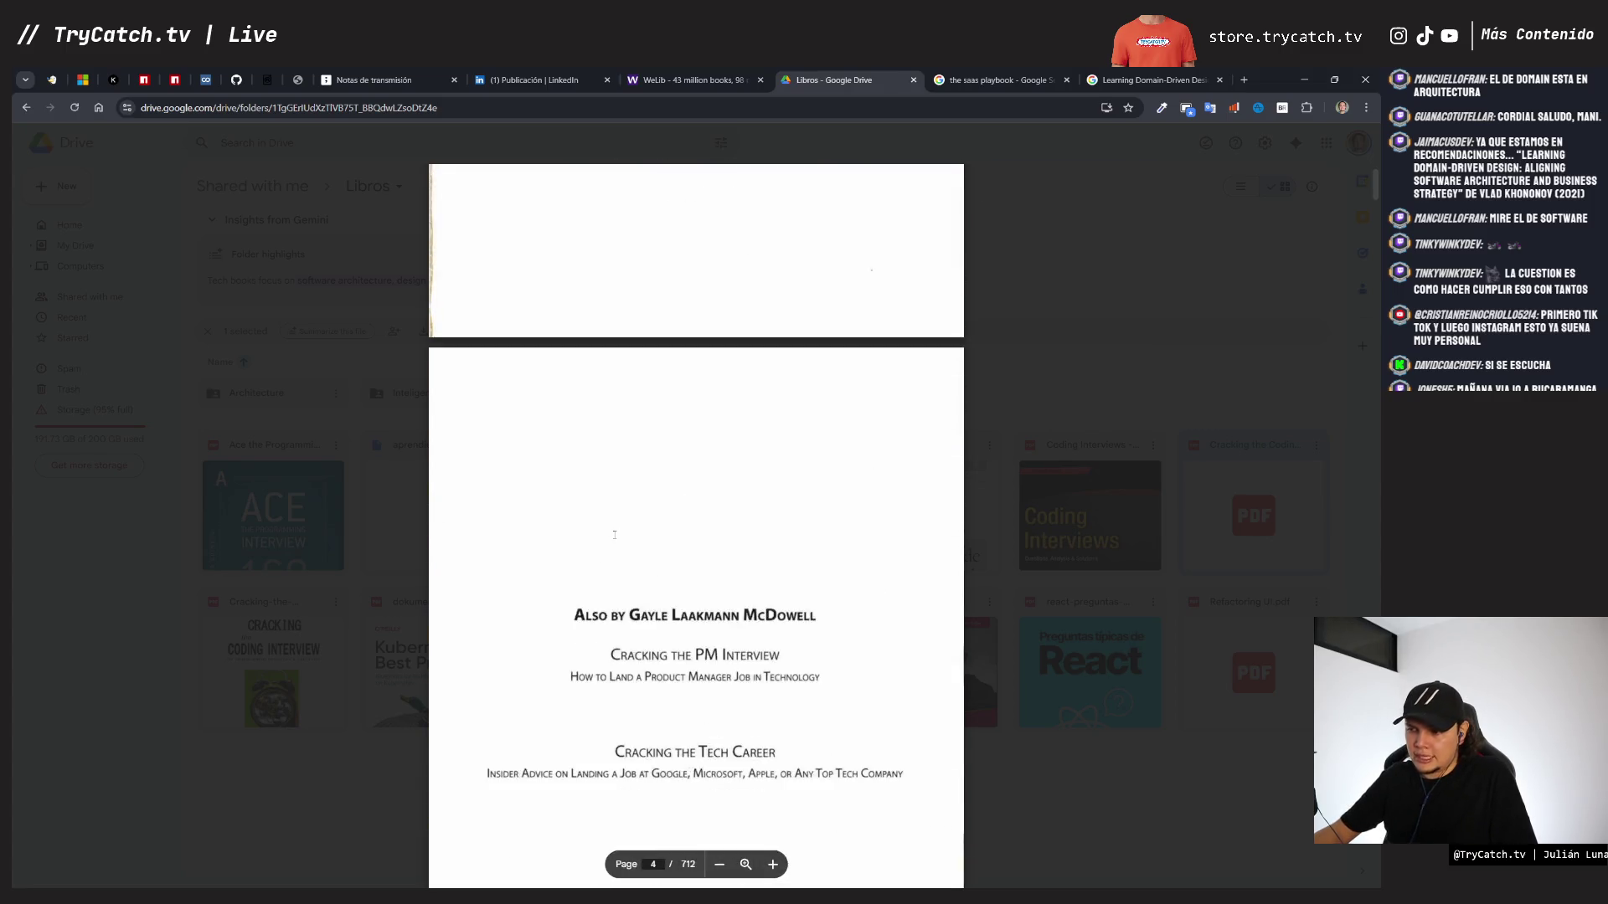
scroll(613, 534, "down", 10)
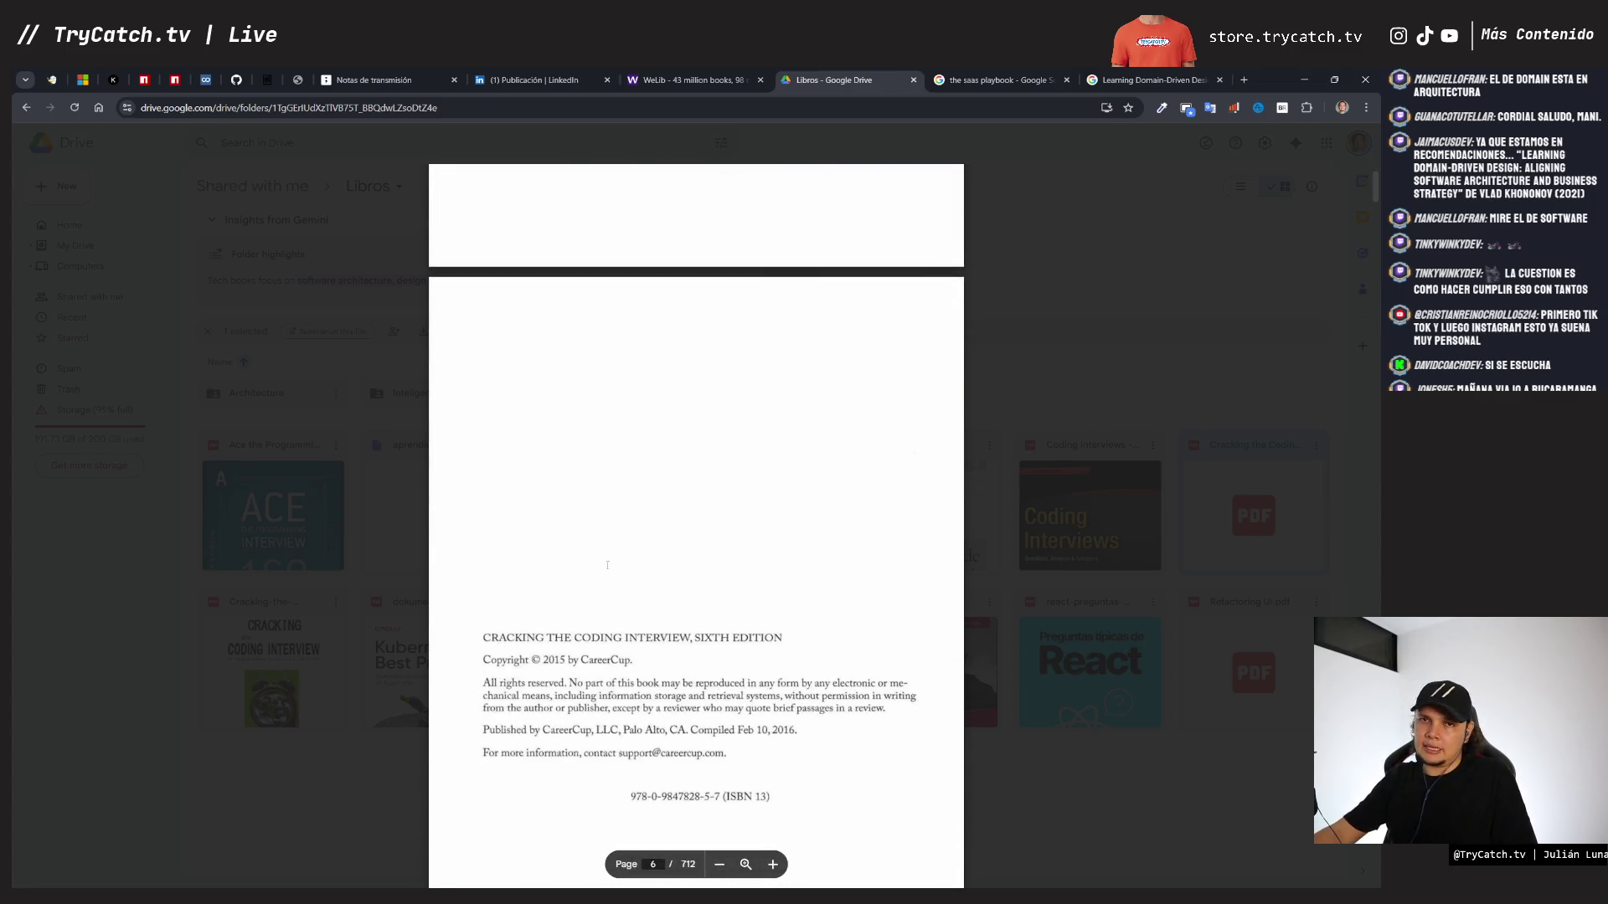
scroll(608, 566, "down", 10)
scroll(601, 492, "down", 15)
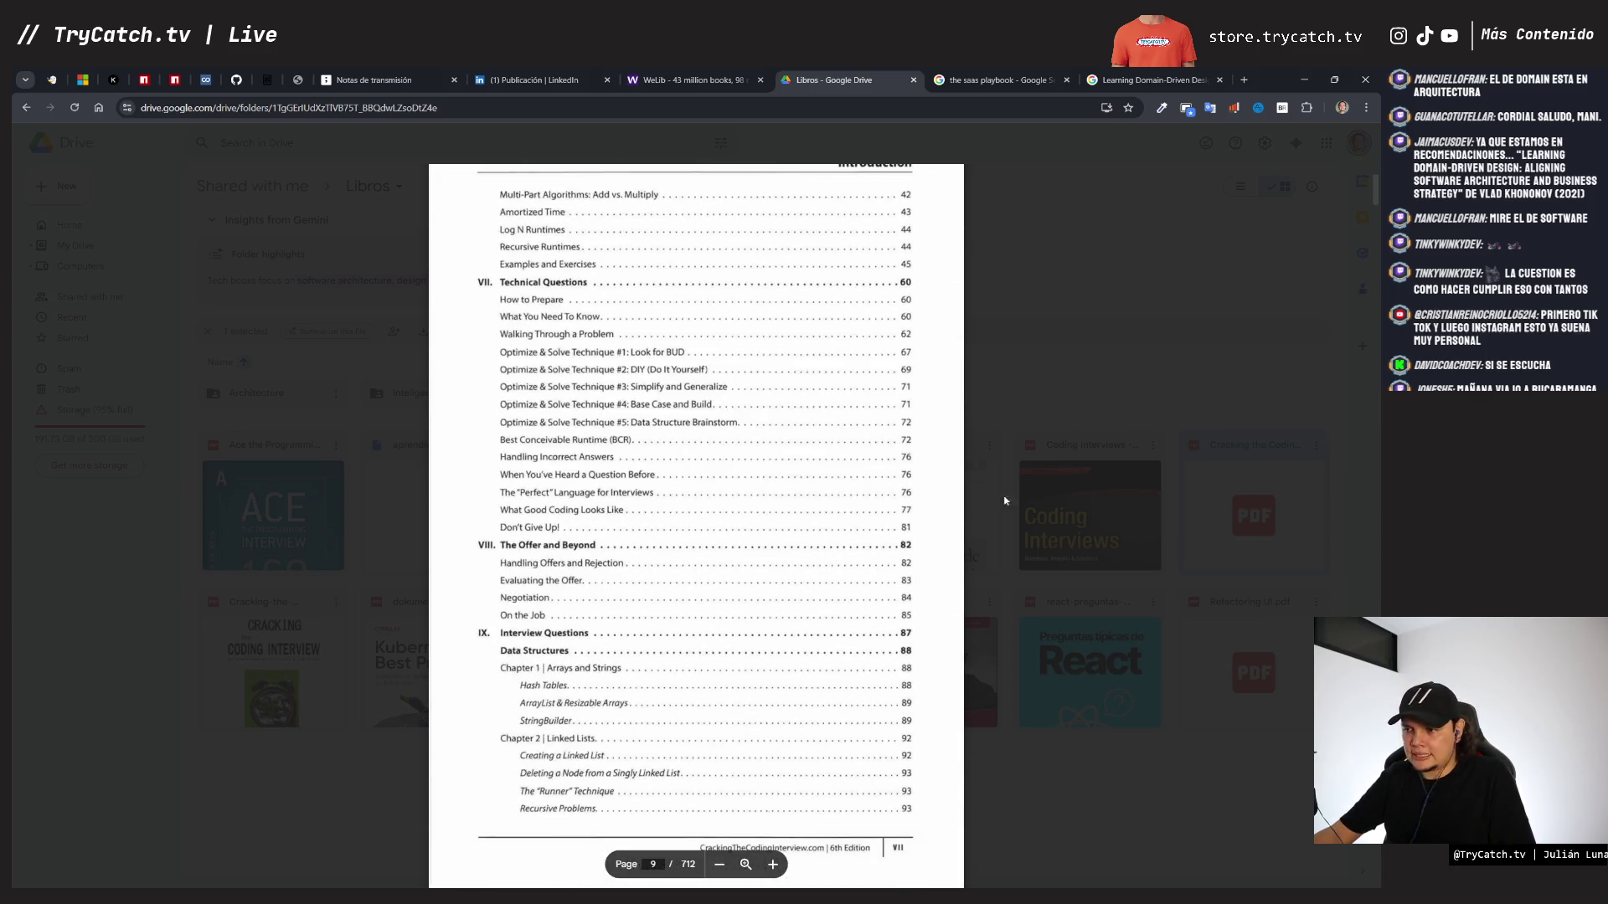
left_click(1005, 501)
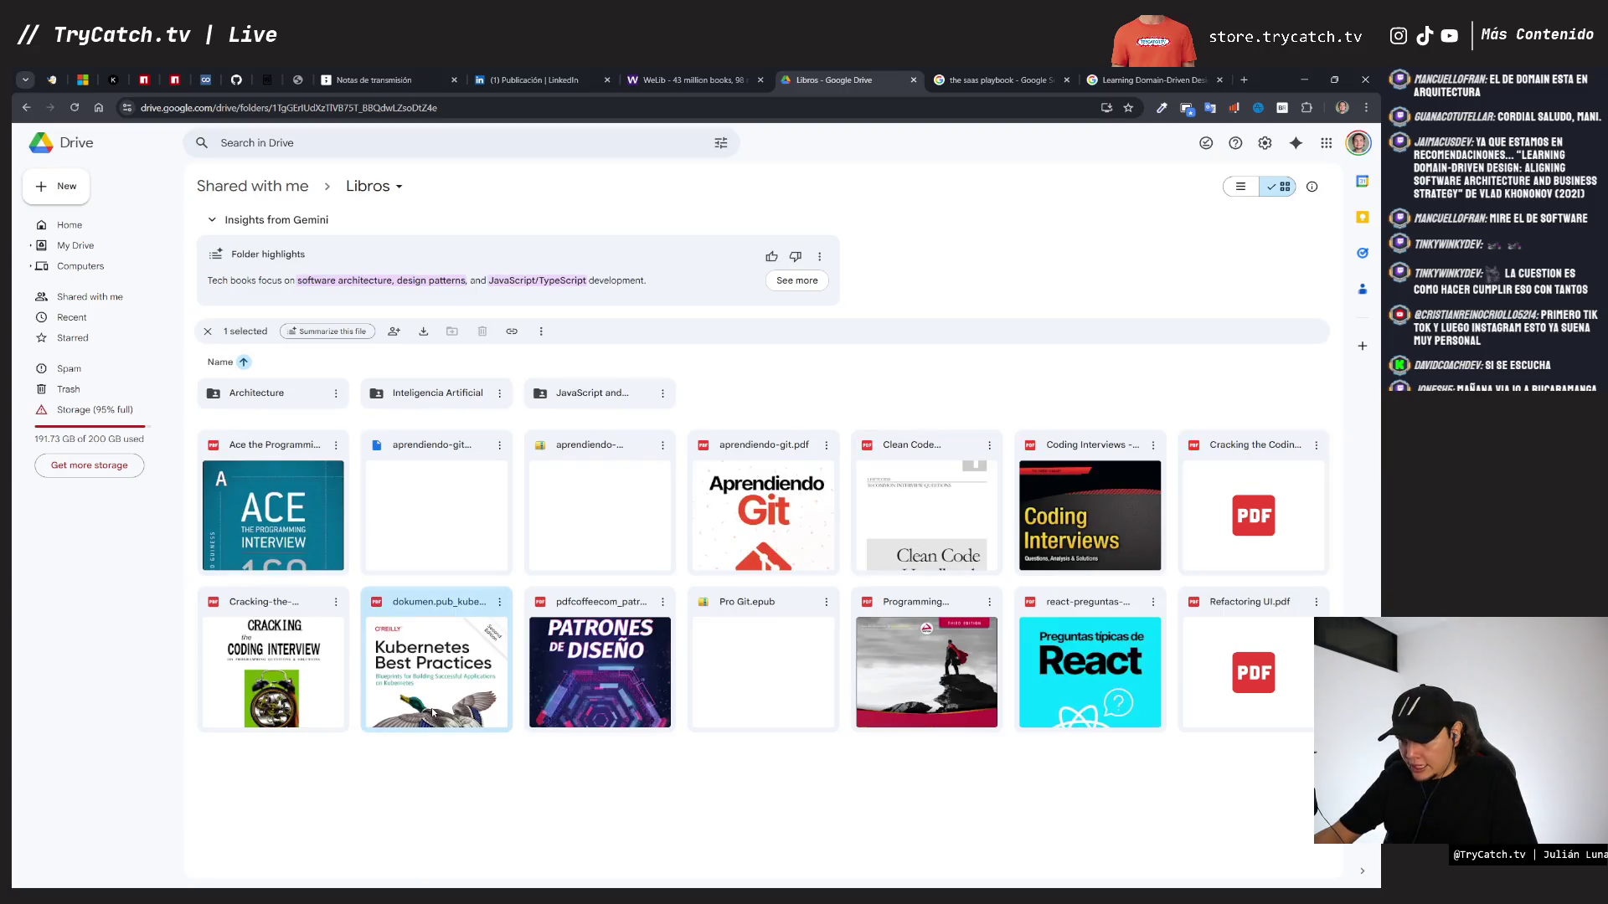
double_click(433, 713)
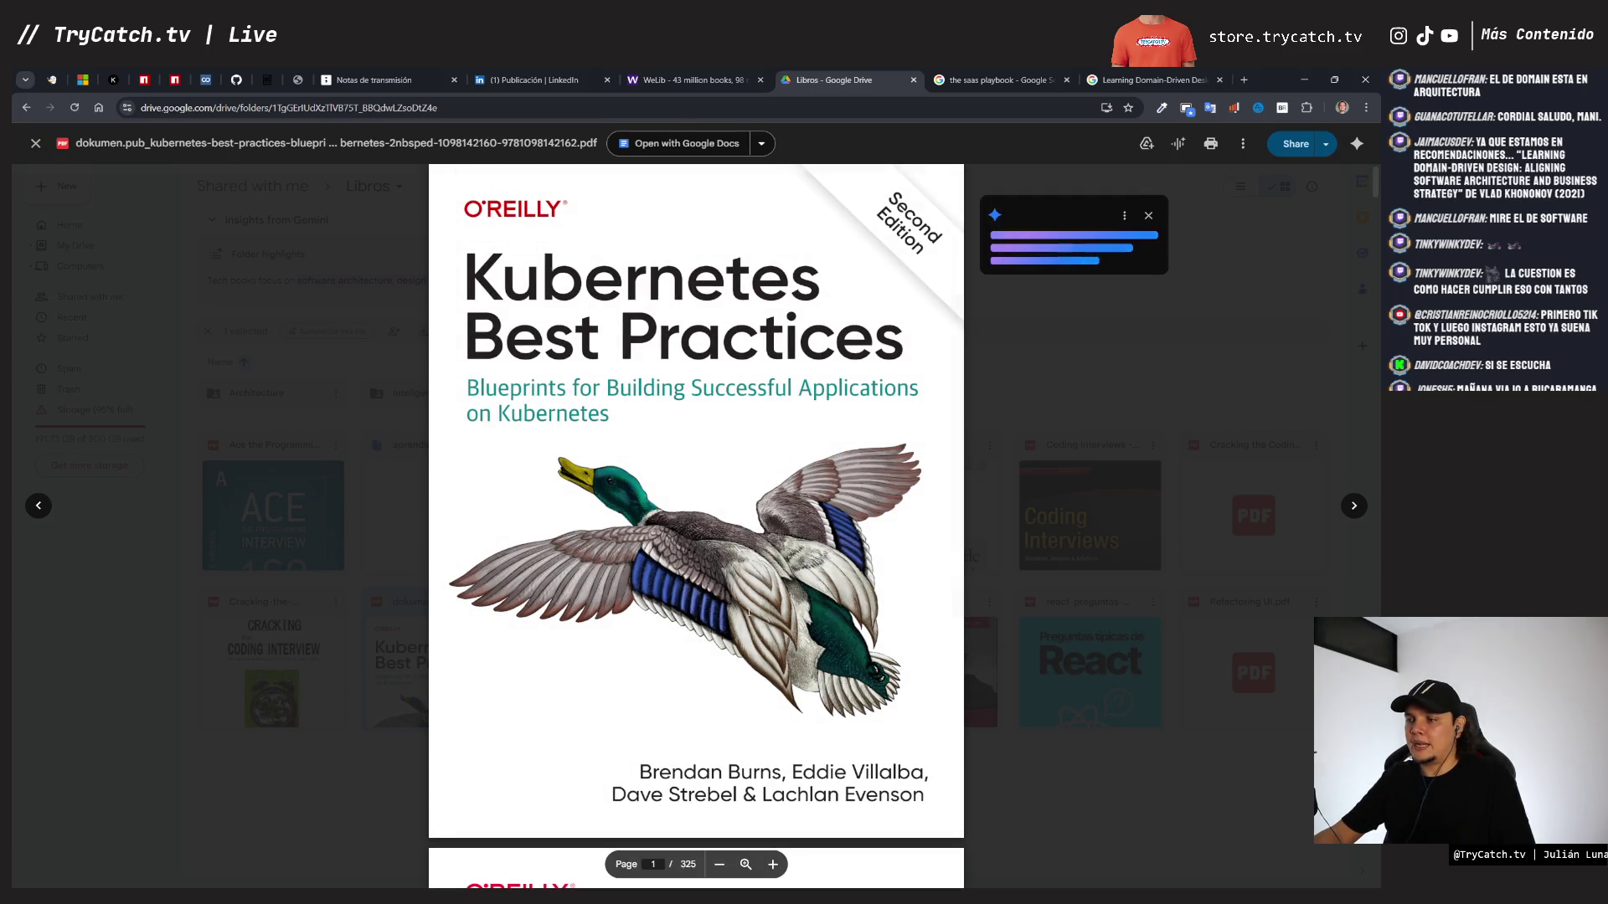
key("Escape")
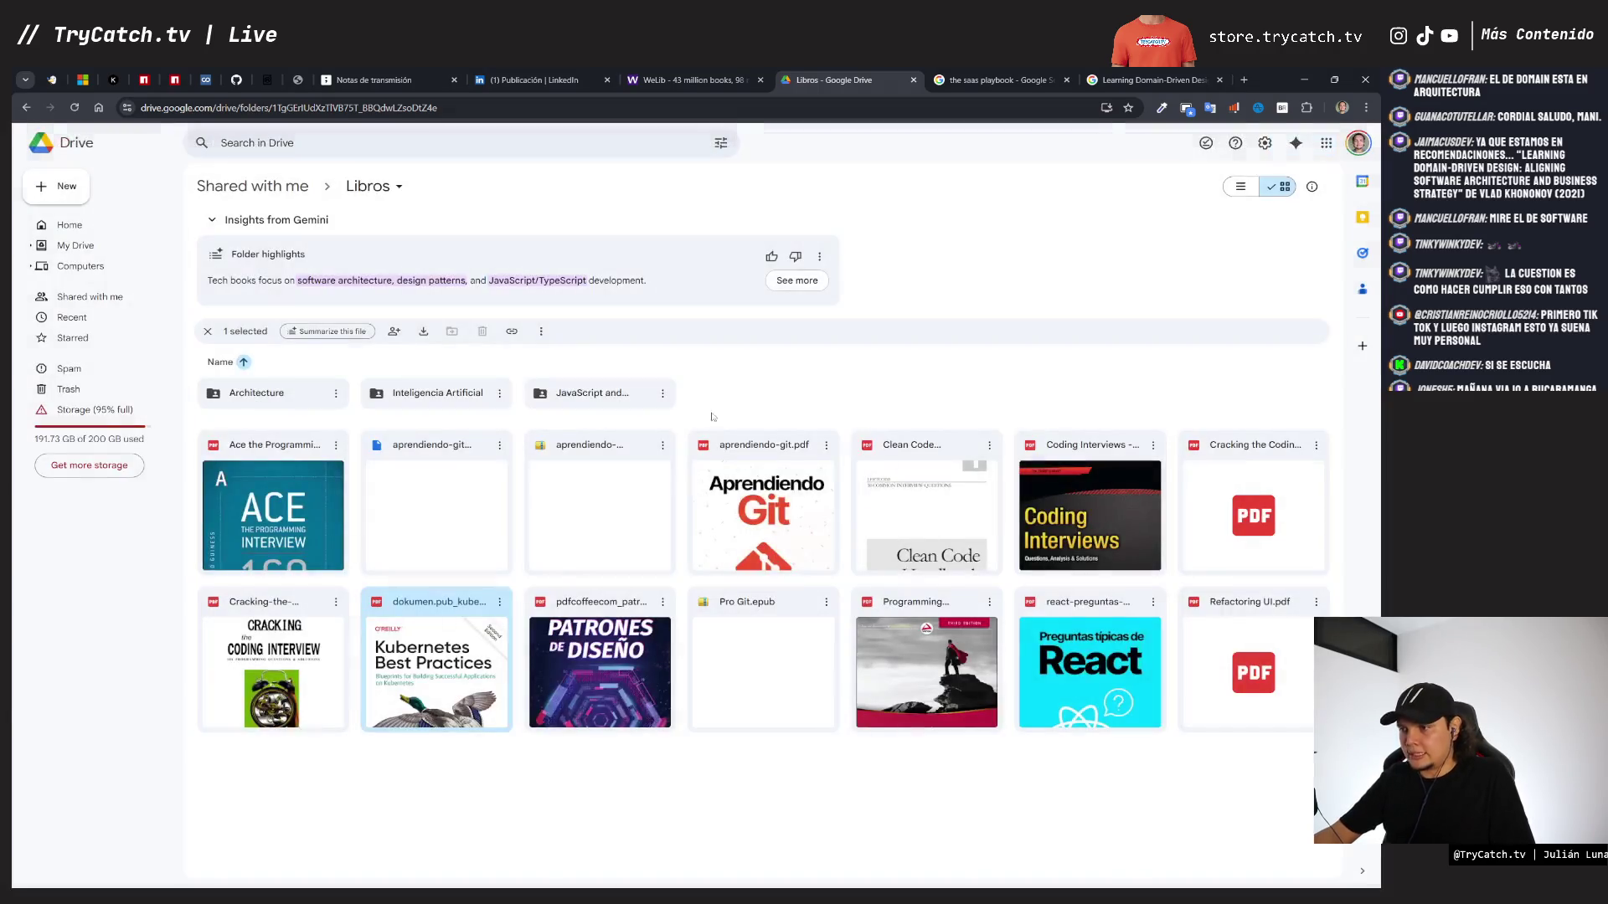
double_click(570, 678)
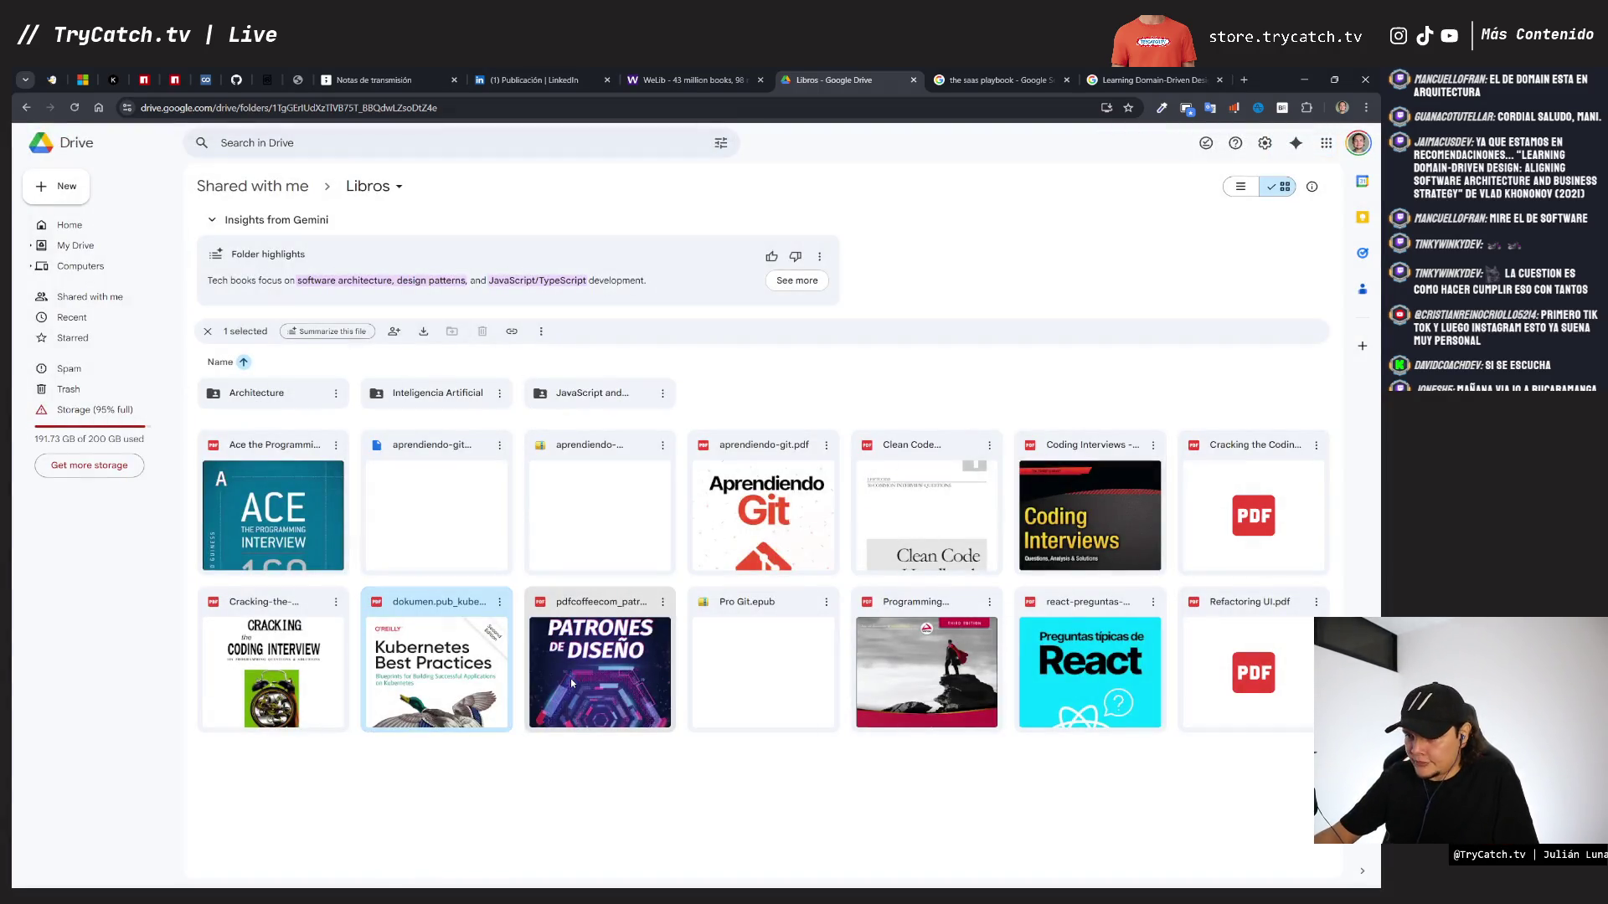
- Scroll through the design-patterns PDF preview, then close it
scroll(616, 422, "down", 10)
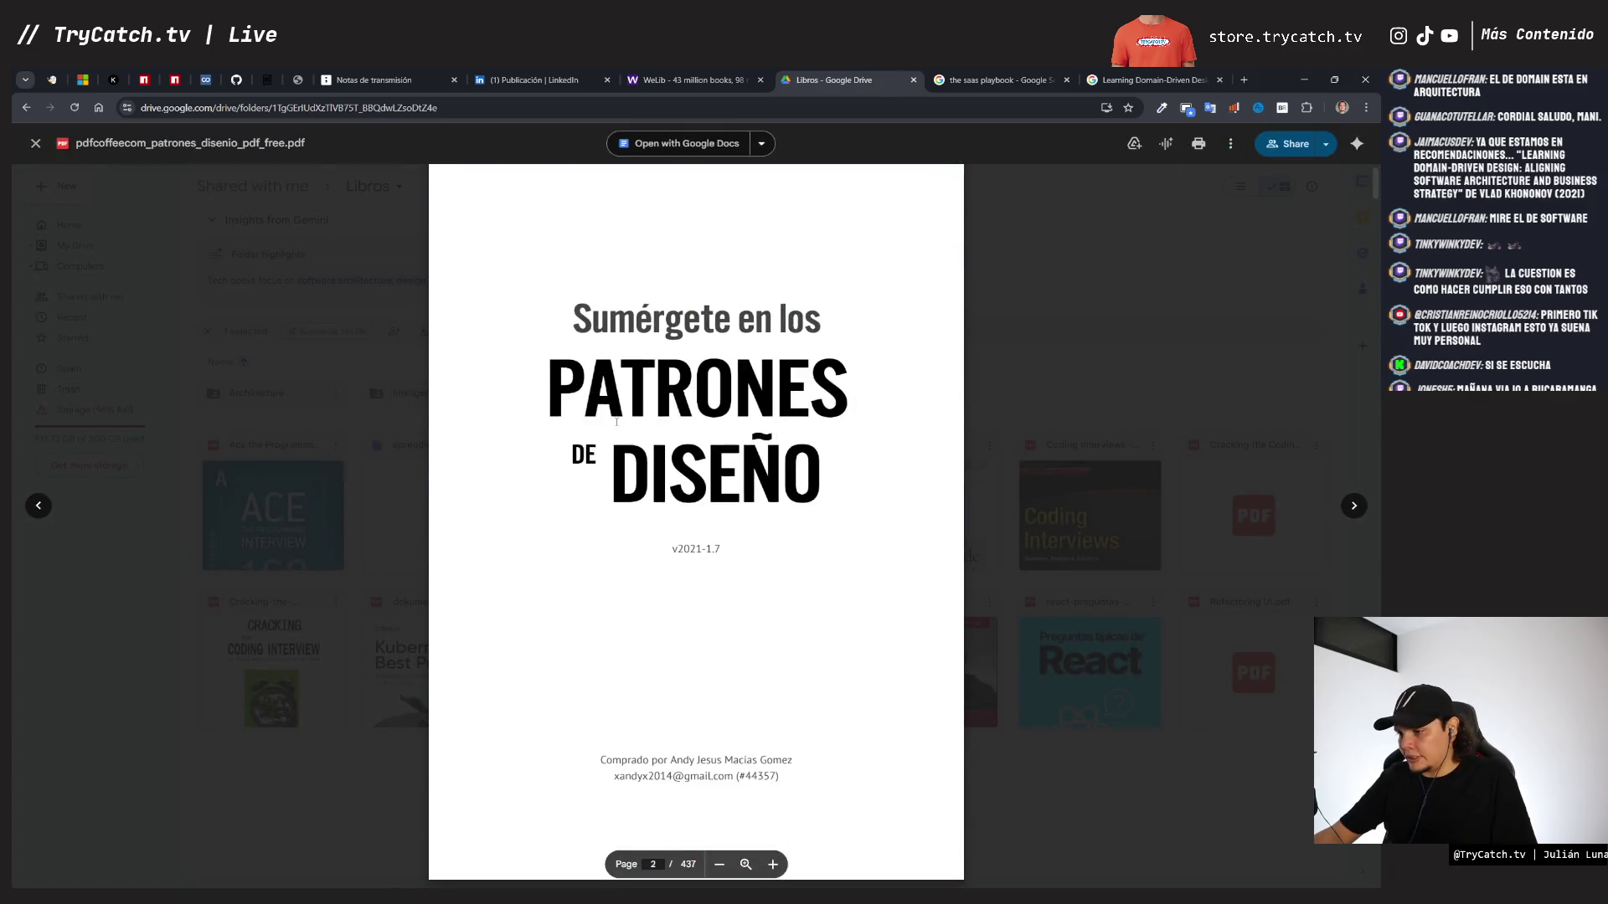
scroll(617, 422, "down", 20)
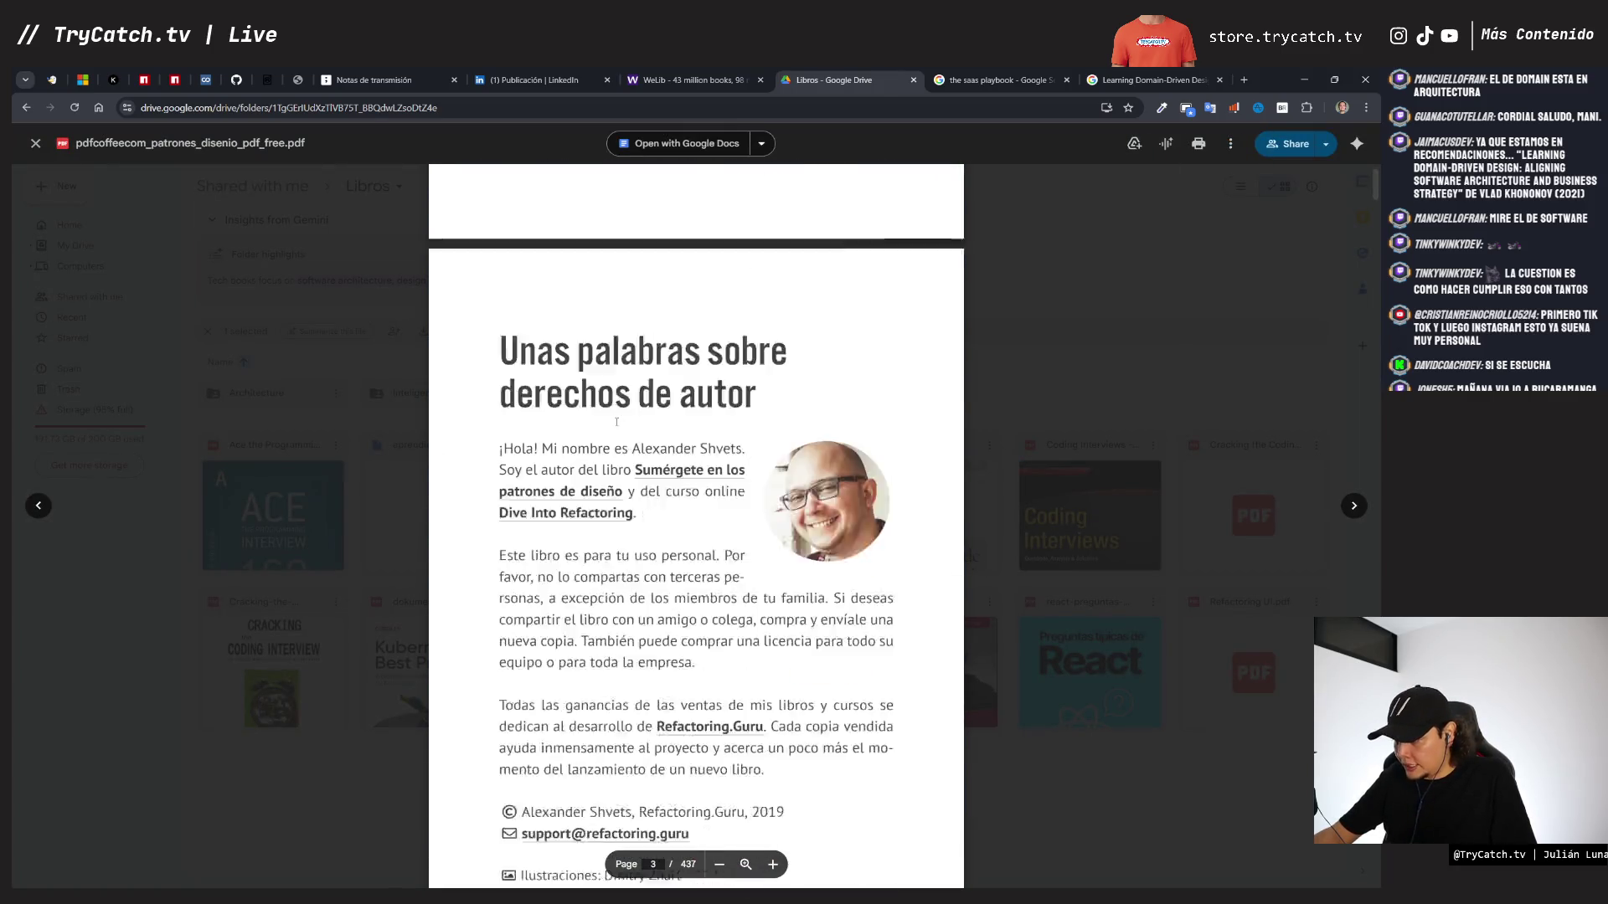
scroll(616, 422, "down", 10)
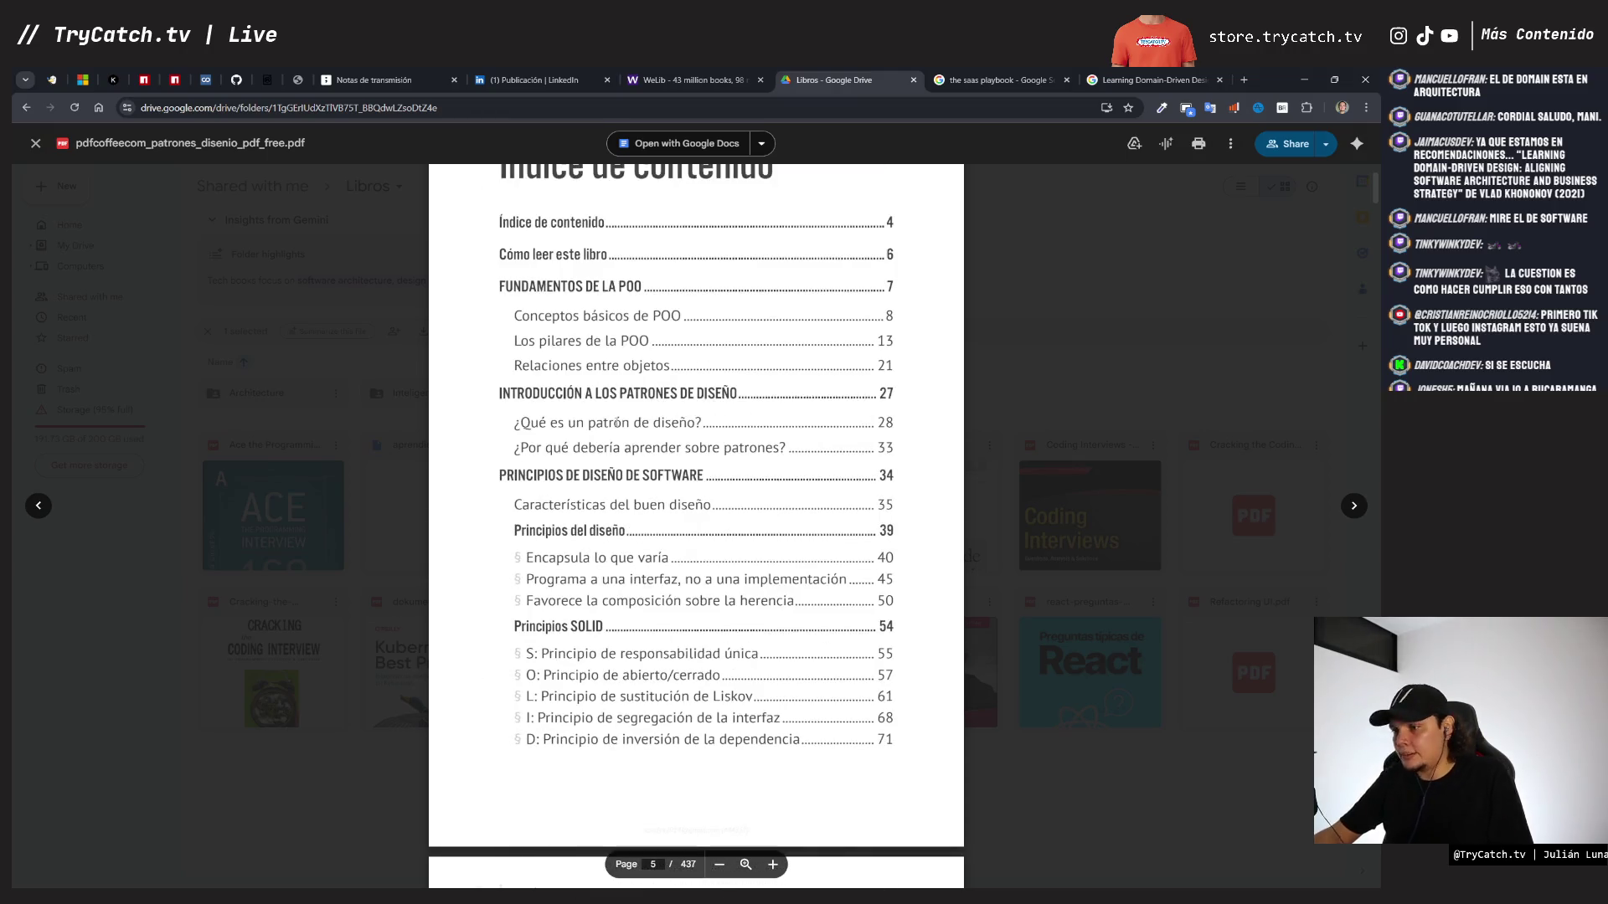
scroll(616, 422, "down", 10)
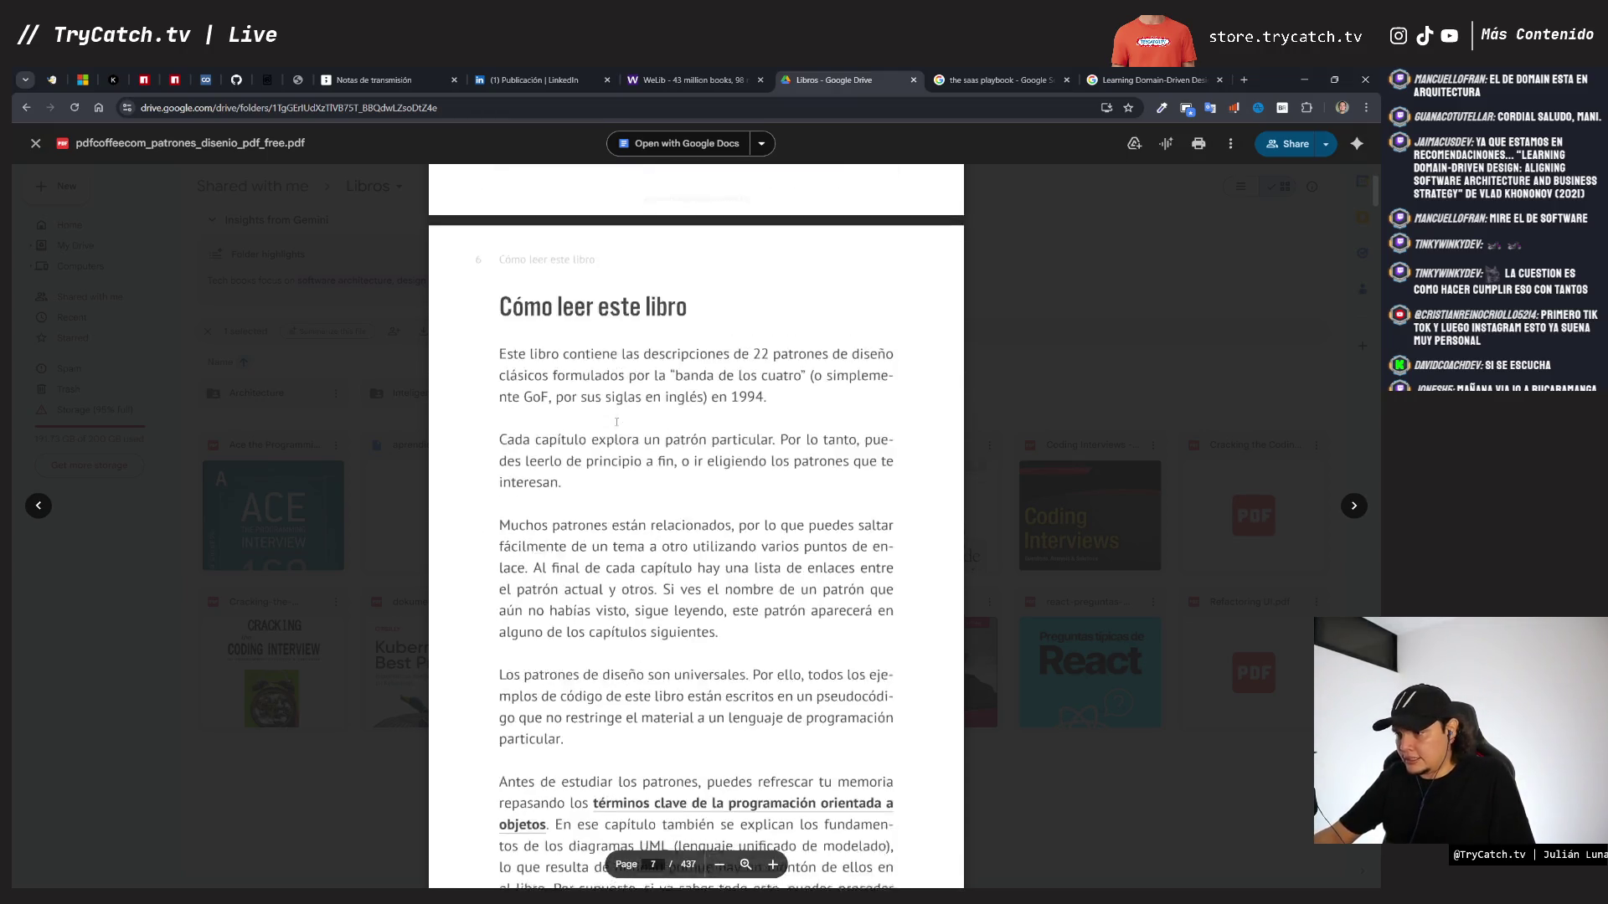
scroll(590, 395, "up", 6)
scroll(591, 395, "down", 20)
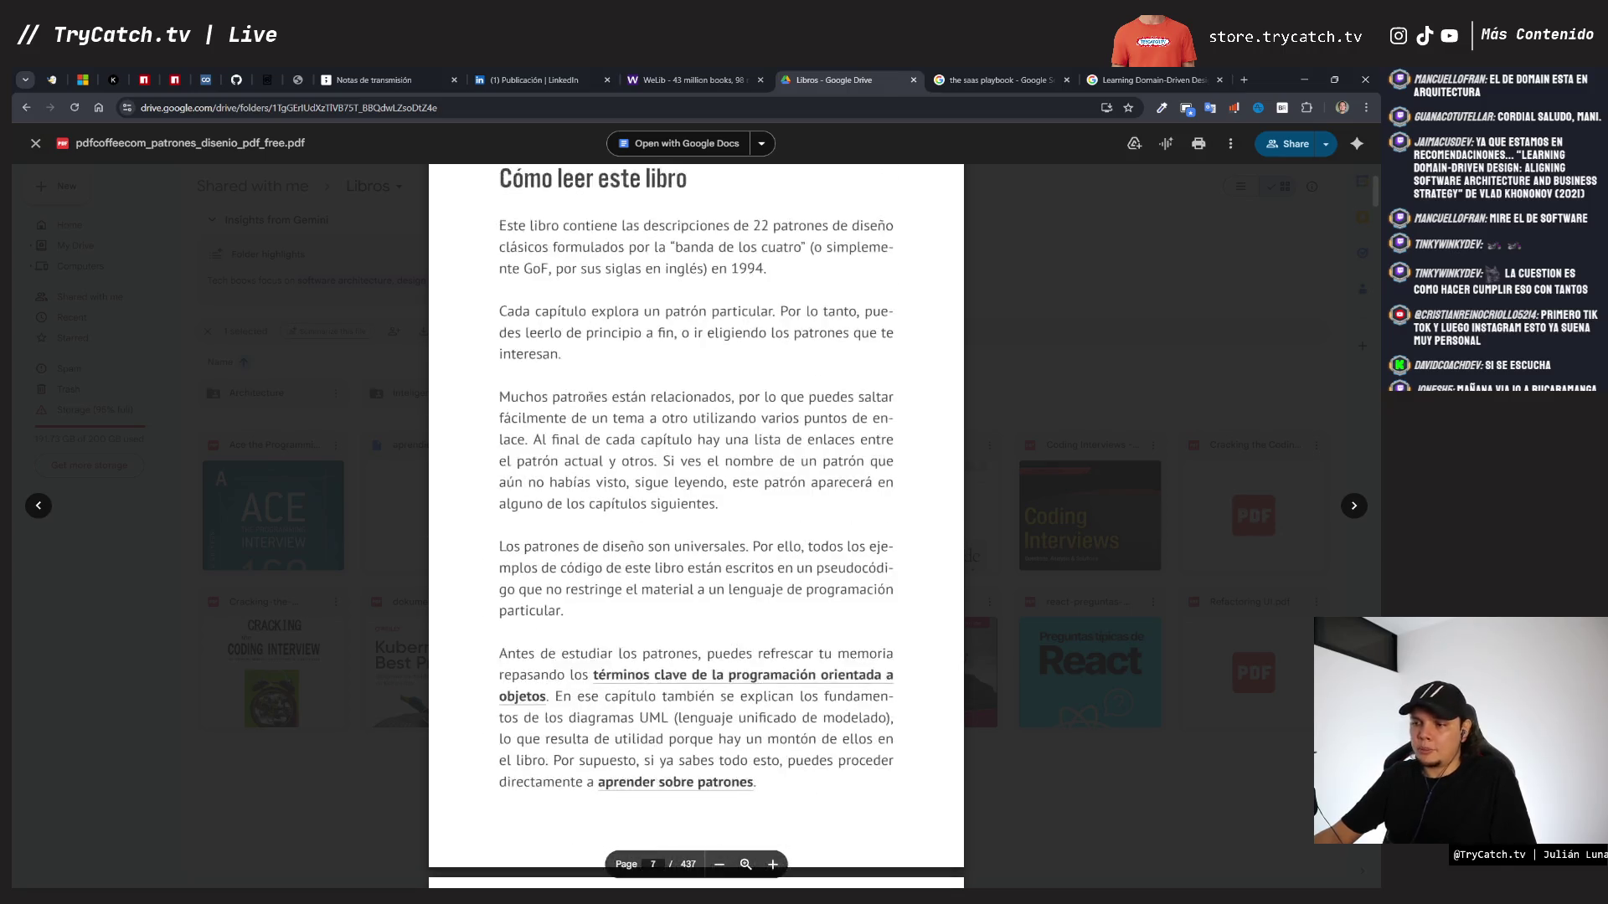
scroll(590, 395, "down", 15)
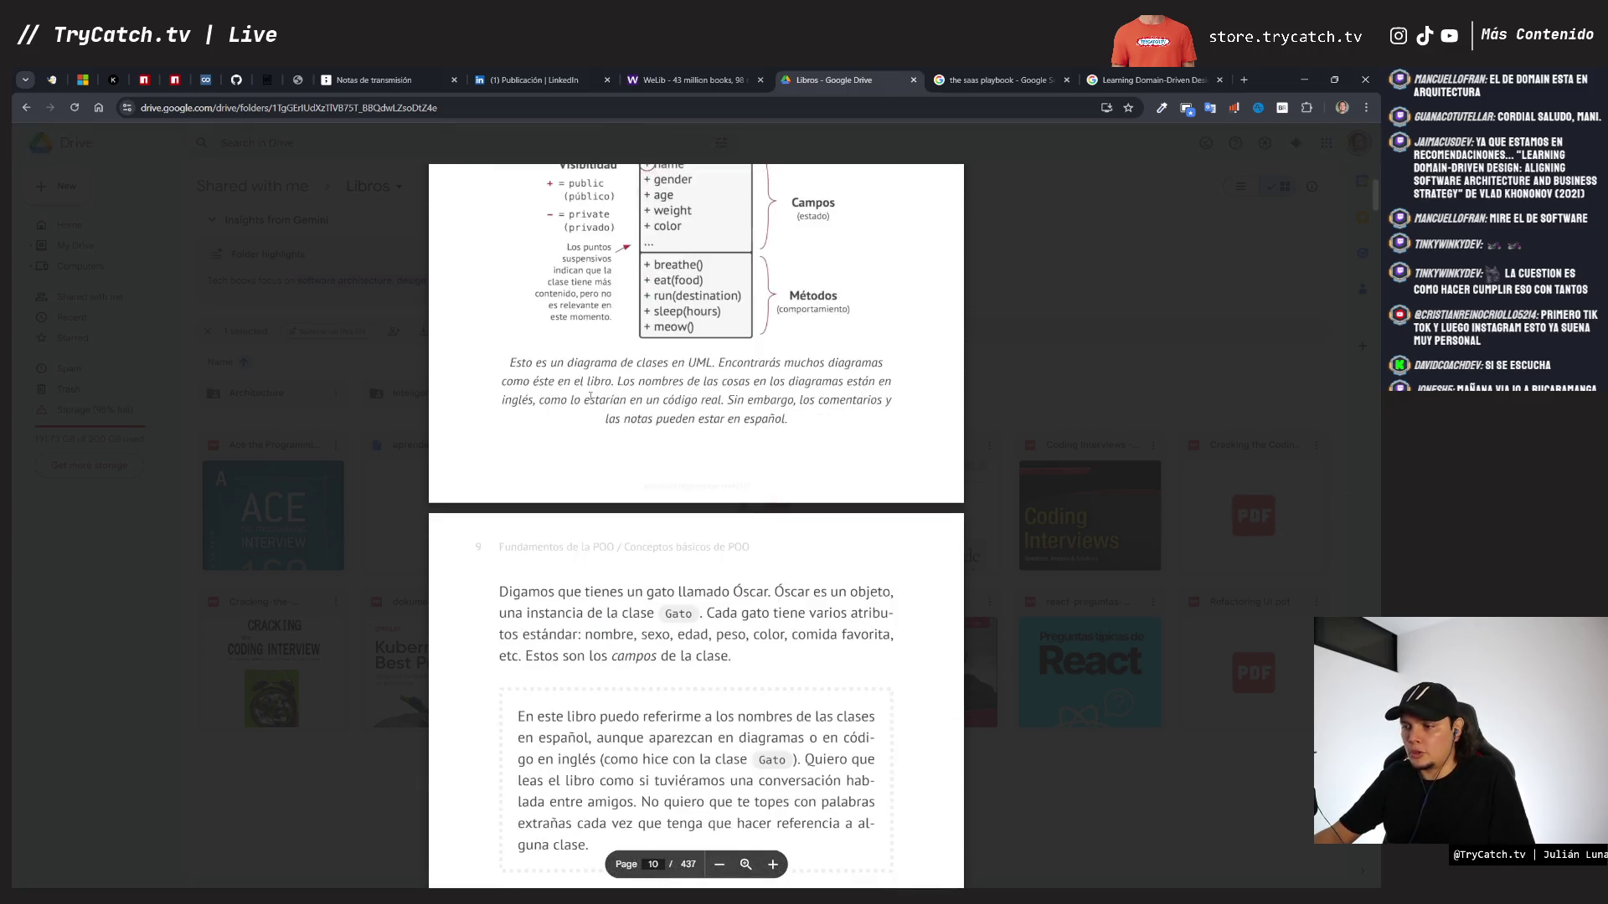
scroll(591, 397, "down", 10)
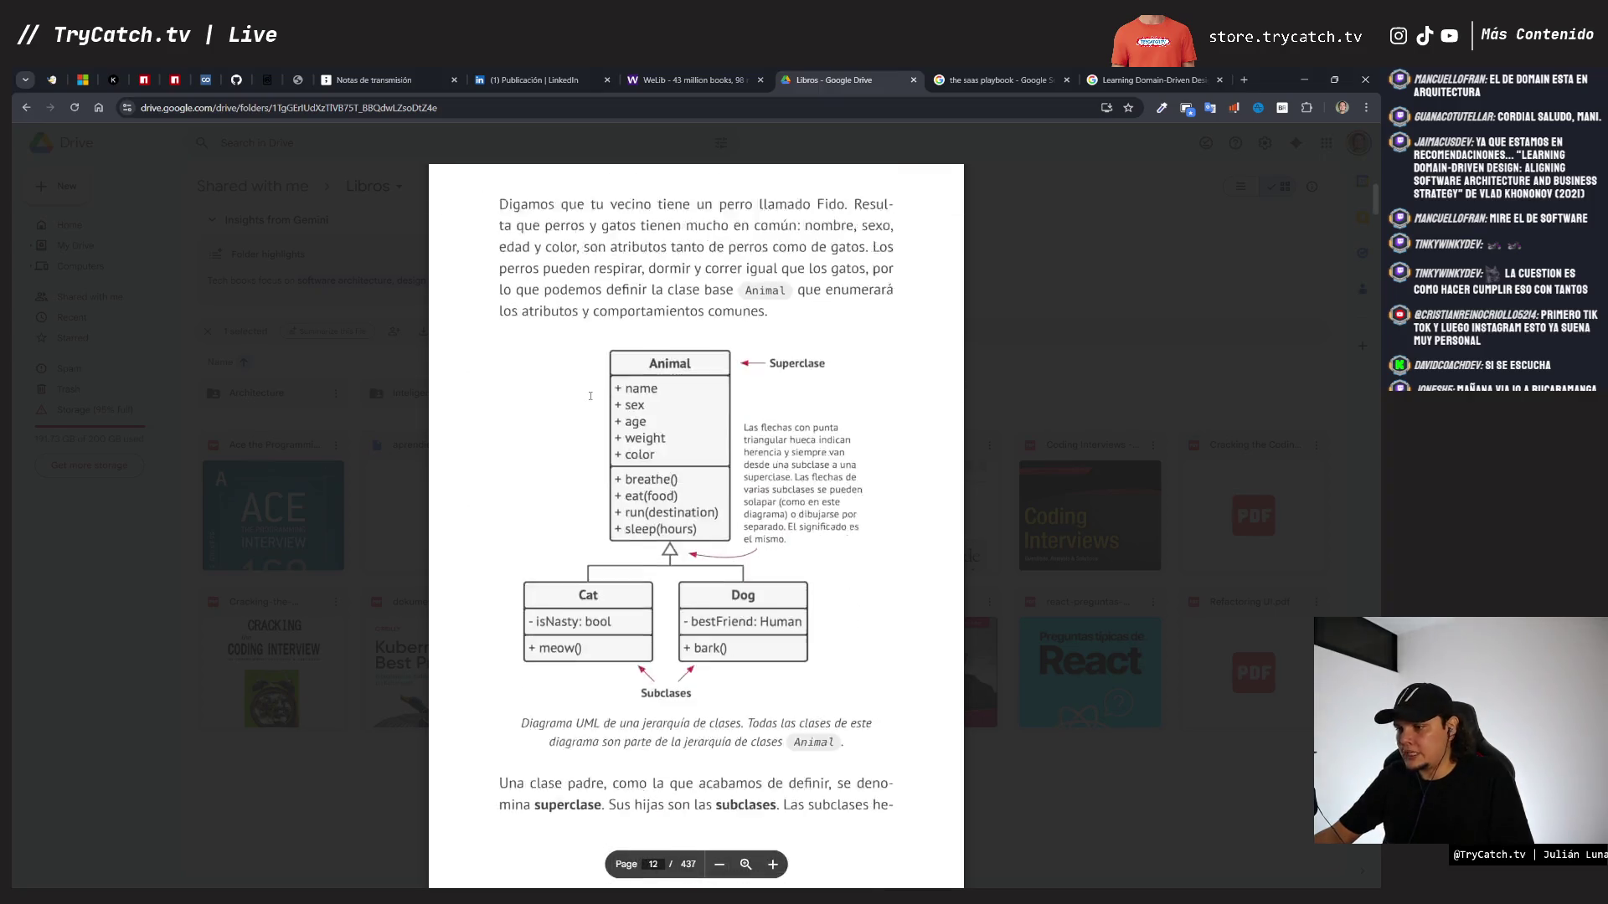
key("Escape")
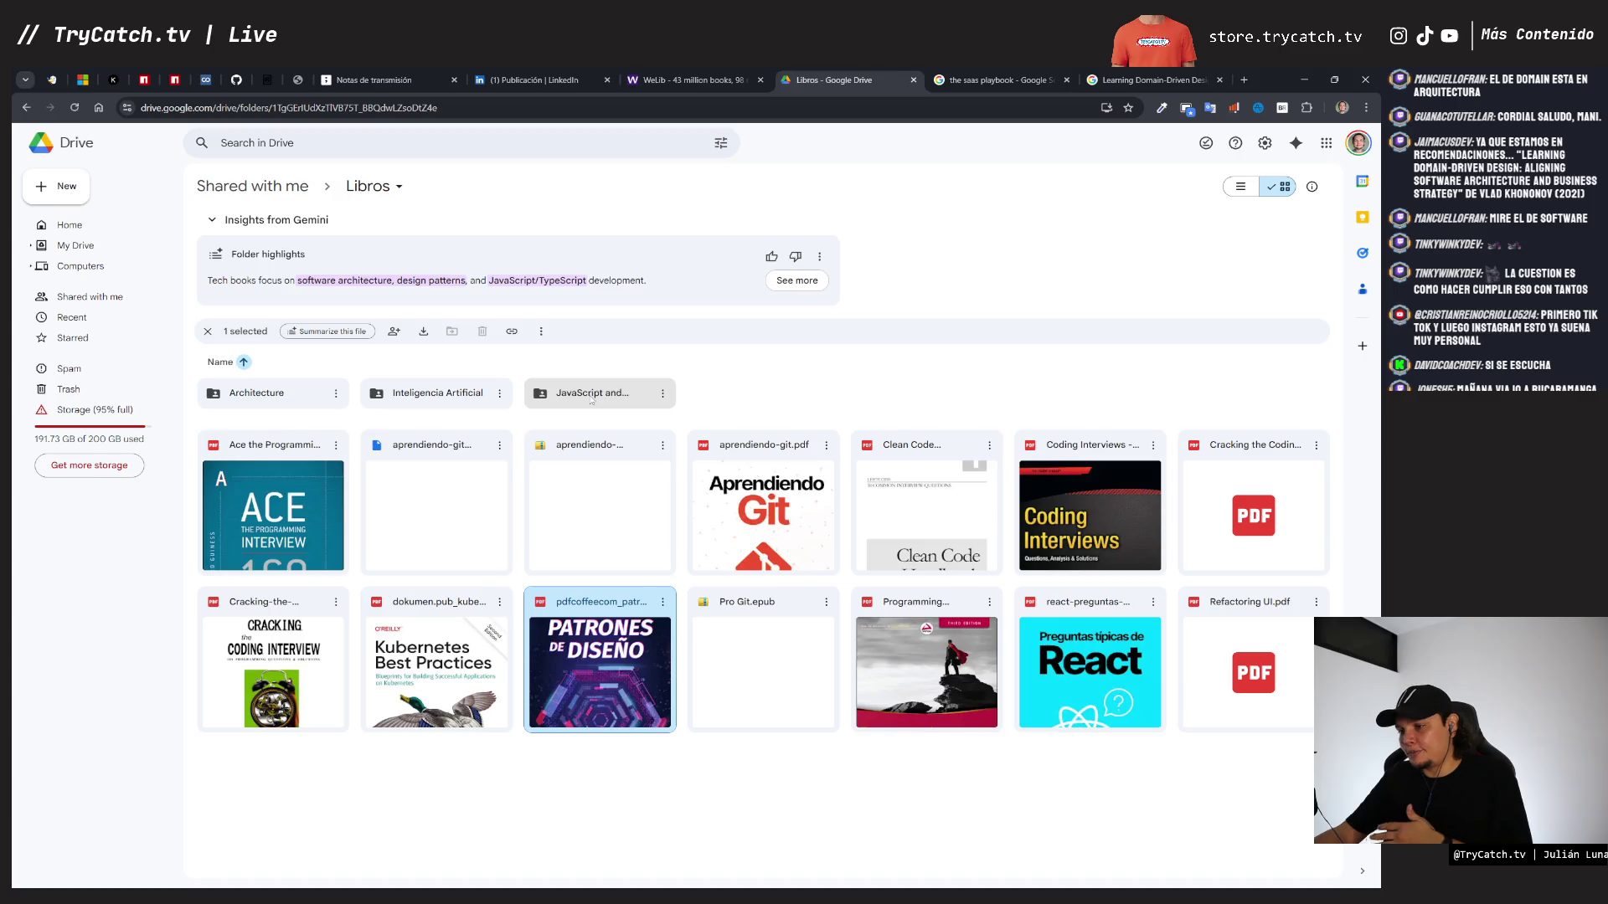
- Preview and close Programming Interviews Exposed, then open the Architecture Software folder
left_click(955, 788)
double_click(903, 651)
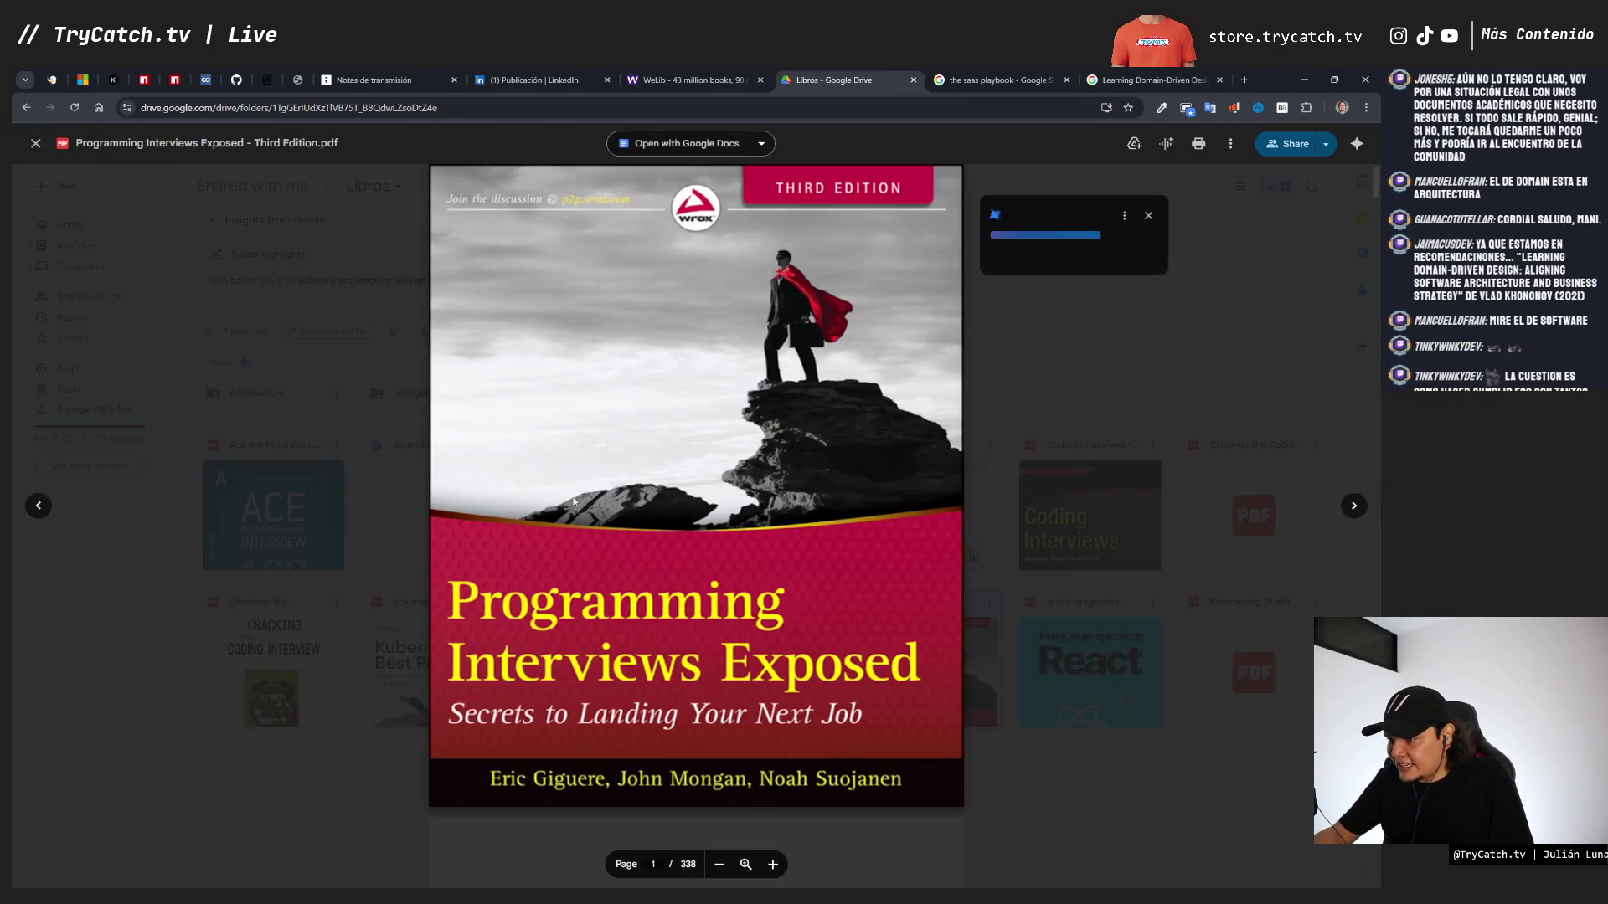
key("Escape")
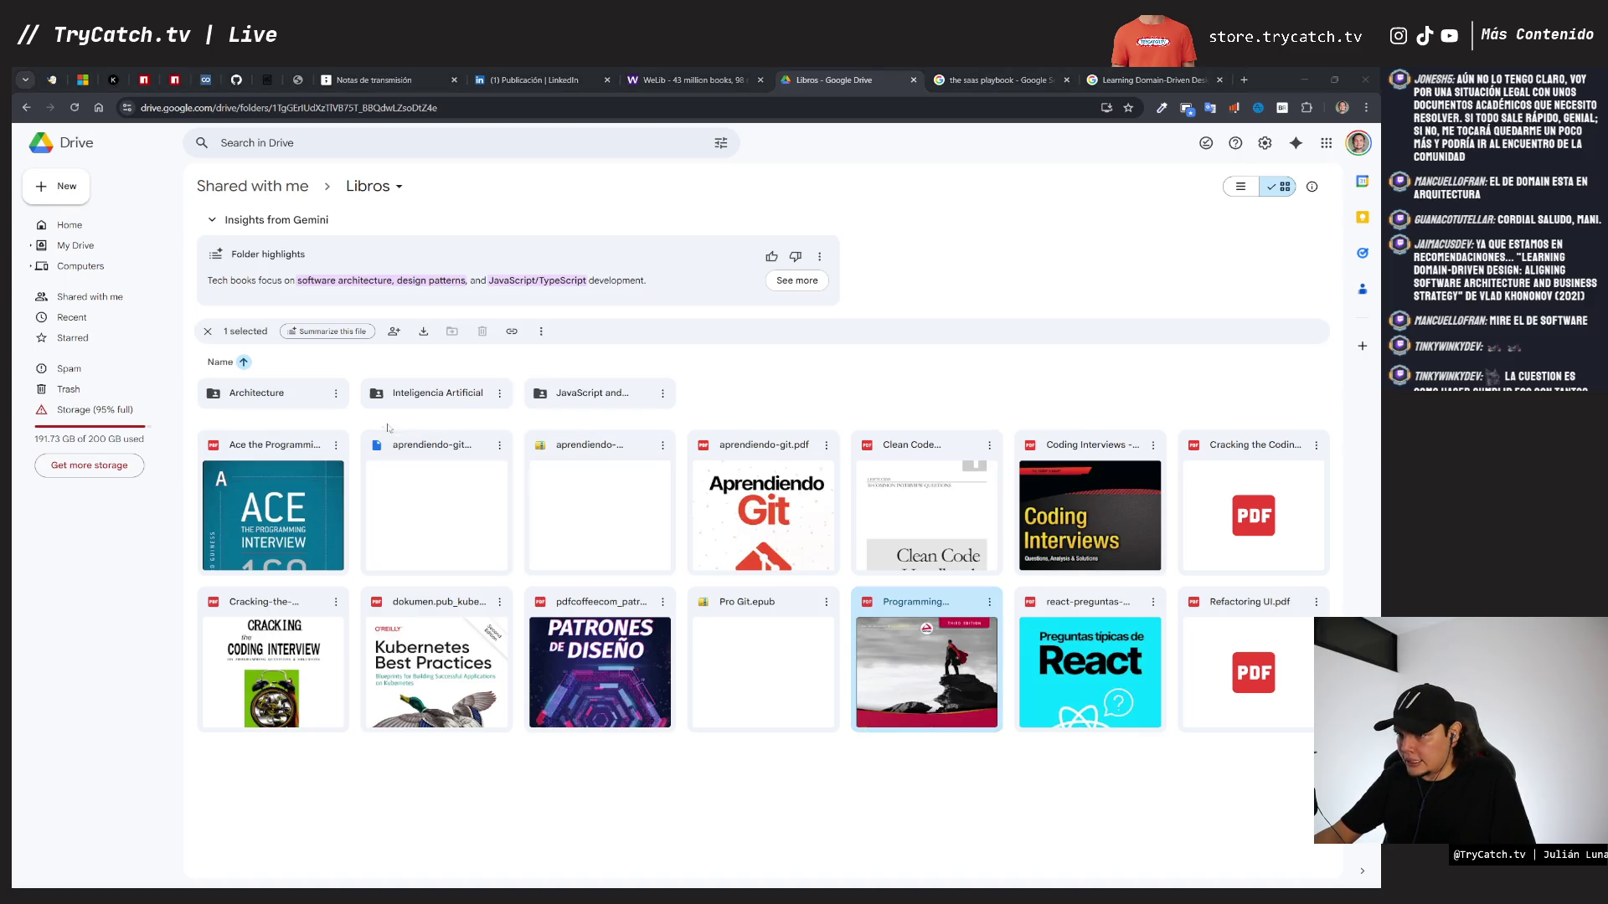
double_click(289, 401)
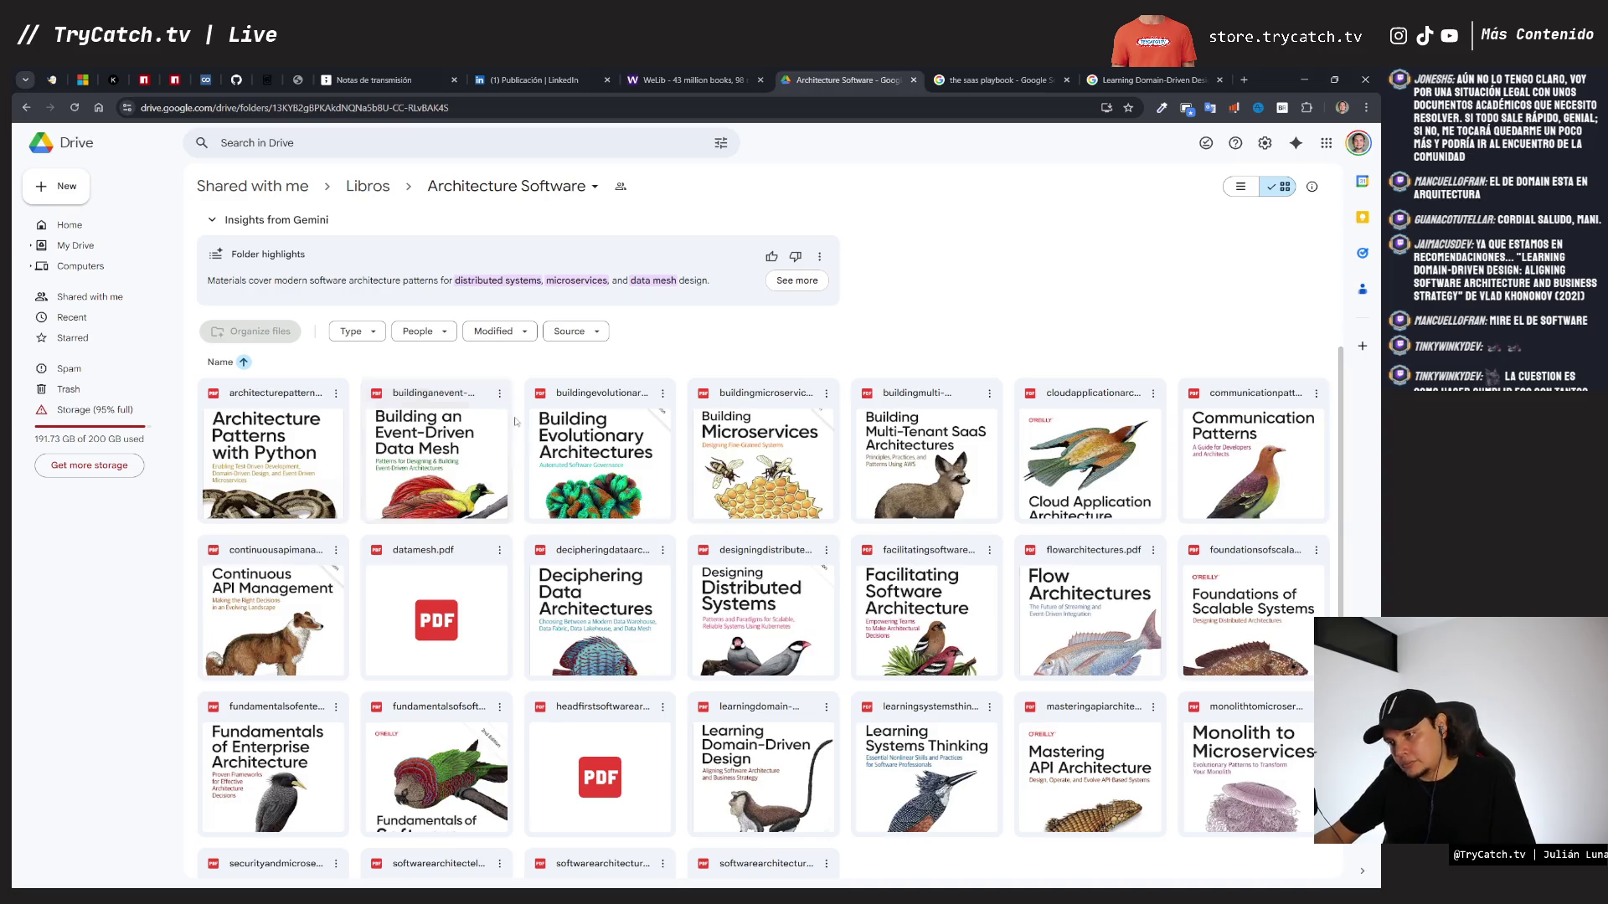
- Preview the Building Evolutionary Architectures PDF, selecting its cover title, then close it
double_click(628, 458)
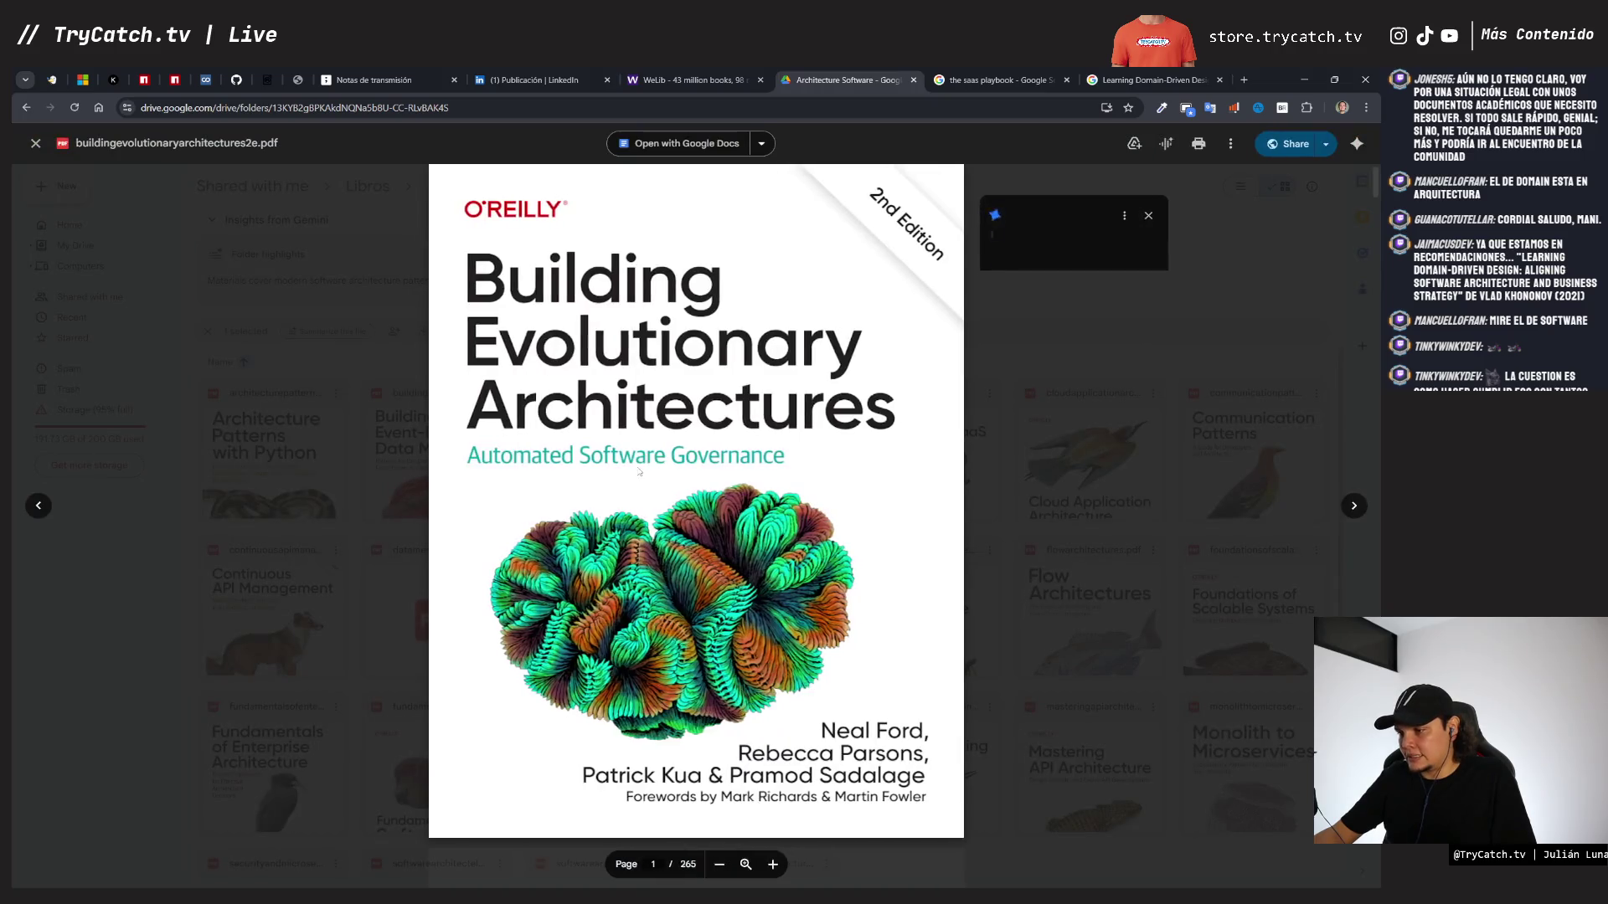
triple_click(740, 385)
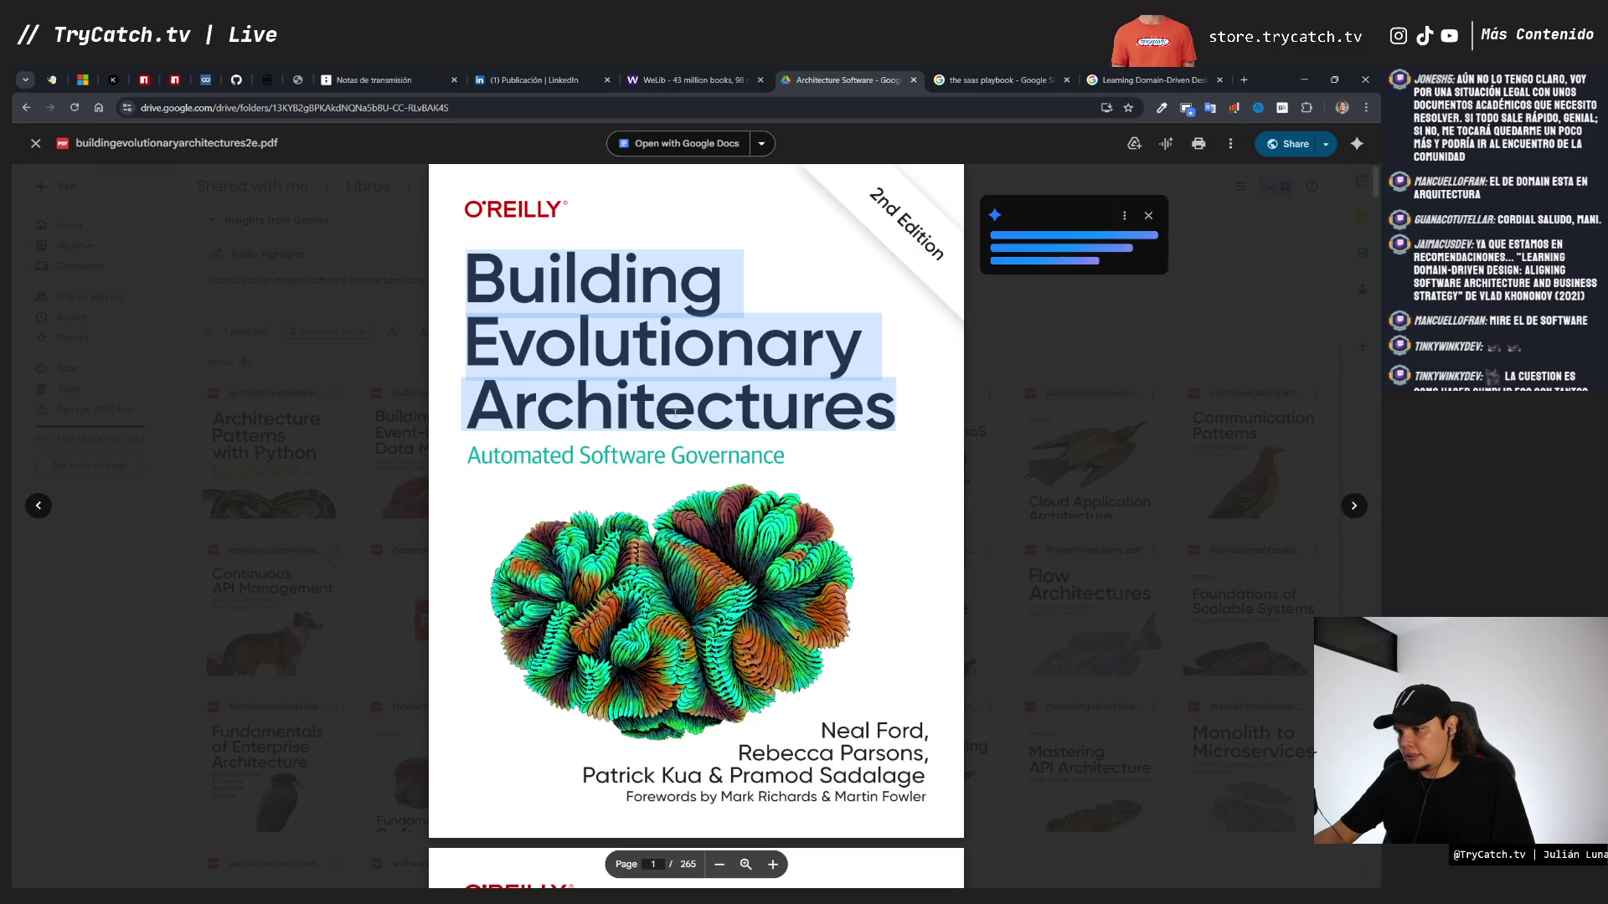
scroll(674, 413, "down", 5)
scroll(670, 435, "up", 5)
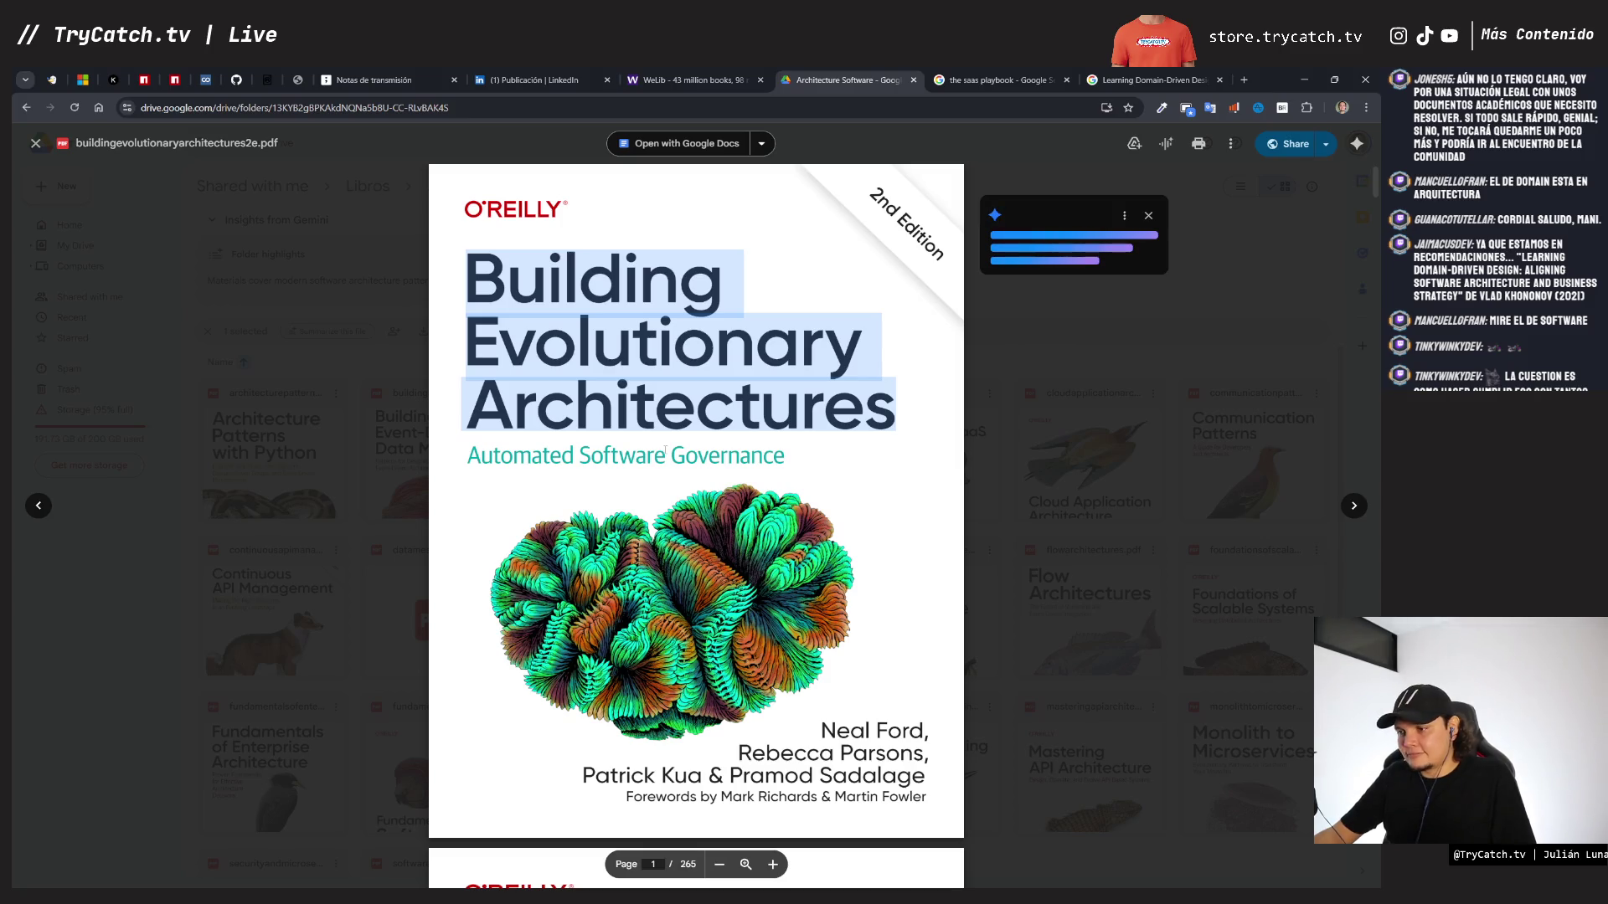
key("Escape")
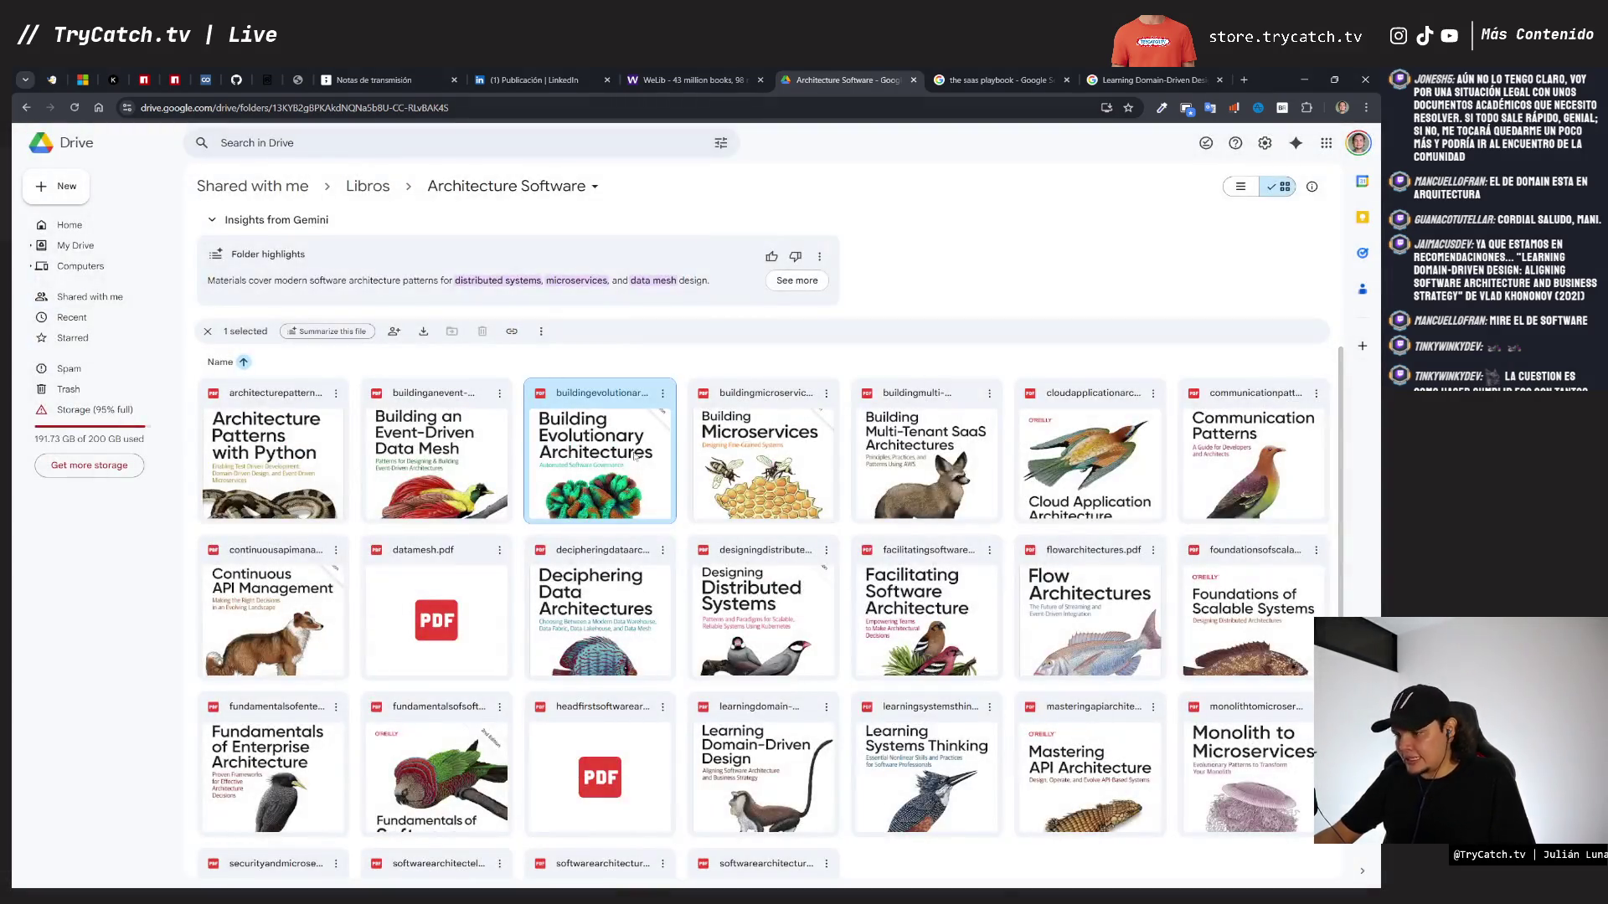
- Preview the Building Microservices PDF, close it, and reopen it to browse its contents
double_click(762, 456)
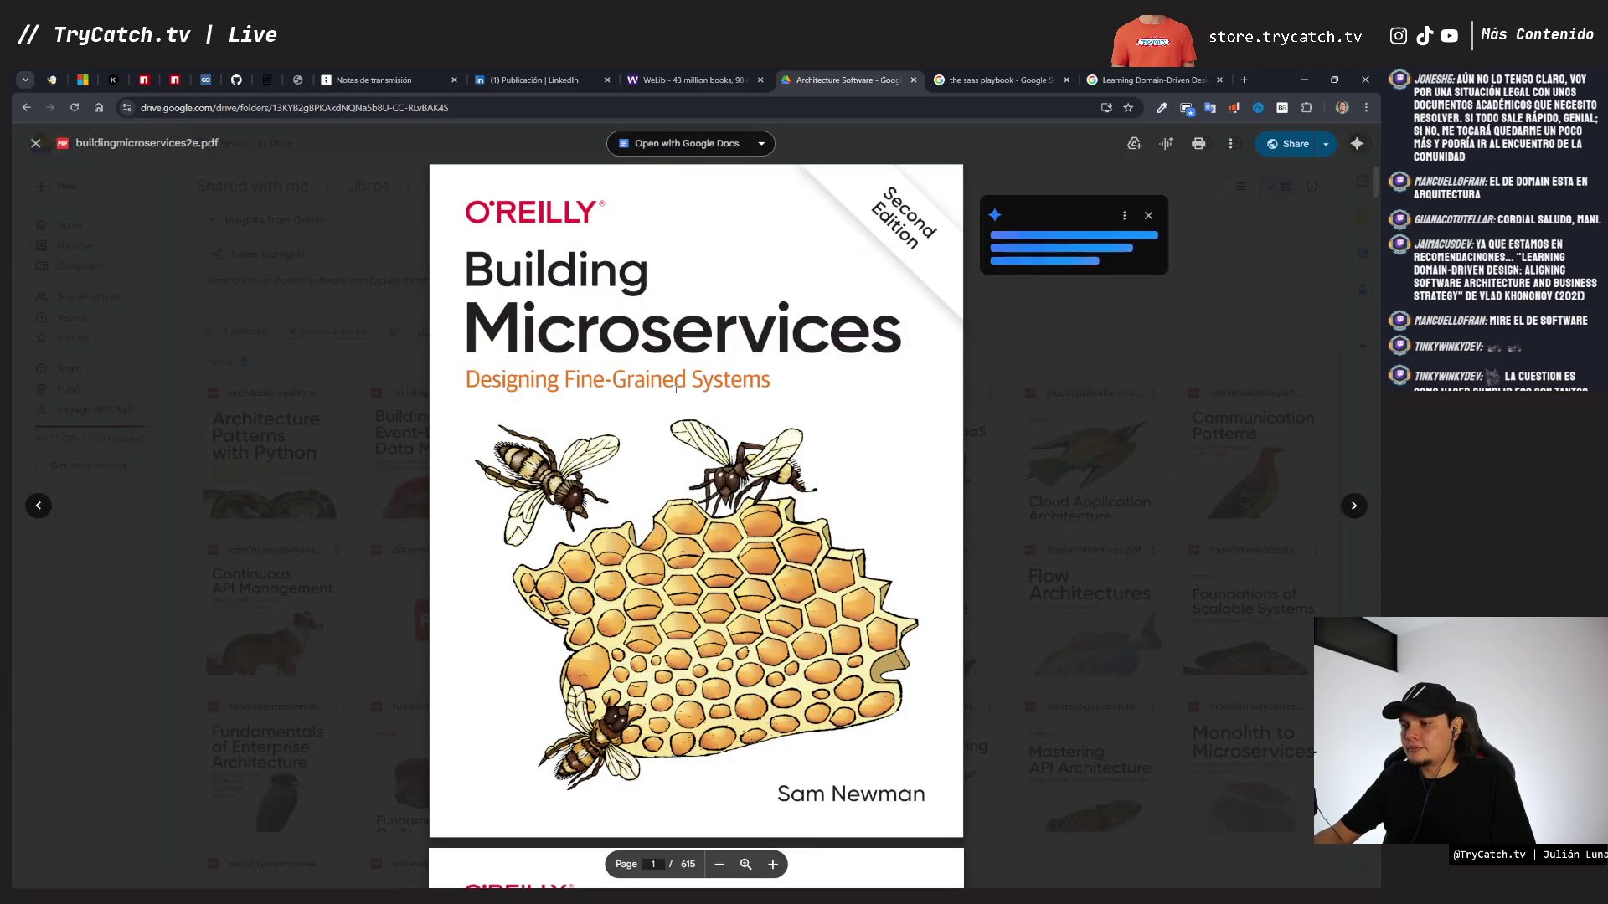
key("Escape")
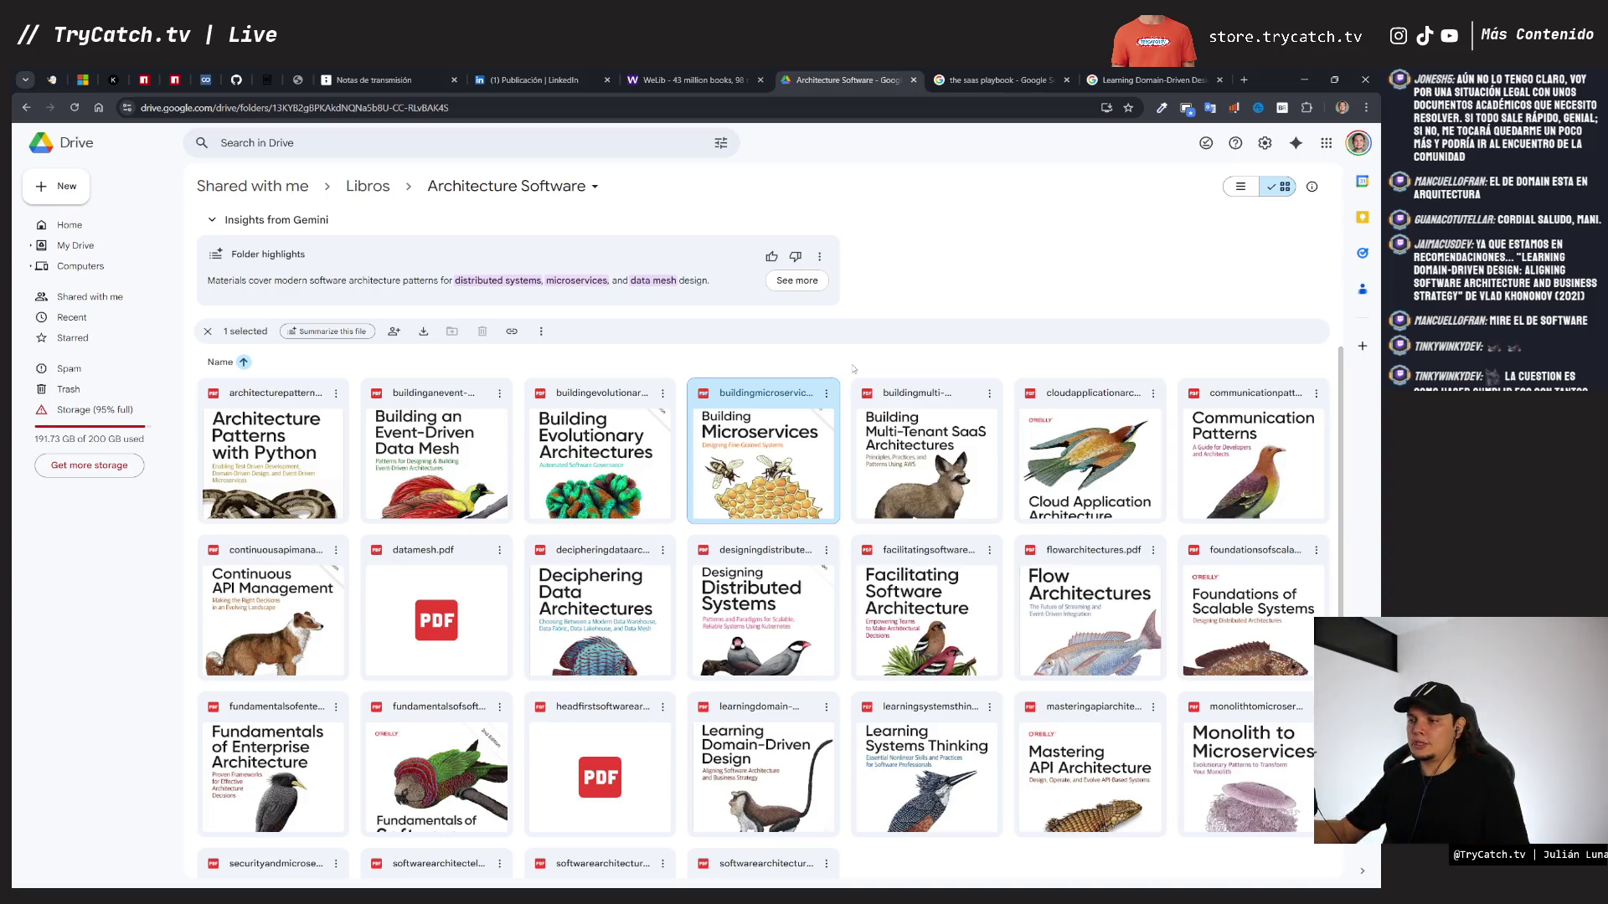
double_click(695, 498)
scroll(695, 497, "down", 10)
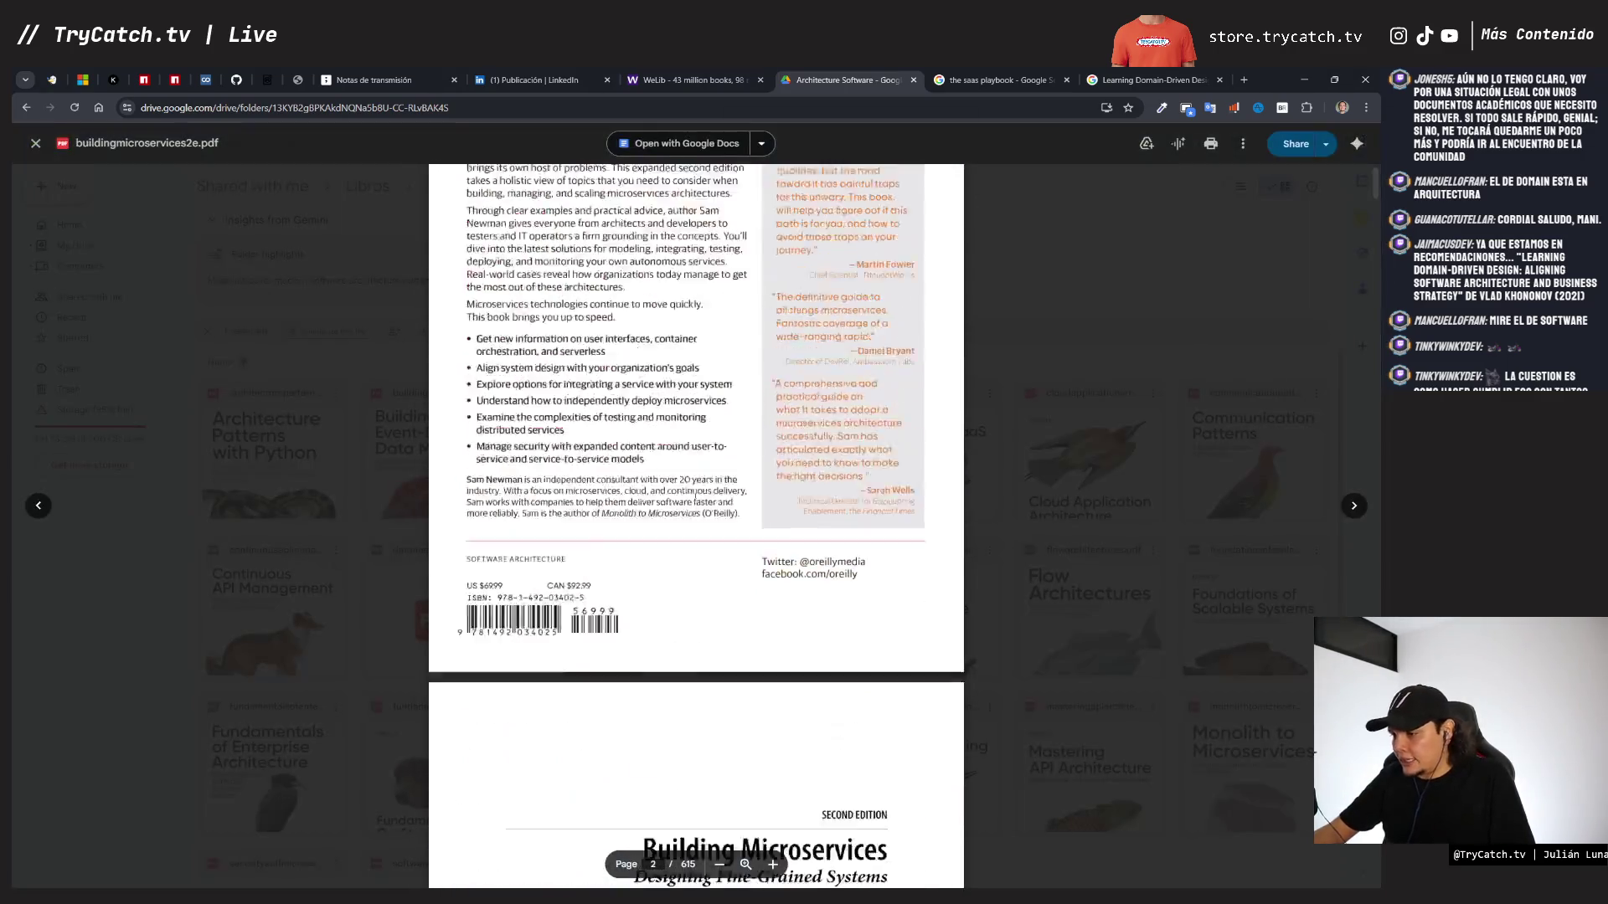
scroll(695, 498, "down", 15)
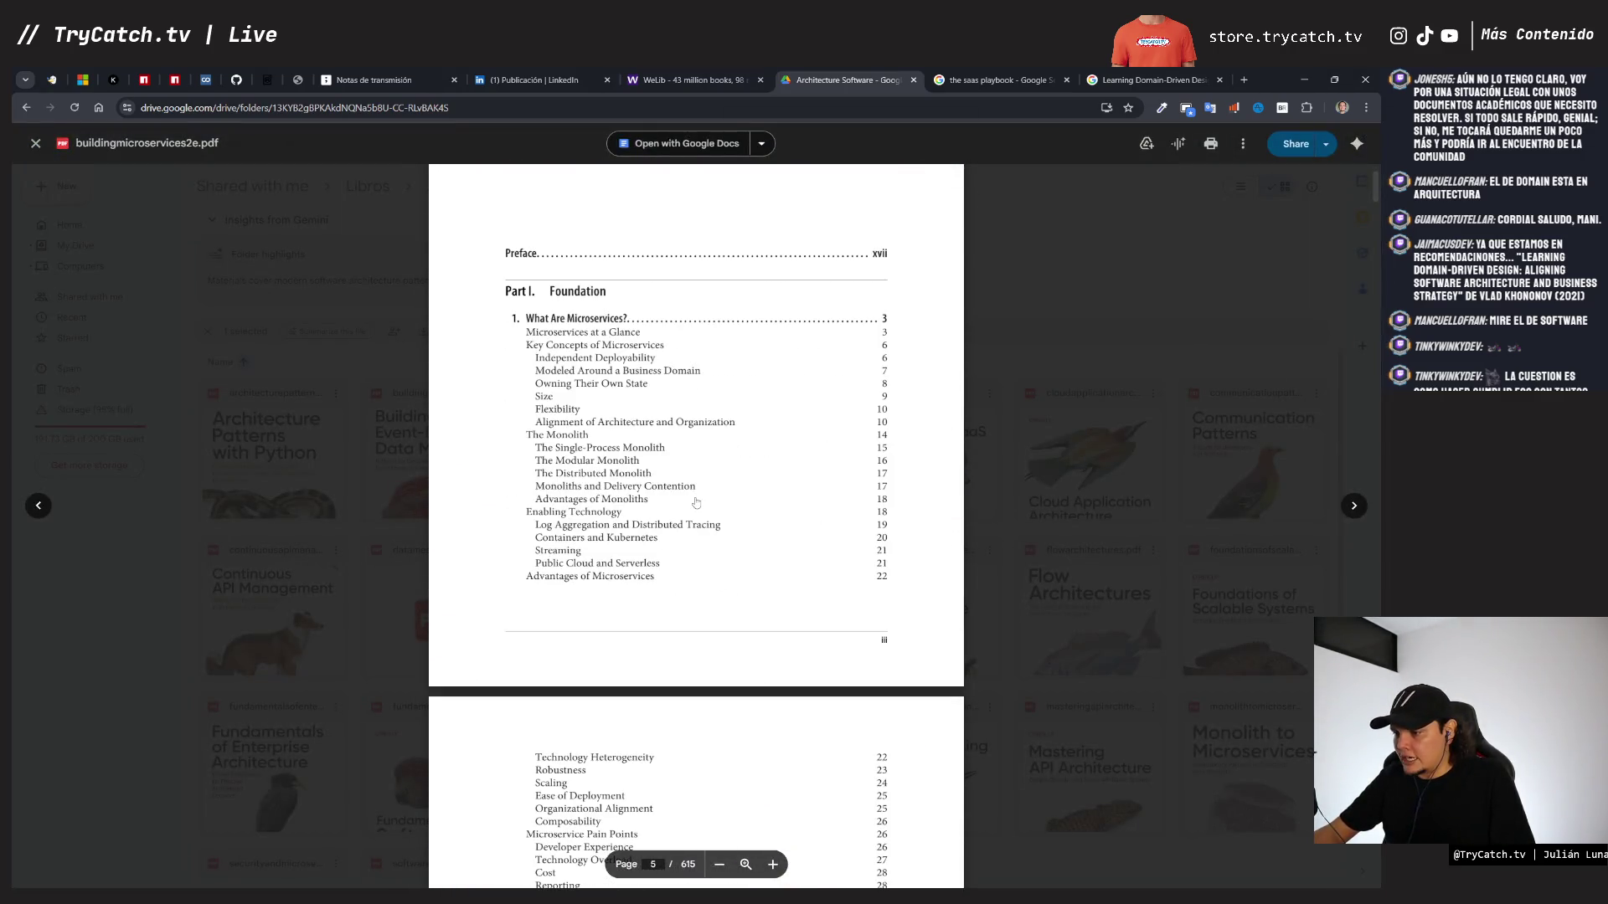
scroll(695, 502, "down", 8)
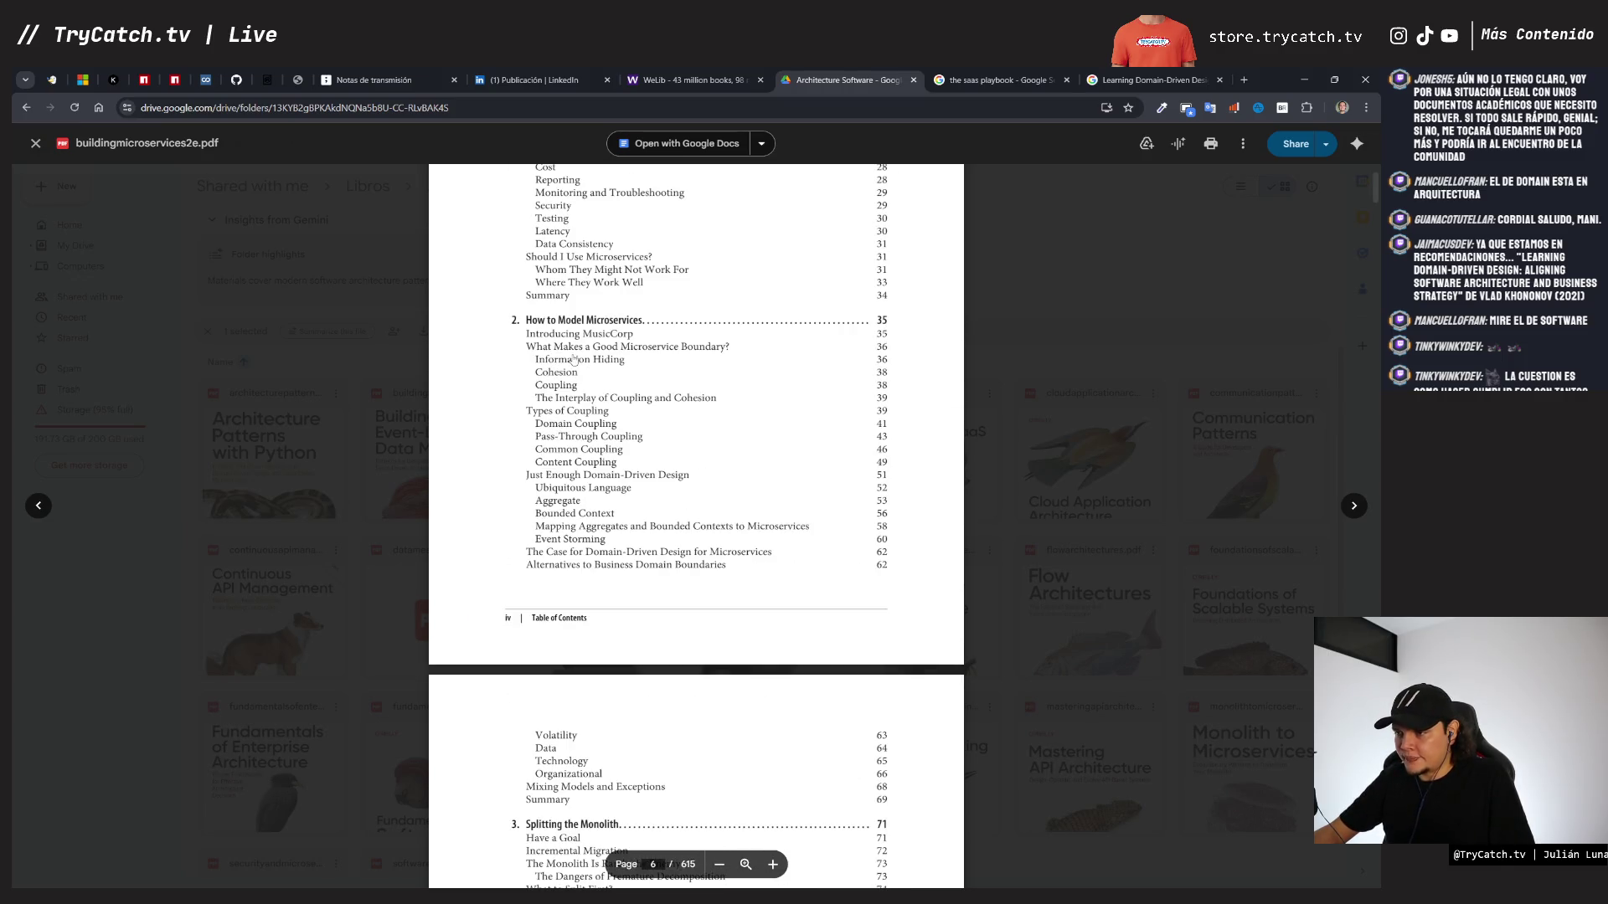
scroll(686, 450, "down", 6)
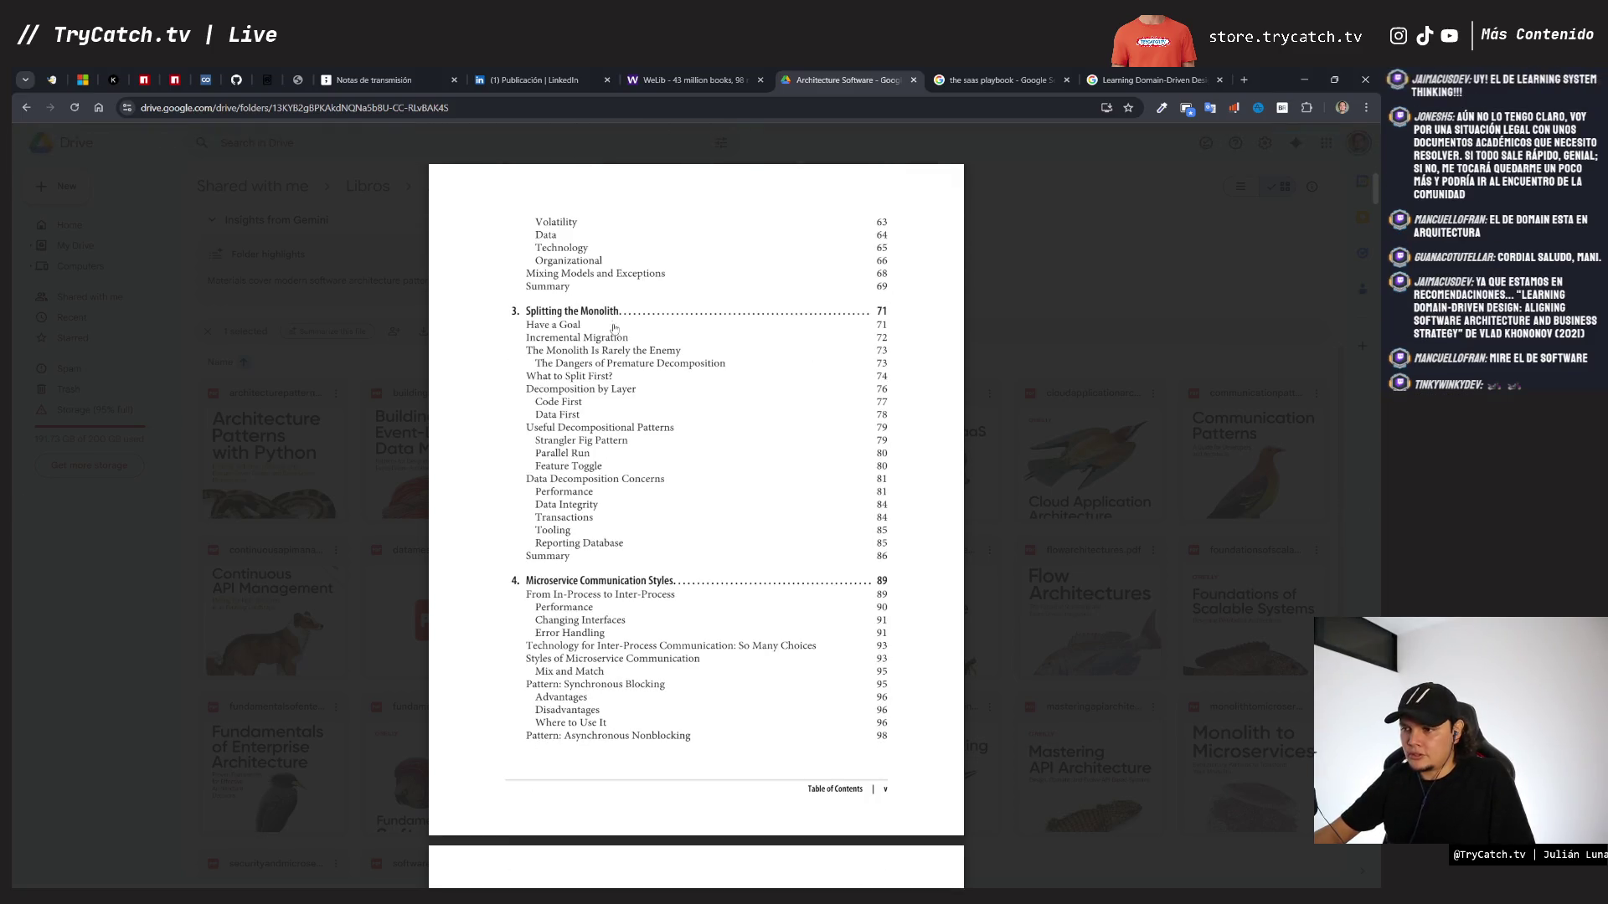
scroll(619, 417, "down", 3)
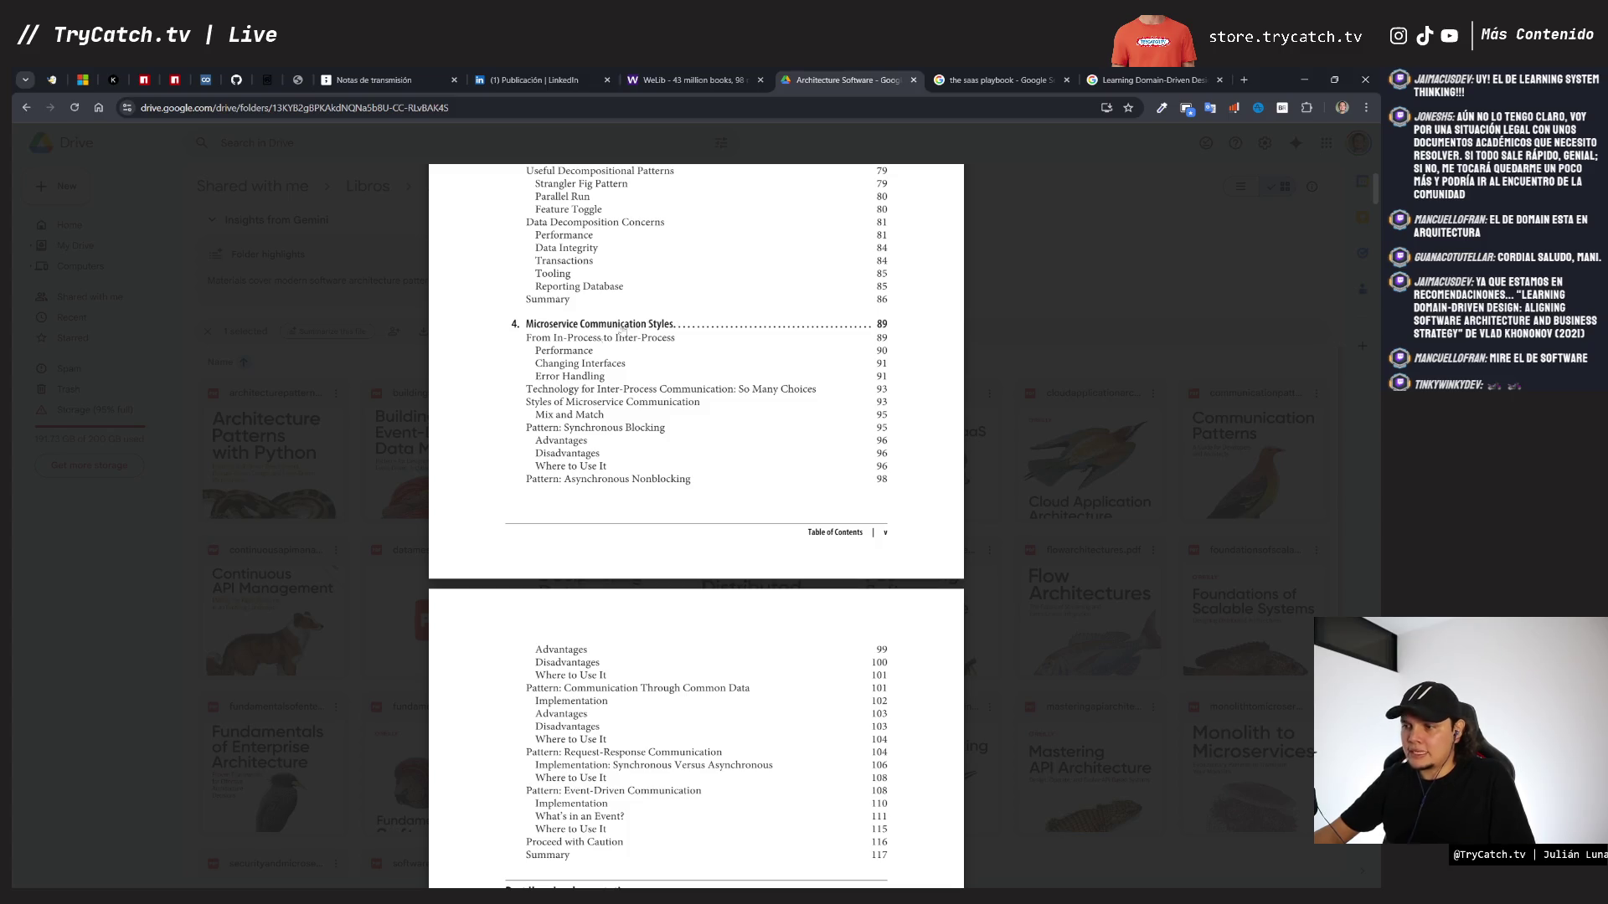
scroll(622, 329, "down", 7)
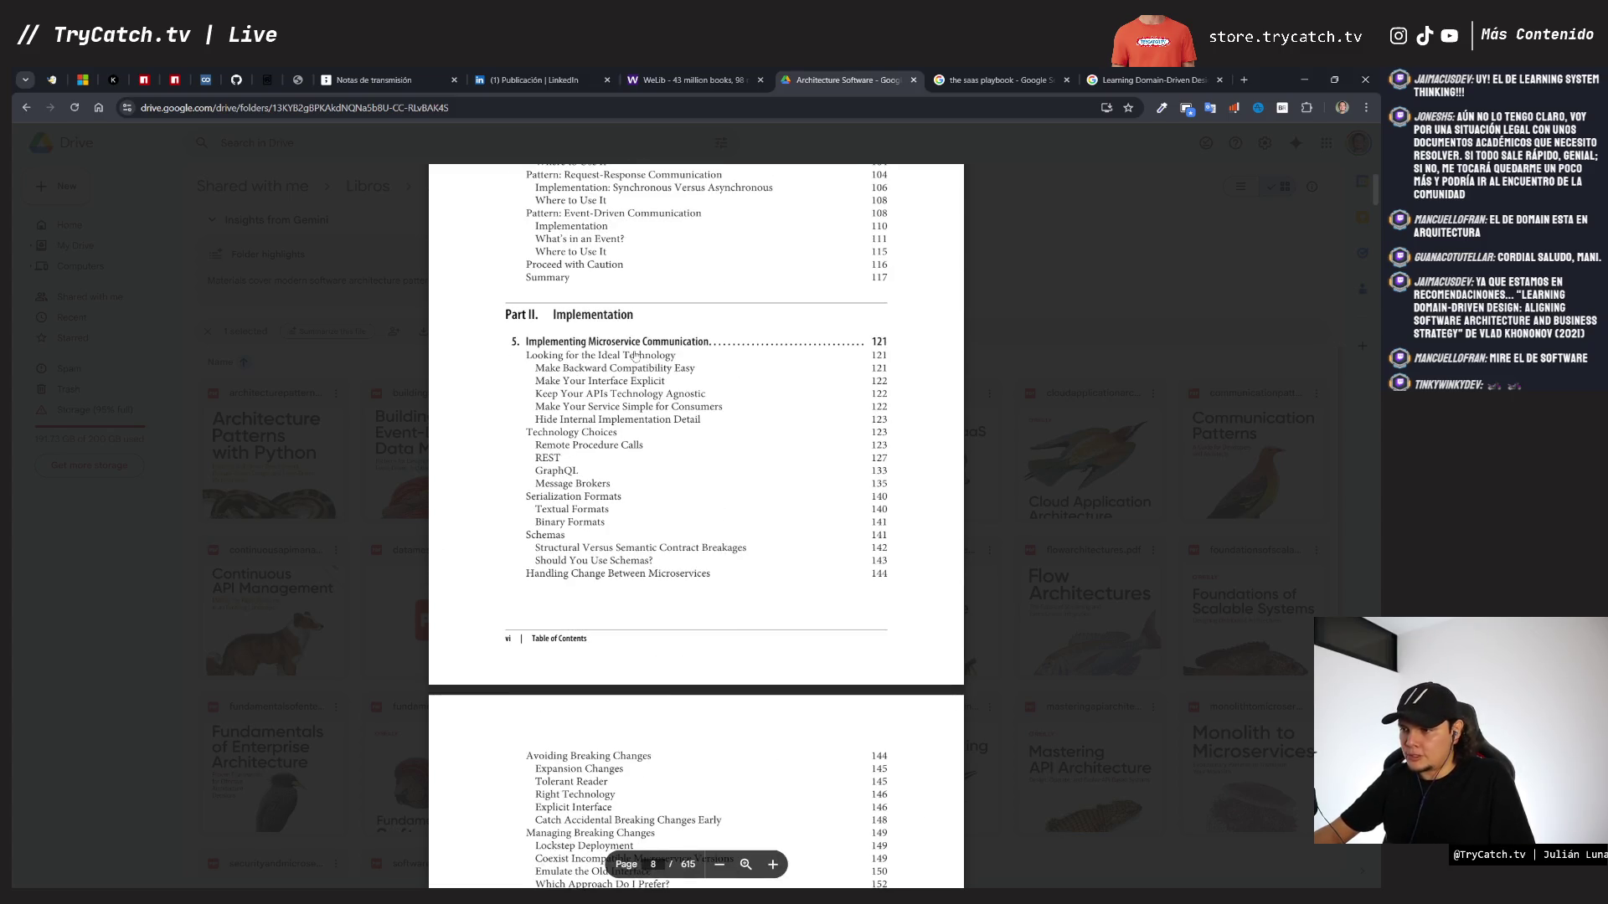
scroll(634, 355, "down", 12)
key("Escape")
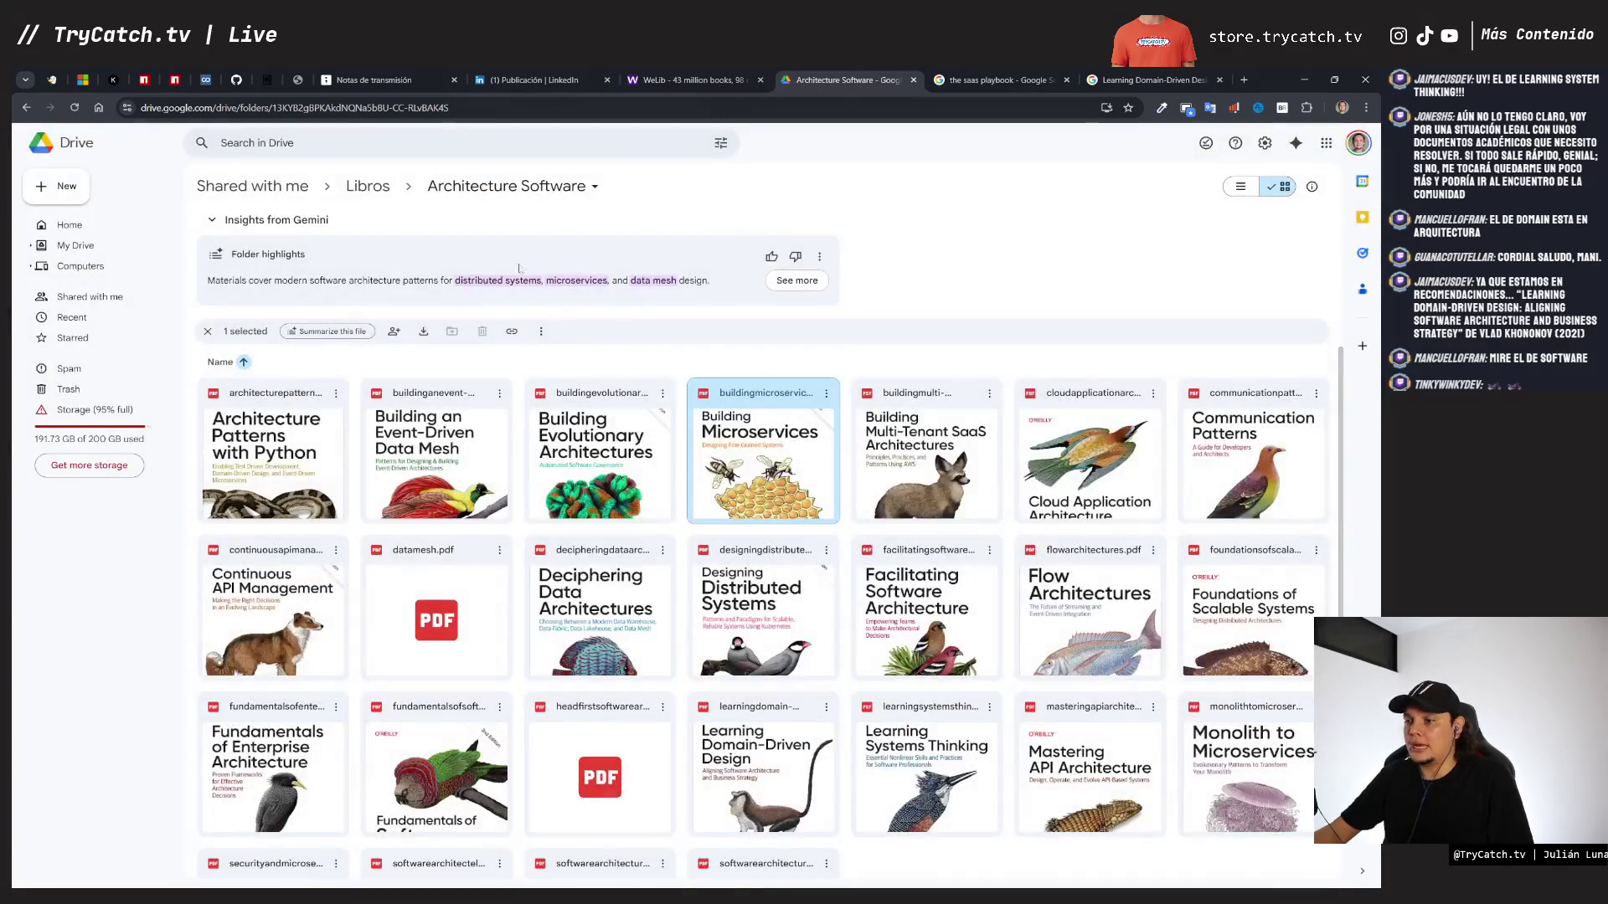
left_click(800, 368)
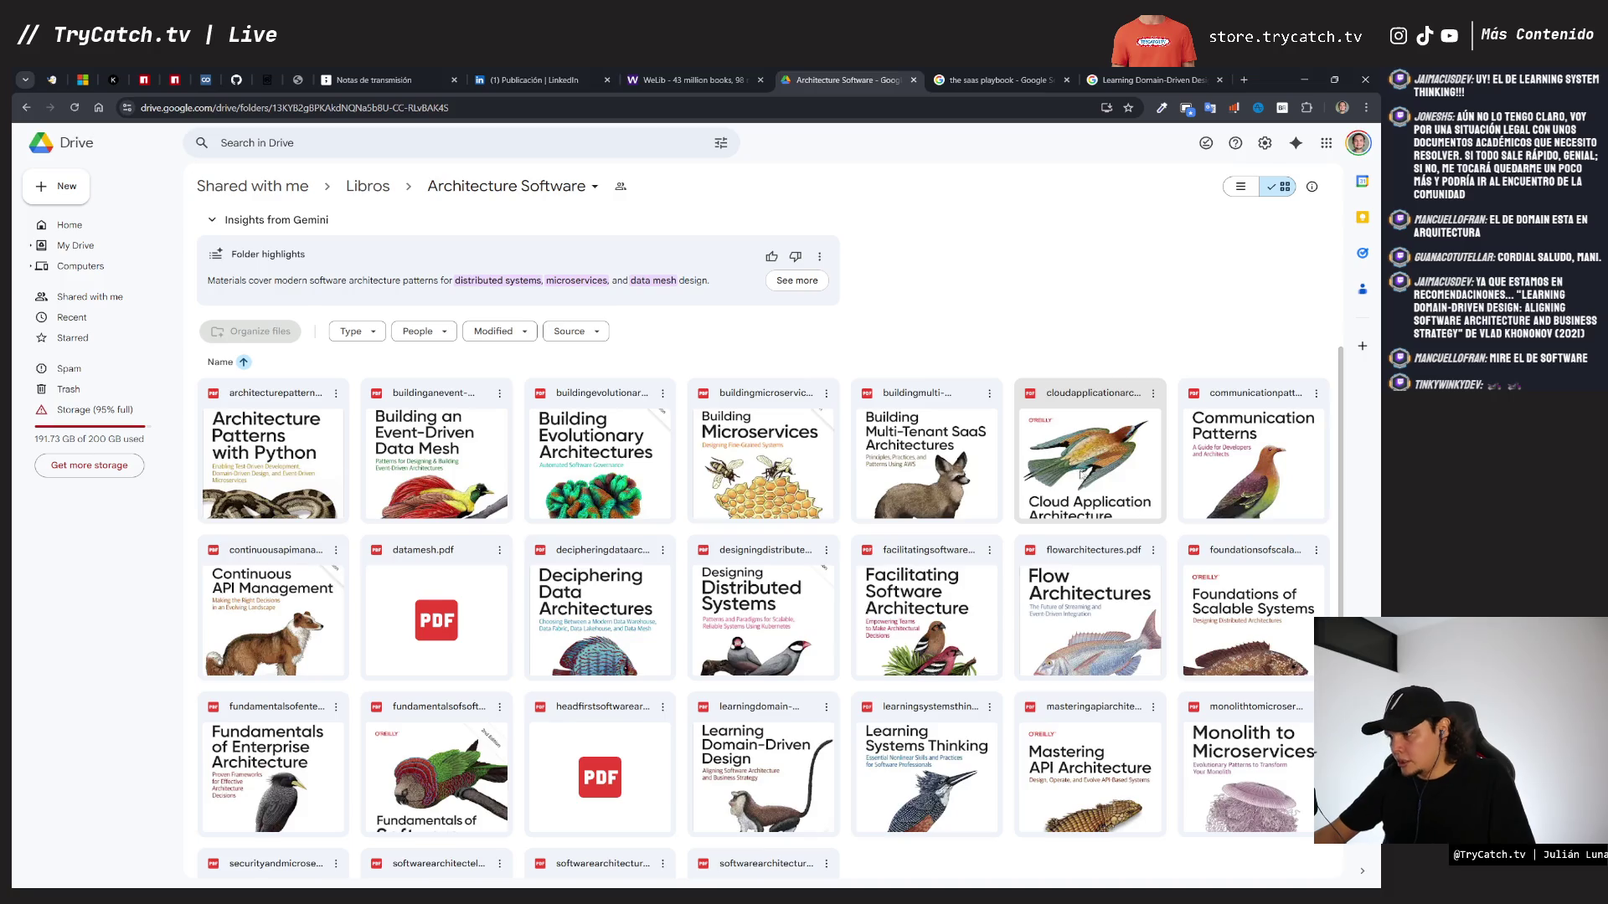
left_click(1110, 490)
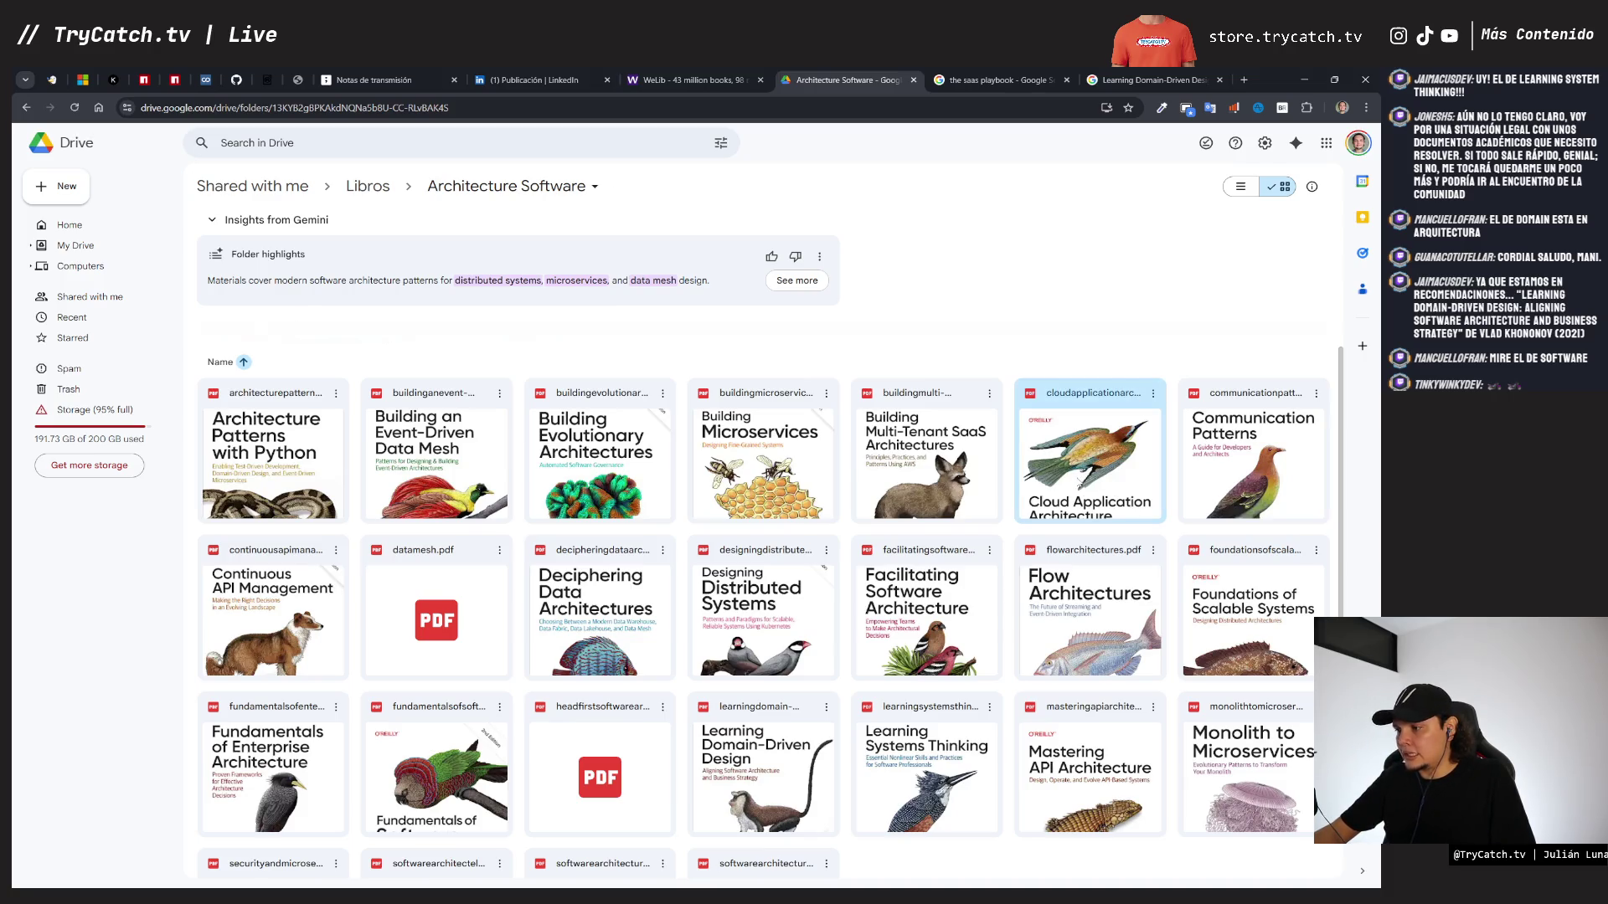
- Preview the Cloud Application Architecture Patterns PDF, skim its contents through Chapter 10 and the Index, then close it
double_click(1109, 490)
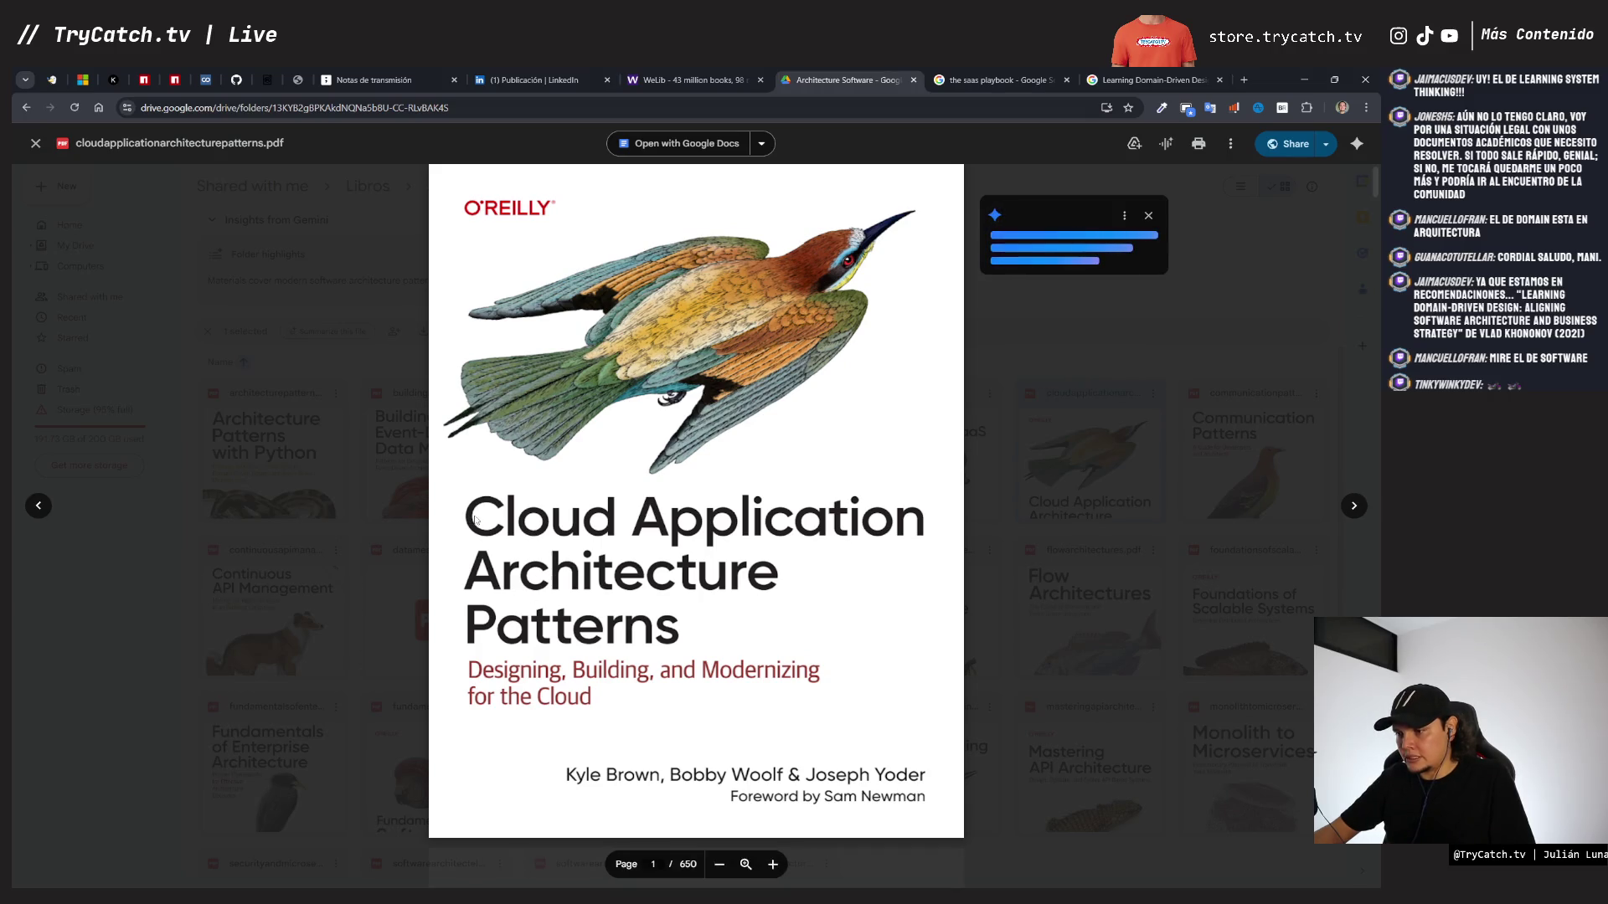
scroll(672, 722, "down", 10)
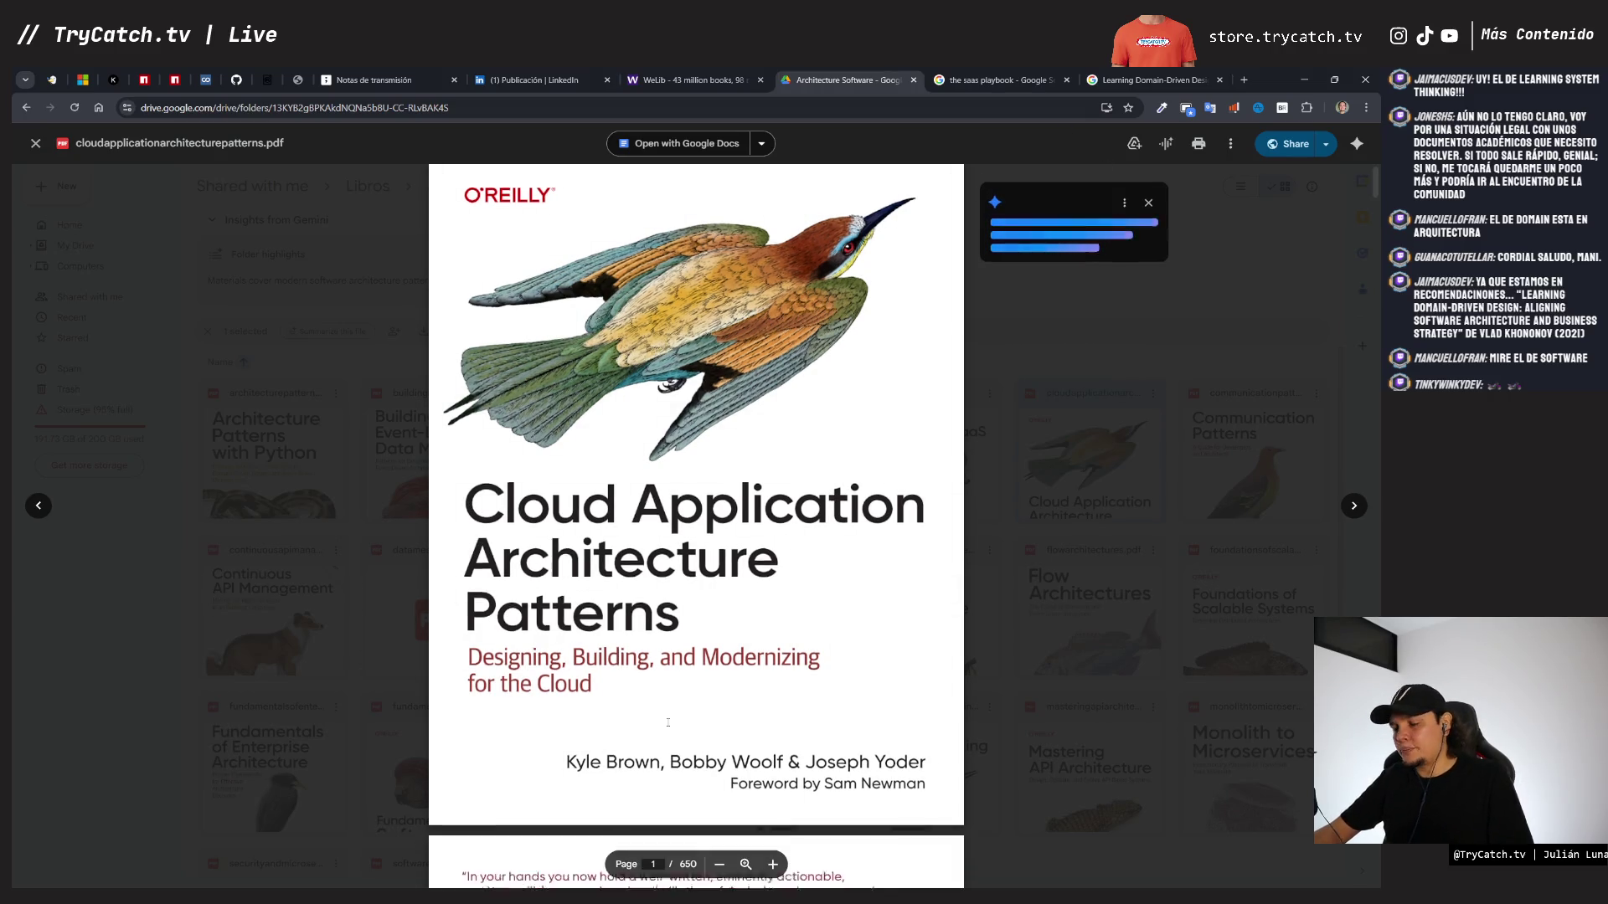
scroll(673, 722, "down", 15)
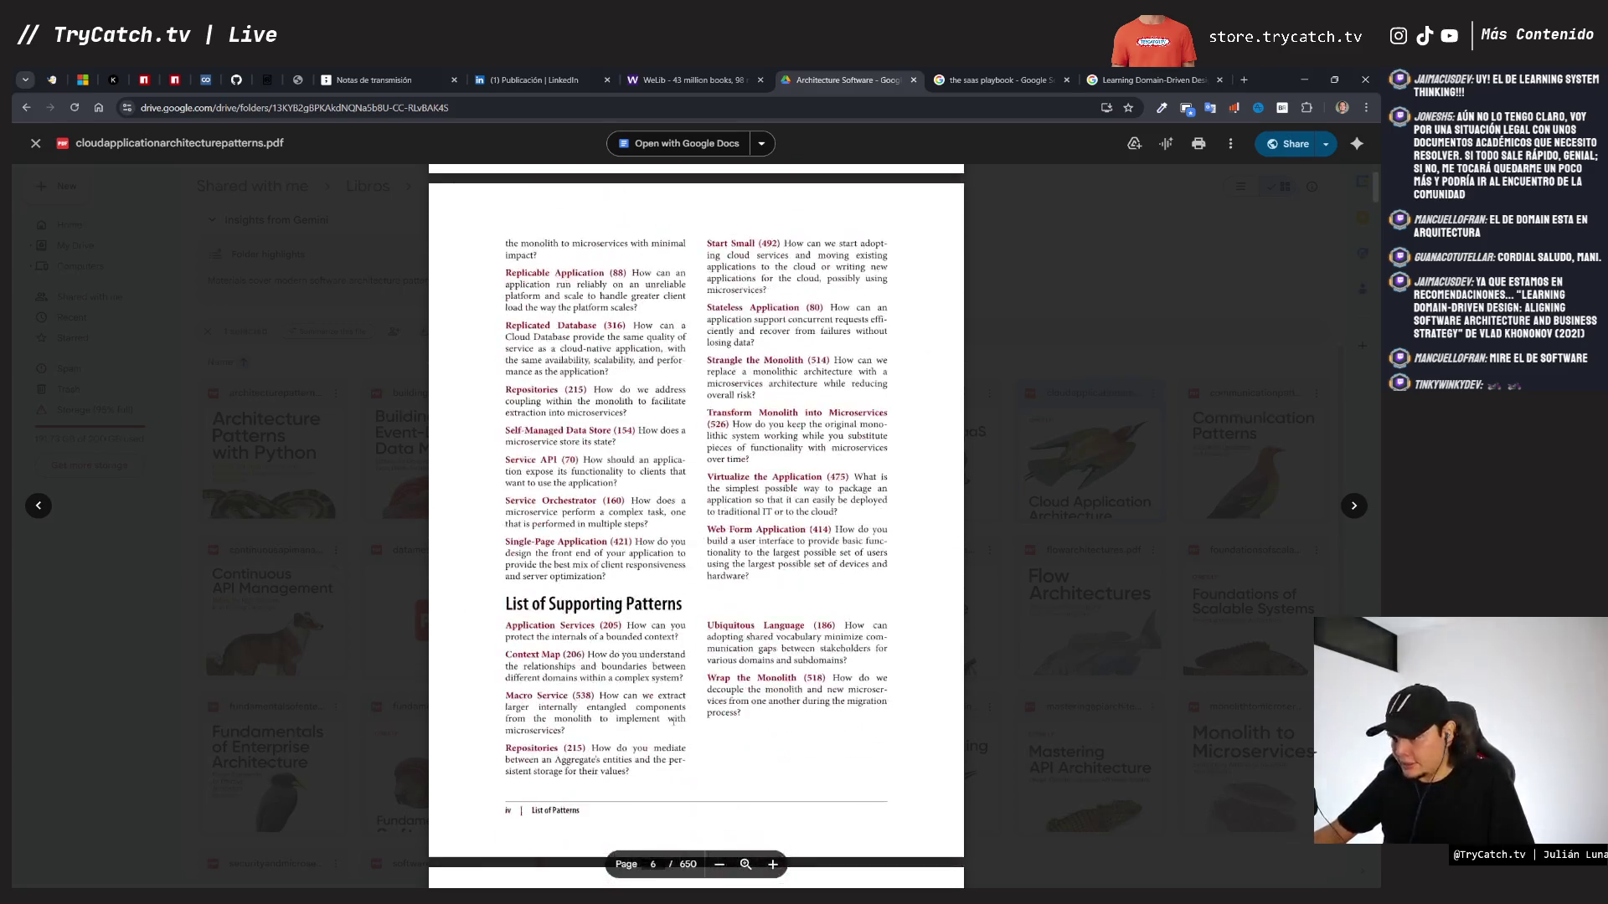
scroll(673, 722, "down", 15)
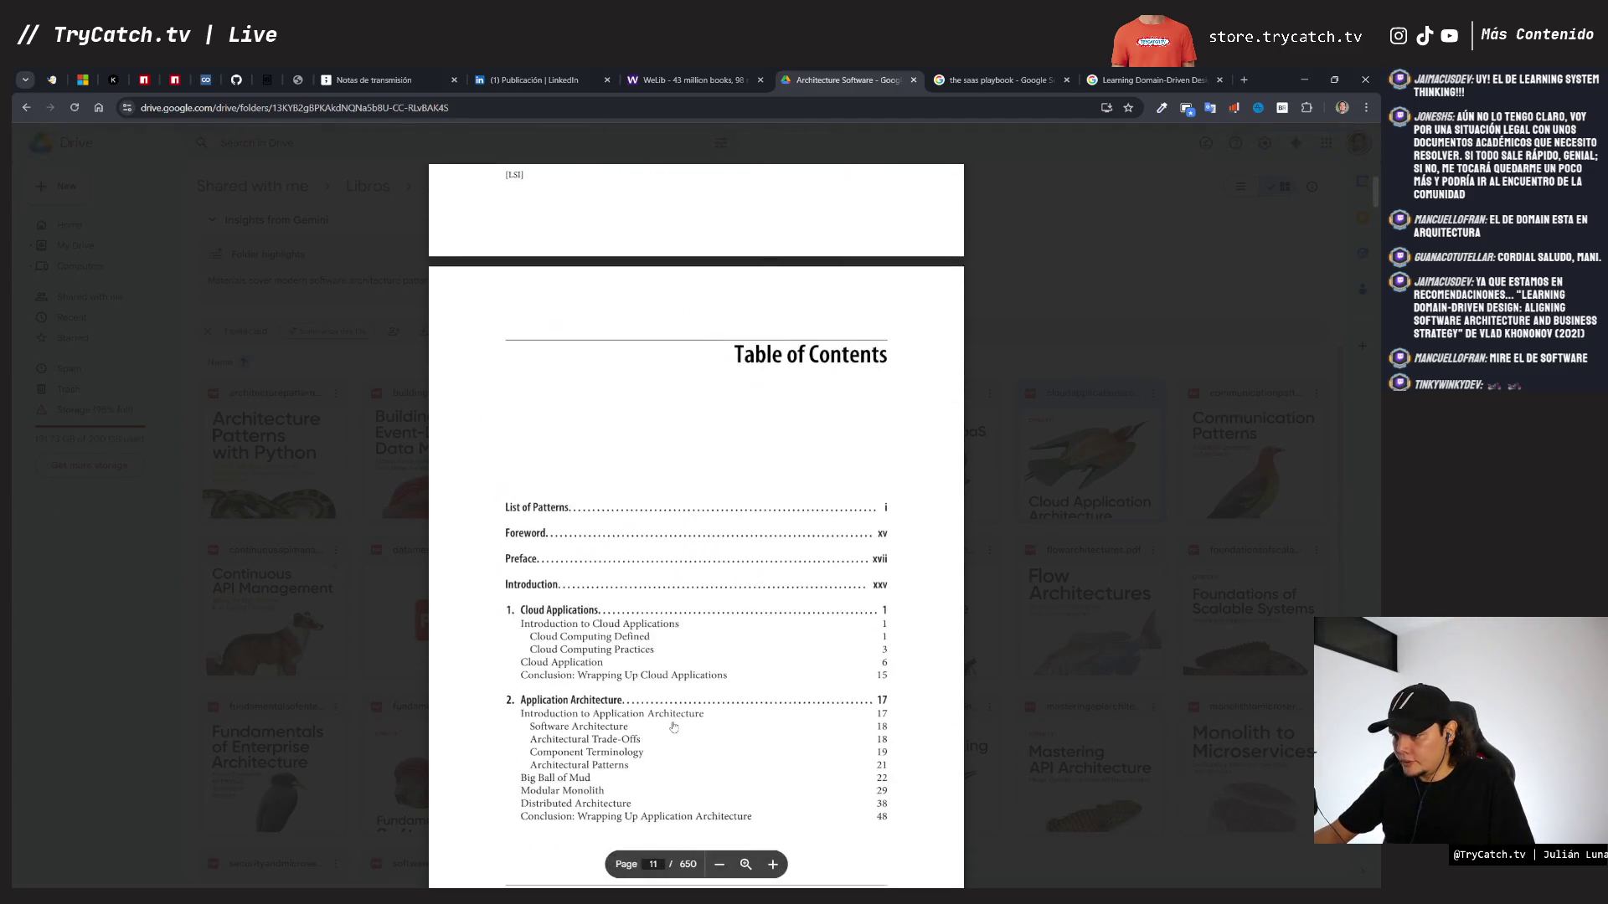
scroll(672, 725, "up", 3)
scroll(572, 479, "down", 1)
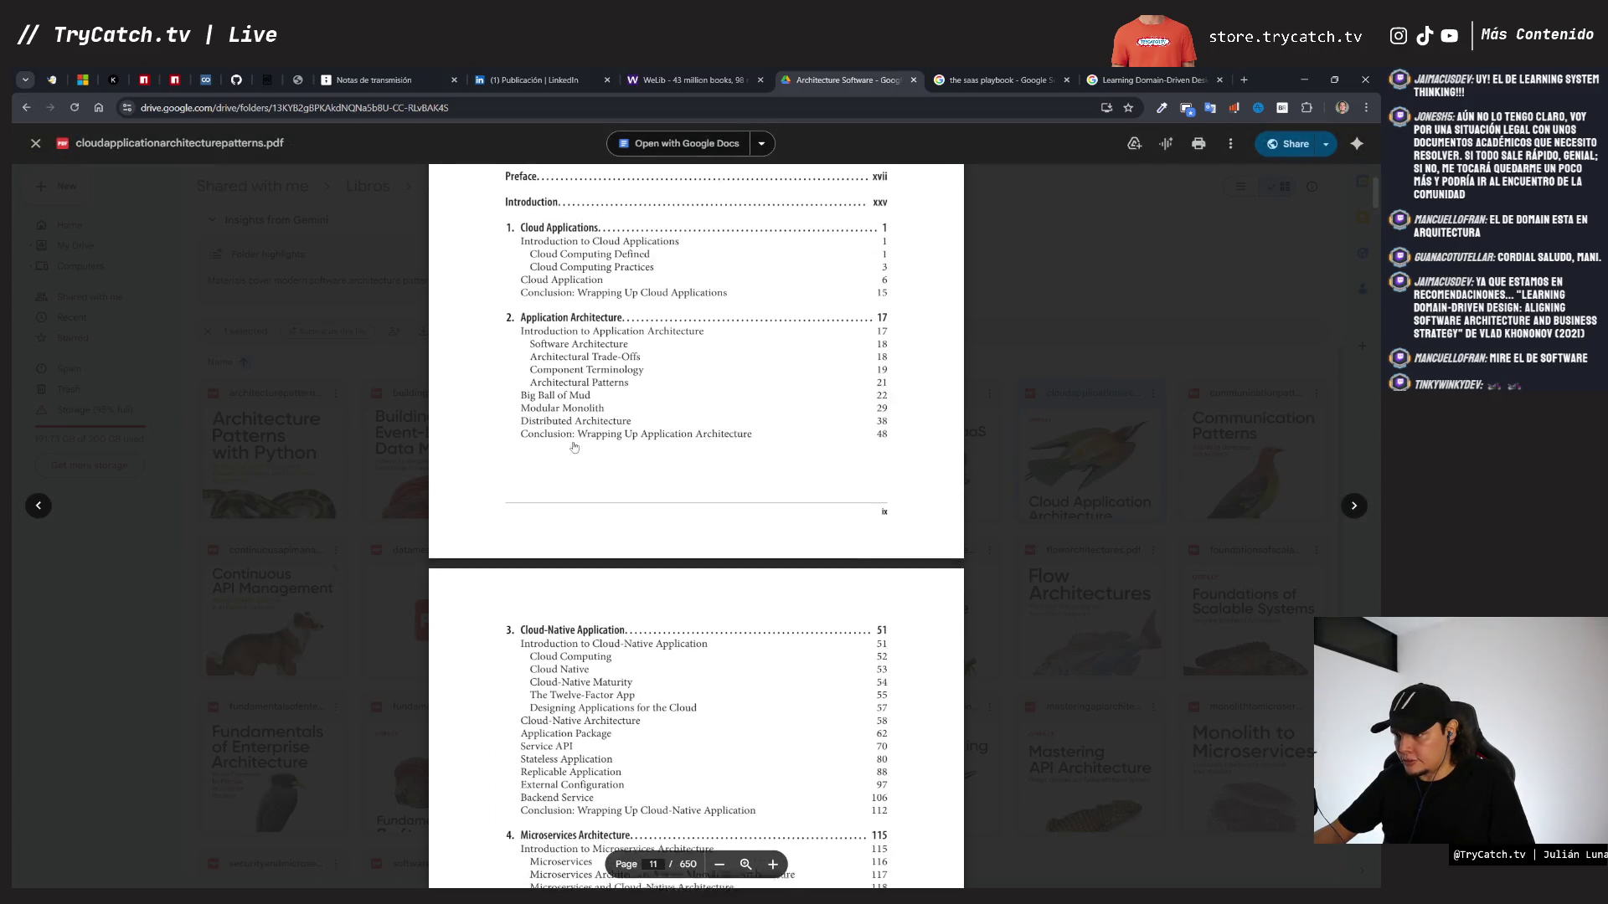
scroll(579, 530, "down", 2)
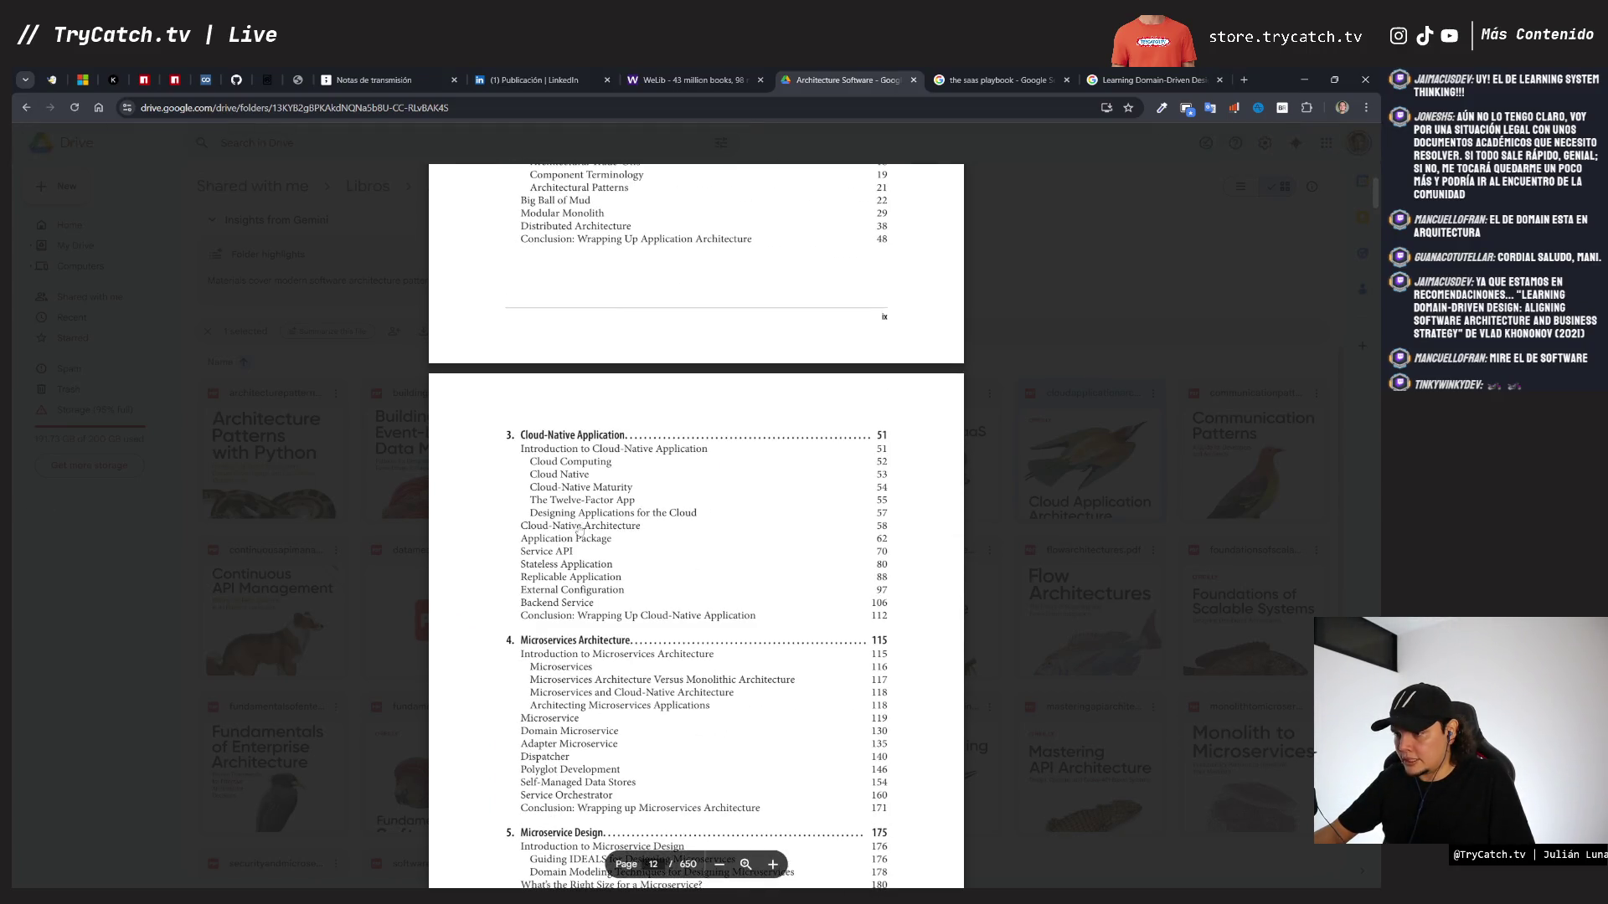
scroll(580, 452, "down", 4)
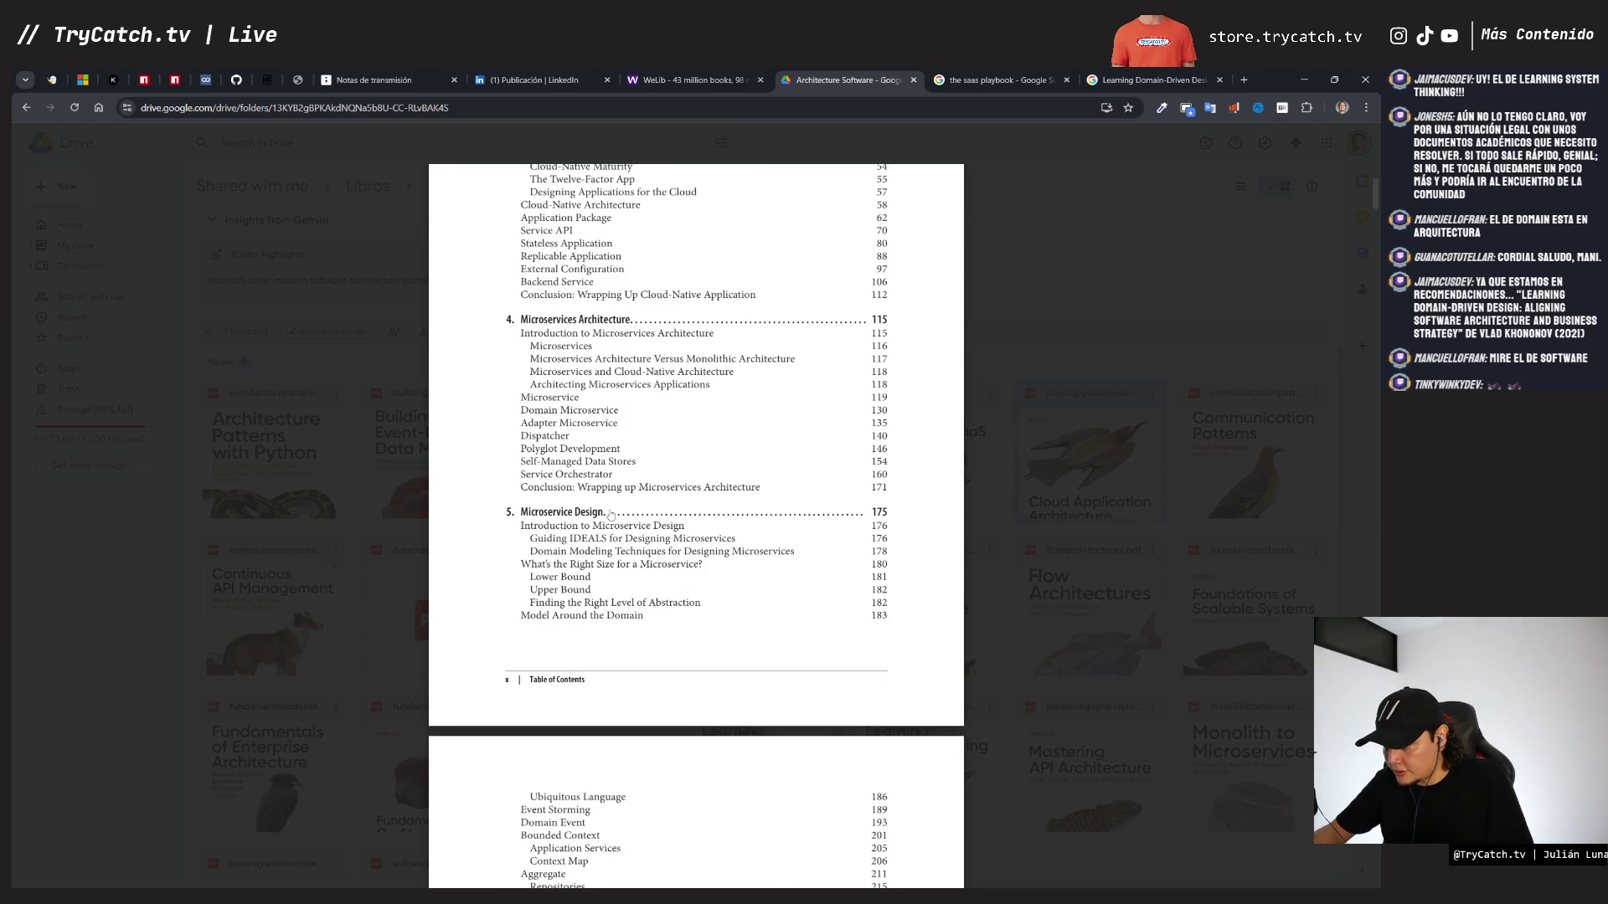
scroll(610, 510, "down", 2)
scroll(611, 509, "down", 2)
scroll(578, 586, "down", 2)
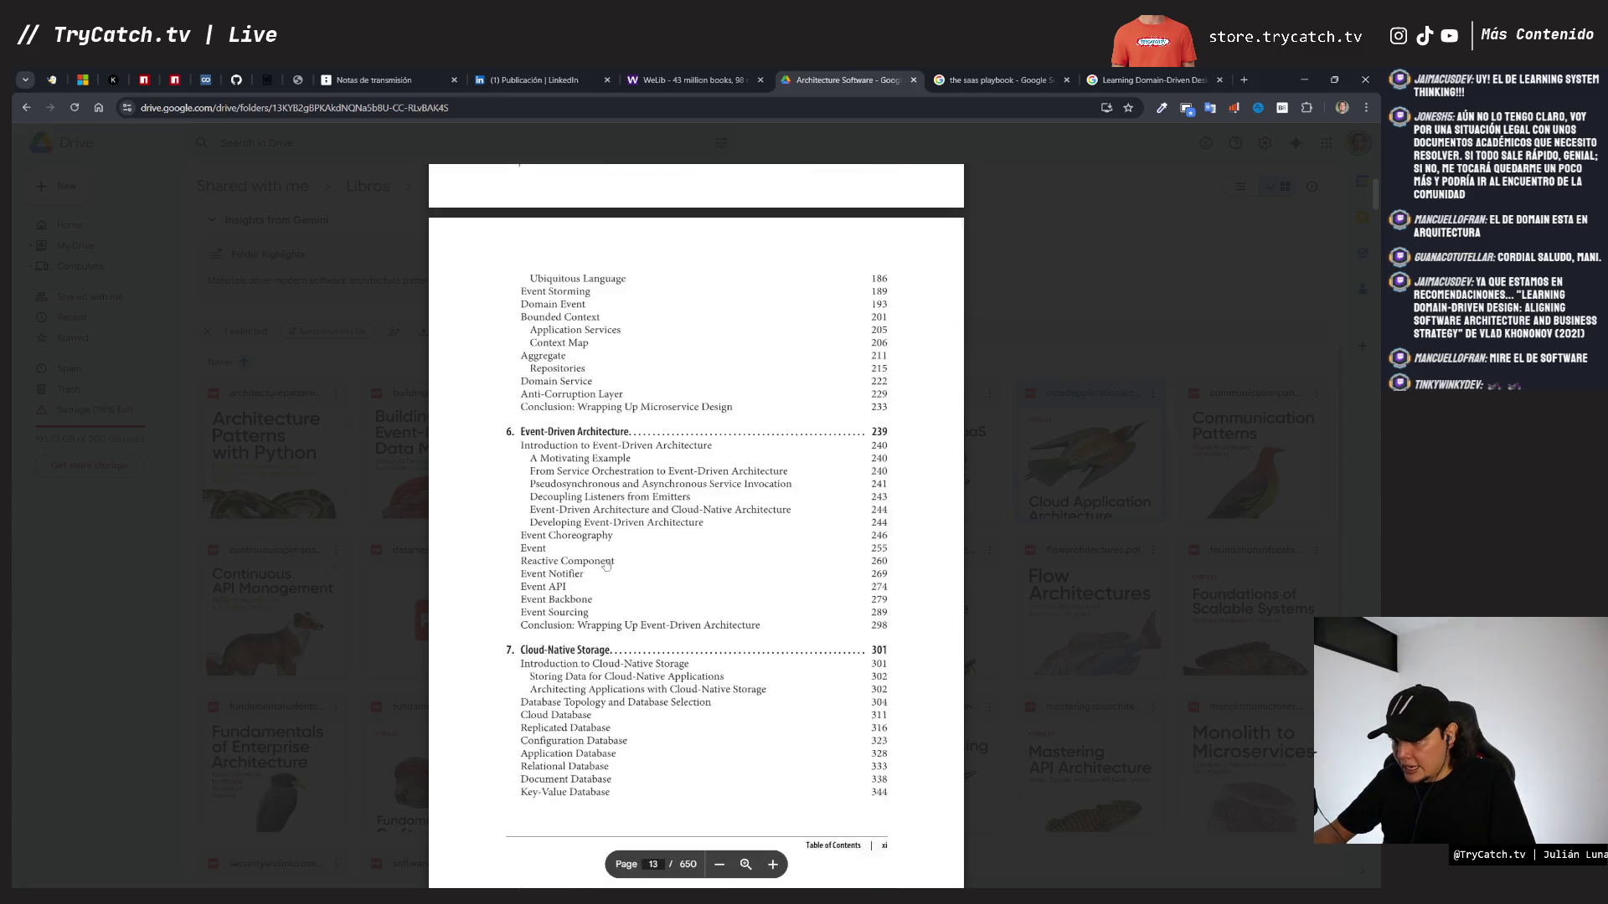
scroll(575, 614, "down", 2)
scroll(574, 586, "down", 3)
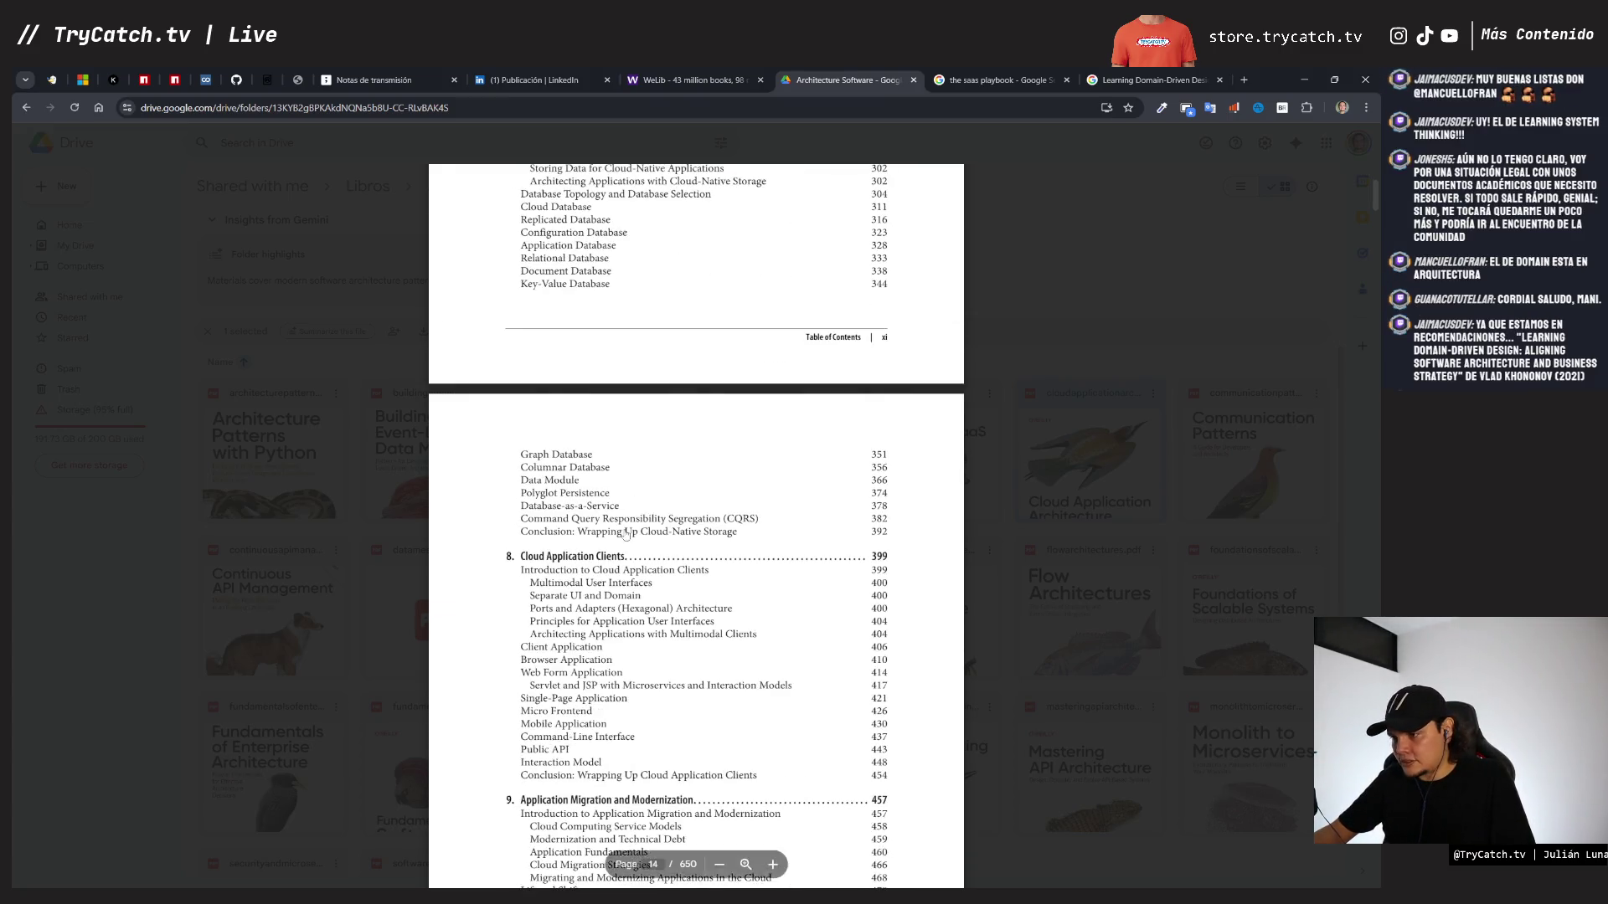
scroll(574, 561, "down", 1)
scroll(589, 433, "down", 2)
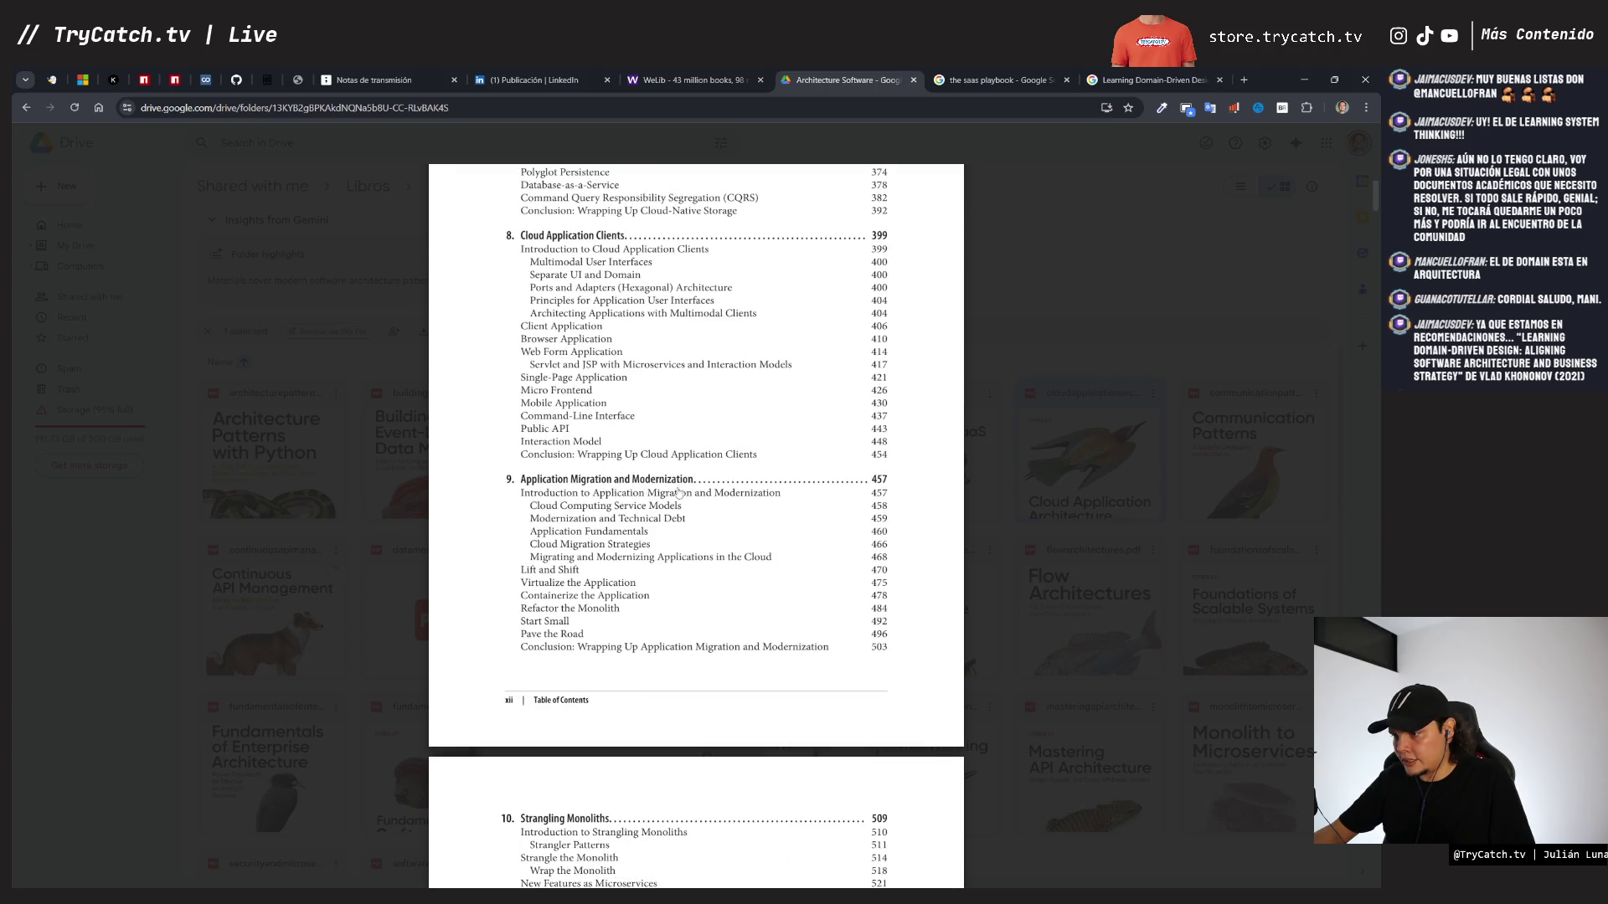
scroll(679, 492, "down", 5)
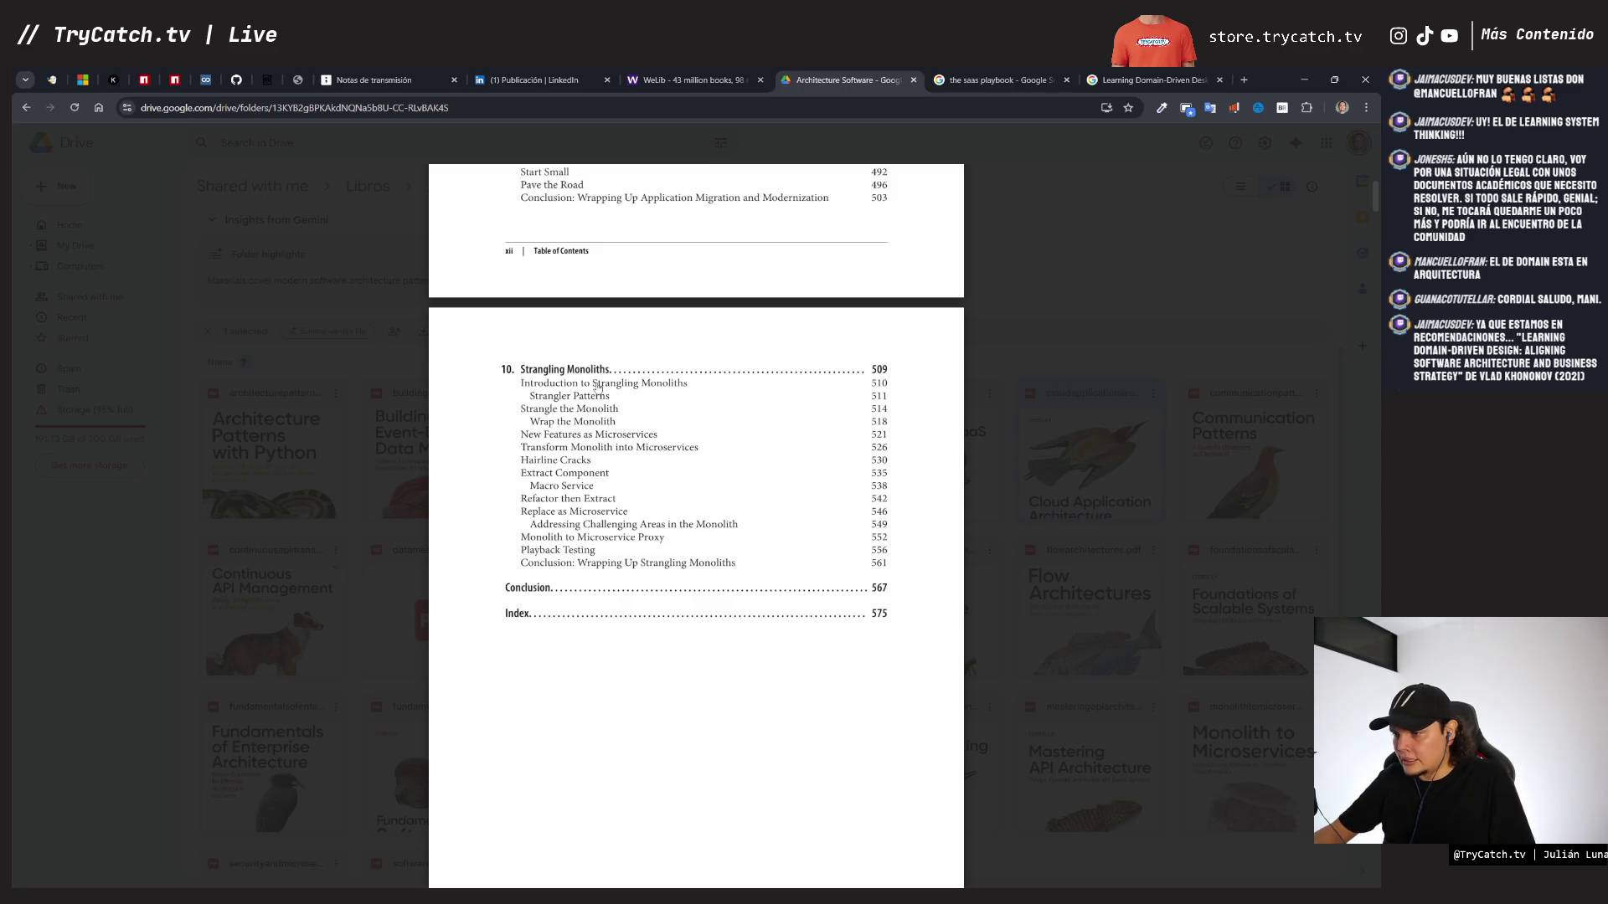
scroll(626, 447, "down", 4)
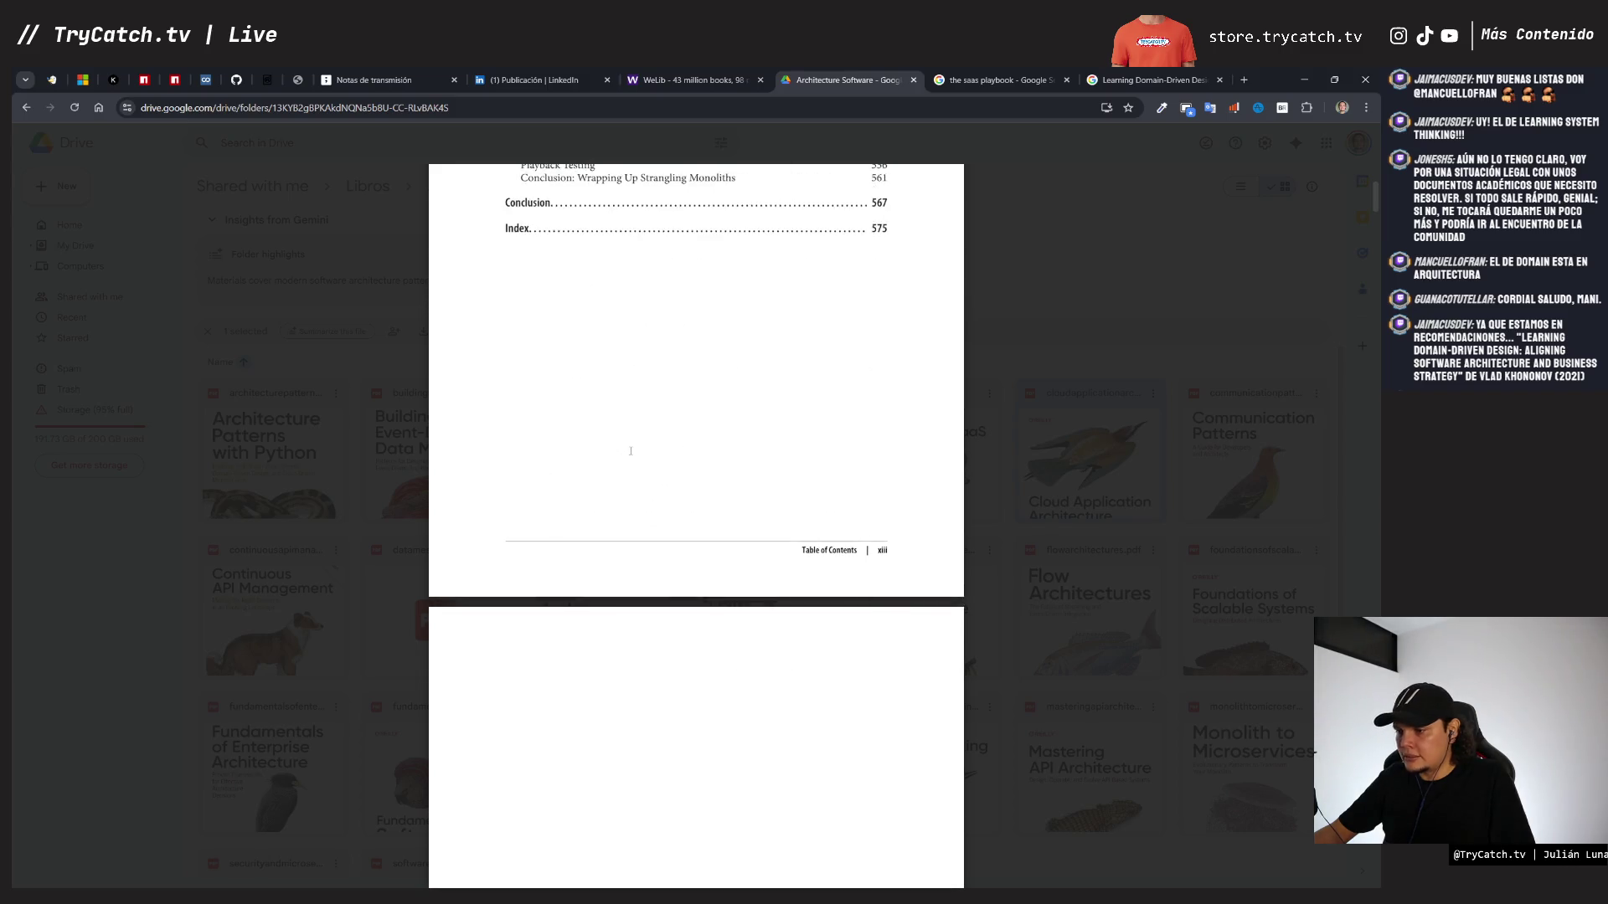
scroll(628, 451, "up", 7)
scroll(637, 455, "up", 7)
scroll(636, 455, "up", 10)
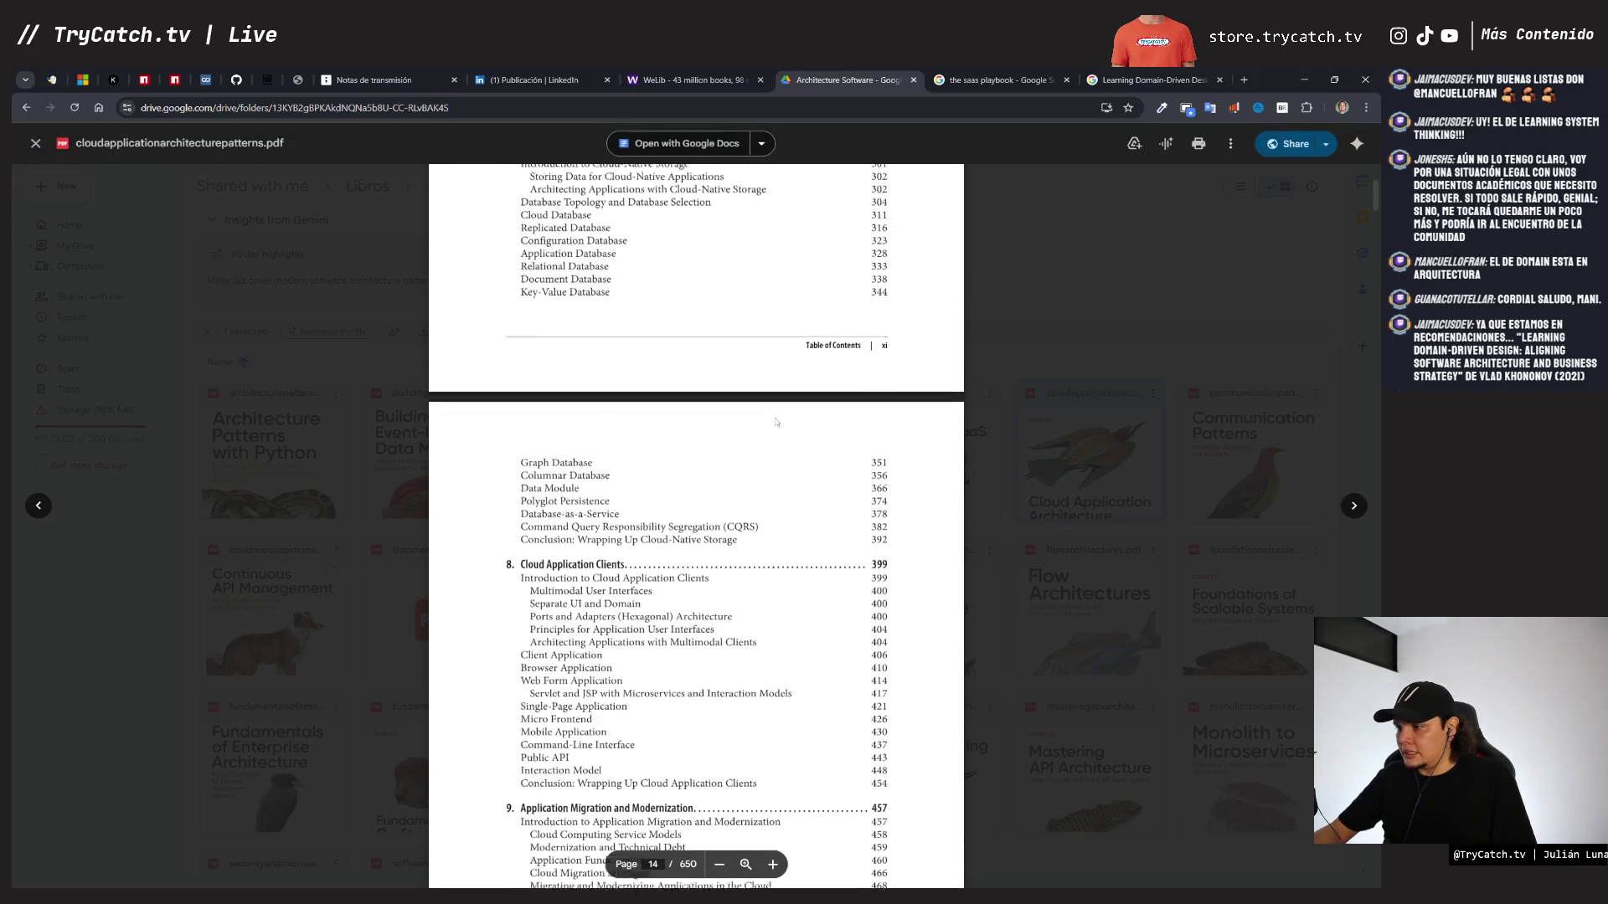
left_click(1089, 319)
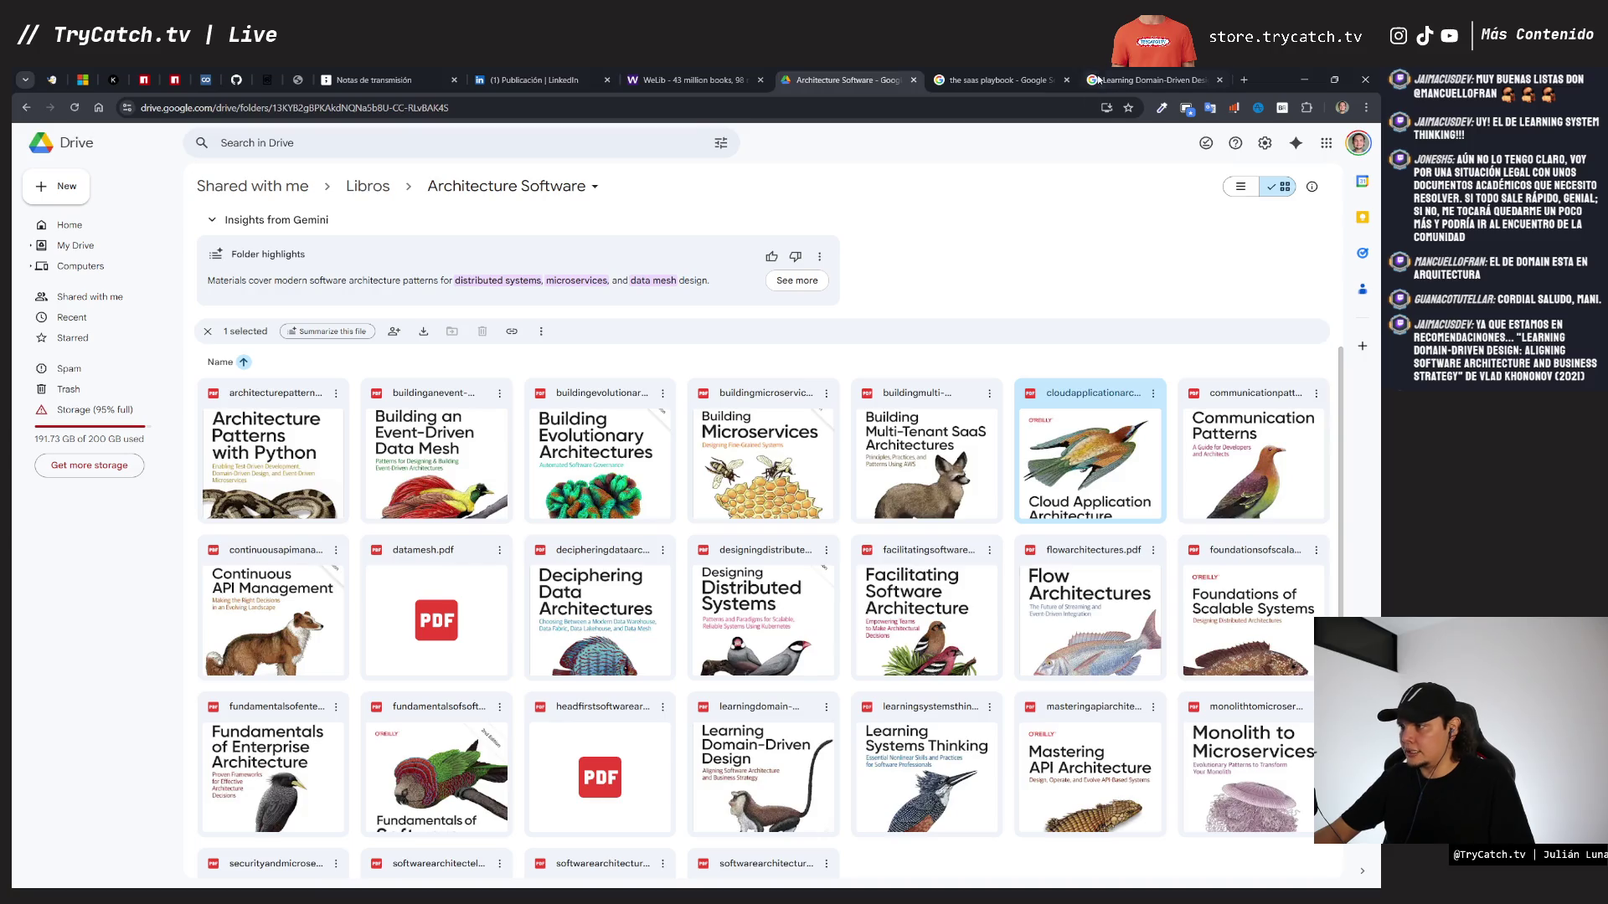
- Search Google Images for 'cloud application architecture' and preview a cover result
left_click(997, 80)
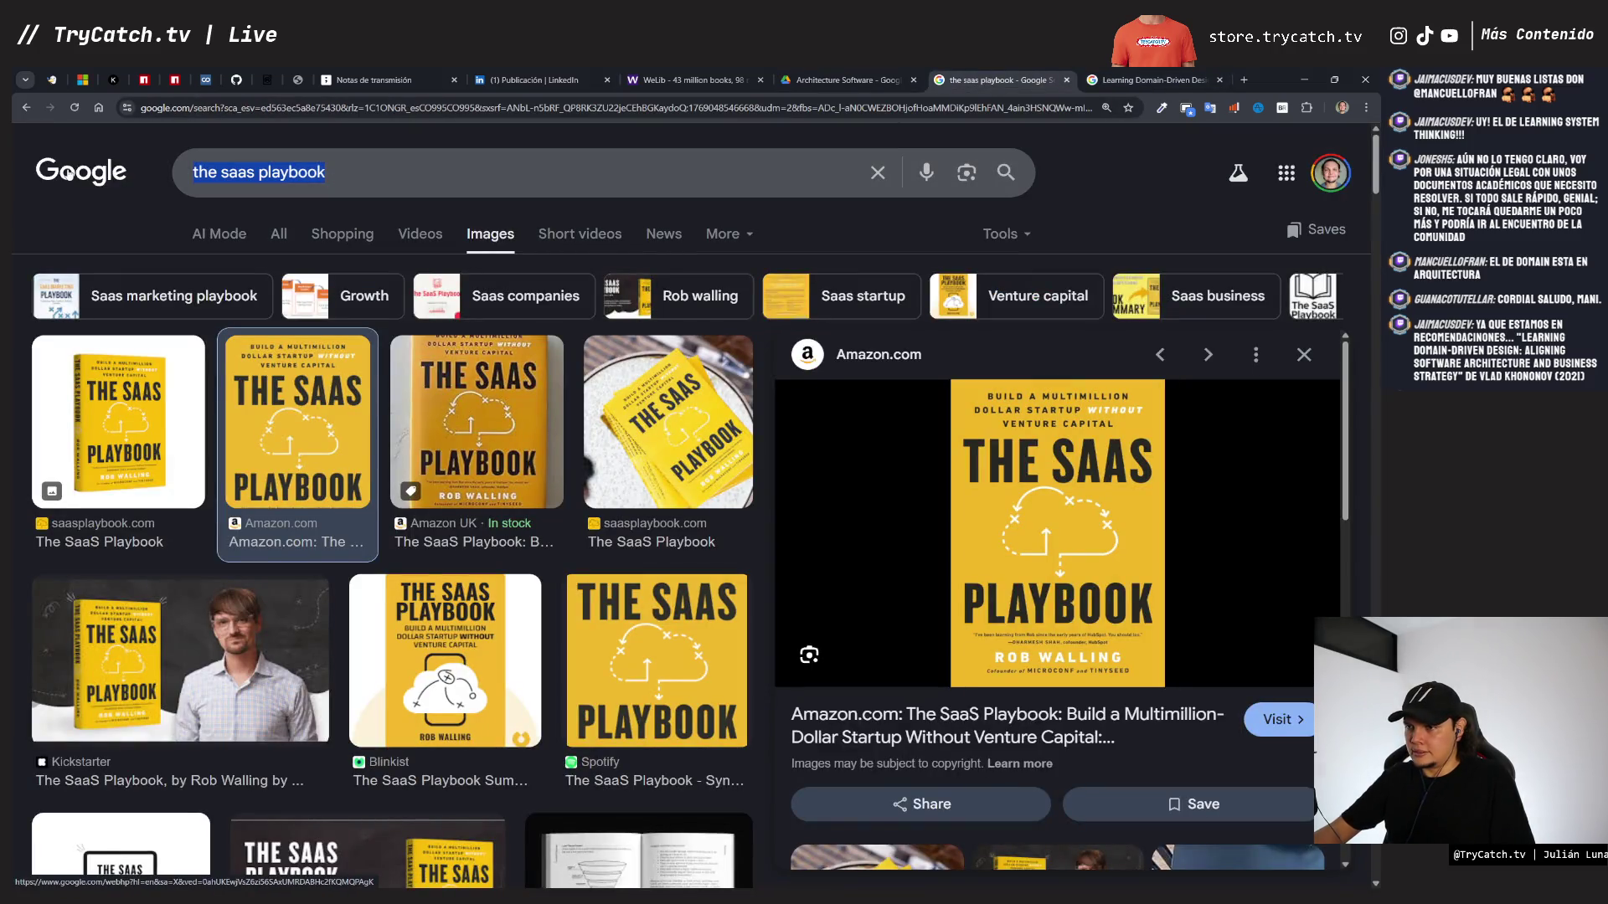
type("cloud ")
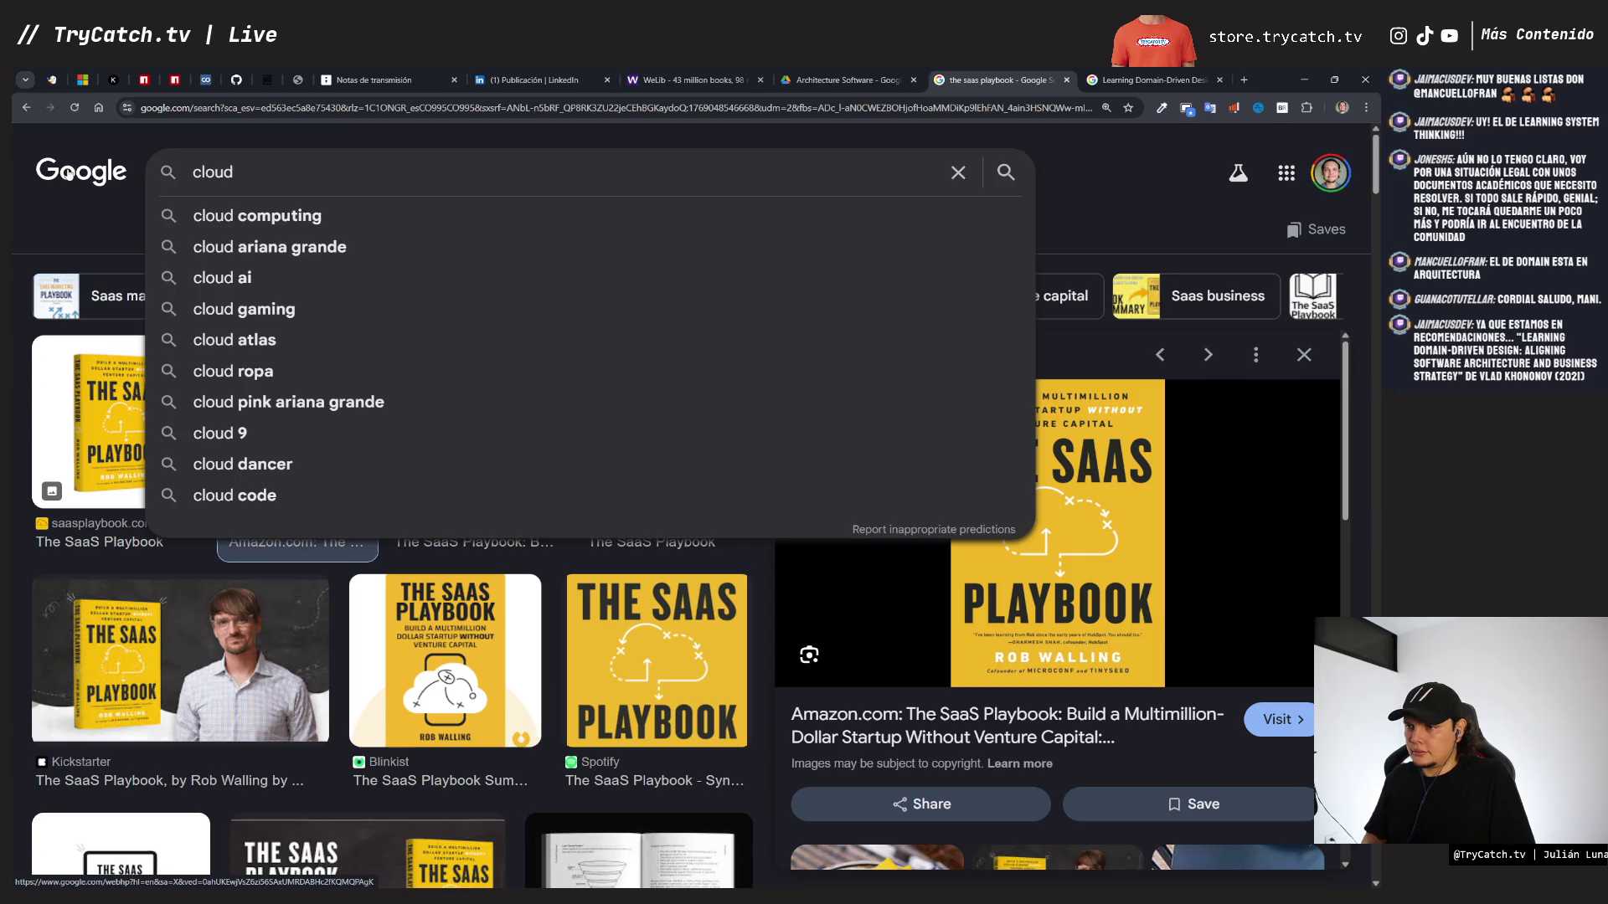
type("applicationa rch")
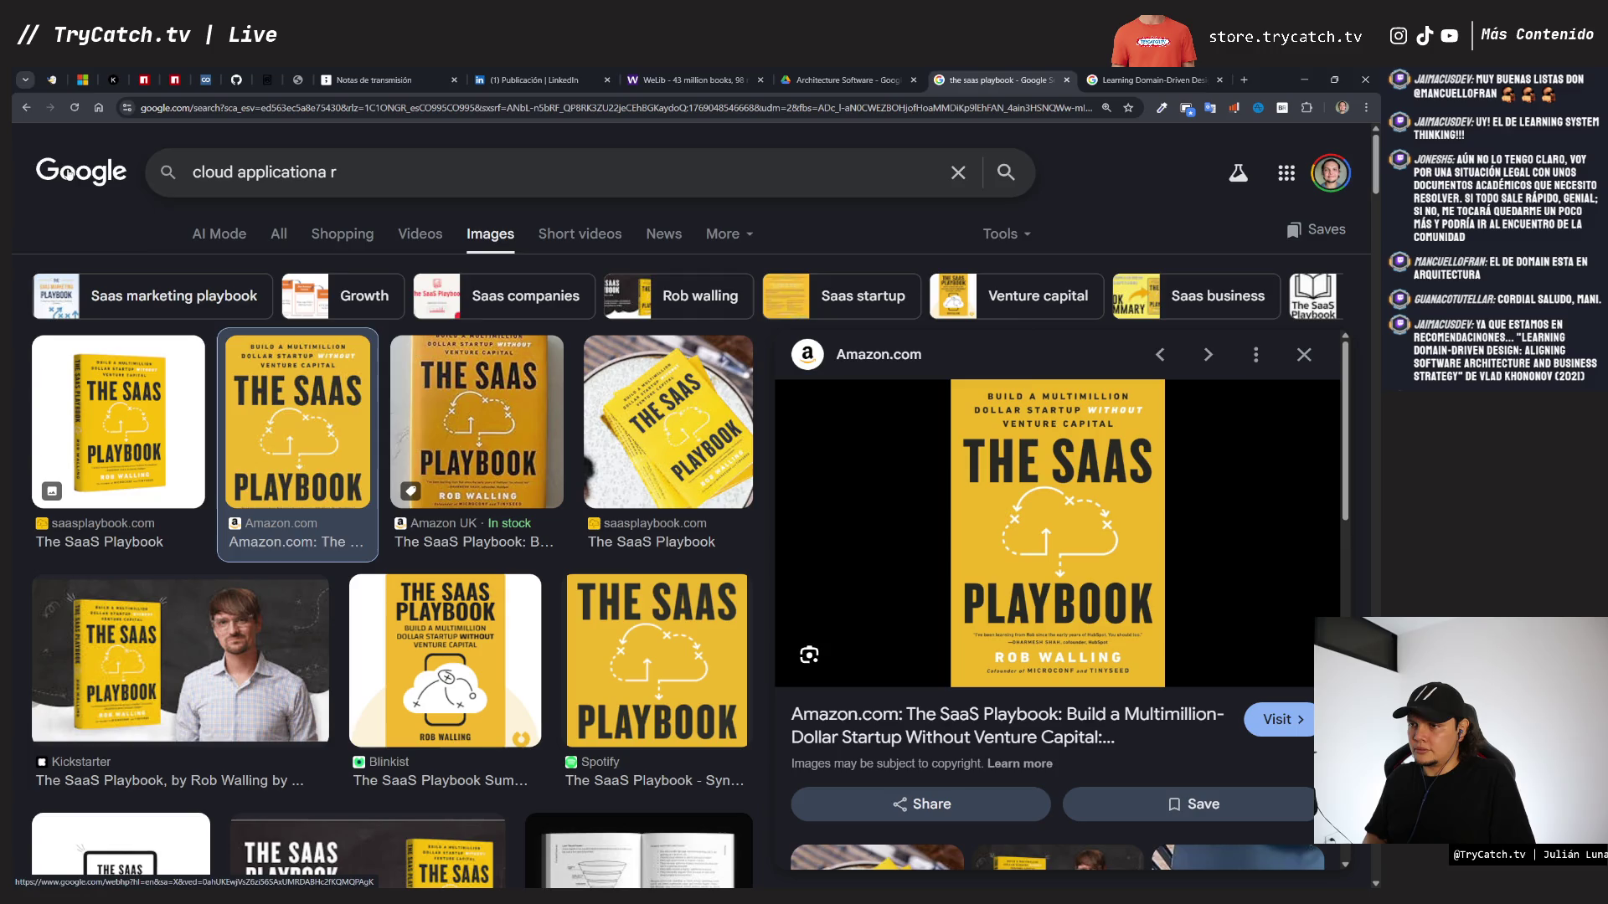
key("BackSpace")
key("BackSpace")
key("BackSpace")
type("architecture")
key("Return")
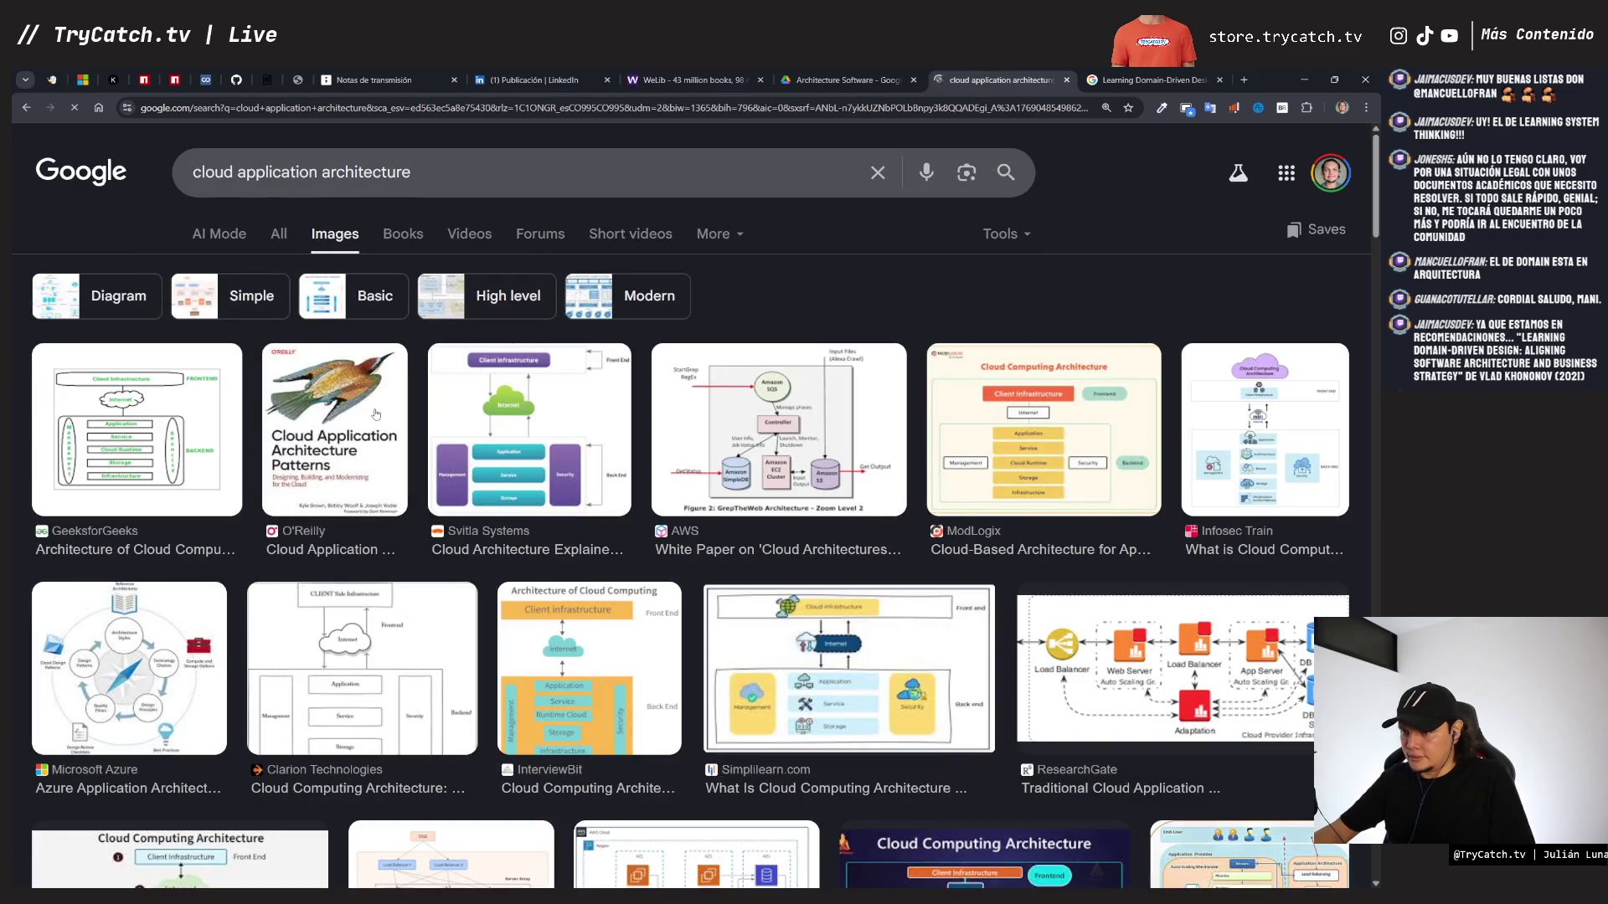
left_click(376, 414)
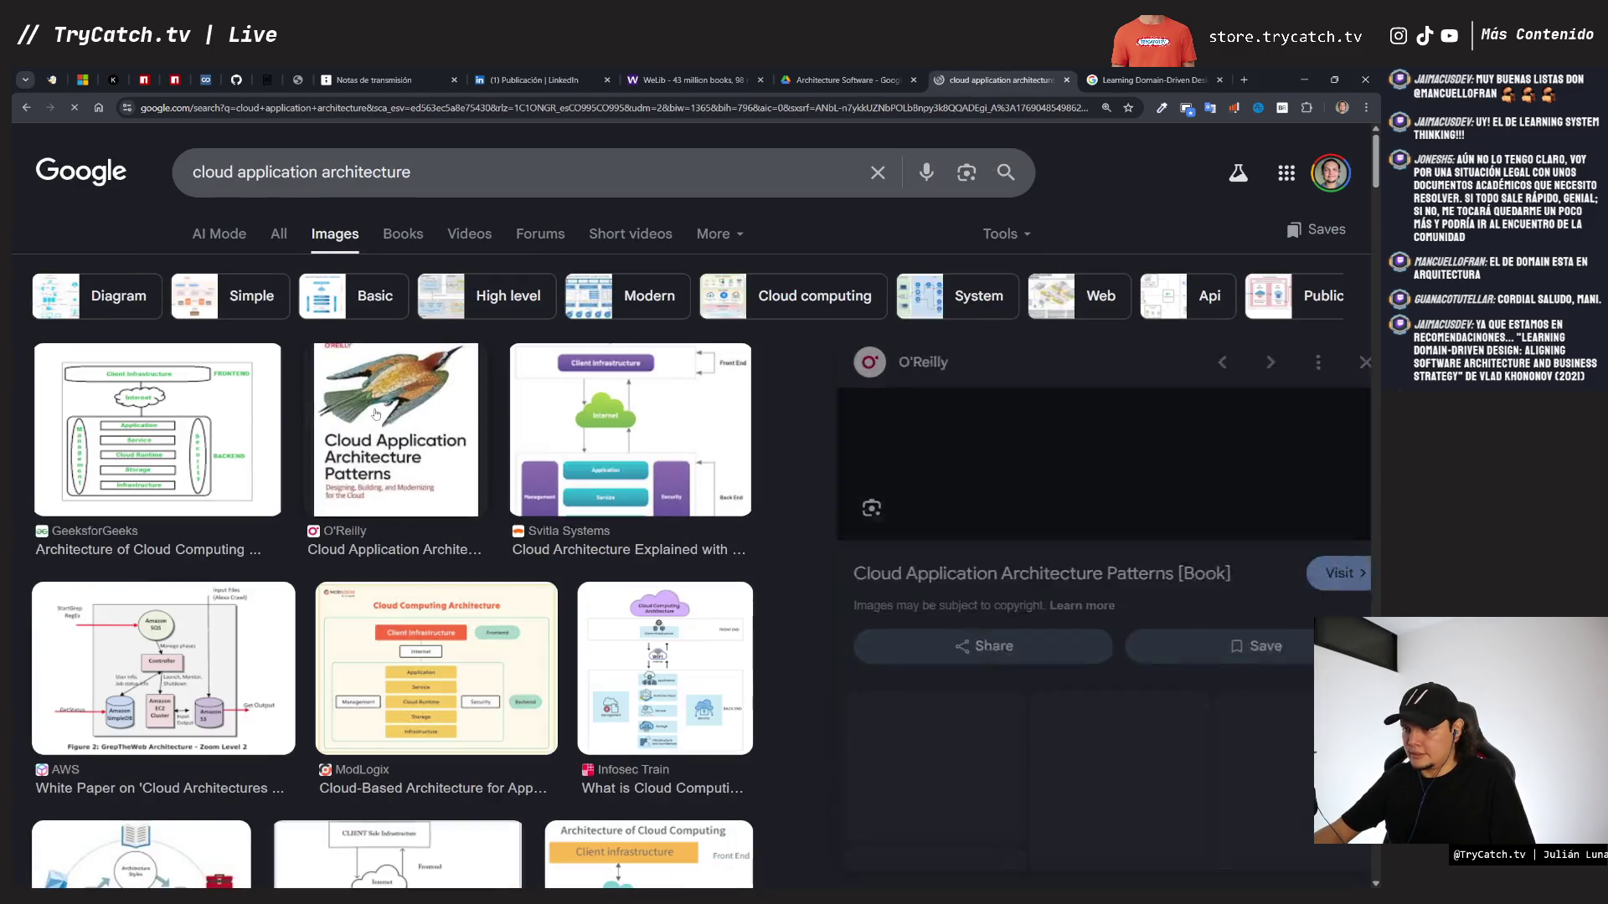
- Refine the search to 'cloud application architecture patterns' and copy the Amazon cover image
left_click(469, 151)
type("patterns")
key("Return")
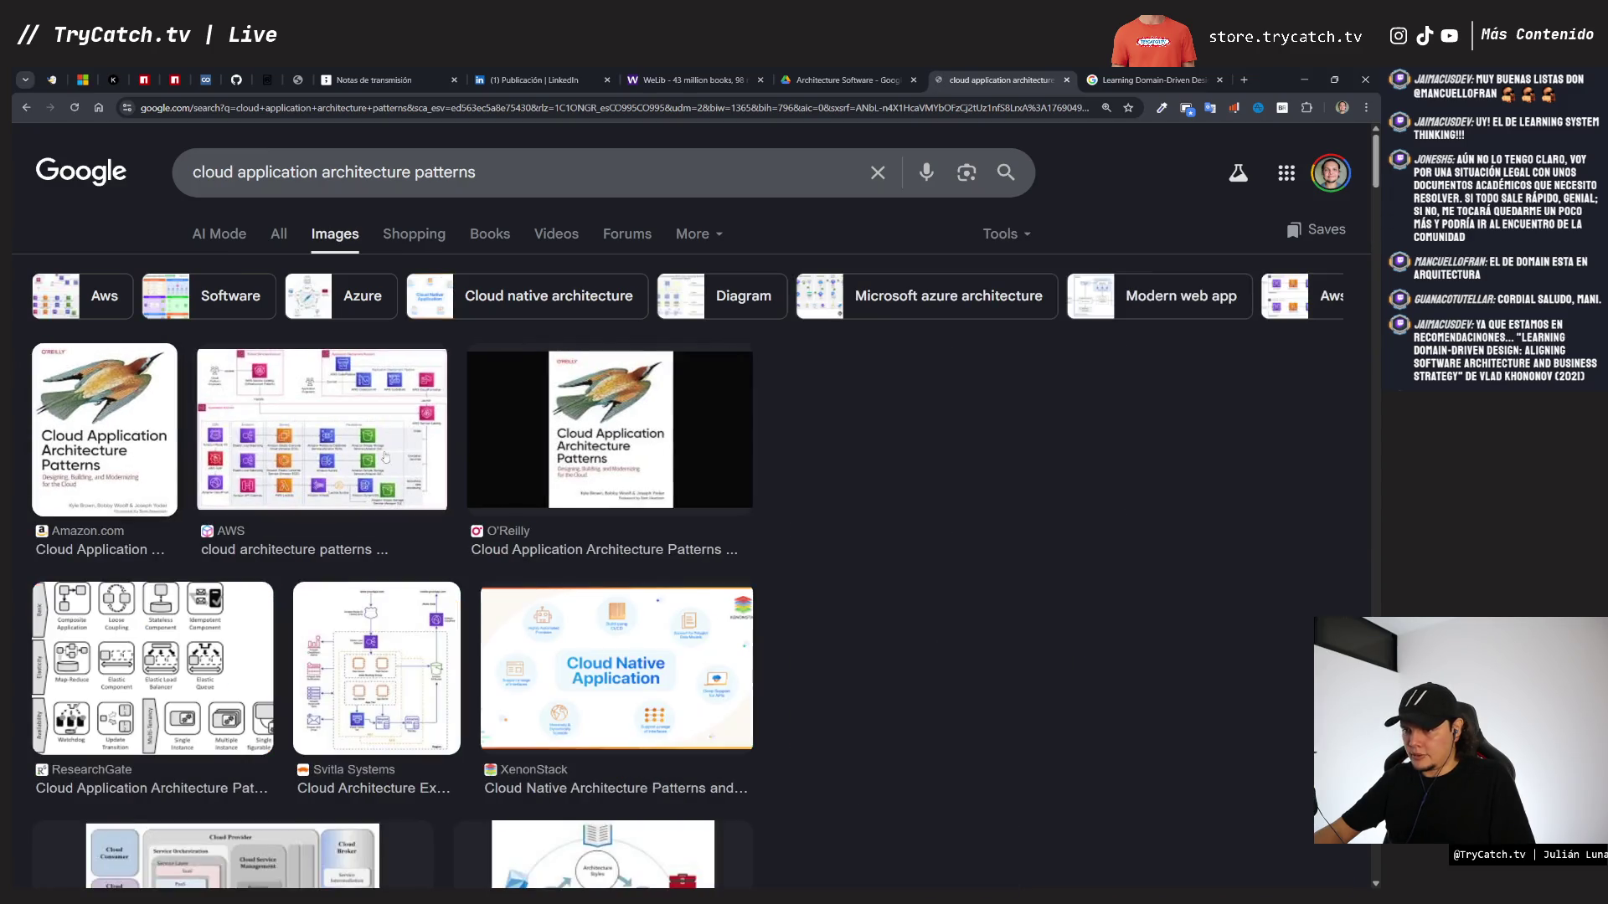
left_click(105, 427)
right_click(1005, 482)
left_click(1081, 708)
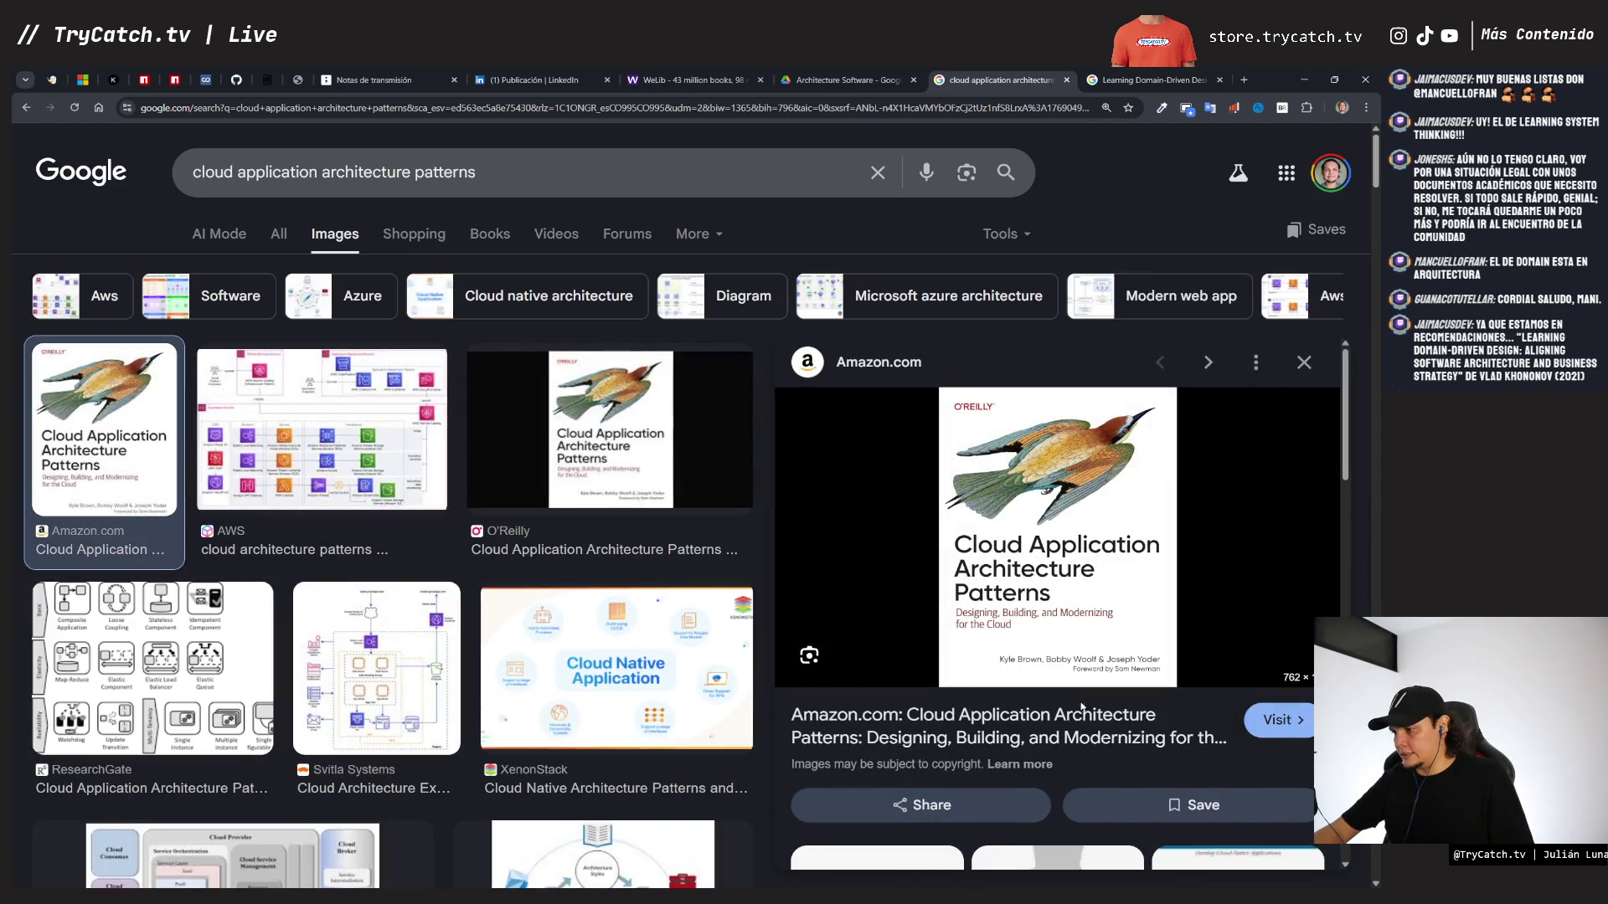
- Paste the Cloud Application Architecture Patterns cover beside Learning Domain-Driven Design and shrink it to match
left_click(358, 81)
key("ctrl+v")
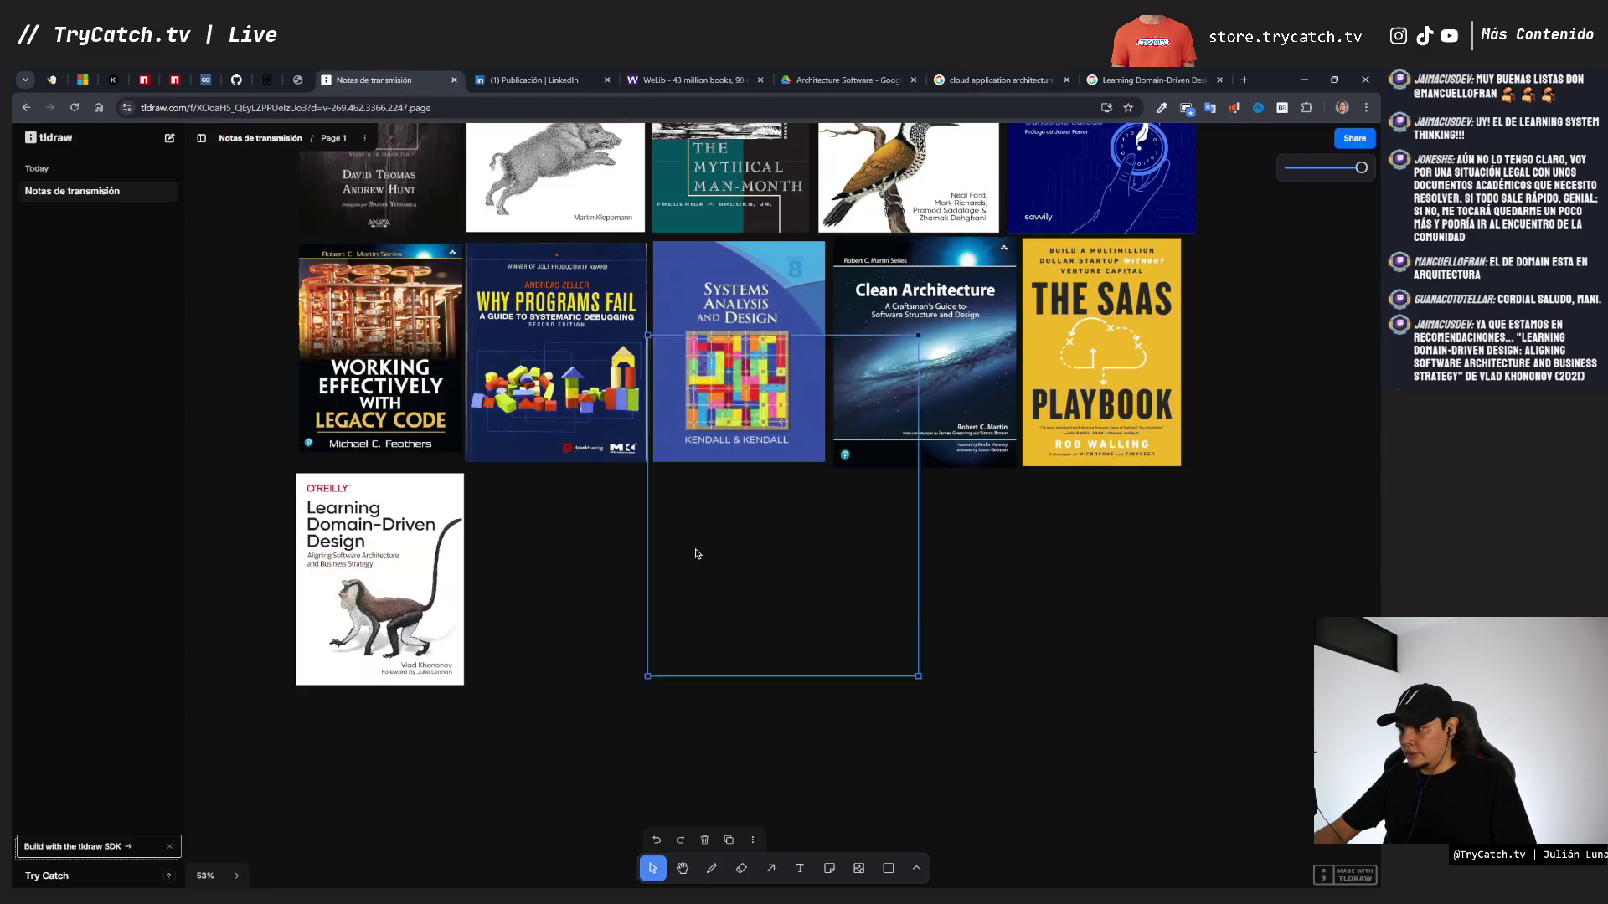
mouse_move(765, 574)
left_mouse_down()
mouse_move(621, 714)
mouse_move(587, 701)
left_mouse_up()
left_click_drag(739, 812, 641, 688)
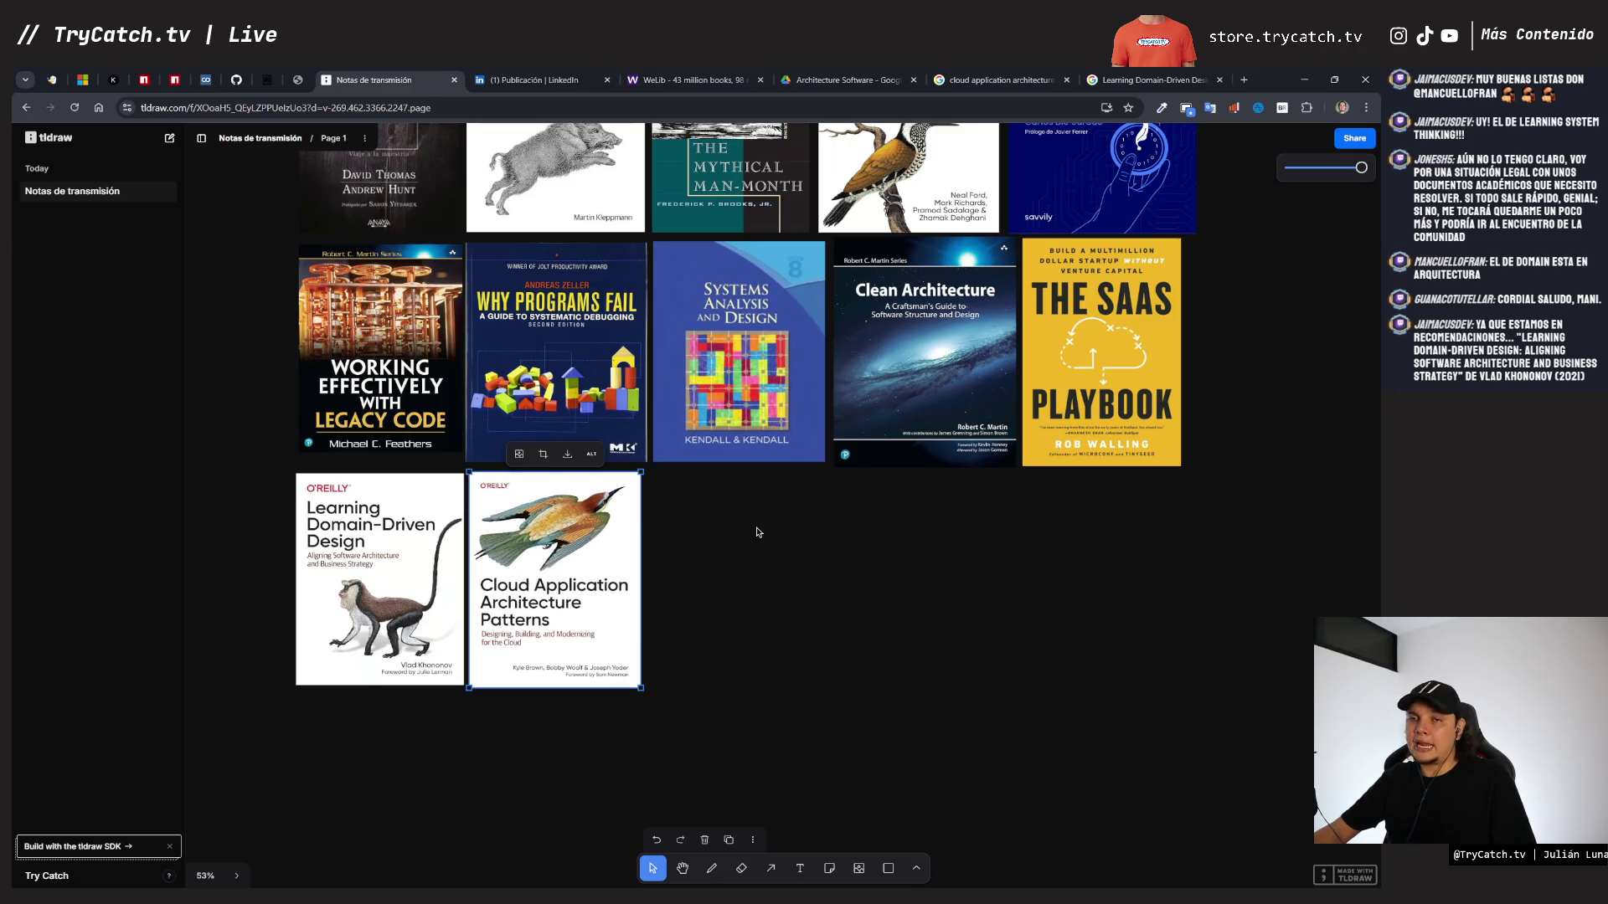
key("ctrl+9")
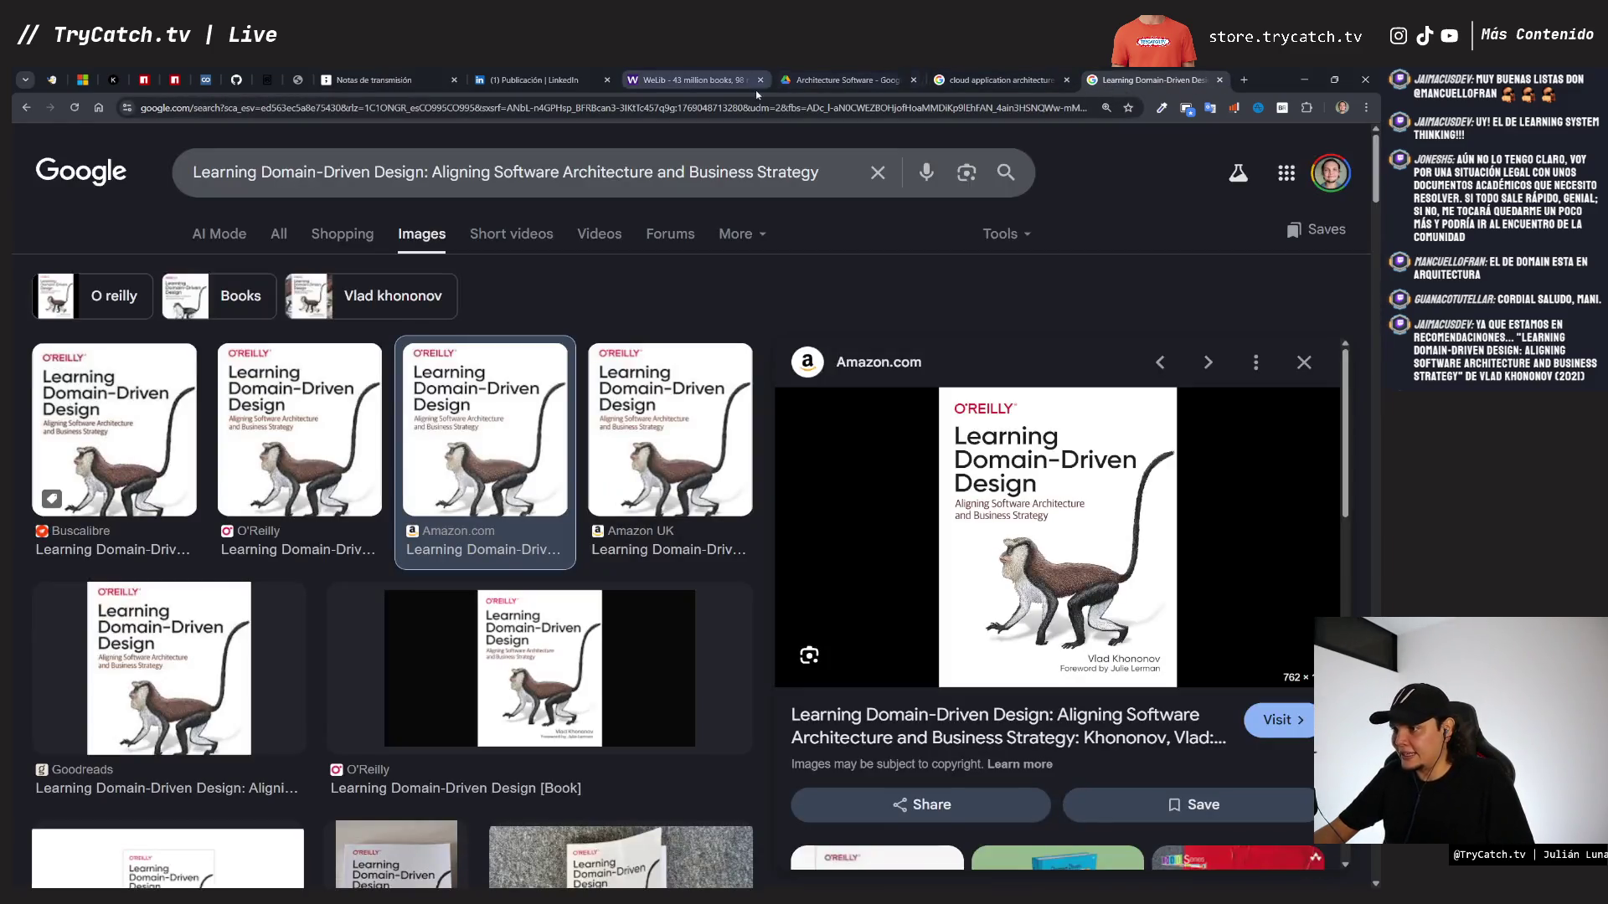
- In the Architecture Software Drive folder, move the selection to the next file, Communication Patterns
left_click(871, 80)
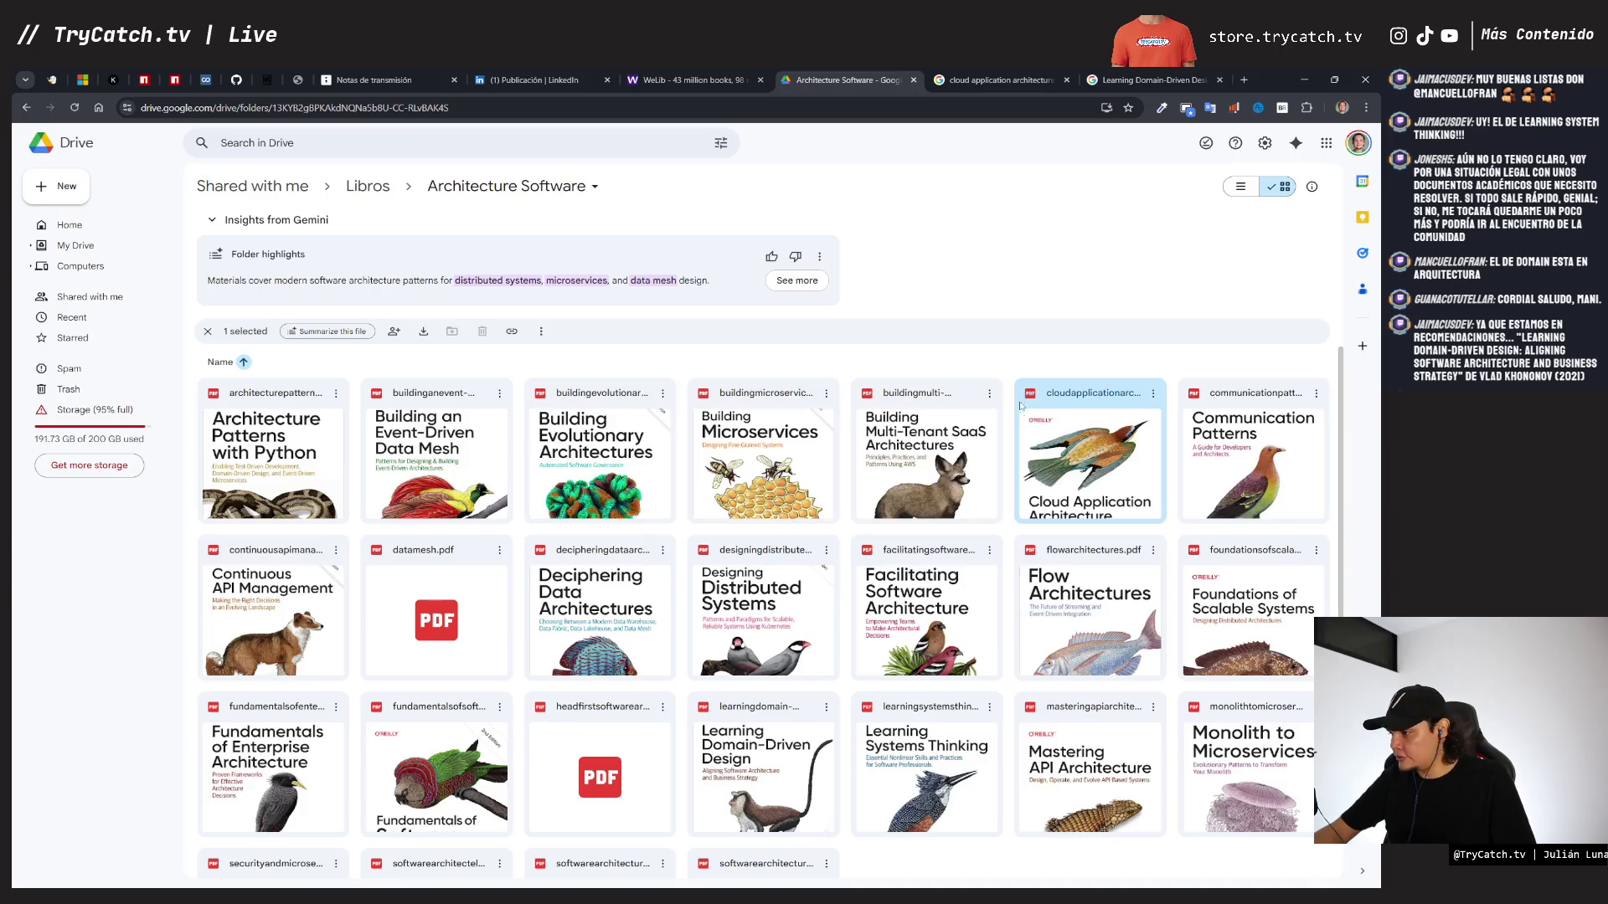
key("Right")
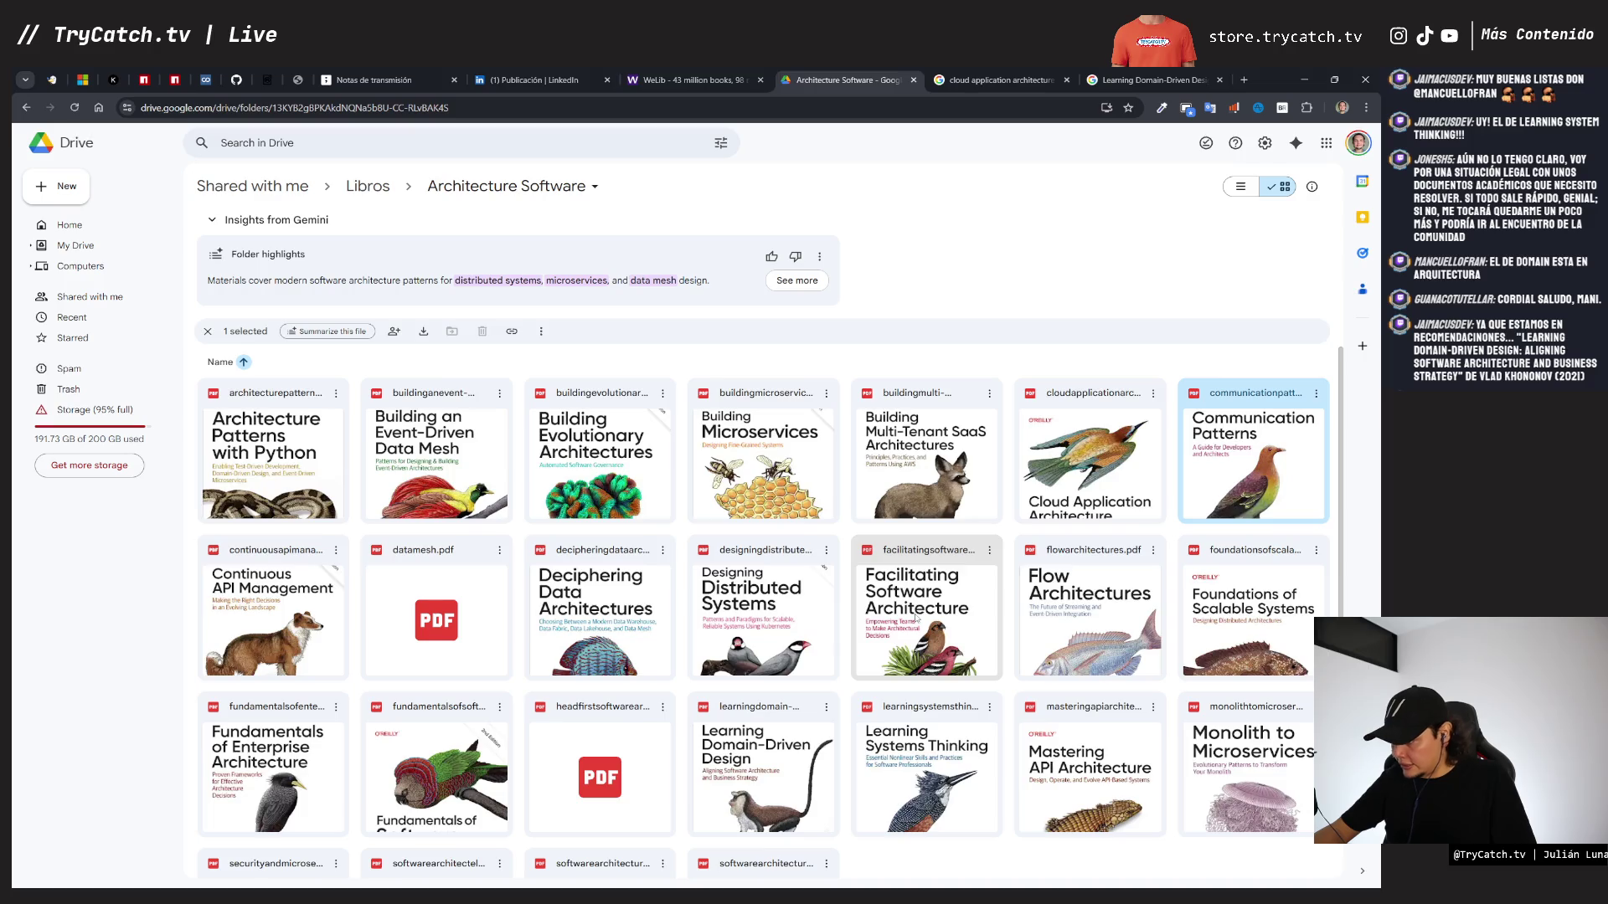
double_click(926, 666)
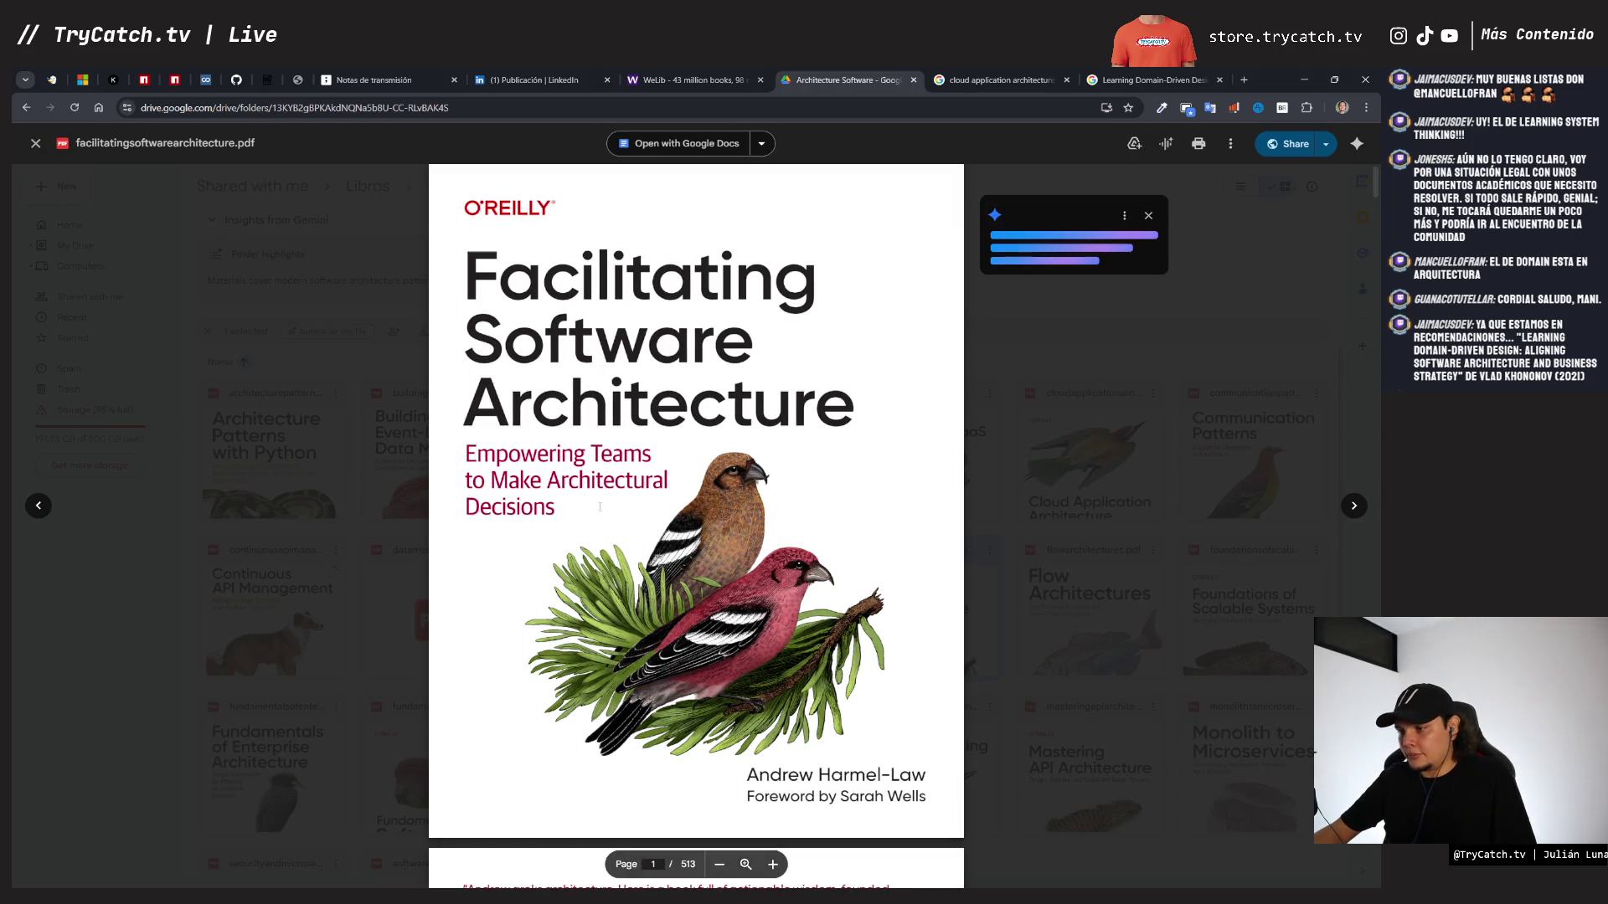
scroll(520, 507, "down", 10)
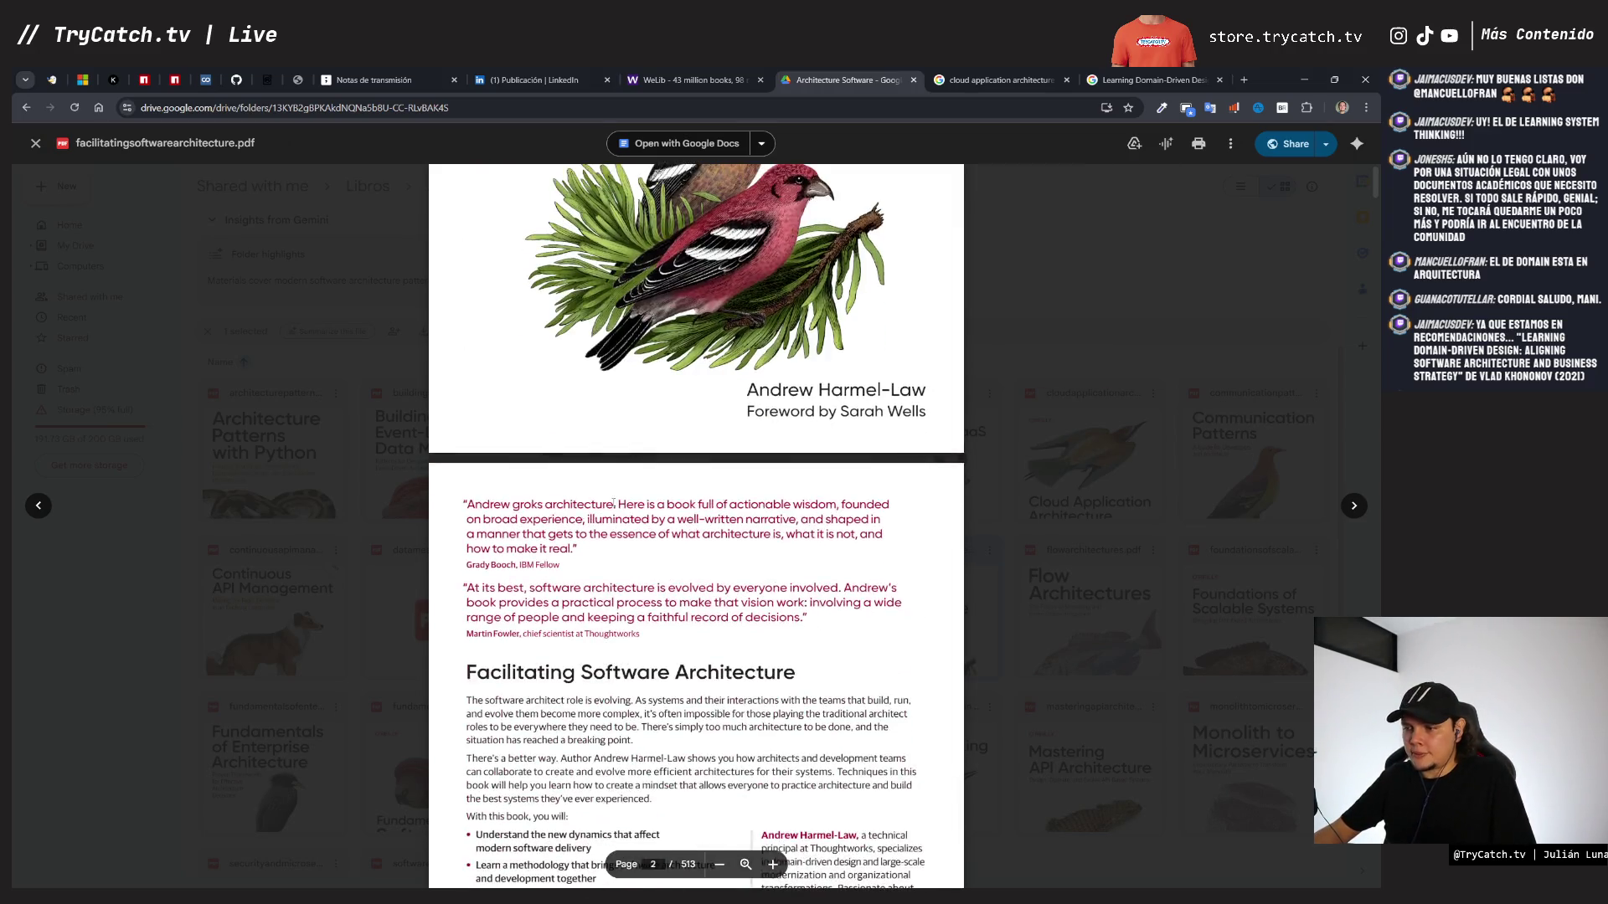
scroll(614, 506, "down", 20)
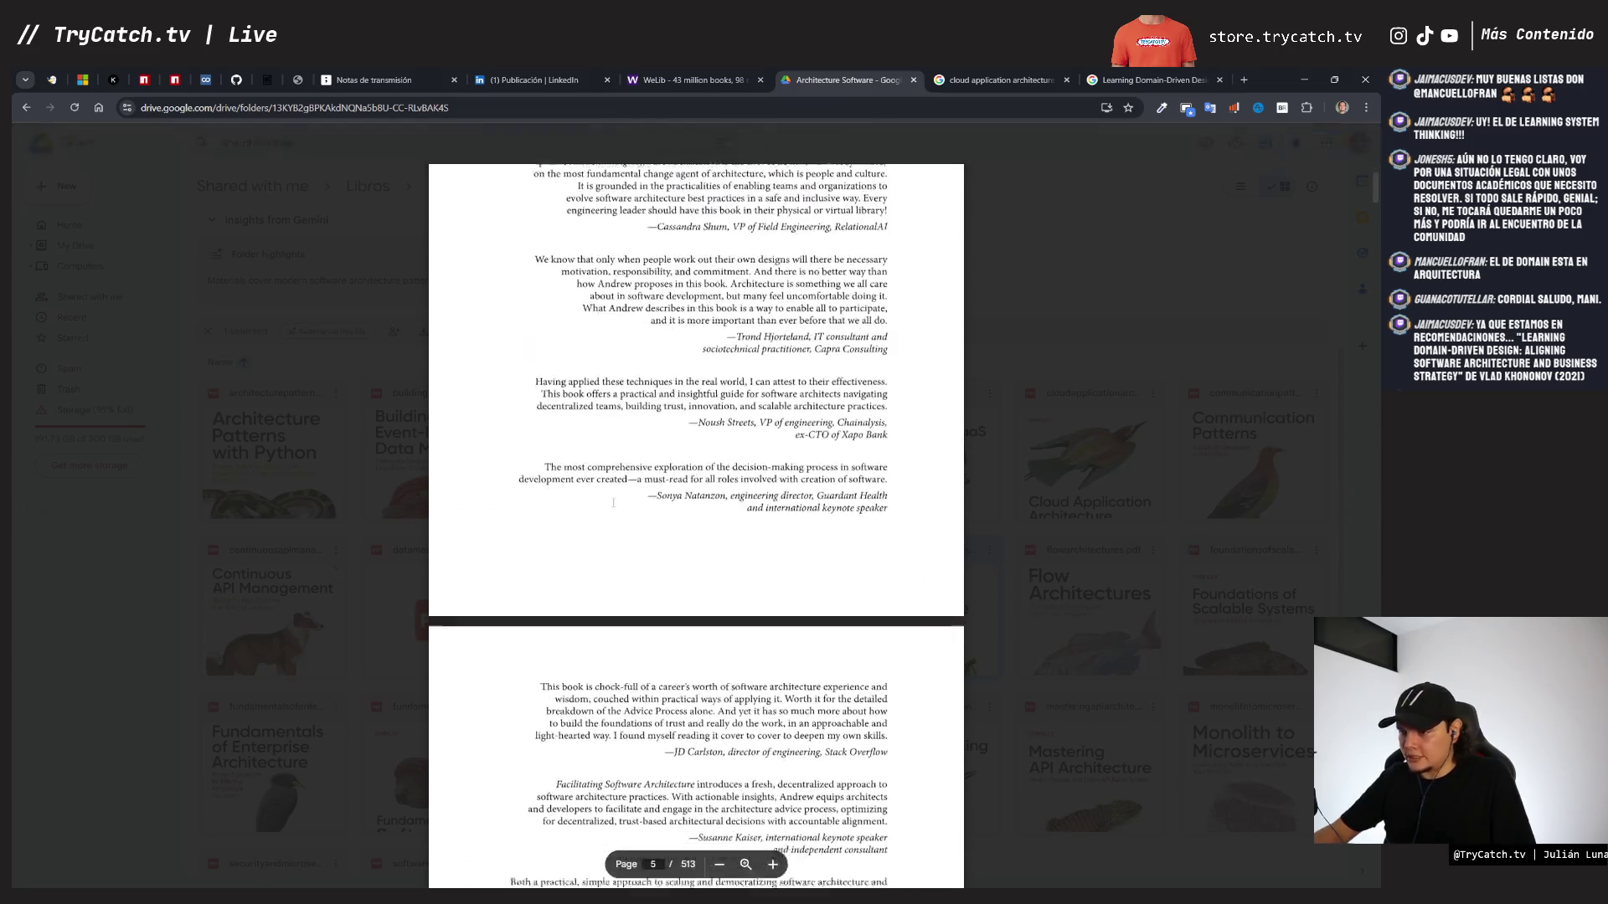
scroll(613, 505, "down", 10)
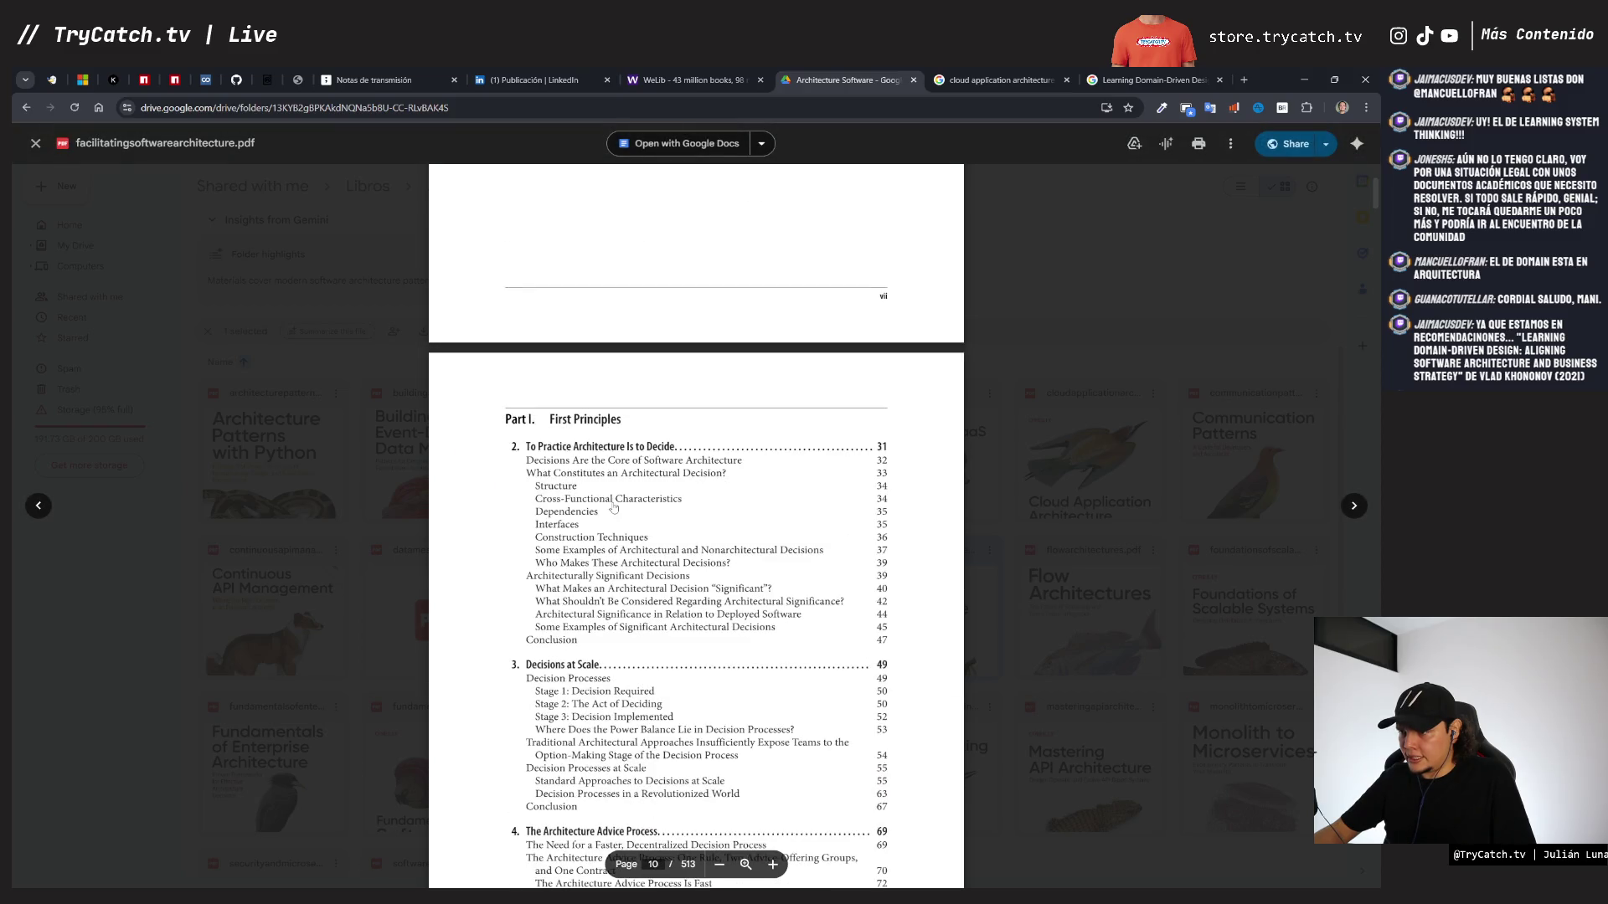
scroll(613, 507, "down", 5)
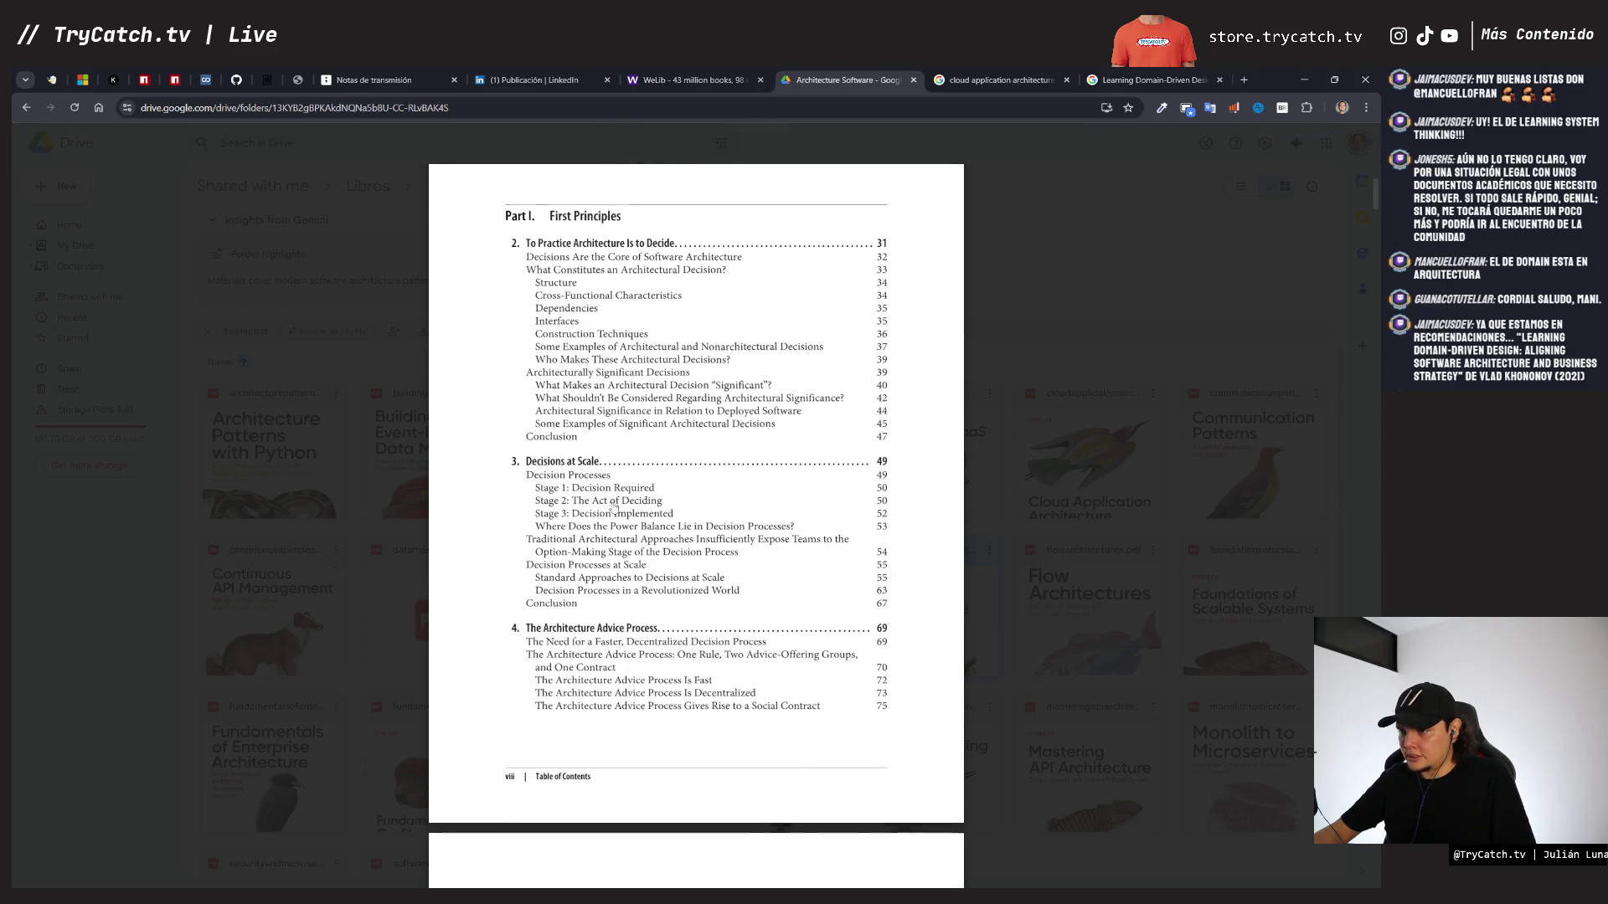
scroll(614, 506, "down", 1)
scroll(614, 506, "down", 3)
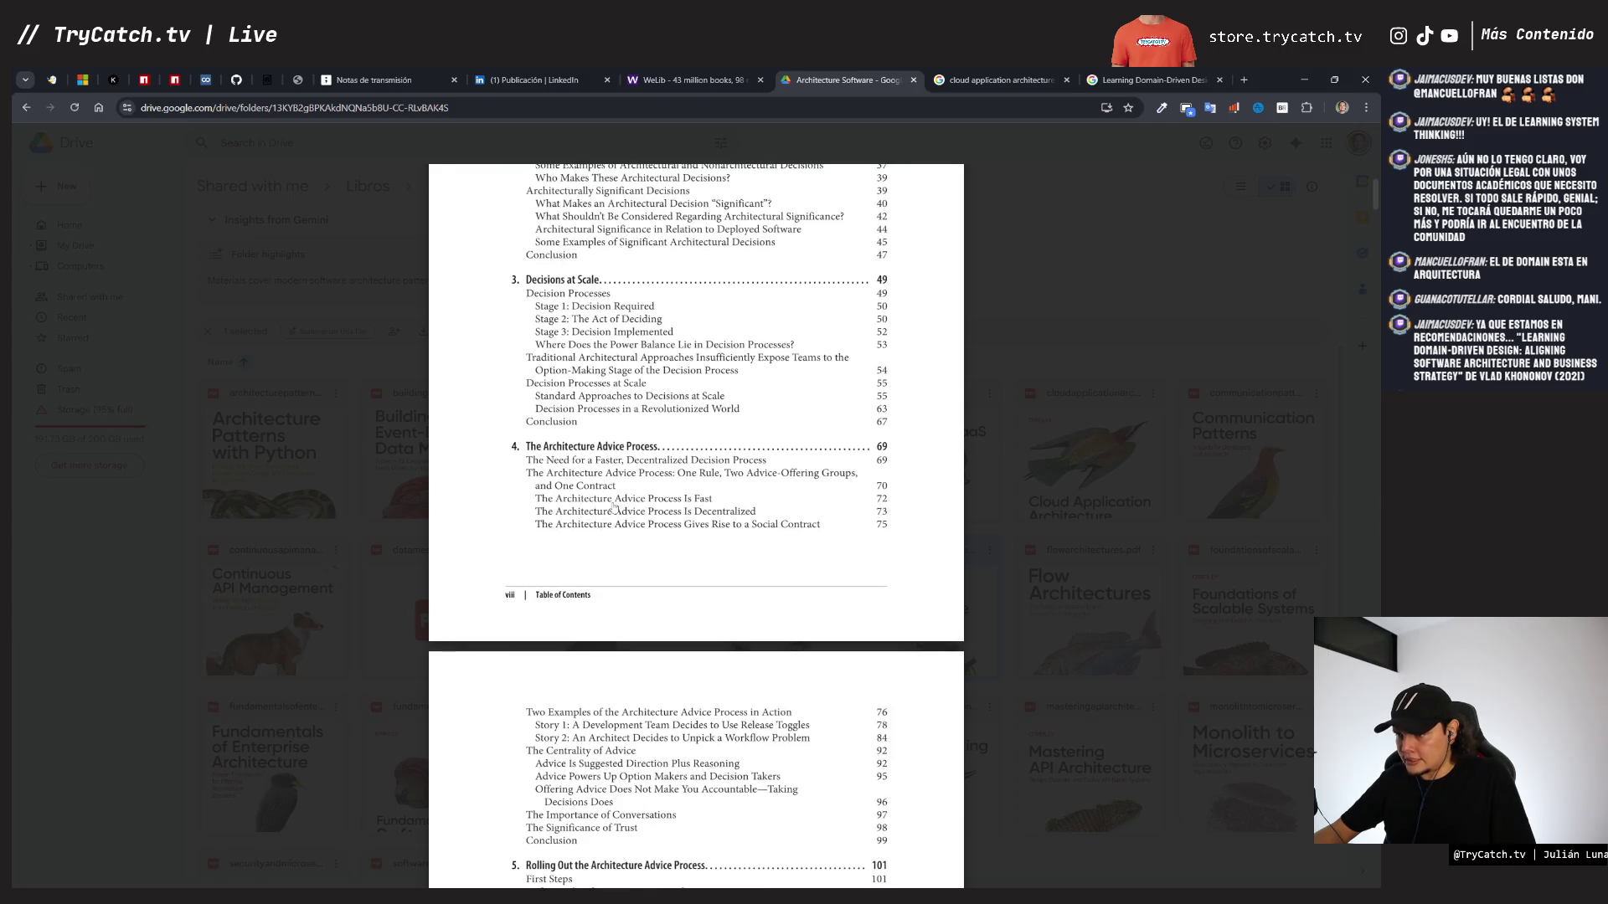
scroll(619, 460, "down", 5)
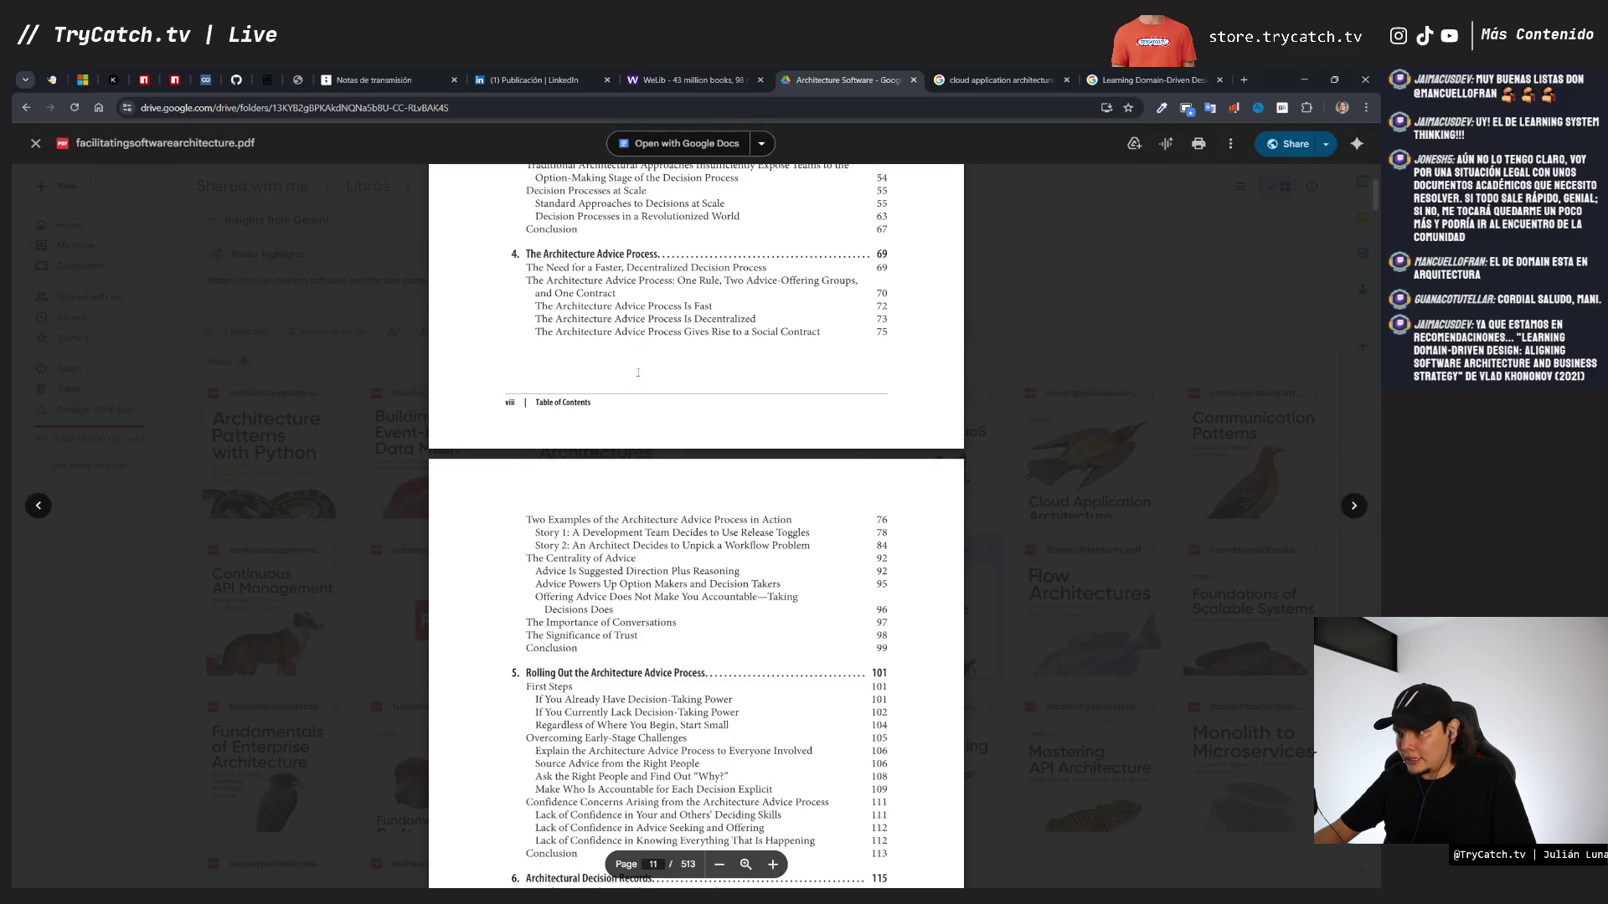
scroll(613, 517, "down", 3)
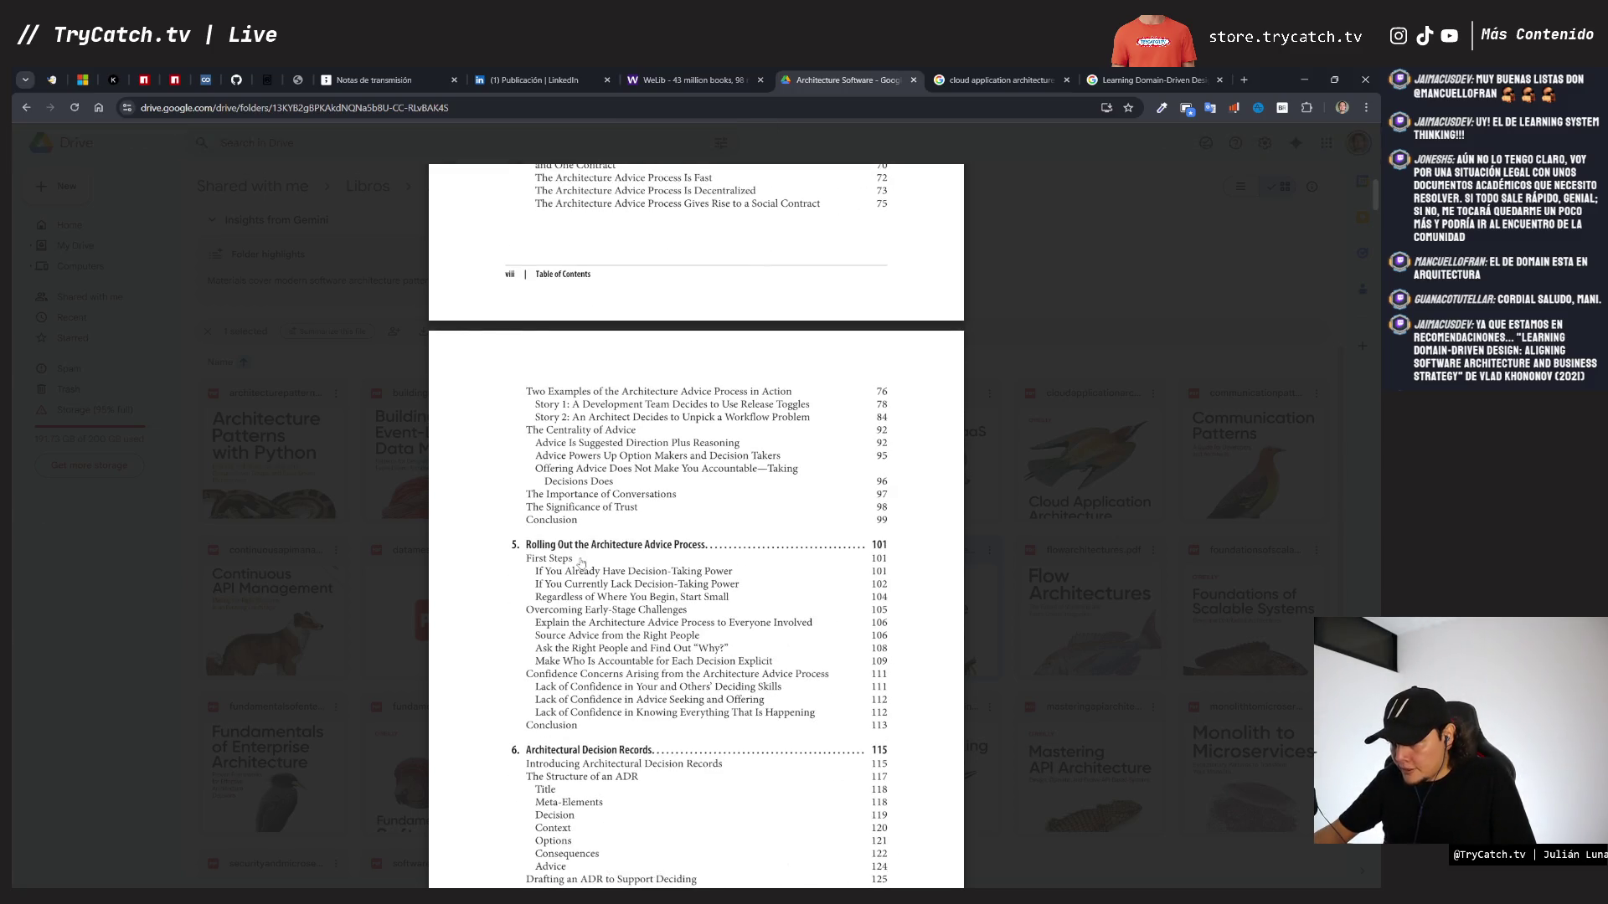
scroll(624, 554, "down", 6)
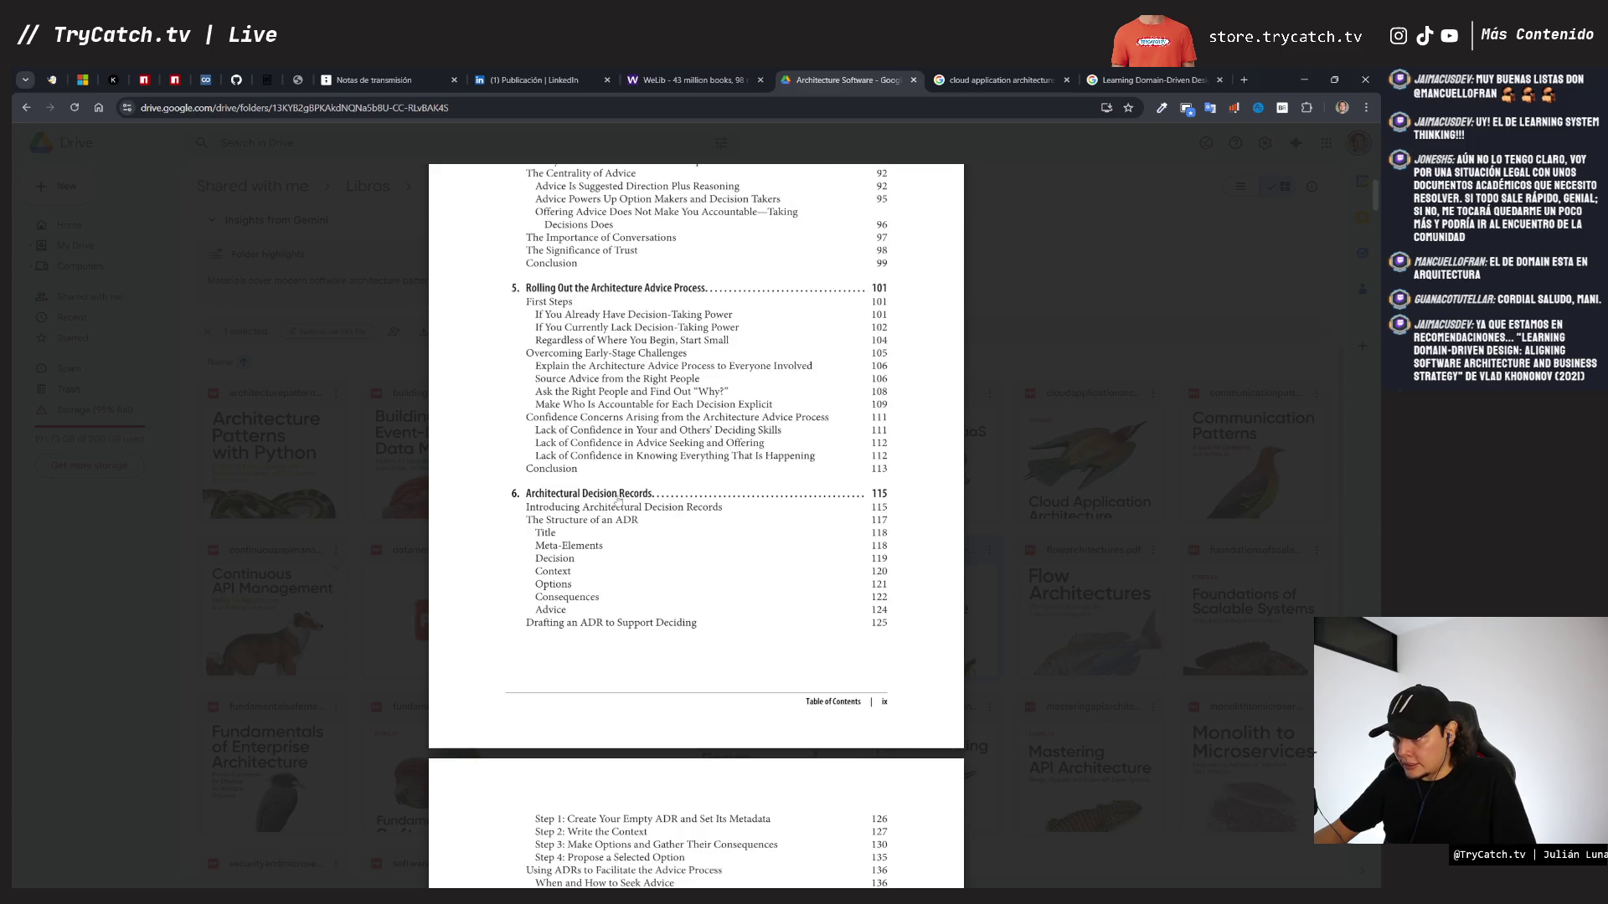
scroll(632, 500, "down", 10)
scroll(597, 602, "up", 9)
scroll(597, 602, "down", 8)
scroll(597, 602, "down", 8)
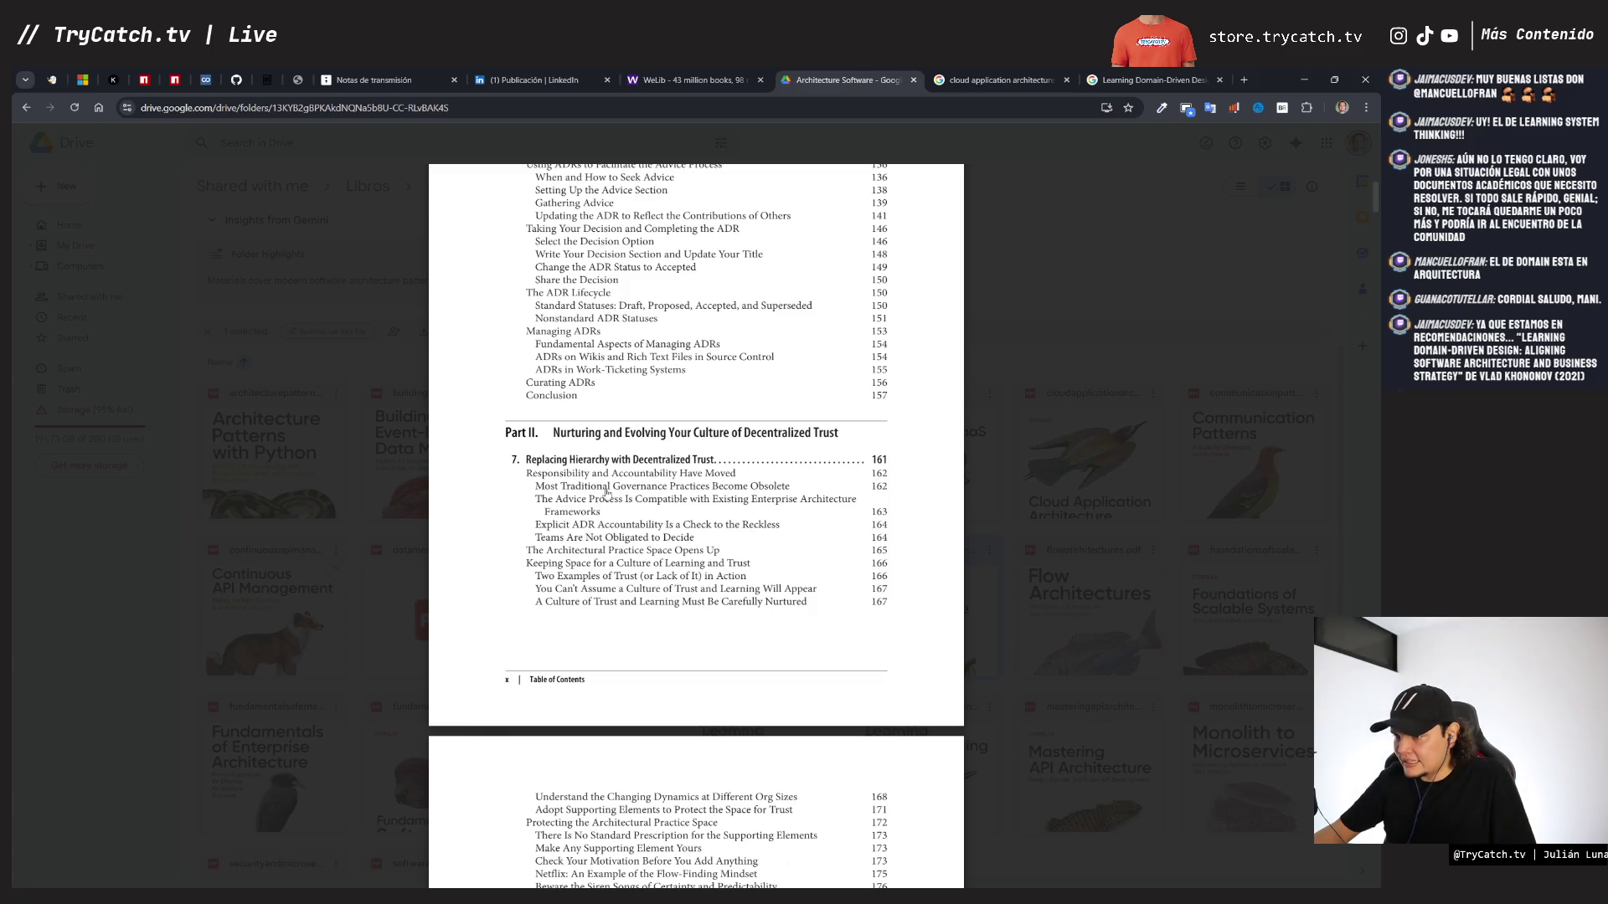
scroll(606, 492, "down", 10)
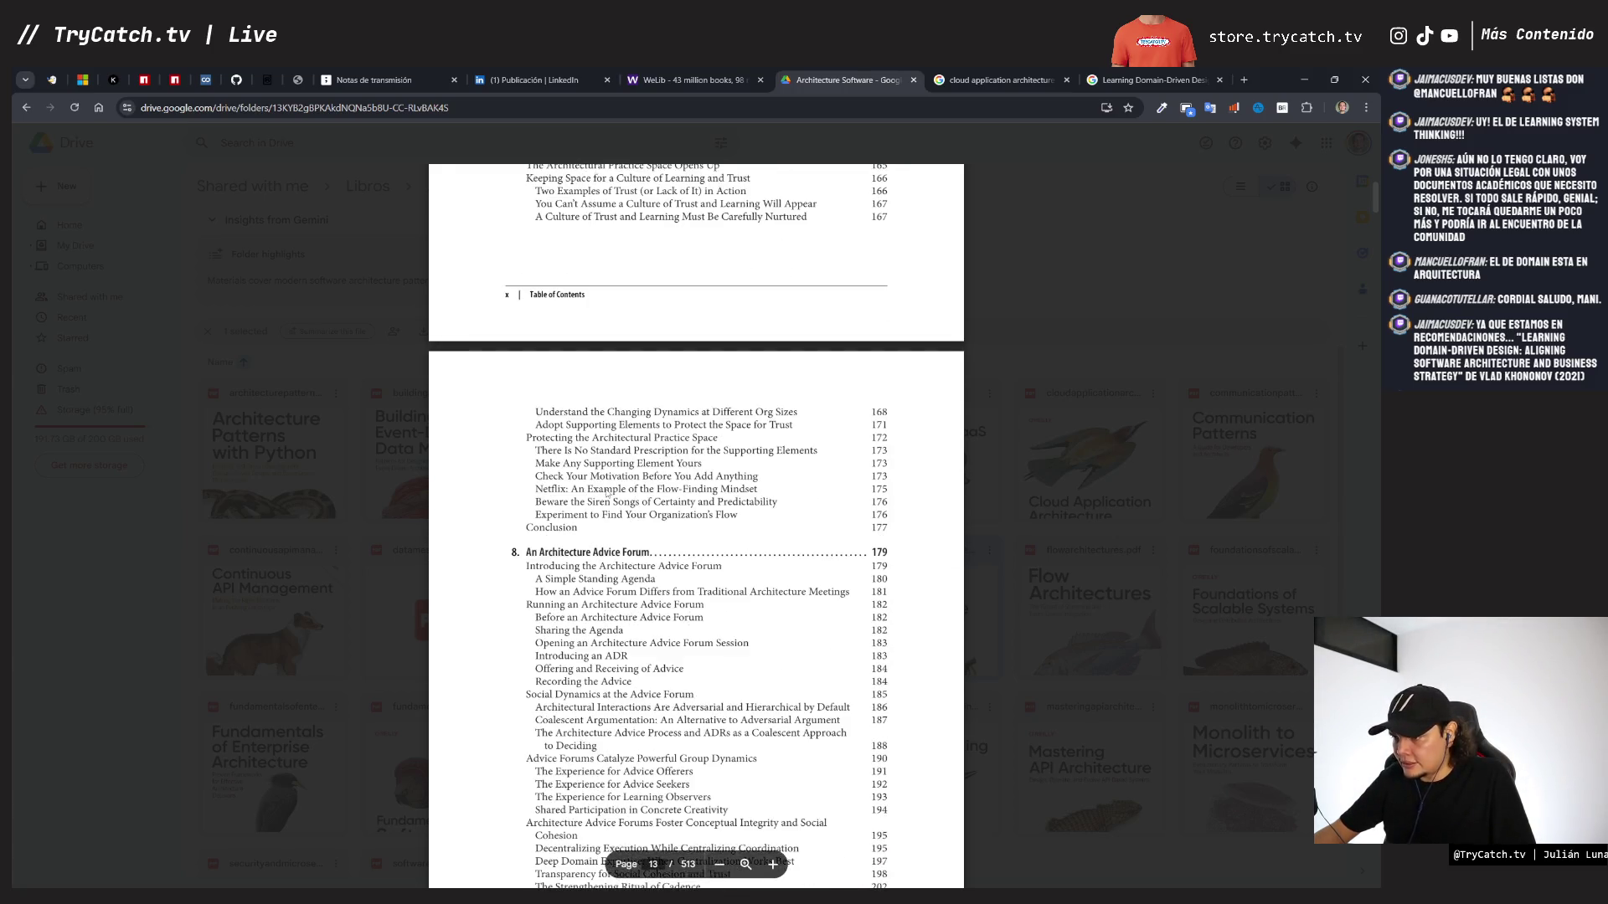
scroll(601, 538, "down", 15)
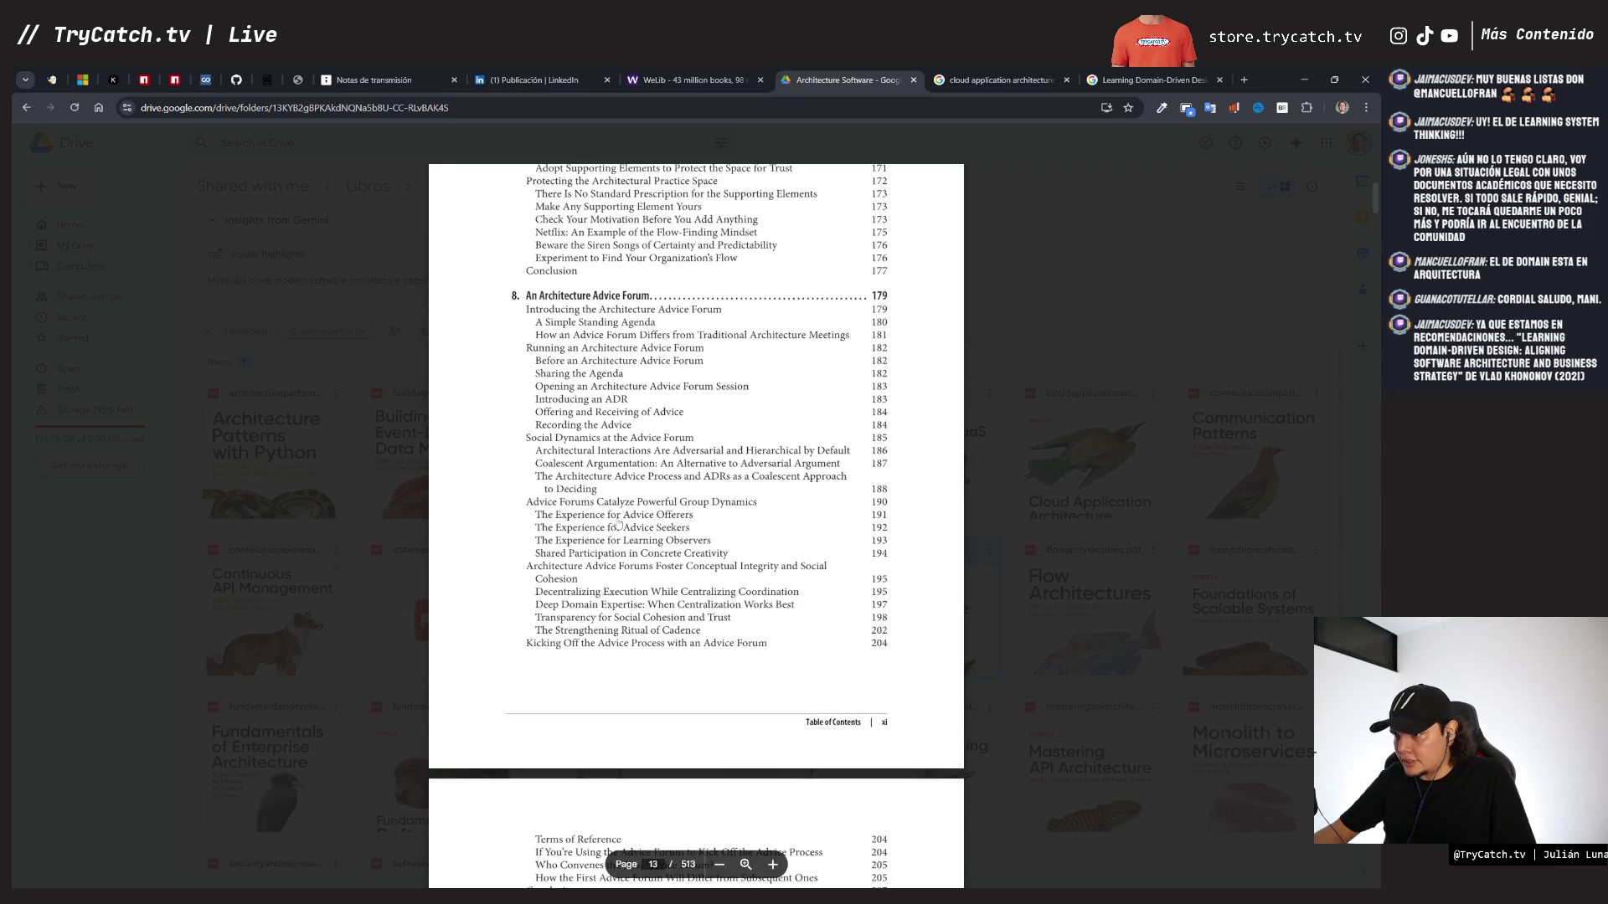
left_click(402, 514)
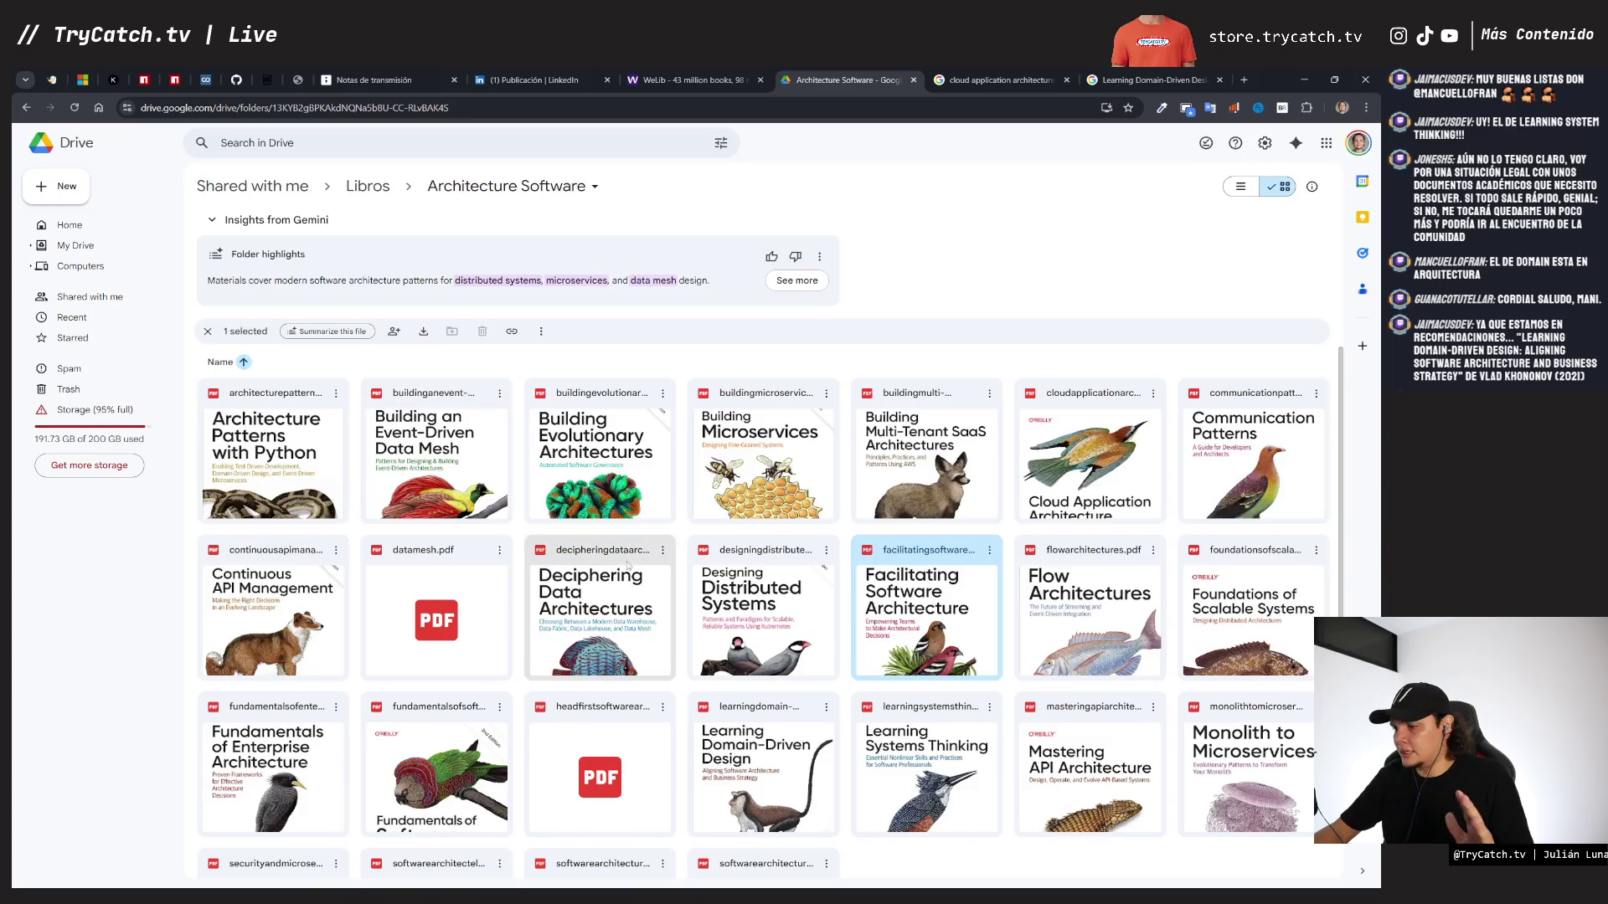
- Scroll the folder grid and open foundationsofscalablesystems.pdf in preview
scroll(1071, 577, "down", 3)
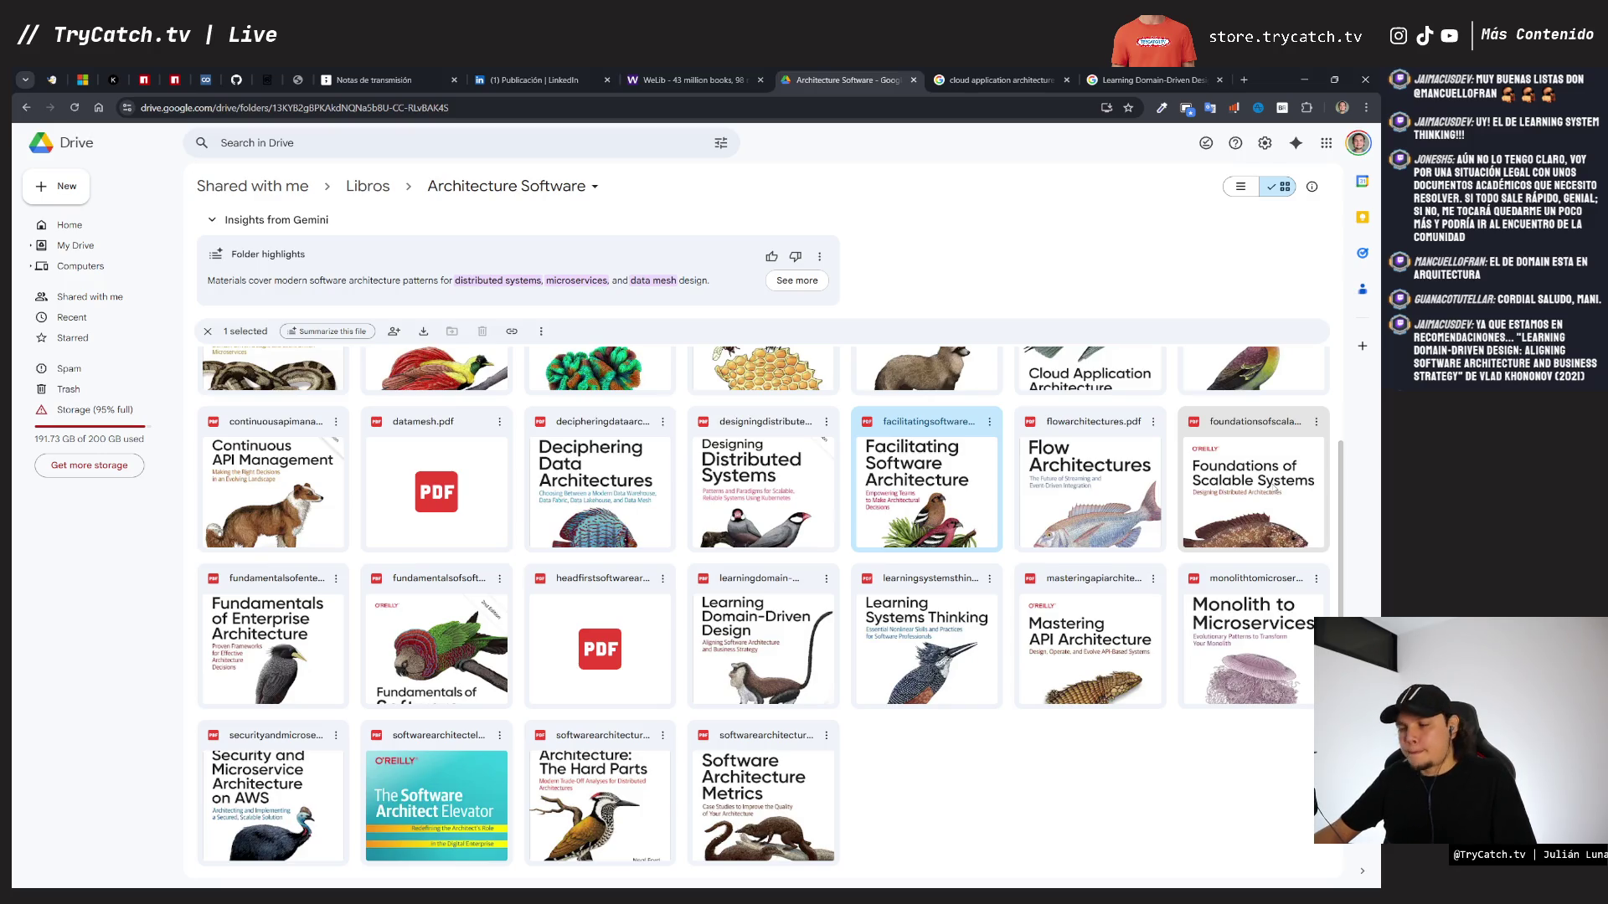
left_click(1206, 514)
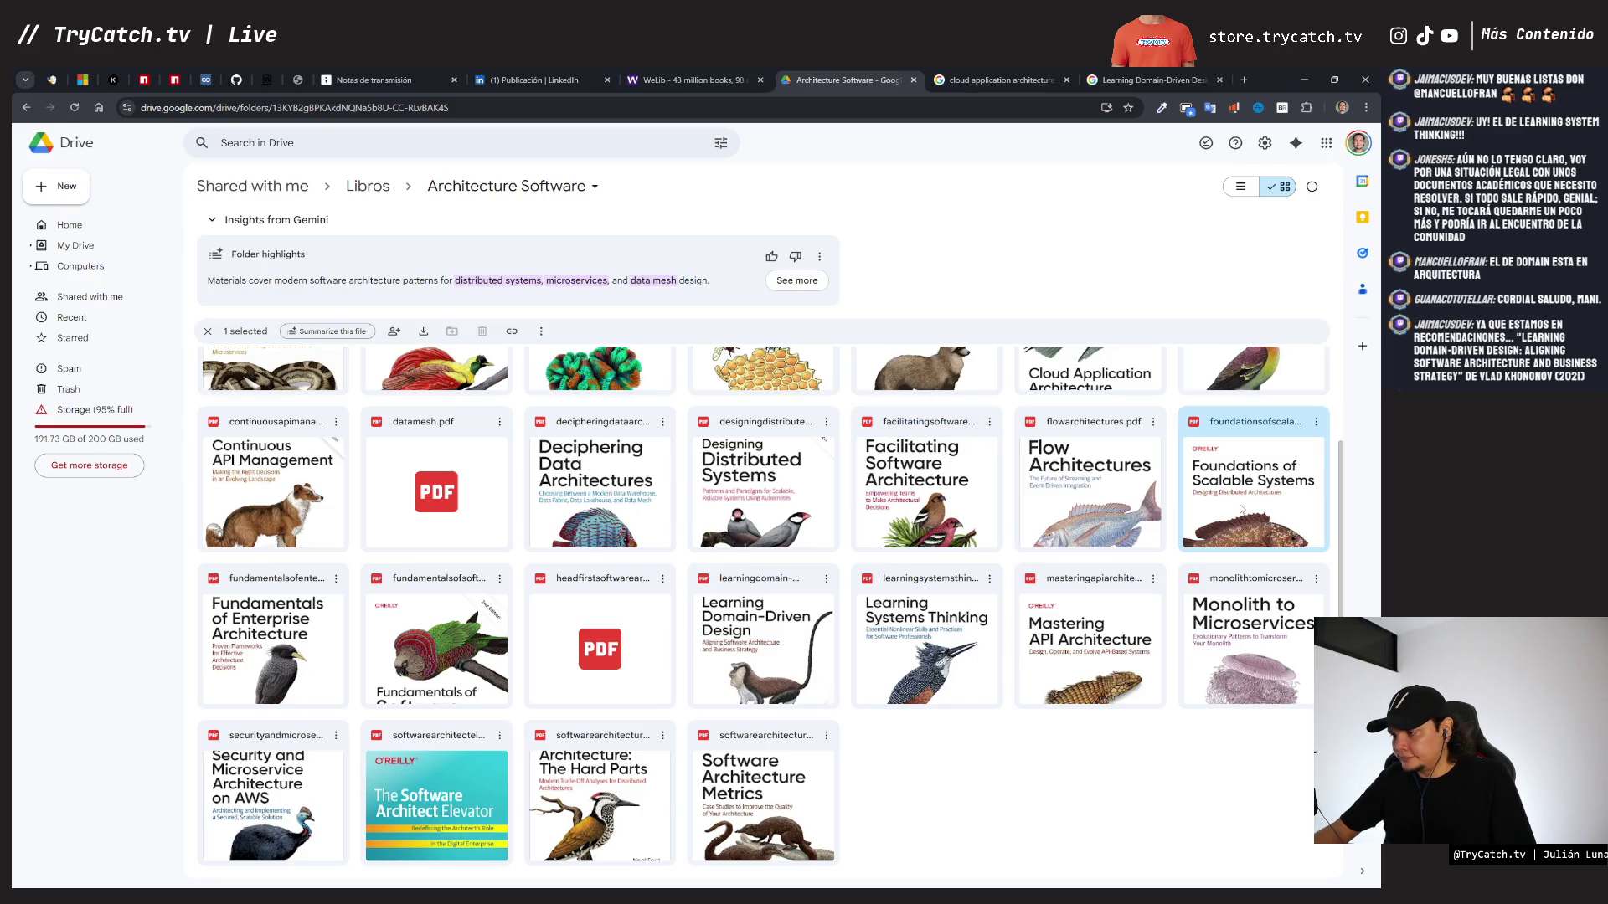
double_click(1240, 508)
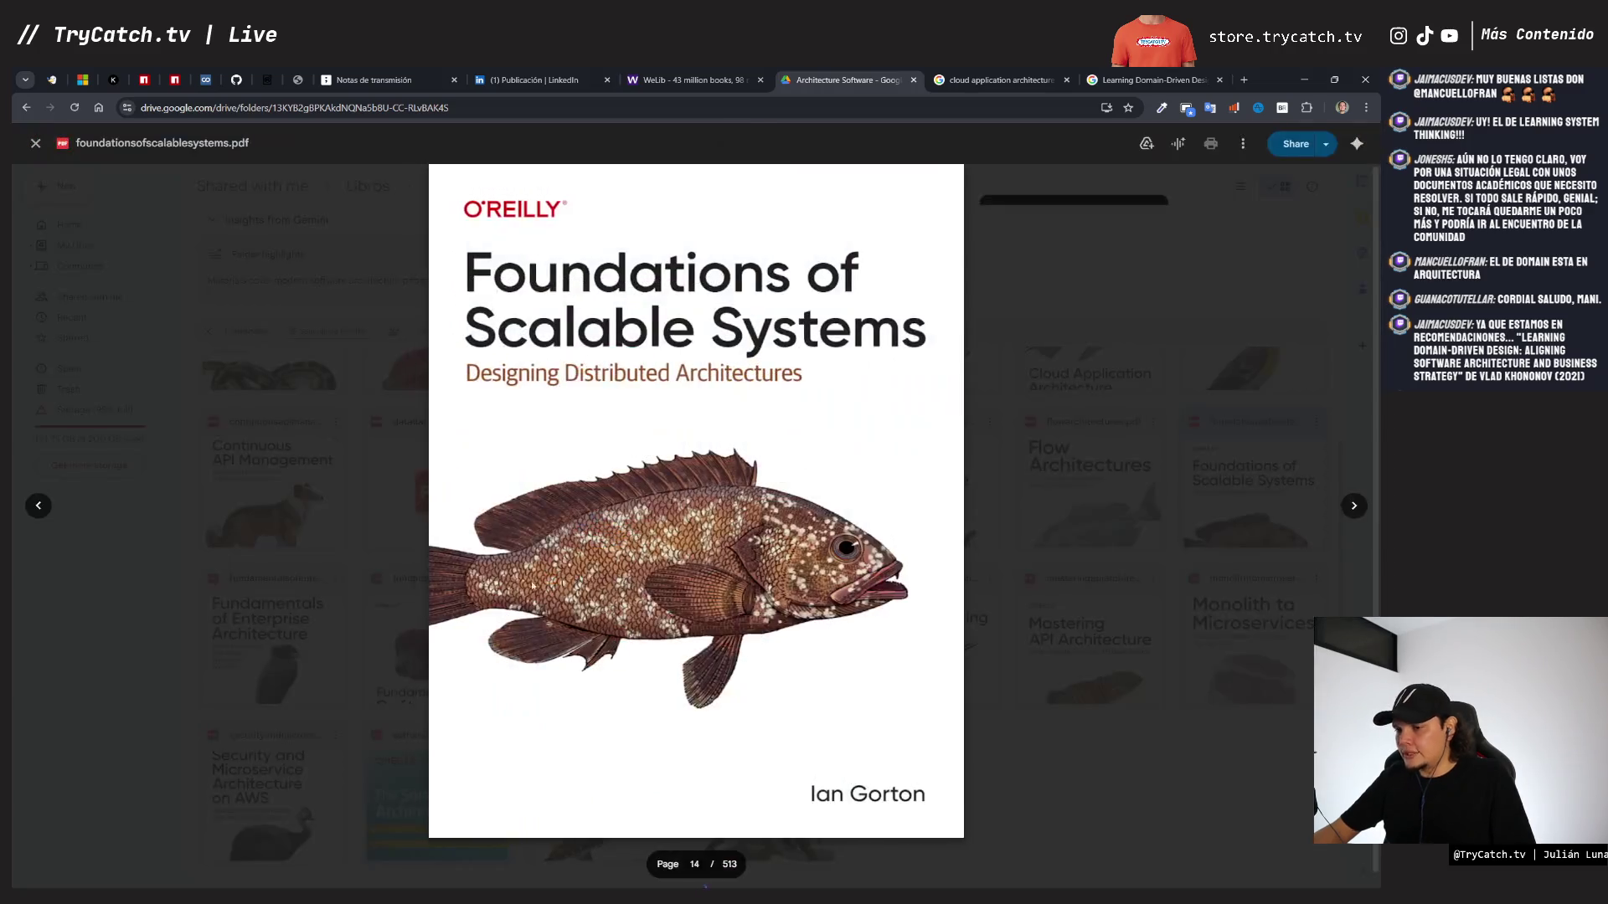
- Skim the Foundations of Scalable Systems contents, close the preview, and return to the Google Images results
scroll(640, 509, "down", 3)
scroll(483, 342, "up", 1)
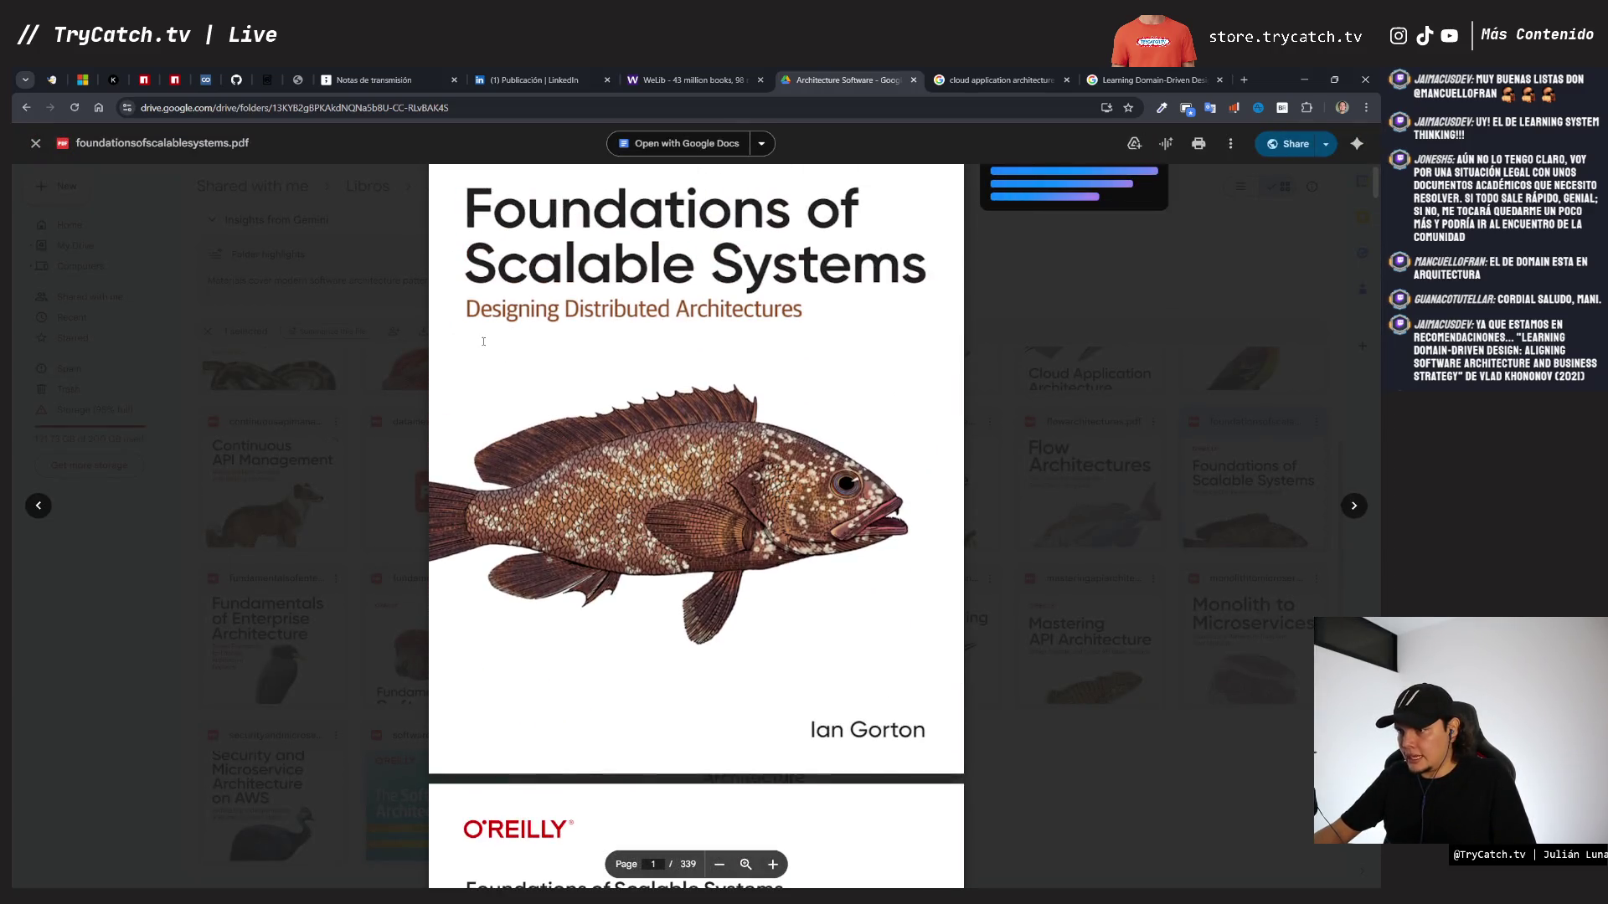
scroll(529, 608, "down", 10)
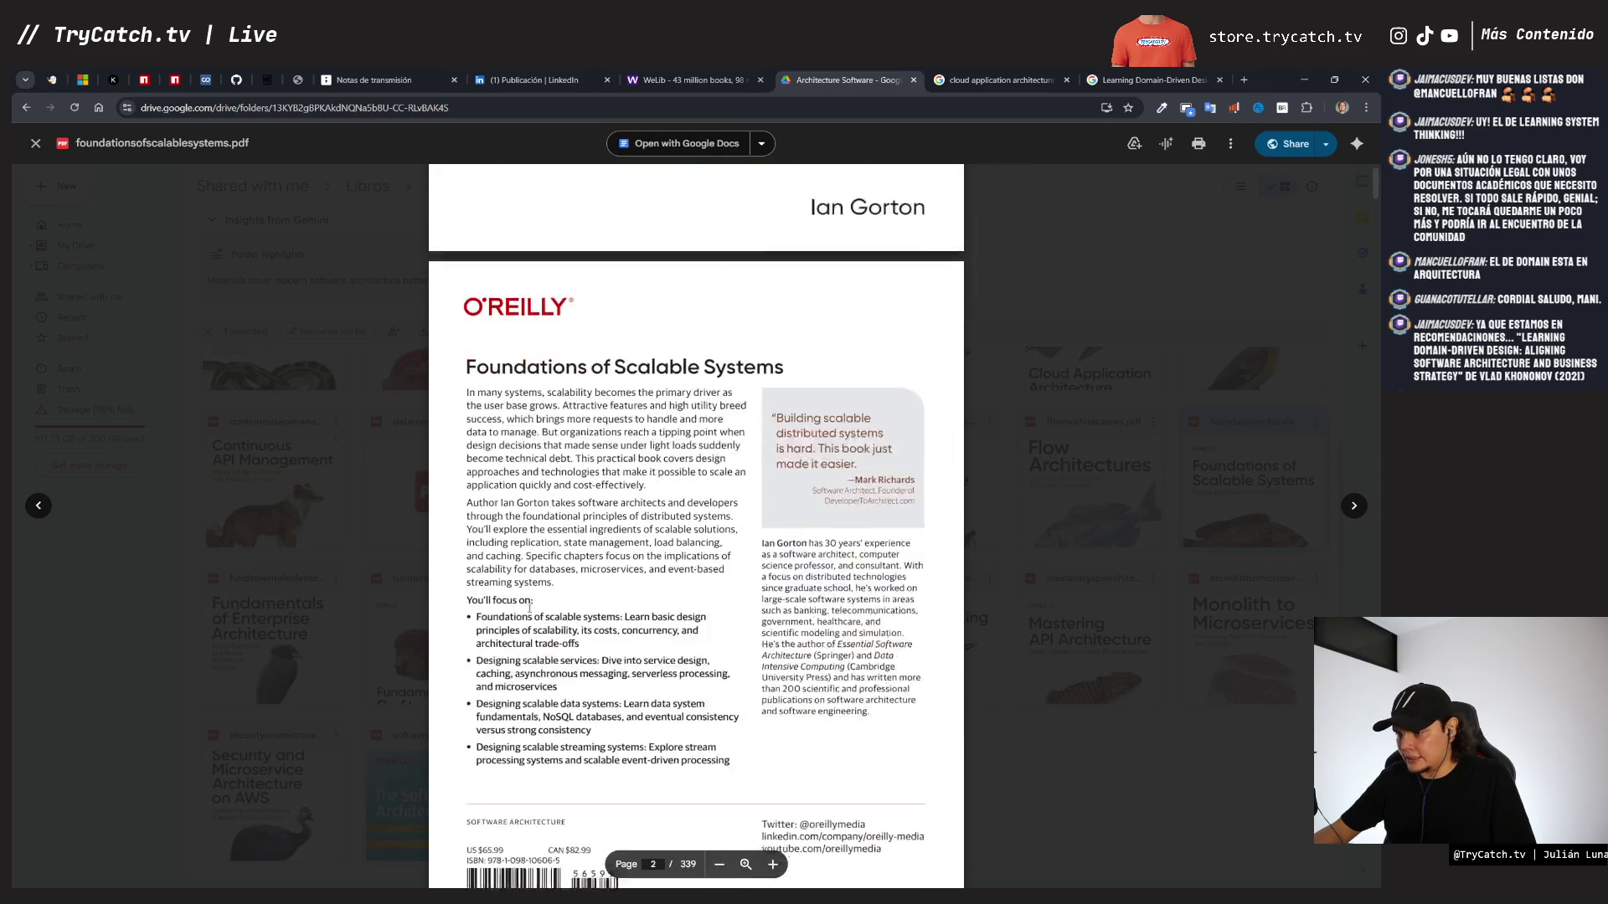
scroll(529, 609, "down", 15)
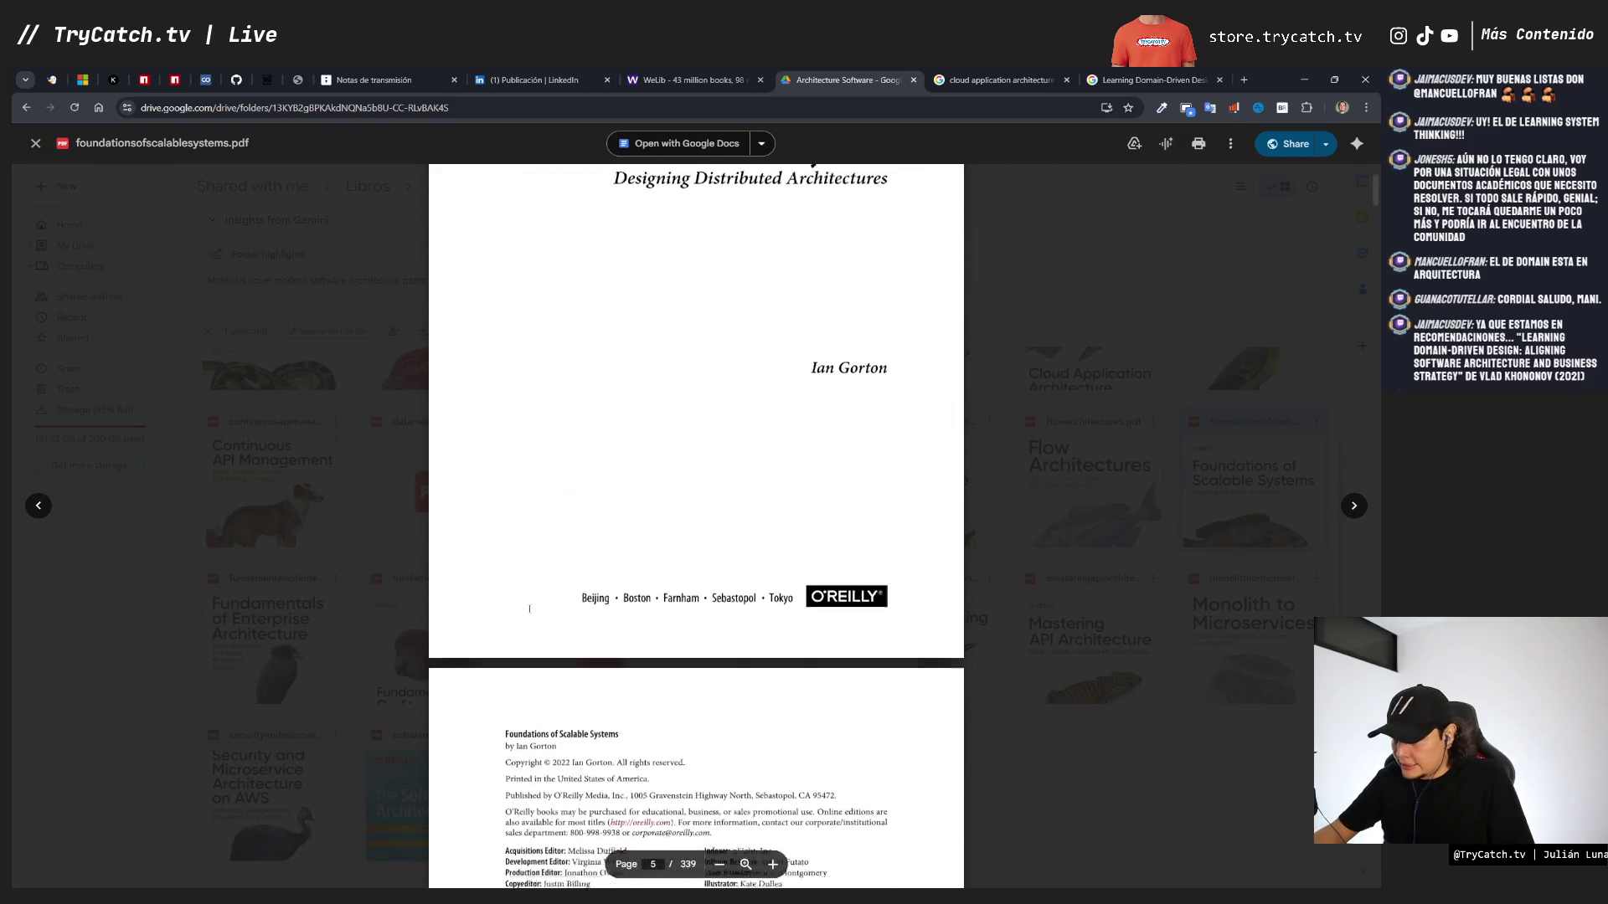
scroll(529, 608, "down", 9)
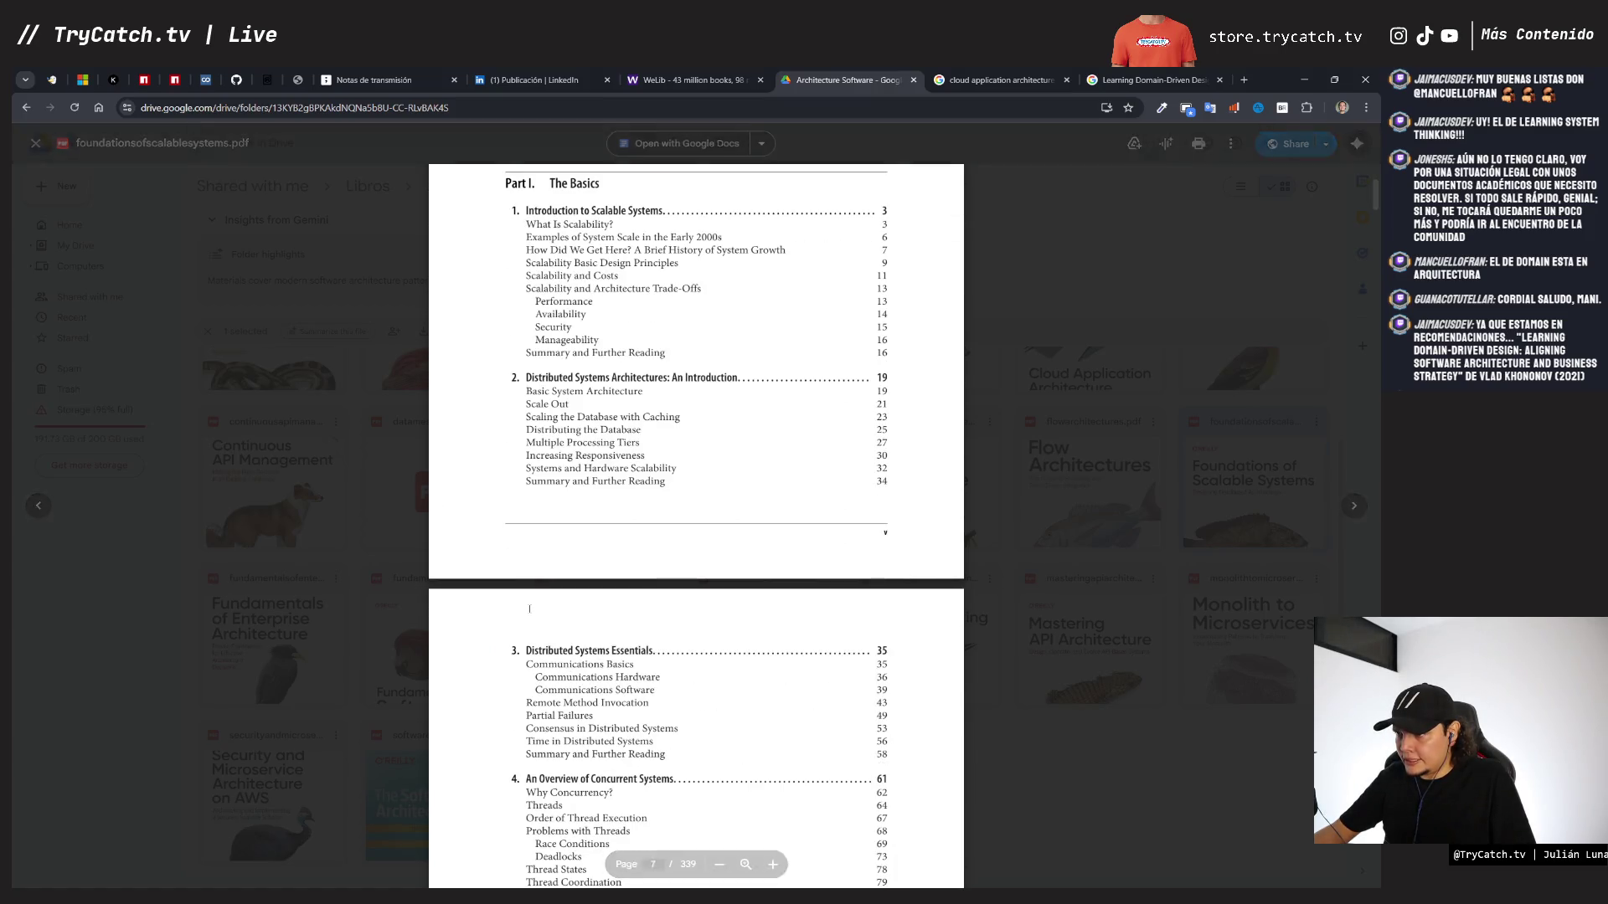
scroll(529, 609, "down", 5)
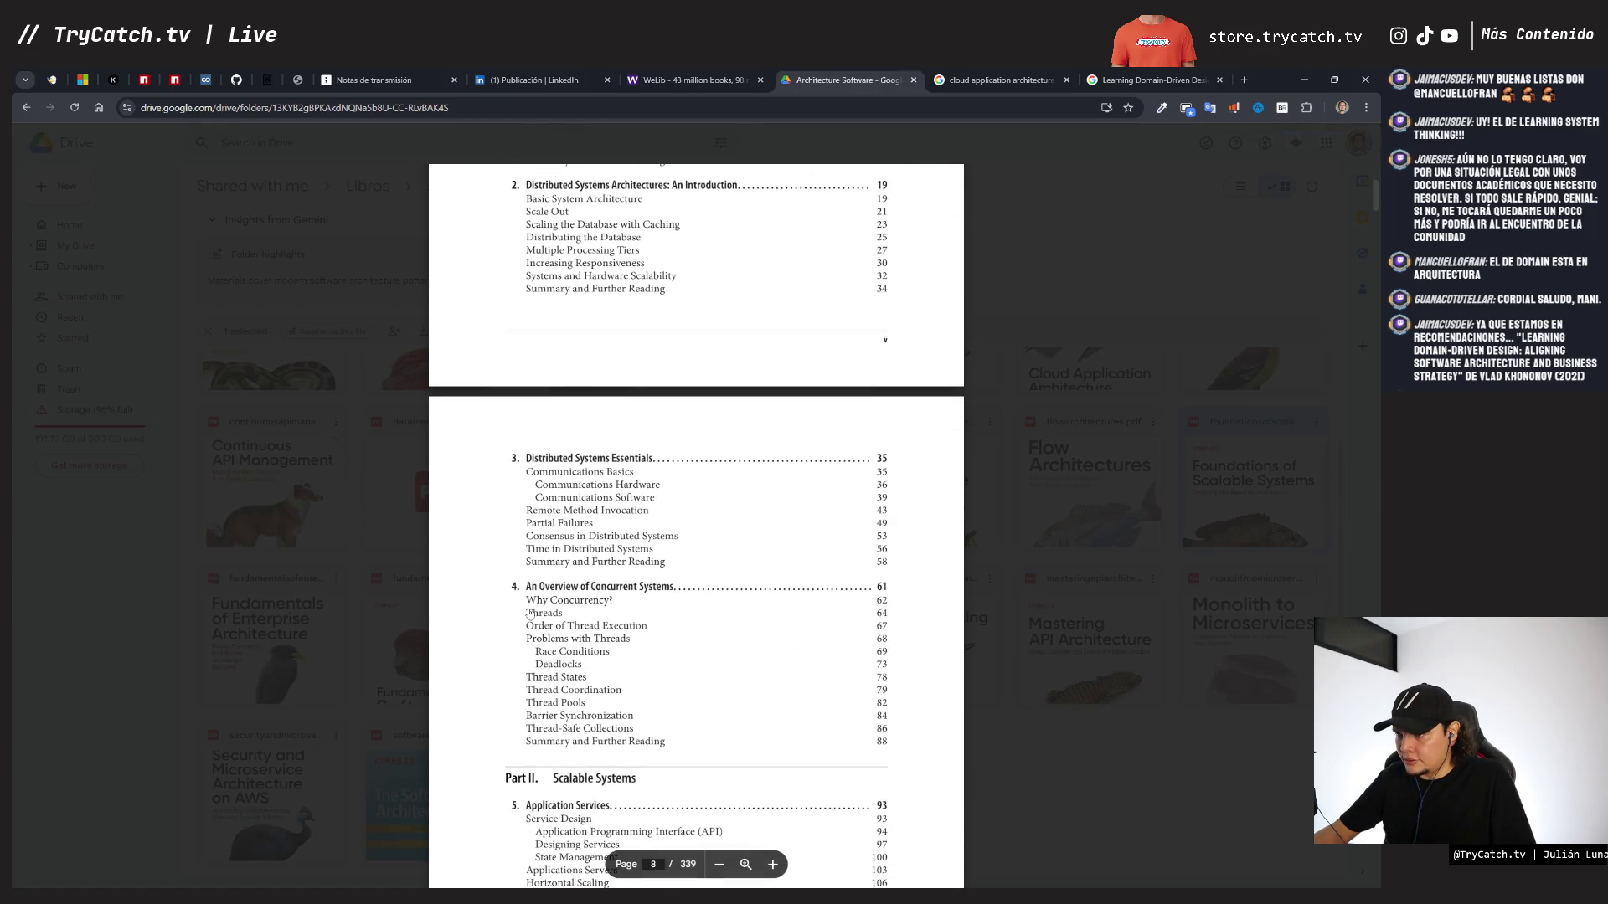
scroll(529, 611, "down", 2)
scroll(529, 614, "down", 2)
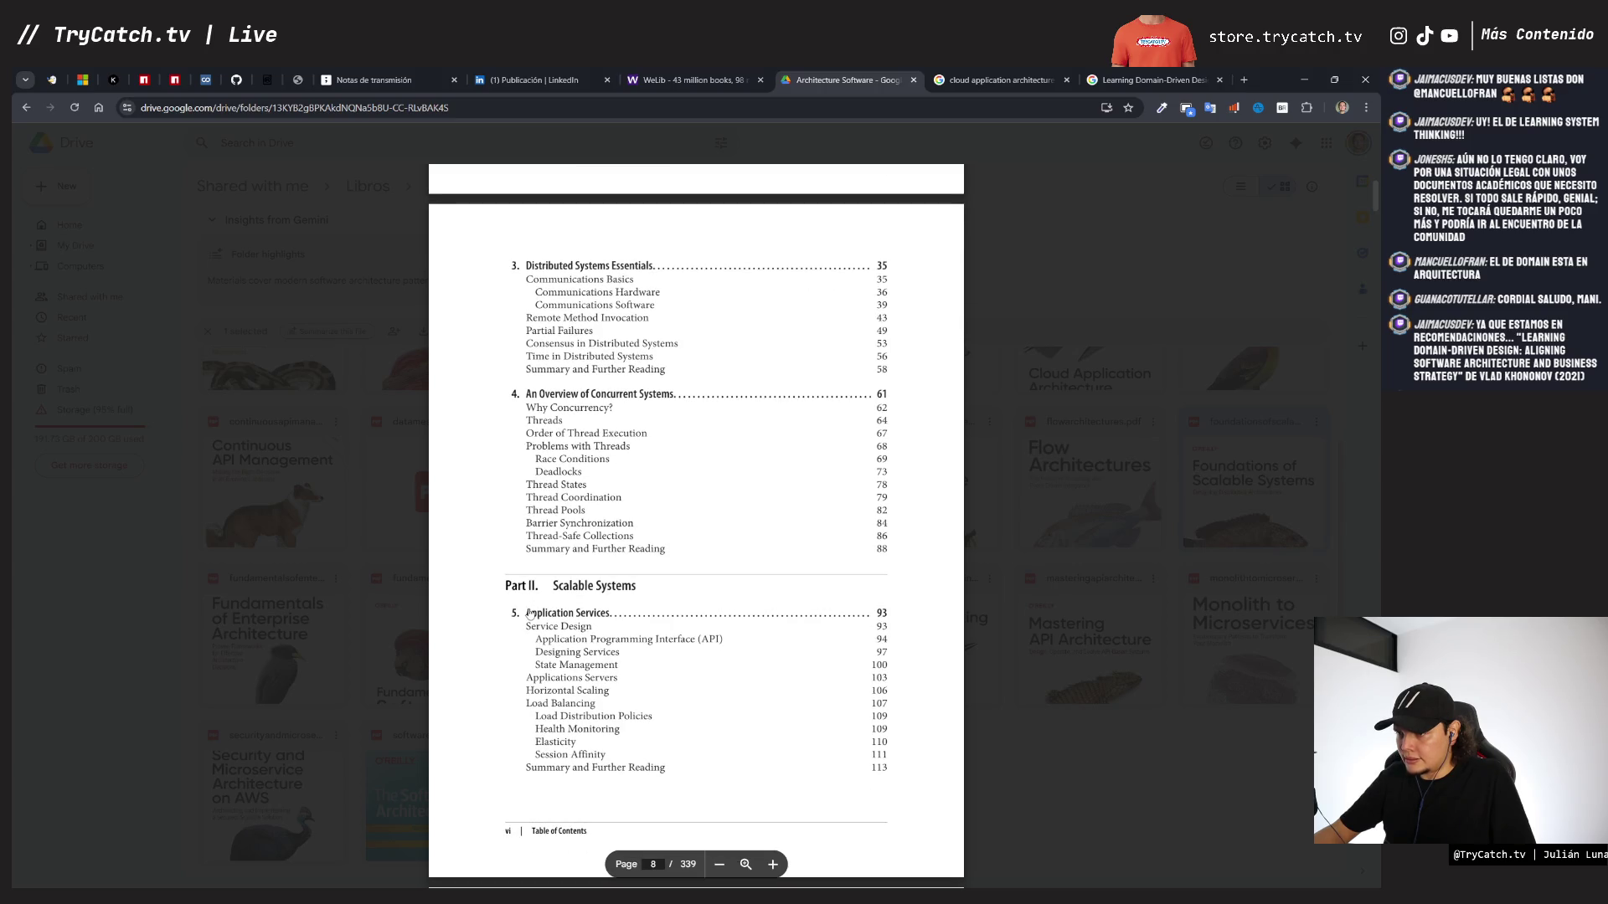
scroll(529, 614, "down", 6)
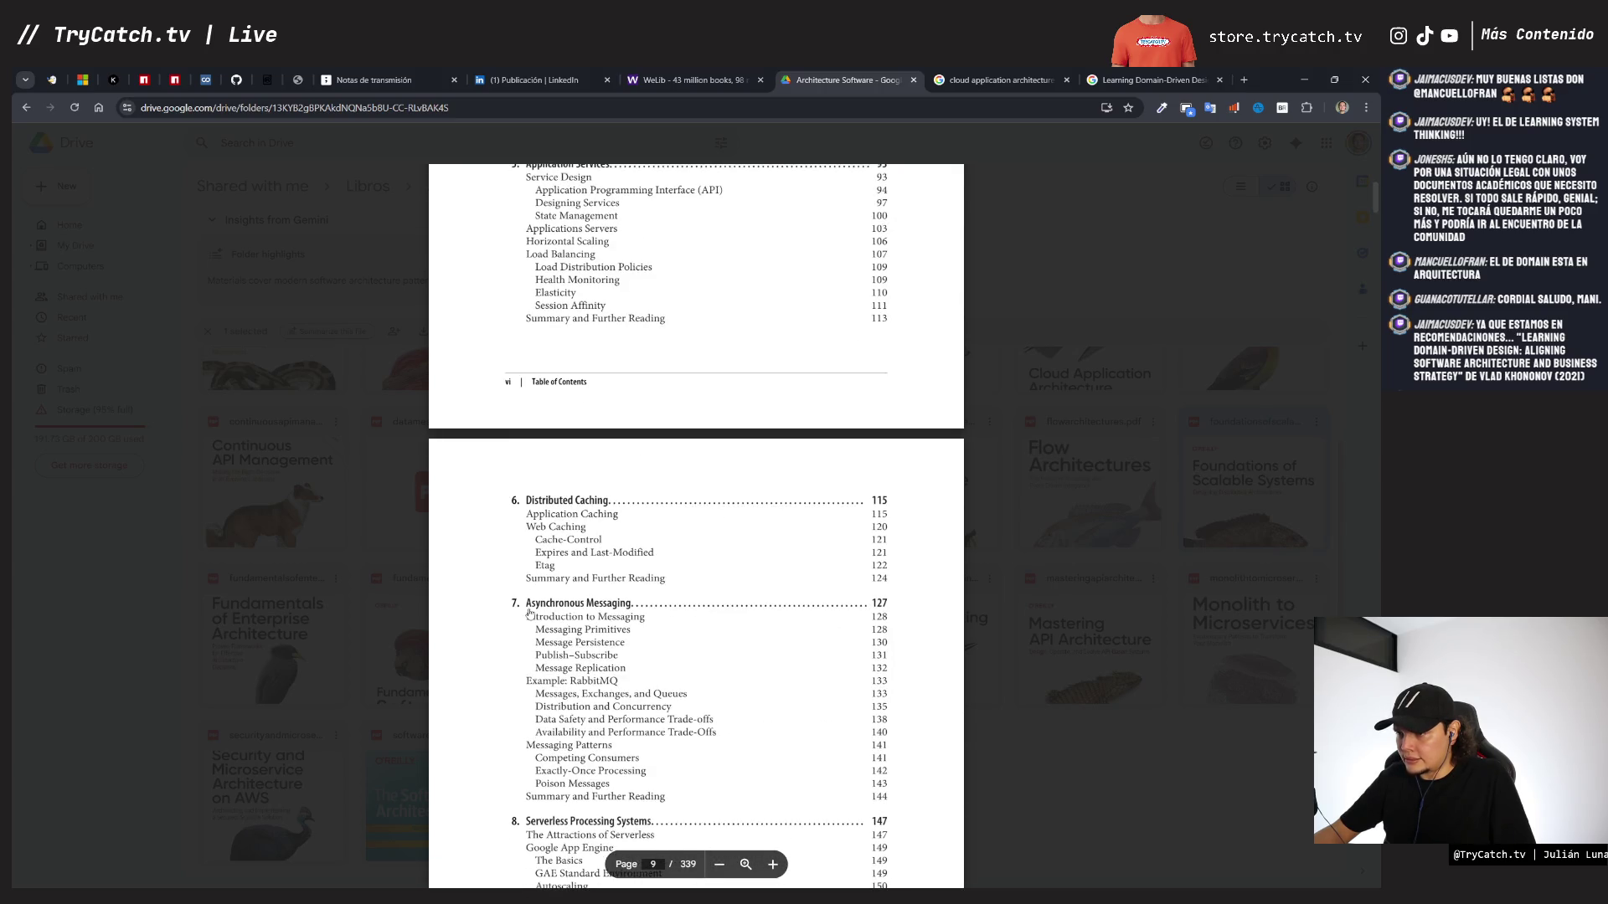
scroll(529, 613, "down", 7)
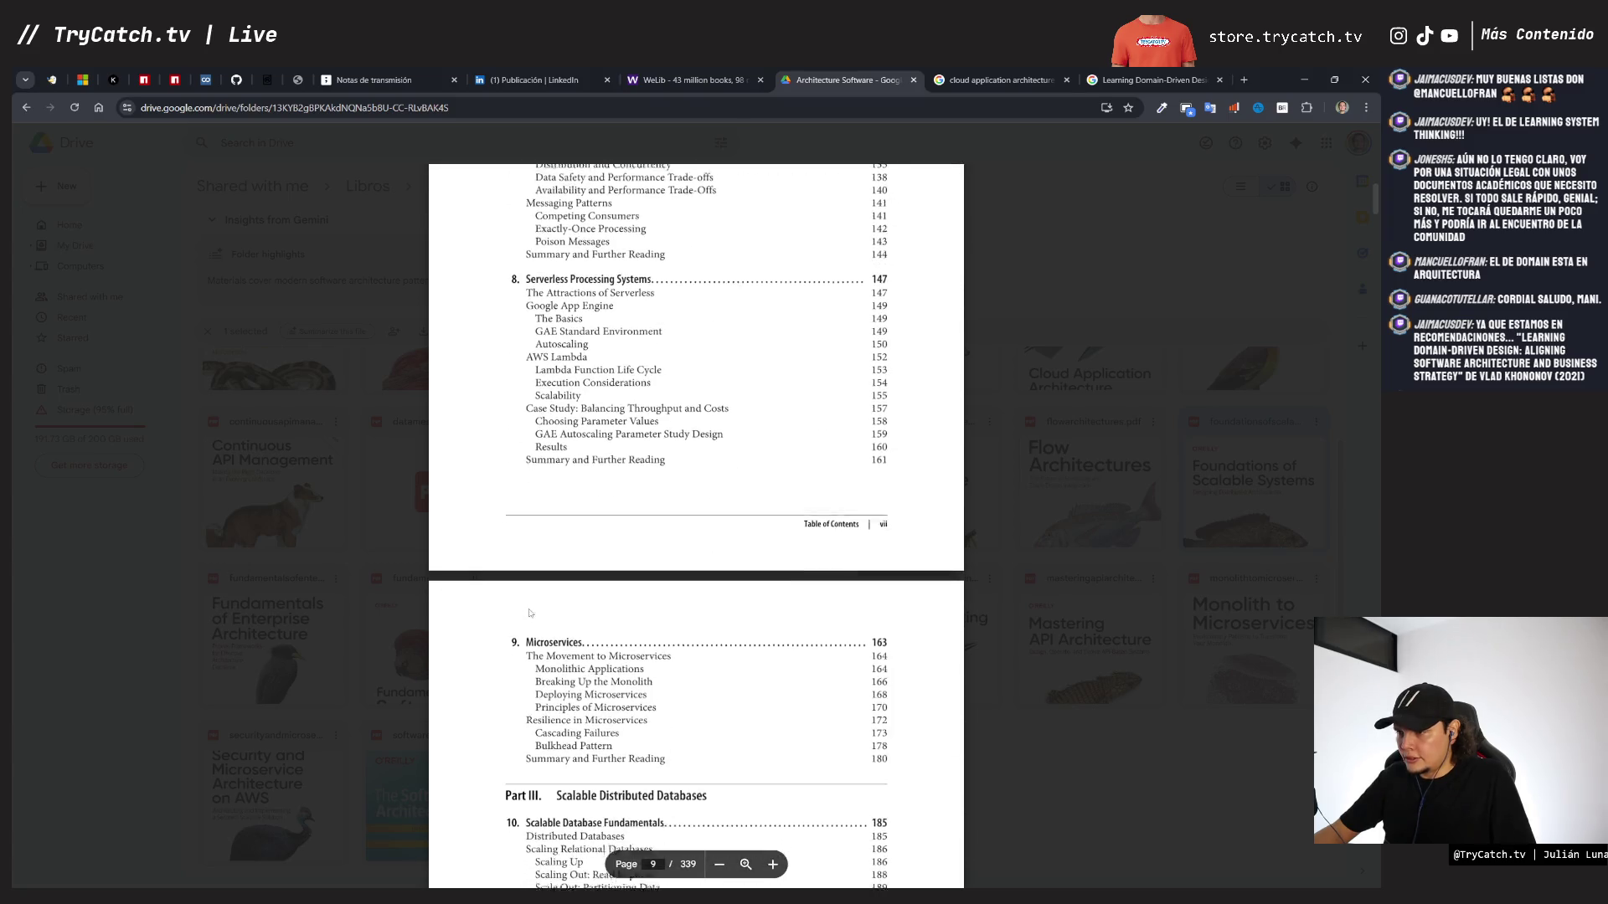
scroll(529, 614, "down", 1)
scroll(530, 614, "down", 2)
scroll(529, 612, "down", 3)
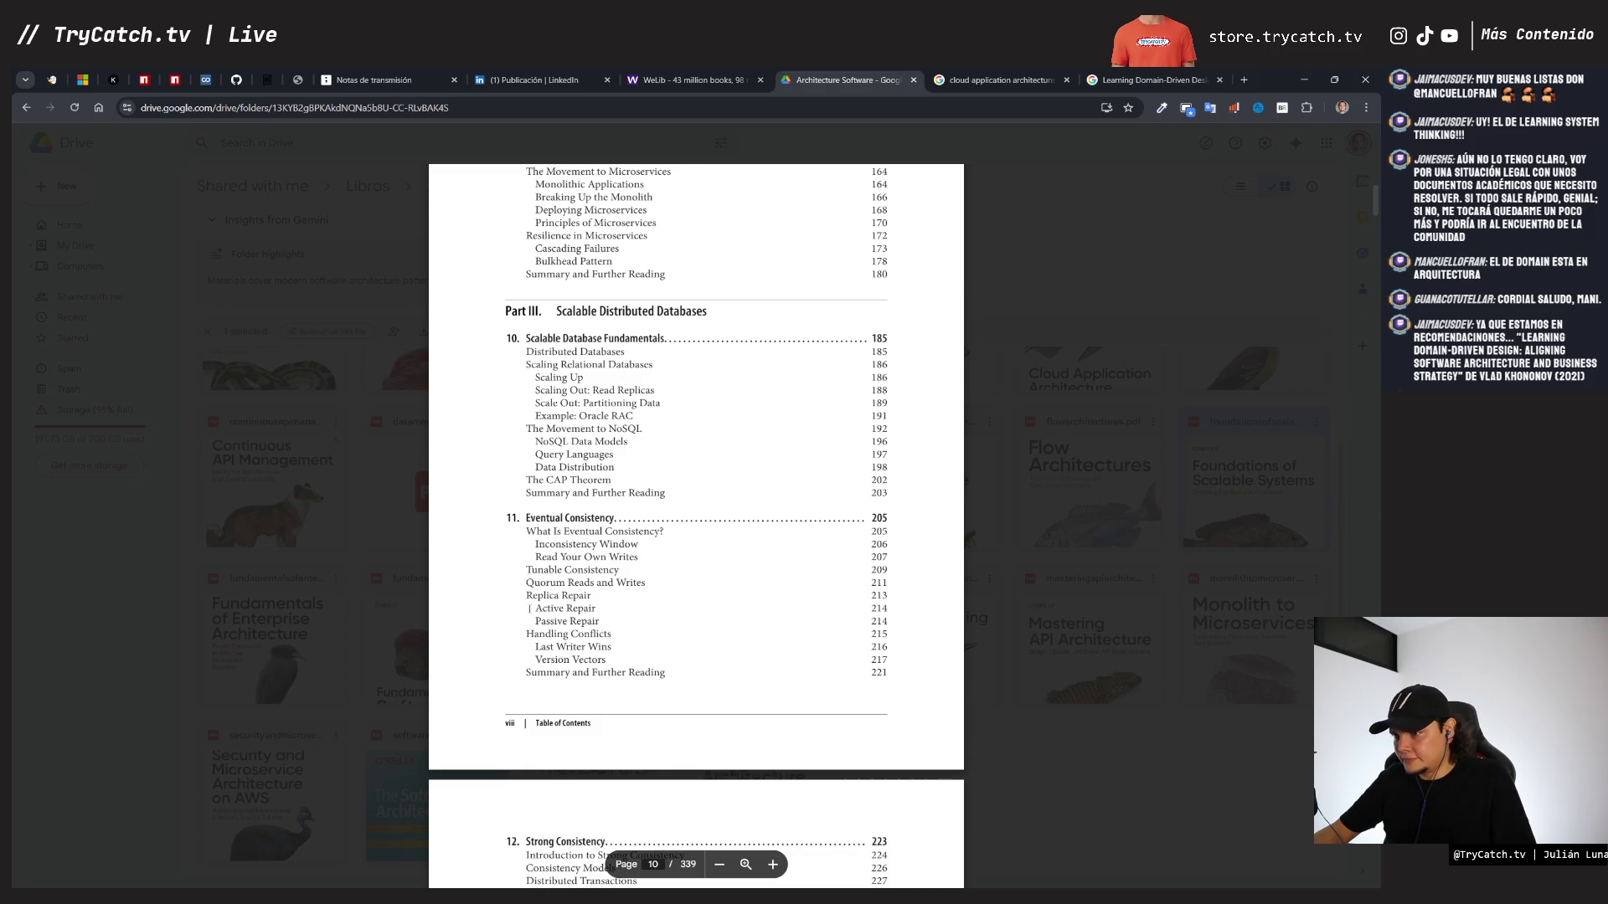
scroll(529, 608, "down", 3)
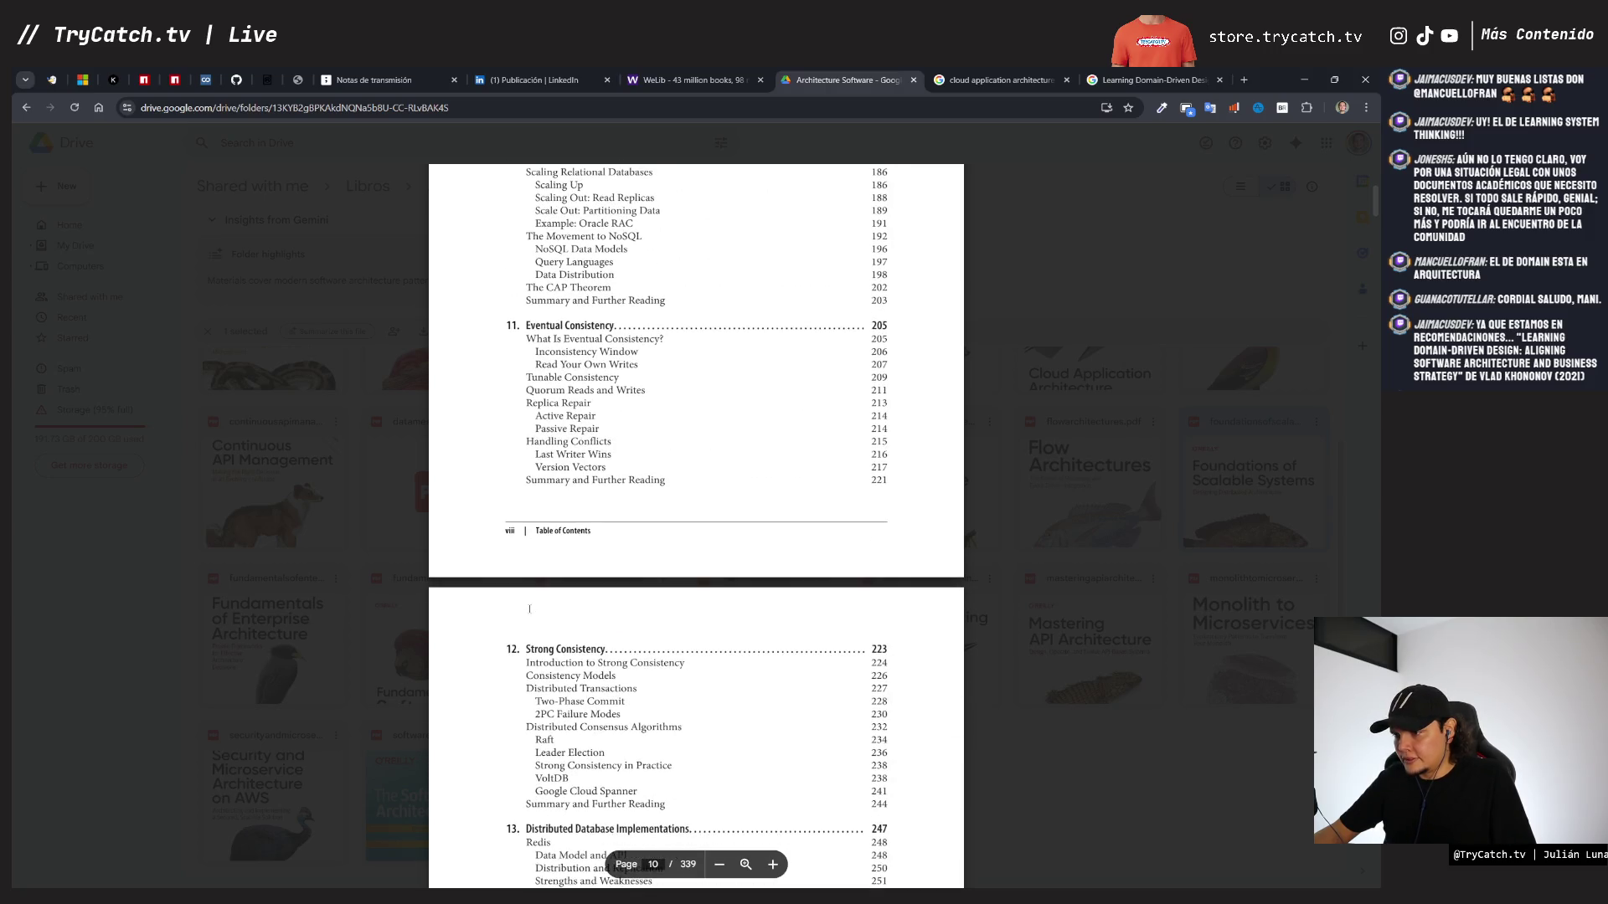
scroll(529, 609, "up", 20)
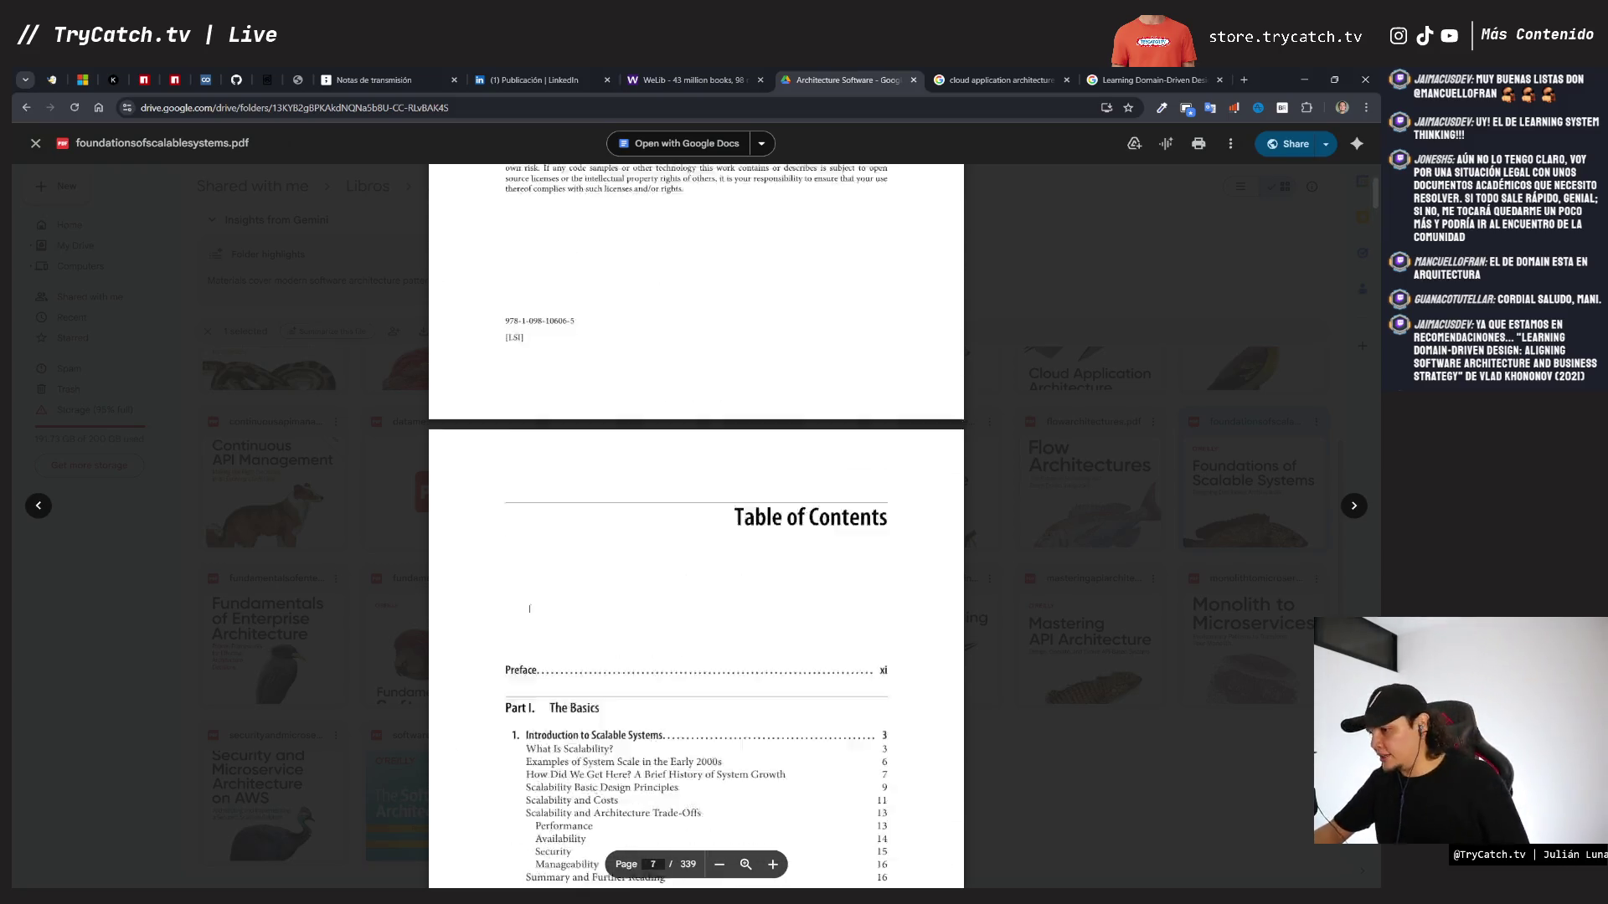
scroll(529, 609, "up", 20)
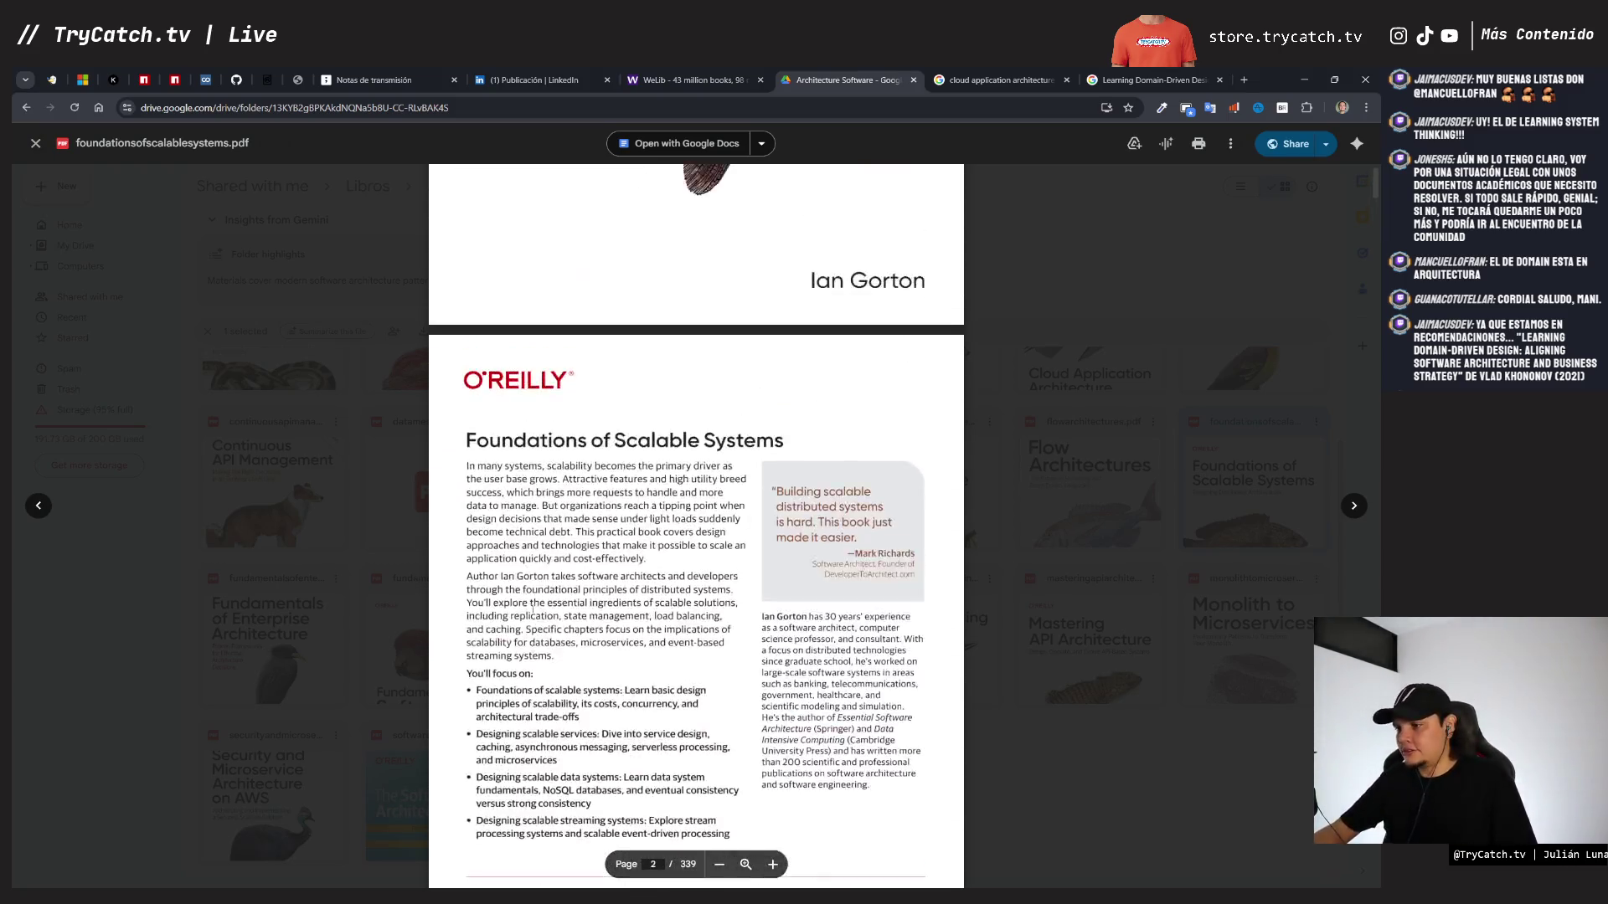
scroll(533, 609, "up", 5)
key("Escape")
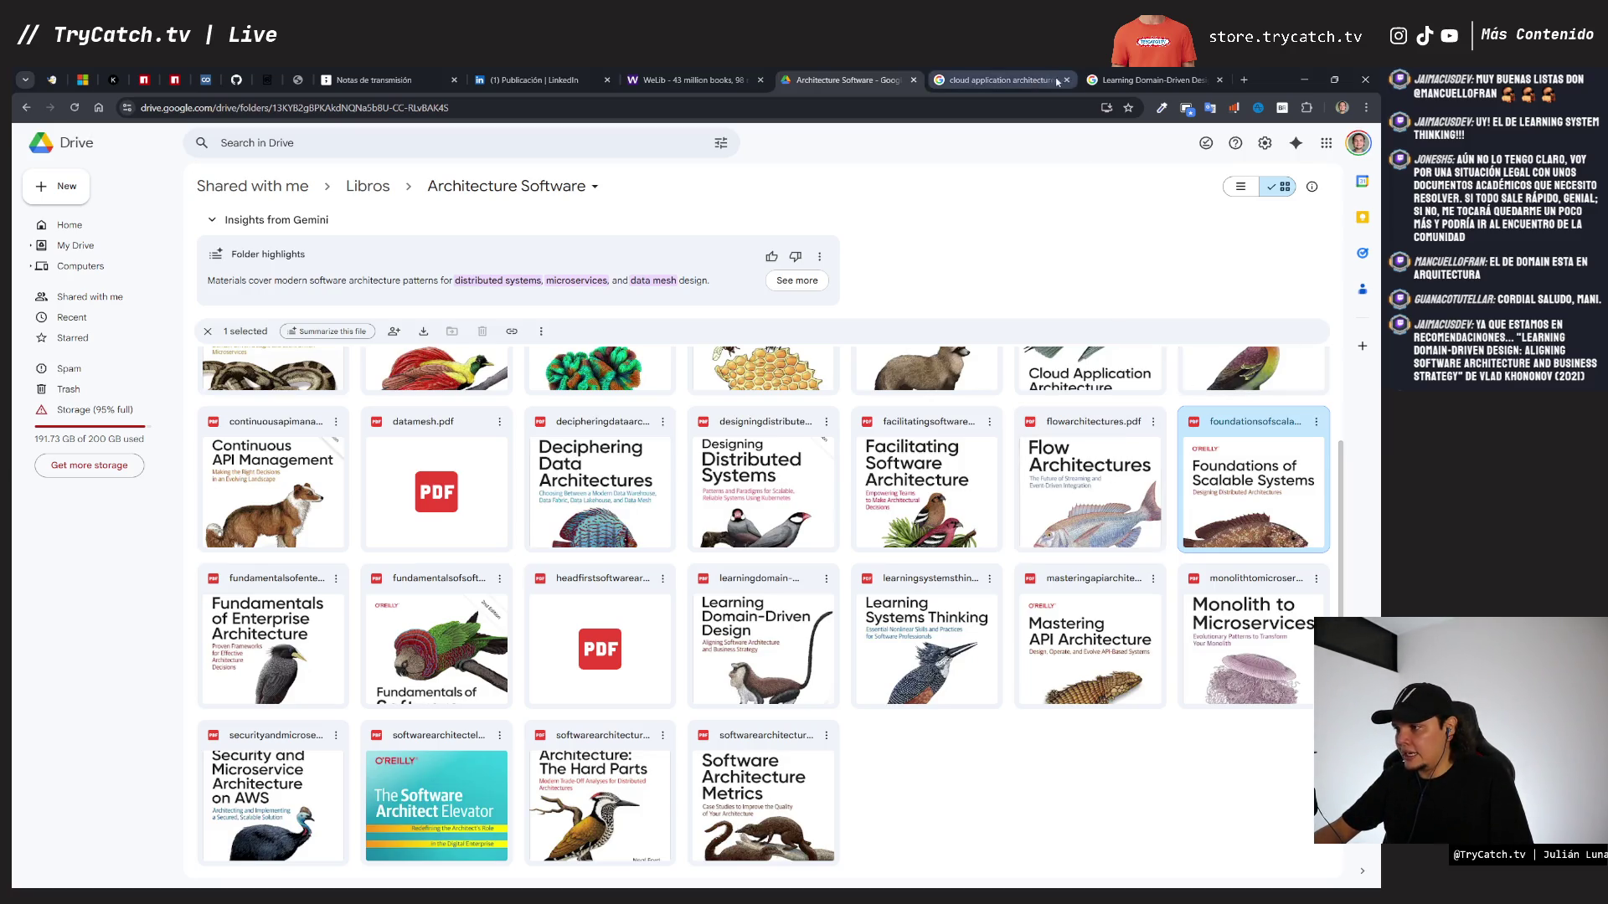
left_click(1015, 84)
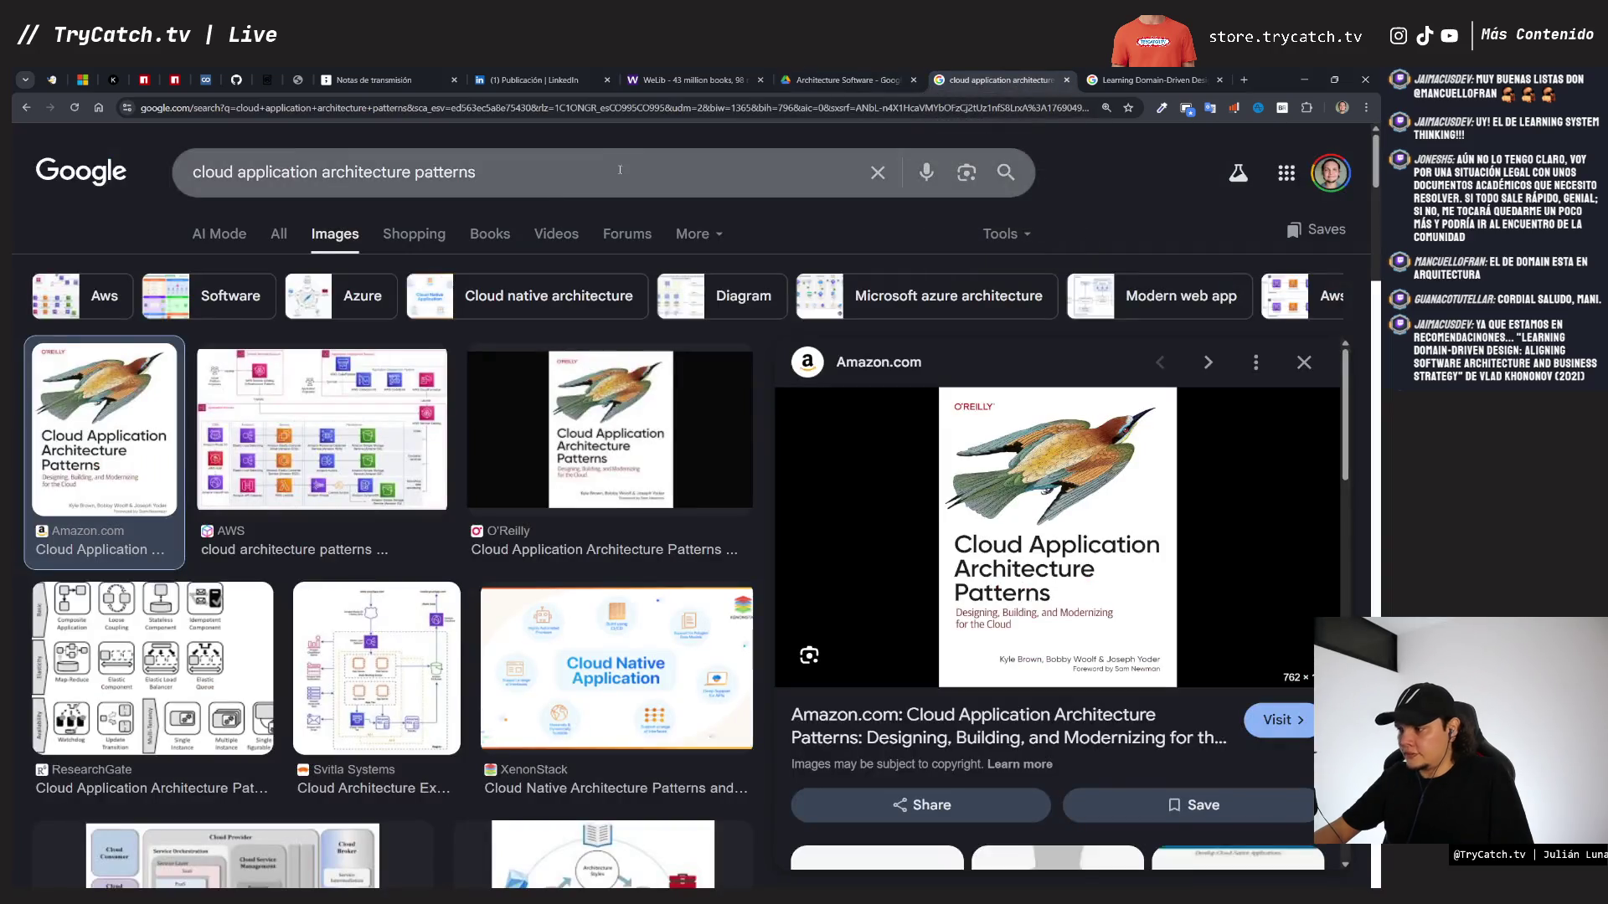
- Search images for 'foundations of scalable systems' and copy the Amazon cover
triple_click(469, 171)
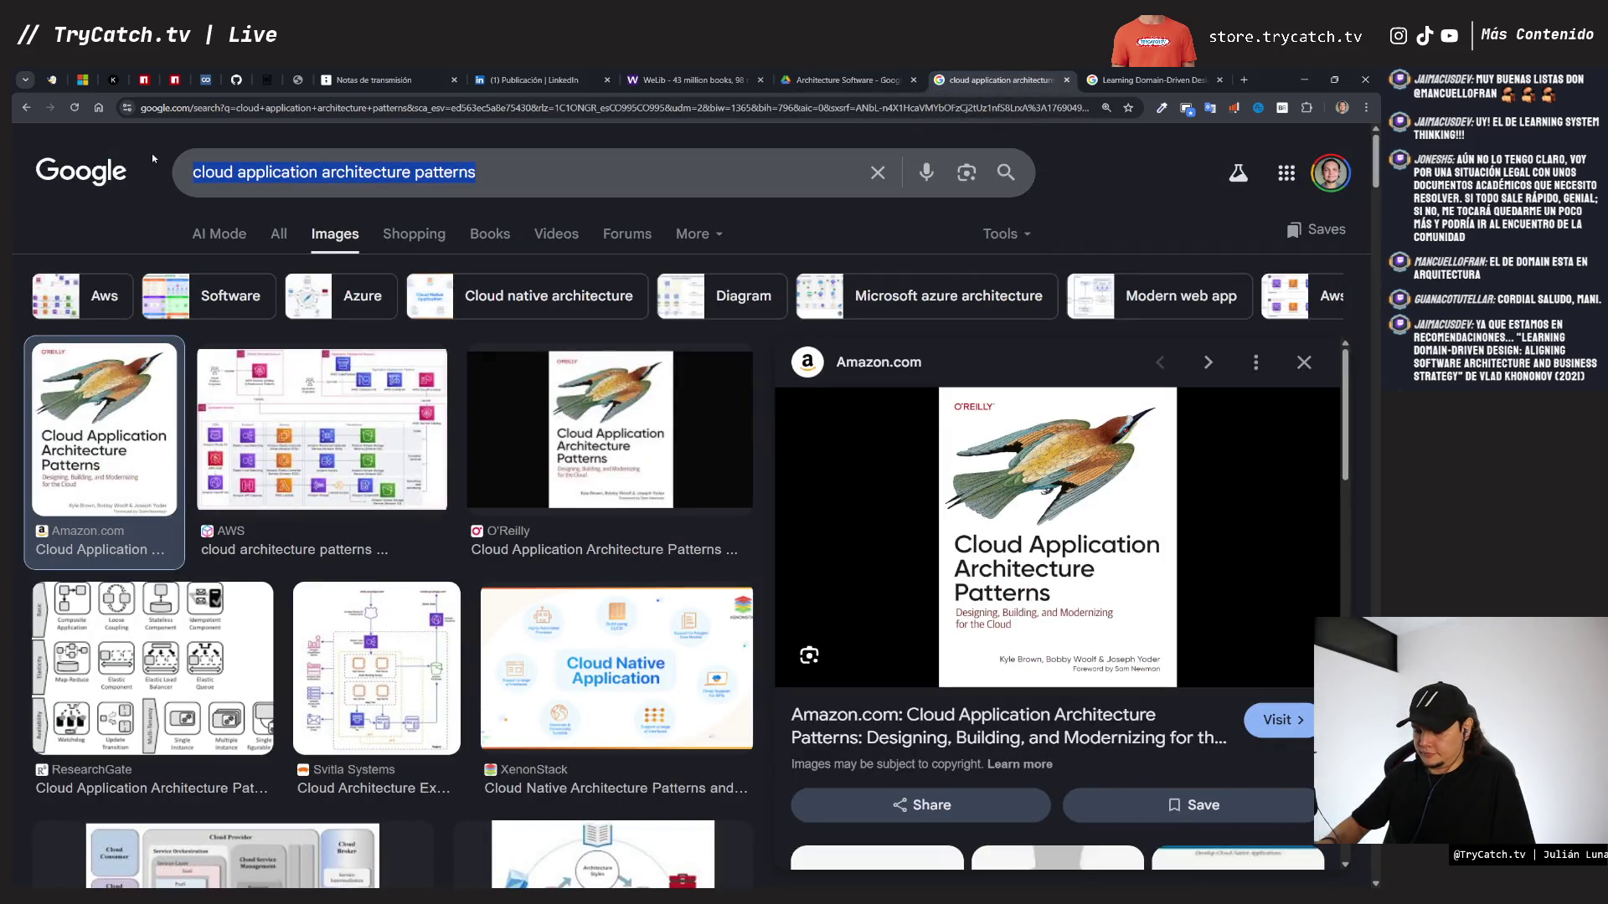
type("foundation ")
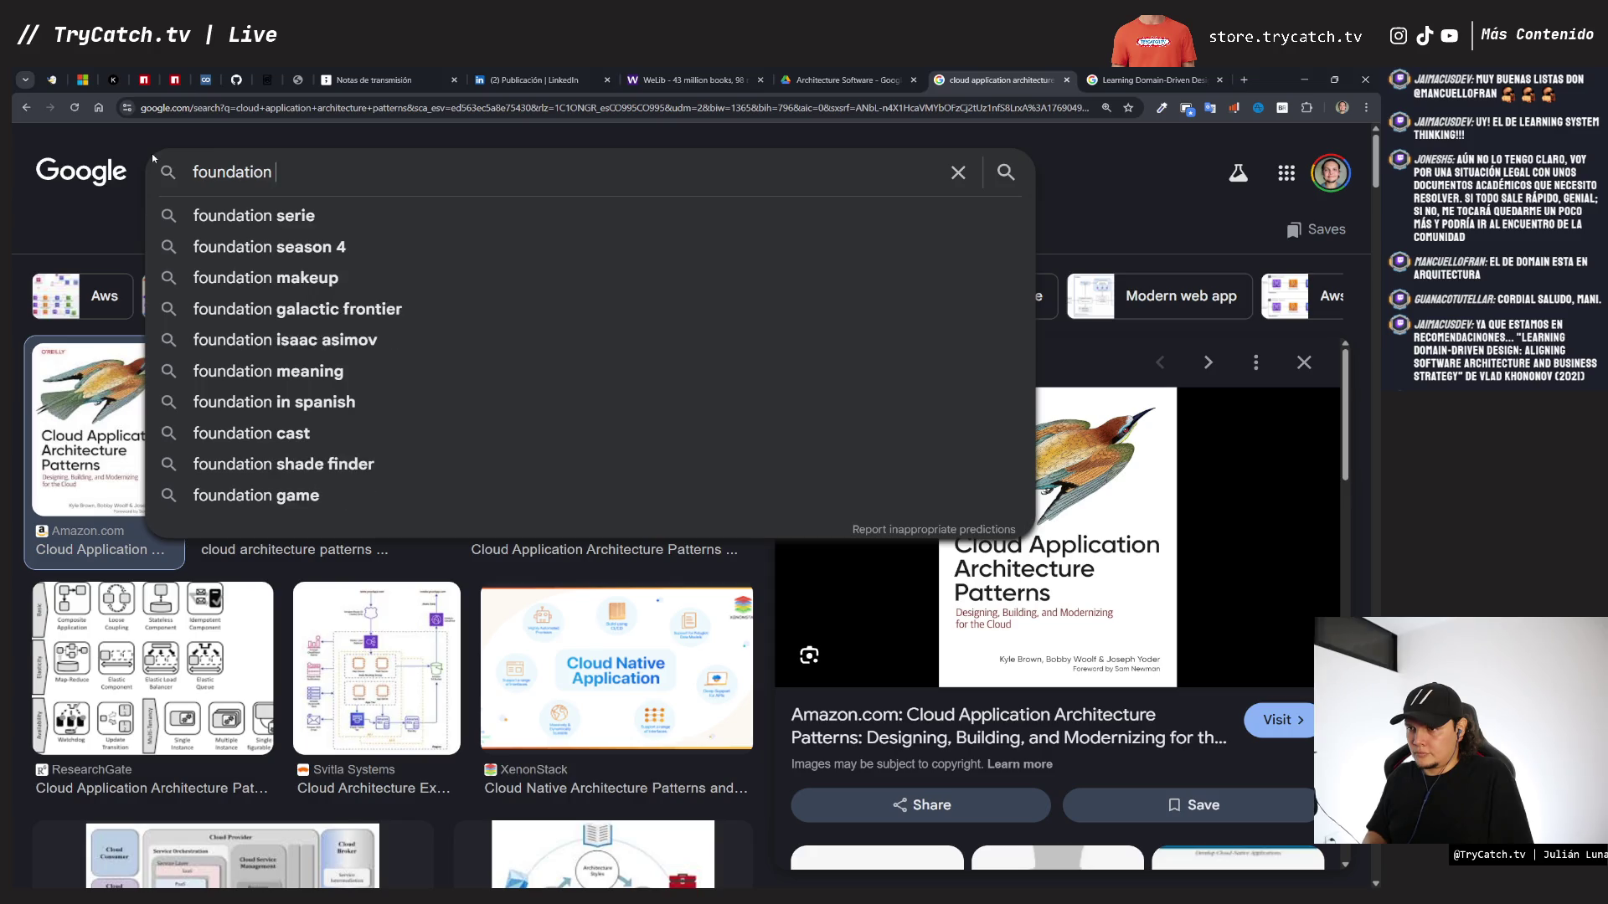
type("of sca")
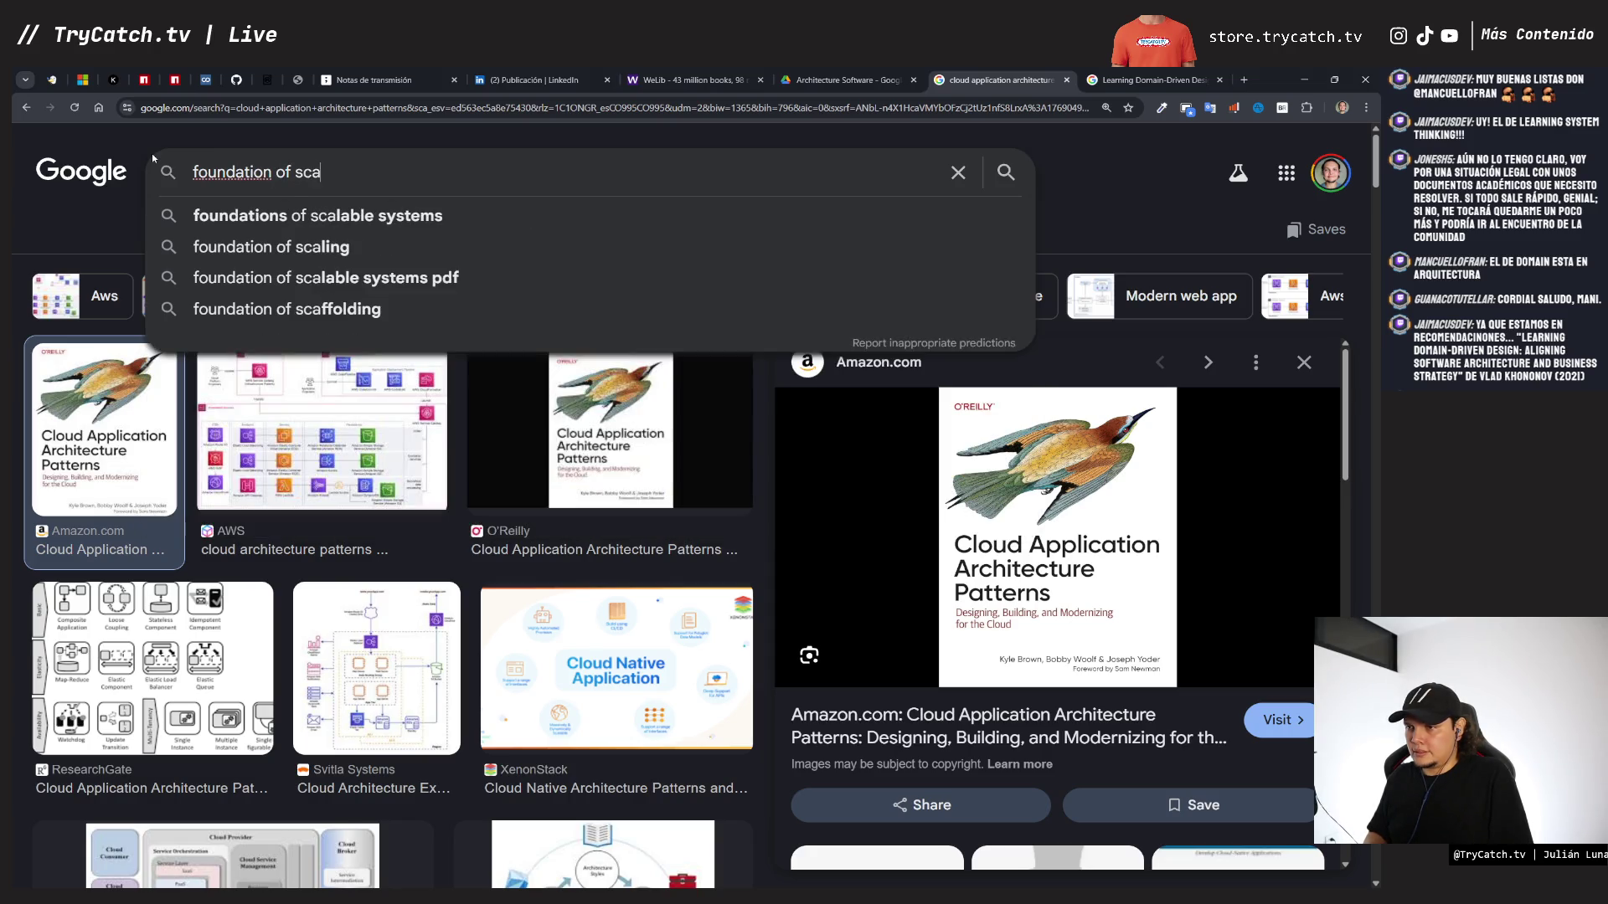
key("Up")
key("Down")
key("Return")
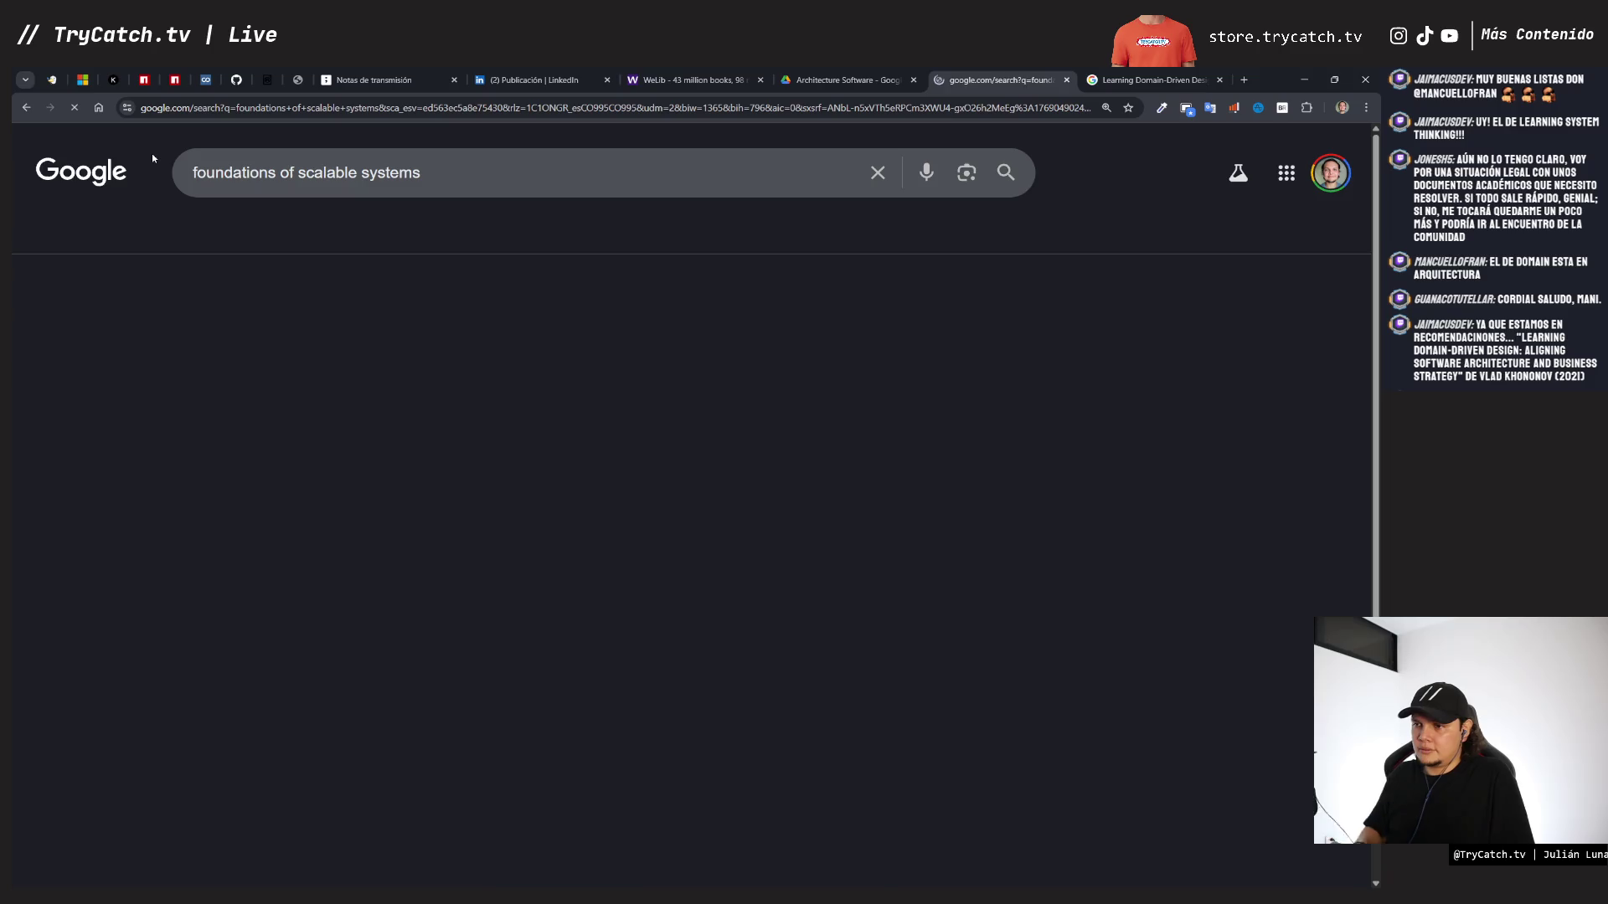
left_click(663, 428)
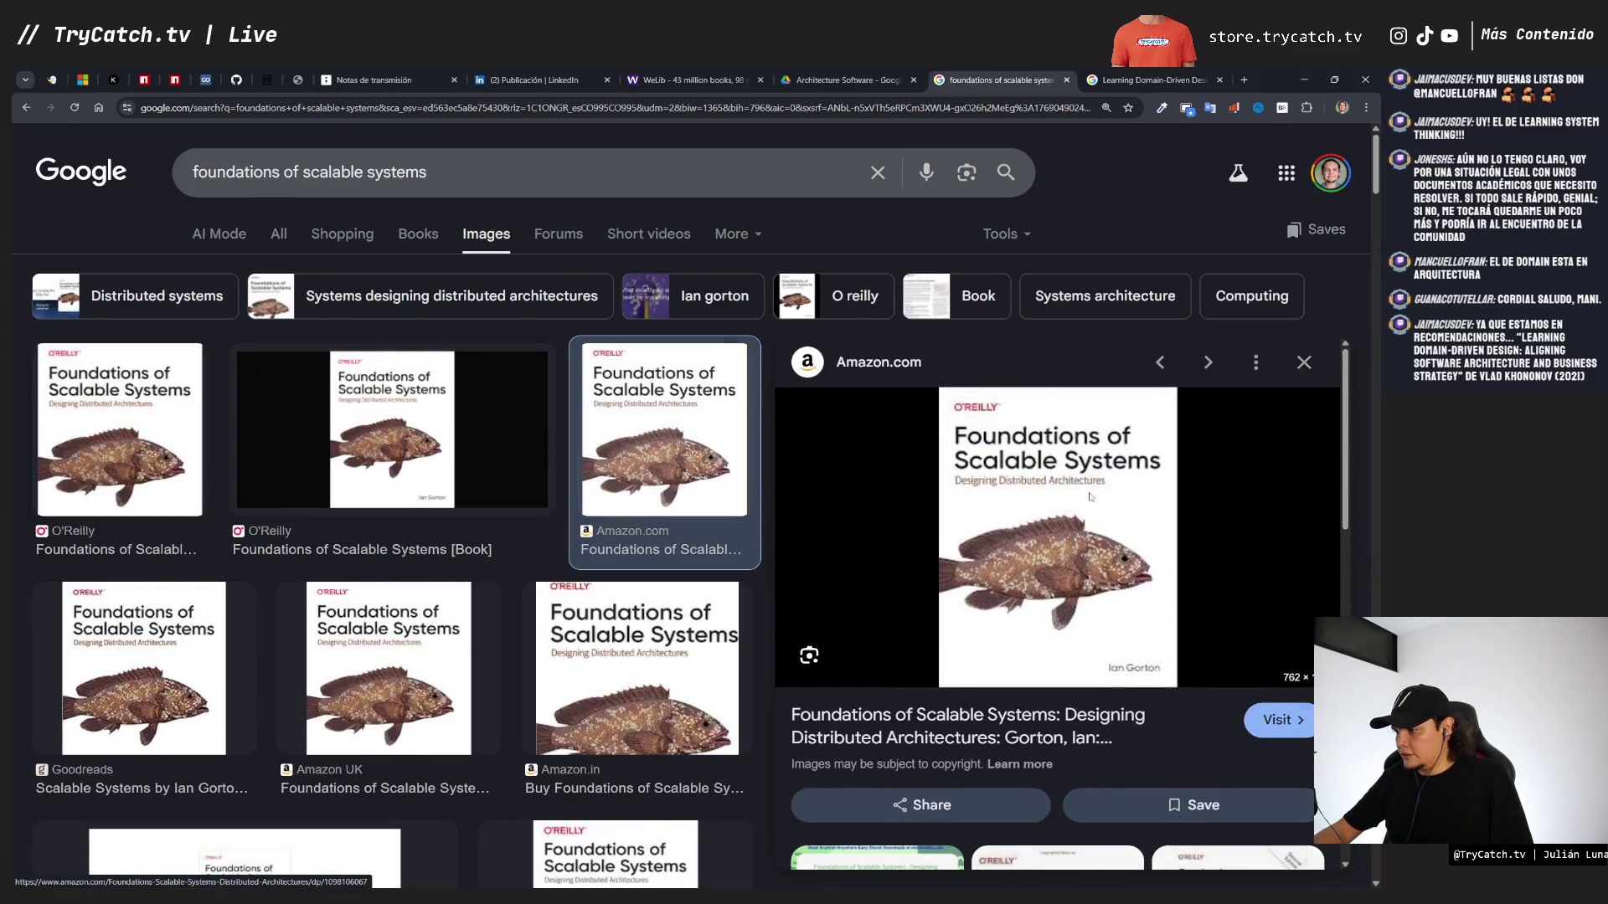
right_click(1088, 499)
left_click(1122, 705)
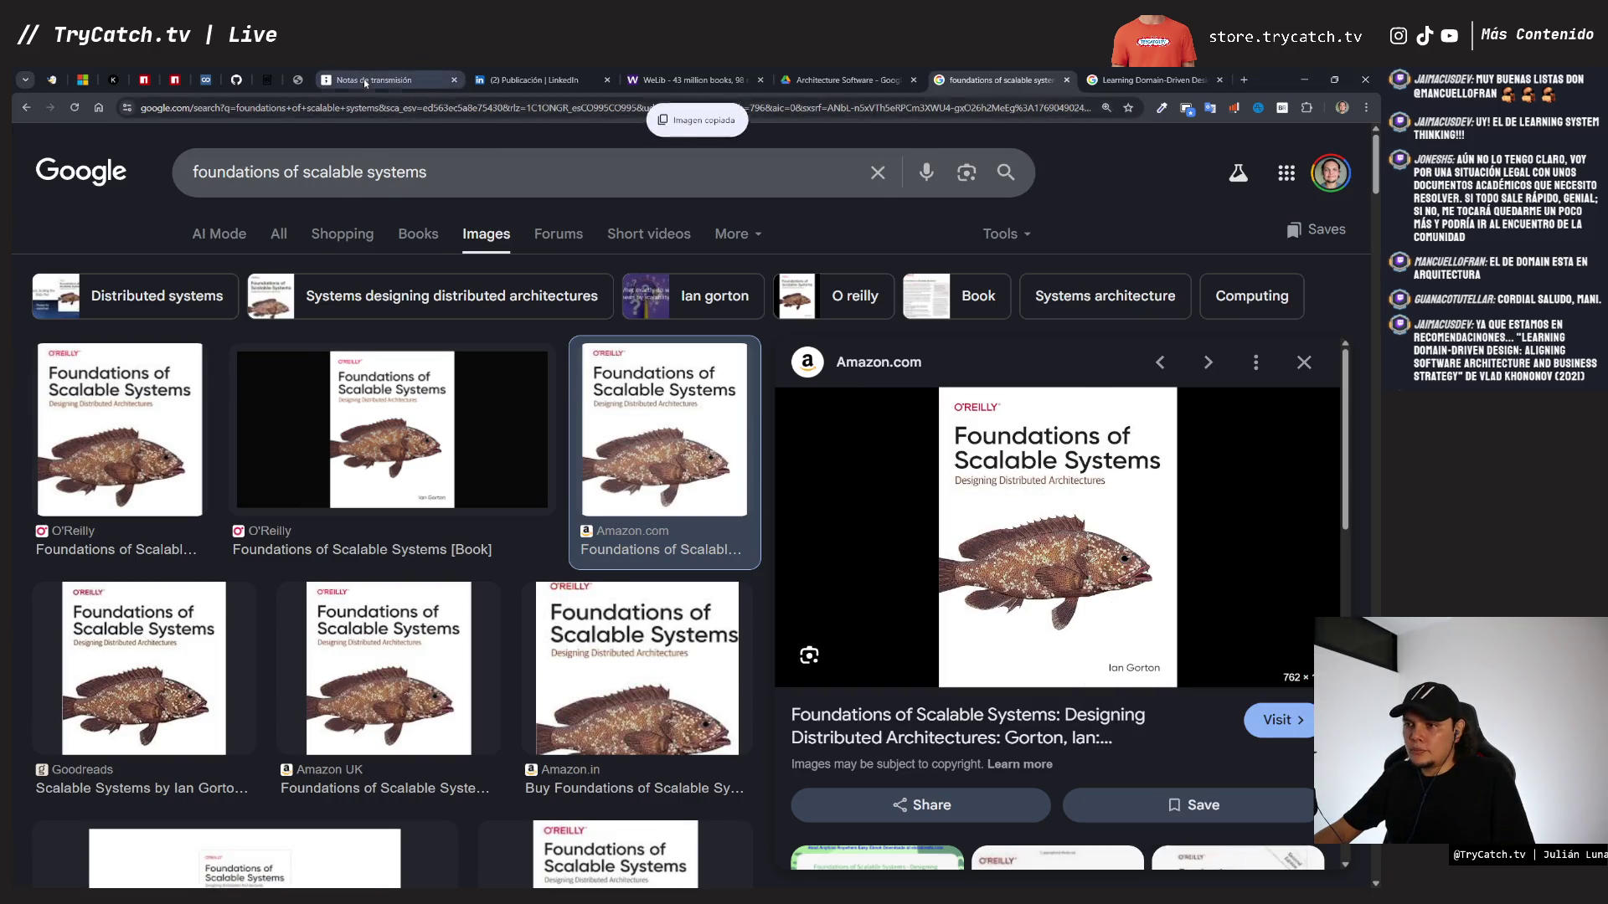
- Paste the cover onto the tldraw board and drag it into the third row
left_click(363, 79)
key("ctrl+v")
mouse_move(768, 486)
left_mouse_down()
mouse_move(772, 660)
mouse_move(772, 618)
left_mouse_up()
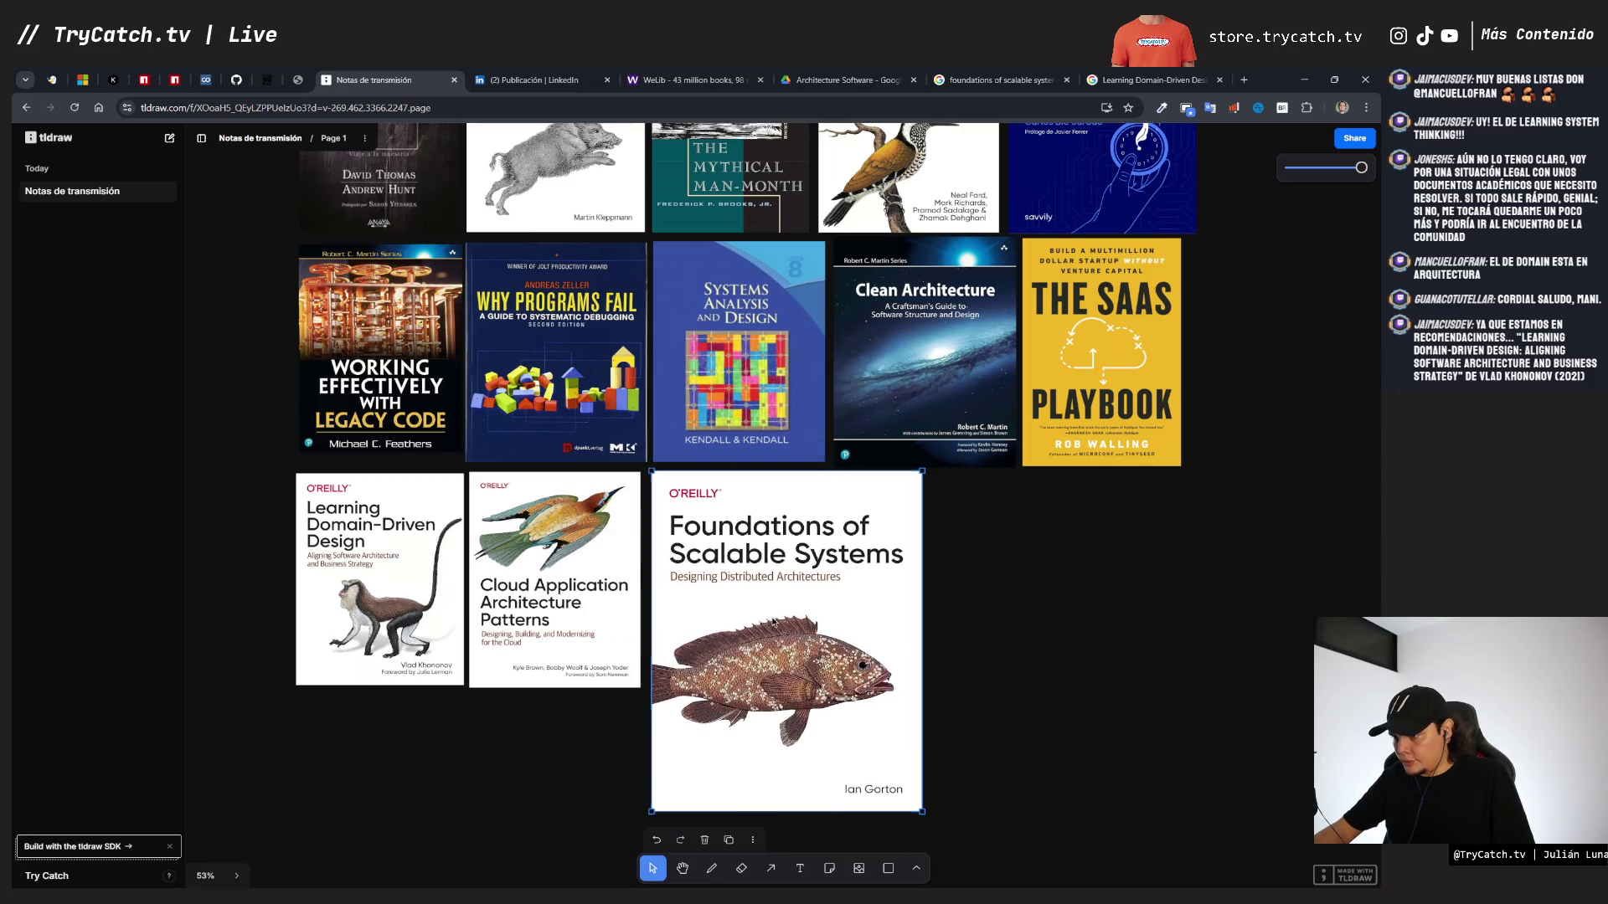
- Shrink the Foundations of Scalable Systems cover to match its row, deselect it, and return to its image results
left_click_drag(922, 811, 824, 690)
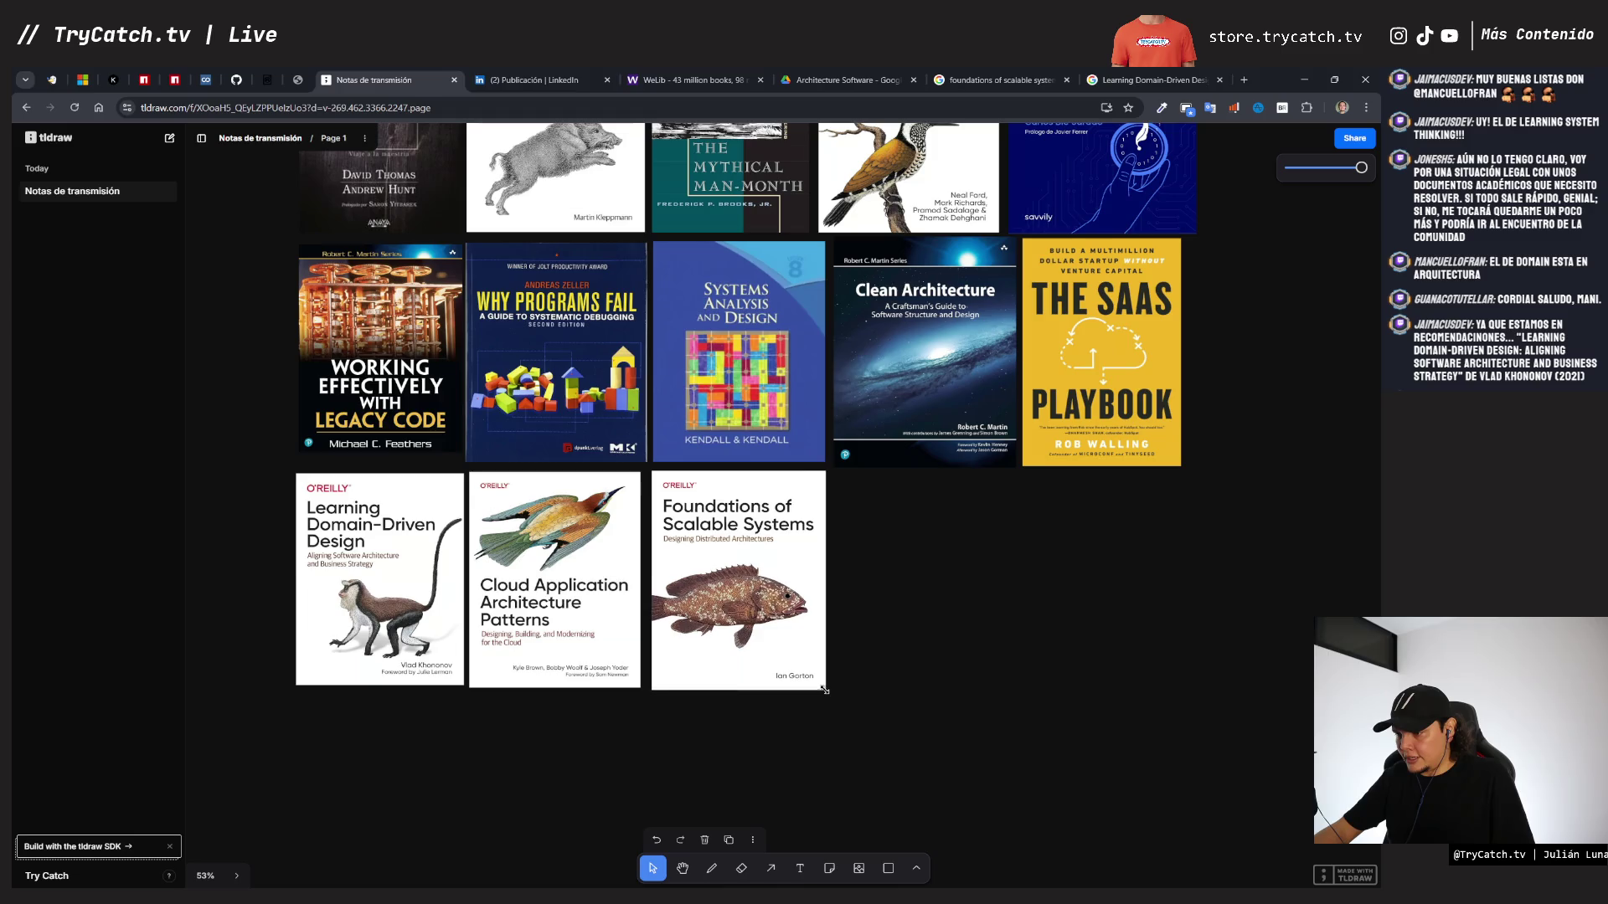
left_click(1099, 560)
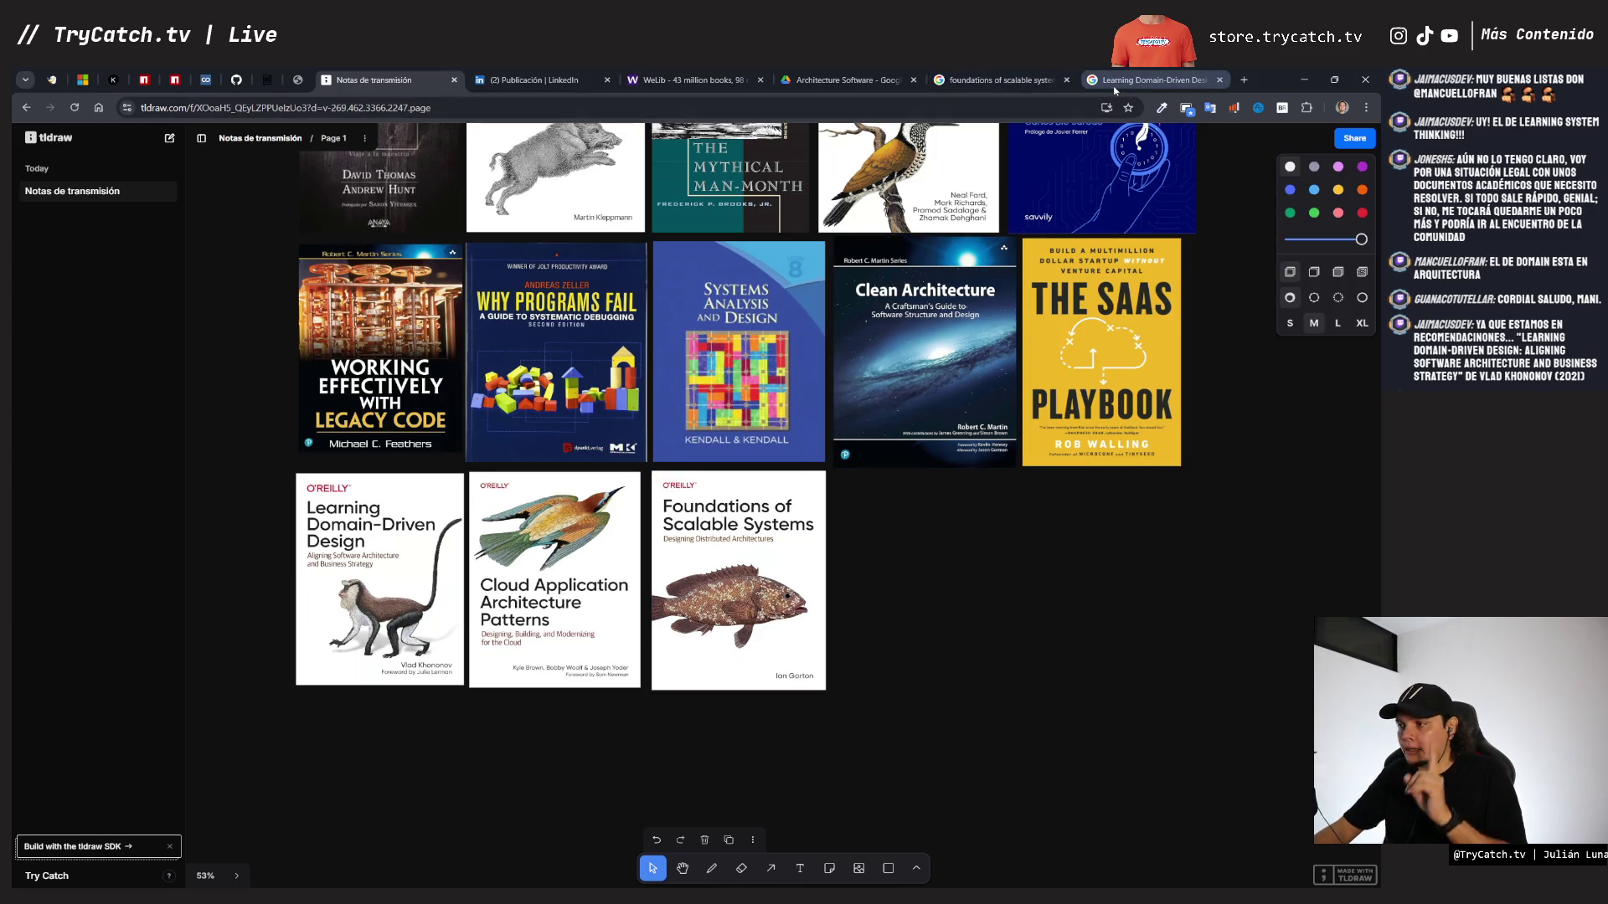
left_click(958, 84)
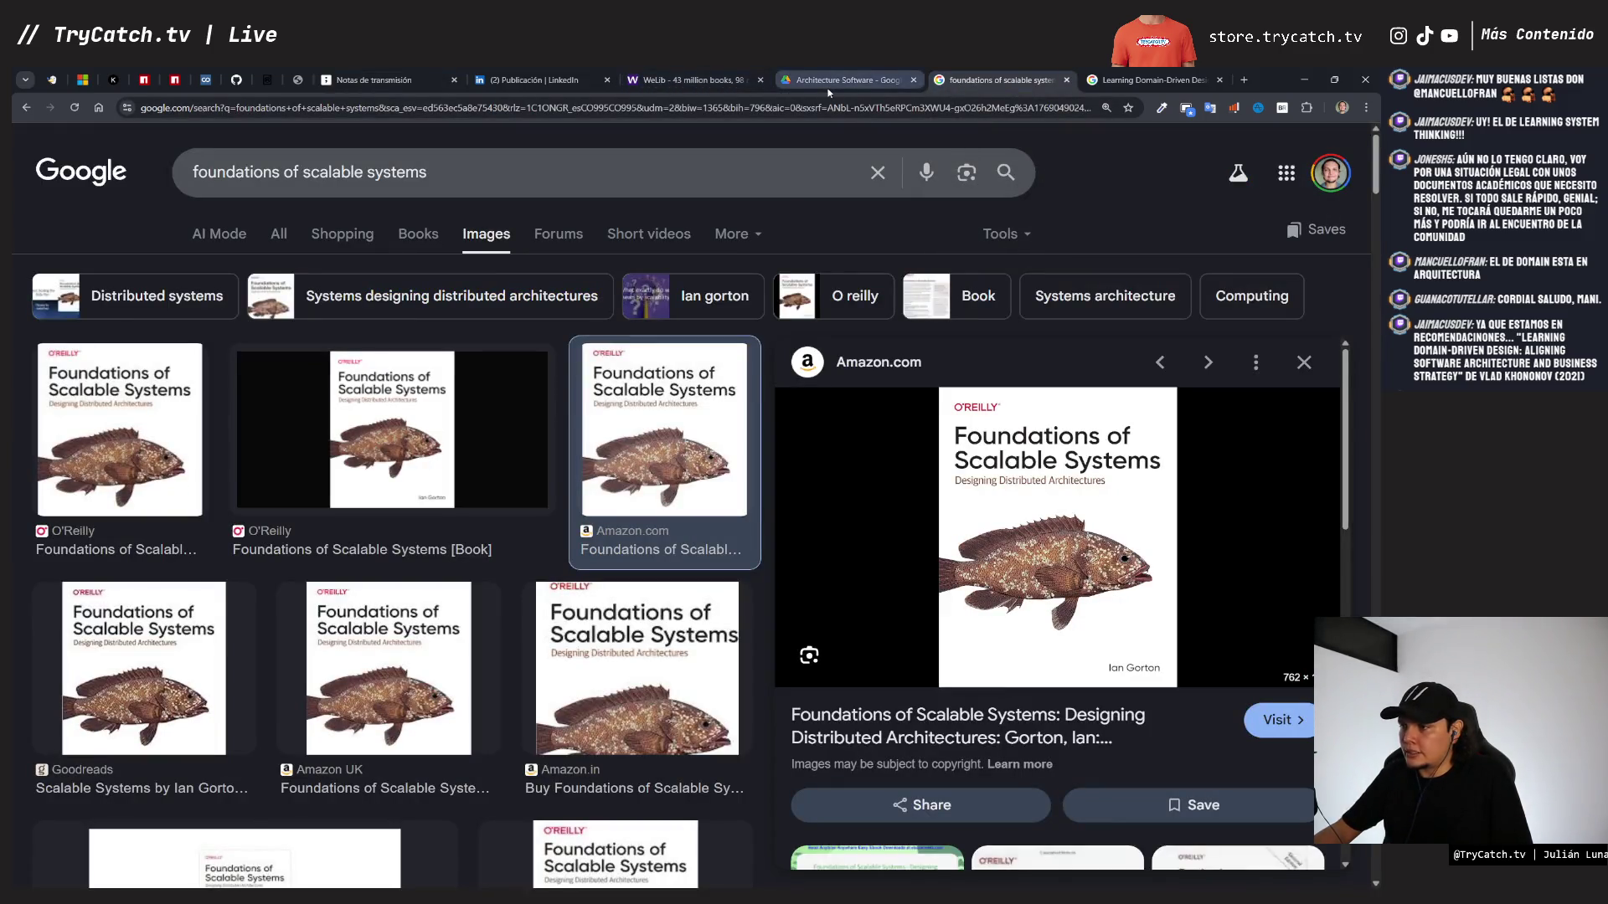
- Open the Fundamentals of Enterprise Architecture PDF from the Drive folder, skim its contents, and close it
left_click(828, 85)
scroll(1118, 665, "down", 2)
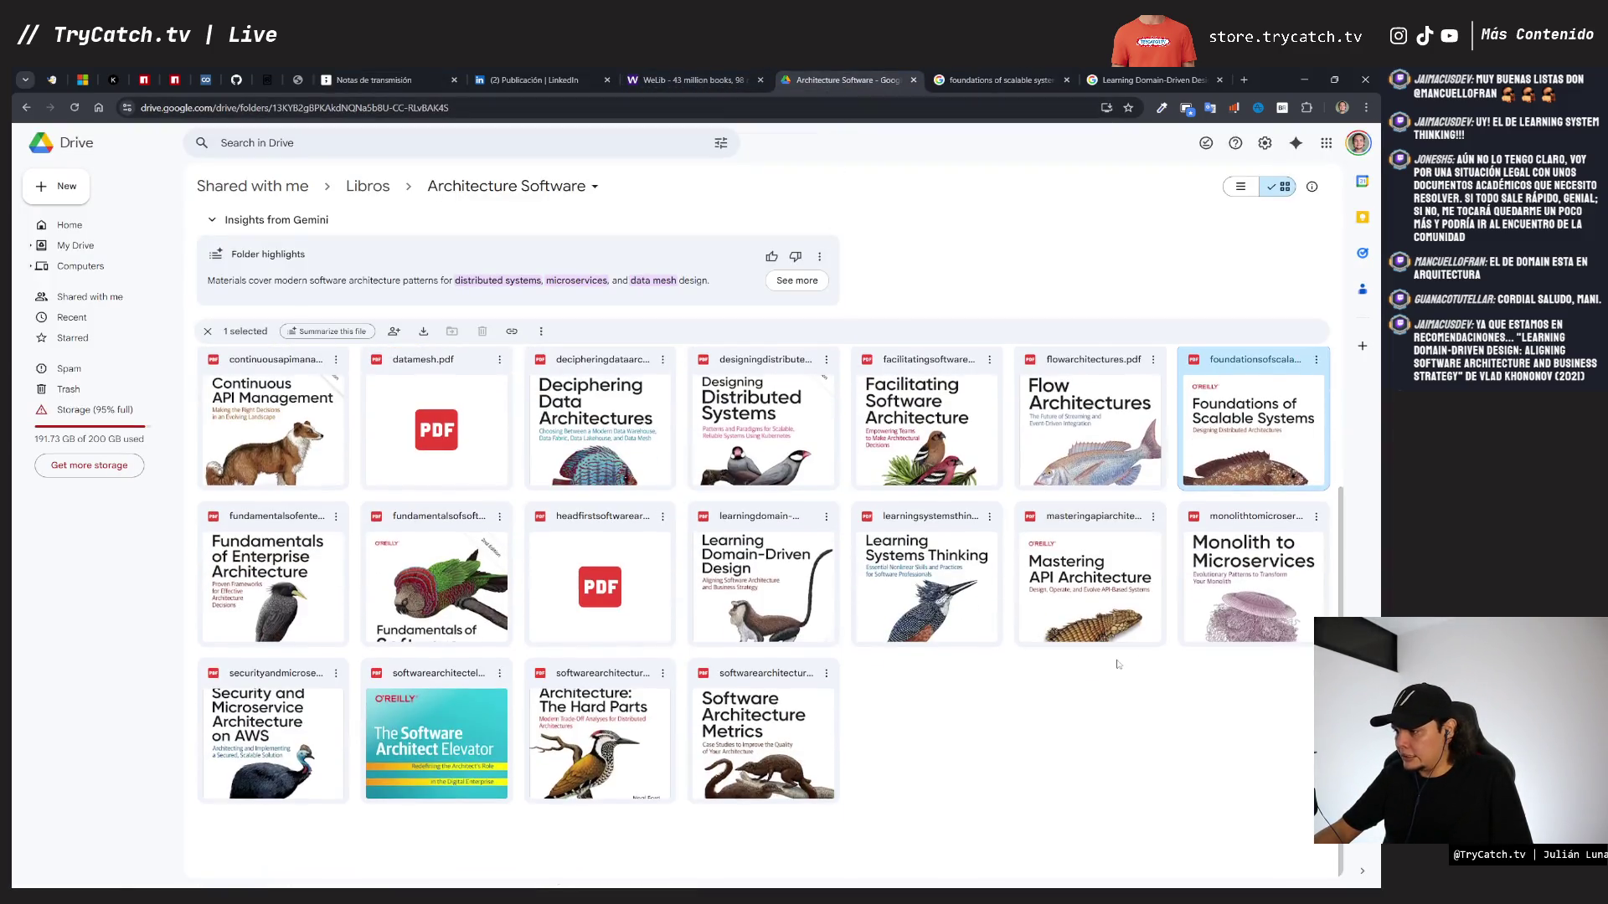
left_click(1124, 714)
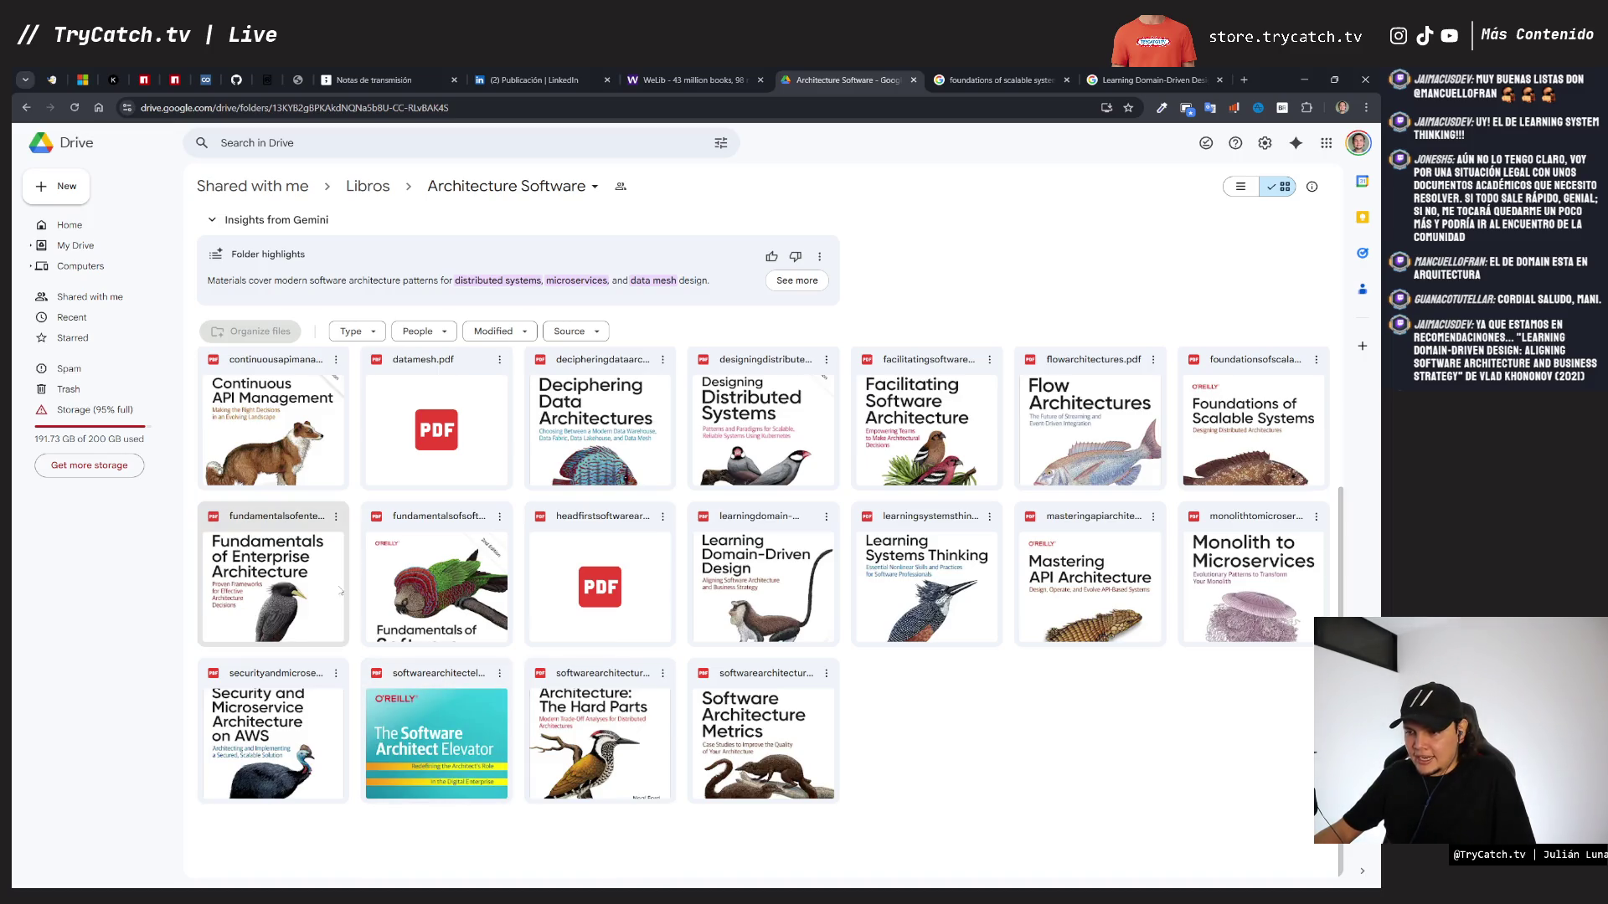
double_click(320, 593)
scroll(814, 574, "down", 10)
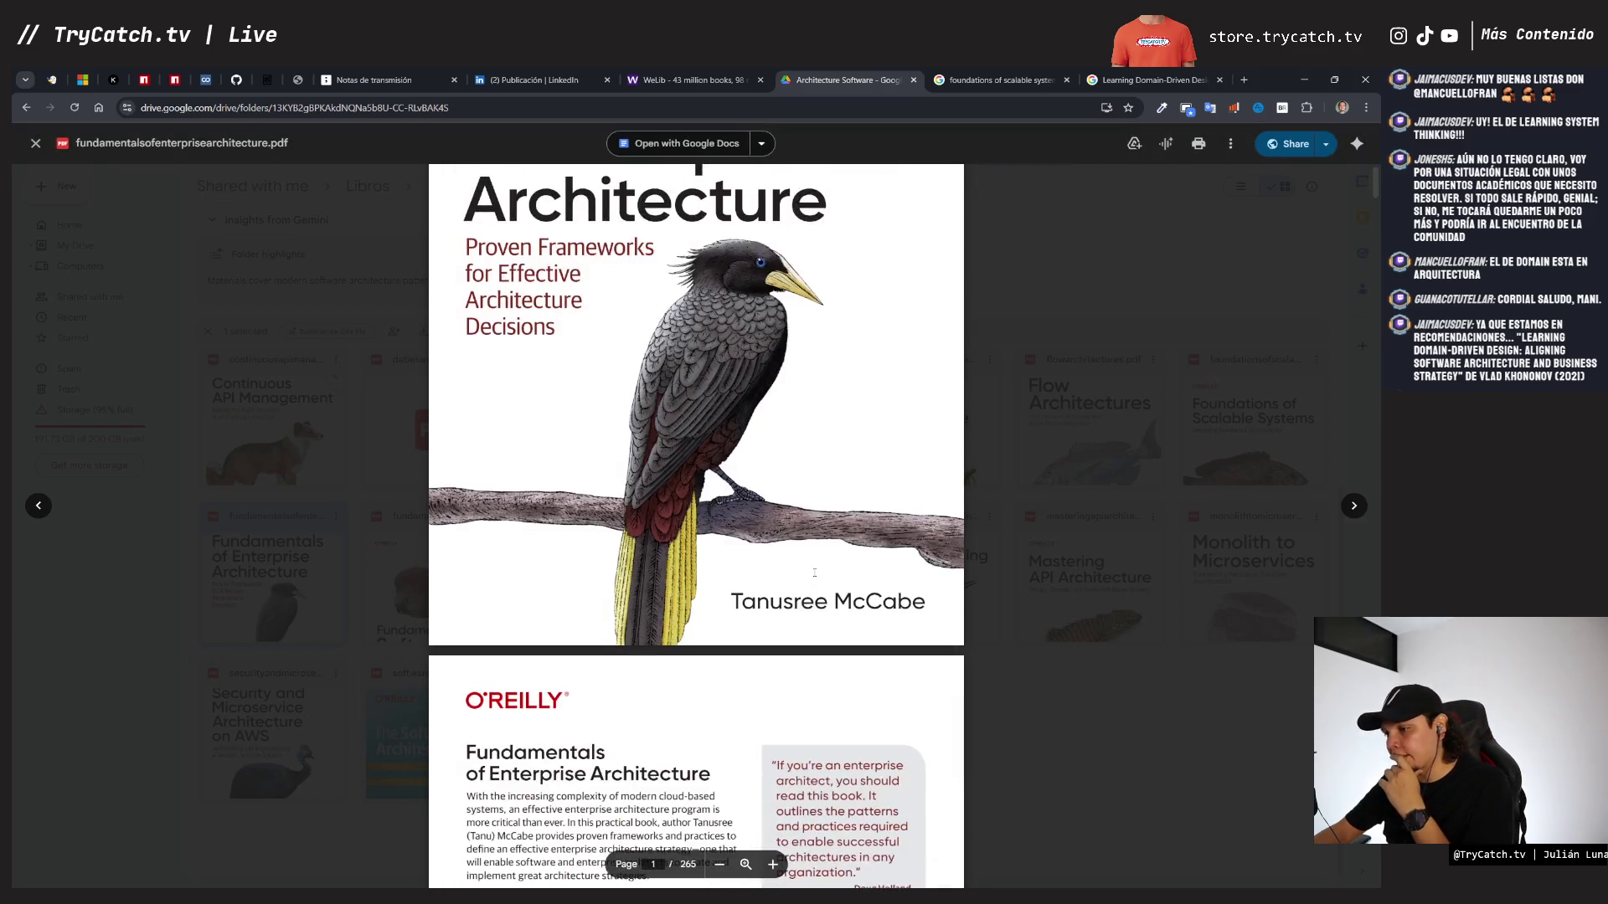
scroll(814, 574, "down", 15)
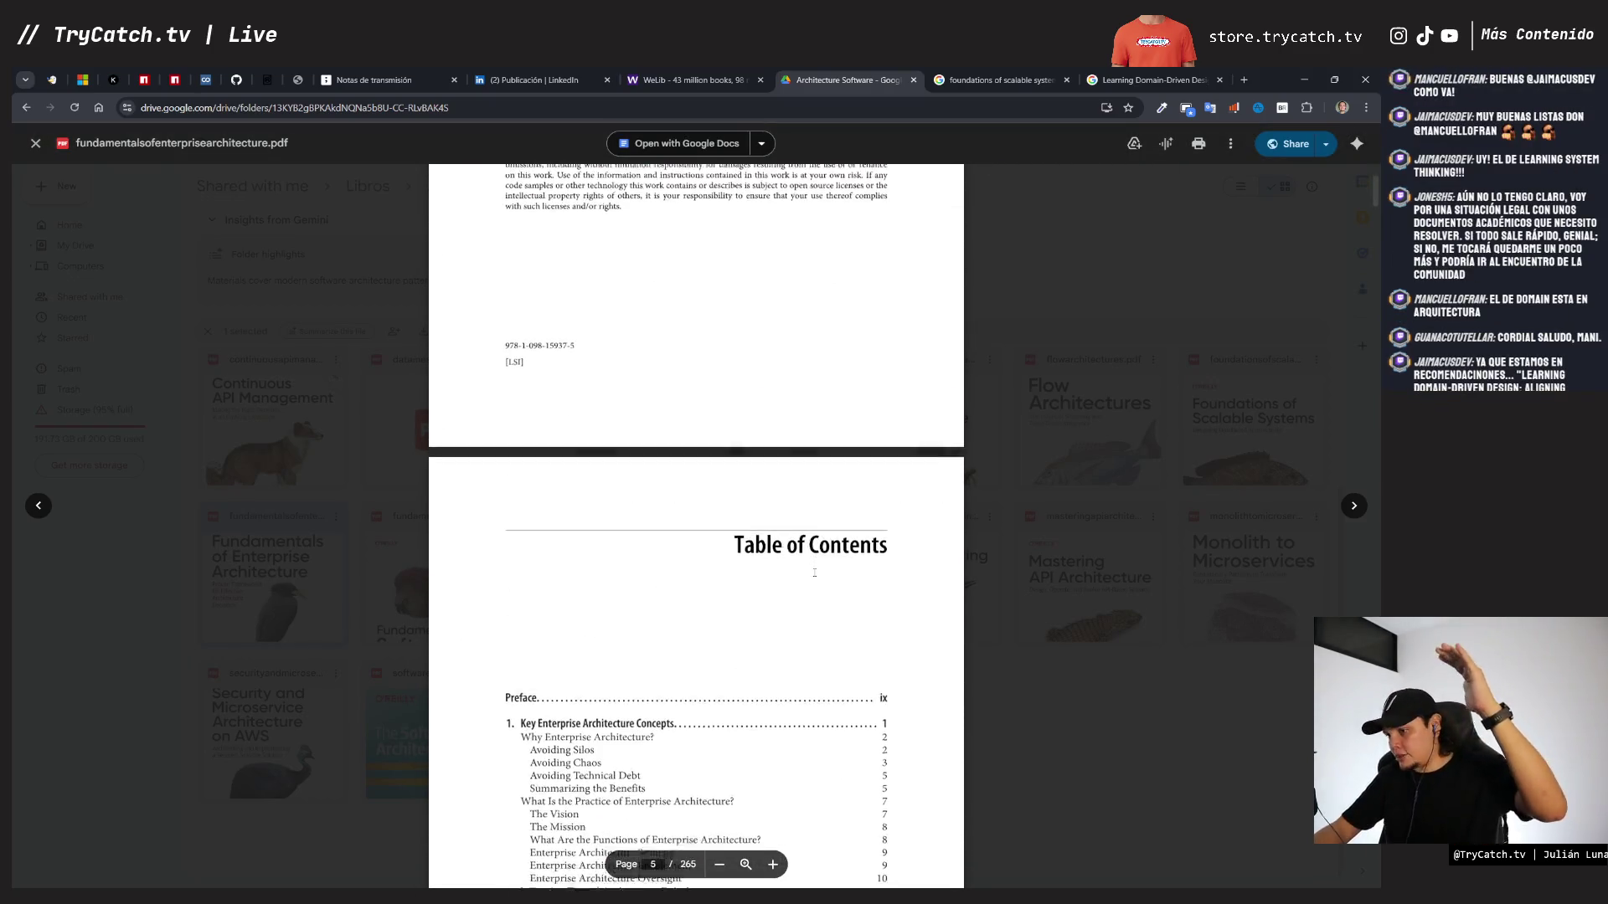
scroll(814, 578, "down", 1)
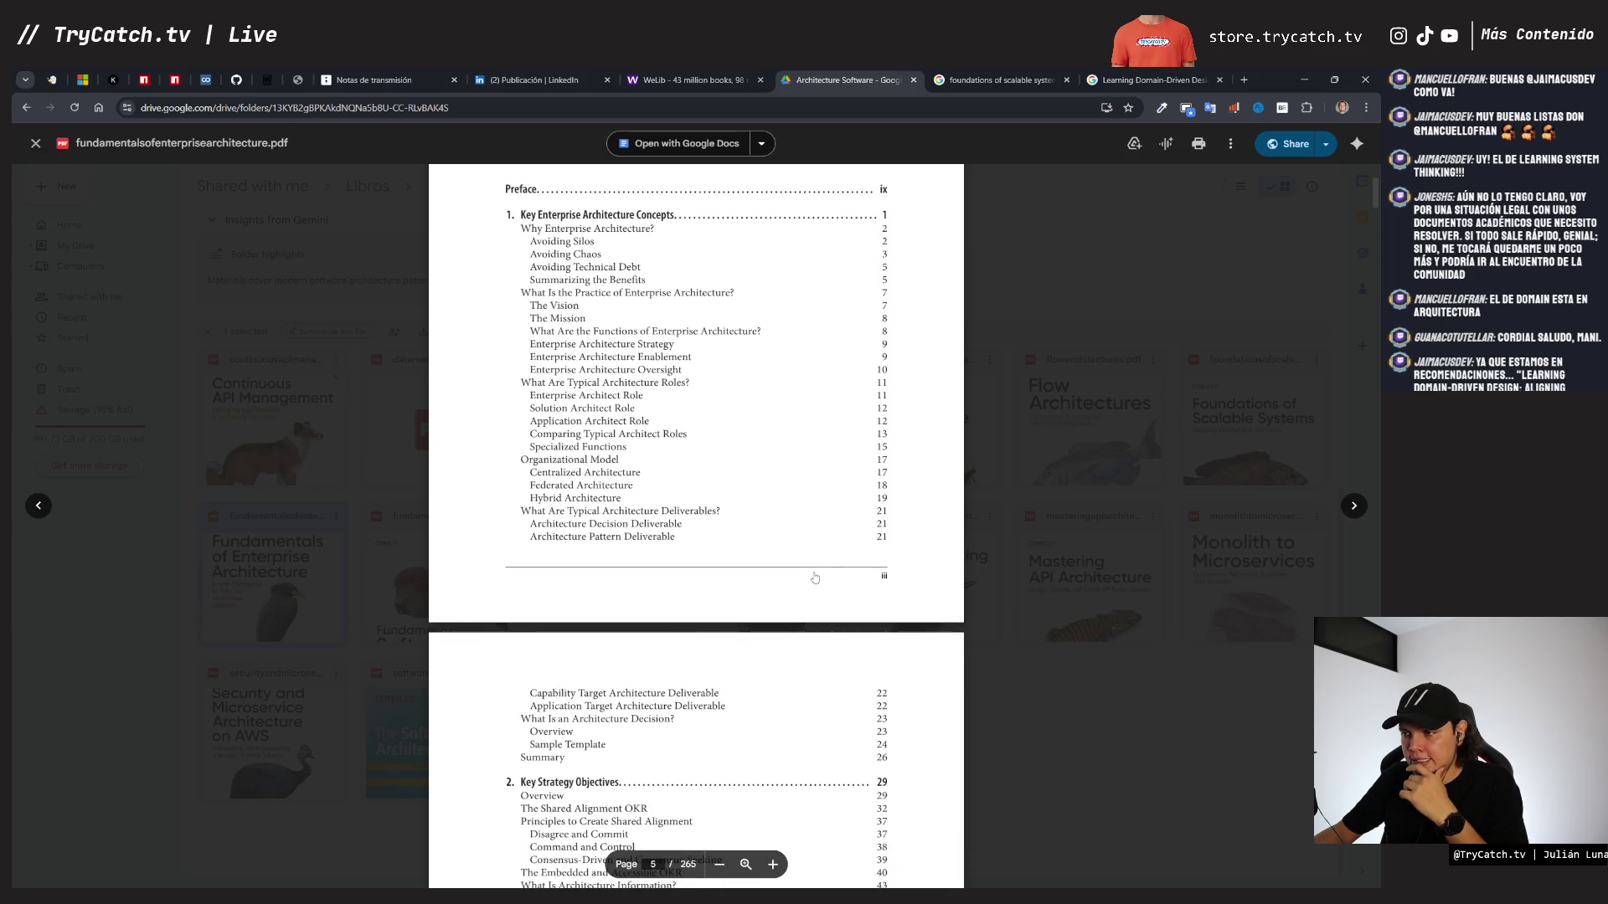
scroll(814, 573, "down", 7)
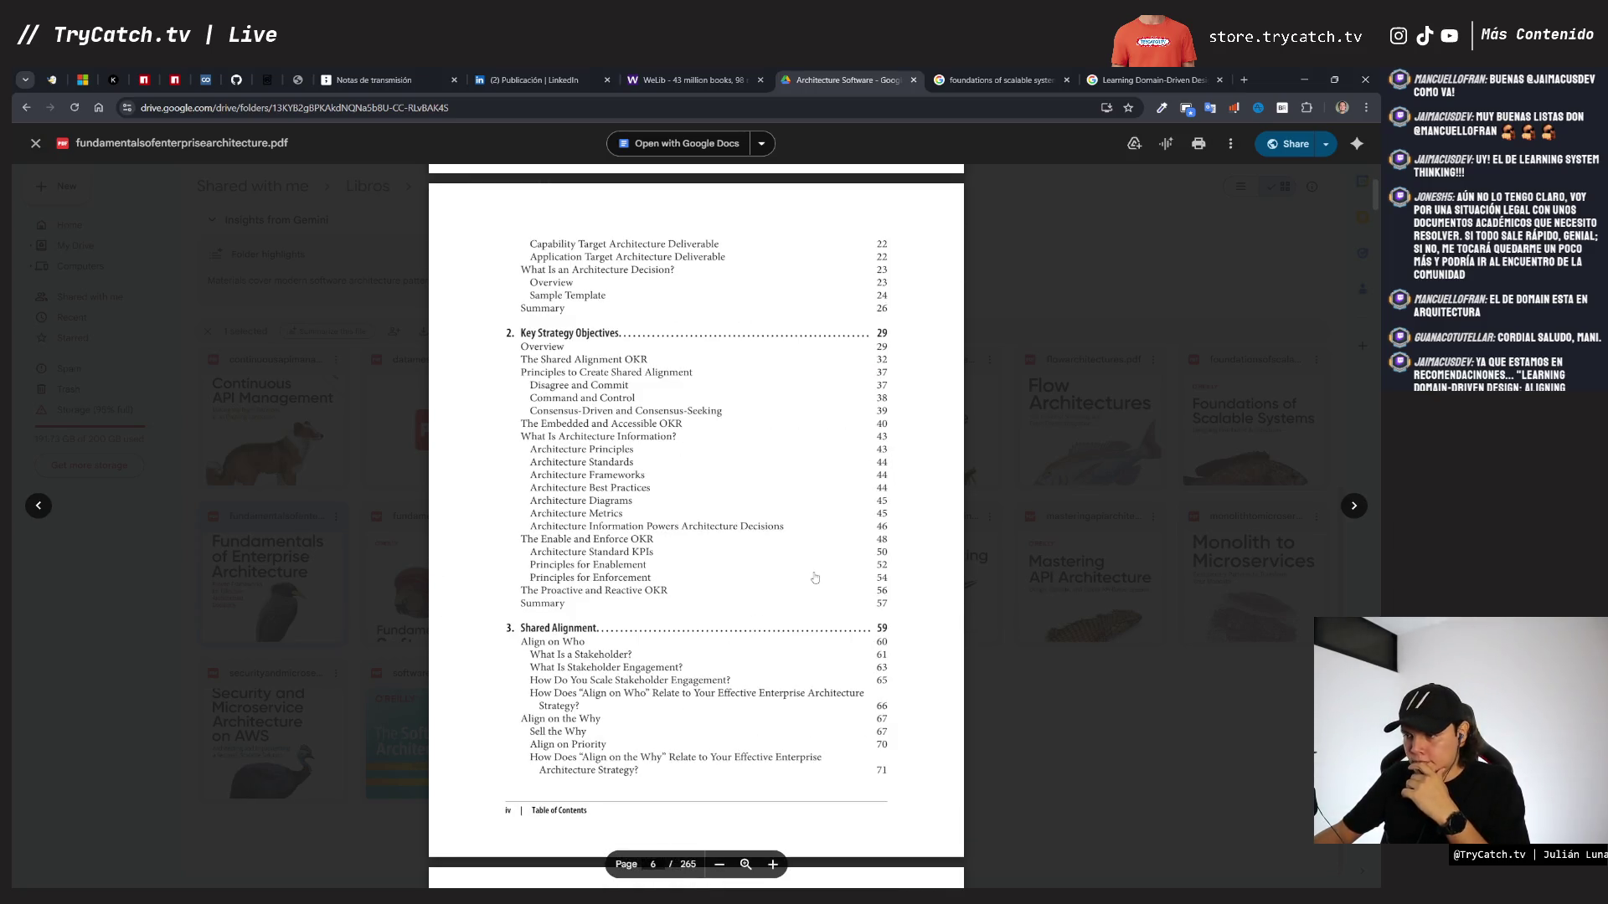
scroll(815, 578, "down", 5)
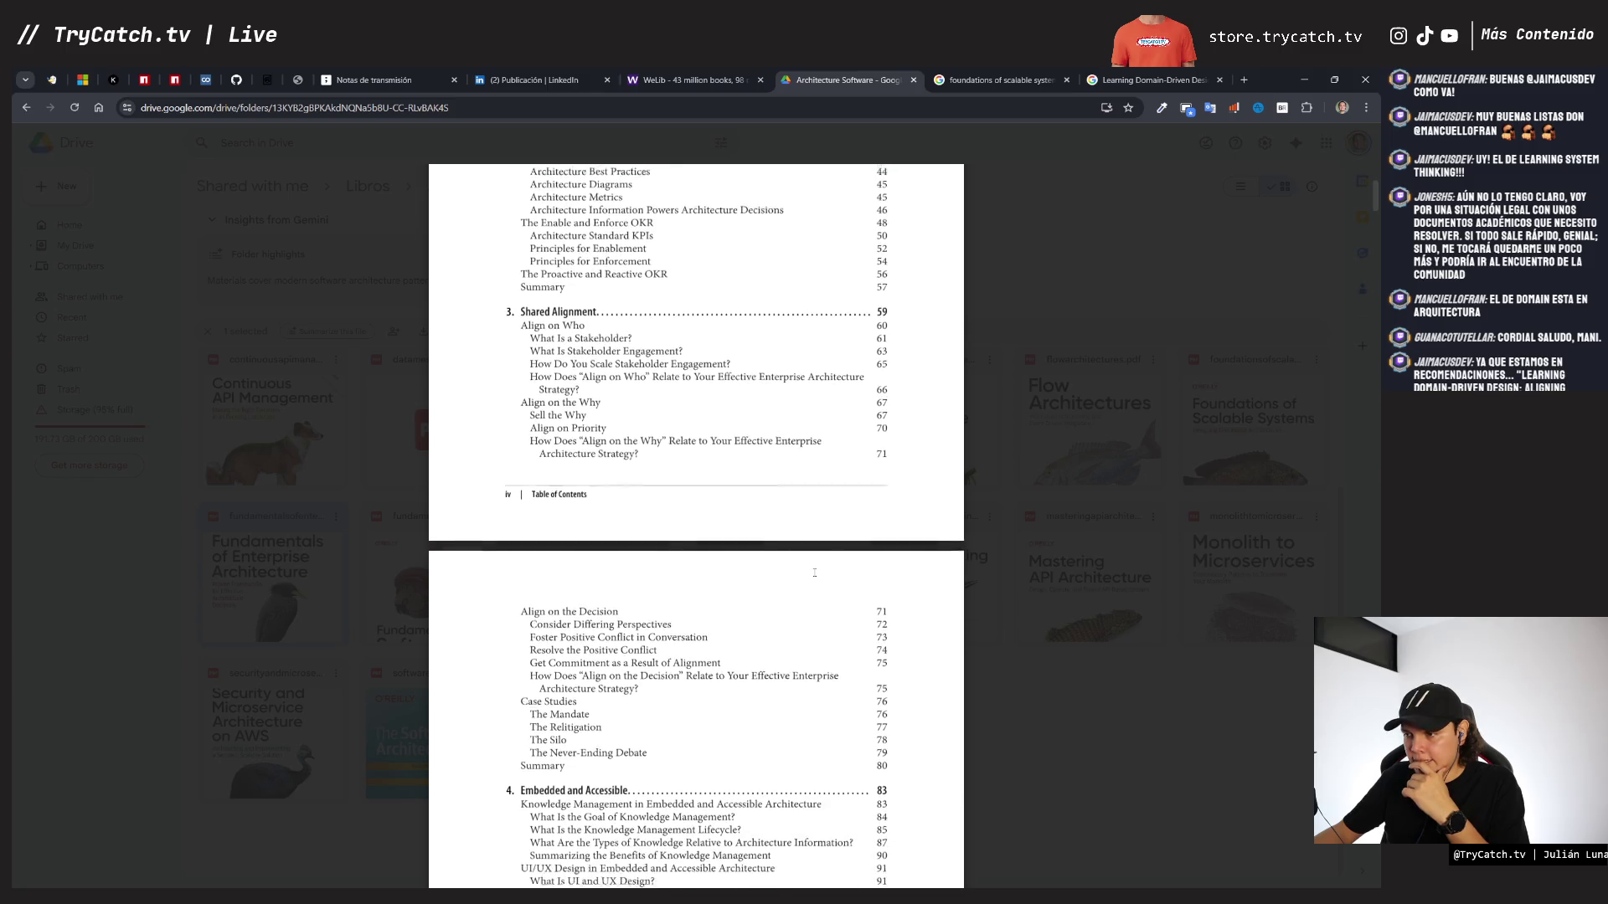
scroll(814, 572, "down", 15)
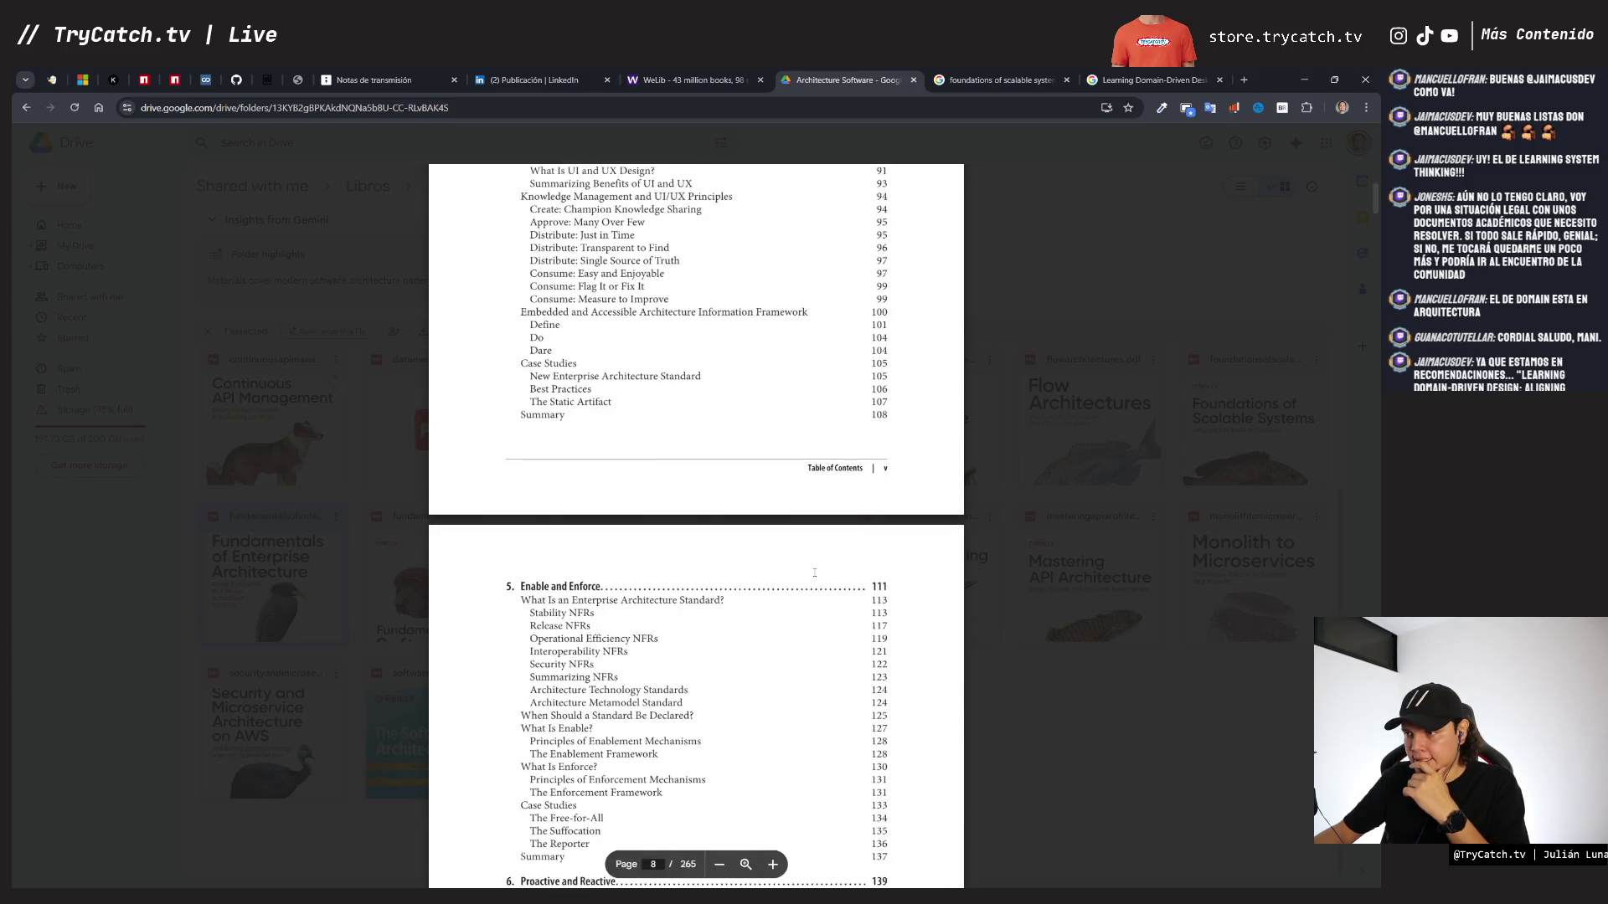
scroll(815, 578, "down", 5)
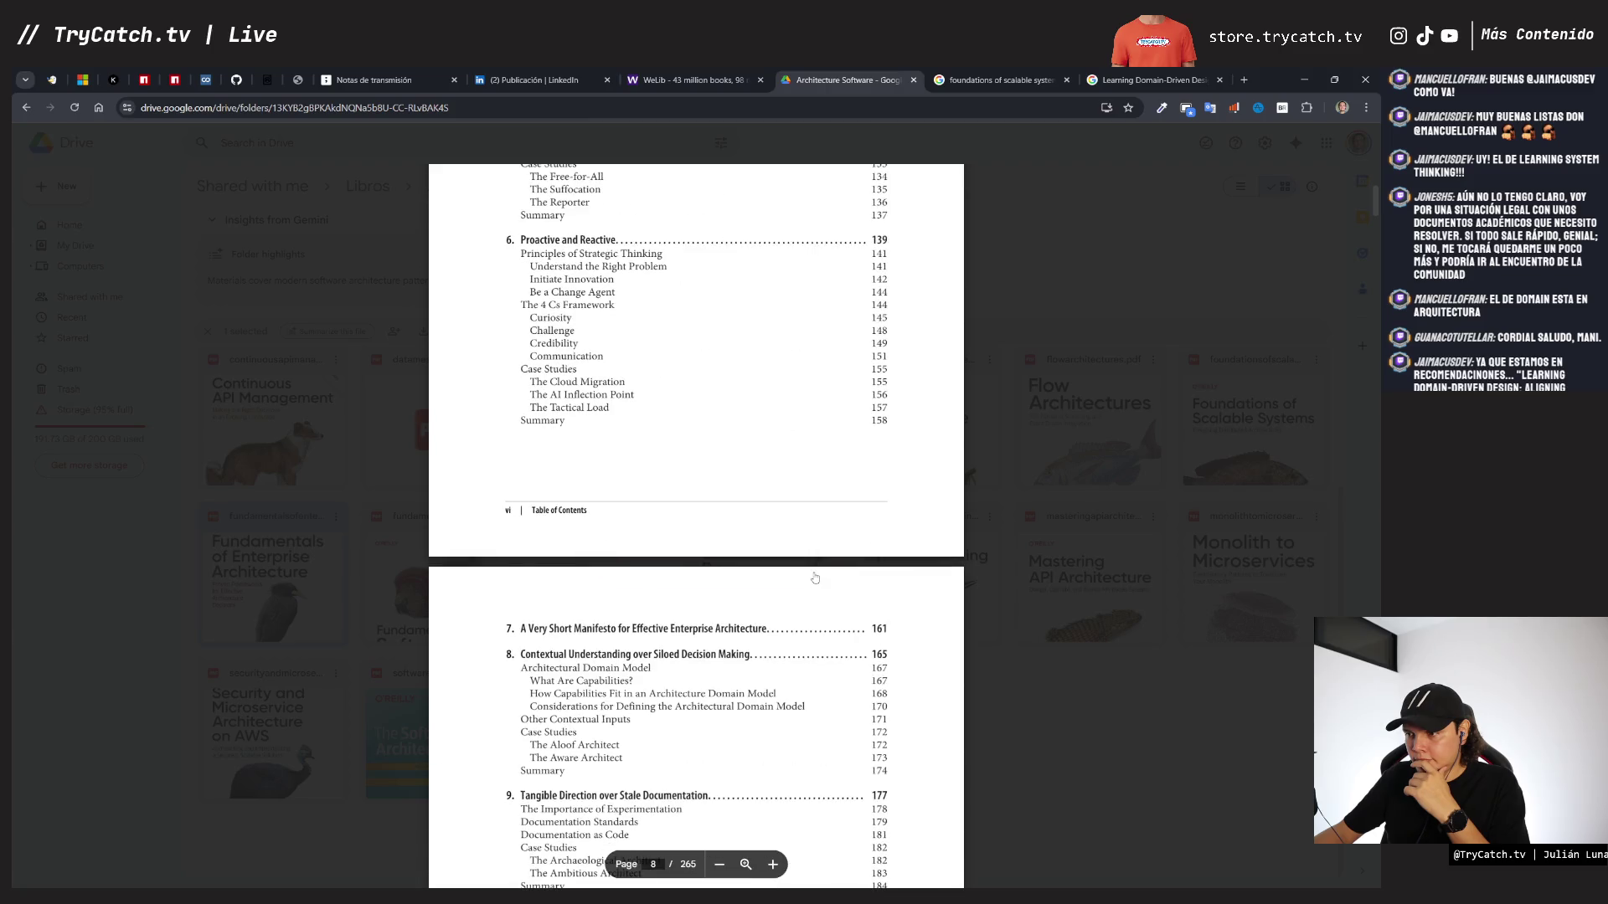
scroll(815, 576, "down", 4)
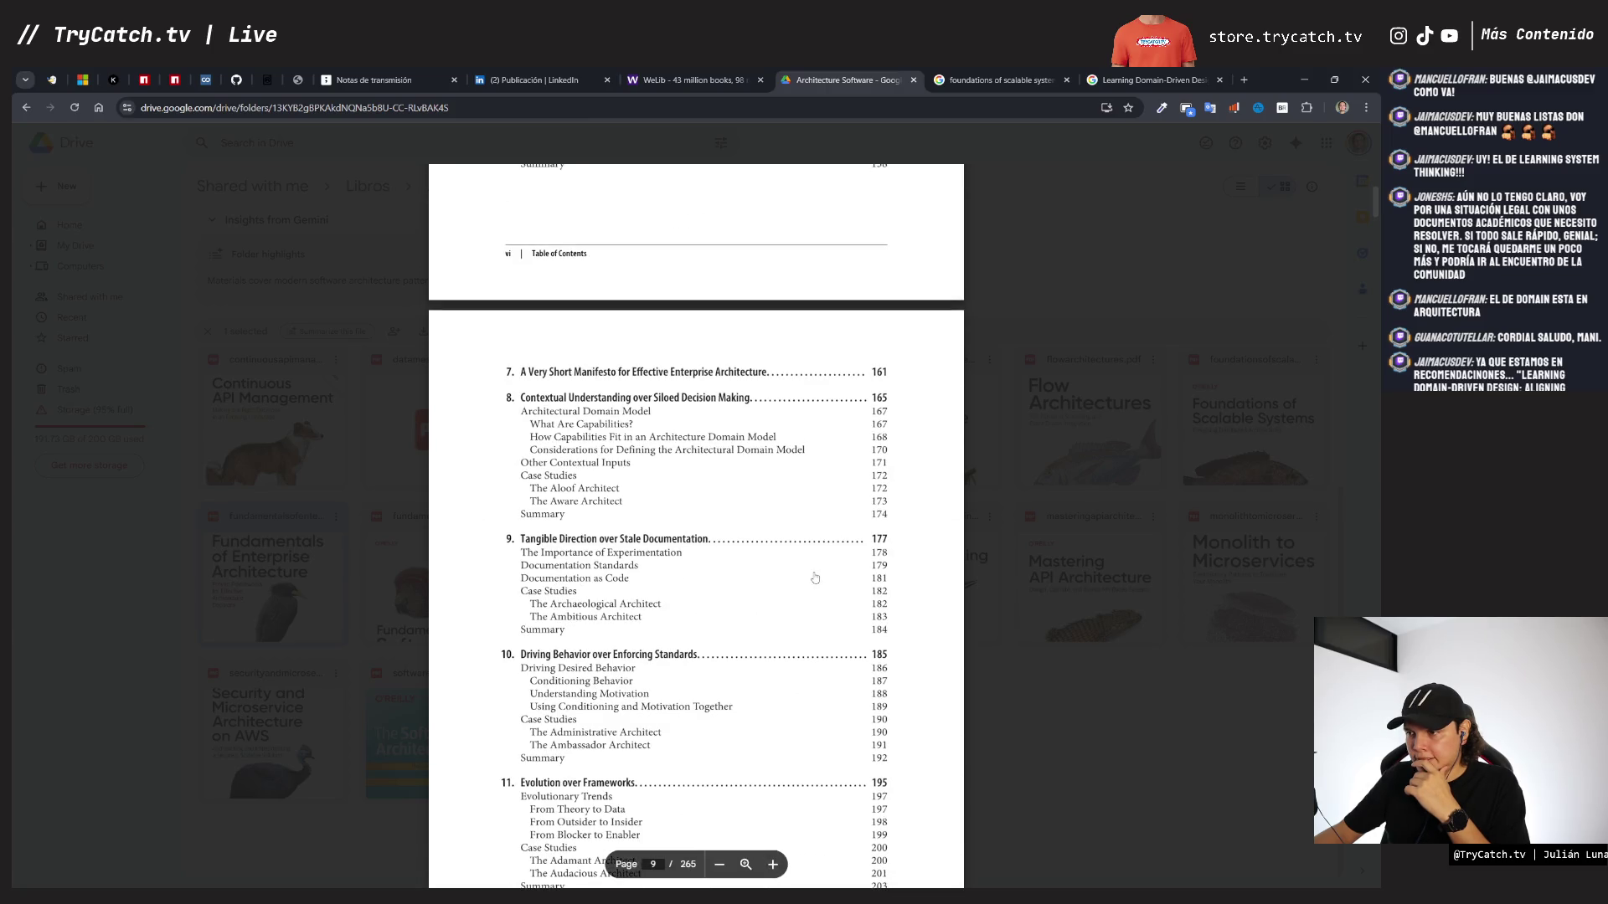
scroll(815, 578, "down", 3)
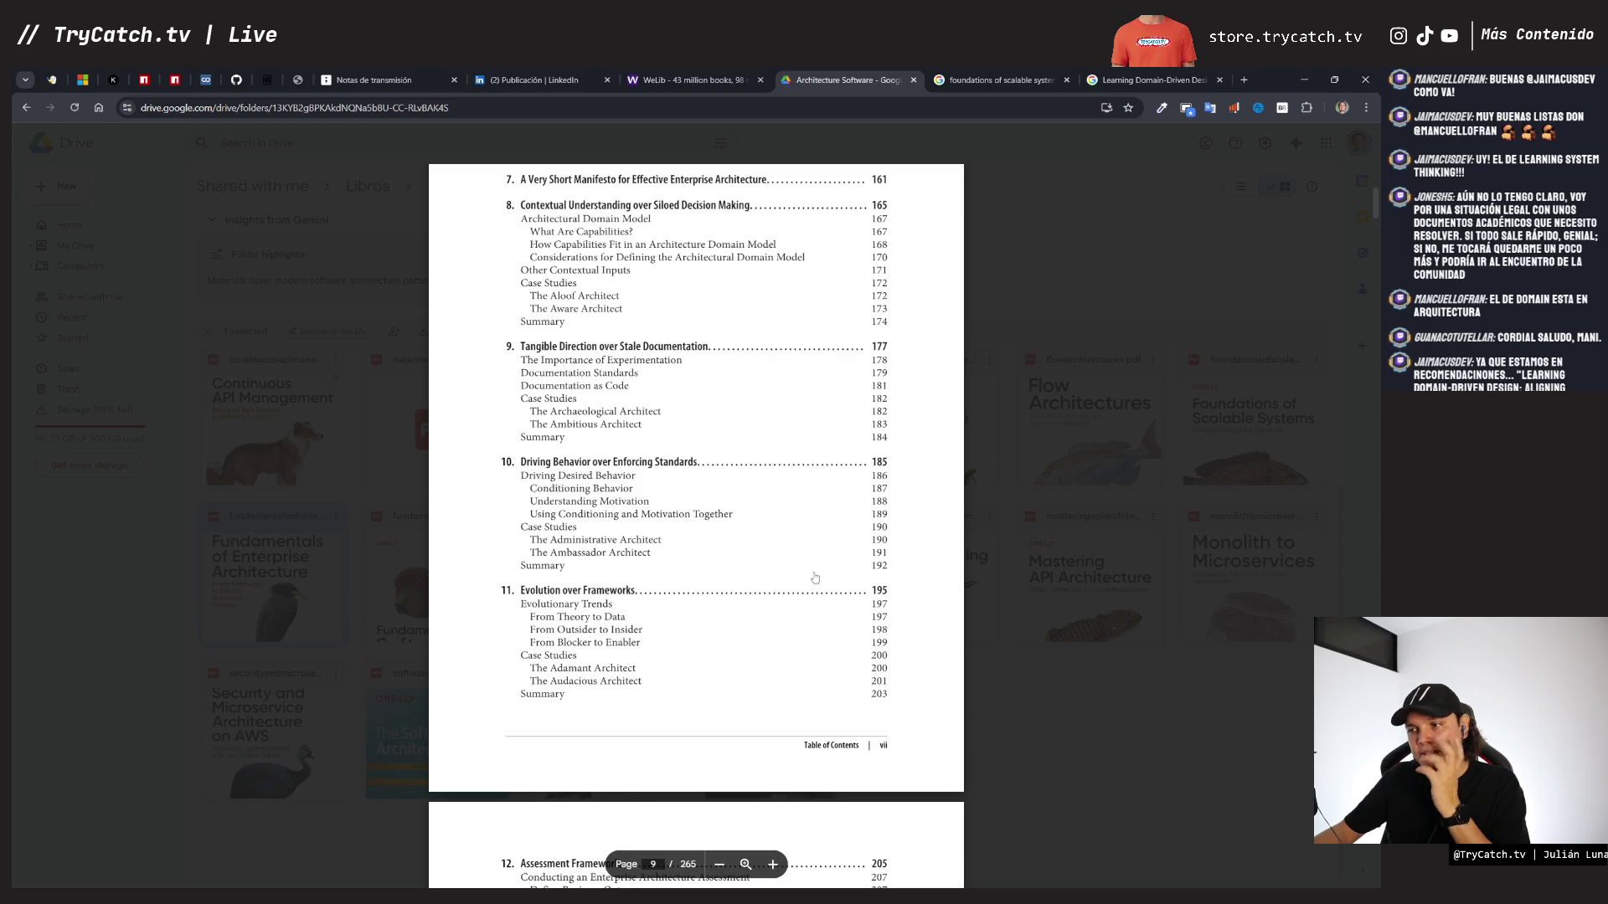
scroll(815, 578, "down", 1)
key("Escape")
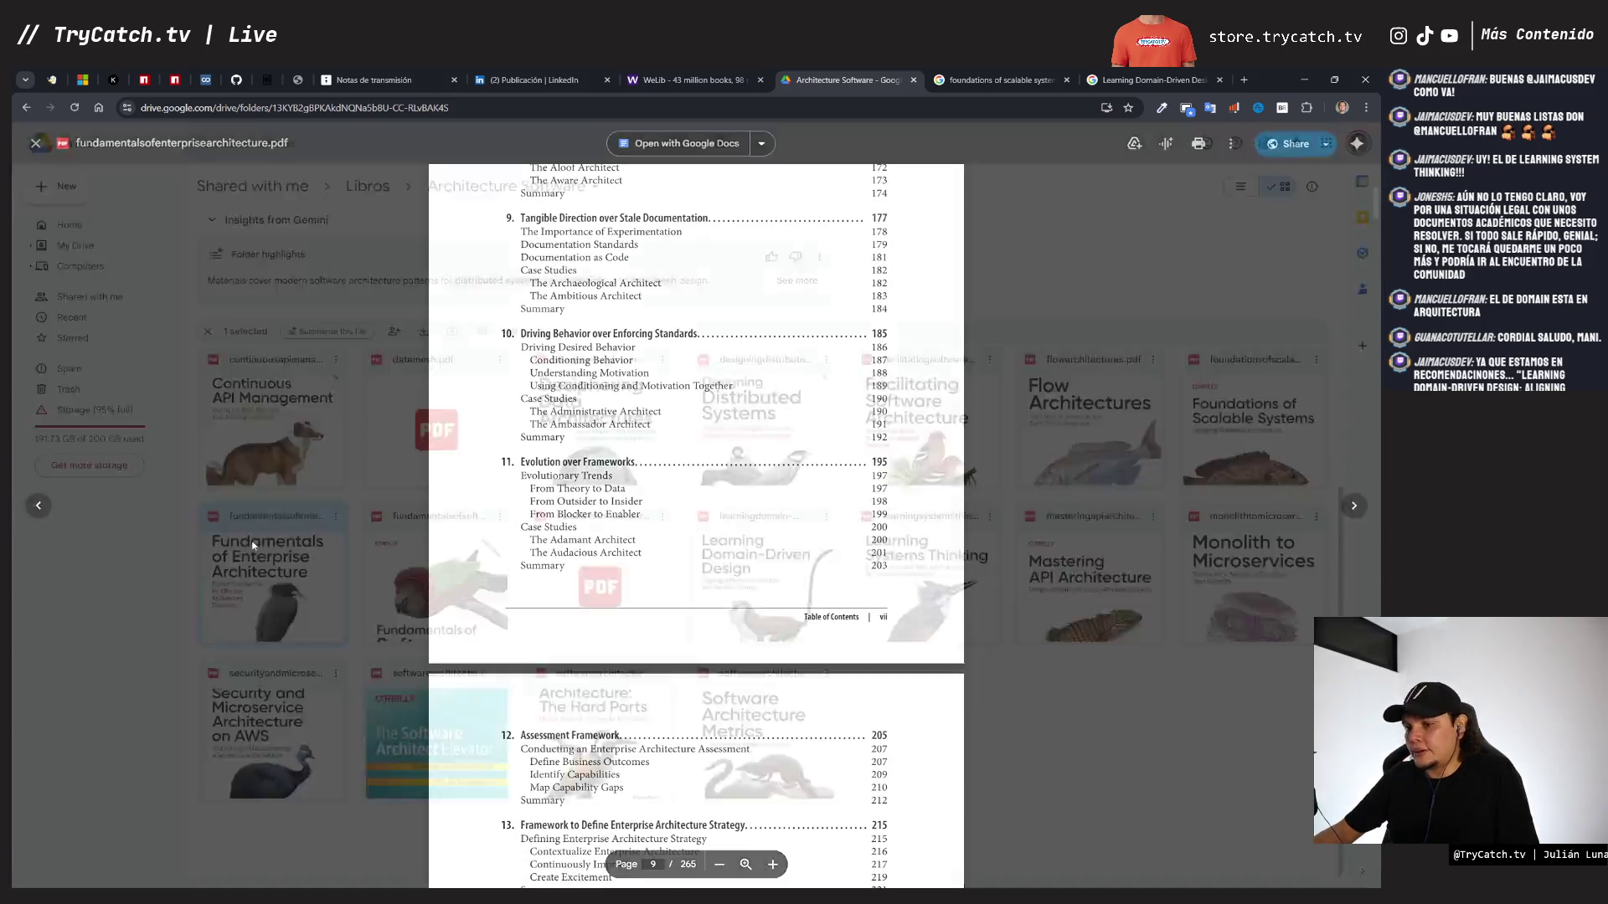
- Skim the Fundamentals of Software Architecture 2nd edition contents and close the preview
double_click(435, 586)
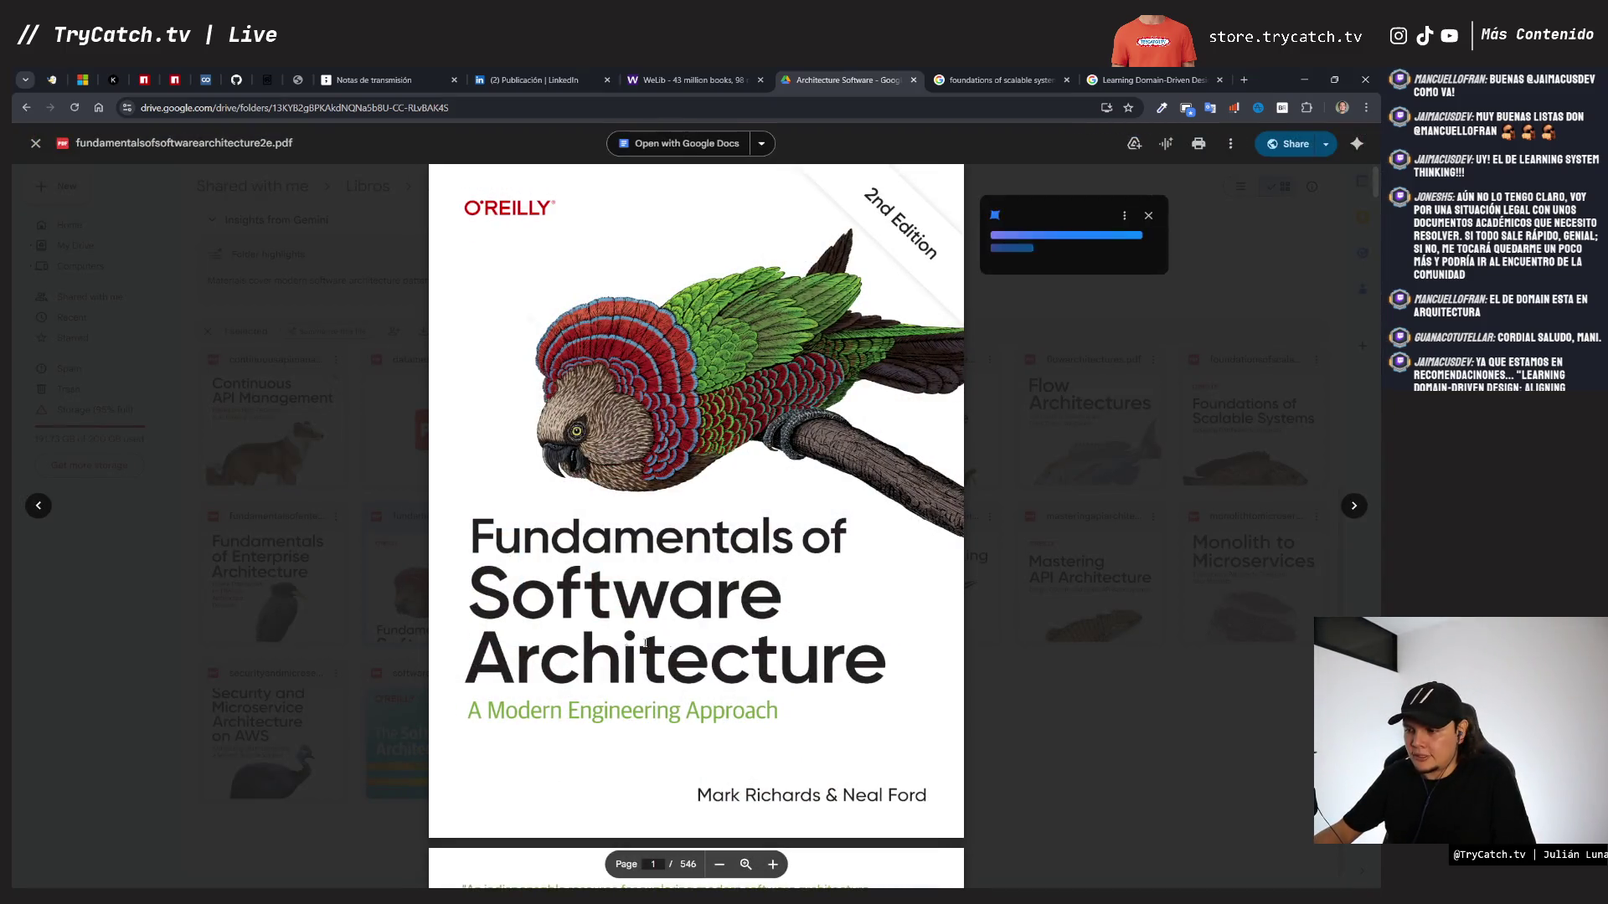
scroll(444, 517, "down", 20)
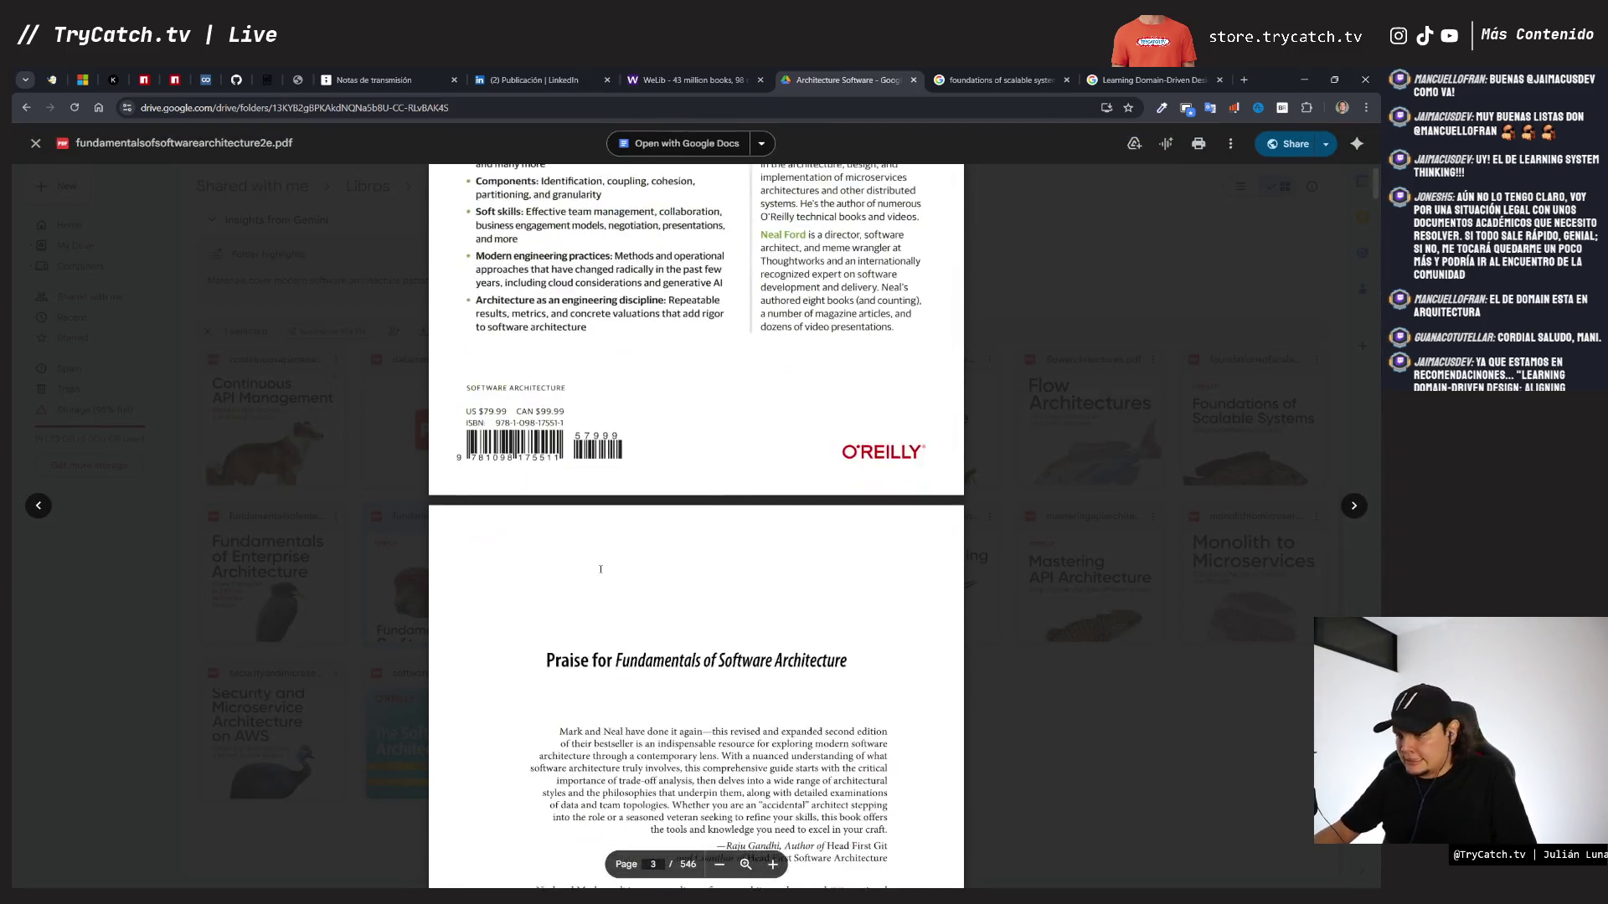
scroll(600, 569, "down", 20)
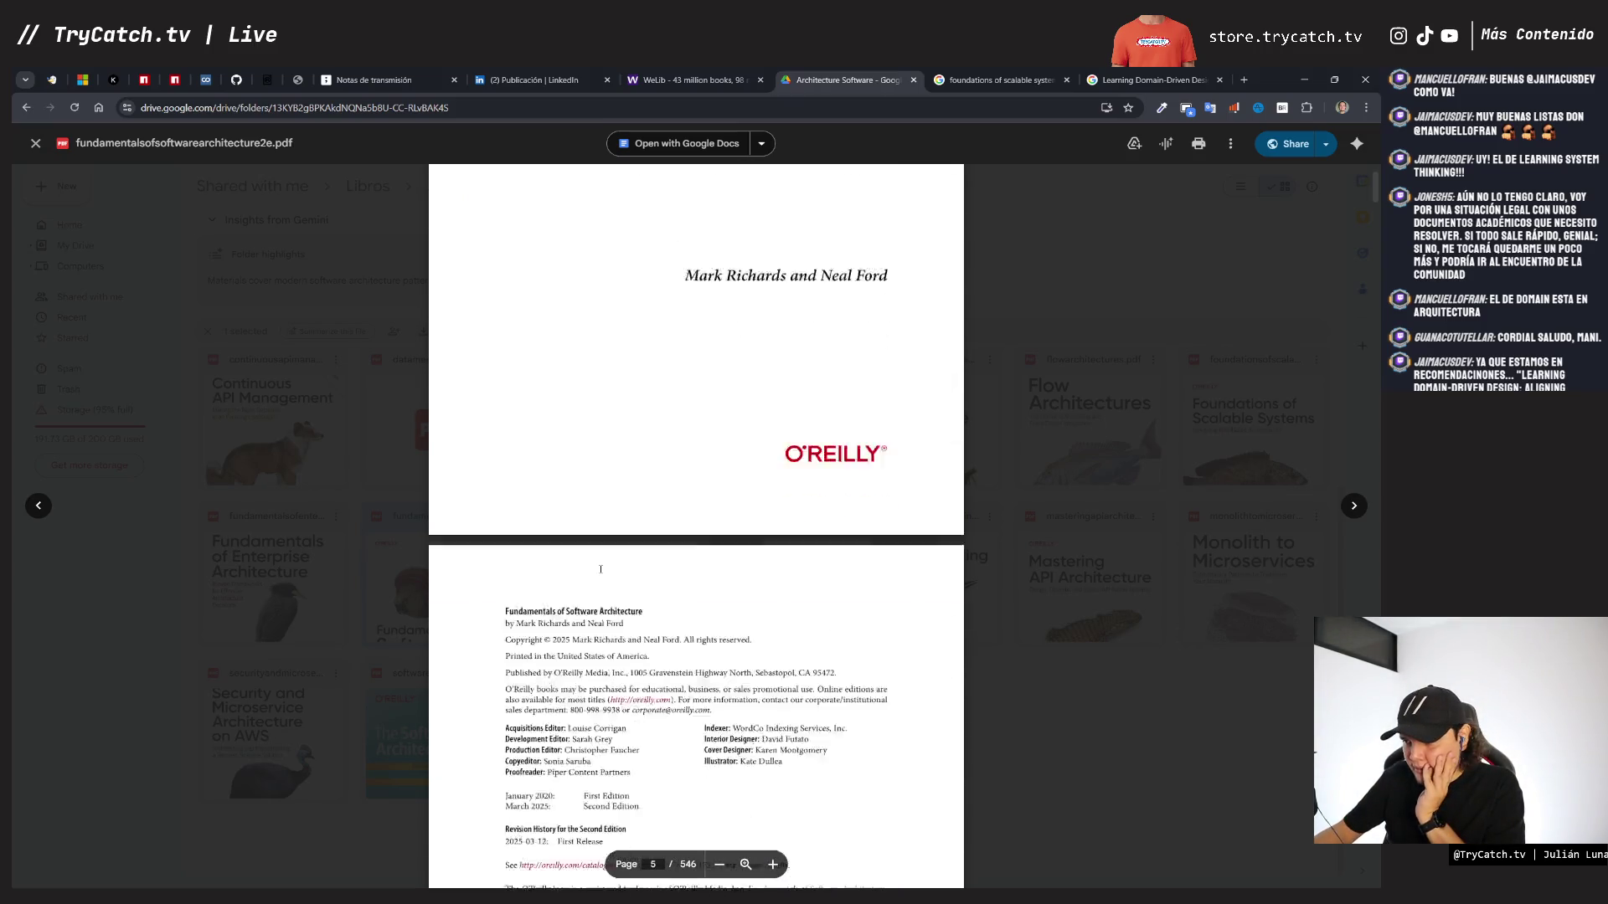
scroll(600, 570, "down", 5)
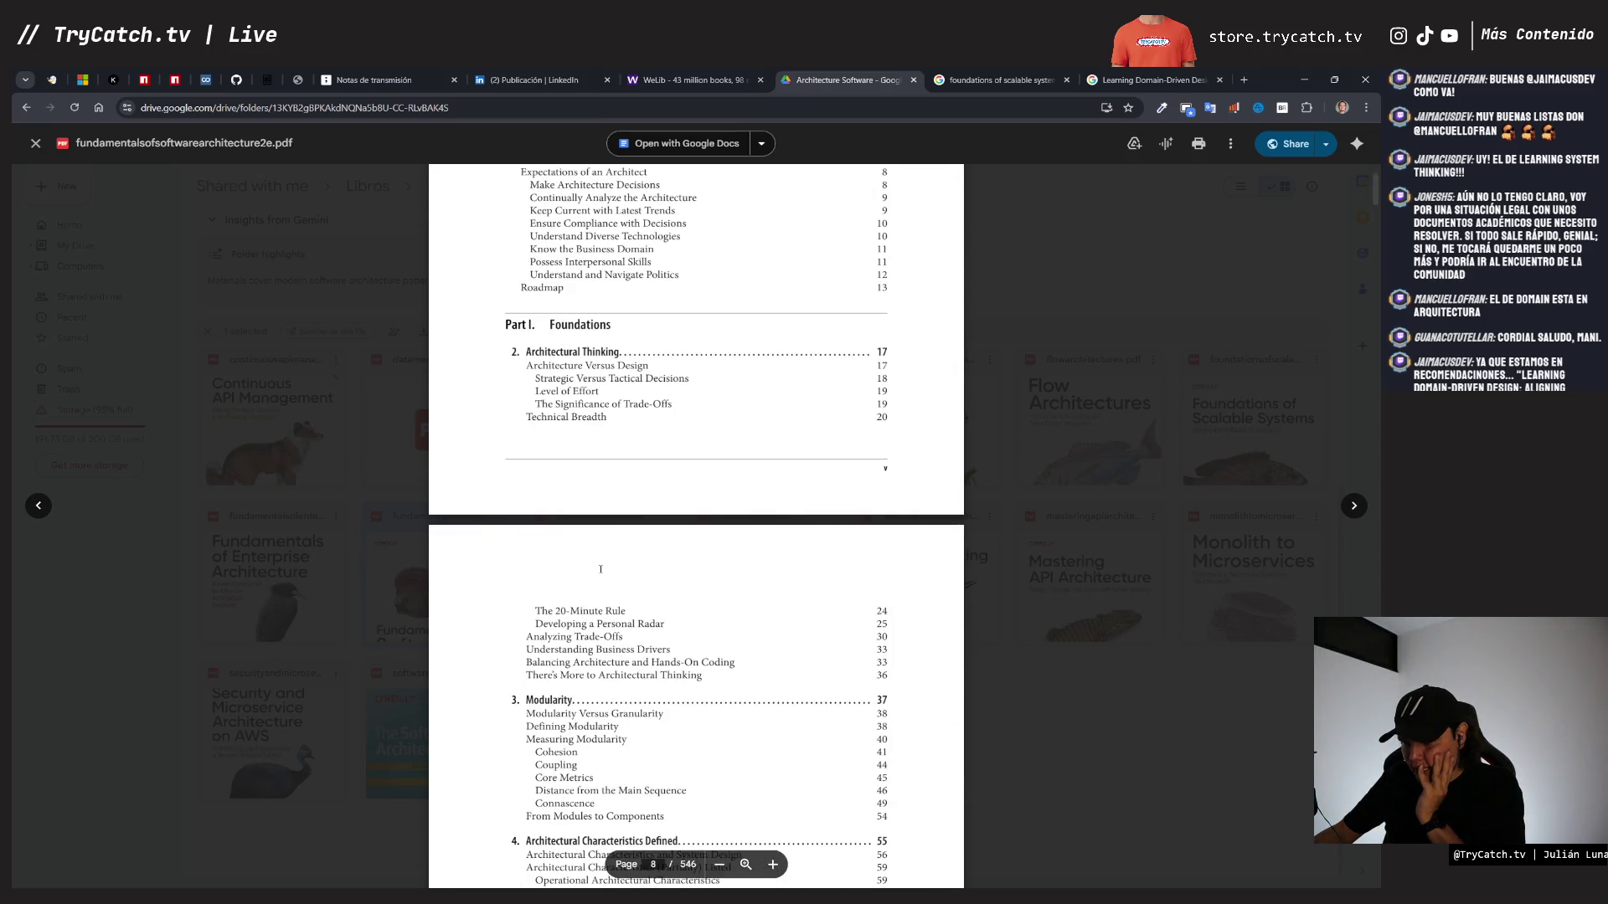
left_click(1080, 593)
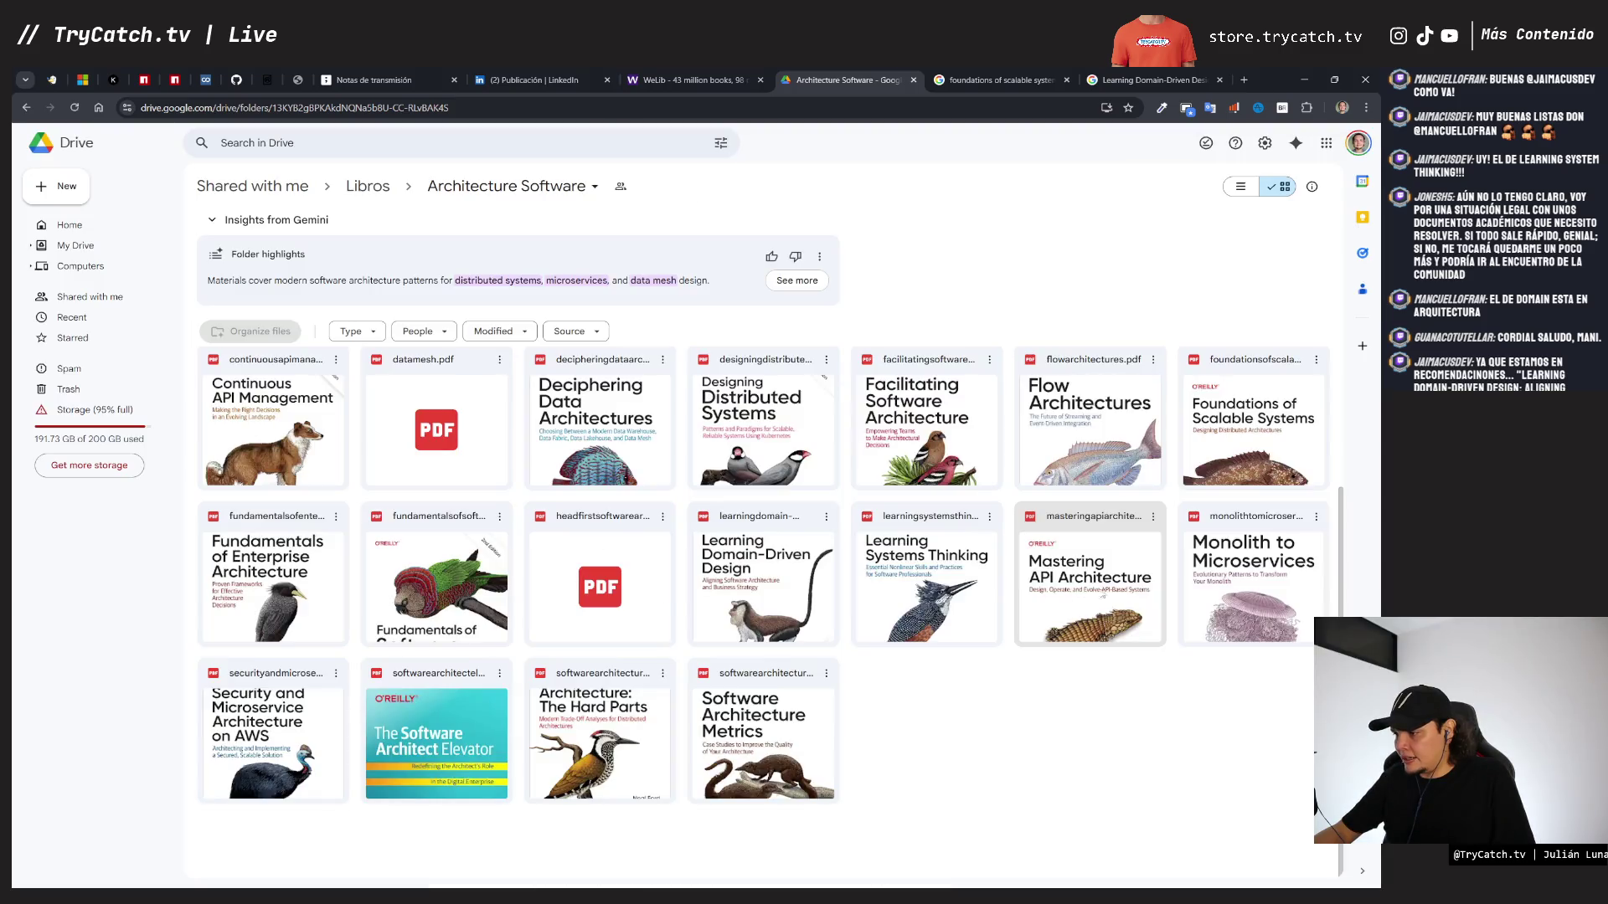
- Briefly preview the Monolith to Microservices PDF twice, closing it each time
double_click(1248, 560)
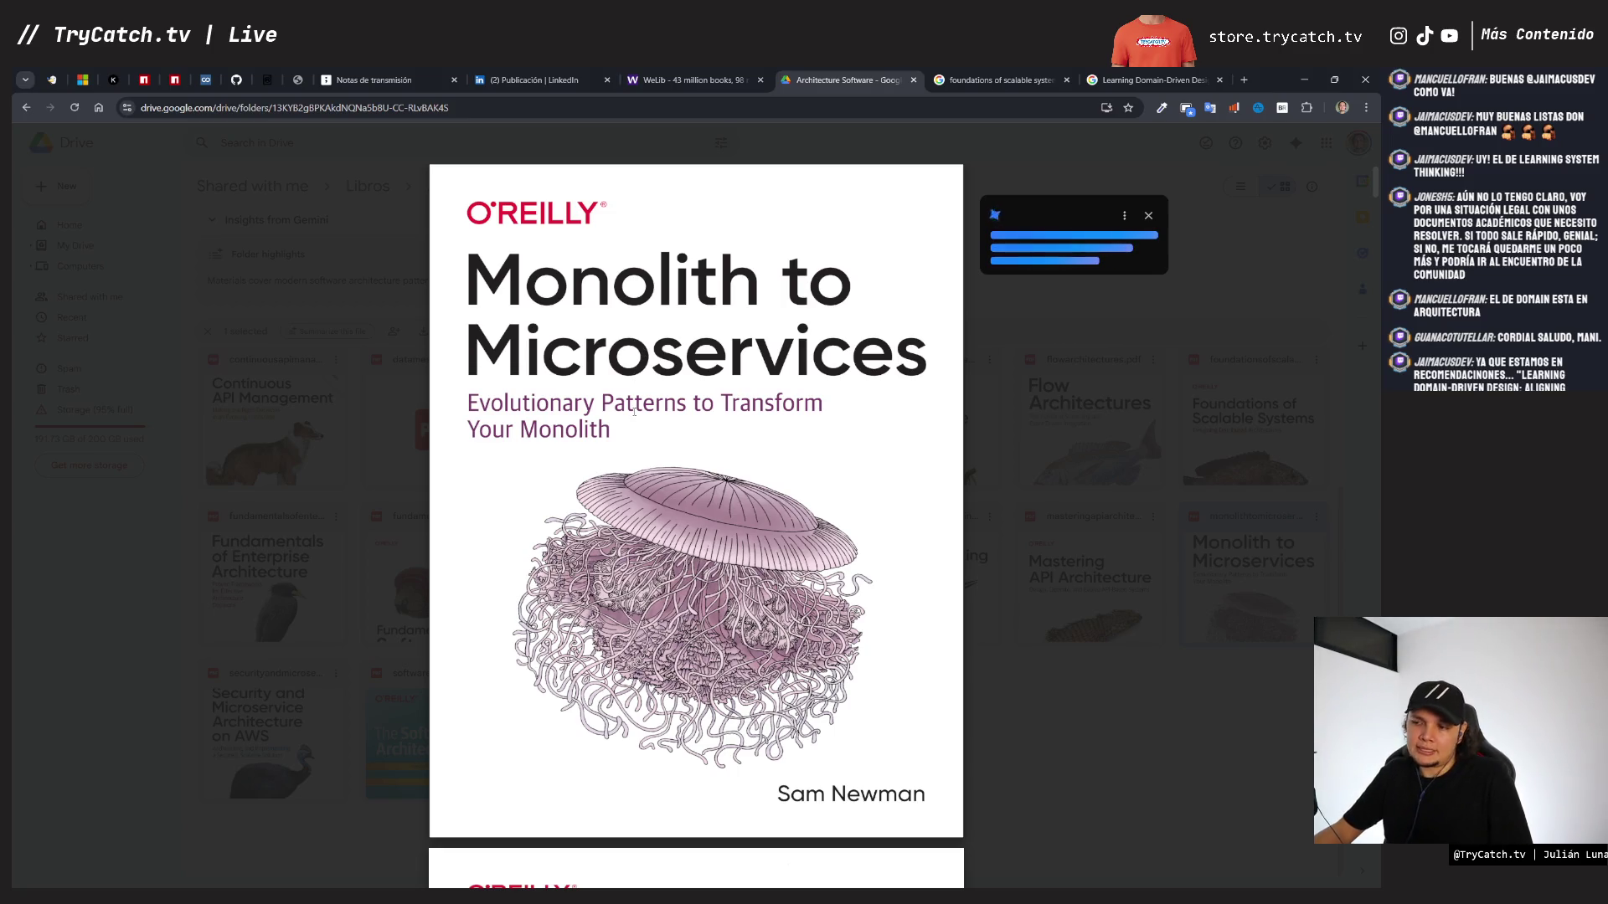
scroll(634, 415, "down", 5)
scroll(633, 414, "up", 5)
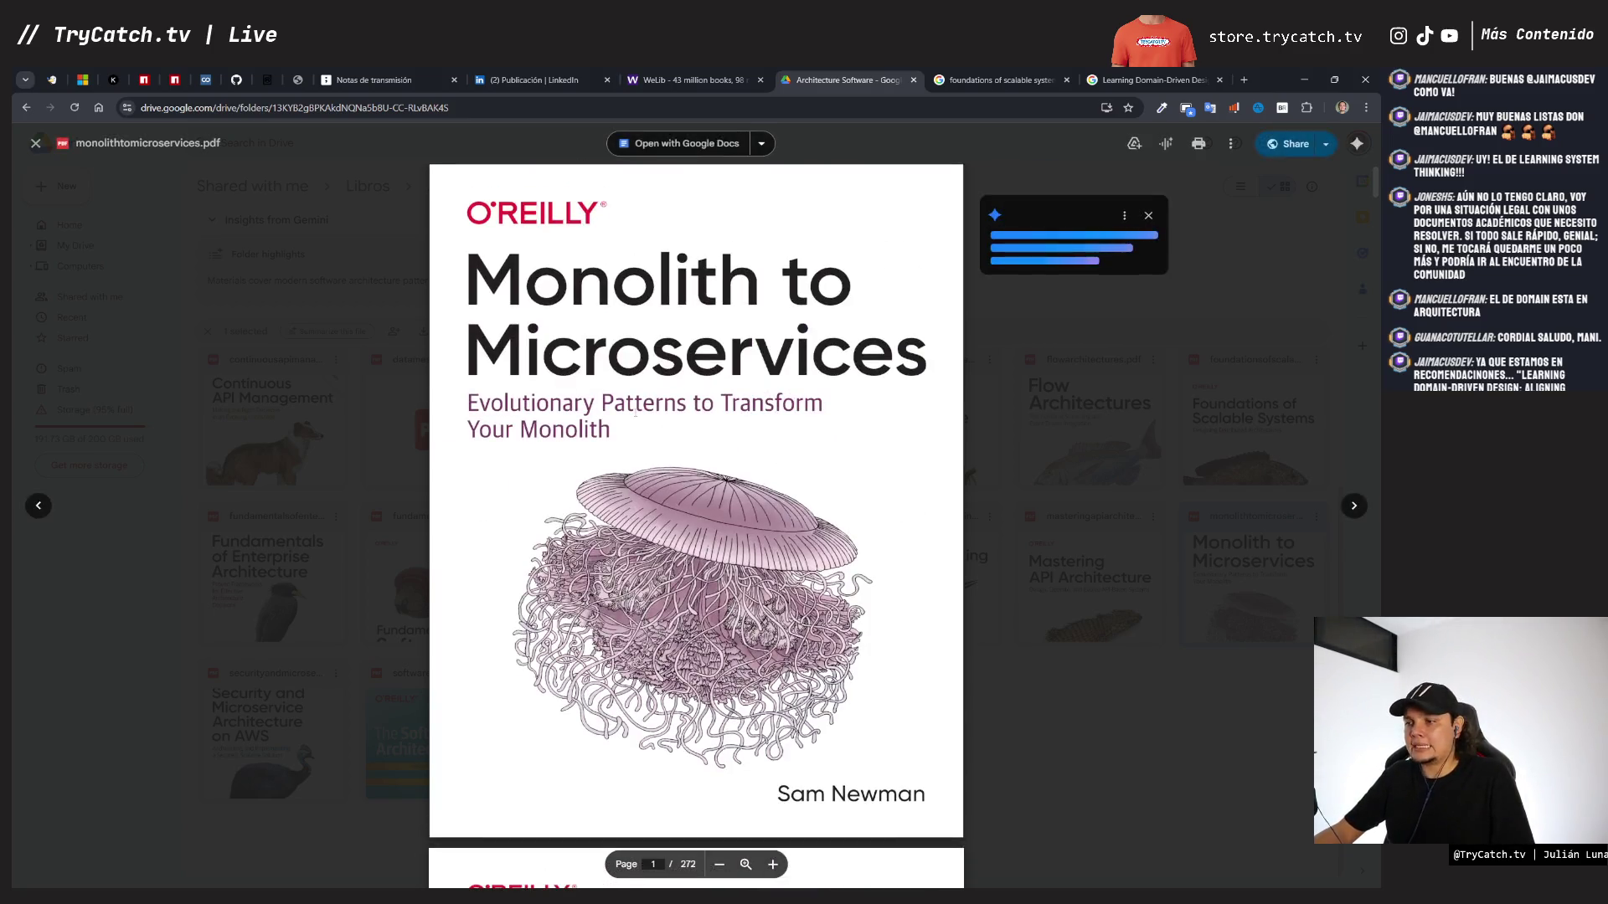
key("Escape")
left_click(1016, 741)
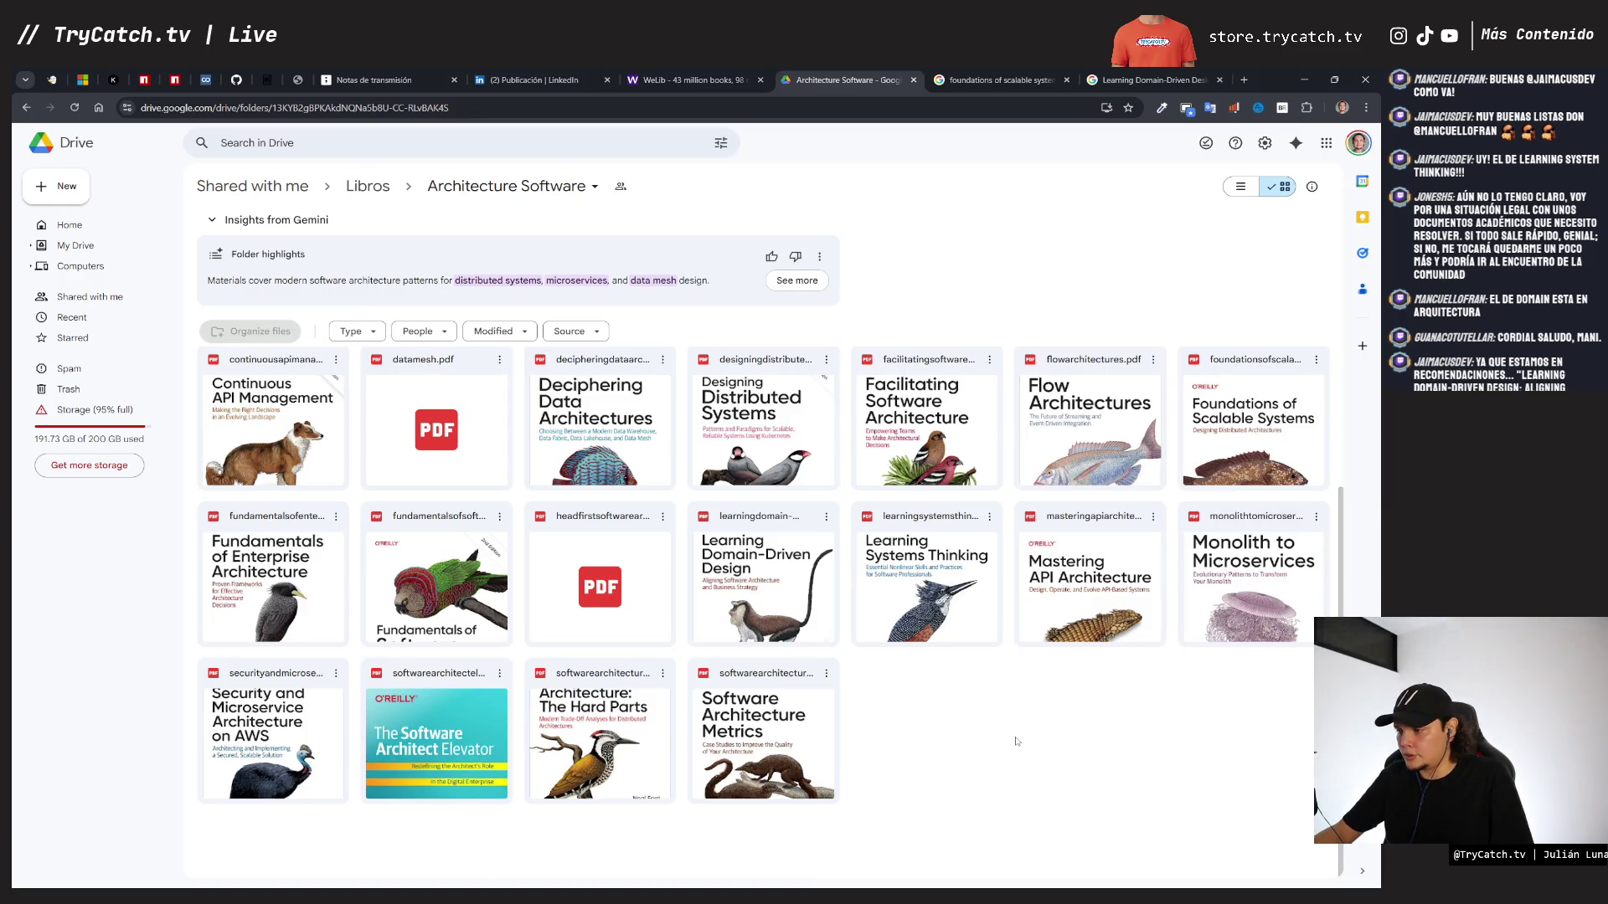
double_click(1253, 578)
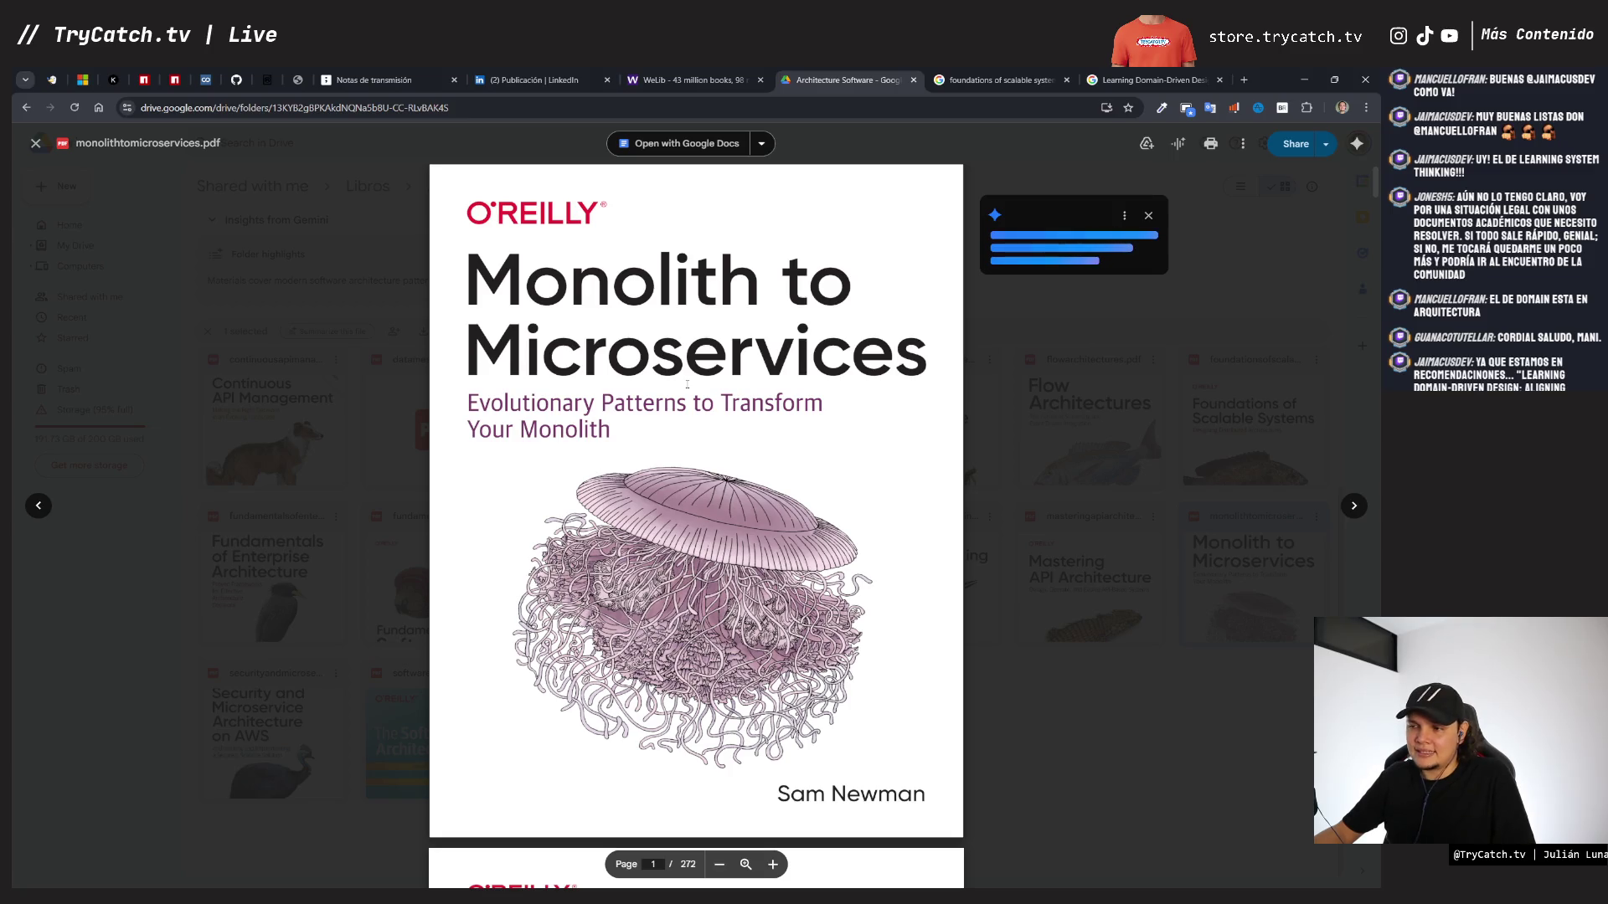
key("Escape")
- Open The Software Architect Elevator PDF, scroll through its Contents pages, and return to page 1
double_click(453, 758)
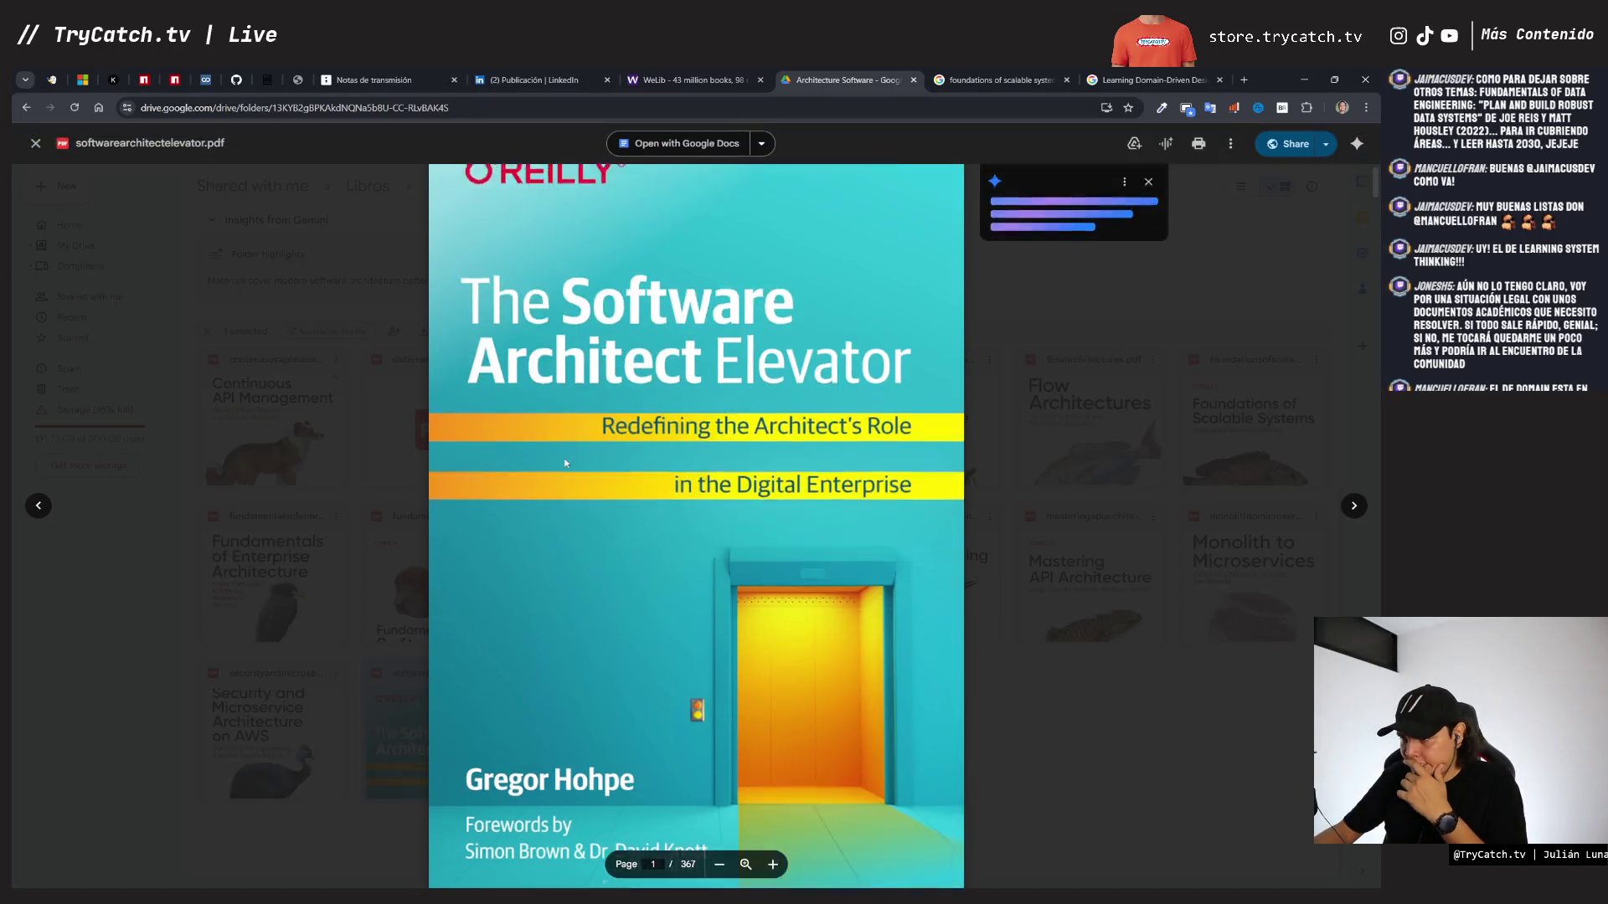
scroll(563, 458, "down", 8)
scroll(566, 458, "down", 3)
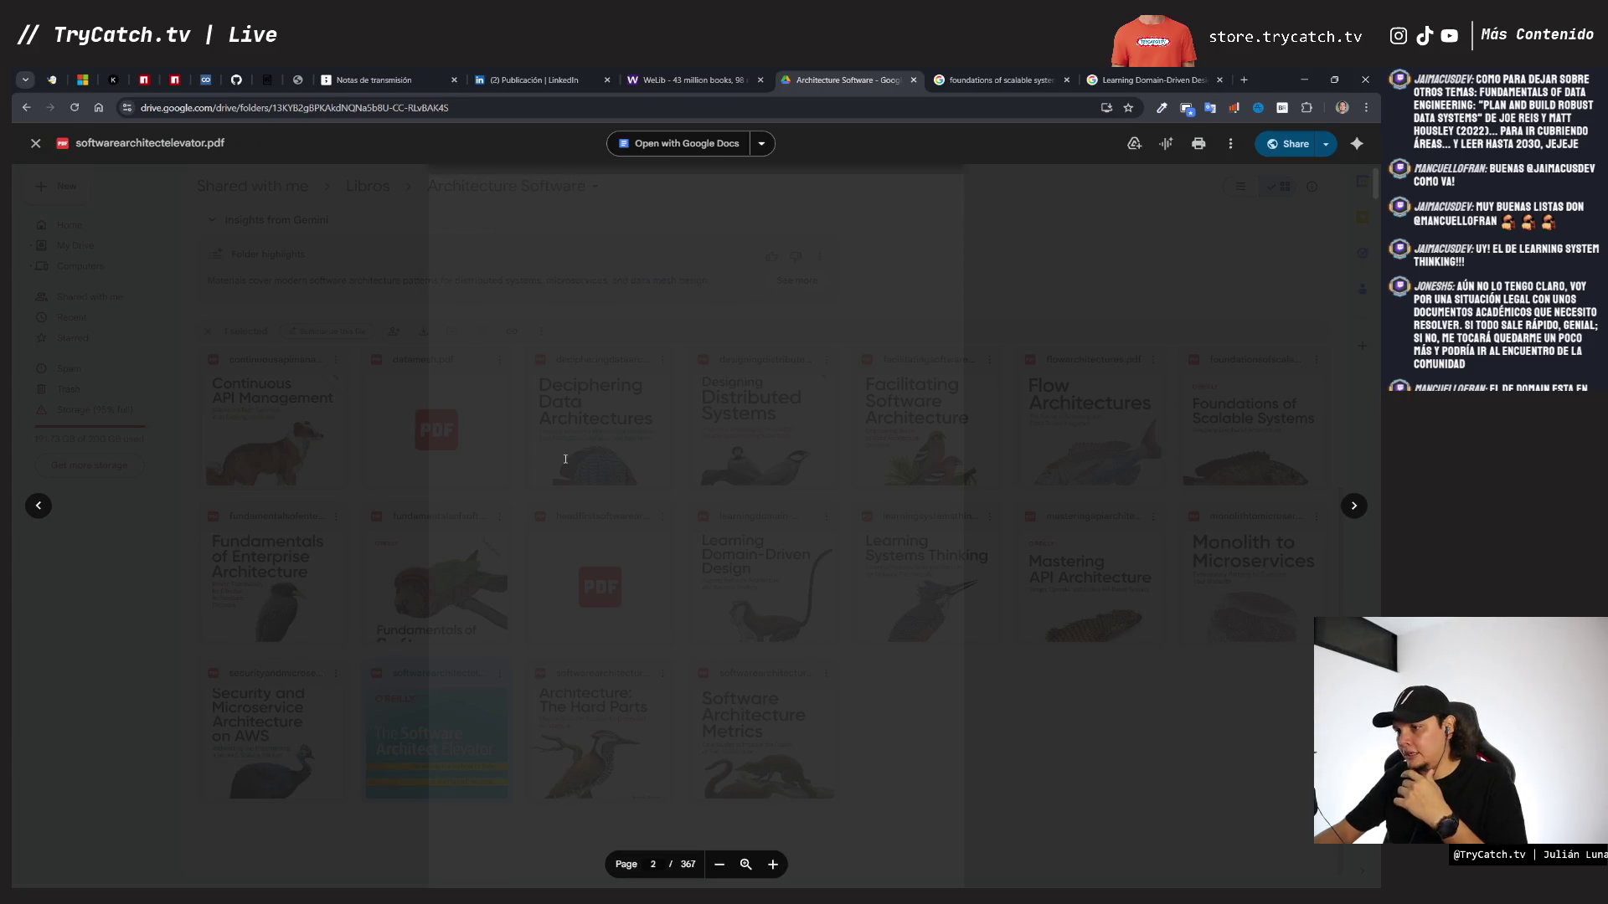
scroll(566, 459, "down", 10)
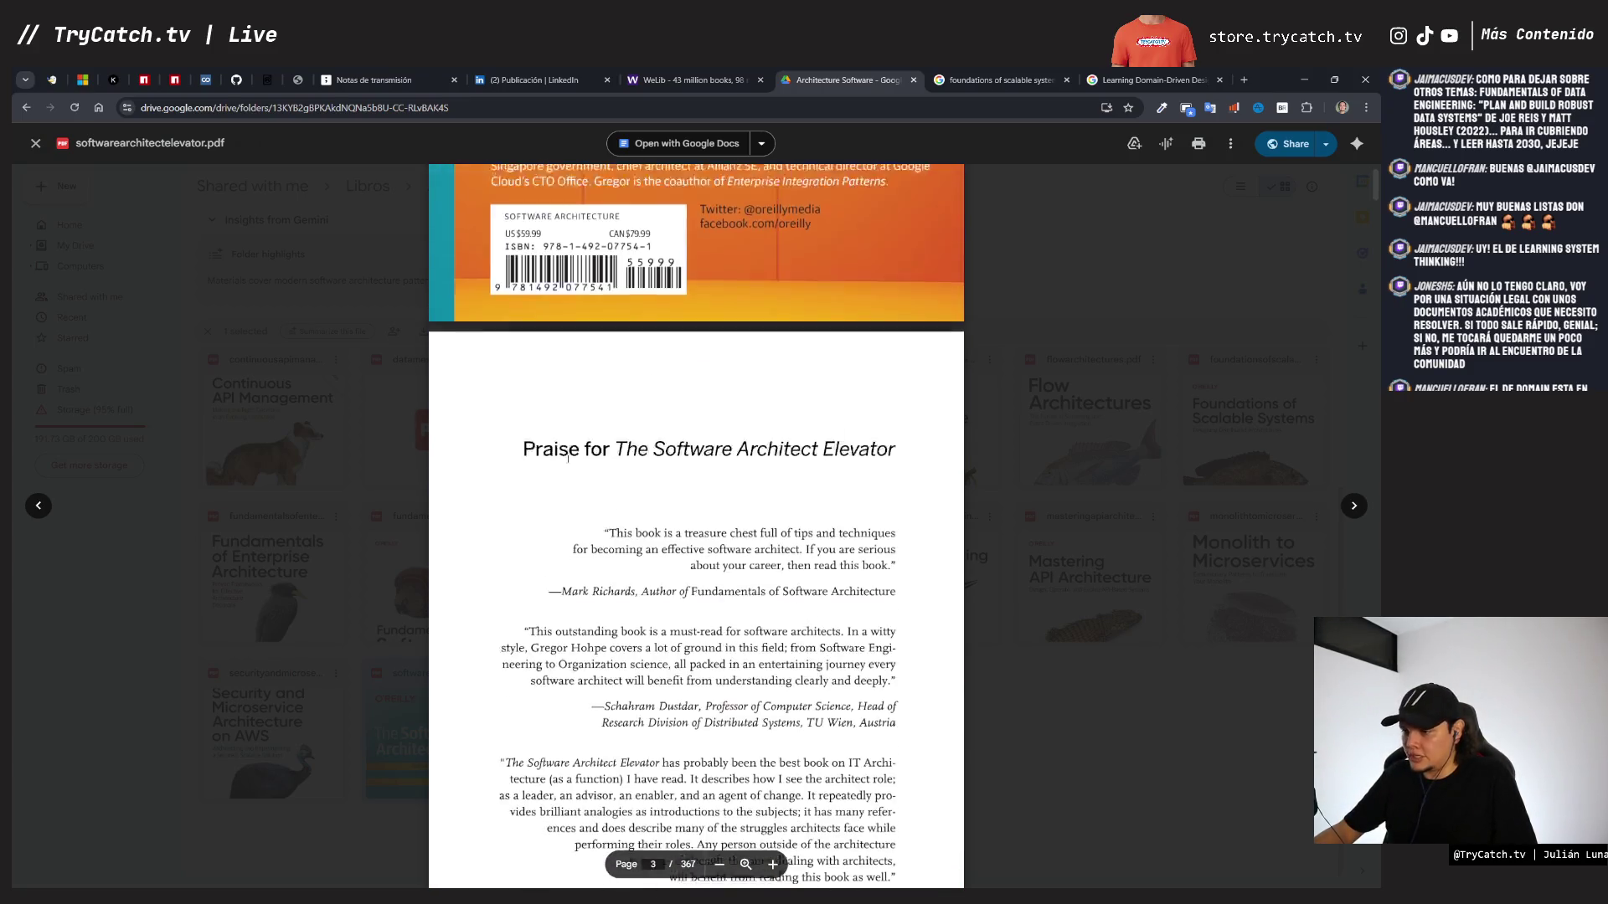
scroll(568, 458, "down", 20)
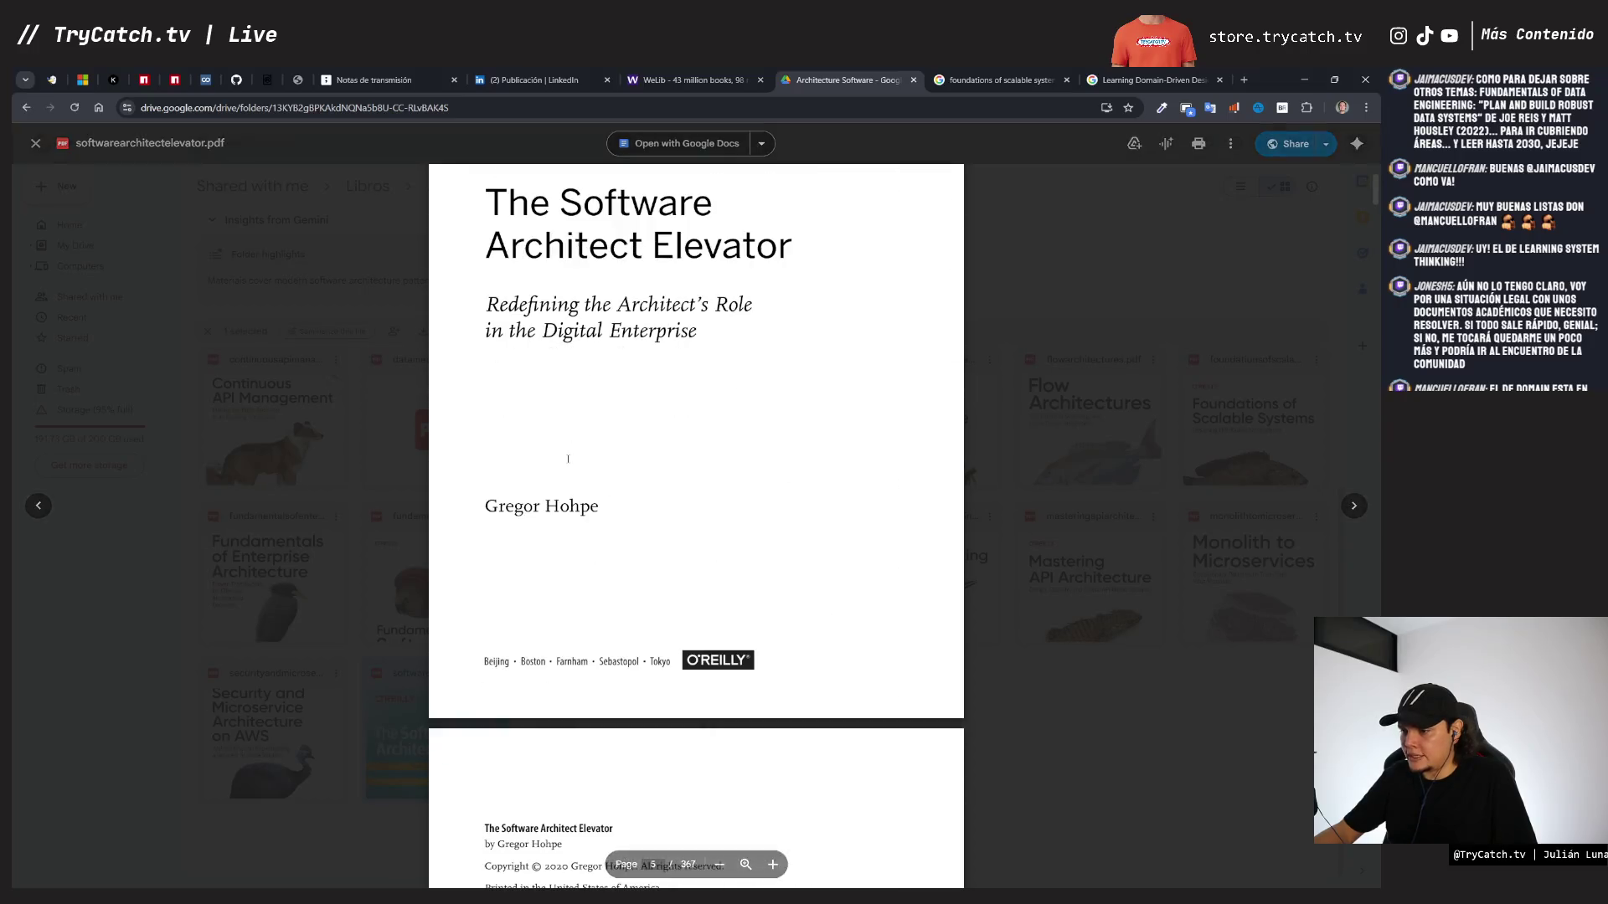
scroll(568, 459, "down", 10)
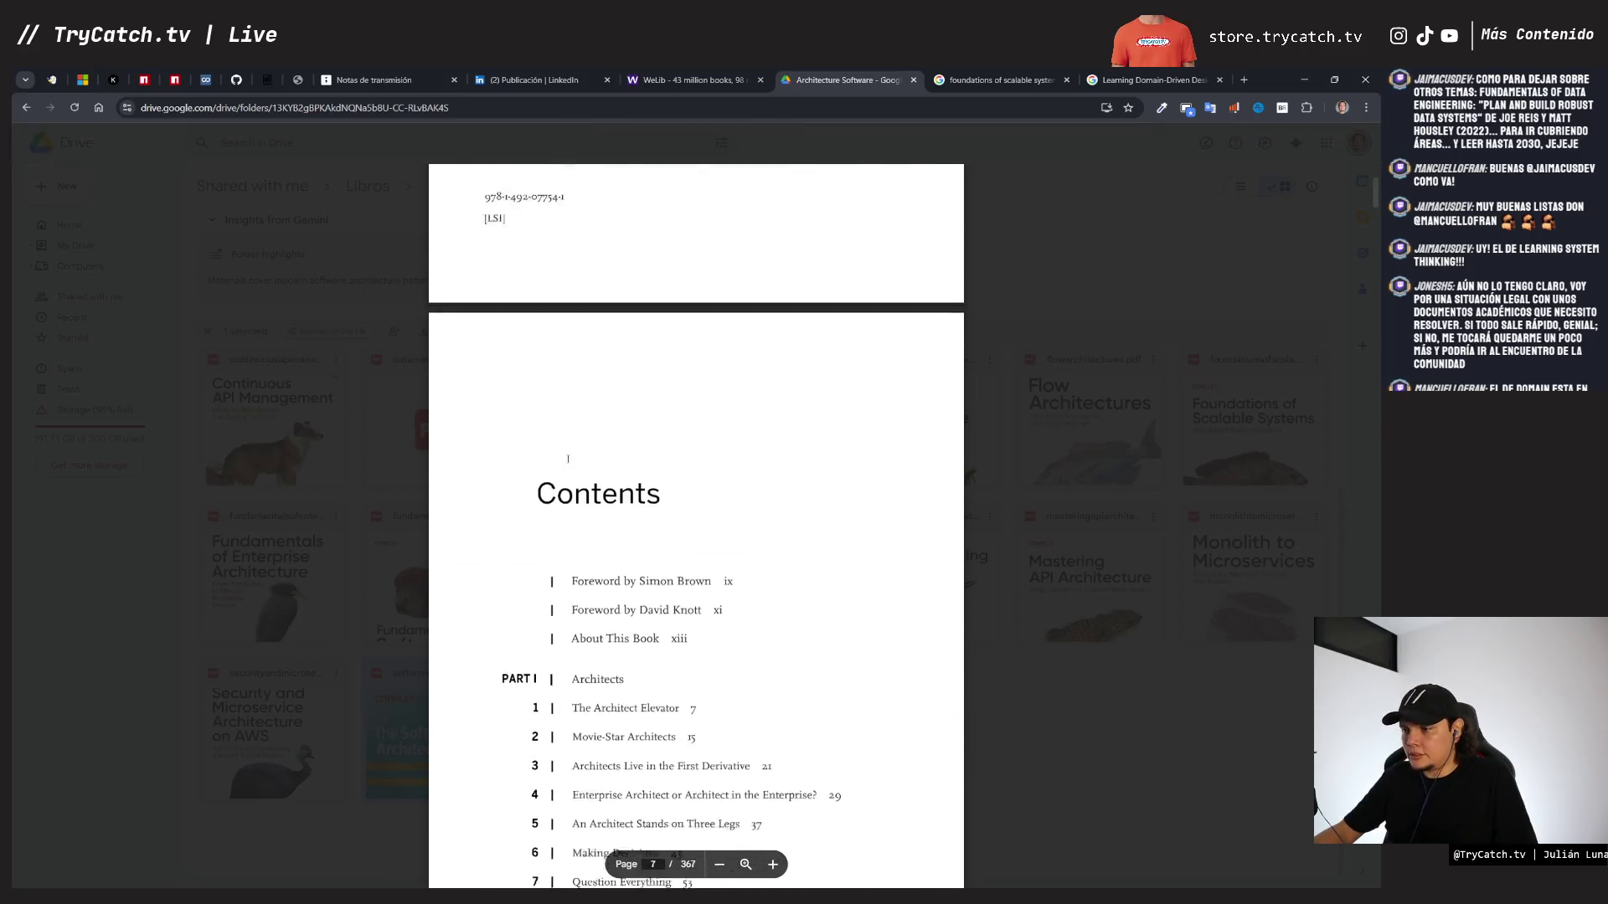
scroll(568, 459, "down", 7)
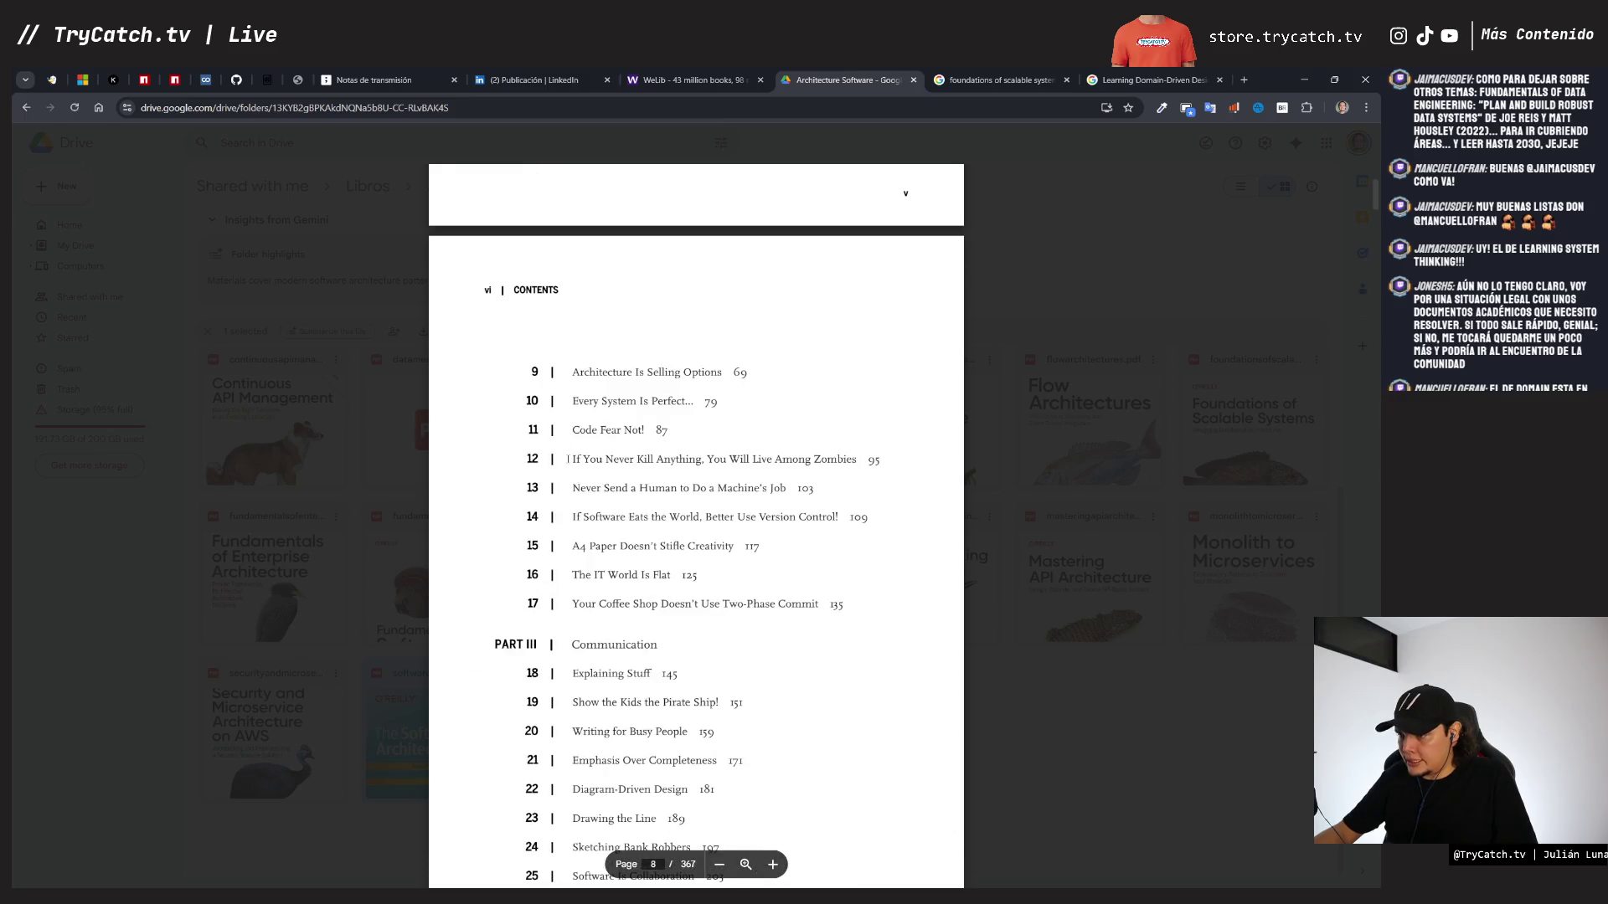
scroll(568, 459, "down", 4)
scroll(568, 459, "down", 2)
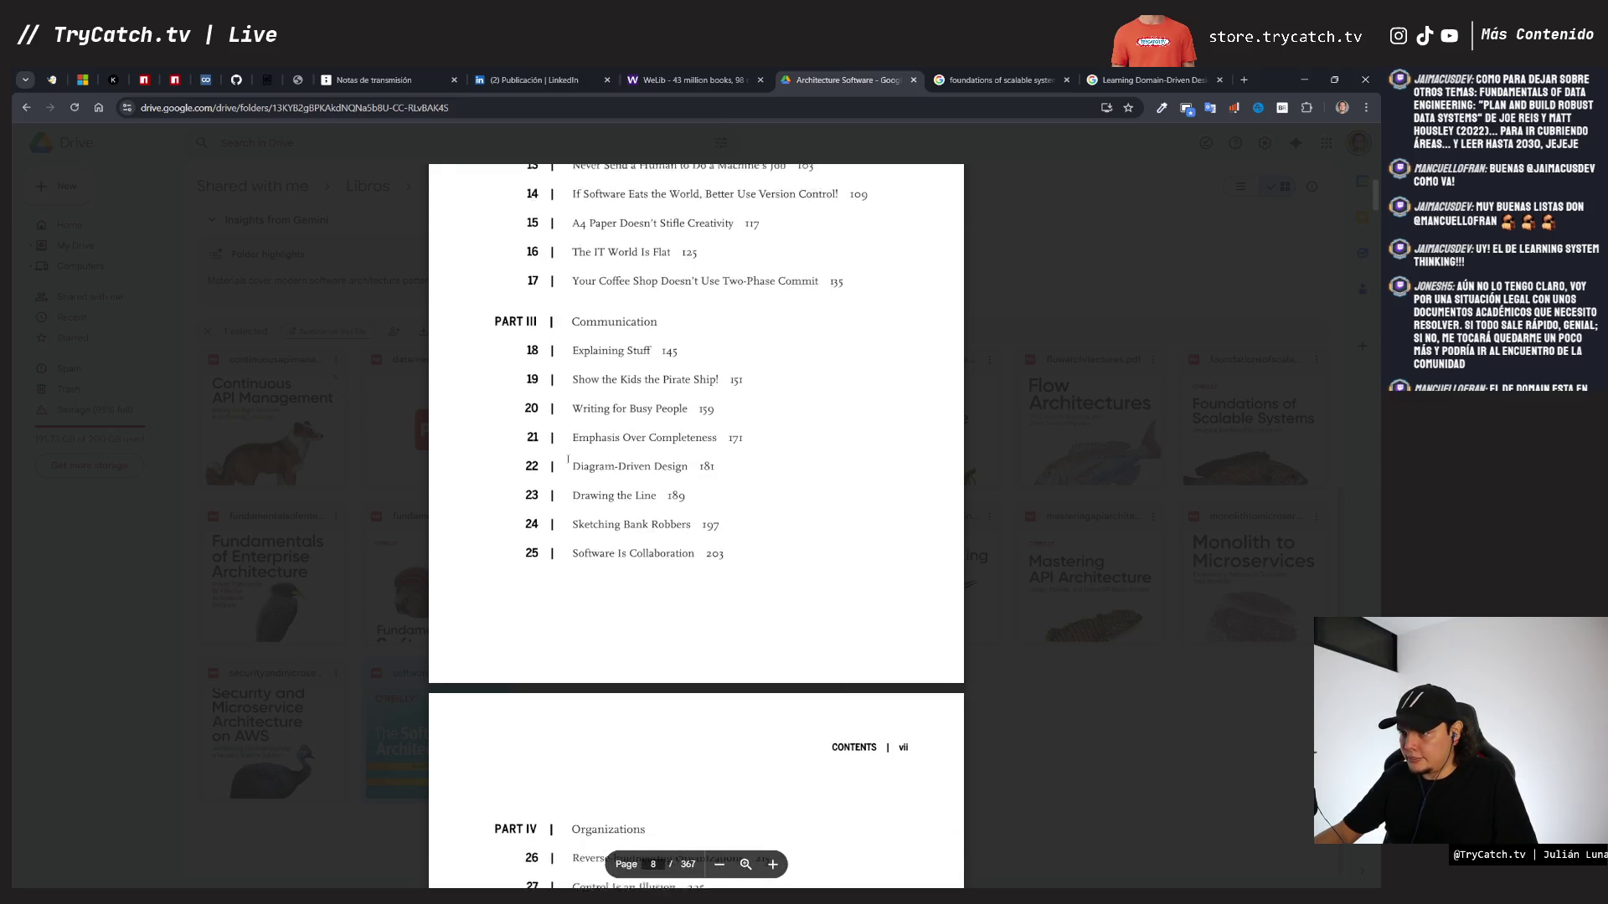
scroll(568, 459, "down", 3)
scroll(568, 459, "down", 9)
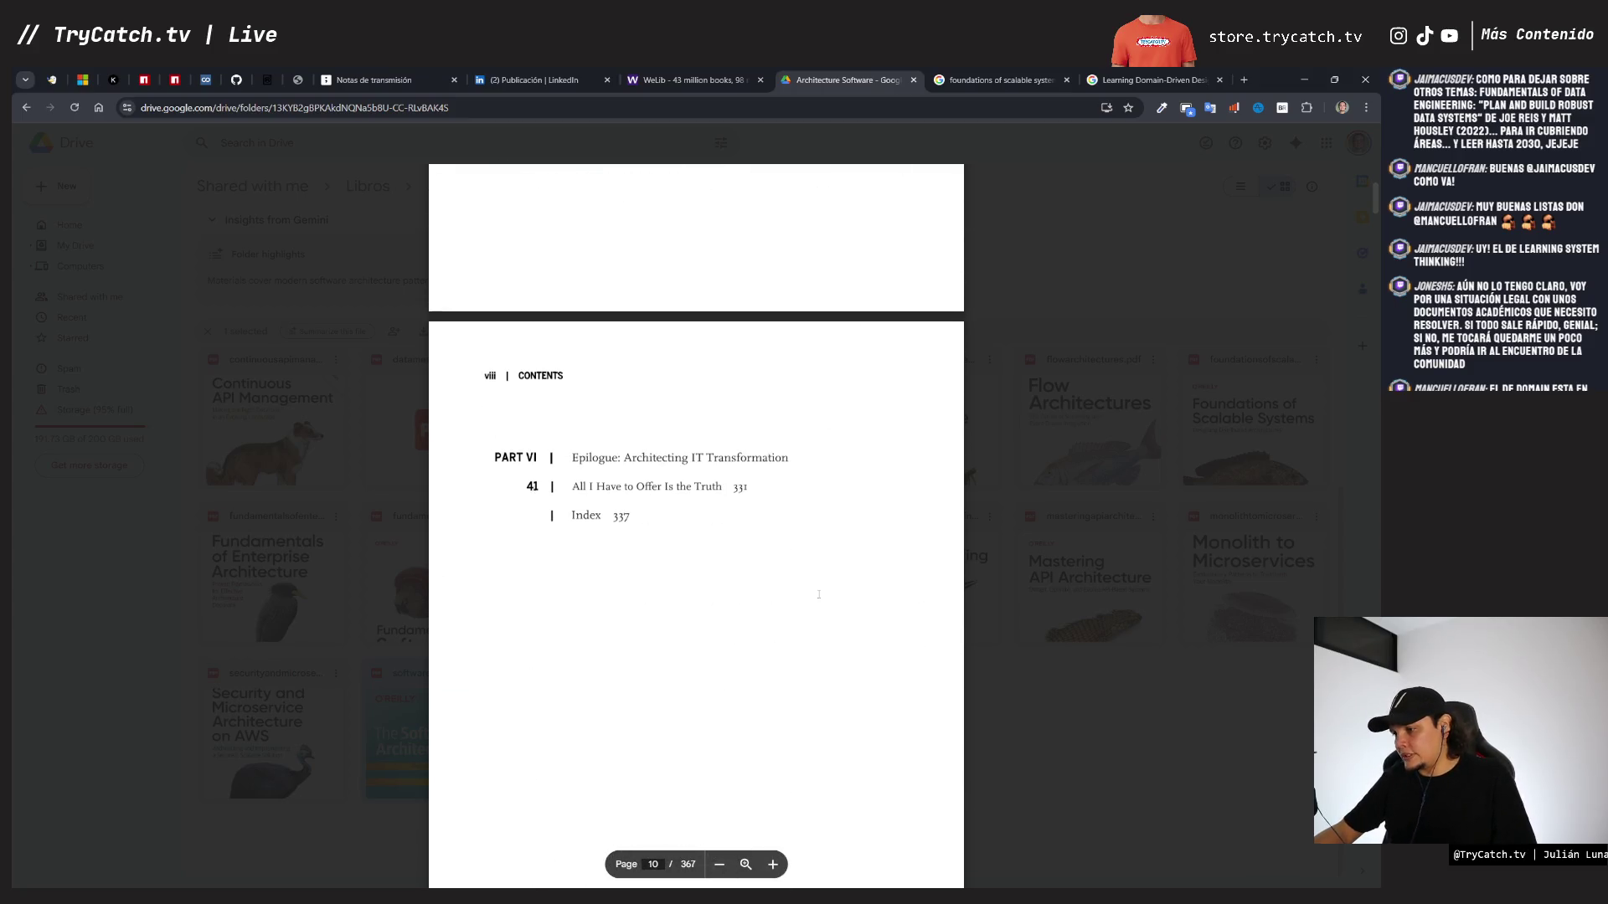
scroll(759, 531, "up", 20)
scroll(760, 531, "up", 12)
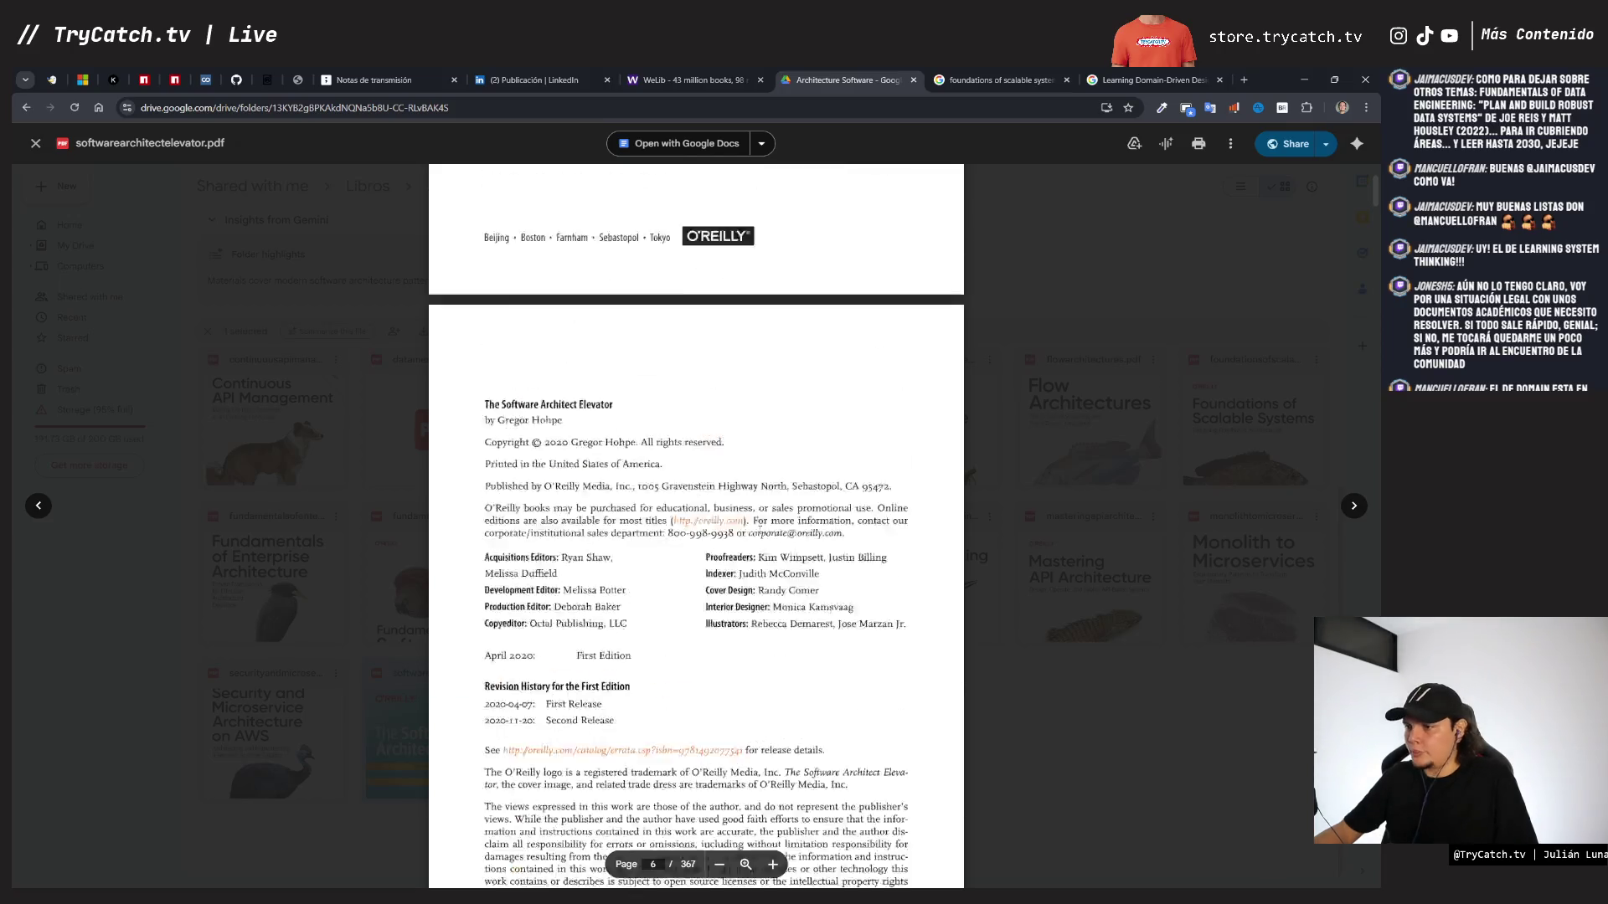
scroll(760, 529, "up", 20)
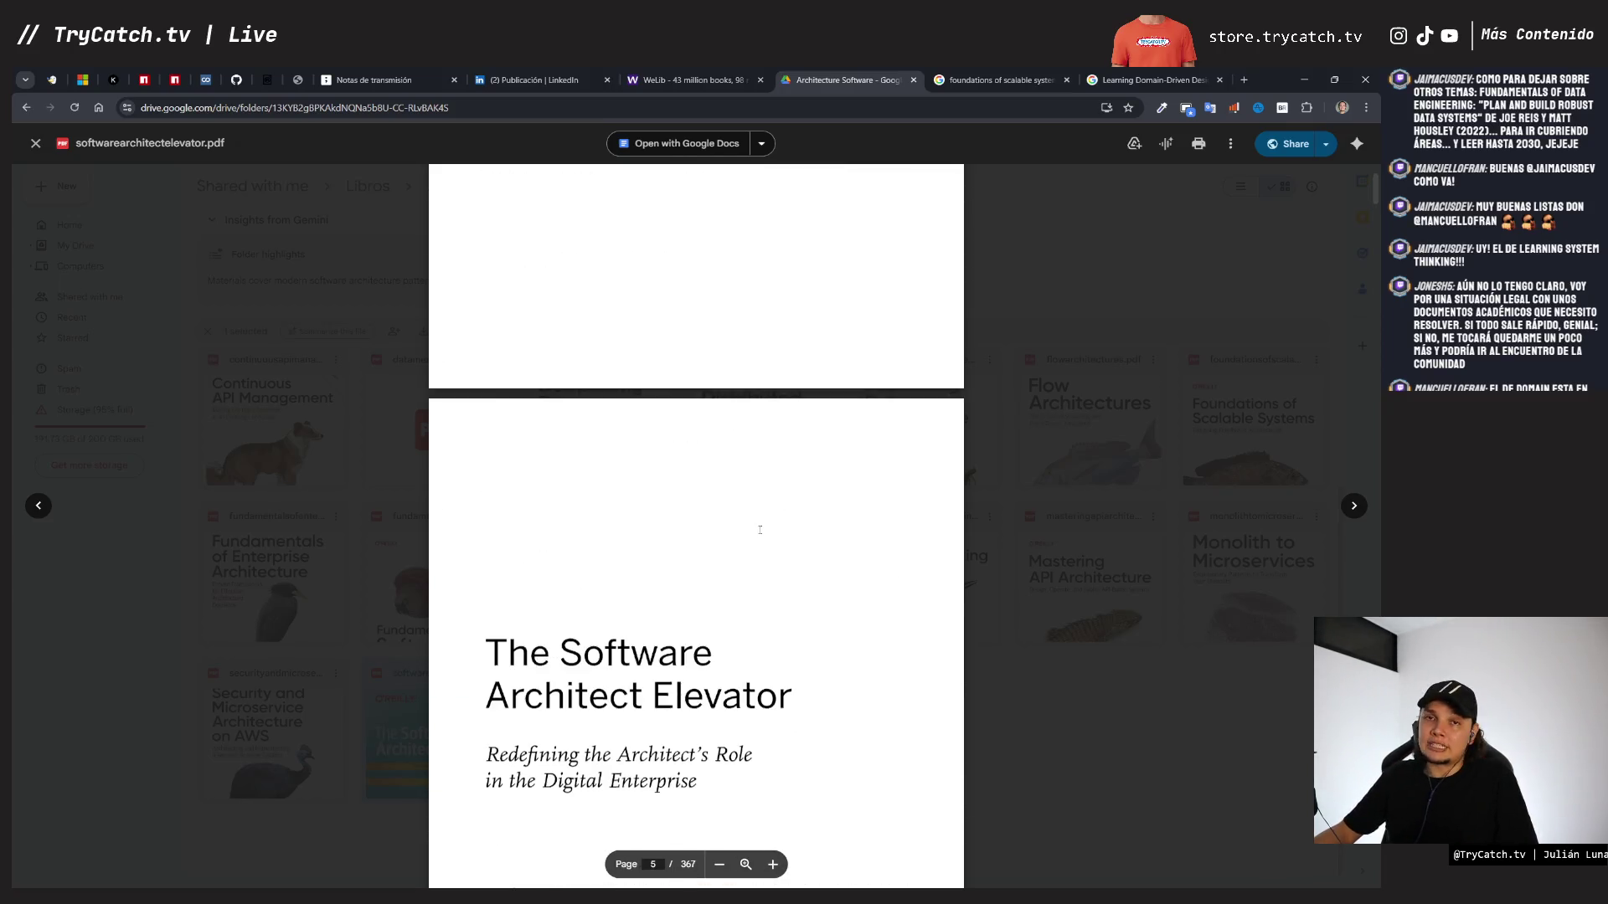
scroll(725, 489, "up", 5)
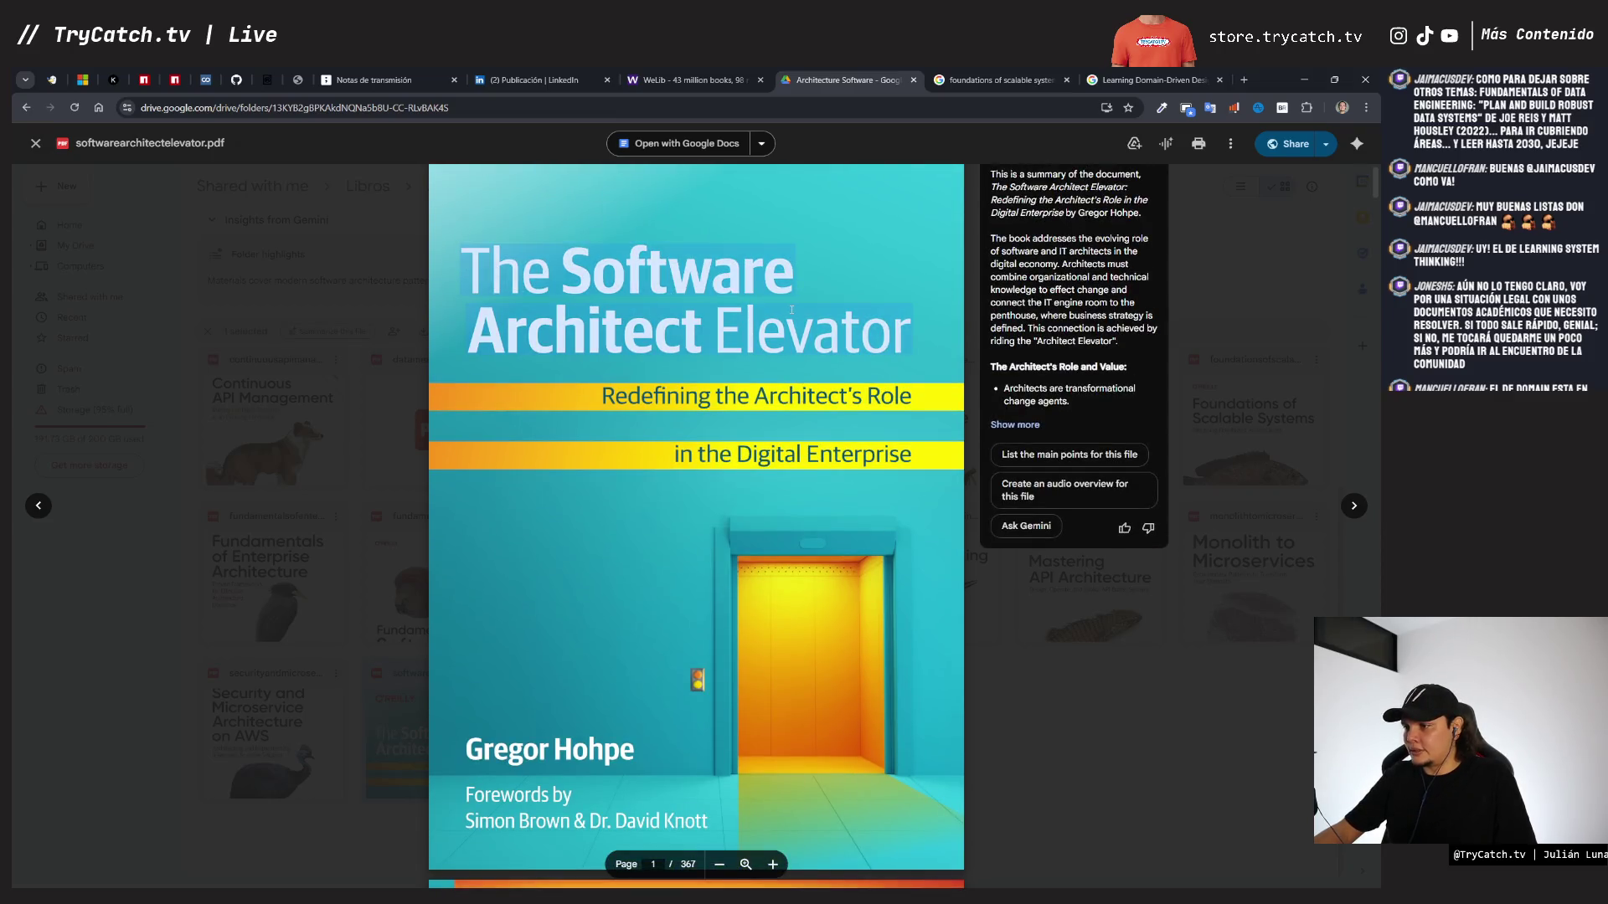
- Search Google Images for 'The Software Architect Elevator' and look through the results
key("ctrl+Tab")
left_click(356, 174)
key("ctrl+a")
type("The Software Architect Elevator")
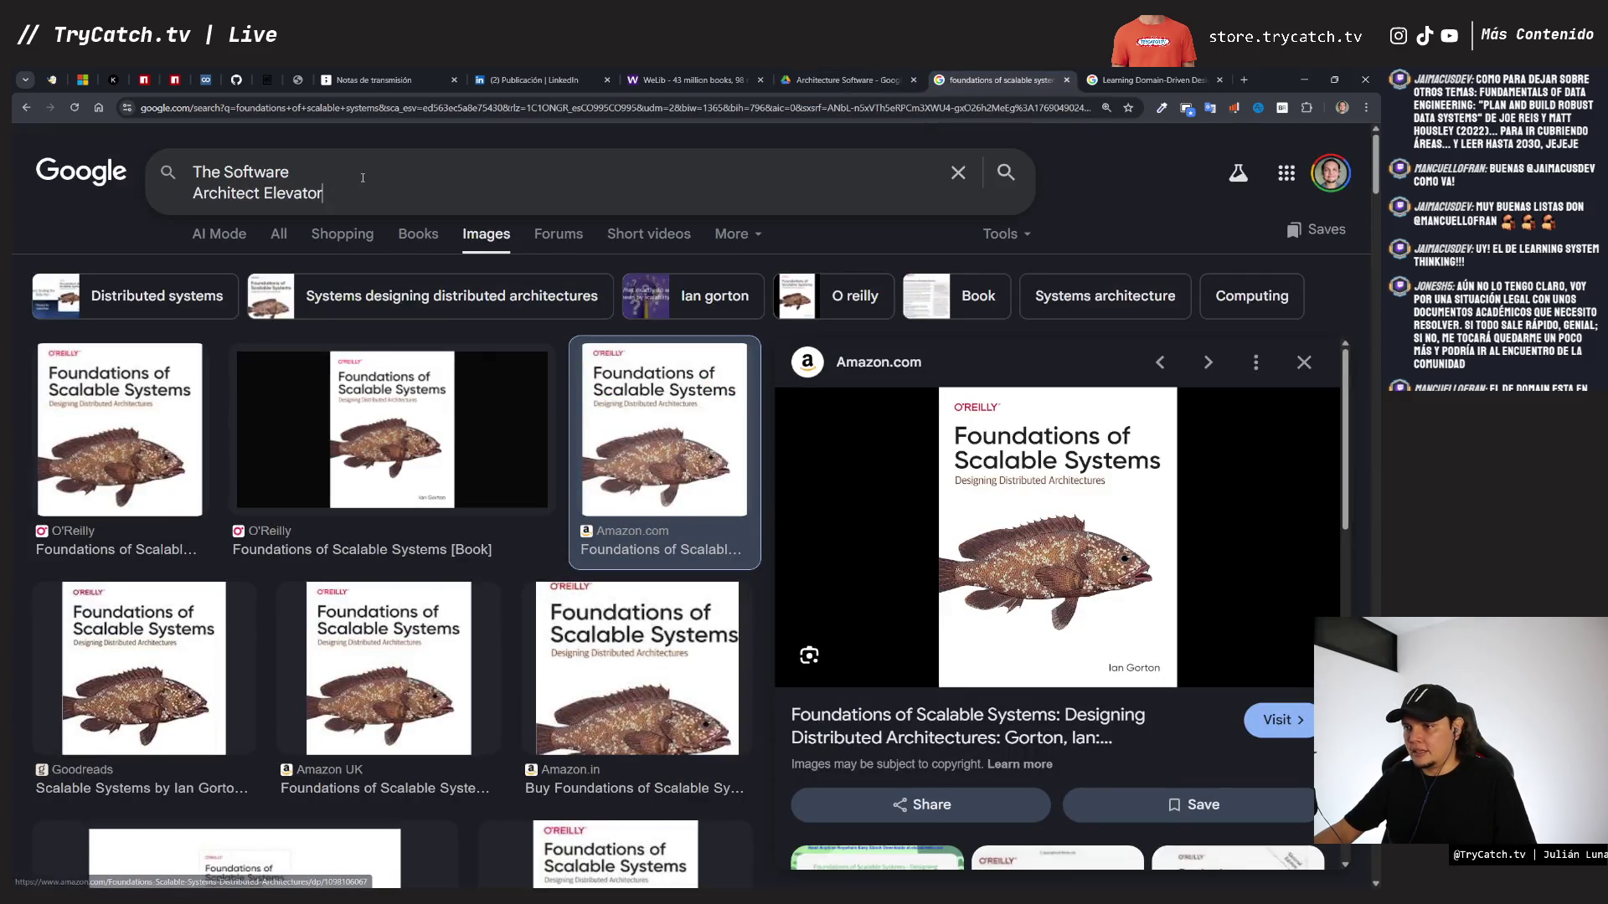
key("Return")
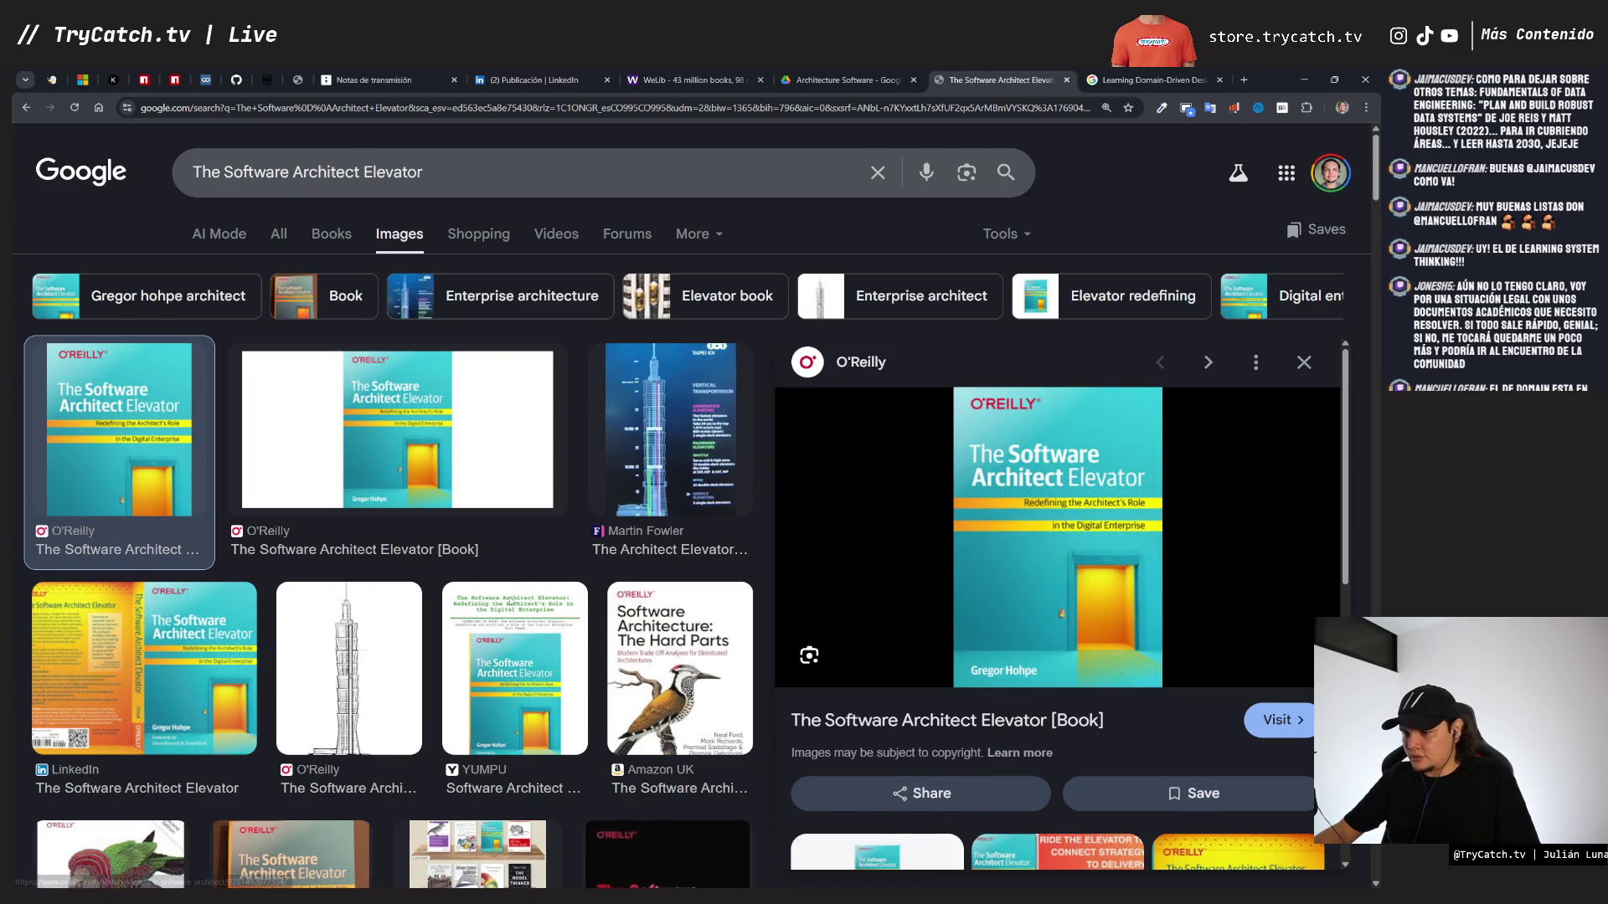
scroll(545, 572, "down", 2)
scroll(247, 467, "down", 3)
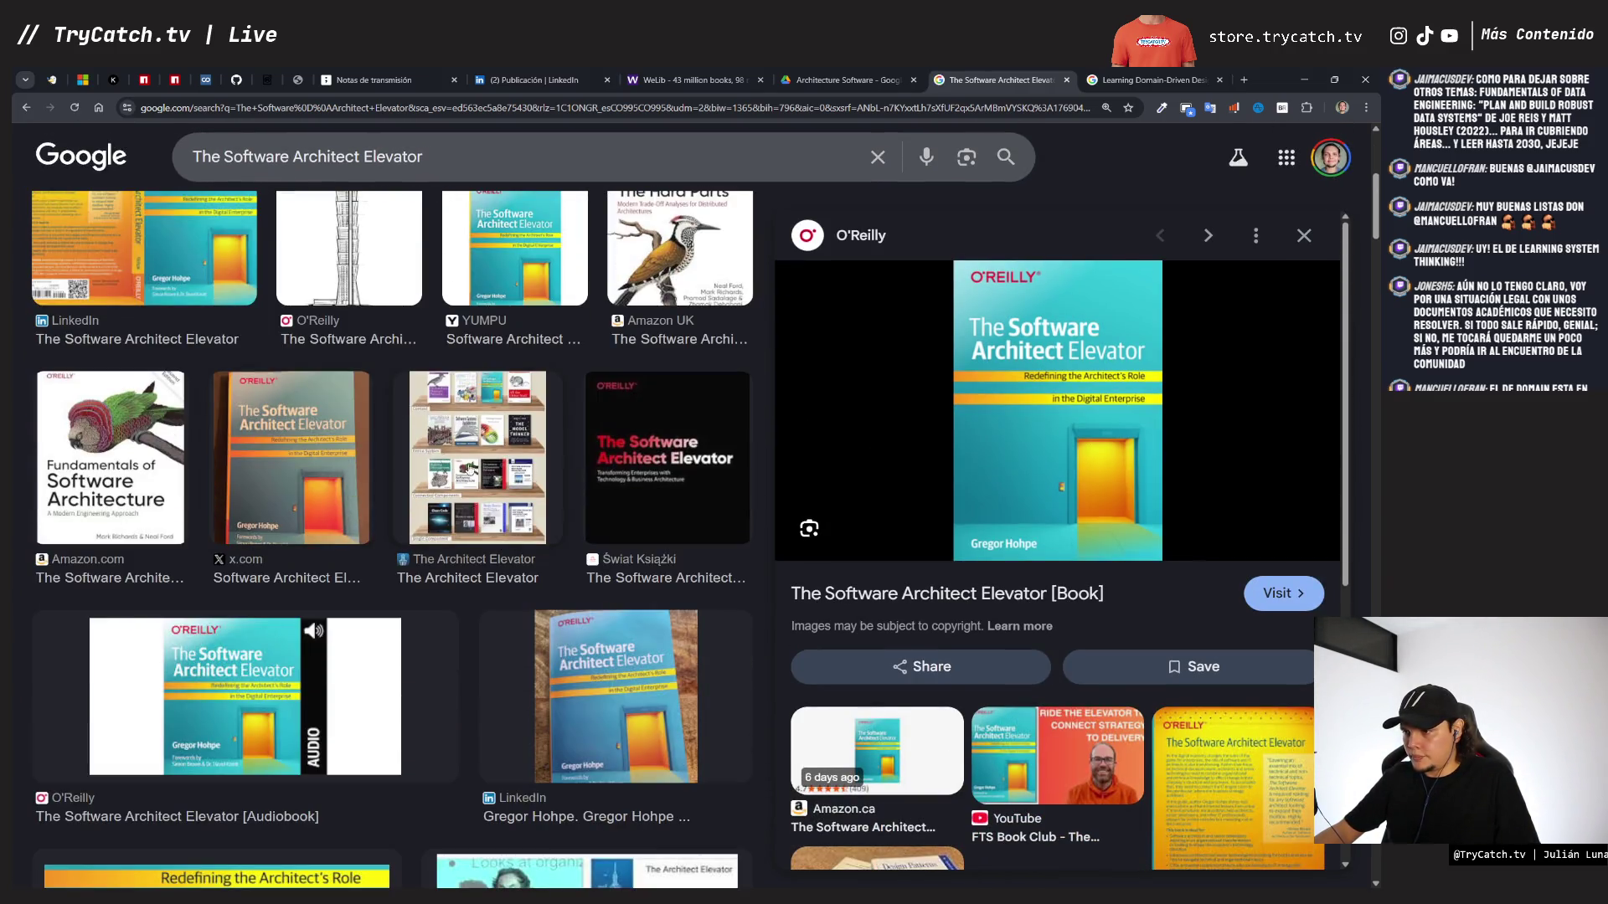
scroll(469, 544, "down", 2)
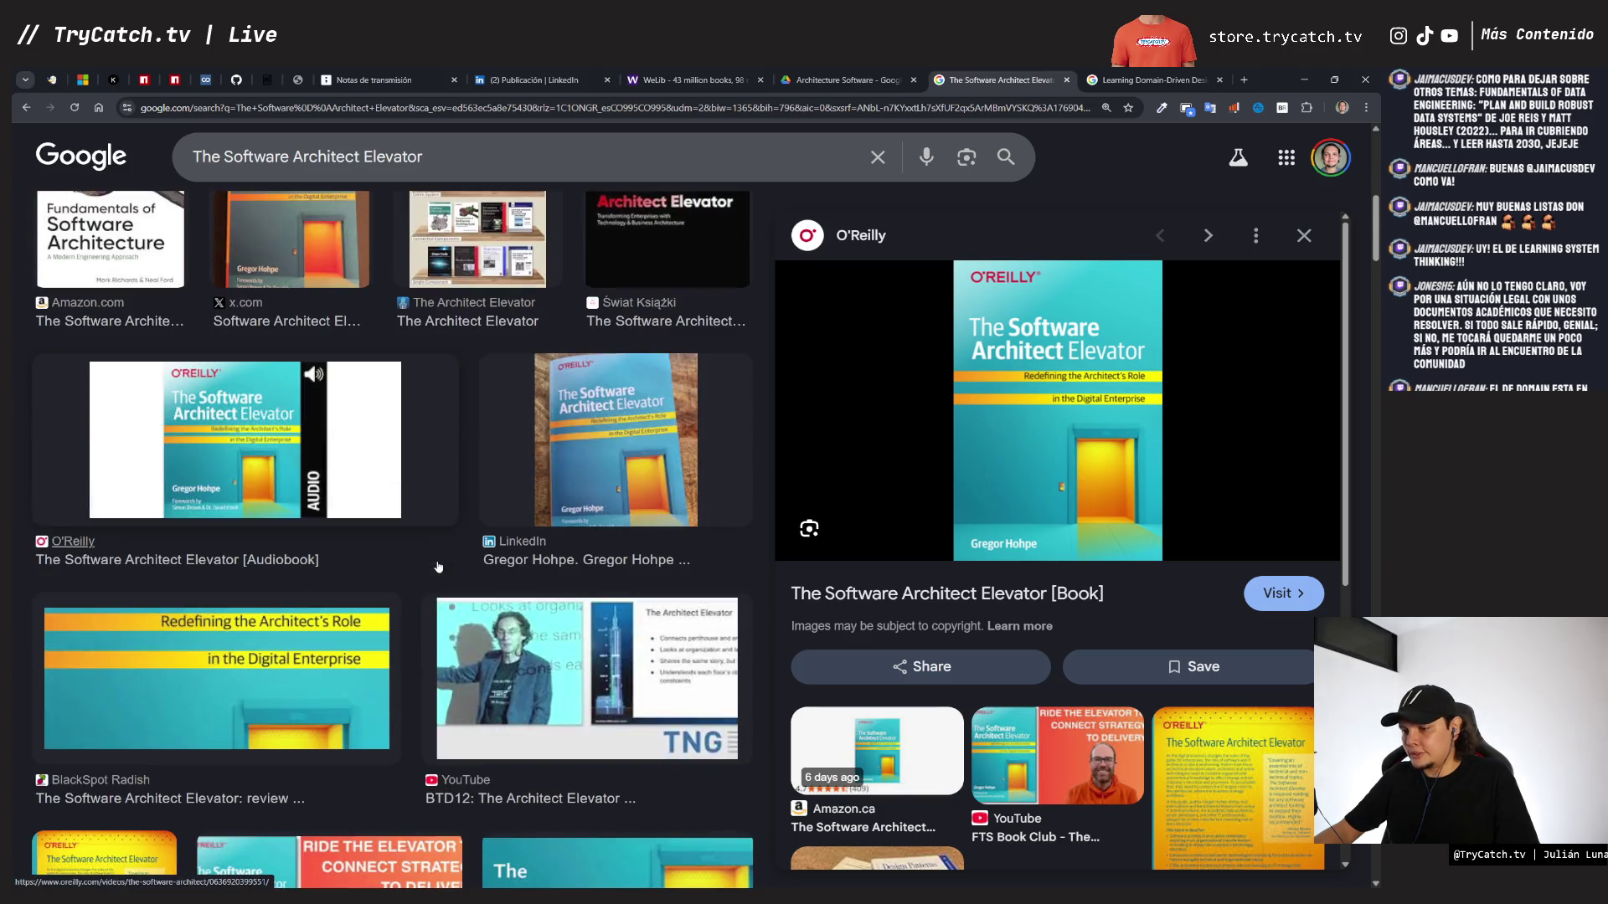
scroll(436, 377, "up", 5)
- Add 'amazon' to the search and copy the first Amazon cover image
left_click(453, 158)
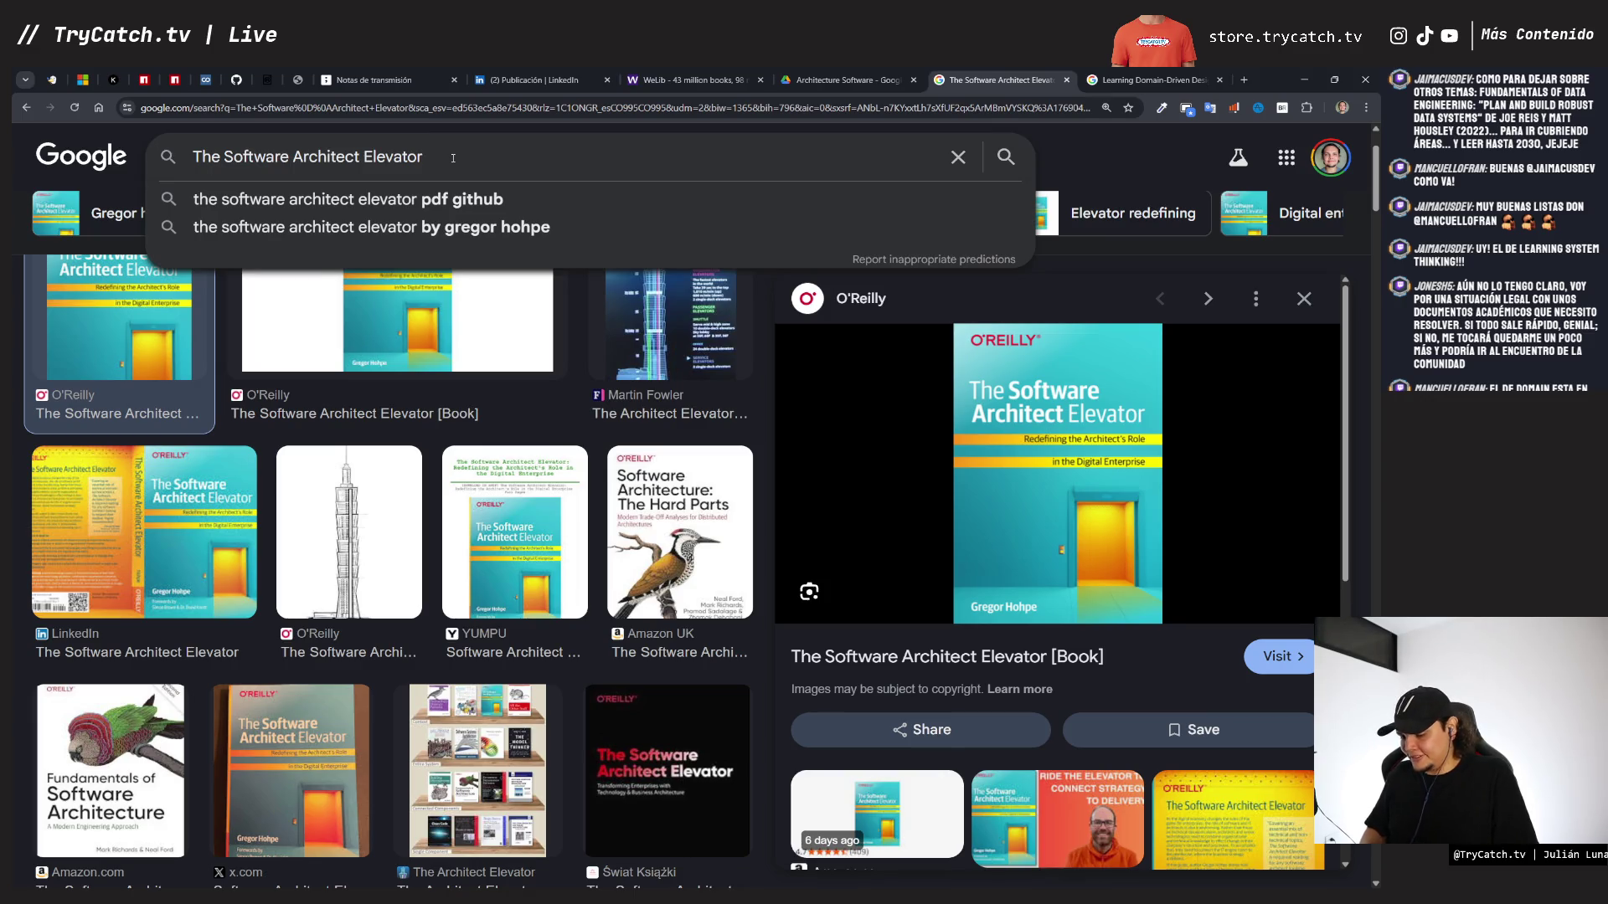
type(" amazon")
key("Return")
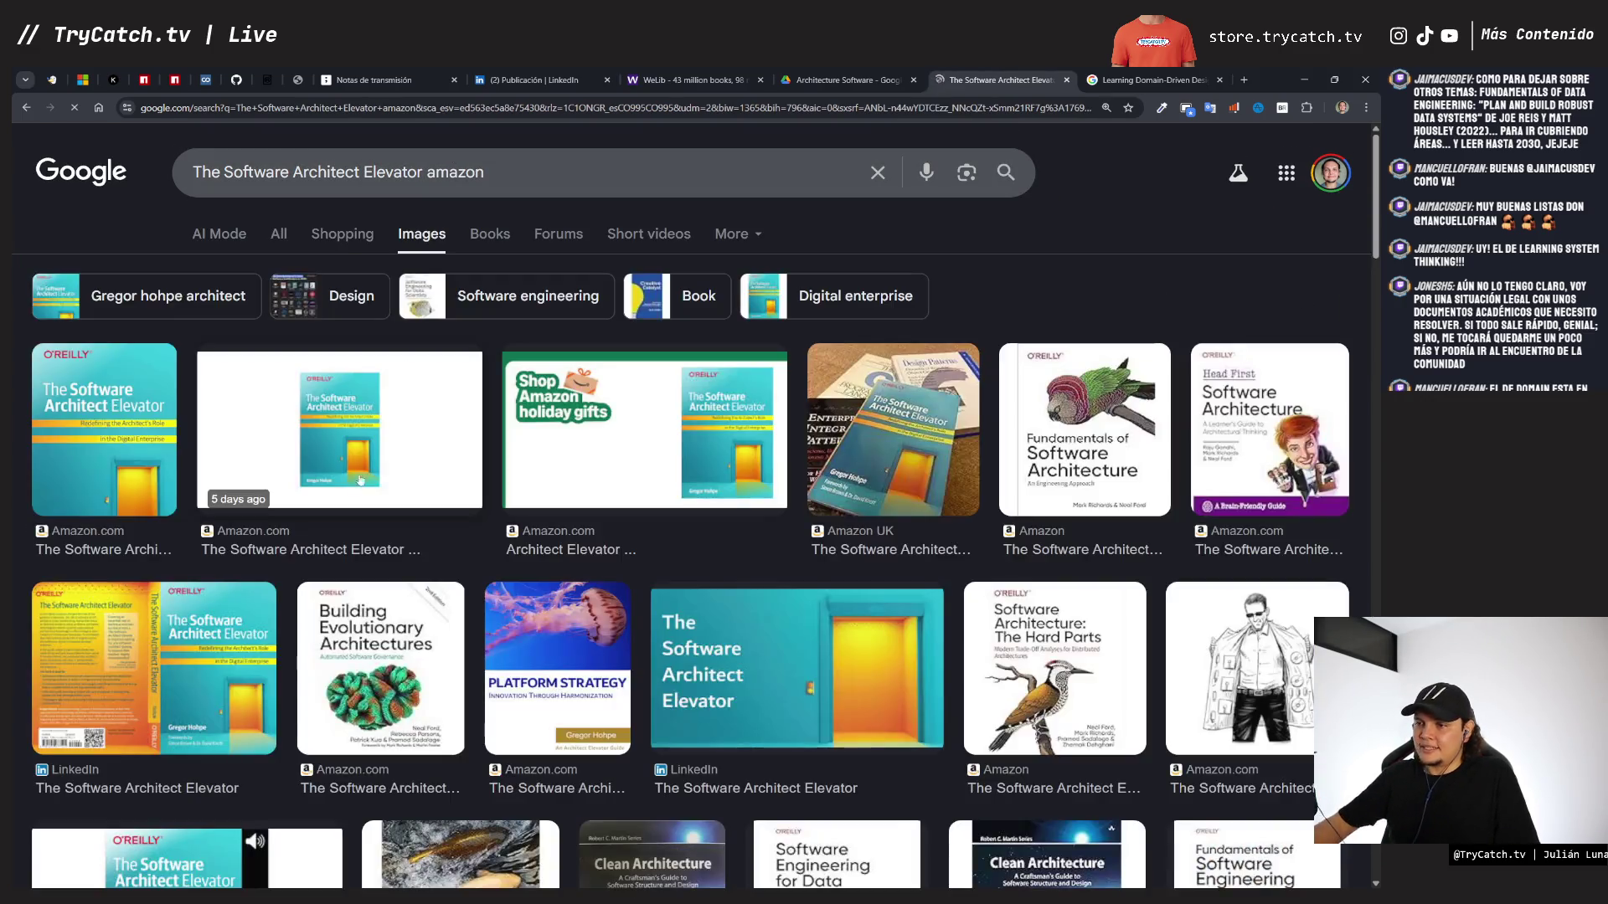
left_click(78, 453)
right_click(1078, 496)
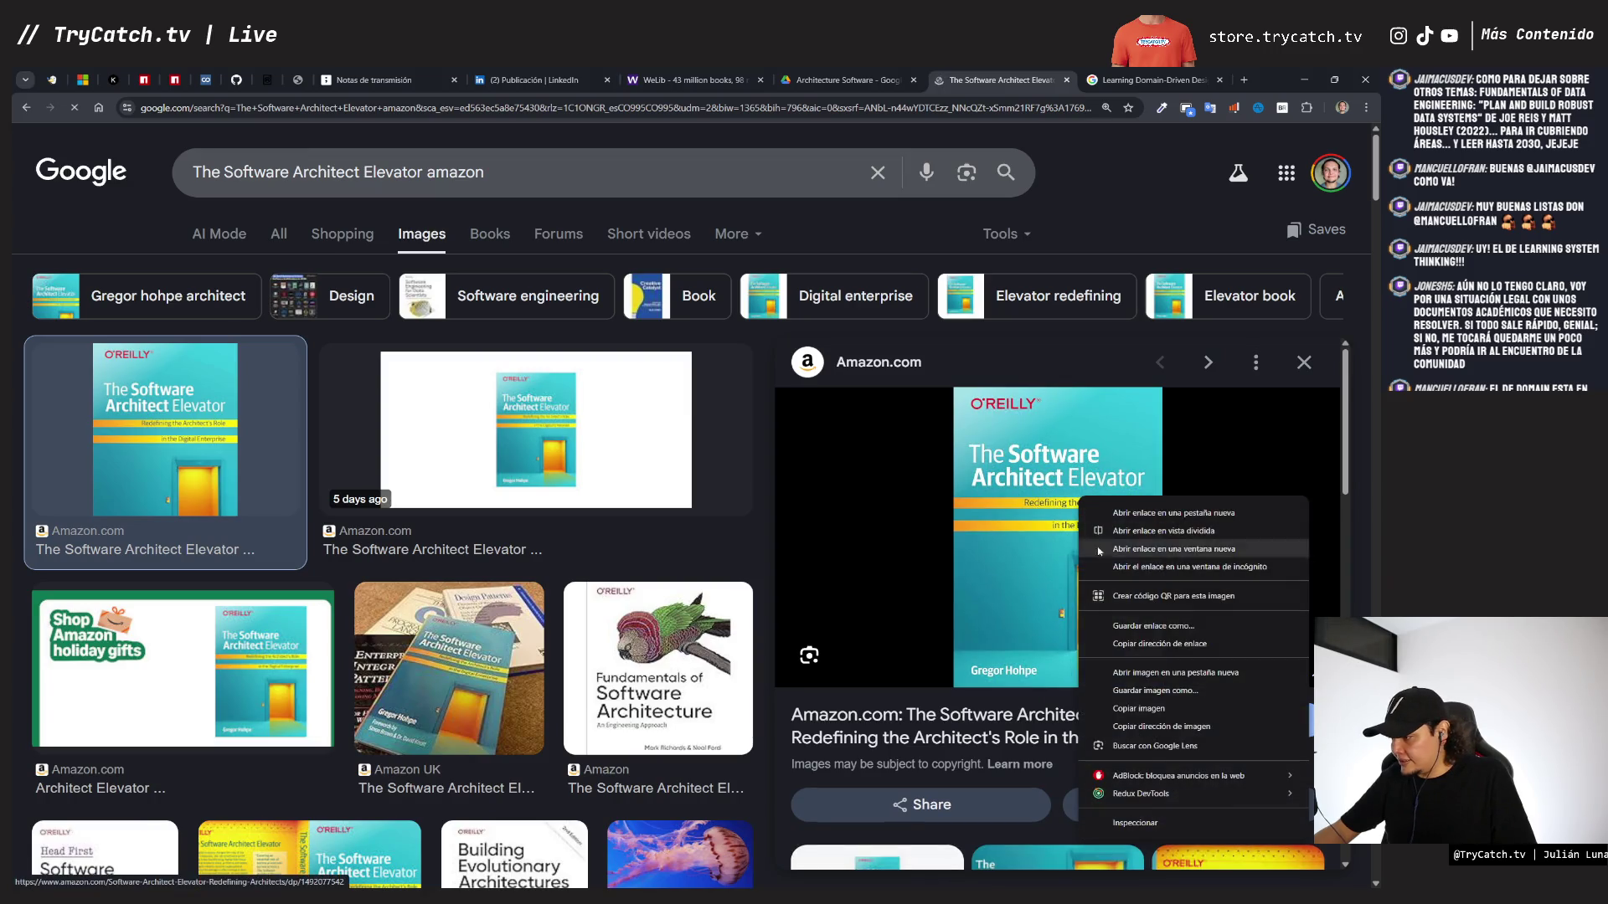
left_click(1134, 711)
- Paste the Elevator cover into tldraw right of Foundations of Scalable Systems and shrink it to match
left_click(405, 83)
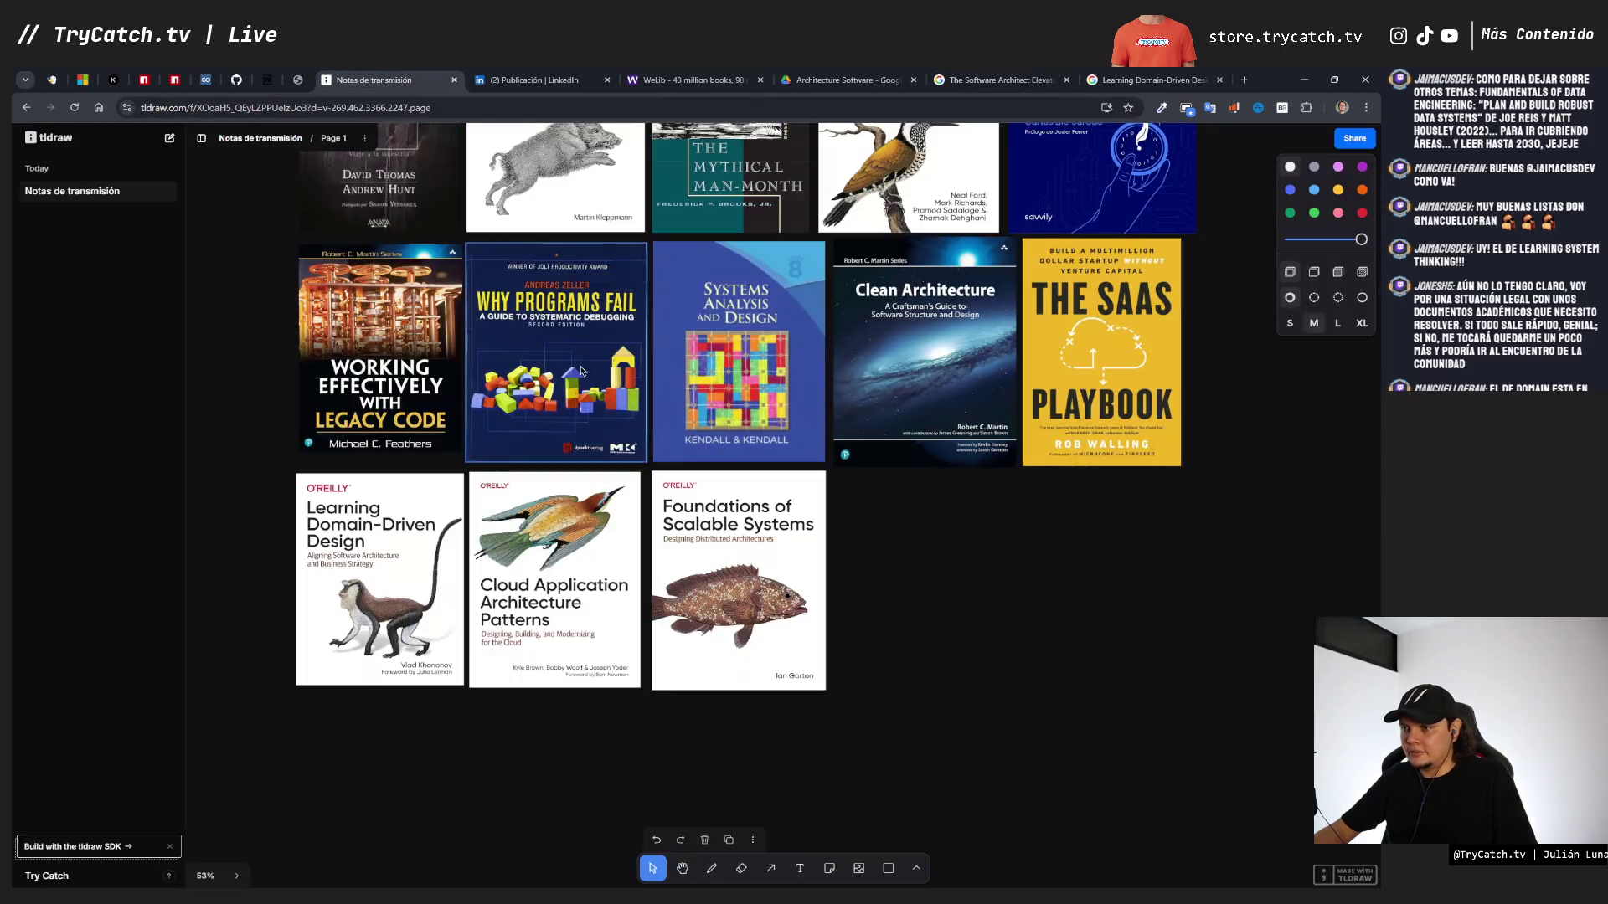
key("ctrl+v")
mouse_move(785, 503)
left_mouse_down()
mouse_move(957, 617)
mouse_move(955, 639)
left_mouse_up()
left_click_drag(1073, 813, 988, 691)
left_click(1147, 80)
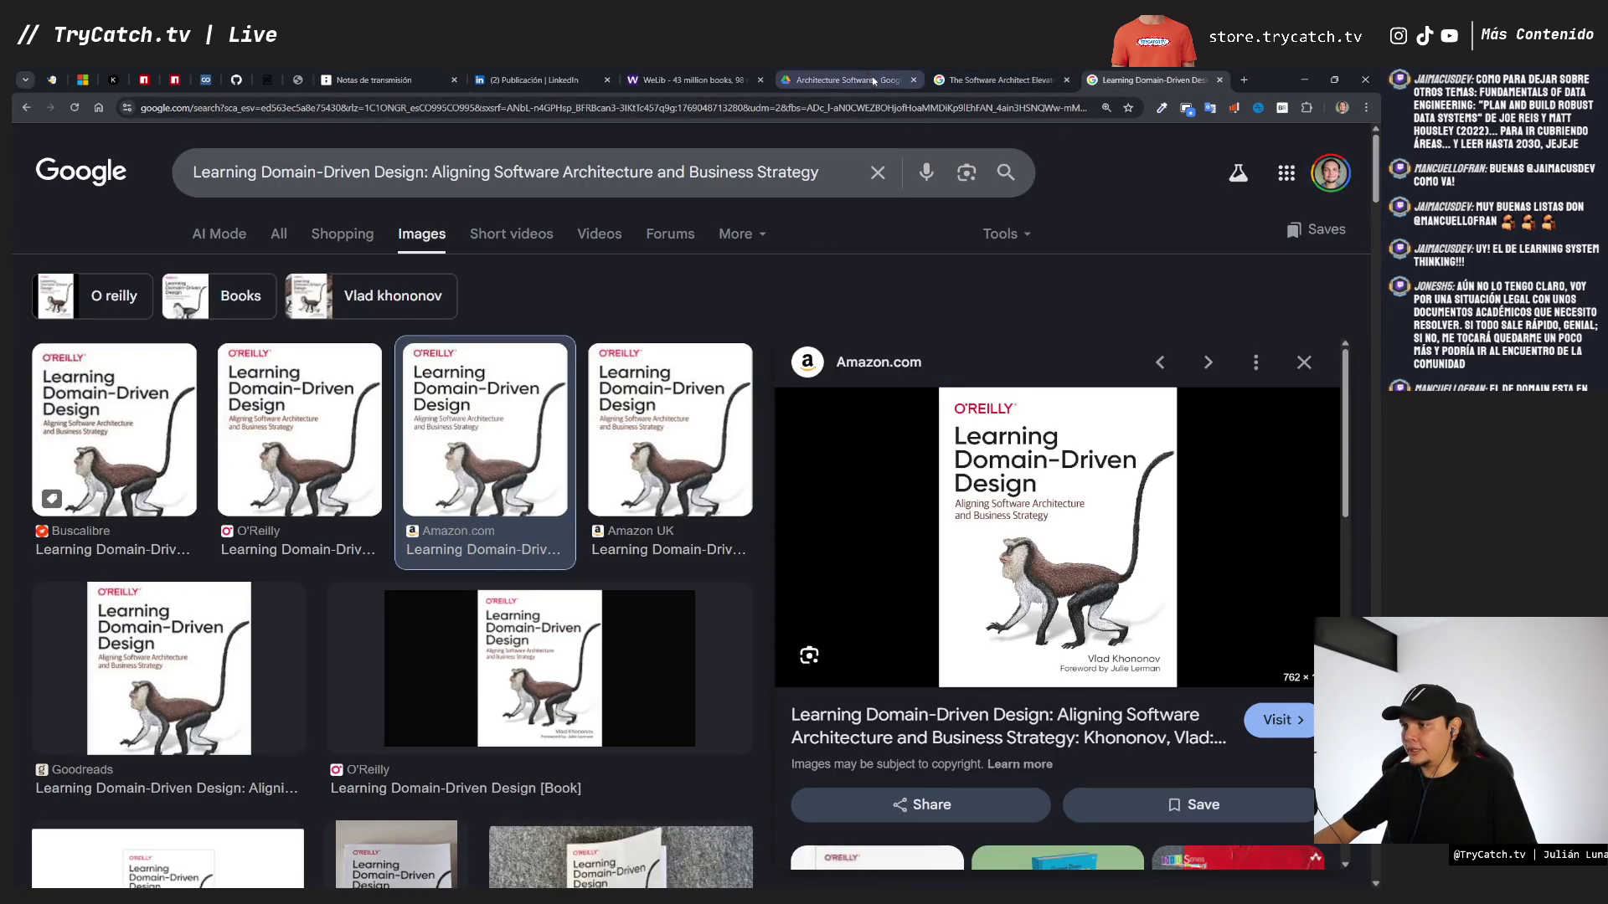
- Close the Elevator preview in Drive and briefly open the Hard Parts PDF
left_click(831, 81)
key("Escape")
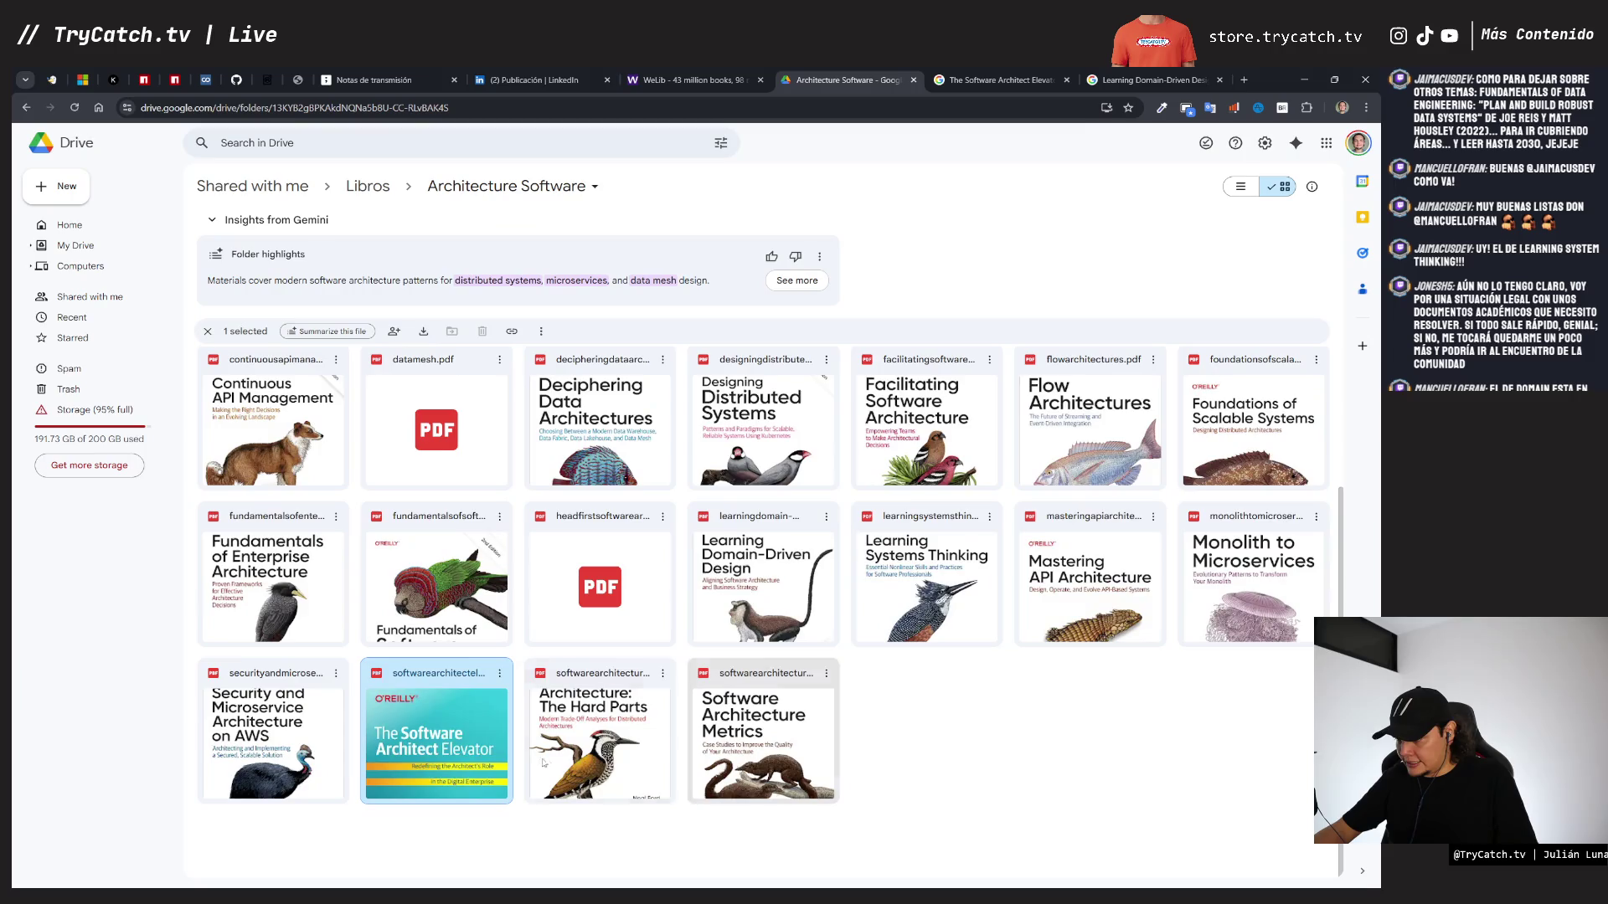
double_click(582, 725)
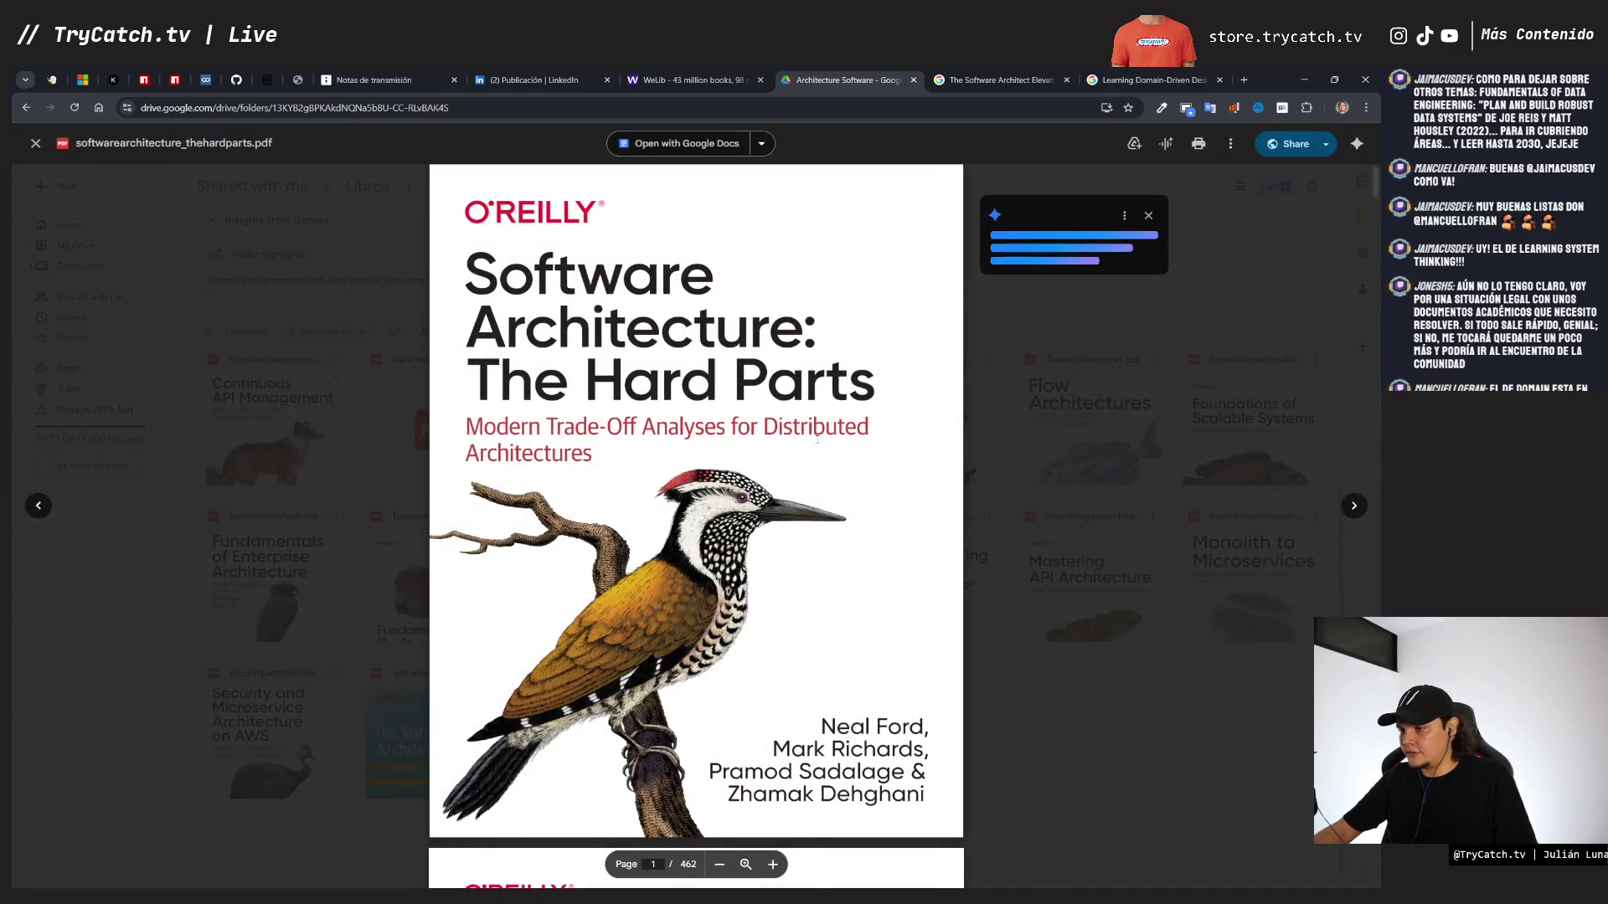
key("Escape")
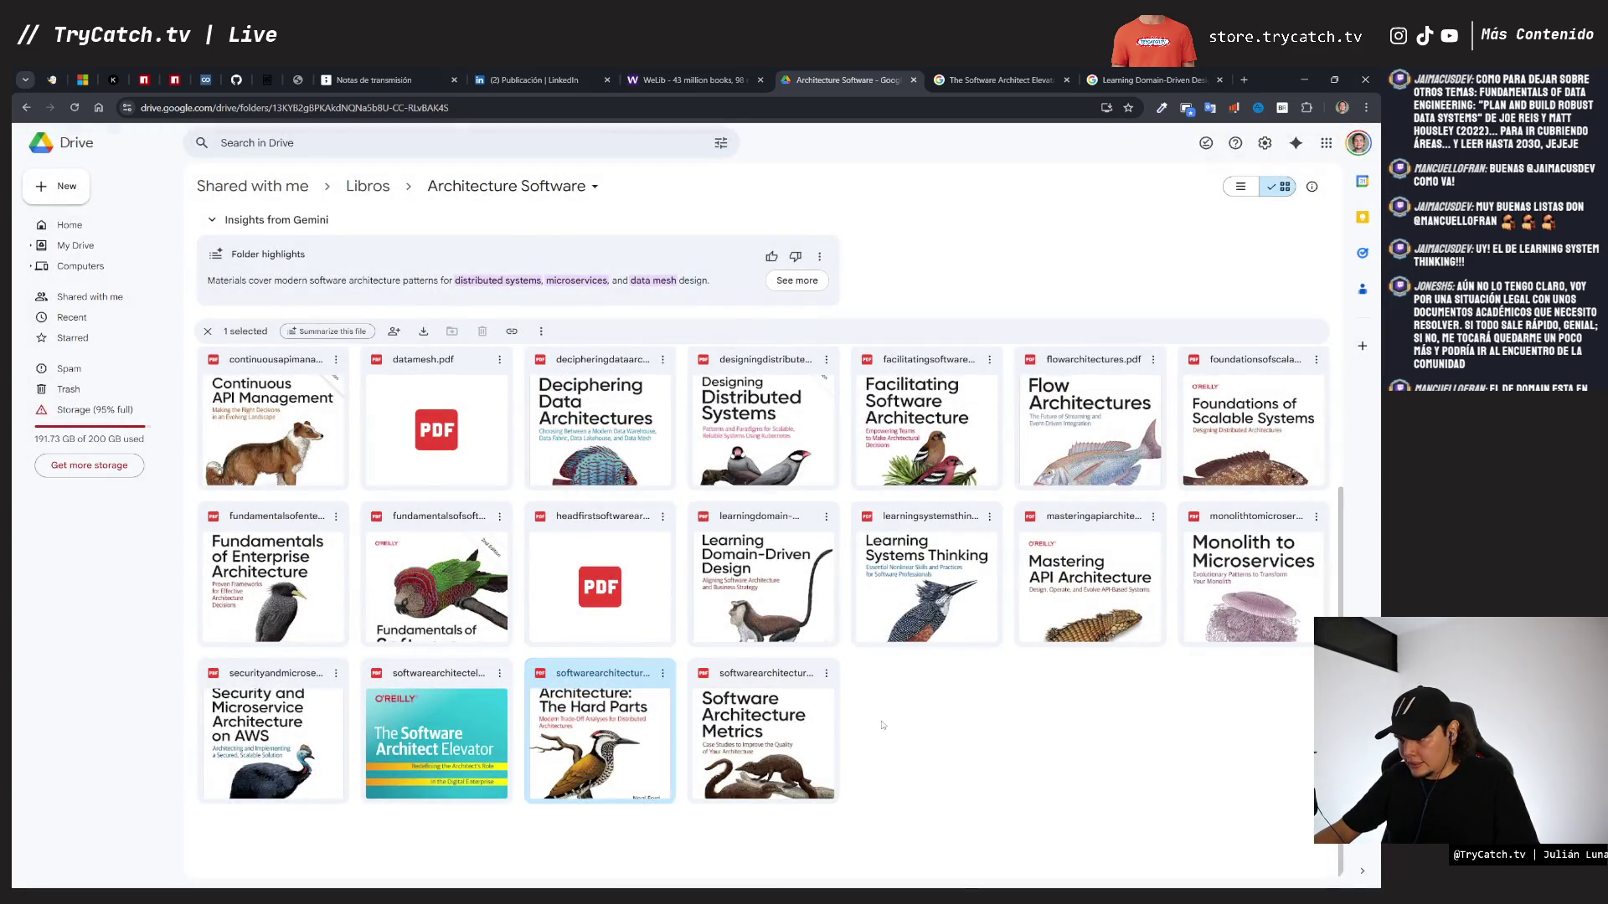
- Open the Software Architecture Metrics PDF, skim its table of contents, and close it
double_click(772, 700)
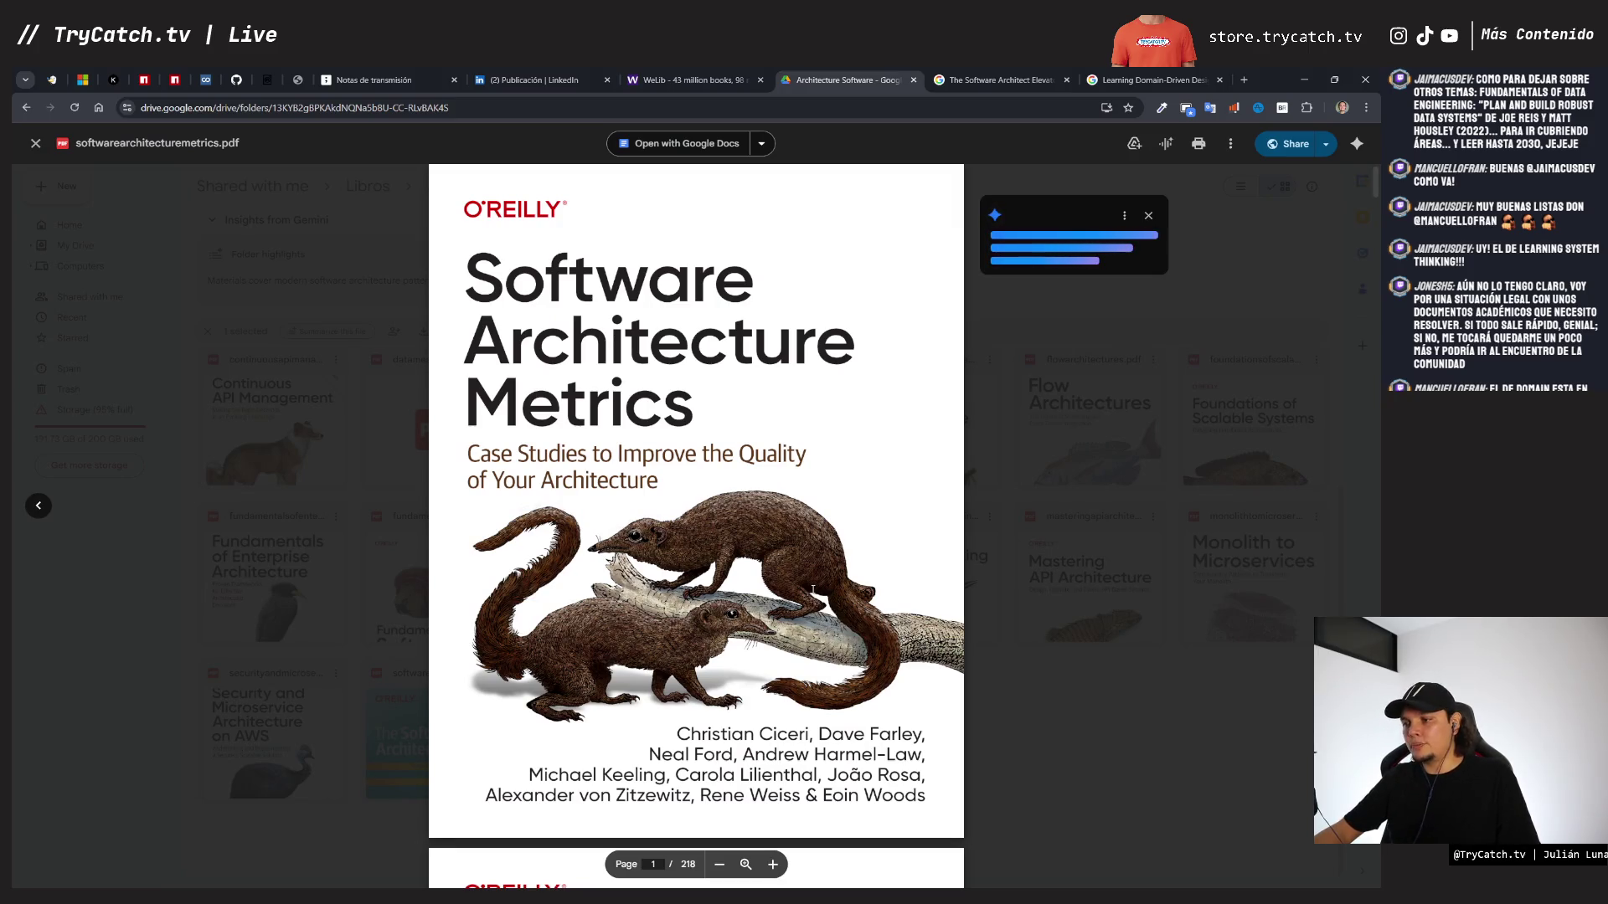
scroll(812, 590, "down", 20)
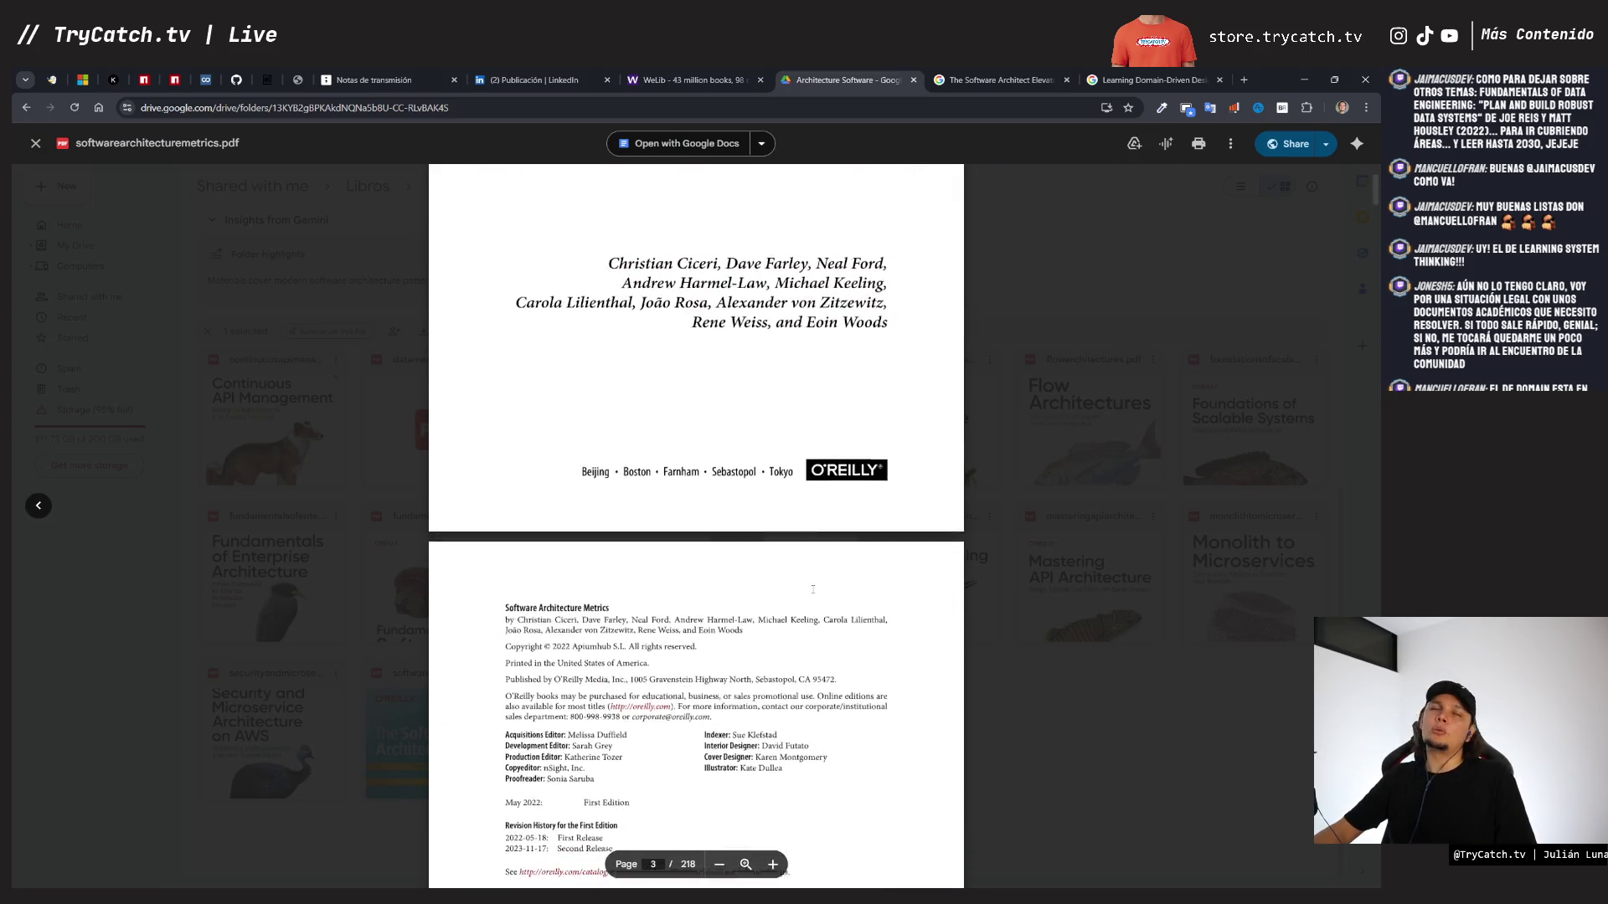
scroll(813, 590, "down", 10)
scroll(796, 581, "up", 6)
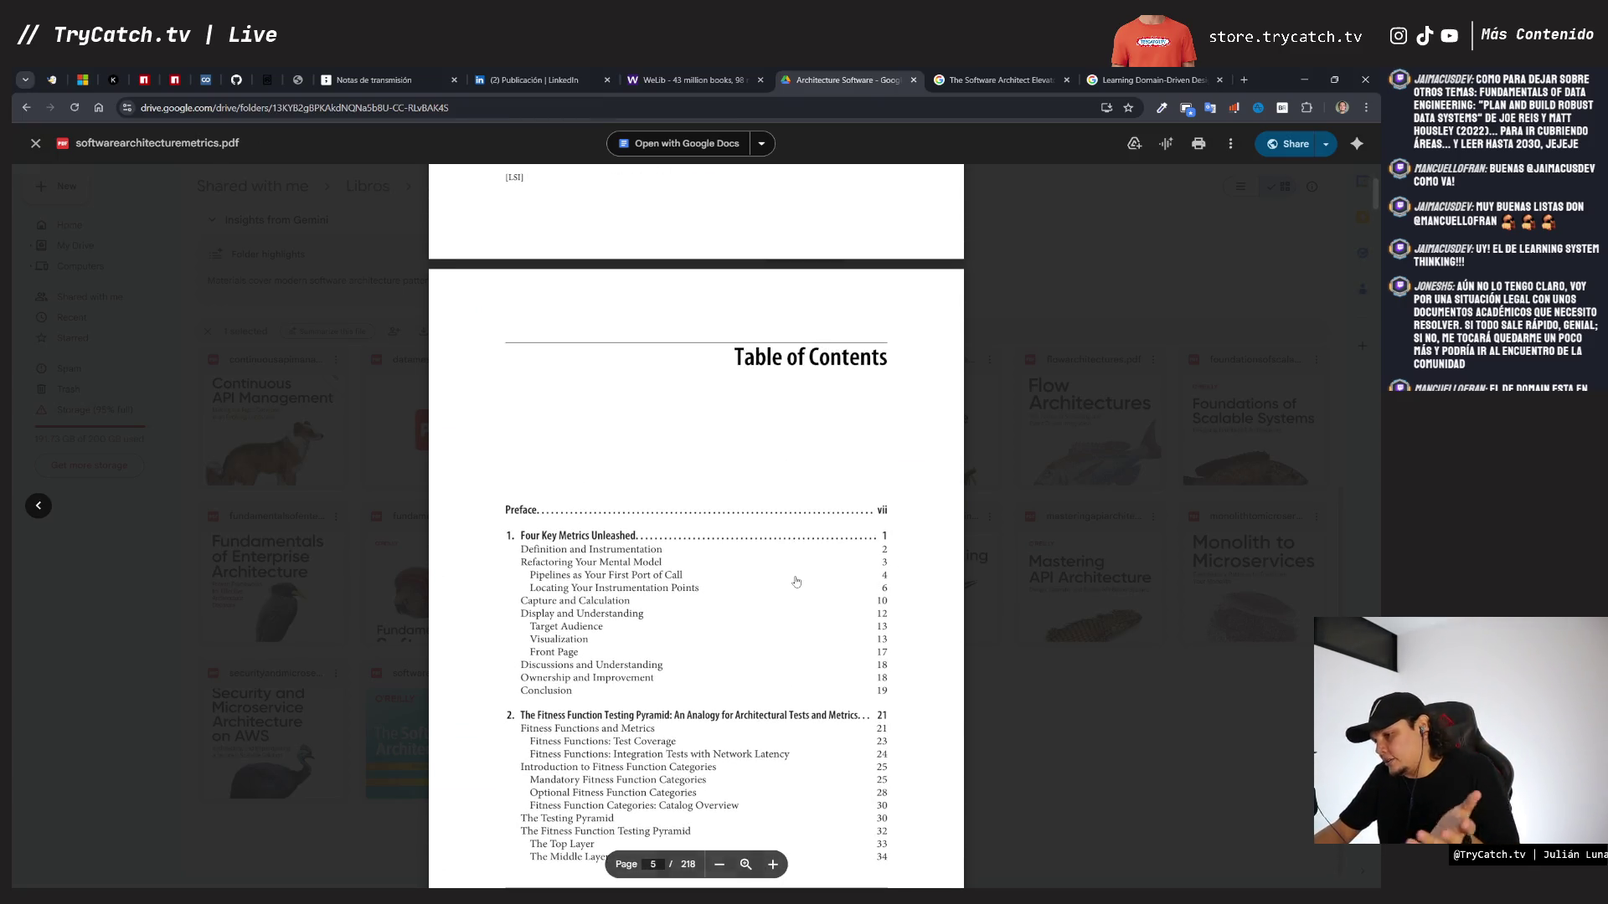
scroll(795, 581, "down", 9)
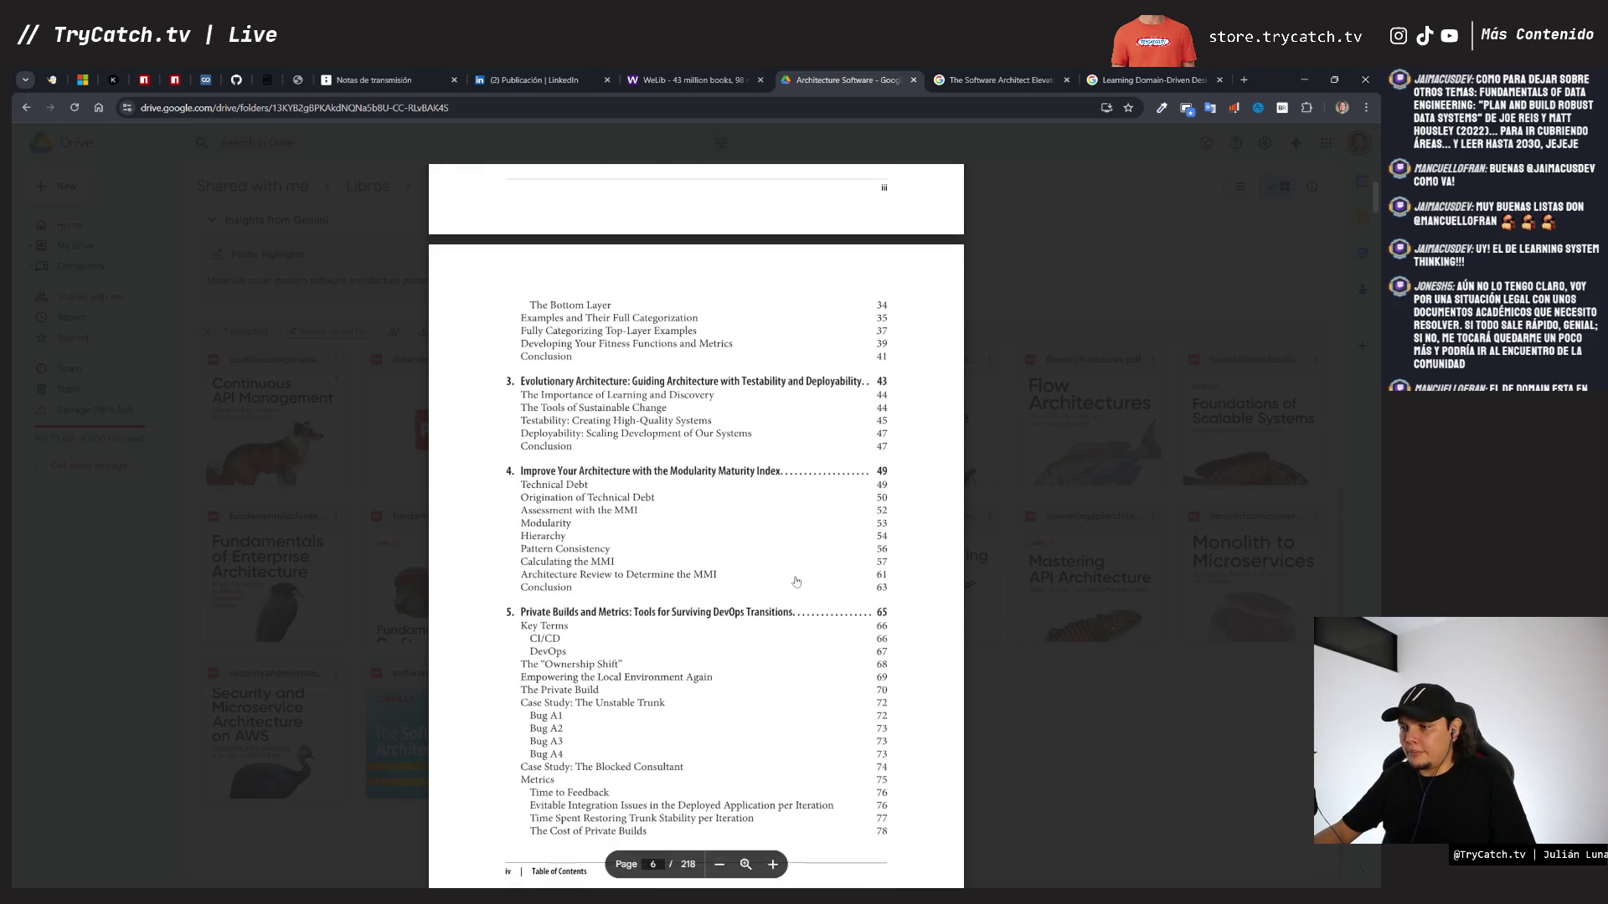
scroll(795, 581, "down", 2)
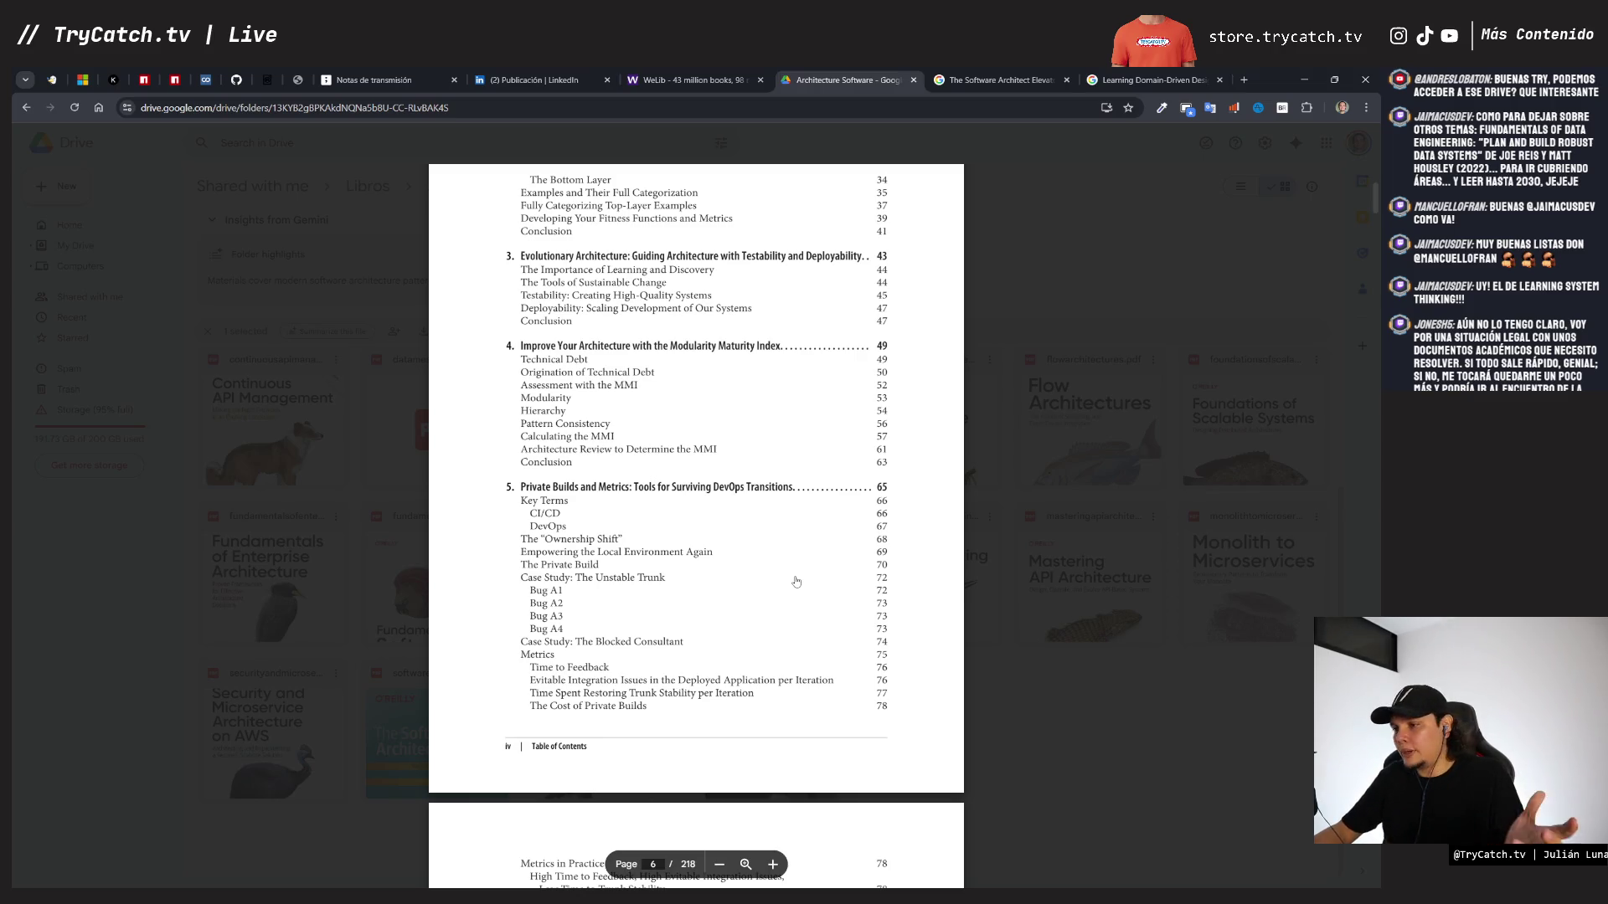
scroll(639, 353, "up", 1)
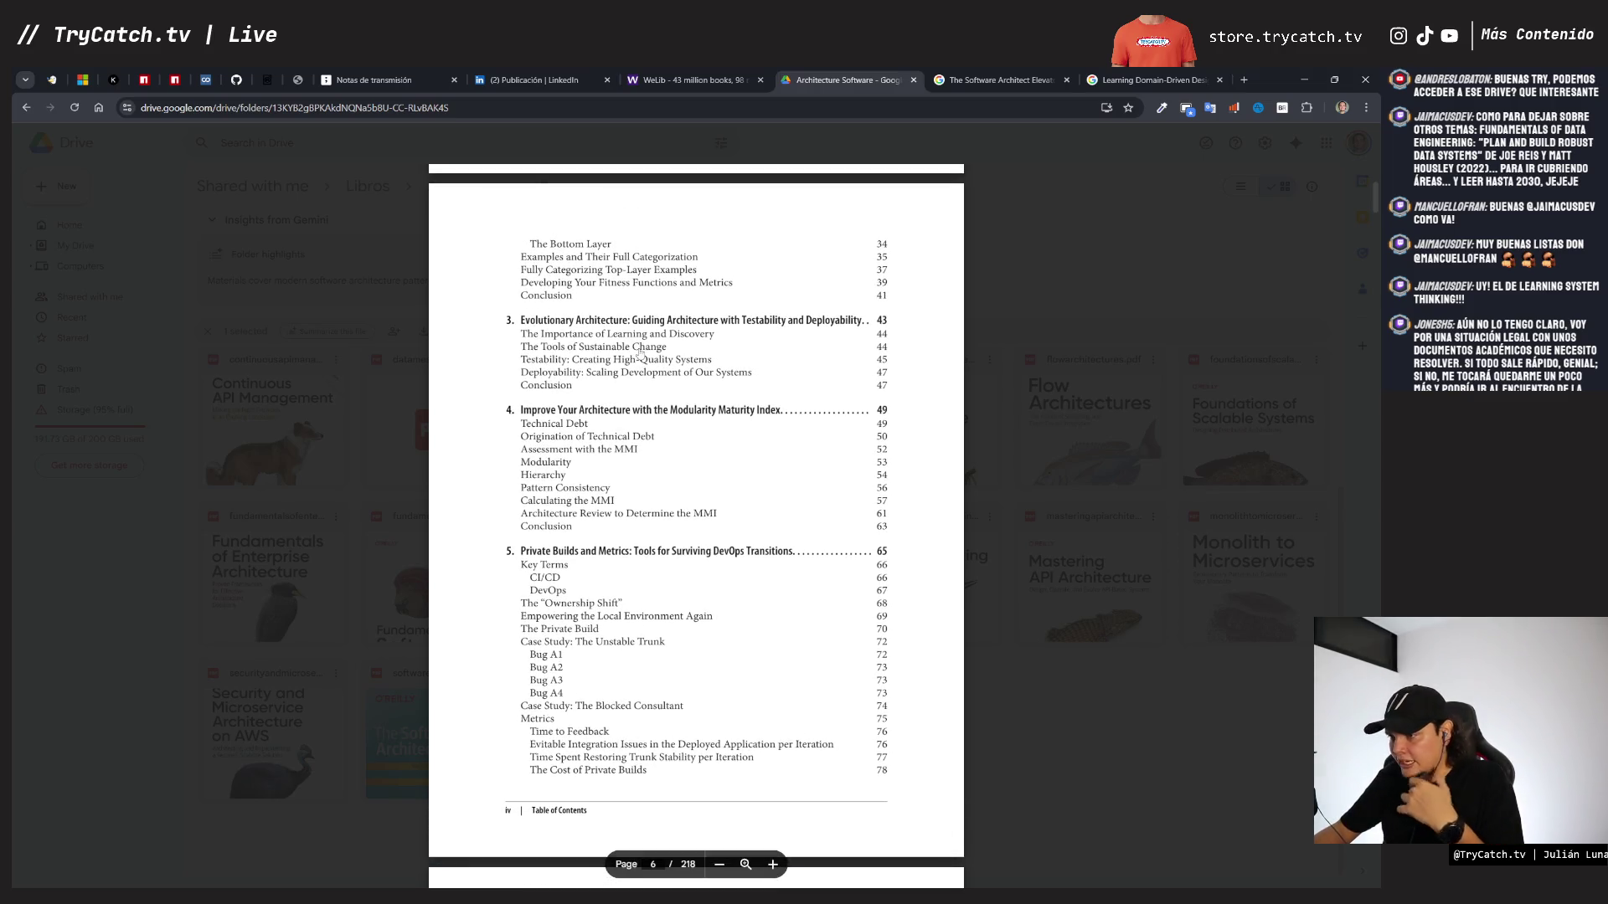
scroll(639, 354, "down", 3)
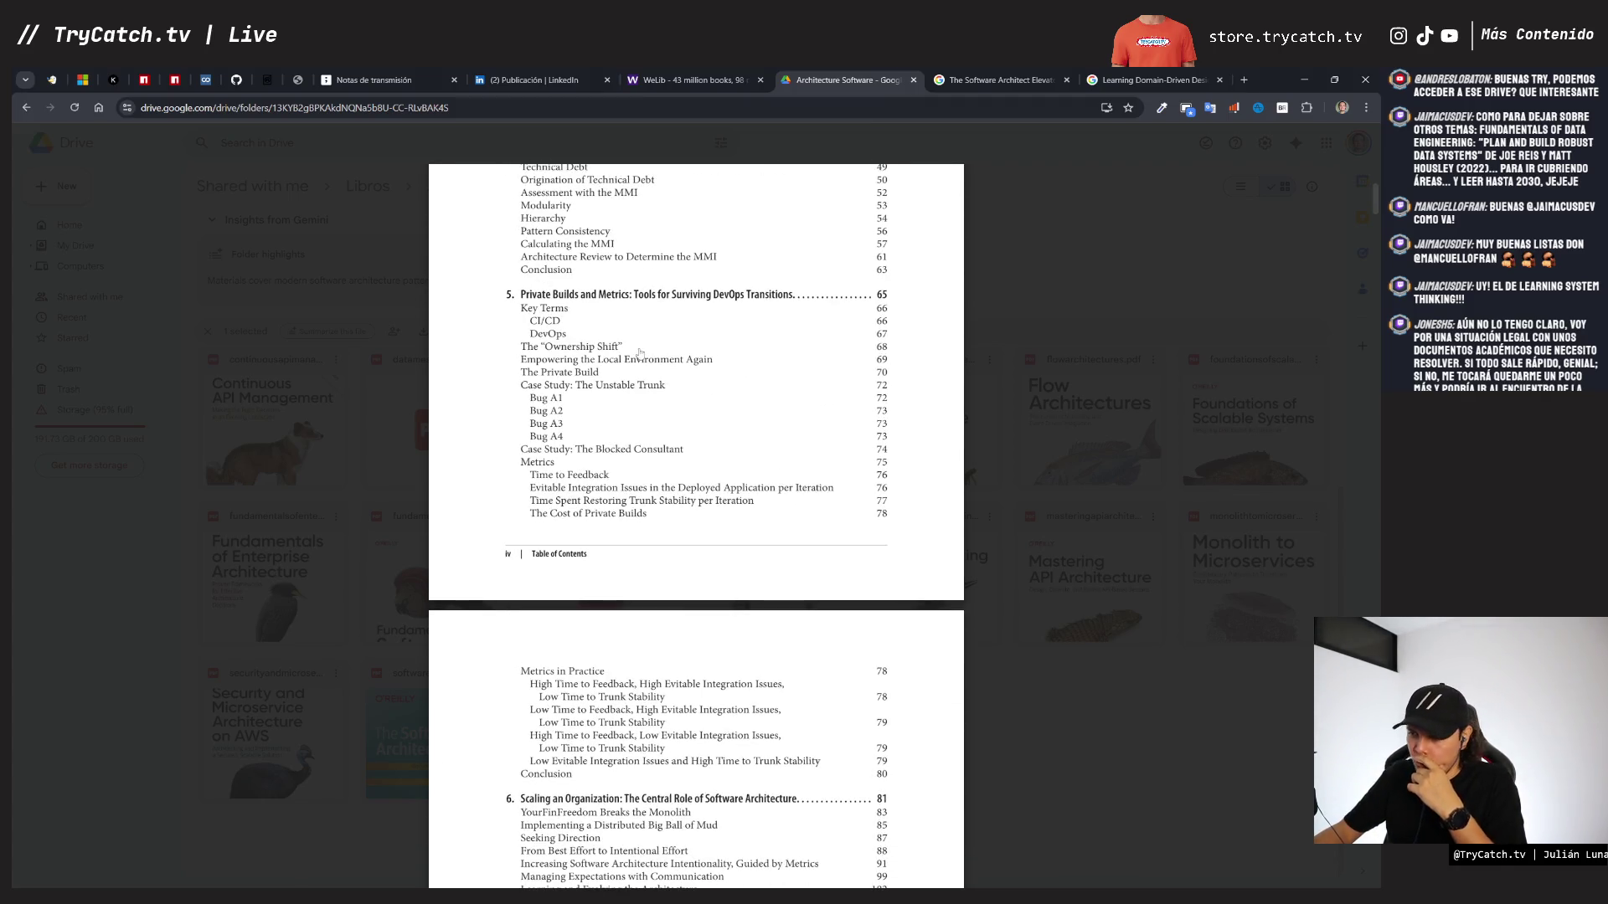
scroll(639, 348, "down", 7)
scroll(639, 353, "down", 11)
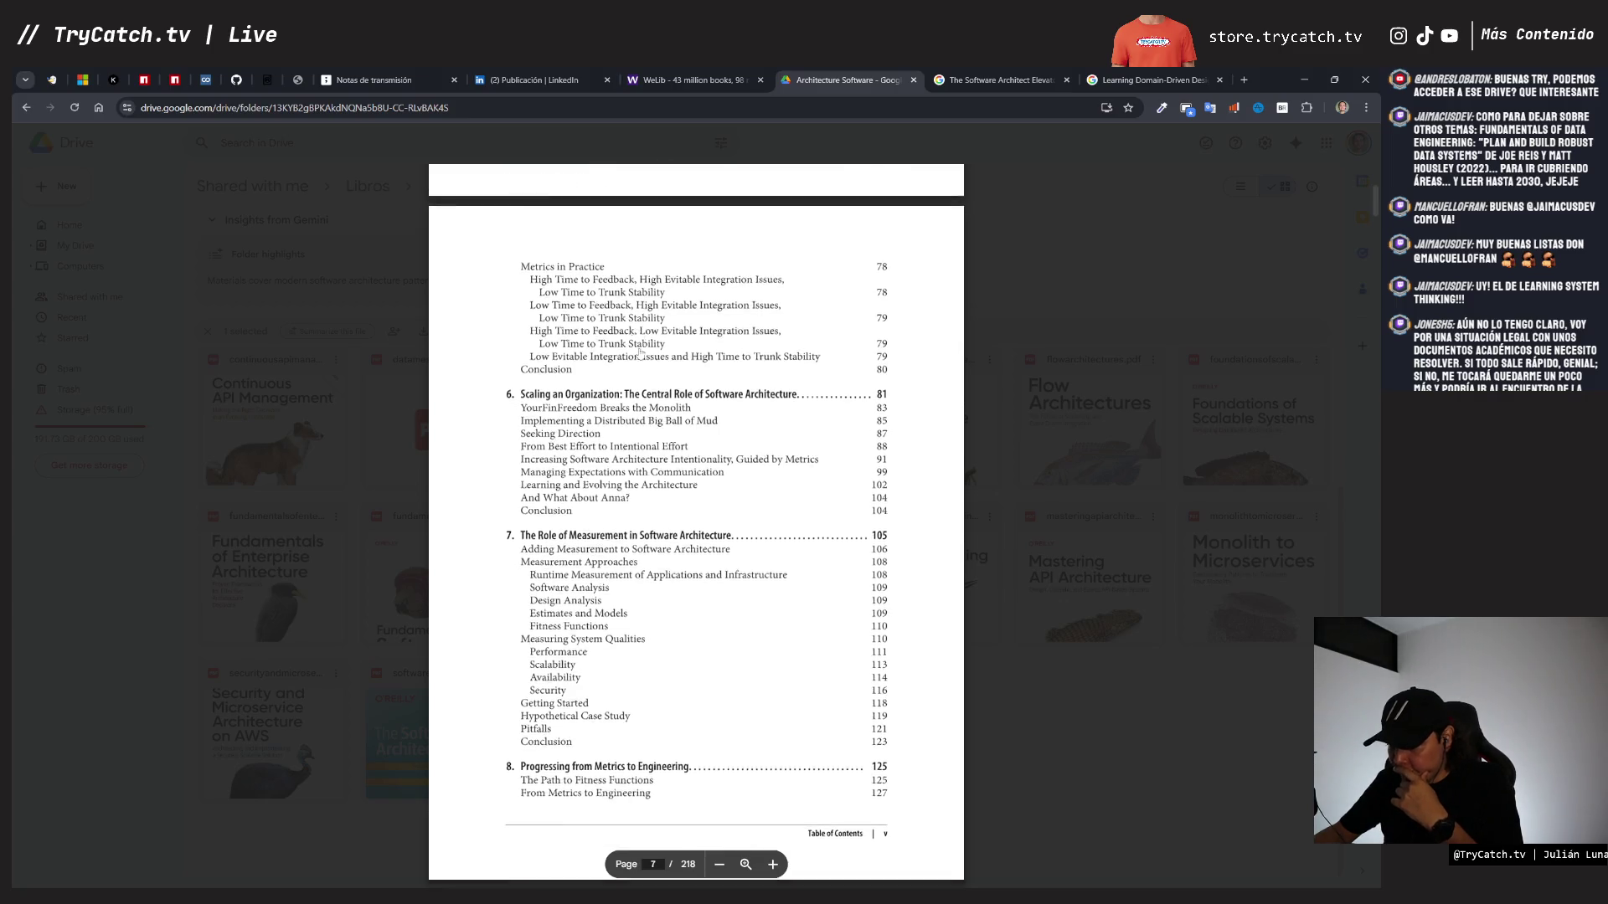
scroll(639, 353, "down", 7)
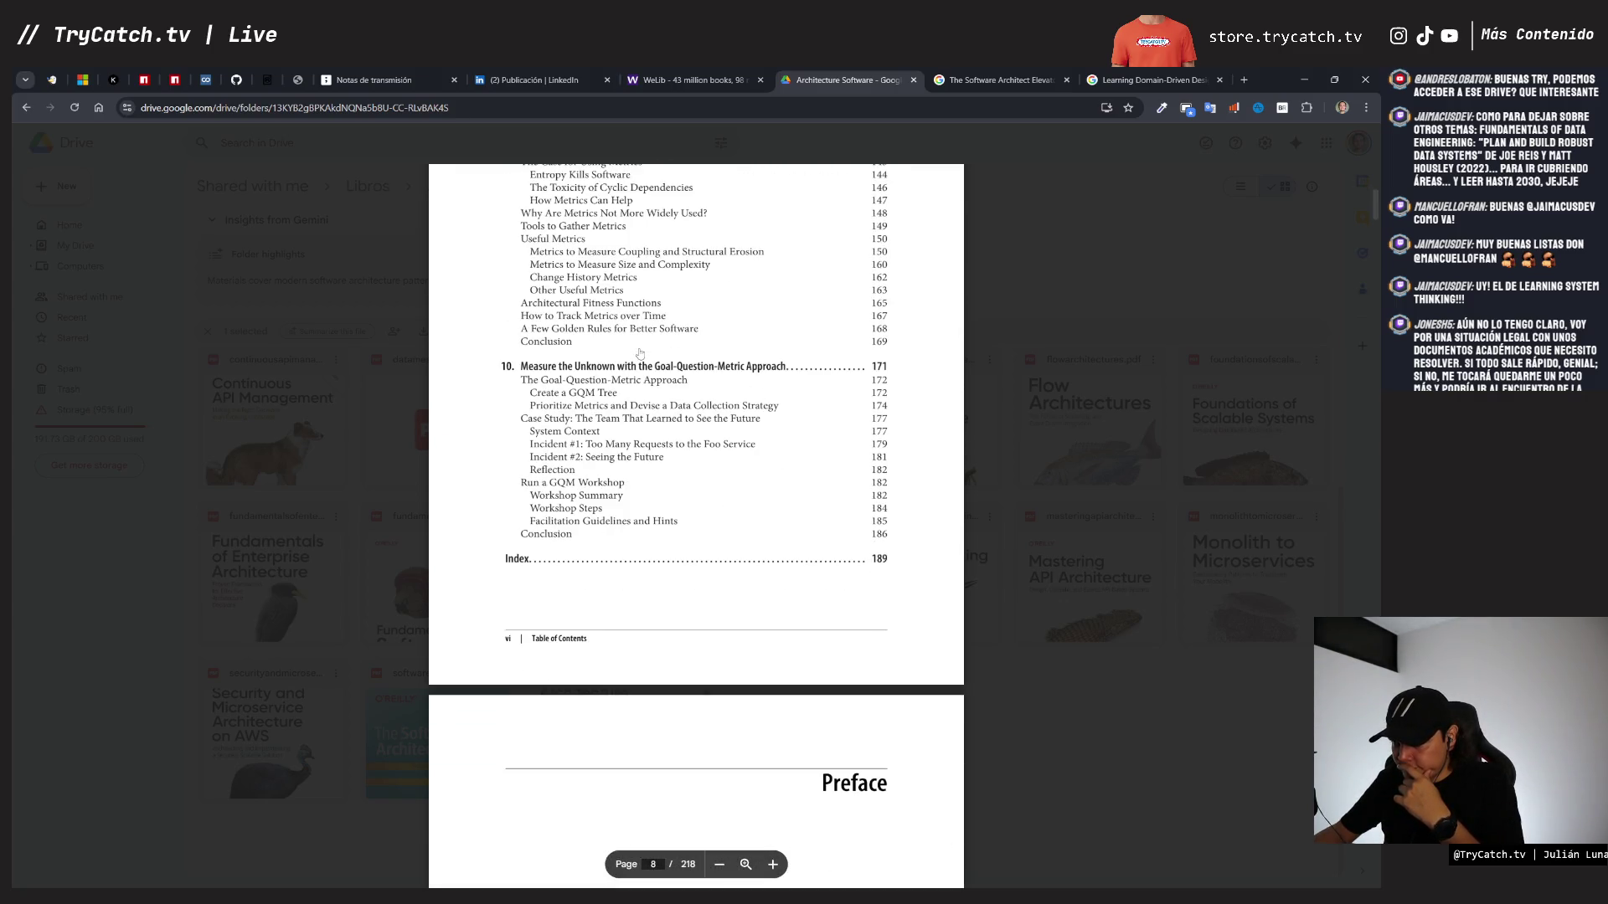
scroll(639, 353, "up", 5)
scroll(639, 353, "up", 5)
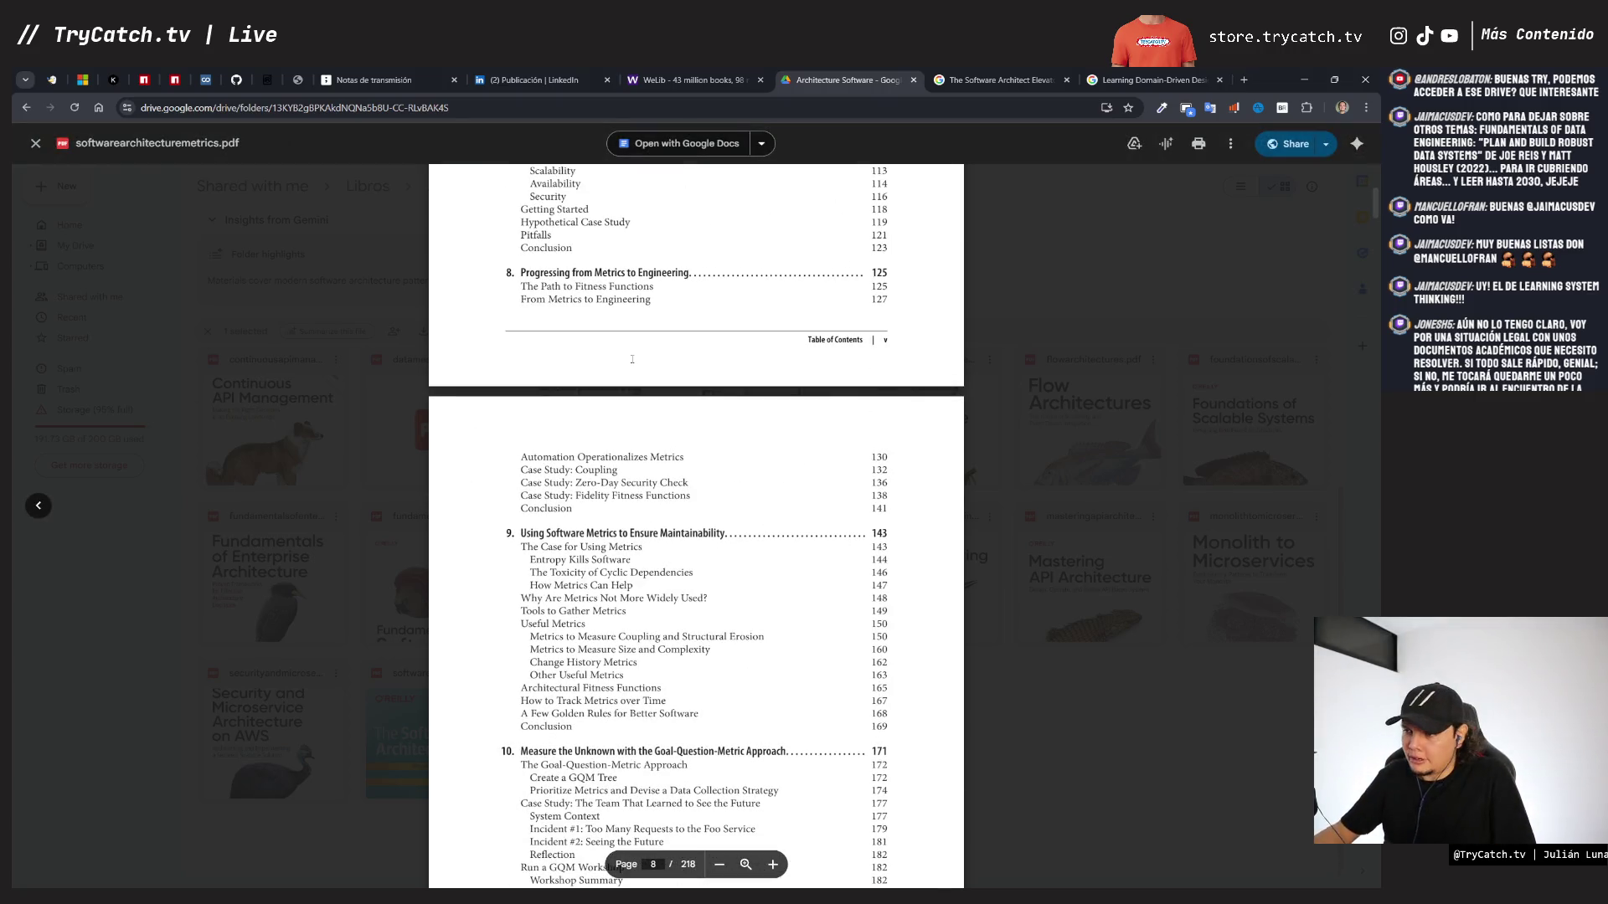
left_click(1141, 669)
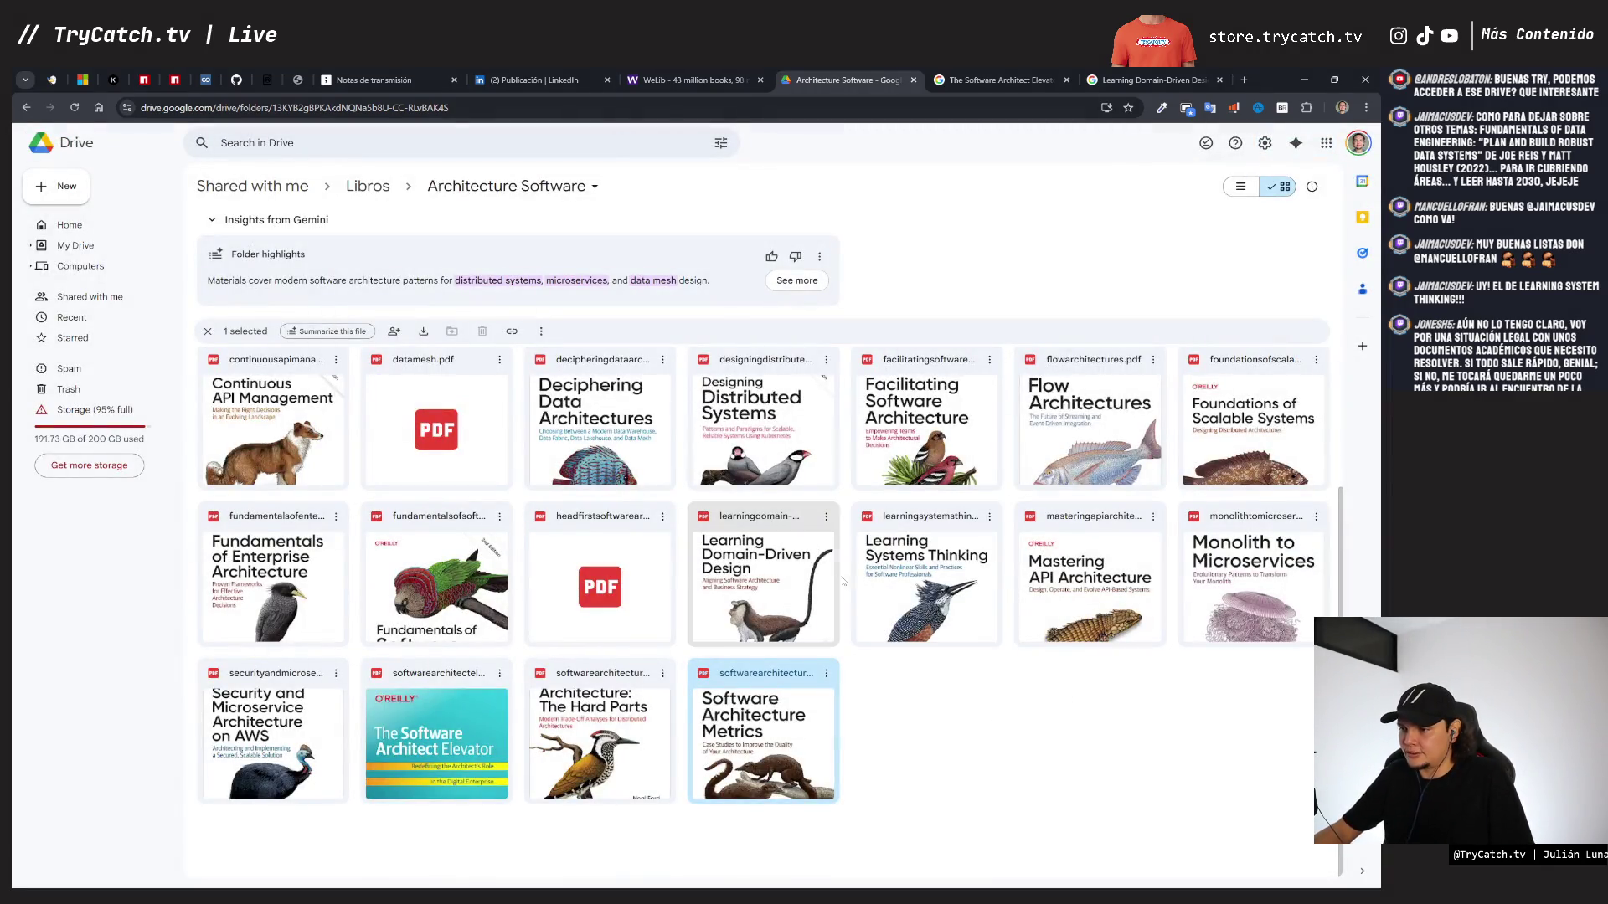
- Glance at the tldraw cover board, then show Drive's Architecture Software folder
left_click(375, 79)
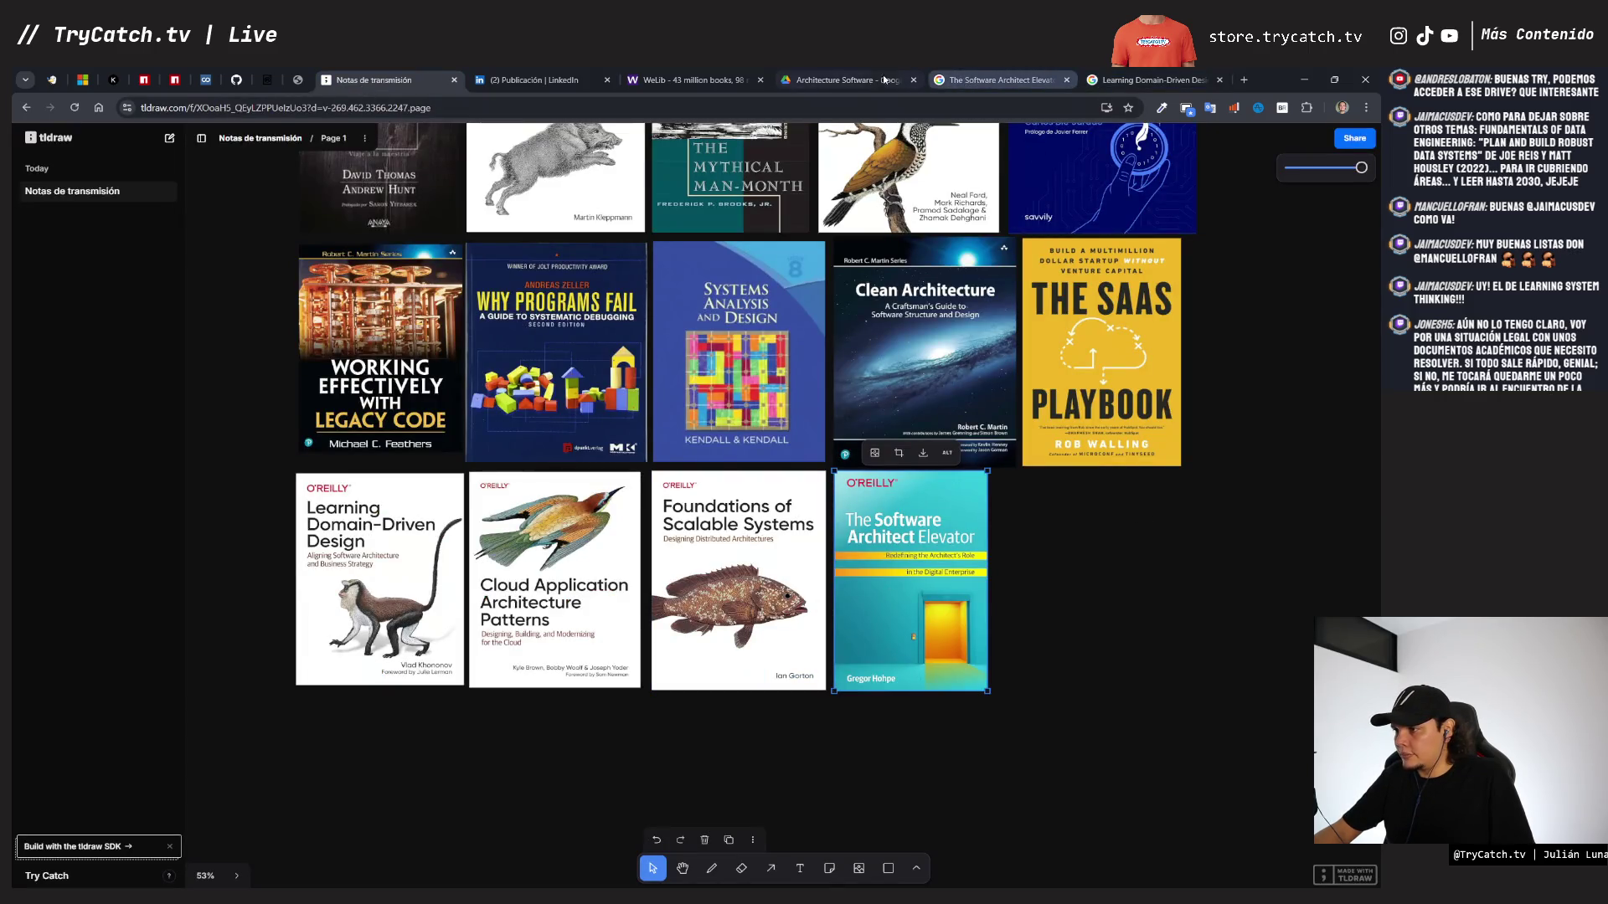
left_click(858, 79)
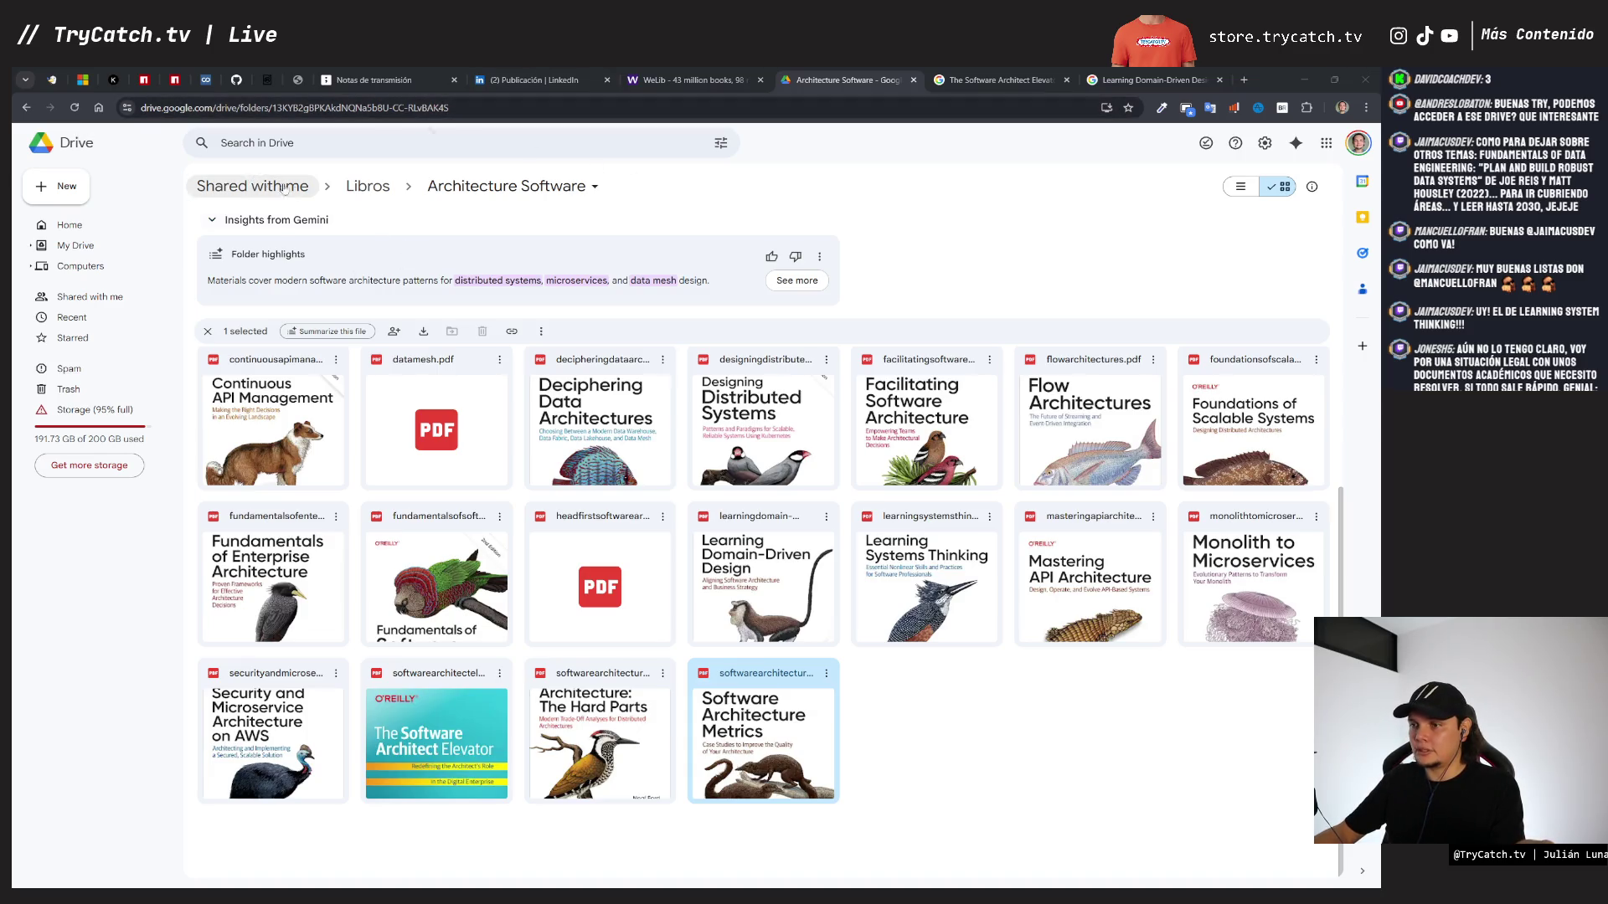
- Browse the Artificial Intelligence and JavaScript subfolders of Libros, ending back in Libros
left_click(368, 187)
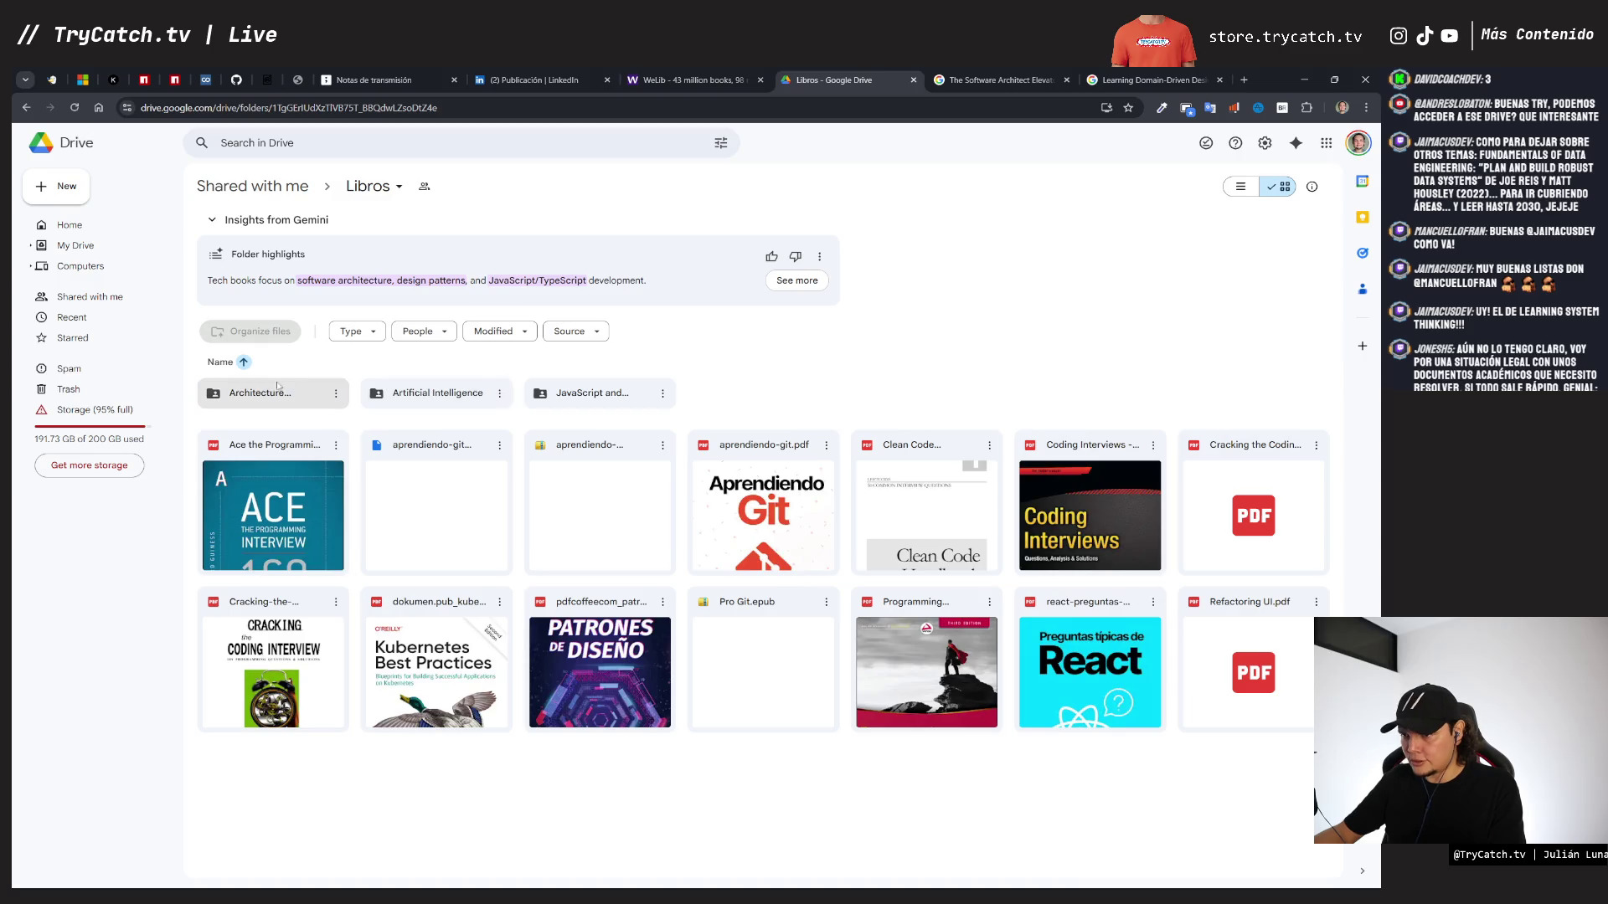
double_click(399, 391)
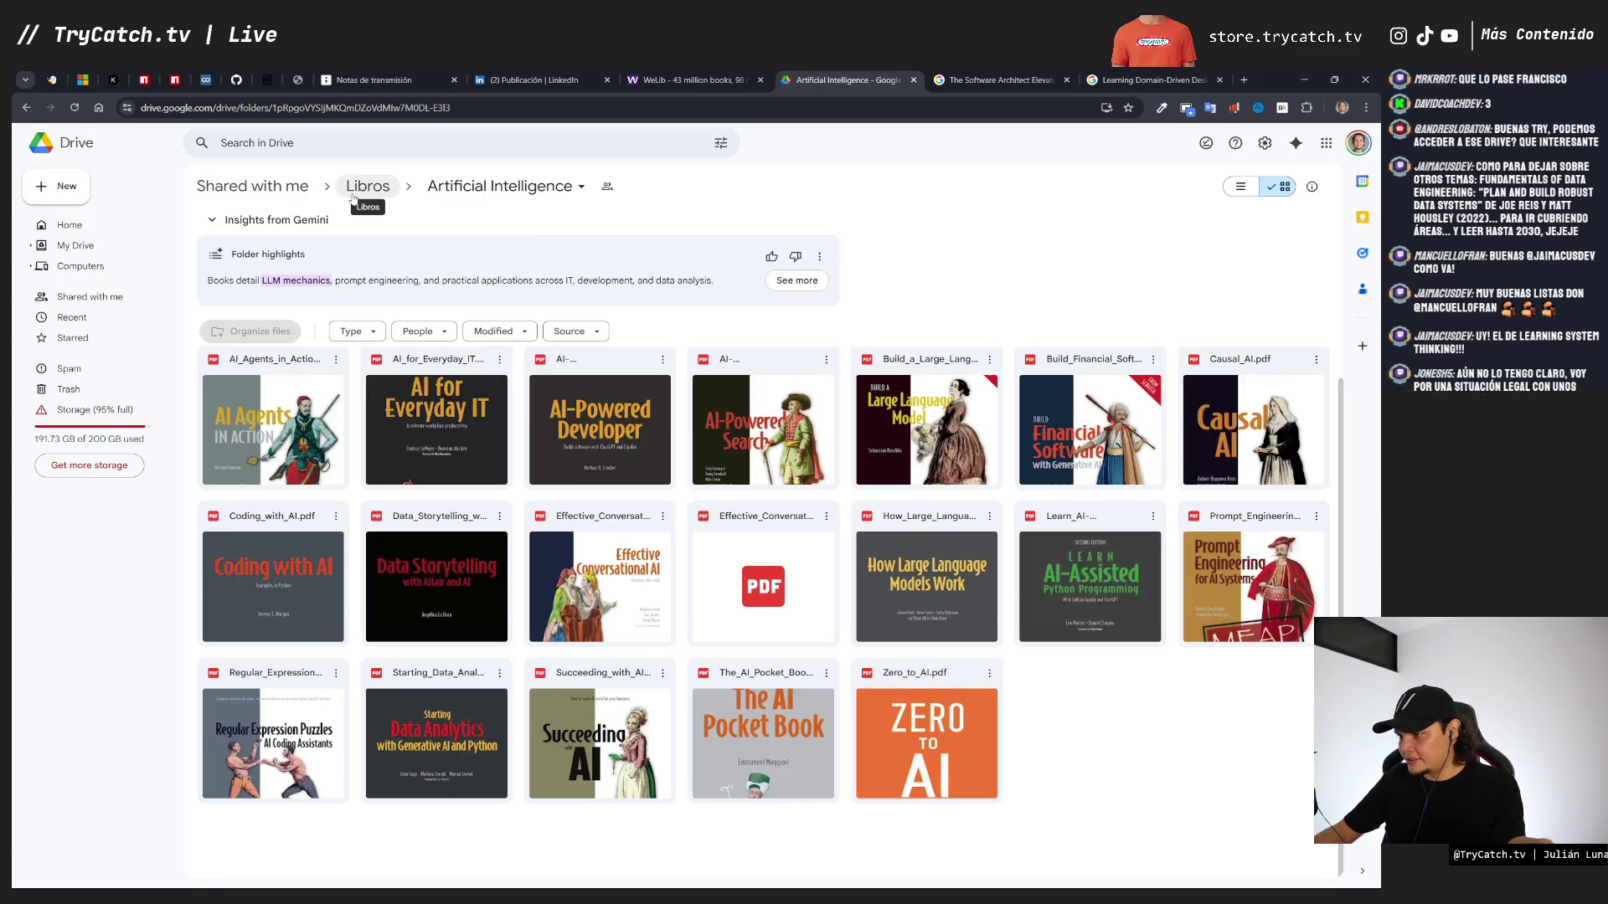
left_click(353, 198)
left_click(596, 394)
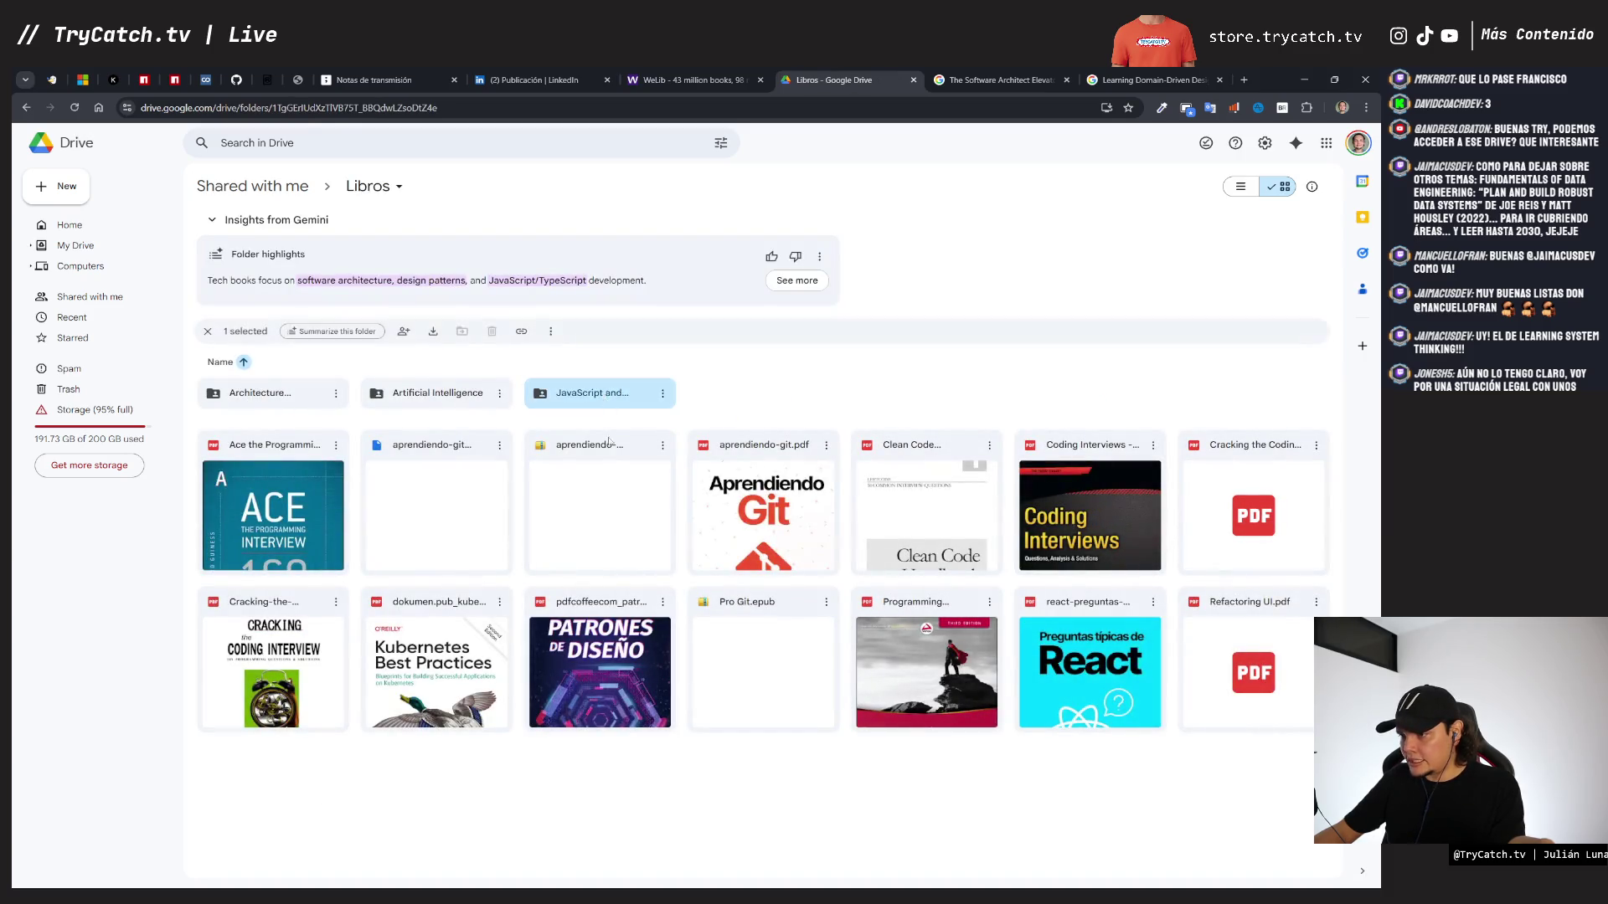
key("Return")
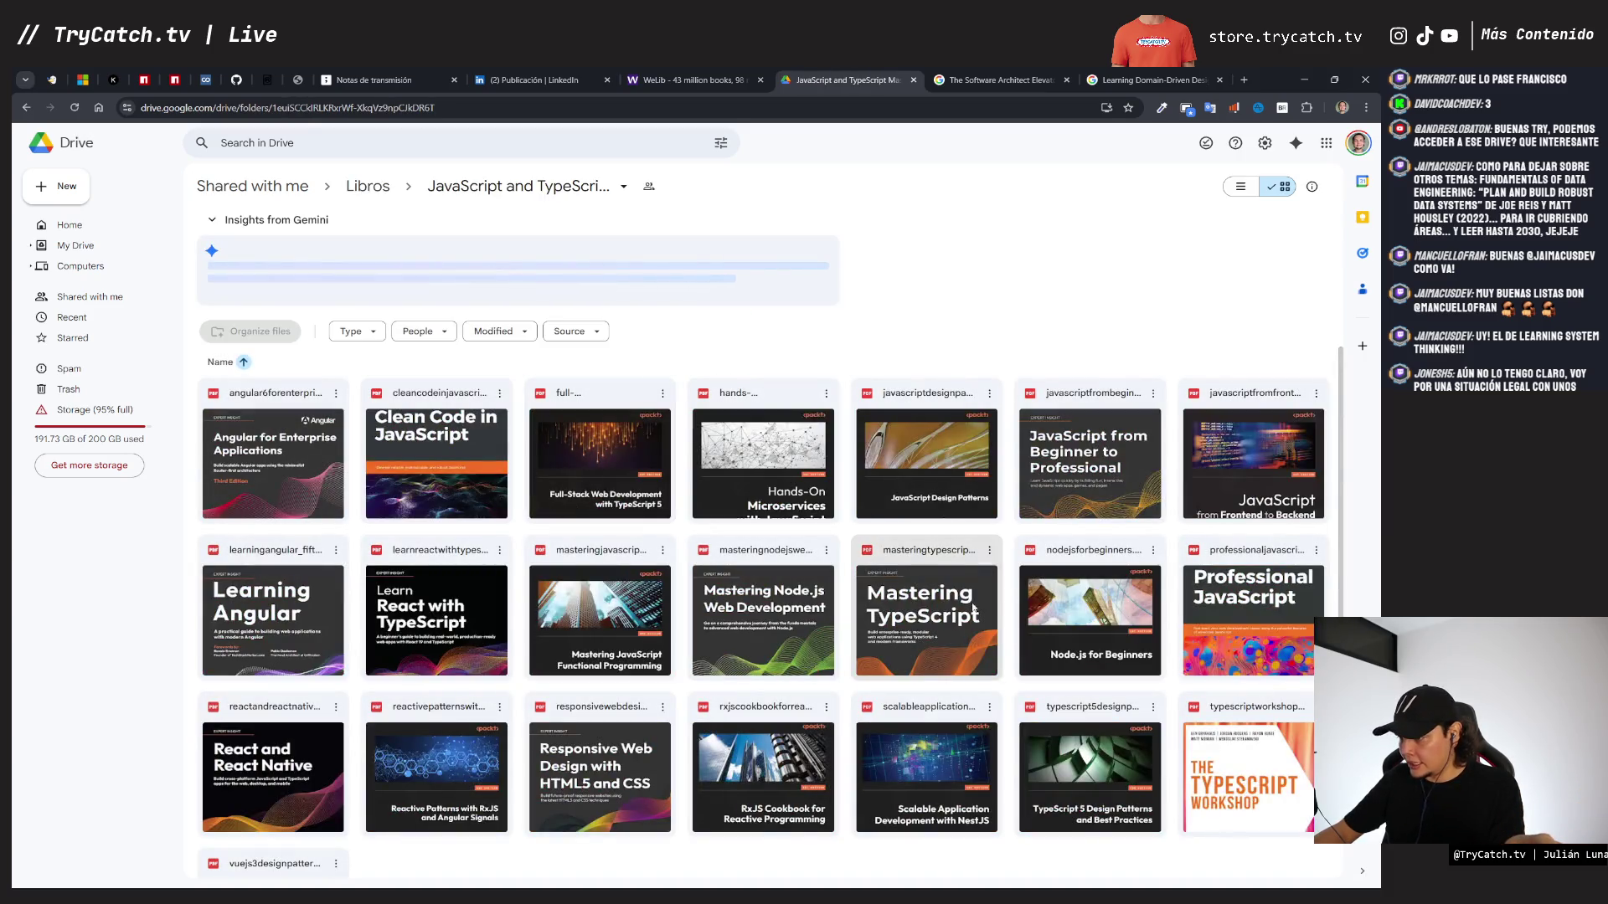
scroll(972, 609, "down", 2)
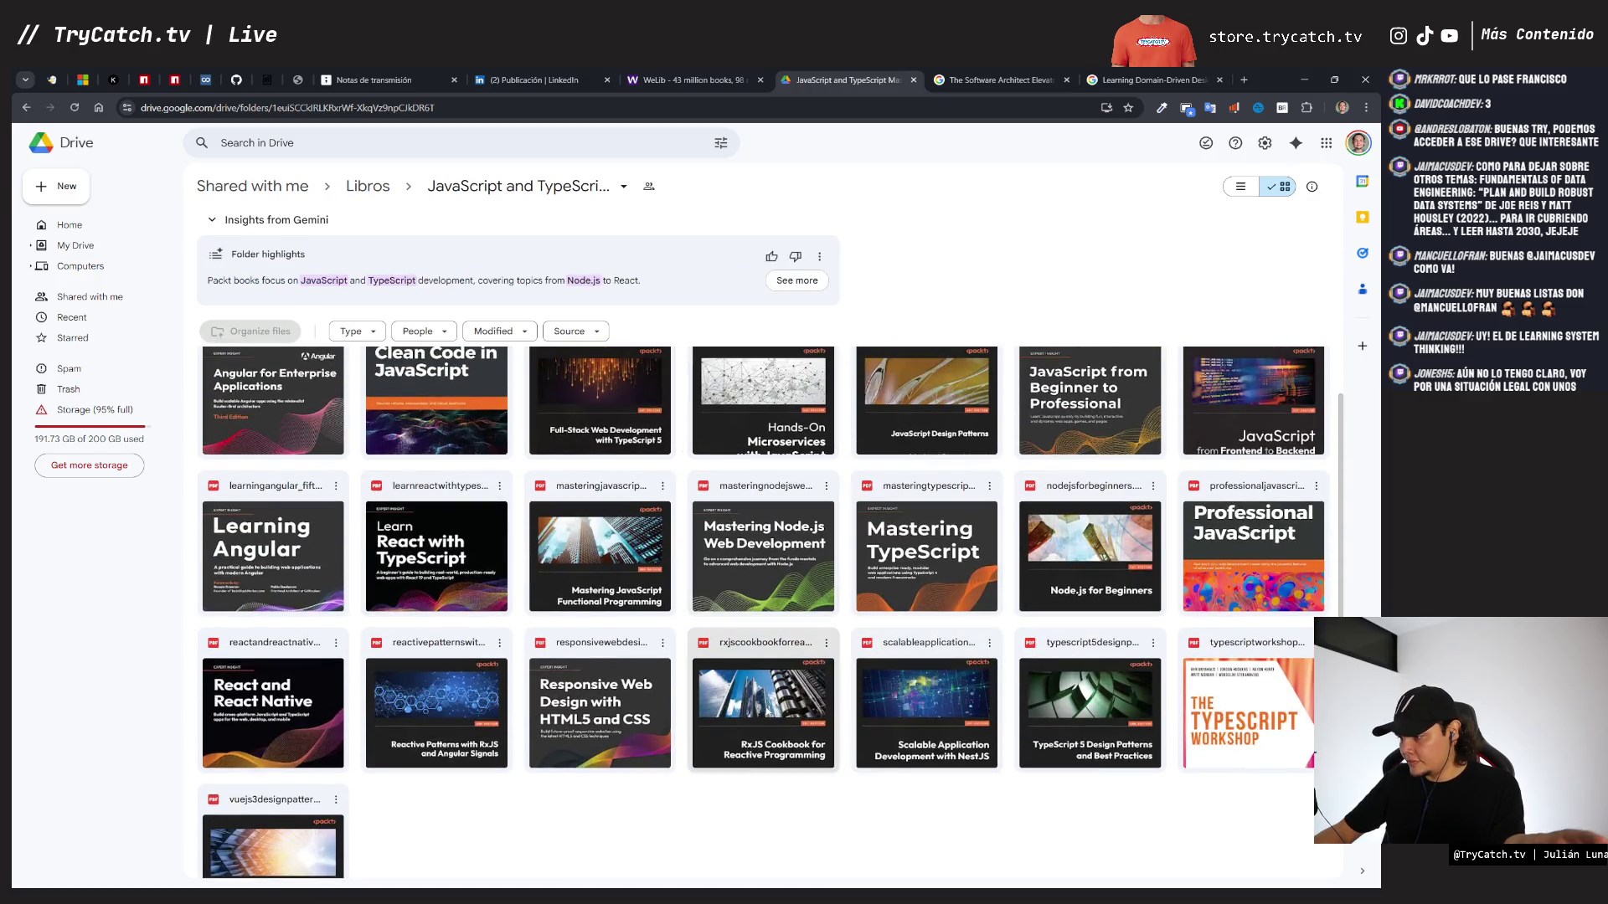
scroll(762, 704, "down", 2)
scroll(346, 361, "up", 3)
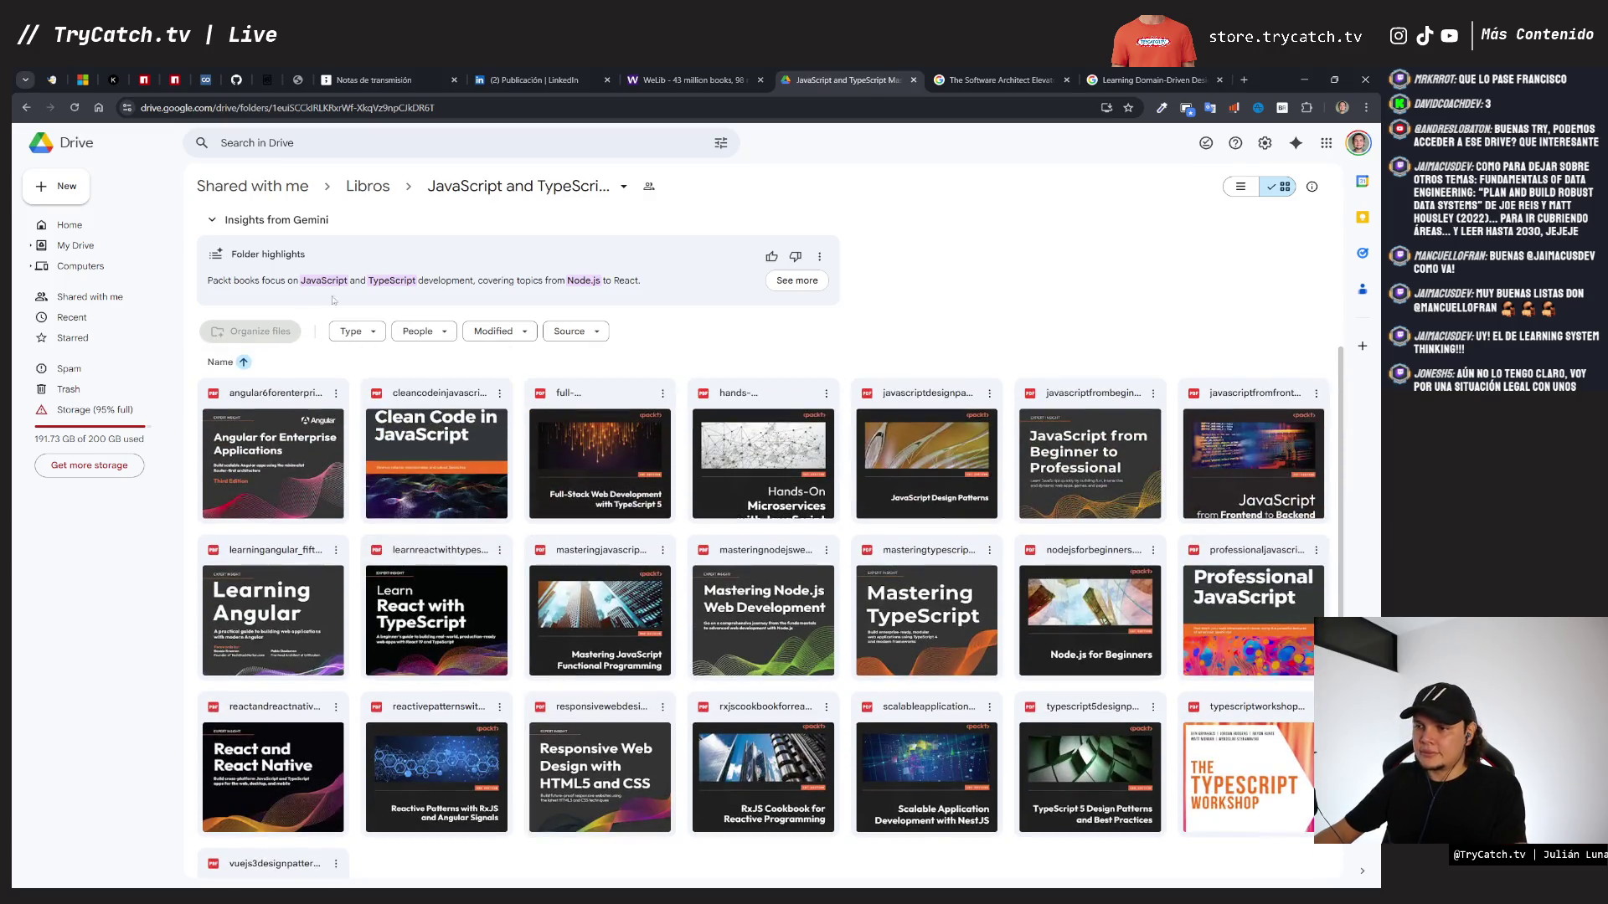
left_click(367, 186)
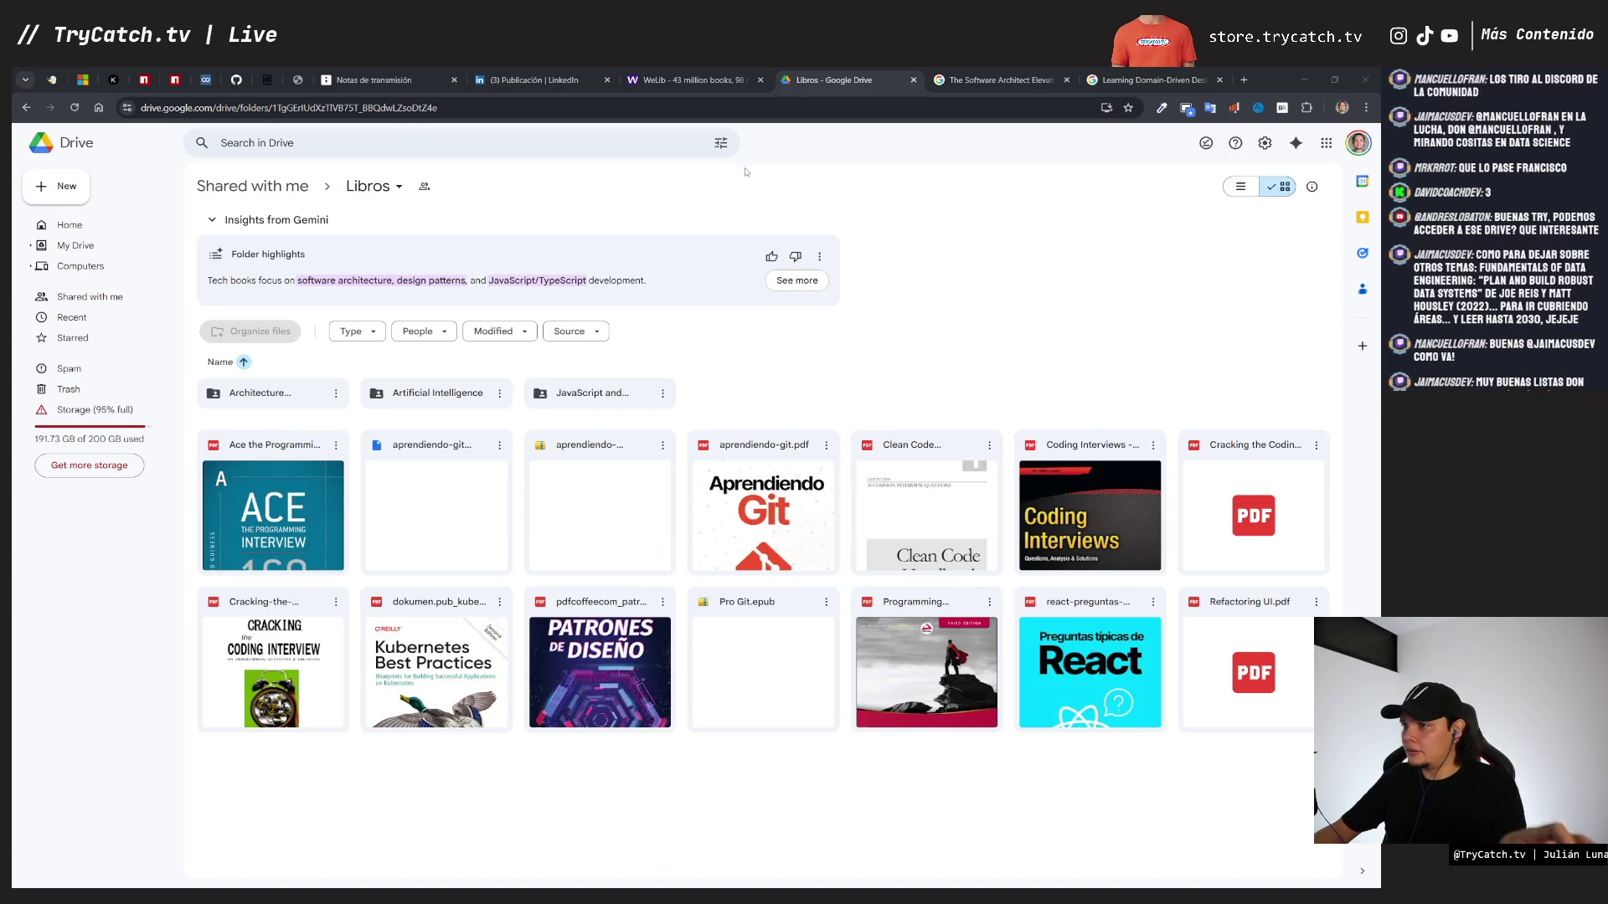
- Search images for 'software craftman', preview the Amazon Software Craftsman cover, then return to tldraw
left_click(1154, 80)
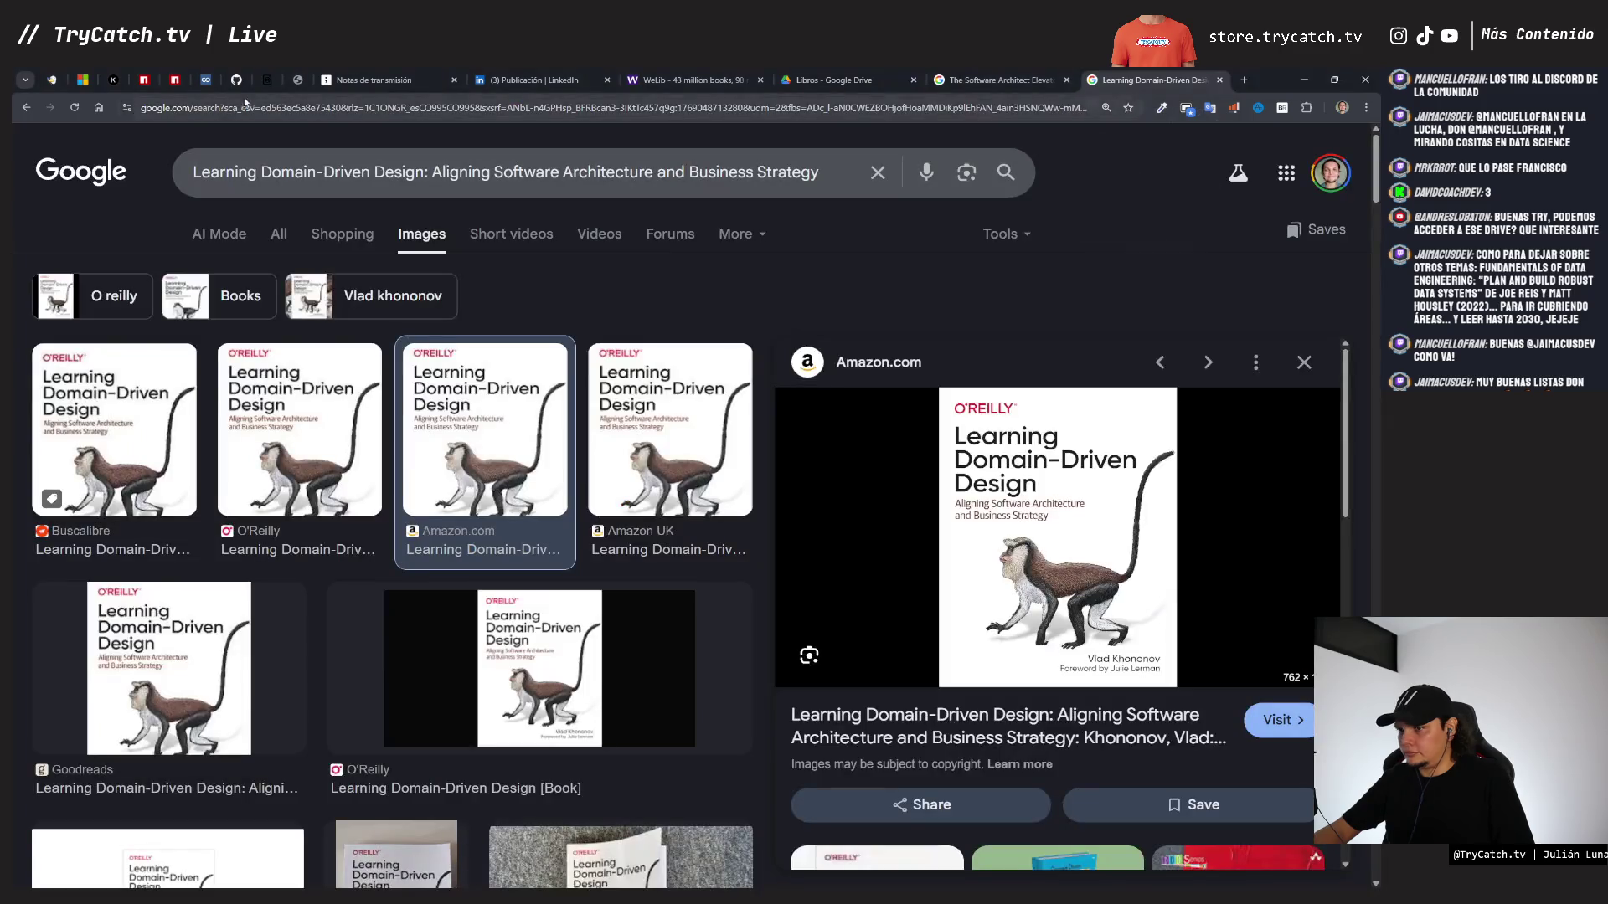
triple_click(268, 171)
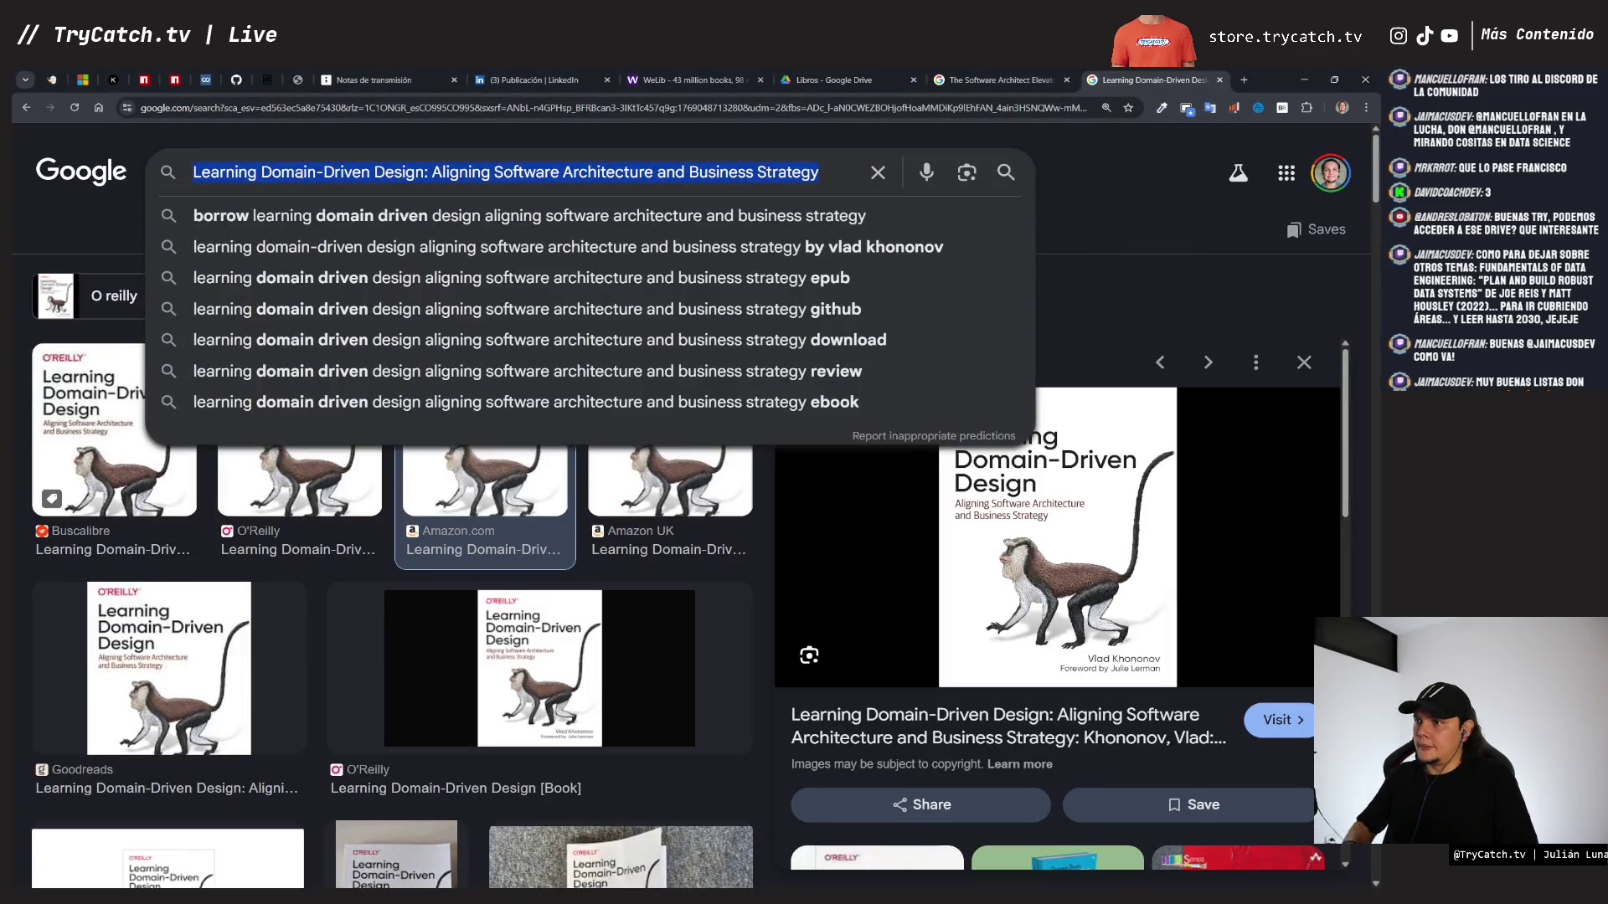
type("software c")
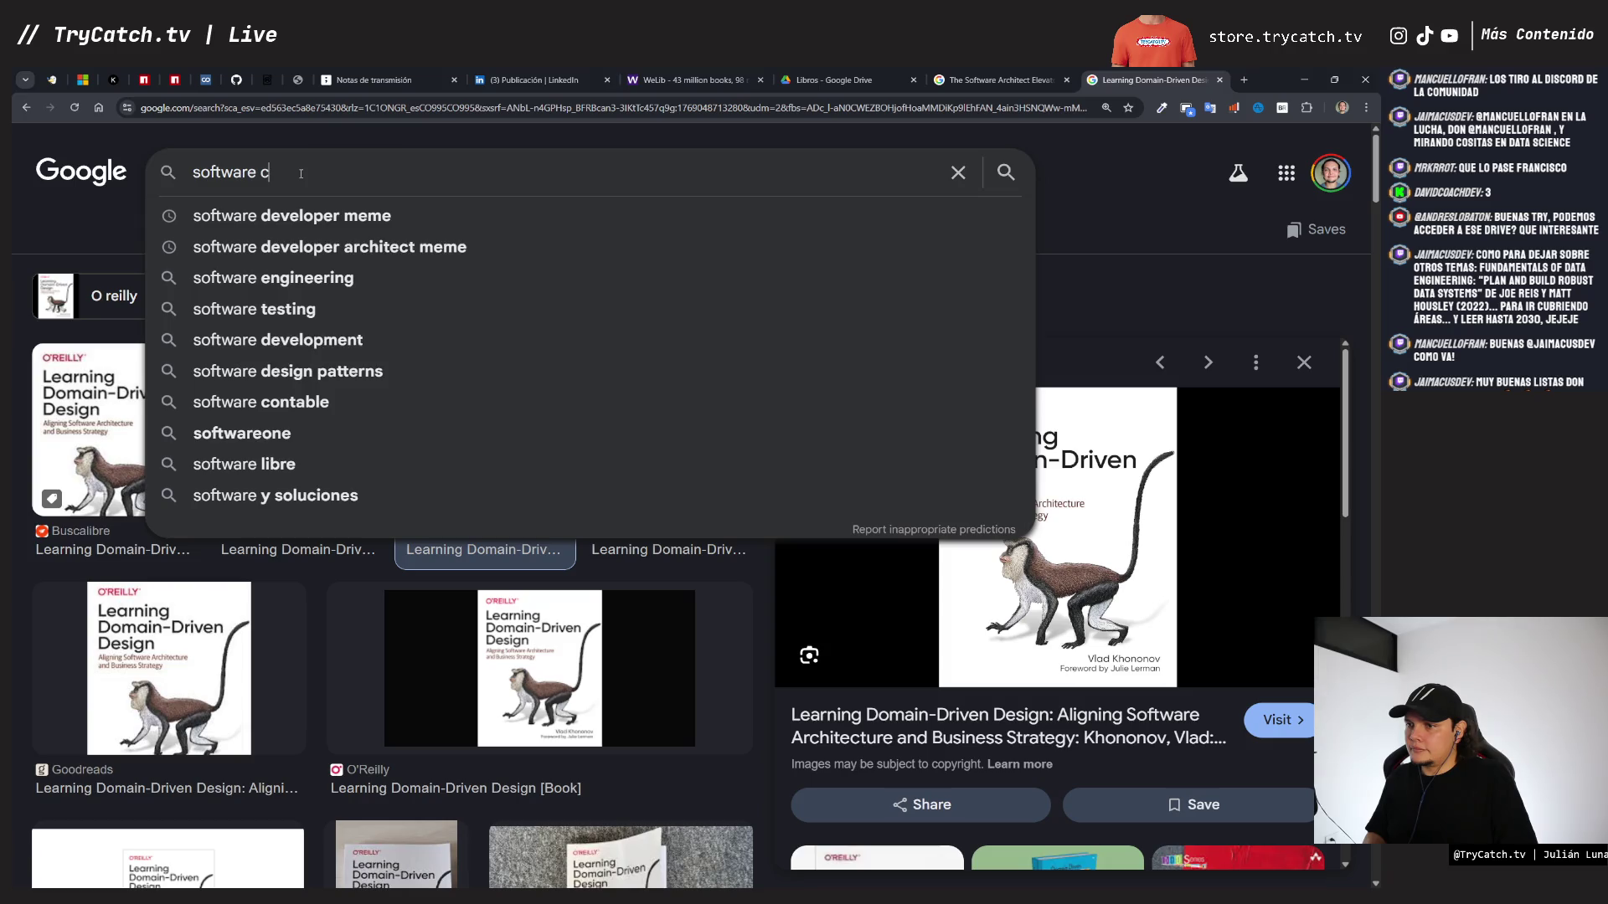
type("raf")
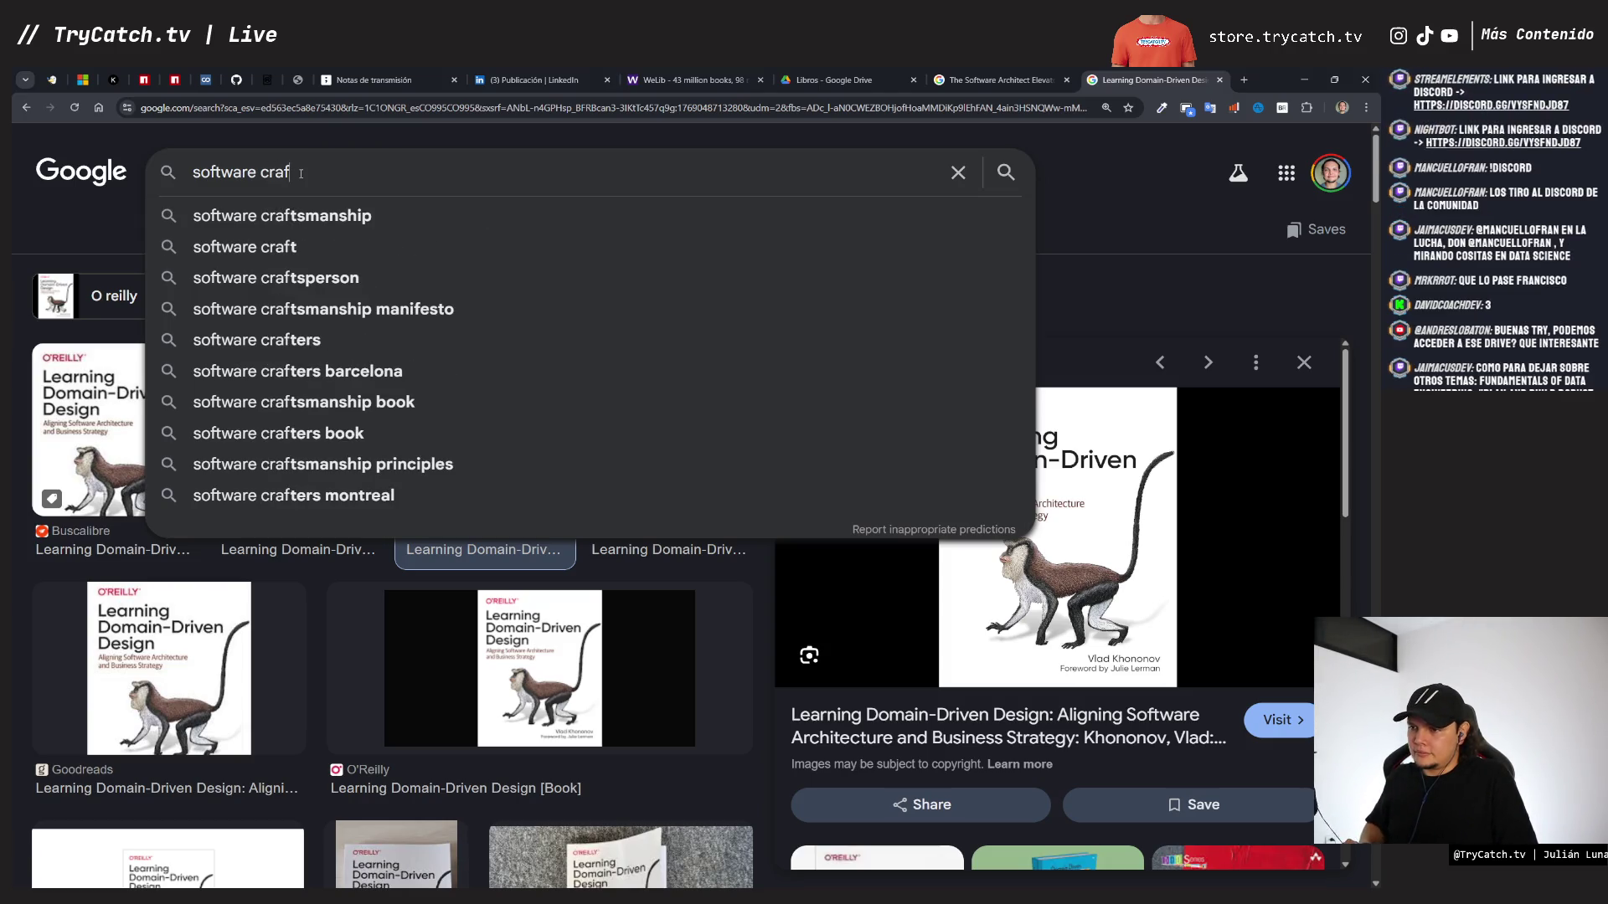
type("tman")
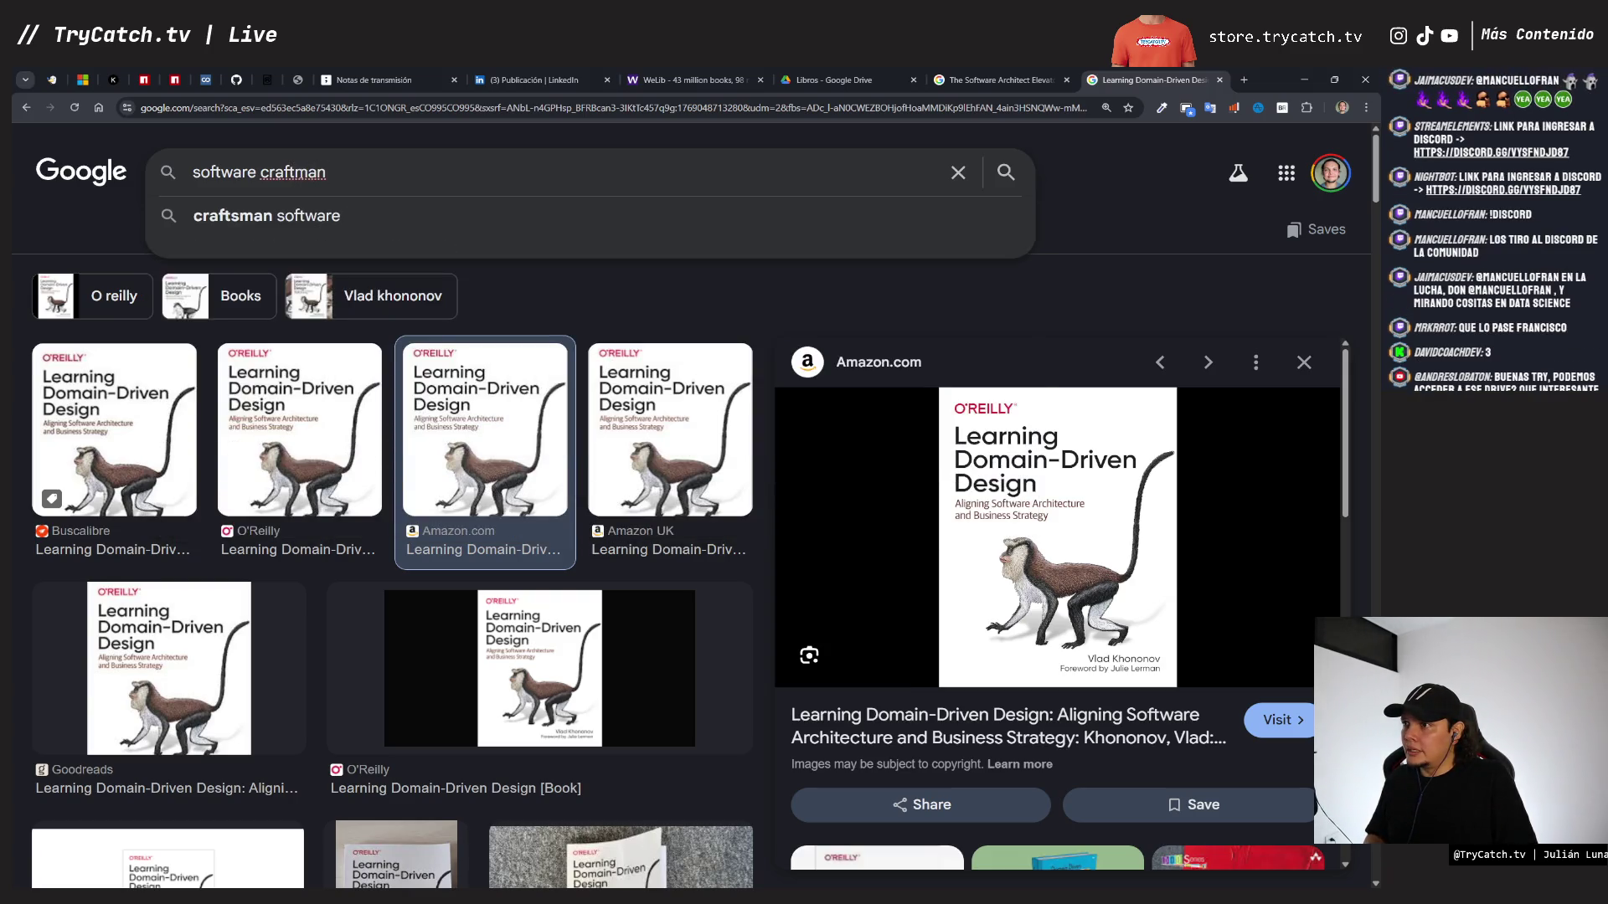
key("Return")
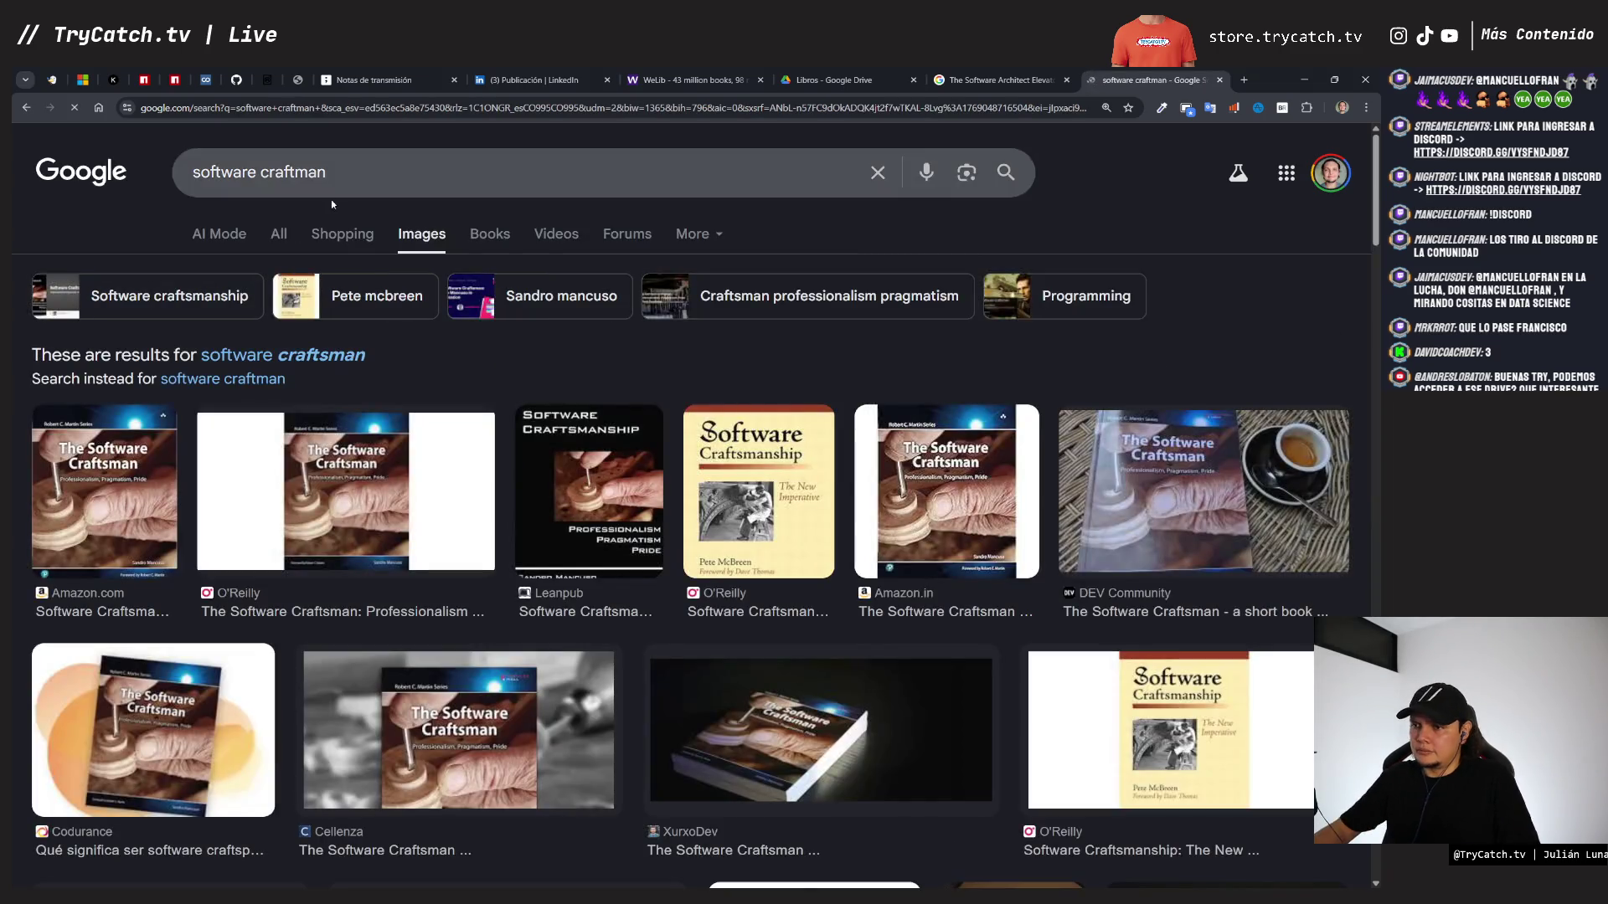
left_click(156, 484)
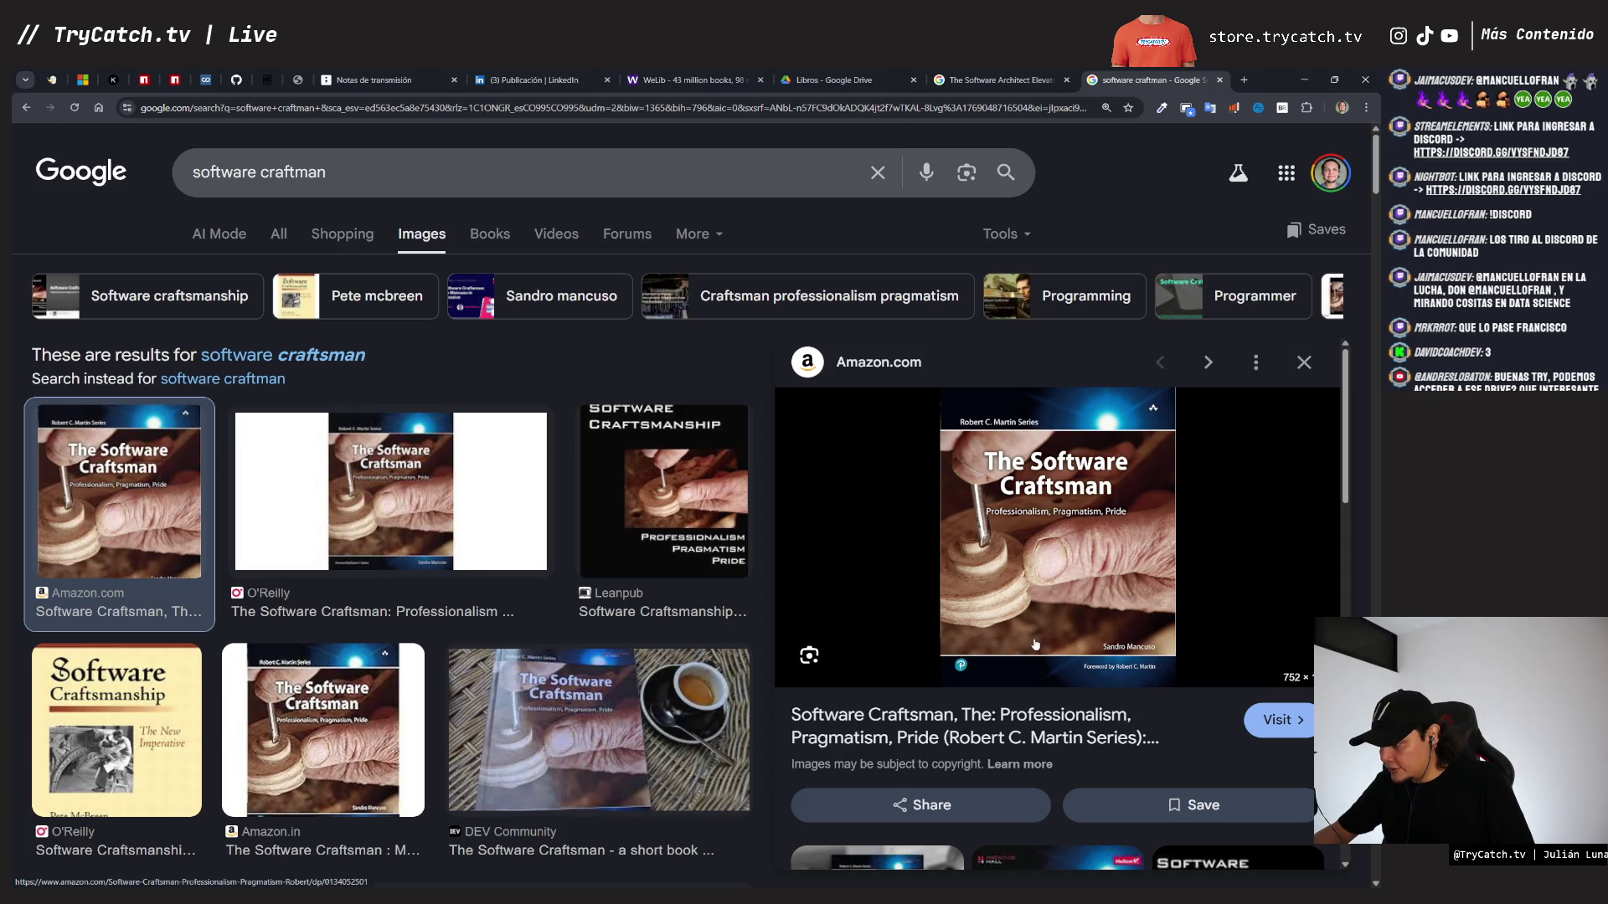
right_click(1029, 551)
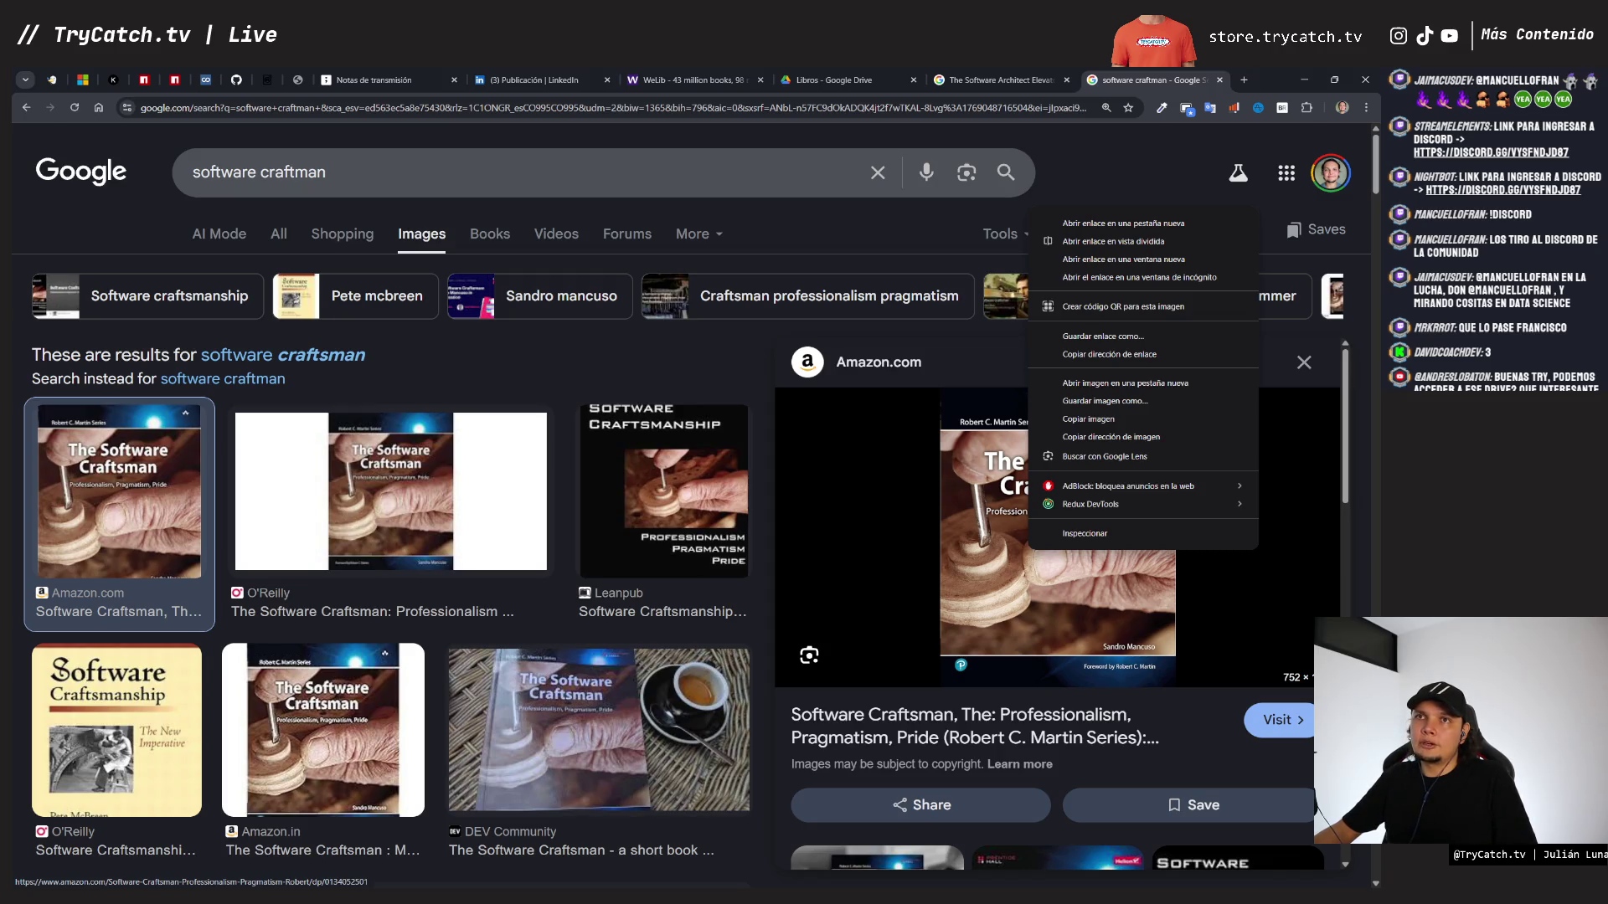
key("Escape")
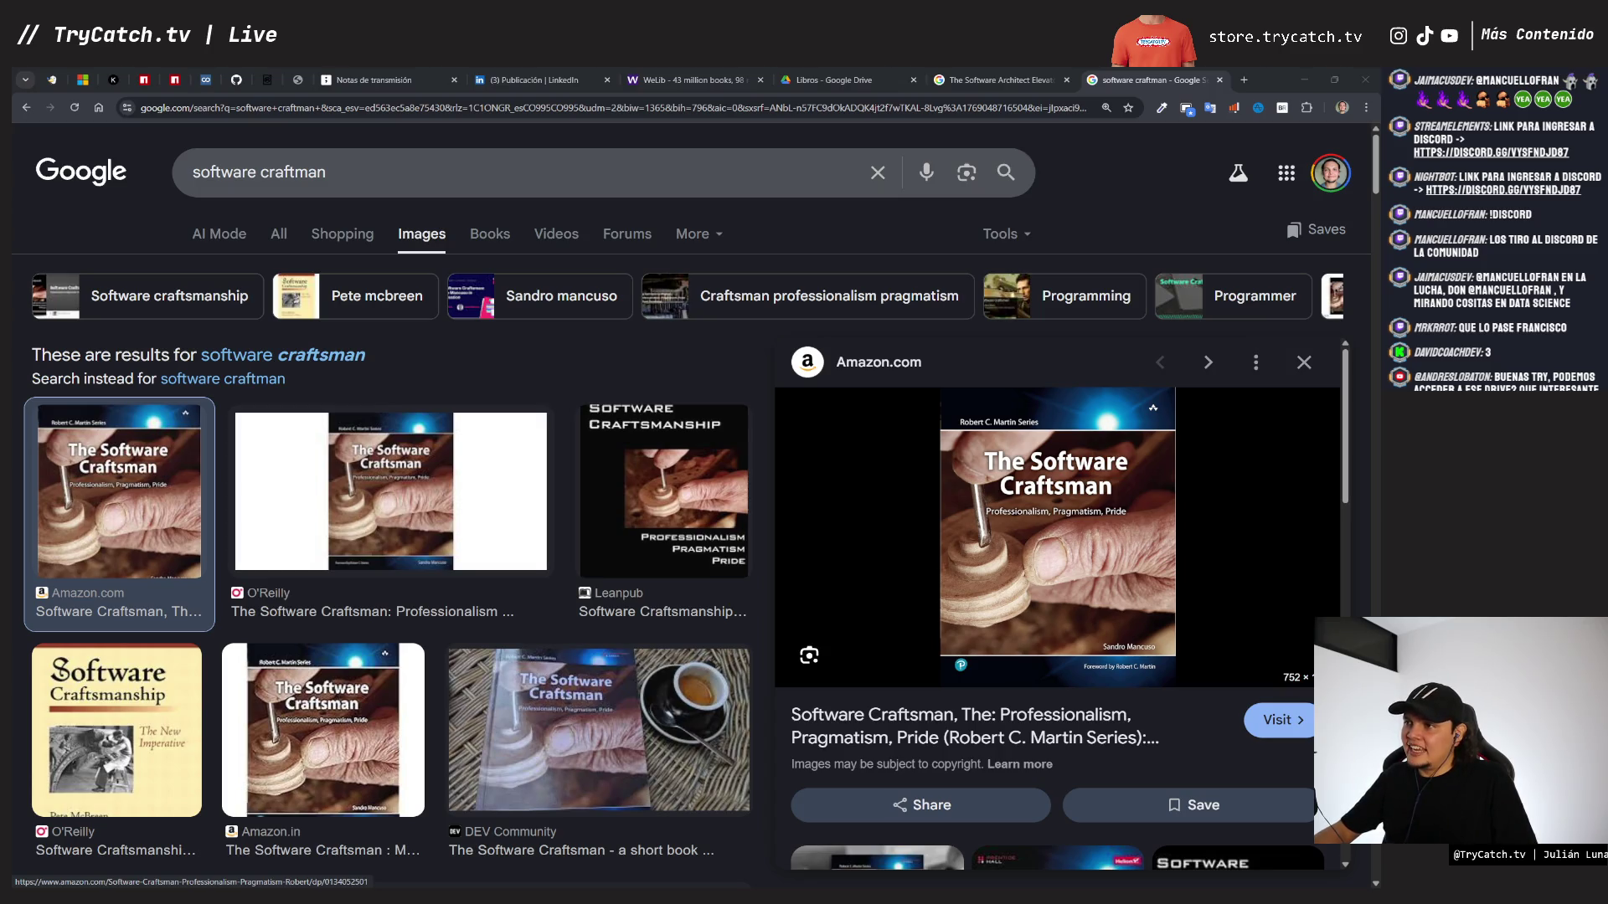
left_click(361, 81)
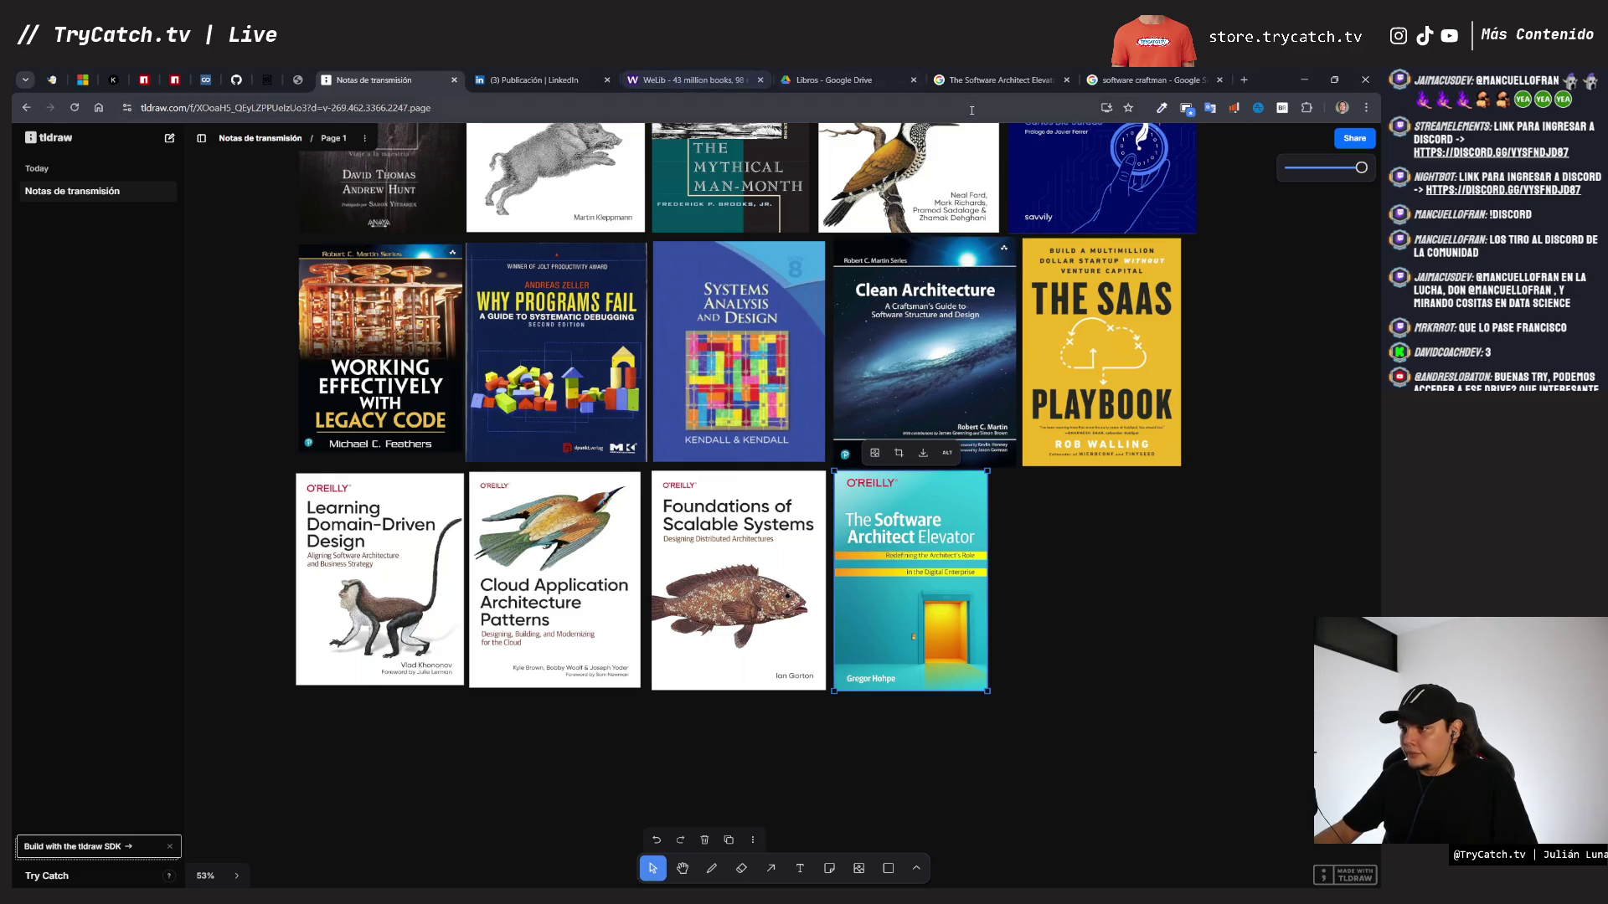
- Search Google for 'numero random' to bring up the 1-to-10 random number generator
left_click(965, 85)
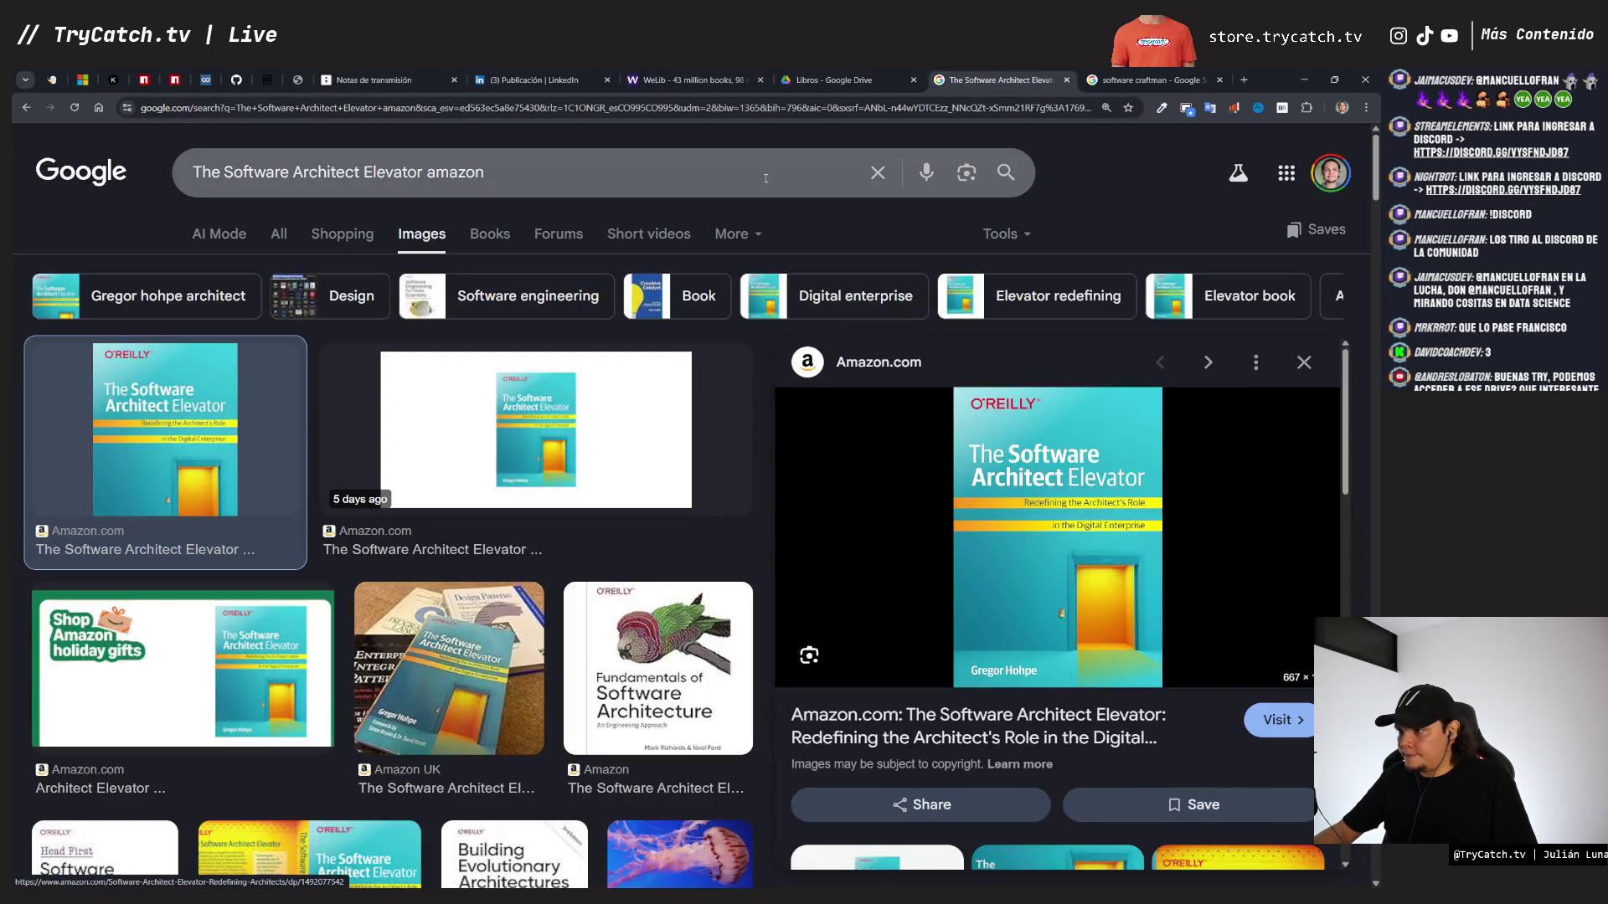
key("ctrl+Tab")
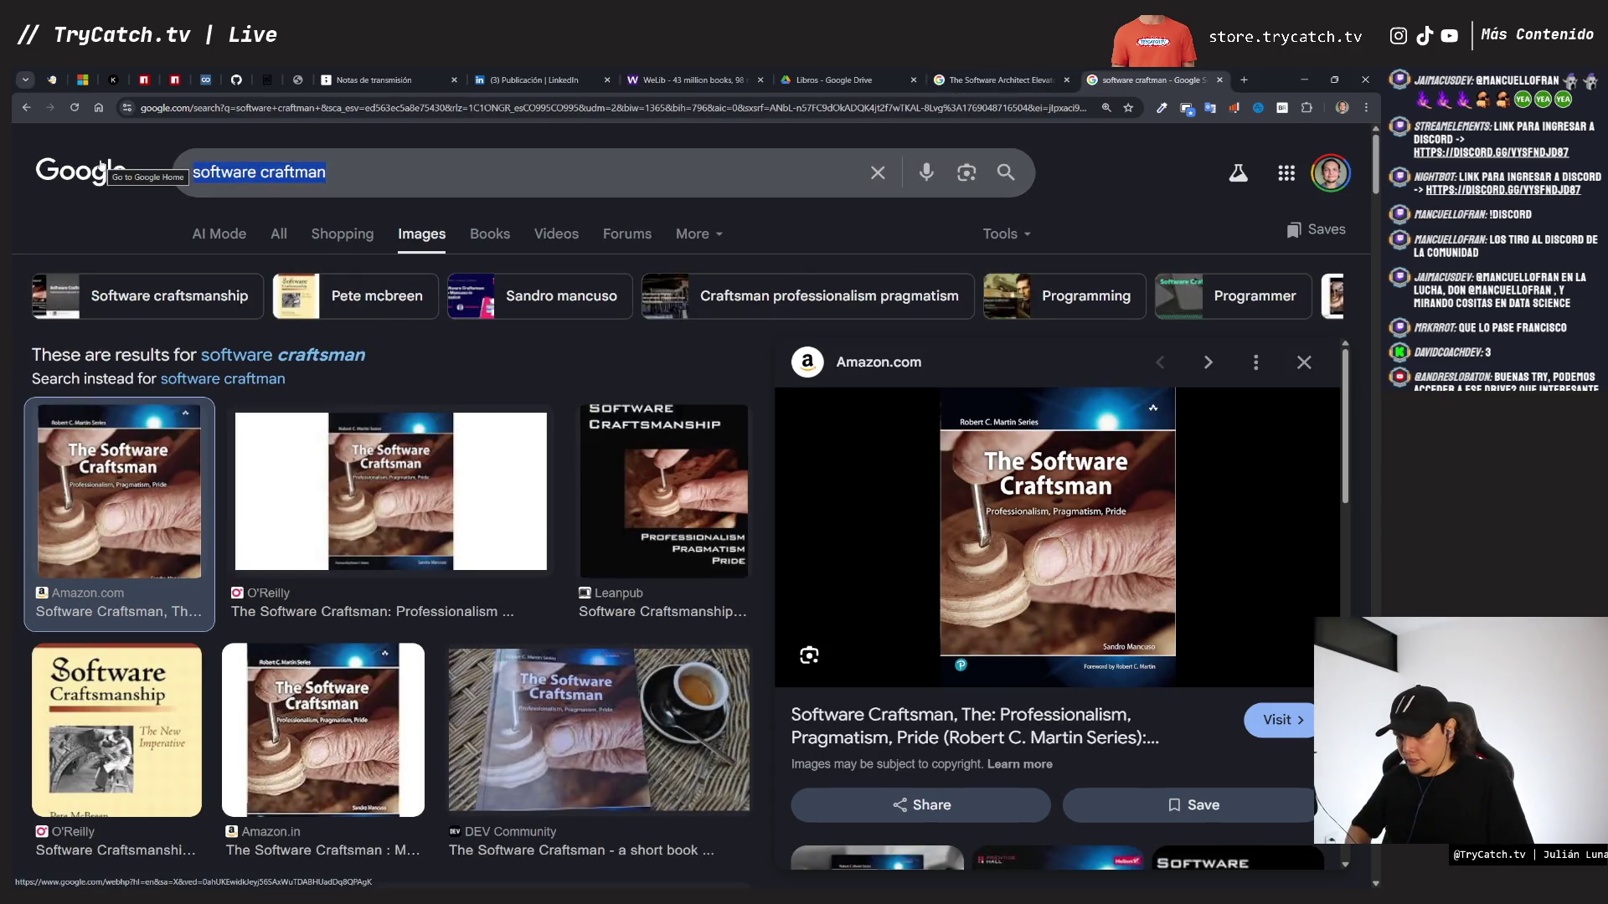
type("numero random")
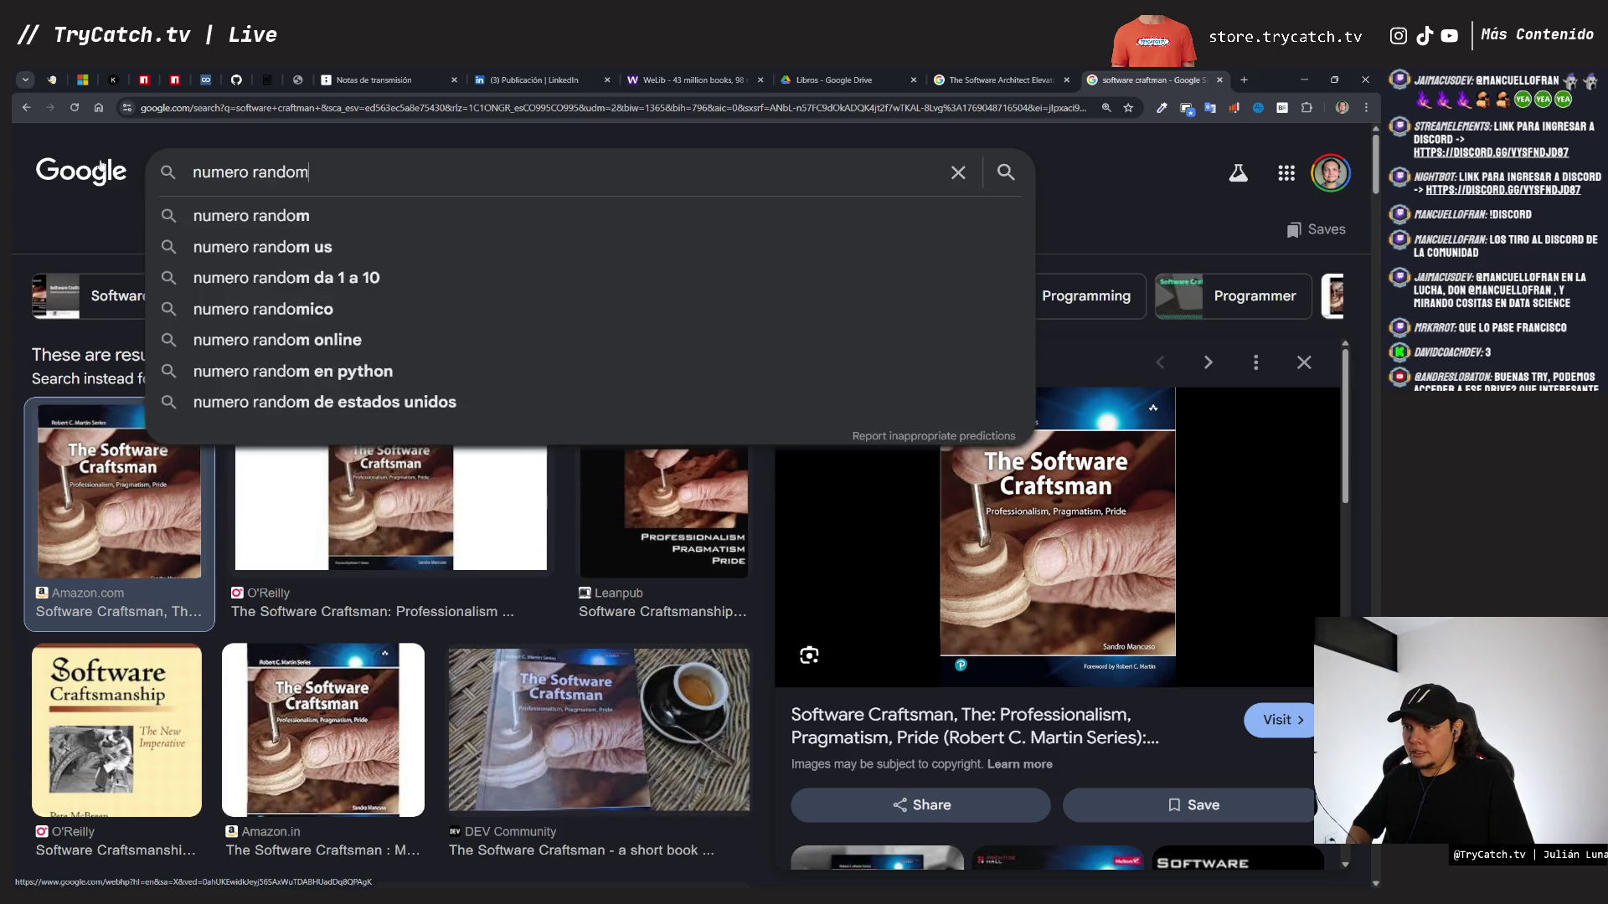
key("Return")
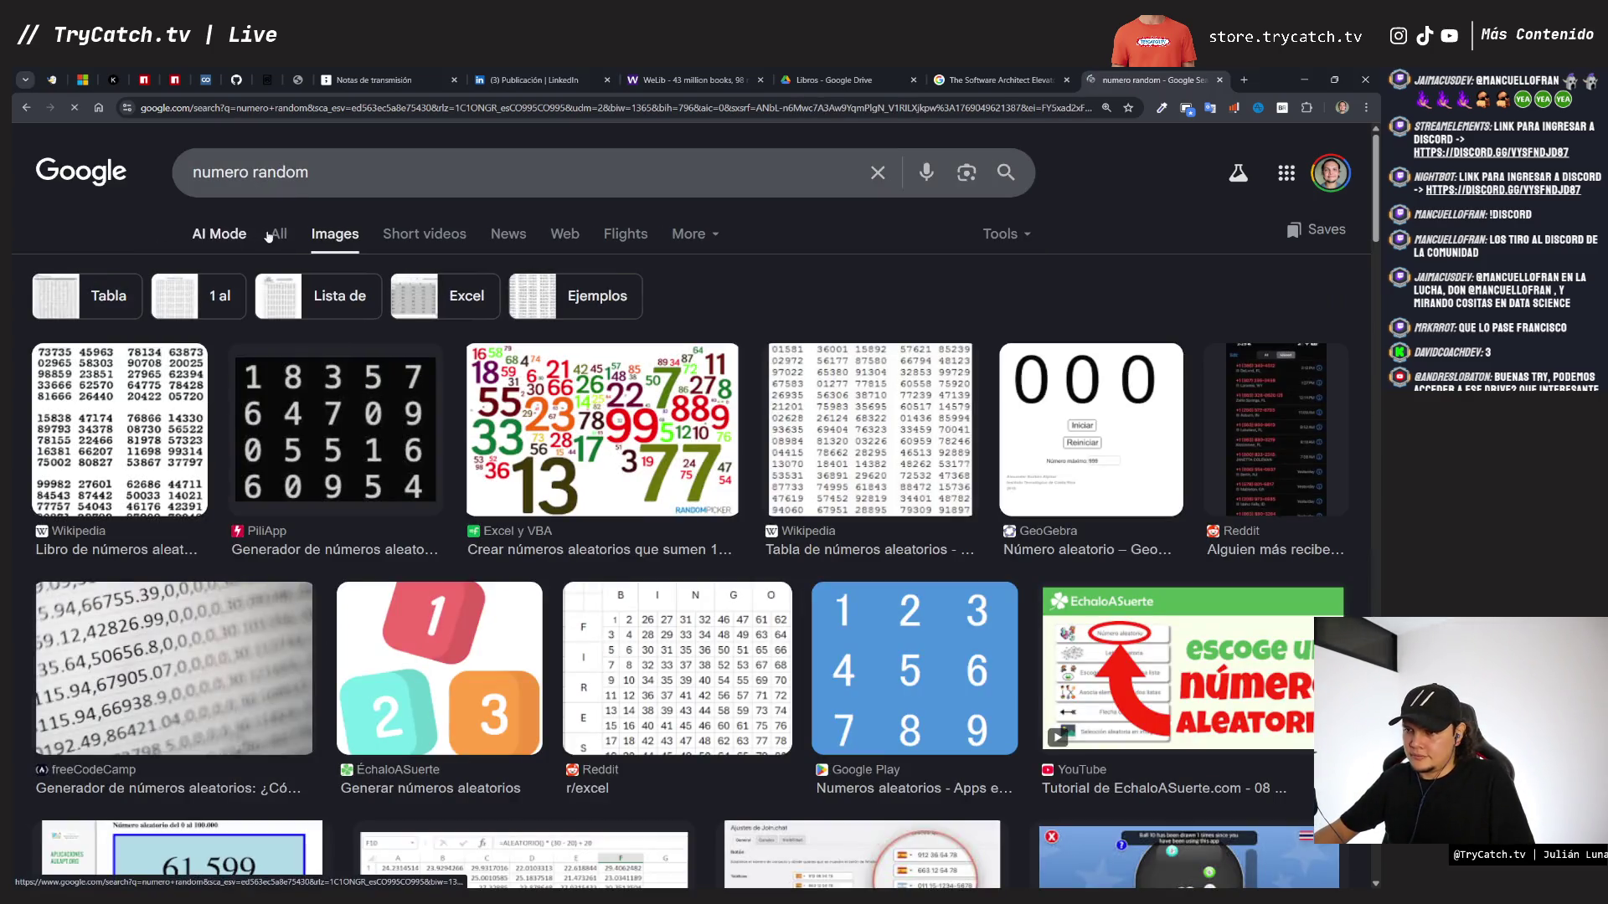
left_click(276, 227)
scroll(323, 430, "down", 8)
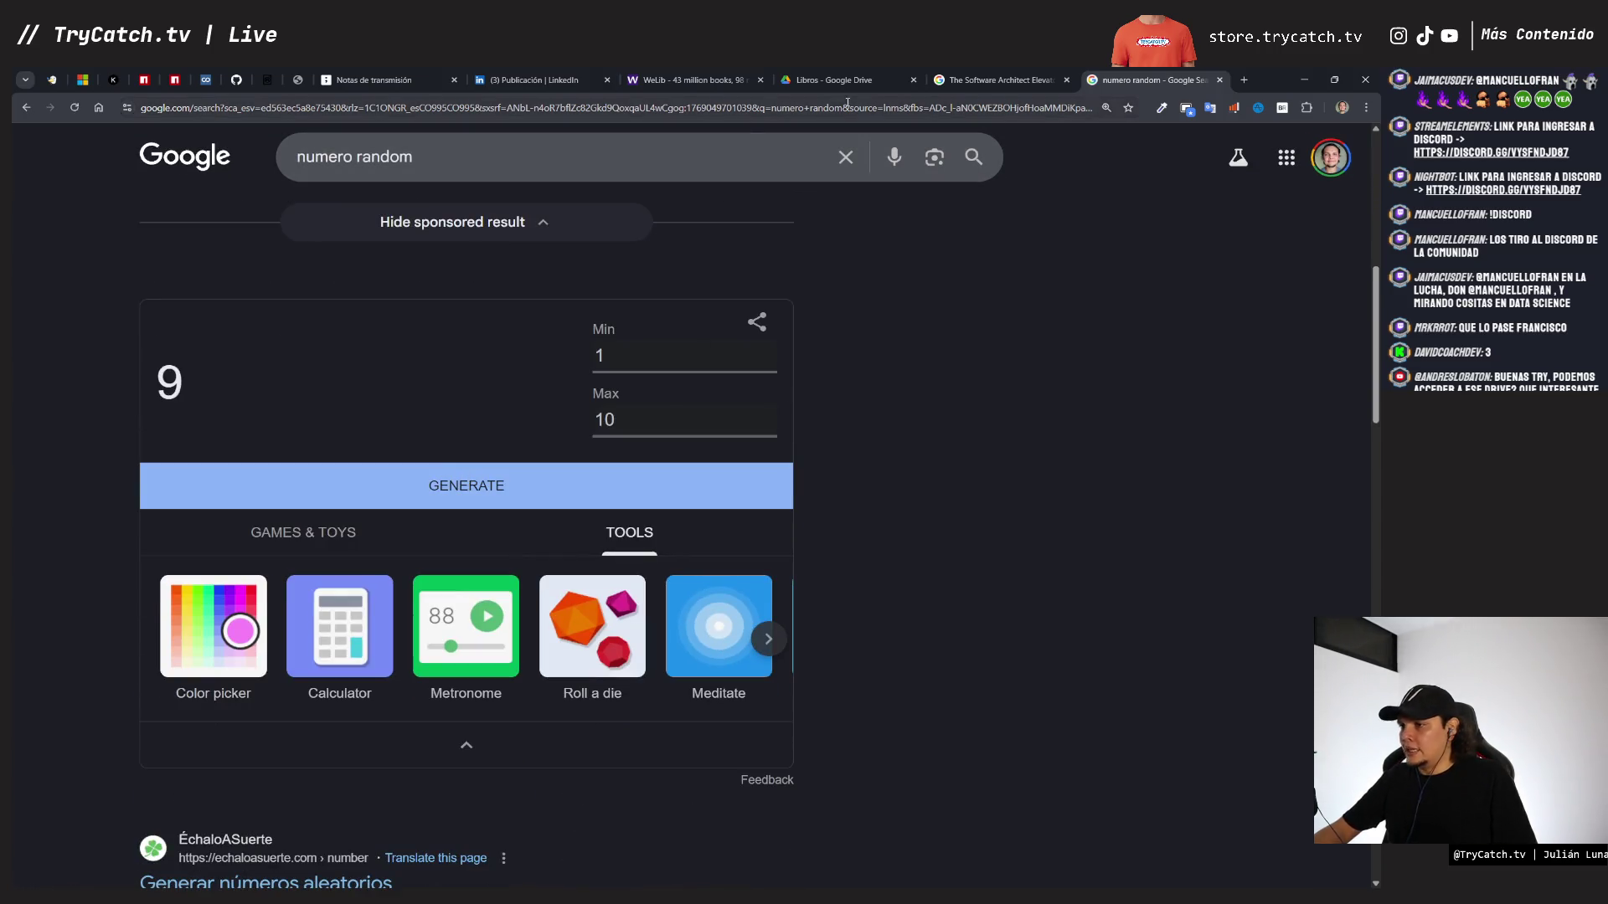
left_click(994, 79)
- Open the Architecture Software folder in Drive and scroll through its books
left_click(834, 80)
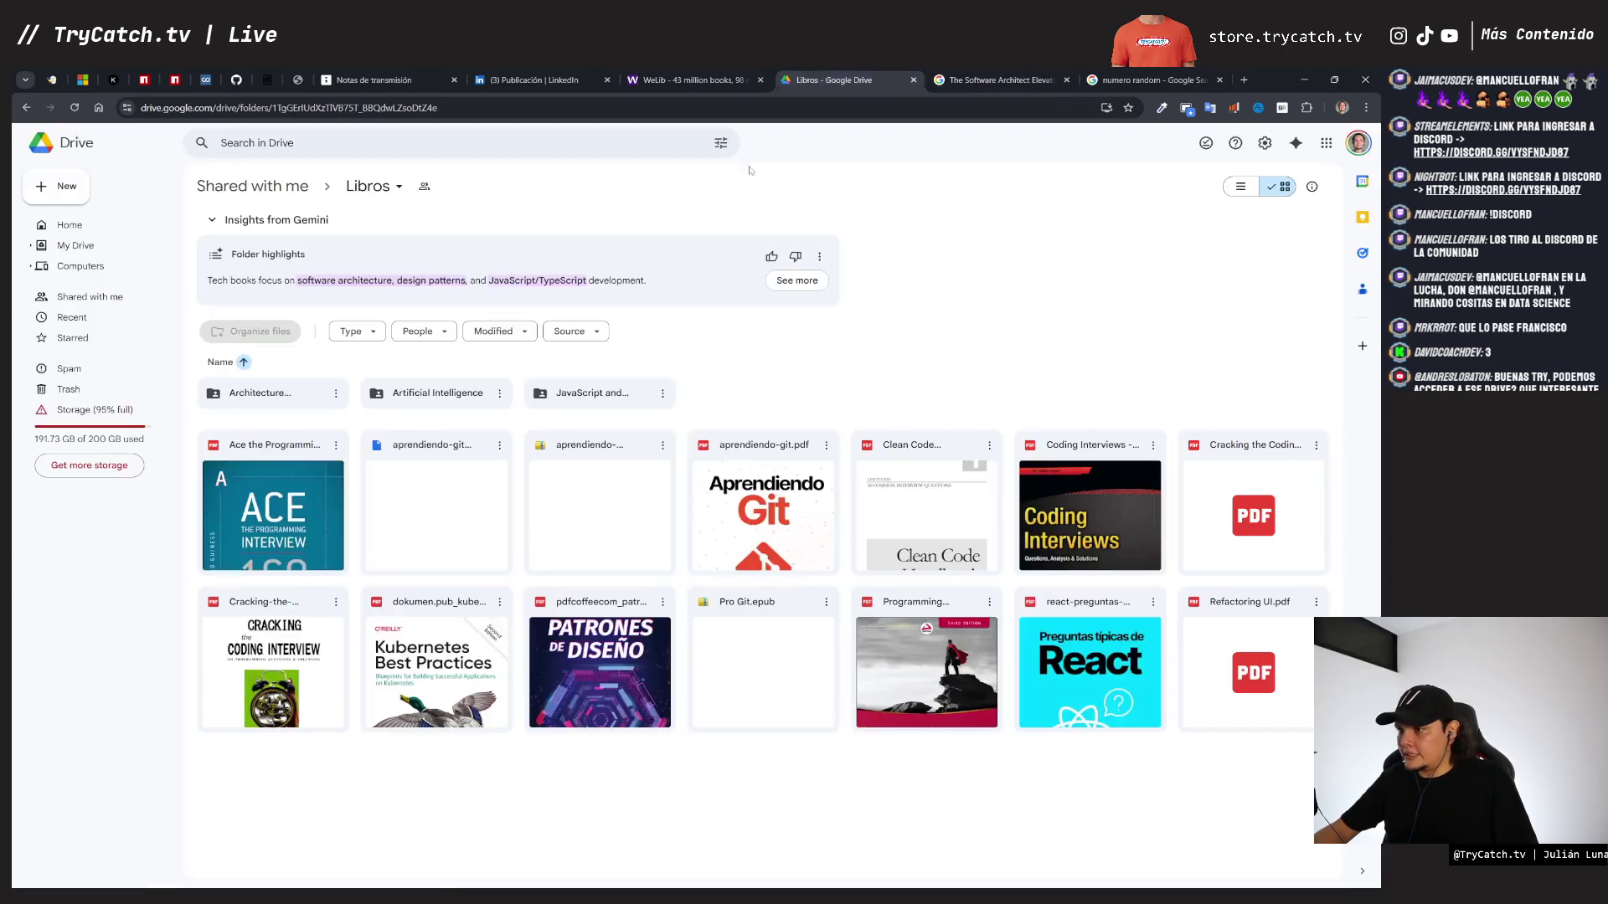
double_click(260, 393)
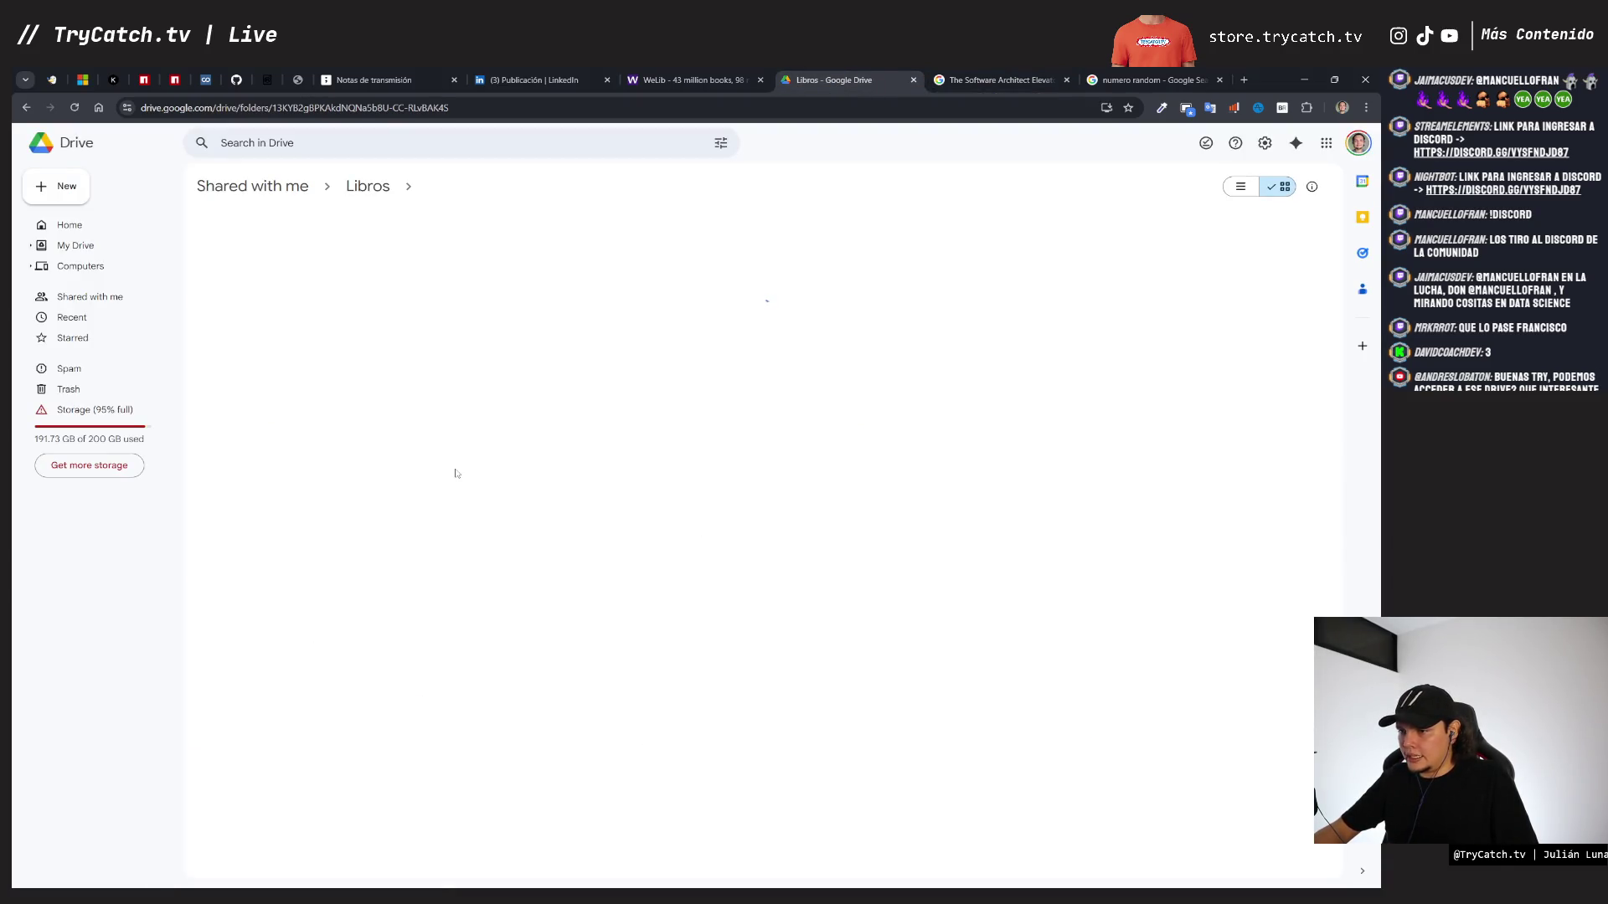
scroll(515, 579, "down", 2)
scroll(322, 567, "down", 1)
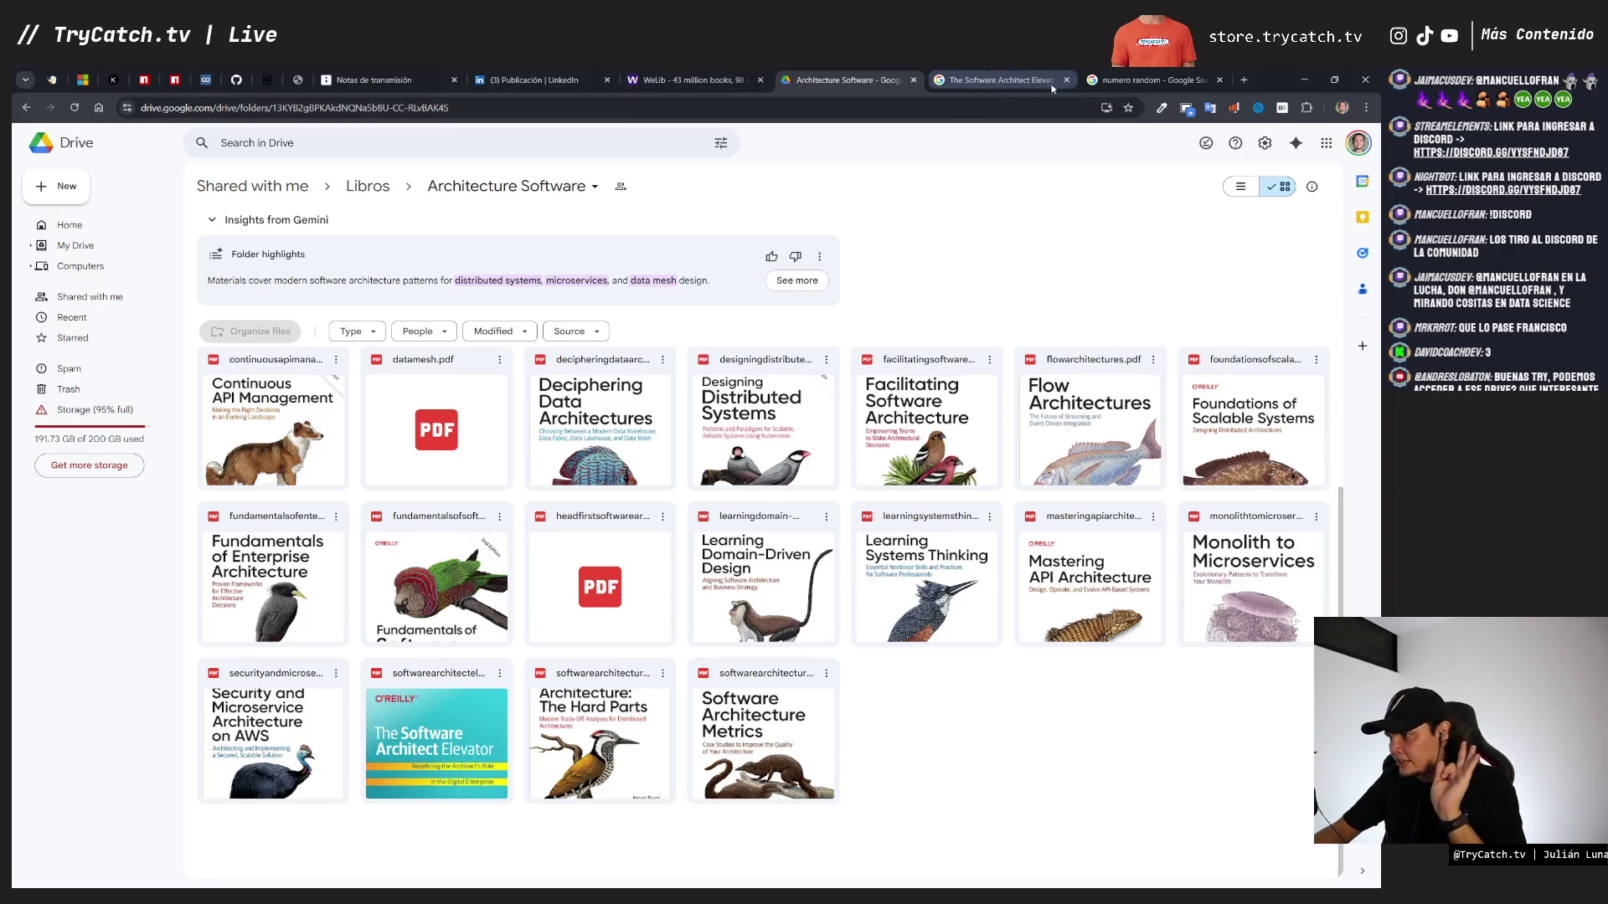
left_click(1147, 79)
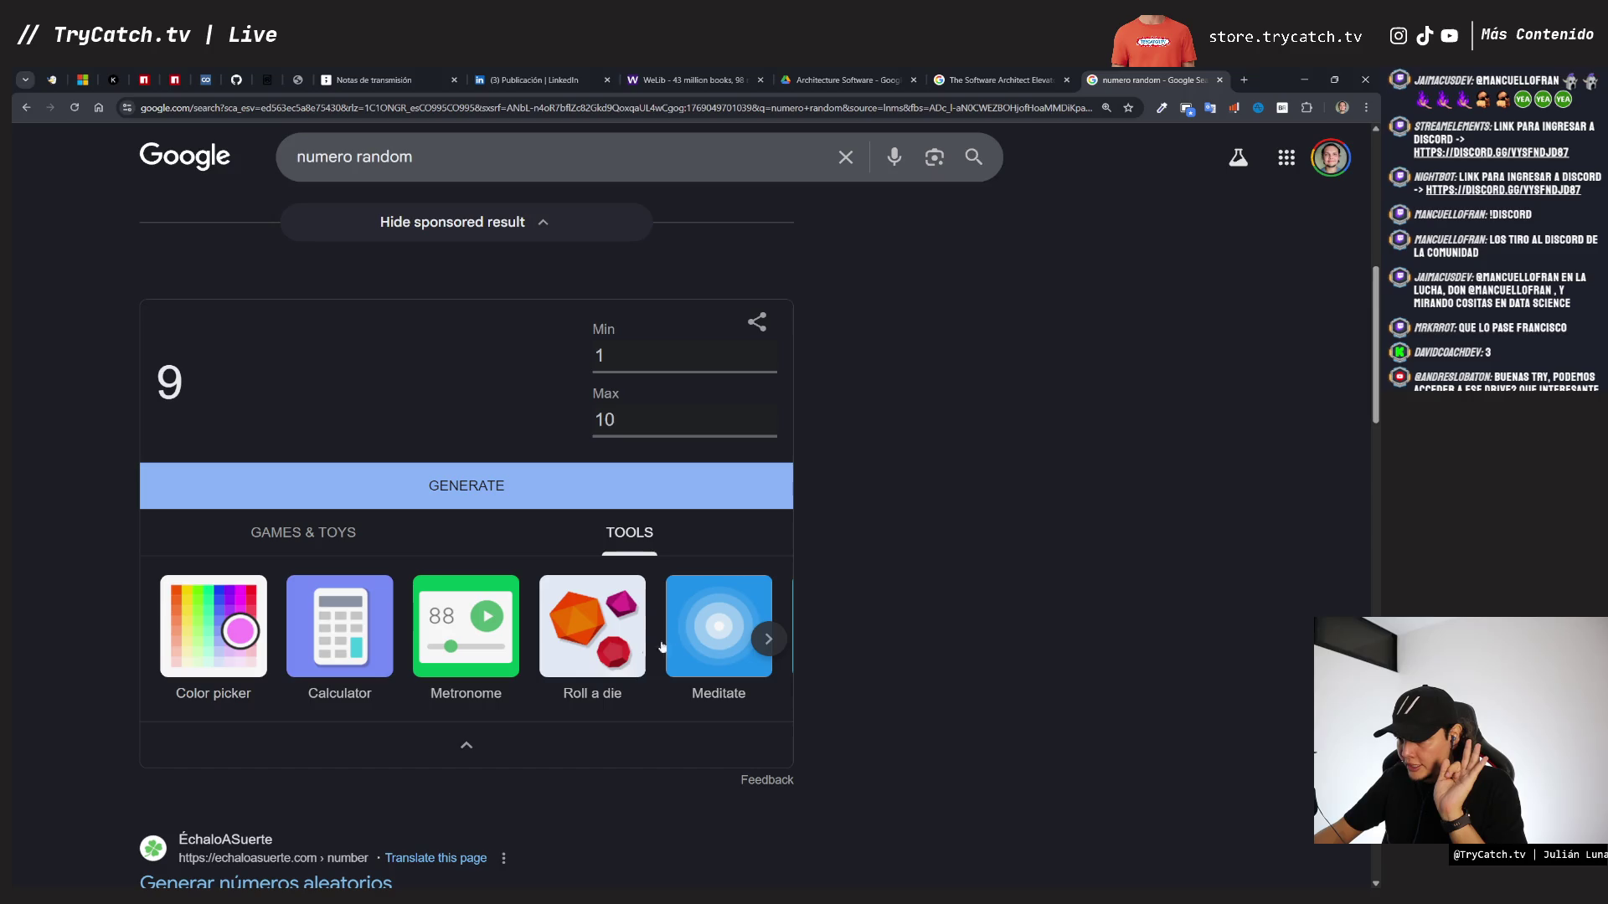
- Set the random number generator's maximum to 3 and generate a number
left_click(614, 635)
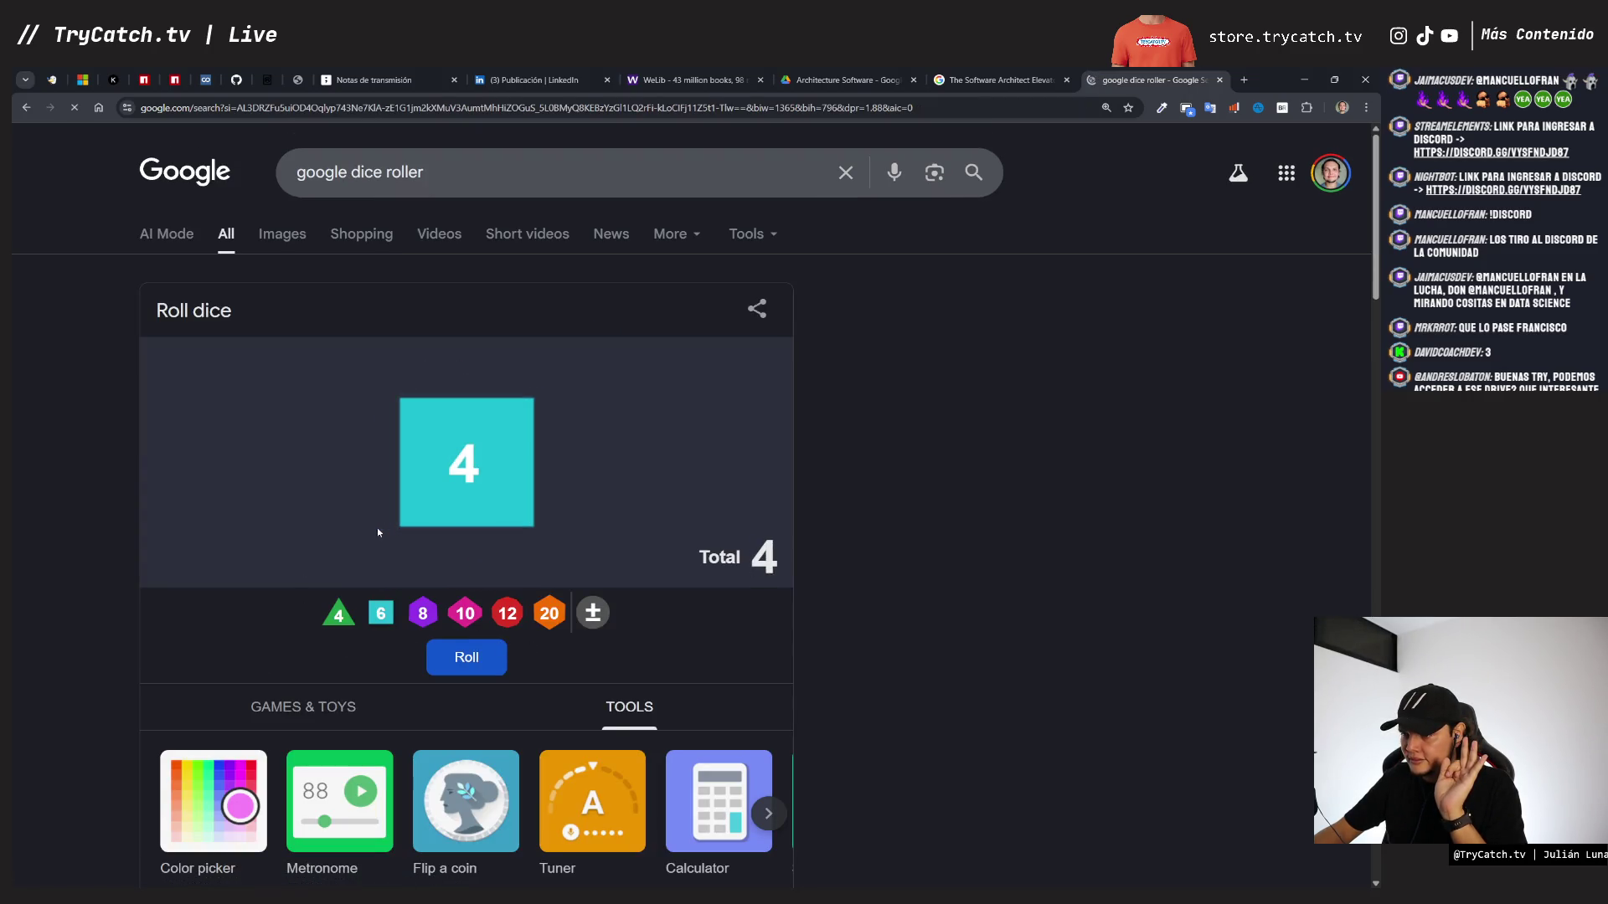
left_click(26, 107)
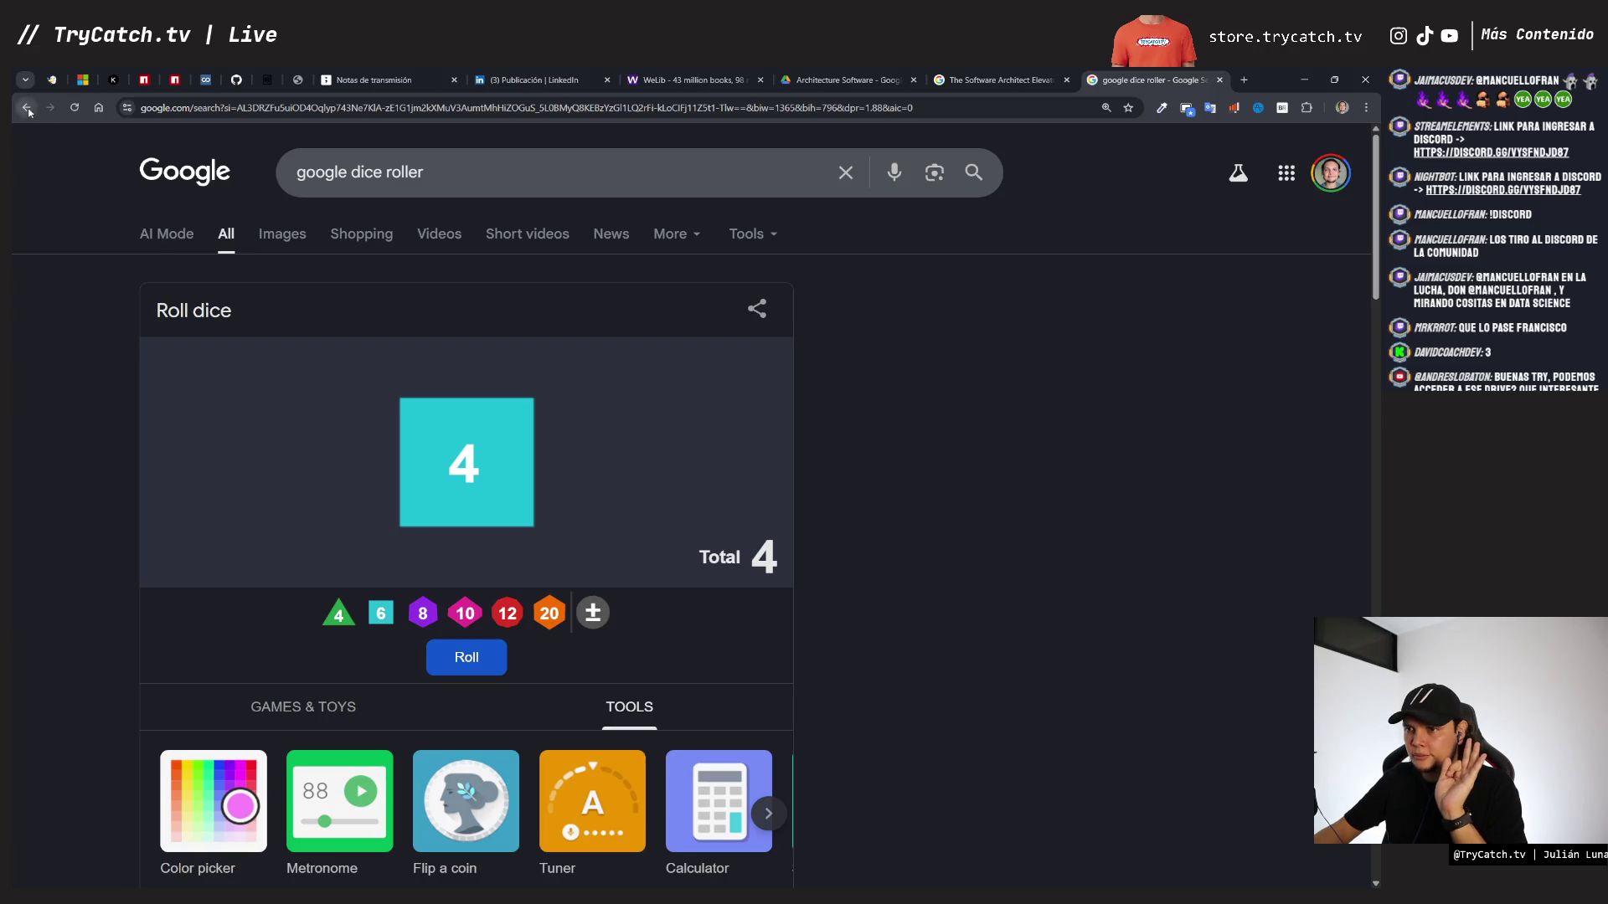
left_click(619, 357)
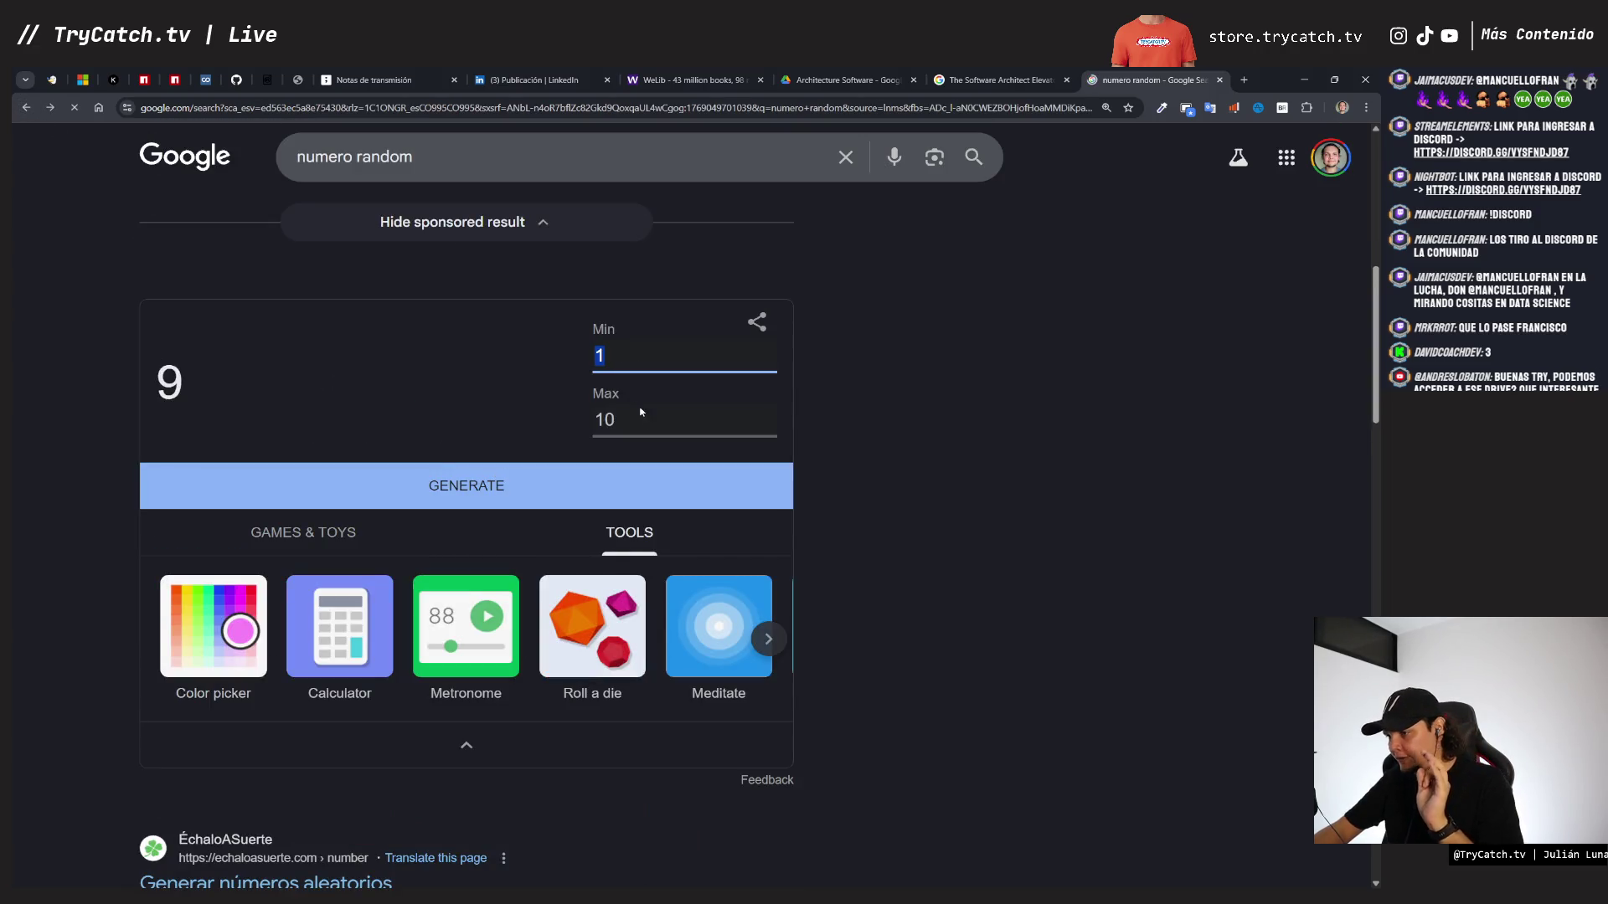
key("Tab")
type("3")
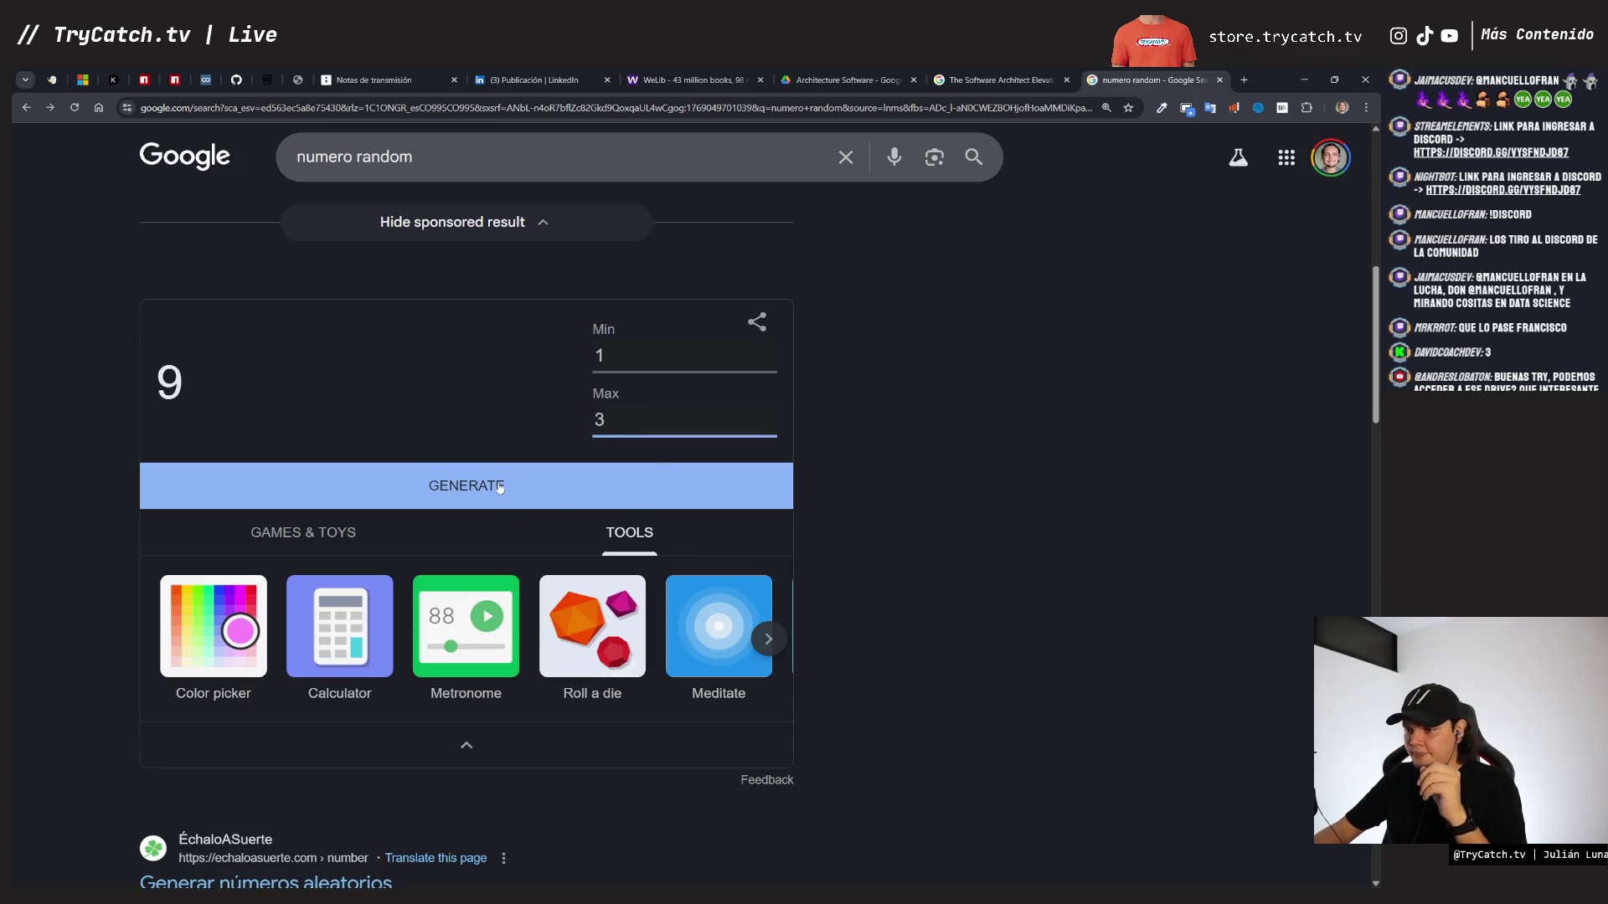
left_click(413, 494)
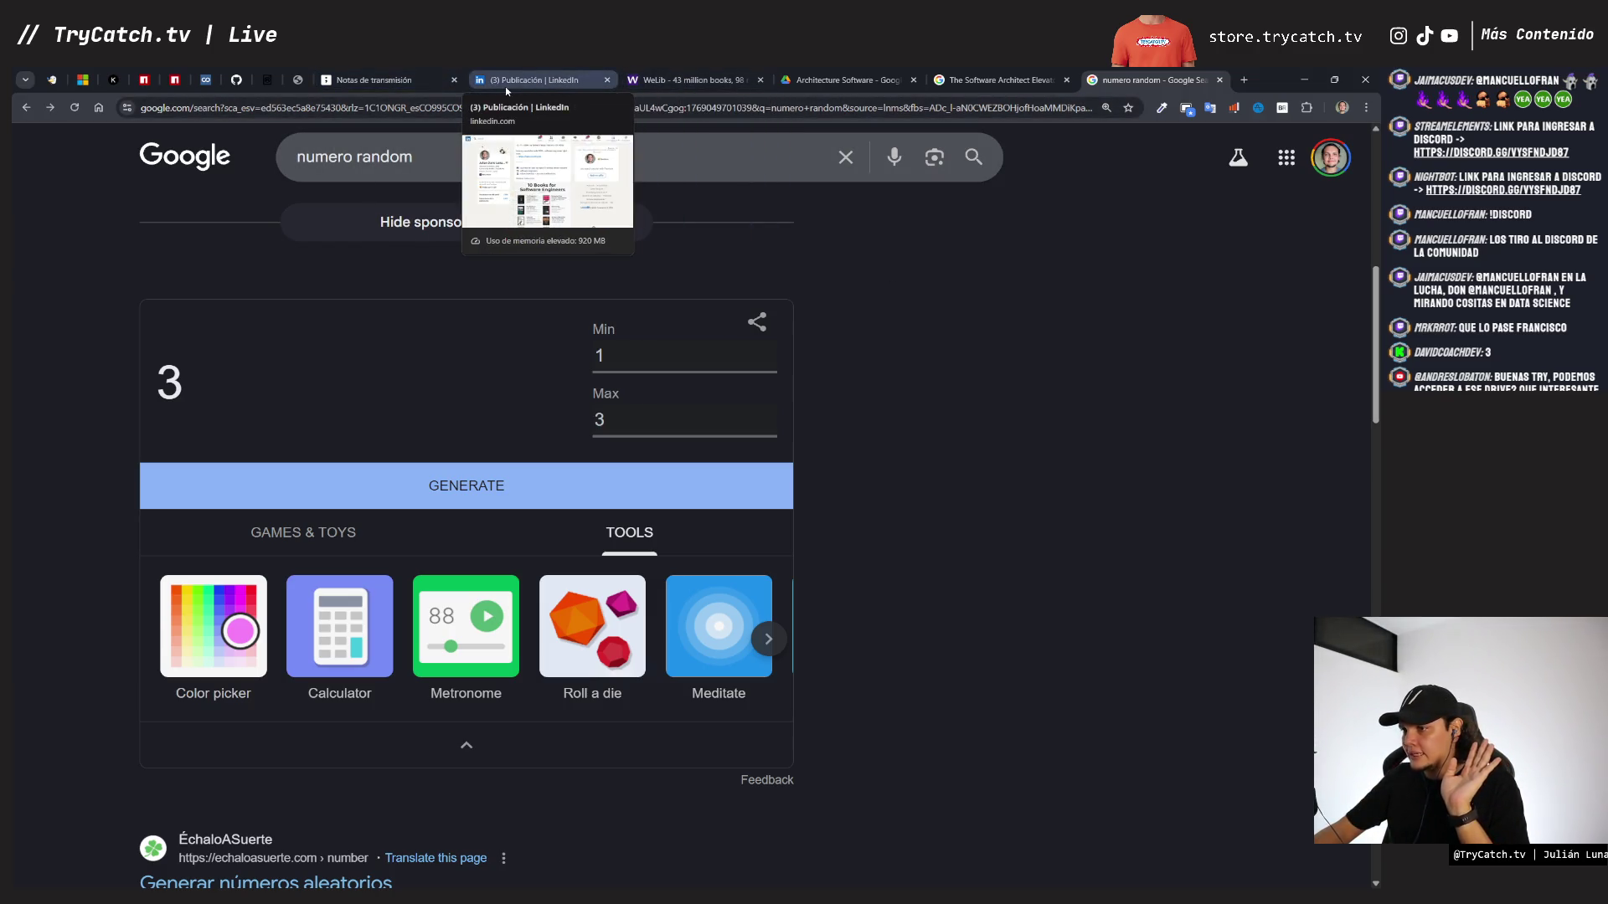
- Check the tldraw board and pick Software Architecture Metrics in Drive before returning to image search
left_click(402, 80)
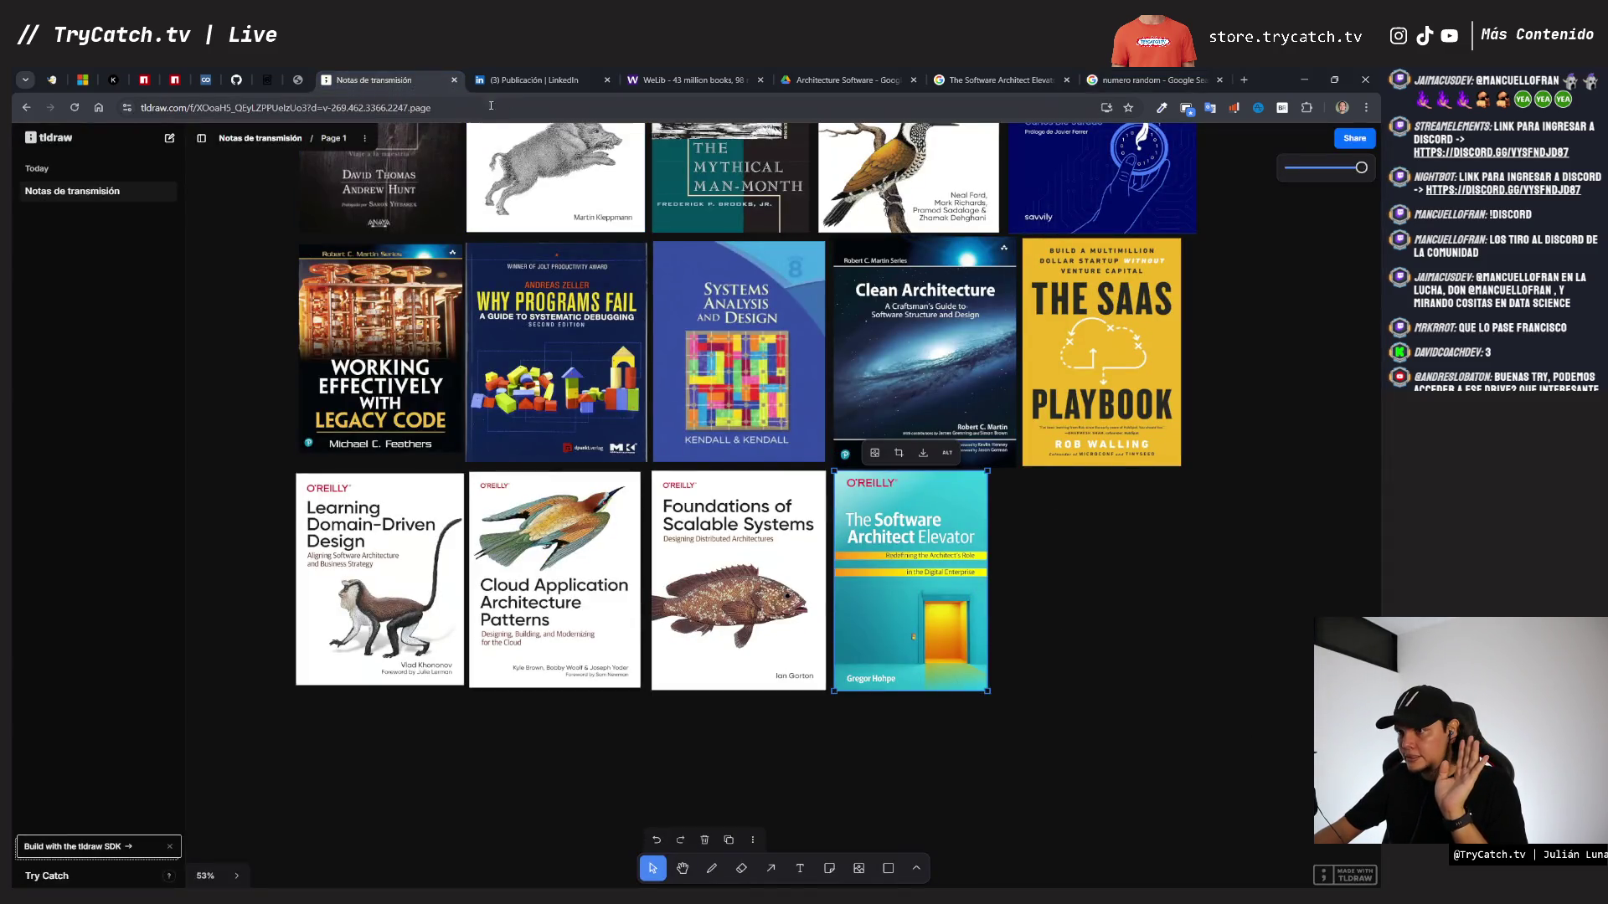
left_click(832, 84)
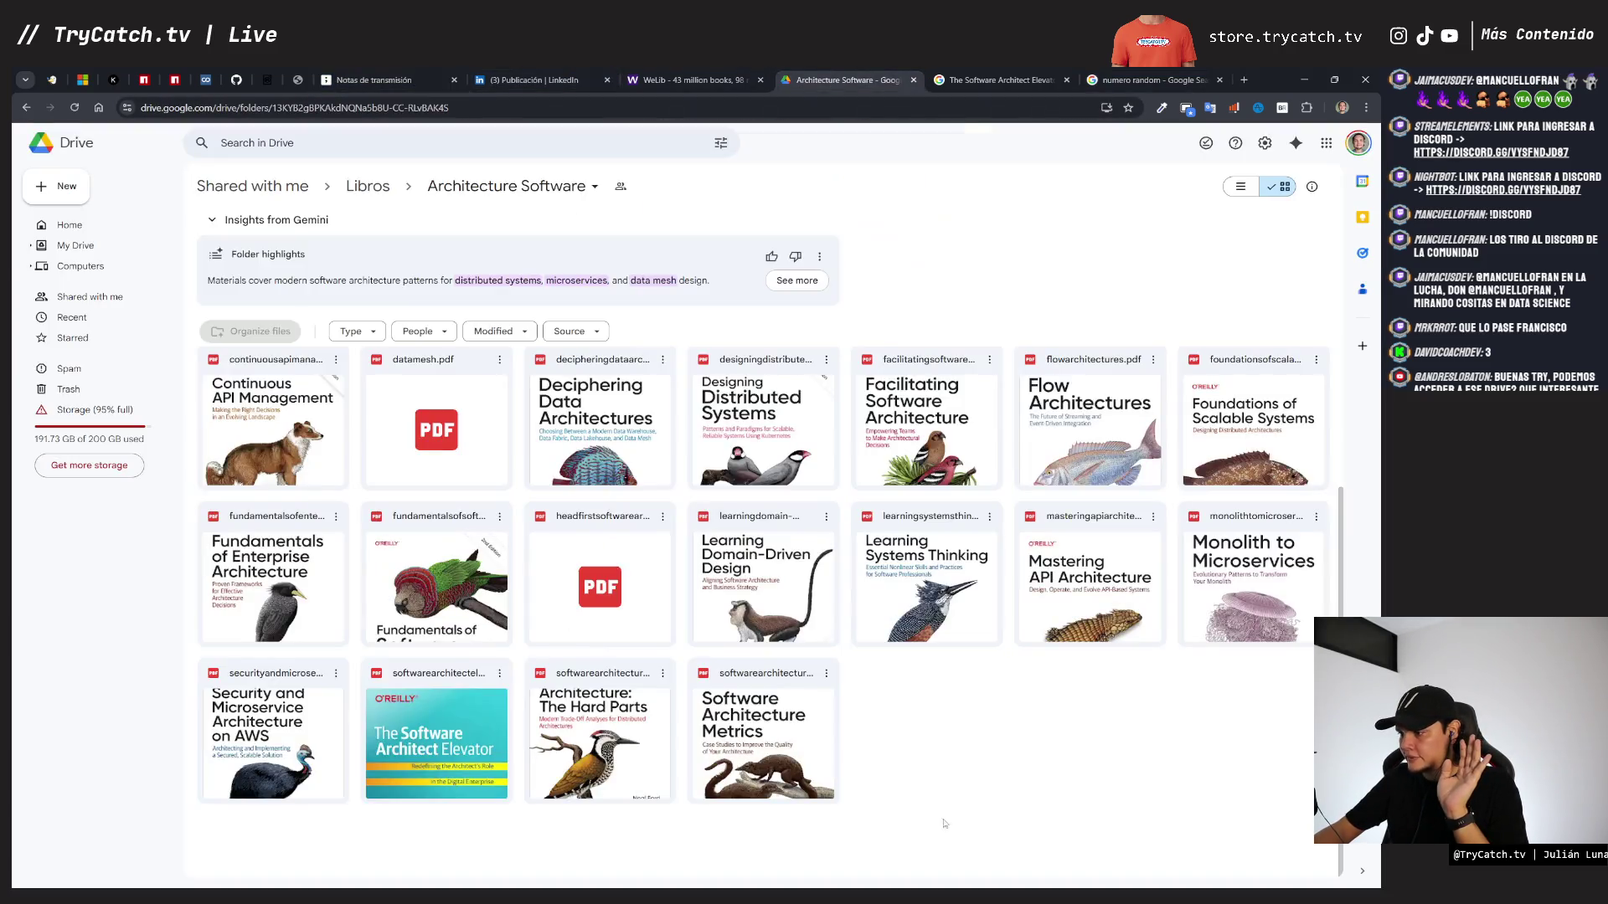
left_click(763, 727)
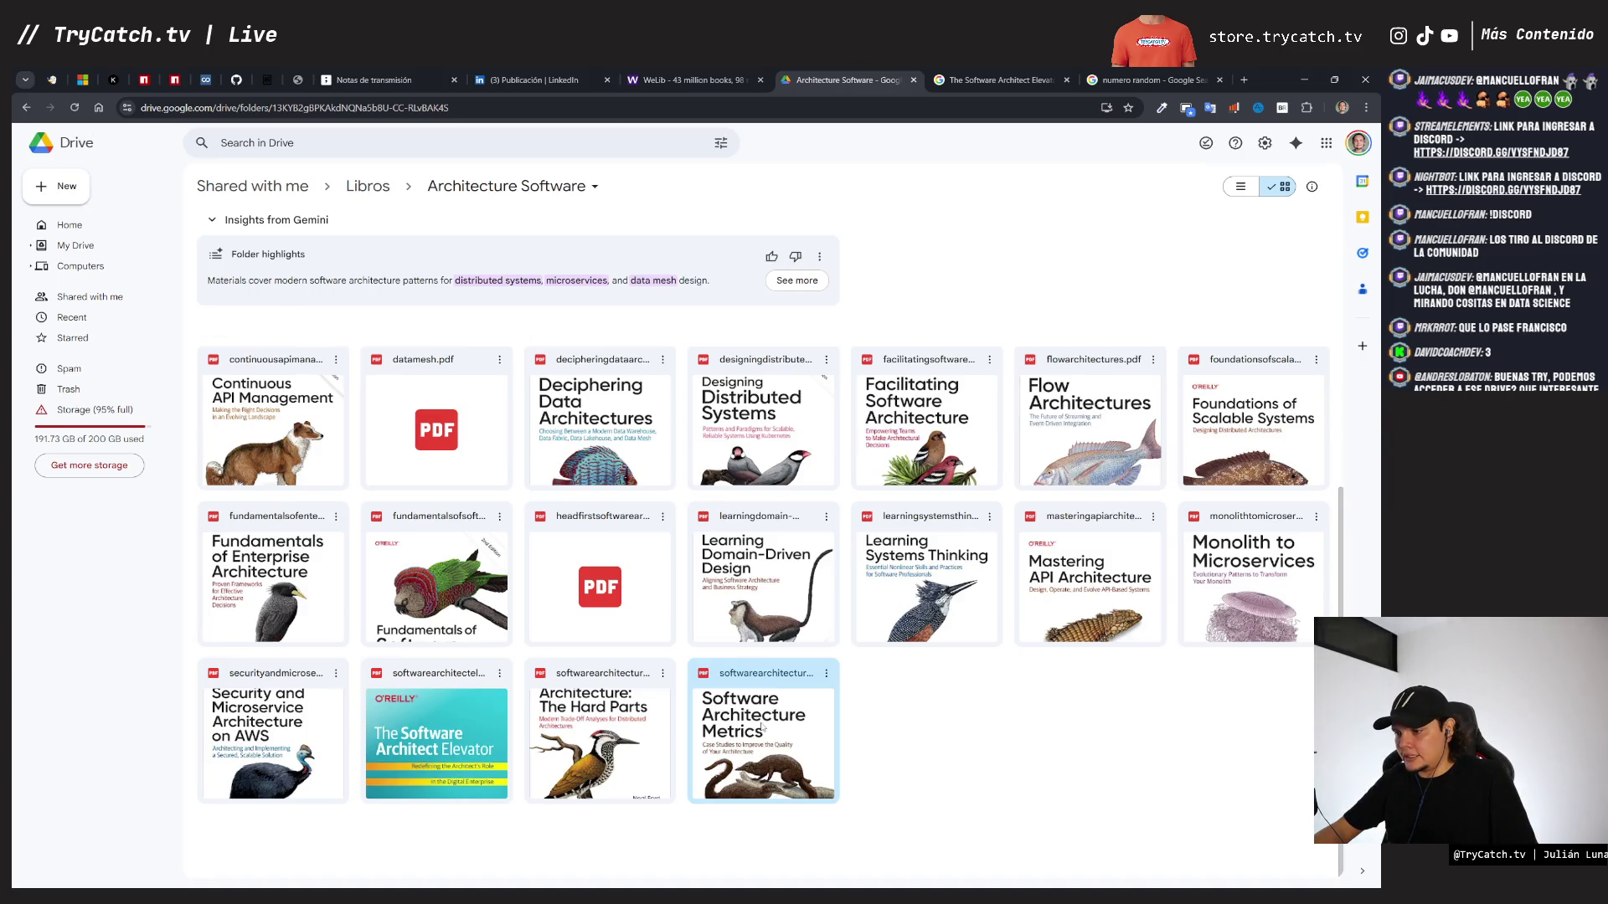
left_click(950, 81)
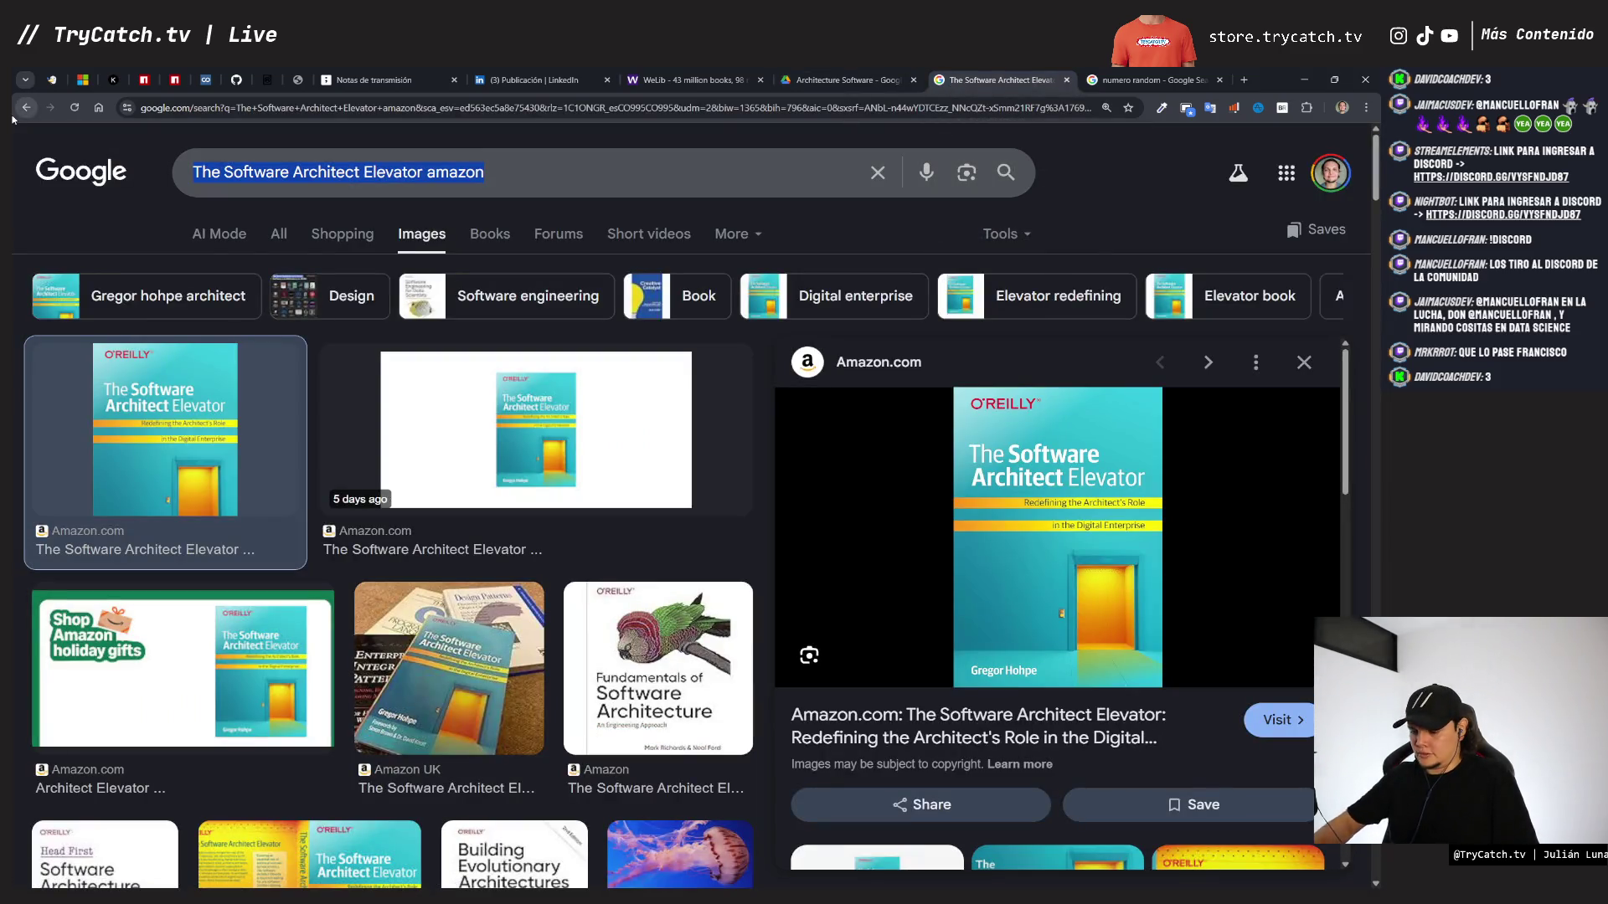
- Search images for 'software architecture metrics amazon' and copy the first cover
type("sof")
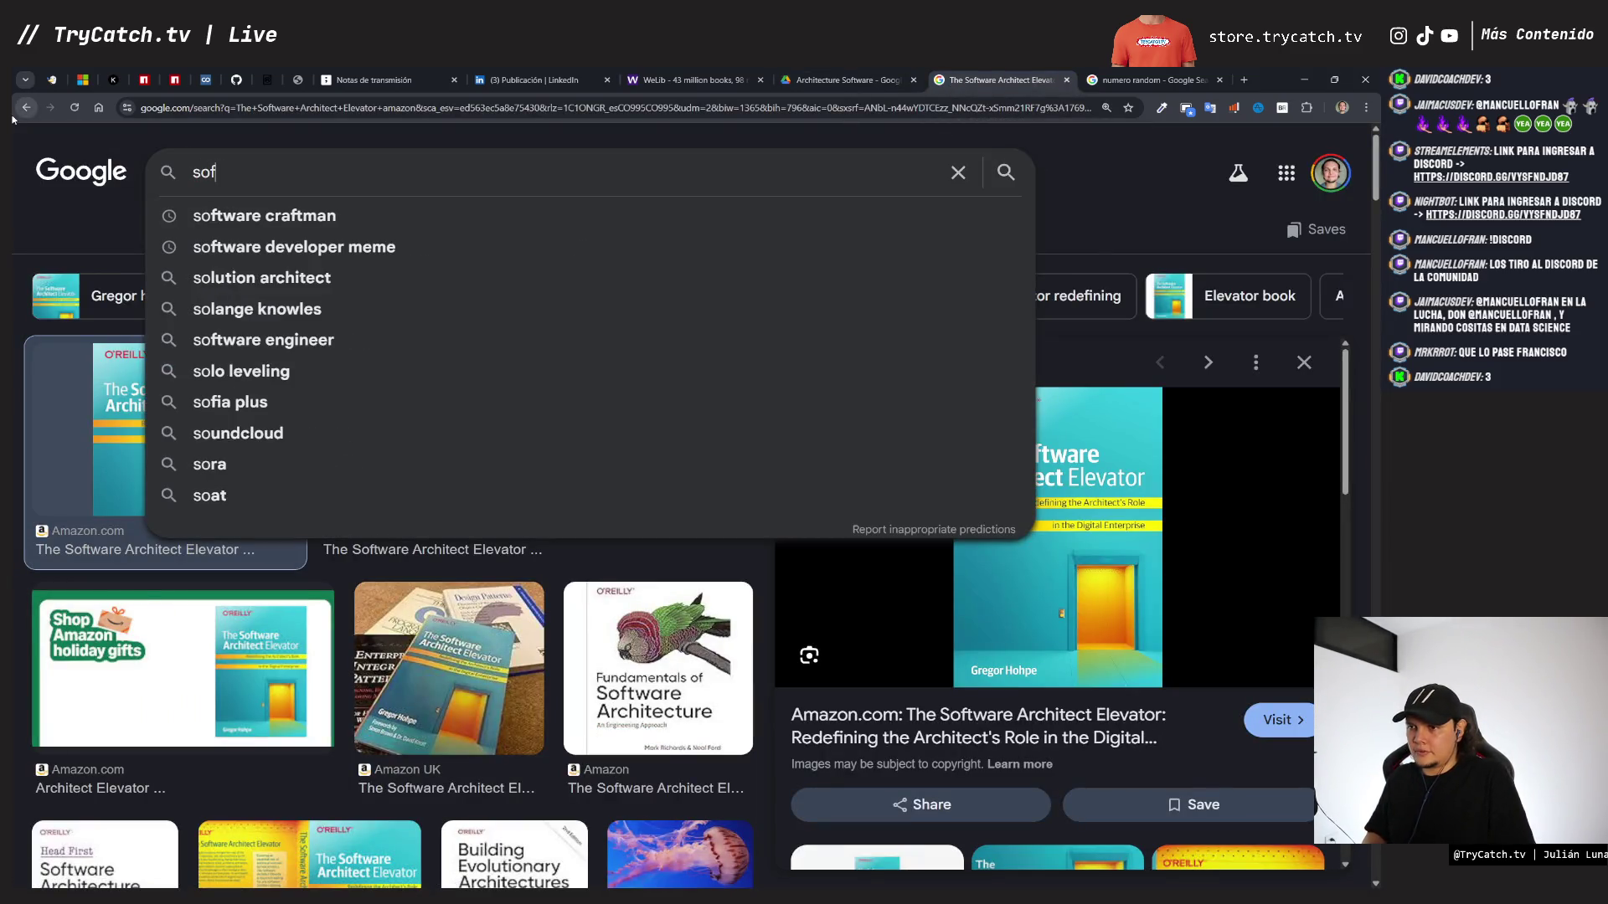
type("tware archite")
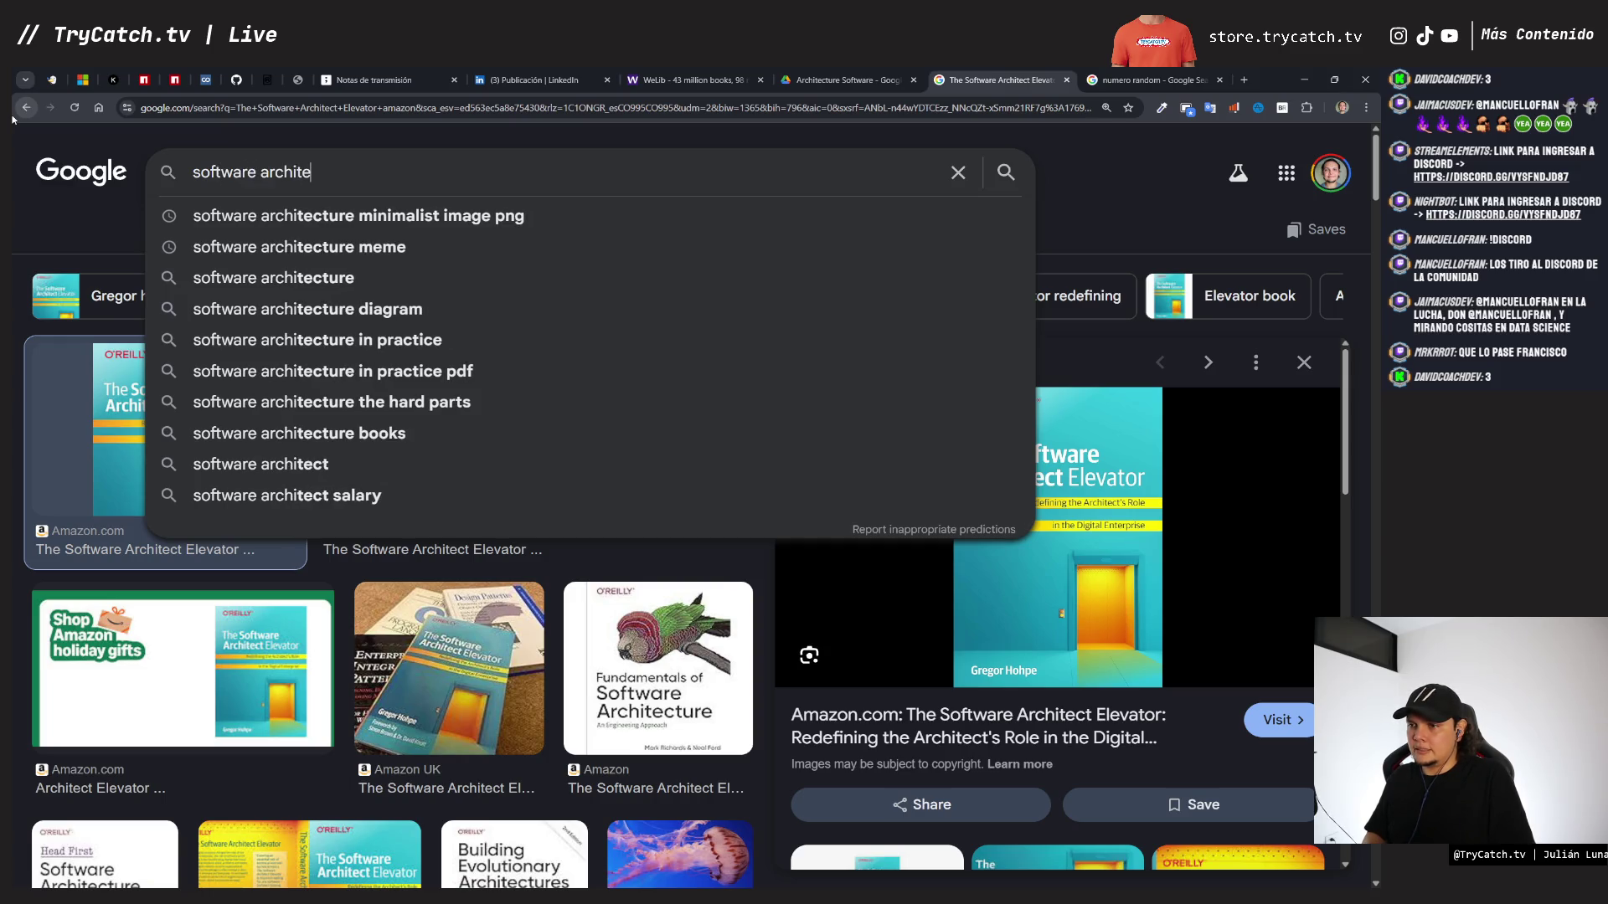
type("cture metric")
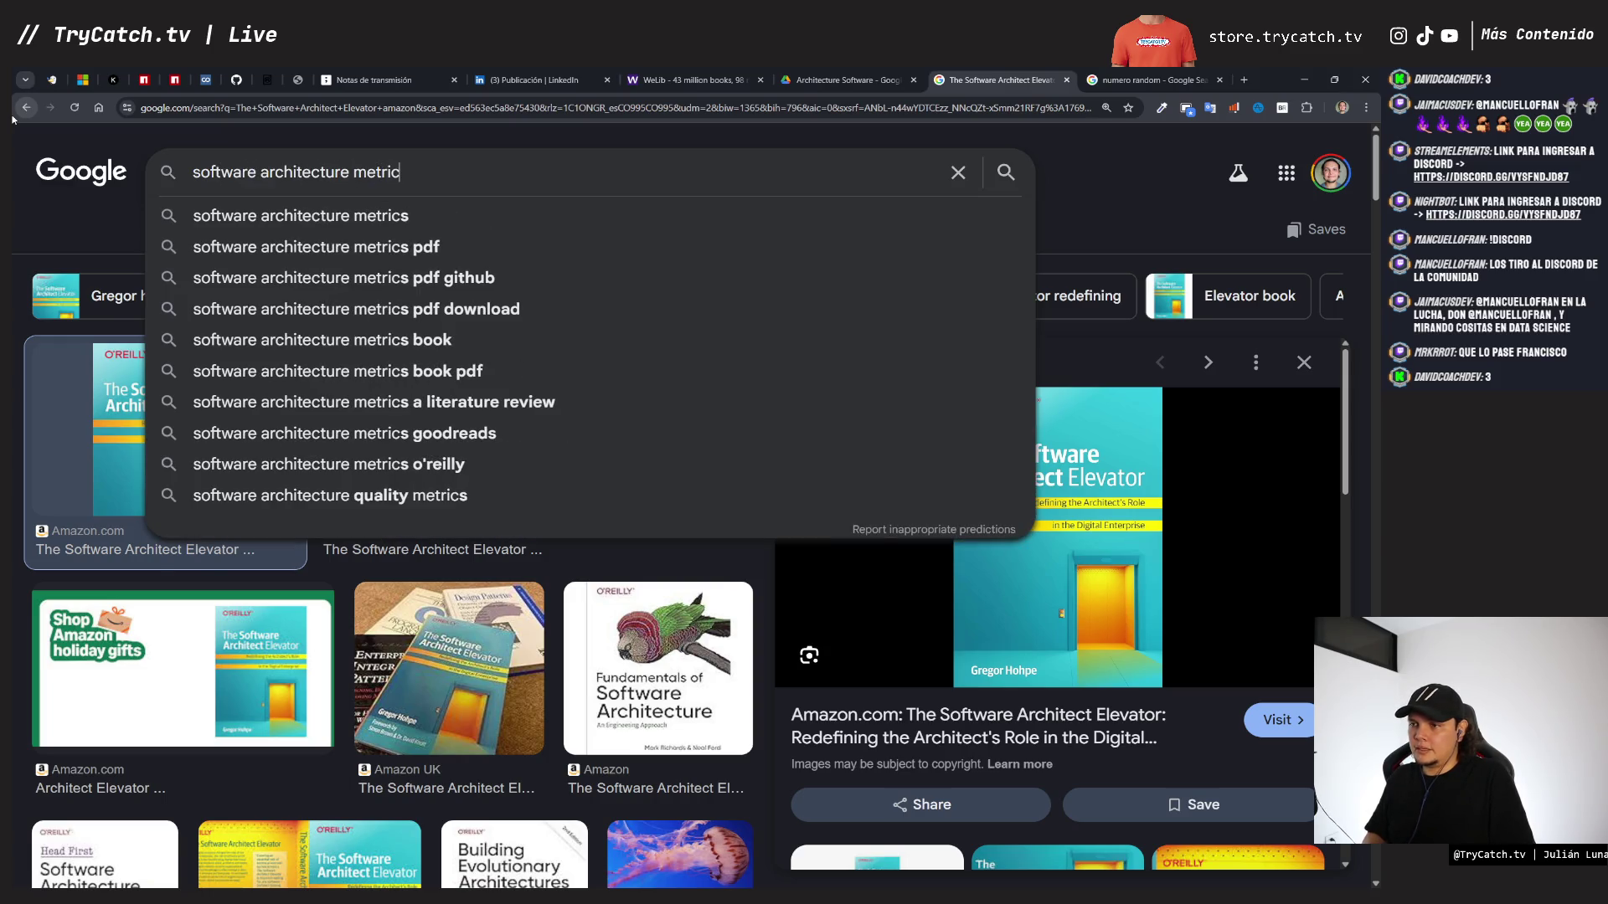
type("s ama")
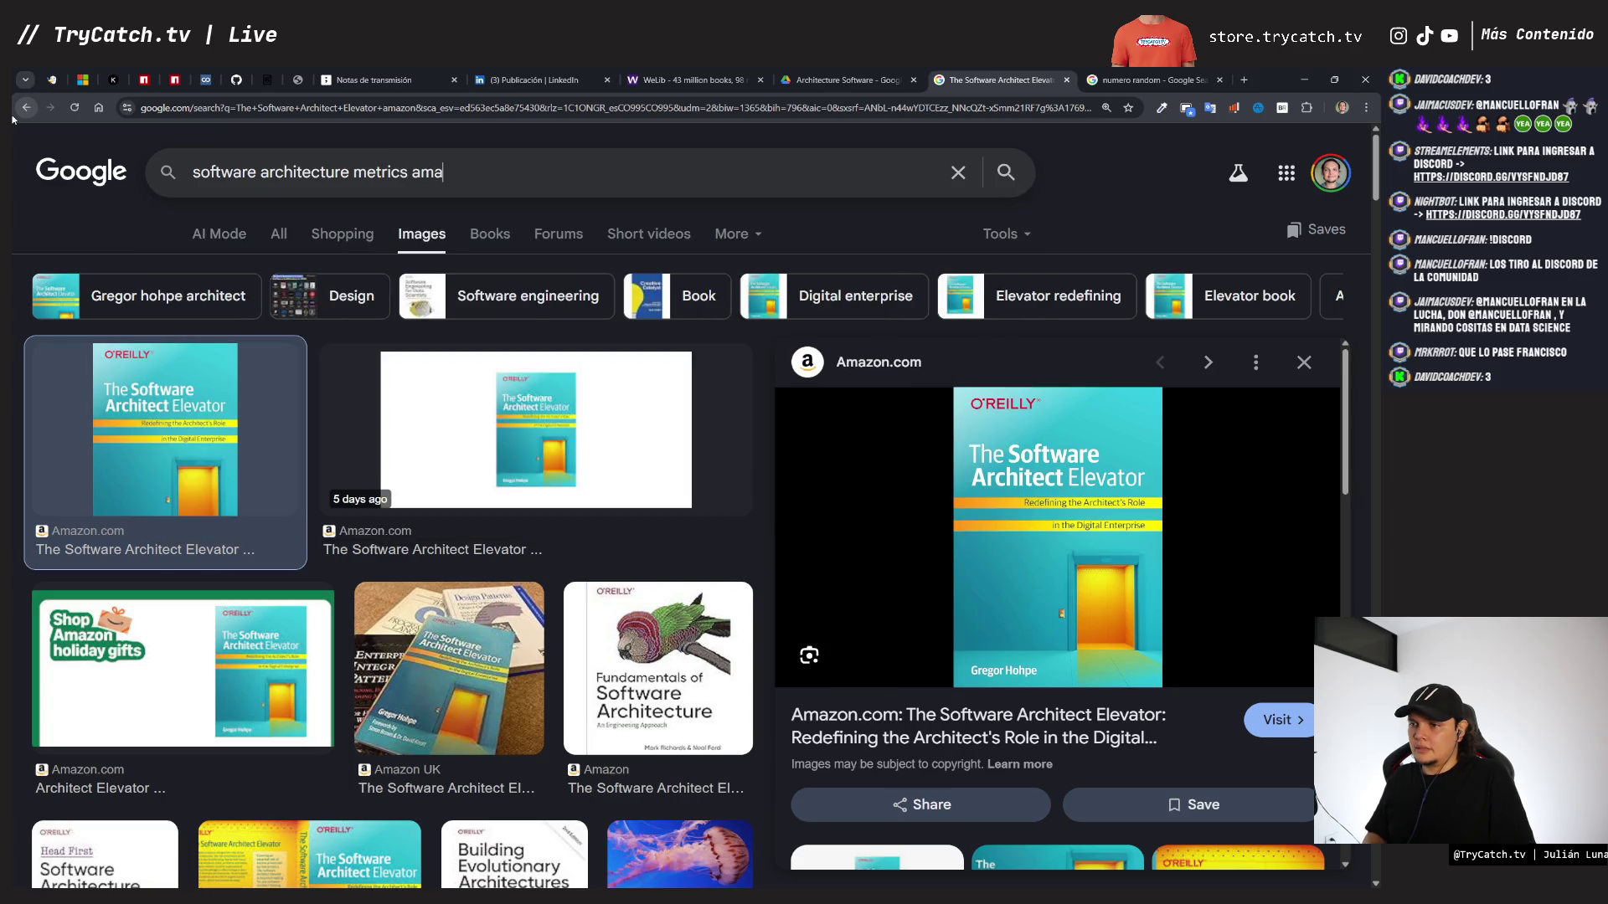
type("zon")
key("Return")
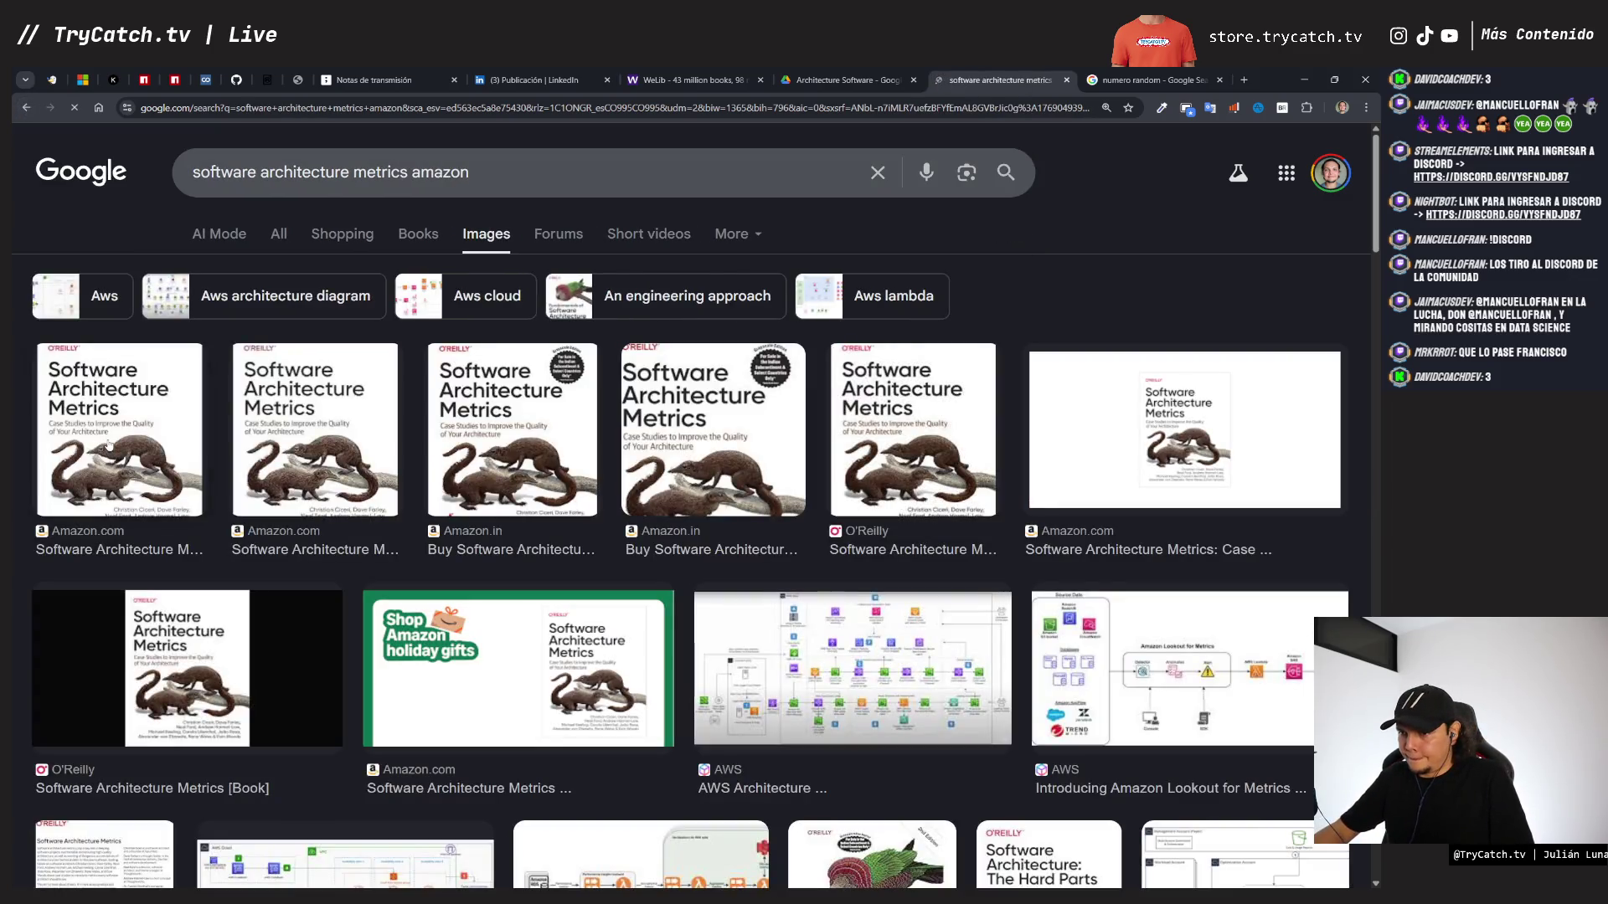
left_click(109, 445)
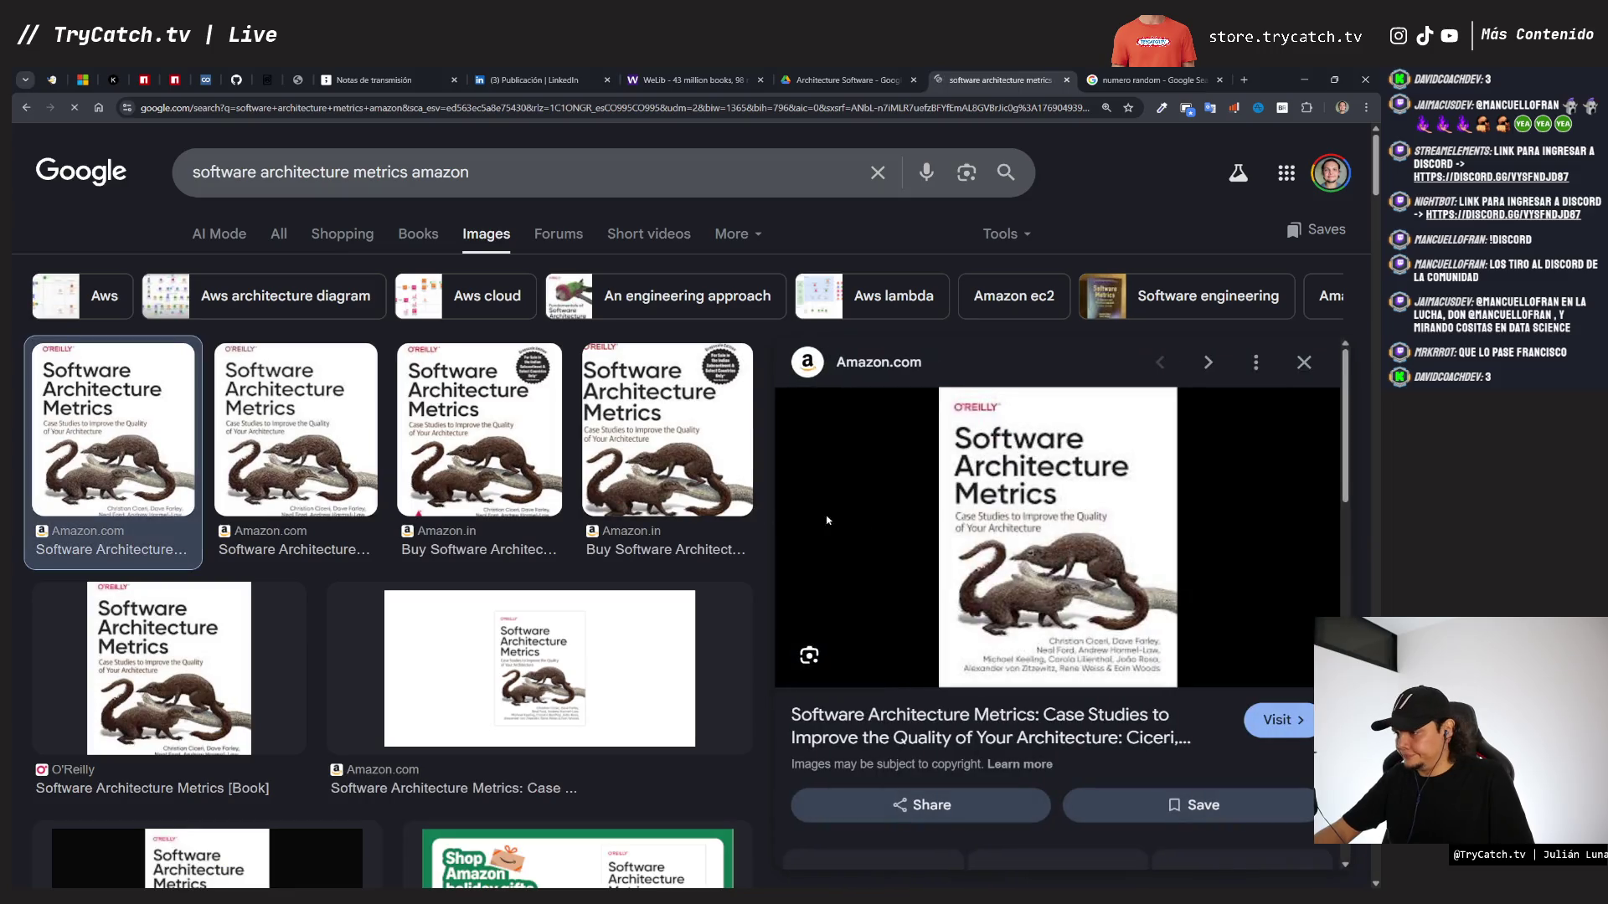
right_click(1055, 504)
left_click(1114, 714)
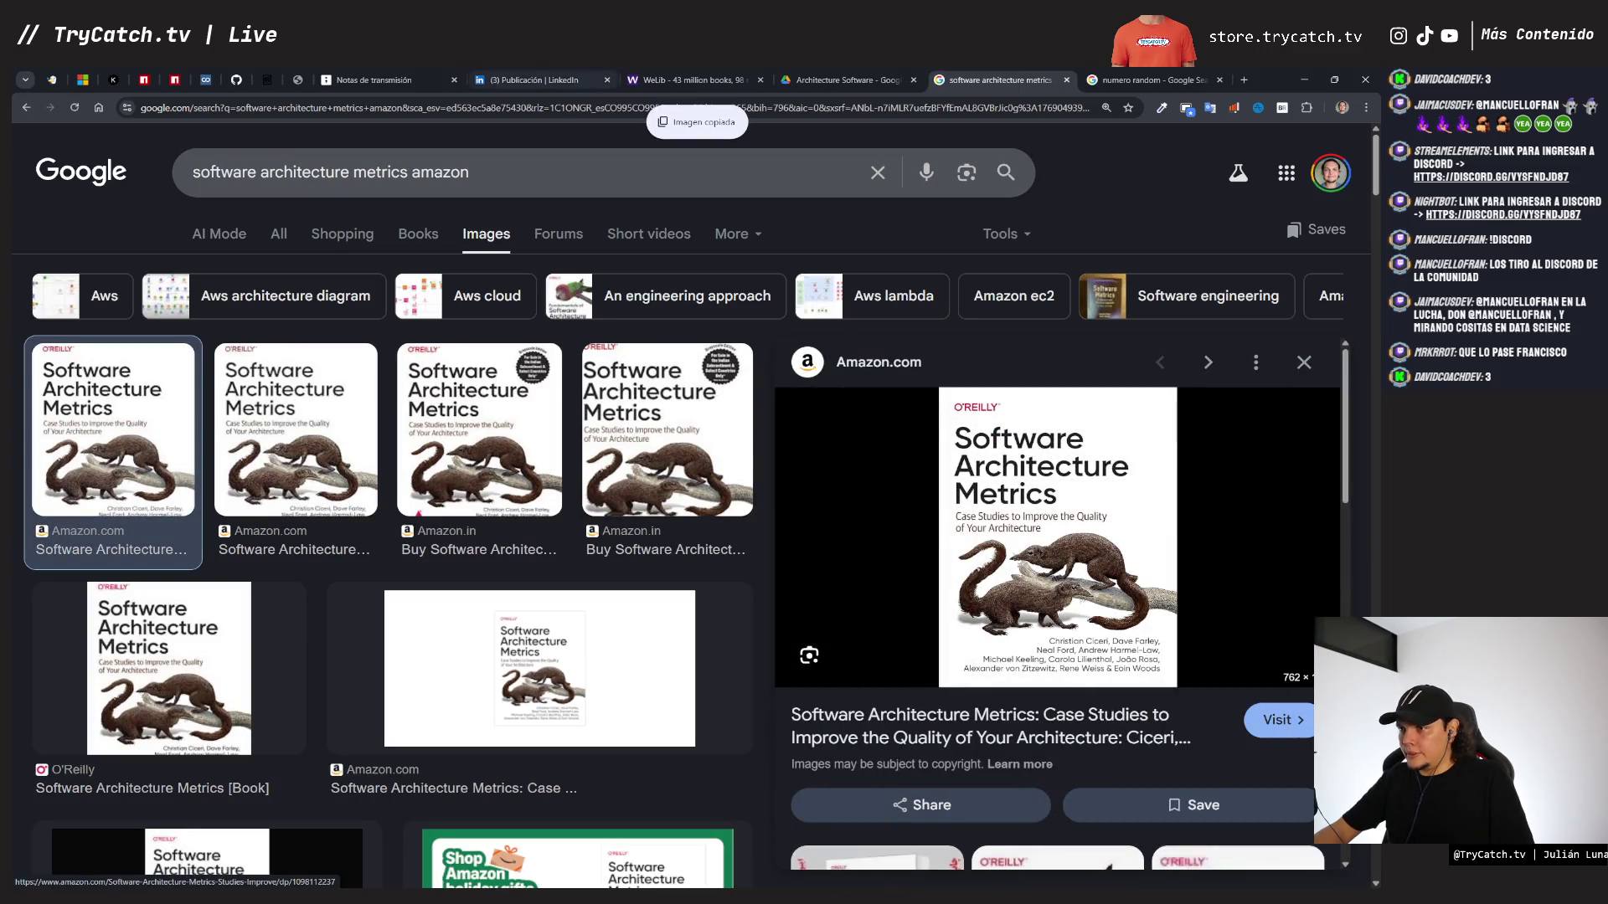
left_click(373, 80)
- Paste the Metrics cover right of The Software Architect Elevator and shrink it to match
key("ctrl+v")
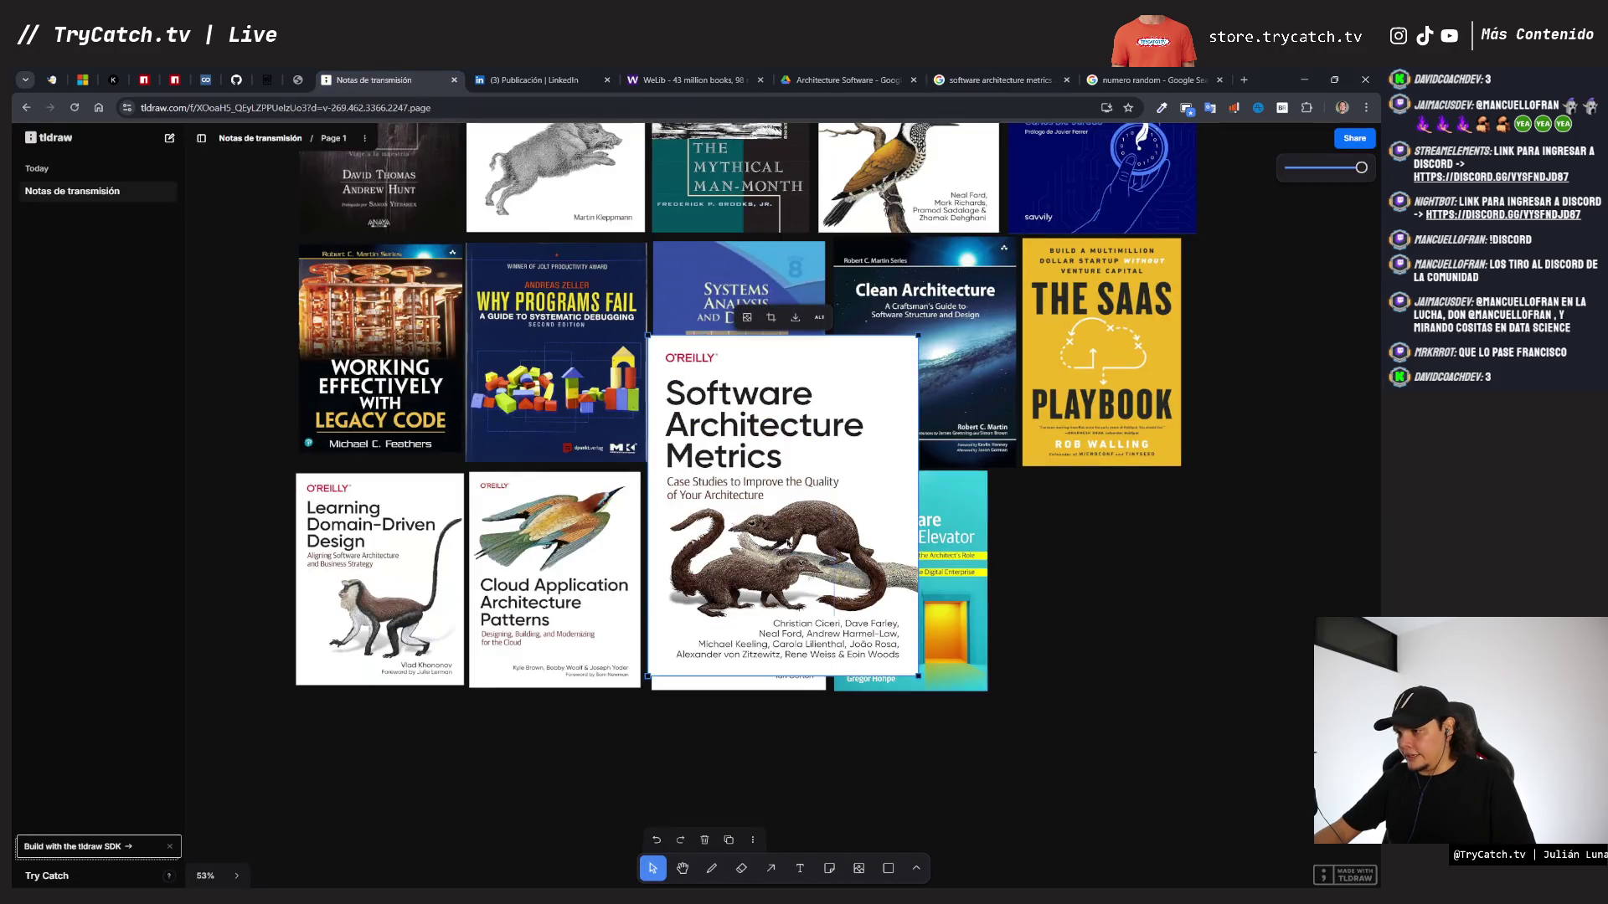
mouse_move(770, 520)
left_mouse_down()
mouse_move(1166, 662)
mouse_move(1120, 651)
left_mouse_up()
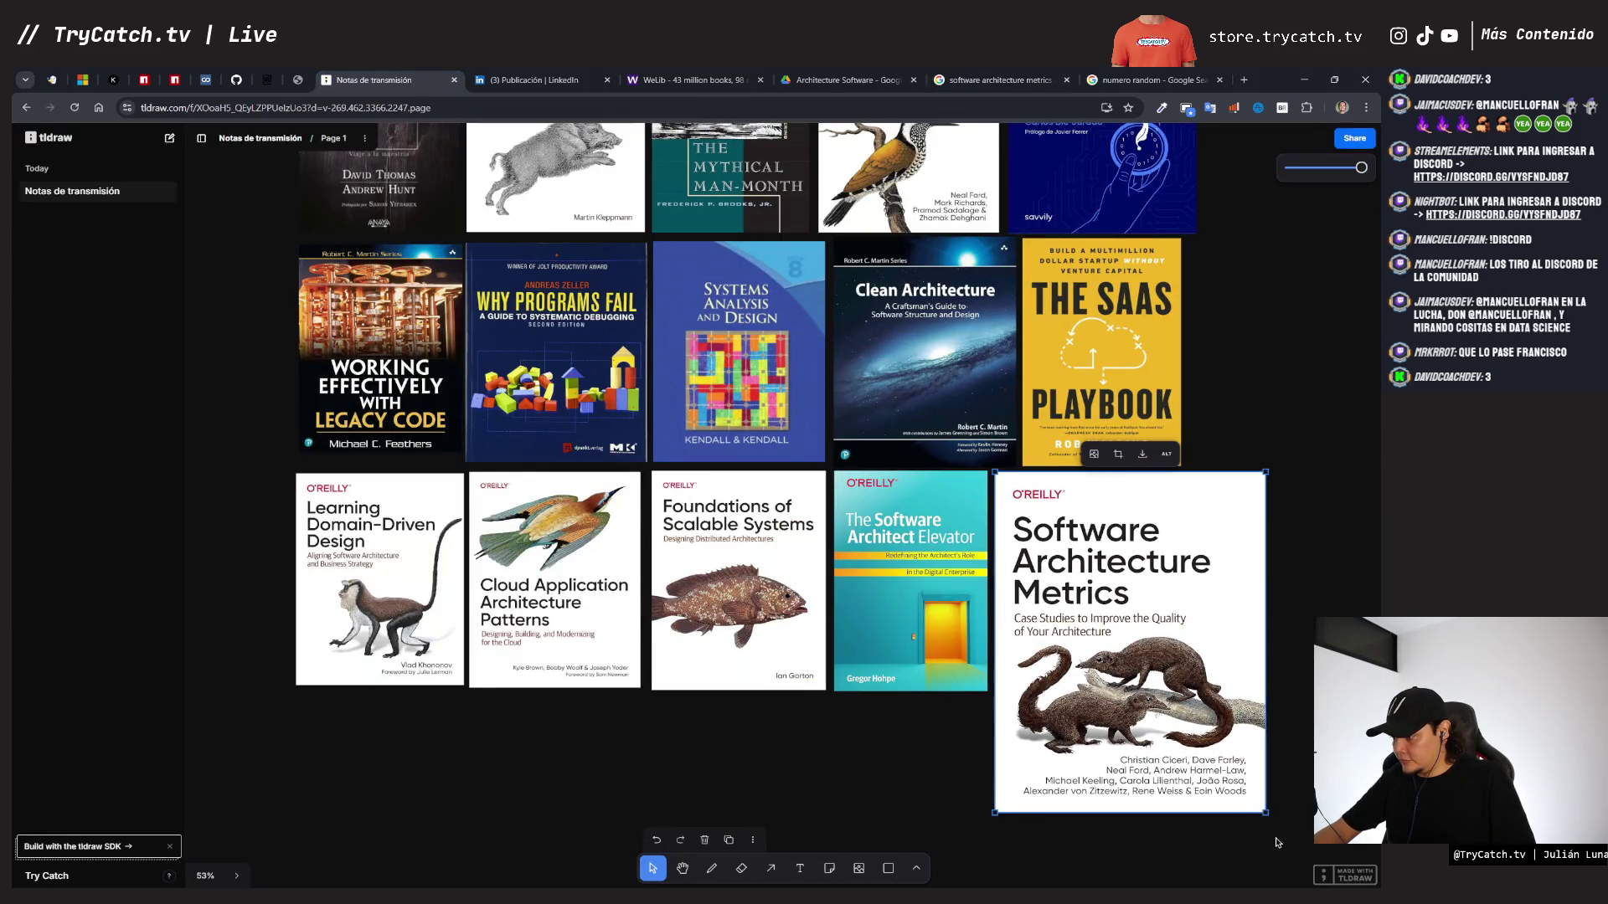
left_click_drag(1262, 812, 1170, 693)
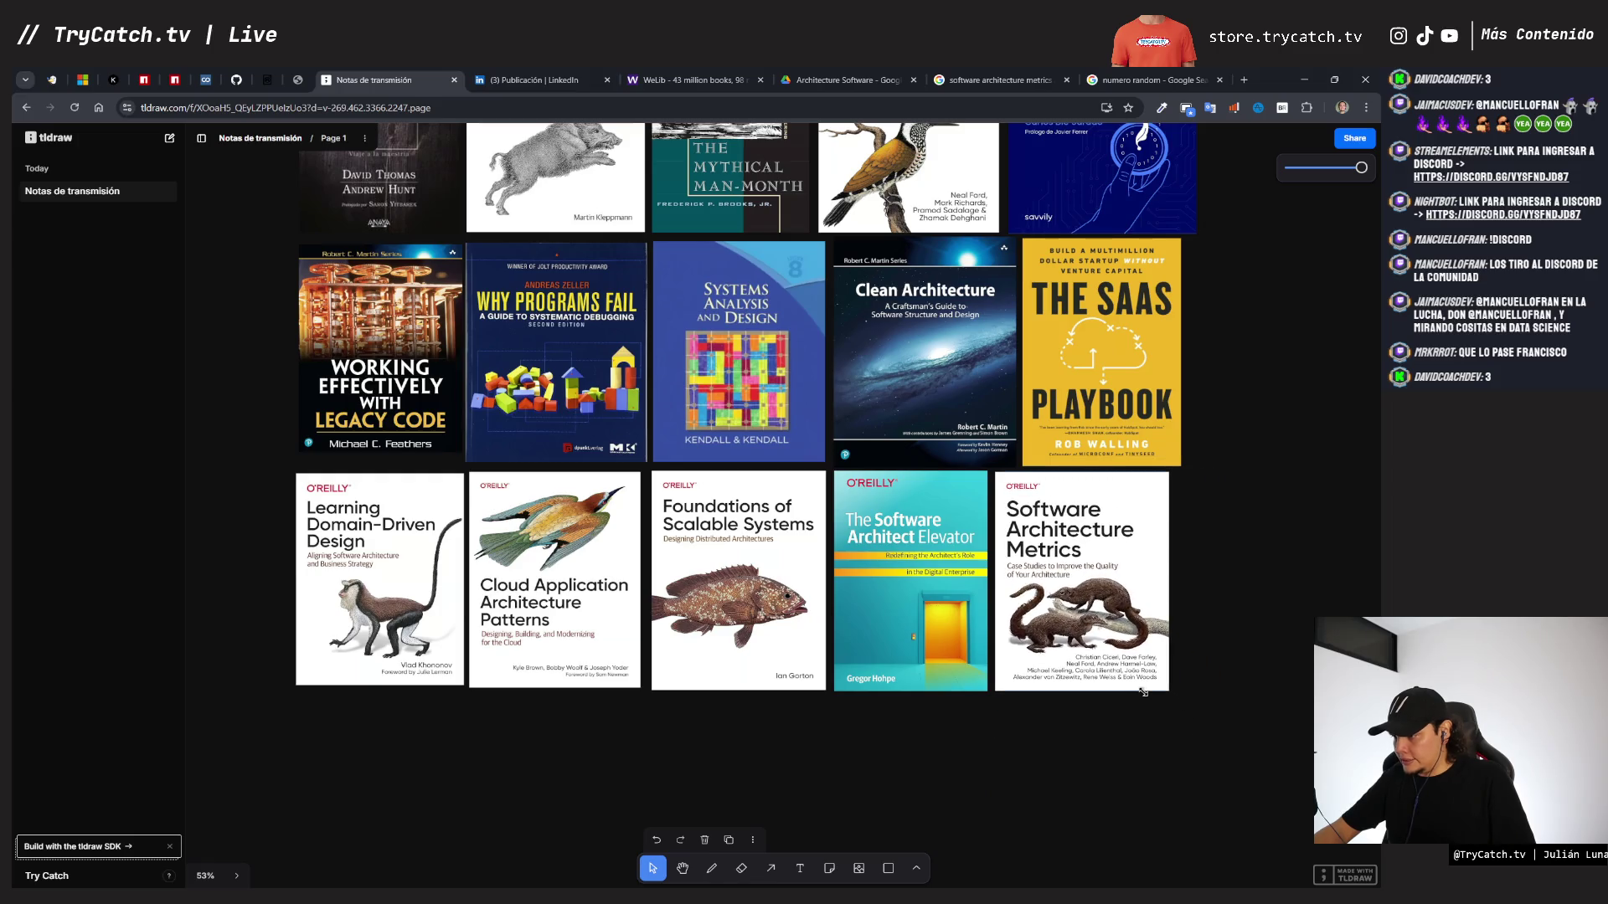
left_click(1124, 731)
scroll(719, 522, "up", 3)
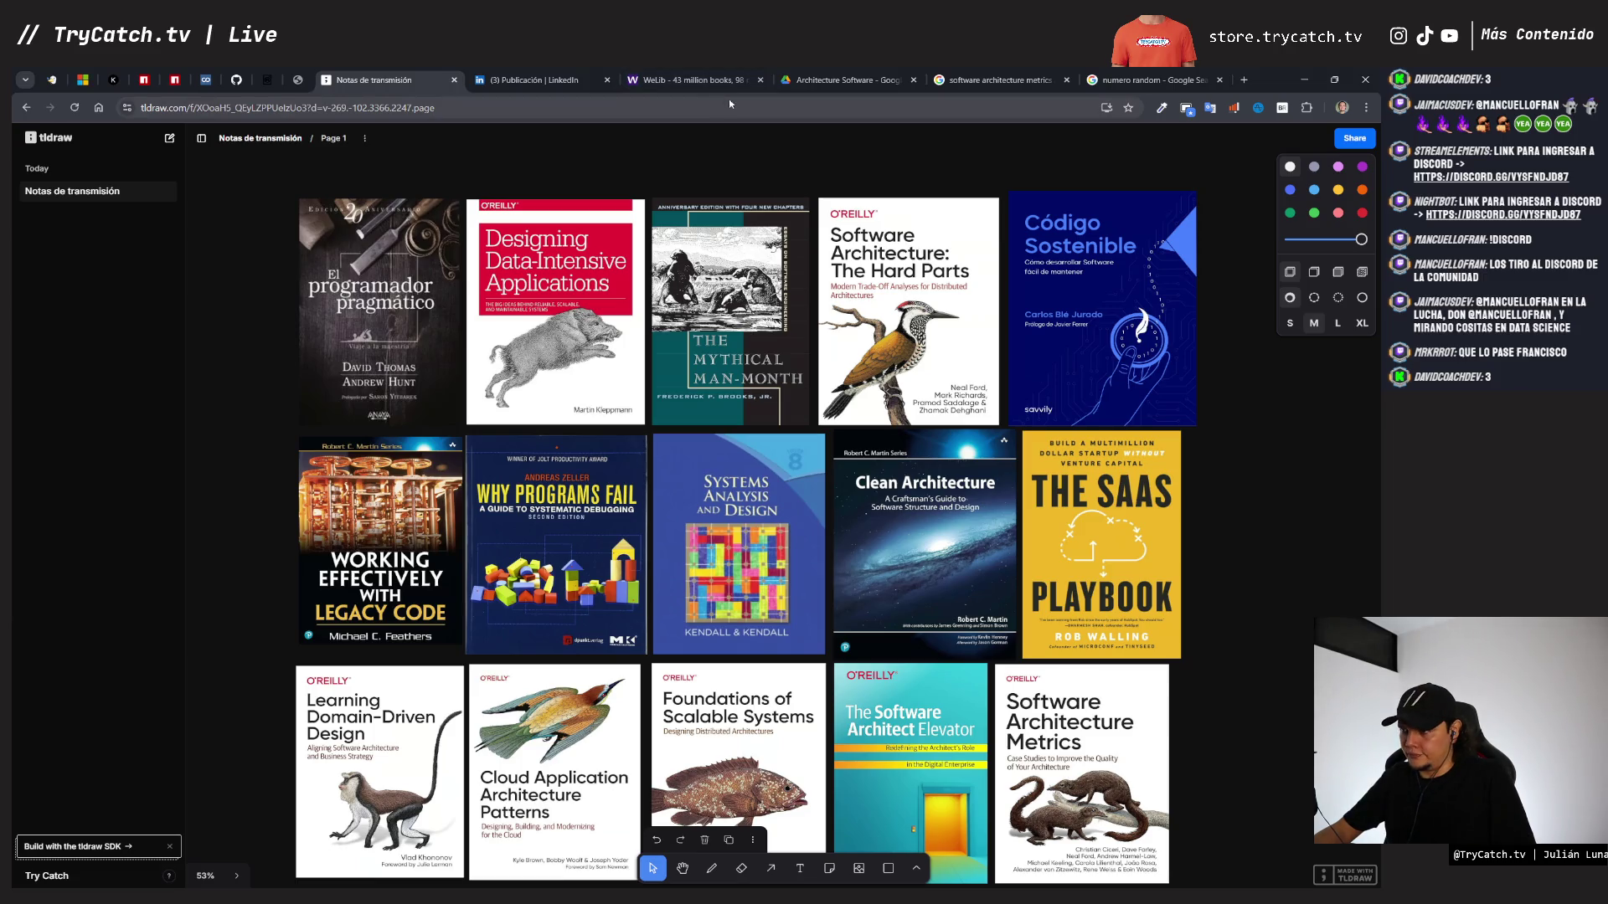
left_click(1136, 84)
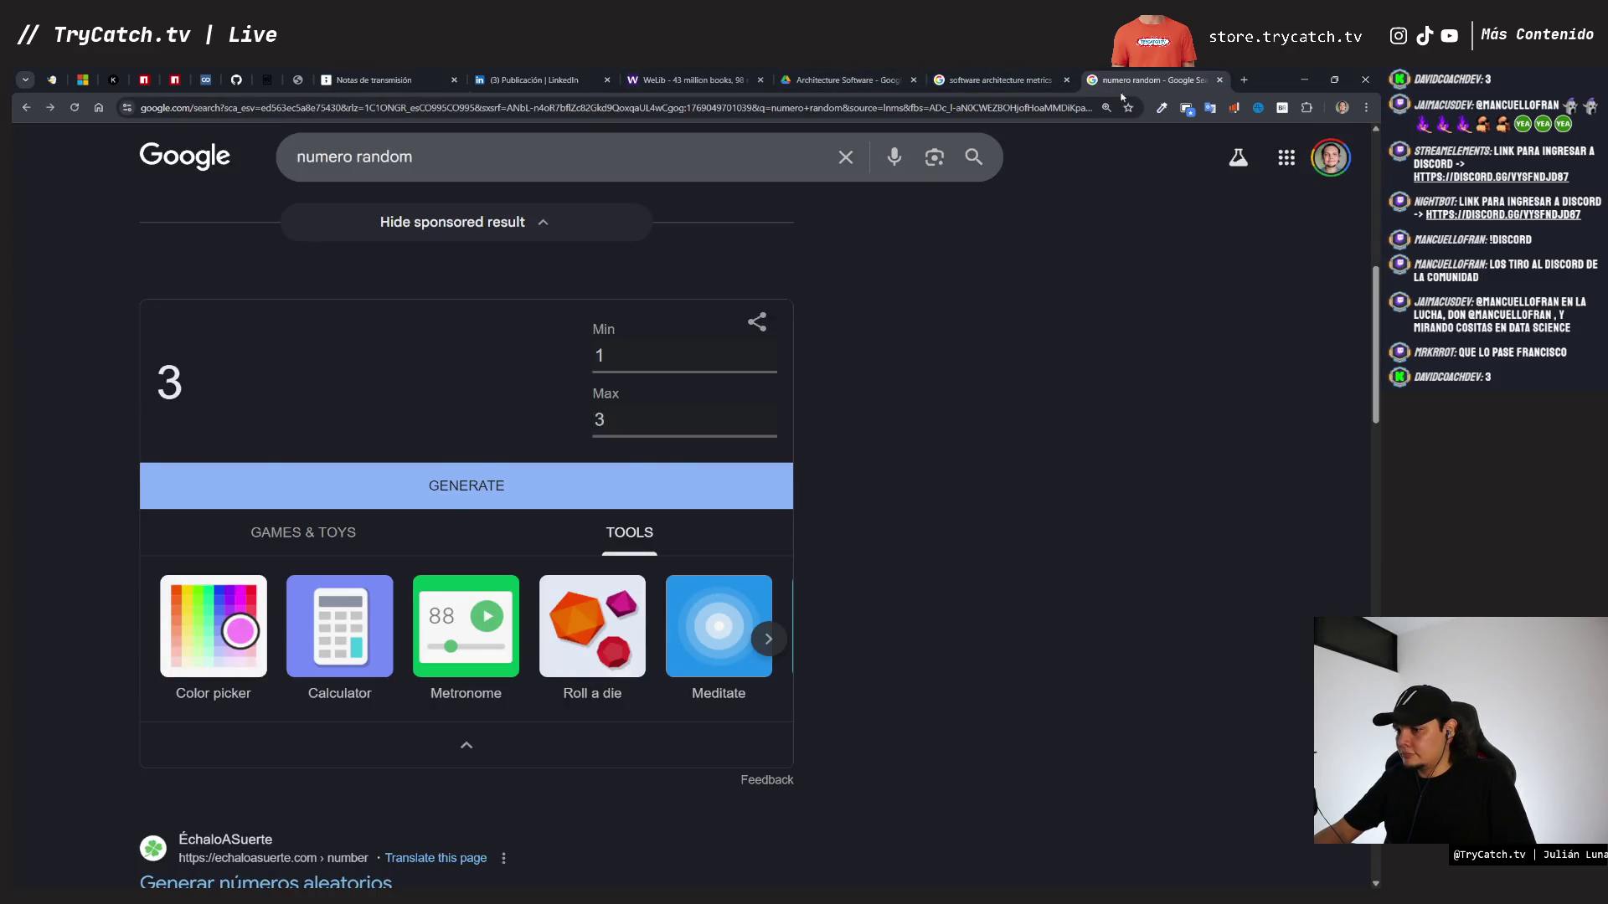
- Close the search and LinkedIn post tabs and return to the tldraw book-cover board
key("ctrl+w")
key("ctrl+w")
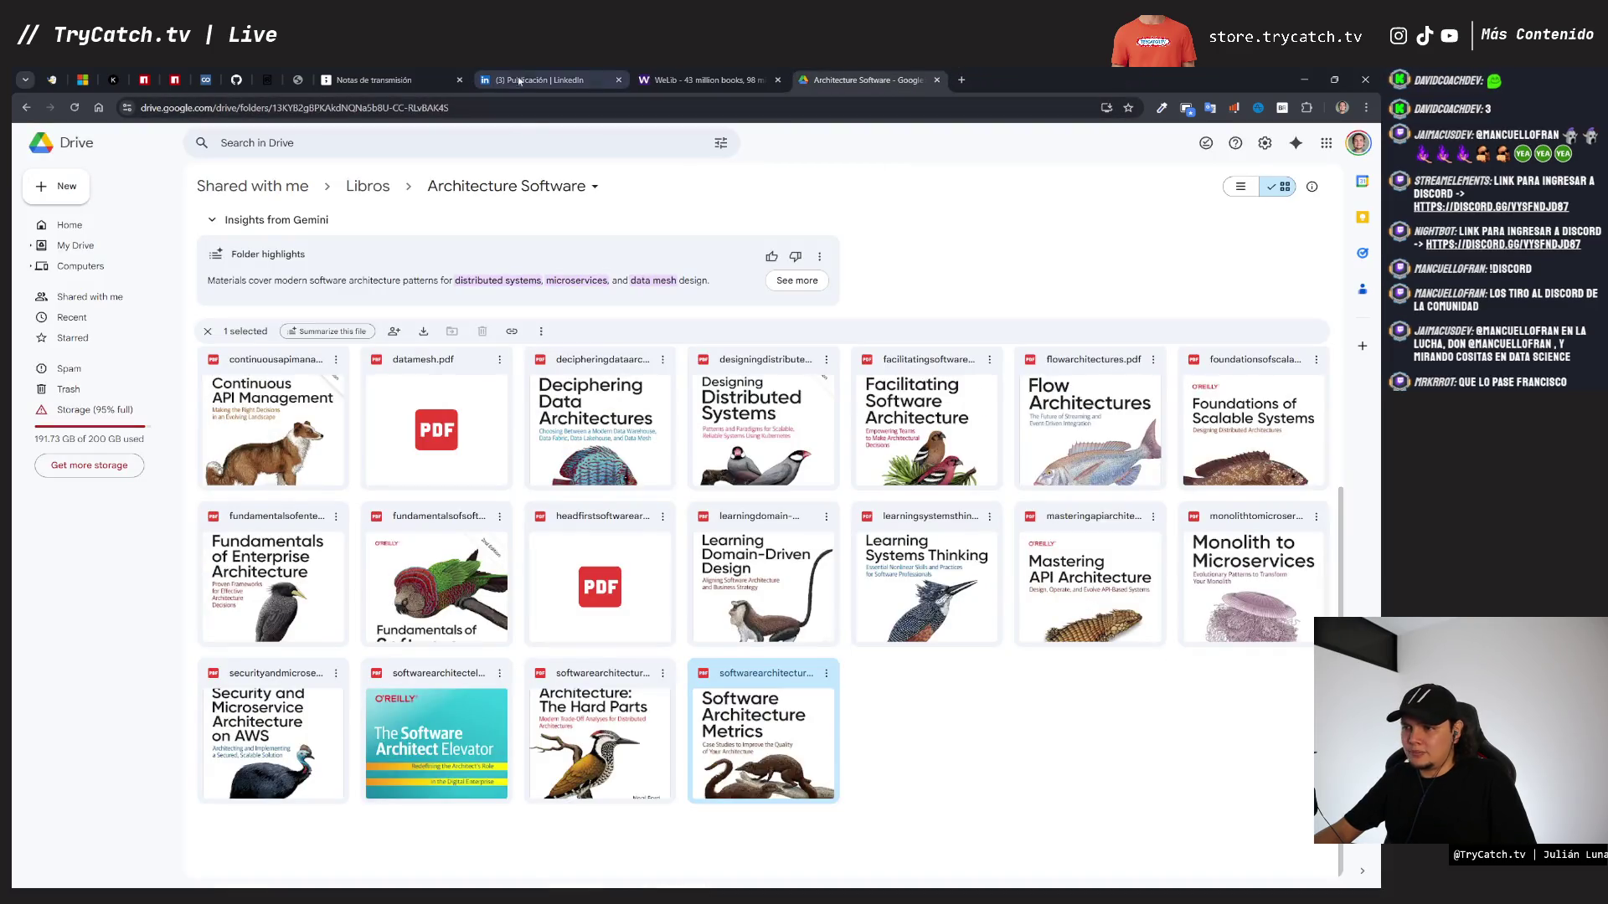
left_click(520, 81)
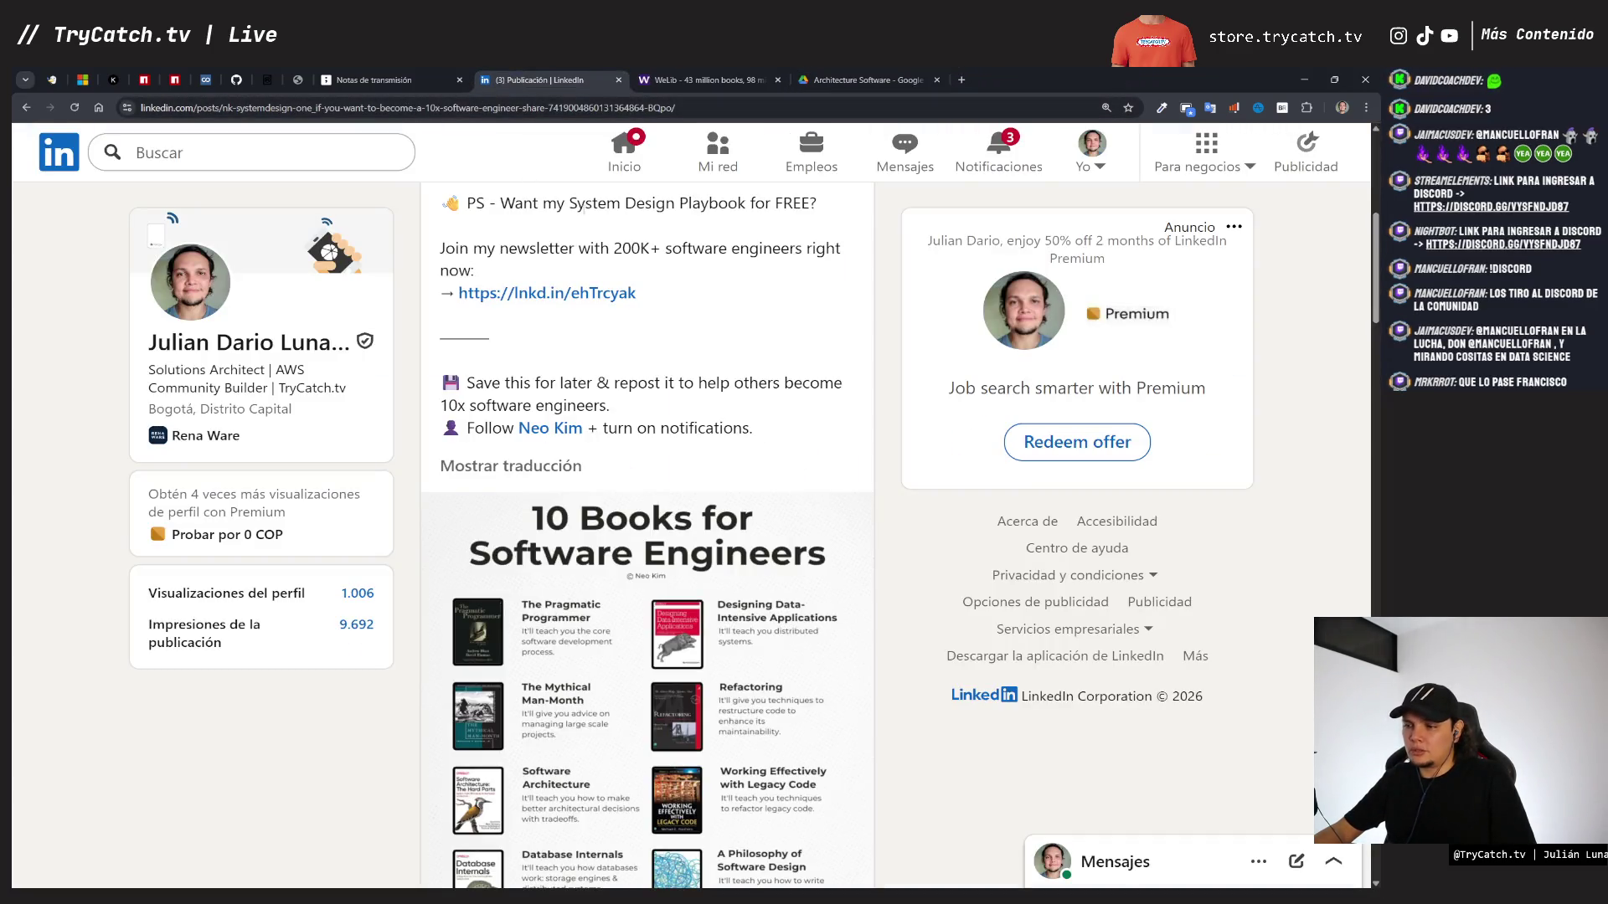
key("ctrl+w")
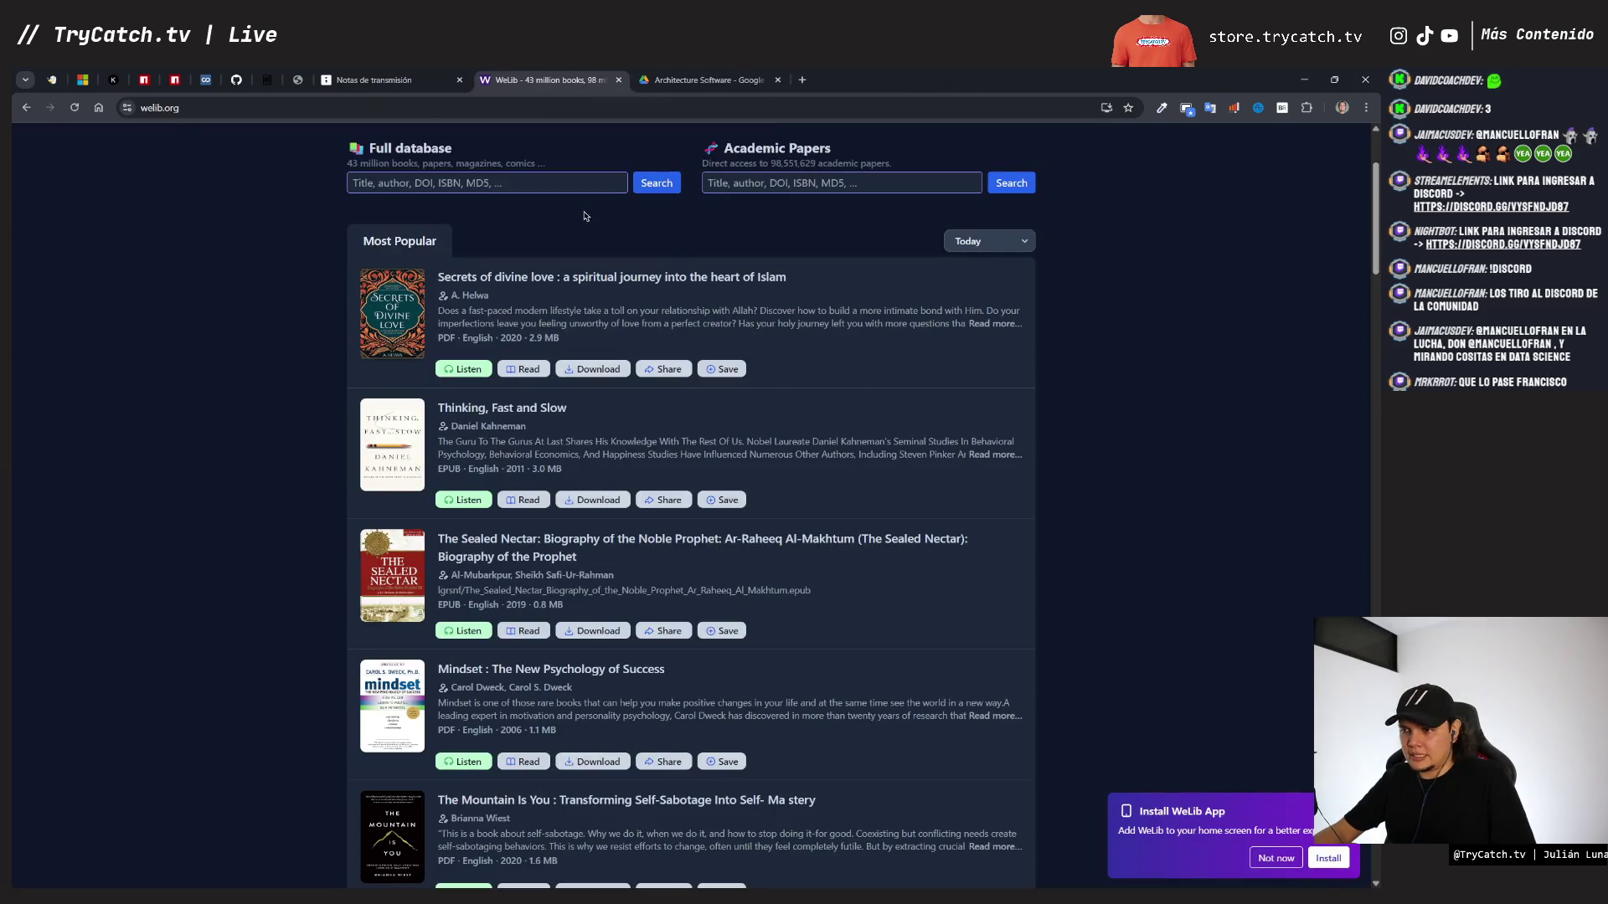
key("ctrl+shift+Tab")
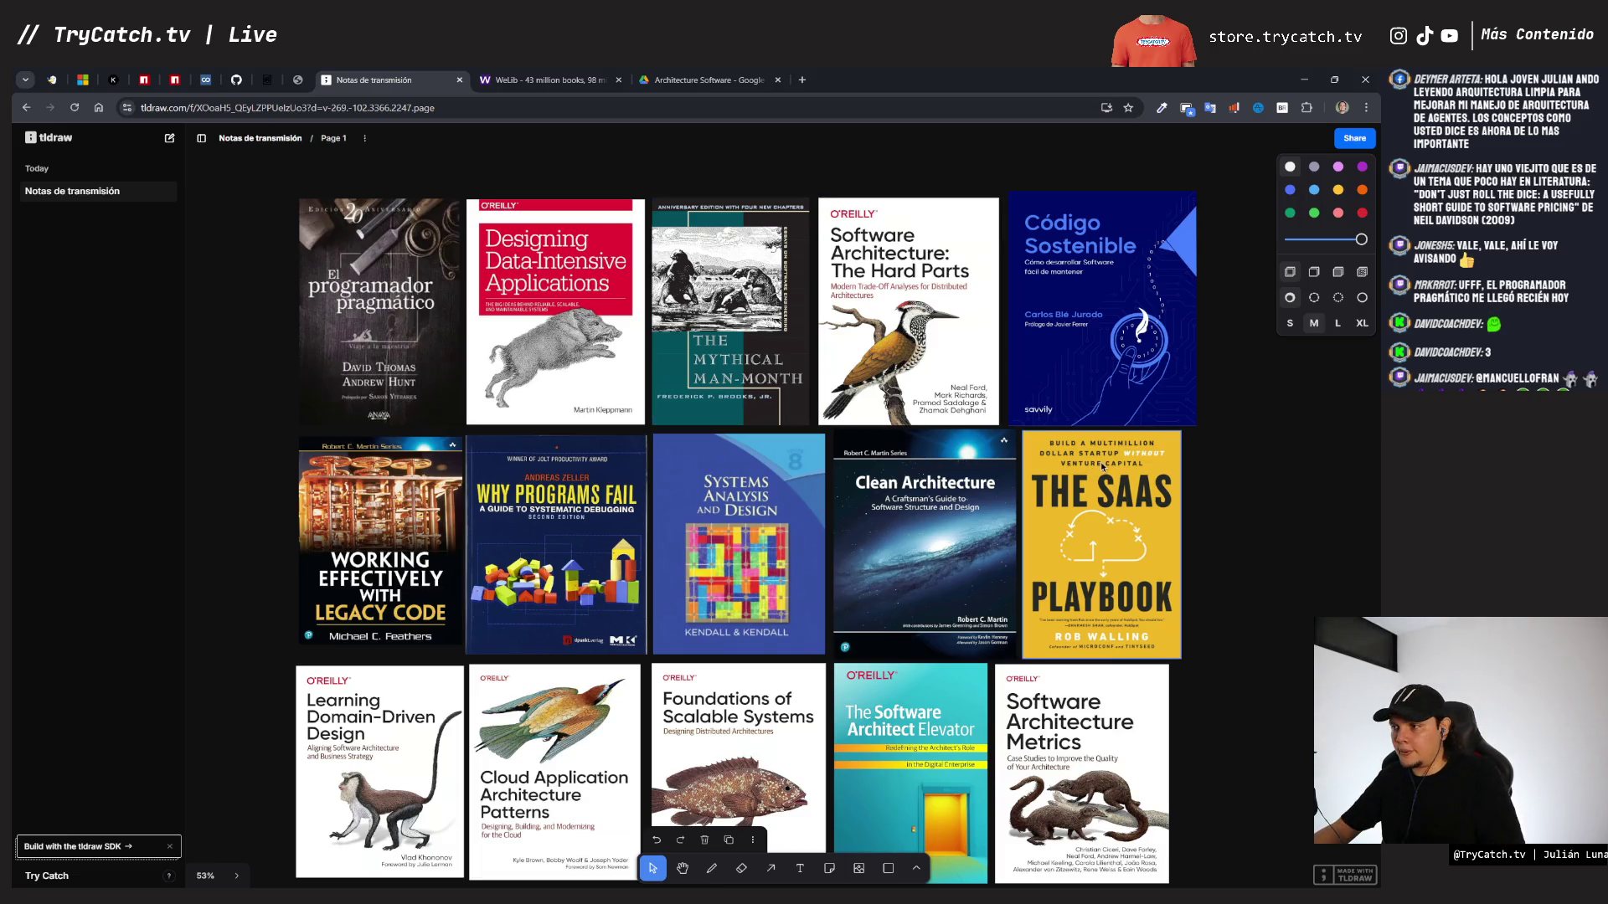
scroll(1203, 517, "down", 1)
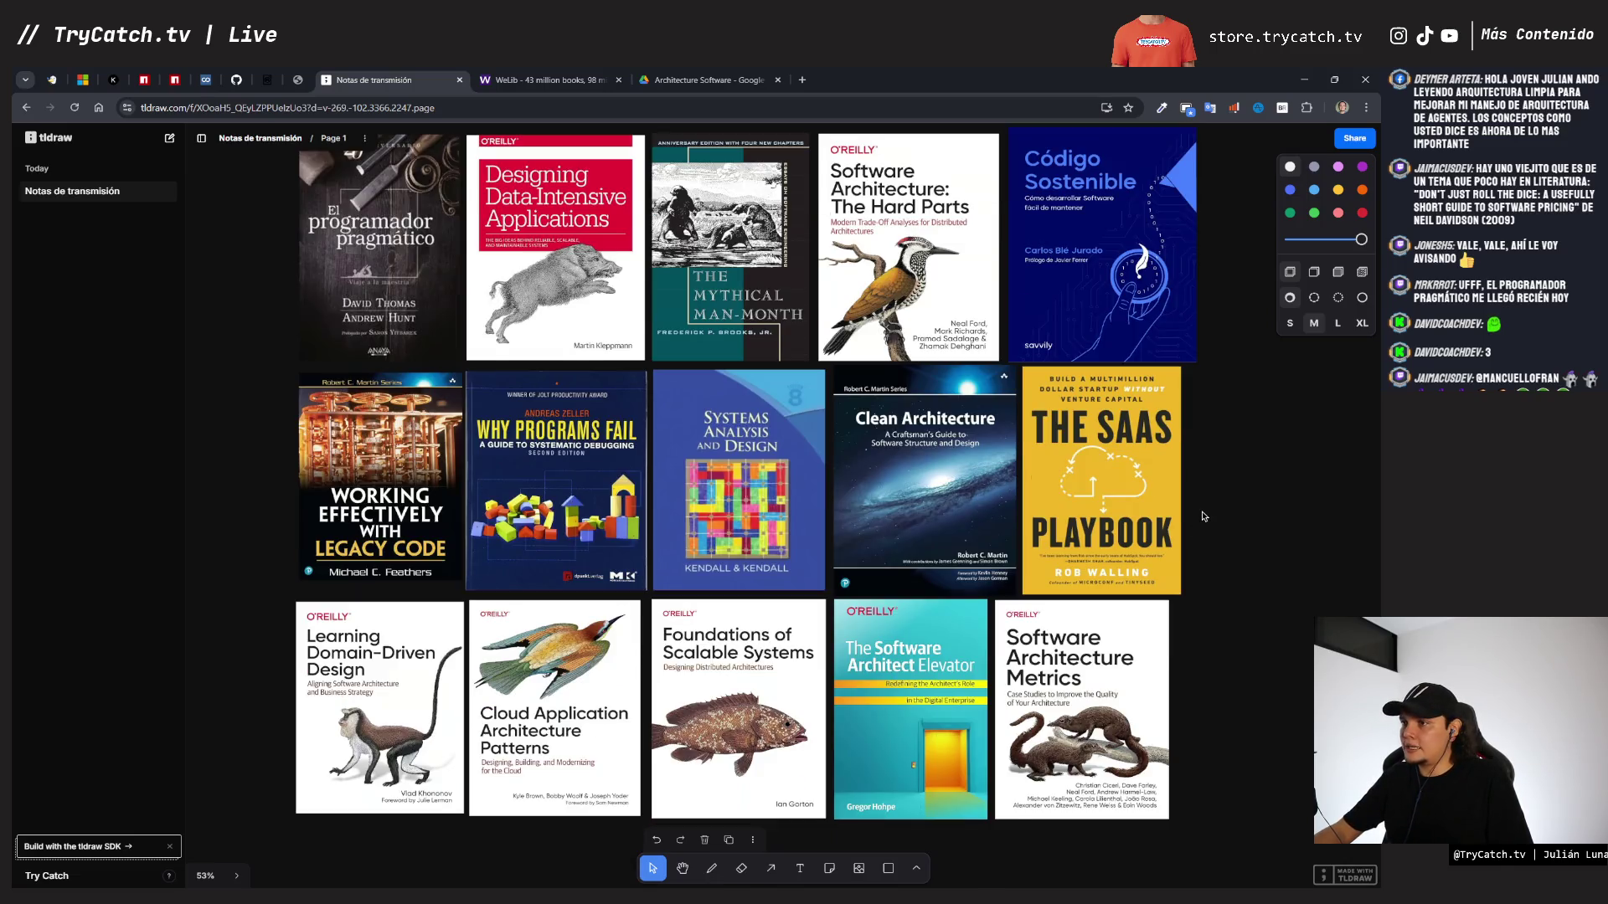
scroll(1202, 516, "up", 1)
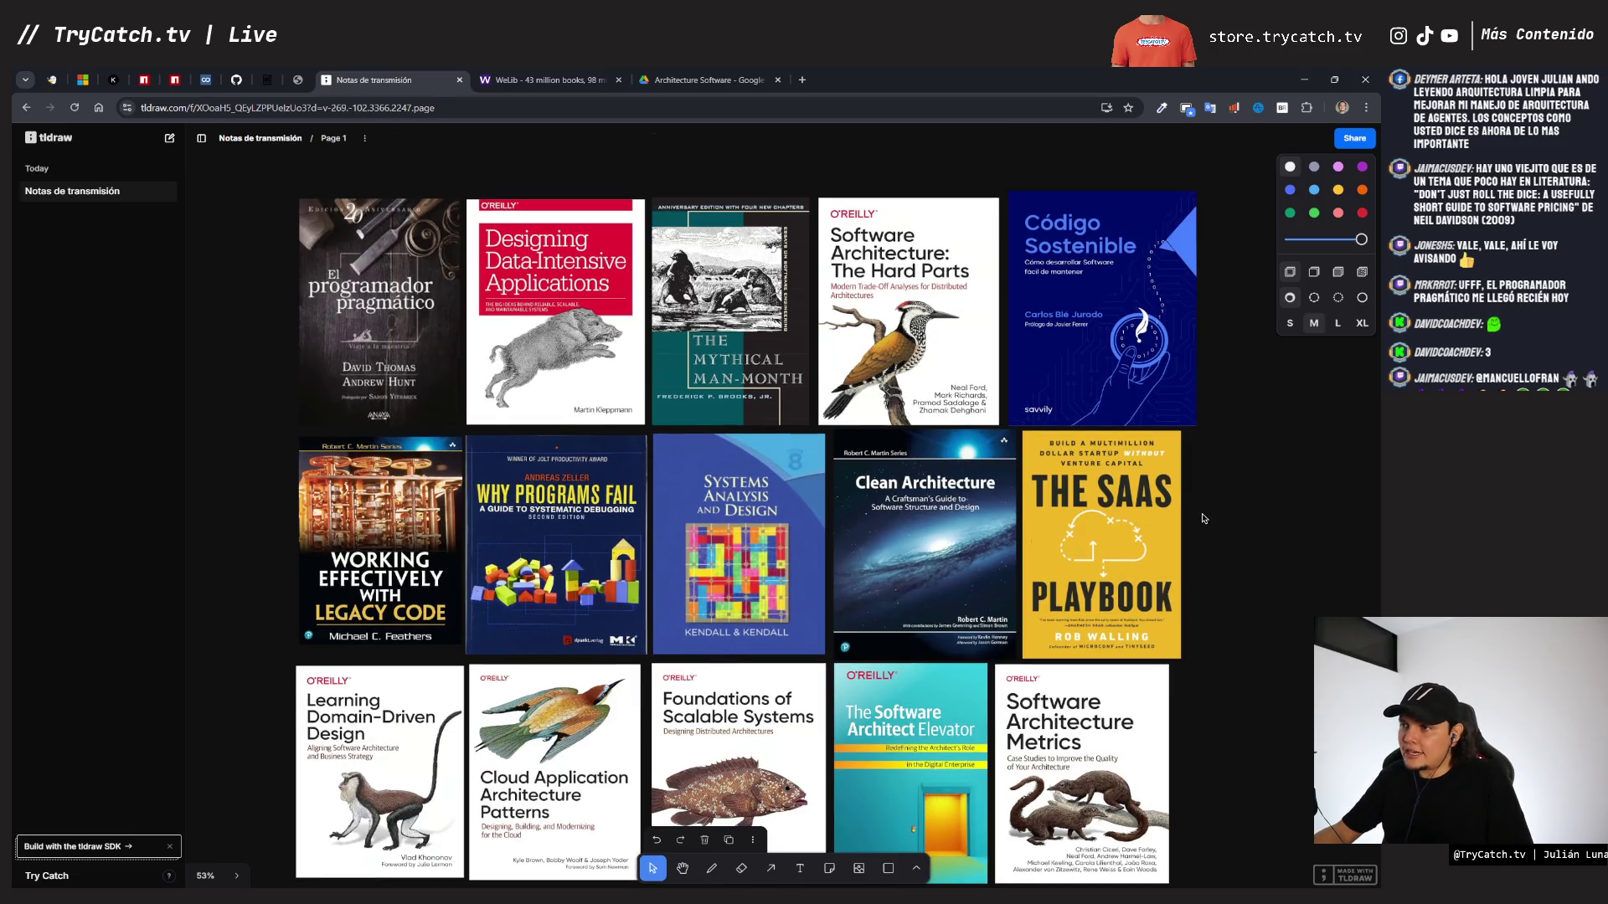
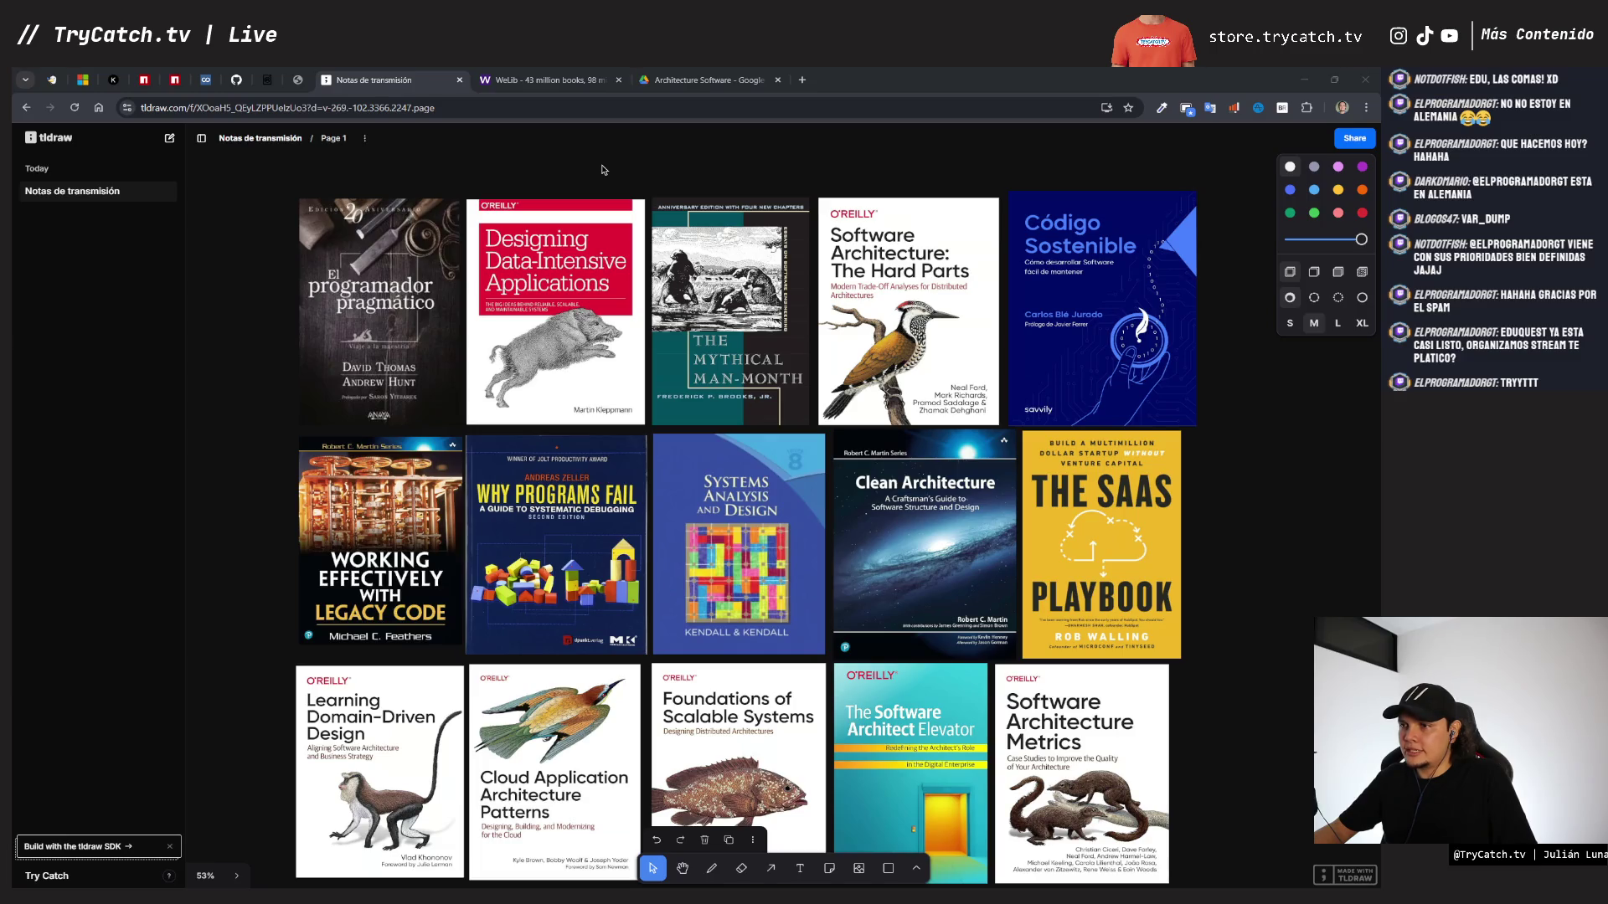
- Switch to the other Google account and open Libros > Para Leer to show its two PDF books
left_click(700, 81)
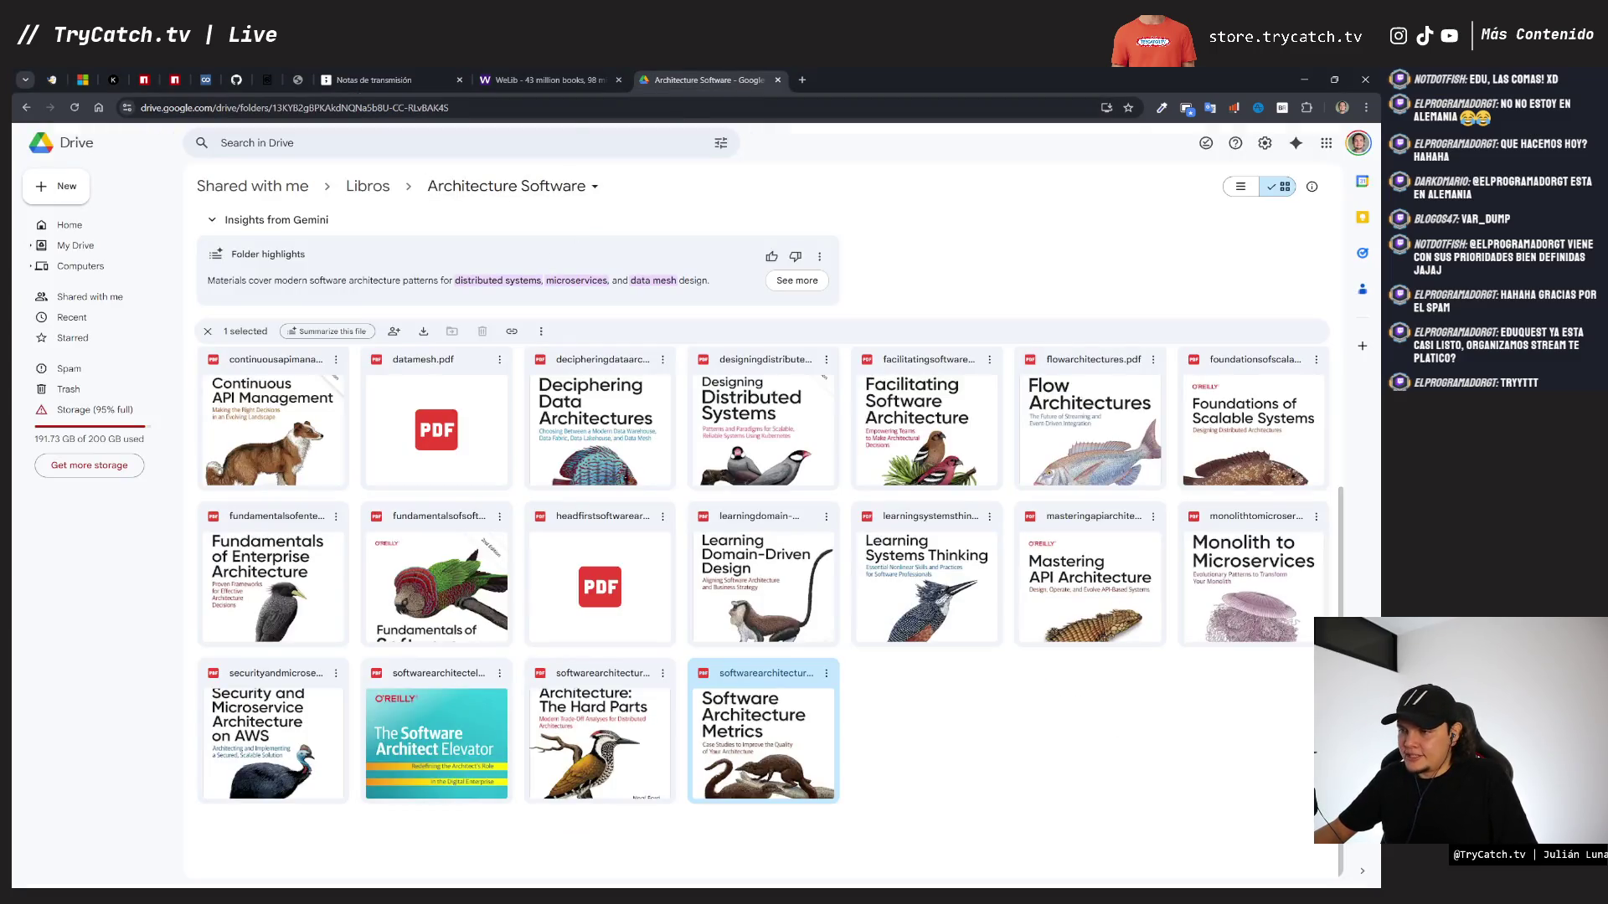
left_click(1354, 145)
left_click(1174, 494)
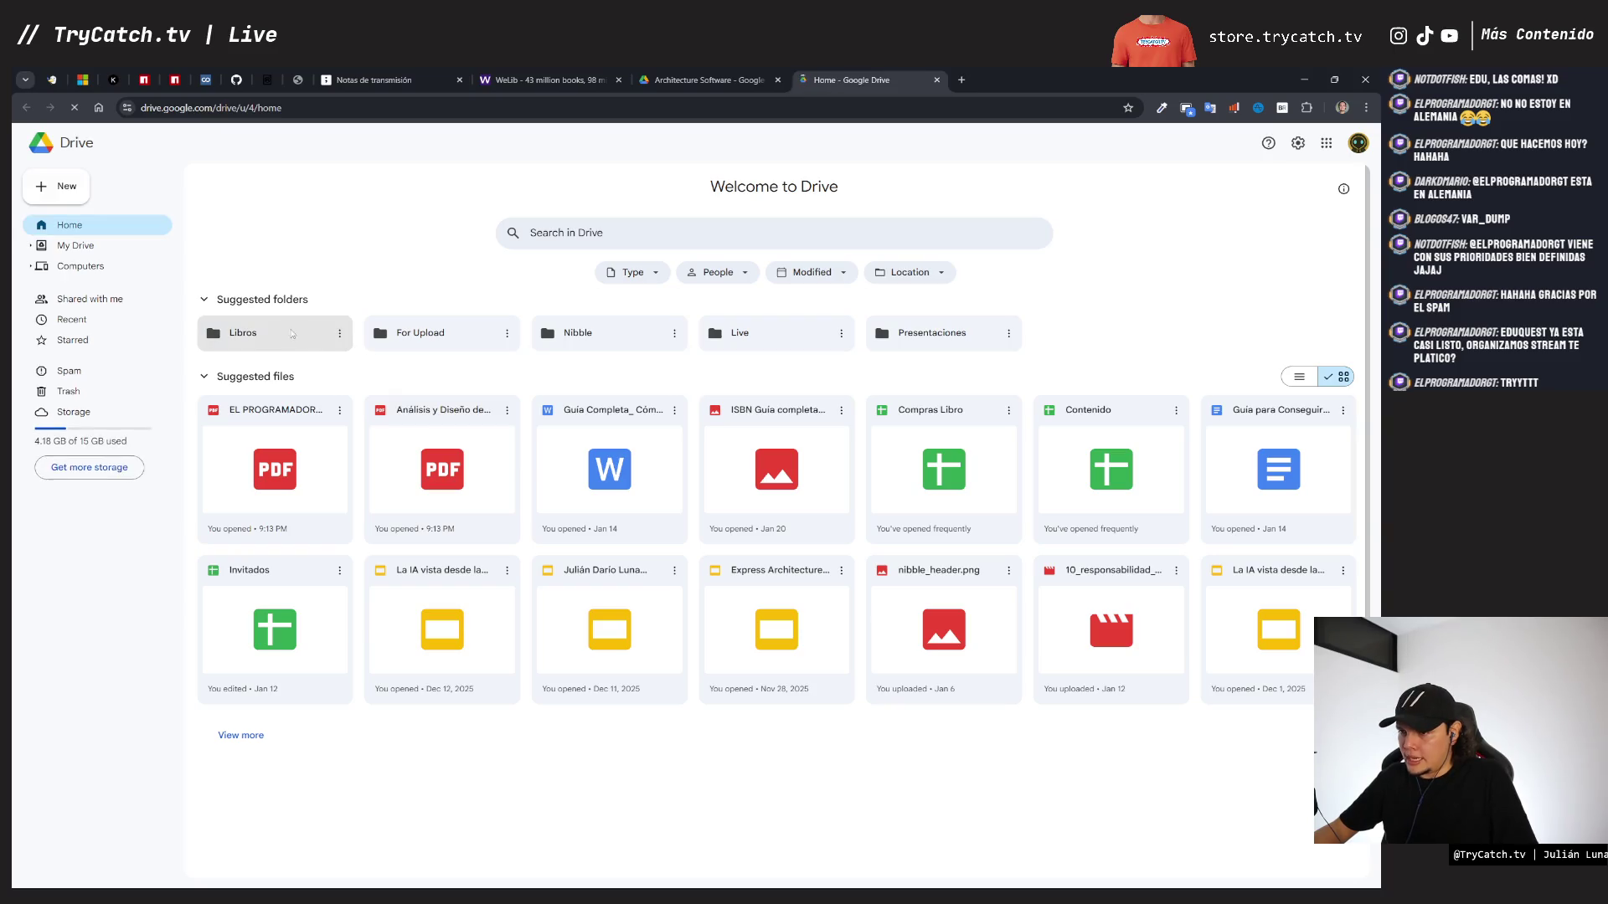
left_click(291, 334)
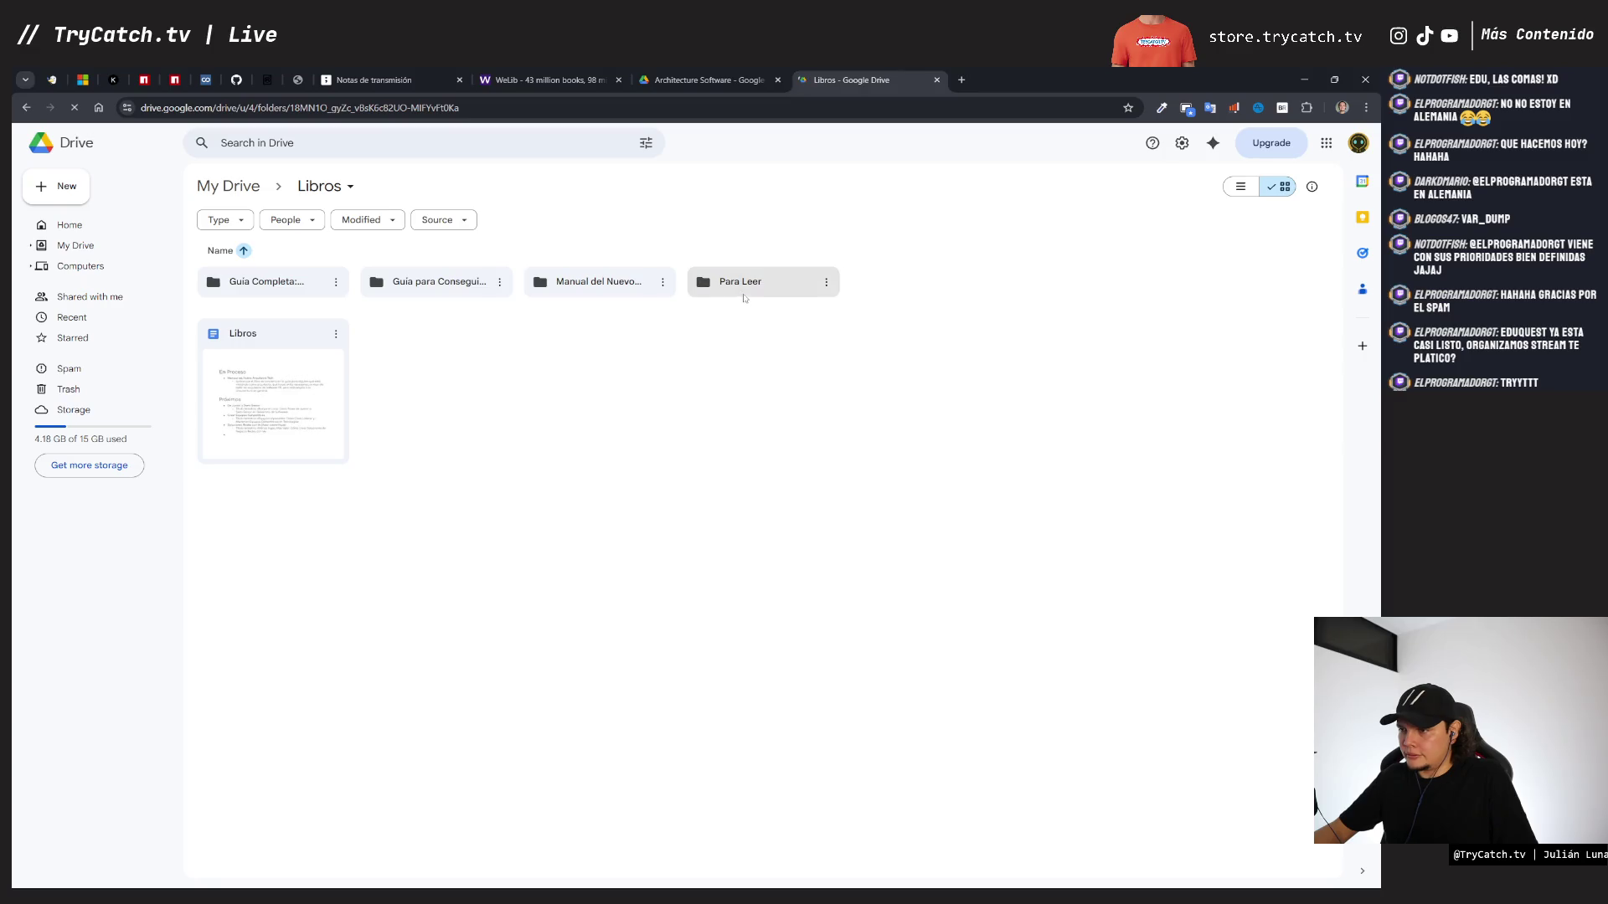
double_click(743, 299)
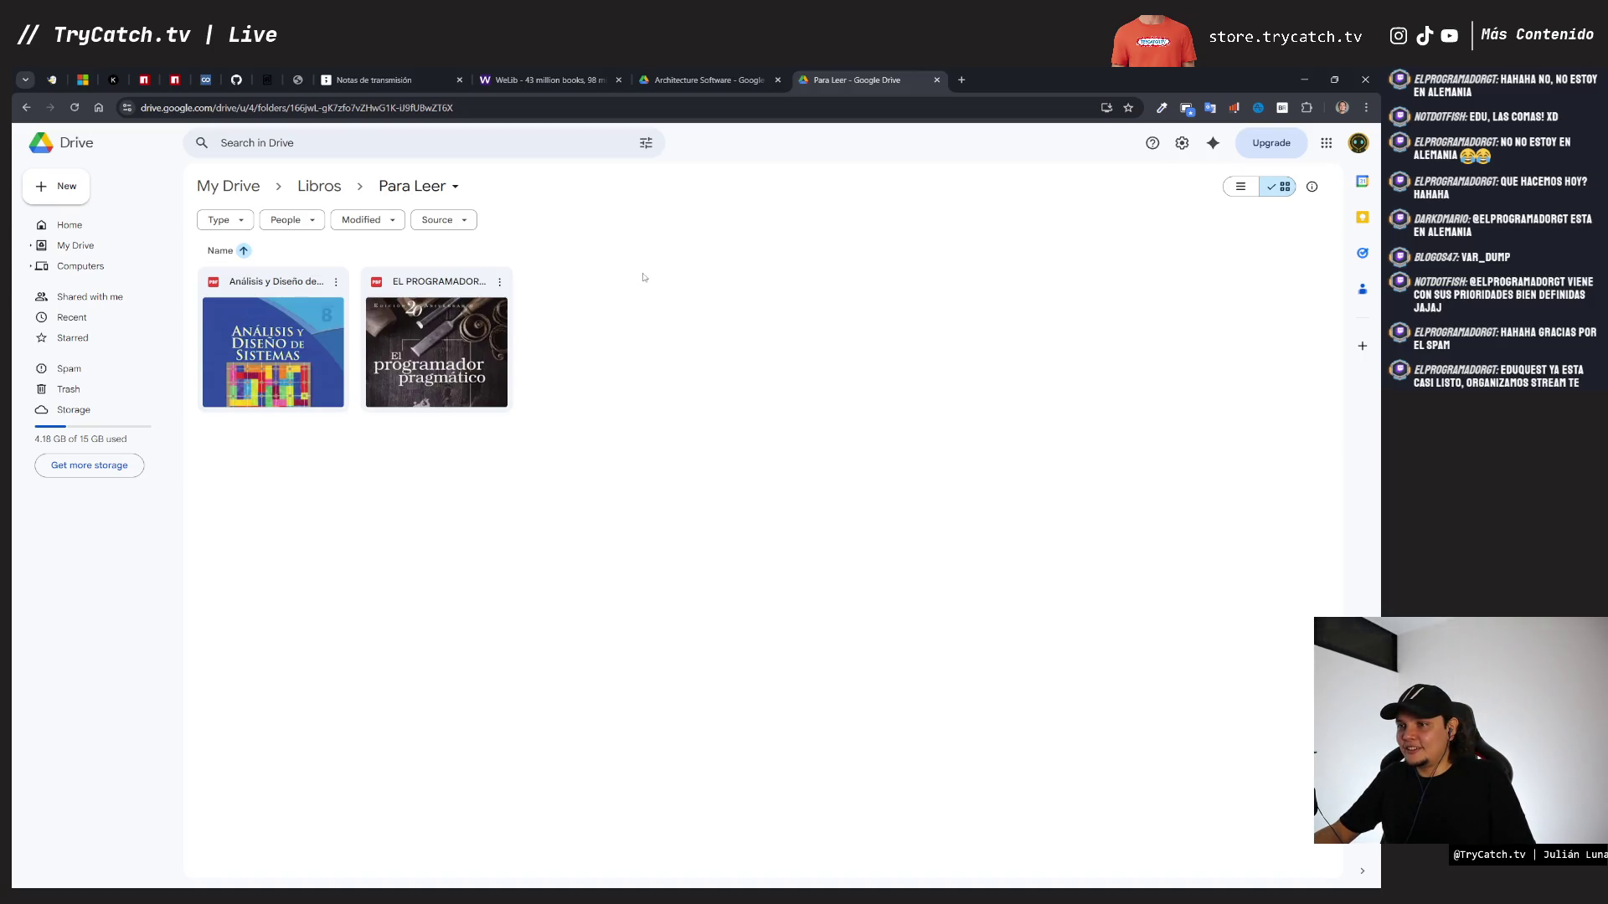
- Preview the El programador pragmático PDF to check its 431 pages, then return to the tldraw board
double_click(450, 366)
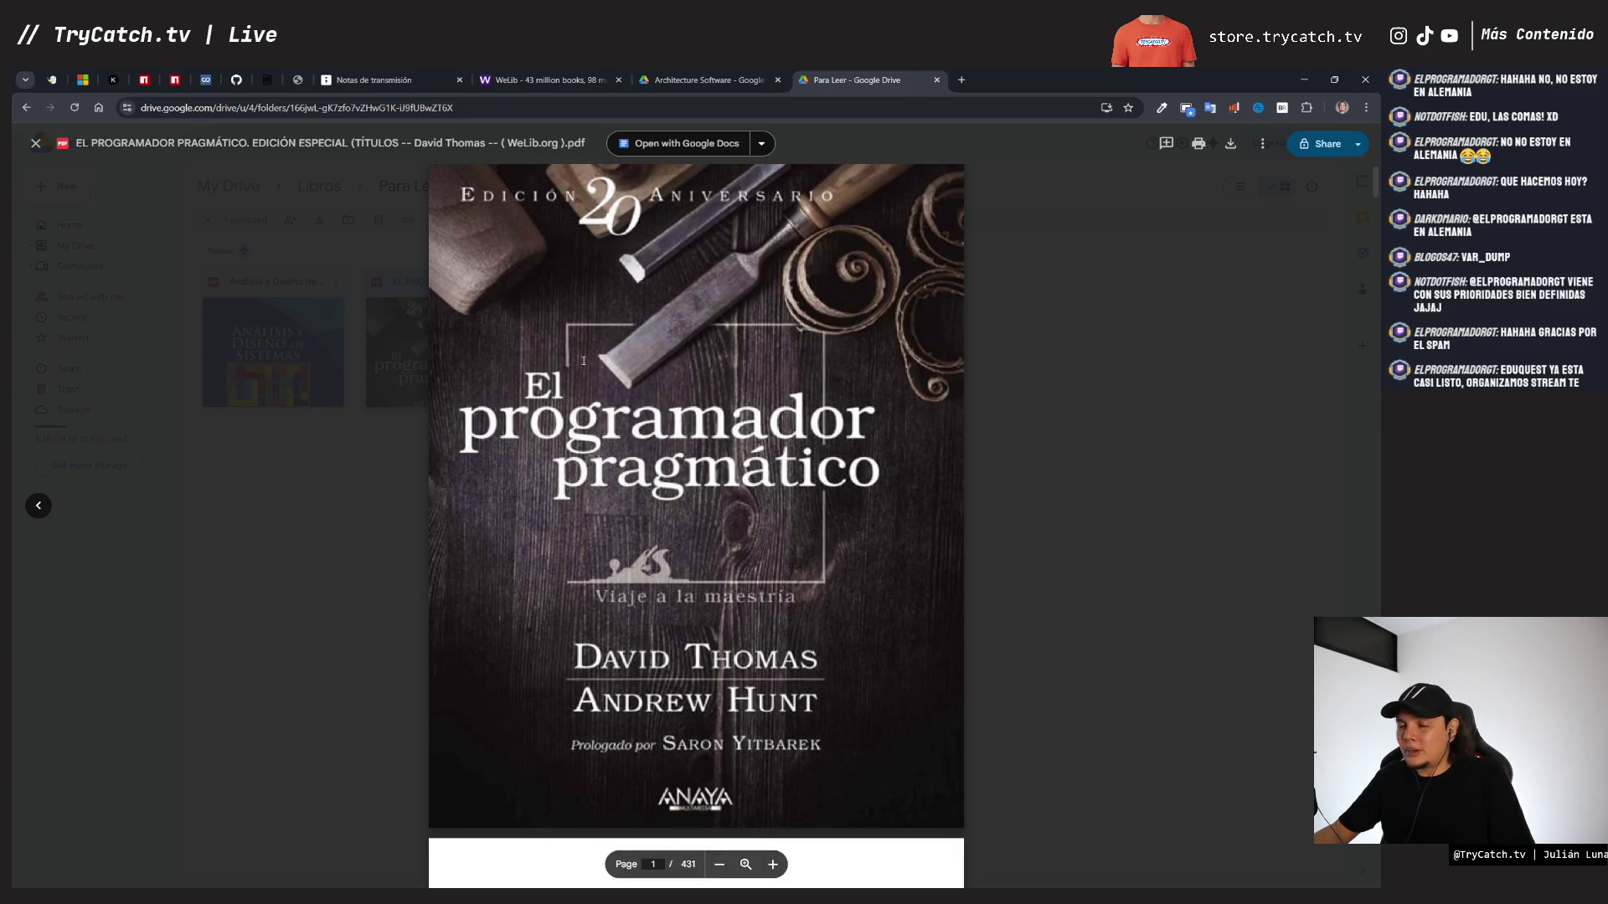
left_click(362, 80)
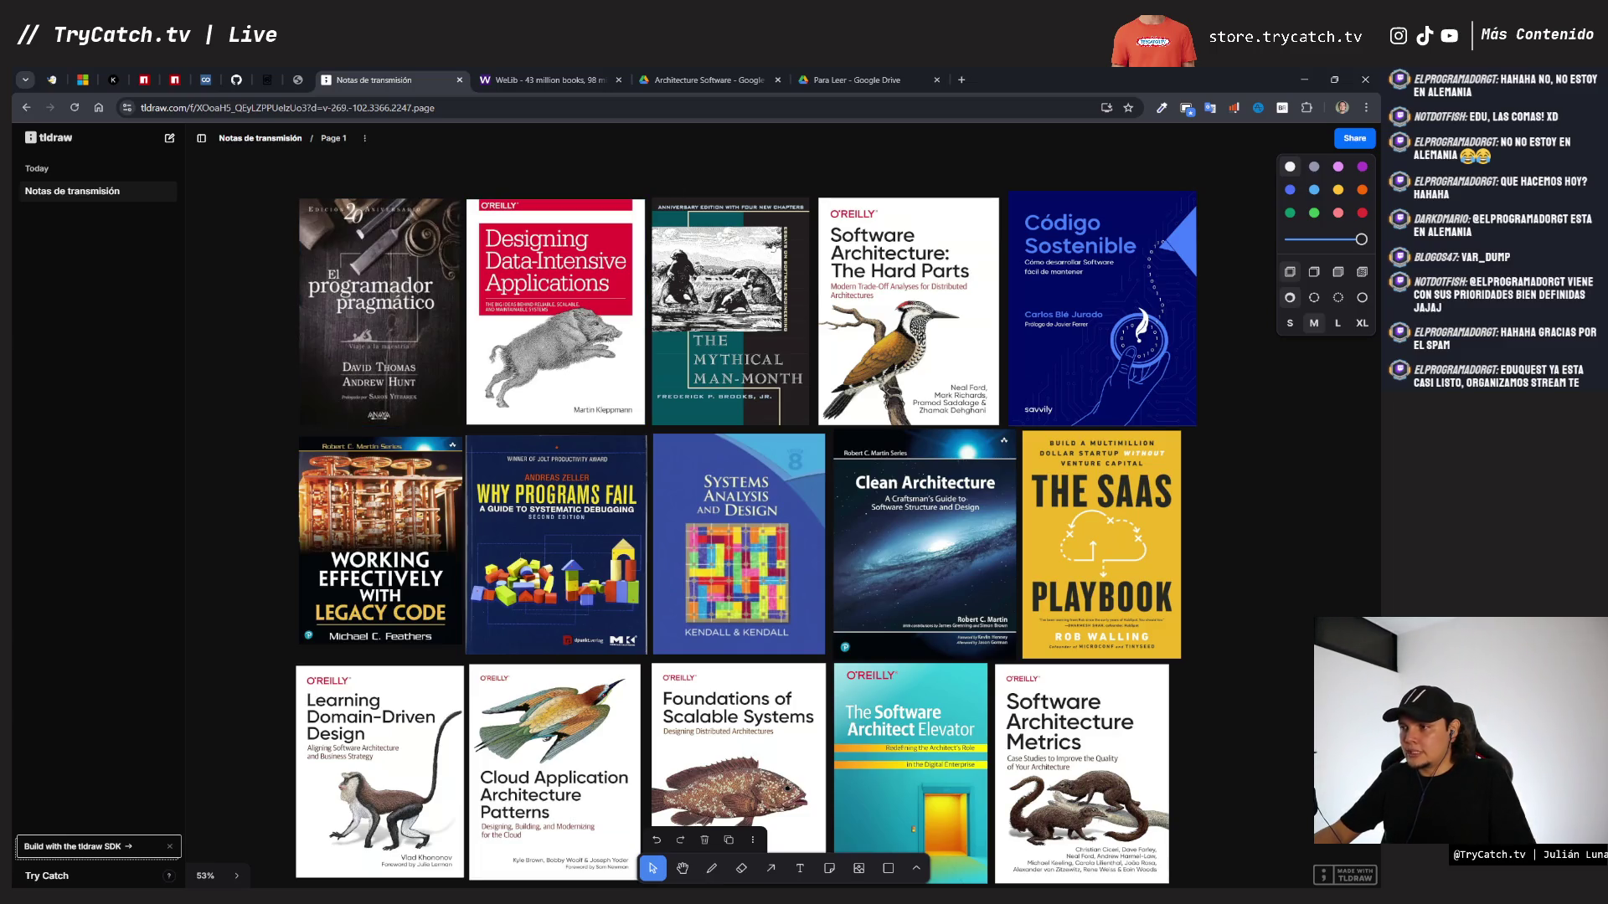
- Return to the El programador pragmático PDF preview and reset its zoom
left_click(854, 80)
scroll(641, 531, "down", 5)
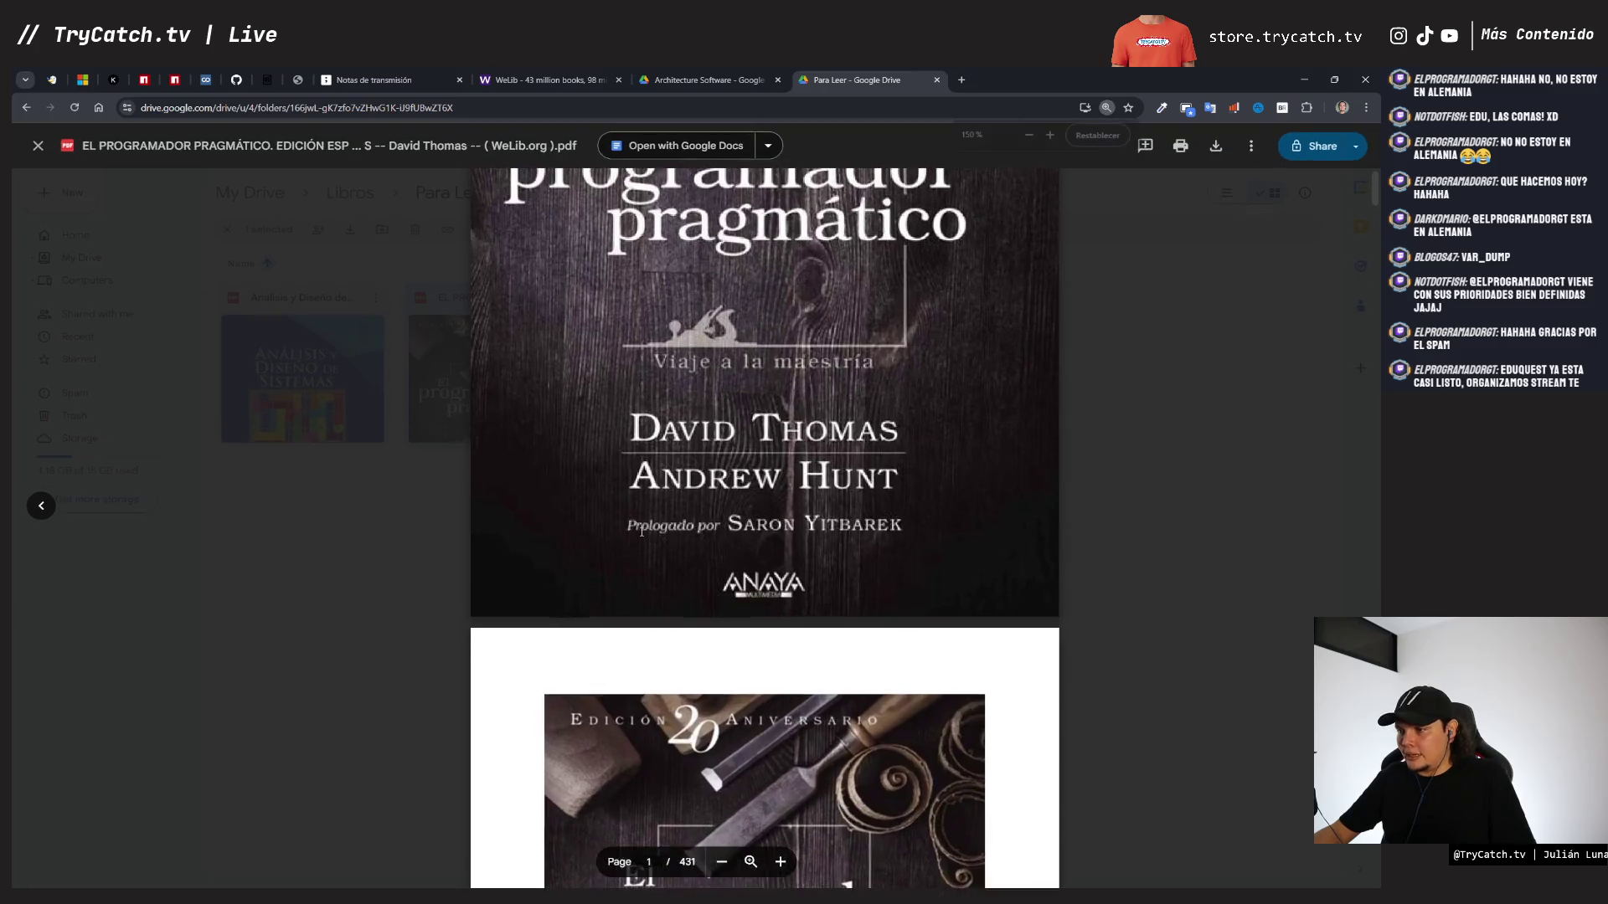
key("ctrl+minus")
key("ctrl+minus")
key("ctrl+minus")
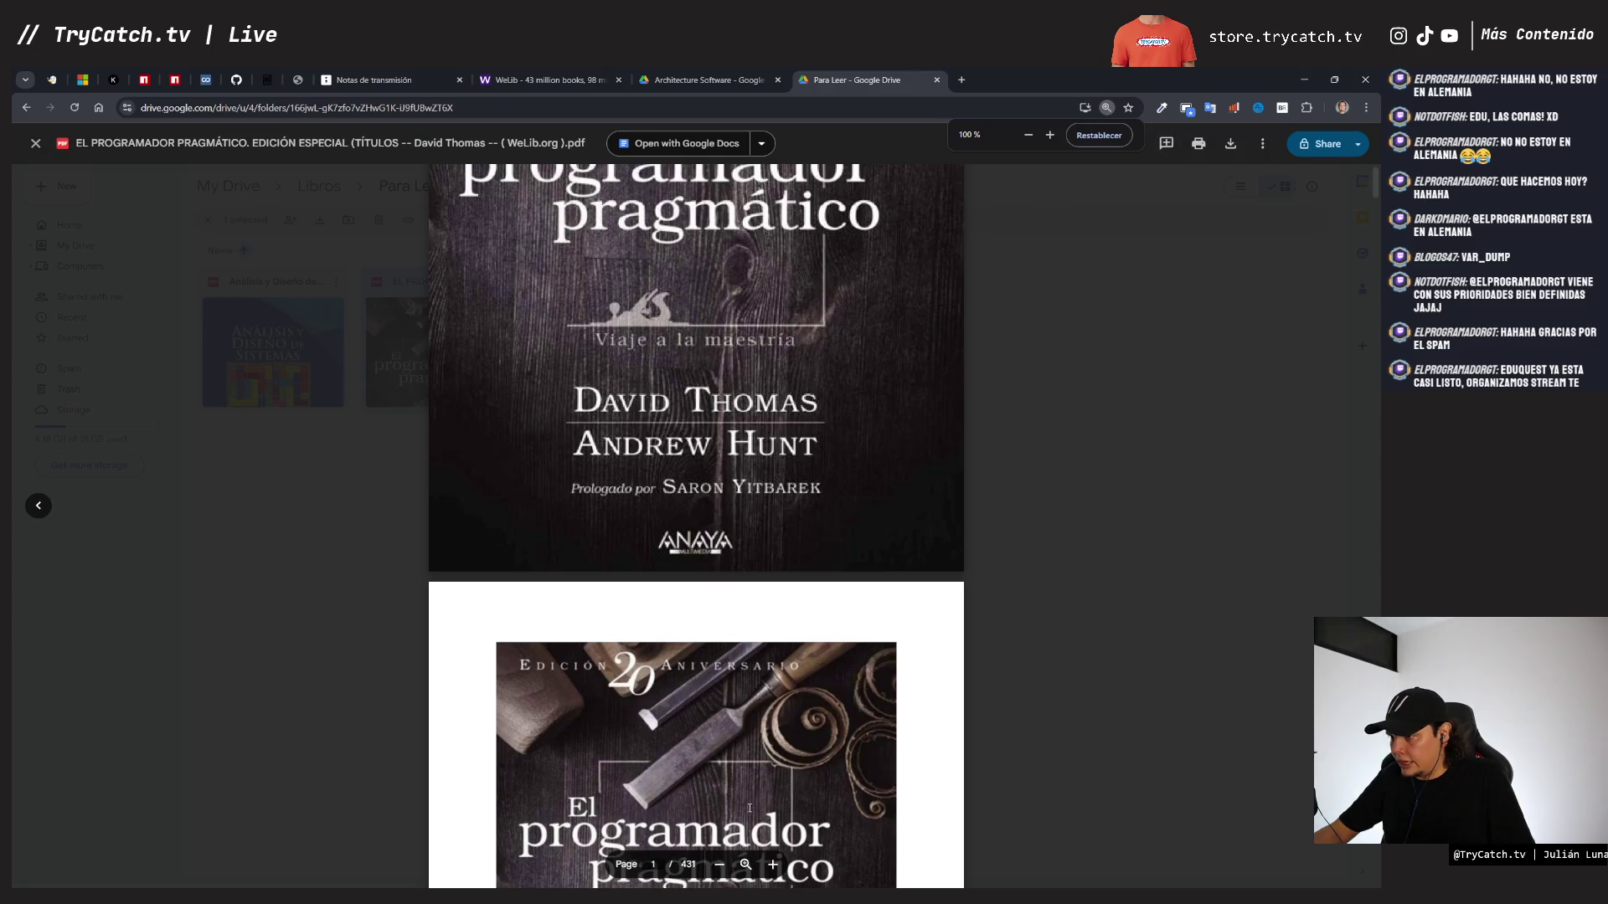
scroll(826, 581, "up", 5)
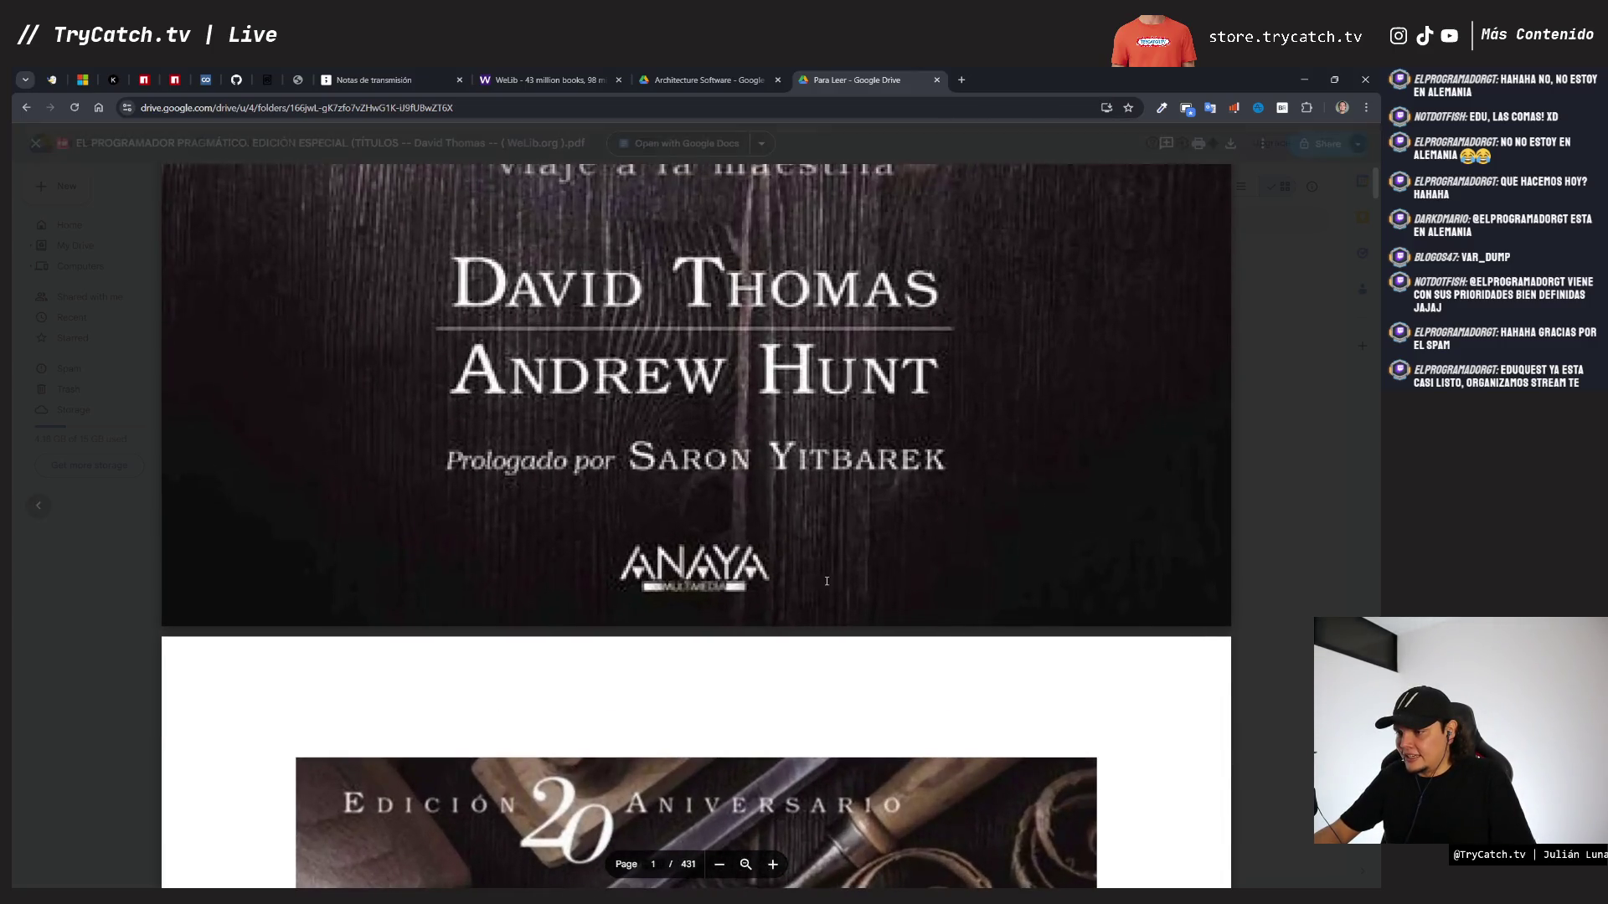
- Read through the Índice pages up to chapter 3, Las herramientas básicas
scroll(827, 581, "down", 10)
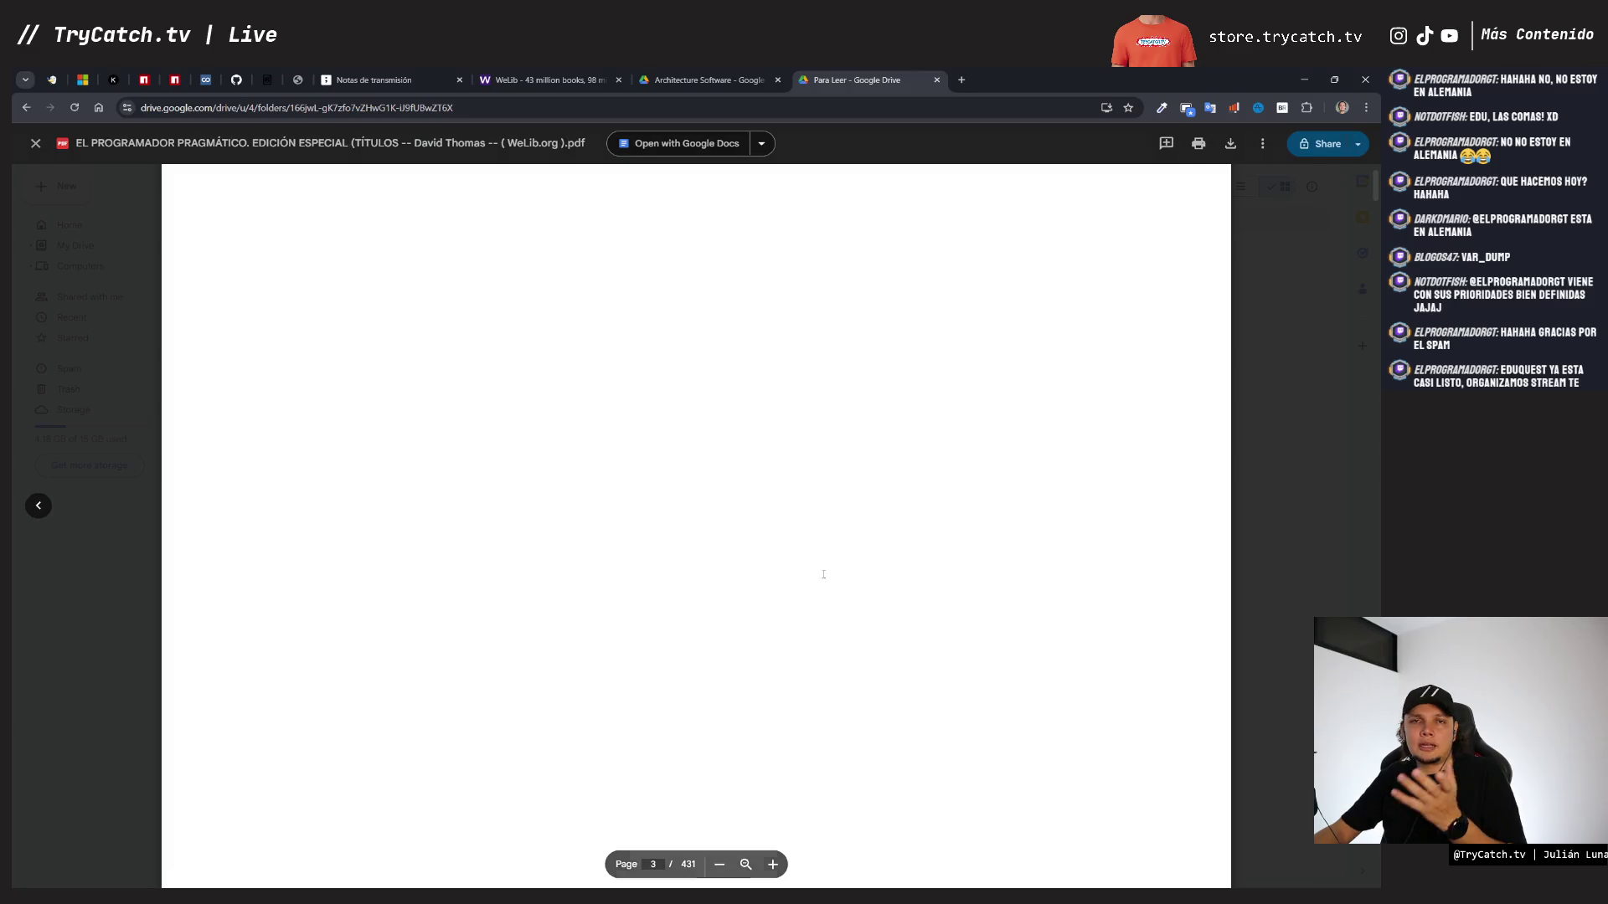
scroll(824, 574, "down", 10)
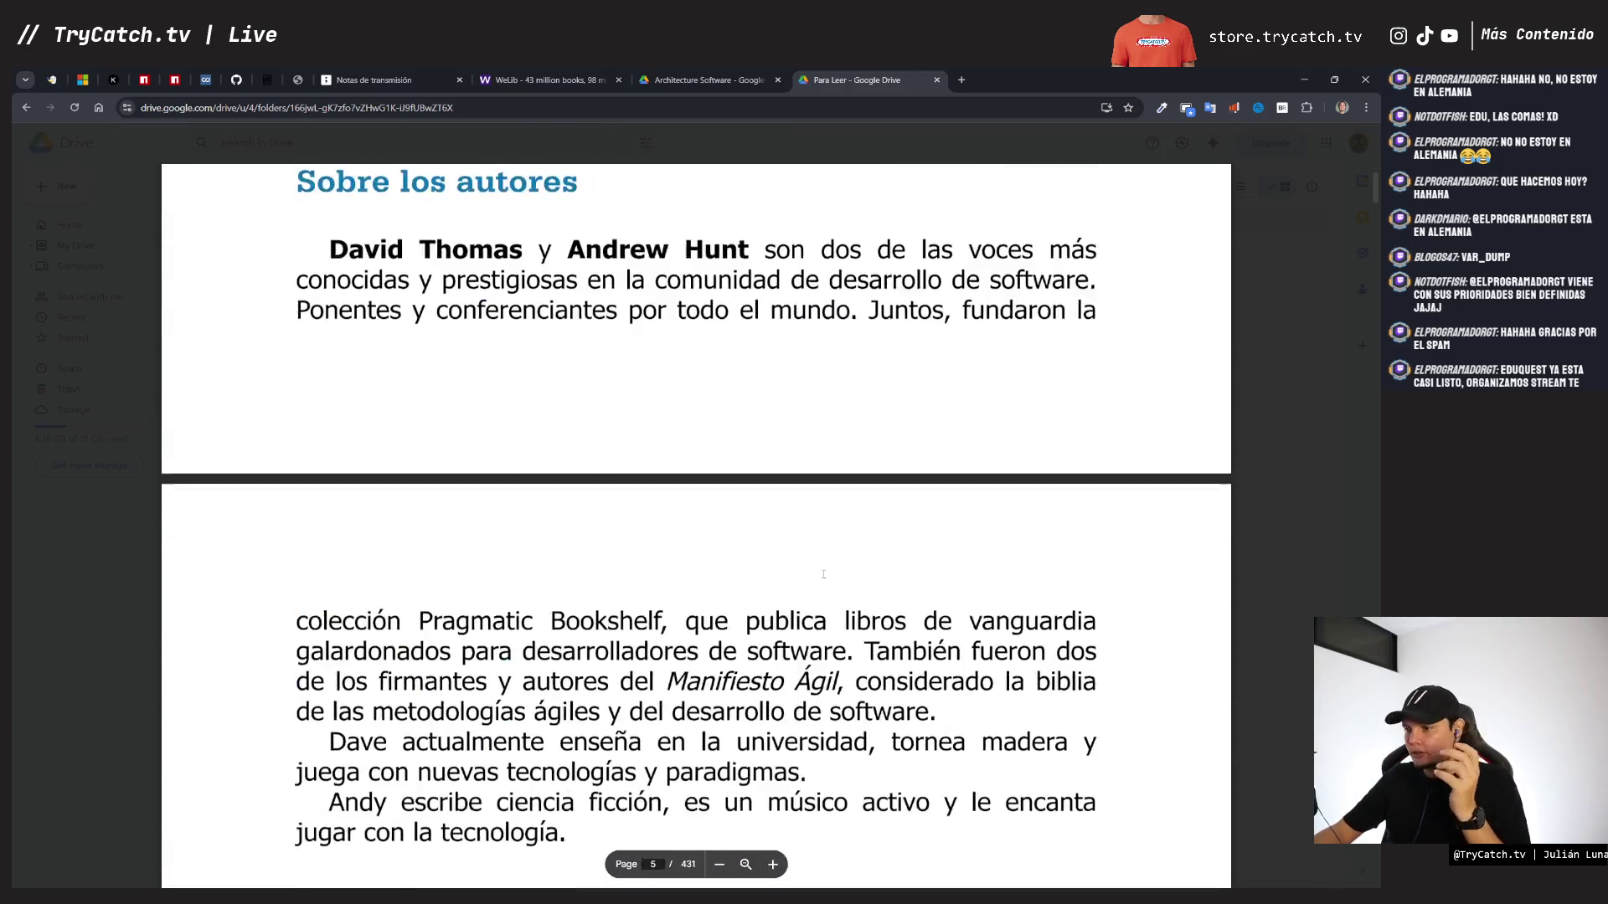
scroll(823, 574, "down", 10)
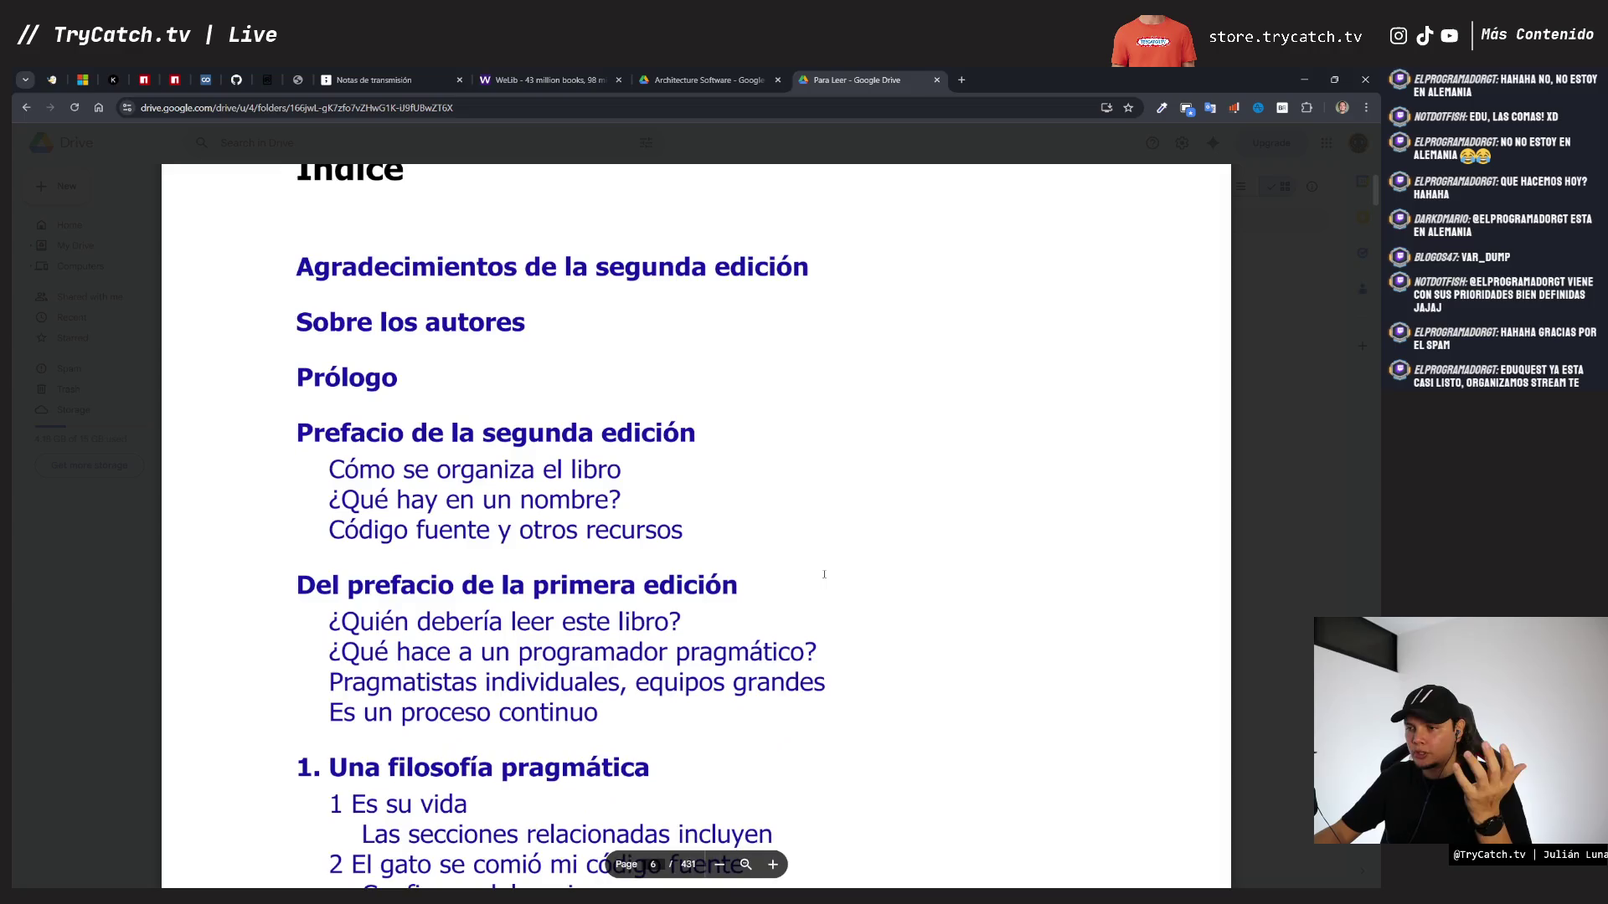
scroll(824, 575, "up", 1)
scroll(824, 575, "down", 3)
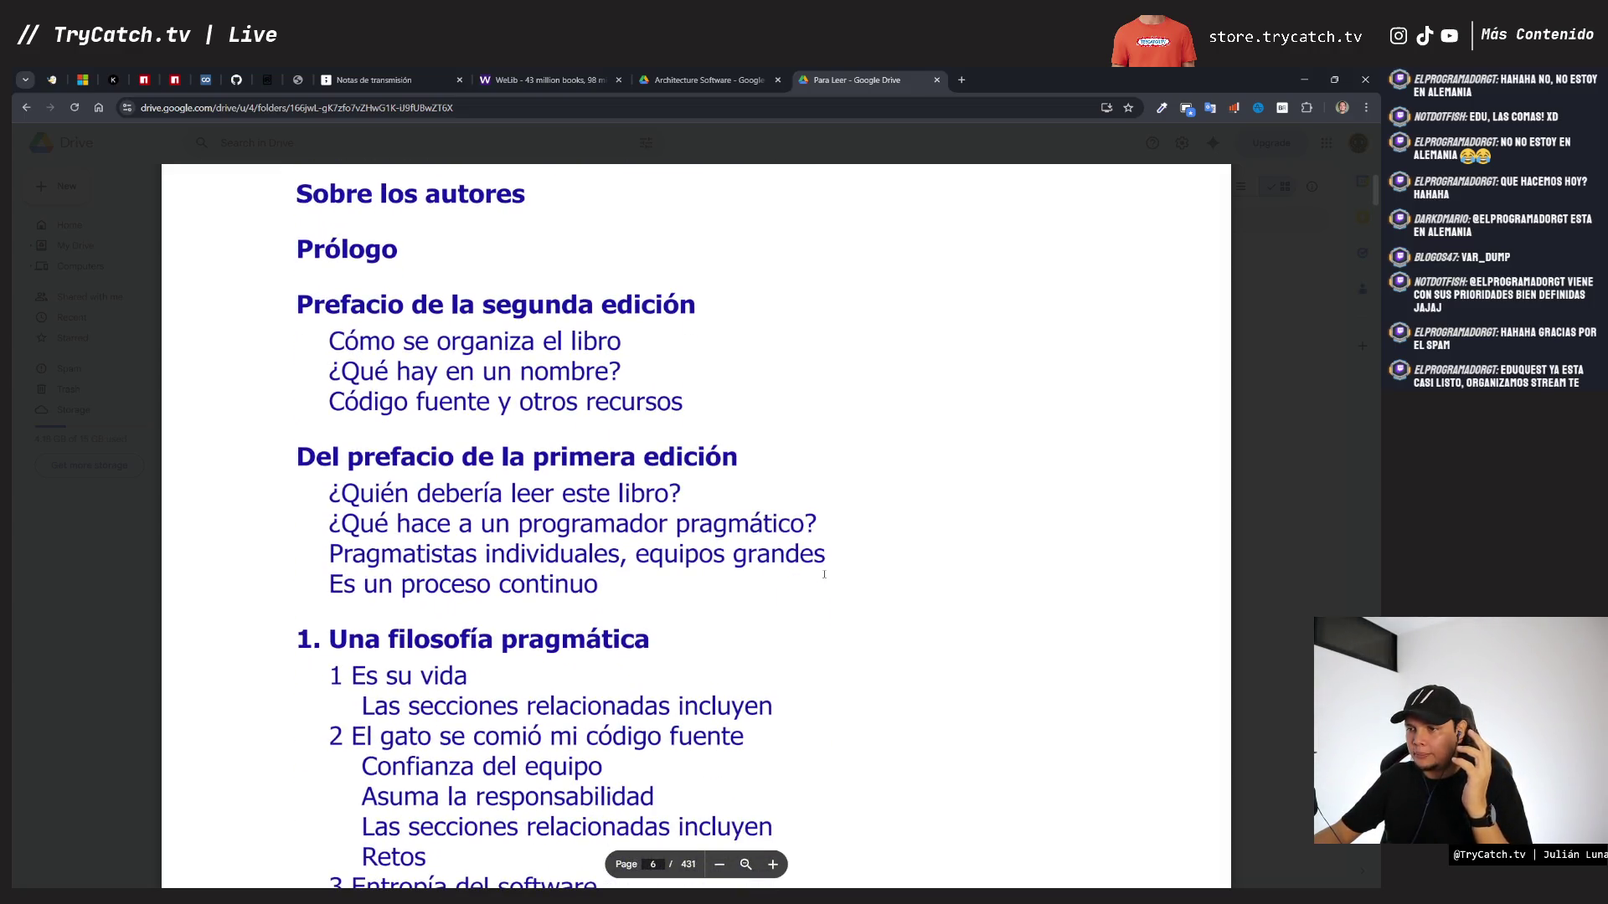
scroll(534, 337, "down", 2)
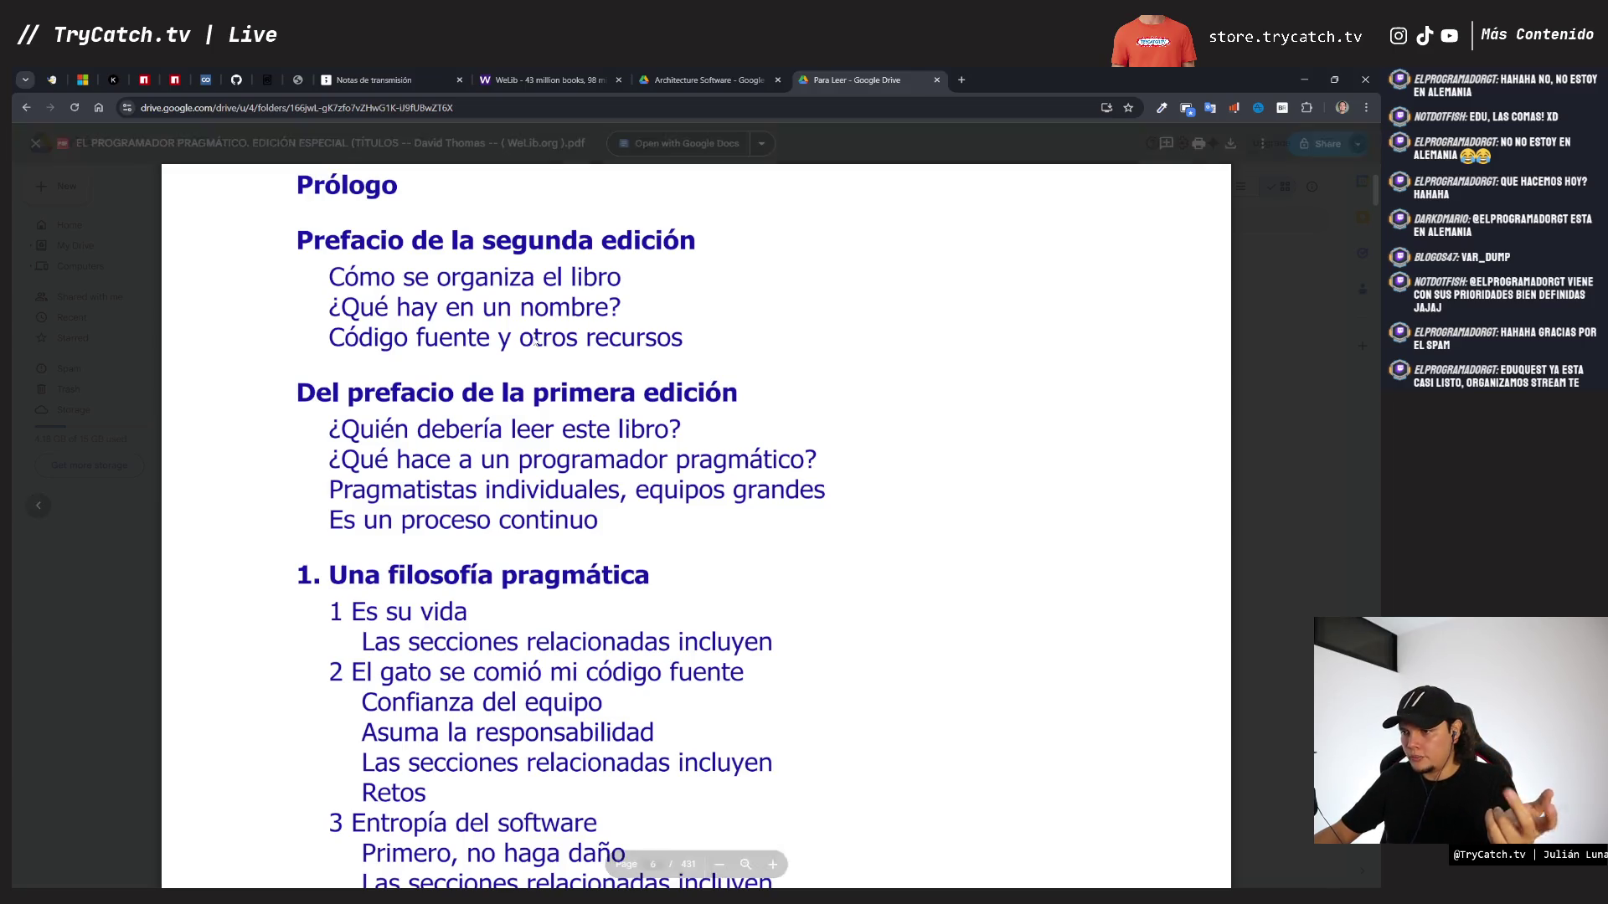
scroll(534, 337, "down", 1)
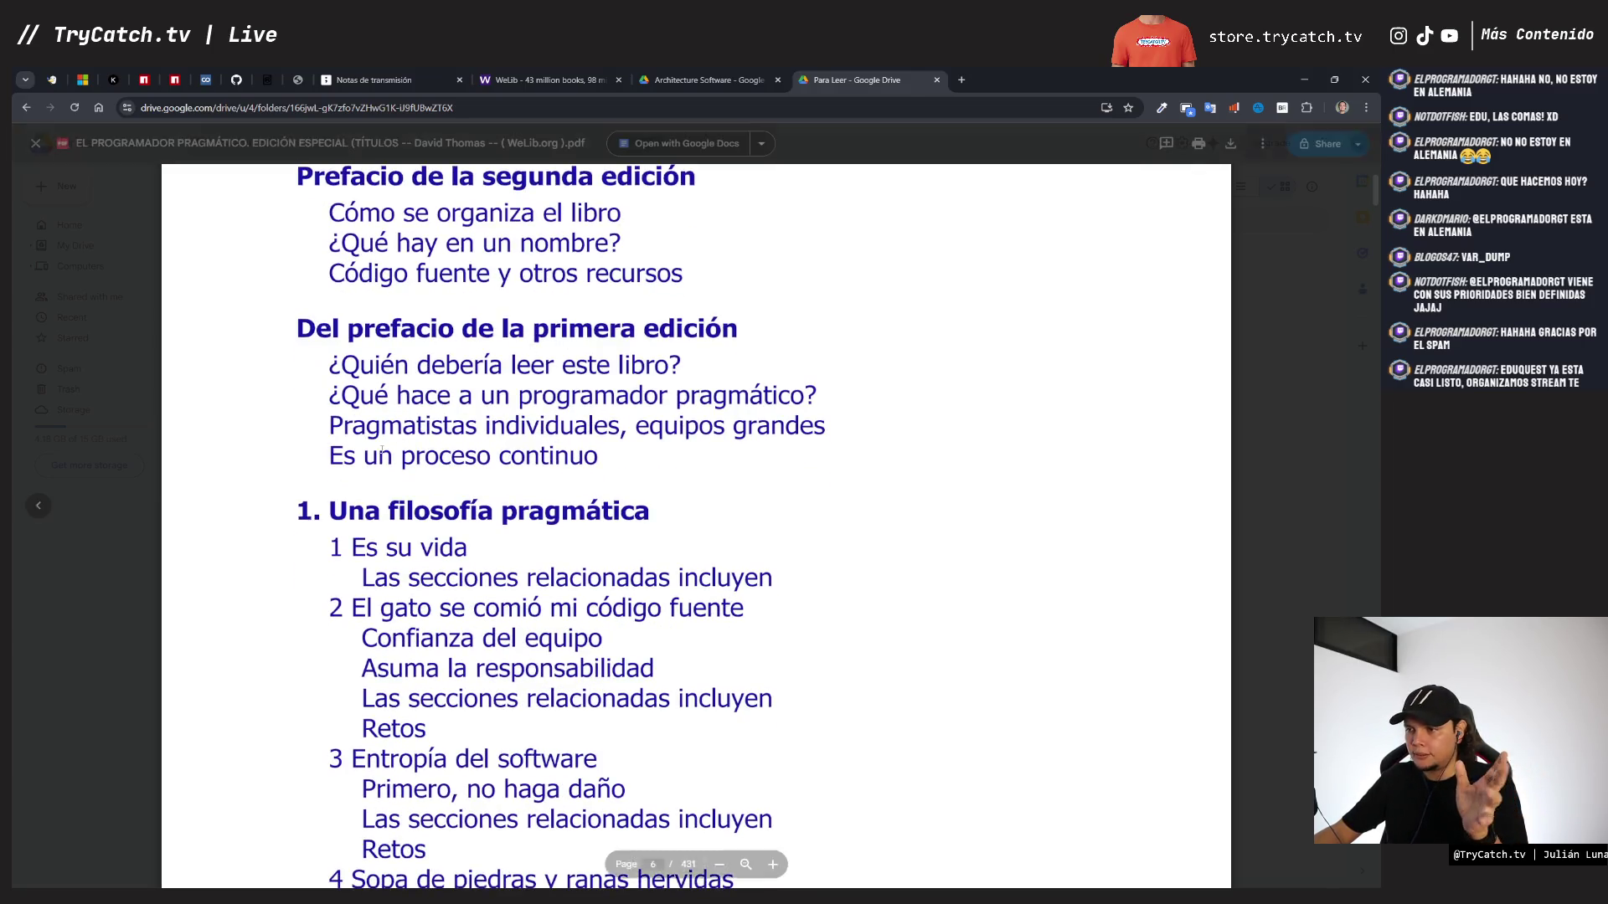
scroll(408, 366, "down", 4)
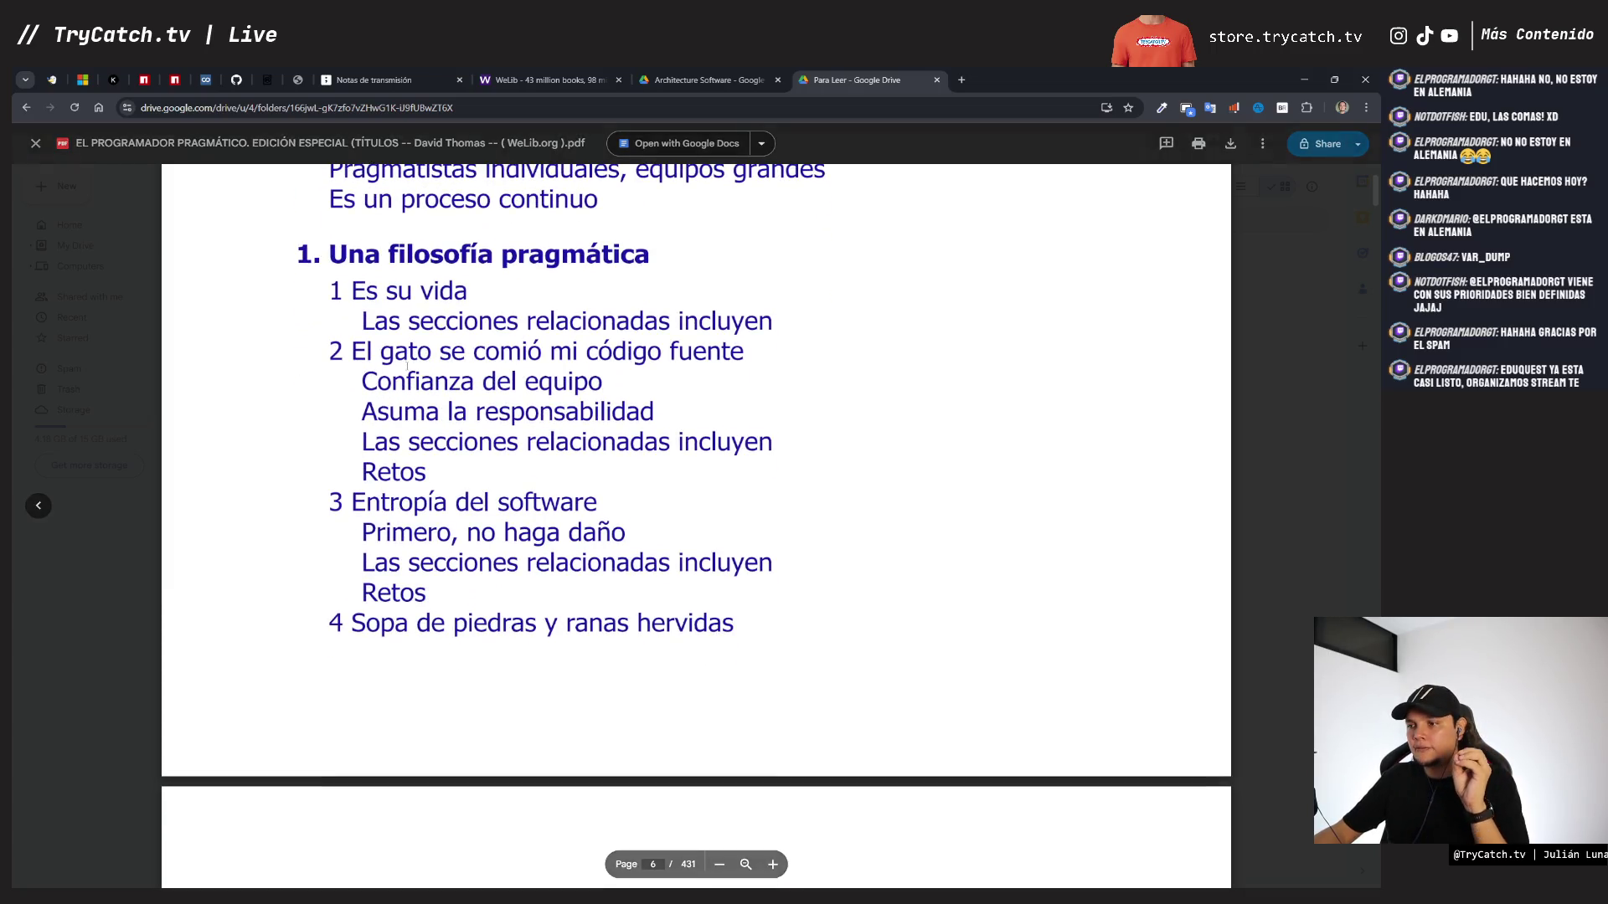
scroll(408, 366, "down", 3)
scroll(407, 366, "down", 12)
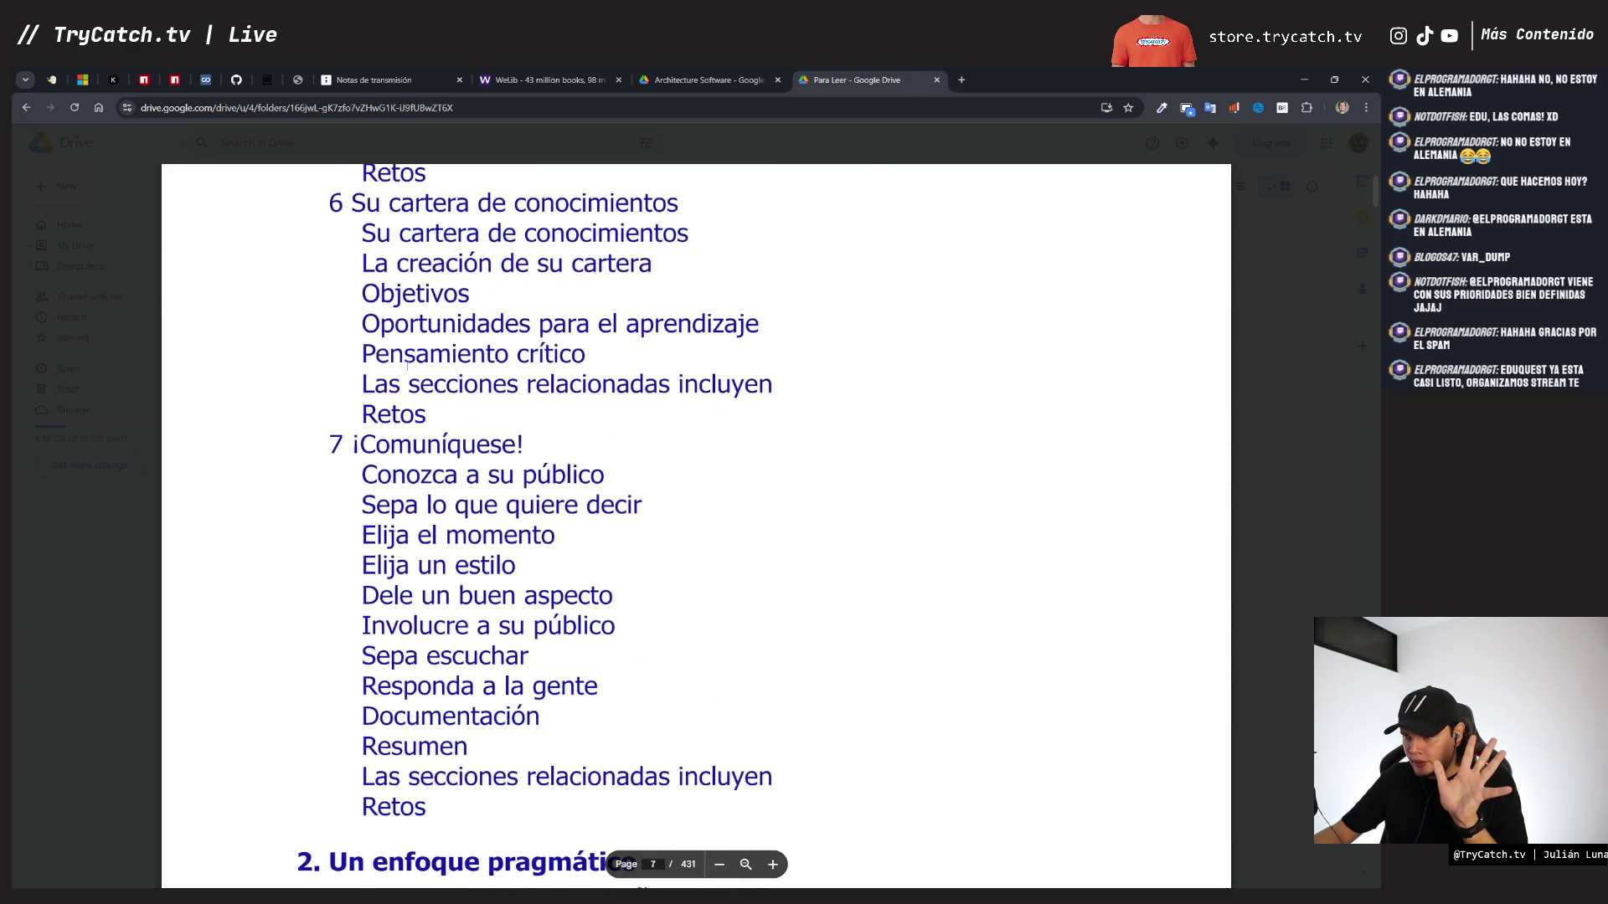
scroll(408, 366, "up", 14)
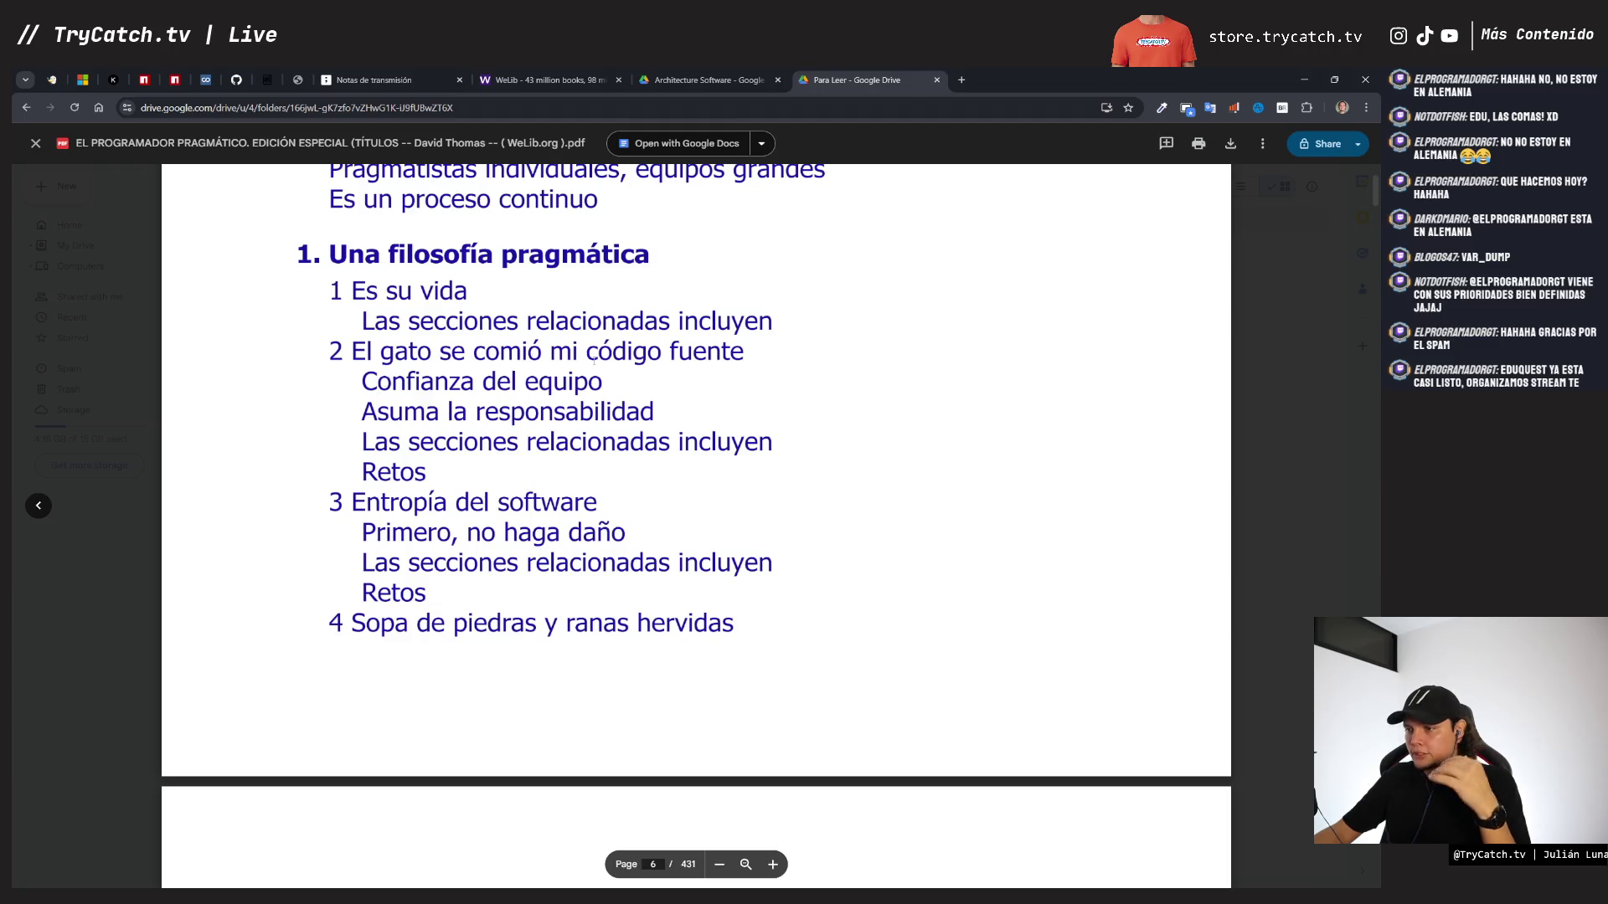
scroll(511, 384, "down", 2)
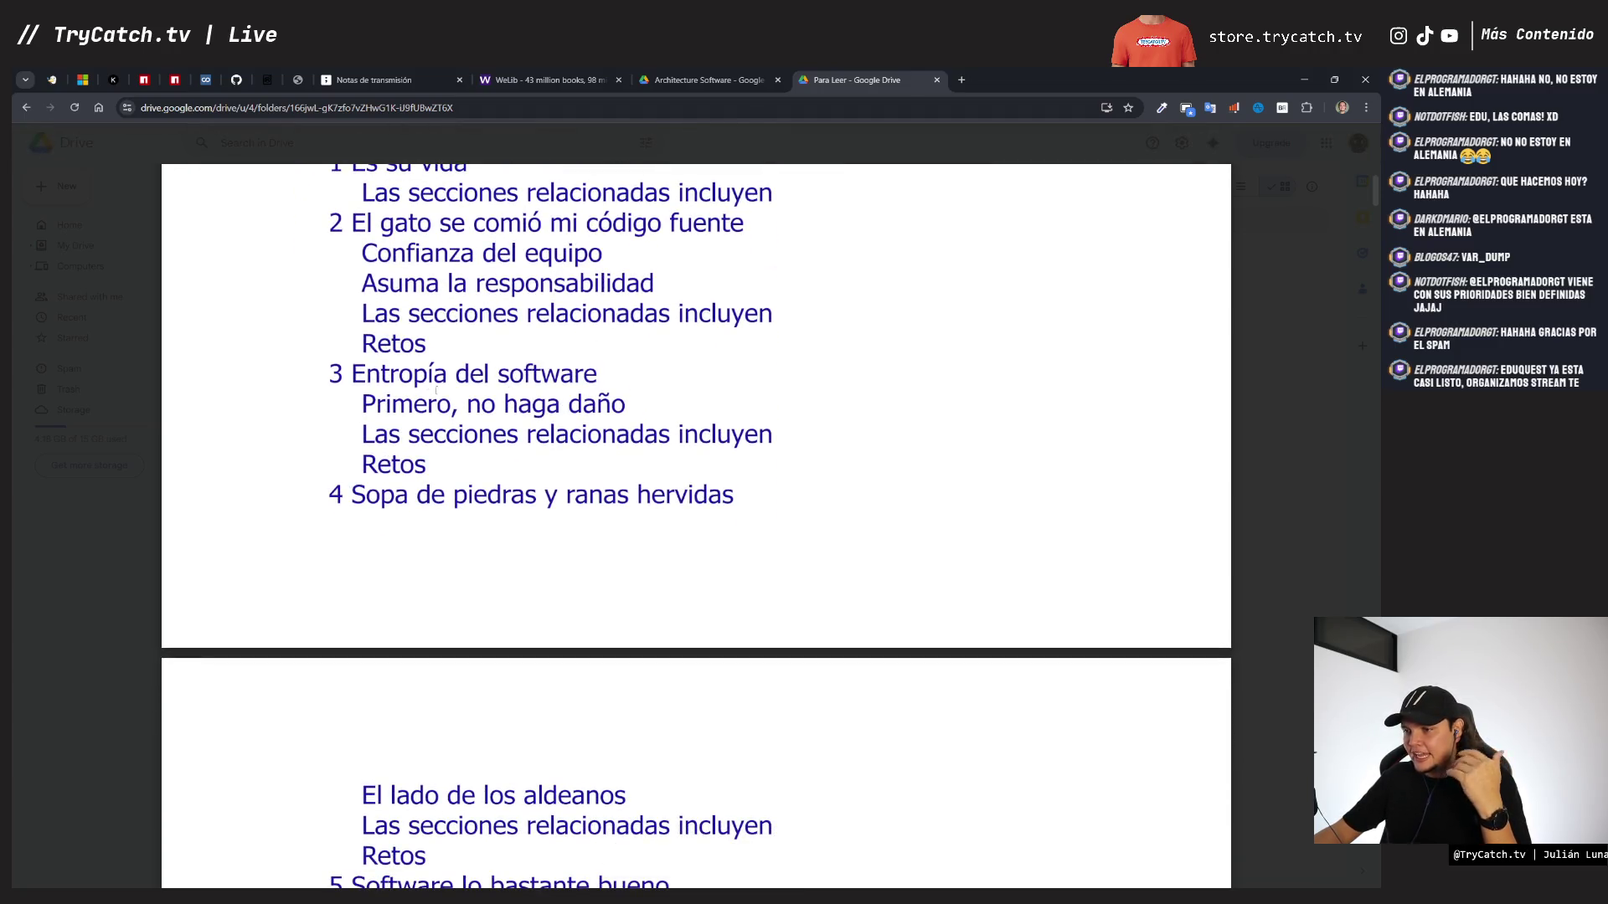
scroll(481, 391, "down", 3)
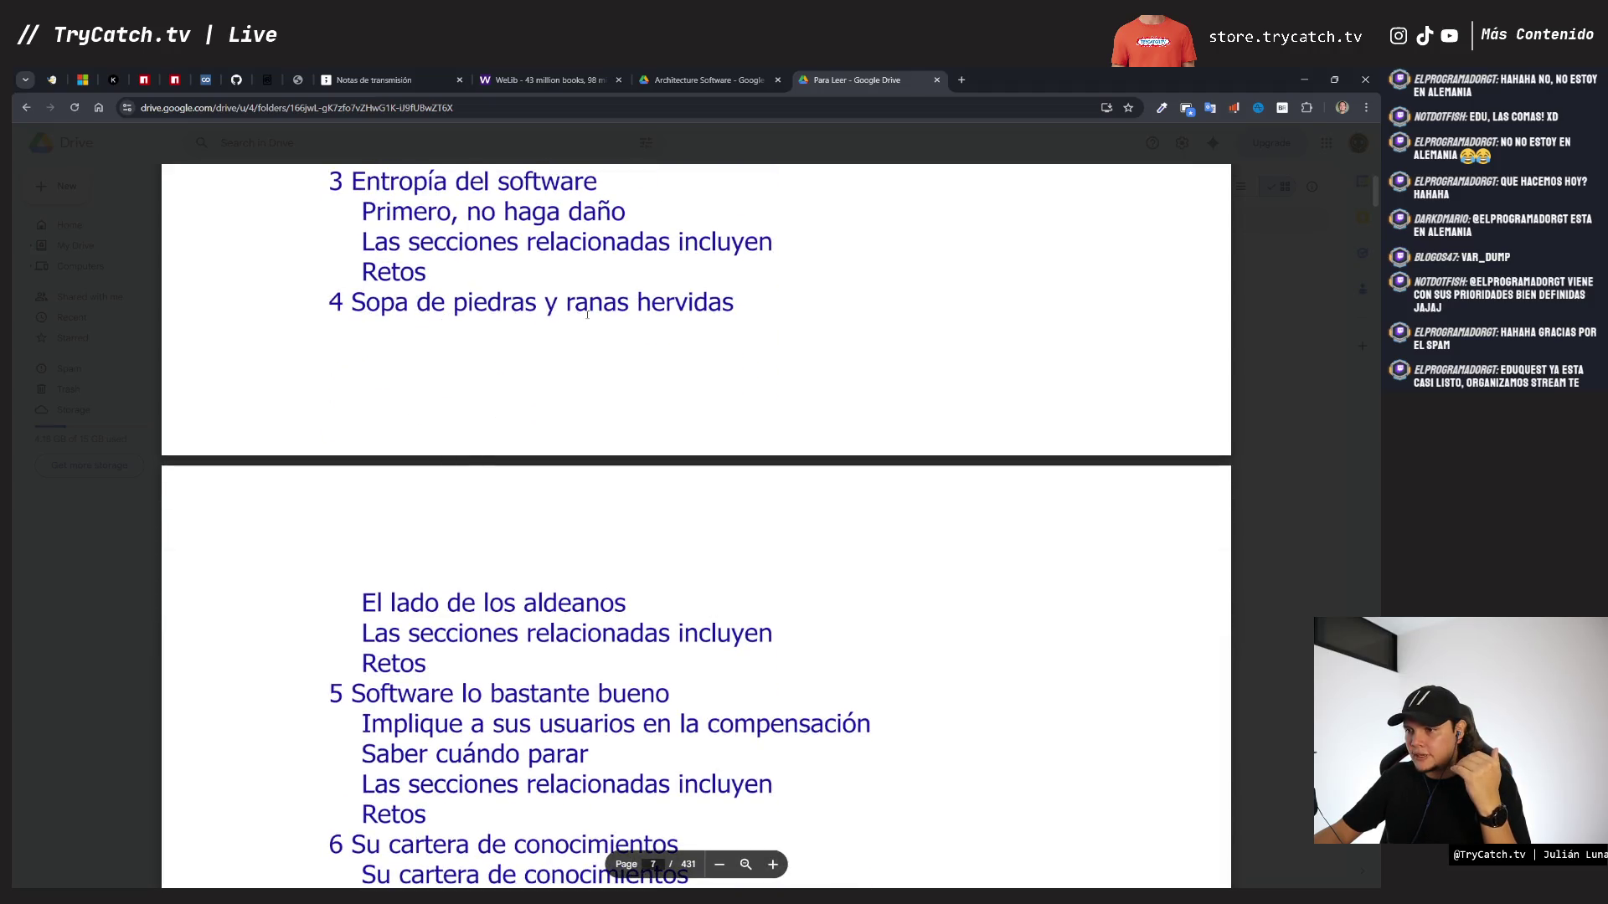
scroll(451, 416, "down", 3)
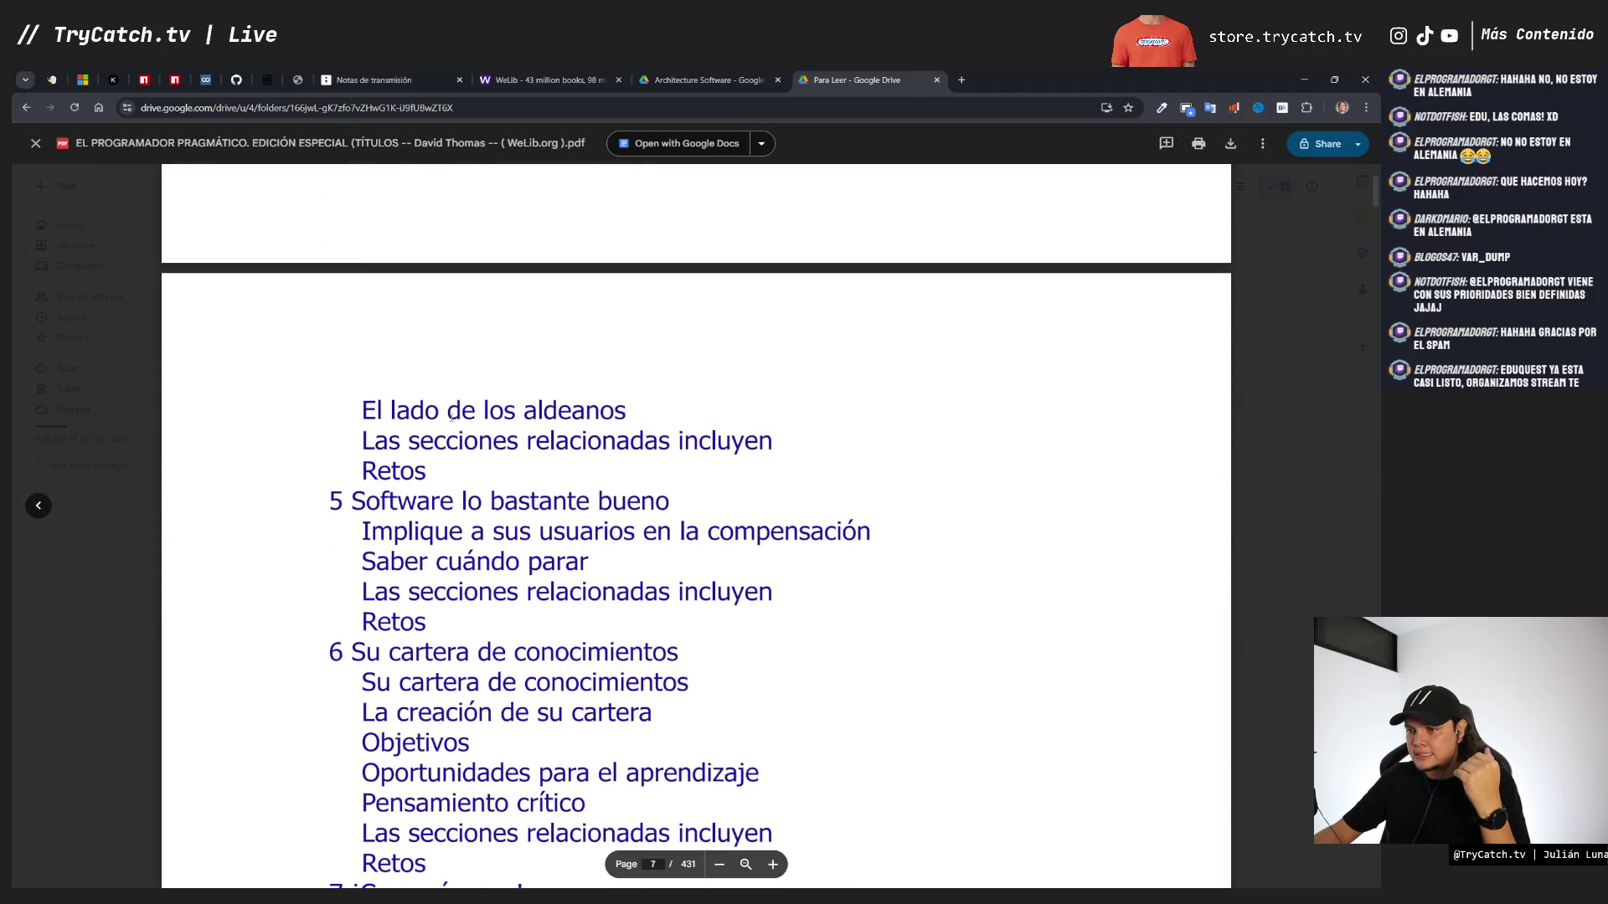
scroll(502, 486, "down", 3)
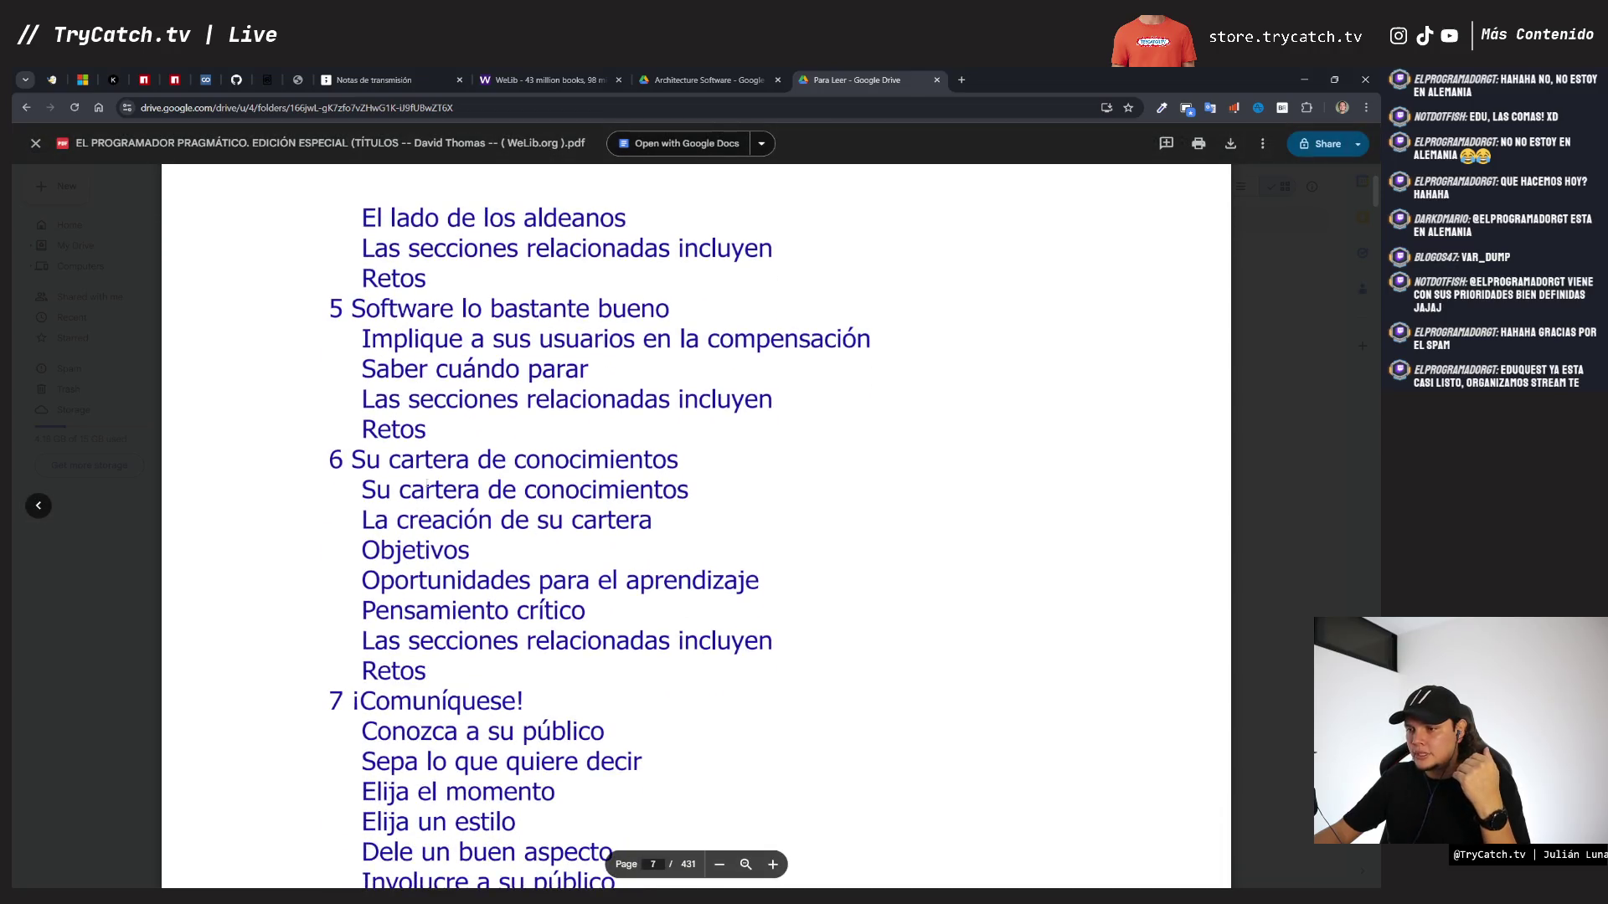
scroll(596, 465, "down", 4)
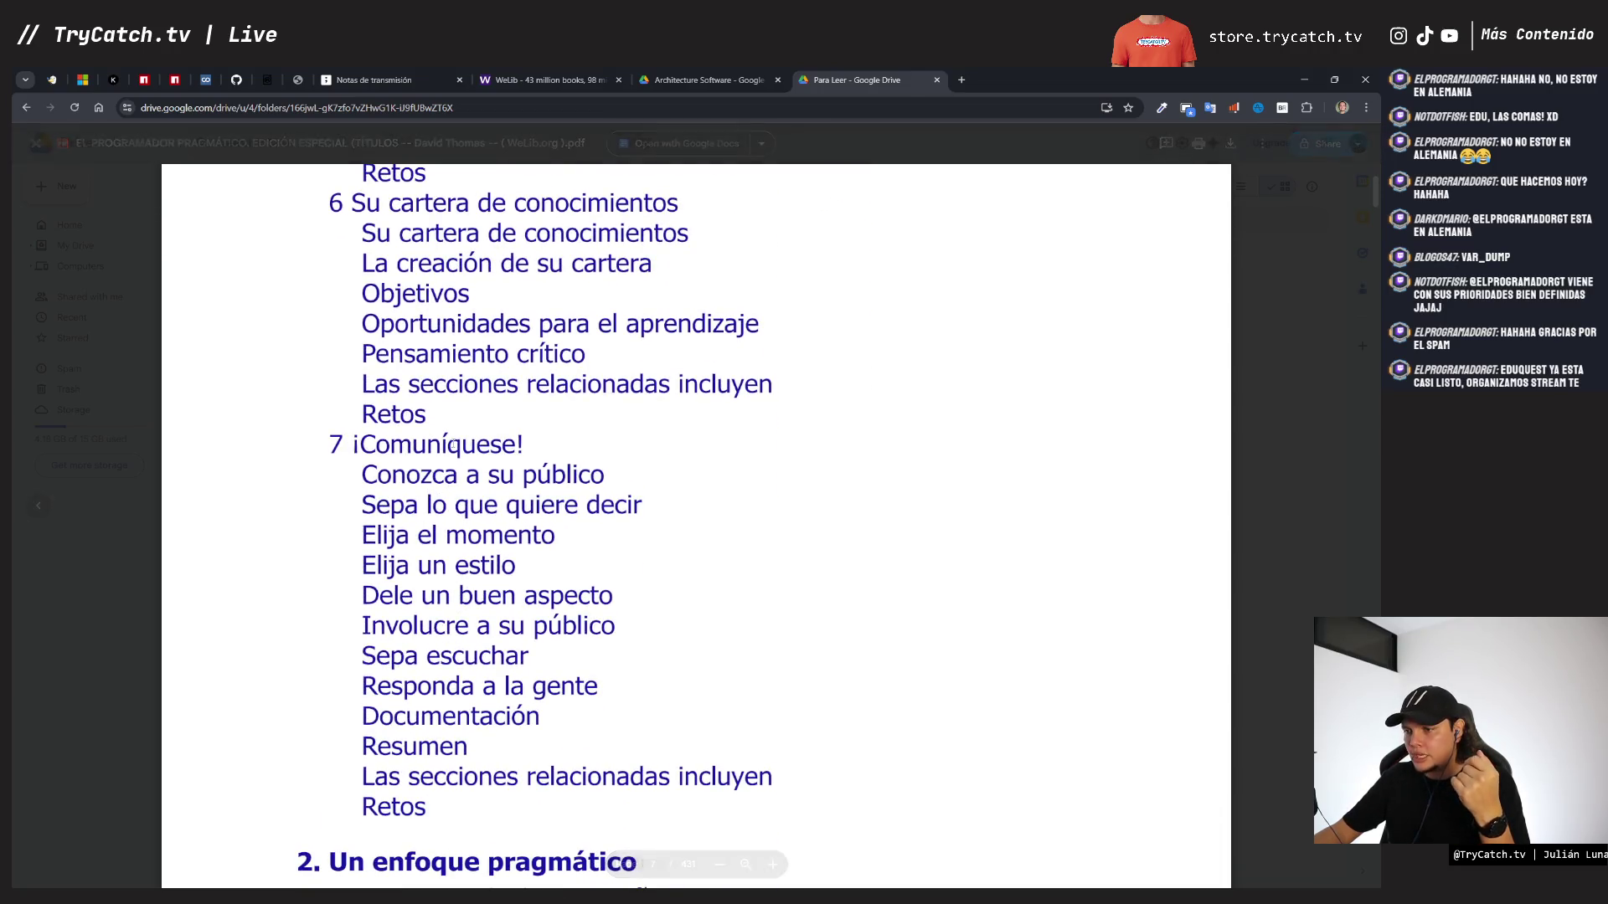
scroll(432, 444, "up", 2)
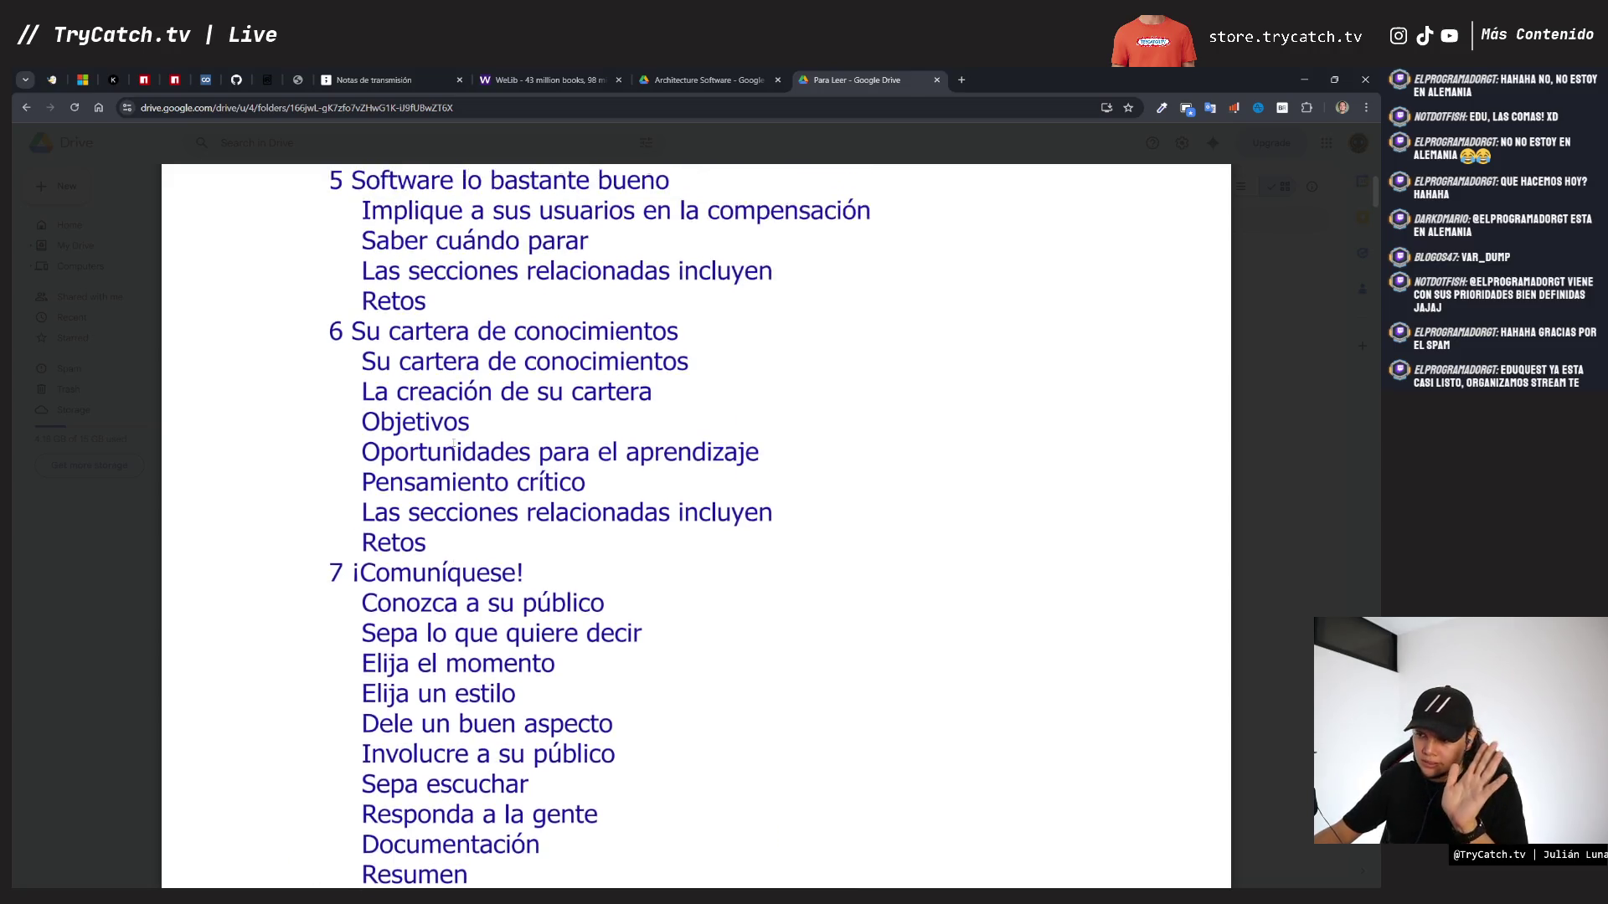
scroll(453, 445, "down", 10)
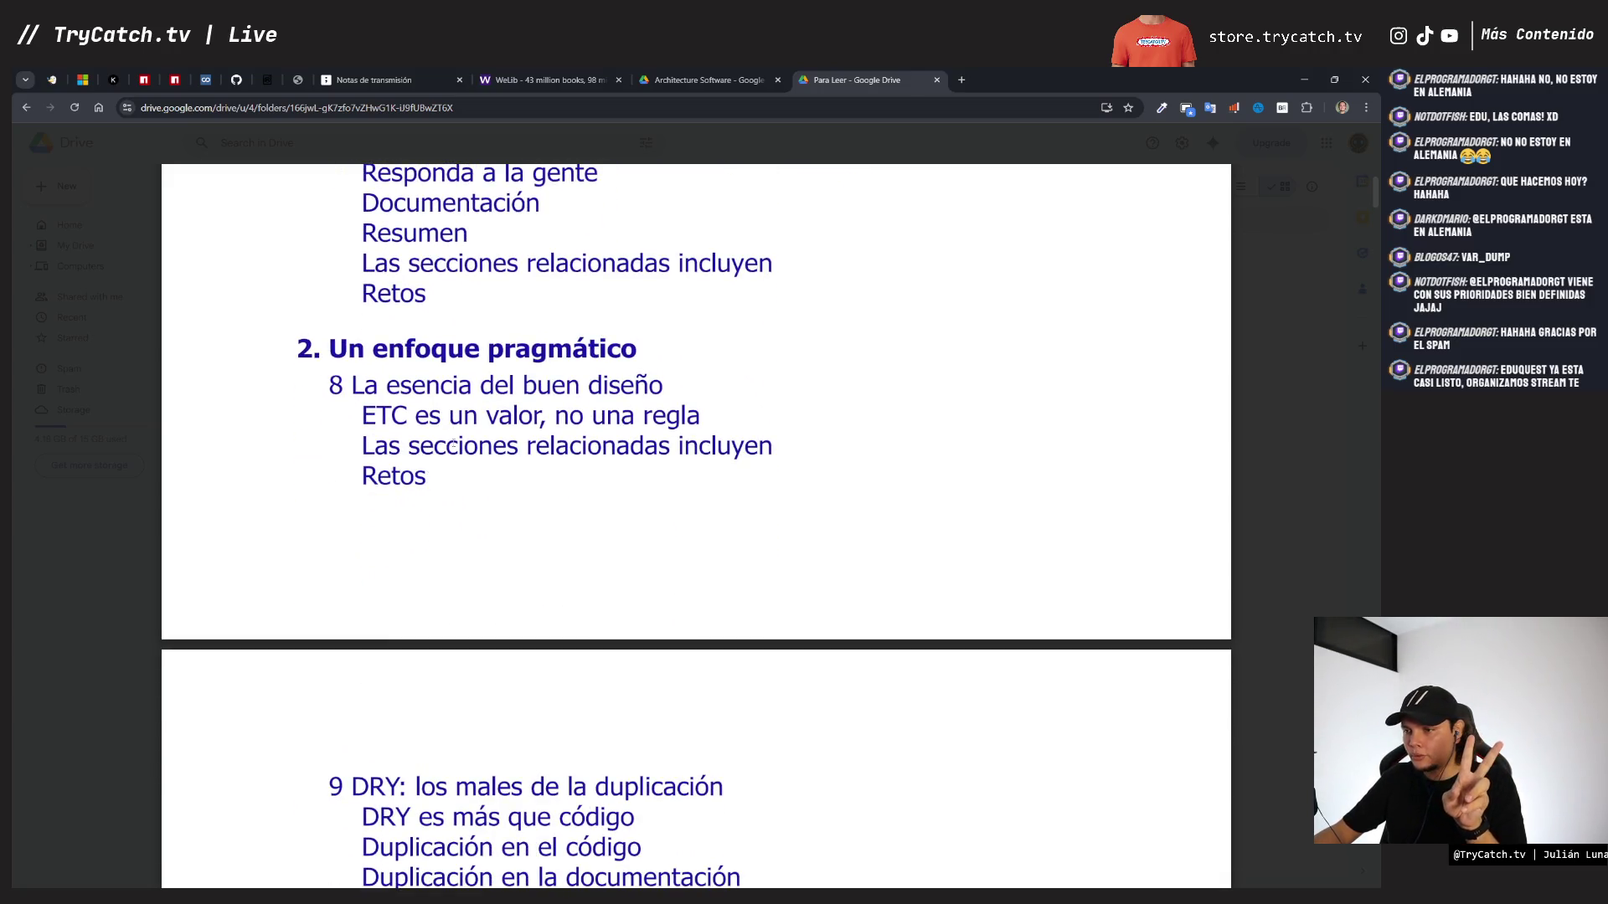
scroll(453, 445, "down", 20)
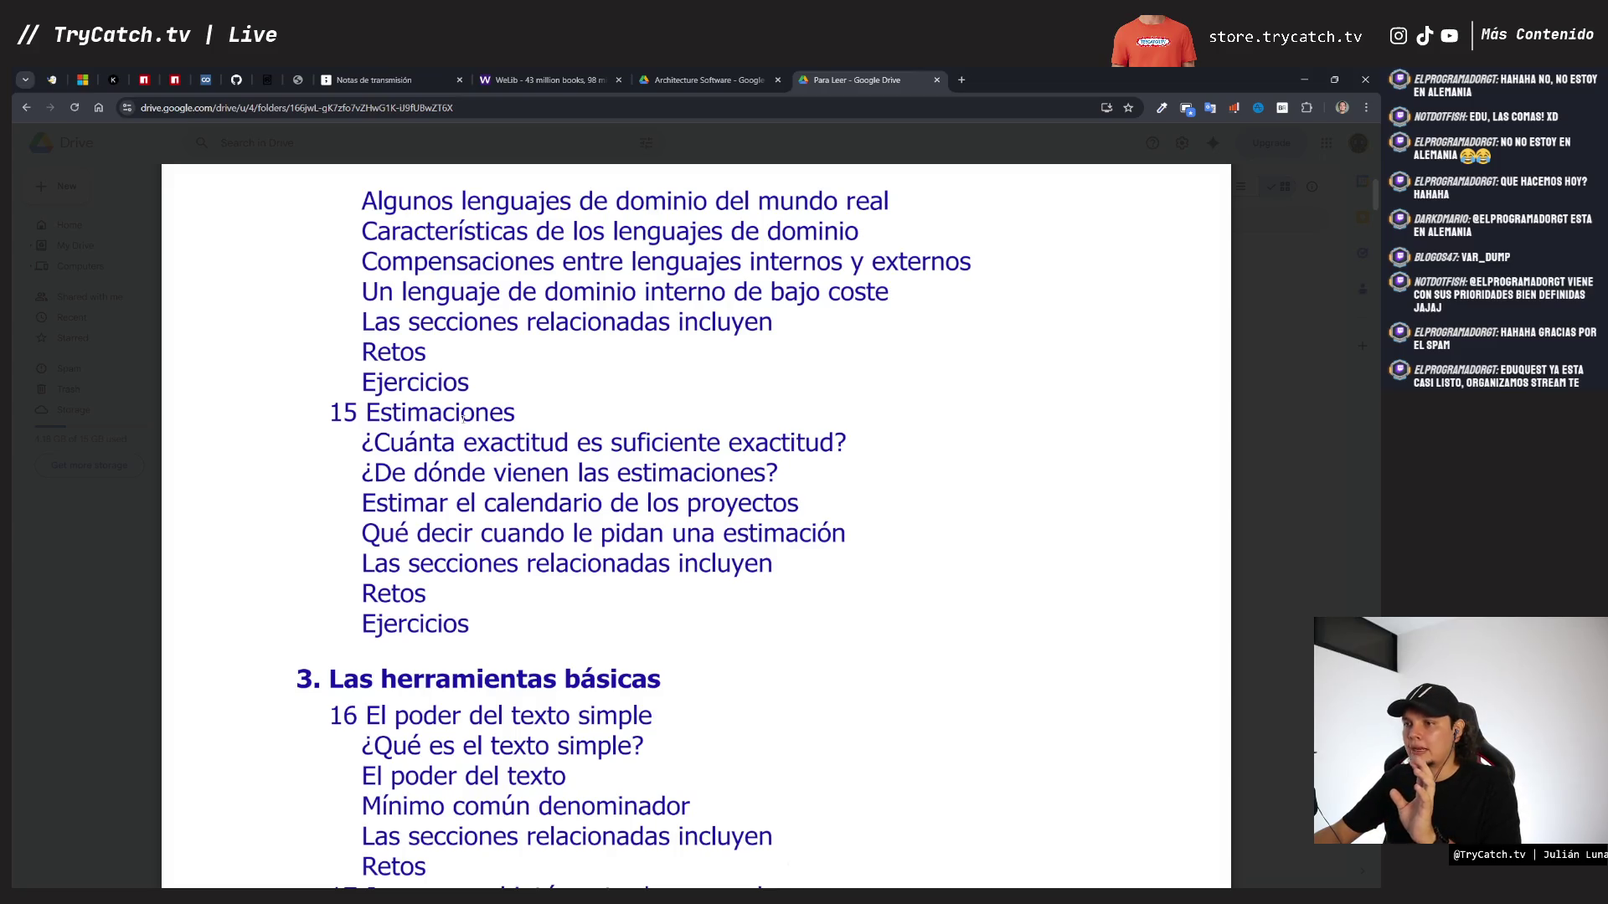
- Scroll the contents from chapter 4 Paranoia pragmática to chapter 8 Antes del proyecto, page 15 of 431
scroll(458, 419, "down", 7)
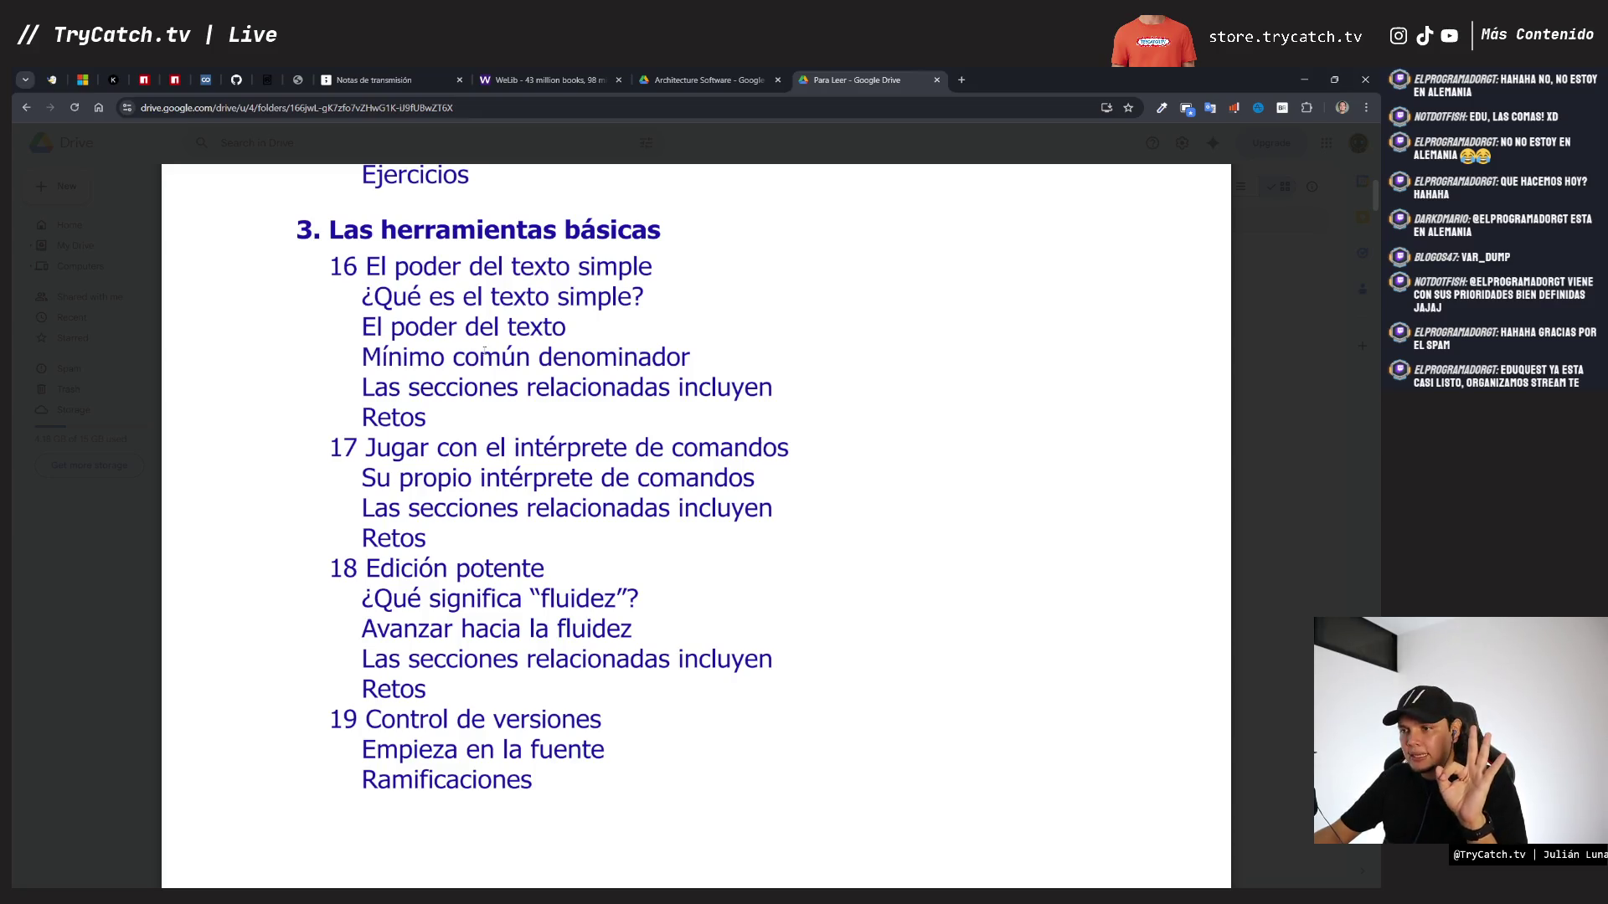
scroll(484, 350, "down", 2)
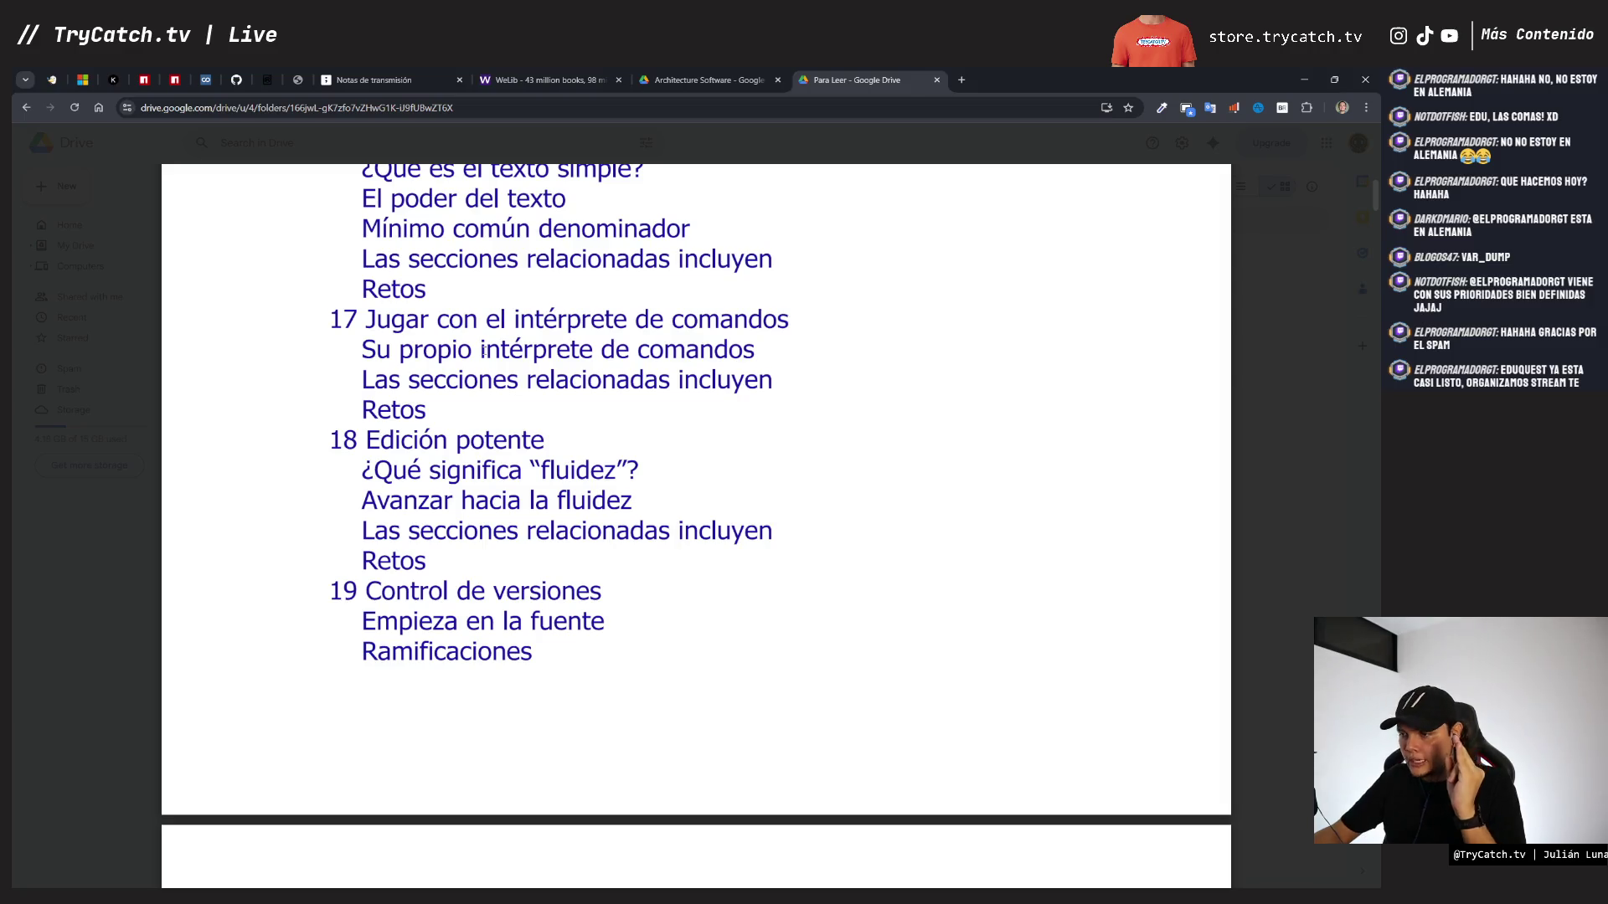
scroll(484, 350, "down", 2)
scroll(484, 350, "down", 2)
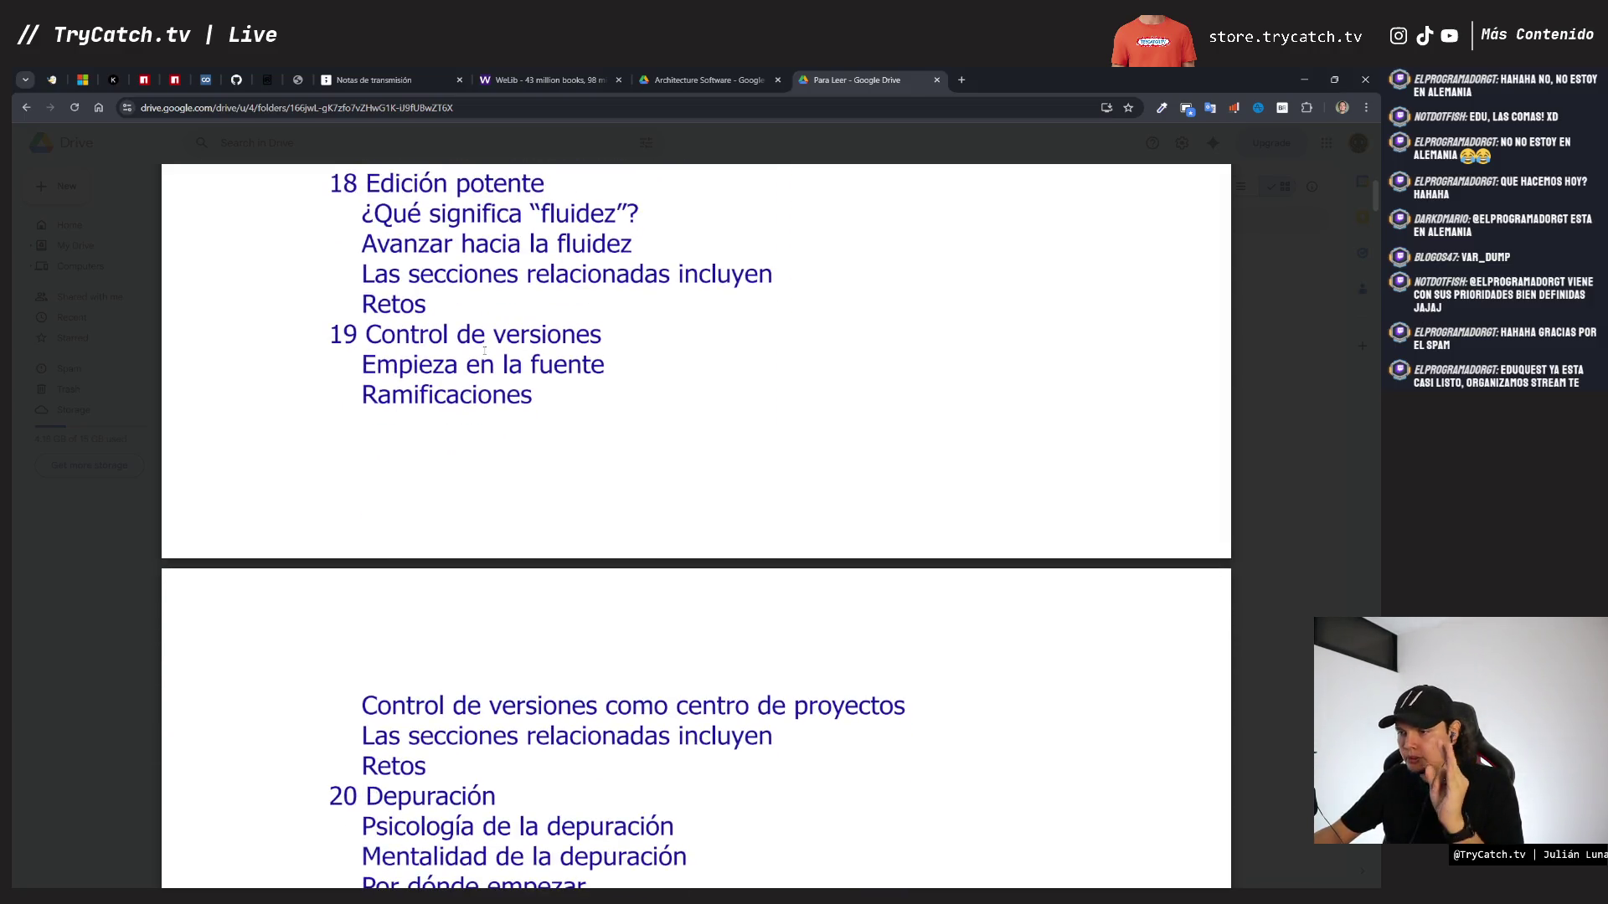
scroll(484, 350, "down", 6)
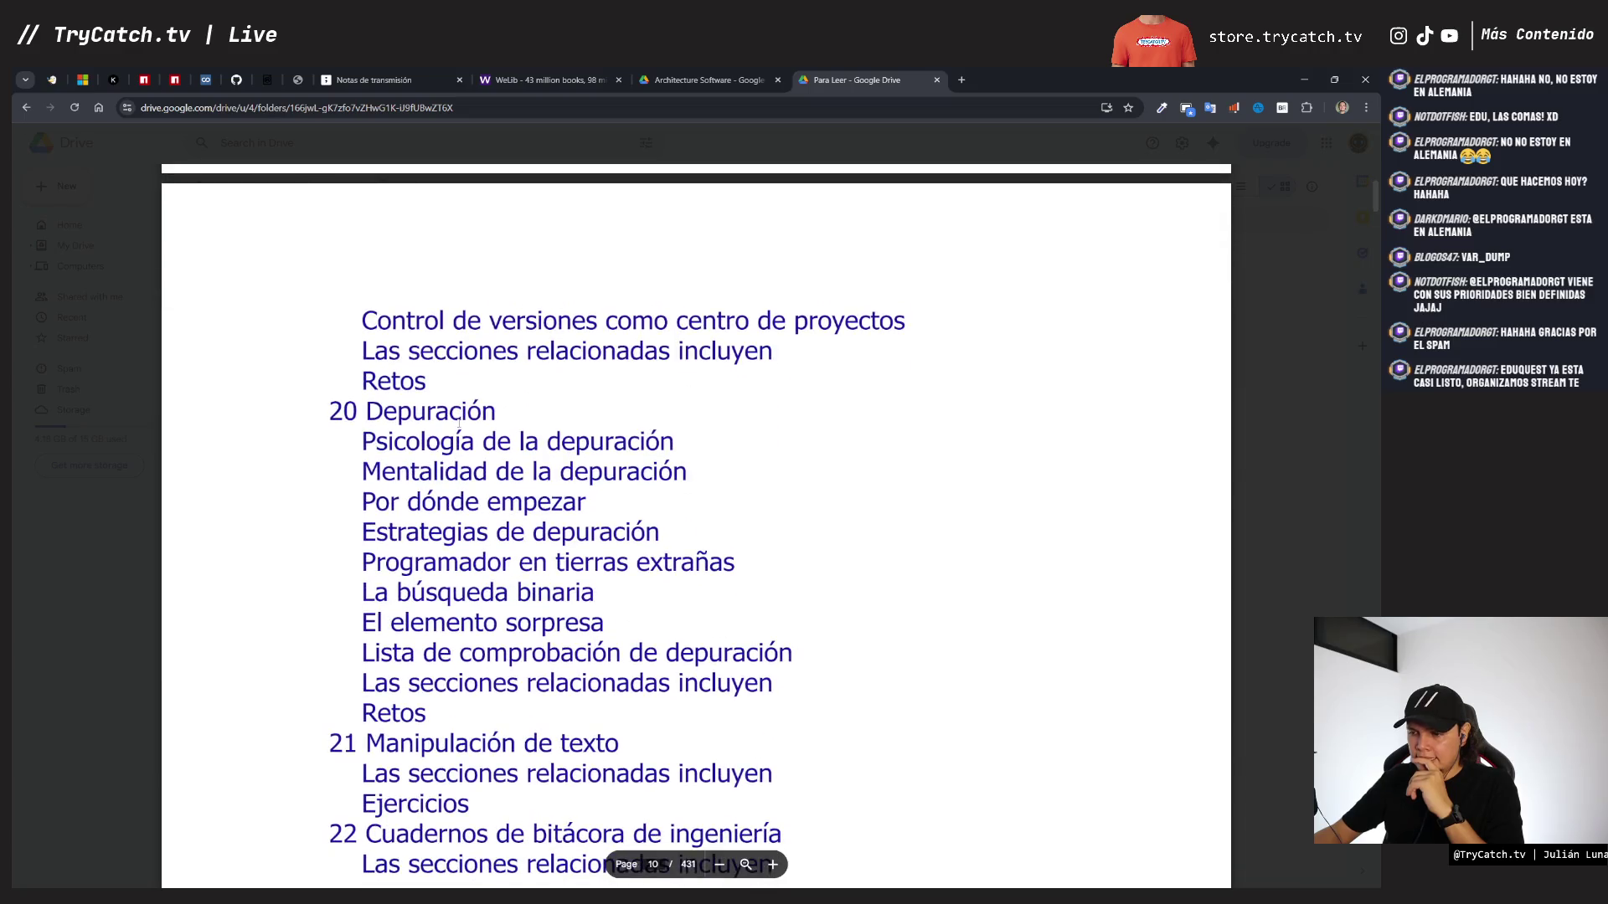
scroll(457, 426, "down", 6)
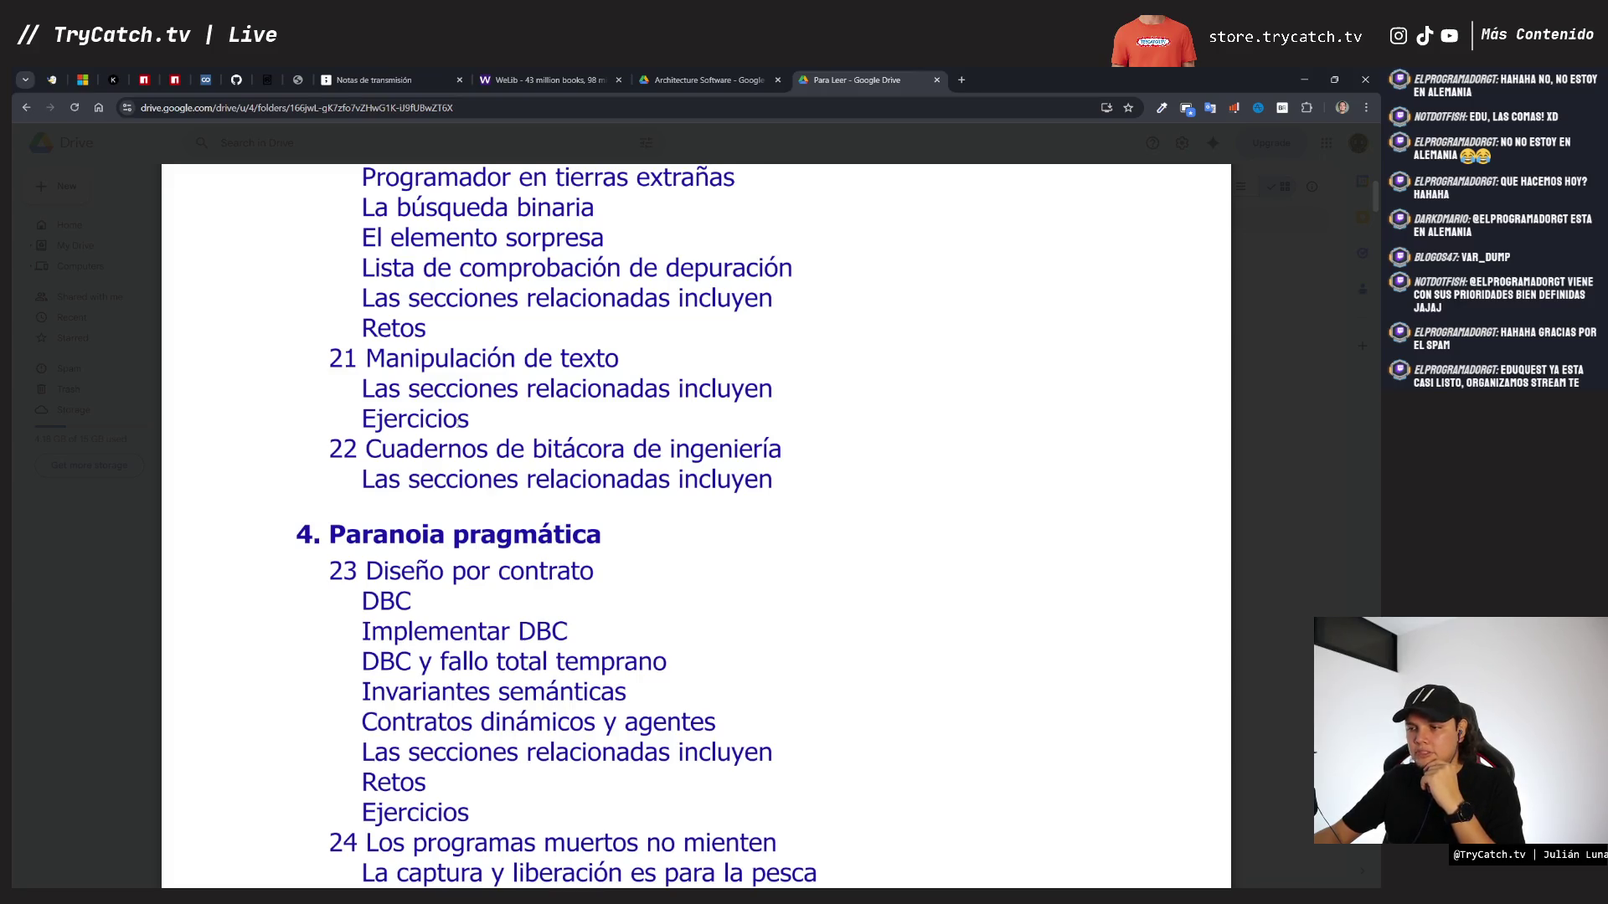
scroll(456, 423, "down", 4)
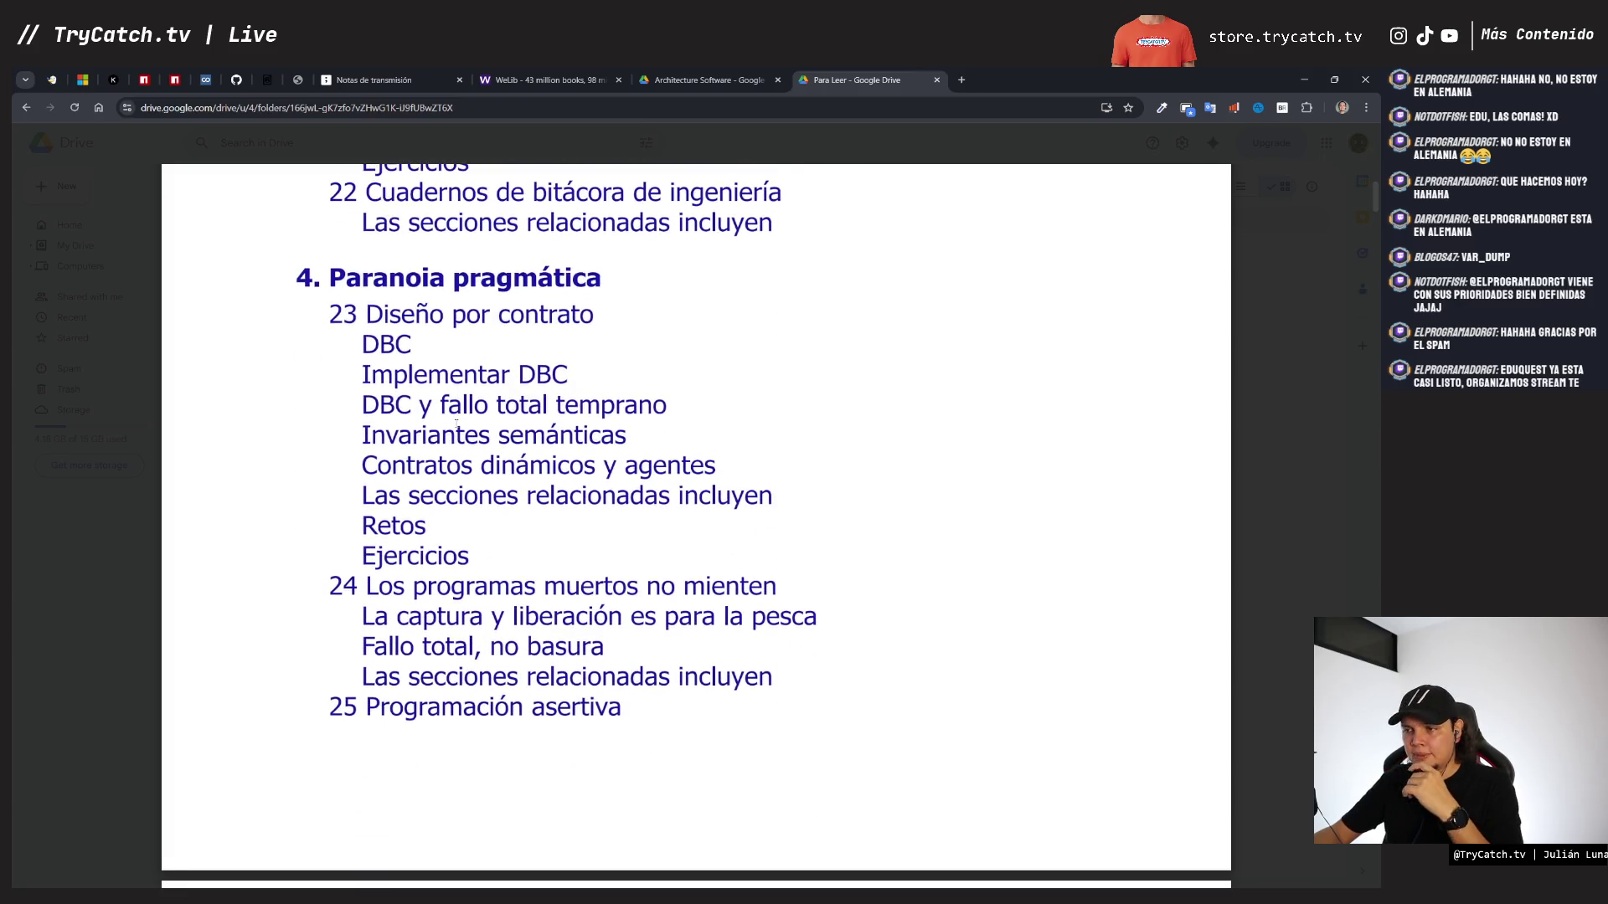
scroll(456, 424, "down", 2)
scroll(455, 423, "up", 2)
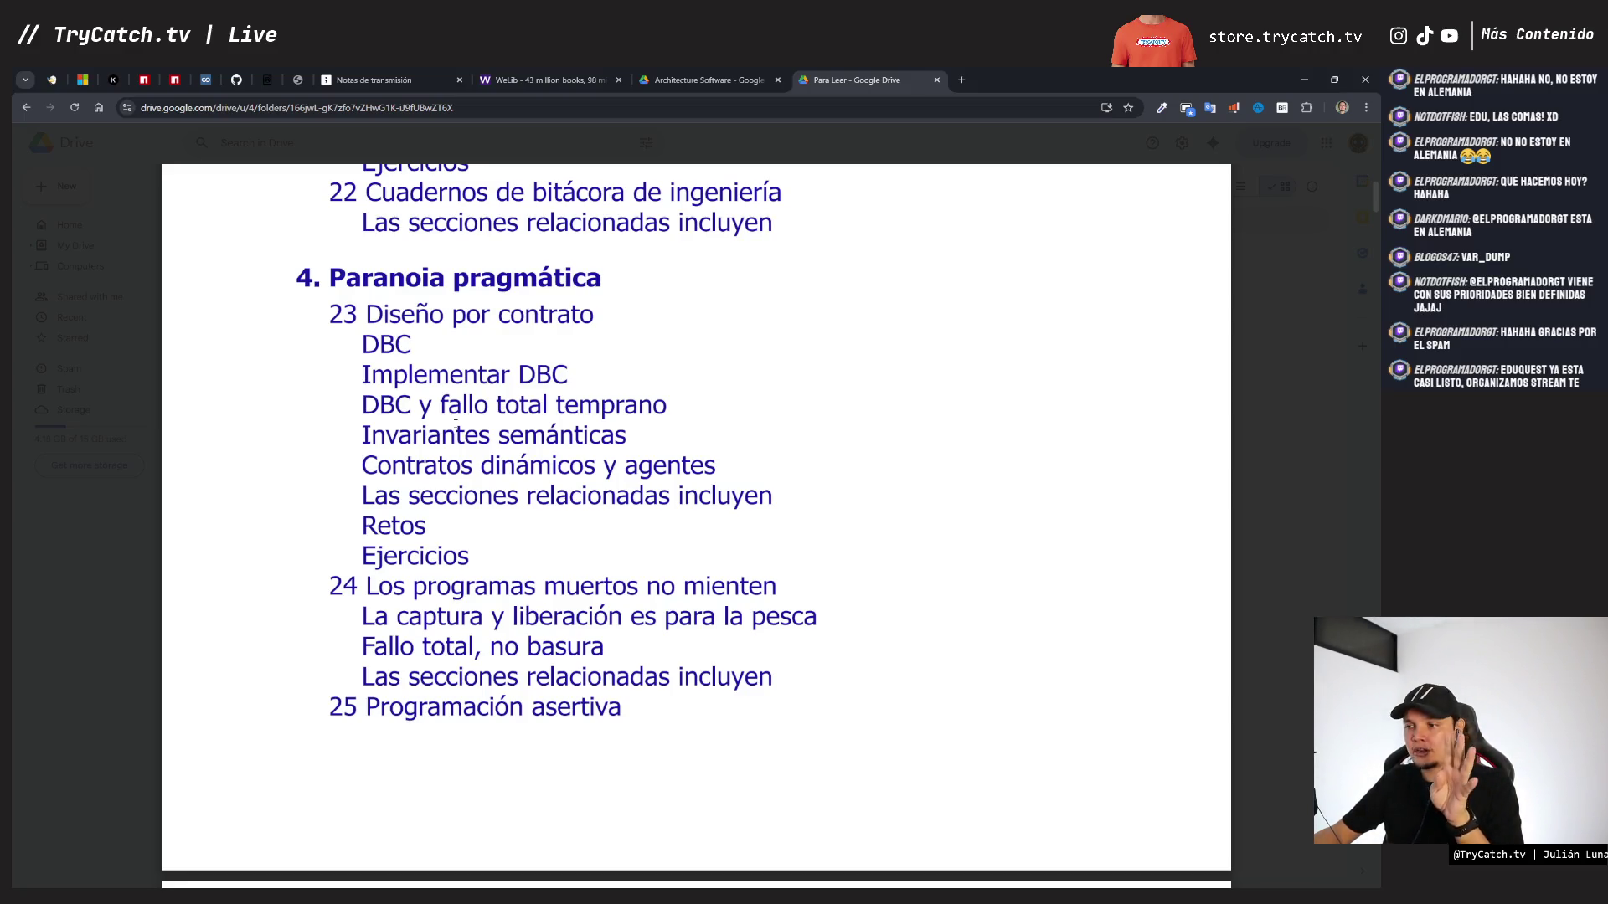
scroll(456, 424, "down", 2)
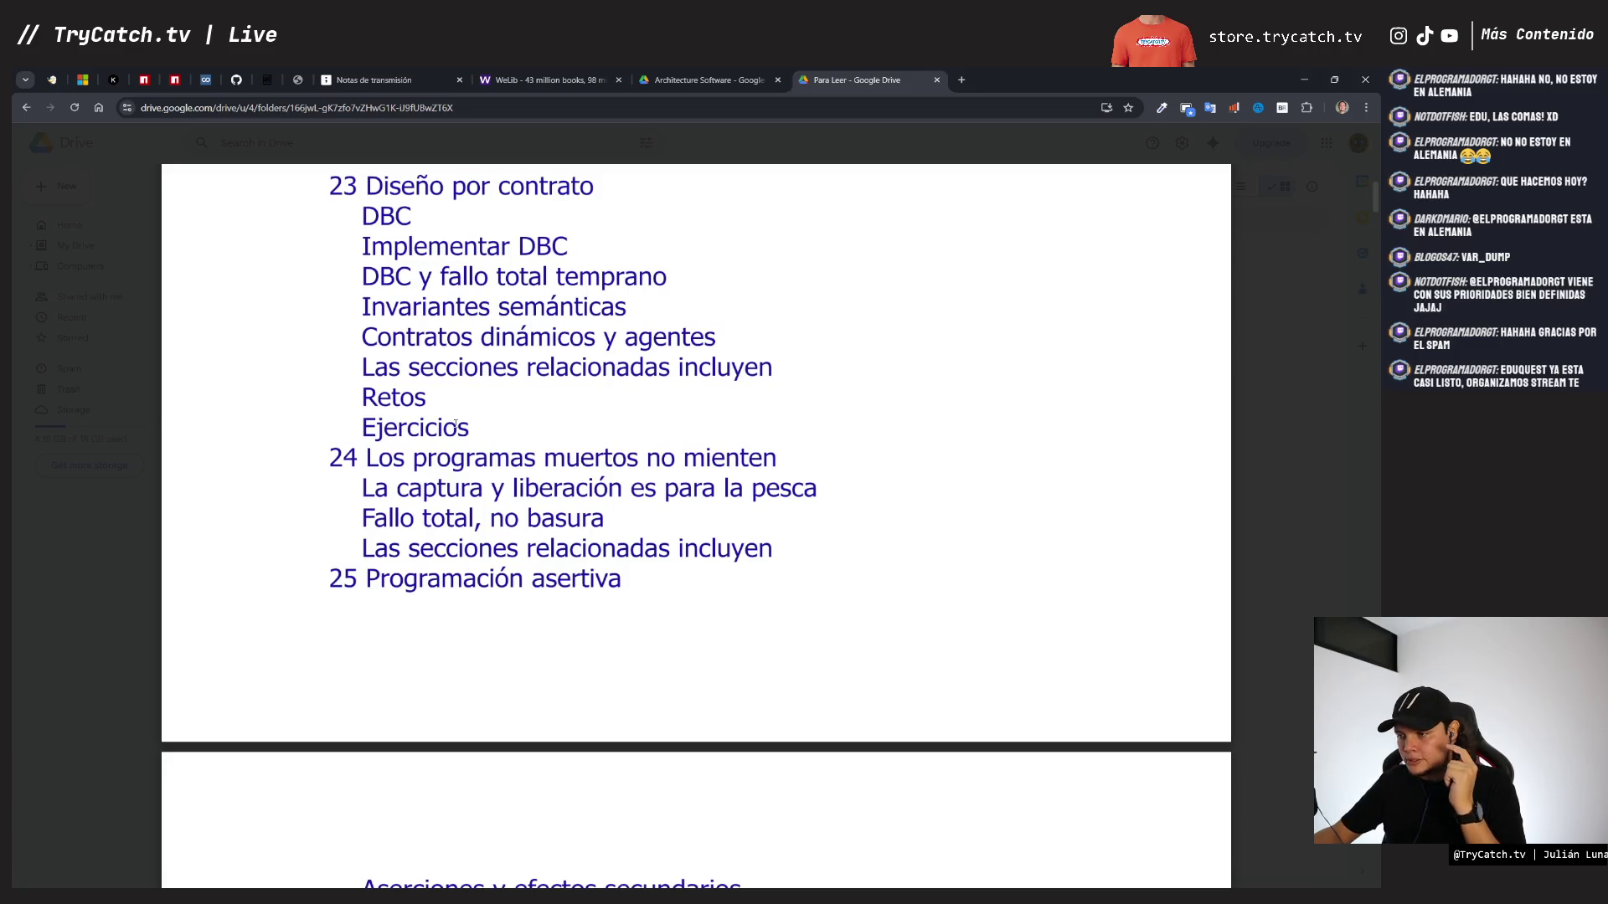
scroll(456, 424, "down", 3)
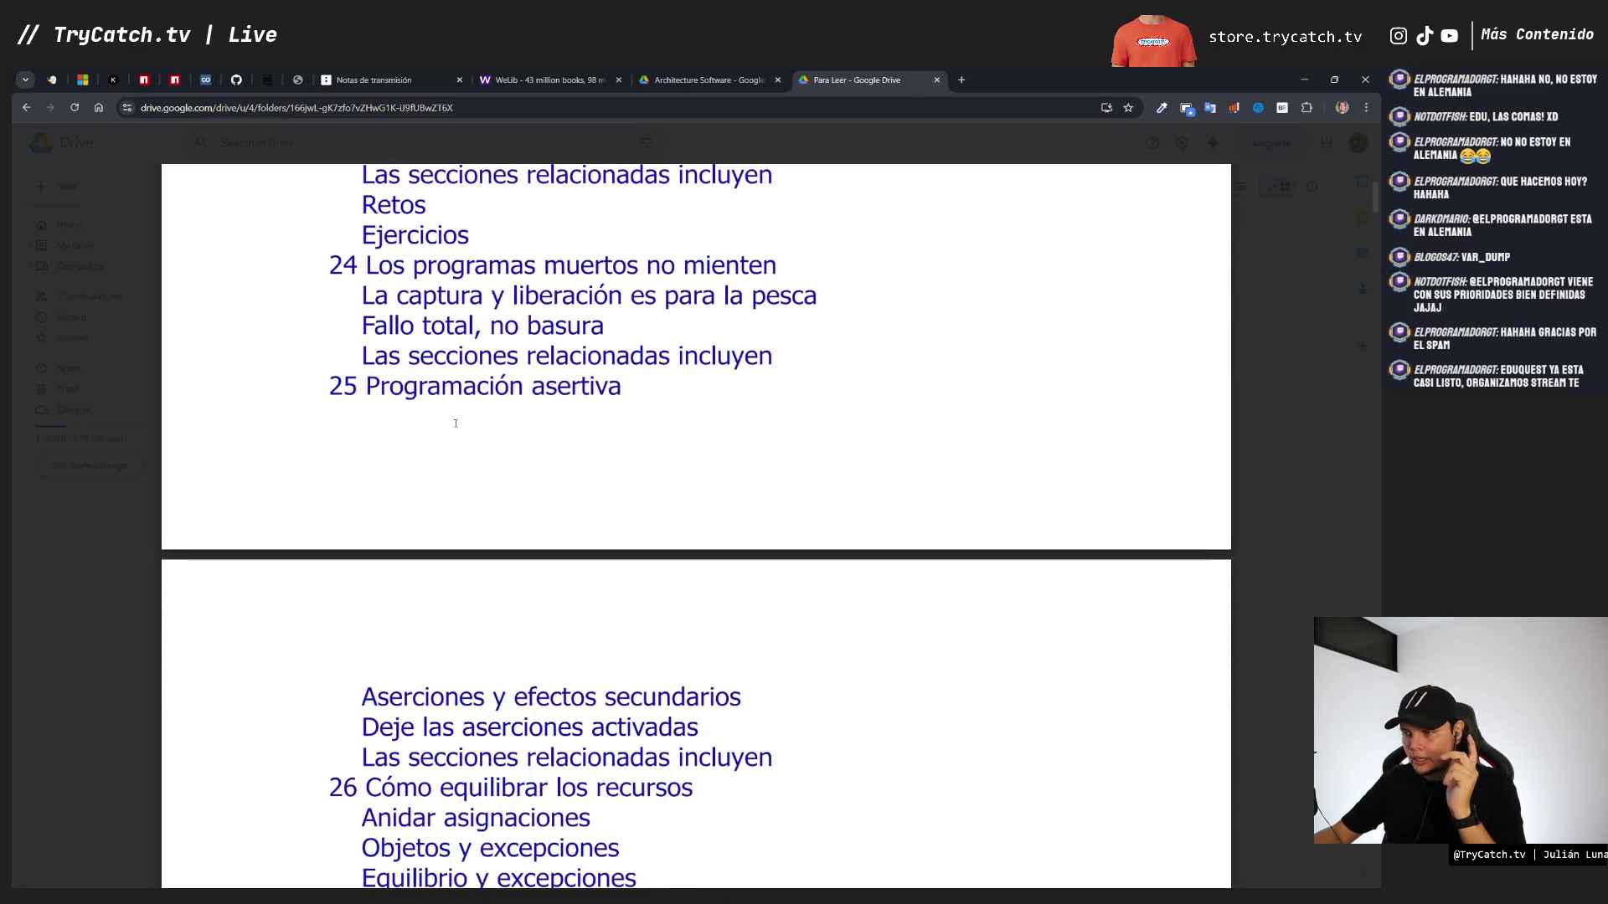
scroll(455, 423, "down", 5)
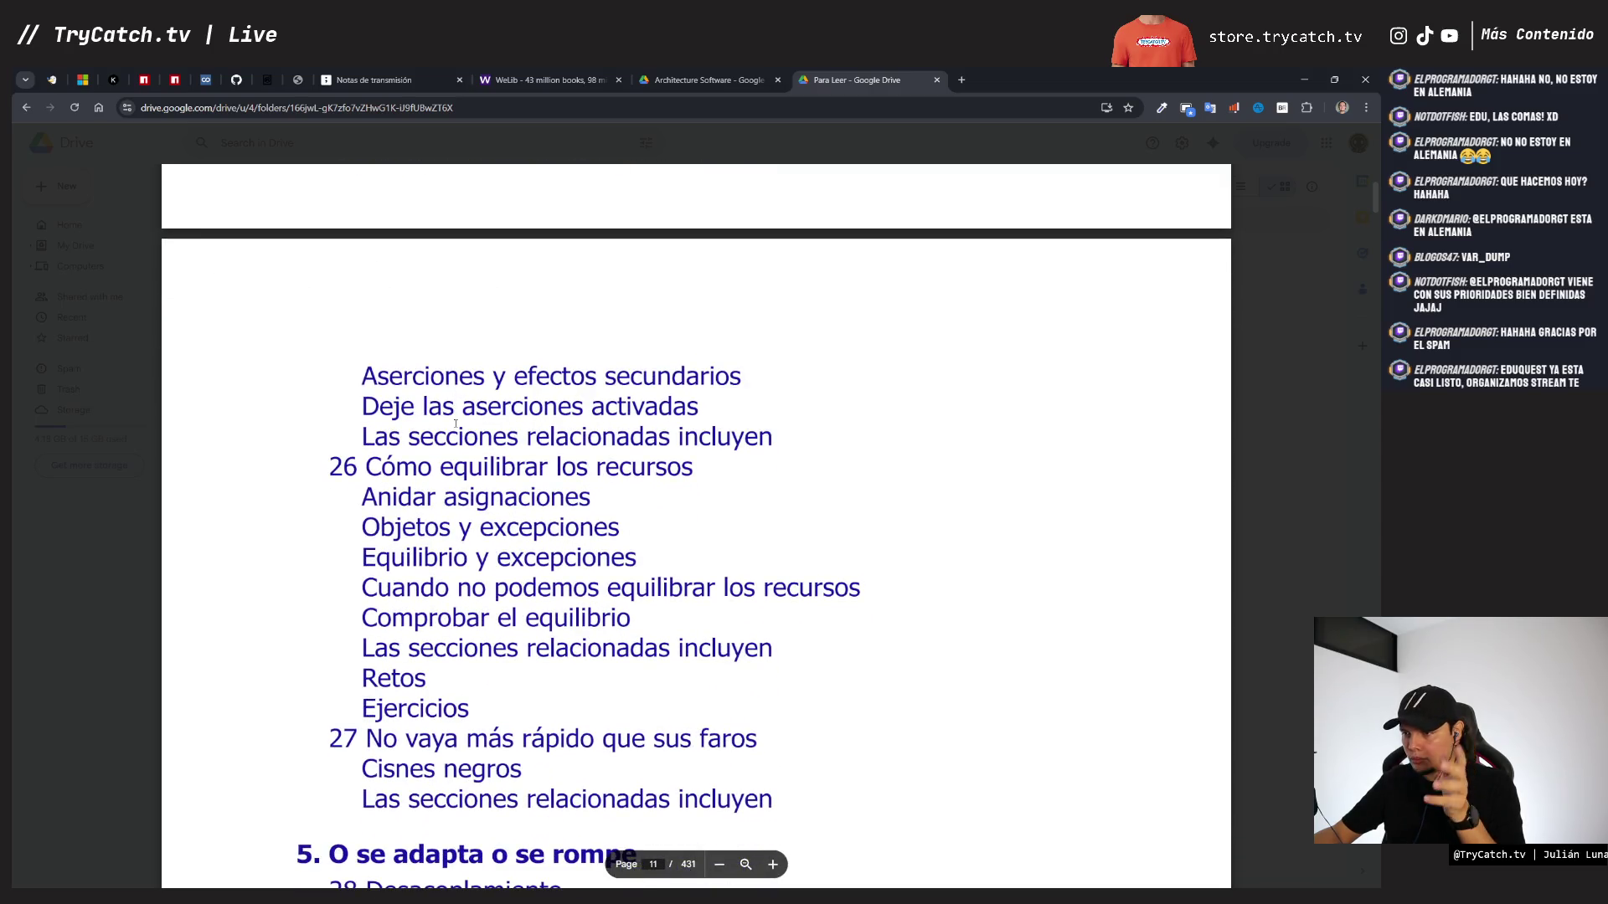
scroll(456, 424, "down", 3)
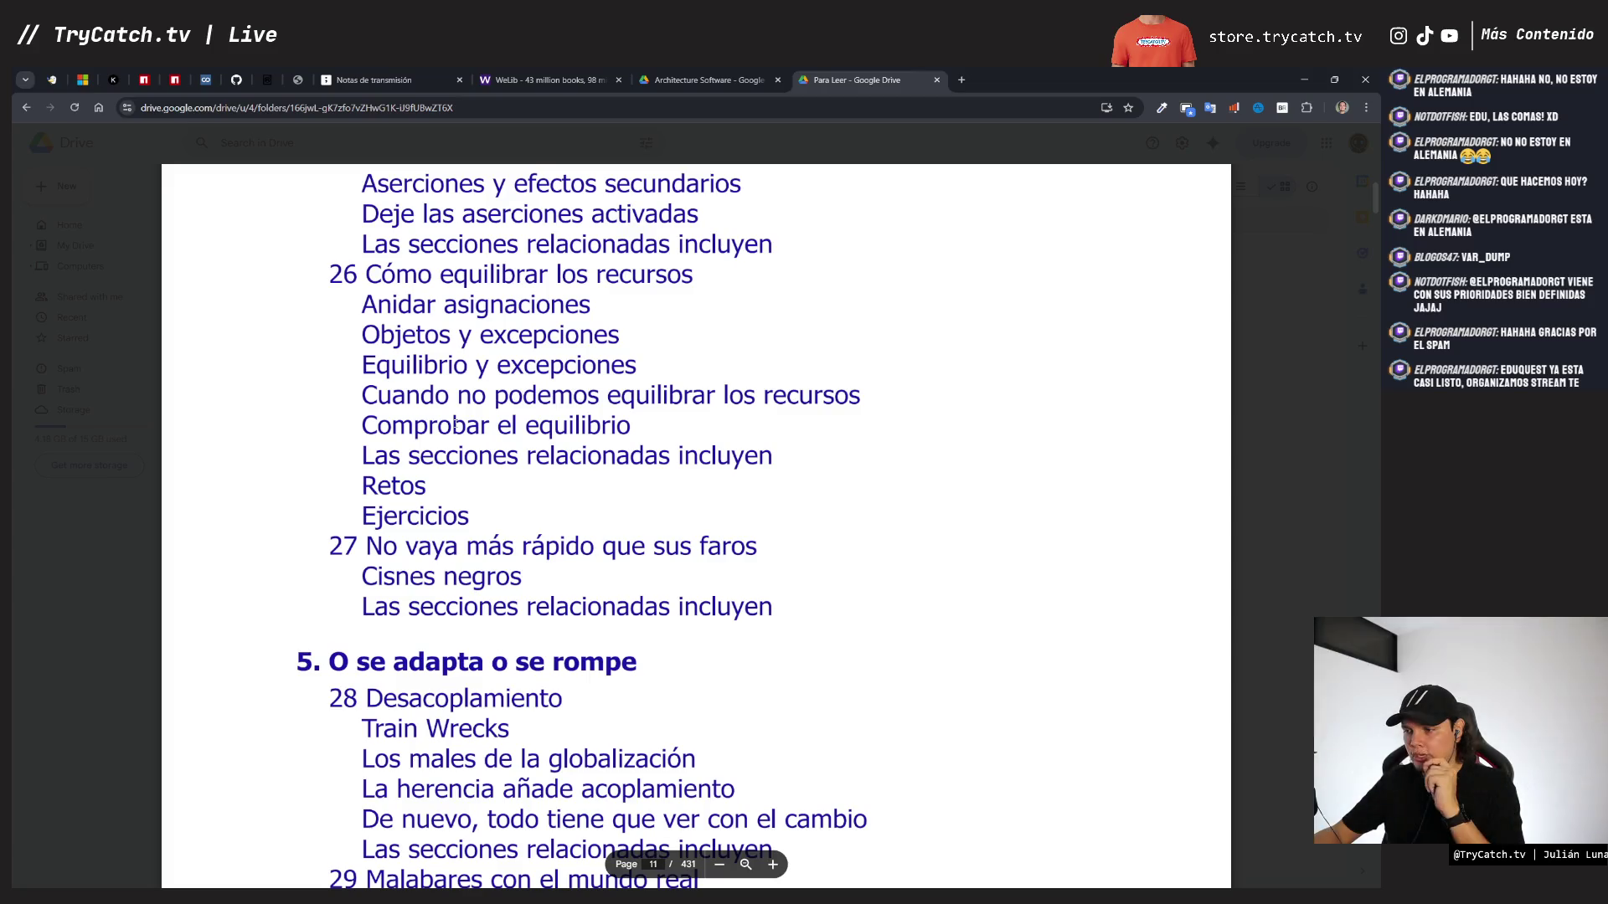
scroll(456, 424, "down", 5)
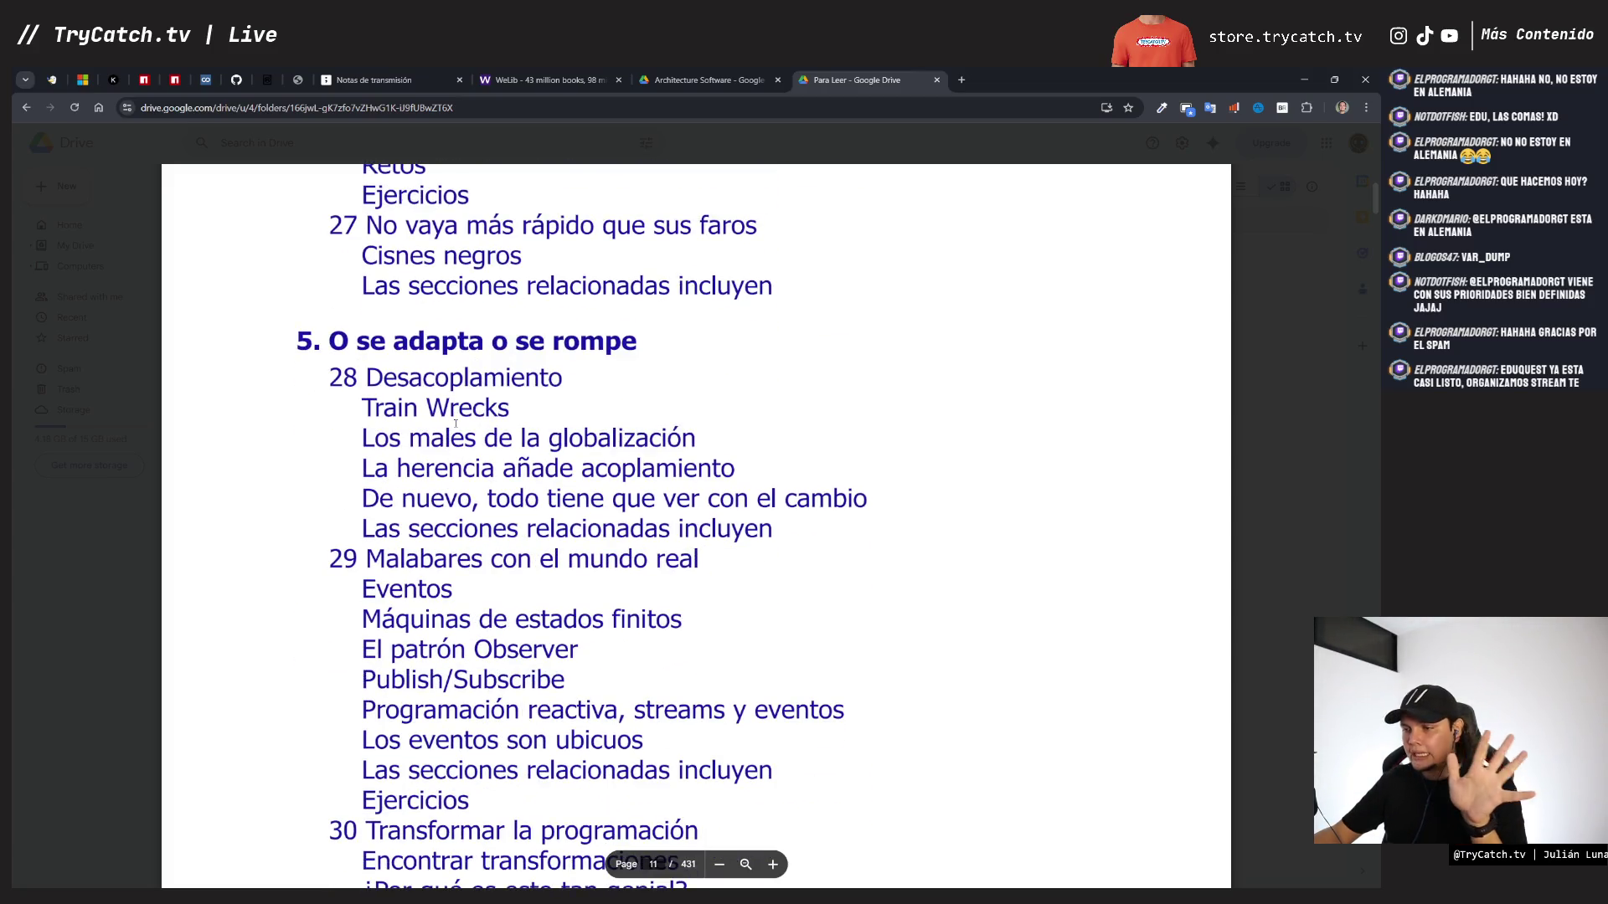
scroll(455, 423, "down", 2)
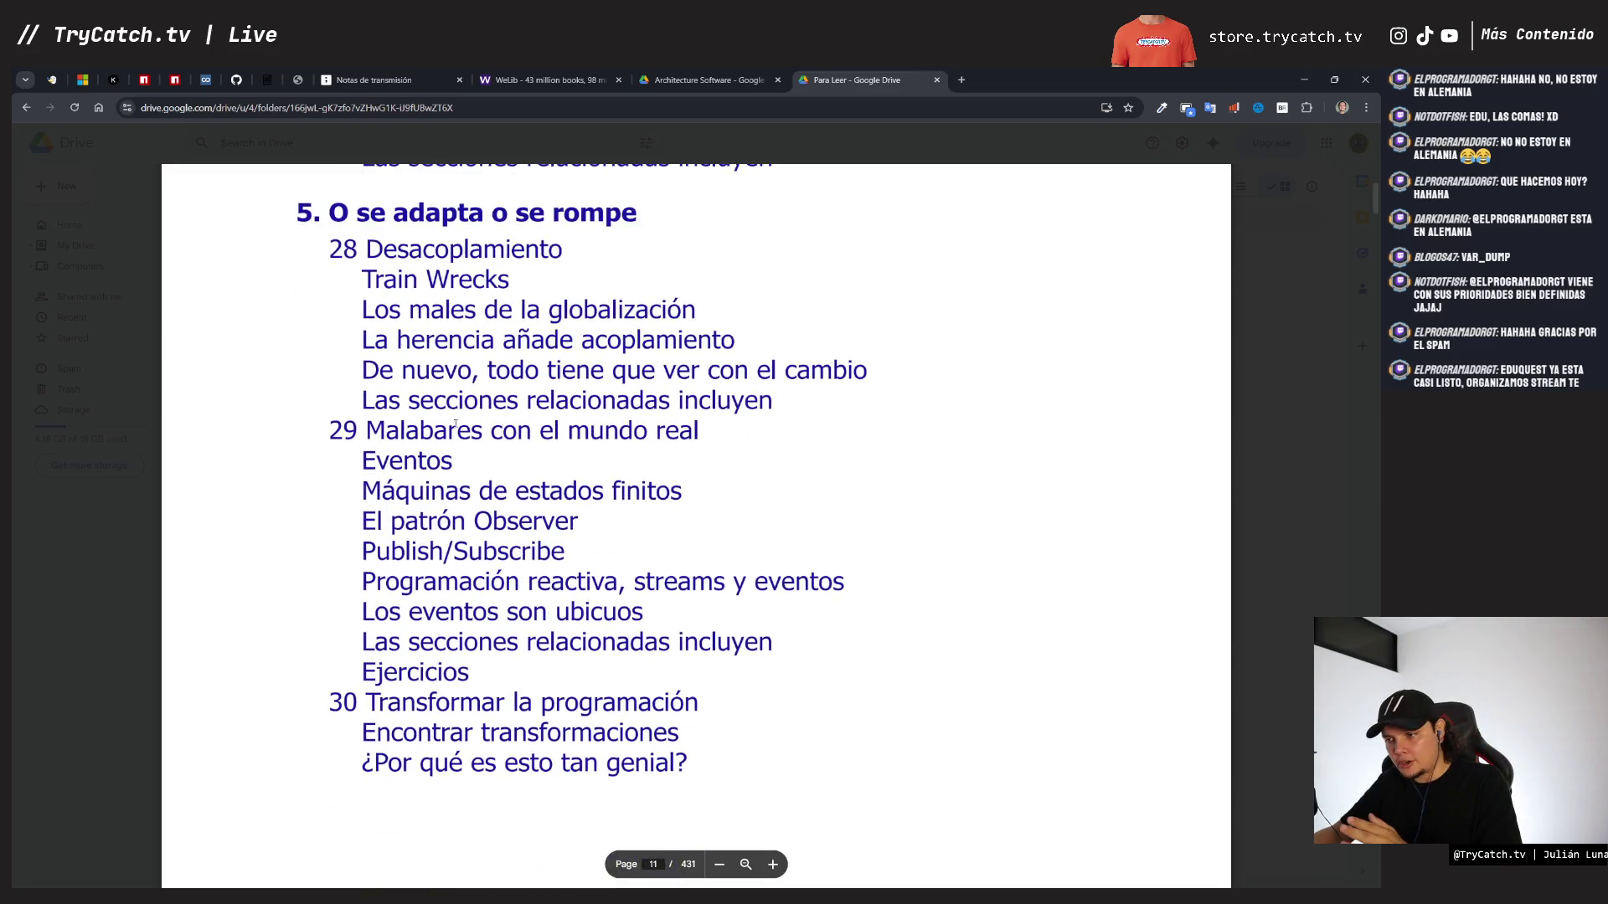
scroll(455, 424, "down", 2)
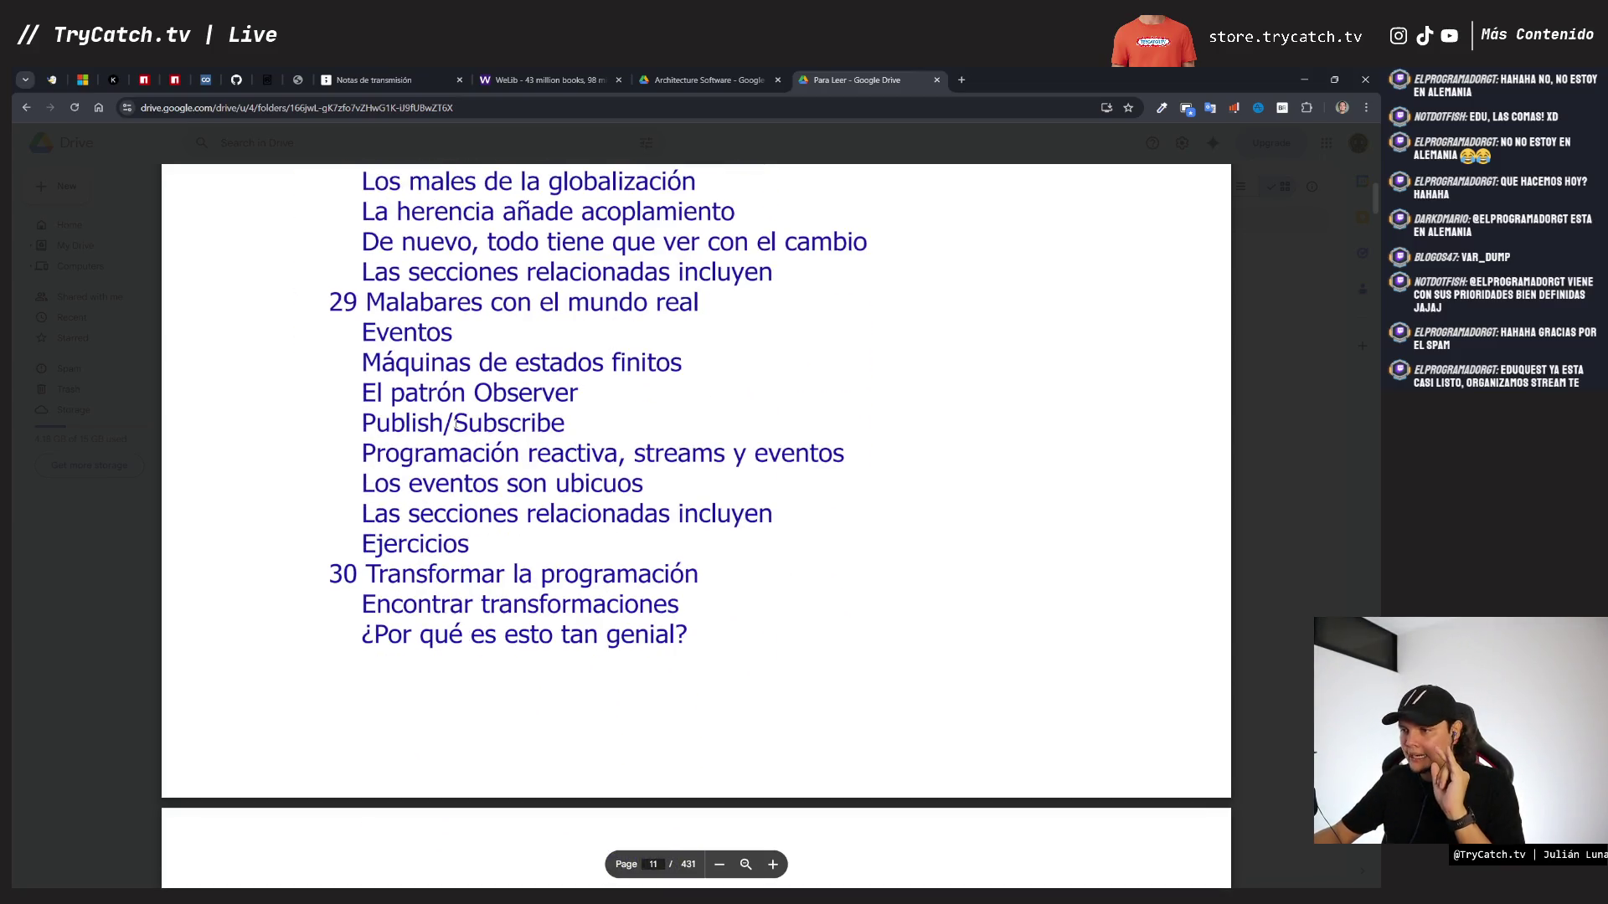
scroll(455, 423, "down", 1)
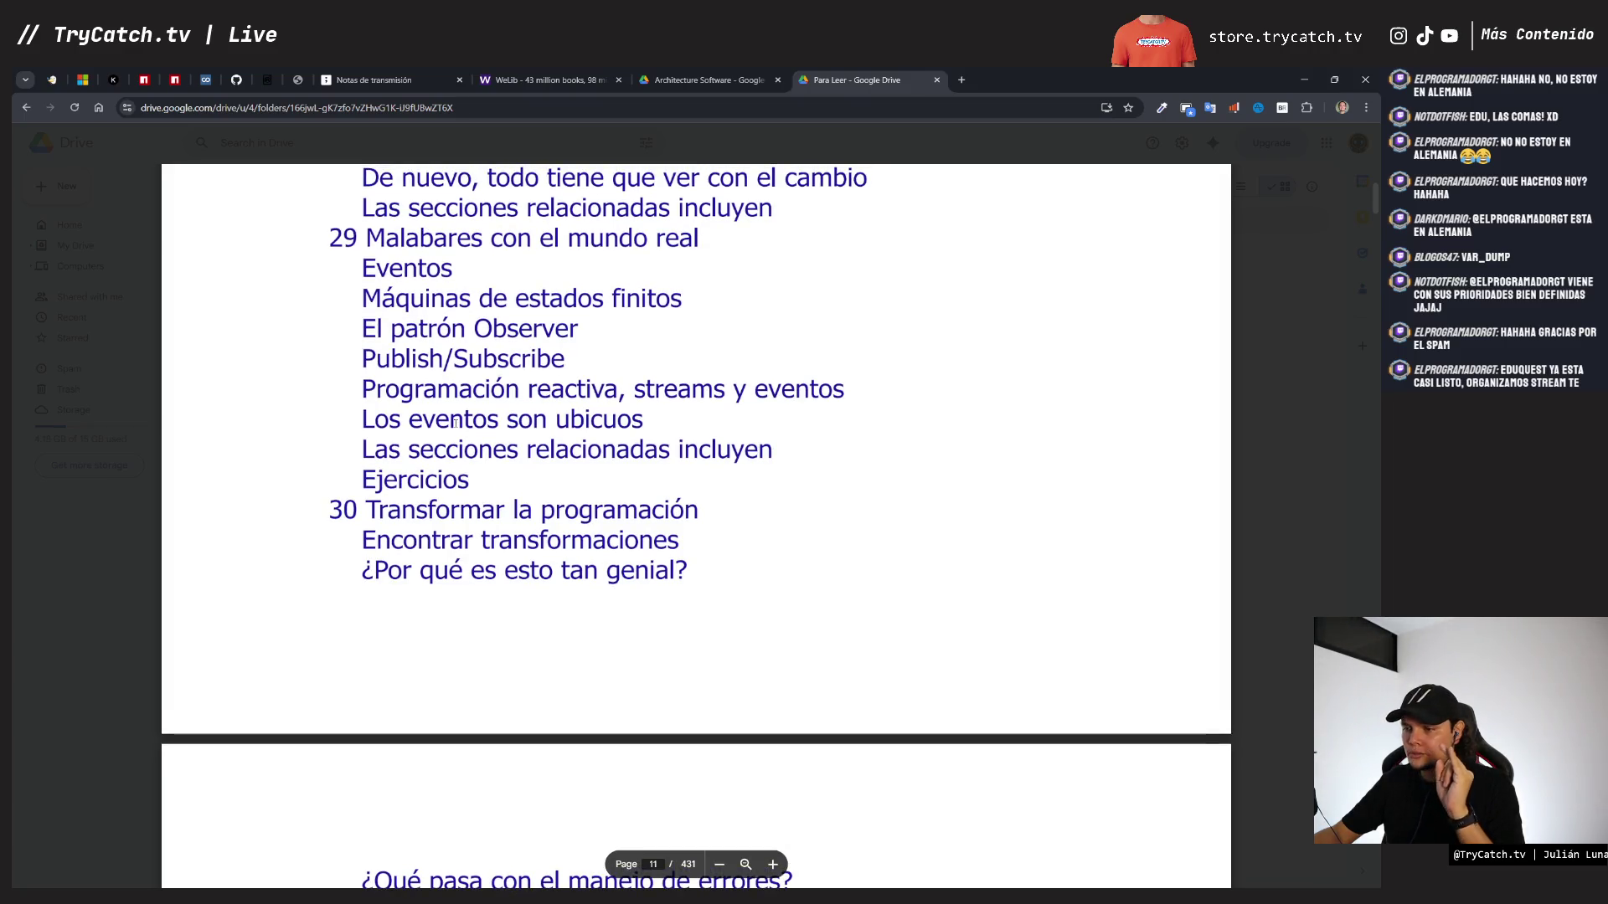
scroll(456, 424, "down", 4)
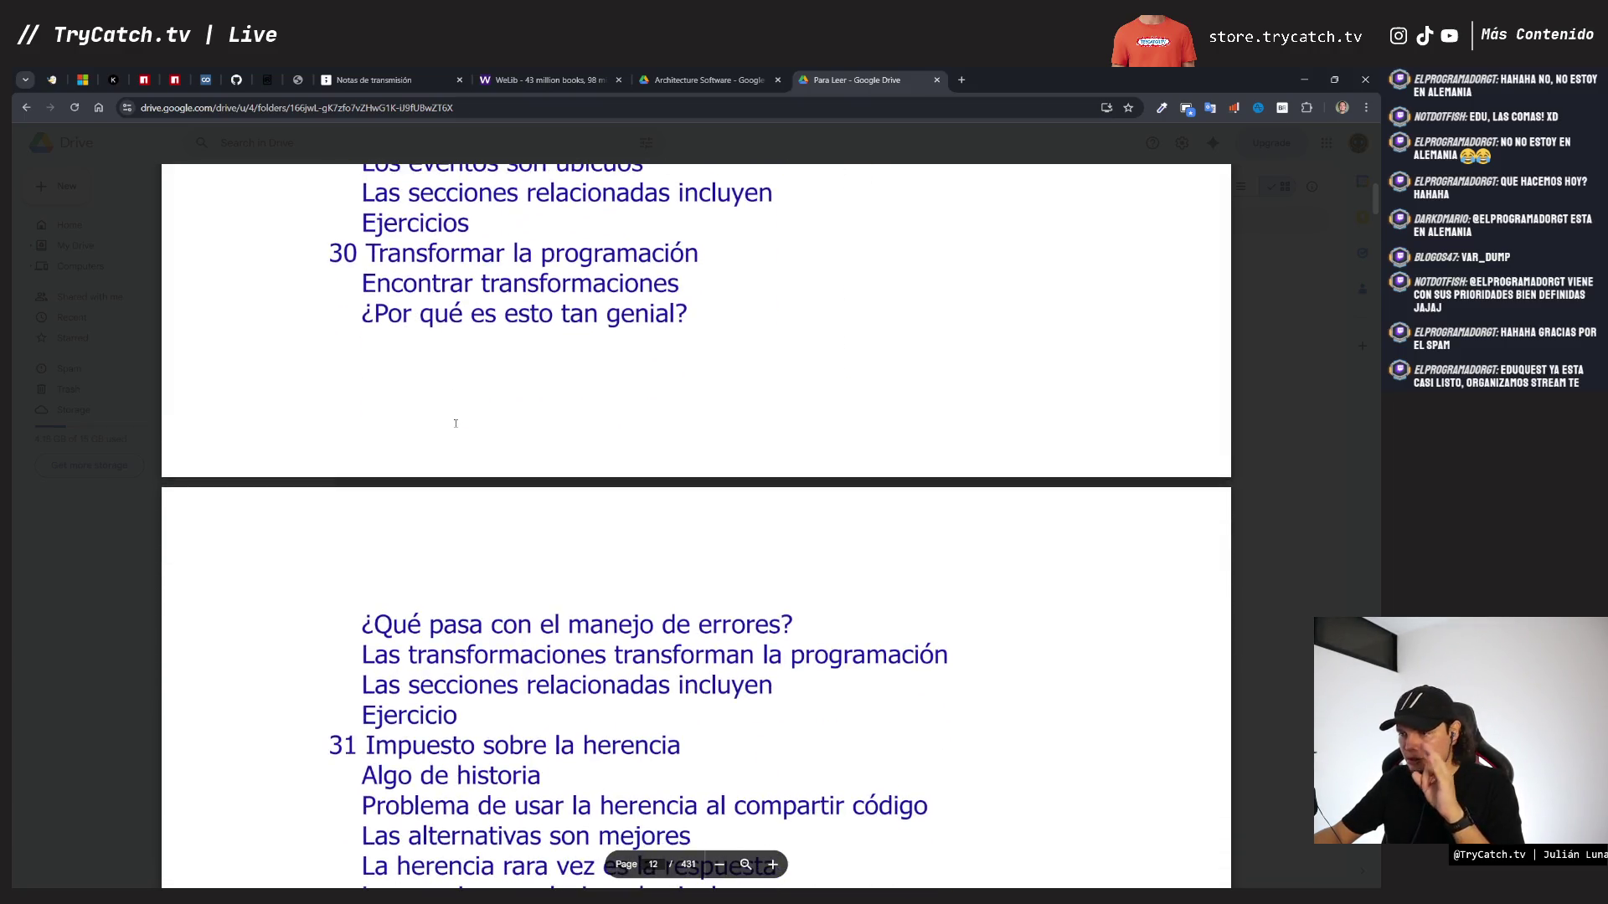
scroll(456, 424, "down", 2)
scroll(456, 423, "down", 5)
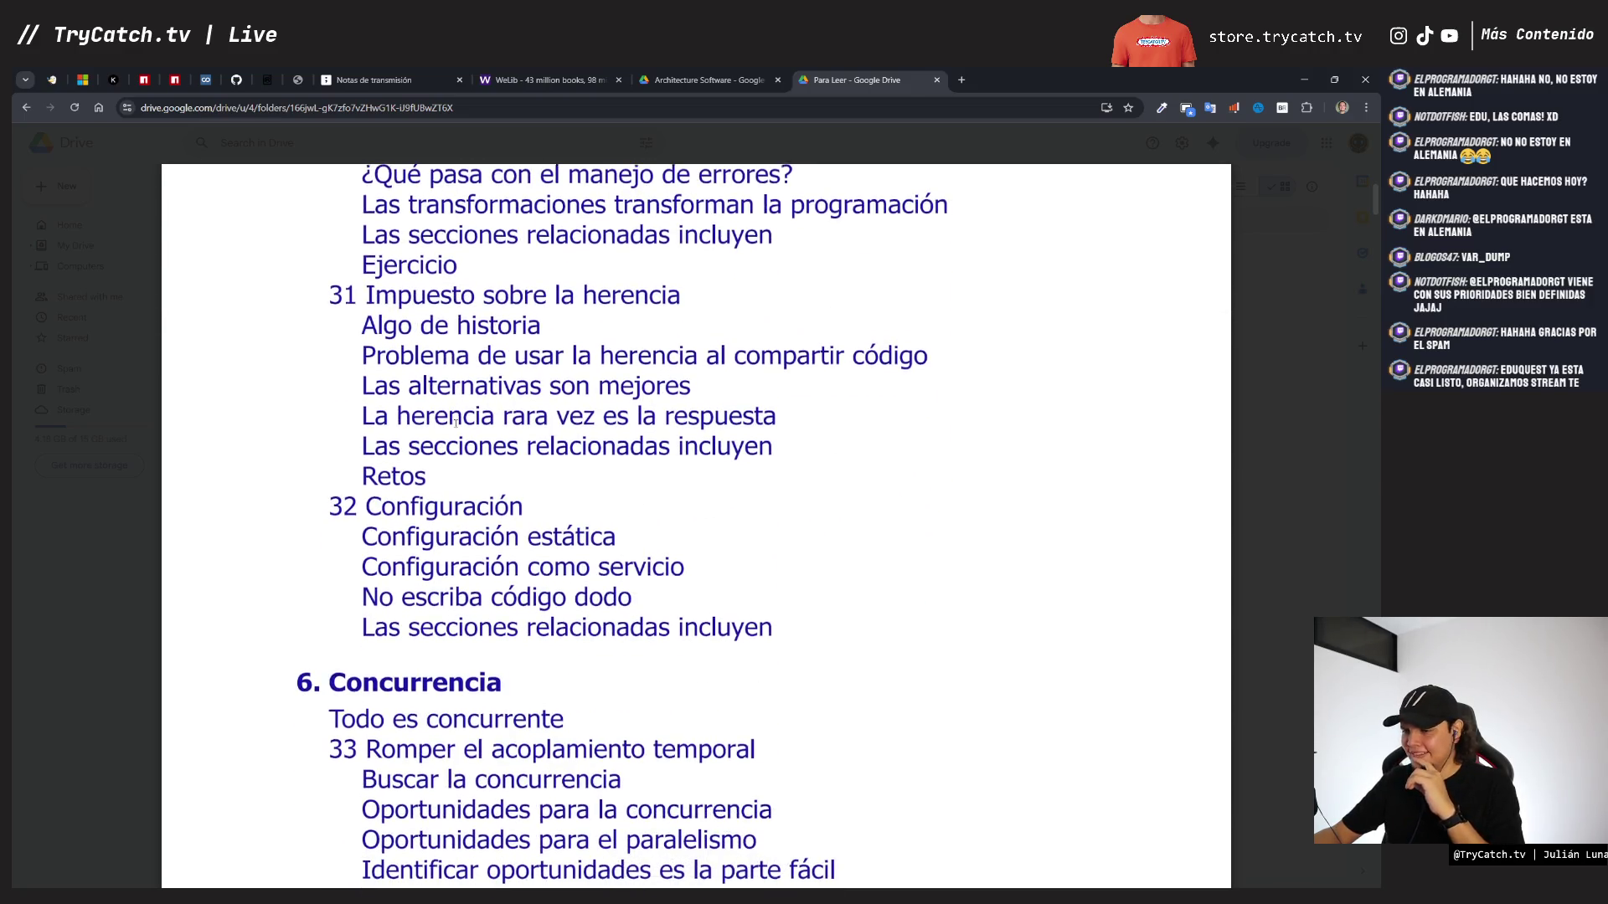
scroll(456, 423, "down", 4)
scroll(455, 424, "down", 2)
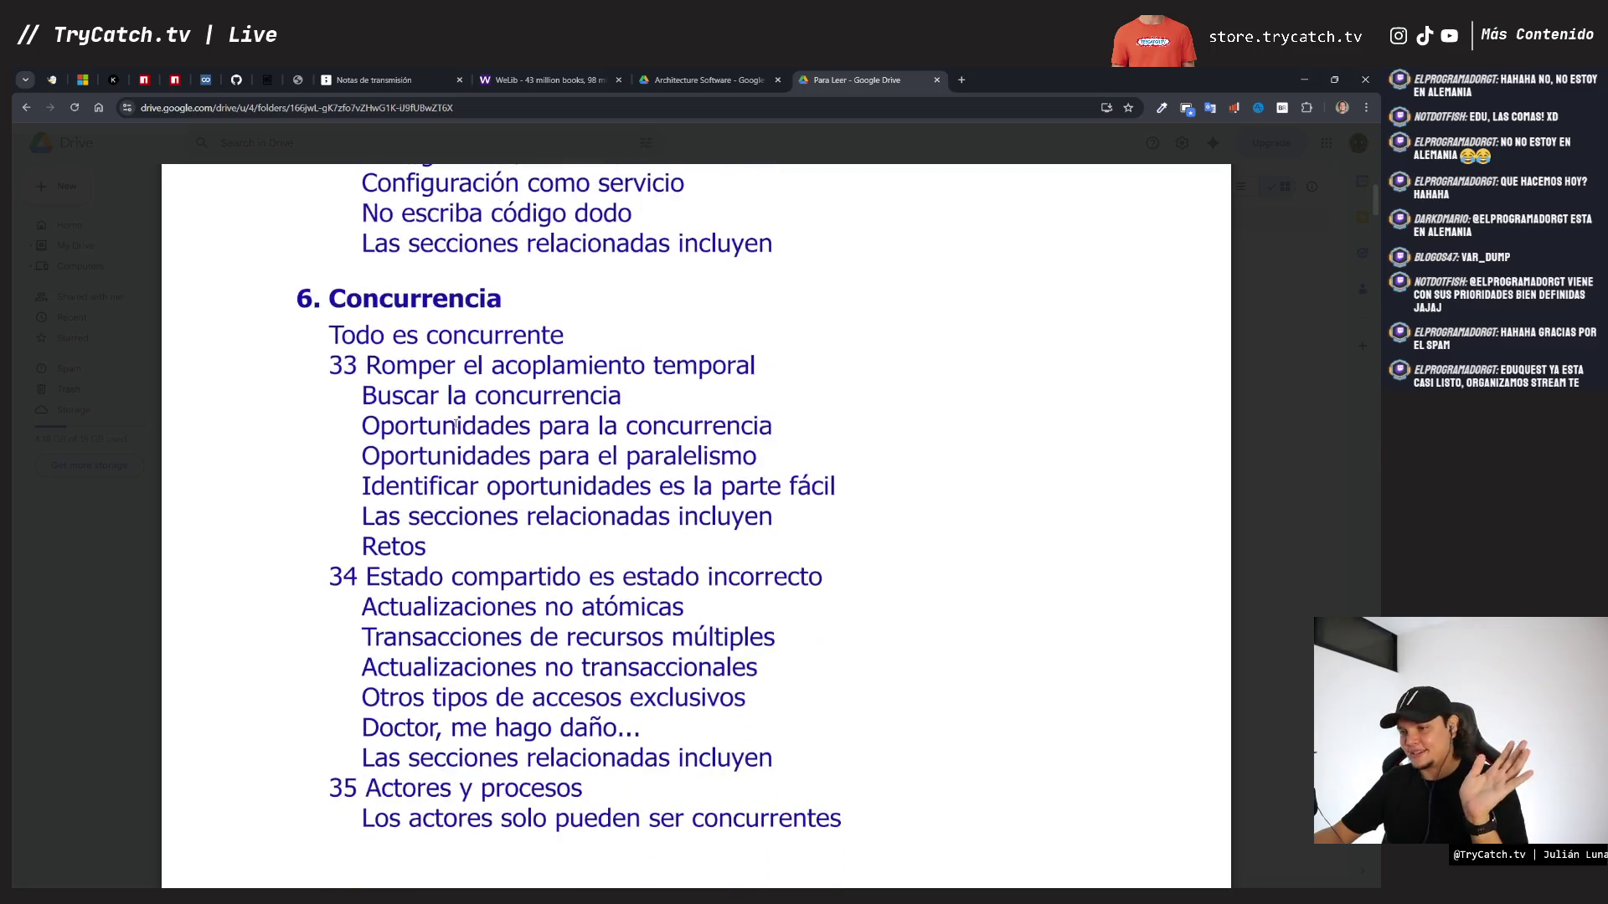
scroll(456, 424, "down", 2)
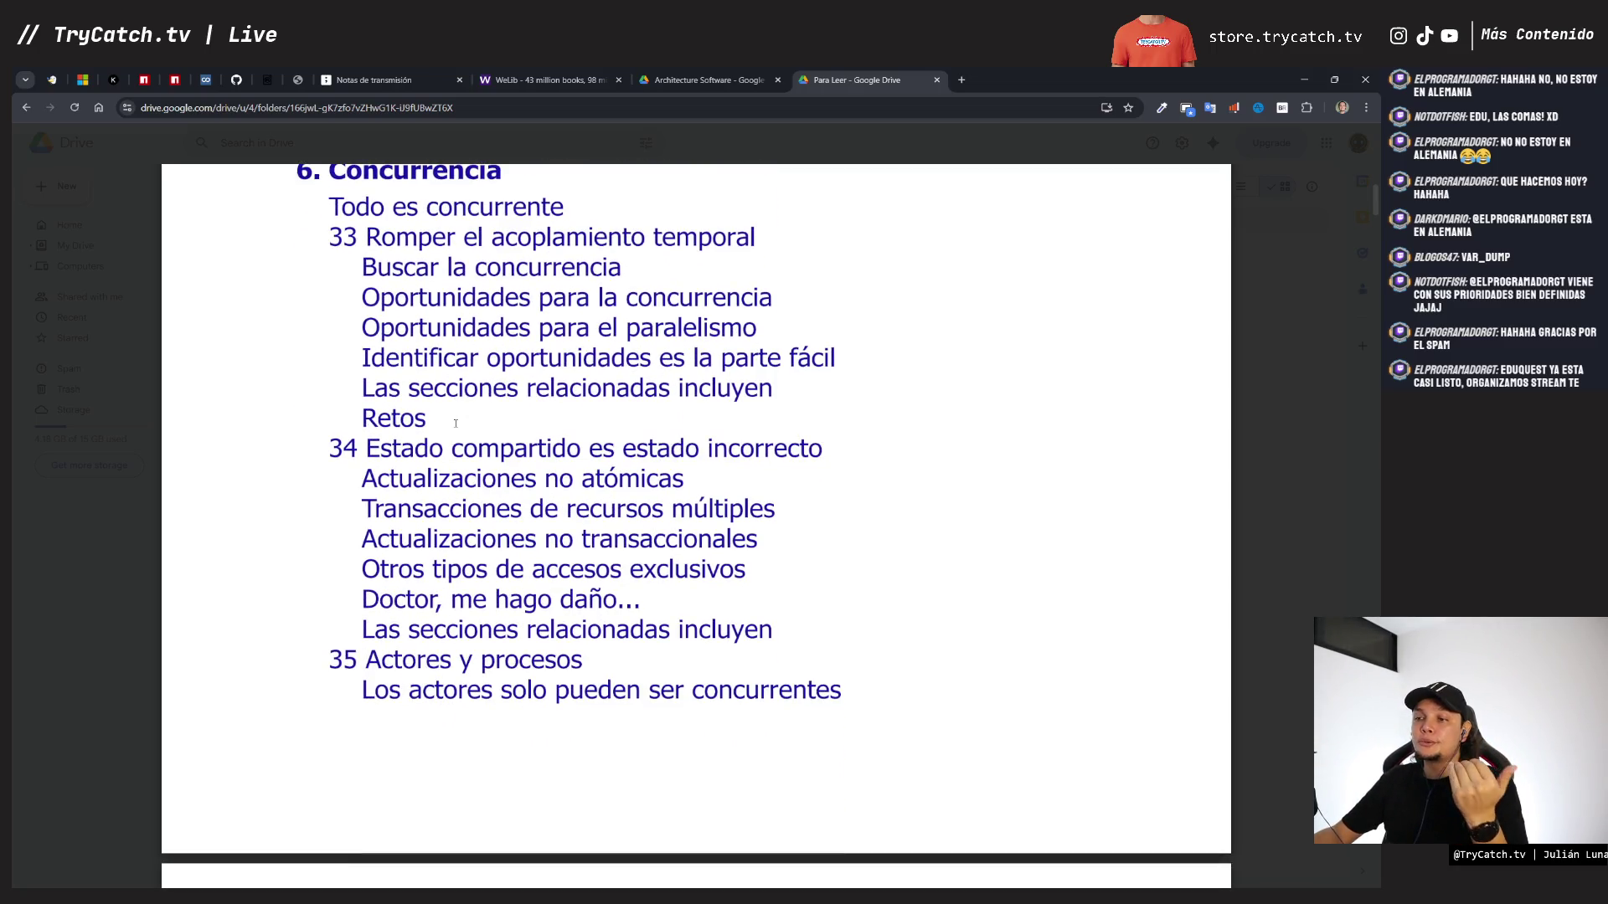
scroll(455, 423, "up", 1)
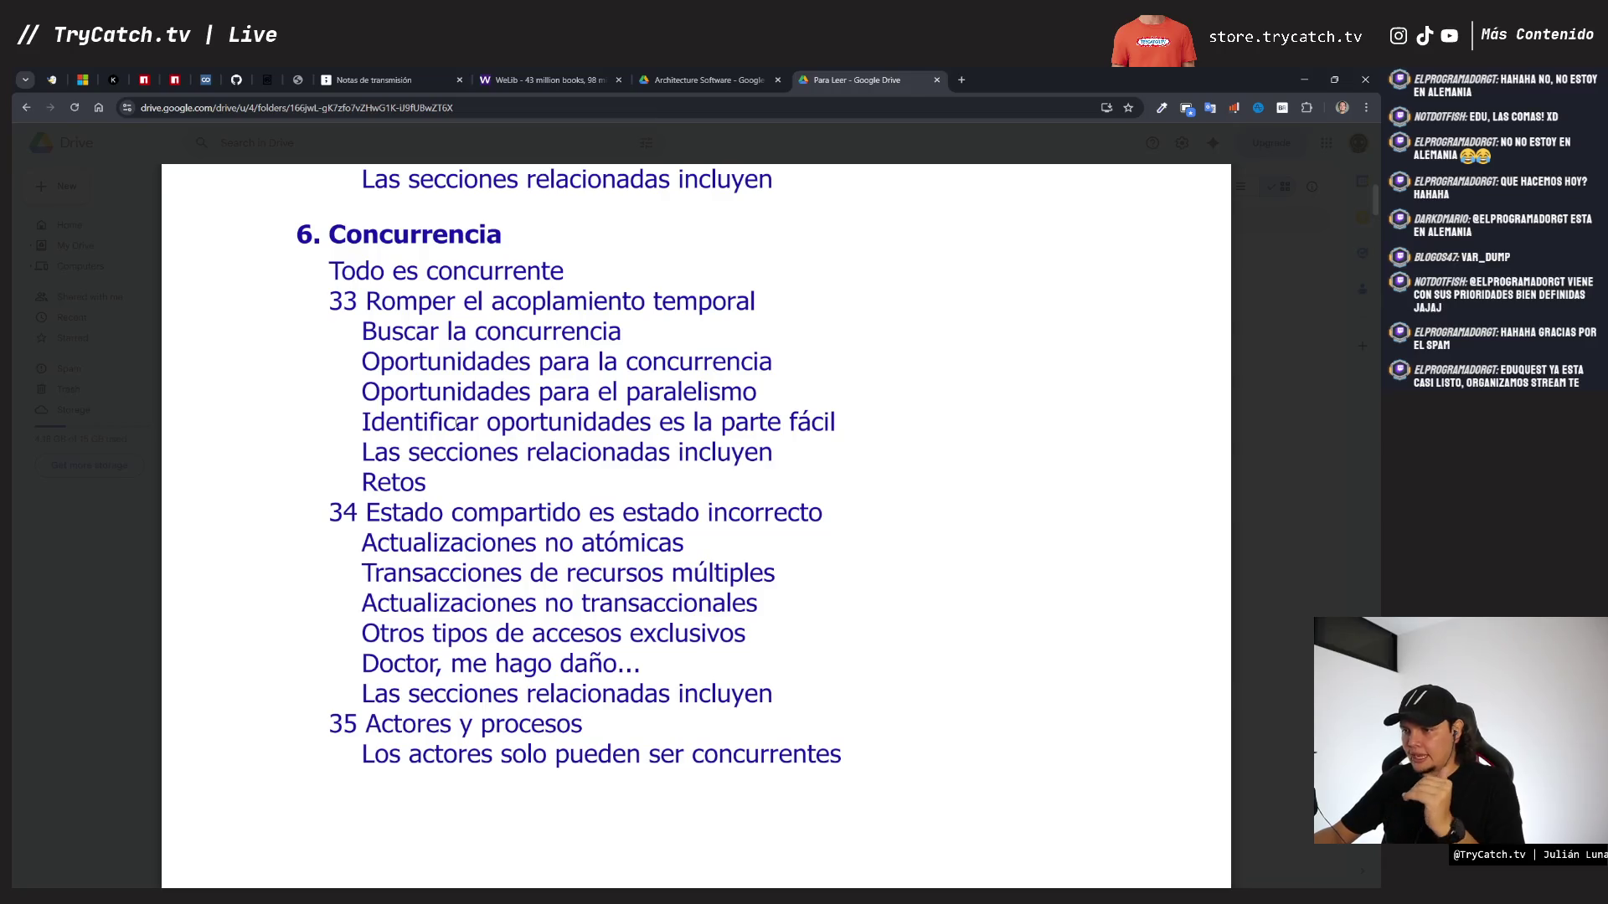
scroll(456, 422, "down", 2)
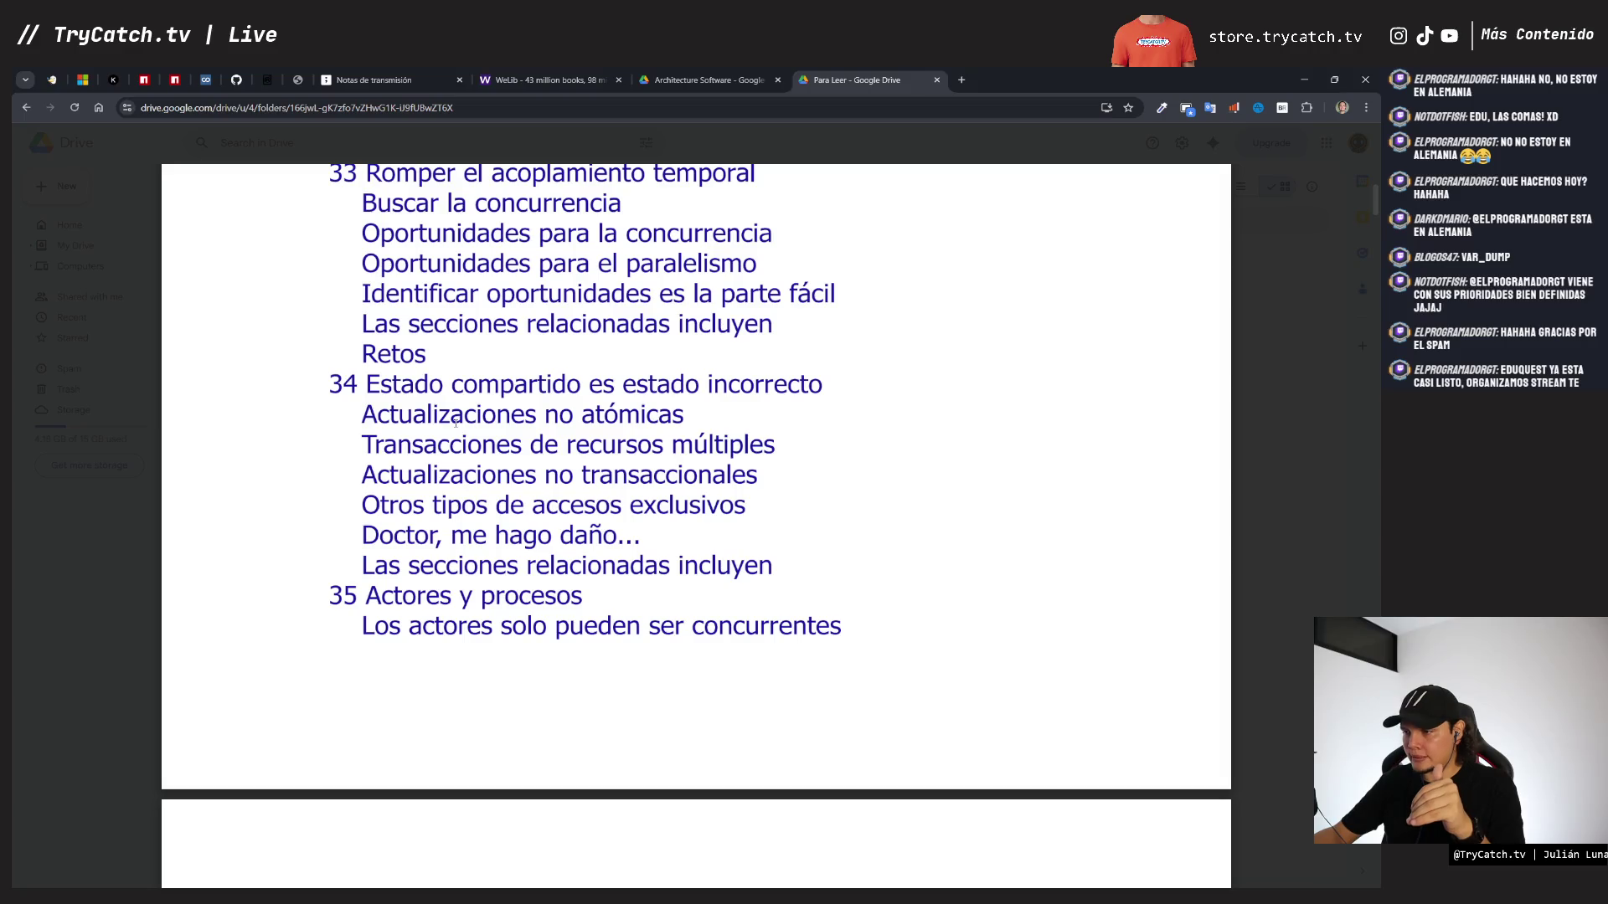
scroll(456, 424, "down", 3)
scroll(455, 422, "down", 2)
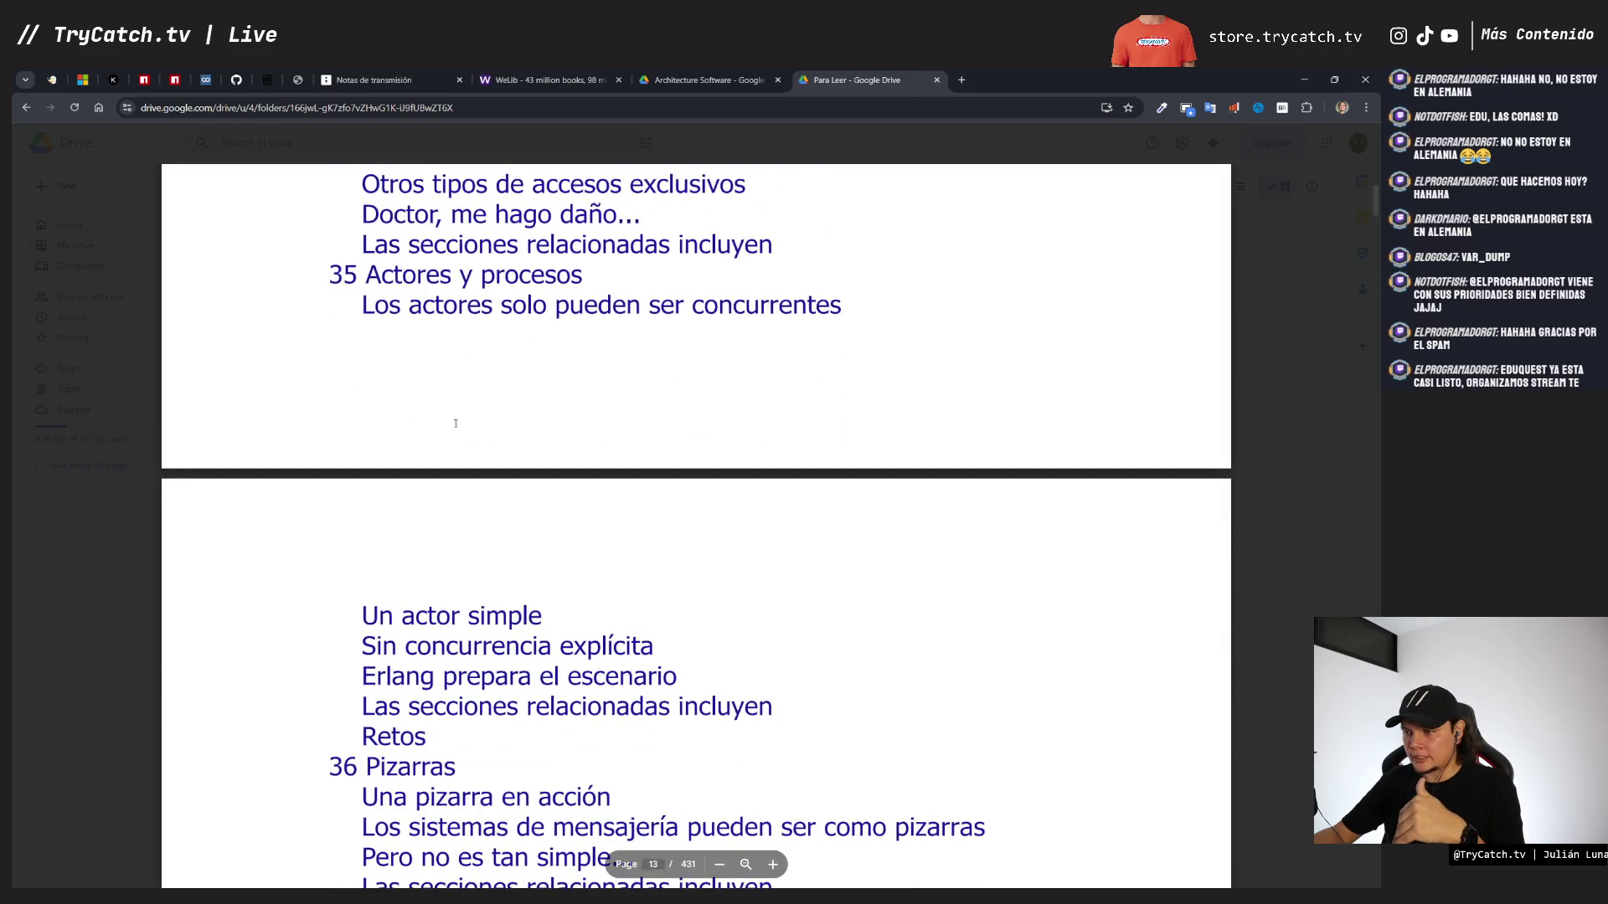
scroll(455, 423, "down", 7)
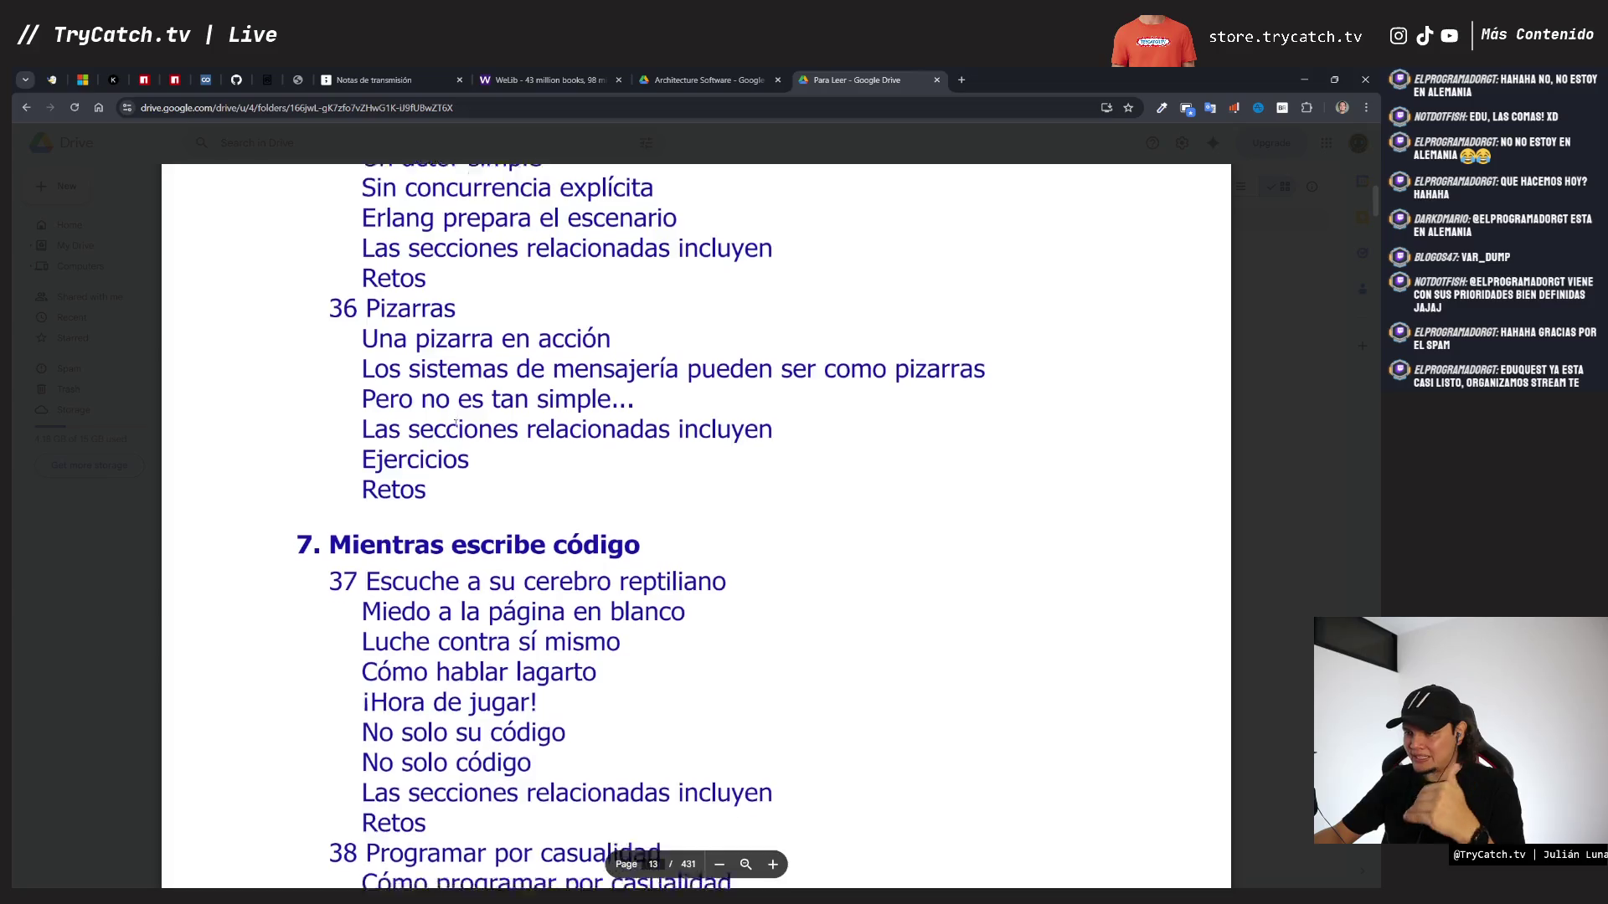
scroll(456, 423, "down", 5)
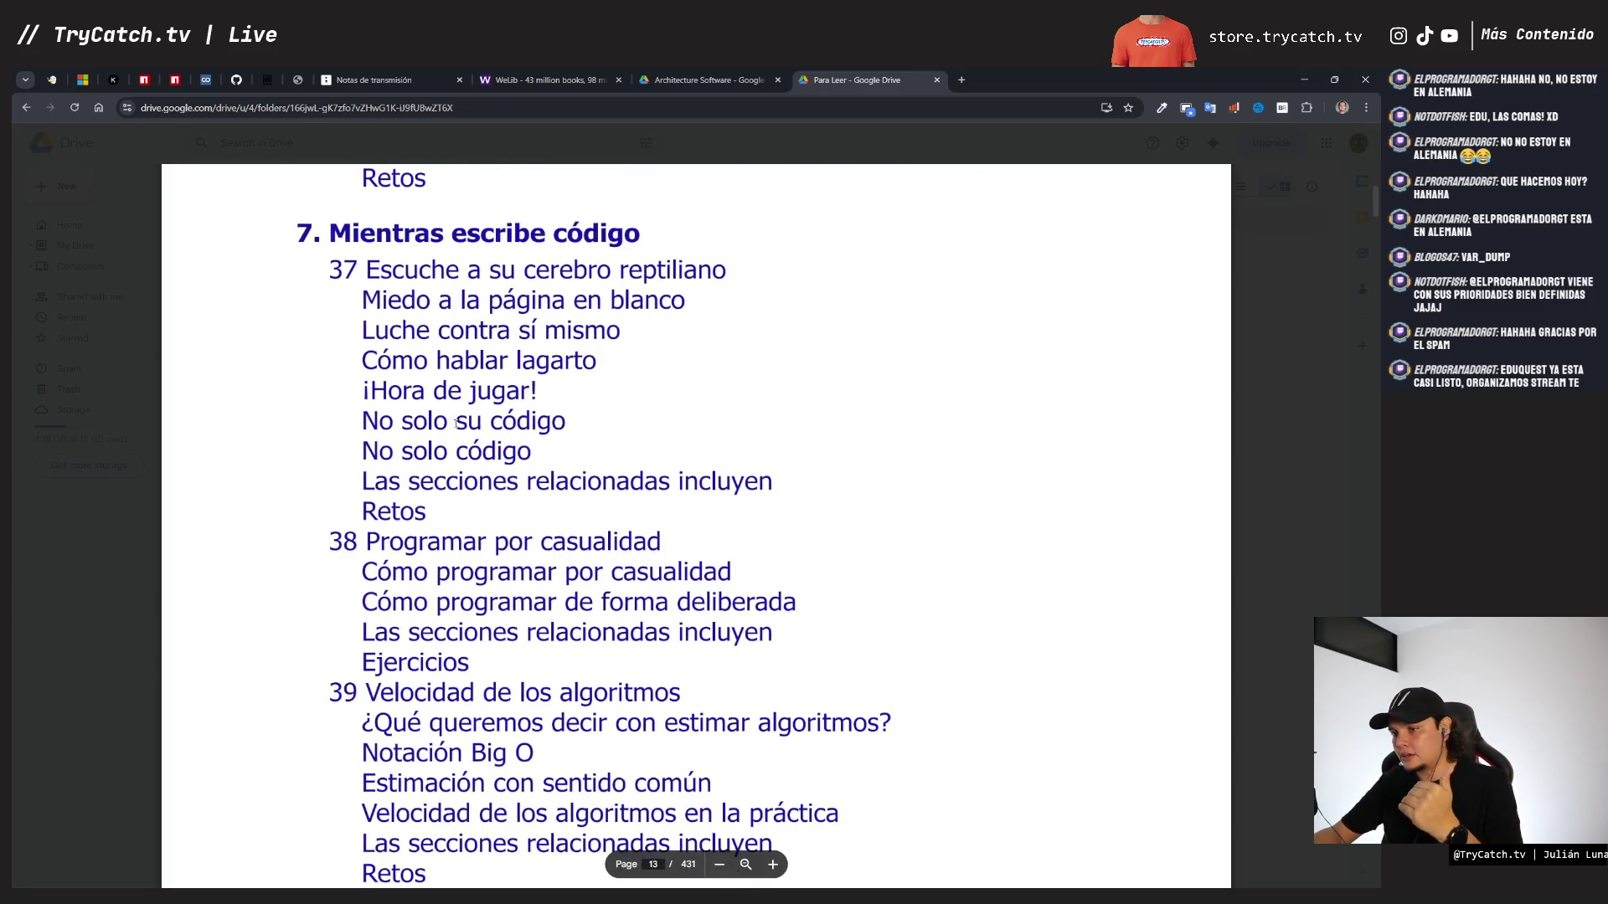
scroll(455, 423, "down", 1)
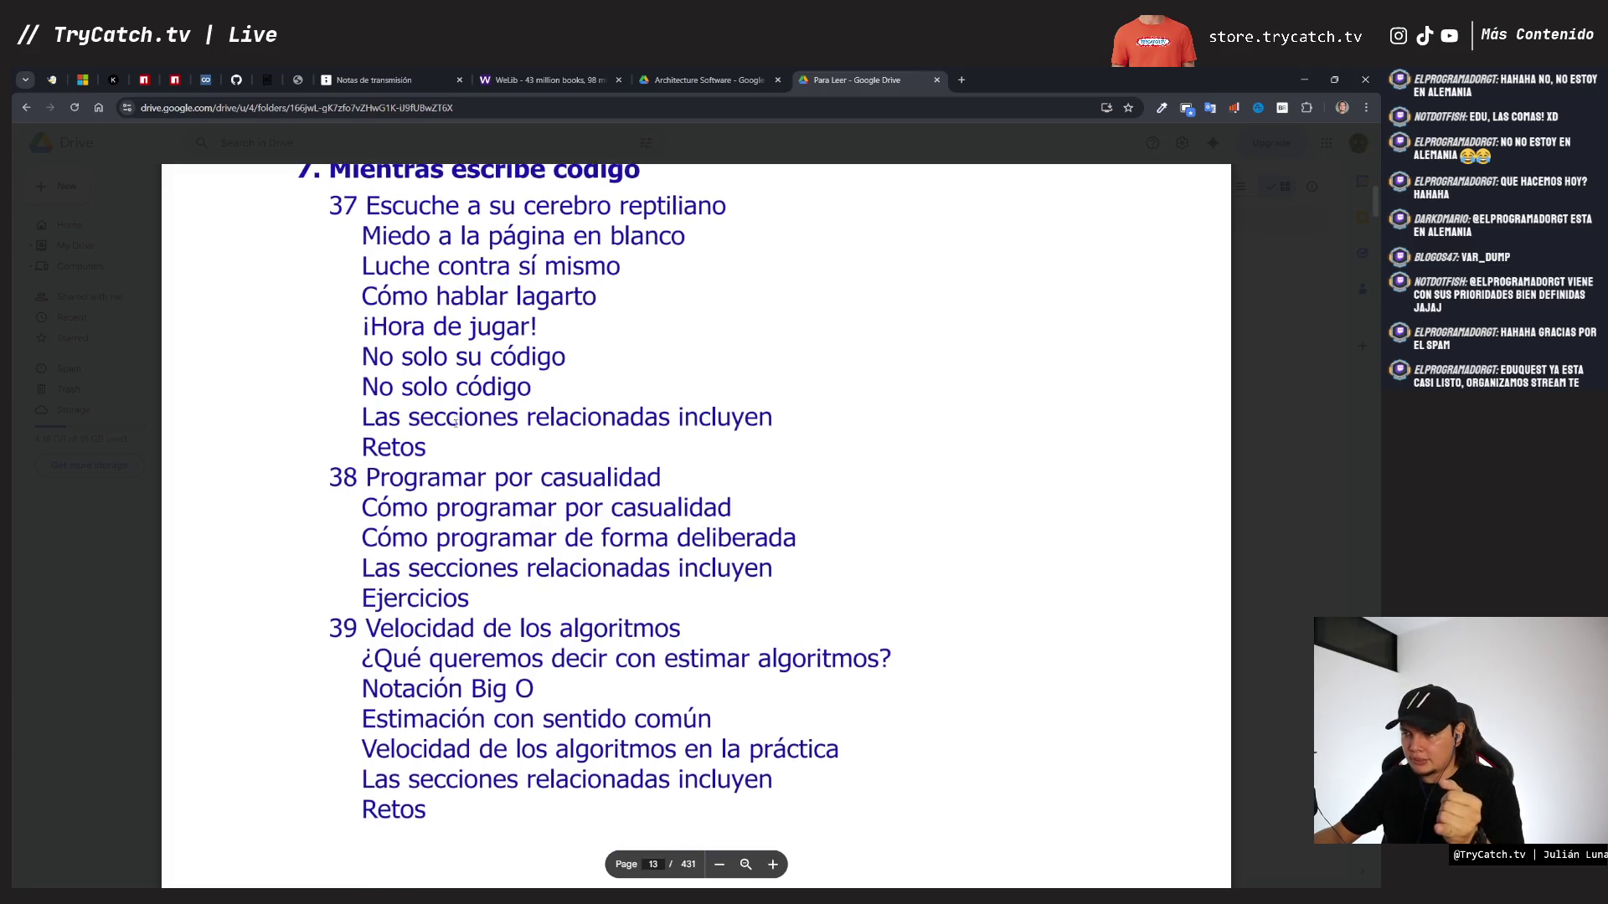
scroll(456, 423, "down", 1)
scroll(455, 422, "down", 3)
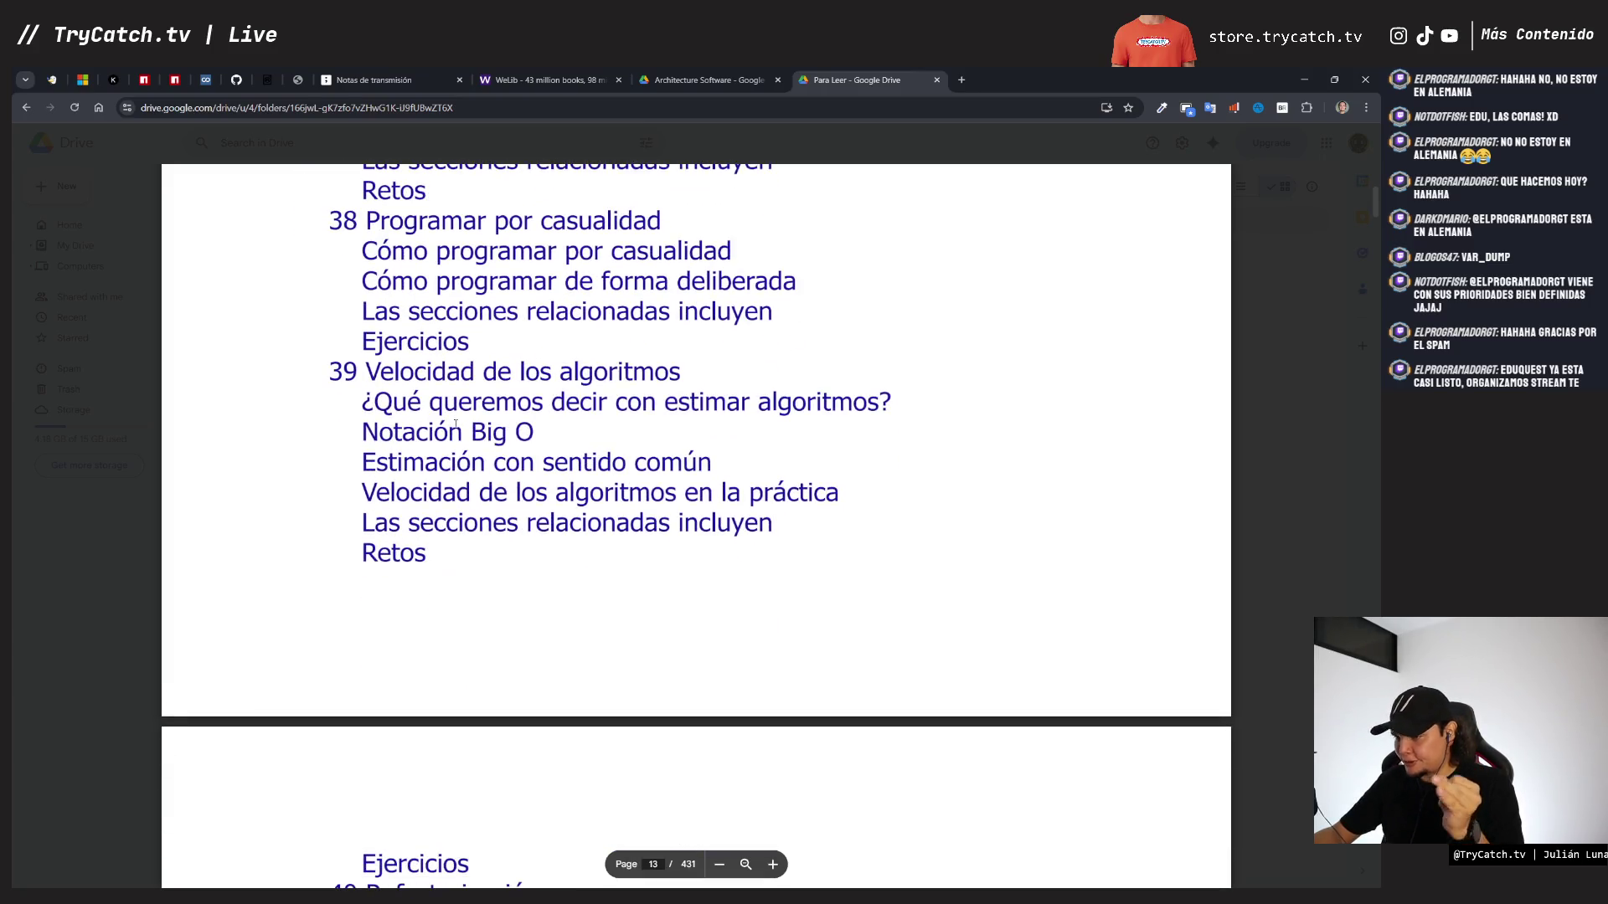
scroll(455, 423, "down", 9)
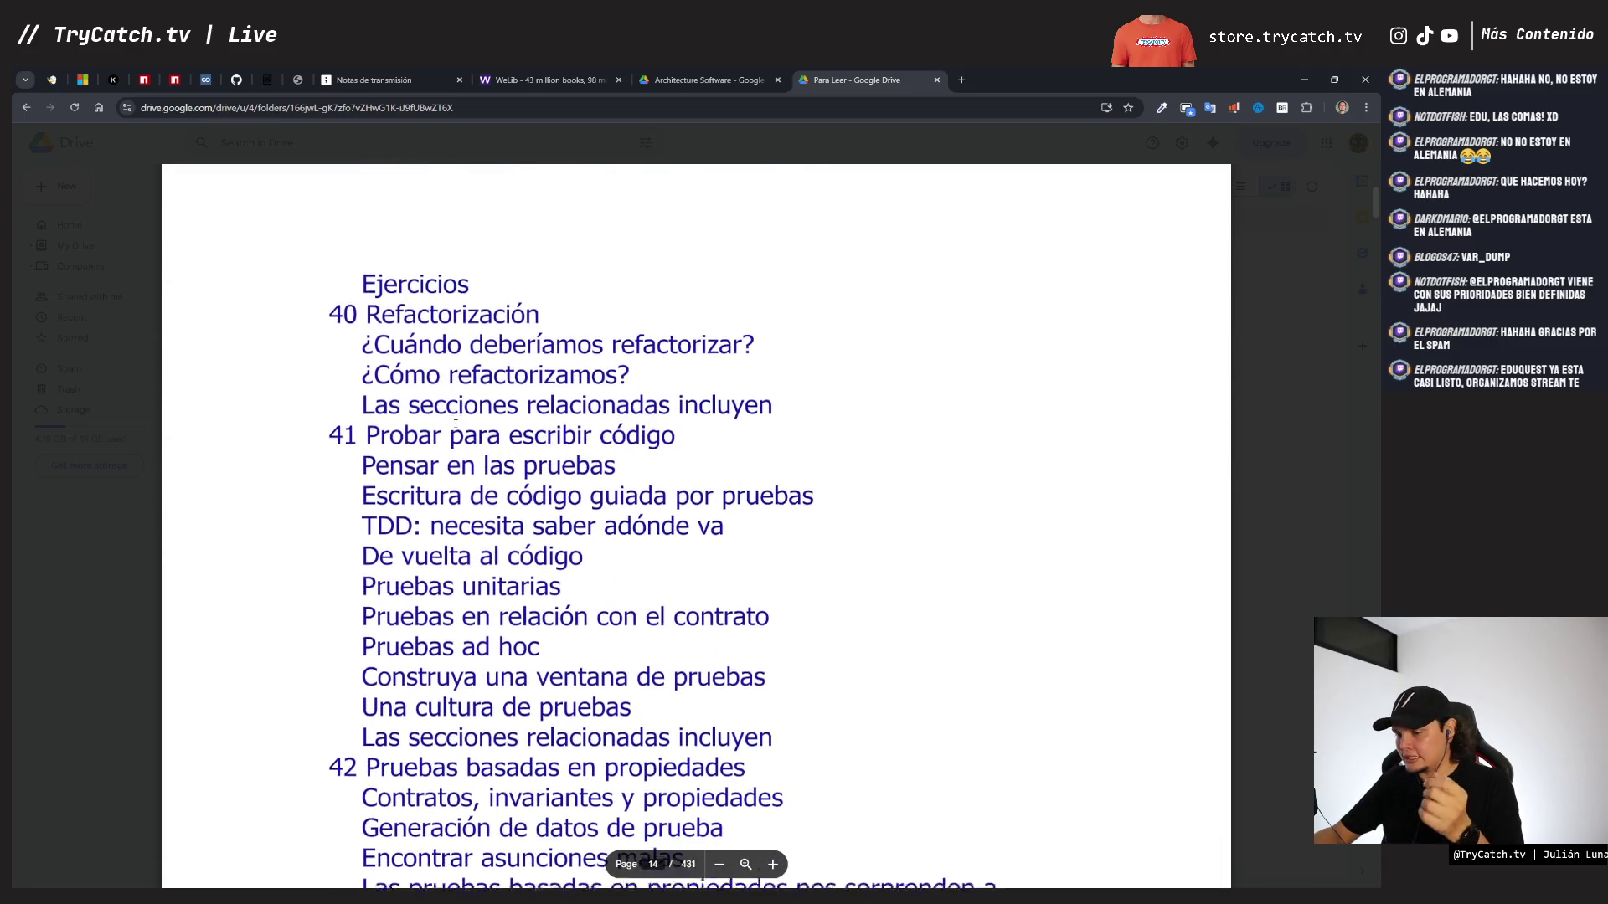
scroll(456, 423, "down", 2)
scroll(456, 422, "down", 3)
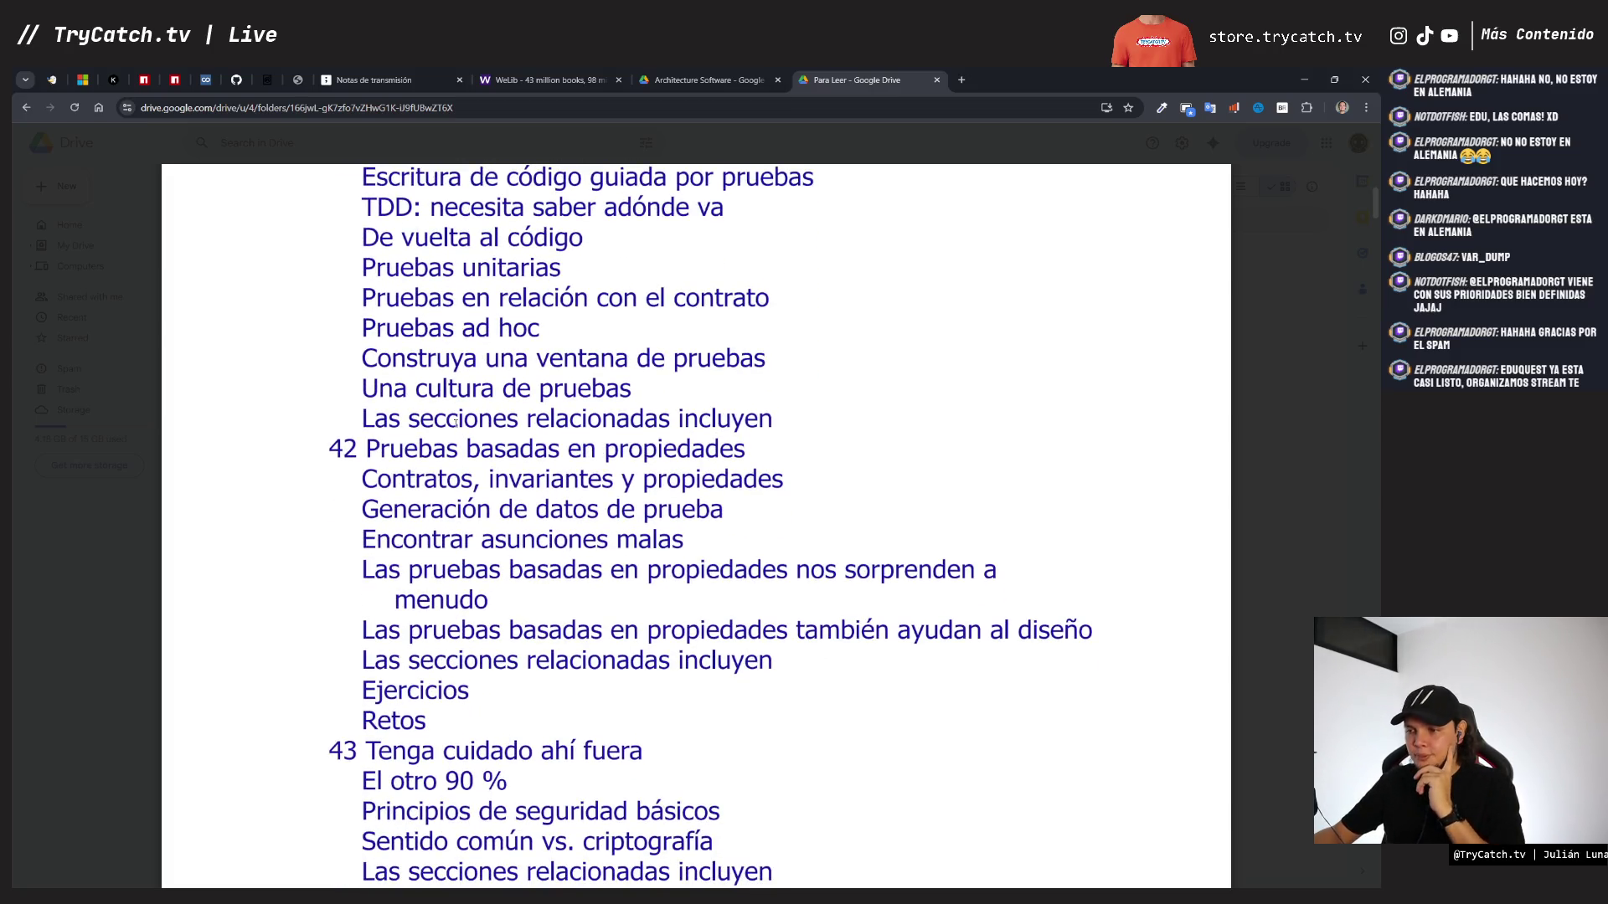
scroll(456, 423, "down", 3)
scroll(456, 423, "down", 2)
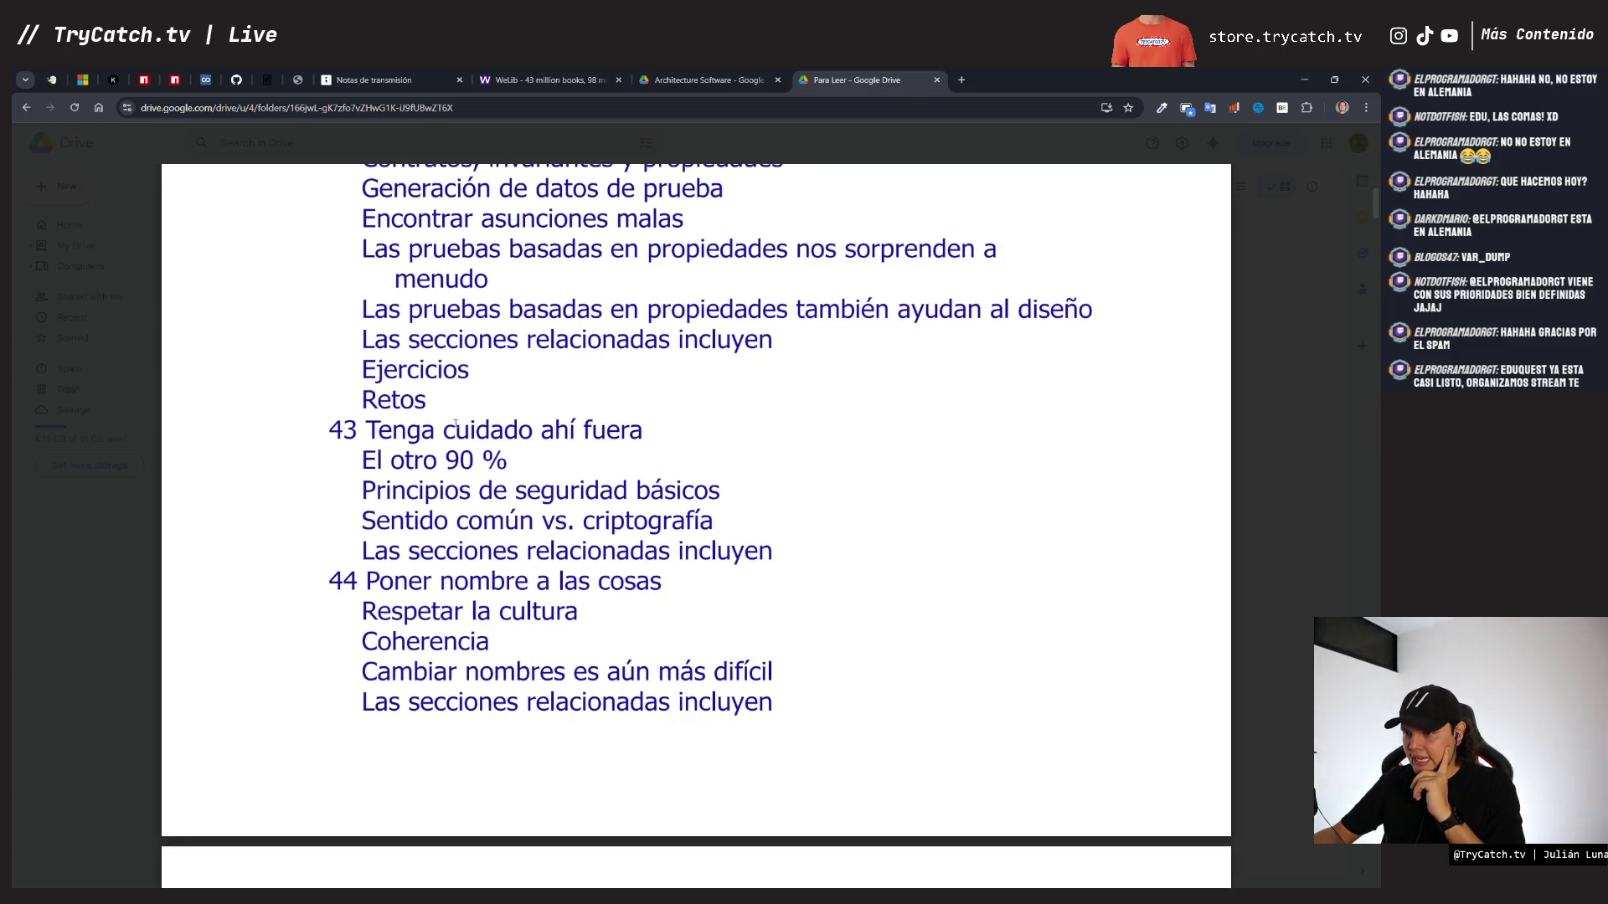
scroll(455, 423, "down", 2)
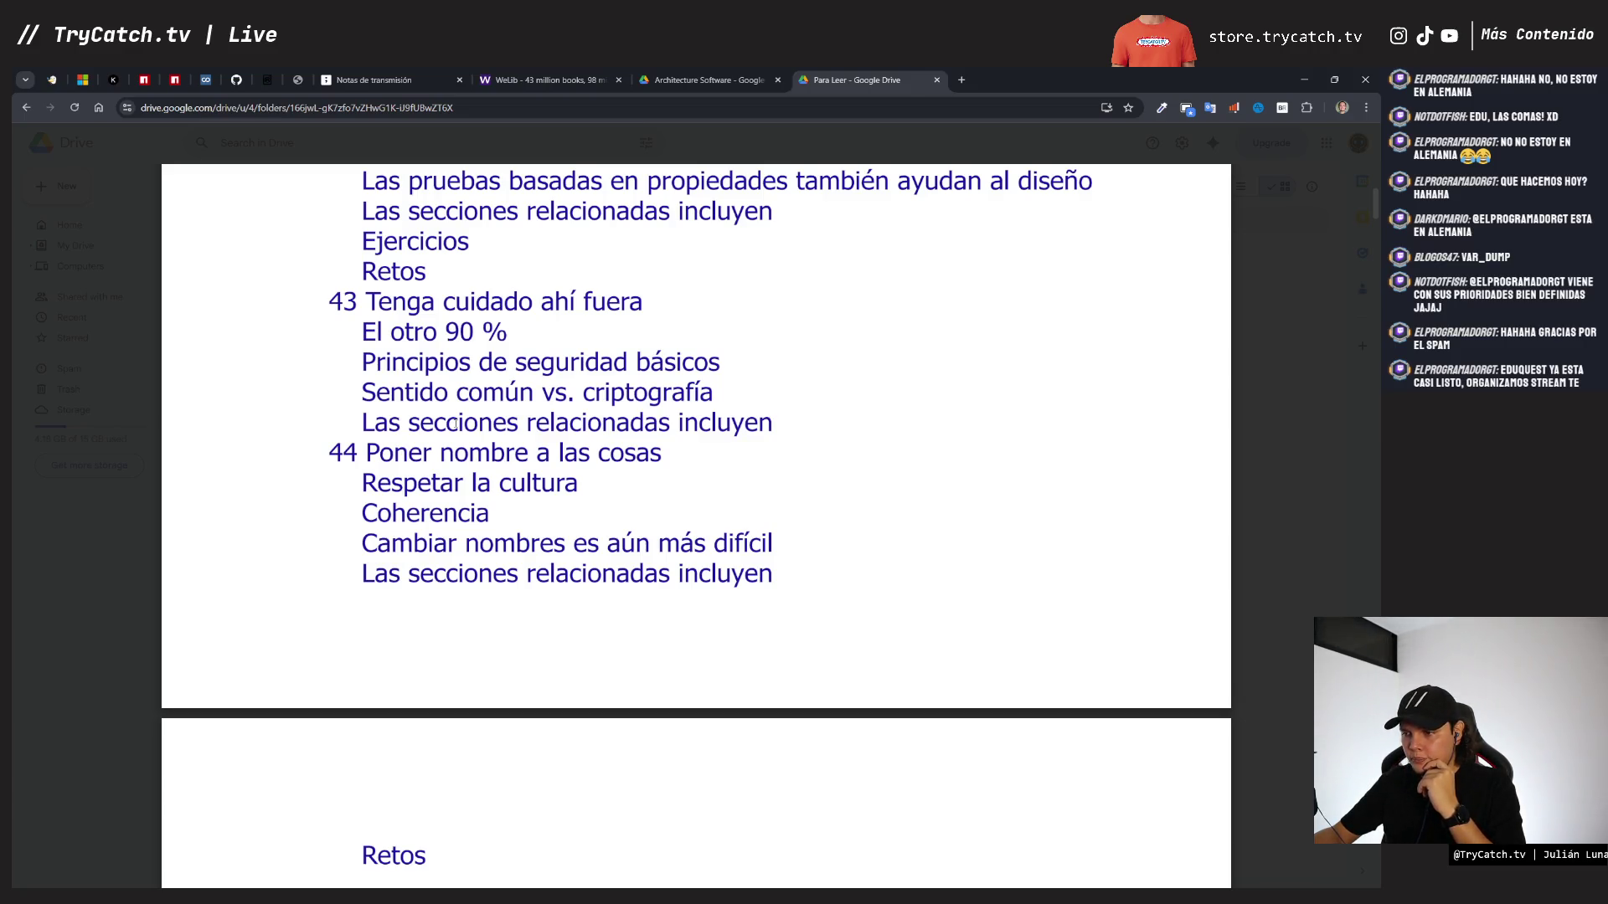
scroll(456, 425, "down", 10)
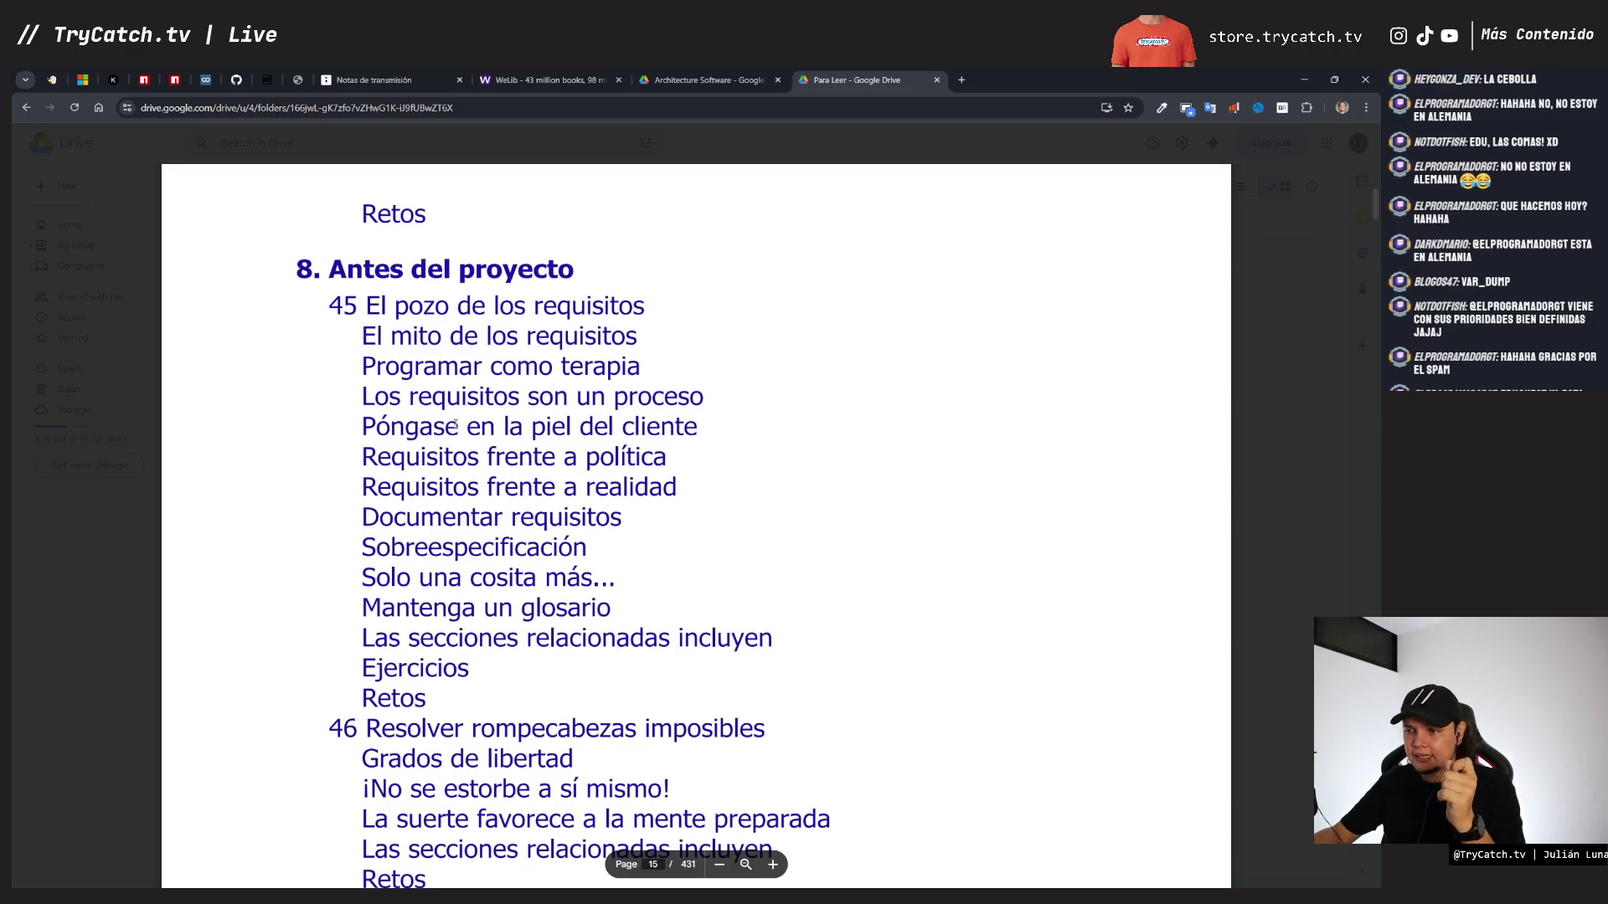
scroll(455, 424, "down", 2)
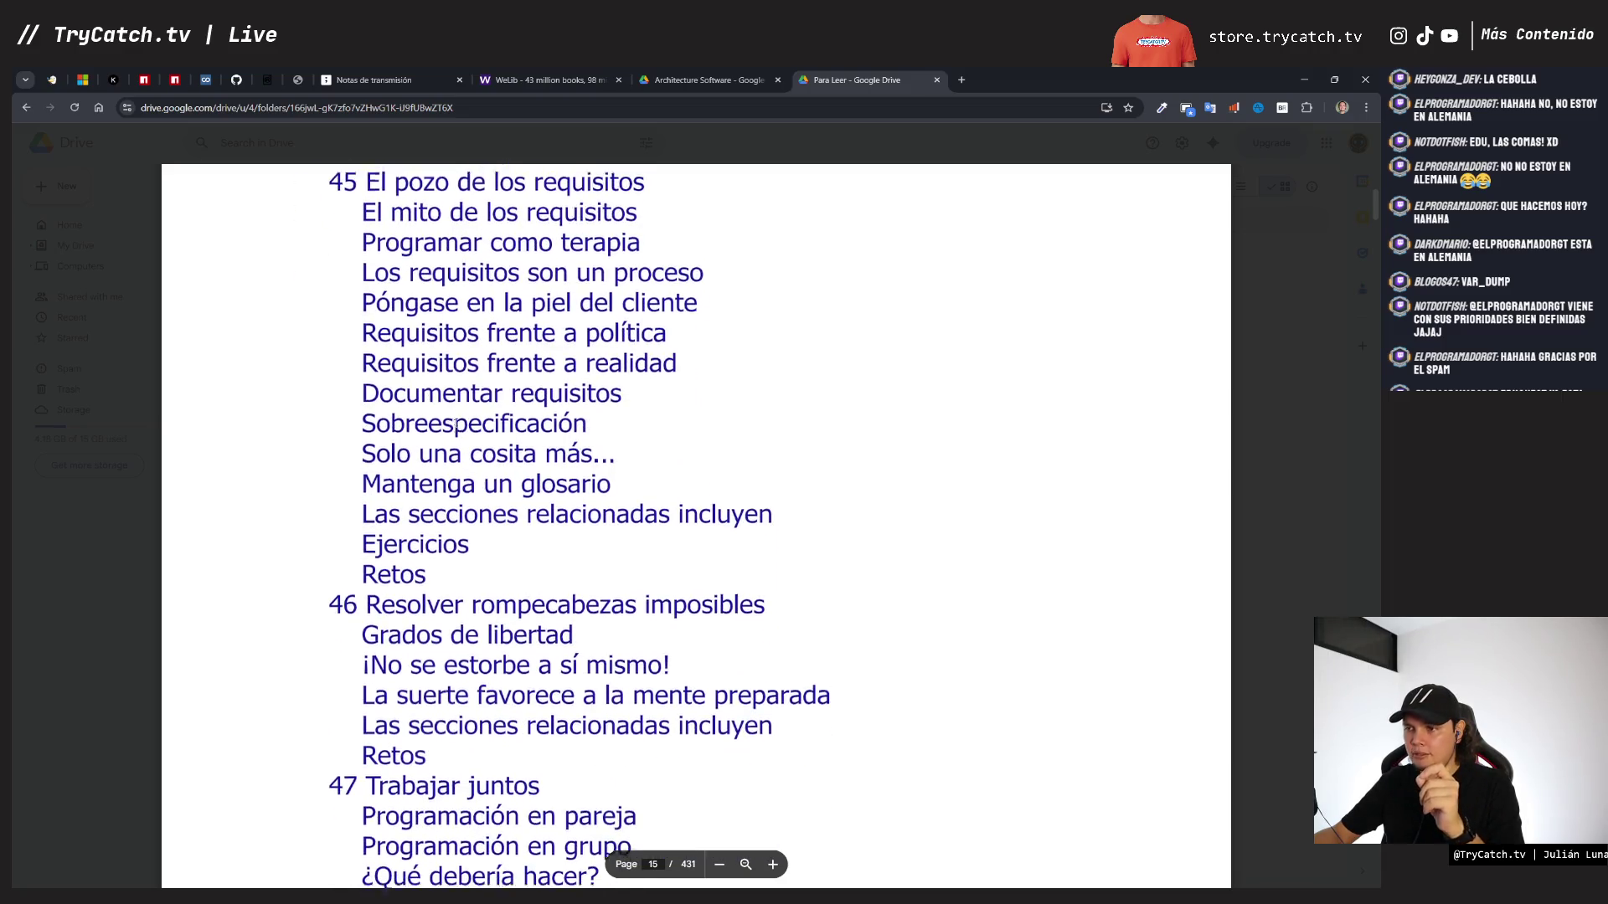
scroll(455, 425, "up", 2)
scroll(455, 425, "down", 3)
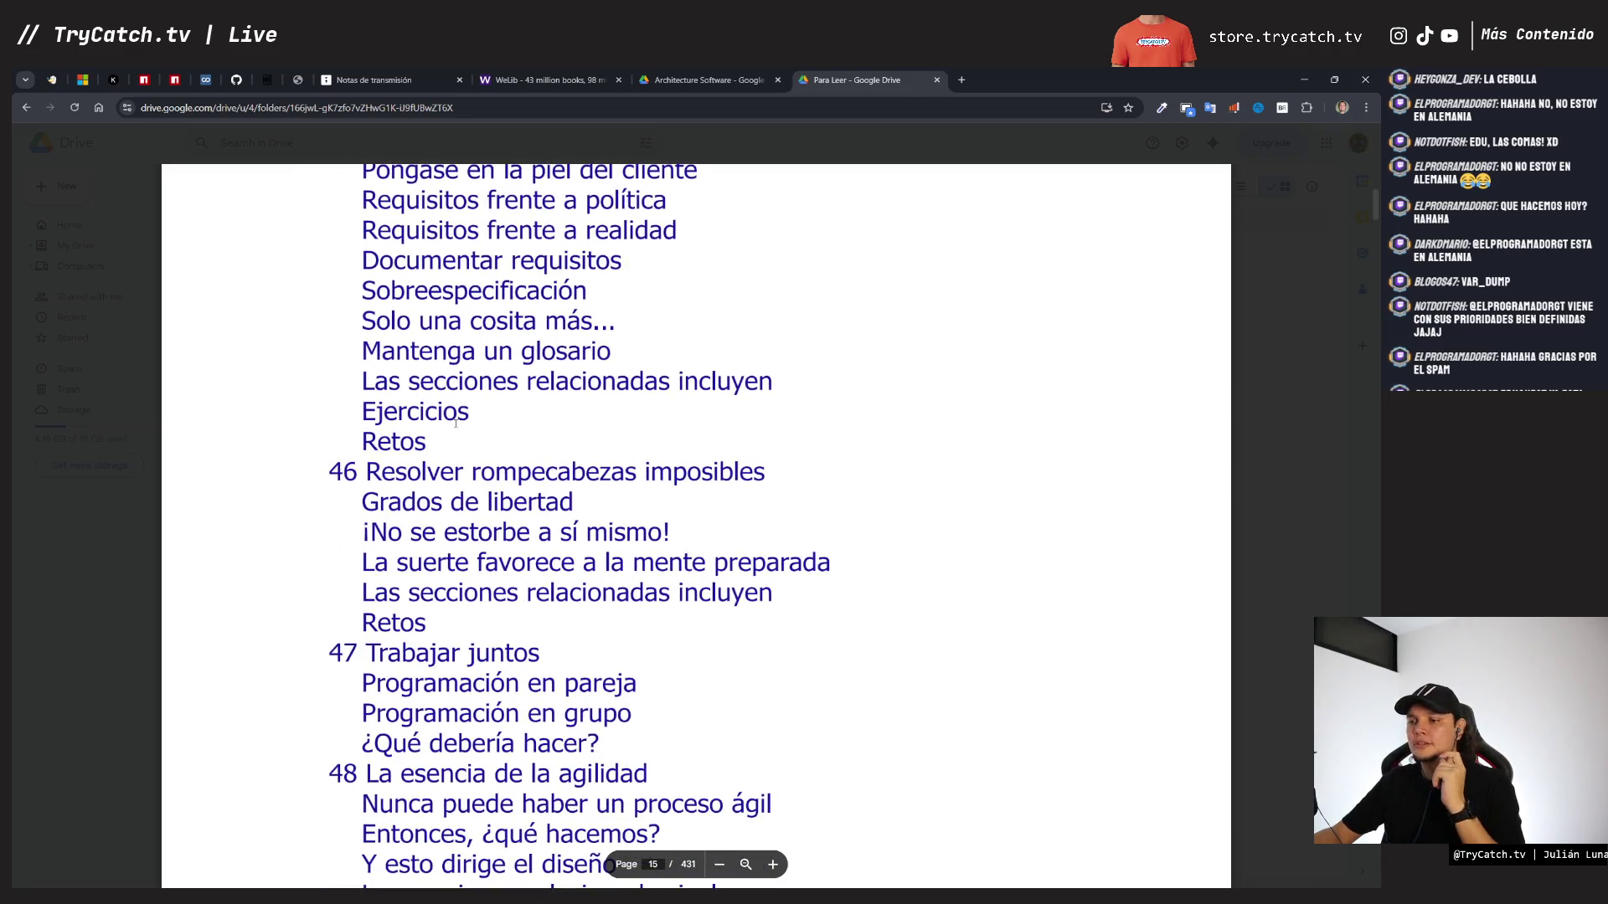
scroll(455, 424, "down", 4)
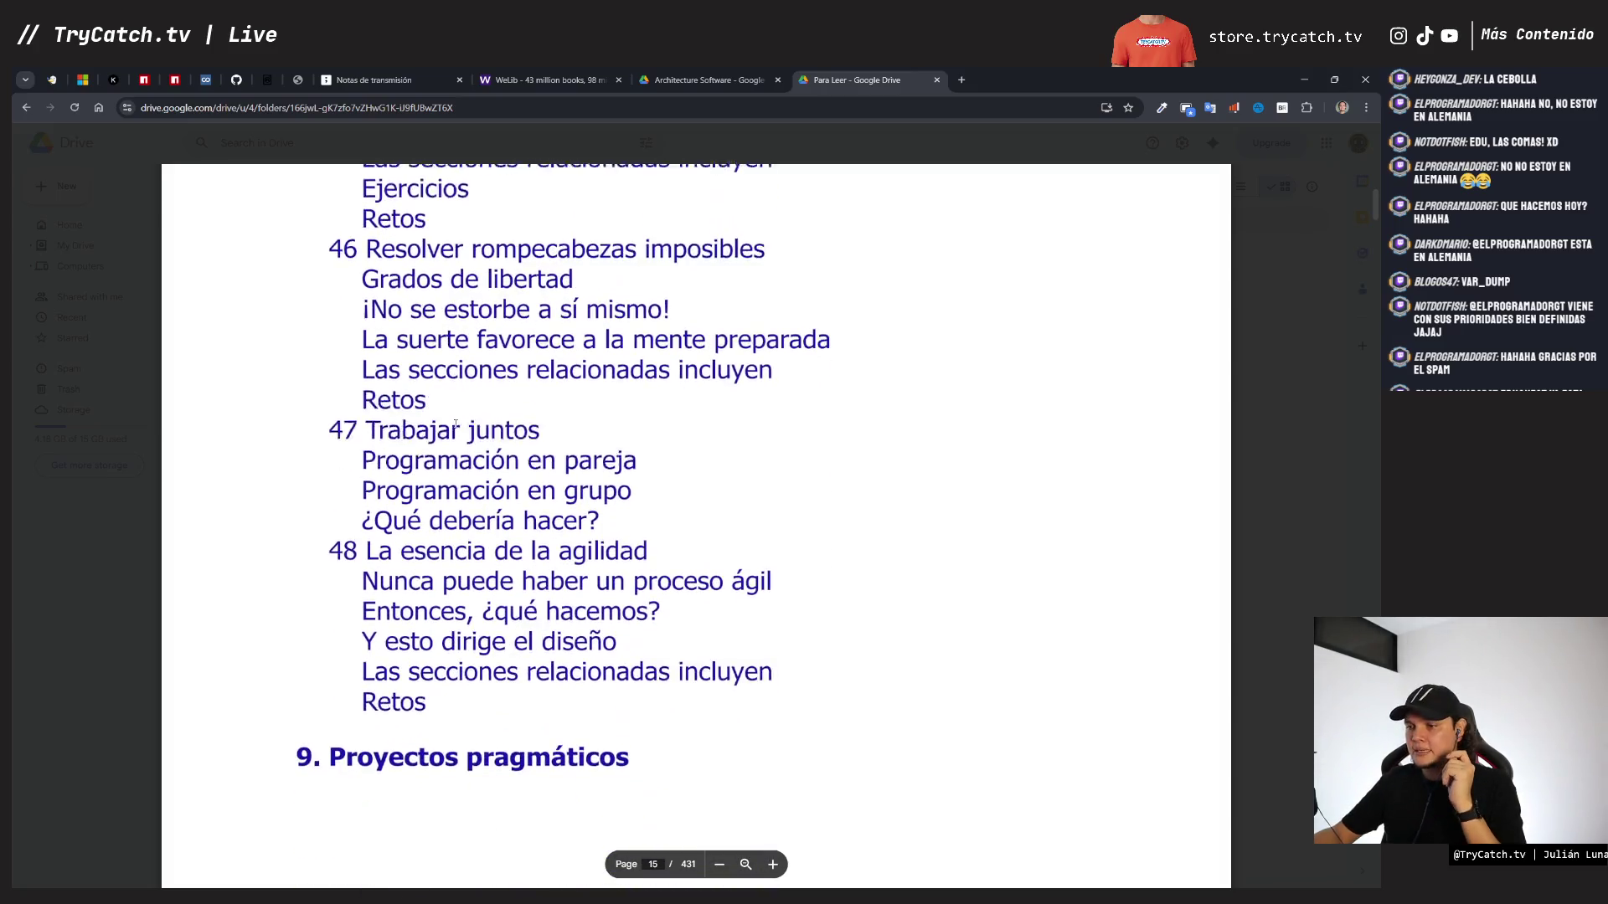
scroll(455, 424, "down", 2)
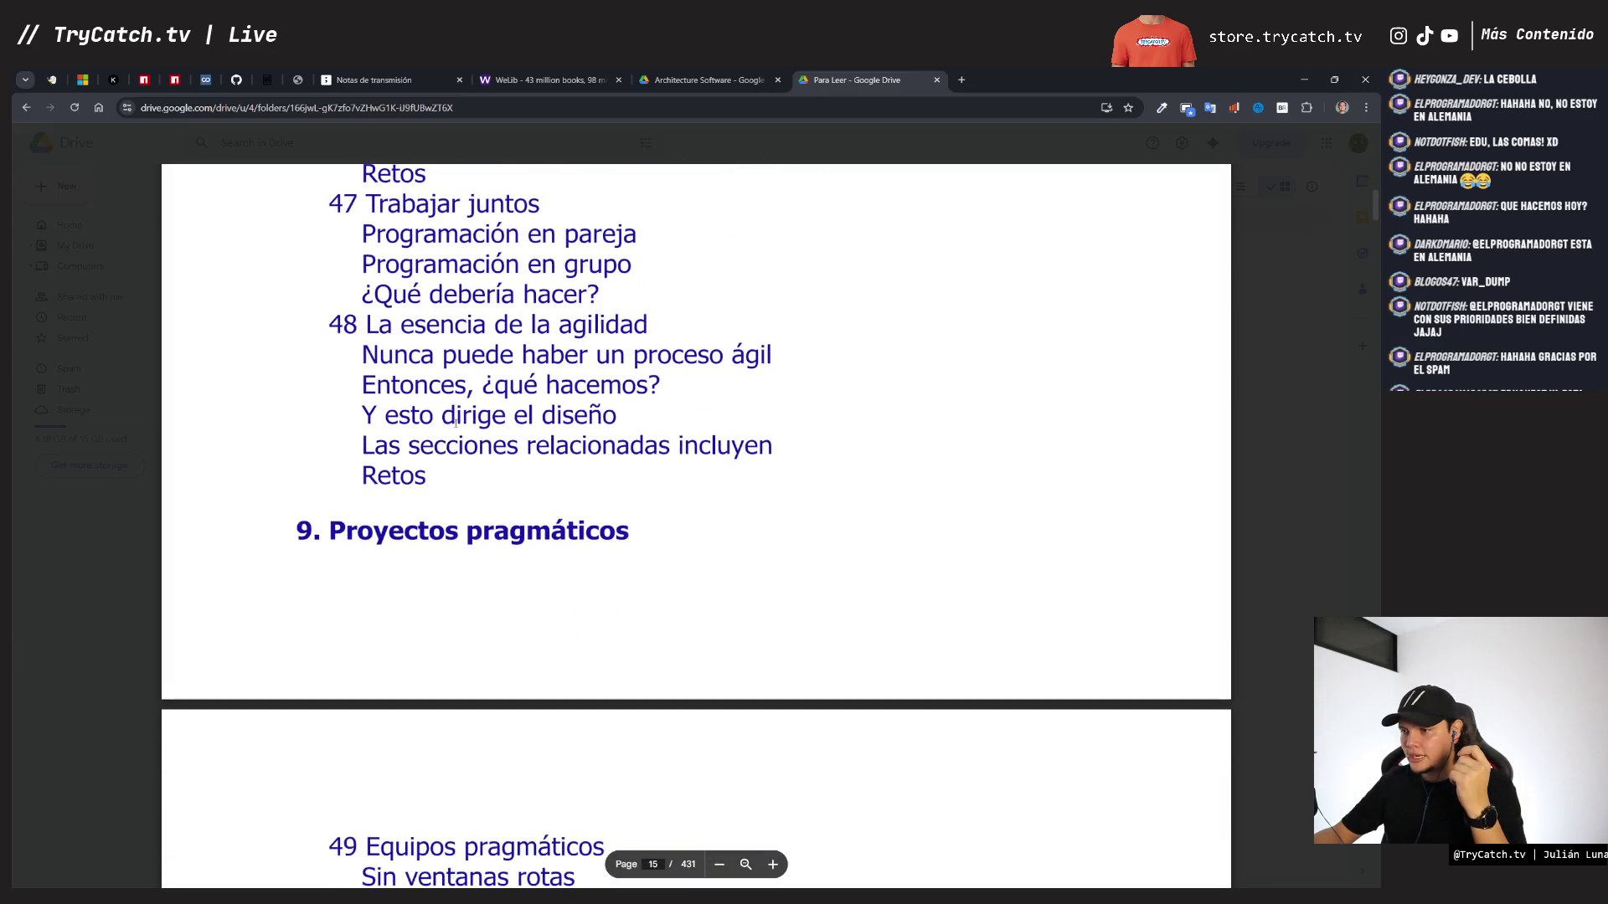
scroll(455, 423, "down", 5)
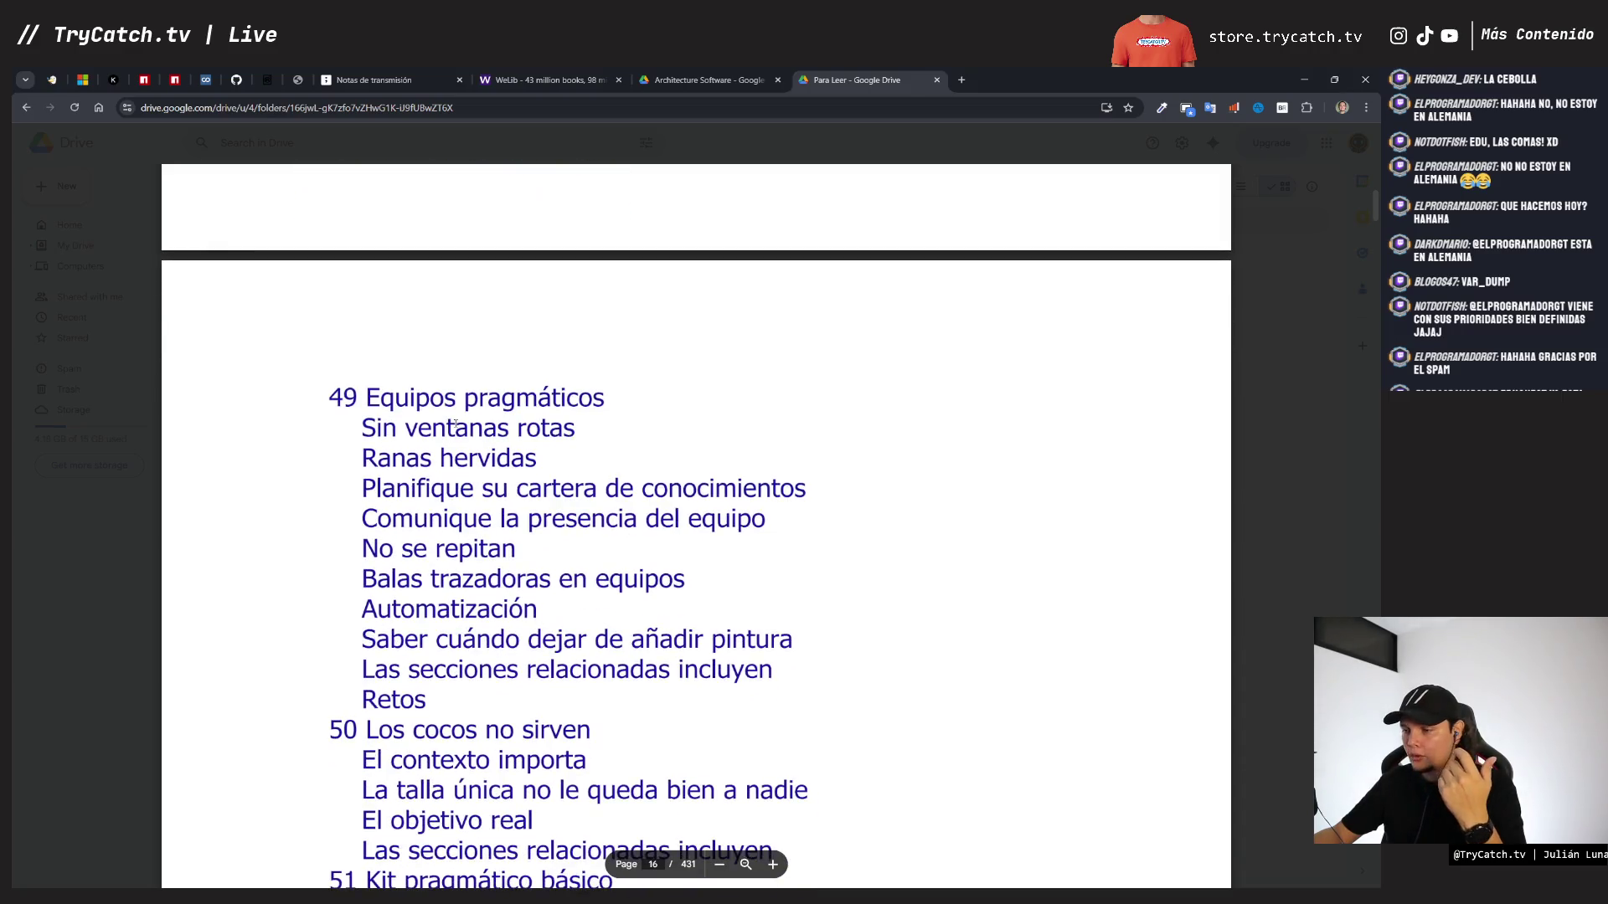
scroll(454, 425, "up", 1)
scroll(455, 425, "down", 1)
scroll(455, 425, "up", 3)
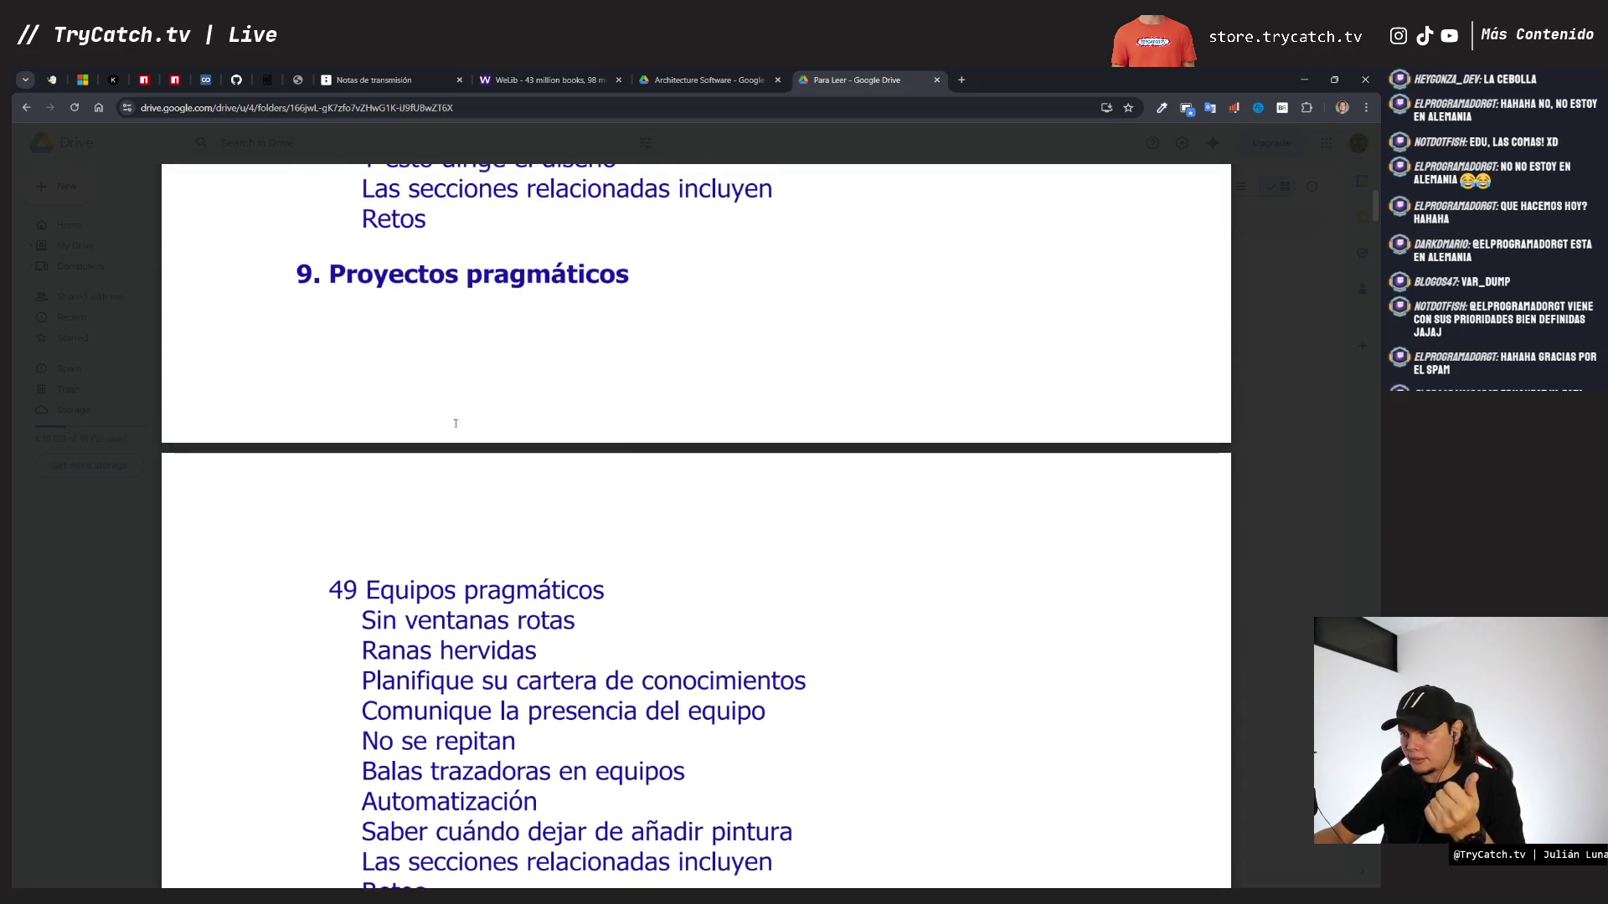
scroll(456, 423, "down", 6)
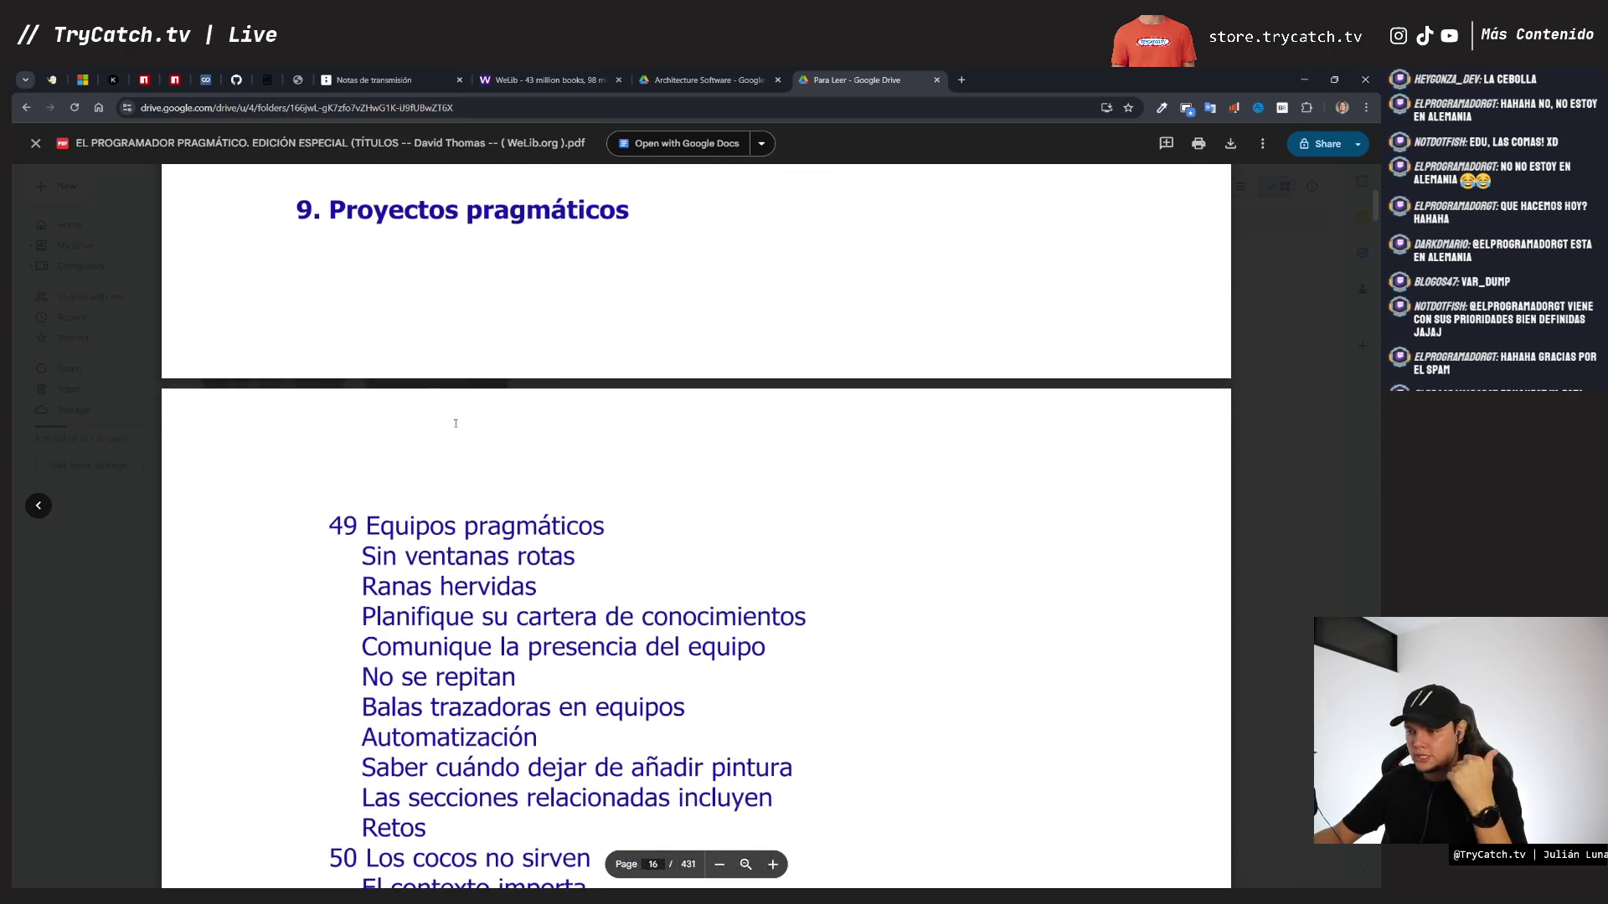
scroll(456, 423, "down", 2)
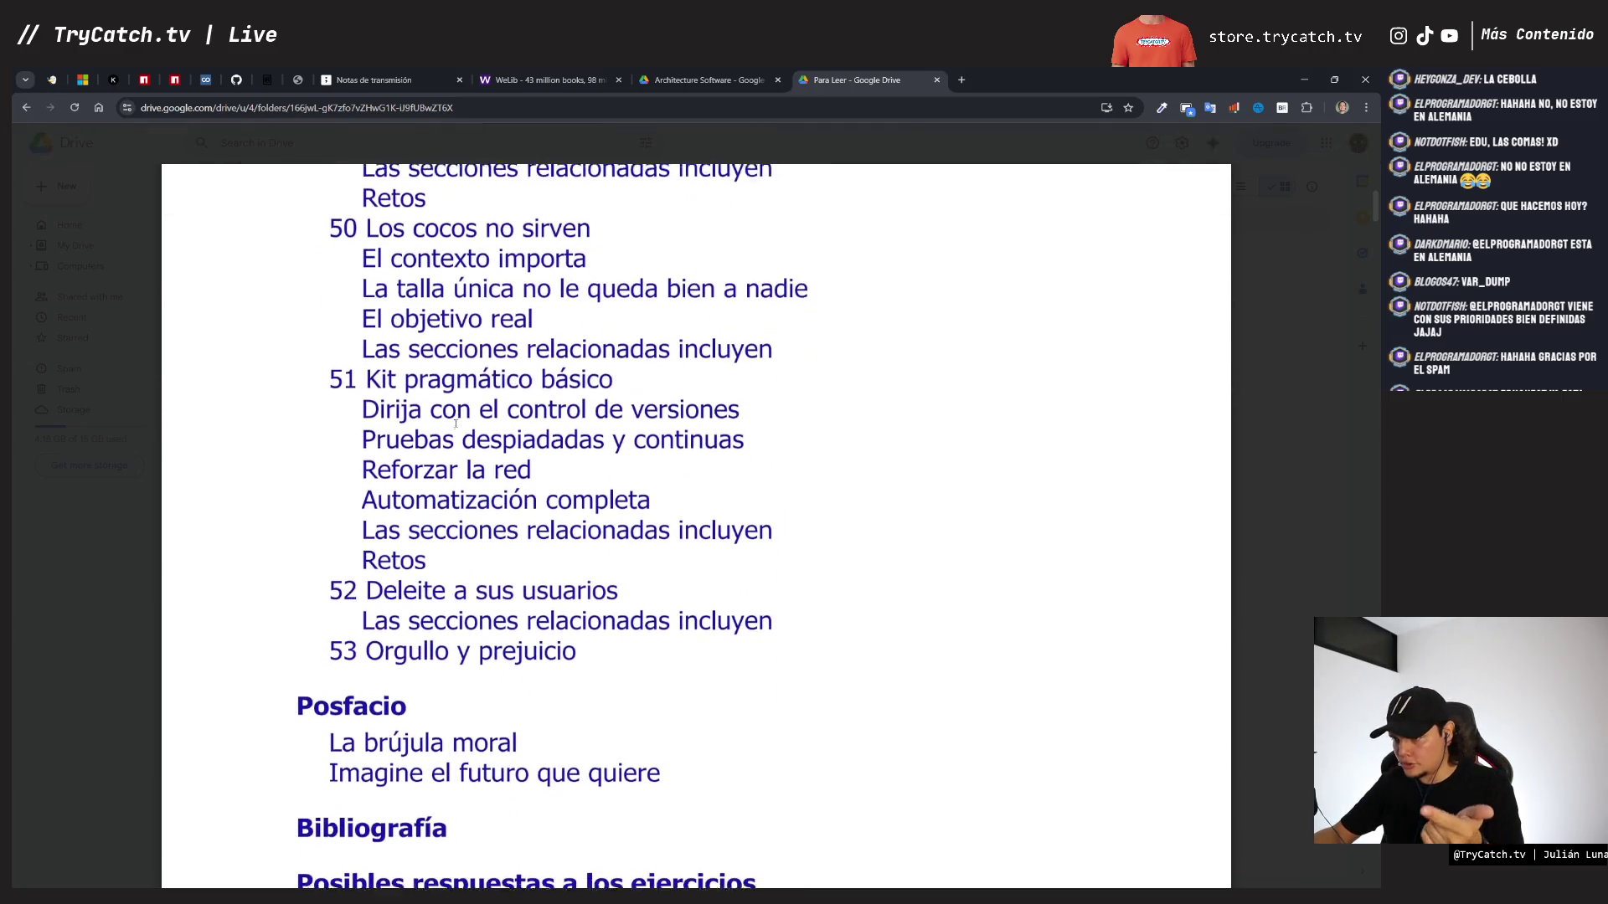
scroll(455, 421, "down", 2)
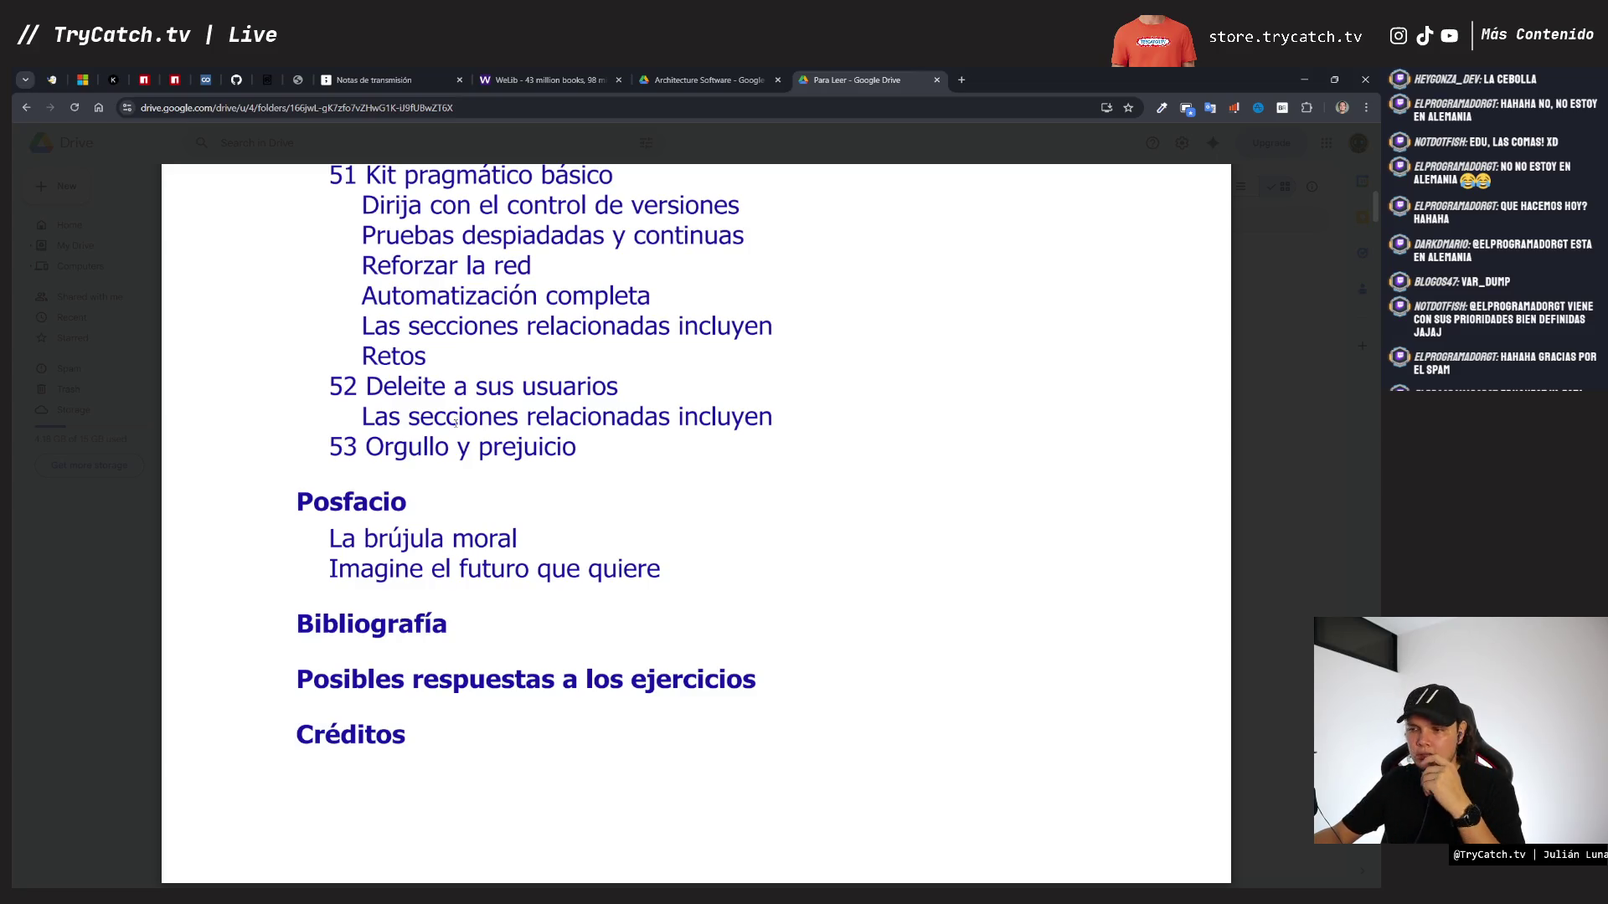
scroll(455, 423, "down", 1)
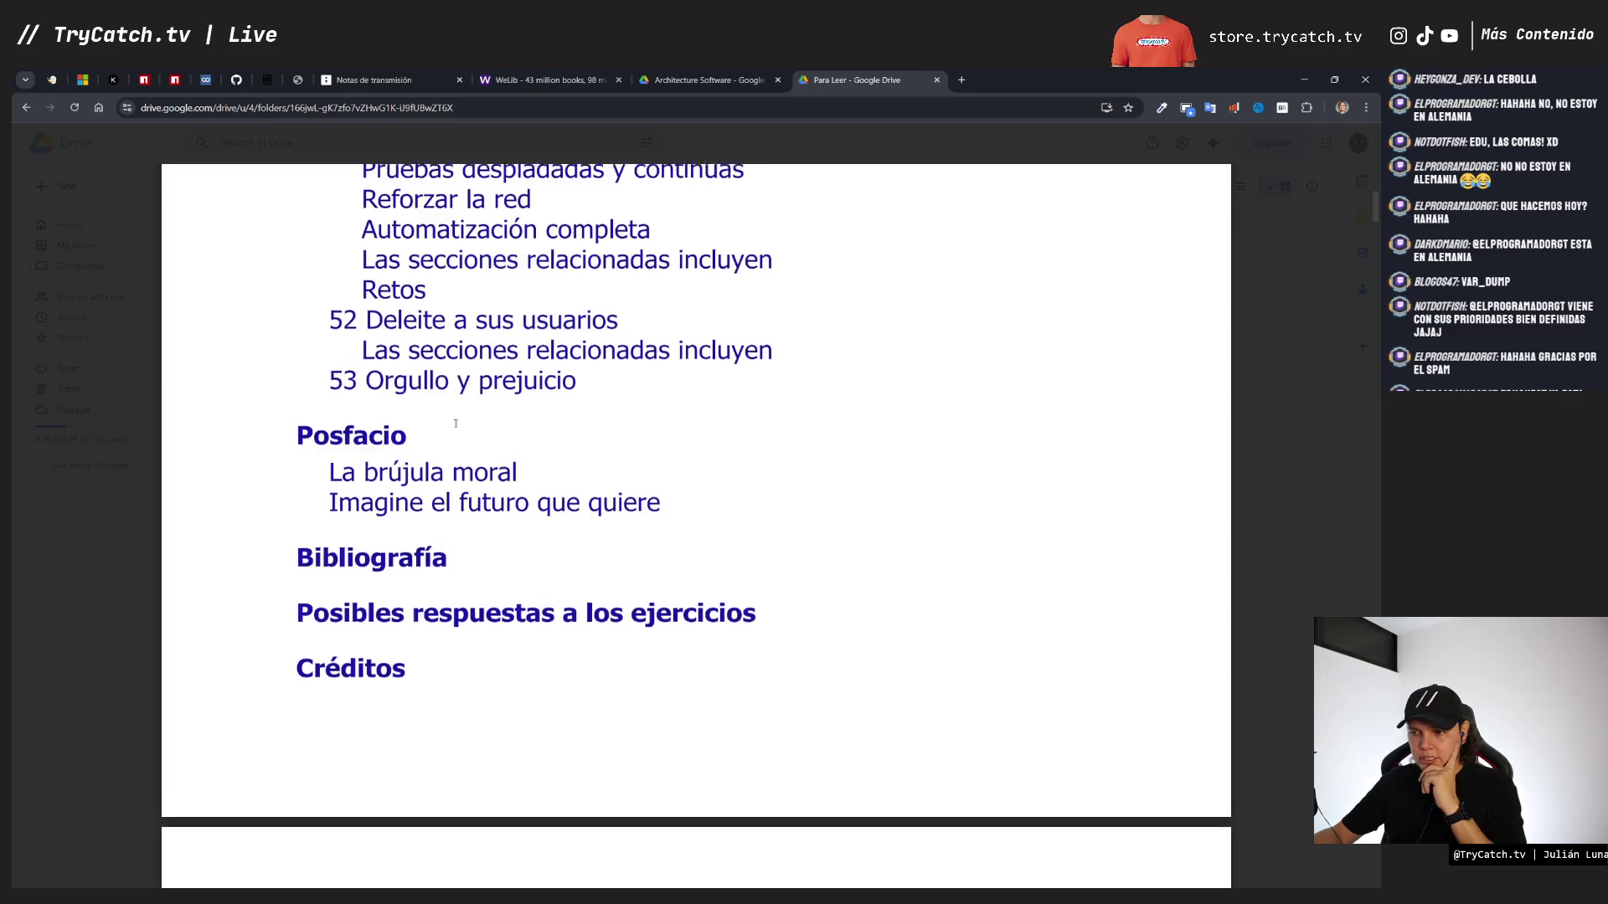
scroll(455, 423, "down", 3)
scroll(456, 423, "up", 15)
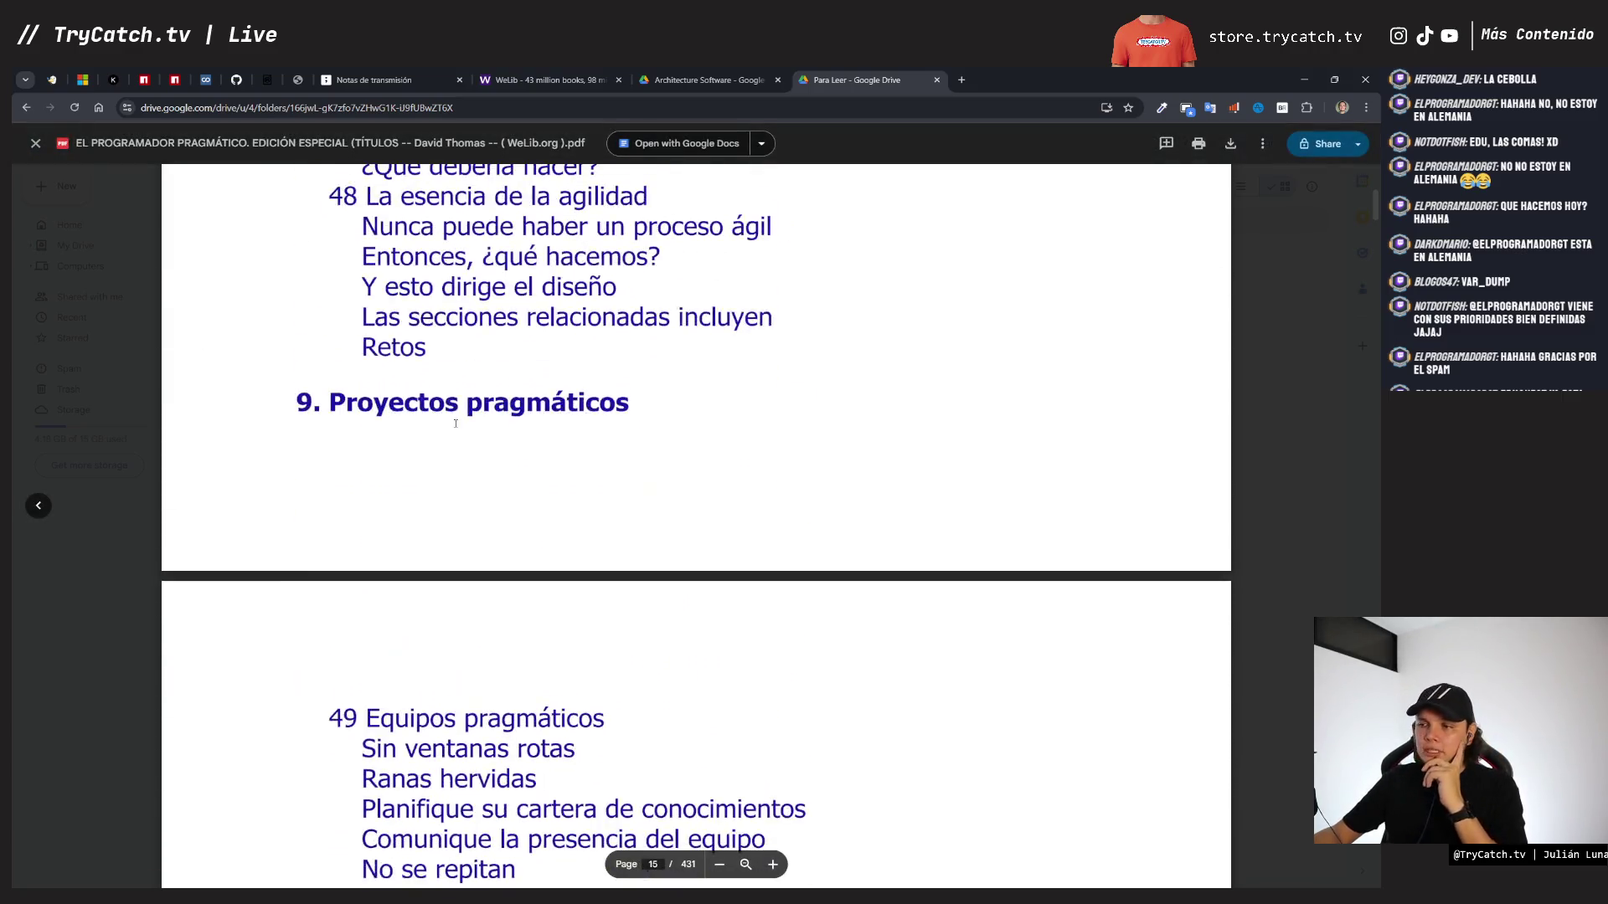
- Scroll back to page 1 of 431, showing the 20th-anniversary cover
scroll(456, 422, "up", 20)
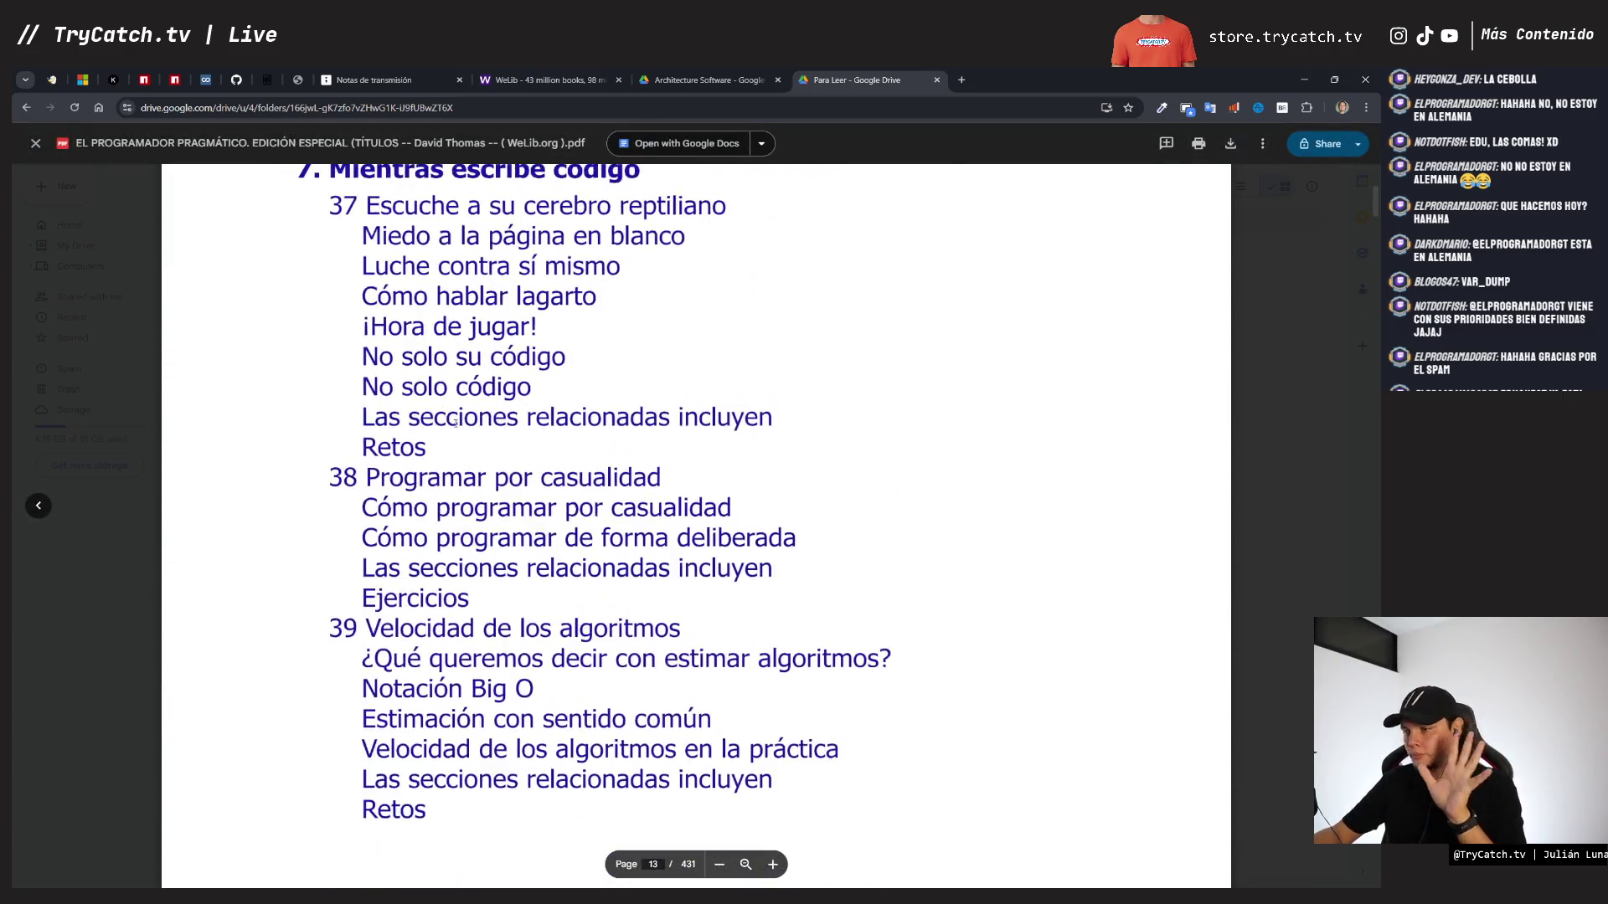
scroll(455, 422, "up", 20)
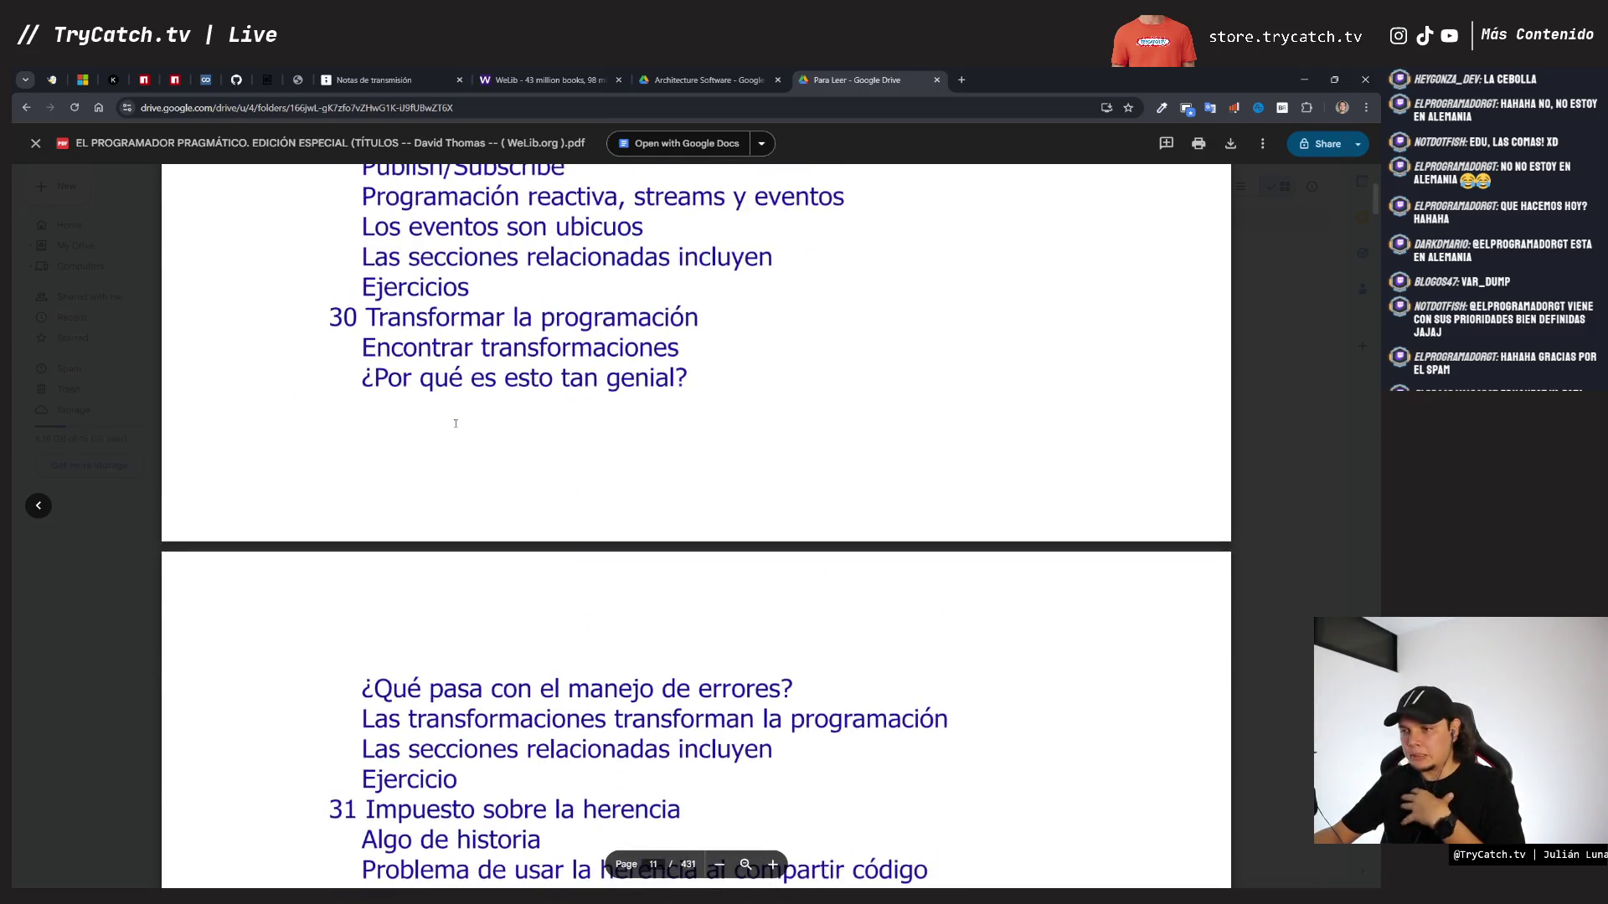
scroll(456, 423, "up", 20)
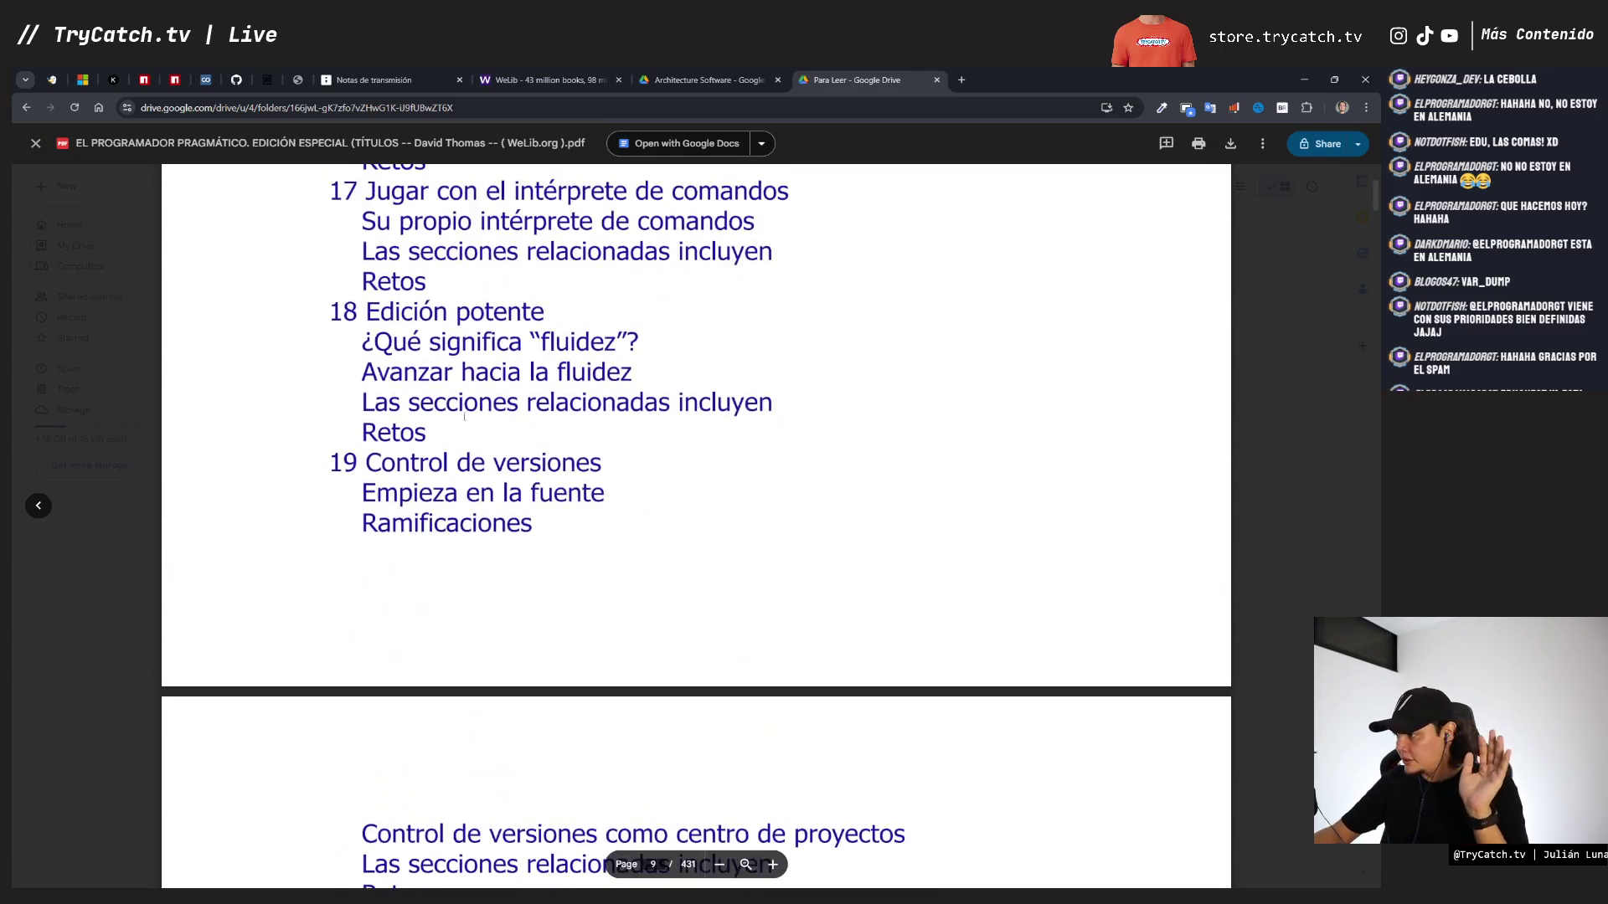
scroll(464, 416, "up", 20)
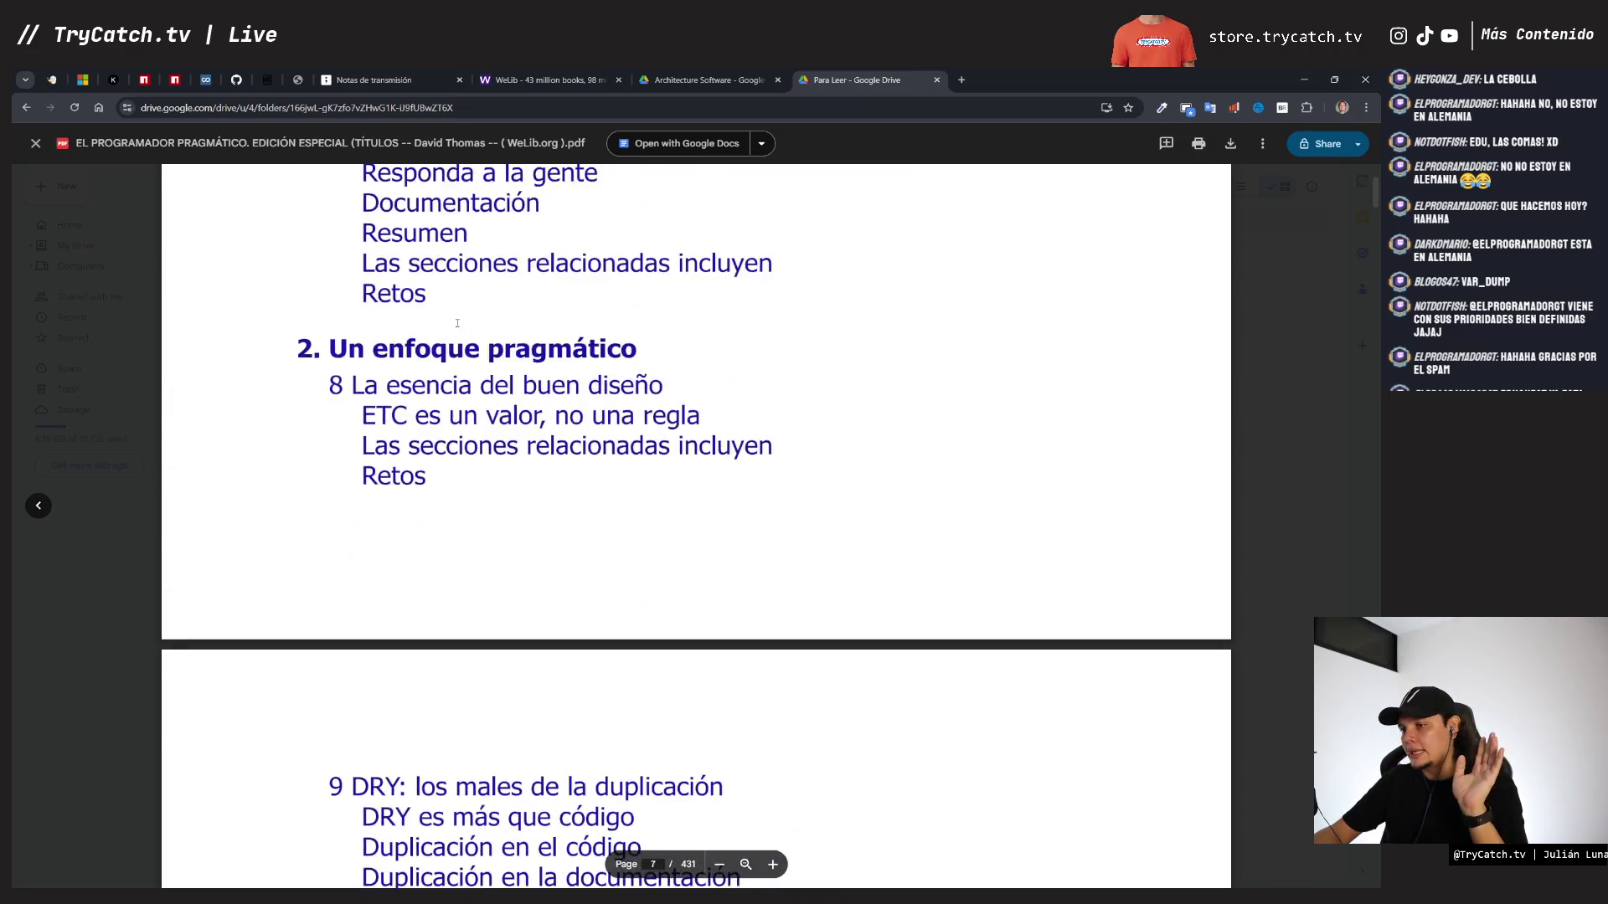
scroll(457, 323, "up", 20)
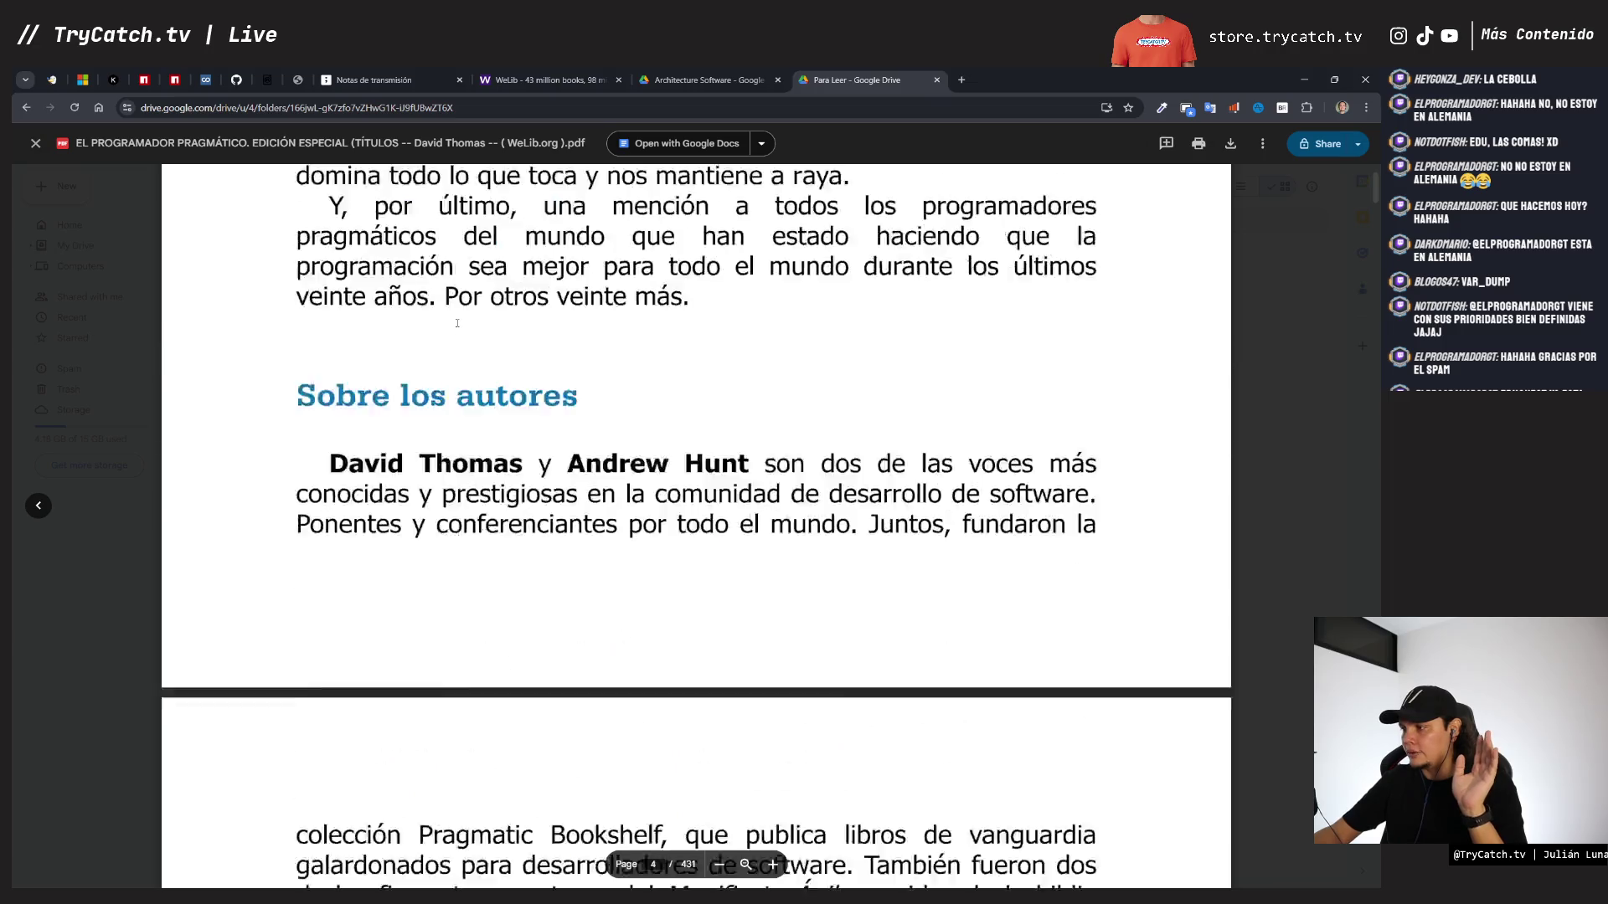
scroll(457, 323, "up", 20)
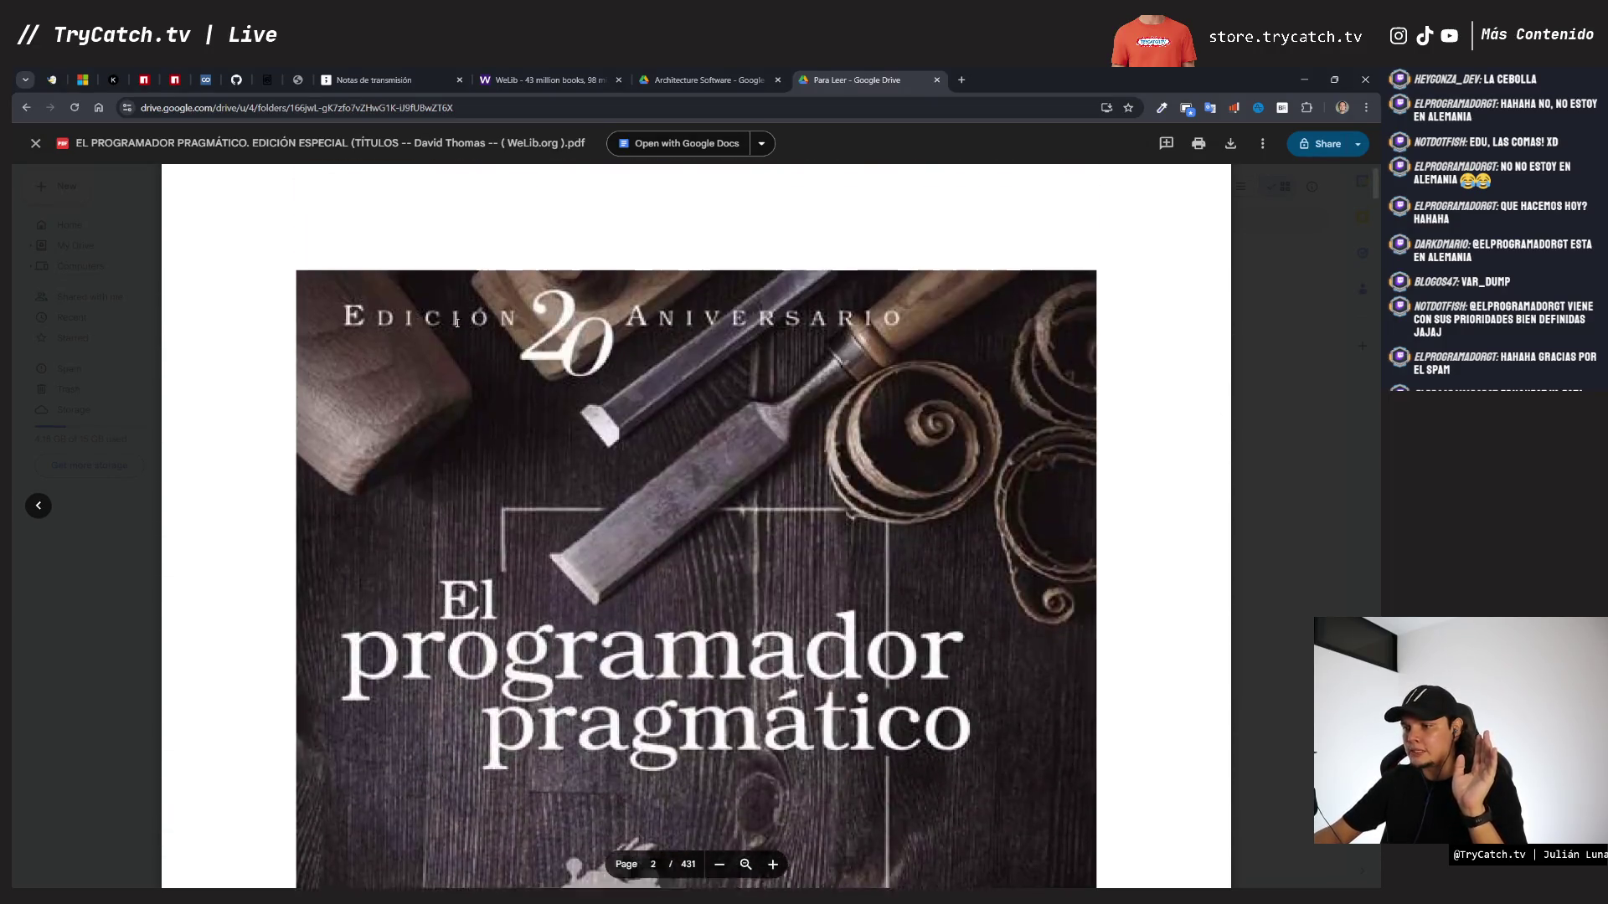
scroll(458, 323, "up", 10)
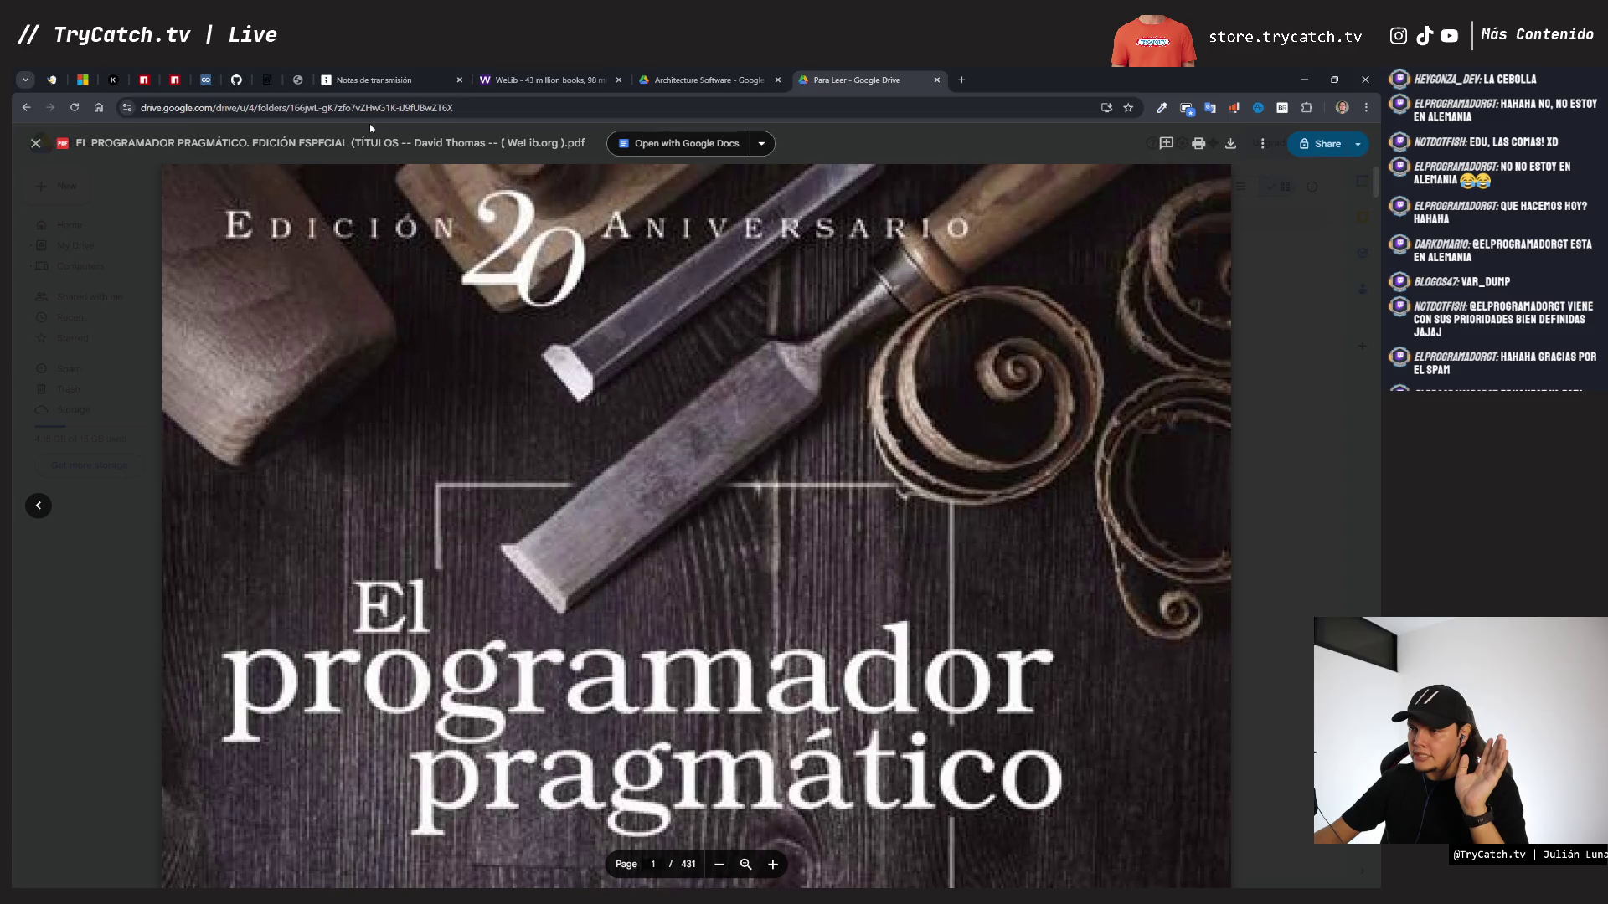
- Inspect the first cover on the tldraw board, reload the GitHub PDF, then open Drive's Architecture Software folder
left_click(373, 80)
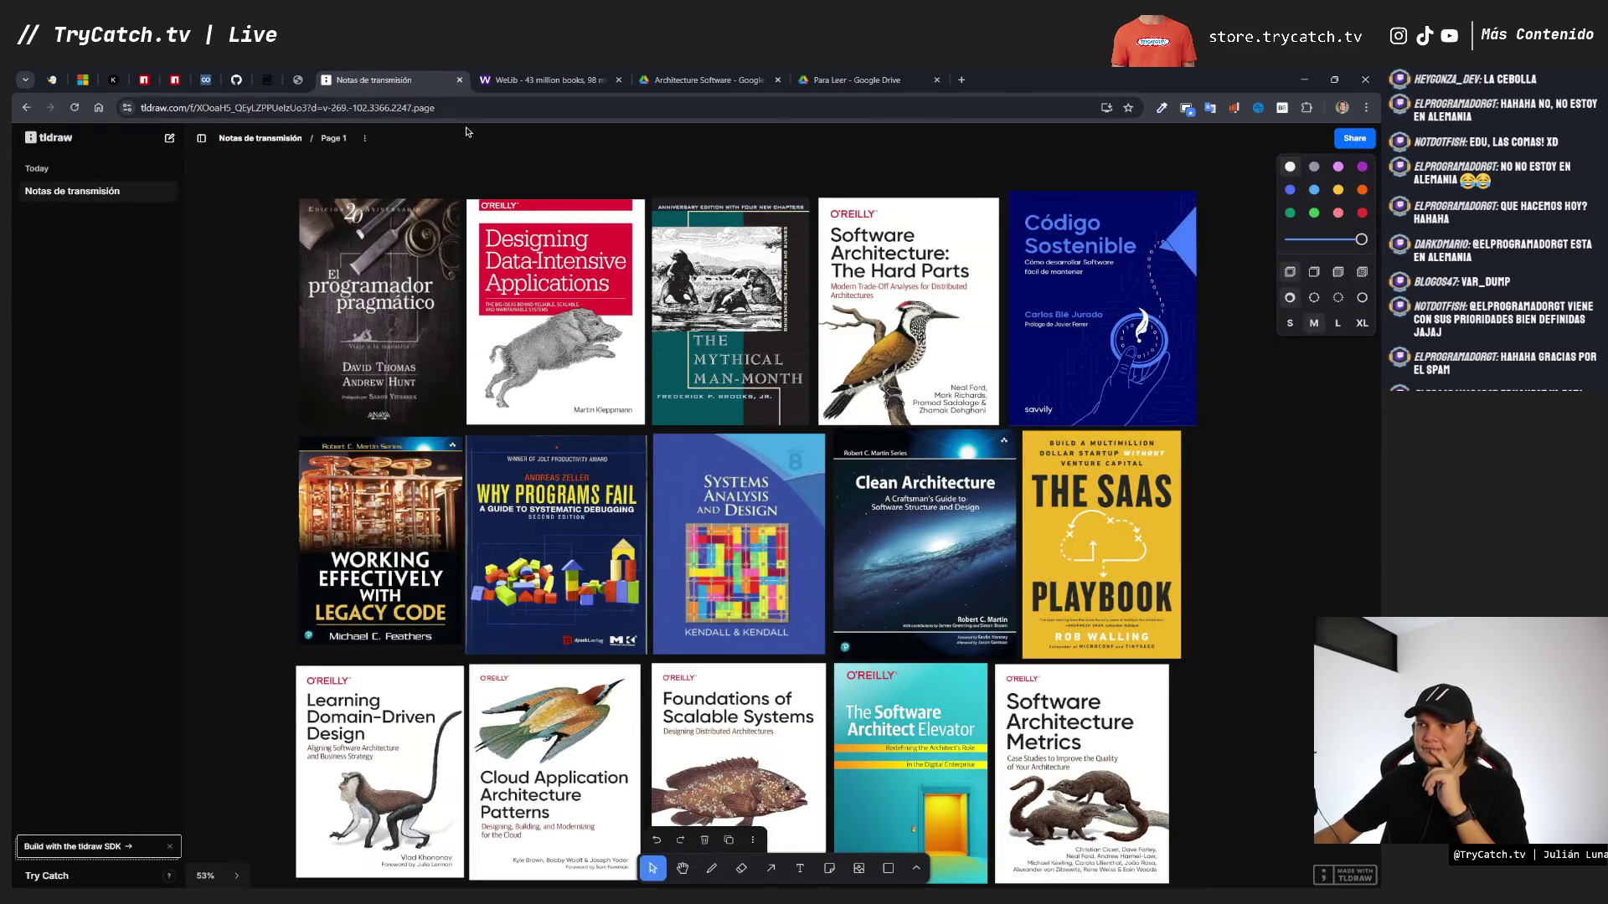
left_click(376, 335)
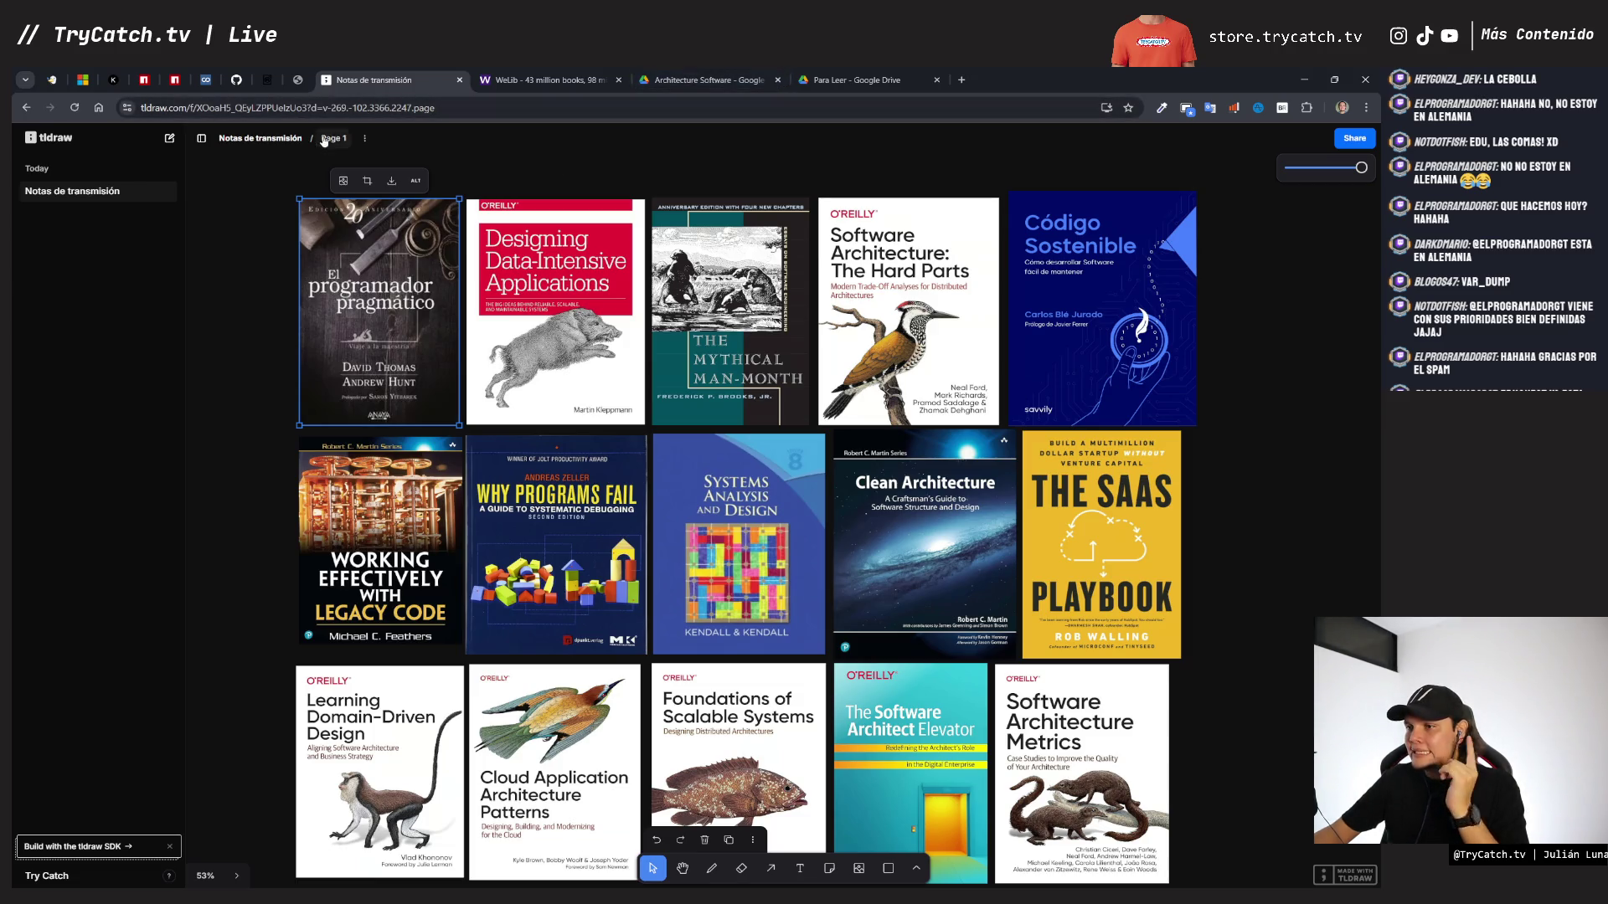
left_click(248, 85)
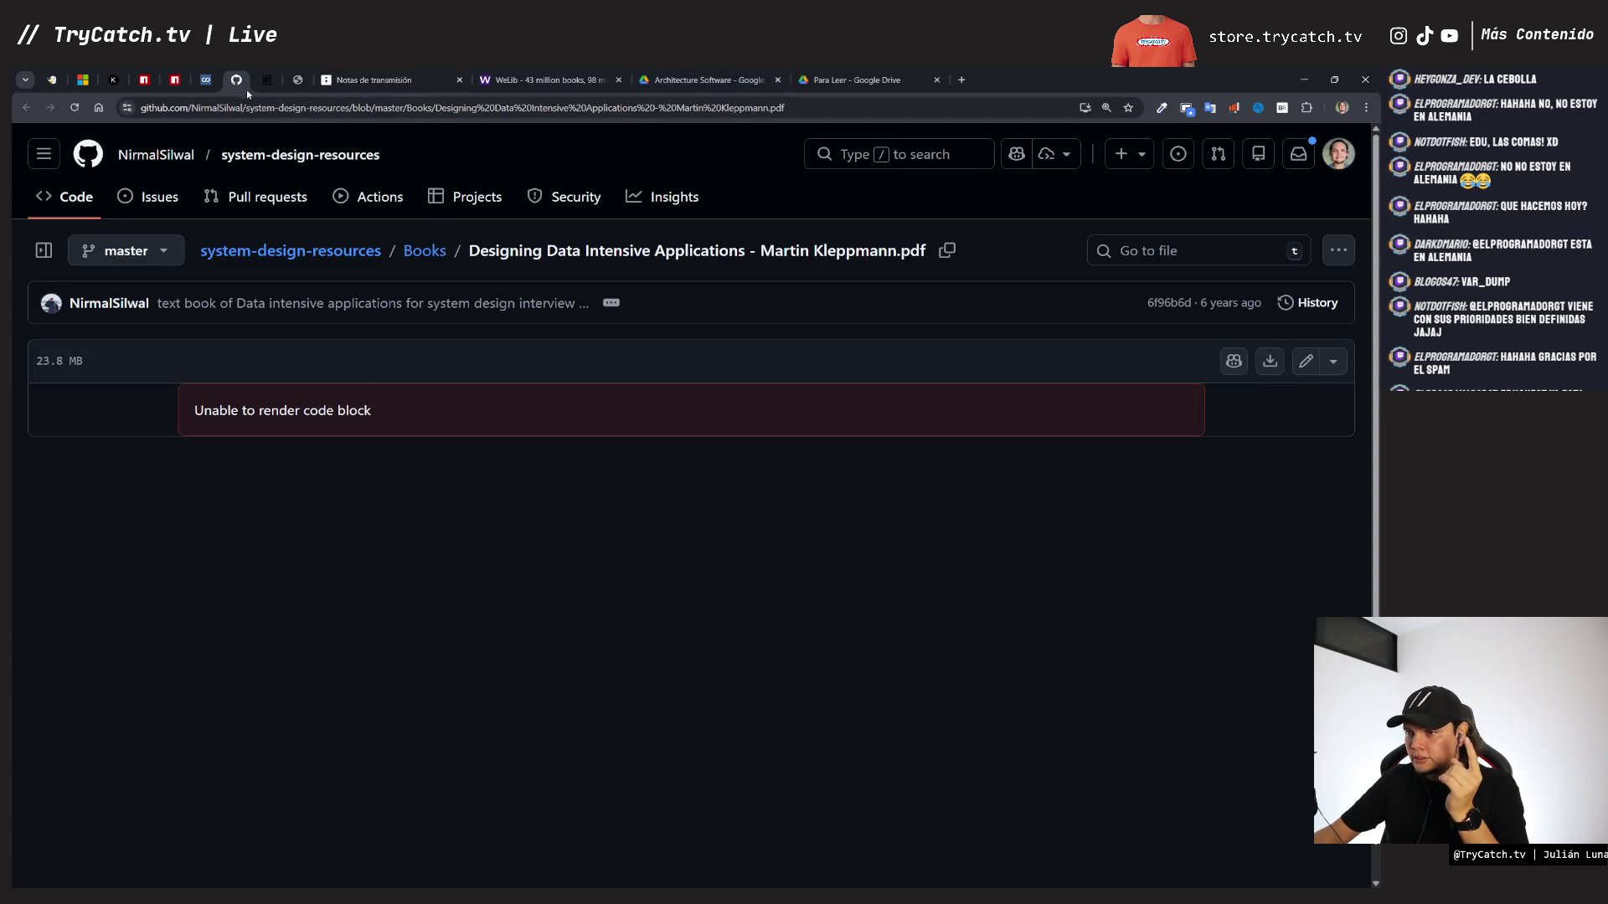
left_click(74, 108)
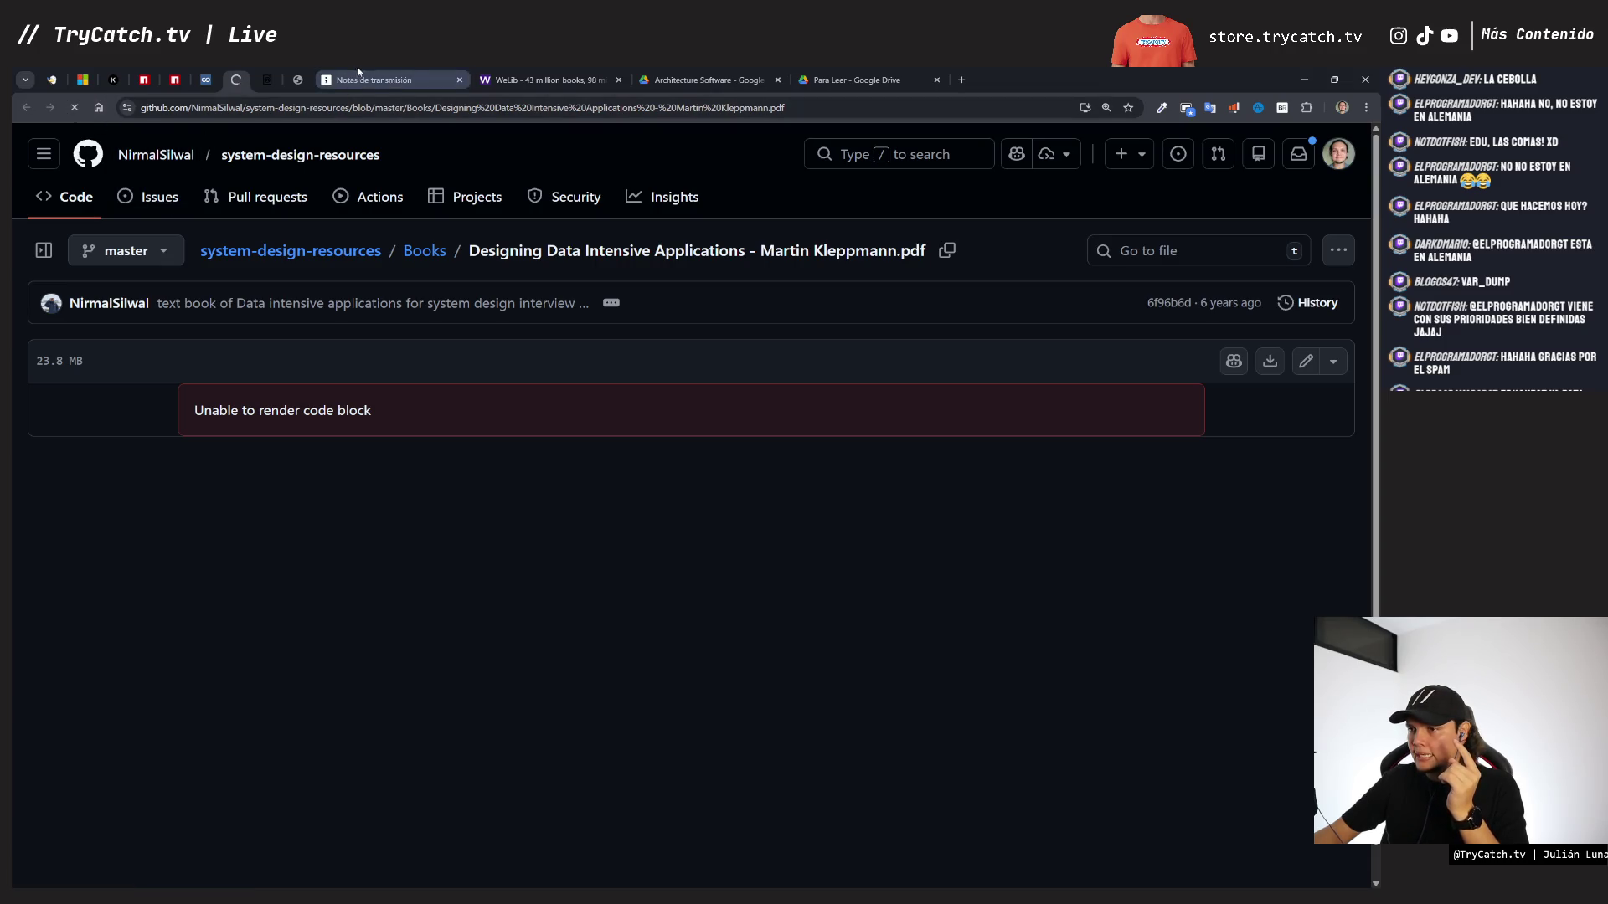
left_click(374, 80)
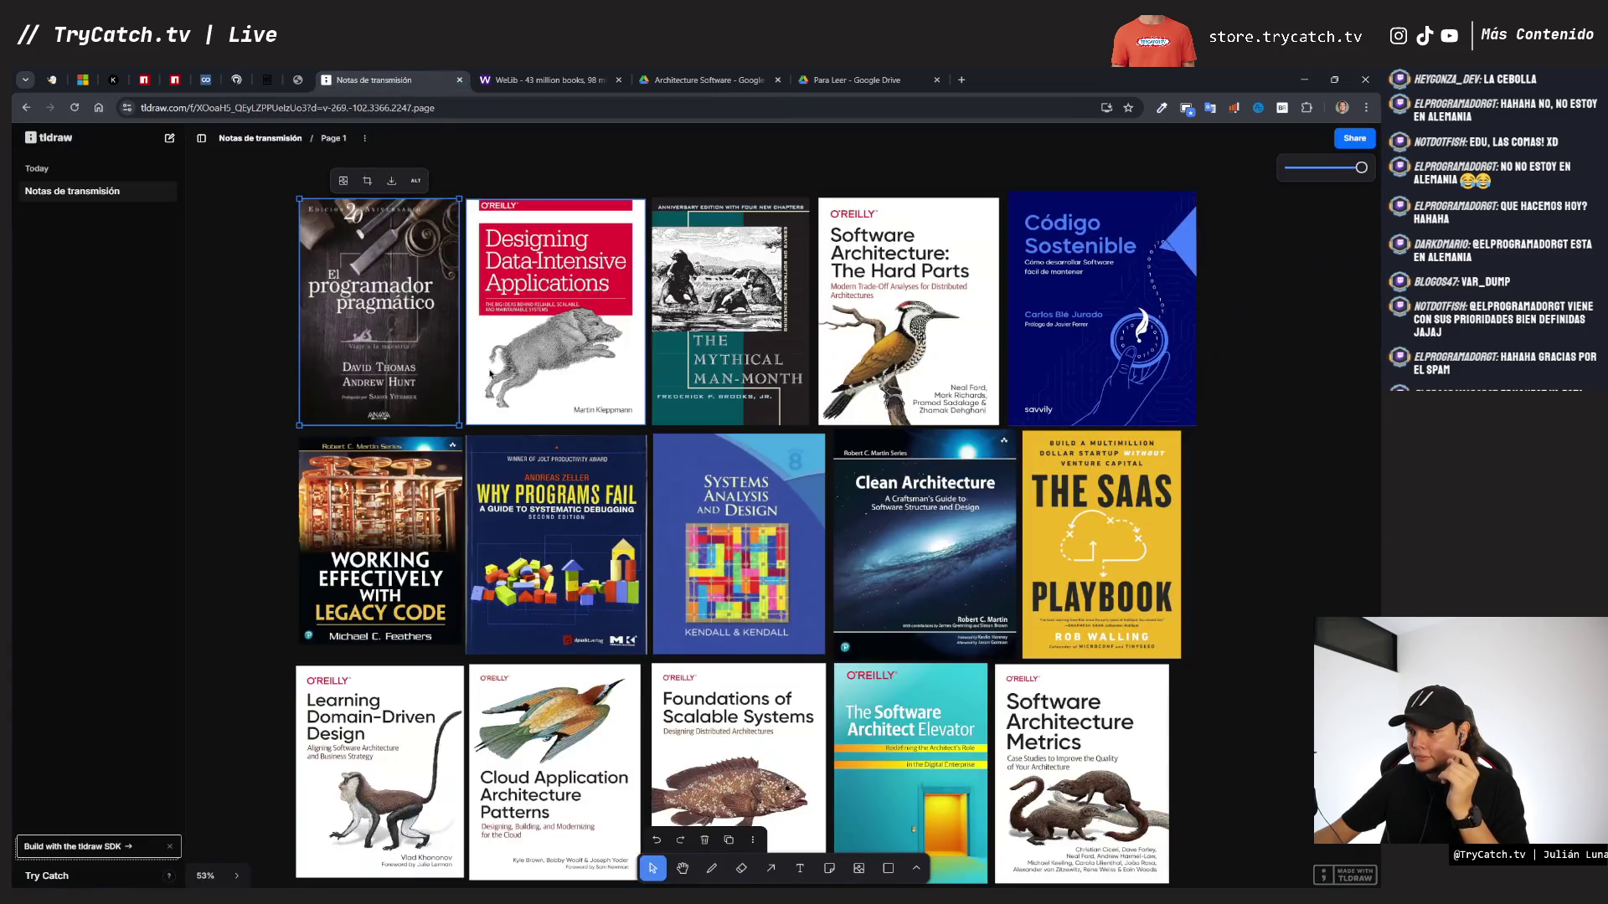
left_click(278, 415)
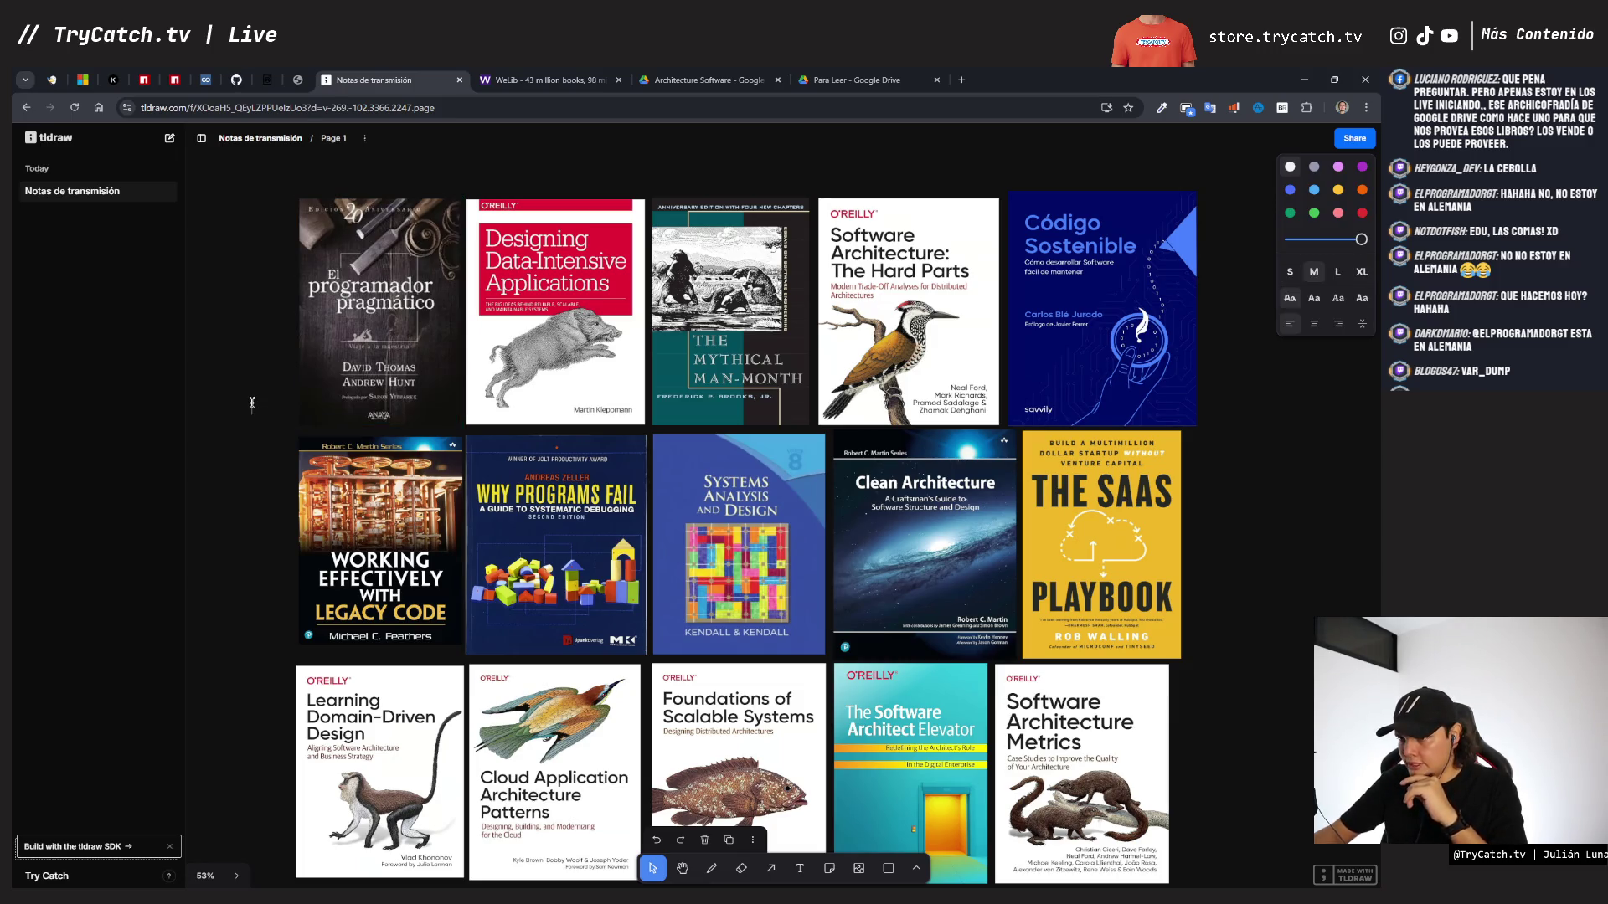
left_click(667, 83)
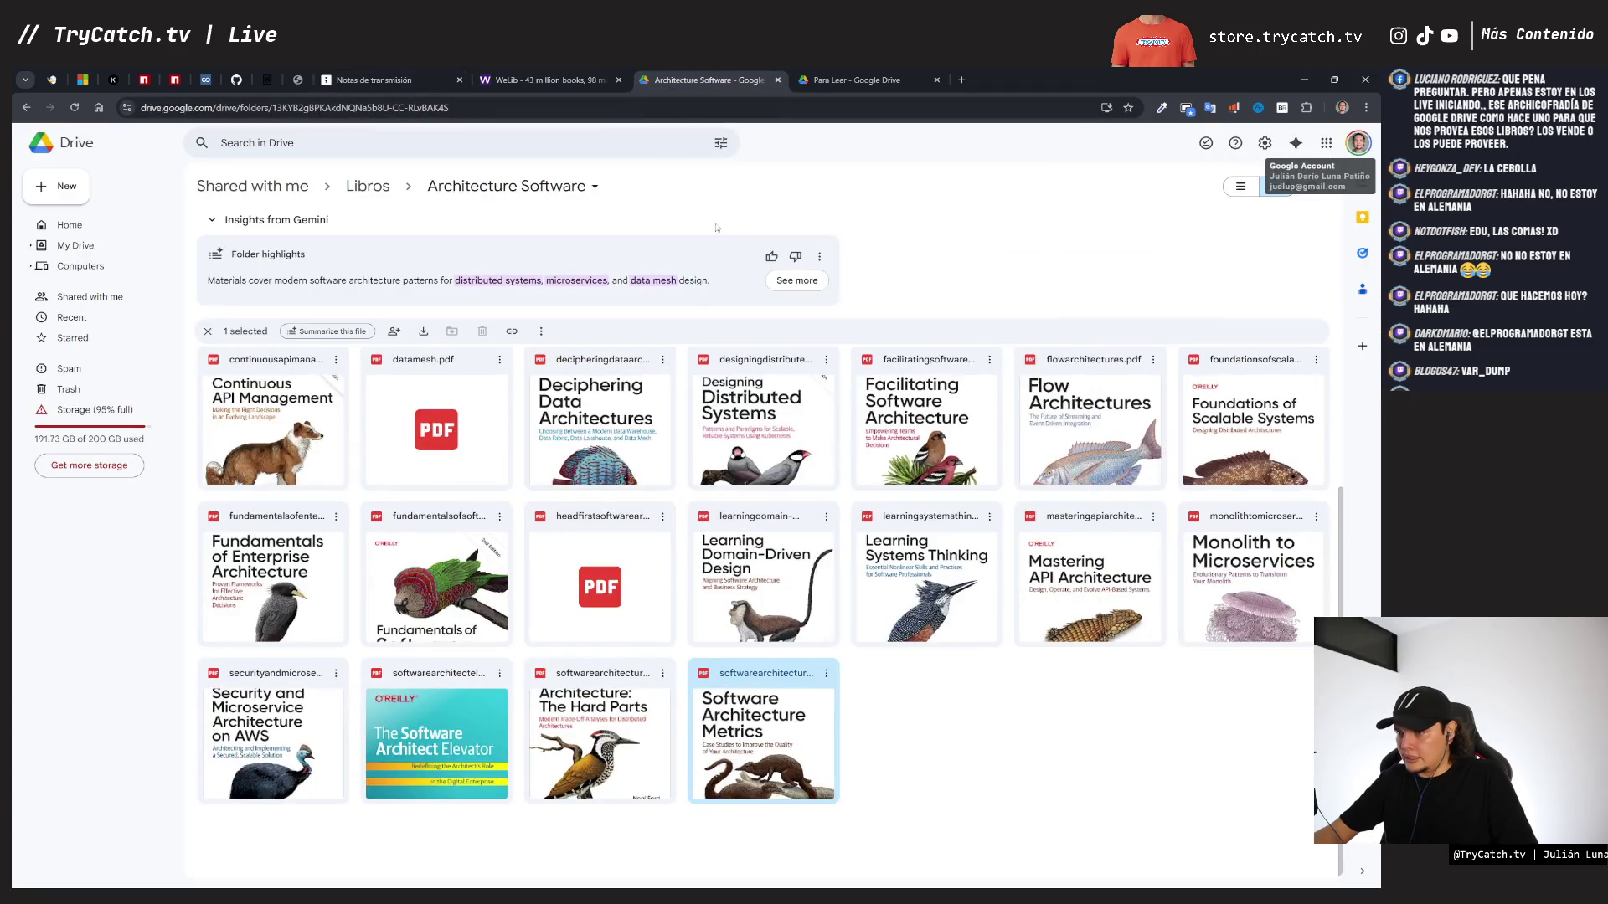
- Add a text label reading 431 to the left of the first row of covers
left_click(860, 81)
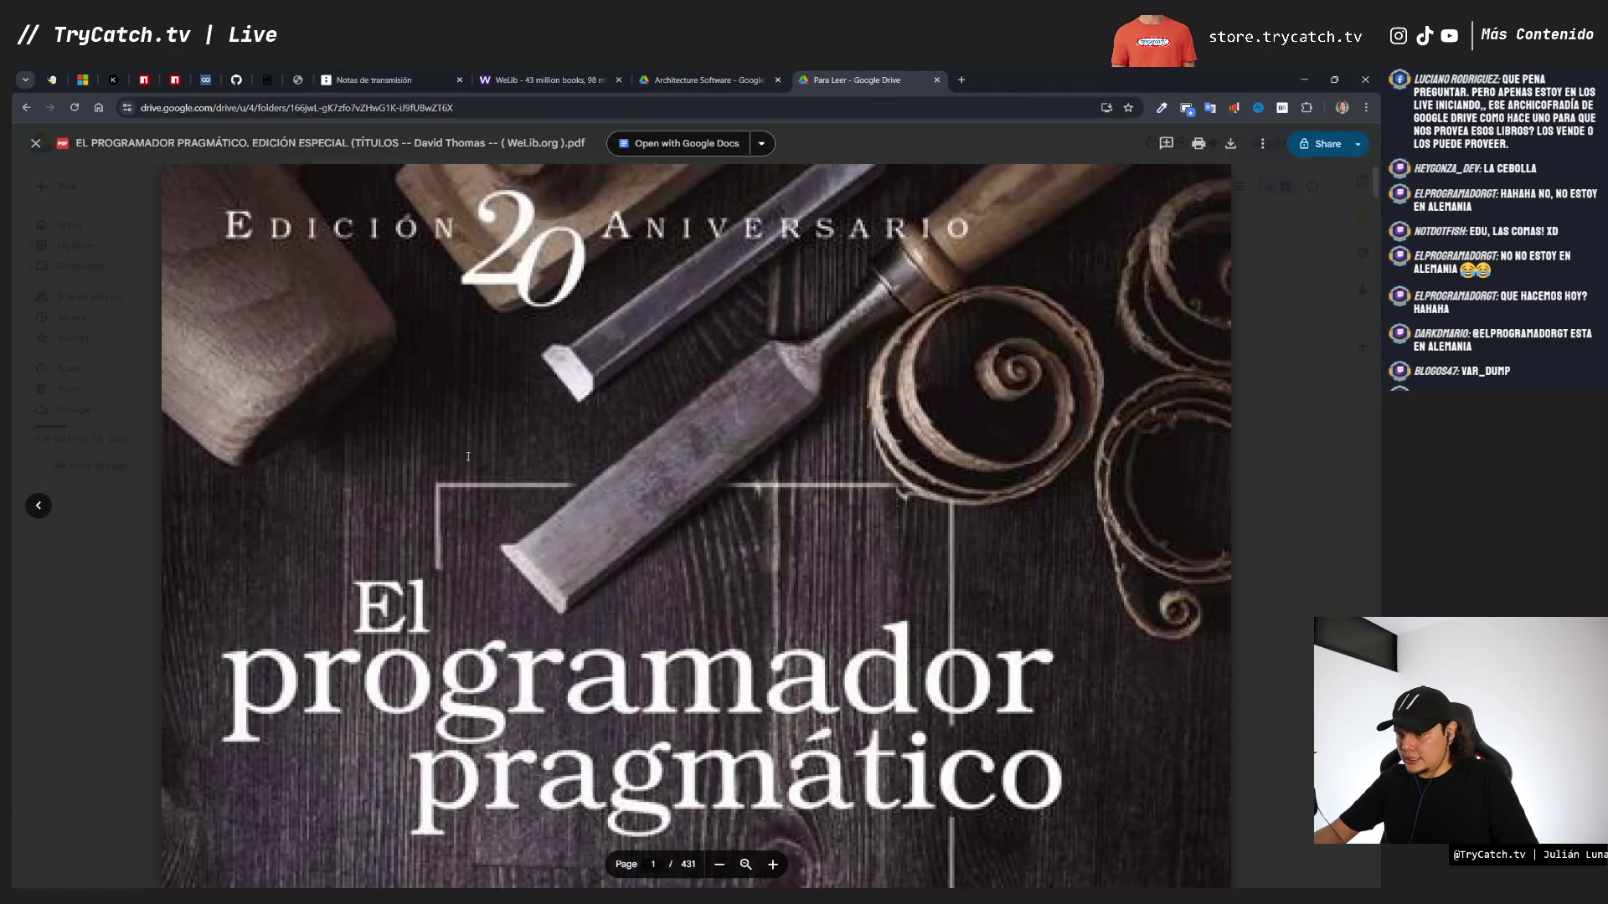
left_click(381, 81)
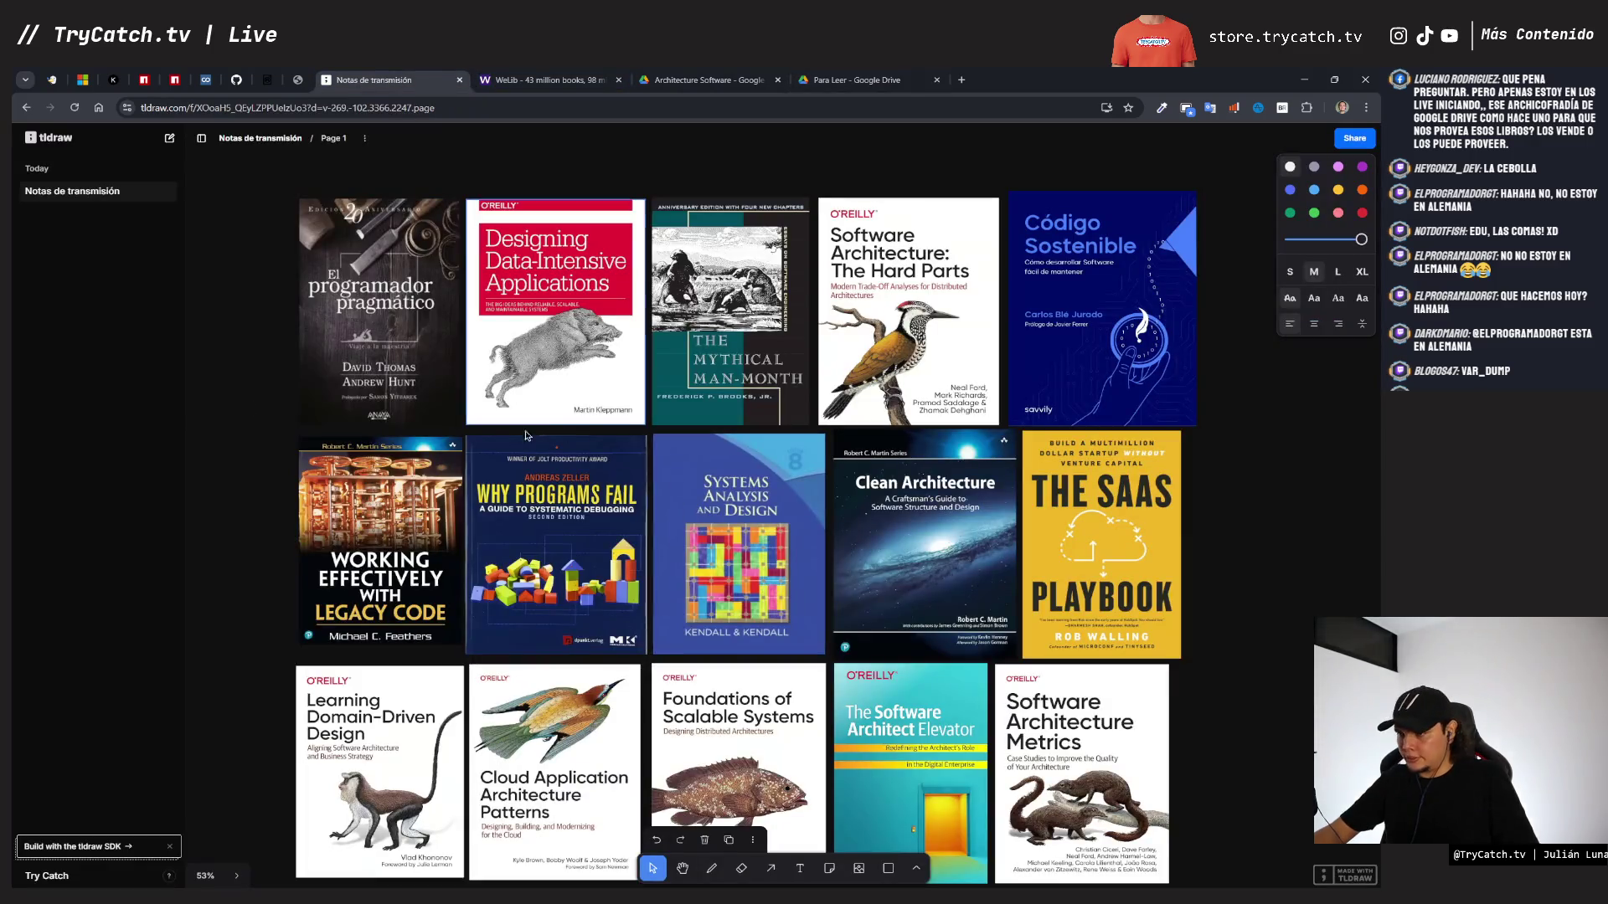
type("431")
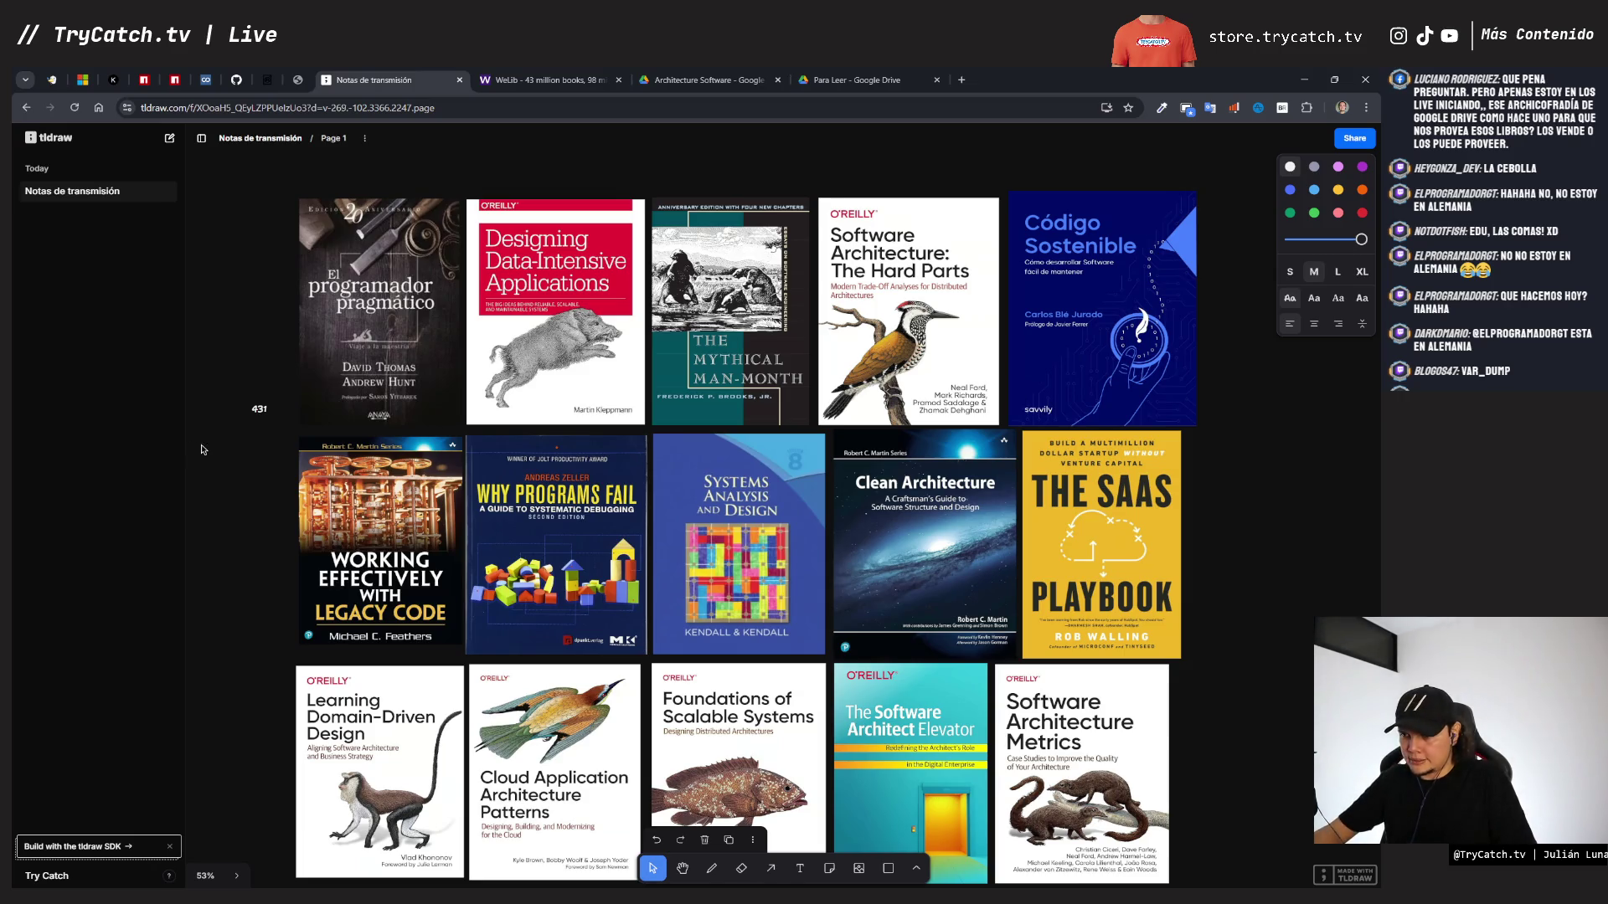
left_click(202, 449)
- Move the 431 label onto the bottom-left of the El programador pragmático cover
left_click(264, 409)
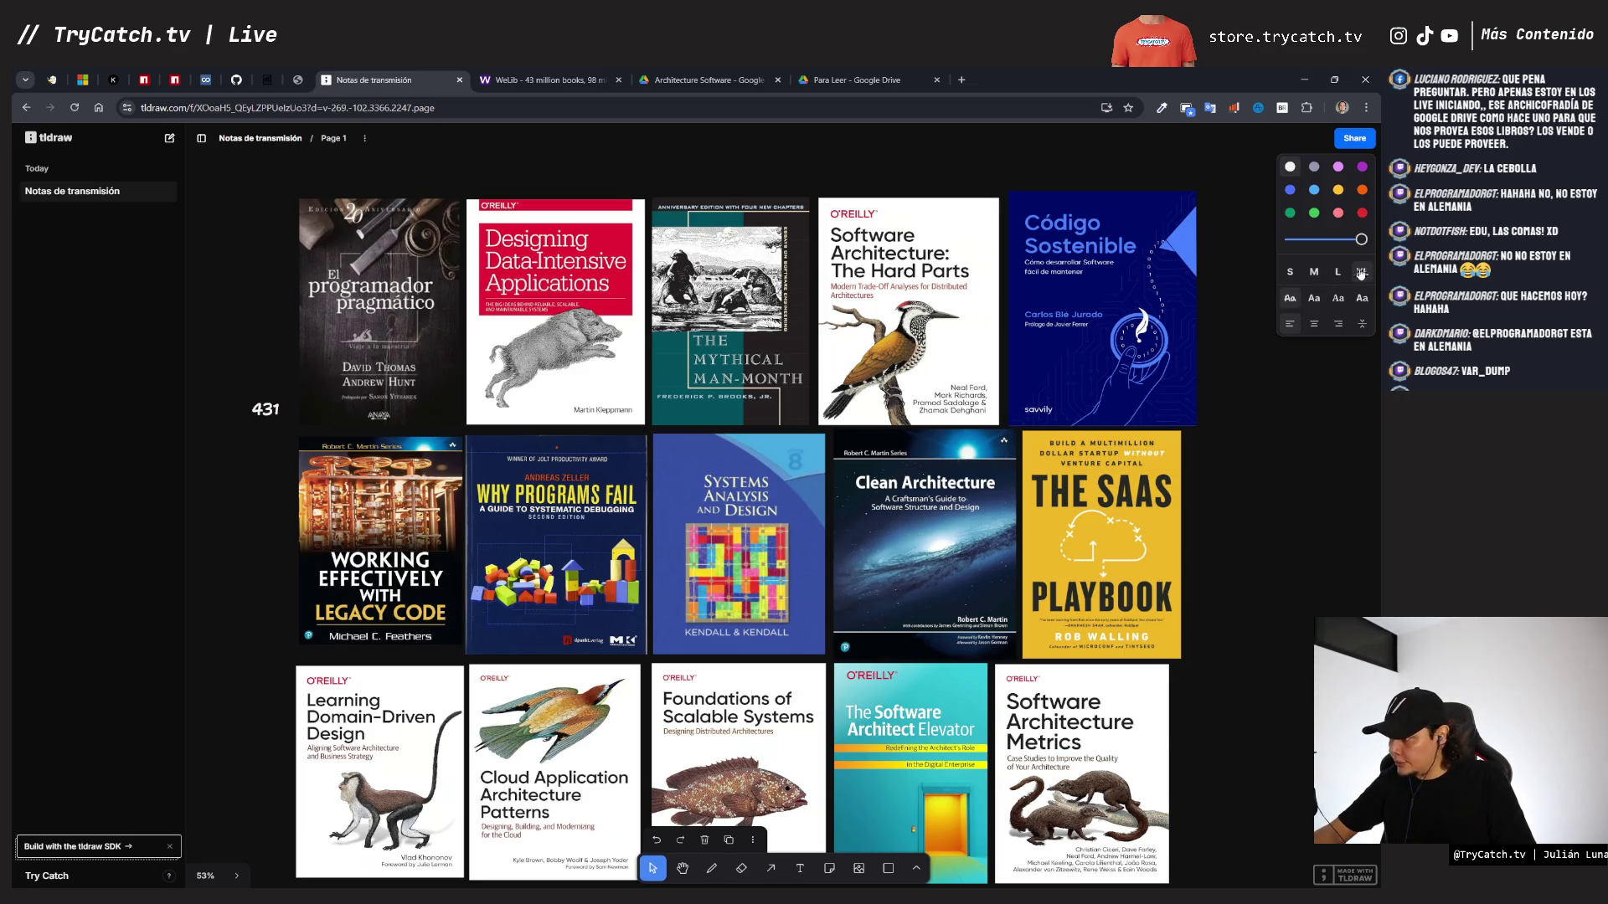
left_click_drag(261, 410, 315, 413)
left_click(257, 498)
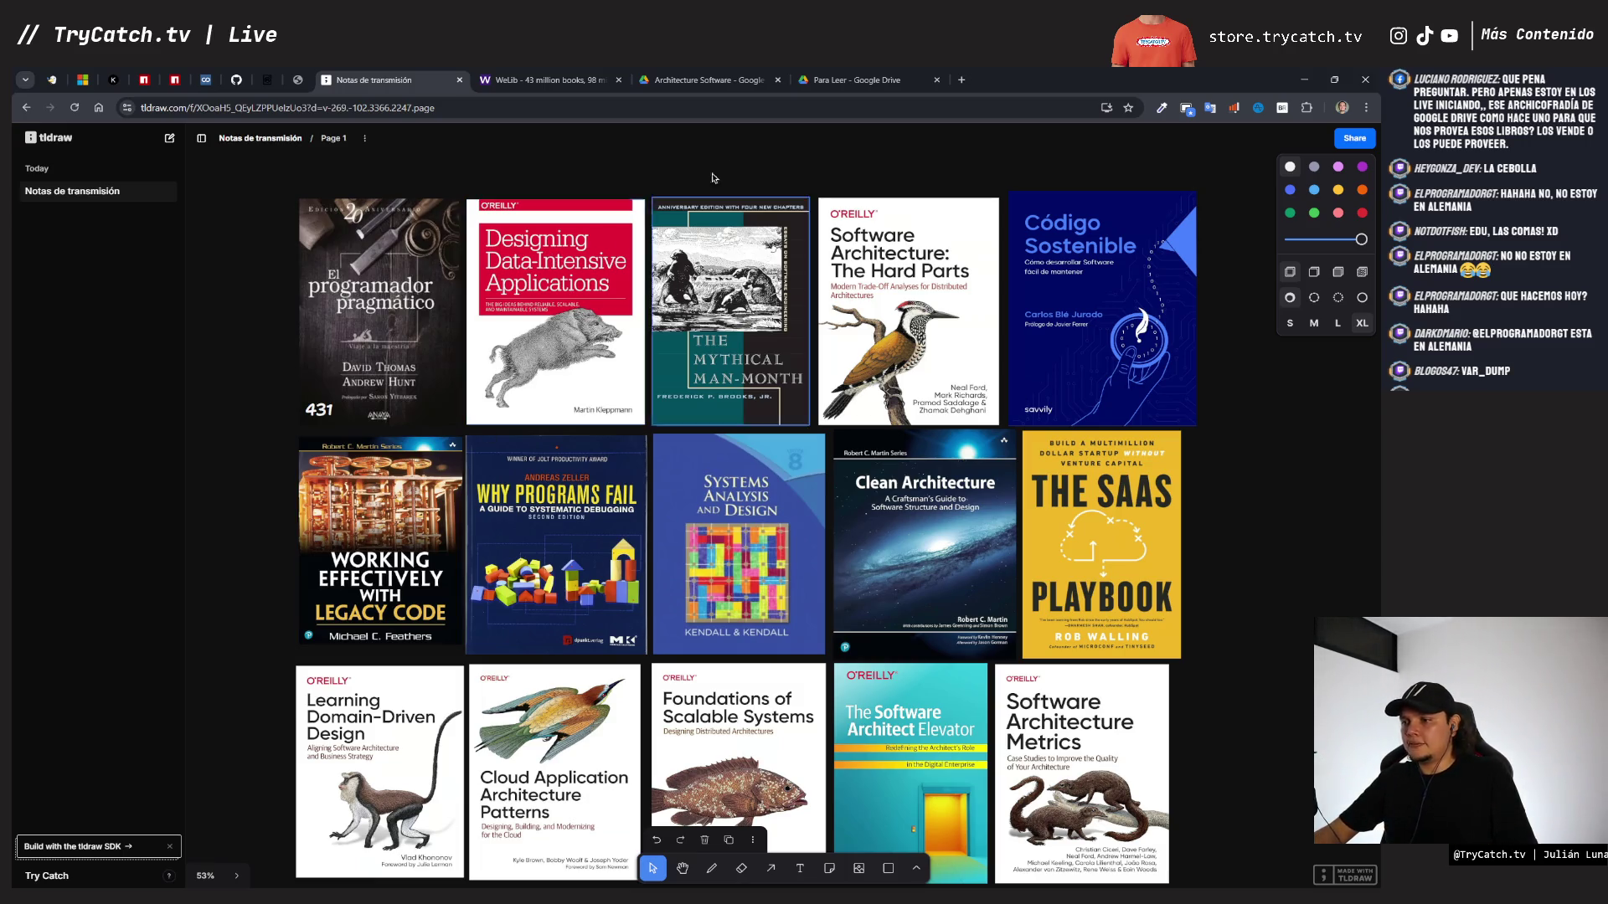
- Scroll through the Designing Data-Intensive Applications PDF on GitHub
left_click(238, 79)
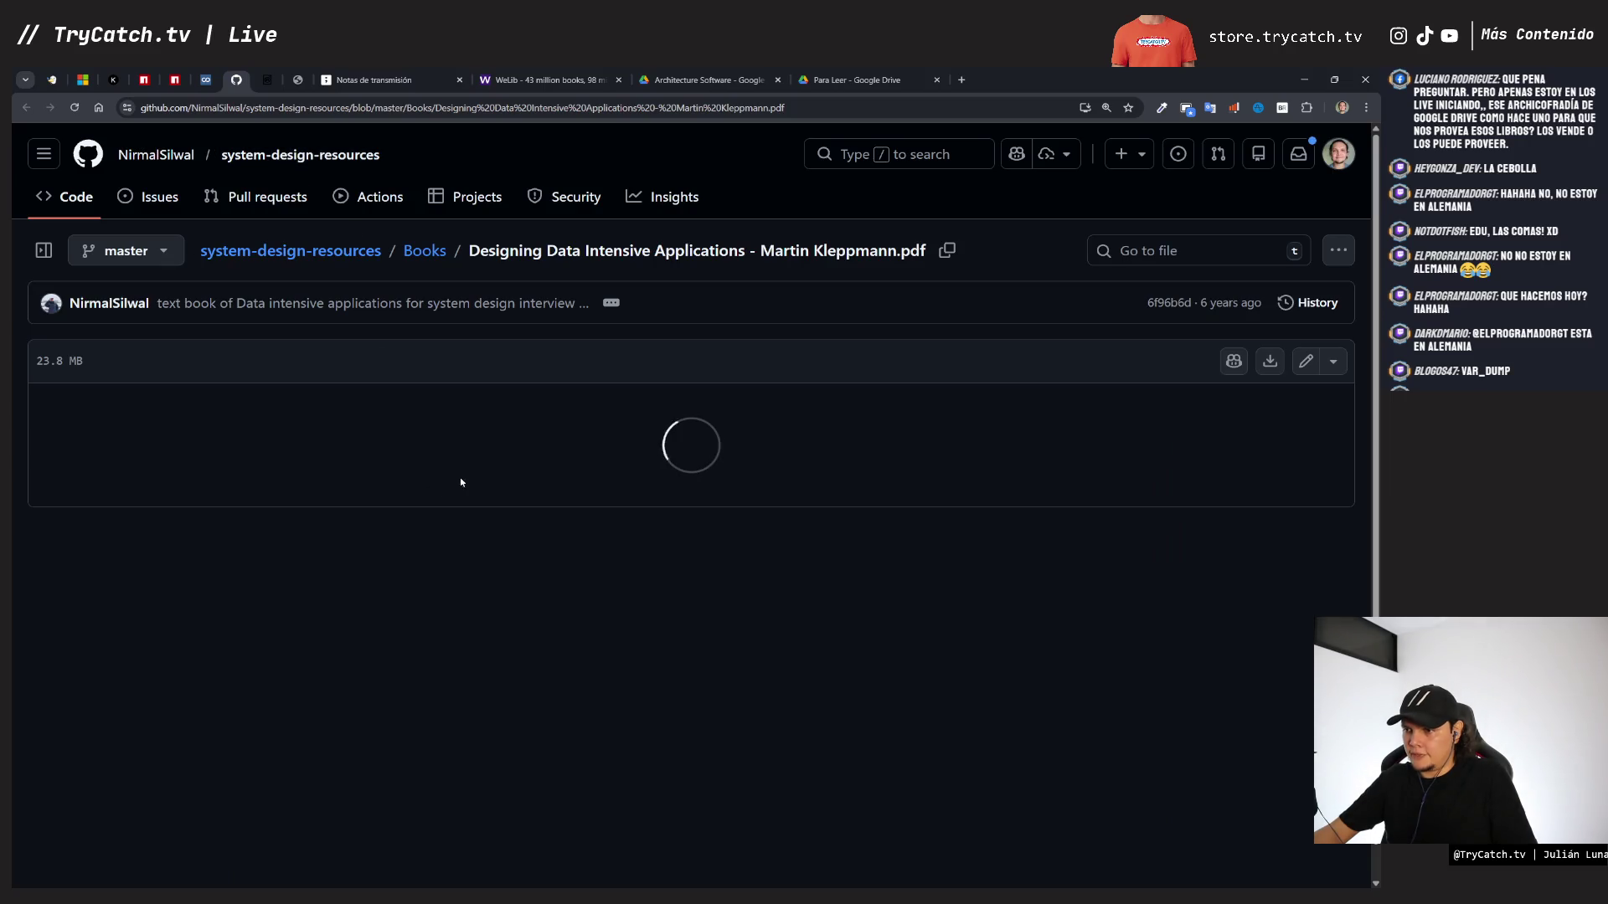
scroll(525, 463, "down", 20)
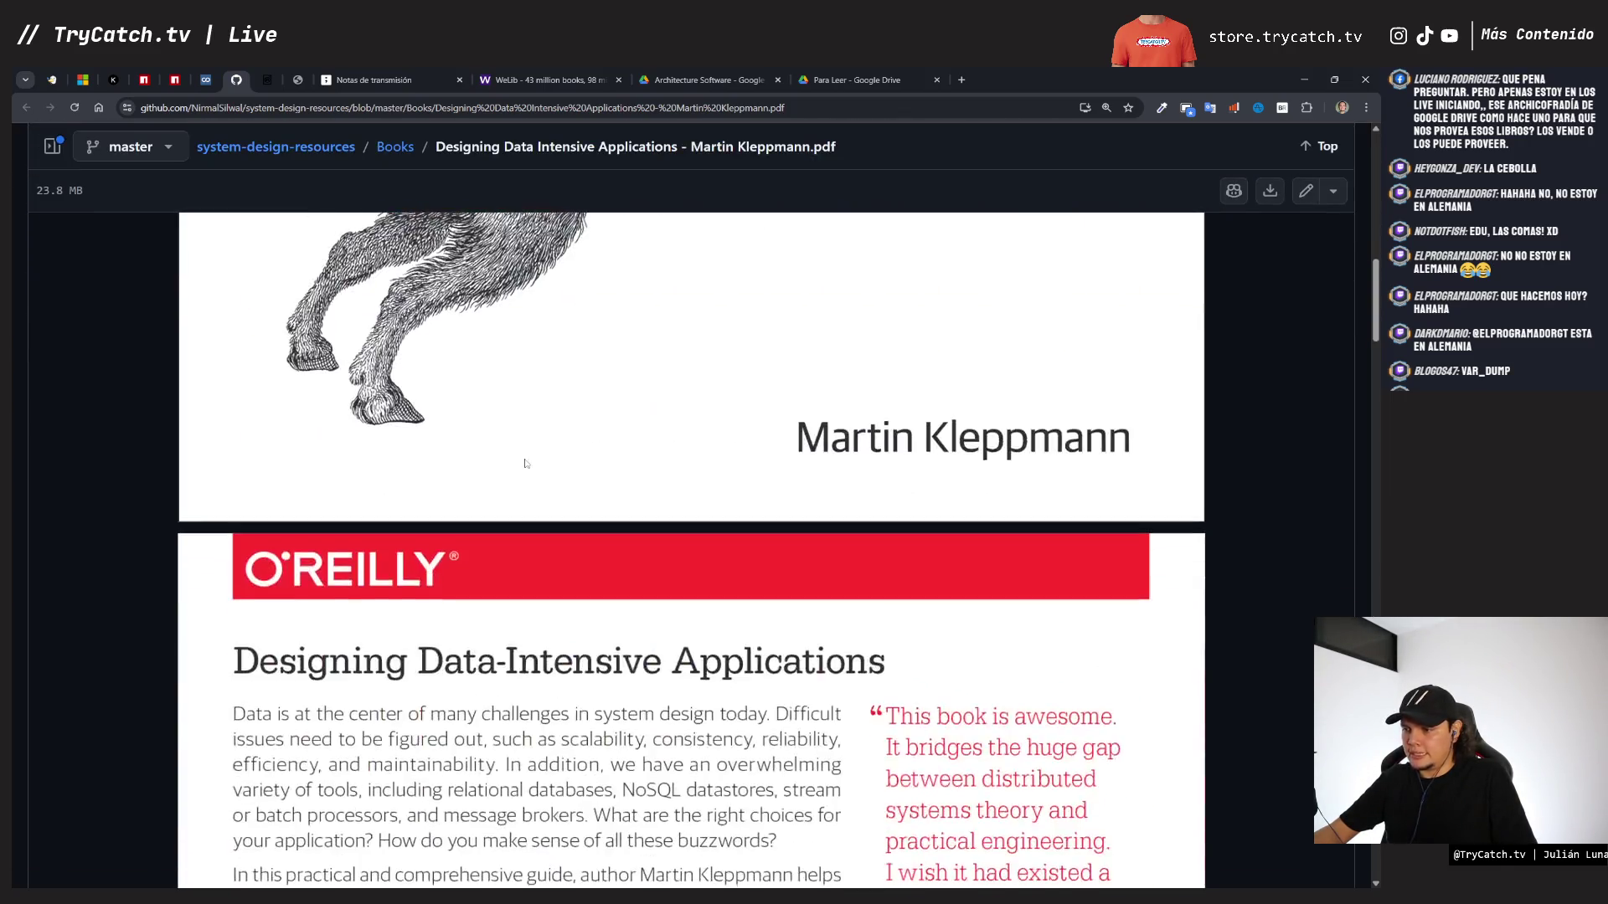
scroll(525, 464, "down", 20)
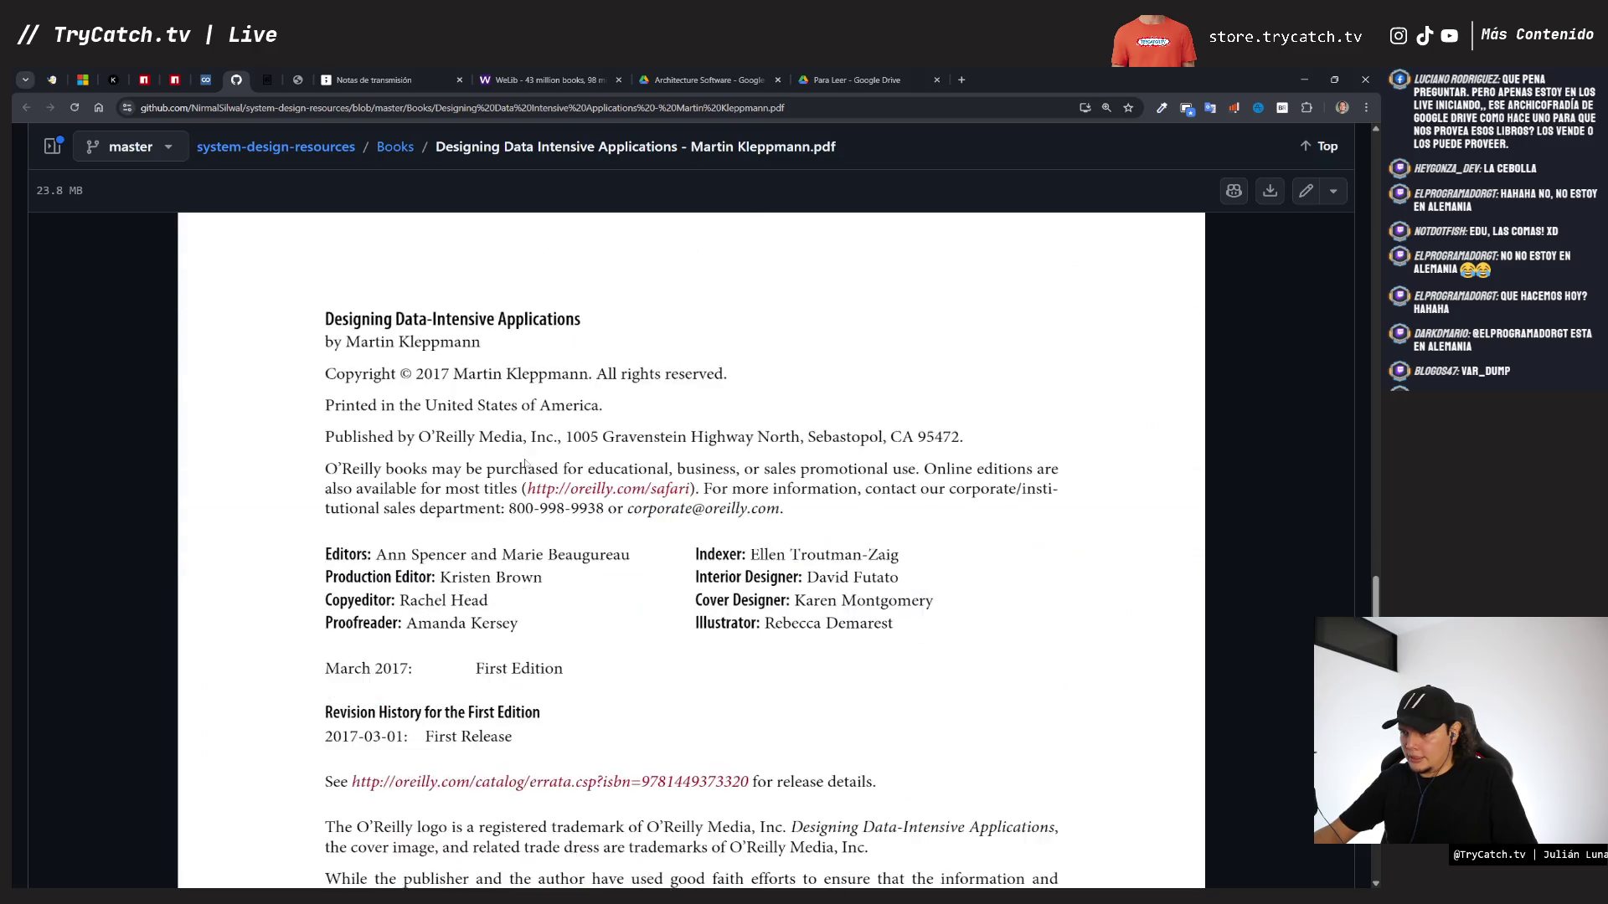
scroll(525, 463, "down", 4)
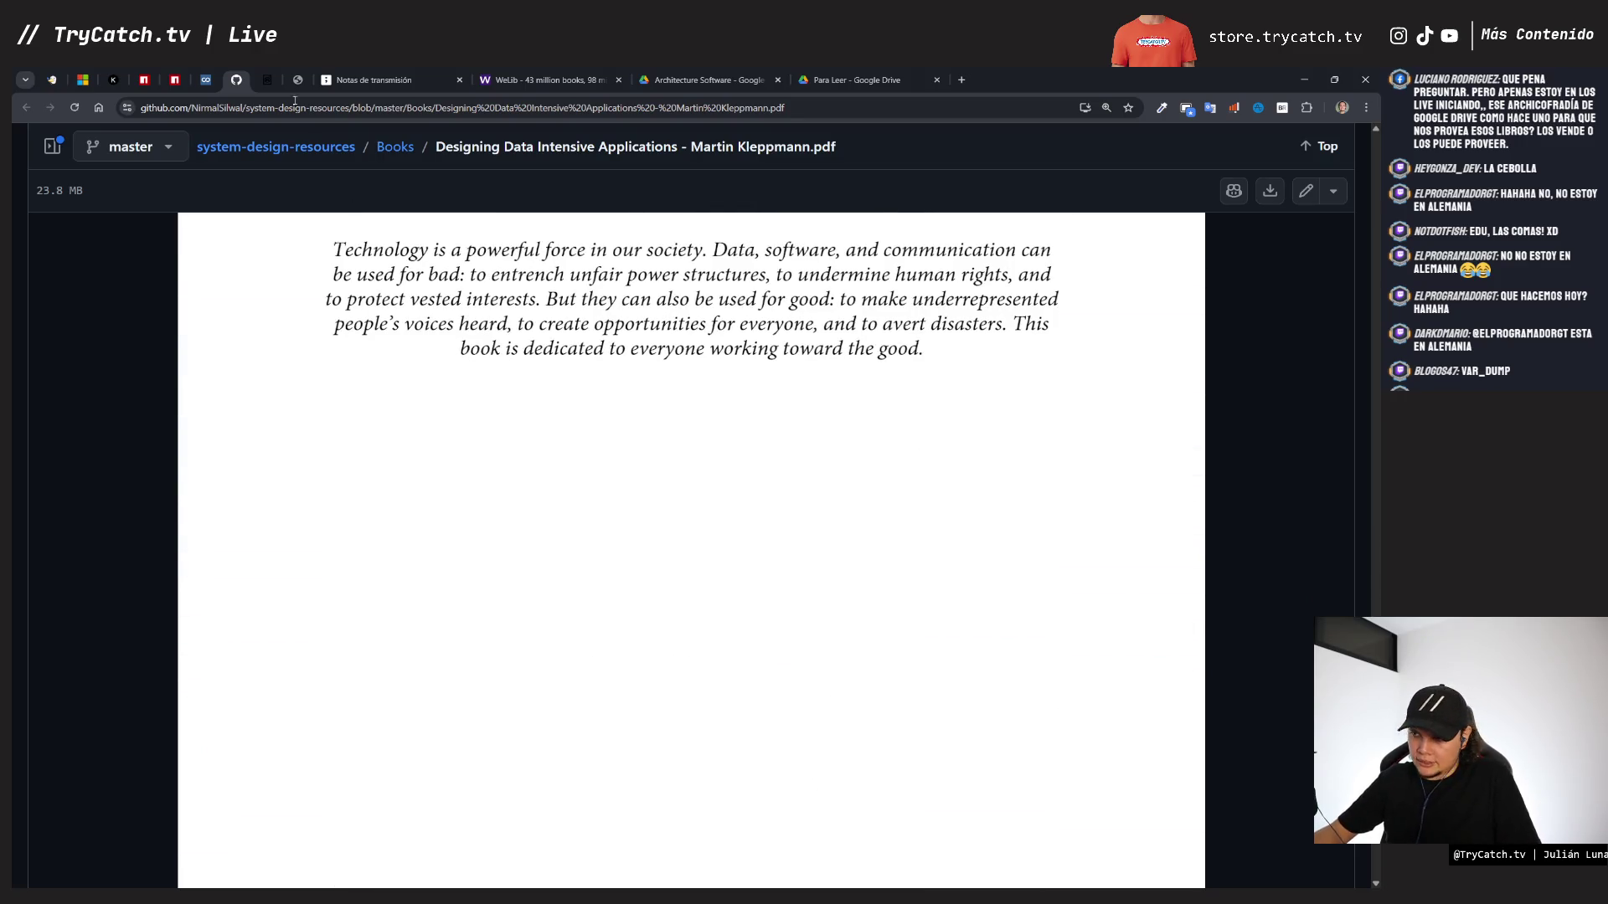
- Edit the label on the first cover so it reads 431 ES
left_click(374, 79)
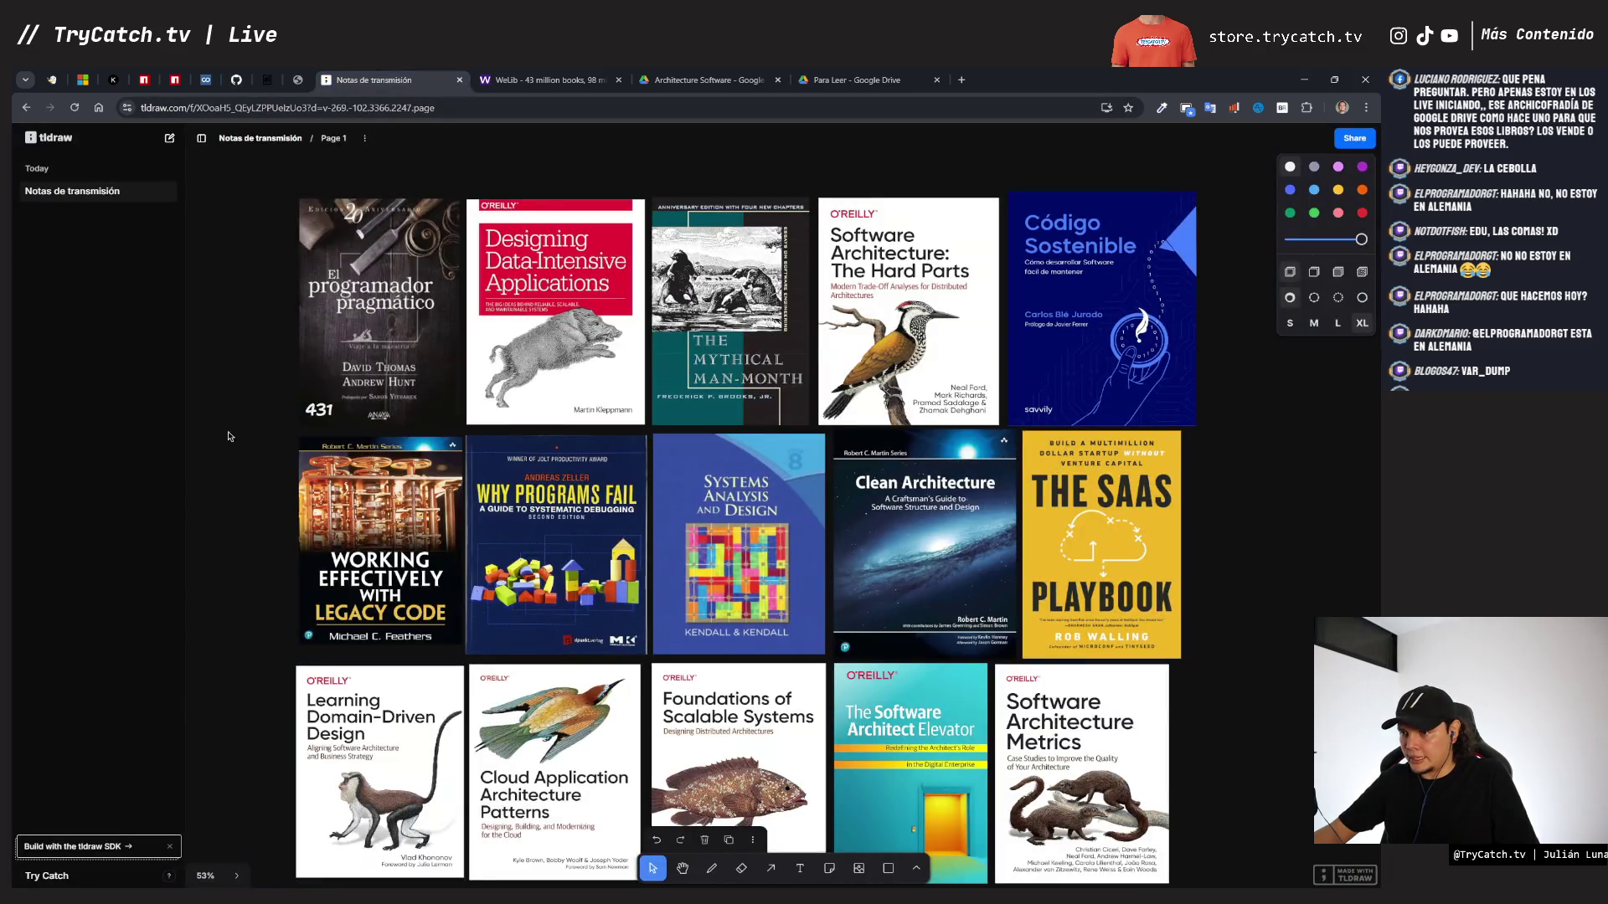
double_click(342, 415)
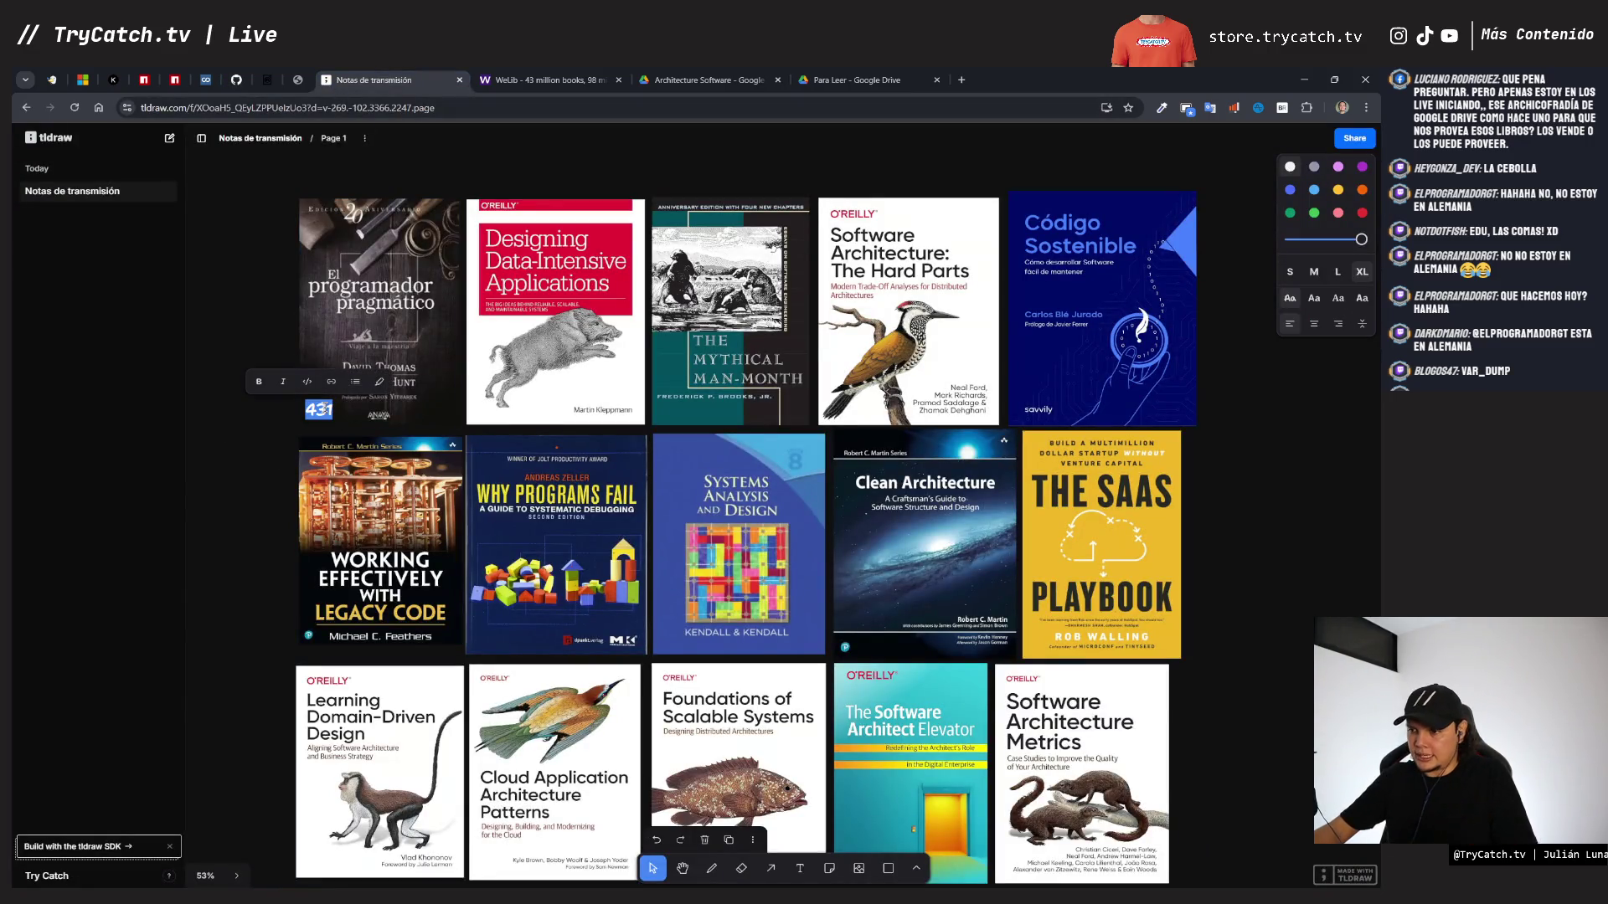
key("Right")
type("ES")
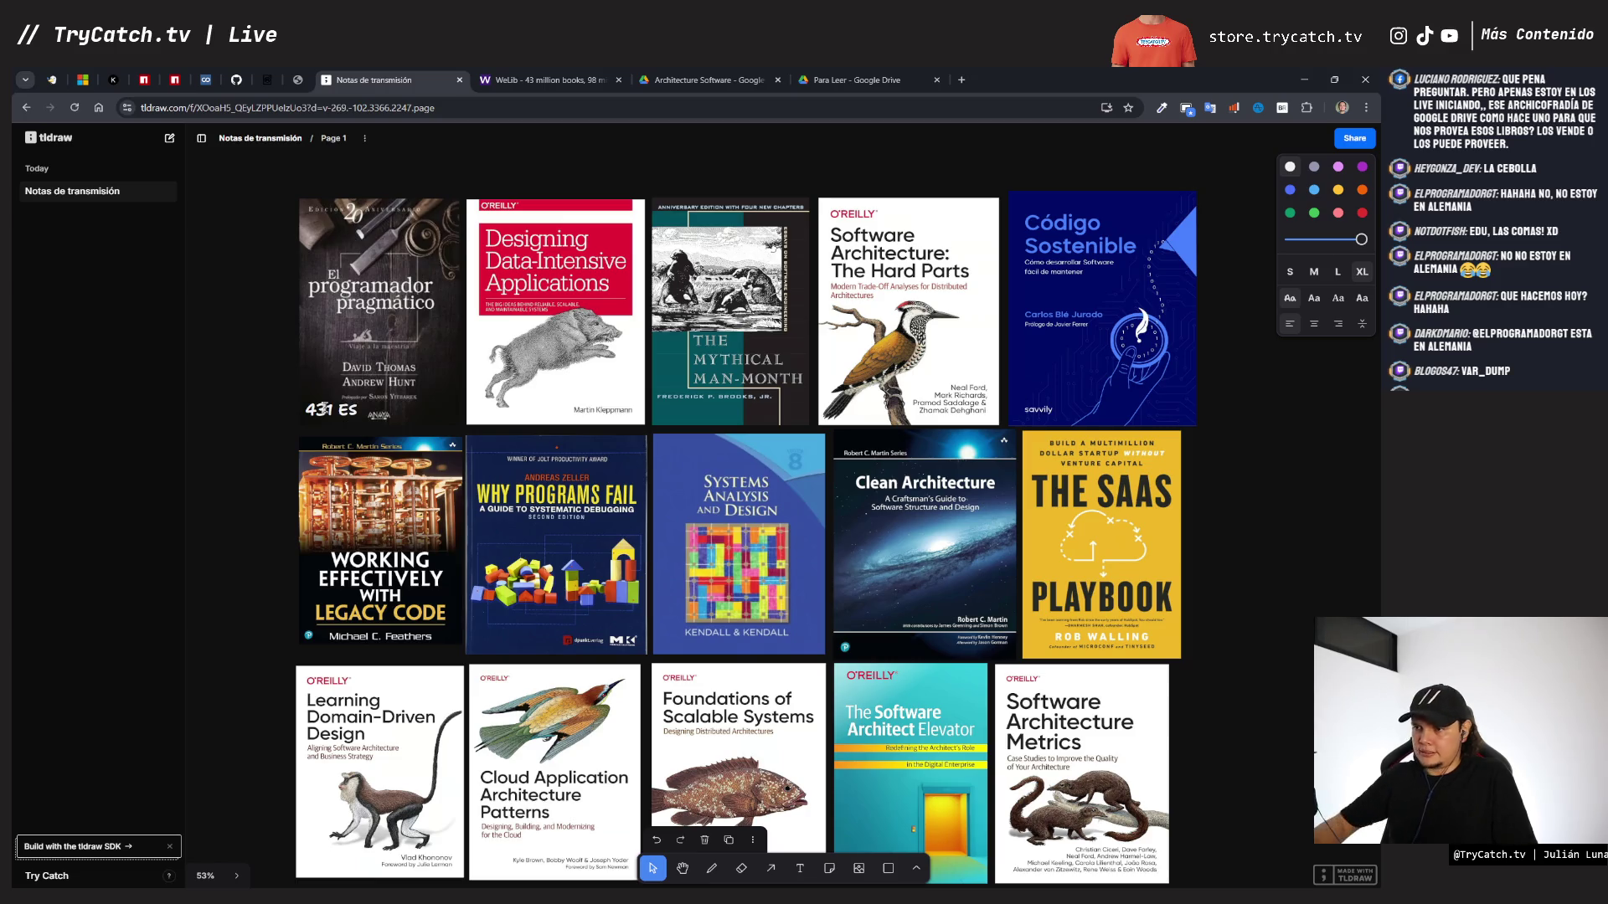
- Open the Designing Data Intensive Applications PDF on GitHub, load all its pages and reach the contents
left_click(854, 80)
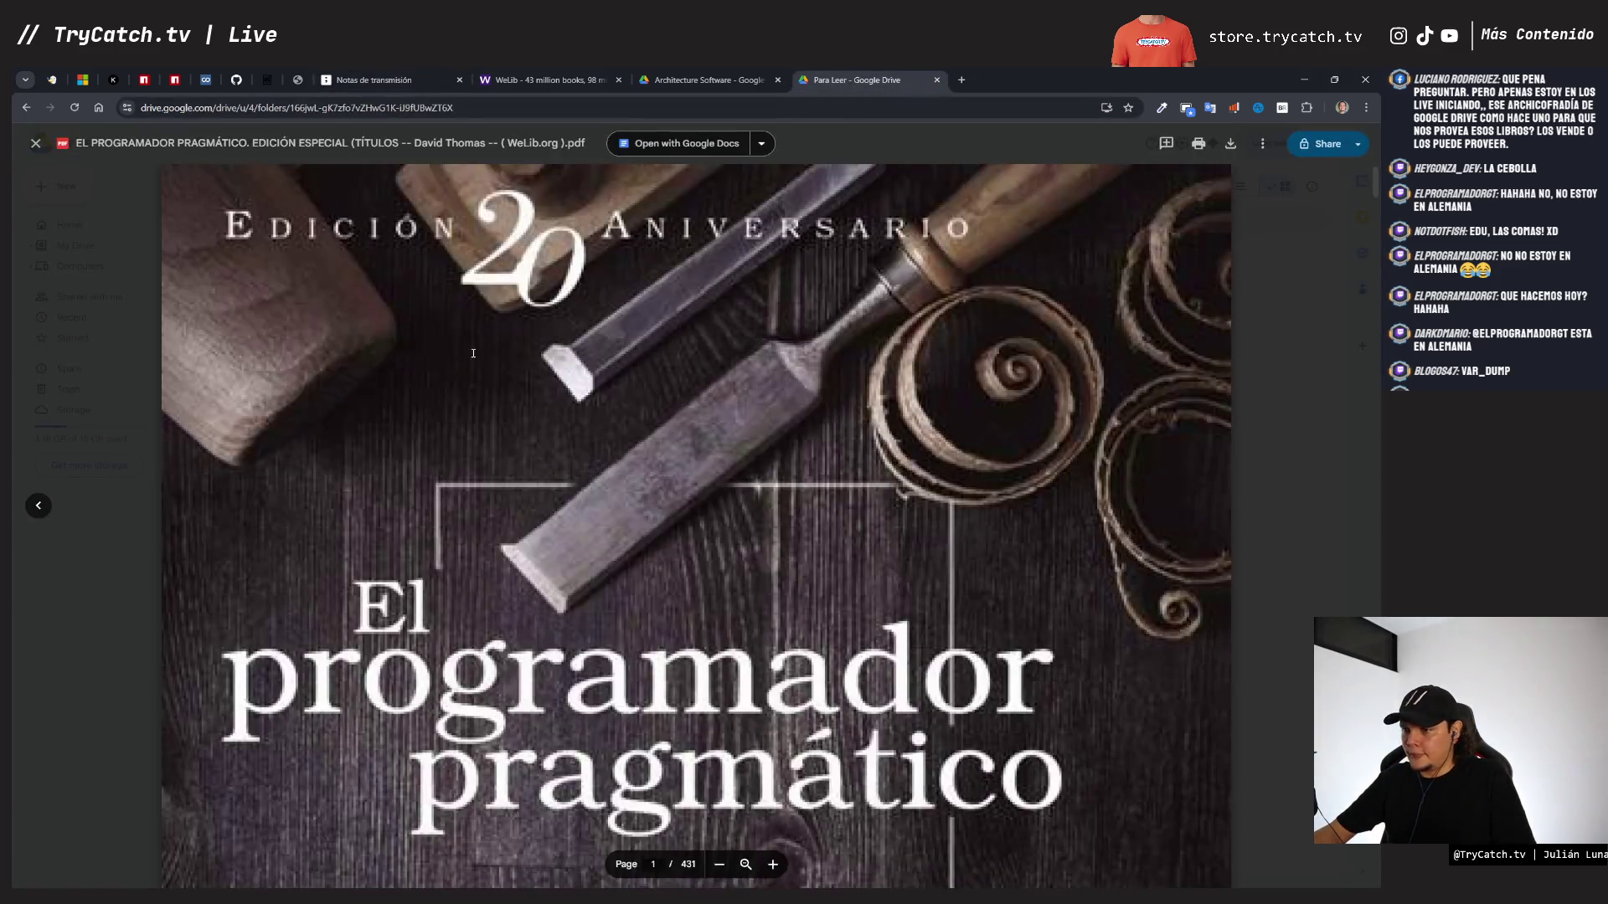
left_click(272, 86)
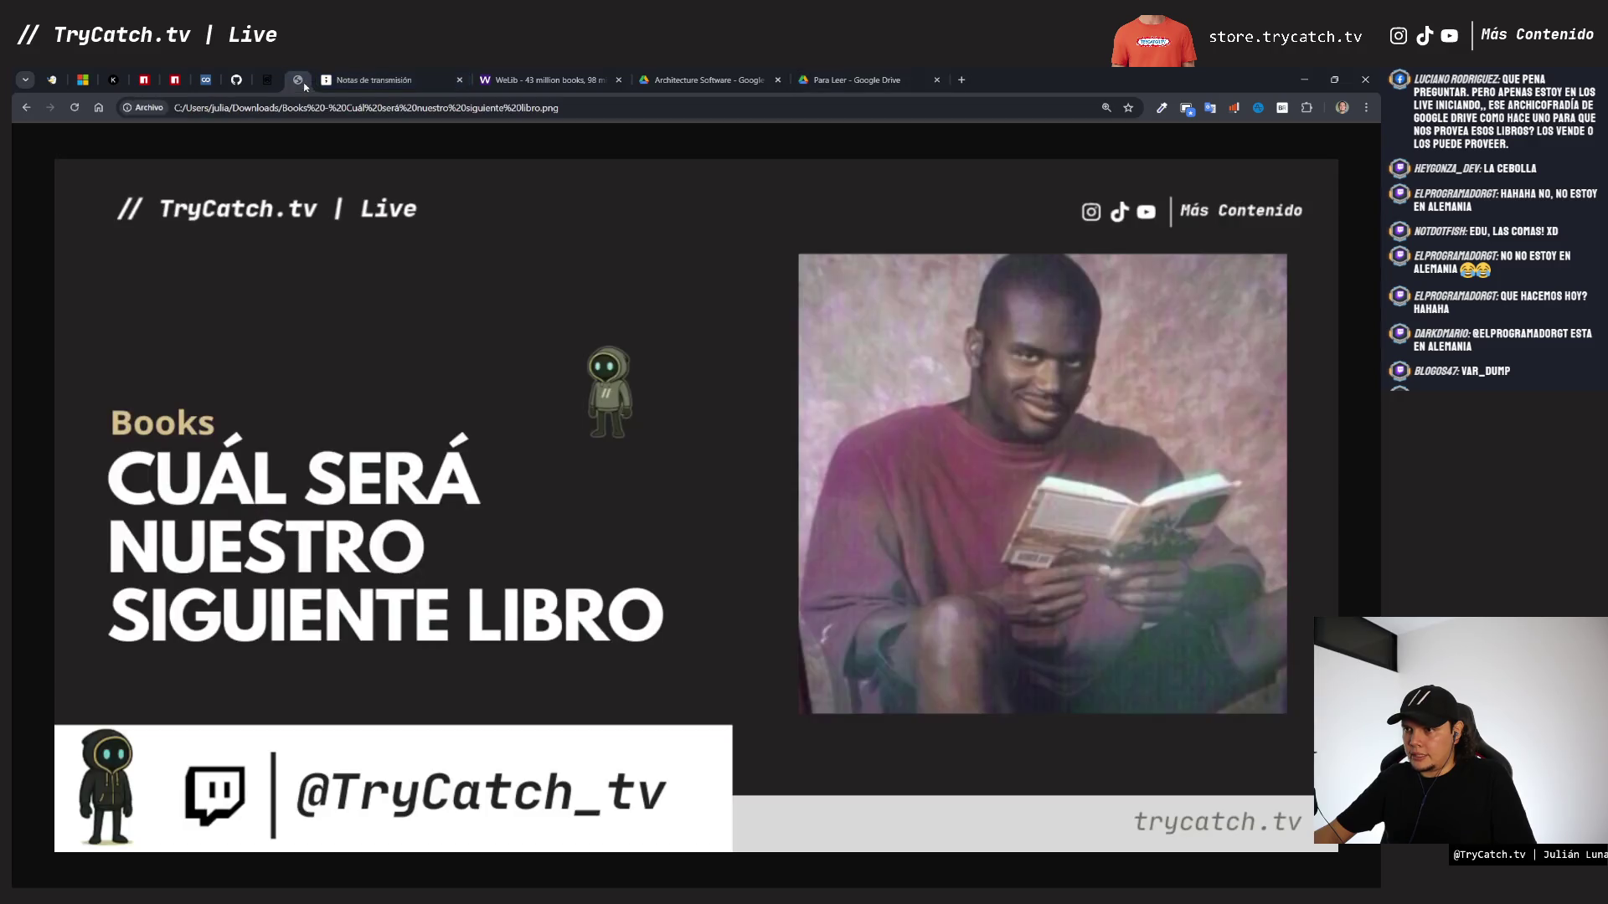
left_click(236, 80)
scroll(498, 418, "down", 5)
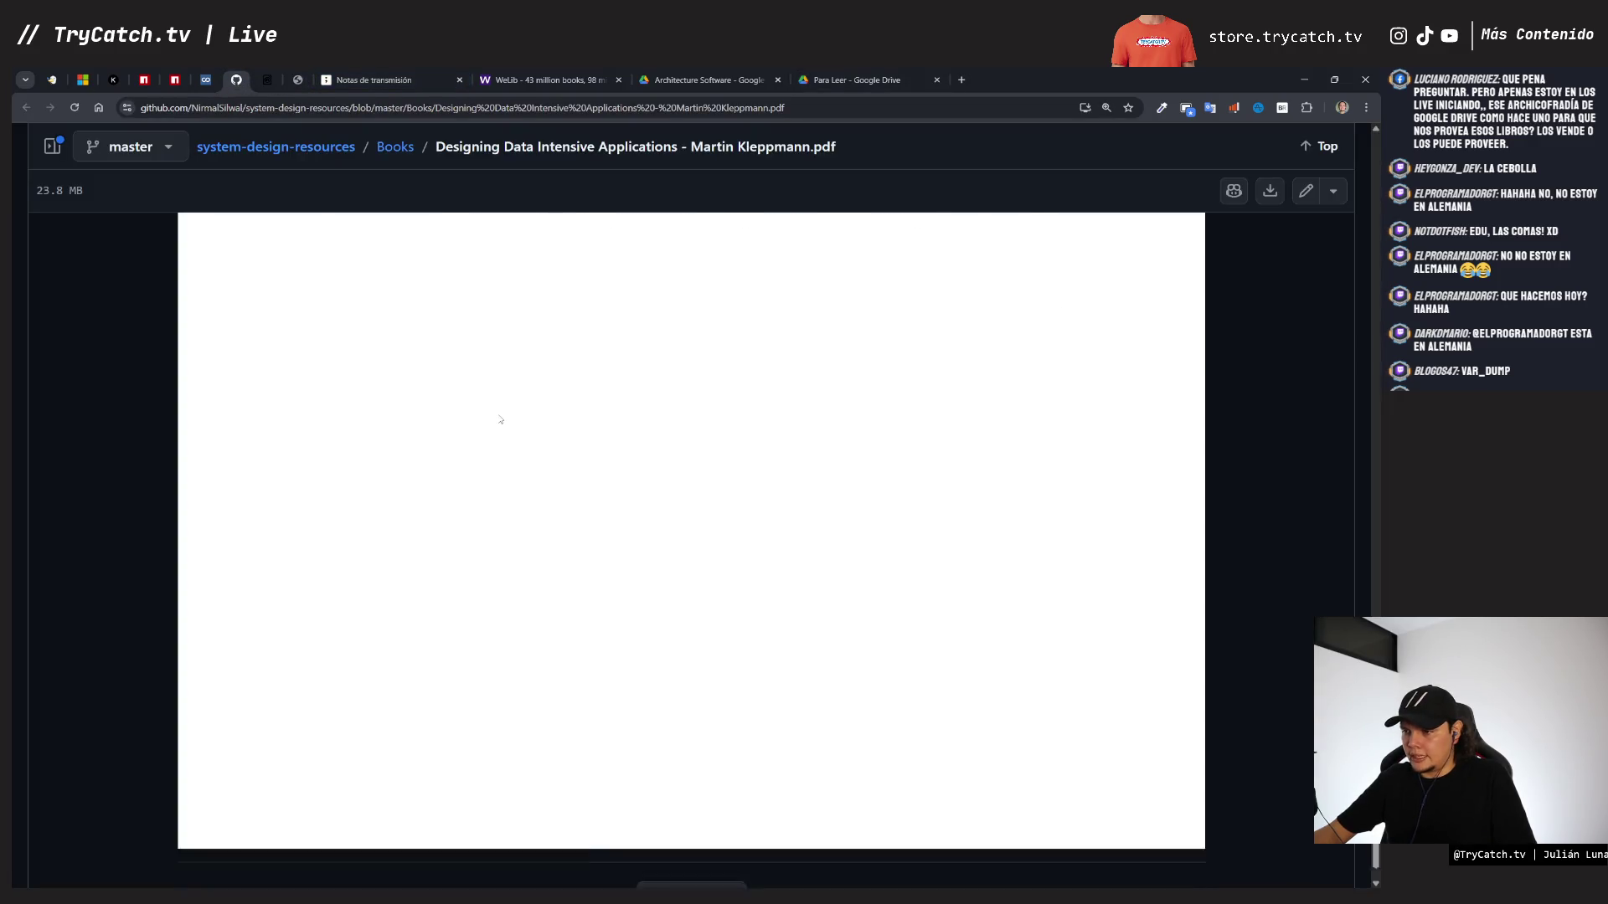
left_click(680, 805)
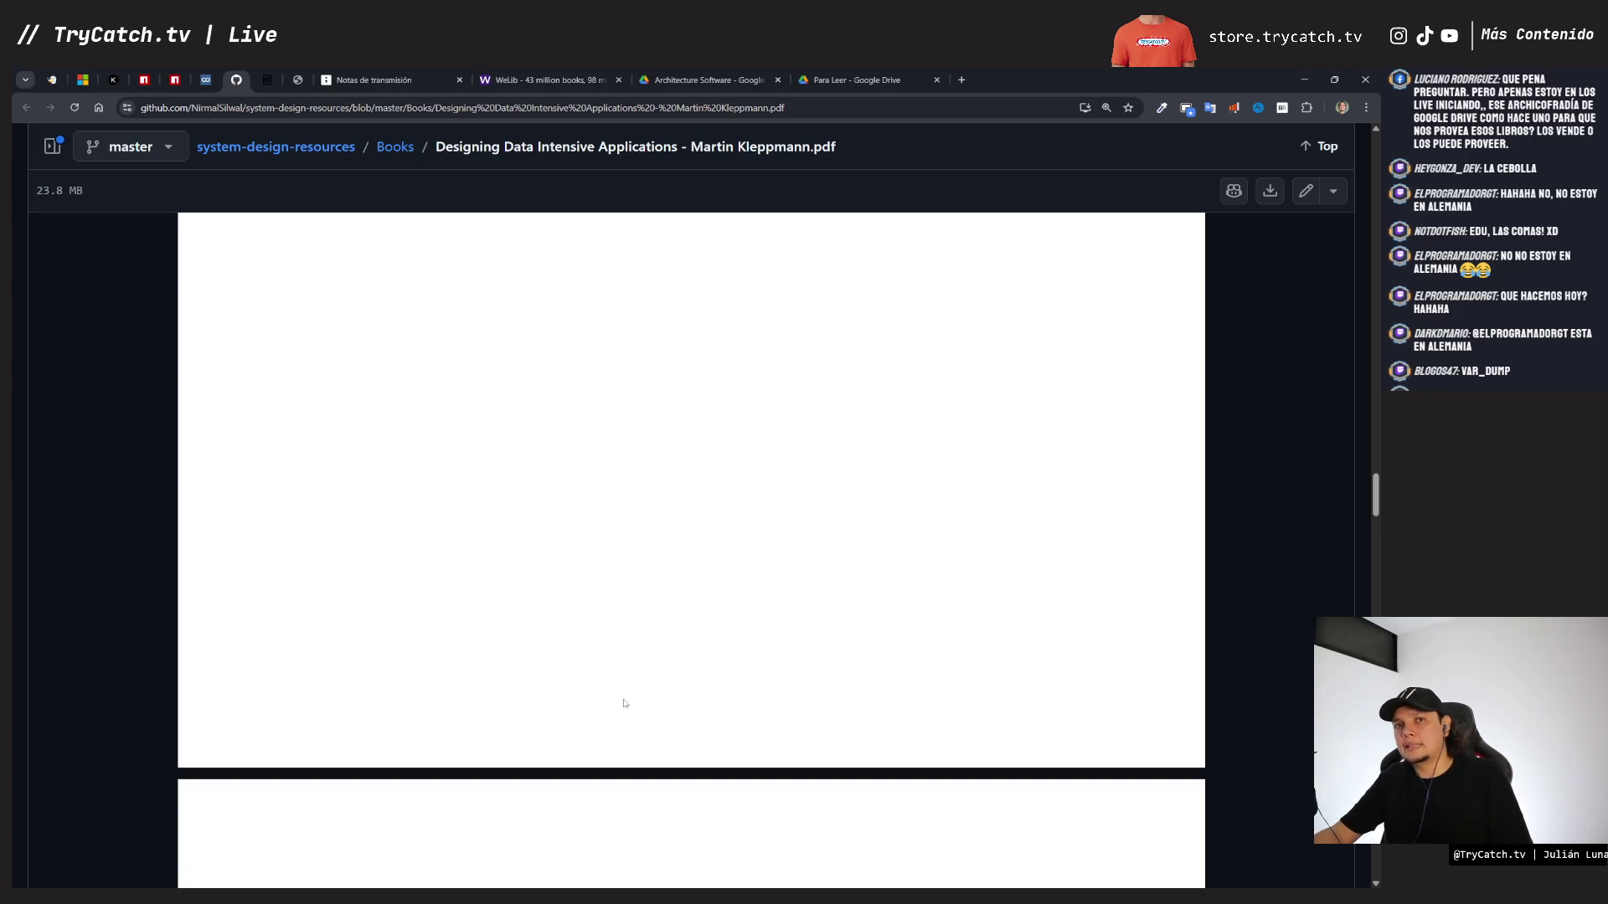
scroll(678, 737, "down", 5)
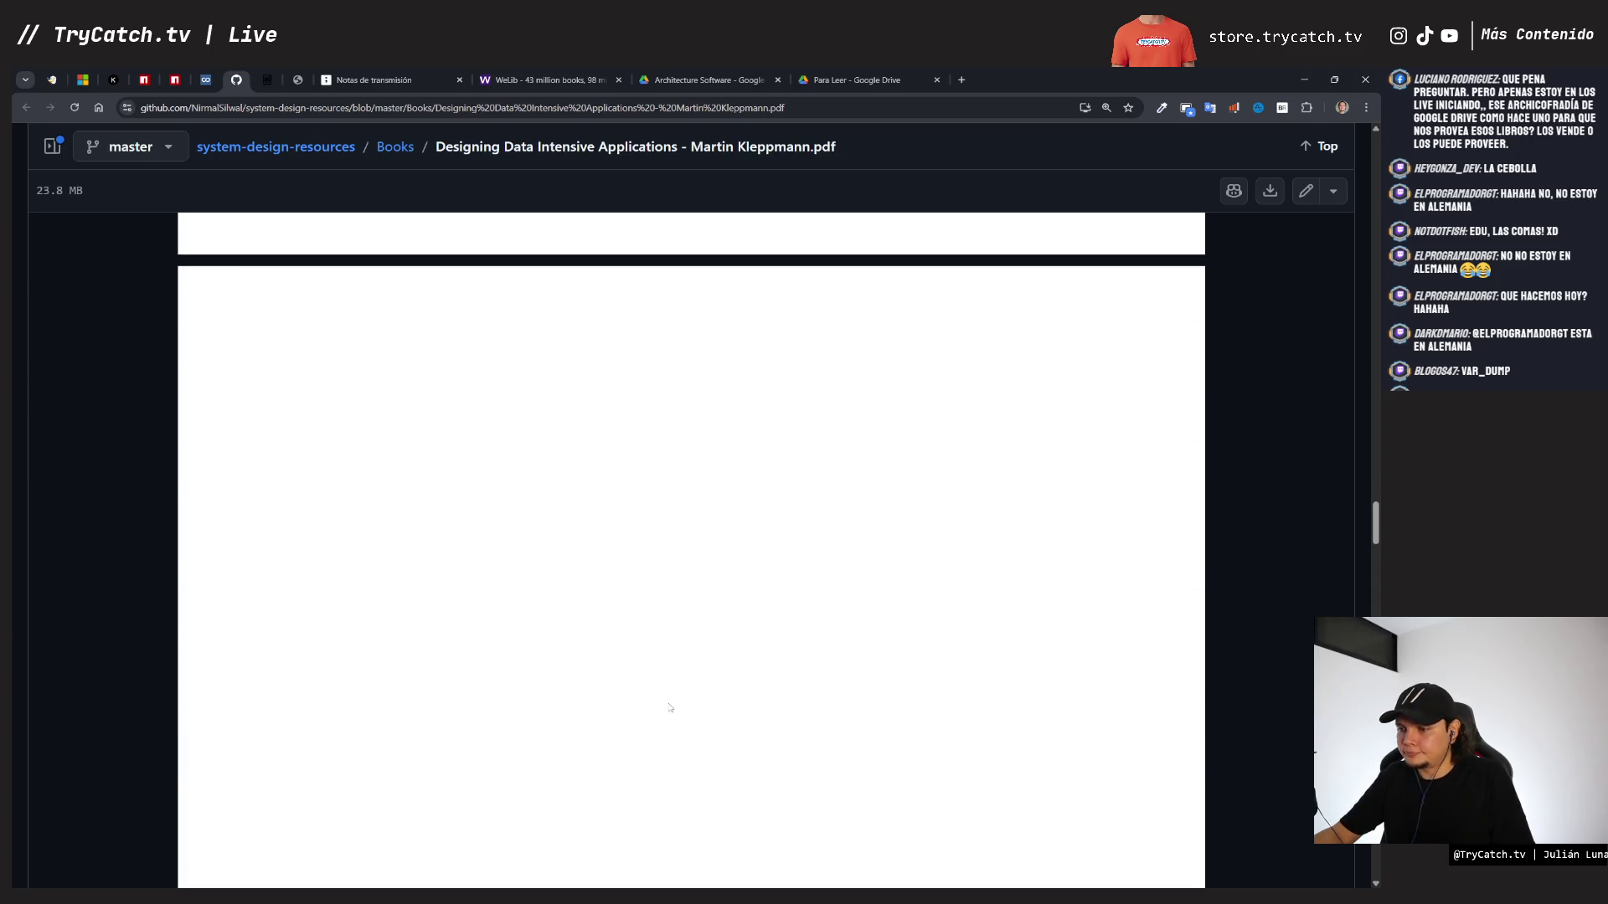
scroll(670, 652, "down", 10)
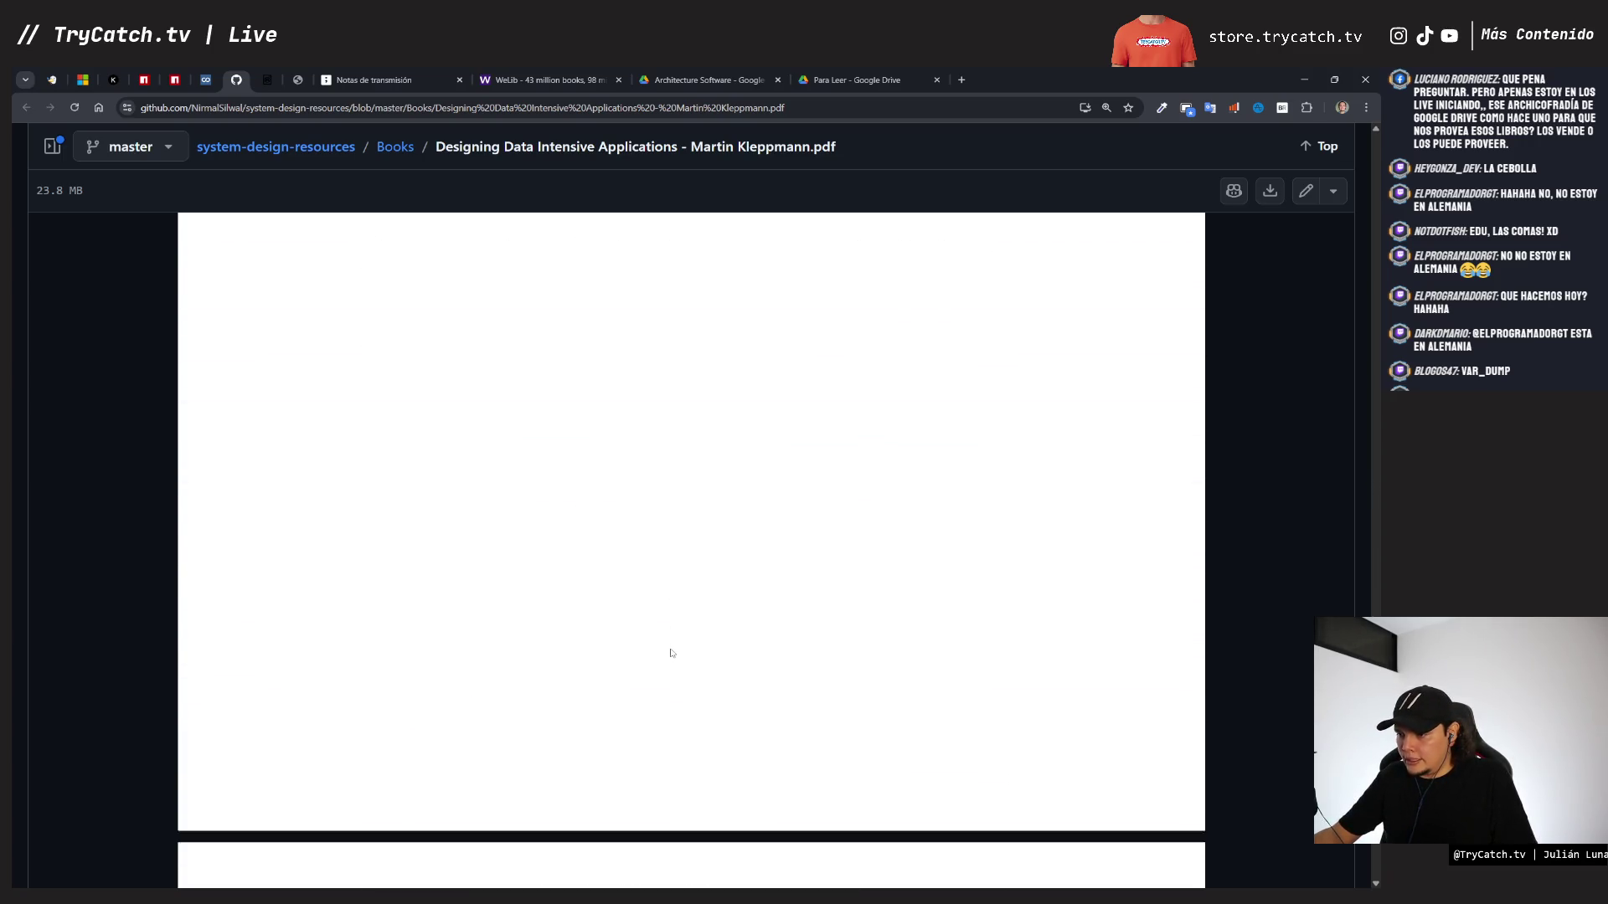
scroll(670, 653, "down", 3)
- Scroll the contents past chapters 1–4 to Part II, Distributed Data, and chapter 5 Replication
scroll(671, 652, "up", 2)
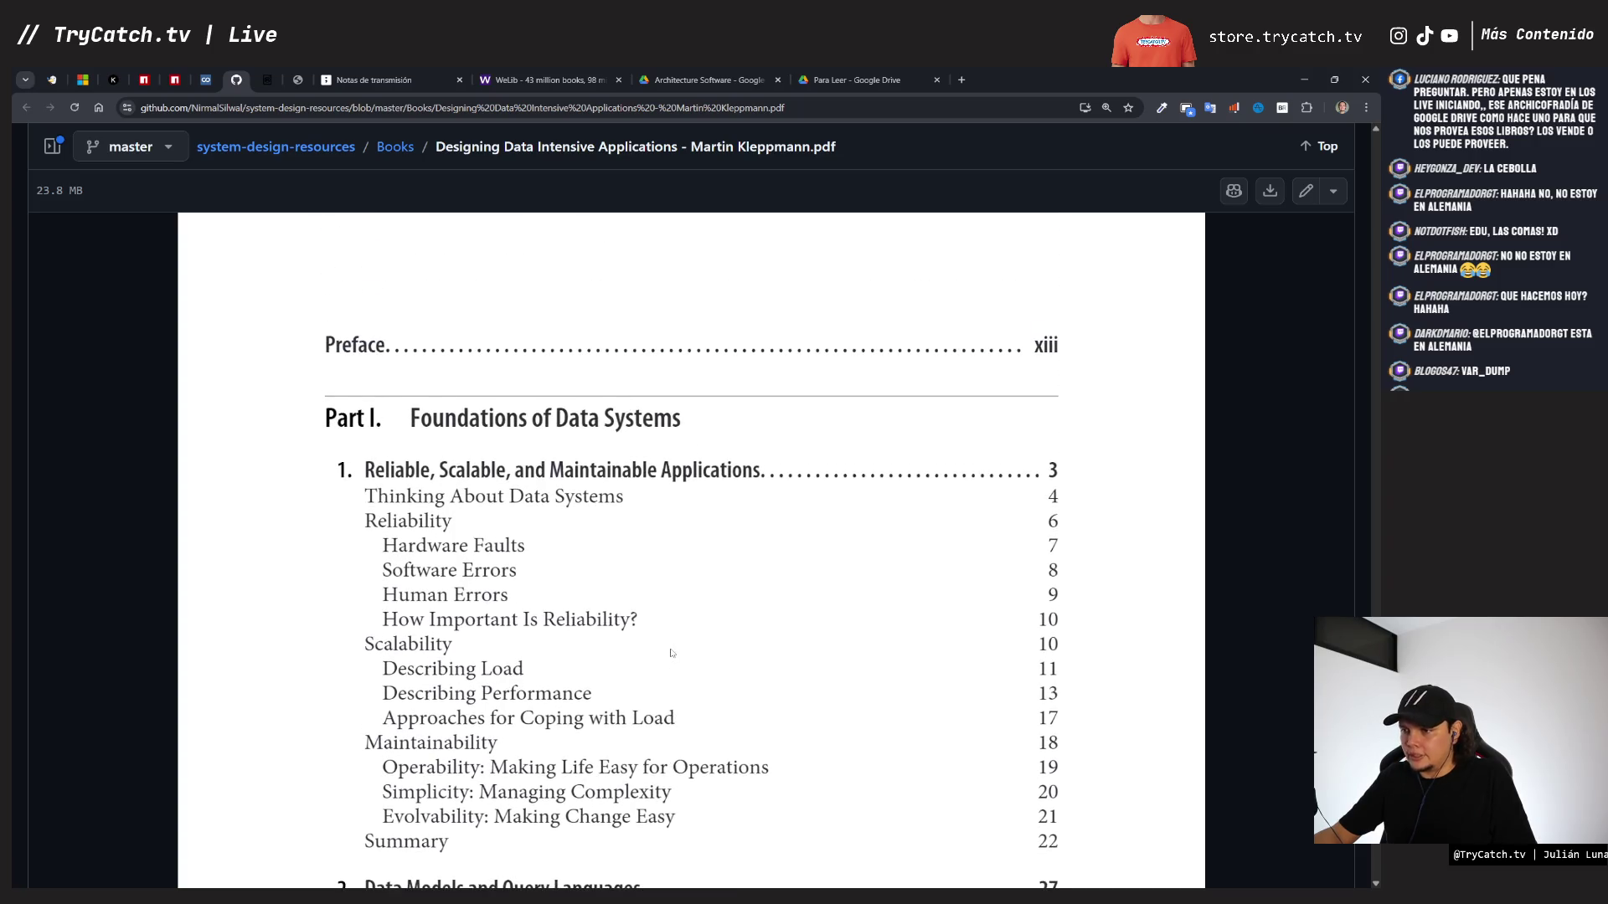
scroll(671, 652, "down", 2)
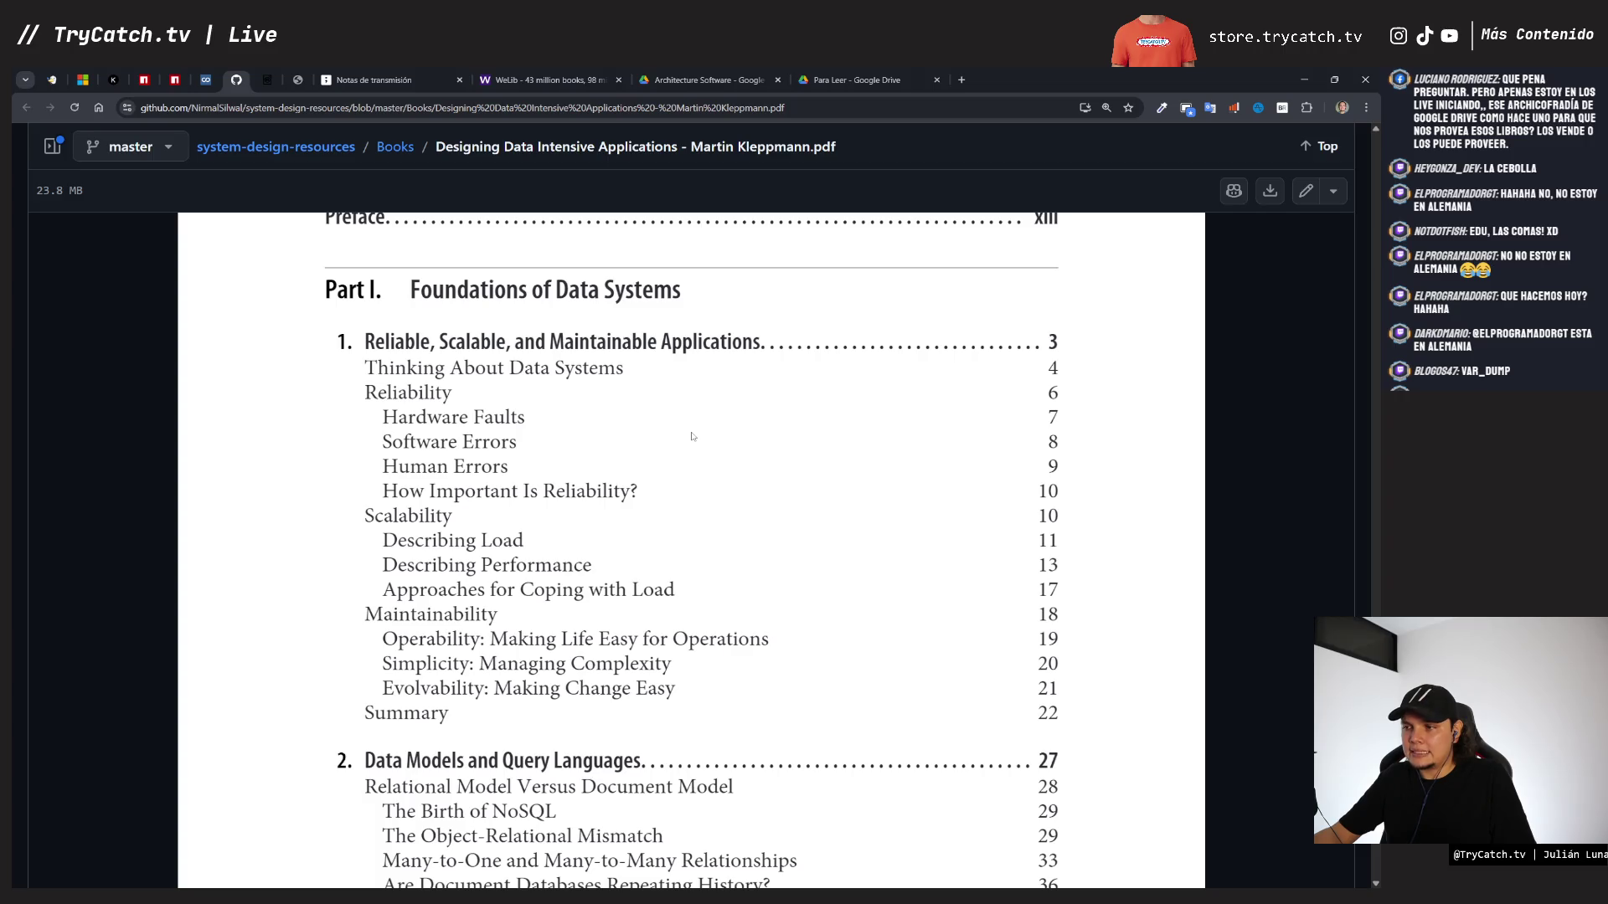
scroll(692, 436, "down", 1)
scroll(692, 436, "up", 1)
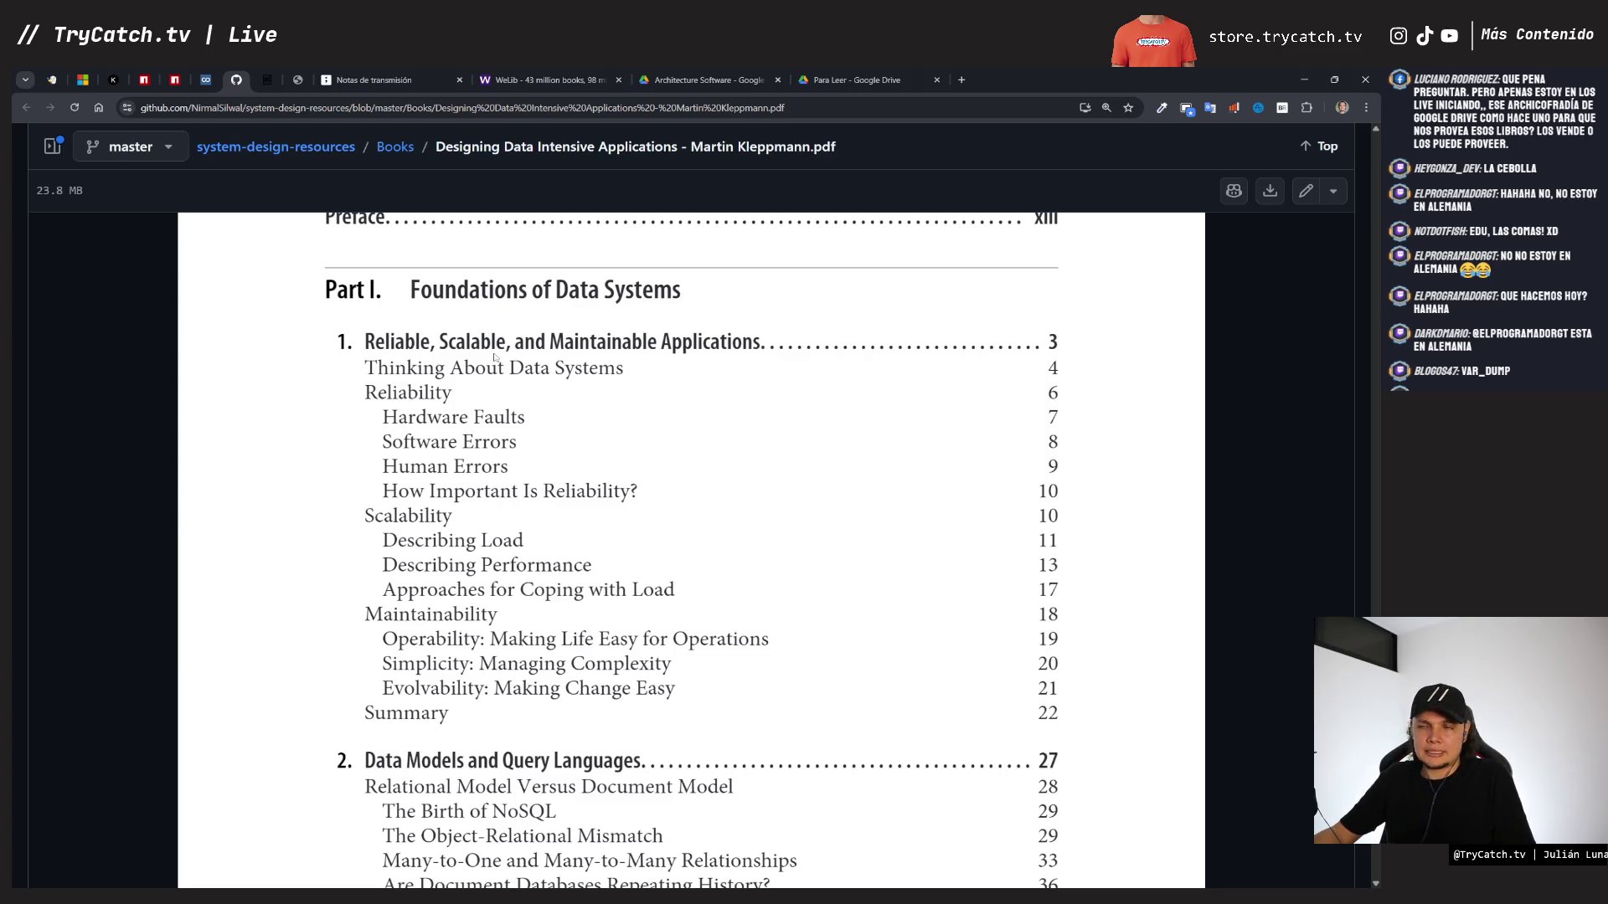
scroll(496, 357, "down", 1)
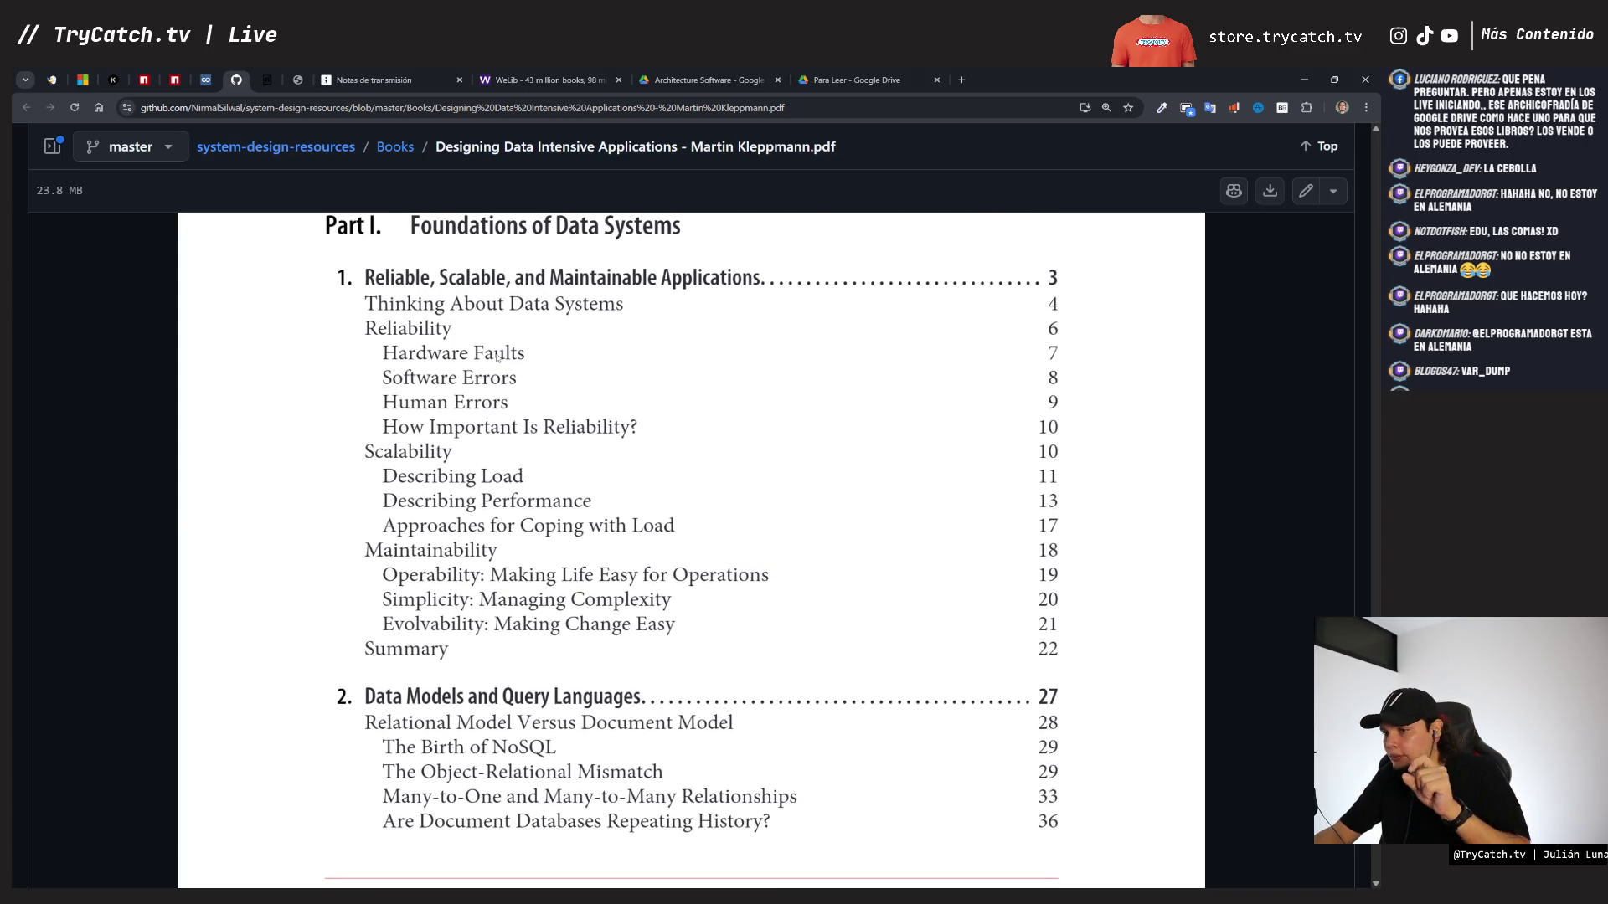
scroll(496, 357, "down", 3)
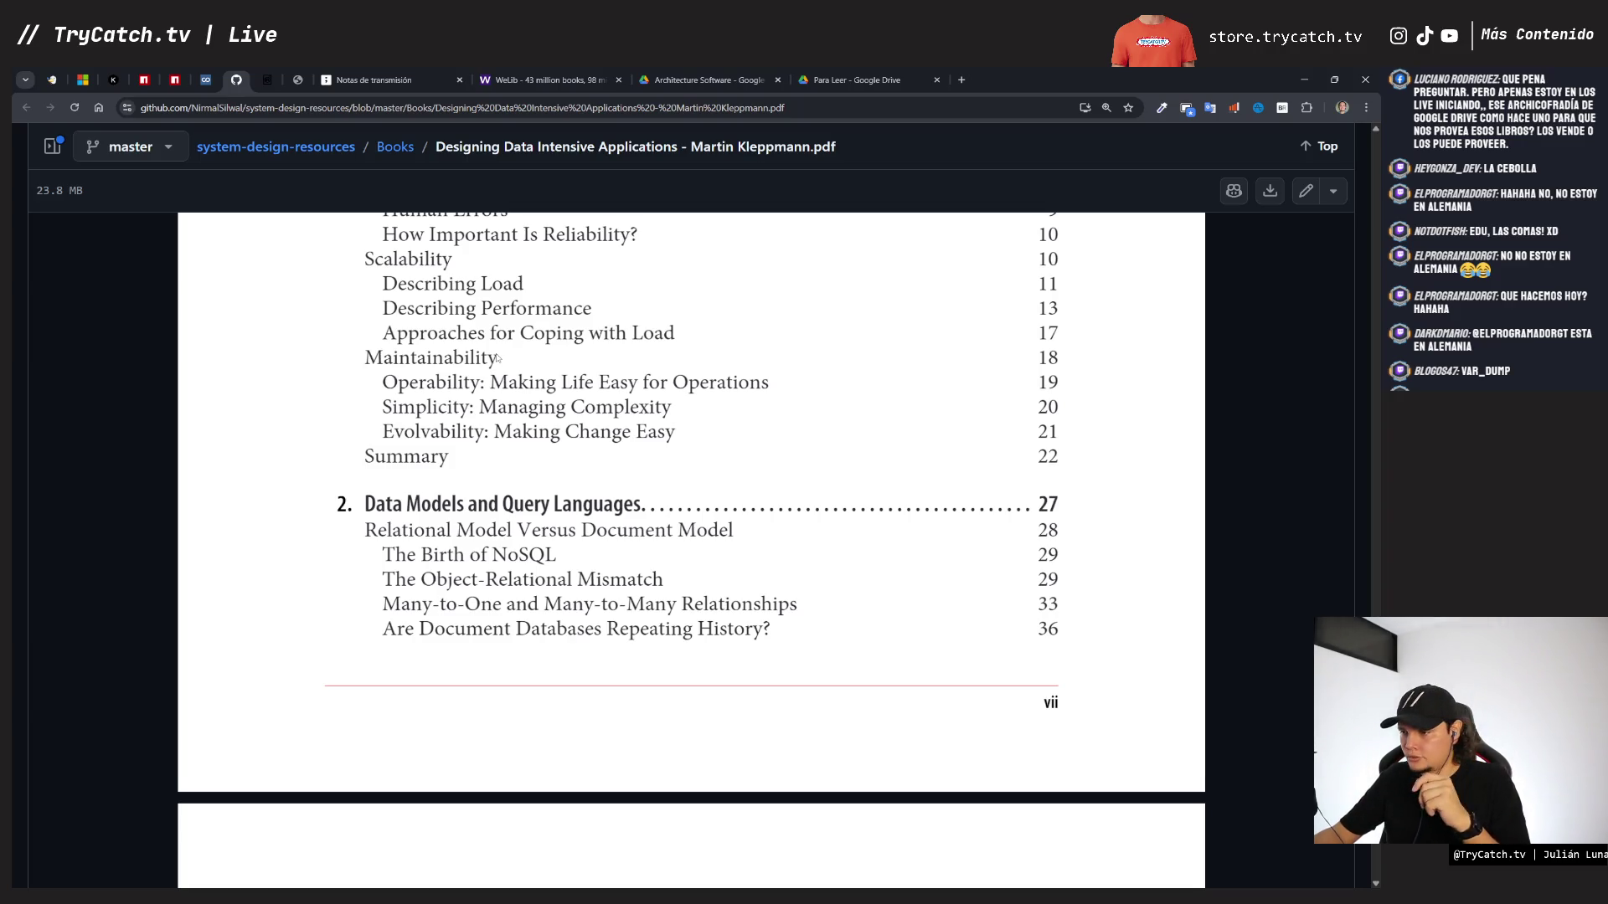
scroll(496, 358, "down", 2)
scroll(496, 358, "down", 2)
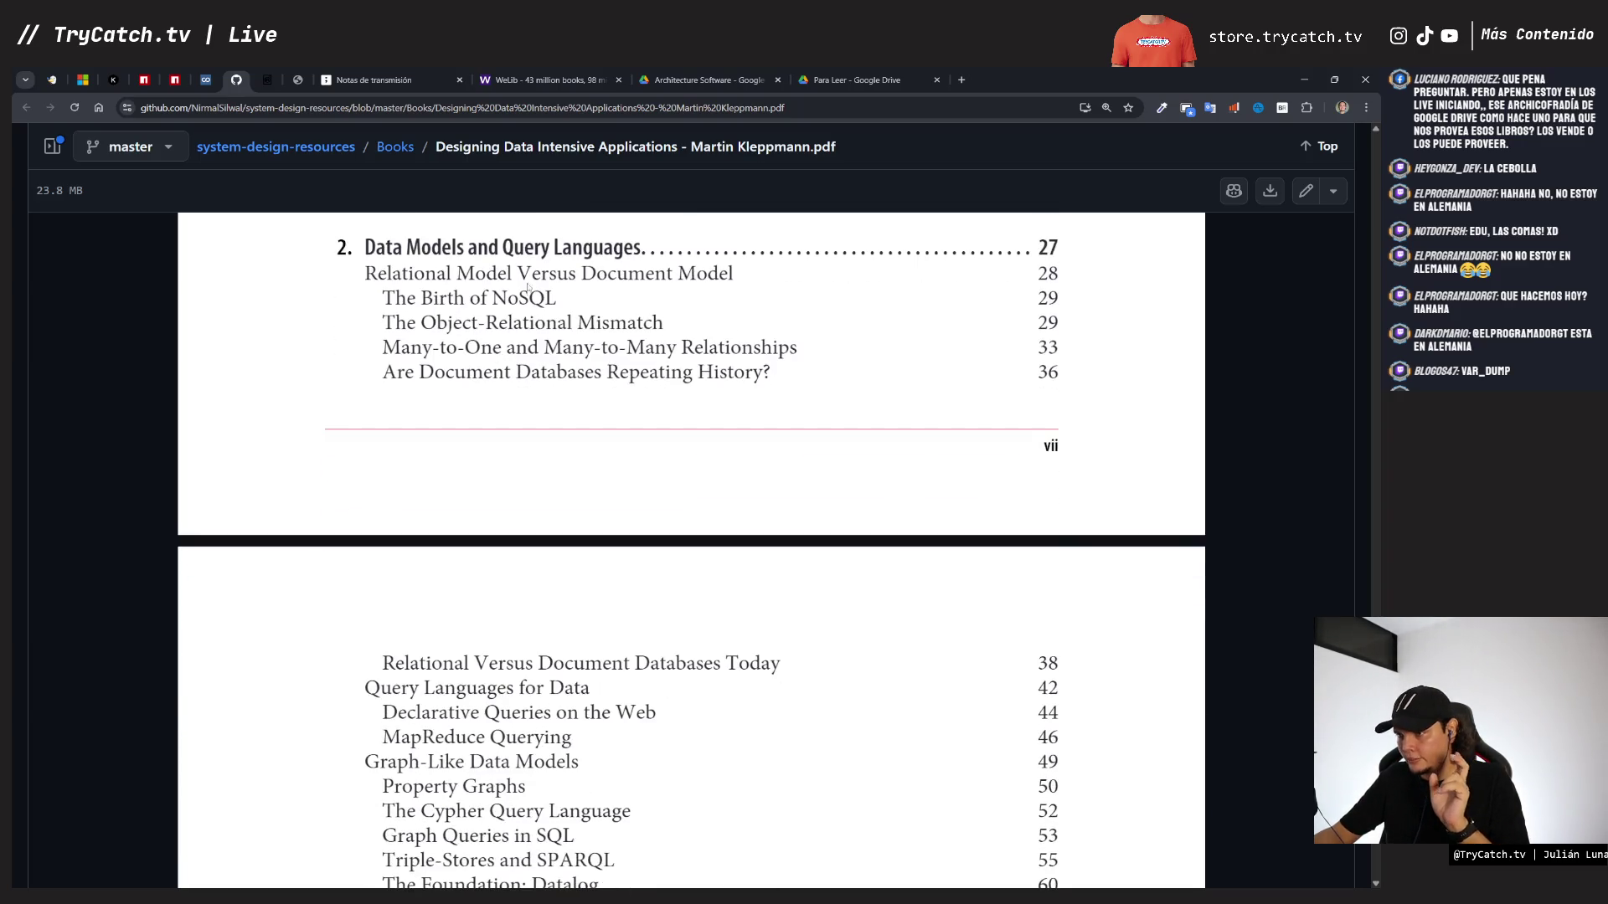
scroll(491, 385, "down", 2)
scroll(491, 384, "up", 3)
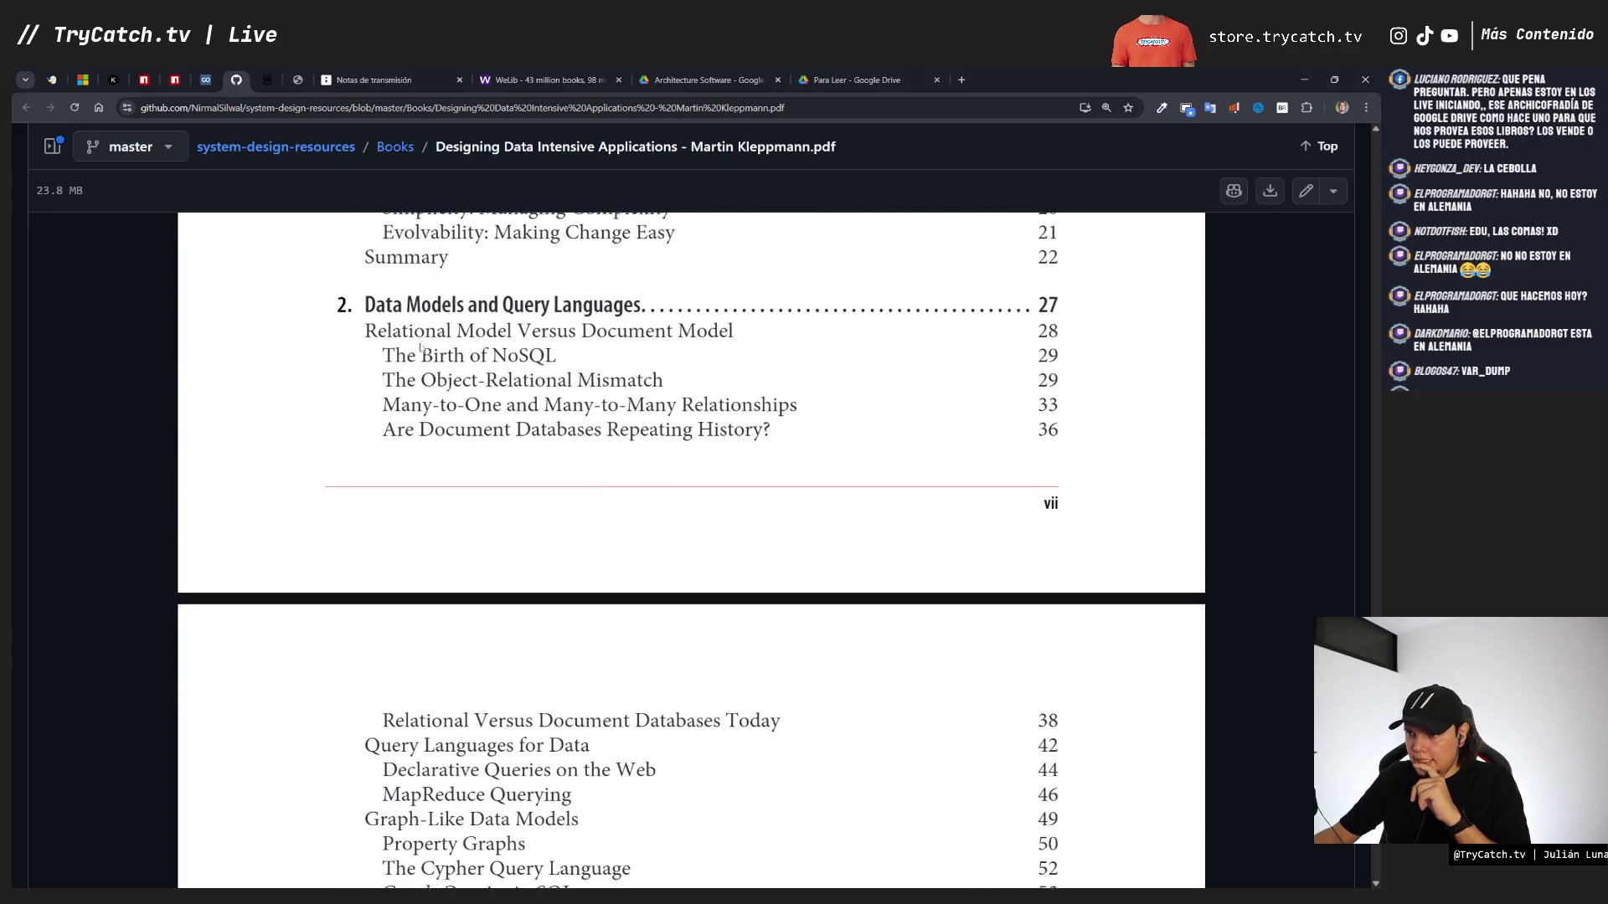
scroll(422, 348, "down", 6)
scroll(422, 347, "down", 1)
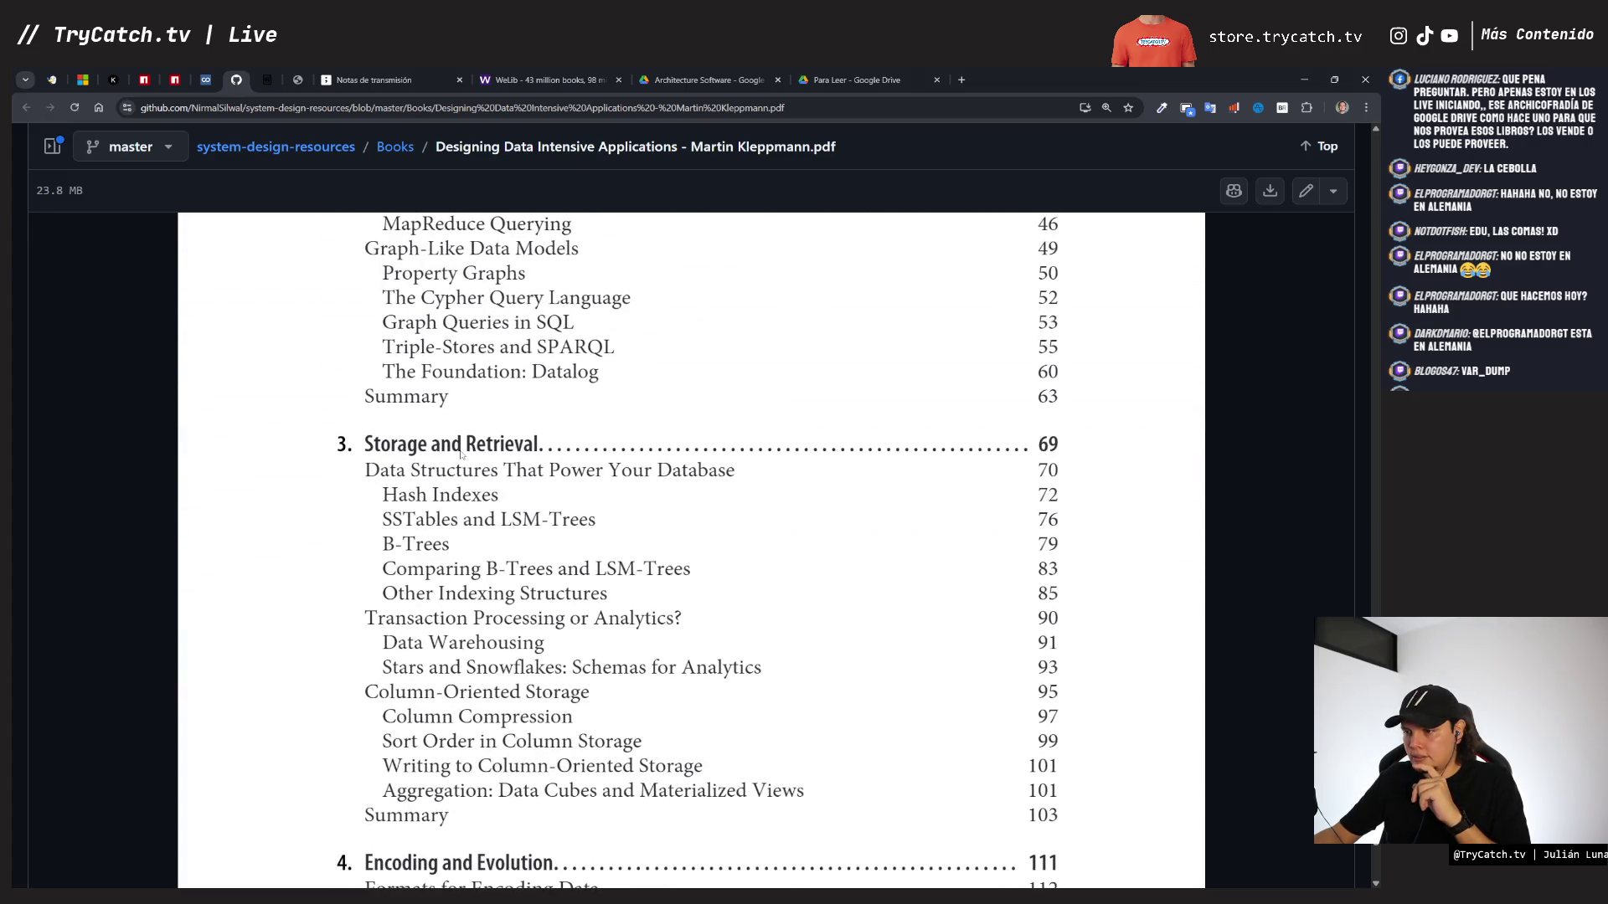
scroll(461, 455, "down", 3)
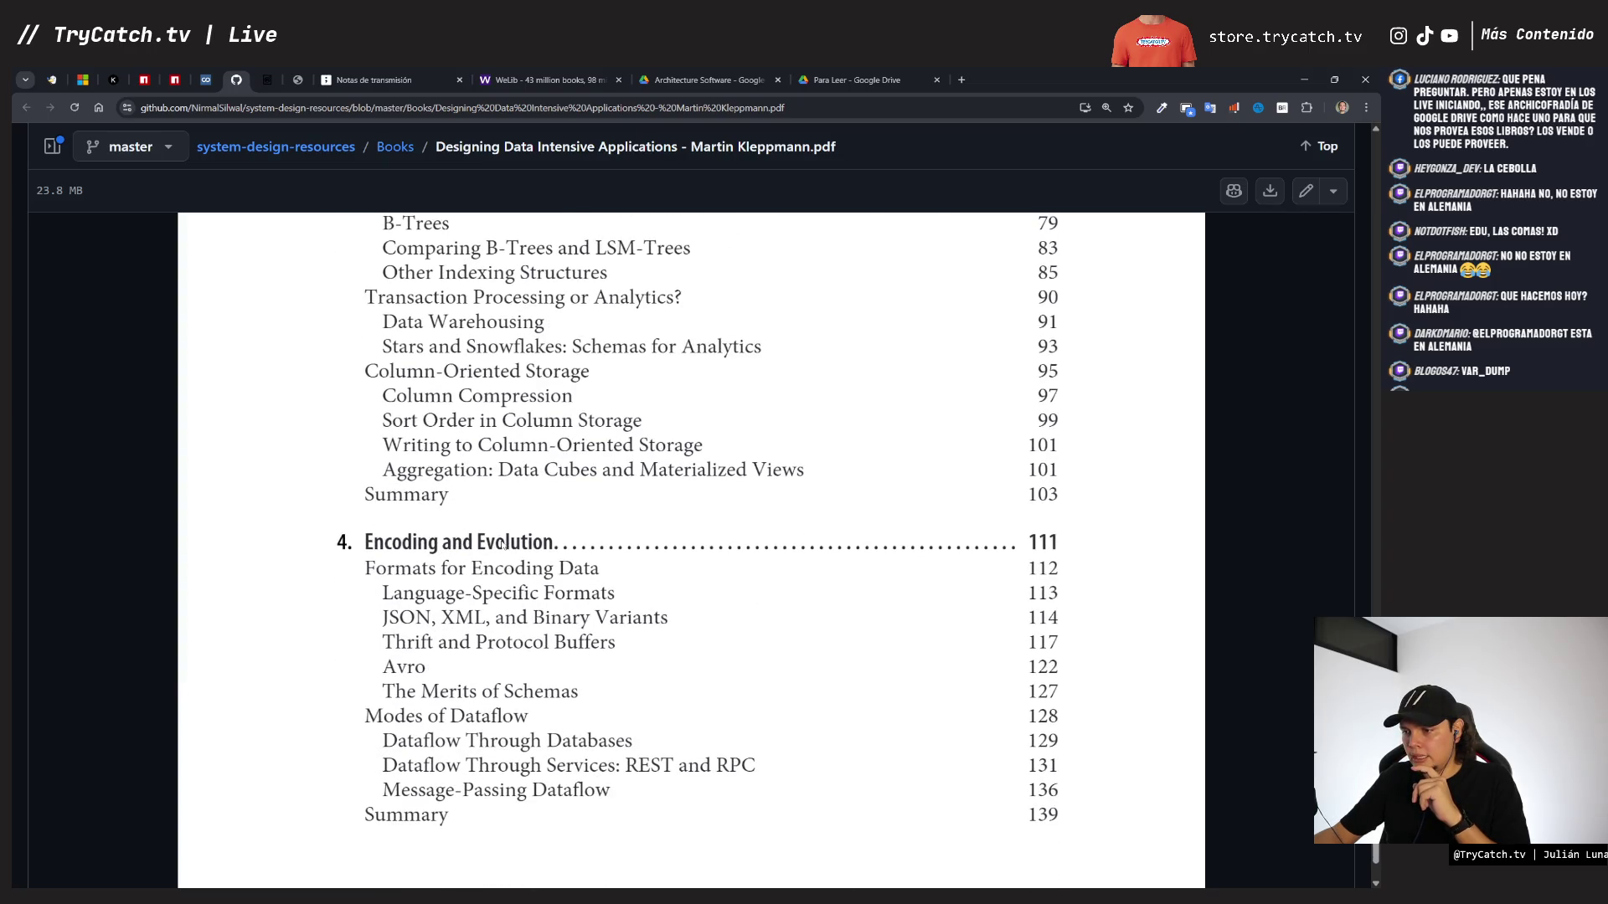
scroll(439, 544, "down", 2)
scroll(416, 545, "down", 1)
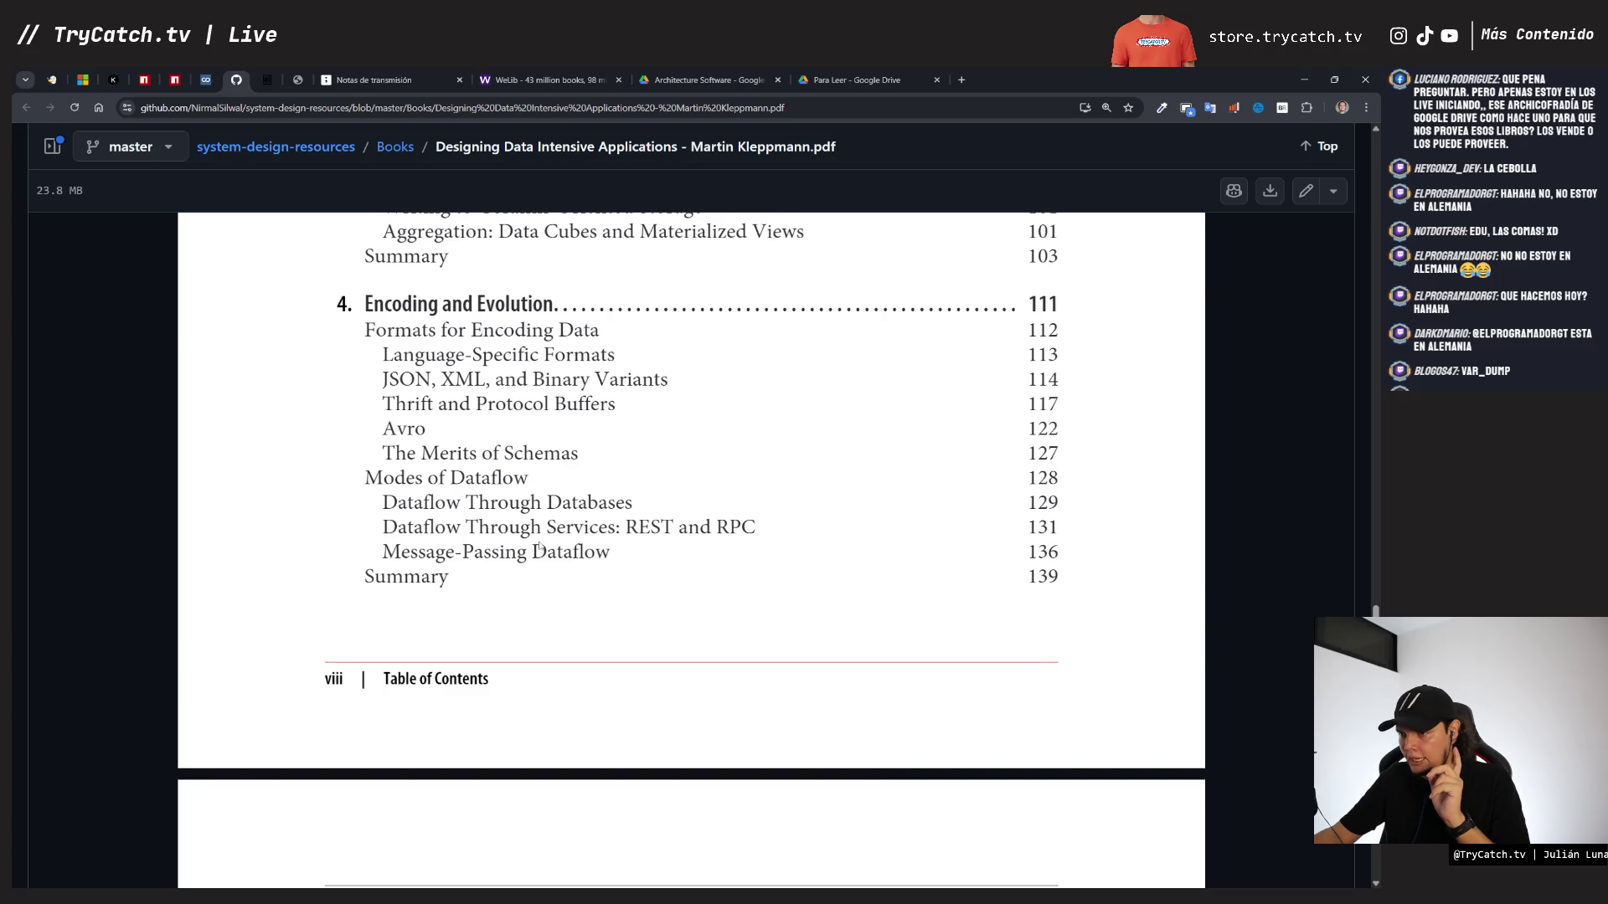
scroll(539, 549, "down", 5)
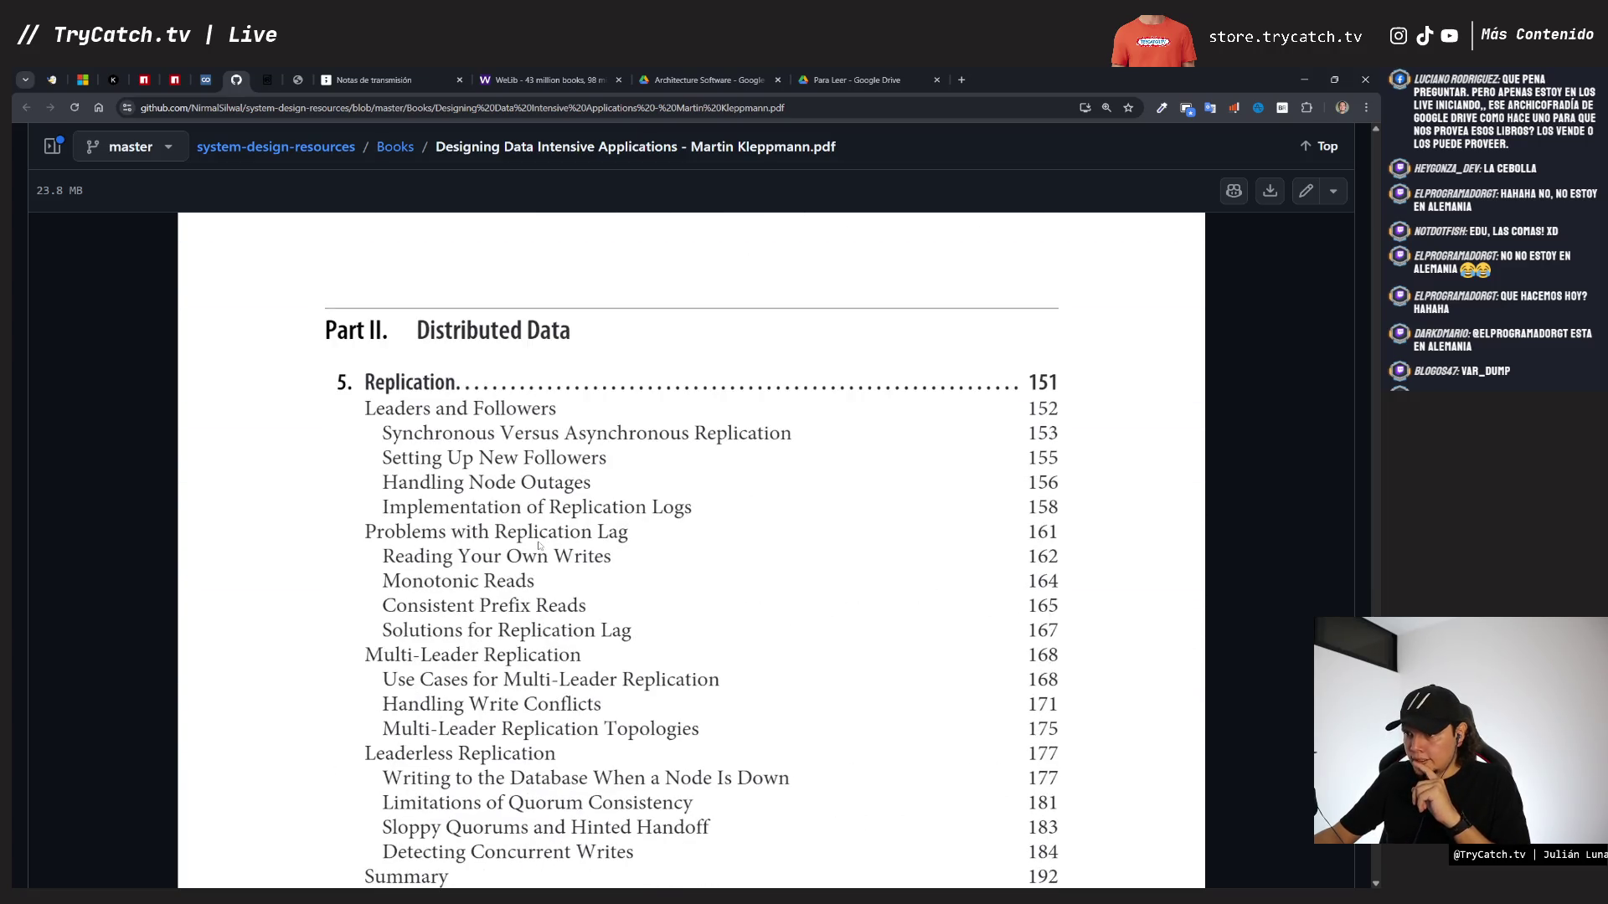
- Scroll the PDF's contents from chapter 5 through chapter 12 to the Glossary and Index
scroll(539, 546, "down", 1)
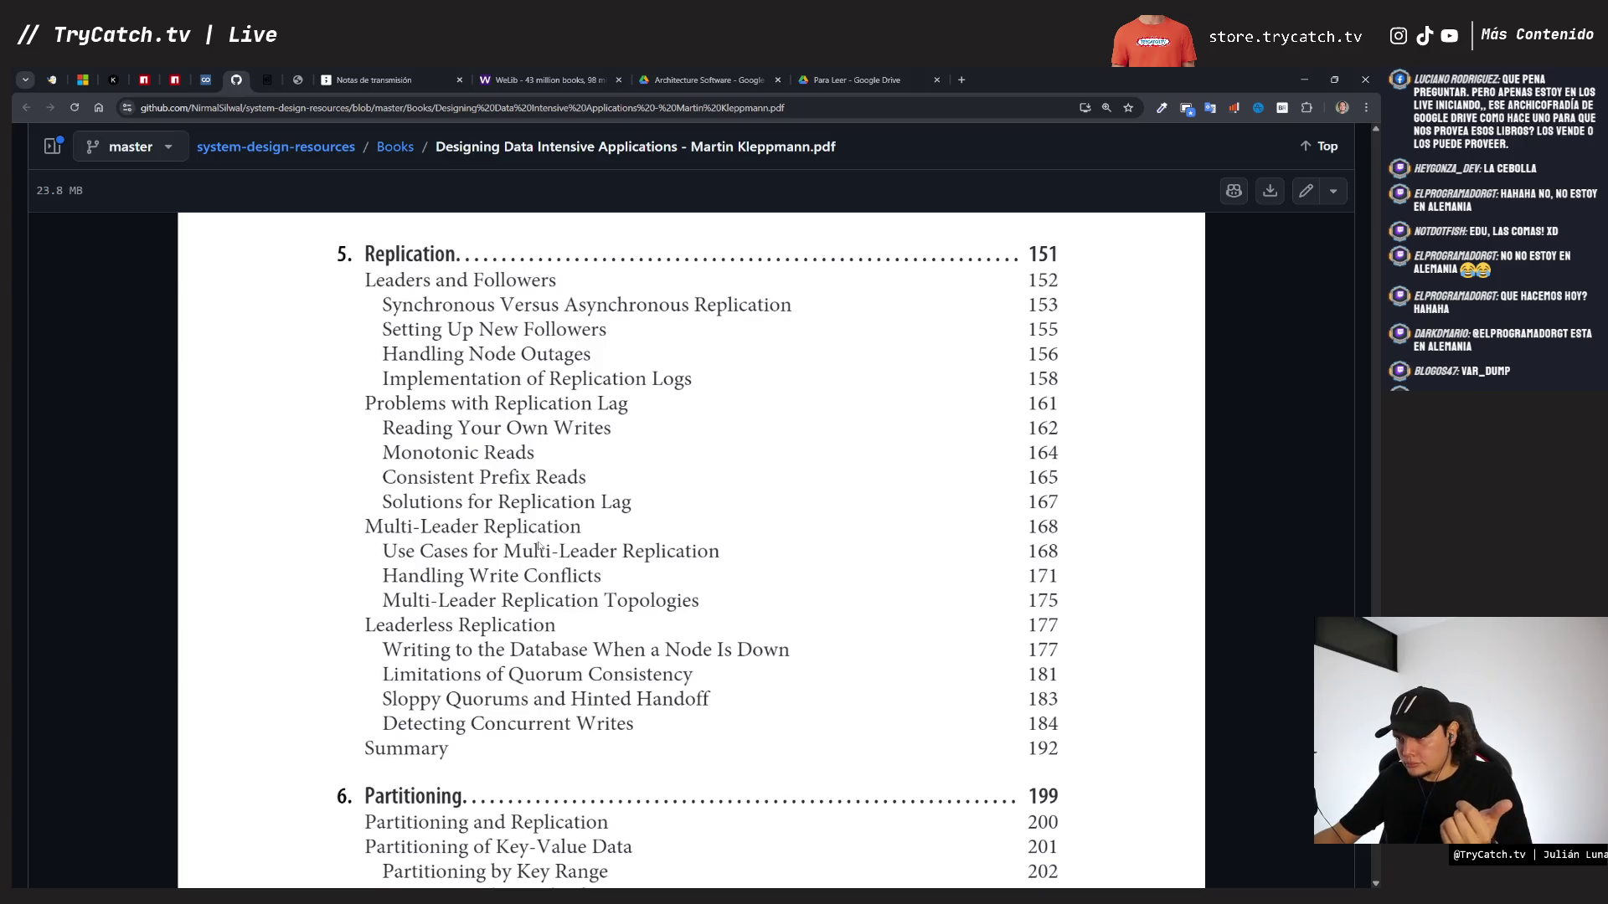
scroll(537, 548, "down", 3)
scroll(439, 499, "down", 3)
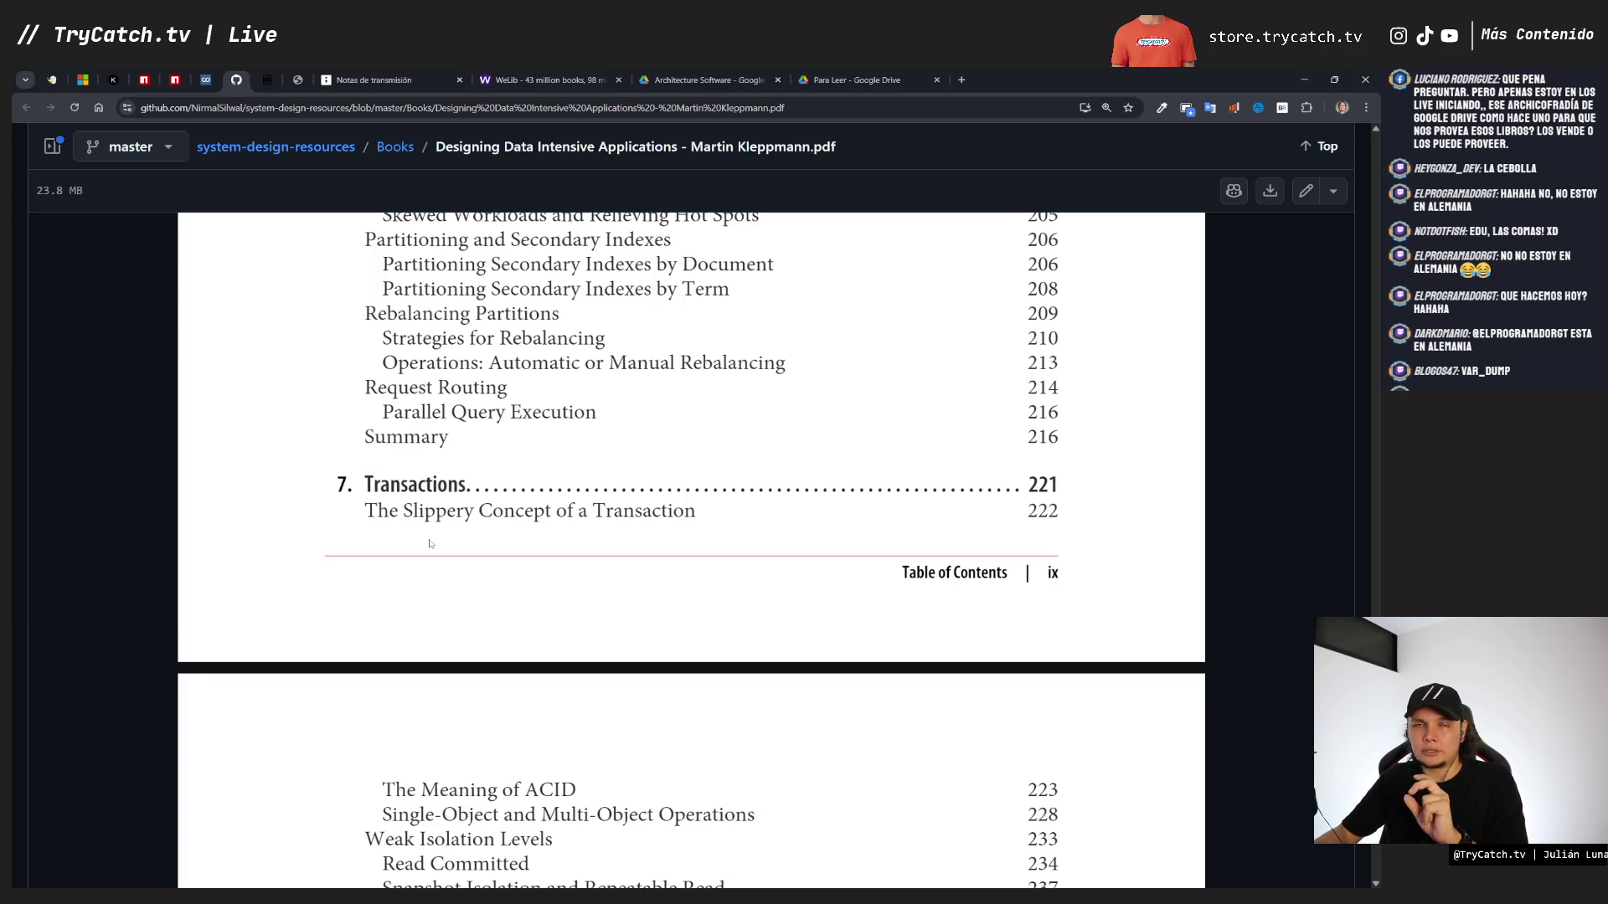
scroll(430, 542, "down", 1)
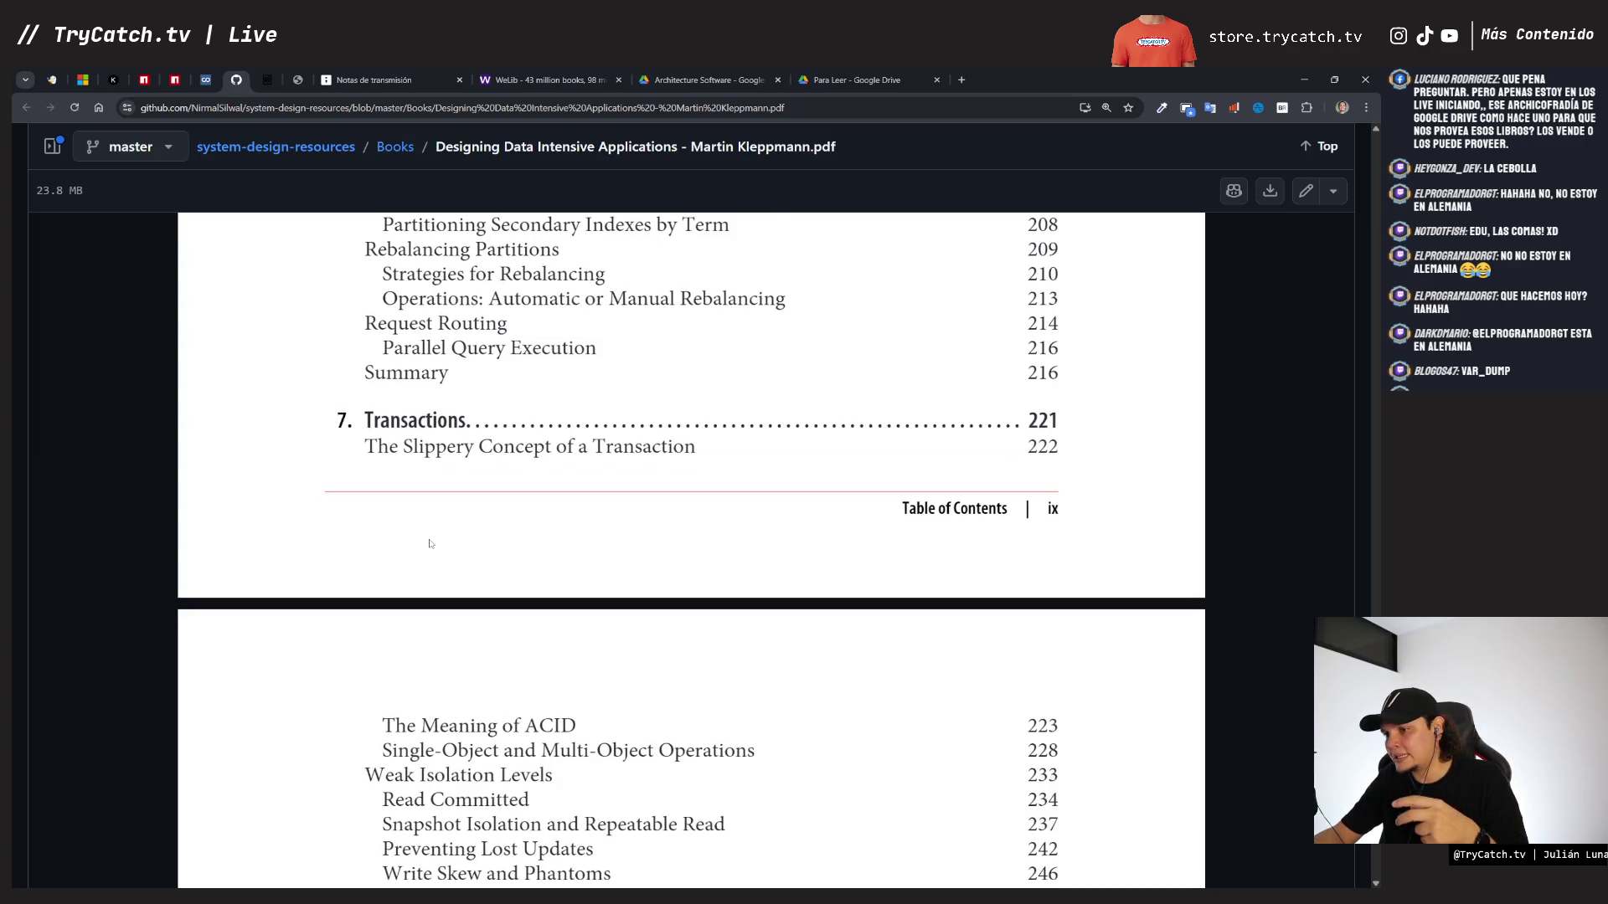
scroll(429, 542, "down", 8)
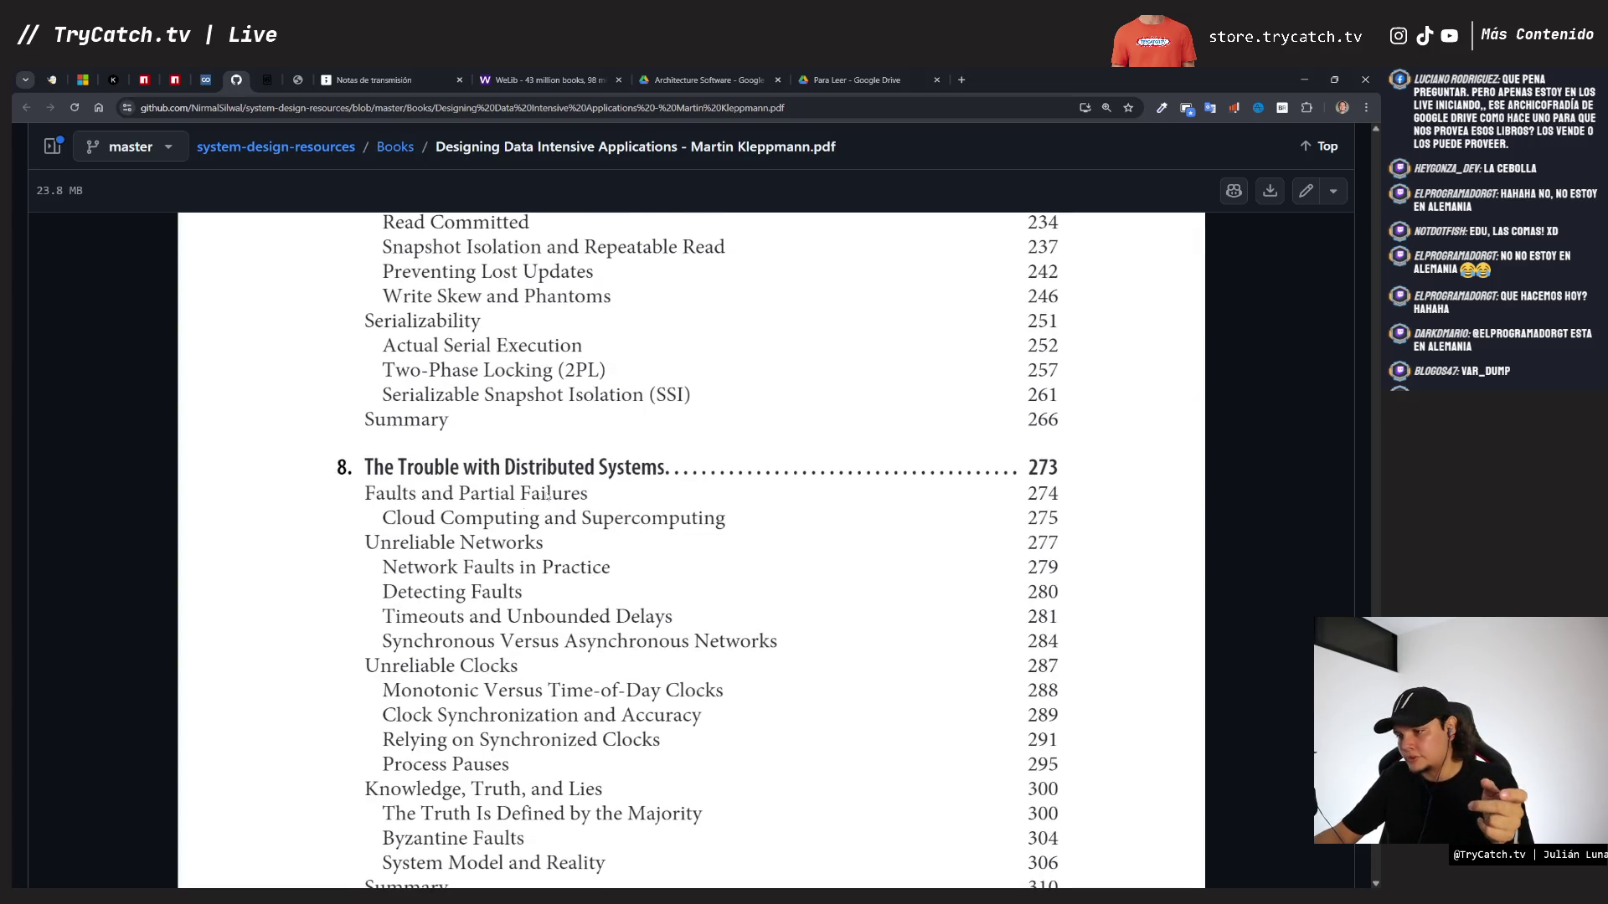
scroll(548, 495, "down", 8)
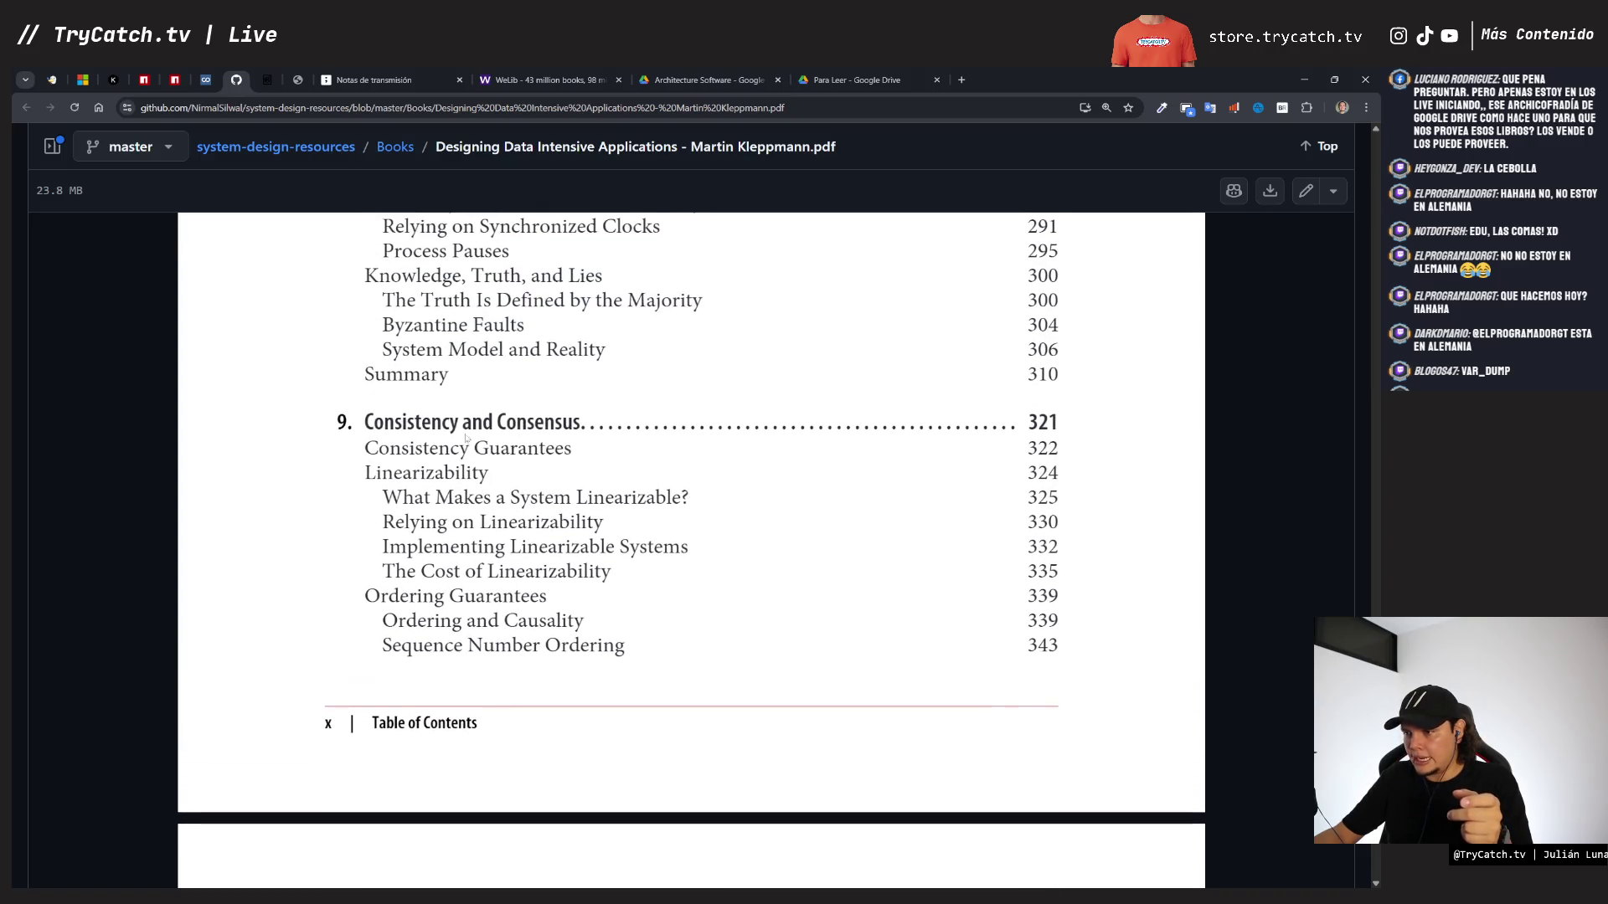
scroll(524, 494, "down", 12)
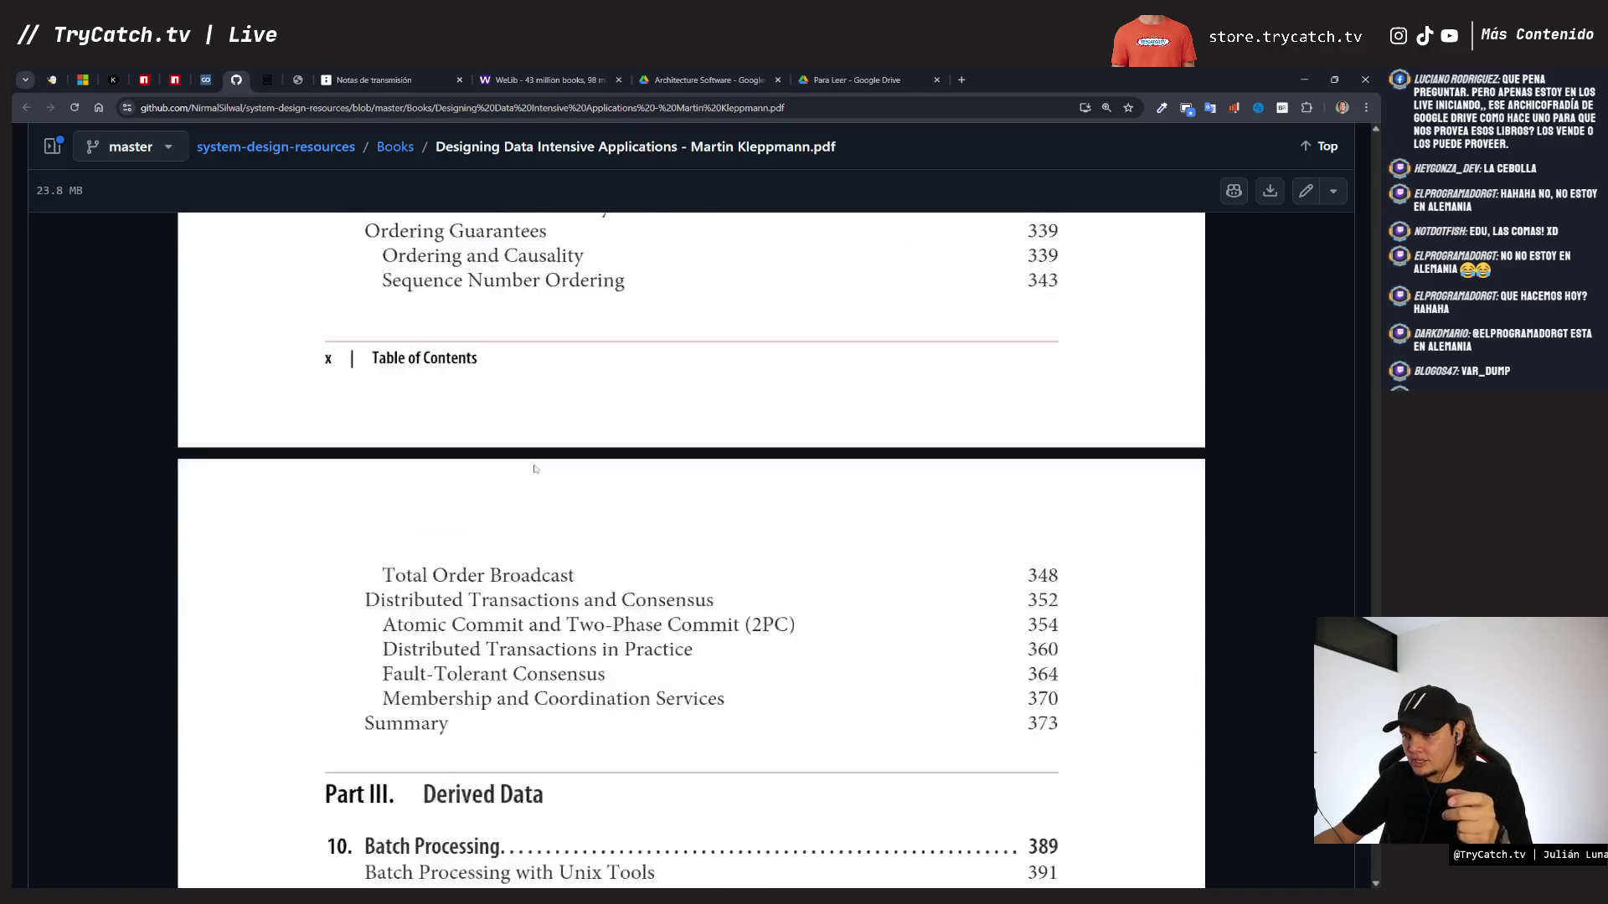
scroll(522, 494, "down", 2)
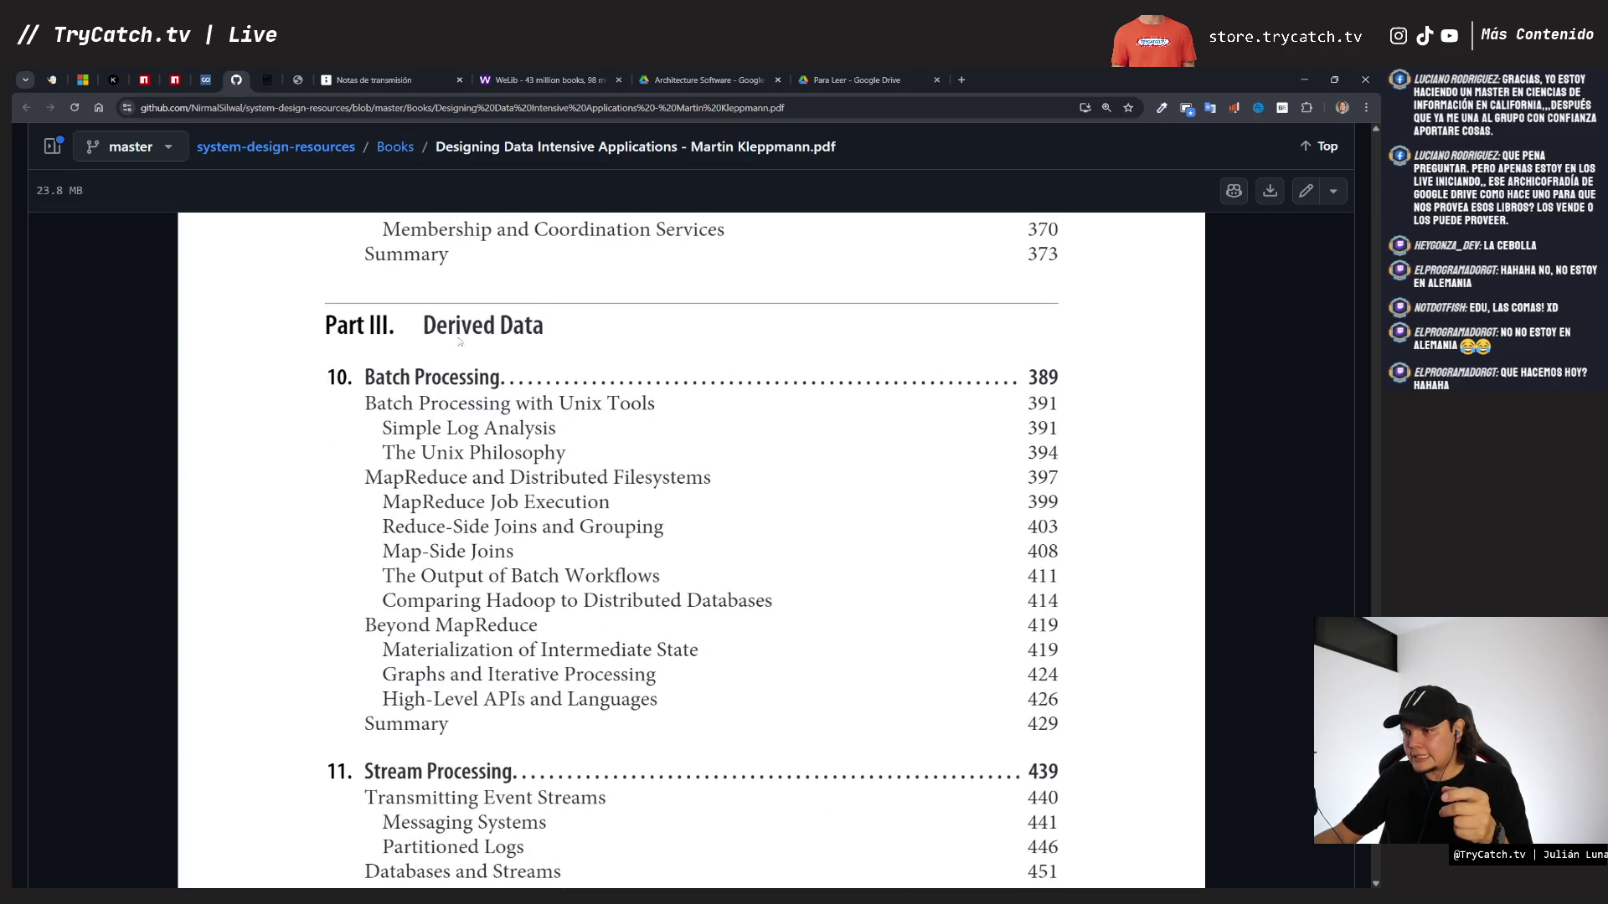
scroll(469, 403, "down", 1)
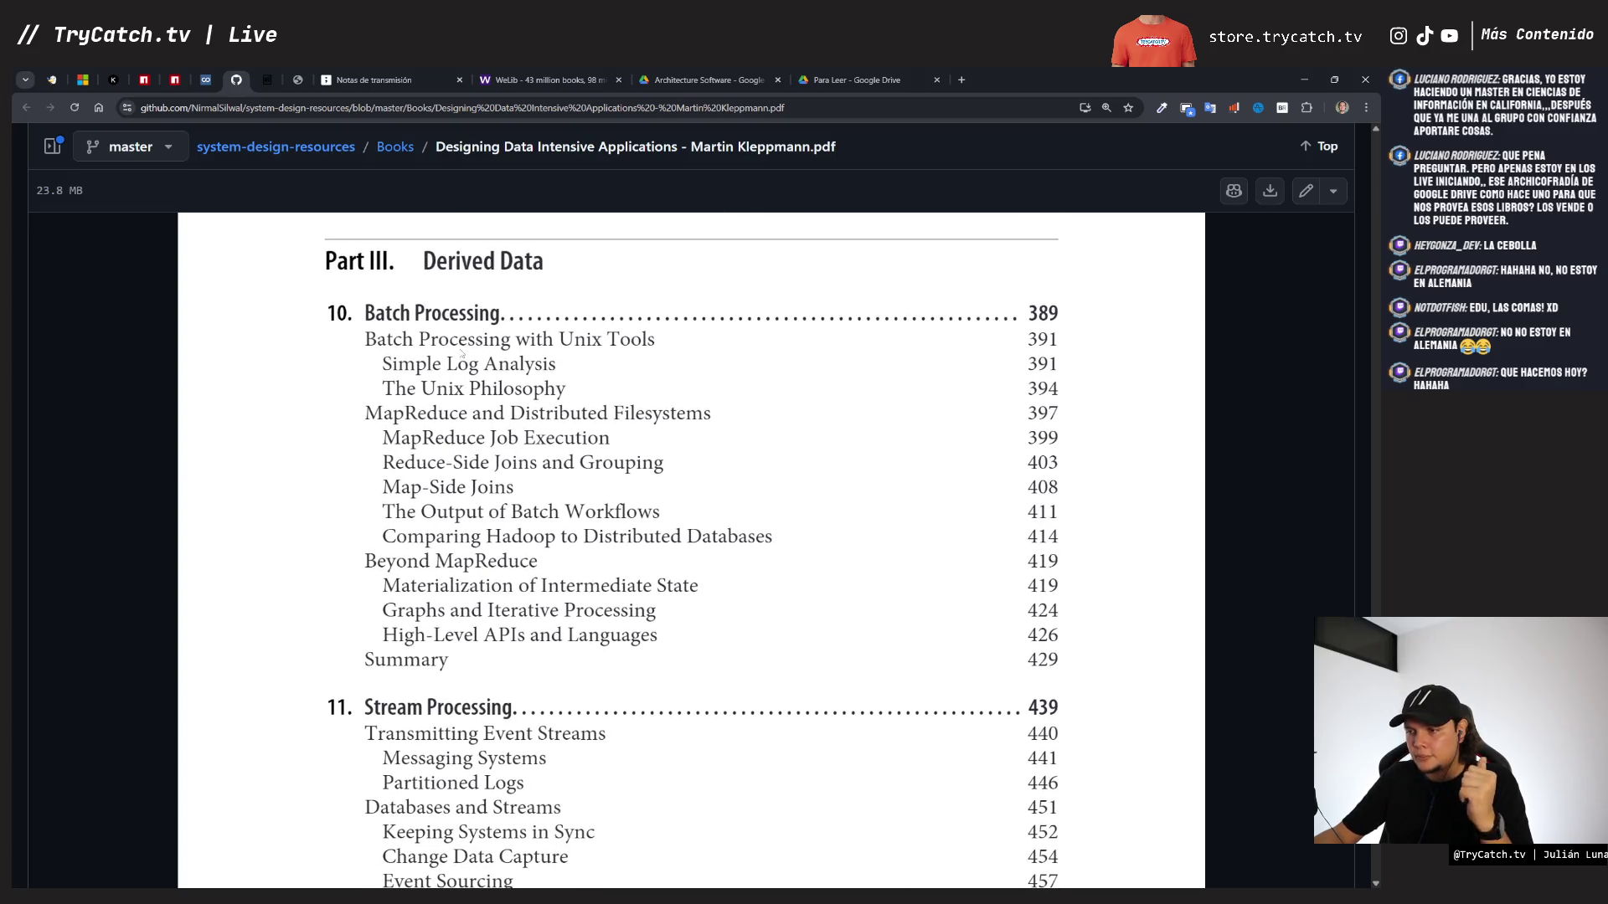
scroll(520, 540, "down", 2)
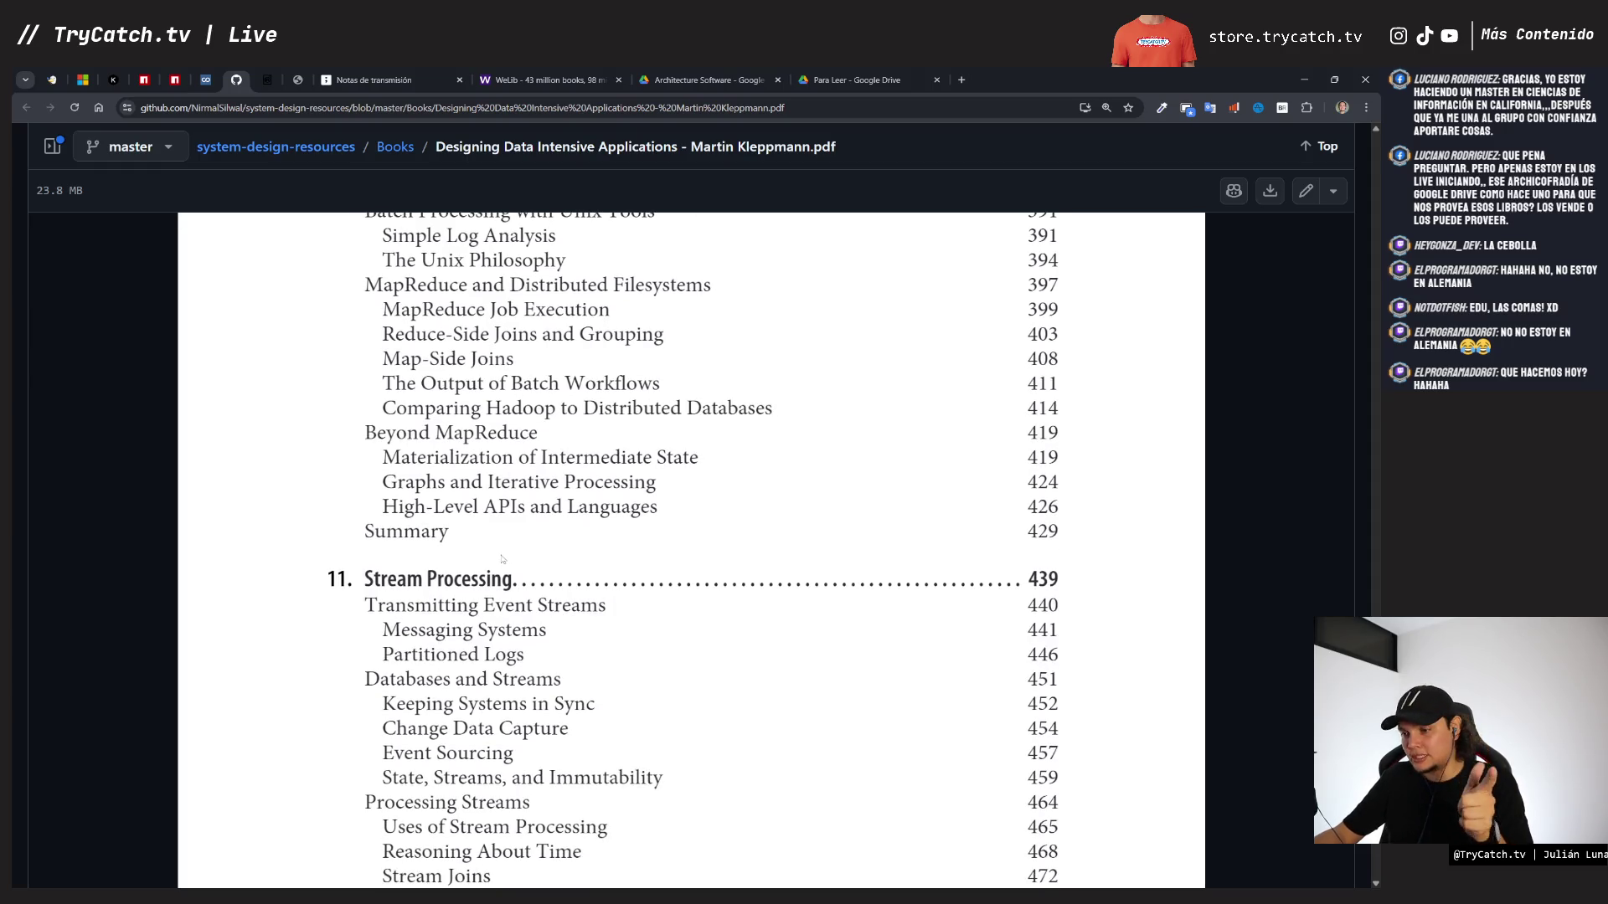
scroll(506, 558, "down", 11)
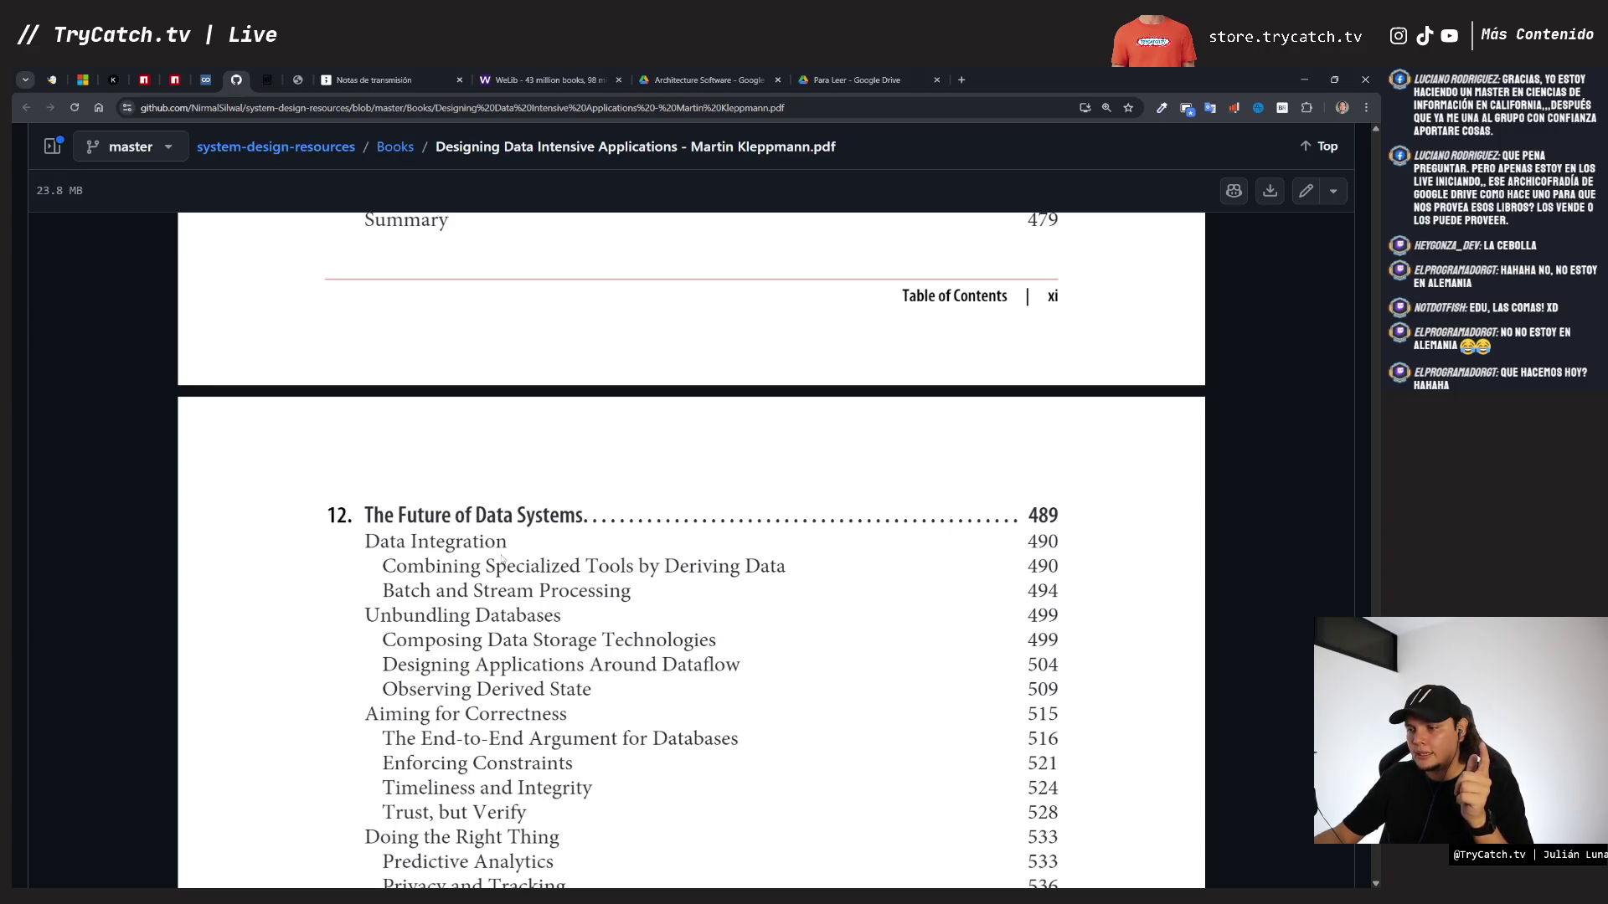
scroll(501, 559, "down", 10)
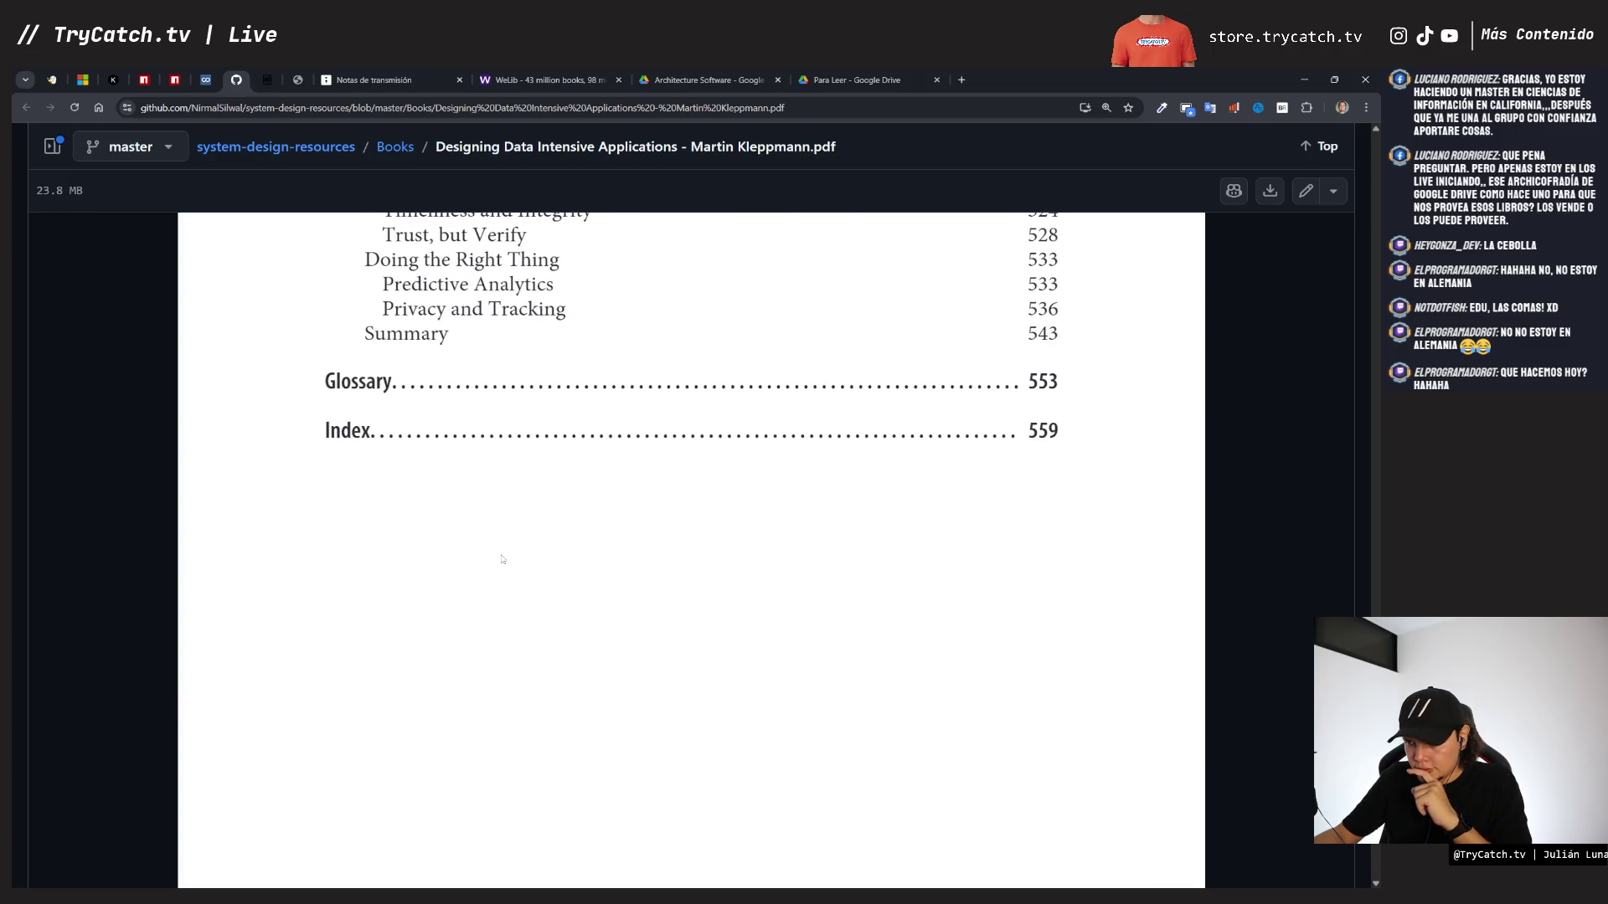
scroll(502, 559, "up", 7)
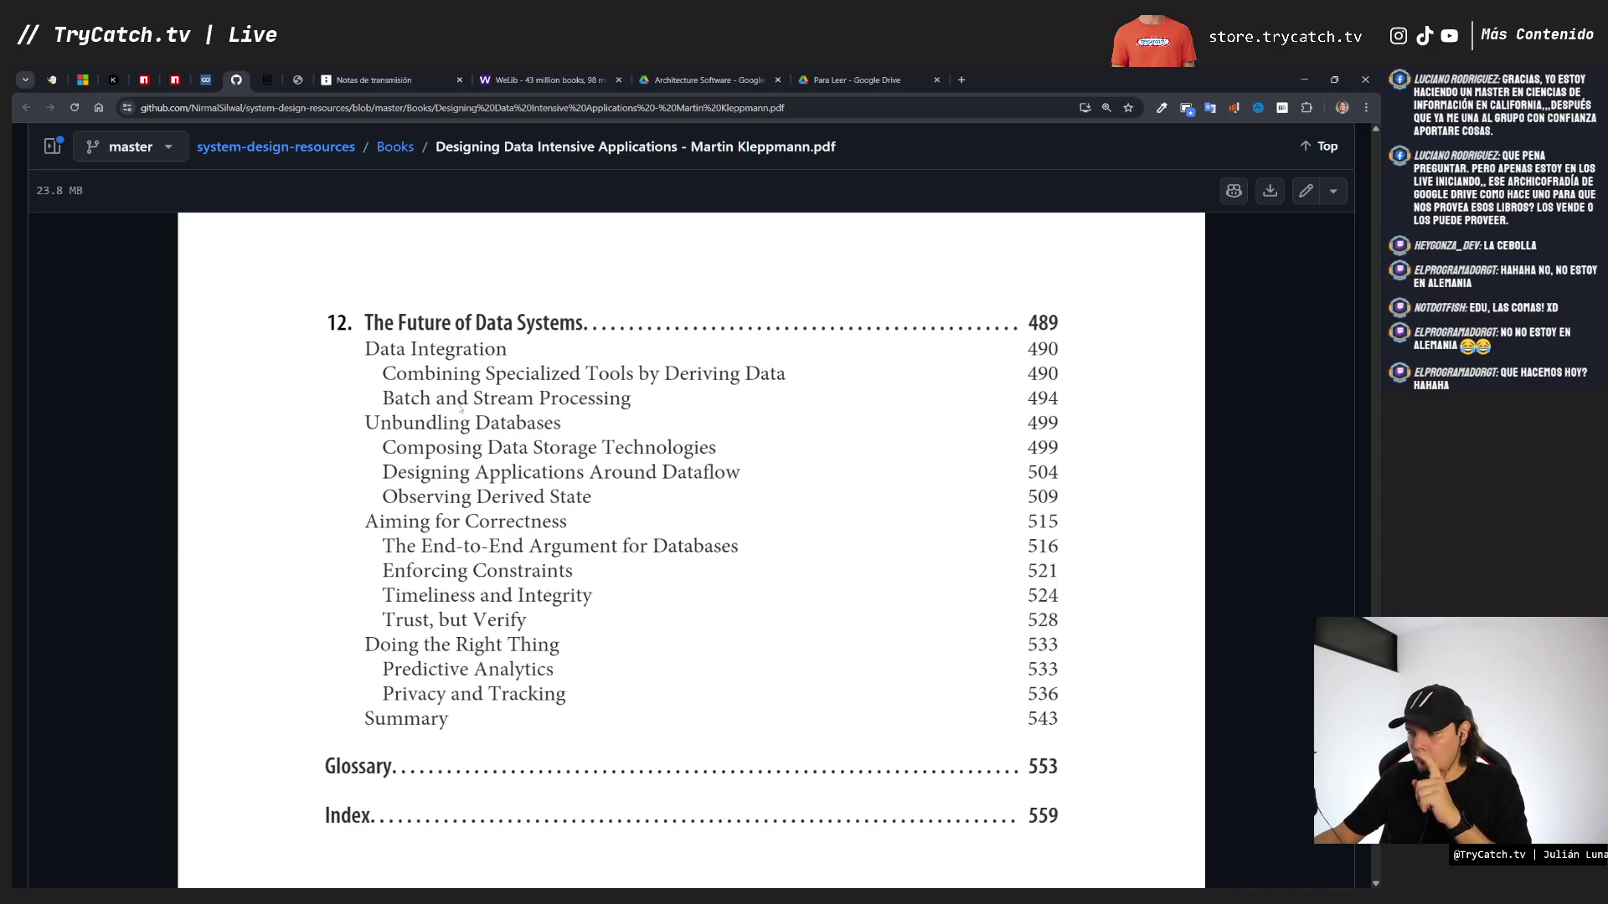
- Copy the 431 ES label onto the Designing Data-Intensive Applications cover and color it light violet
left_click(374, 81)
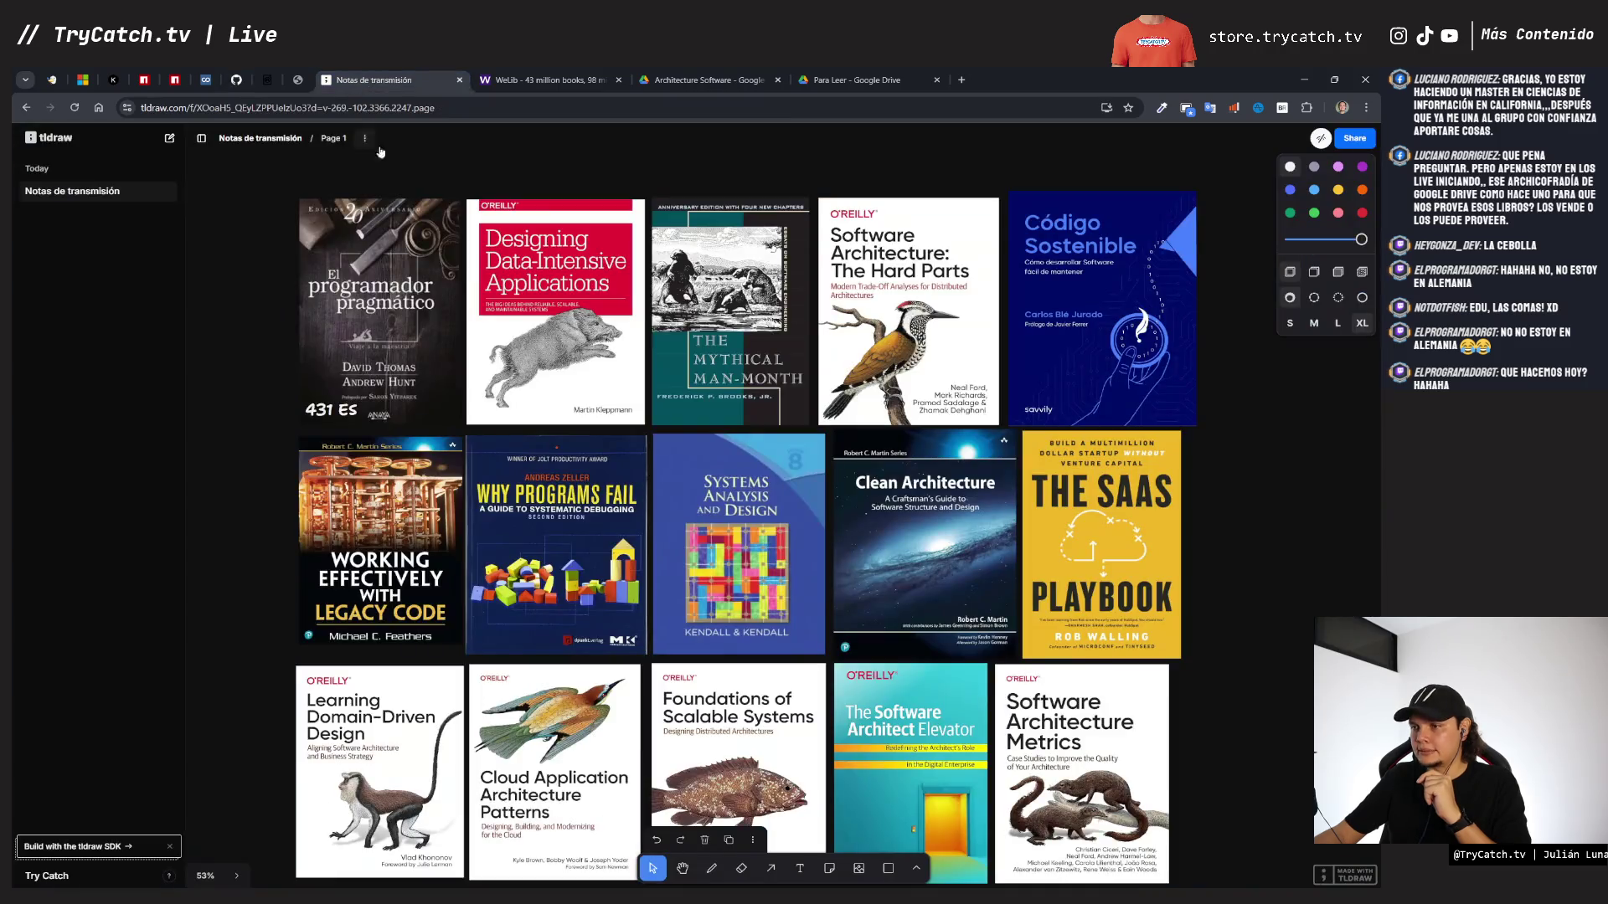
left_click(336, 412)
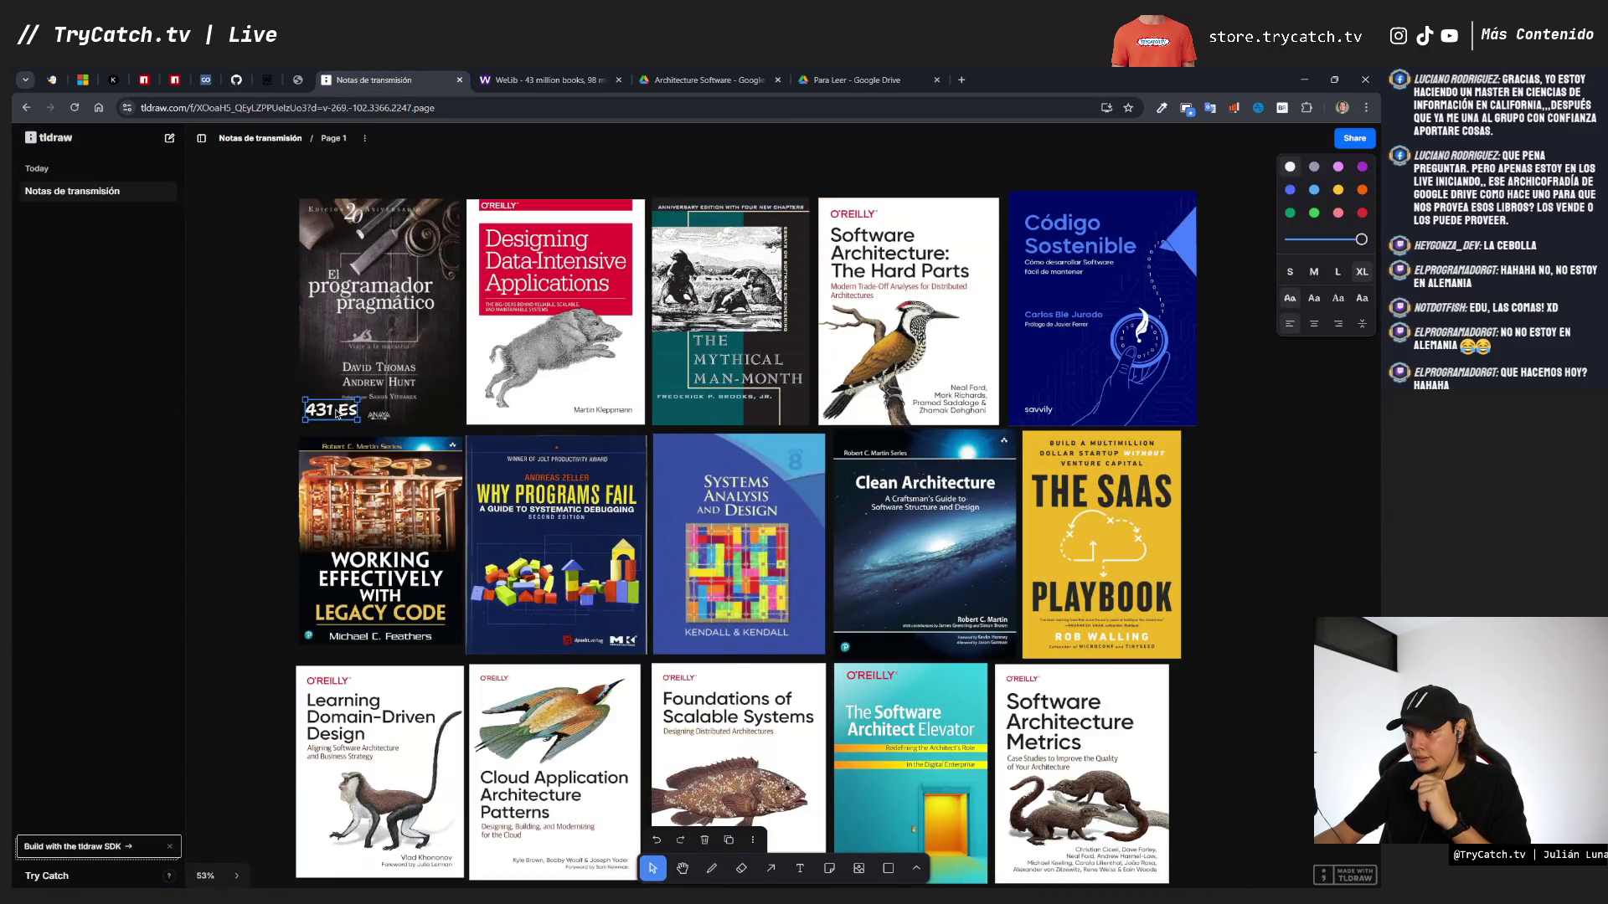
left_click_drag(336, 412, 490, 408)
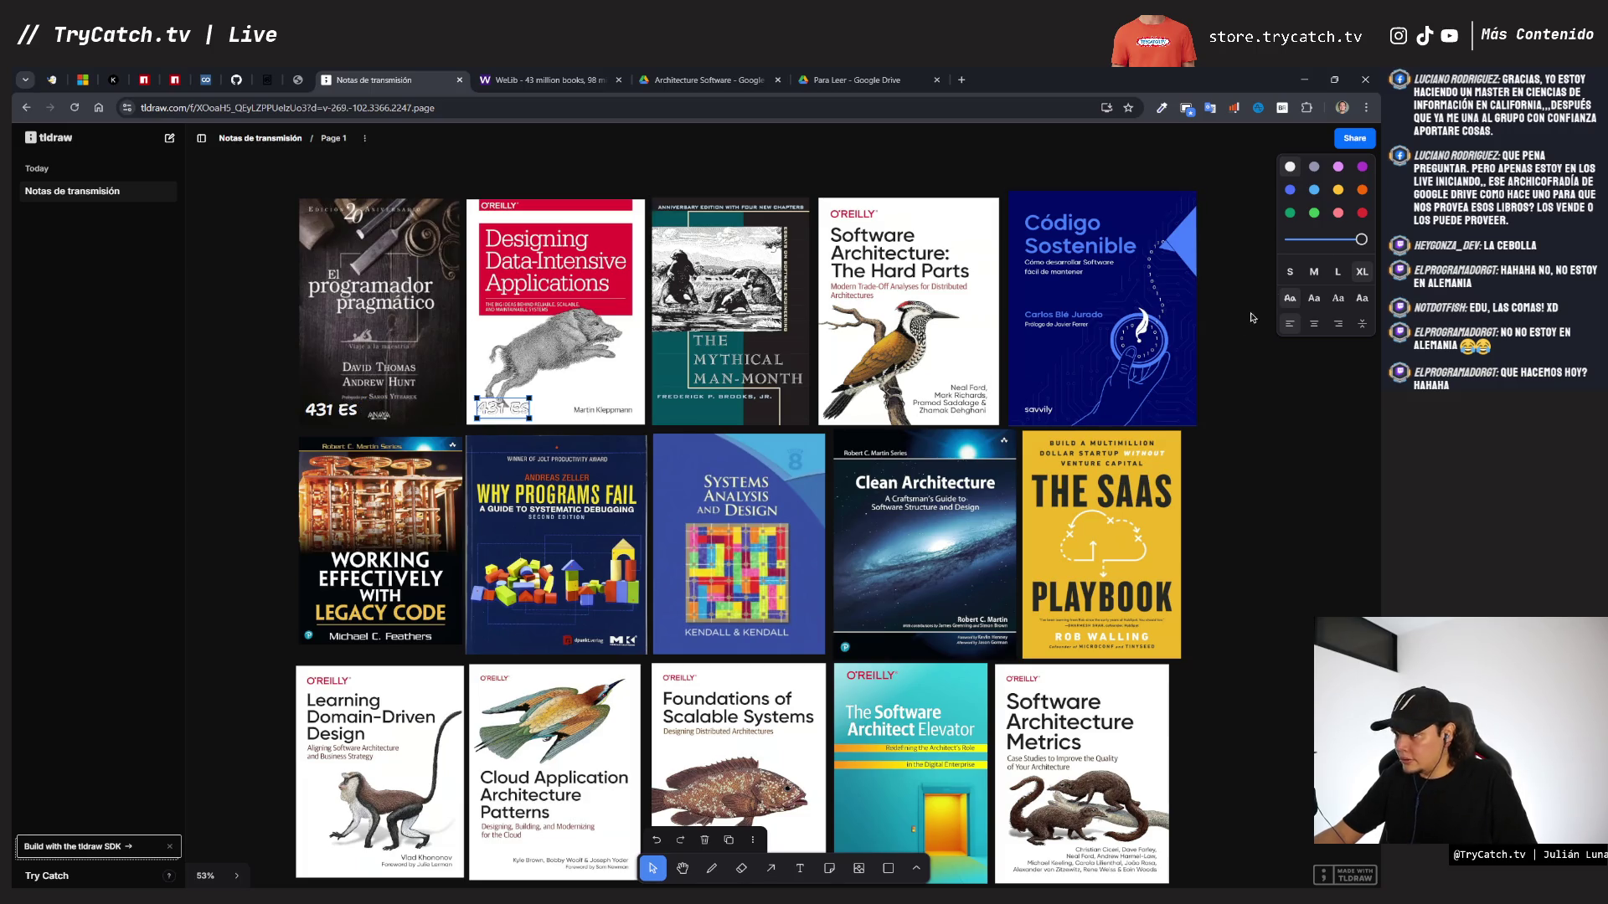
left_click(1313, 172)
left_click(1338, 172)
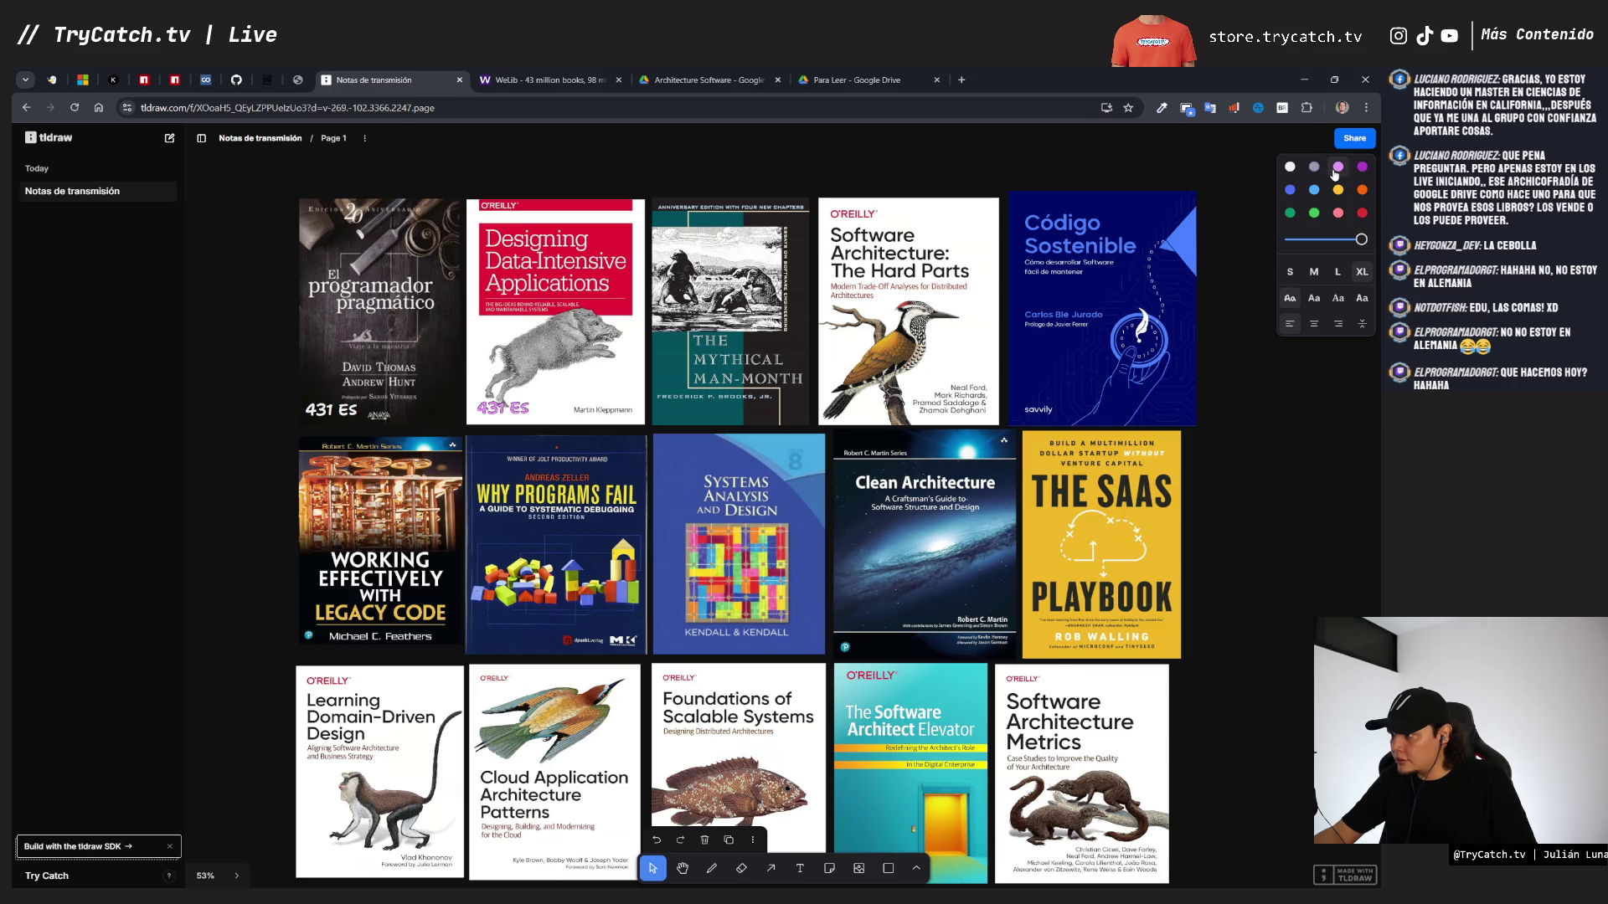
left_click(1290, 189)
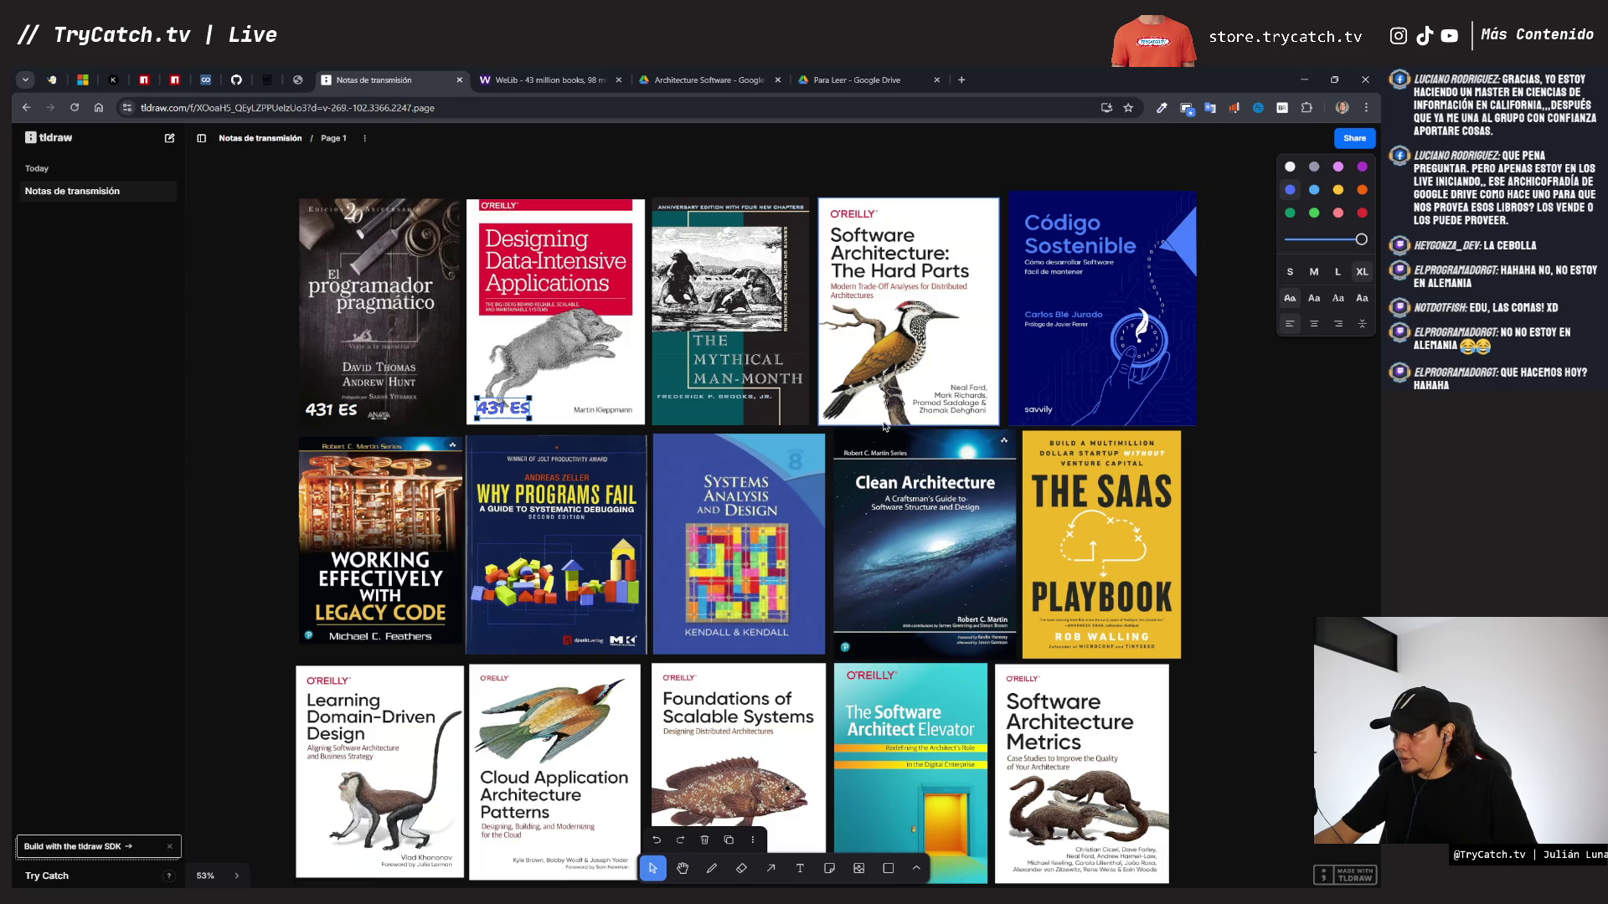
- Edit the copied label to read 559 EN, then bring up the Google Drive PDF
double_click(502, 411)
double_click(488, 410)
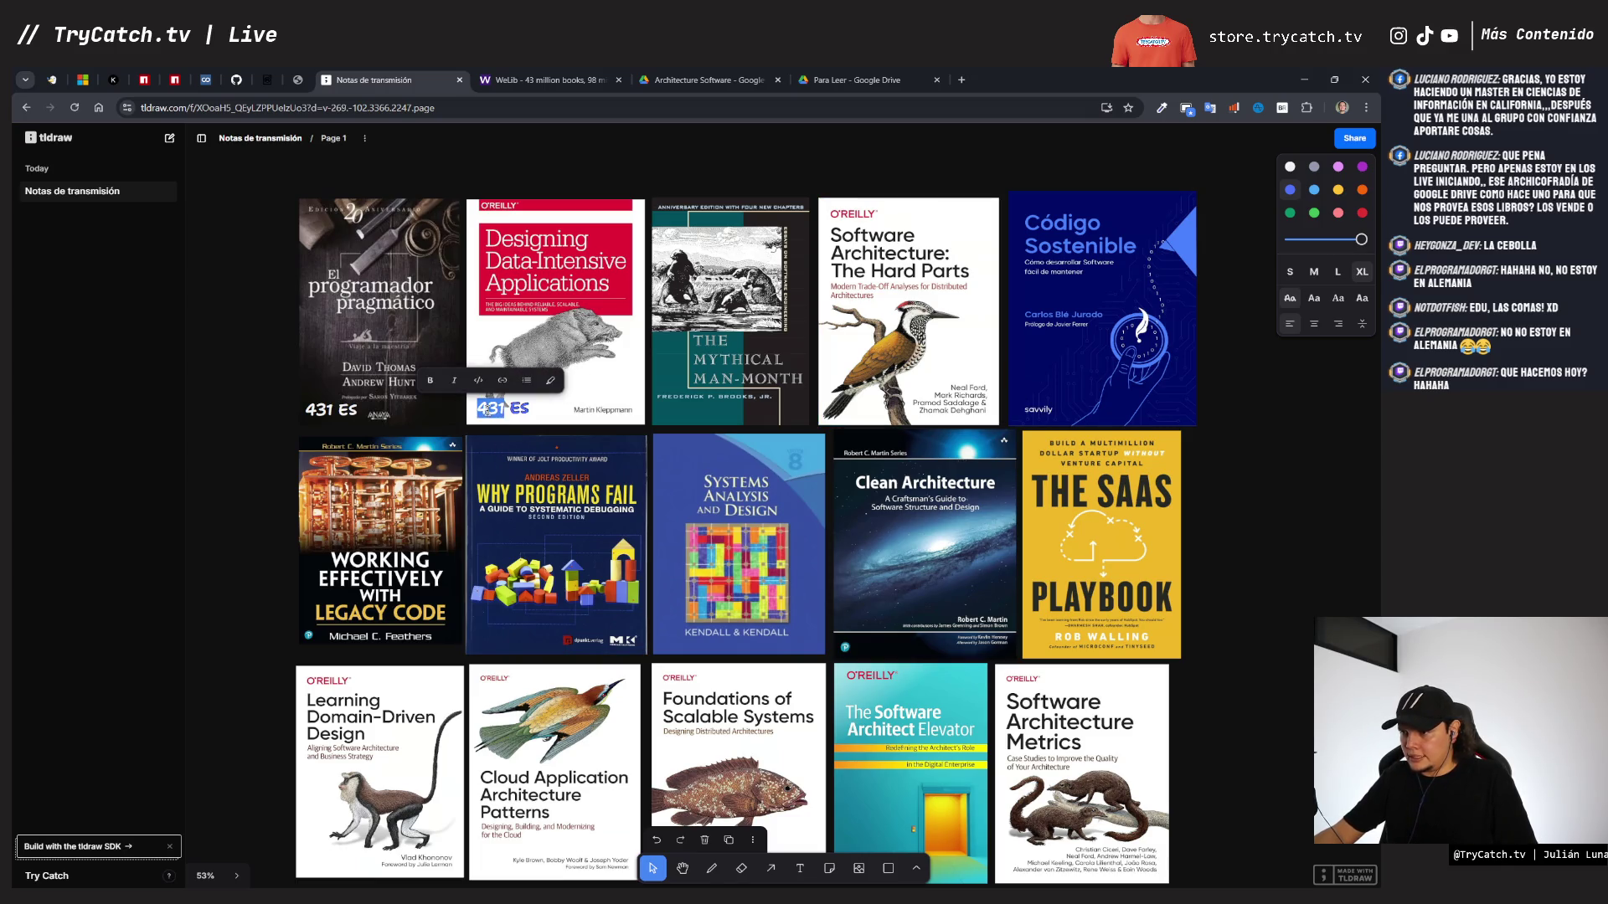
type("559")
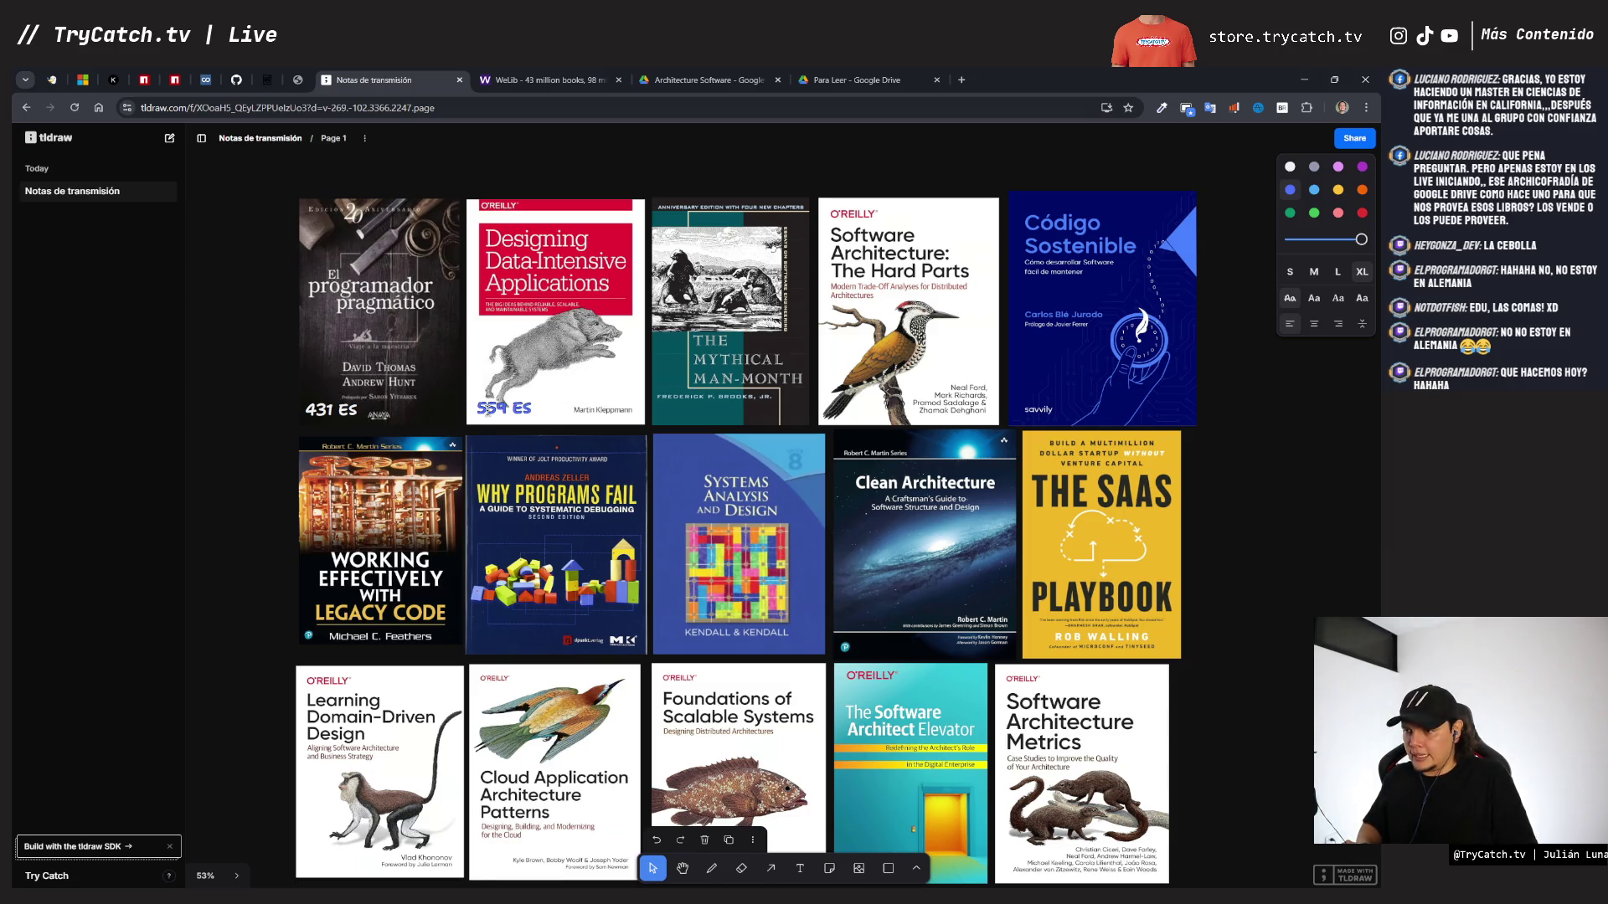
double_click(521, 408)
type("EN")
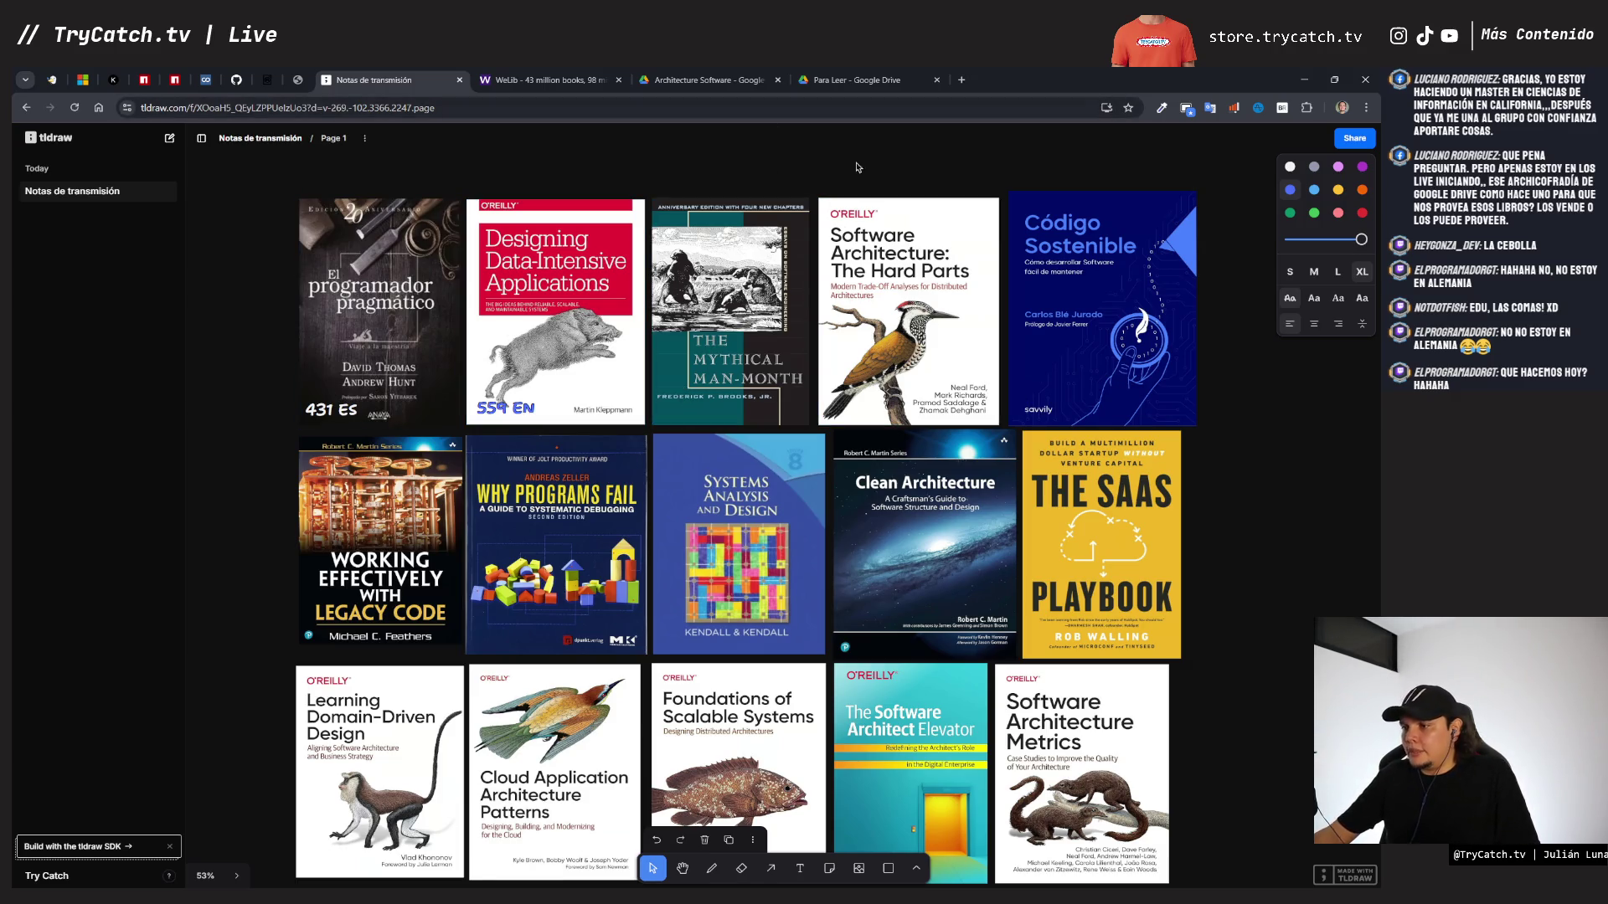
left_click(903, 84)
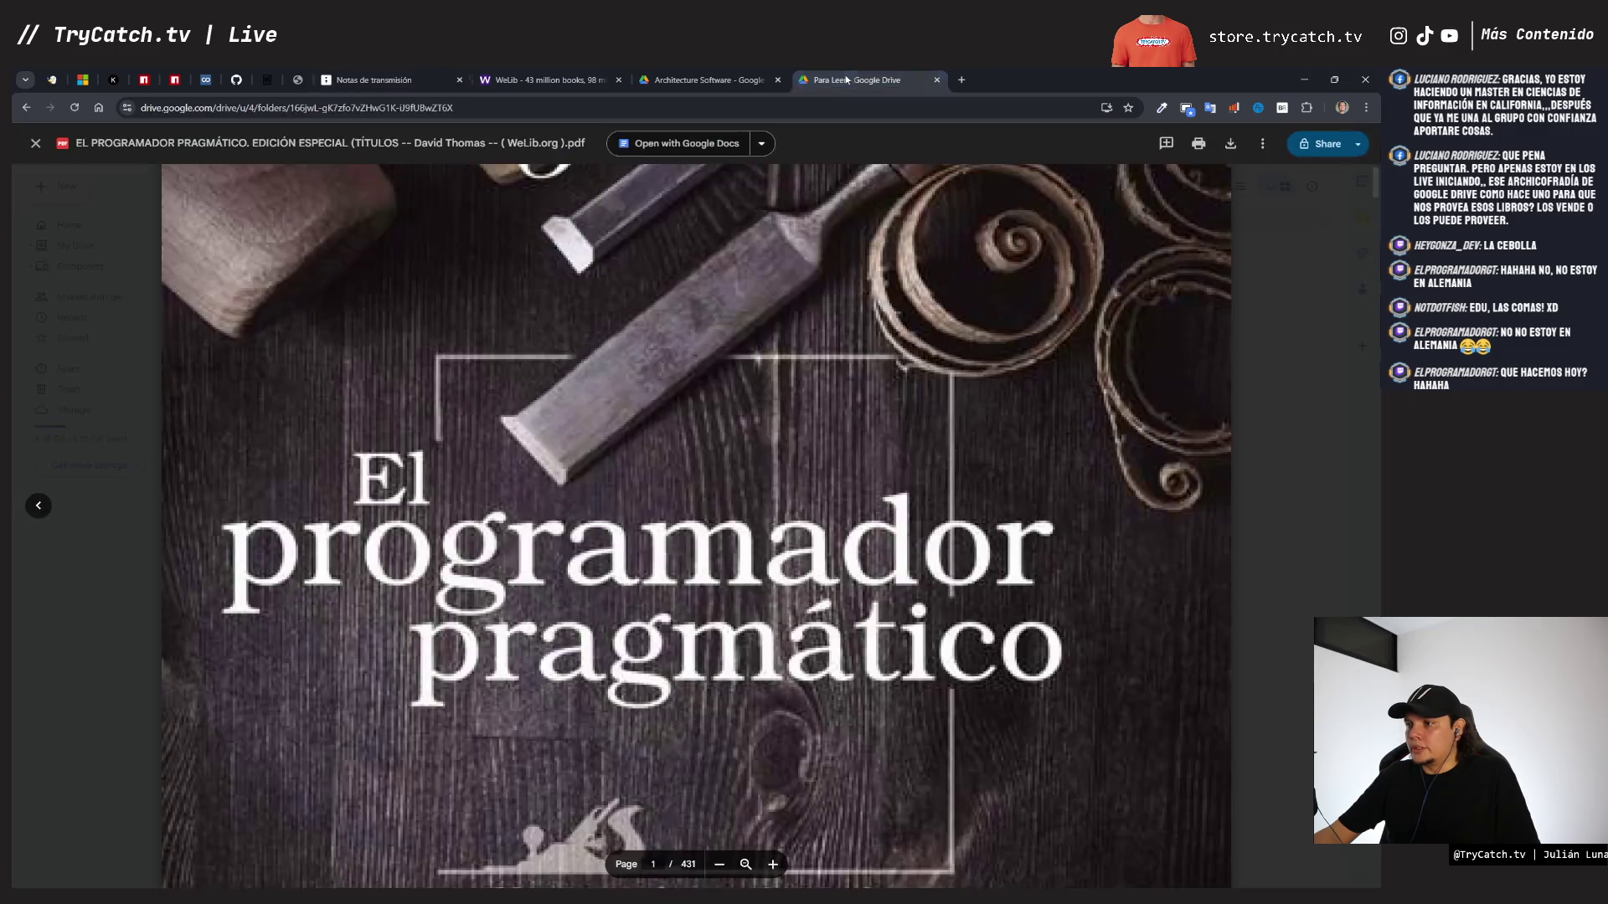
- Google 'the mythical man month pdf' in a new tab, then return to WeLib
left_click(959, 81)
type("the mythical man month")
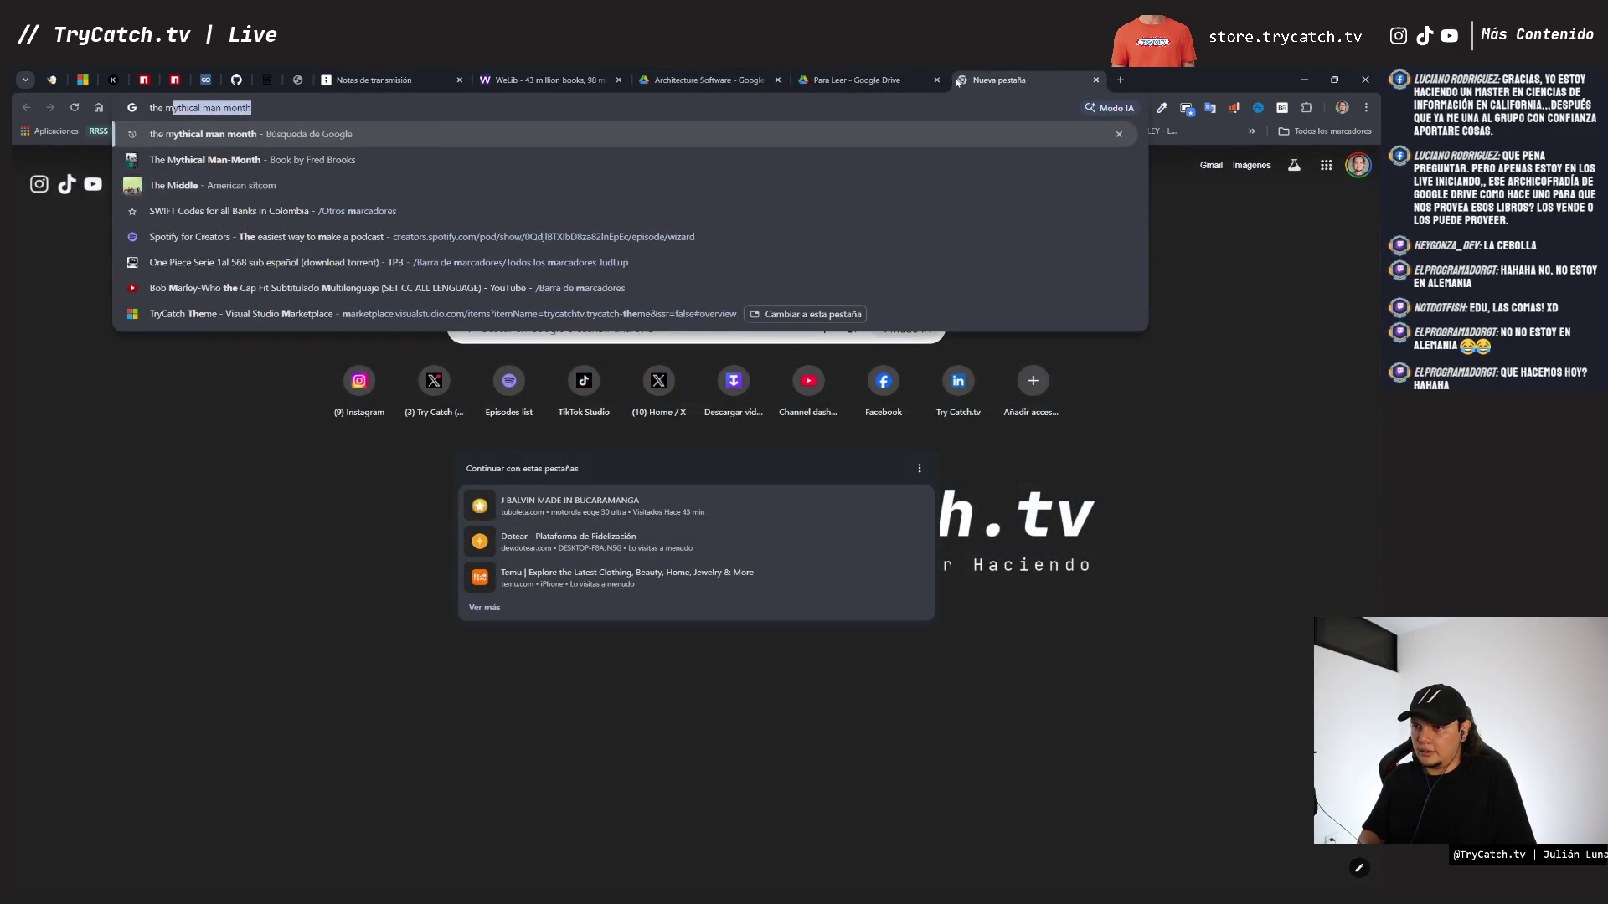
key("Return")
scroll(396, 691, "down", 4)
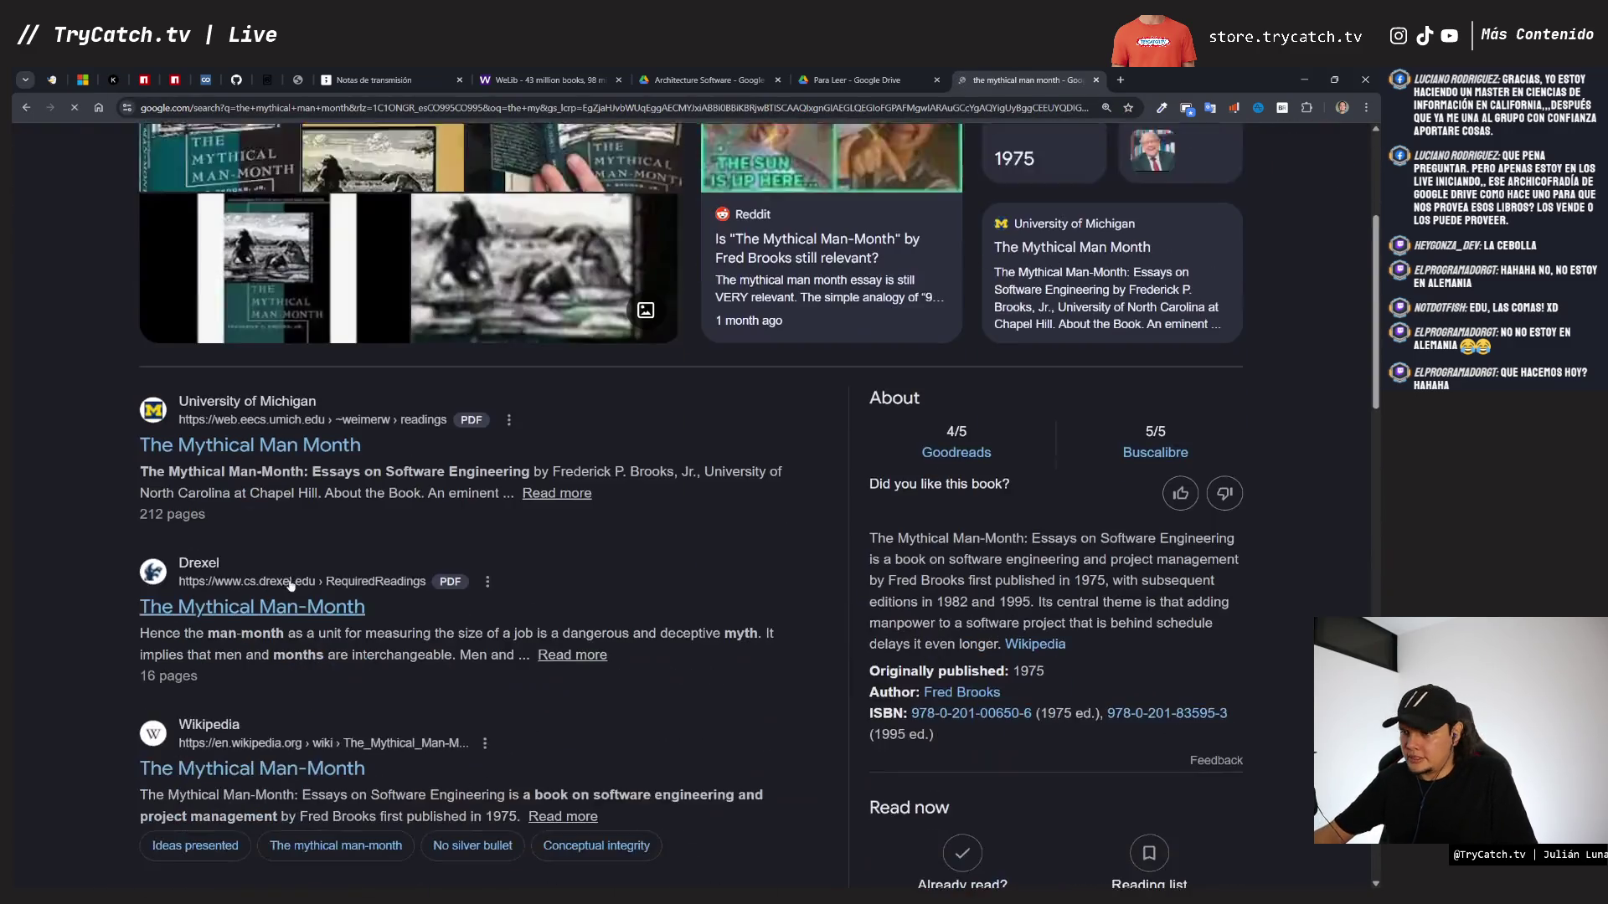
left_click(515, 155)
type("pdf")
key("Return")
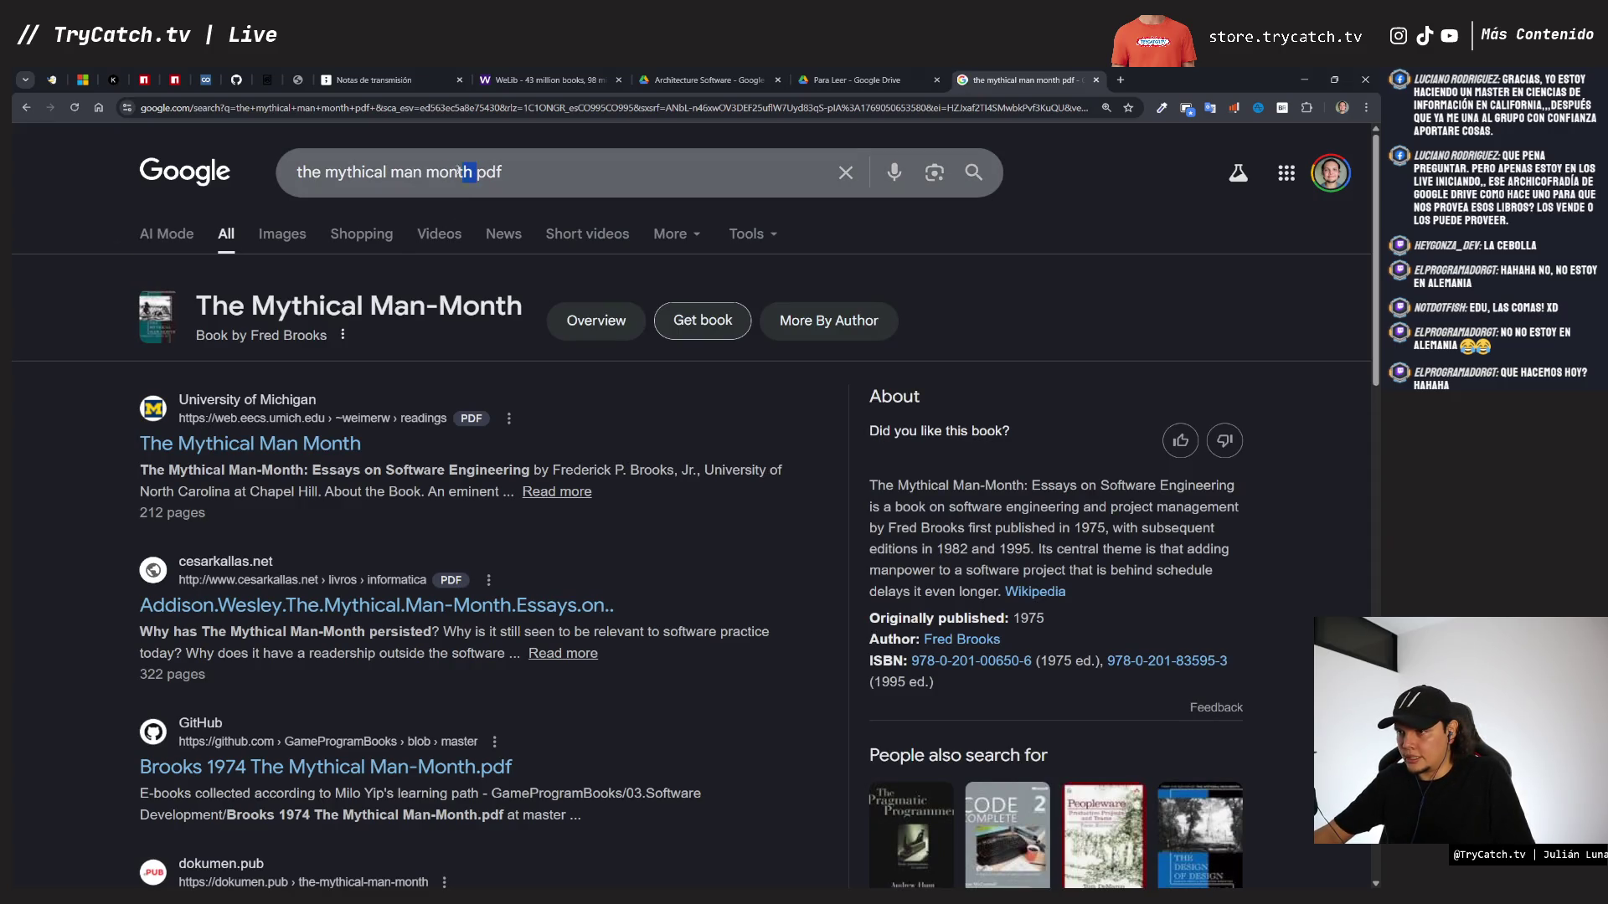
left_click(540, 80)
- Search WeLib for 'the mythical man month' using the pasted title and zoom the page in
left_click(469, 183)
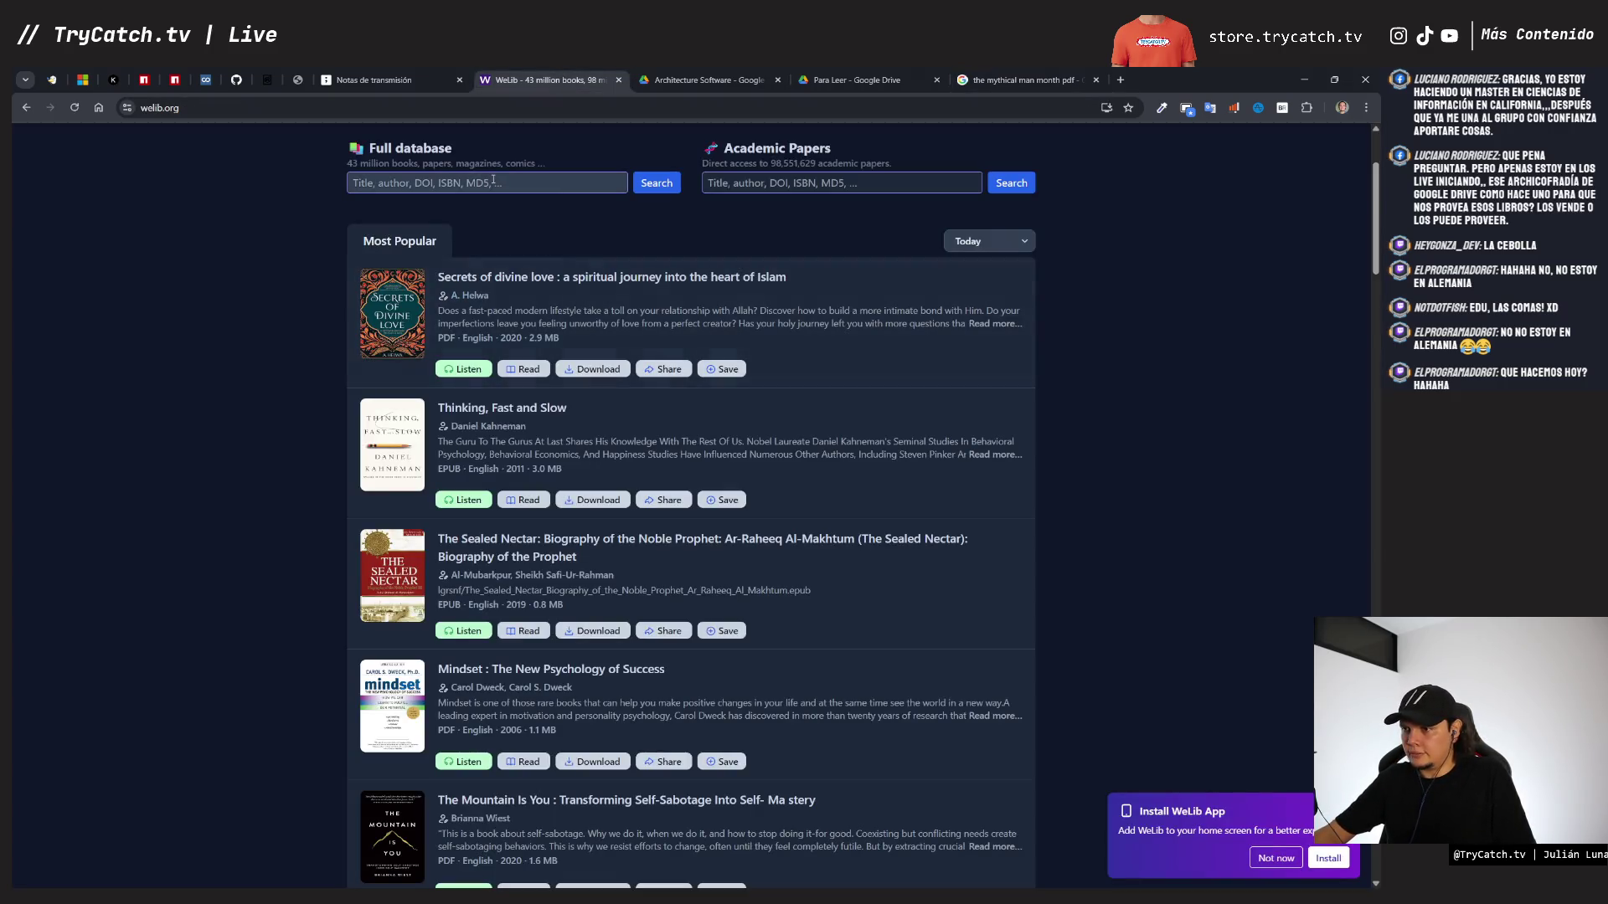
type("the mythical man month")
scroll(571, 199, "up", 3)
left_click(571, 199)
type("the mythical man month")
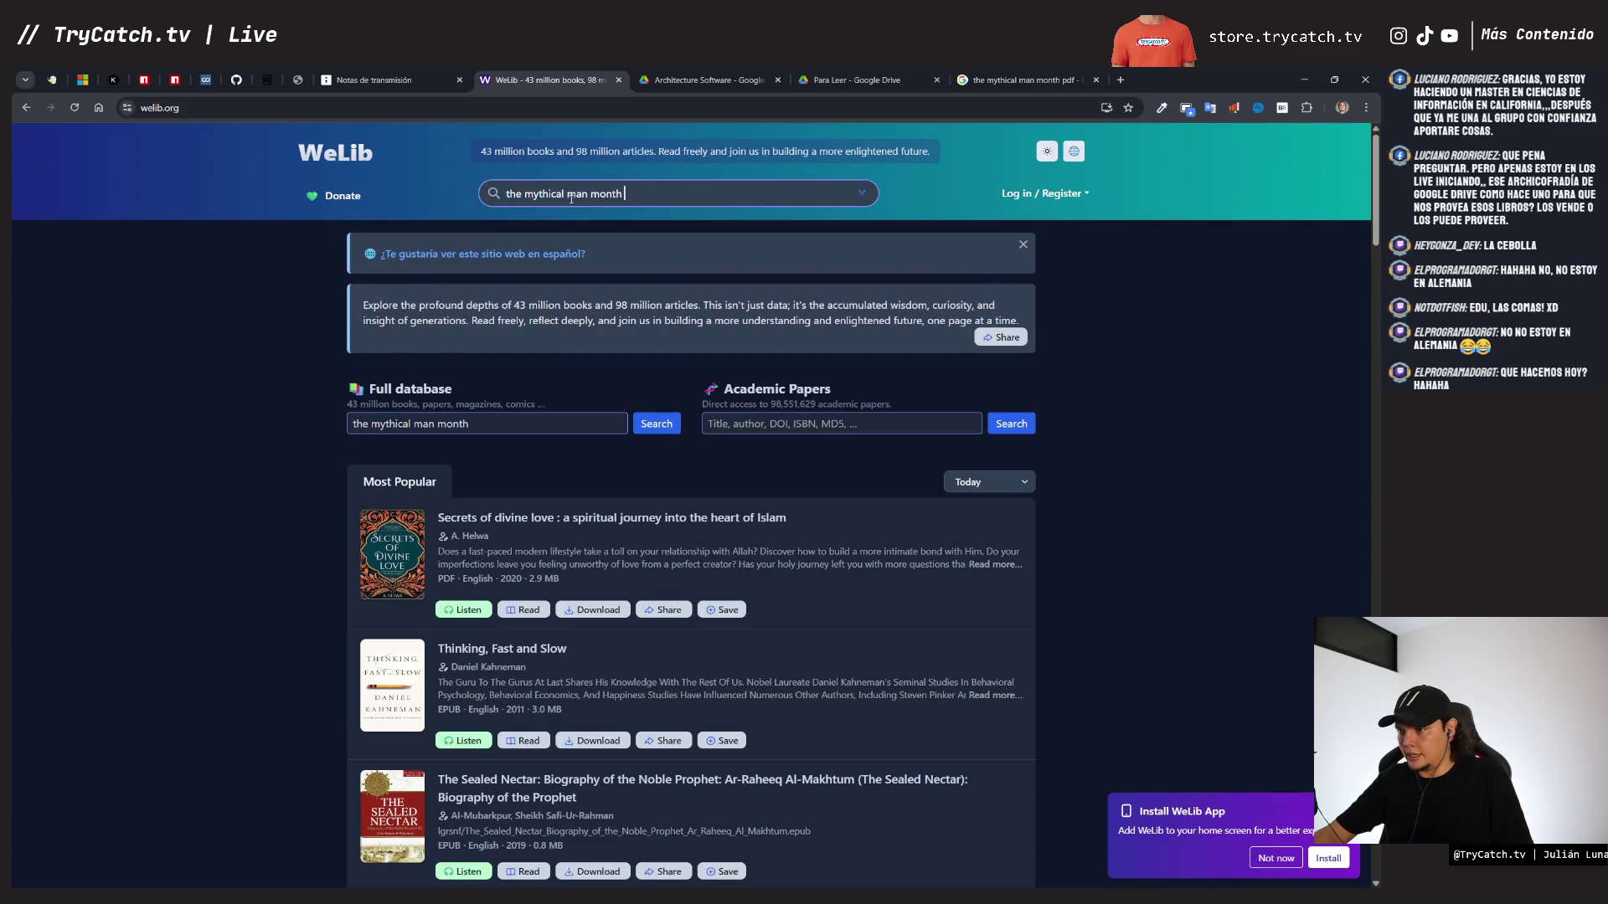
key("Return")
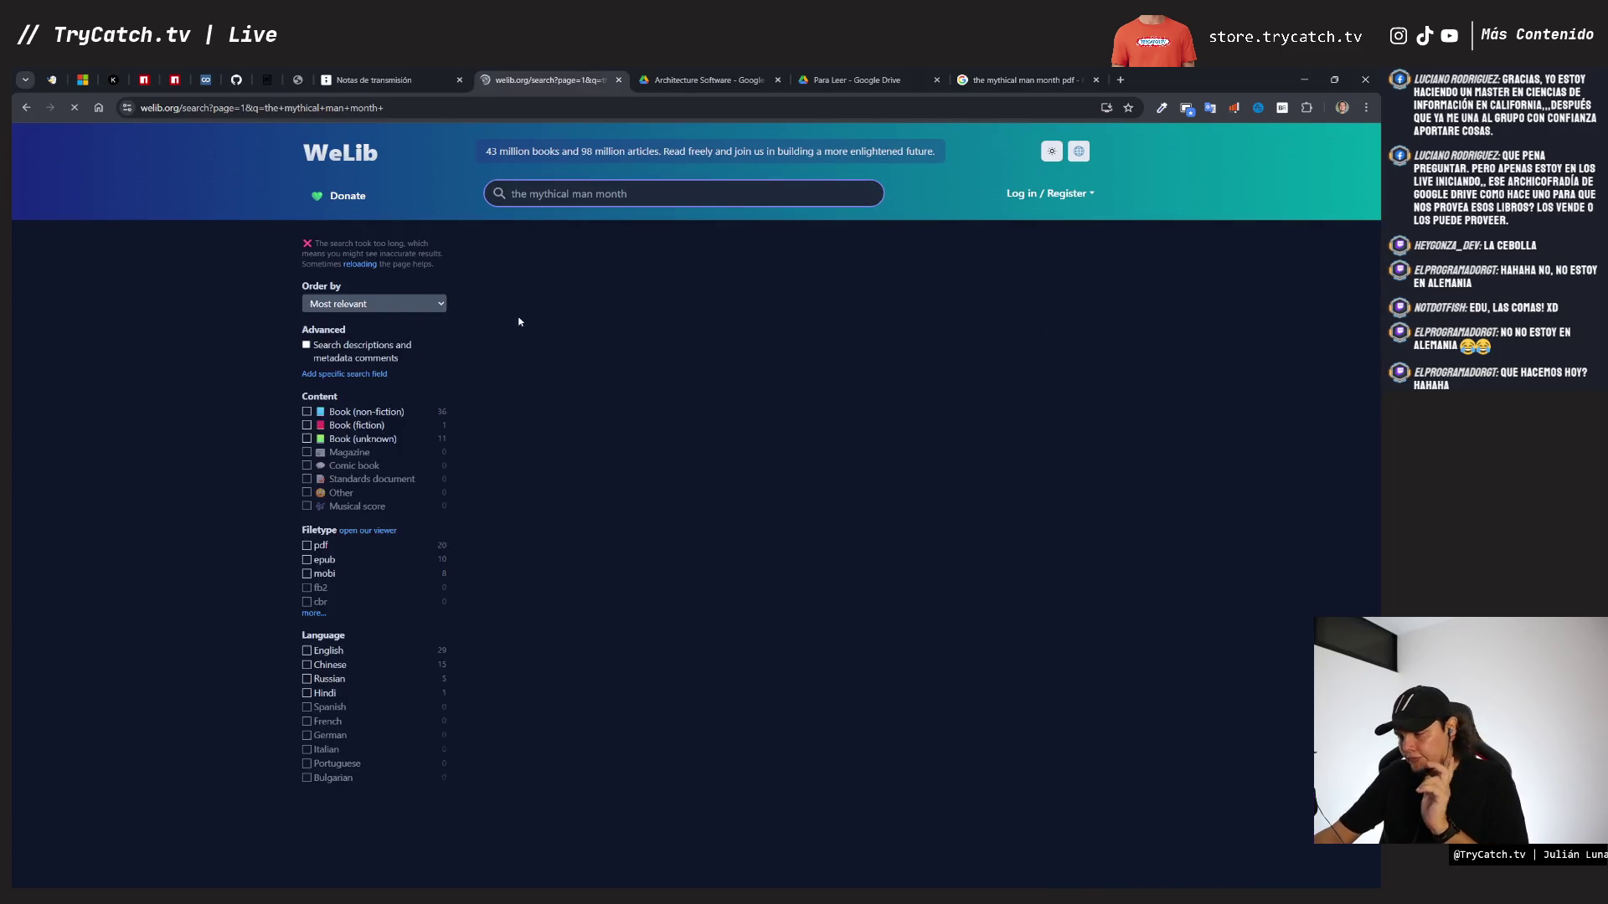
key("ctrl+plus")
key("ctrl+plus")
key("ctrl+plus")
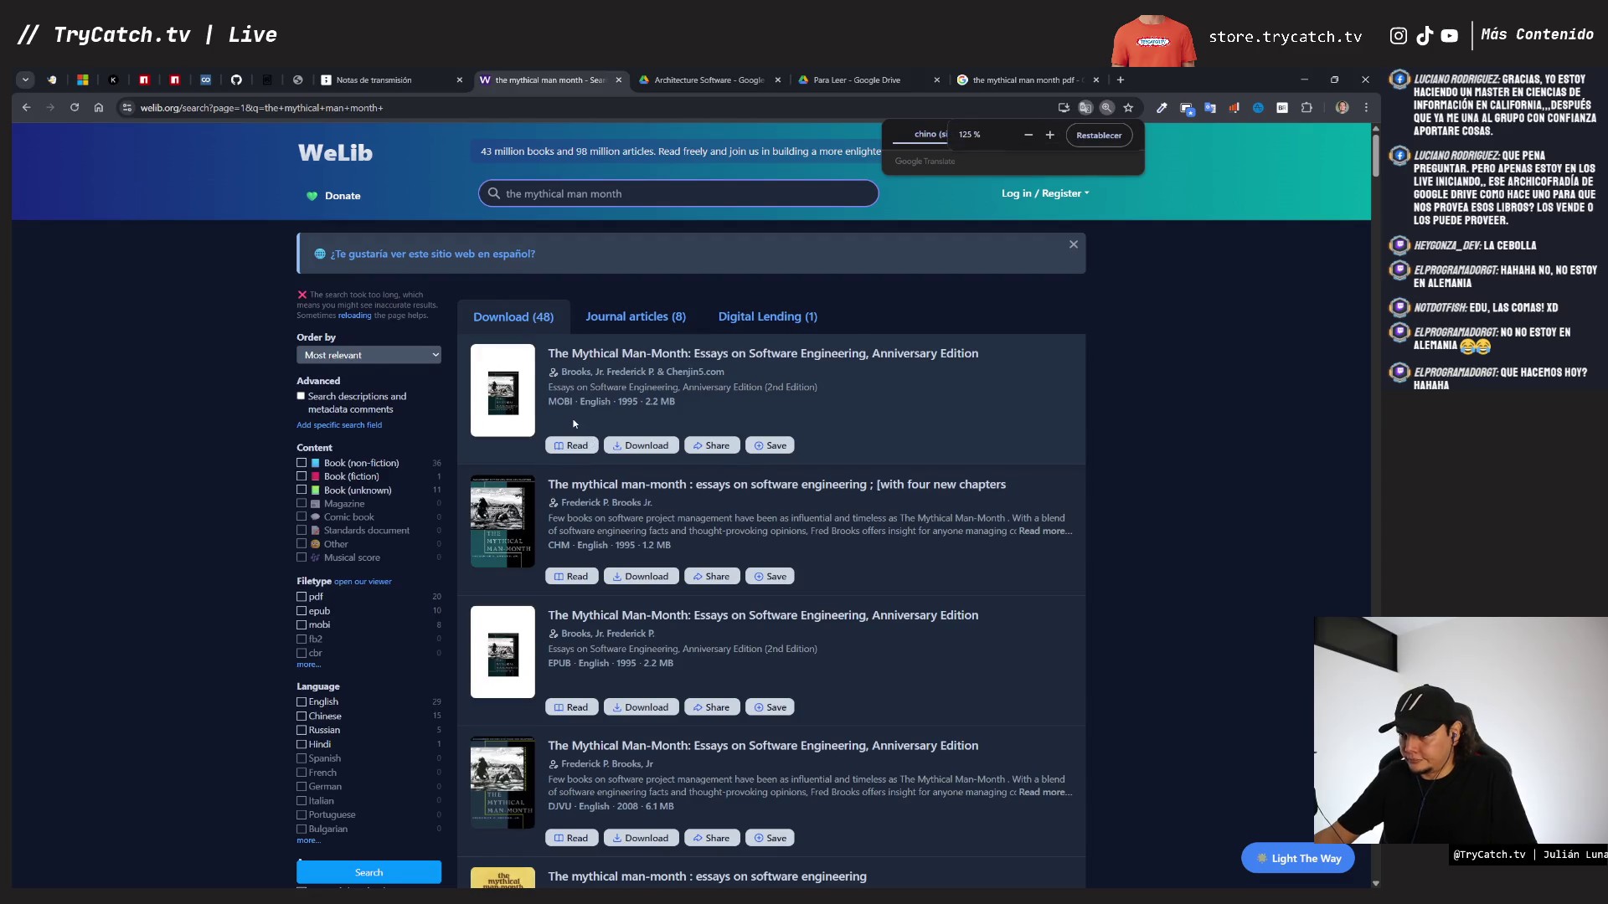
scroll(147, 632, "down", 4)
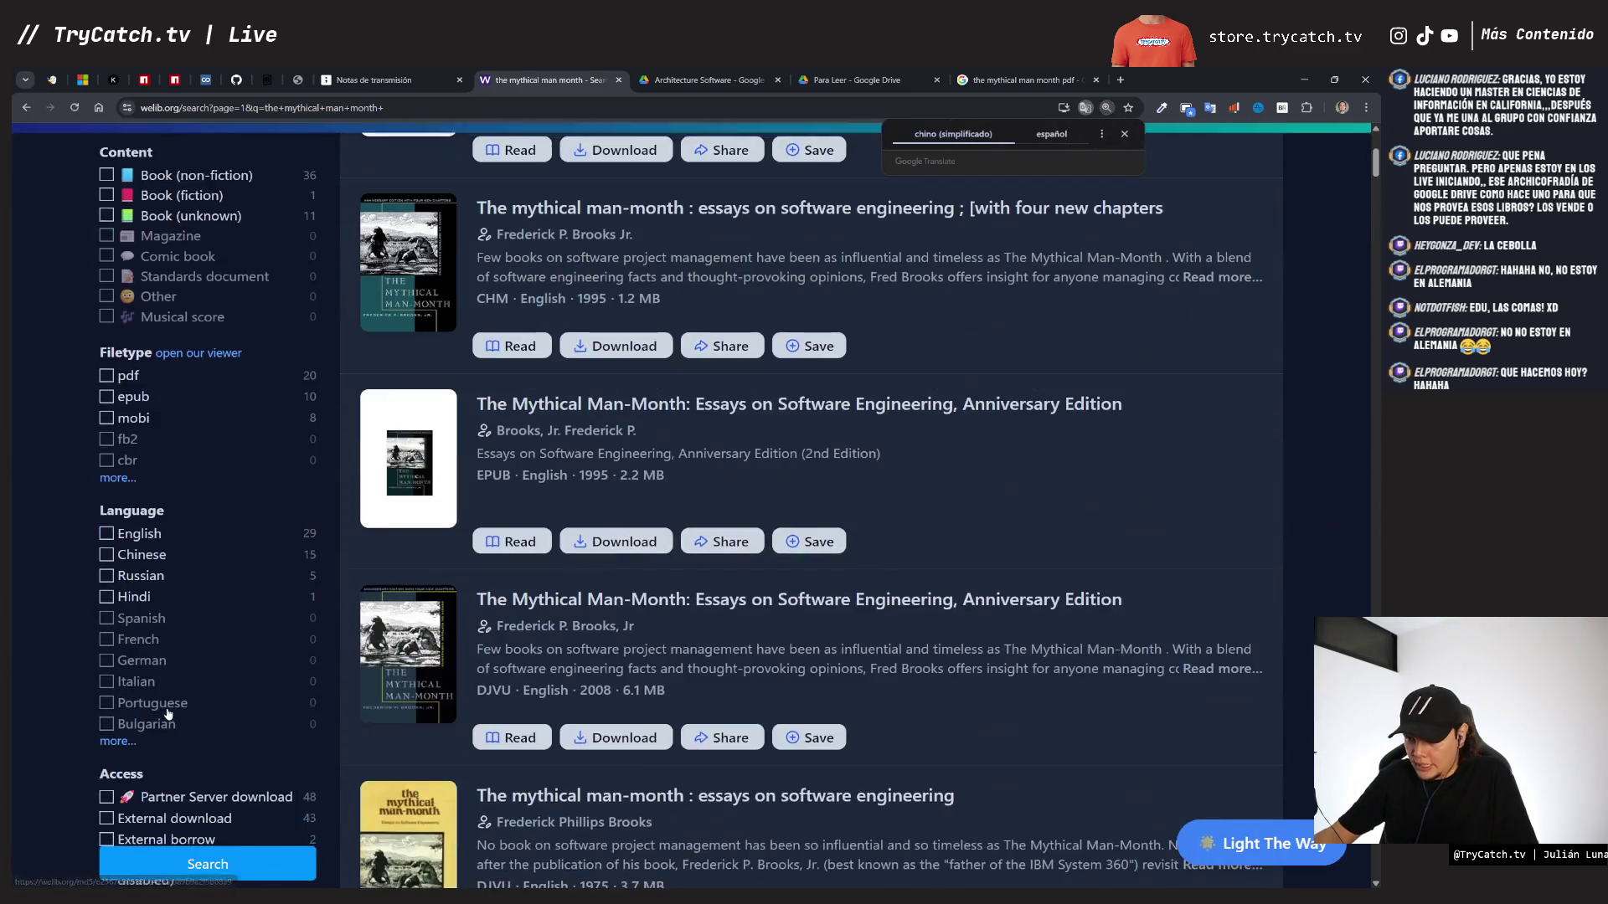
scroll(136, 620, "down", 2)
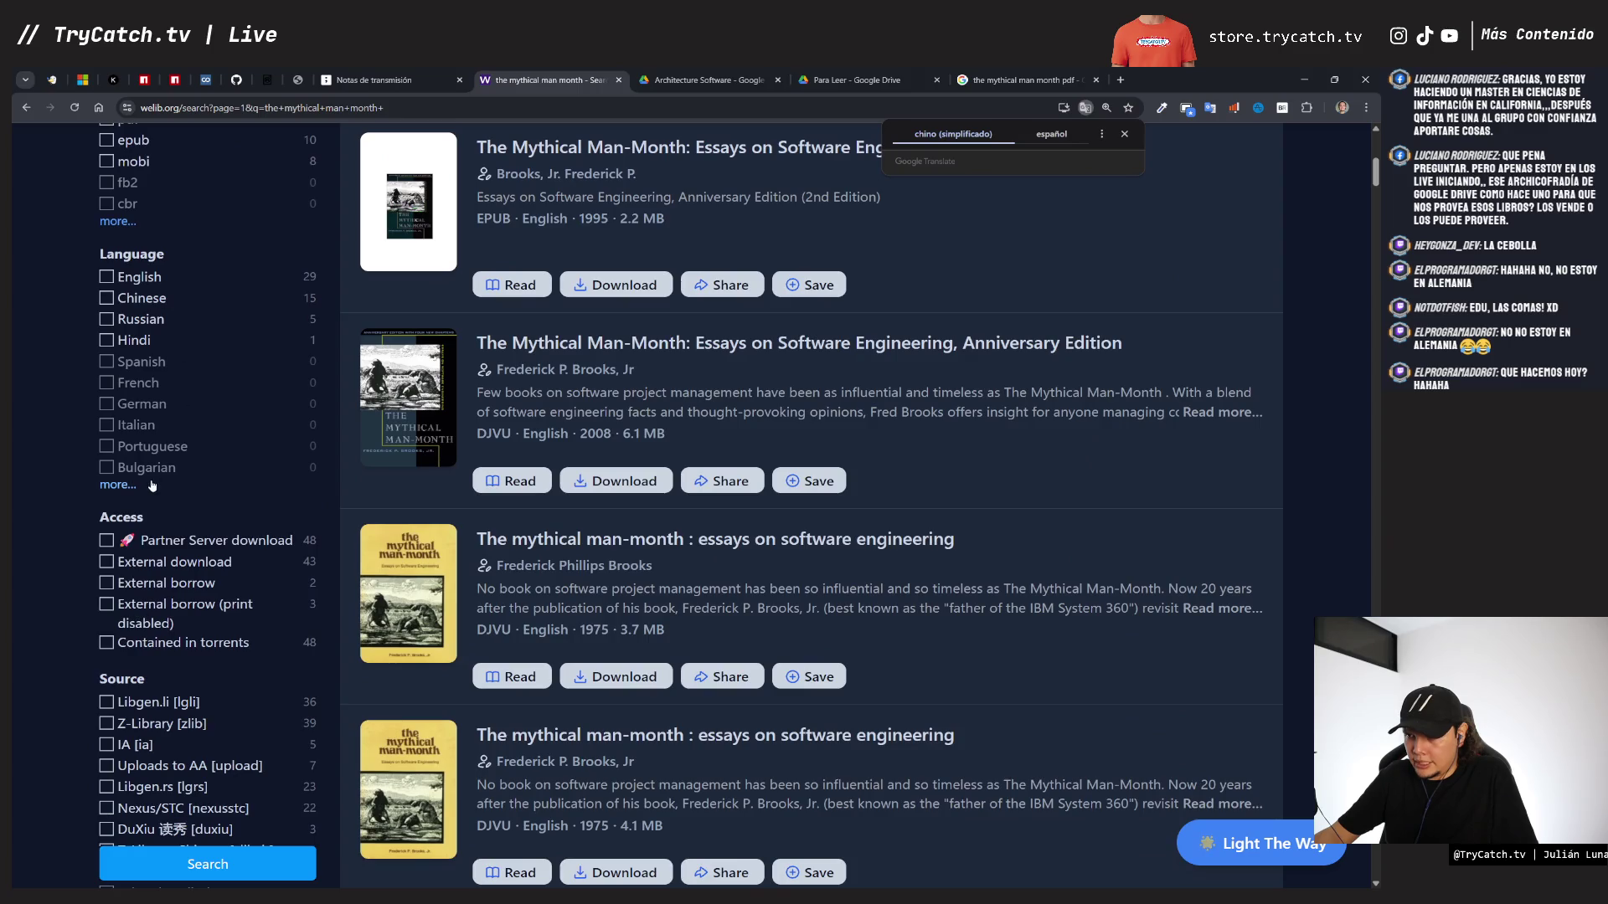
scroll(149, 720, "down", 2)
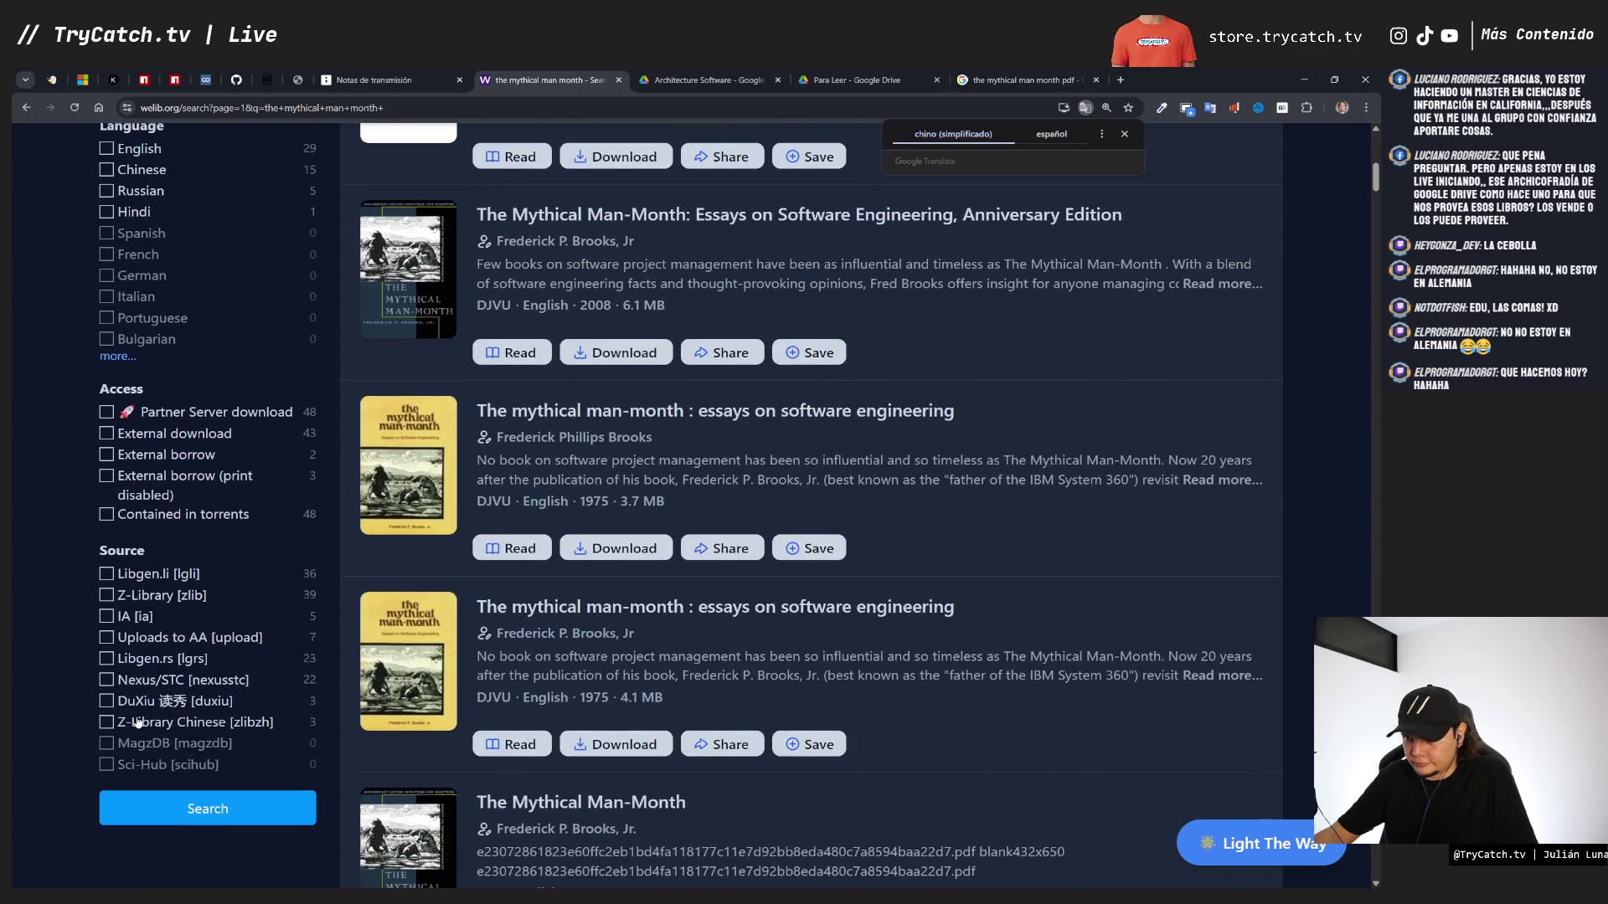
scroll(160, 645, "up", 5)
scroll(163, 627, "up", 1)
- Restrict the search results to the pdf filetype
left_click(106, 439)
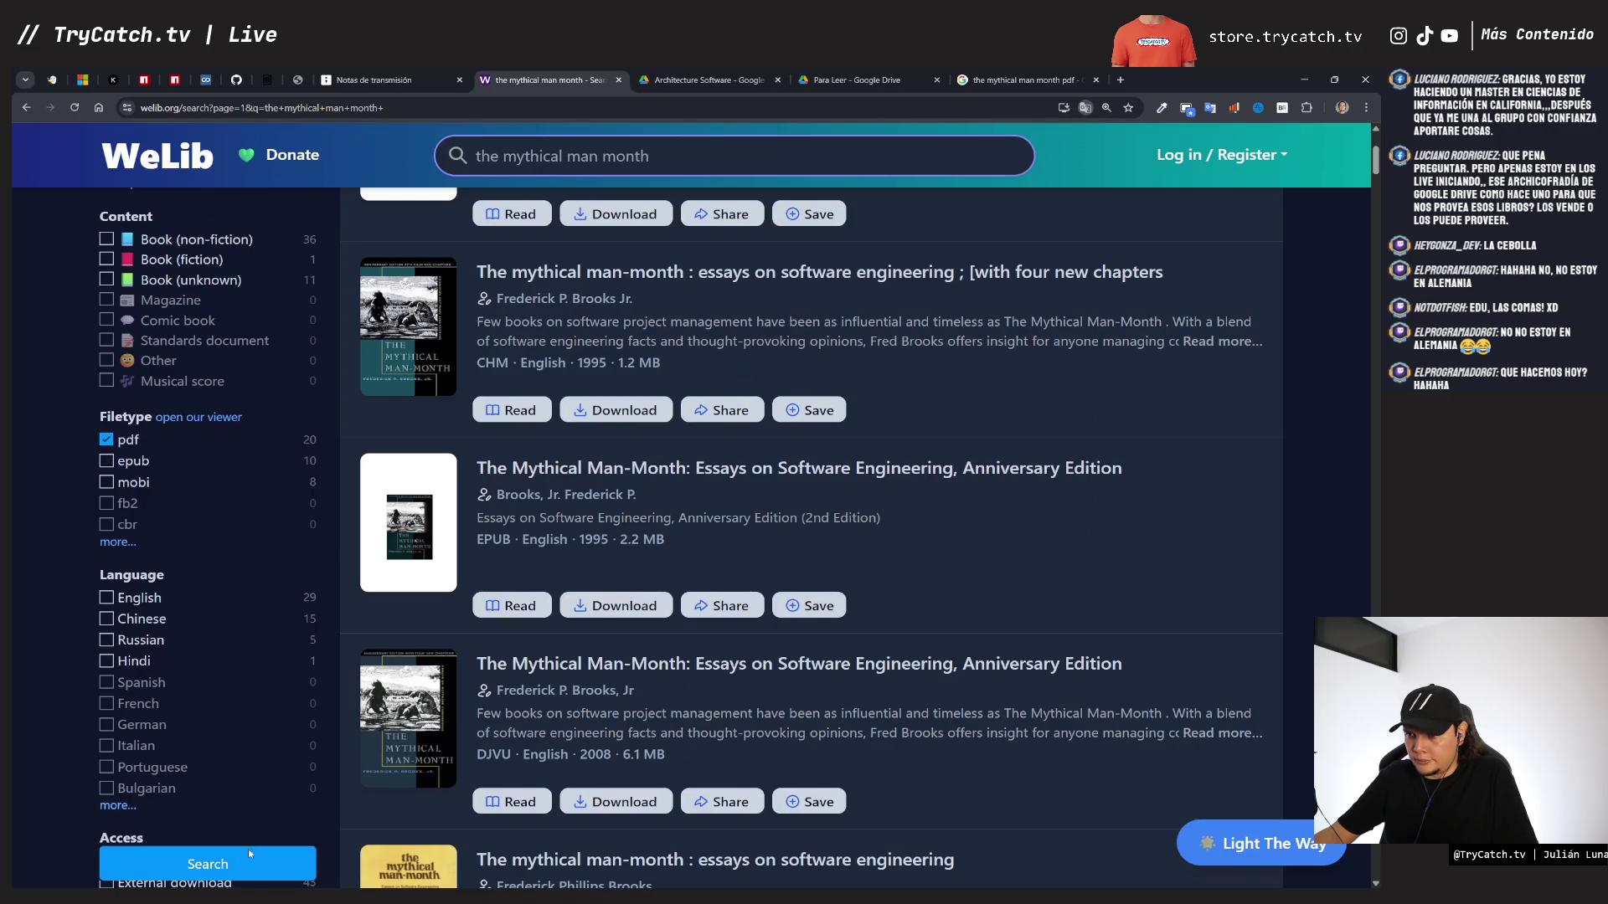
left_click(249, 863)
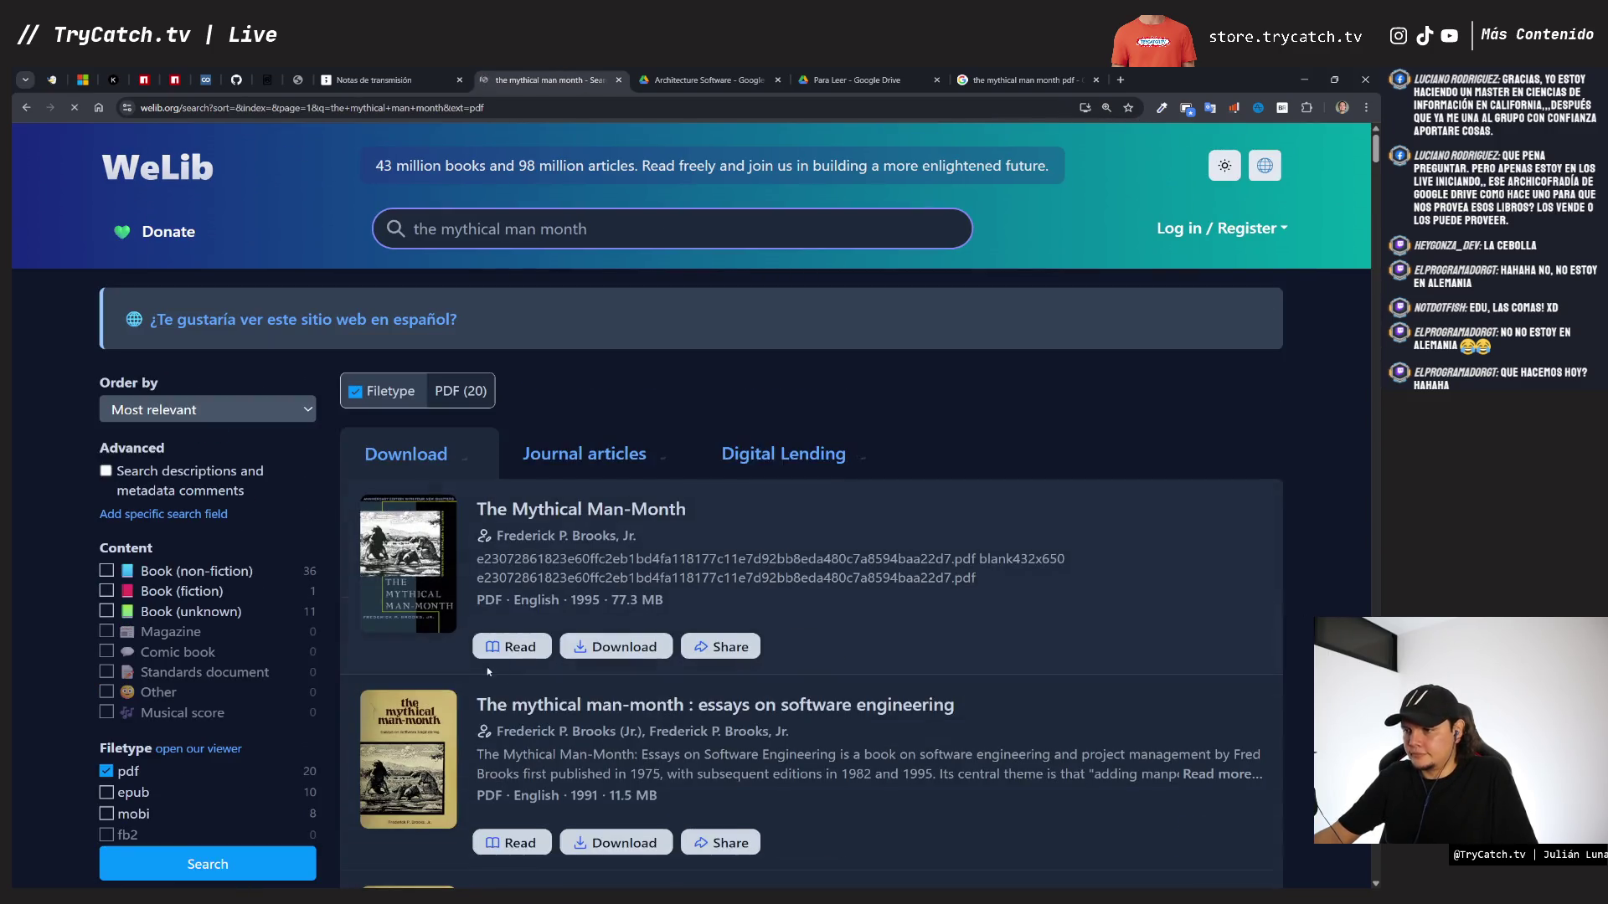
scroll(529, 533, "down", 1)
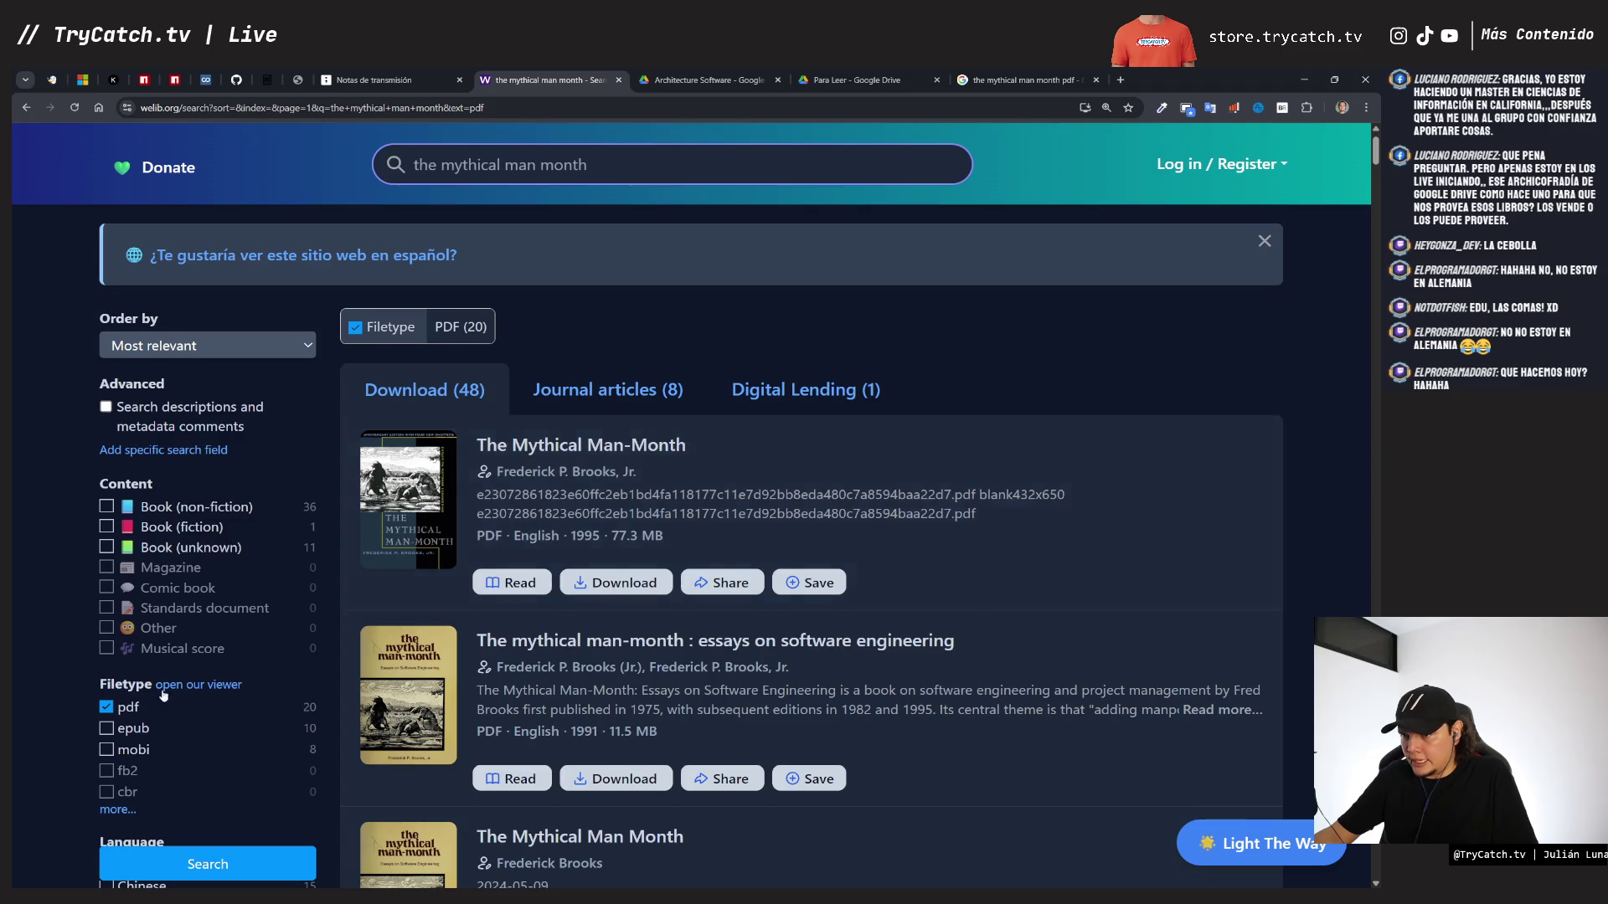
scroll(164, 697, "down", 3)
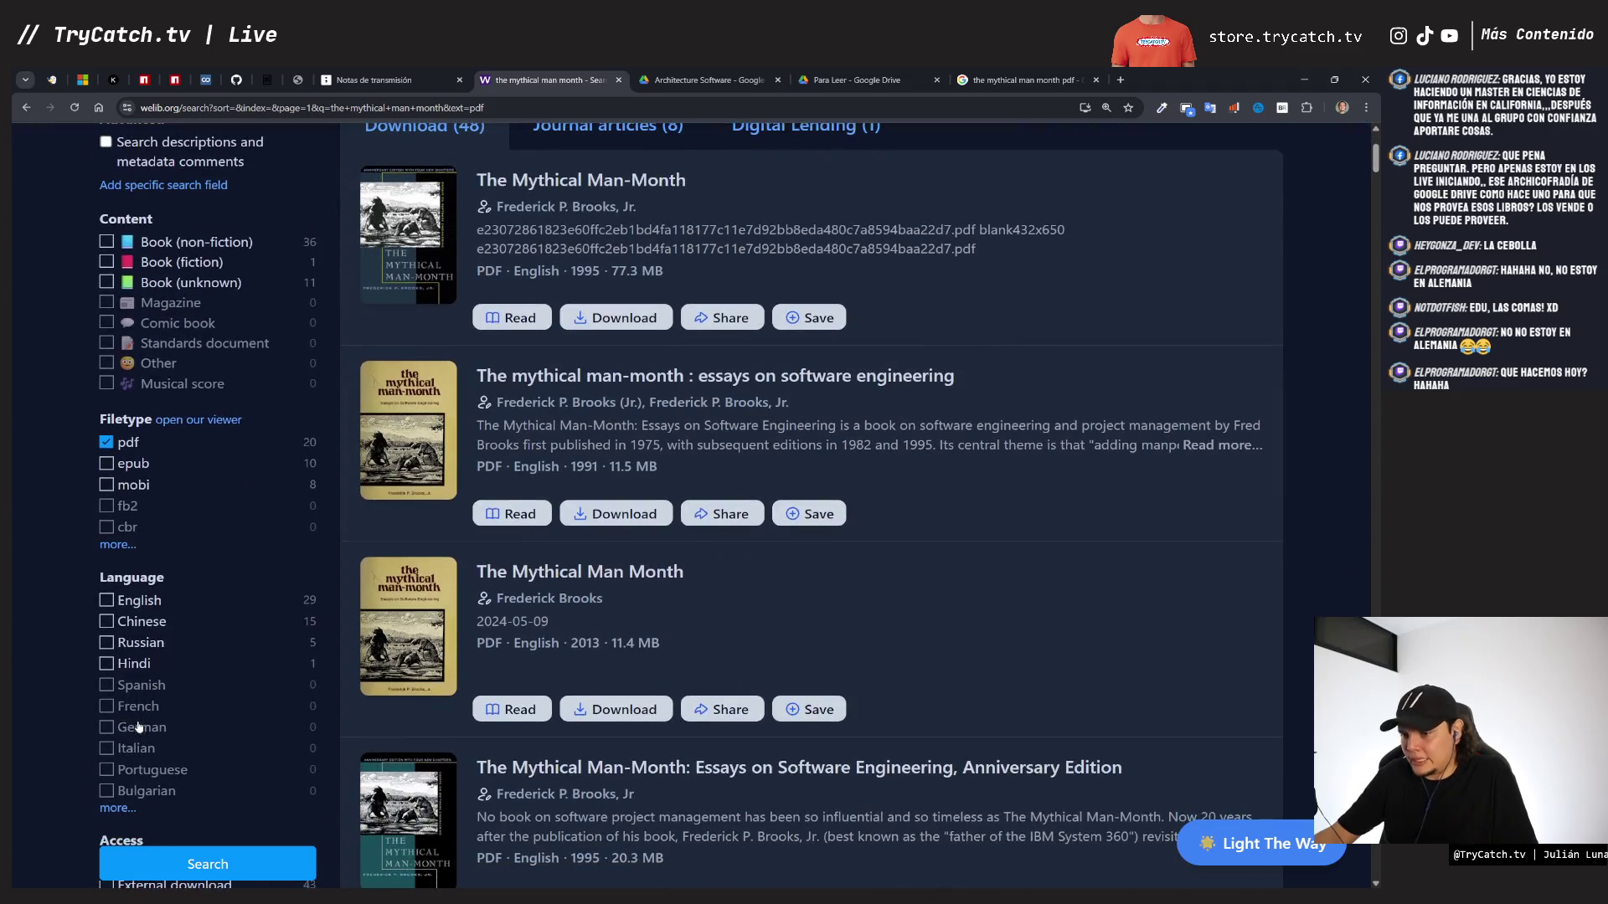
- Exclude Spanish-language books from the results and open the first PDF in the reader
left_click(117, 808)
scroll(148, 743, "down", 1)
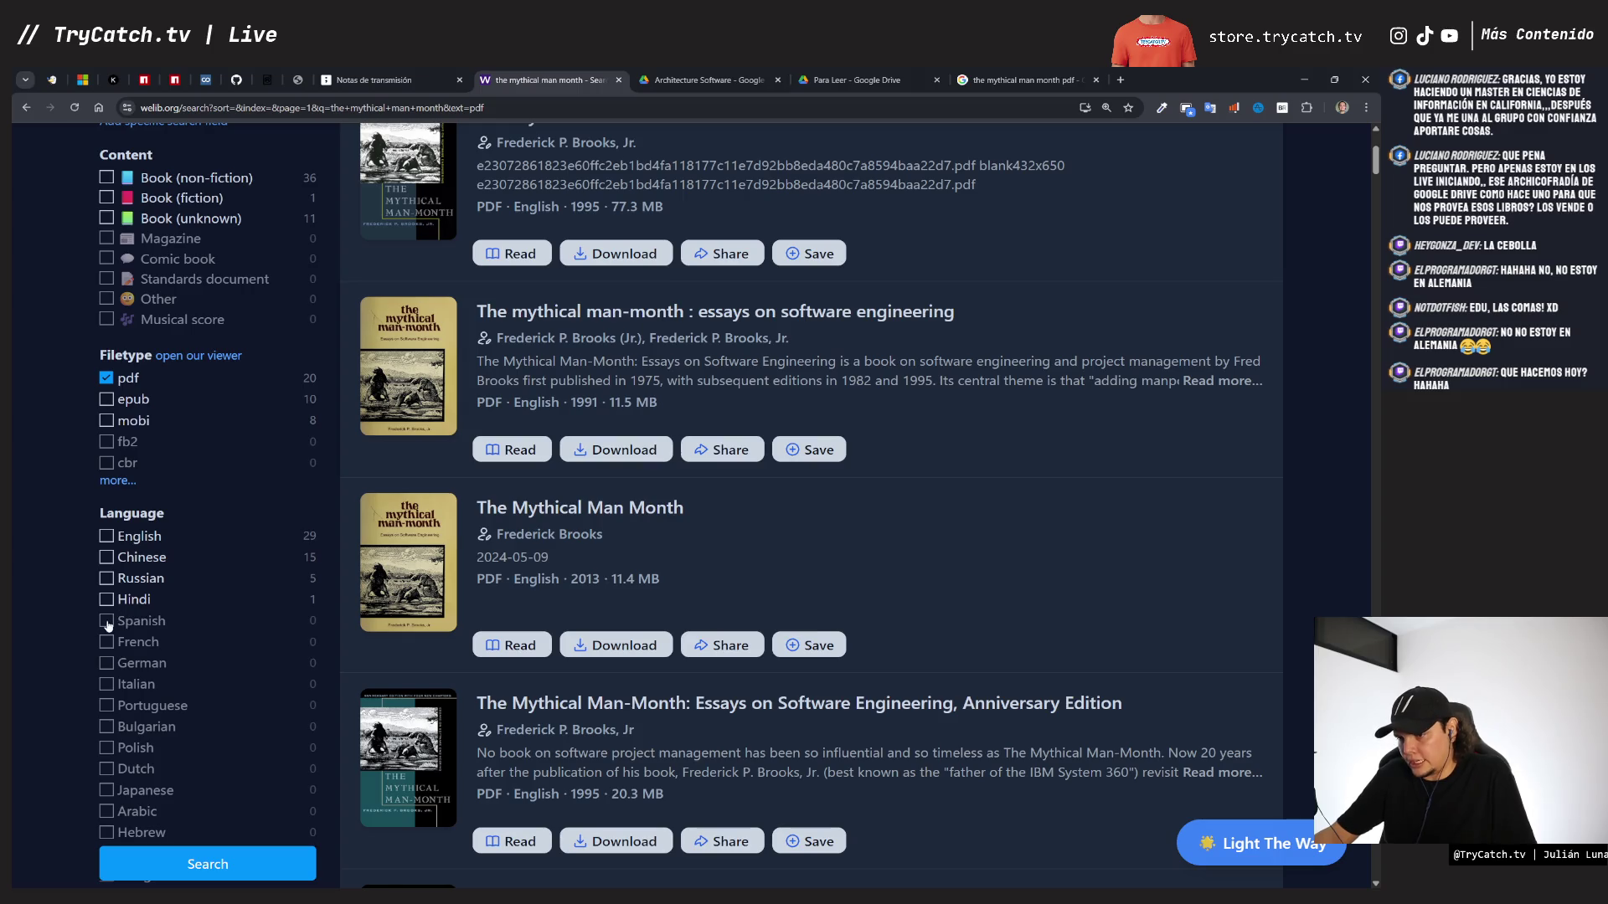
left_click(117, 621)
left_click(209, 875)
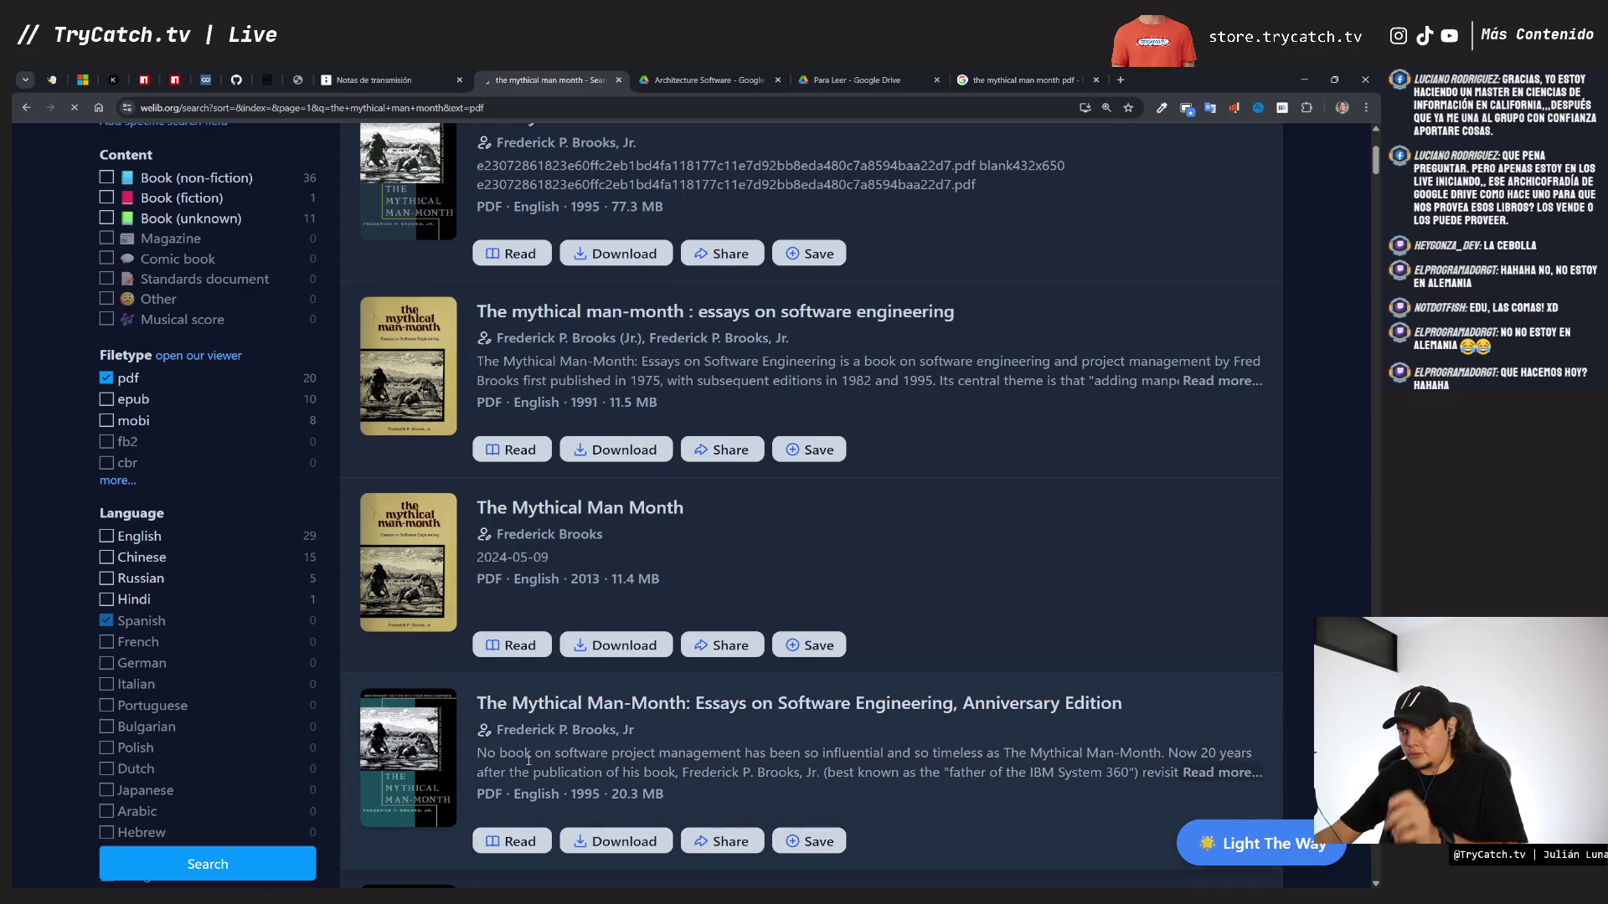
scroll(478, 480, "down", 6)
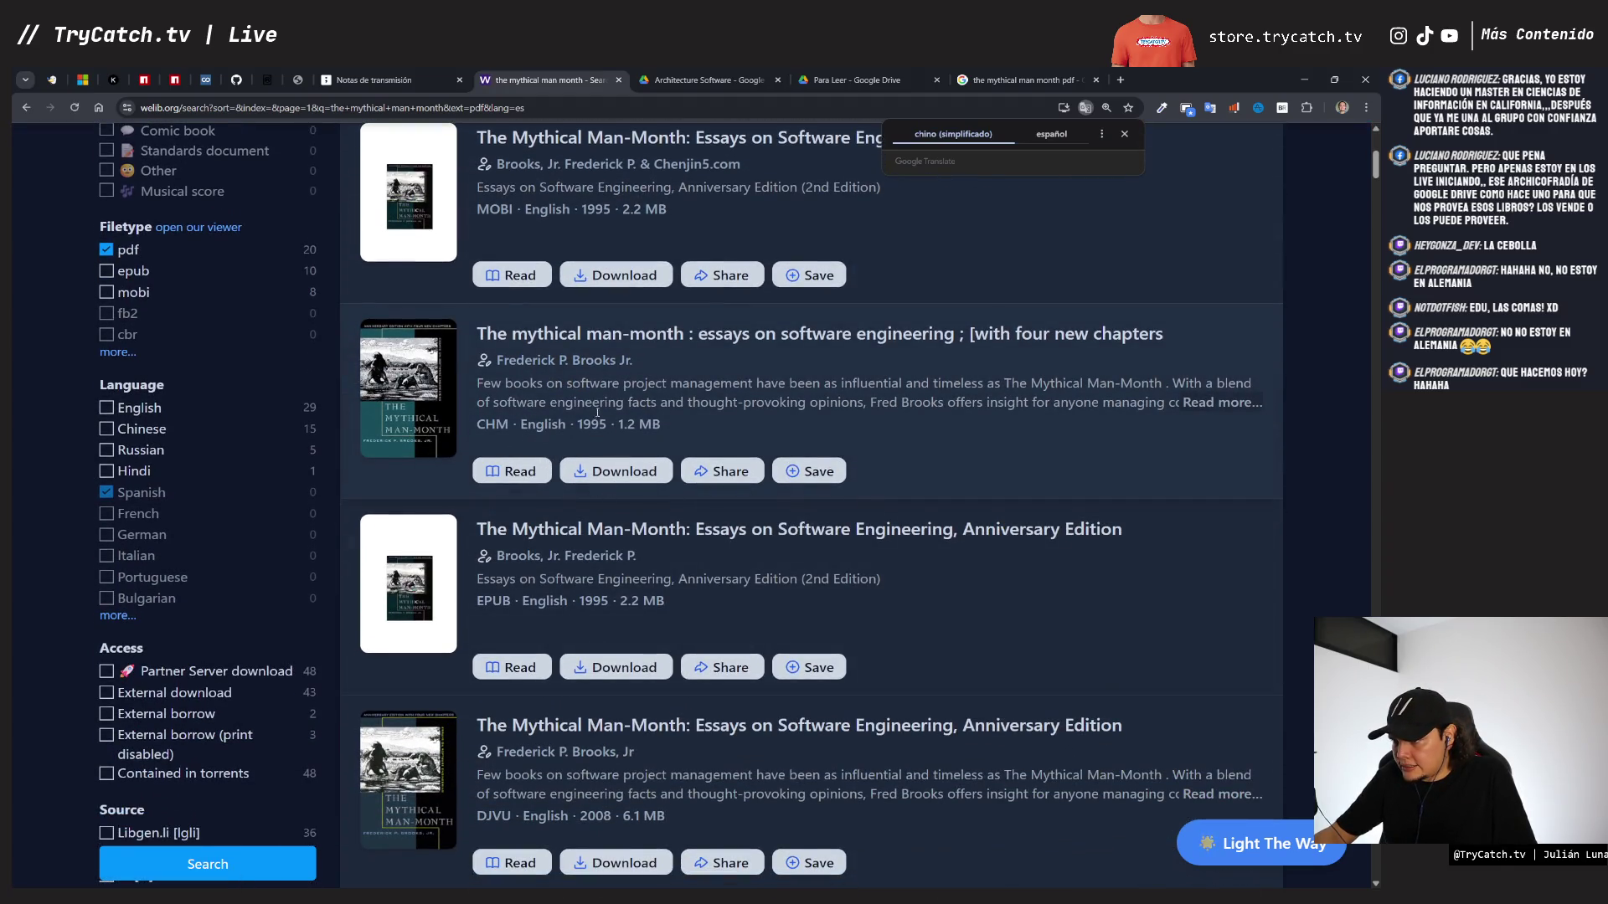
scroll(551, 548, "down", 2)
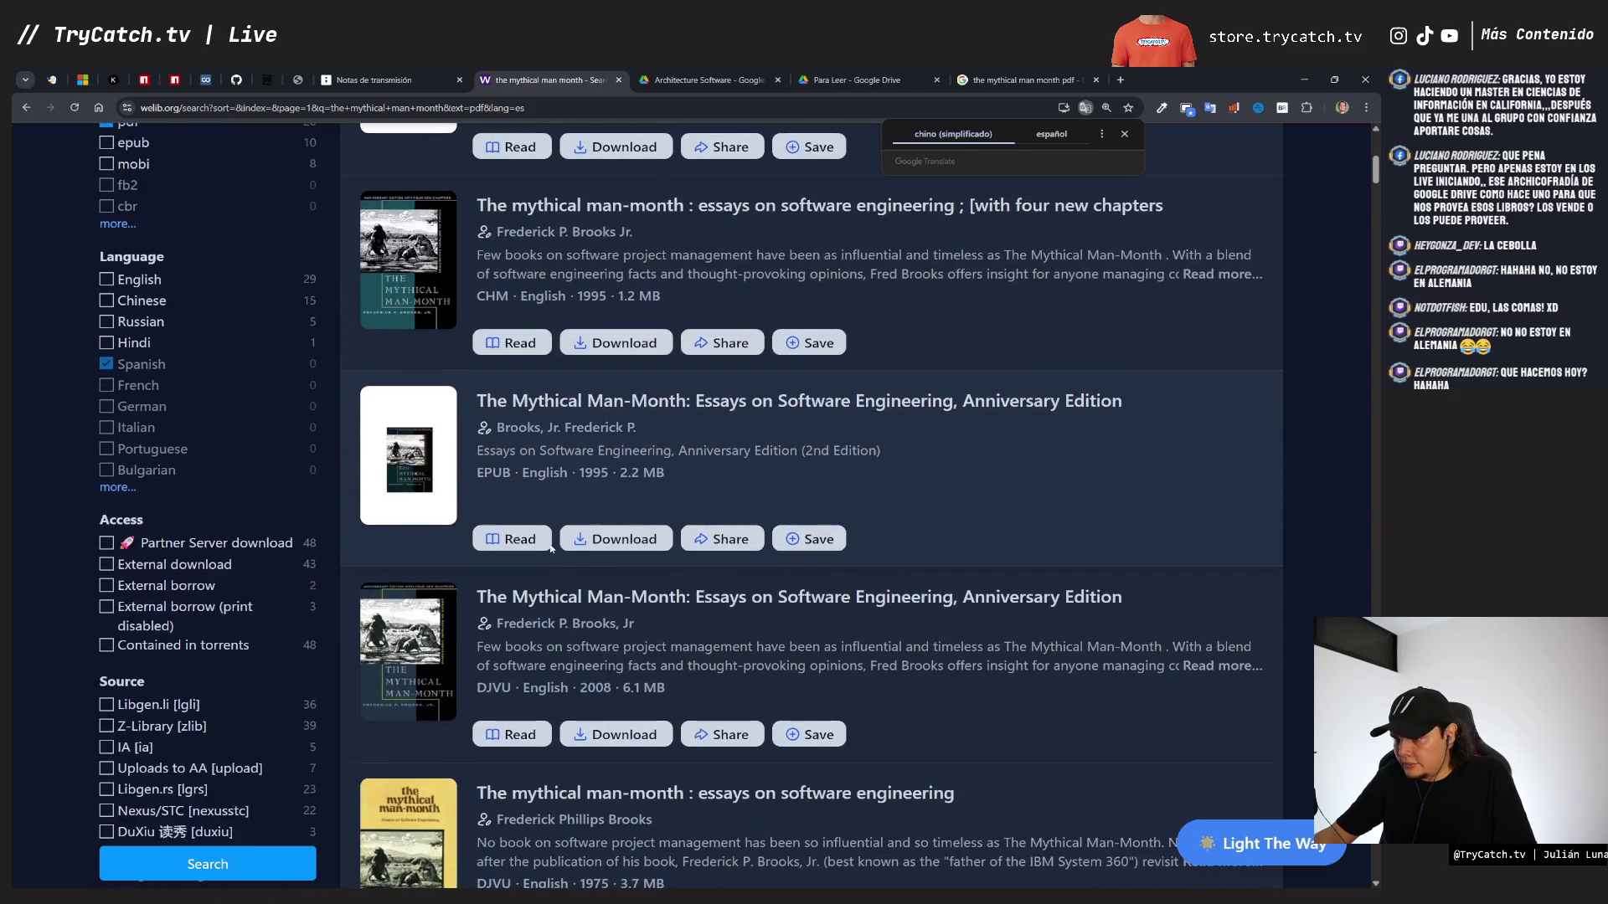
scroll(551, 548, "up", 5)
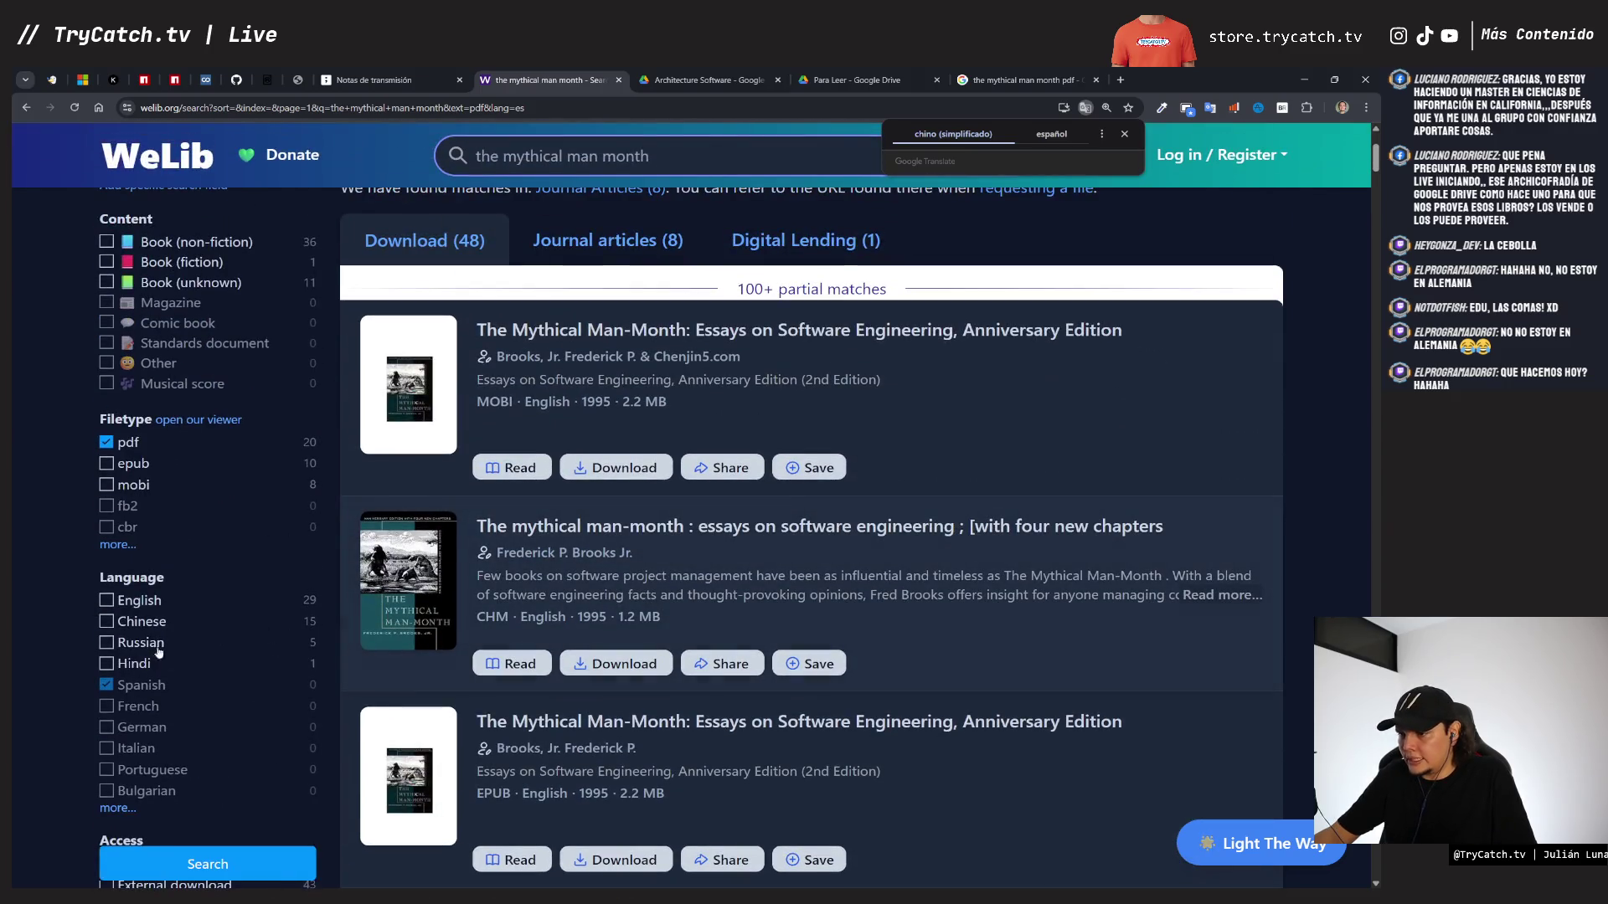
left_click(158, 685)
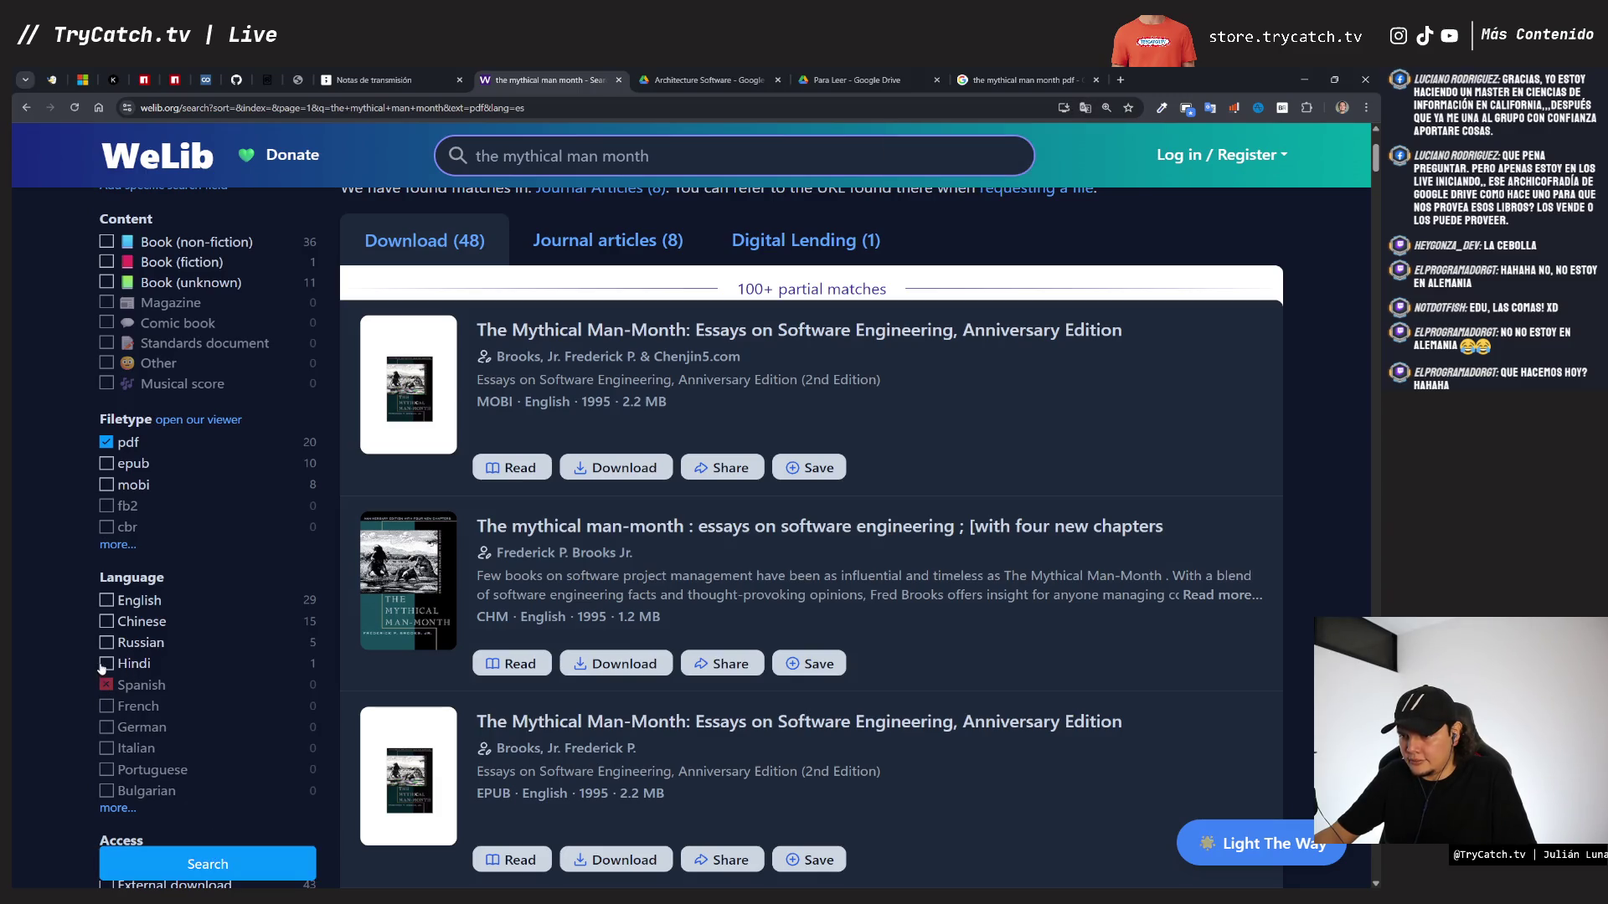
left_click(216, 860)
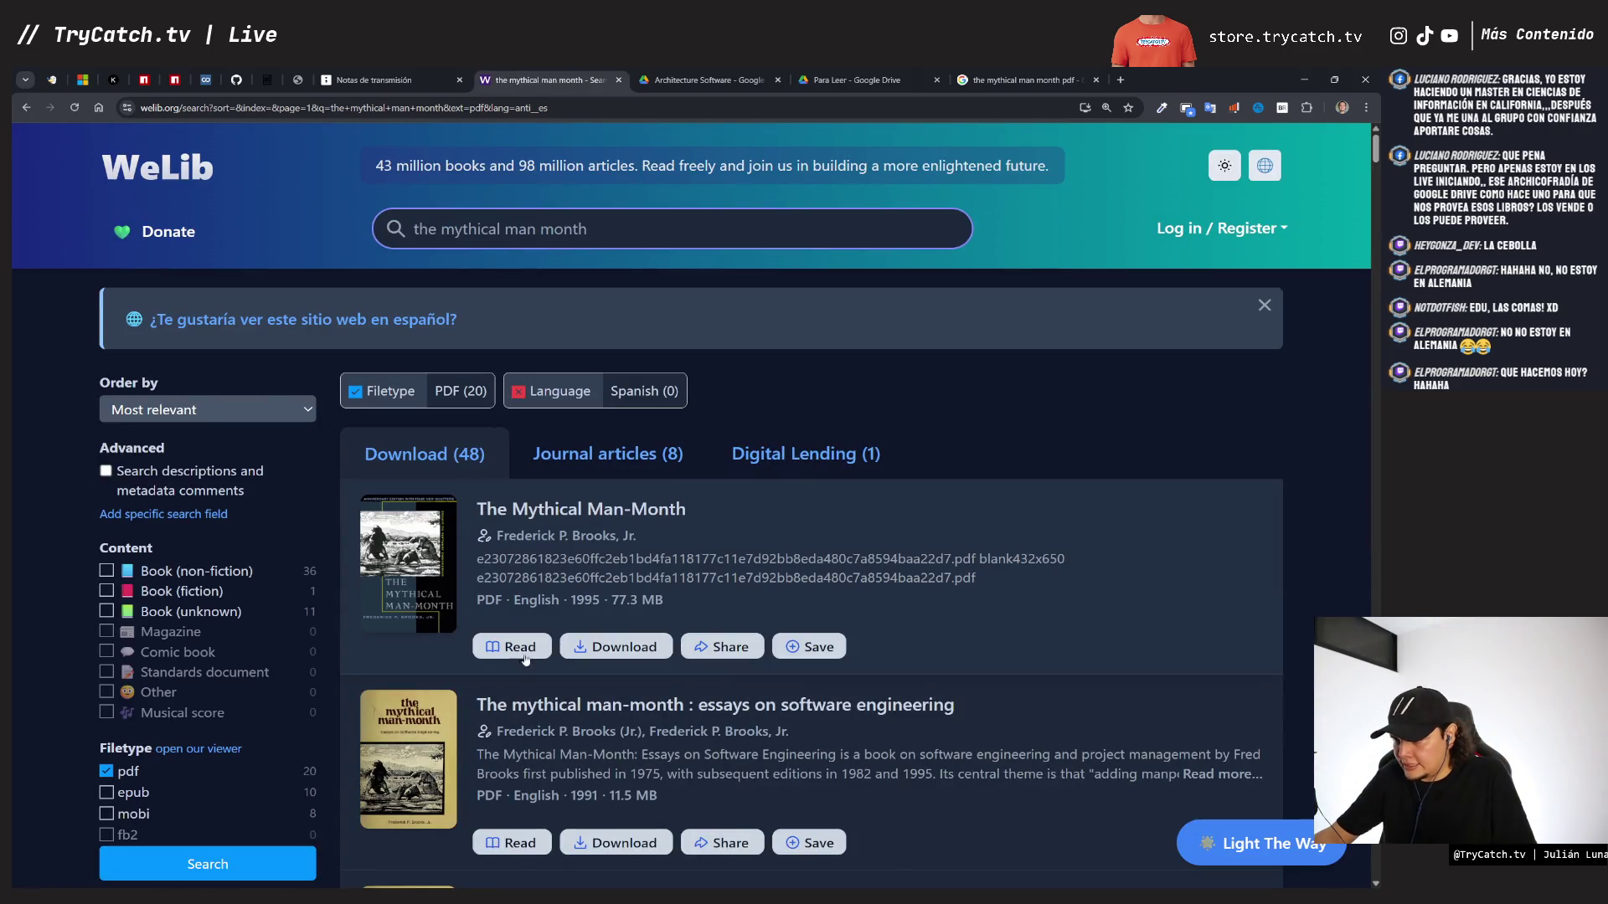
left_click(520, 649)
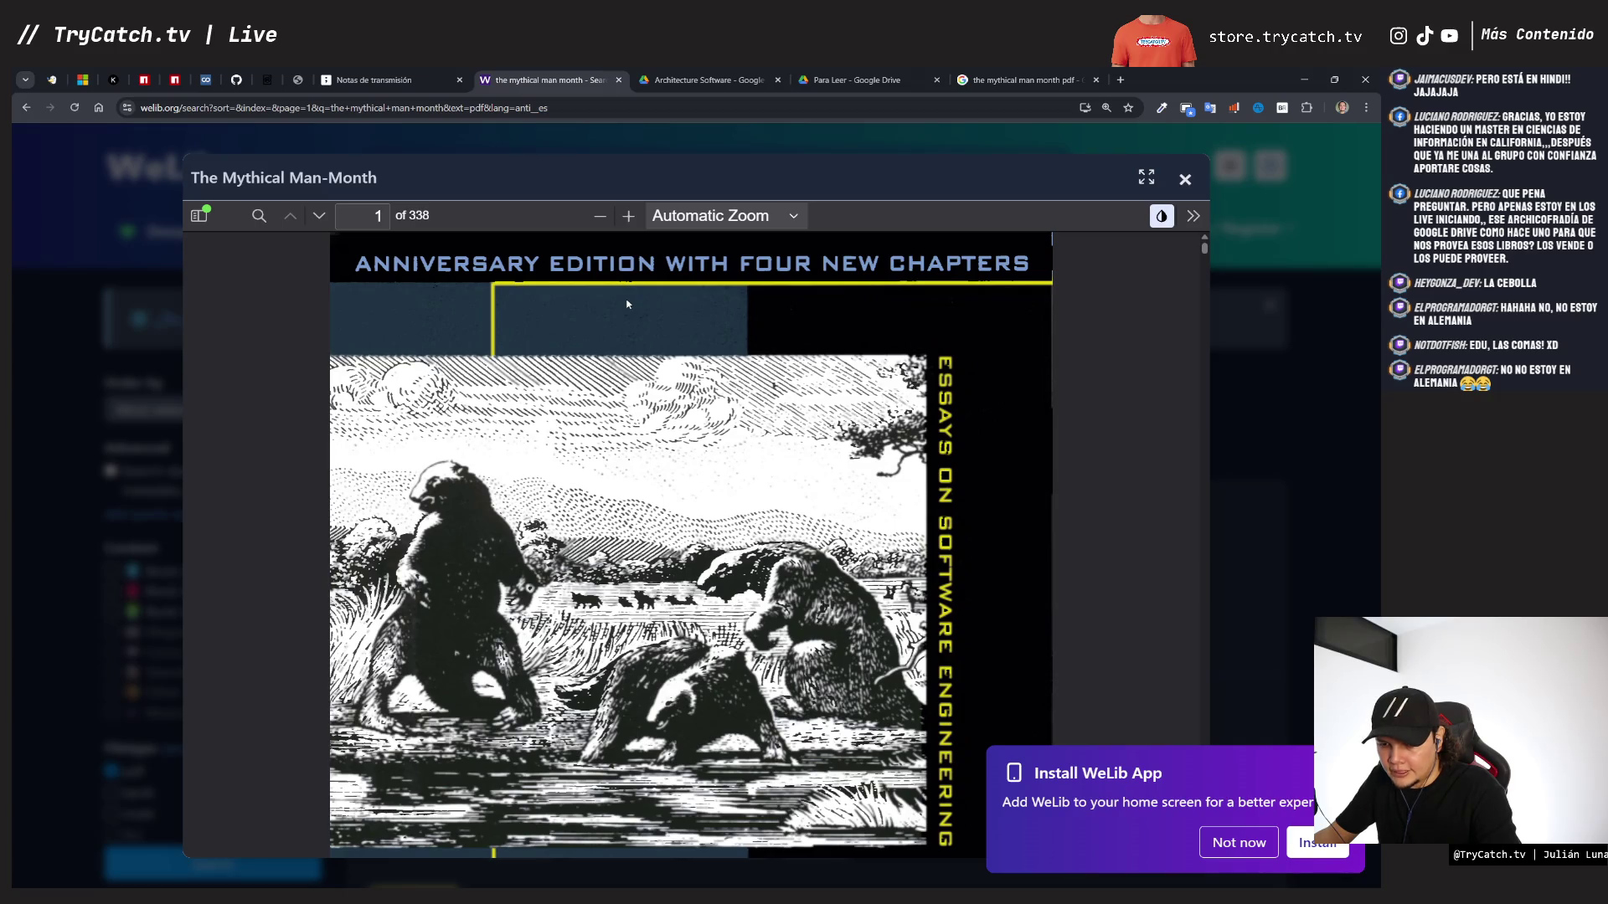
- Scroll past the front matter to page 15 of 338, the Contents listing chapters 1–19
scroll(627, 304, "down", 6)
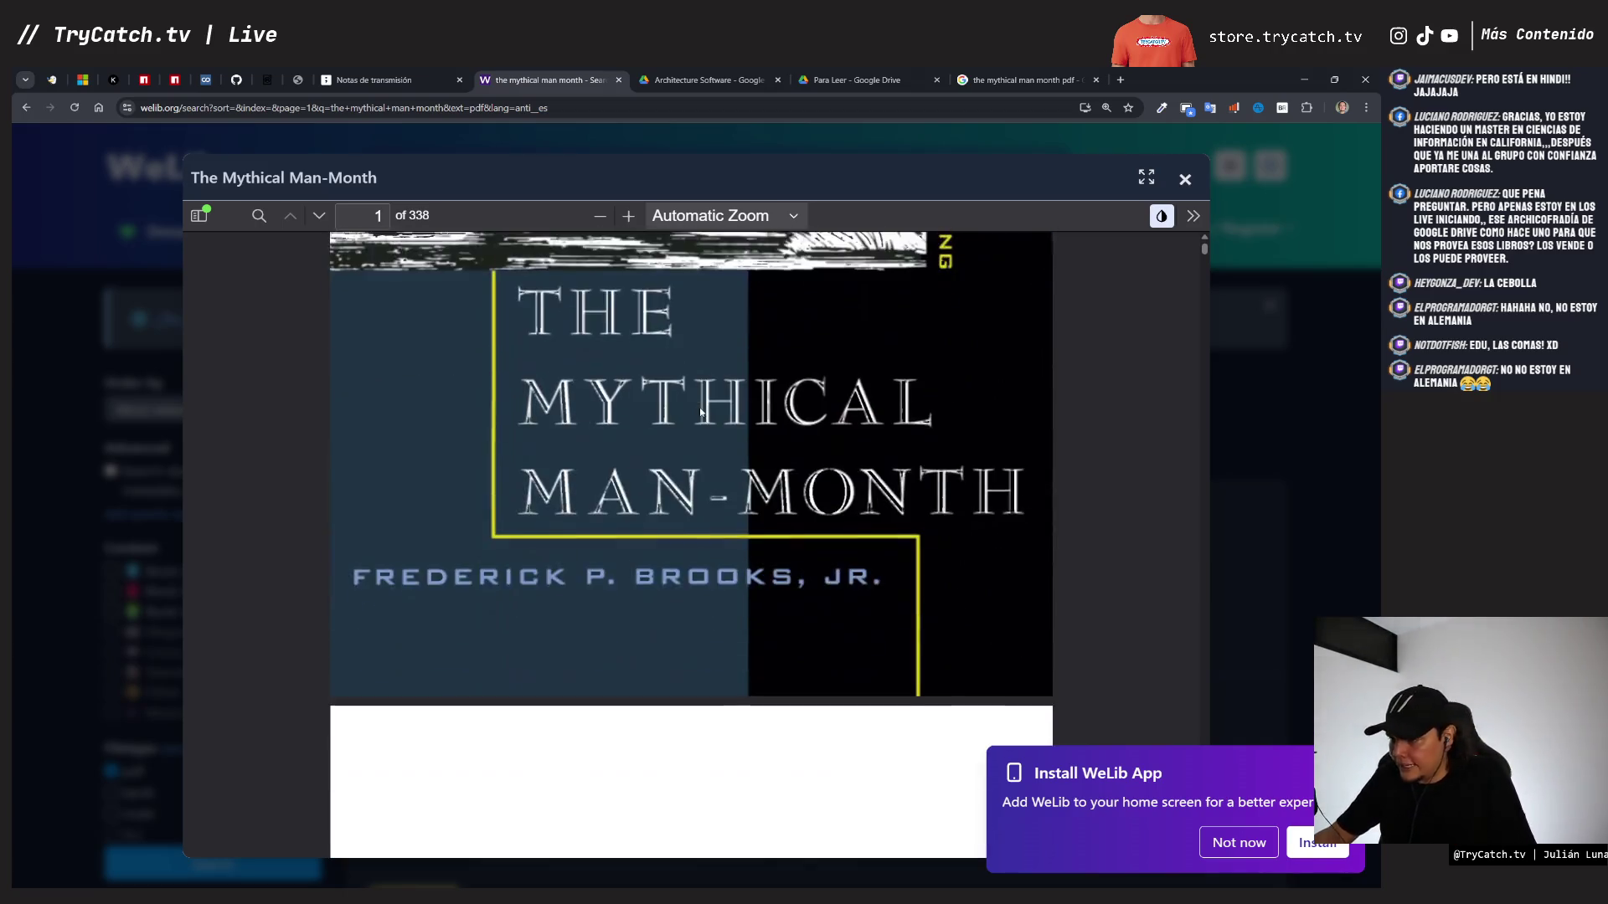
scroll(701, 411, "up", 2)
scroll(700, 411, "down", 12)
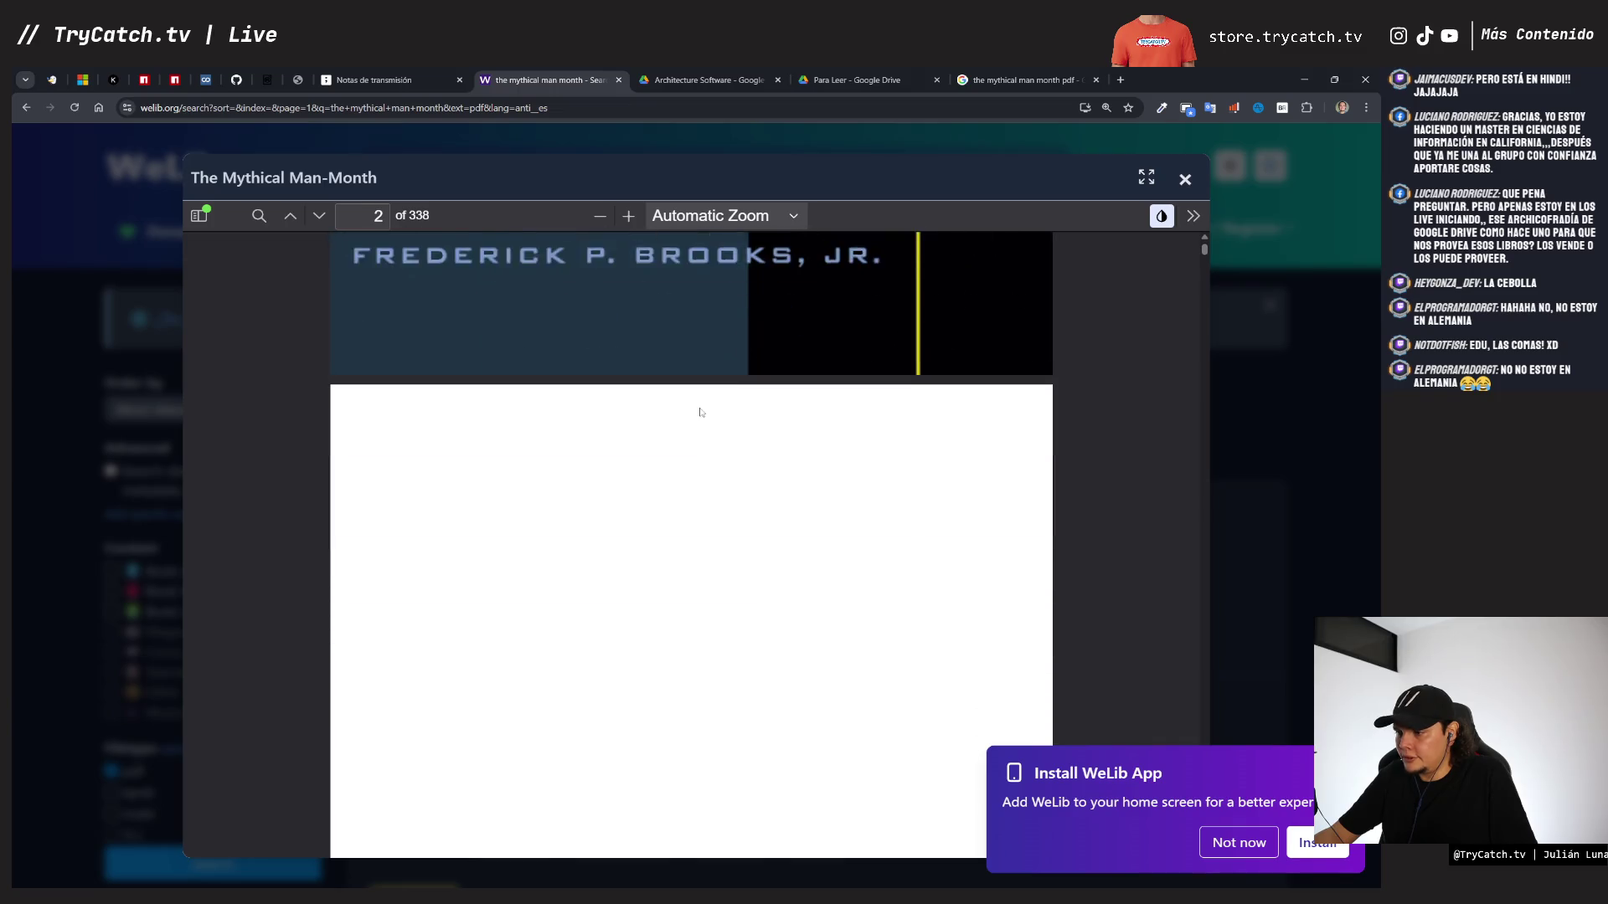
scroll(701, 411, "down", 5)
scroll(701, 411, "up", 3)
scroll(702, 412, "down", 6)
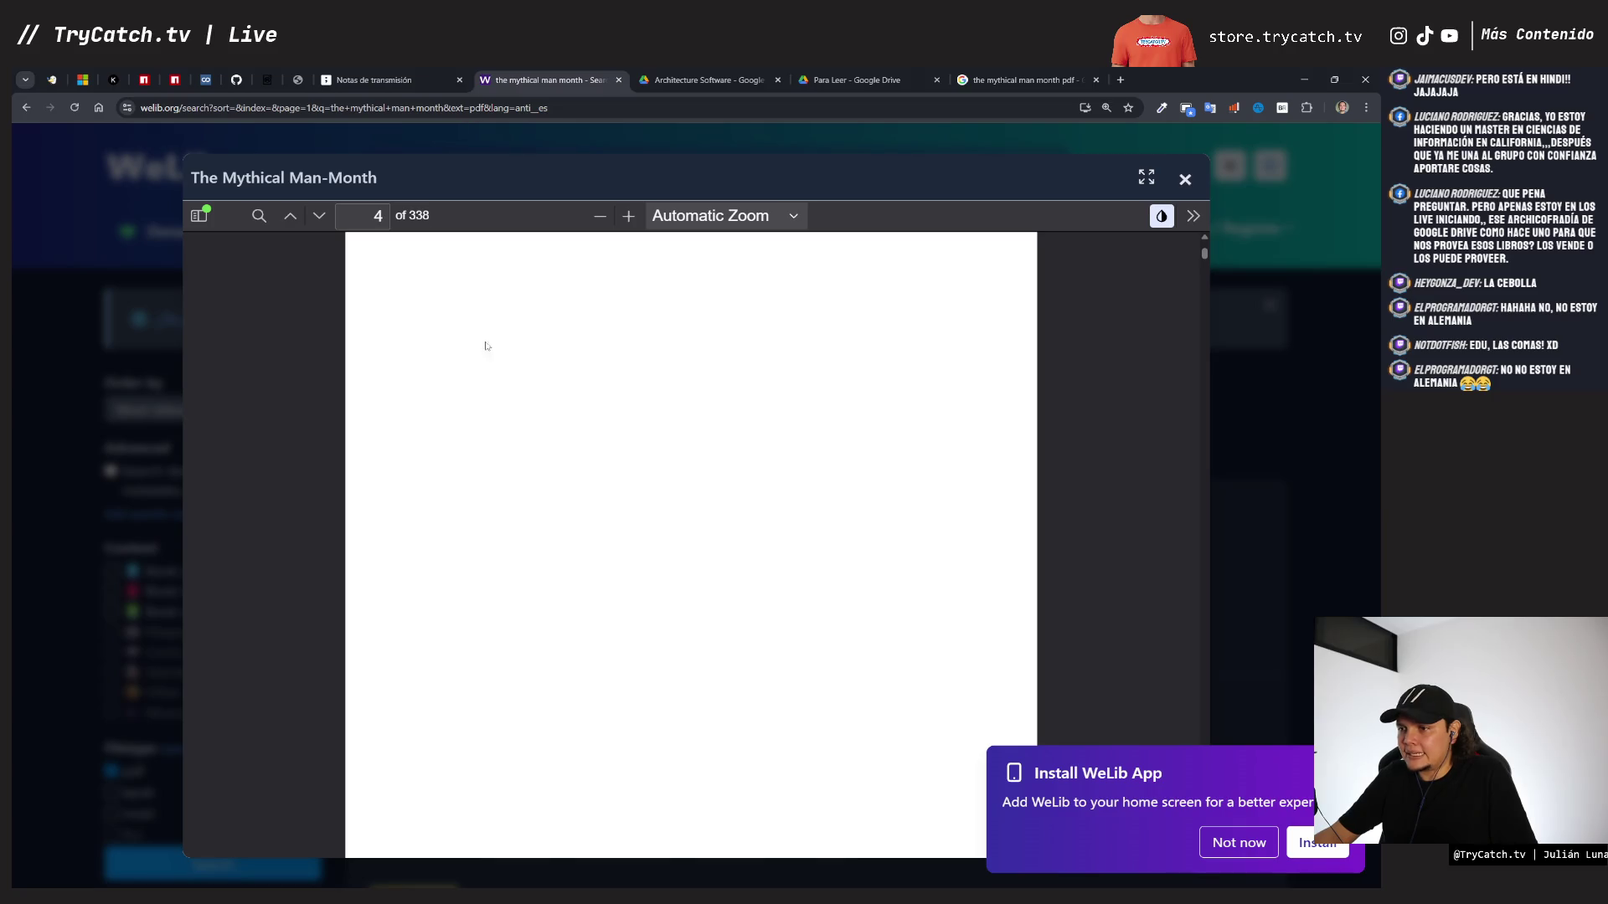
scroll(485, 345, "down", 15)
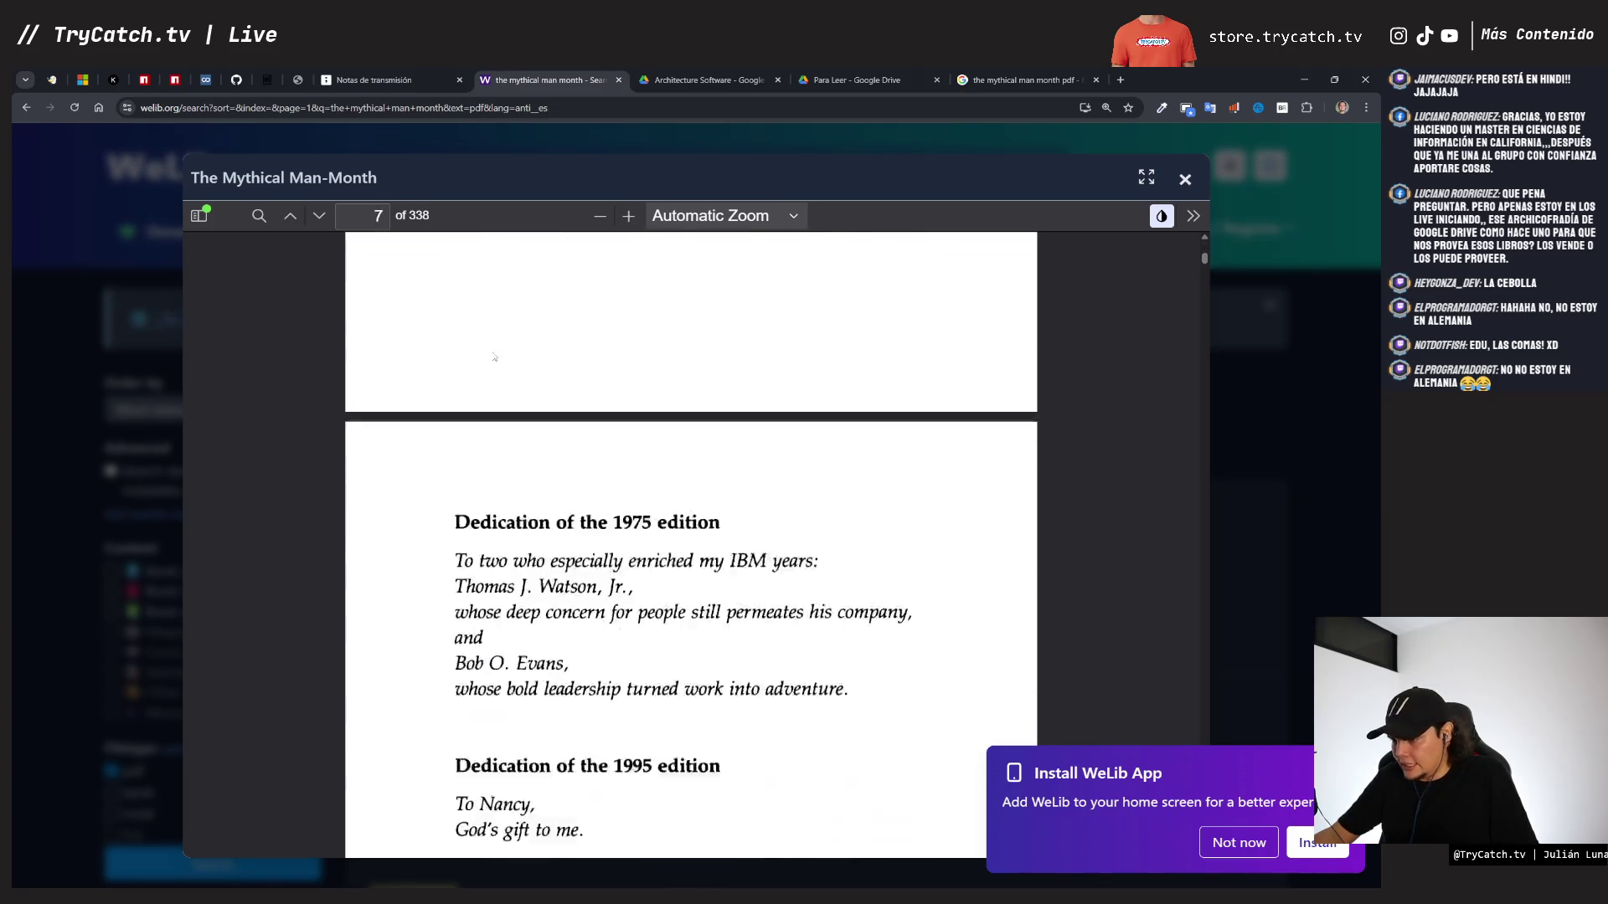
scroll(494, 357, "down", 15)
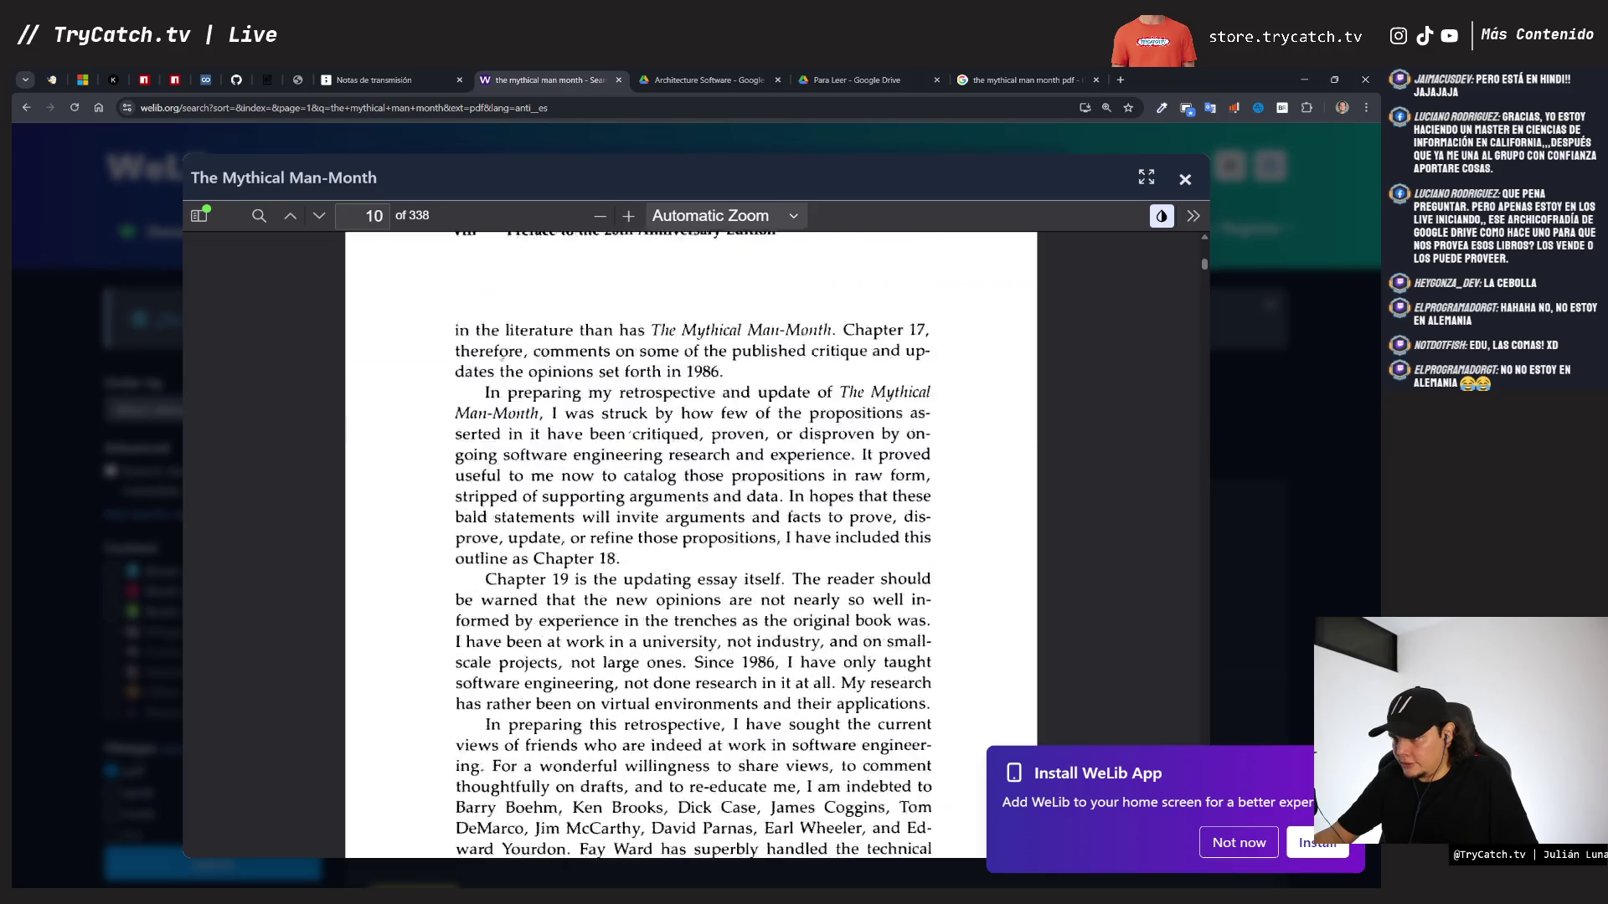
scroll(502, 355, "down", 10)
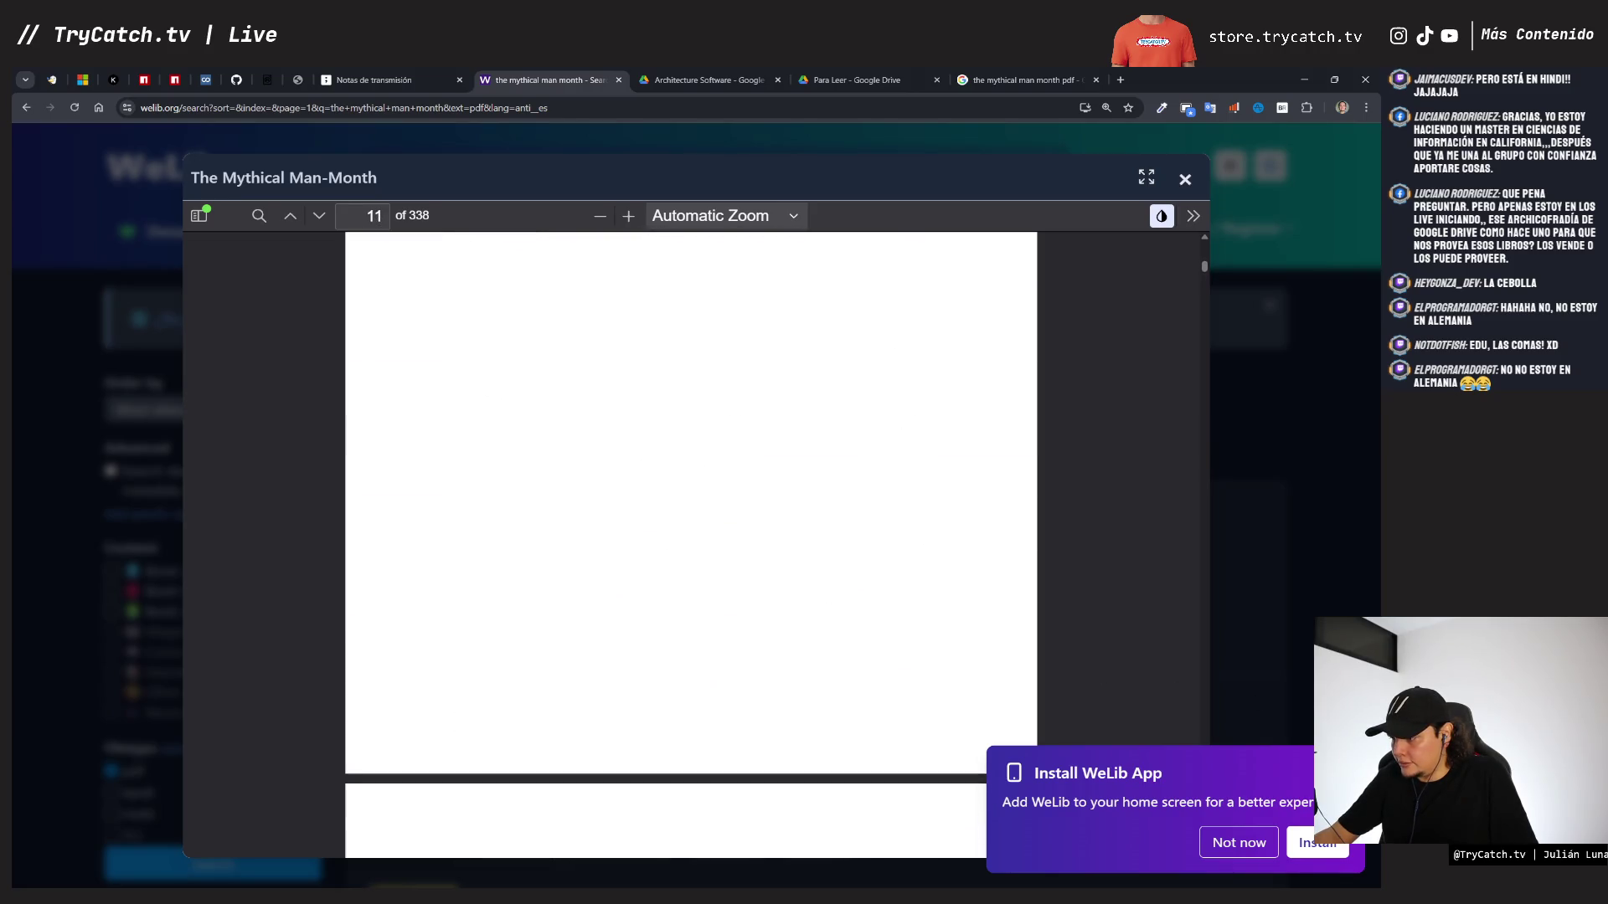
scroll(716, 514, "down", 15)
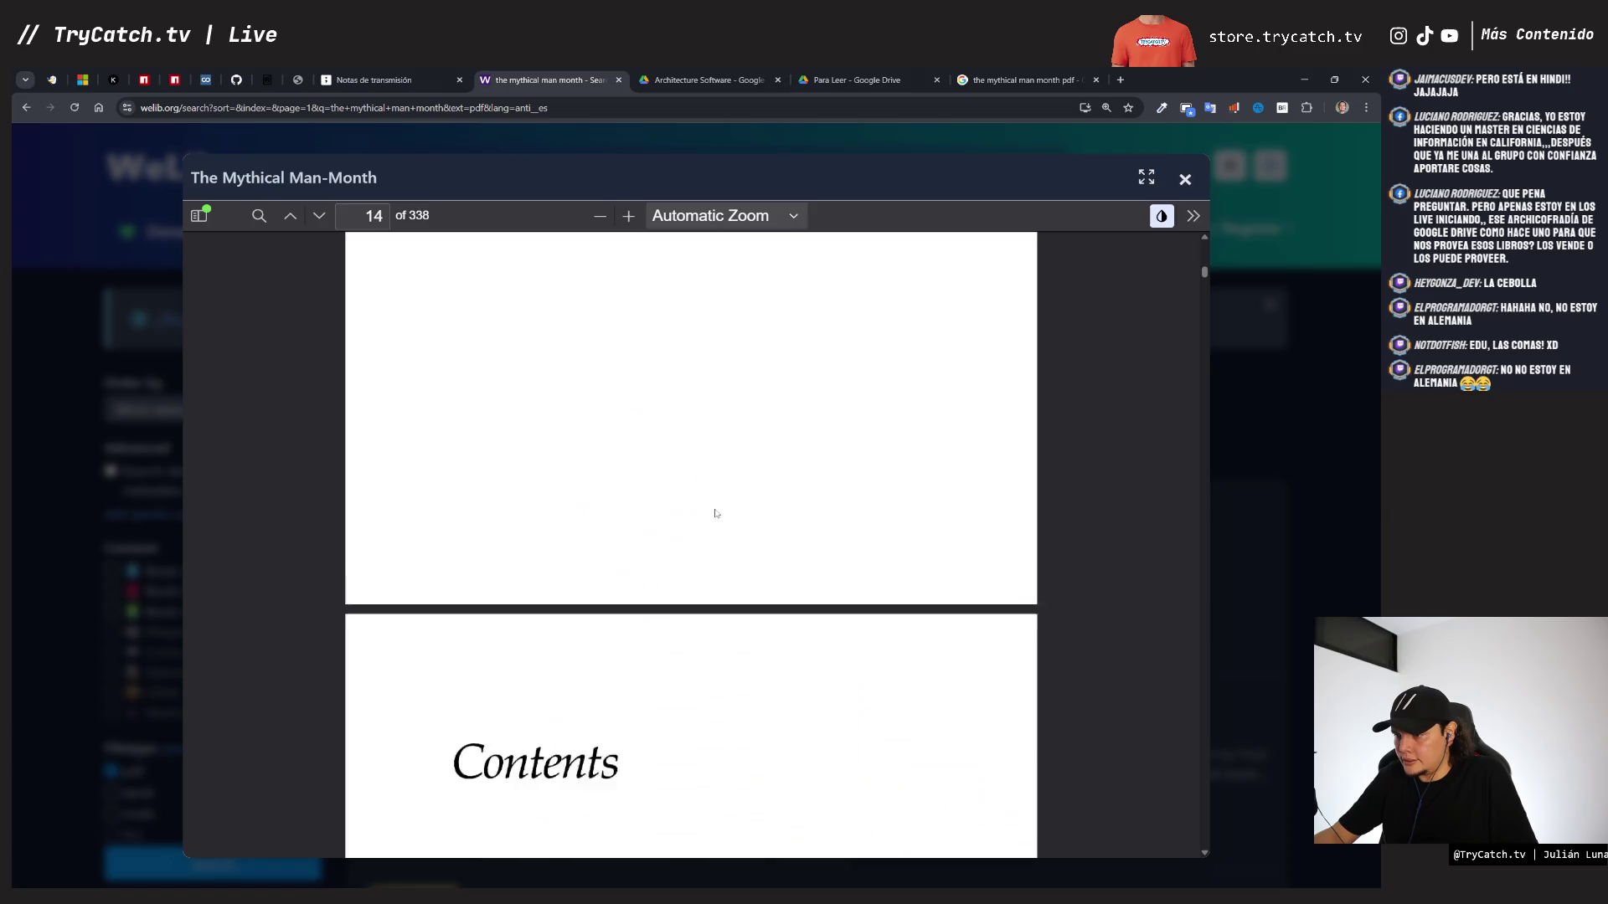
scroll(715, 513, "down", 7)
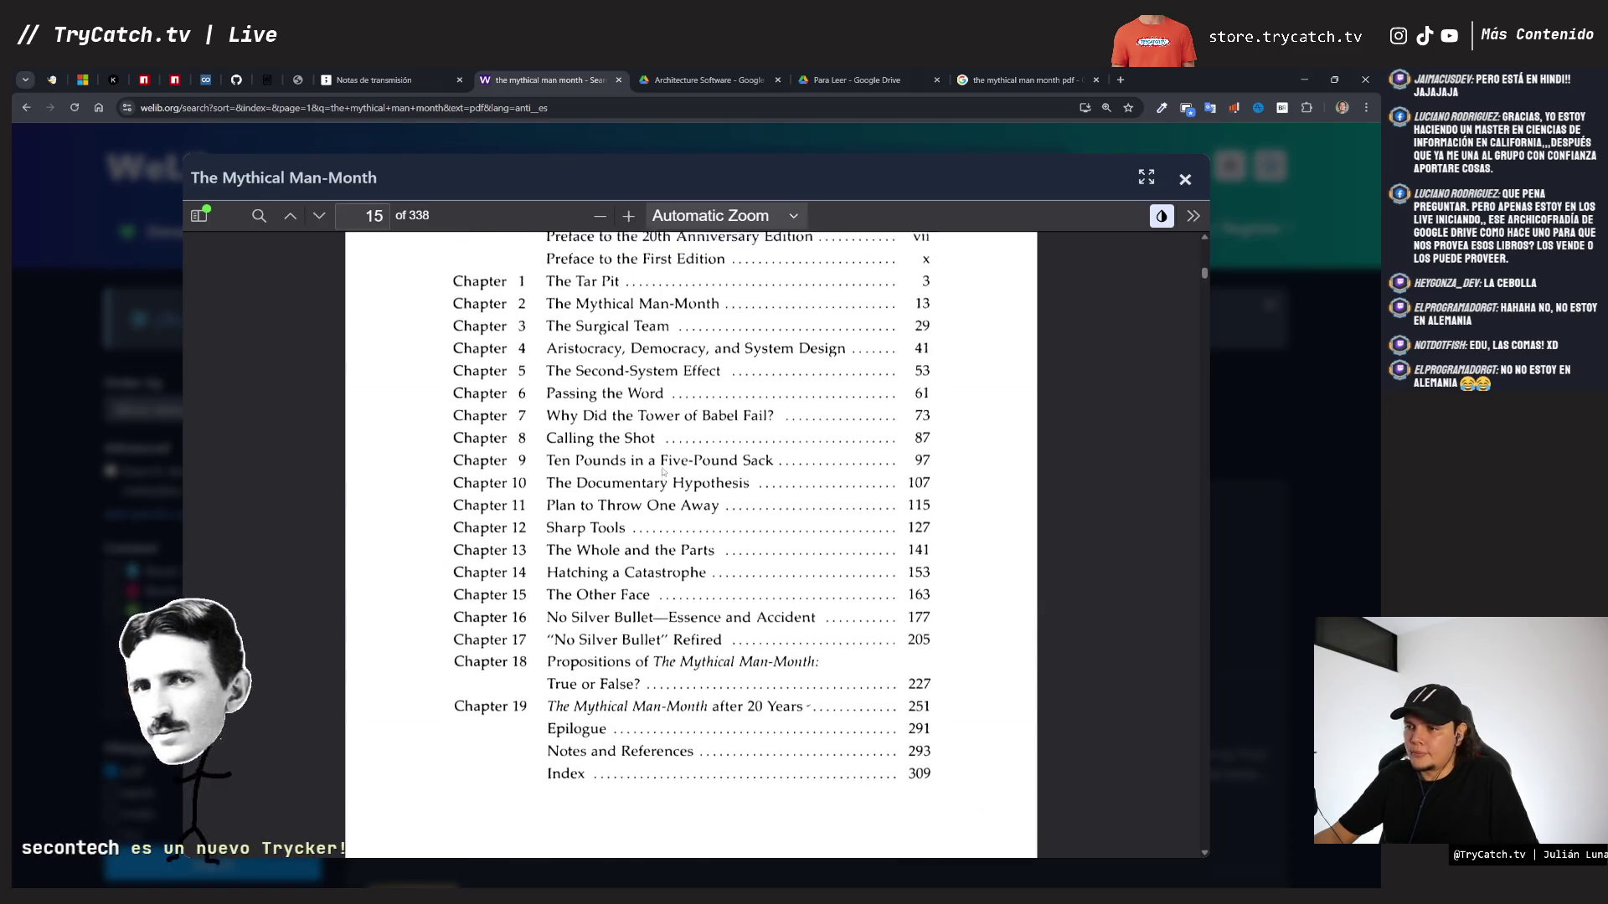
scroll(662, 472, "up", 2)
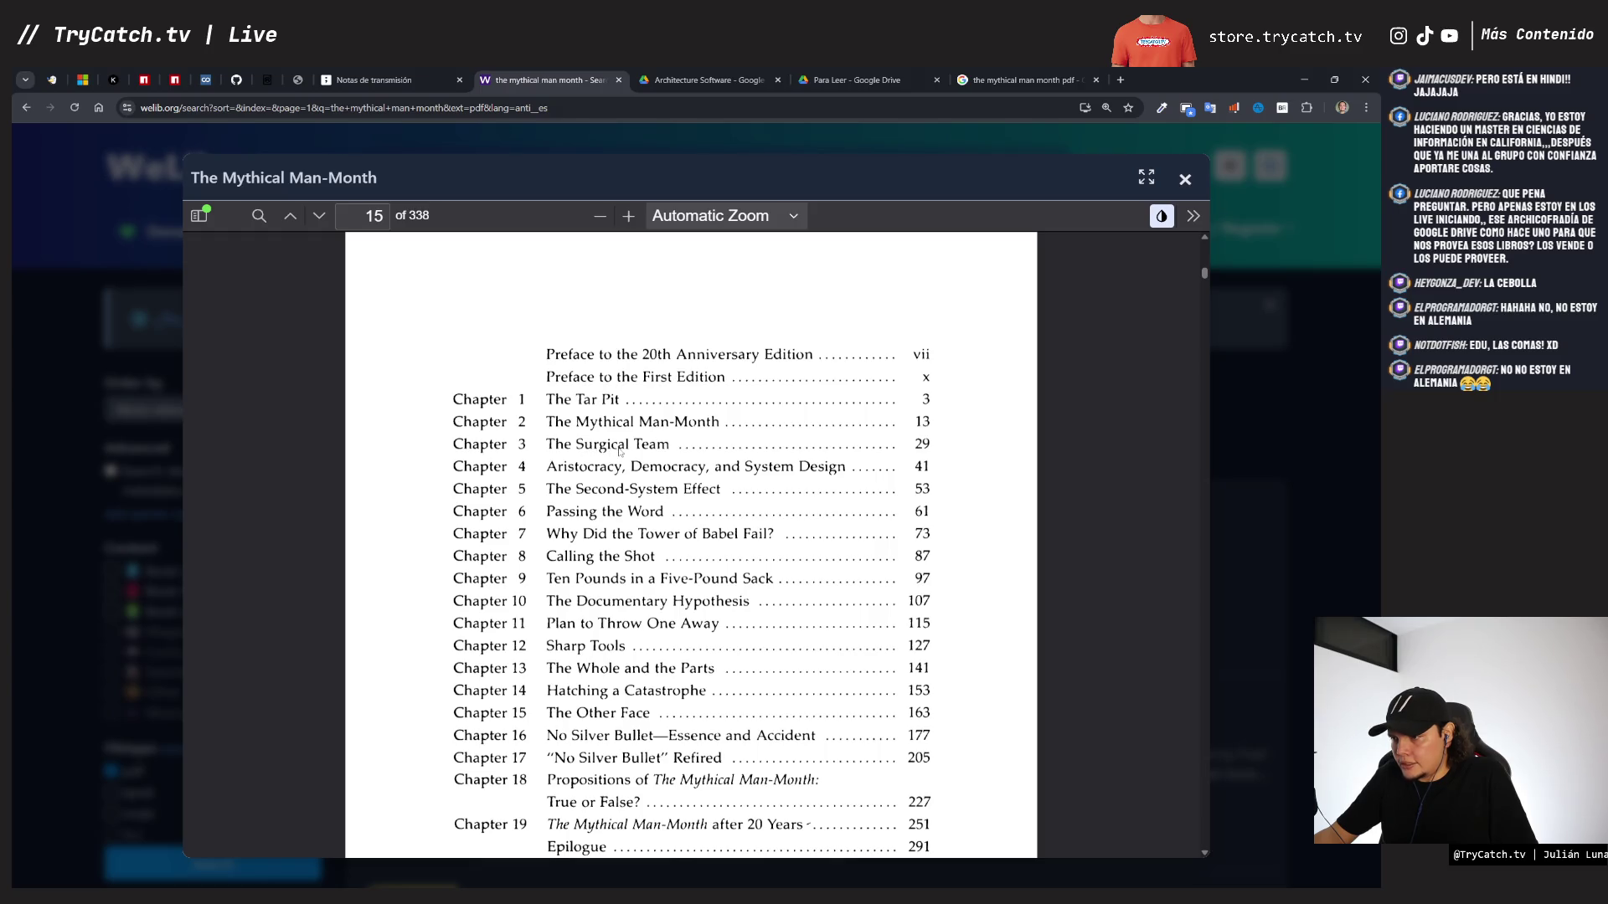
- Skim the book's early chapters by scrolling and dragging the reader's scrollbar
scroll(620, 452, "down", 1)
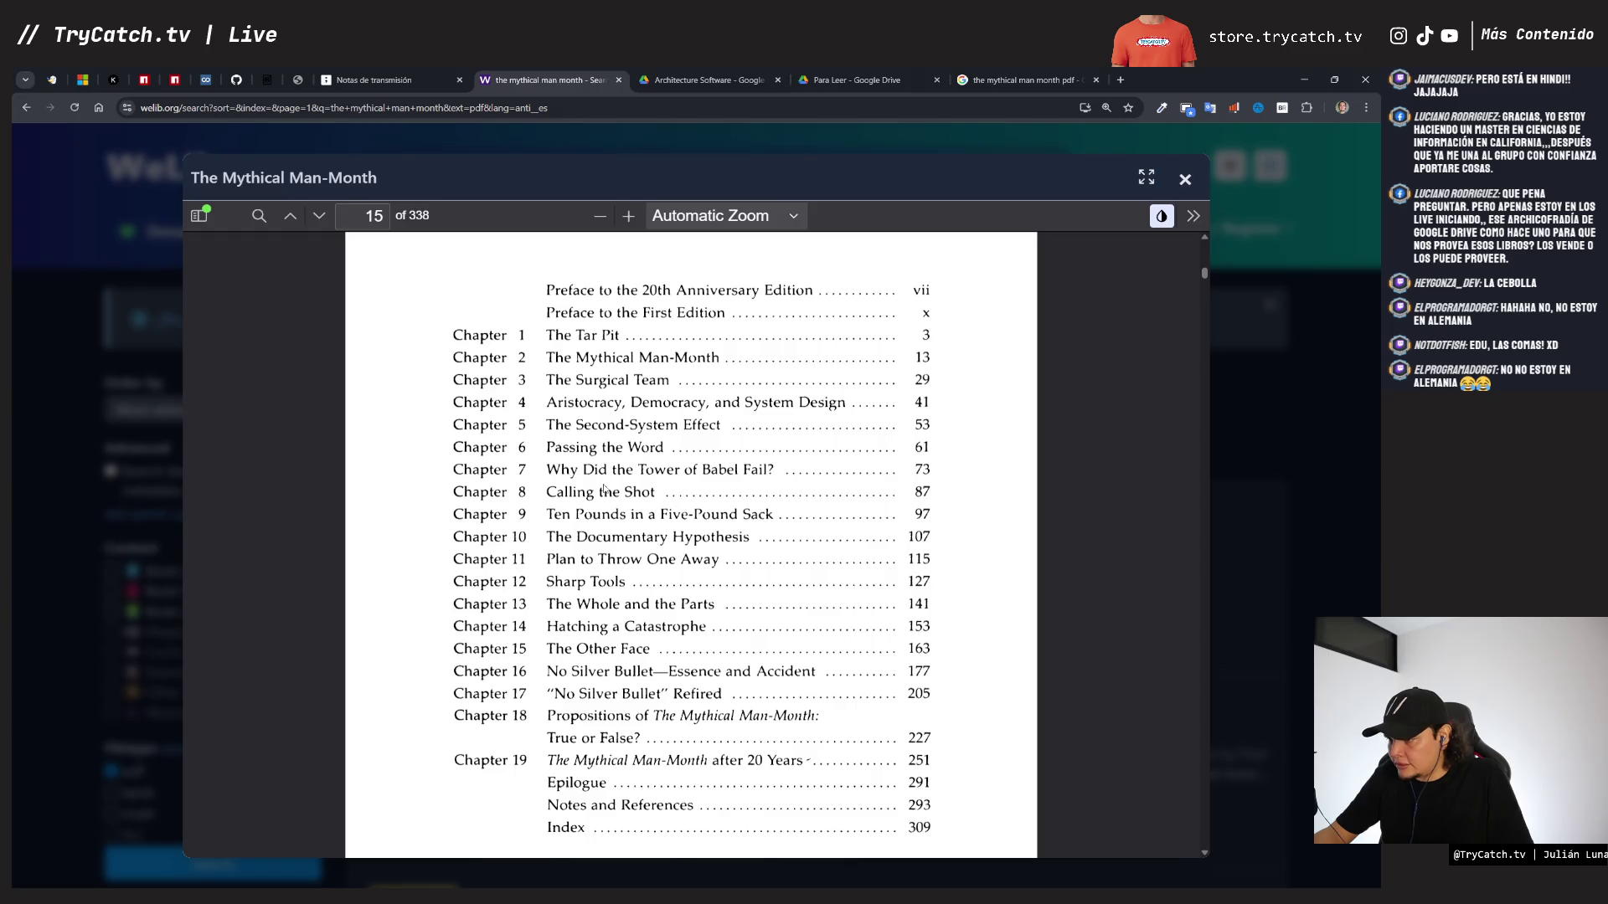
scroll(632, 493, "down", 3)
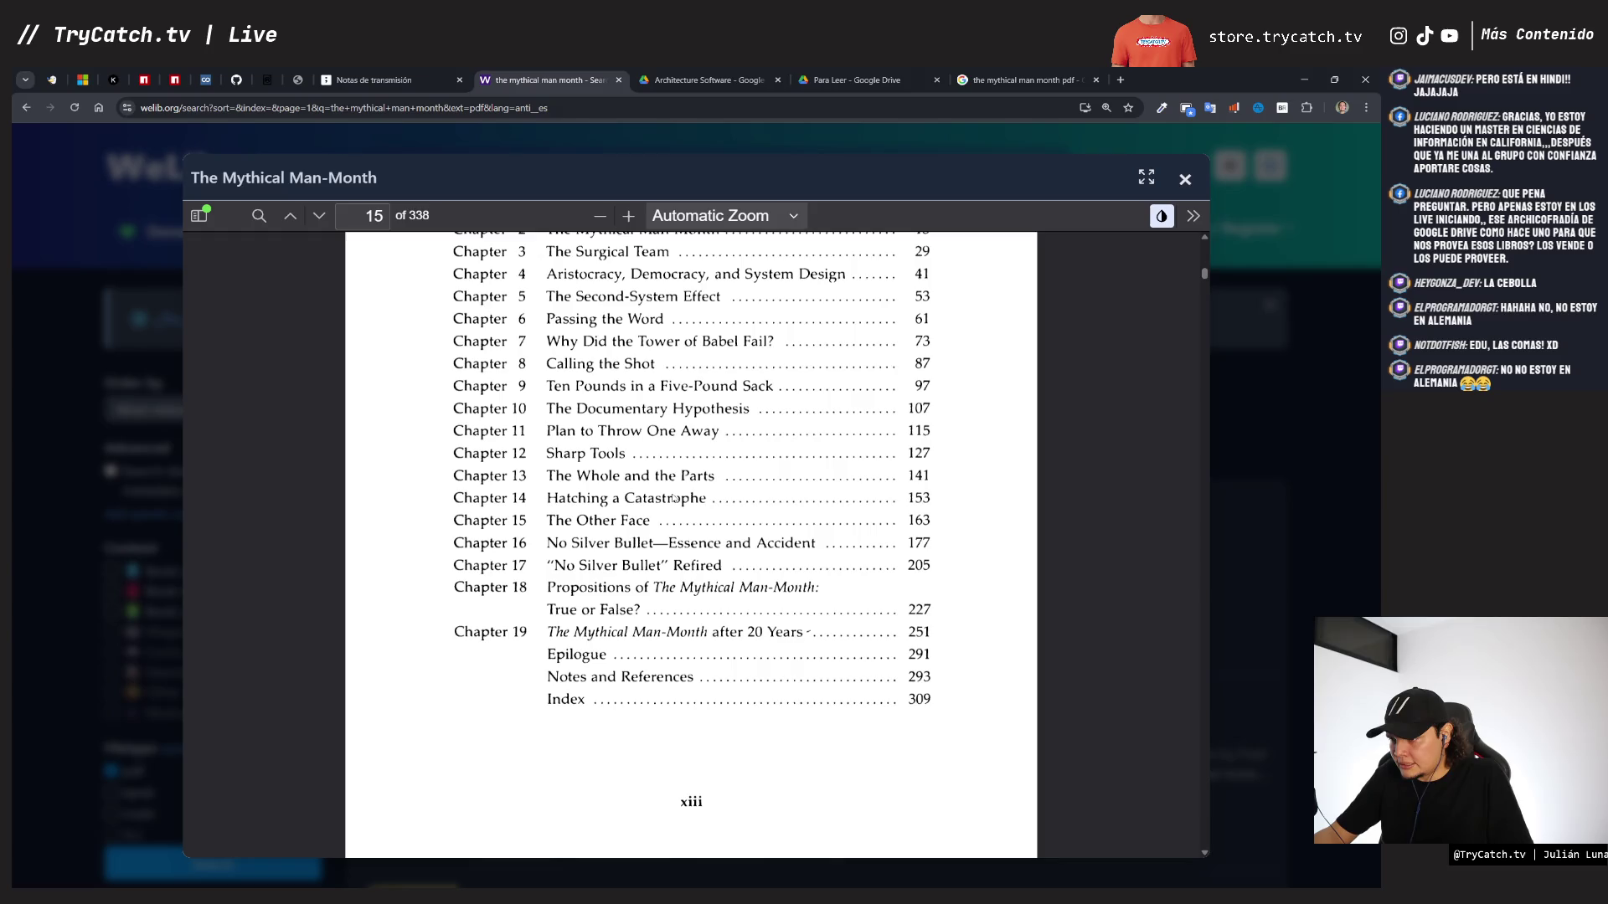
scroll(674, 498, "down", 3)
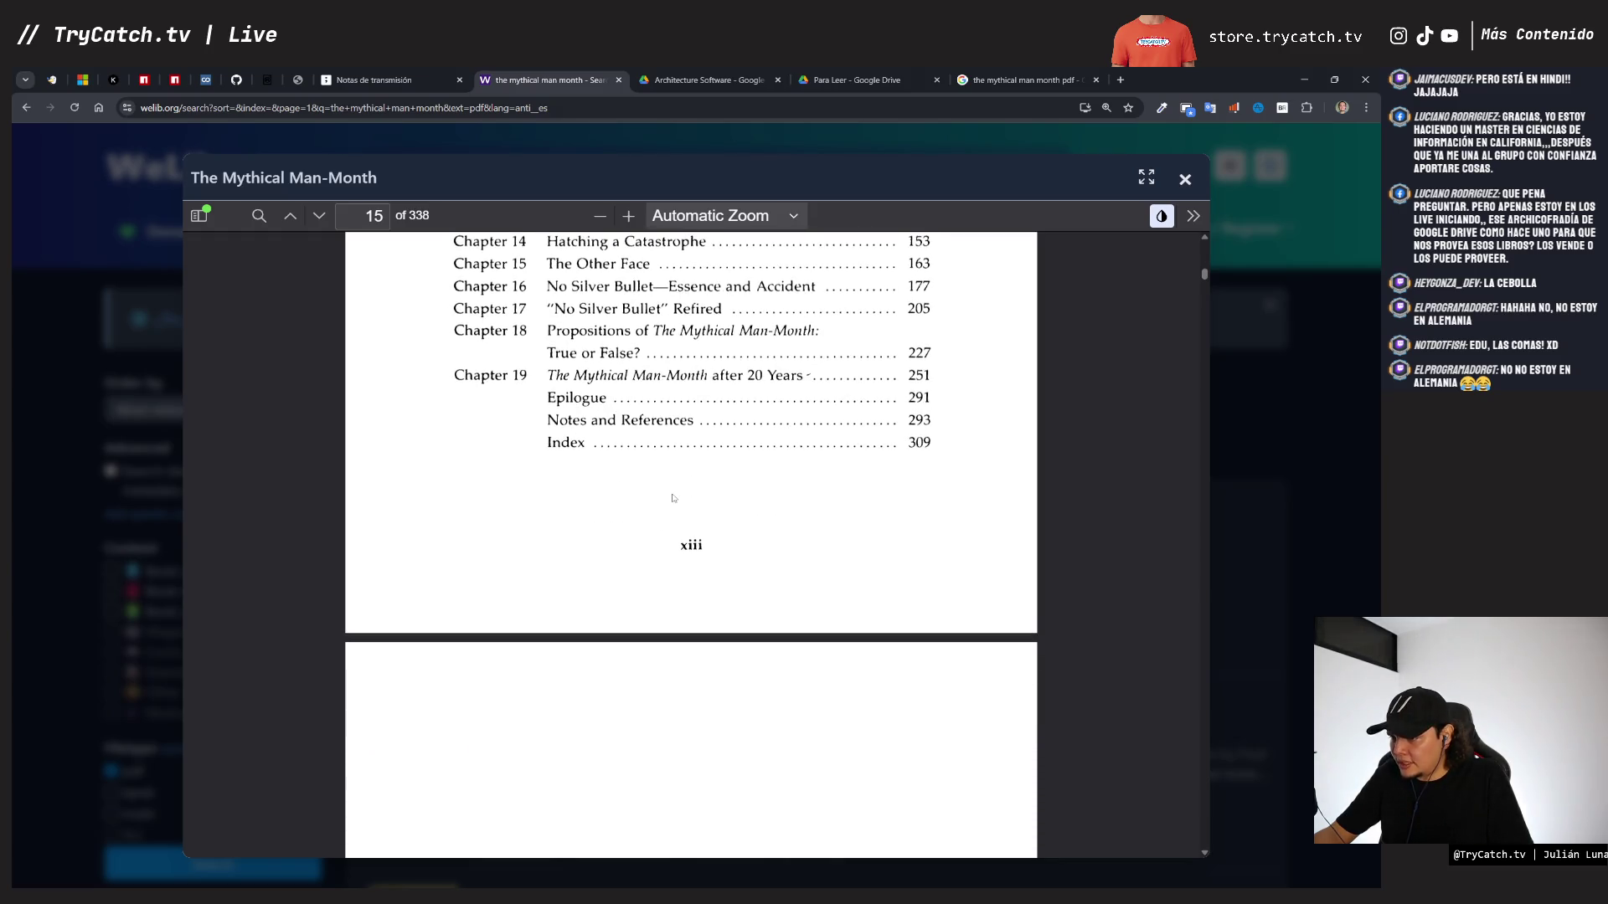
scroll(673, 498, "down", 15)
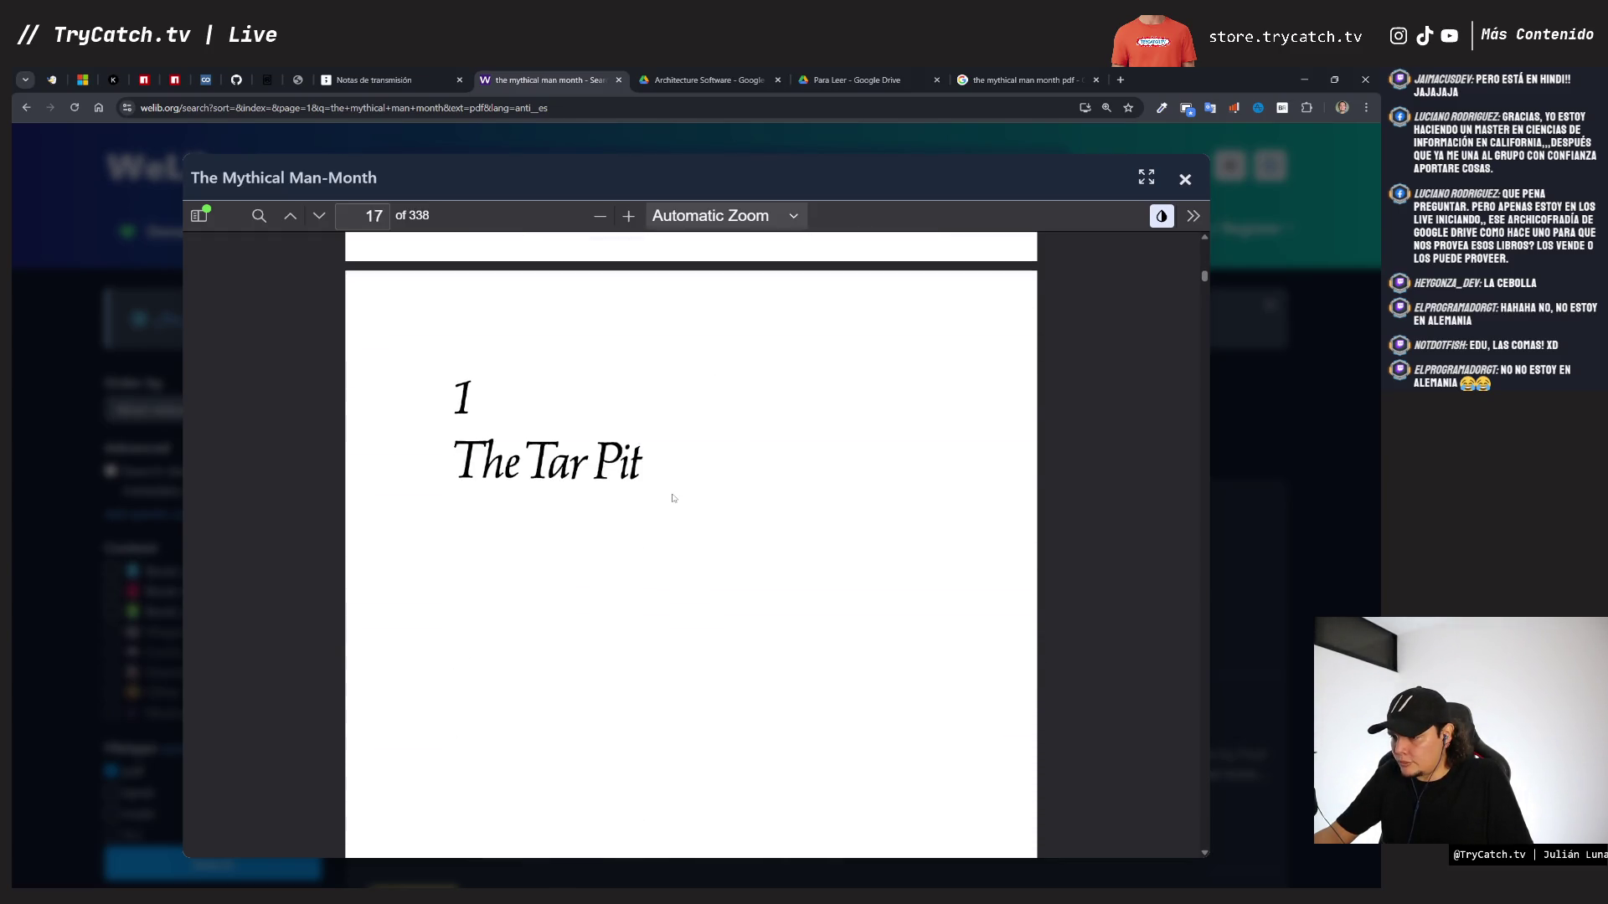
scroll(673, 499, "down", 20)
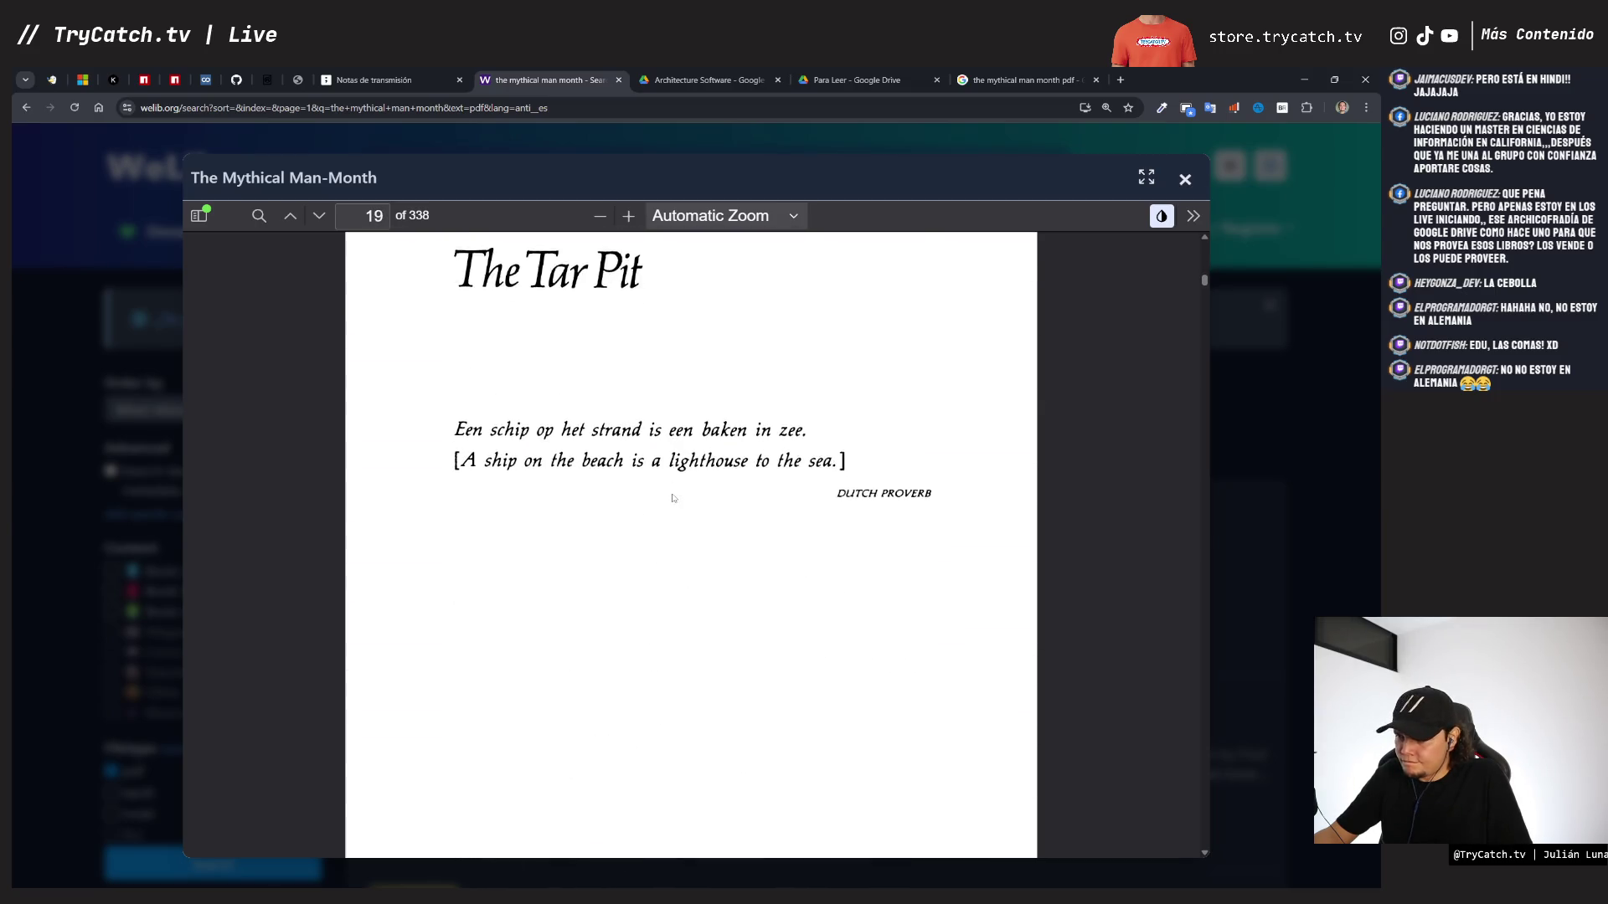
scroll(672, 498, "down", 20)
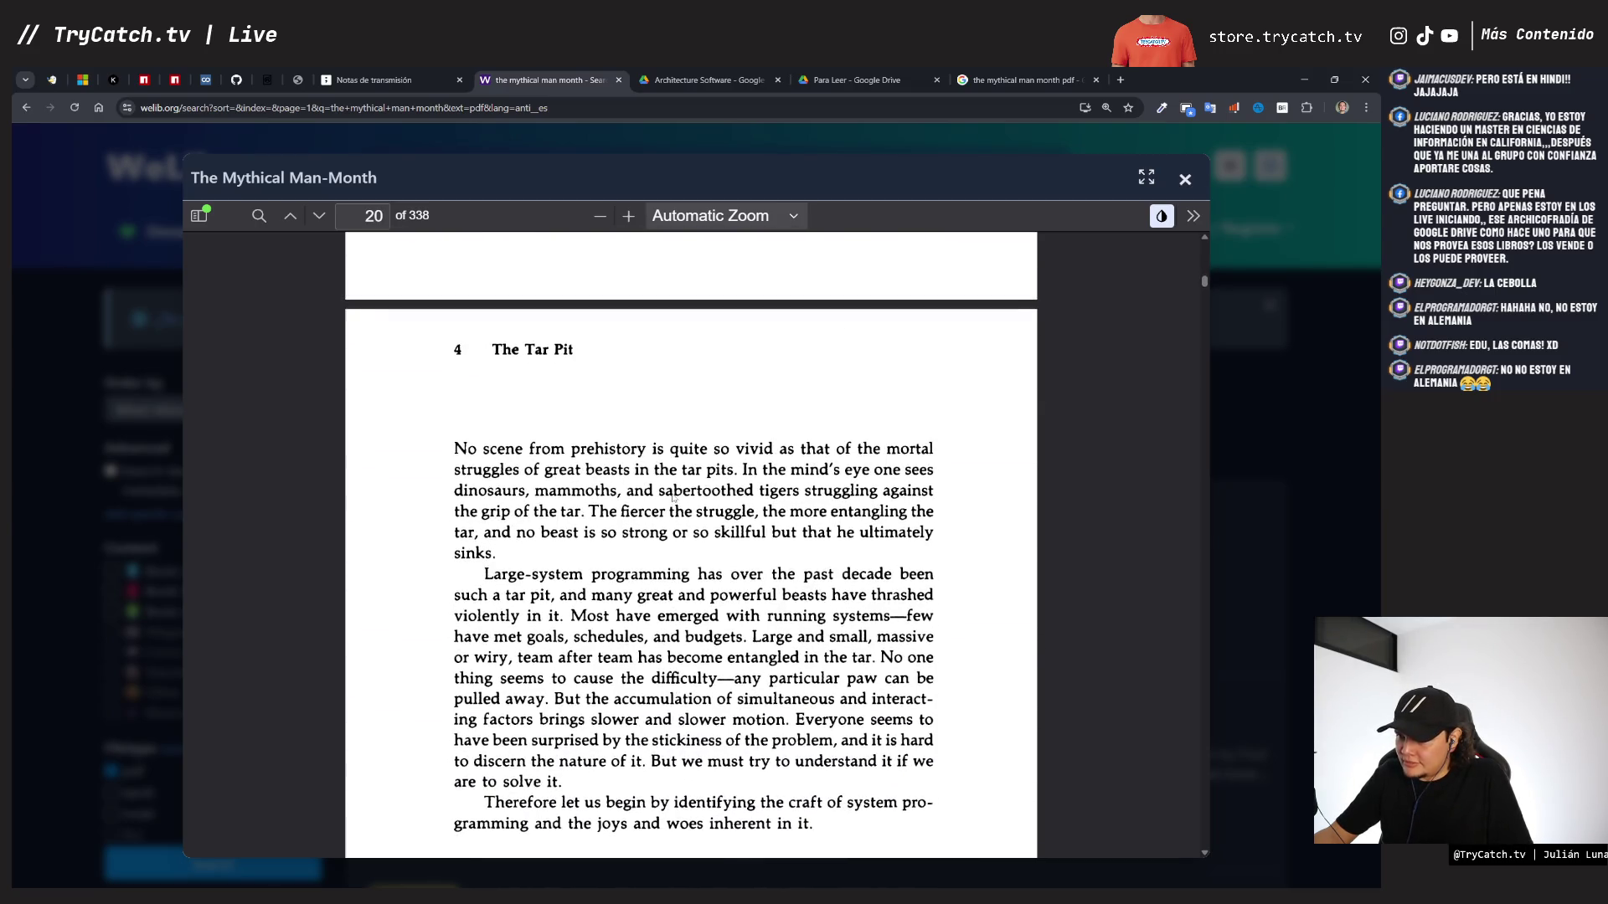
scroll(671, 494, "down", 20)
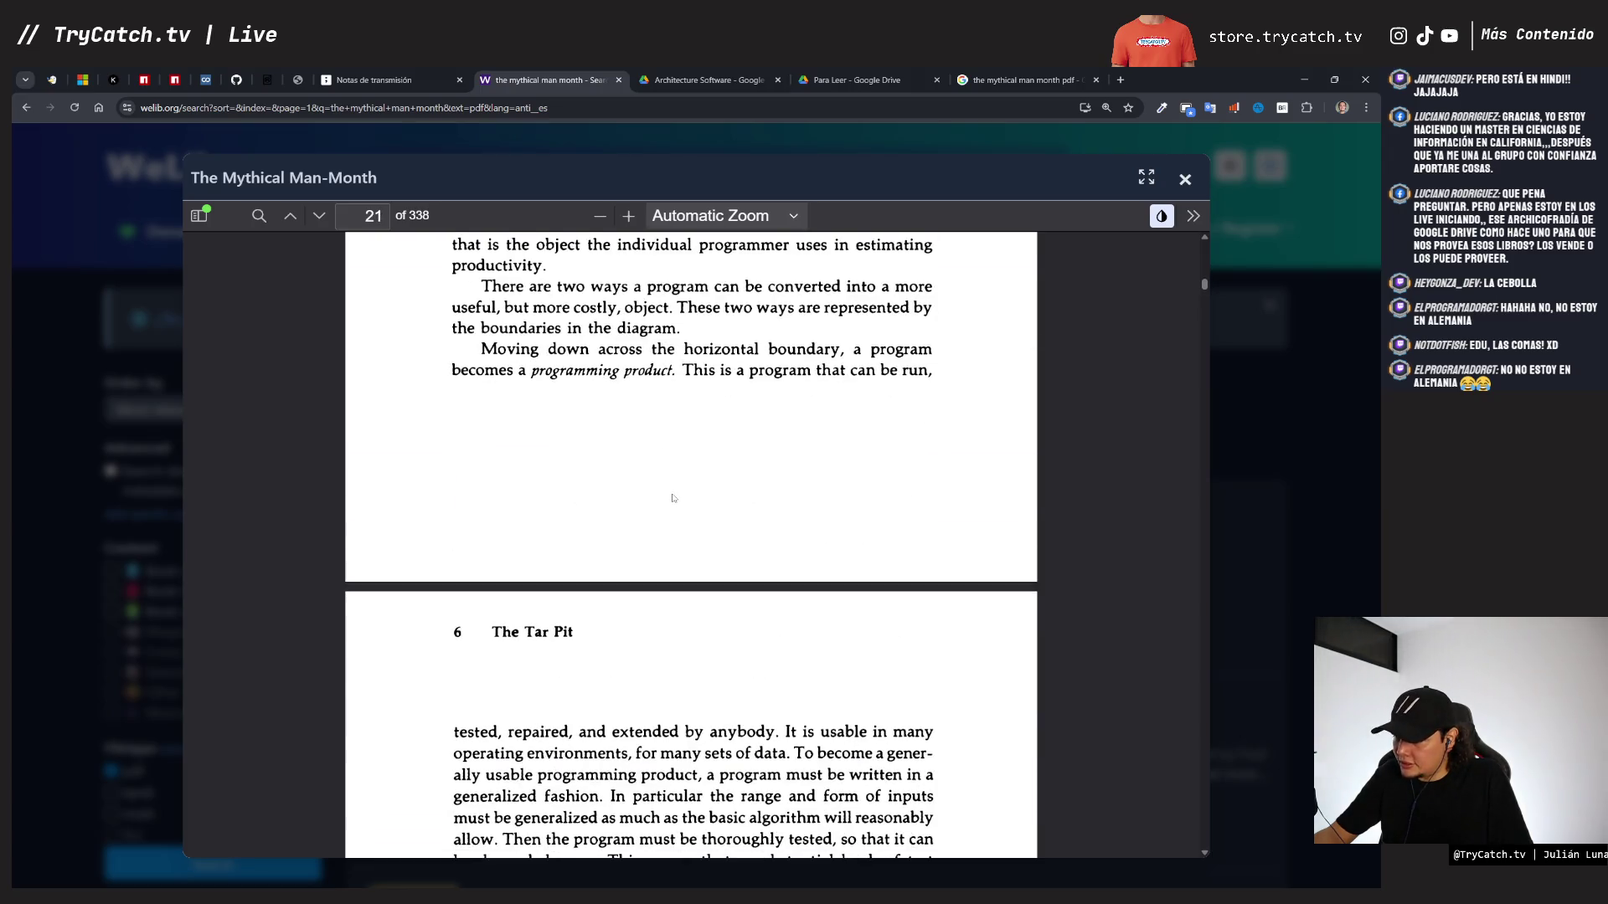
scroll(671, 497, "down", 20)
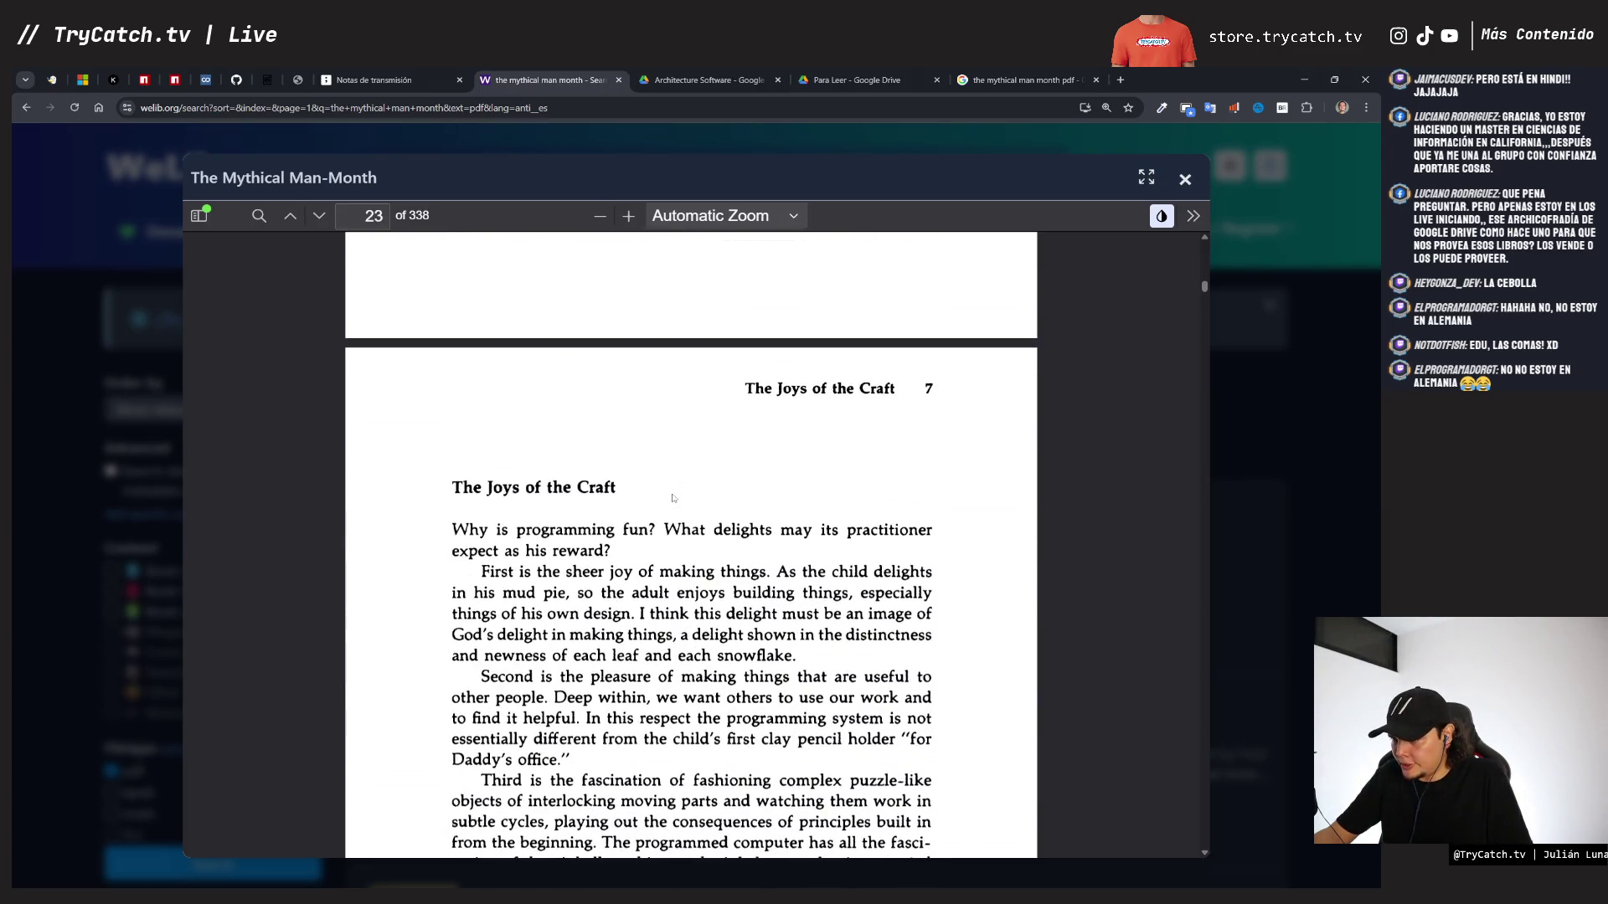
scroll(672, 498, "down", 5)
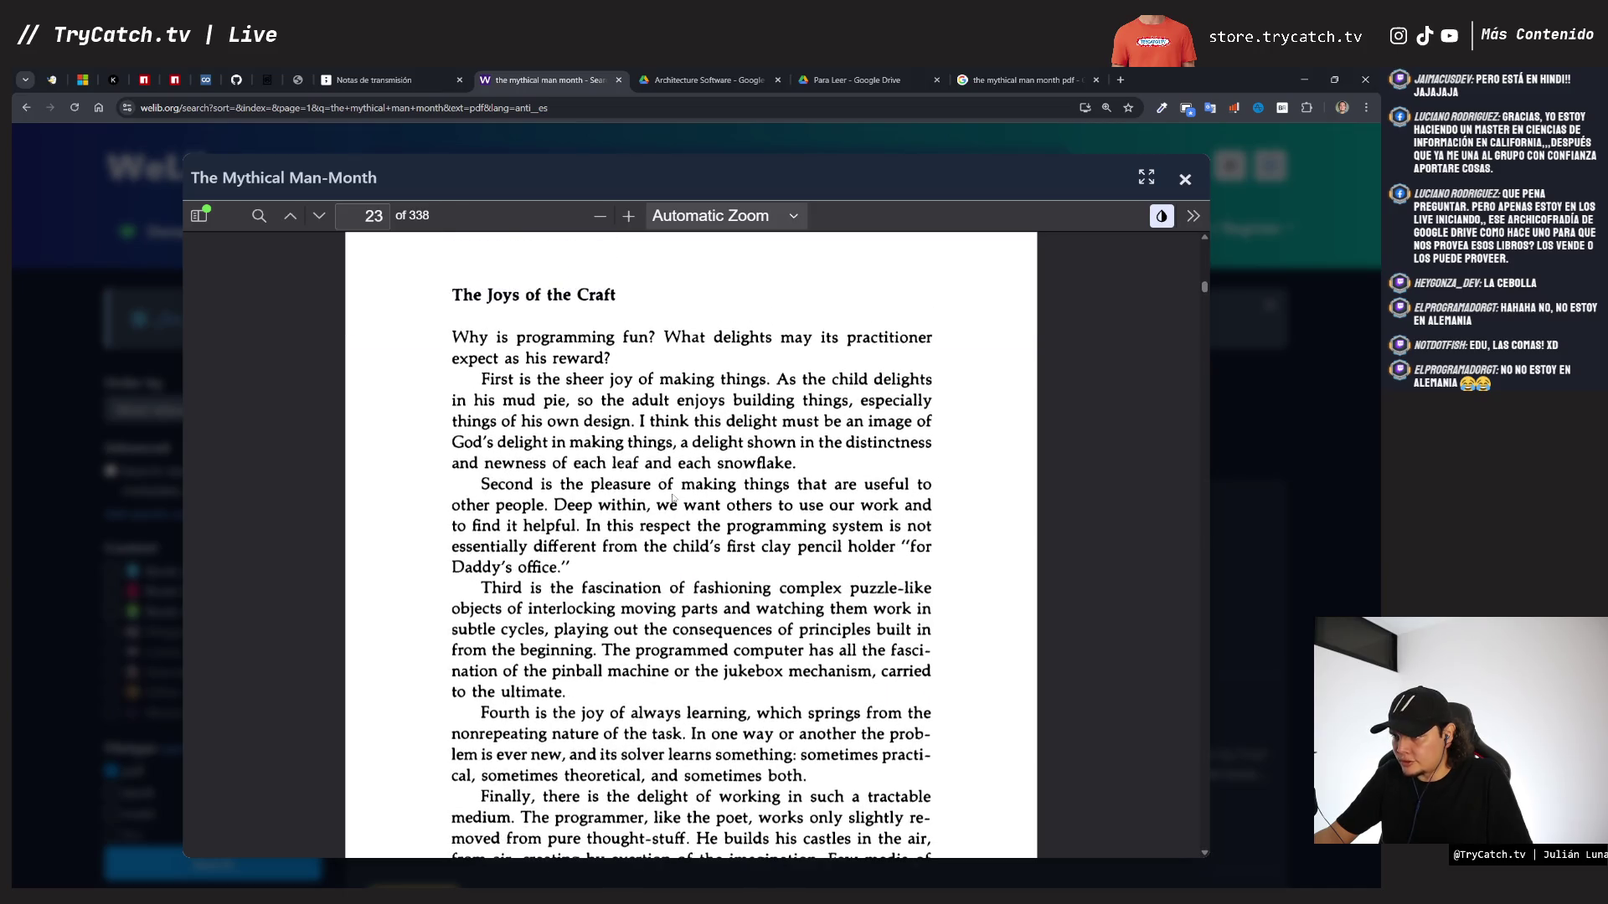
scroll(673, 498, "down", 15)
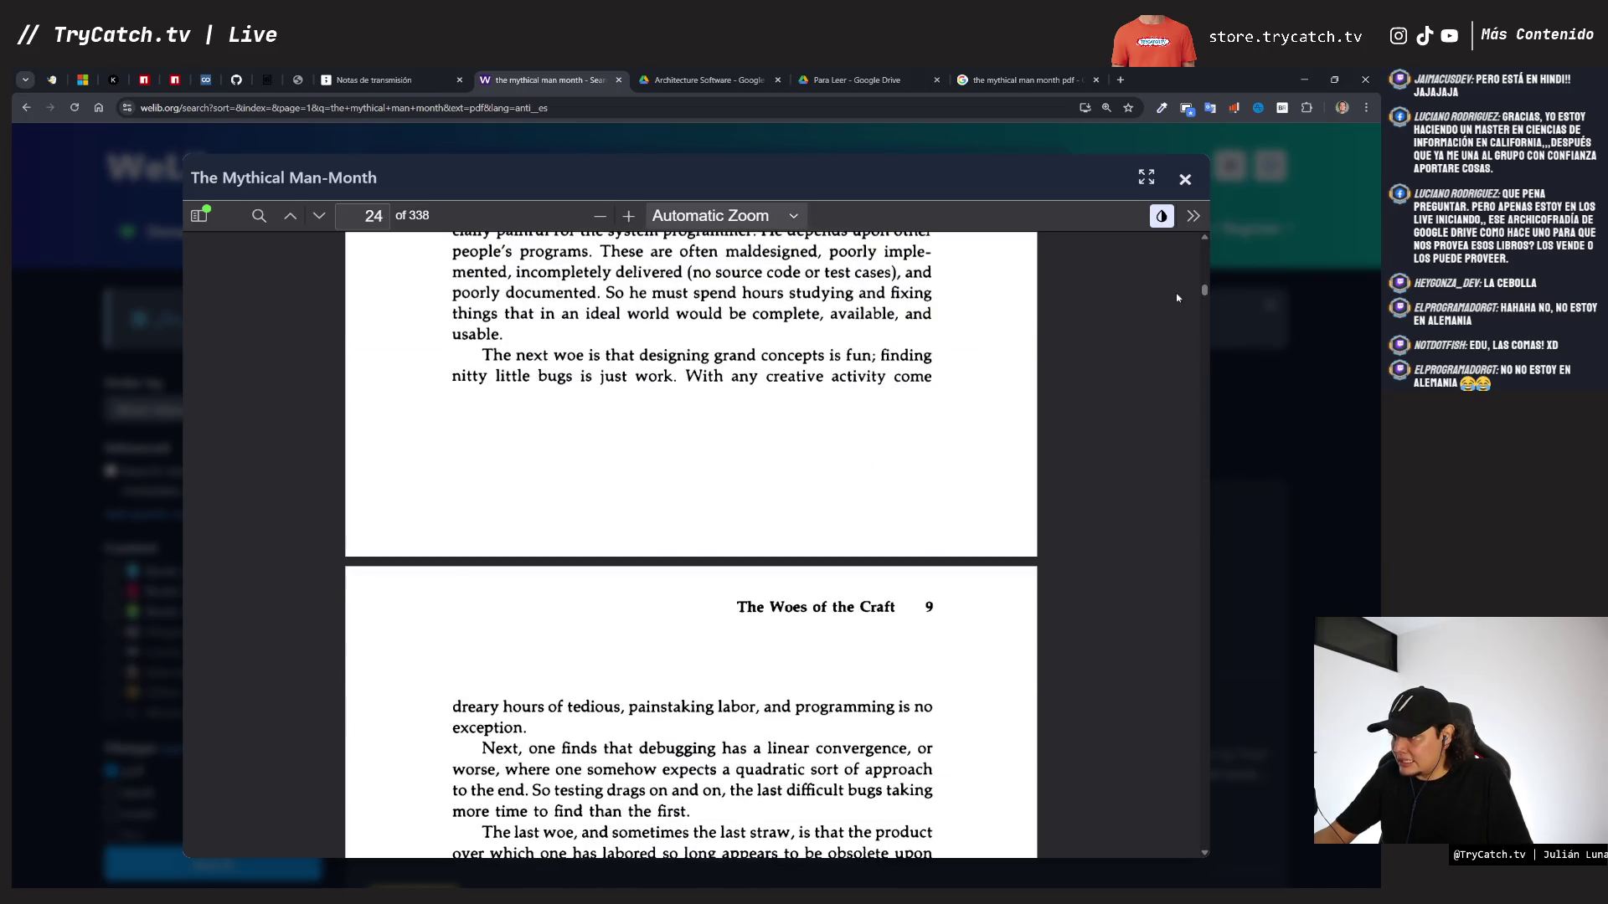
left_click_drag(1204, 290, 1203, 466)
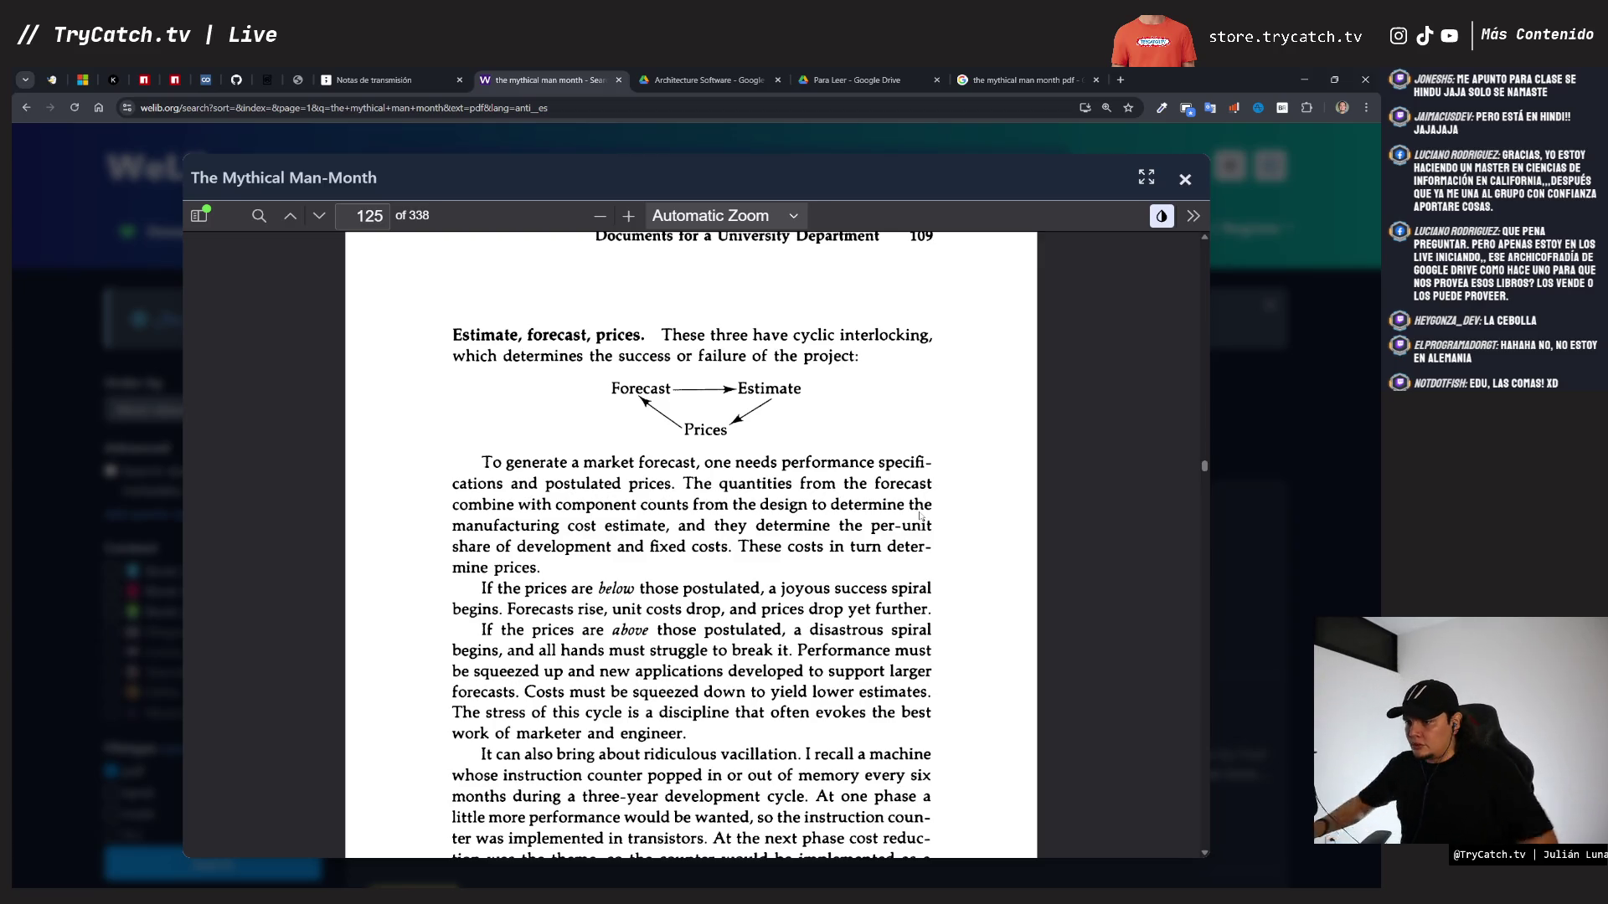
- Continue to chapter 15, The Other Face, then close the reader back to the search results
scroll(920, 515, "down", 8)
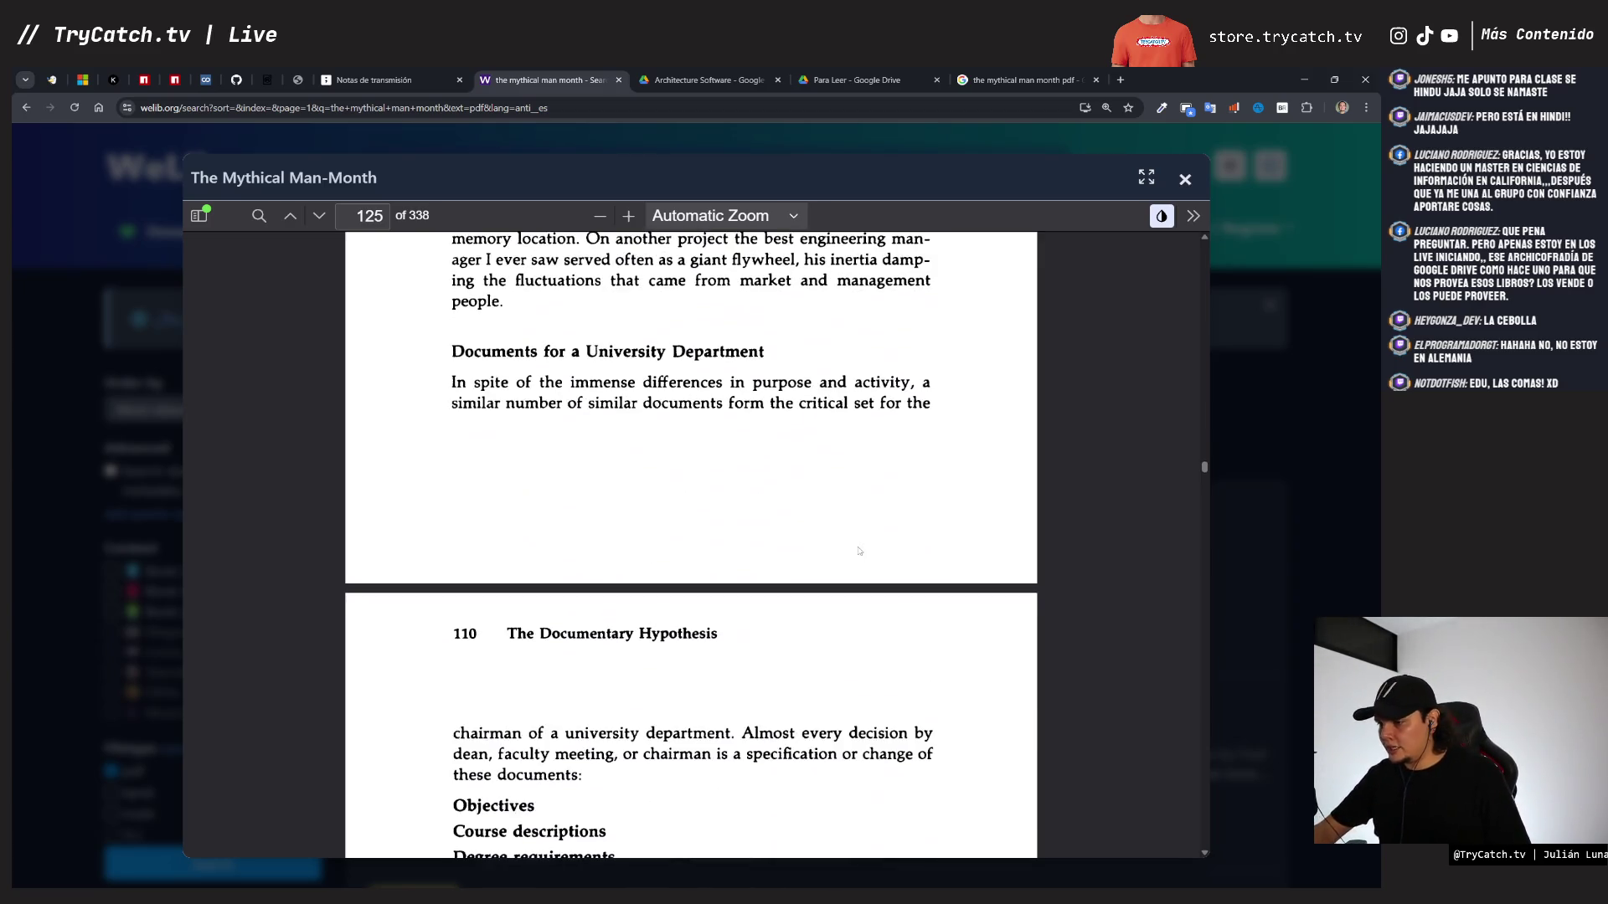
scroll(858, 550, "down", 5)
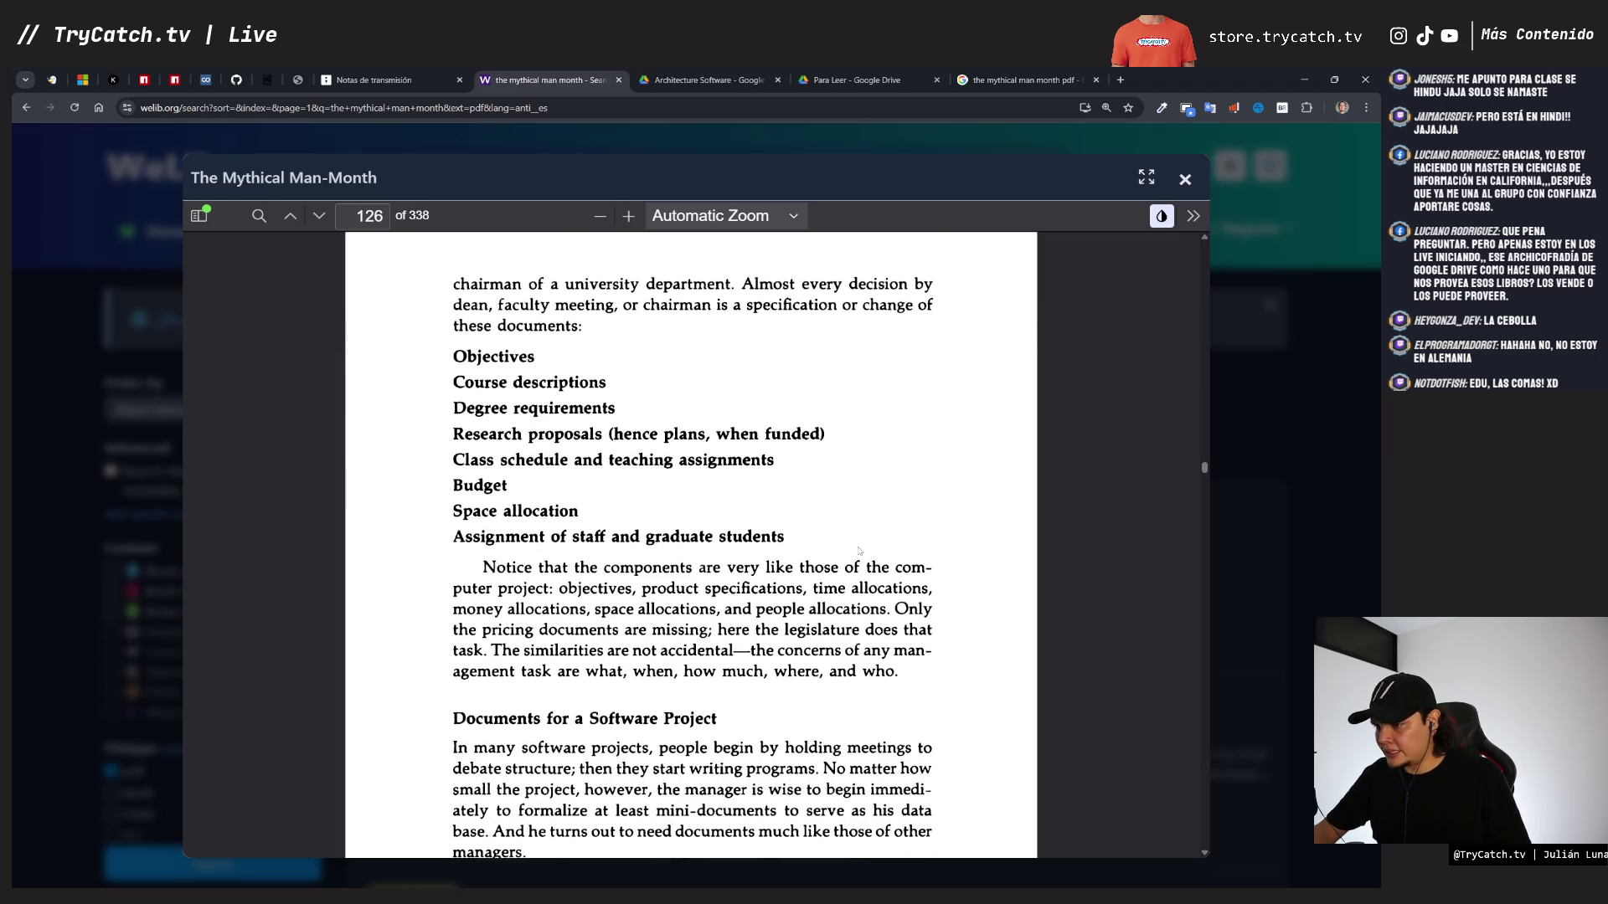
scroll(859, 551, "down", 15)
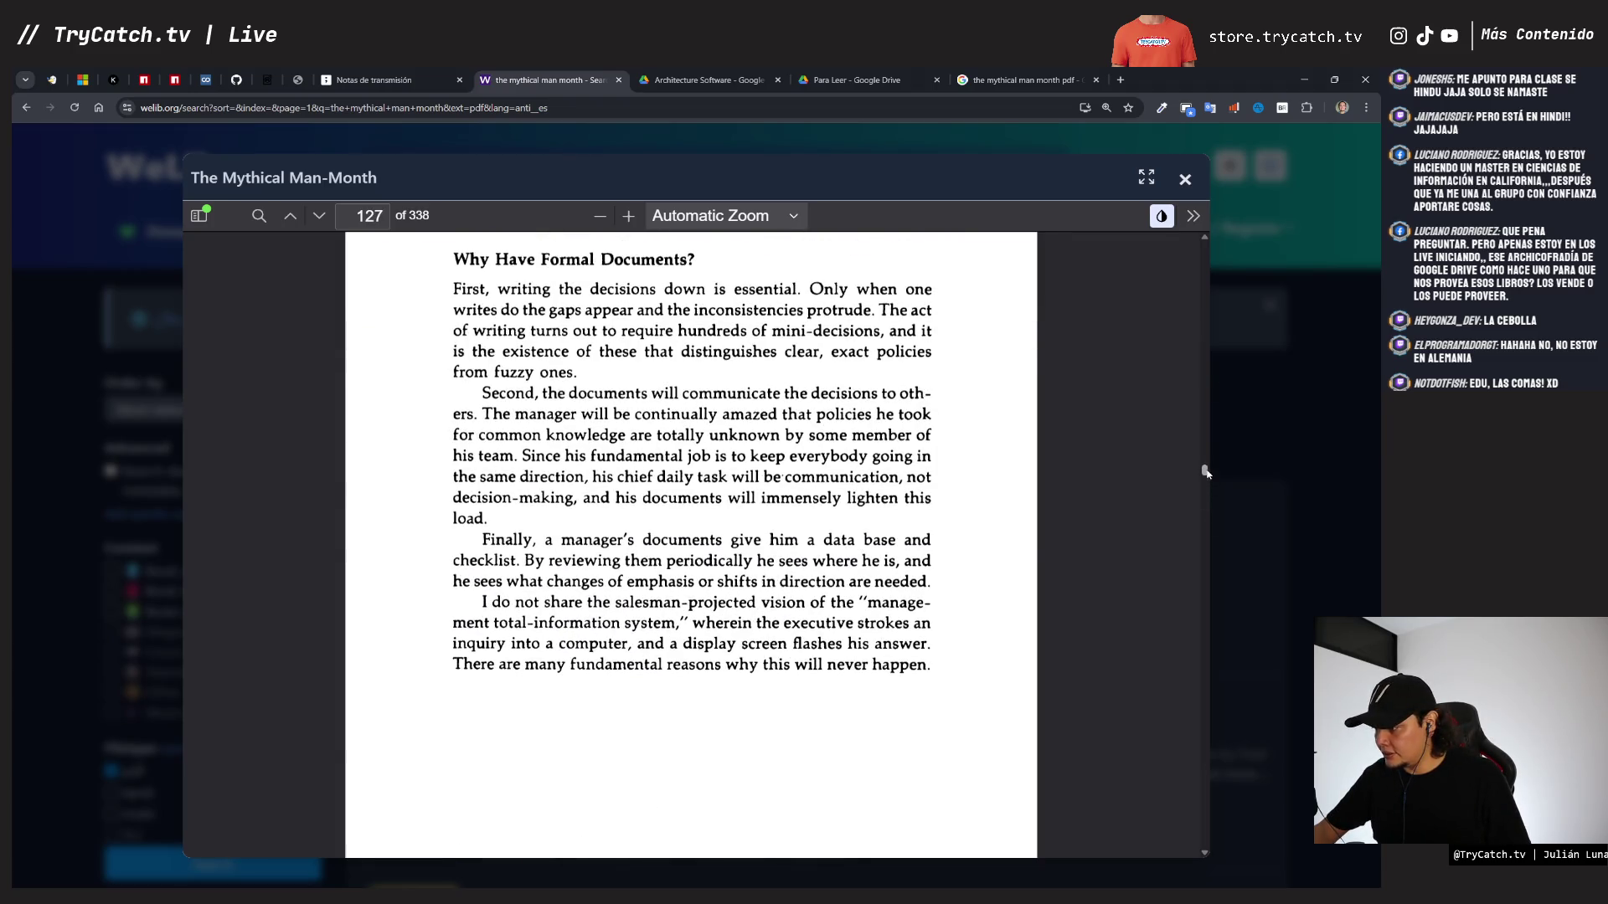
left_click_drag(1206, 473, 1205, 557)
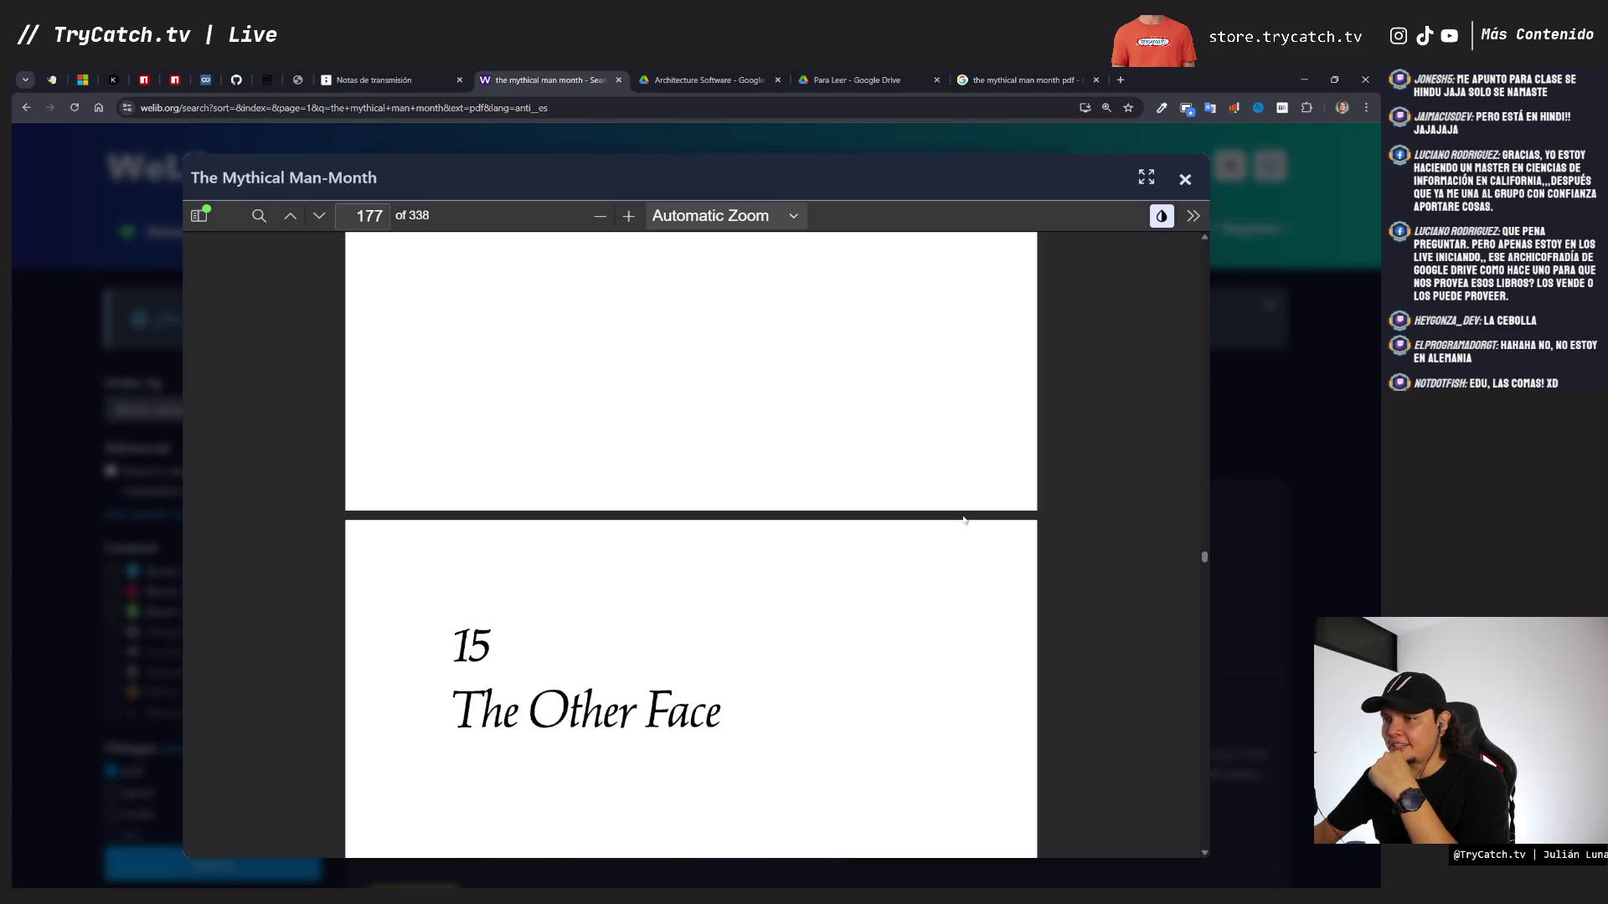
scroll(953, 645, "down", 4)
scroll(952, 646, "down", 8)
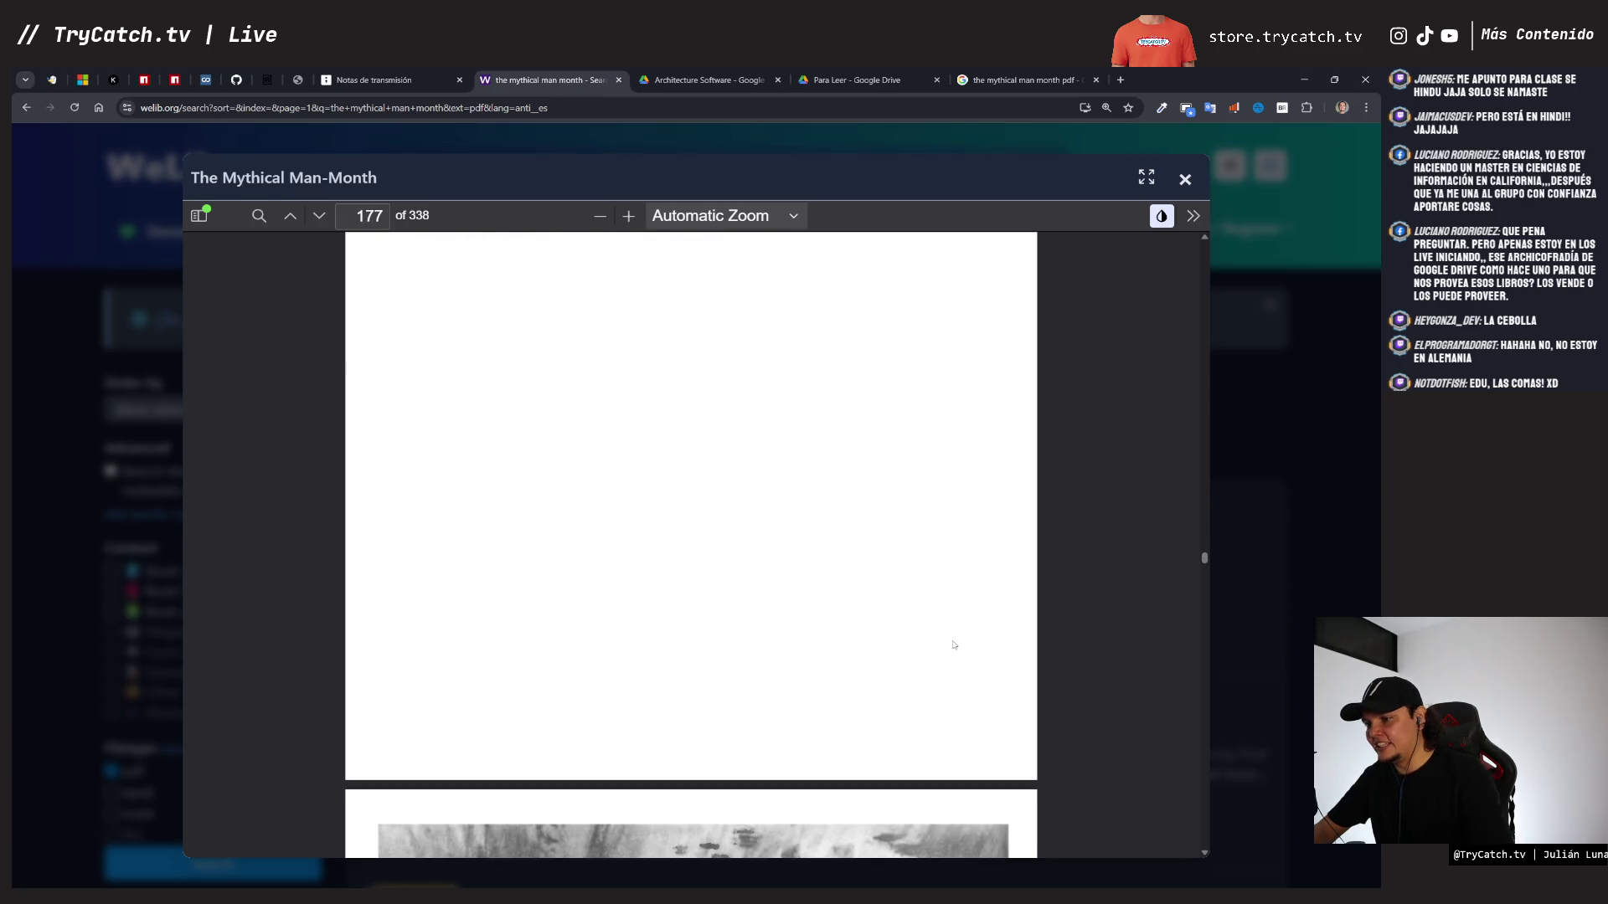
scroll(952, 645, "down", 10)
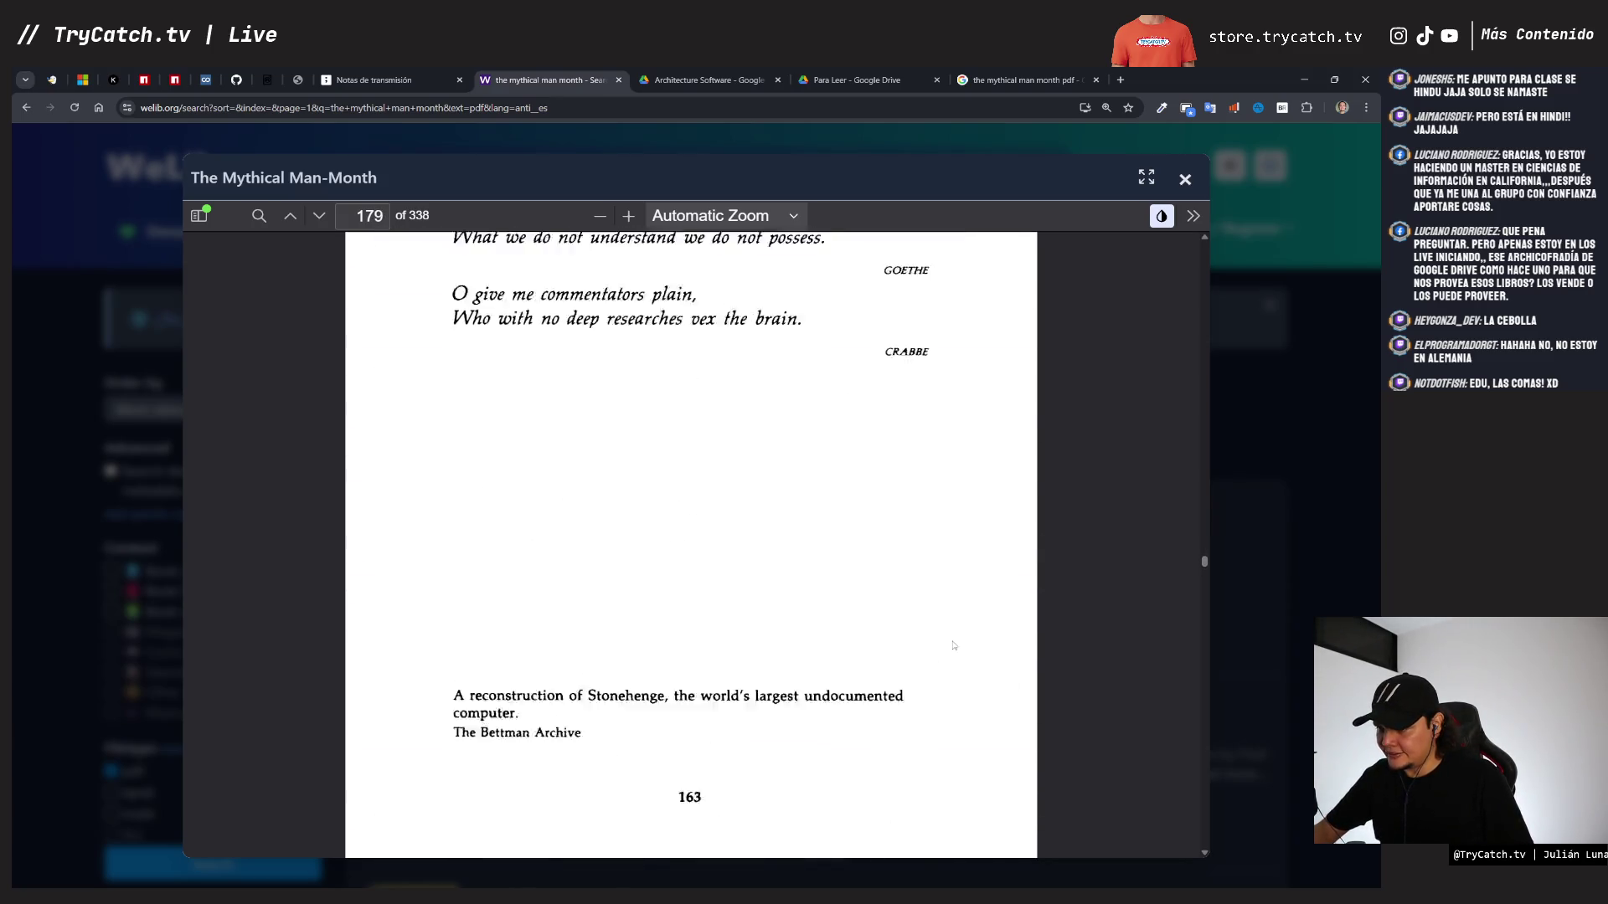
scroll(952, 645, "down", 15)
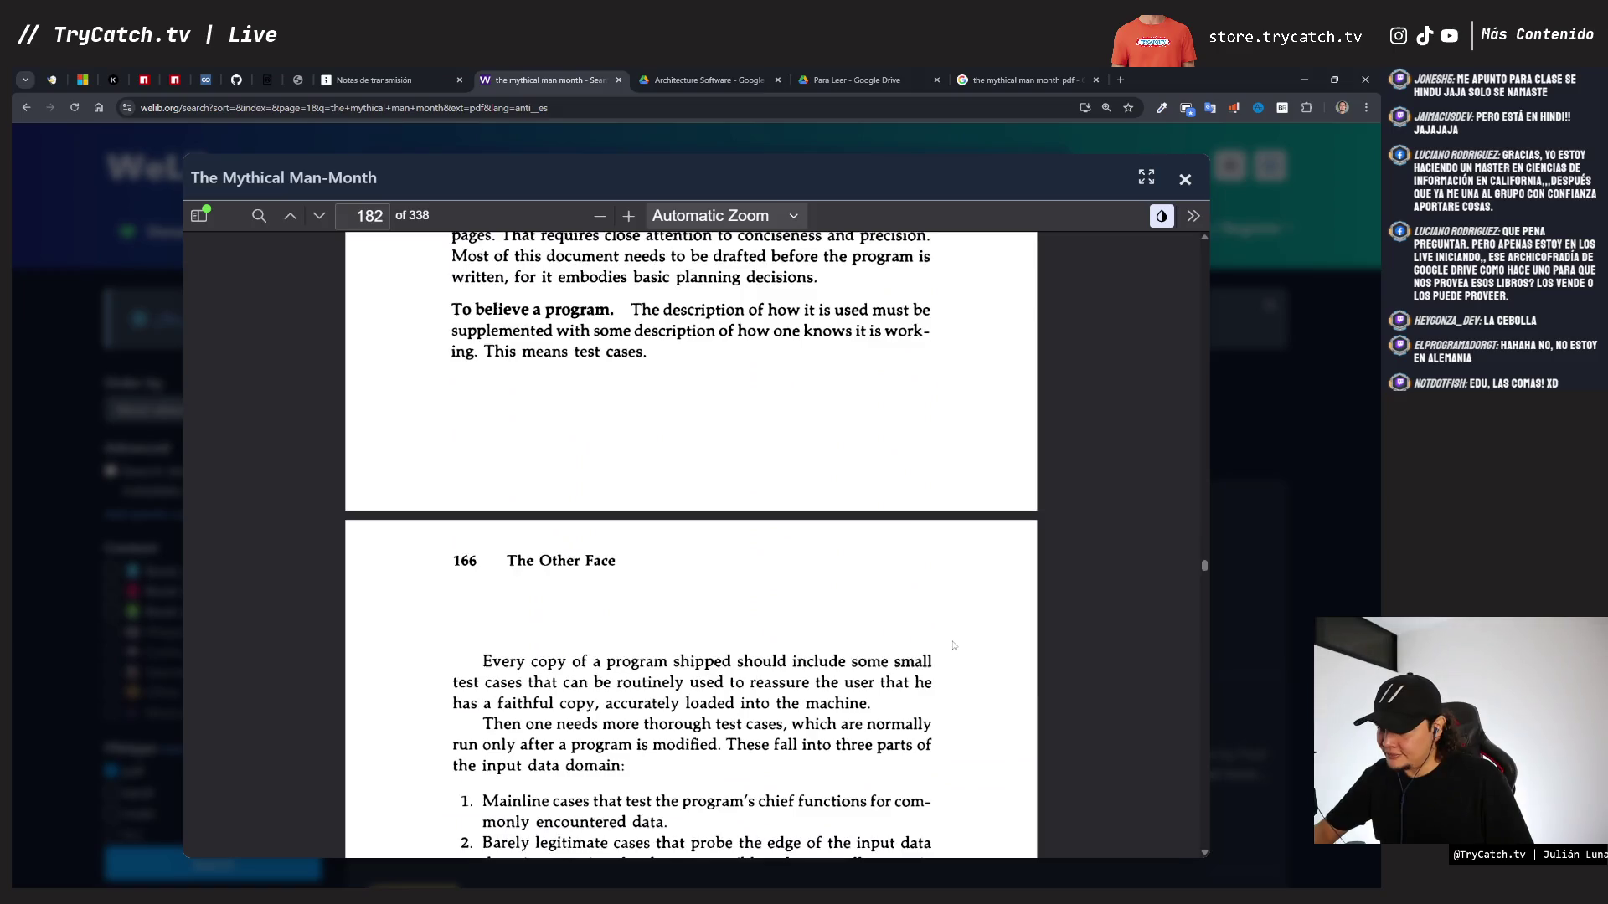
scroll(952, 645, "down", 10)
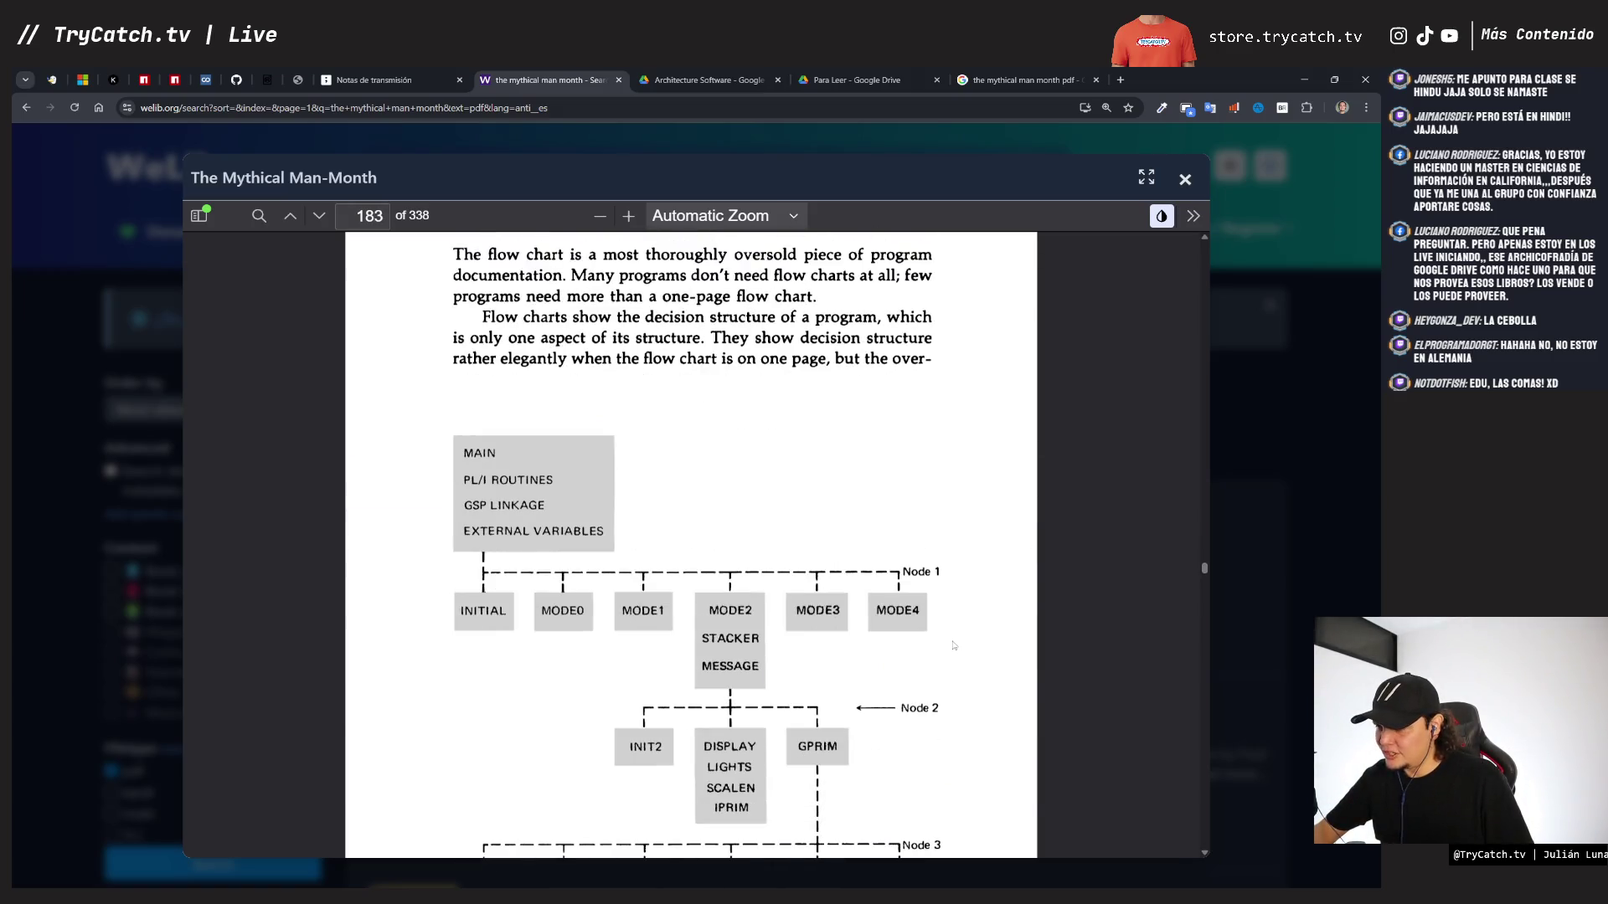
scroll(952, 645, "down", 4)
scroll(742, 575, "up", 3)
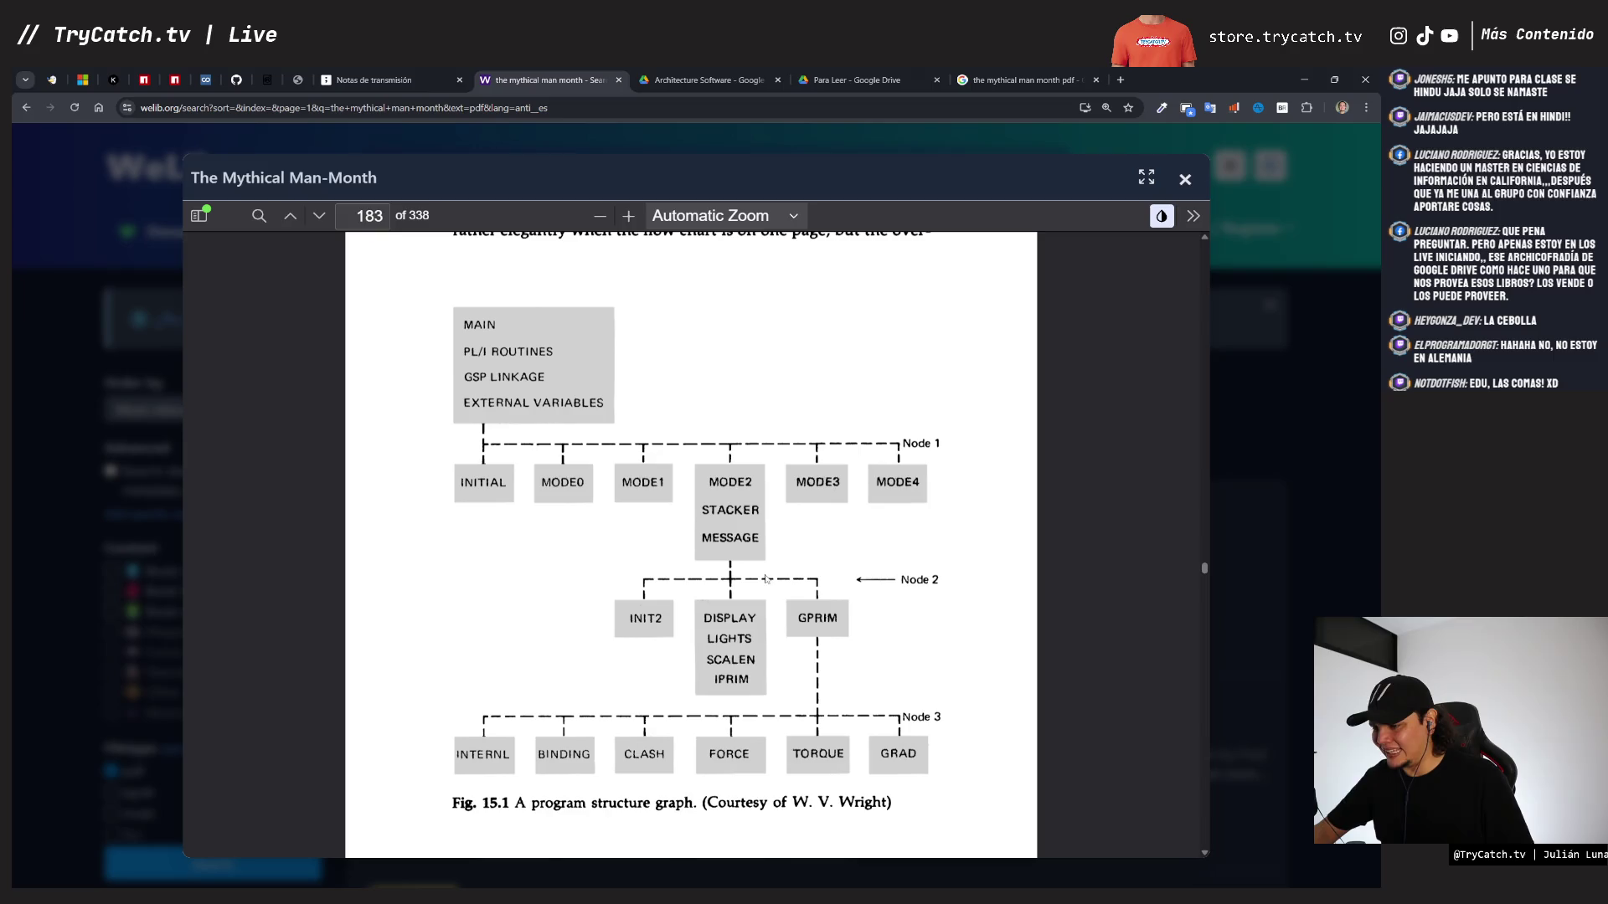
left_click(1332, 503)
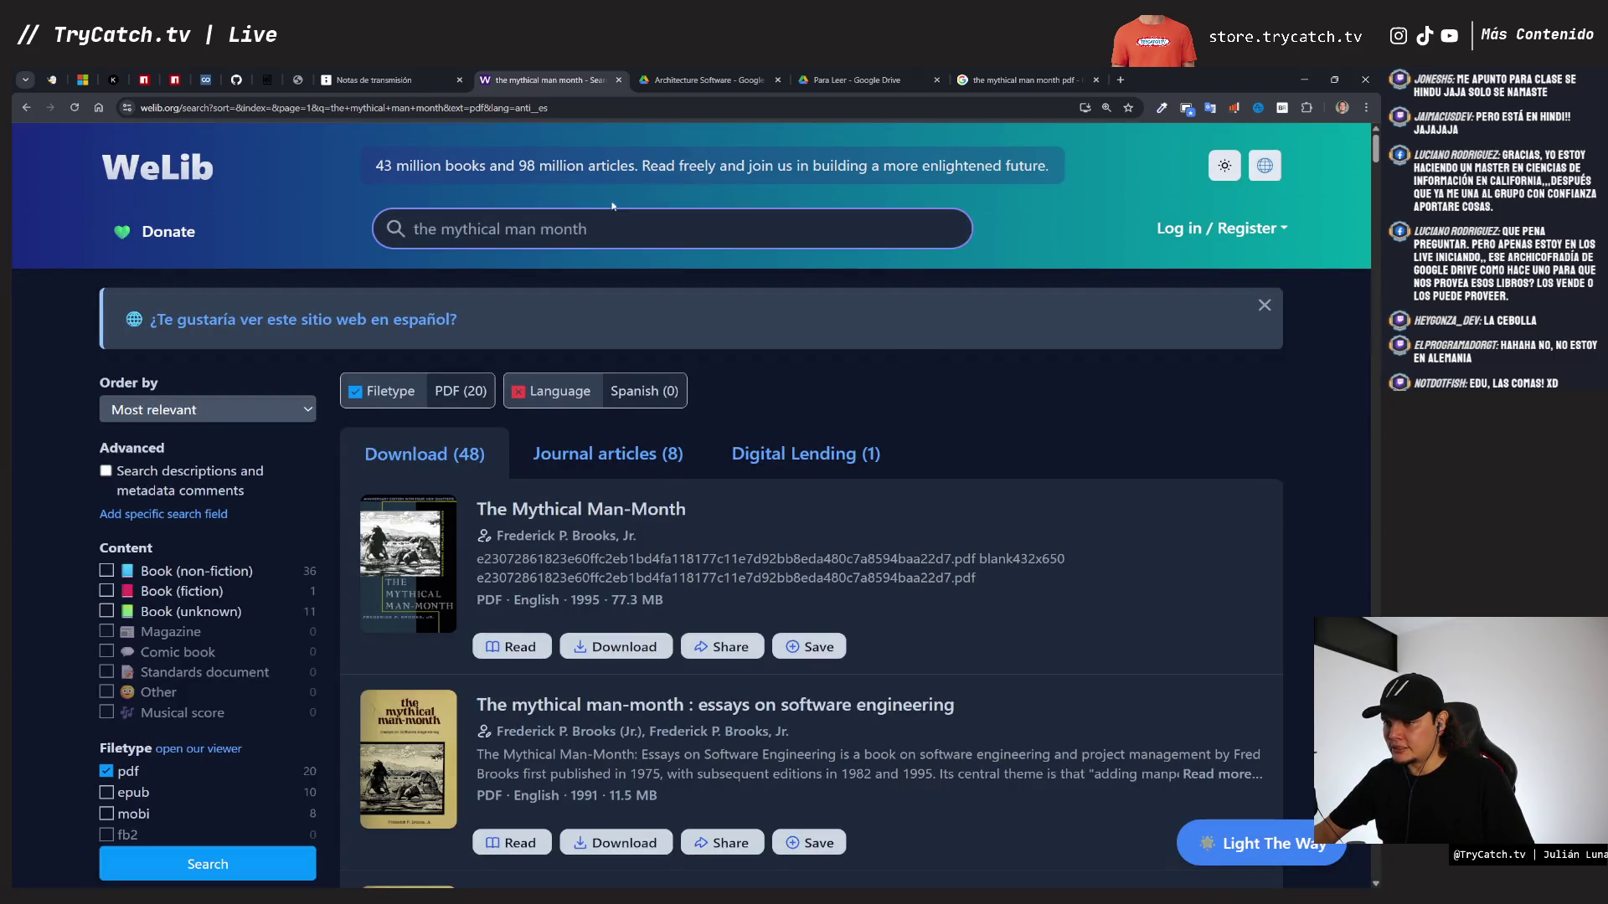
- Close the El programador pragmático preview in the Para Leer tab and switch to Architecture Software
left_click(423, 79)
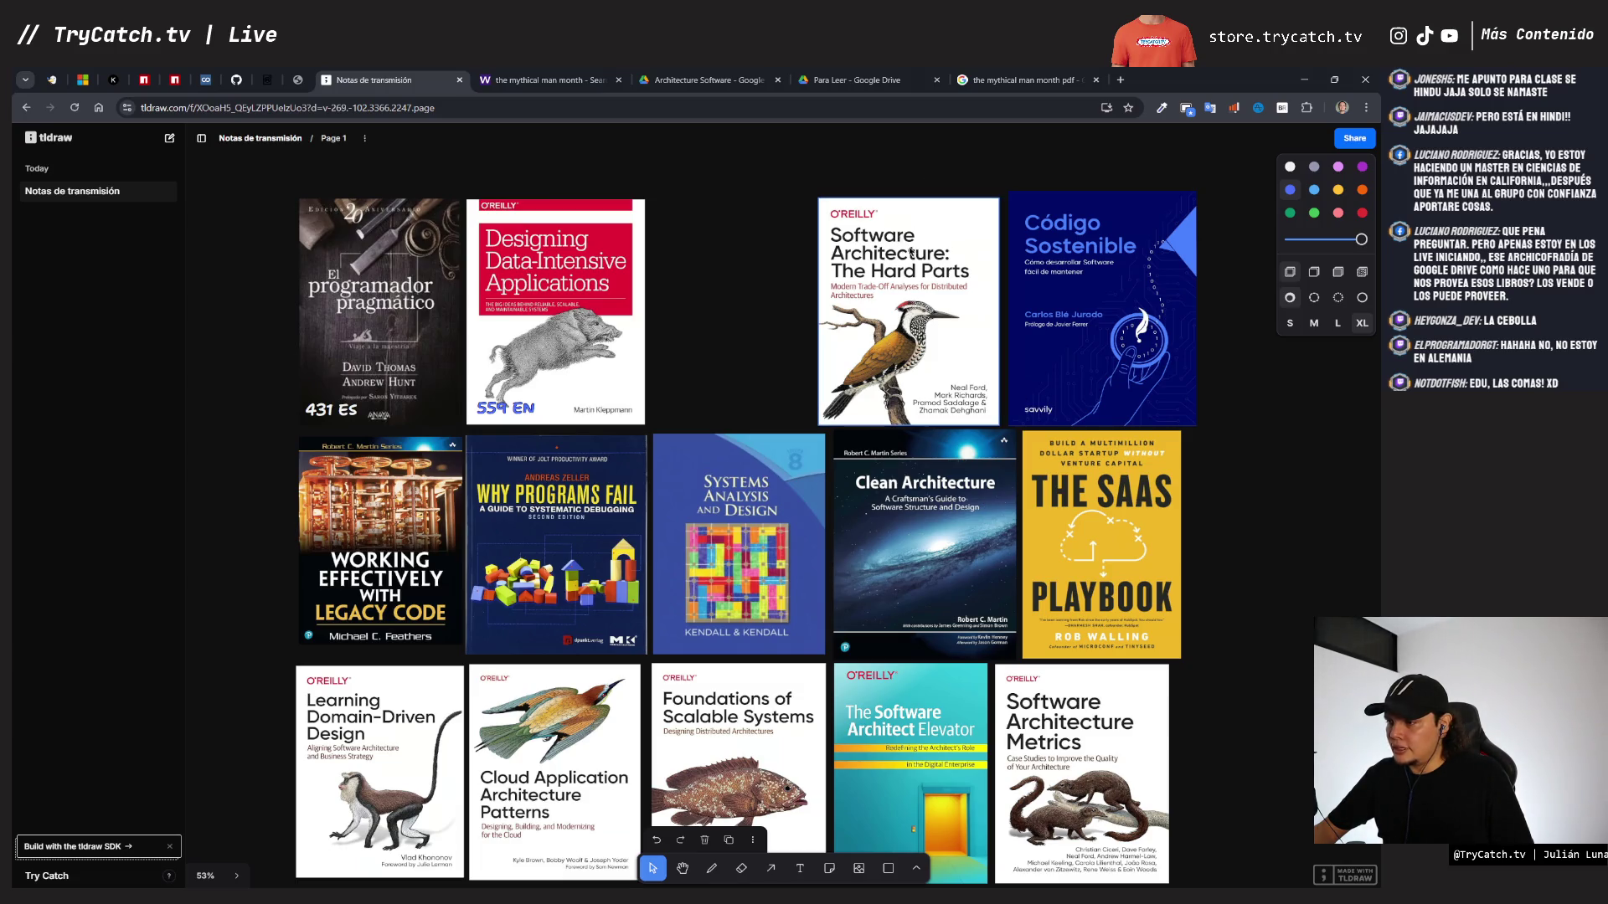
left_click(871, 80)
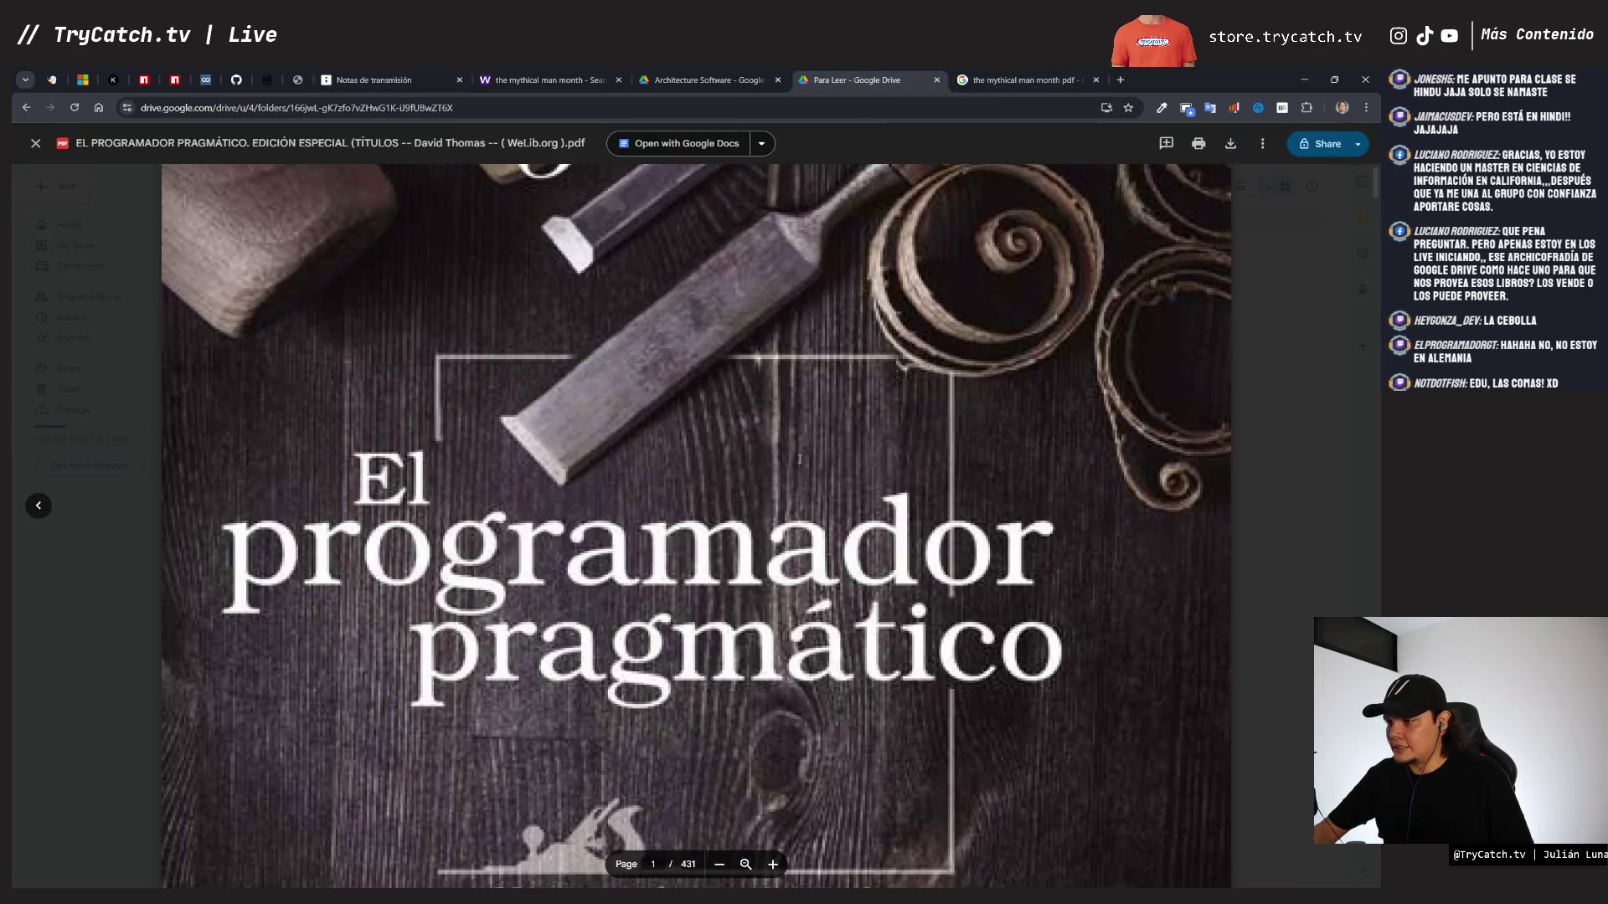
key("Escape")
key("ctrl+shift+Tab")
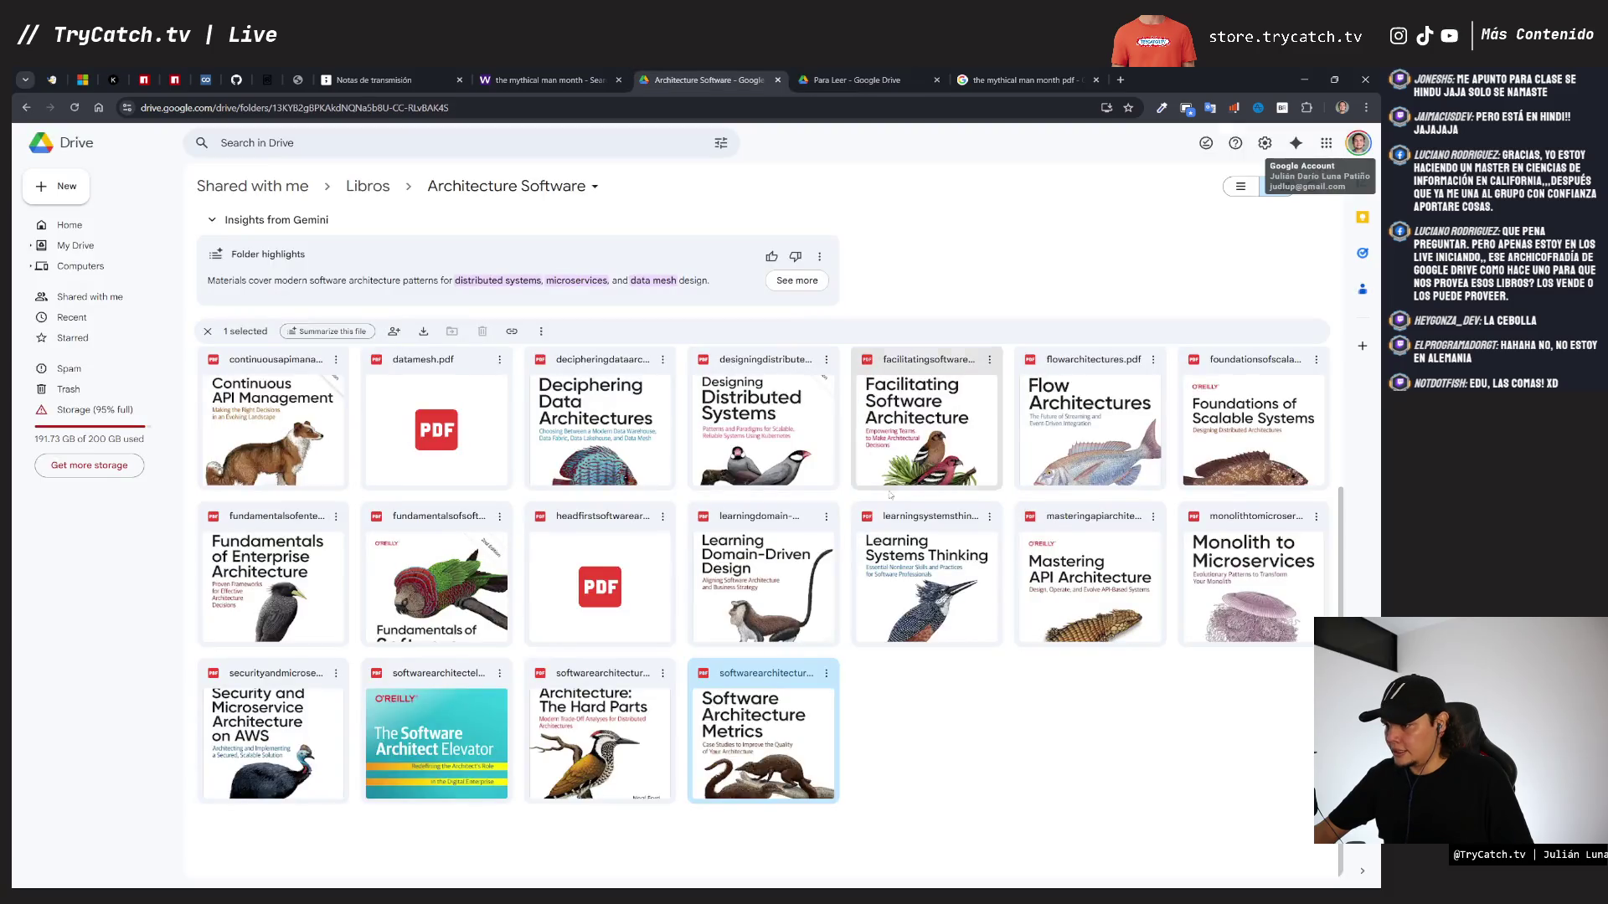
- Open the Software Architecture: The Hard Parts PDF and scroll to its copyright page
double_click(600, 737)
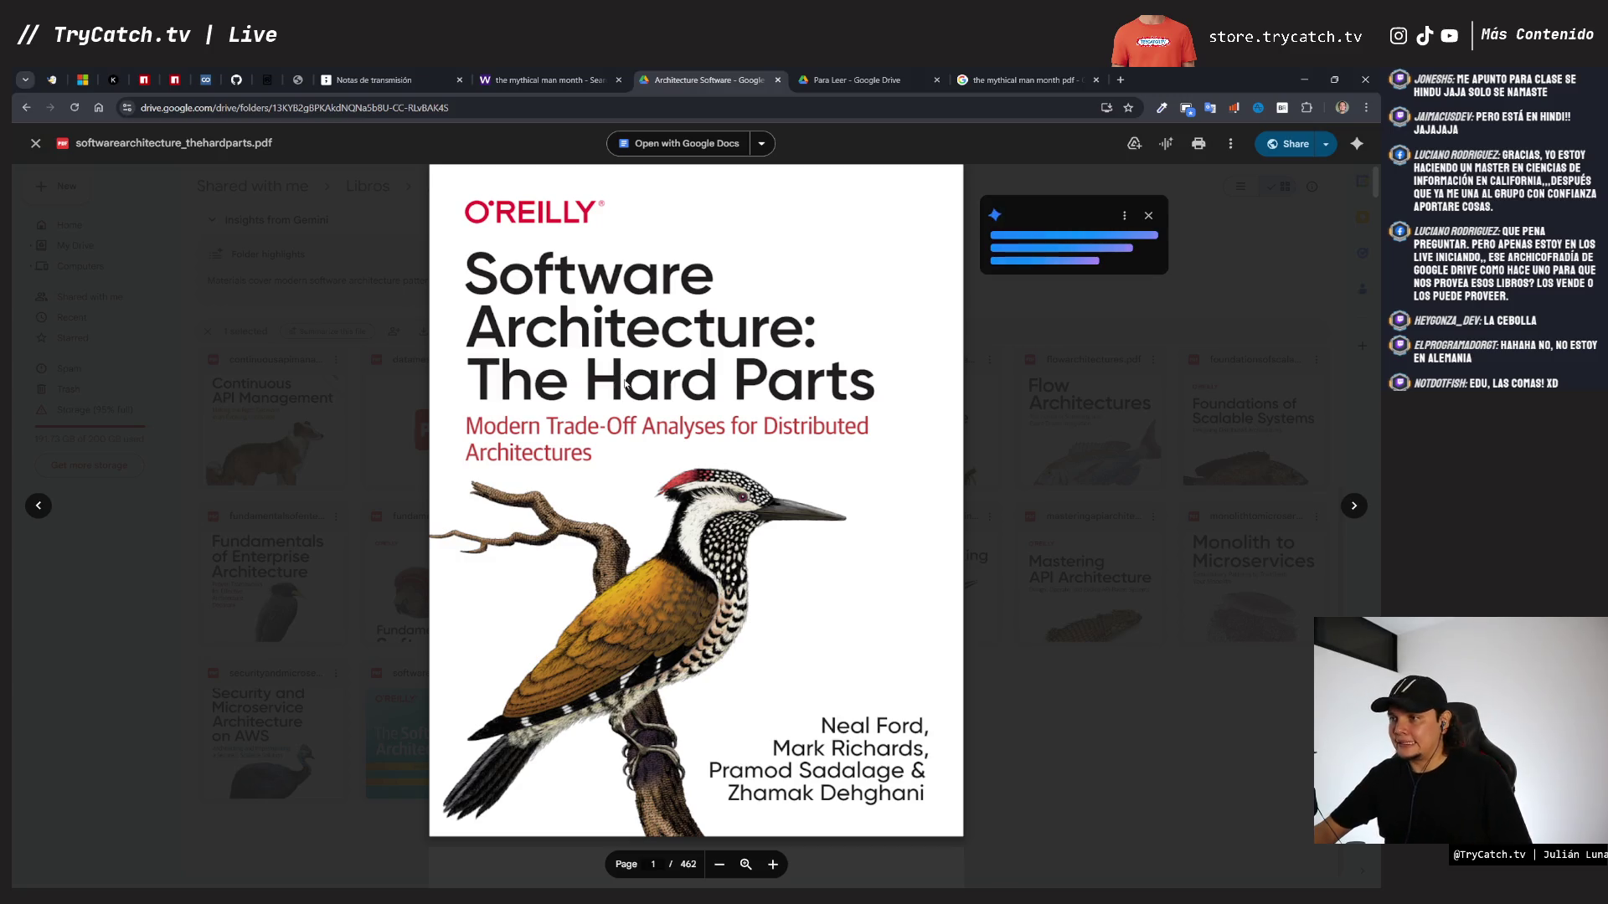
scroll(640, 468, "down", 3)
scroll(625, 386, "down", 15)
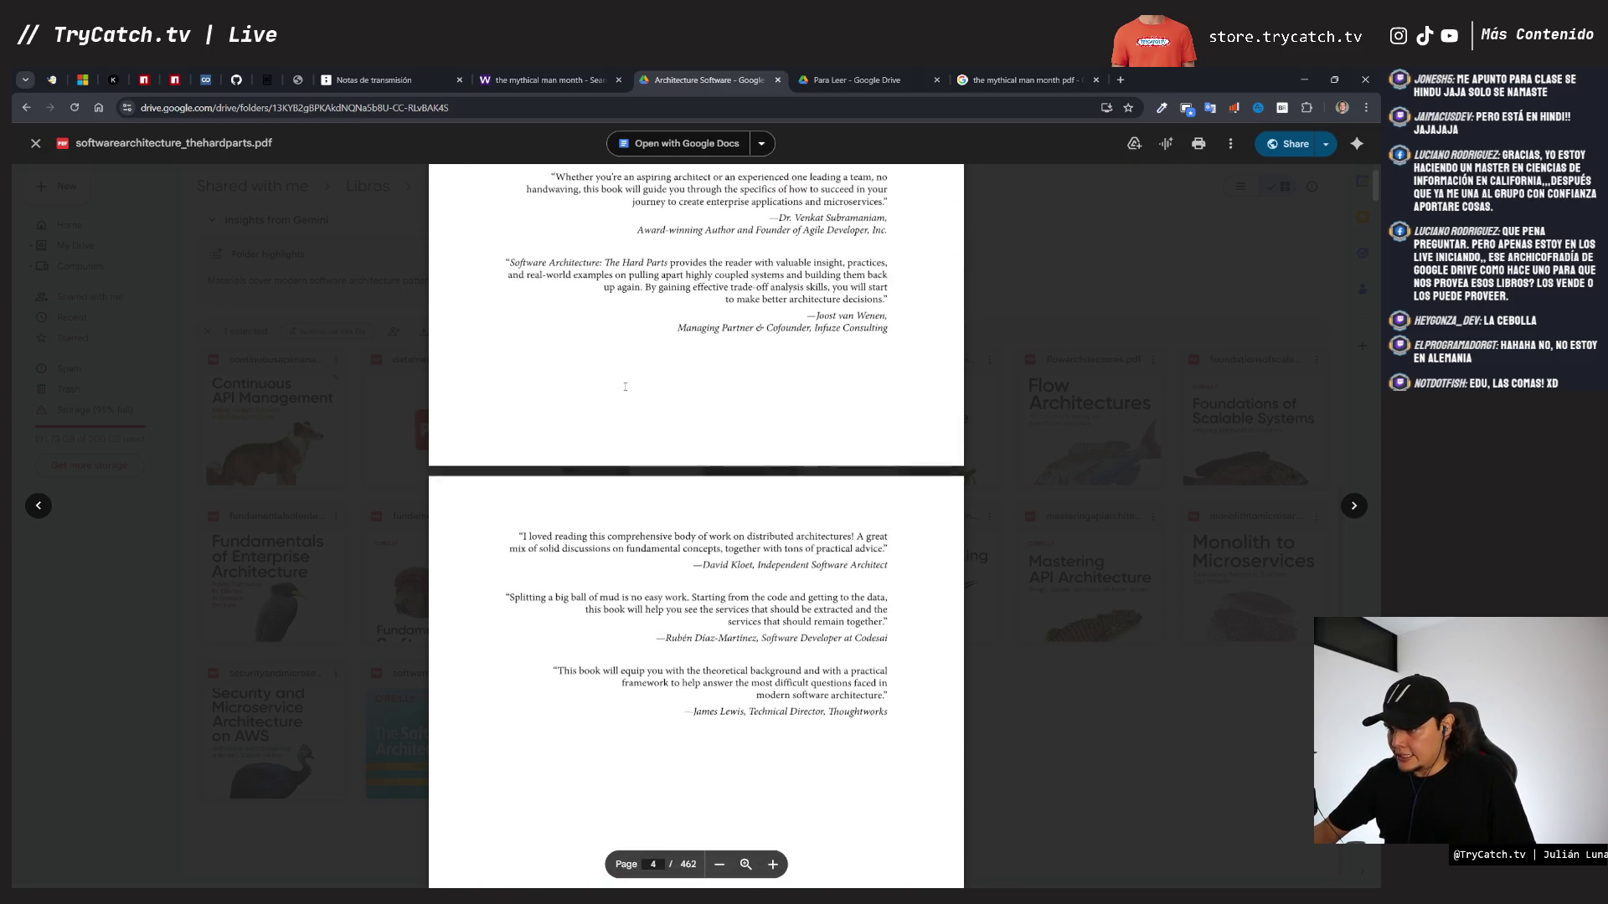
scroll(625, 386, "down", 12)
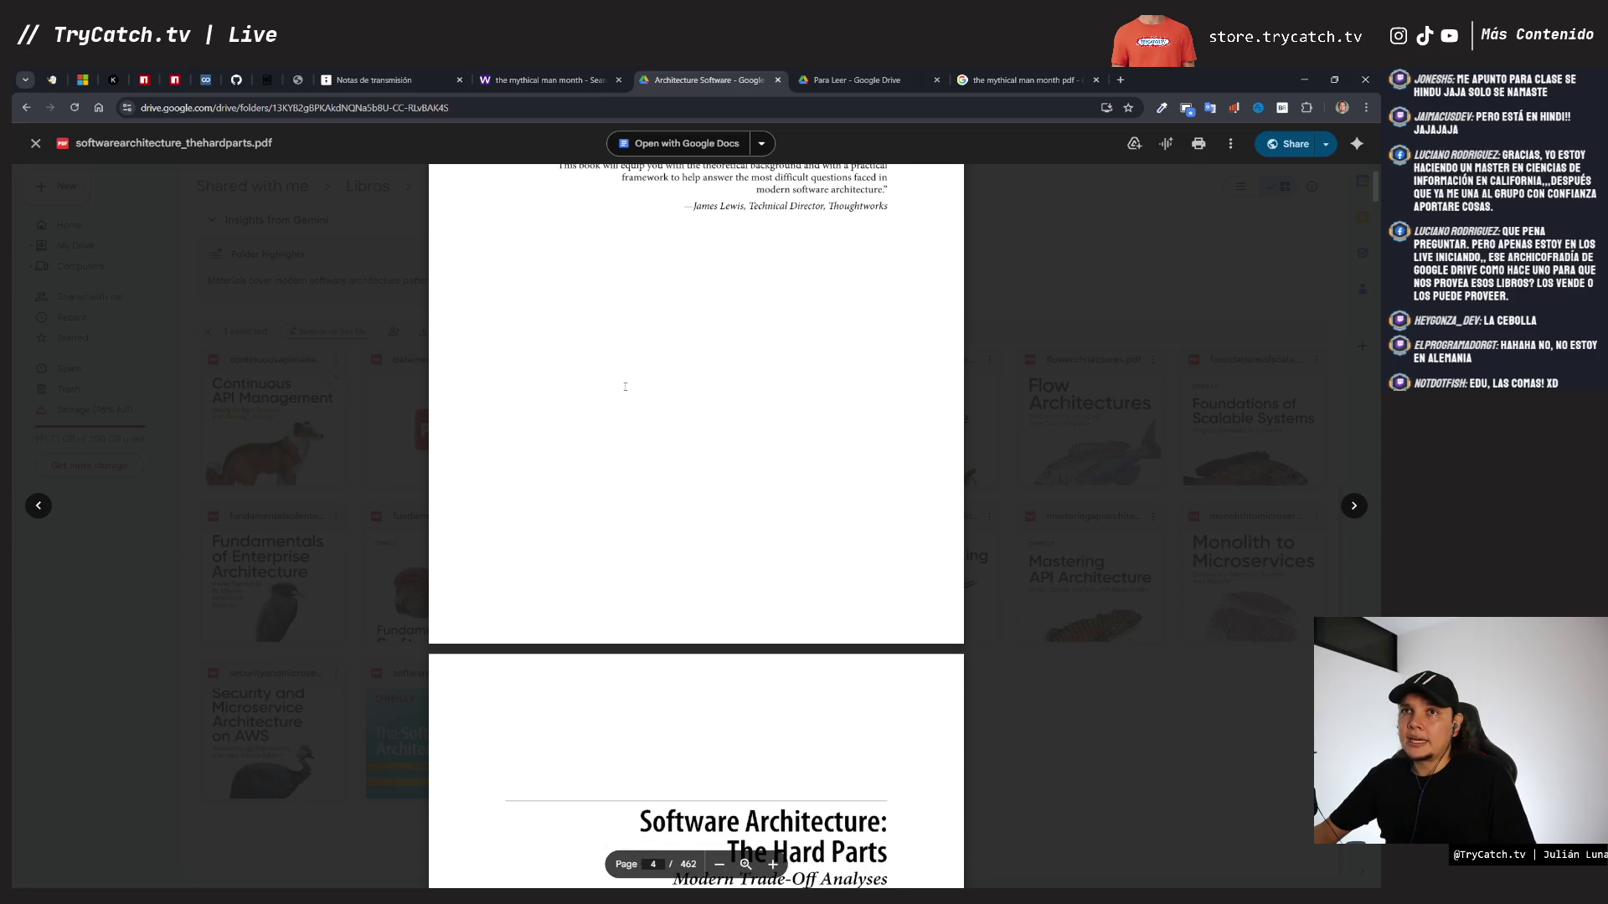
scroll(625, 386, "down", 1)
scroll(625, 386, "up", 2, "ctrl")
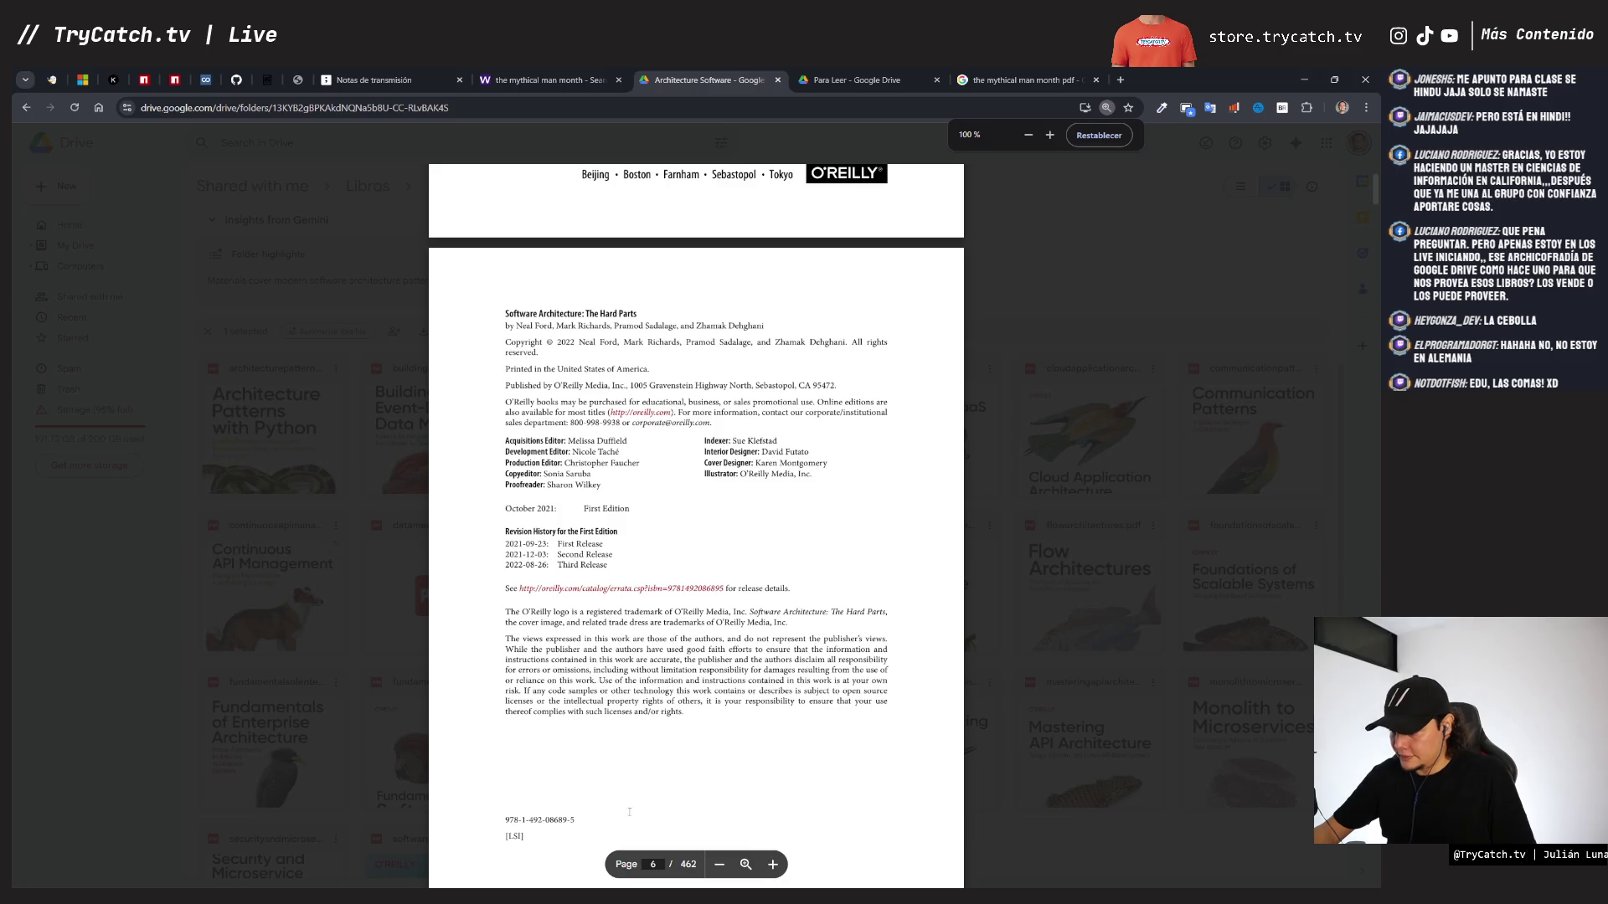
- Zoom in on page 6 to read the edition details, then zoom back out one level
left_click(773, 864)
left_click(745, 864)
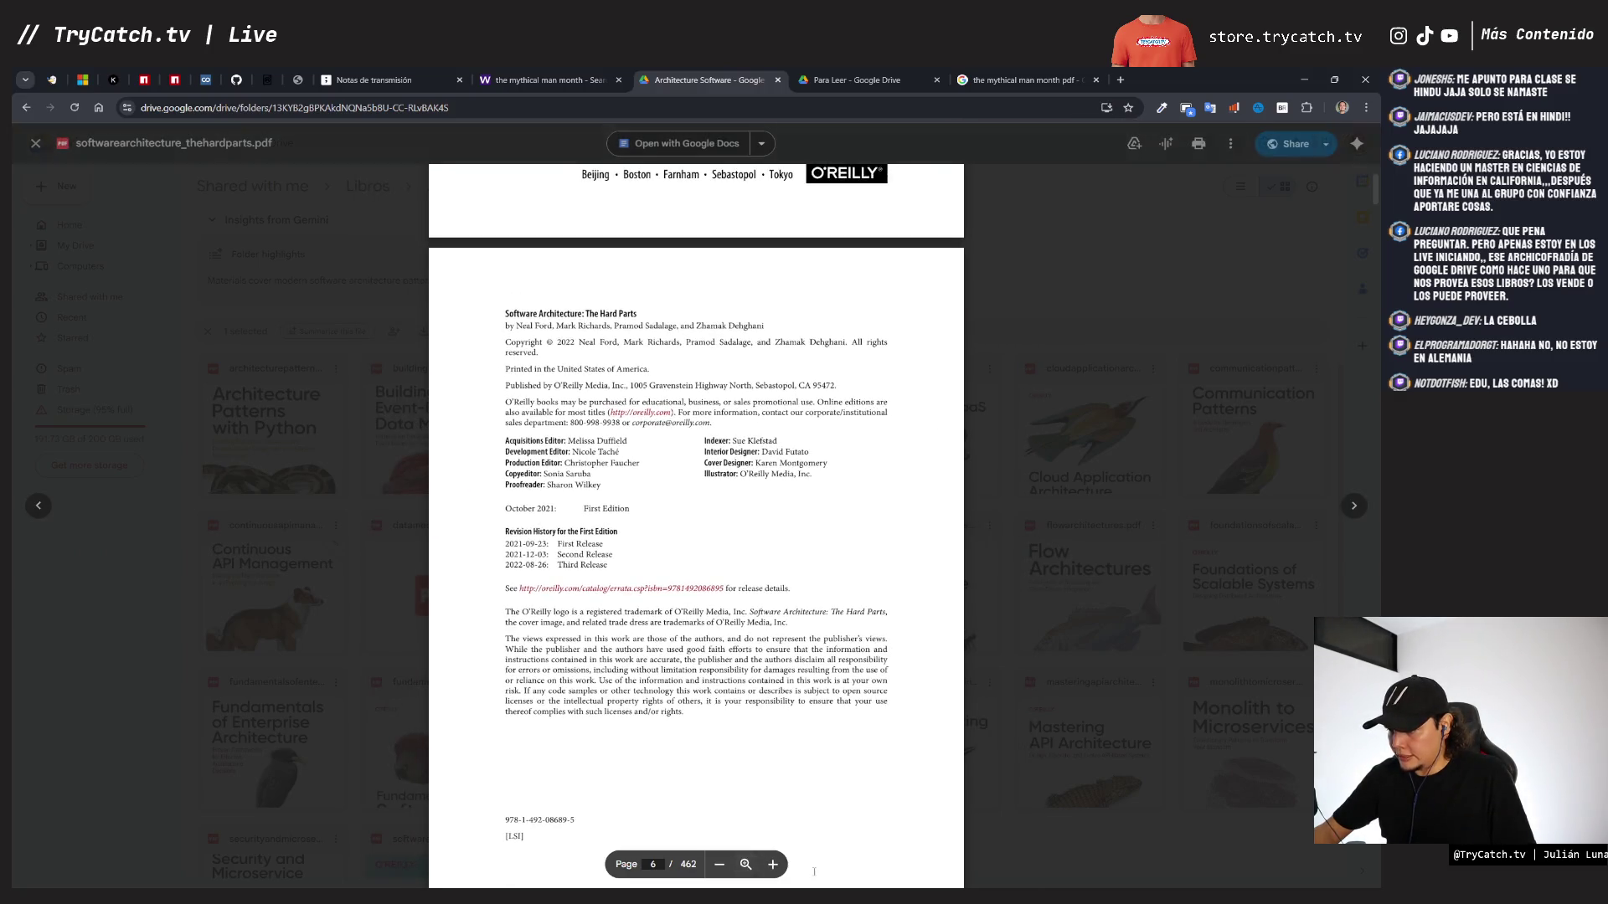
left_click(773, 864)
left_click(773, 864)
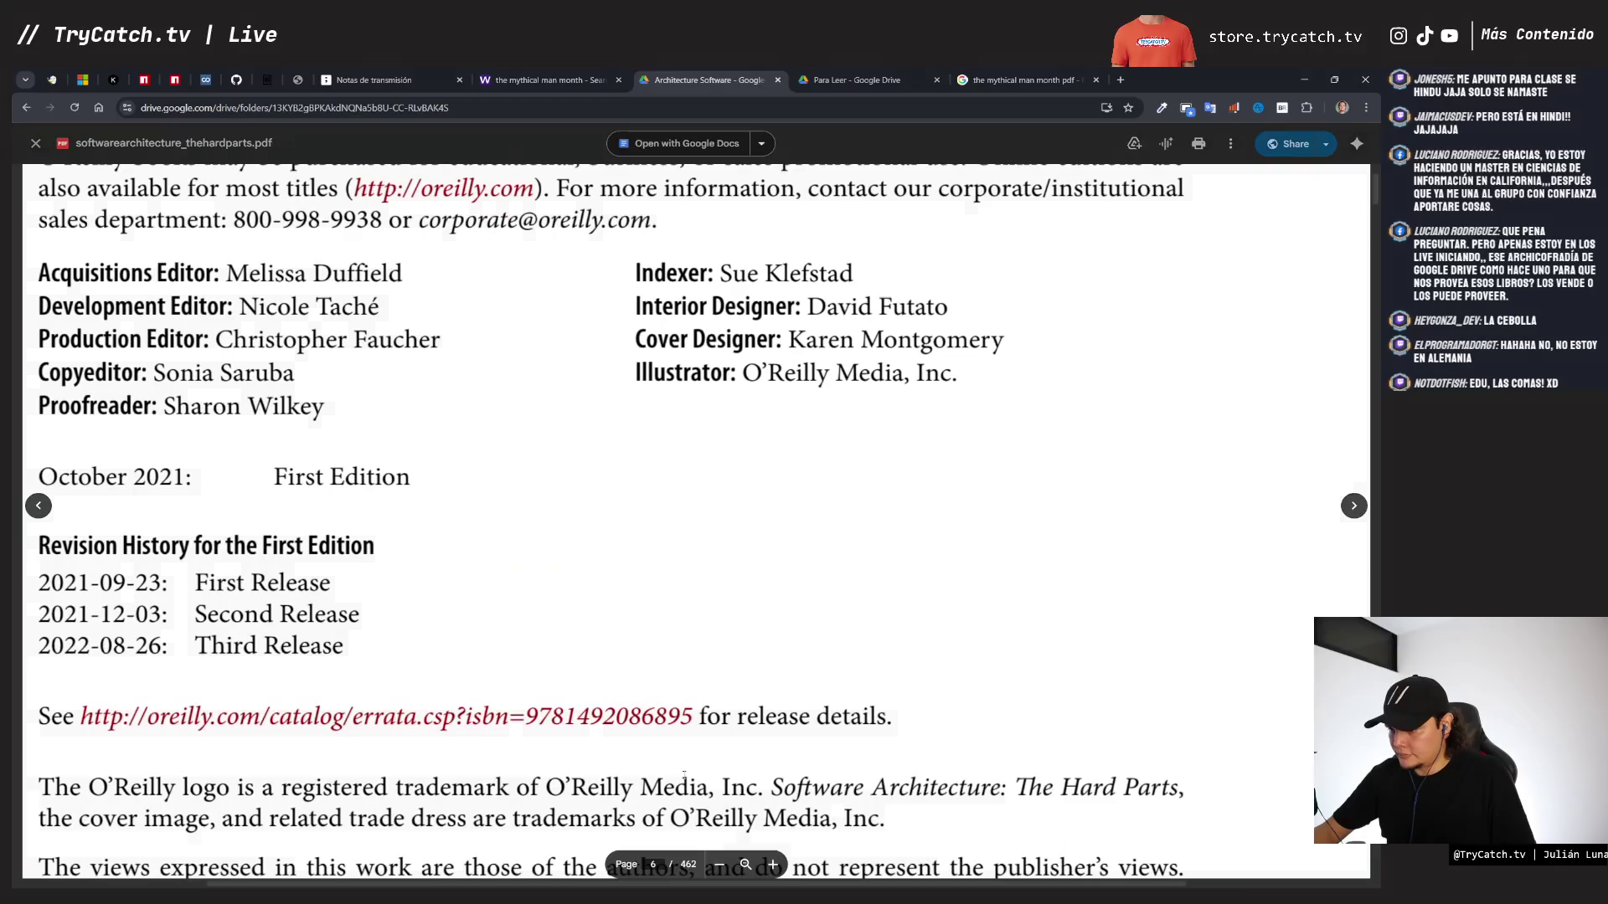
left_click(718, 864)
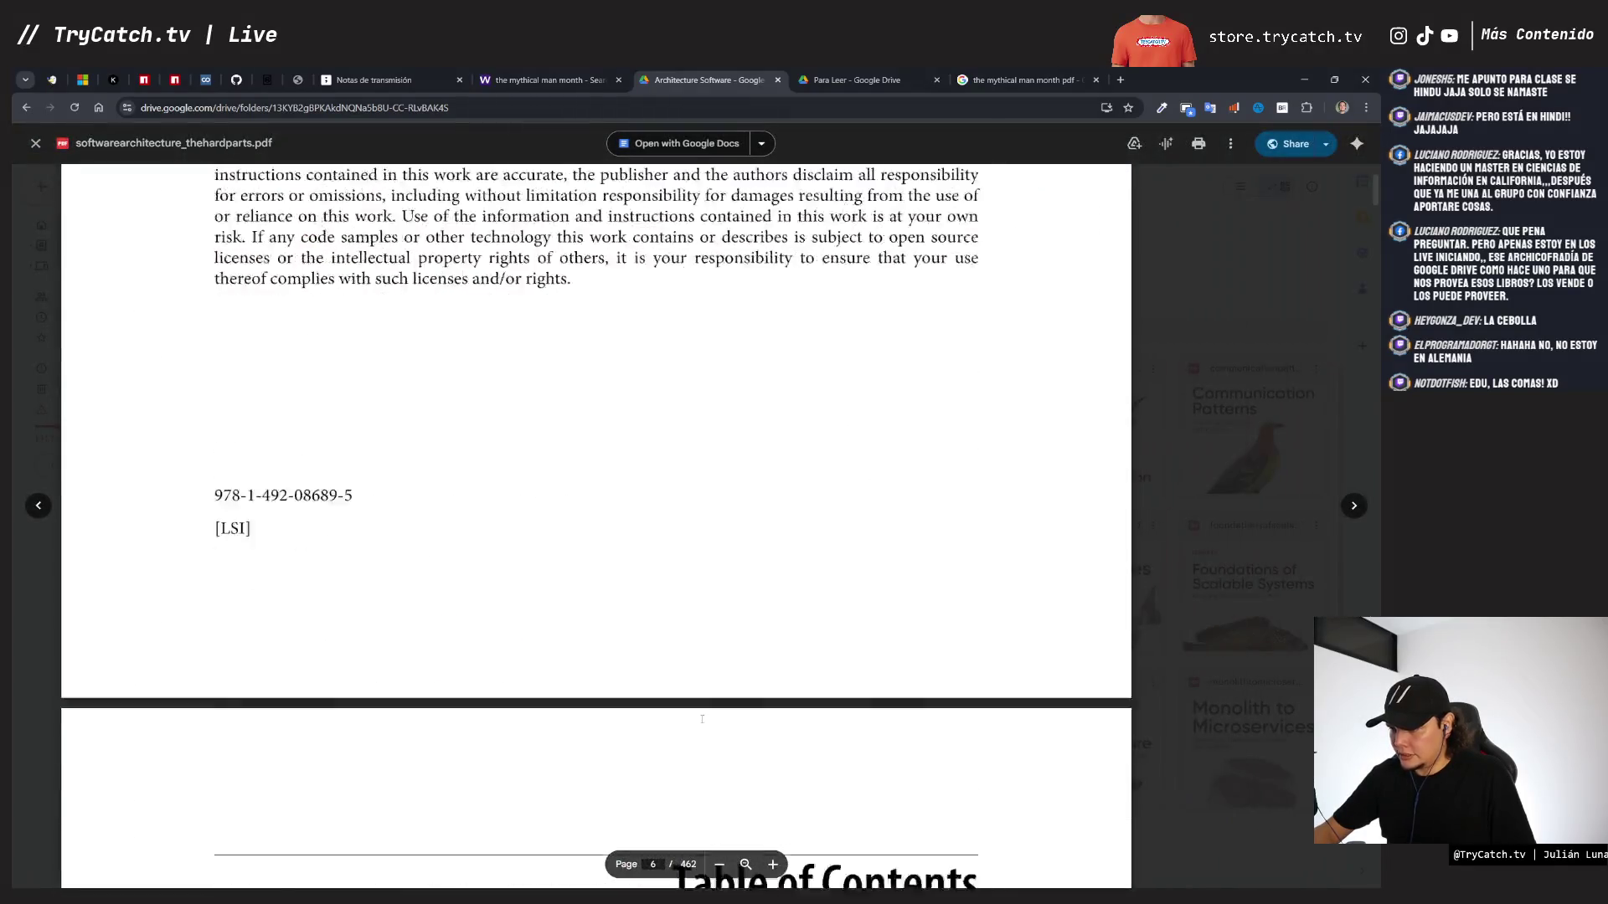
- Scroll from page 6 into the table of contents through chapter 5, Component-Based Decomposition Patterns
scroll(702, 719, "down", 6)
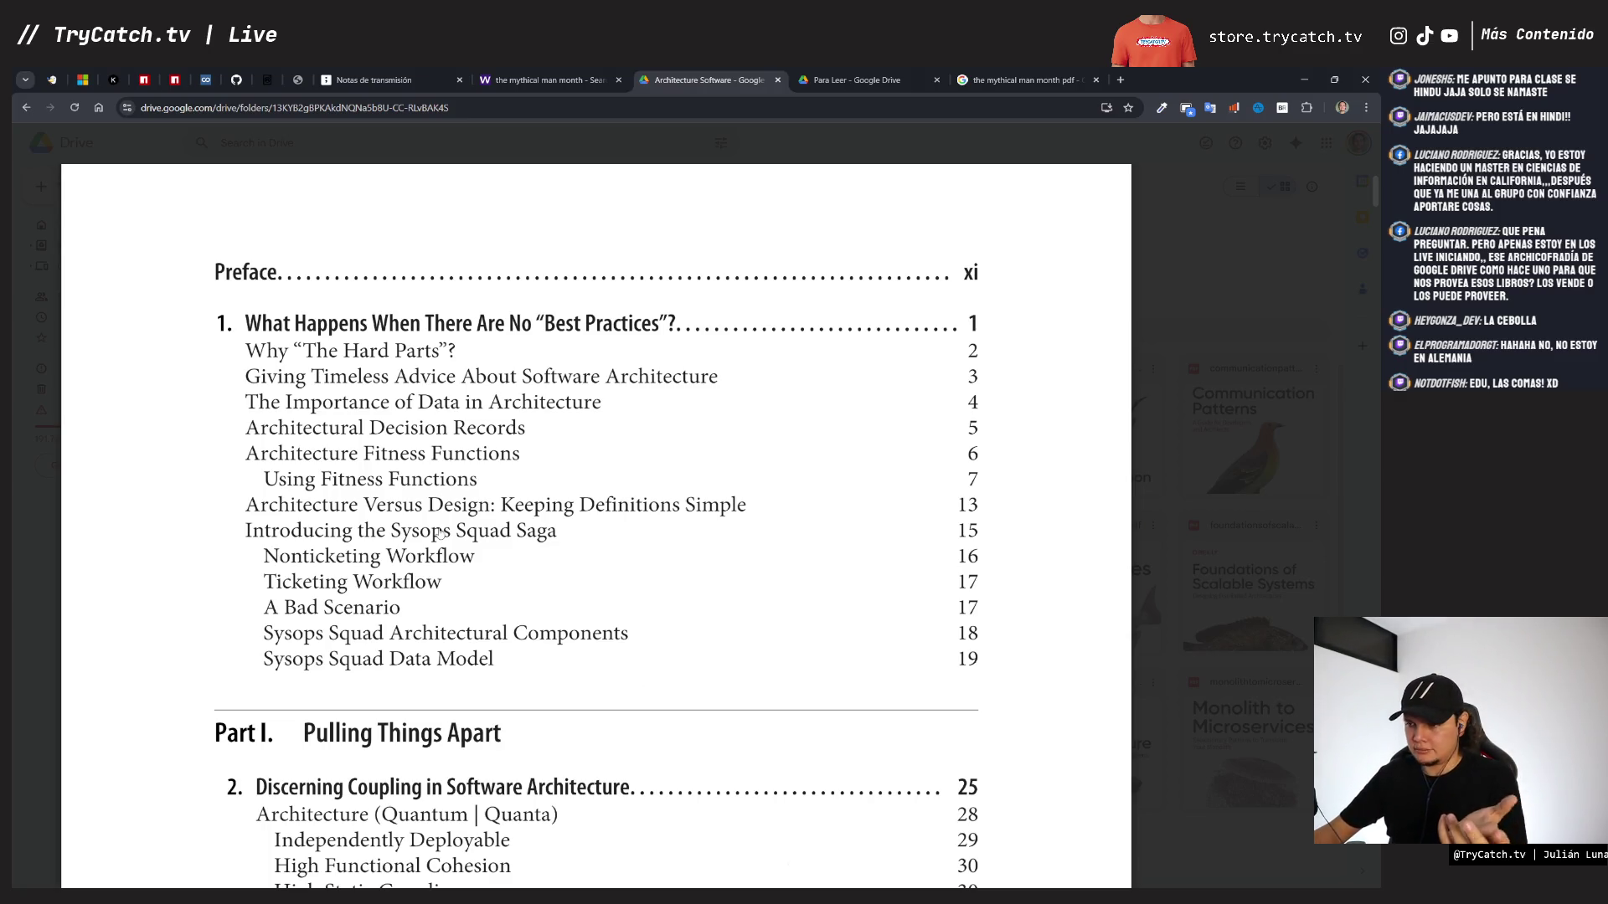
scroll(437, 534, "down", 1)
scroll(437, 534, "down", 3)
scroll(436, 534, "up", 1)
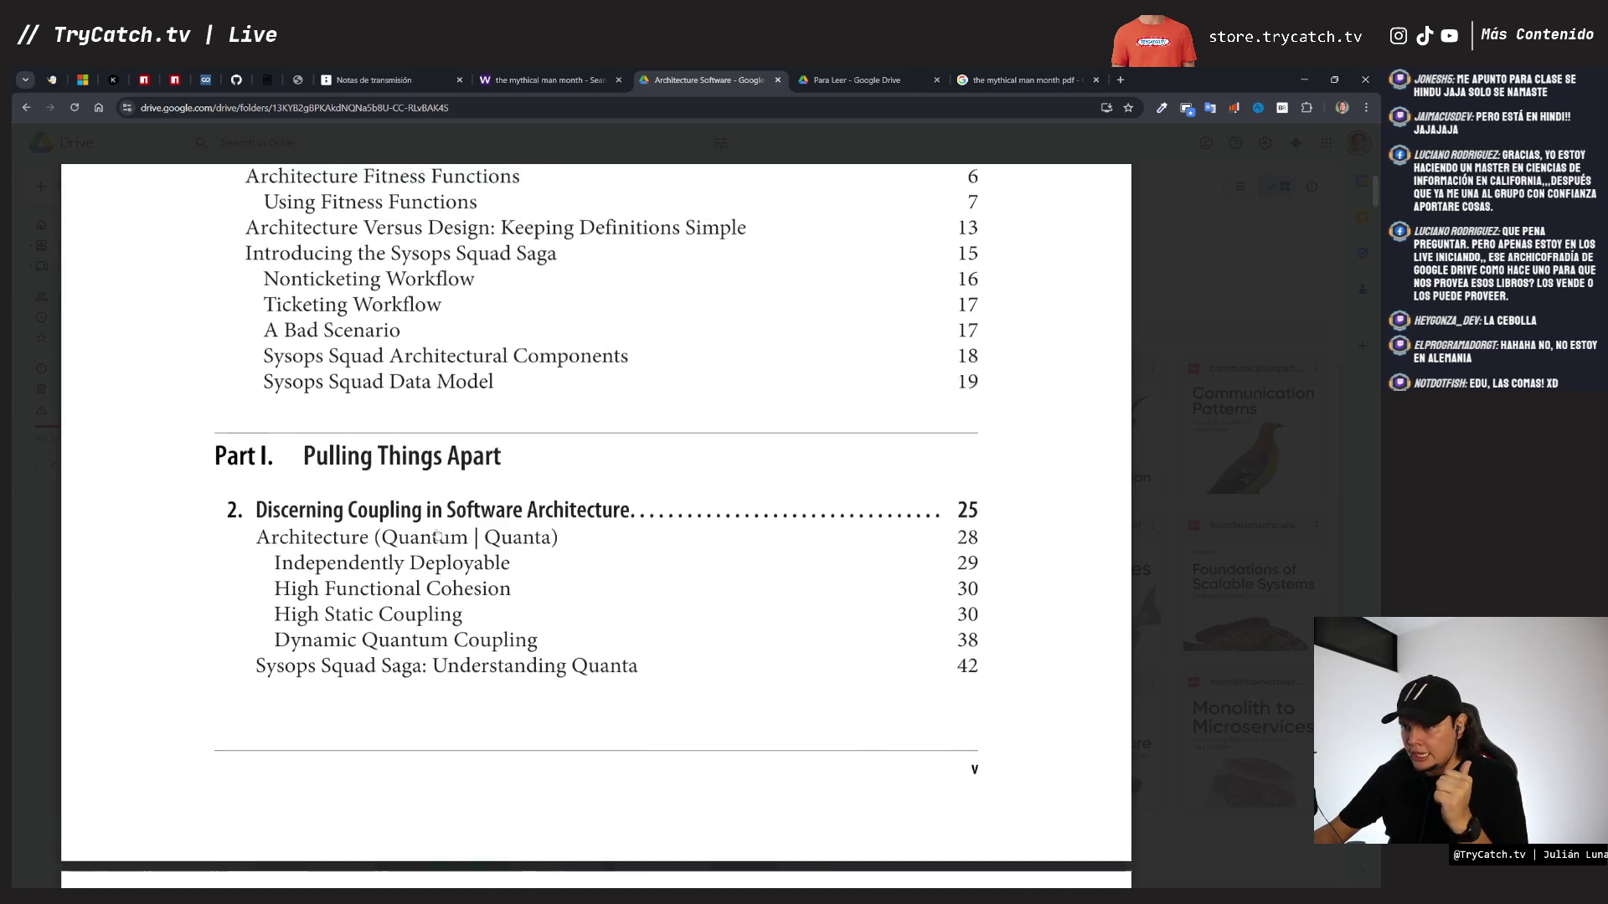
scroll(436, 534, "down", 1)
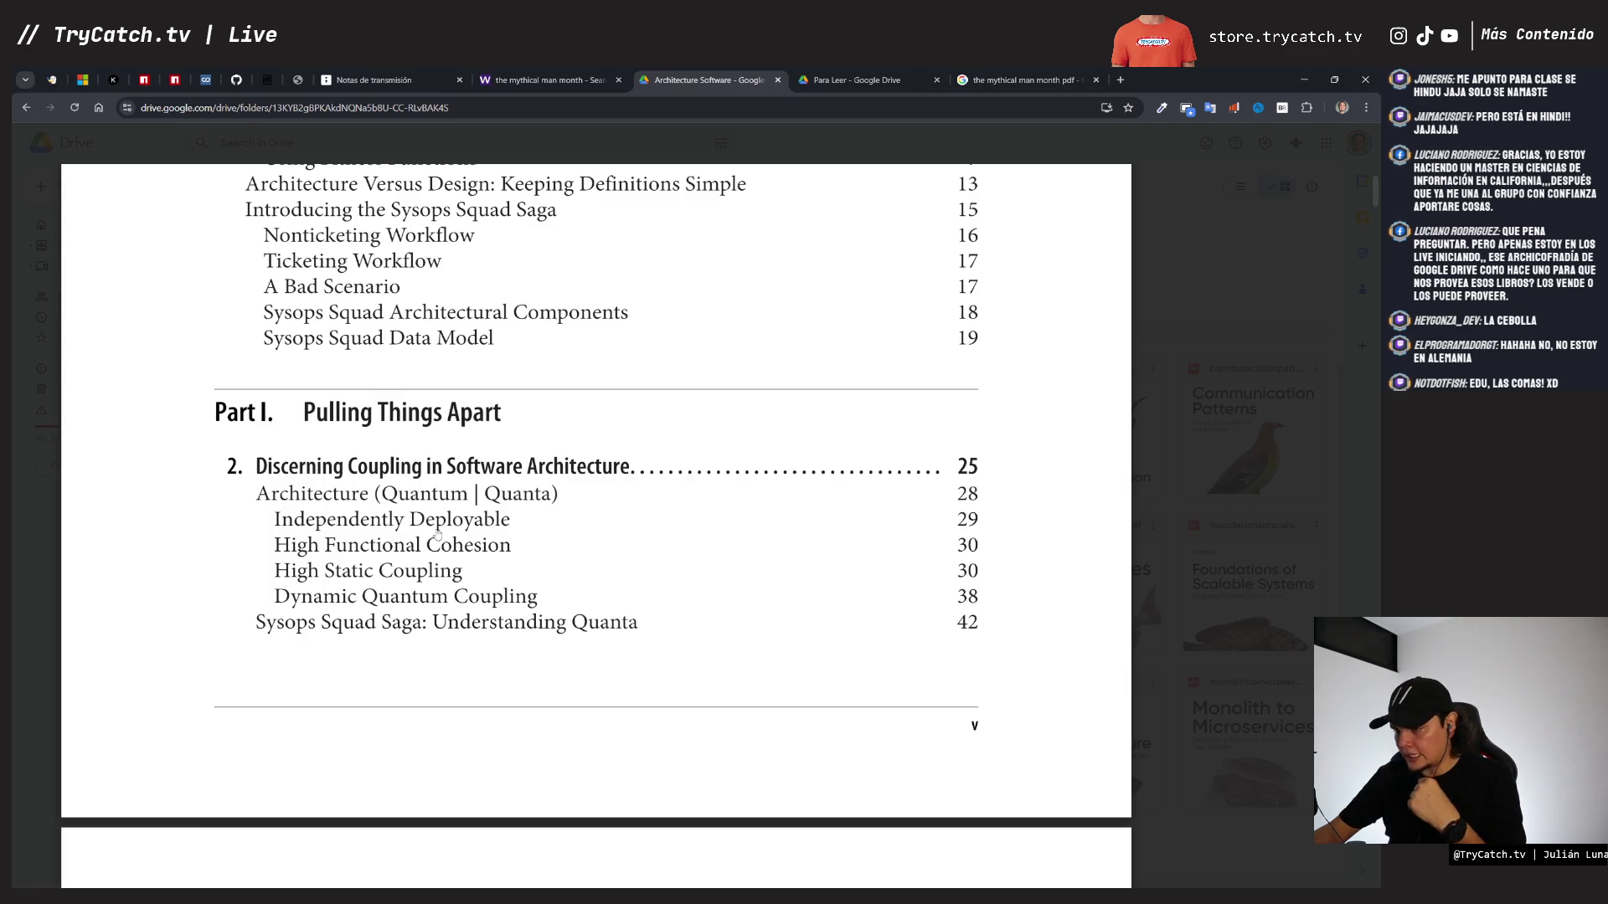
scroll(437, 535, "down", 1)
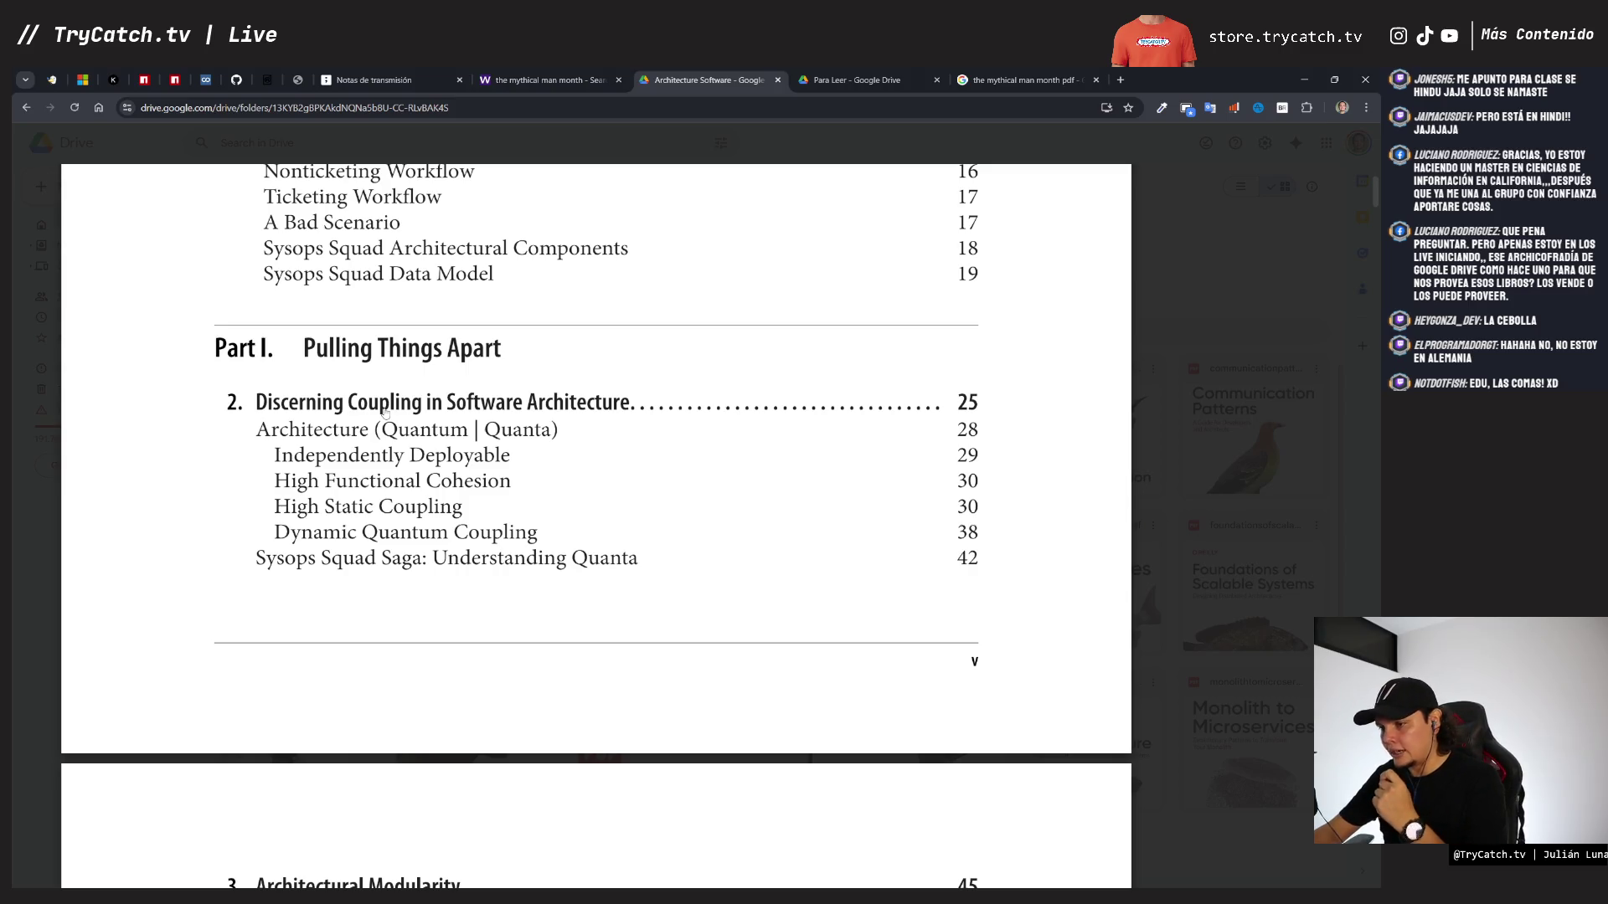
scroll(384, 412, "down", 3)
scroll(386, 409, "down", 3)
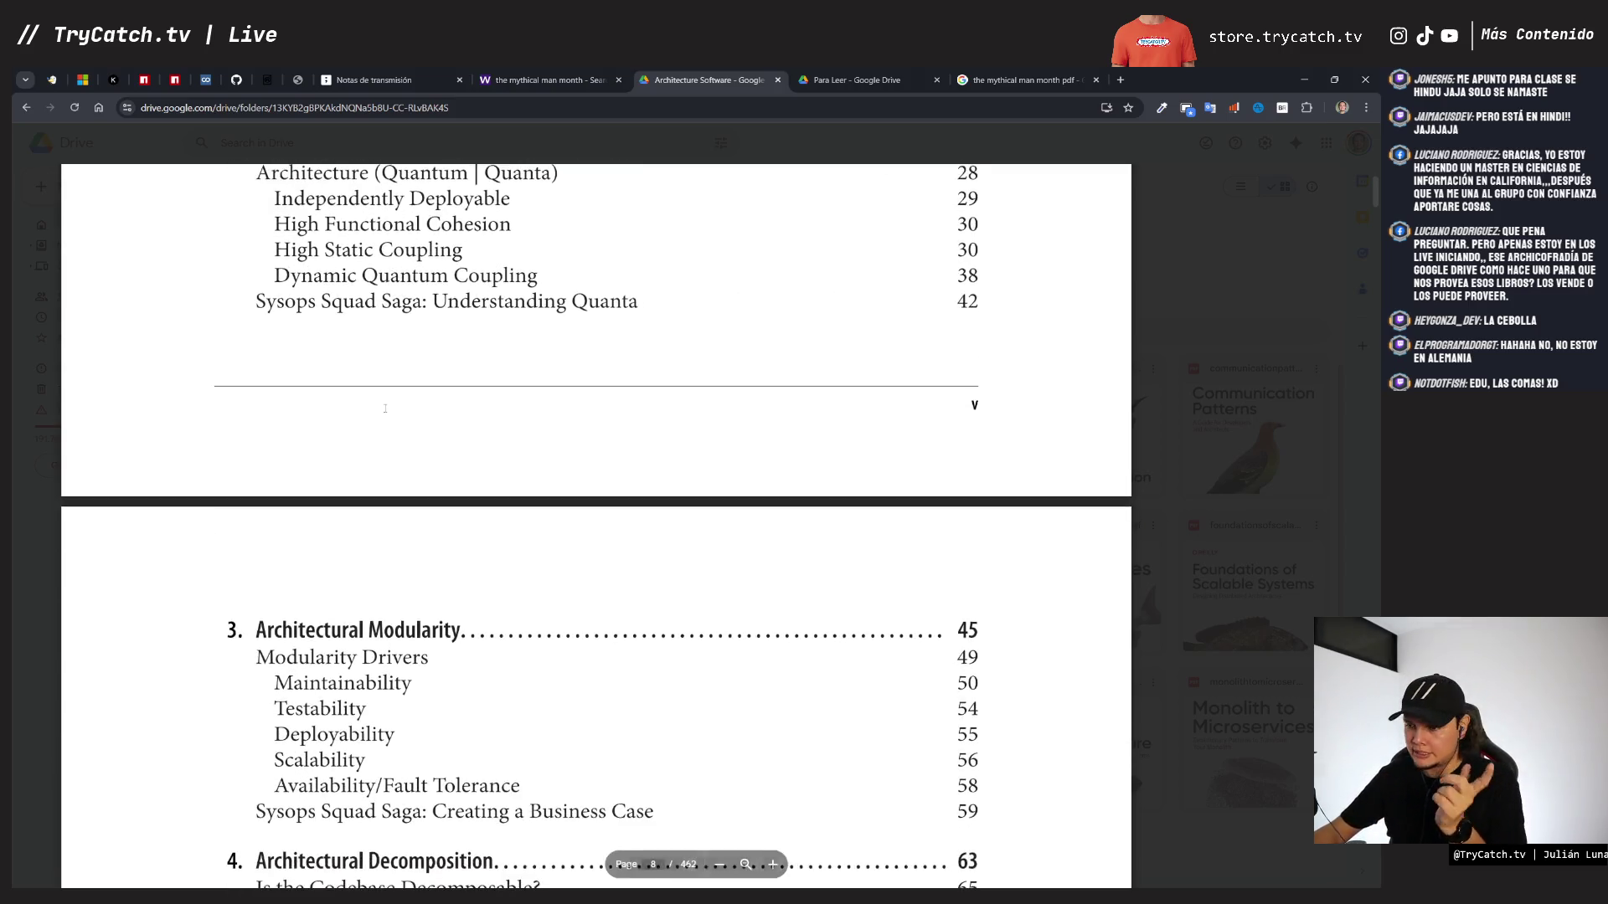
scroll(381, 353, "up", 5)
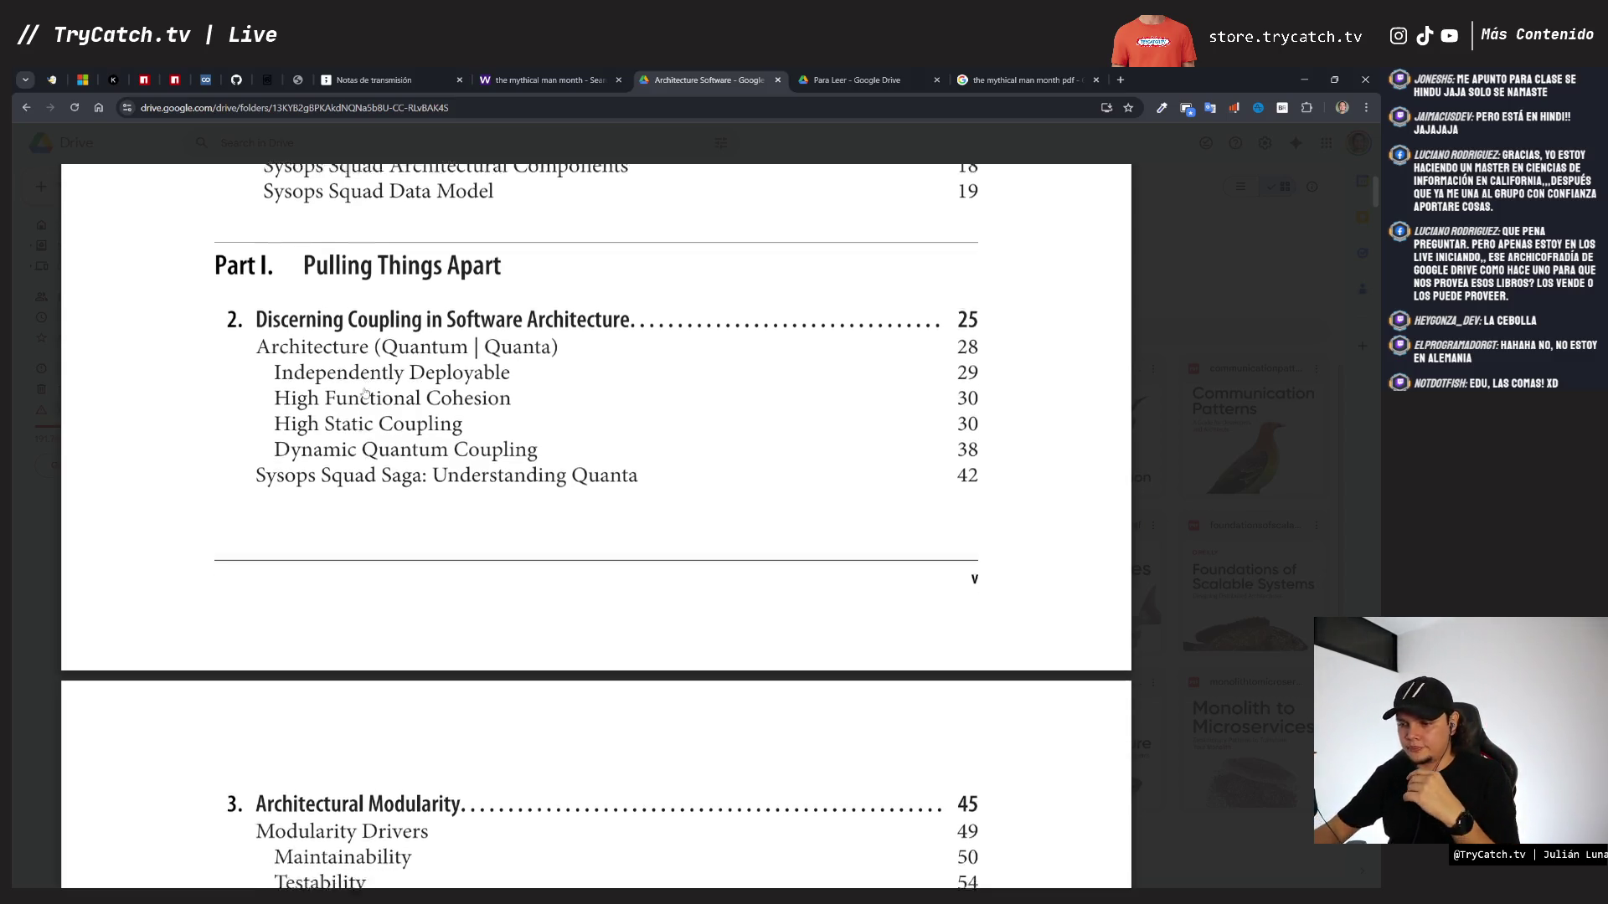
scroll(291, 528, "down", 5)
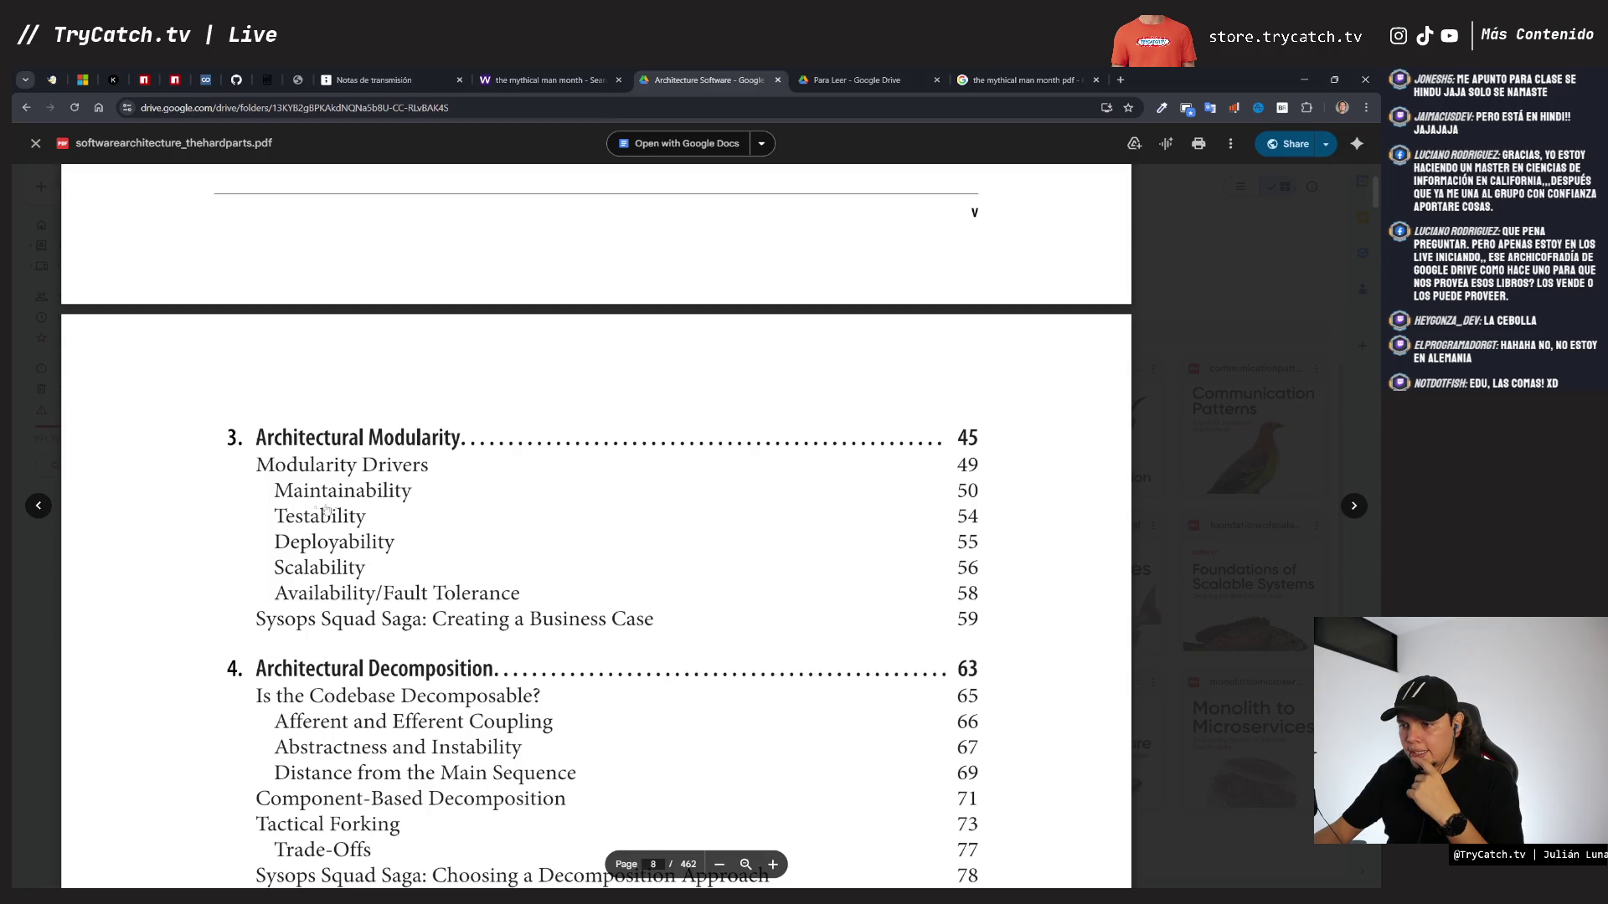
scroll(331, 509, "down", 2)
scroll(397, 479, "down", 2)
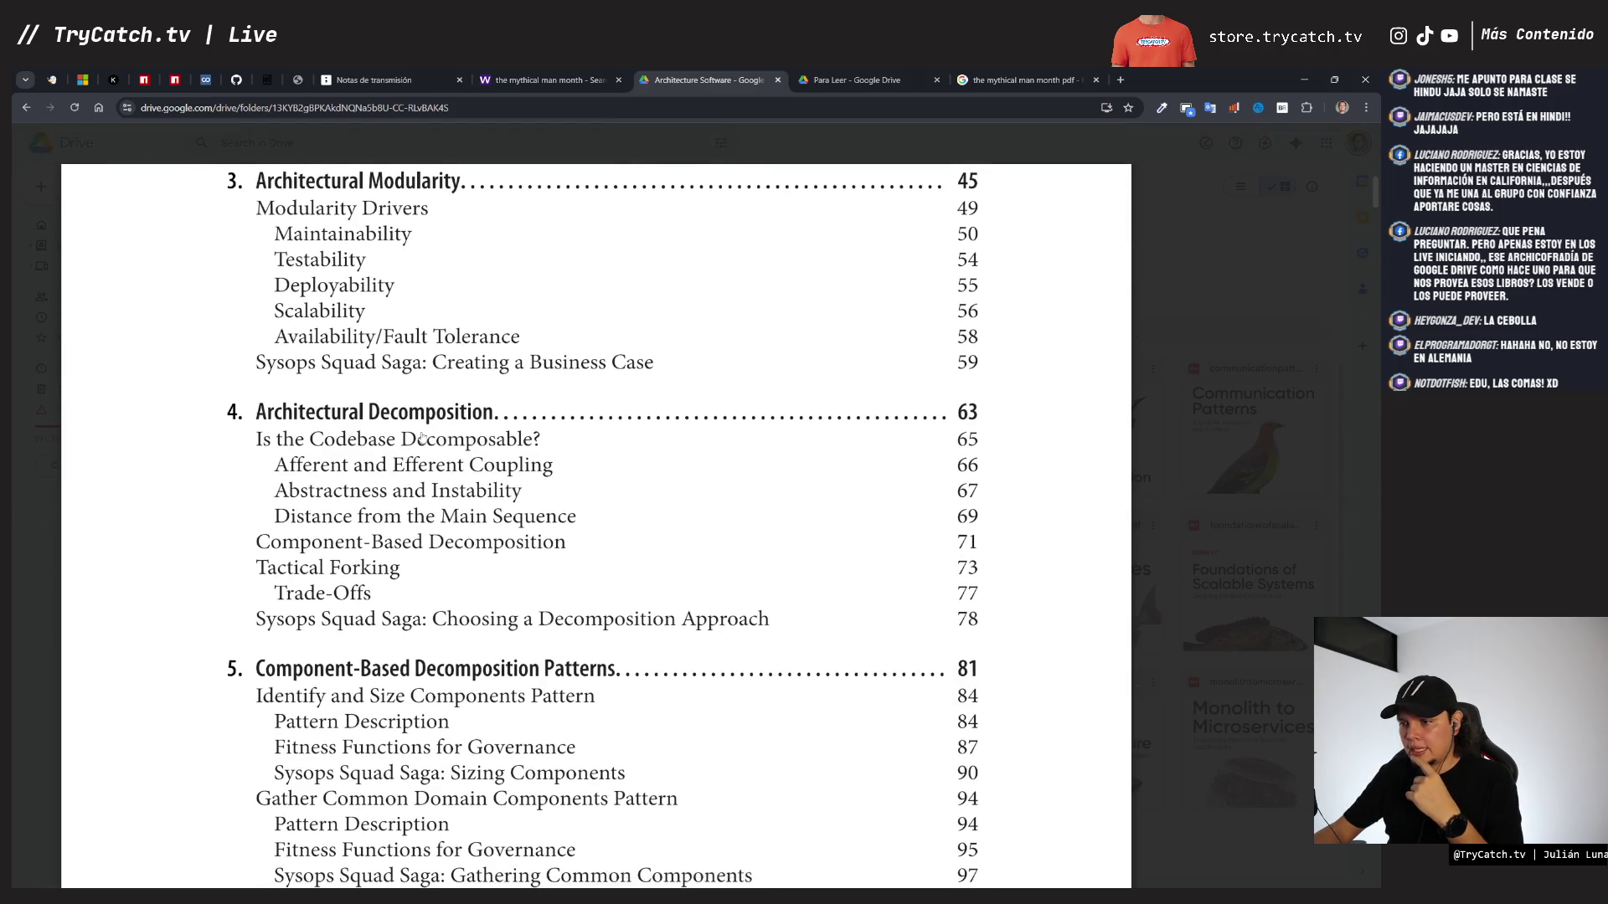
scroll(356, 511, "down", 3)
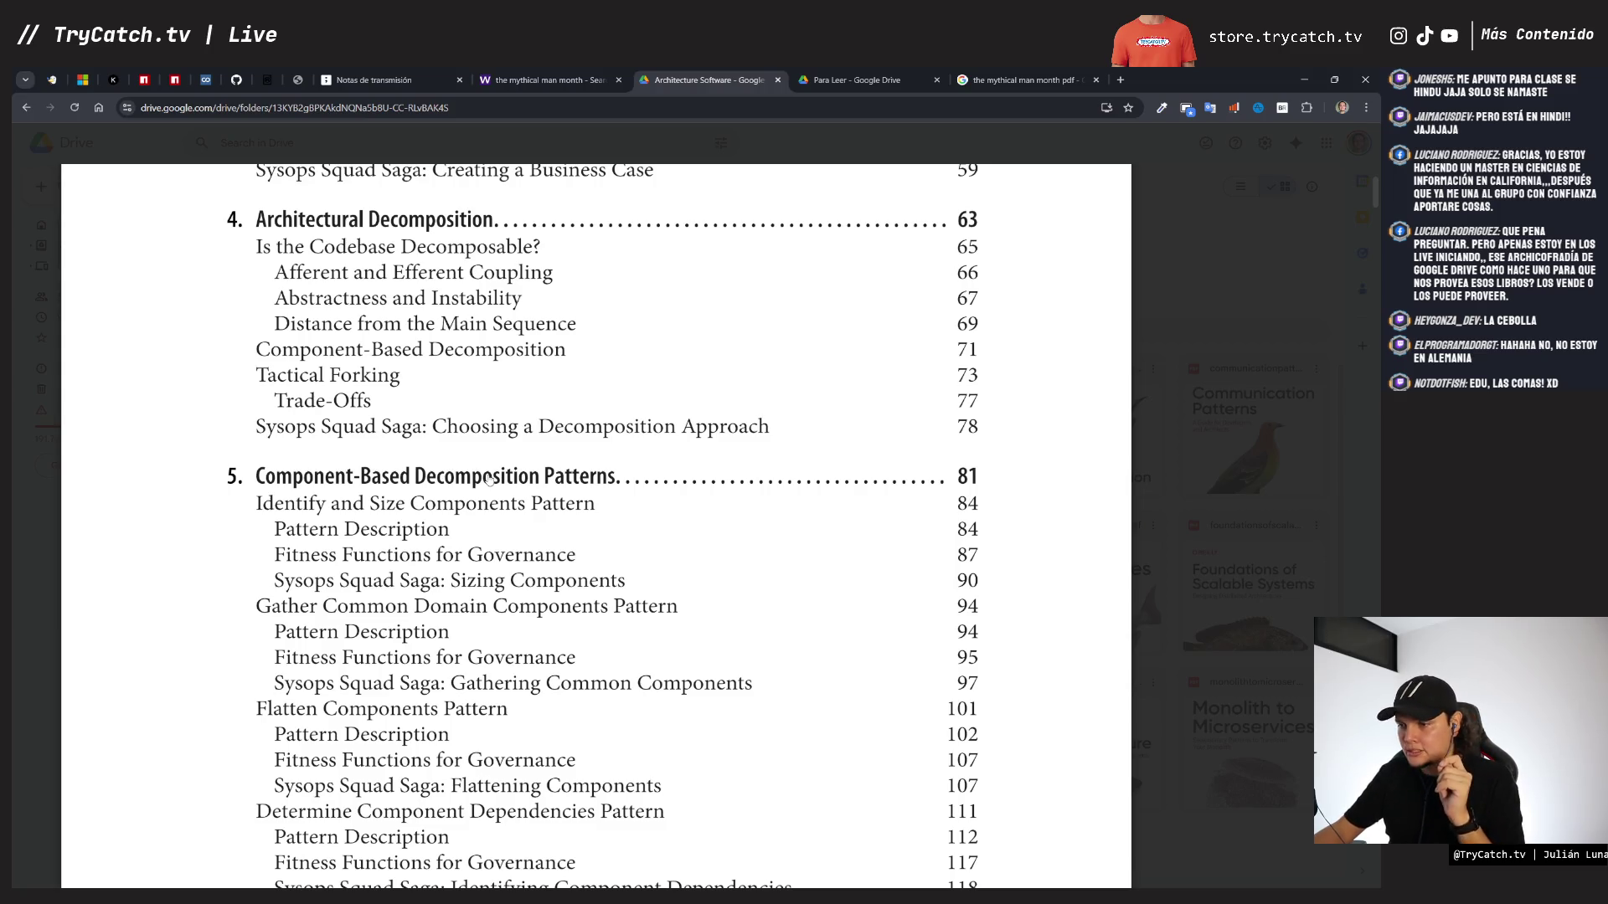
- Scroll the Hard Parts PDF's table of contents through chapters 6–15 to appendices A–C and the Index
scroll(489, 479, "down", 4)
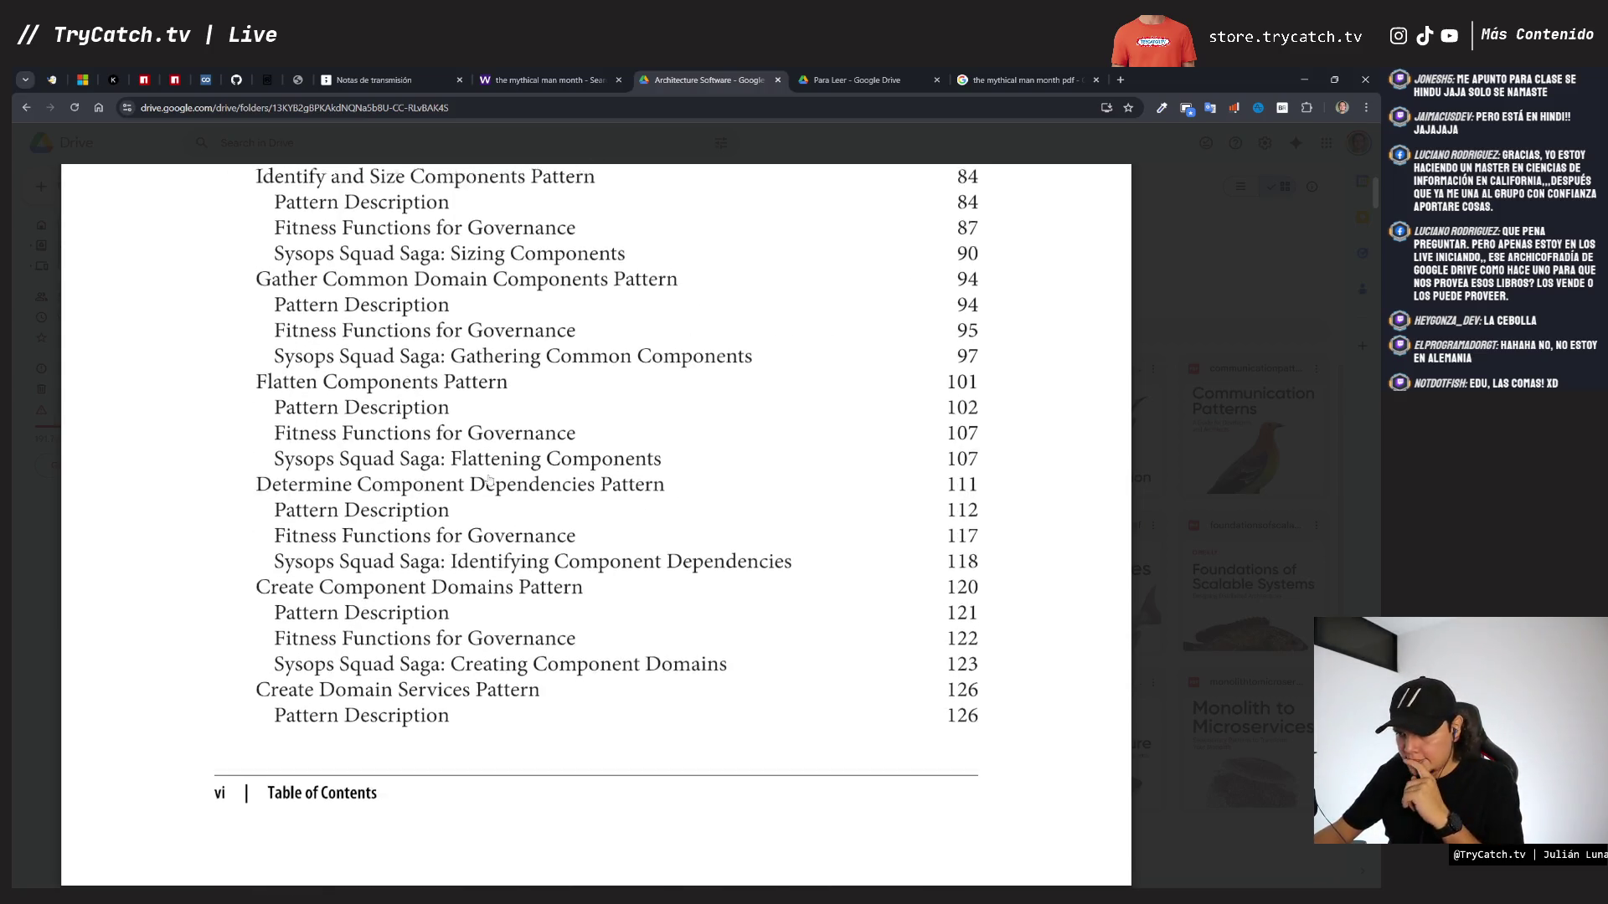
scroll(489, 479, "down", 9)
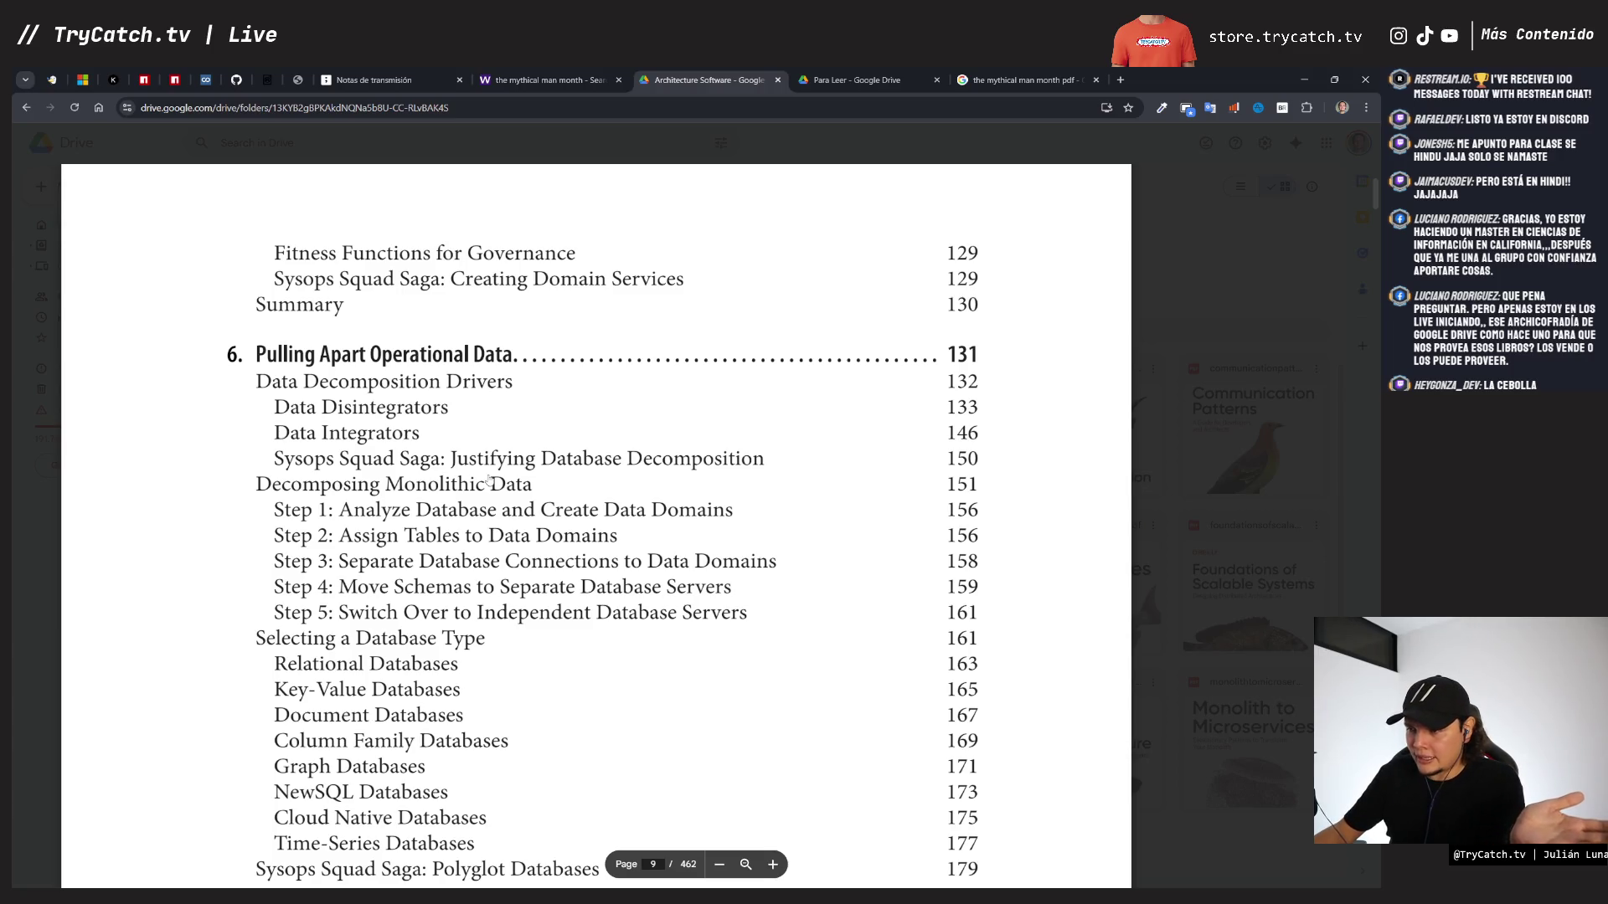
scroll(488, 480, "down", 3)
scroll(490, 480, "down", 3)
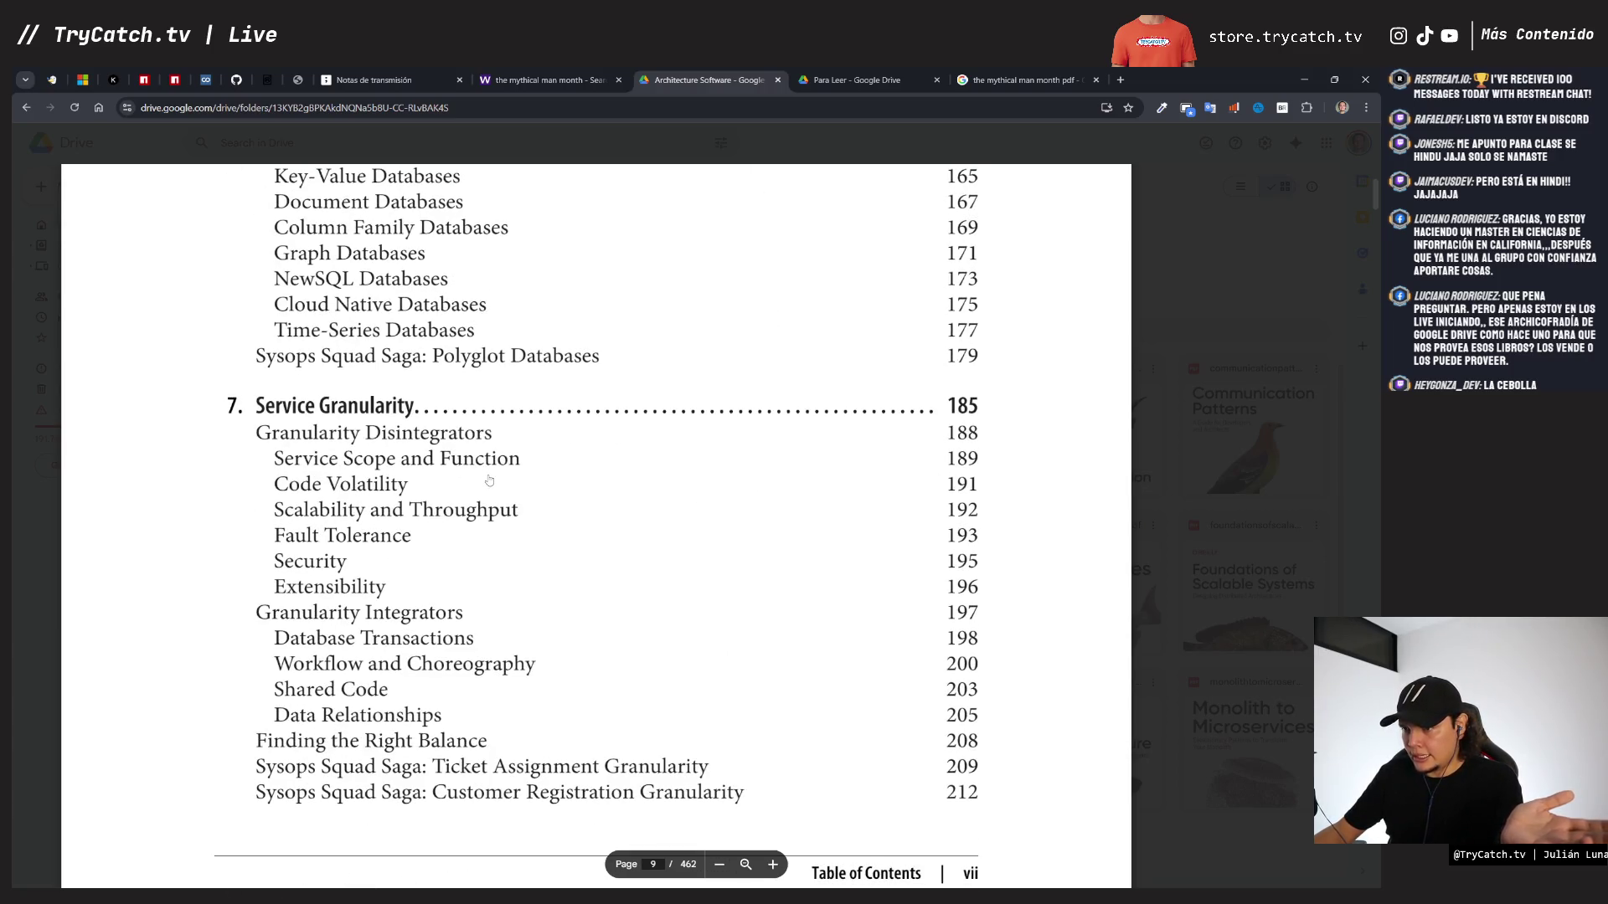
scroll(489, 479, "down", 9)
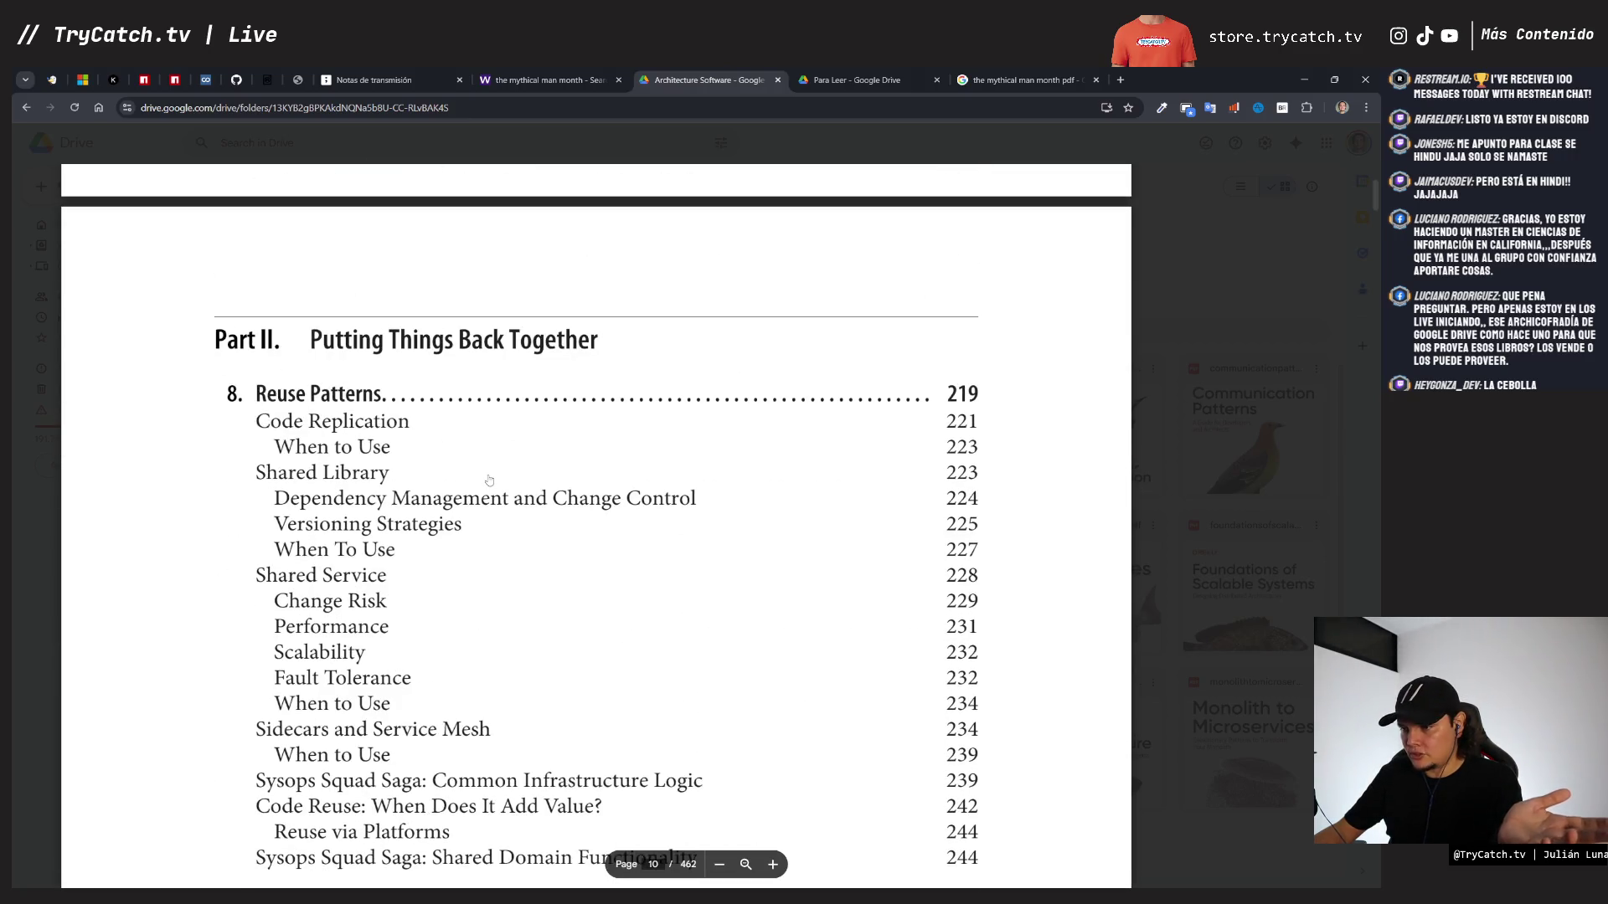
scroll(489, 480, "down", 1)
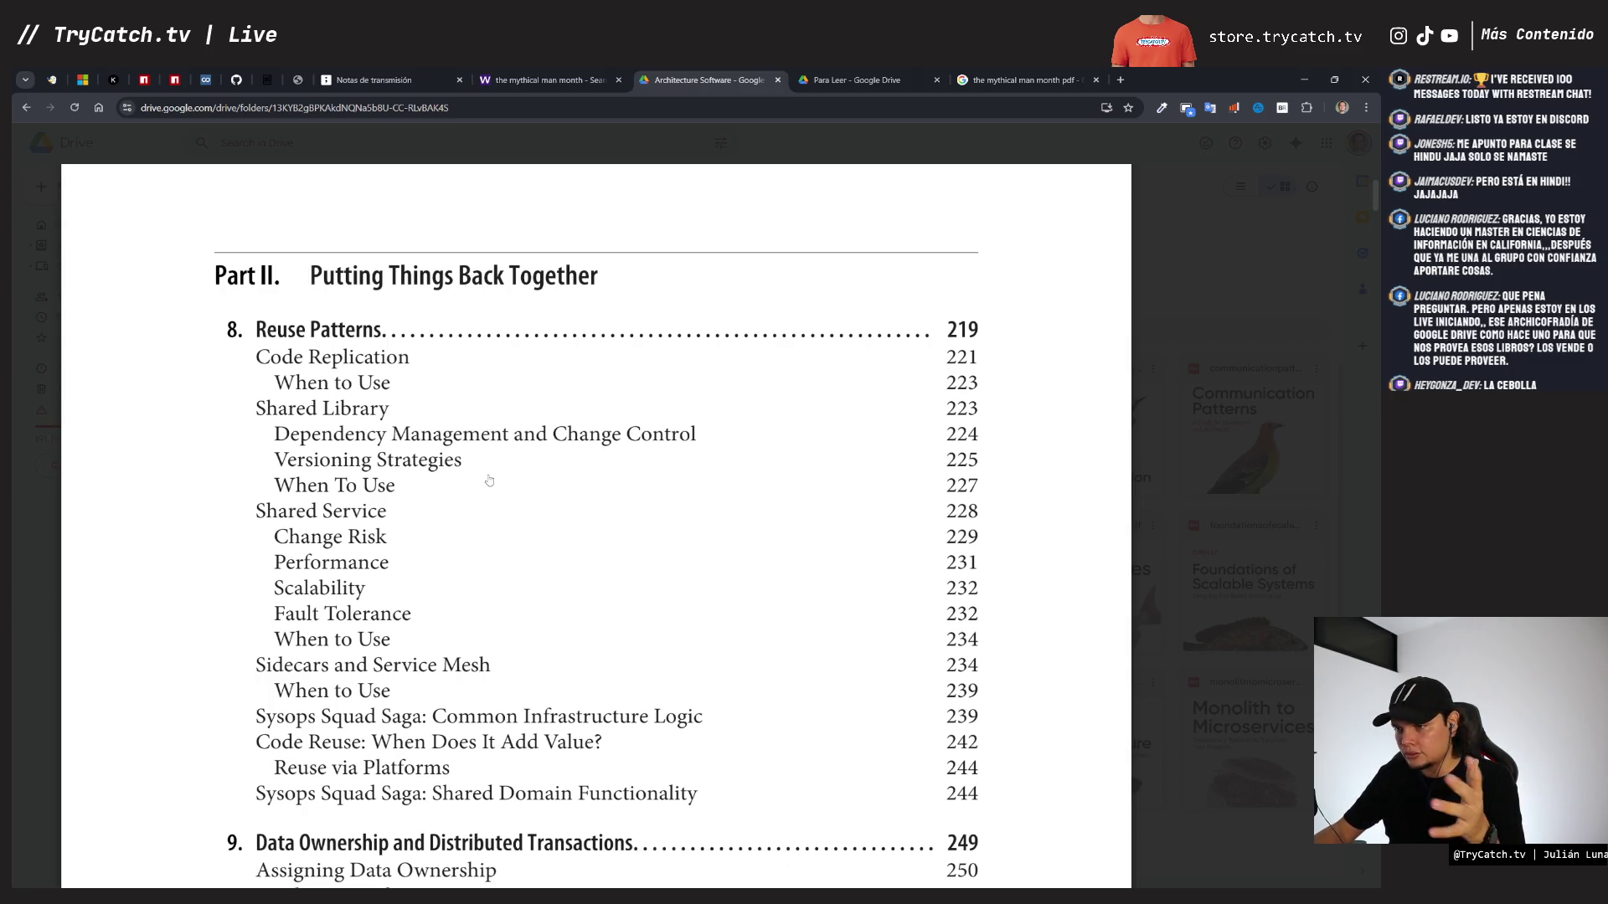
scroll(489, 480, "down", 1)
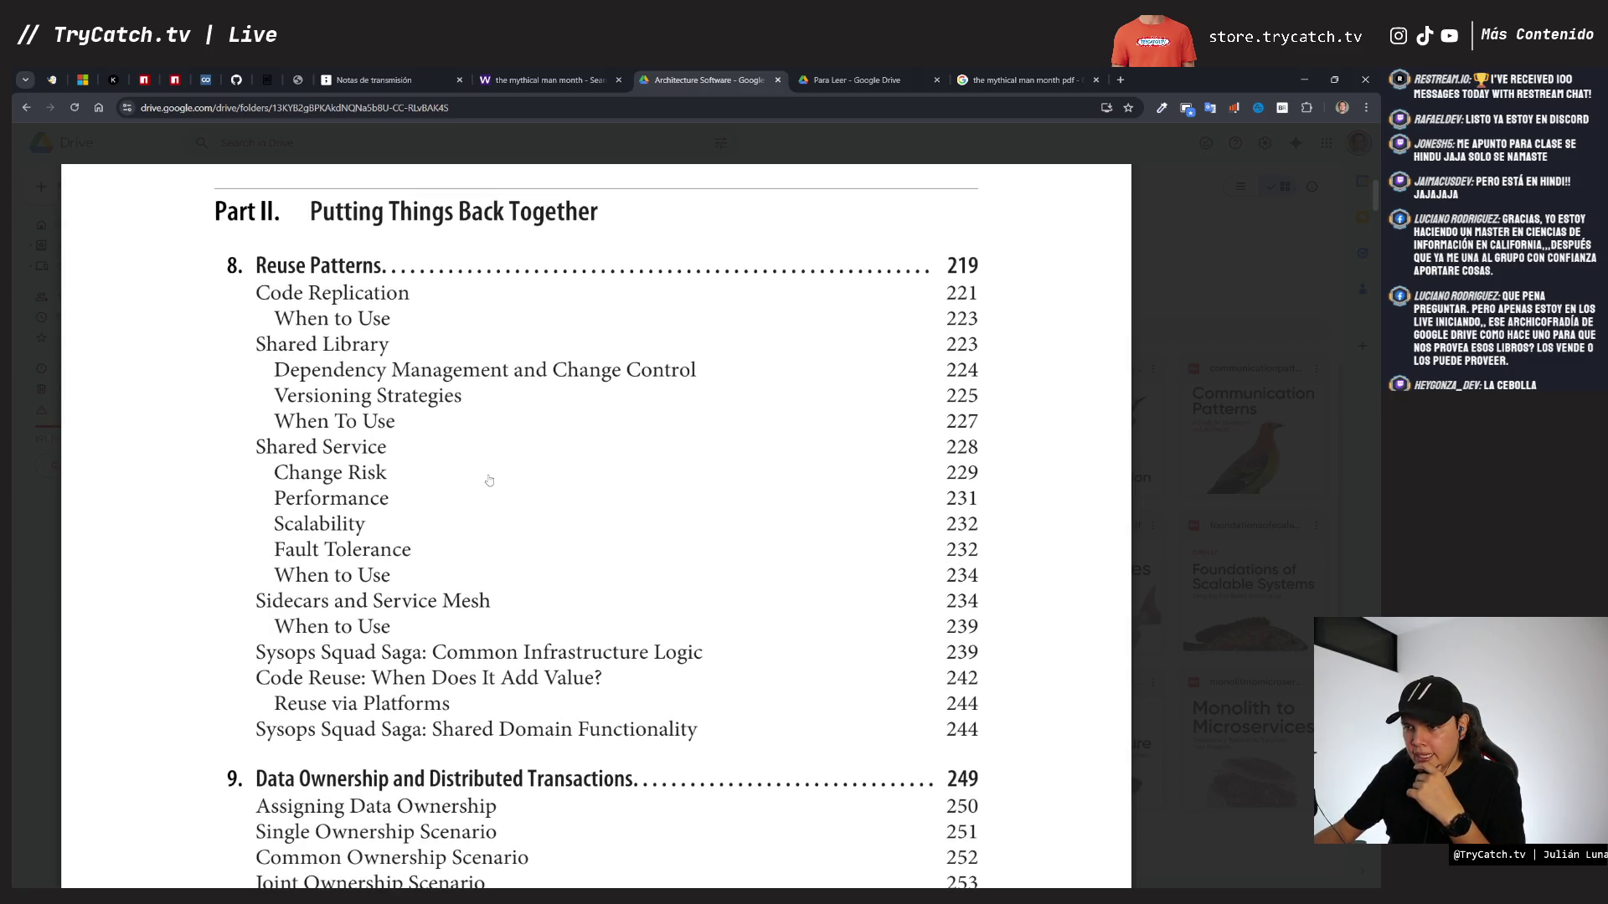
scroll(489, 480, "down", 5)
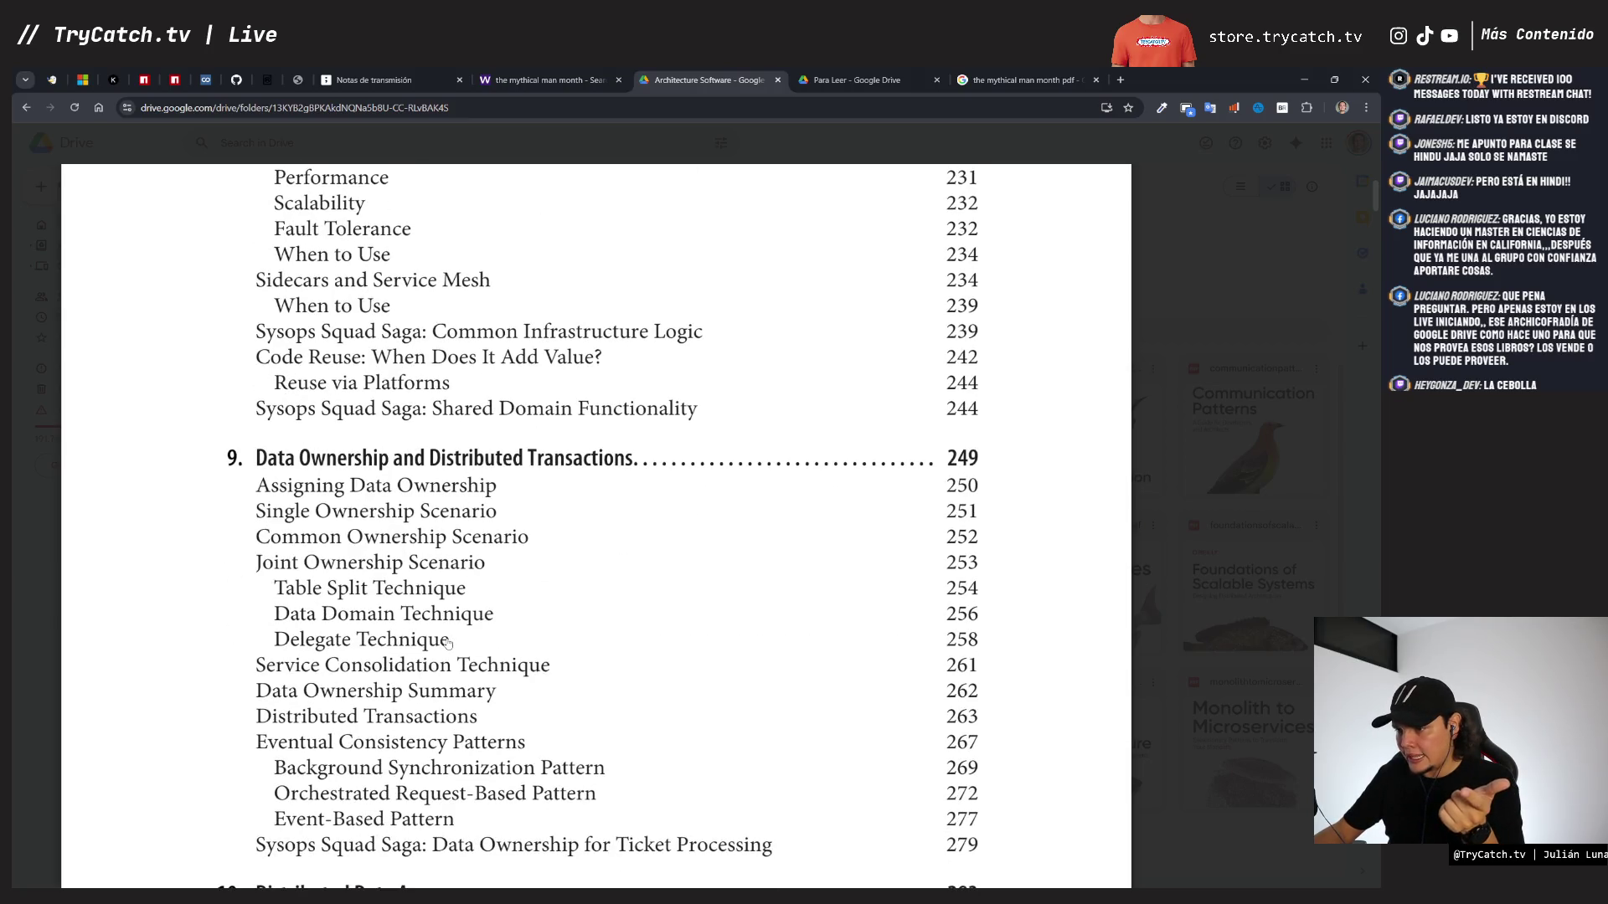
scroll(448, 643, "down", 7)
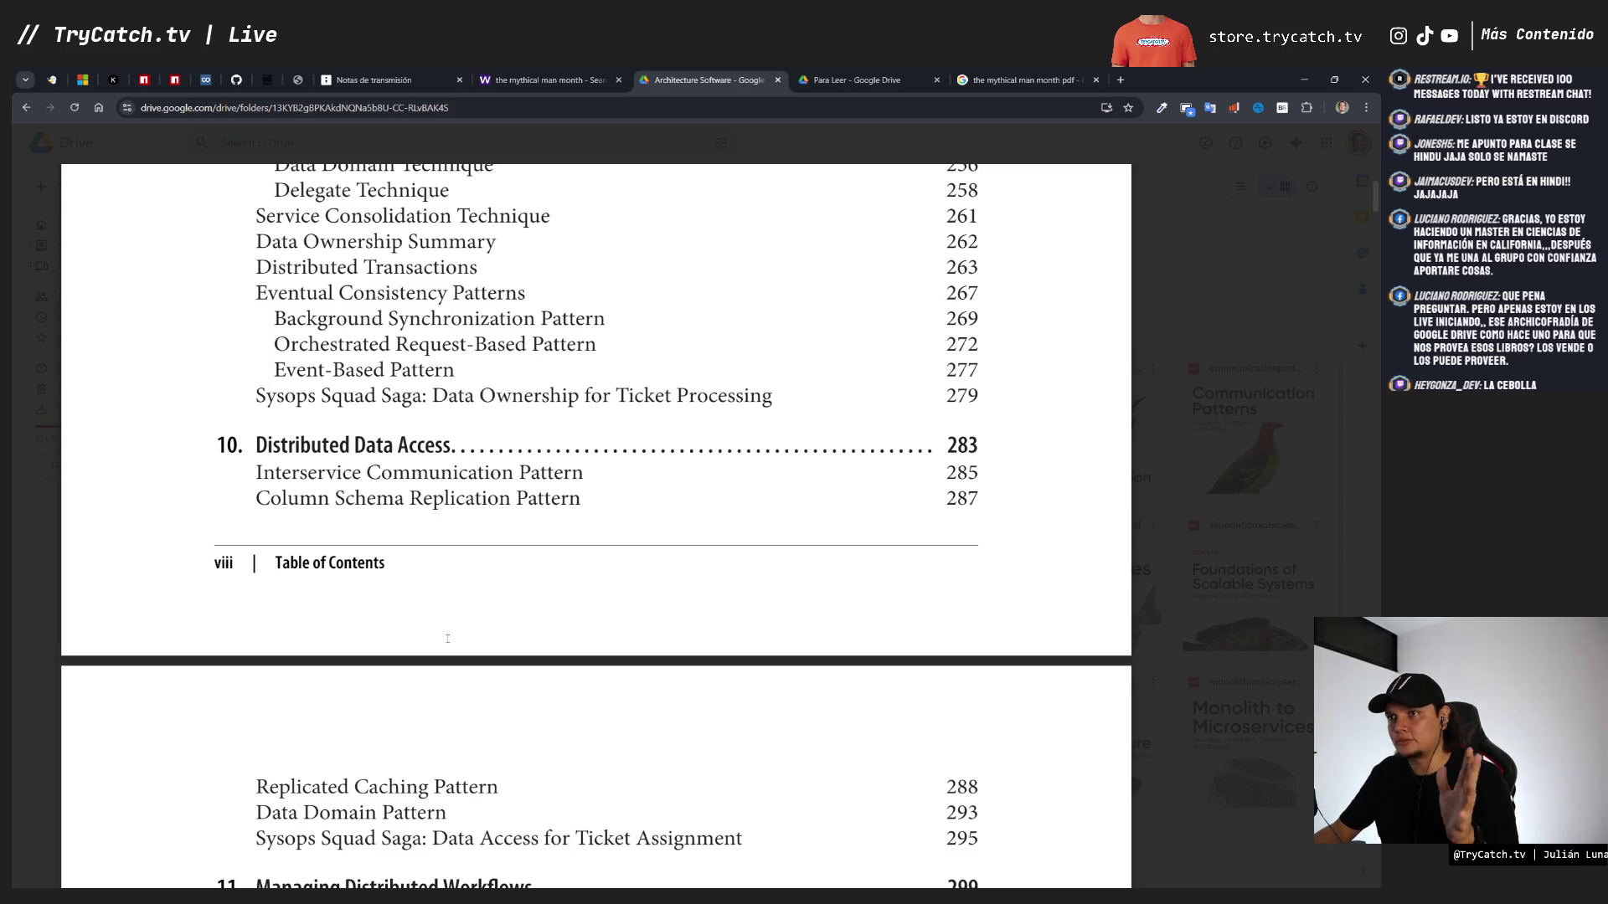
scroll(344, 531, "down", 1)
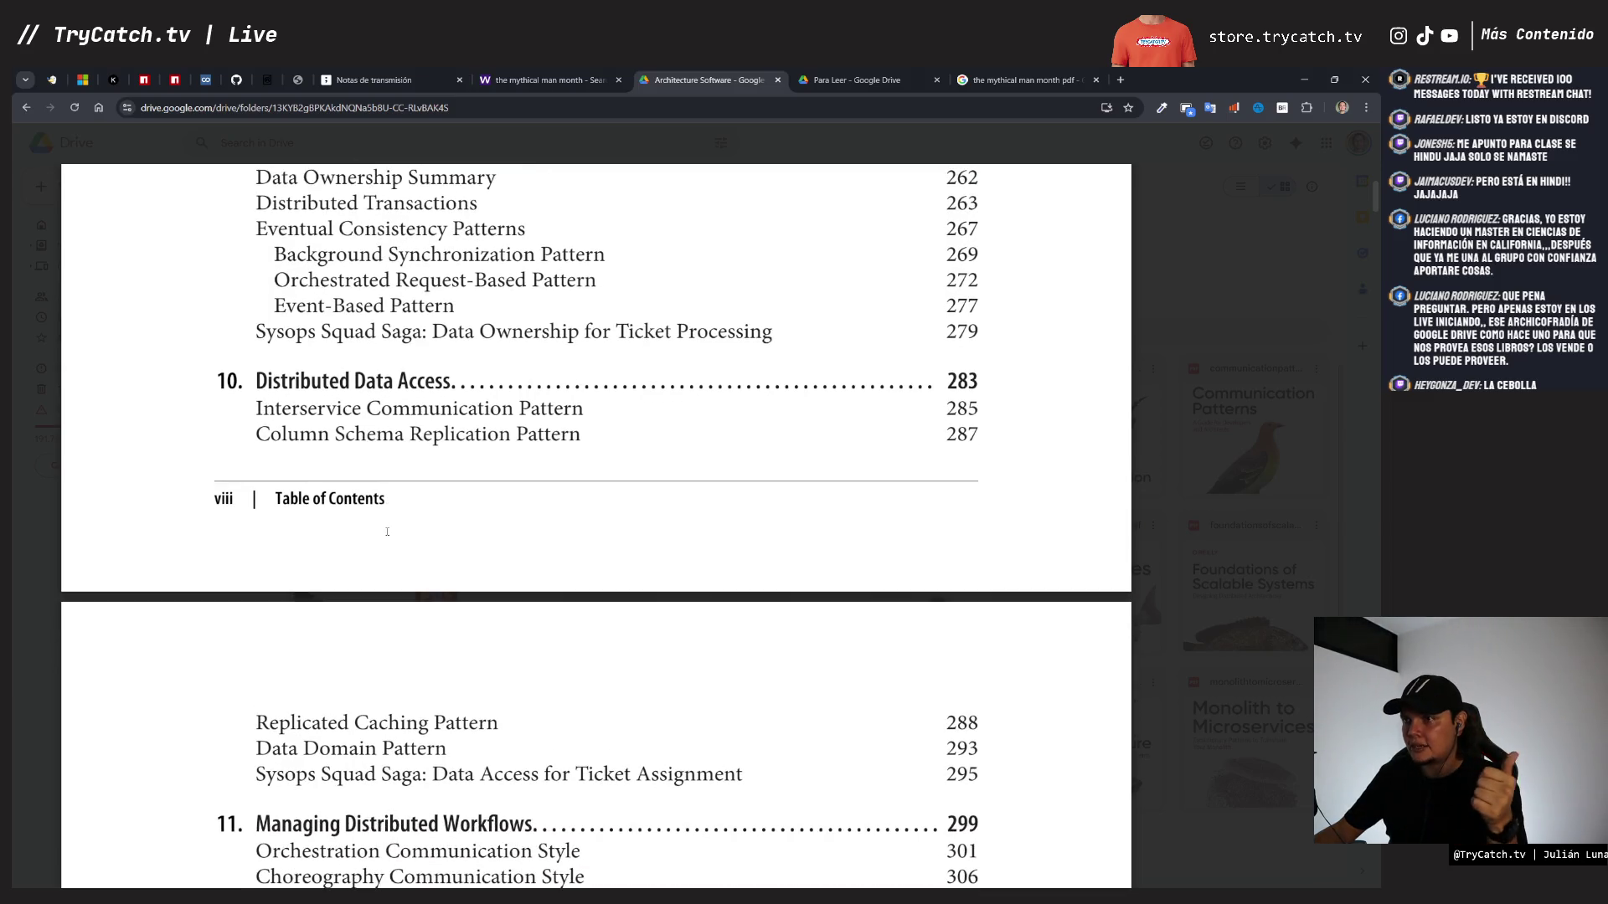
scroll(387, 532, "down", 5)
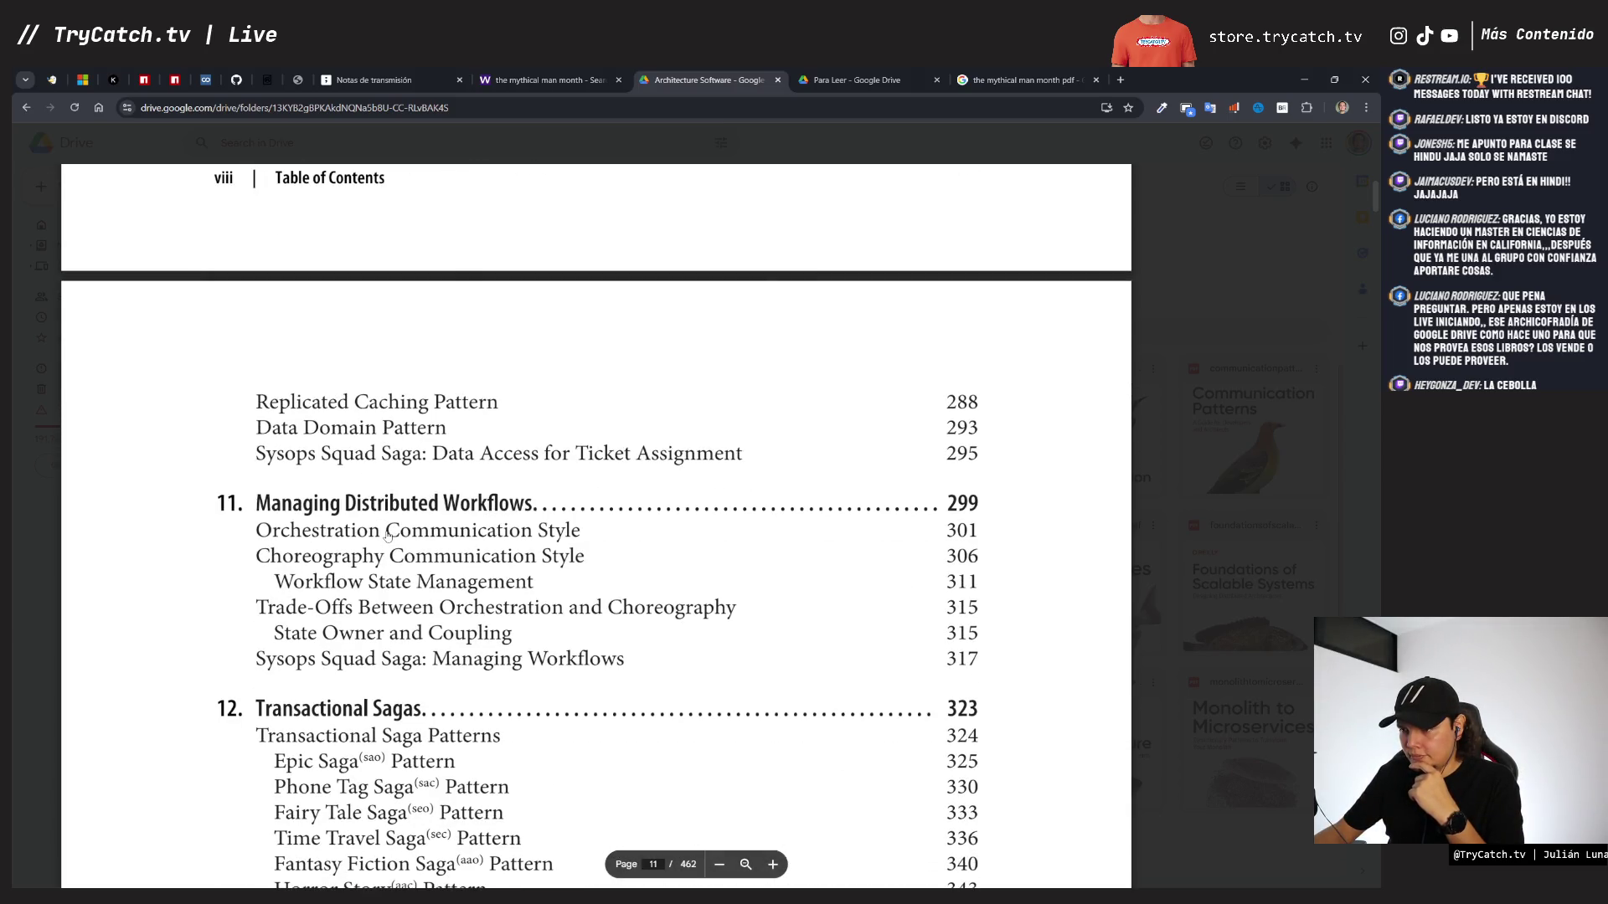
scroll(387, 536, "down", 3)
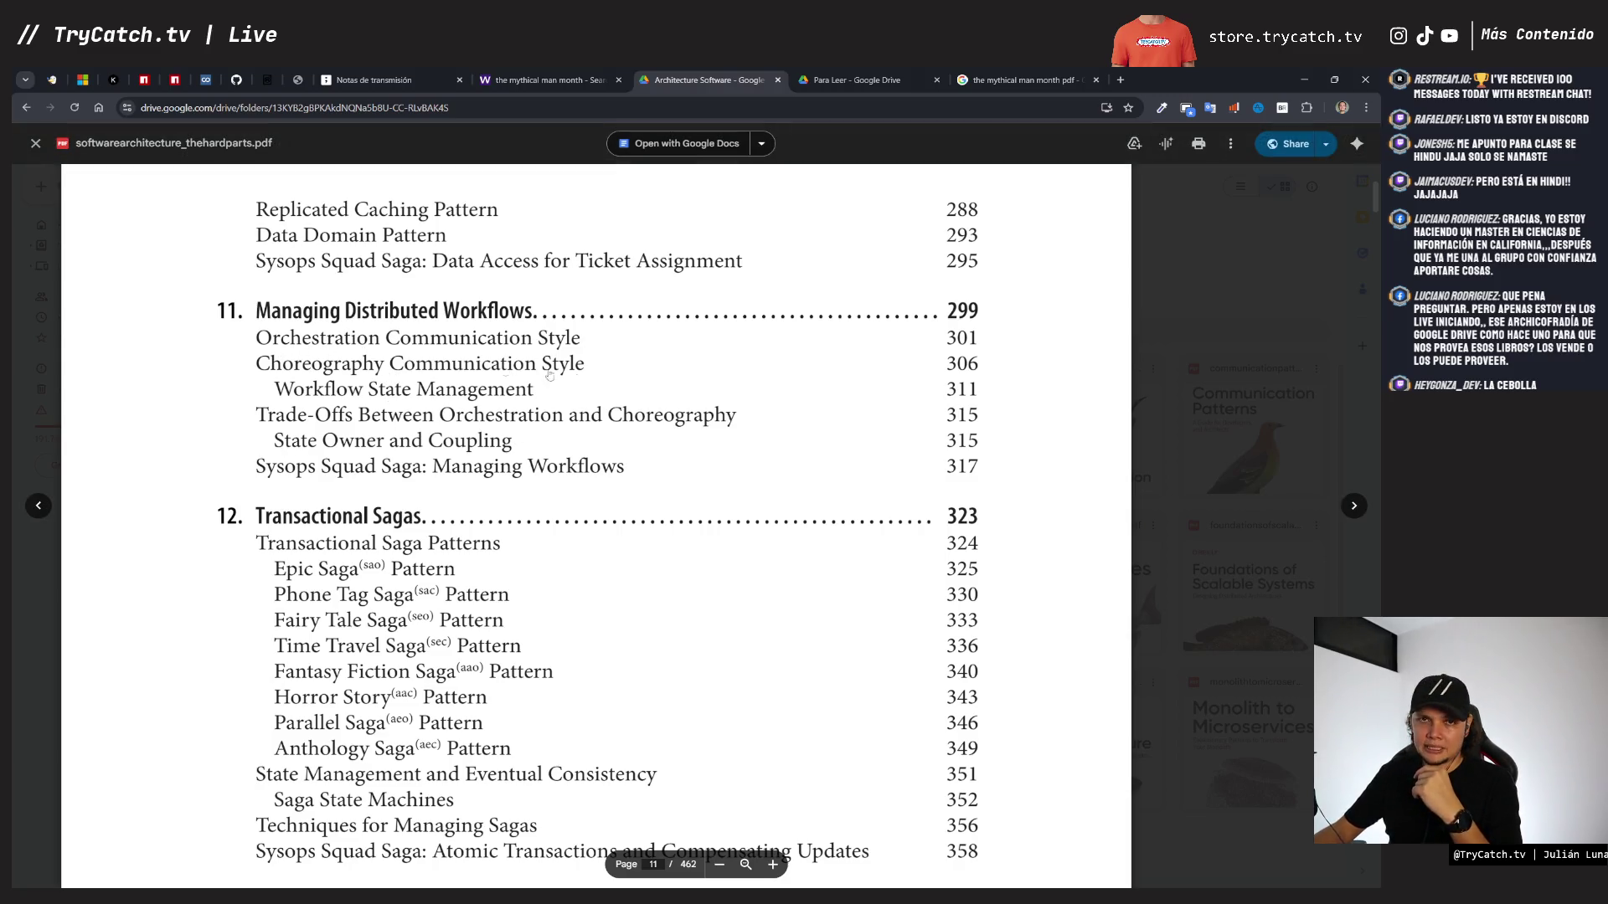
scroll(461, 402, "down", 2)
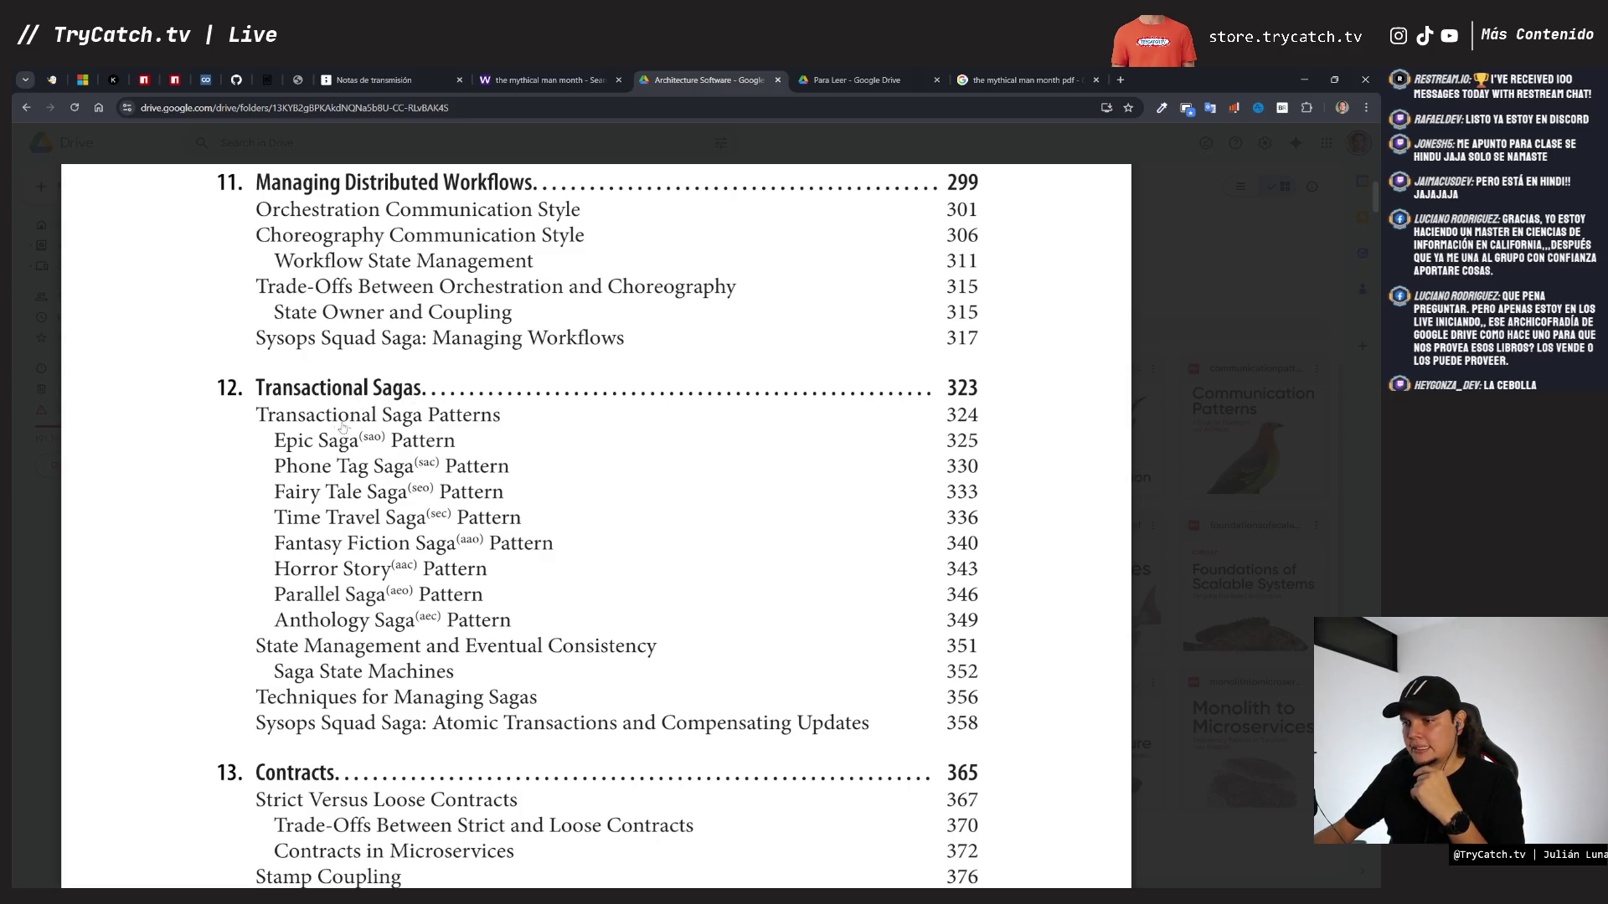
scroll(397, 455, "down", 3)
scroll(397, 455, "down", 3)
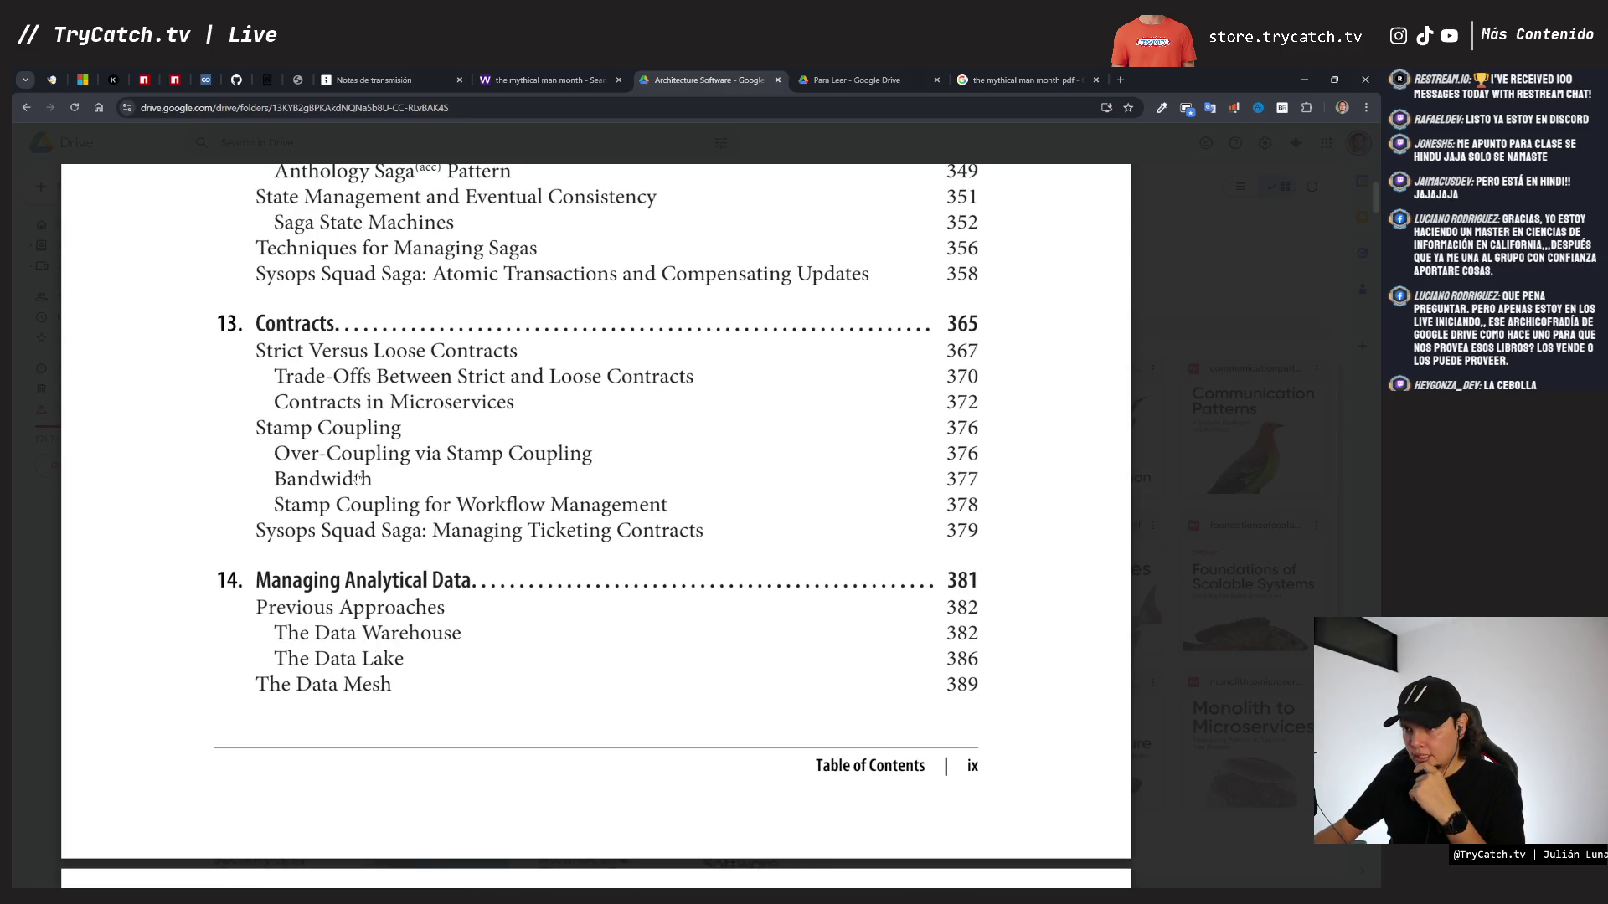
scroll(352, 494, "down", 2)
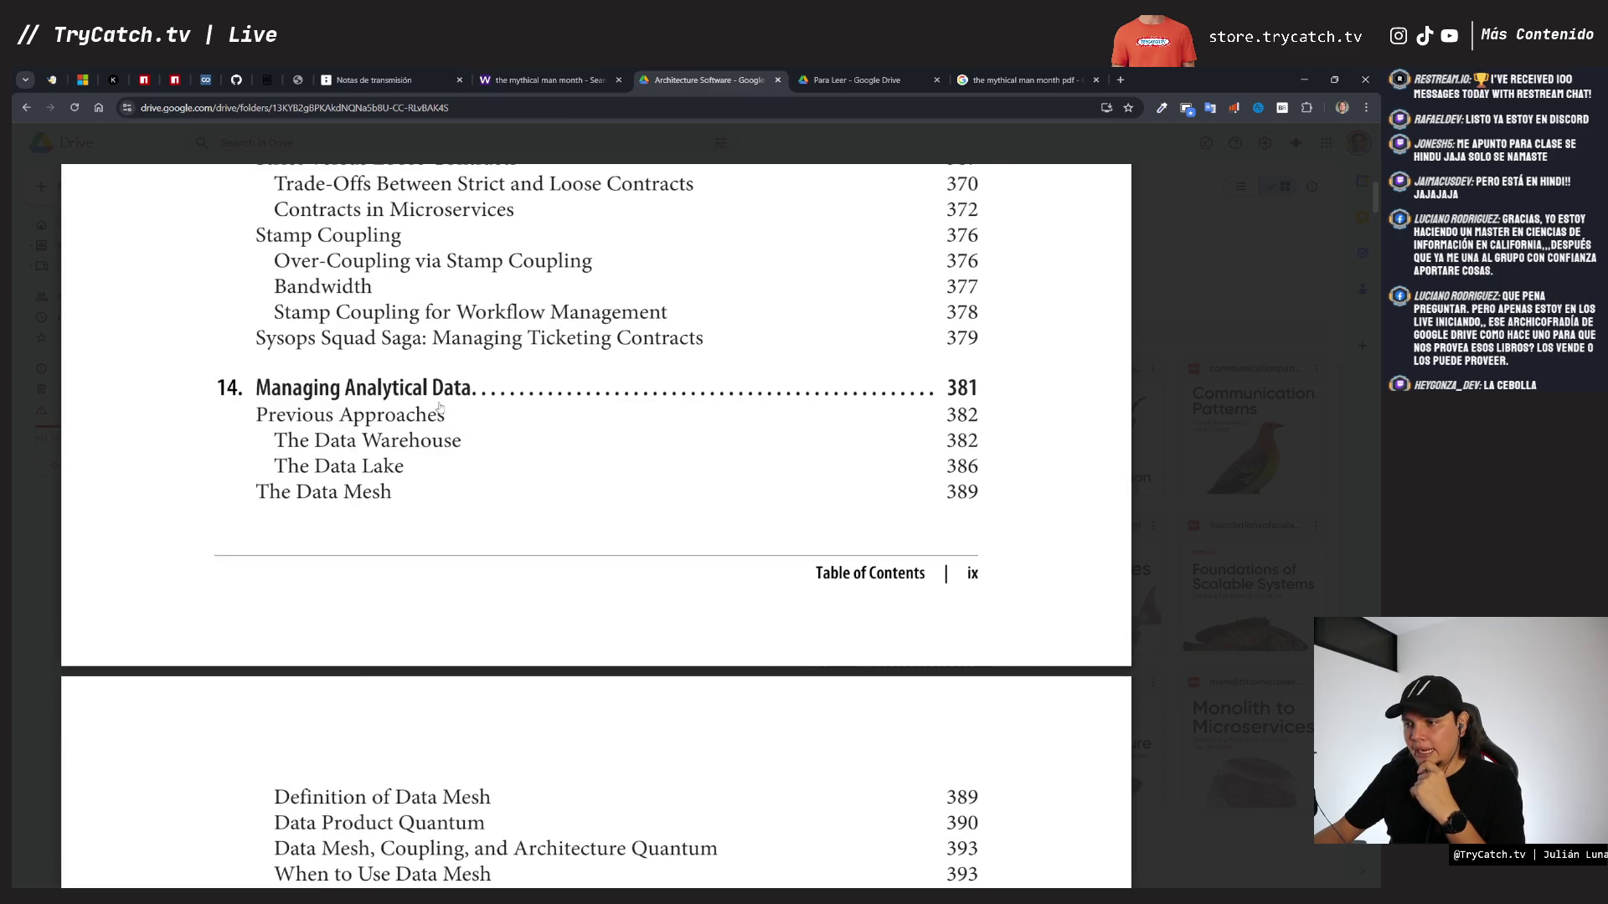
scroll(430, 409, "down", 5)
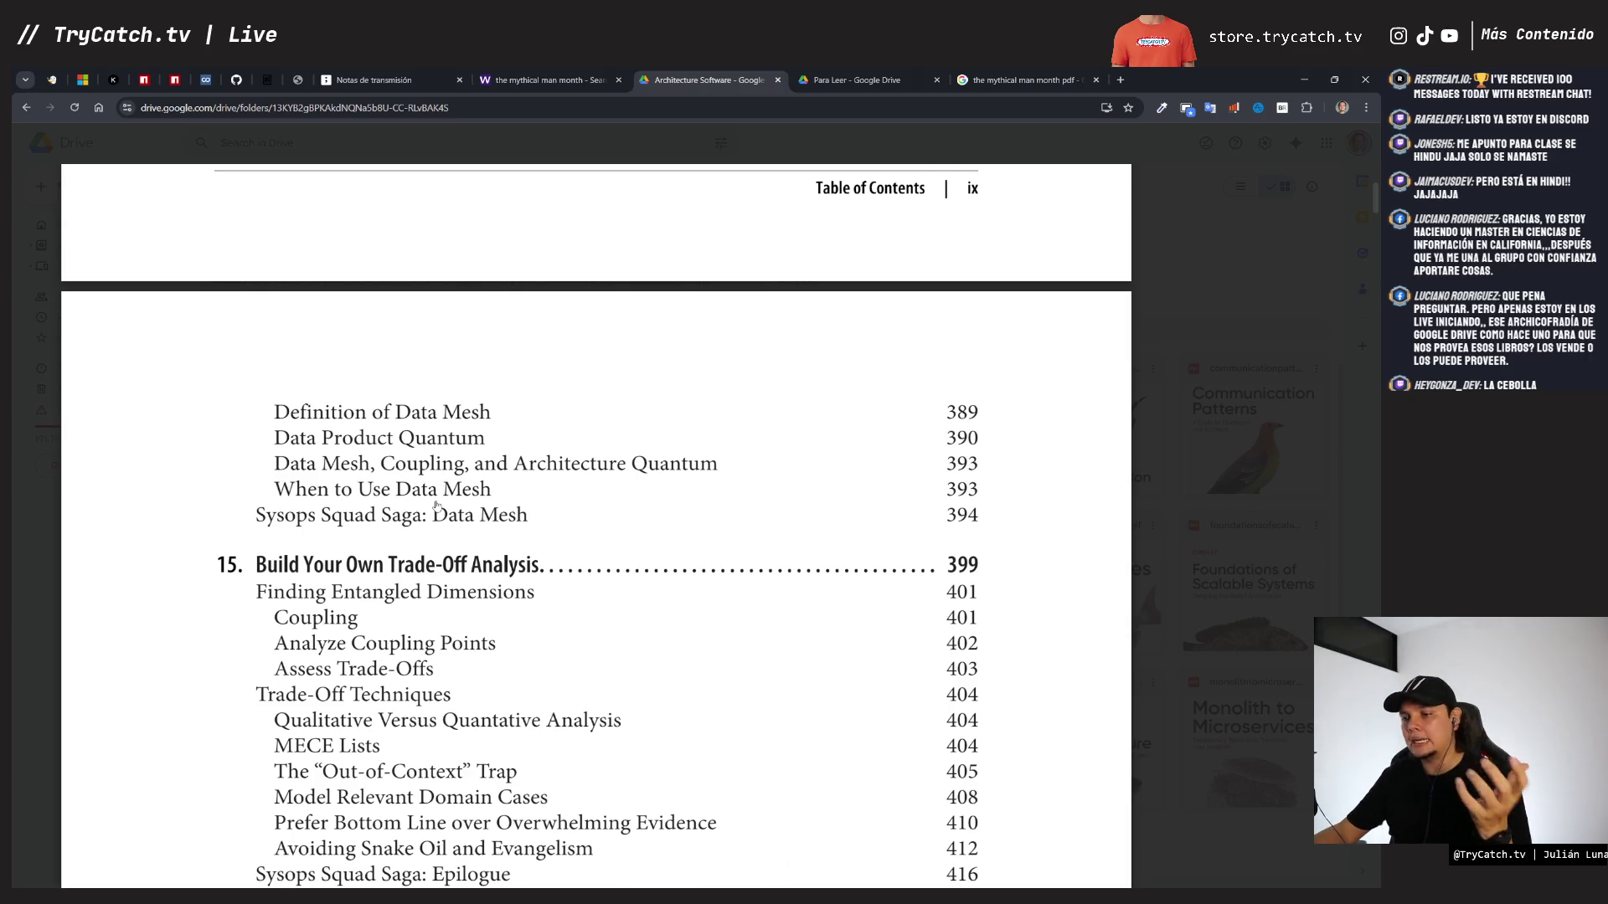
scroll(435, 504, "down", 6)
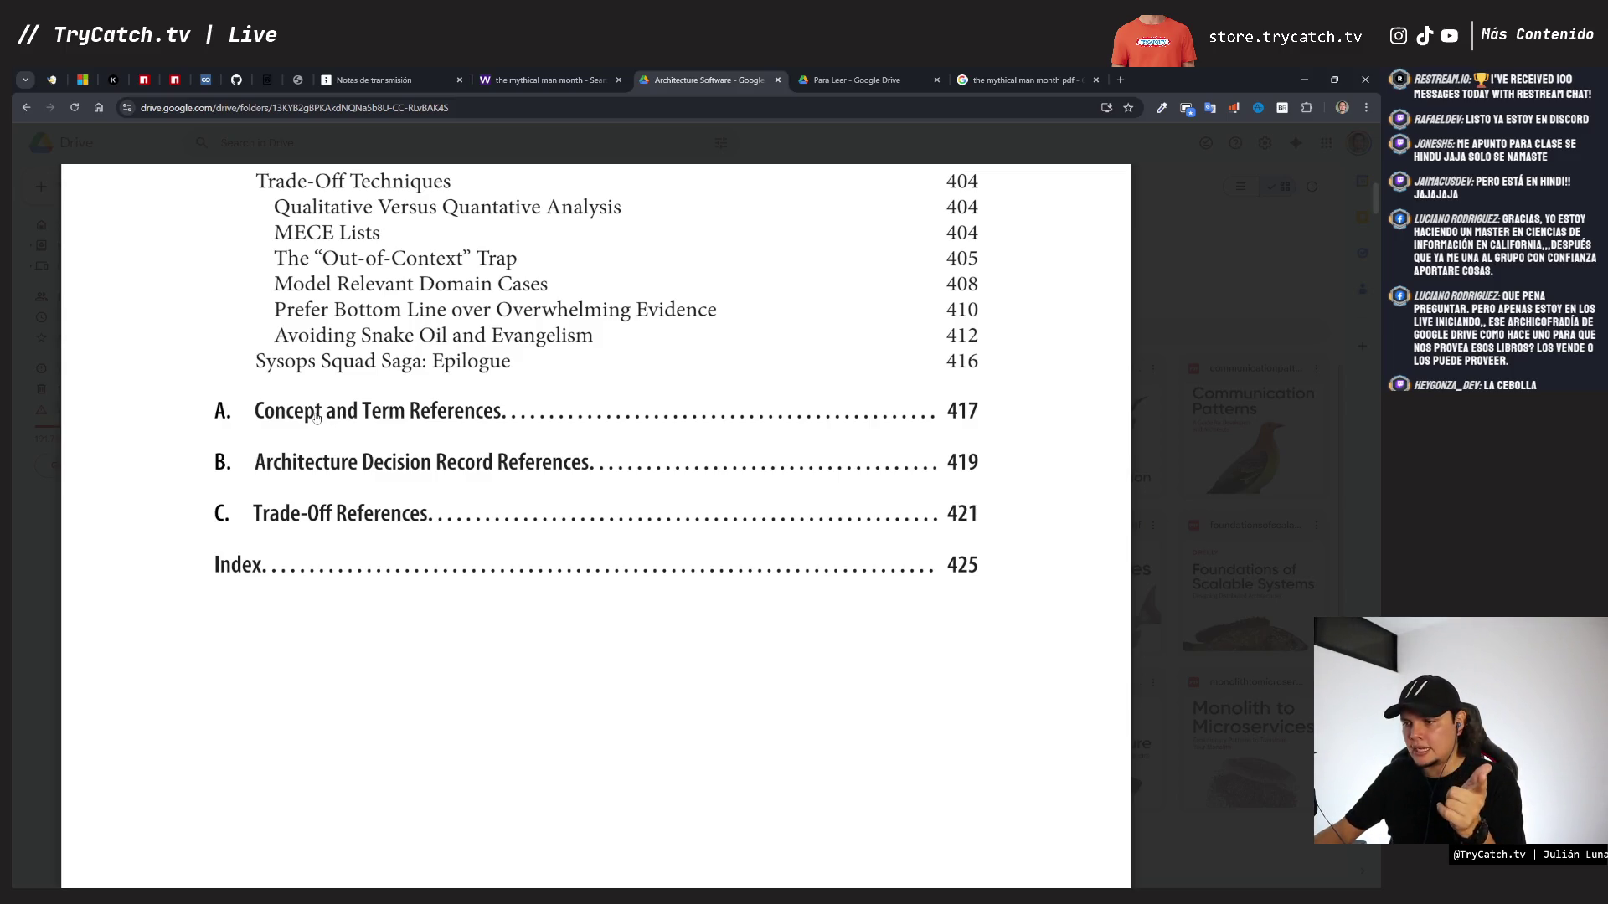
scroll(316, 418, "down", 8)
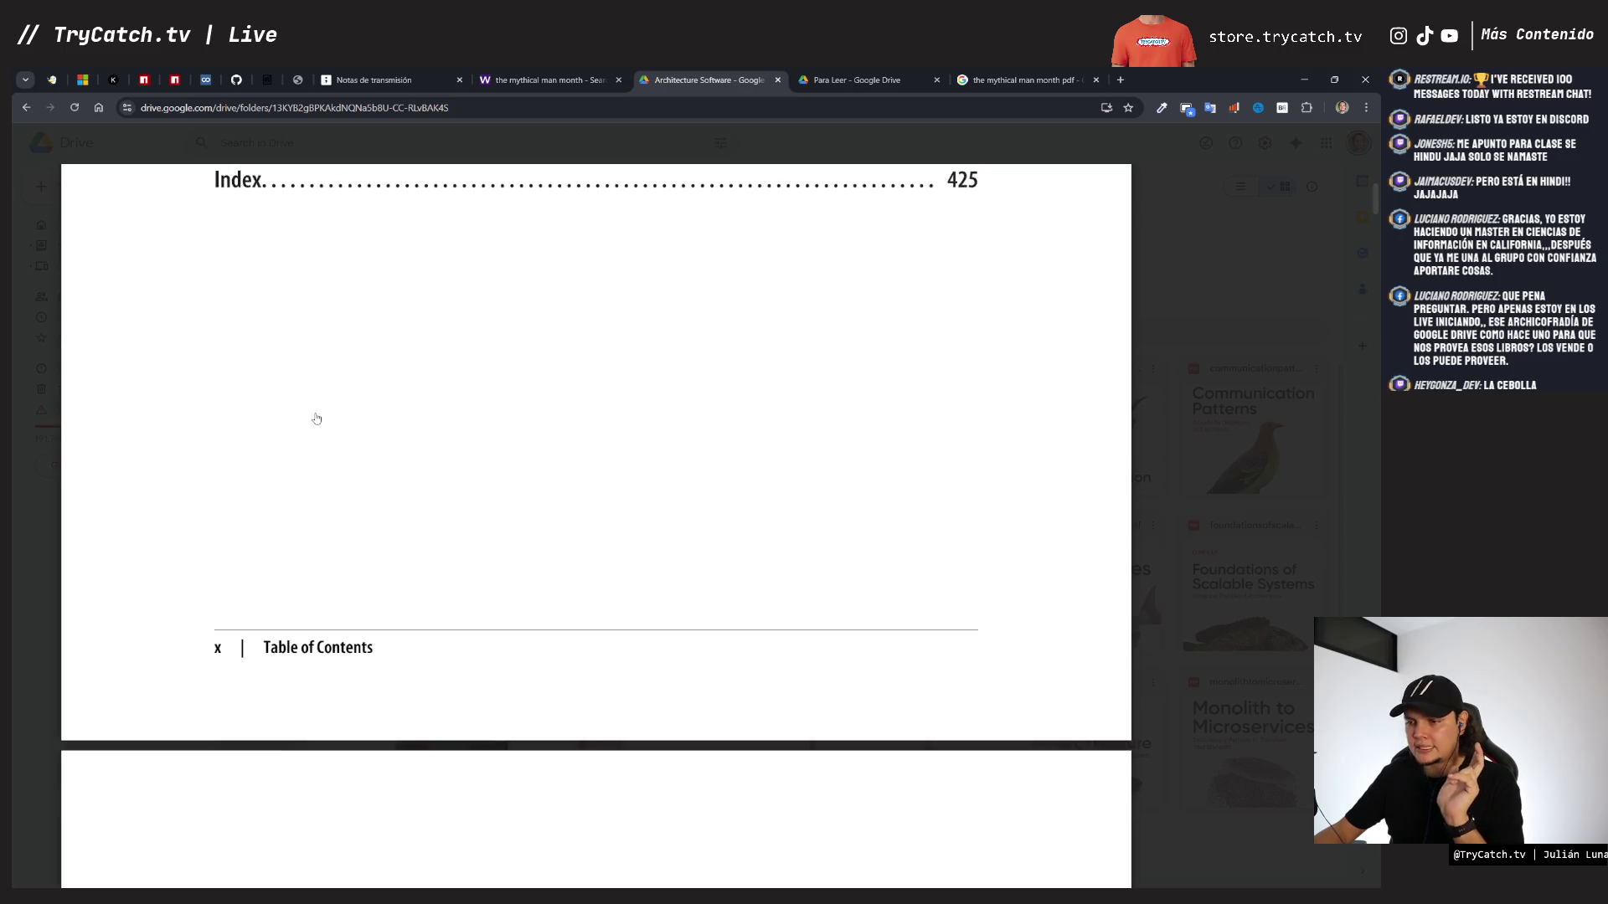
scroll(315, 415, "up", 7)
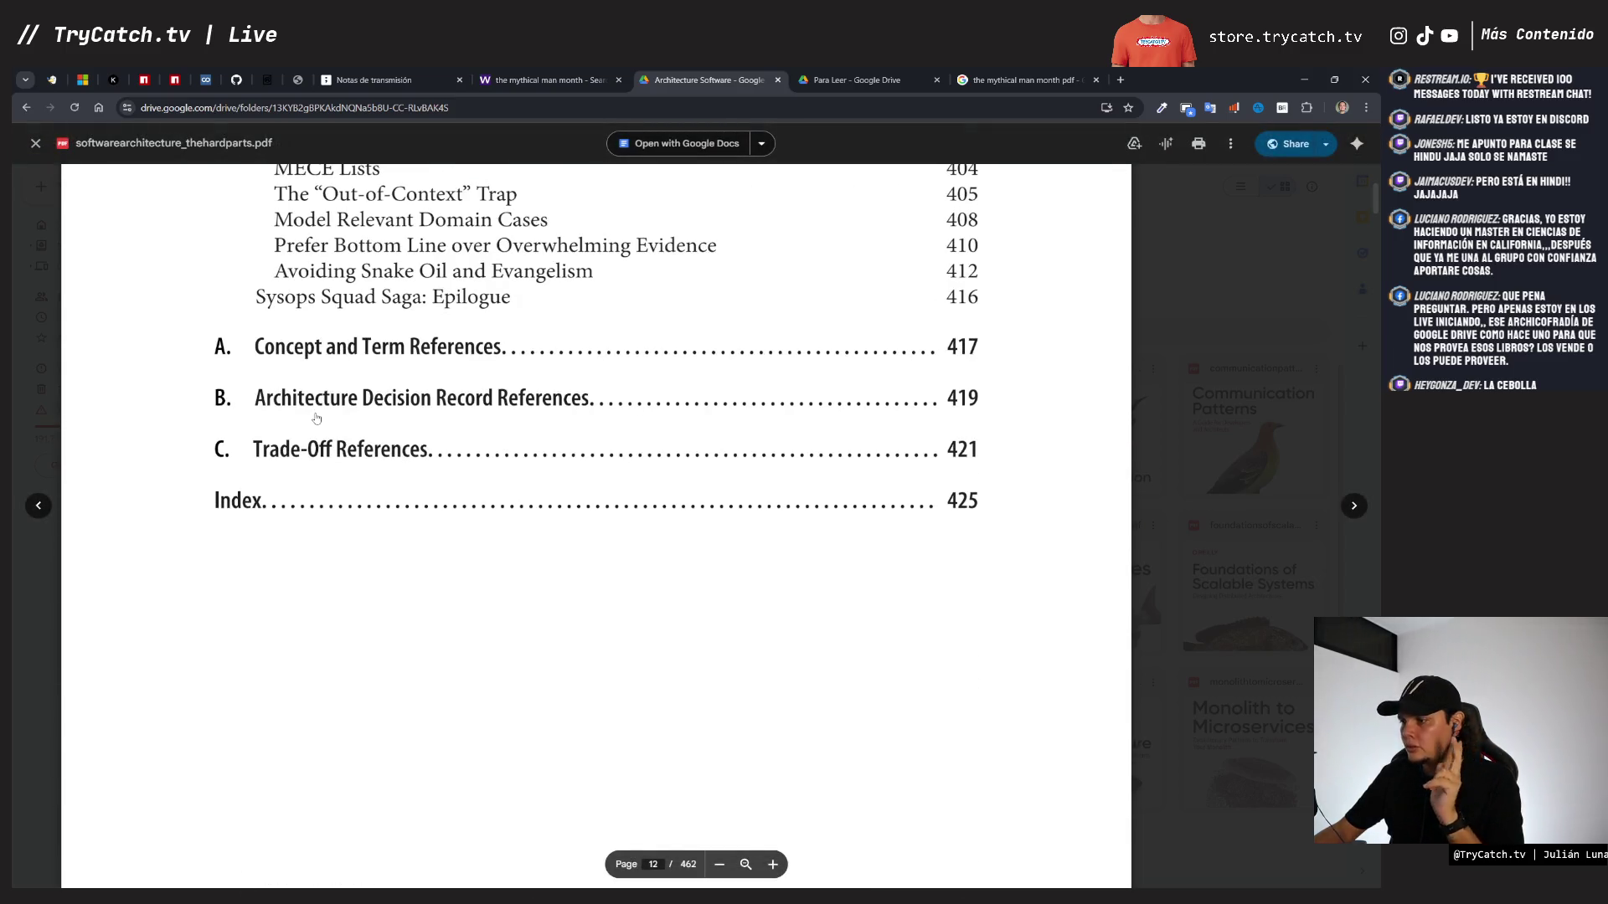
- Duplicate the 559 EN label and move the copy onto The Hard Parts cover
key("ctrl+shift+Tab")
key("ctrl+shift+Tab")
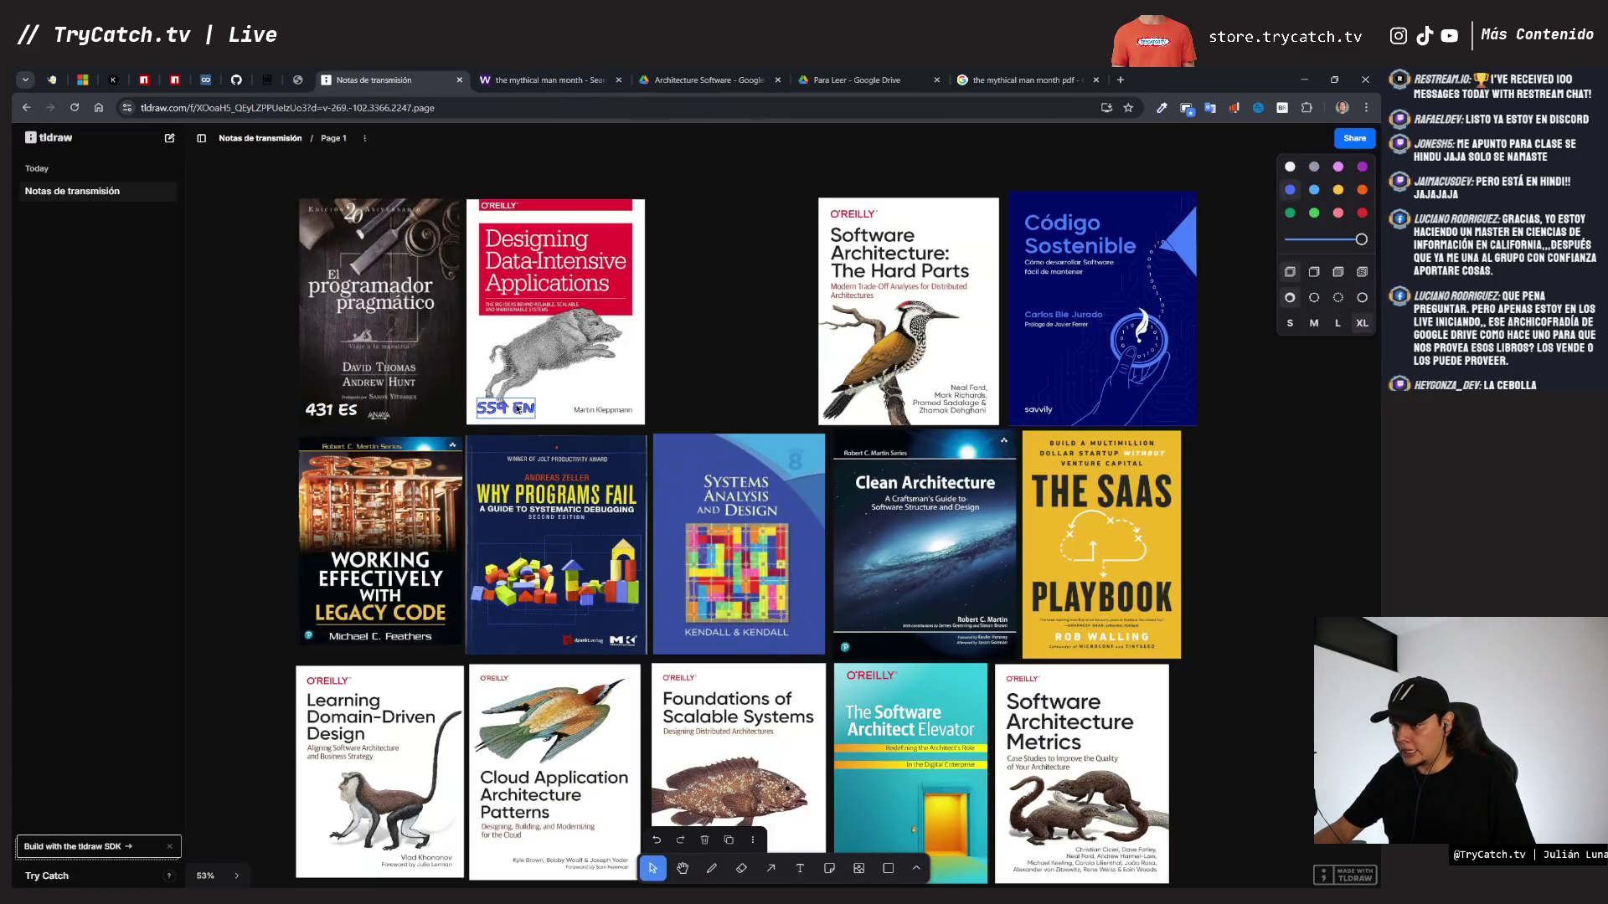
left_click(496, 407)
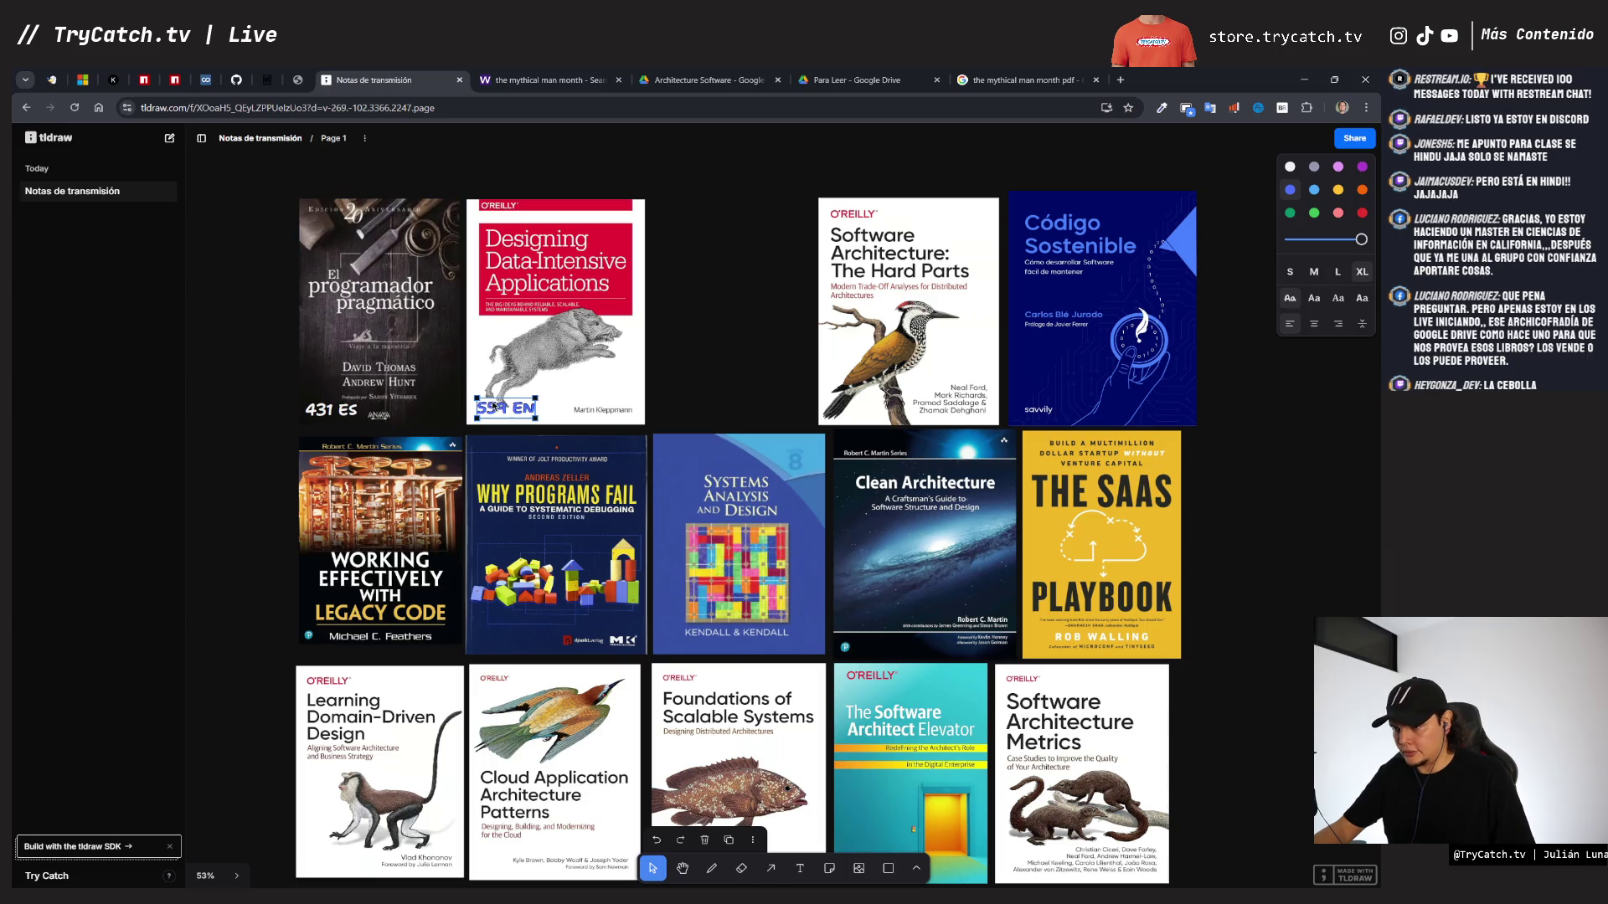
key("ctrl+d")
left_click_drag(534, 413, 848, 409)
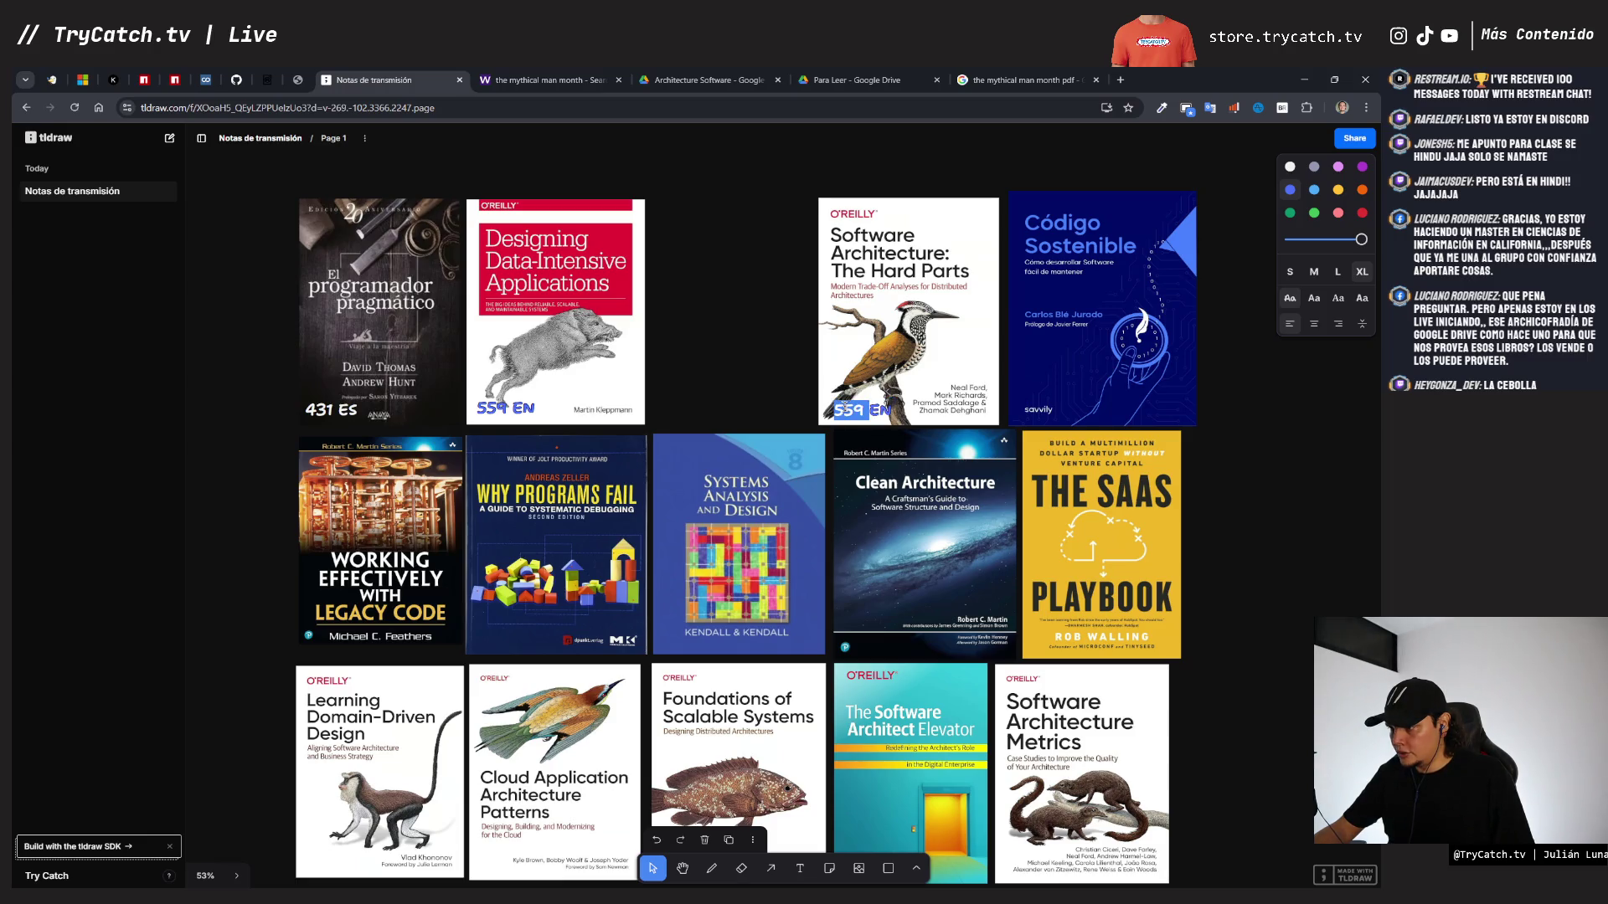
- Change the copied label's page count from 559 to 462
key("ctrl+Tab")
key("ctrl+Tab")
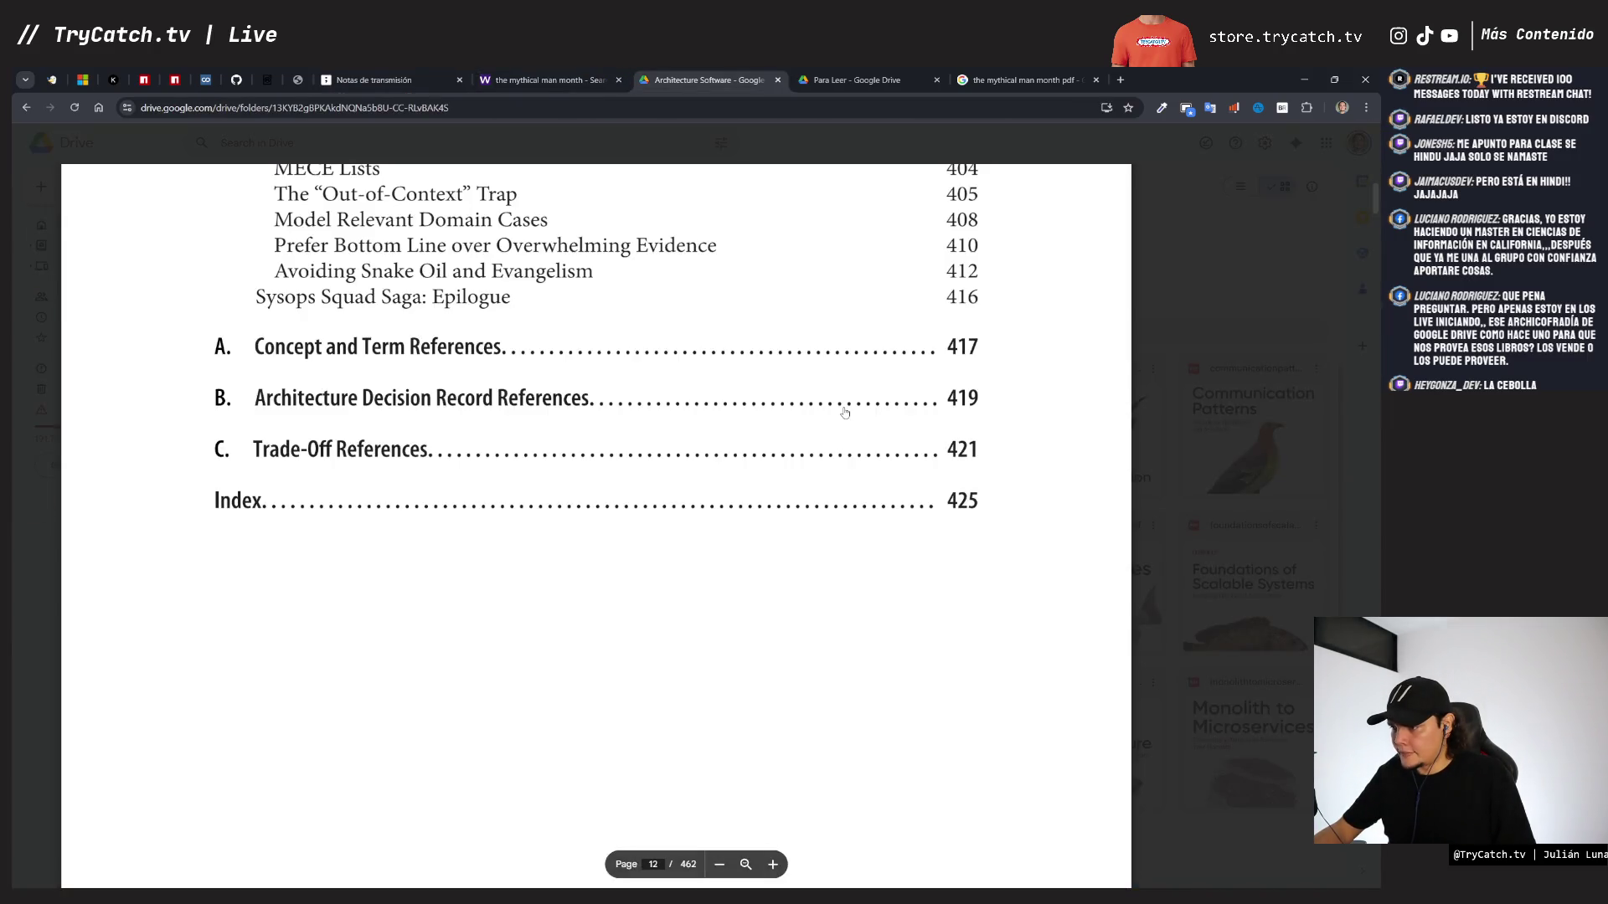
key("ctrl+shift+Tab")
key("ctrl+shift+Tab")
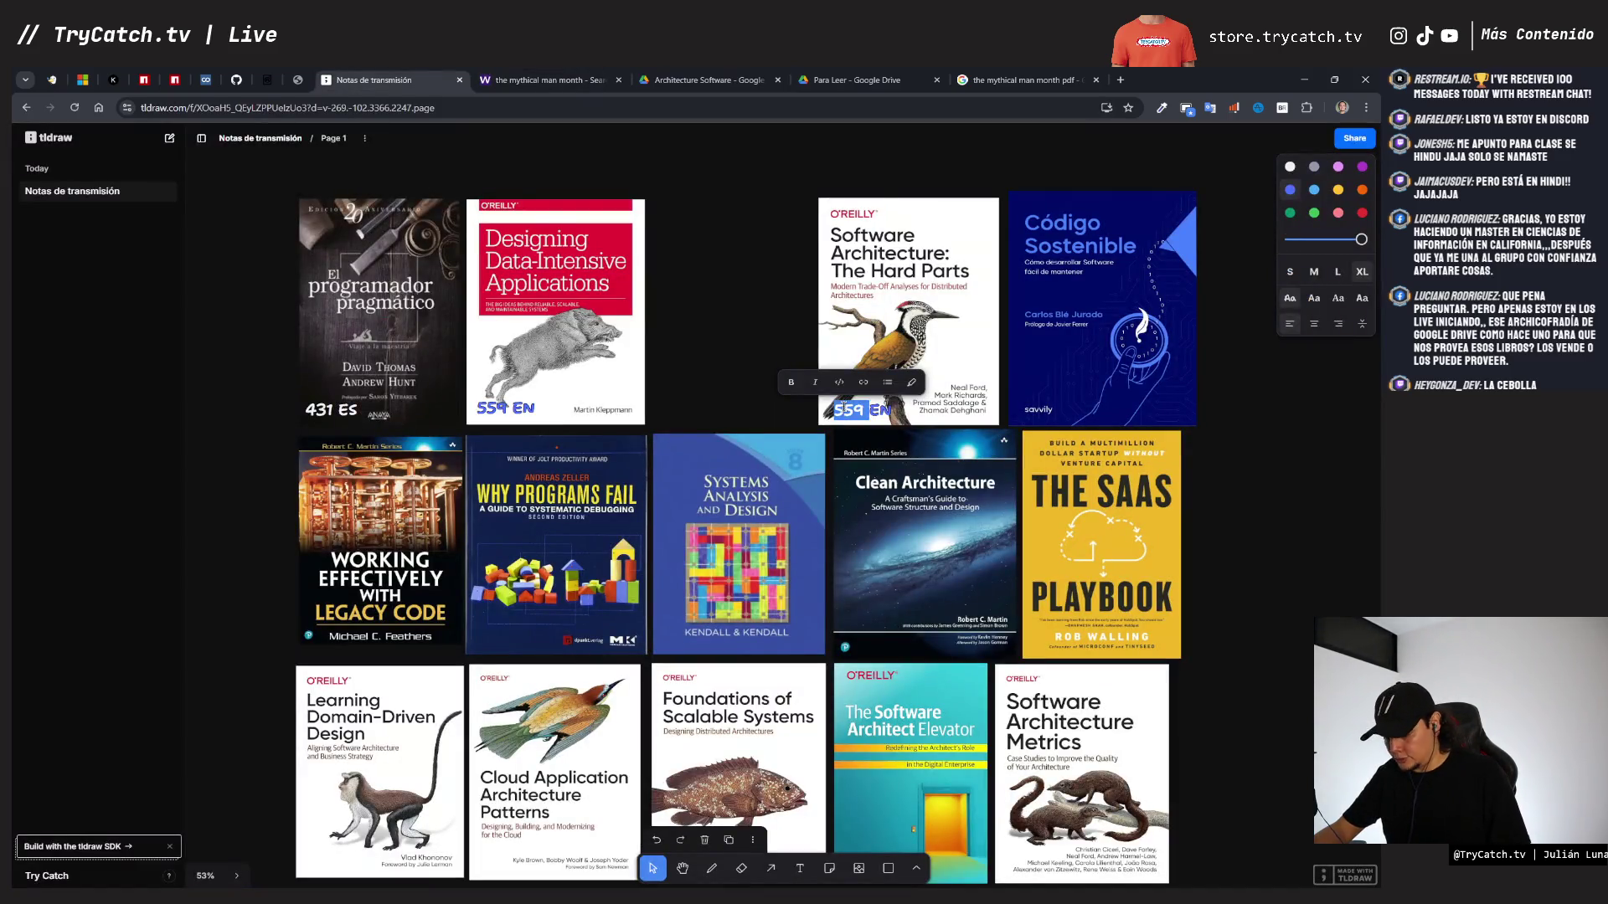
key("BackSpace")
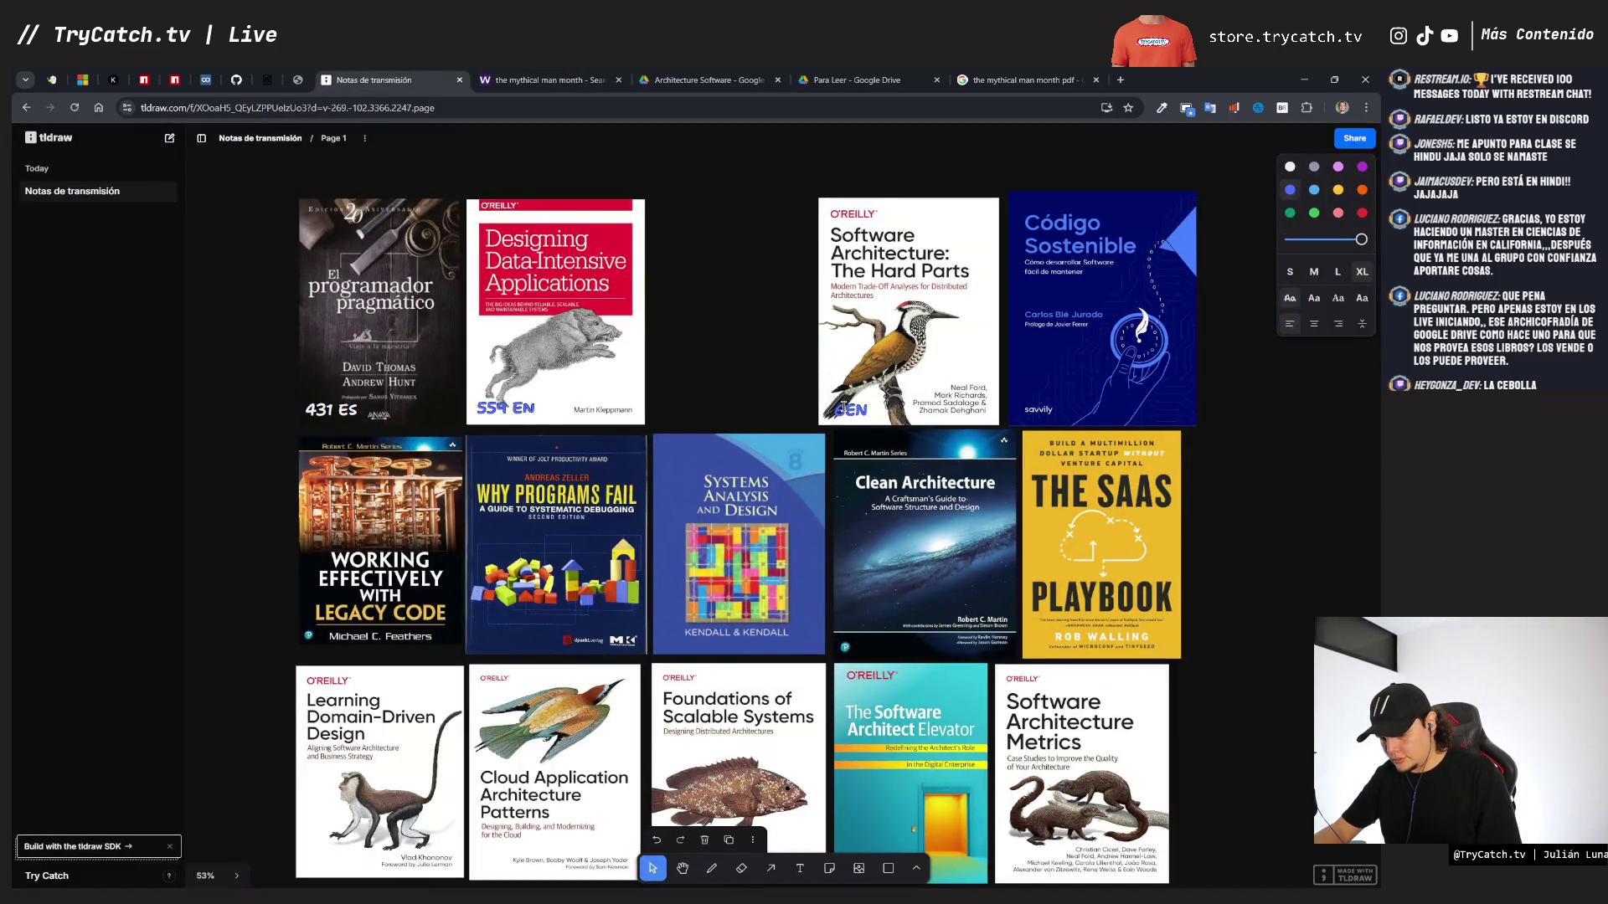
type("462")
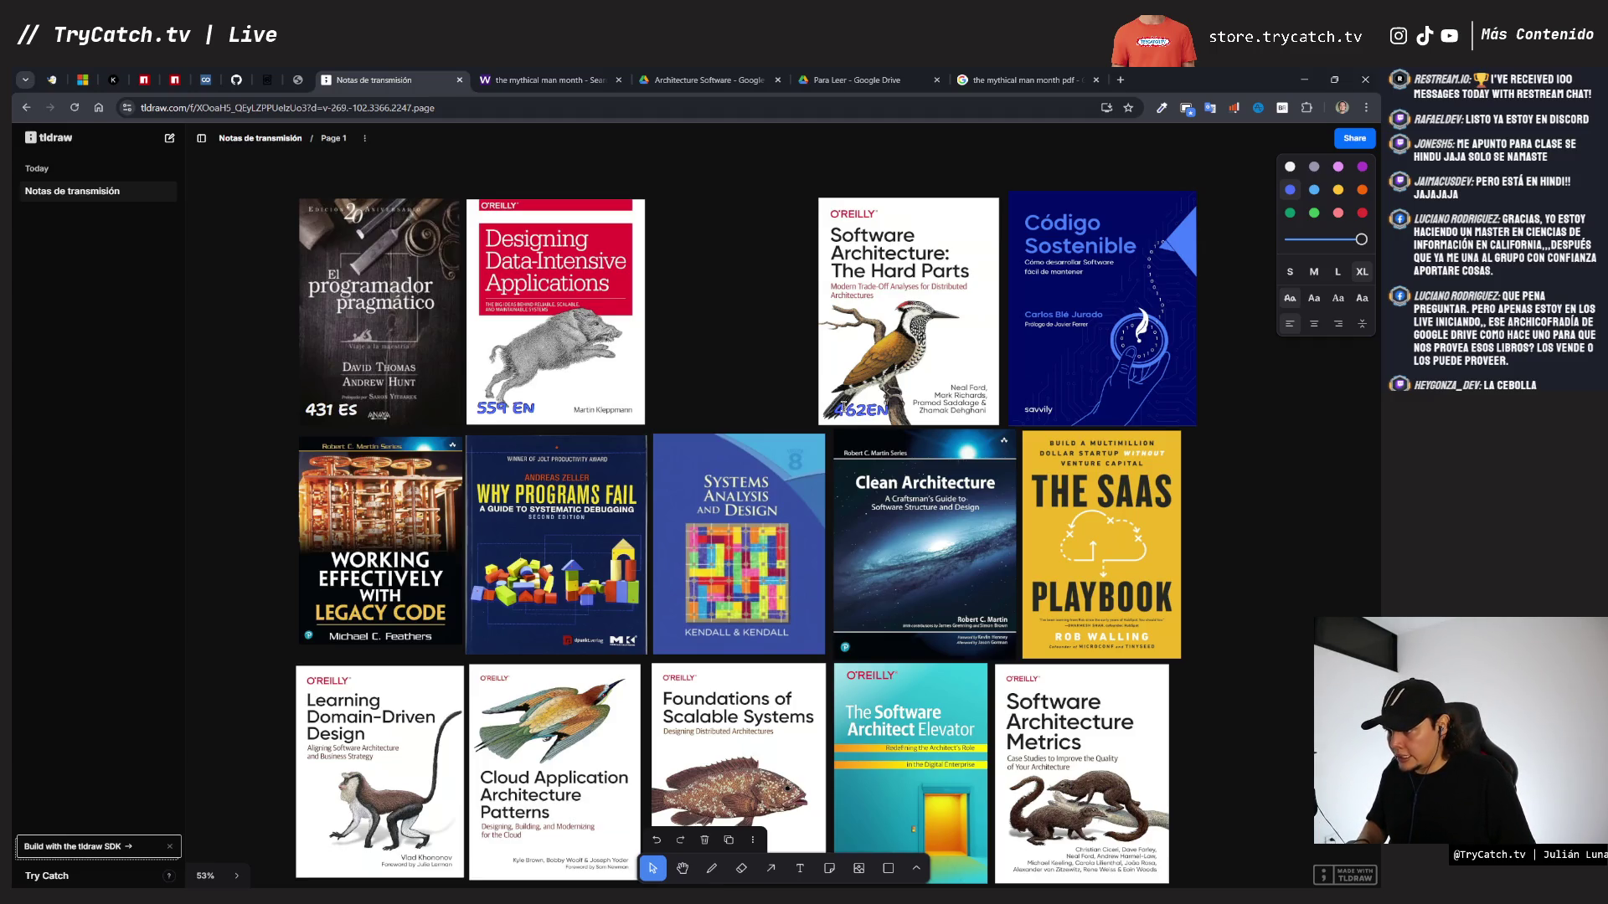
key("ctrl+9")
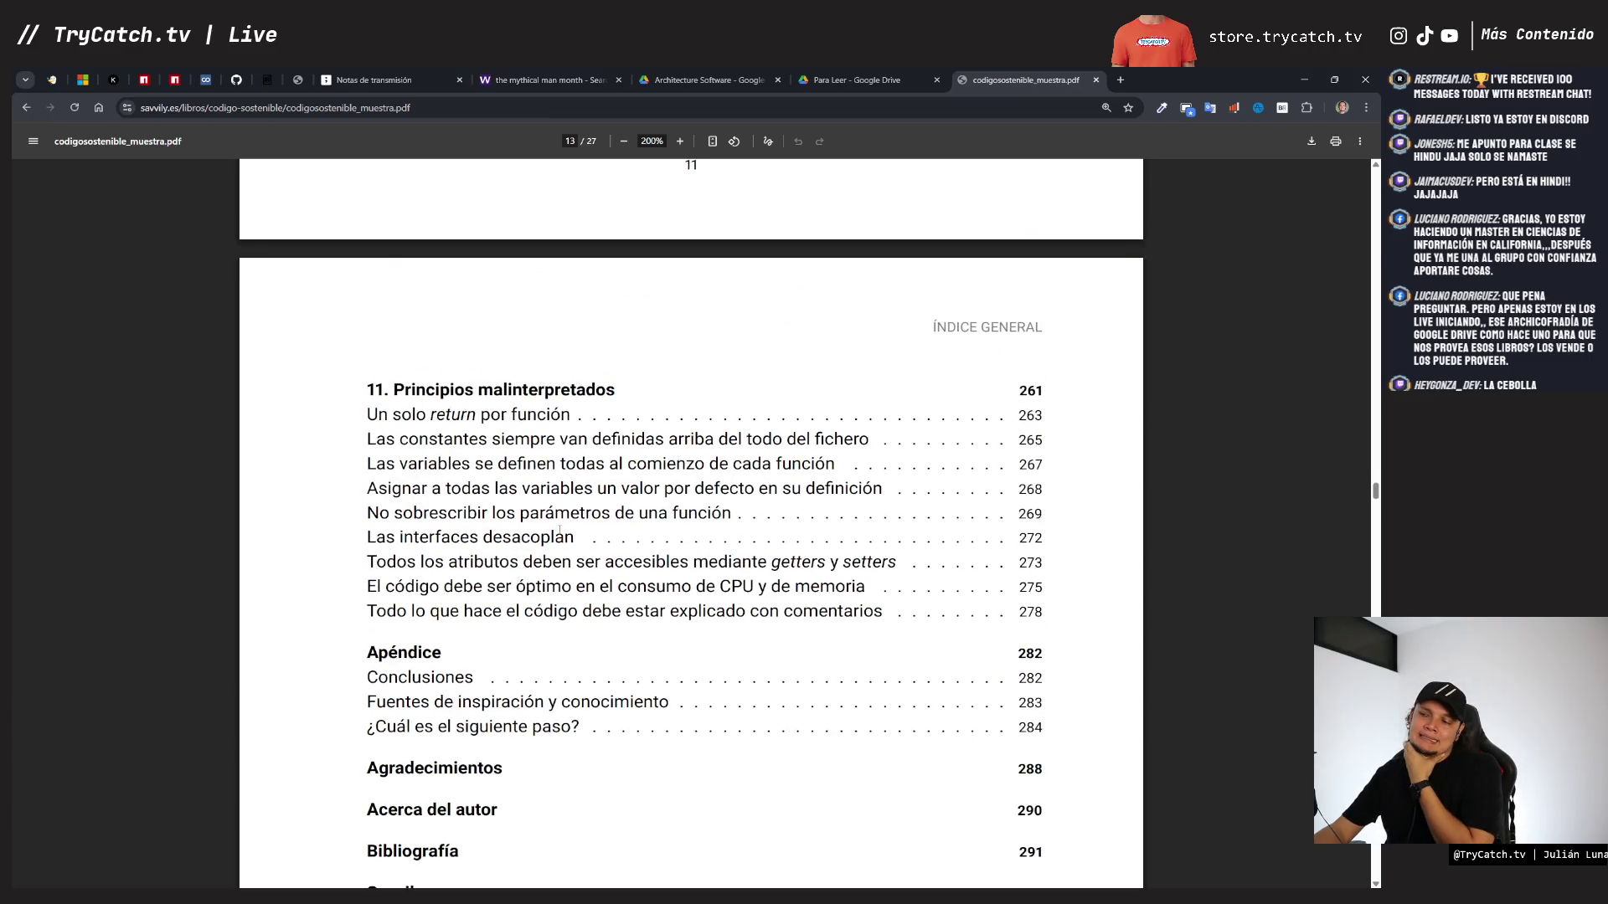
scroll(559, 529, "down", 3)
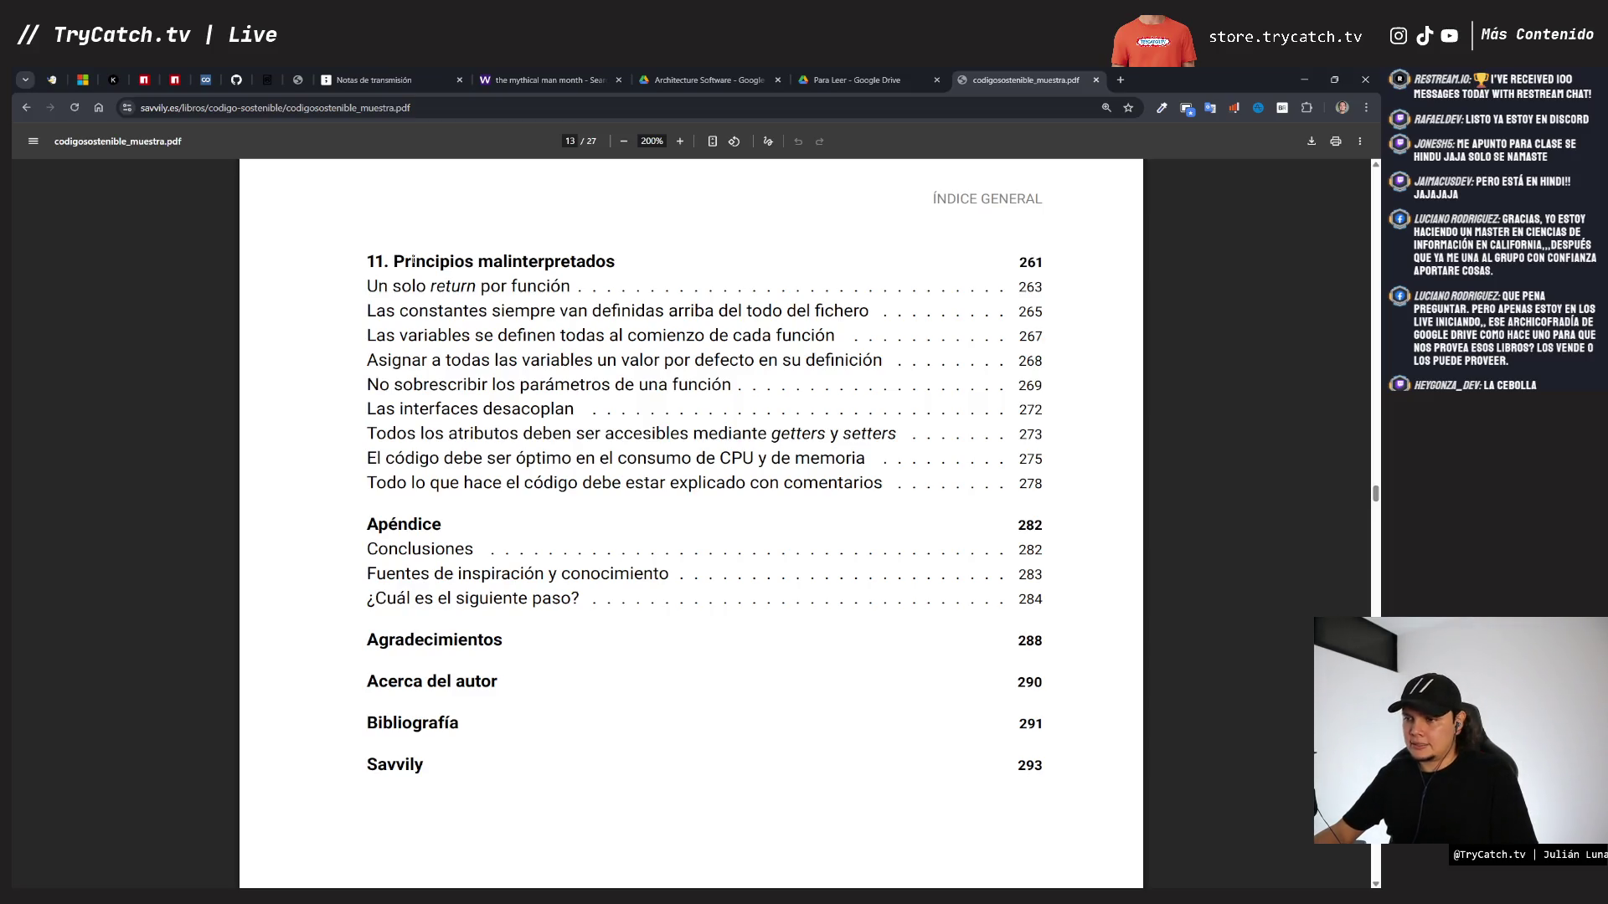
scroll(408, 189, "up", 5)
scroll(419, 262, "up", 12)
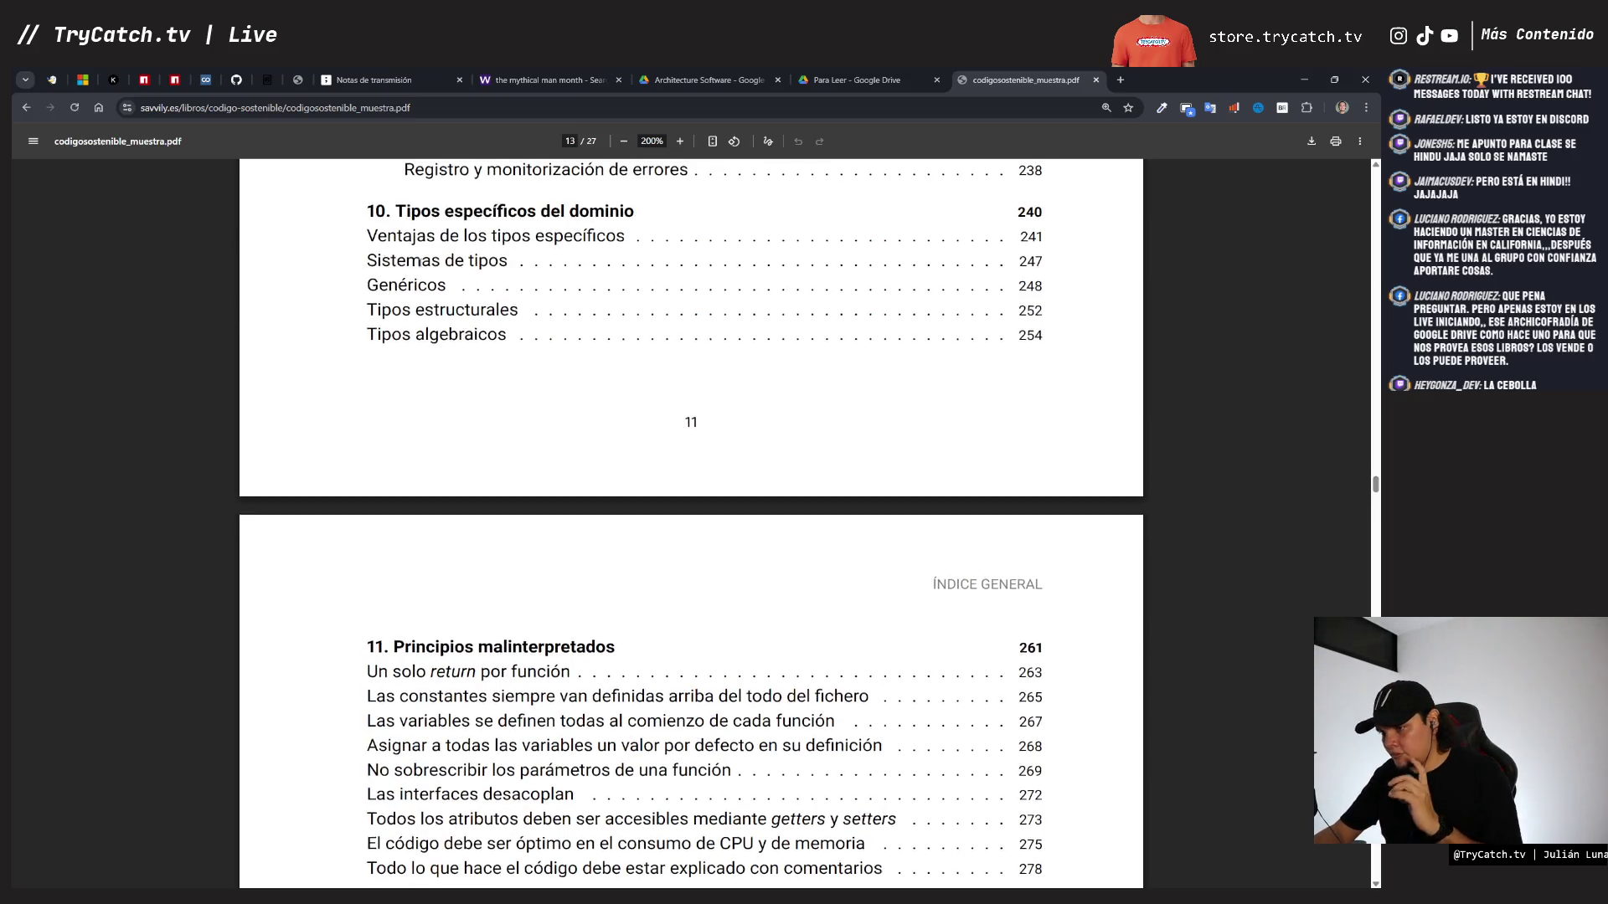
scroll(421, 262, "up", 9)
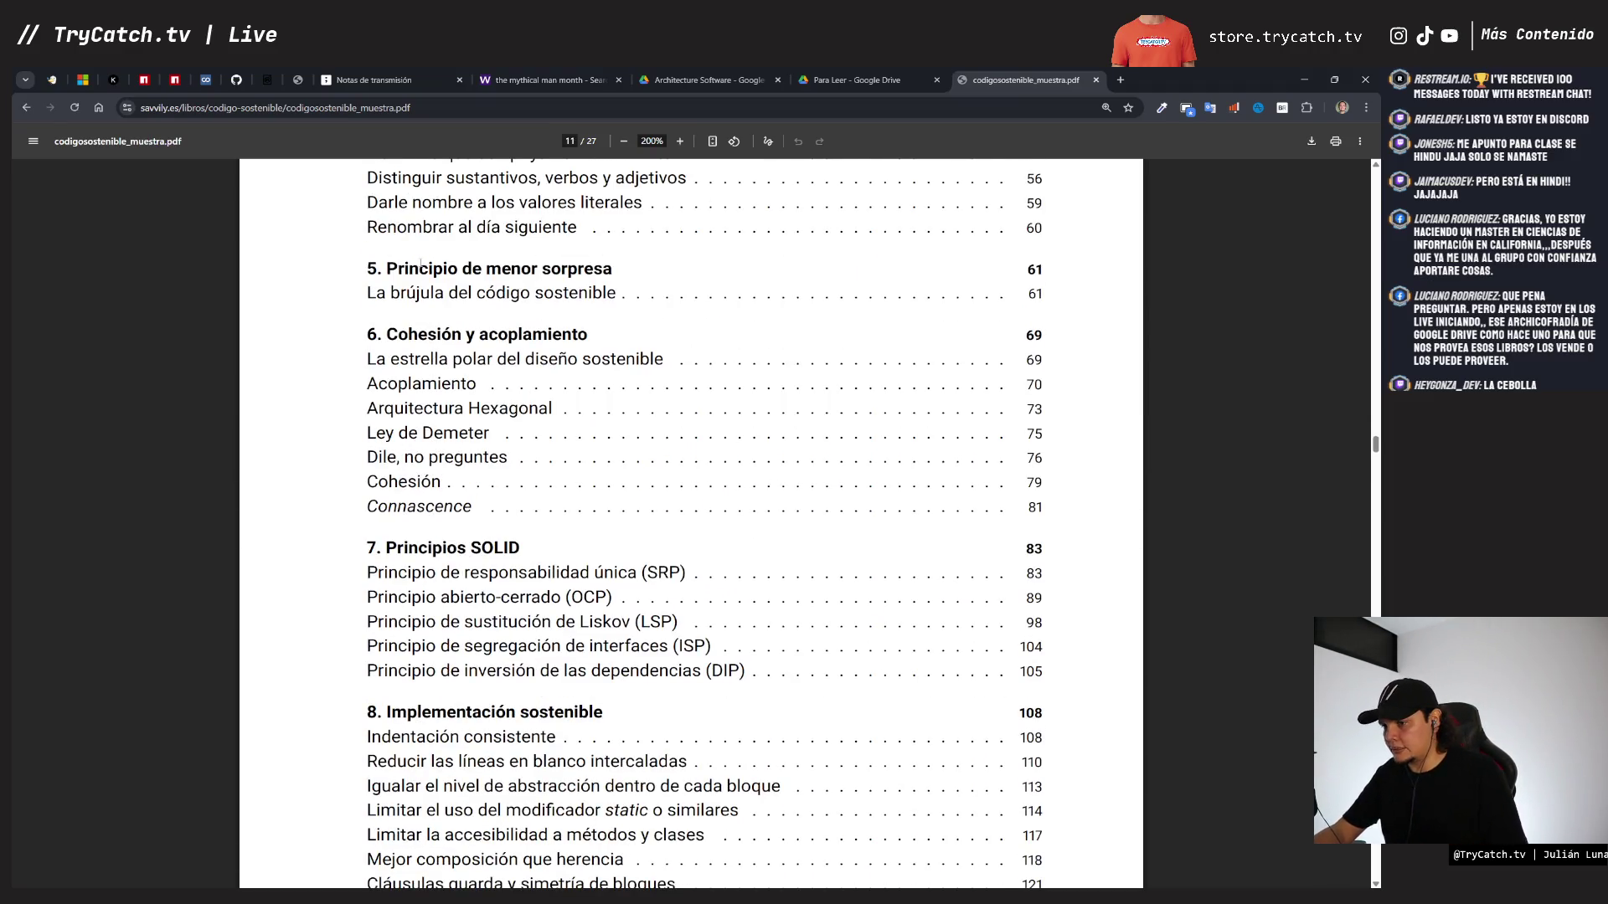
key("ctrl+shift+Tab")
key("ctrl+Tab")
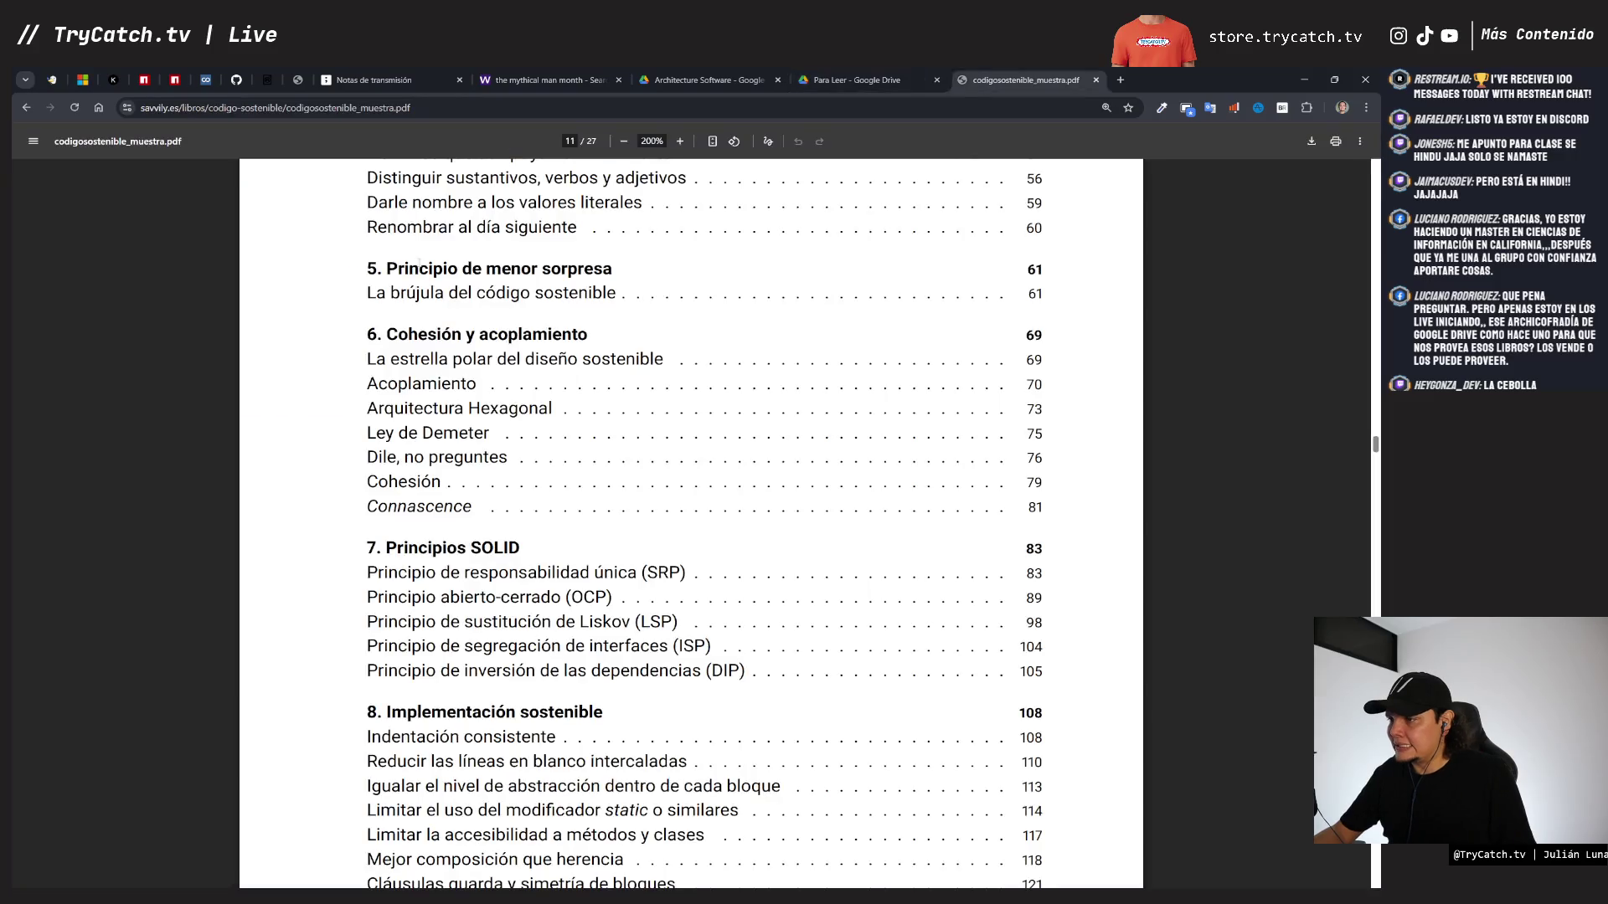
- Return to the Google results and open the GM Binder result for the book
left_click(26, 107)
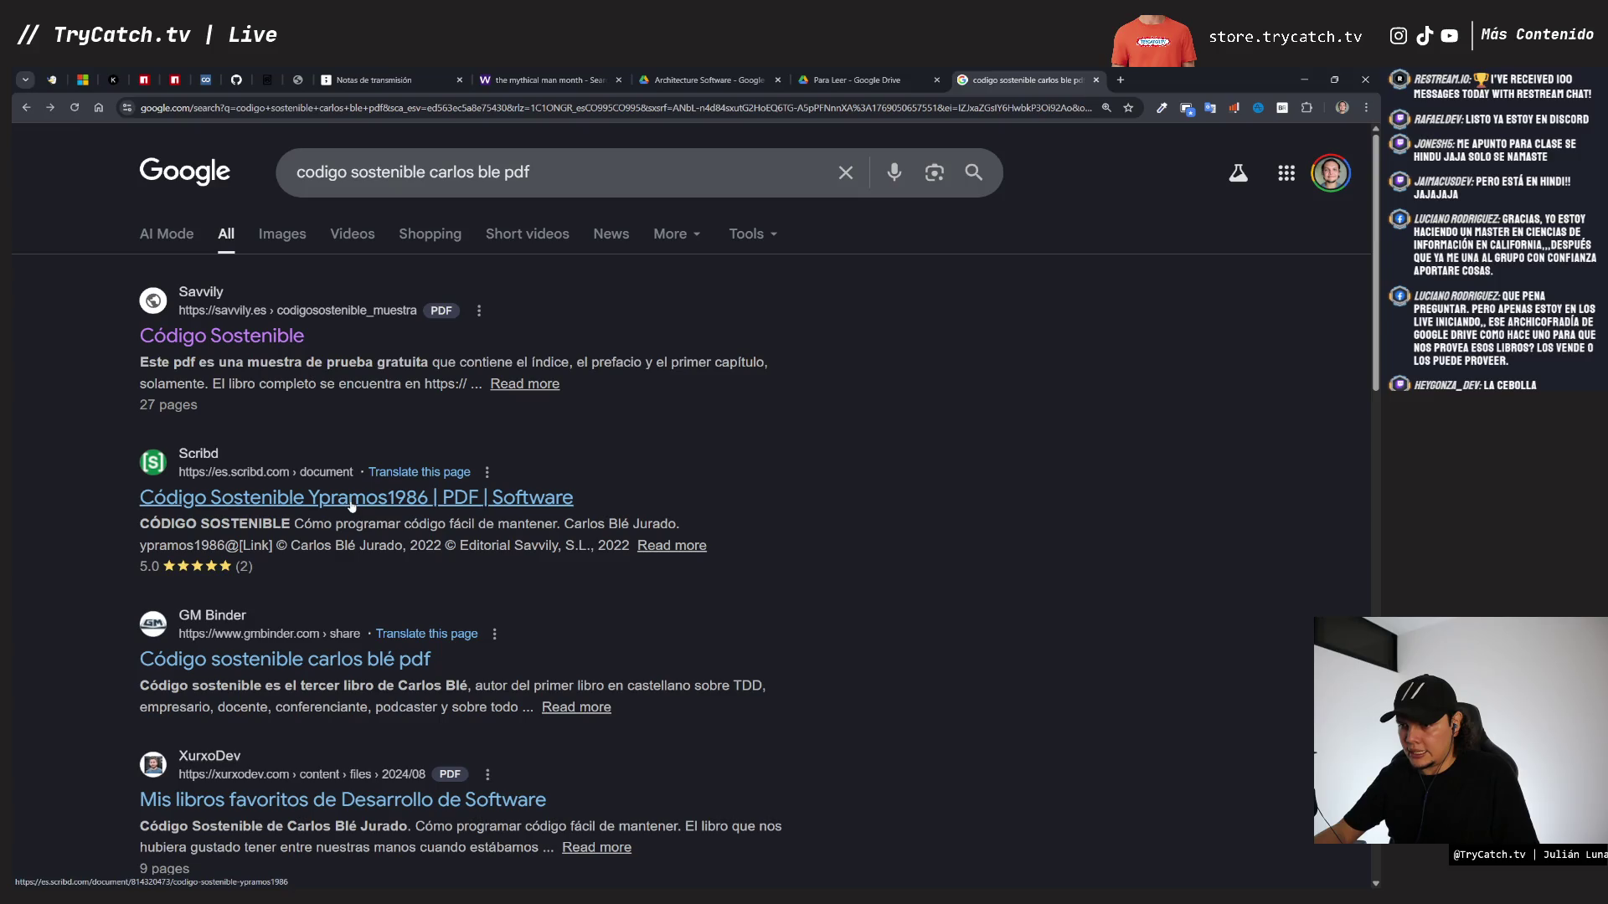
left_click(297, 658)
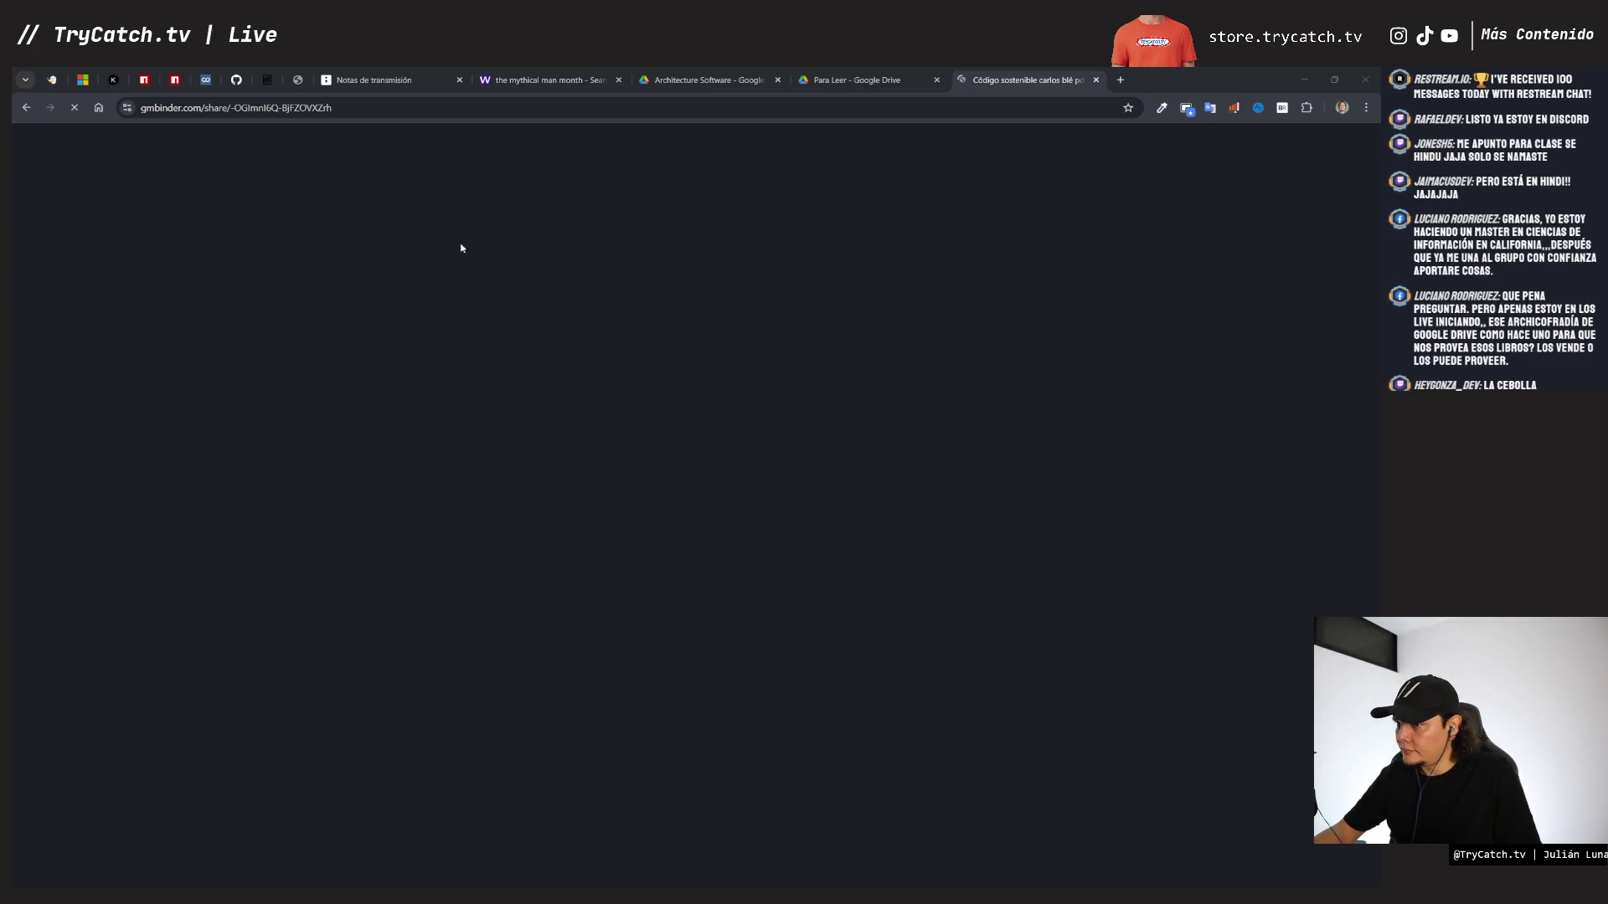
left_click(397, 115)
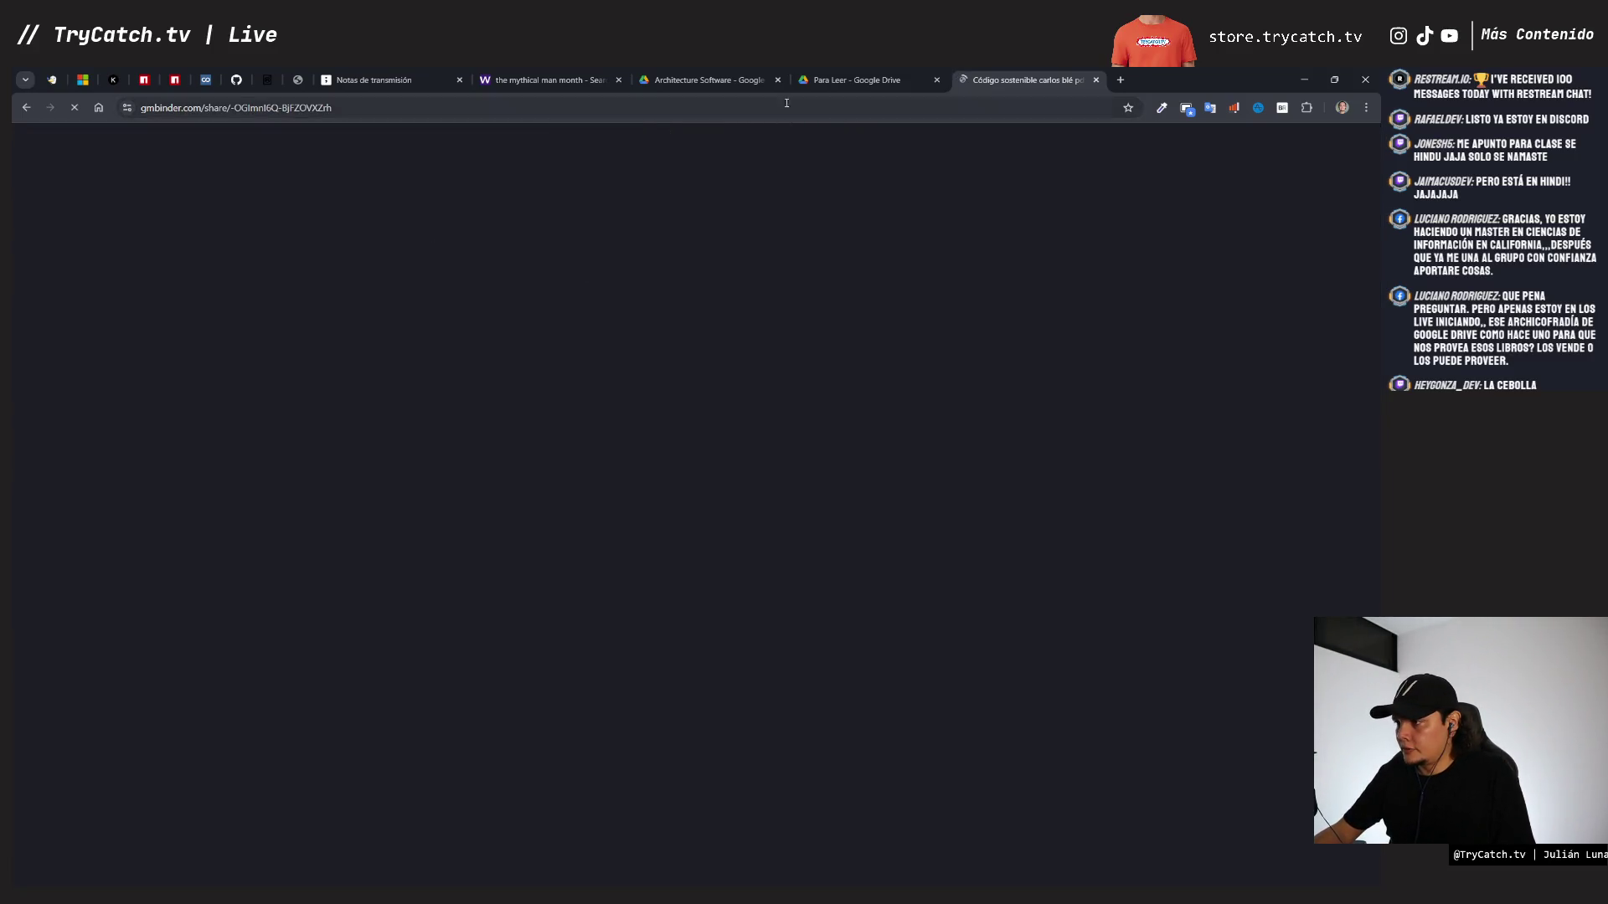
- Rerun the Google search in a new tab as 'codigo sostenible carlos ble pdf github'
middle_click(26, 107)
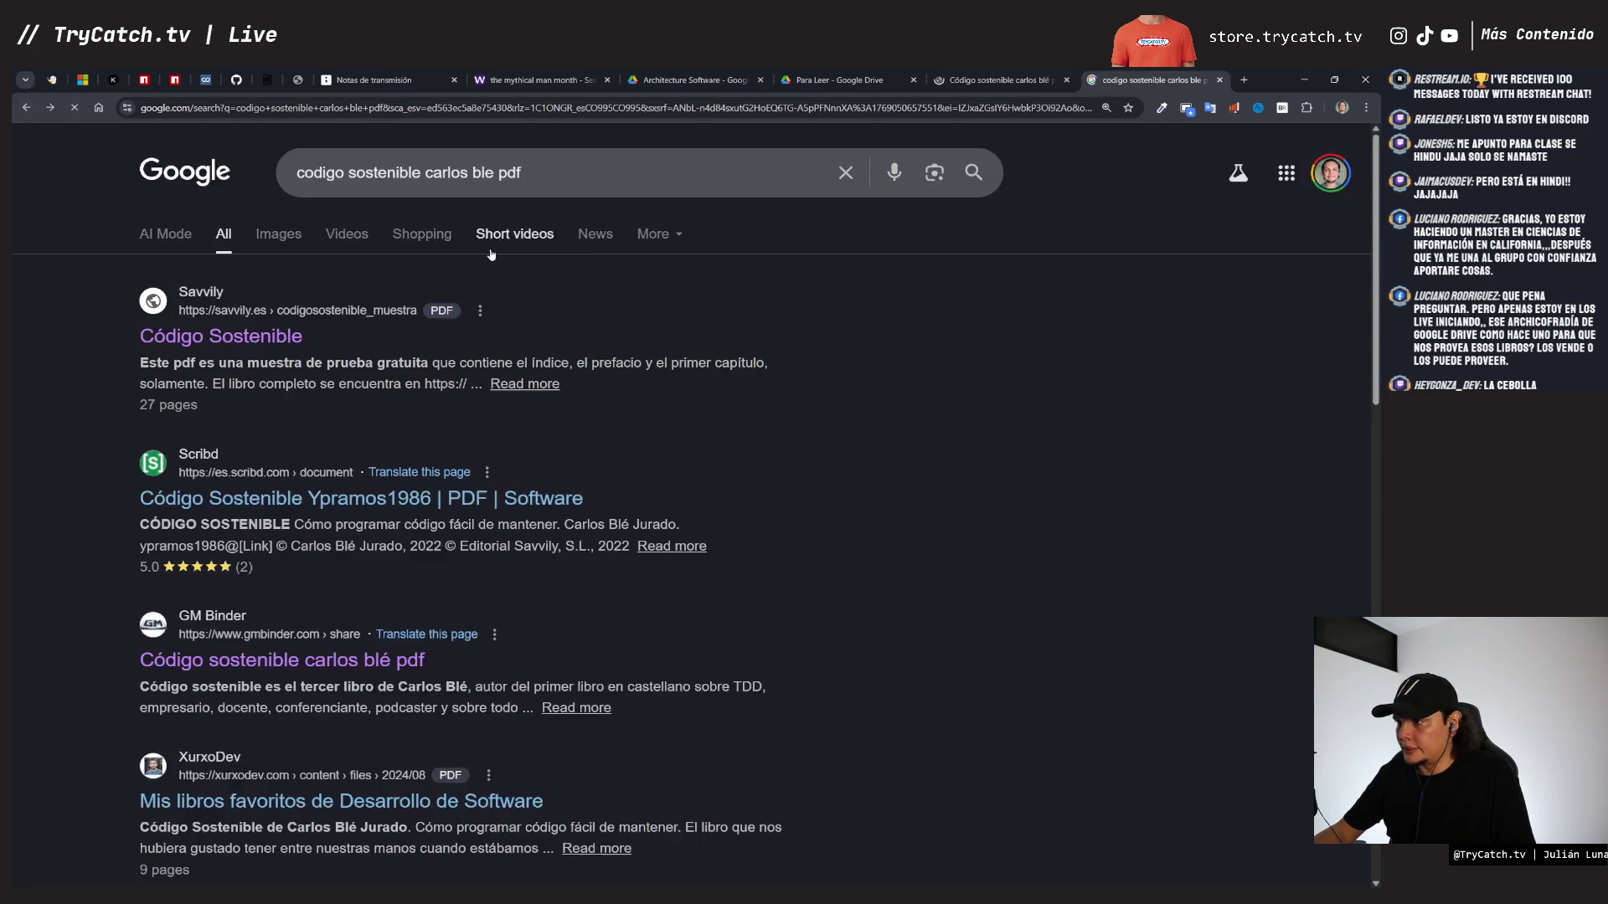
scroll(390, 417, "down", 8)
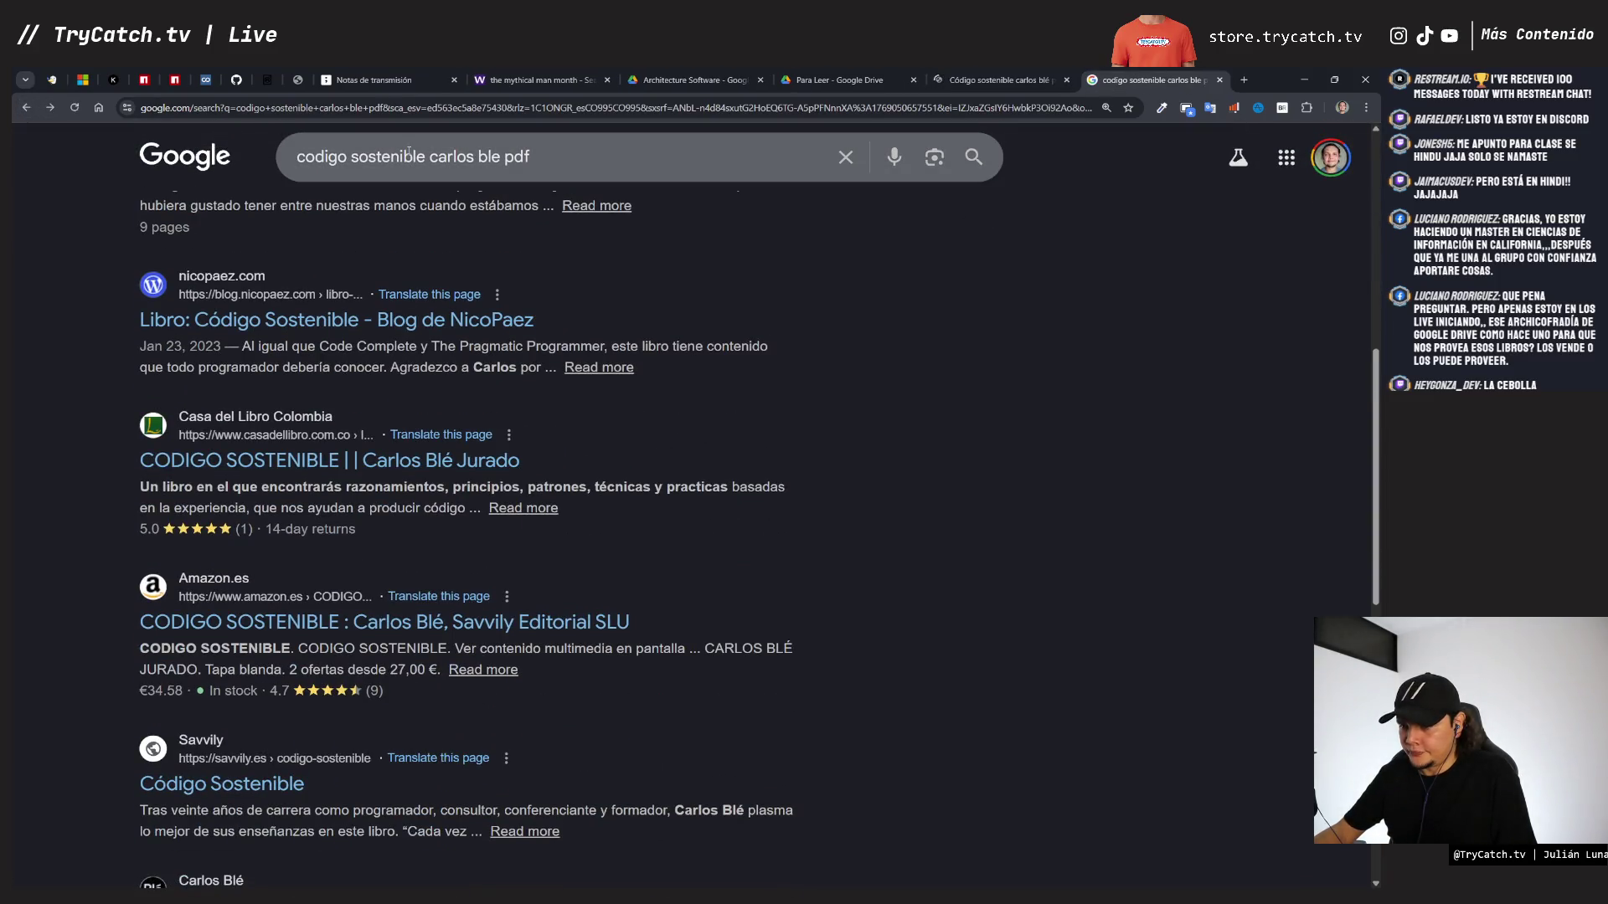
left_click(561, 162)
type("github")
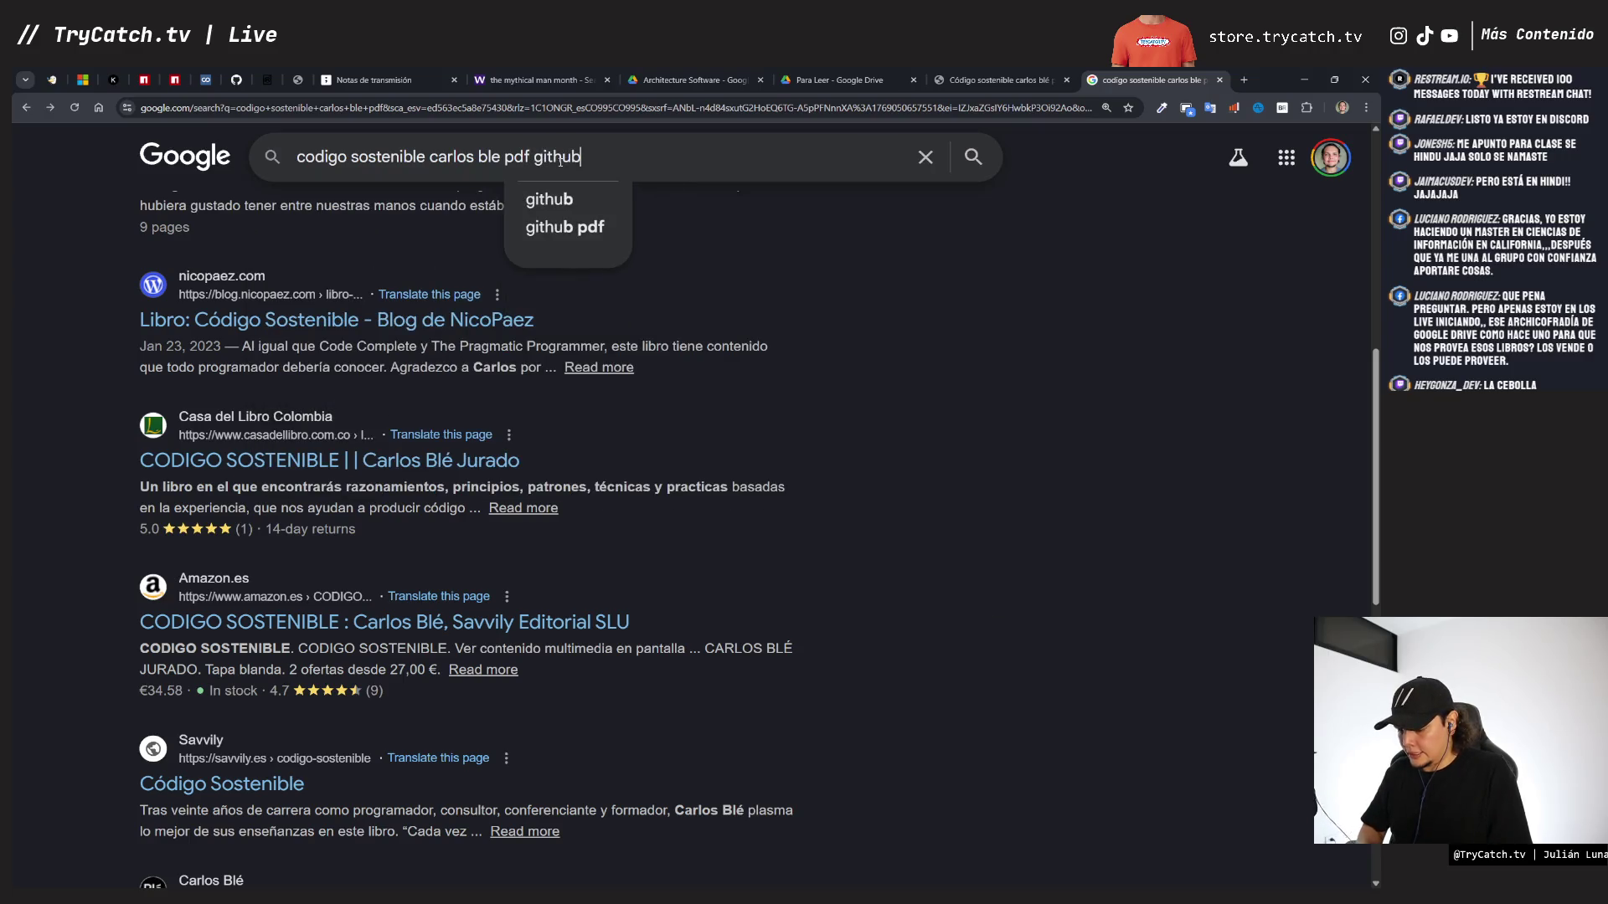
key("Return")
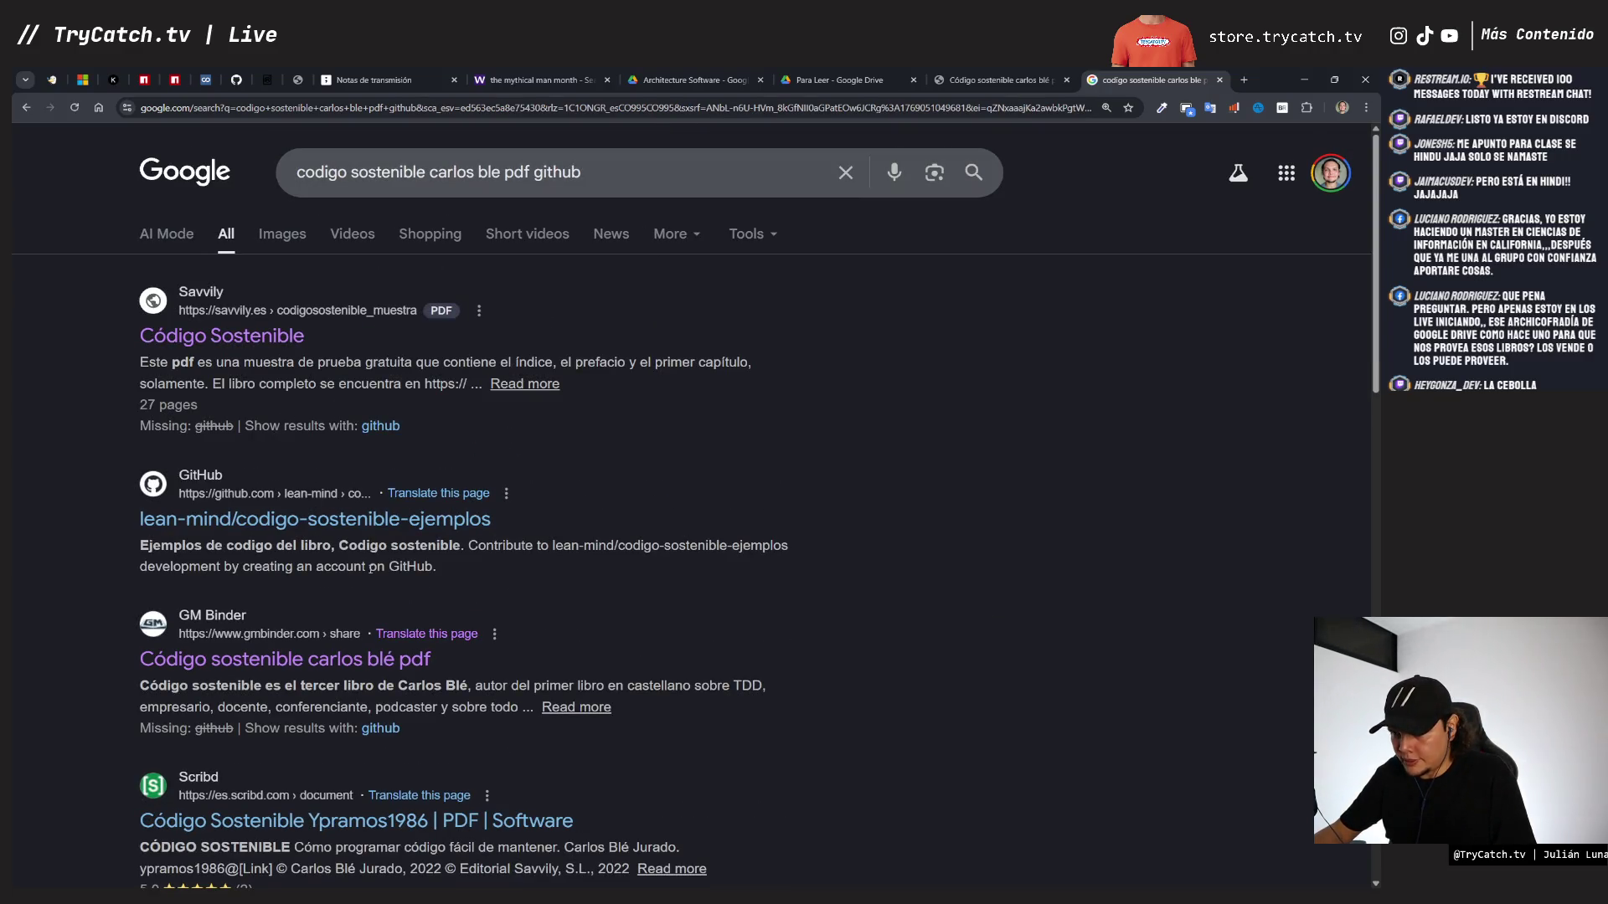
scroll(397, 566, "down", 2)
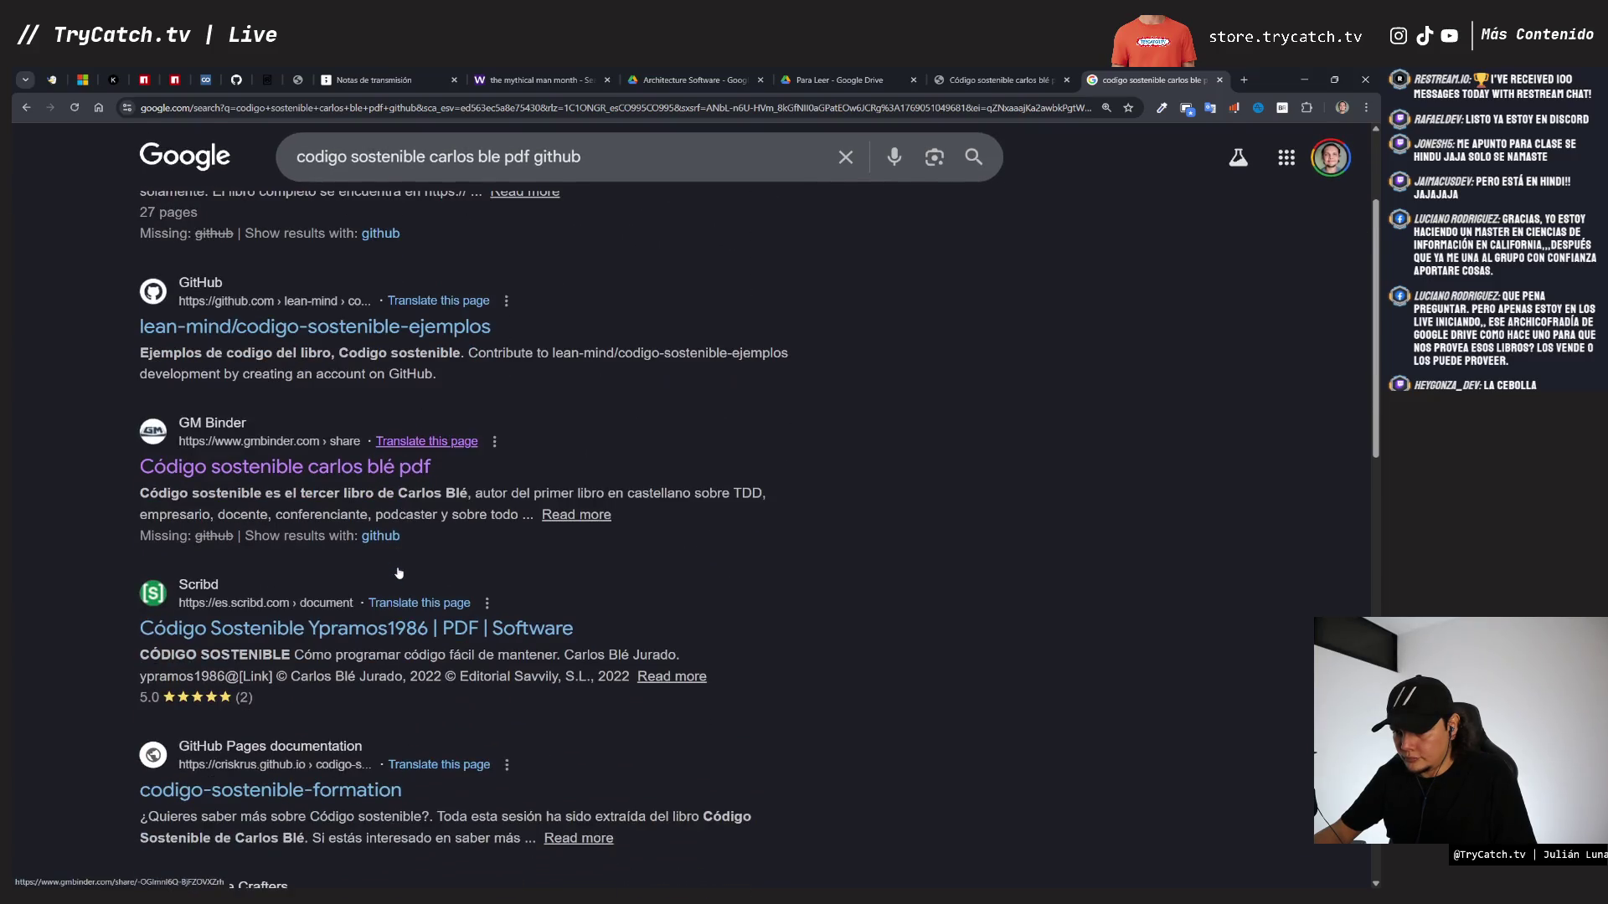
scroll(401, 571, "up", 2)
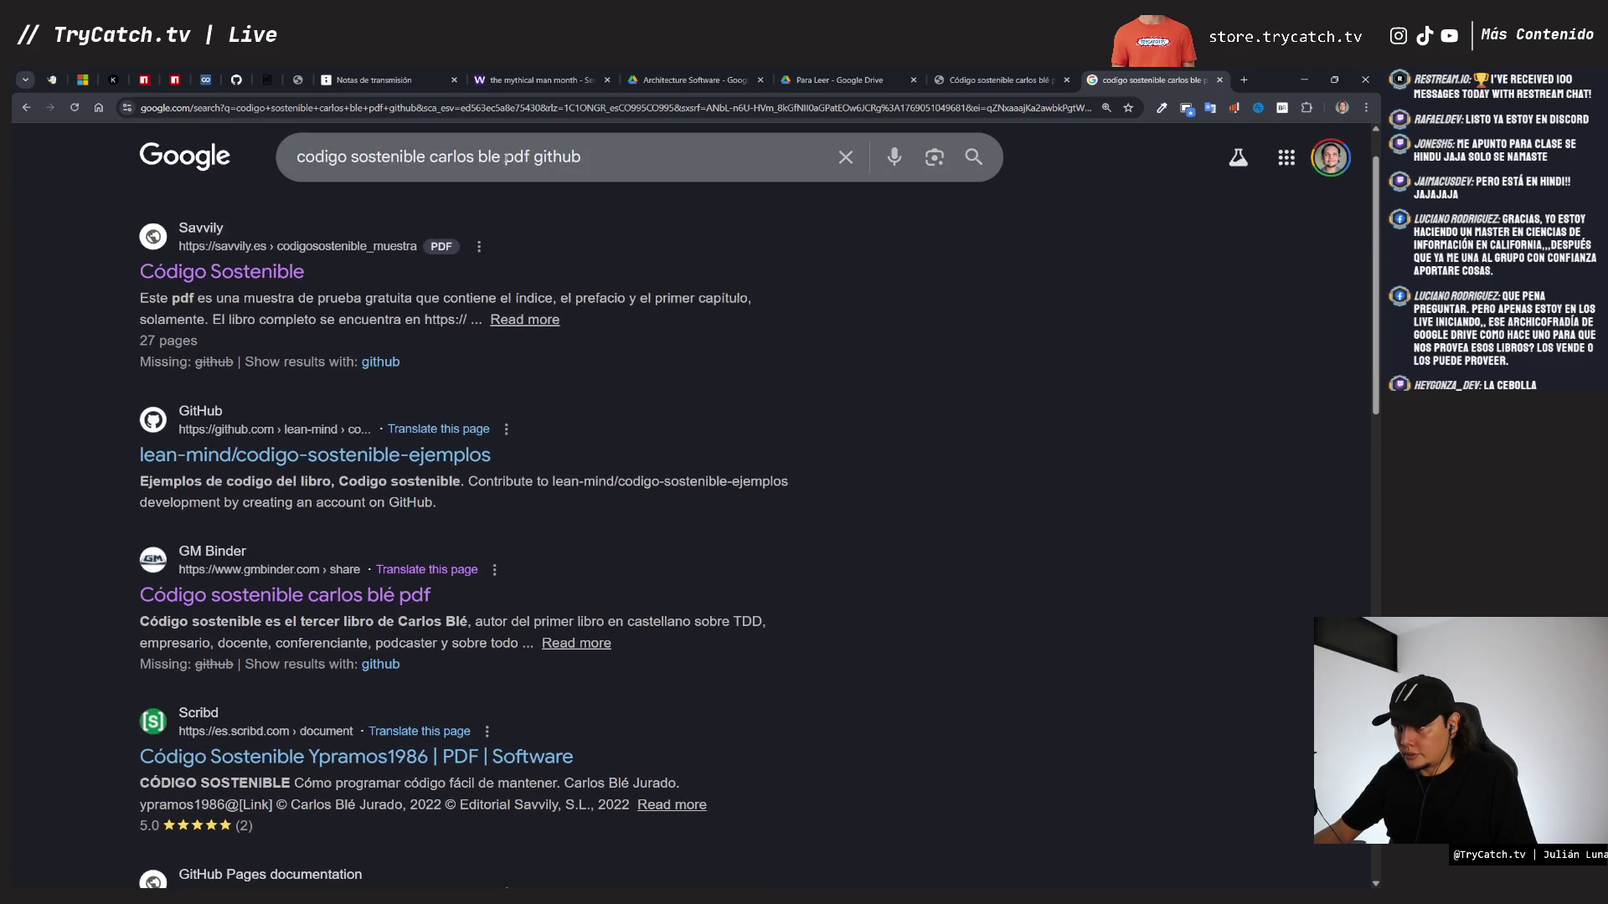
left_click(536, 80)
left_click(517, 229)
- Search WeLib for 'codigo sostenible carlos ble' and browse the unrelated partial-match results
type("codigo sostenible carlos ble")
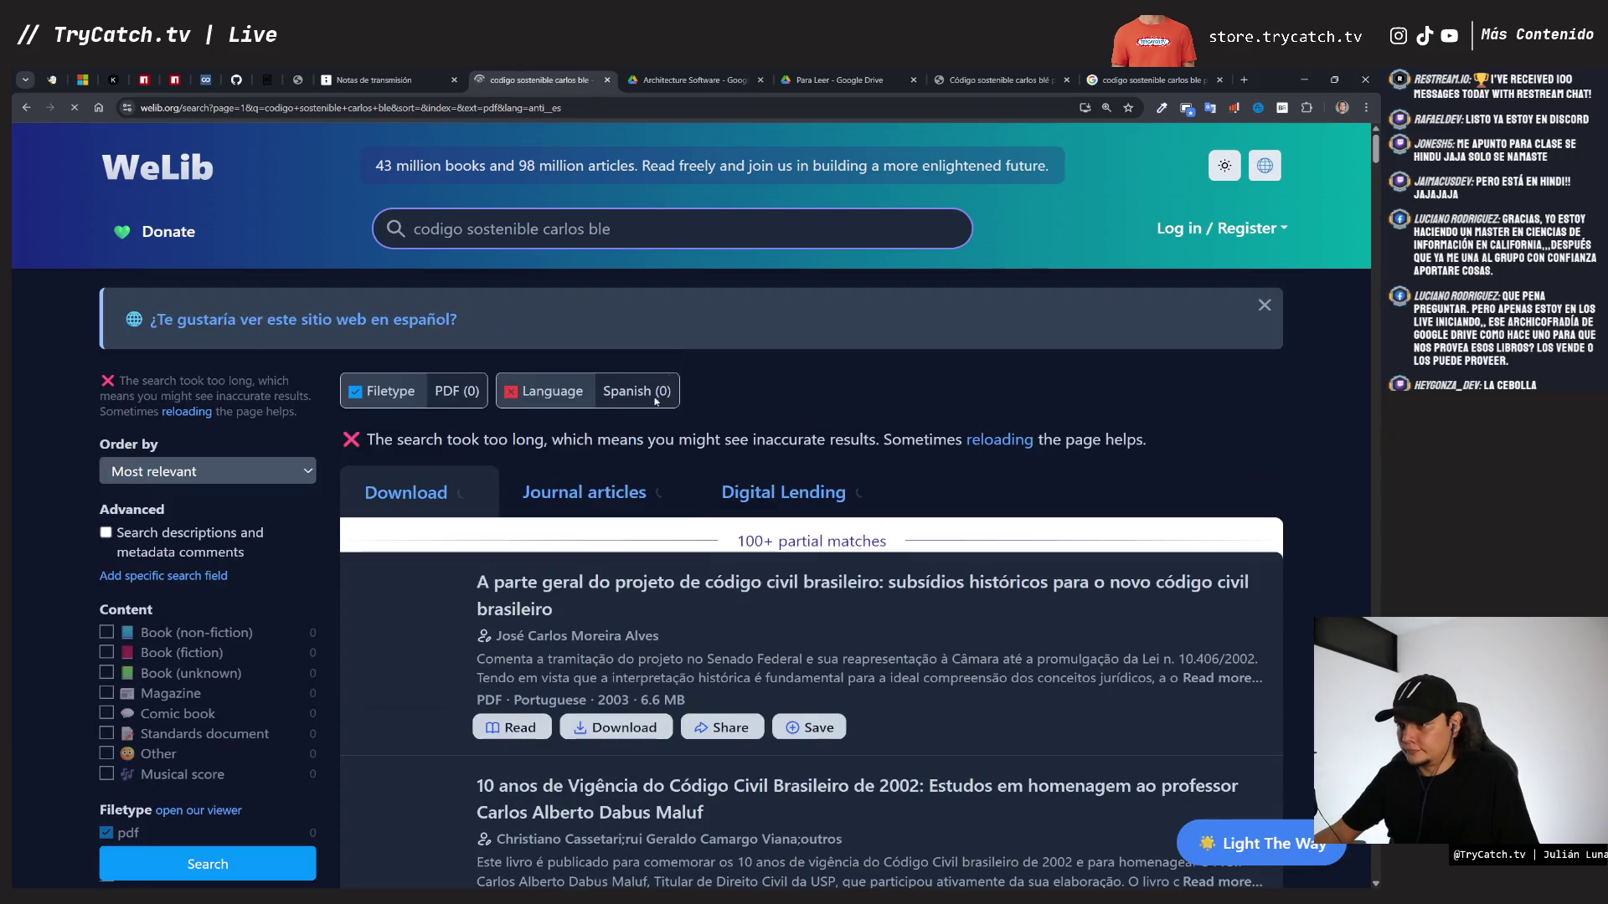
scroll(580, 520, "down", 2)
scroll(580, 519, "down", 10)
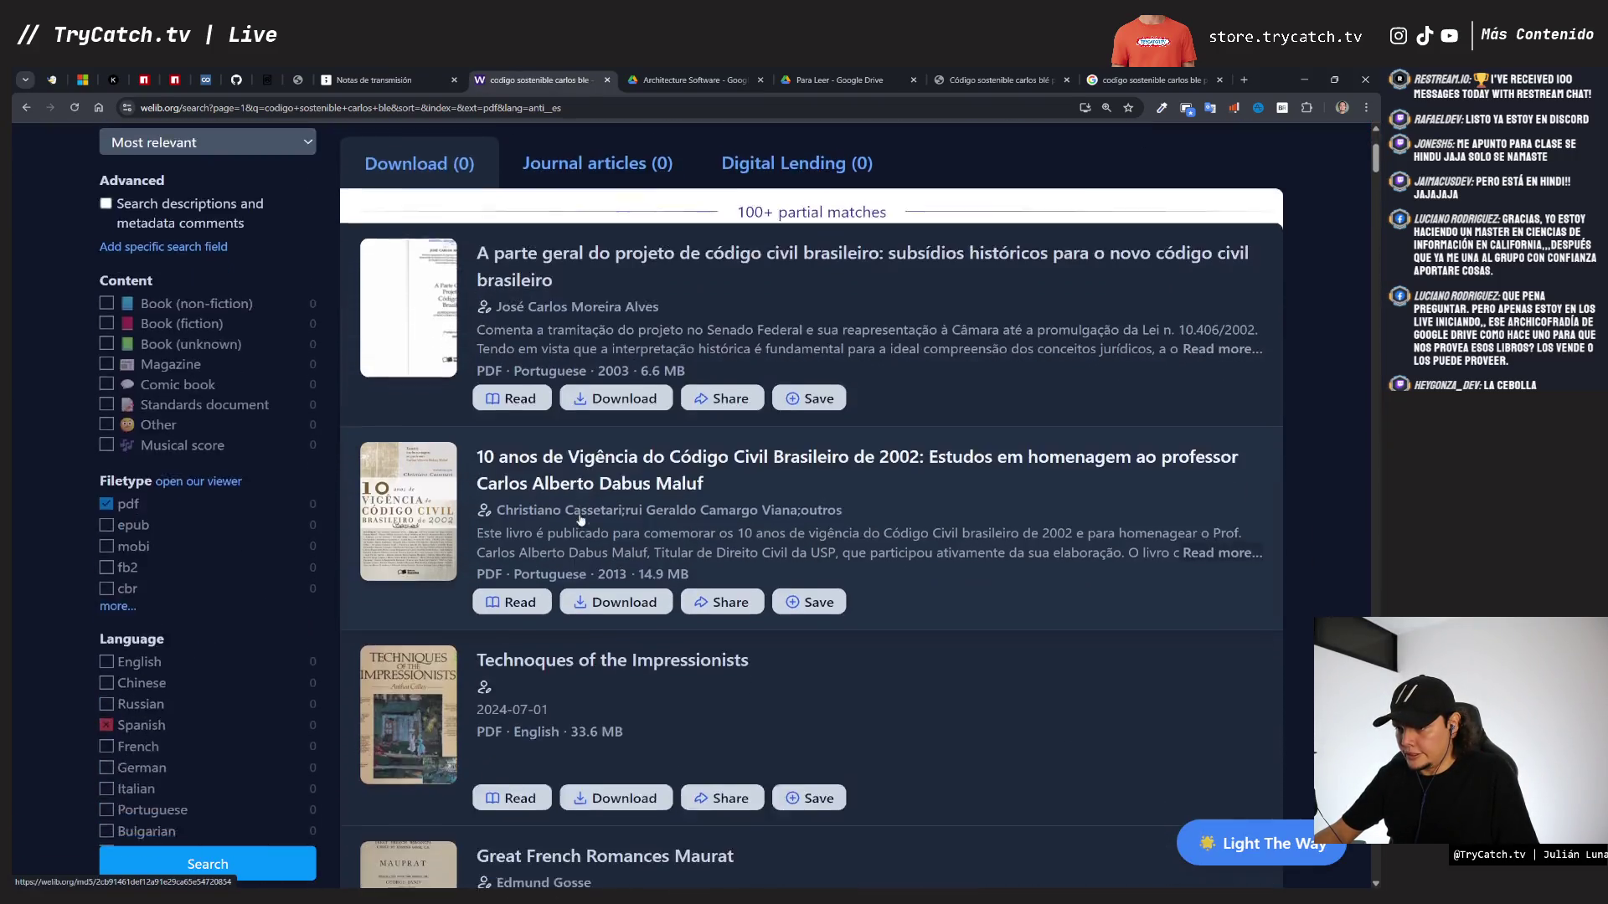
scroll(581, 519, "down", 17)
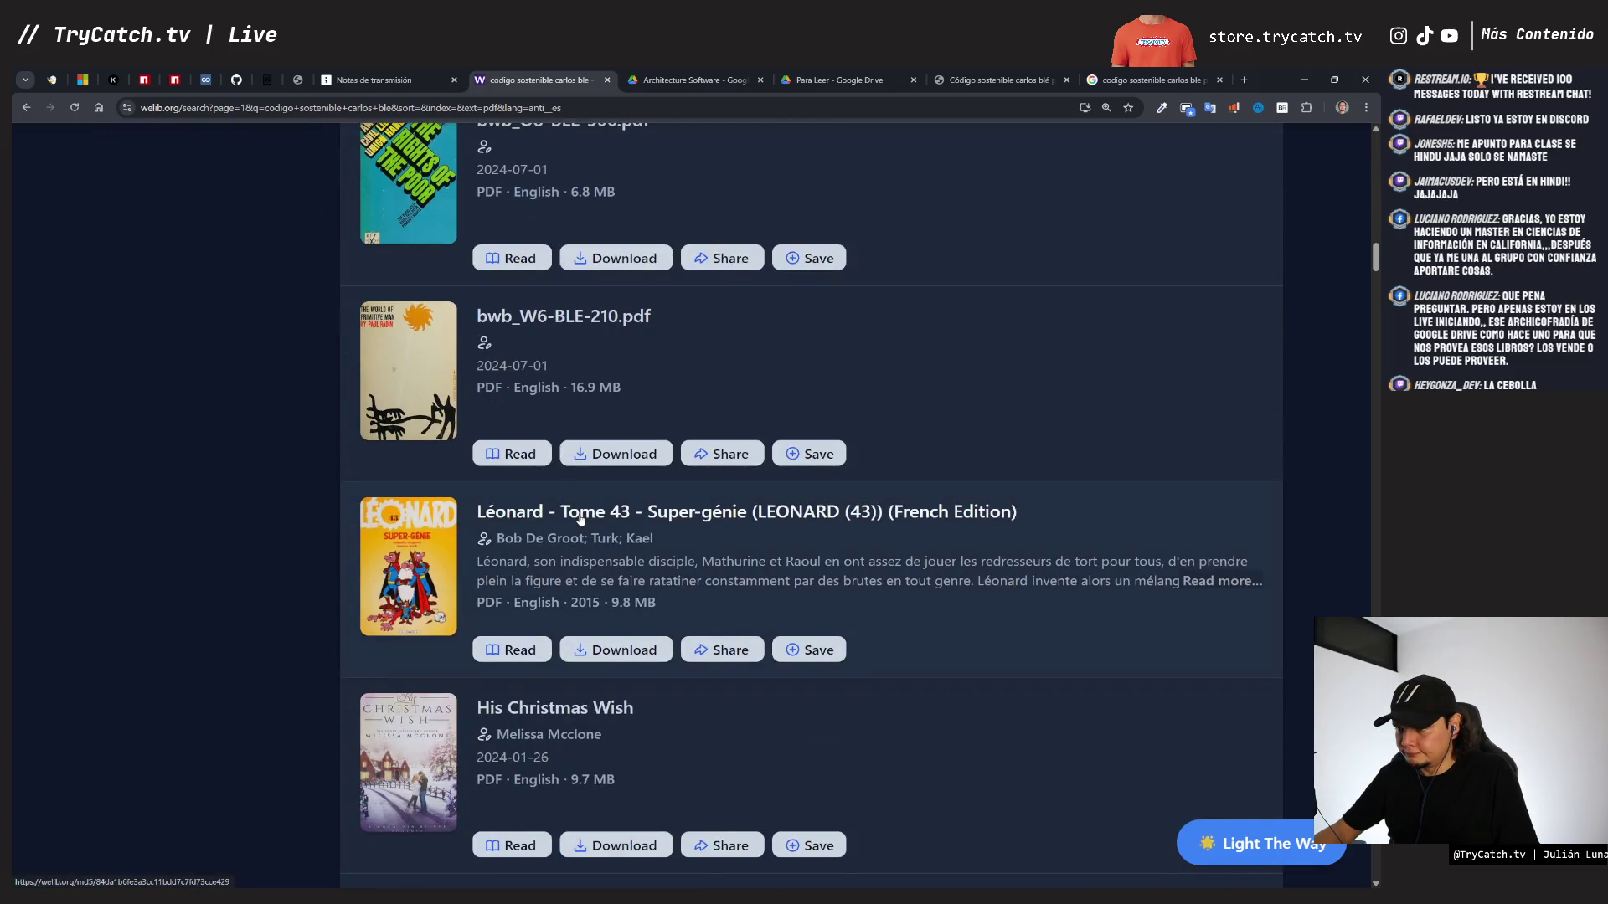
scroll(580, 519, "up", 20)
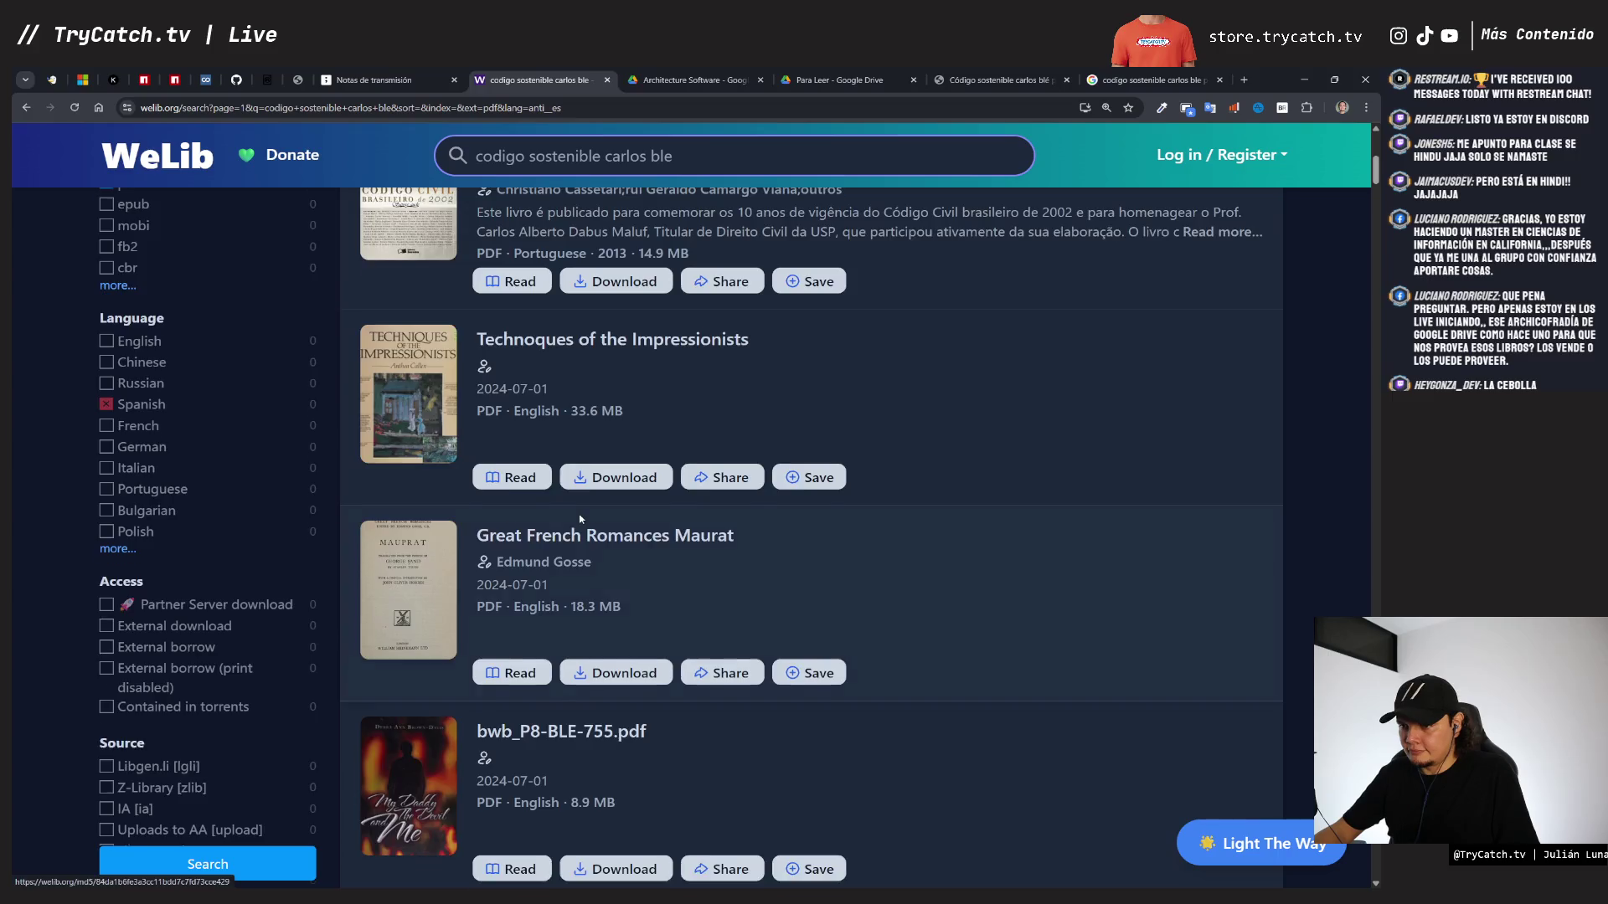
scroll(580, 519, "up", 6)
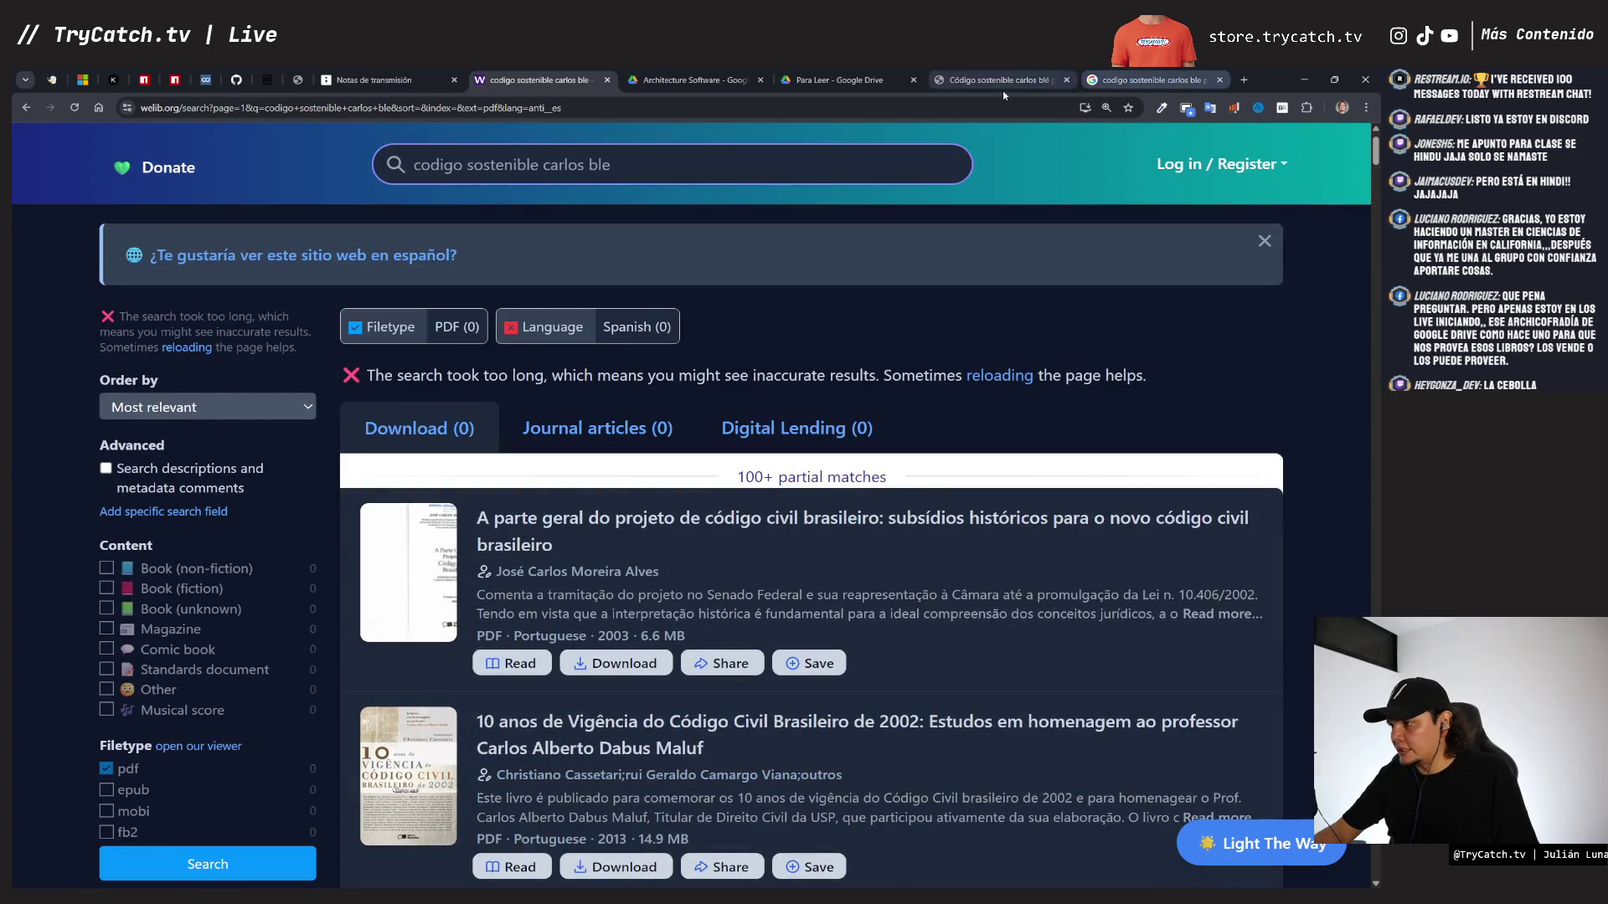
left_click(1002, 83)
- Download the 17.1 MB codigo-sostenible-carlos-bl-pdf zip from GM Binder and confirm it finished
scroll(691, 388, "down", 2)
scroll(692, 388, "down", 1)
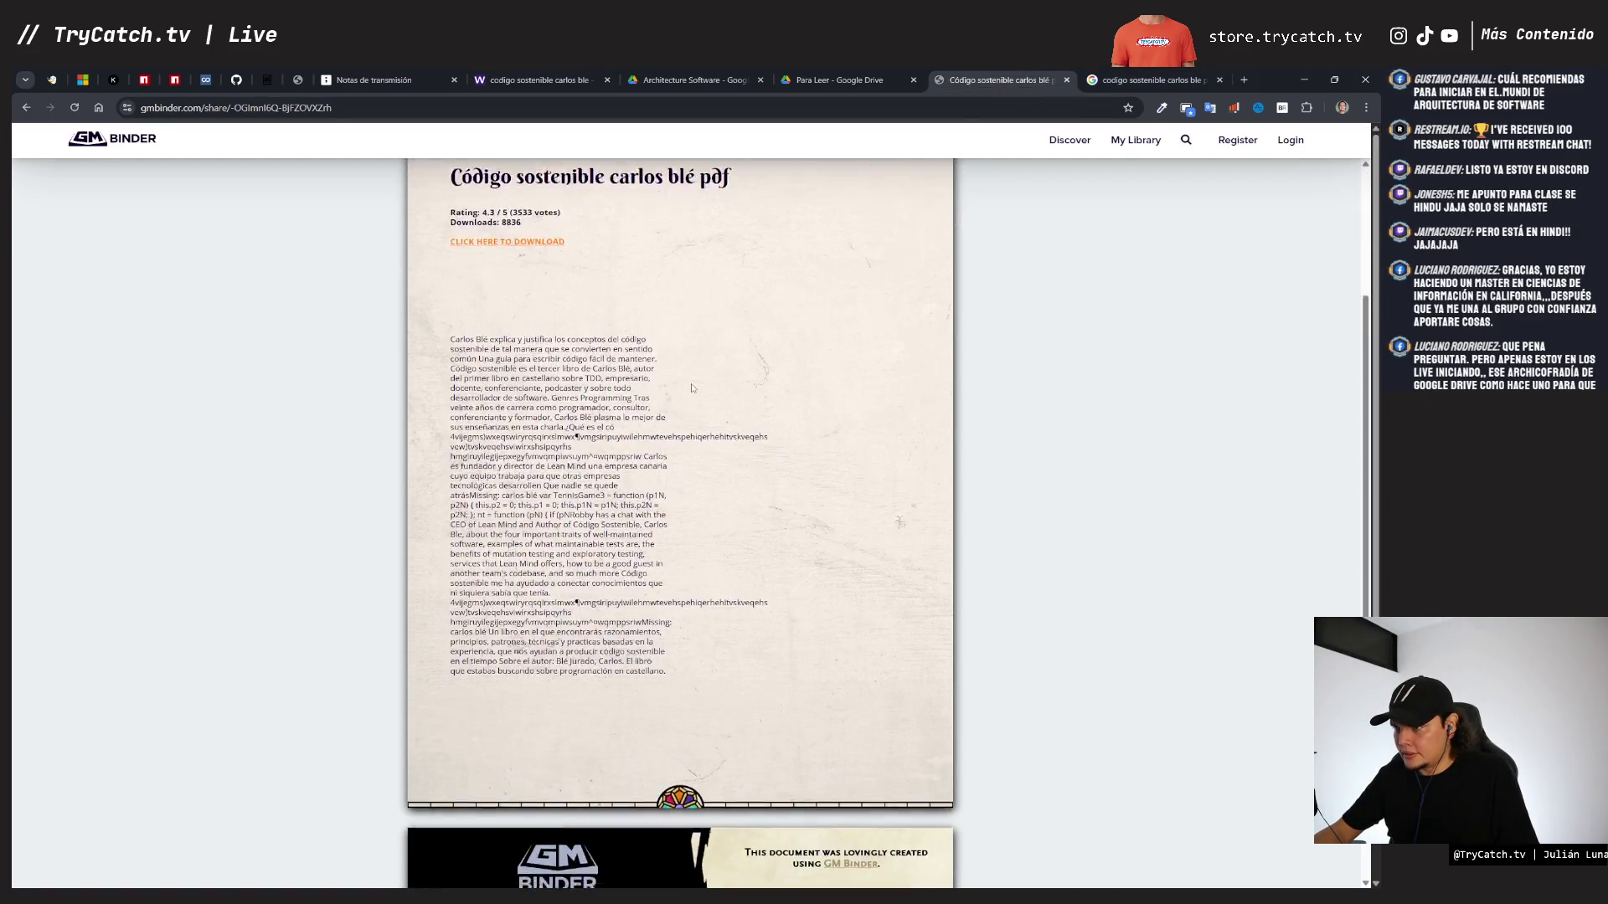
scroll(692, 385, "up", 3)
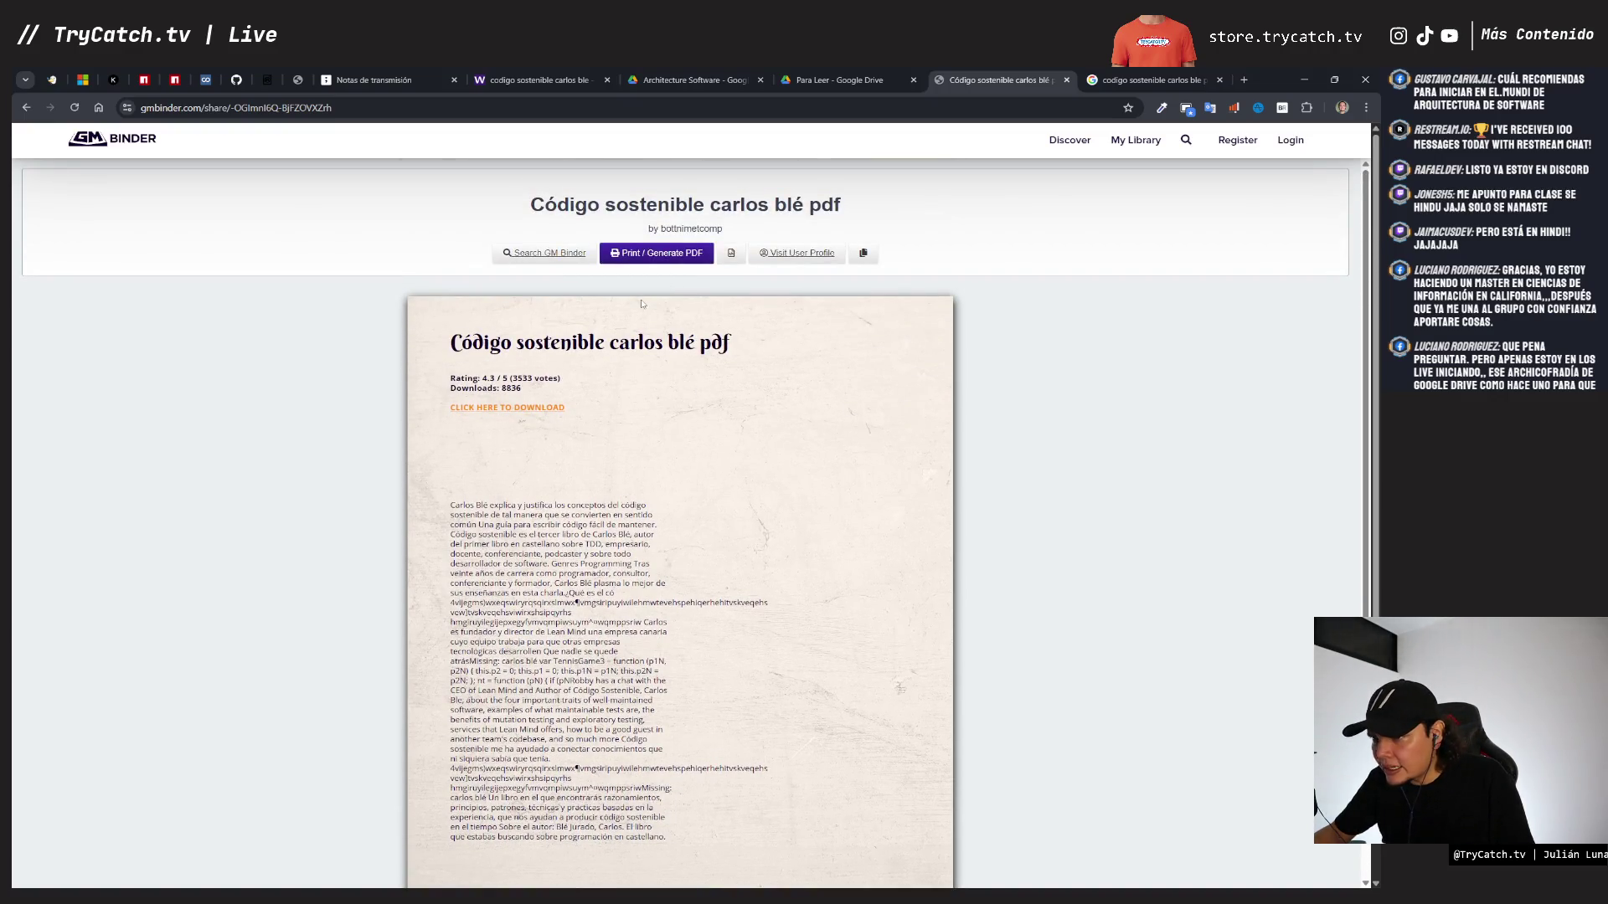
left_click(525, 409)
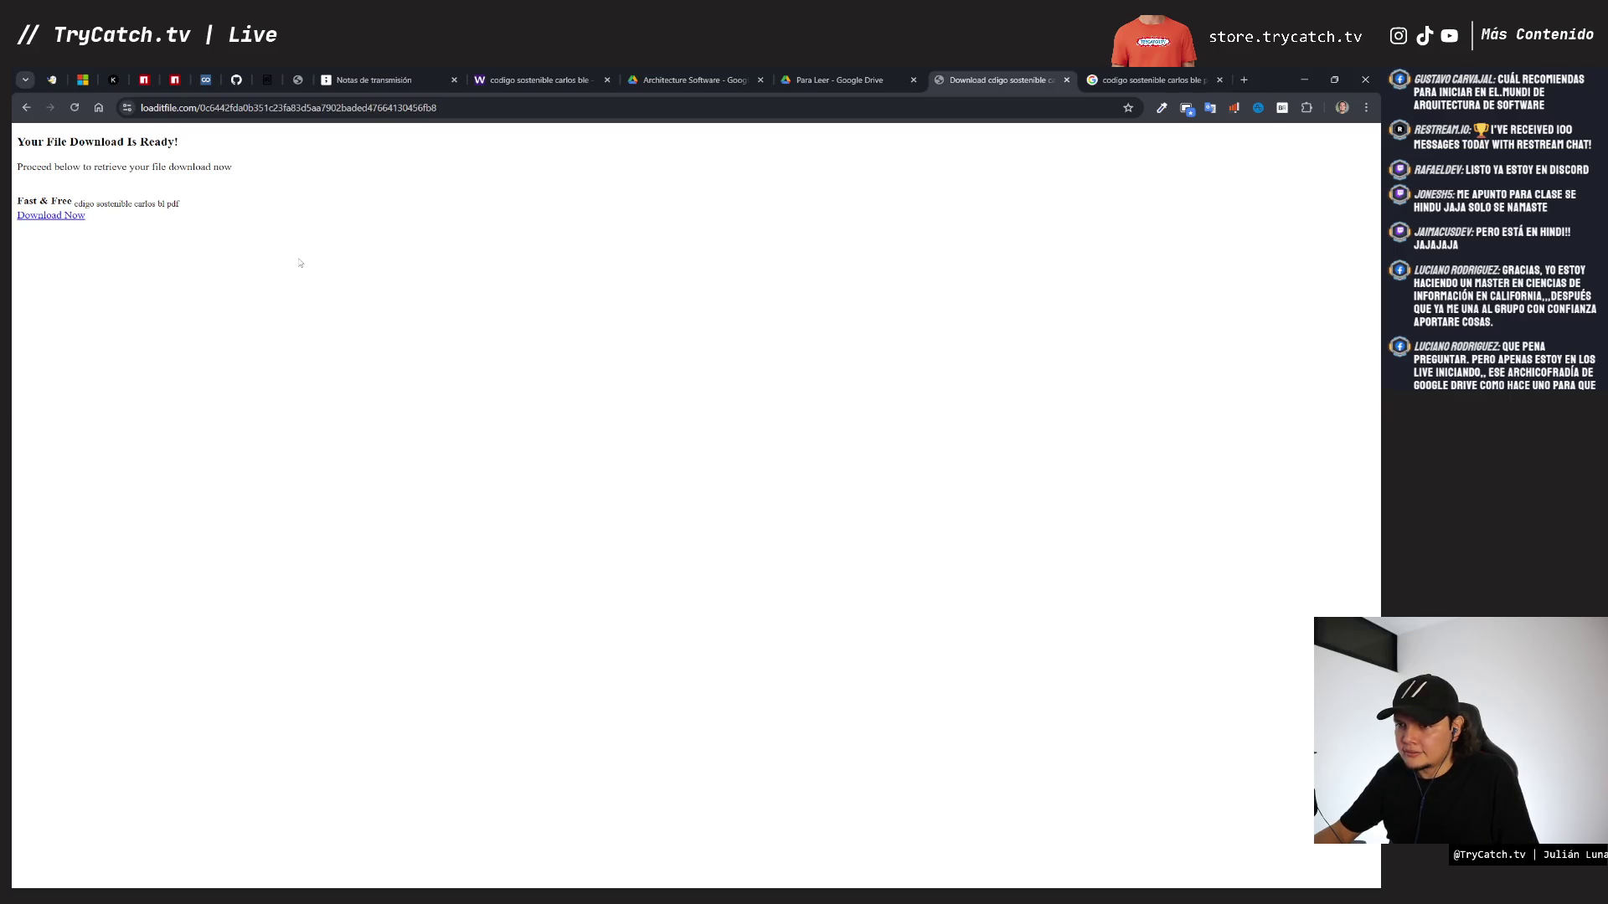
left_click(38, 217)
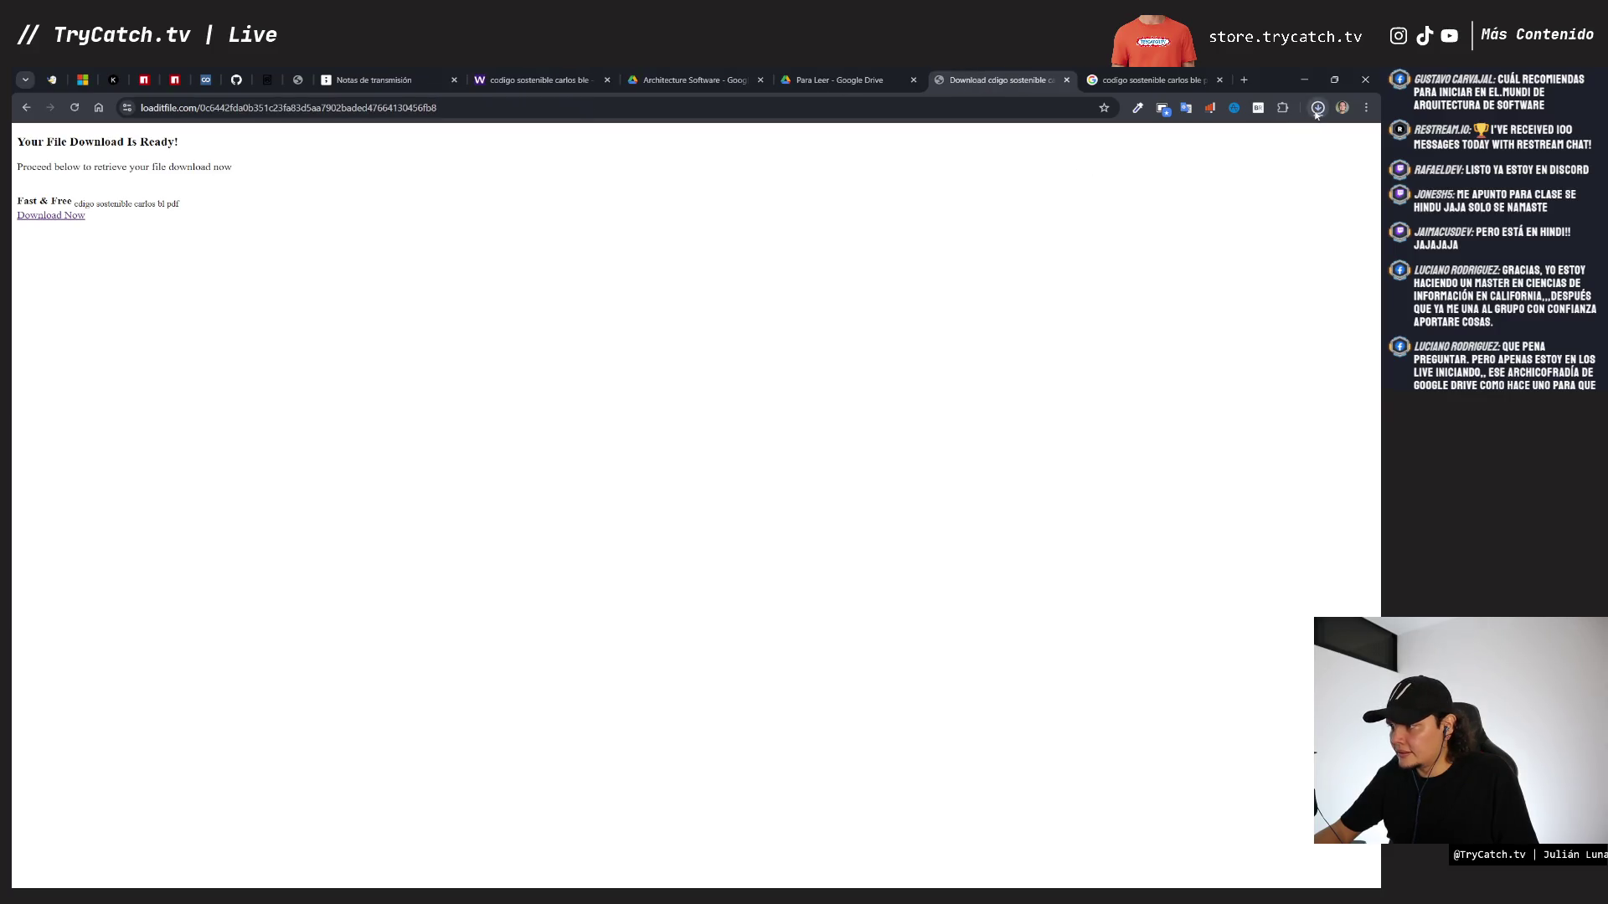
left_click(1317, 109)
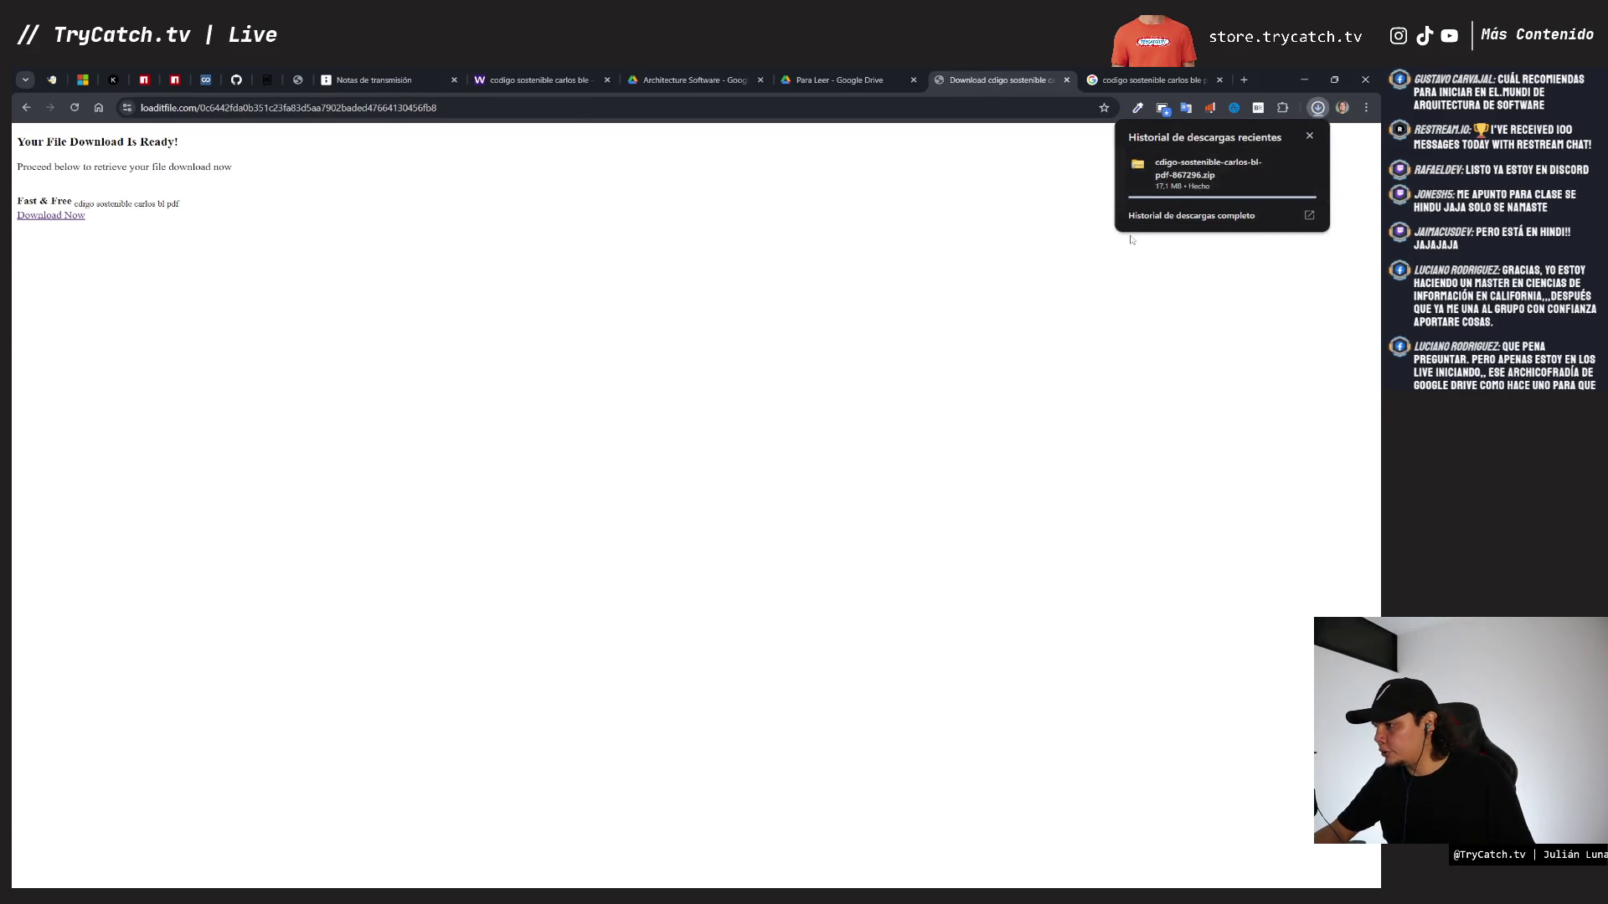
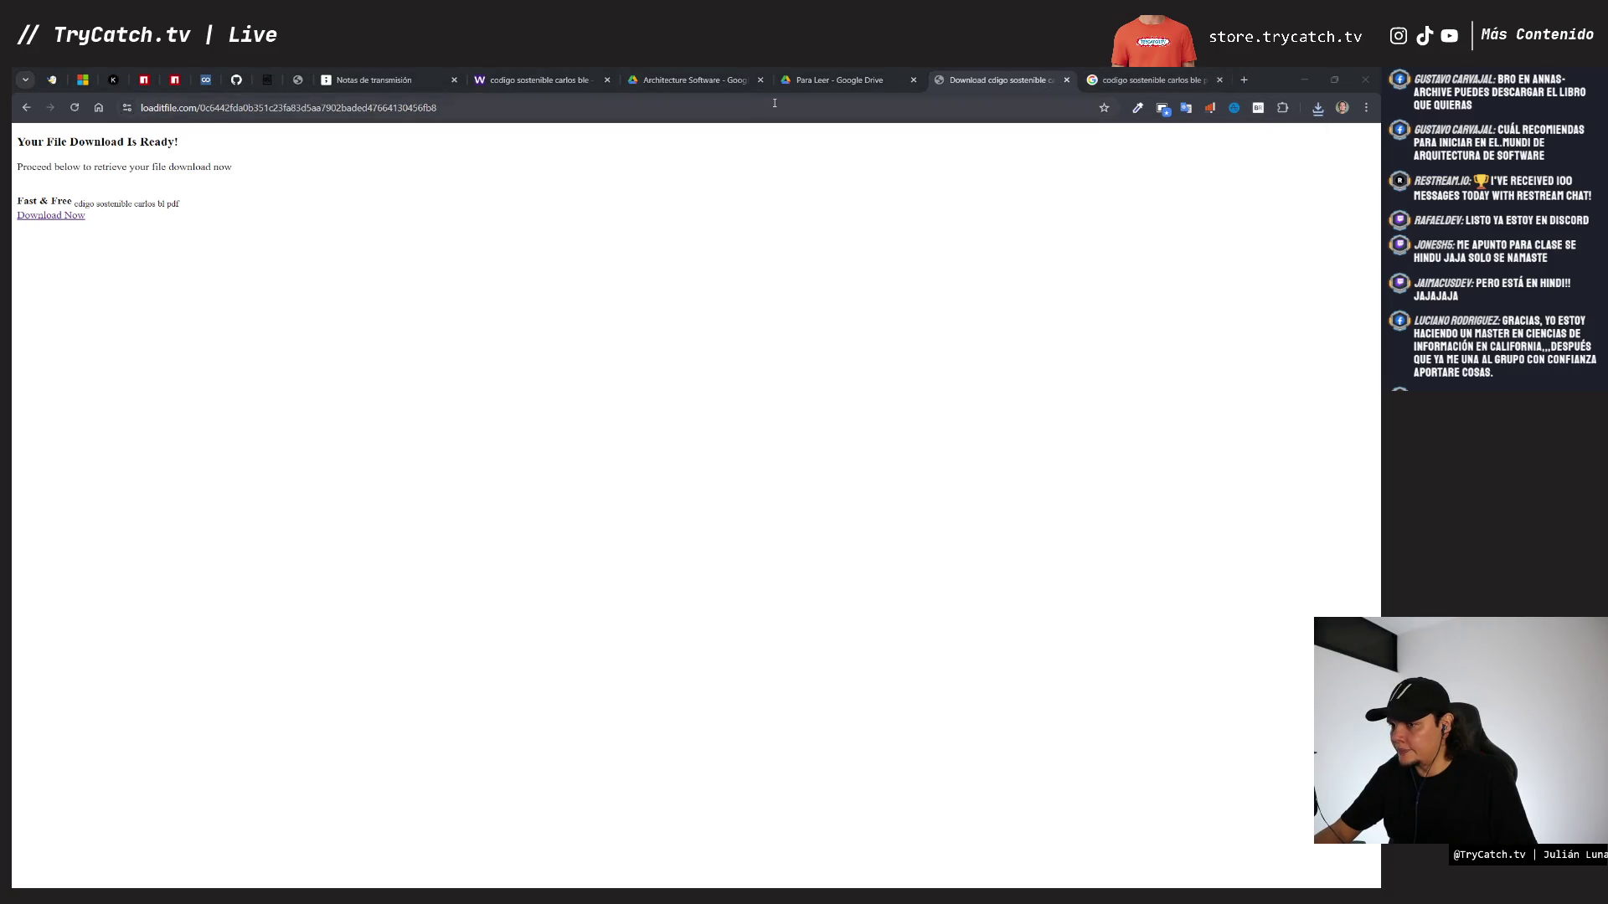
- Search Google for 'anna-archive' and open the Reddit thread 'How to access Anna's Archive'
left_click(871, 106)
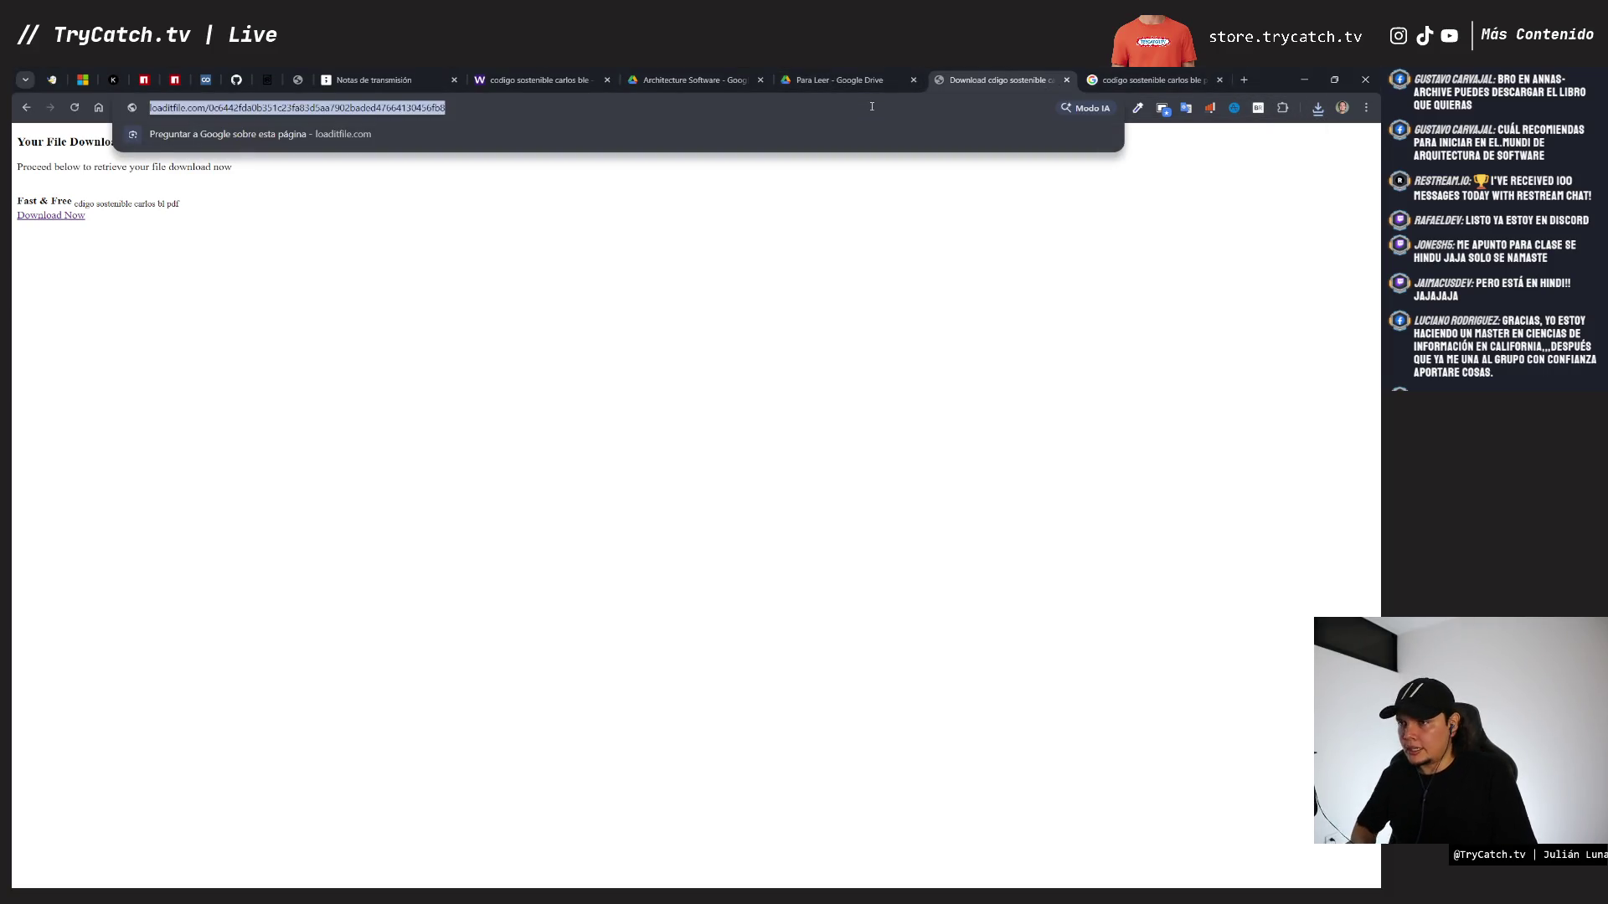
type("anna-ar")
key("Down")
key("Return")
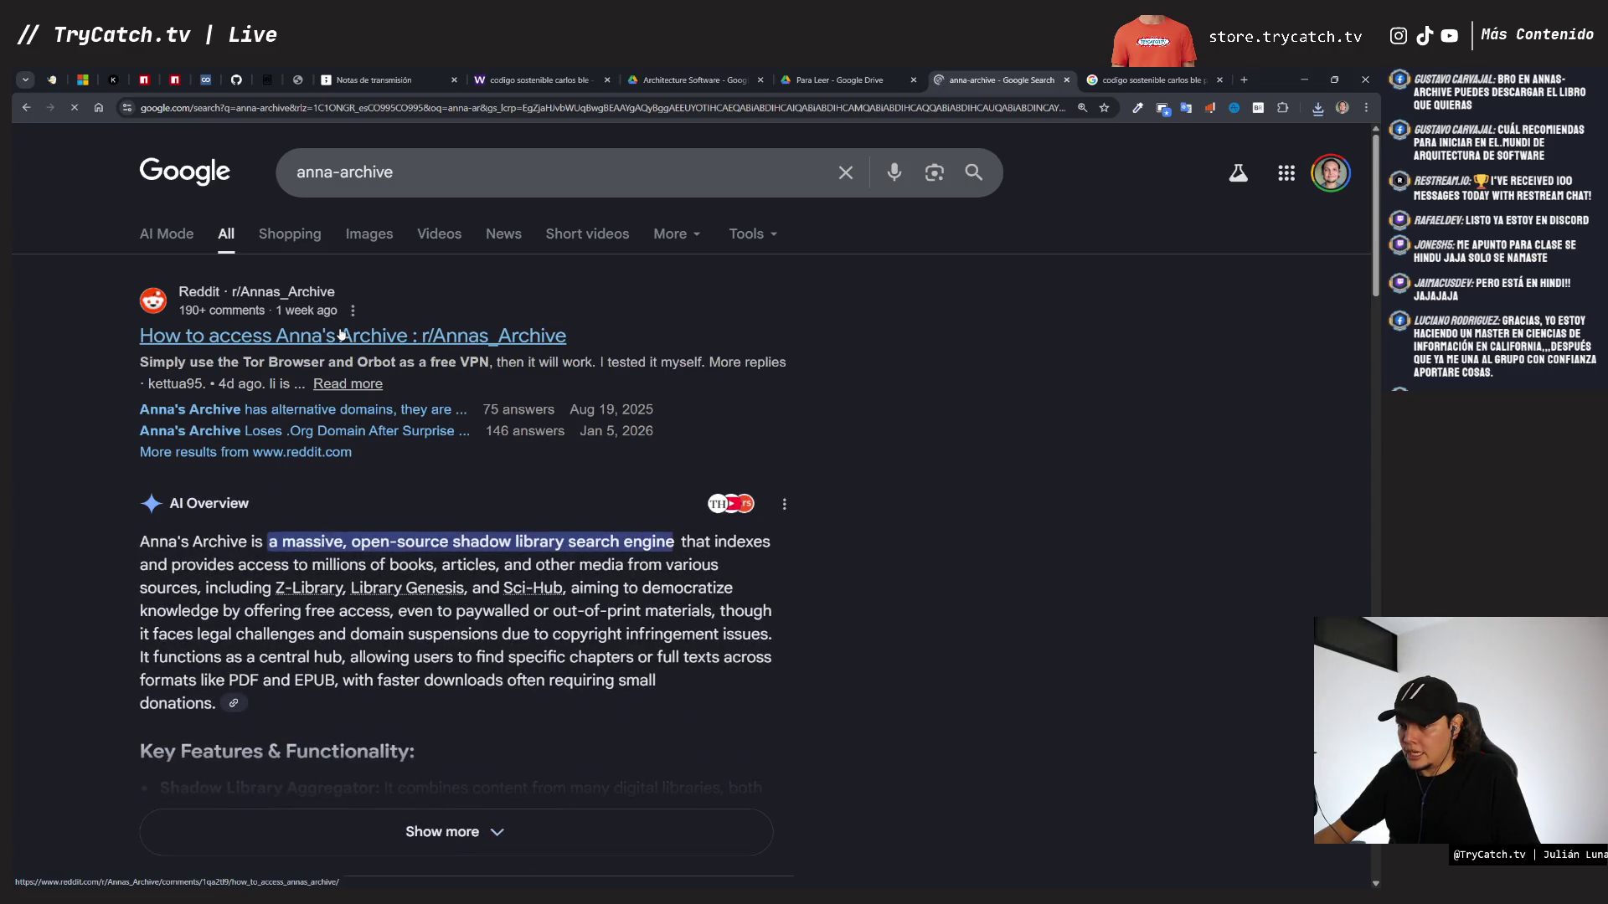
scroll(399, 379, "down", 3)
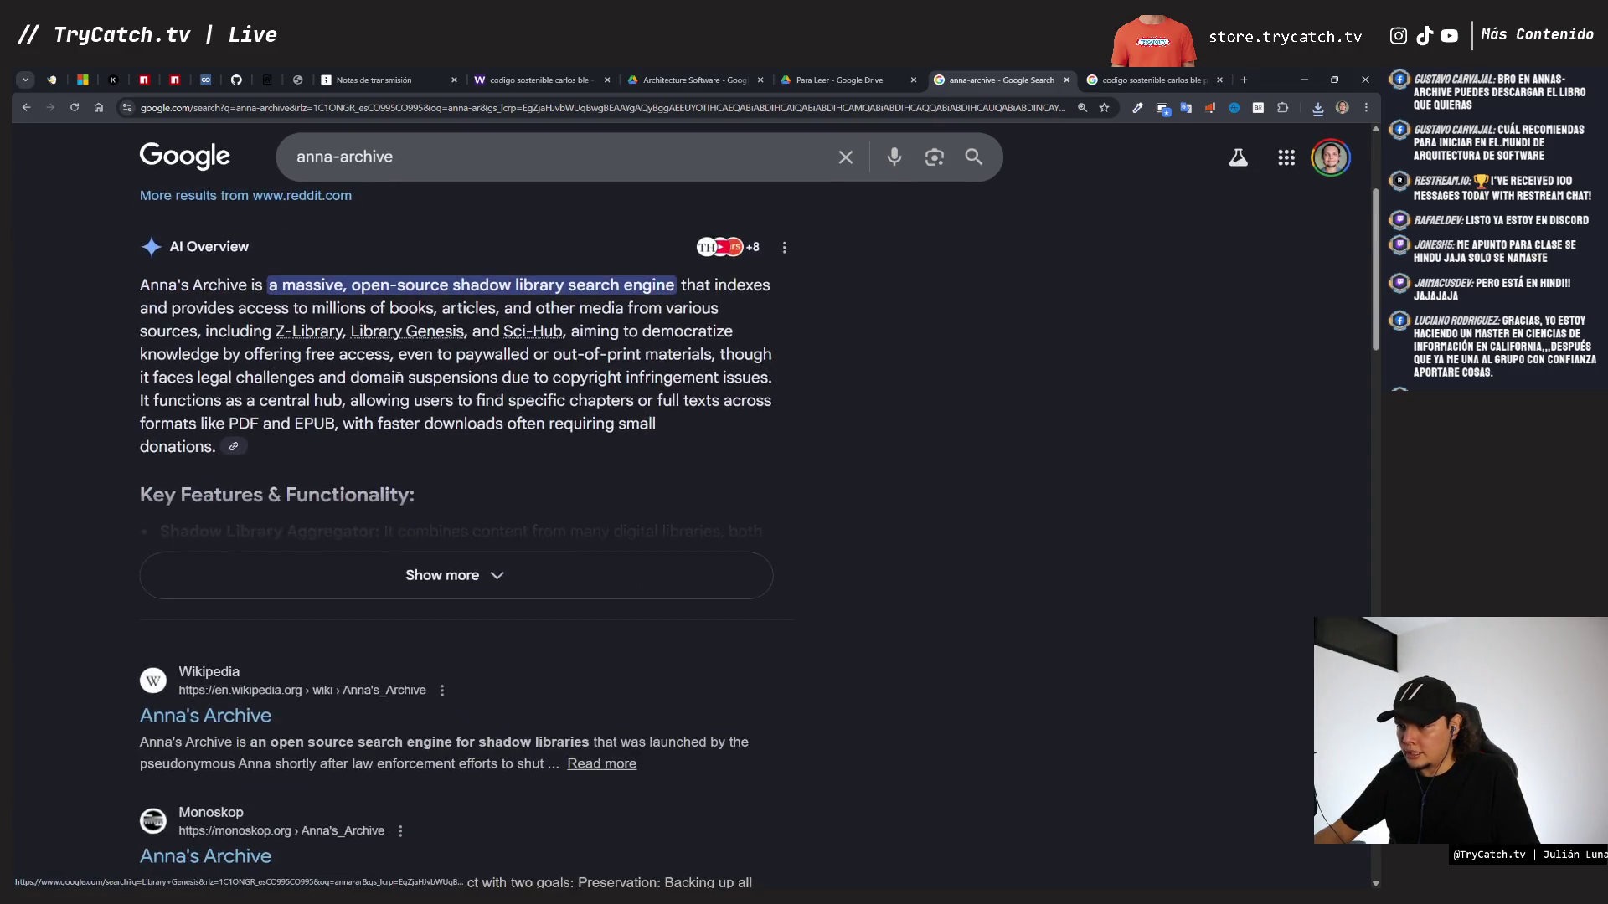
scroll(399, 379, "down", 2)
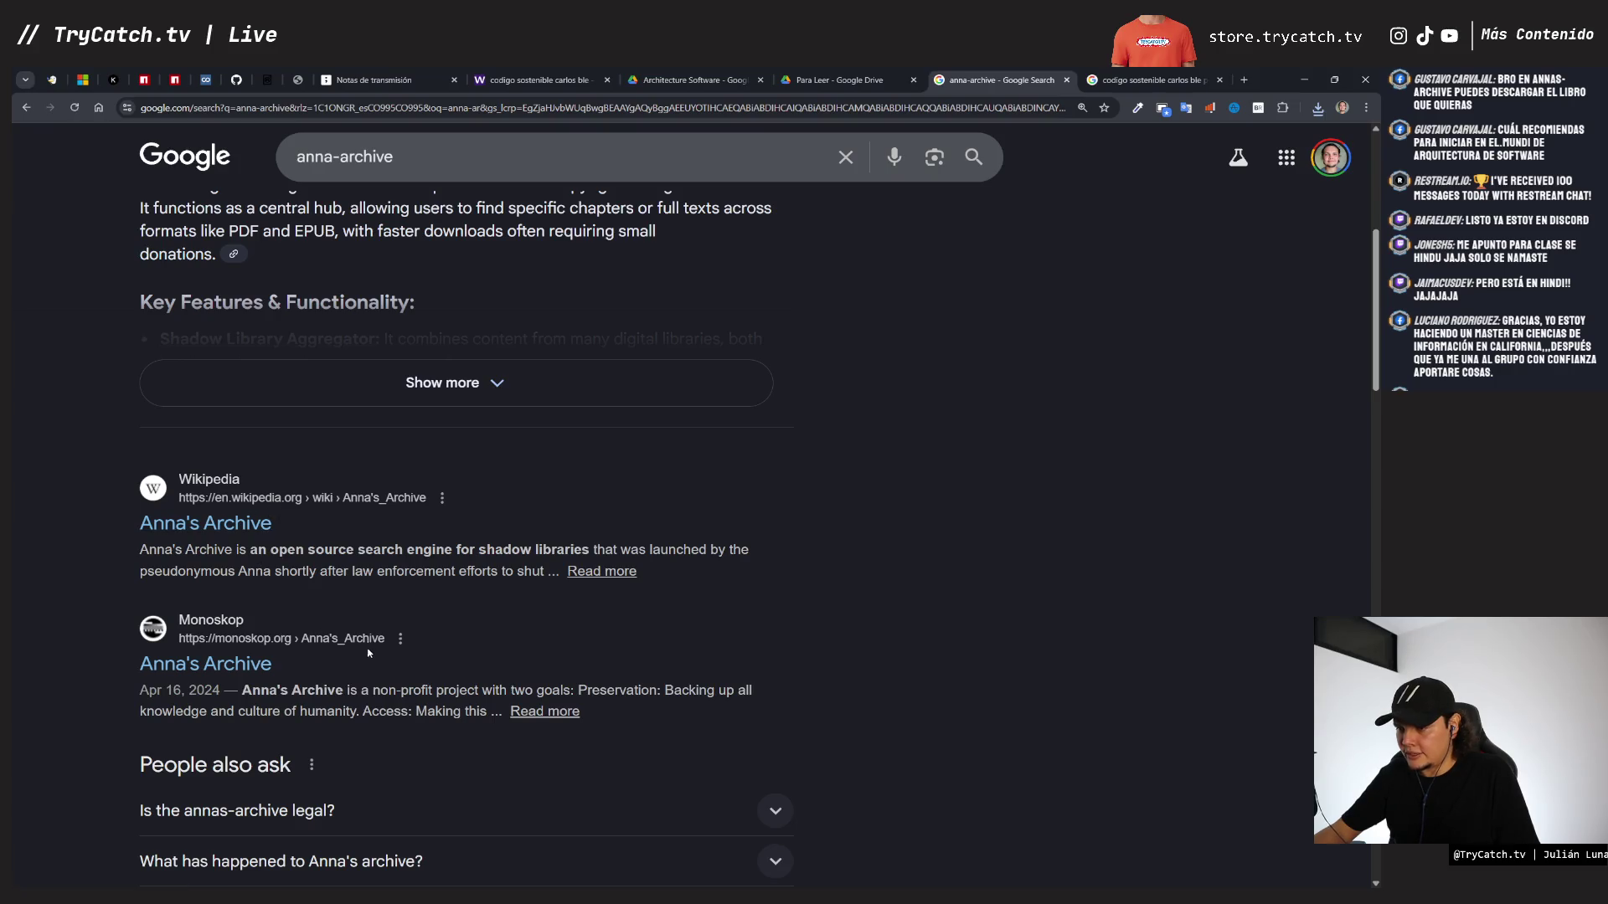
scroll(369, 656, "up", 5)
left_click(299, 337)
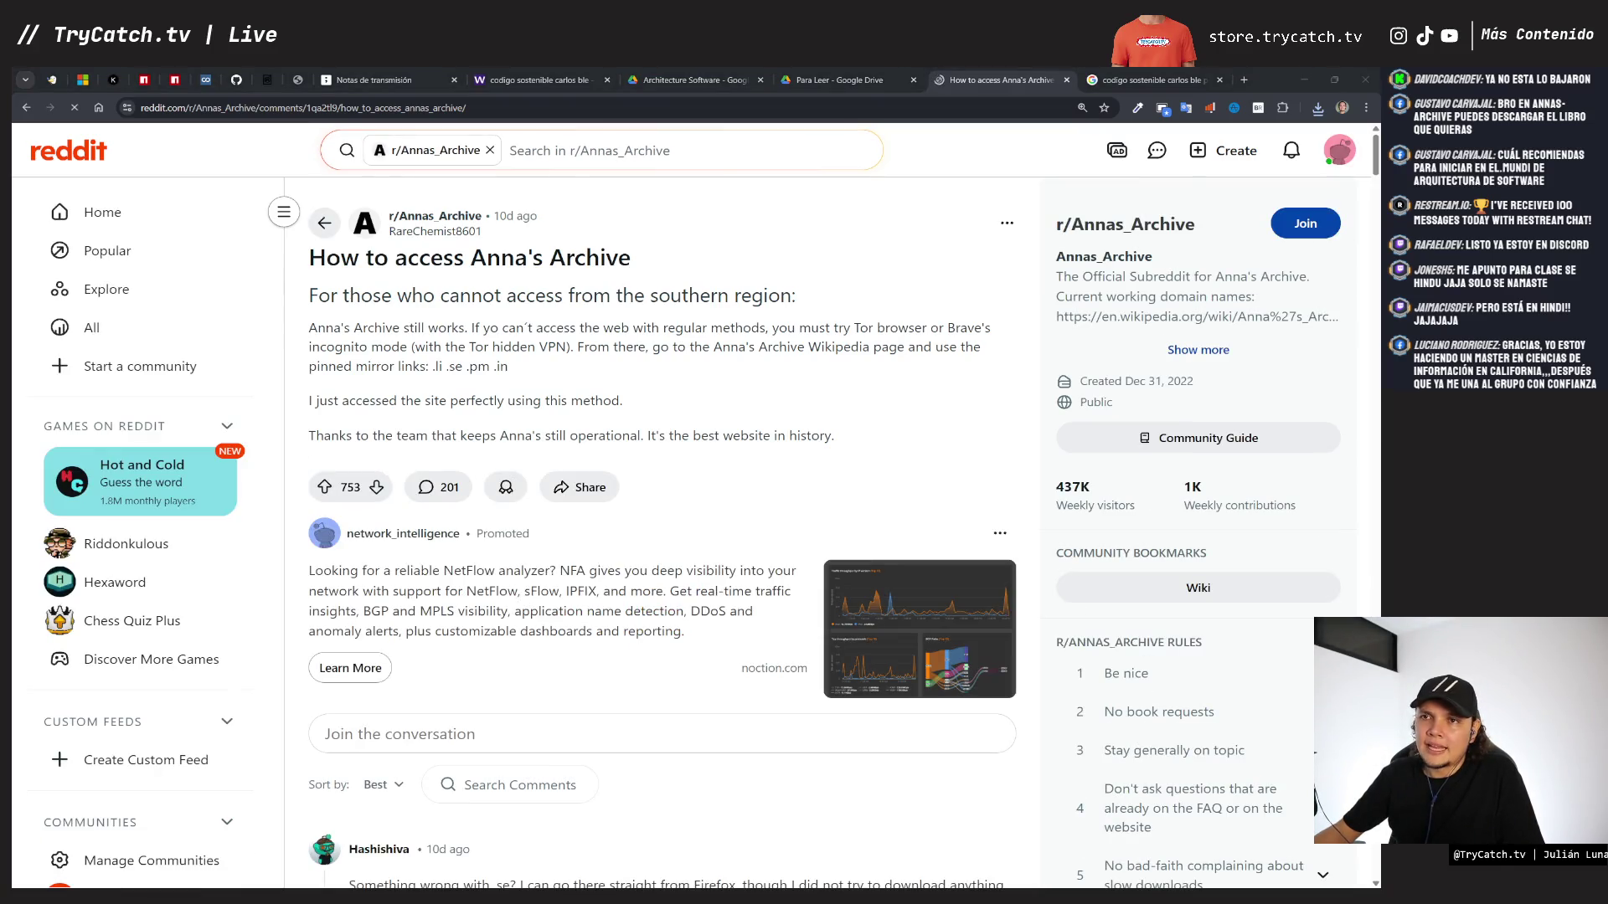
- Glance at the downloaded zip's contents window, dismiss it, and return to the browser
key("alt+Tab")
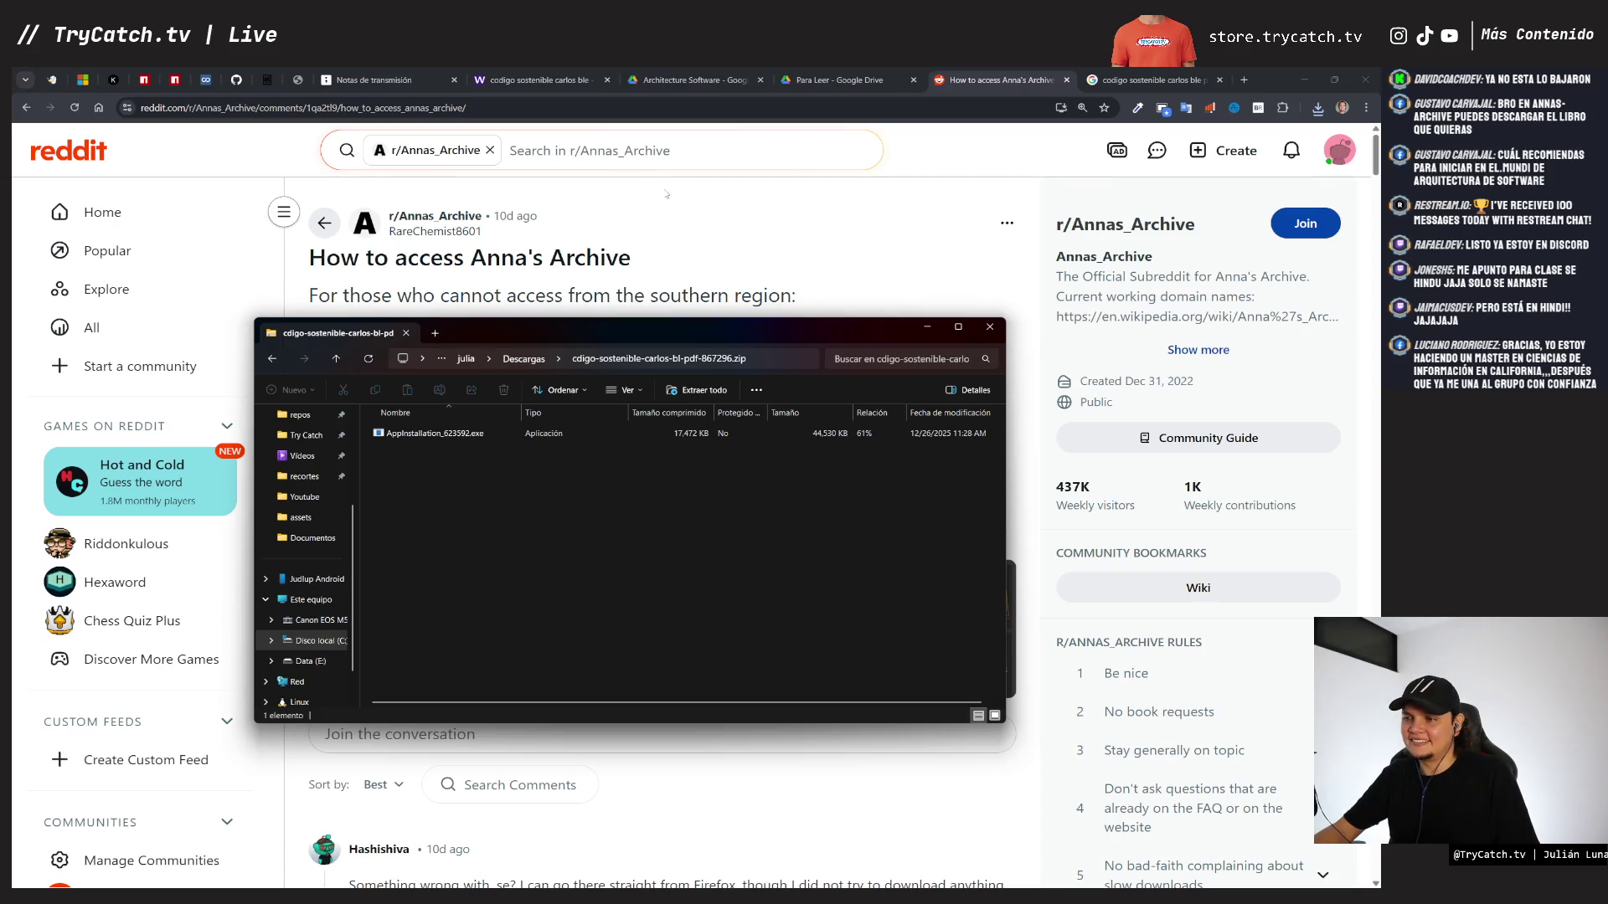
left_click_drag(644, 338, 645, 0)
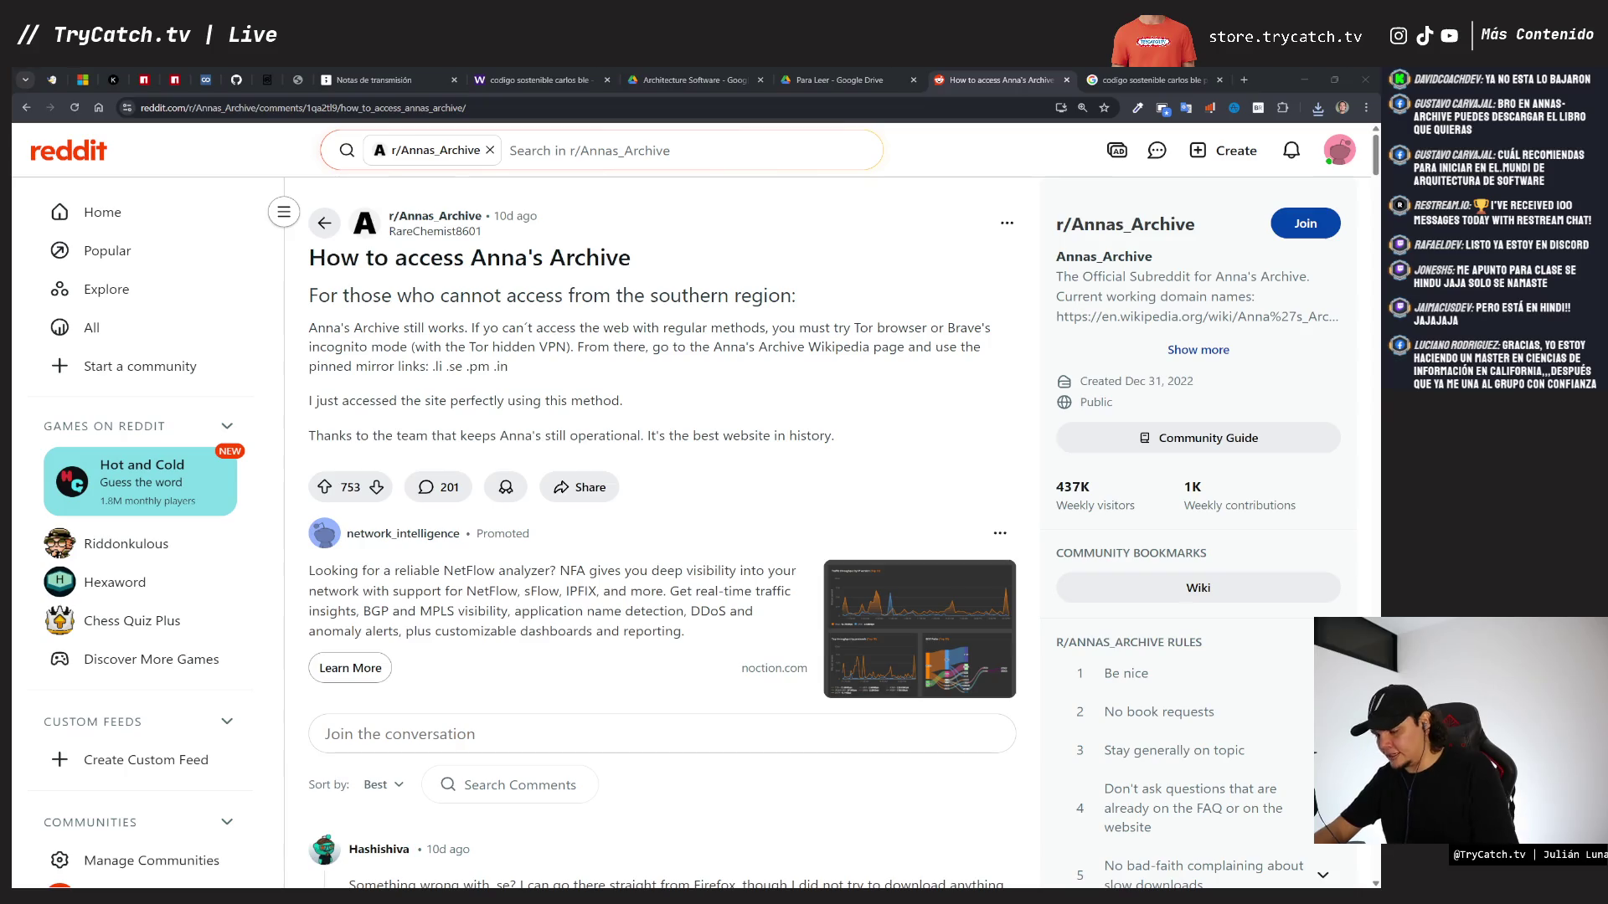
key("alt+Tab")
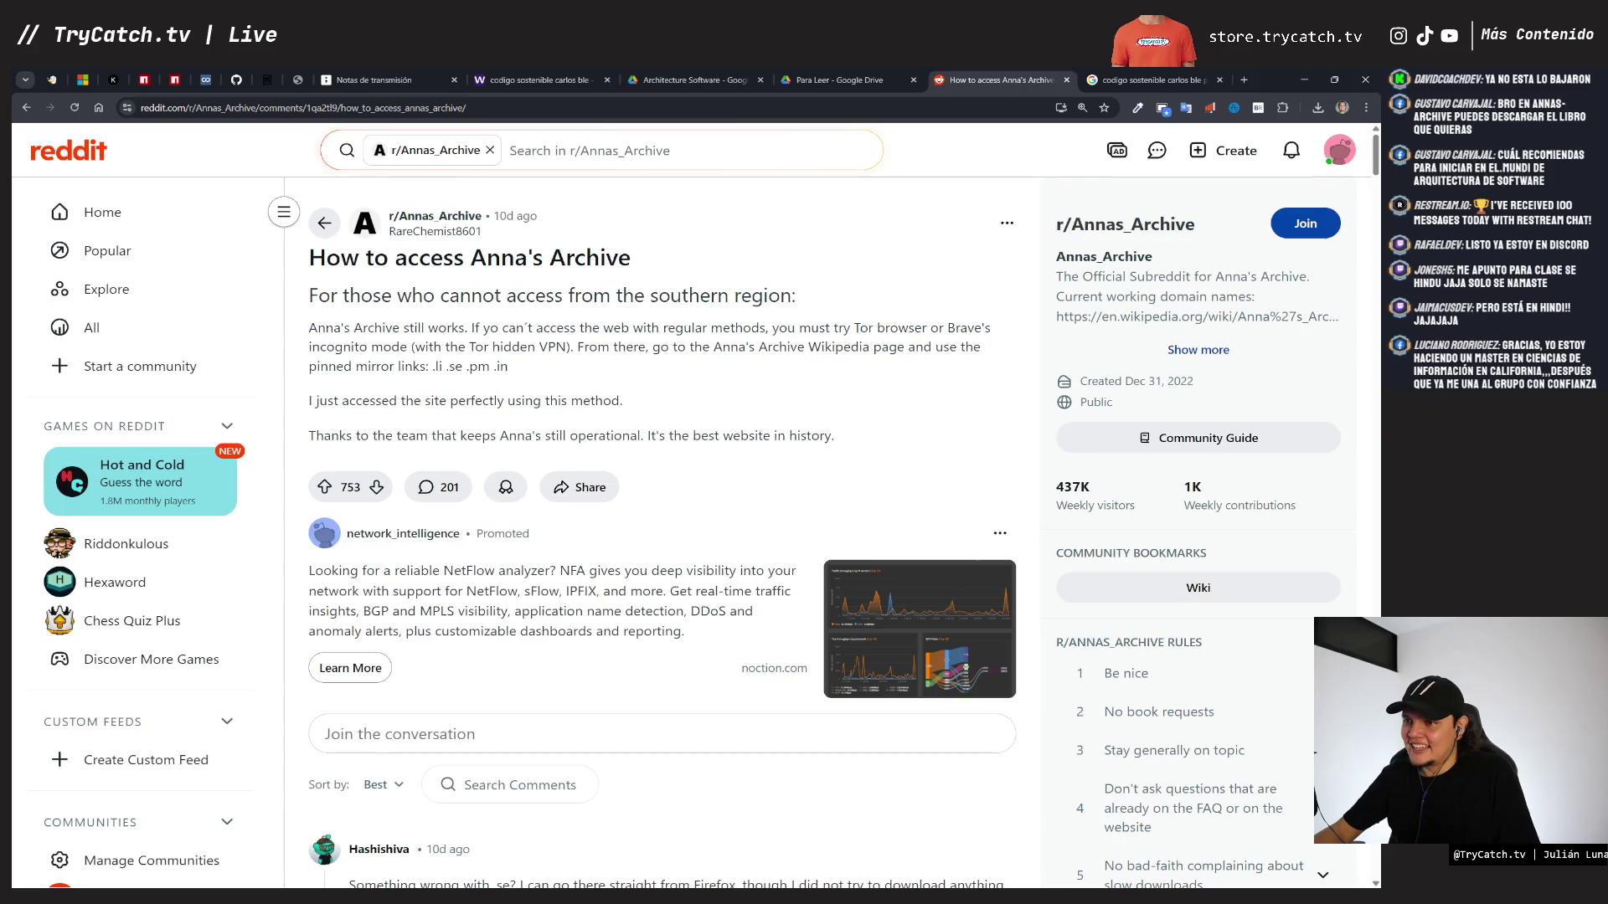
- Read through the Reddit thread's replies, then close the thread
scroll(706, 418, "down", 8)
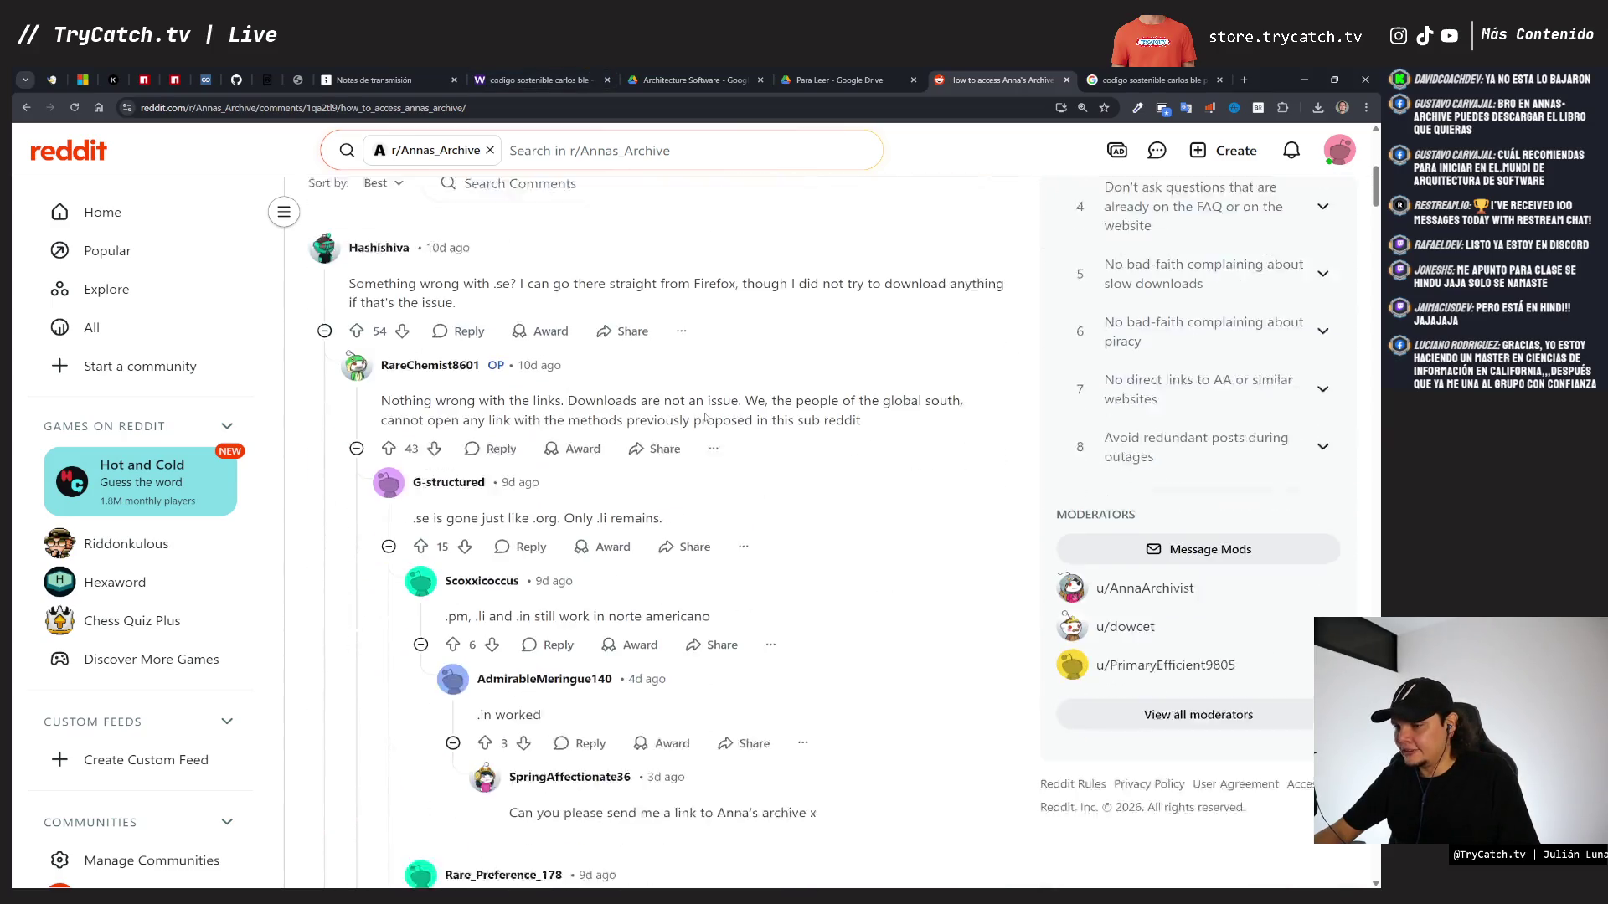
scroll(706, 418, "down", 3)
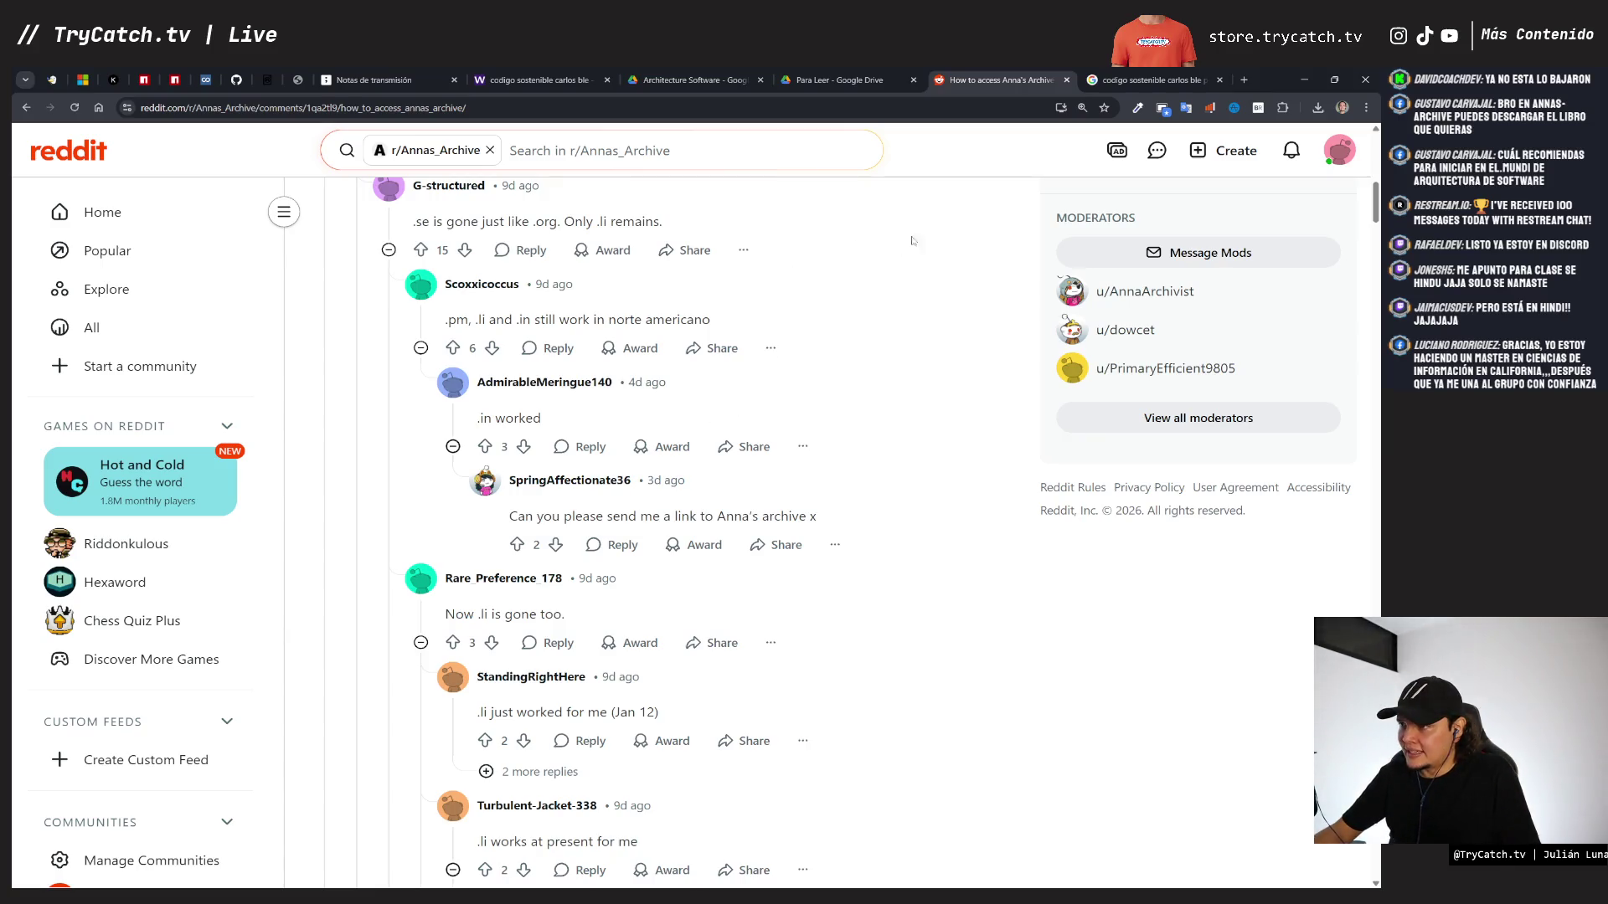
key("ctrl+w")
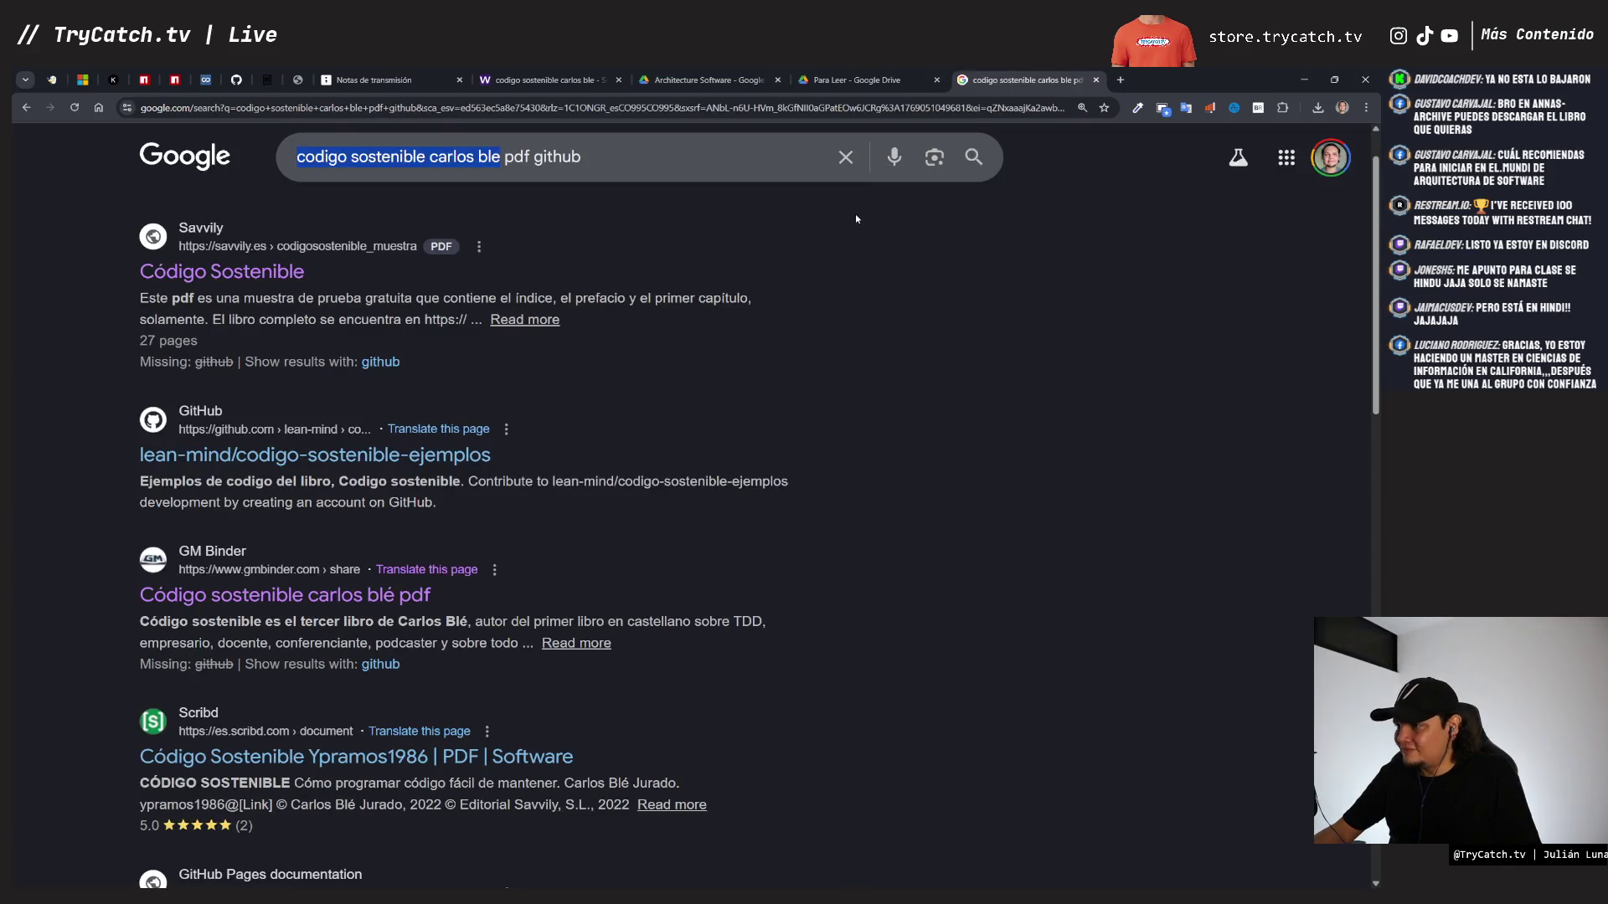
- Look through softwarecrafters.io's Diseño Sostenible page, then go back to the search results
scroll(688, 380, "down", 7)
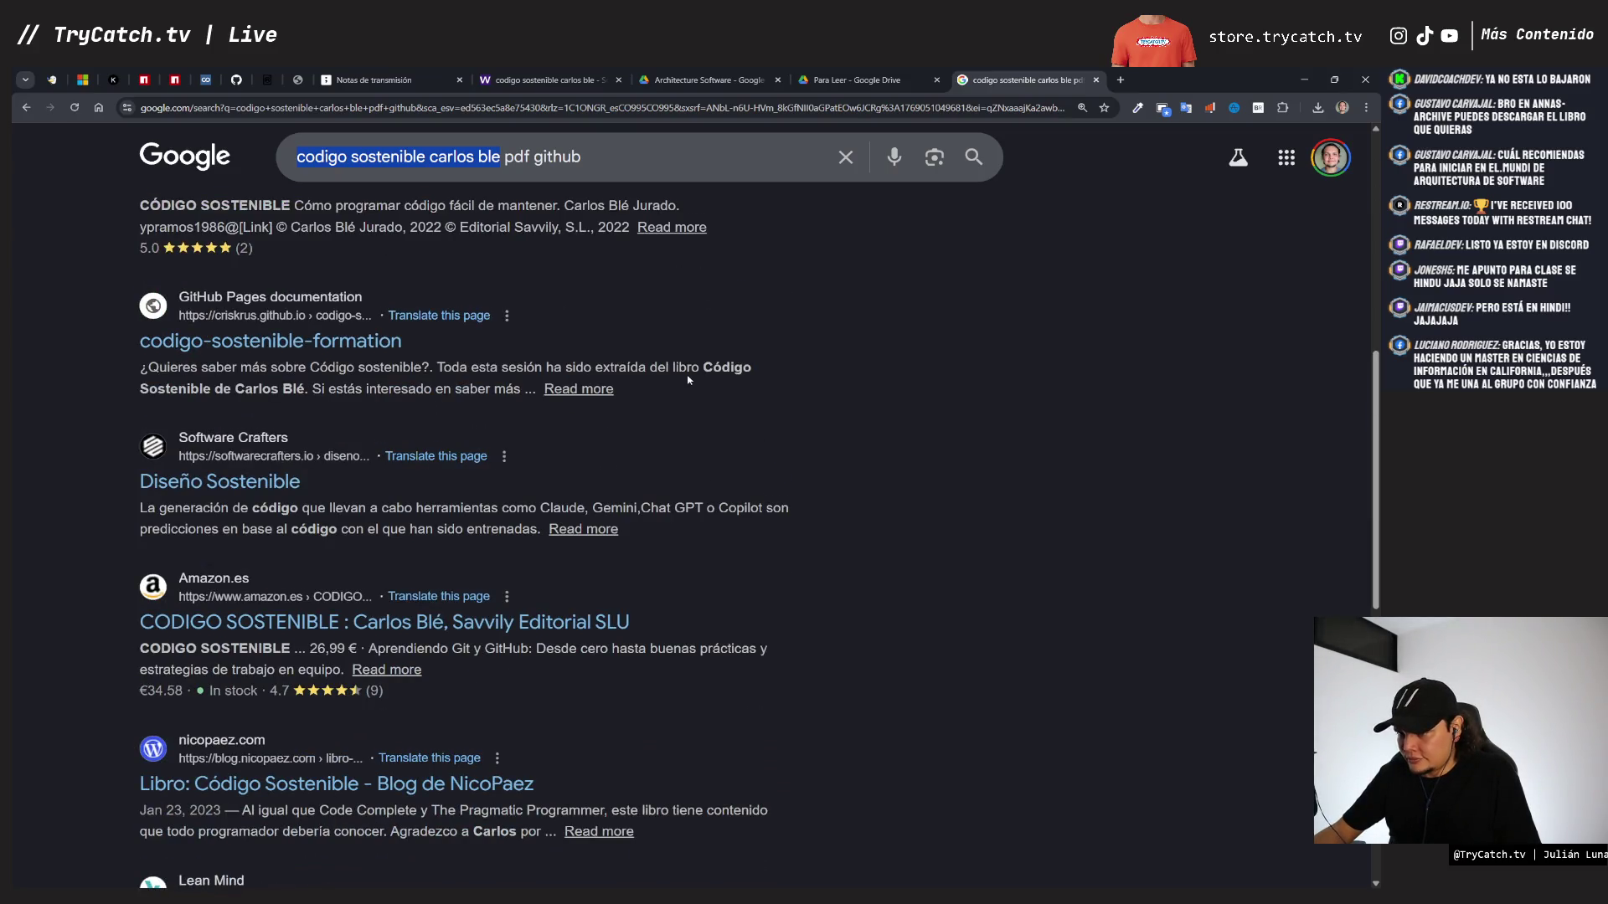
scroll(688, 380, "down", 1)
left_click(252, 417)
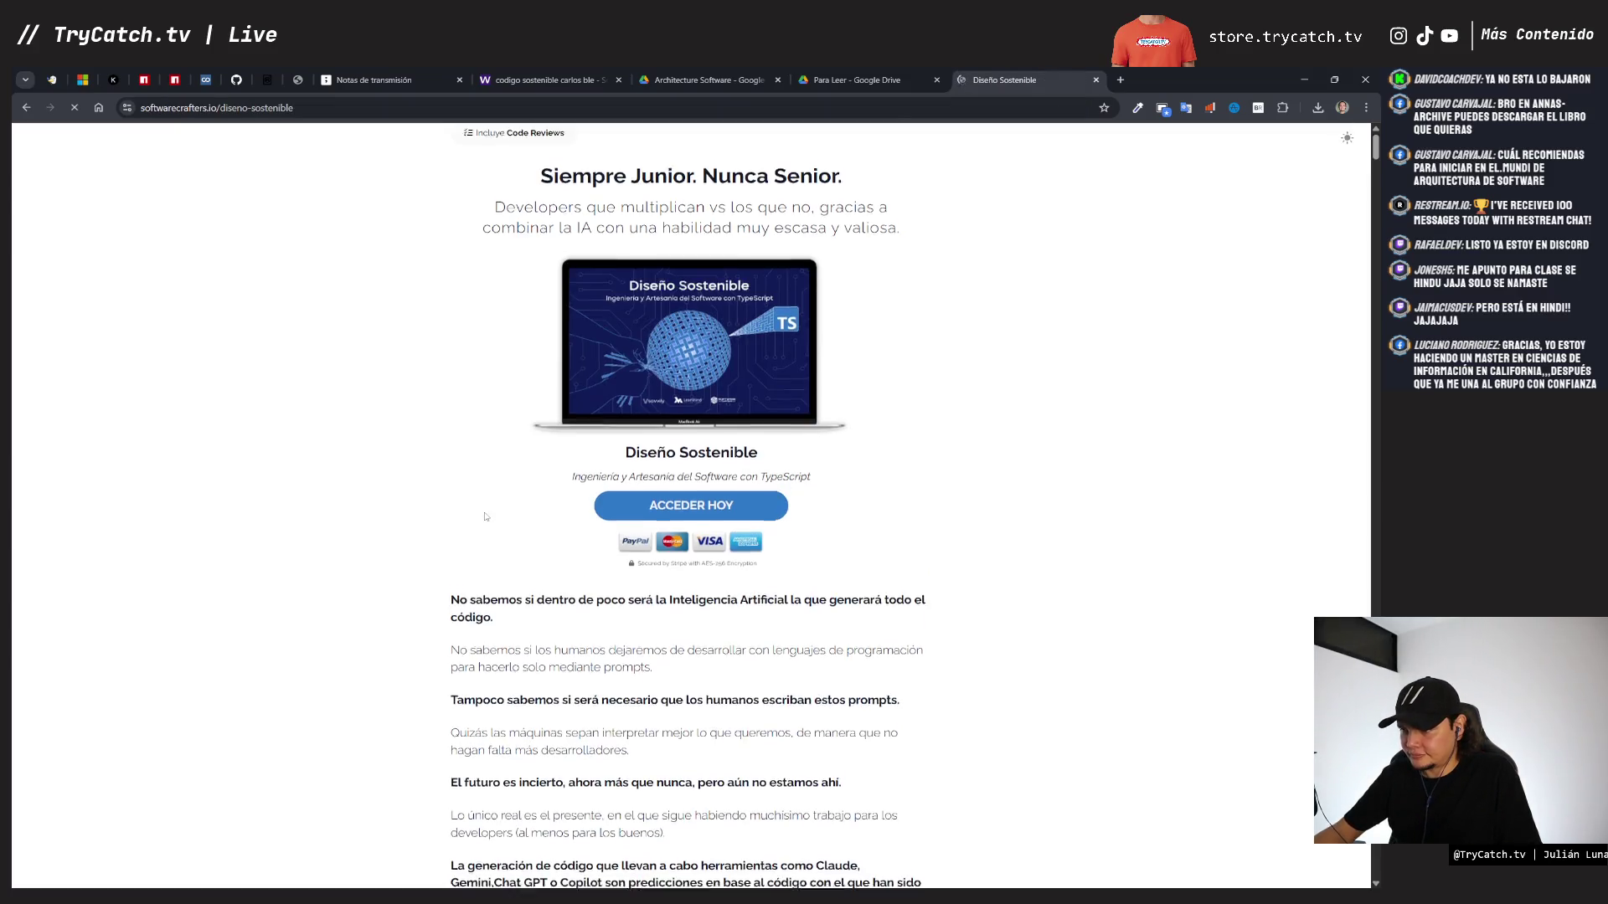
scroll(485, 516, "down", 4)
scroll(484, 517, "down", 14)
scroll(484, 518, "down", 10)
left_click(26, 108)
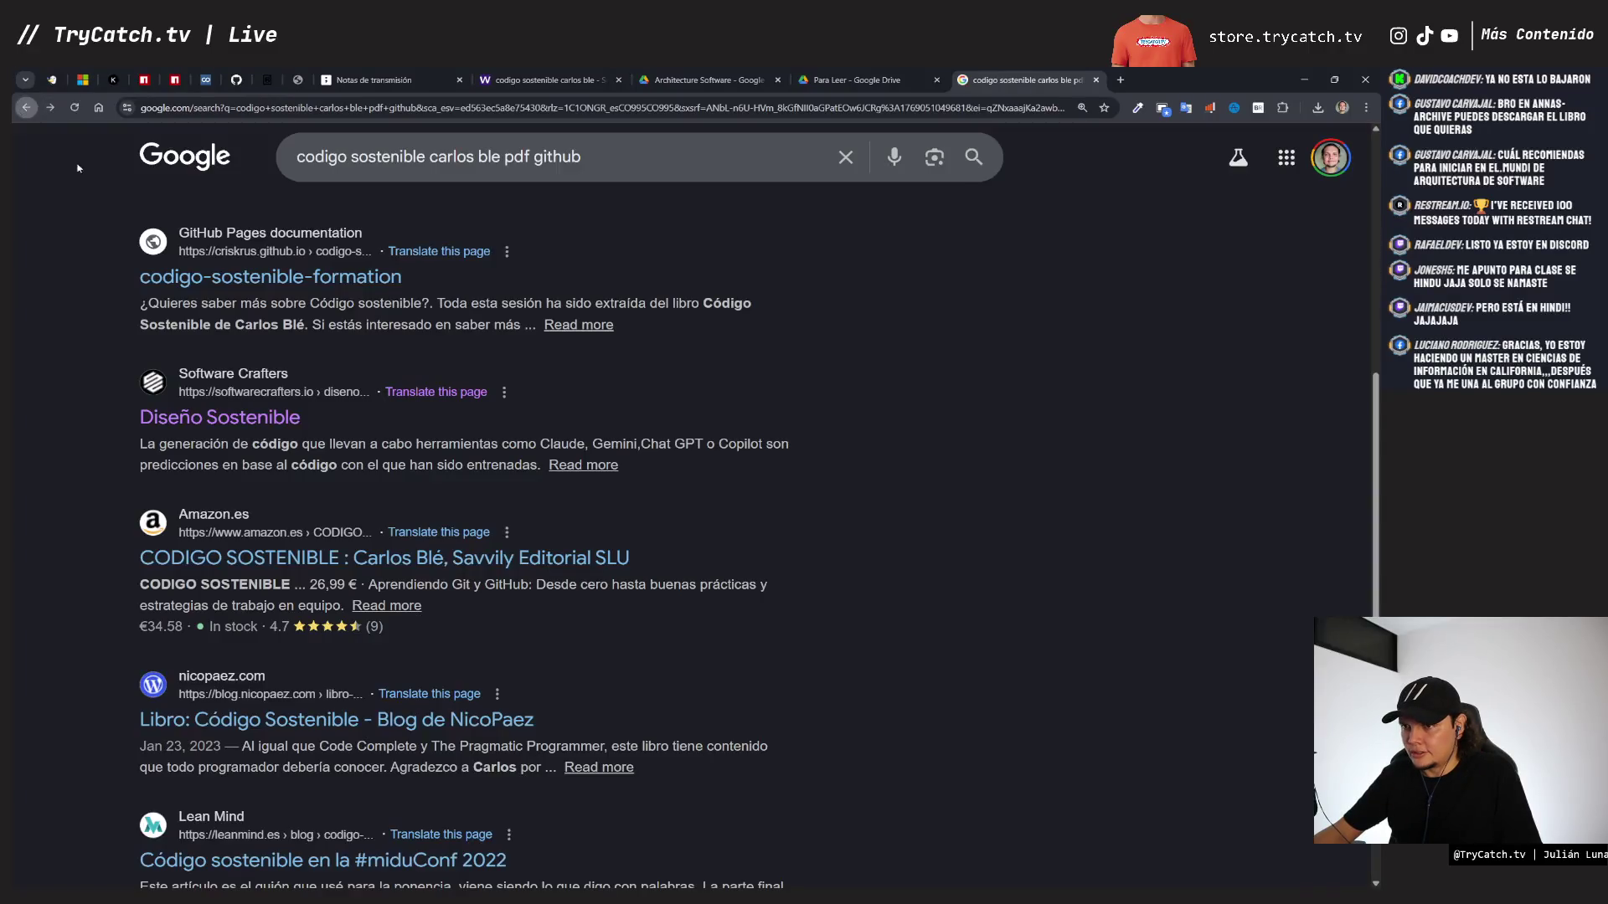
- Open the Maintainable Software Podcast episode 'Carlos Blé - Código Sostenible'
scroll(194, 318, "down", 2)
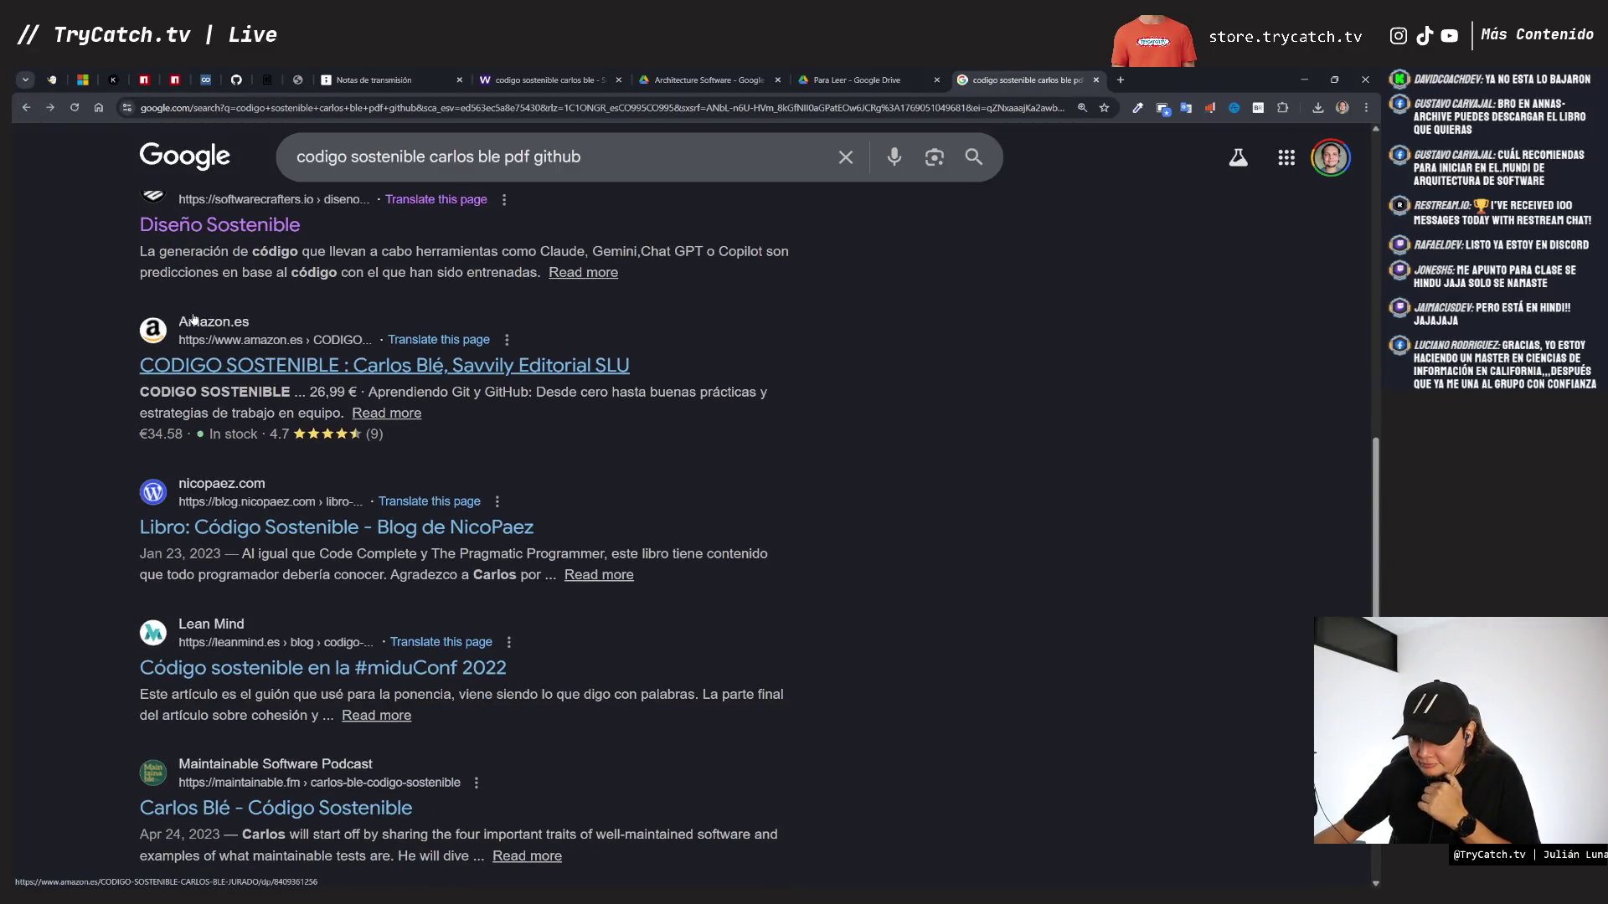
scroll(194, 318, "down", 5)
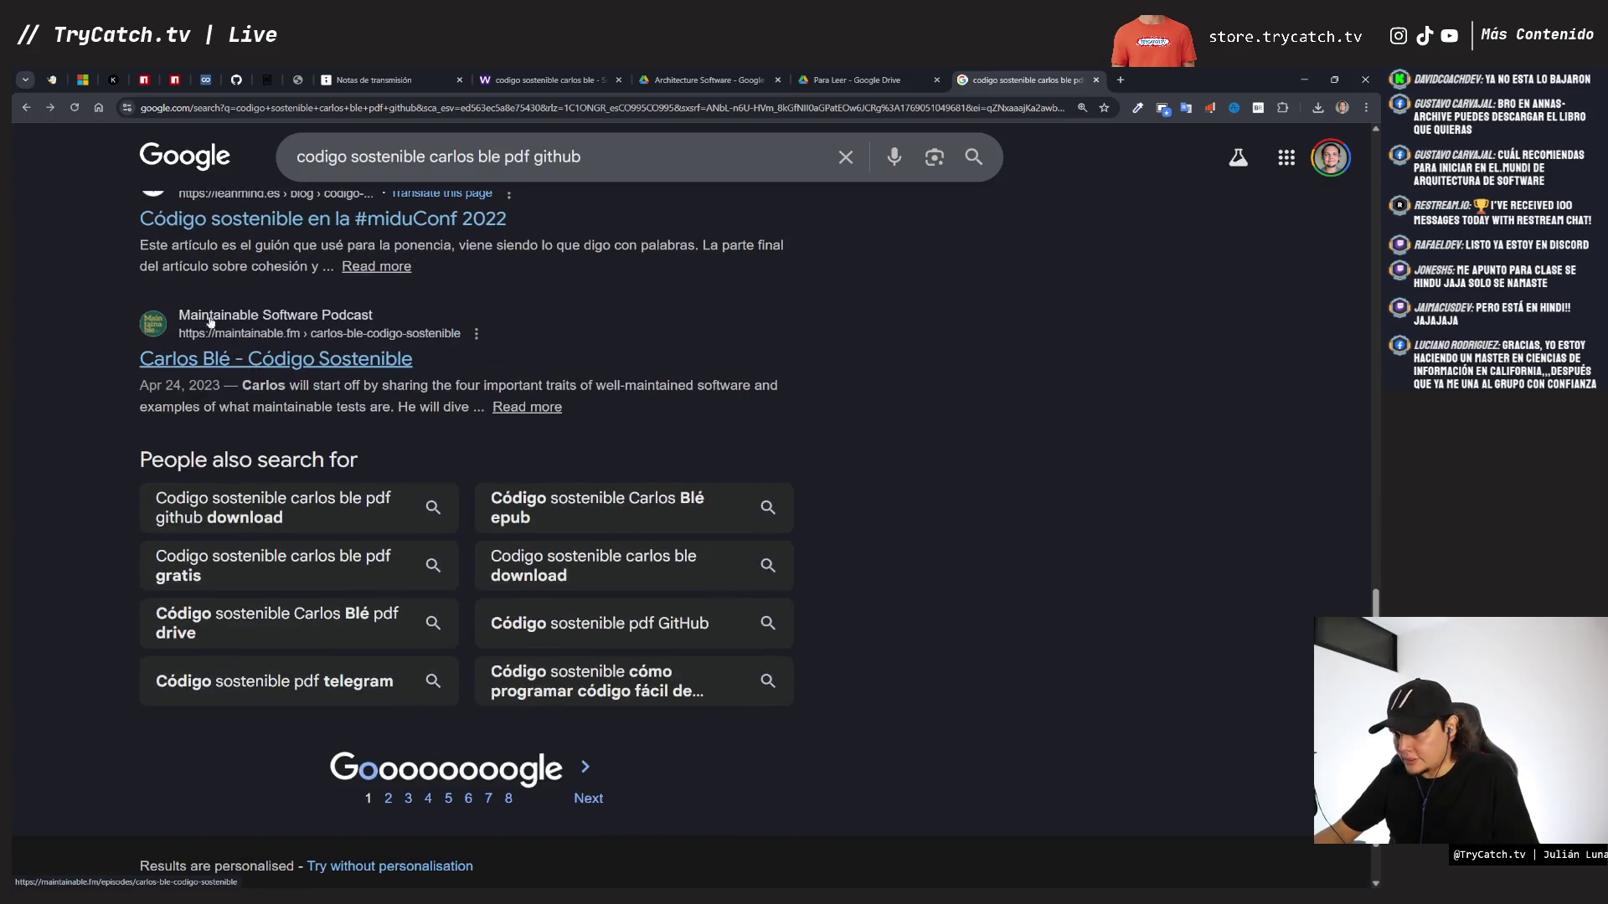
left_click(396, 363)
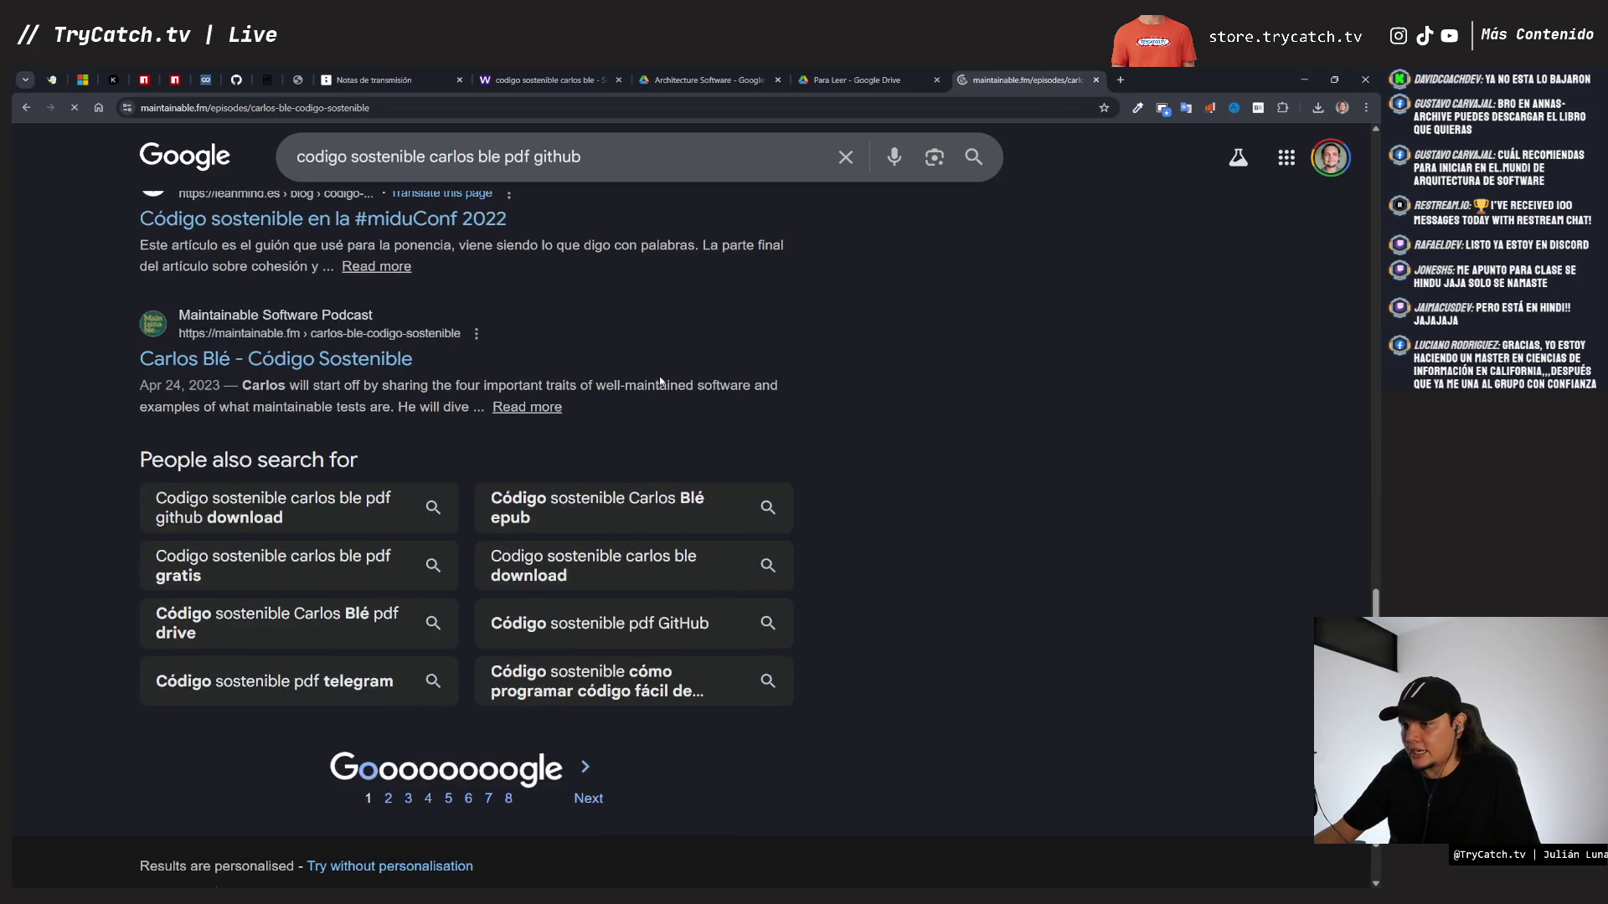
- Check the Para Leer Drive folder, then copy the title 'Carlos Blé - Código Sostenible' from the episode page
scroll(660, 380, "down", 5)
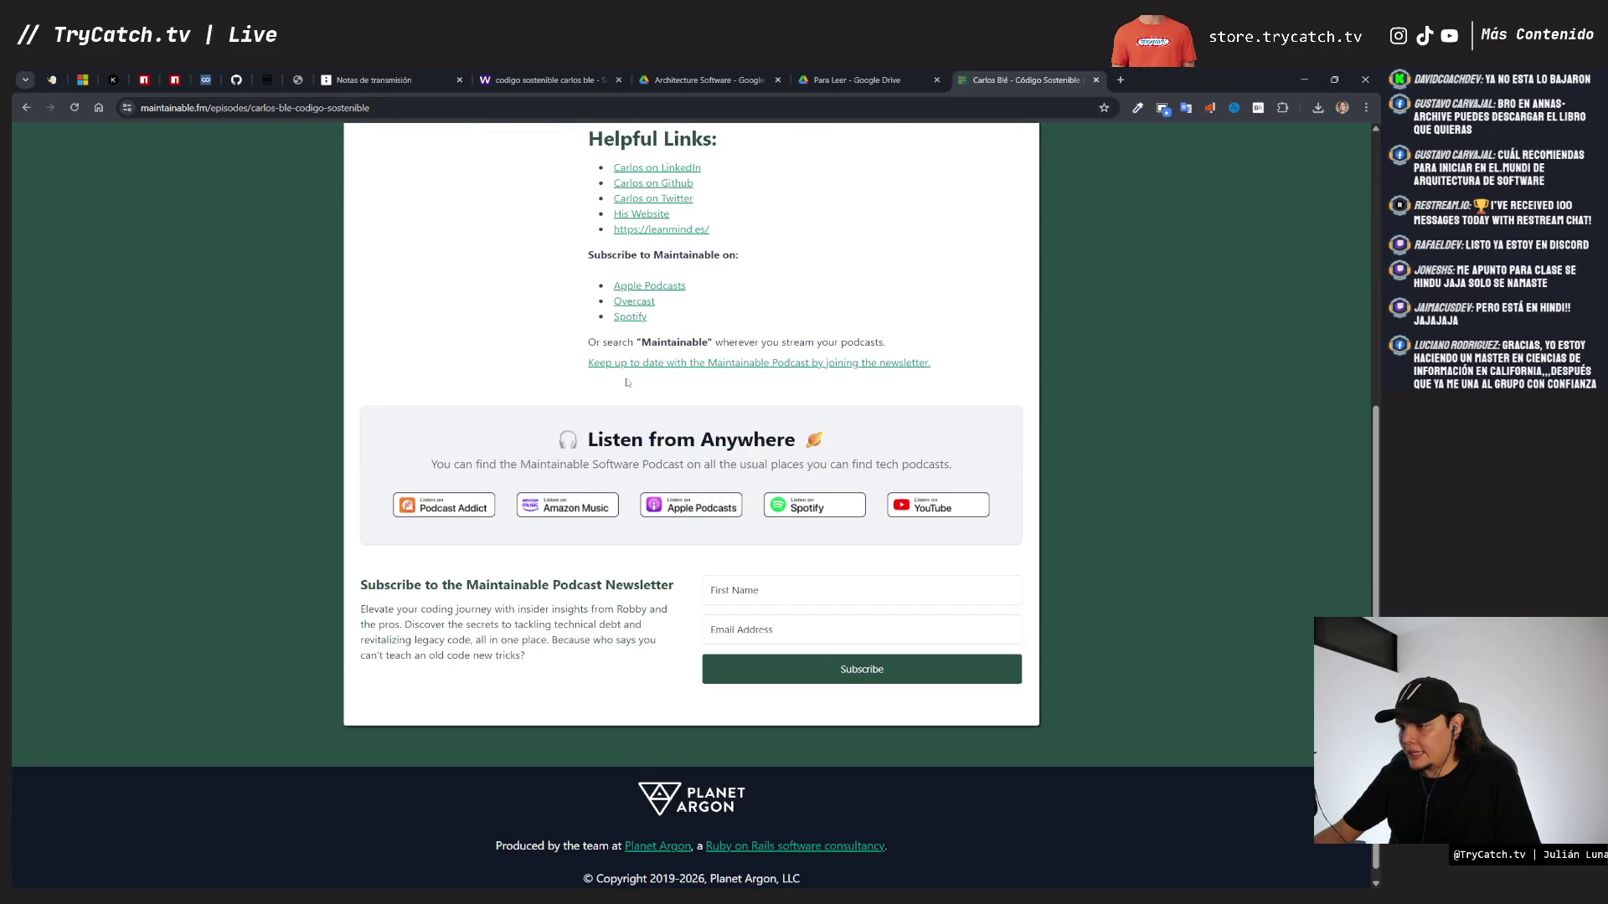
scroll(605, 379, "up", 3)
scroll(535, 403, "up", 3)
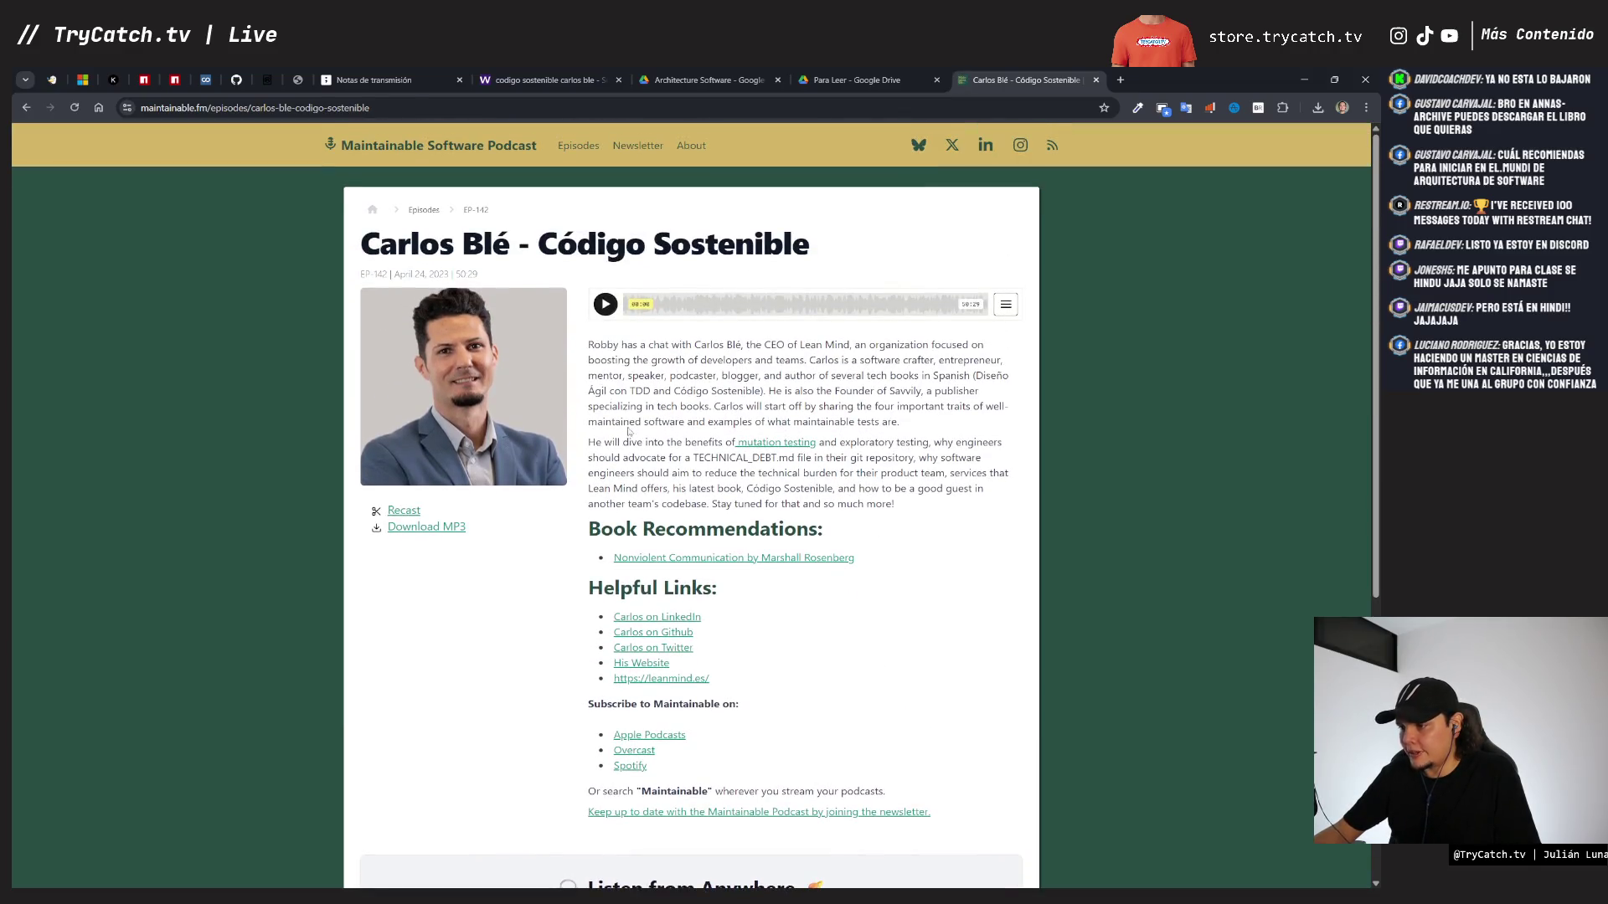
key("ctrl+shift+Tab")
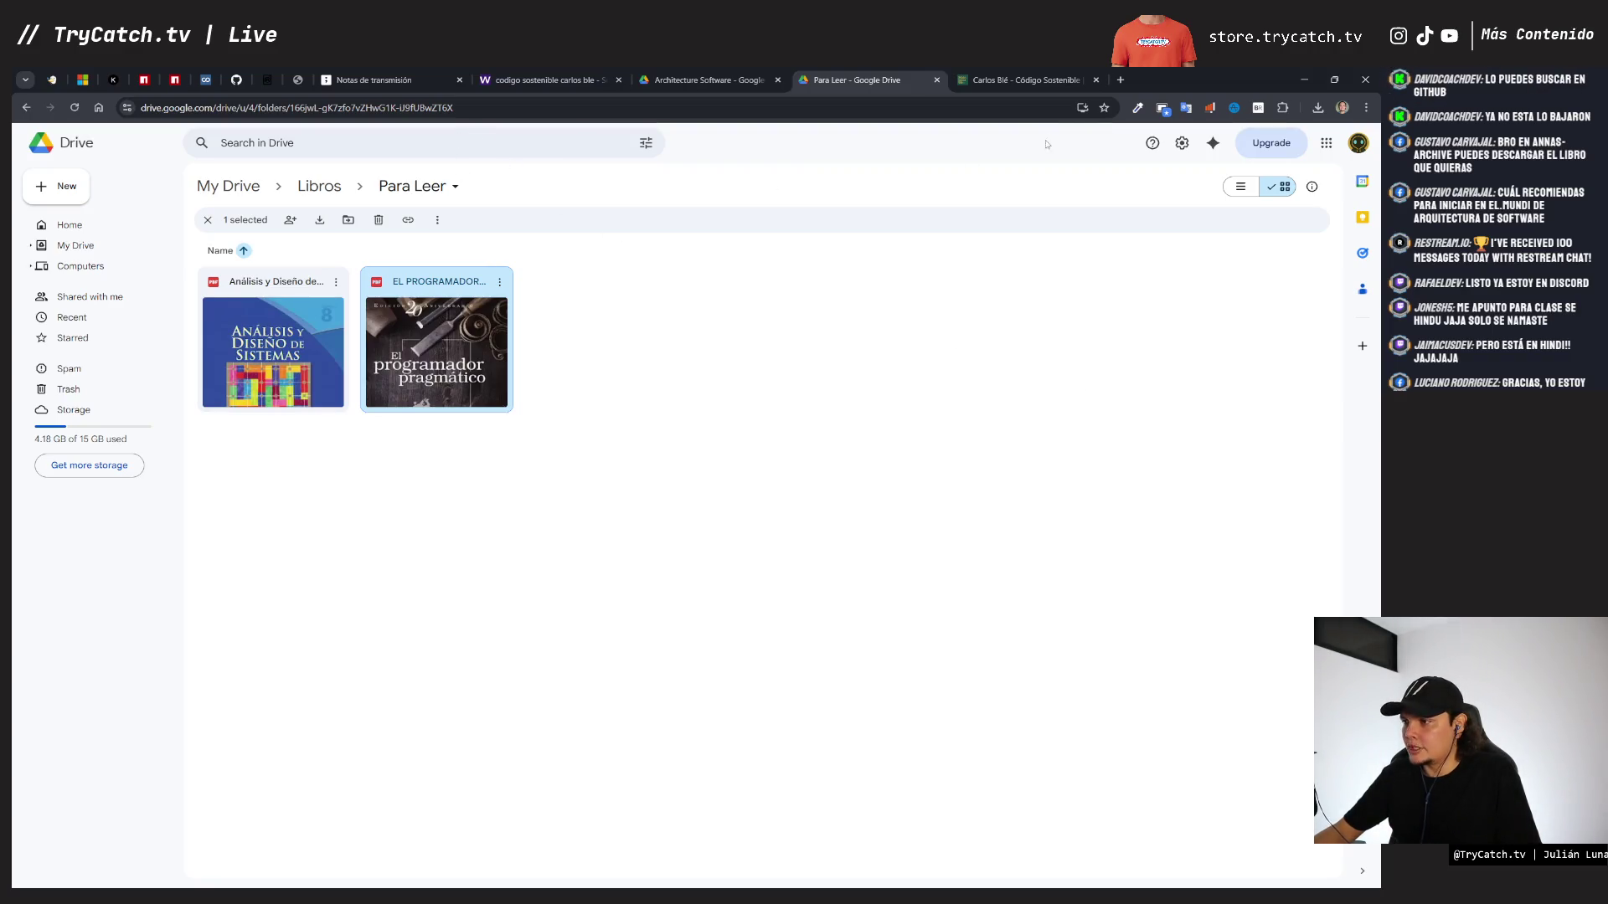
left_click(1026, 80)
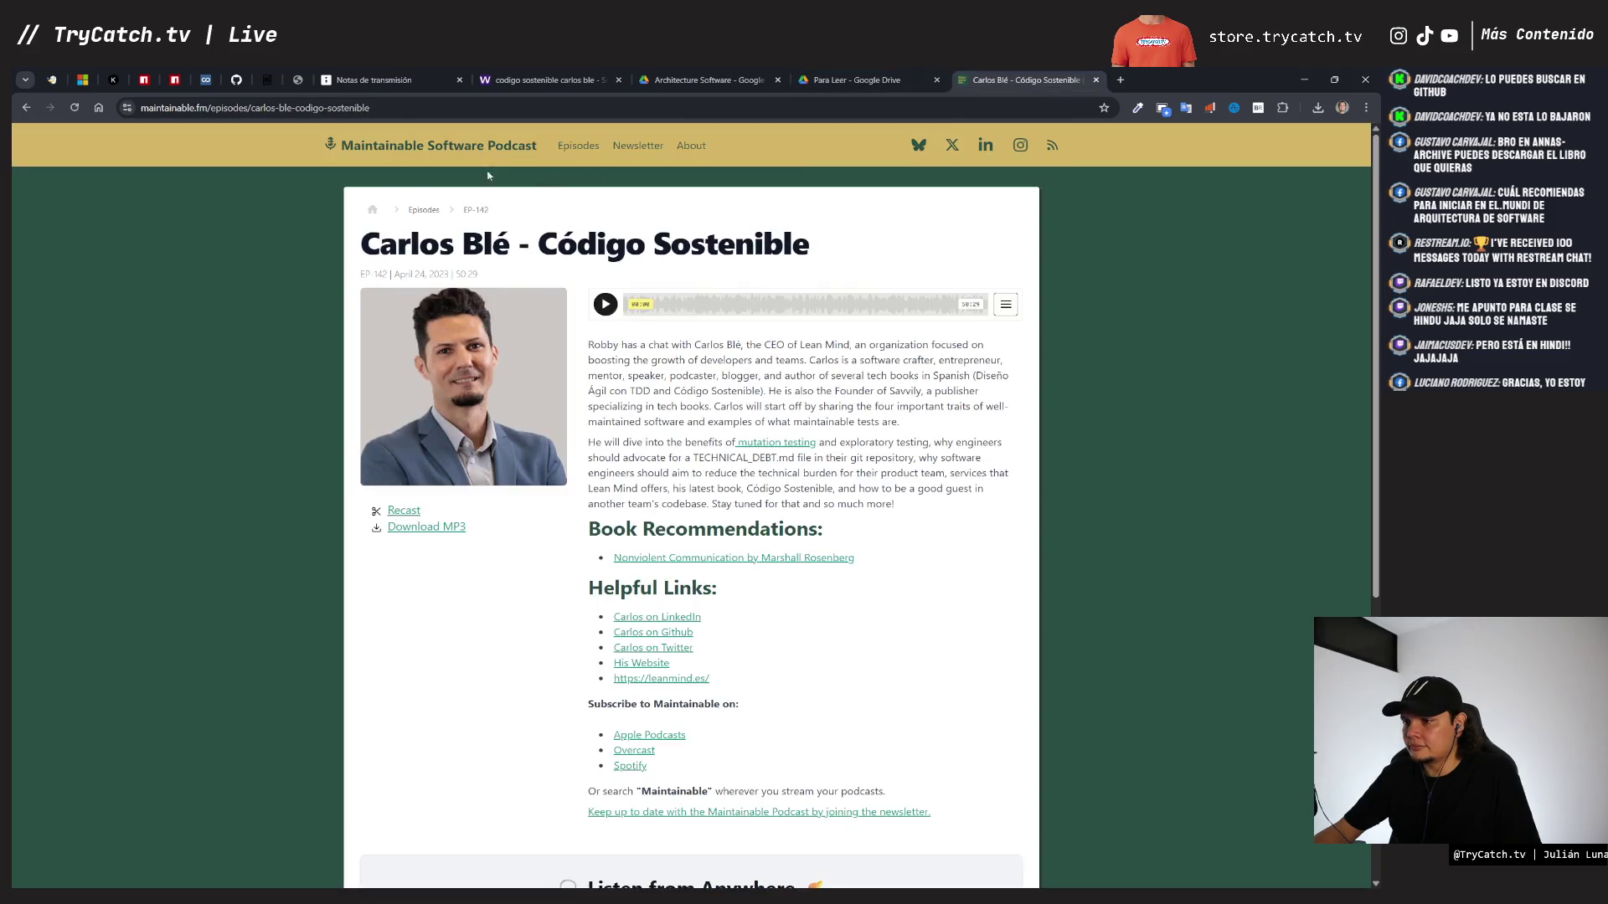
key("ctrl+l")
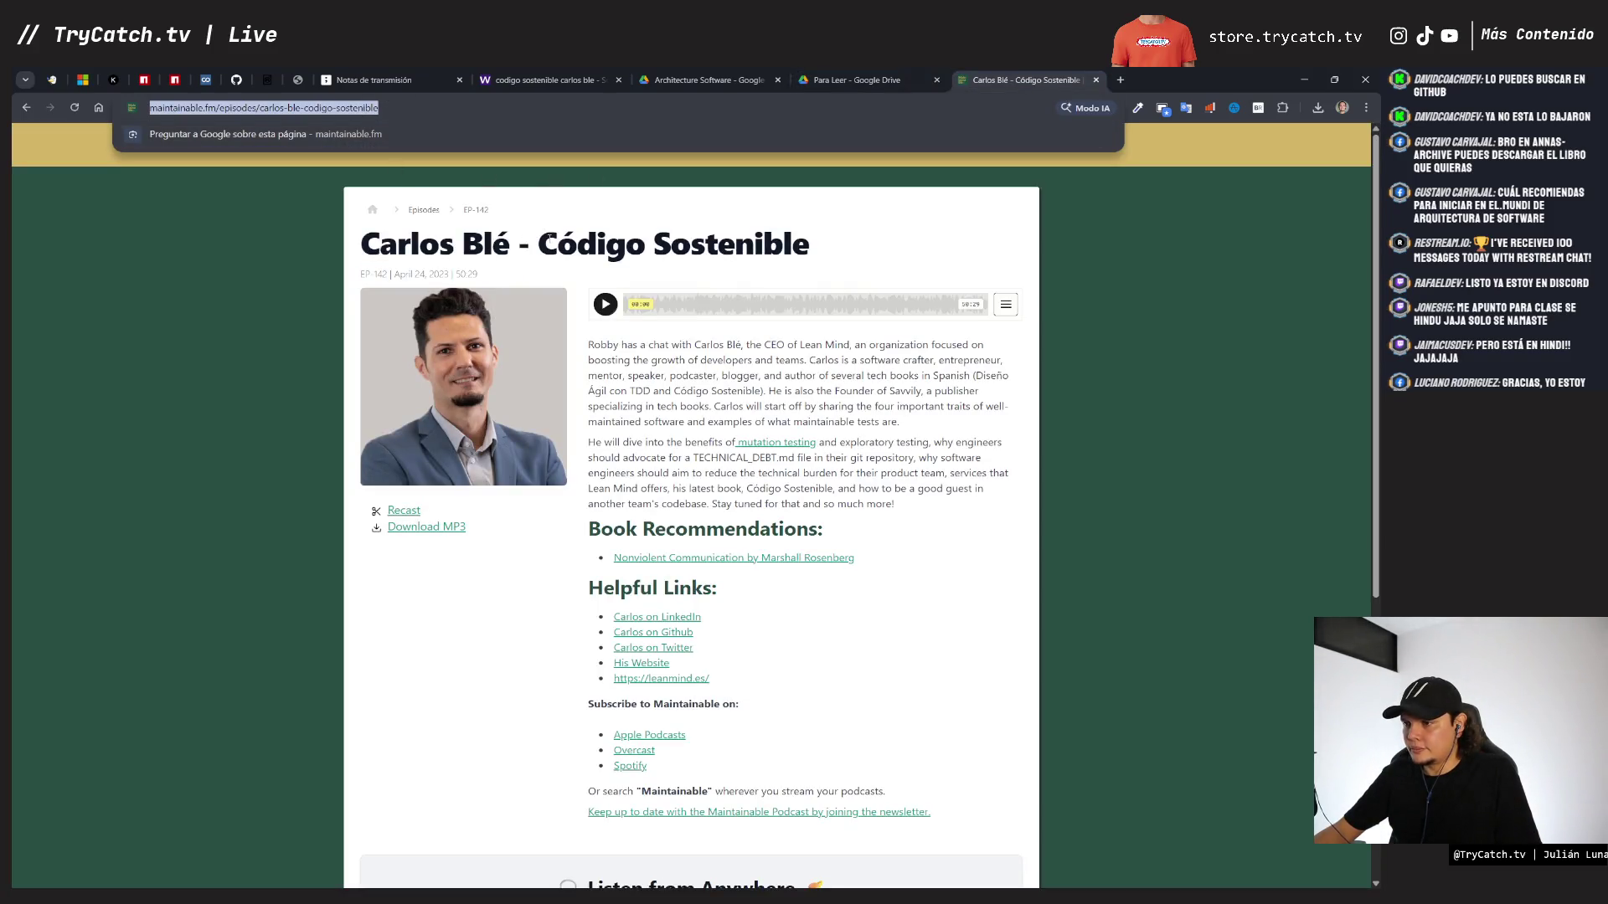
triple_click(543, 241)
key("ctrl+c")
- Go to GitHub by entering 'github' in the address bar
left_click(374, 112)
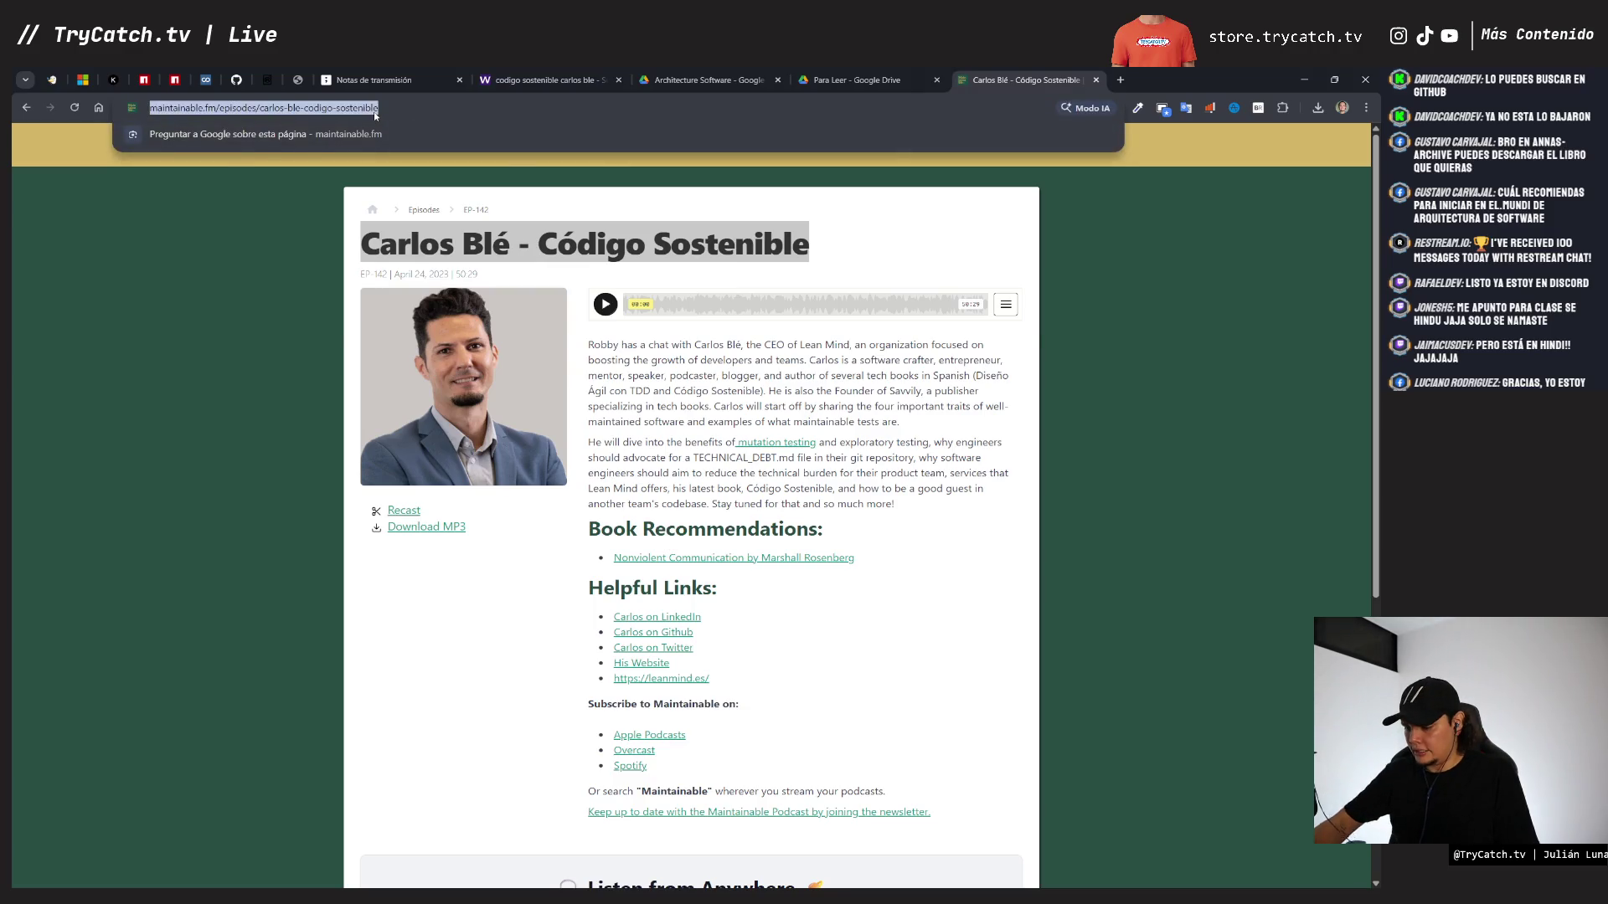
type("github")
key("Return")
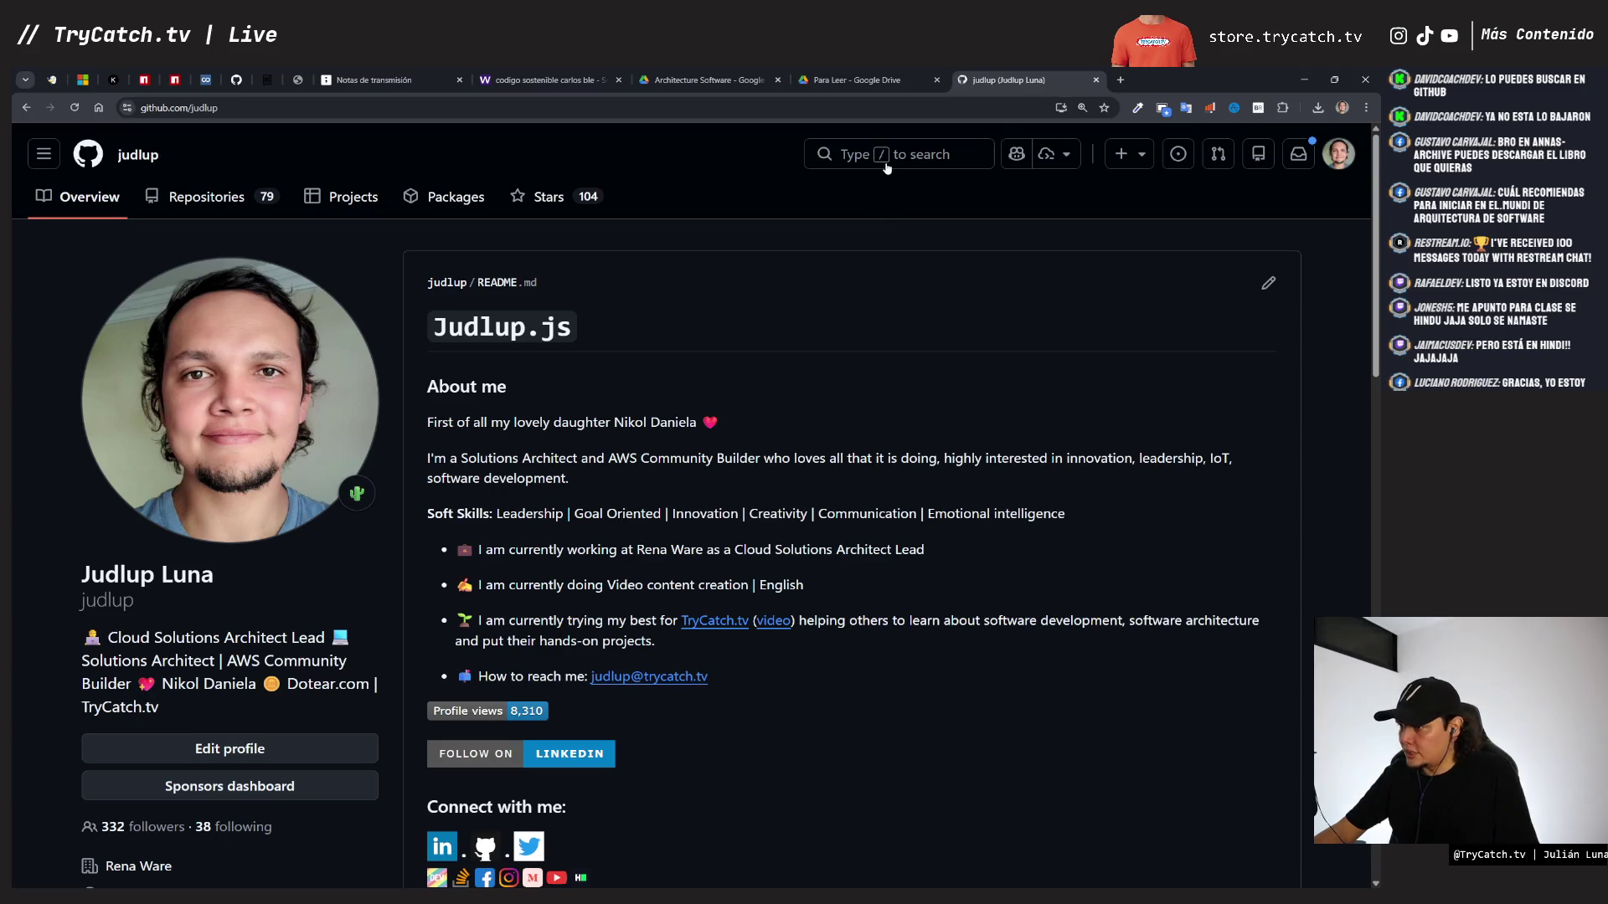
- Search all of GitHub for the pasted title 'Carlos Blé - Código Sostenible', removing the owner filter
left_click(886, 167)
key("ctrl+v")
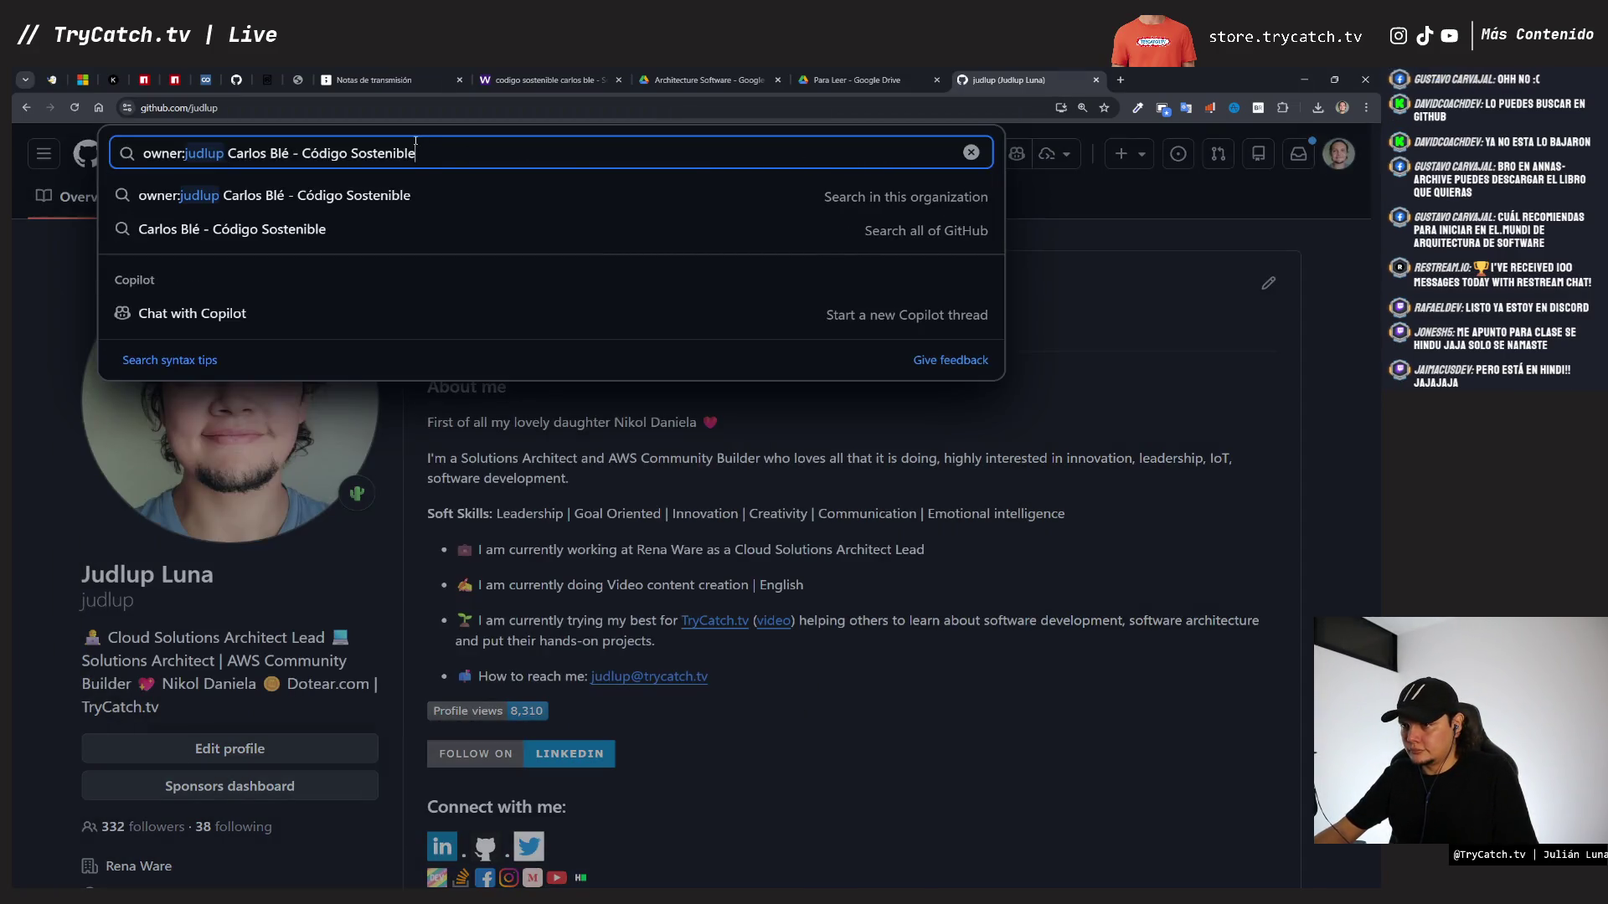
key("shift+Home")
key("BackSpace")
key("Return")
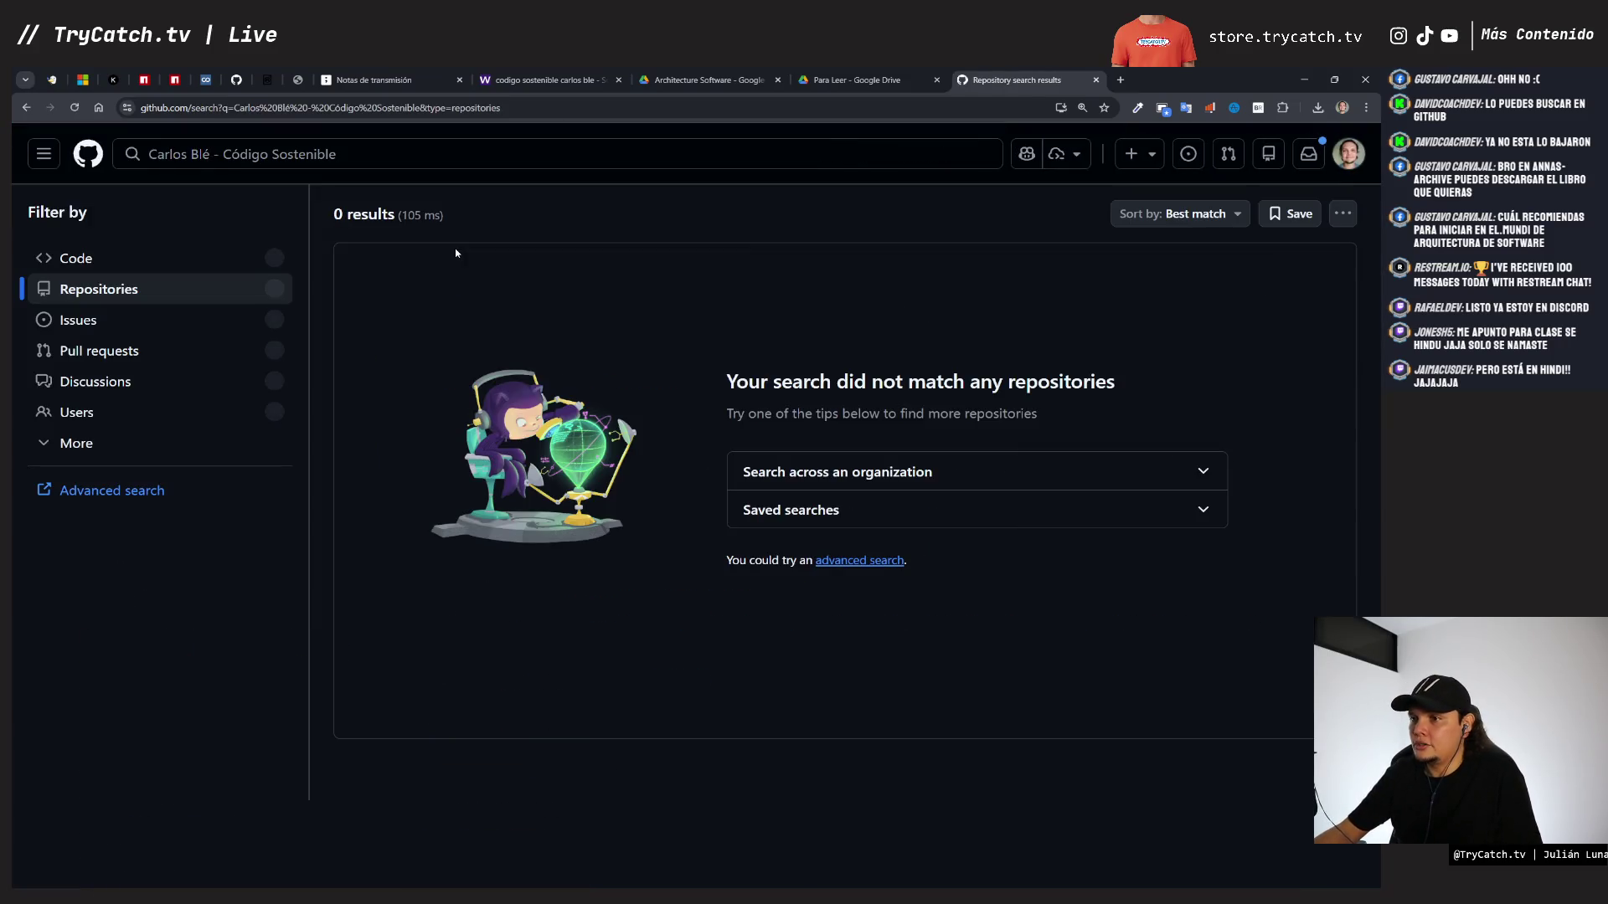
- Rerun the search without the hyphen, view the 512 code results, then close that tab
left_click(202, 159)
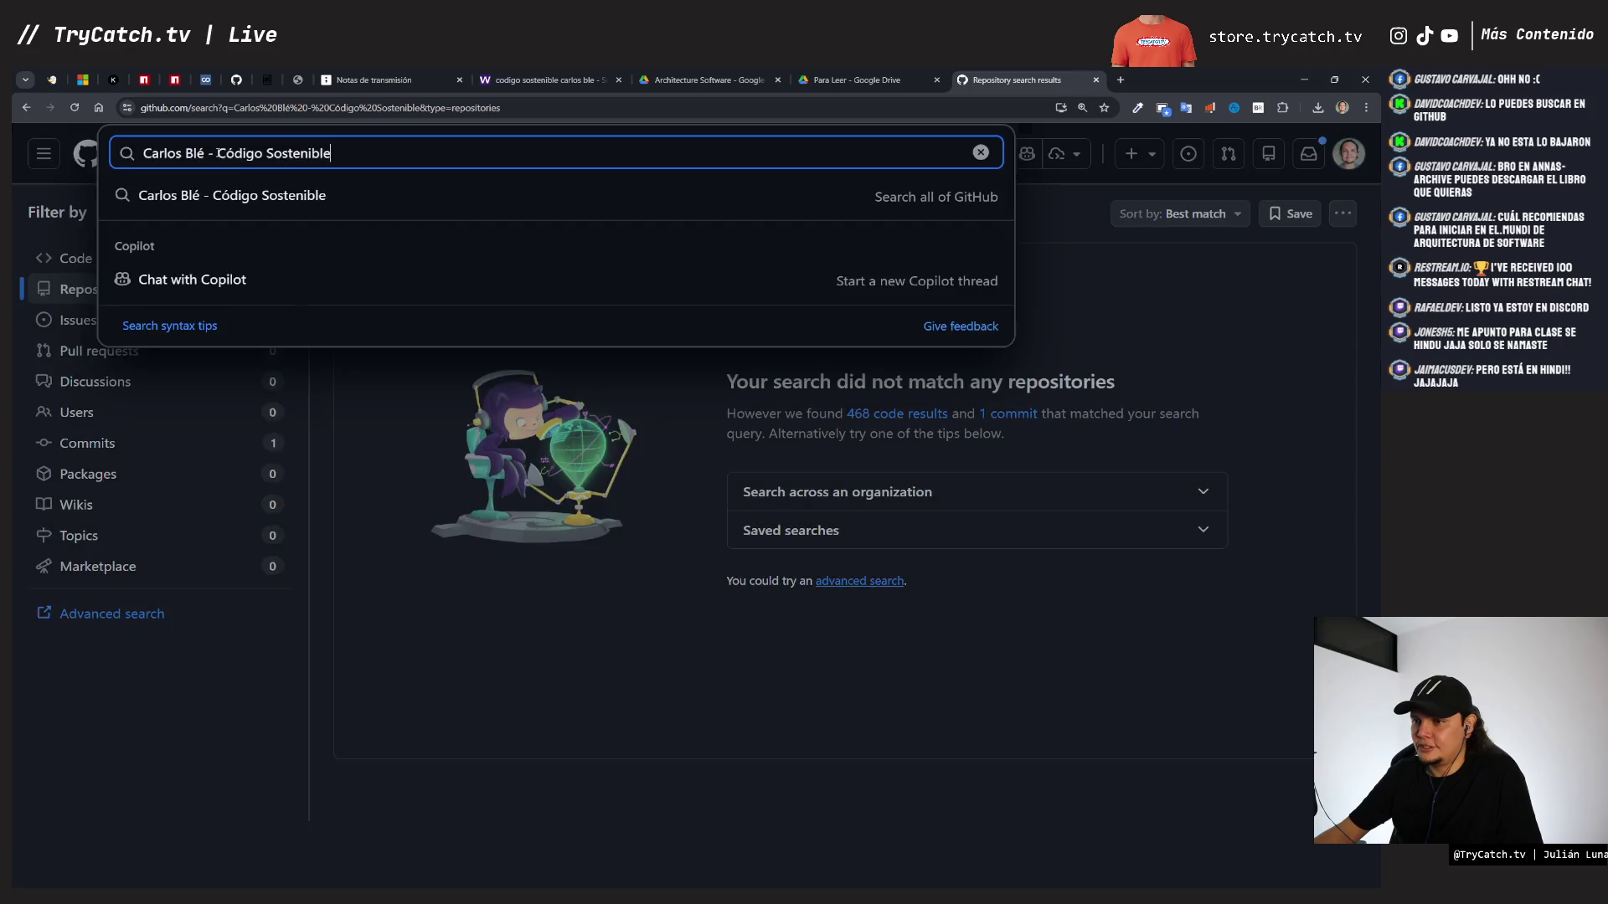
left_click(218, 154)
key("BackSpace")
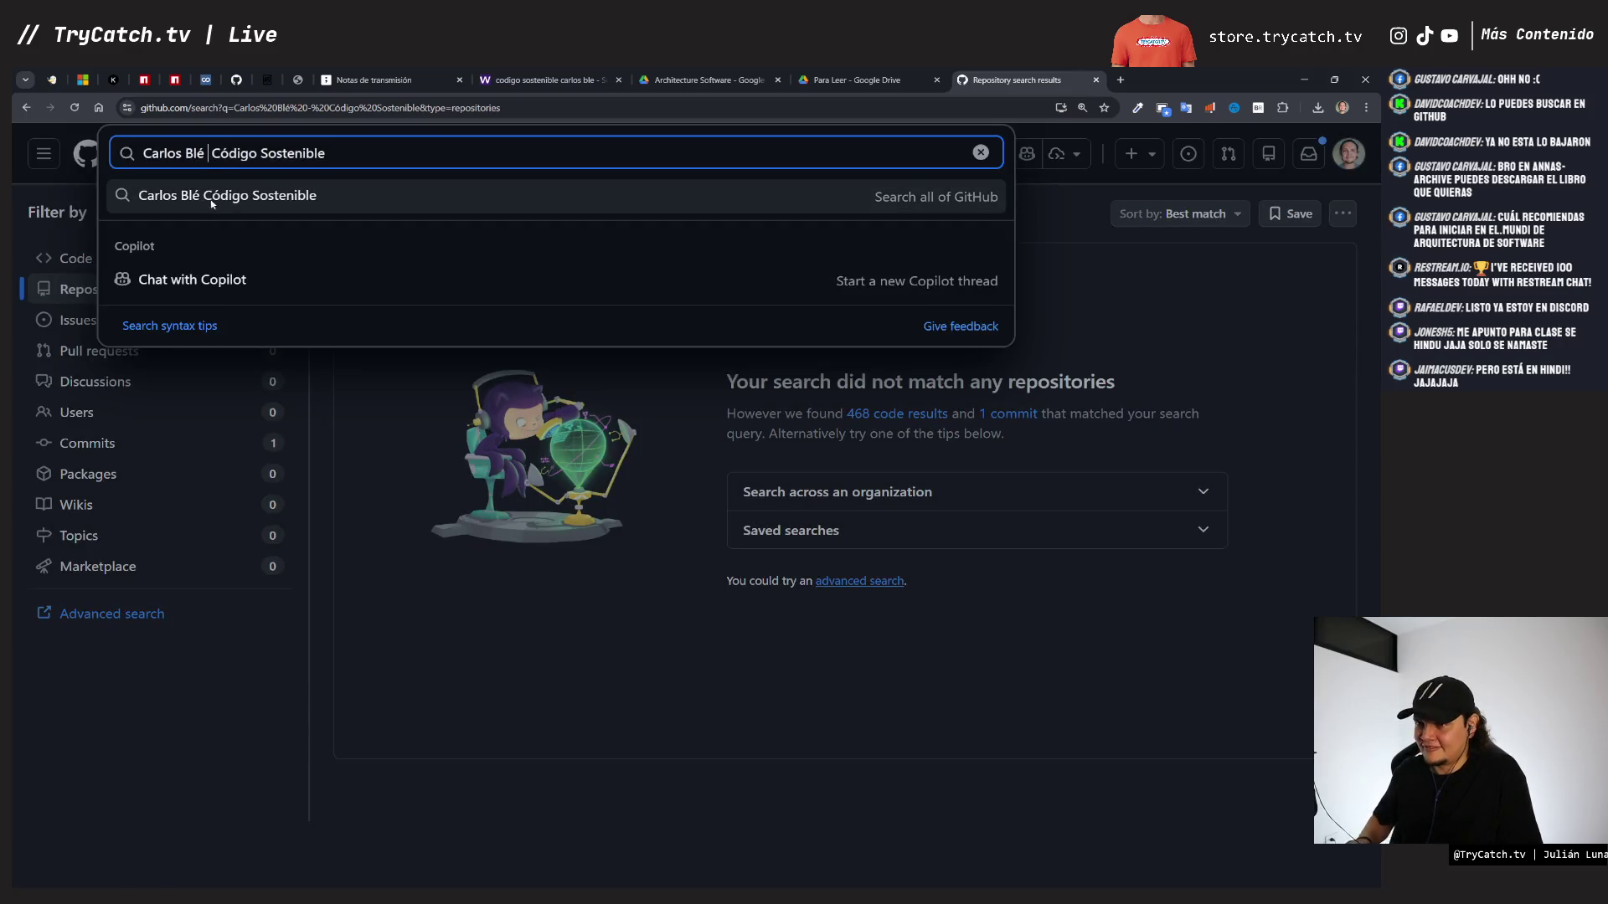
key("Return")
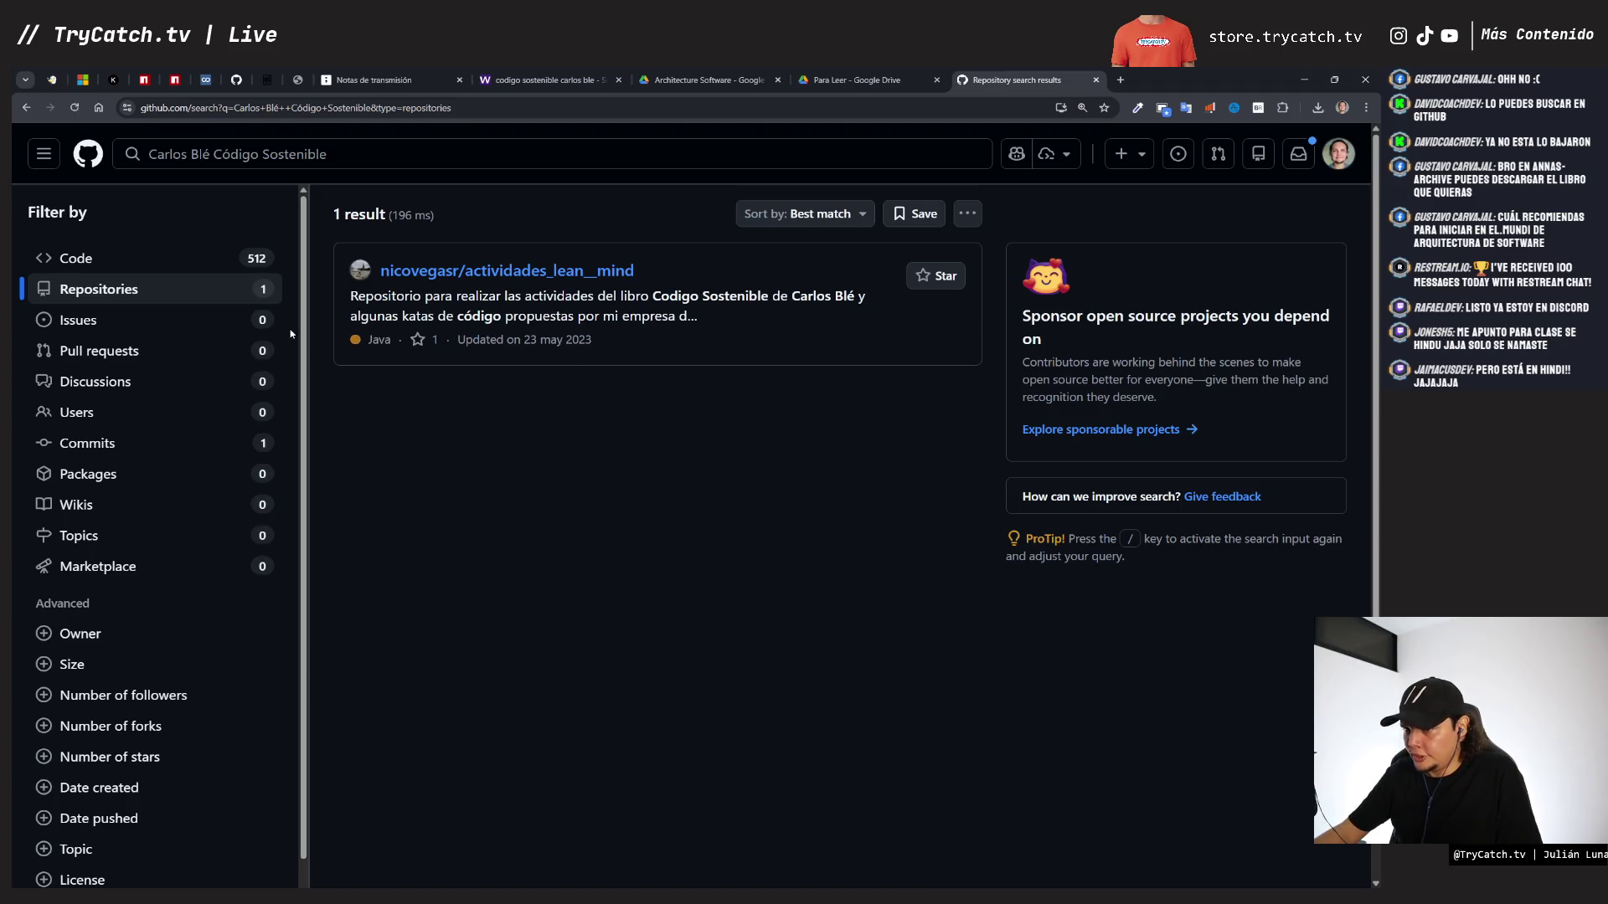
left_click(115, 259)
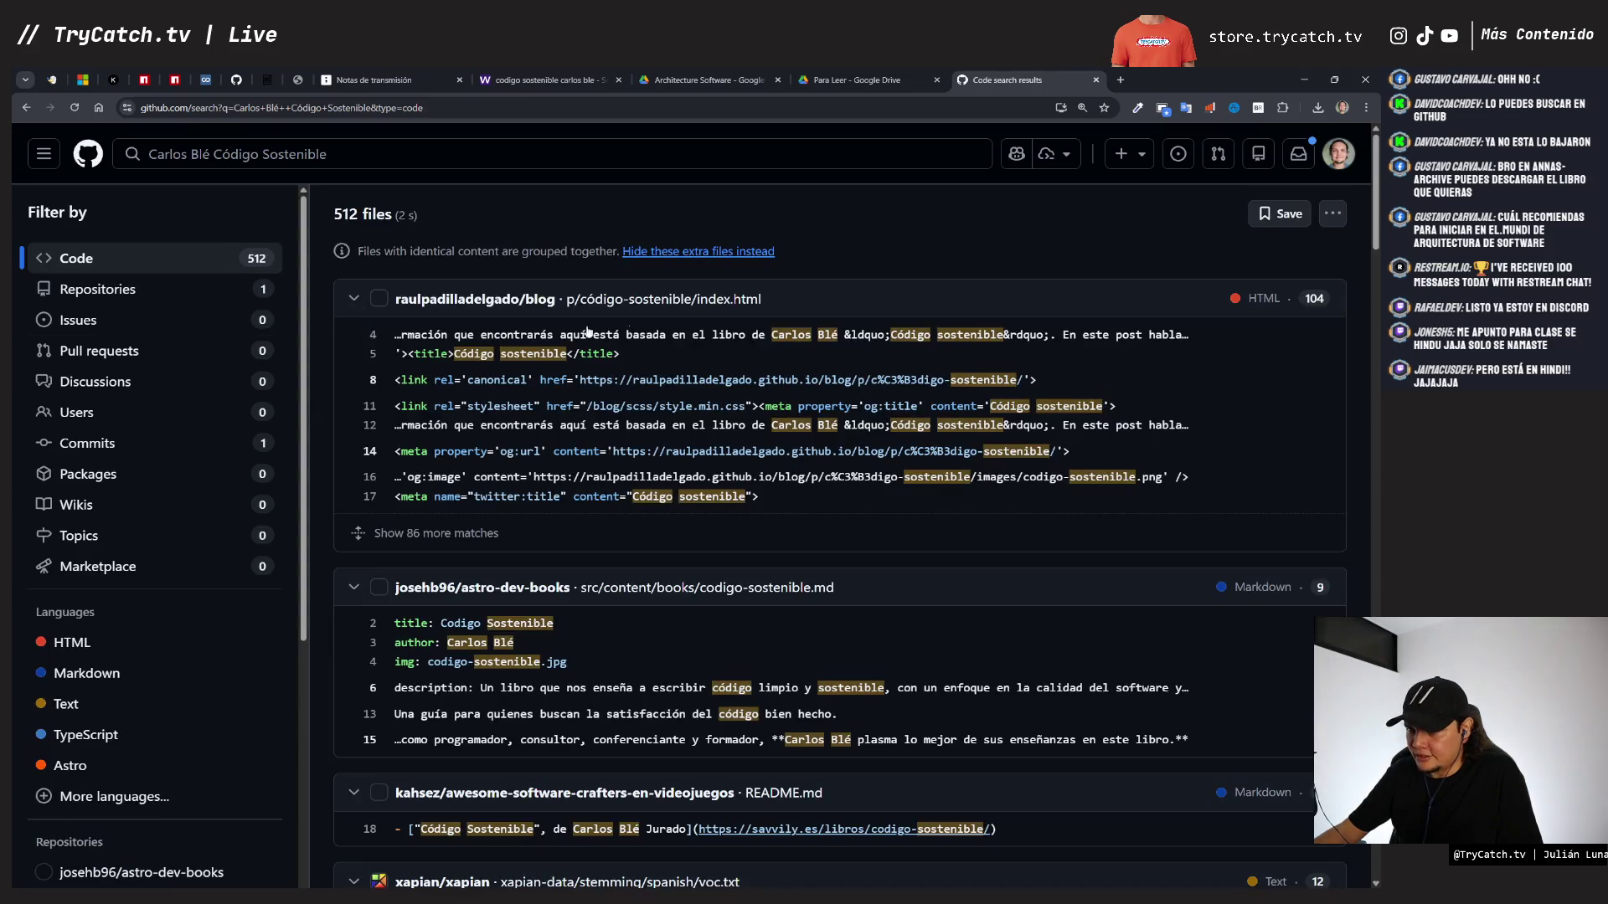
middle_click(1067, 77)
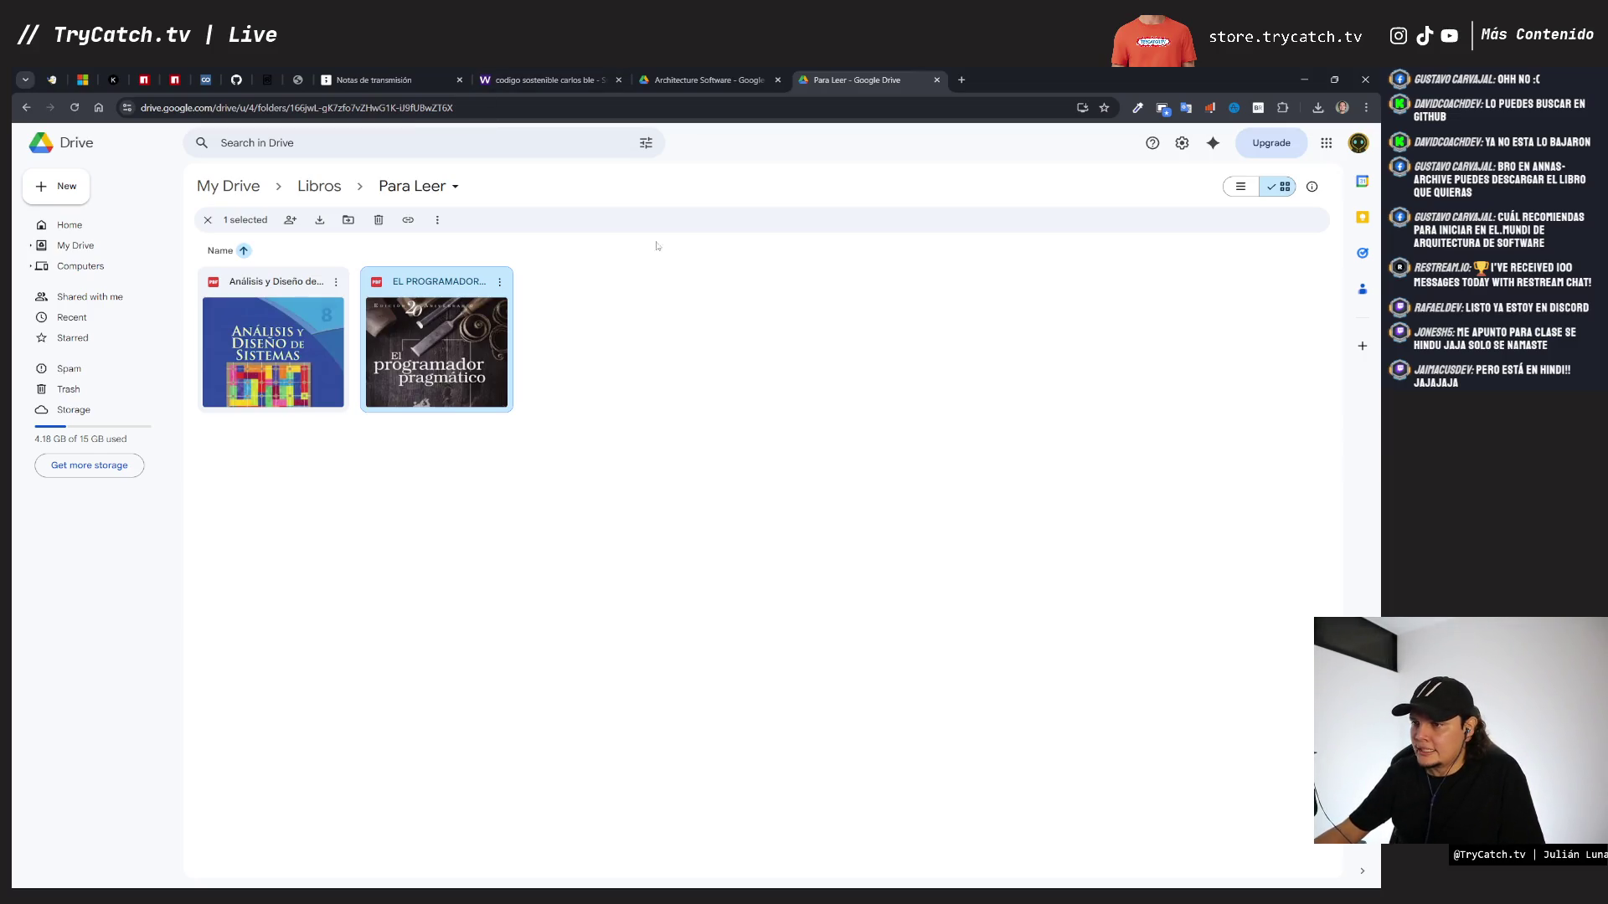
- On the tldraw board, delete the Código Sostenible cover and move the Legacy Code cover up, enlarged
left_click(374, 79)
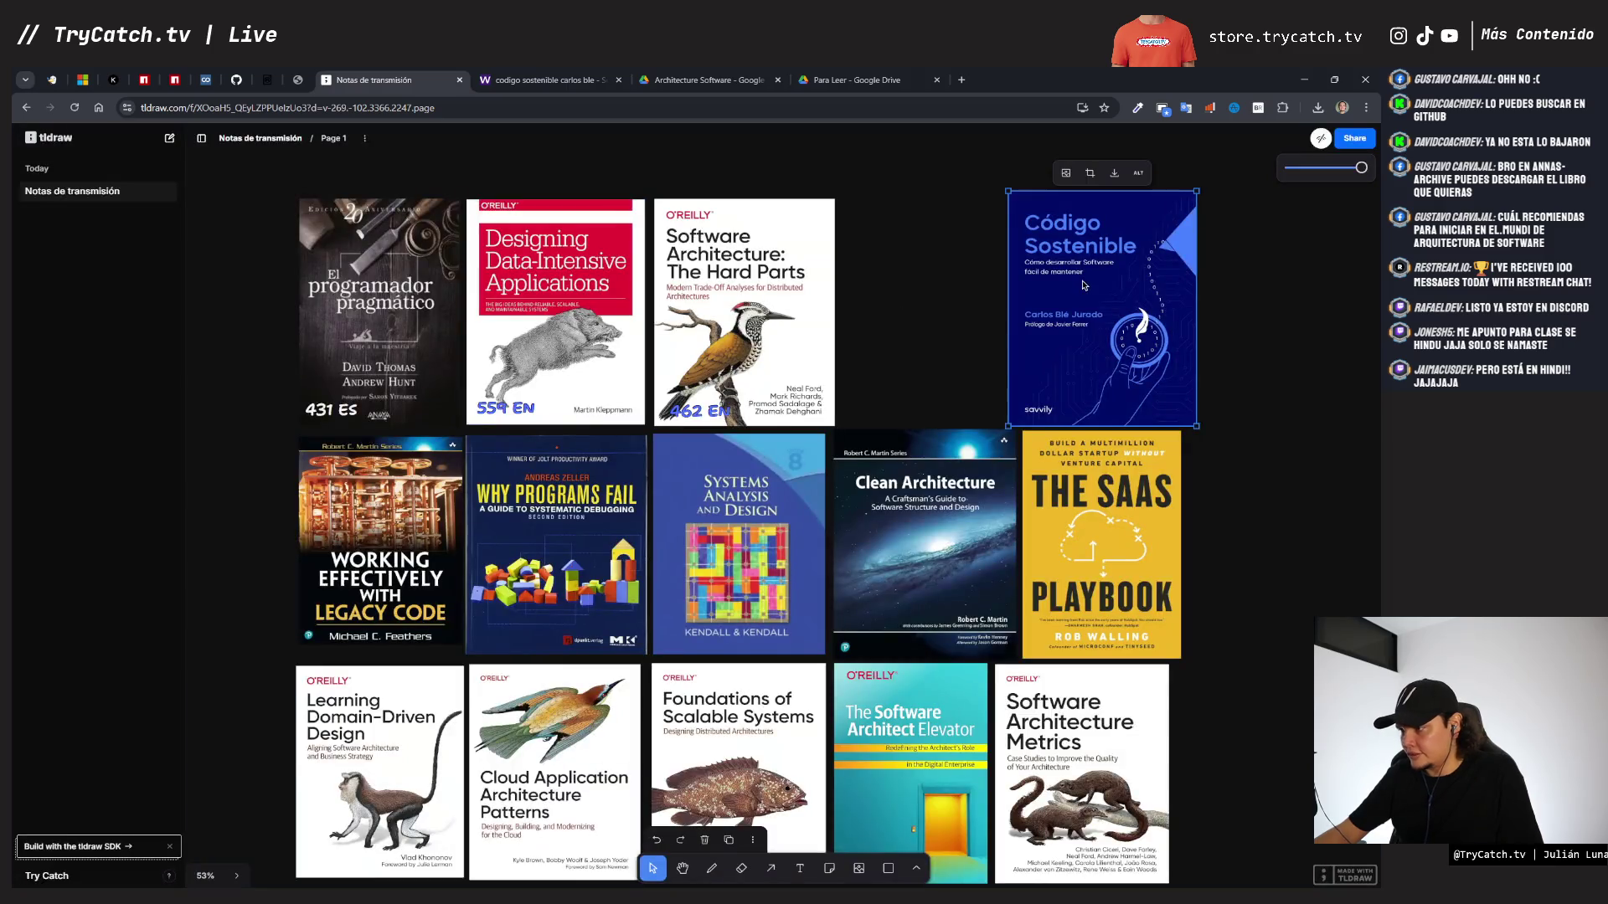
key("Delete")
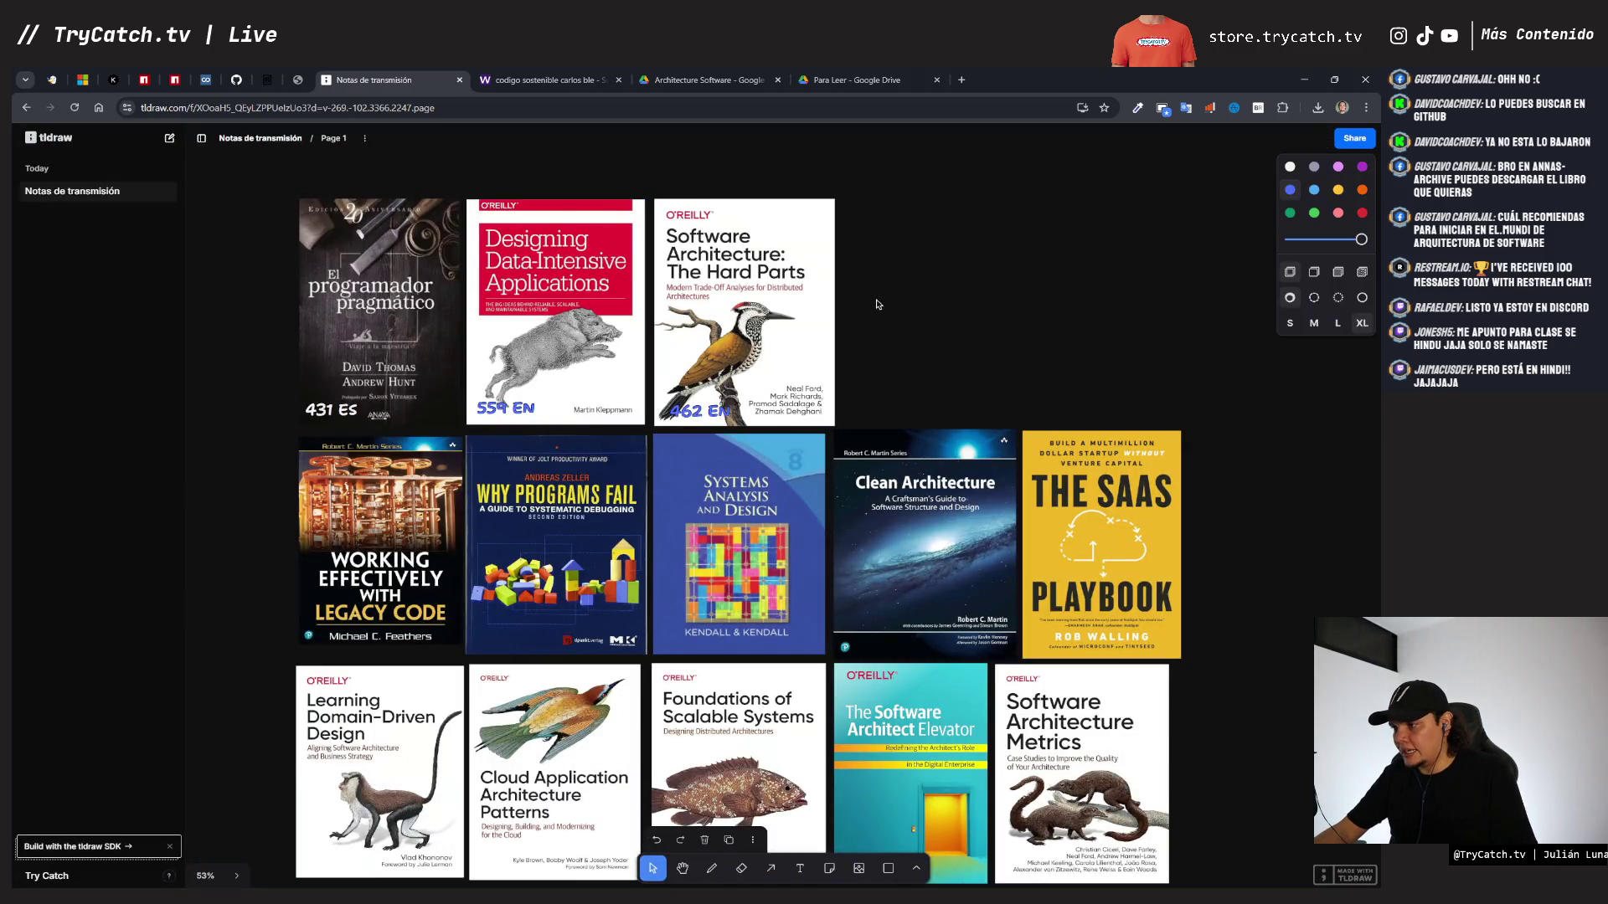
mouse_move(399, 528)
left_mouse_down()
mouse_move(1017, 334)
mouse_move(946, 280)
left_mouse_up()
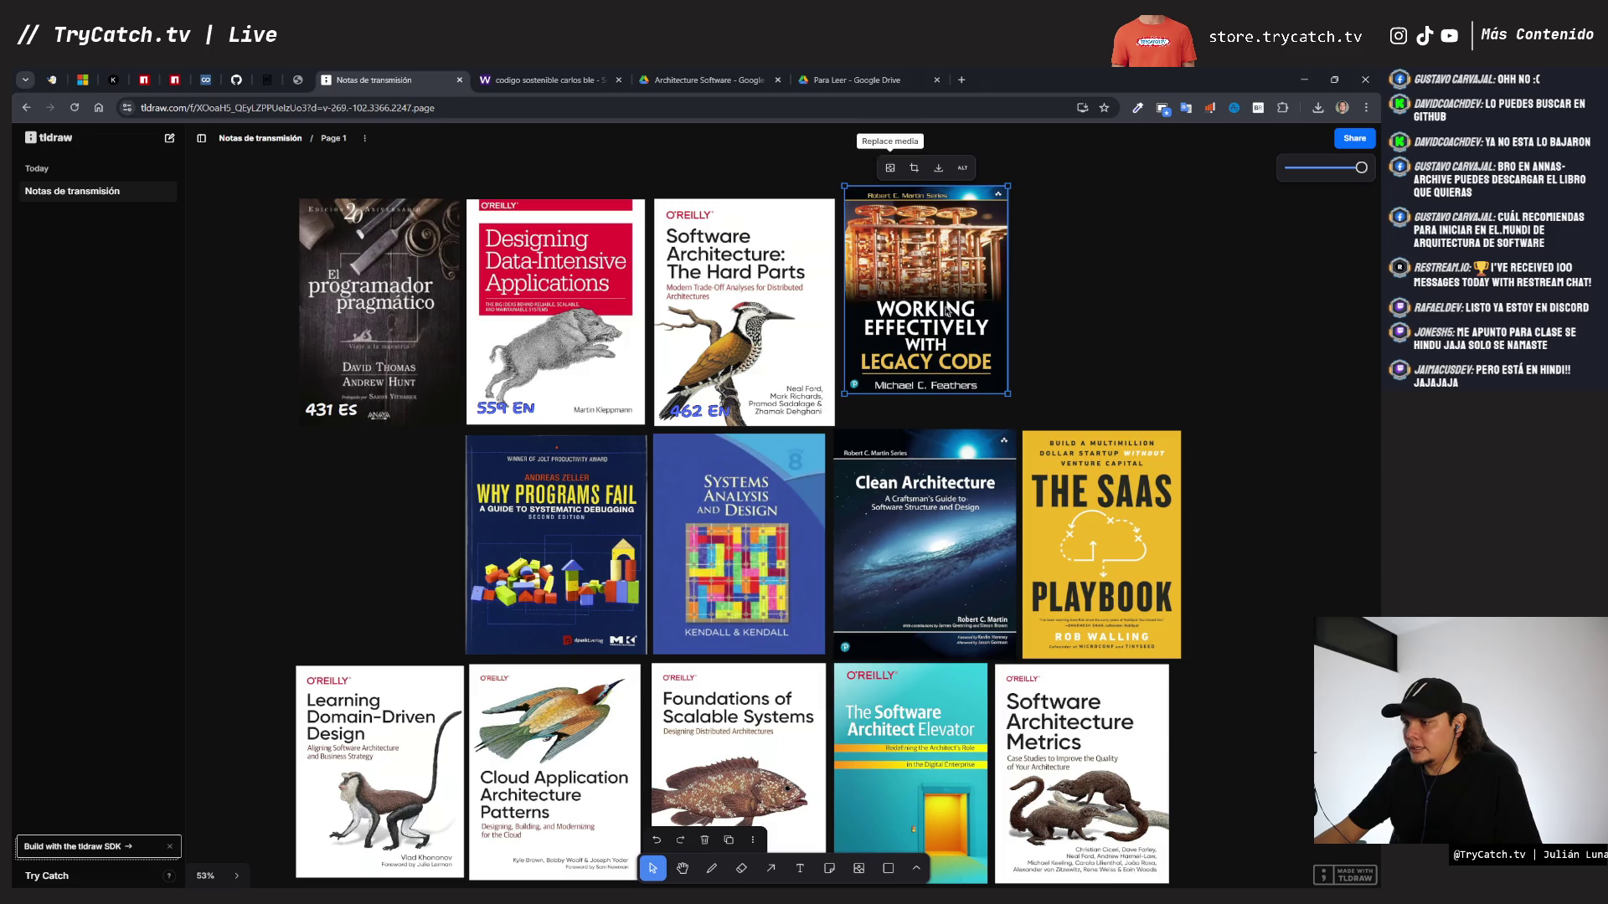
left_click_drag(1005, 400, 1024, 427)
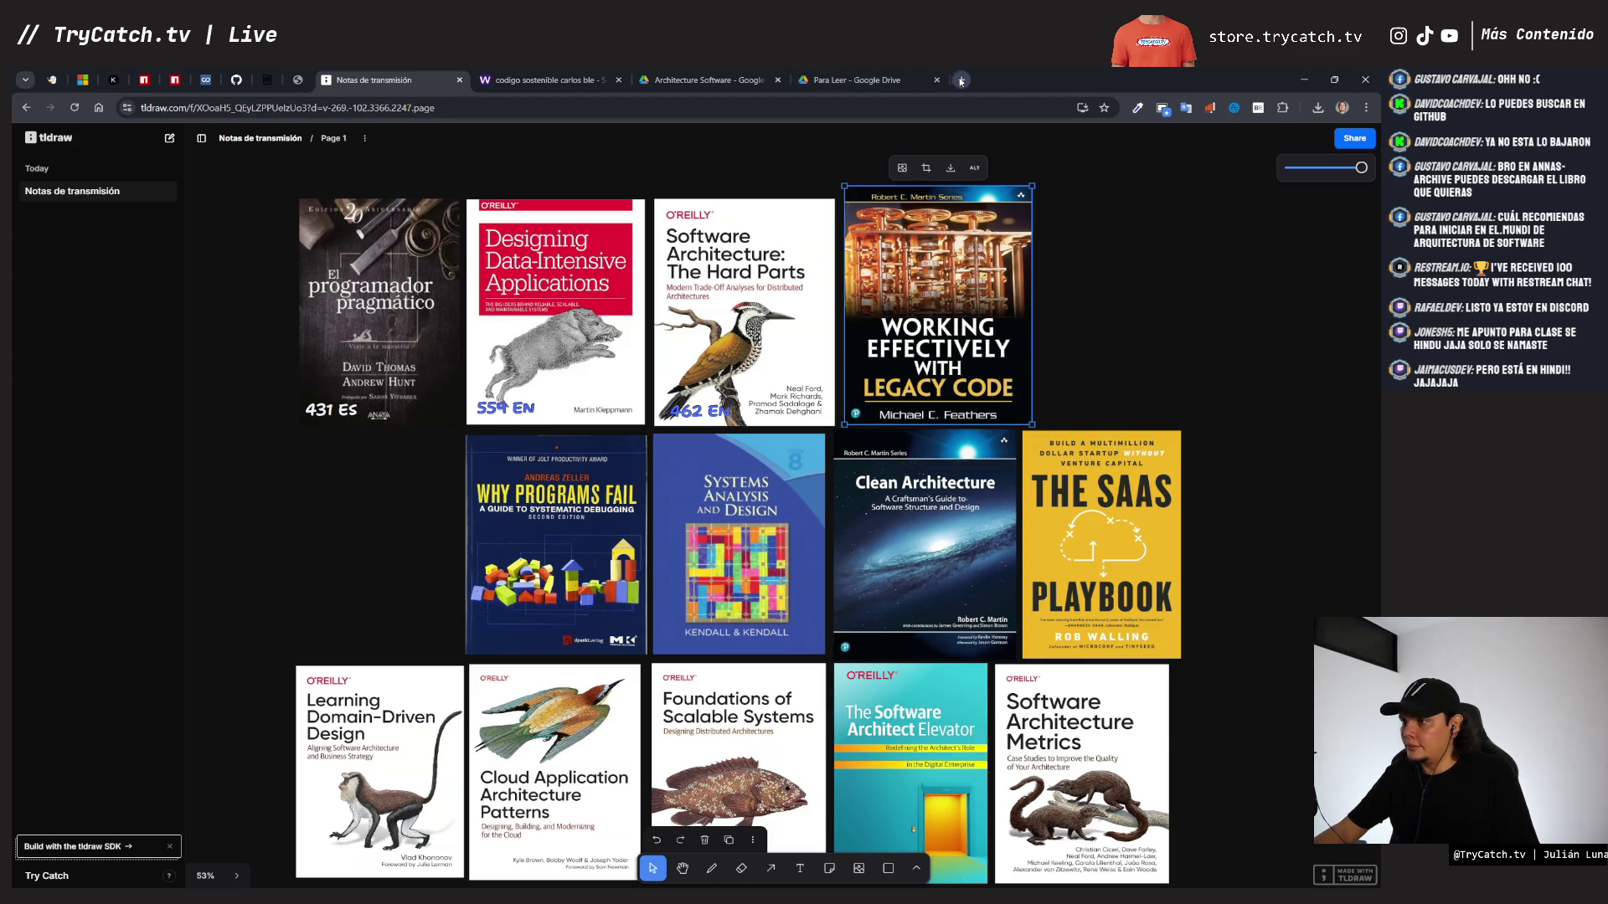
left_click(961, 80)
- Search Google for 'working effectively with legacy code pdf' and open the JS-Books GitHub copy
type("work")
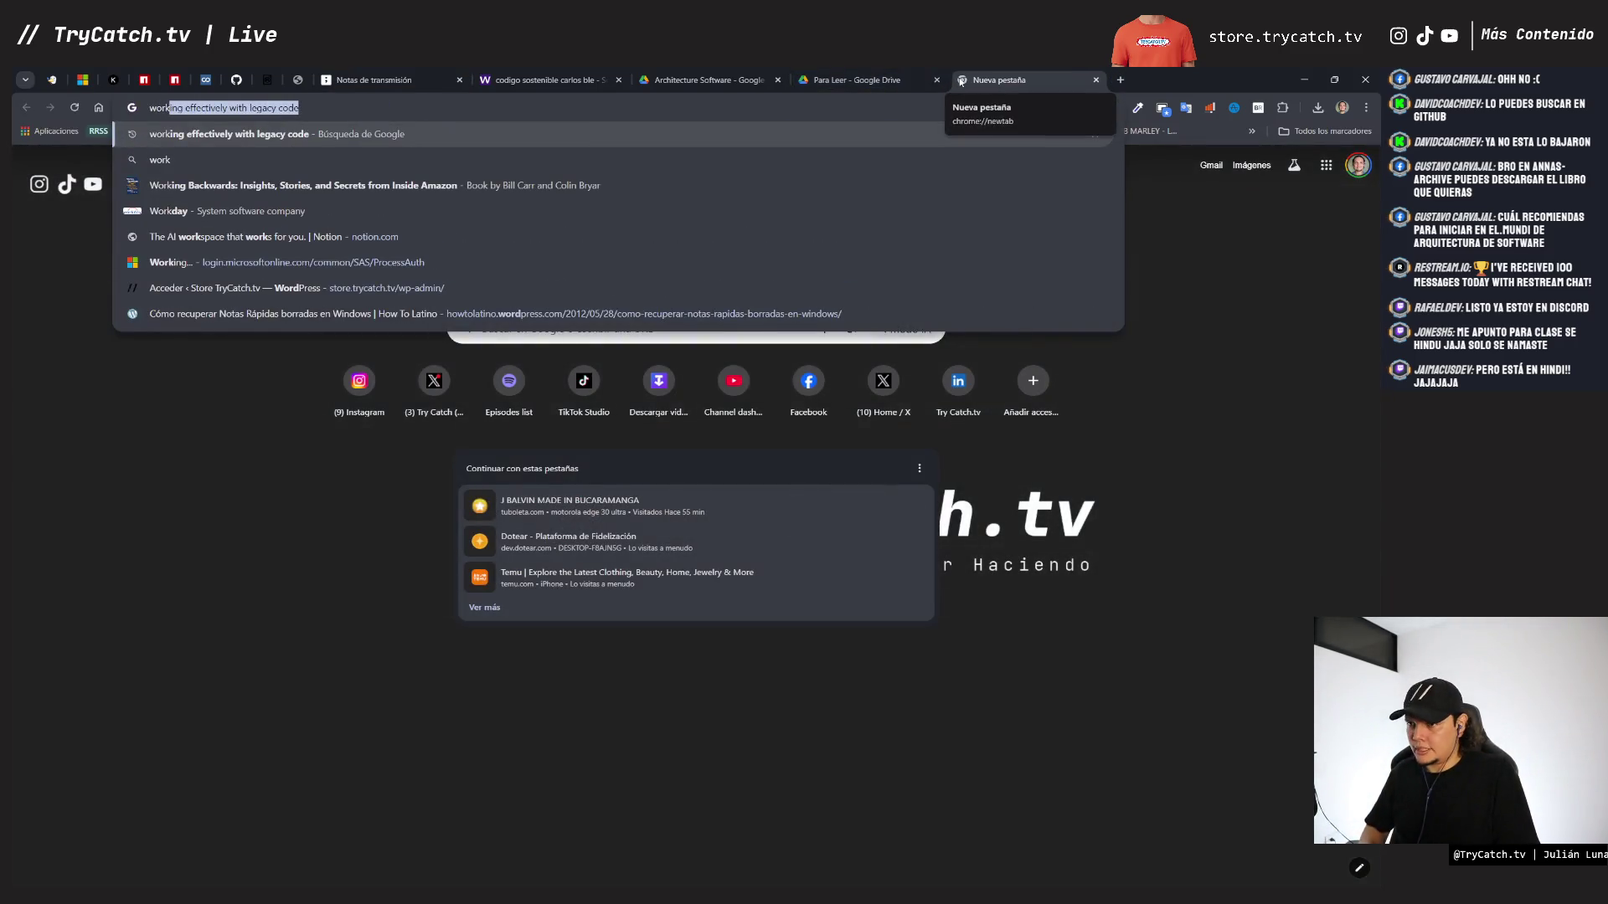
key("Return")
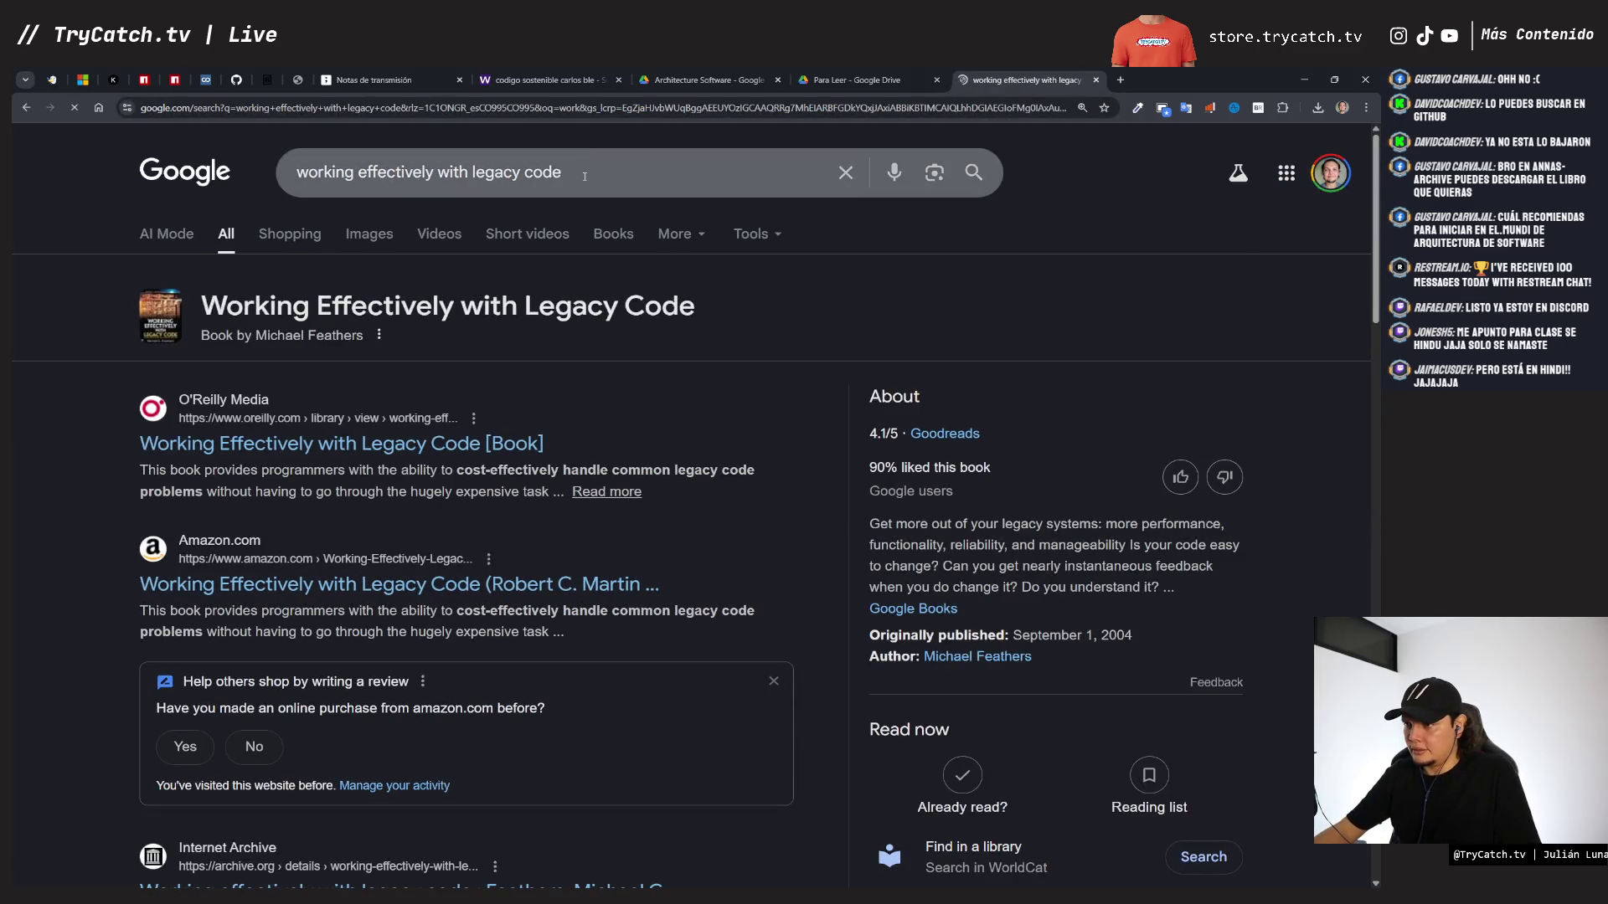
left_click(560, 171)
type("pdf")
key("Return")
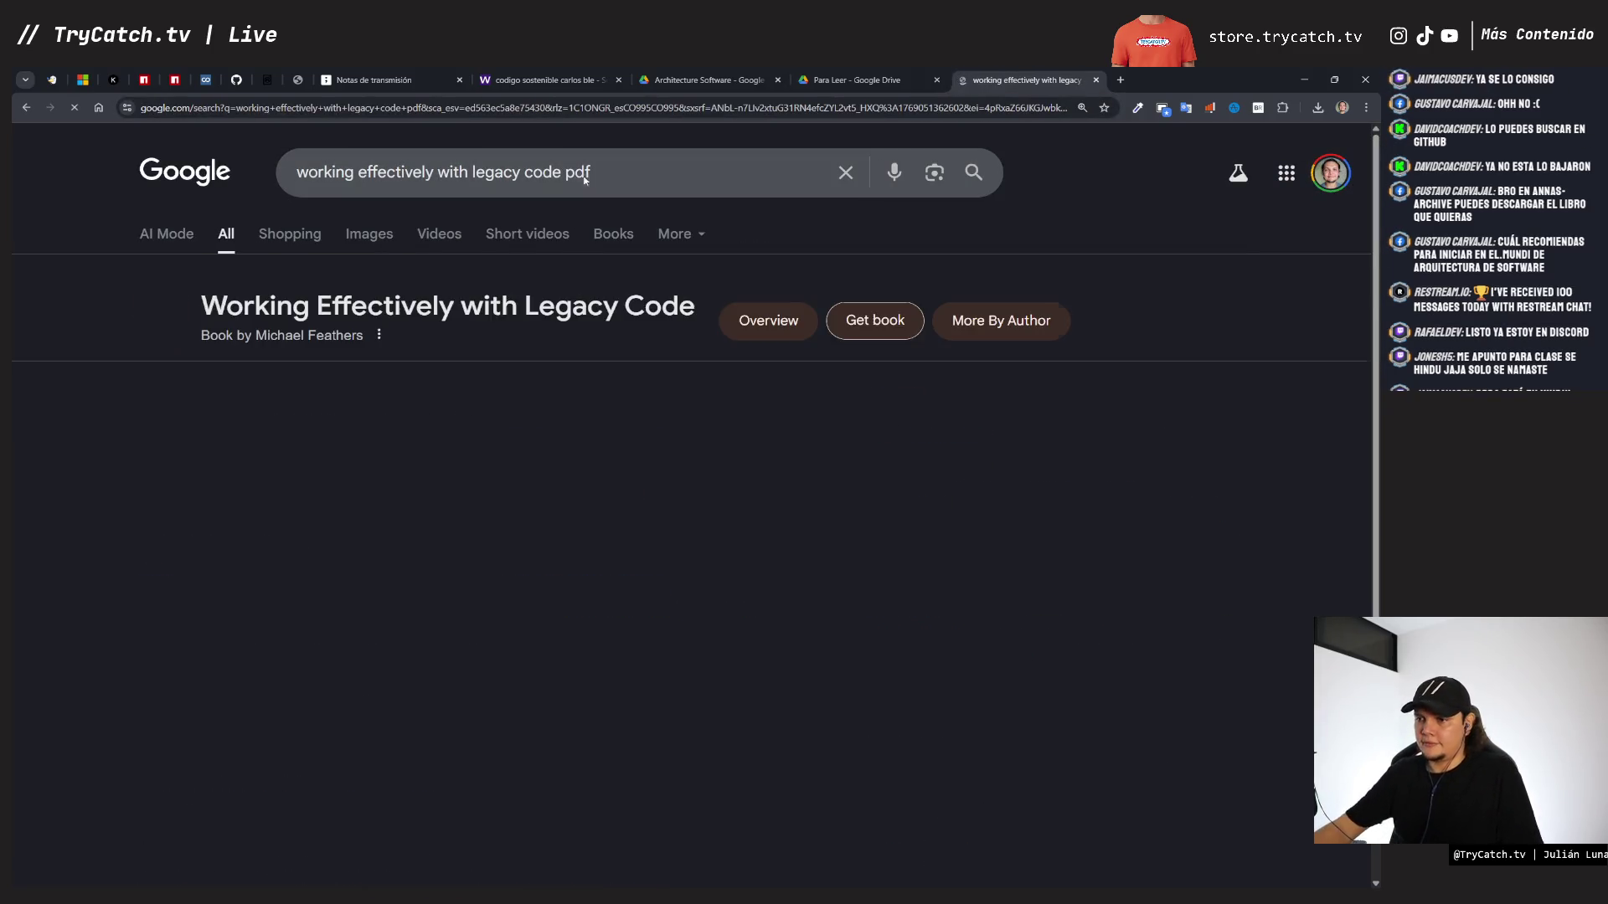
left_click(680, 446)
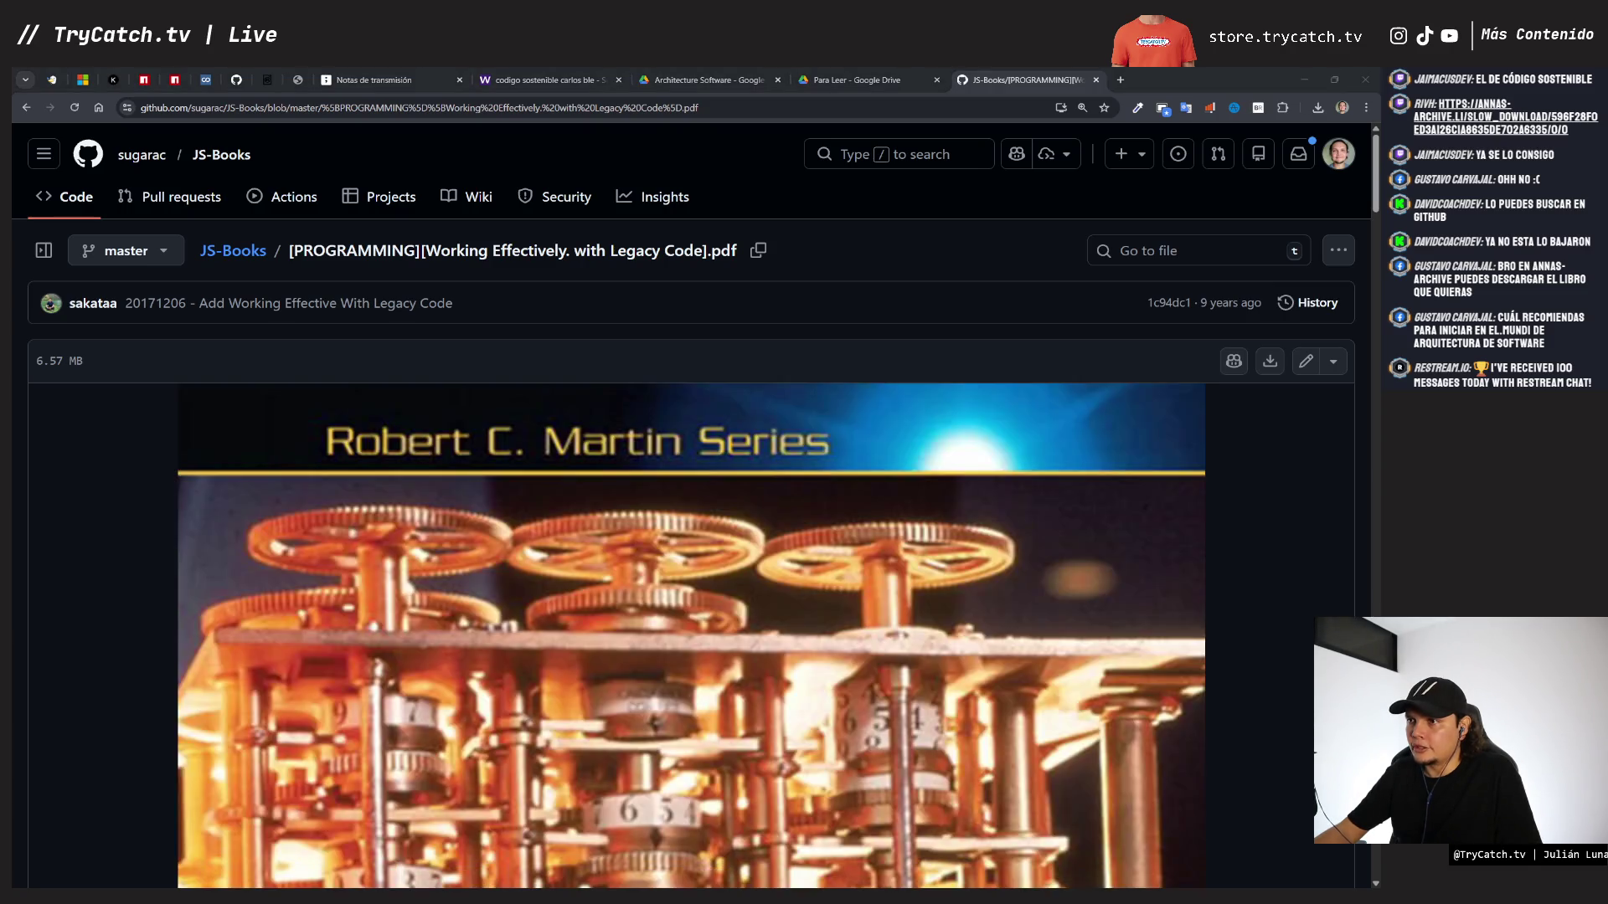
left_click(1123, 79)
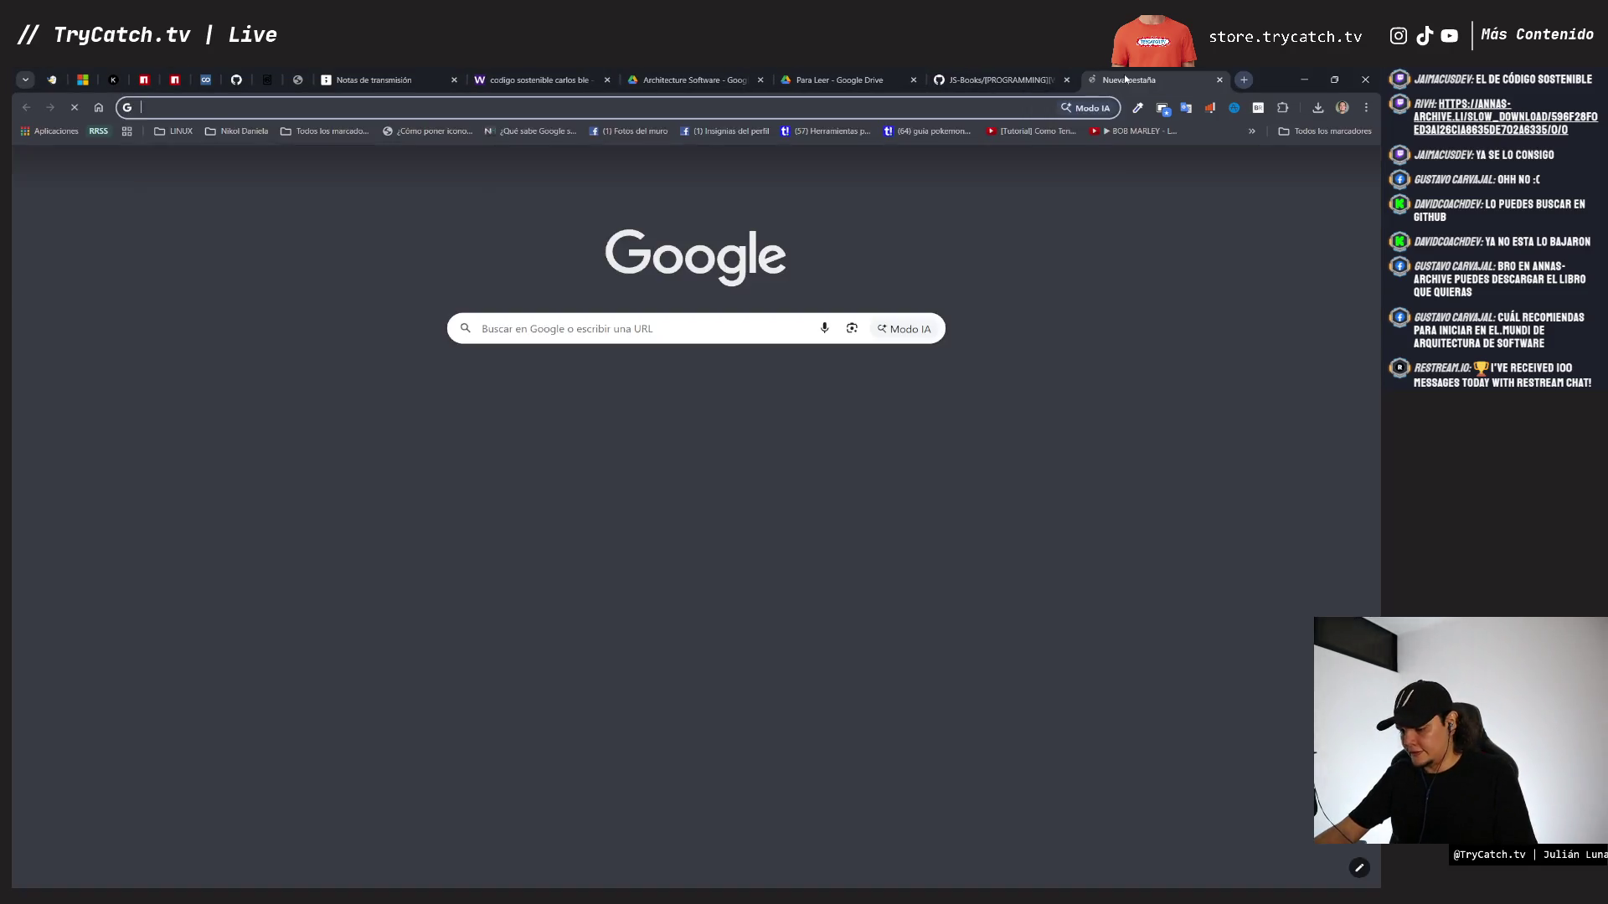
- Open the pasted slow_download link, restore the board's Código Sostenible cover, then download the 1,628 KB PDF
type("https://annas-archive.li/slow_download/596f28f0ed3a126c1a8635de702a6335/0/0")
key("Return")
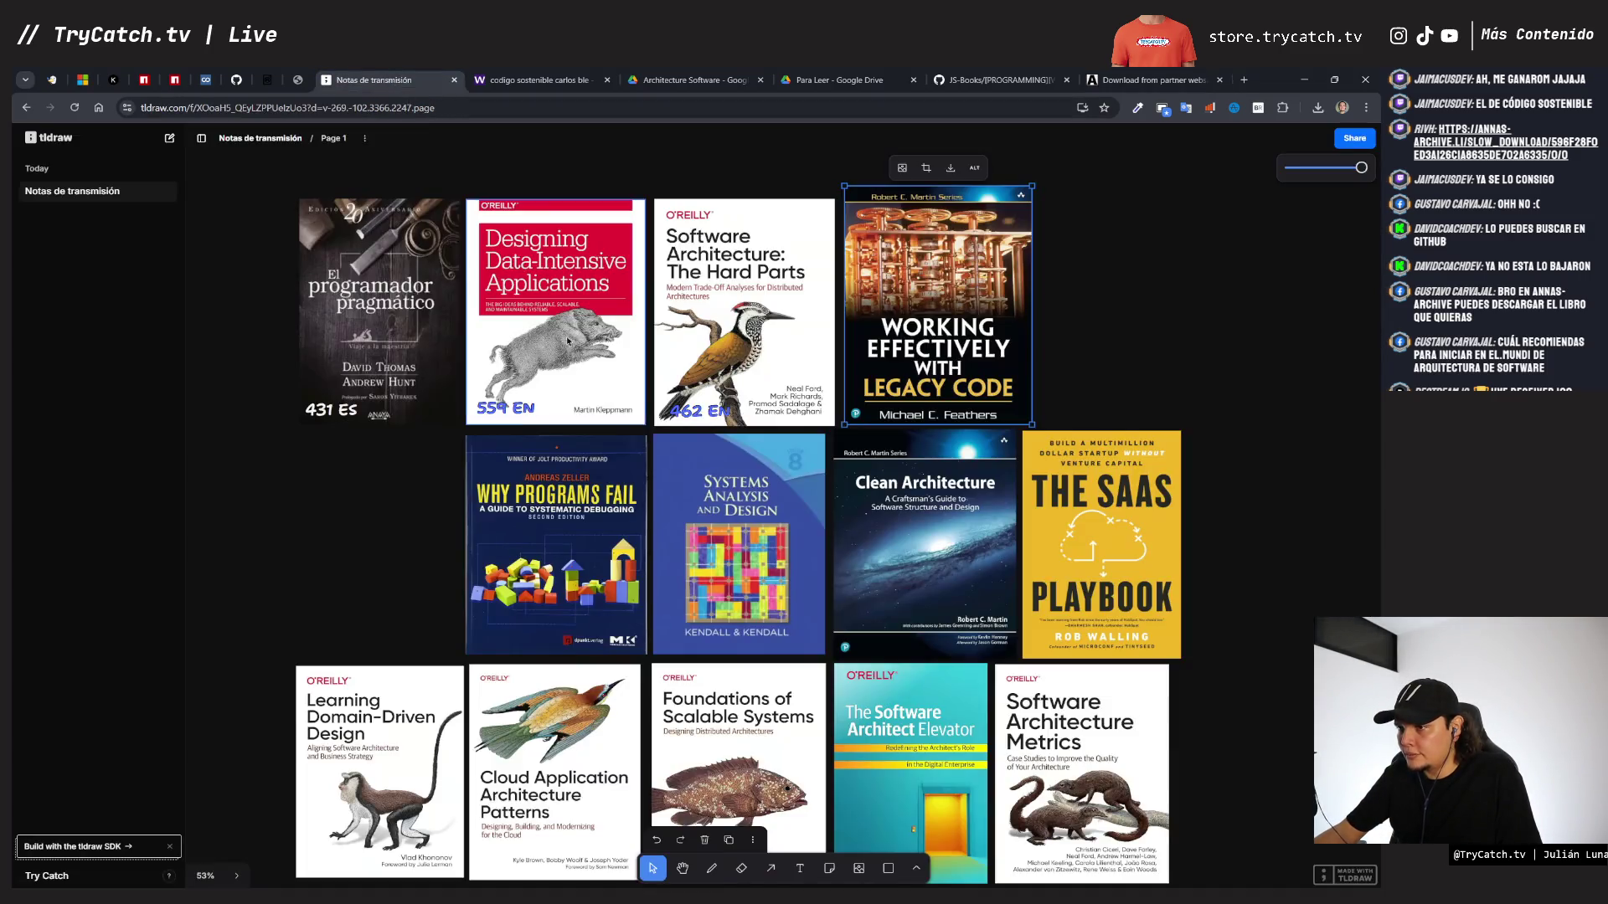
left_click(377, 80)
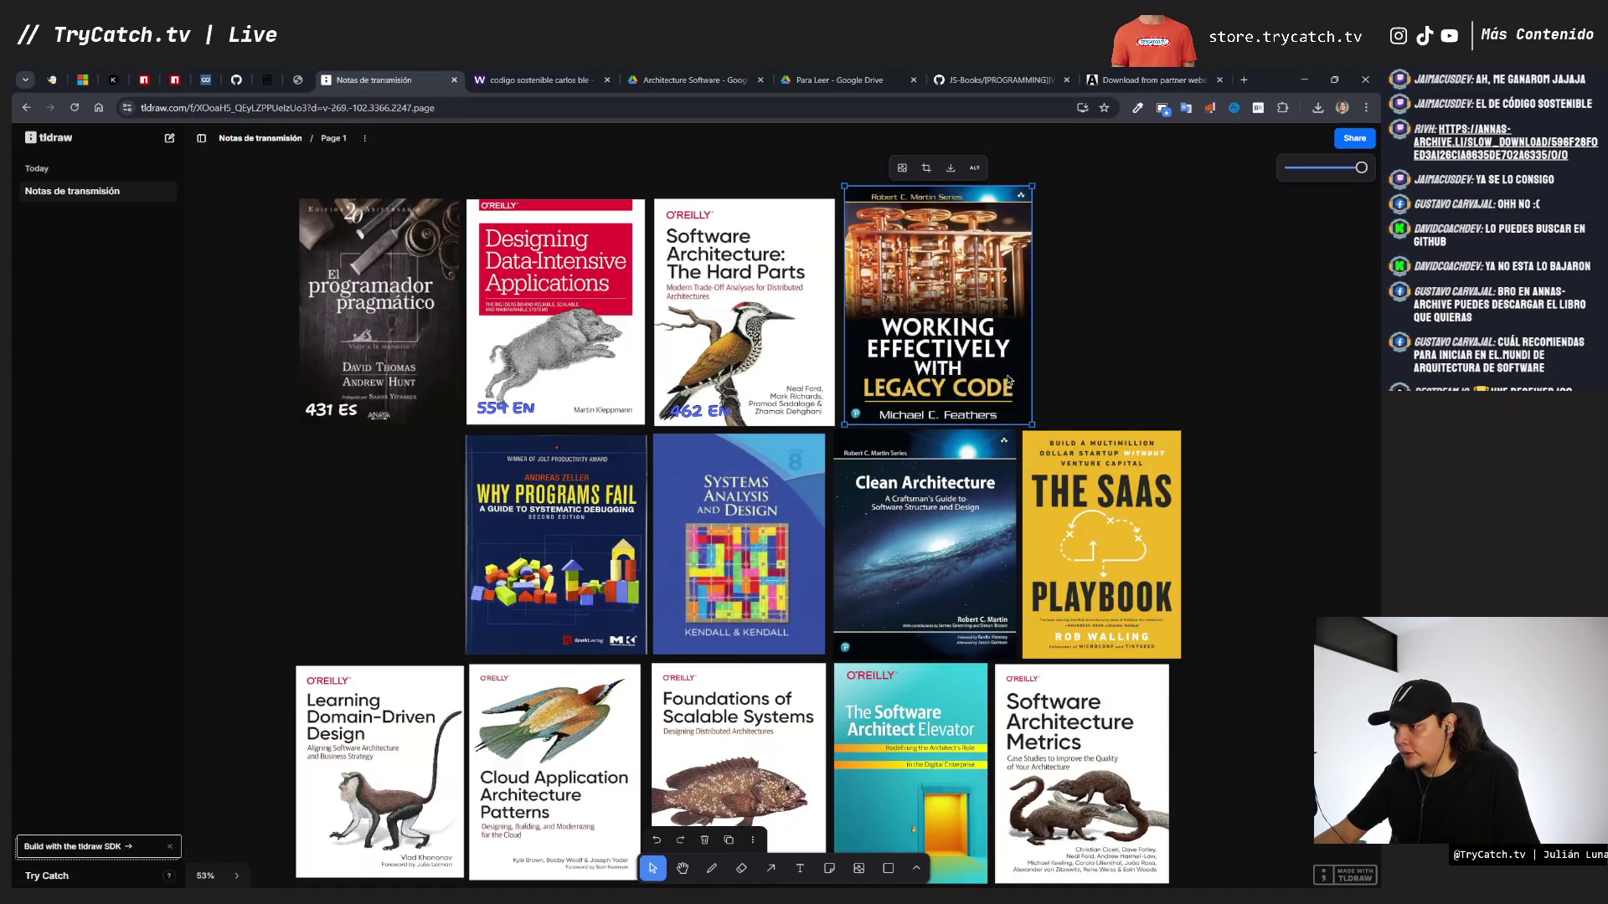
left_click_drag(1009, 381, 463, 631)
left_click(1080, 360)
key("ctrl+v")
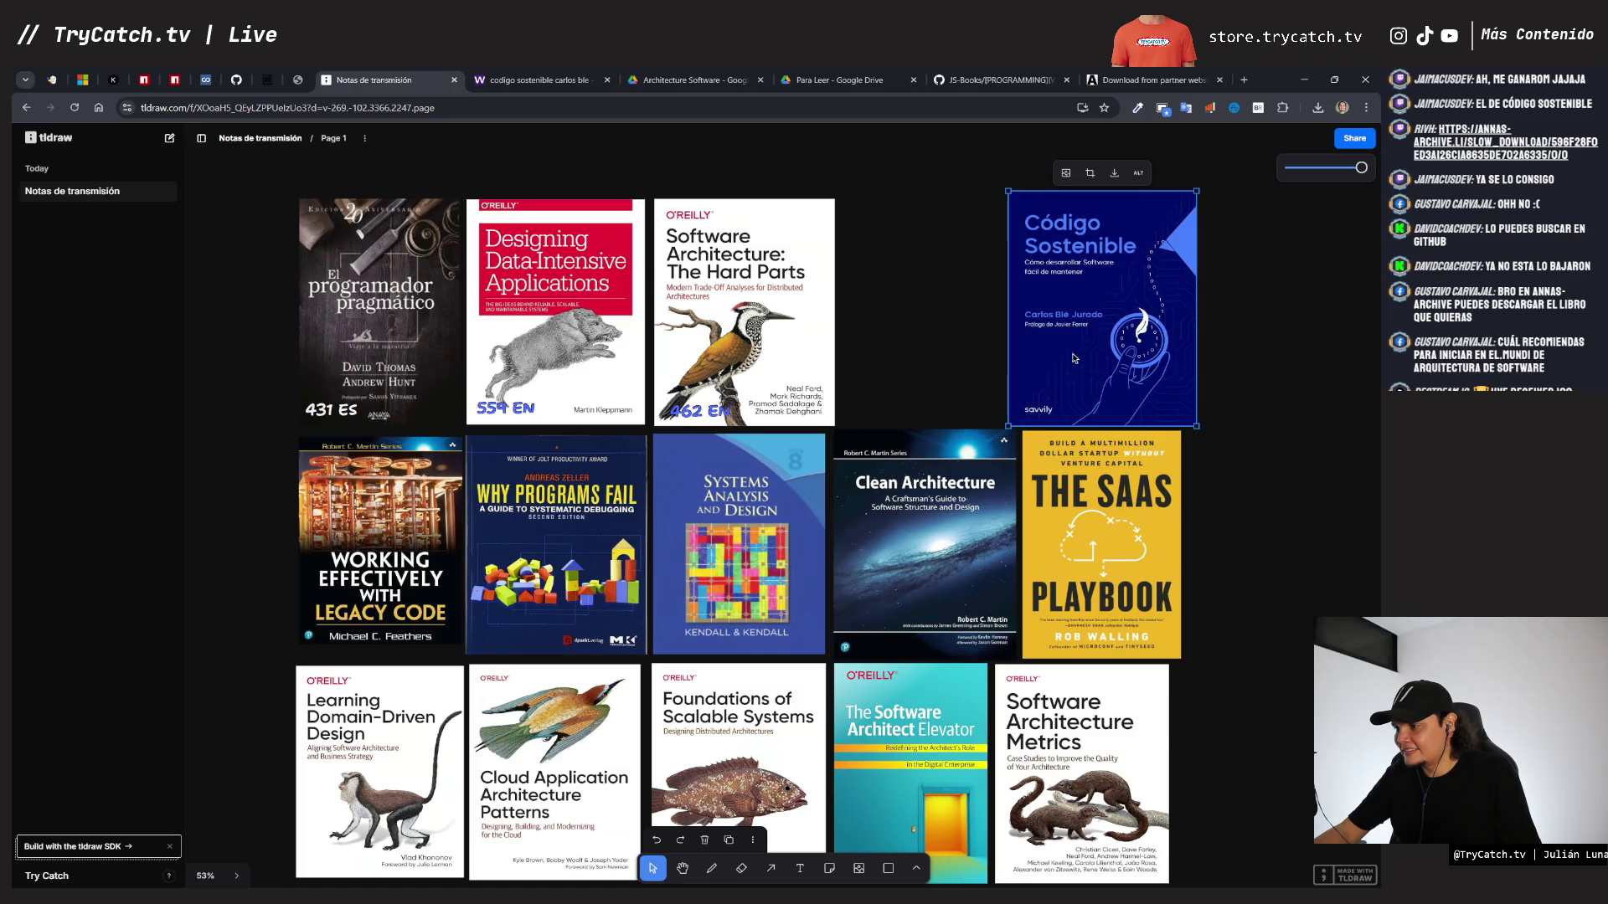
left_click(1151, 80)
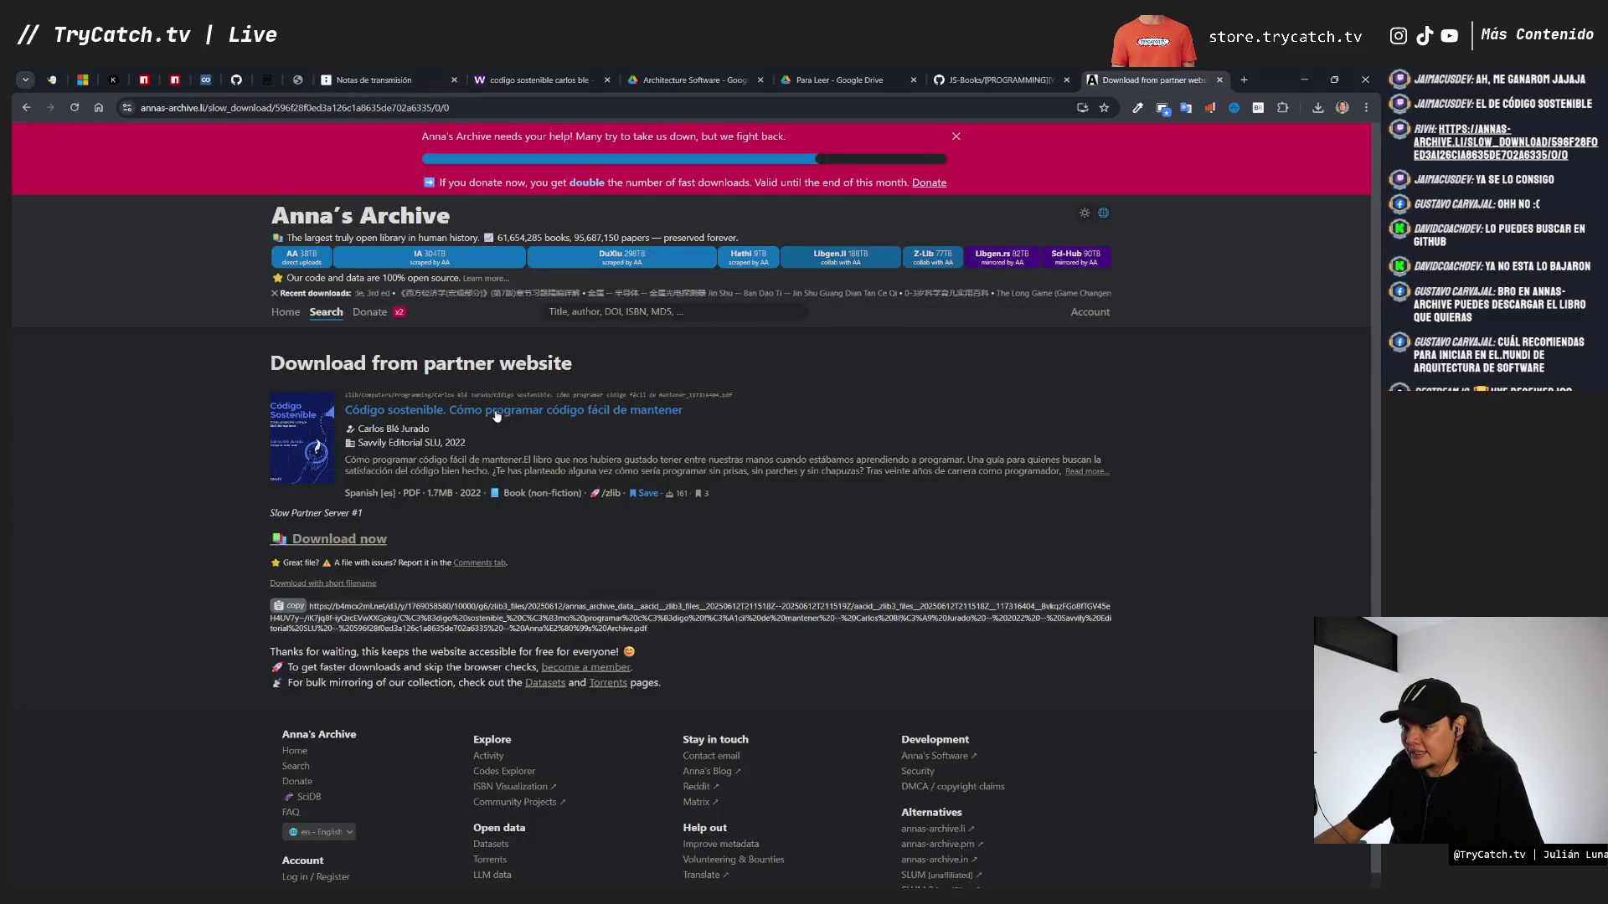
left_click(339, 539)
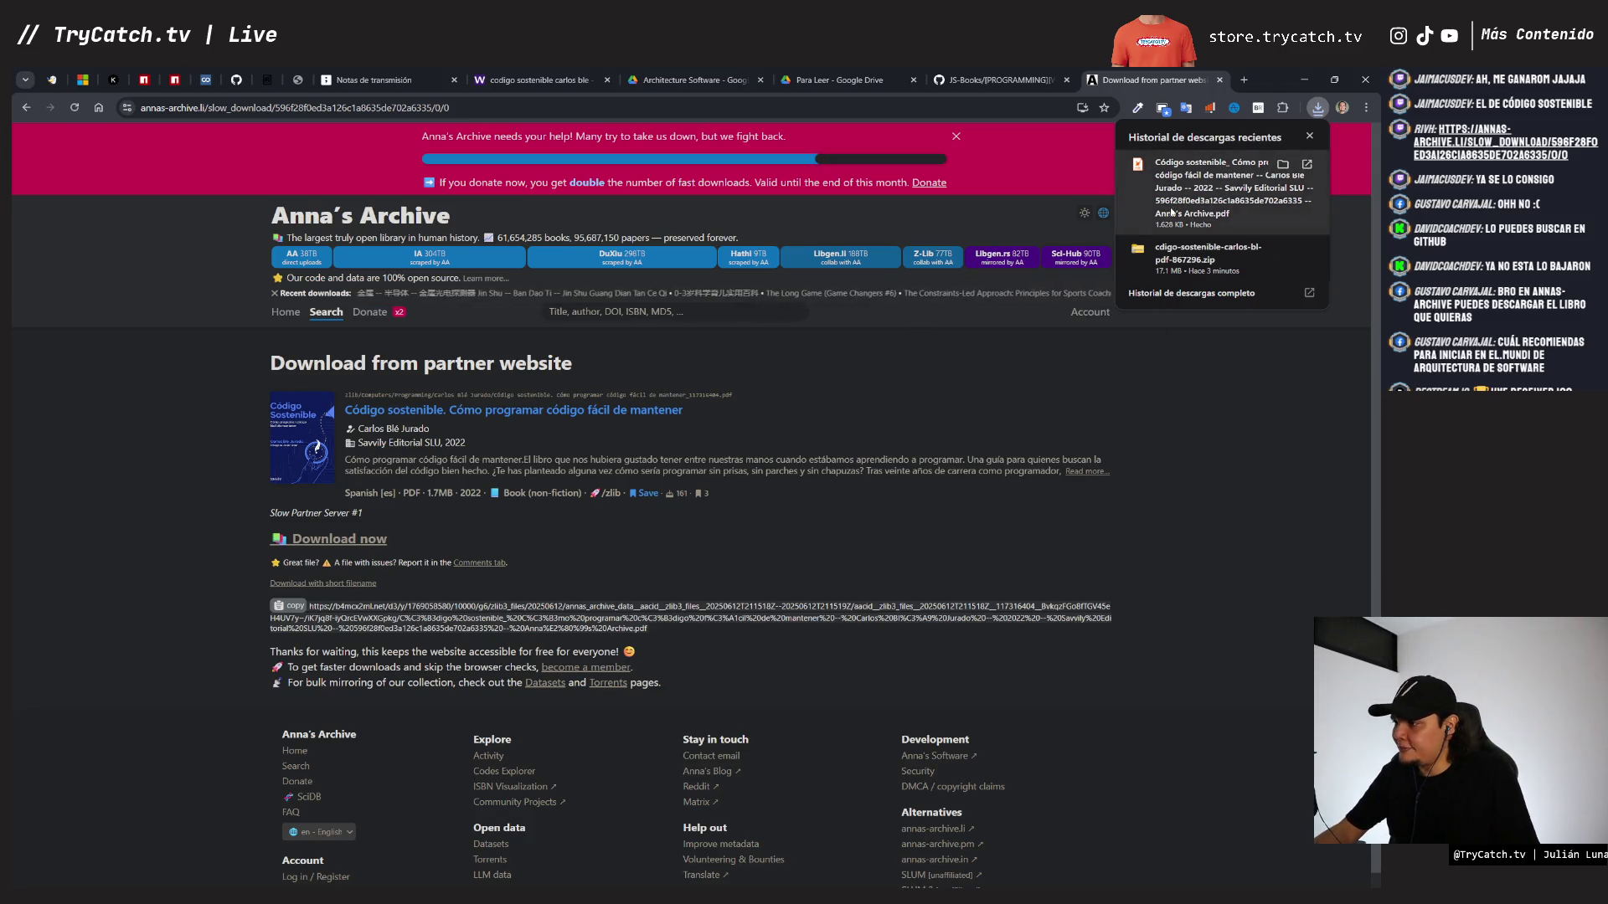
- Preview the first pages of the downloaded Código Sostenible PDF, then close the preview
left_click(1142, 223)
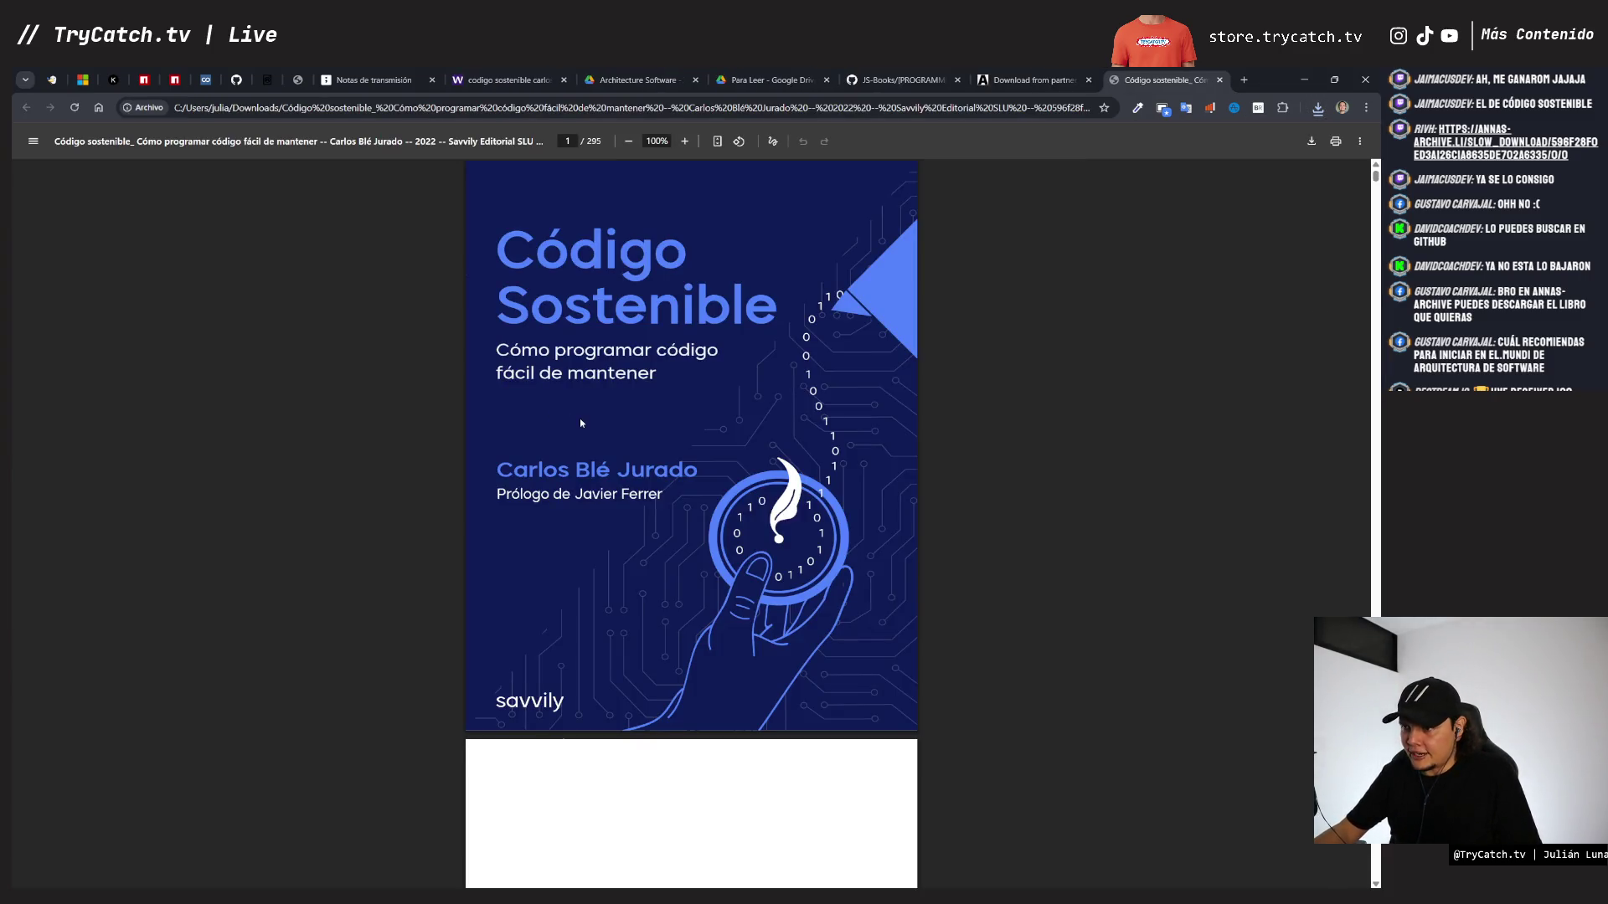
scroll(585, 423, "down", 5)
scroll(585, 423, "down", 20)
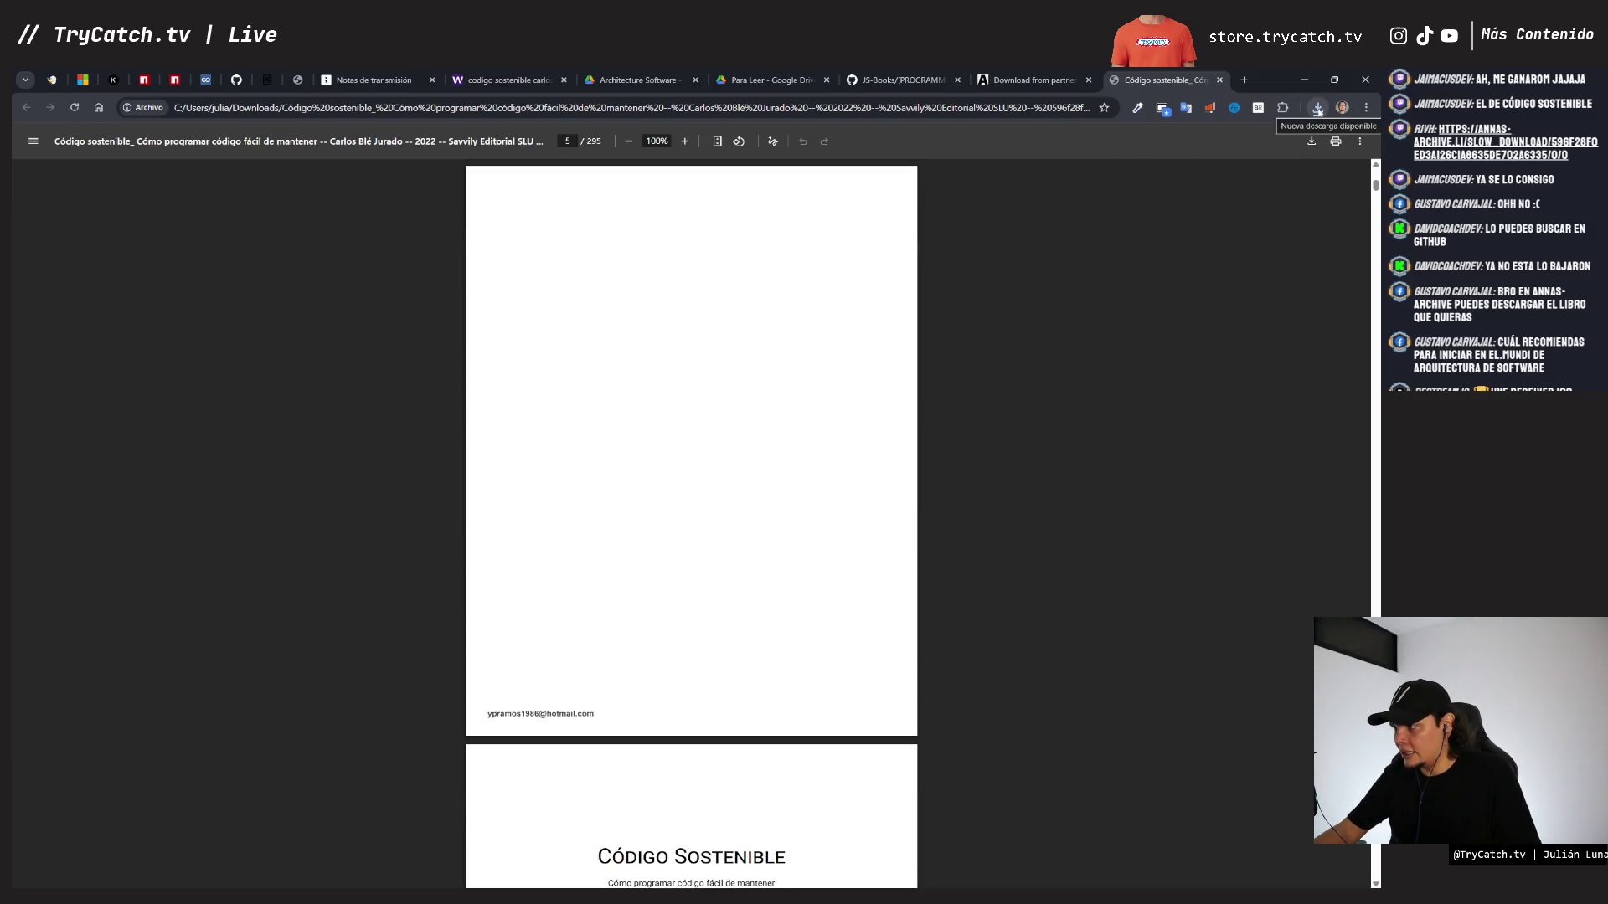
left_click(1220, 80)
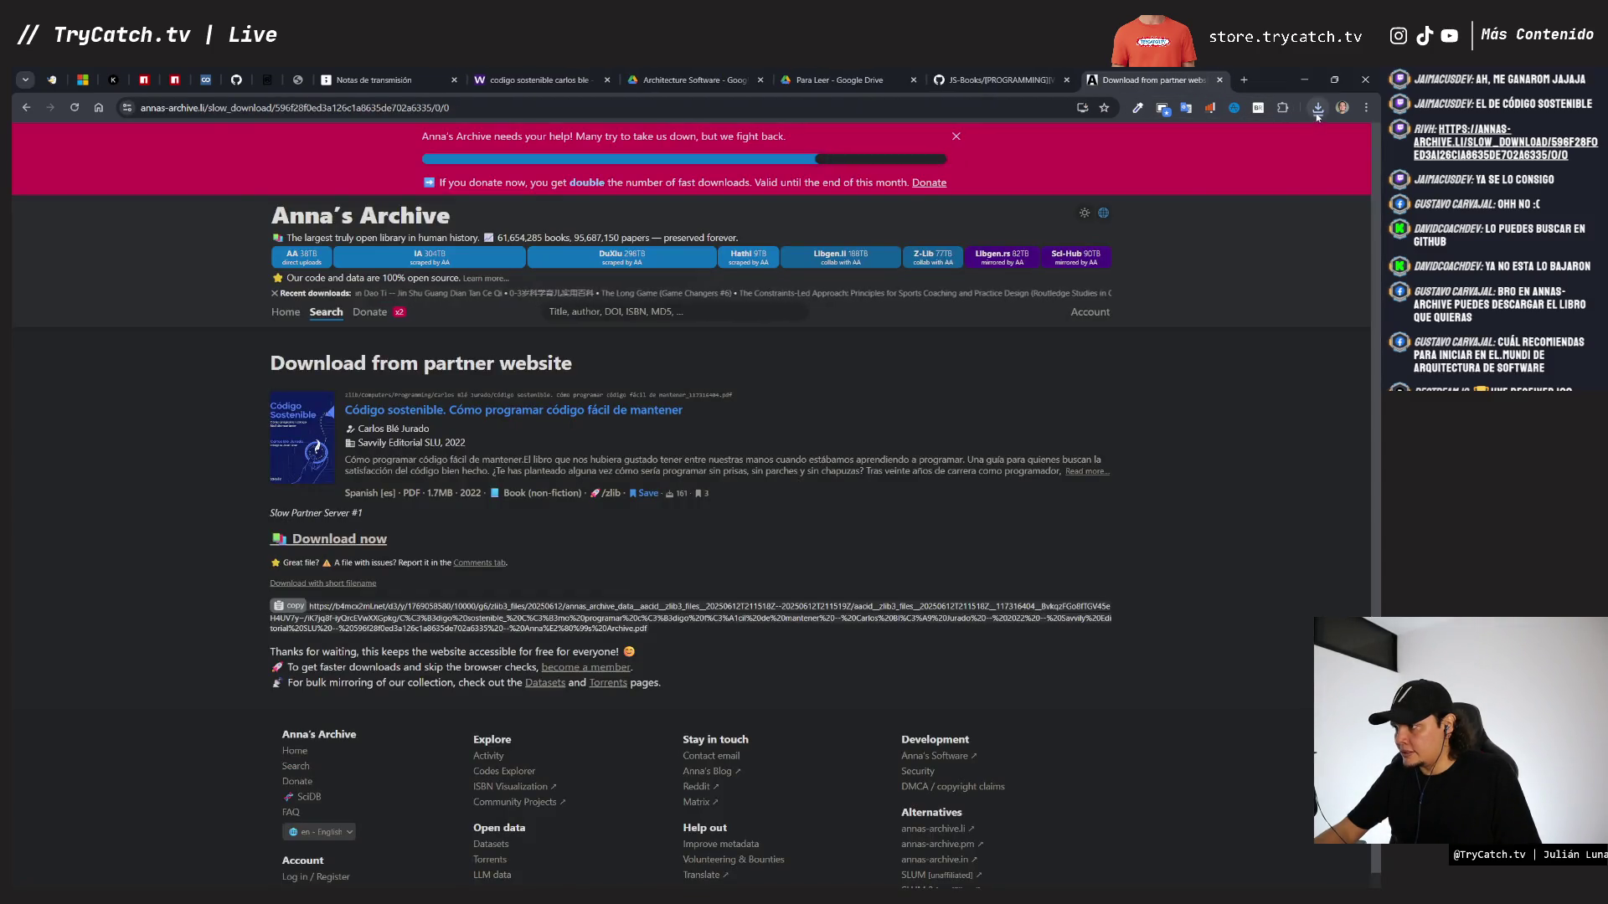
- Show the downloaded Código Sostenible PDF in its folder from the recent downloads list
left_click(1317, 107)
left_click(1282, 164)
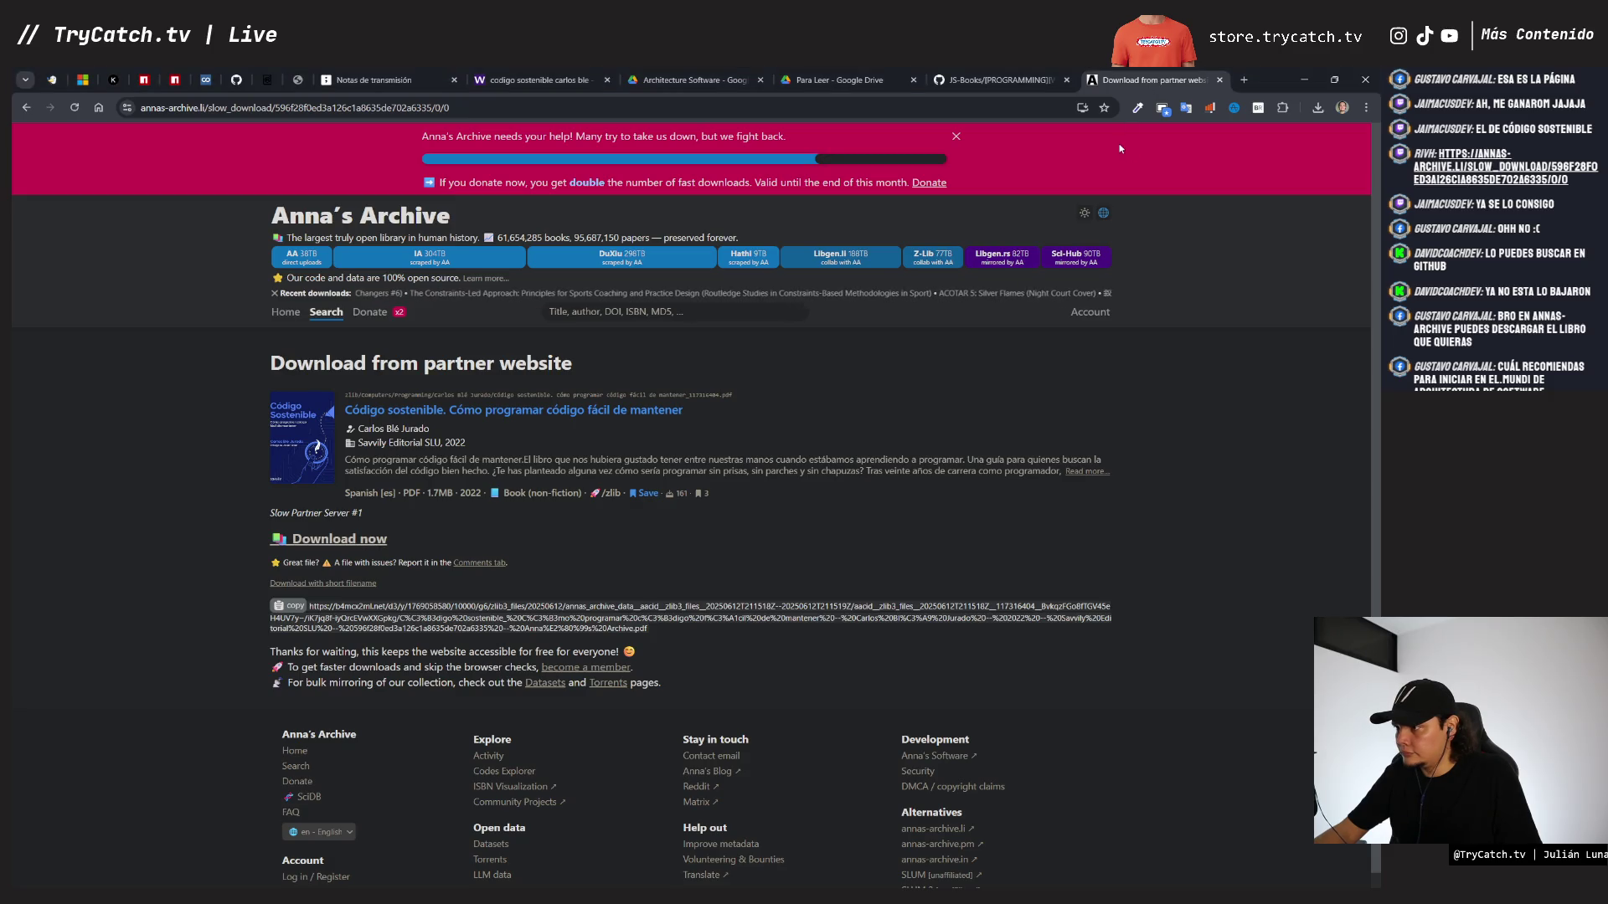
left_click(1022, 82)
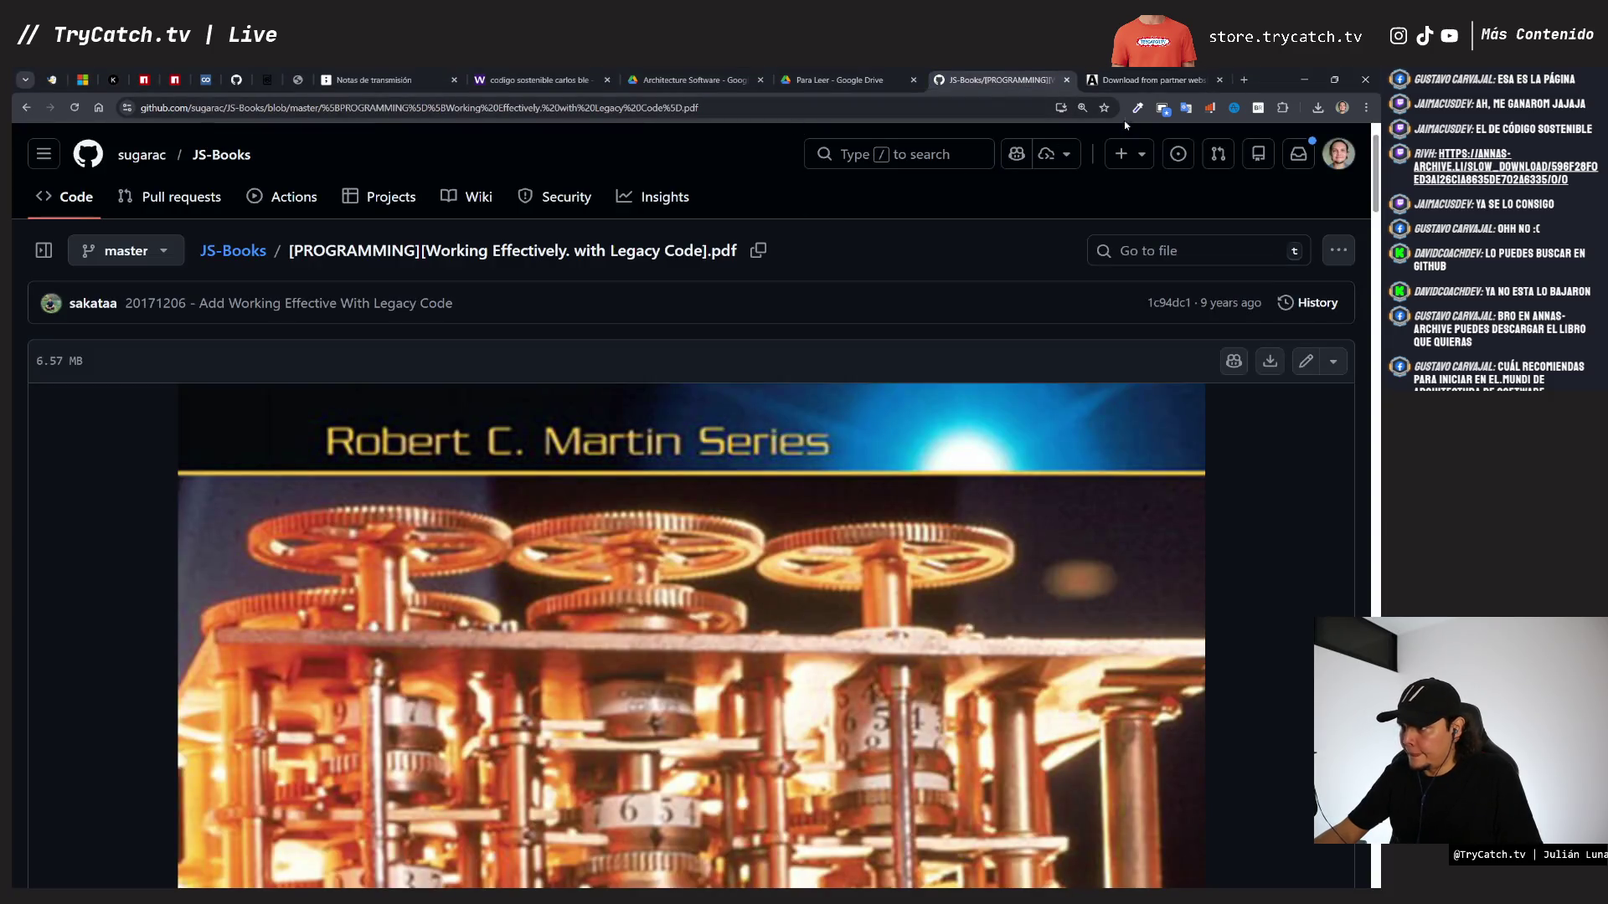
- Scroll through Código Sostenible in Foxit PDF Reader and confirm its total of 295 pages
left_click(1127, 81)
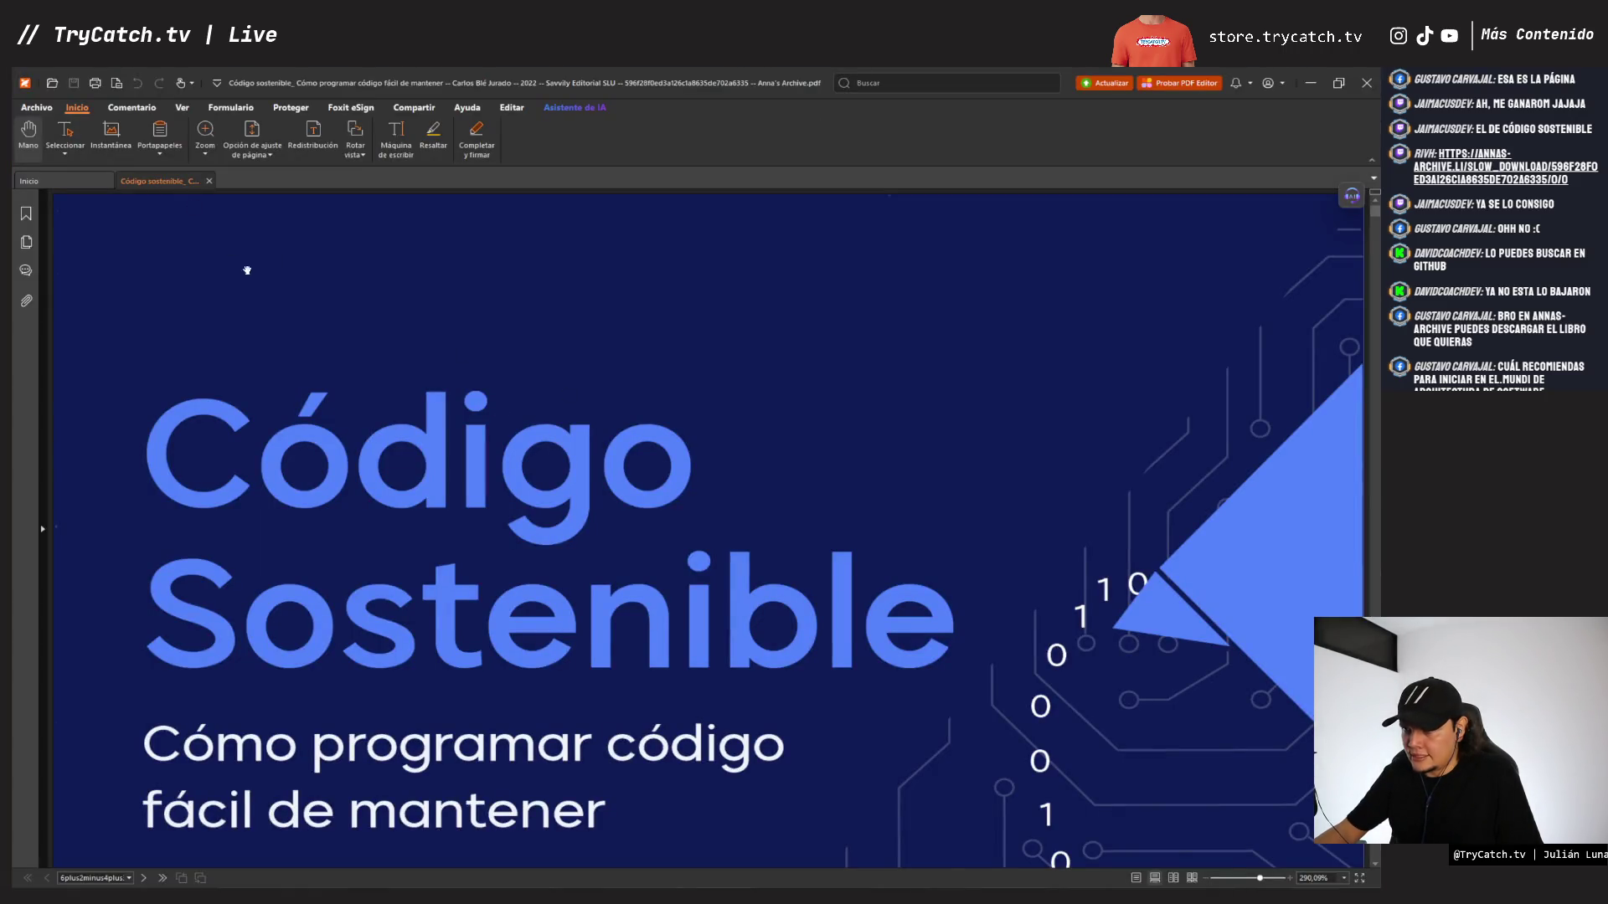
scroll(359, 441, "down", 1)
scroll(409, 541, "down", 3, "ctrl")
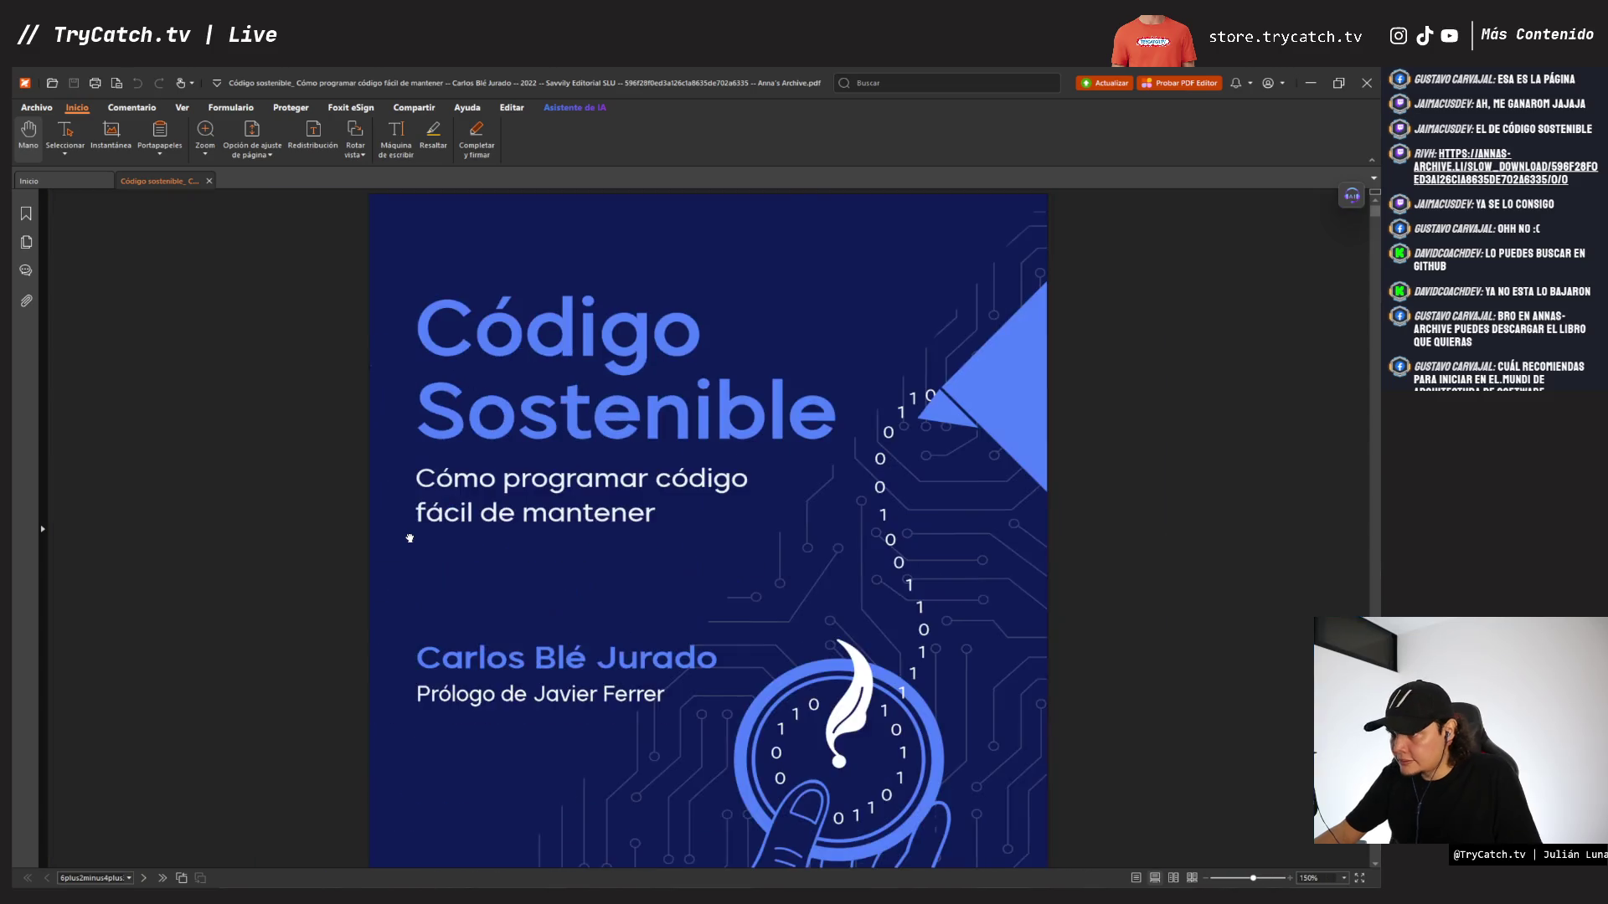
scroll(409, 540, "down", 4)
scroll(410, 539, "down", 3)
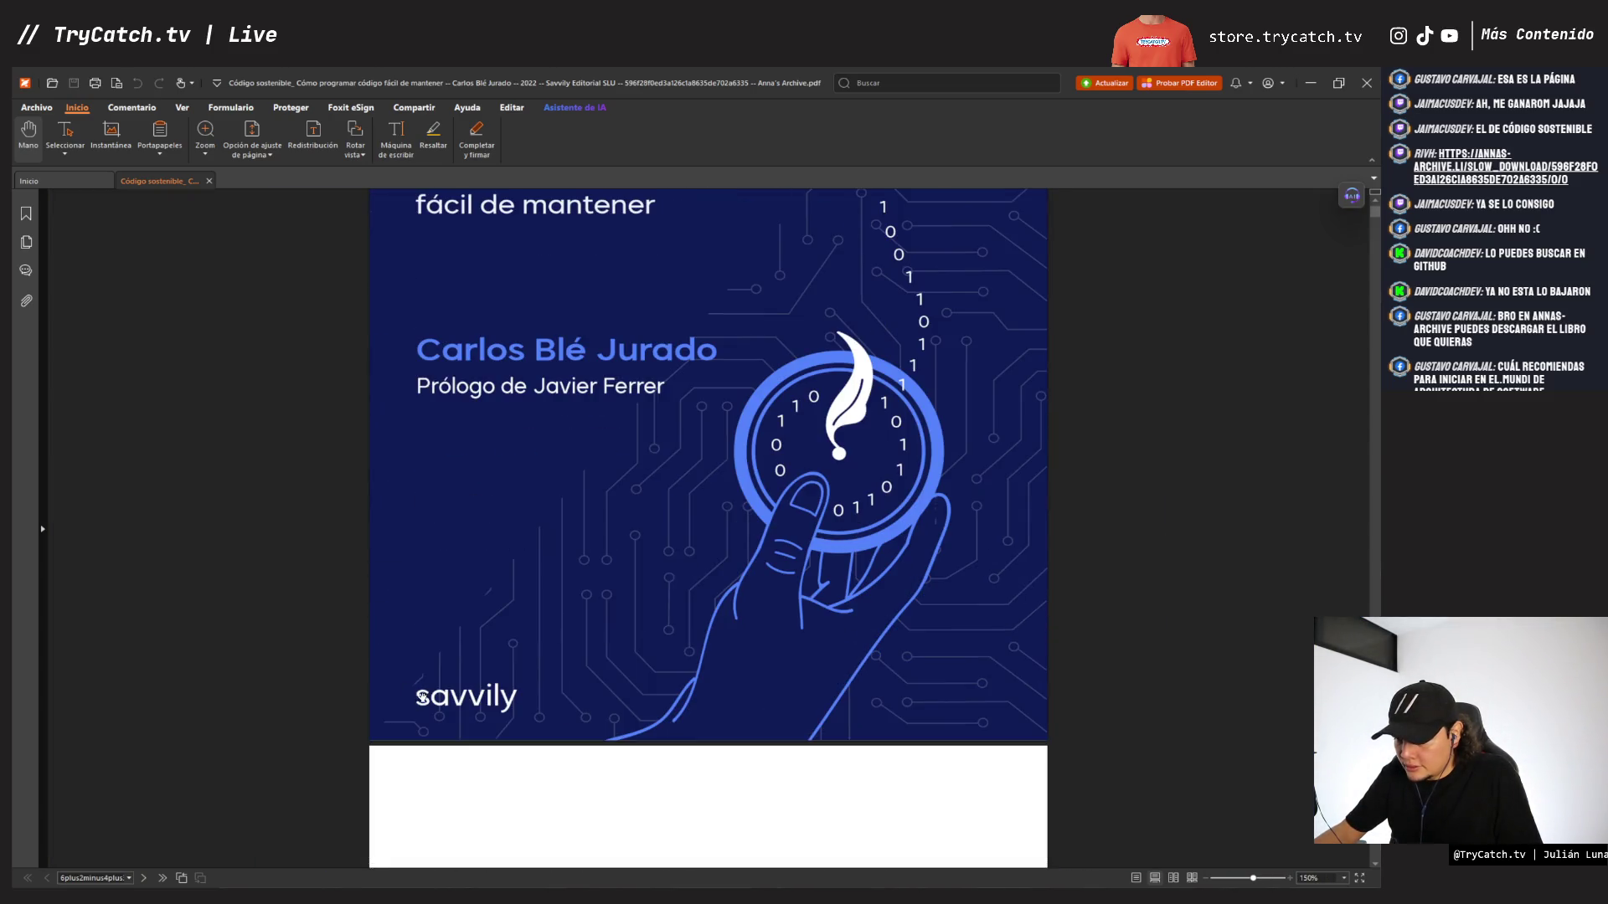
scroll(557, 637, "down", 4)
mouse_move(1377, 222)
left_mouse_down()
mouse_move(1375, 263)
mouse_move(1375, 210)
left_mouse_up()
scroll(350, 702, "down", 10)
left_click(104, 878)
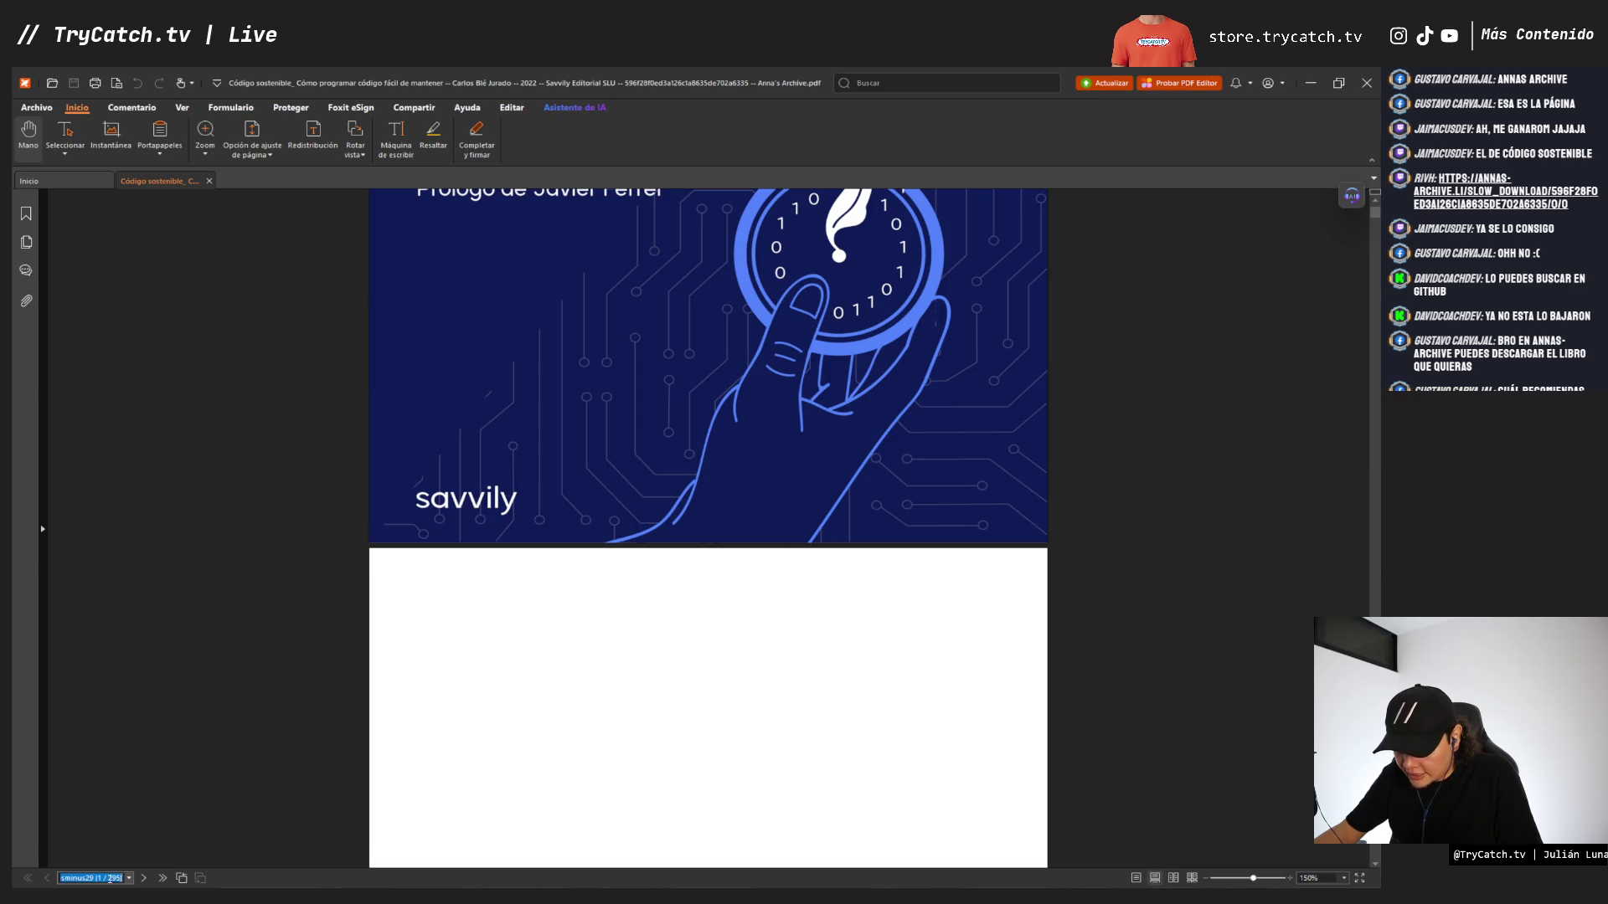
key("alt+Tab")
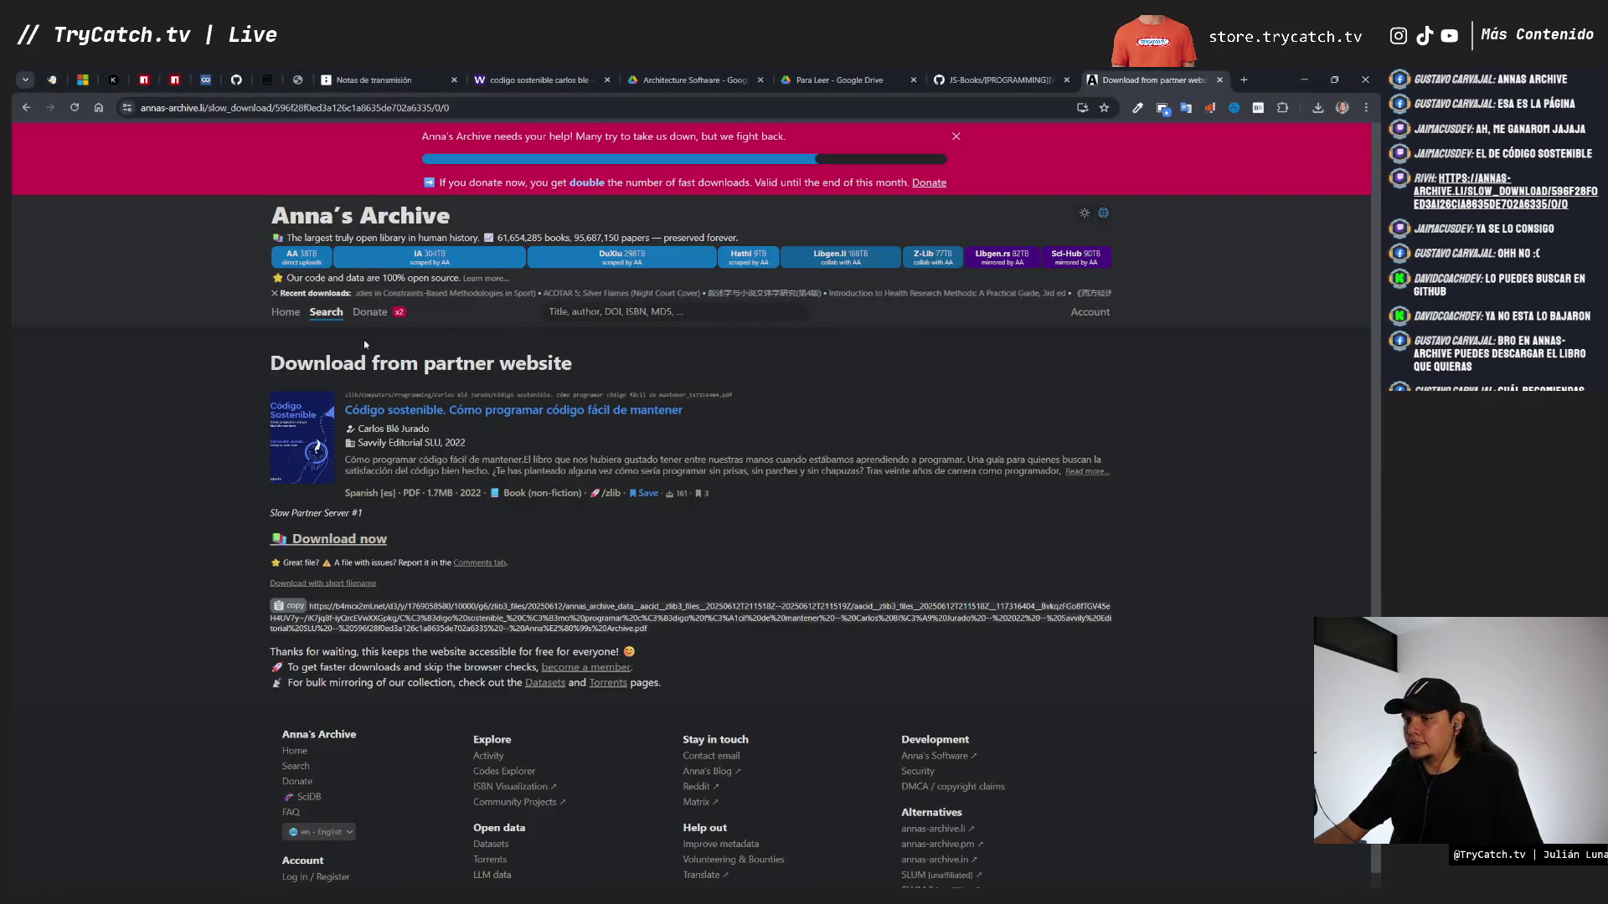
- Copy the 431 ES page-count label onto the Código Sostenible cover and change it to 295 ES
left_click(374, 80)
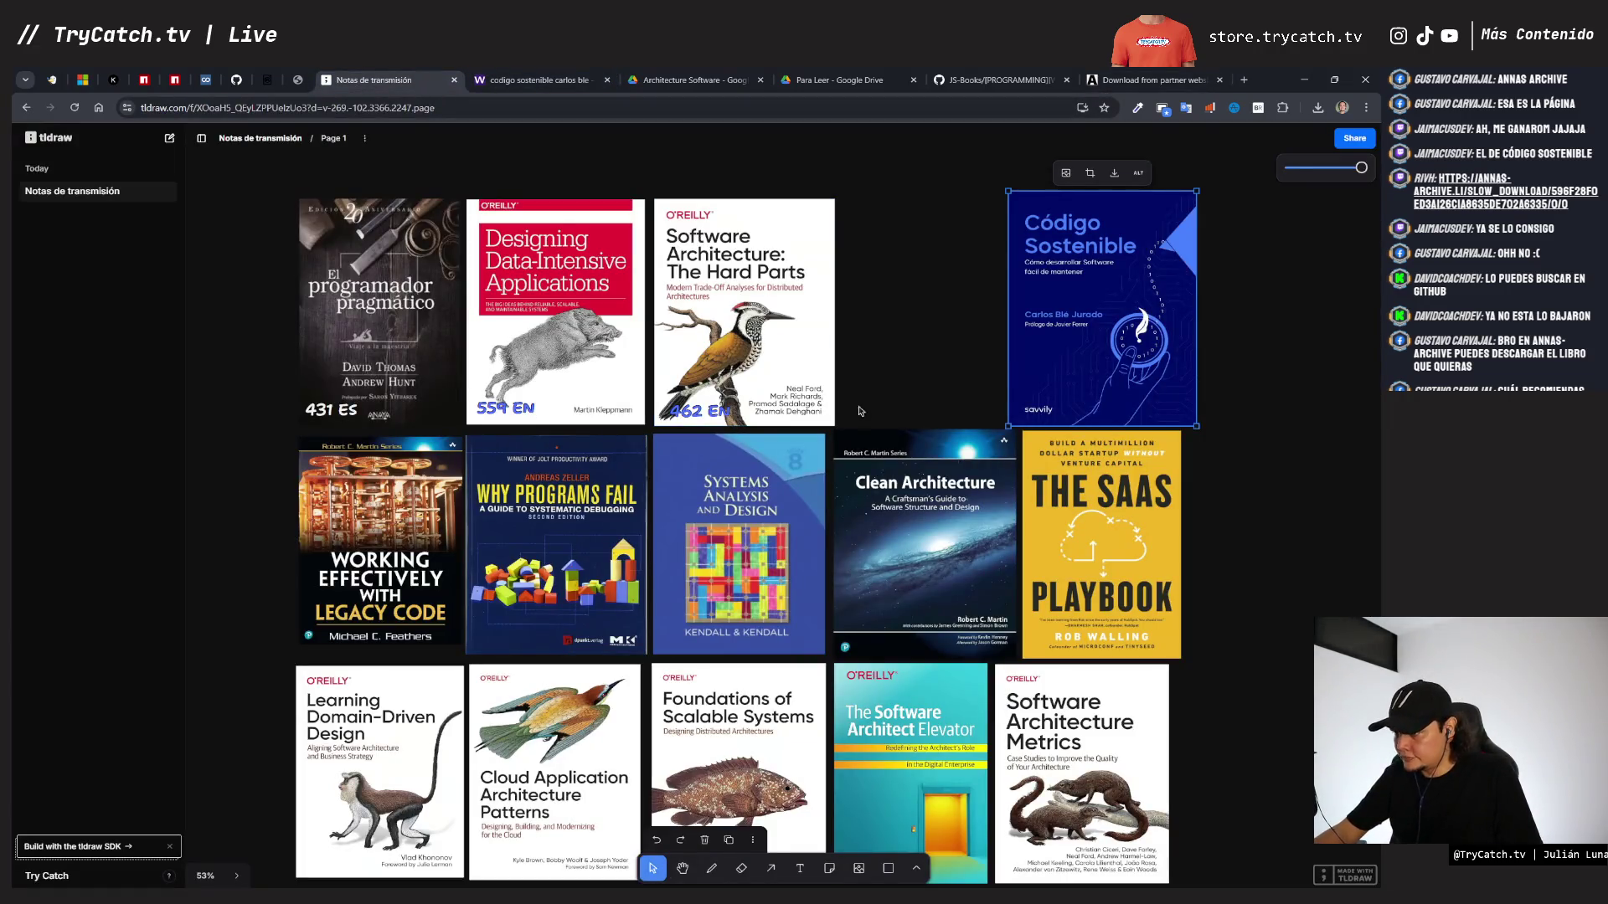
left_click(339, 419)
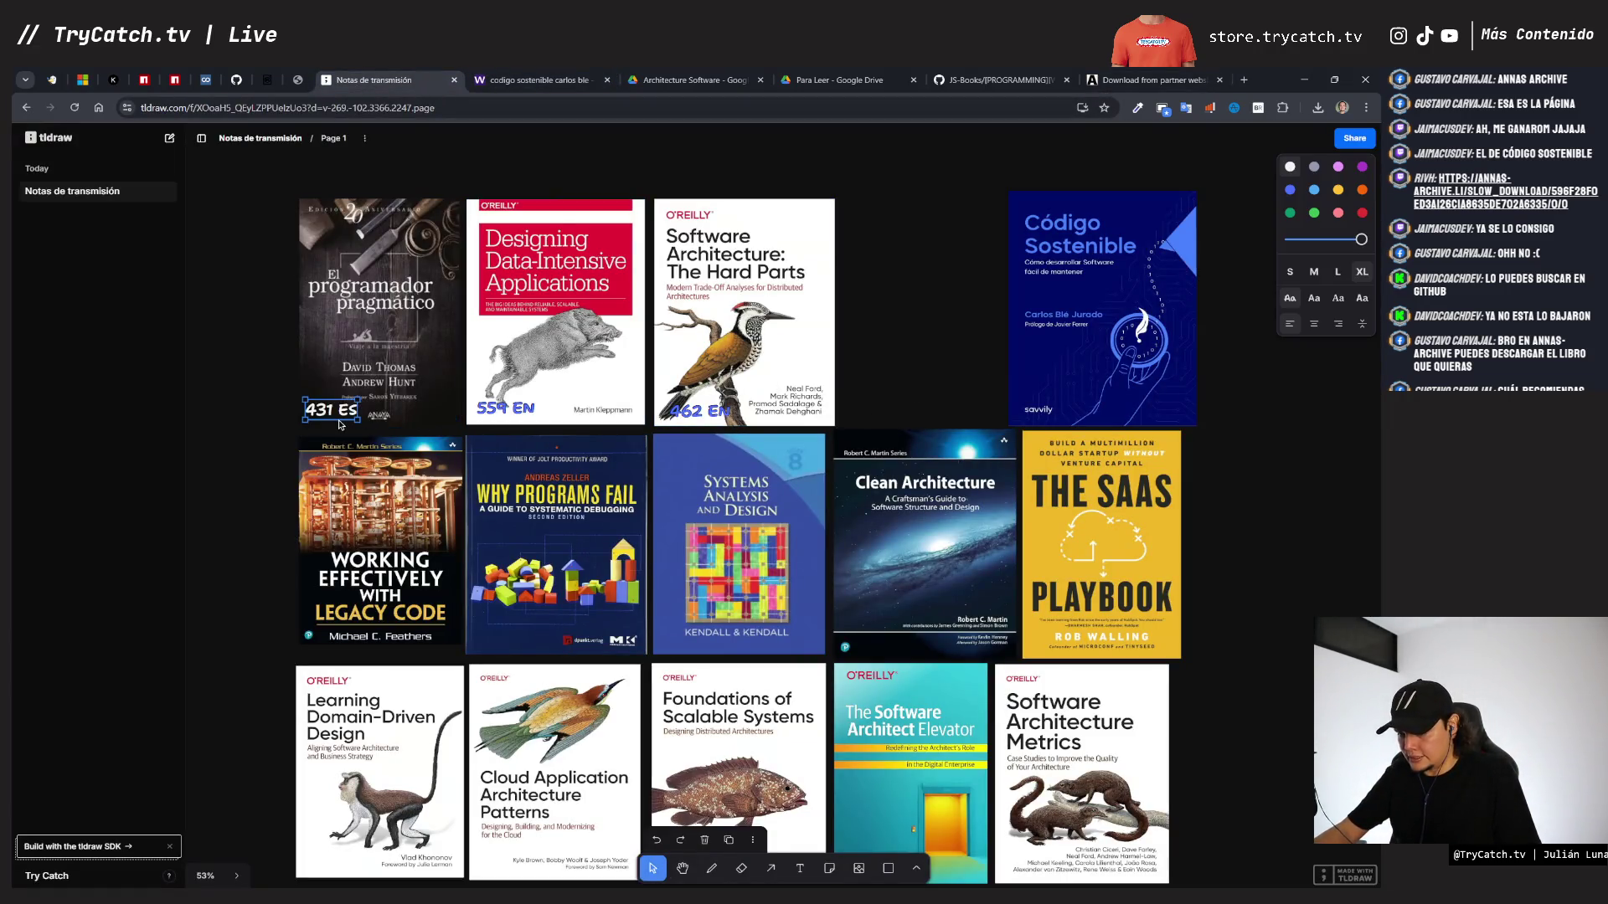
mouse_move(339, 420)
left_mouse_down()
mouse_move(1162, 411)
mouse_move(1026, 404)
mouse_move(1043, 393)
left_mouse_up()
double_click(1042, 392)
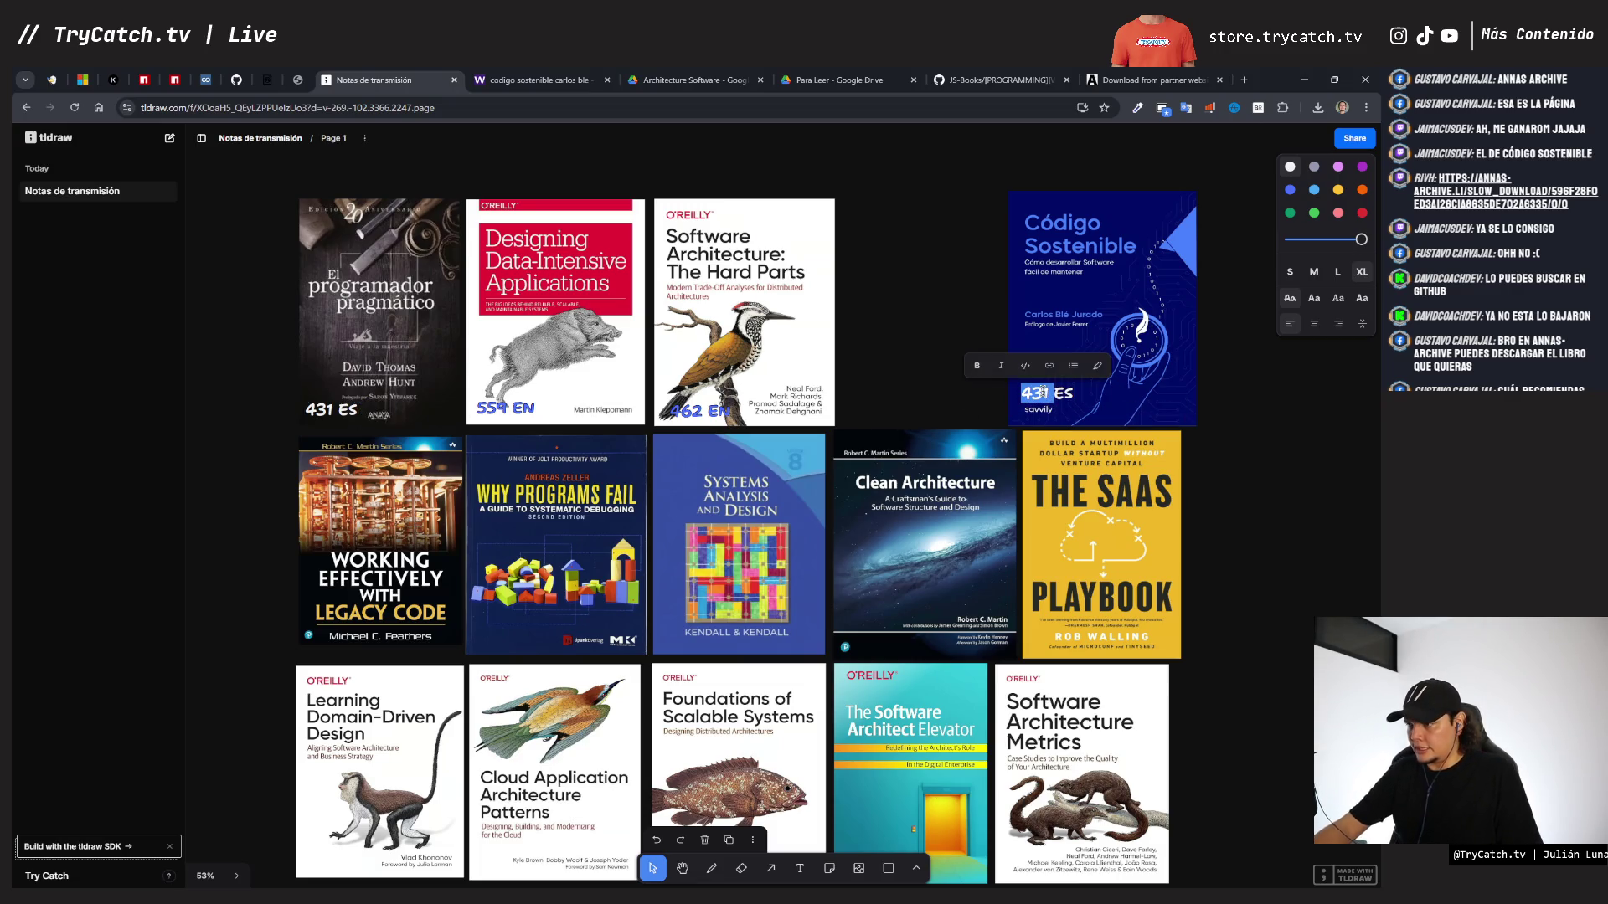
type("295")
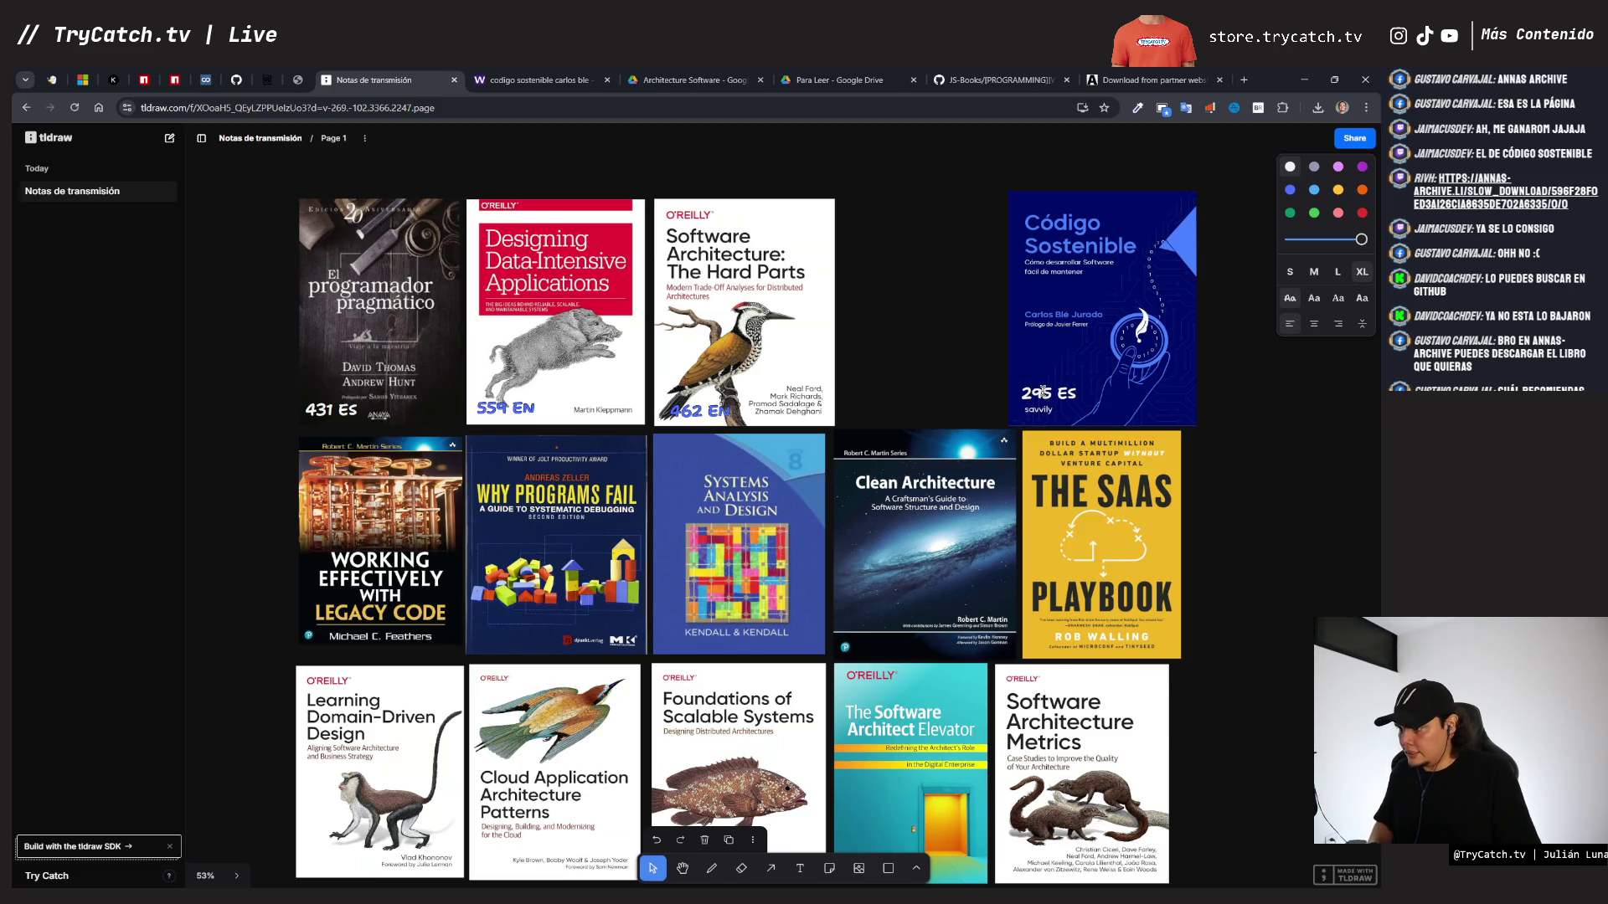
key("Escape")
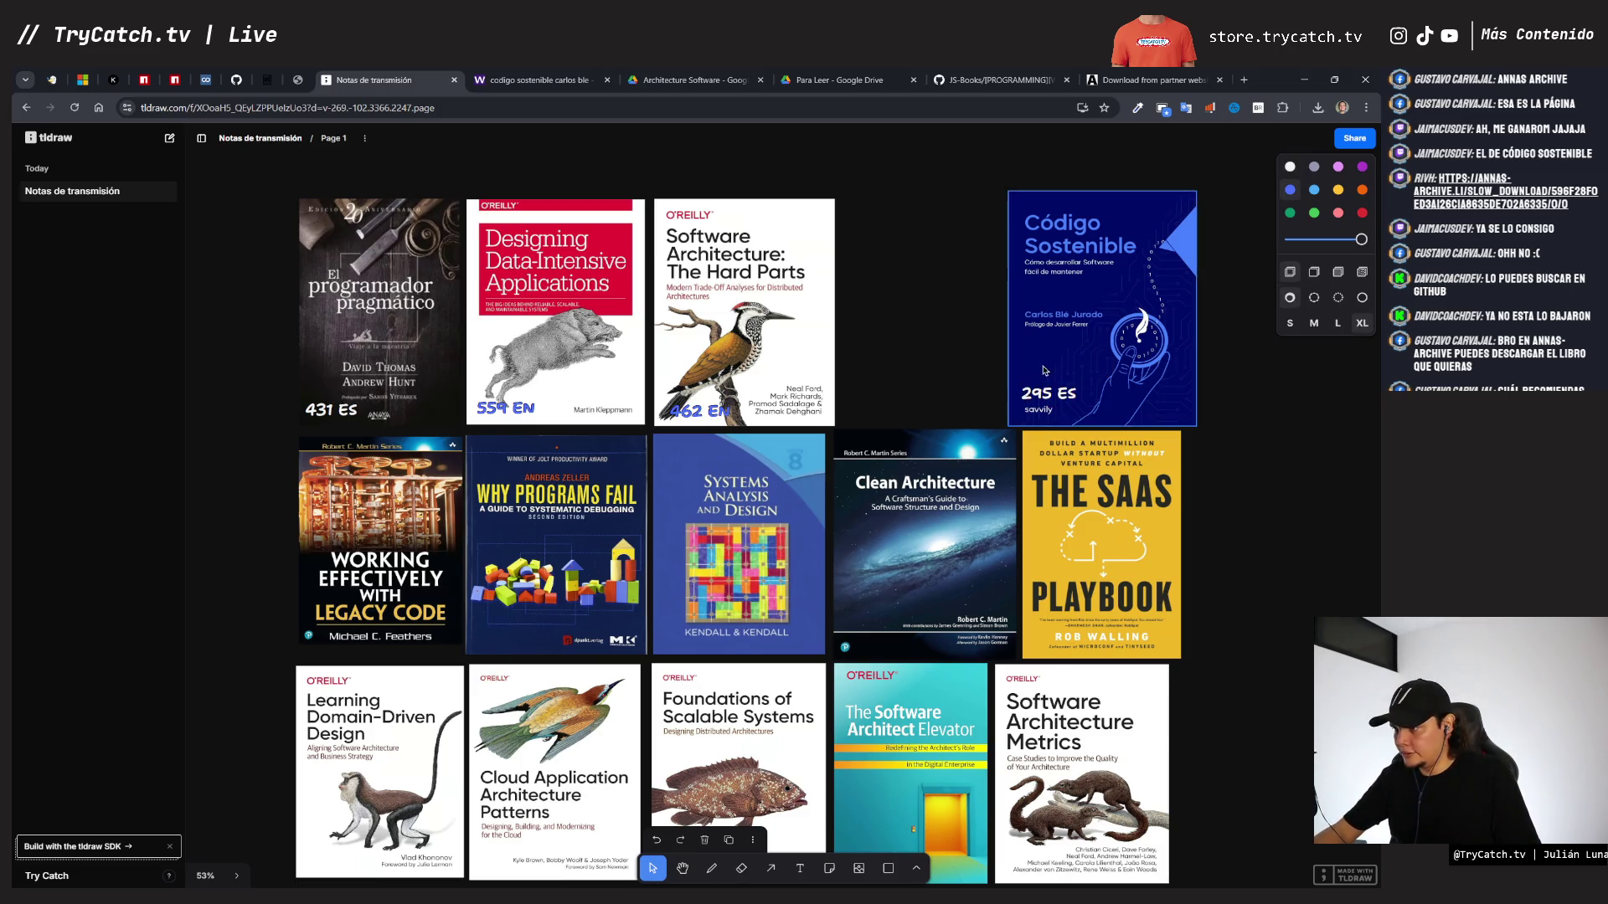
- Move the Código Sostenible cover into the top-row gap, shrink it to match, and return to Anna's Archive
left_click_drag(1053, 338, 899, 343)
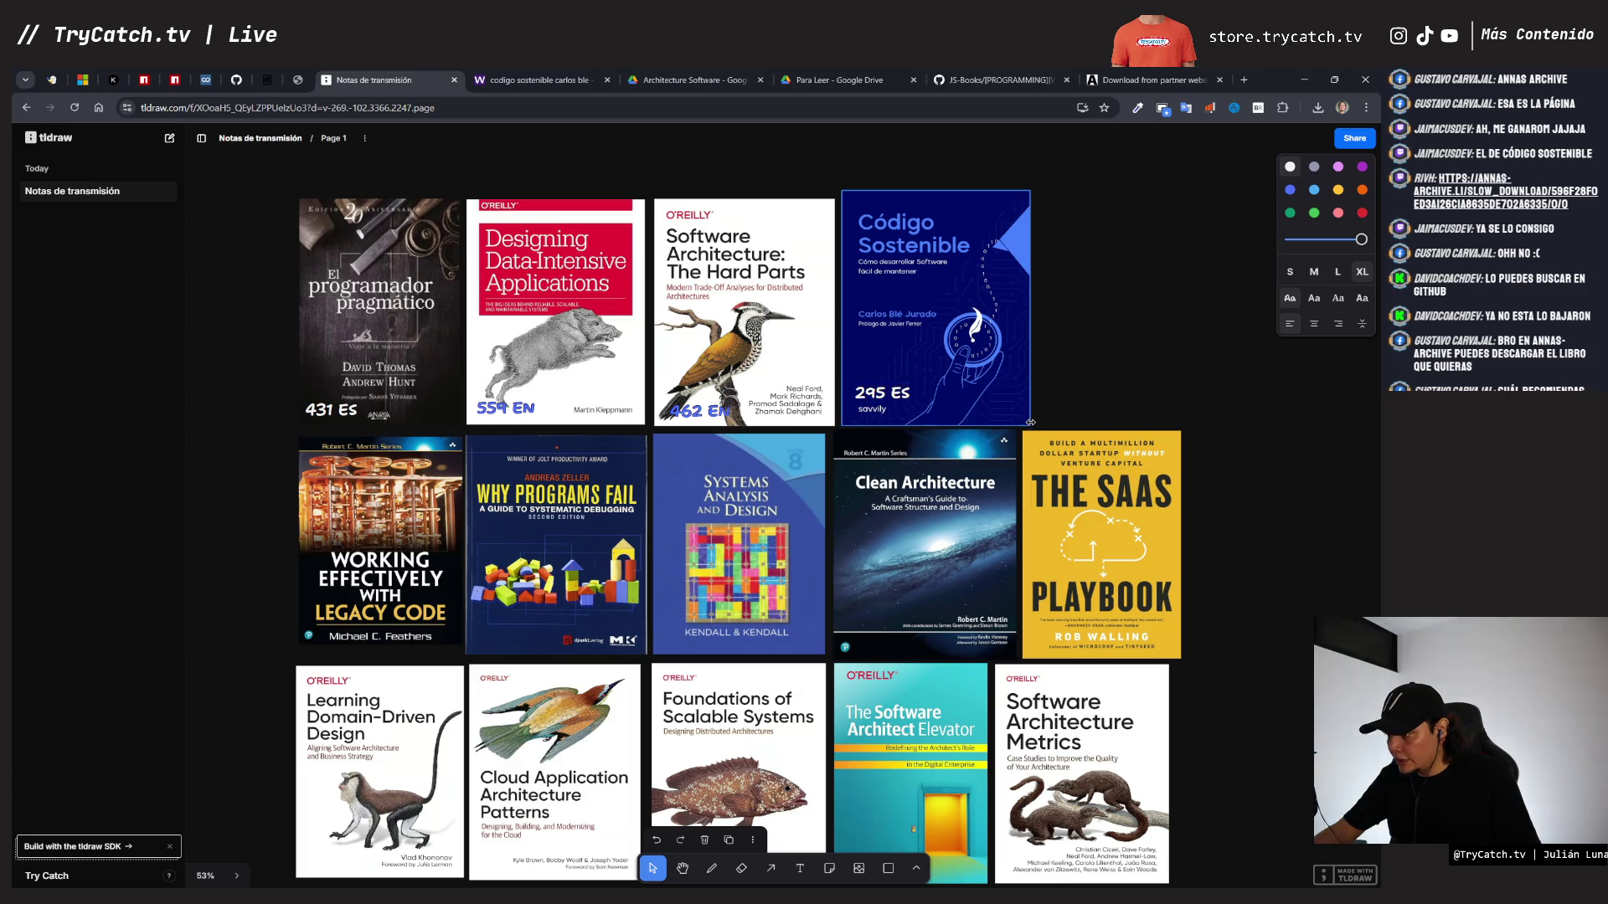
left_click_drag(1034, 424, 998, 408)
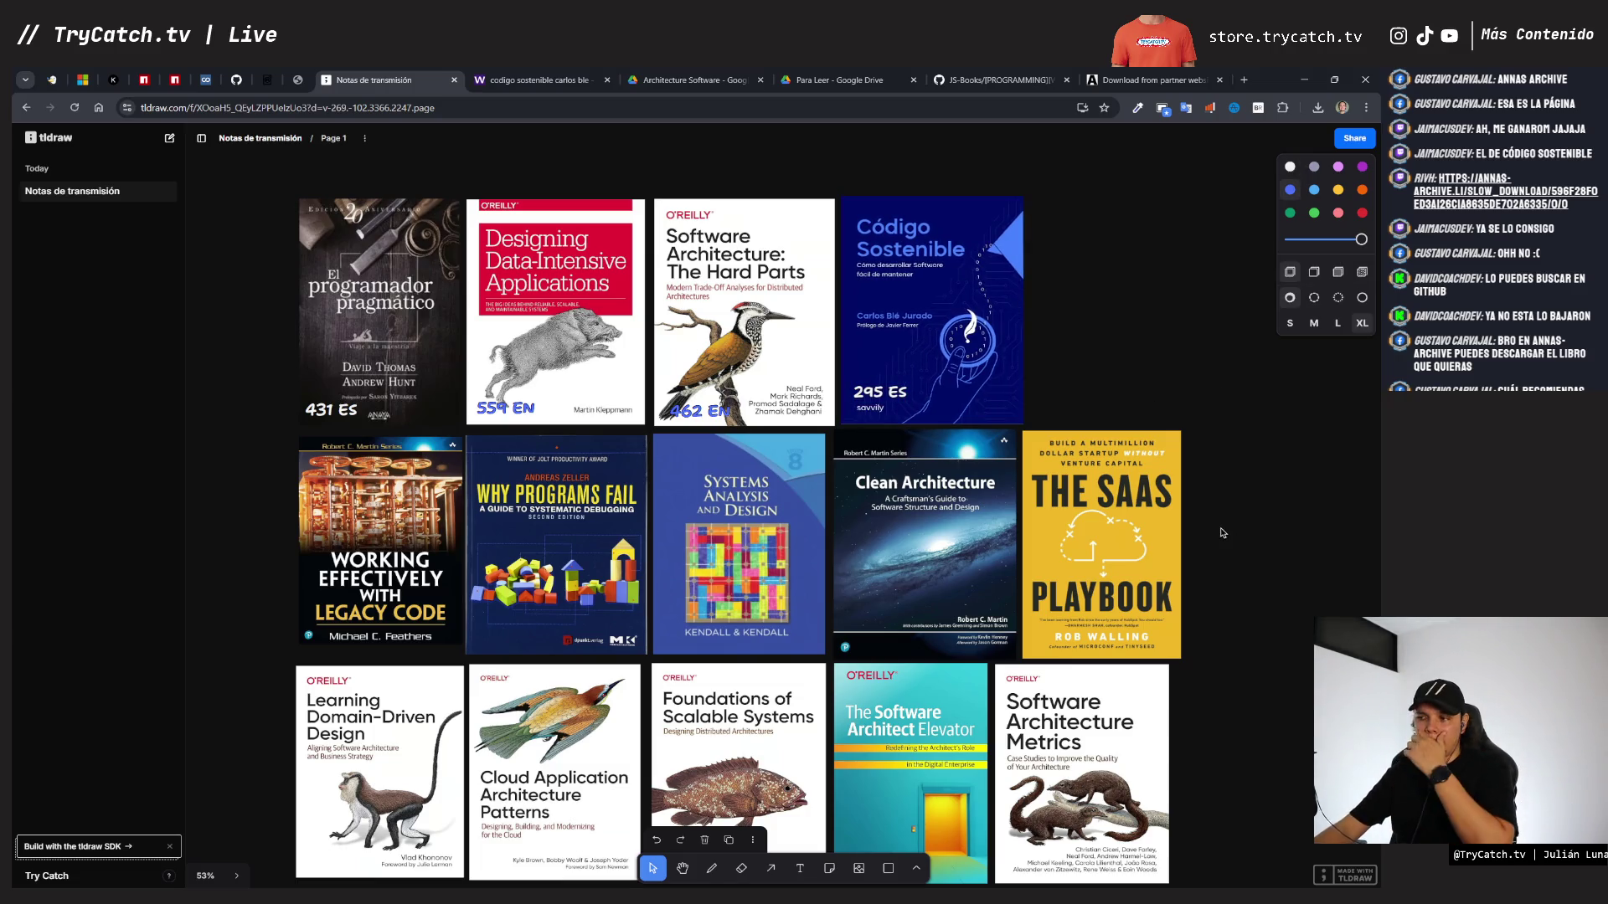
left_click(424, 597)
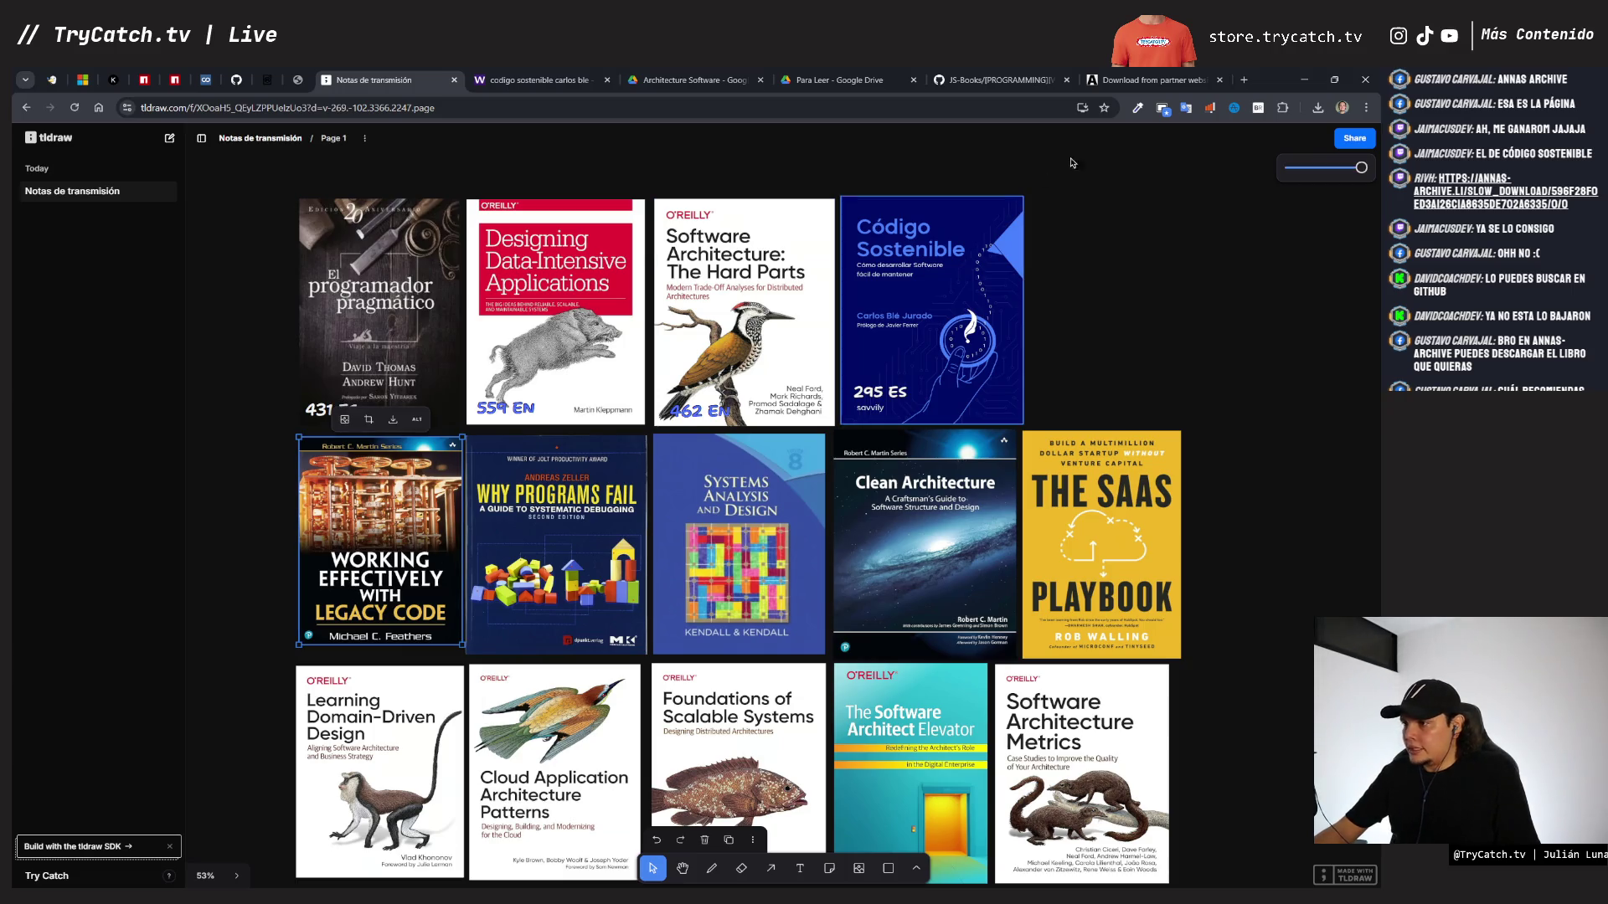
left_click(1152, 80)
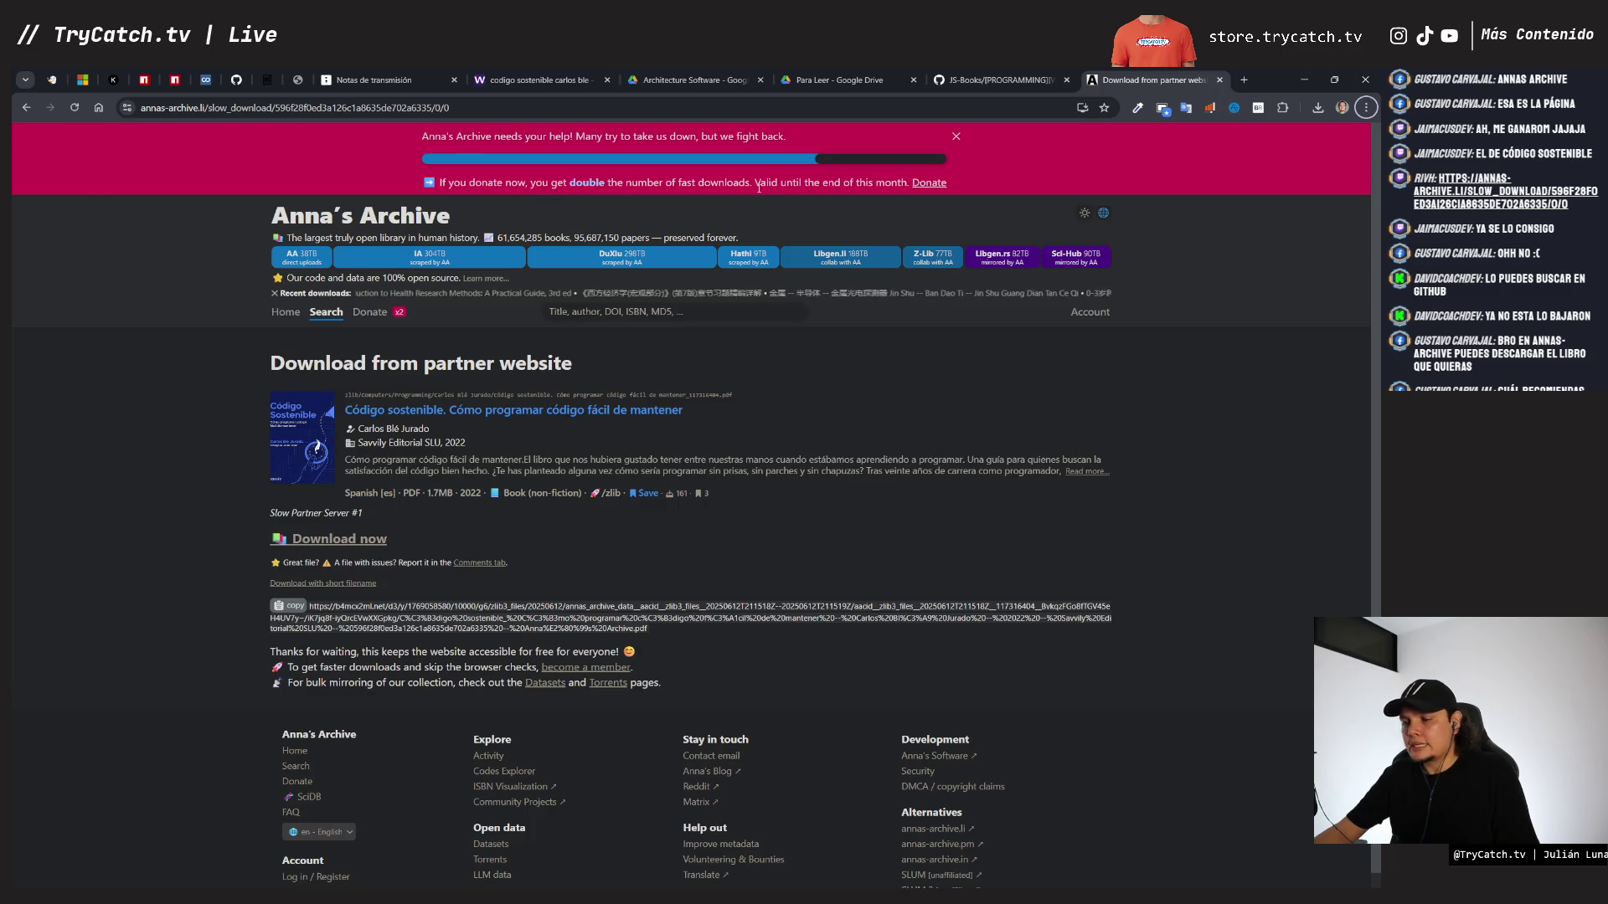
- Check the downloaded Código Sostenible PDF, close it, and scroll the GitHub Legacy Code preview
key("alt+Tab")
scroll(634, 512, "down", 10)
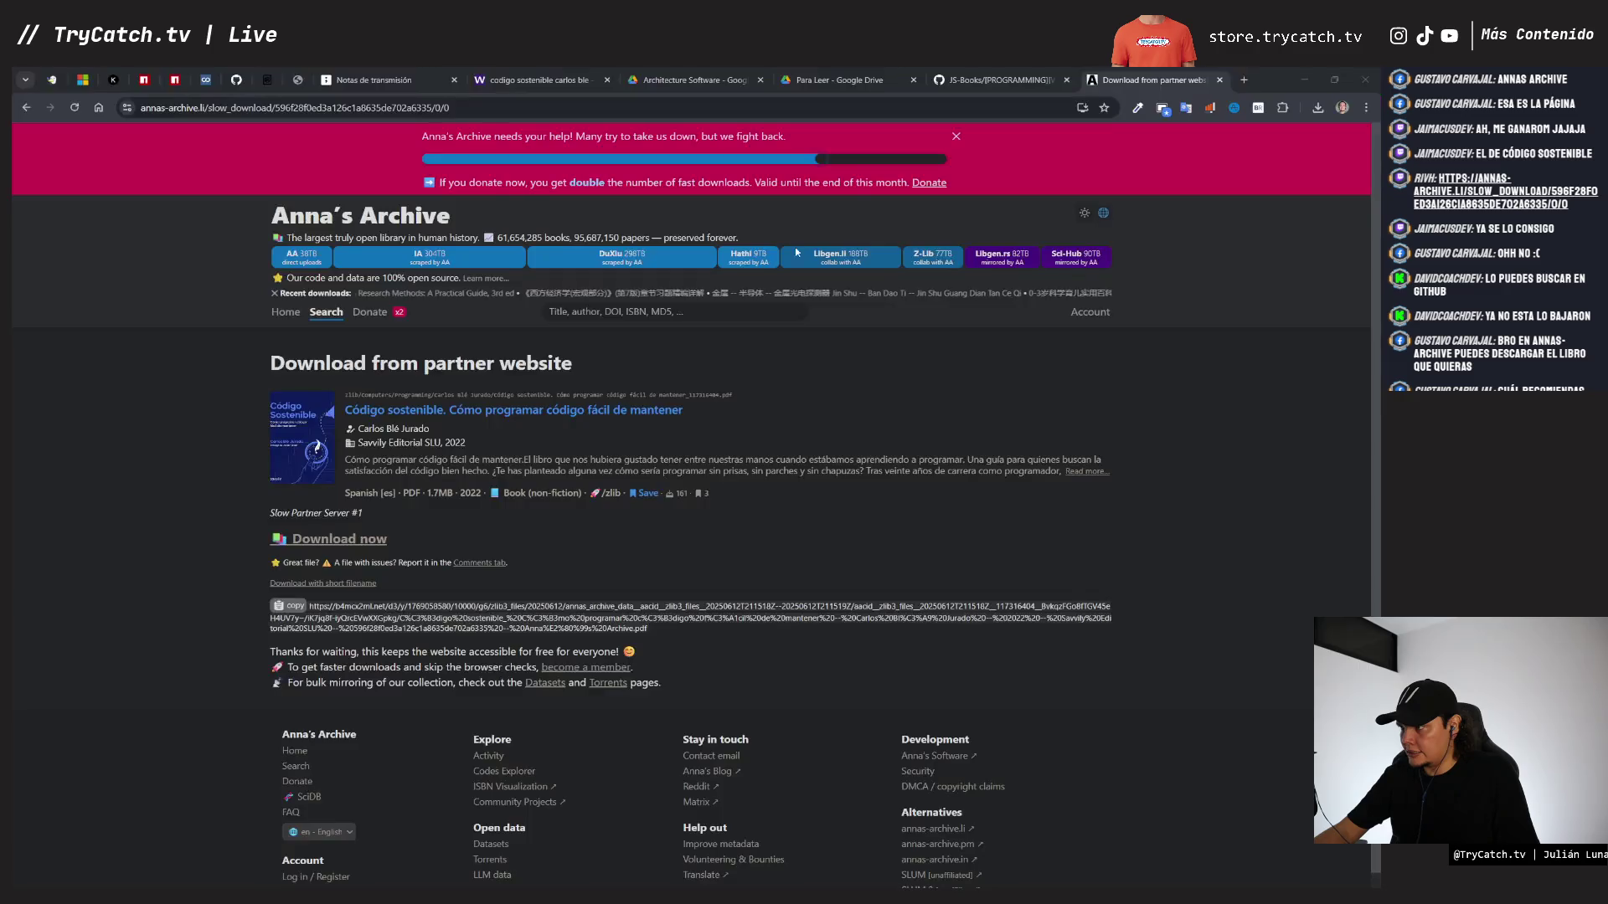
left_click(1366, 83)
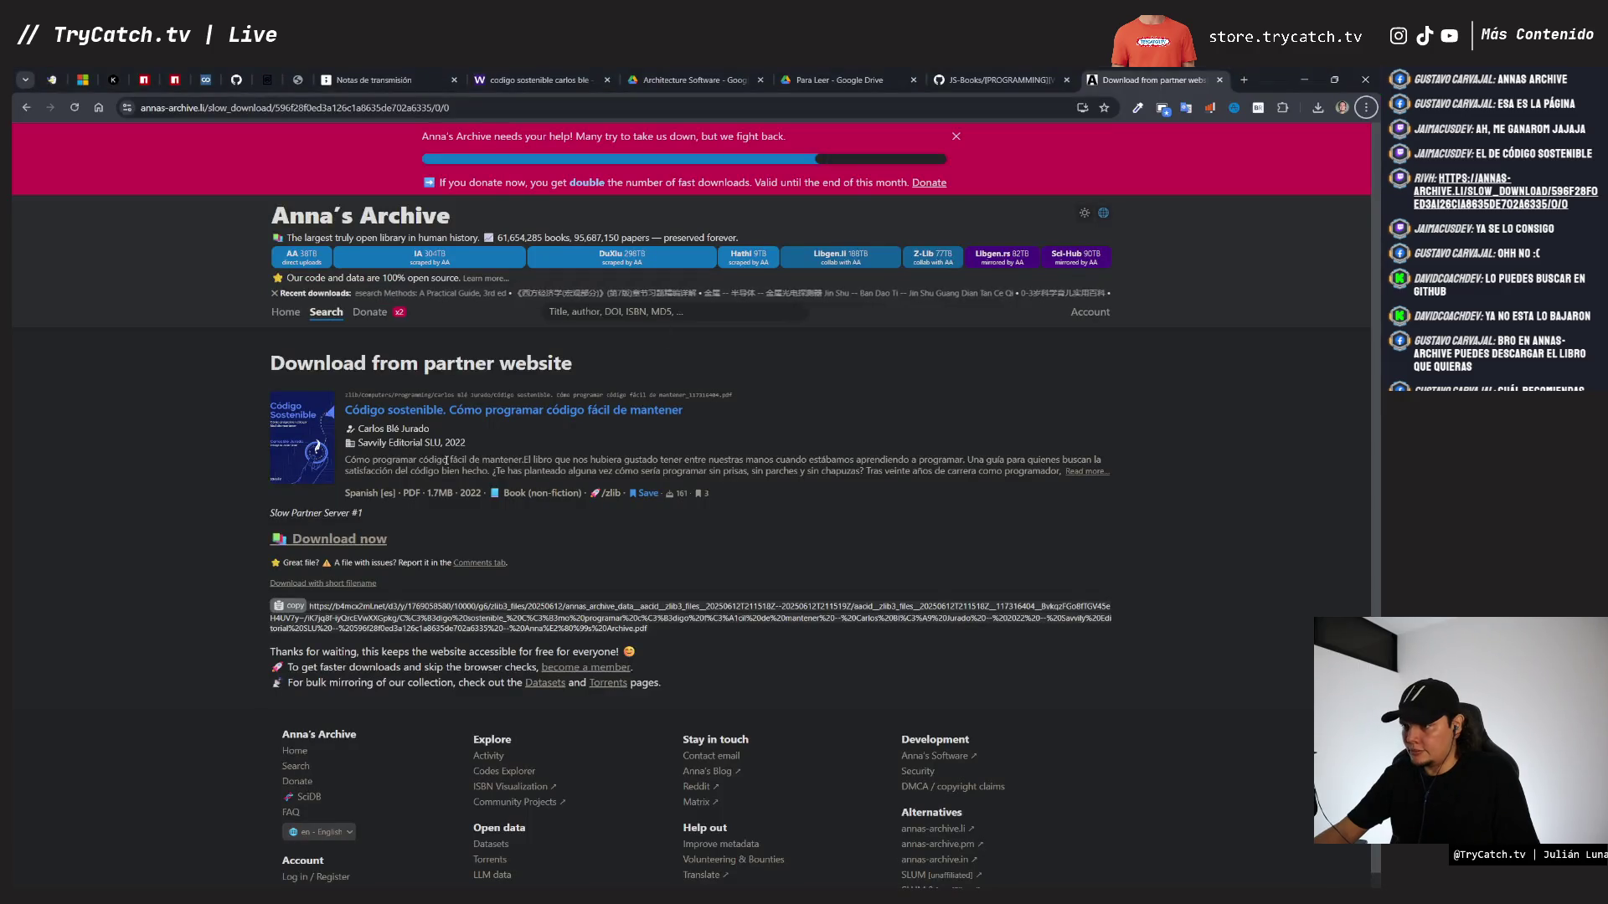
key("ctrl+shift+Tab")
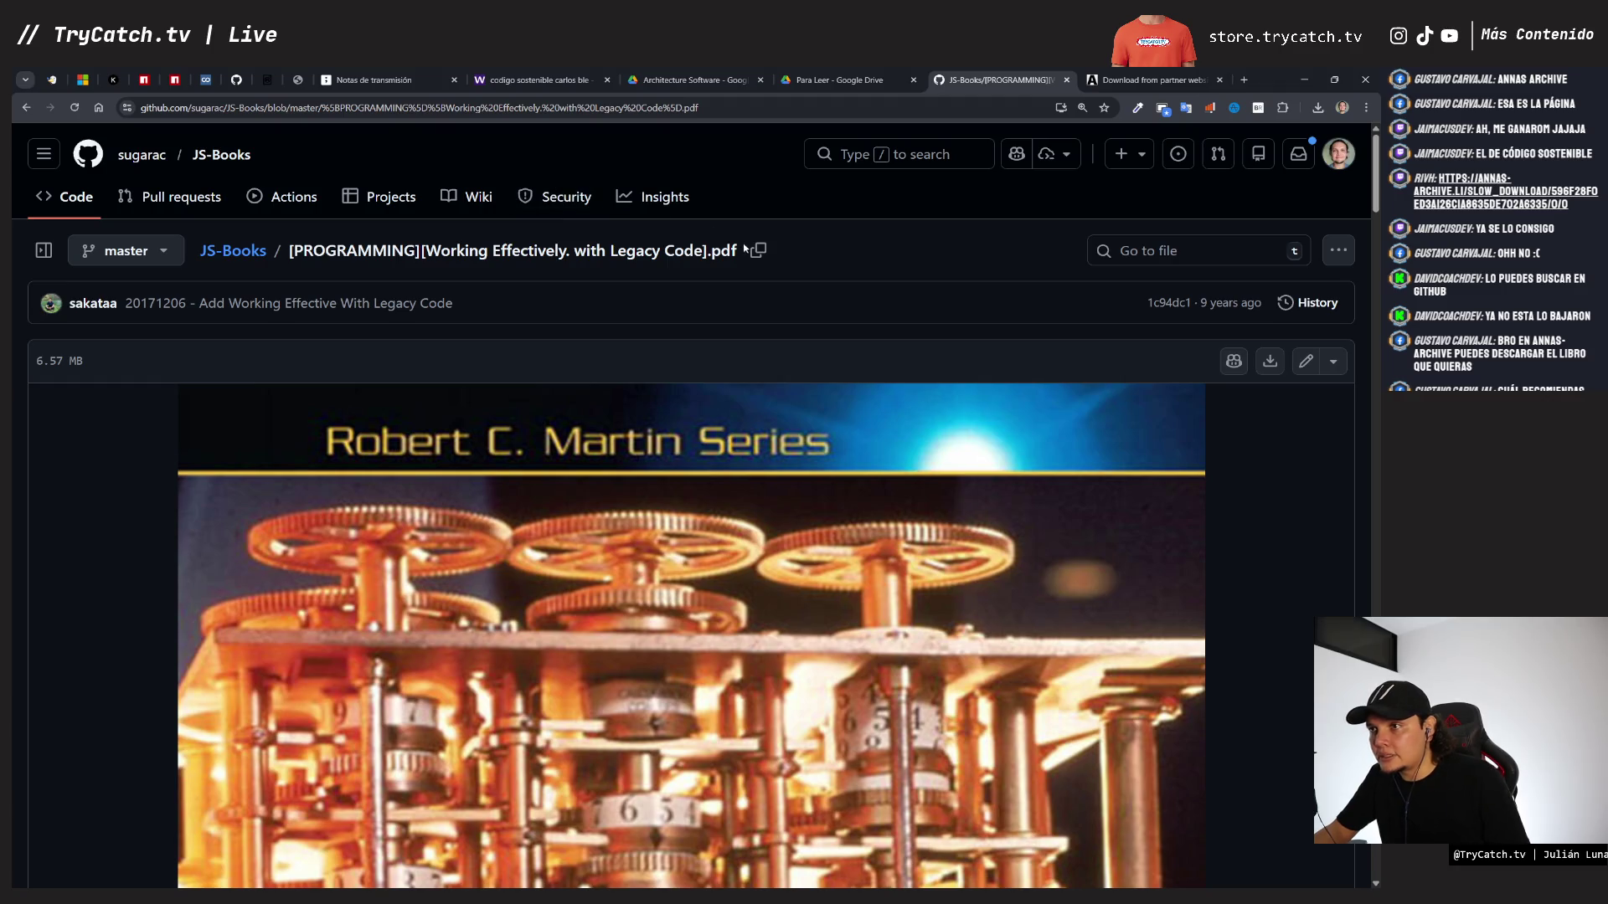
scroll(781, 329, "down", 7)
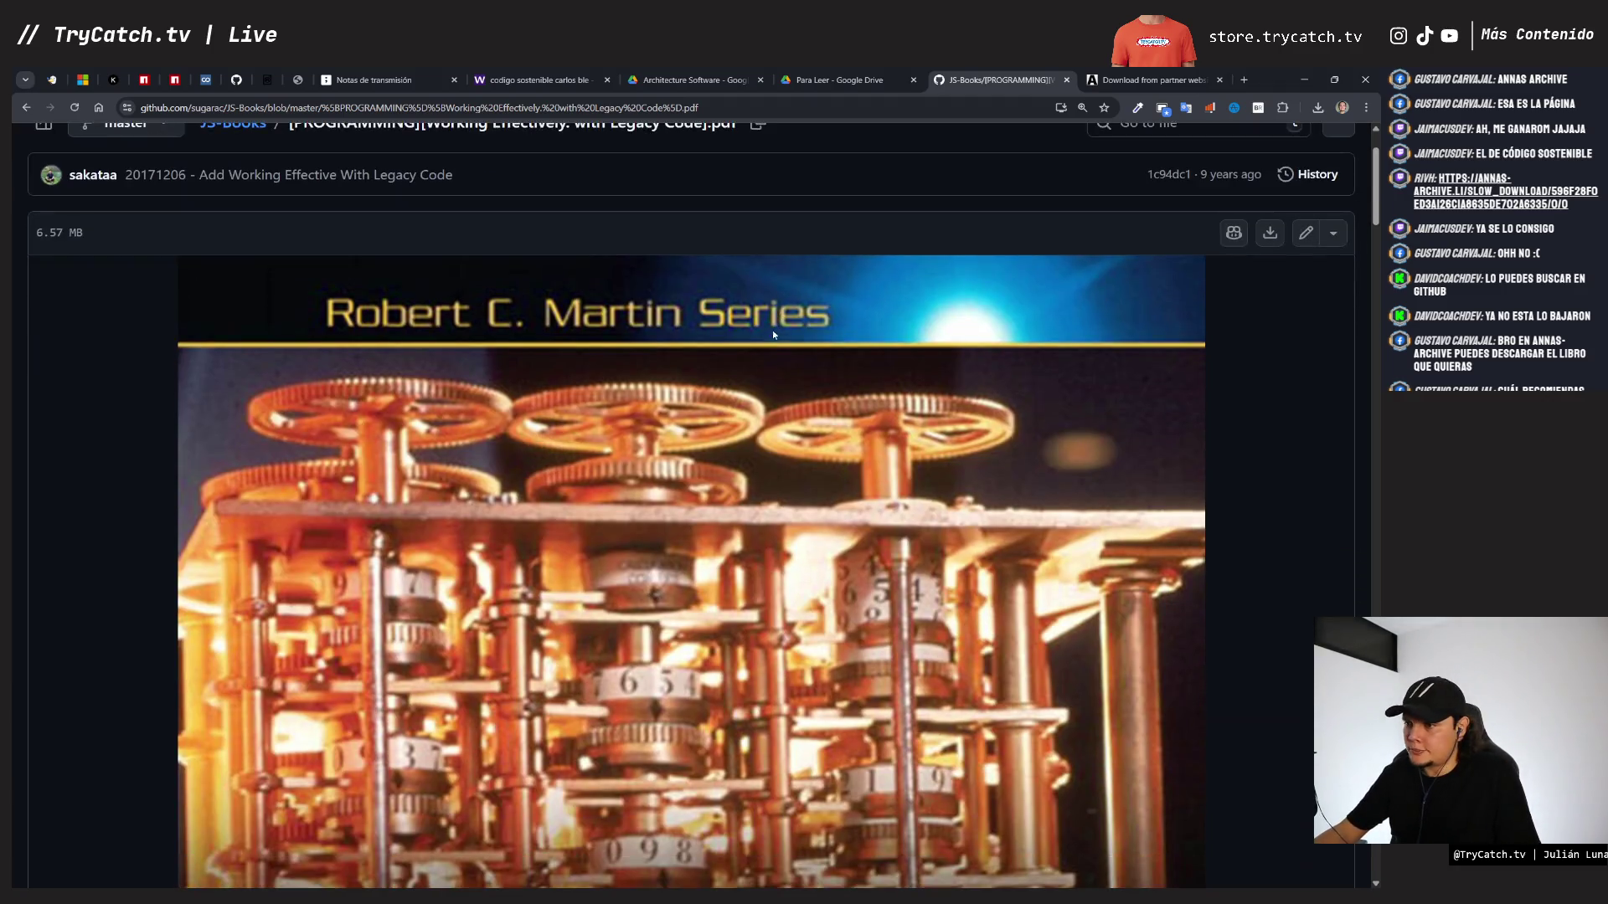
scroll(769, 334, "down", 9)
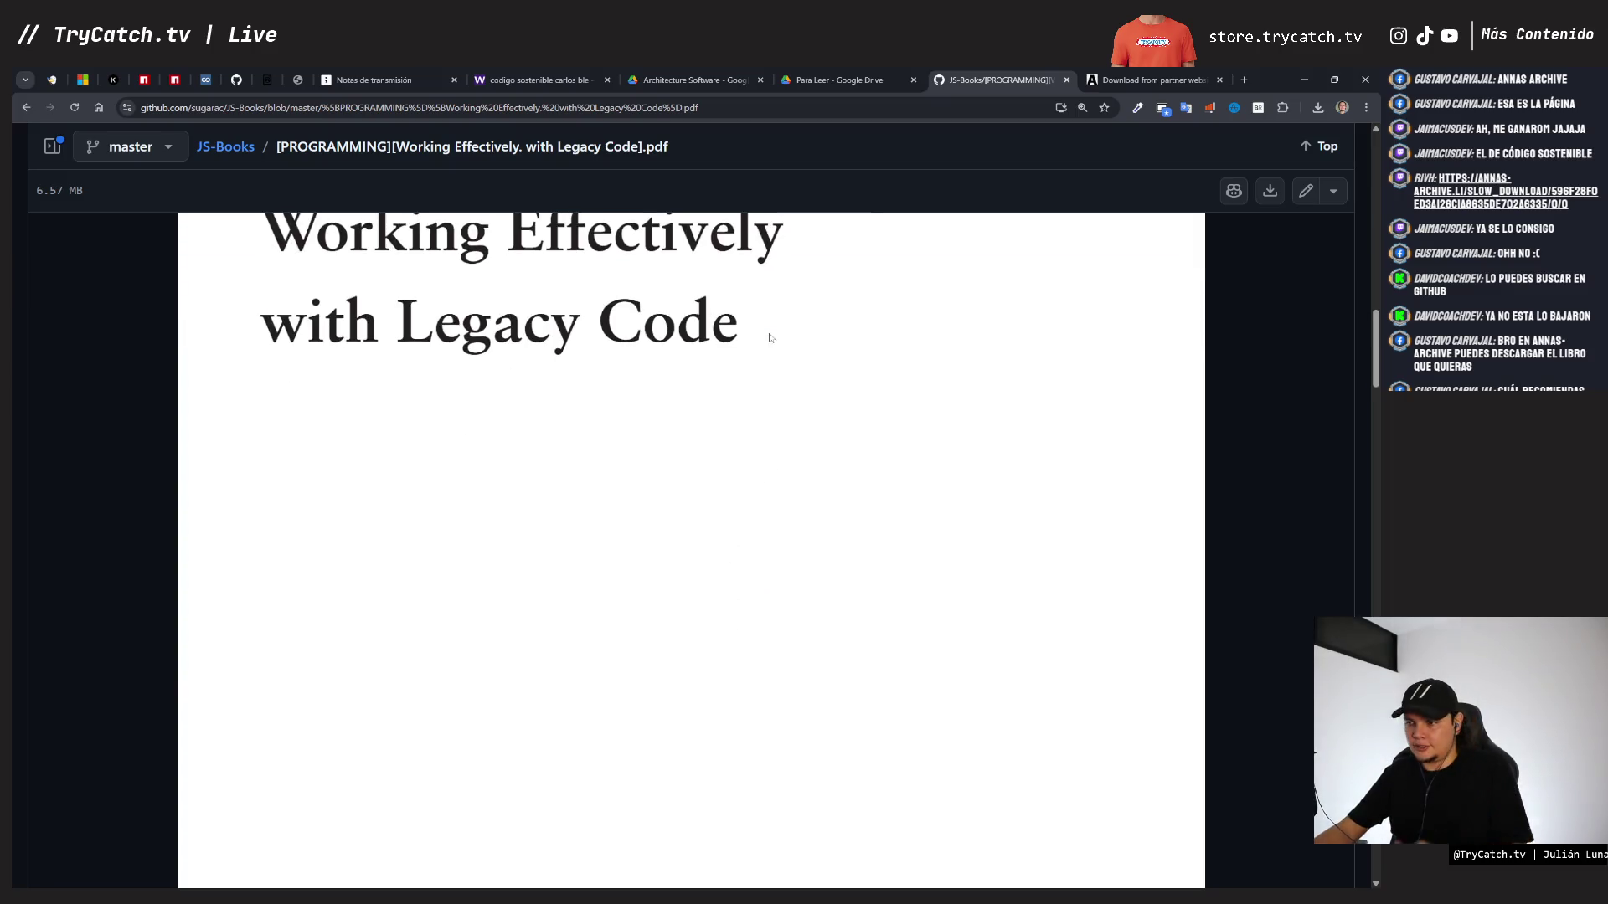
- Go to the Anna's Archive home page search box, then return to the Legacy Code PDF
left_click(1168, 82)
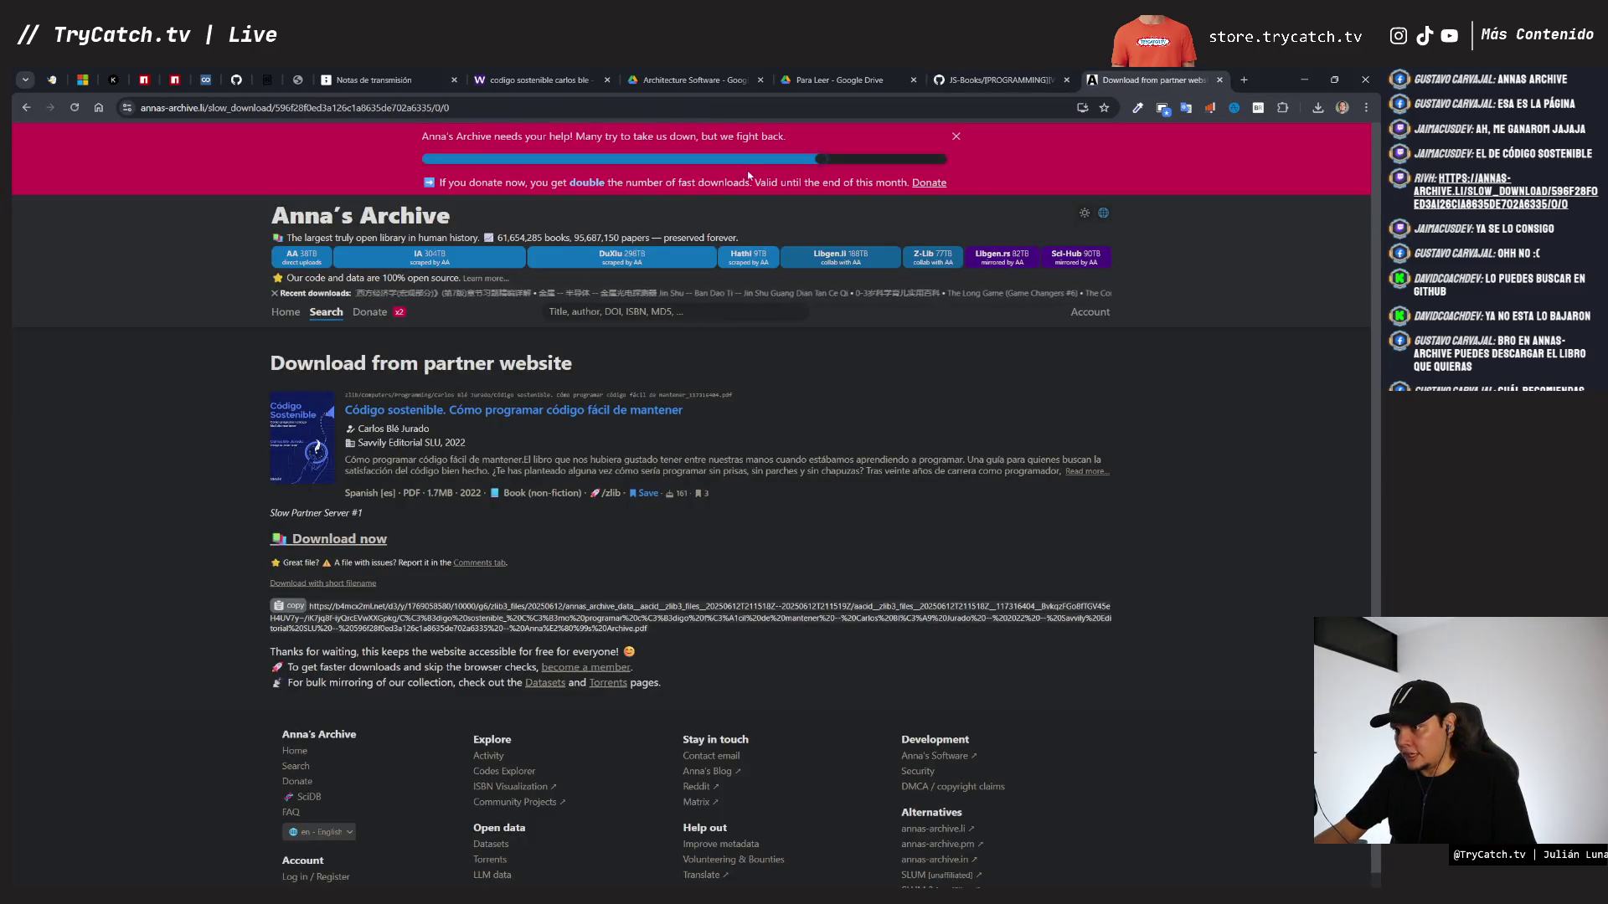
left_click(636, 293)
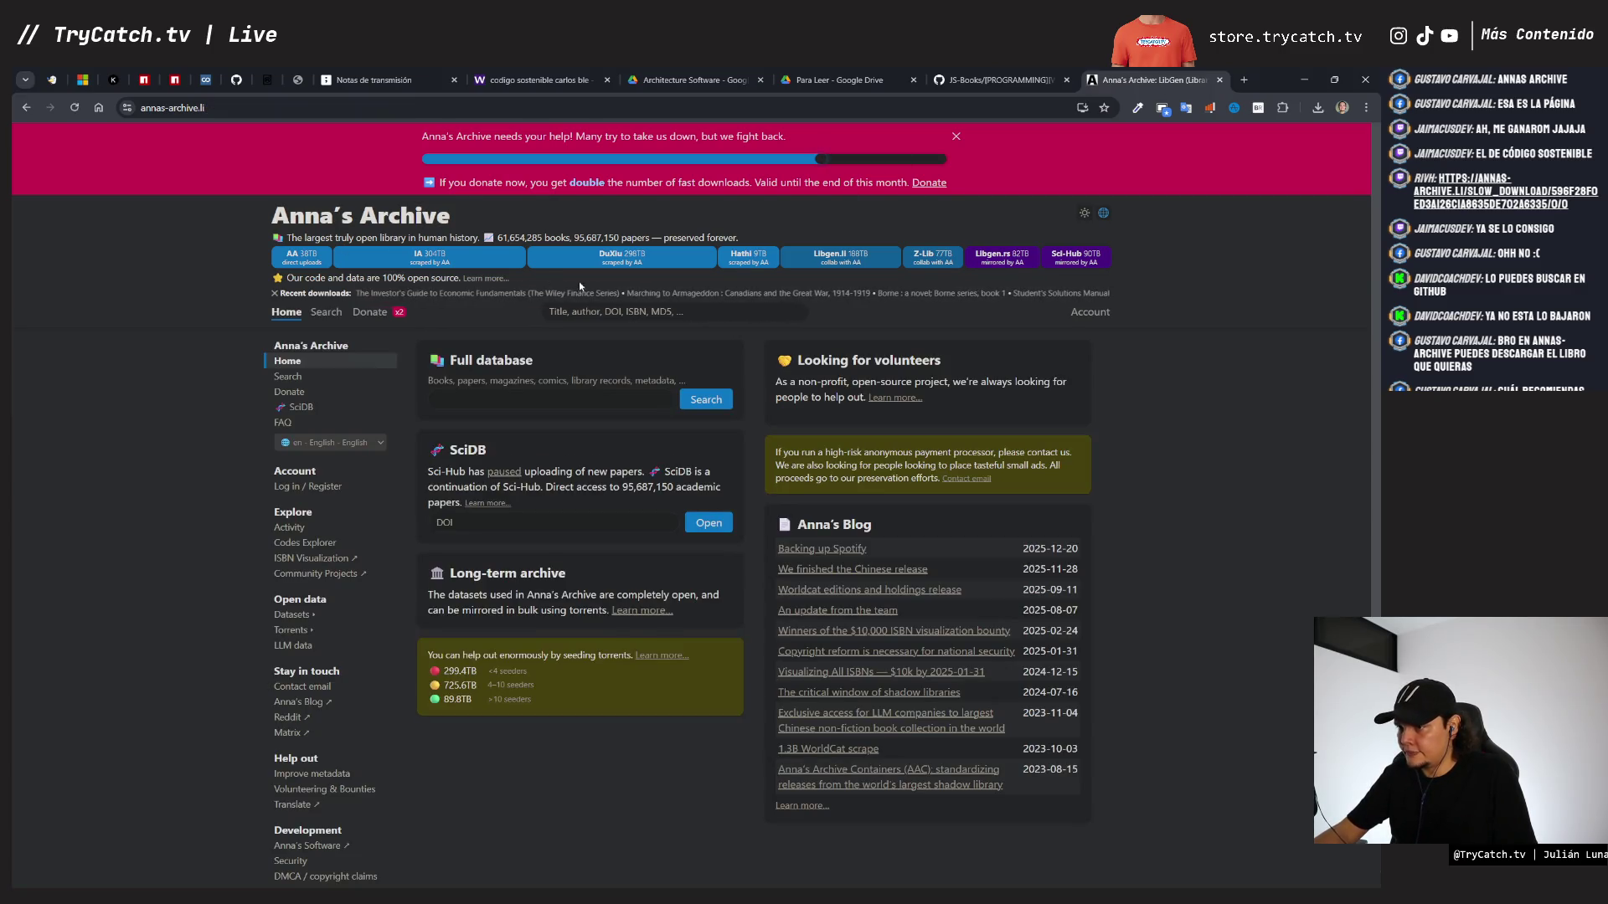
left_click(600, 316)
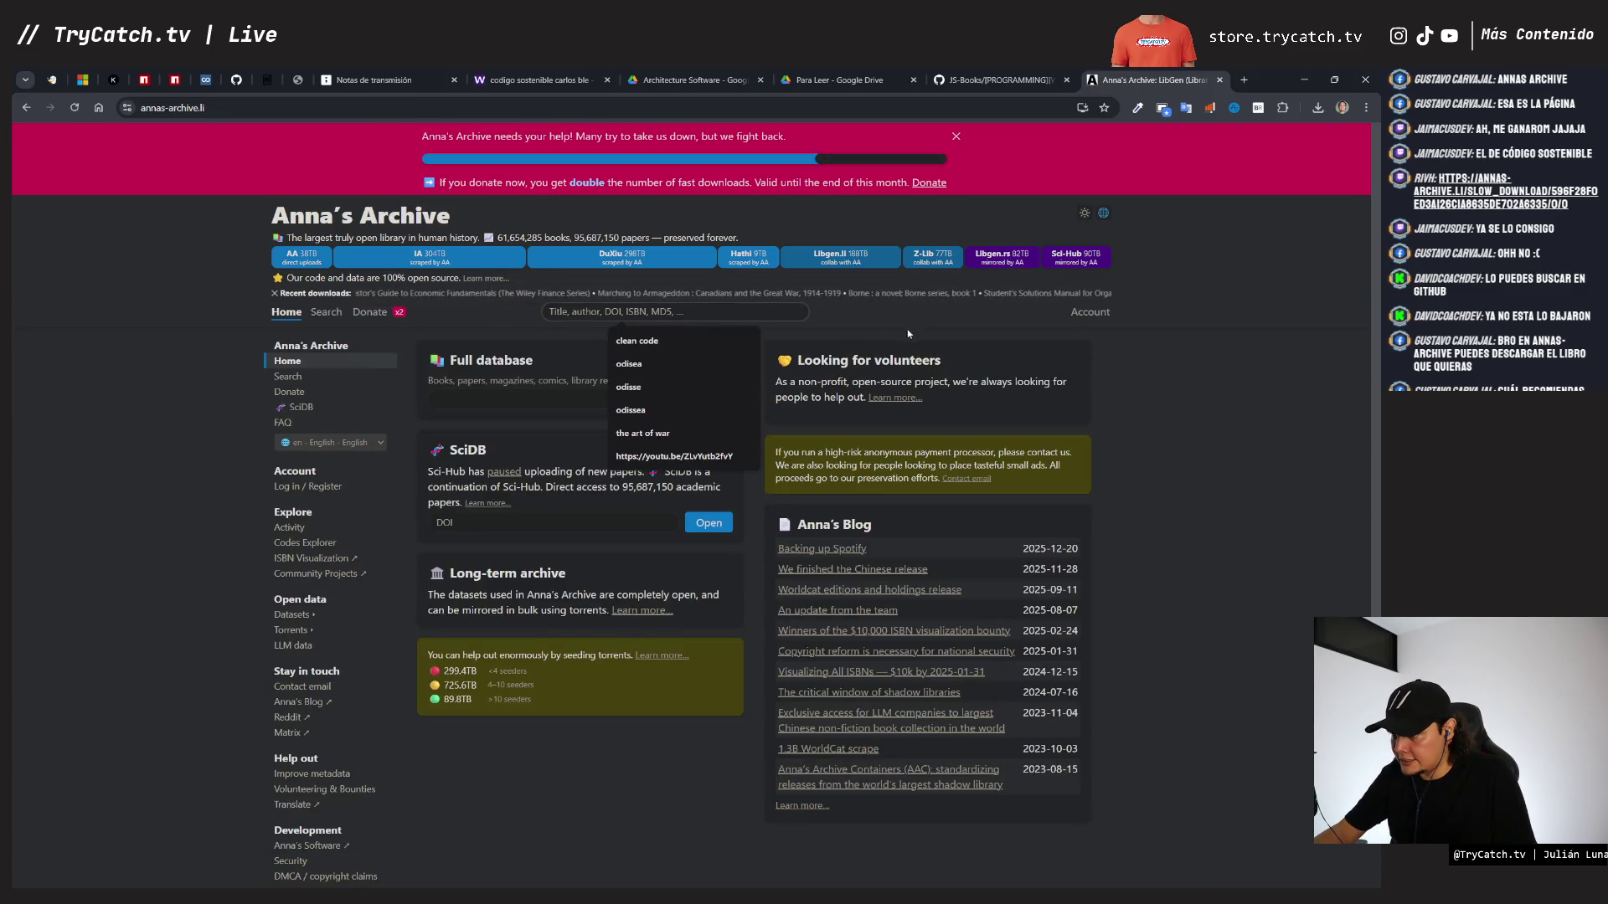
key("ctrl+shift+Tab")
scroll(636, 282, "down", 15)
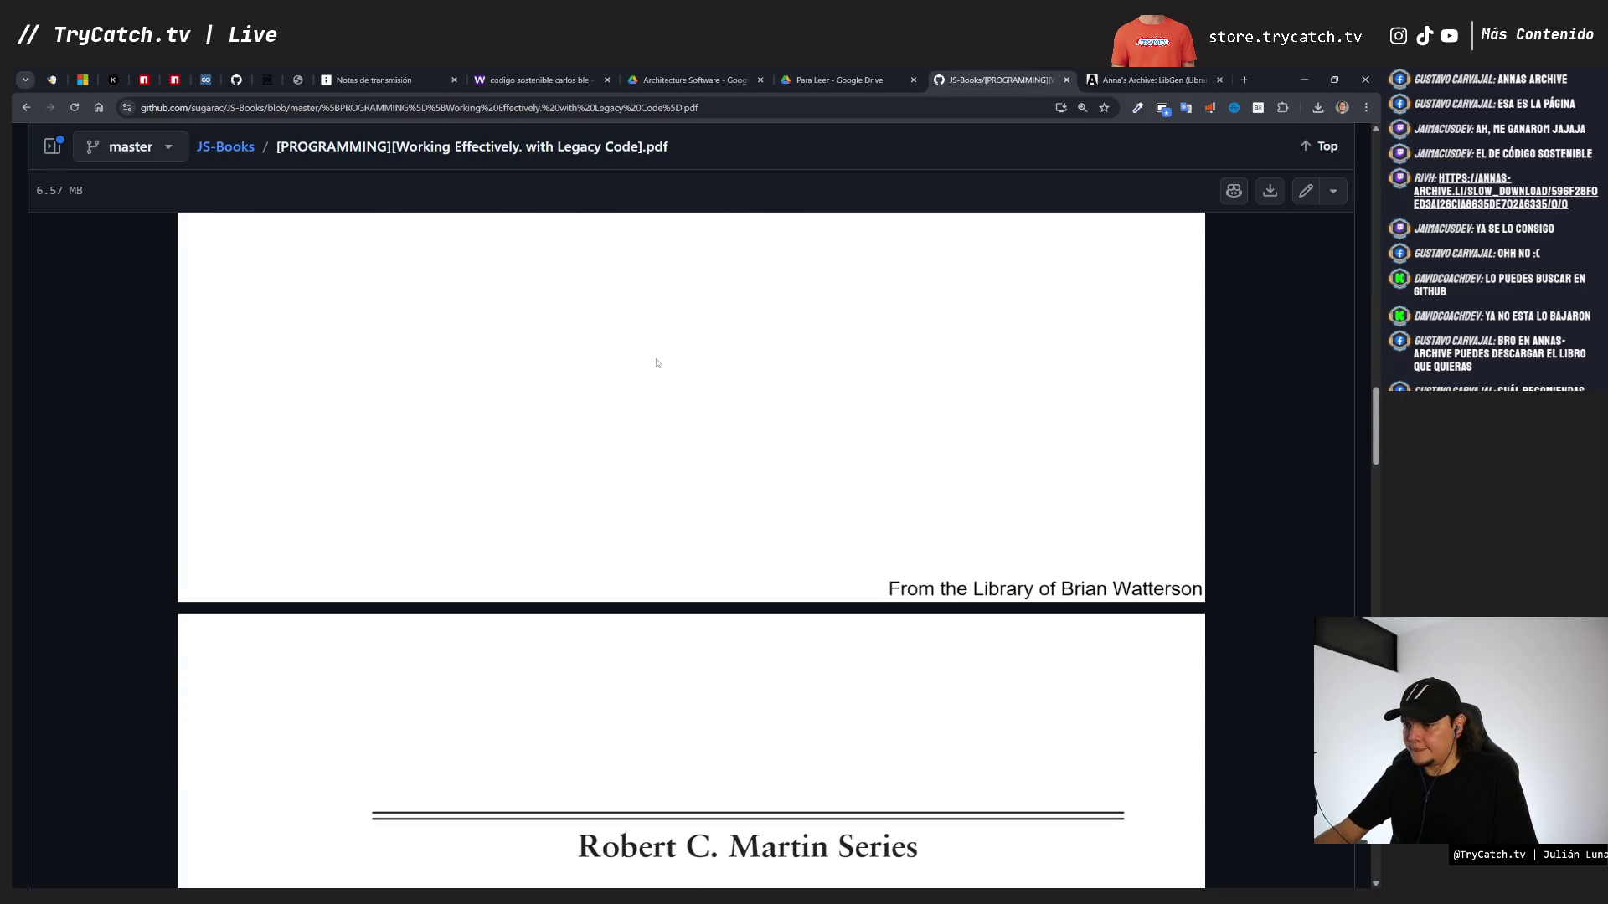
- Scroll the Legacy Code table of contents and load more pages of the preview
scroll(657, 363, "up", 1)
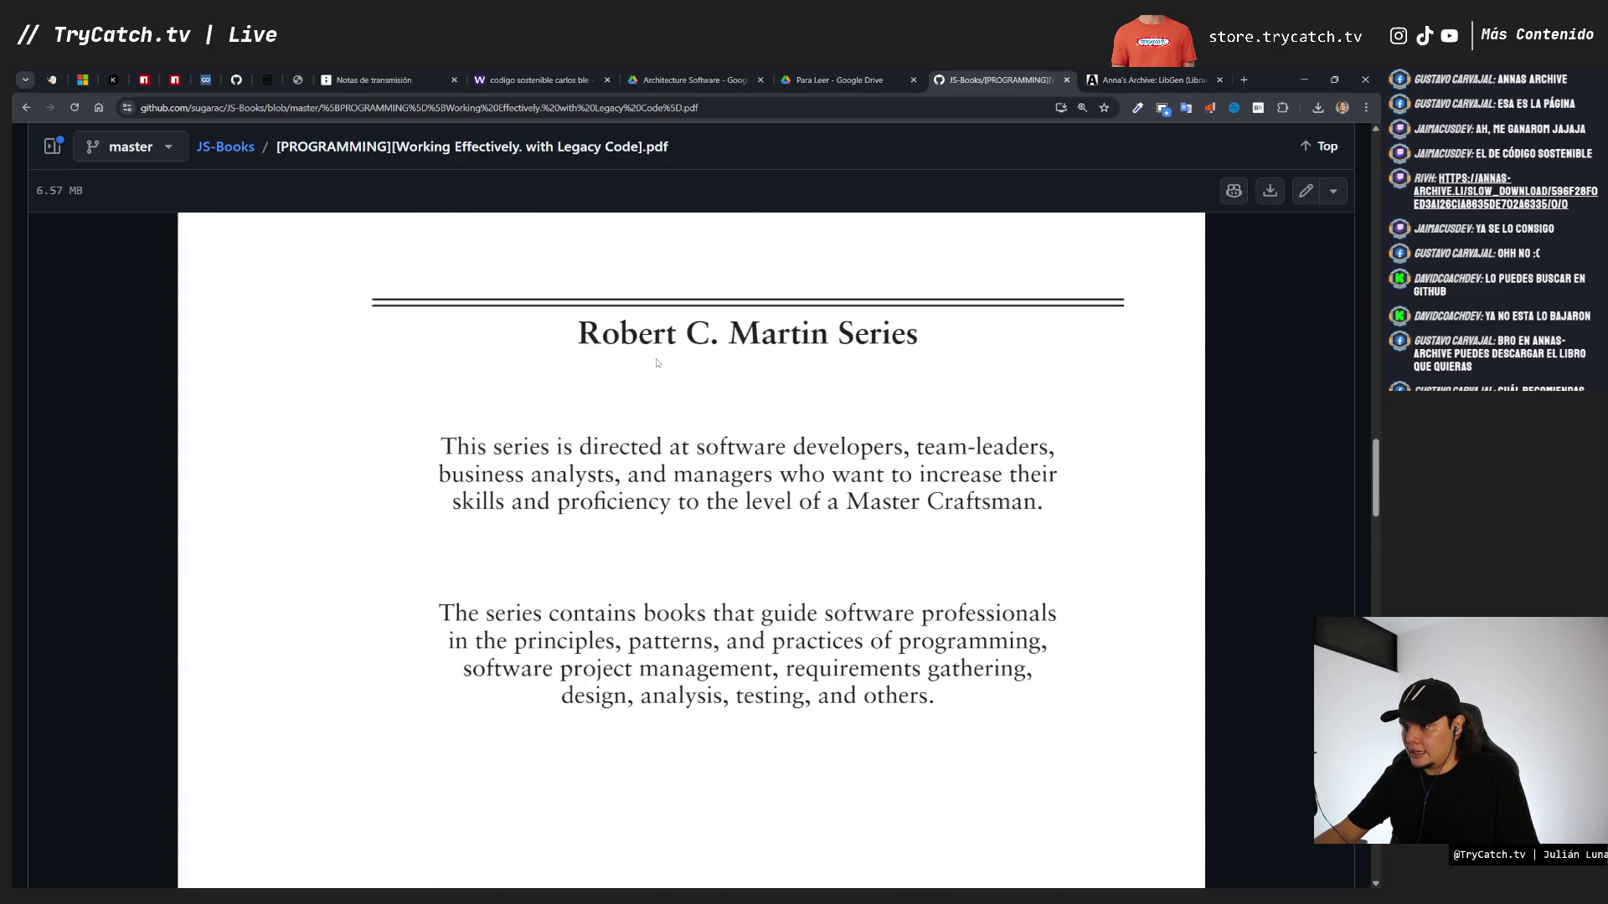
scroll(658, 363, "down", 2)
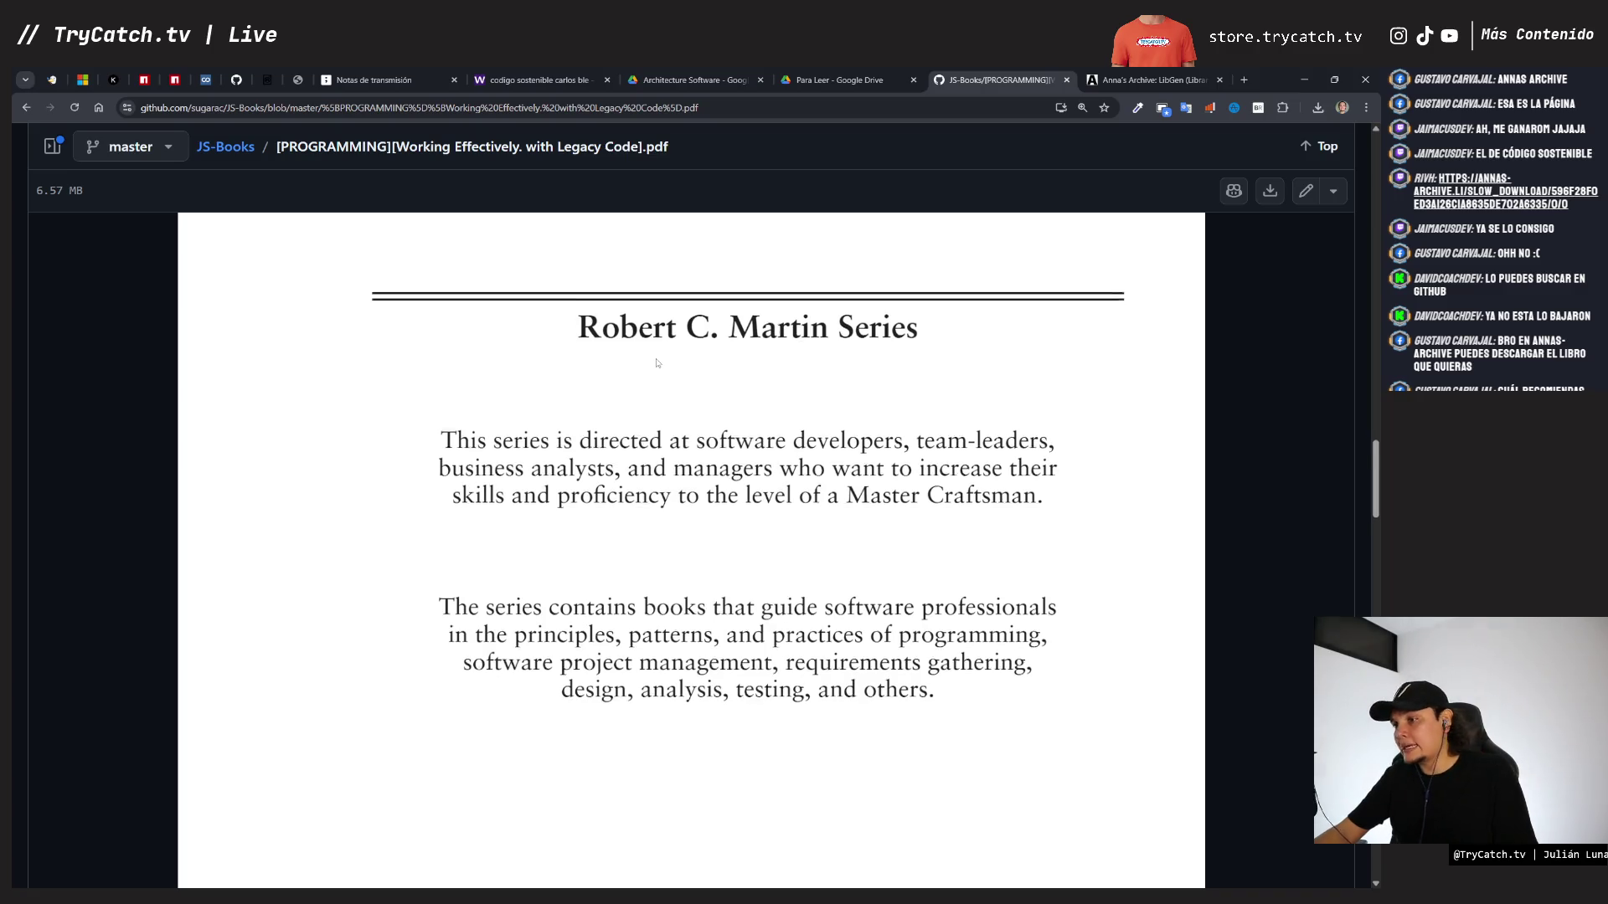
scroll(662, 355, "up", 2)
scroll(661, 356, "down", 15)
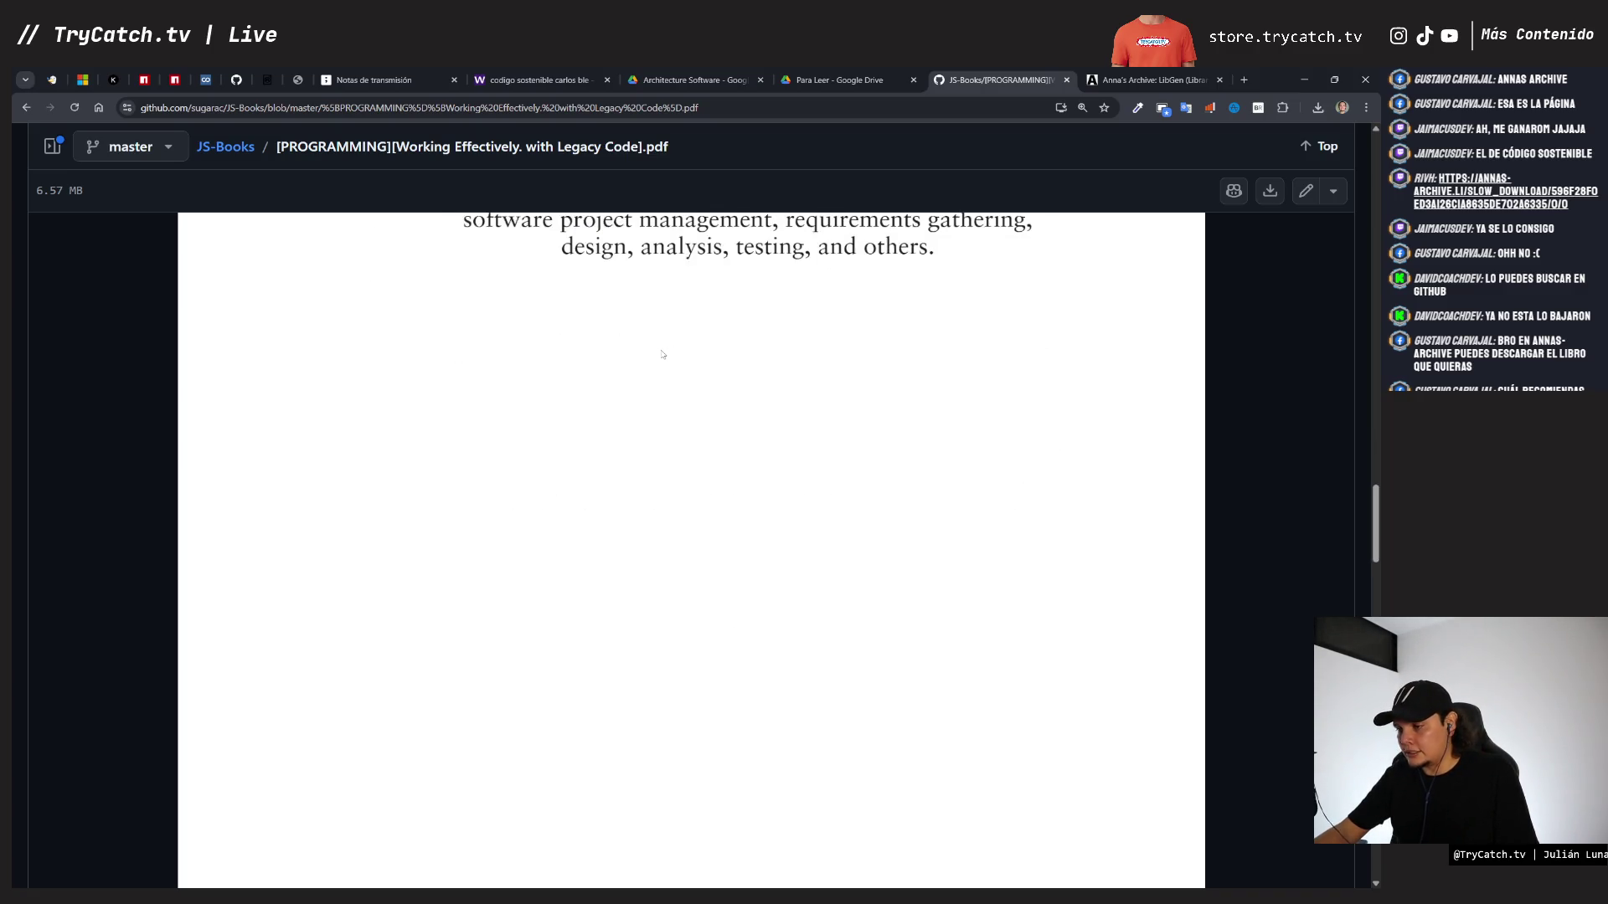
scroll(661, 355, "down", 10)
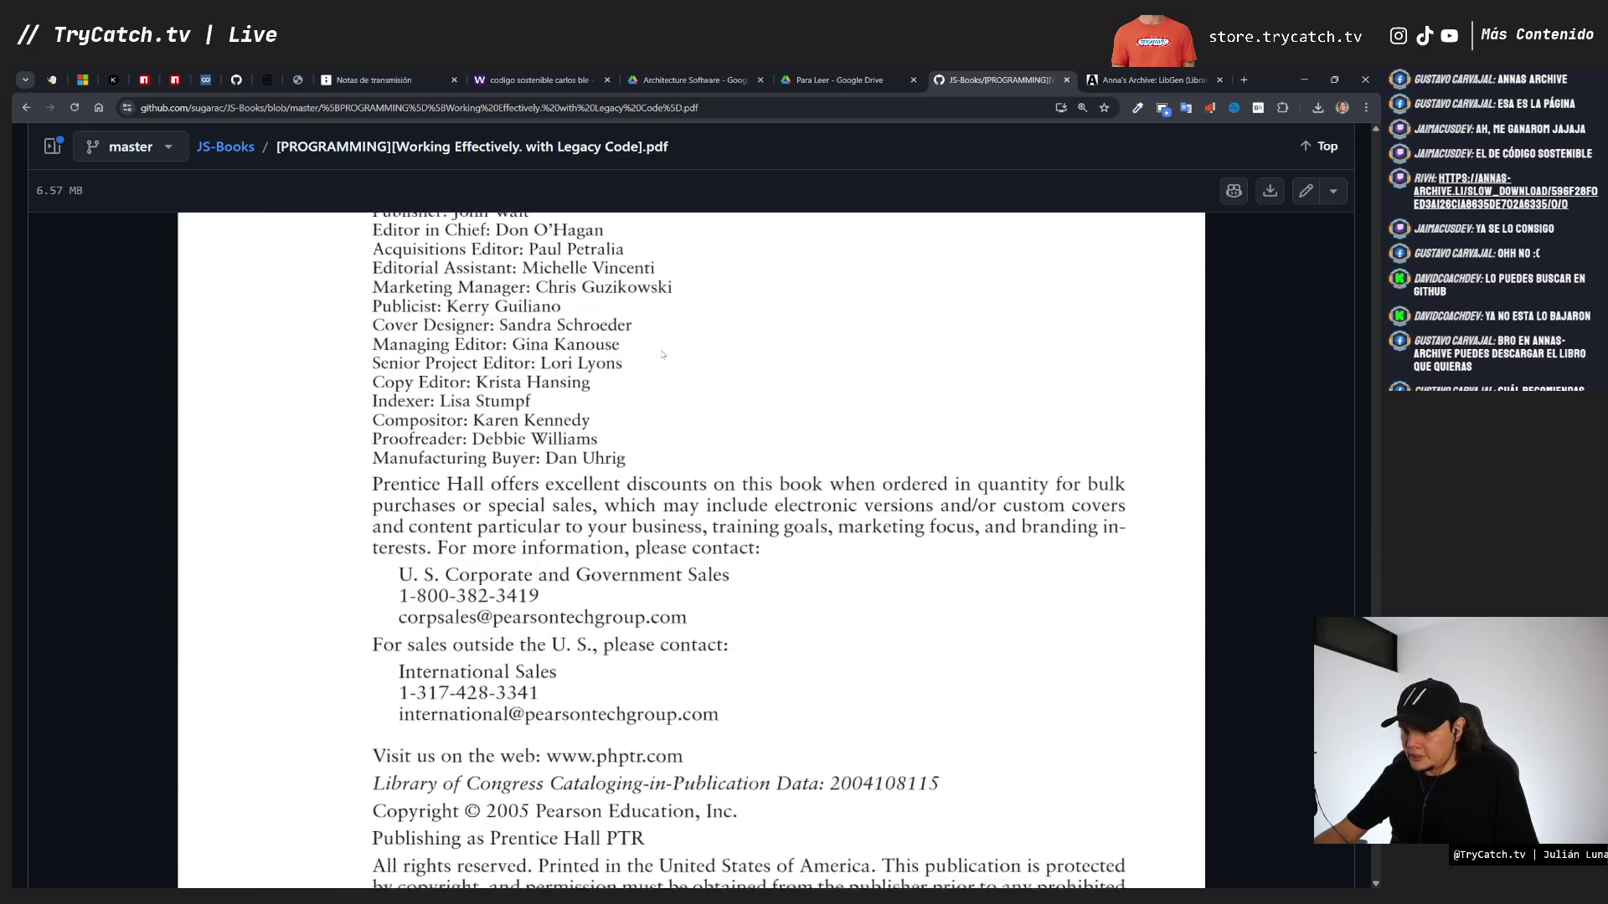
left_click(685, 817)
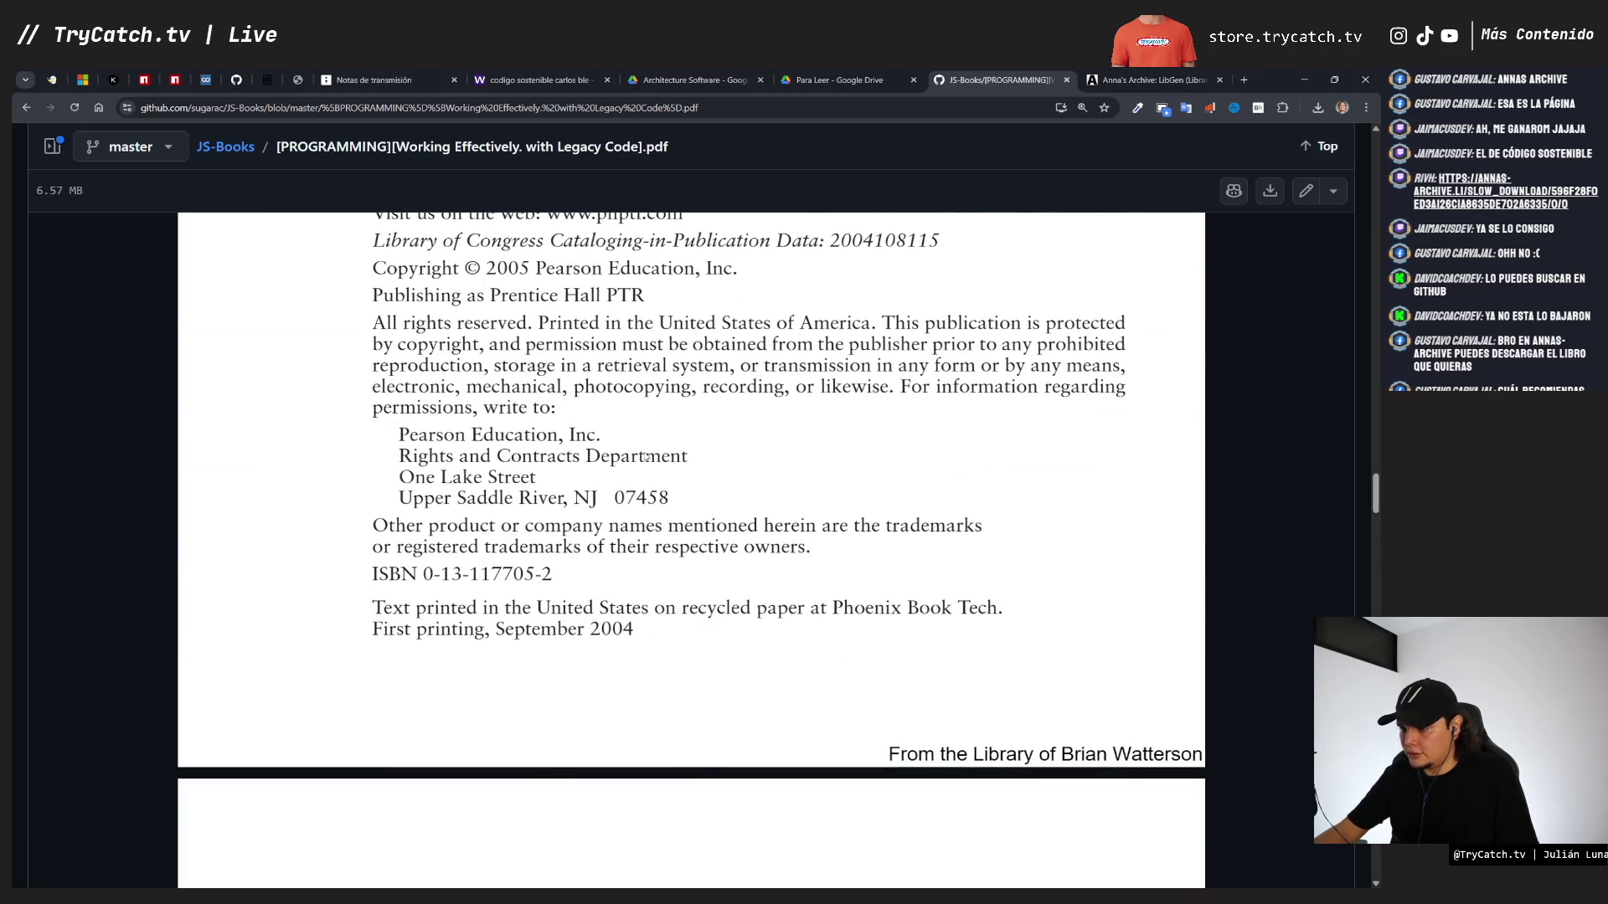
- Read the contents down through Chapters 18–20 and load the next batch of pages
scroll(639, 471, "down", 20)
scroll(638, 475, "down", 10)
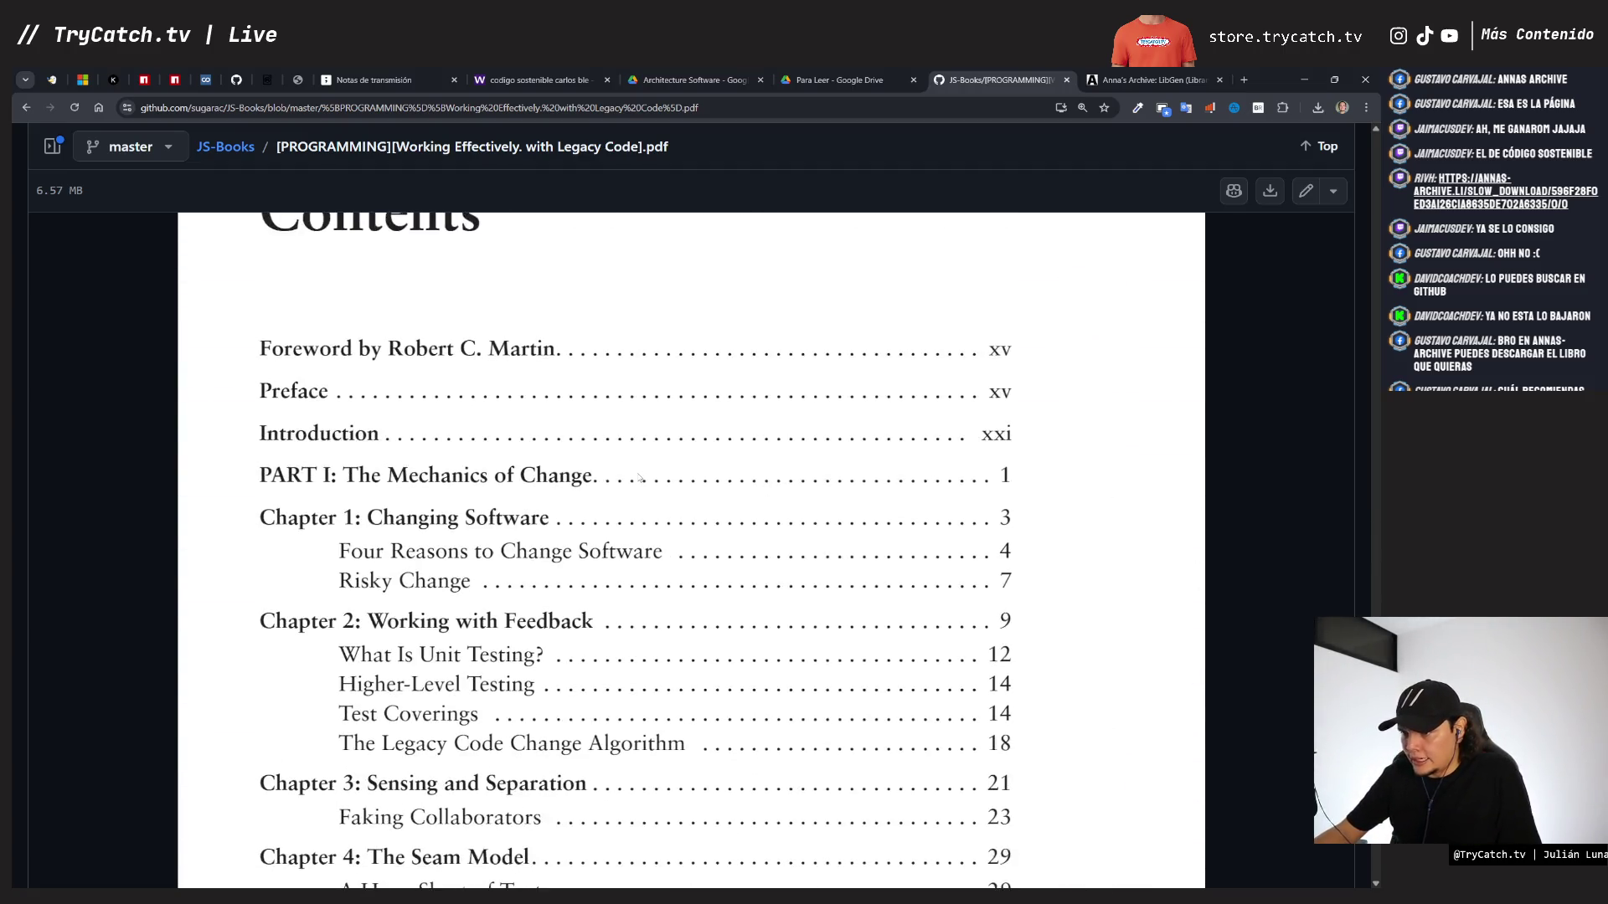
scroll(639, 477, "down", 2)
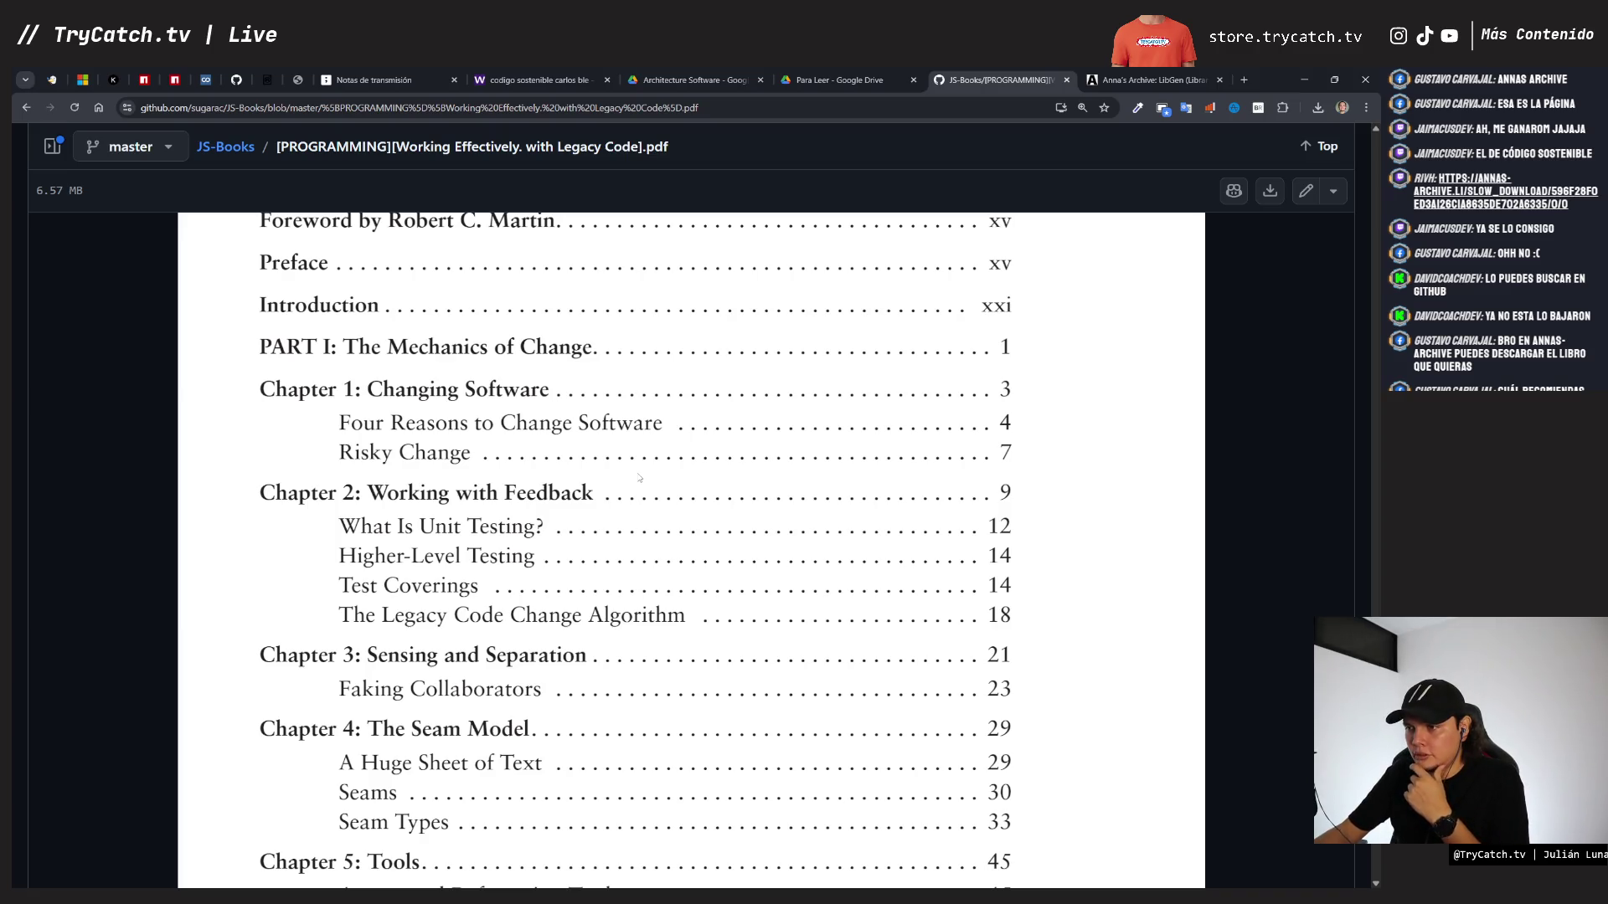
scroll(639, 478, "down", 1)
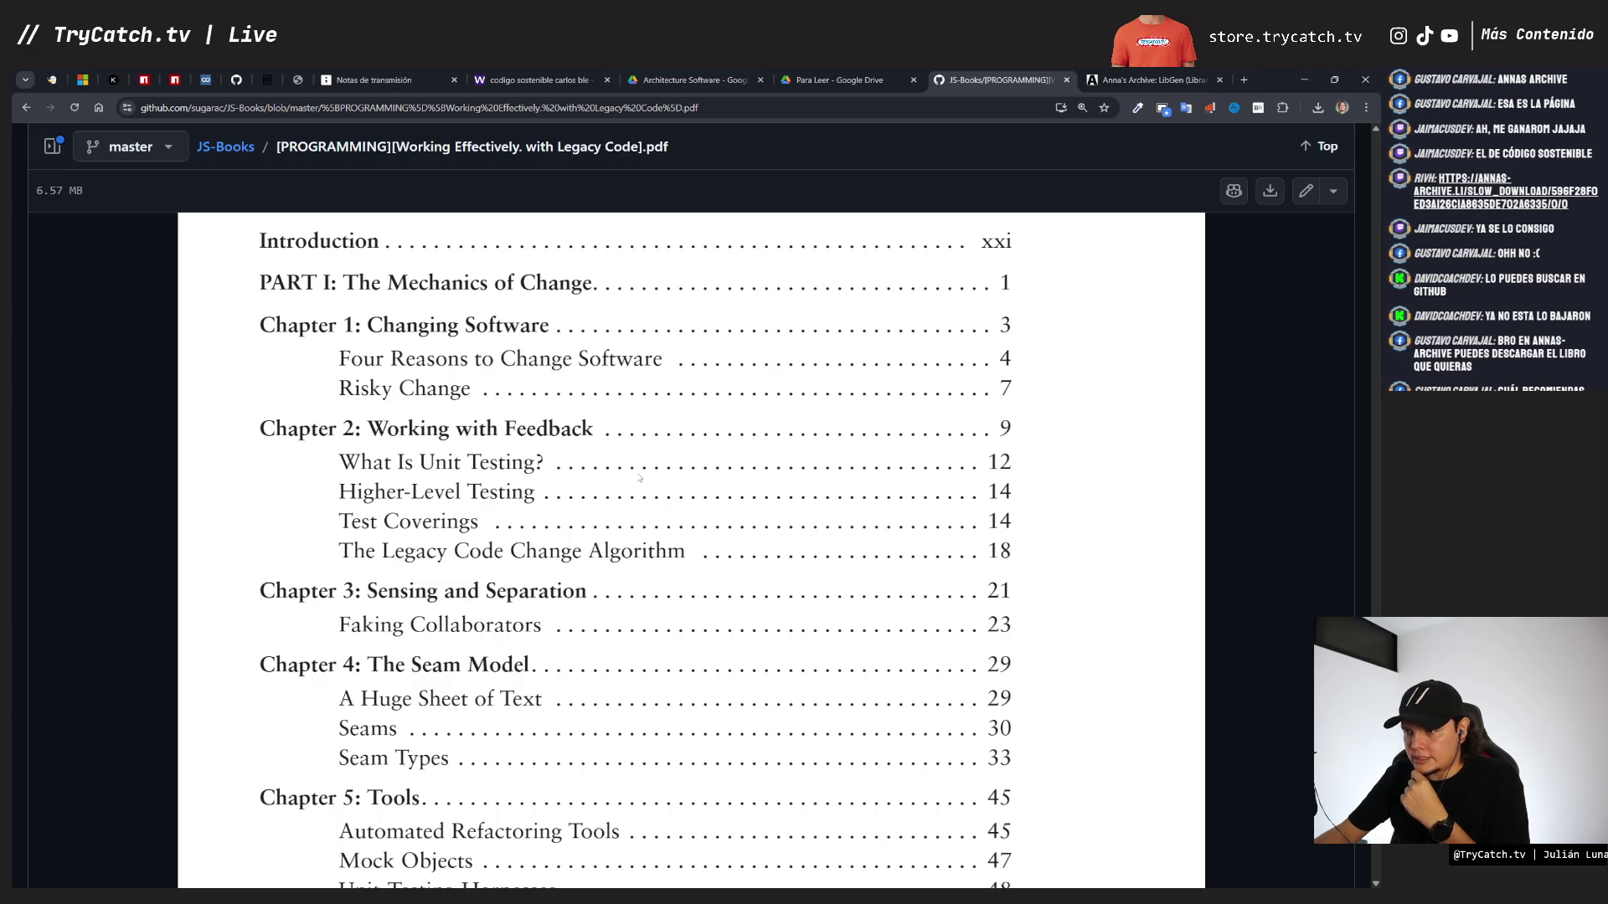
scroll(639, 478, "down", 1)
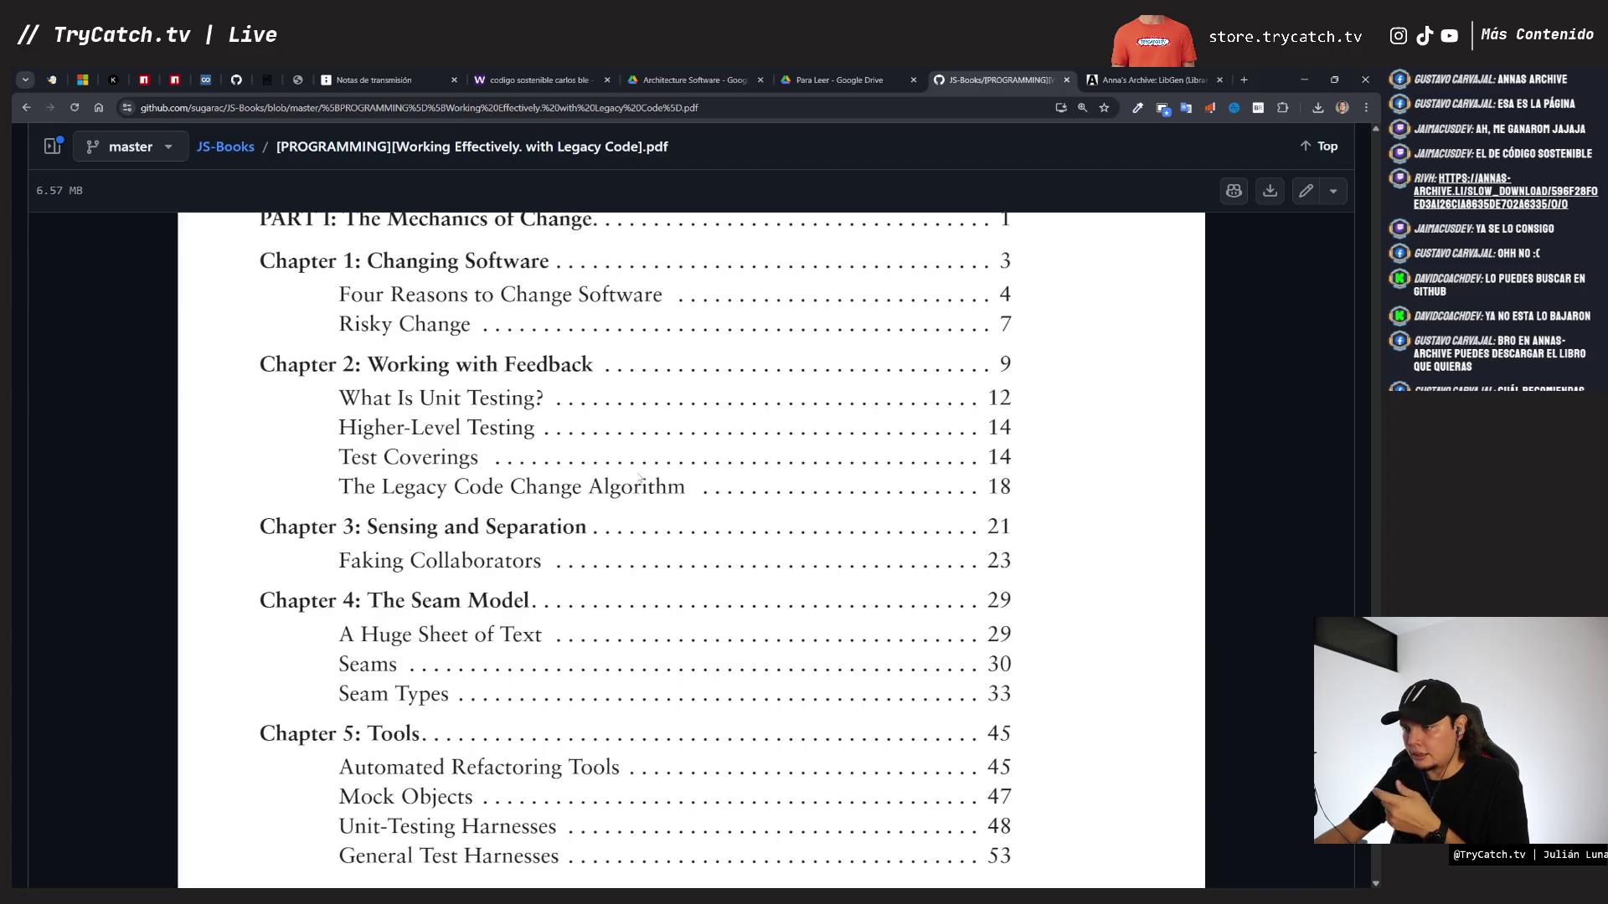
scroll(639, 479, "down", 2)
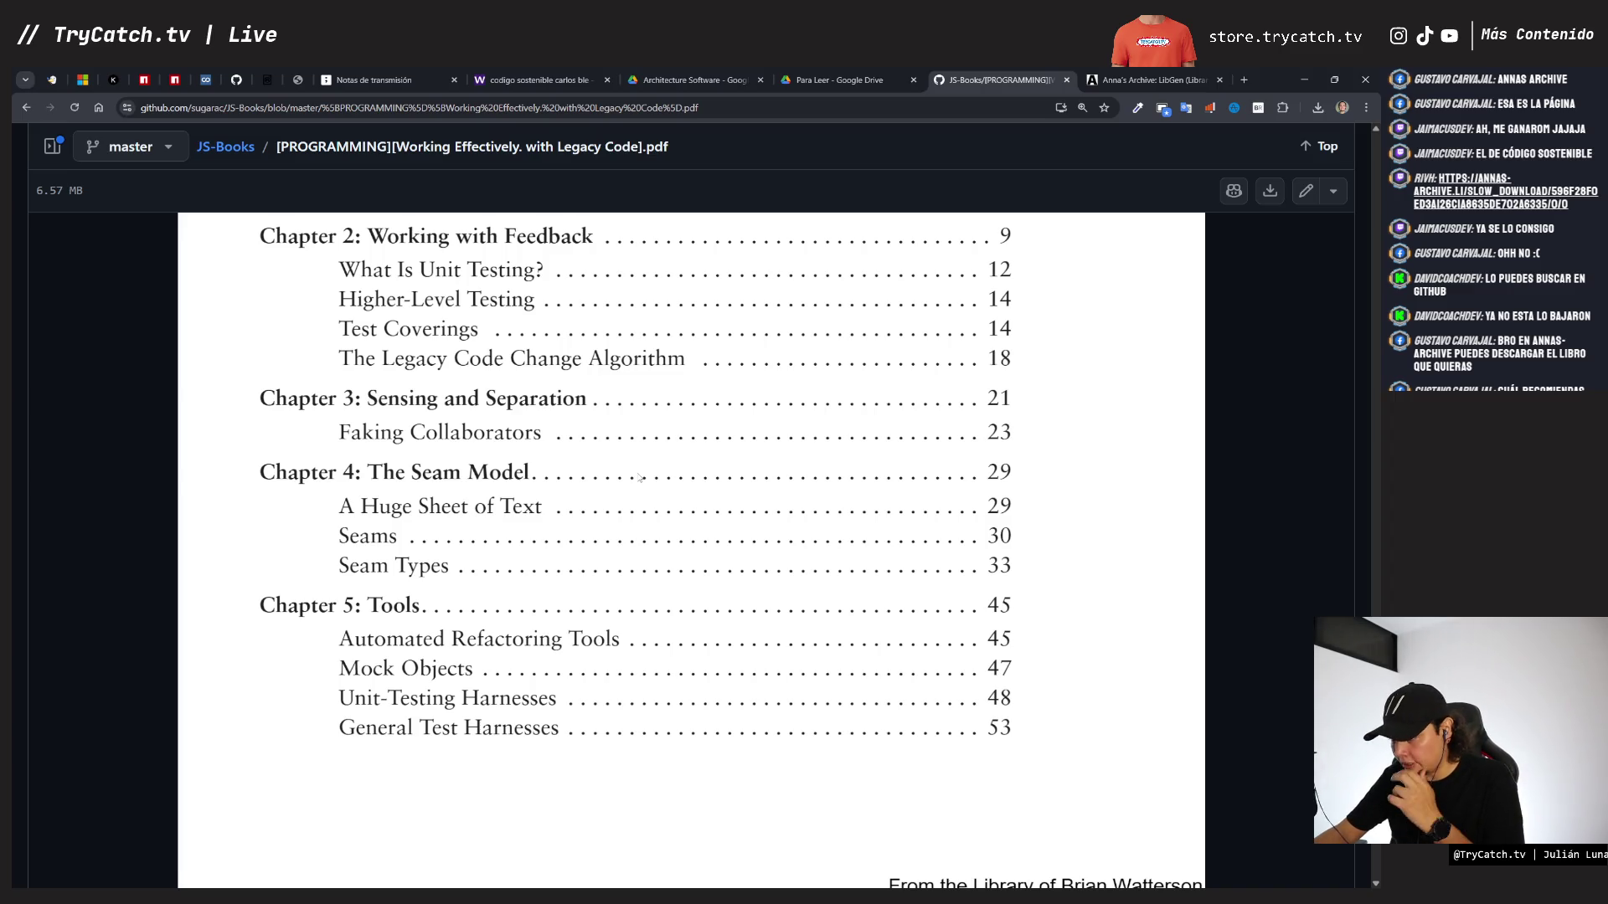
scroll(639, 479, "down", 1)
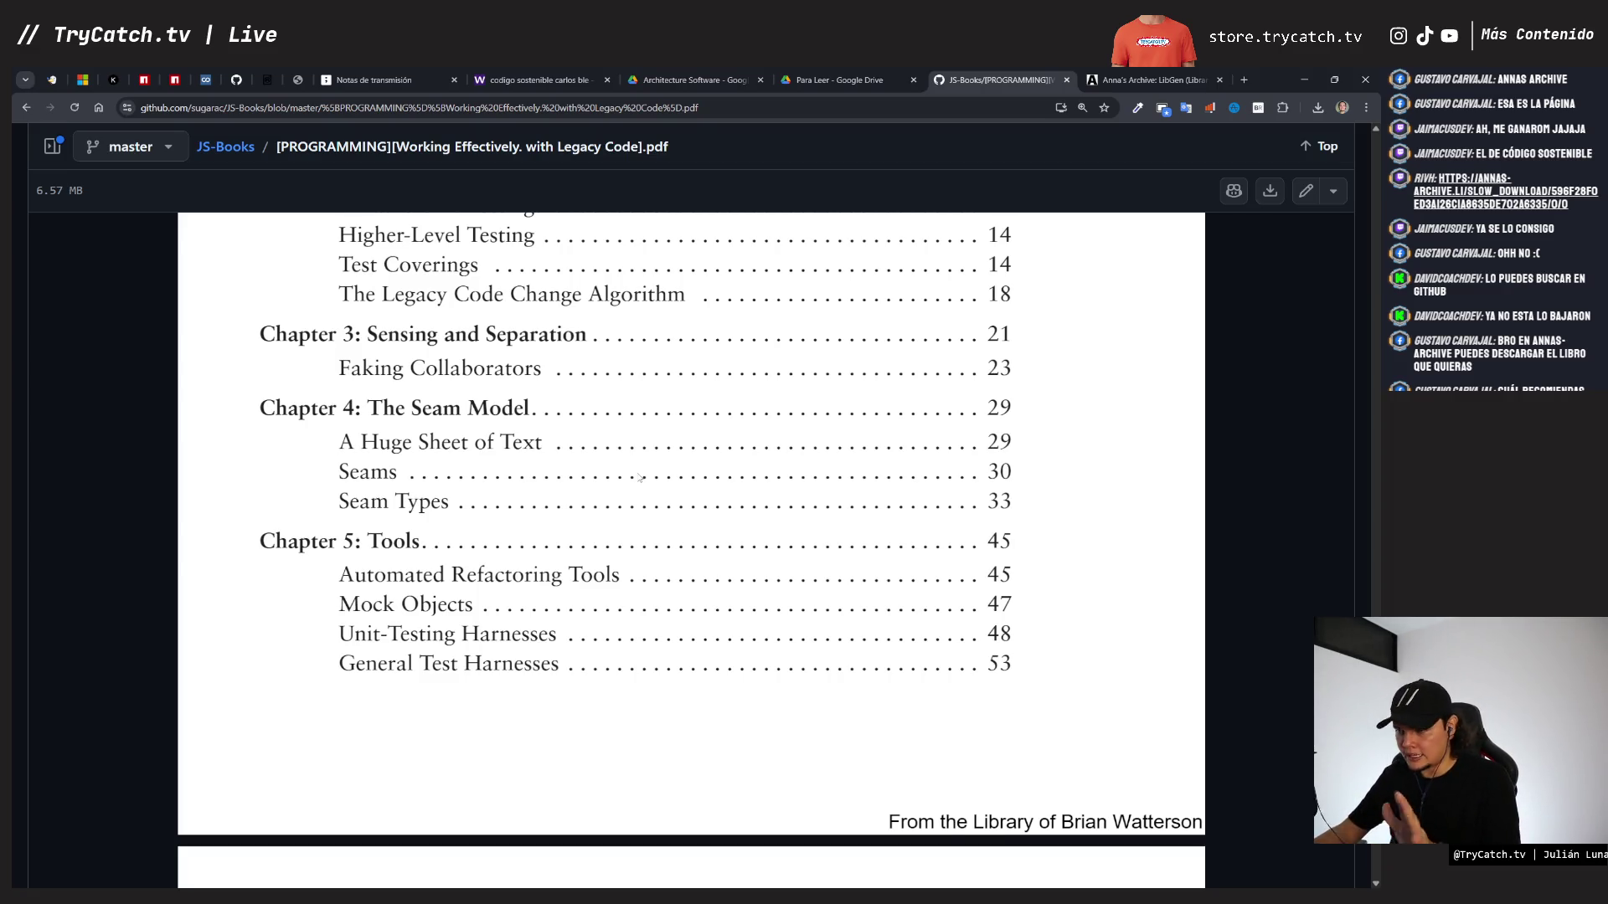
scroll(639, 478, "down", 2)
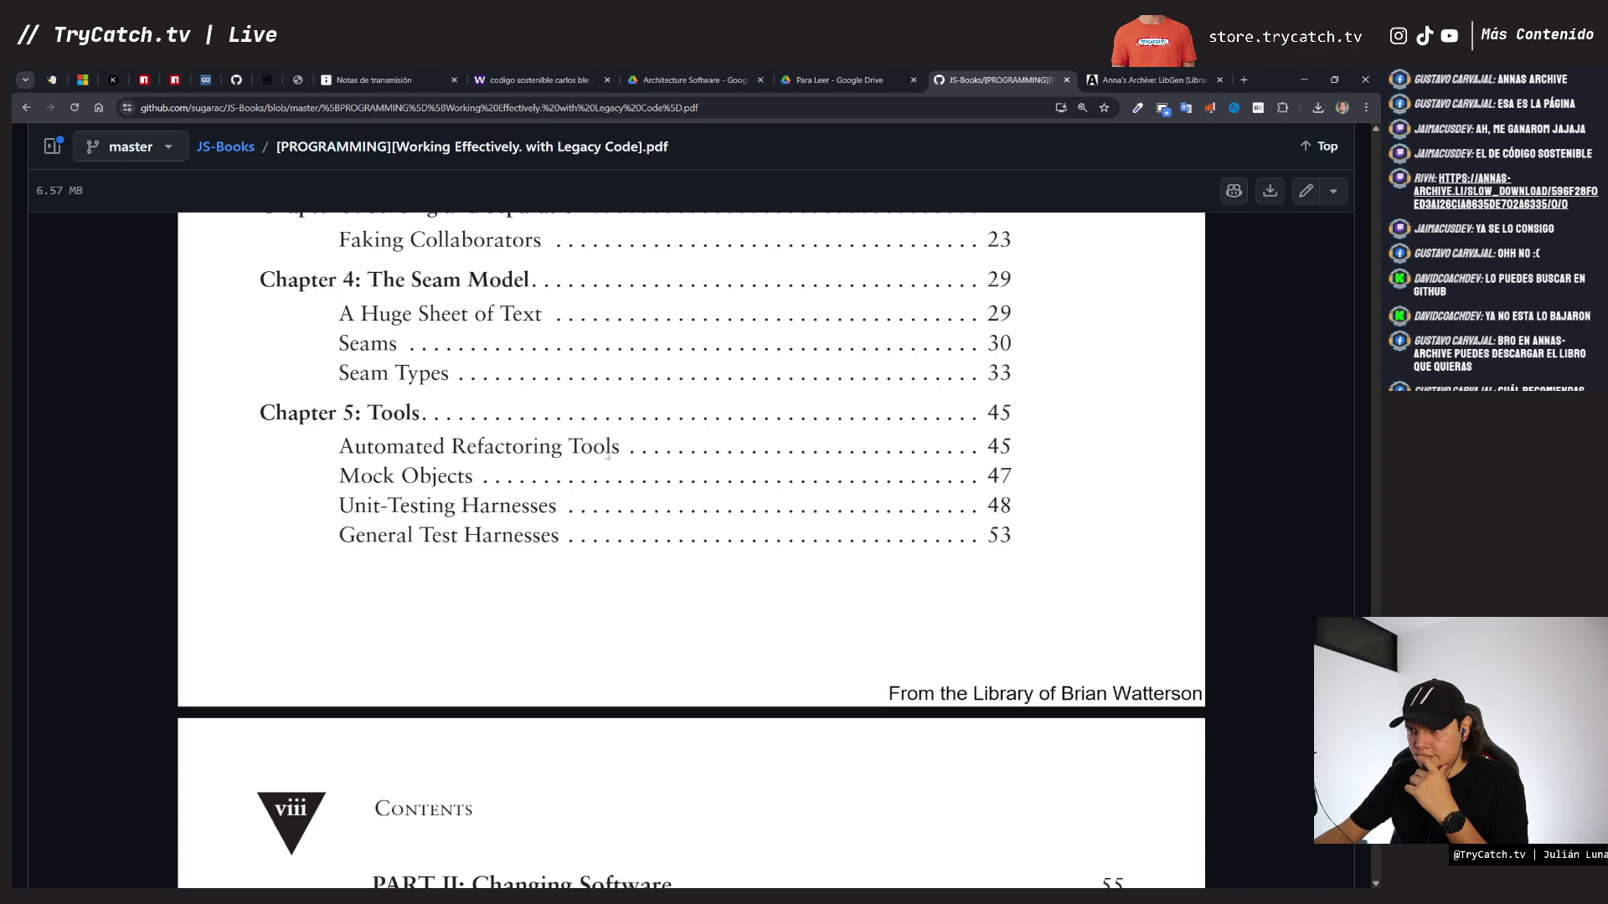
scroll(606, 458, "down", 5)
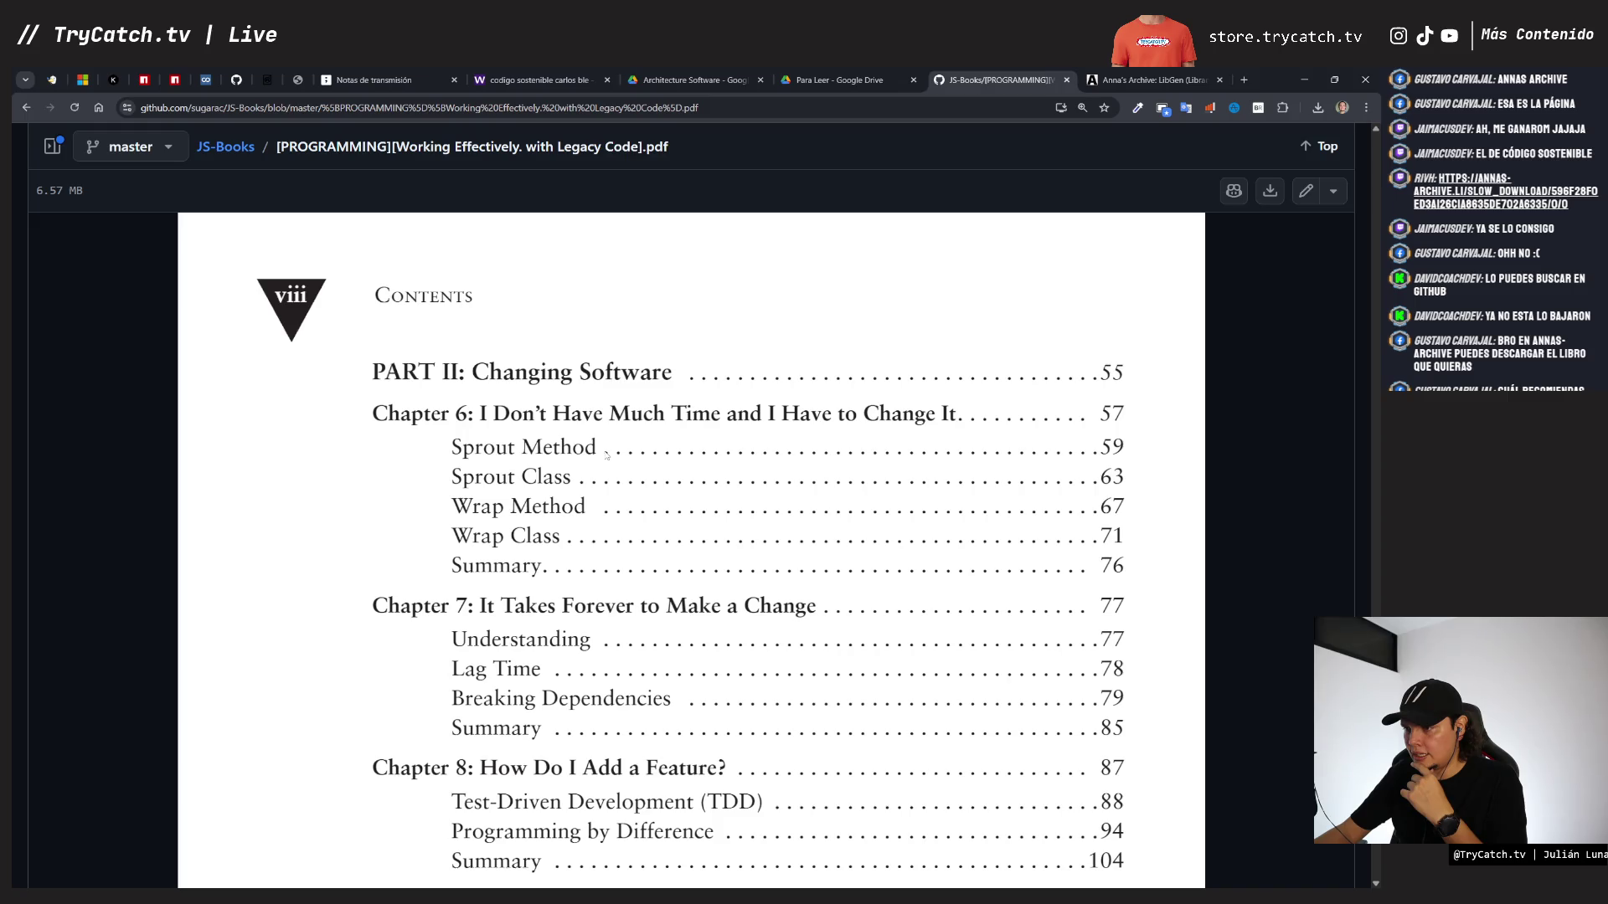
scroll(606, 455, "up", 15)
scroll(603, 455, "down", 13)
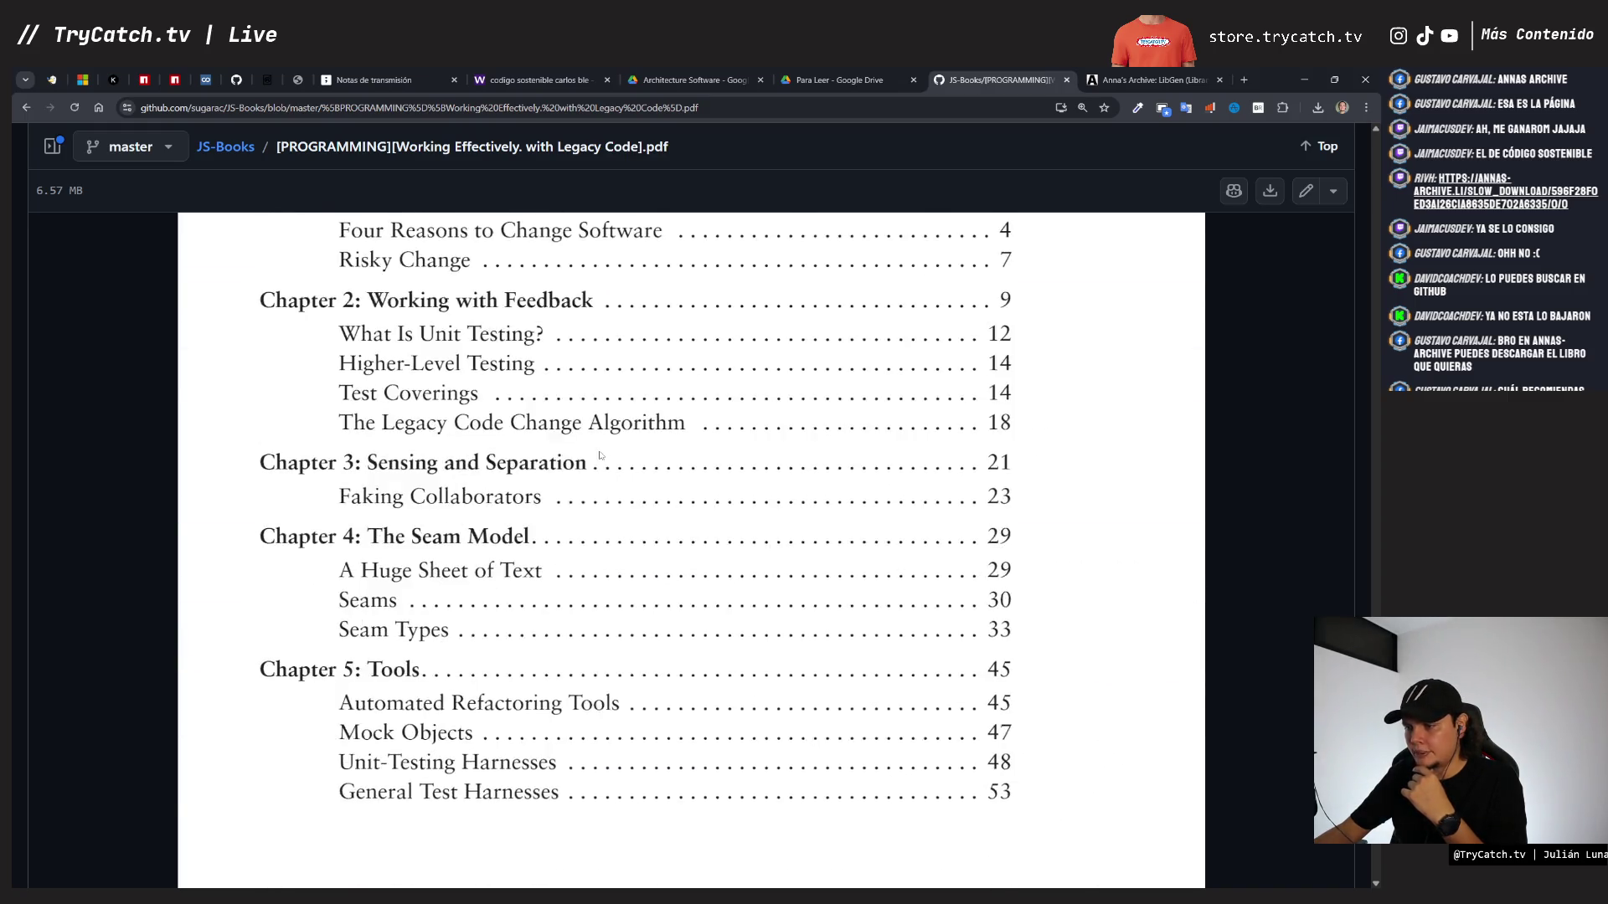
scroll(601, 455, "down", 1)
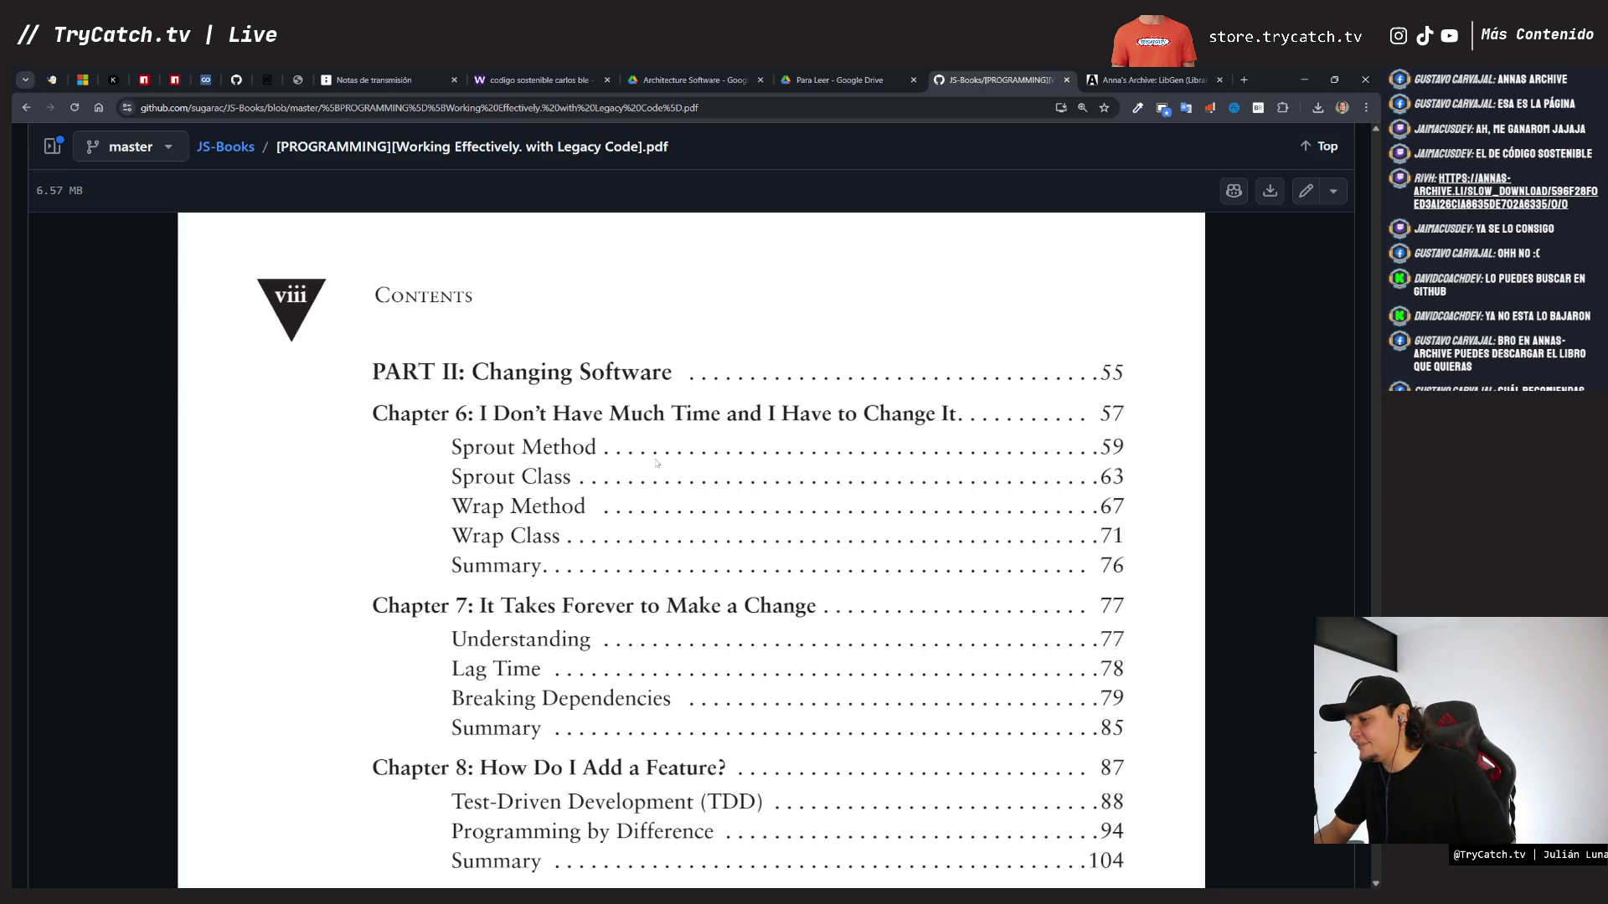
scroll(697, 486, "down", 1)
scroll(697, 486, "down", 3)
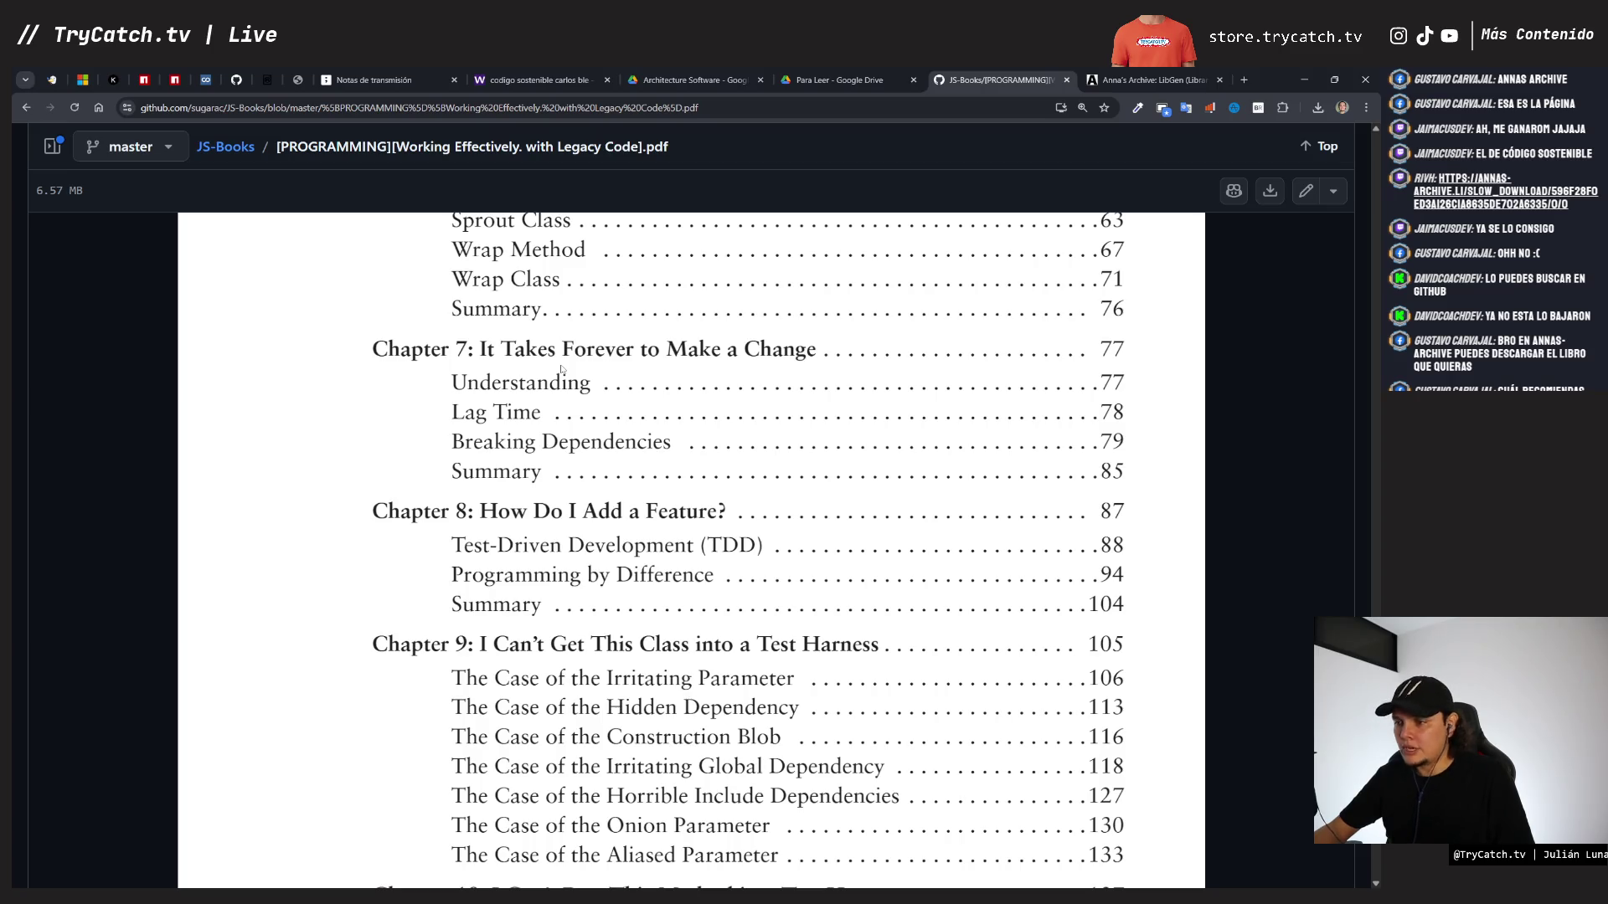
scroll(561, 369, "down", 3)
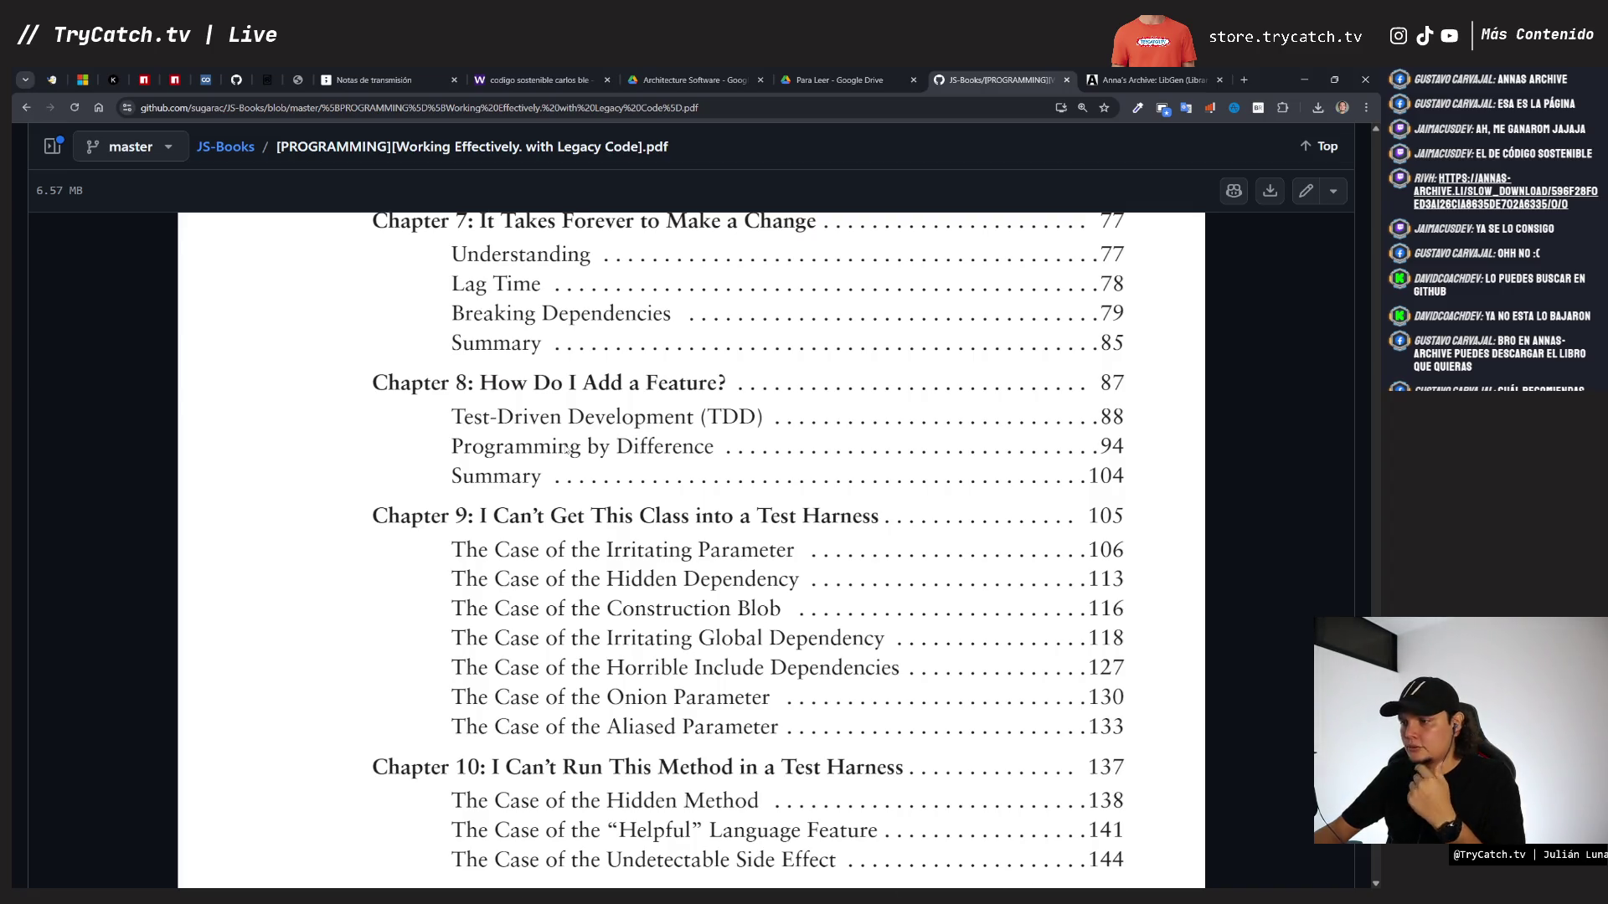
scroll(567, 452, "down", 1)
scroll(561, 419, "down", 2)
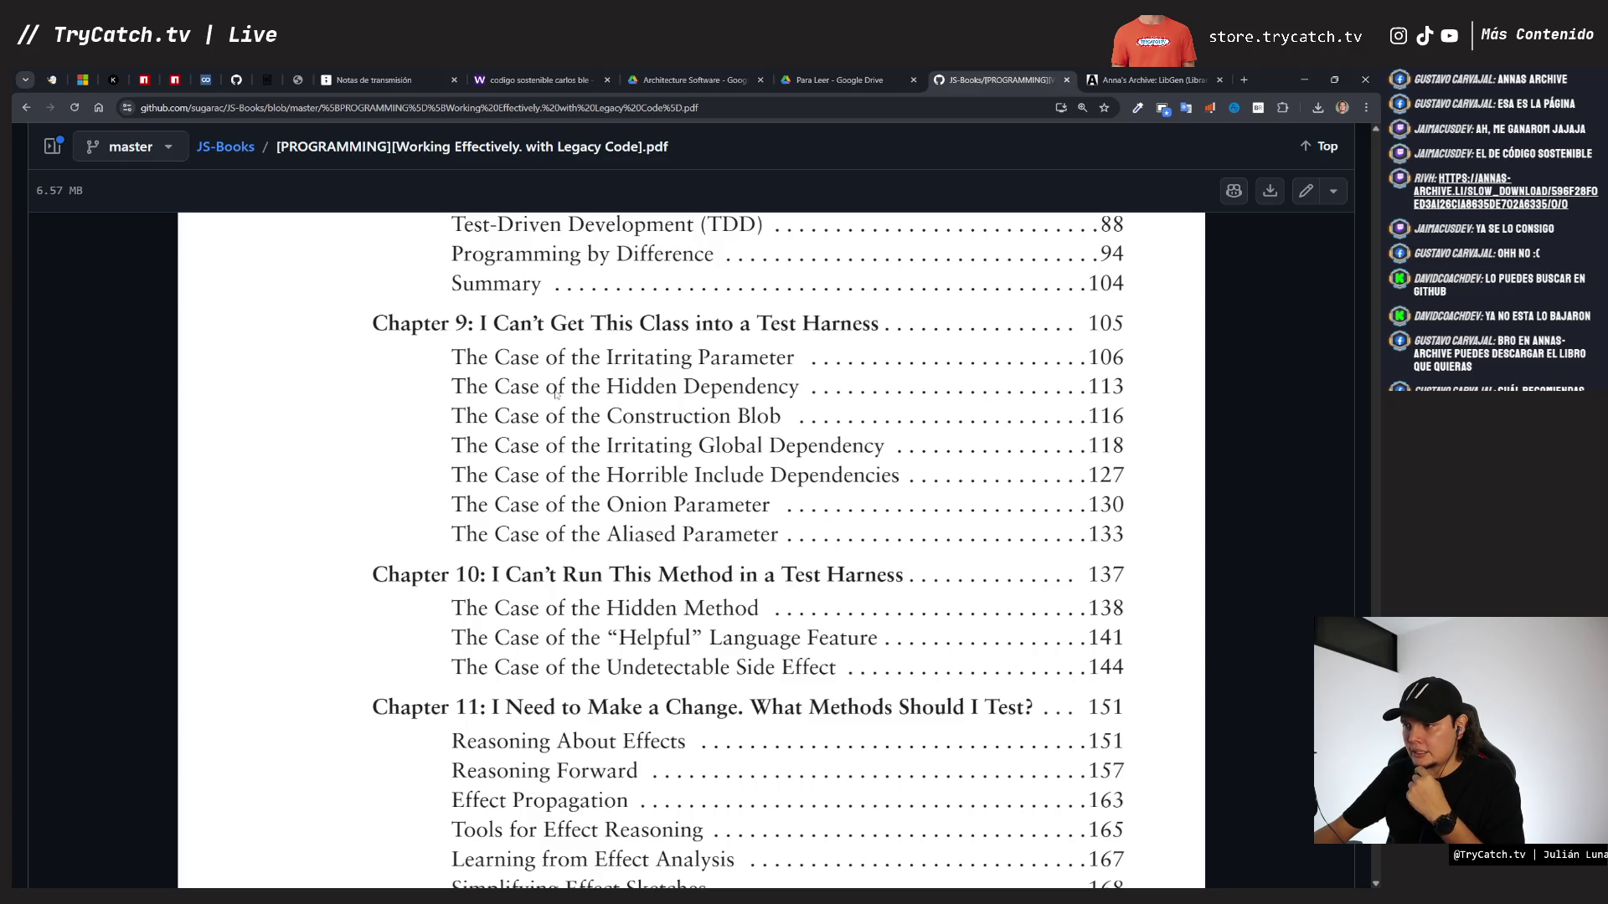
scroll(556, 394, "down", 2)
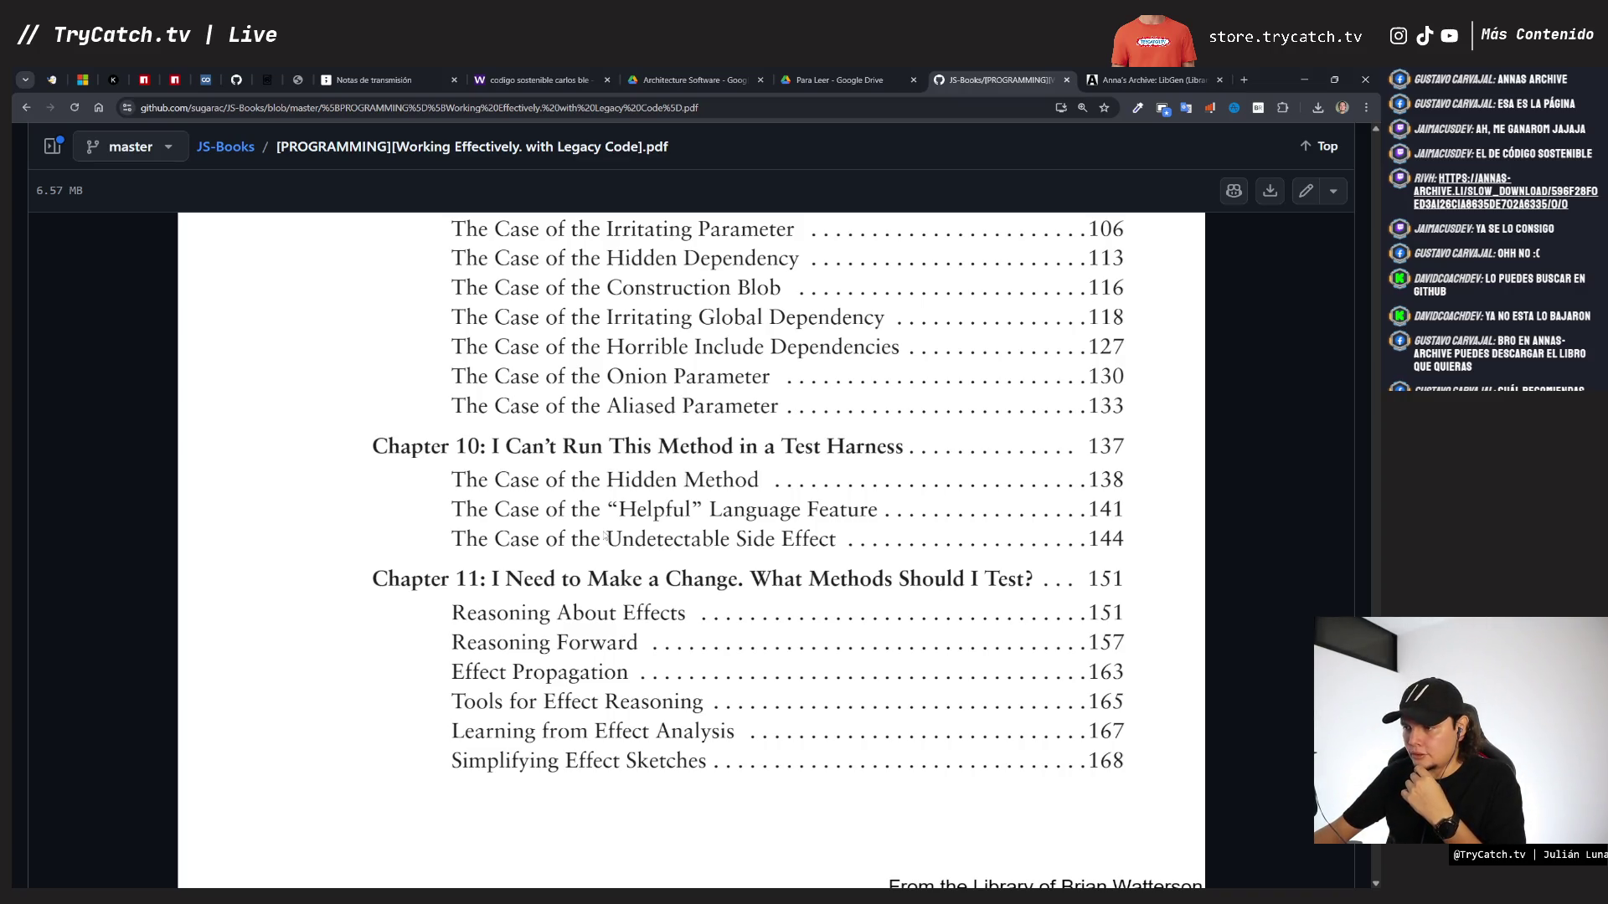
scroll(605, 536, "down", 2)
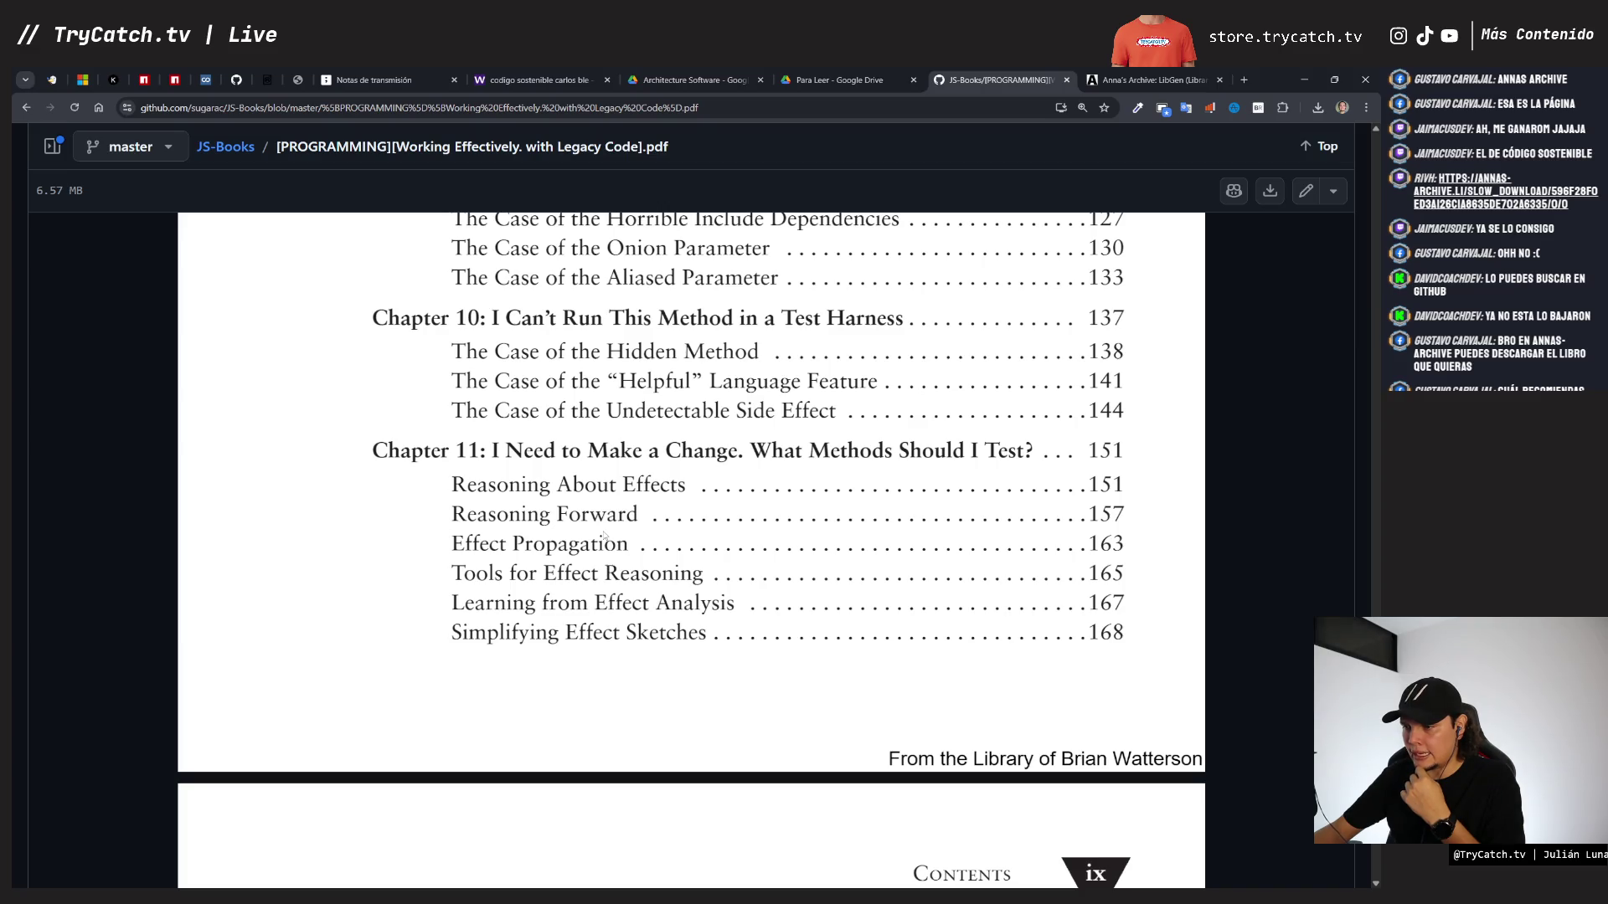
scroll(605, 536, "down", 8)
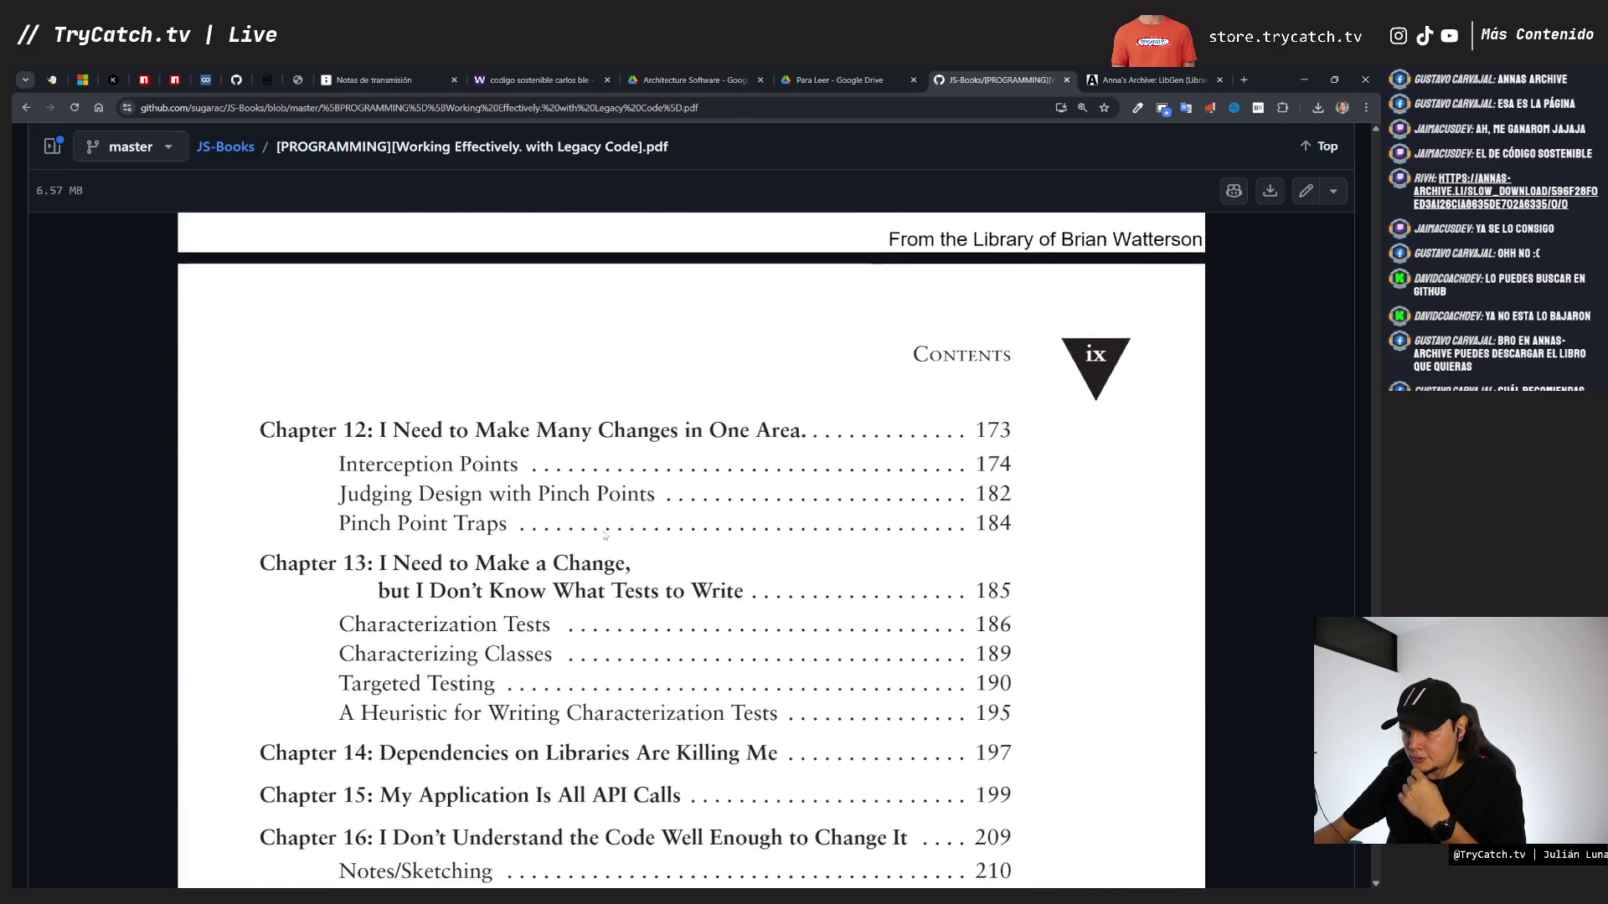
scroll(605, 536, "down", 2)
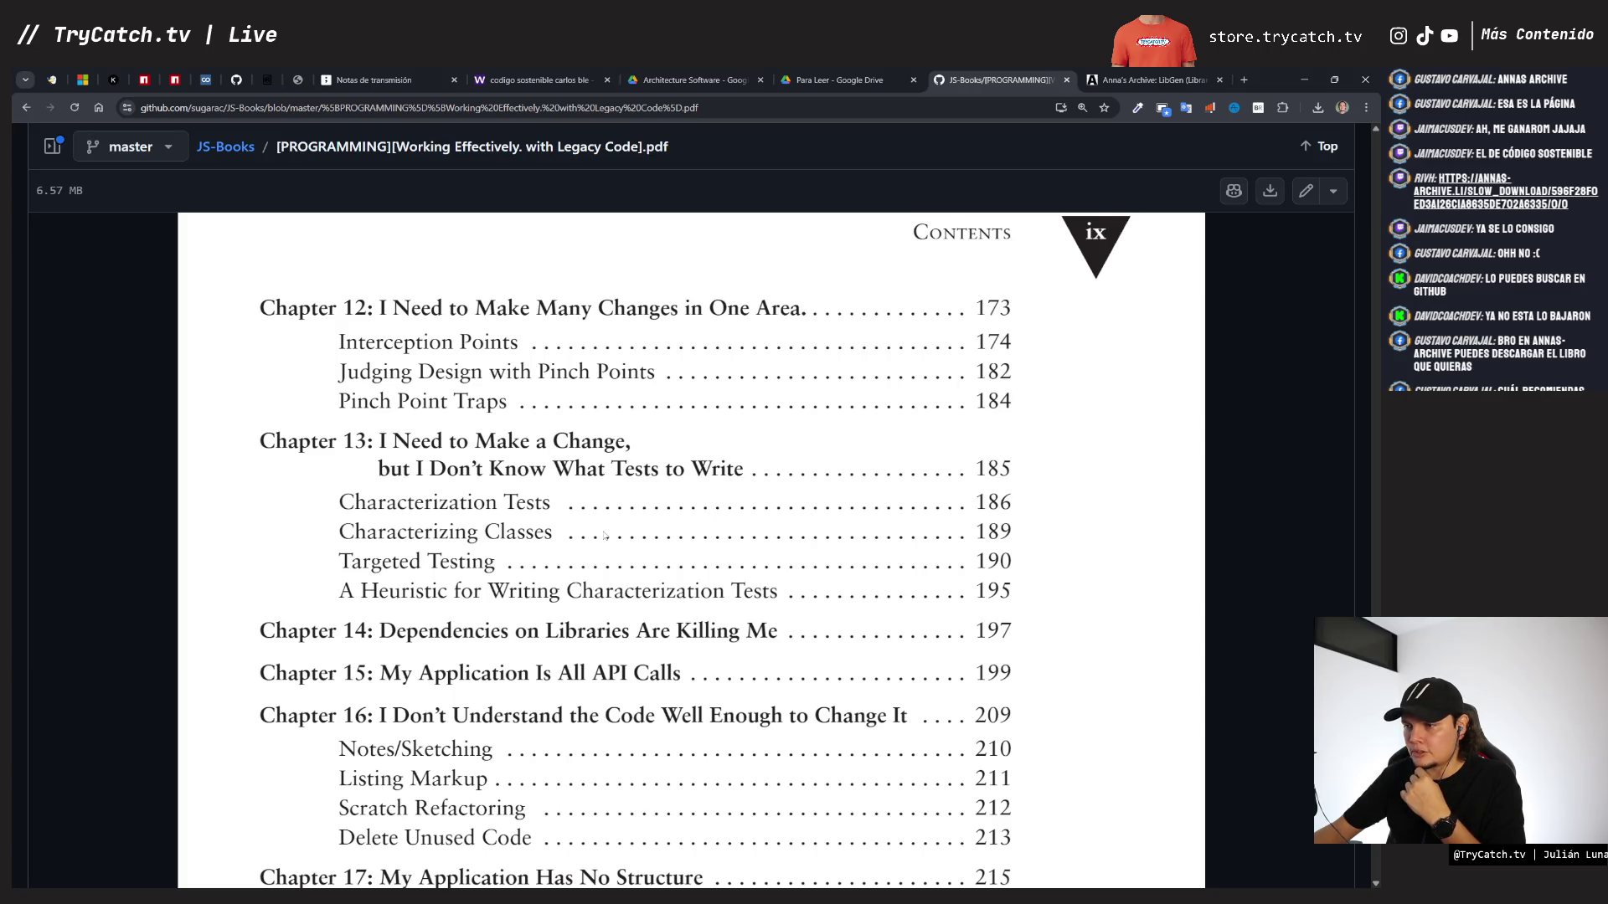
scroll(604, 536, "down", 2)
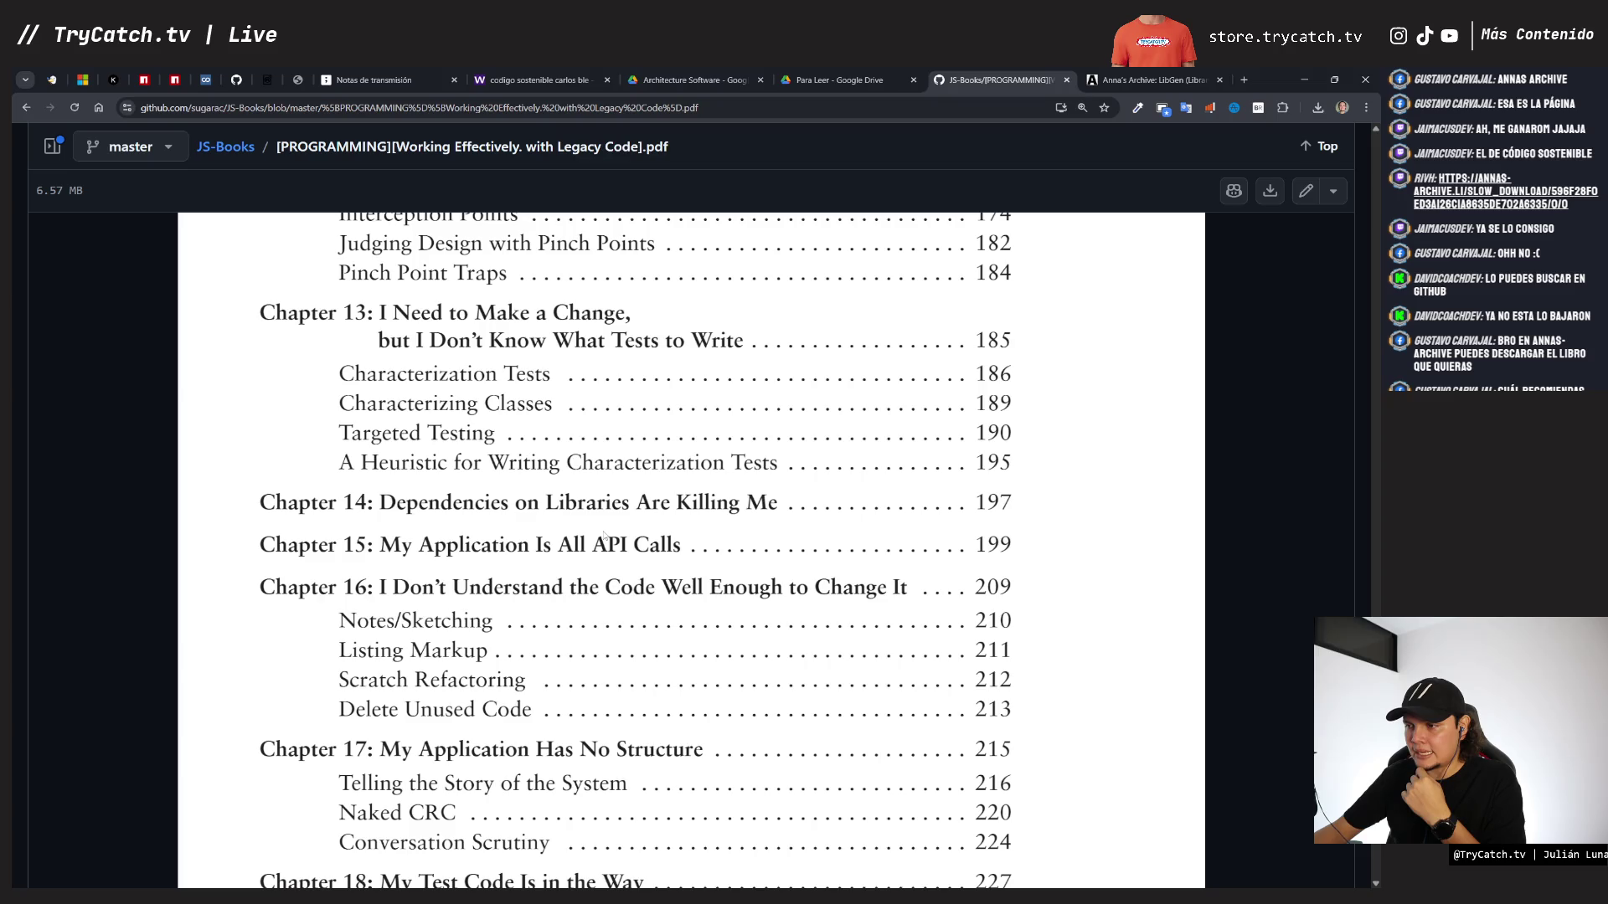
scroll(605, 536, "down", 3)
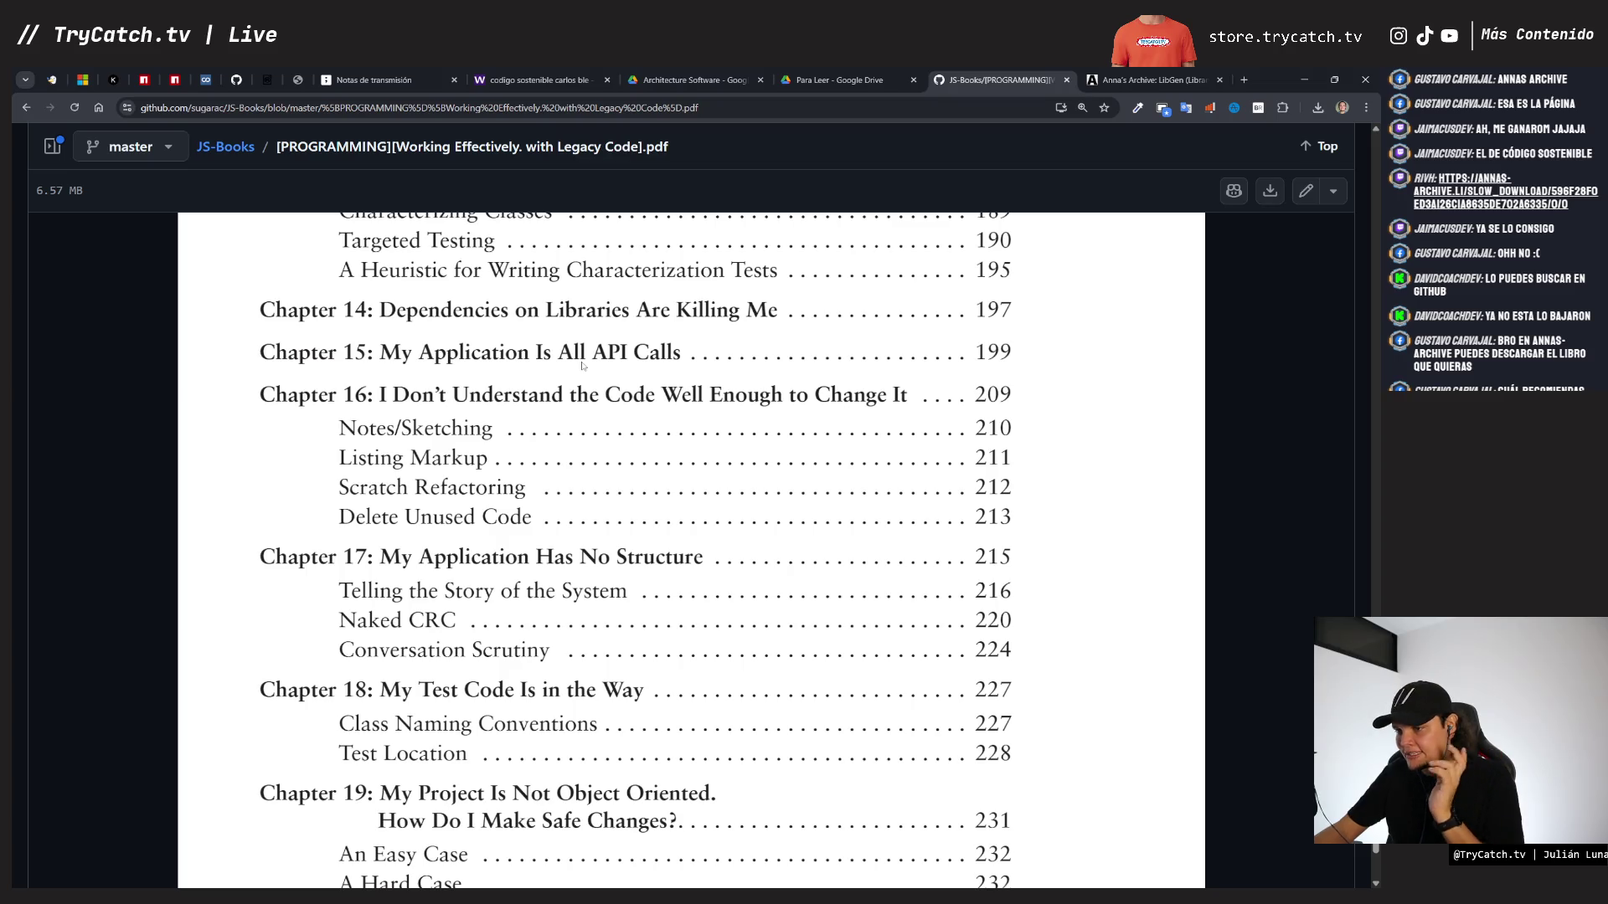
scroll(582, 366, "down", 2)
scroll(582, 366, "up", 1)
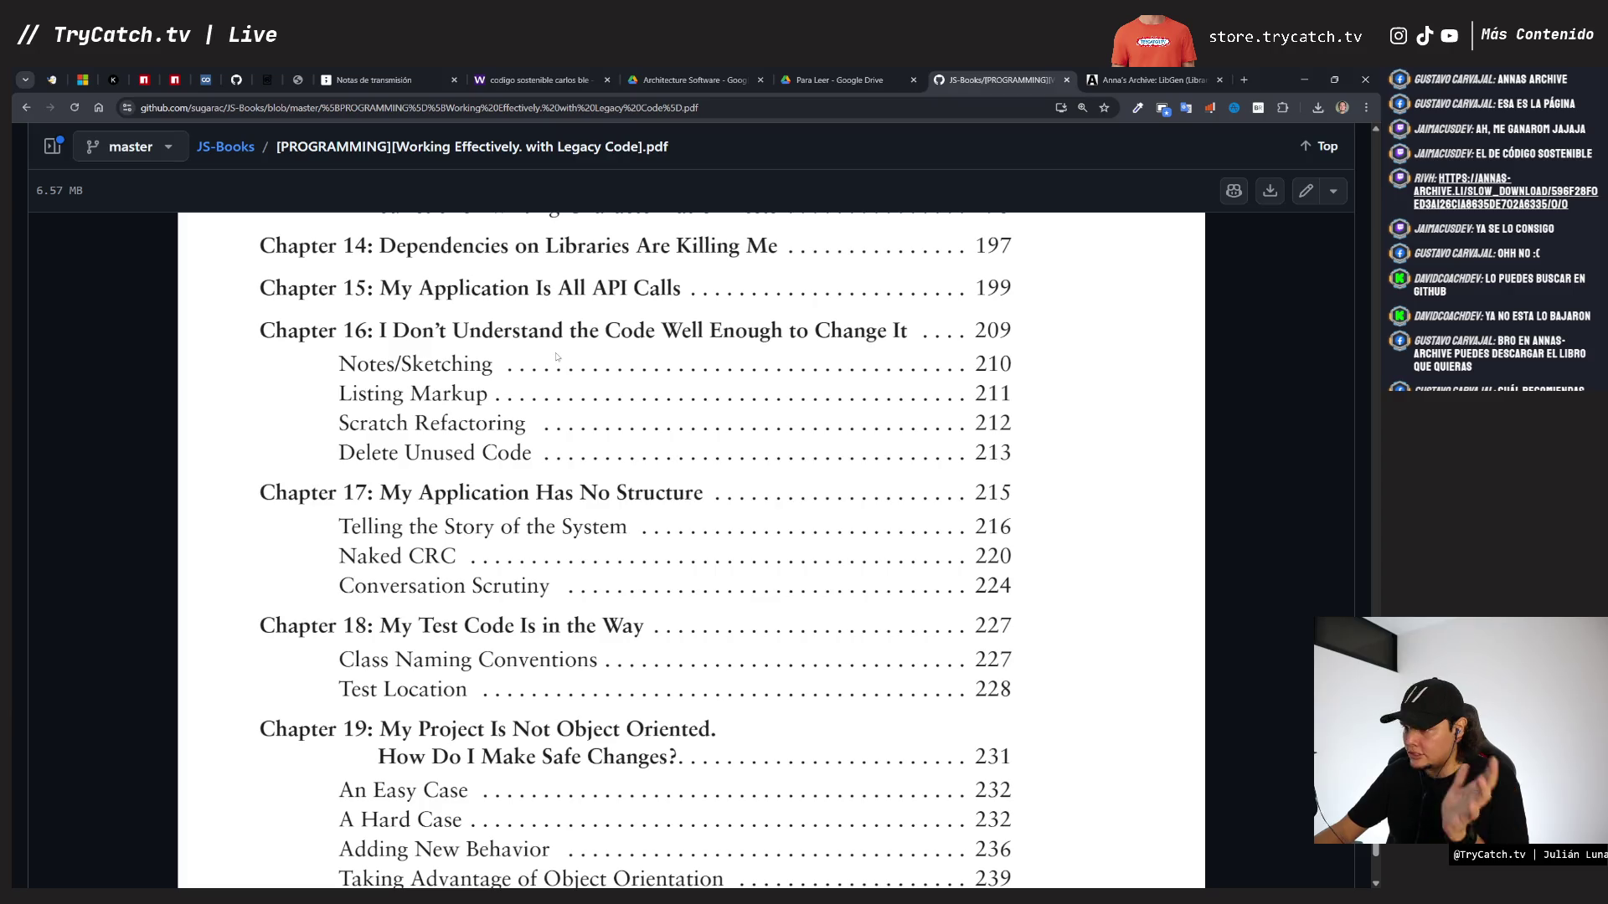
scroll(557, 357, "down", 1)
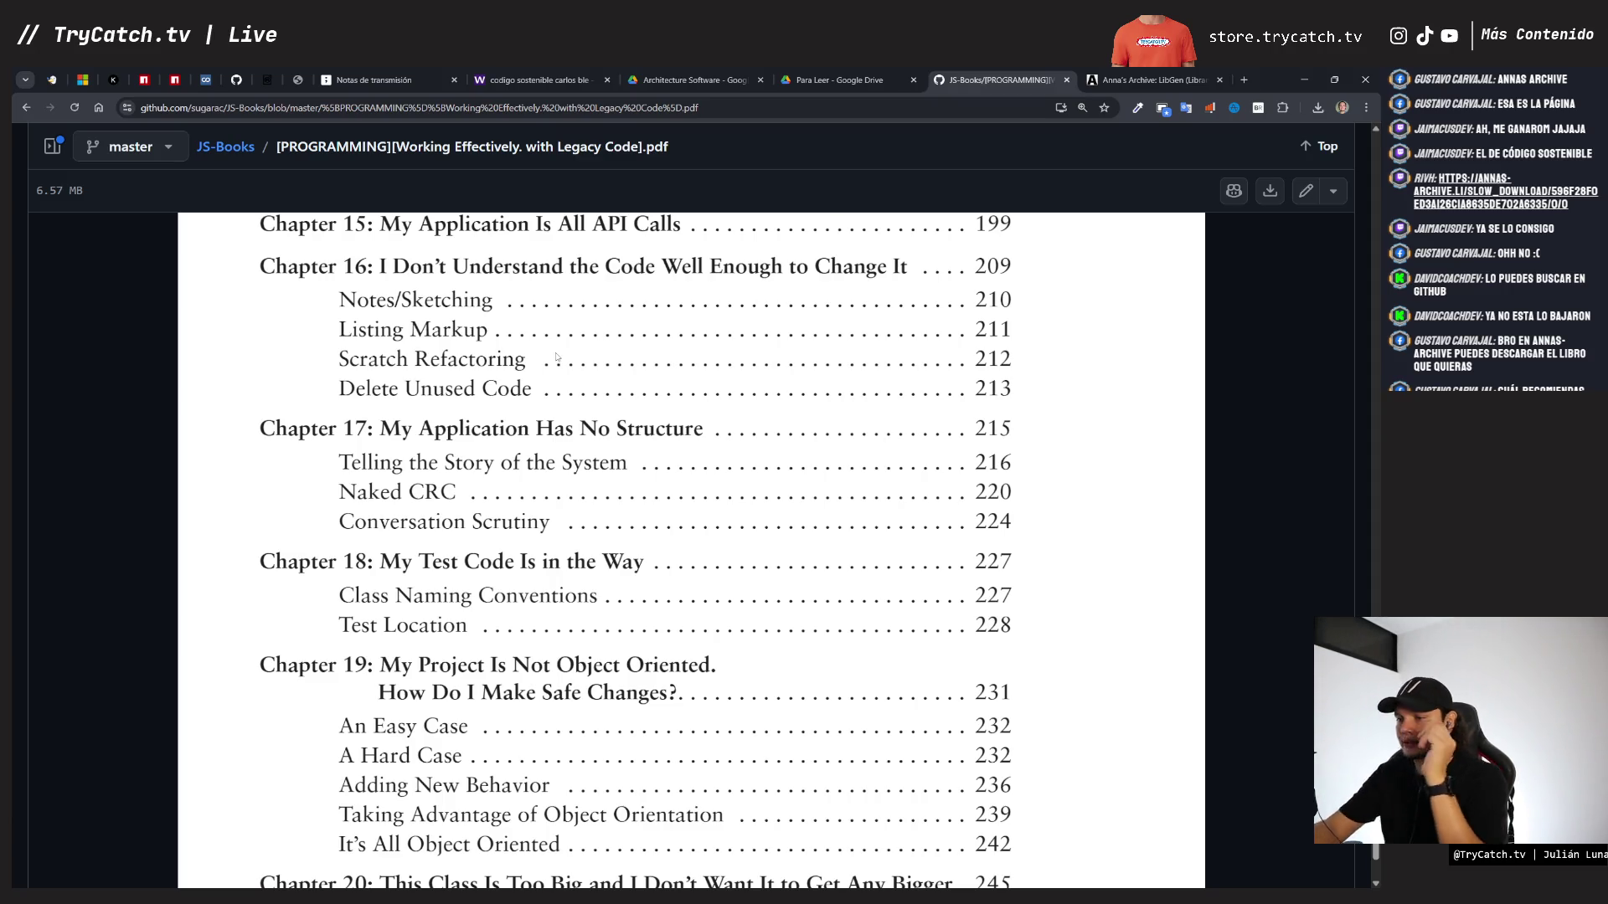
scroll(557, 357, "down", 3)
scroll(556, 356, "up", 1)
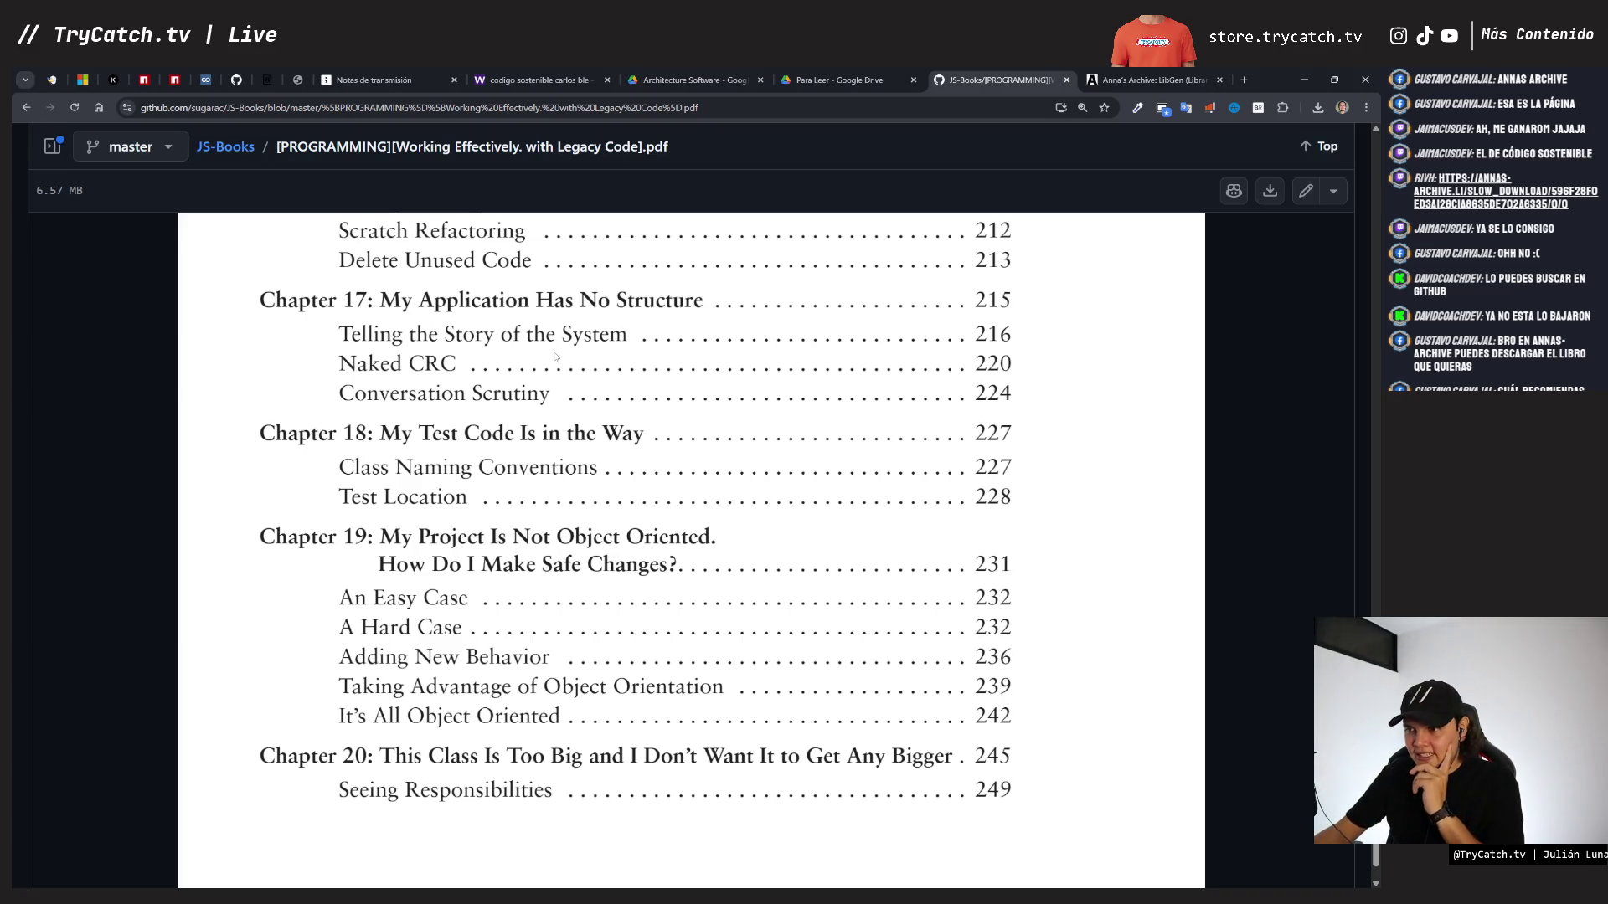
scroll(557, 357, "down", 3)
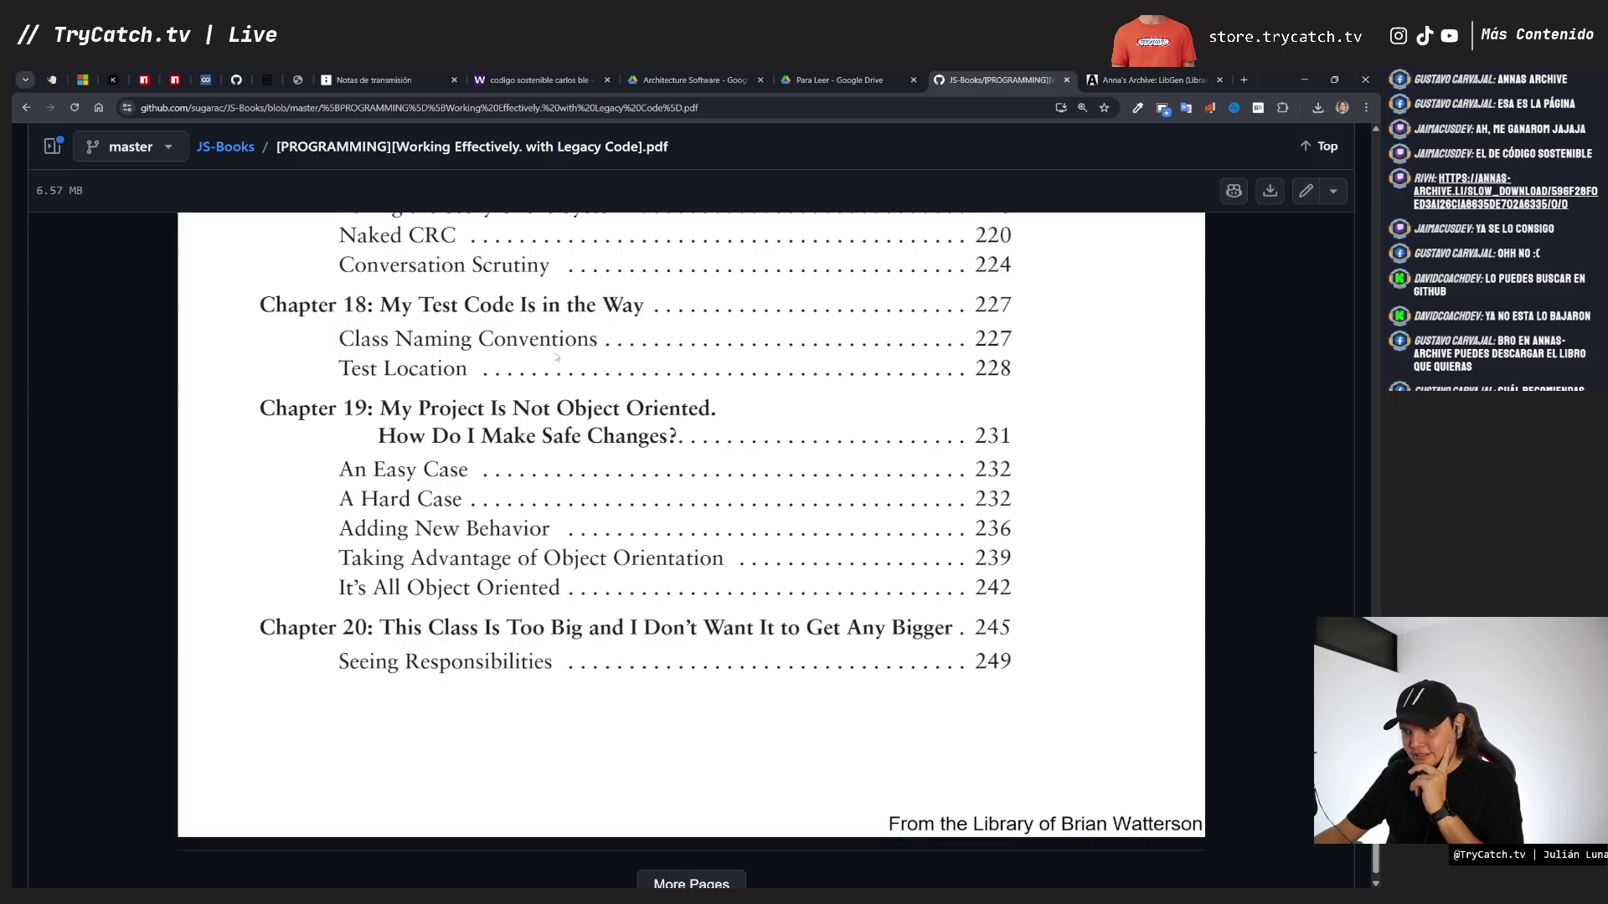
scroll(557, 356, "down", 1)
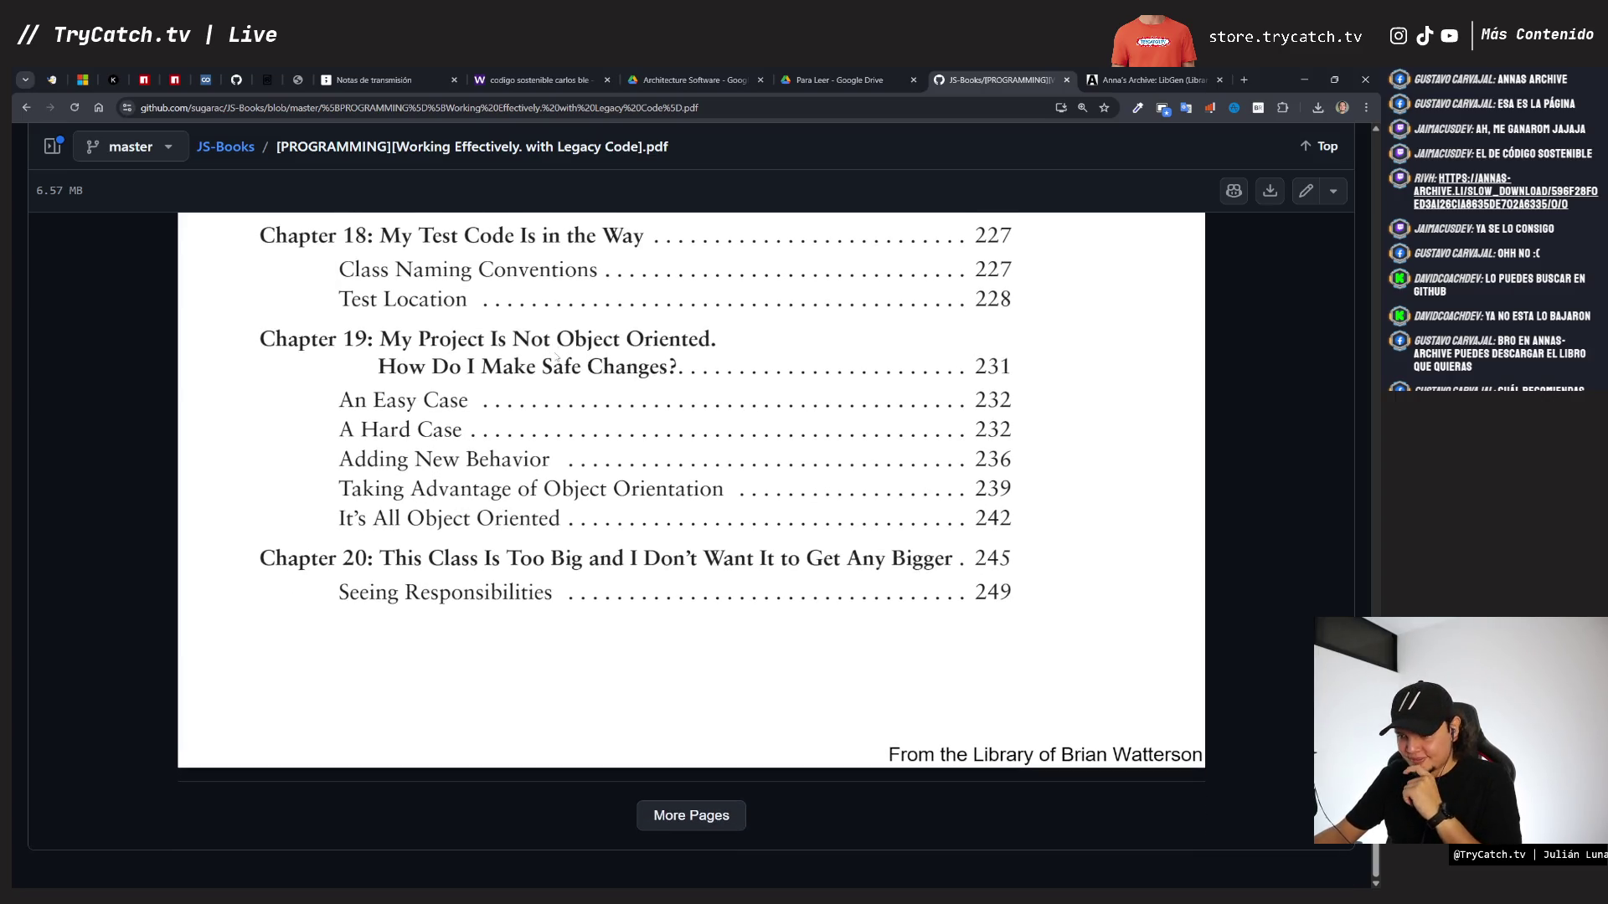
left_click(688, 826)
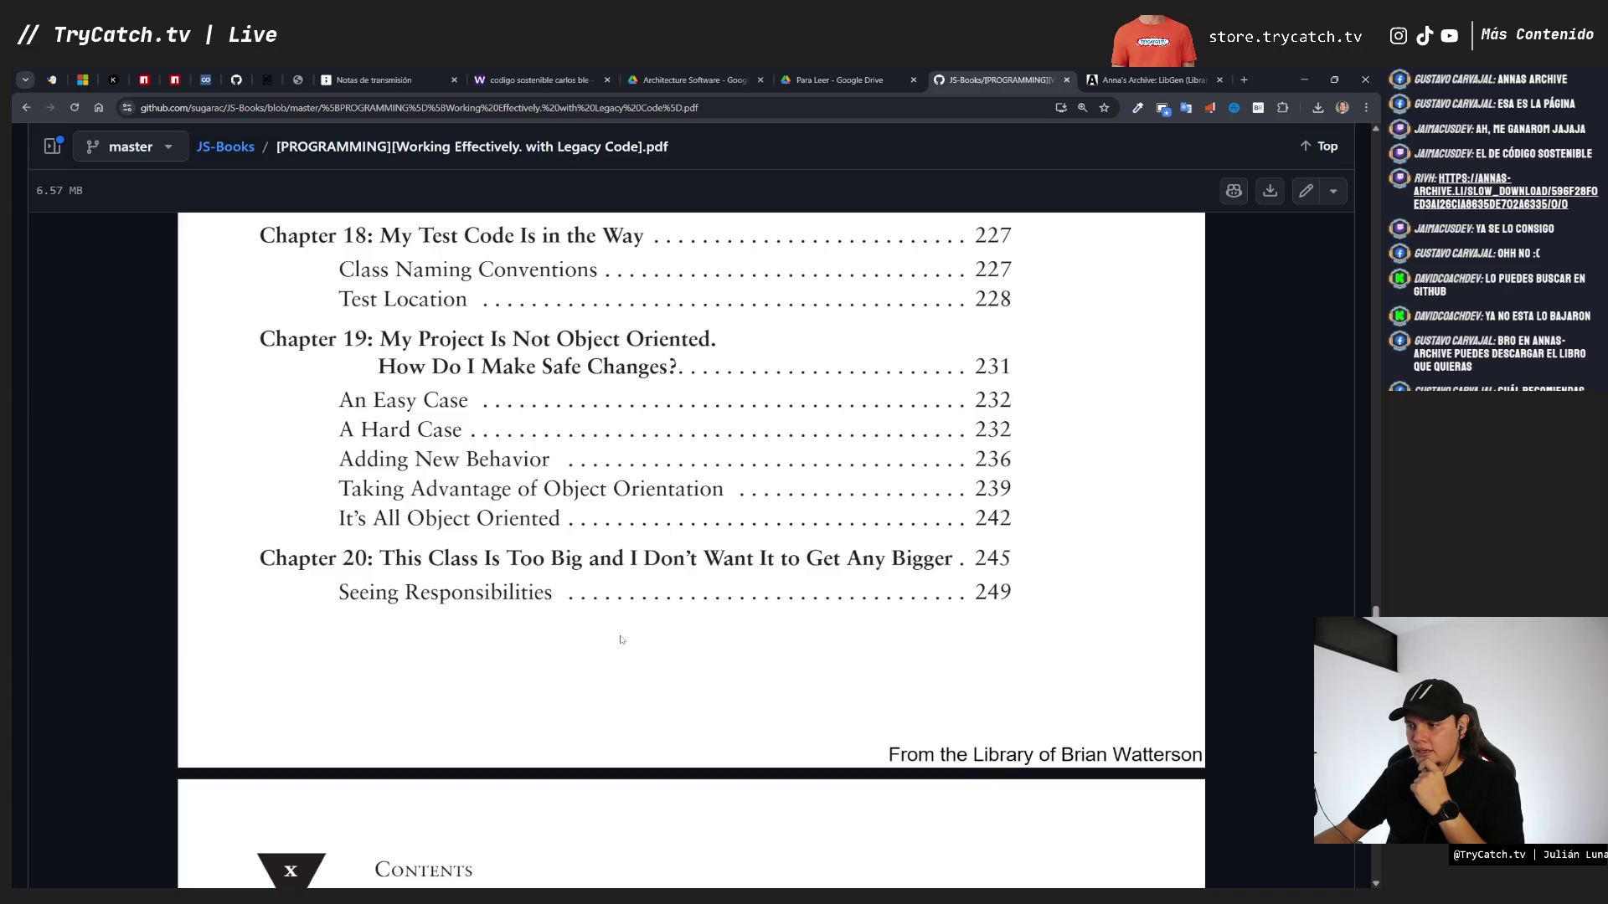
- Read the remaining contents through Chapter 25 and Appendix: Refactoring (page 415)
scroll(620, 639, "down", 7)
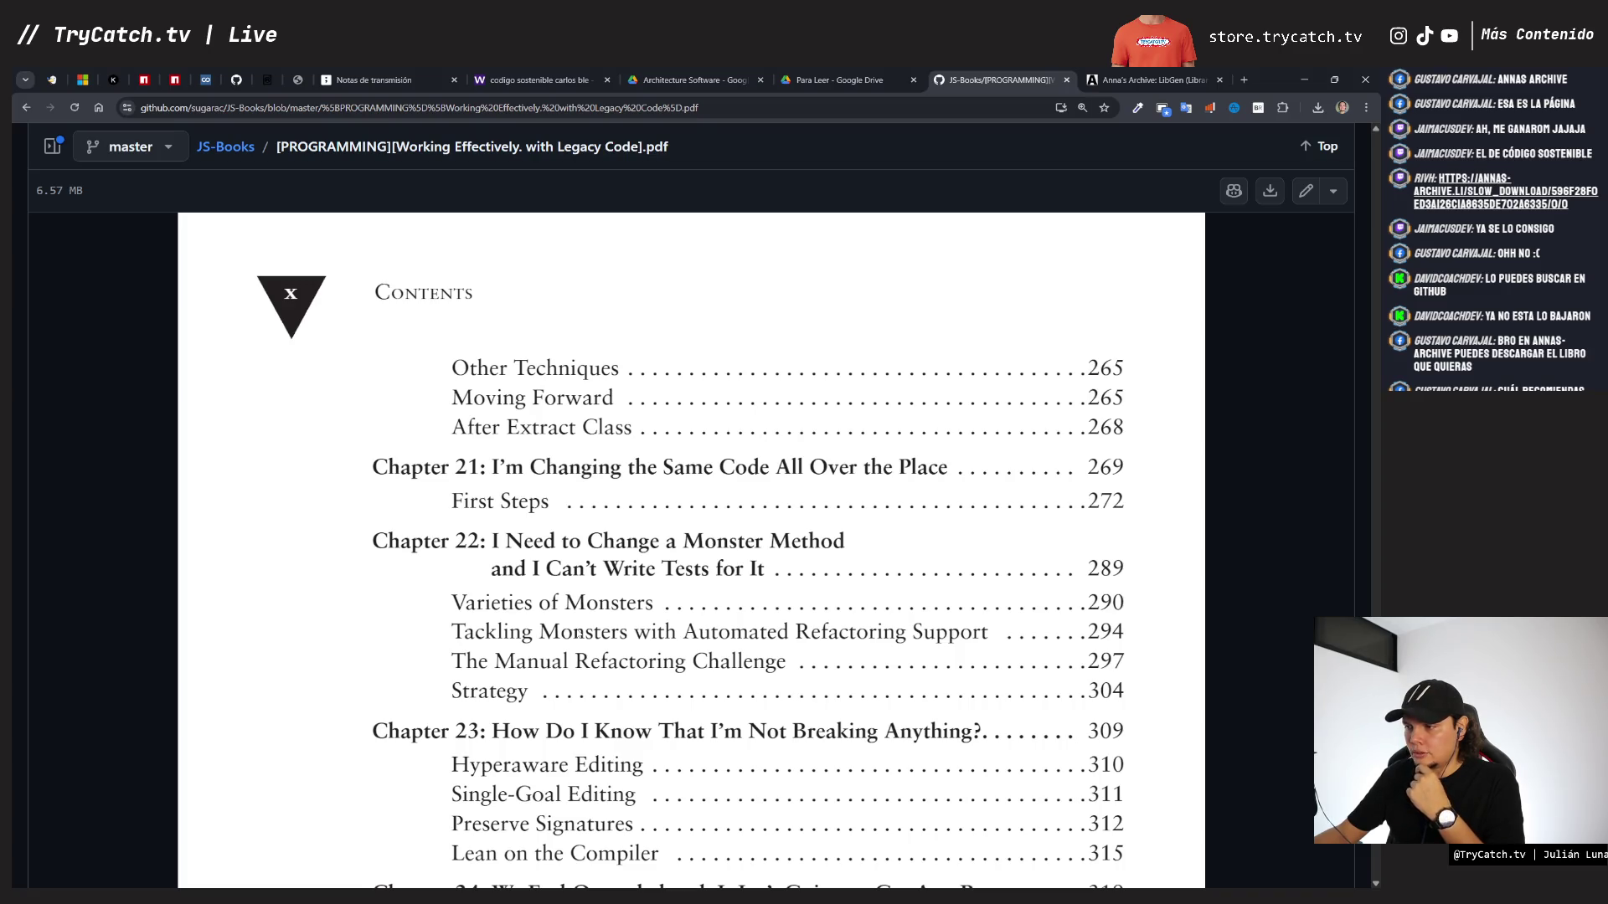
scroll(580, 636, "down", 2)
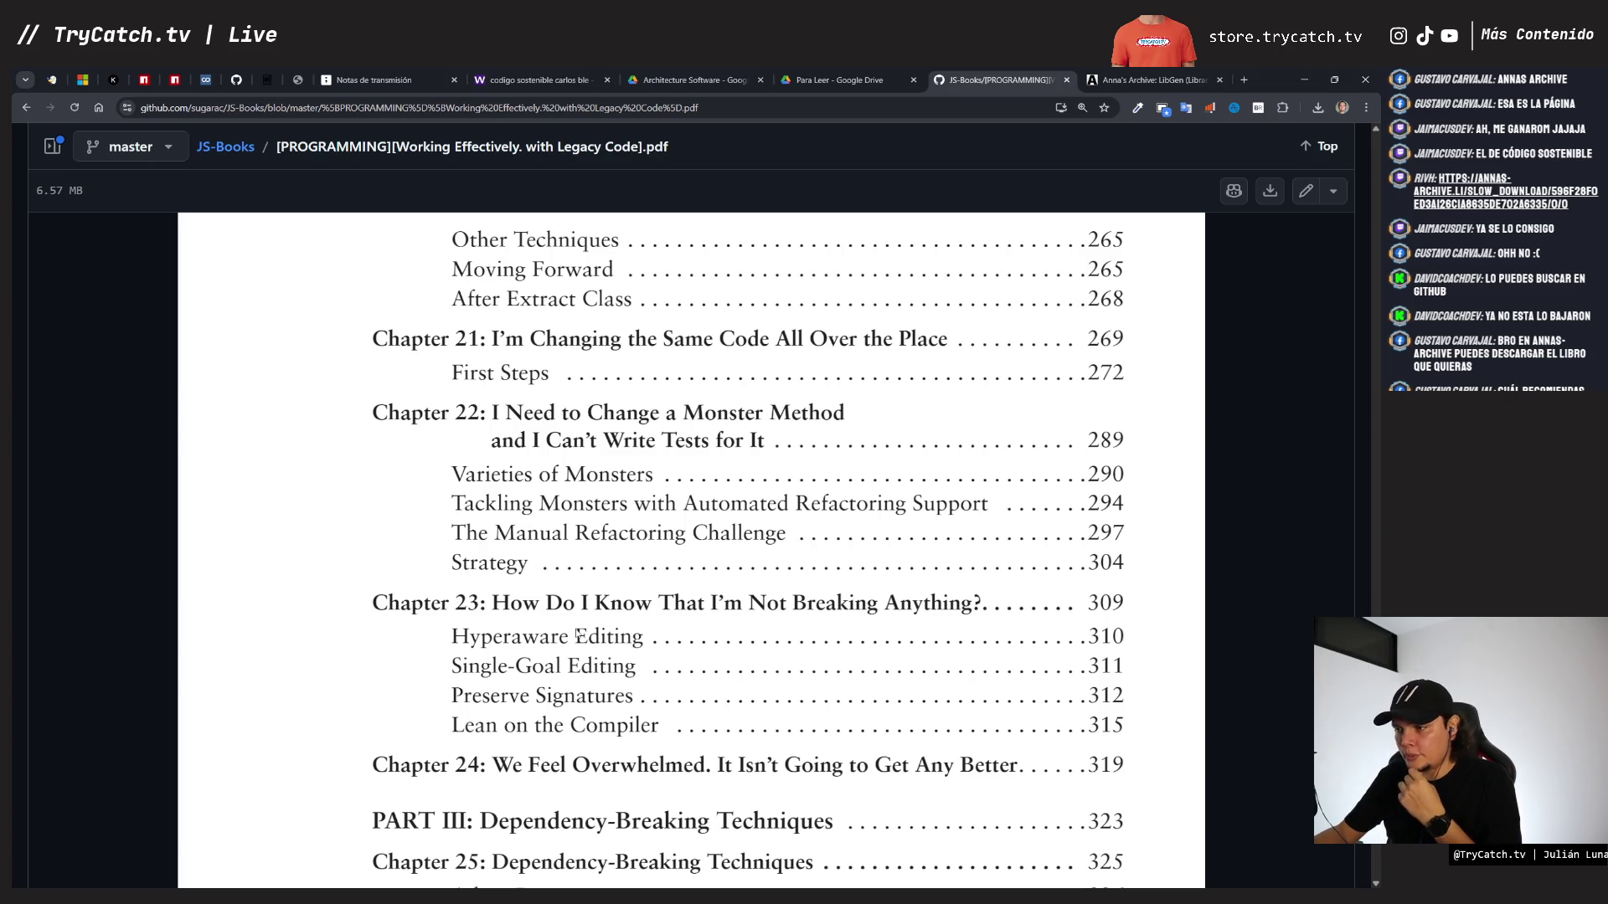
scroll(579, 637, "down", 2)
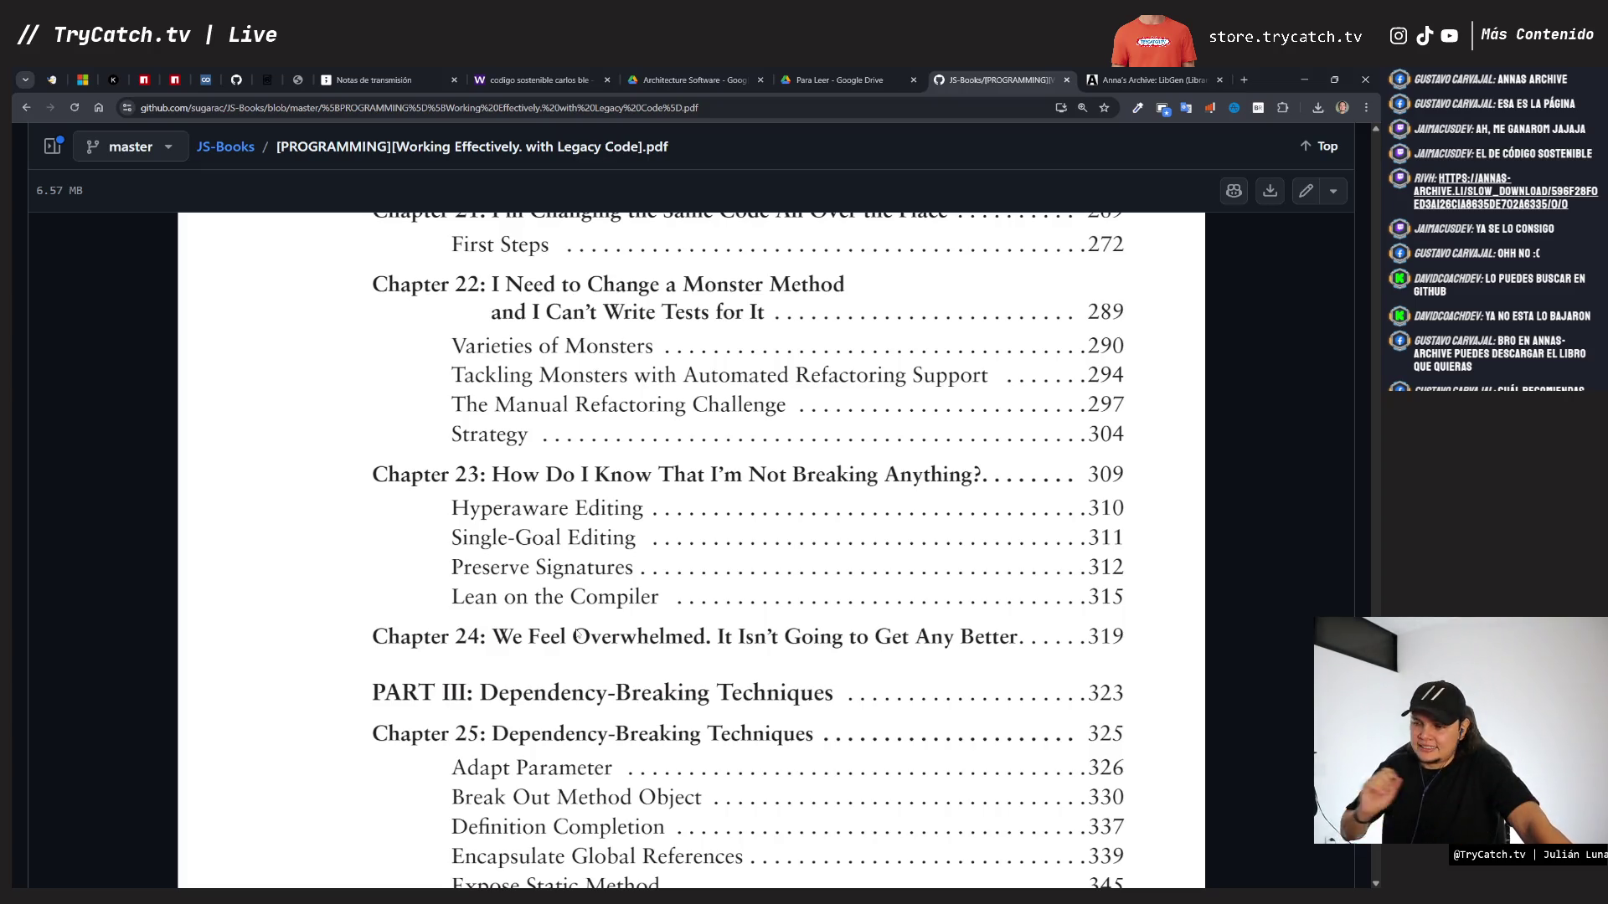
scroll(577, 634, "down", 2)
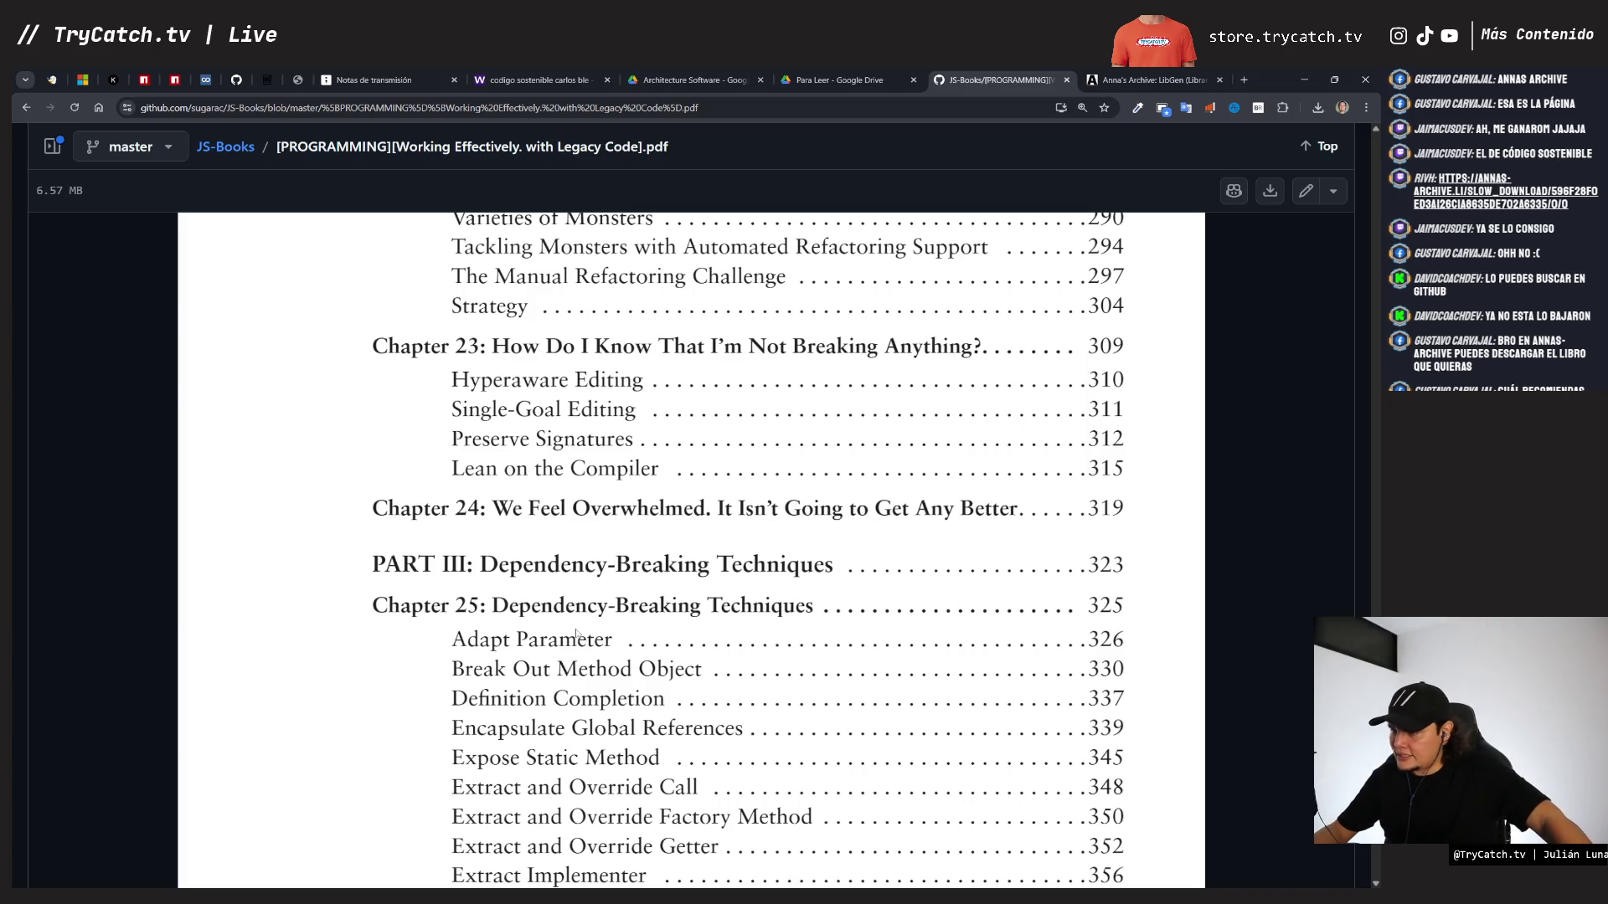
scroll(576, 633, "down", 1)
scroll(576, 634, "down", 3)
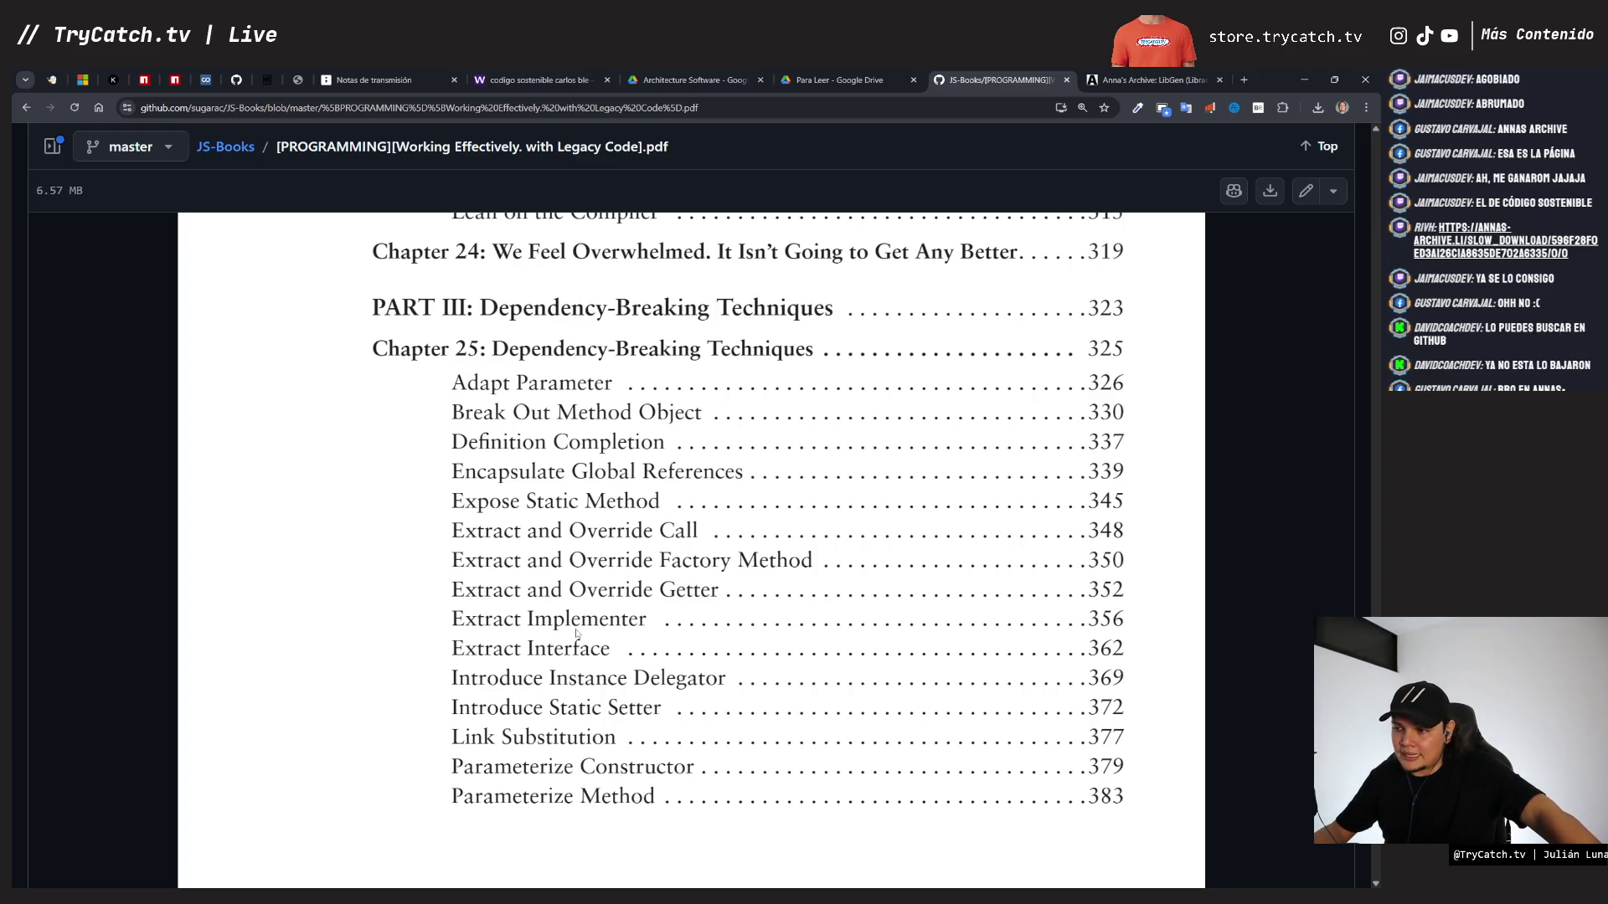
scroll(576, 634, "down", 1)
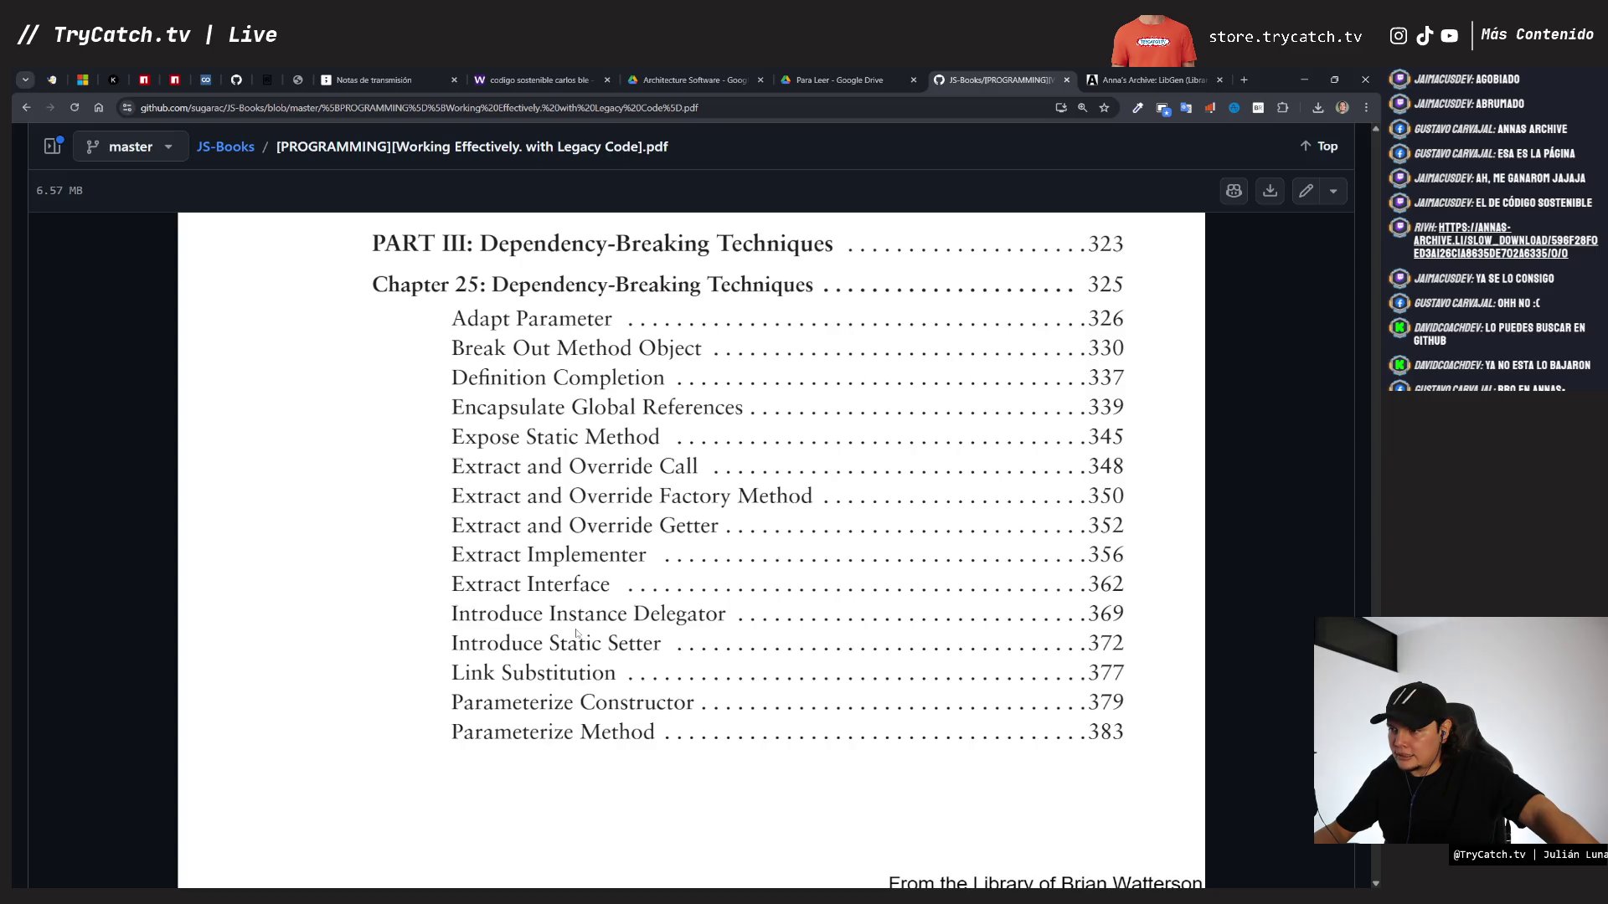
scroll(577, 634, "down", 7)
scroll(573, 643, "down", 10)
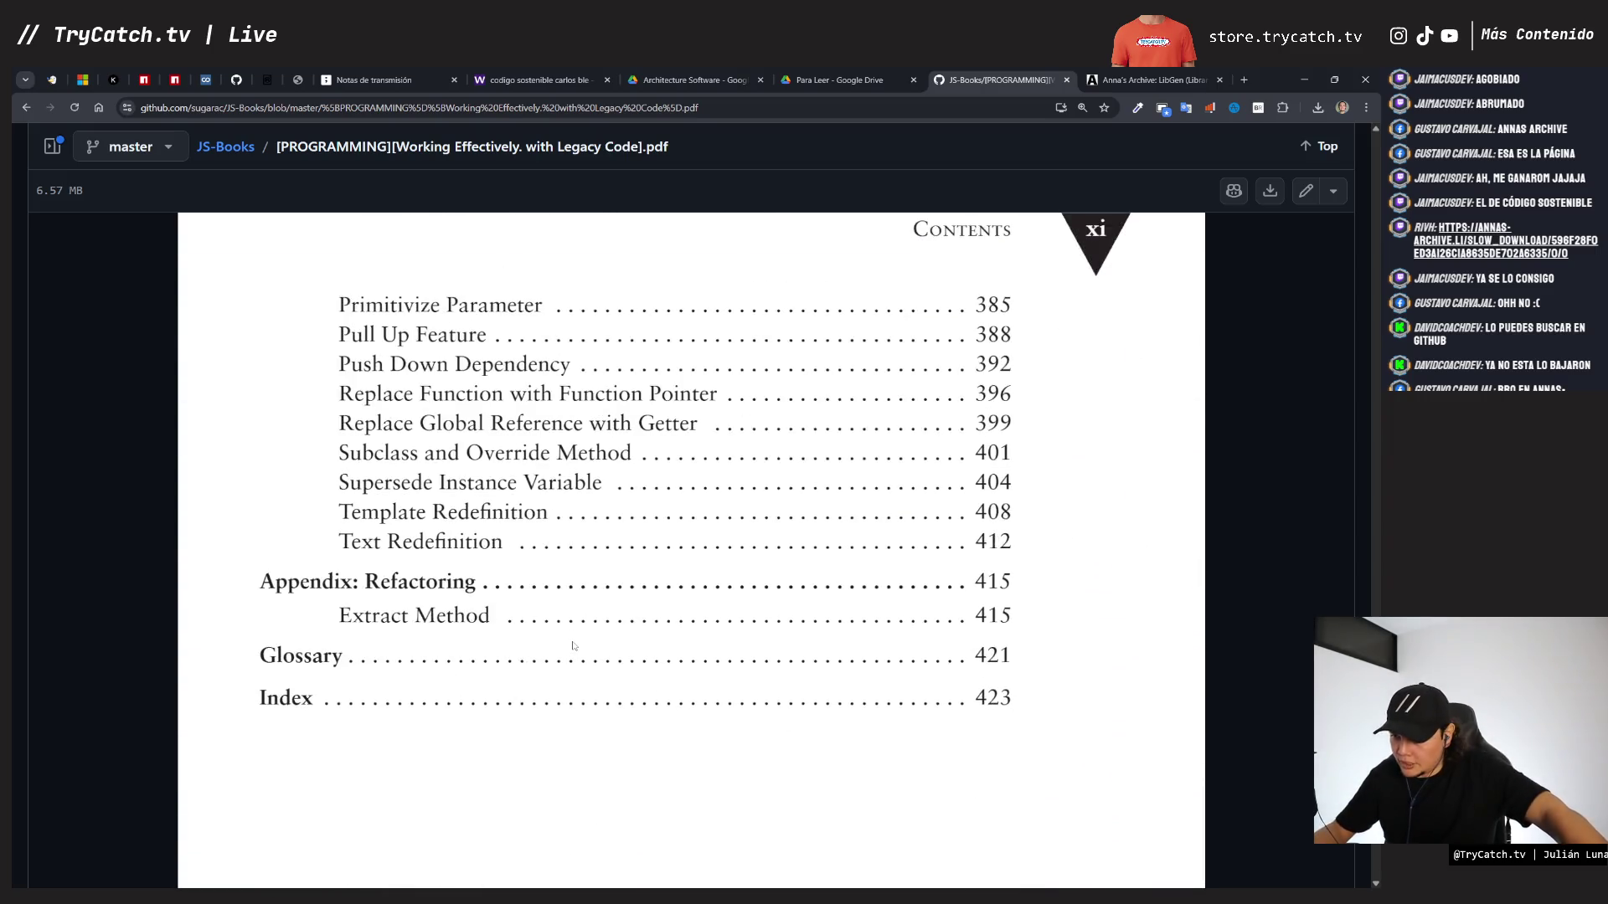
- Return to the start of the Legacy Code PDF so the book cover shows
scroll(572, 644, "up", 10)
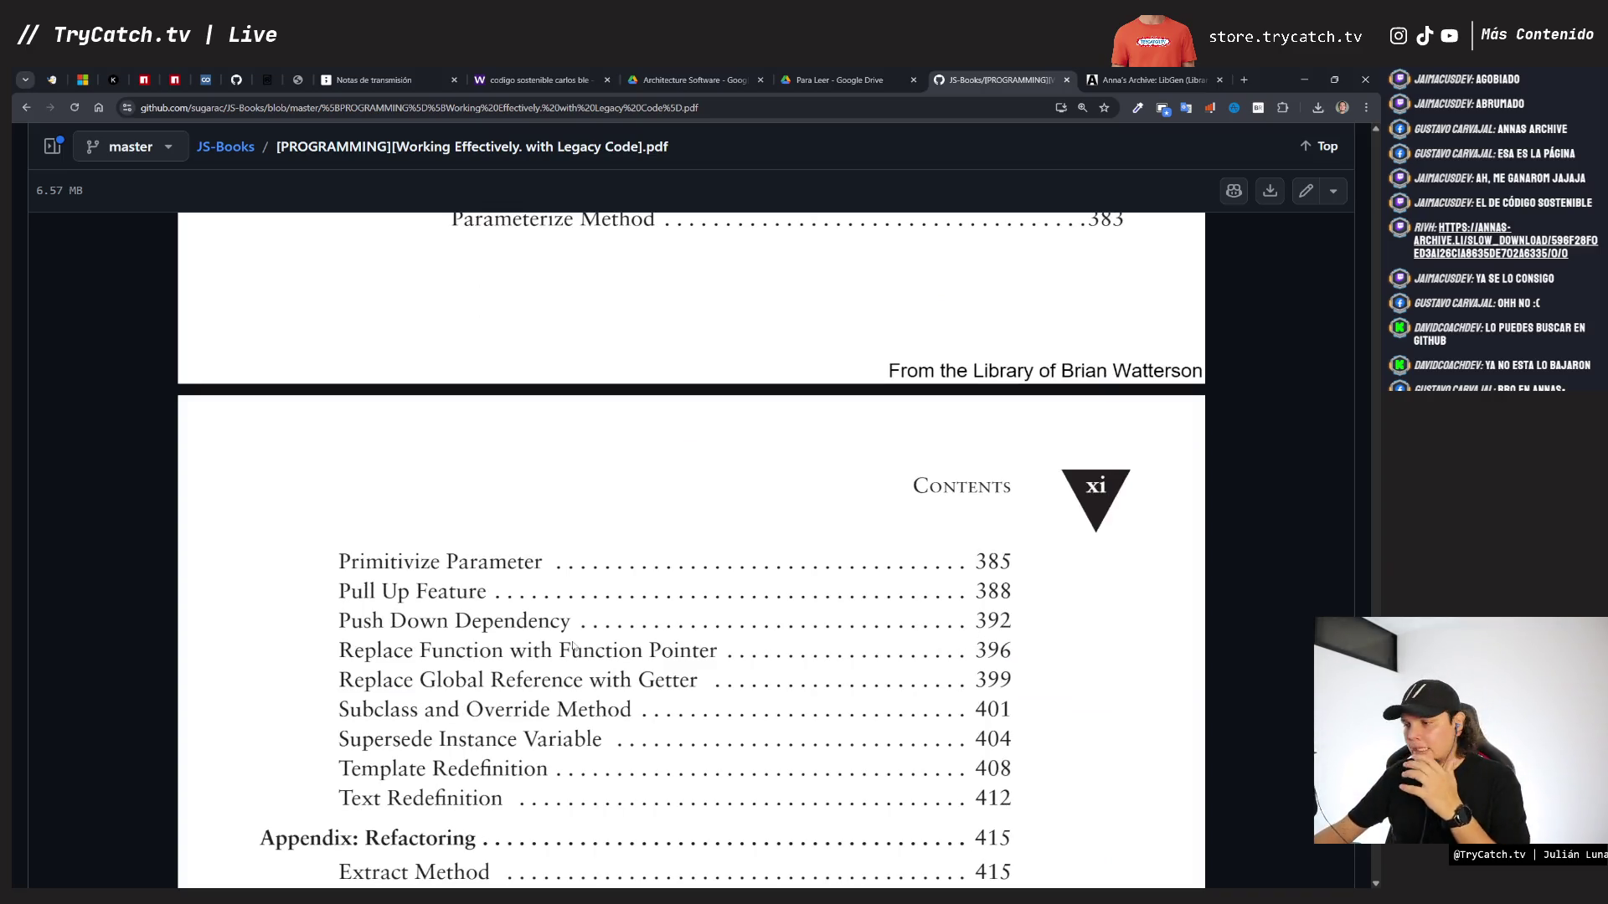
scroll(573, 645, "down", 3)
scroll(573, 670, "up", 4)
scroll(571, 713, "up", 20)
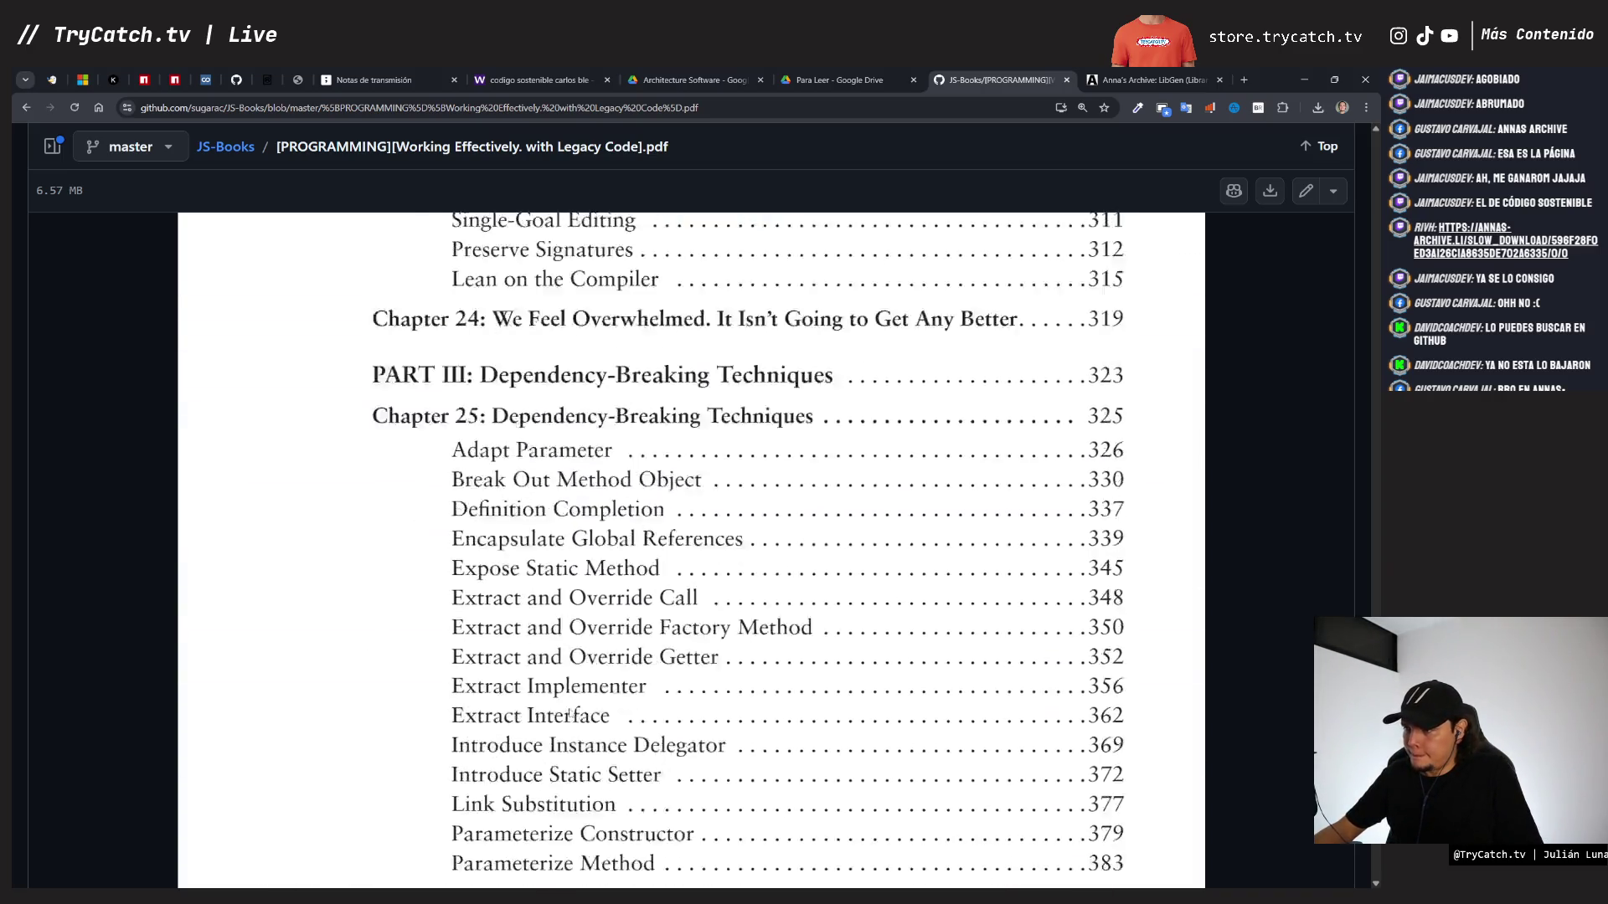
scroll(570, 712, "up", 20)
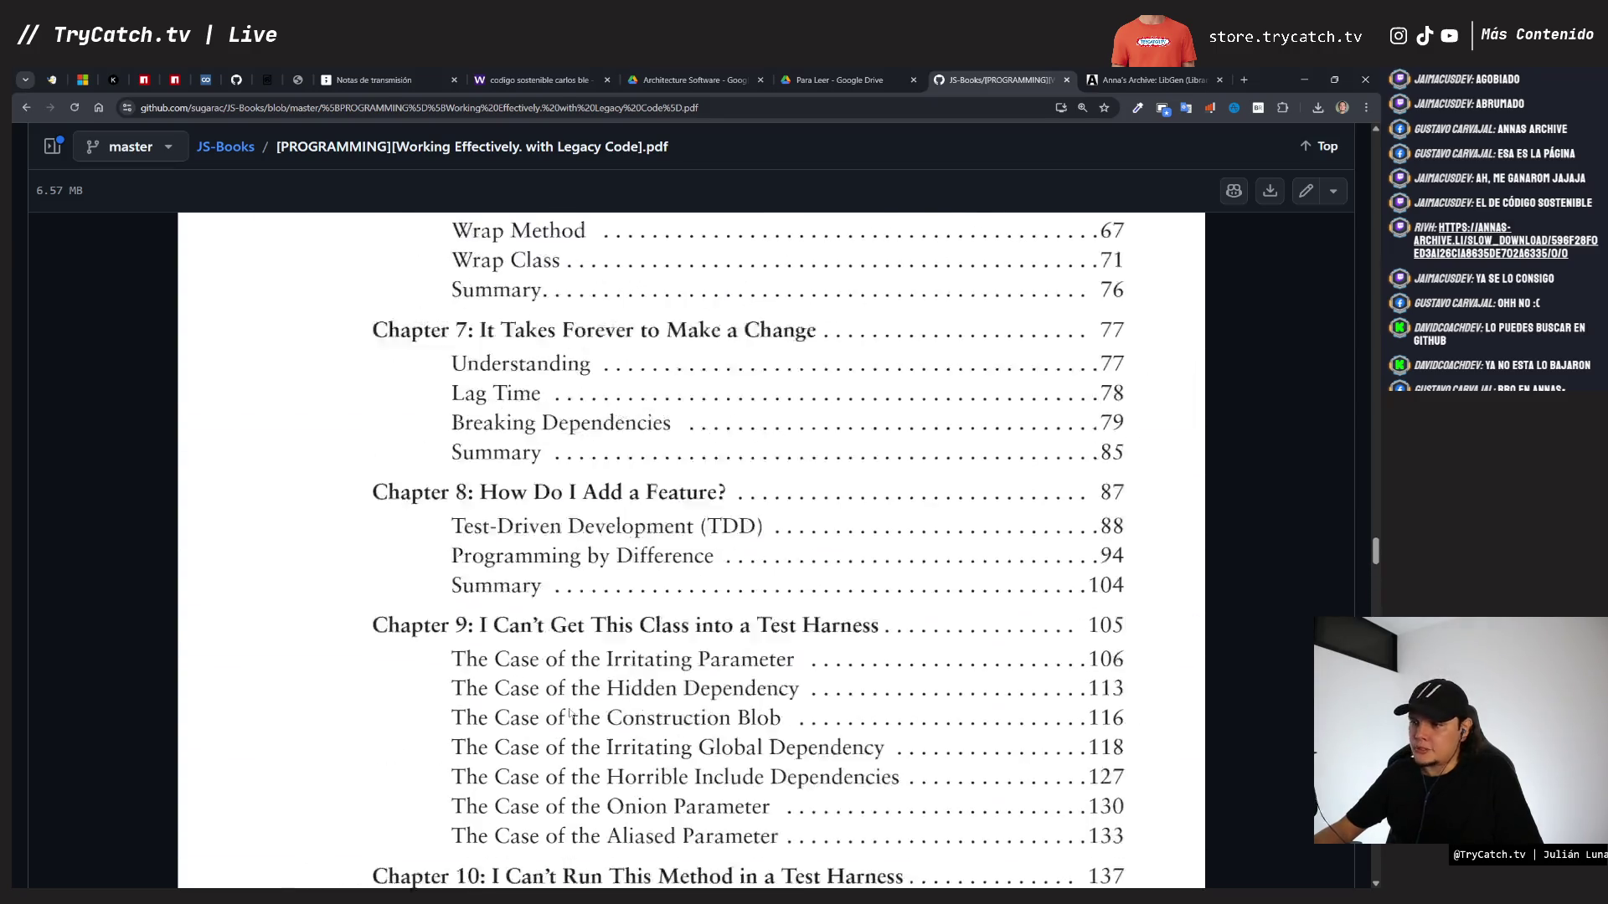
scroll(570, 712, "up", 10)
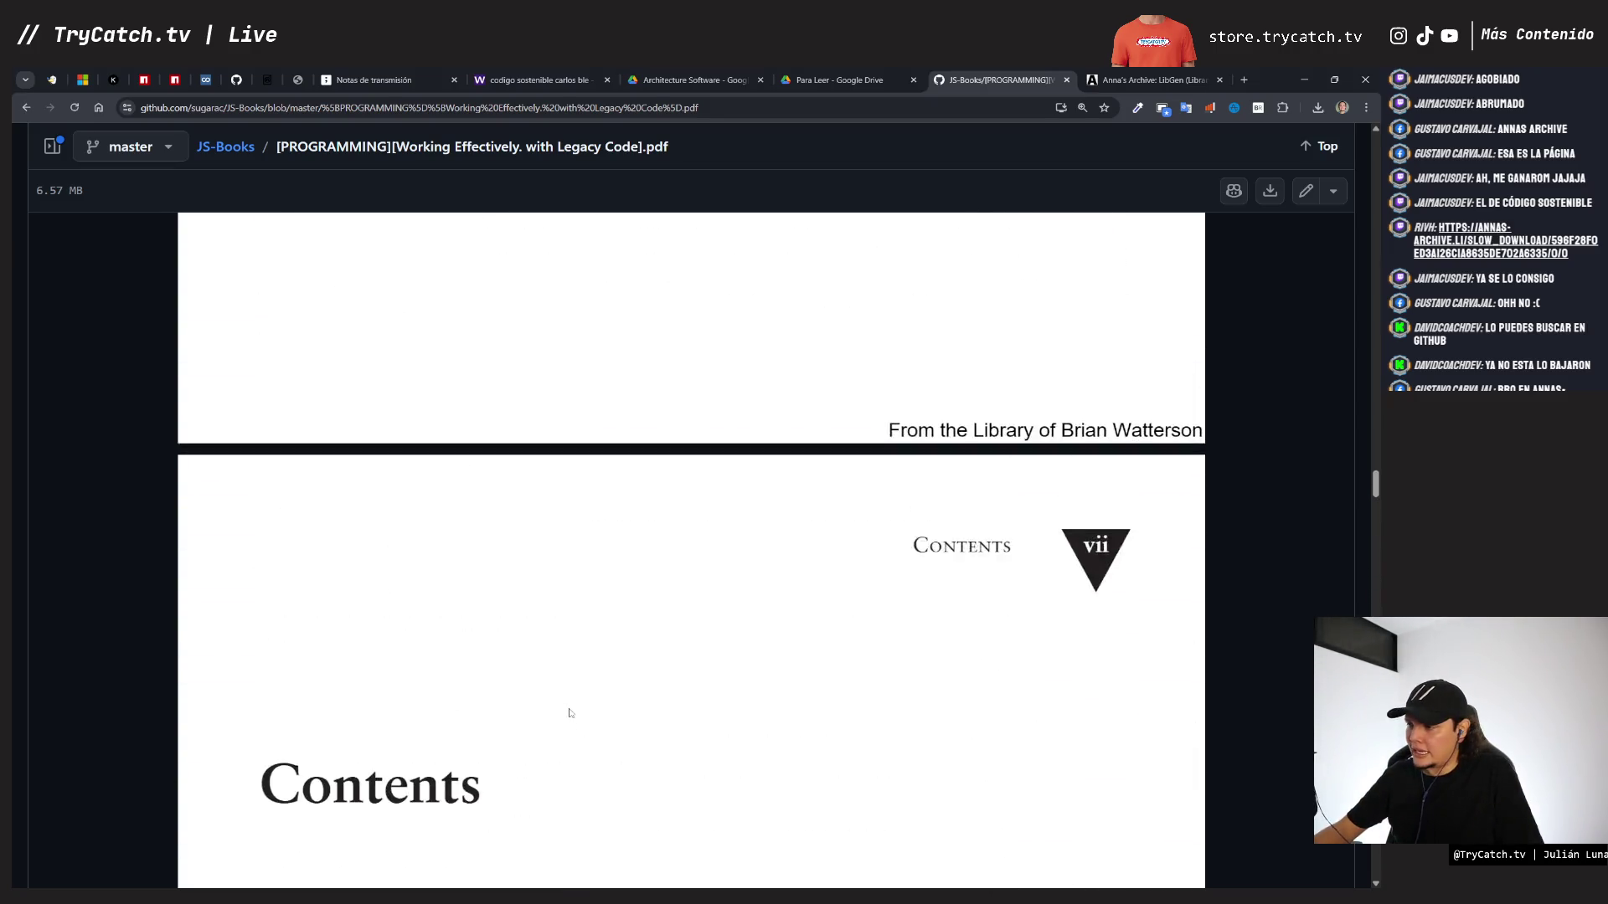
left_click_drag(1375, 461, 1354, 152)
scroll(1351, 154, "down", 3)
scroll(1351, 154, "up", 4)
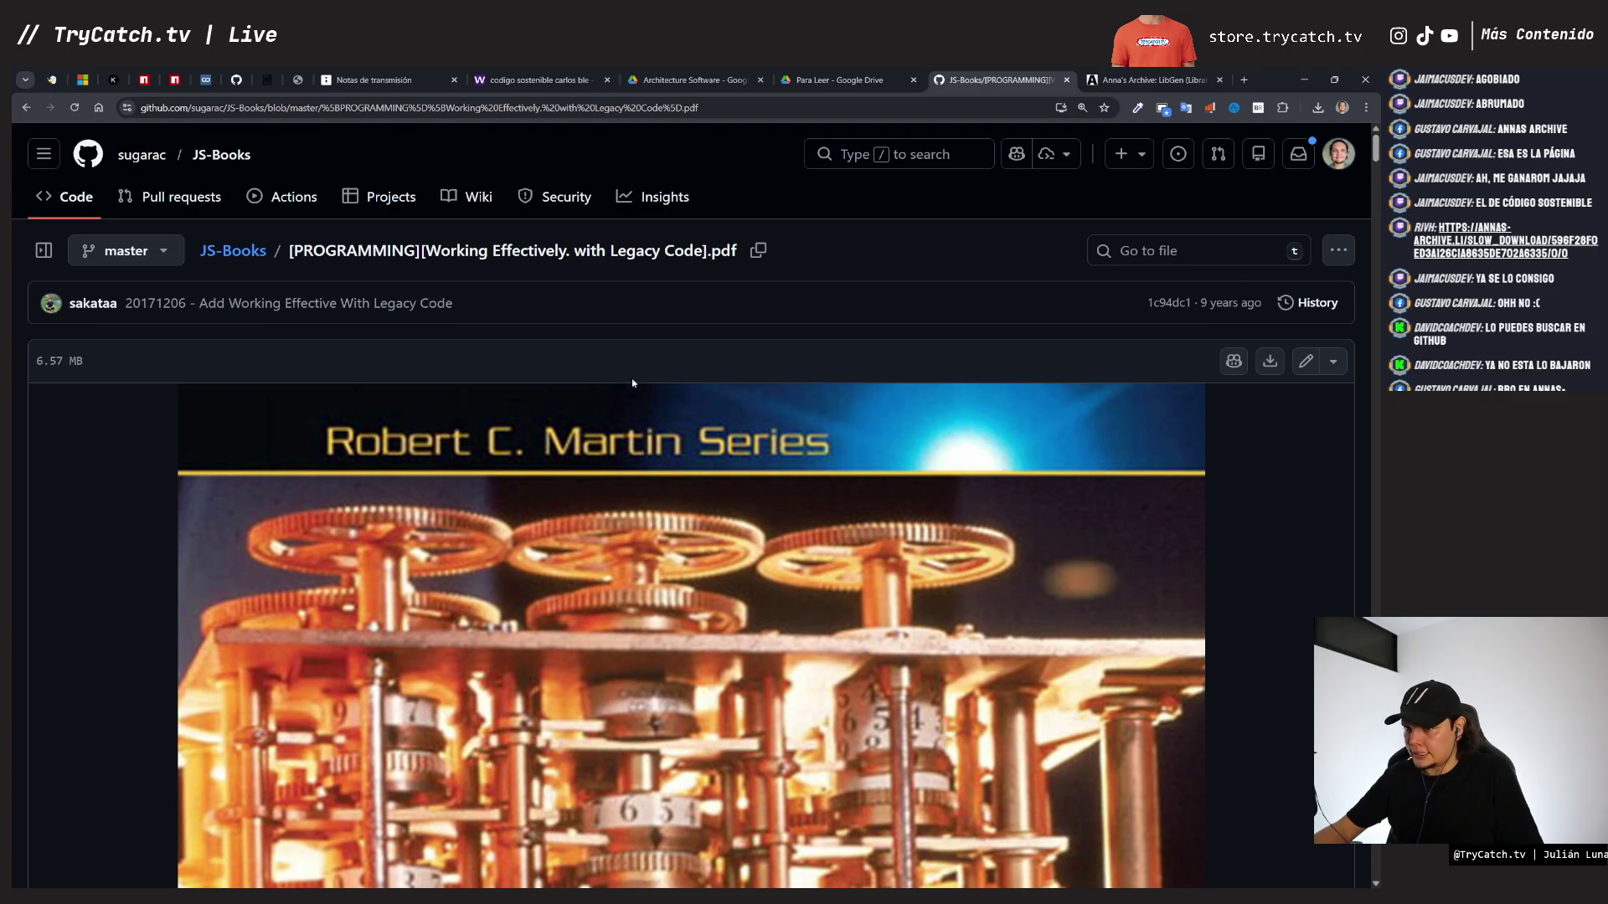
- Download the Legacy Code PDF from GitHub, open it (458 pages), and return to the tldraw board
left_click(1338, 251)
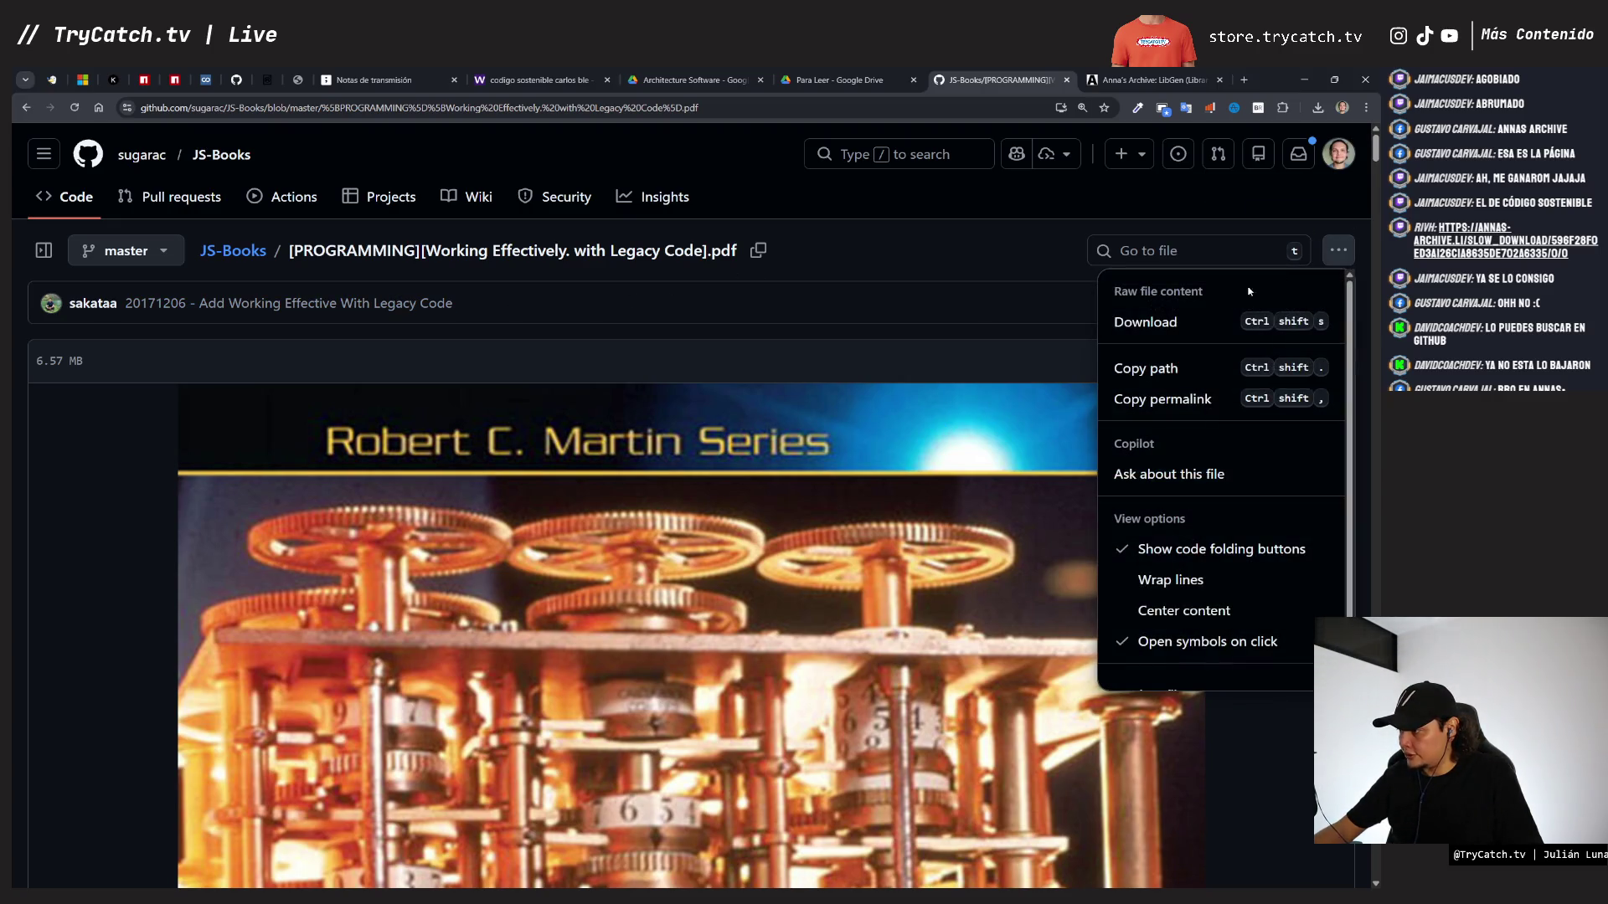
left_click(620, 293)
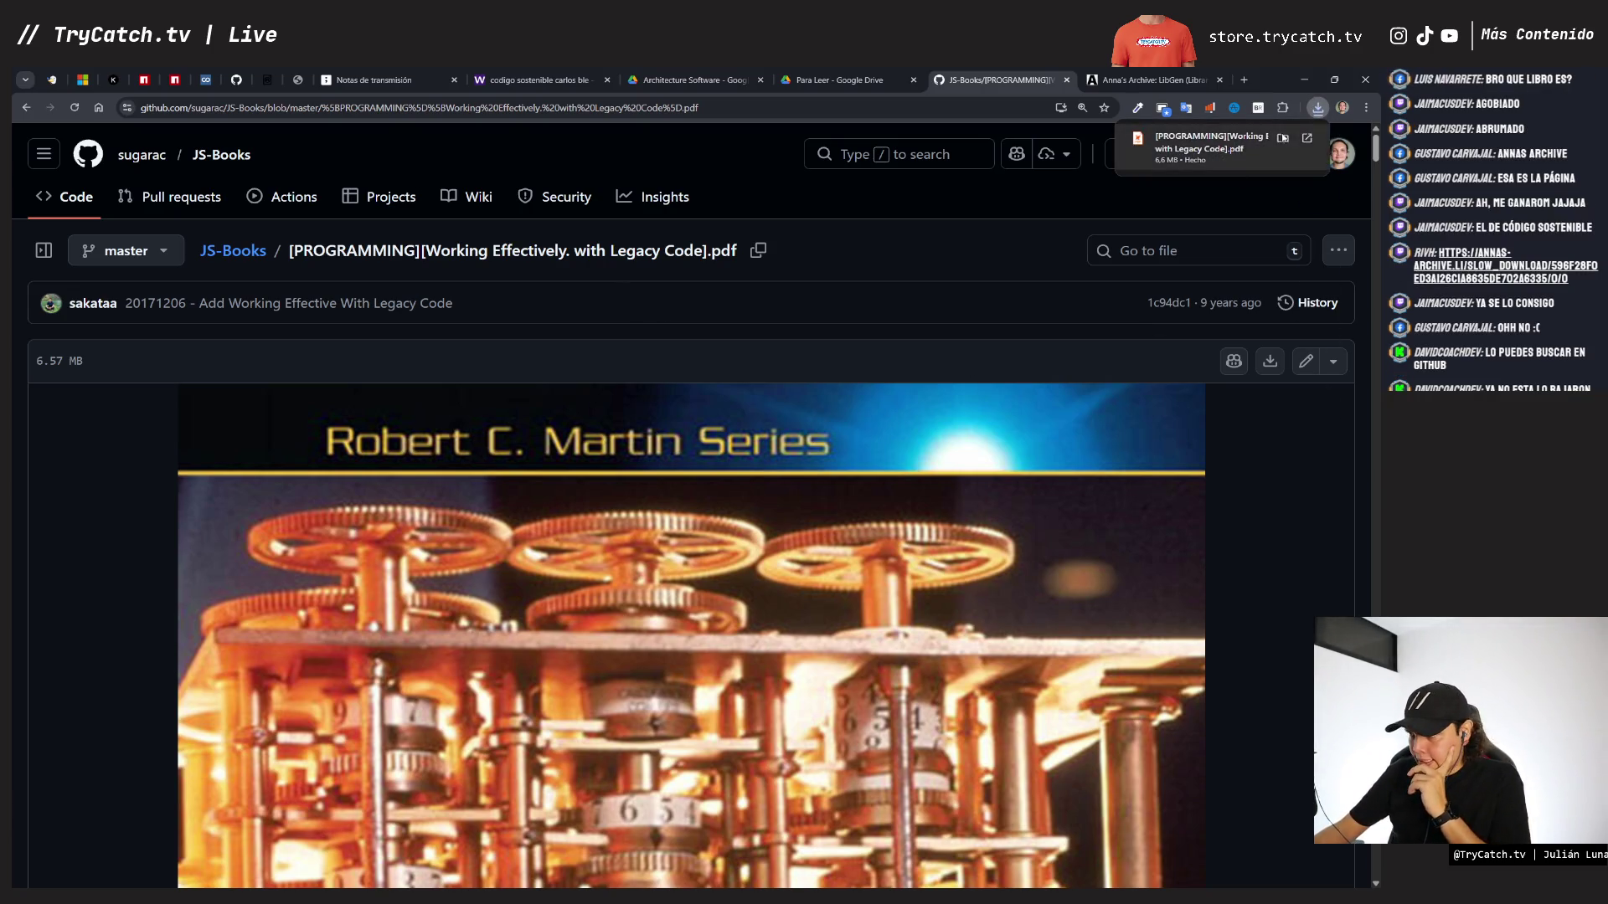
left_click(1229, 144)
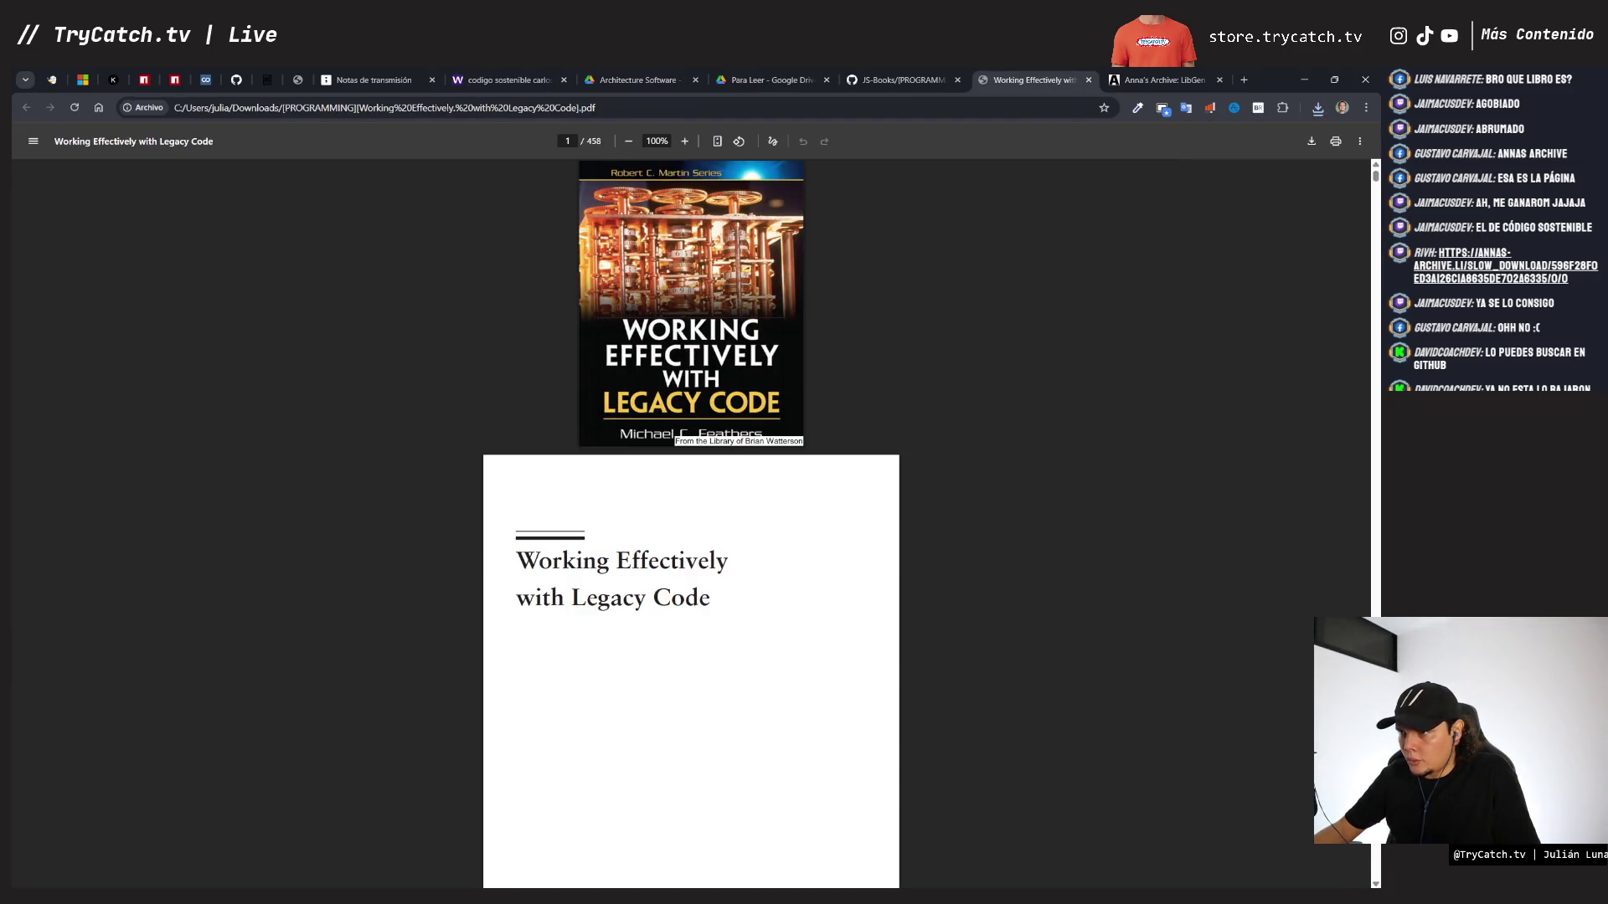
left_click(374, 80)
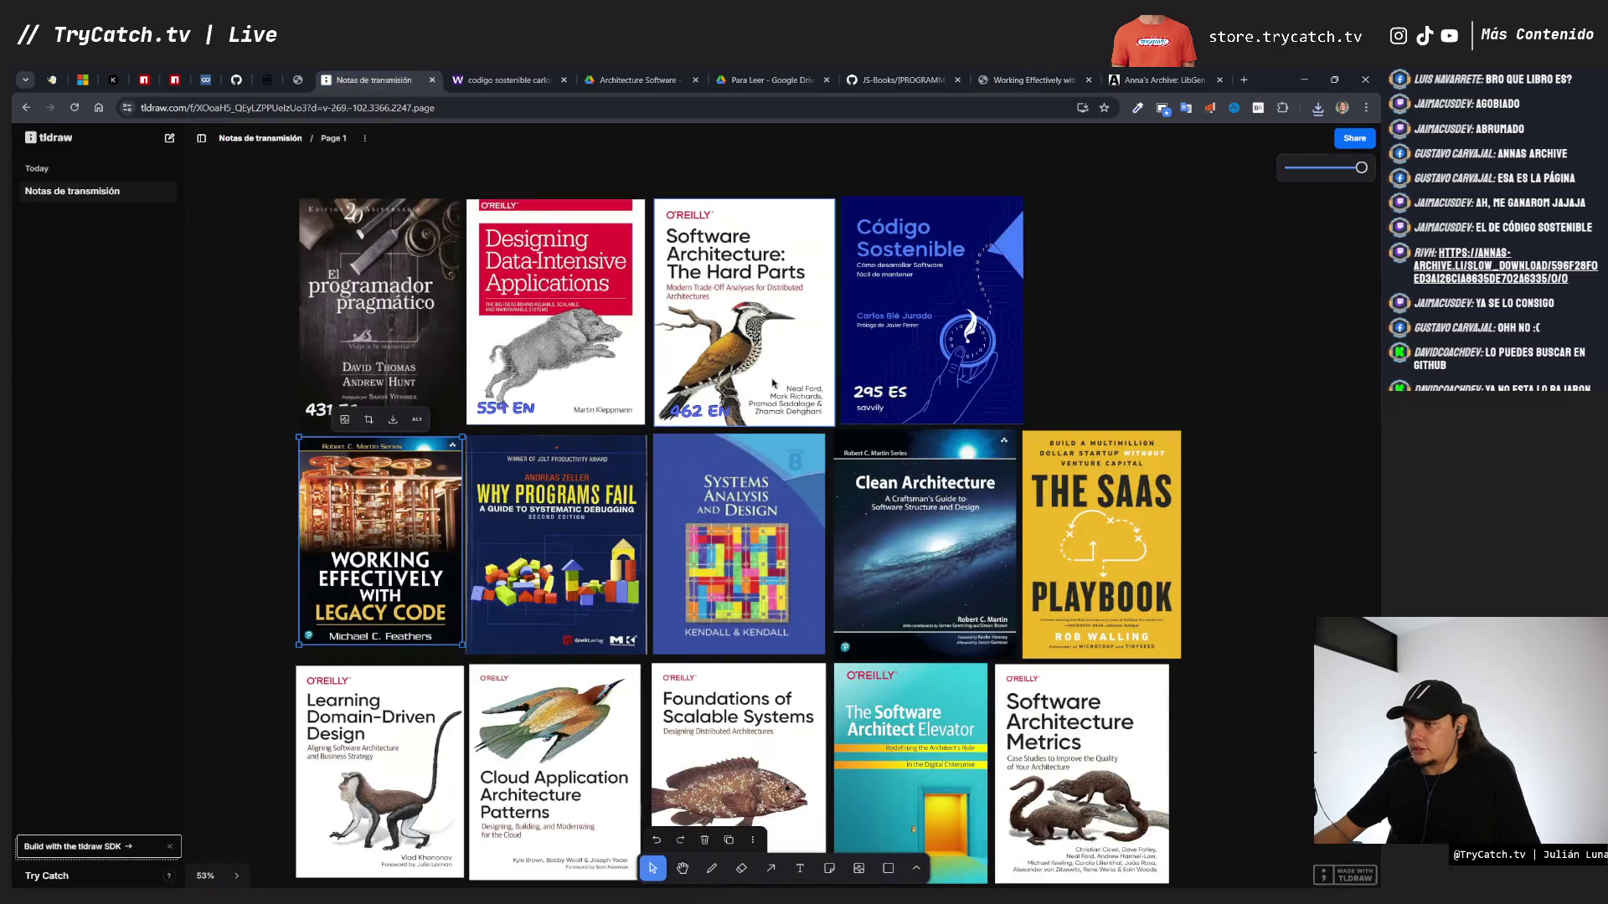
- Place the Legacy Code cover beside Código Sostenible, enlarge it, and copy the 295 ES label onto it
left_click(872, 402)
mouse_move(362, 575)
left_mouse_down()
mouse_move(1082, 413)
mouse_move(1092, 322)
left_mouse_up()
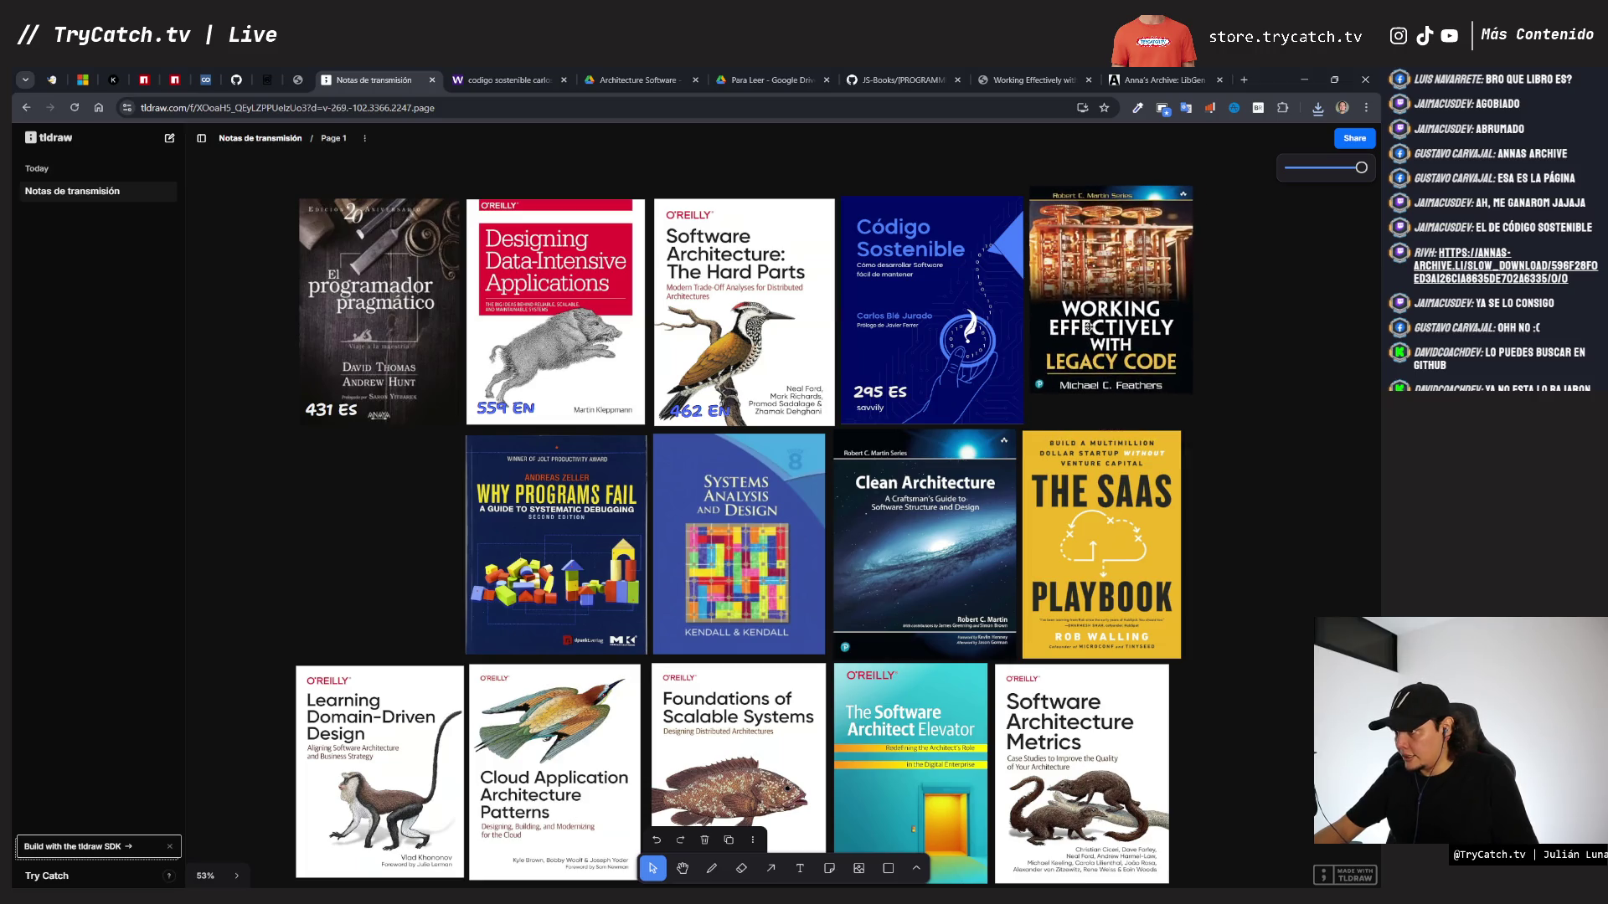
left_click_drag(1194, 393, 1219, 426)
left_click(871, 392)
mouse_move(871, 391)
left_mouse_down()
mouse_move(1097, 378)
mouse_move(1057, 368)
left_mouse_up()
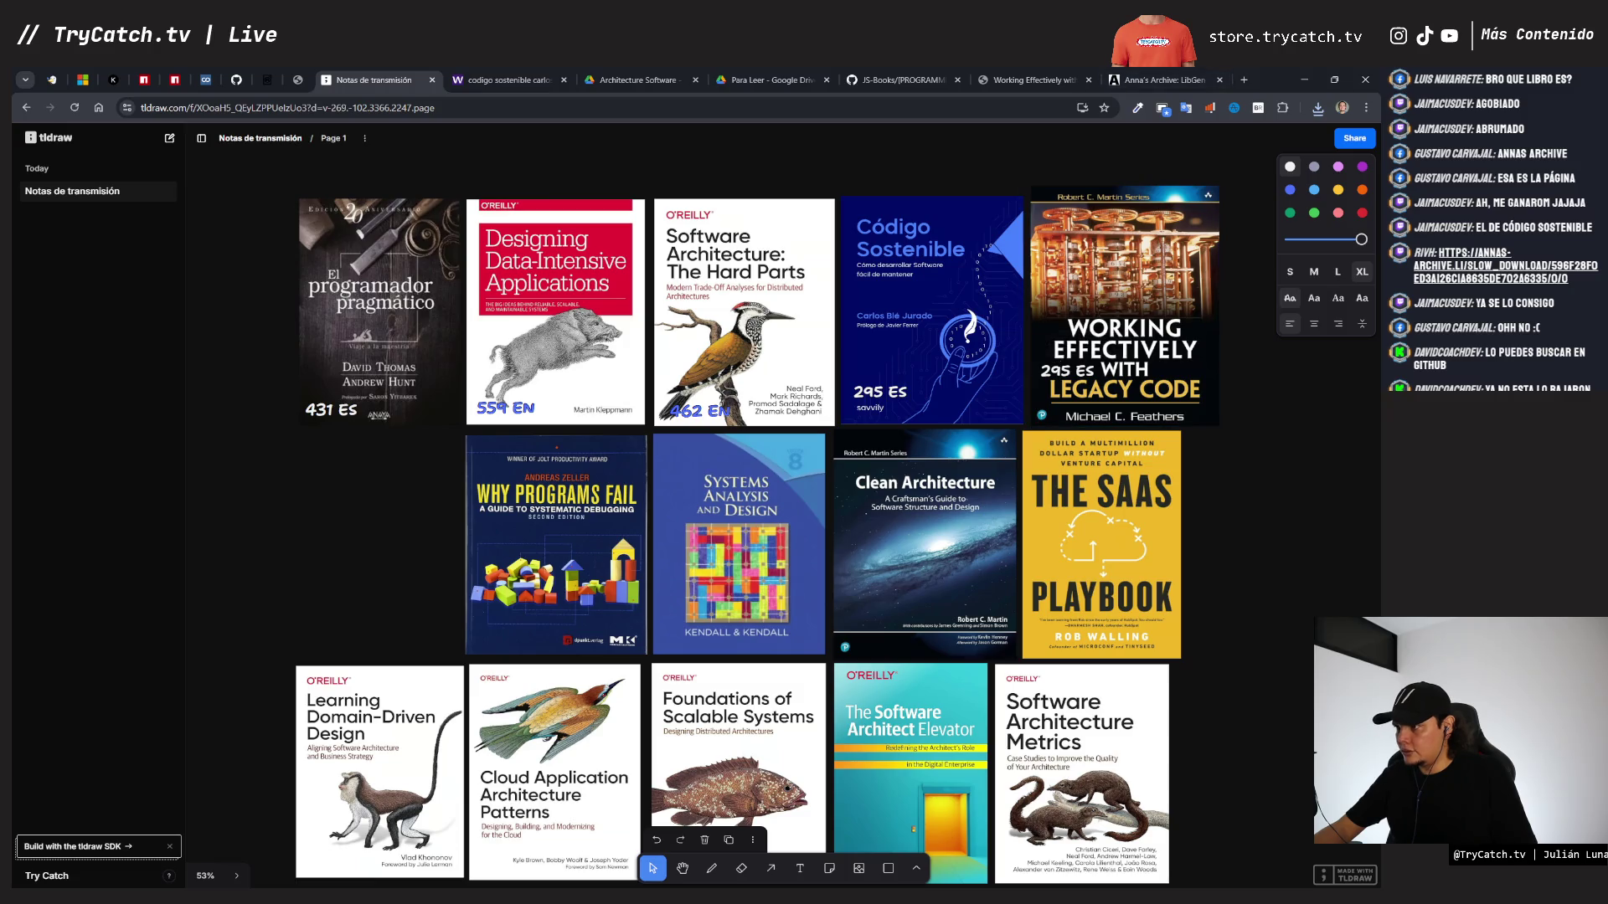
left_click(1039, 80)
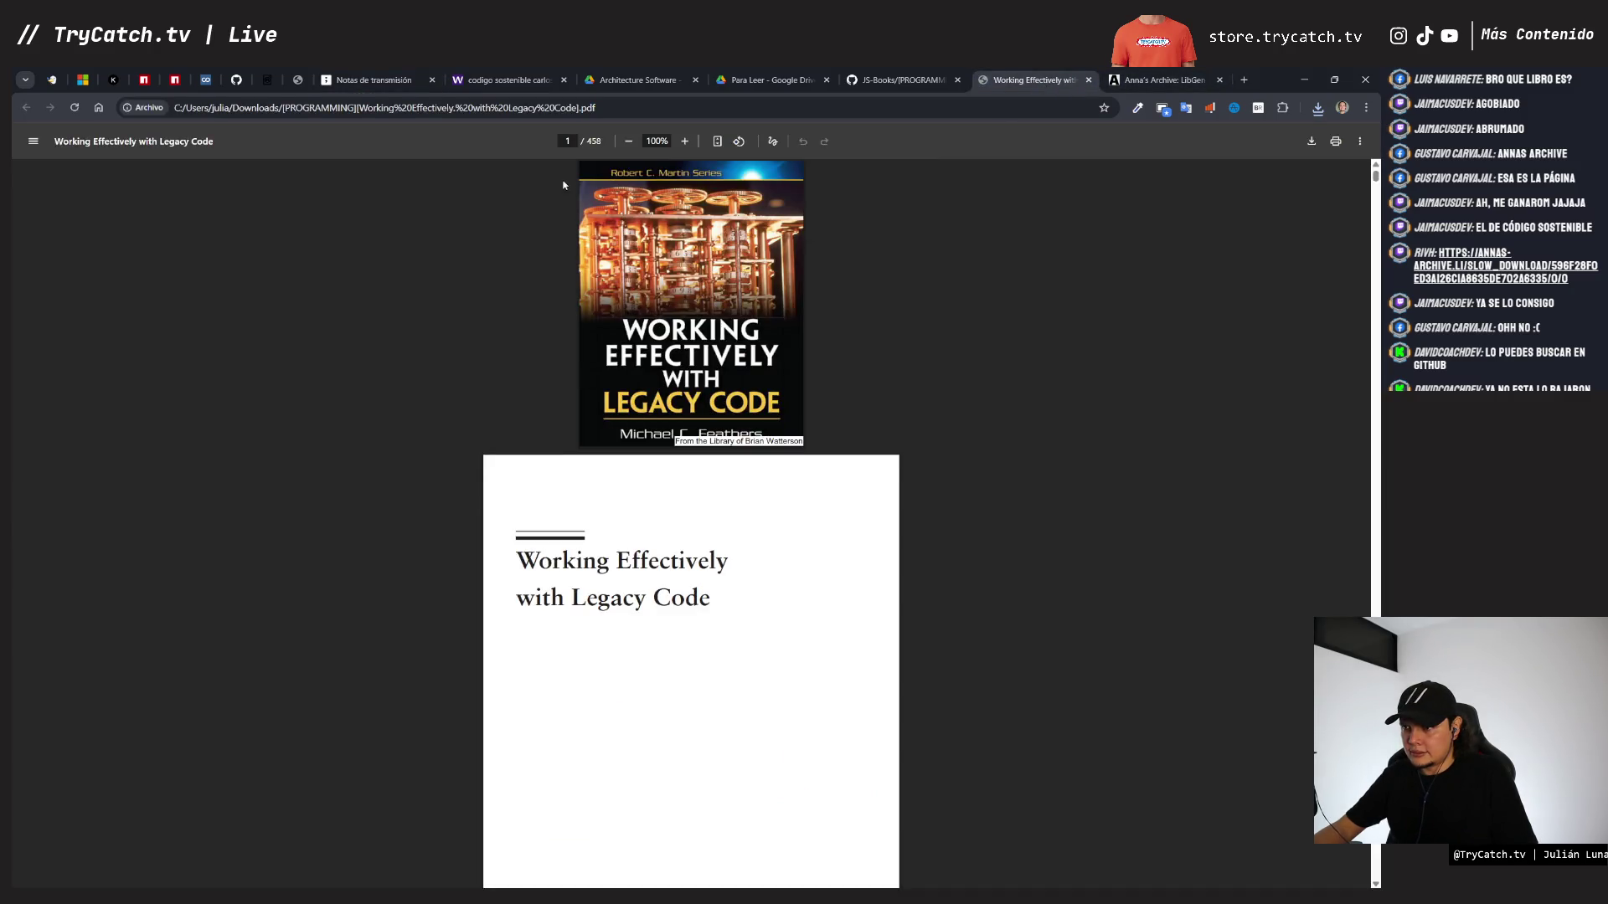
left_click(377, 79)
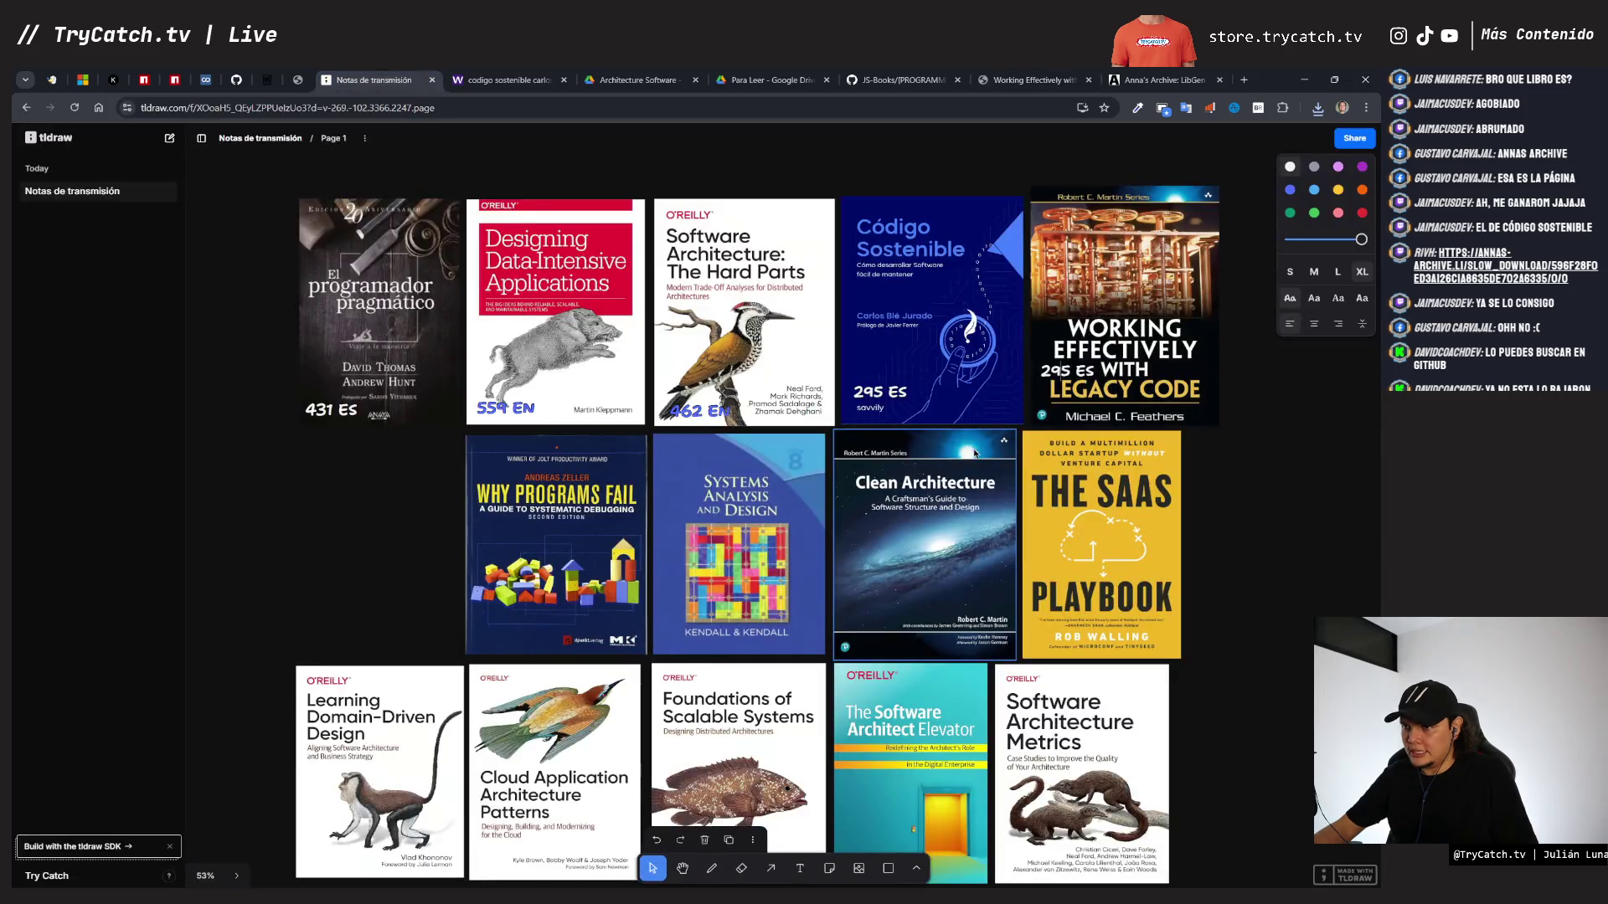
- Change the copied label to 458 EN in green and shift Why Programs Fail left
double_click(1057, 369)
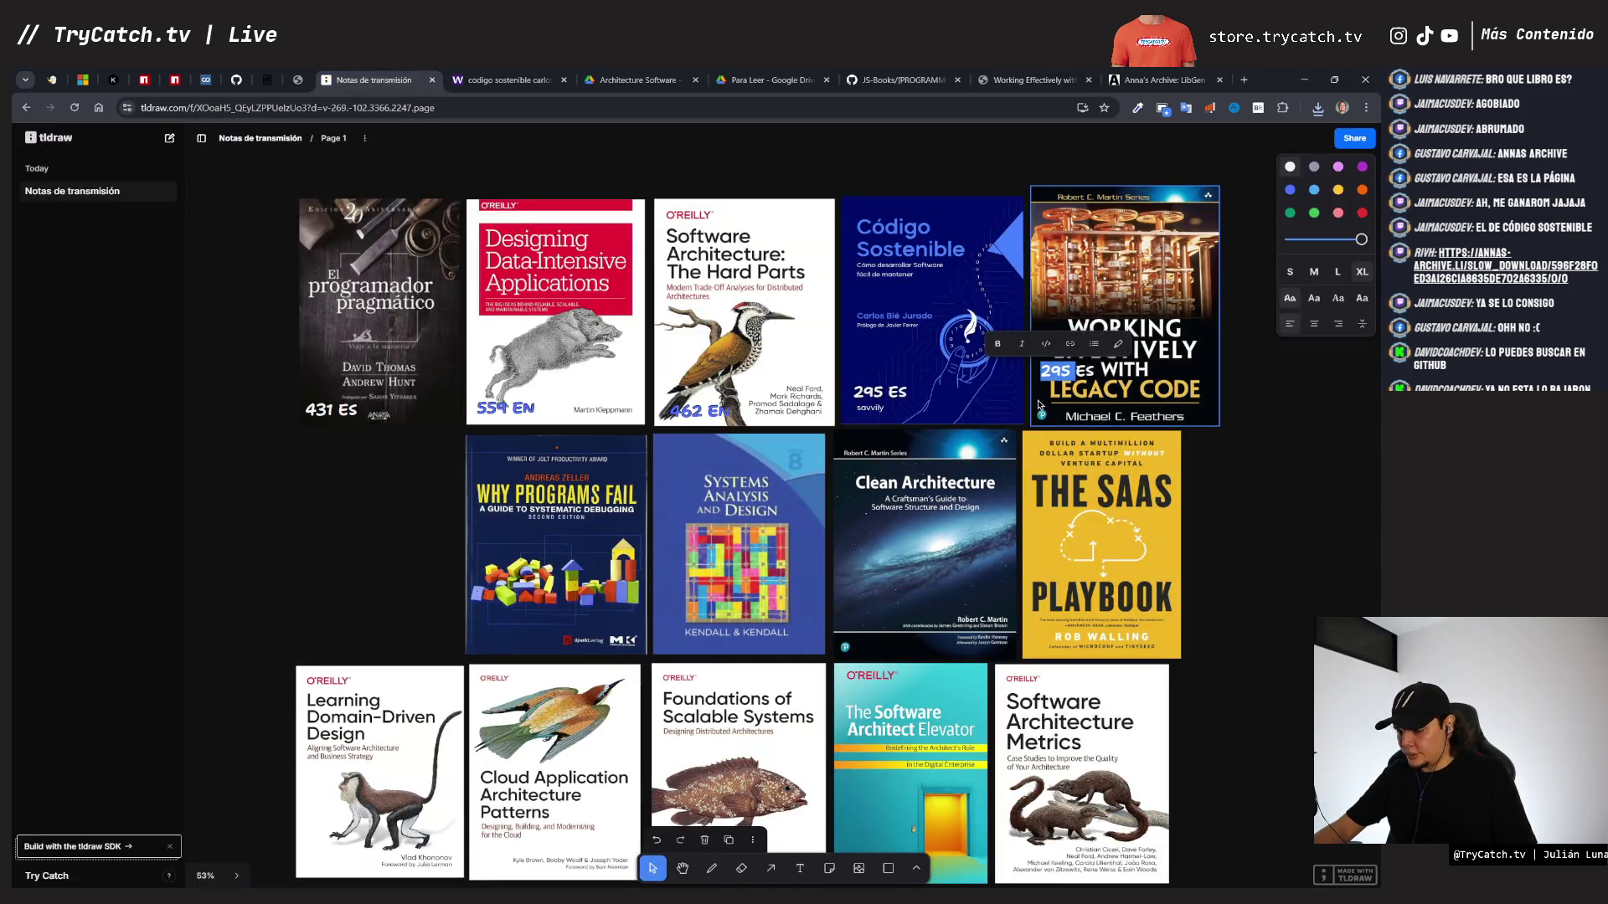
type("4ES")
type("58")
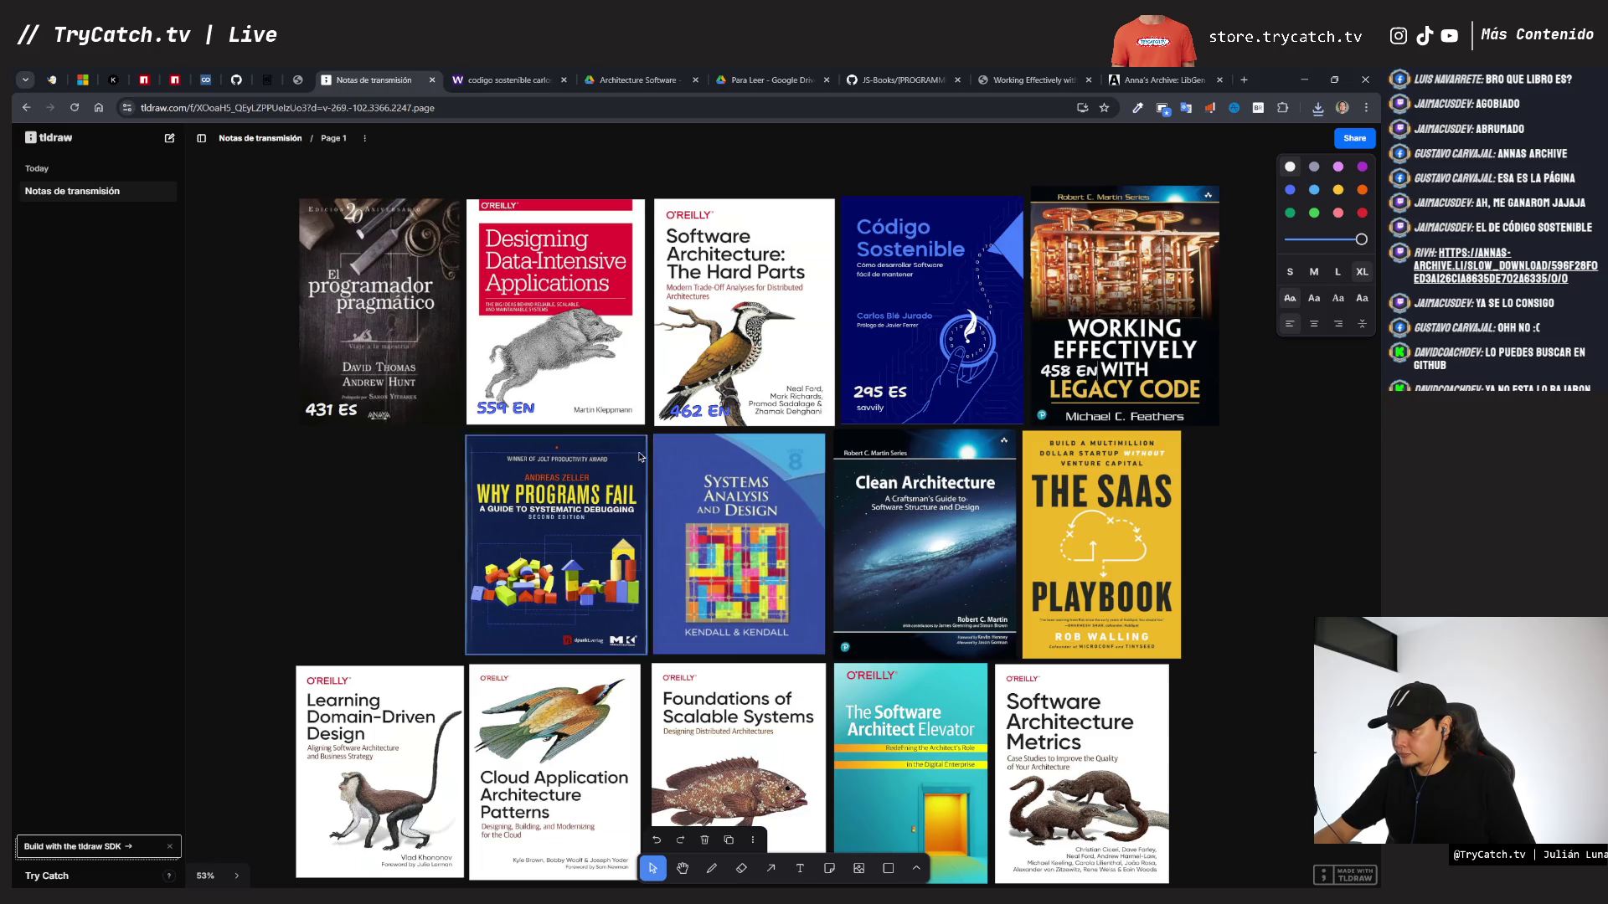
left_click(1061, 366)
mouse_move(1062, 370)
left_mouse_down()
mouse_move(1176, 368)
mouse_move(1139, 266)
mouse_move(1089, 265)
mouse_move(1058, 287)
mouse_move(1059, 409)
mouse_move(1058, 362)
left_mouse_up()
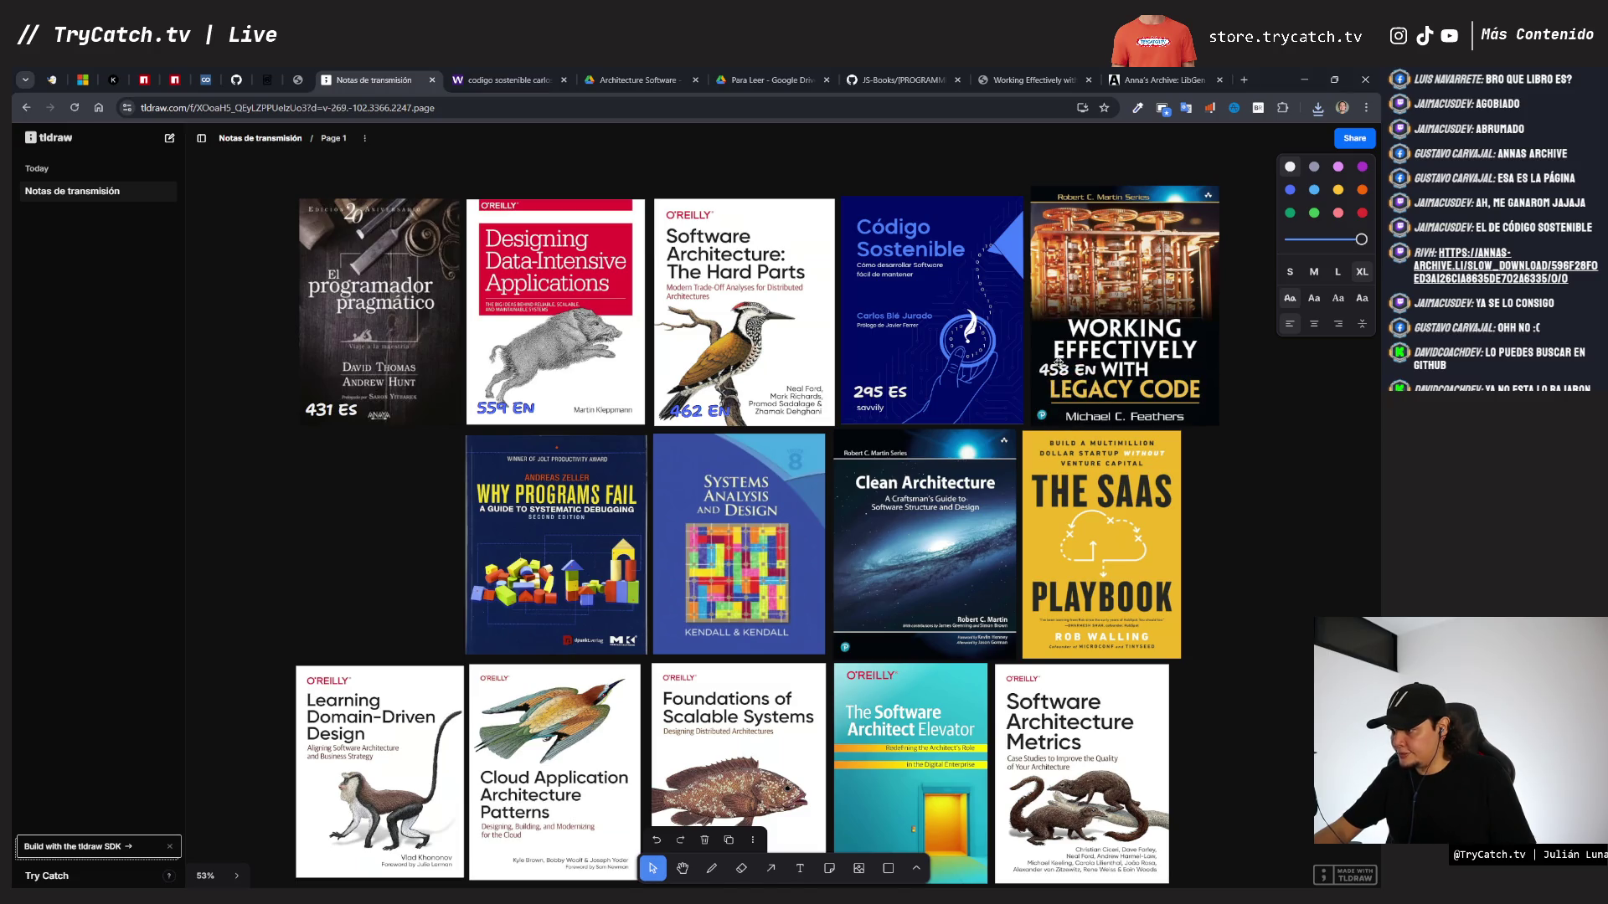
left_click(1314, 213)
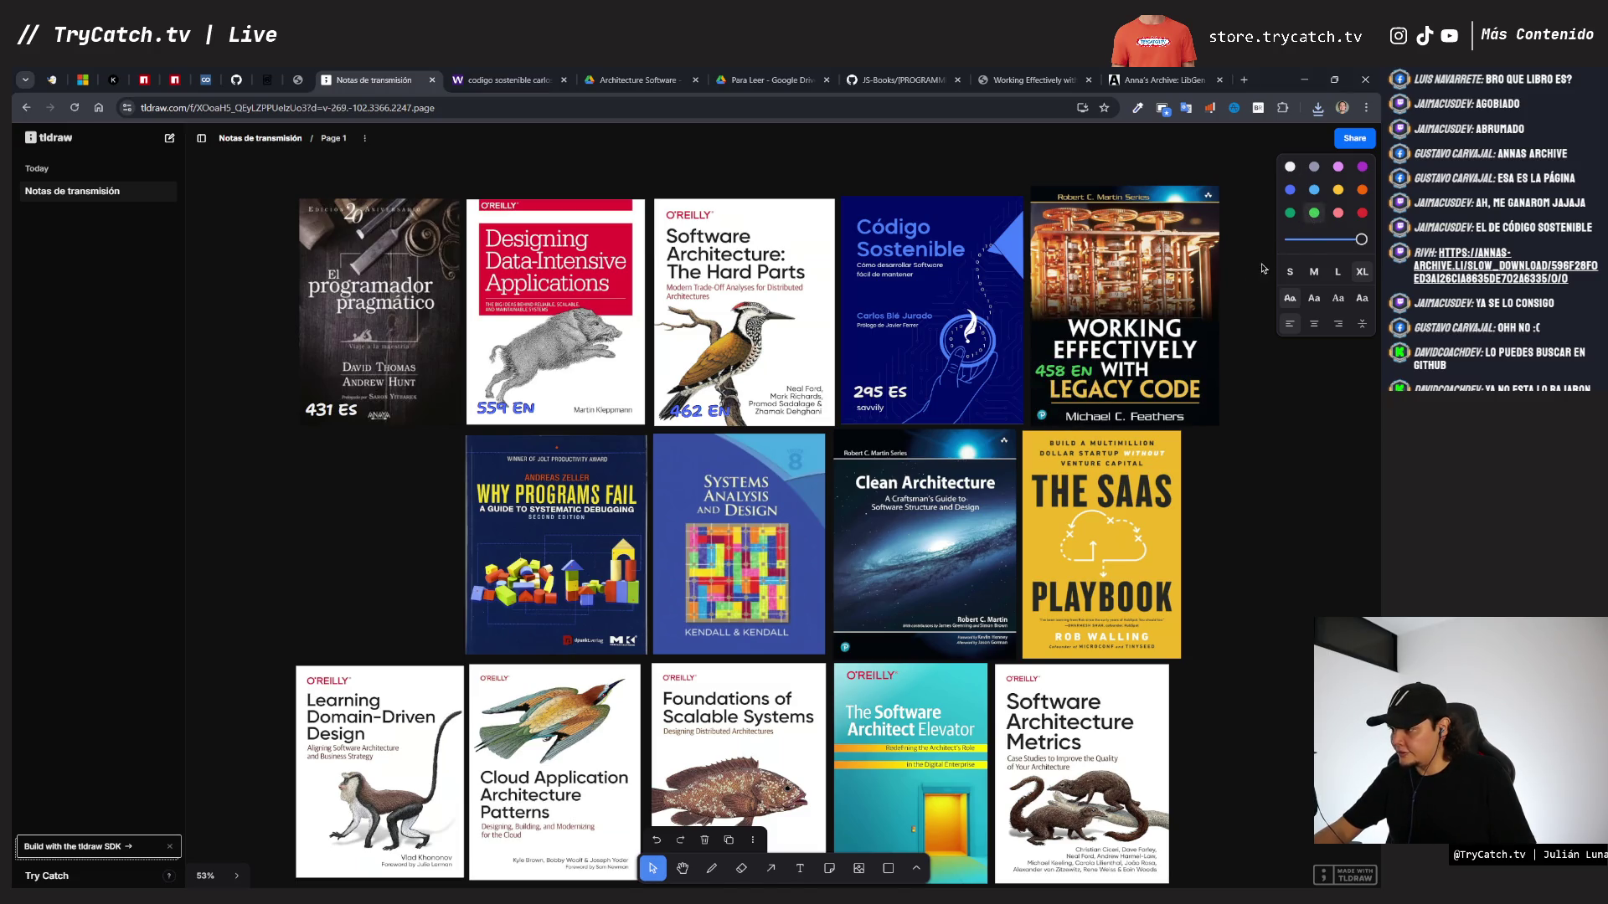
left_click(1238, 437)
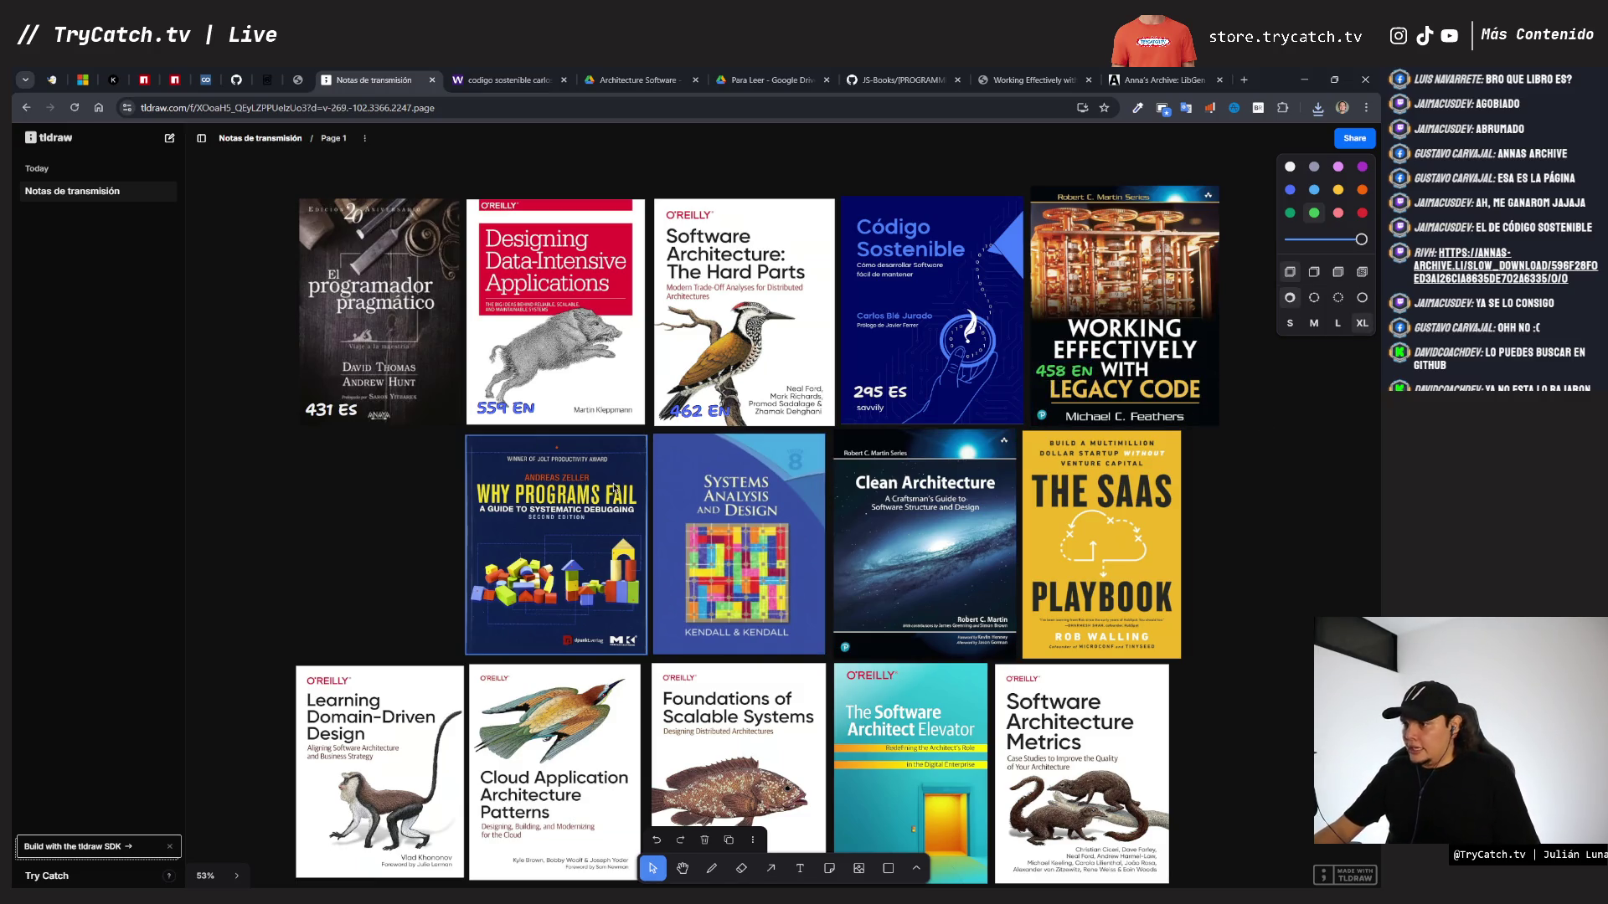
left_click_drag(540, 514, 371, 510)
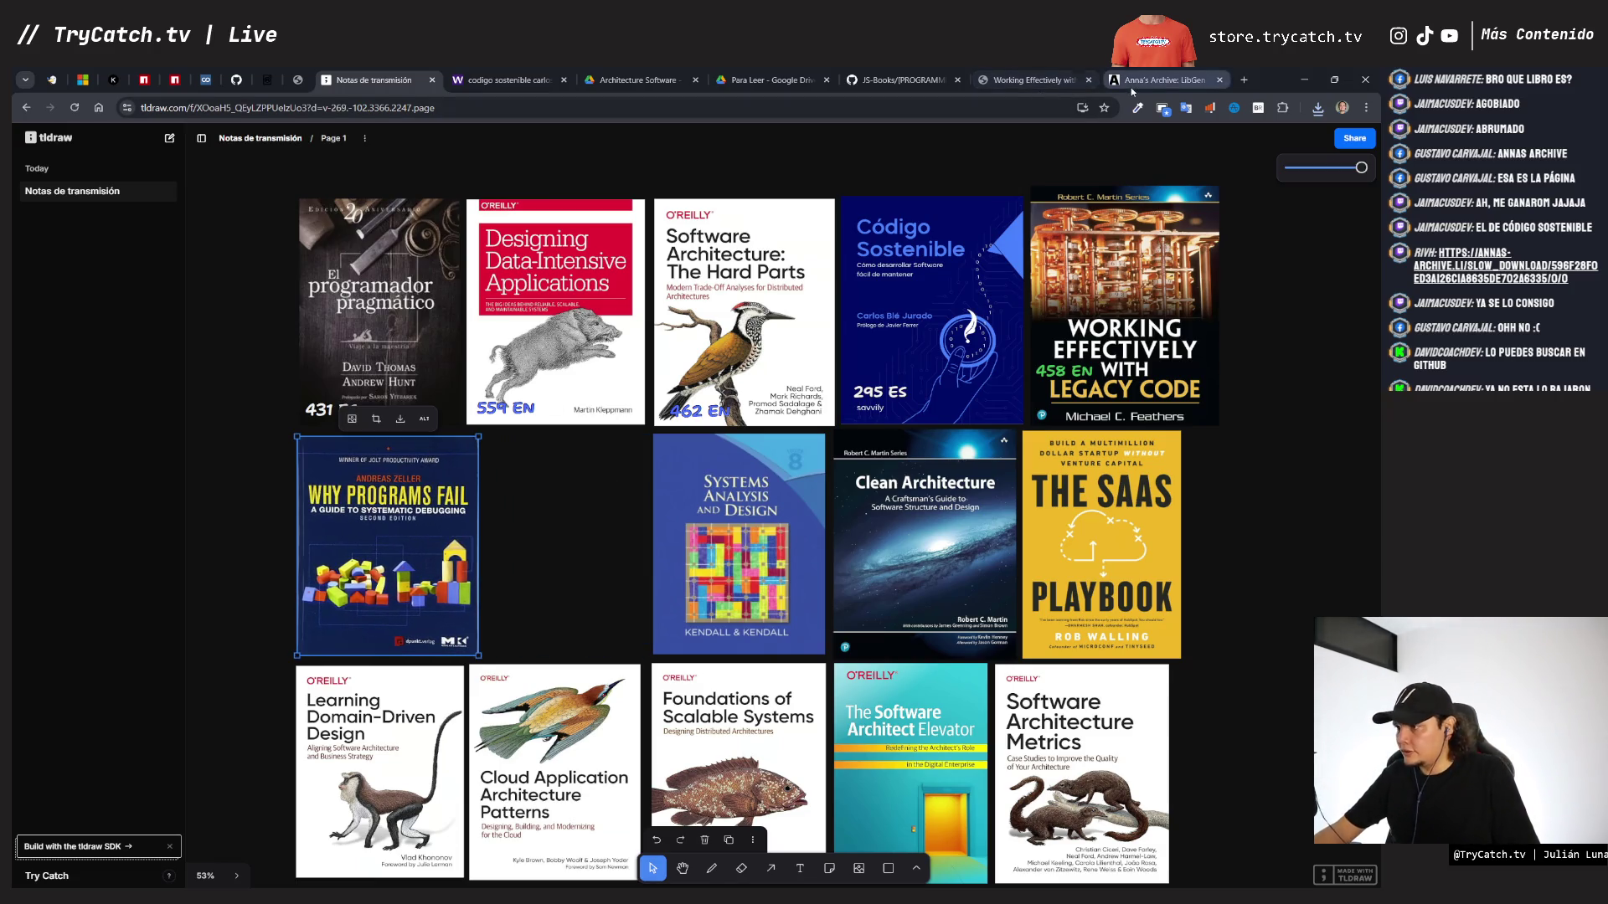
- Search Anna's Archive for the Spanish title 'por que los programas fallan'
left_click(1131, 84)
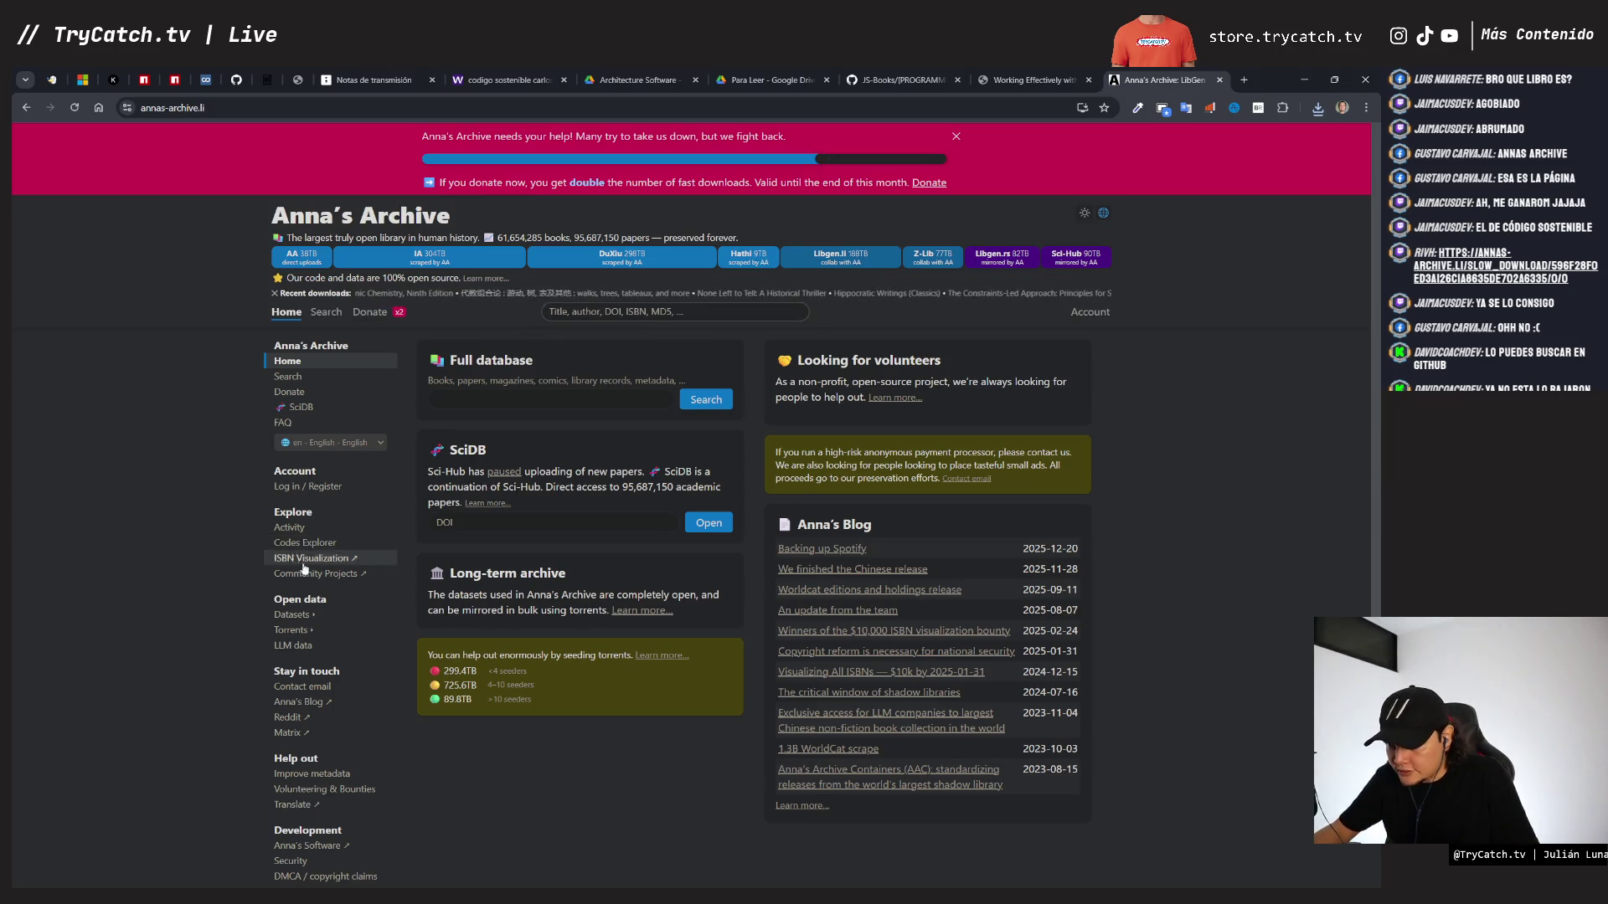
scroll(343, 569, "down", 3)
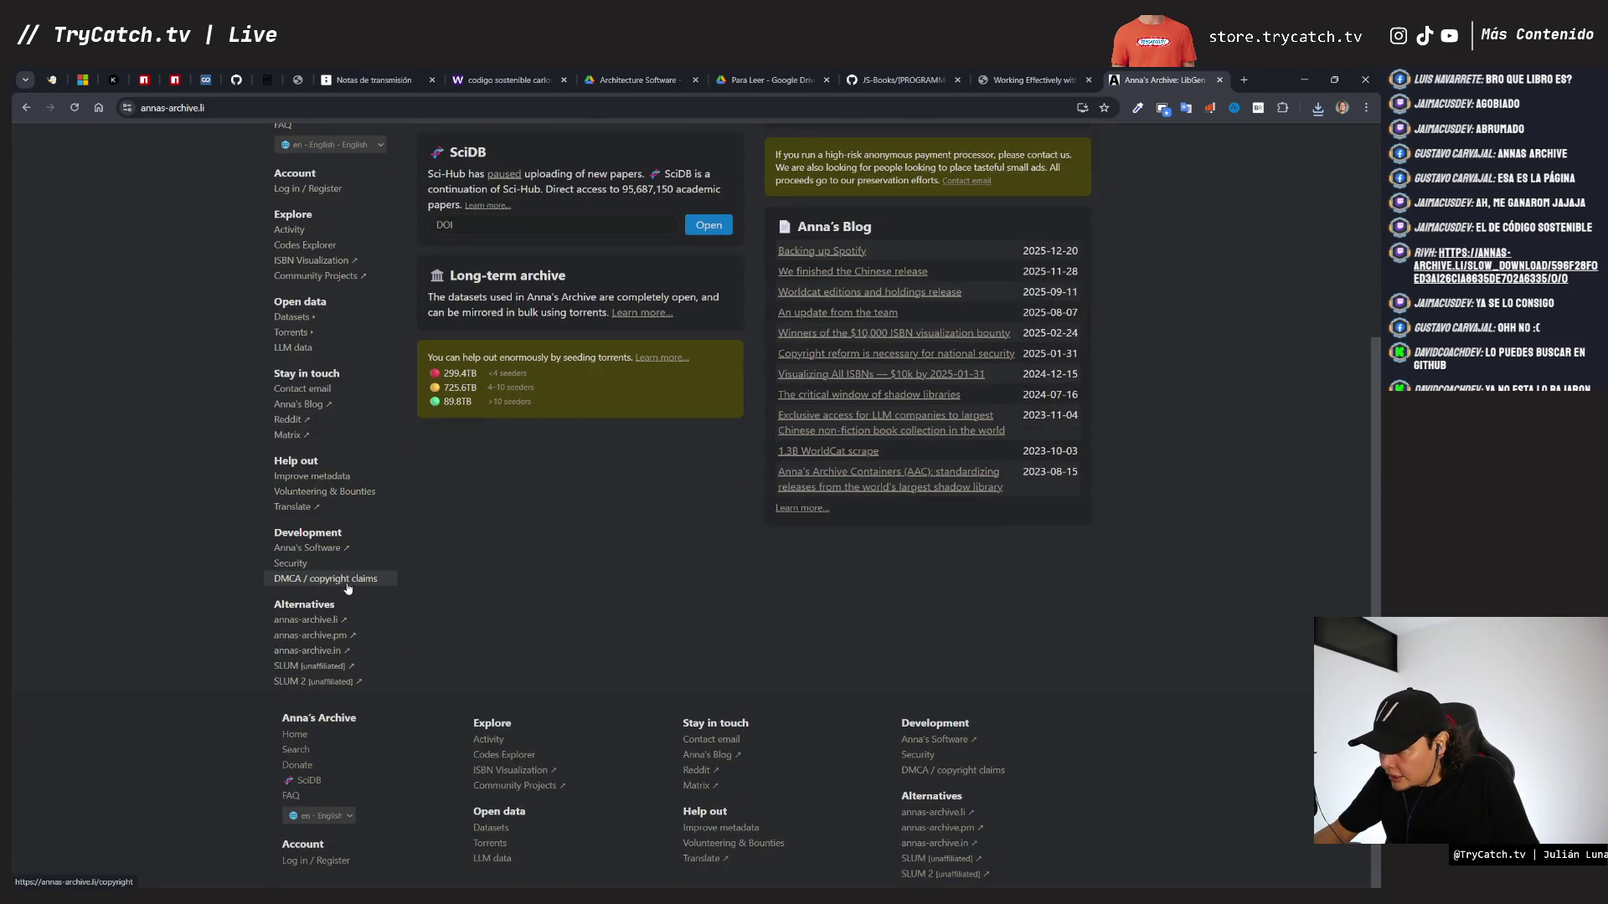
scroll(347, 589, "up", 3)
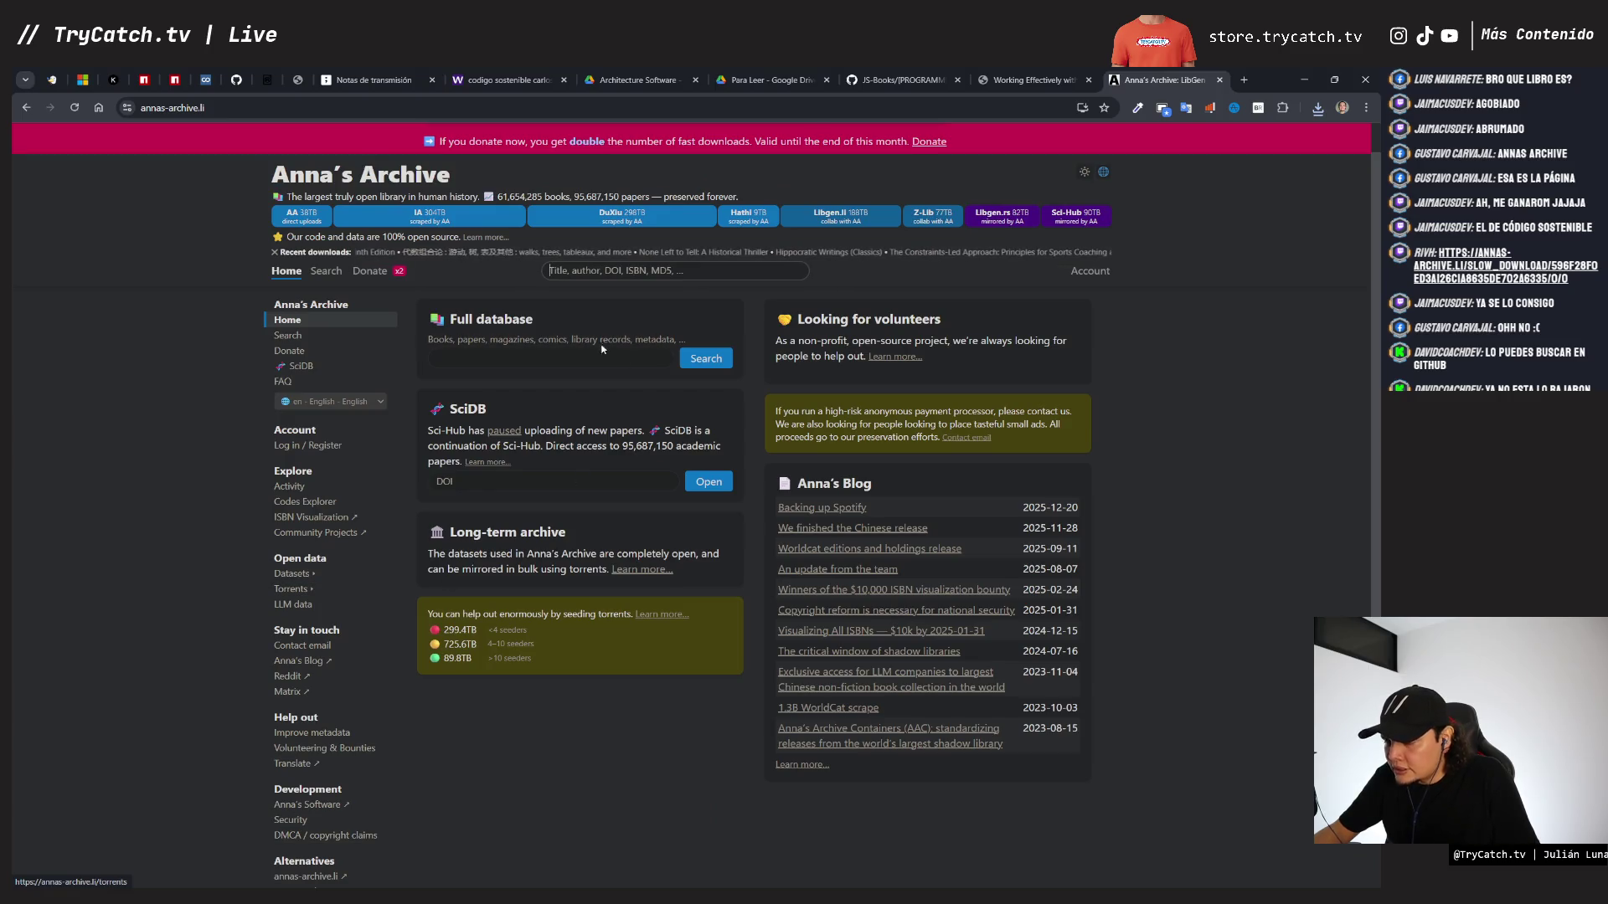
left_click(595, 270)
type("progr")
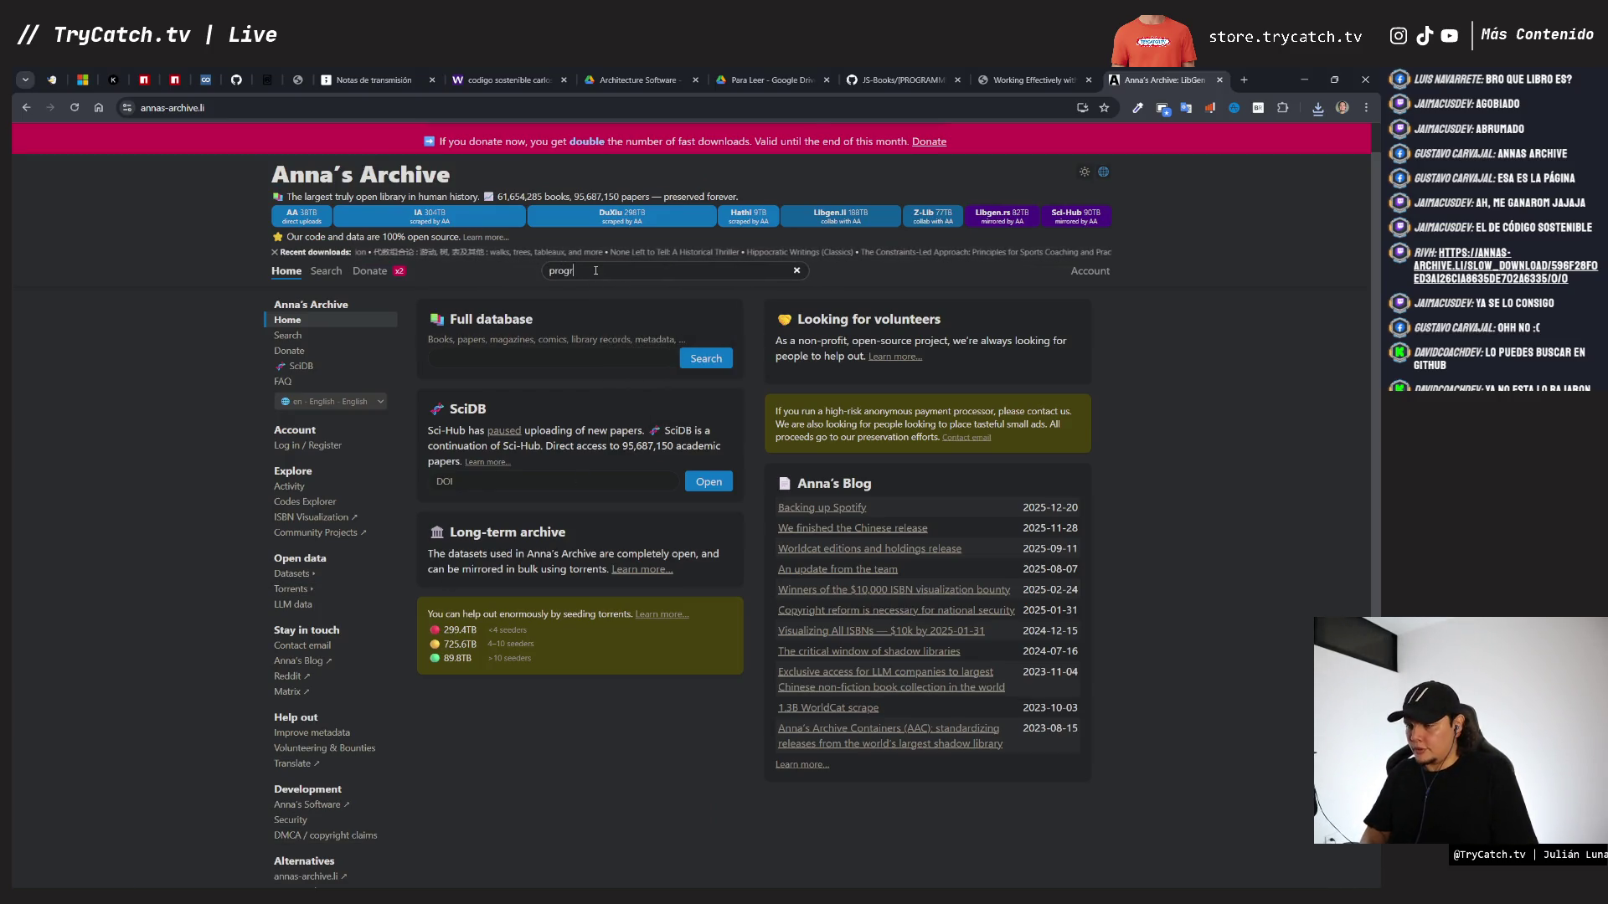
key("BackSpace")
key("BackSpace")
key("BackSpace")
type("or que los programas fallan")
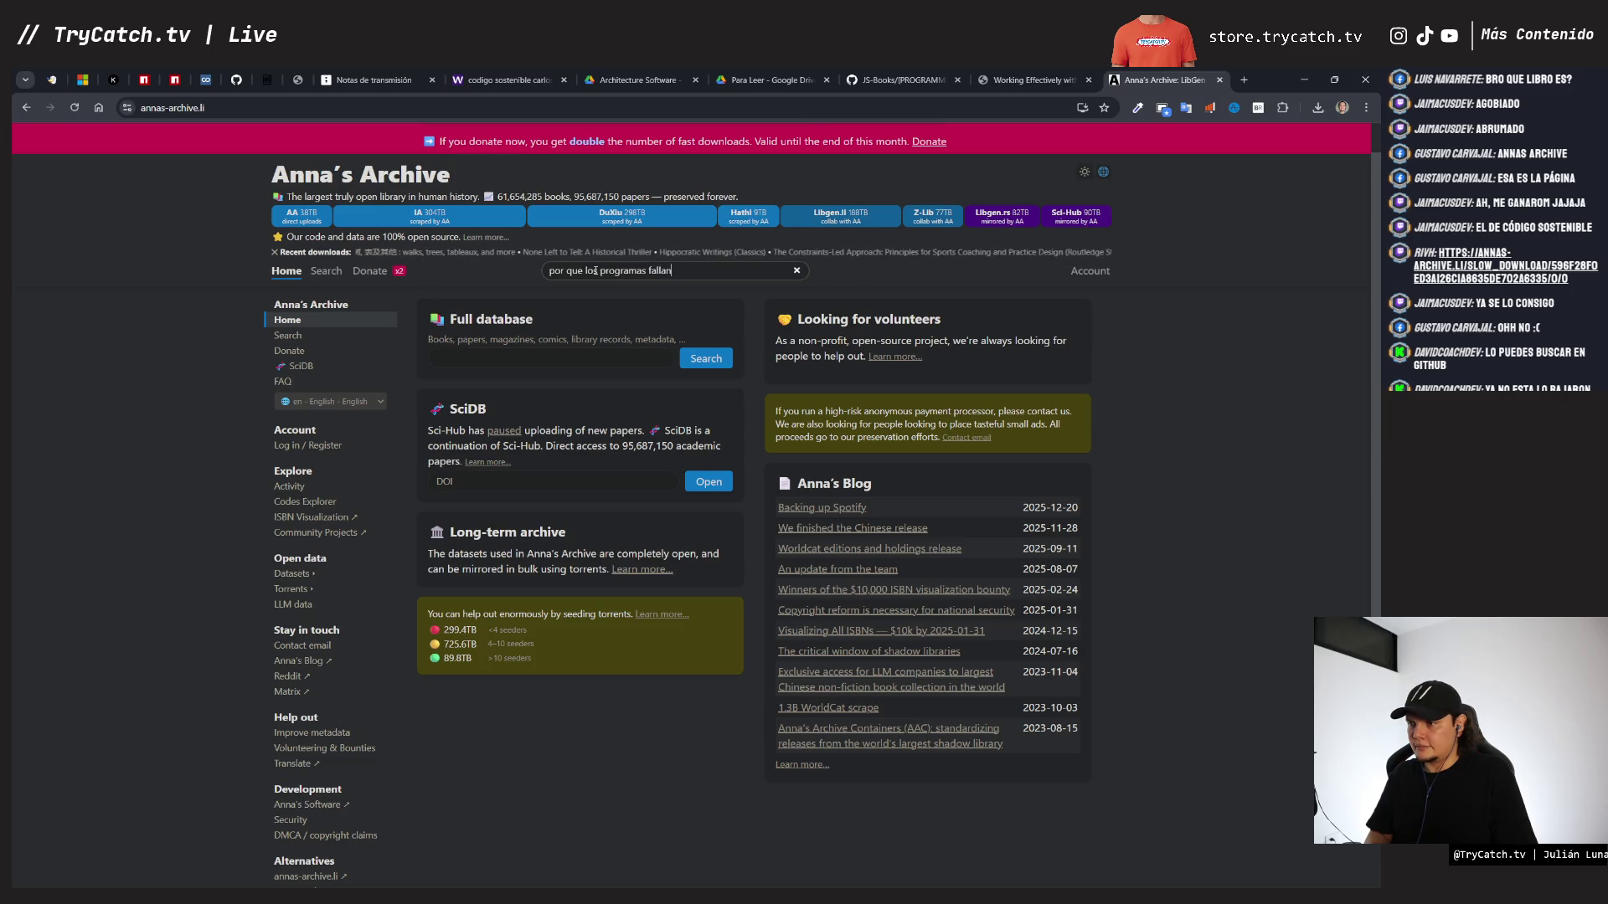
key("Return")
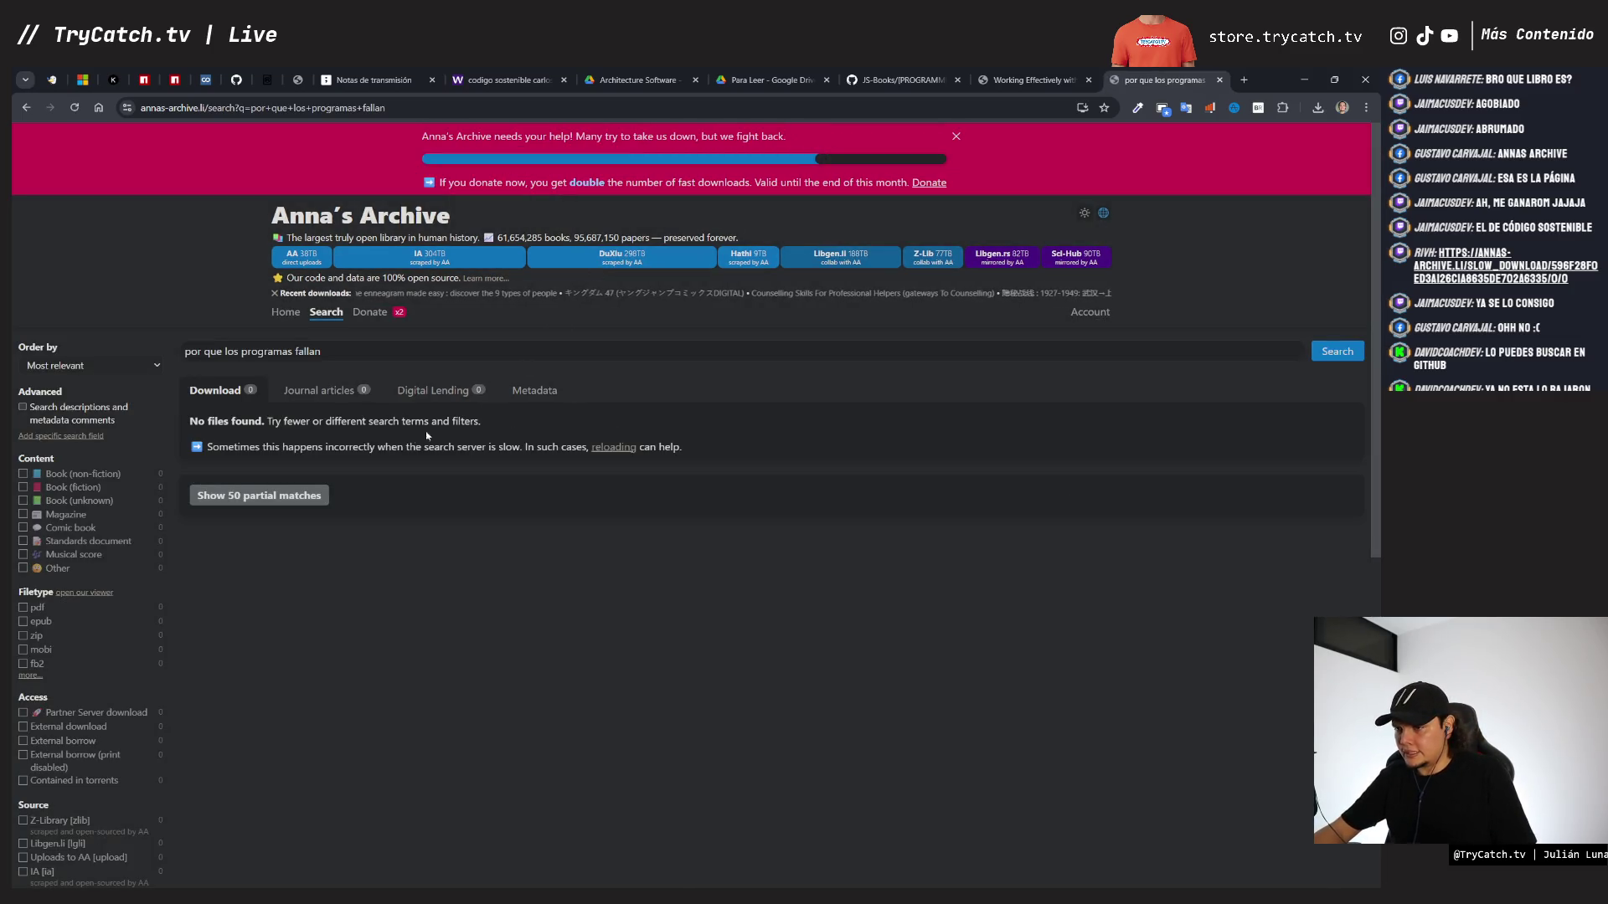
- Search again for 'why programs fail' and open the Why Programs Fail, Second Edition record
triple_click(298, 350)
key("ctrl+c")
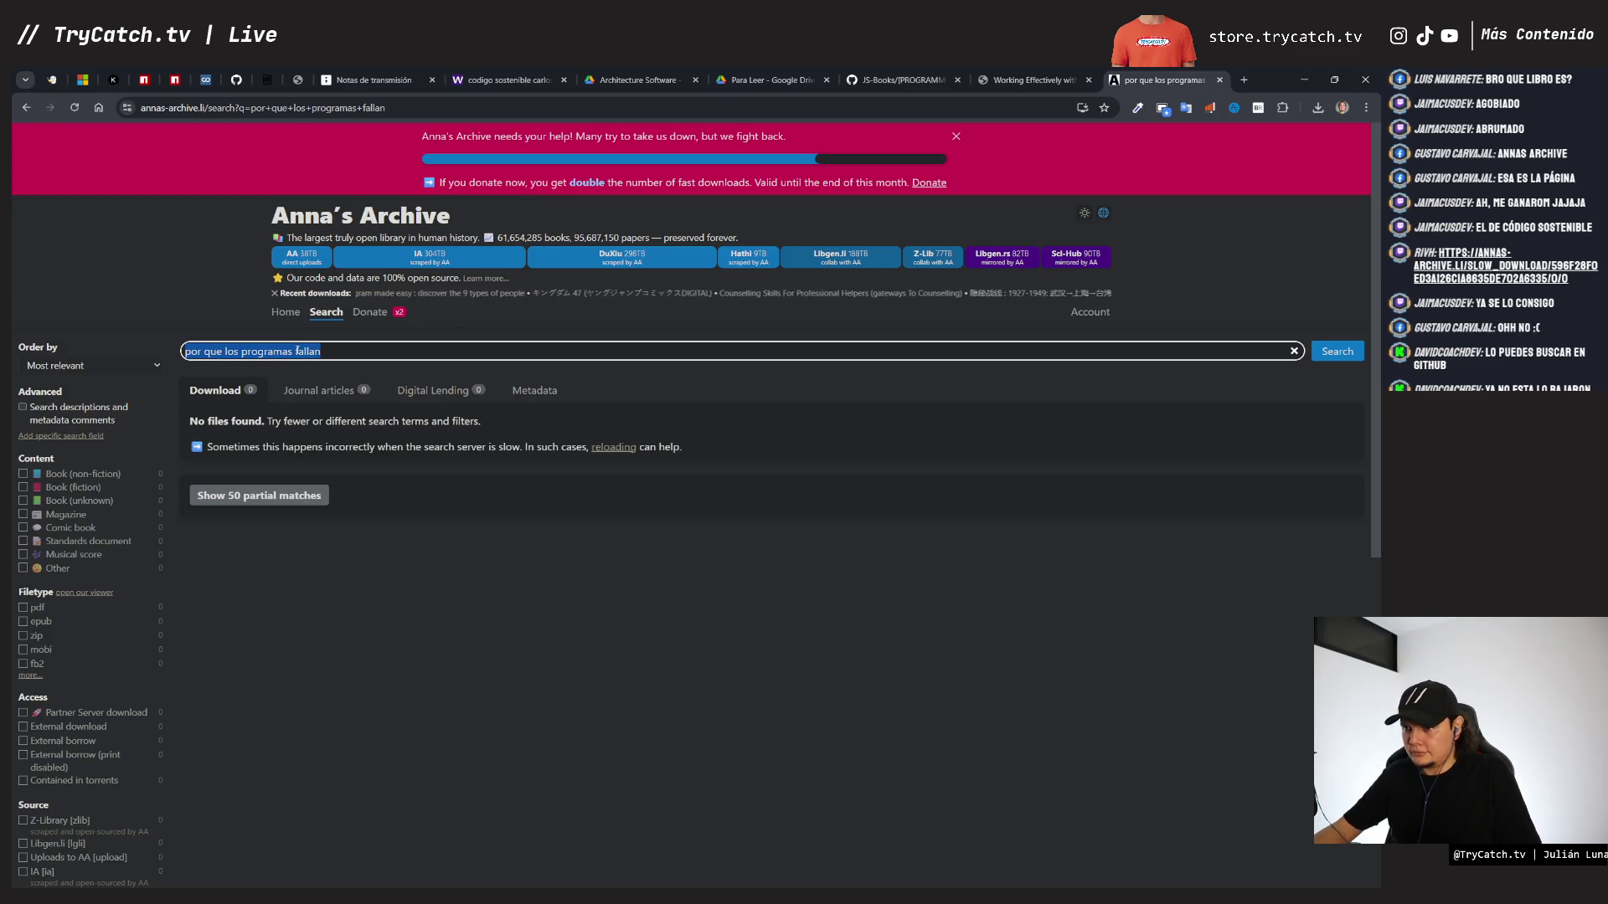
type("why programs fail")
key("Return")
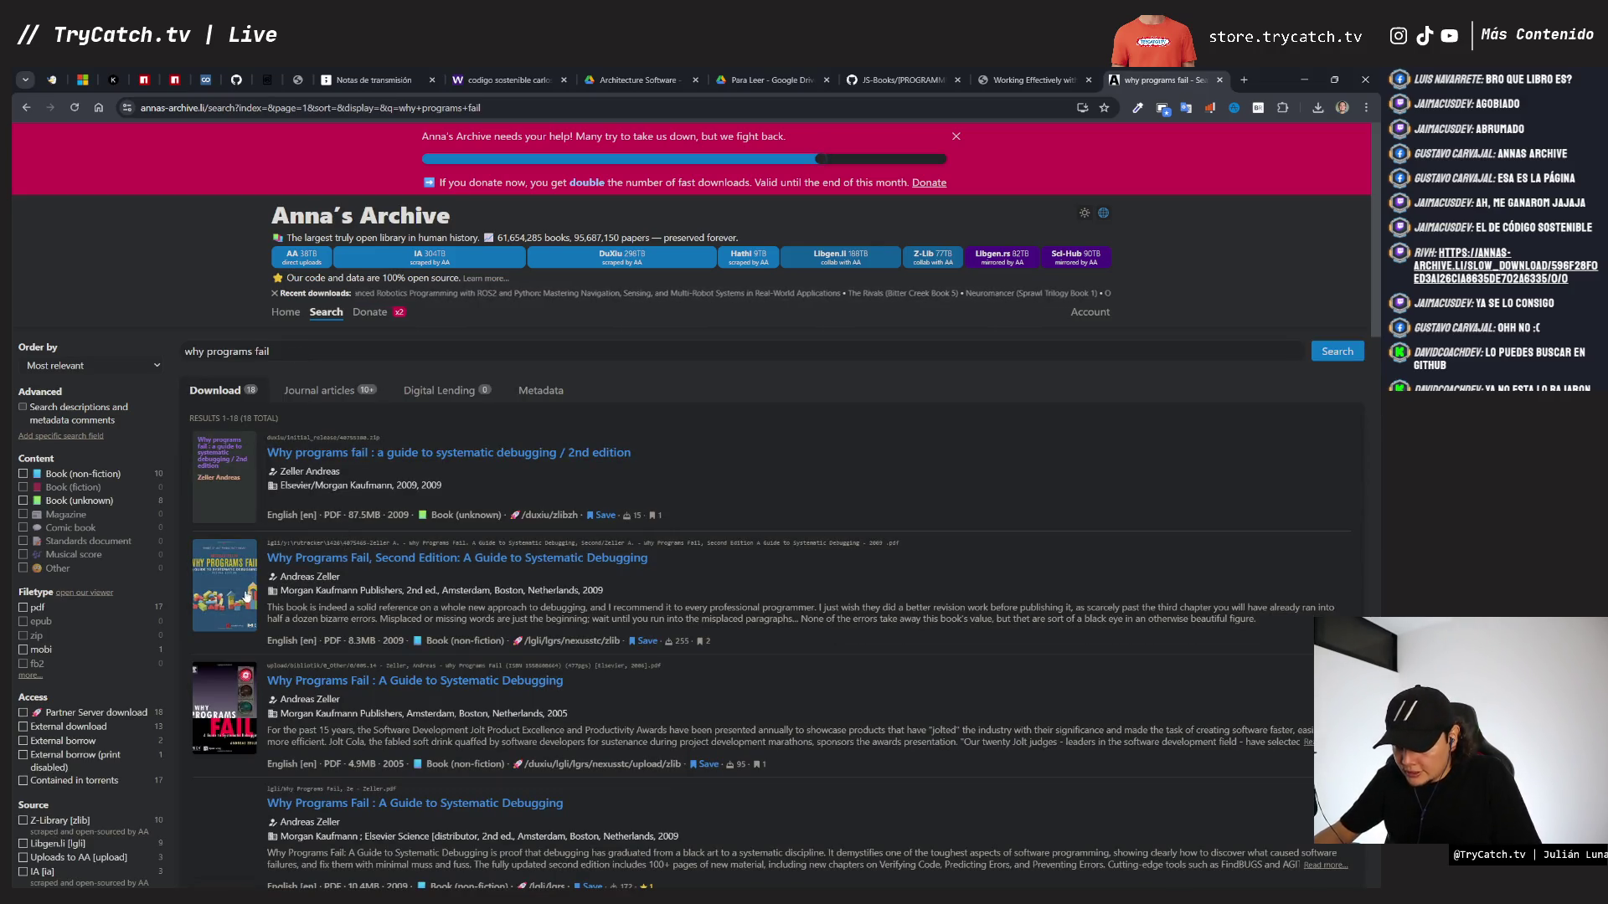
scroll(325, 563, "down", 3)
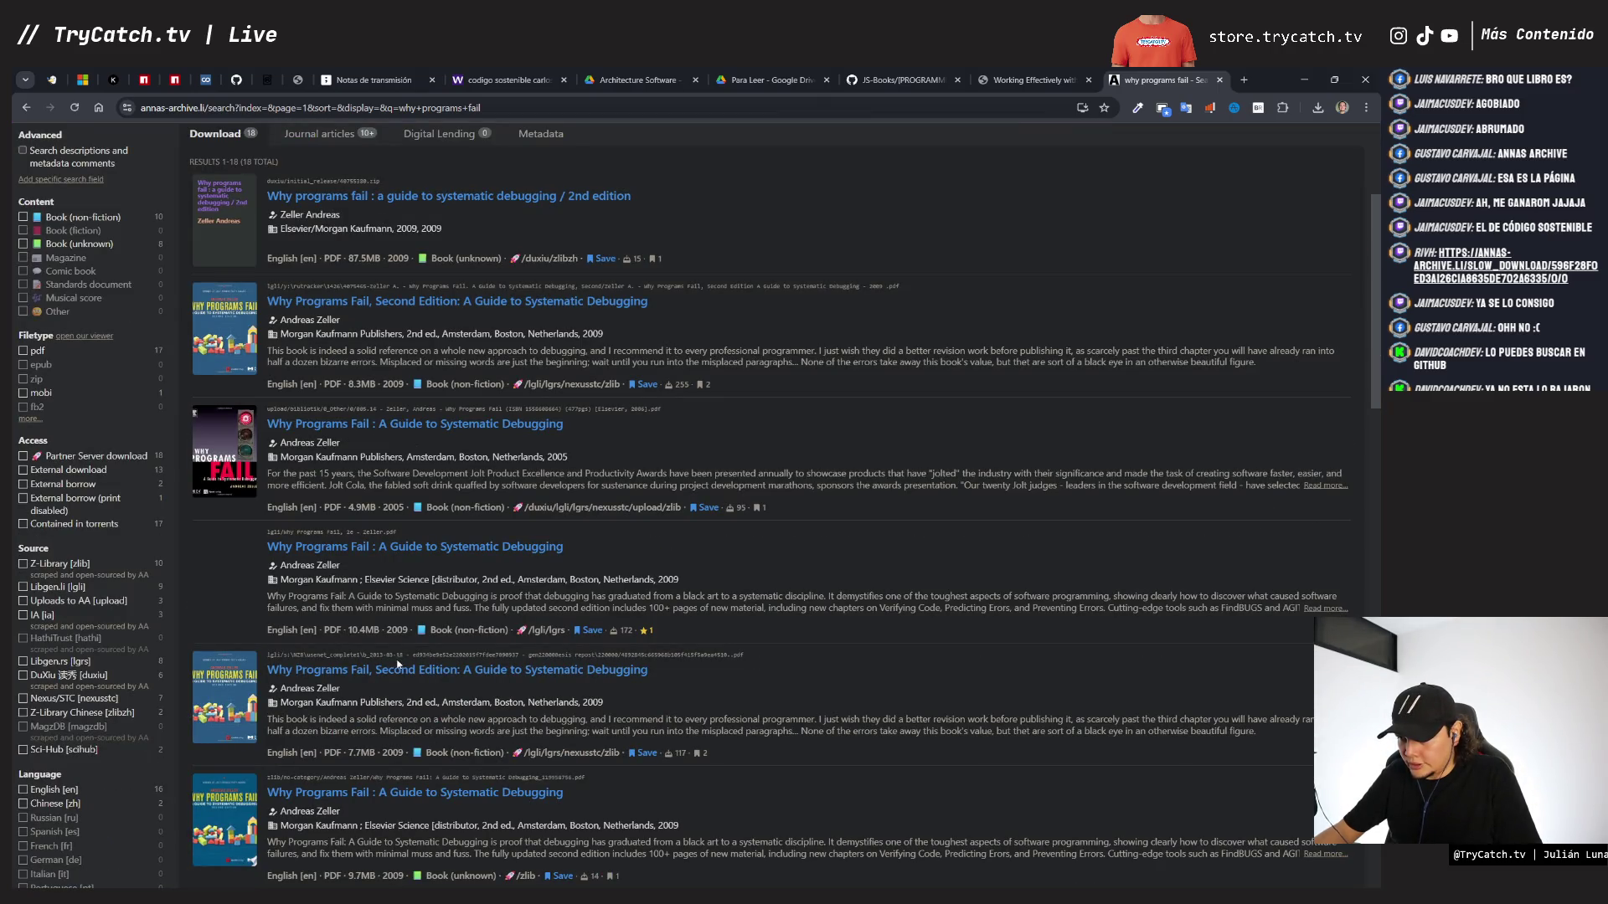
left_click(408, 303)
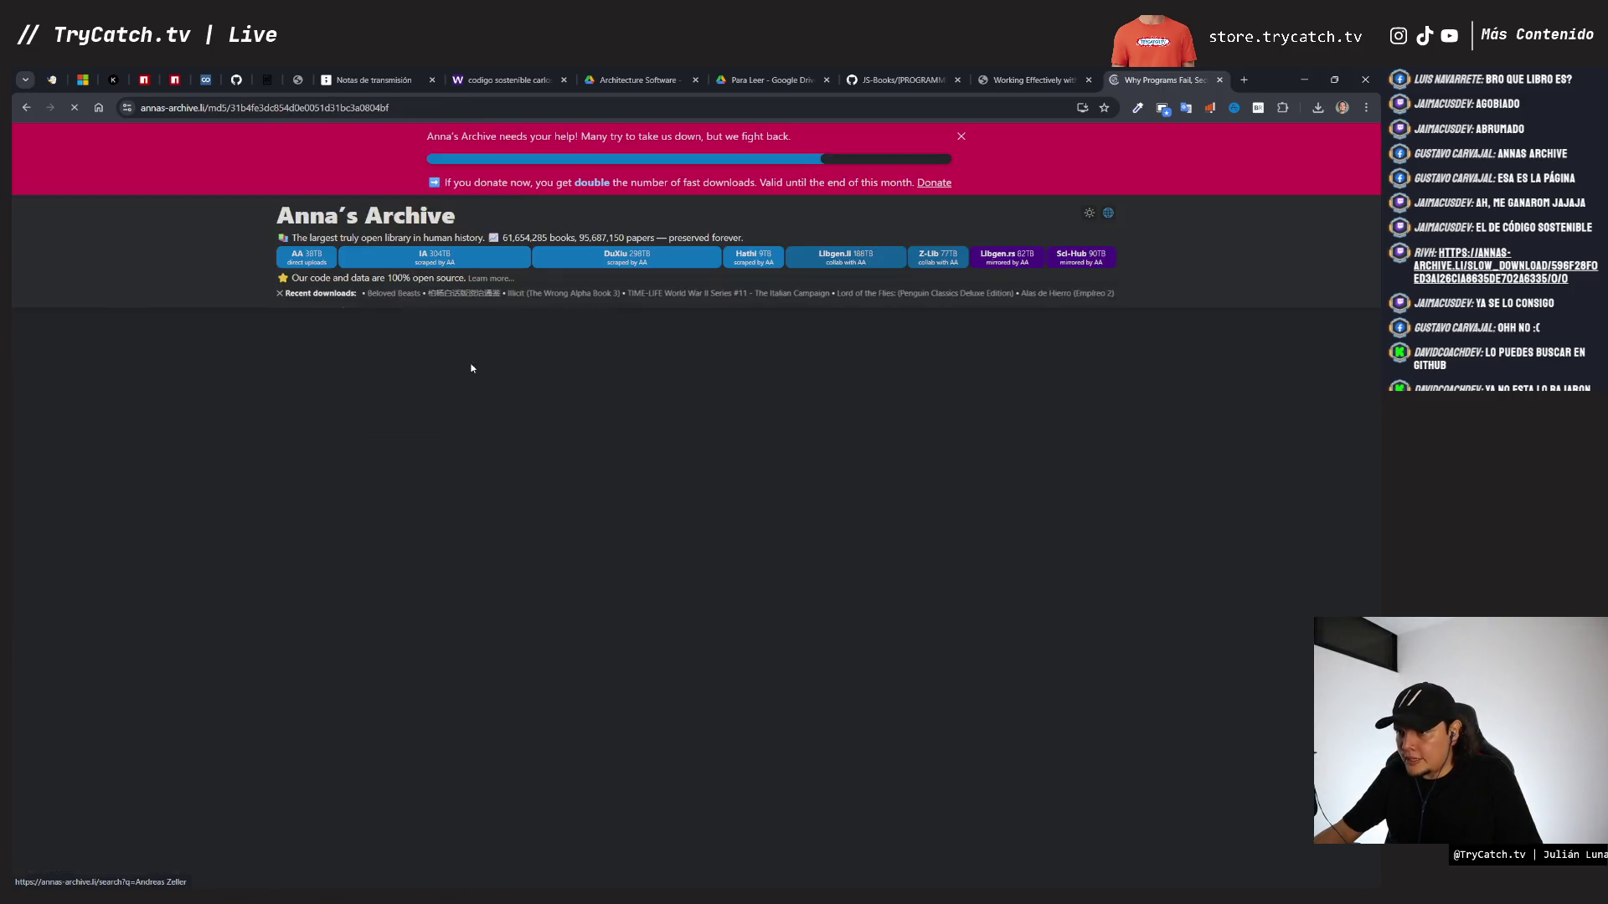
- Search WeLib for the Spanish title 'por que los programas fallan' and scan the results
left_click(503, 80)
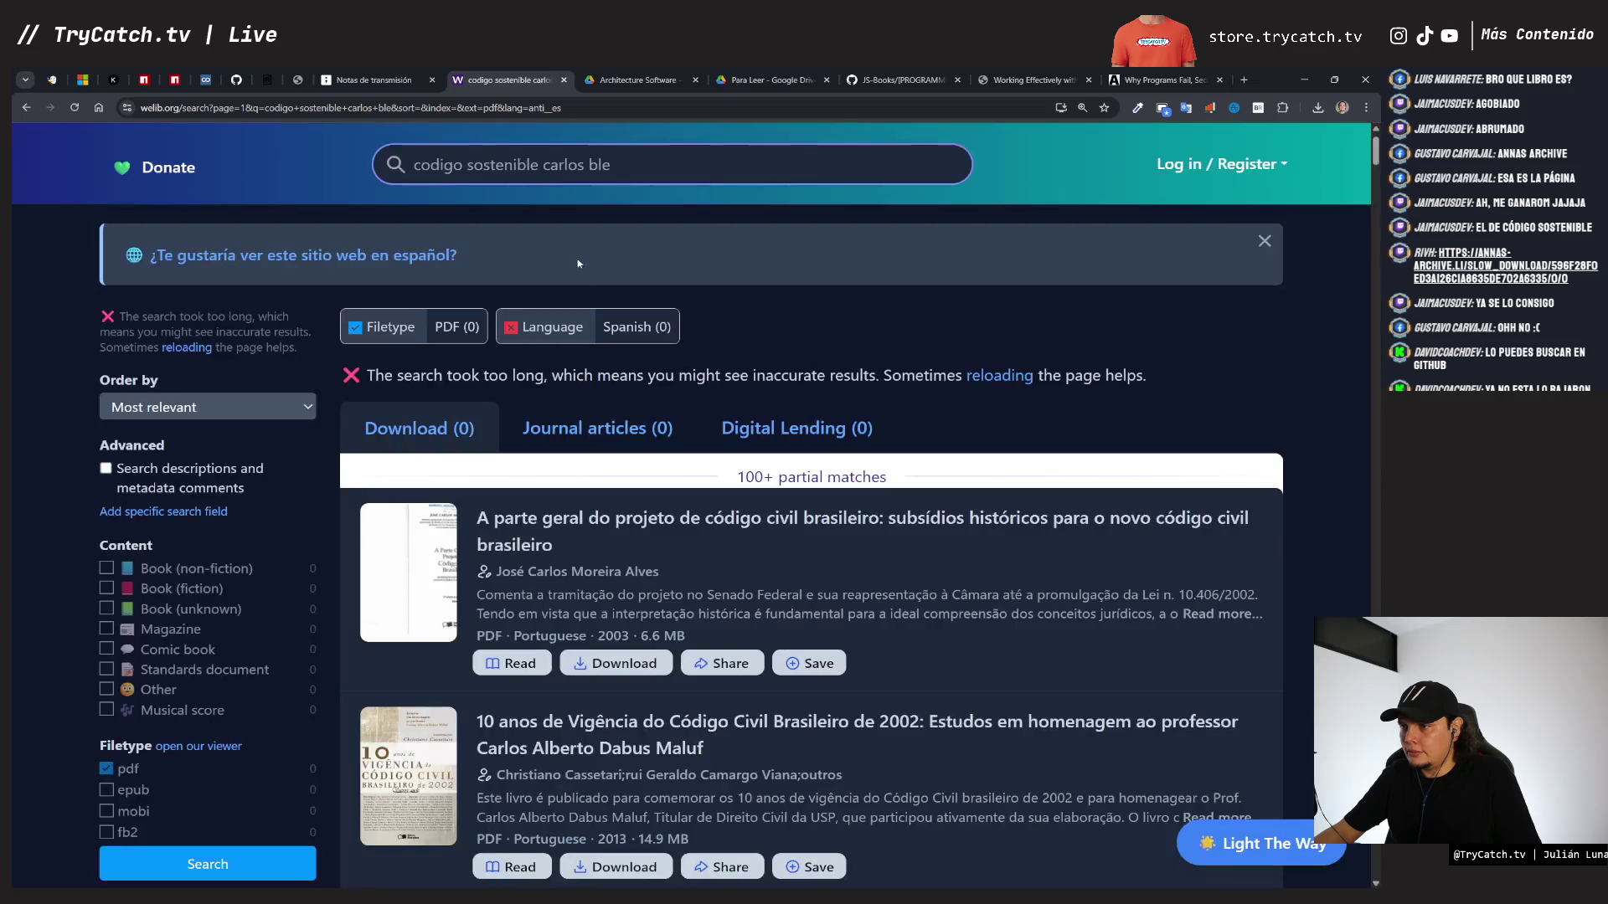
left_click(516, 179)
type("por que los programas fallan")
key("ctrl+v")
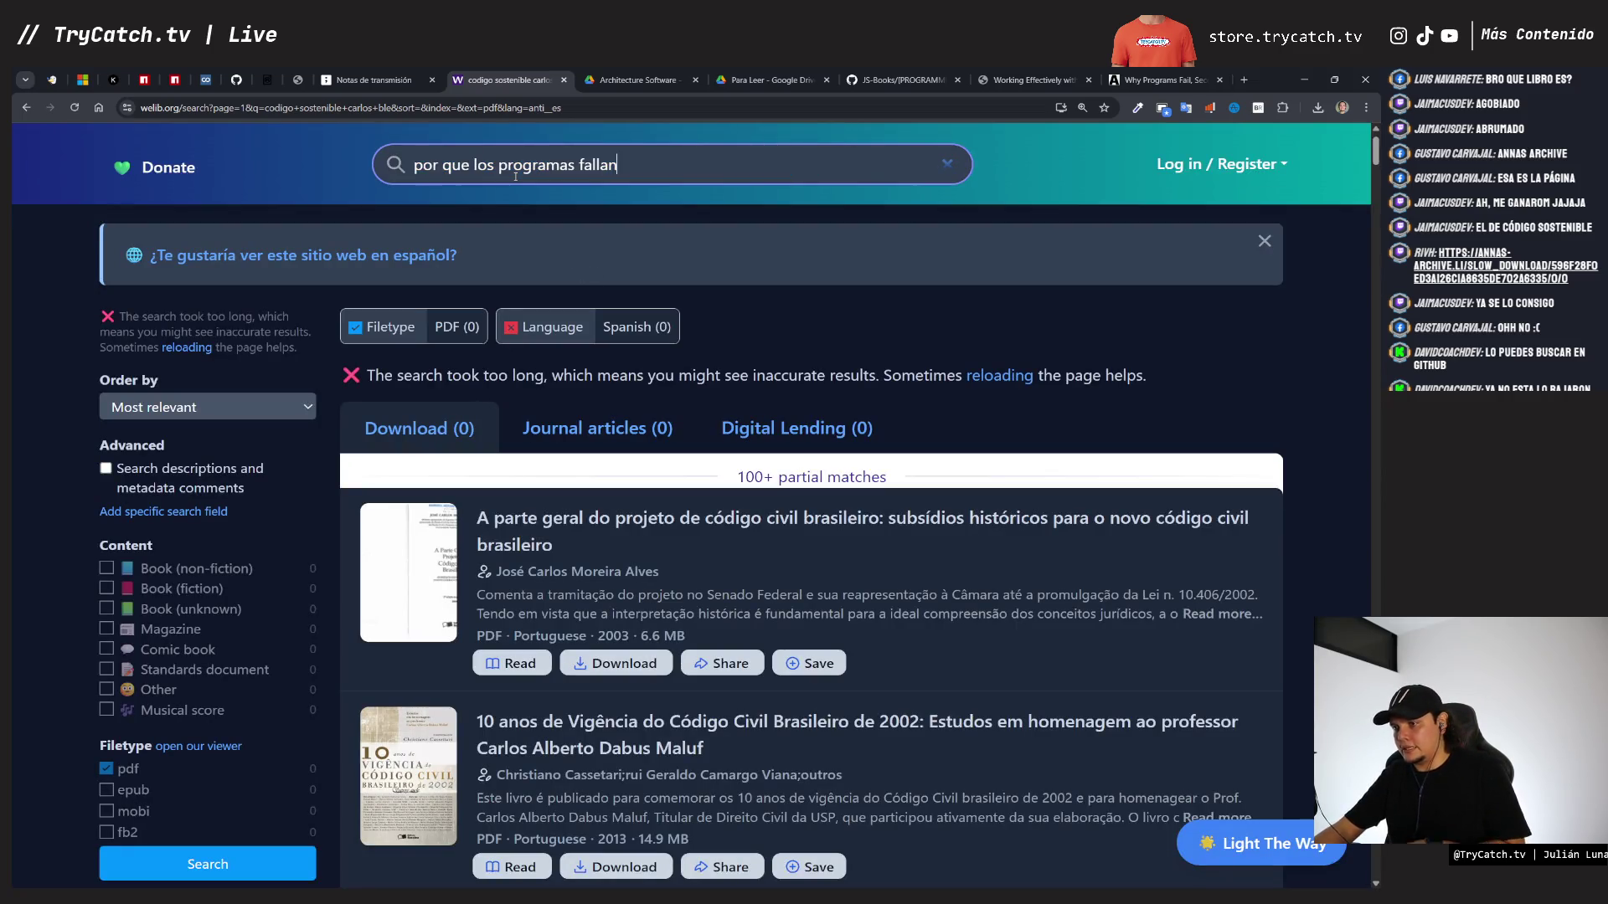
key("Return")
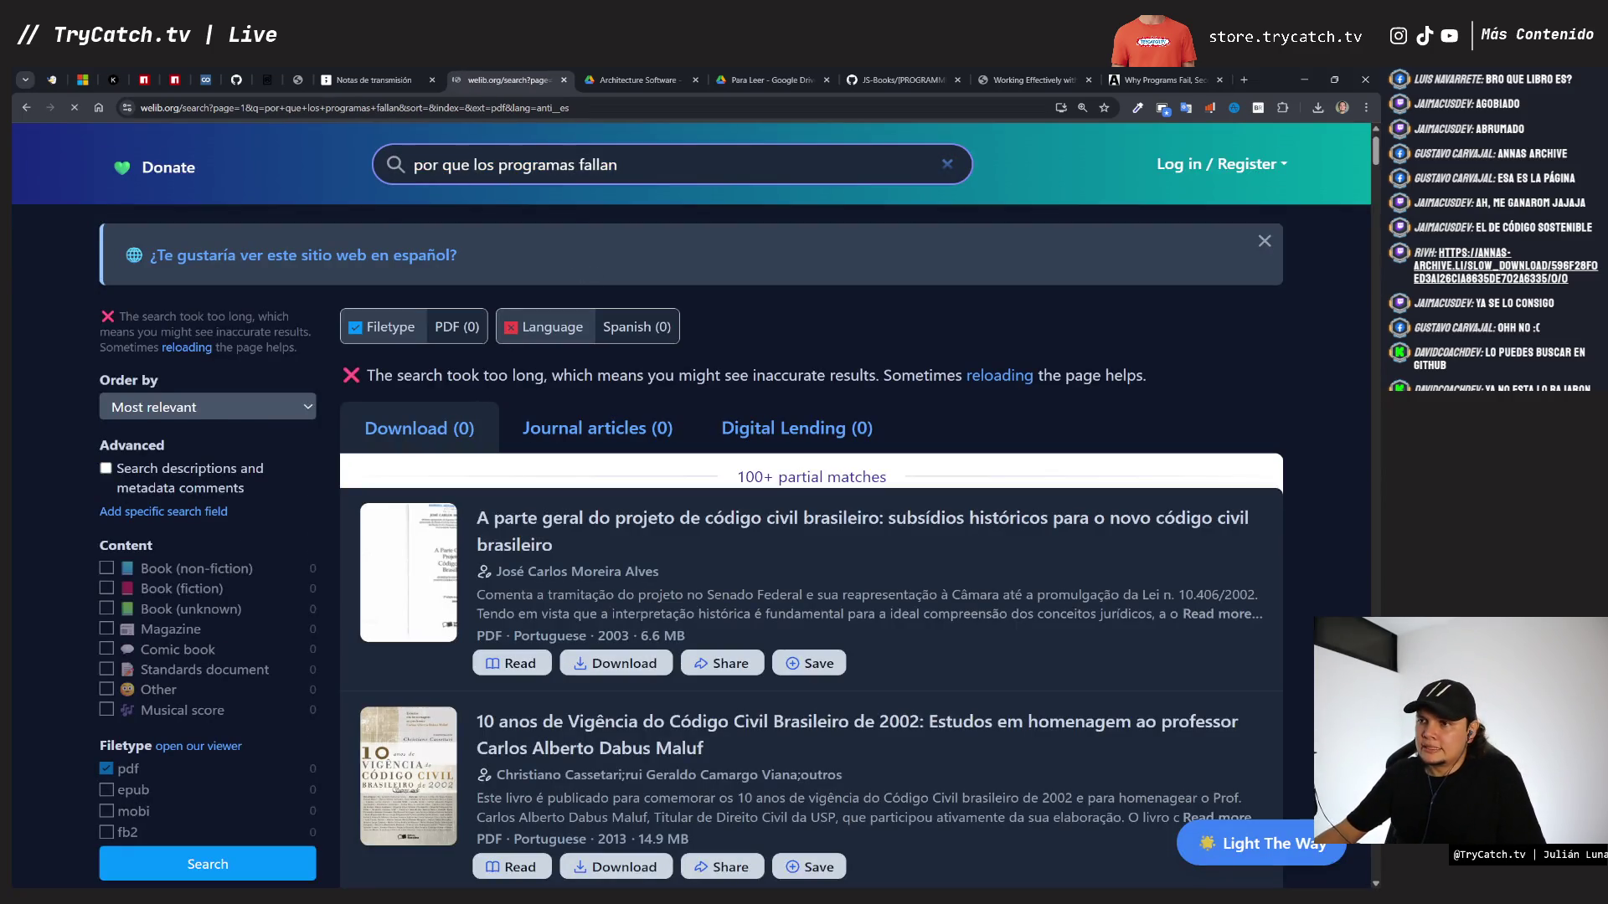
scroll(483, 421, "down", 4)
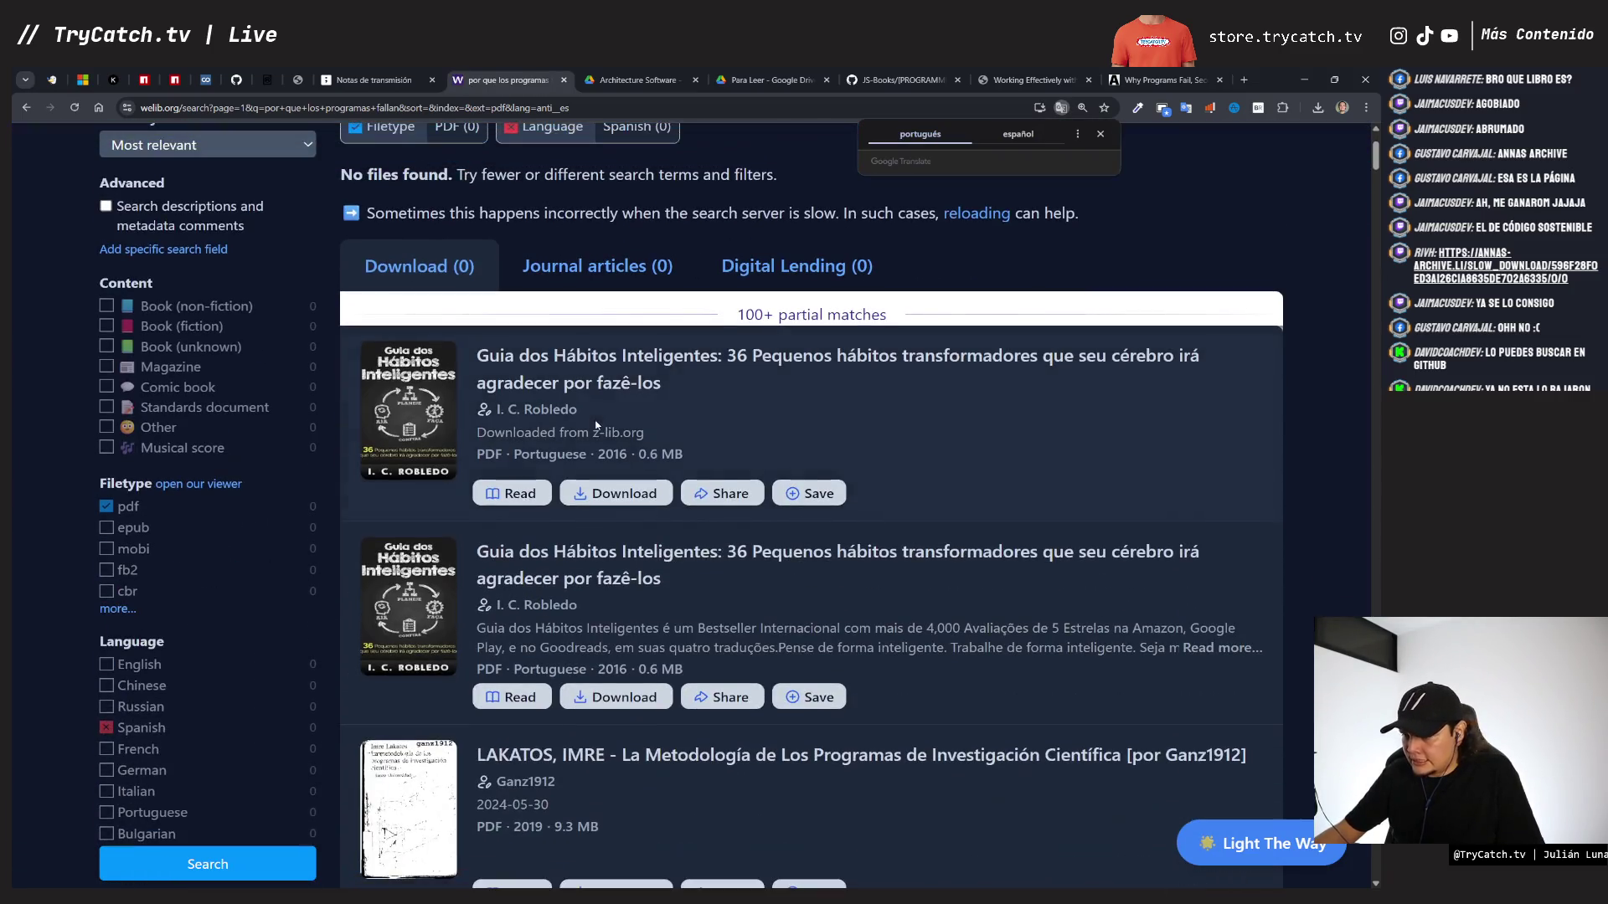
scroll(483, 421, "down", 8)
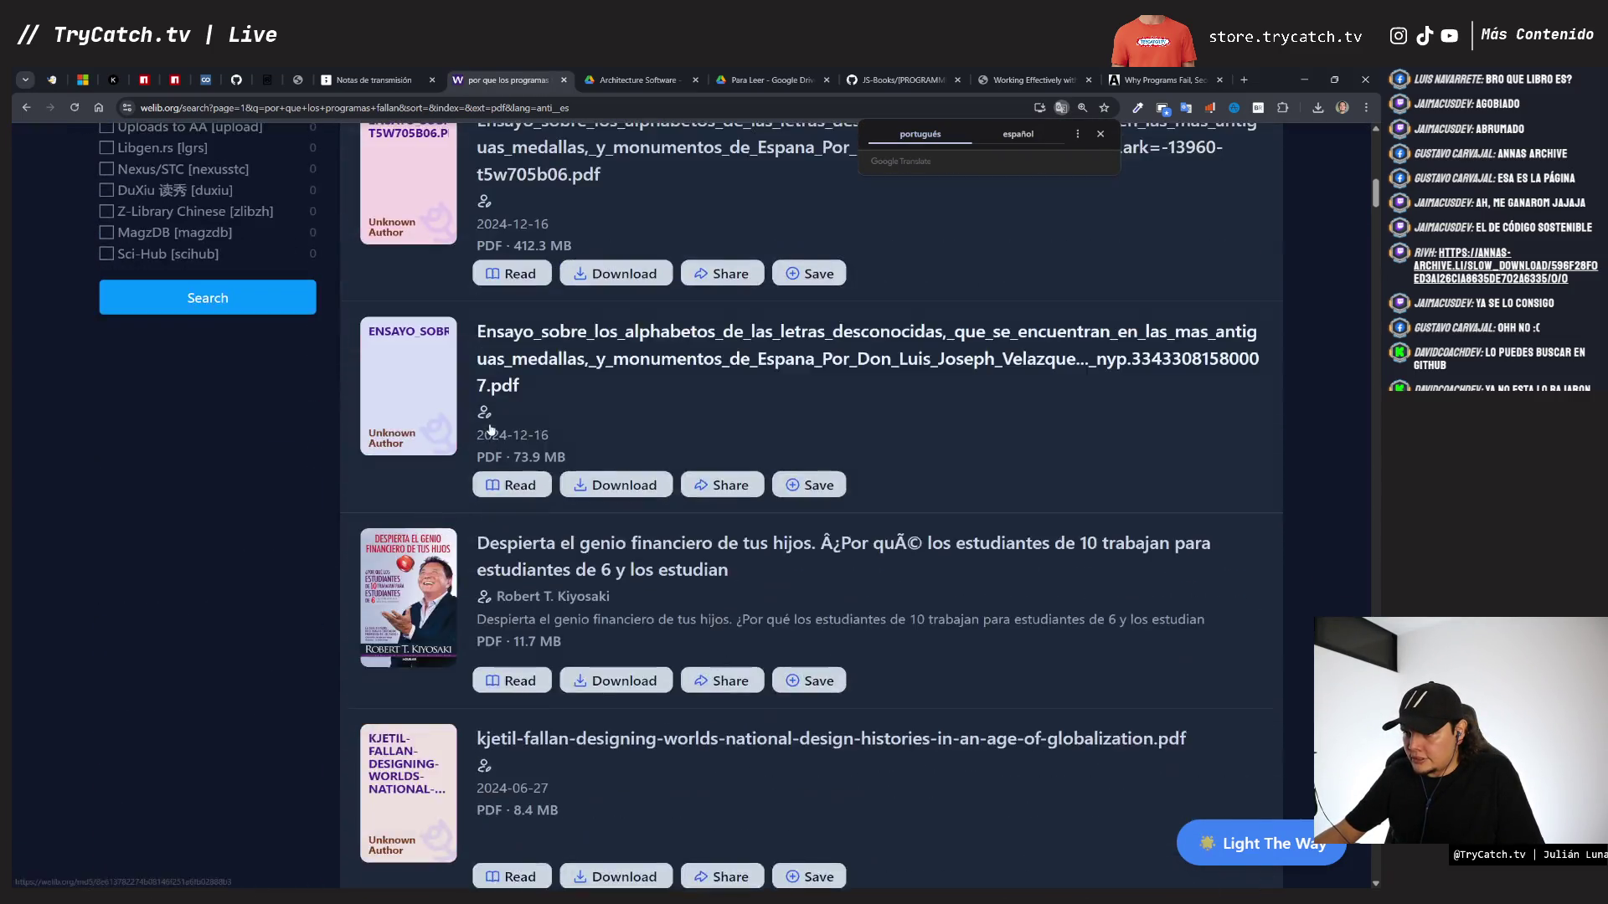
scroll(501, 388, "up", 10)
scroll(519, 299, "up", 3)
- Search WeLib for 'why programs fail' and open the 2009 result in the reader
triple_click(542, 228)
type("why programs fail")
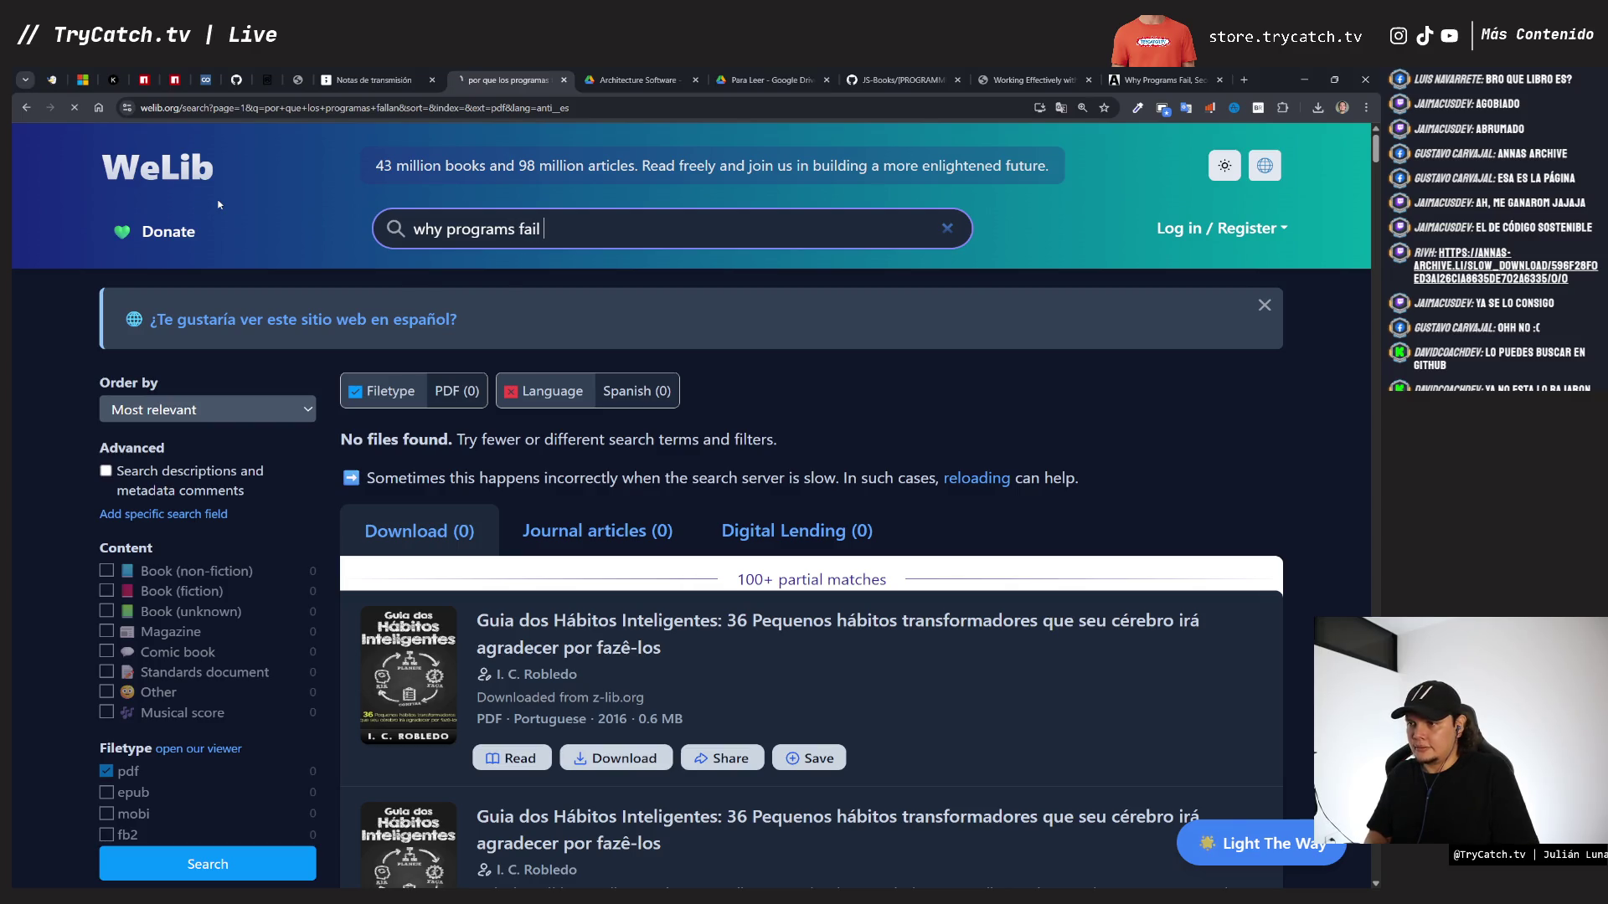
key("Return")
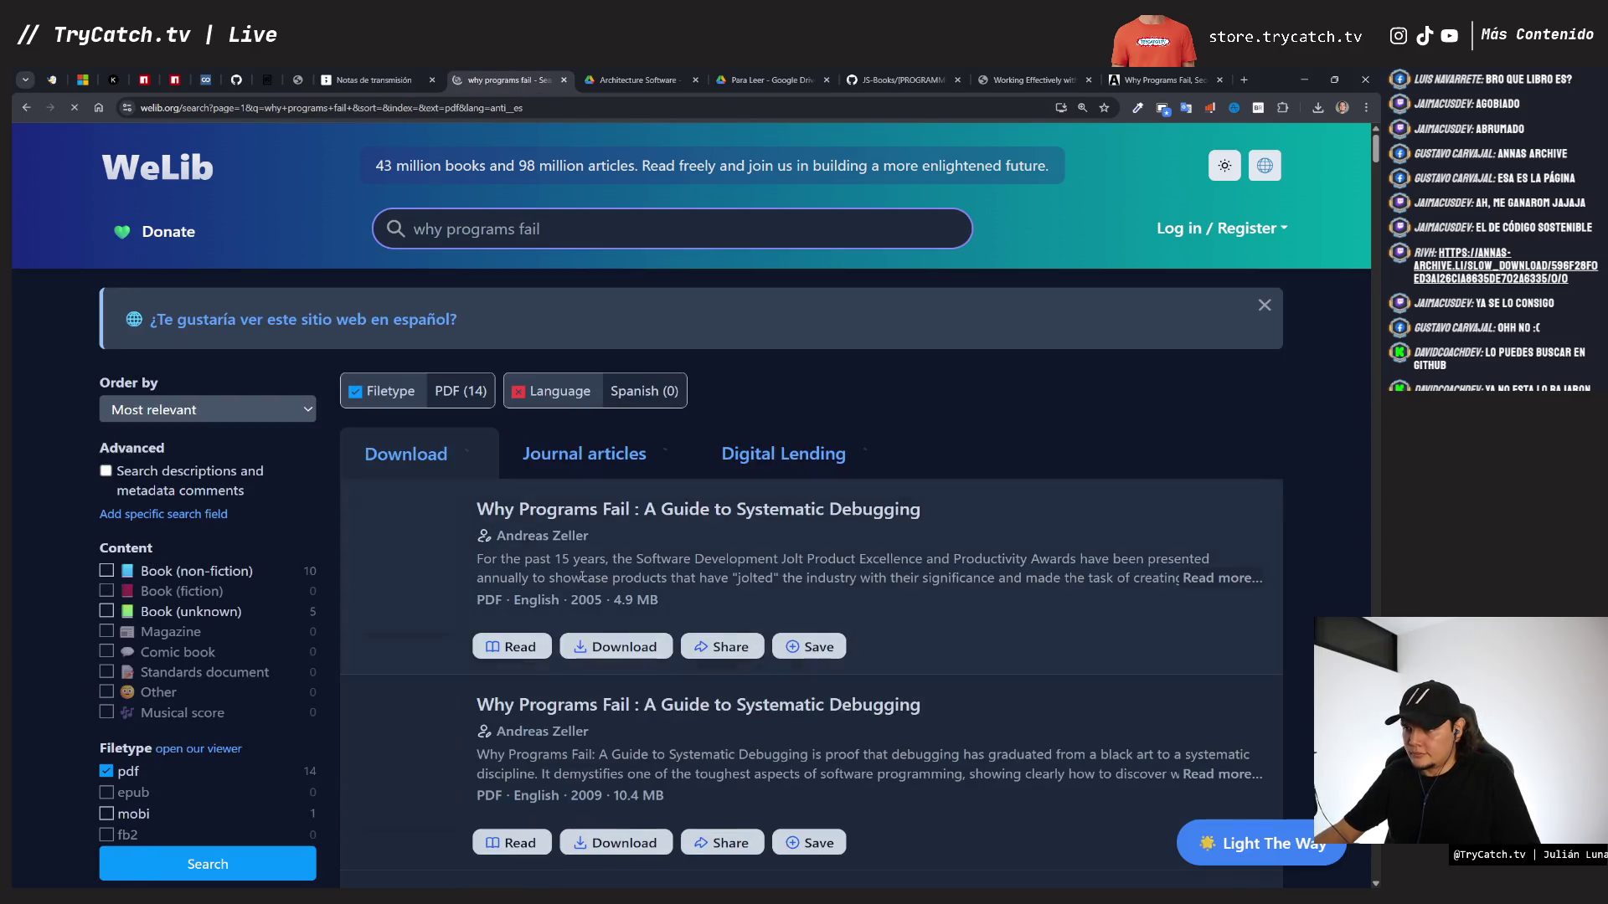
scroll(578, 574, "down", 3)
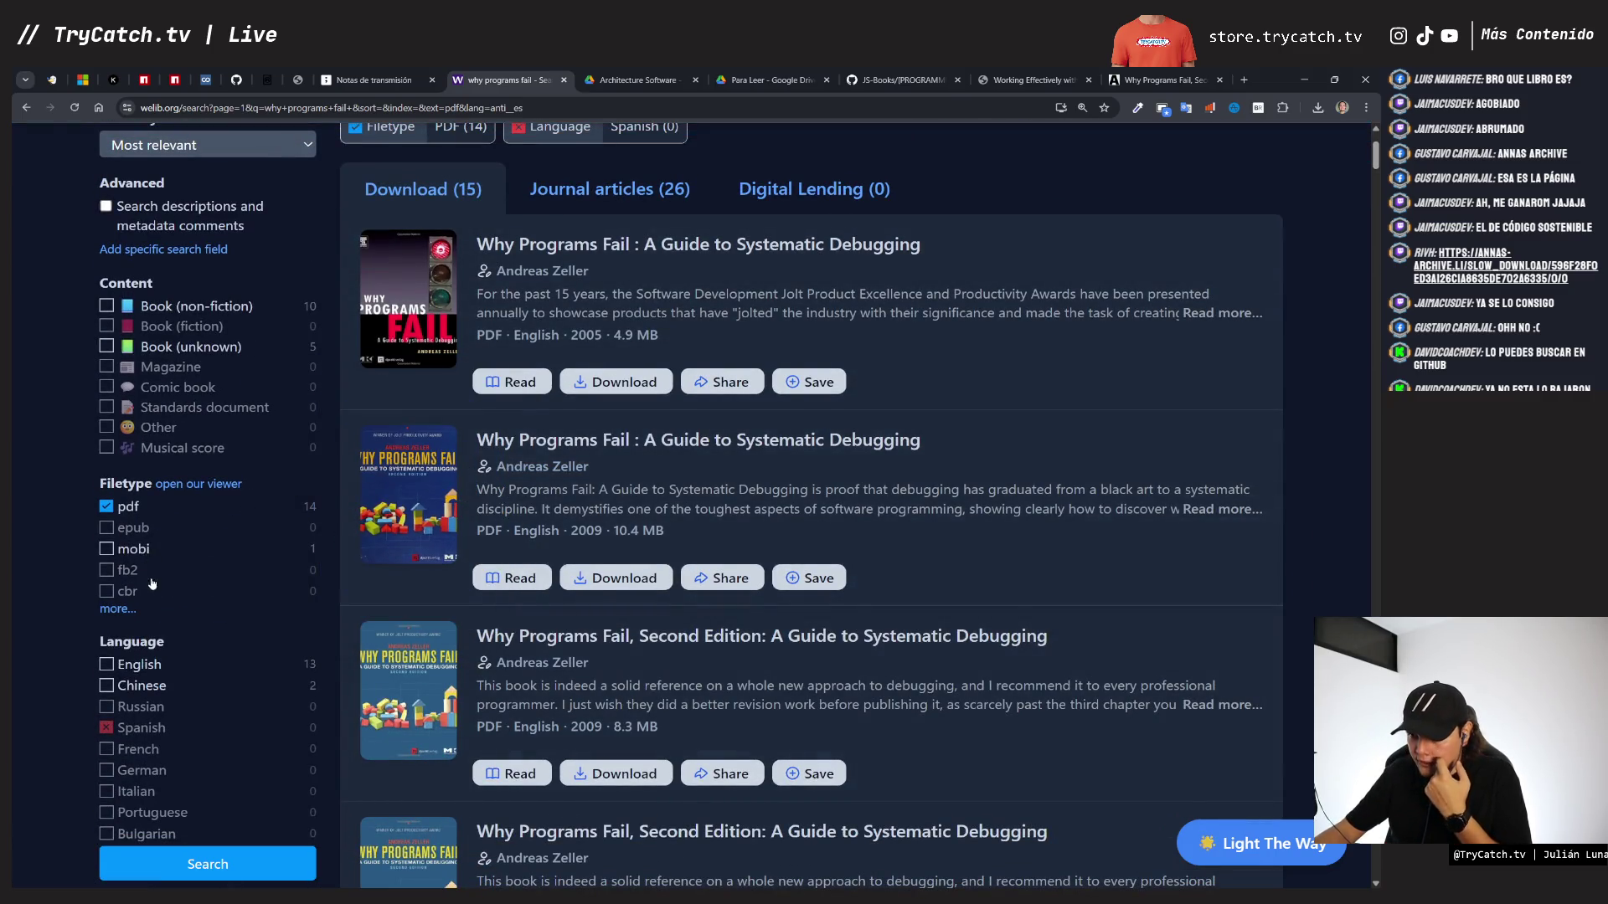
scroll(155, 591, "down", 2)
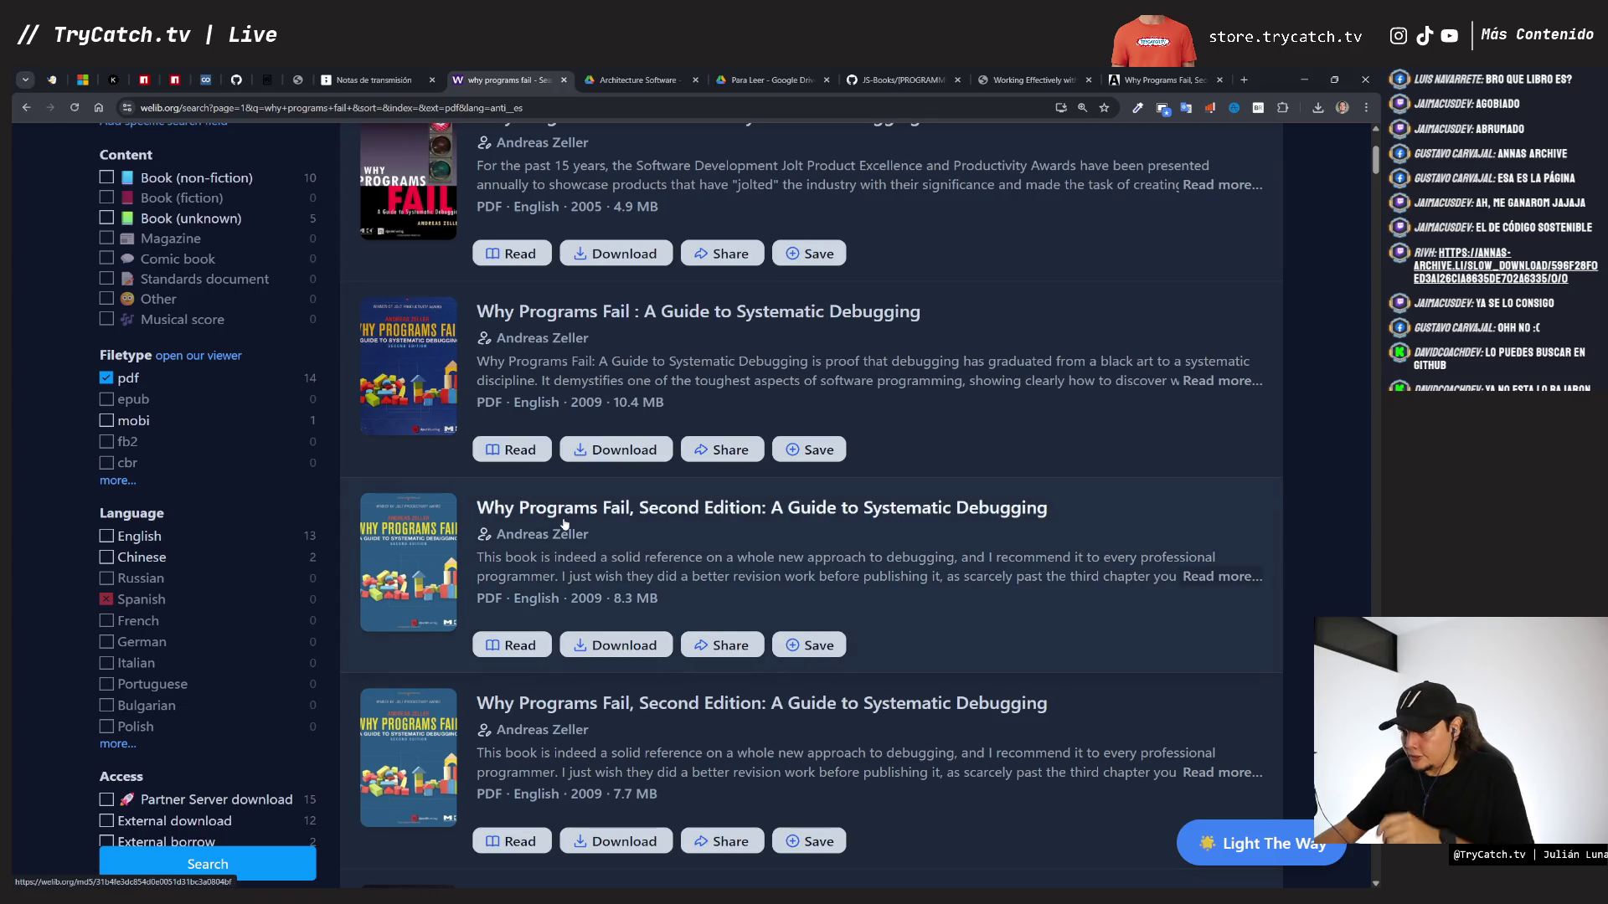
left_click(513, 453)
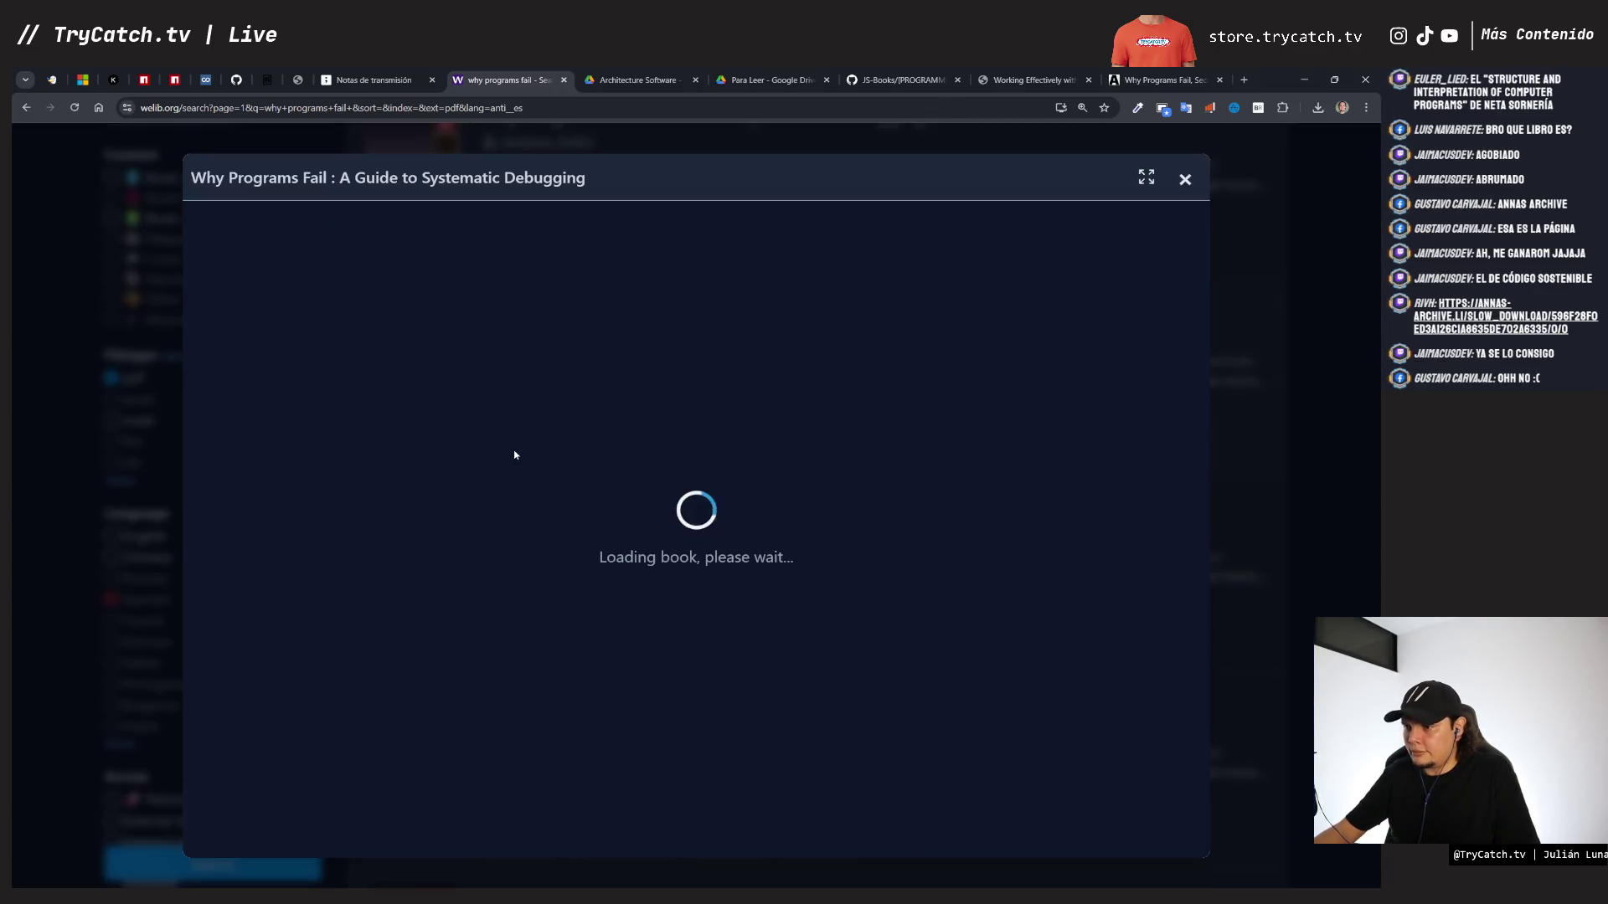
- Review the Fast and Slow download options for Why Programs Fail, then return to WeLib's reader
left_click(1164, 80)
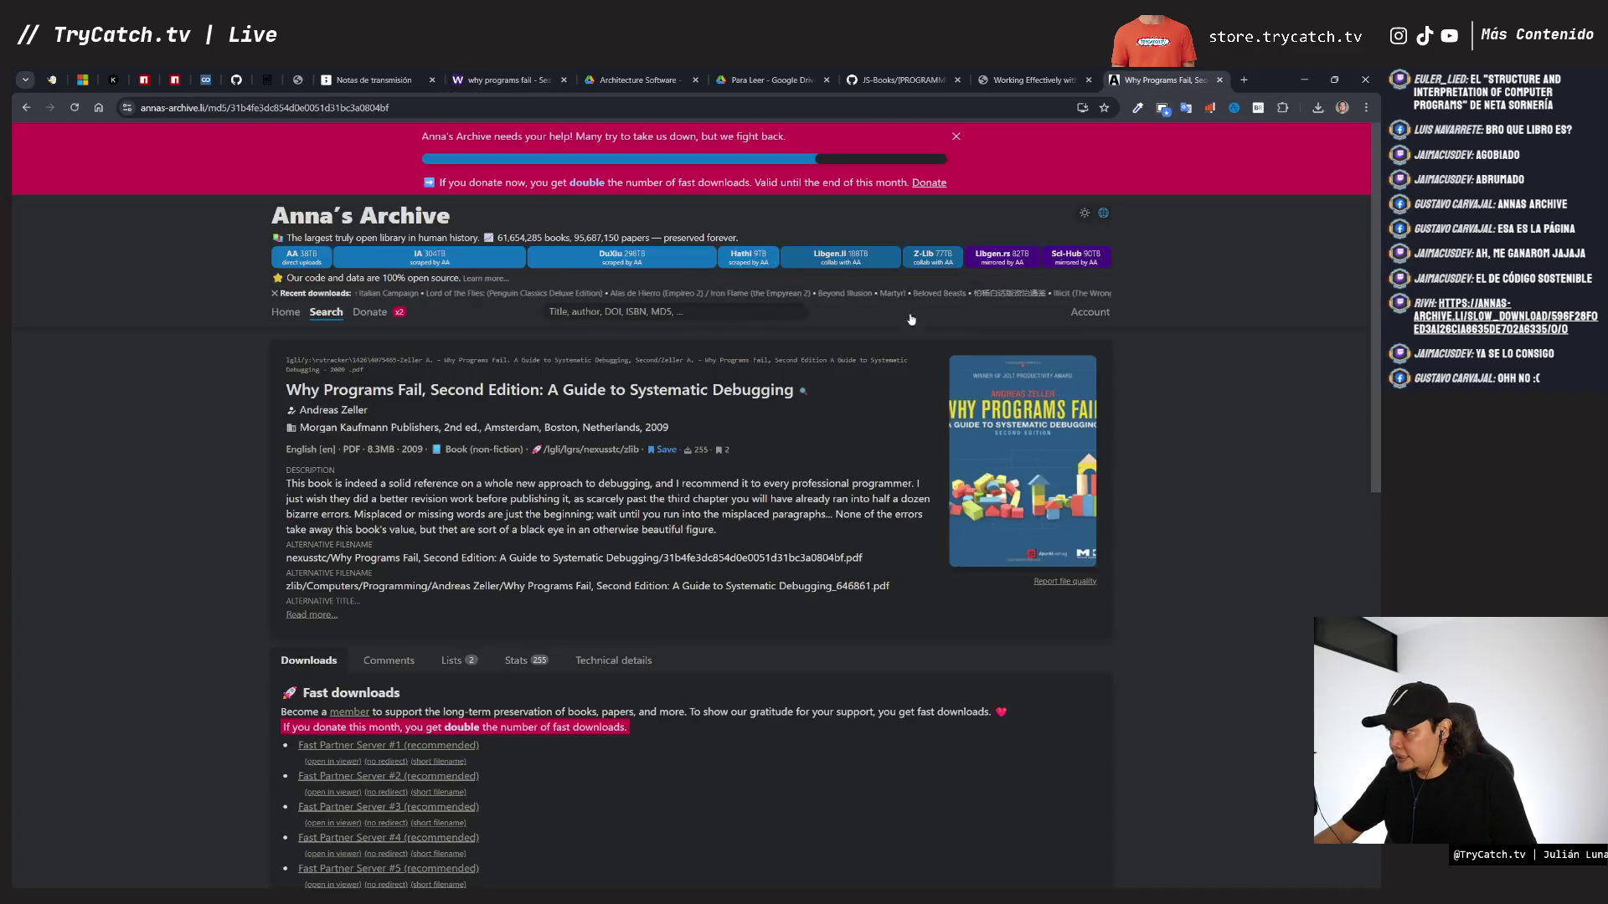
scroll(988, 333, "down", 2)
scroll(626, 321, "up", 2)
scroll(643, 411, "down", 7)
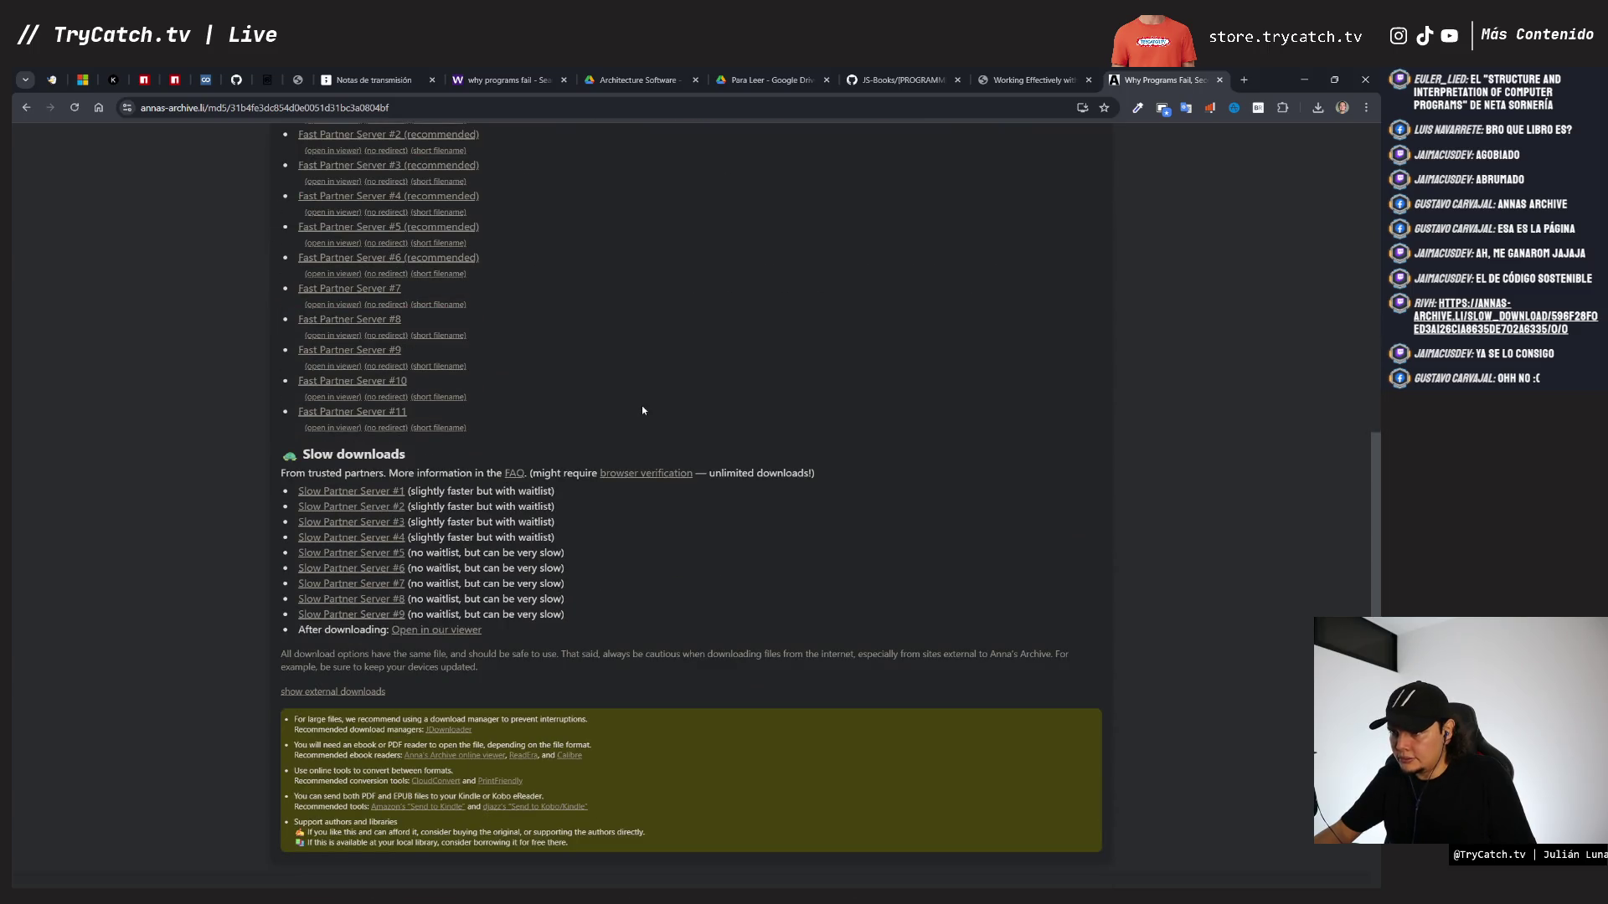
scroll(642, 411, "down", 2)
scroll(642, 410, "up", 5)
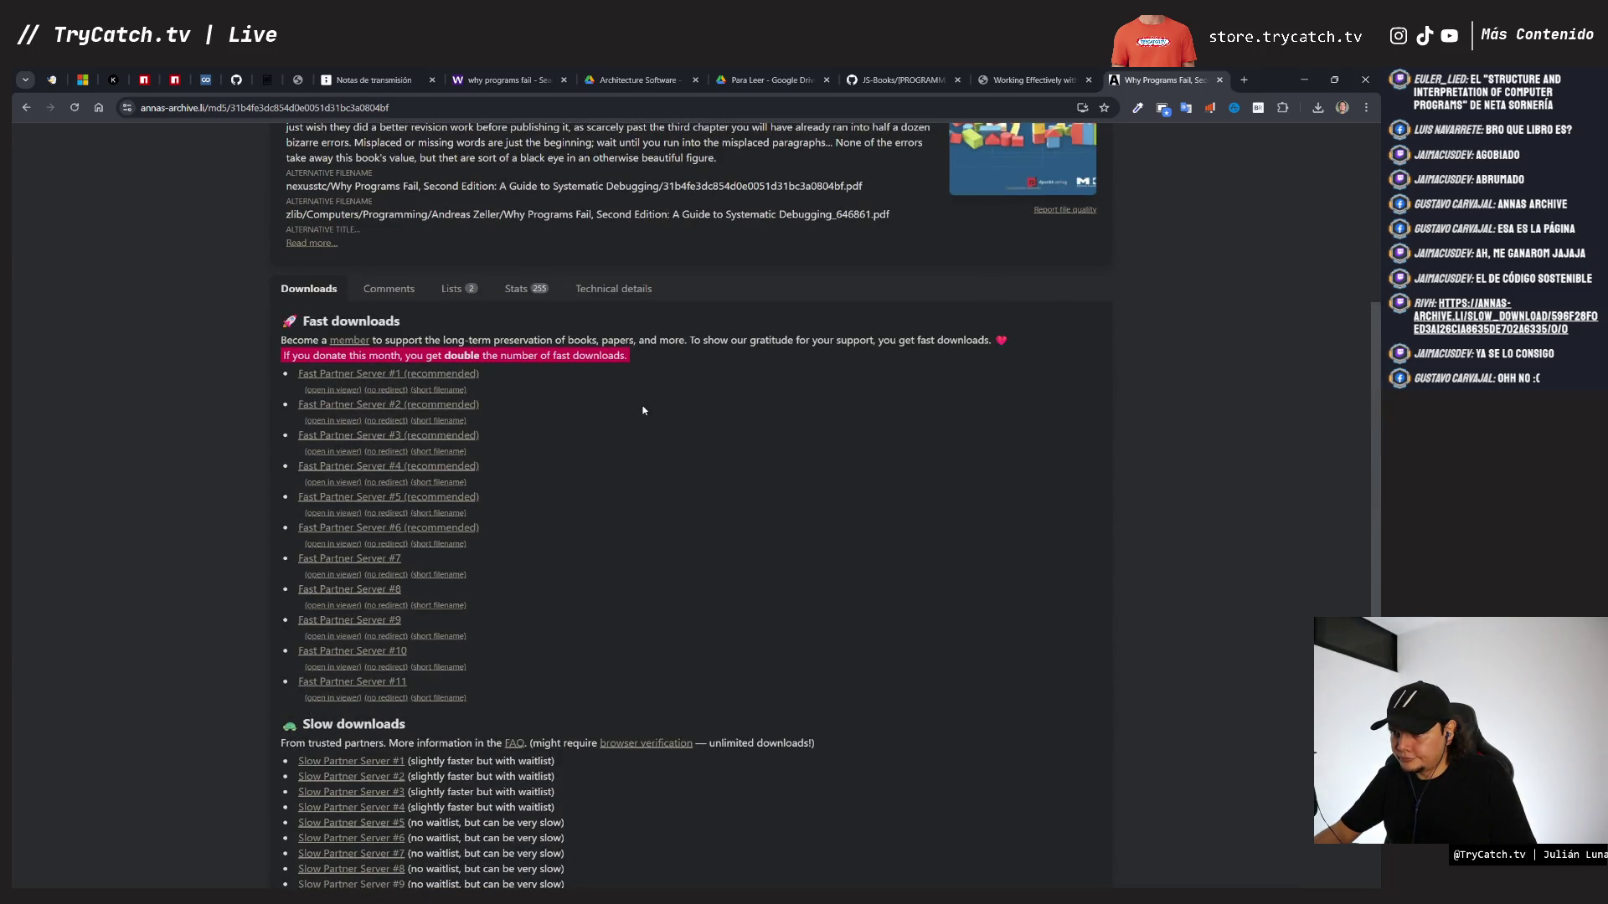
scroll(643, 410, "up", 5)
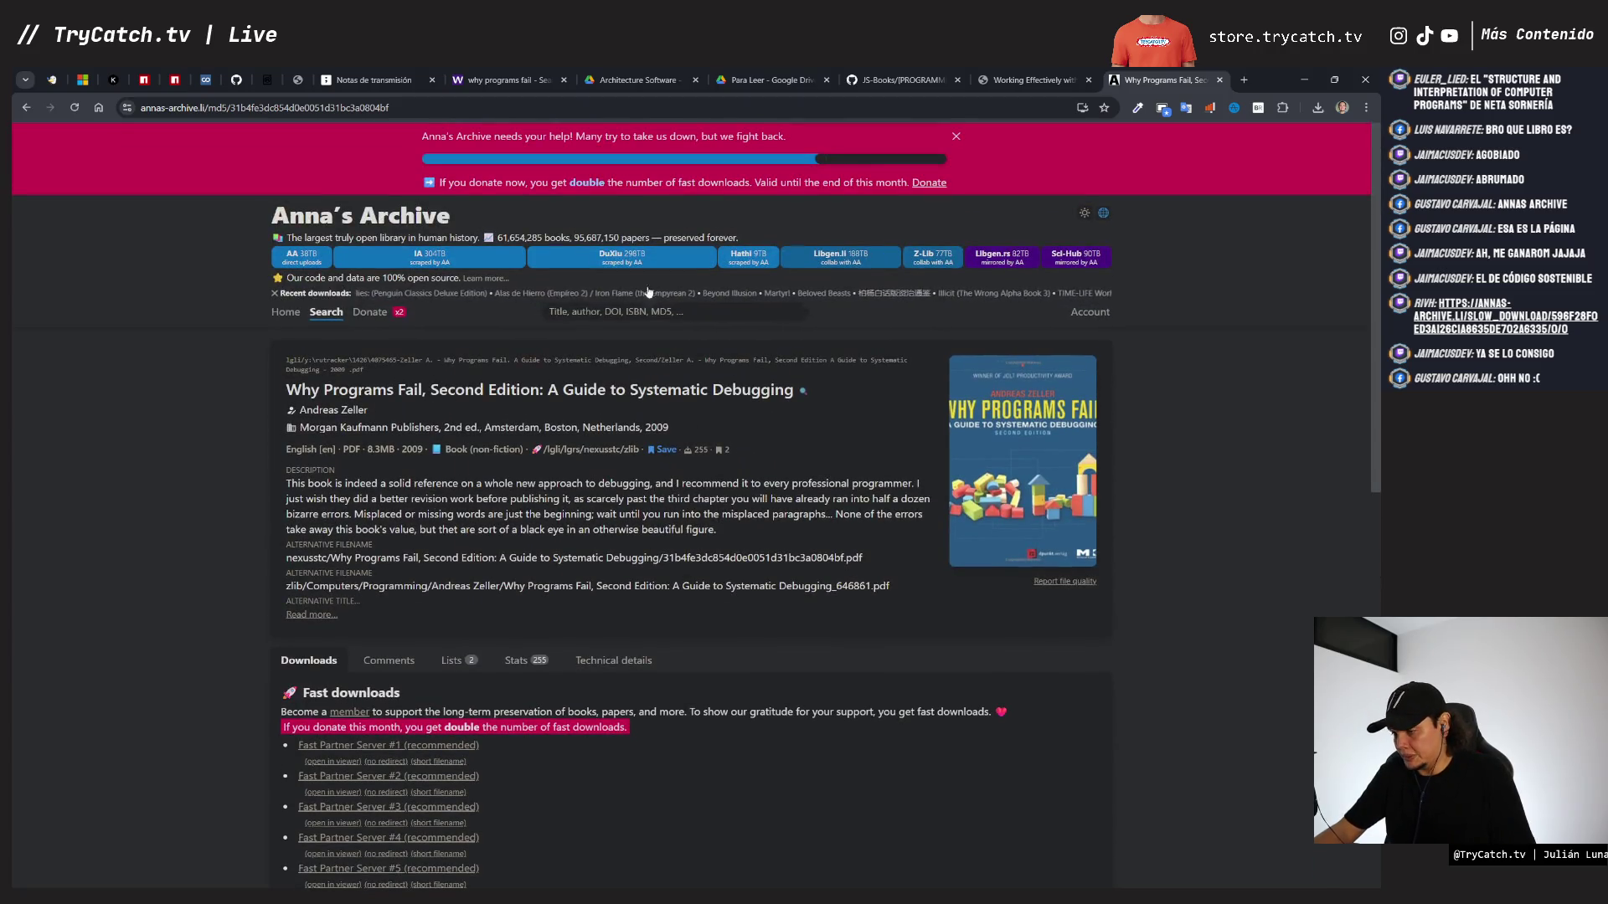
left_click(502, 80)
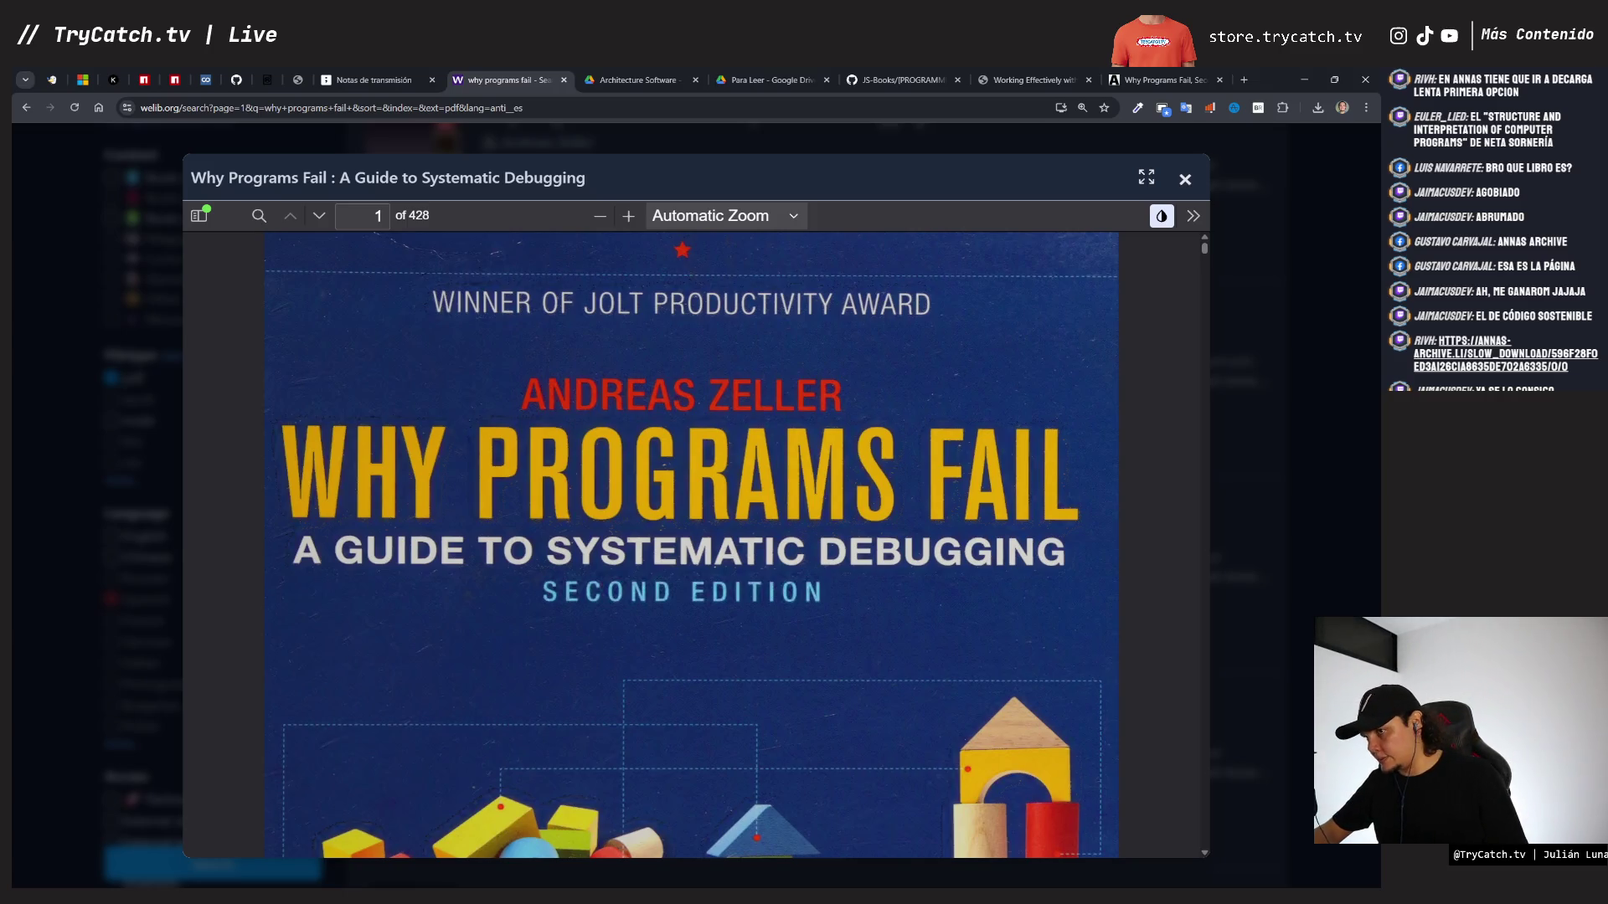
- Scroll the Why Programs Fail preview past the cover and title pages to the contents on page 9
scroll(674, 358, "down", 2)
scroll(675, 359, "up", 1)
scroll(674, 358, "down", 20)
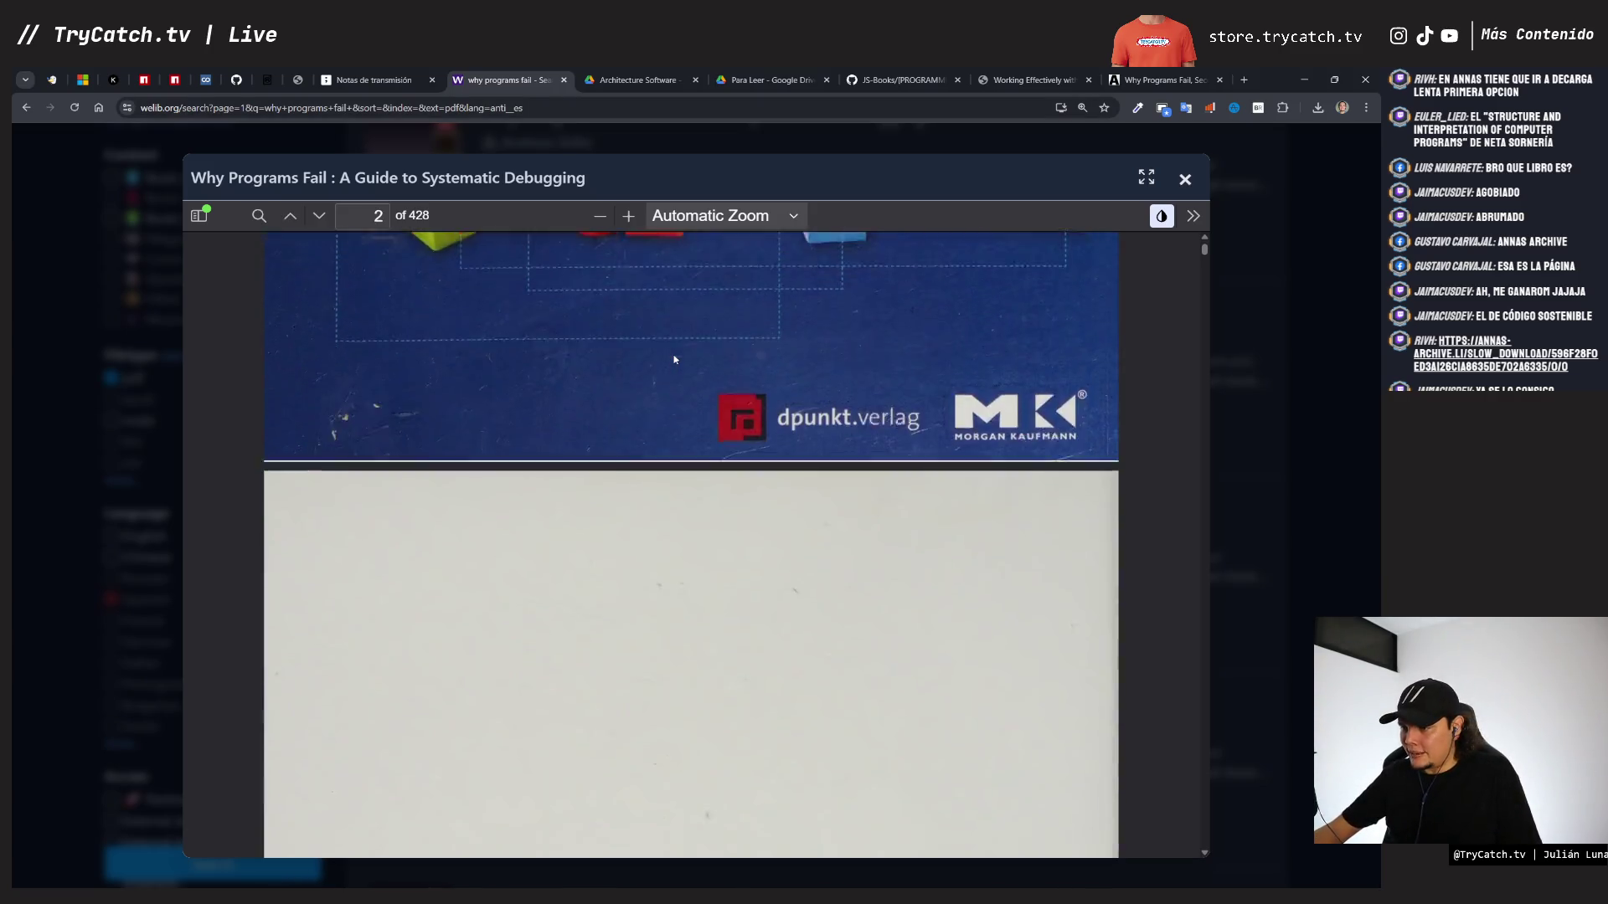
scroll(674, 358, "down", 10)
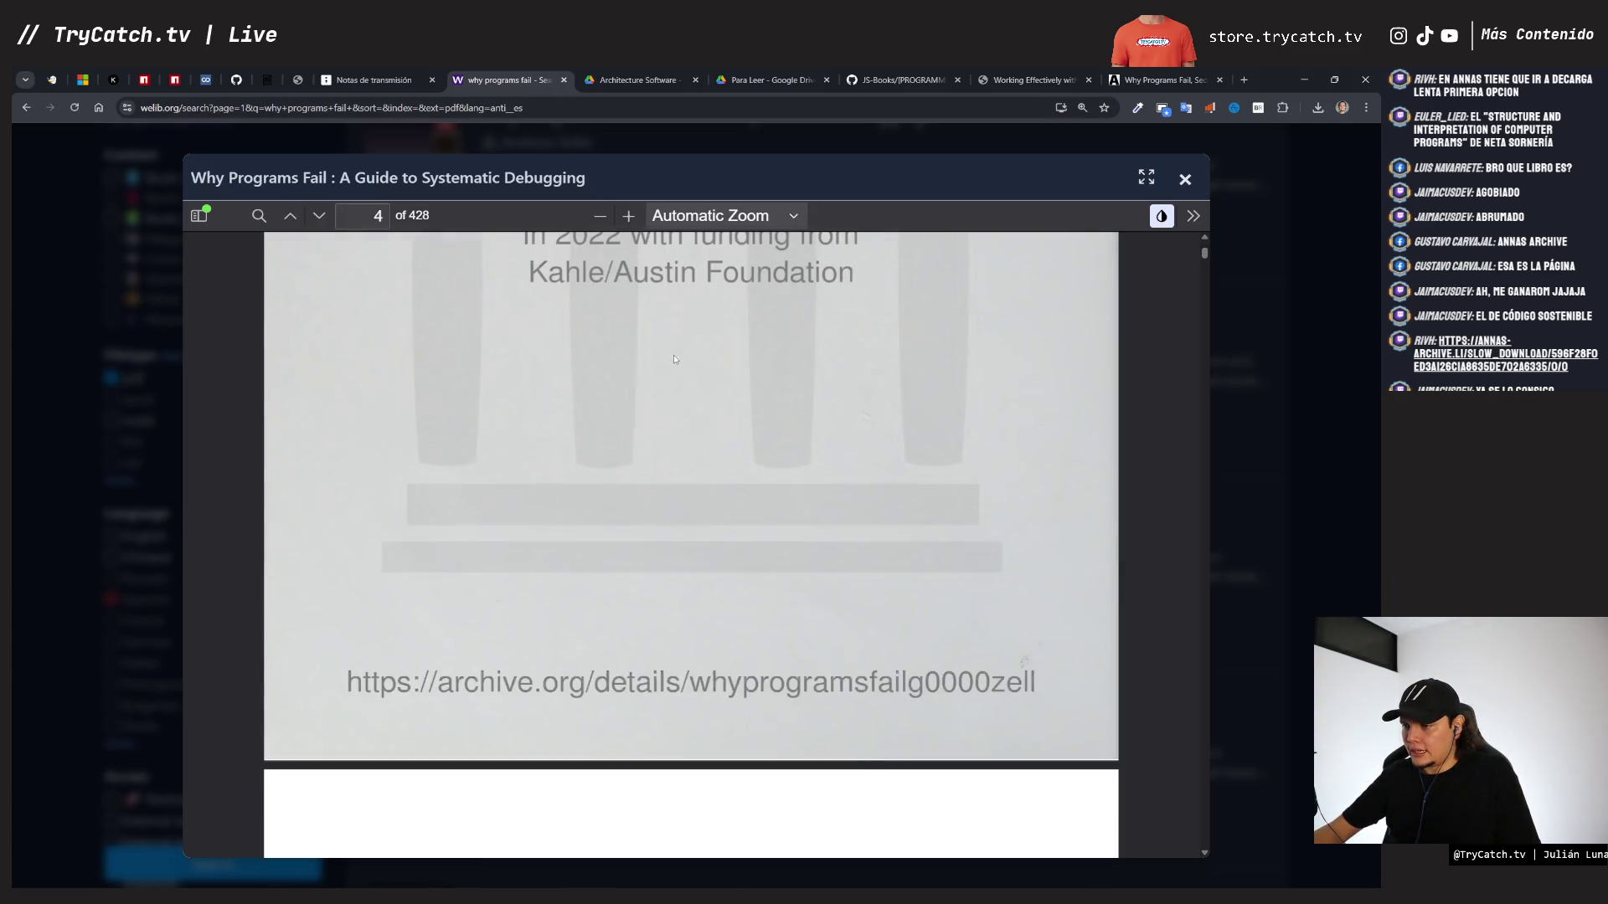
scroll(674, 360, "up", 1)
scroll(674, 360, "down", 10)
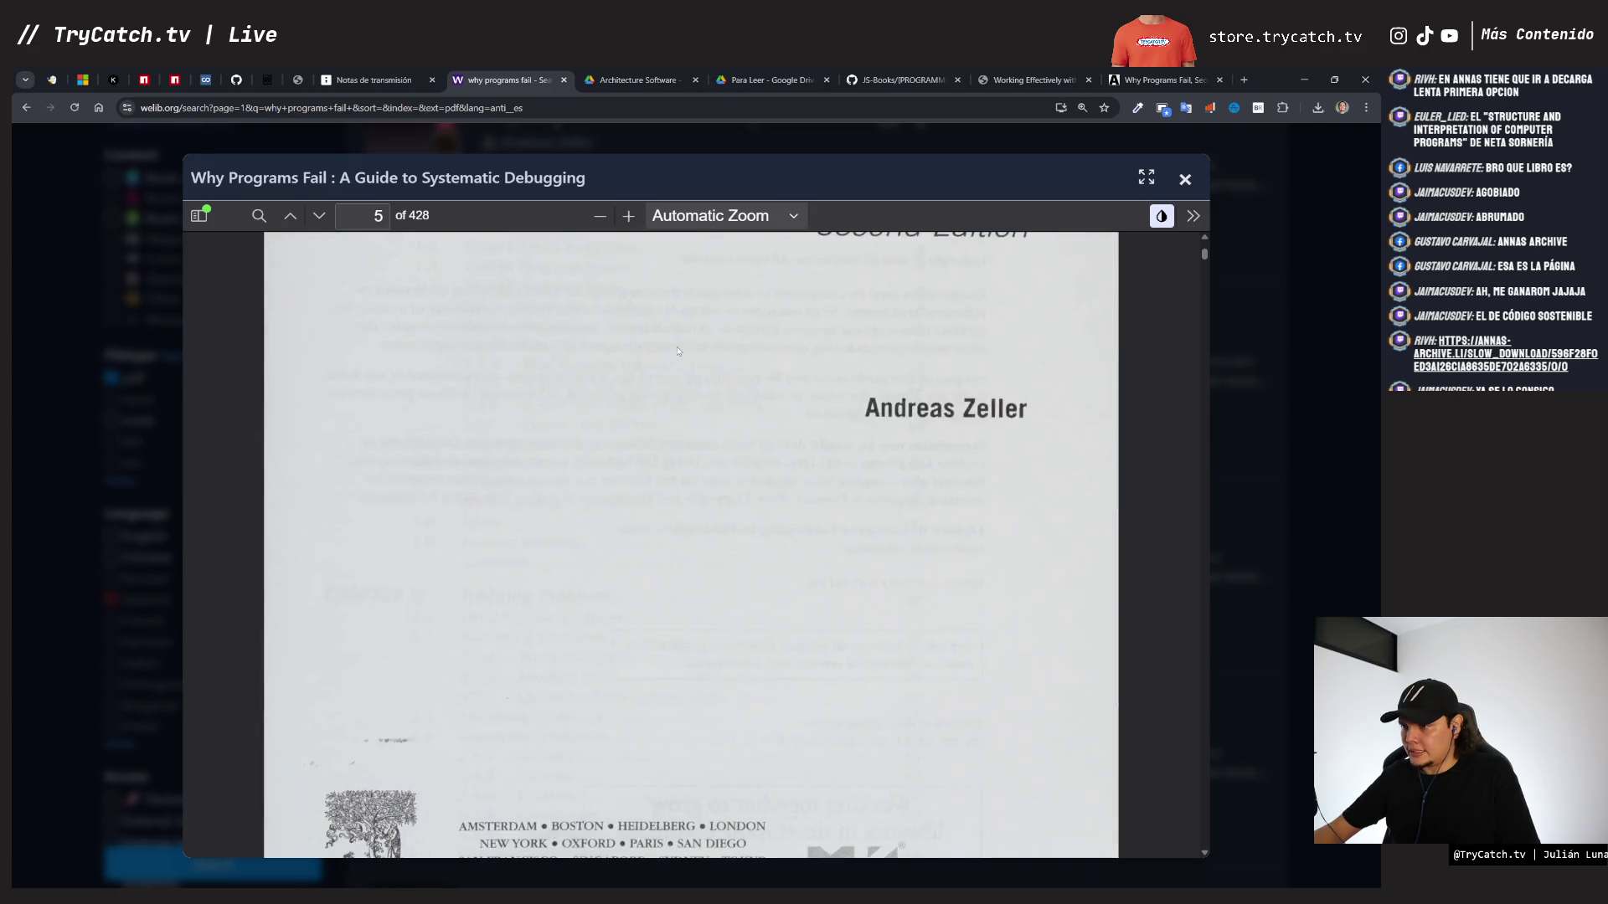
scroll(679, 351, "up", 3)
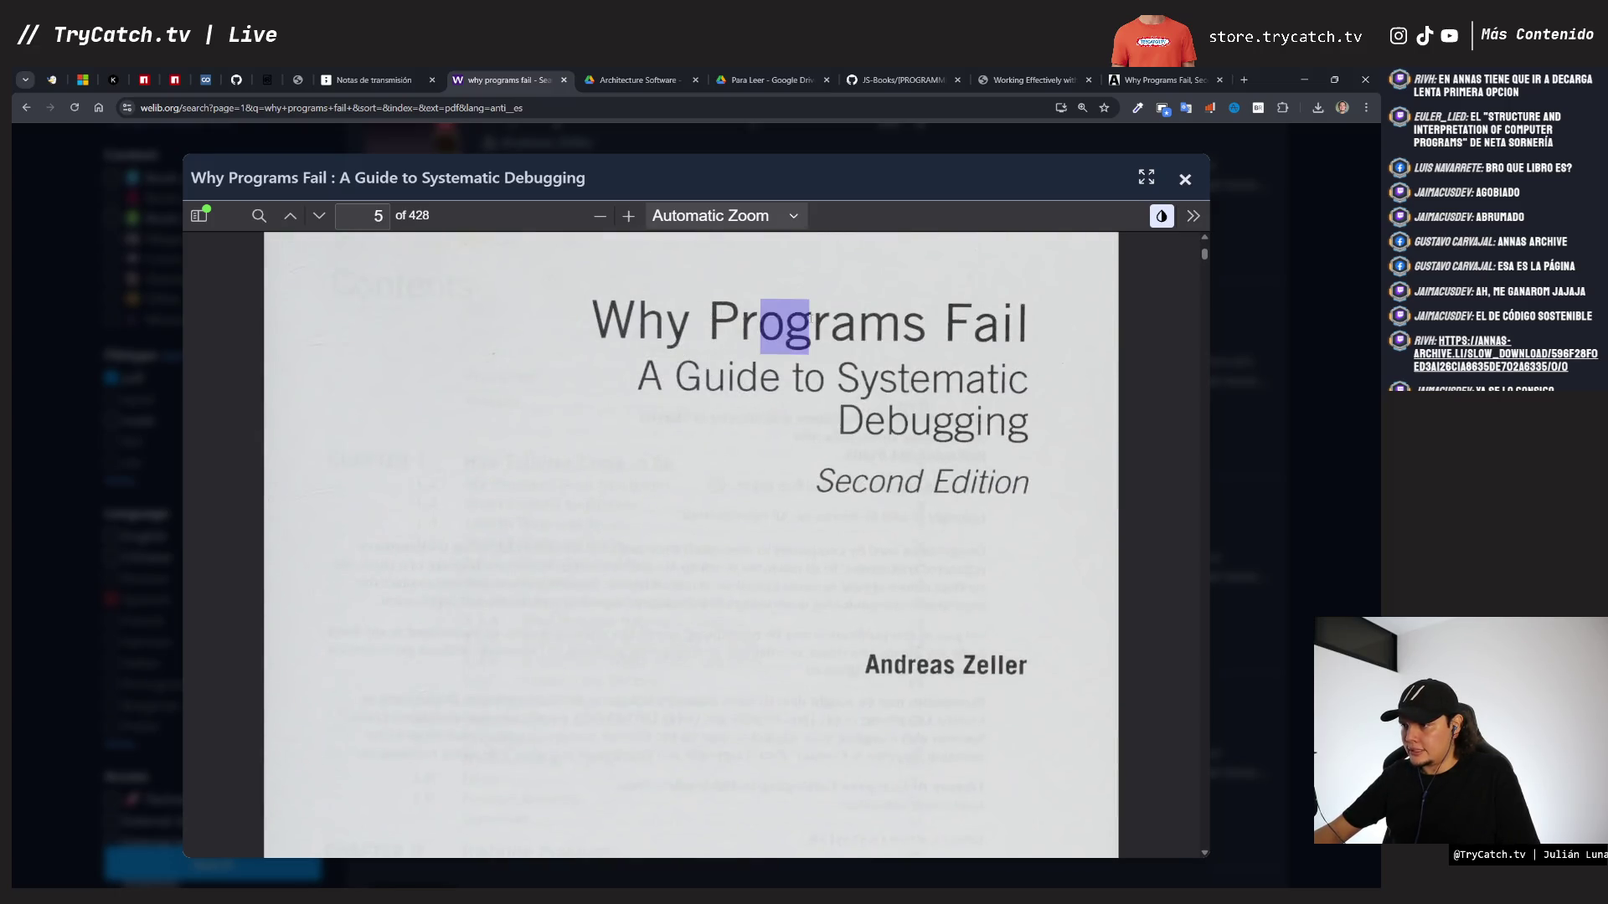
scroll(651, 401, "down", 10)
scroll(651, 400, "down", 6)
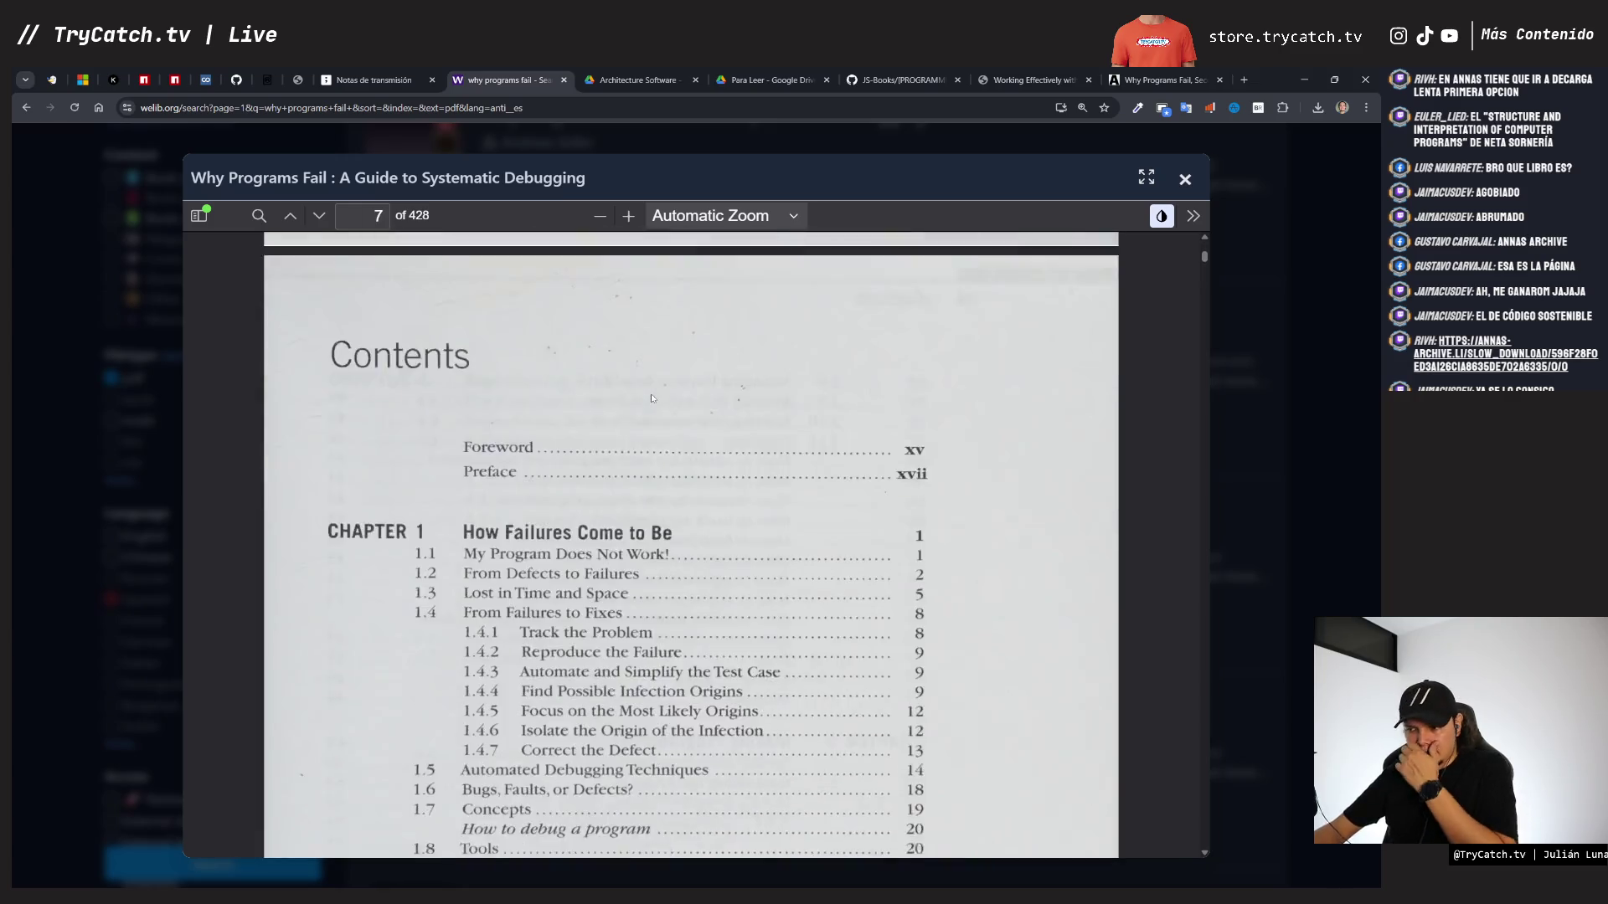
scroll(654, 398, "up", 1)
scroll(583, 374, "up", 1)
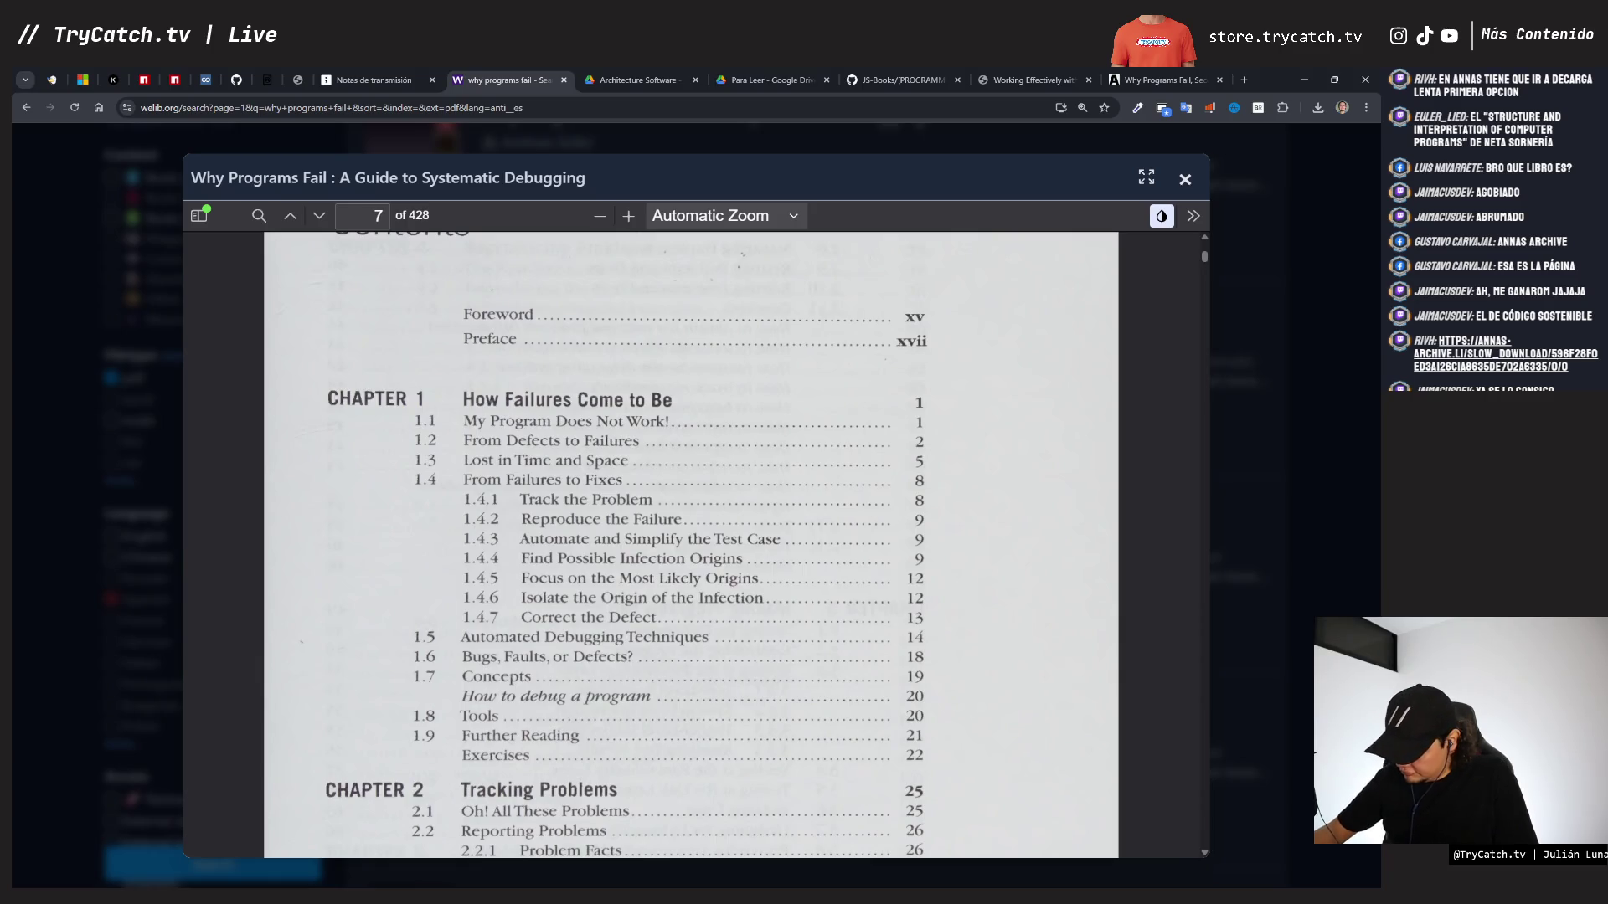
scroll(691, 544, "down", 1)
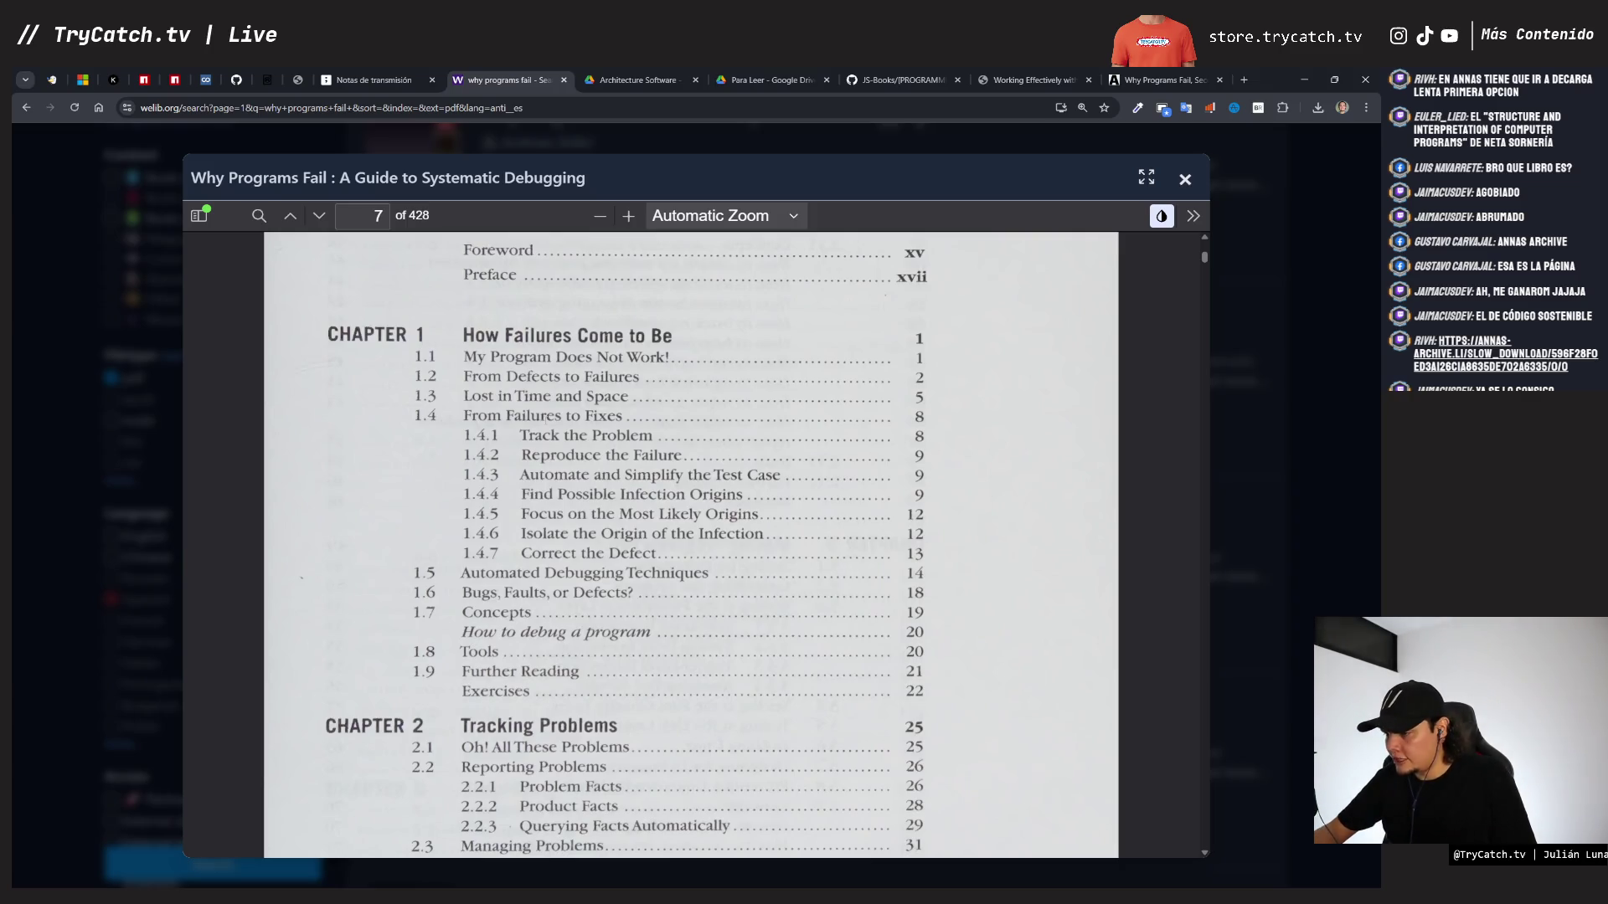
scroll(691, 544, "down", 2)
scroll(538, 517, "down", 2)
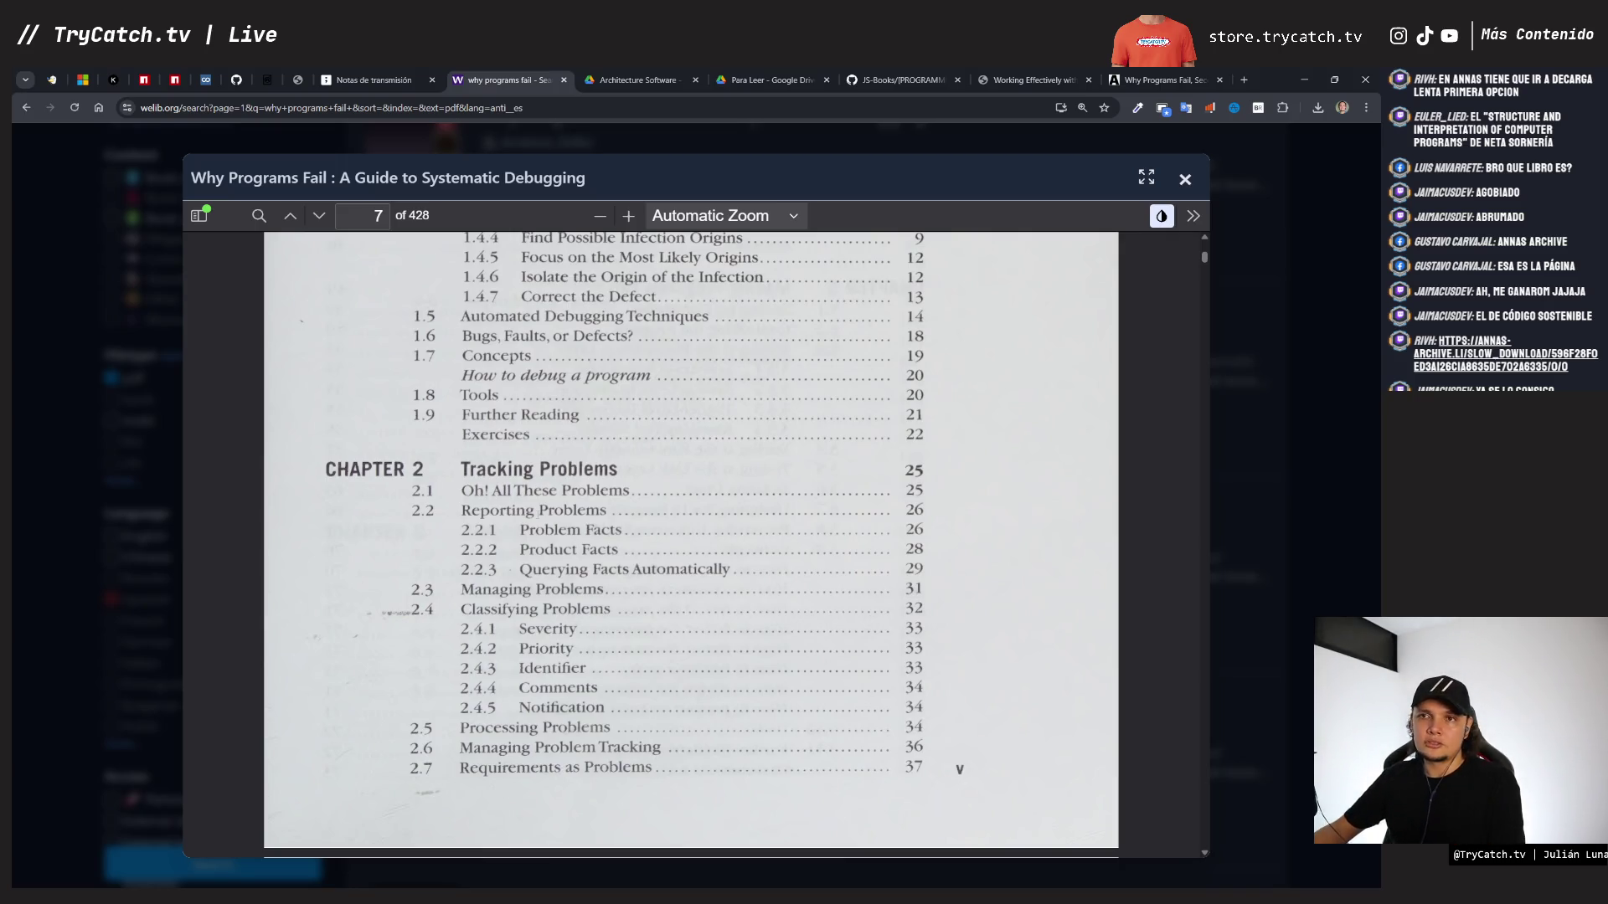
scroll(544, 529, "down", 2)
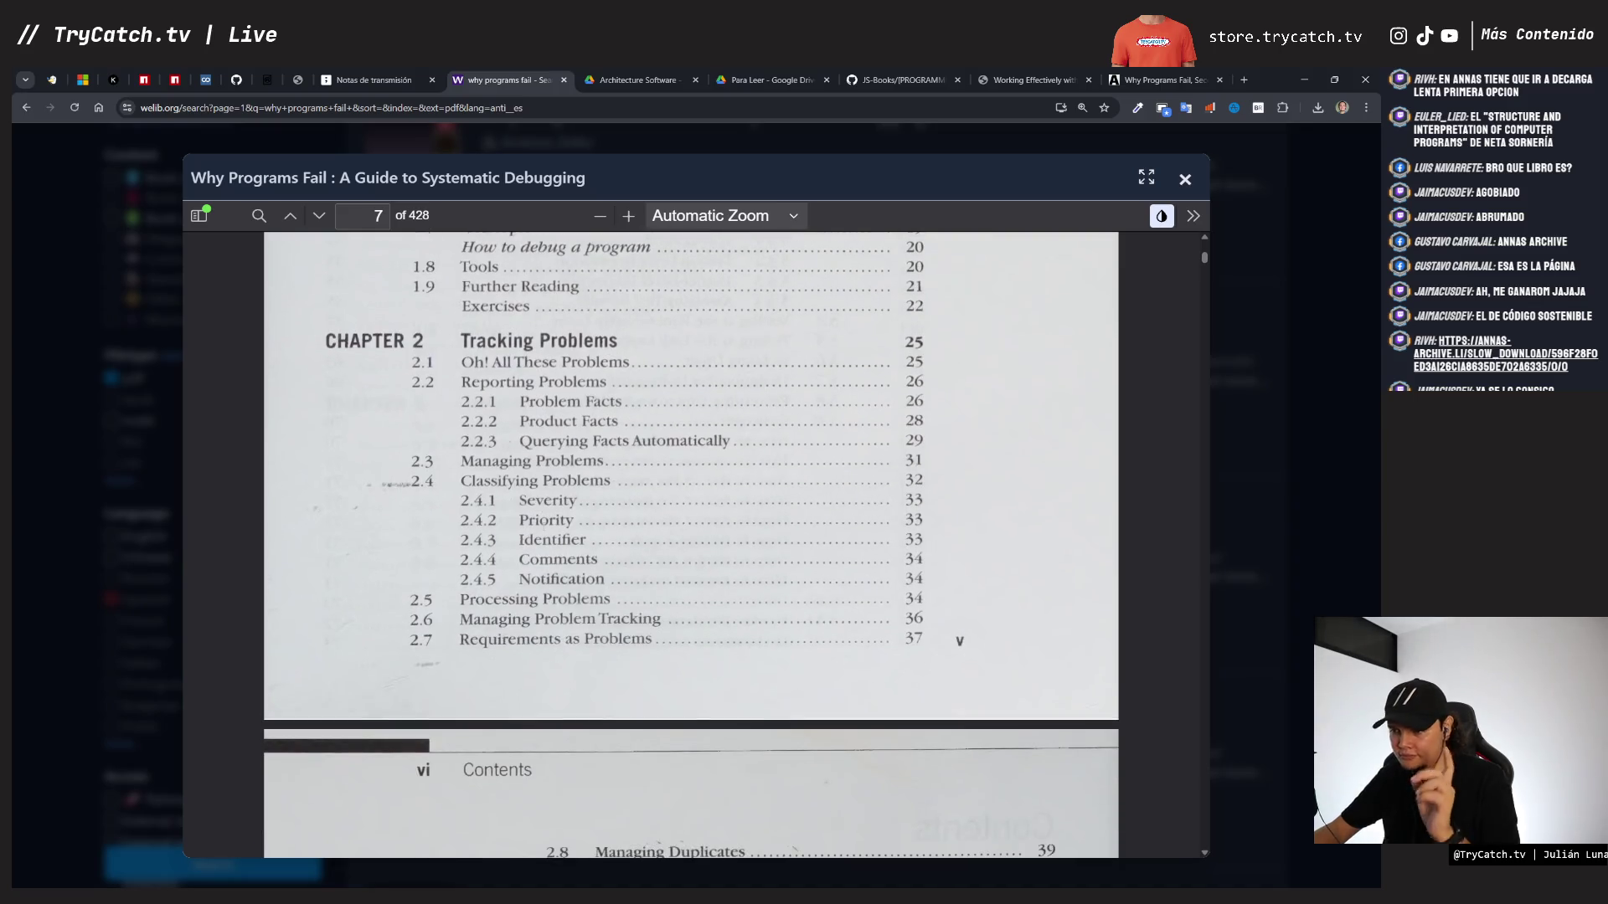
scroll(545, 529, "down", 6)
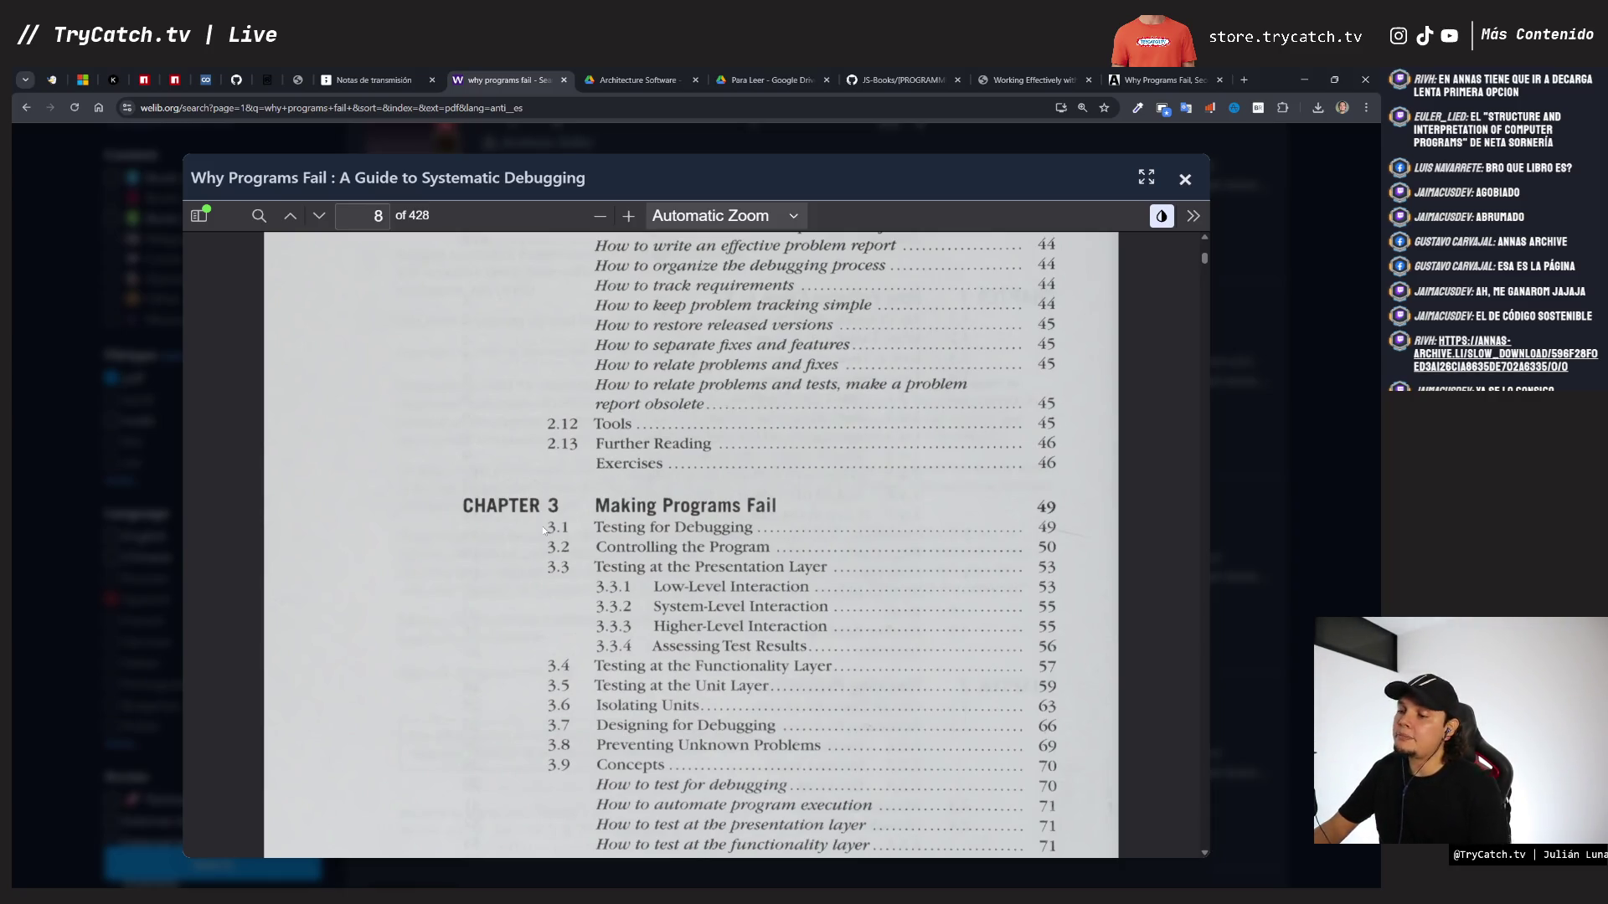
scroll(544, 529, "down", 1)
scroll(651, 444, "down", 10)
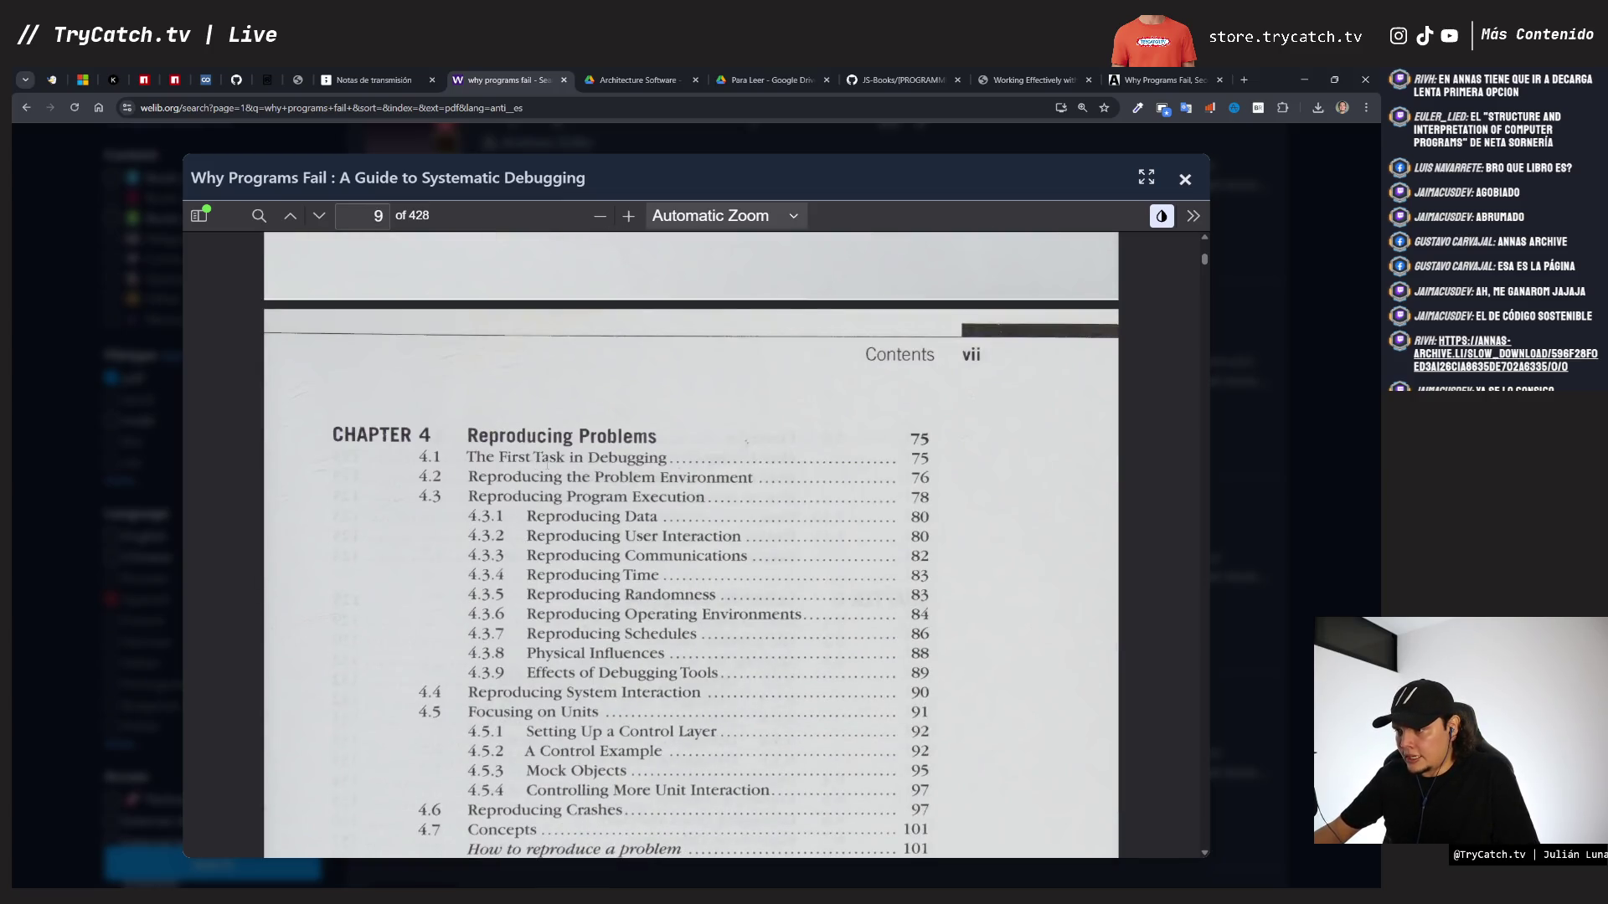
scroll(651, 444, "down", 7)
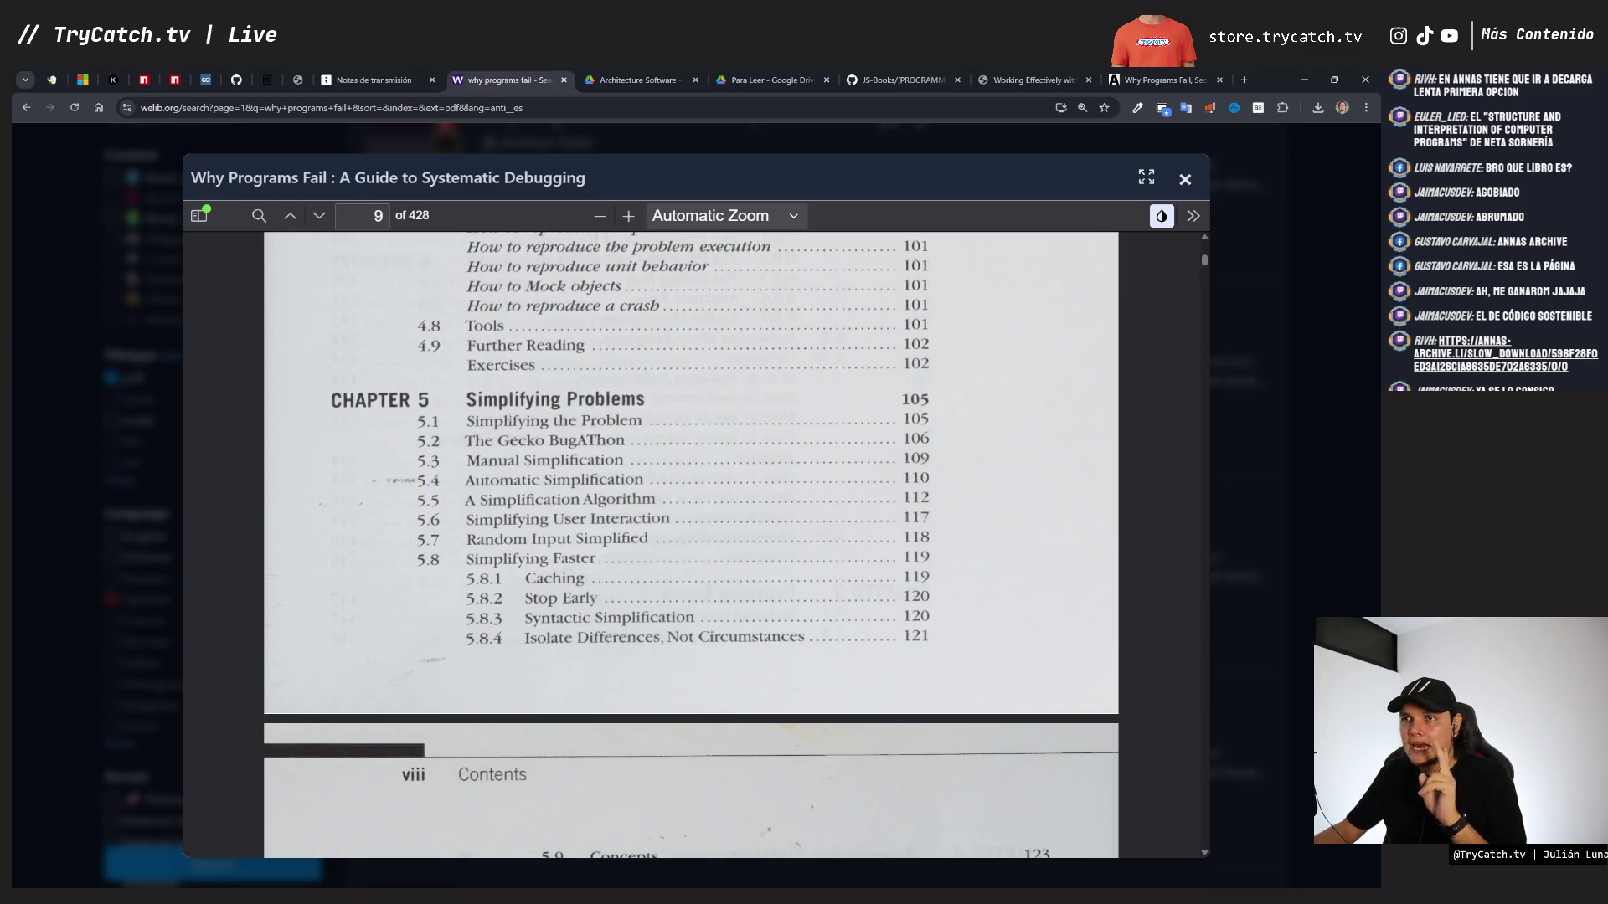
- Page down through the contents to Chapter 10 Asserting Expectations, noting the 428-page total
scroll(509, 416, "down", 2)
scroll(509, 416, "up", 2)
scroll(509, 417, "down", 9)
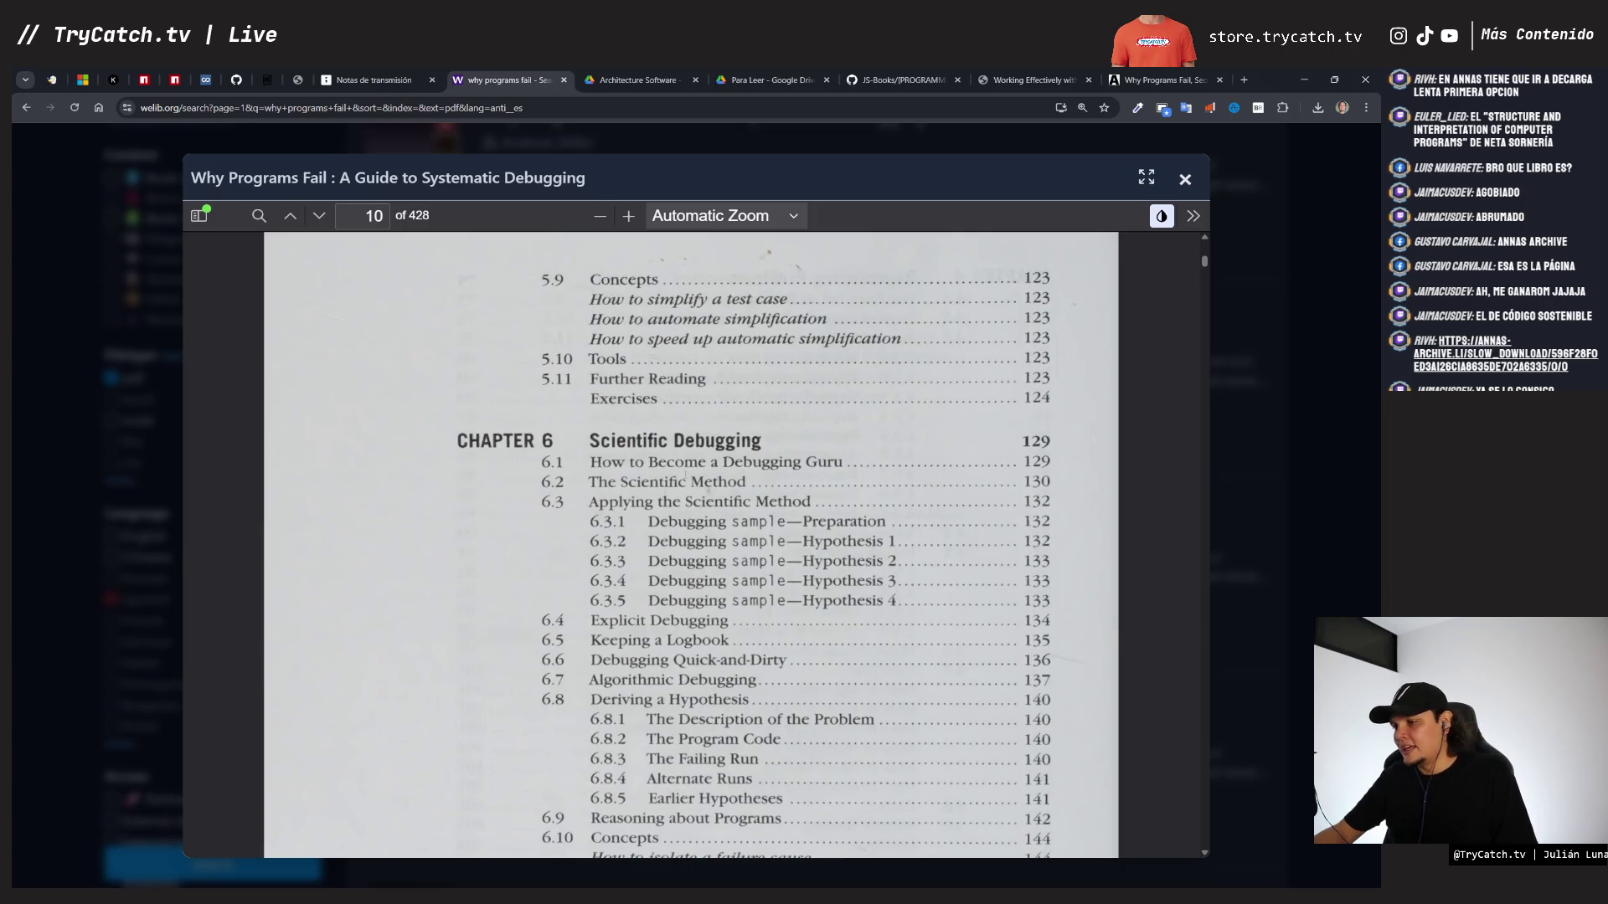
scroll(685, 476, "down", 8)
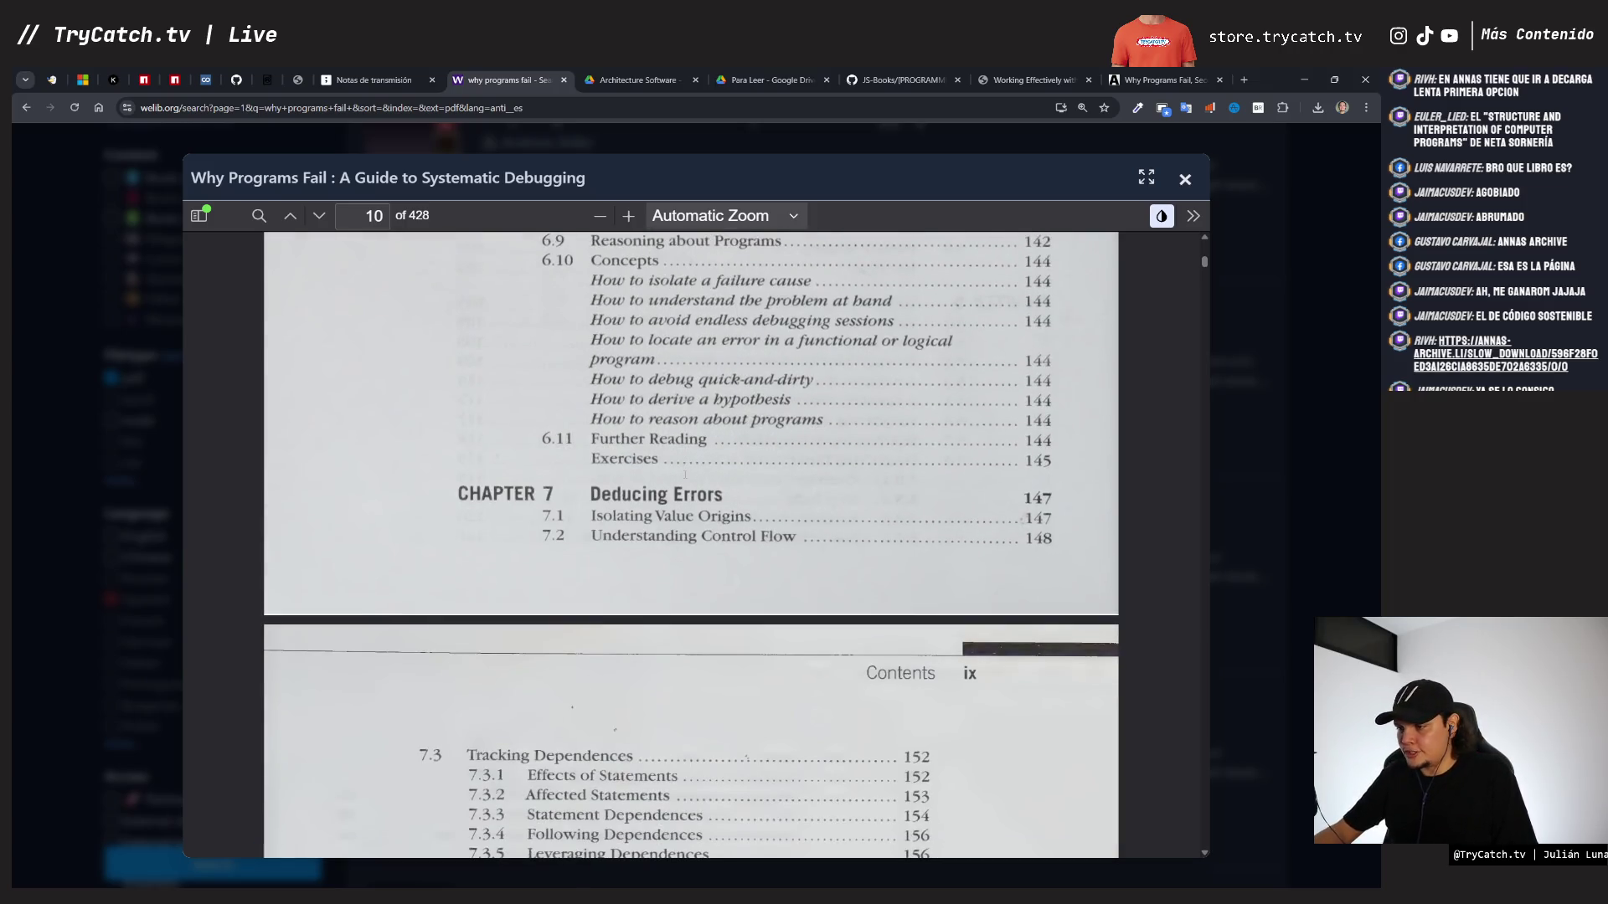
scroll(661, 546, "down", 2)
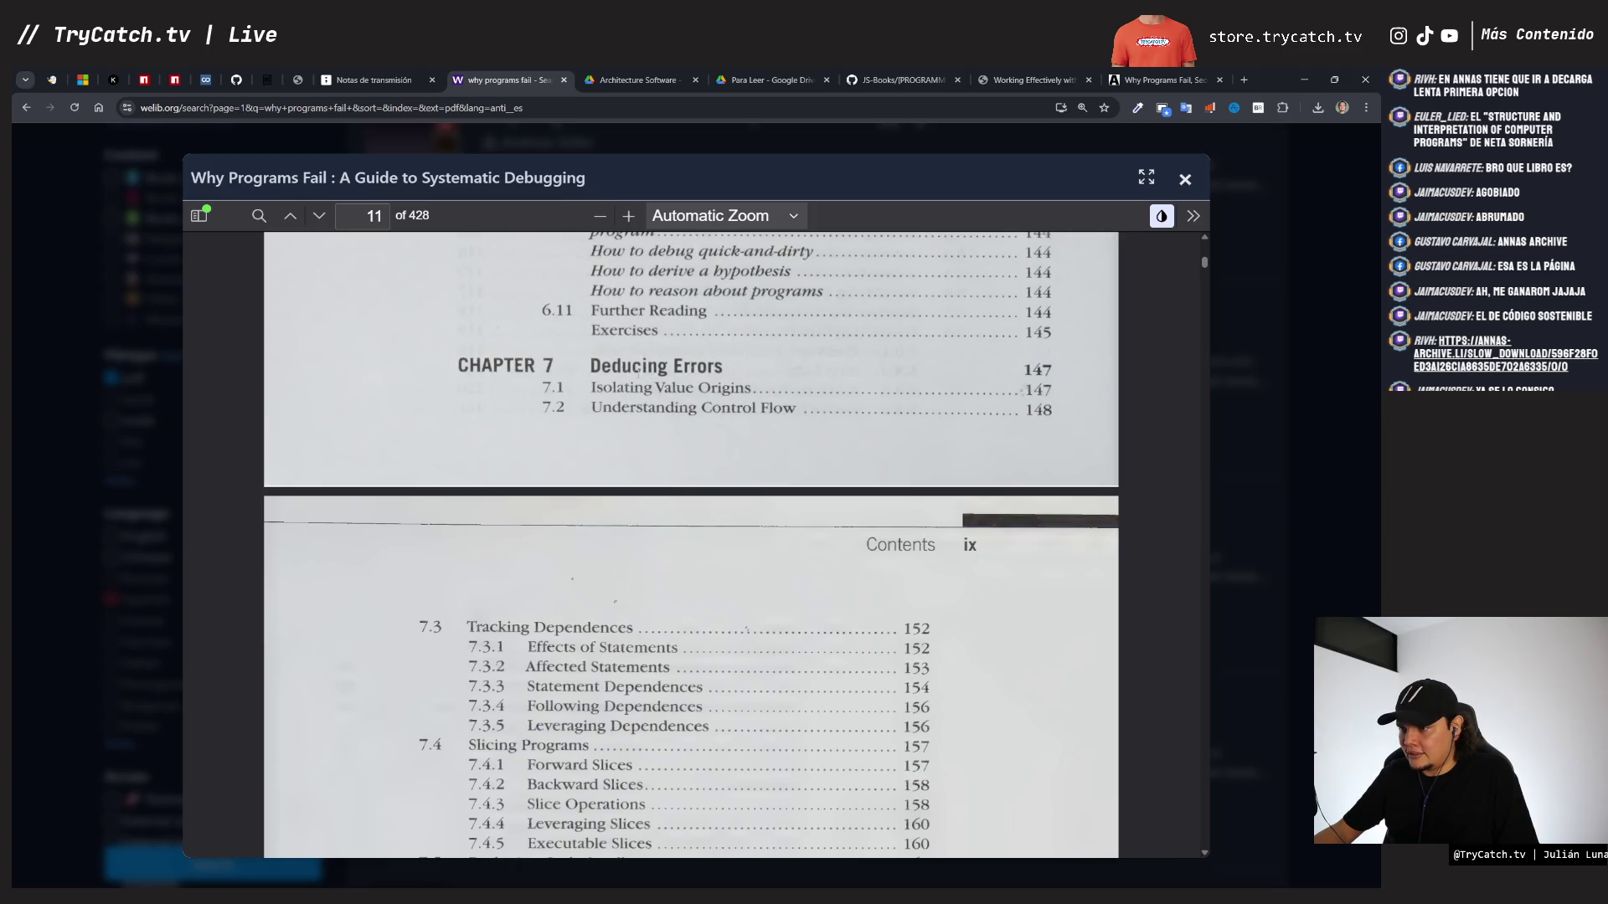
scroll(636, 371, "down", 5)
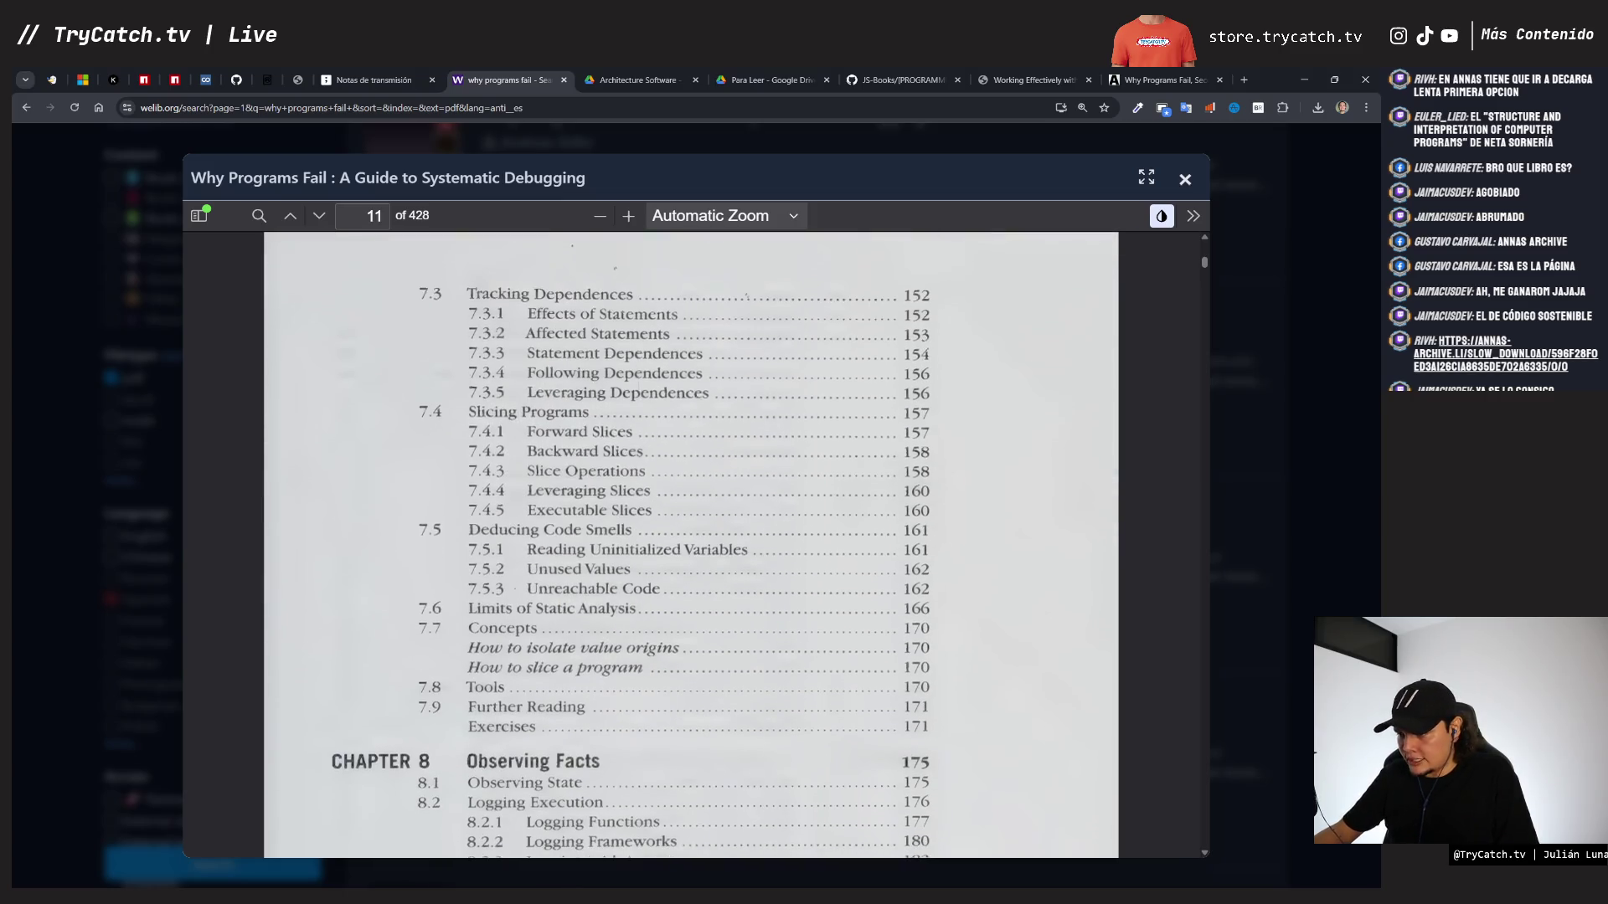
scroll(637, 374, "down", 2)
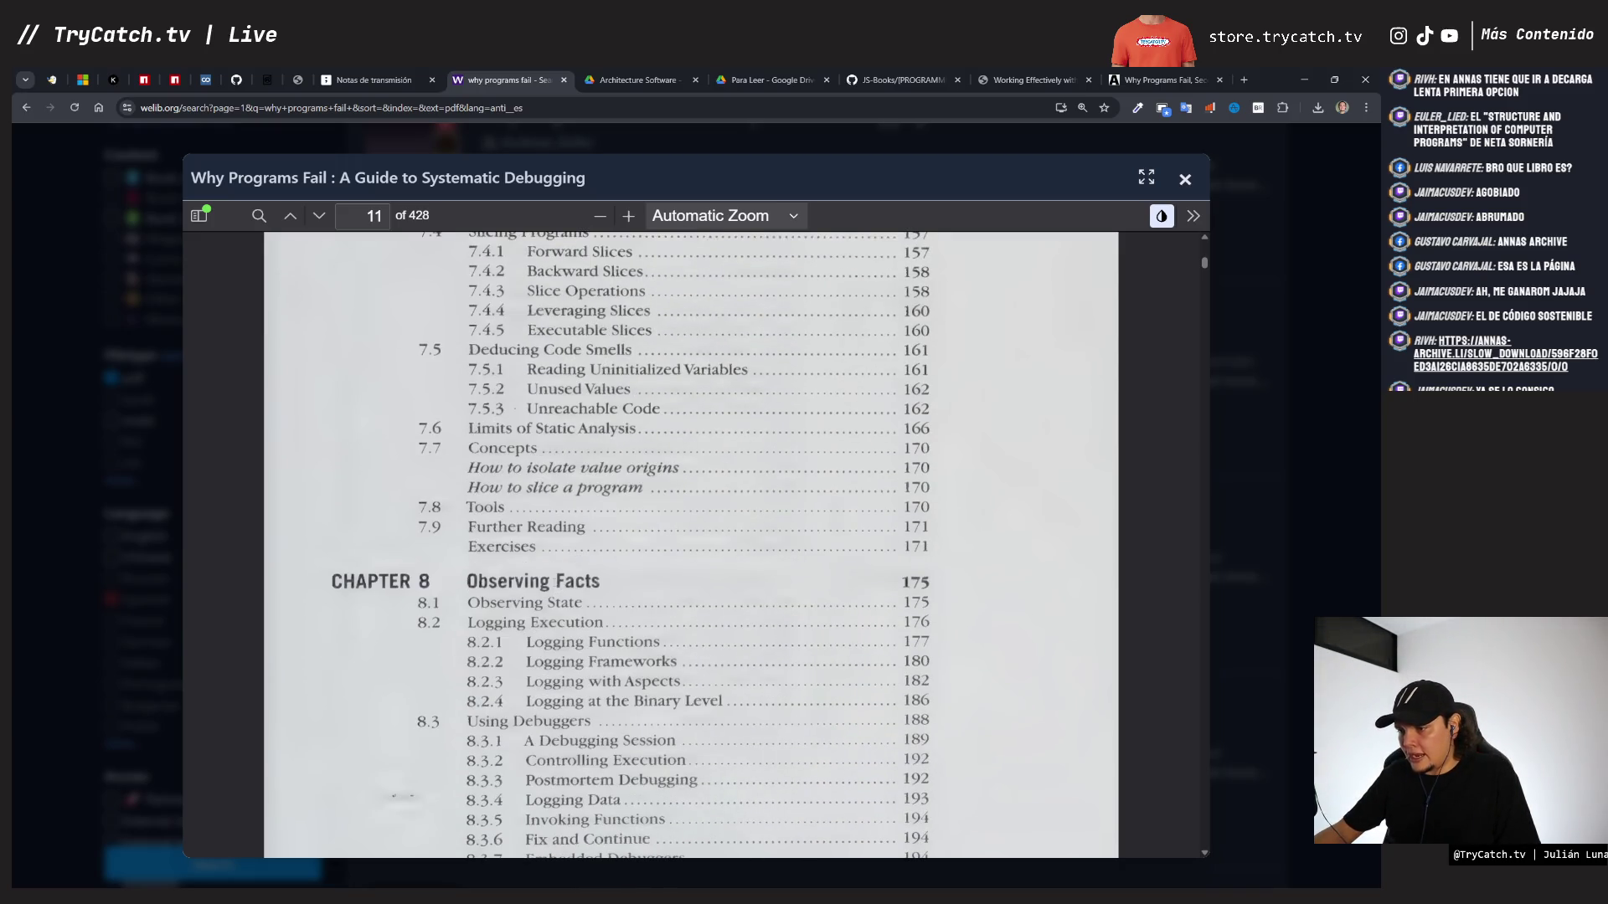
scroll(636, 544, "down", 12)
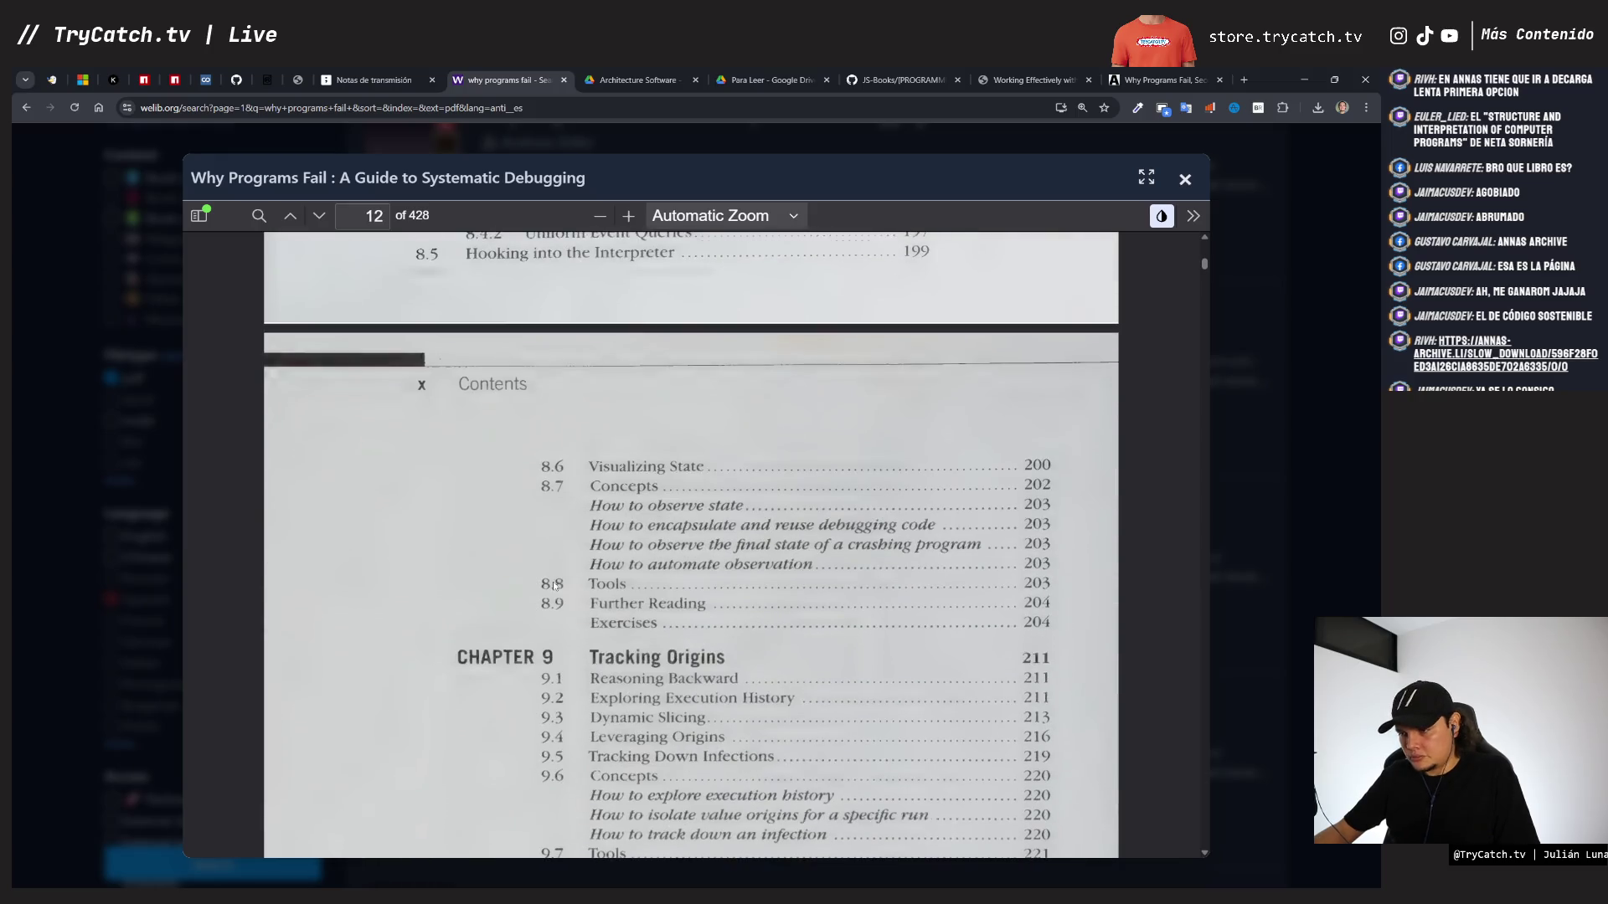
scroll(691, 545, "down", 1)
scroll(553, 582, "down", 1)
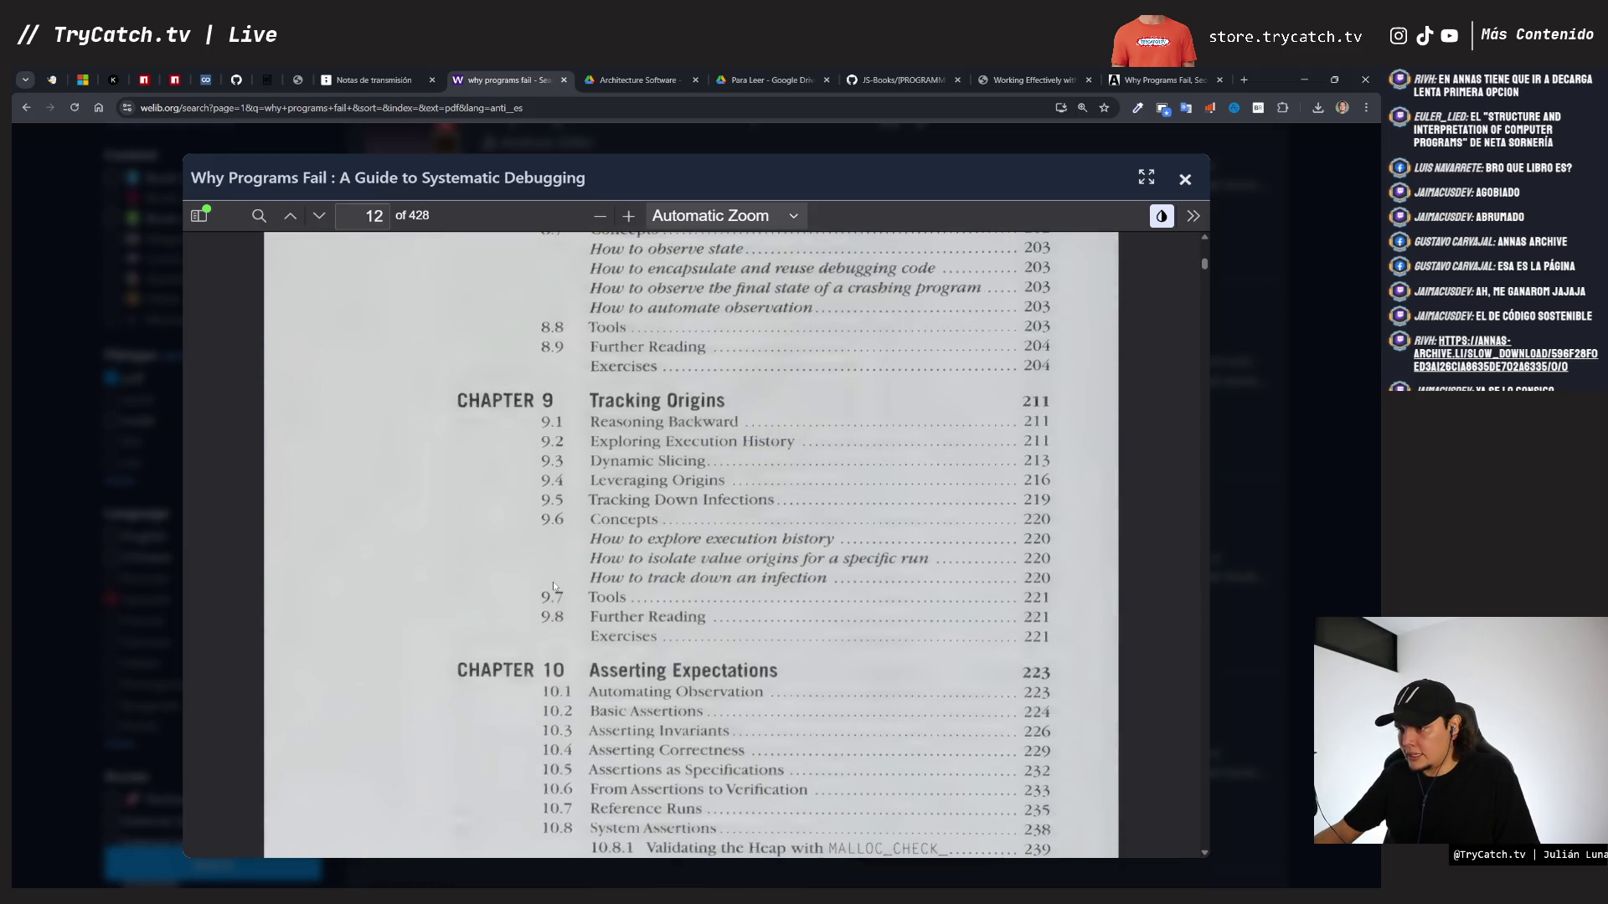
scroll(552, 581, "down", 3)
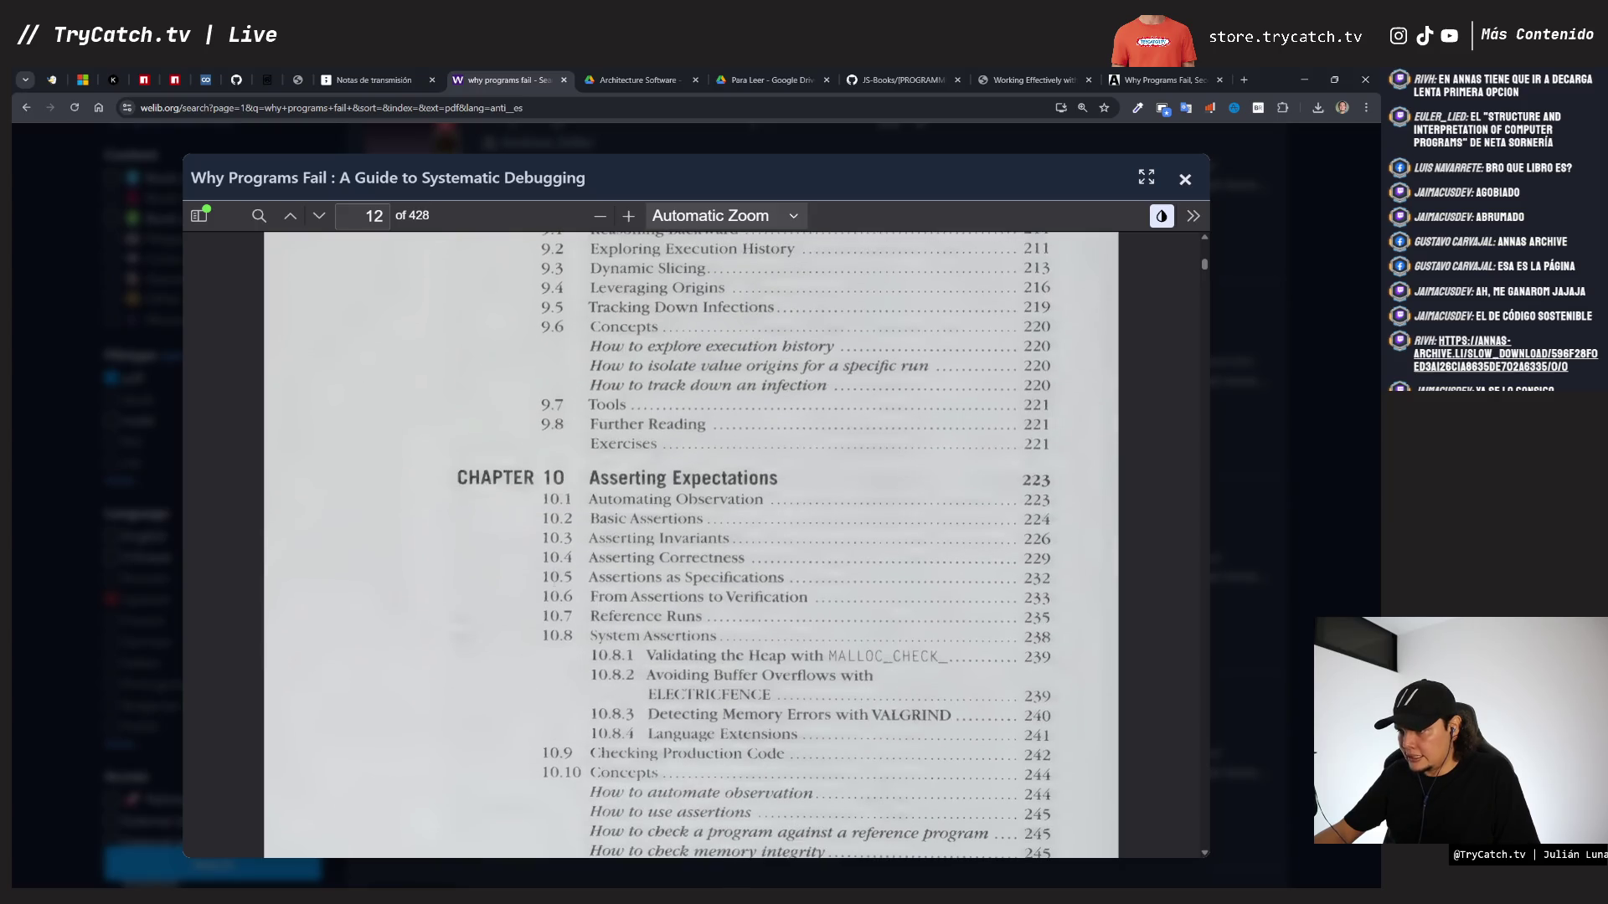
scroll(553, 583, "down", 3)
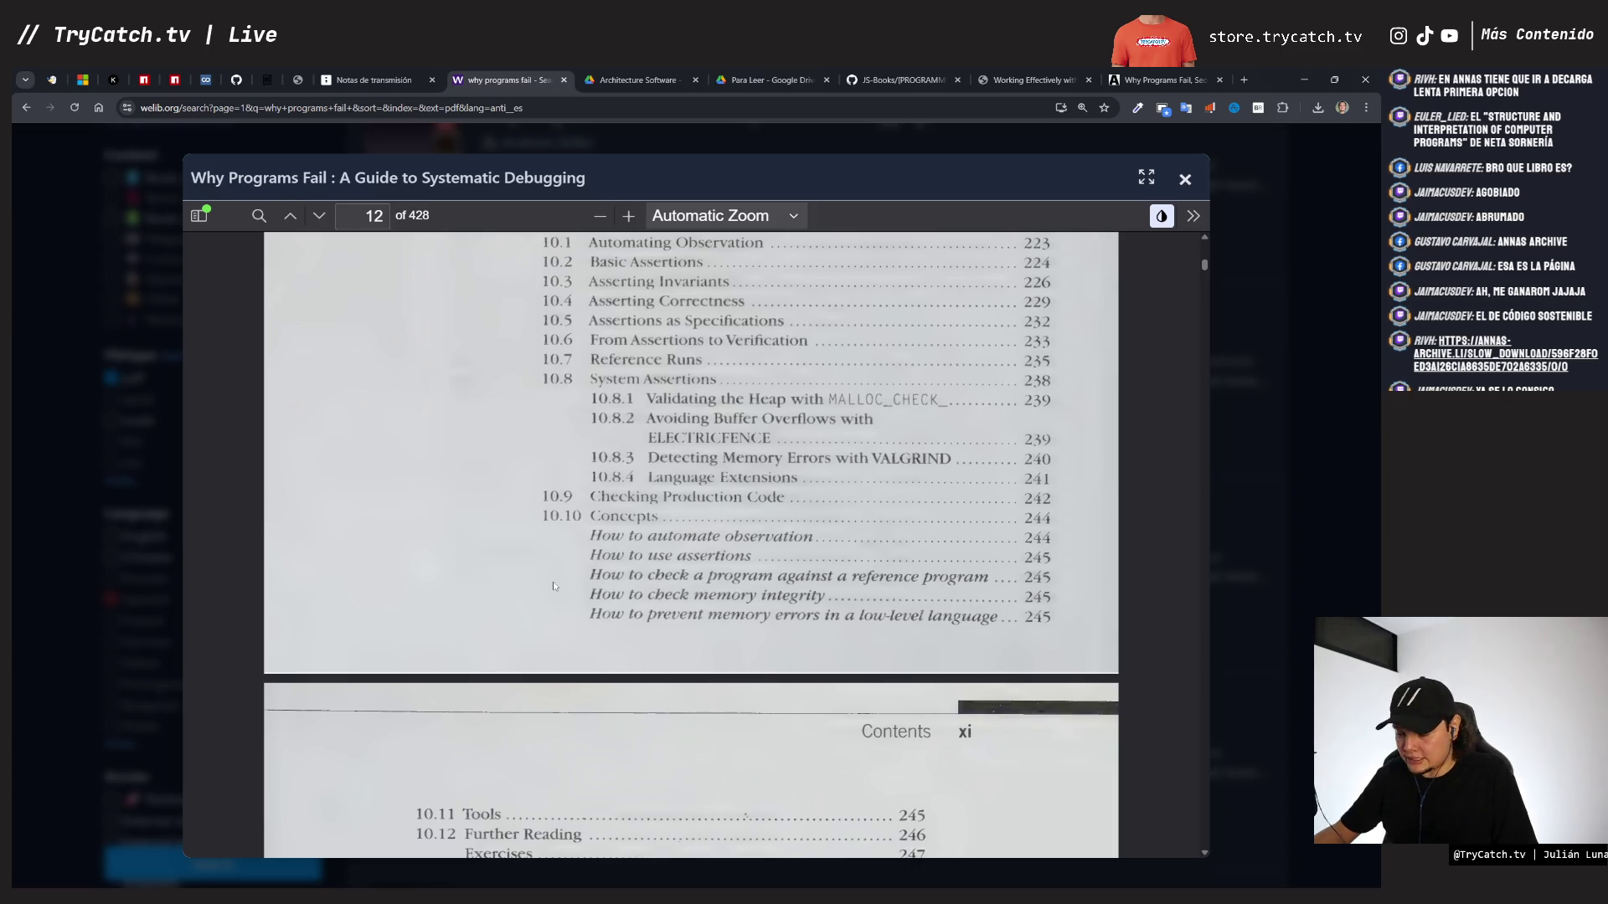
scroll(552, 581, "down", 5)
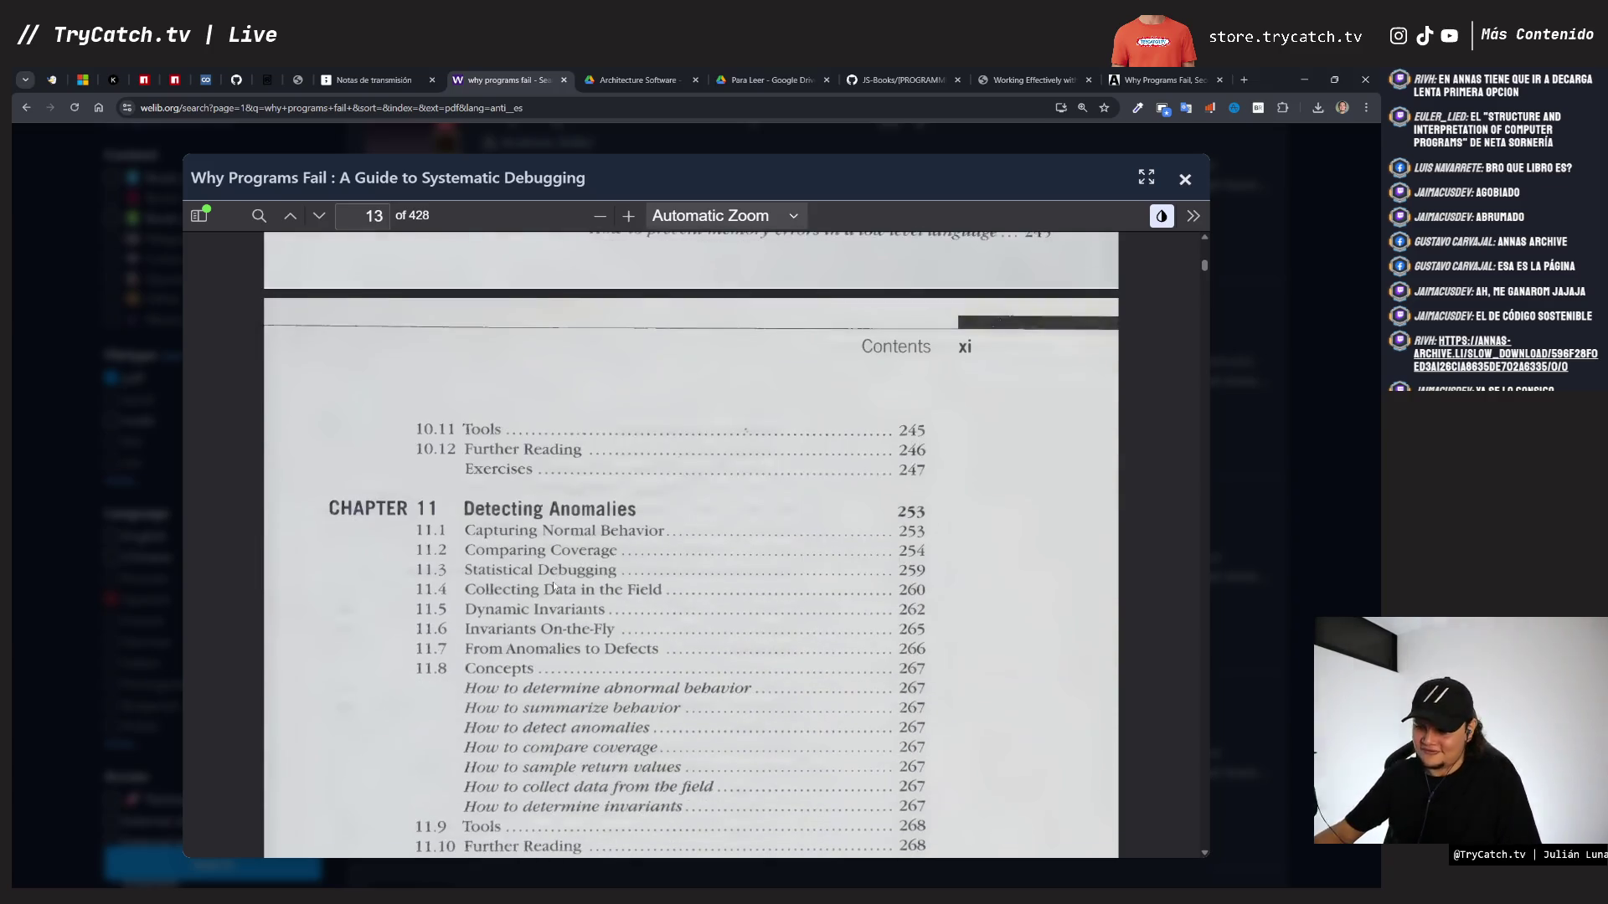
scroll(556, 583, "down", 4)
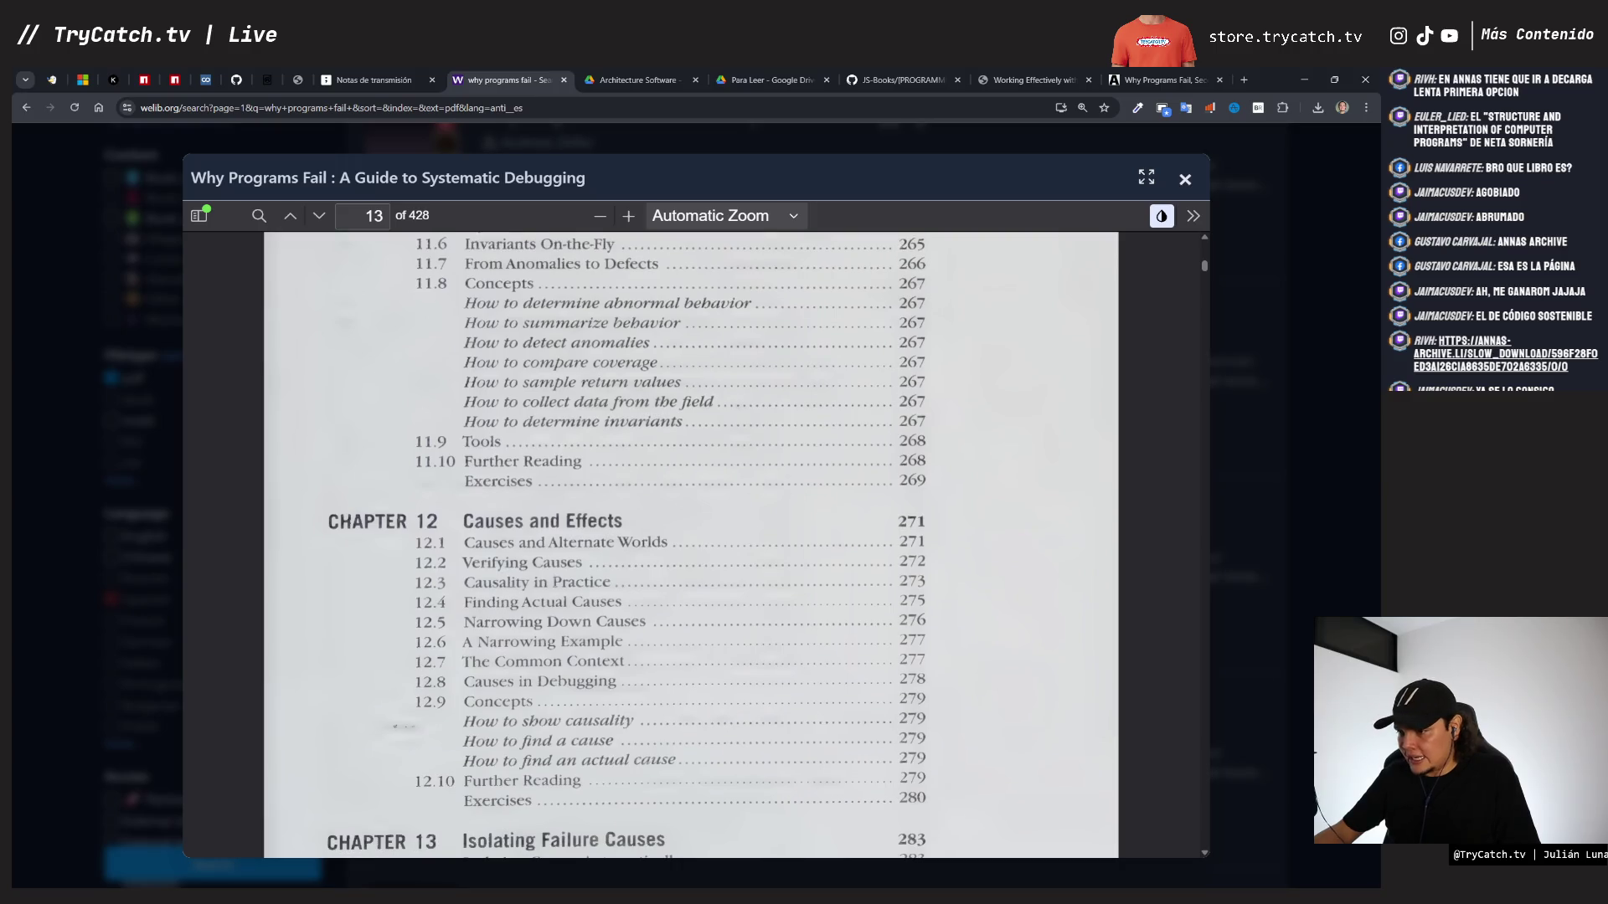
scroll(509, 598, "down", 4)
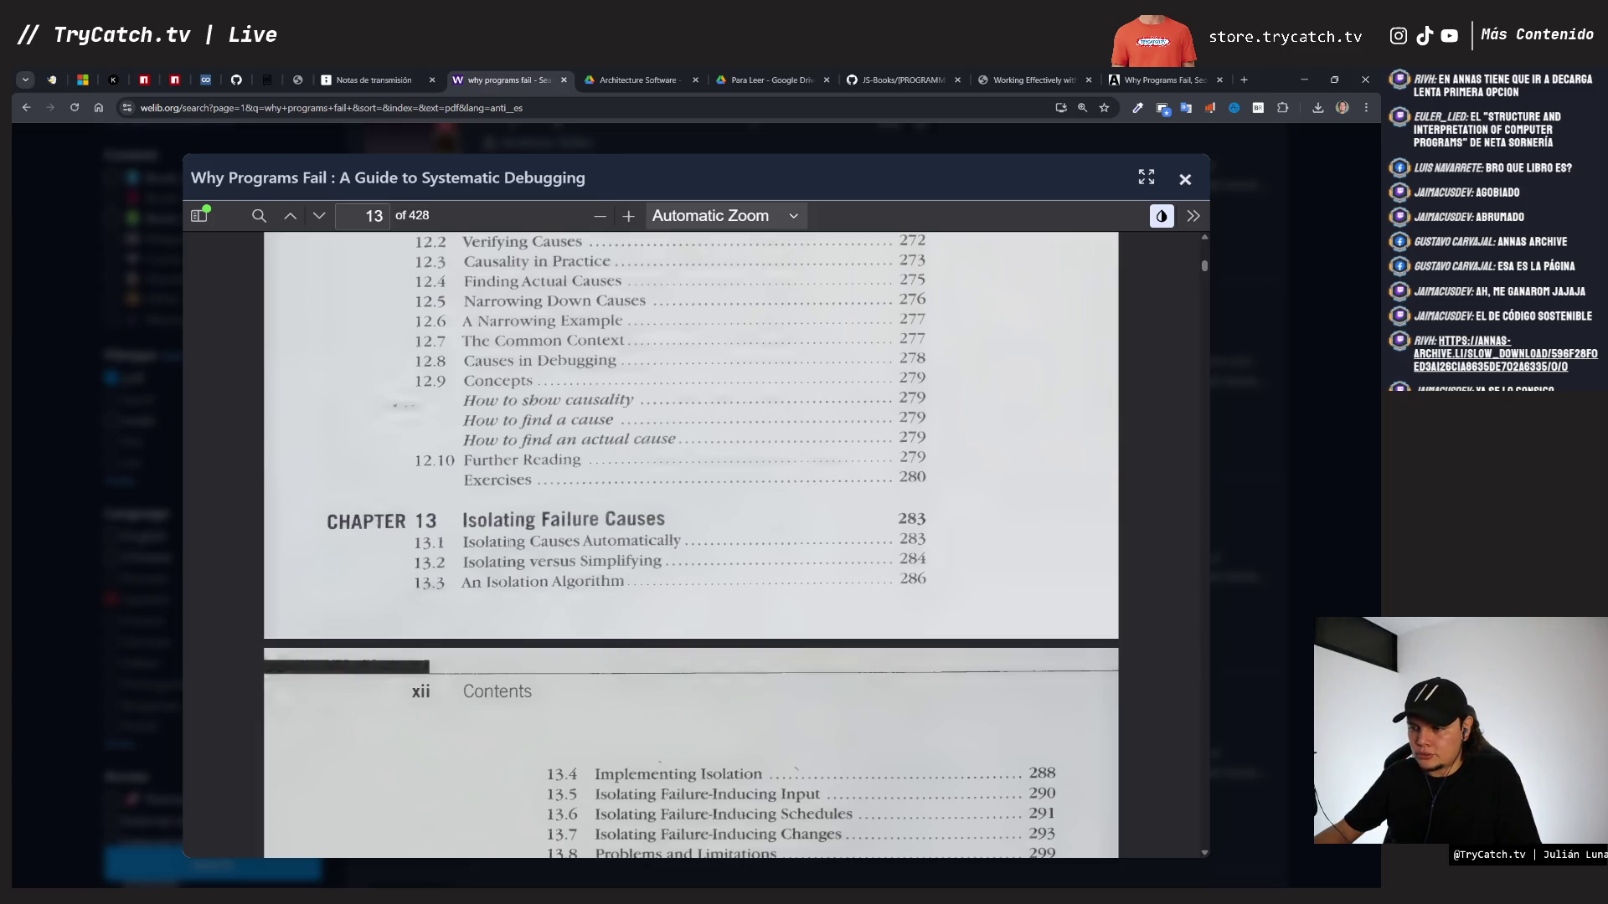
scroll(509, 546, "down", 8)
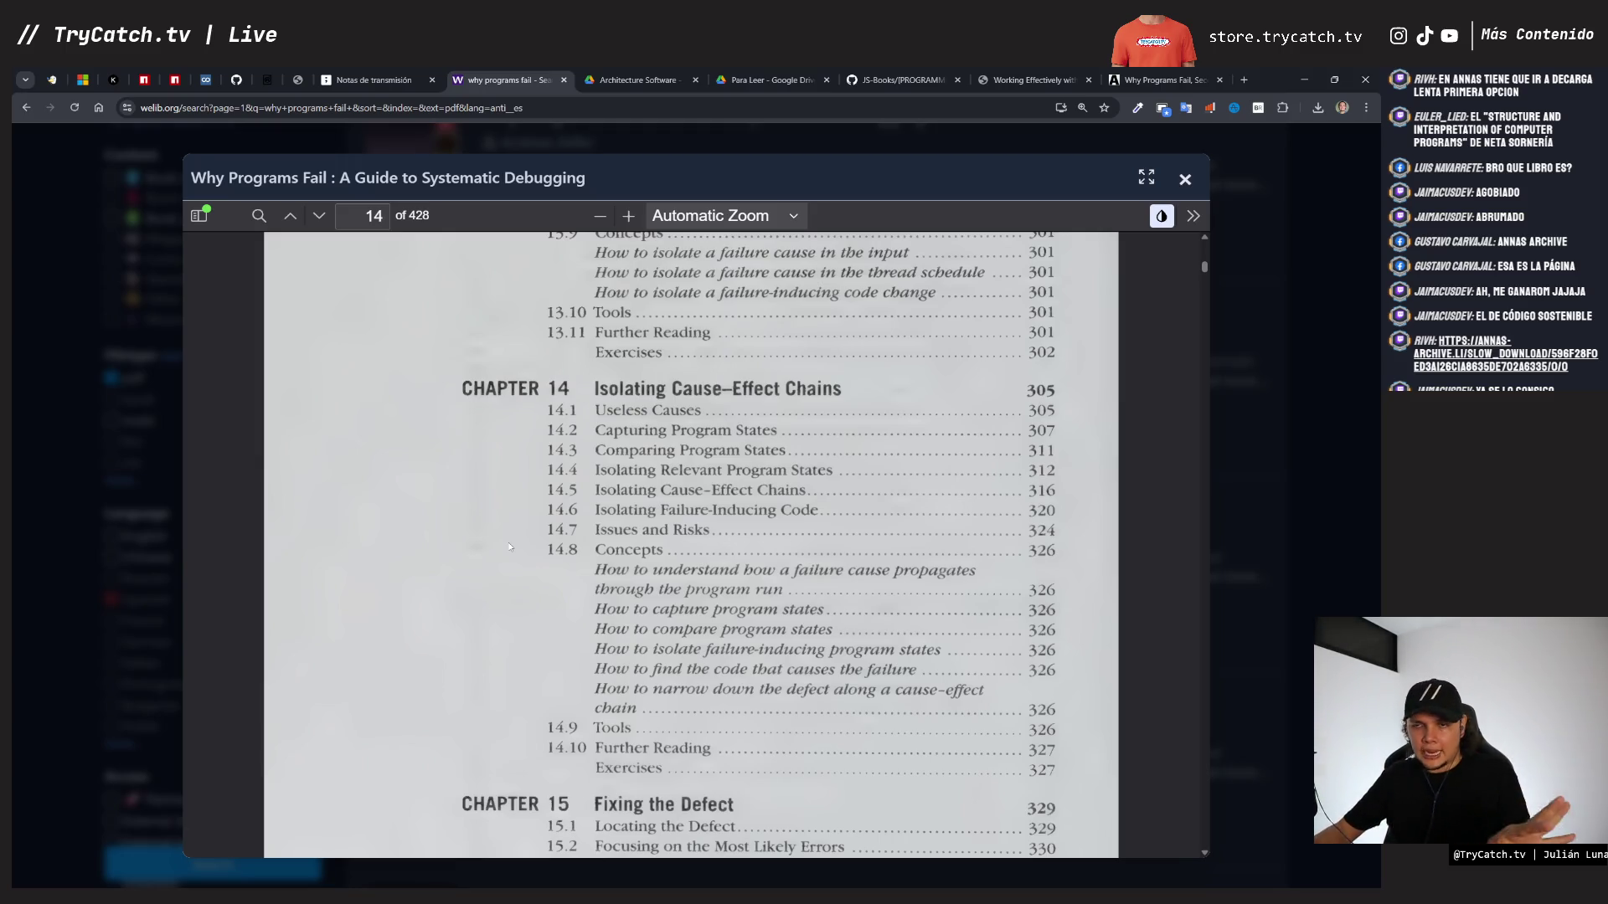
scroll(509, 546, "down", 4)
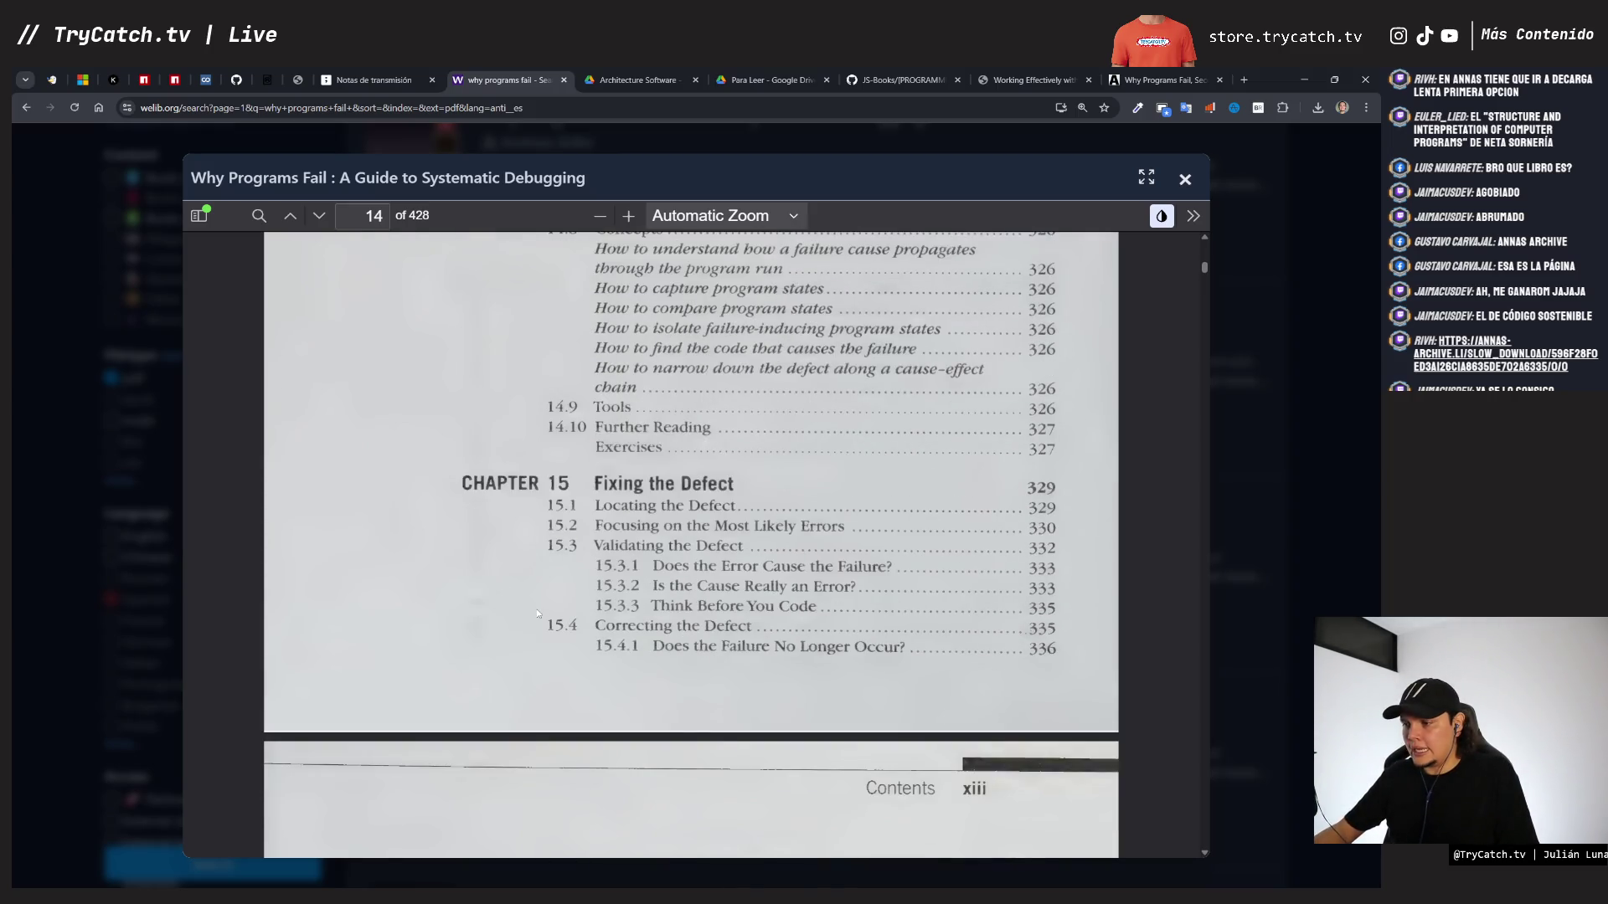
scroll(538, 614, "down", 8)
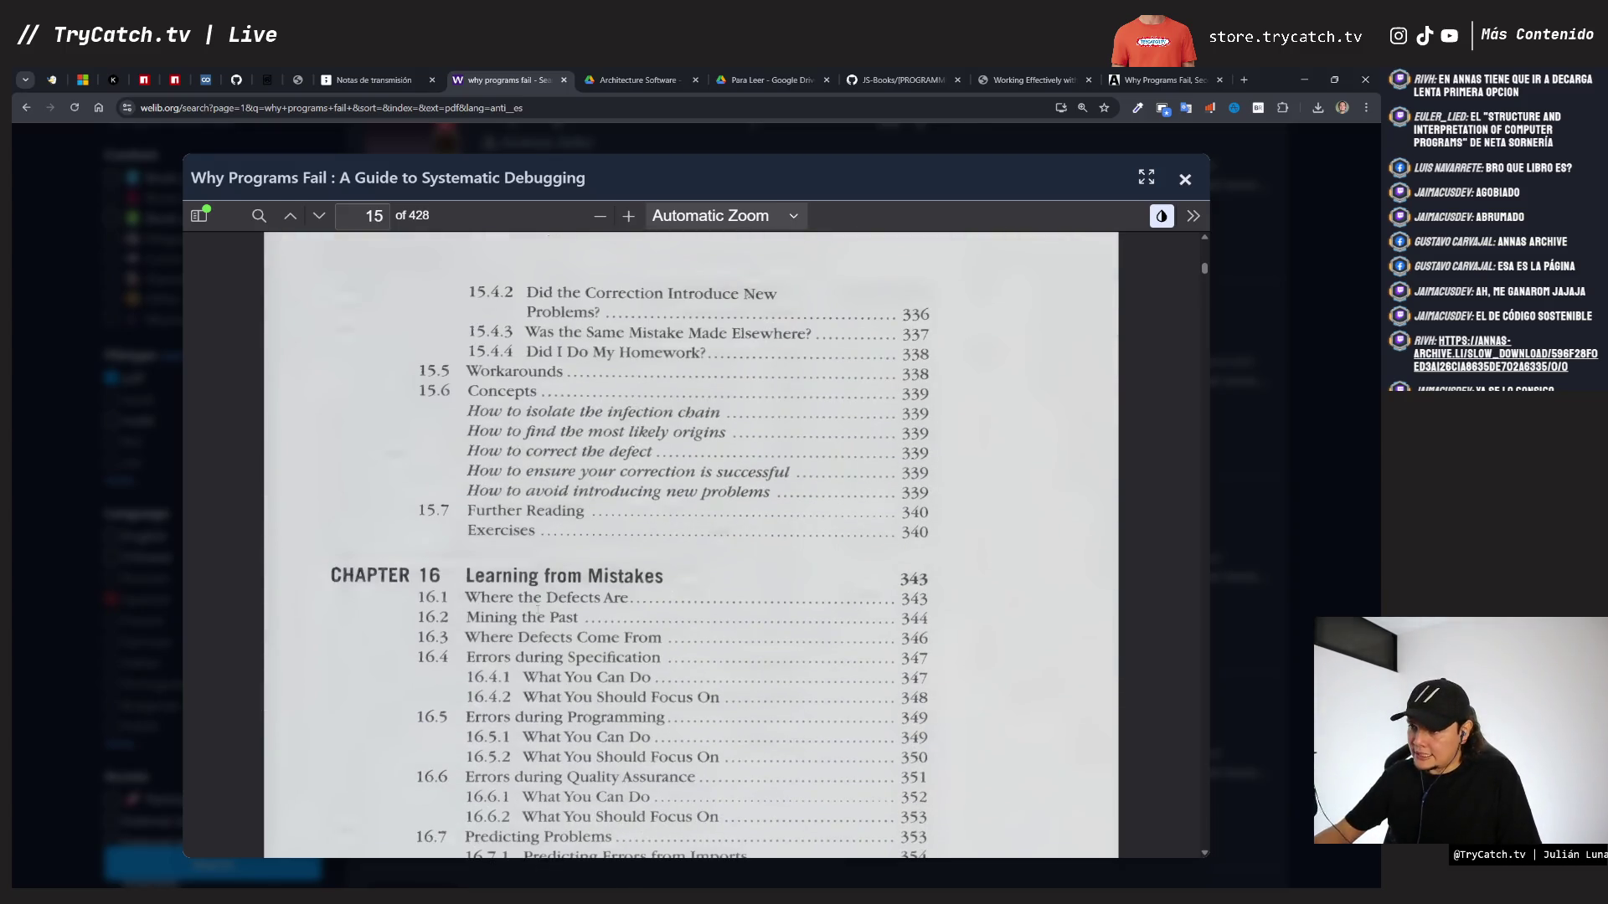
scroll(538, 608, "down", 3)
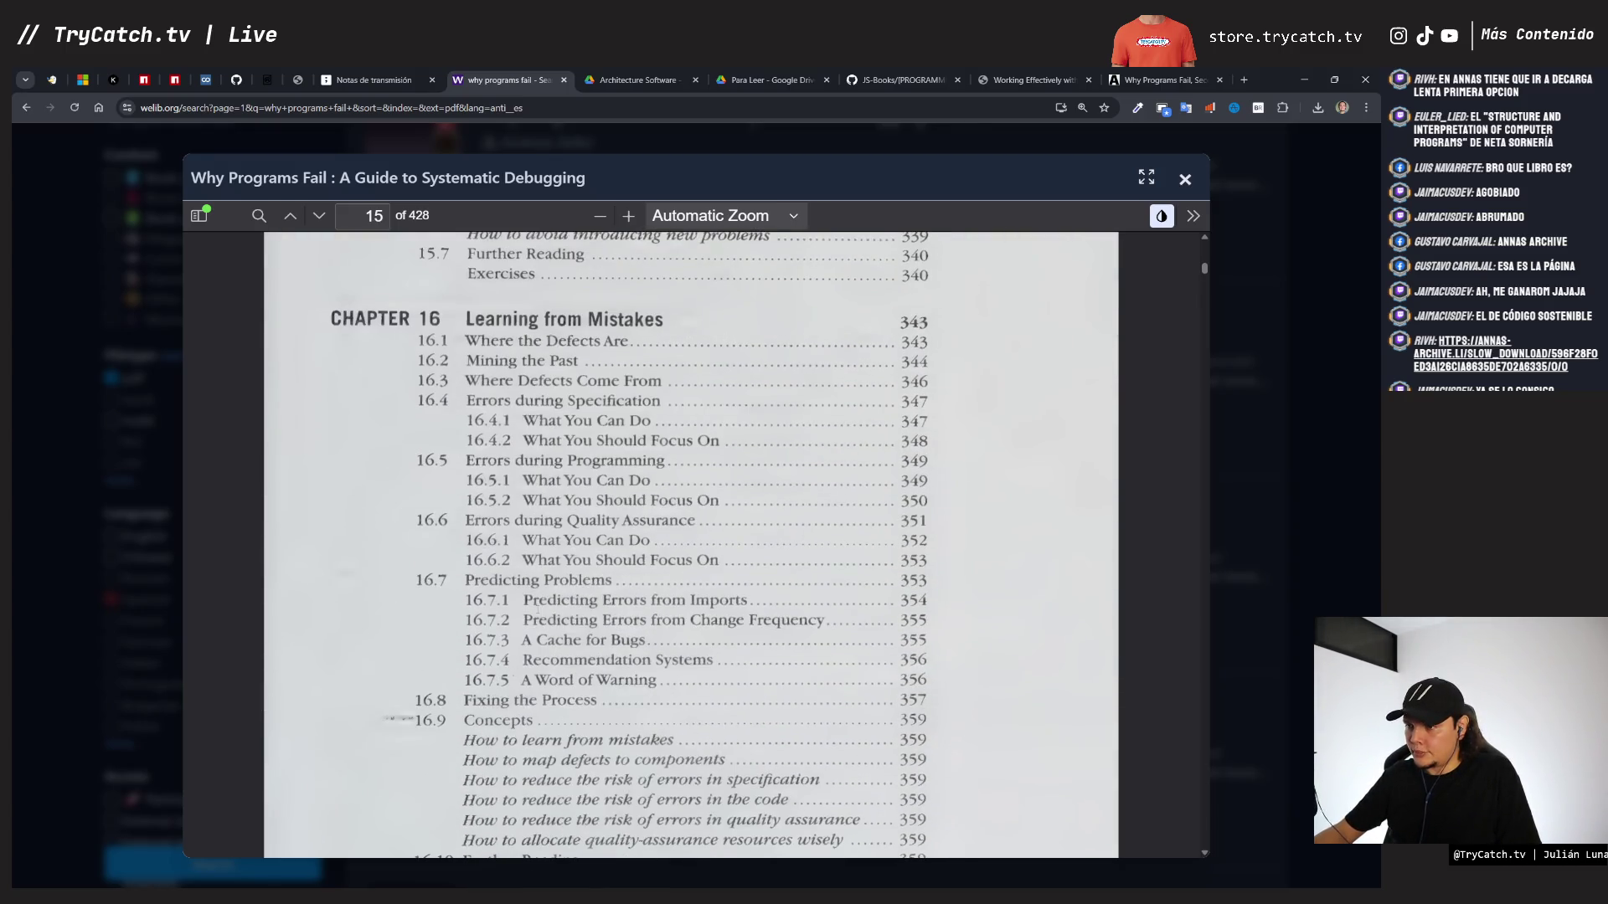
scroll(537, 613, "down", 12)
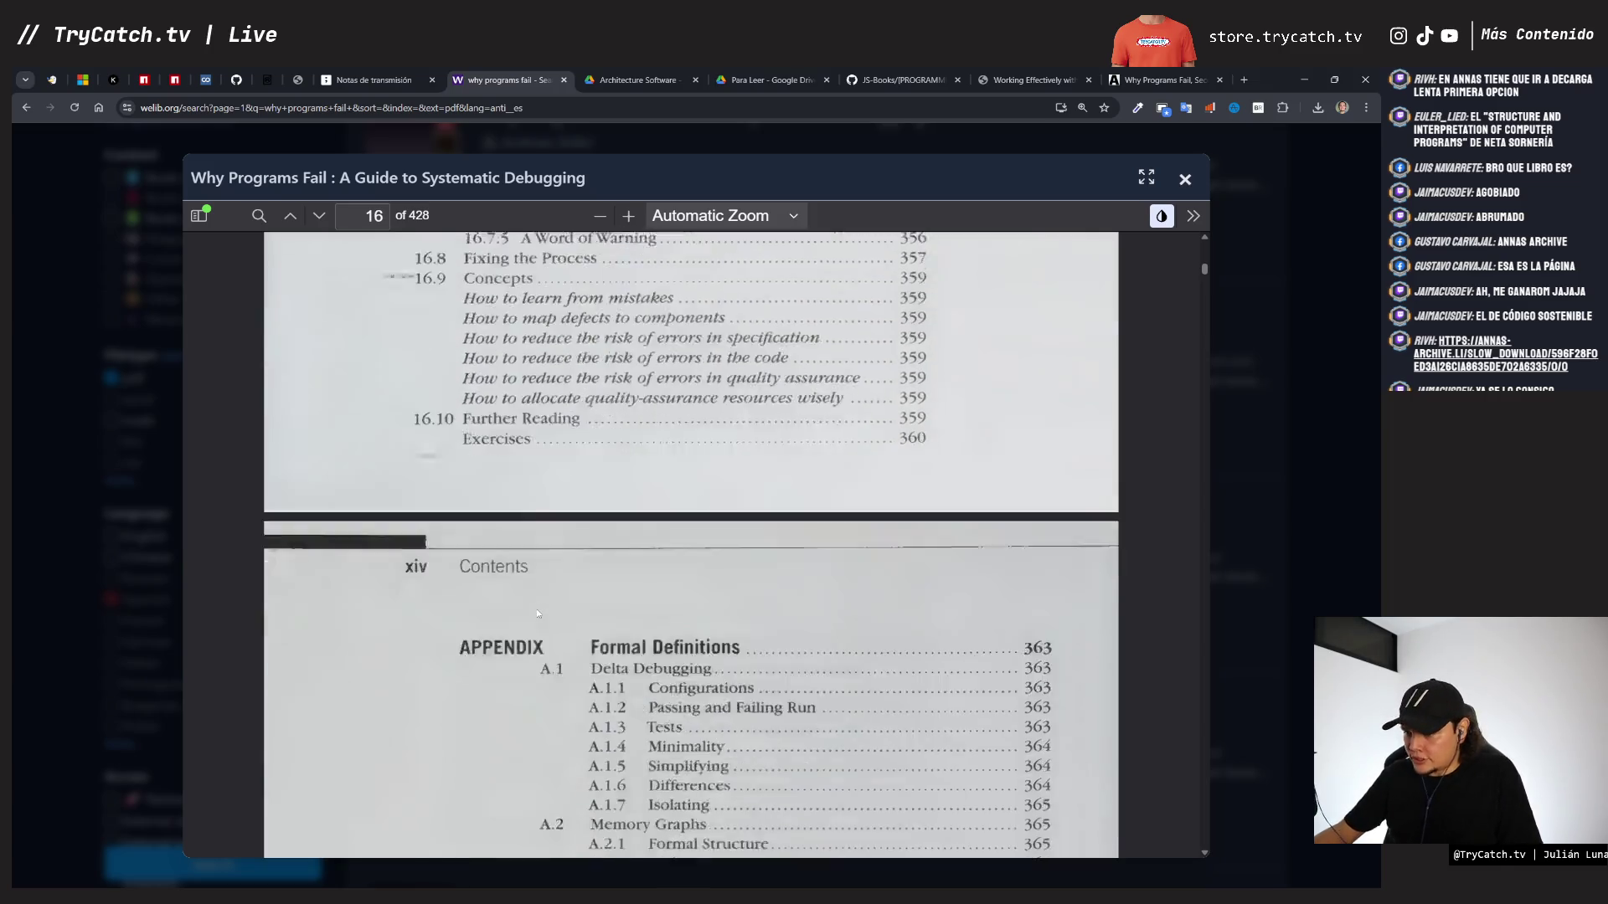
- Scroll back up through the contents, then return to the tldraw book-cover board
scroll(538, 614, "up", 20)
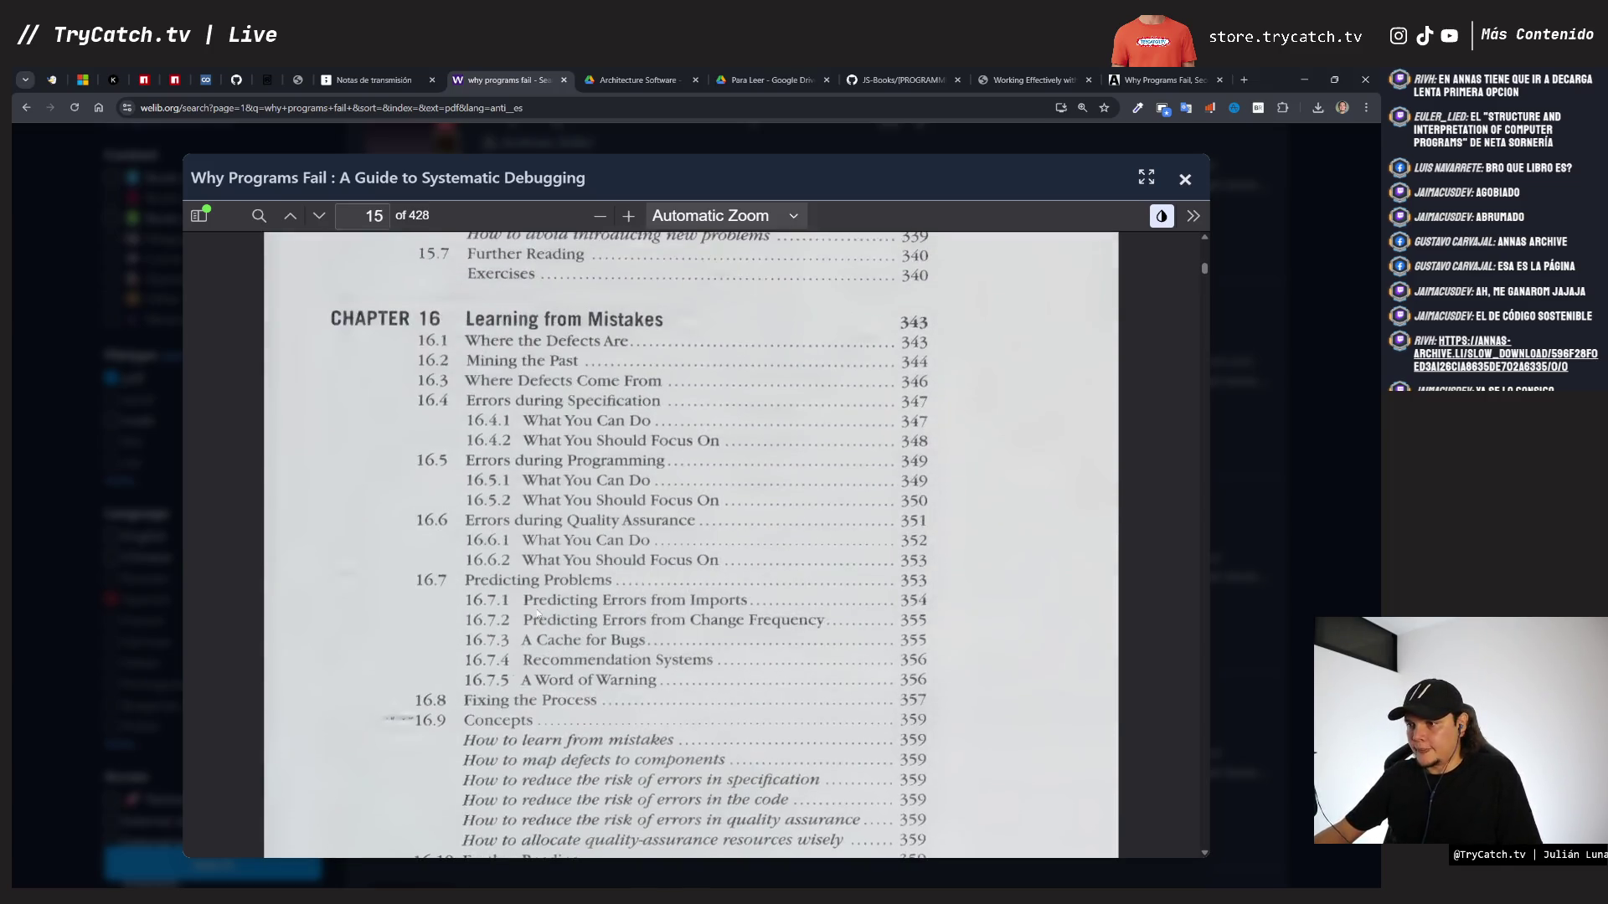
scroll(537, 614, "up", 12)
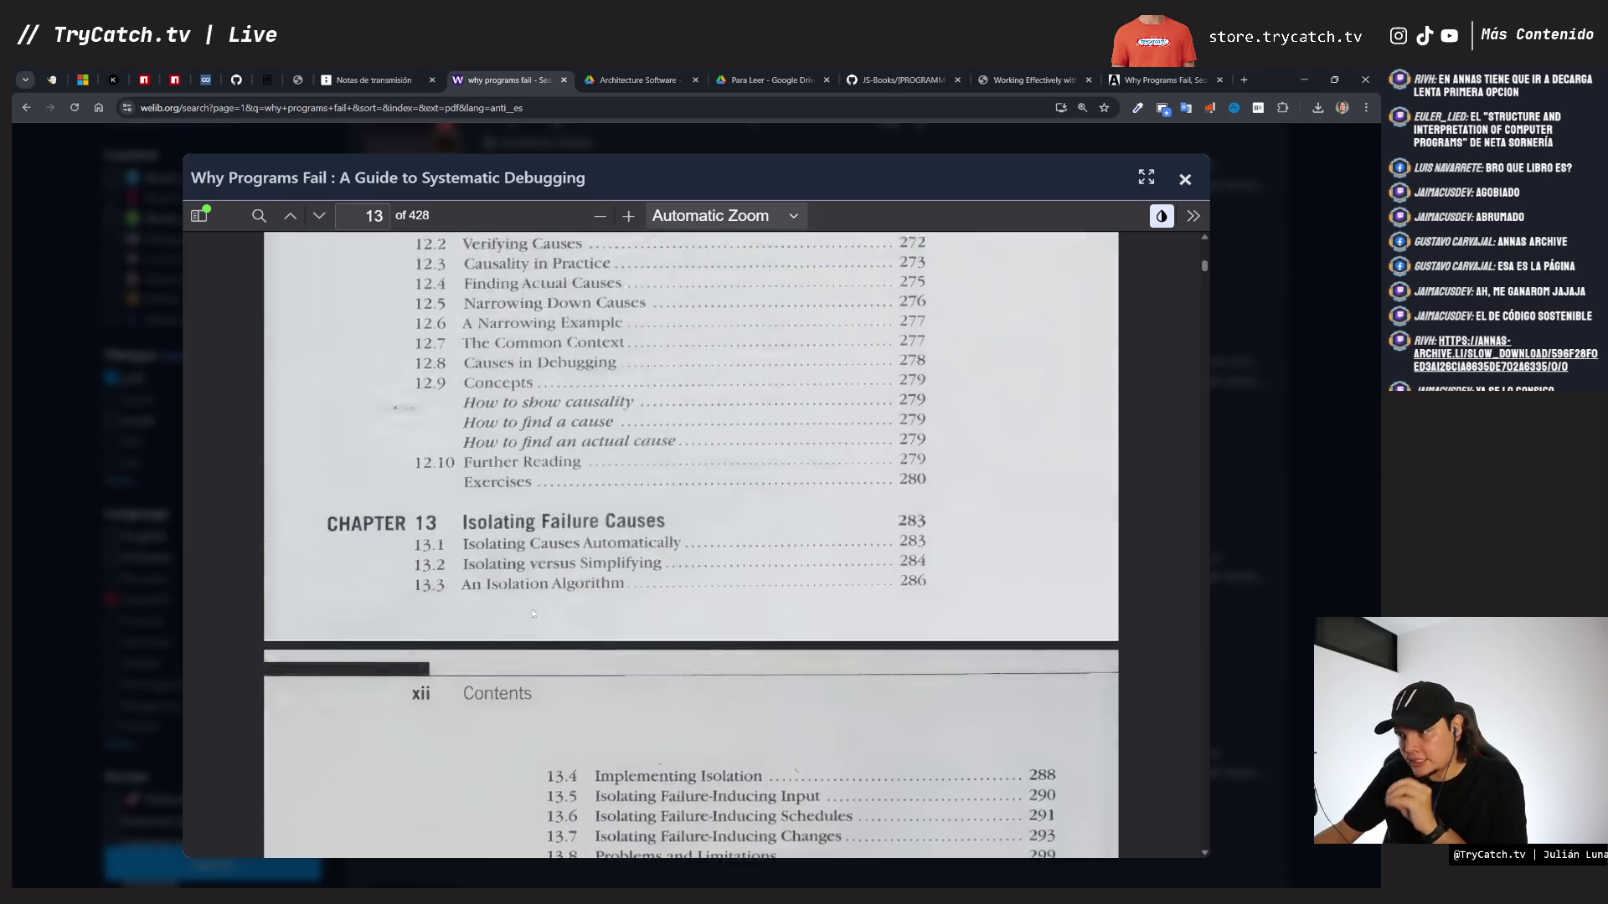
scroll(533, 614, "up", 4)
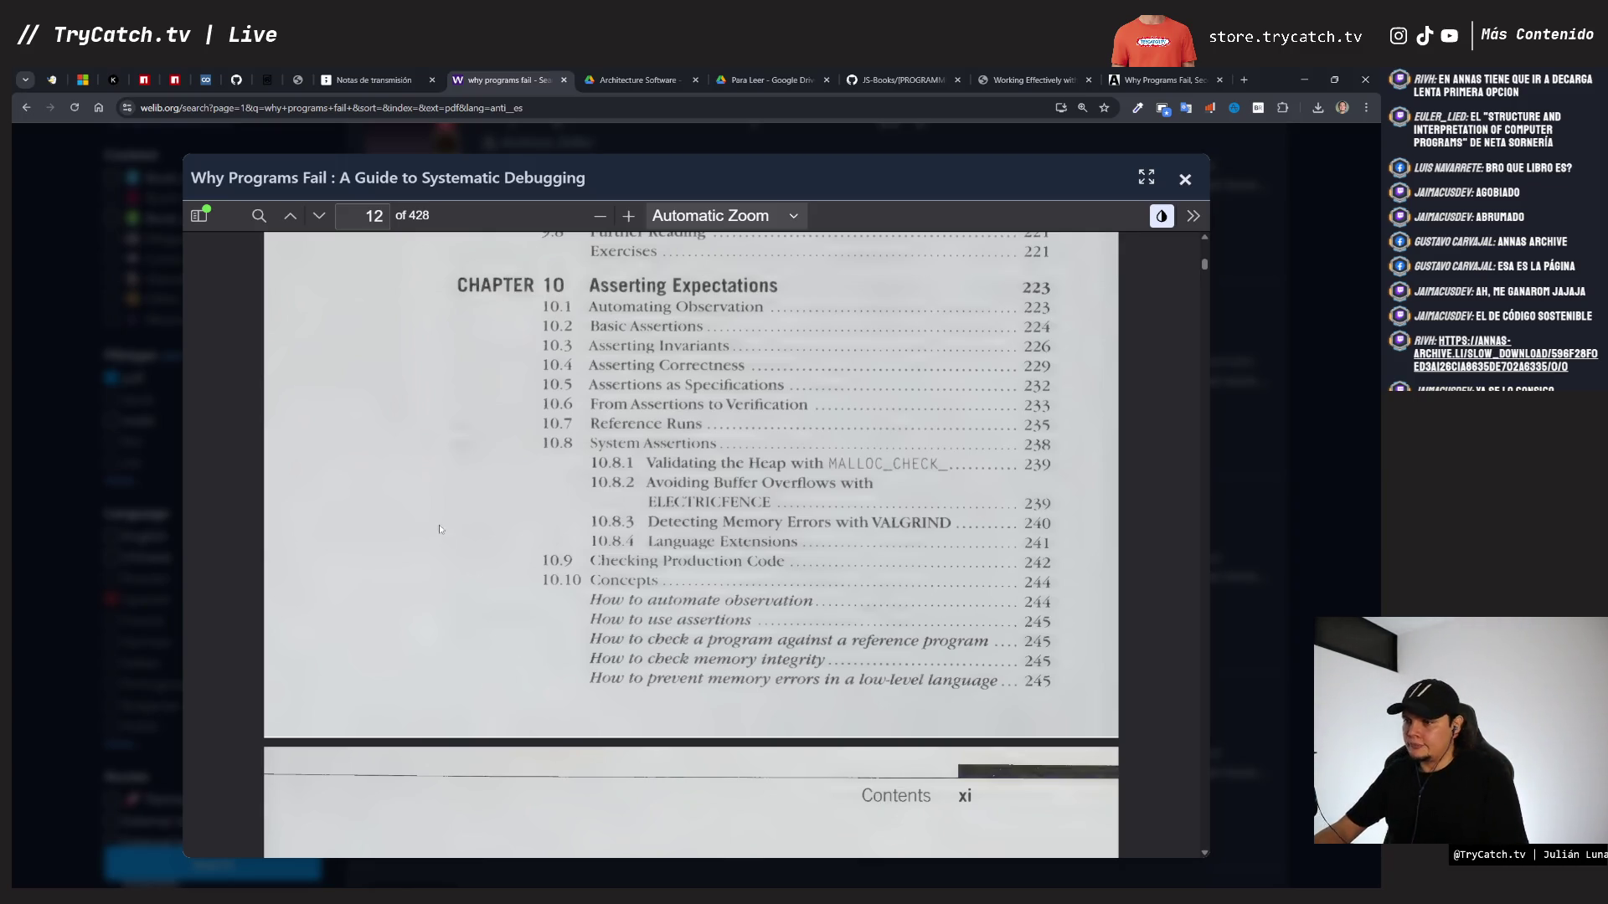
scroll(443, 532, "up", 15)
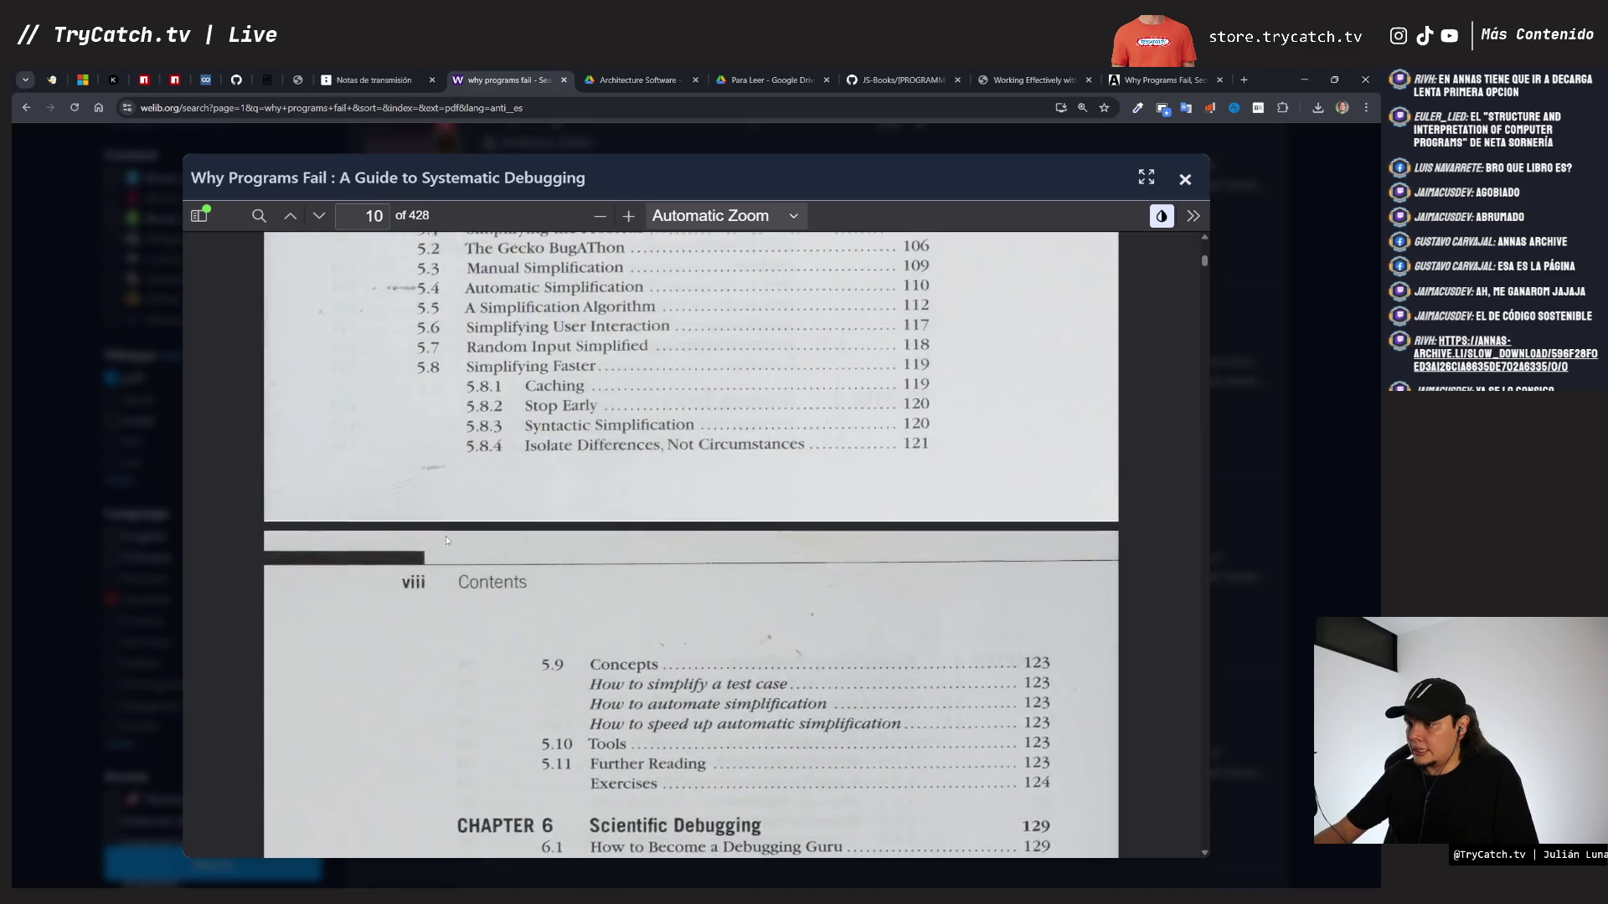
scroll(446, 540, "up", 5)
left_click(373, 80)
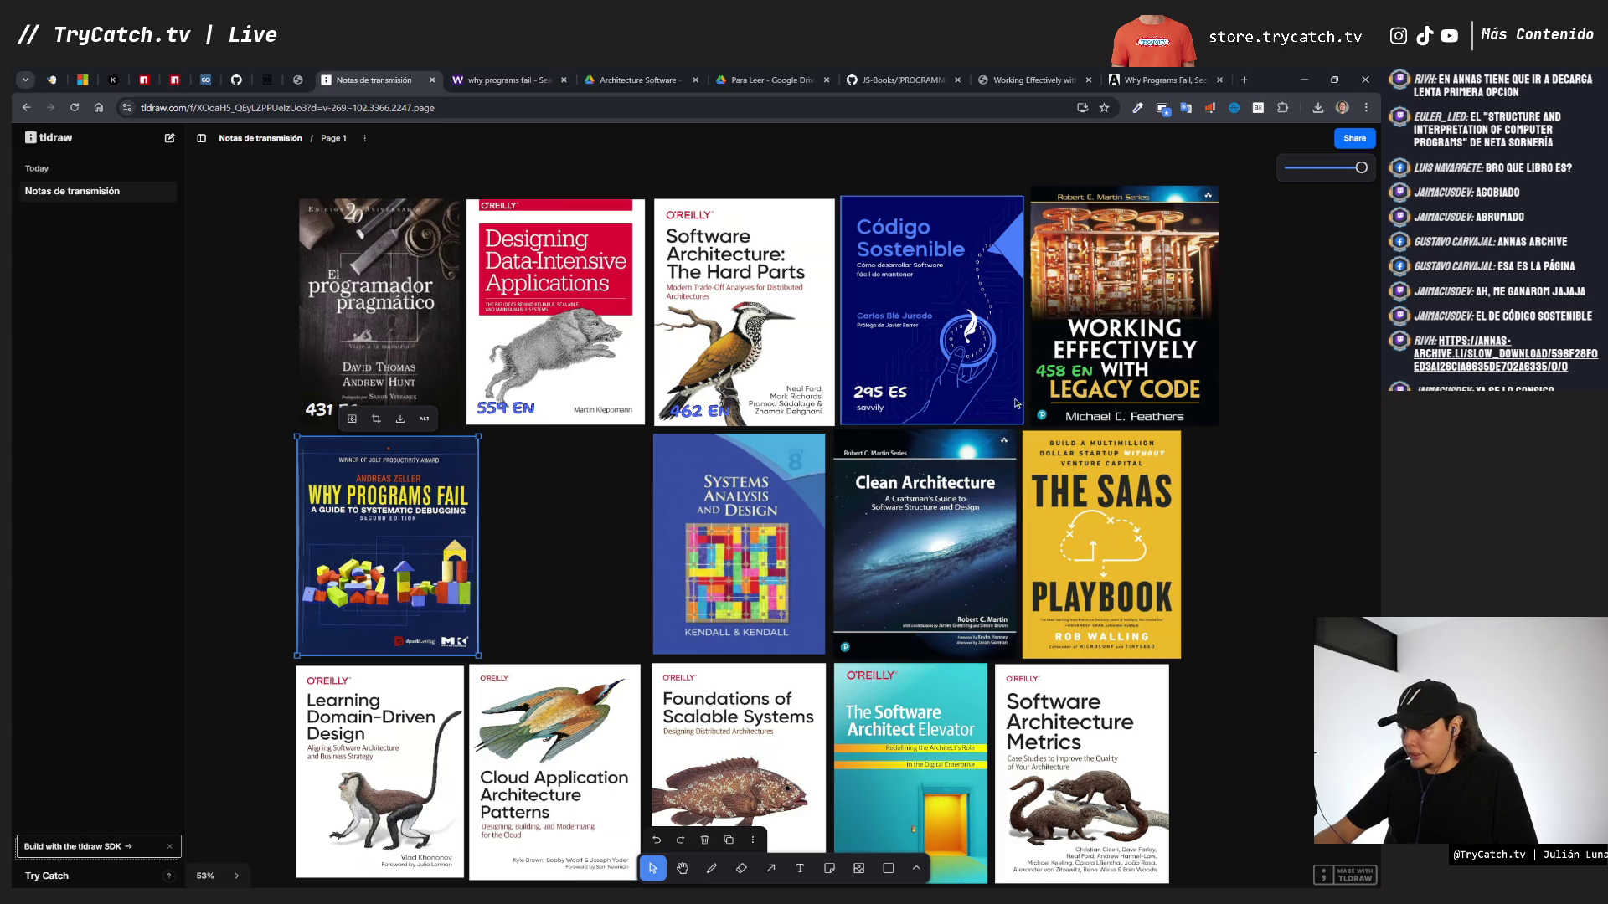
- Copy the 295 ES label onto the Why Programs Fail cover and change it to 428 EN
left_click(1044, 379)
left_click(889, 395)
mouse_move(889, 395)
left_mouse_down()
mouse_move(863, 438)
mouse_move(322, 630)
mouse_move(332, 640)
left_mouse_up()
double_click(332, 640)
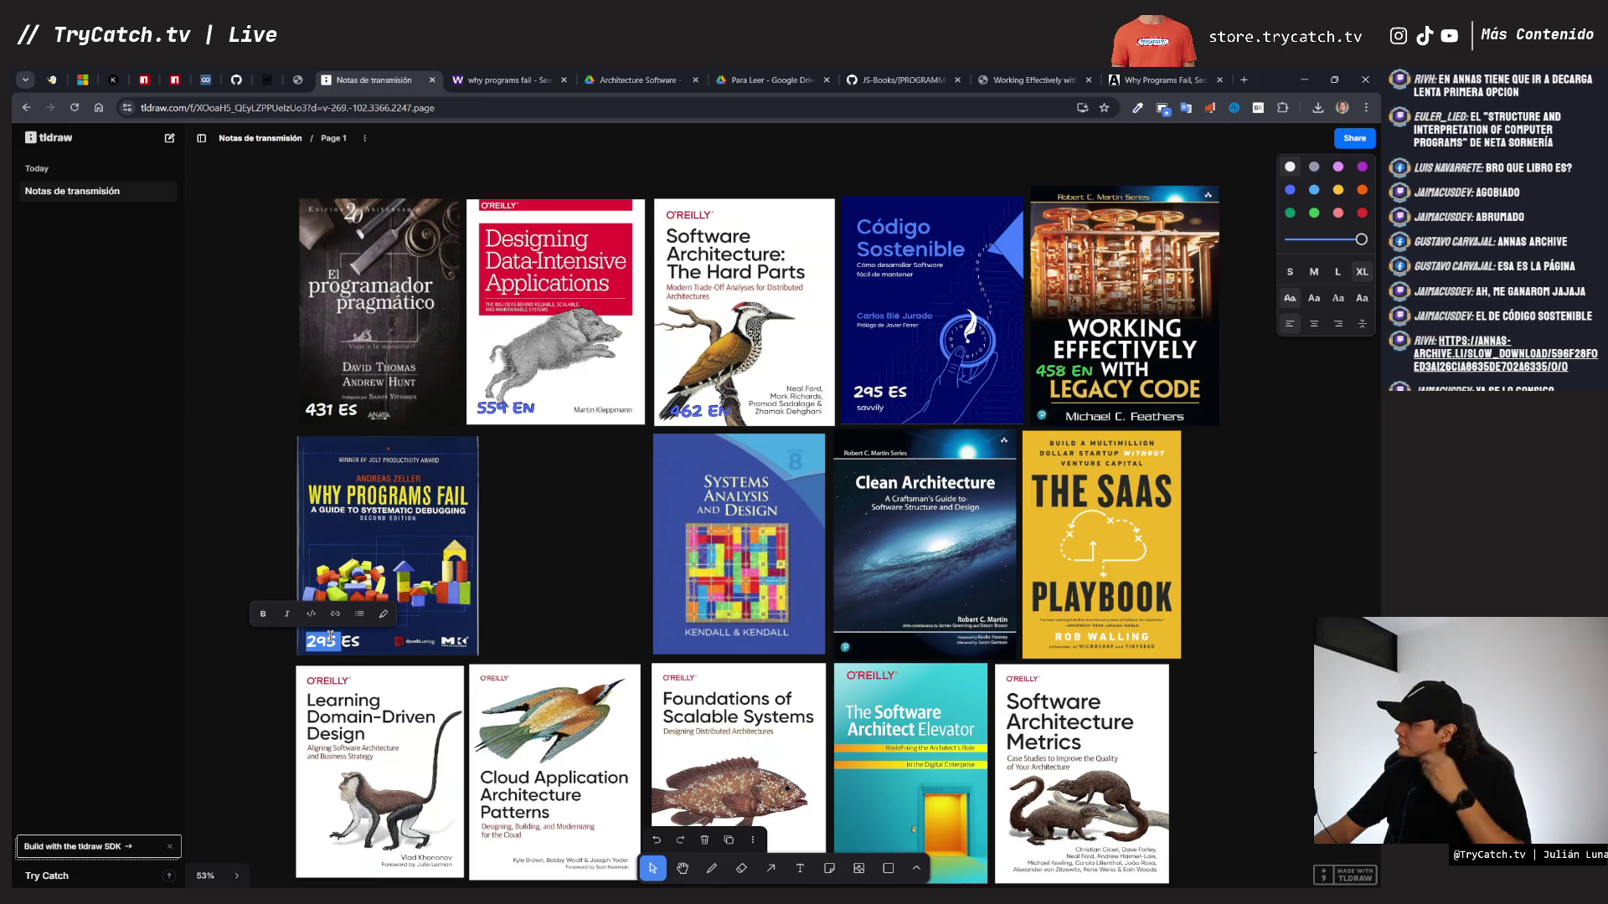
type("428")
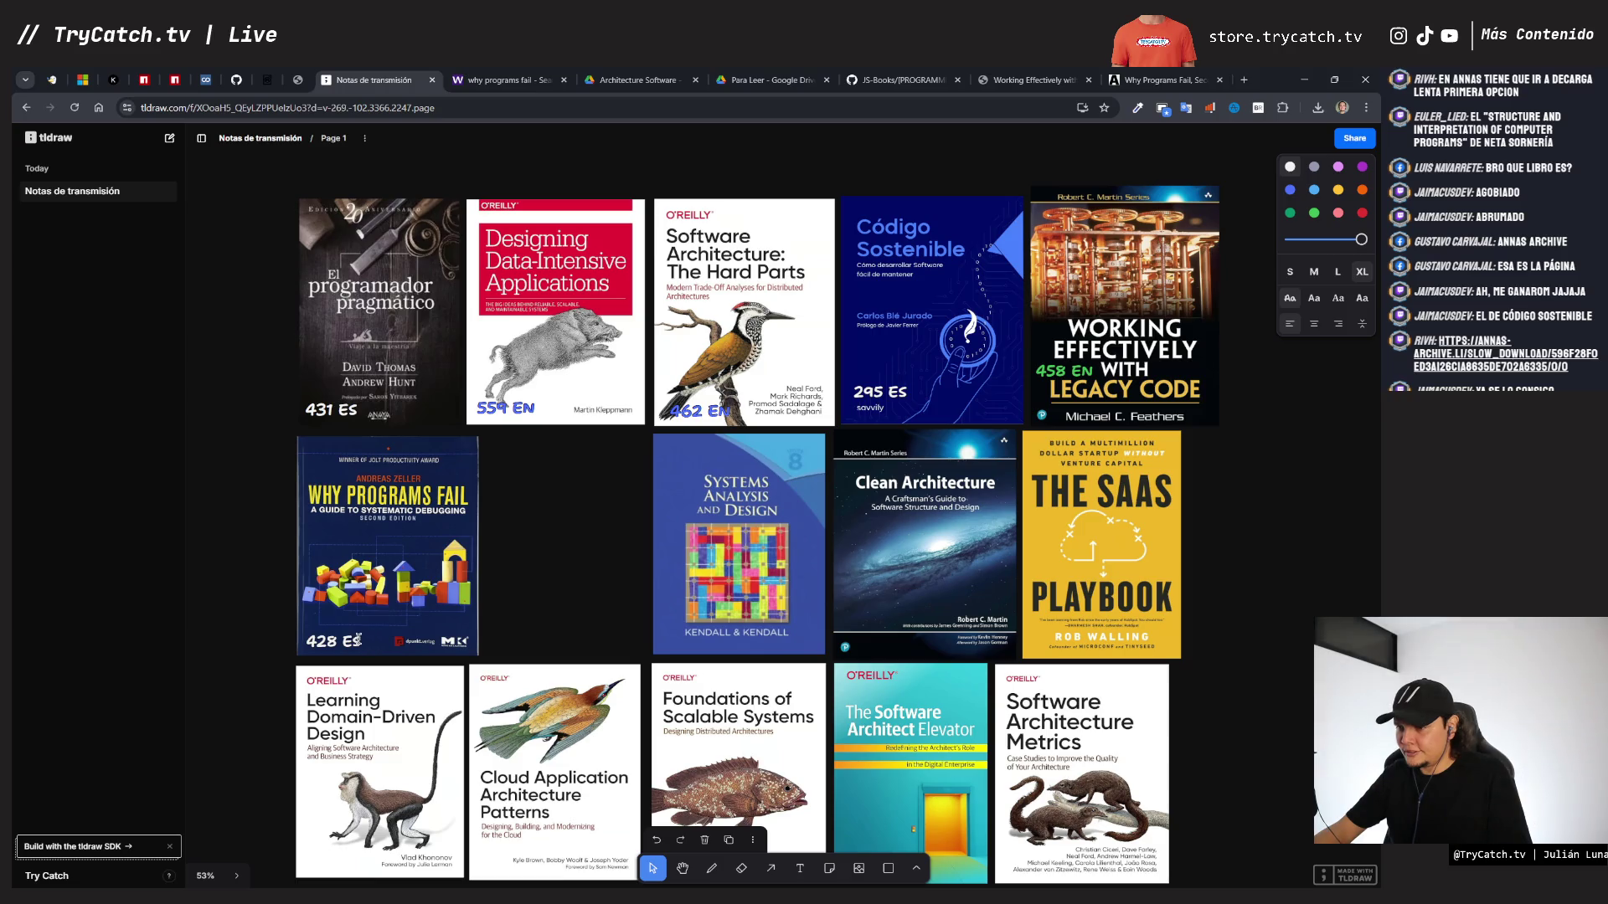
key("BackSpace")
type("N")
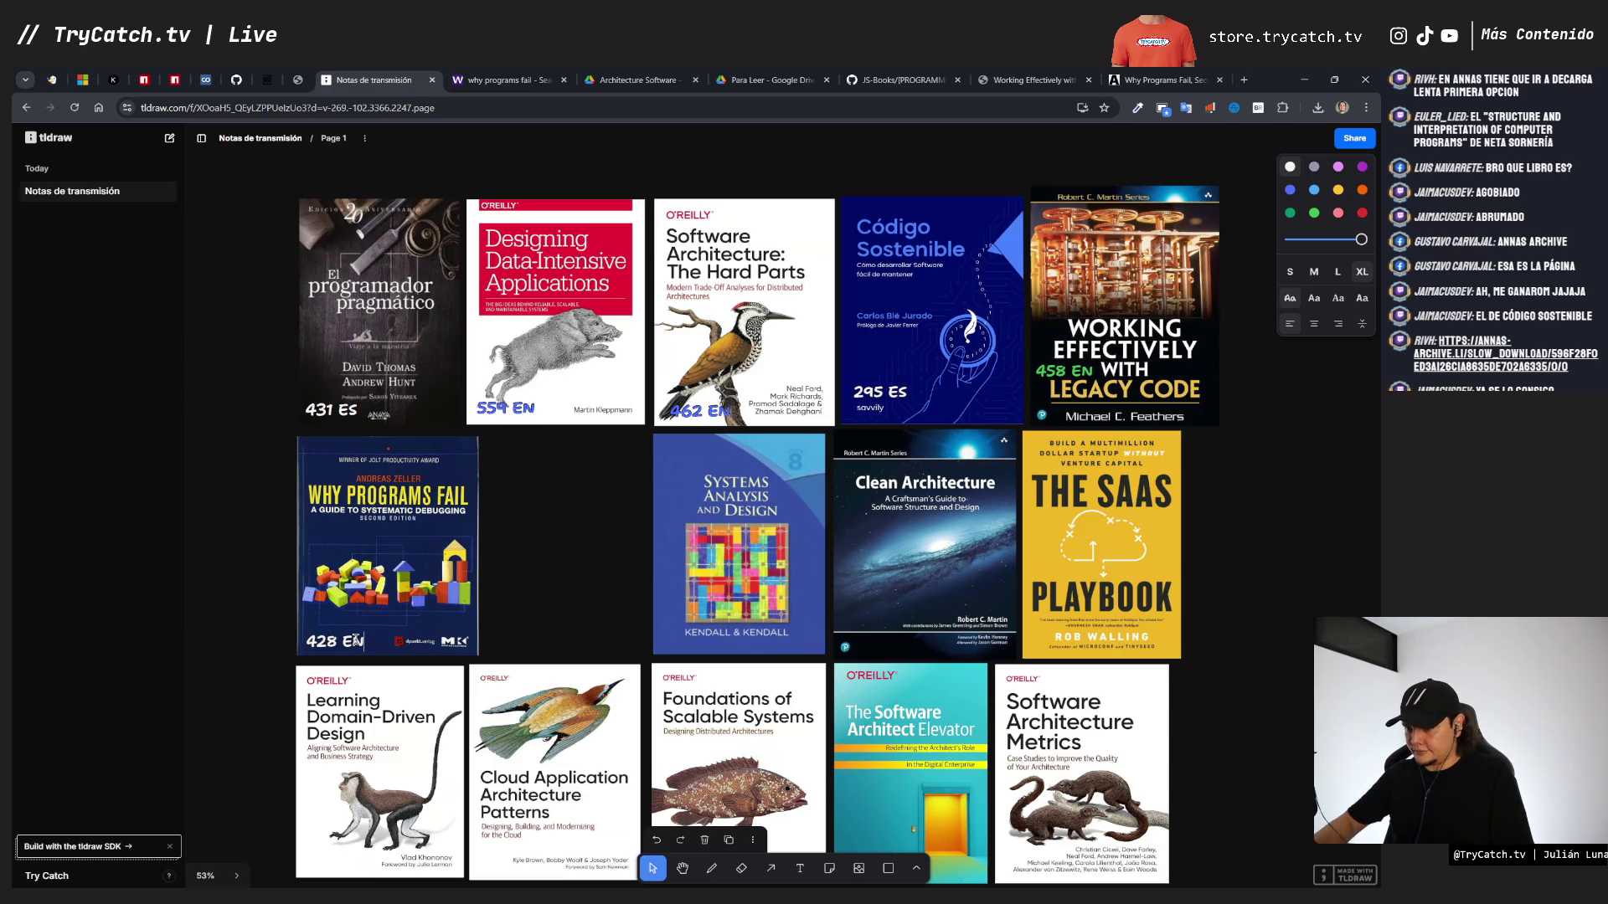
key("Escape")
- Move the Systems Analysis and Design cover beside Why Programs Fail and line it up
mouse_move(765, 540)
left_mouse_down()
mouse_move(579, 540)
mouse_move(601, 540)
left_mouse_up()
left_click(469, 620)
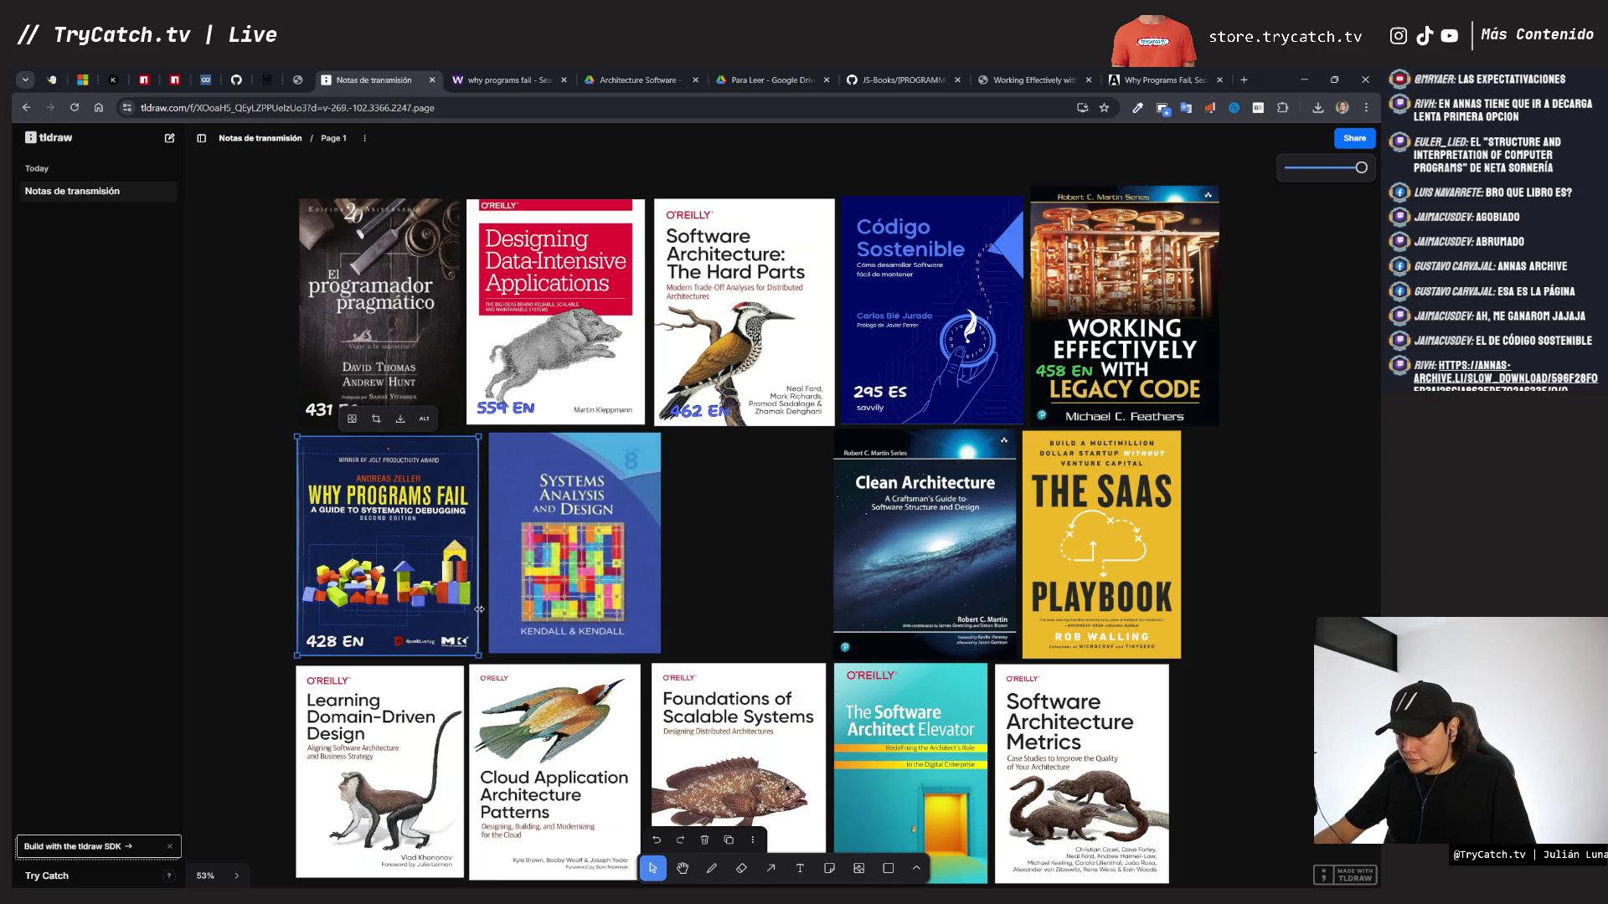
left_click(573, 544)
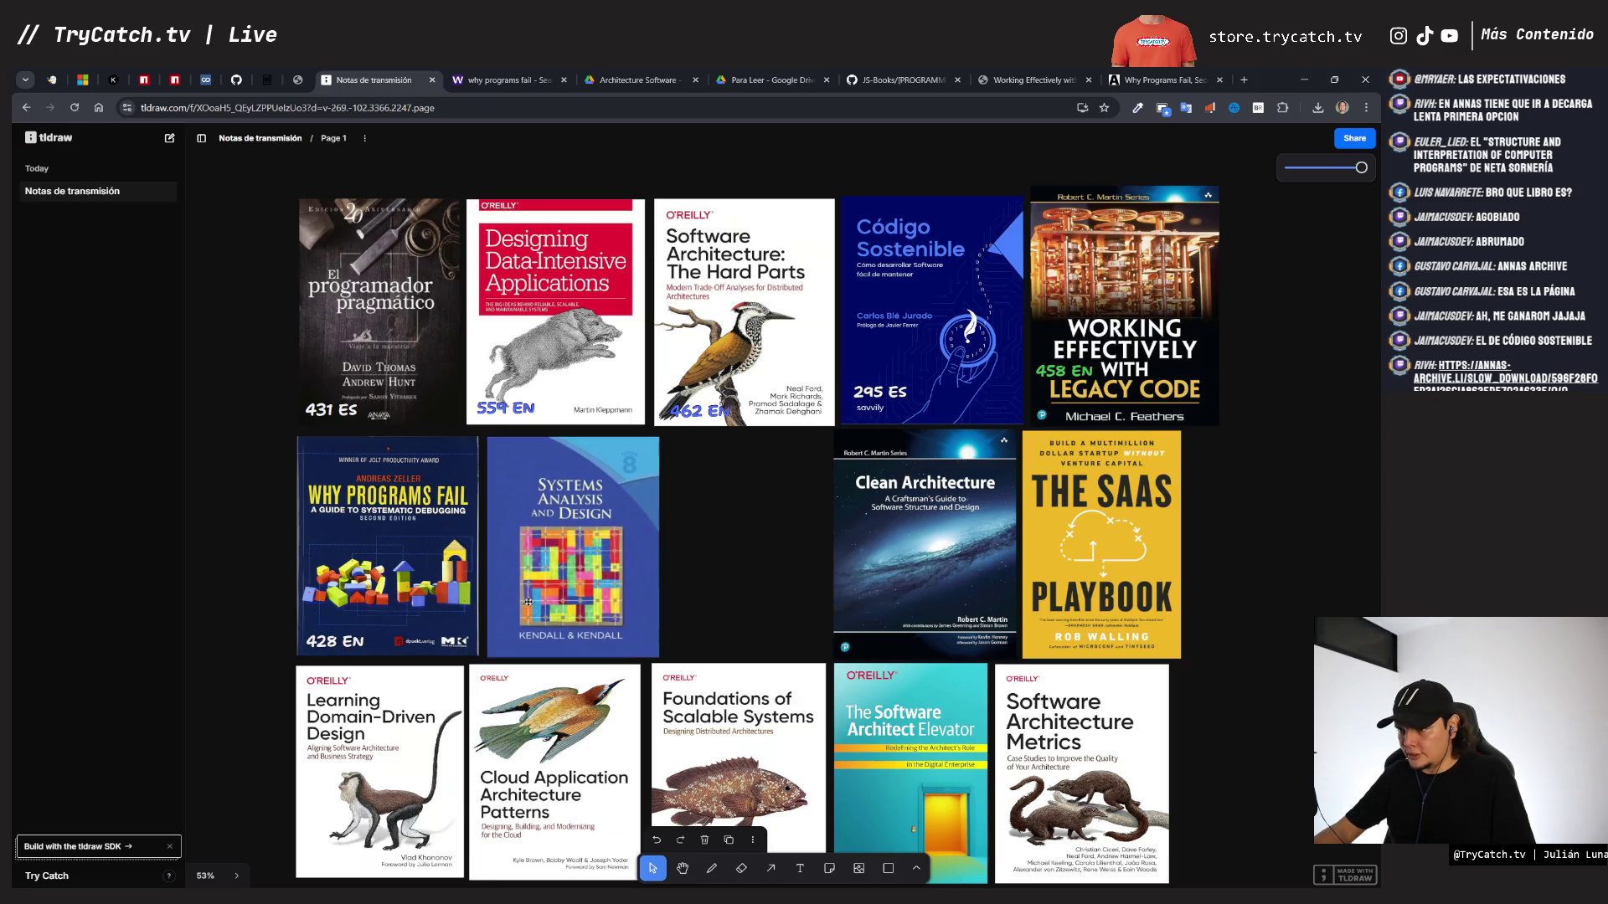
left_click_drag(573, 544, 571, 549)
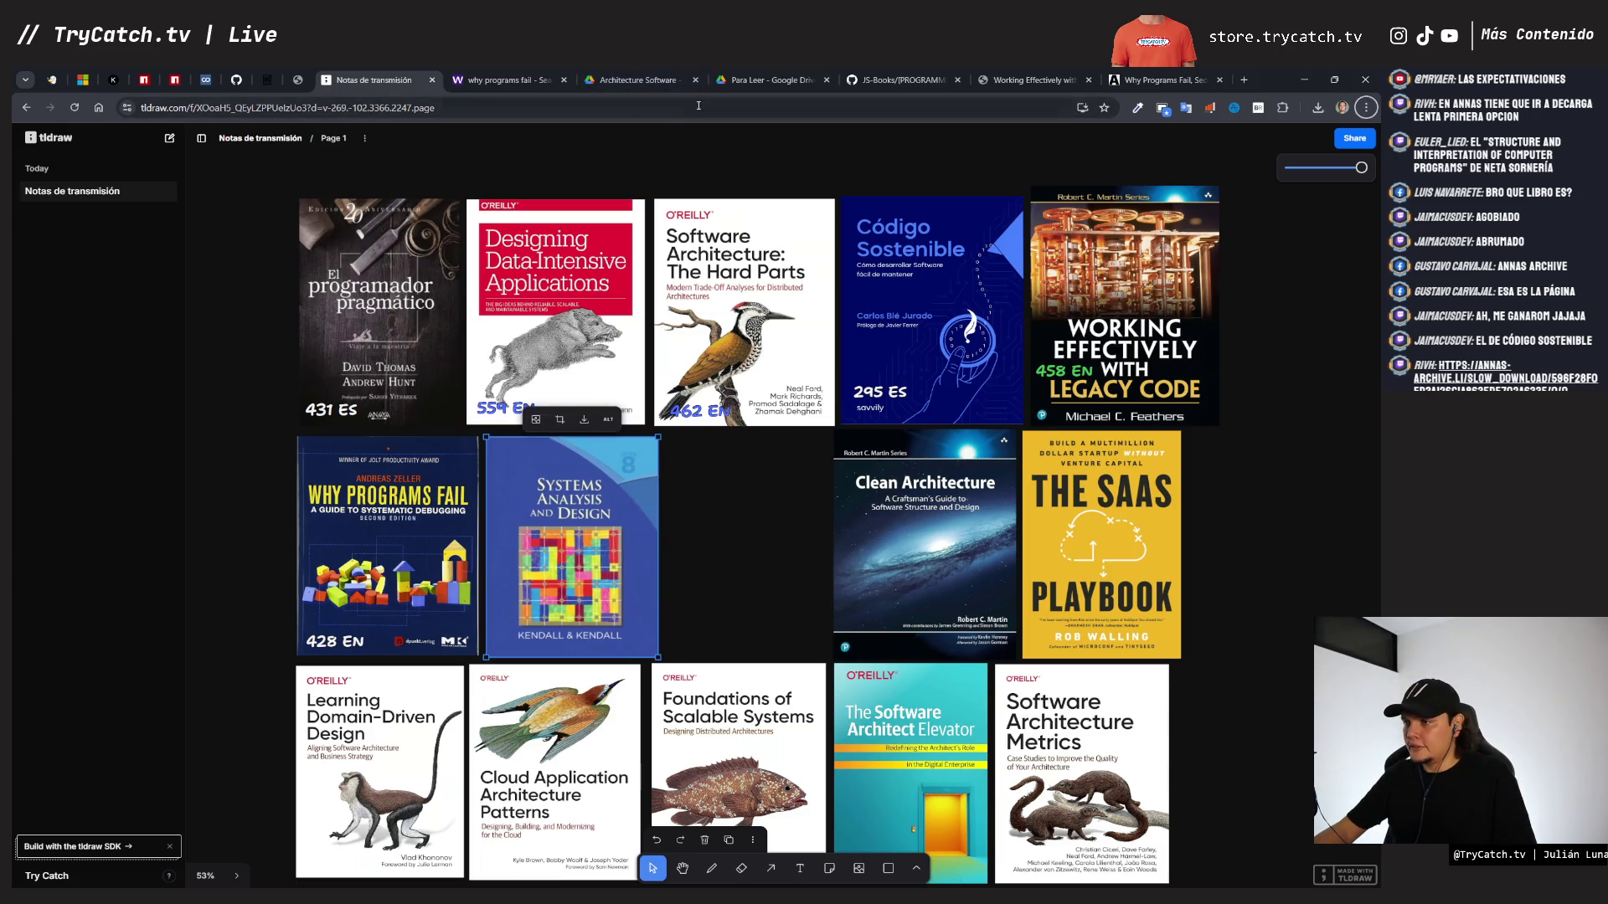
left_click(754, 84)
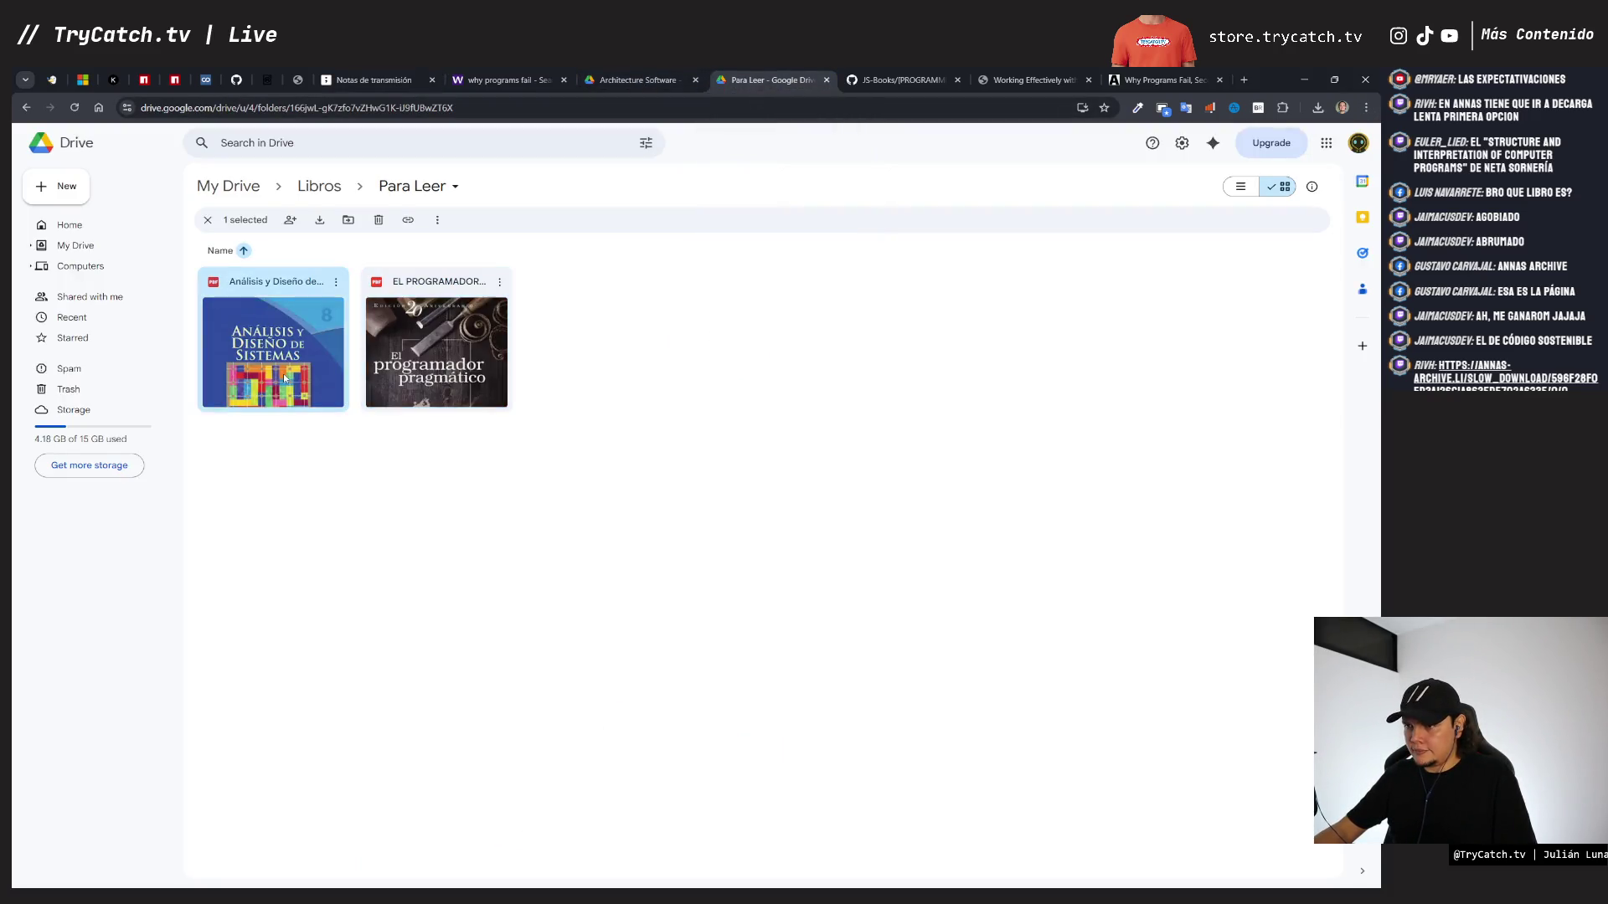
- Open the Análisis y Diseño de Sistemas PDF preview and zoom in on its pages
key("Return")
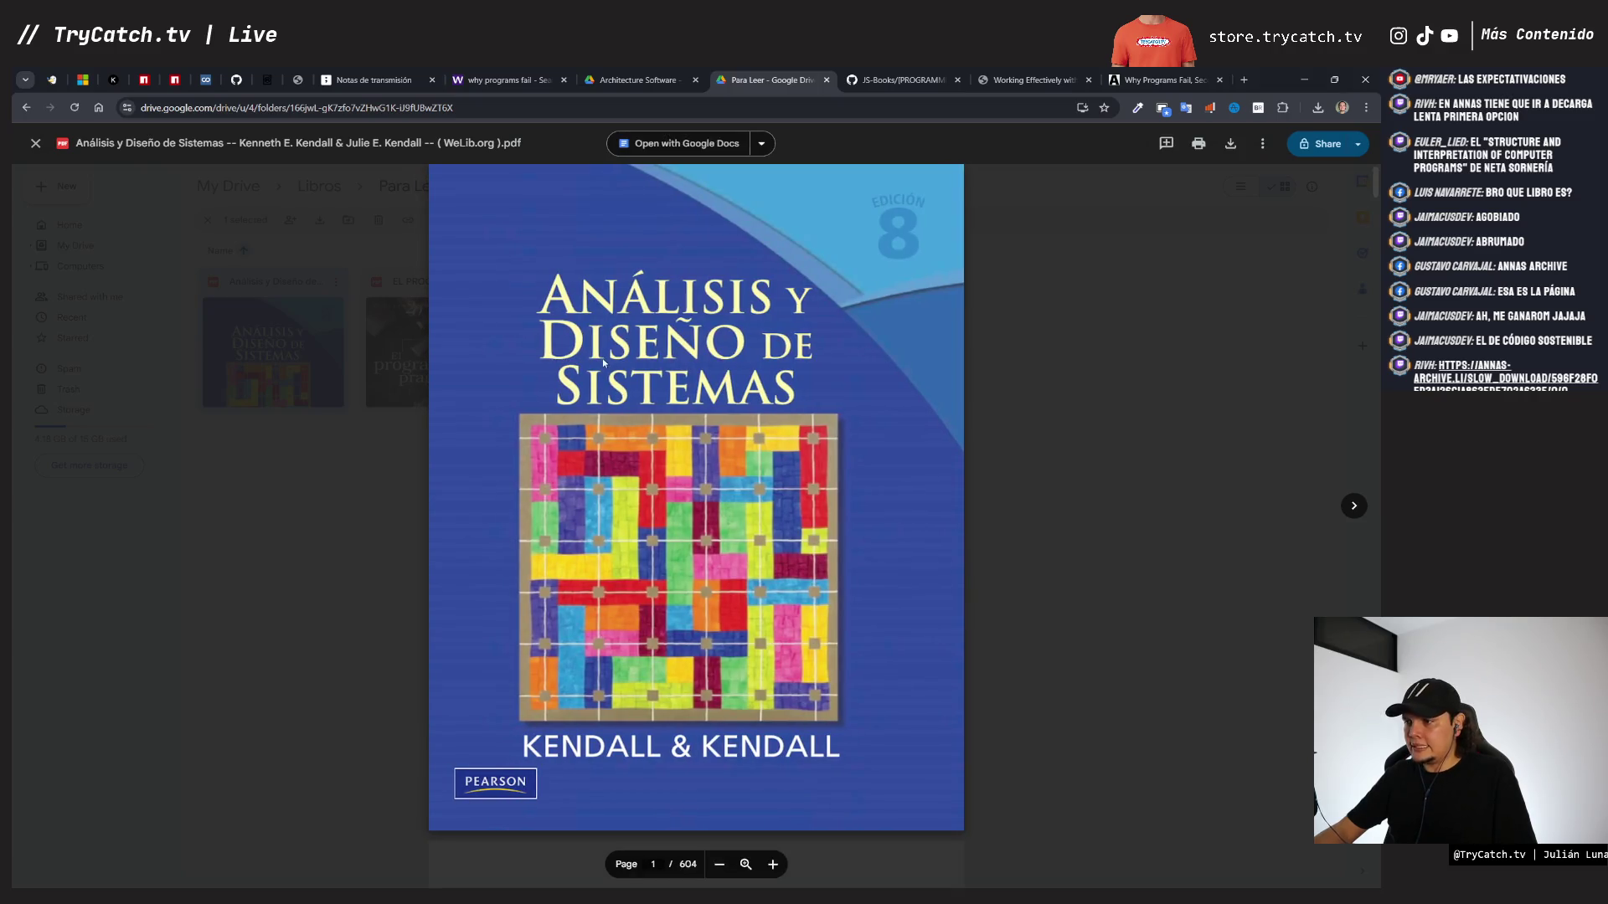
scroll(624, 377, "down", 8)
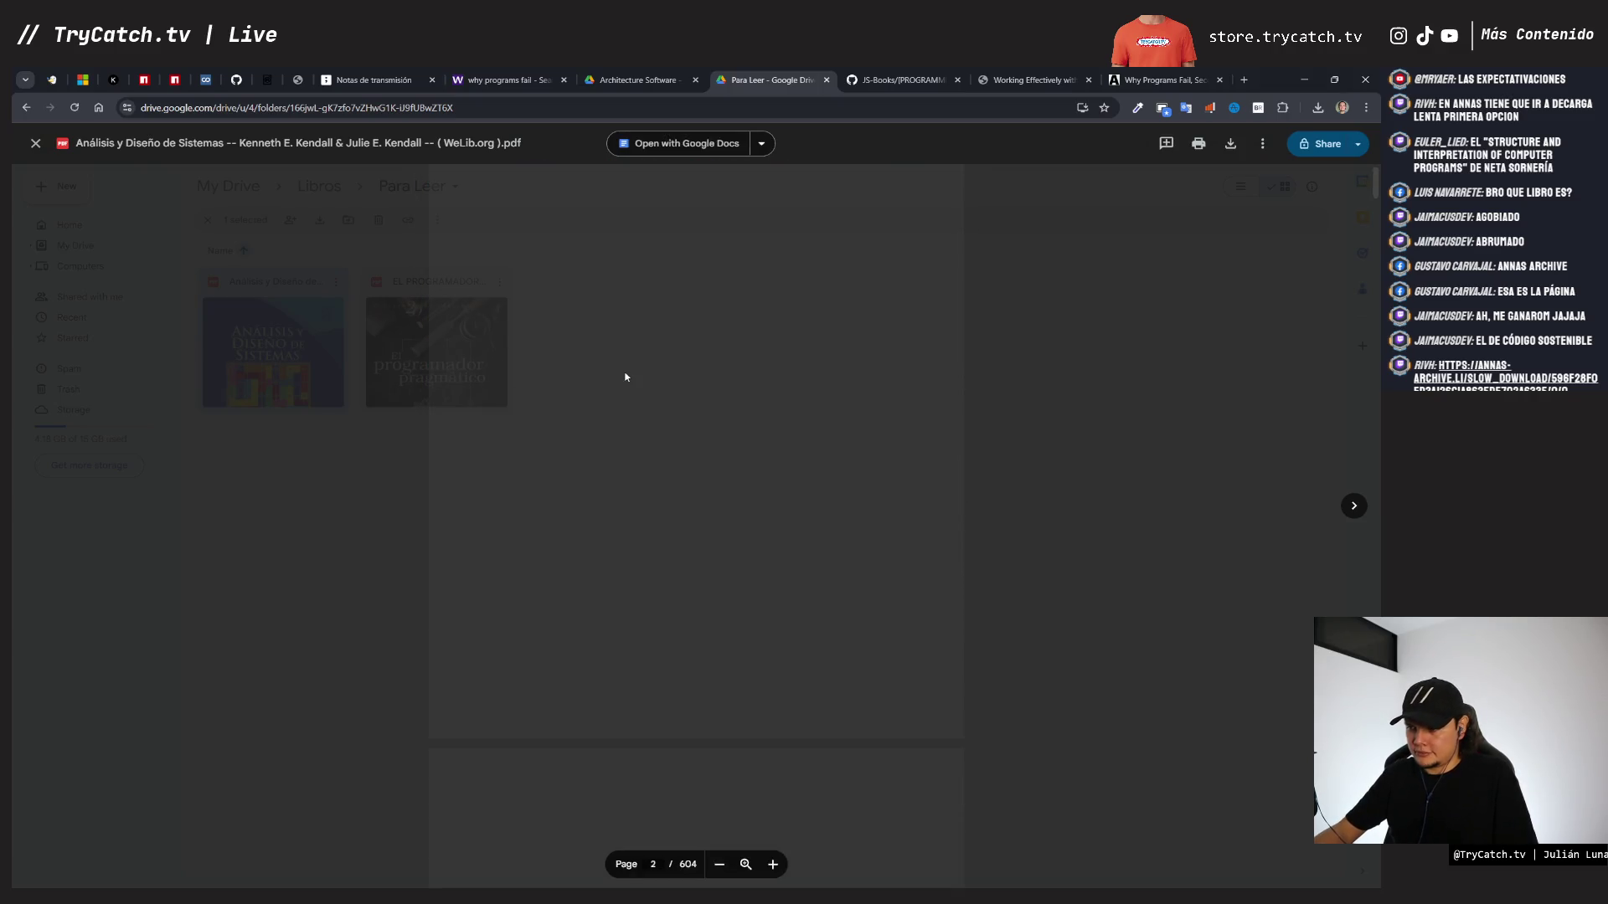
left_click(770, 864)
scroll(769, 719, "down", 10)
scroll(770, 719, "down", 15)
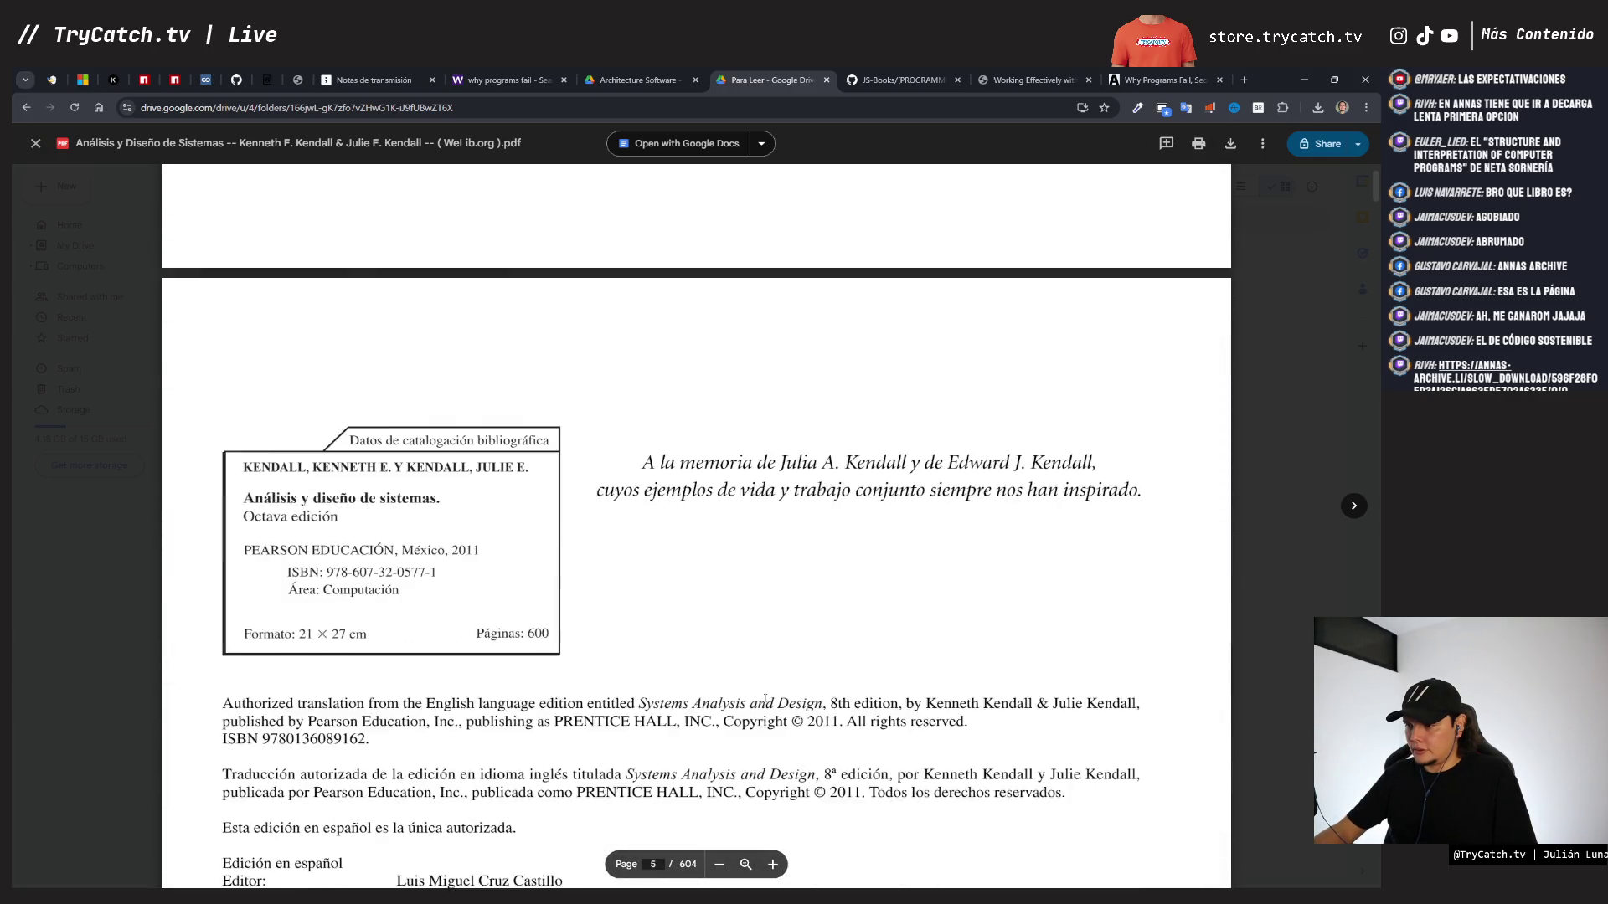
scroll(765, 698, "down", 10)
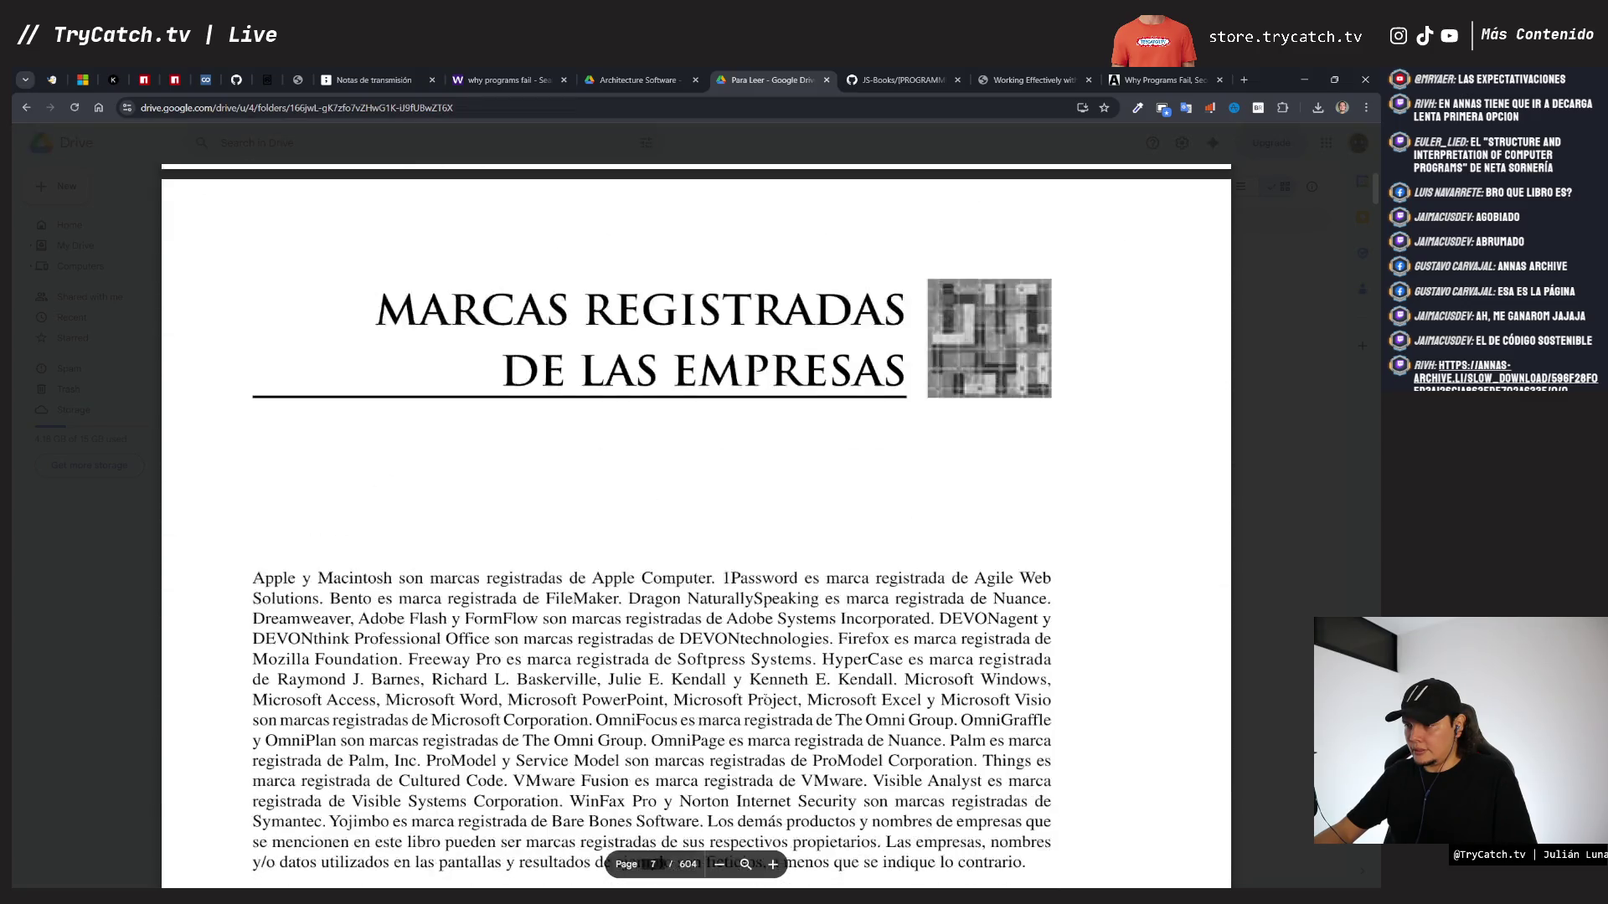
scroll(766, 698, "down", 12)
scroll(765, 698, "up", 8)
scroll(766, 698, "up", 3)
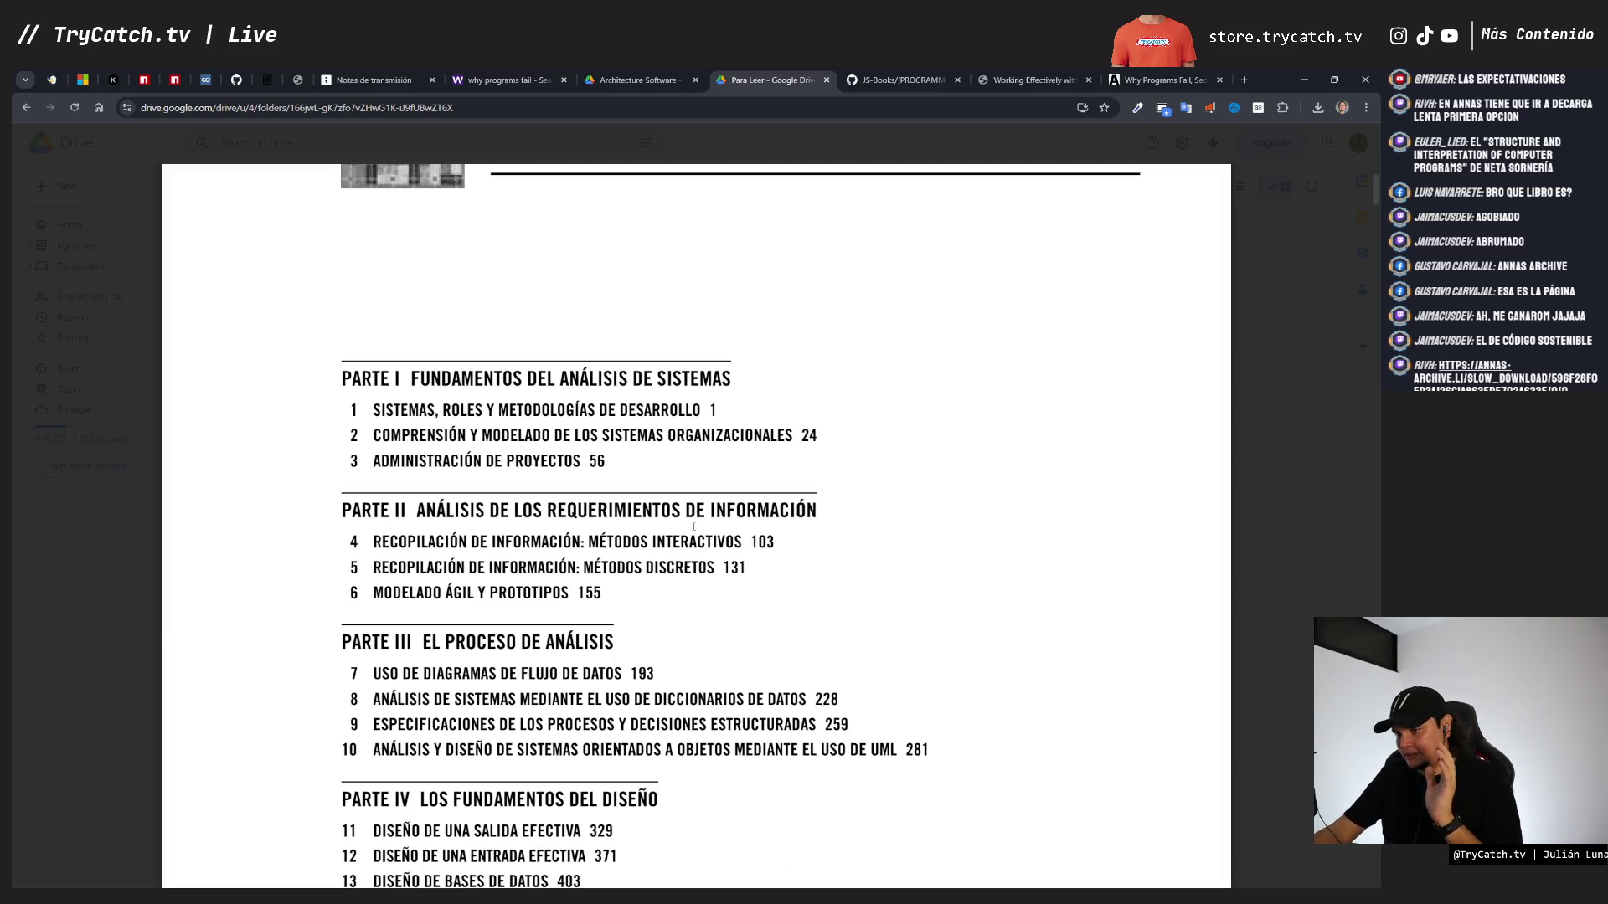
- Scroll the 604-page PDF to its Contenido page starting with Parte I
scroll(691, 525, "down", 2)
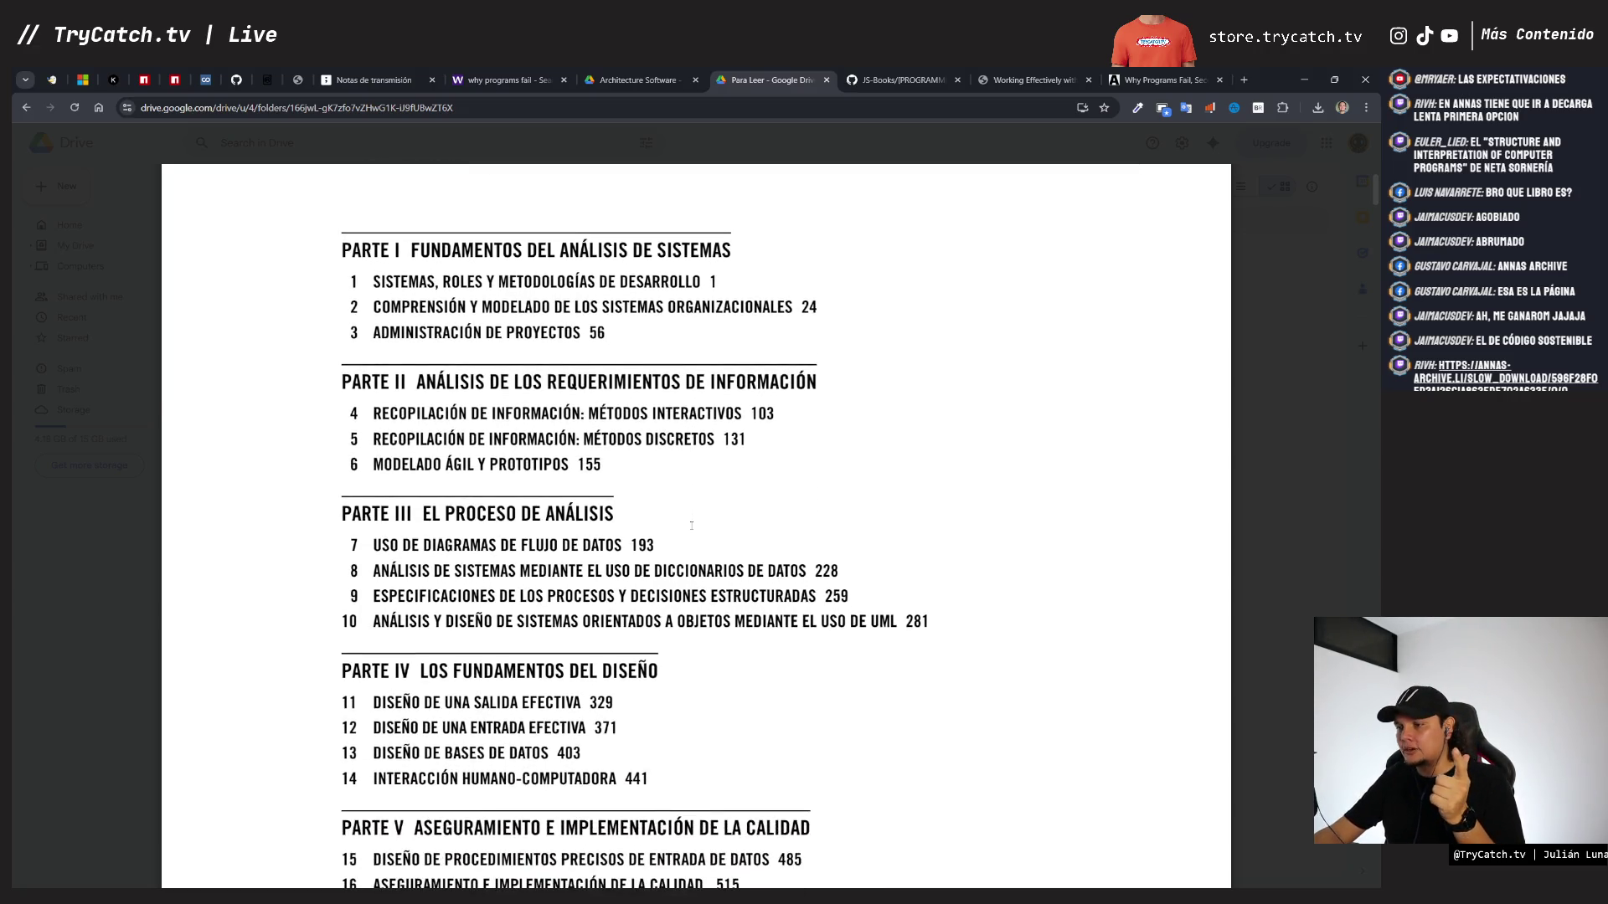
scroll(692, 525, "down", 1)
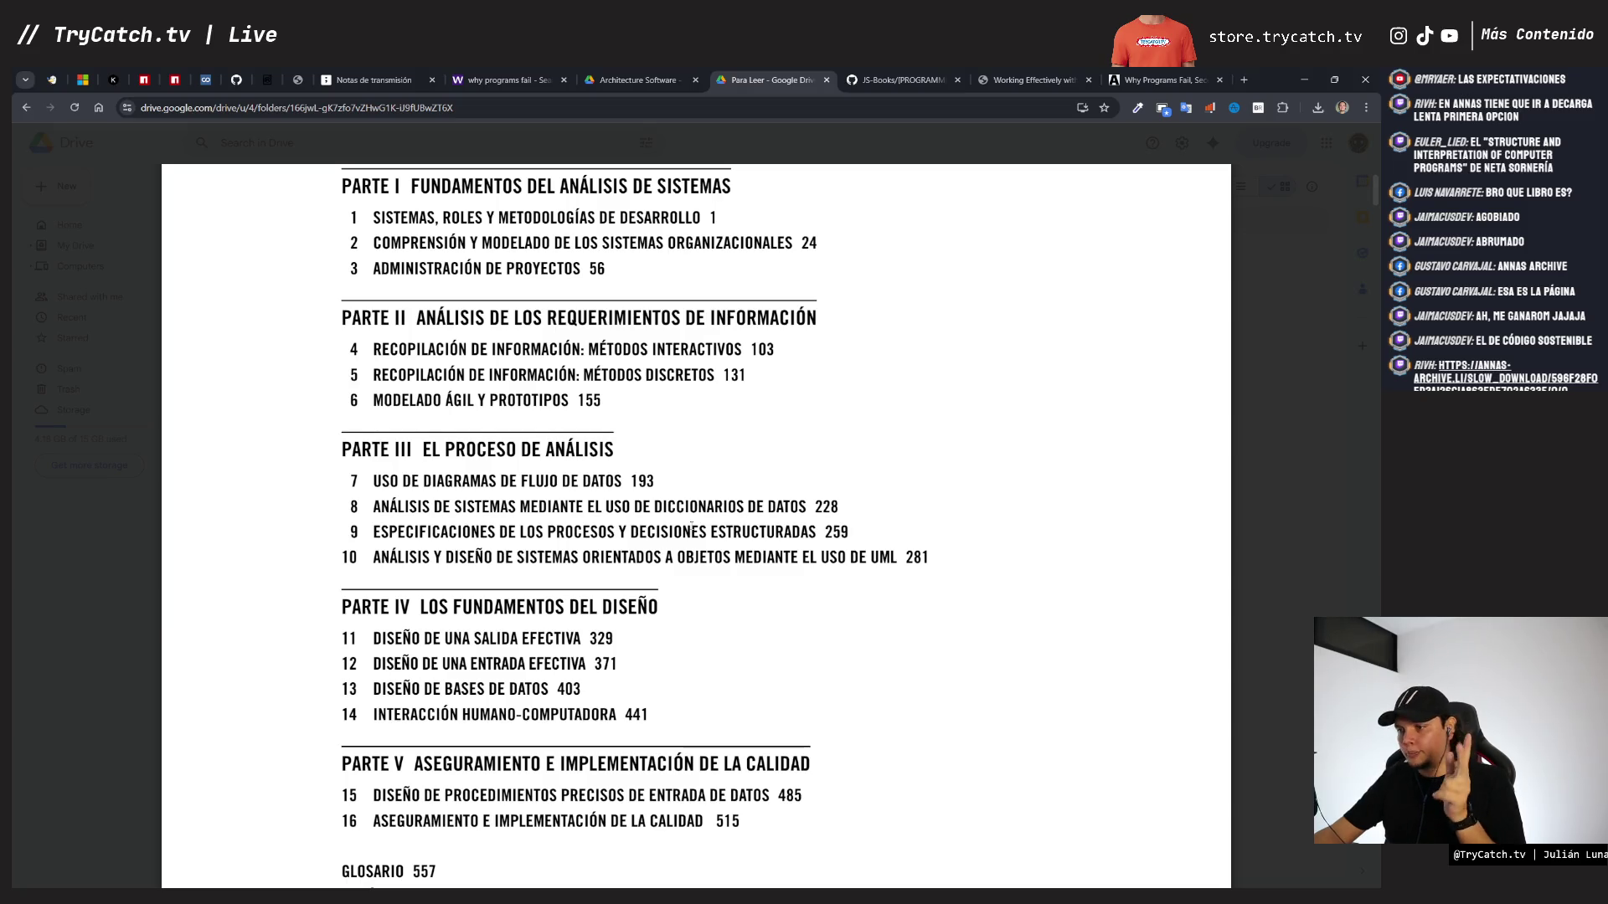
scroll(692, 525, "down", 1)
scroll(692, 525, "down", 4)
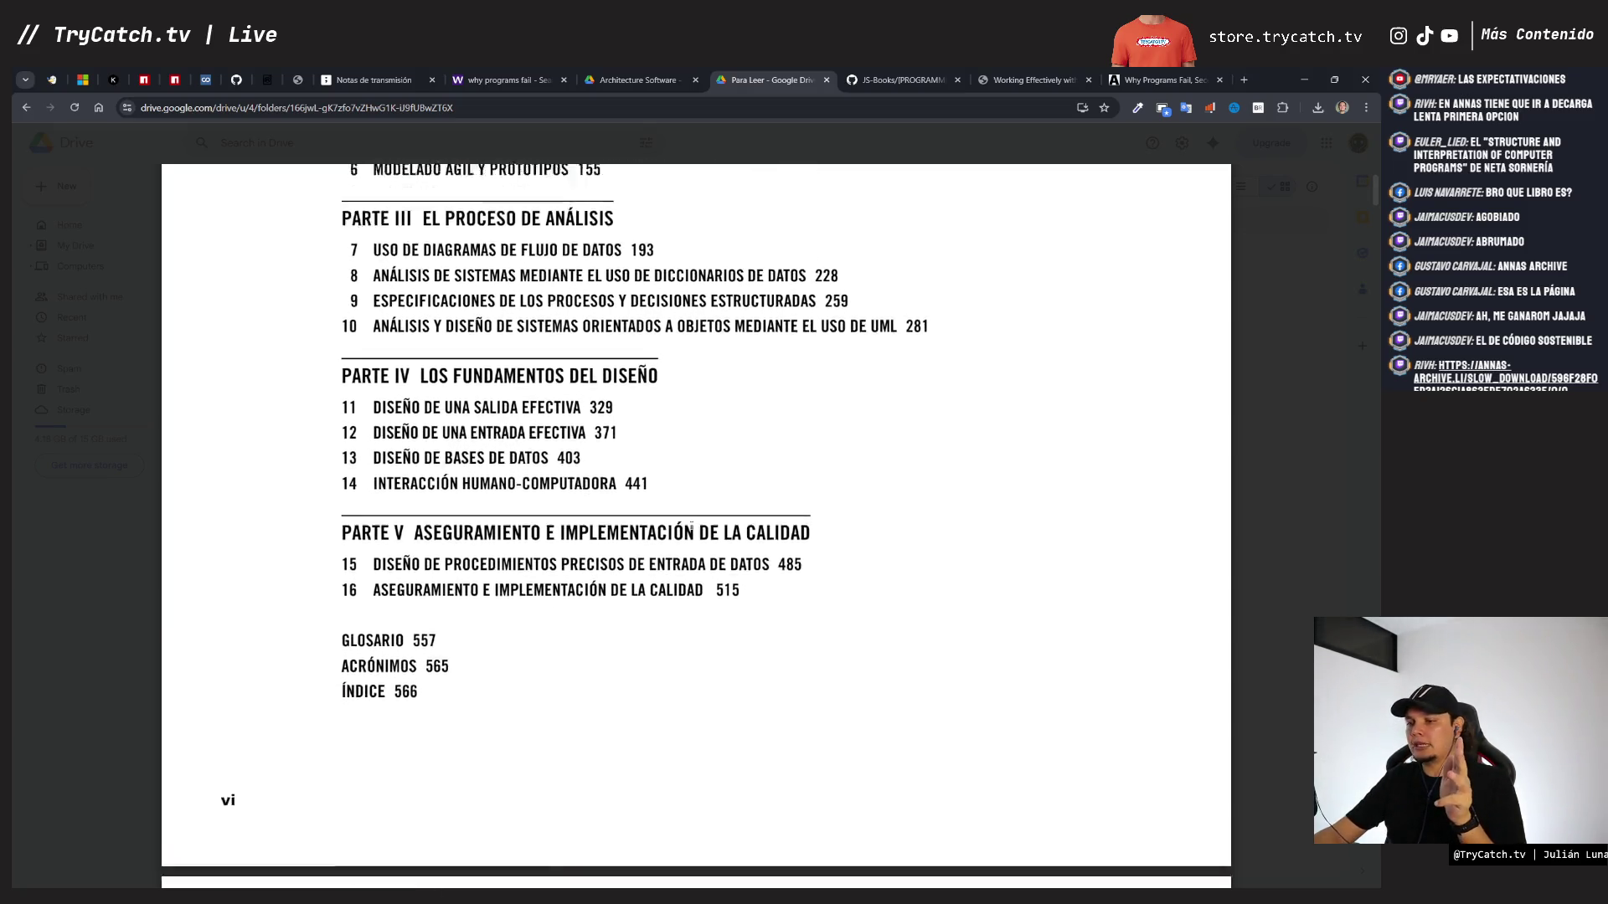
scroll(692, 525, "down", 4)
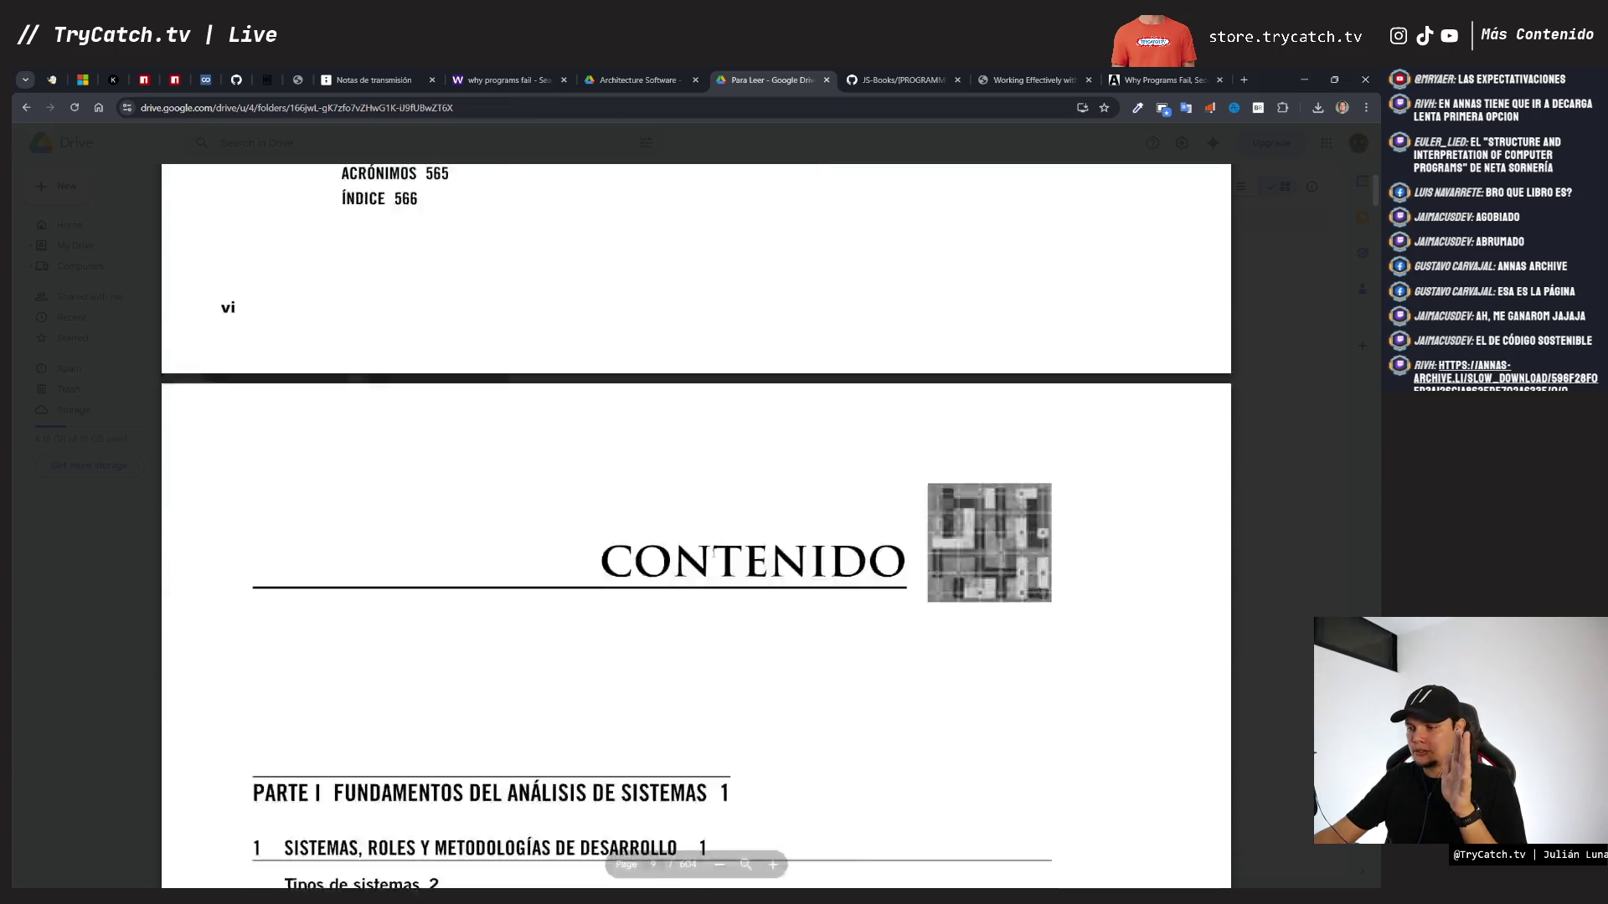
scroll(714, 553, "up", 1)
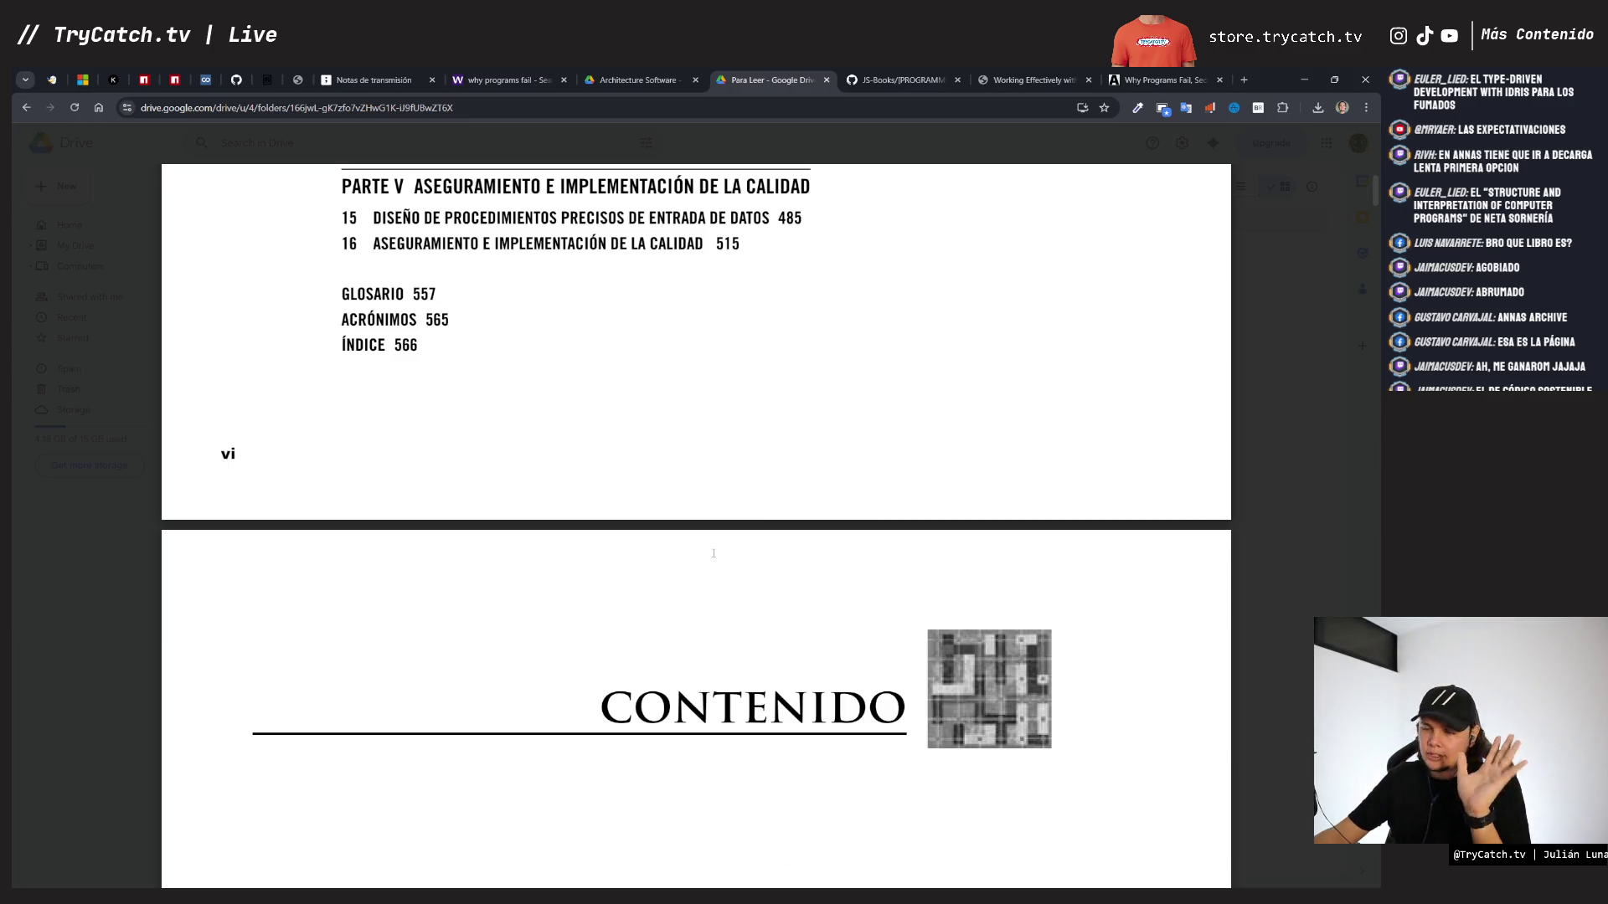
scroll(713, 553, "up", 3)
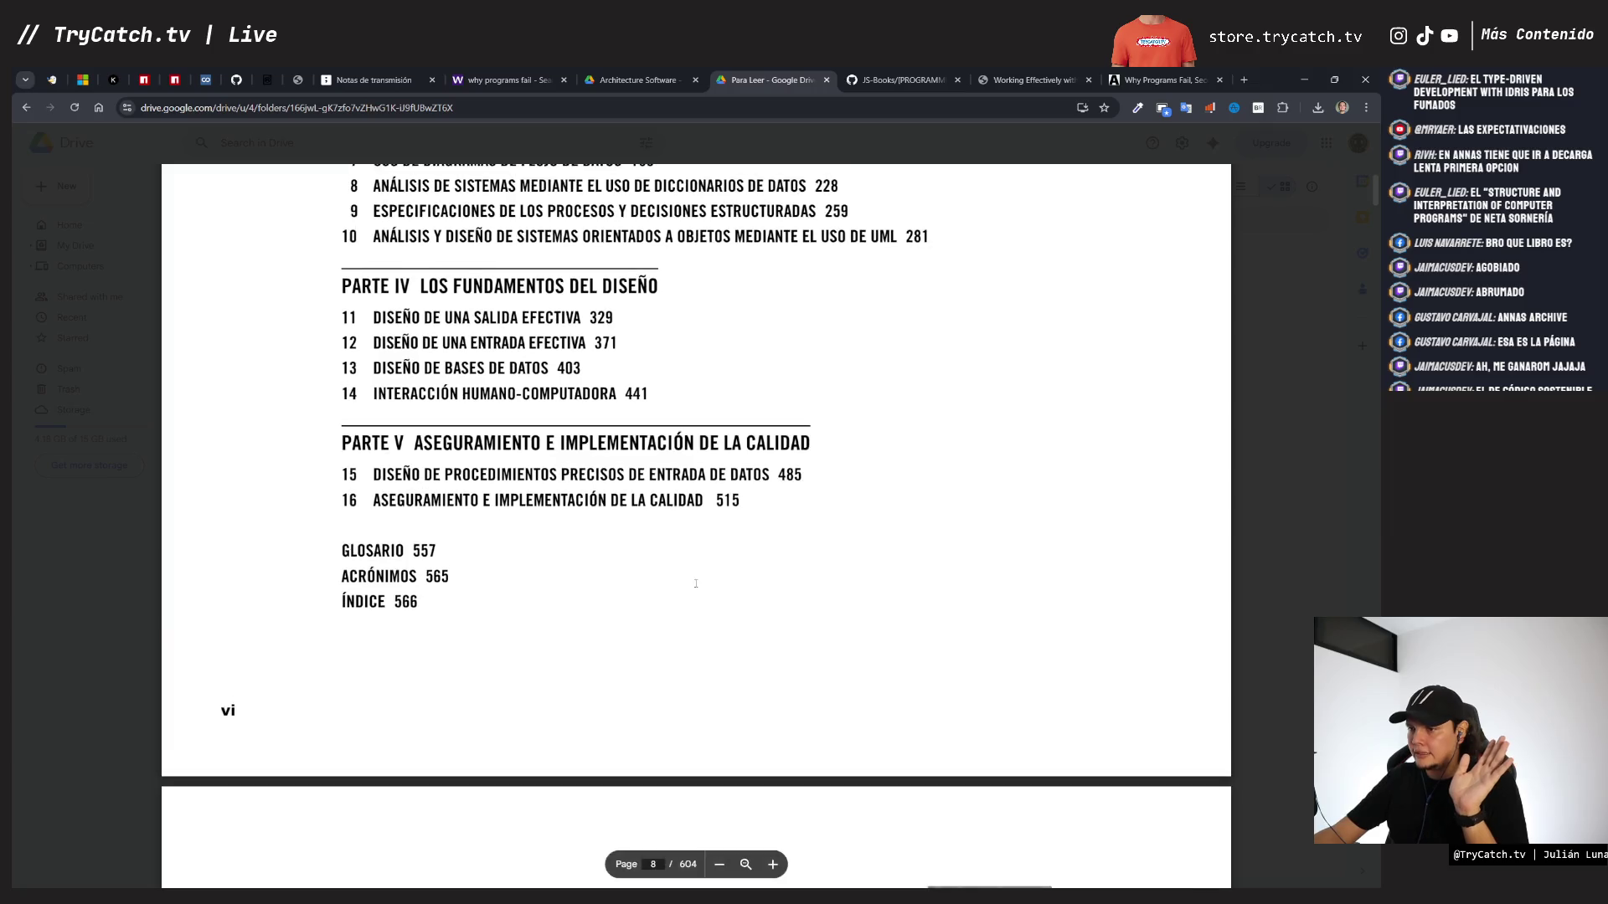
scroll(704, 569, "down", 11)
scroll(696, 584, "up", 1)
scroll(696, 584, "up", 5)
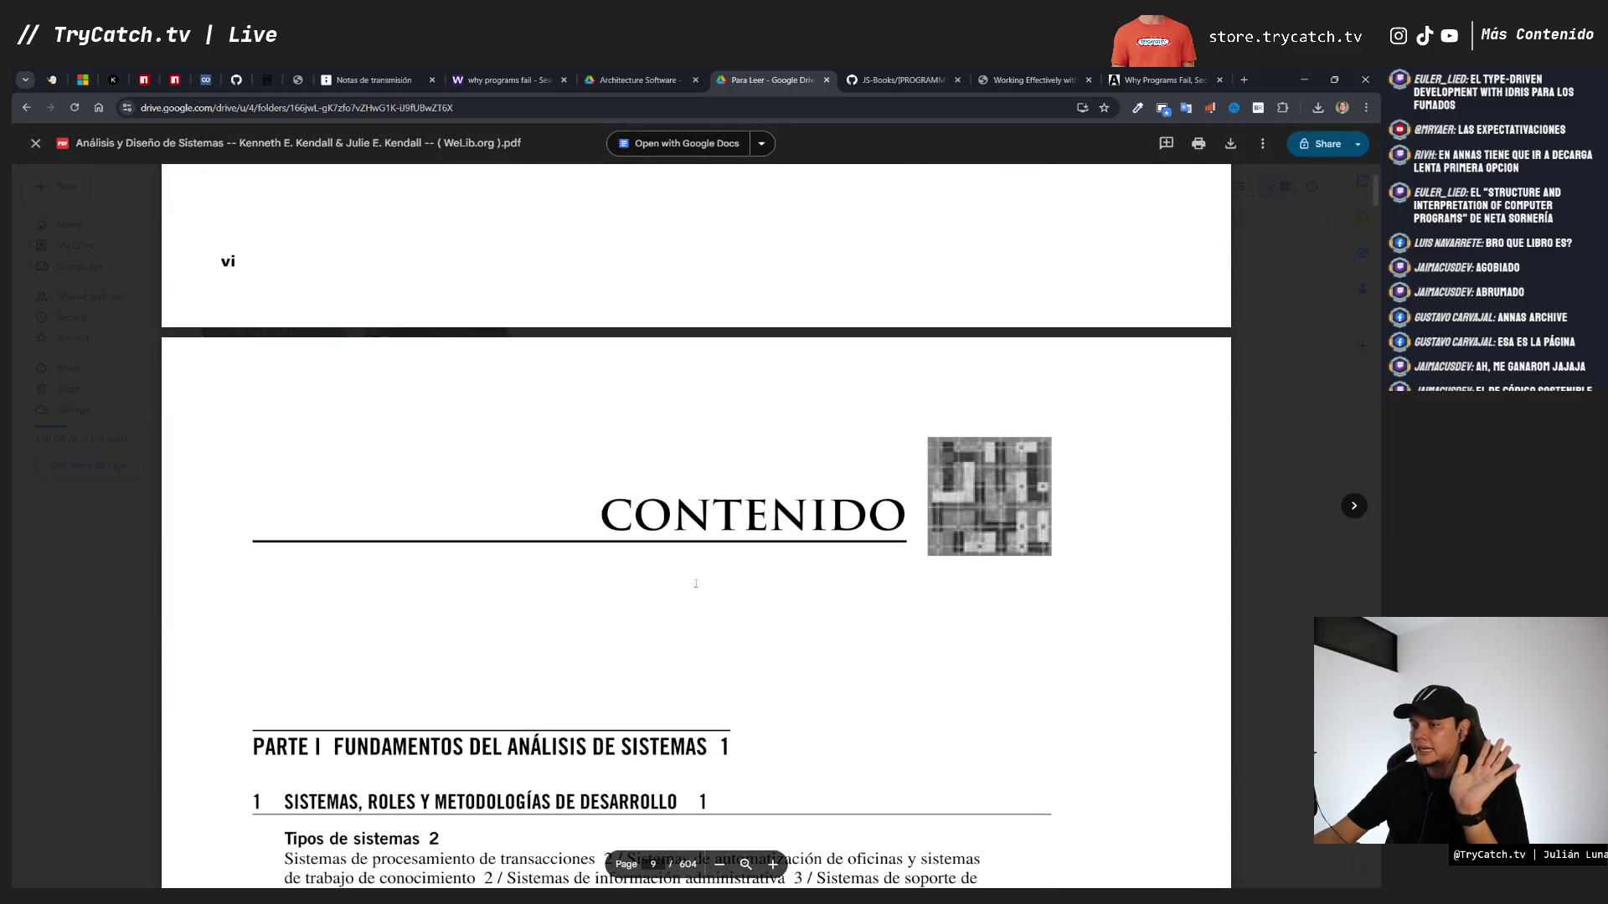
scroll(696, 584, "up", 10)
scroll(696, 584, "up", 4)
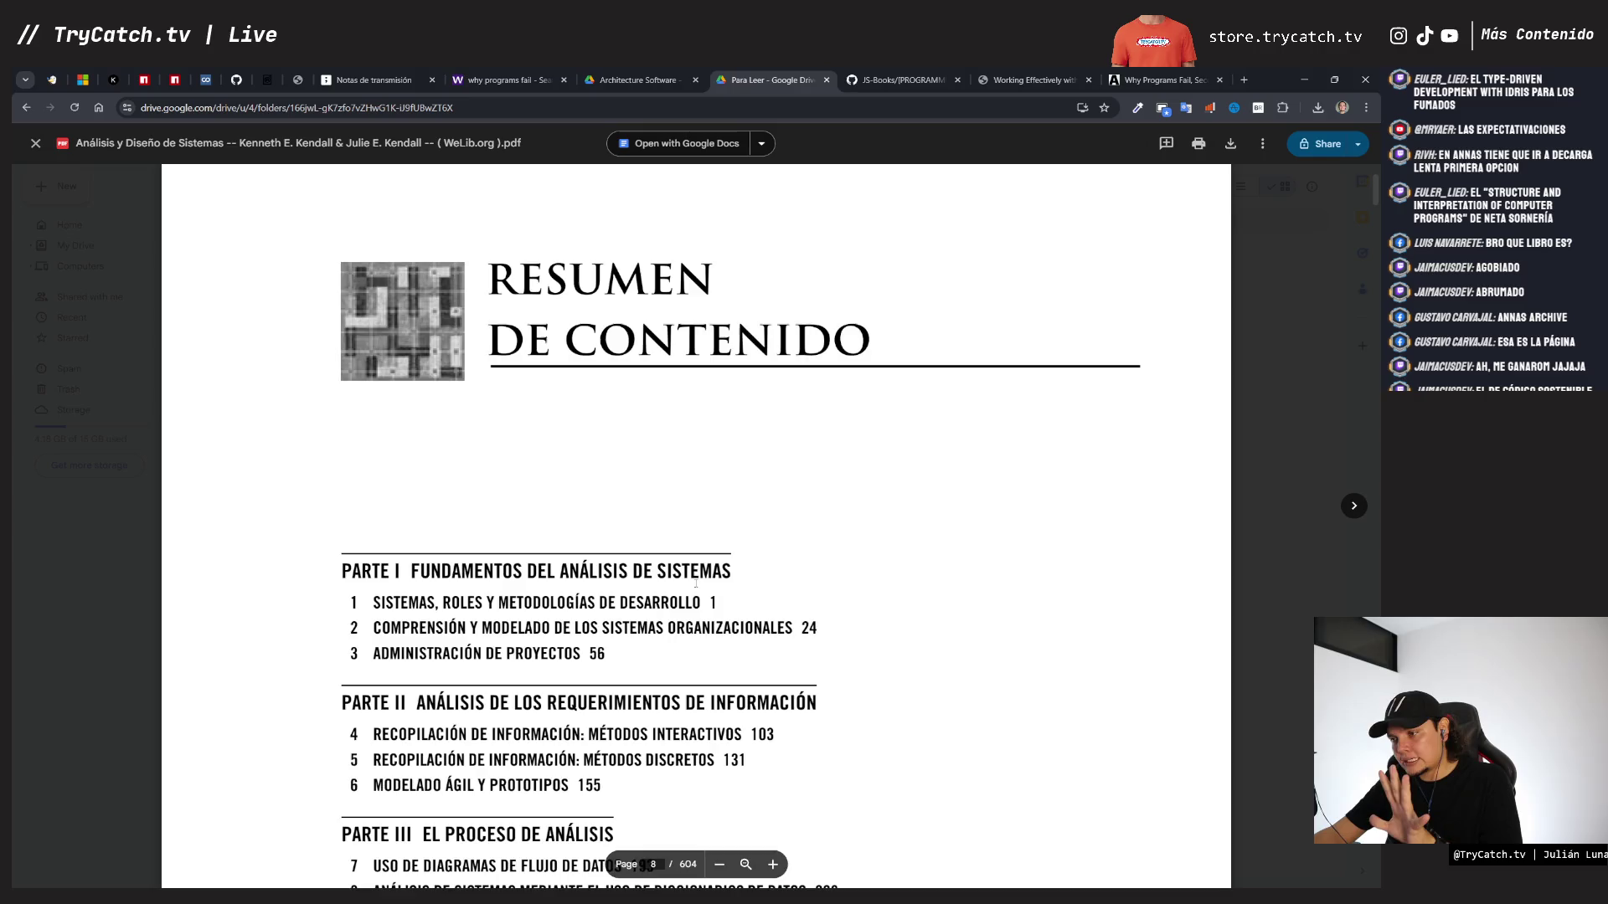
scroll(696, 584, "down", 2)
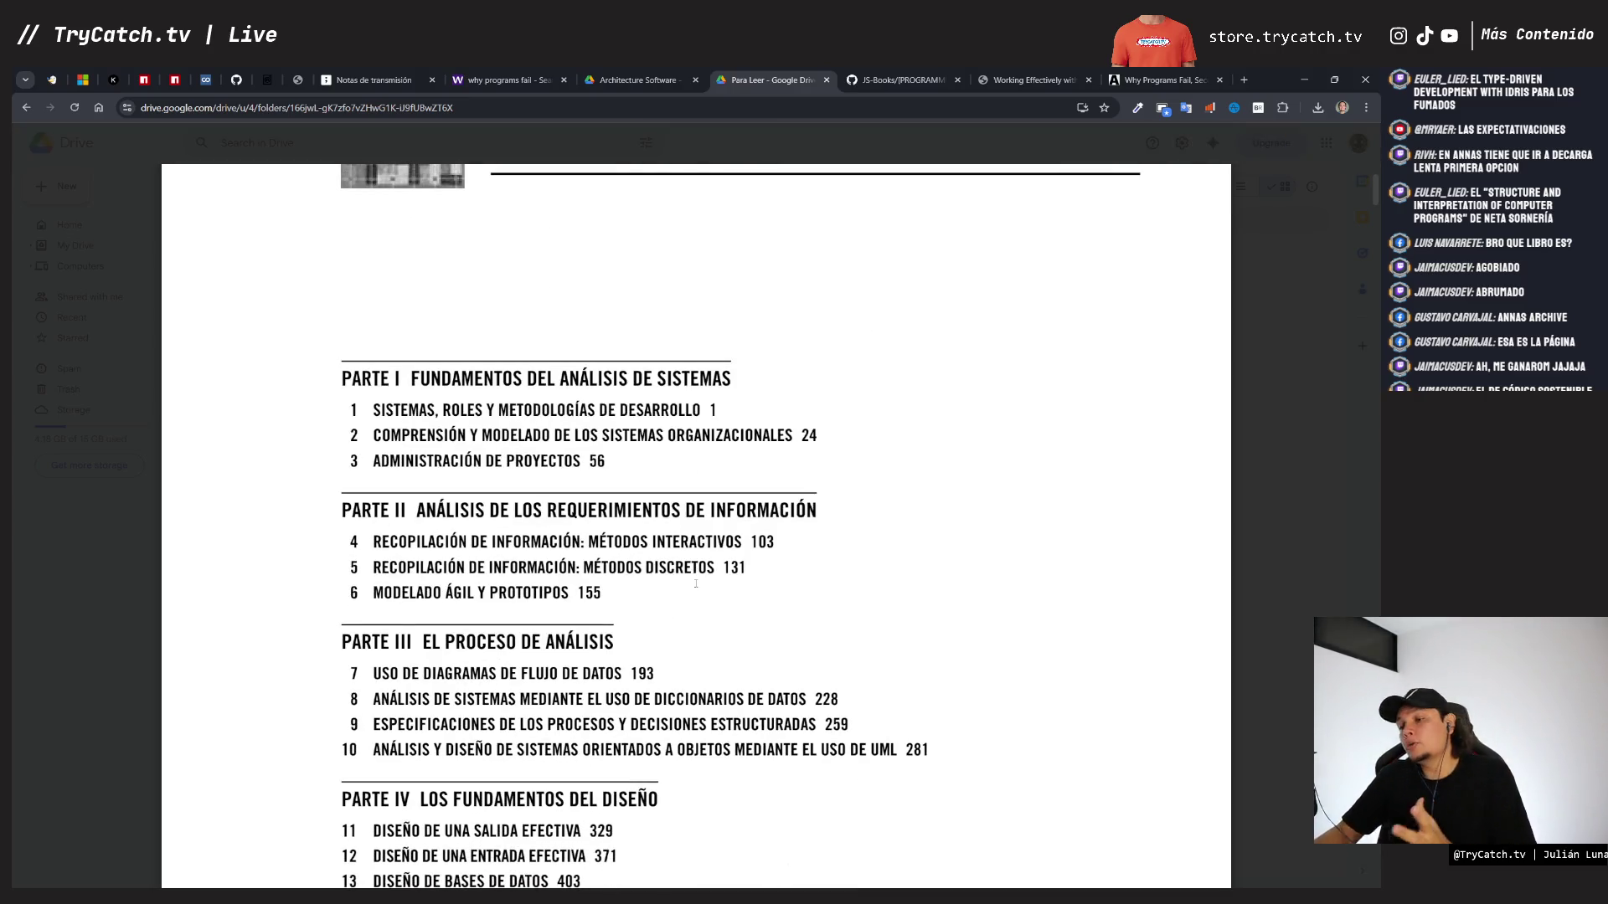
scroll(696, 584, "down", 10)
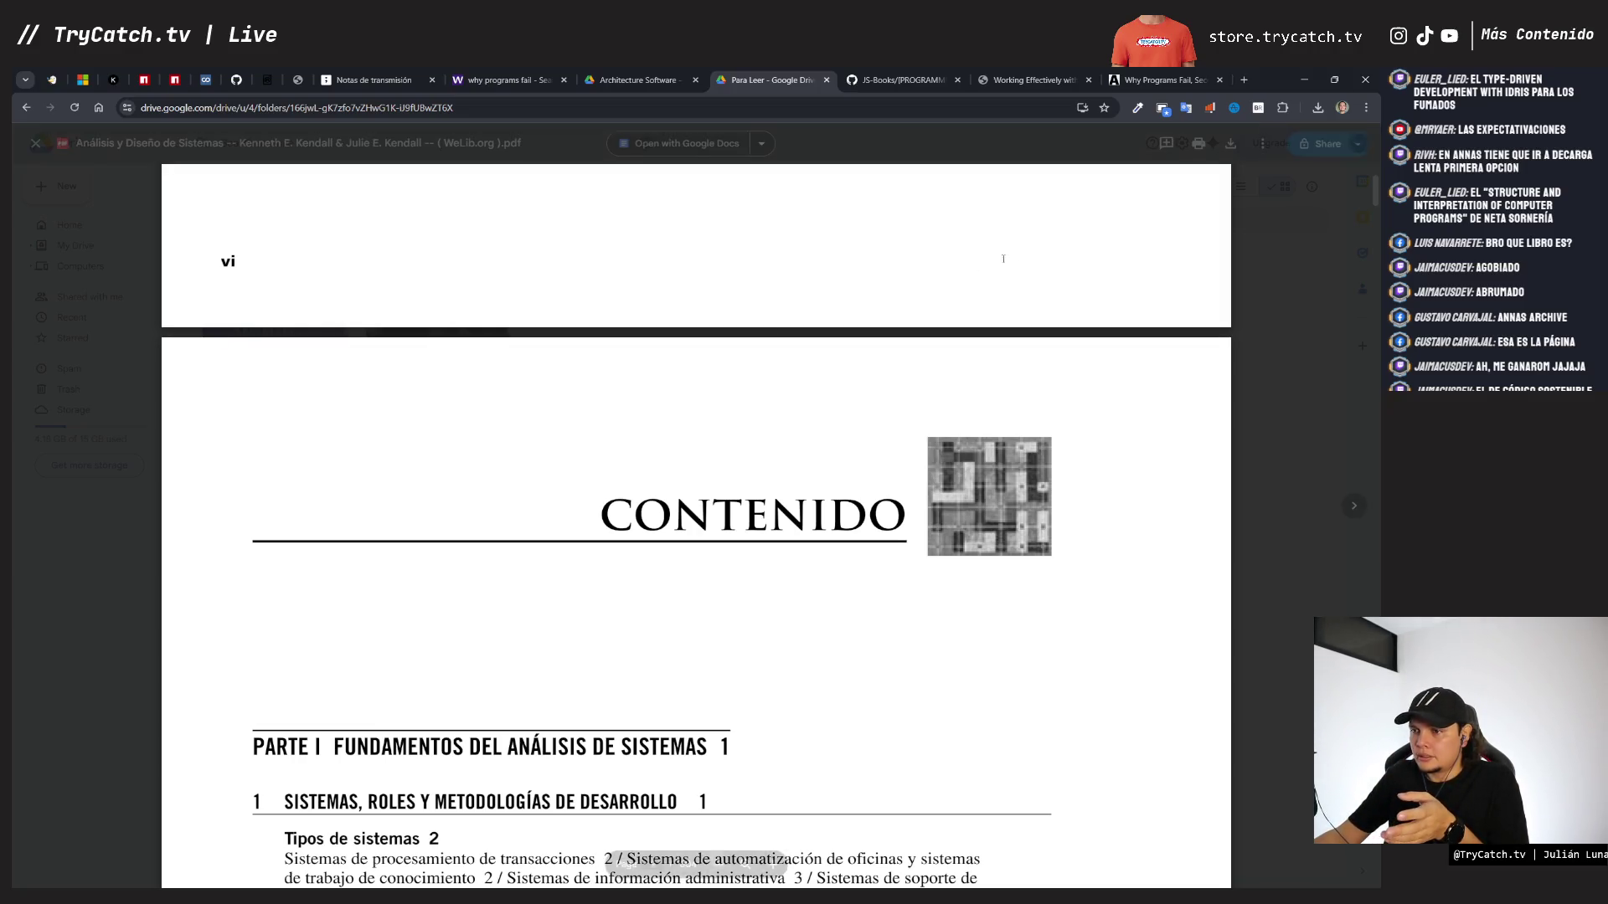
- Open a new browser tab on Google's start page
left_click(1243, 80)
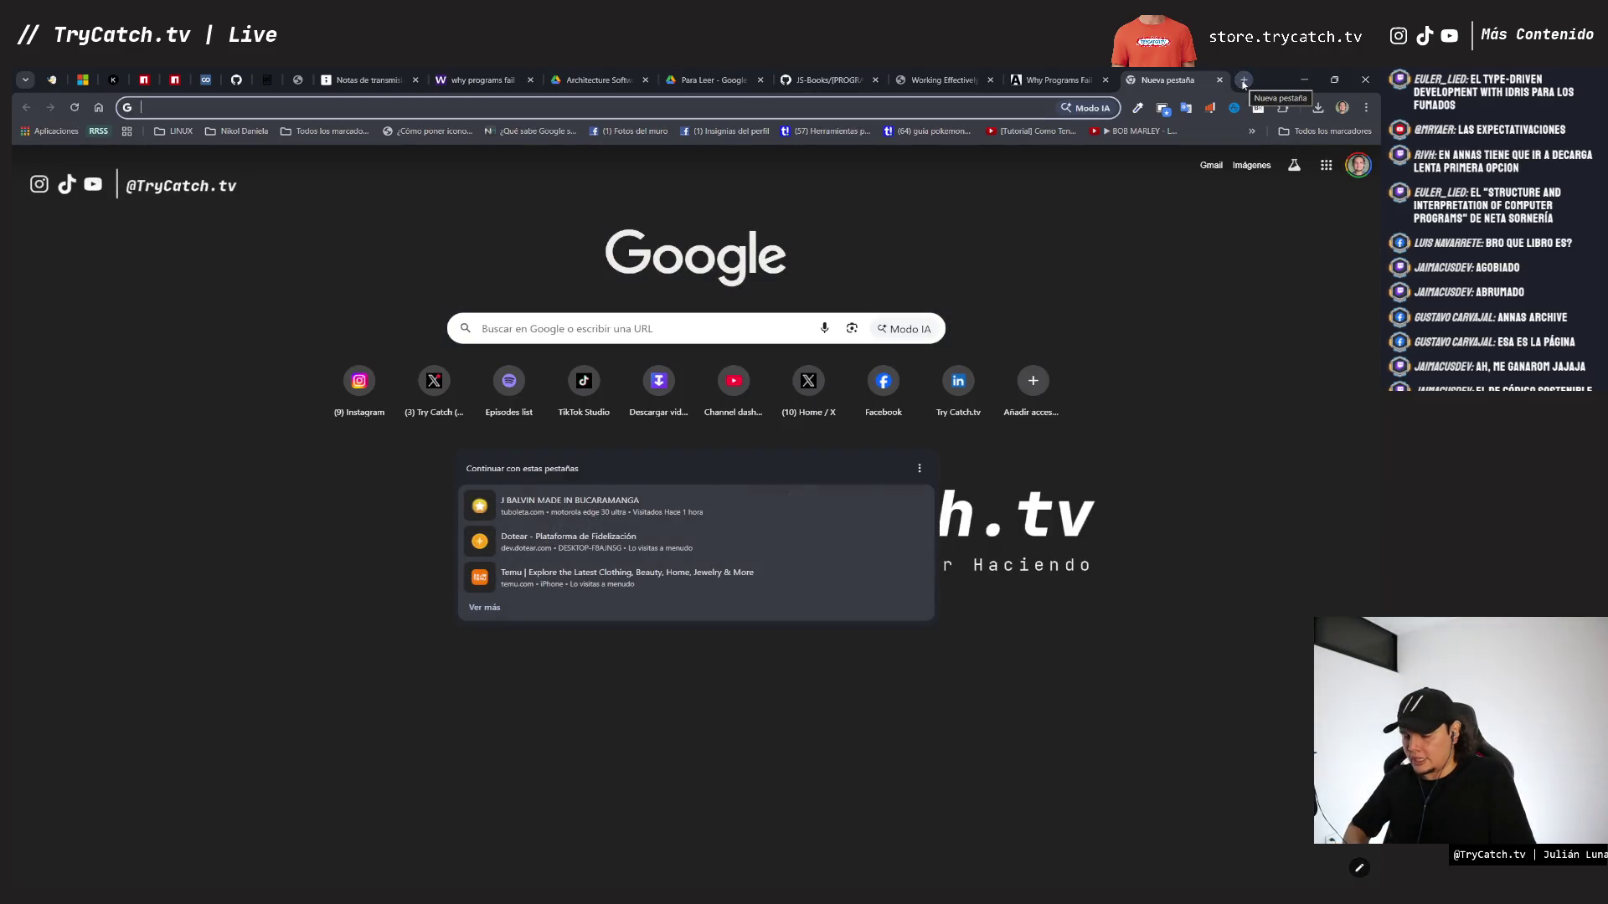
- Search Google for 'interaction overview diagram uml'
type("diagram")
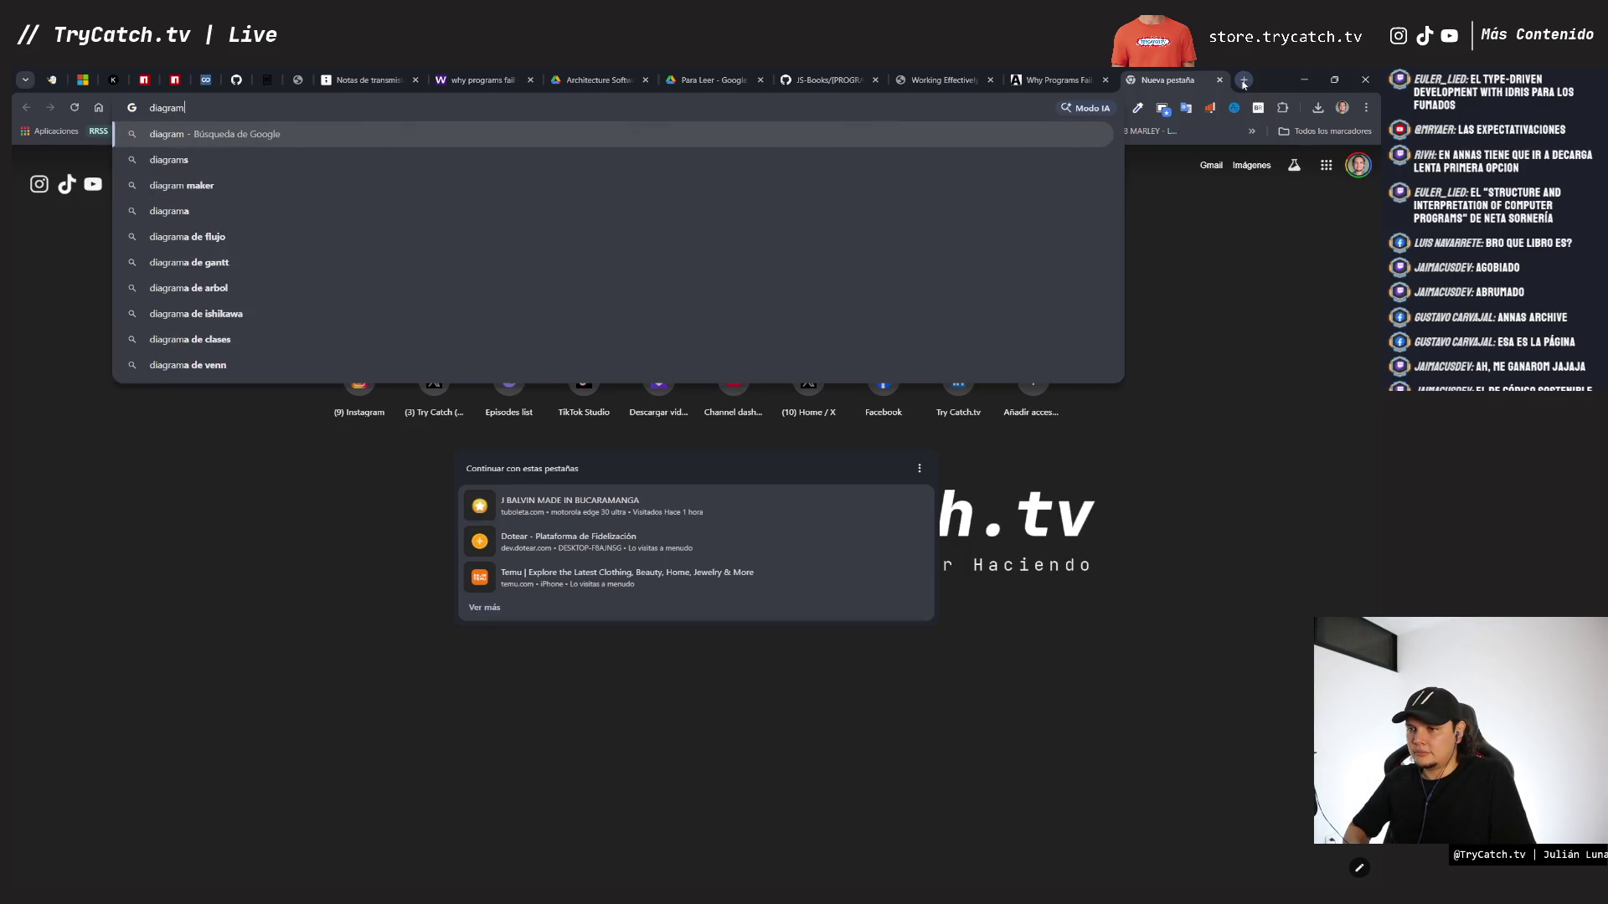
key("BackSpace")
key("BackSpace")
key("BackSpace")
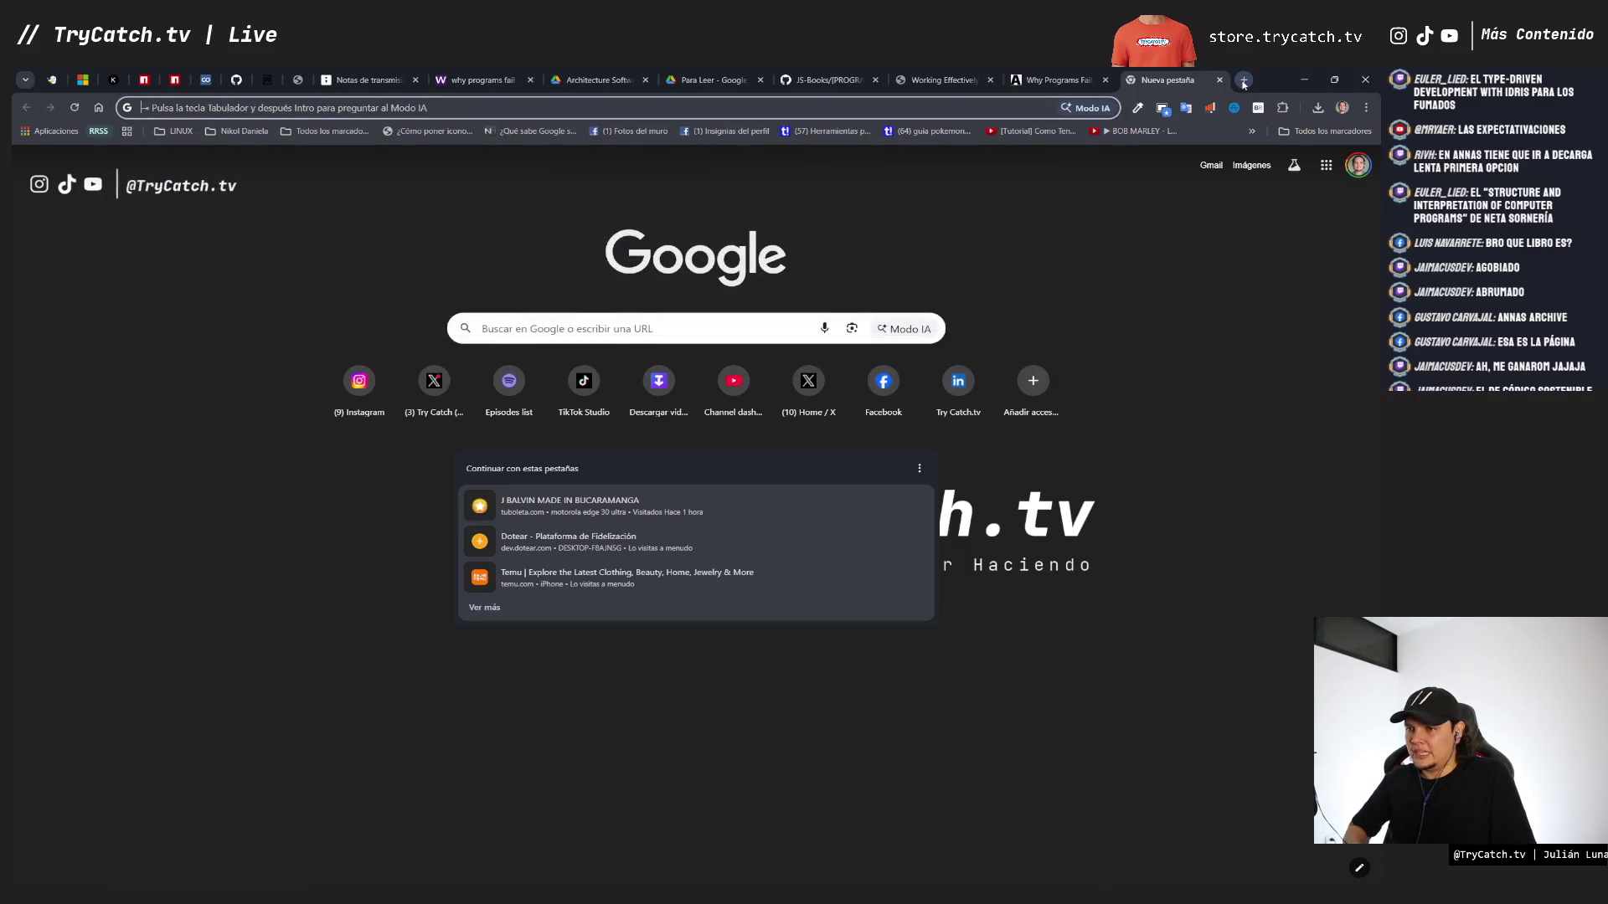
type("interaction over")
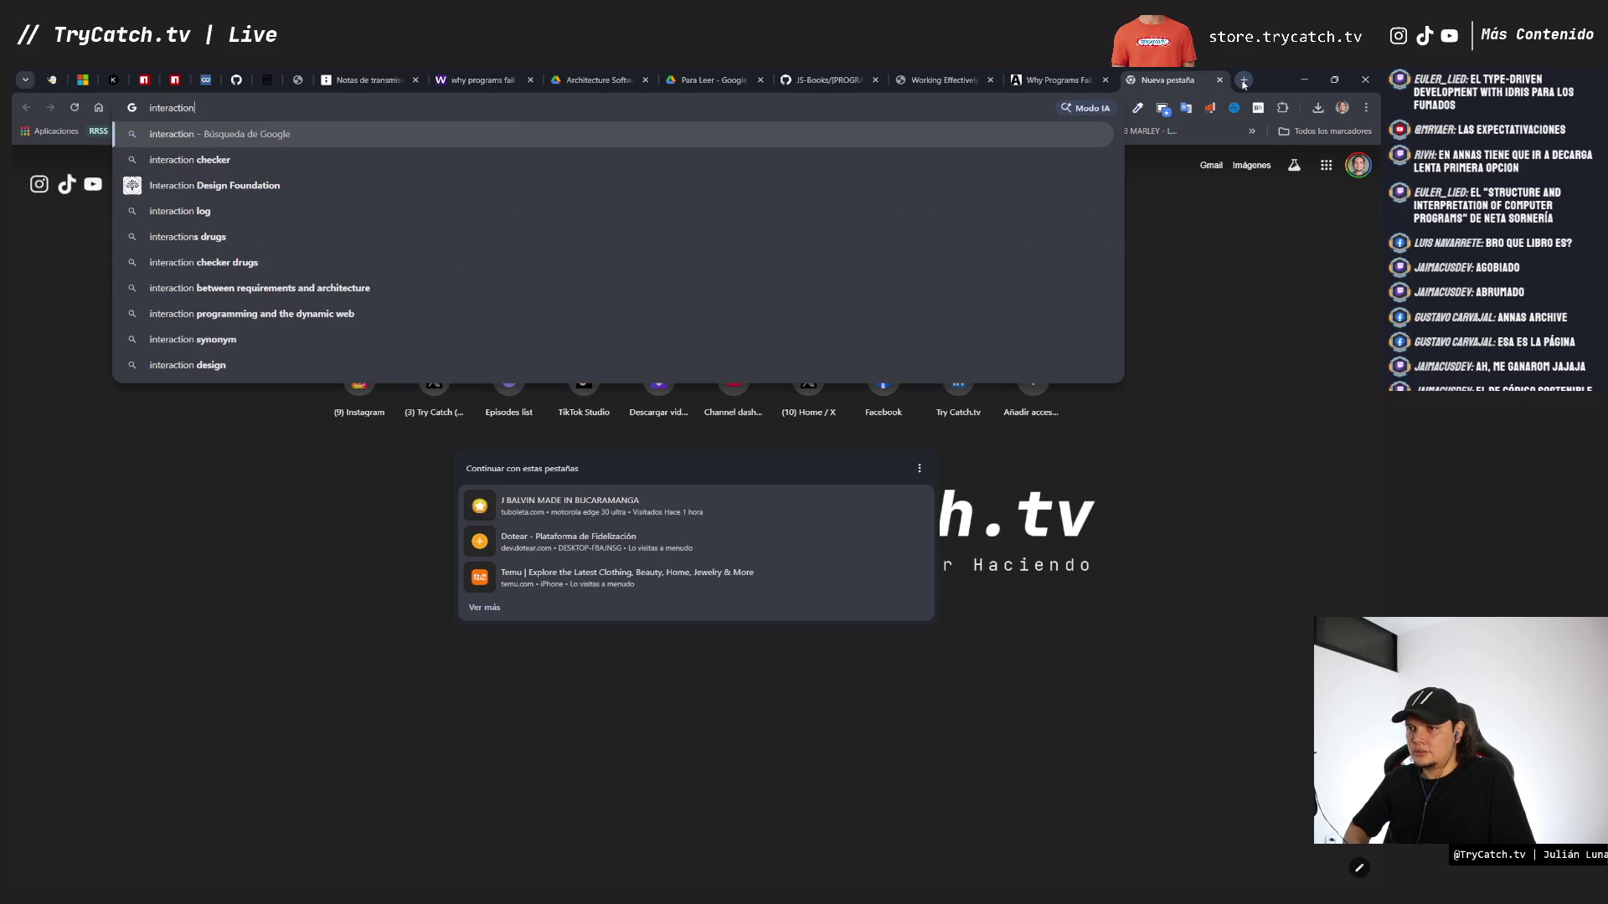
key("Right")
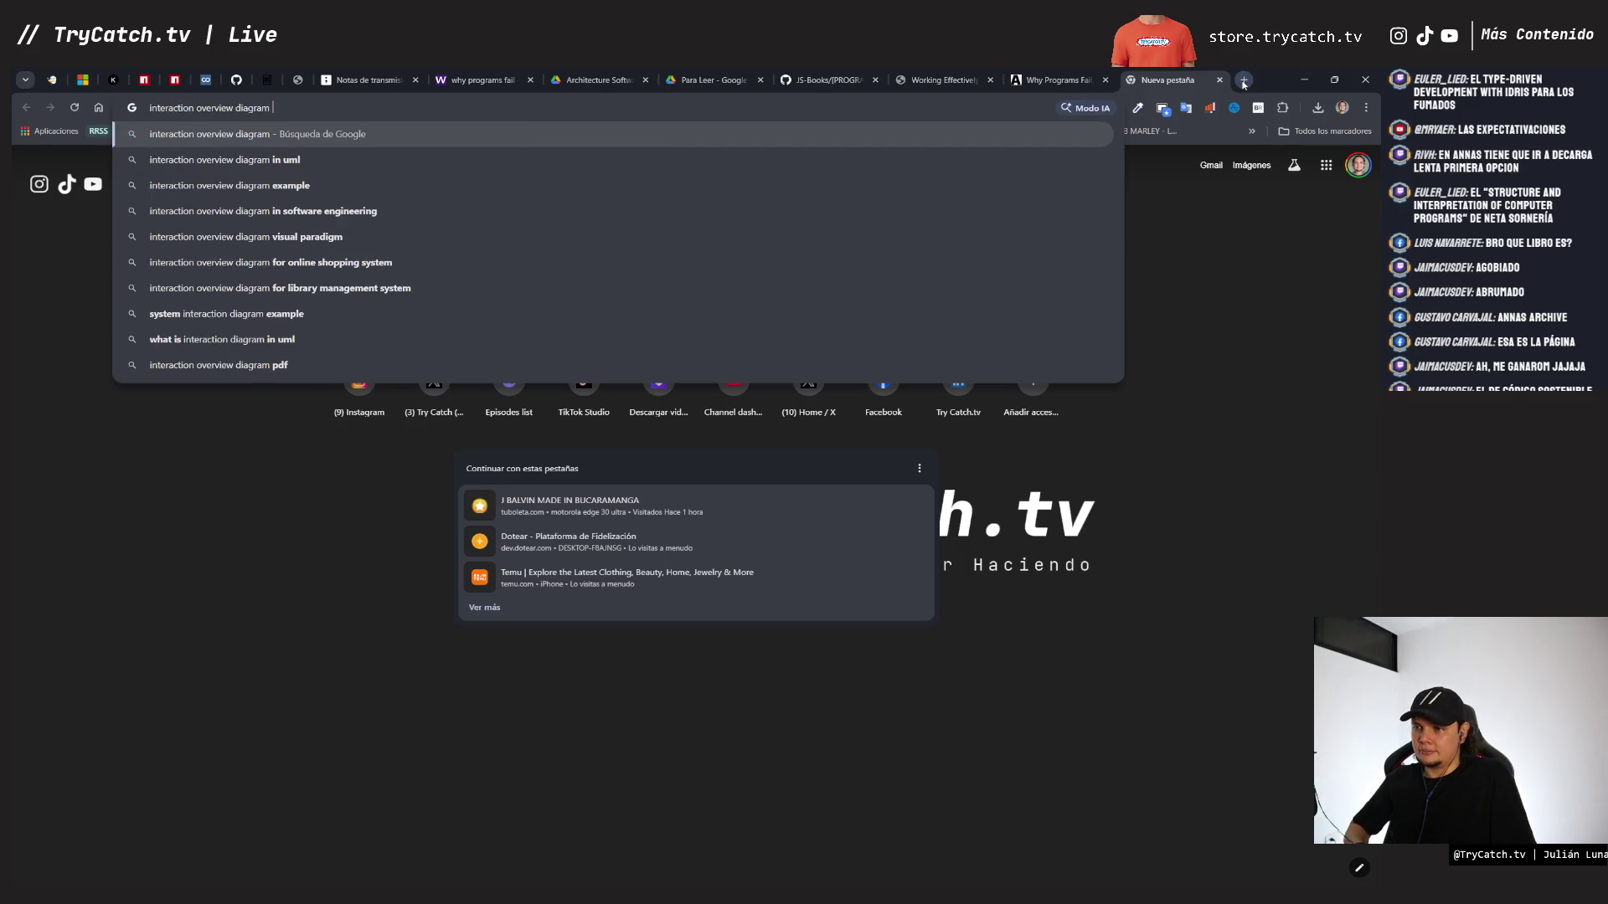
type("uml")
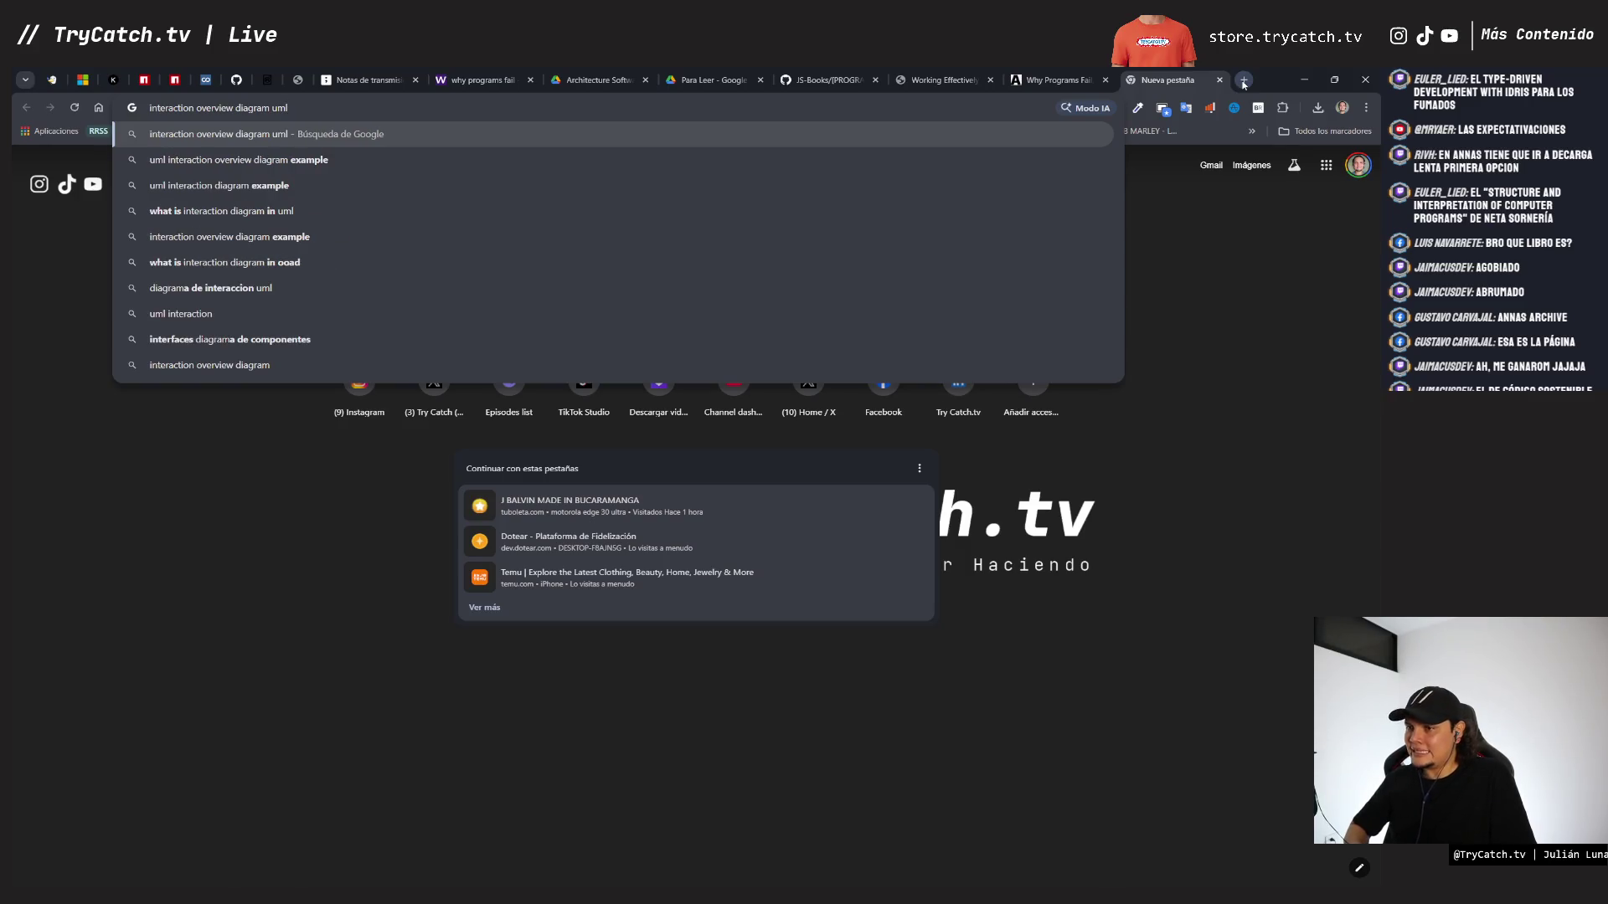
key("Return")
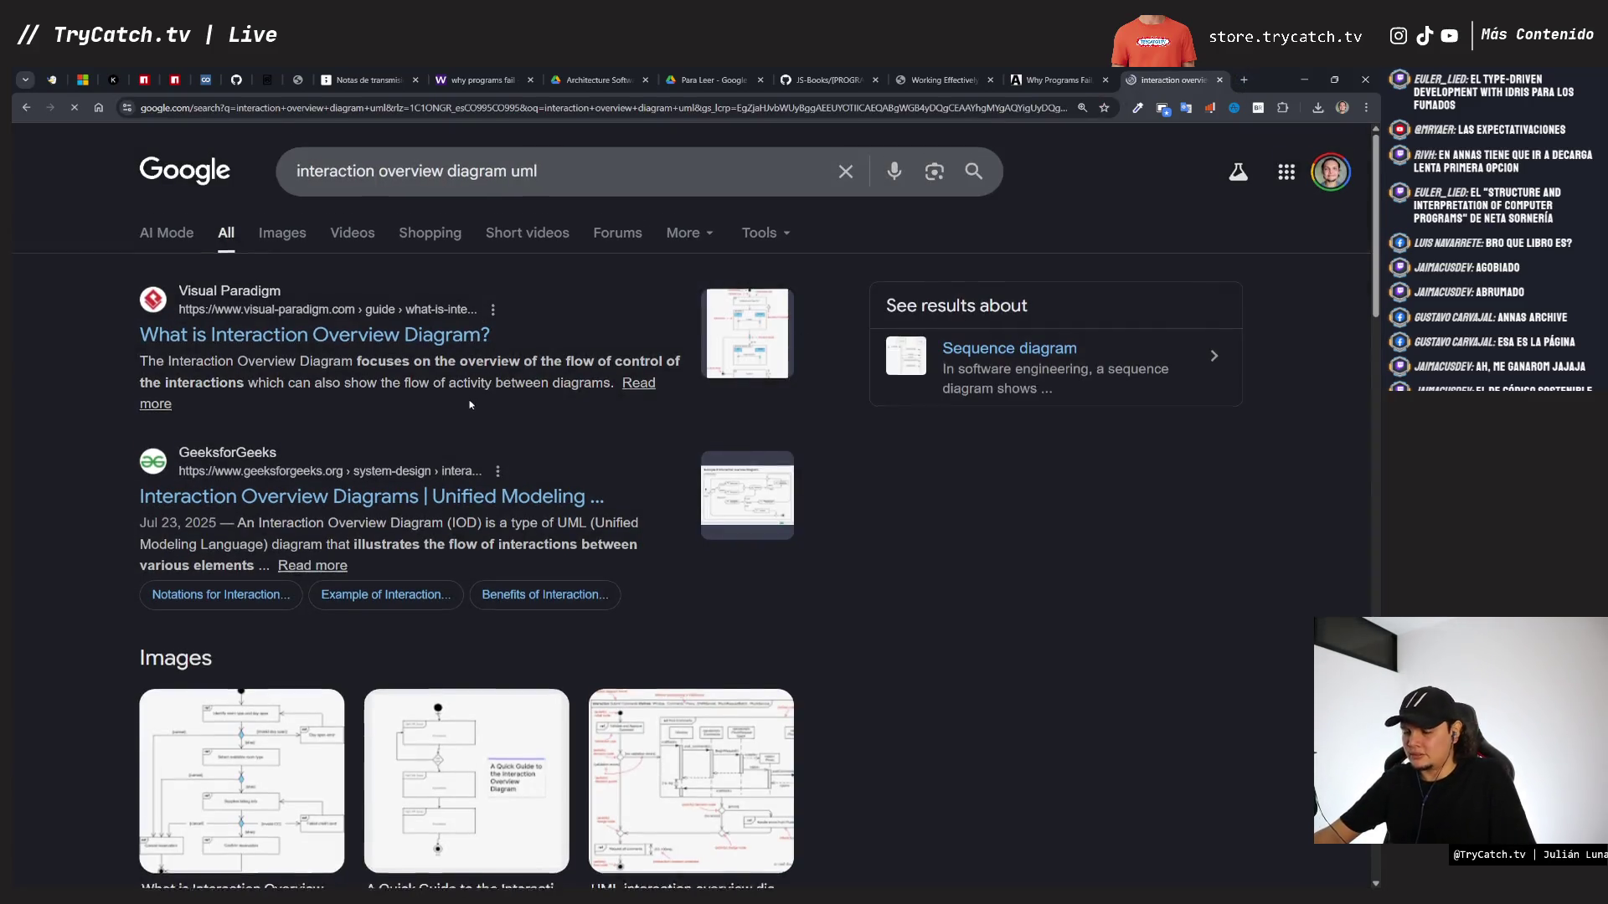
- Switch to image results and enlarge the GeeksforGeeks online-shopping example diagram
scroll(470, 405, "down", 3)
scroll(470, 408, "down", 2)
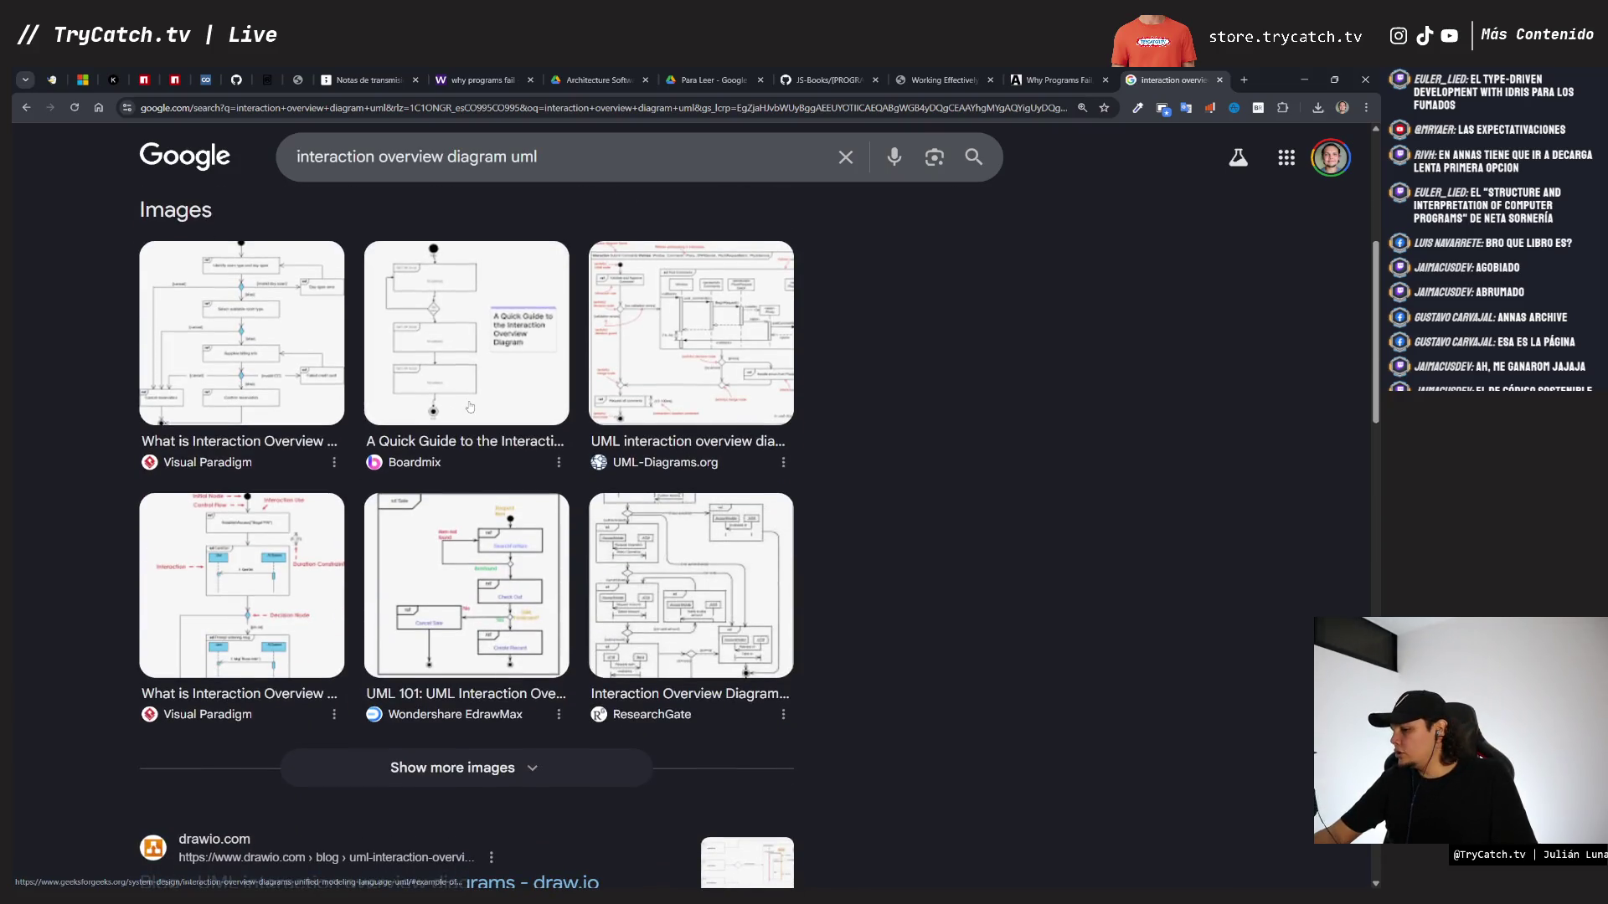
scroll(469, 407, "down", 5)
scroll(466, 413, "up", 10)
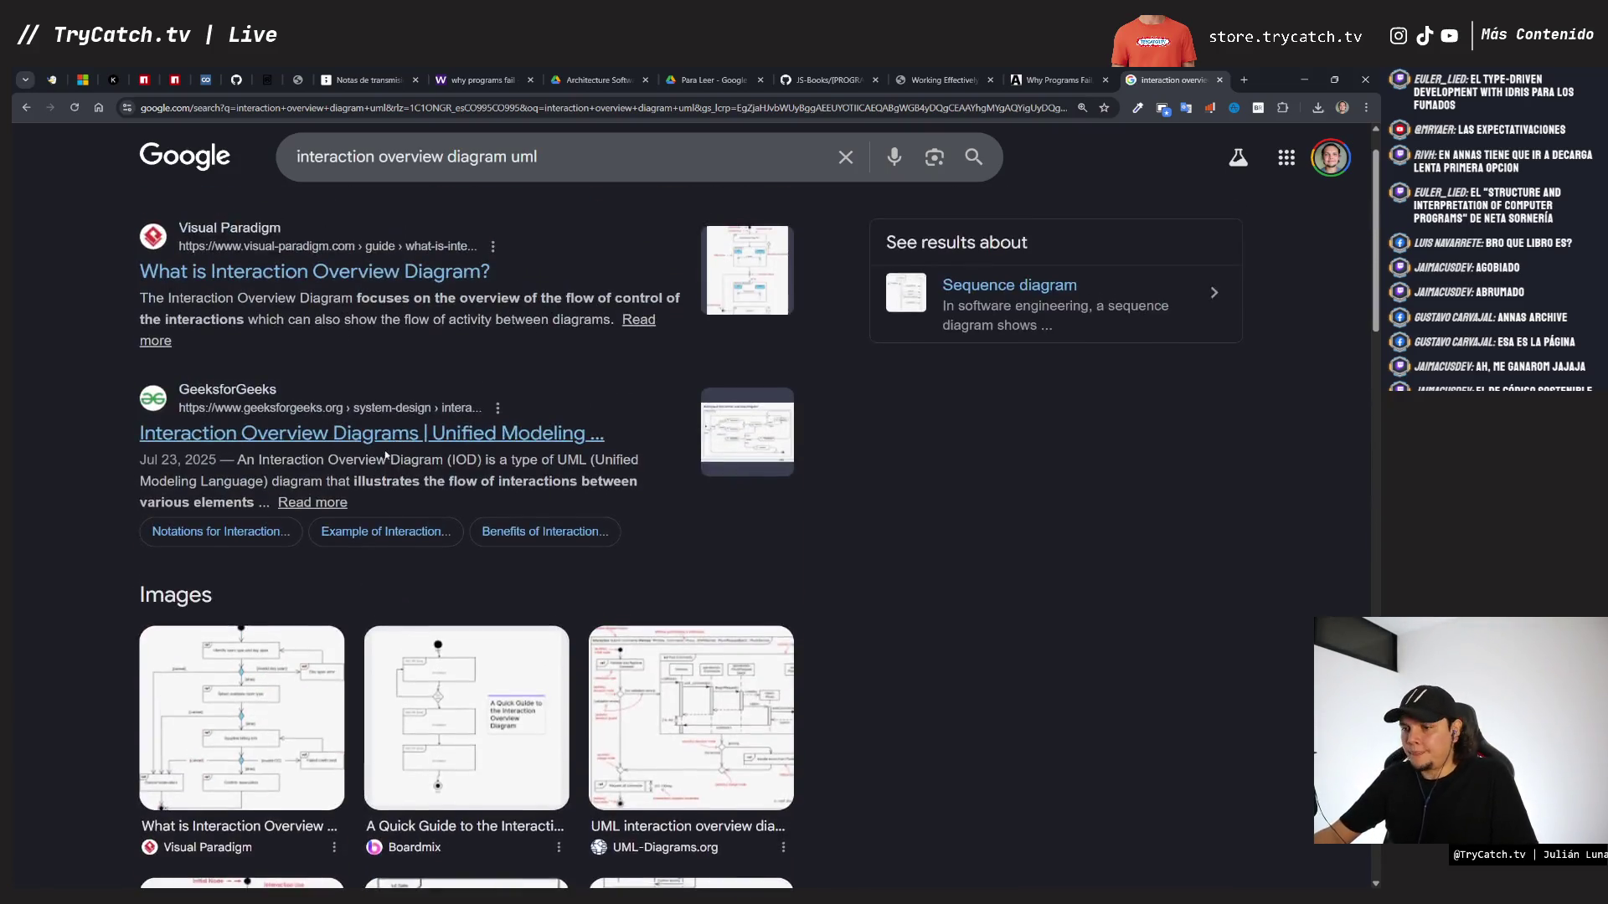
scroll(387, 454, "up", 1)
left_click(301, 242)
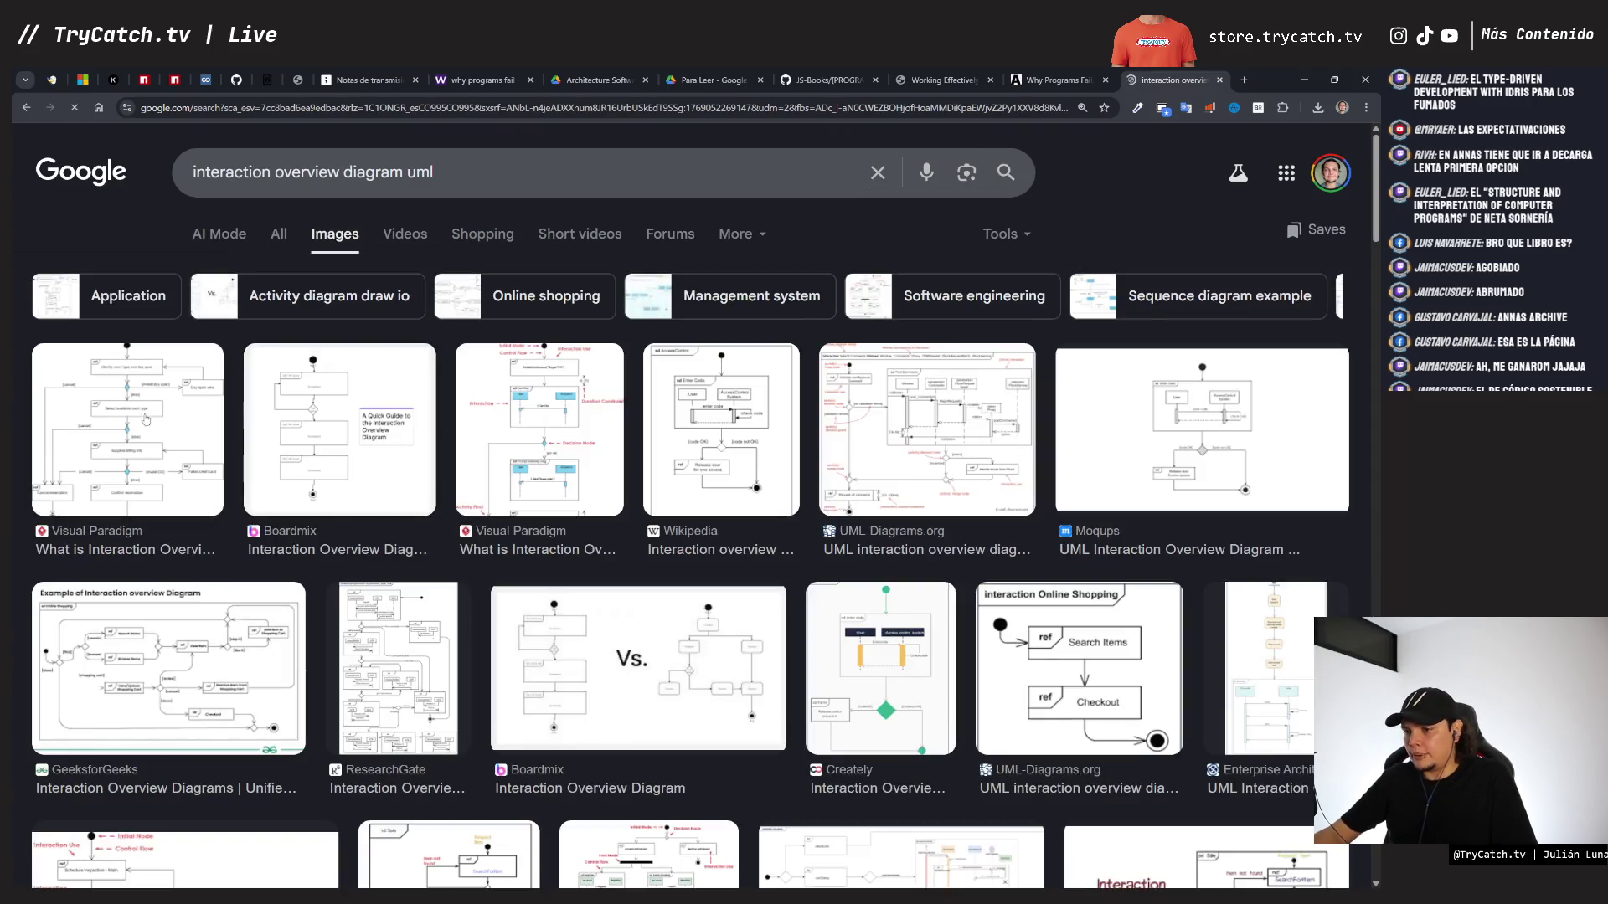
scroll(502, 603, "down", 1)
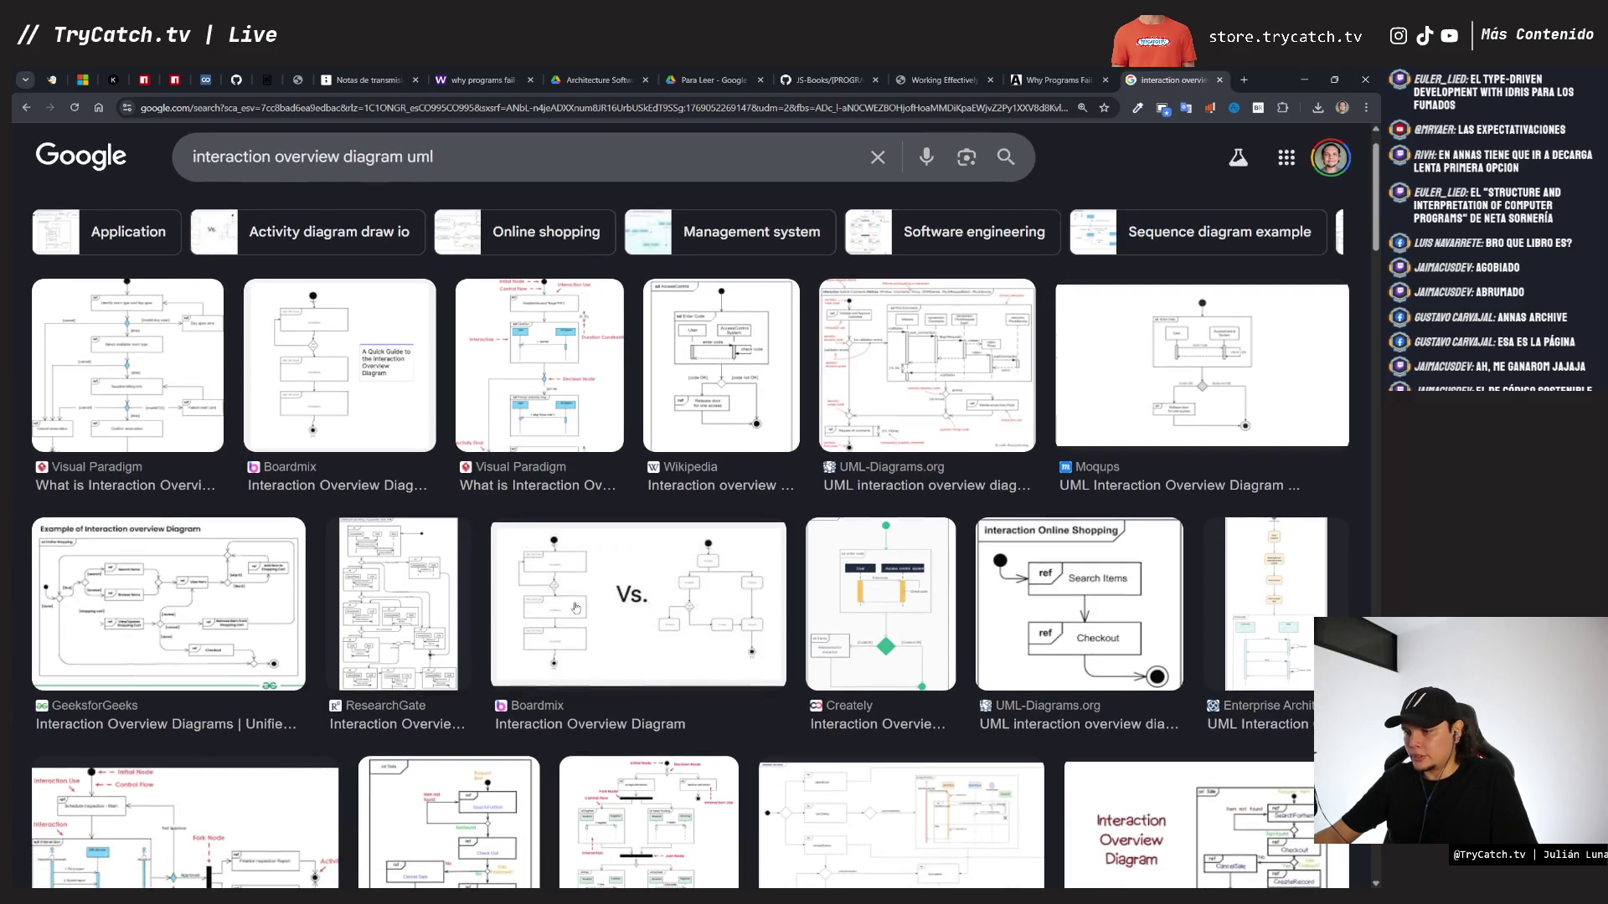
left_click(139, 601)
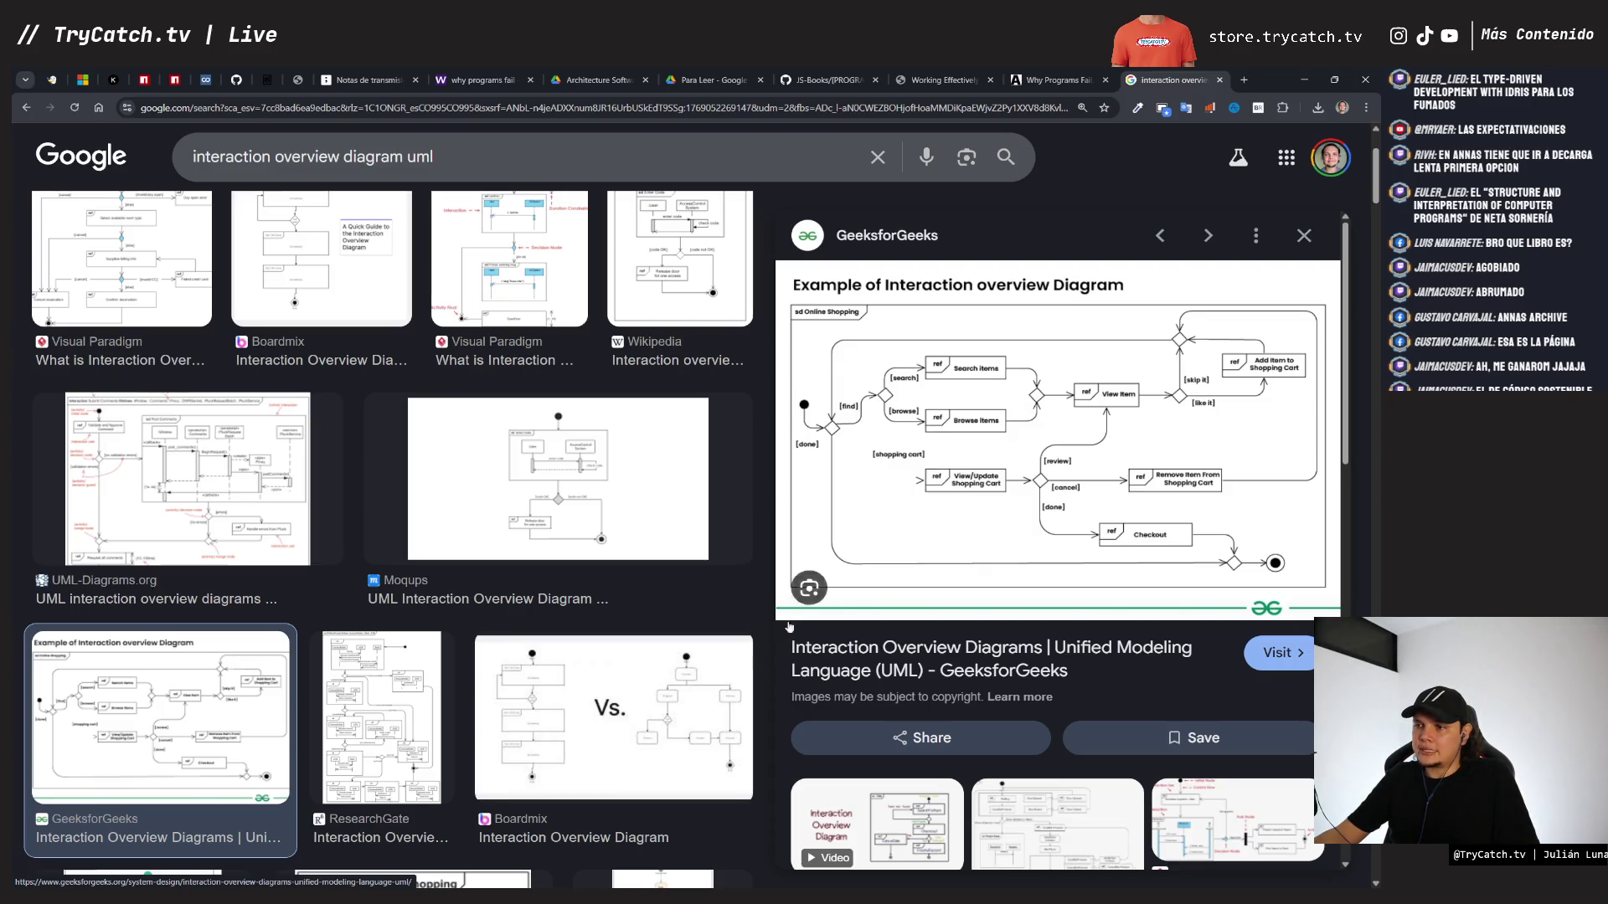
scroll(655, 461, "up", 2)
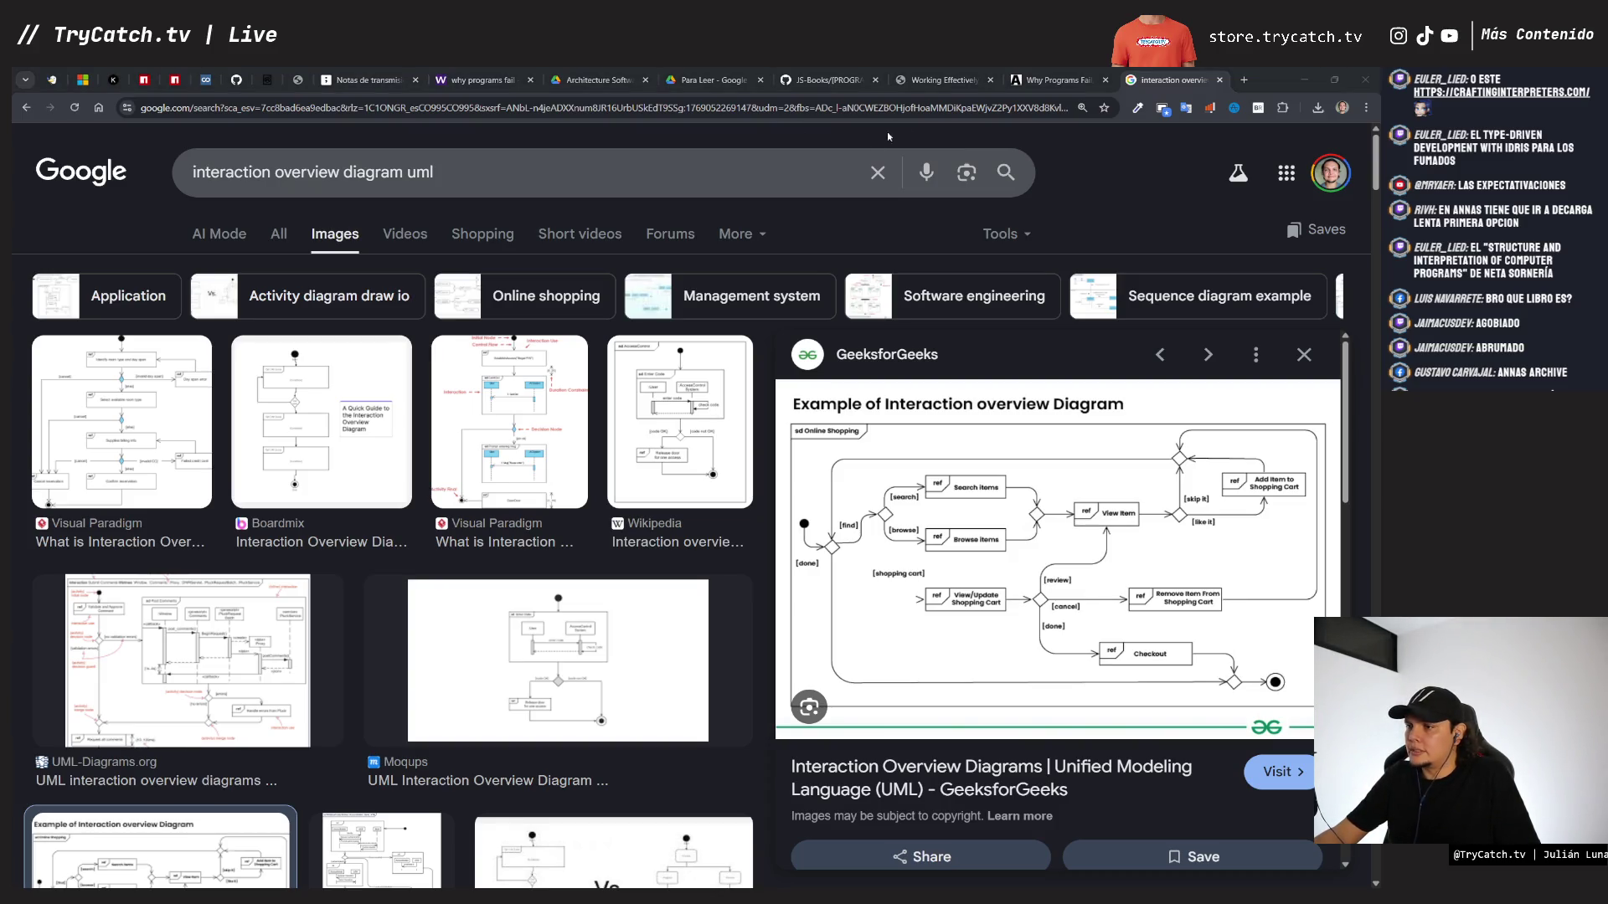
- Load craftinginterpreters.com in the address bar
left_click(946, 103)
type("https://craftinginterpreters.com/")
key("Return")
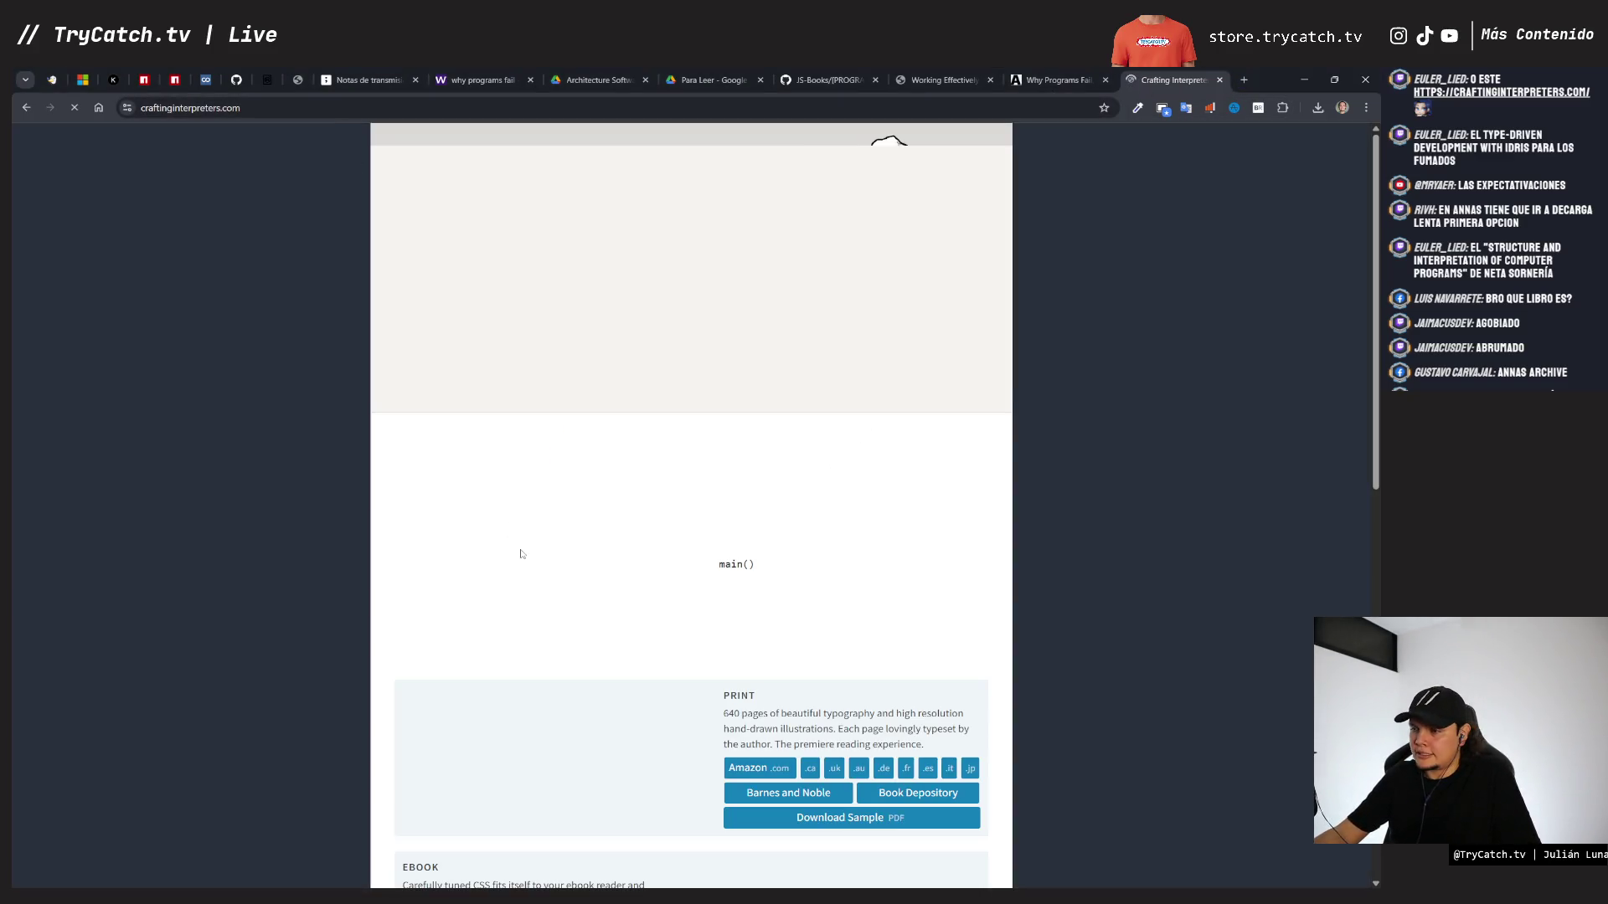
- Browse the Crafting Interpreters homepage, then close it to return to Why Programs Fail on Anna's Archive
scroll(520, 553, "down", 2)
scroll(520, 553, "up", 2)
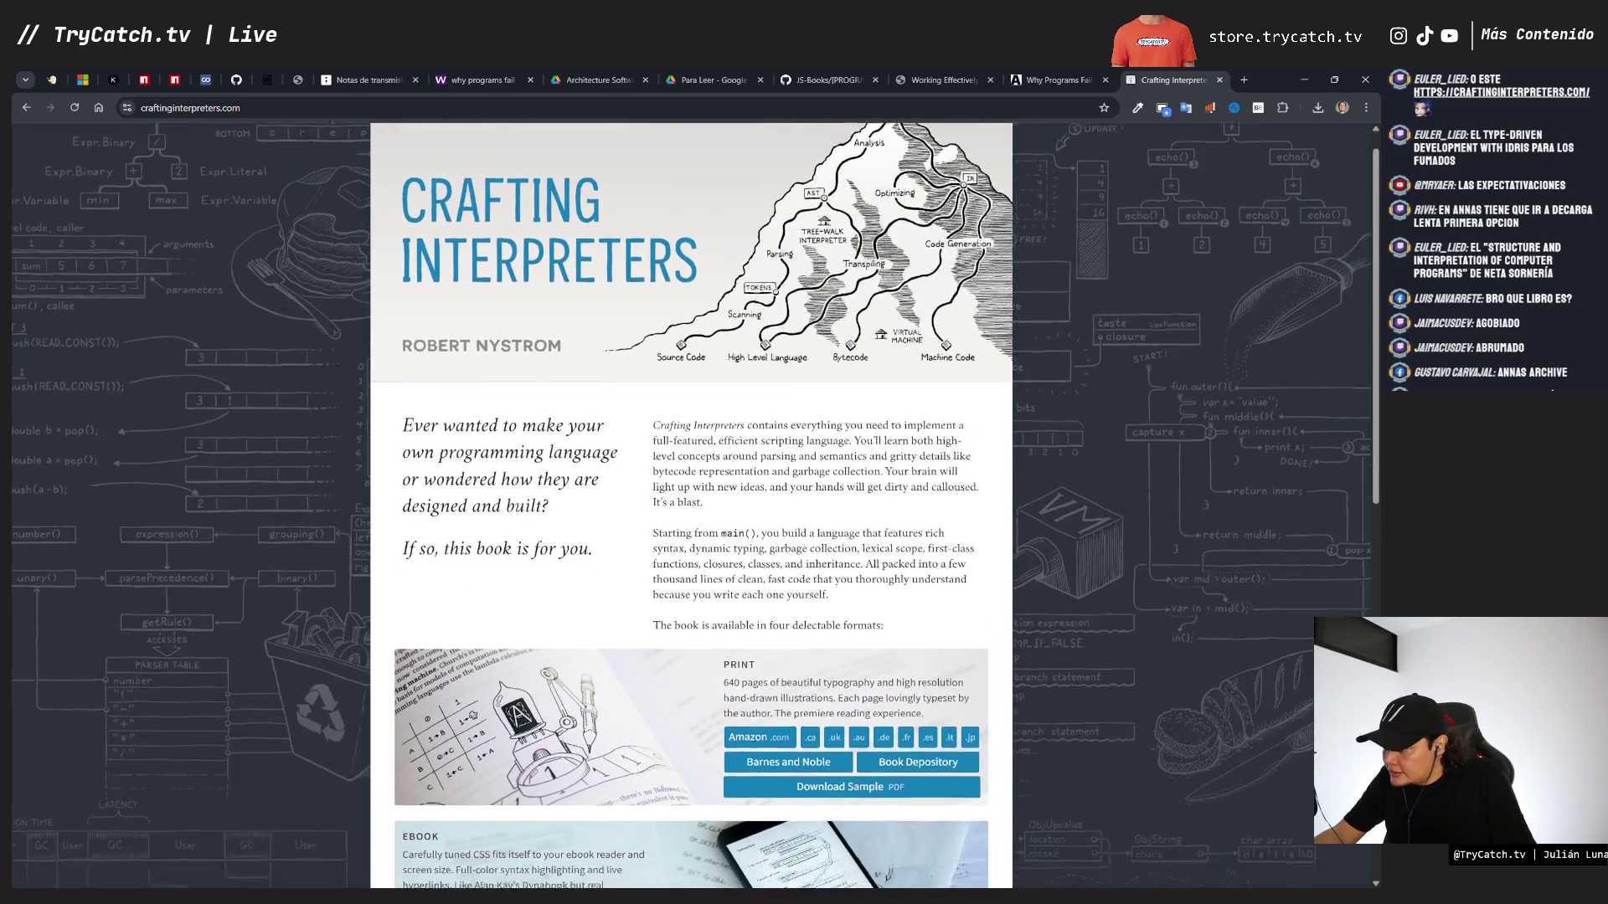
scroll(515, 507, "down", 4)
scroll(518, 513, "down", 5)
scroll(518, 513, "up", 8)
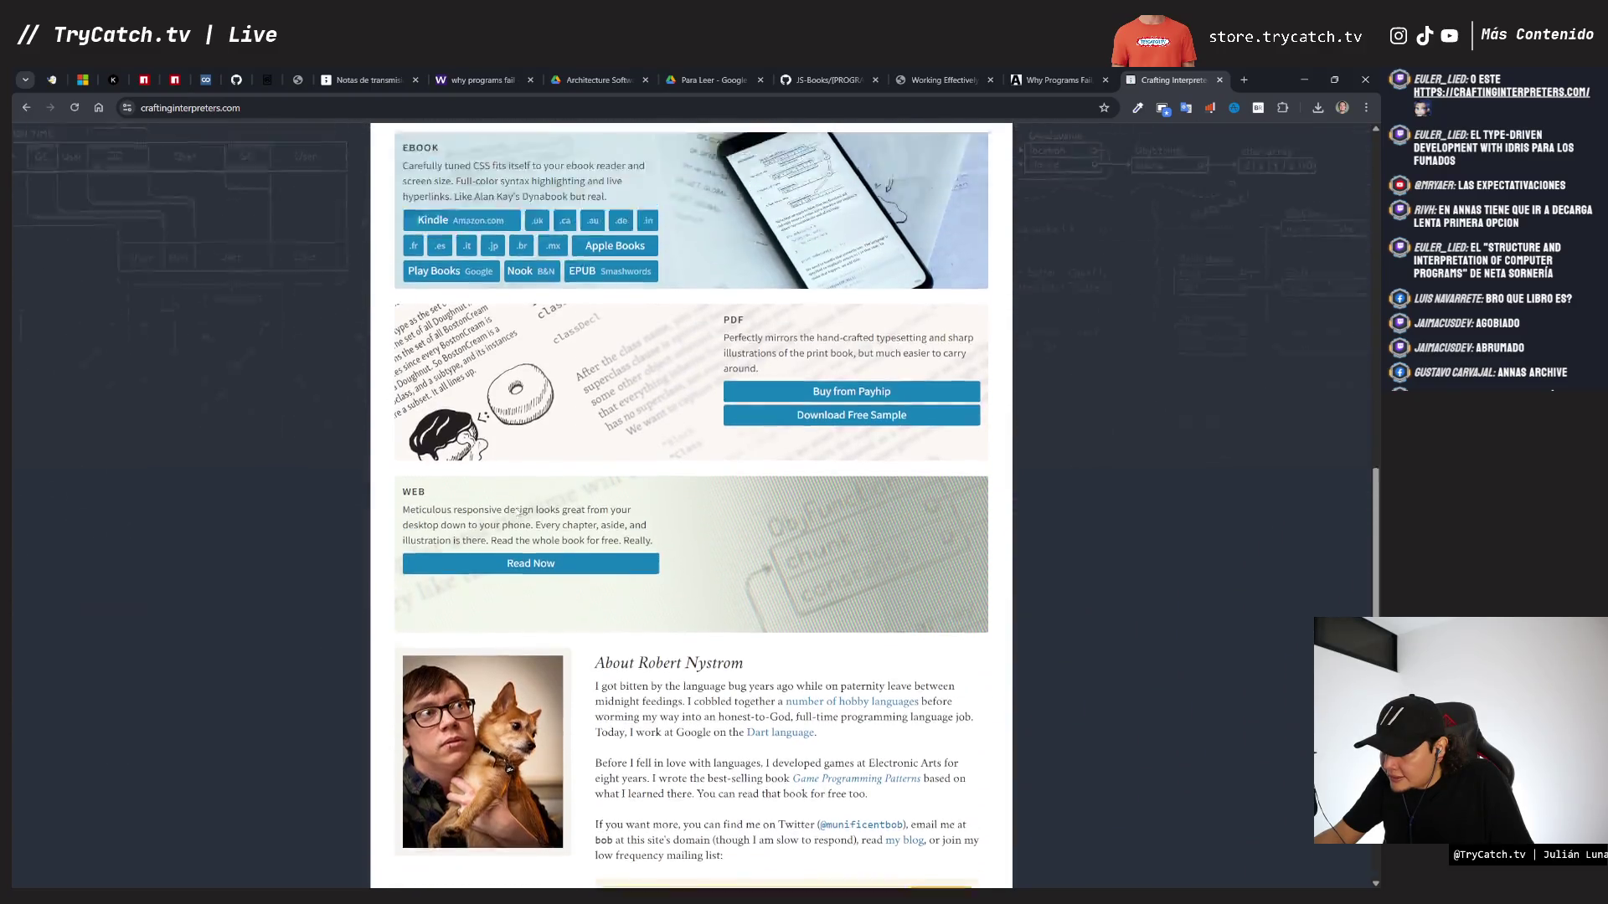
scroll(518, 513, "up", 1)
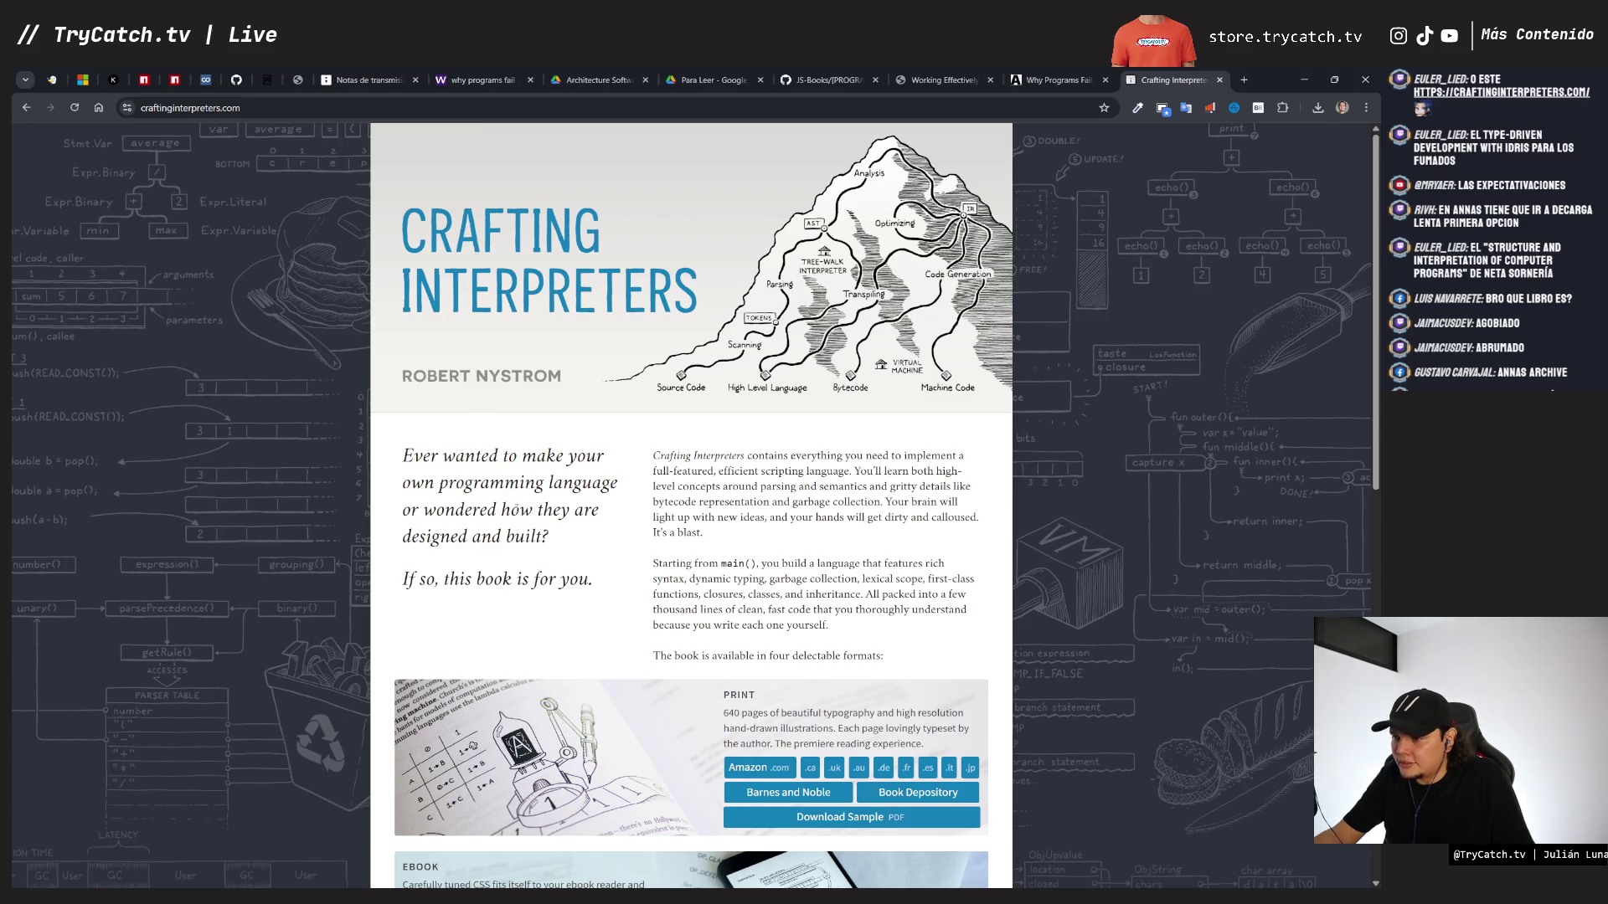
scroll(694, 505, "down", 2)
scroll(694, 505, "up", 2)
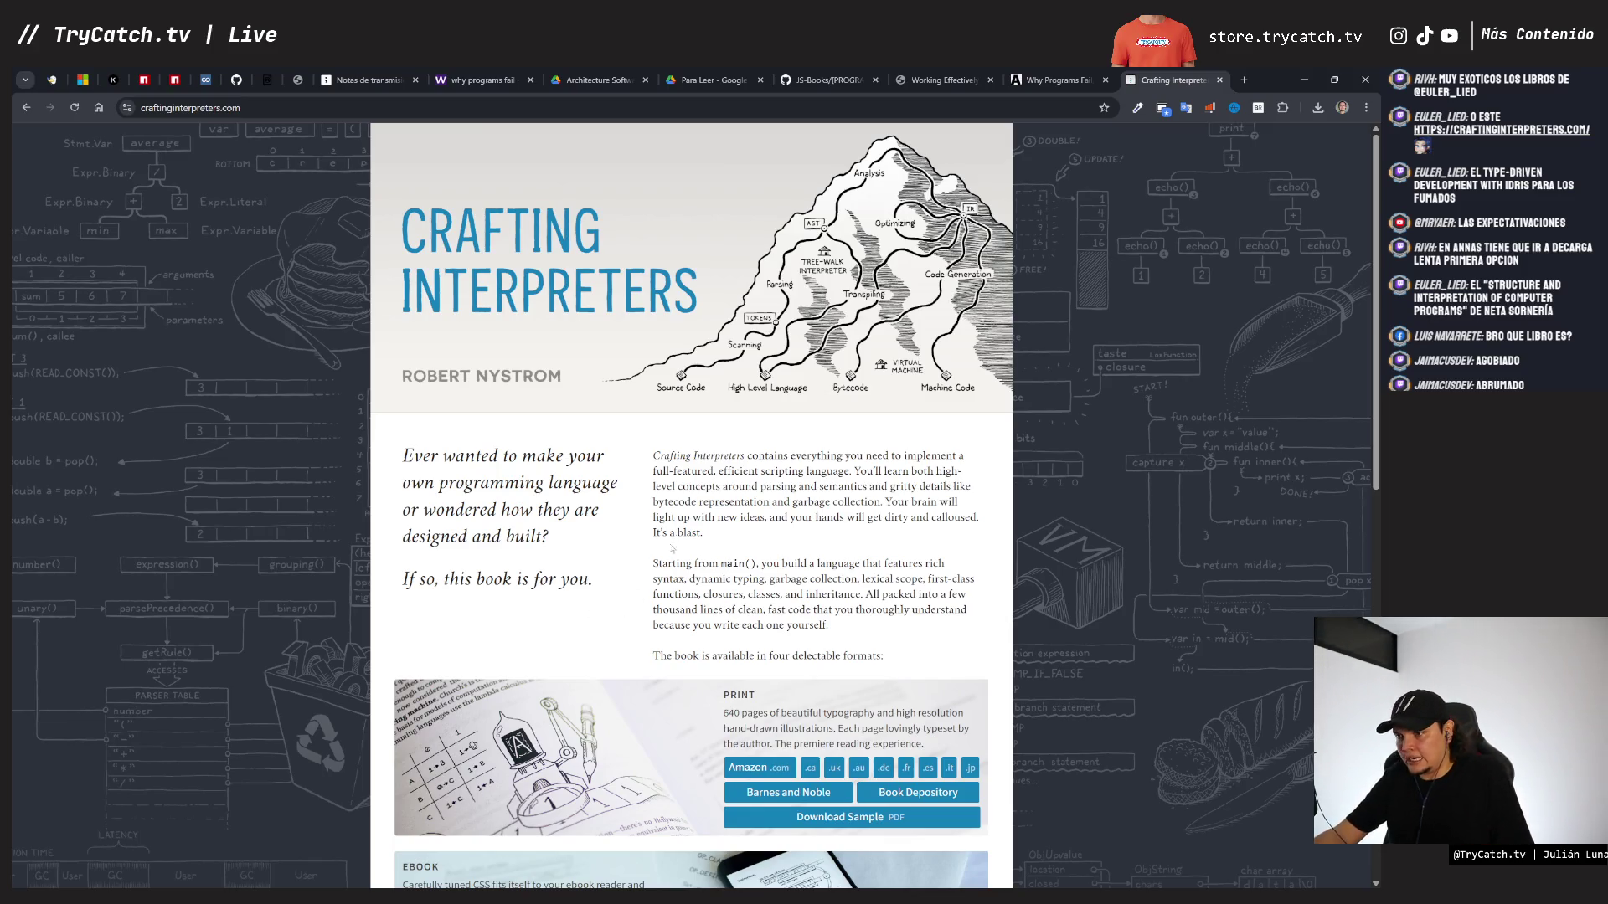
key("ctrl+w")
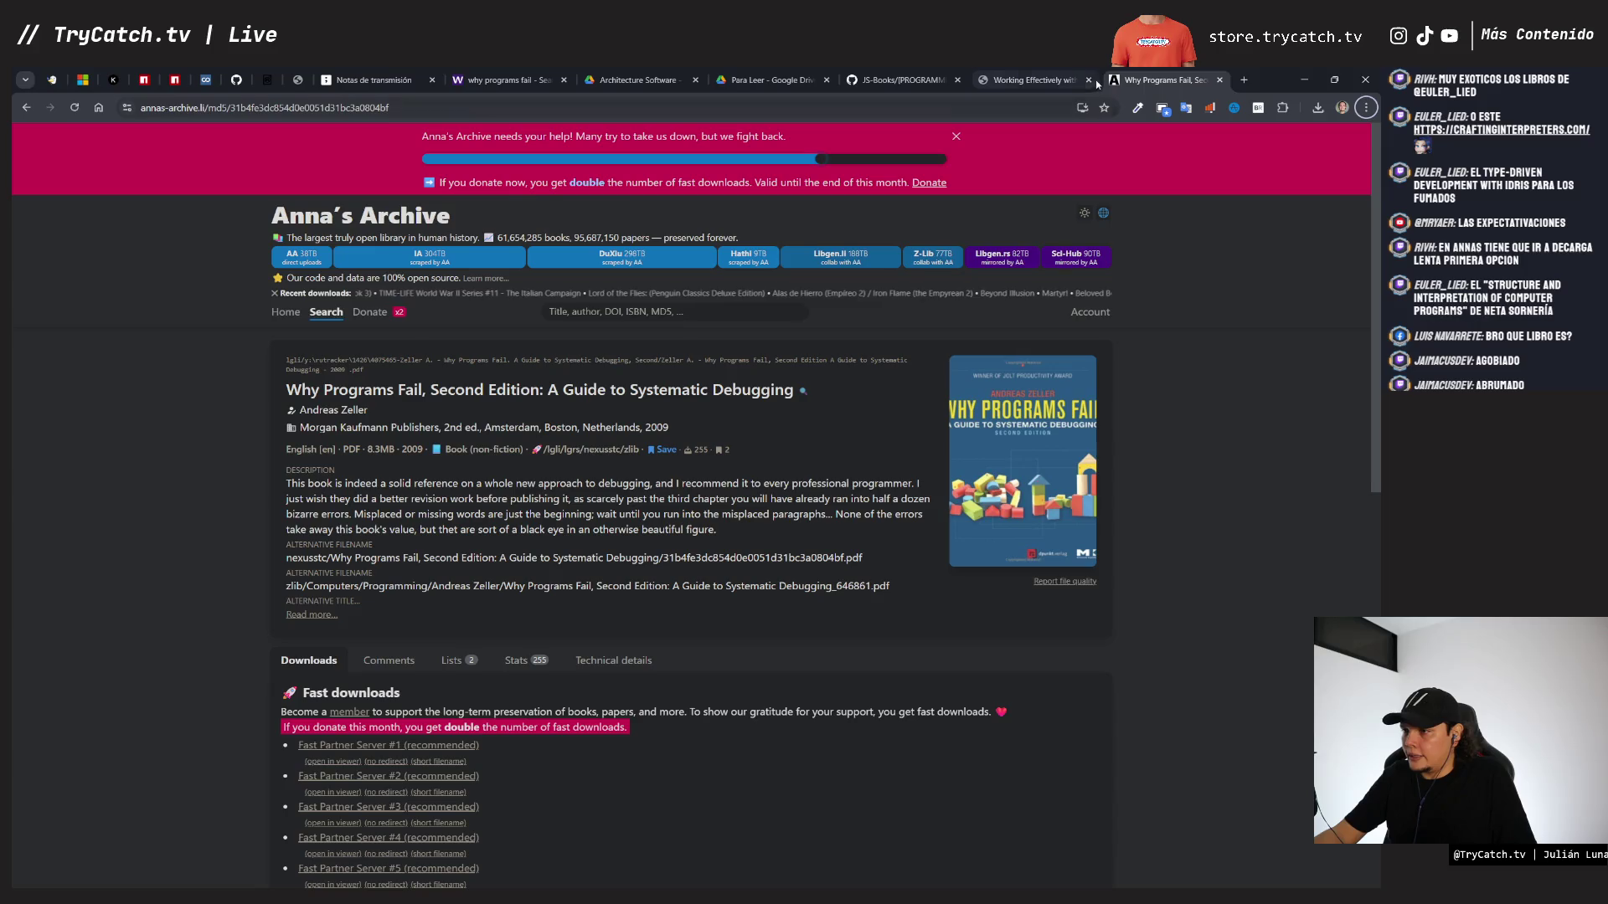
- Glance at the Working Effectively with Legacy Code PDF, then close its tab
left_click(1040, 78)
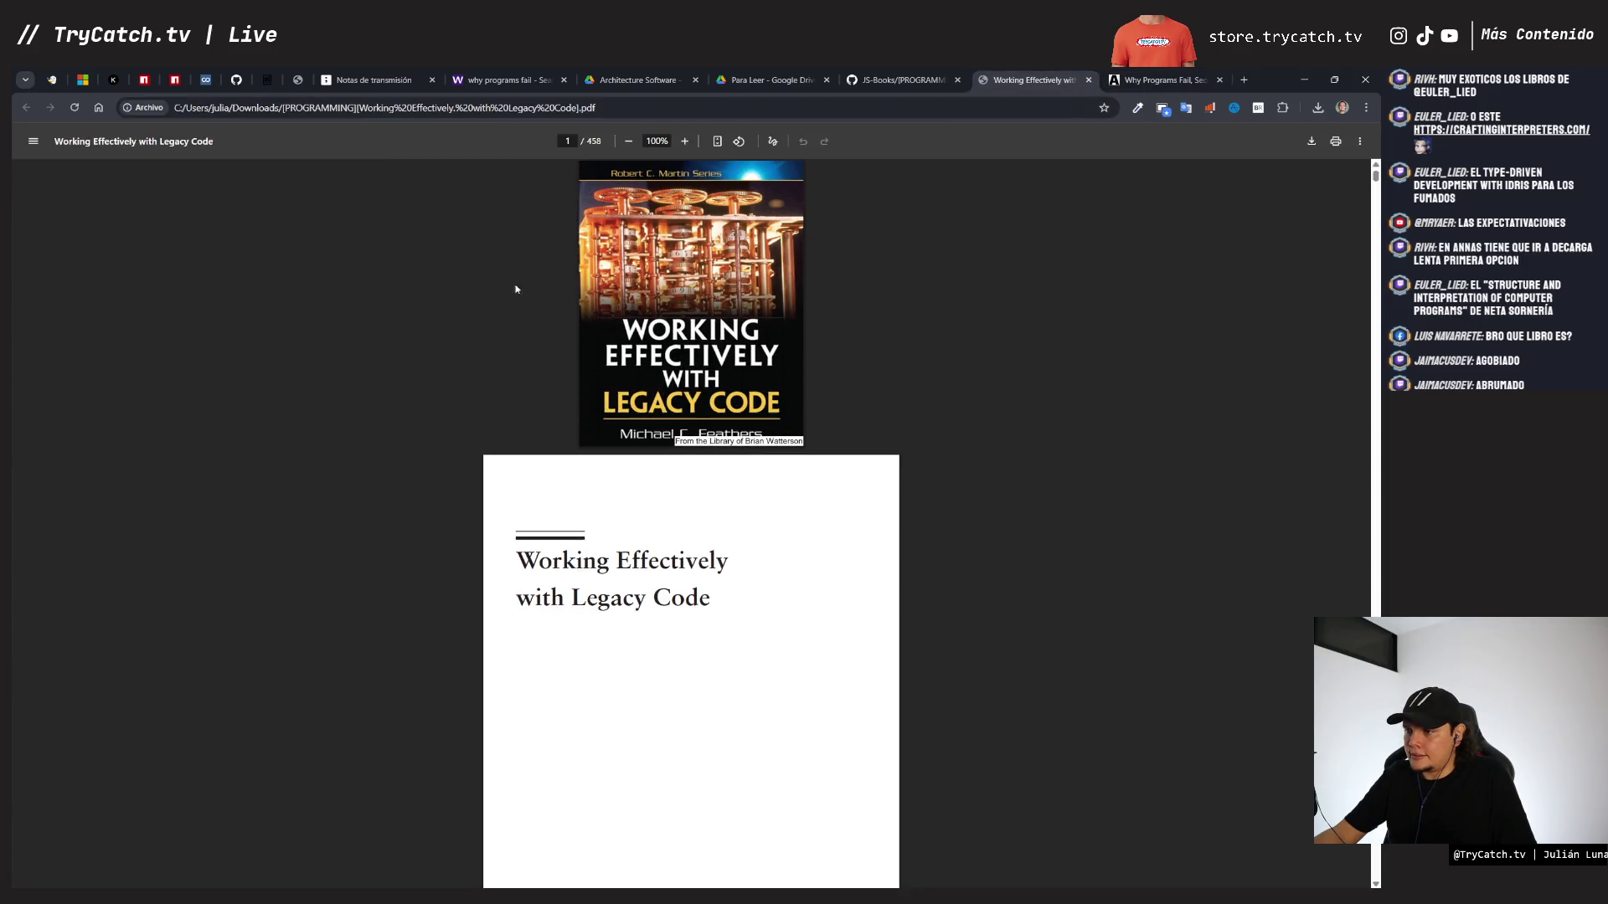
scroll(376, 251, "down", 5)
scroll(376, 251, "up", 5)
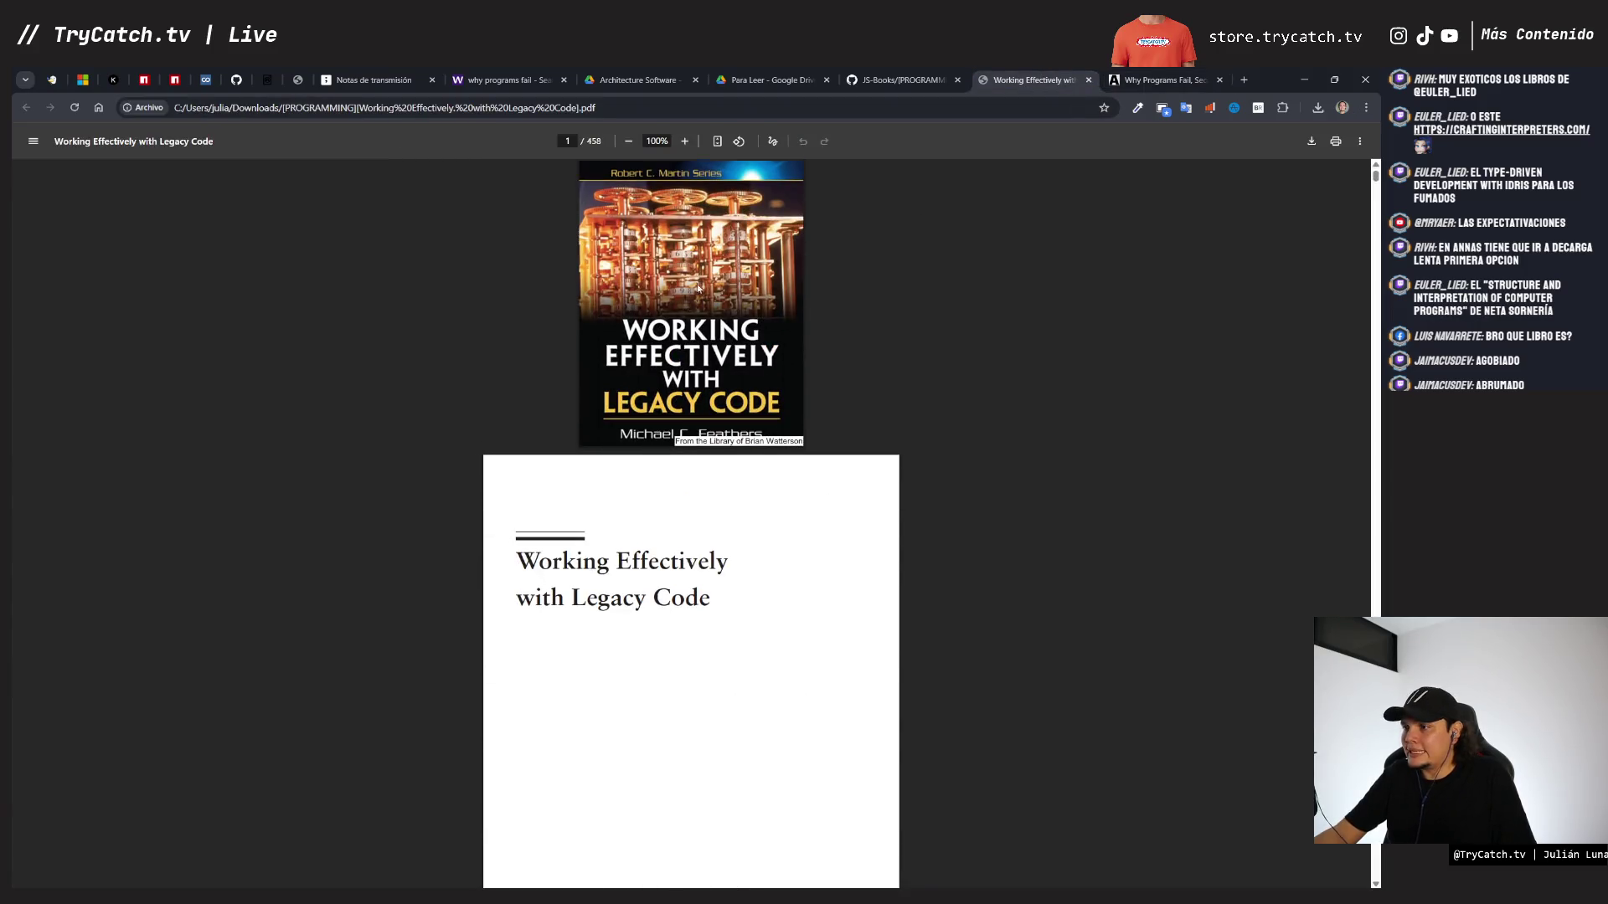
left_click(375, 80)
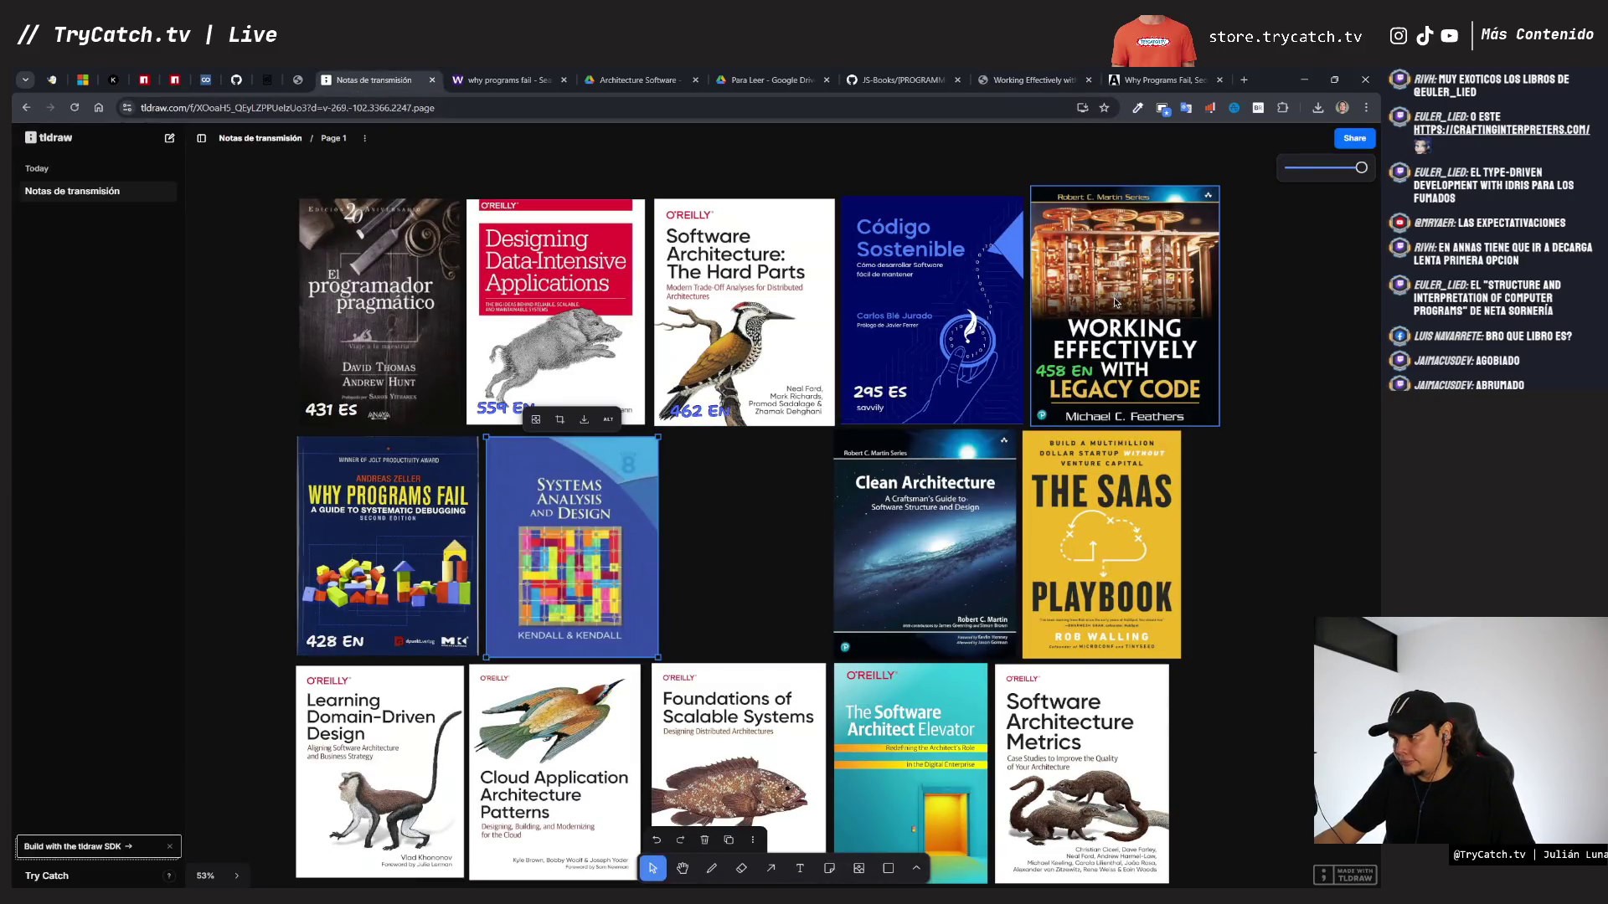
left_click(1089, 79)
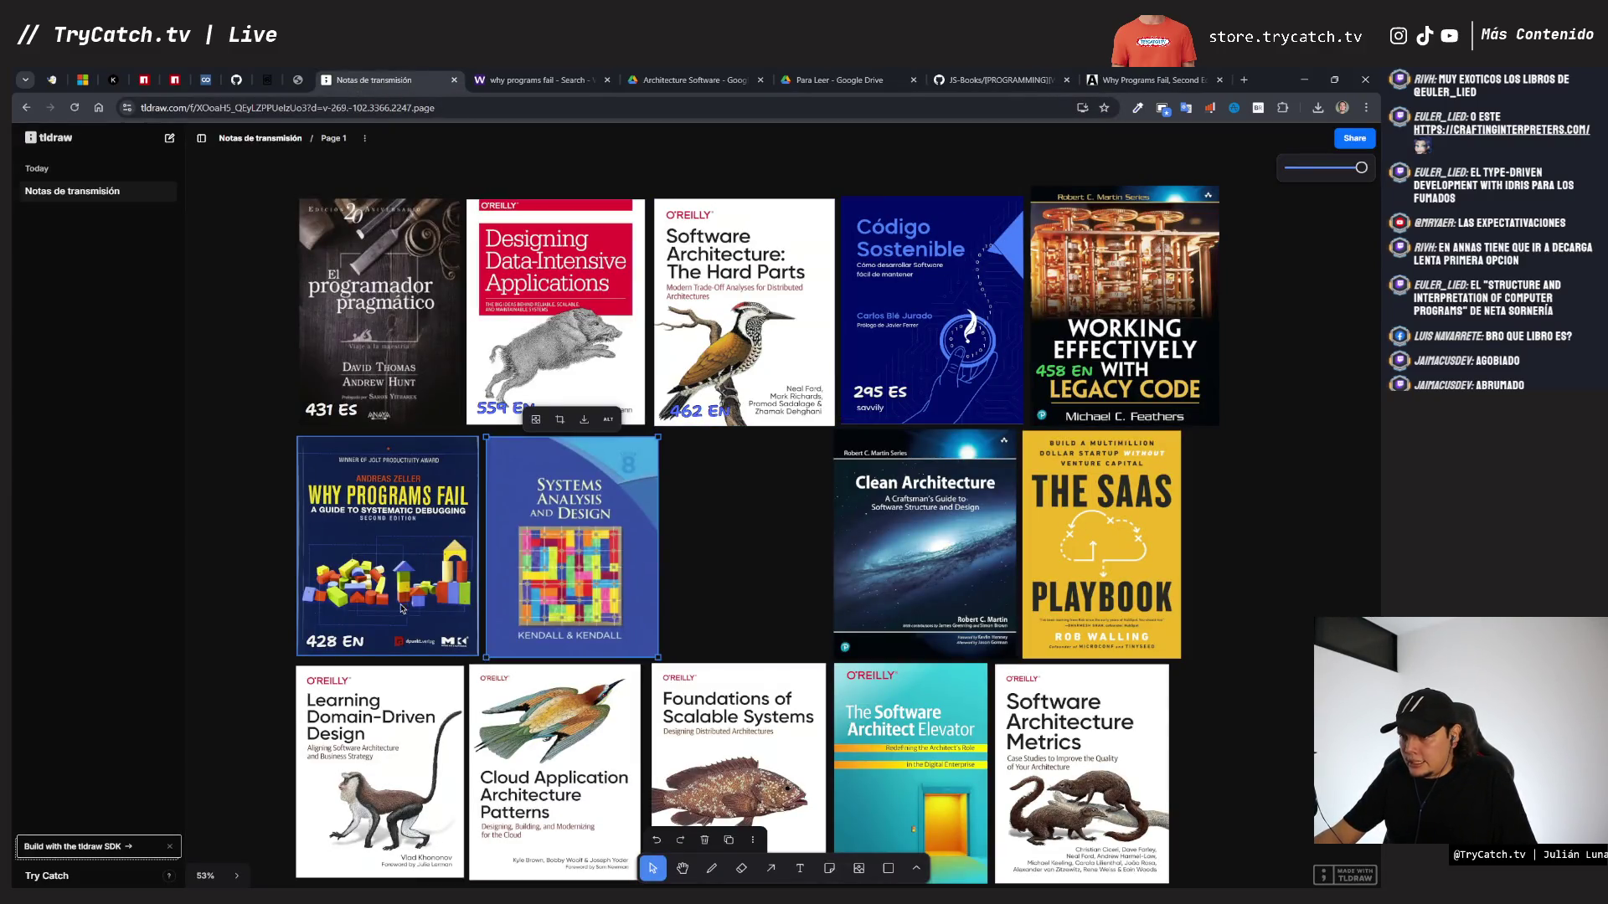
- Review the Kendall PDF's contents on page 8 of 604, then return to the tldraw board
left_click(838, 79)
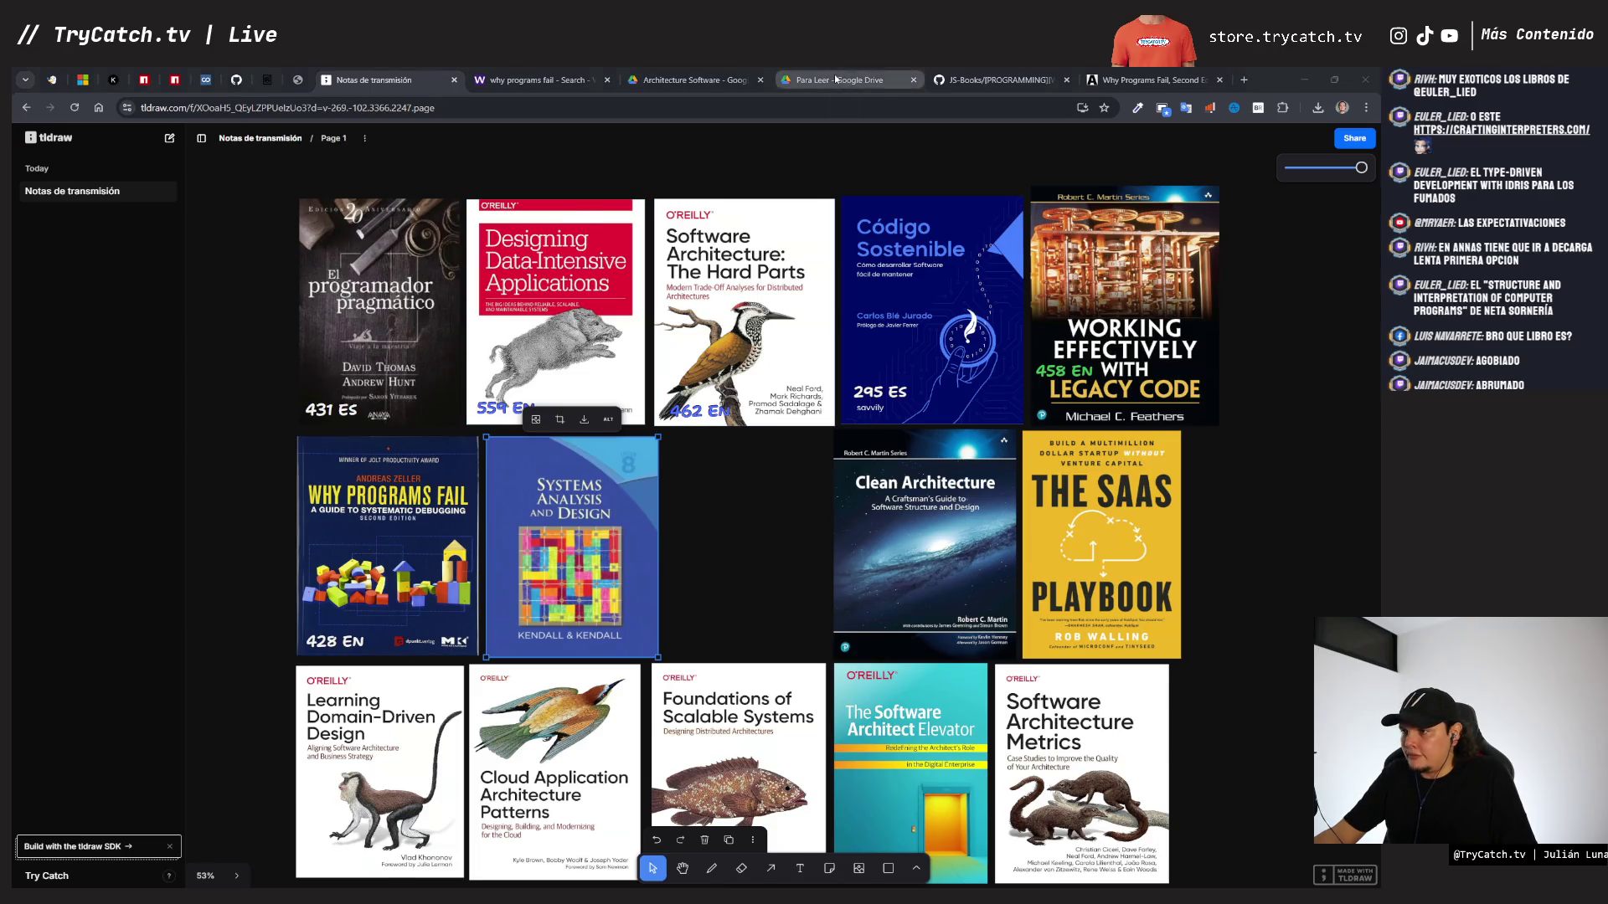
scroll(634, 489, "down", 5)
scroll(634, 489, "up", 15)
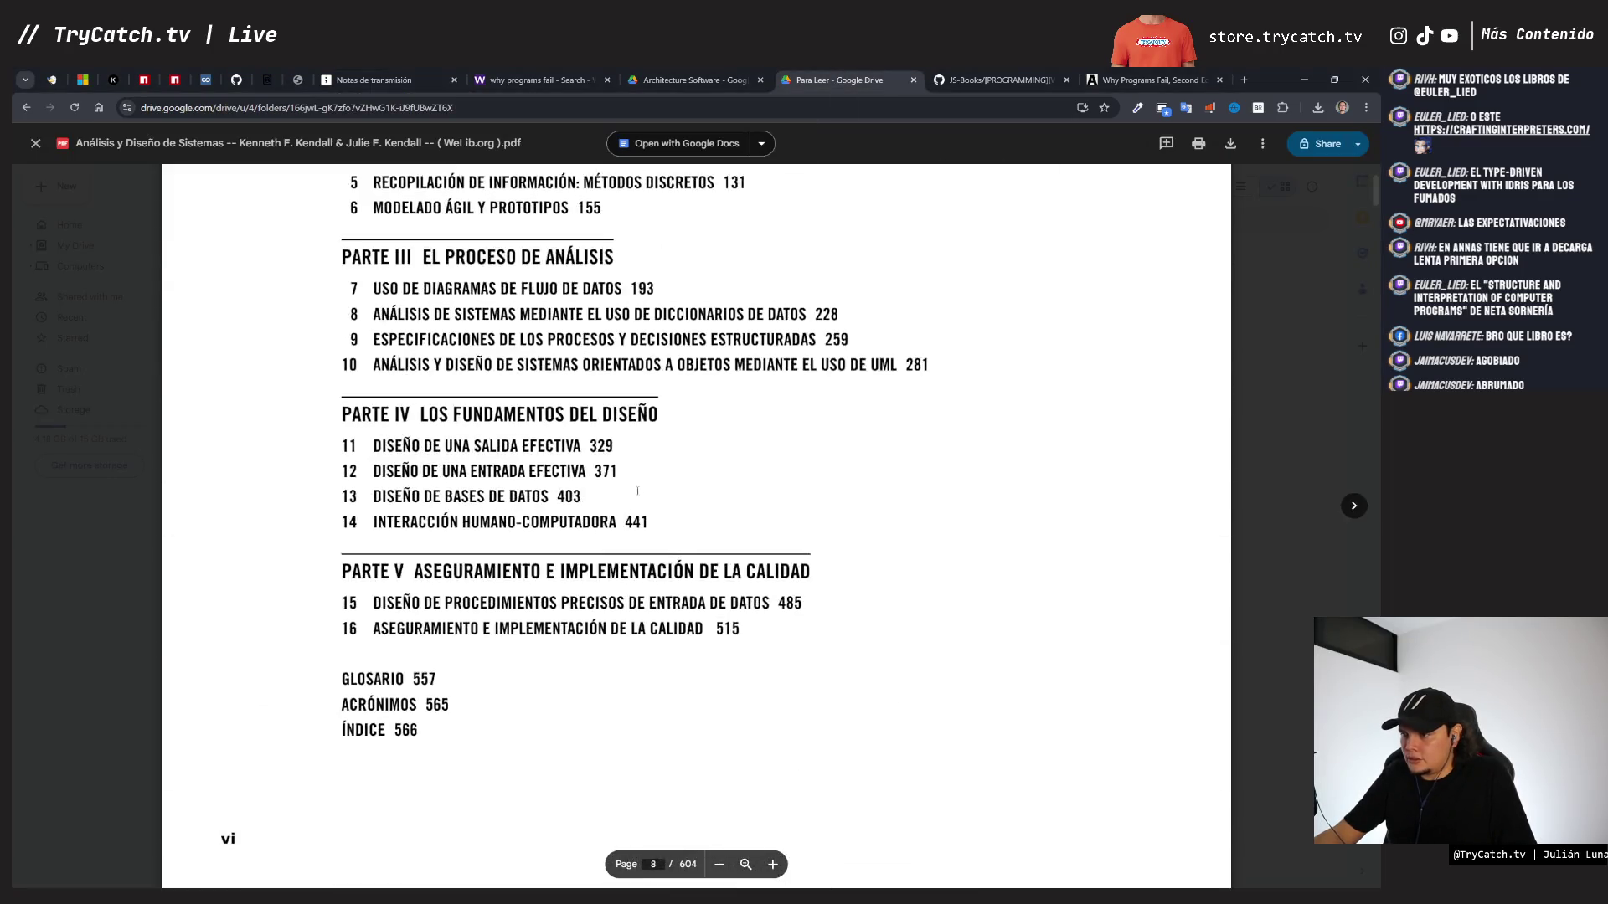
scroll(639, 490, "up", 15)
scroll(652, 487, "down", 10)
scroll(652, 487, "down", 8)
scroll(652, 488, "up", 4)
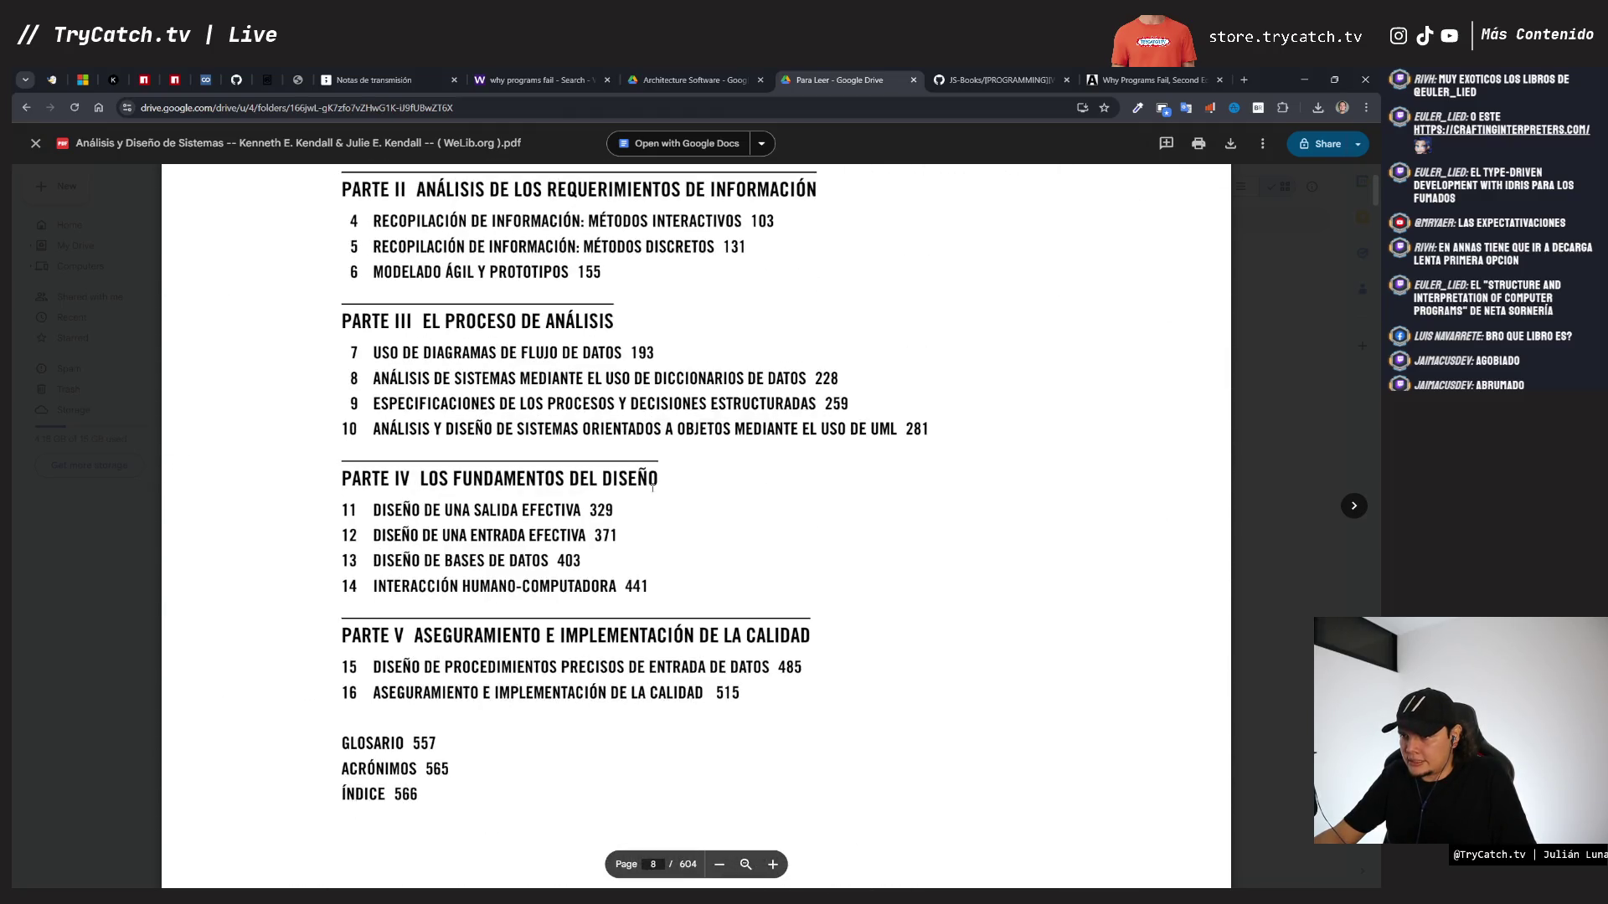
scroll(652, 488, "up", 10)
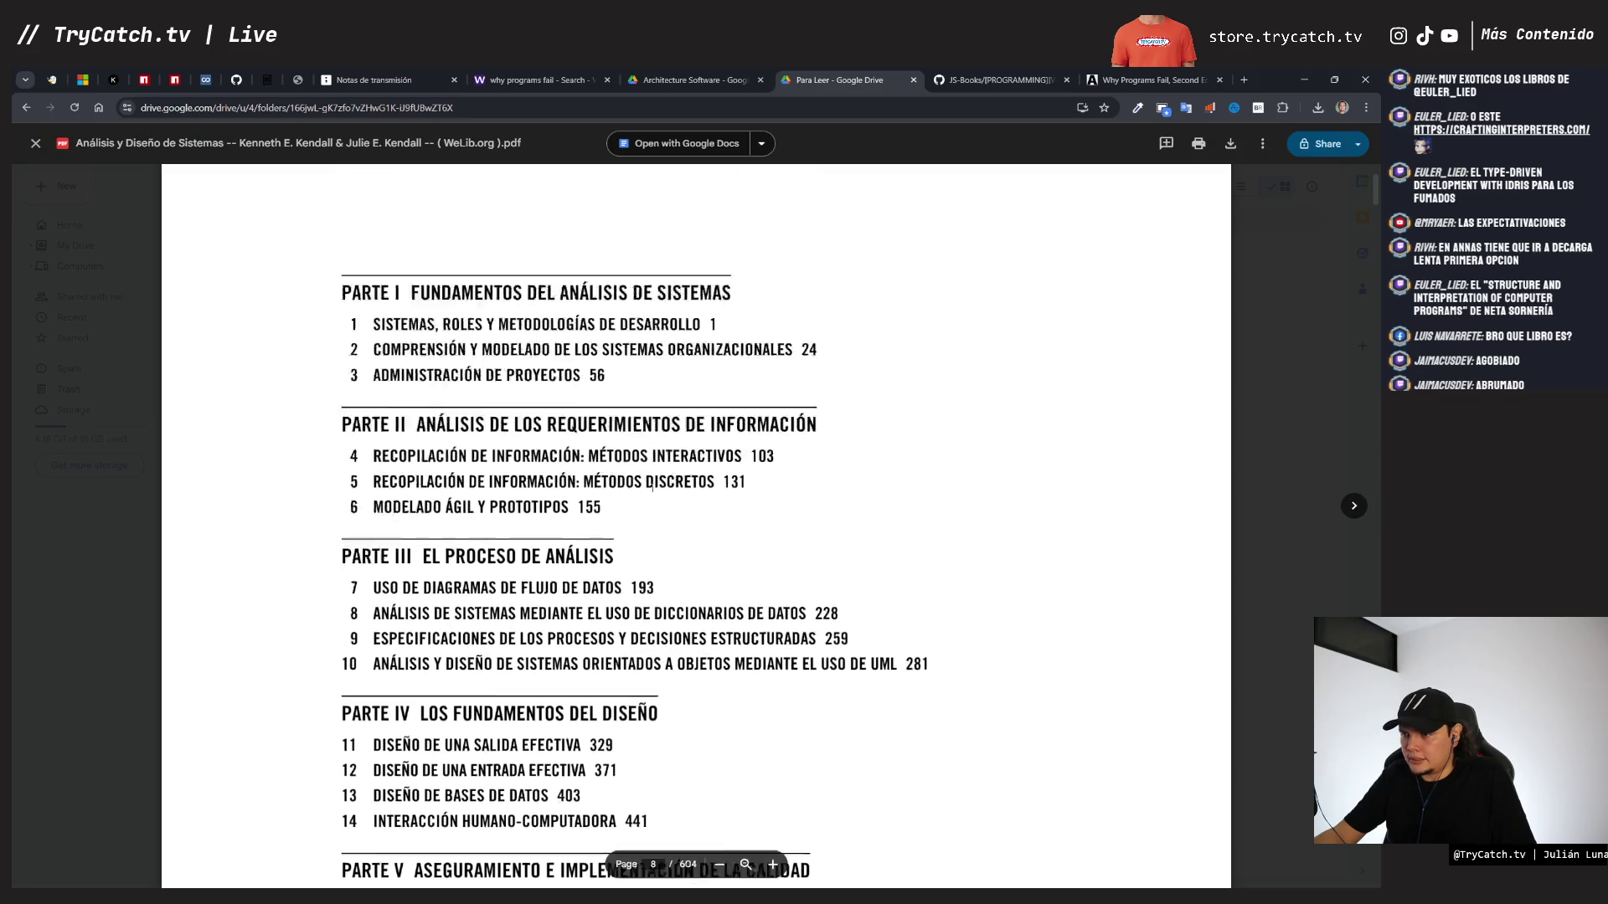
scroll(654, 483, "down", 7)
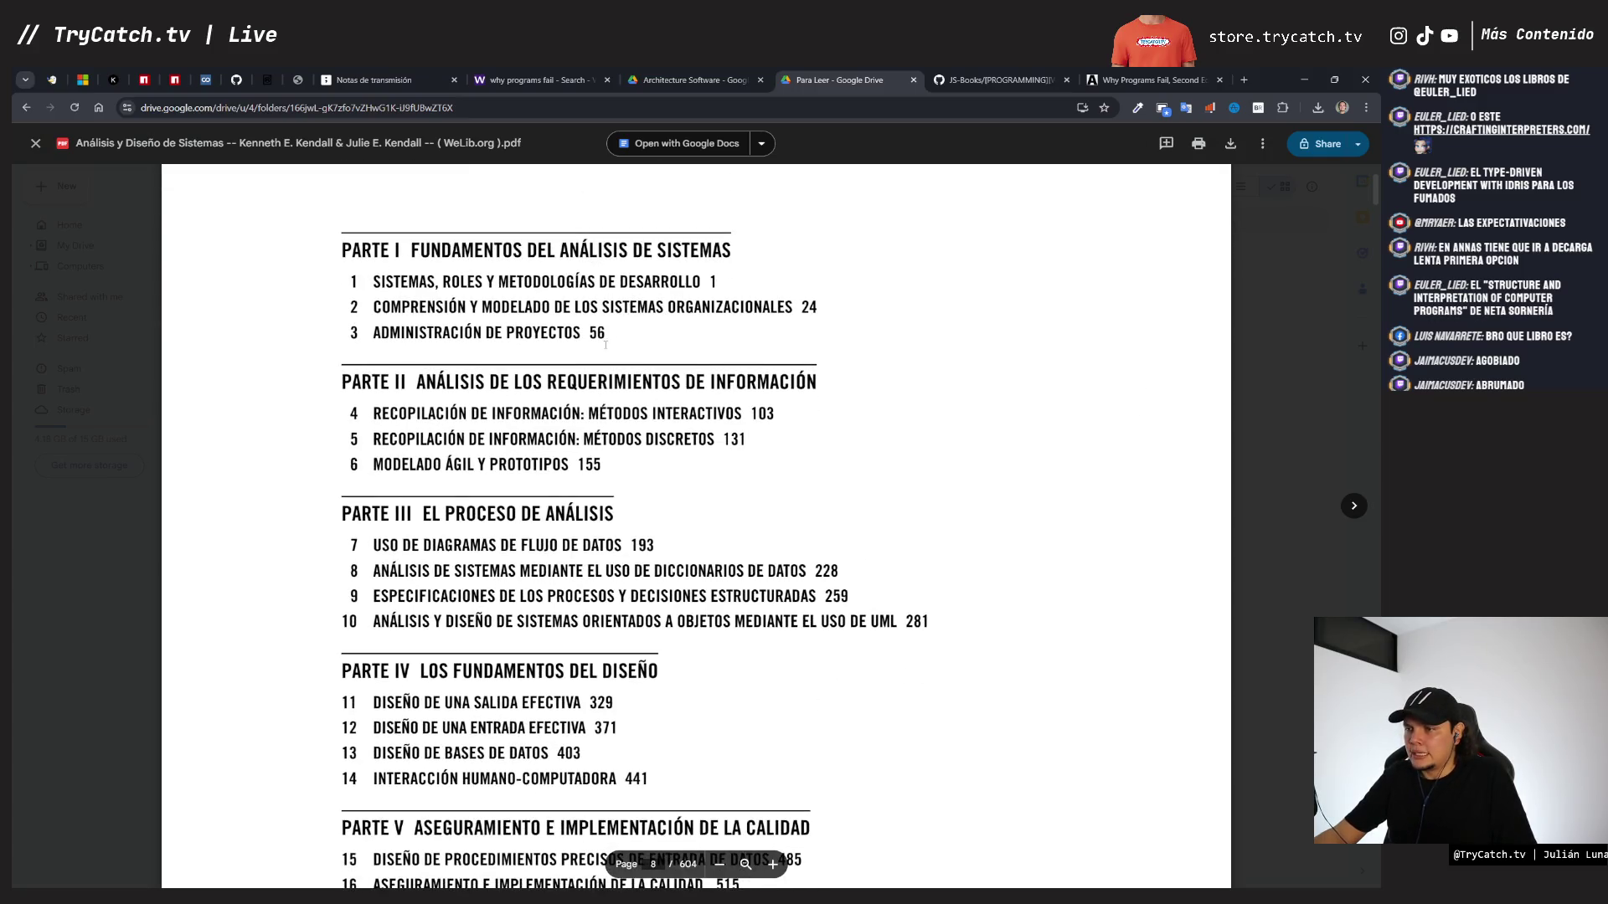
left_click(375, 80)
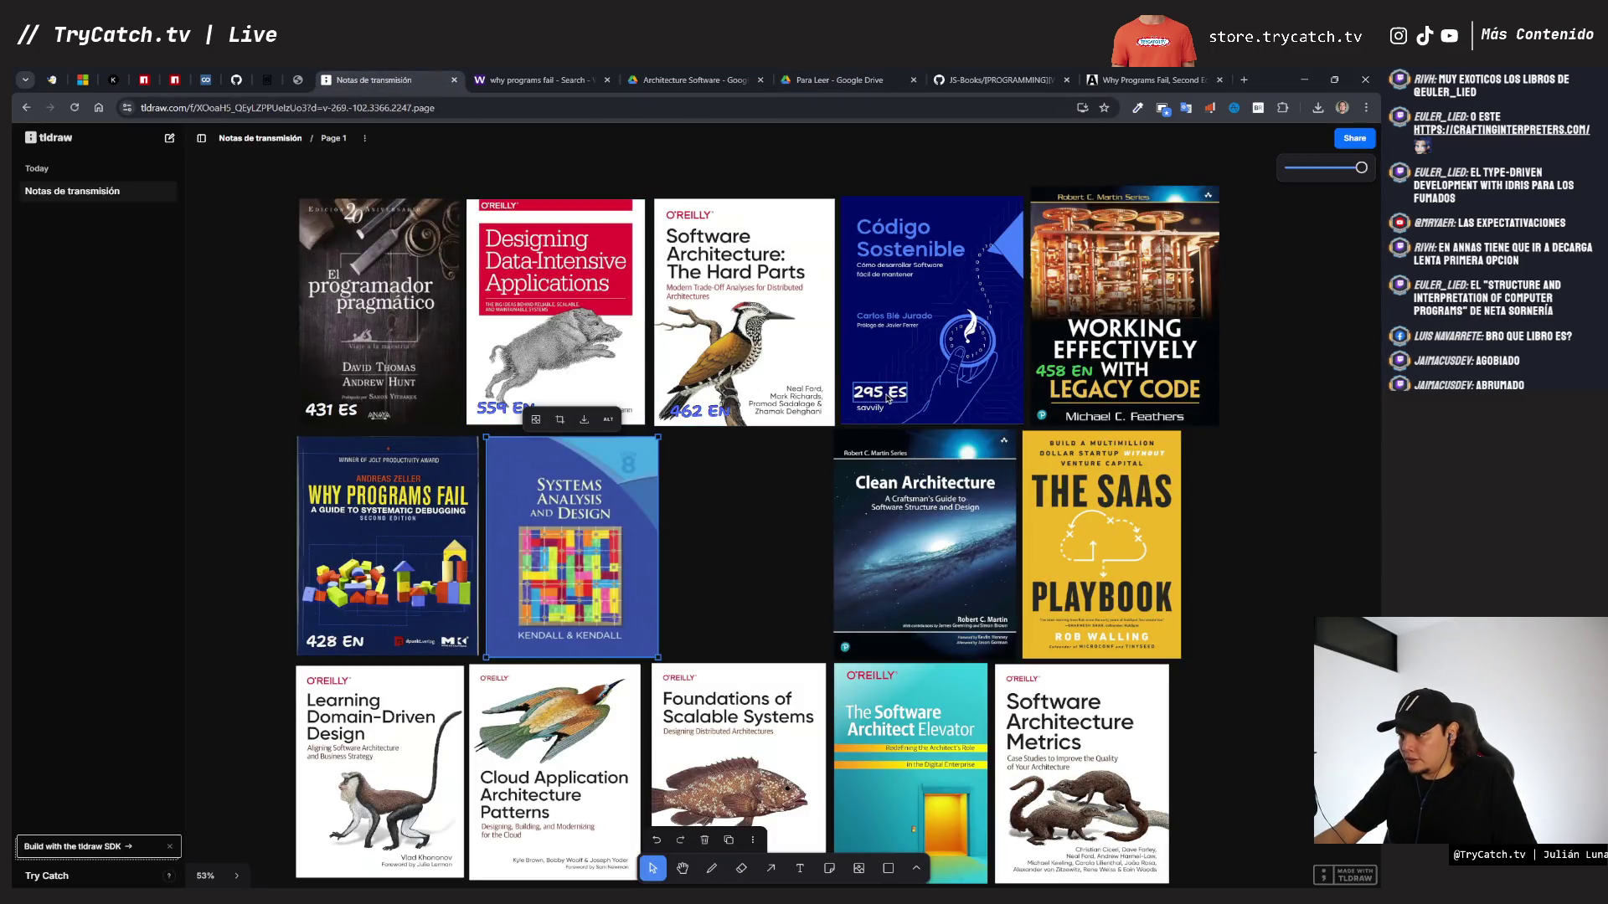
- Reuse the 428 EN label as 604 ES on Systems Analysis and Design, and slide Clean Architecture beside it
left_click(349, 641)
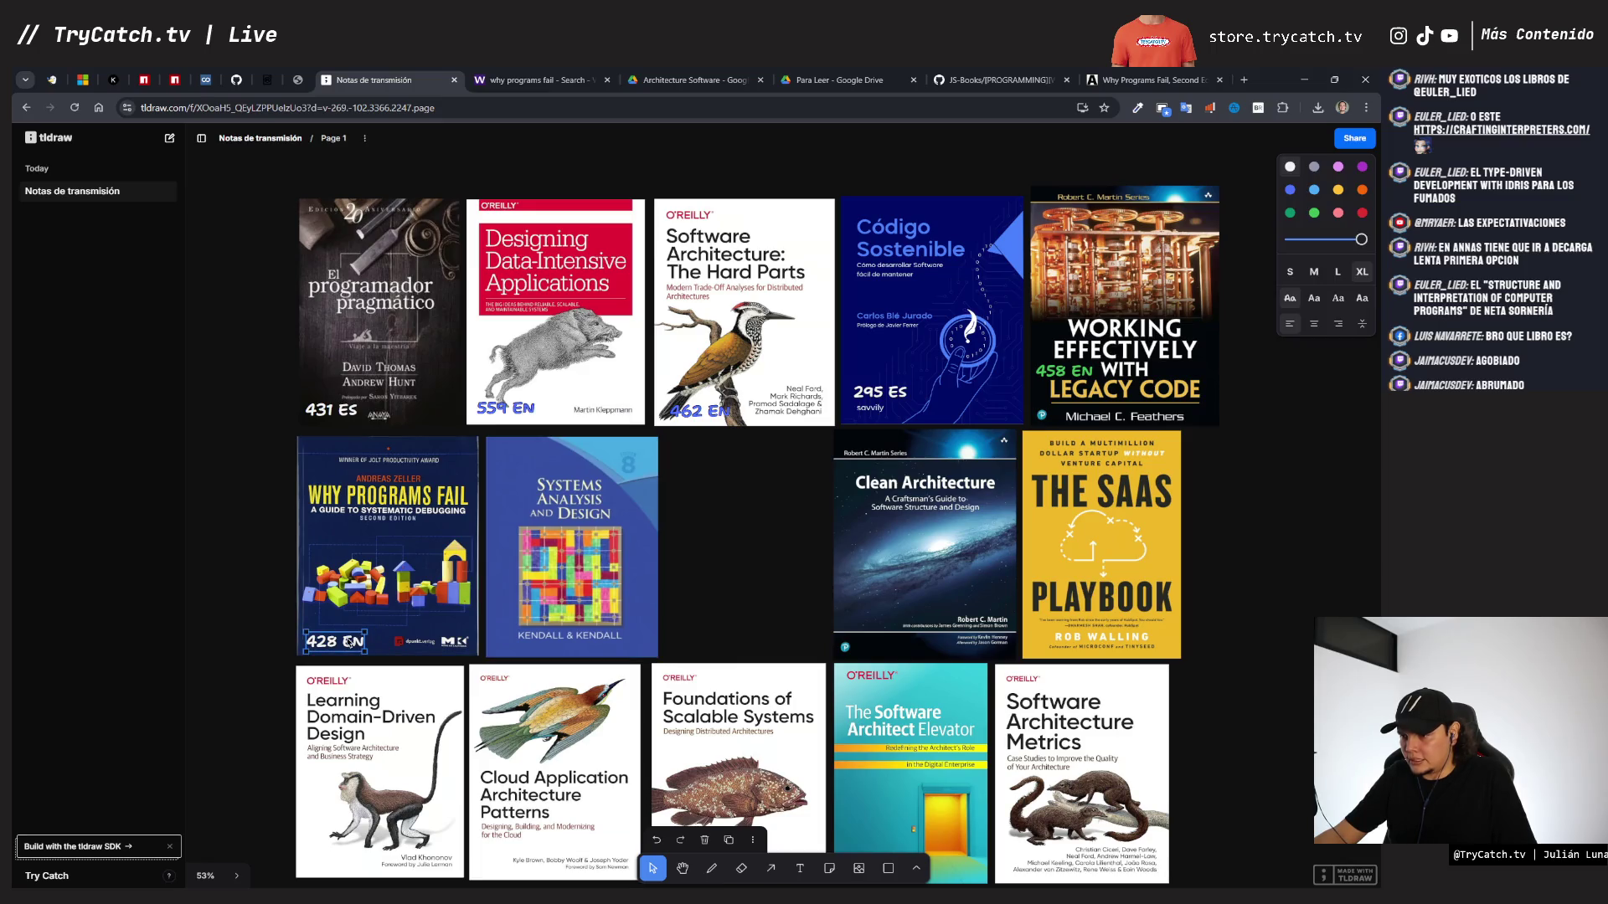
left_click_drag(377, 642, 546, 602)
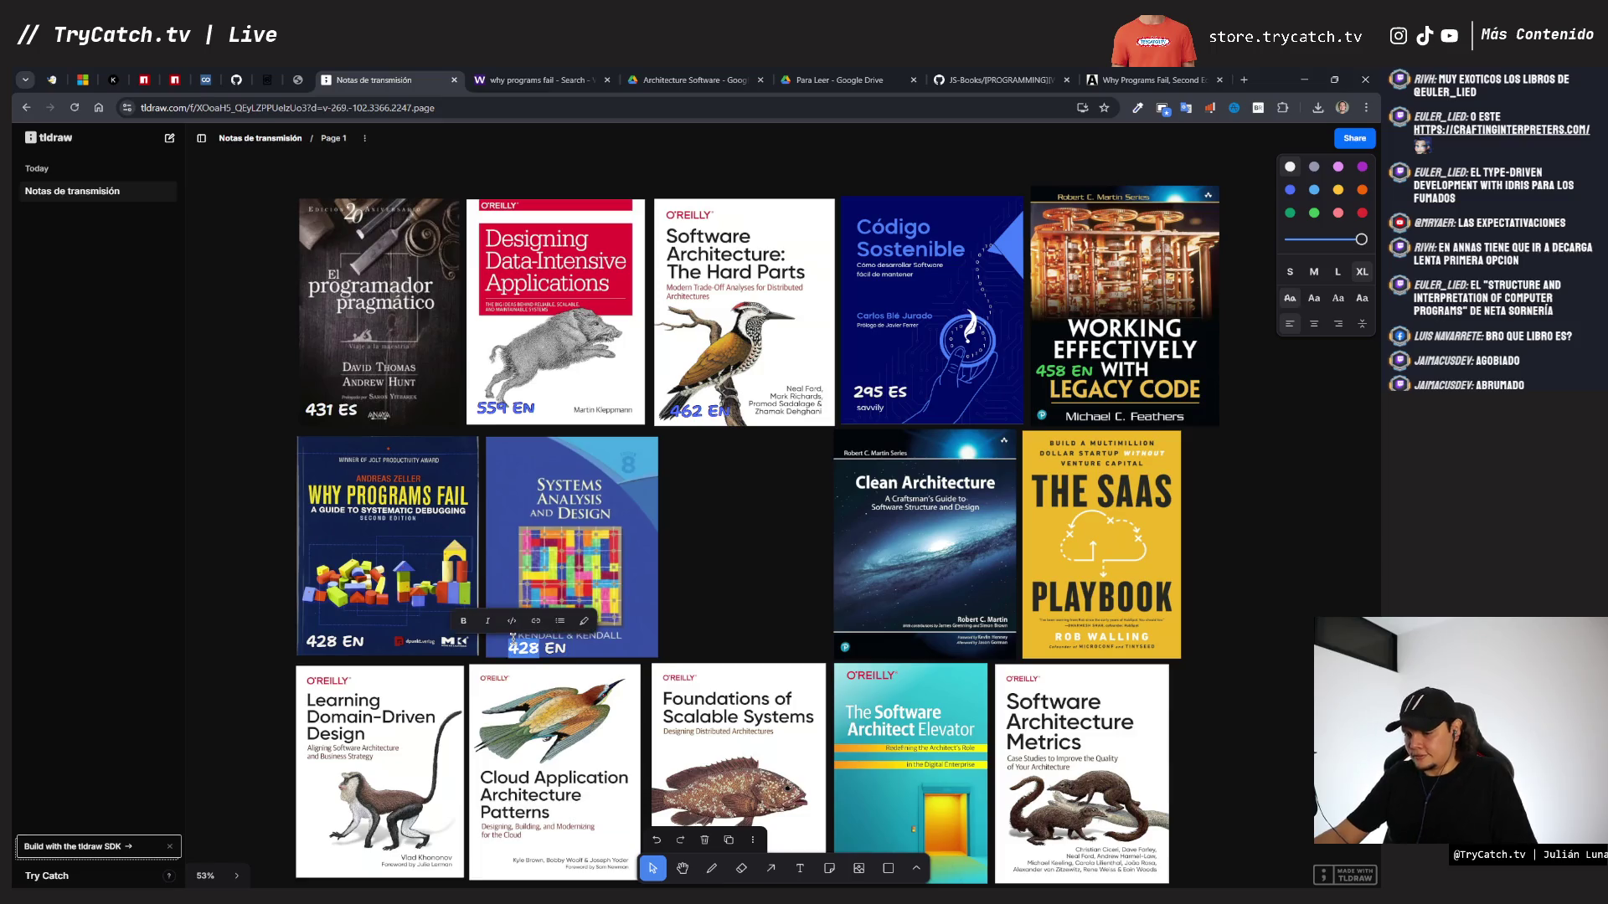
type("60")
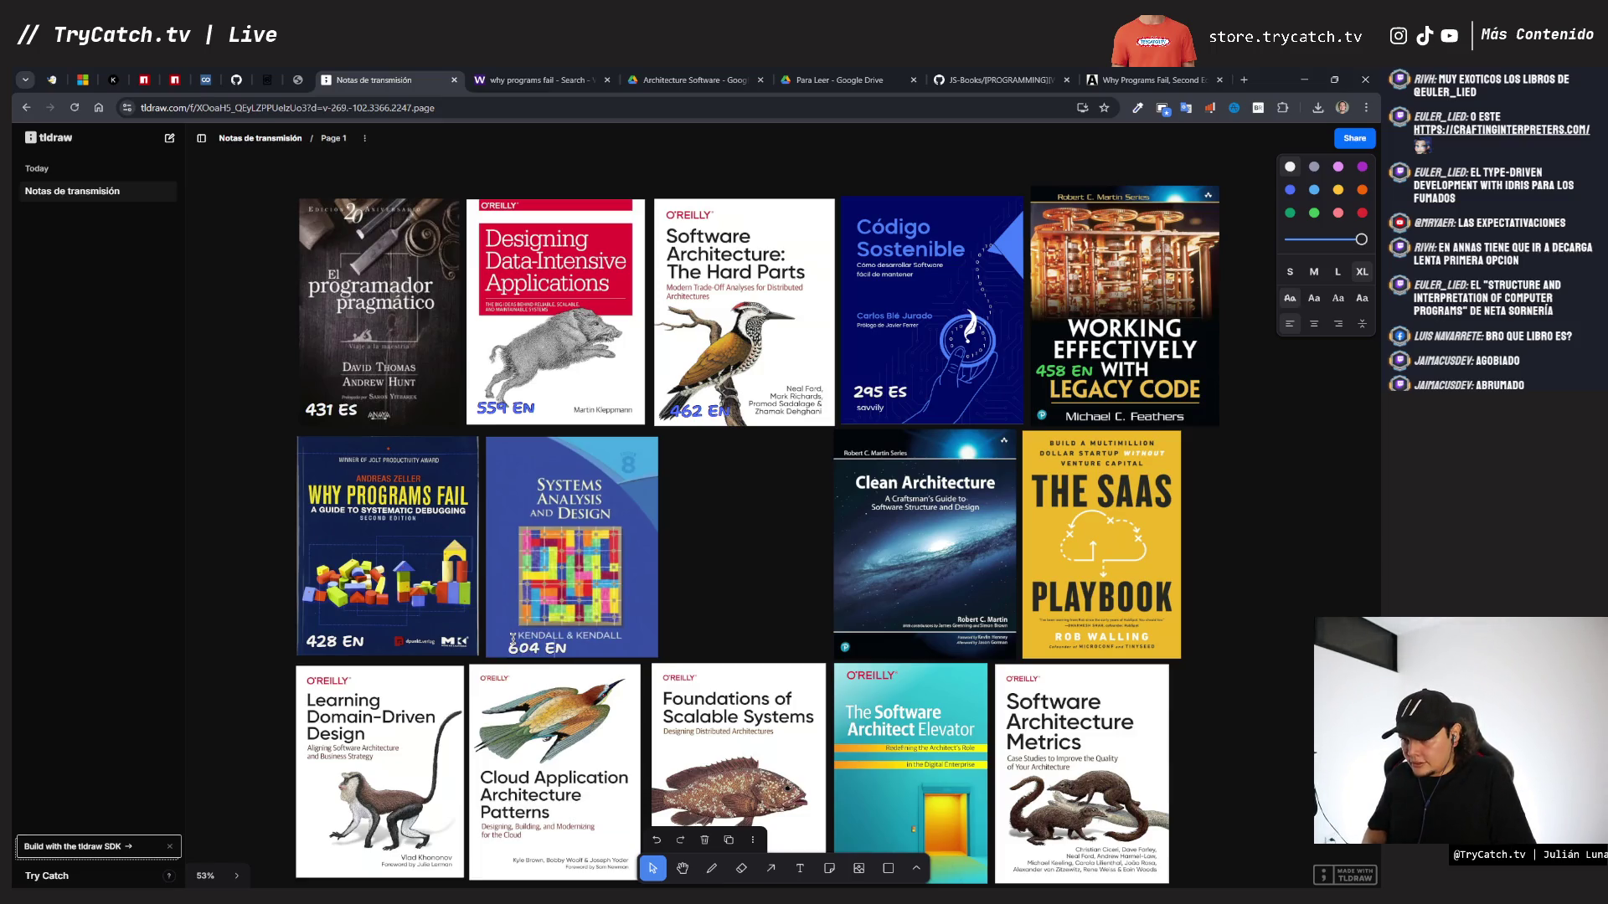
left_click(541, 647)
left_click_drag(880, 547, 712, 557)
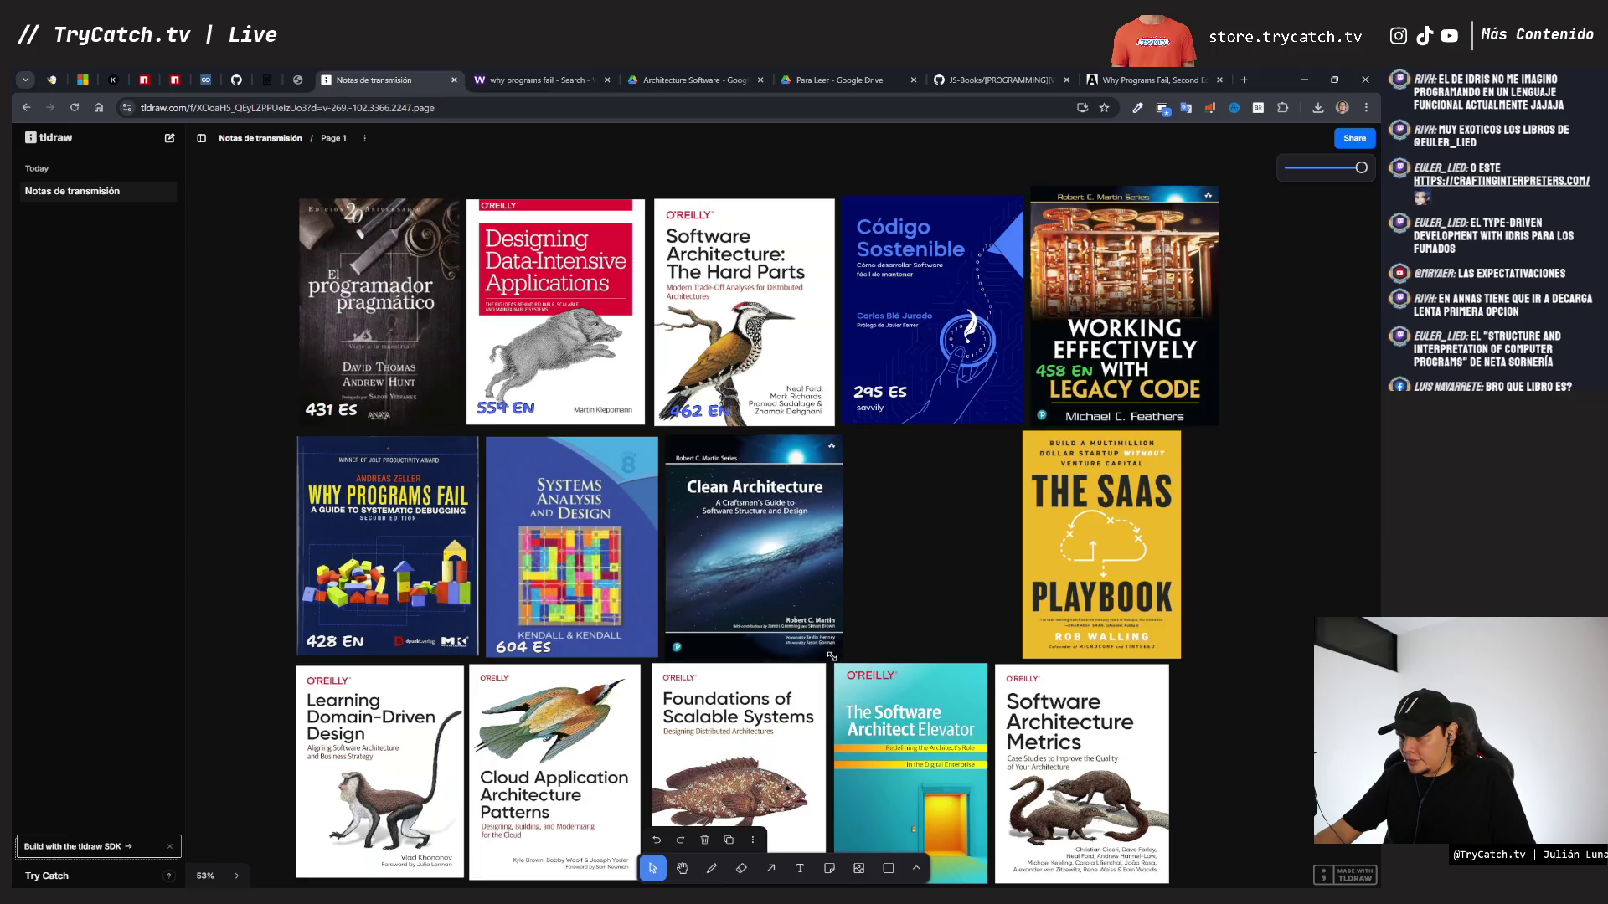
left_click(1105, 79)
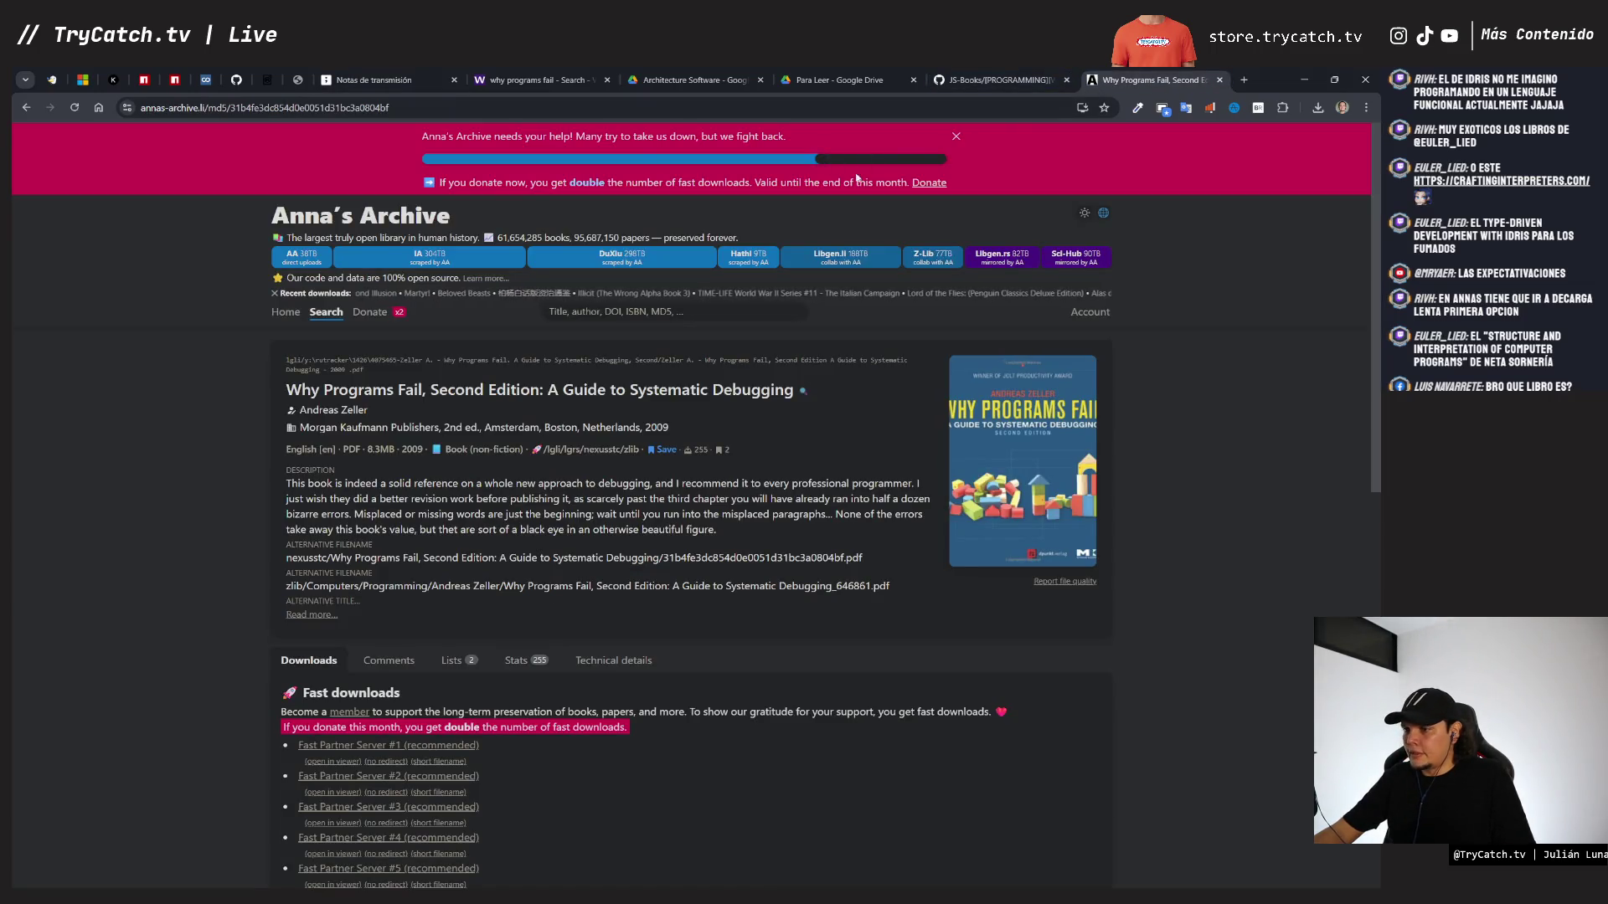
- Search Anna's Archive for 'arquitectura limpia' and select the query text for reuse
left_click(710, 318)
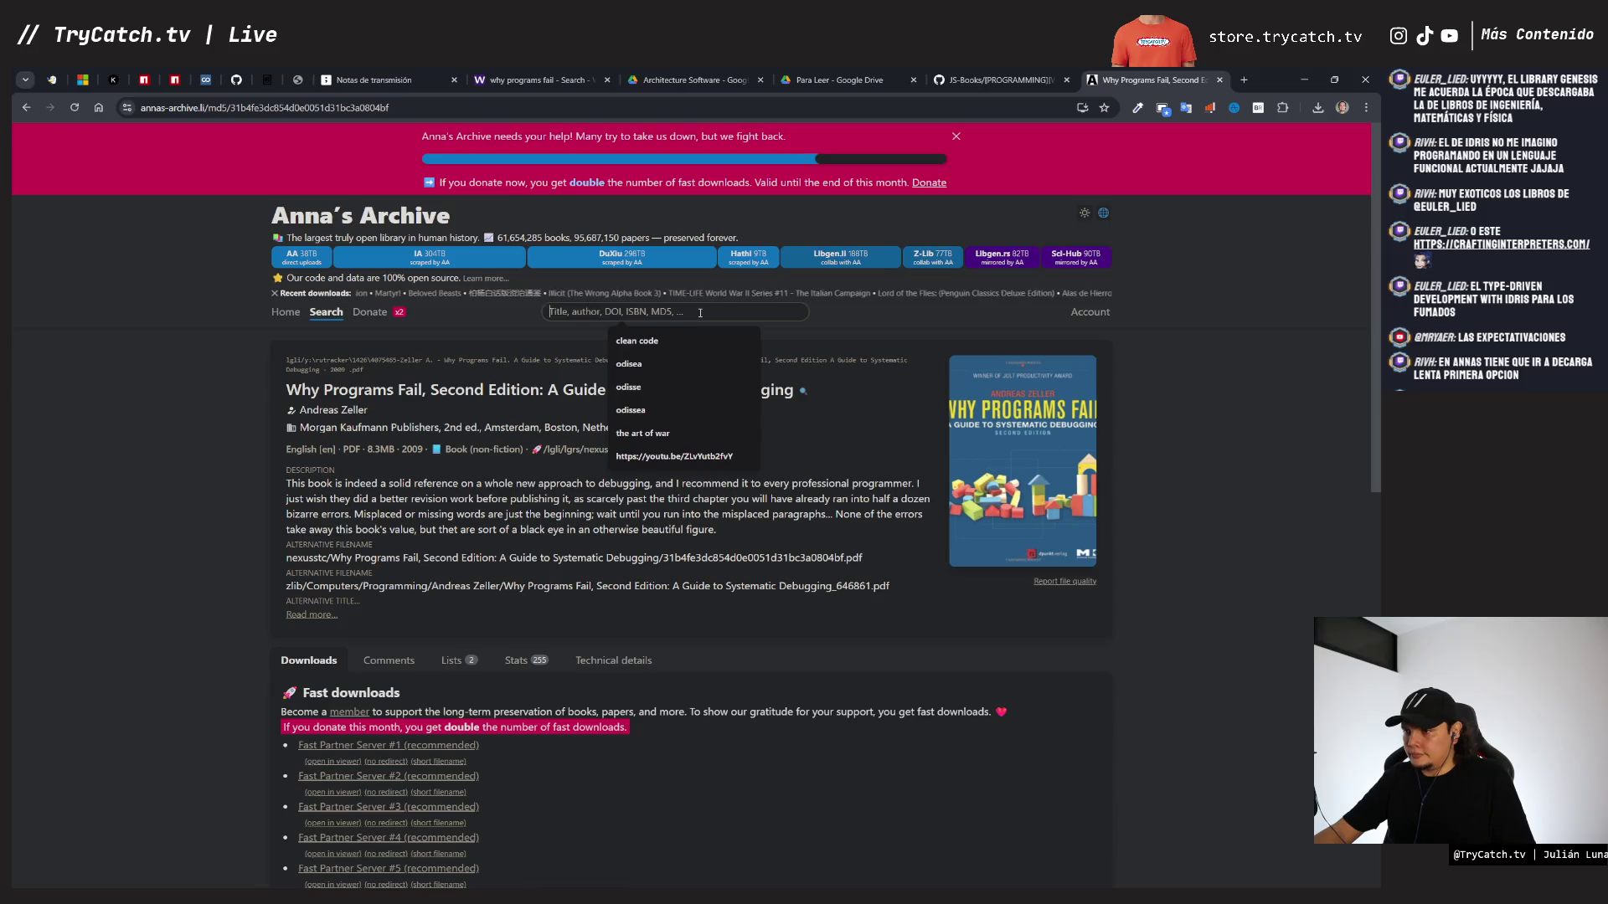
type("arquitectura limpia")
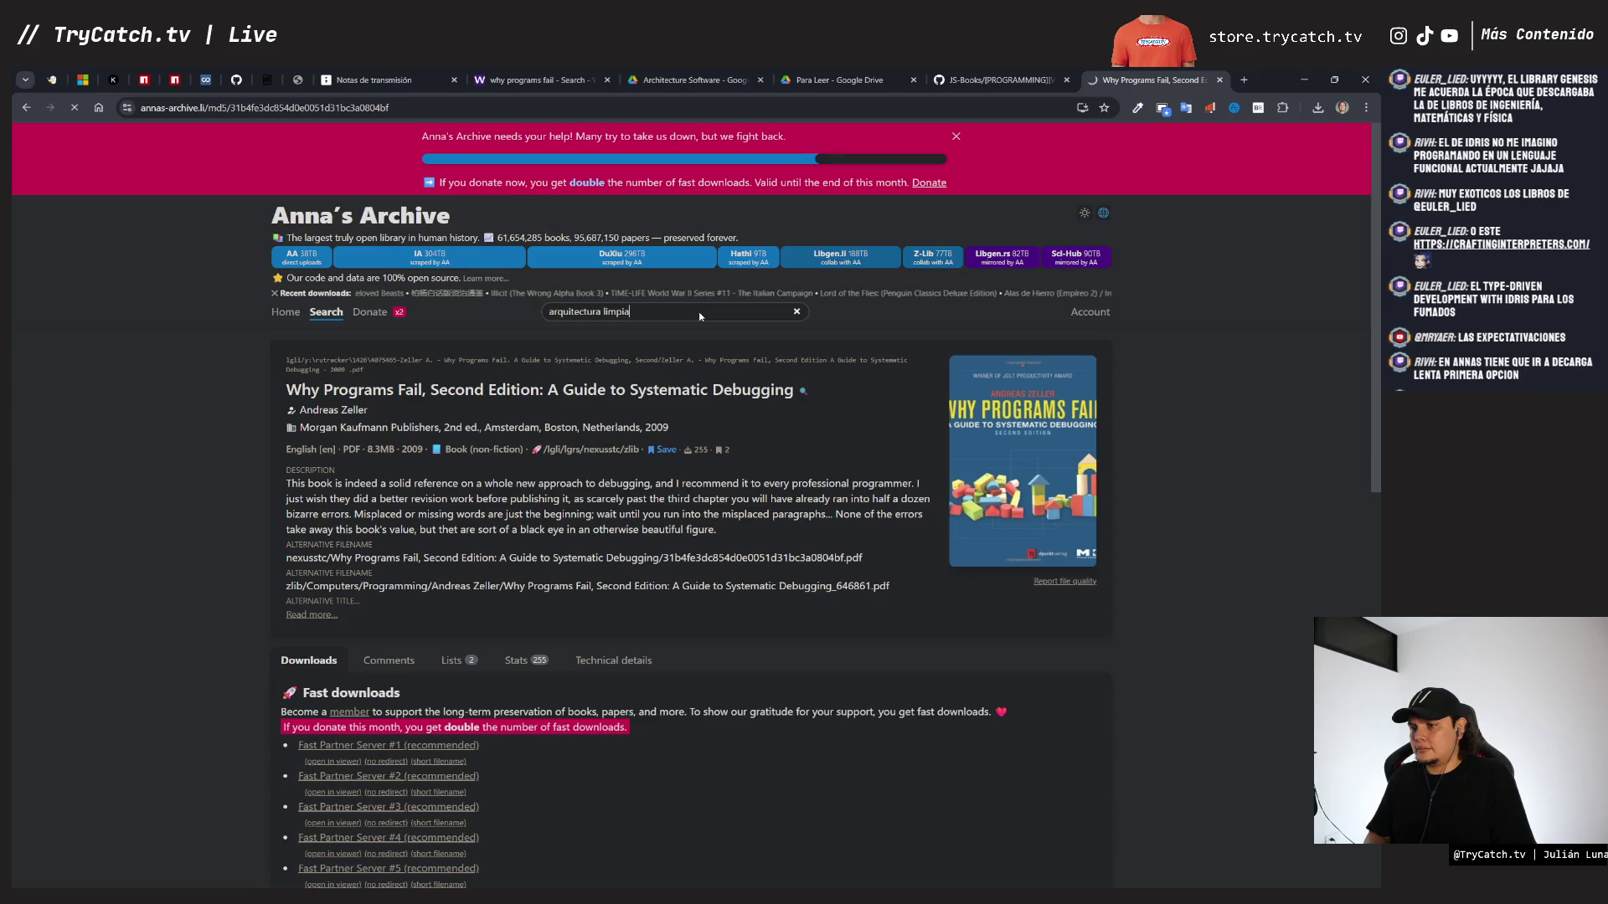
key("Return")
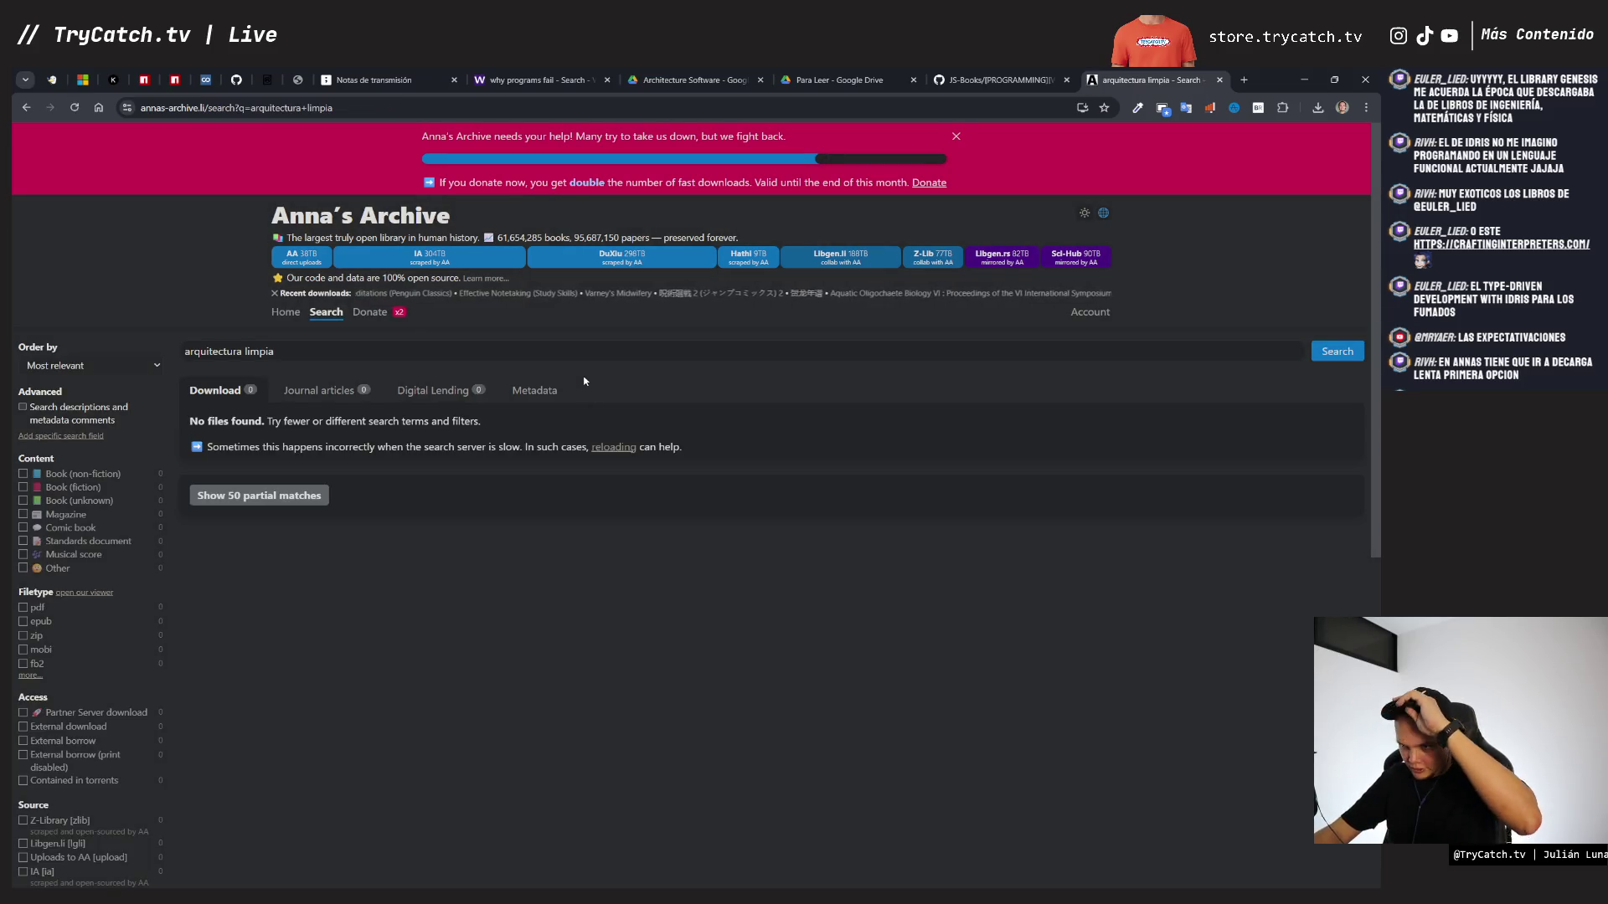
key("ctrl+Page_Up")
key("ctrl+Page_Up")
key("ctrl+Page_Up")
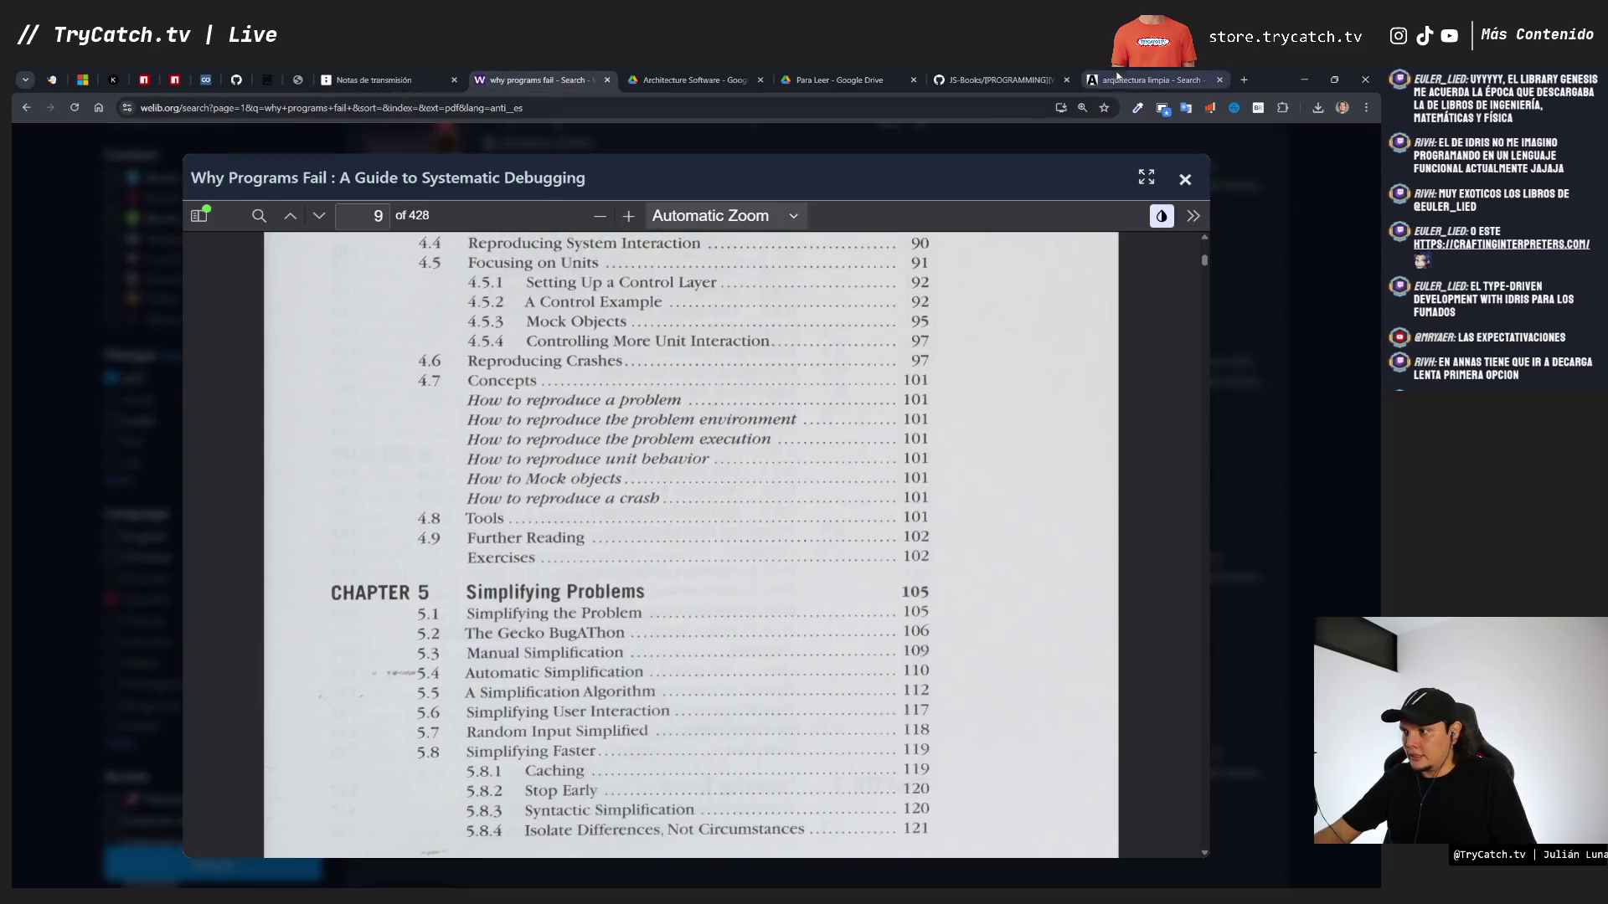
left_click(1118, 77)
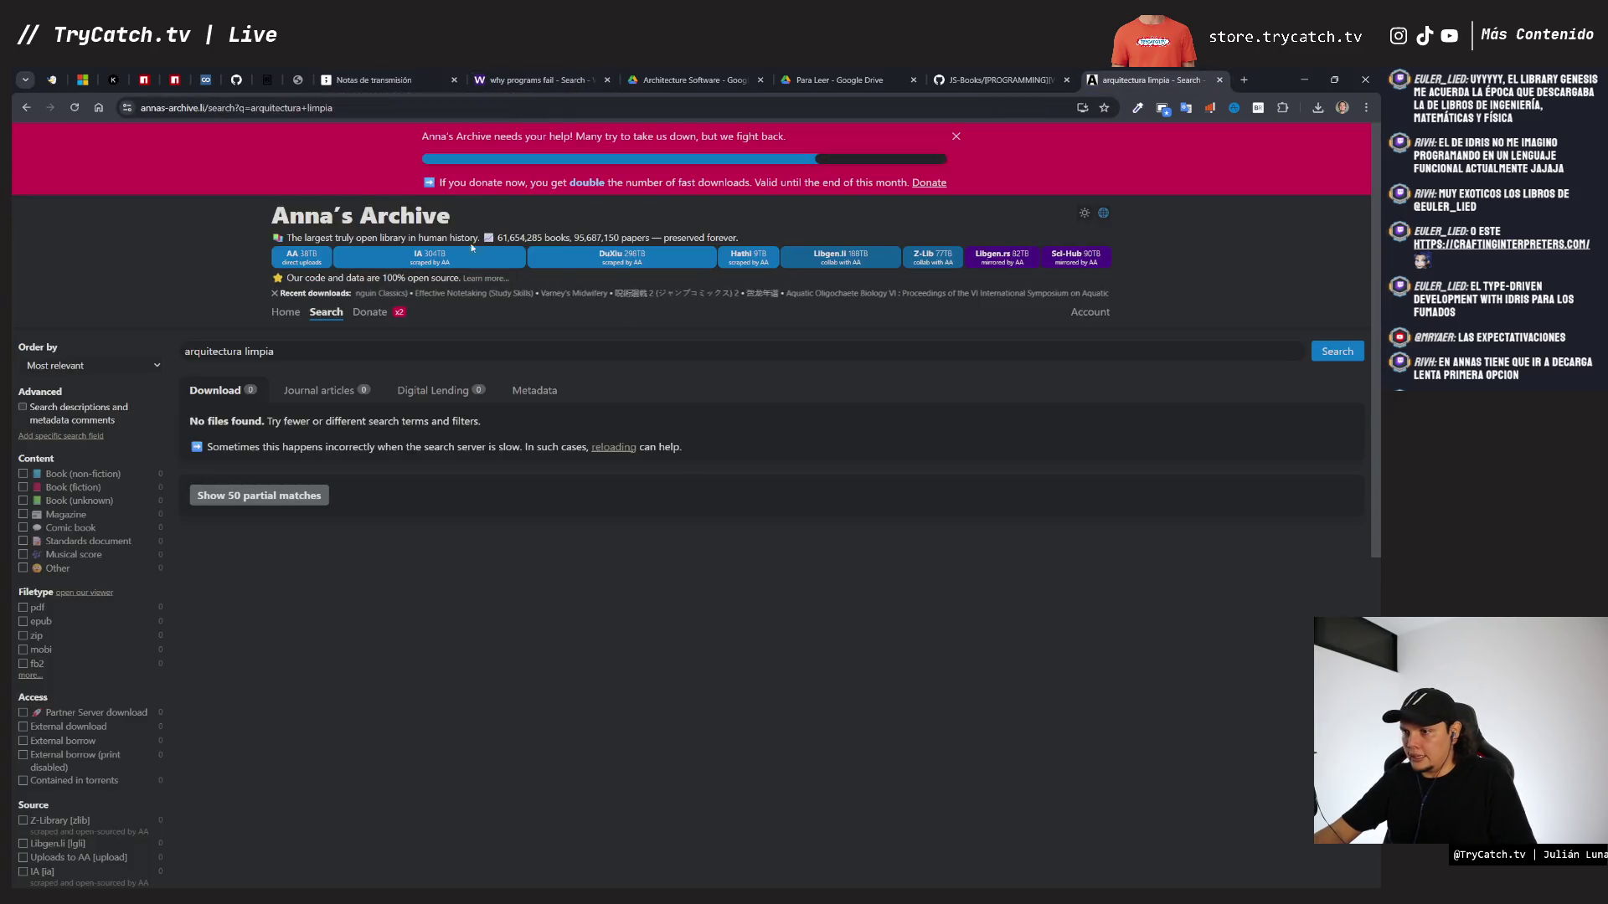
triple_click(358, 353)
- Close the Why Programs Fail preview on WeLib and search 'arquitectura limpia' there too
key("ctrl+Page_Up")
key("ctrl+Page_Up")
key("ctrl+Page_Up")
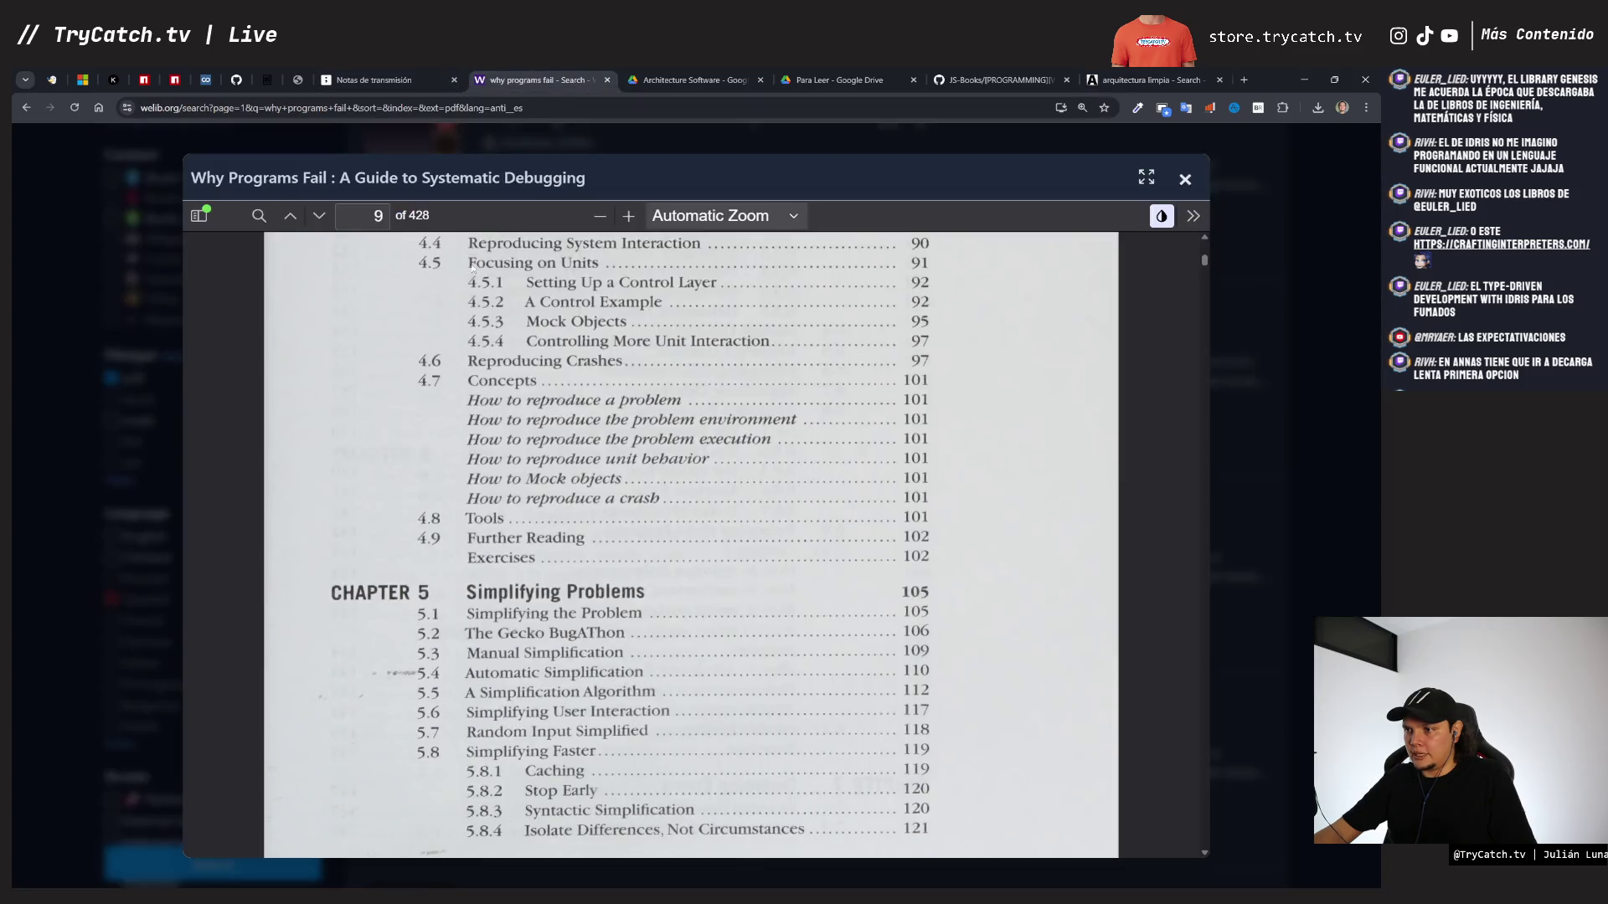
left_click(117, 288)
scroll(335, 418, "up", 10)
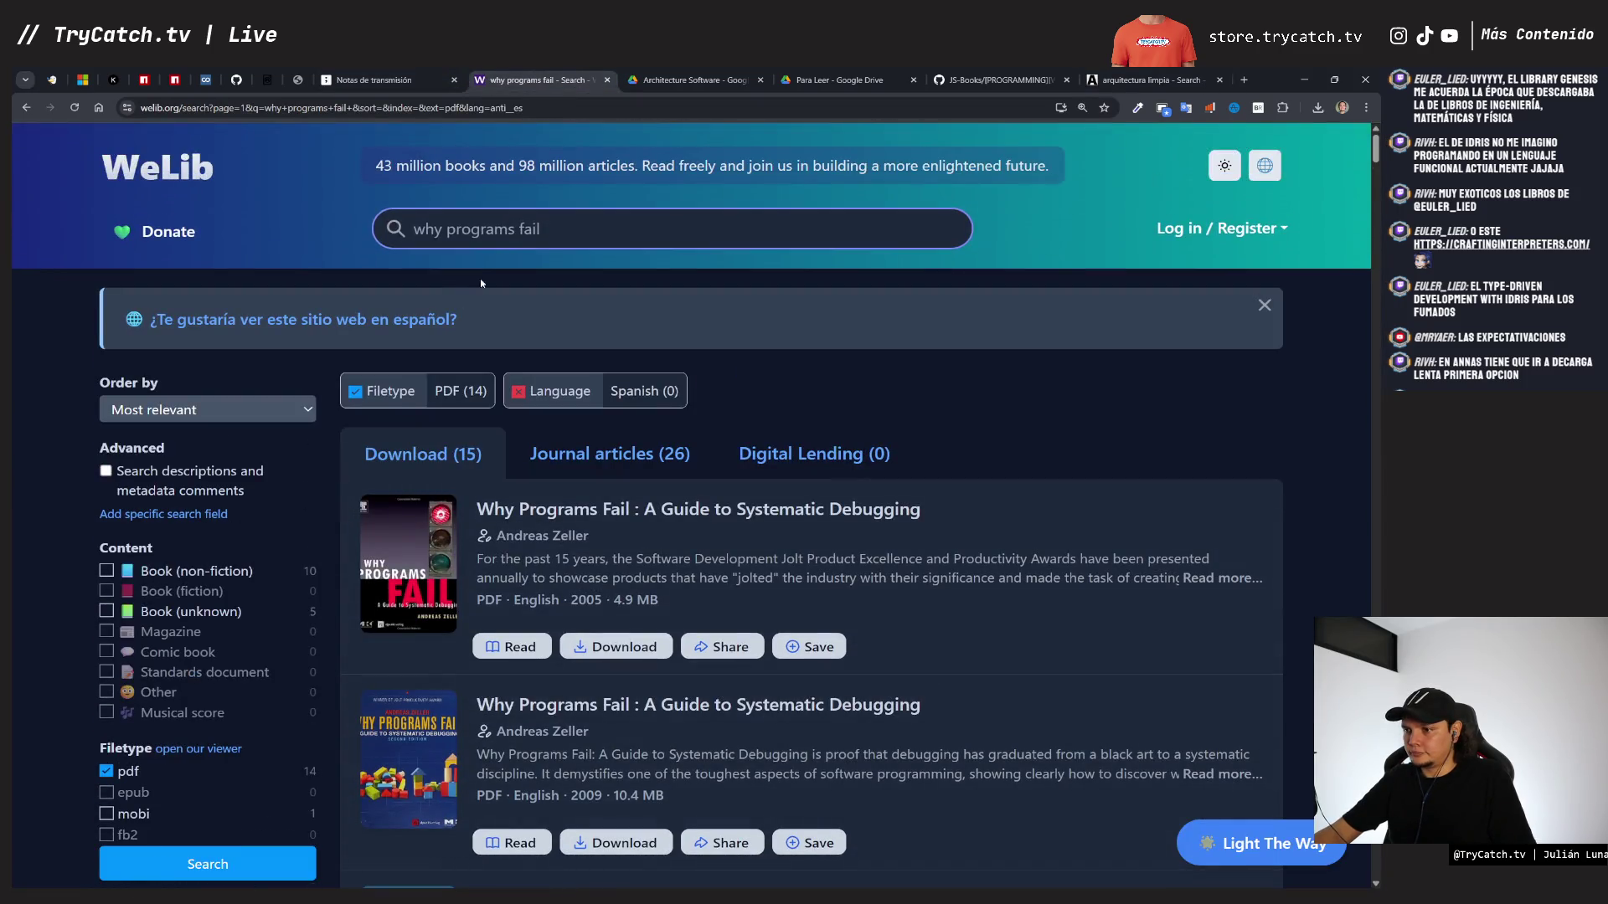
type("arquitectura limpia")
key("Return")
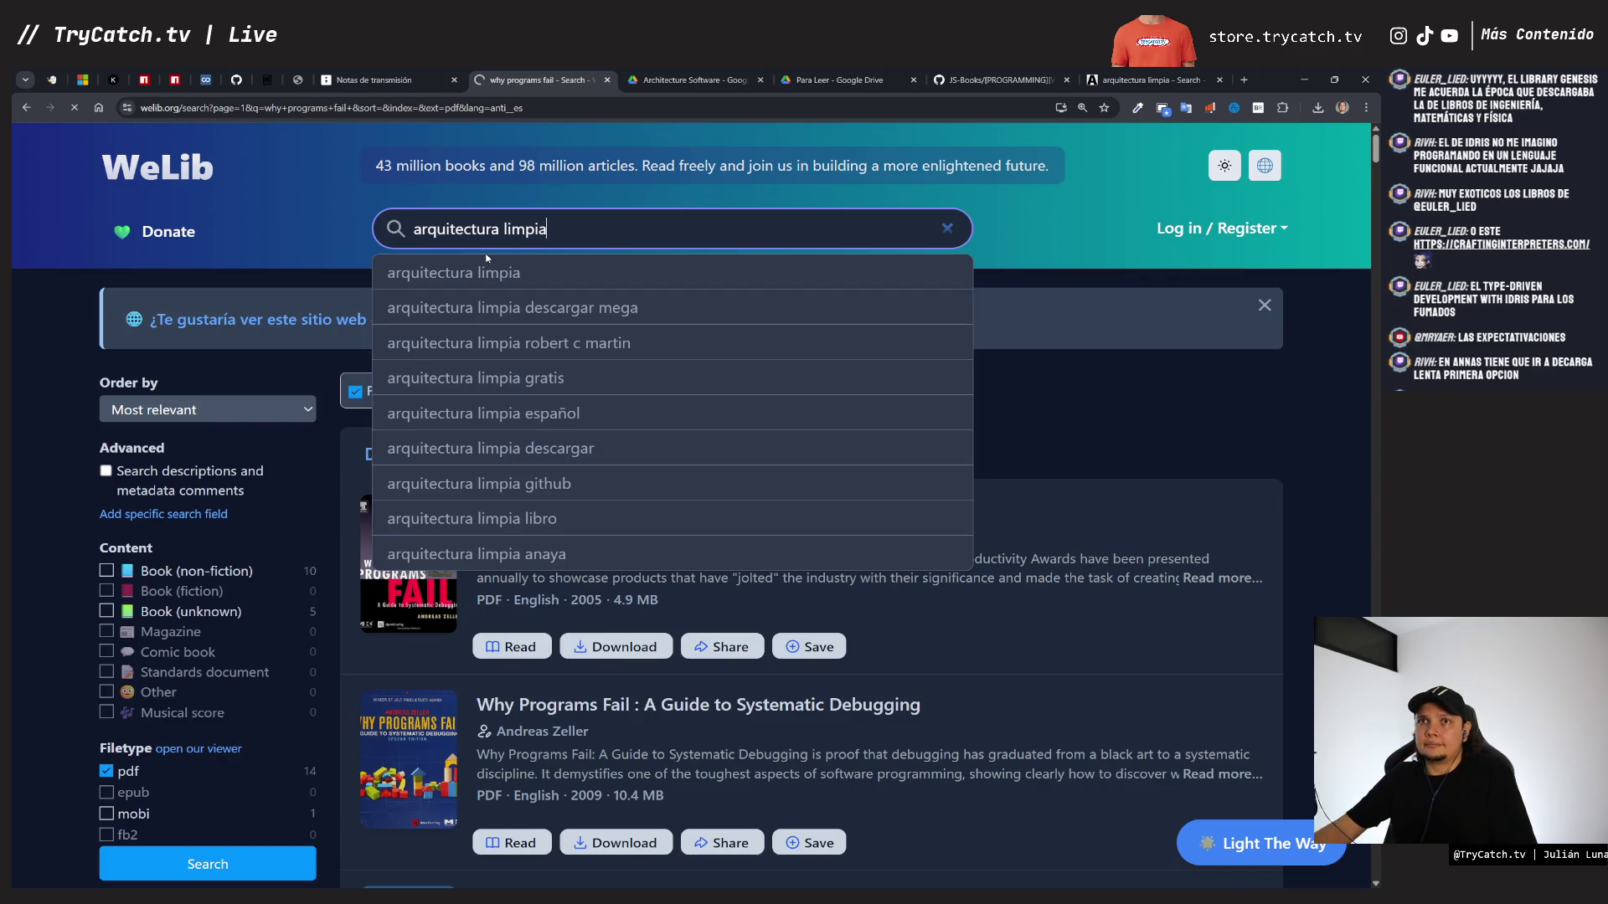
scroll(549, 600, "down", 3)
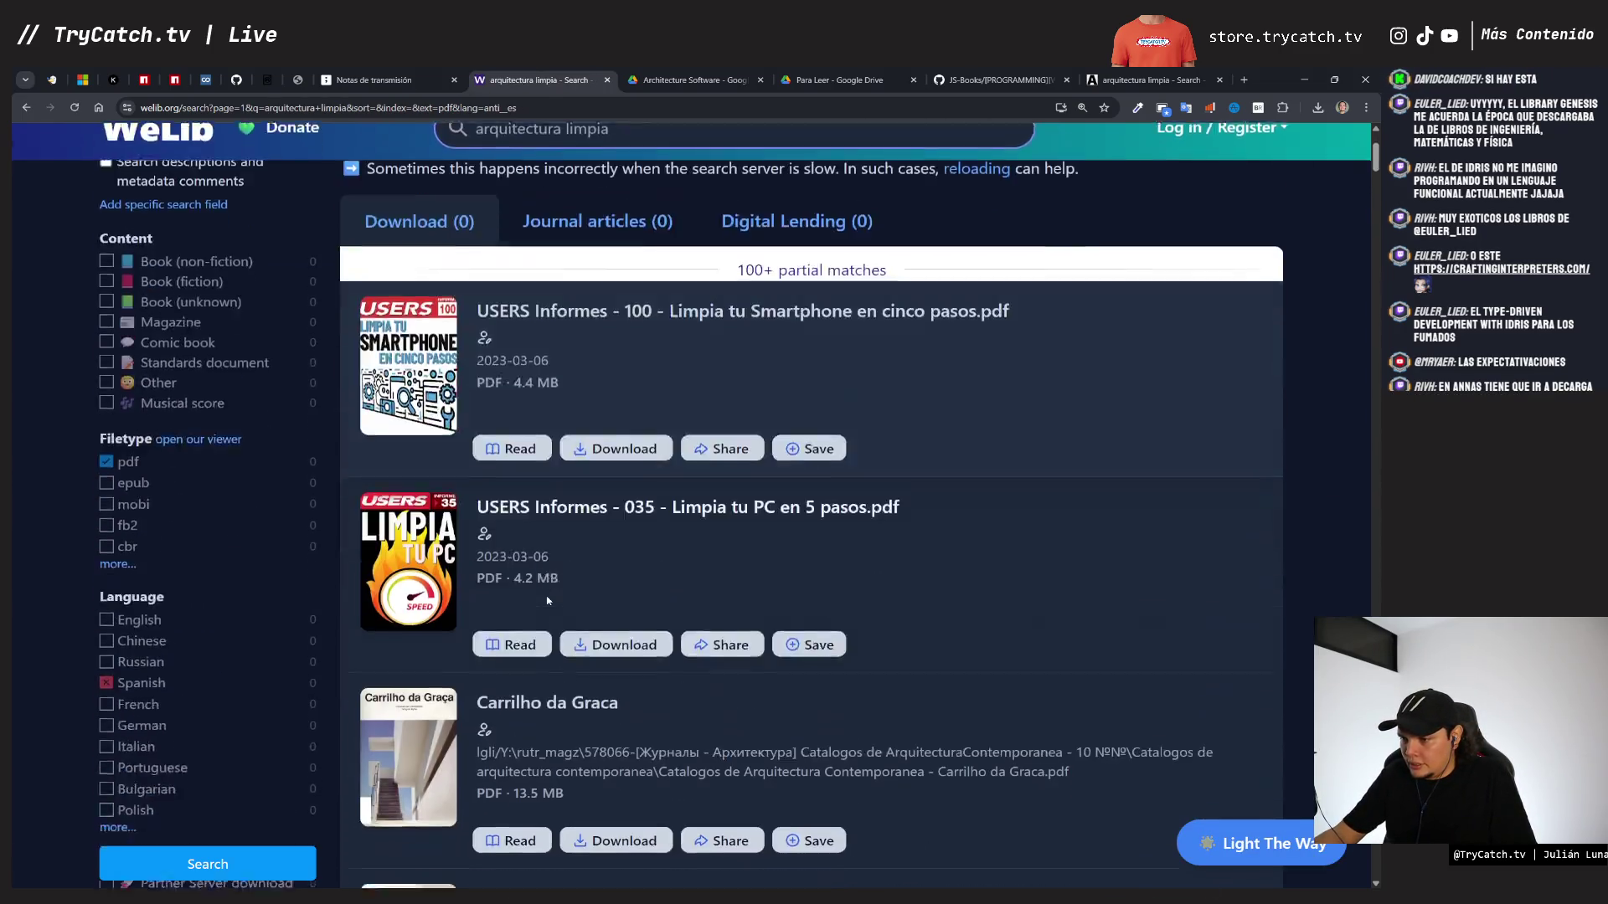
scroll(549, 600, "down", 13)
scroll(567, 555, "up", 5)
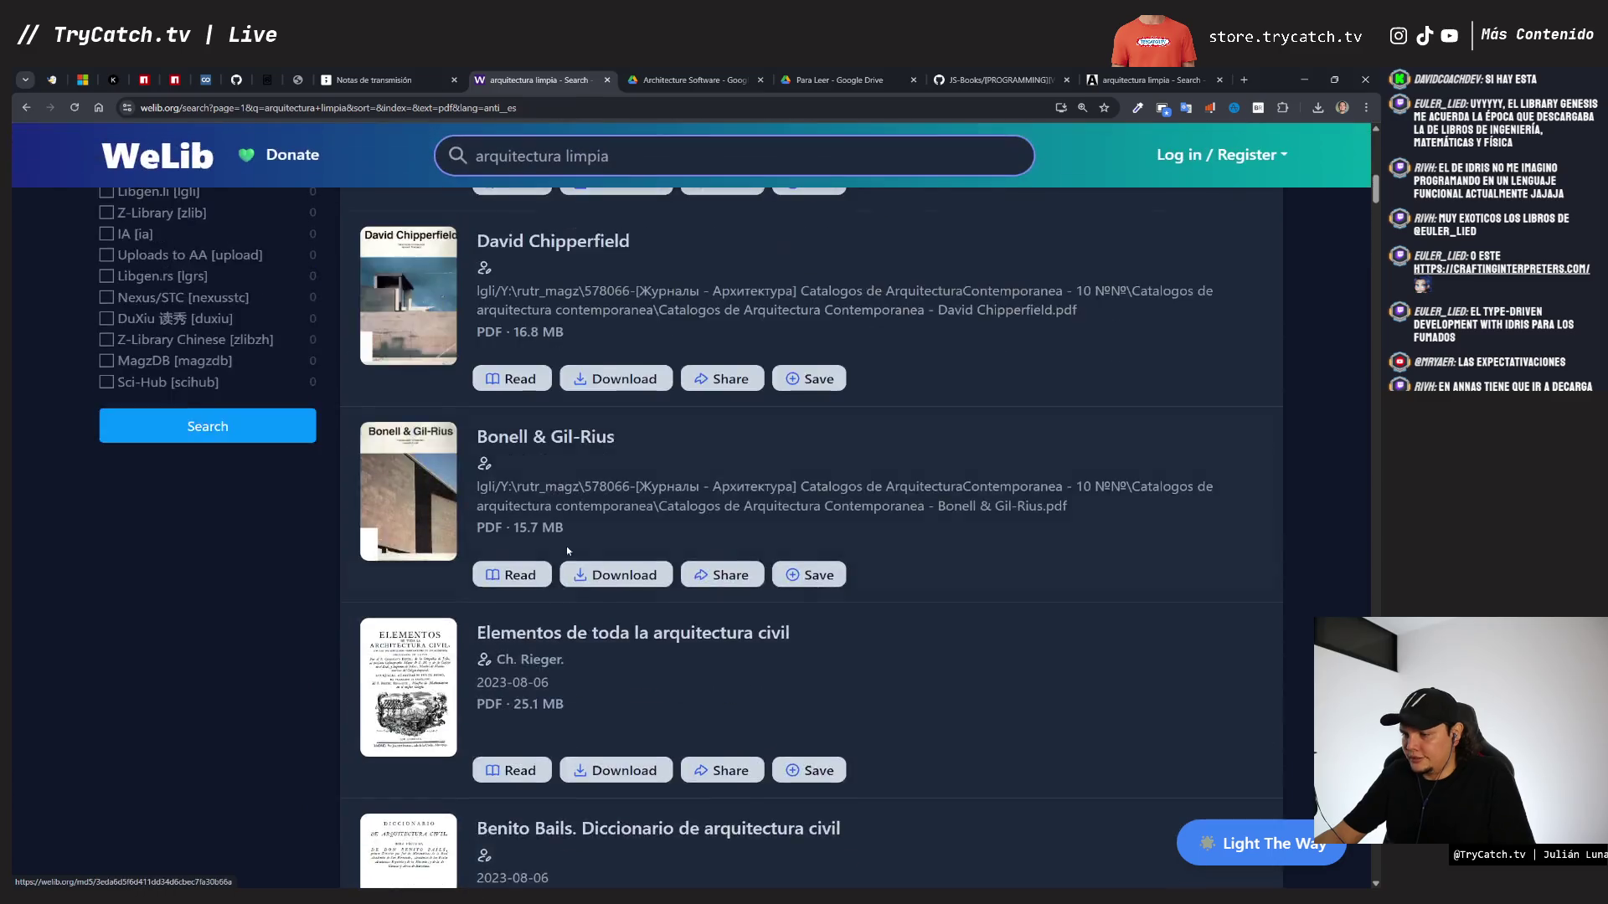
scroll(567, 555, "up", 10)
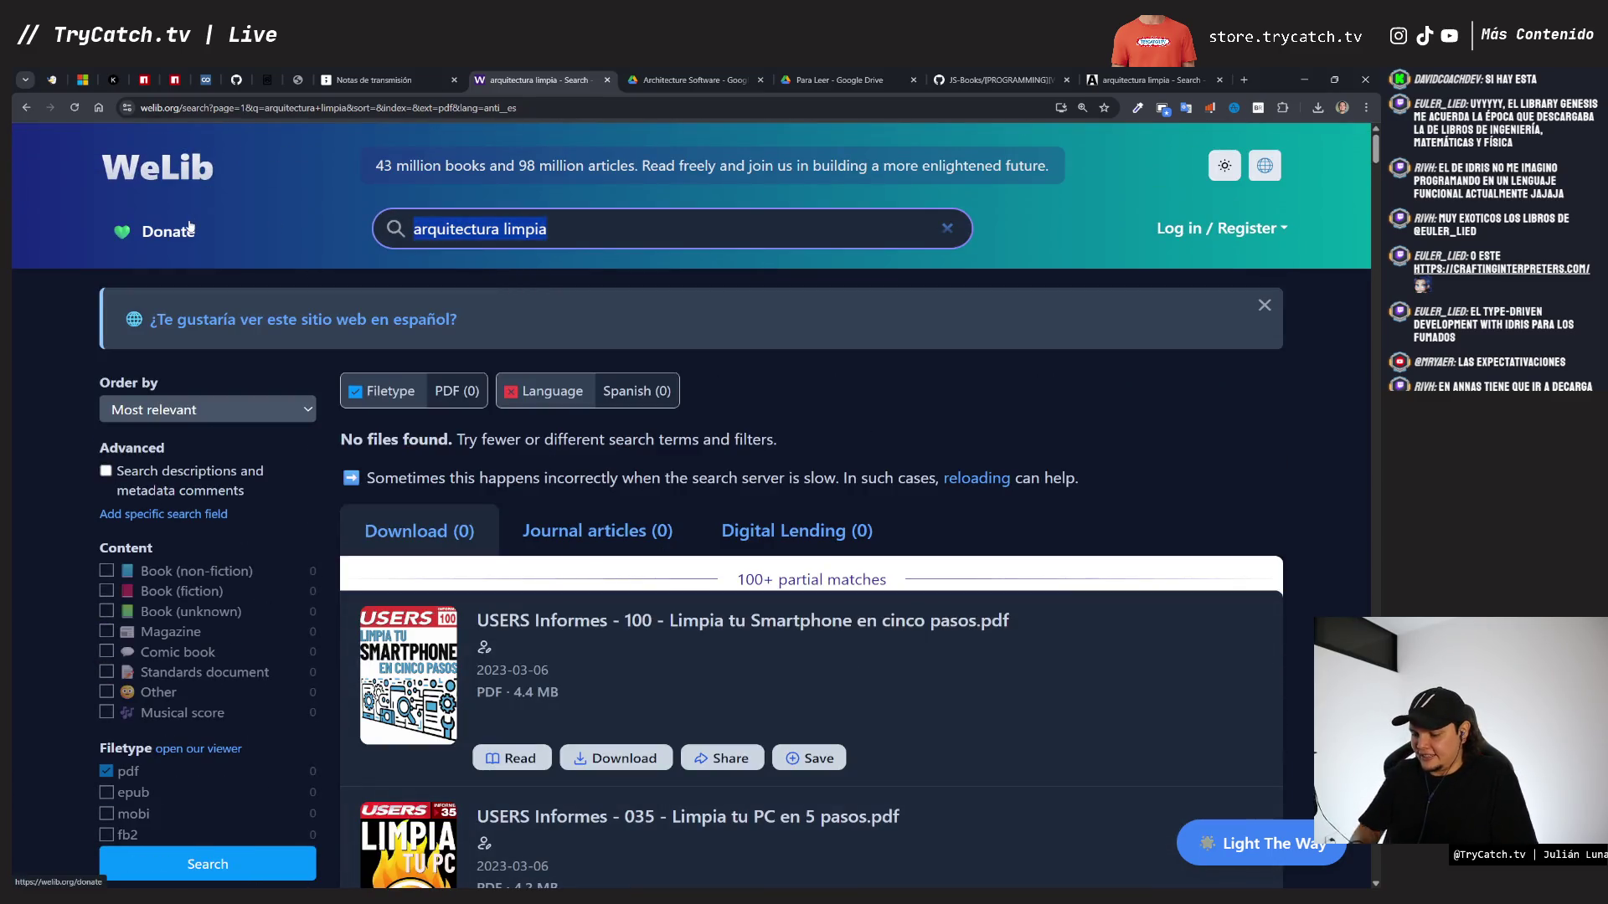
- Search WeLib for 'clean architecture' and read Clean Architecture: A Craftsman's Guide to Software Structure and Design
type("clean arc")
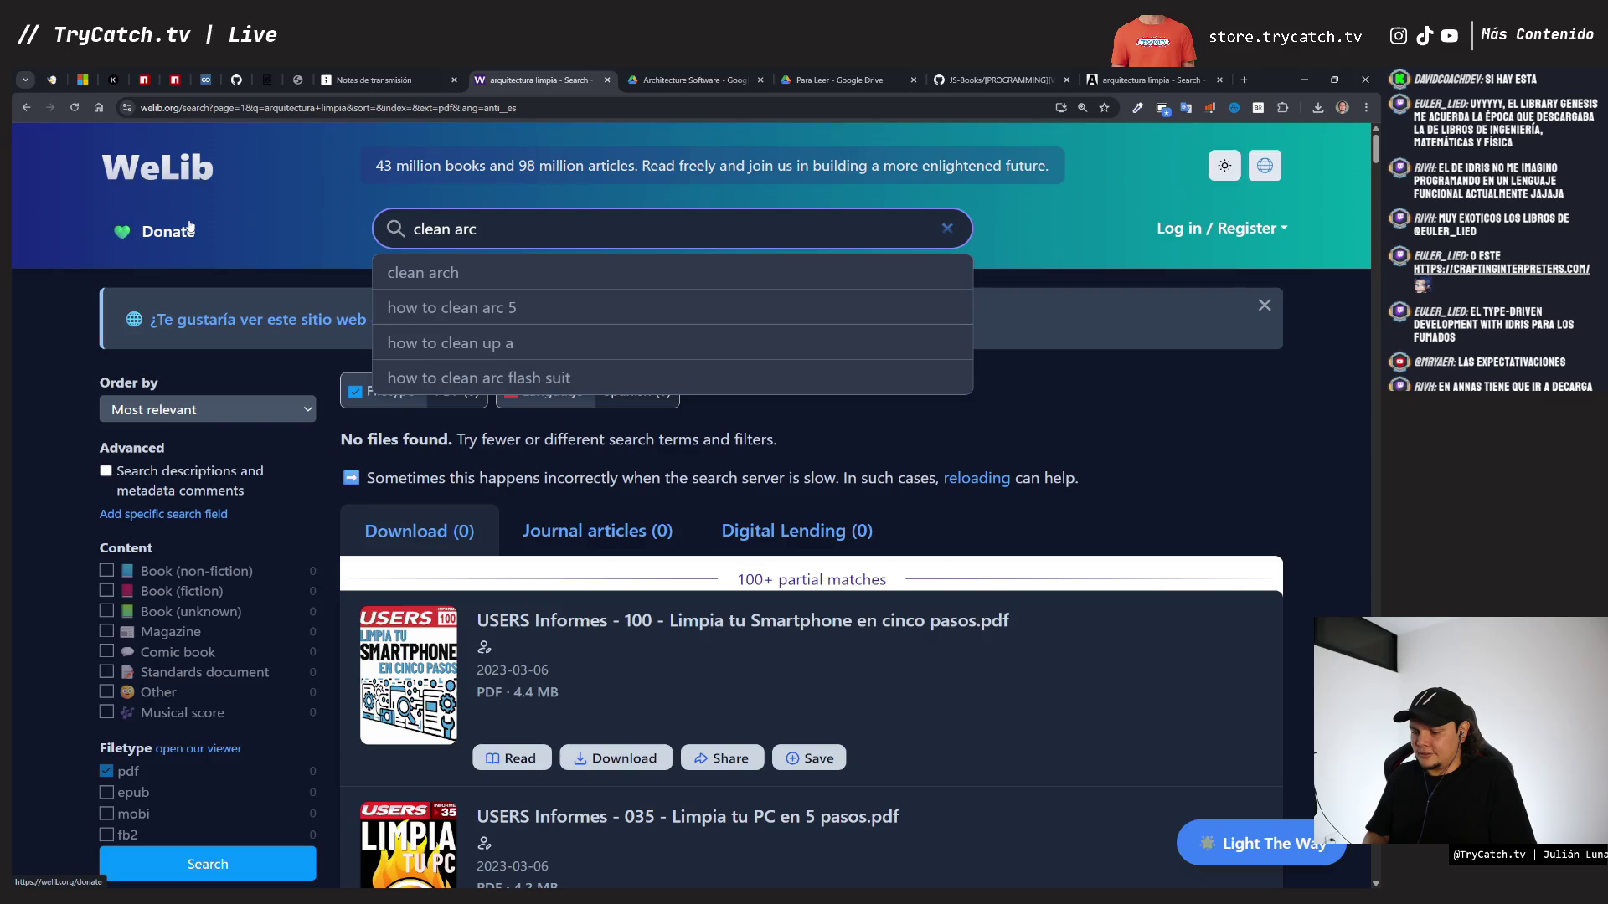
key("Return")
scroll(549, 454, "down", 10)
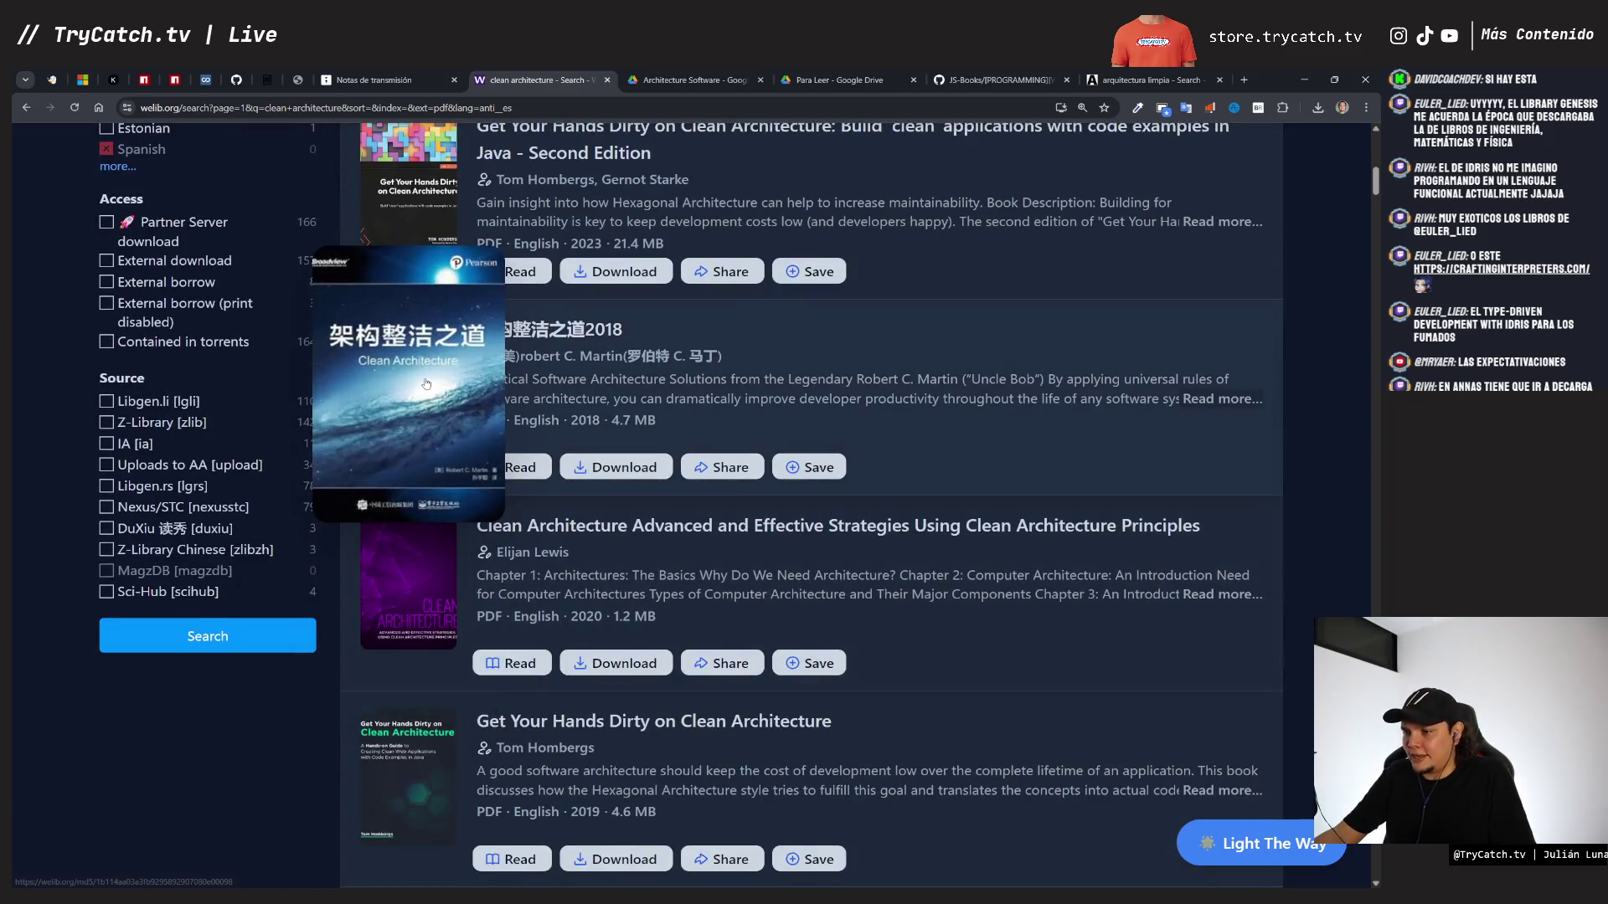
scroll(494, 394, "down", 7)
scroll(531, 421, "up", 6)
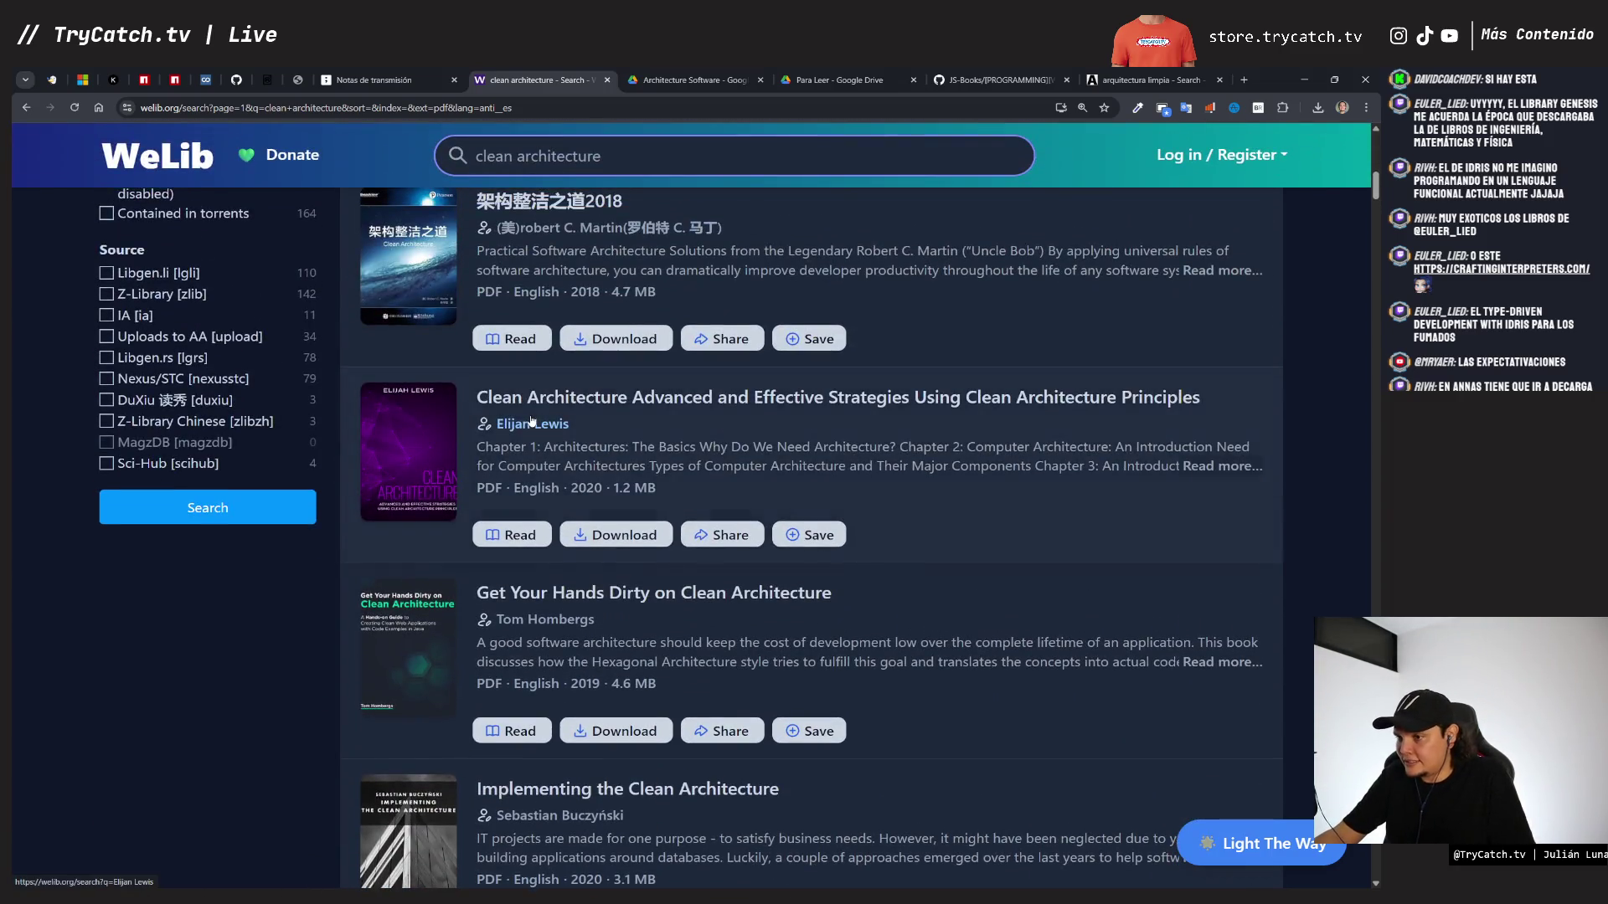
scroll(532, 421, "down", 9)
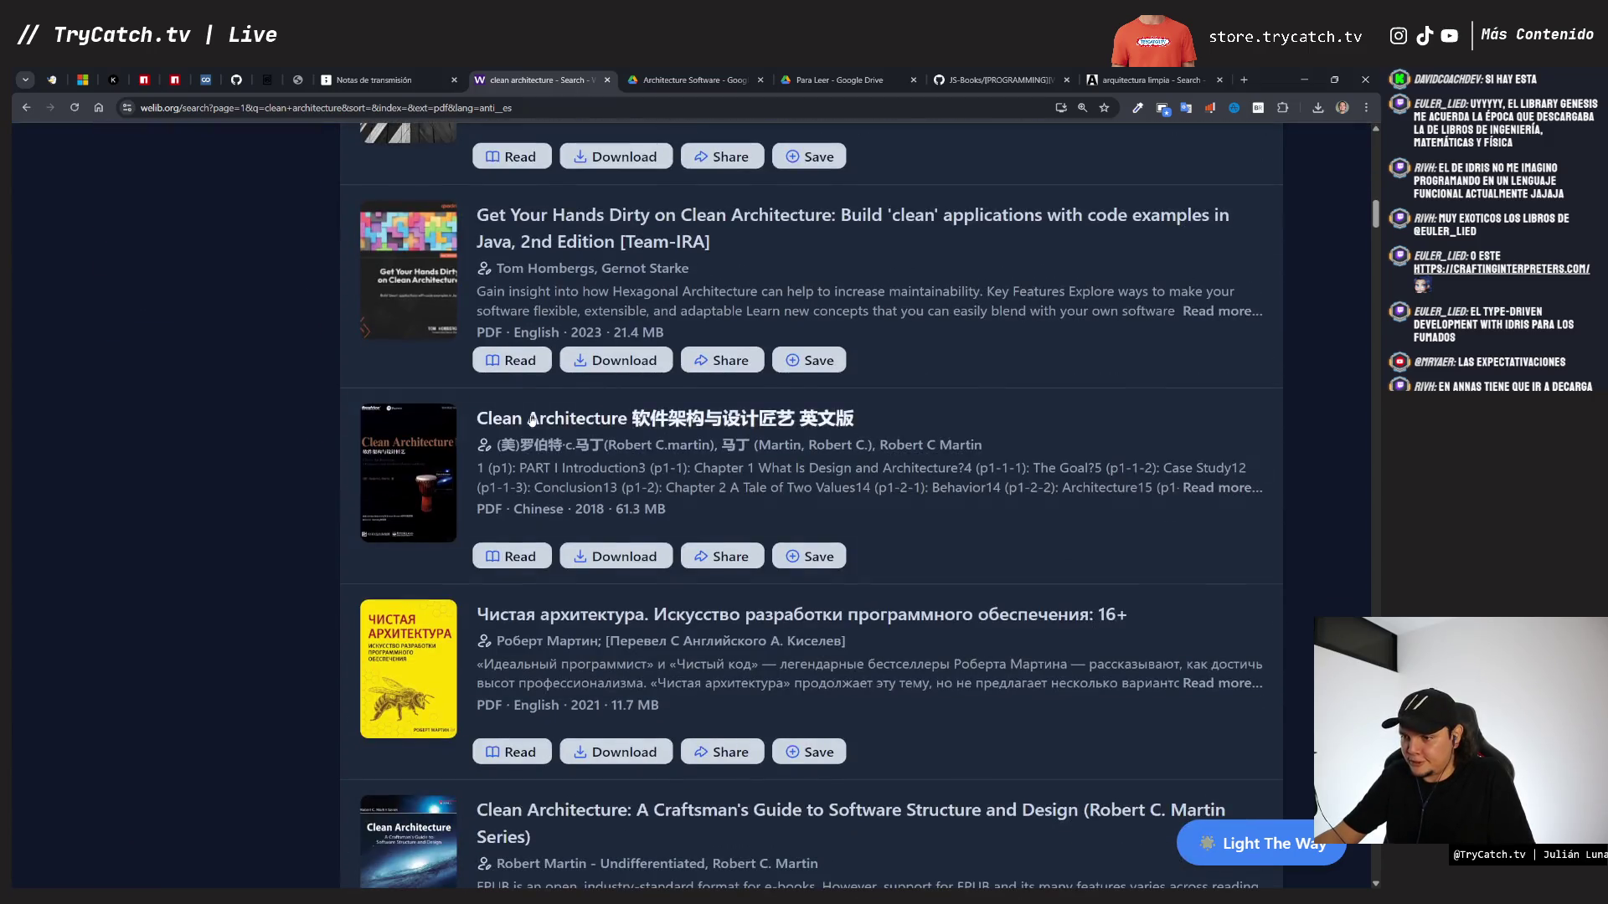
scroll(532, 419, "down", 5)
scroll(276, 528, "up", 1)
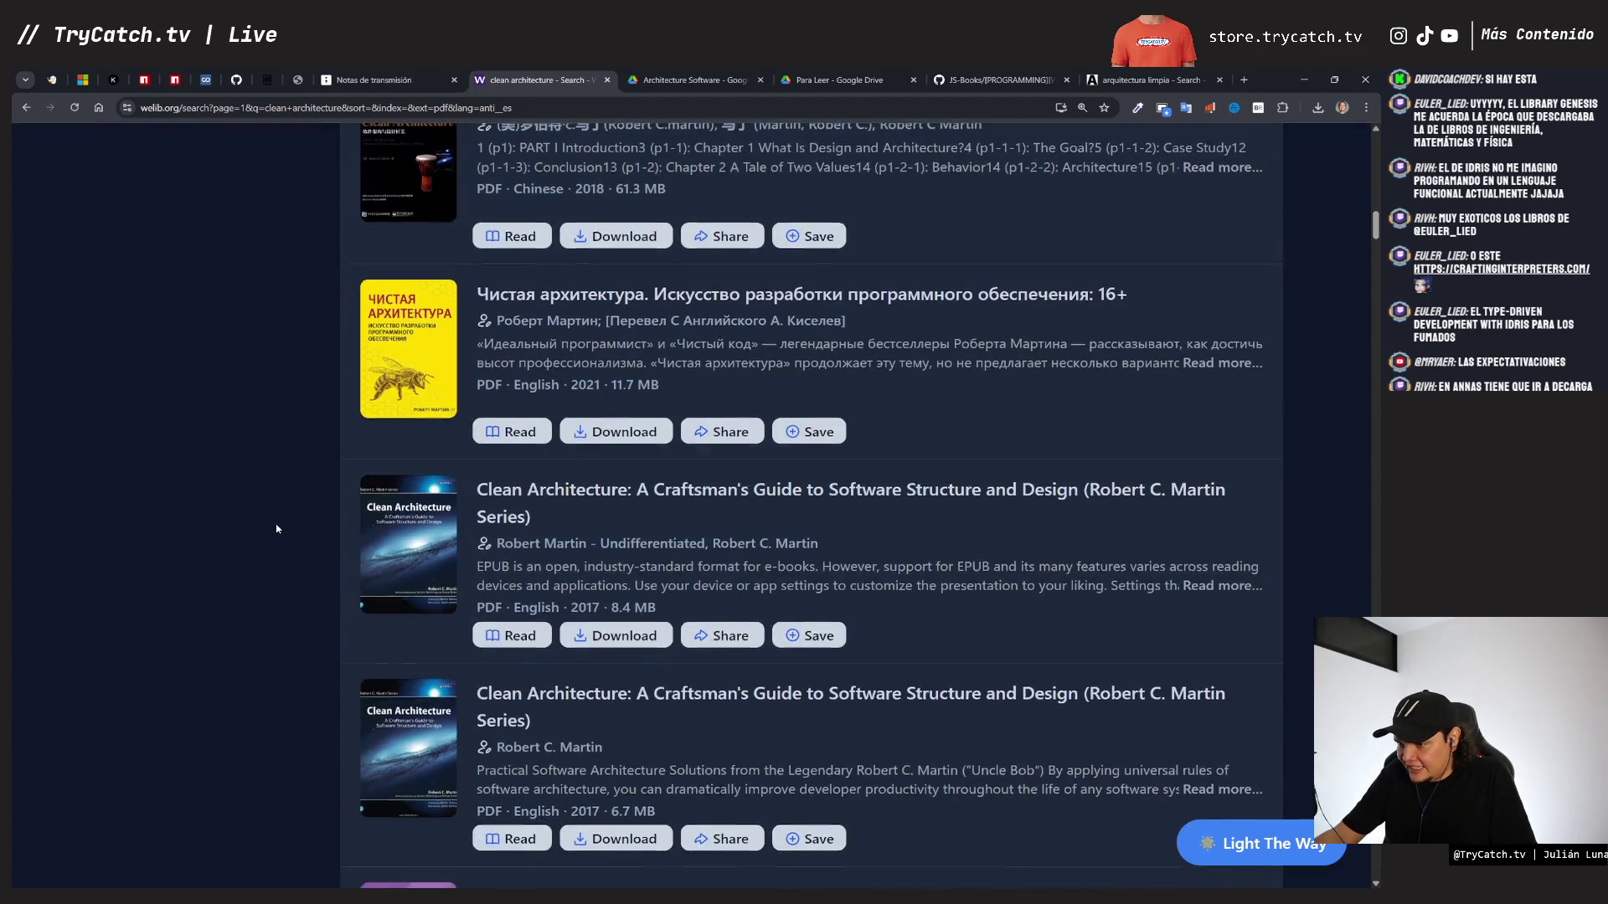
scroll(276, 529, "up", 1)
scroll(318, 561, "up", 7)
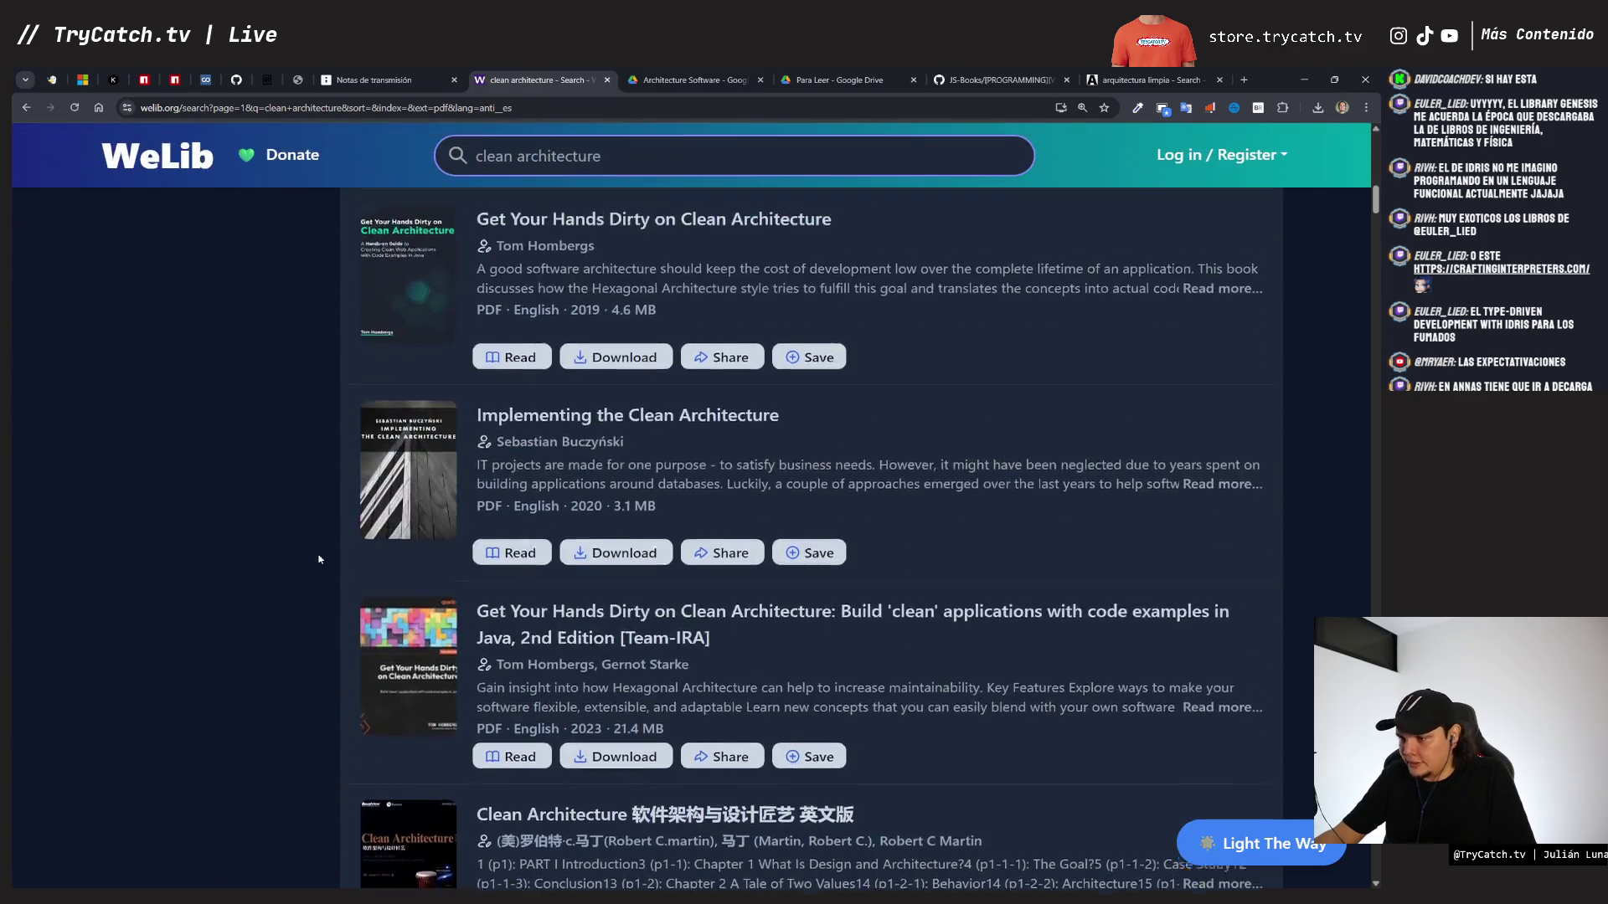
scroll(319, 560, "up", 5)
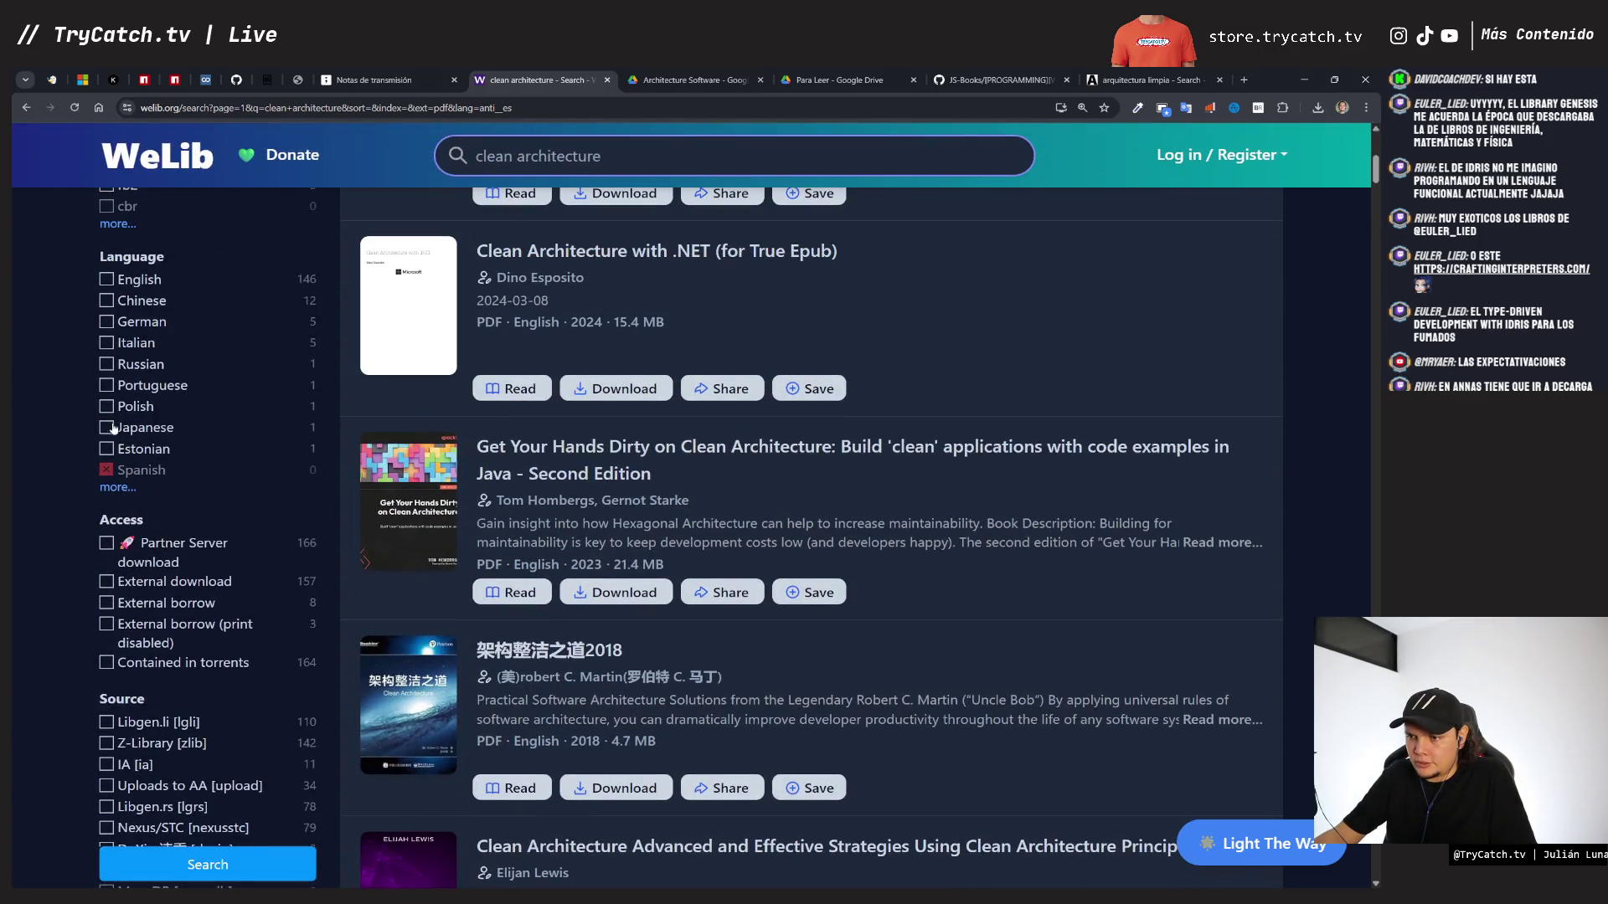
scroll(396, 540, "down", 15)
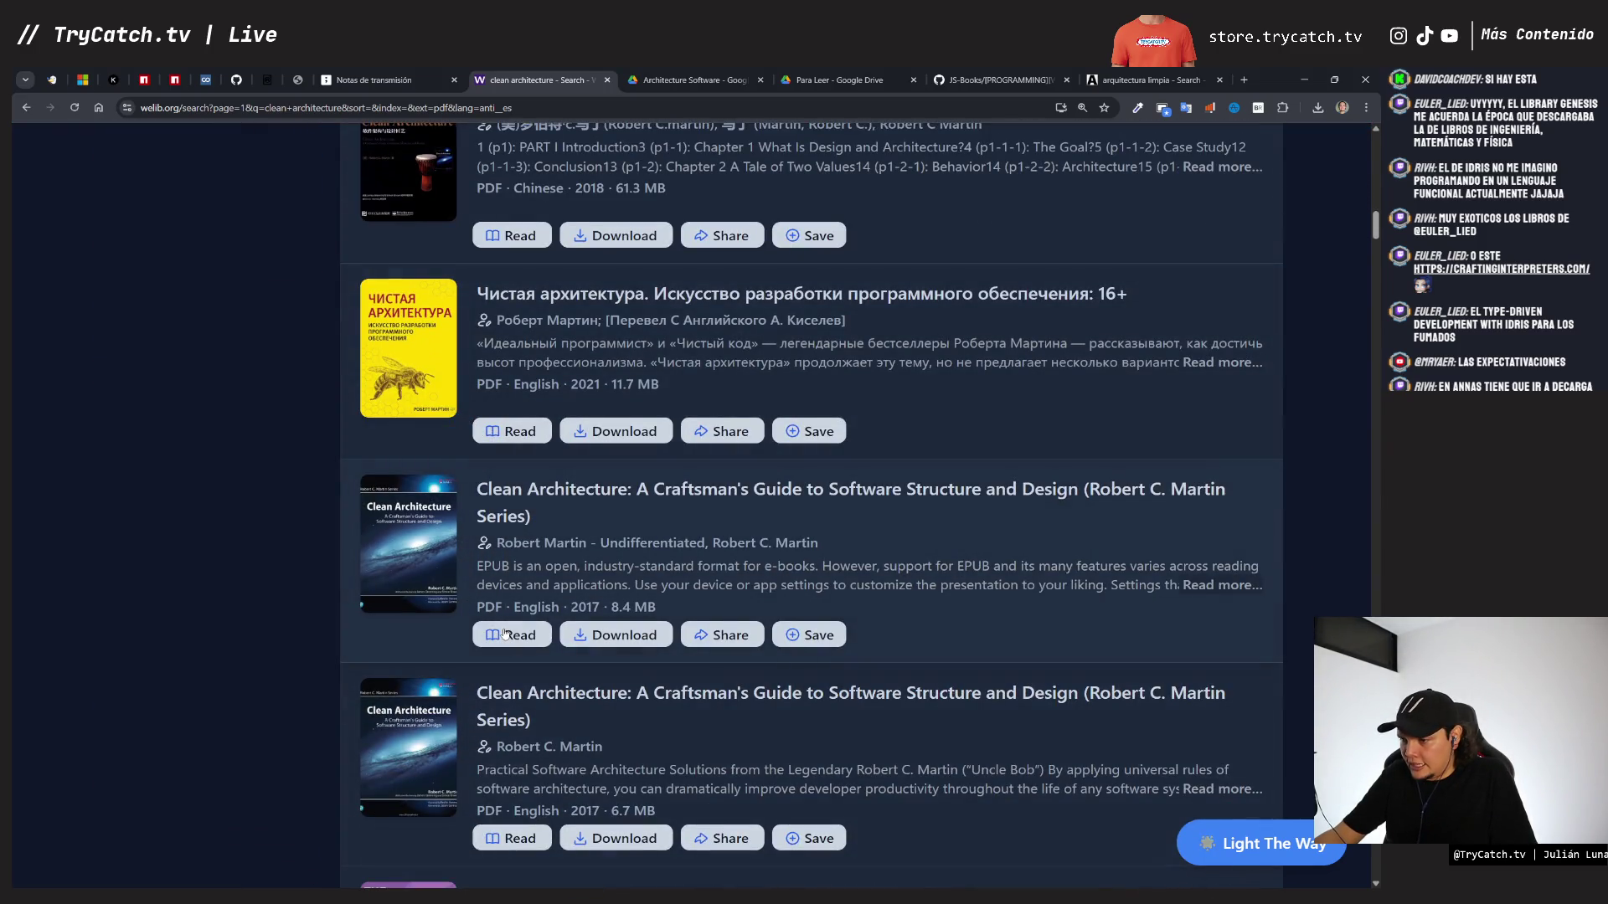
left_click(505, 634)
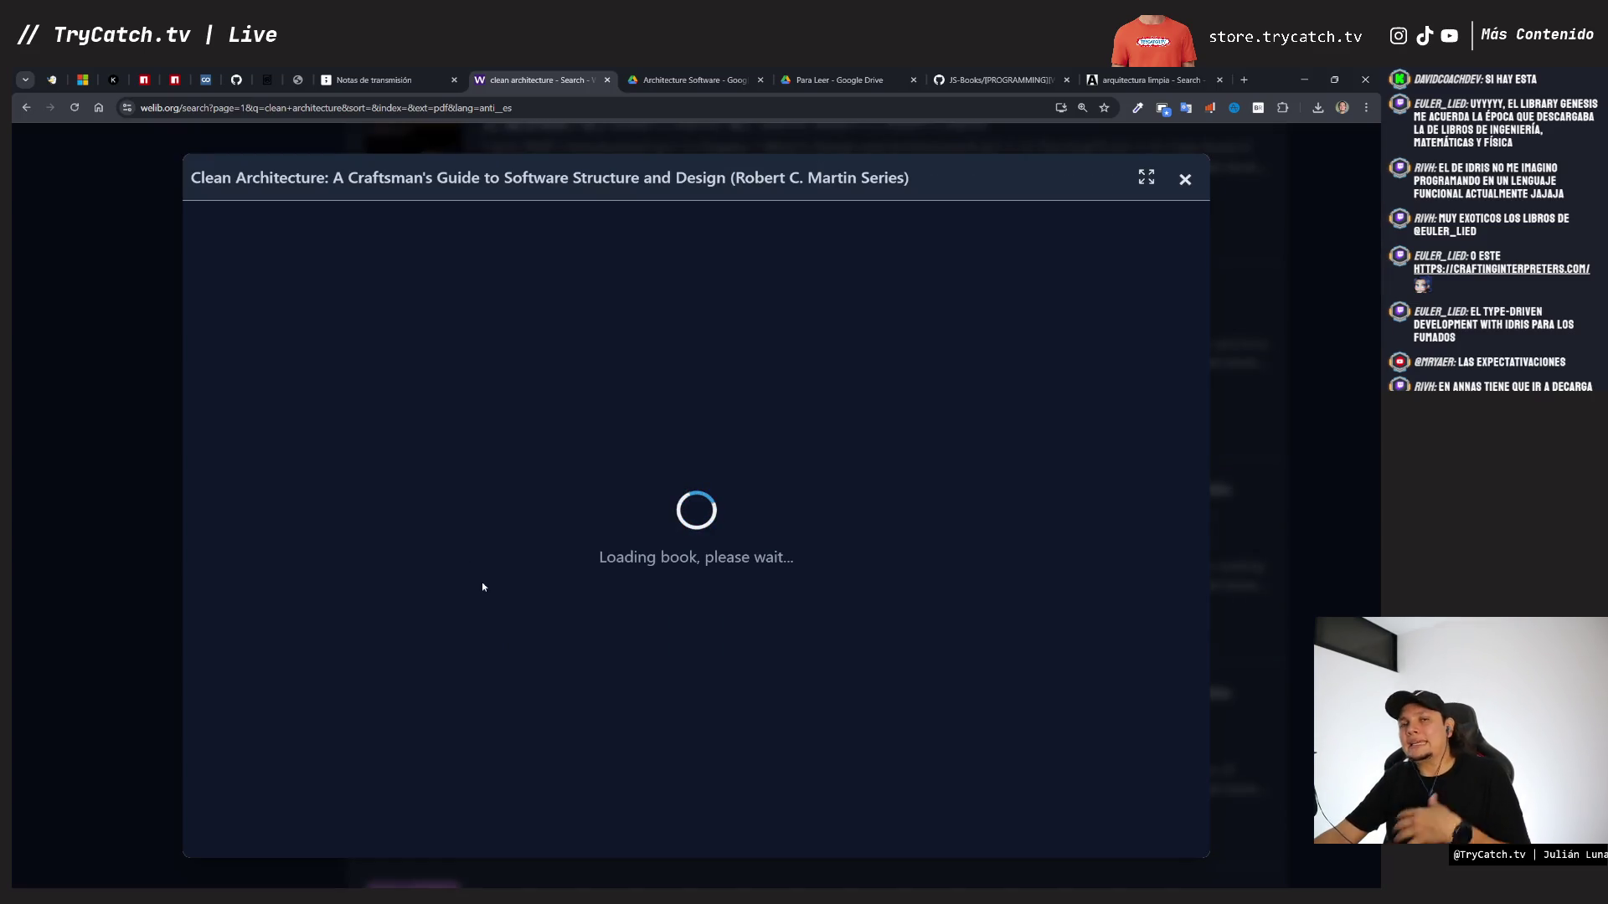
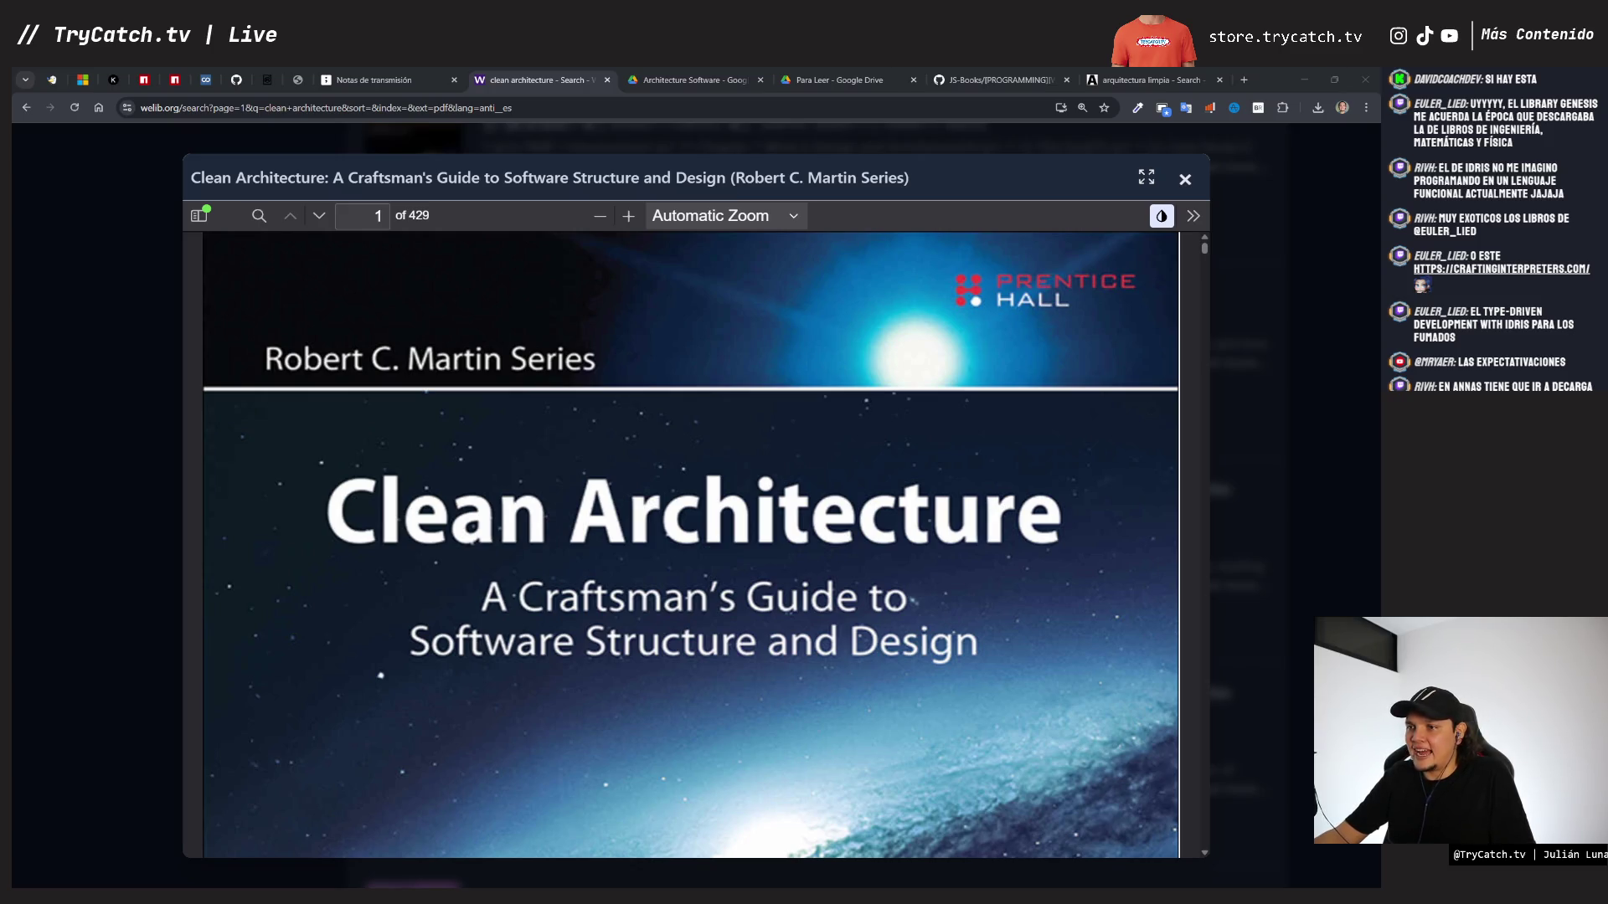
- Scroll the Clean Architecture PDF from its cover to the table of contents on pages 7–8
scroll(661, 381, "down", 20)
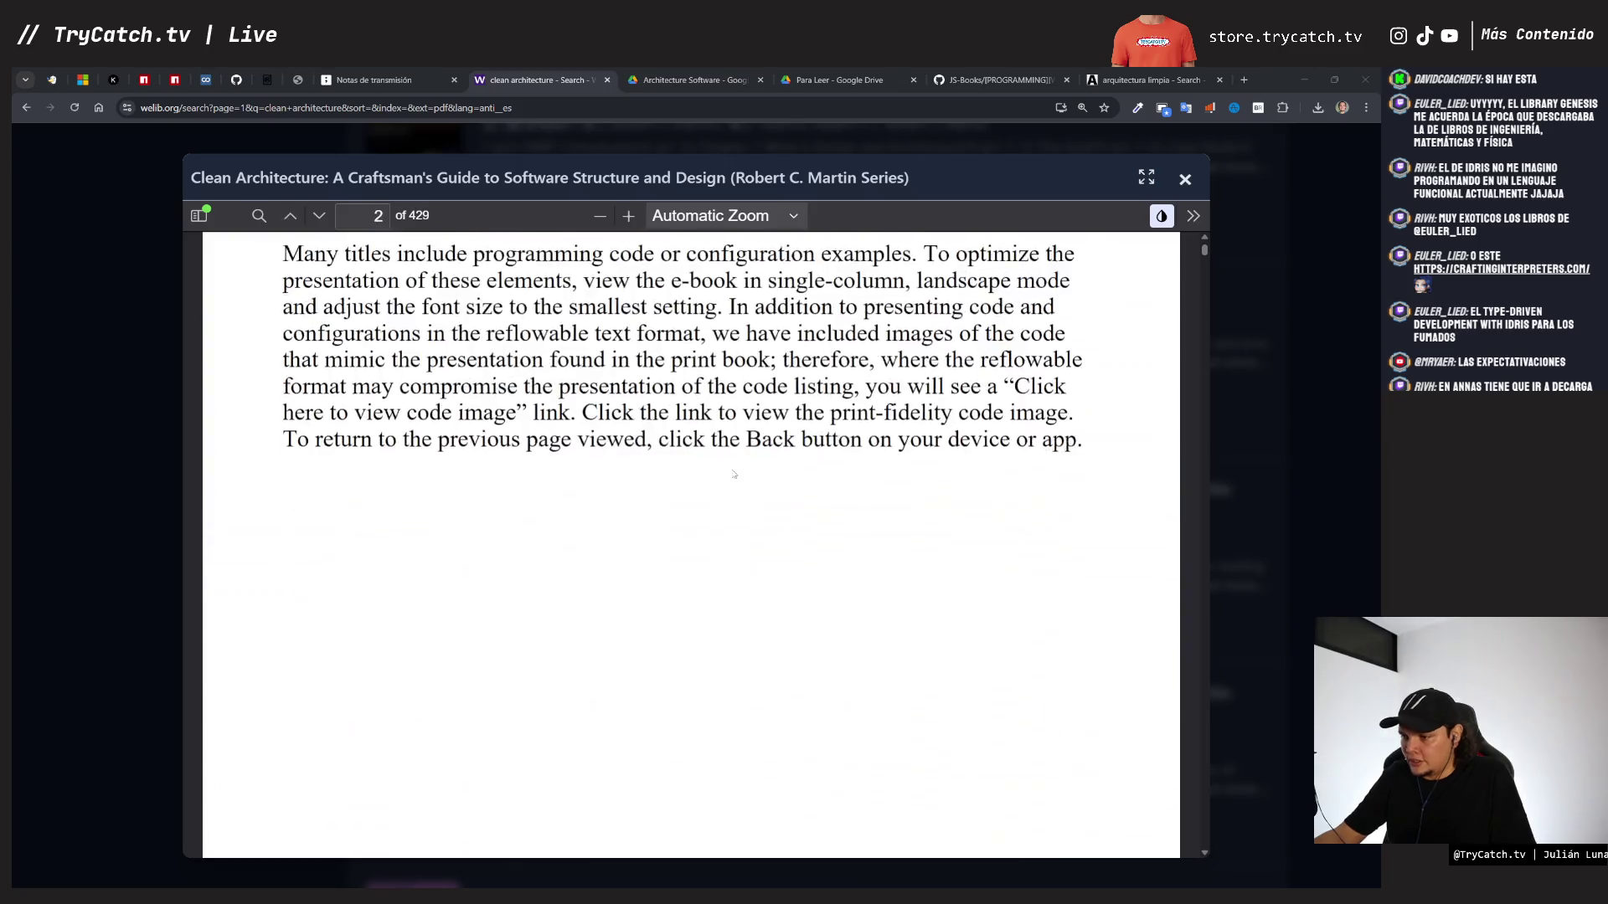
scroll(733, 474, "down", 20)
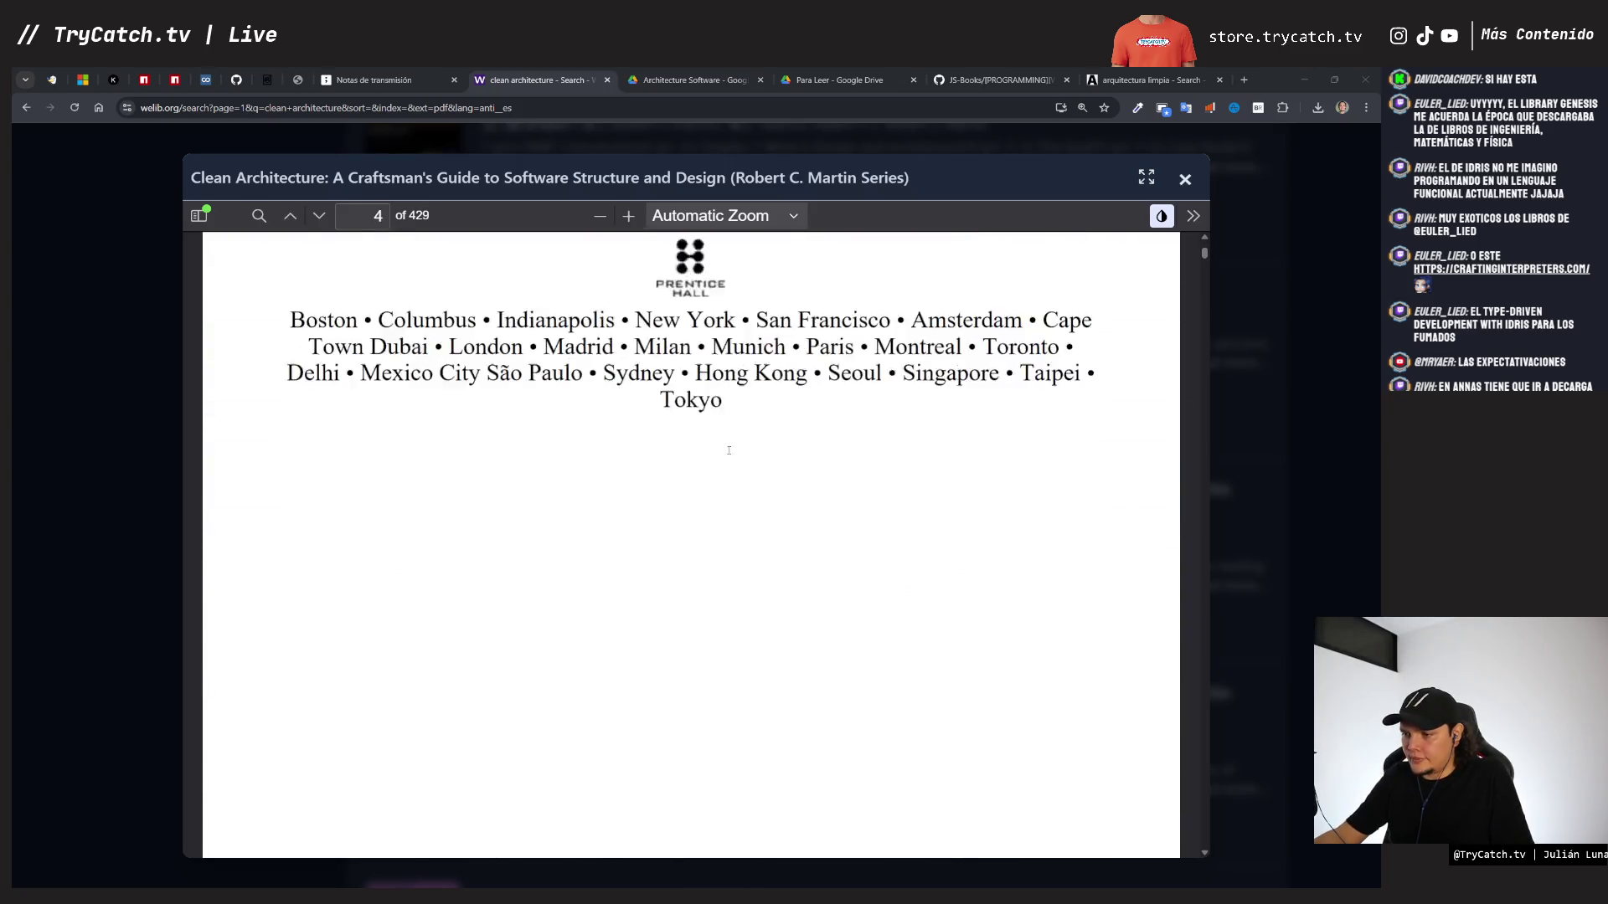
scroll(726, 456, "down", 20)
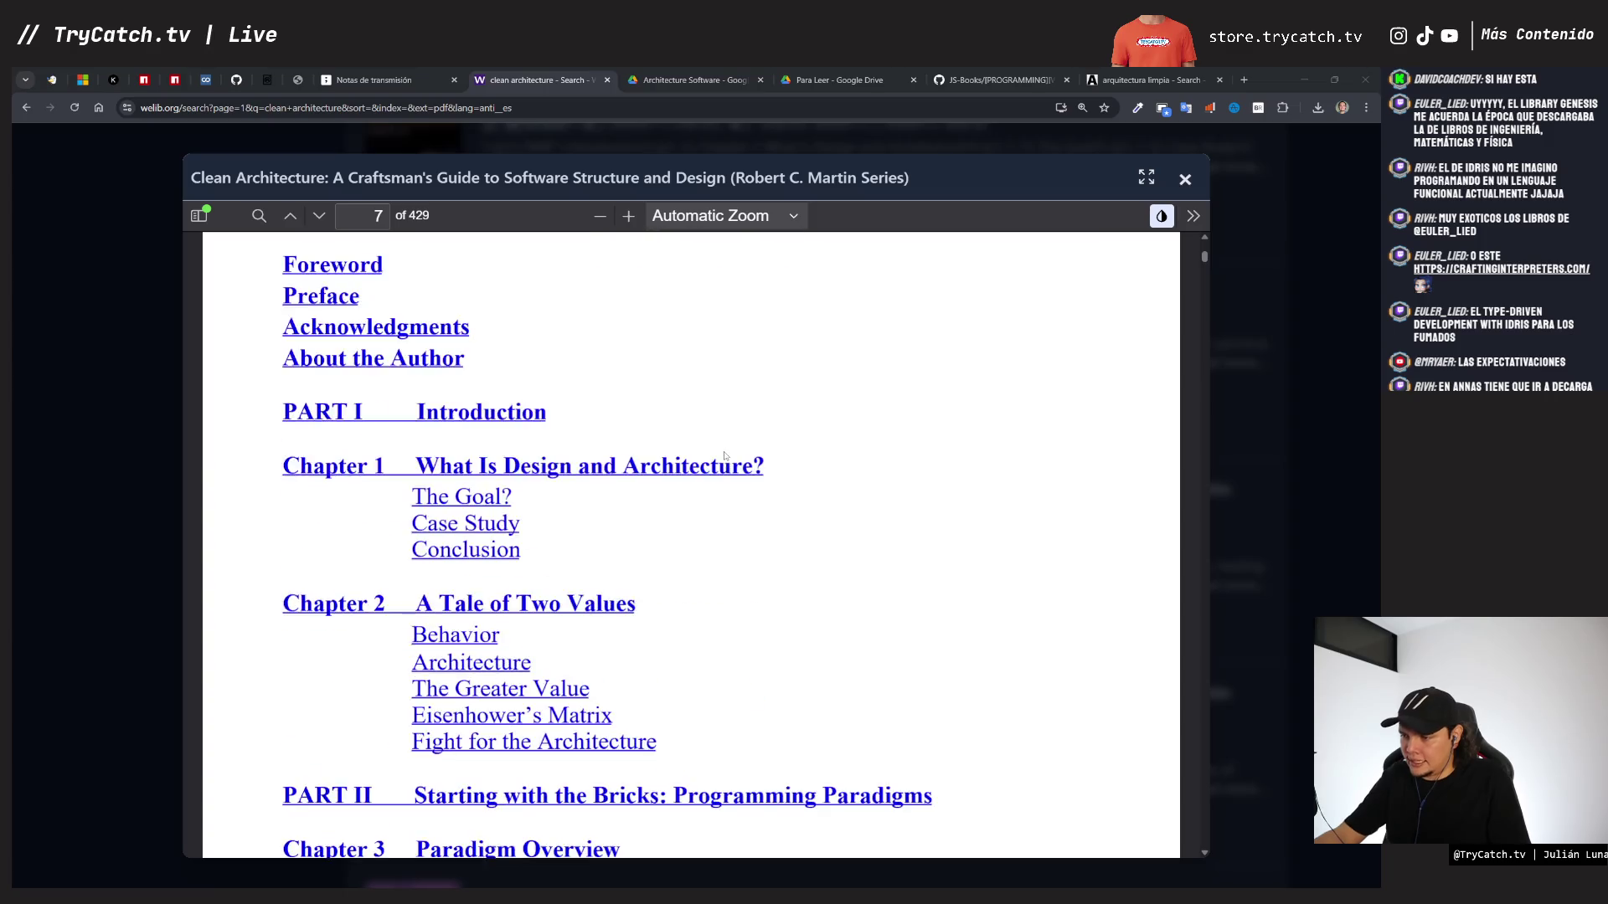
scroll(725, 456, "down", 3)
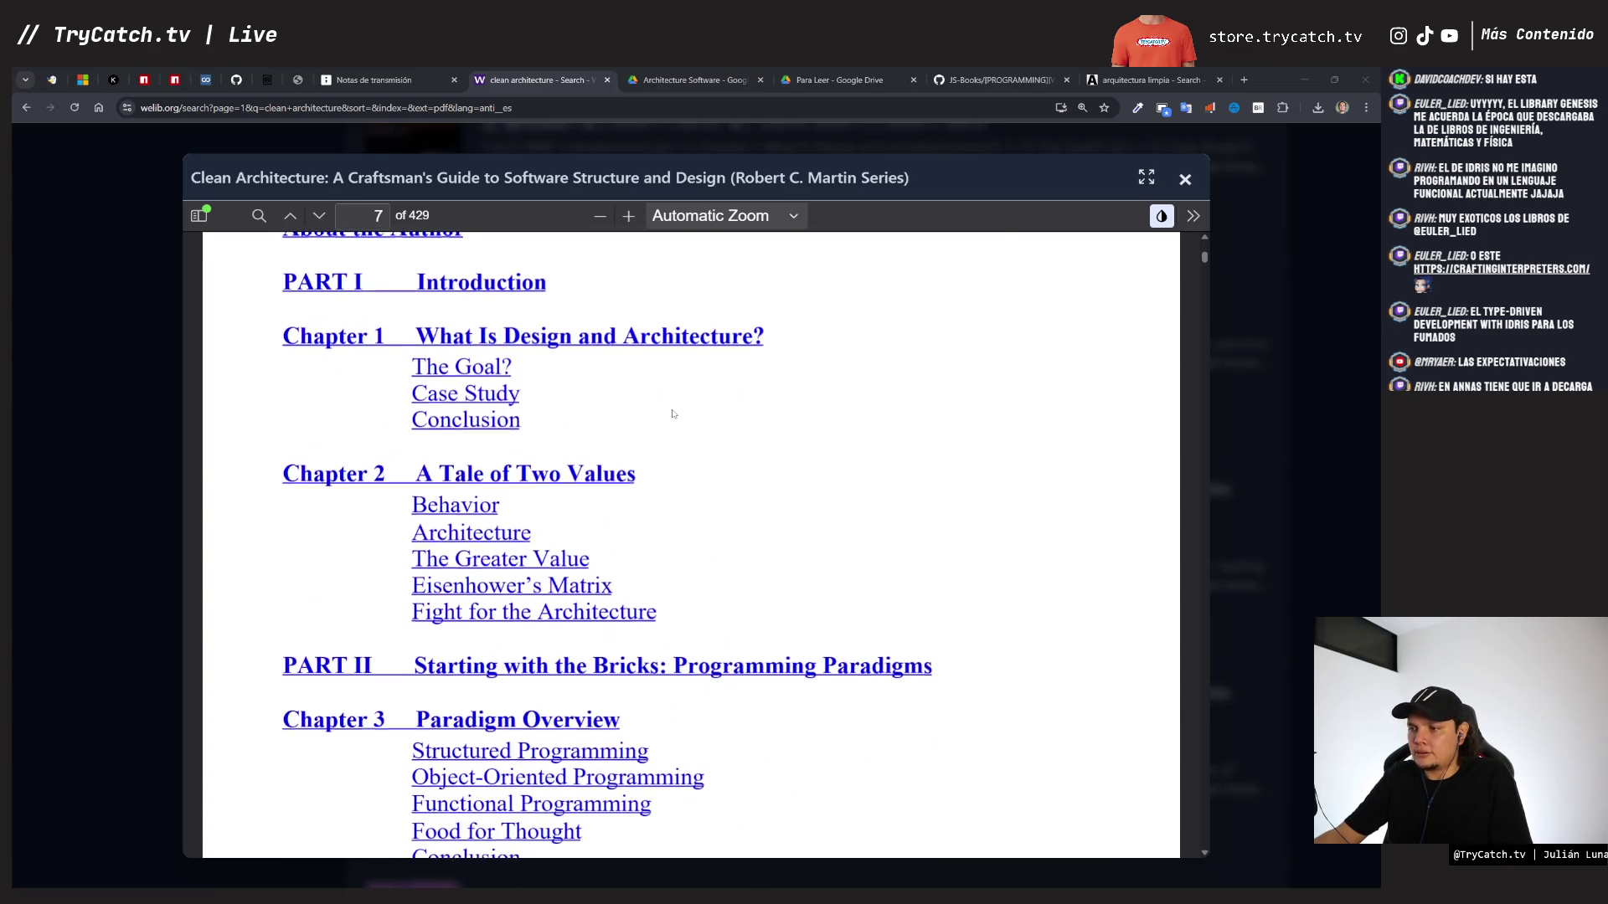
scroll(672, 414, "down", 1)
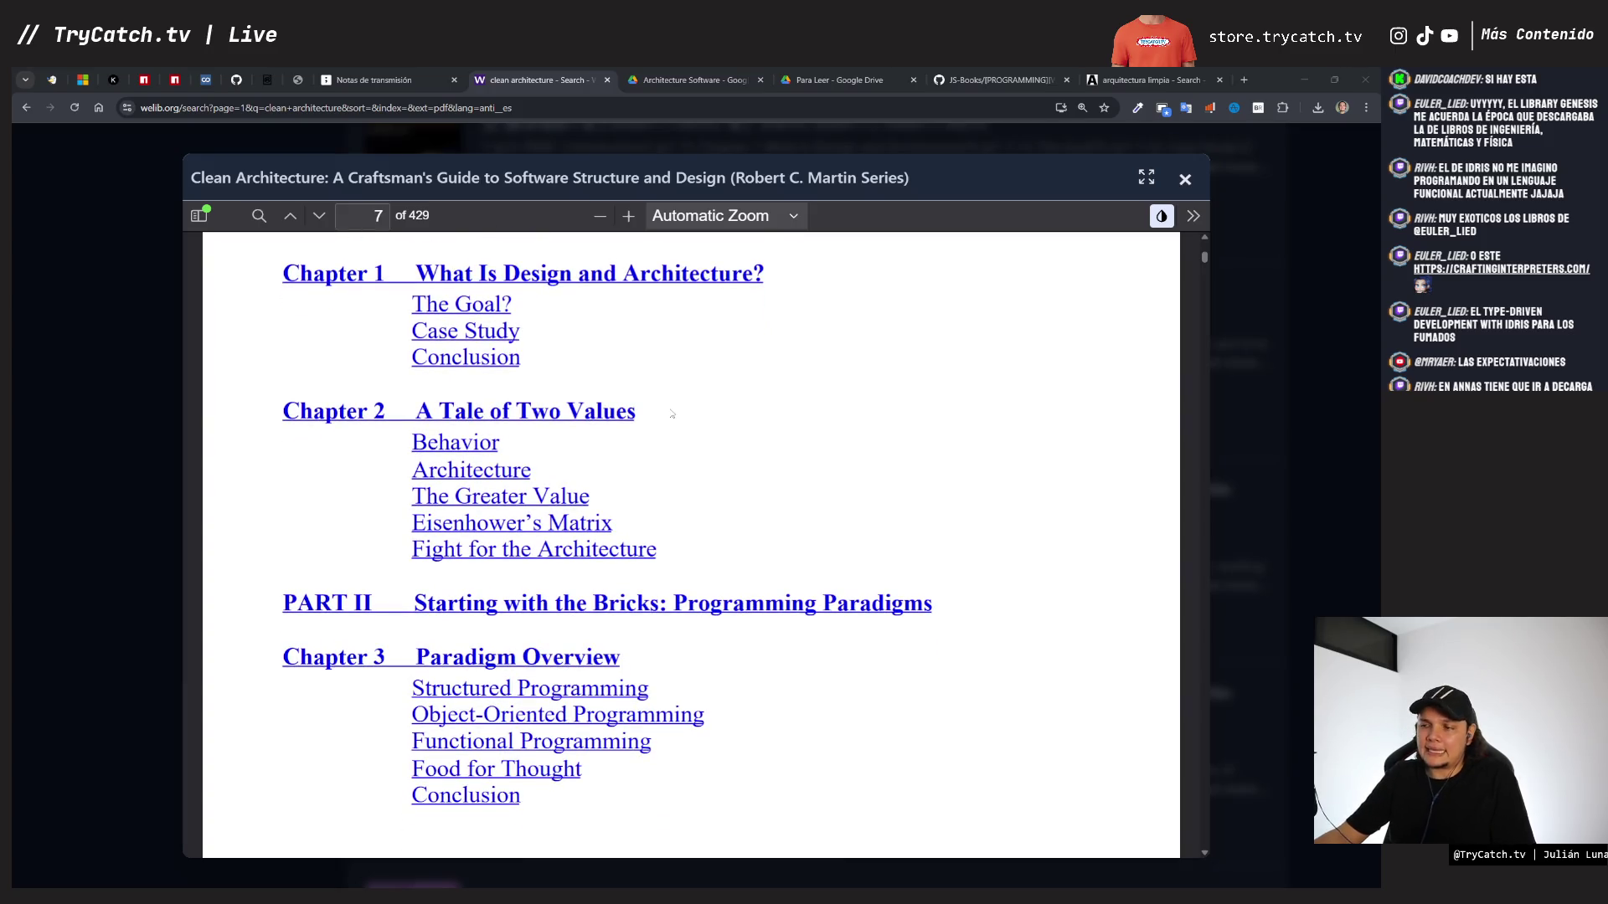
scroll(673, 414, "down", 2)
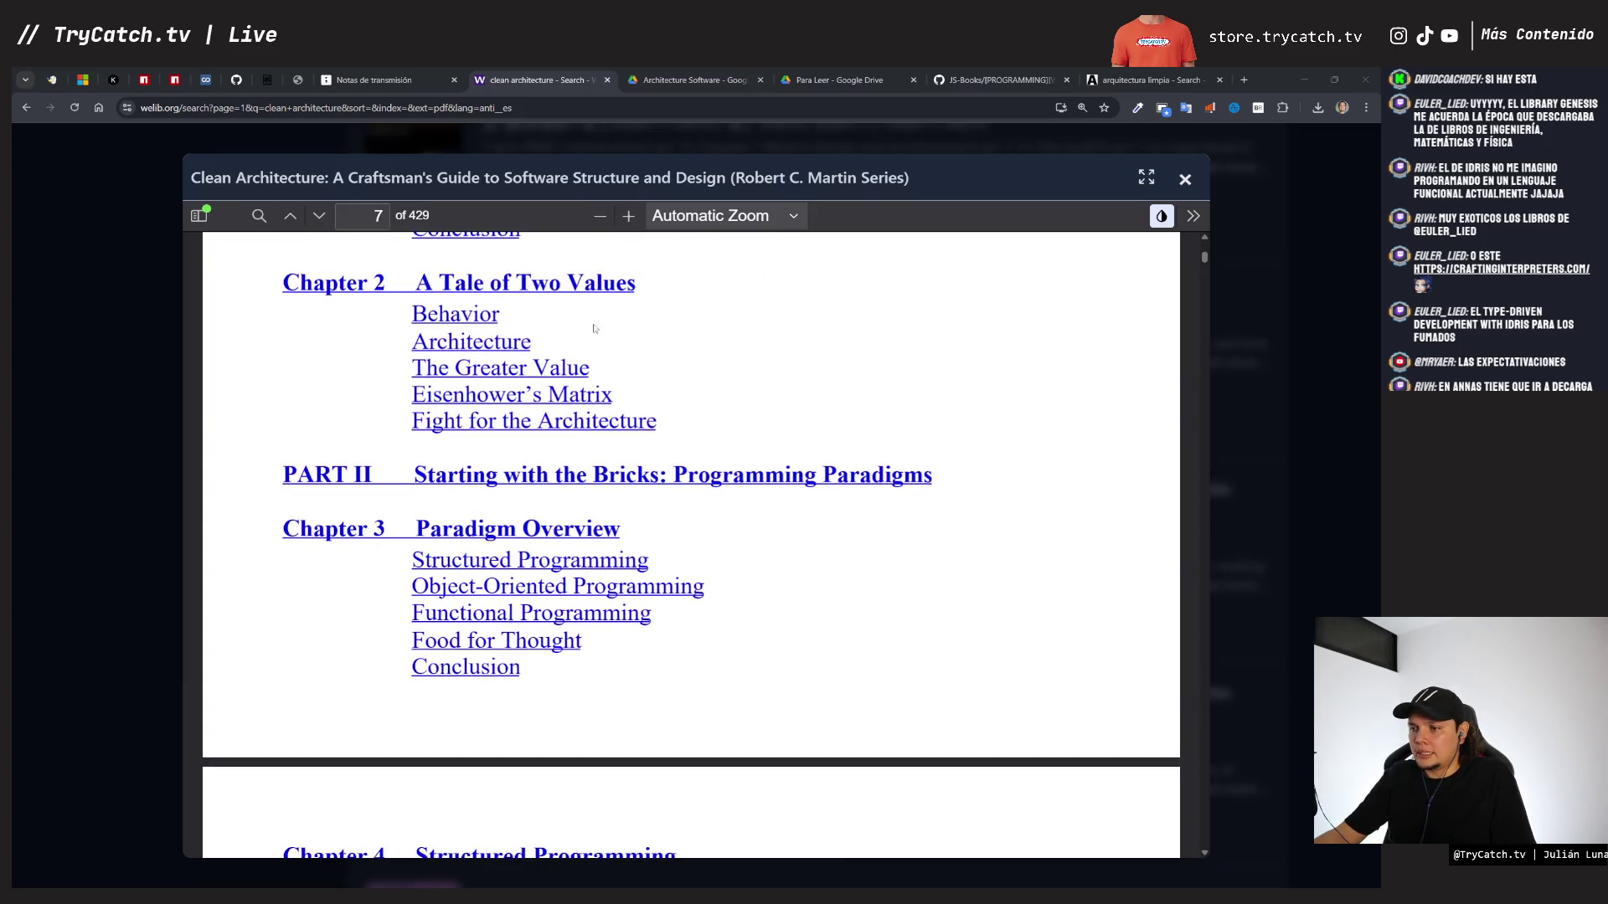
scroll(616, 312, "down", 2)
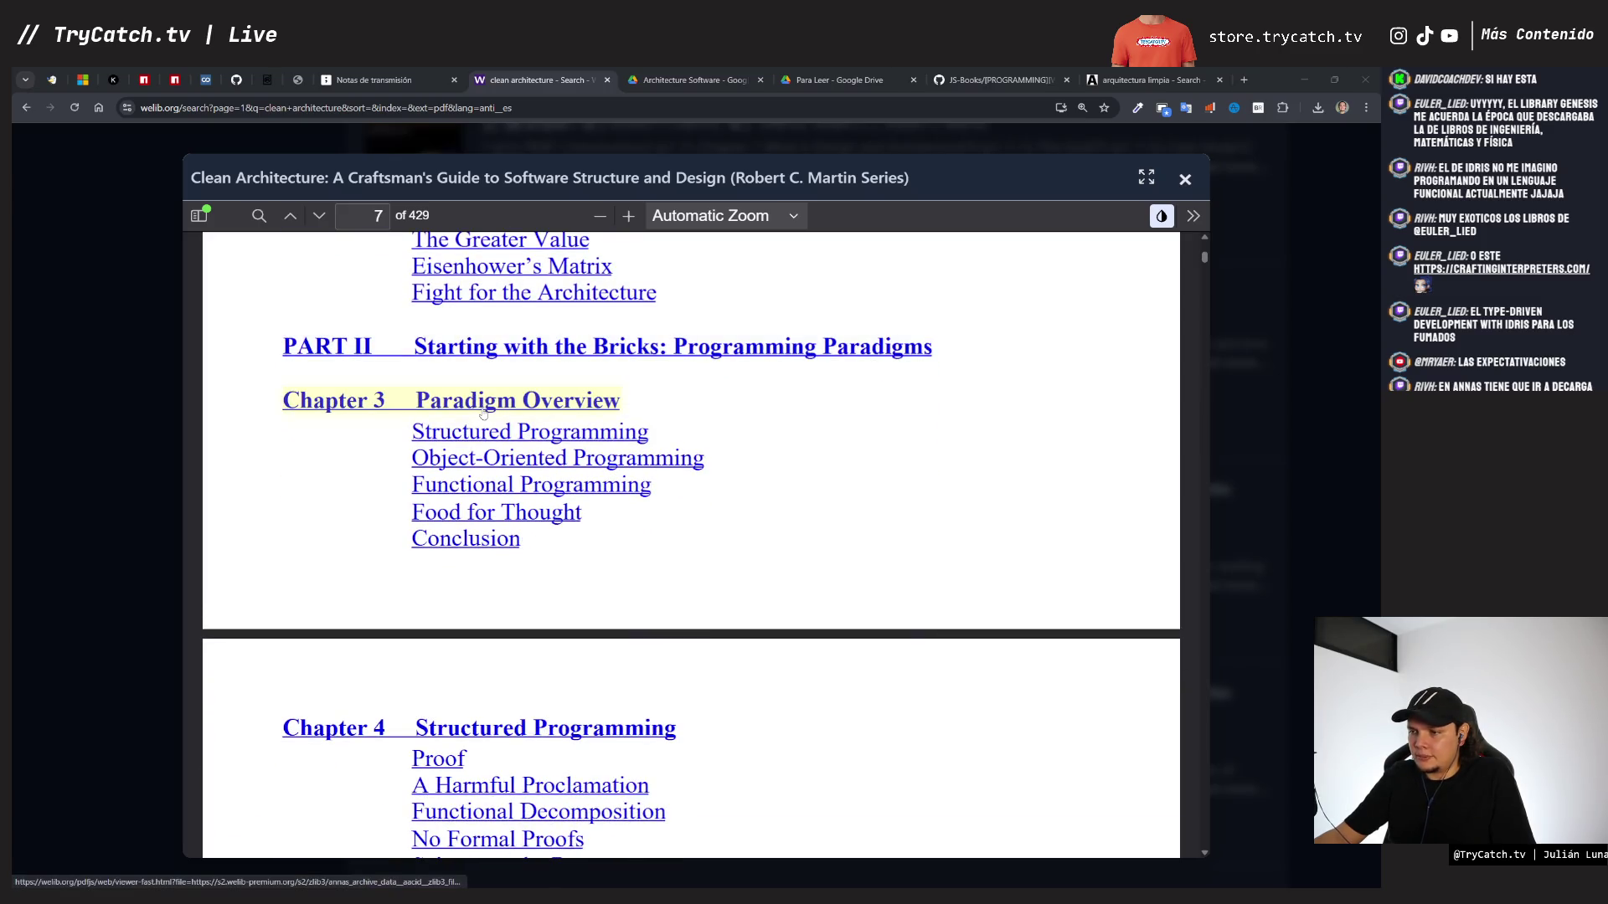
scroll(535, 413, "down", 1)
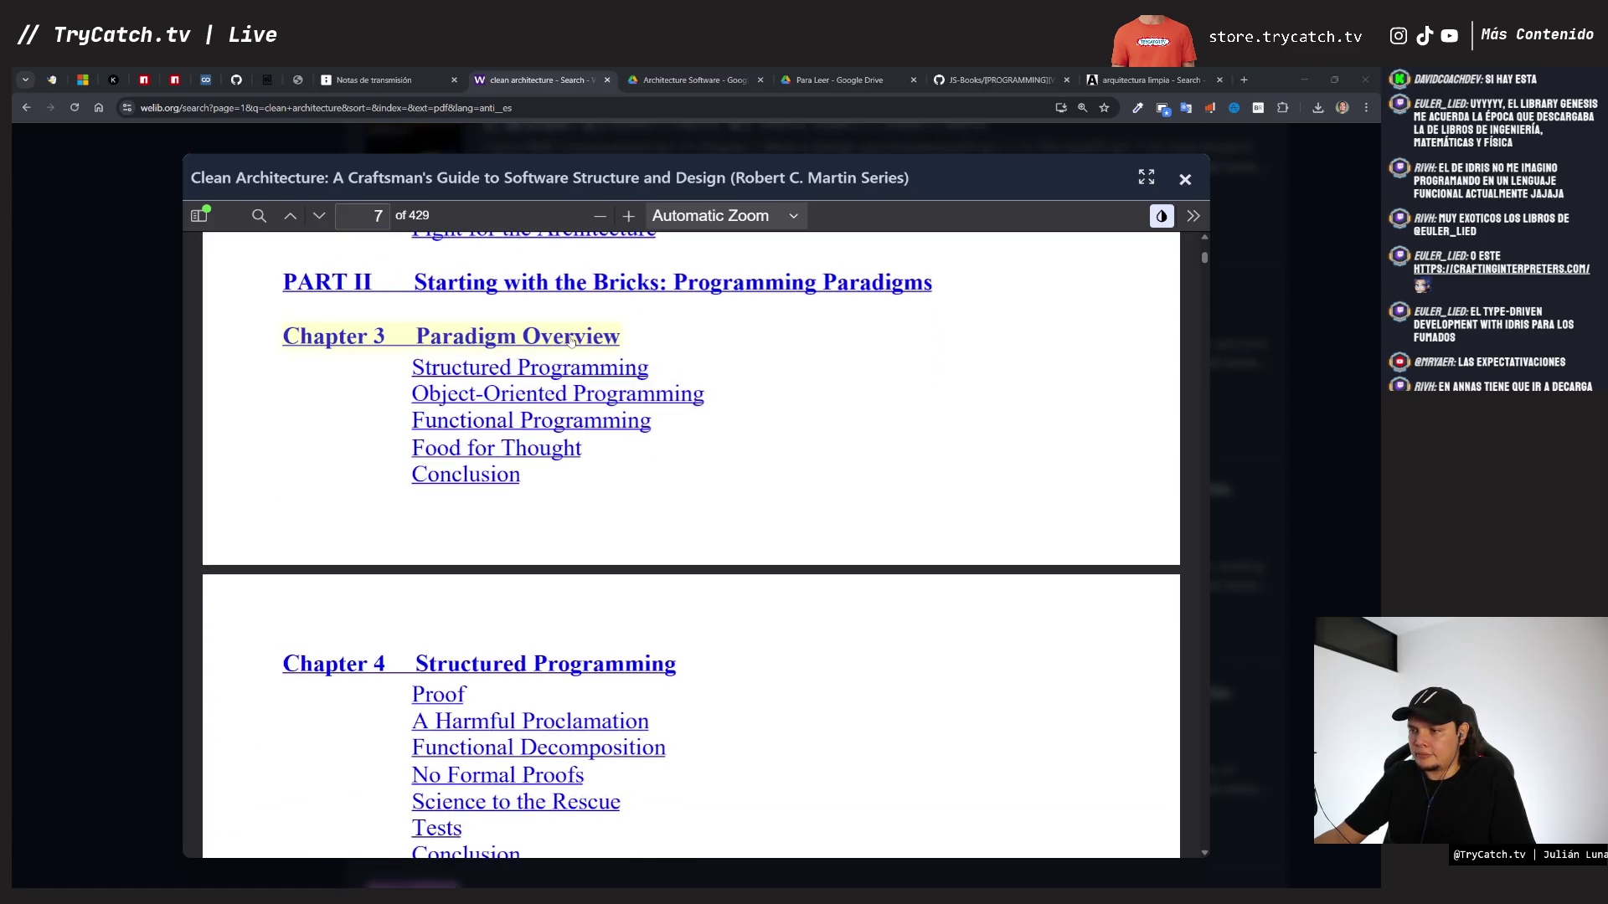
scroll(586, 402, "up", 2)
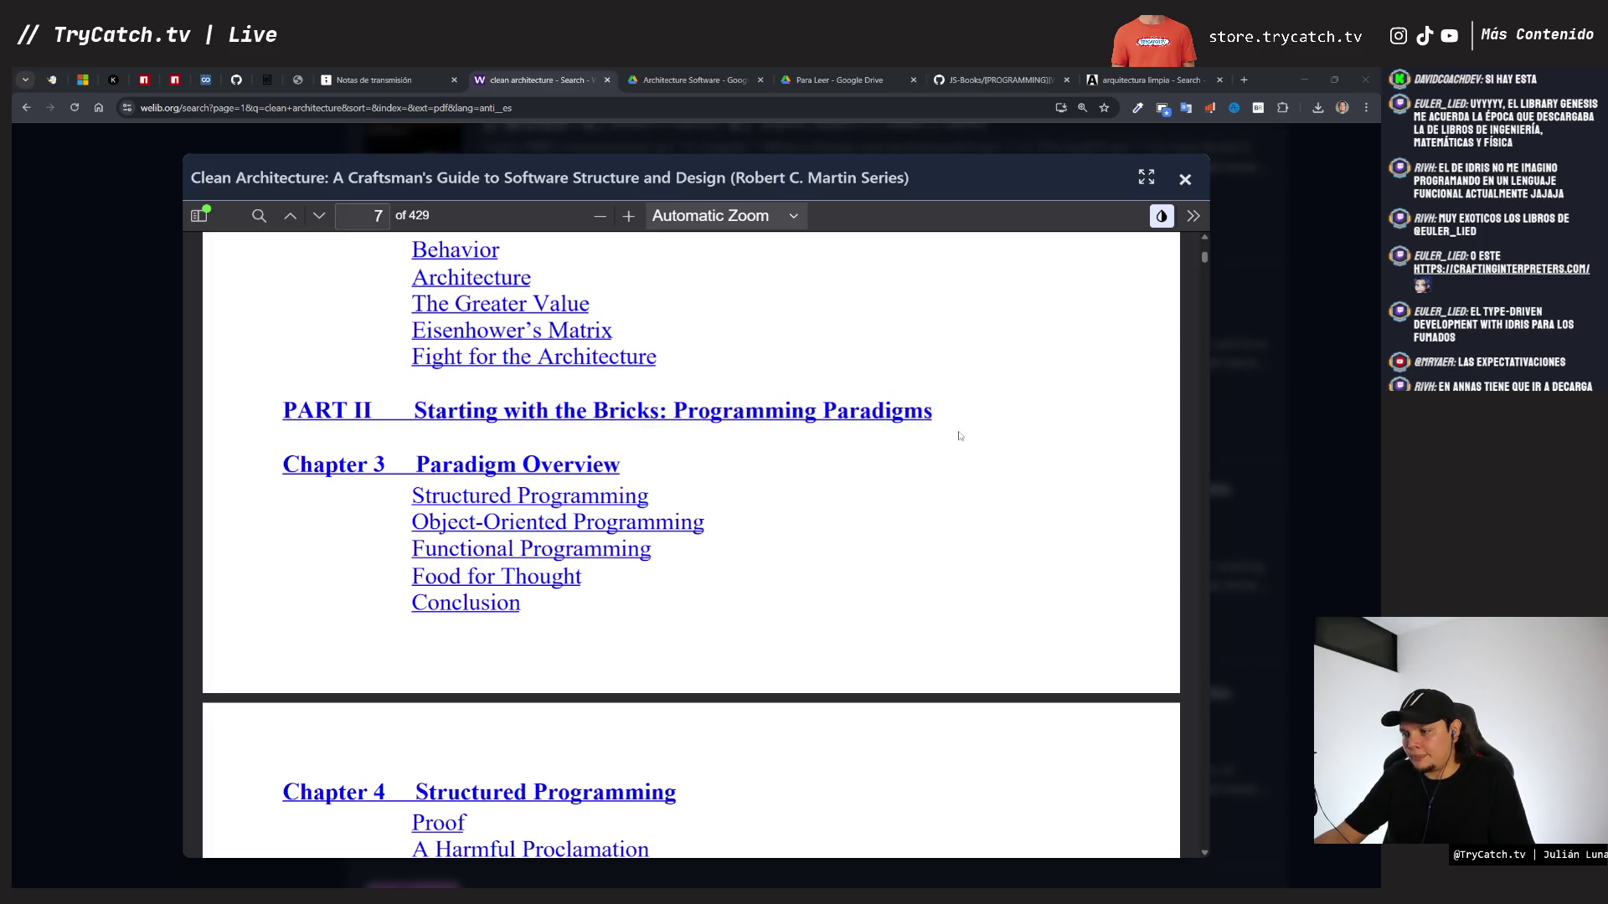
scroll(963, 436, "down", 4)
scroll(495, 501, "up", 2)
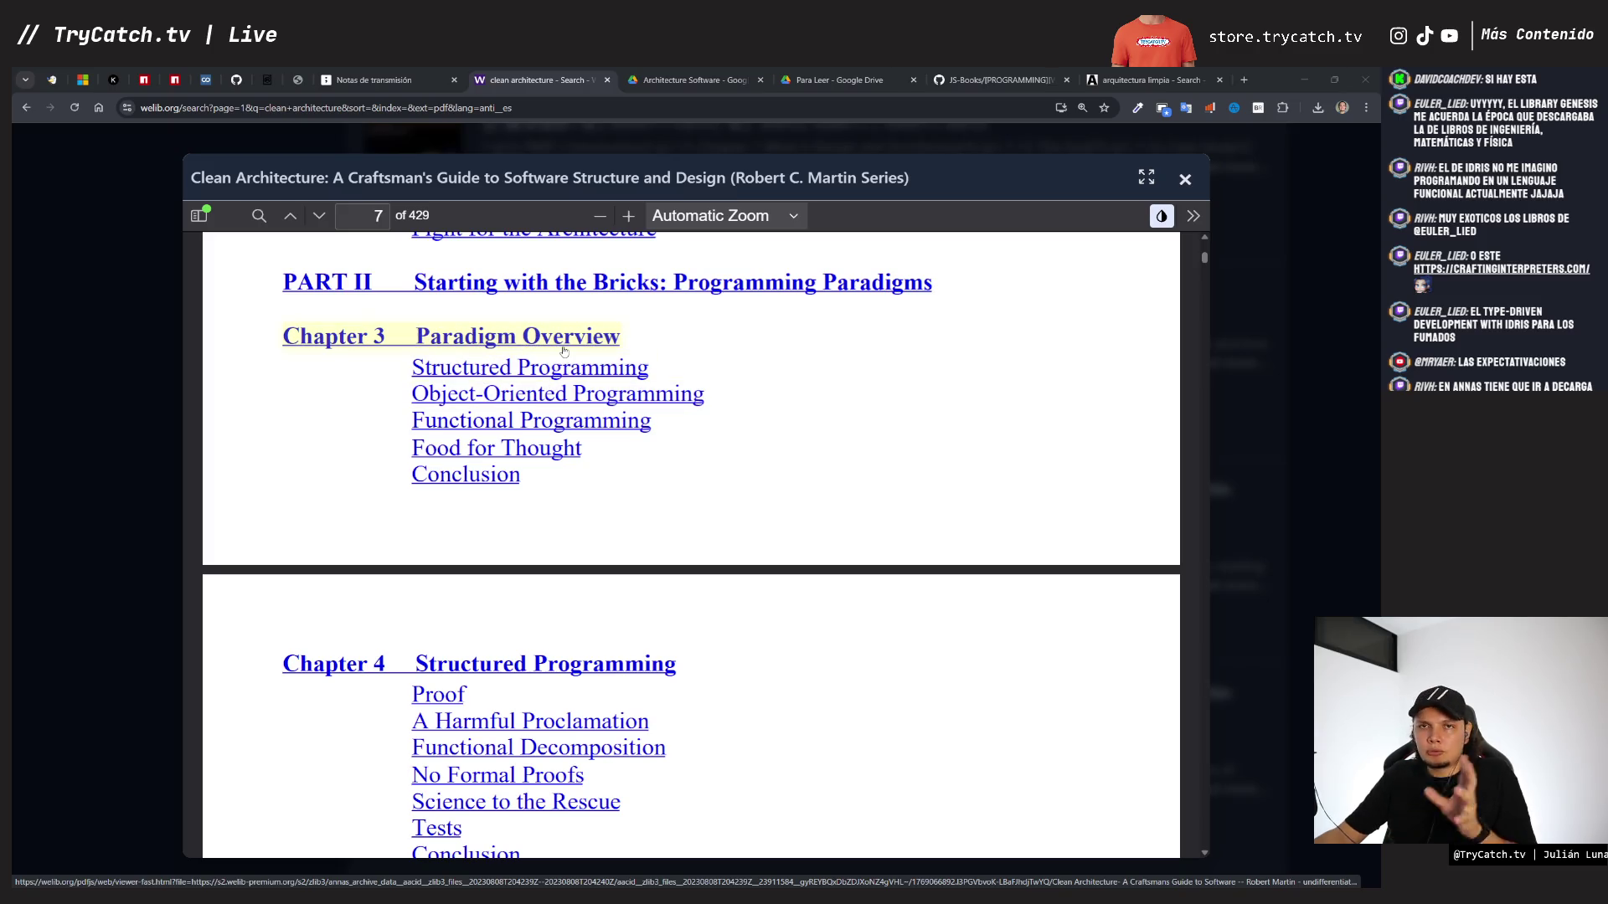
scroll(559, 352, "down", 3)
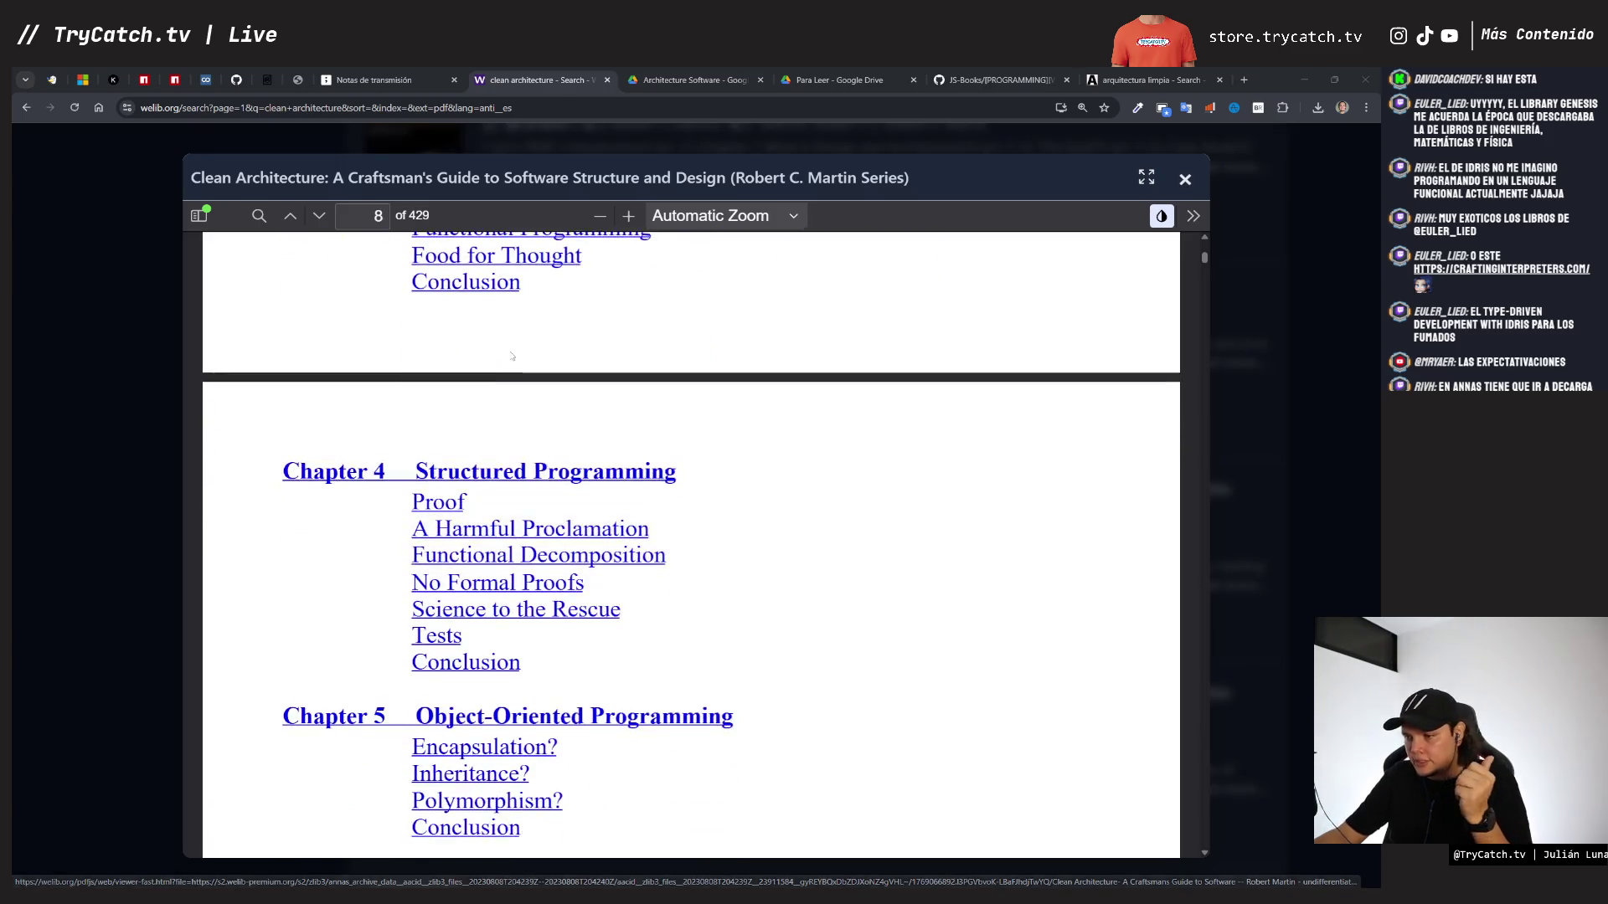
- Scroll on through table of contents pages 8–9, from Chapter 5 to Part V
scroll(502, 368, "up", 3)
scroll(536, 586, "down", 2)
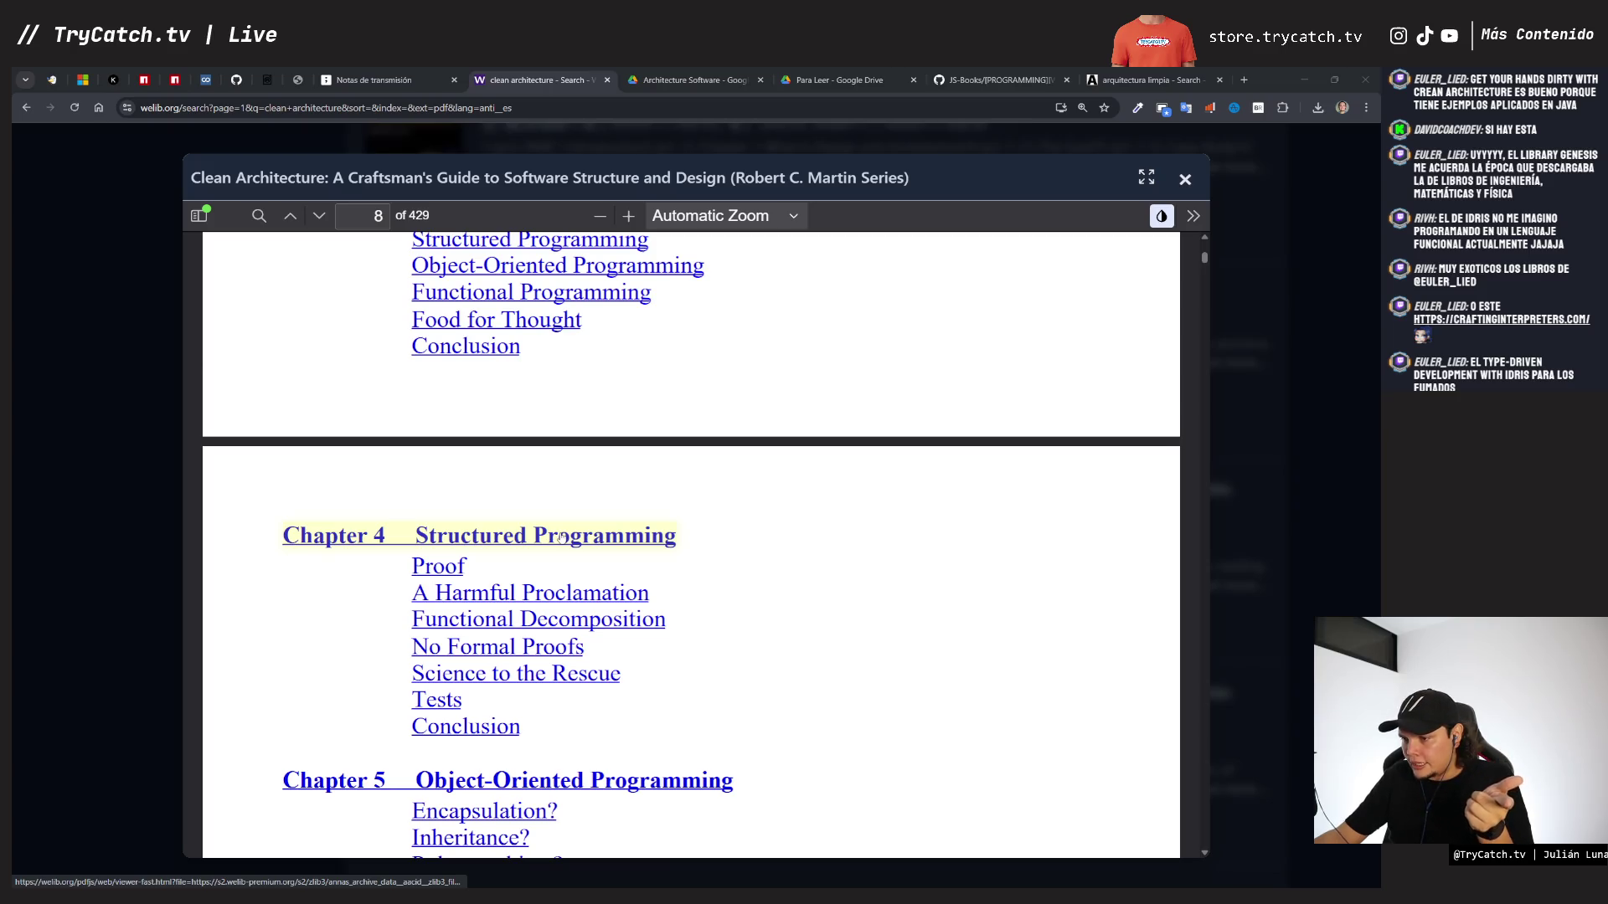
scroll(561, 537, "down", 5)
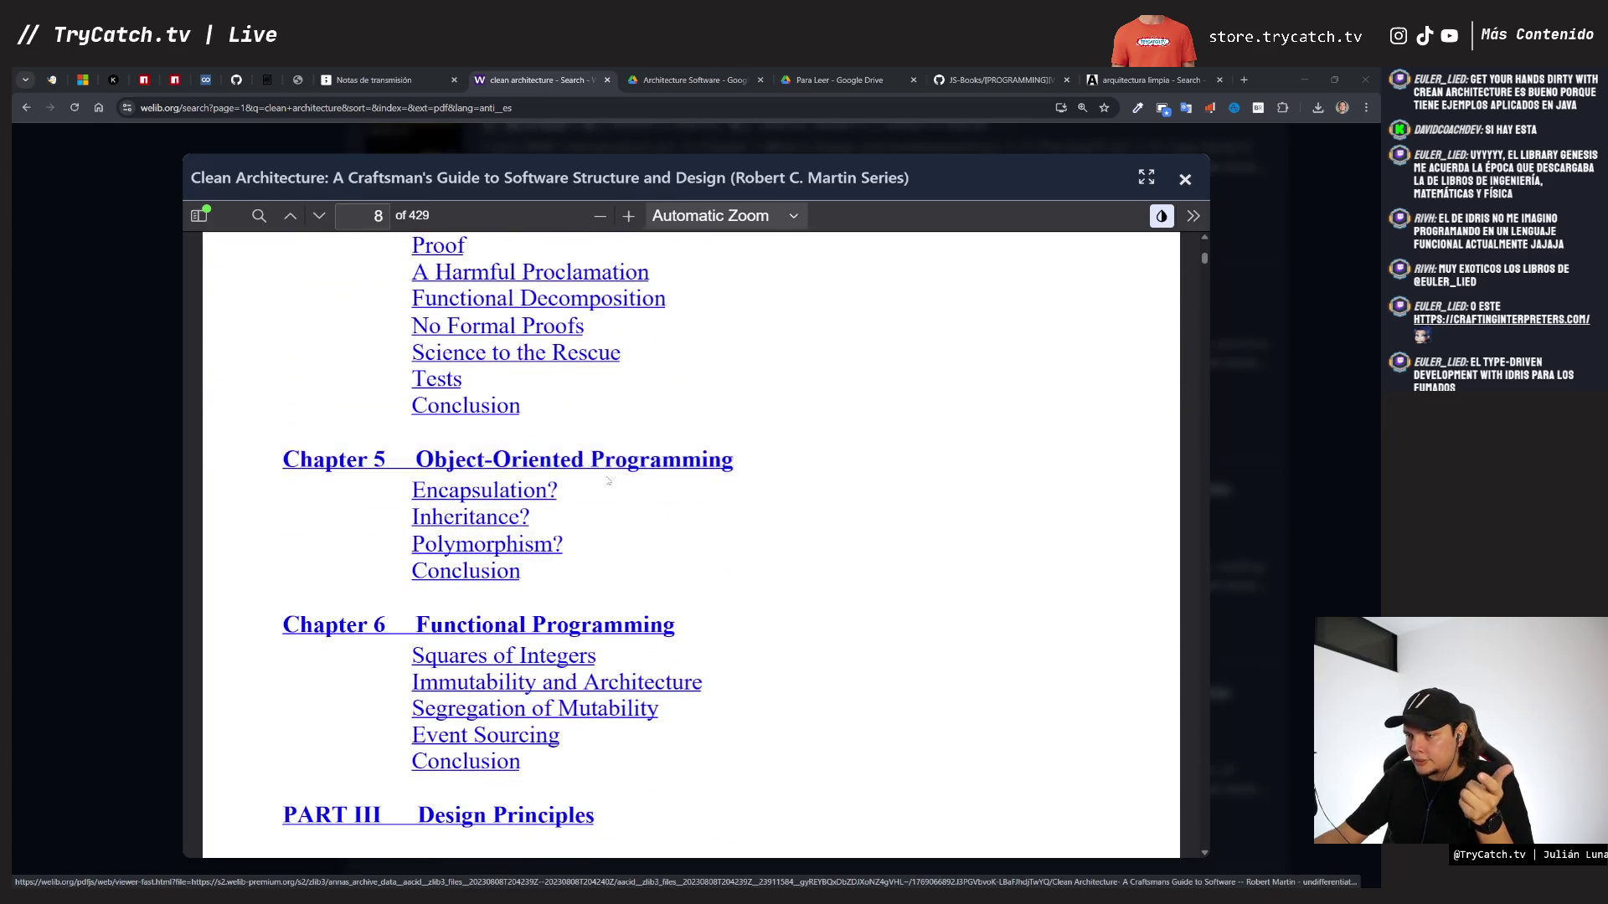
scroll(609, 474, "down", 4)
scroll(529, 529, "down", 1)
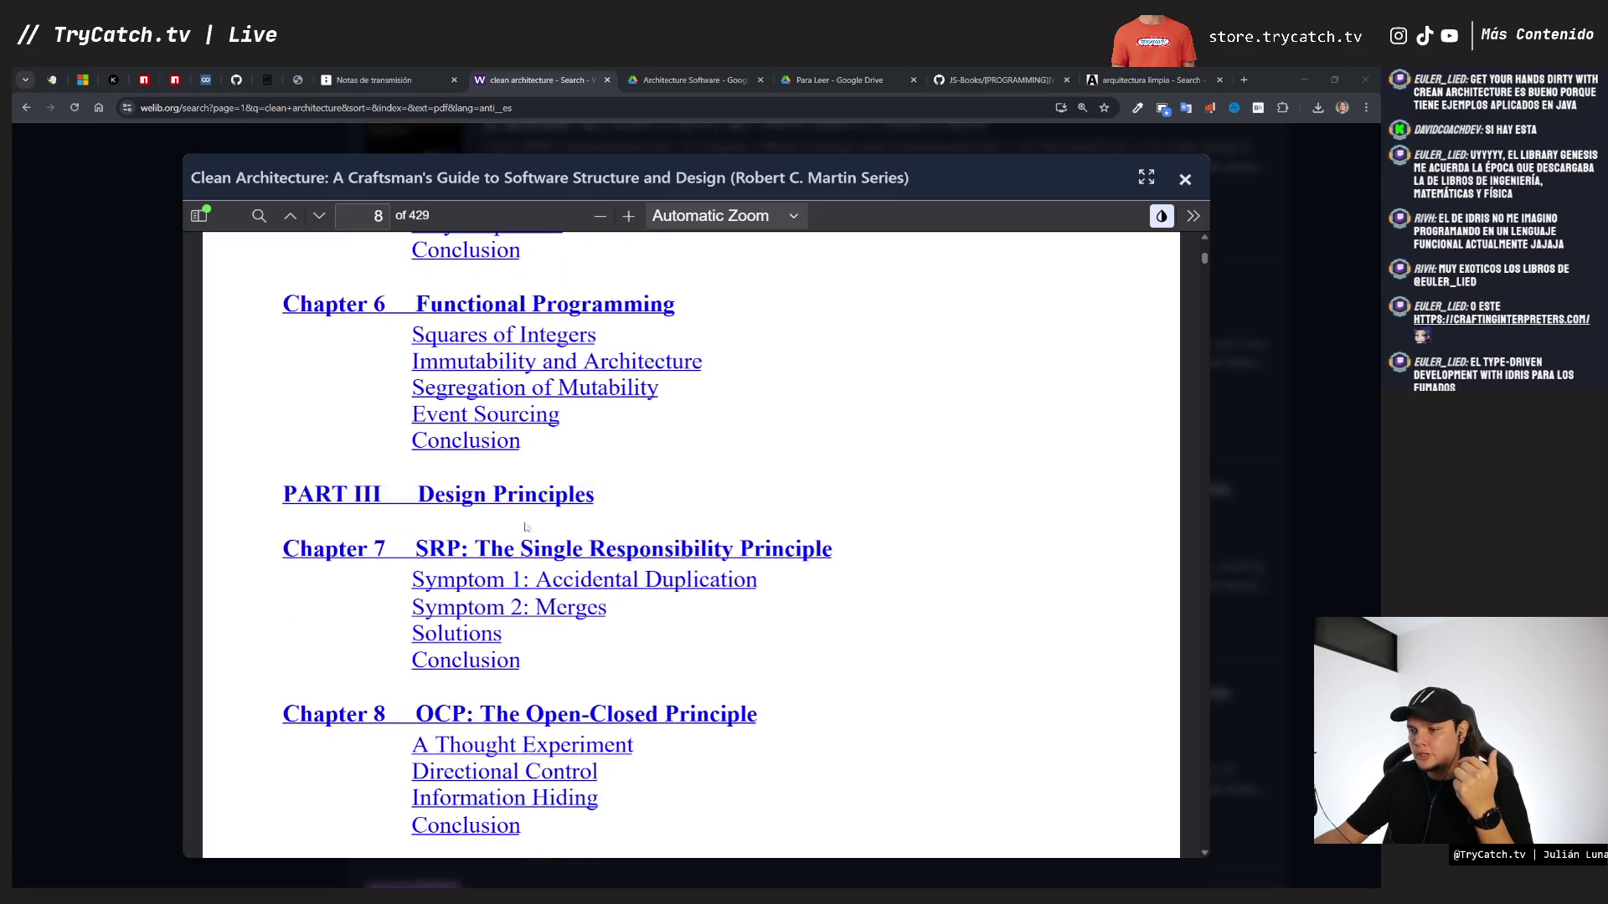
scroll(523, 502, "down", 3)
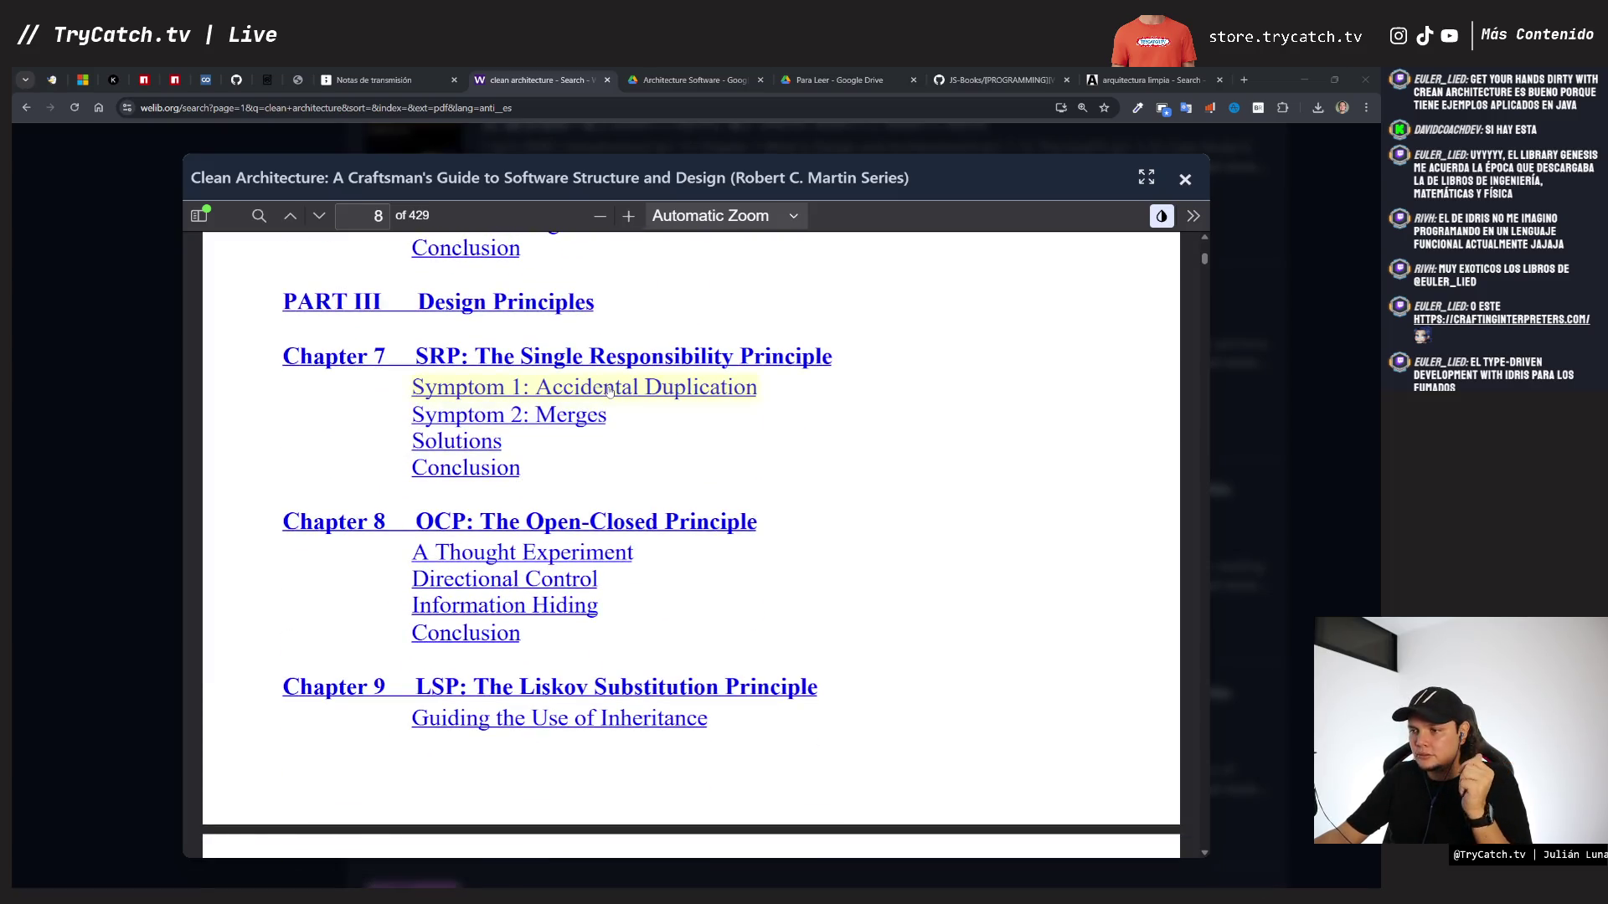
scroll(612, 419, "down", 1)
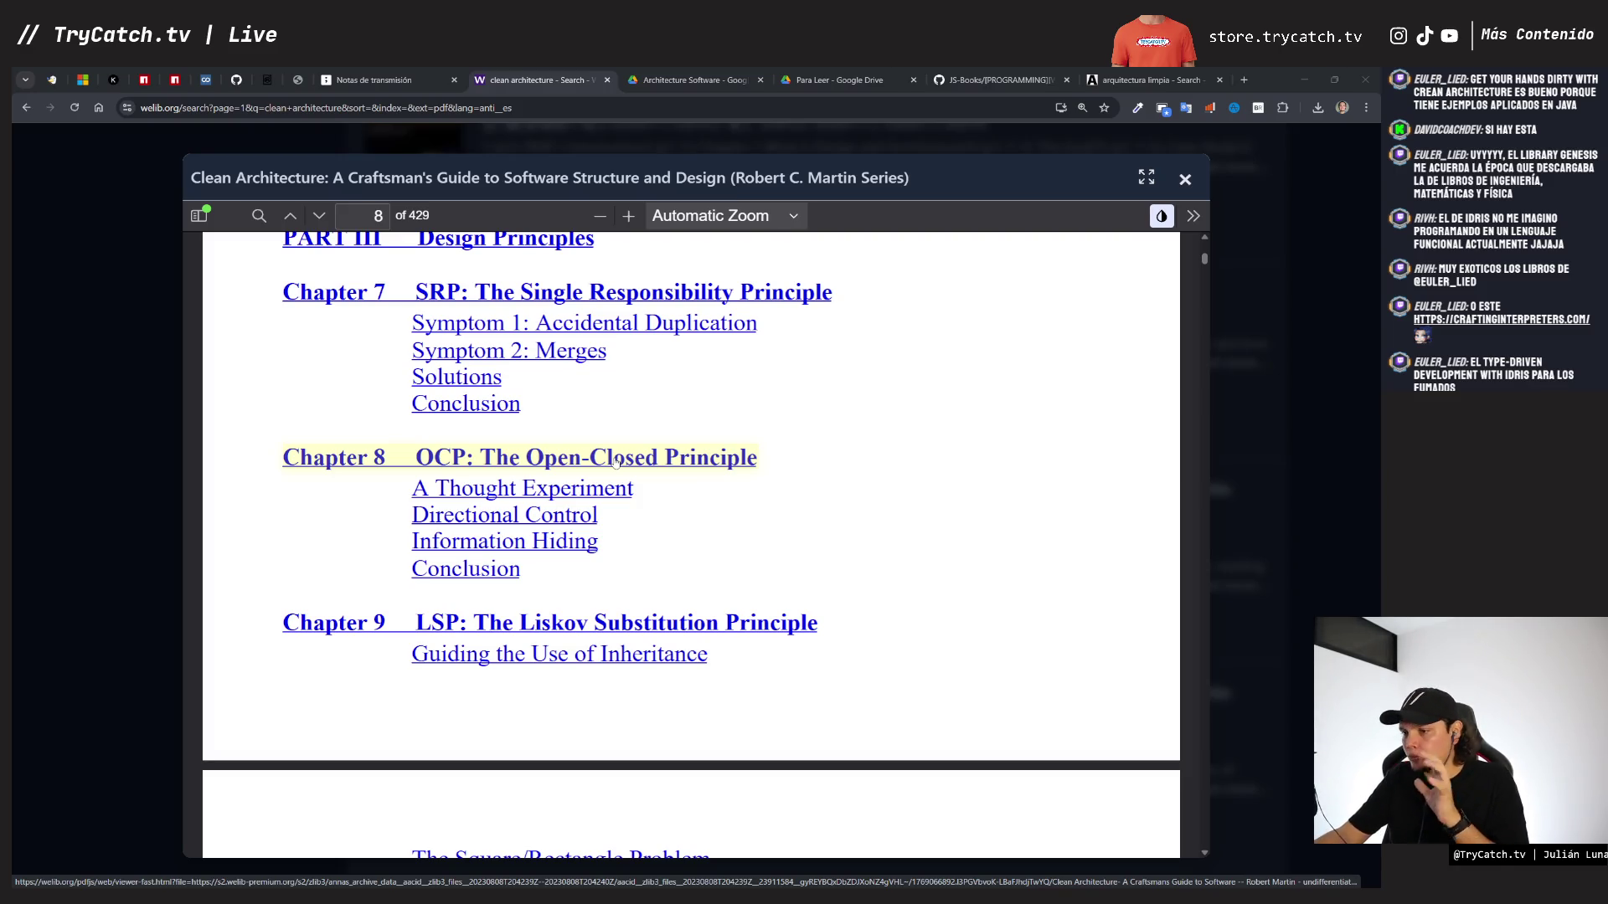
scroll(514, 474, "down", 4)
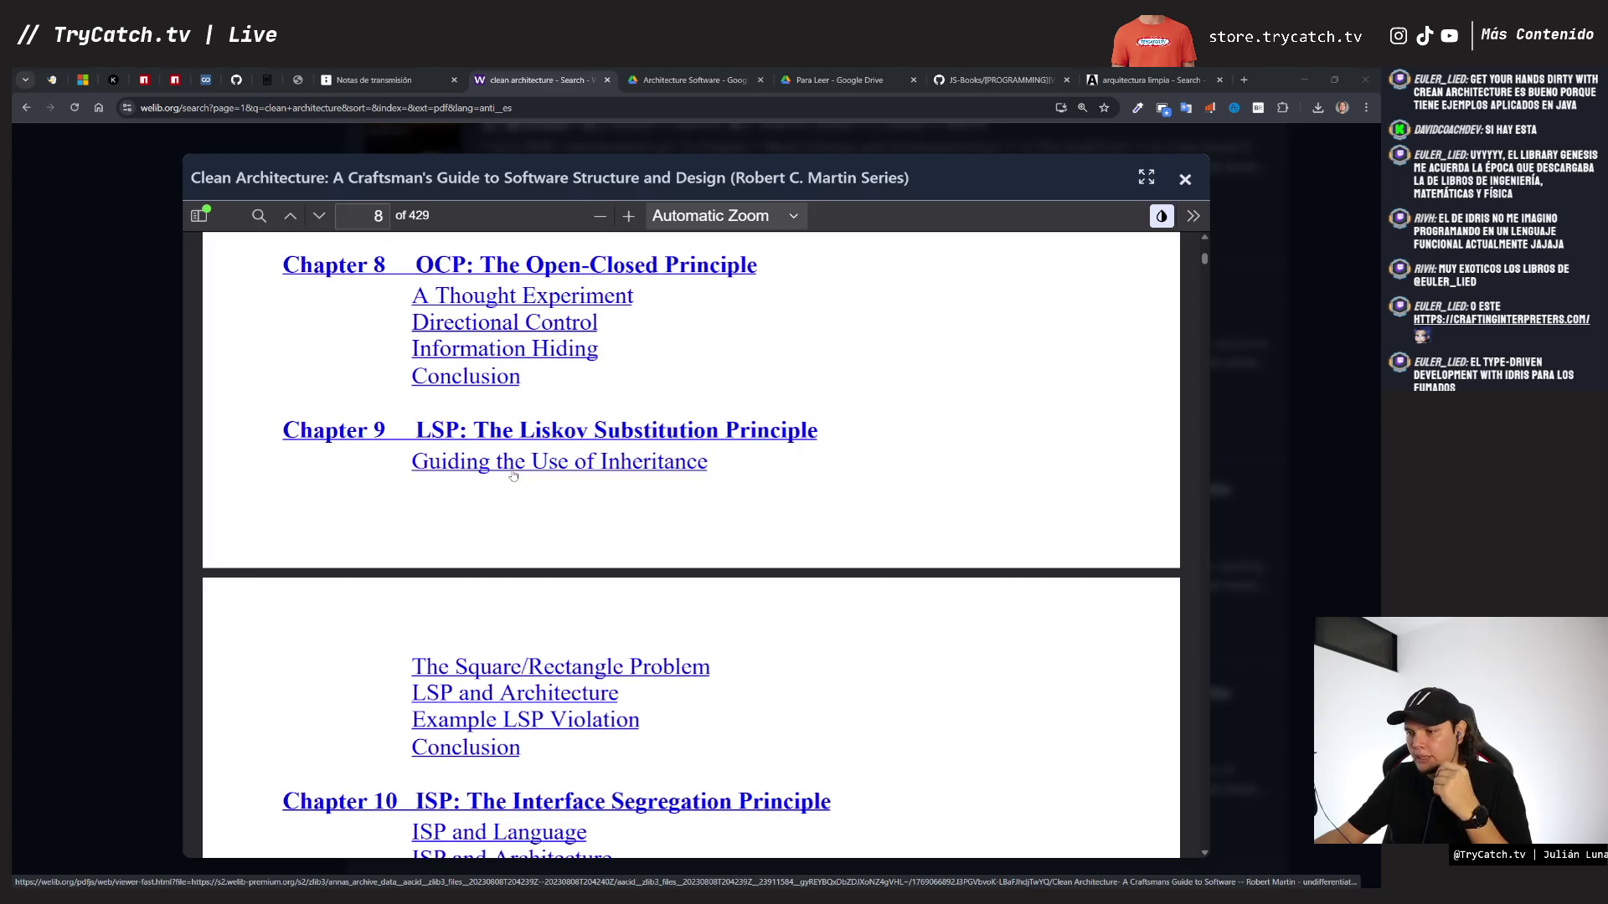
scroll(513, 475, "down", 3)
scroll(435, 566, "down", 1)
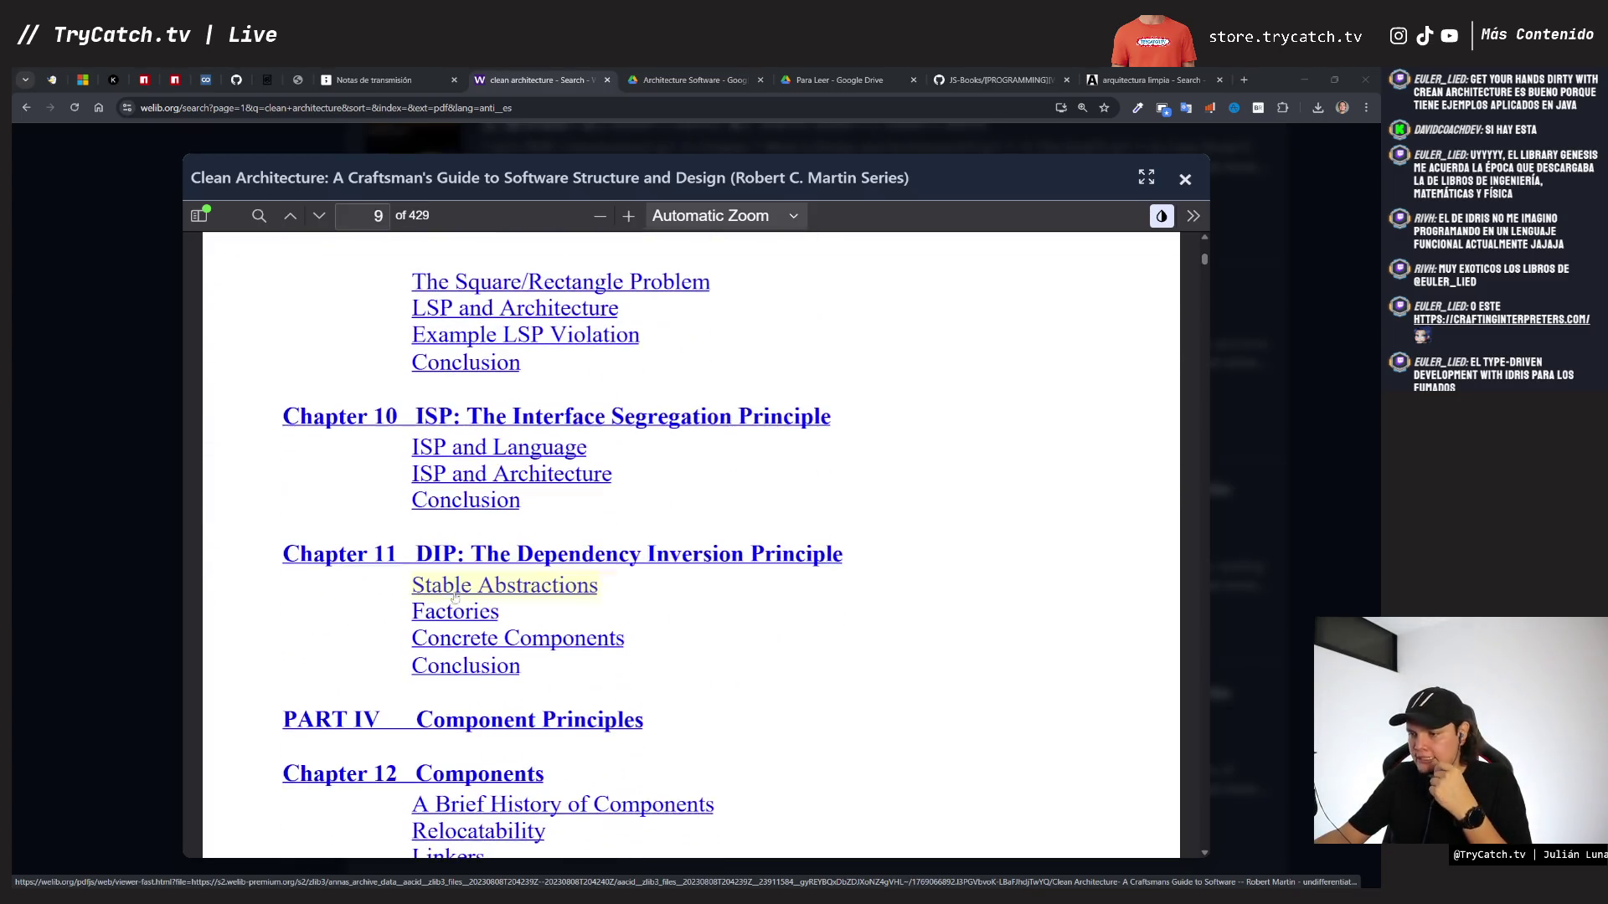
scroll(435, 567, "down", 2)
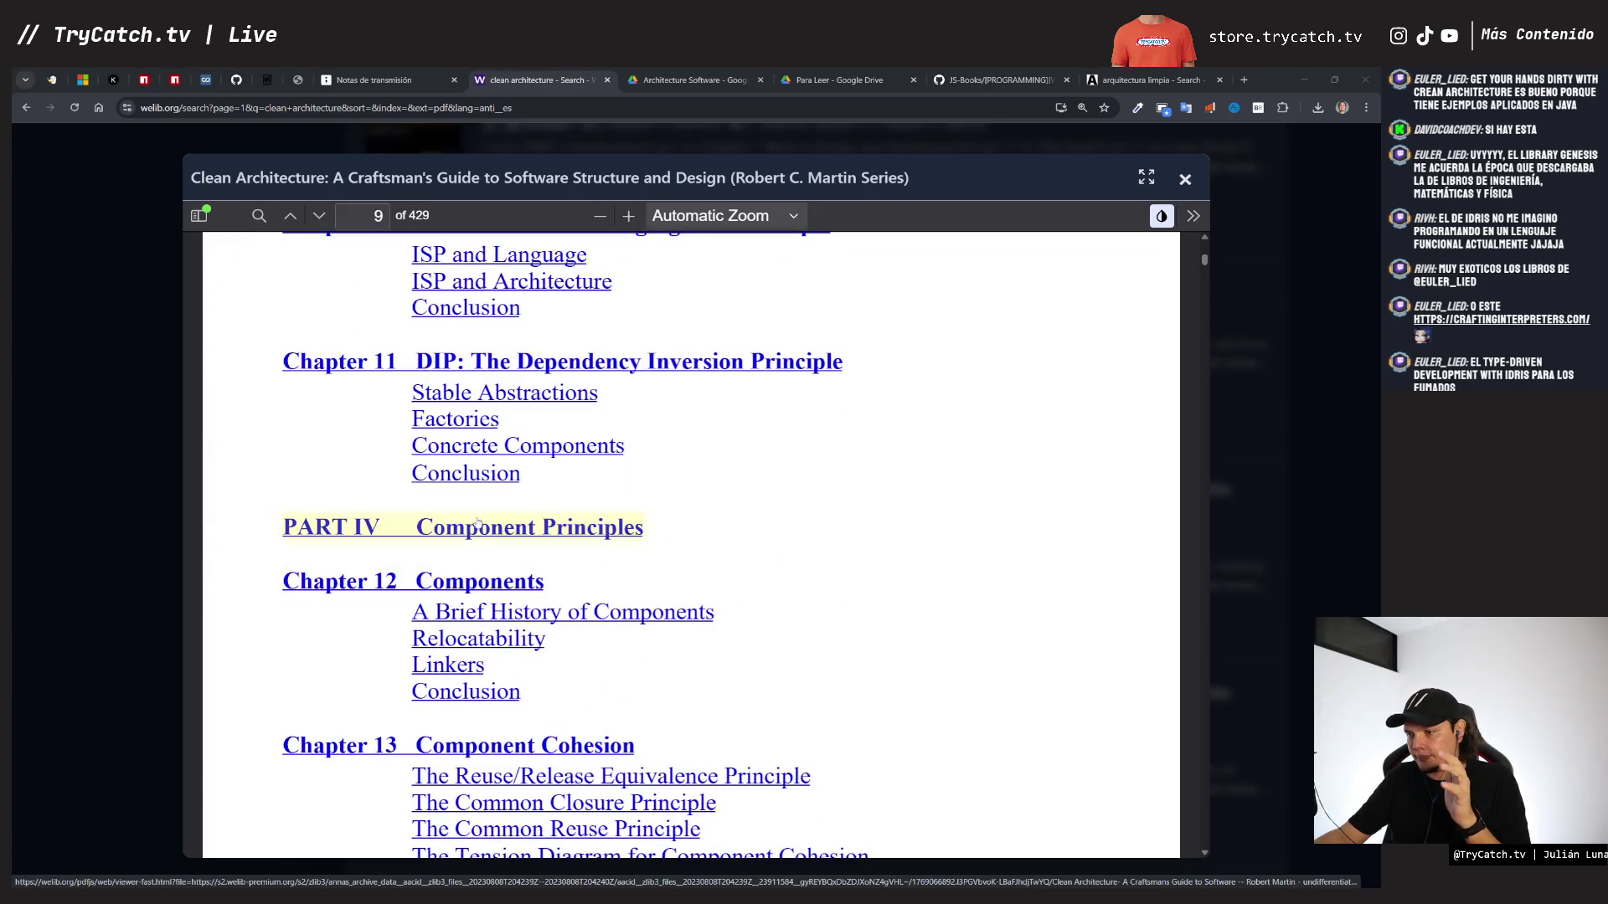
scroll(486, 533, "down", 1)
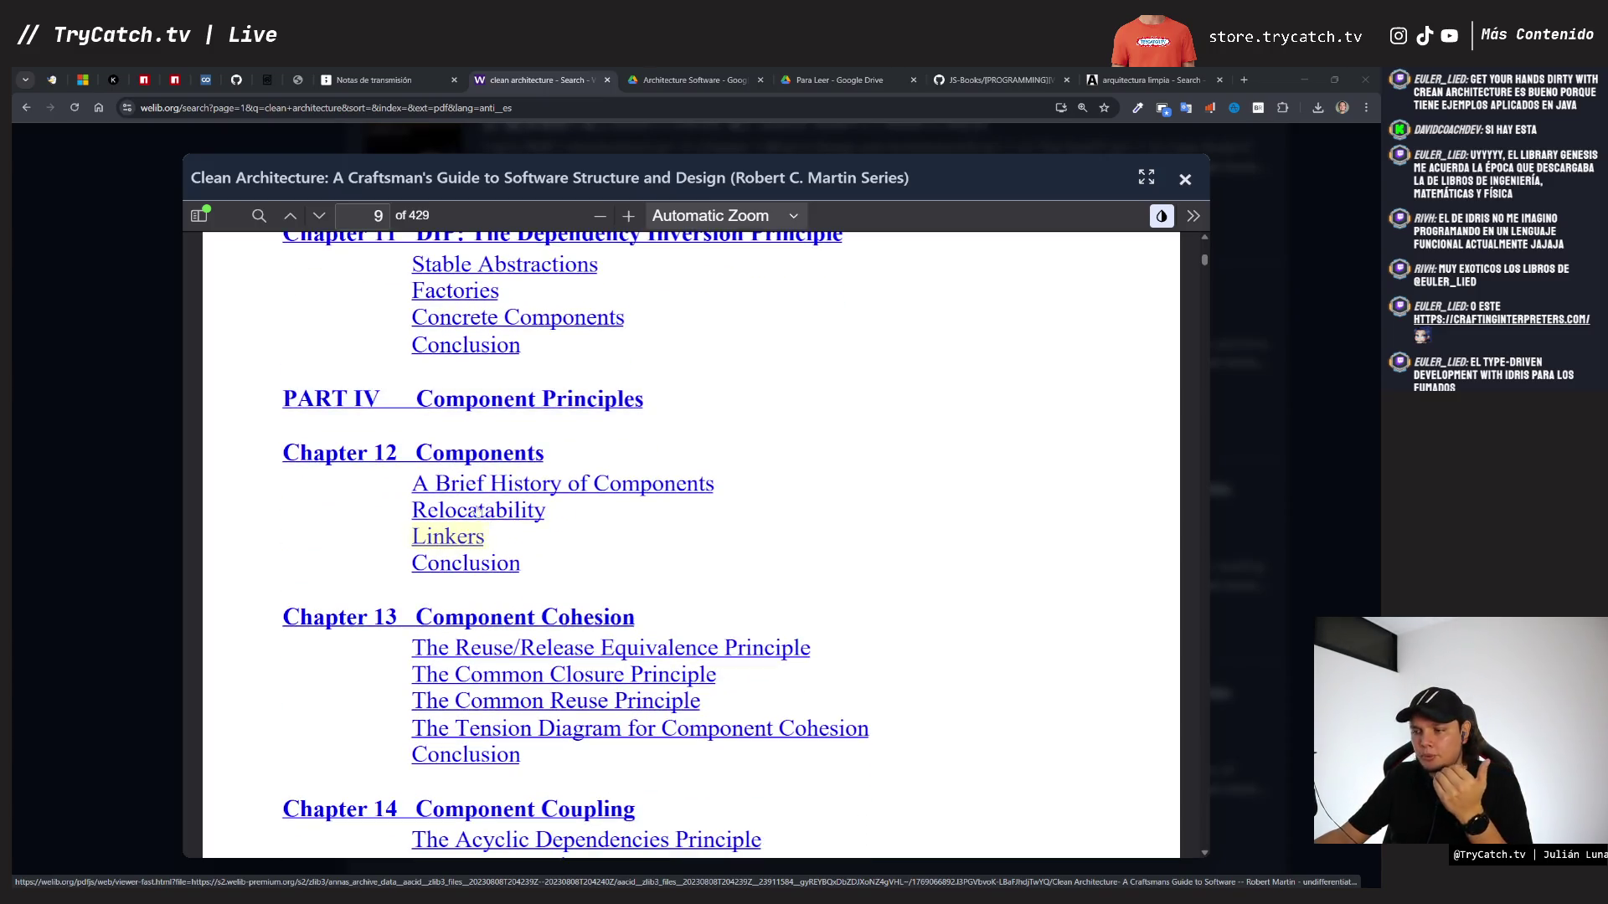
scroll(498, 506, "down", 1)
scroll(498, 506, "down", 1)
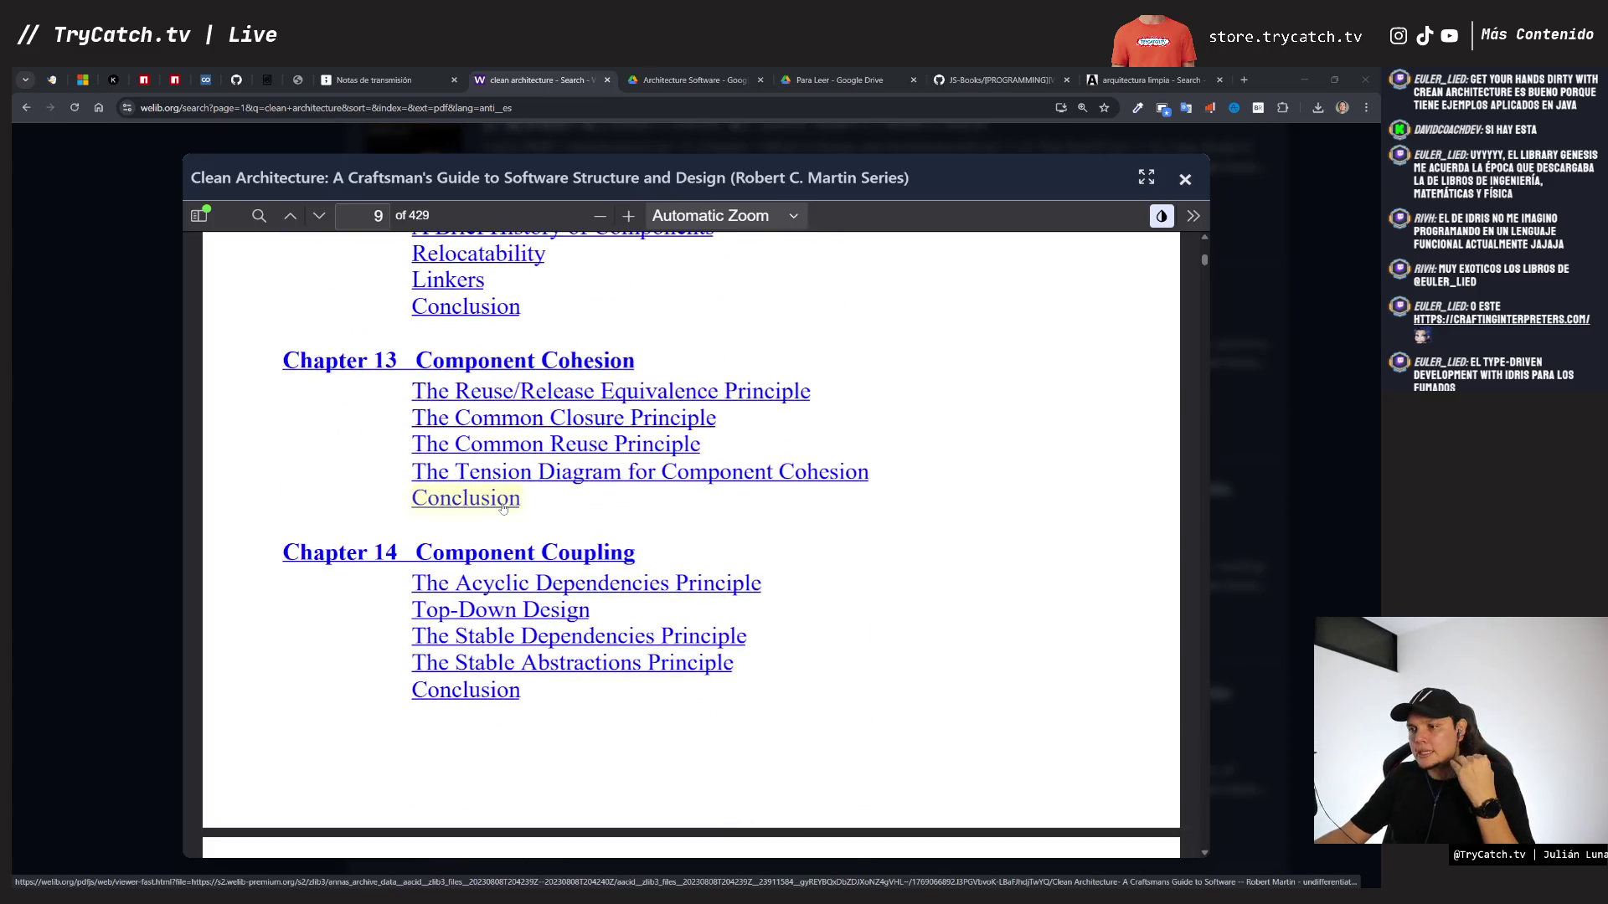
scroll(502, 509, "down", 1)
scroll(620, 459, "down", 1)
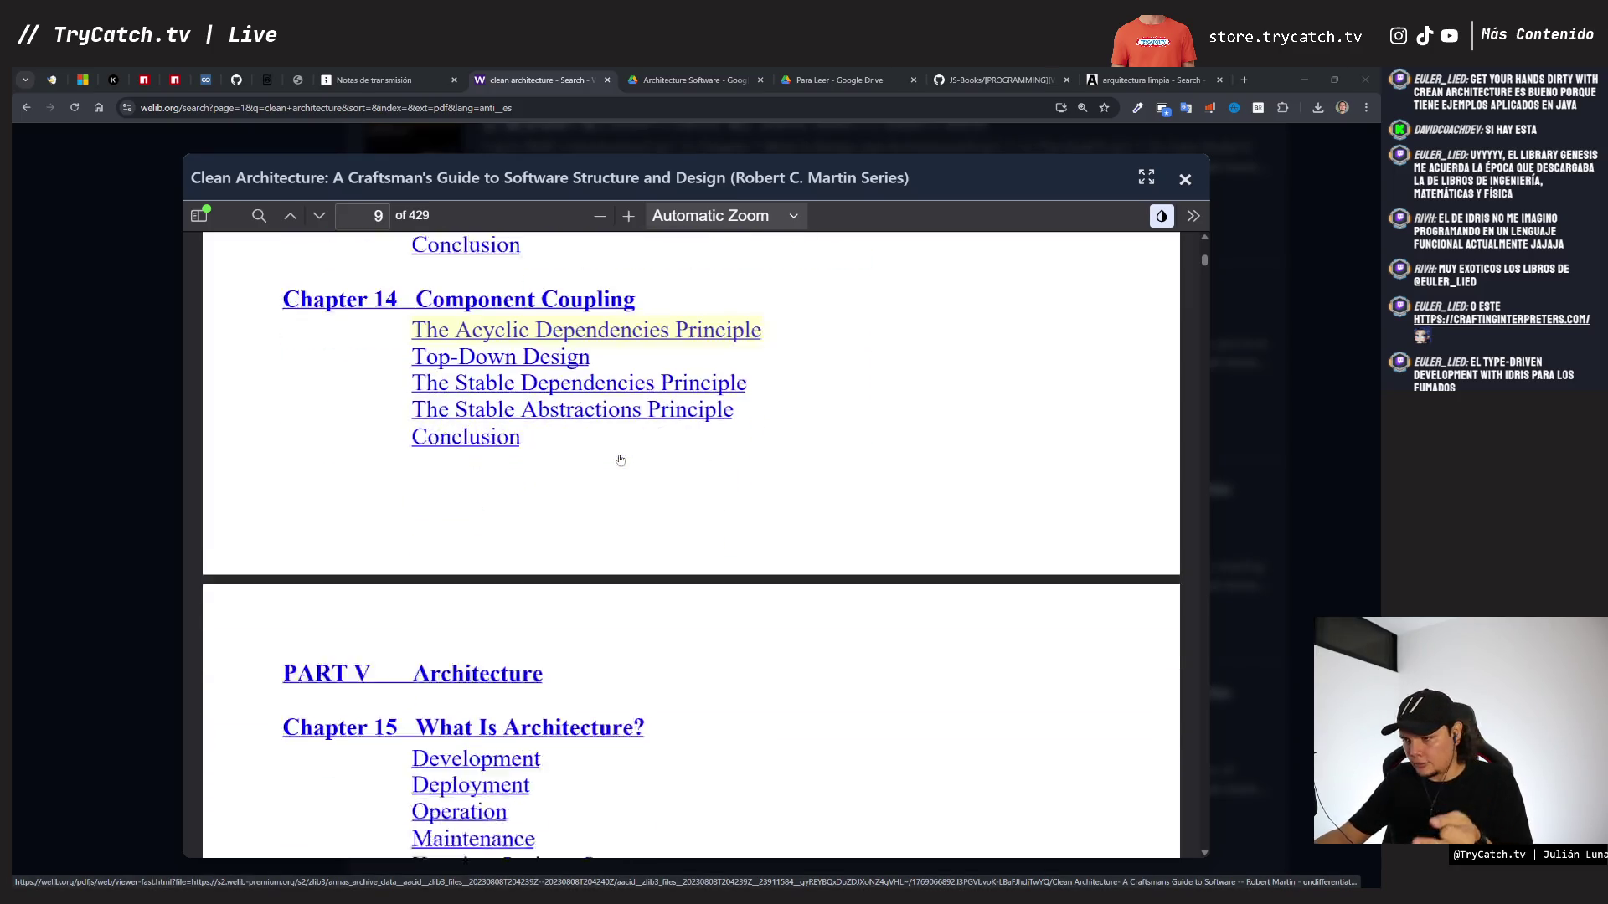
scroll(620, 459, "down", 2)
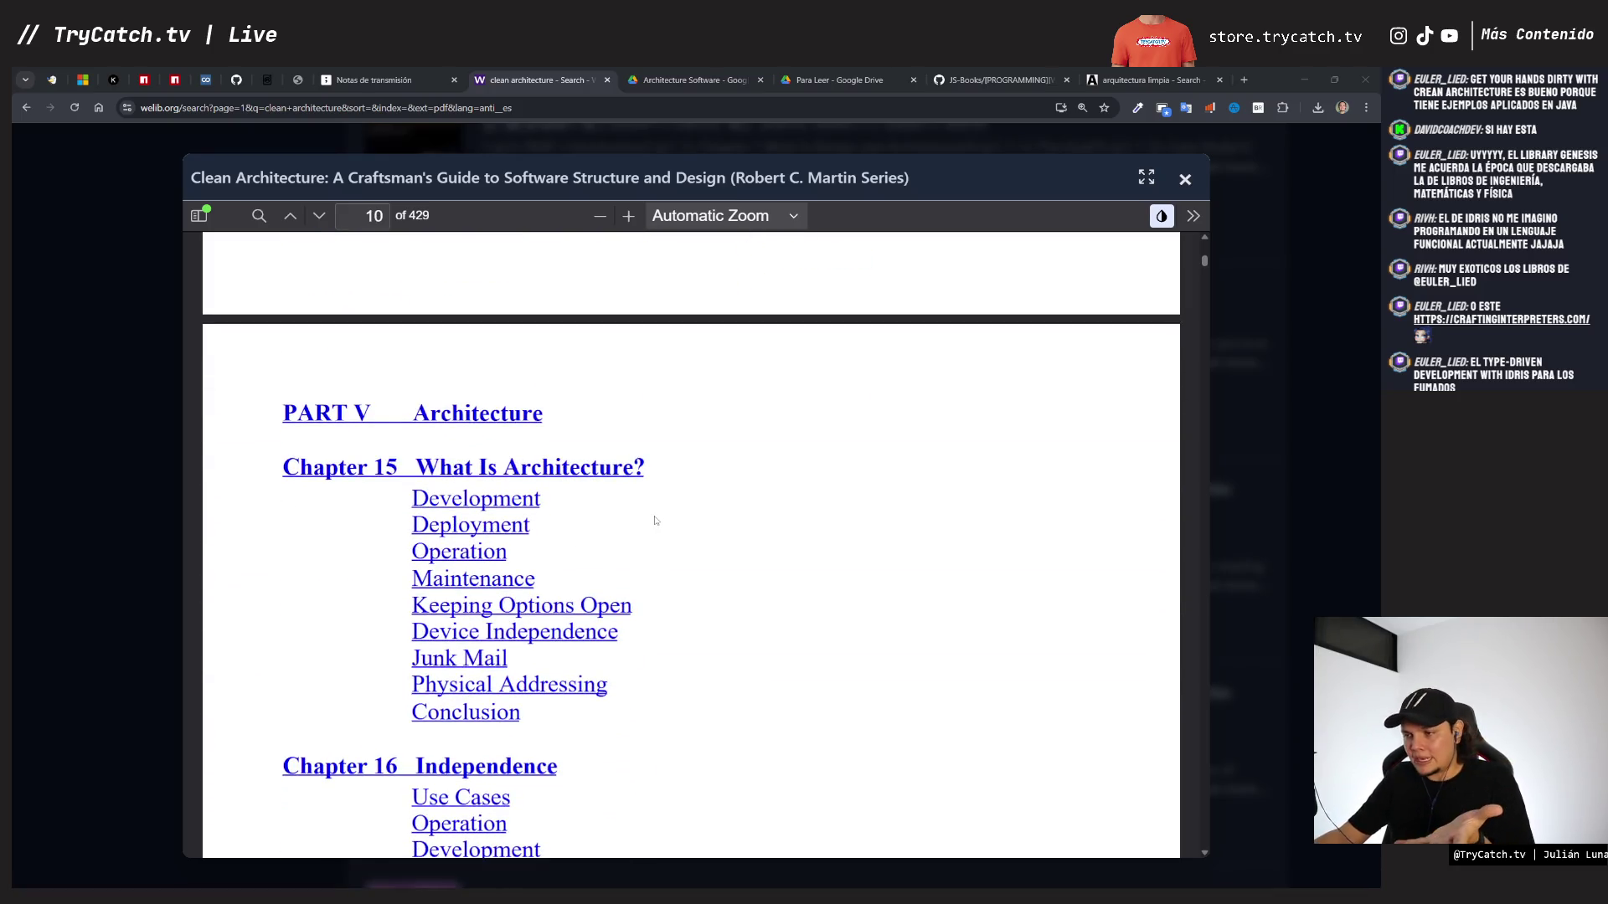
scroll(656, 520, "down", 1)
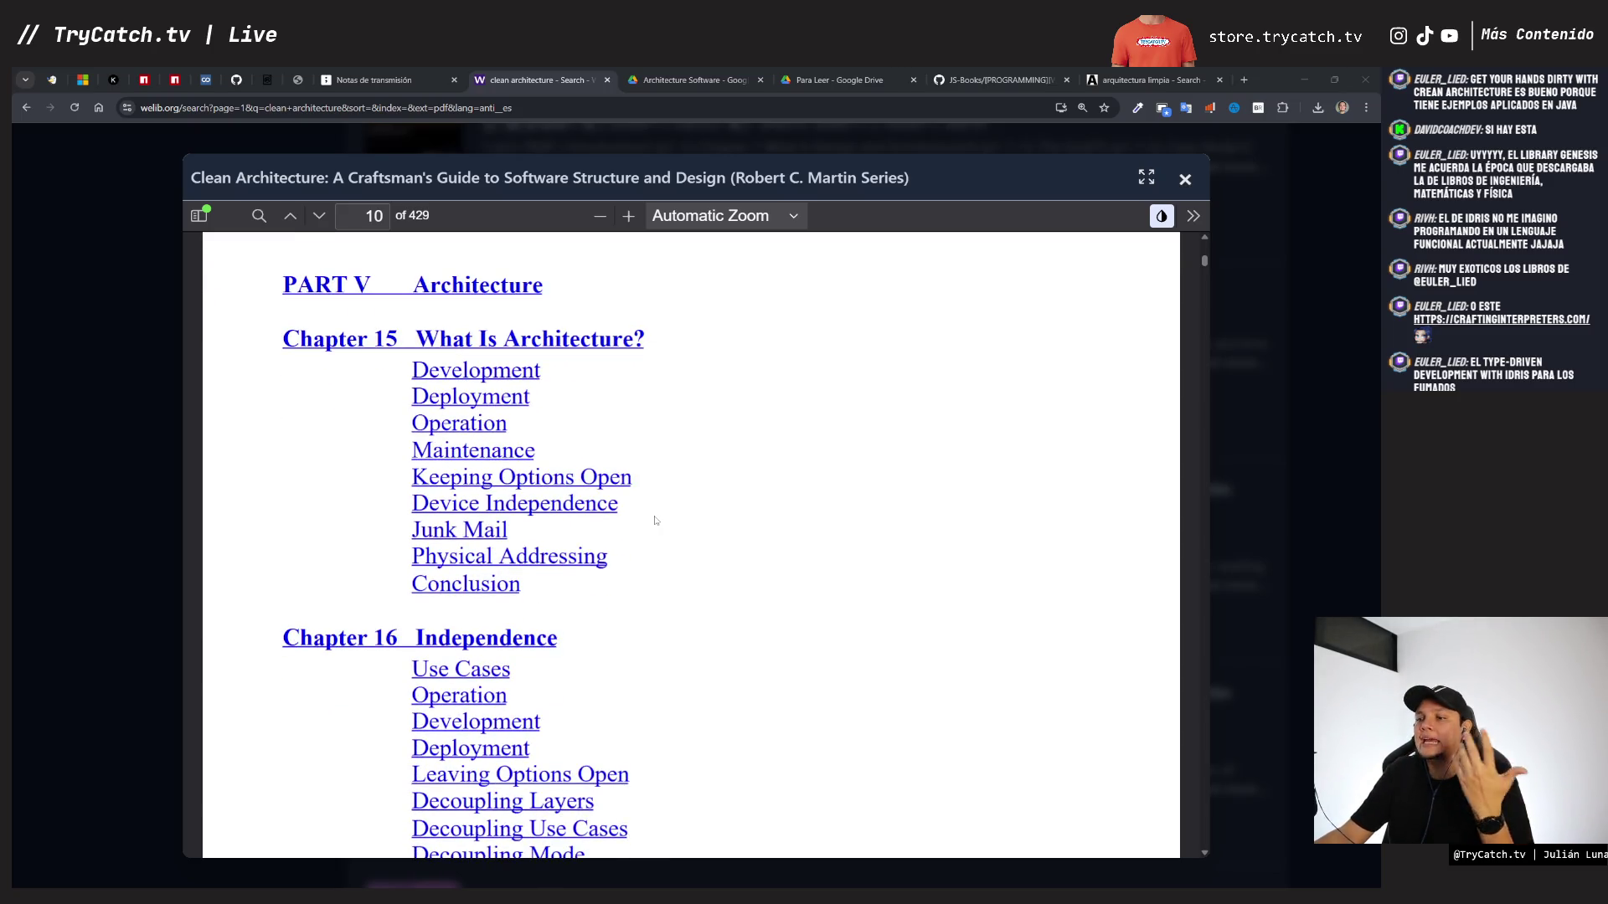
scroll(656, 520, "down", 1)
scroll(644, 528, "up", 1)
scroll(635, 538, "down", 1)
scroll(624, 552, "down", 3)
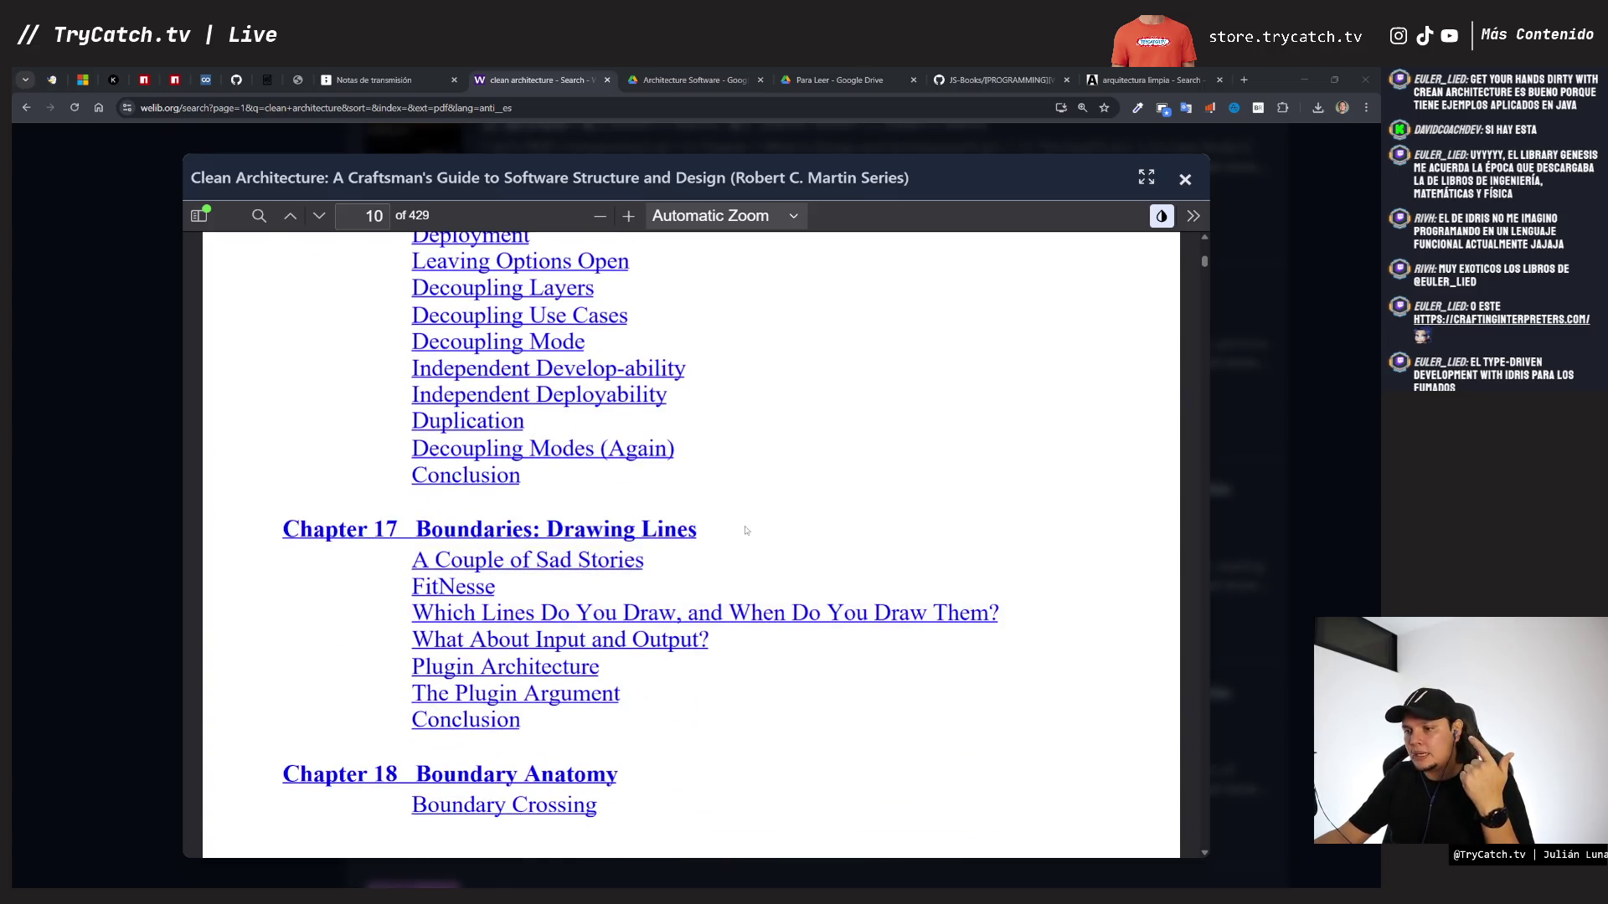
scroll(753, 527, "down", 1)
scroll(747, 496, "down", 1)
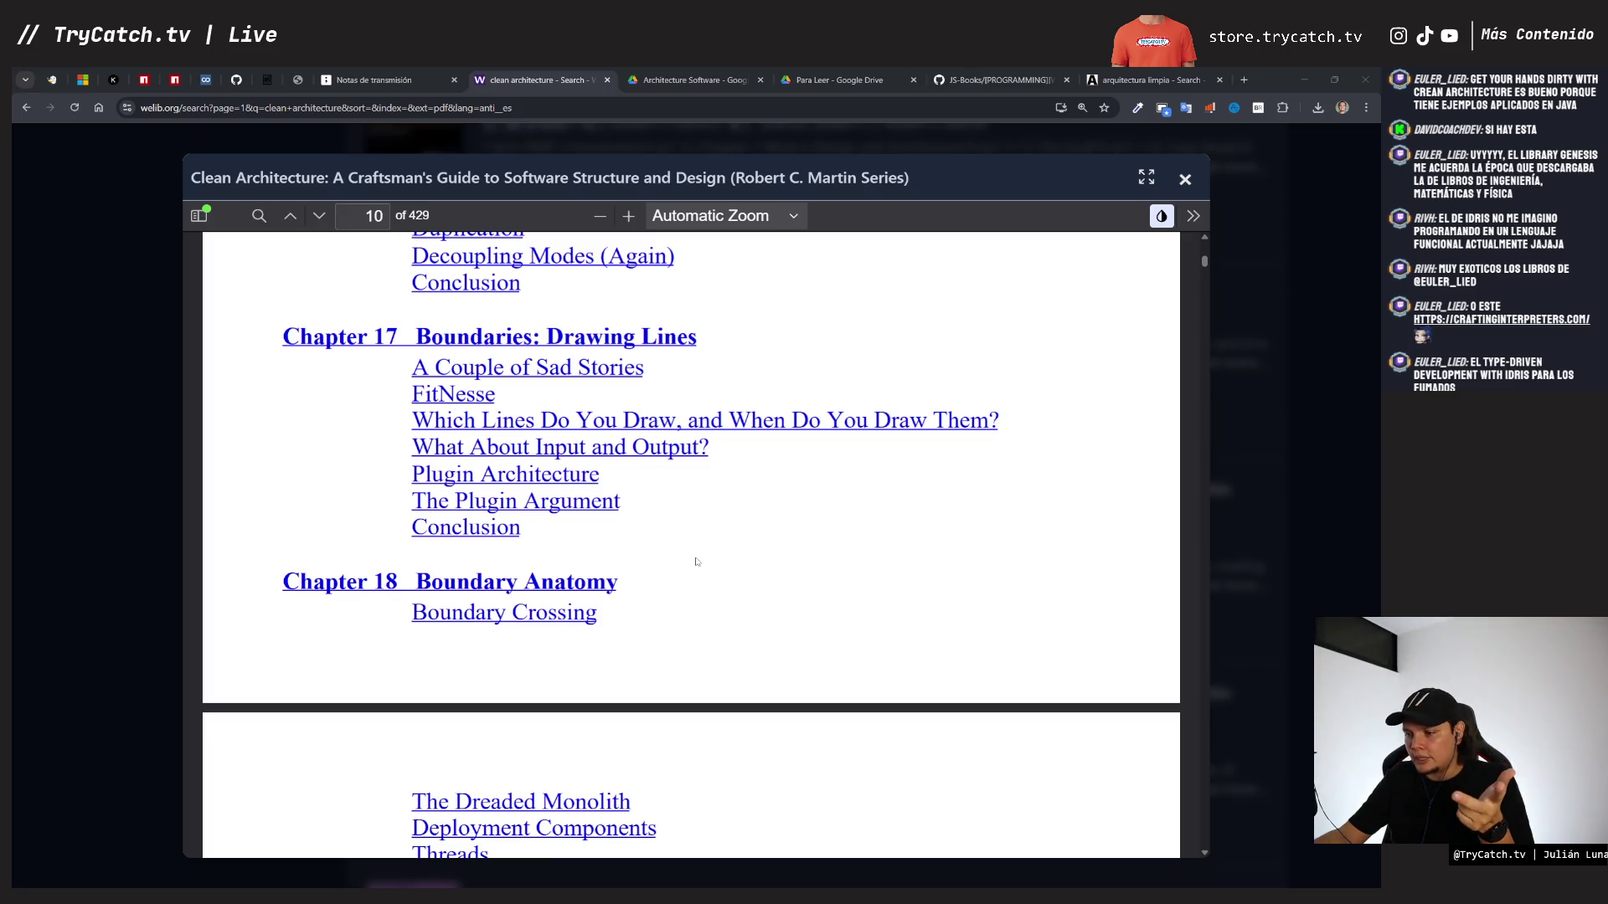
scroll(695, 561, "down", 5)
scroll(692, 580, "down", 1)
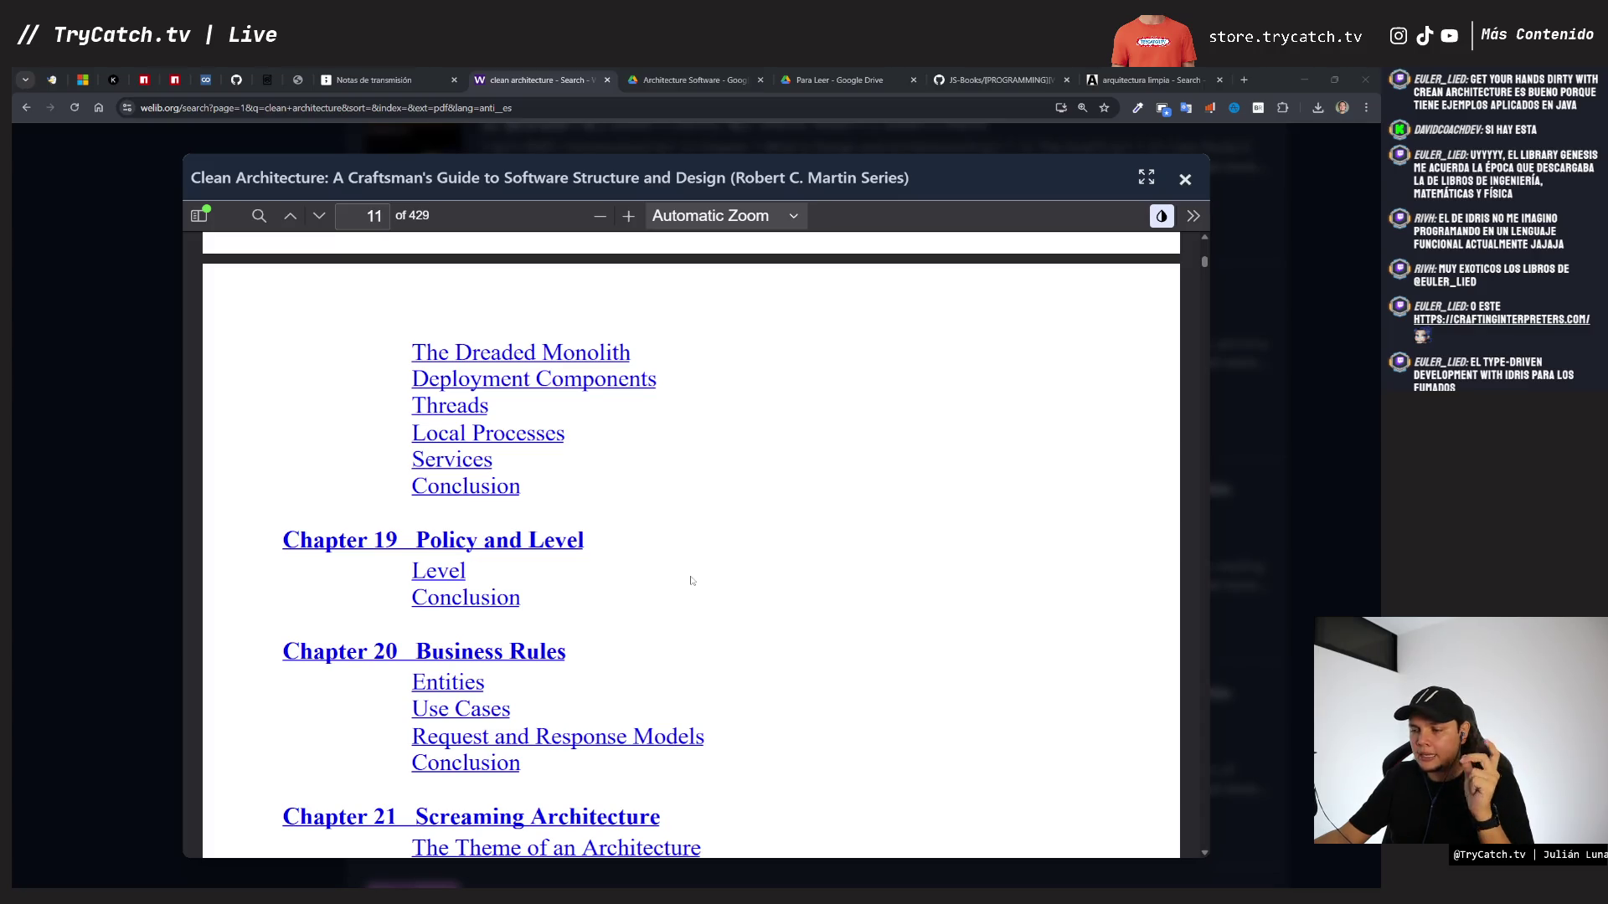
scroll(691, 580, "down", 2)
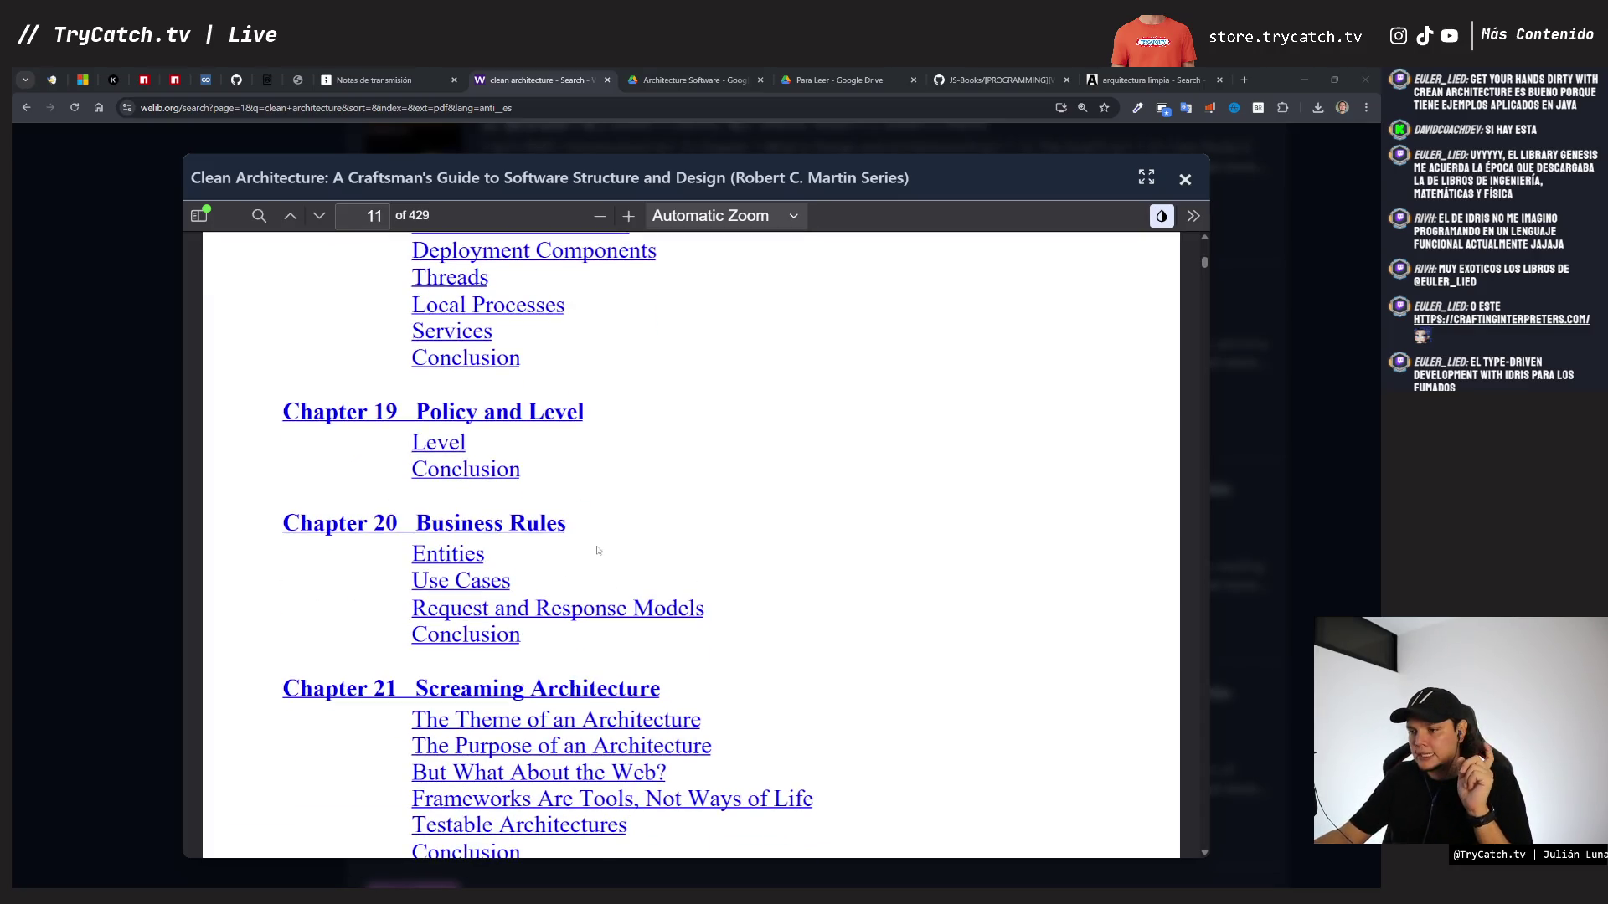
scroll(561, 536, "down", 3)
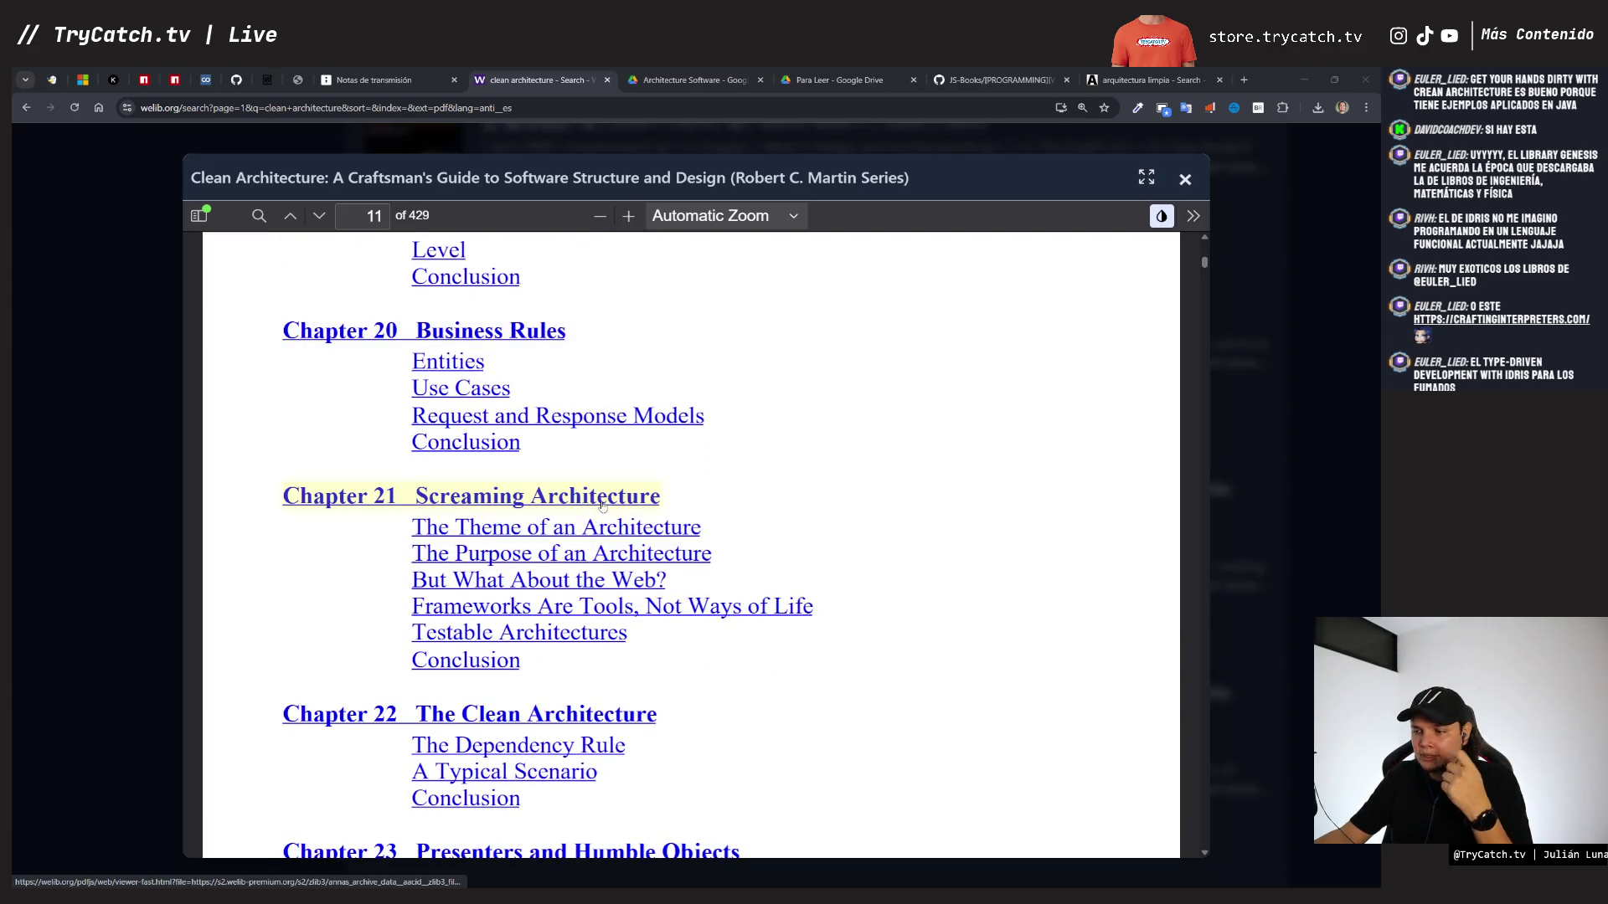
scroll(594, 502, "down", 2)
scroll(538, 587, "down", 2)
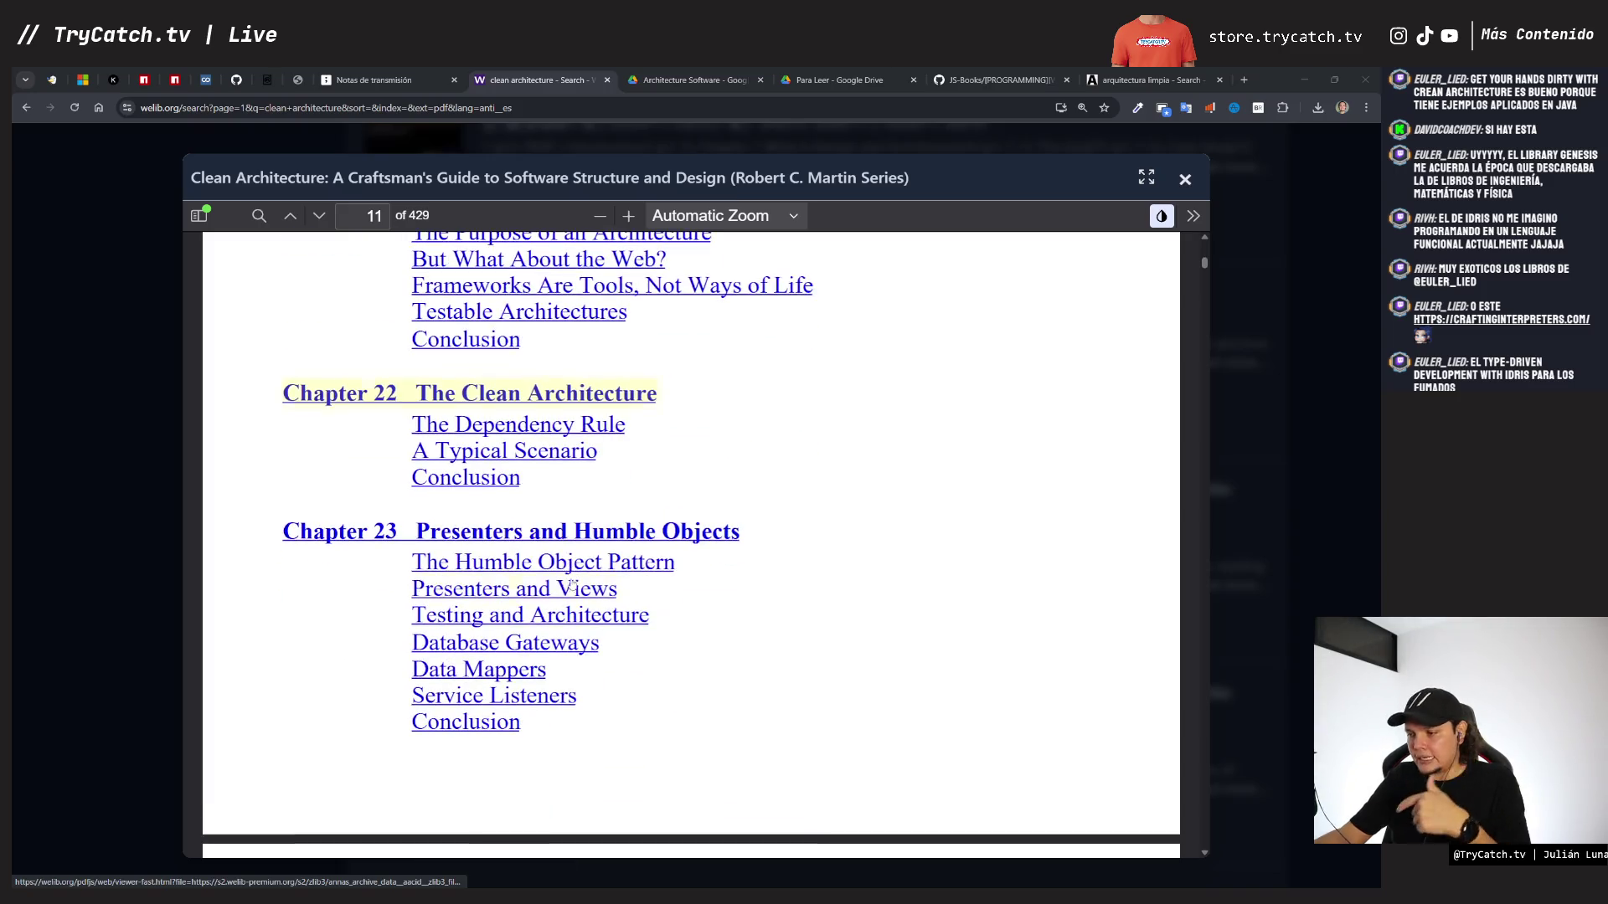
scroll(501, 458, "up", 1)
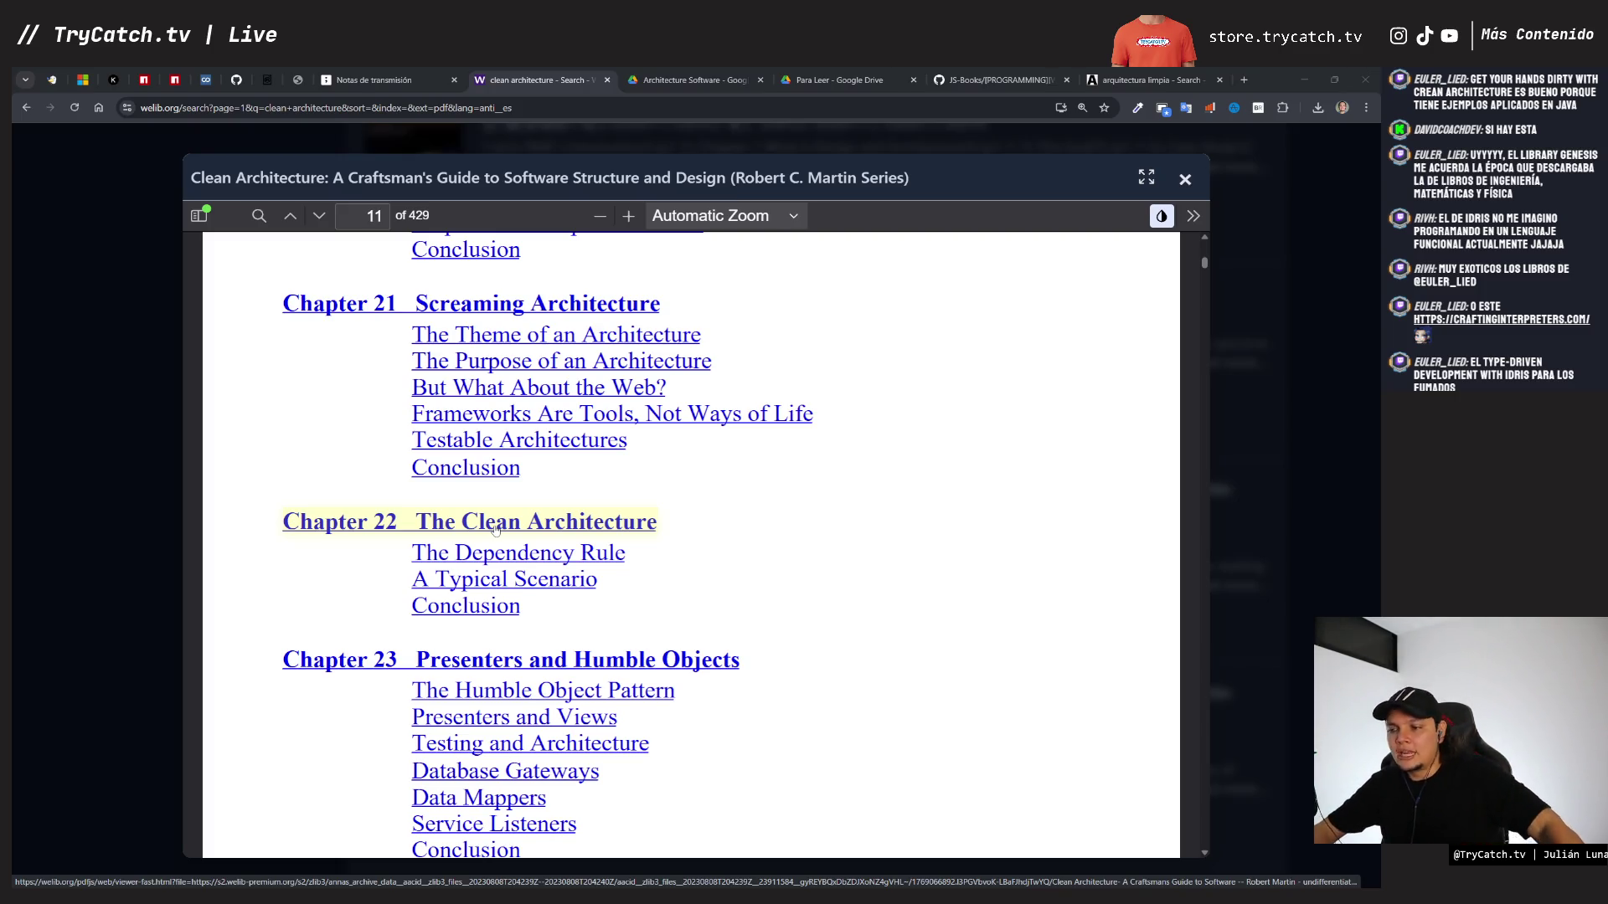
scroll(674, 597, "down", 1)
scroll(675, 597, "down", 2)
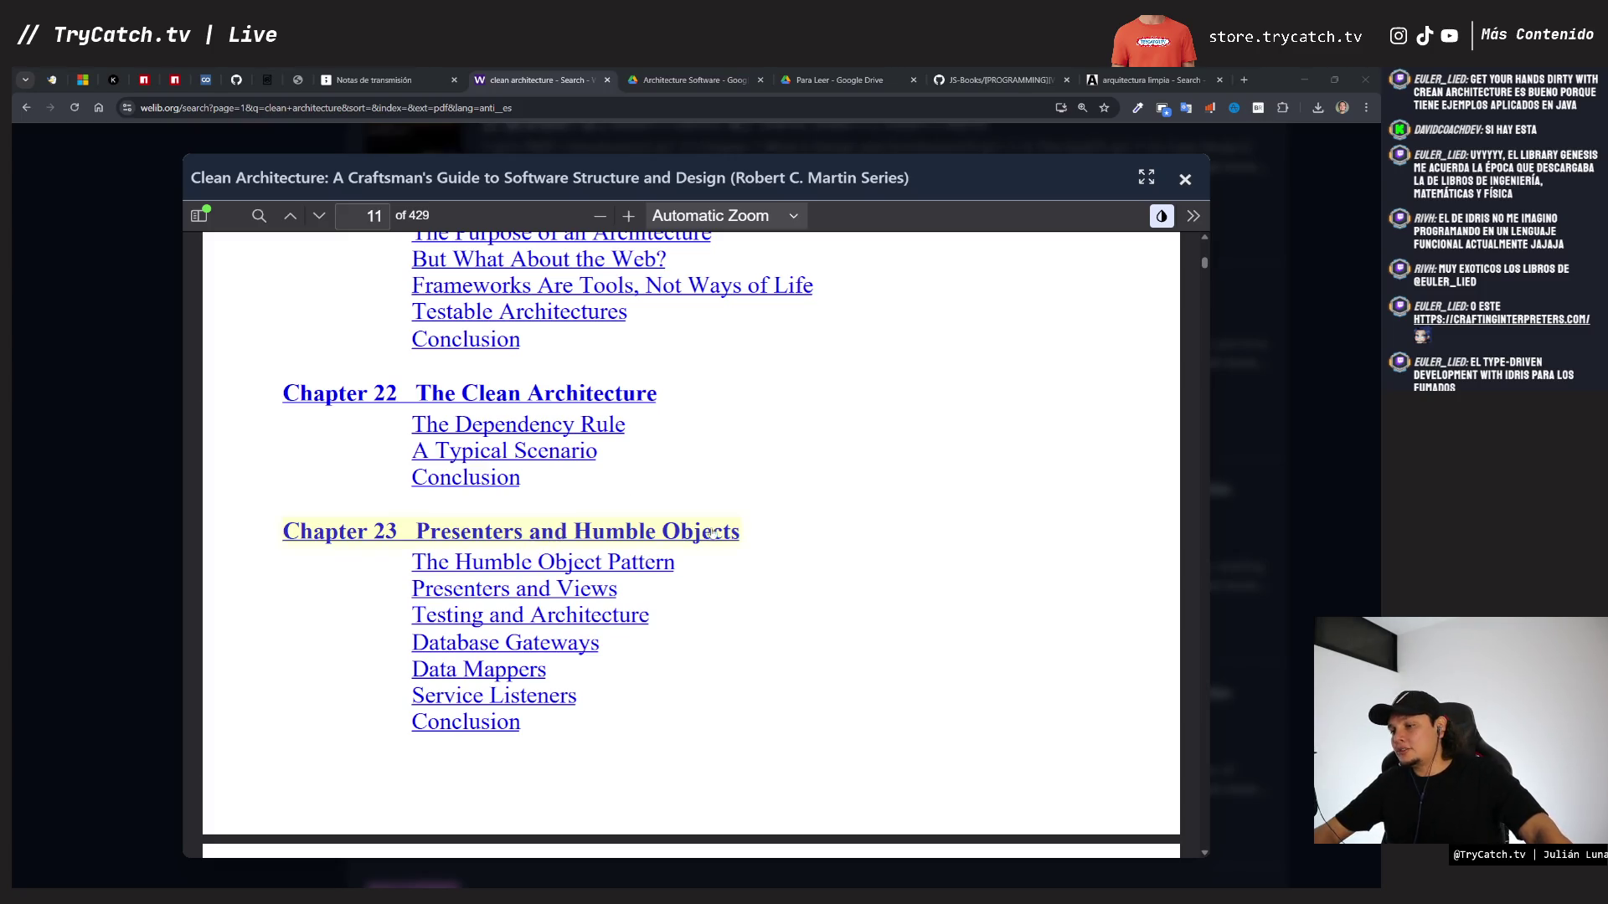
scroll(611, 482, "down", 5)
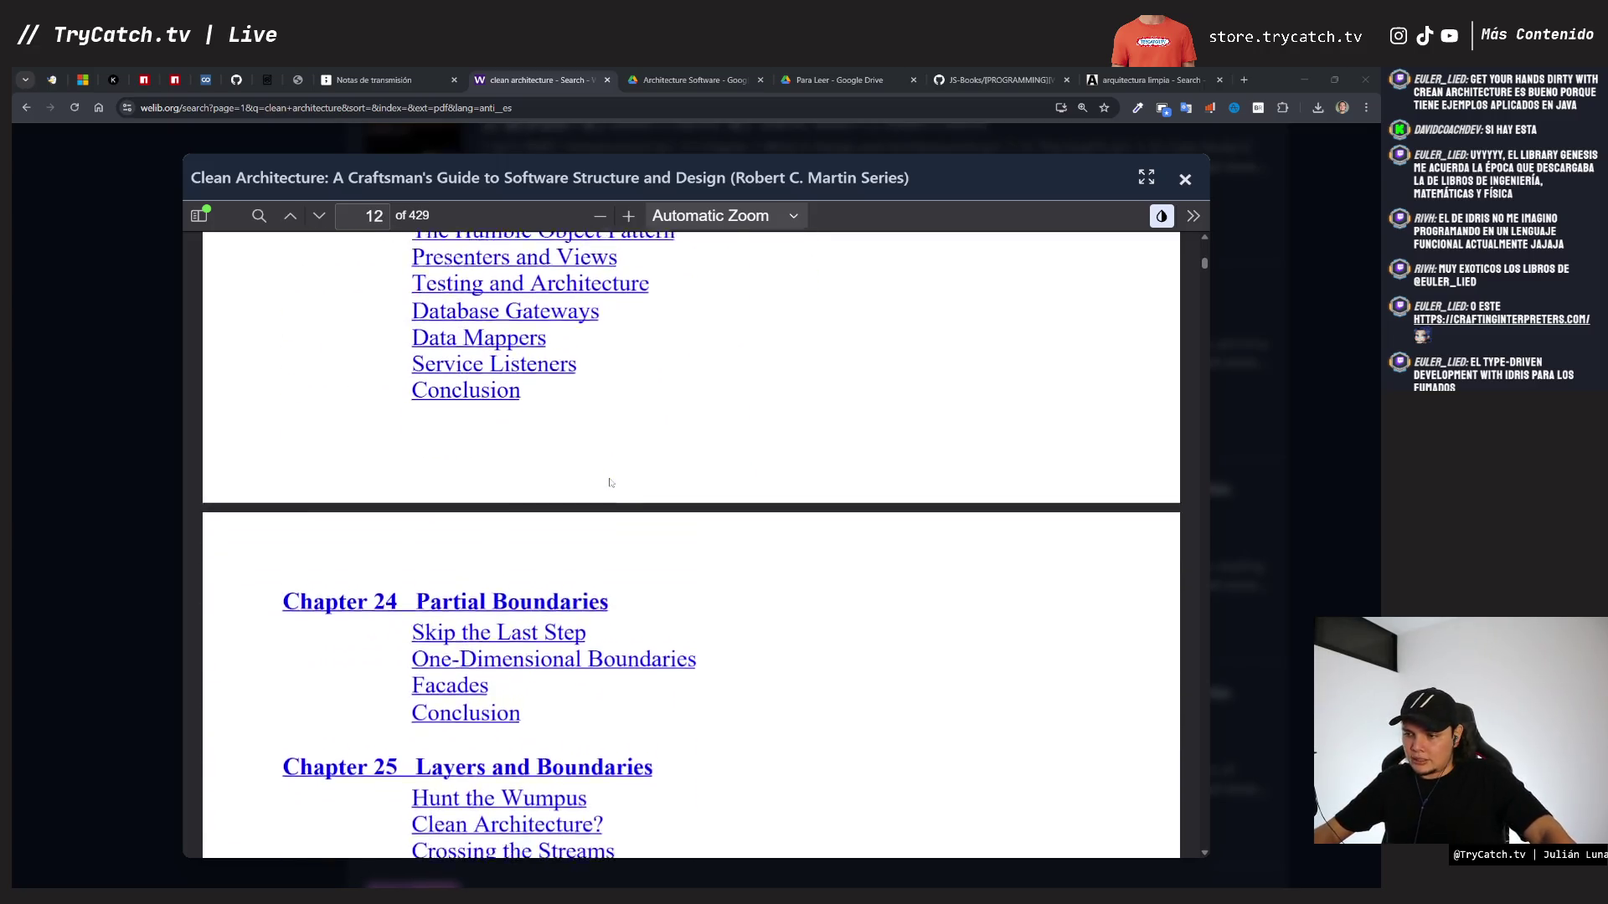
scroll(570, 489, "down", 2)
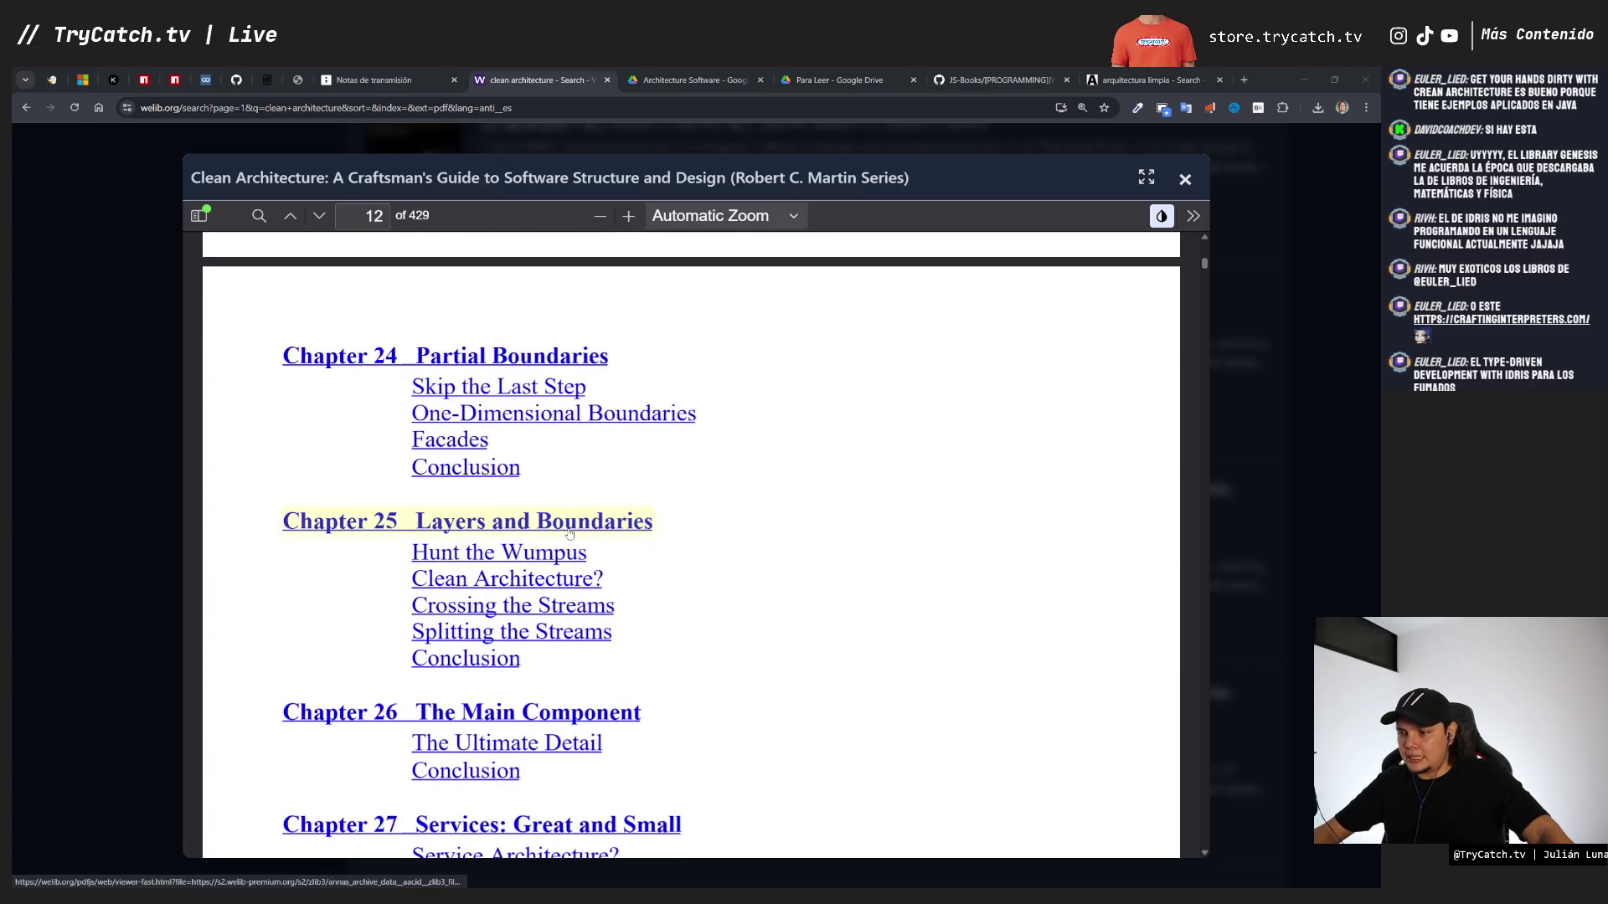
scroll(499, 536, "down", 1)
scroll(499, 536, "down", 2)
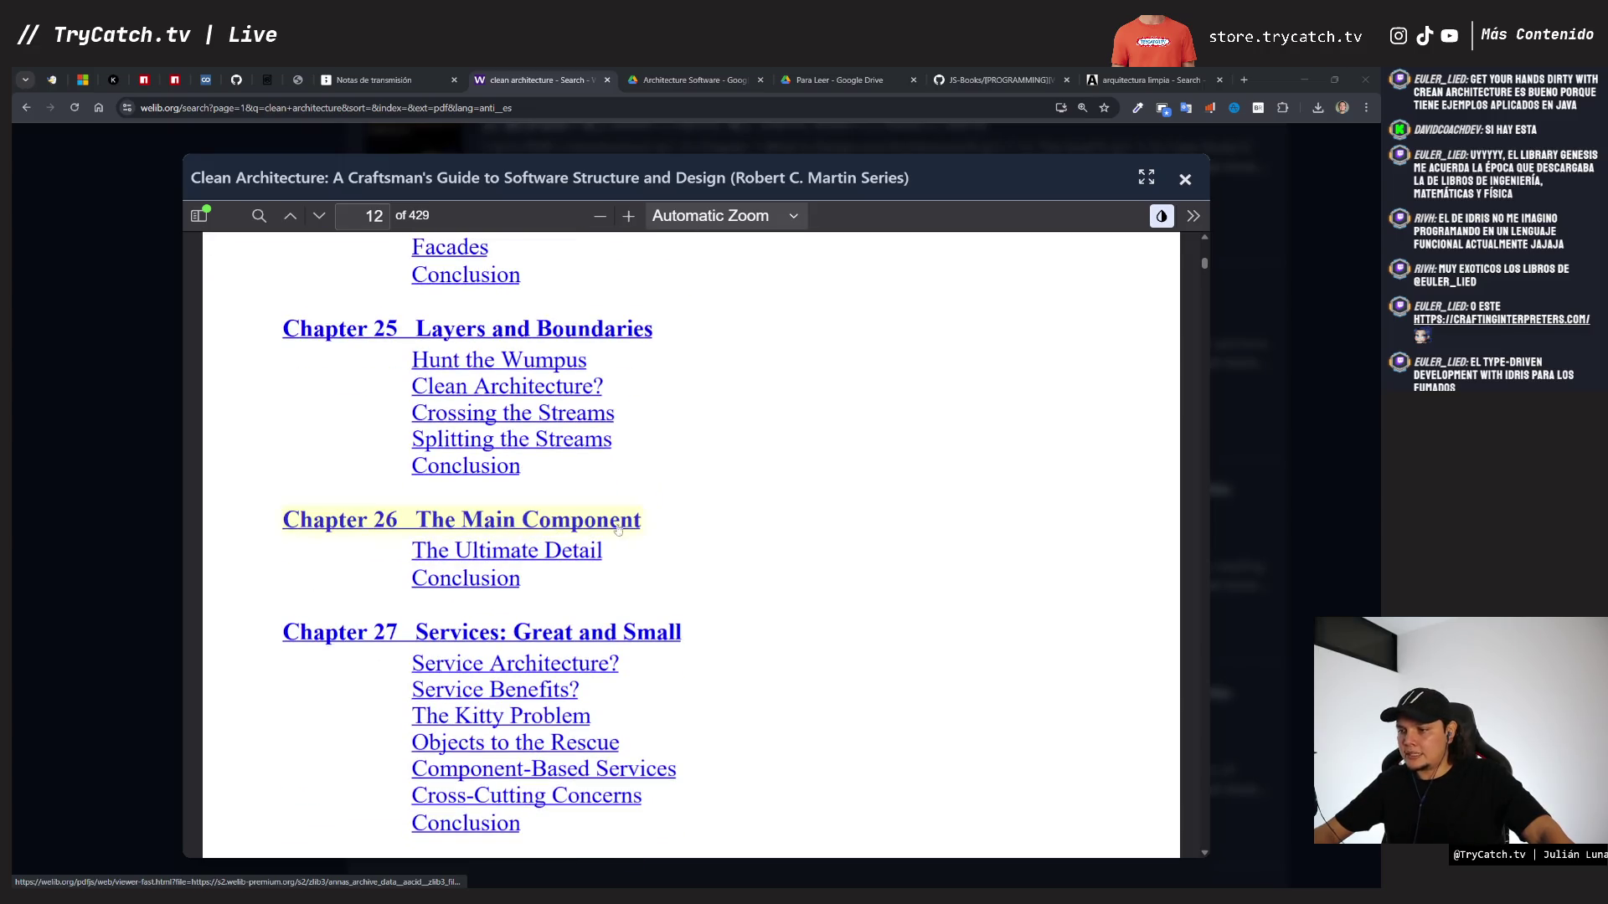
scroll(562, 539, "down", 2)
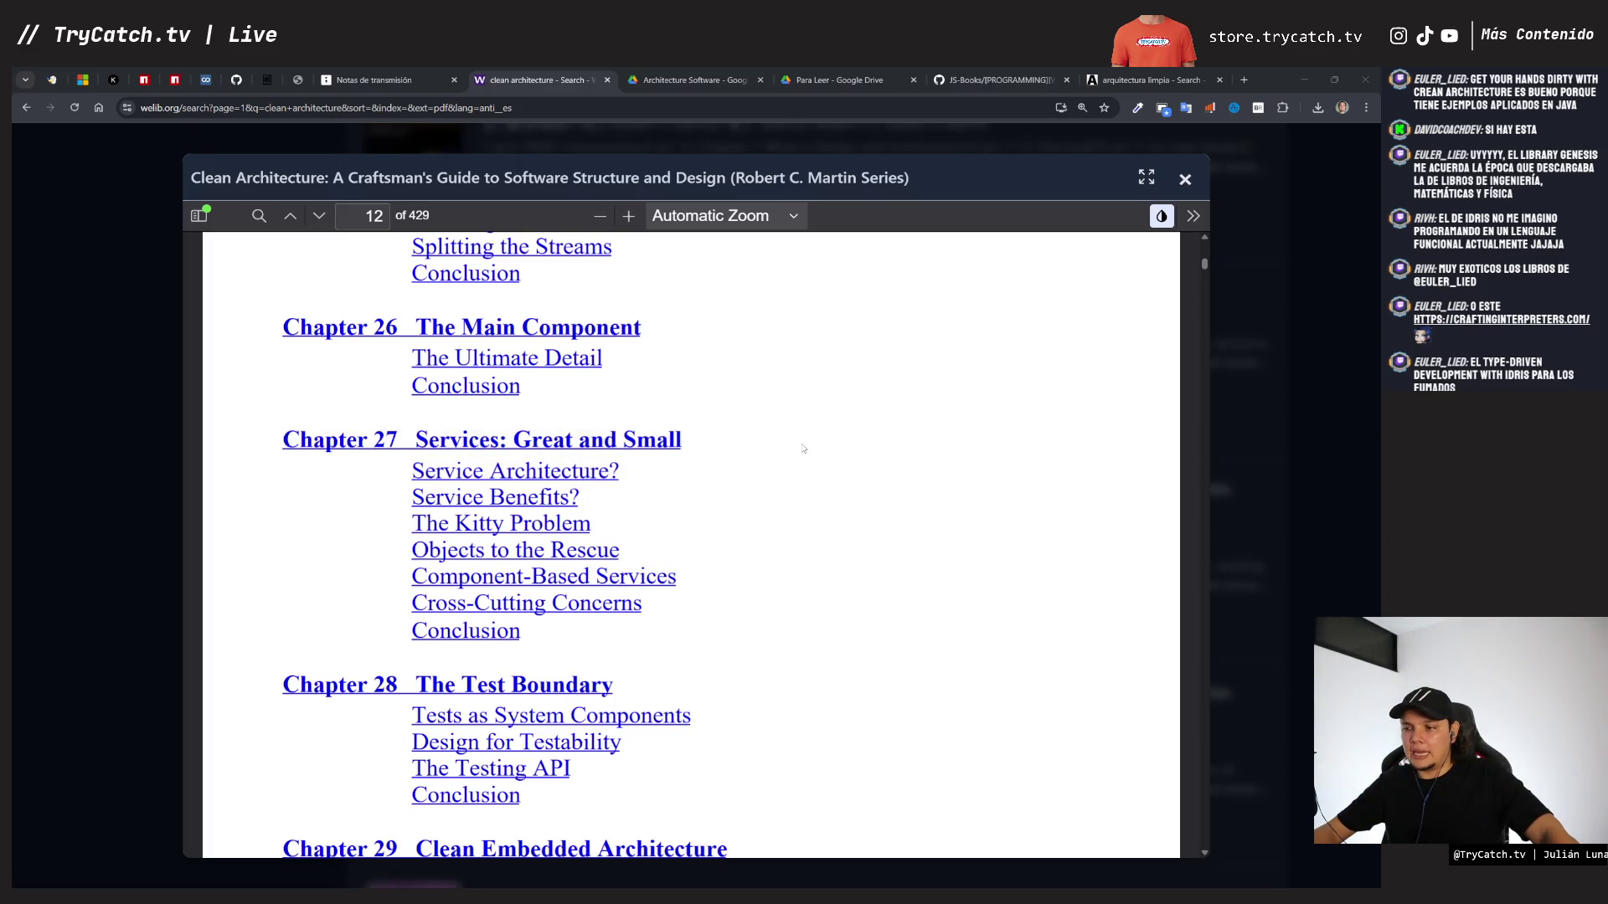
scroll(803, 449, "down", 2)
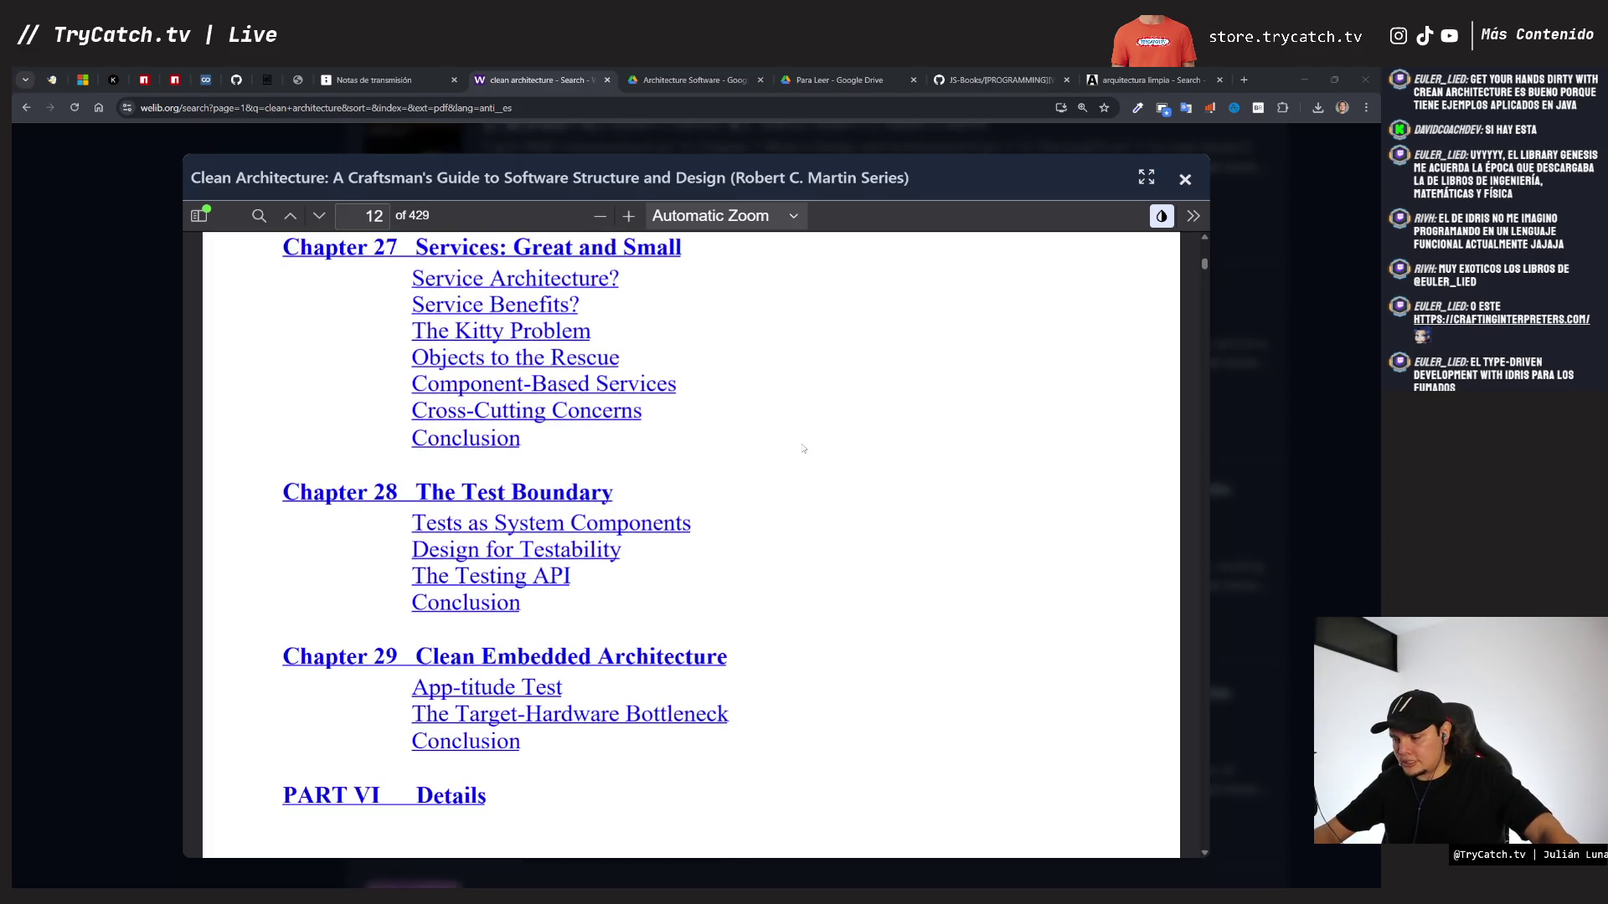
scroll(791, 461, "down", 2)
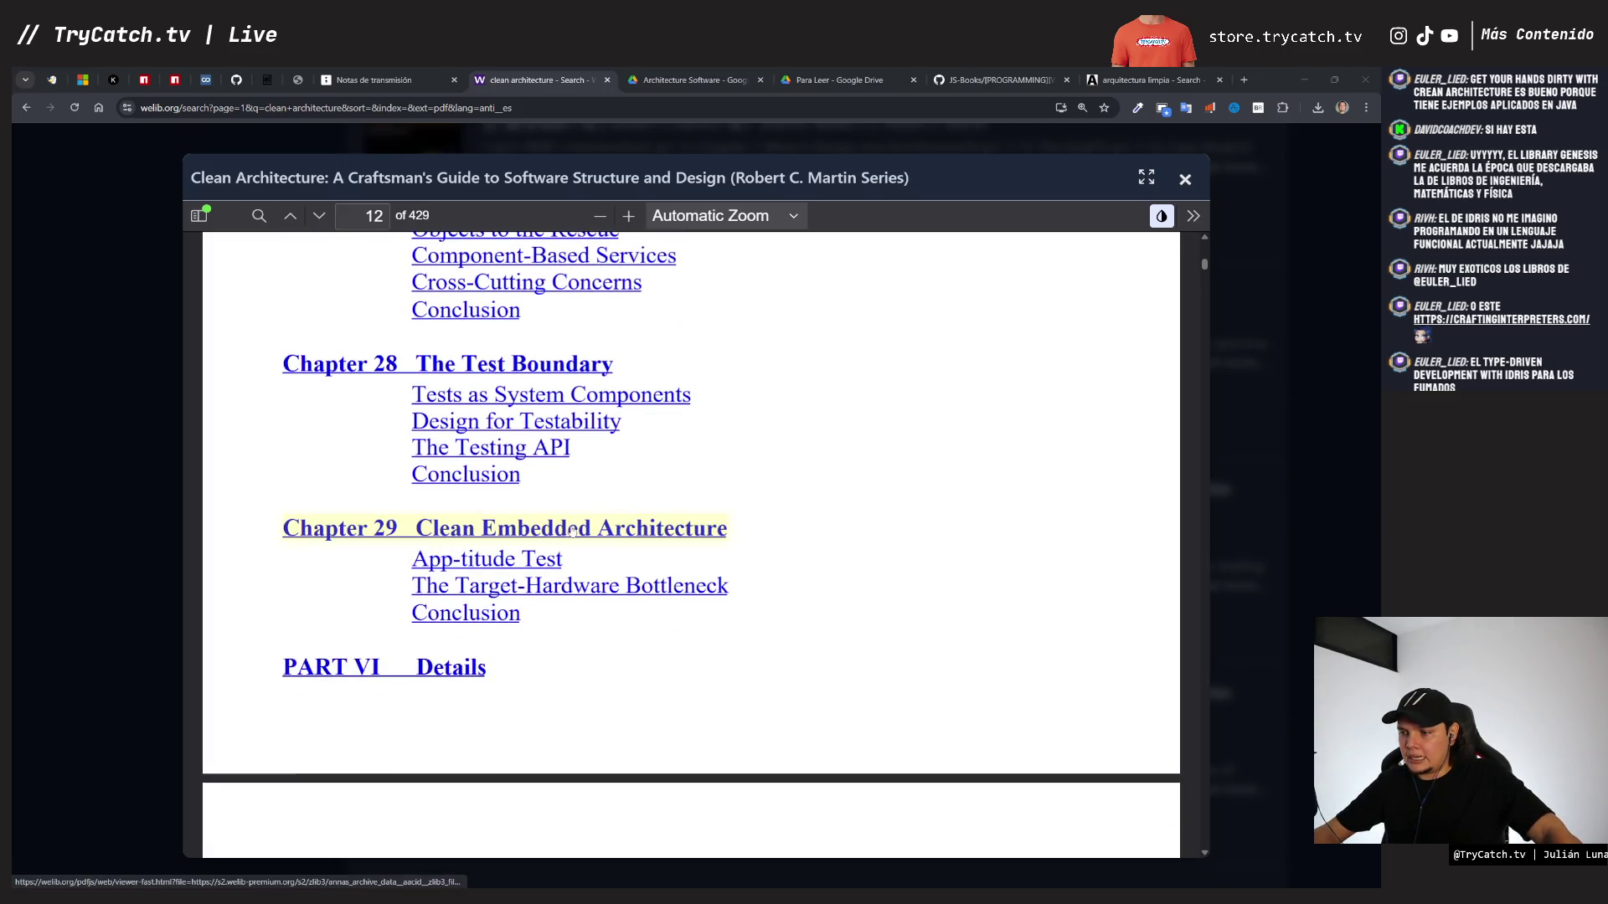
scroll(503, 393, "down", 3)
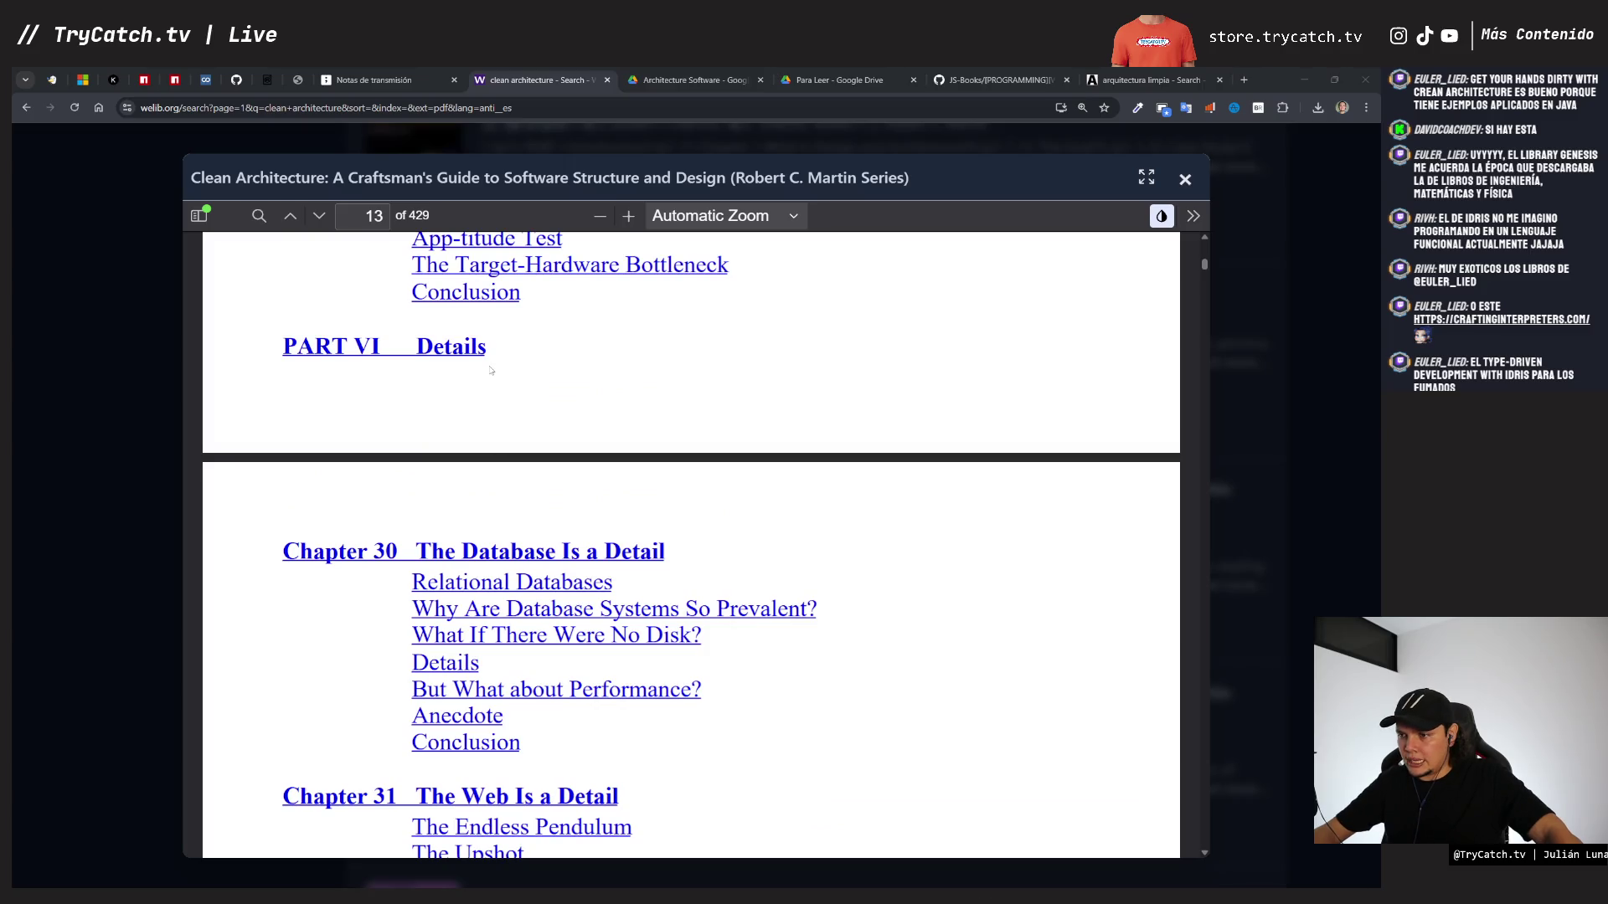
scroll(494, 373, "down", 2)
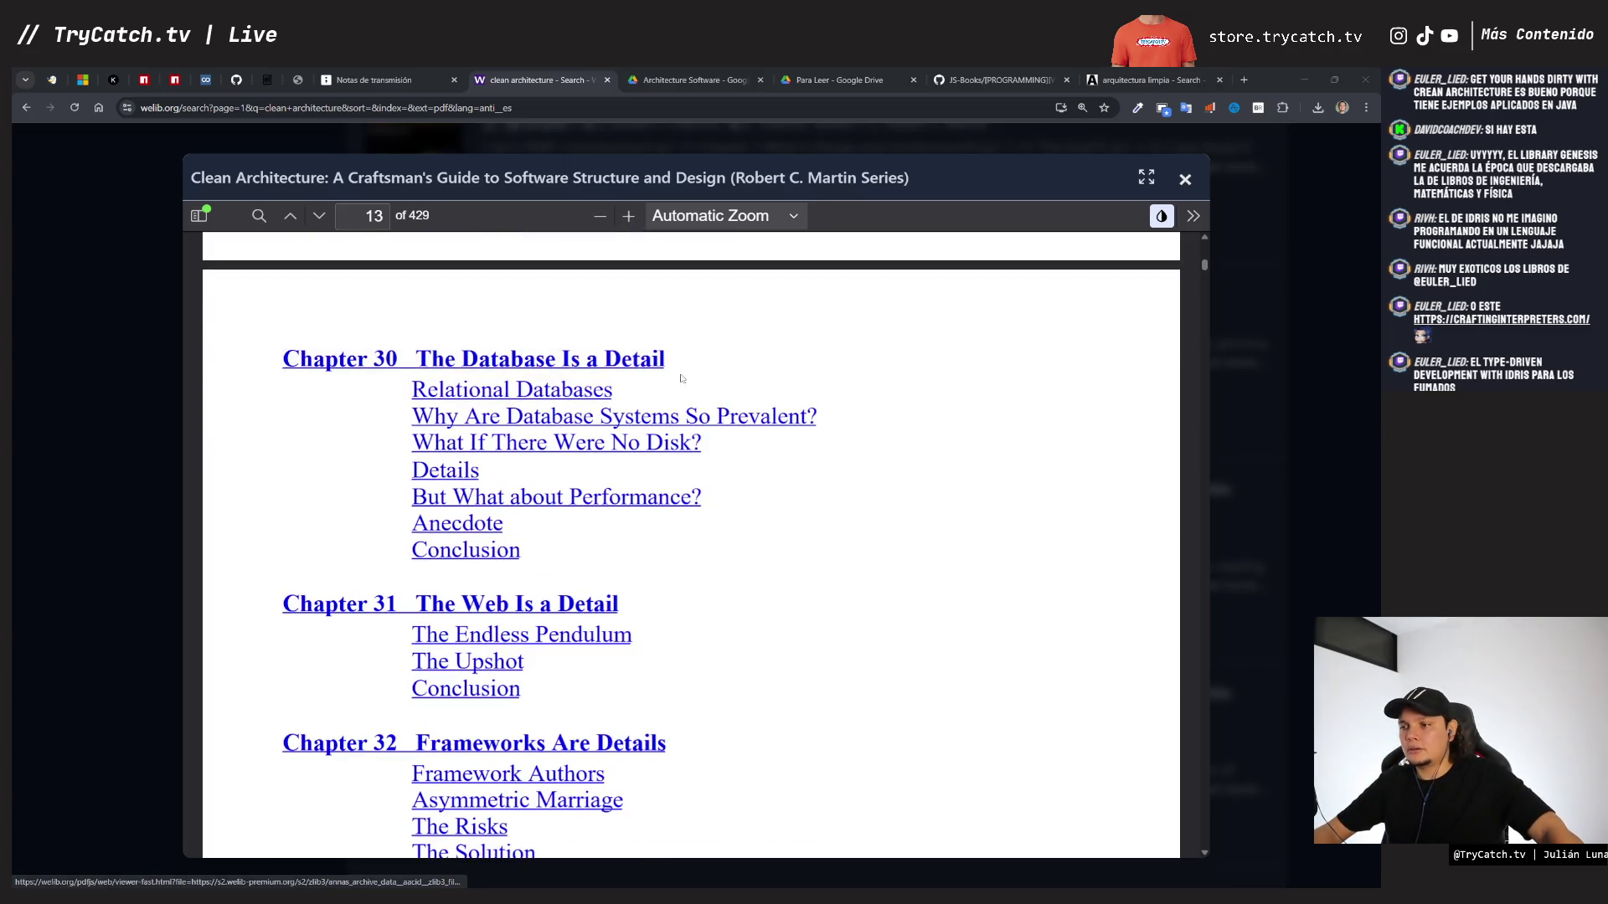
scroll(694, 378, "down", 2)
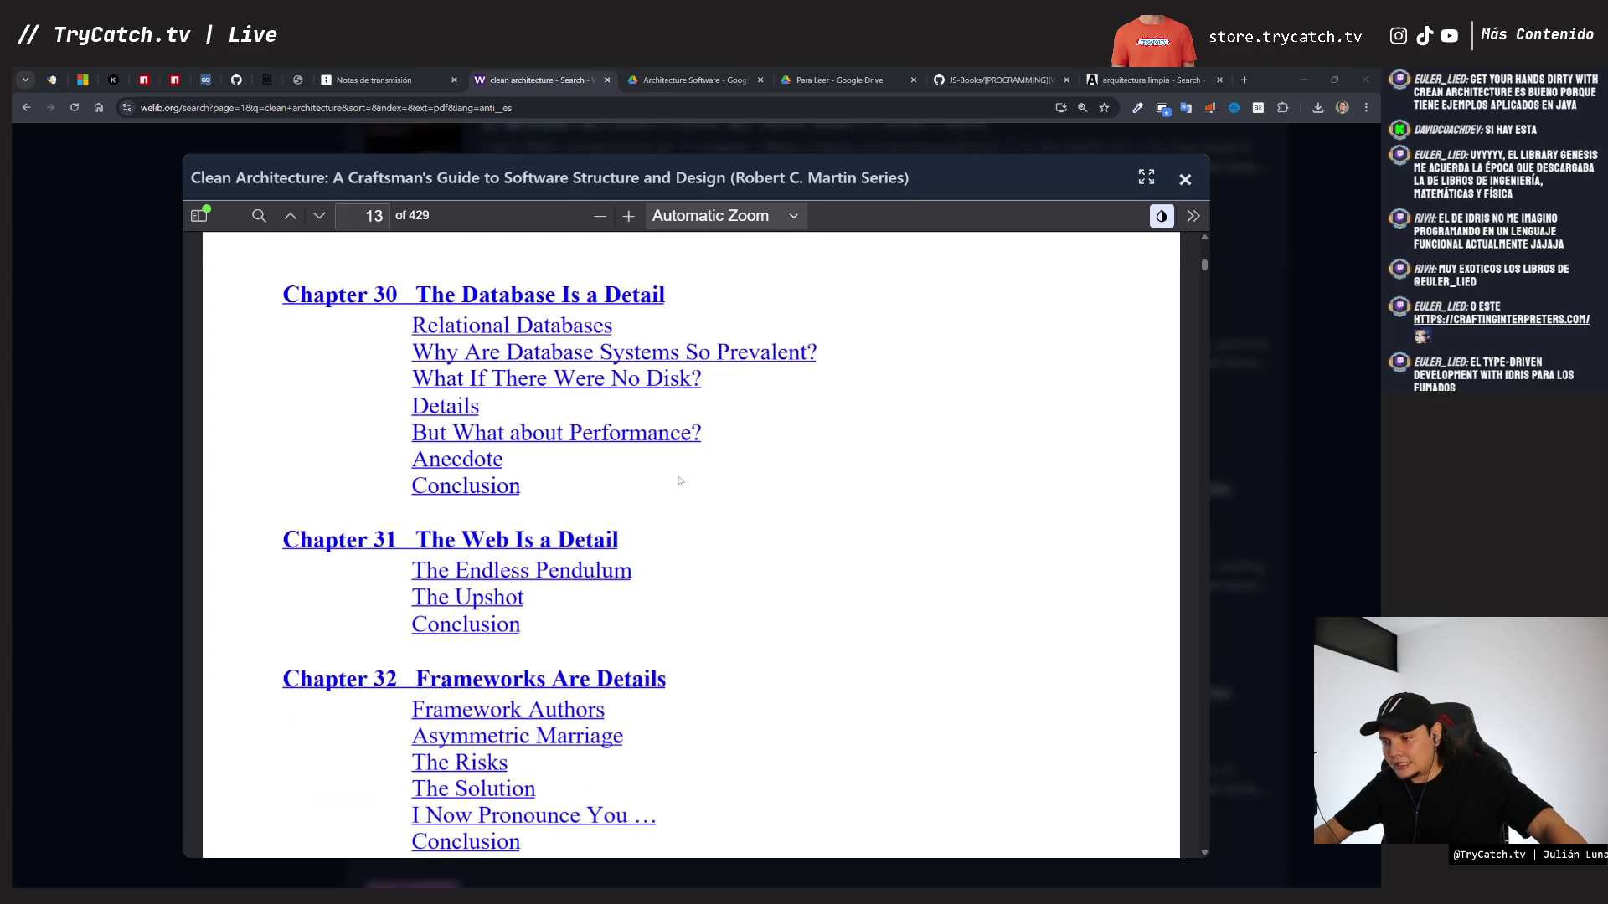
scroll(714, 554, "down", 2)
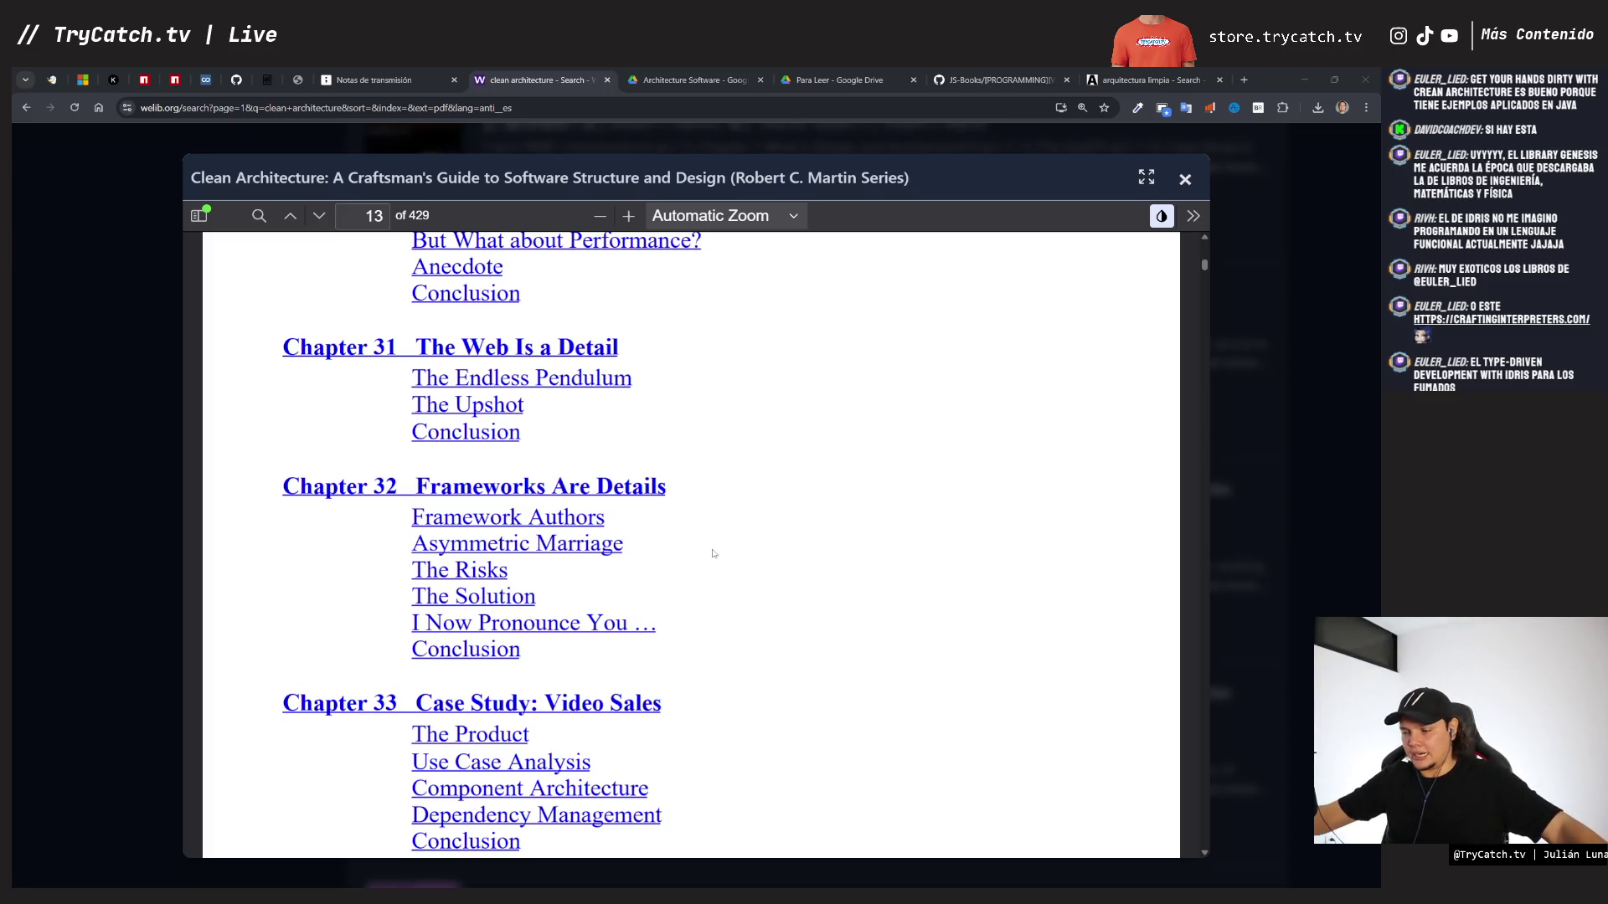
scroll(713, 553, "down", 2)
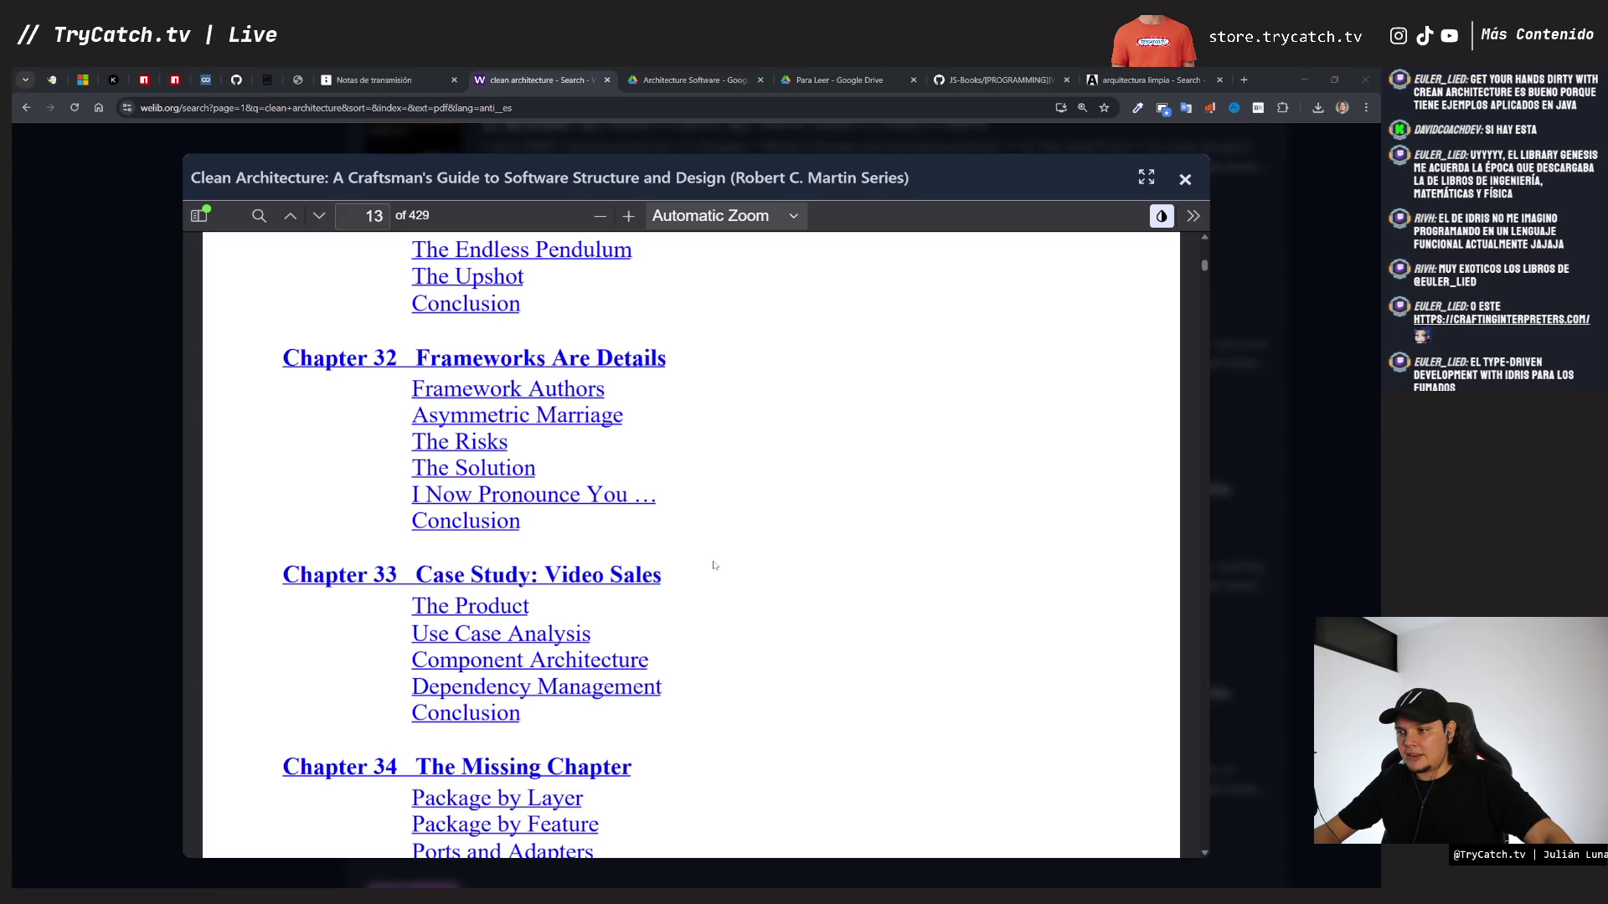
scroll(713, 565, "down", 2)
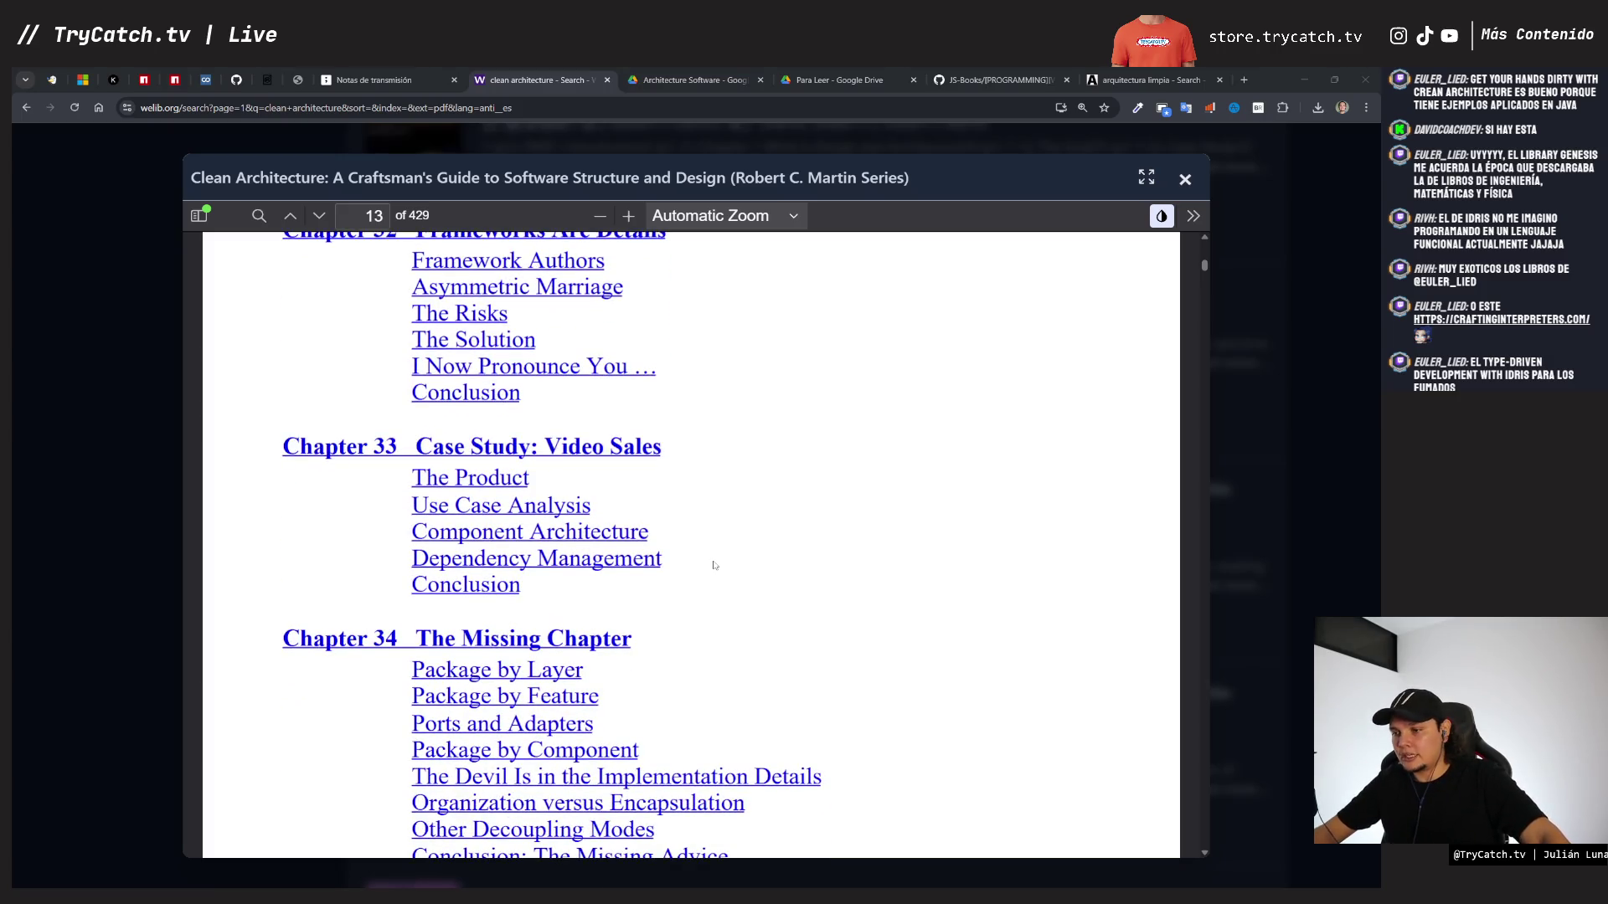
scroll(714, 565, "down", 1)
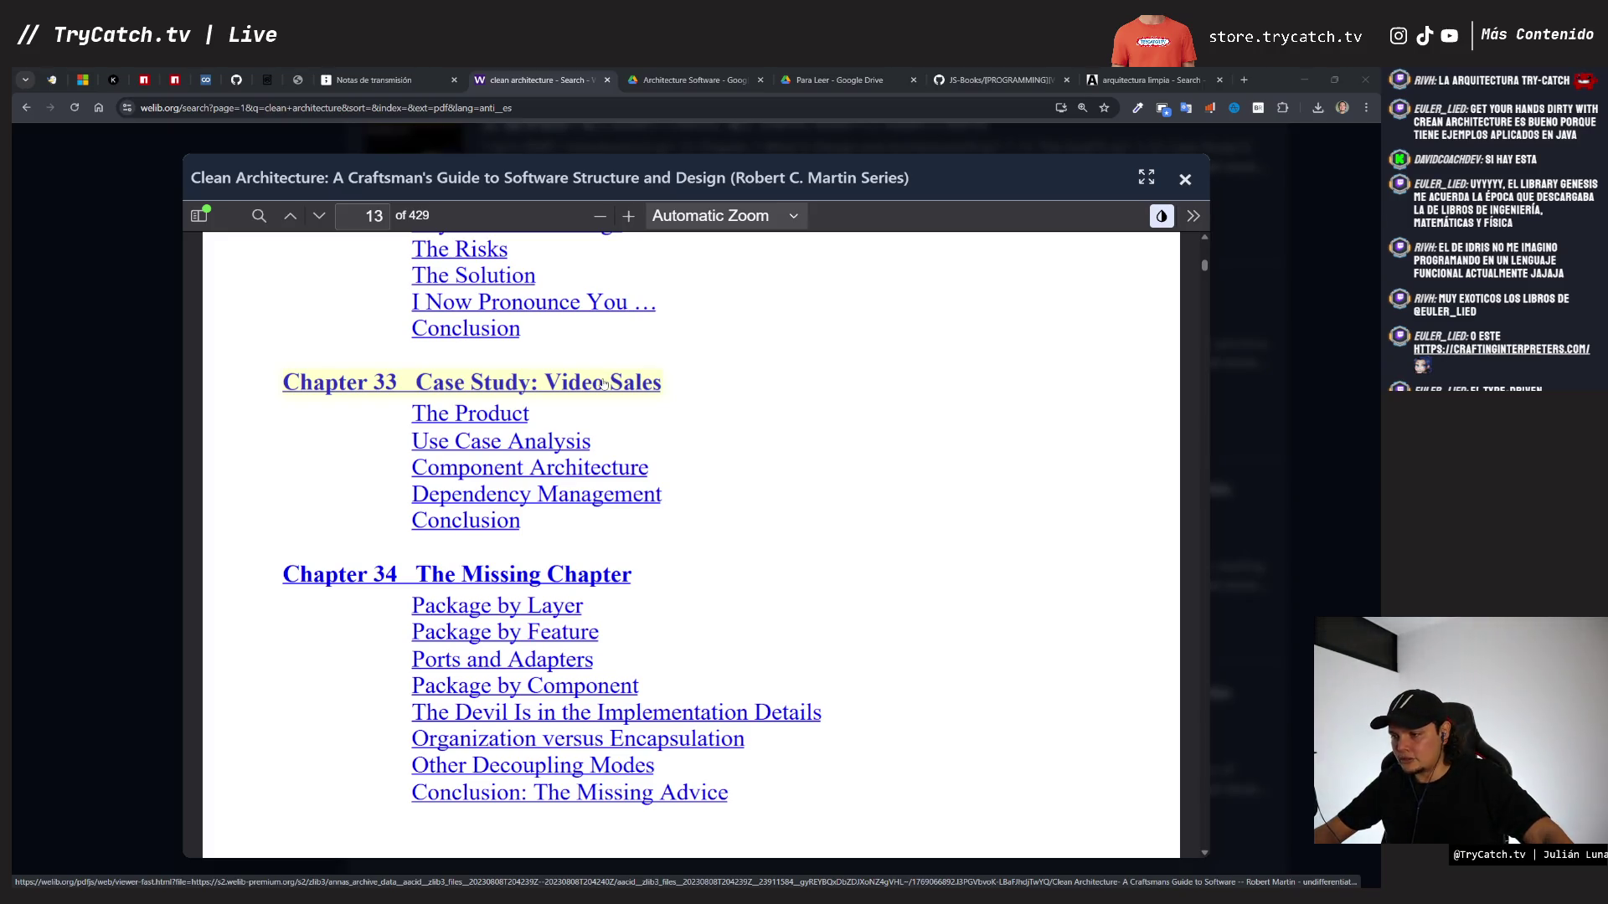
scroll(607, 387, "down", 2)
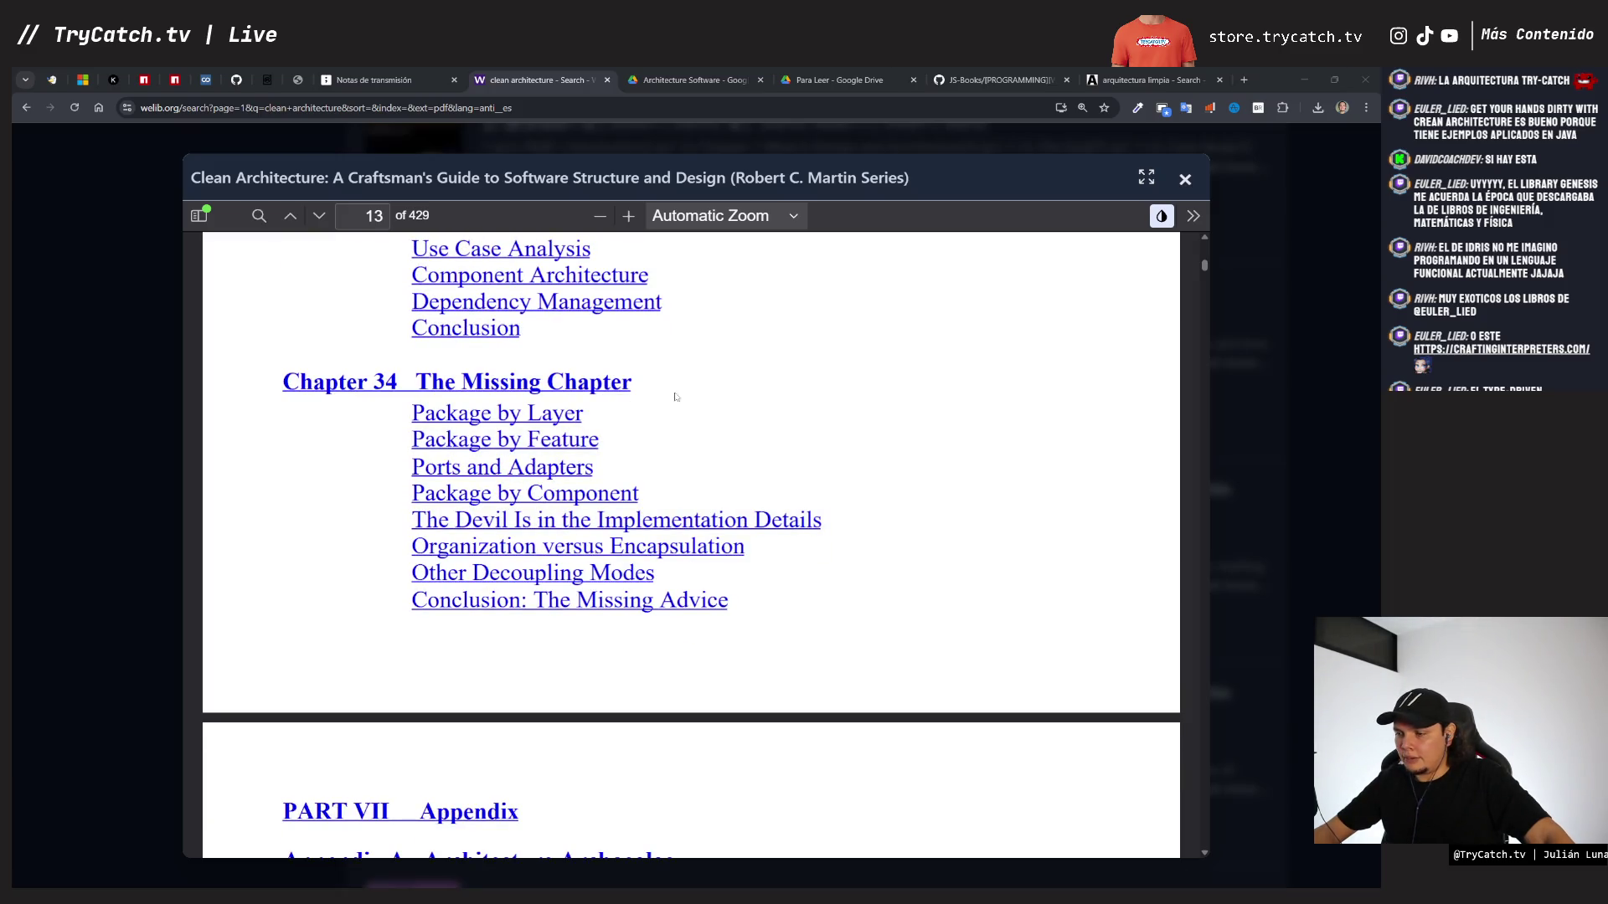
scroll(649, 403, "down", 3)
scroll(526, 507, "up", 3)
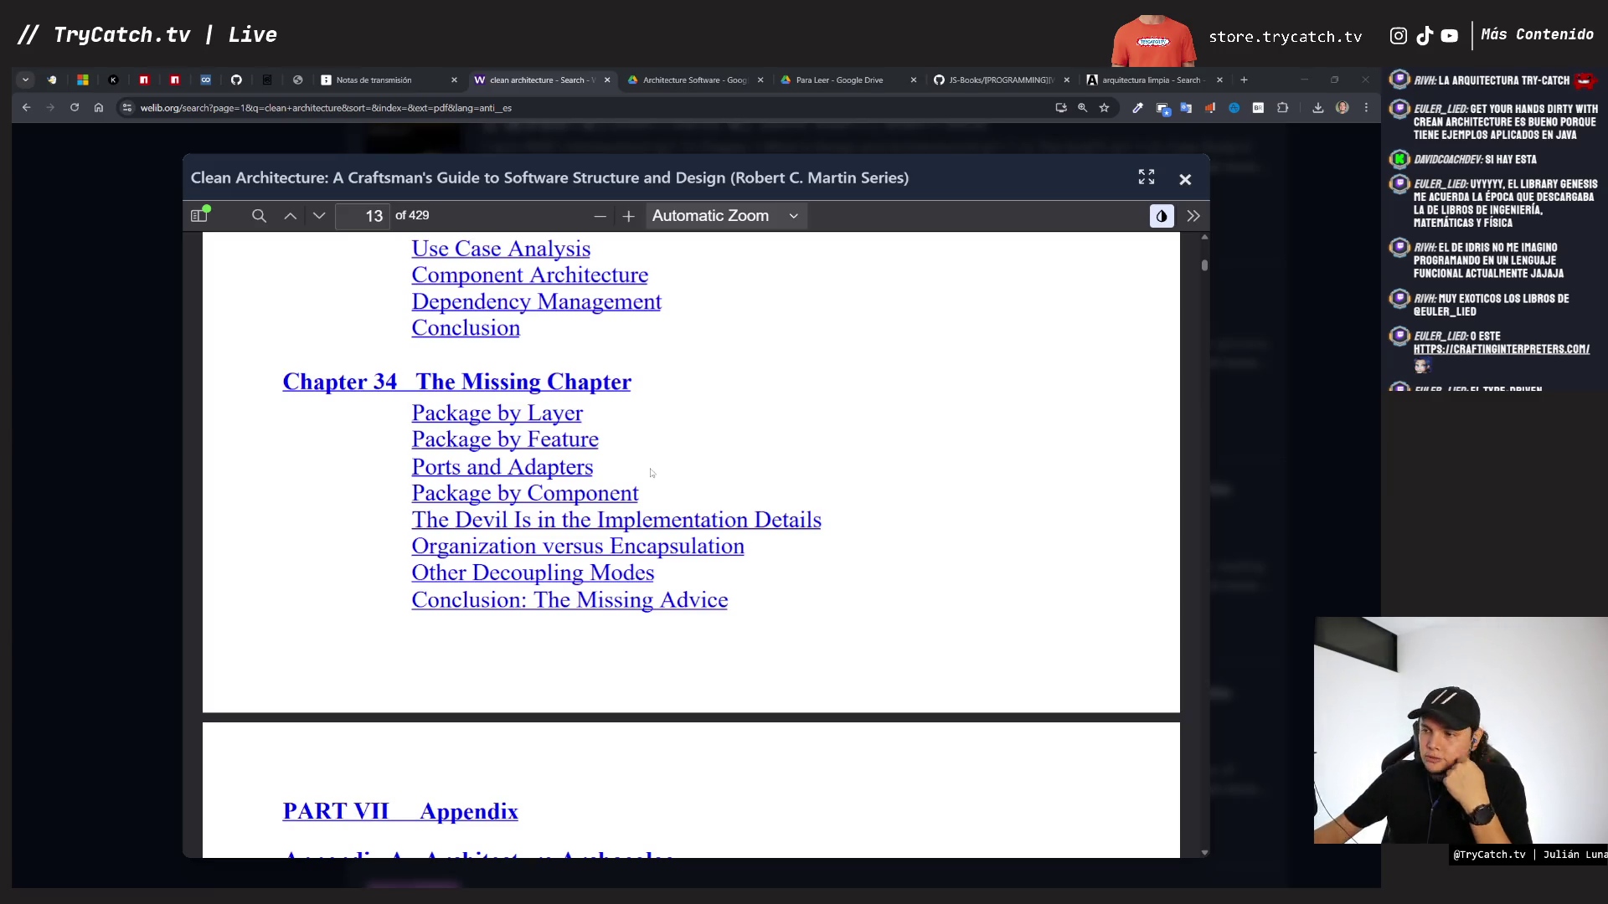
scroll(622, 424, "up", 9)
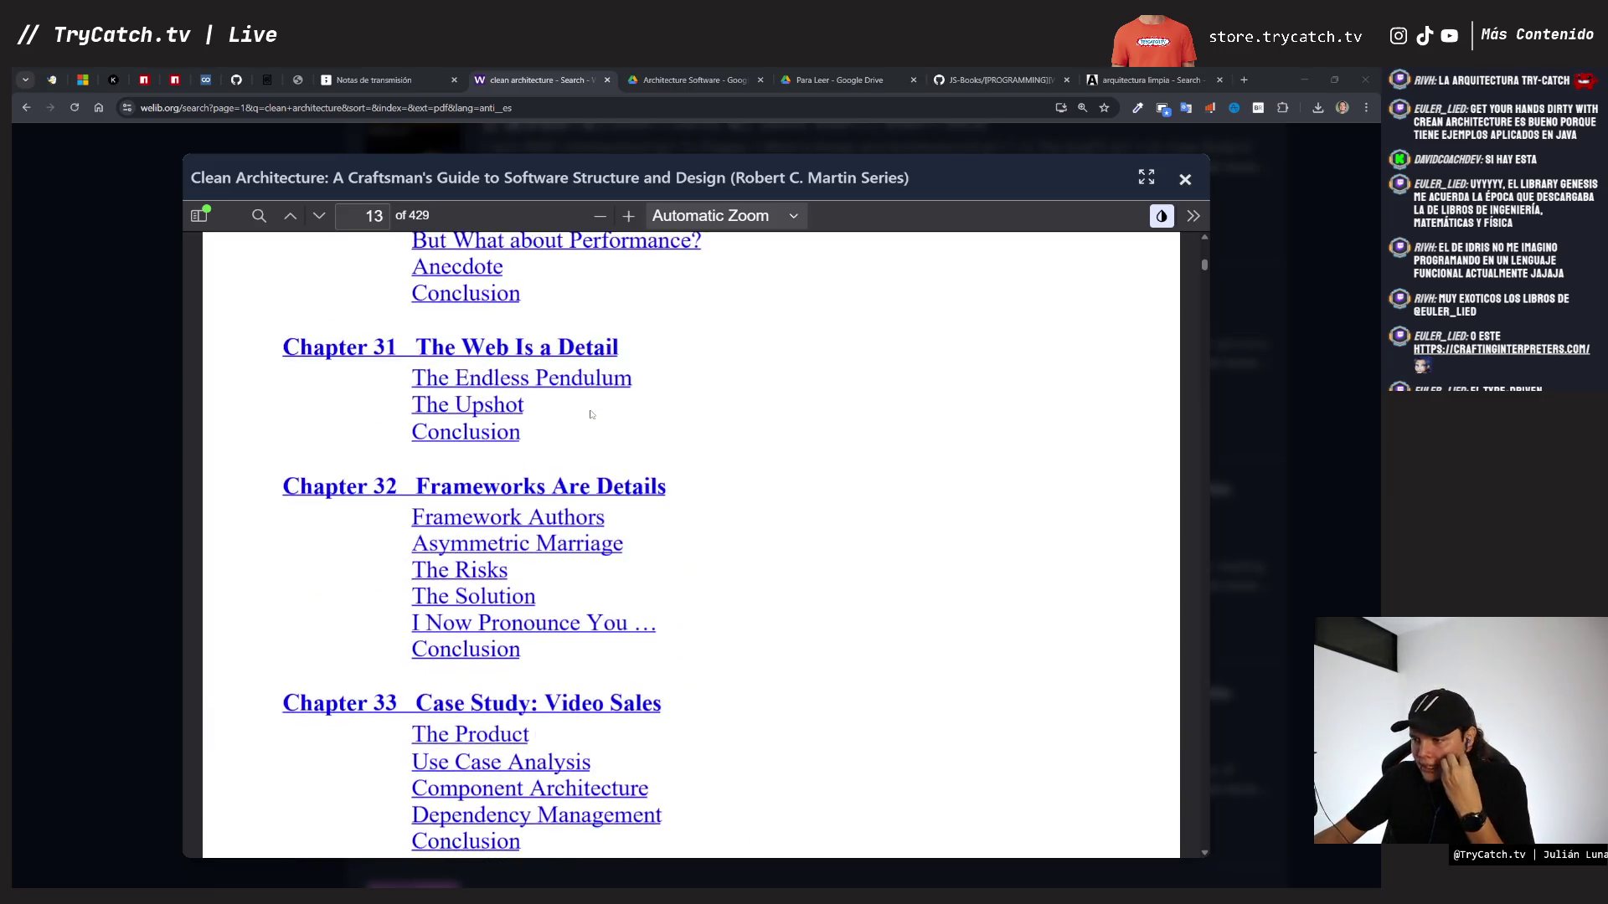
scroll(591, 414, "up", 20)
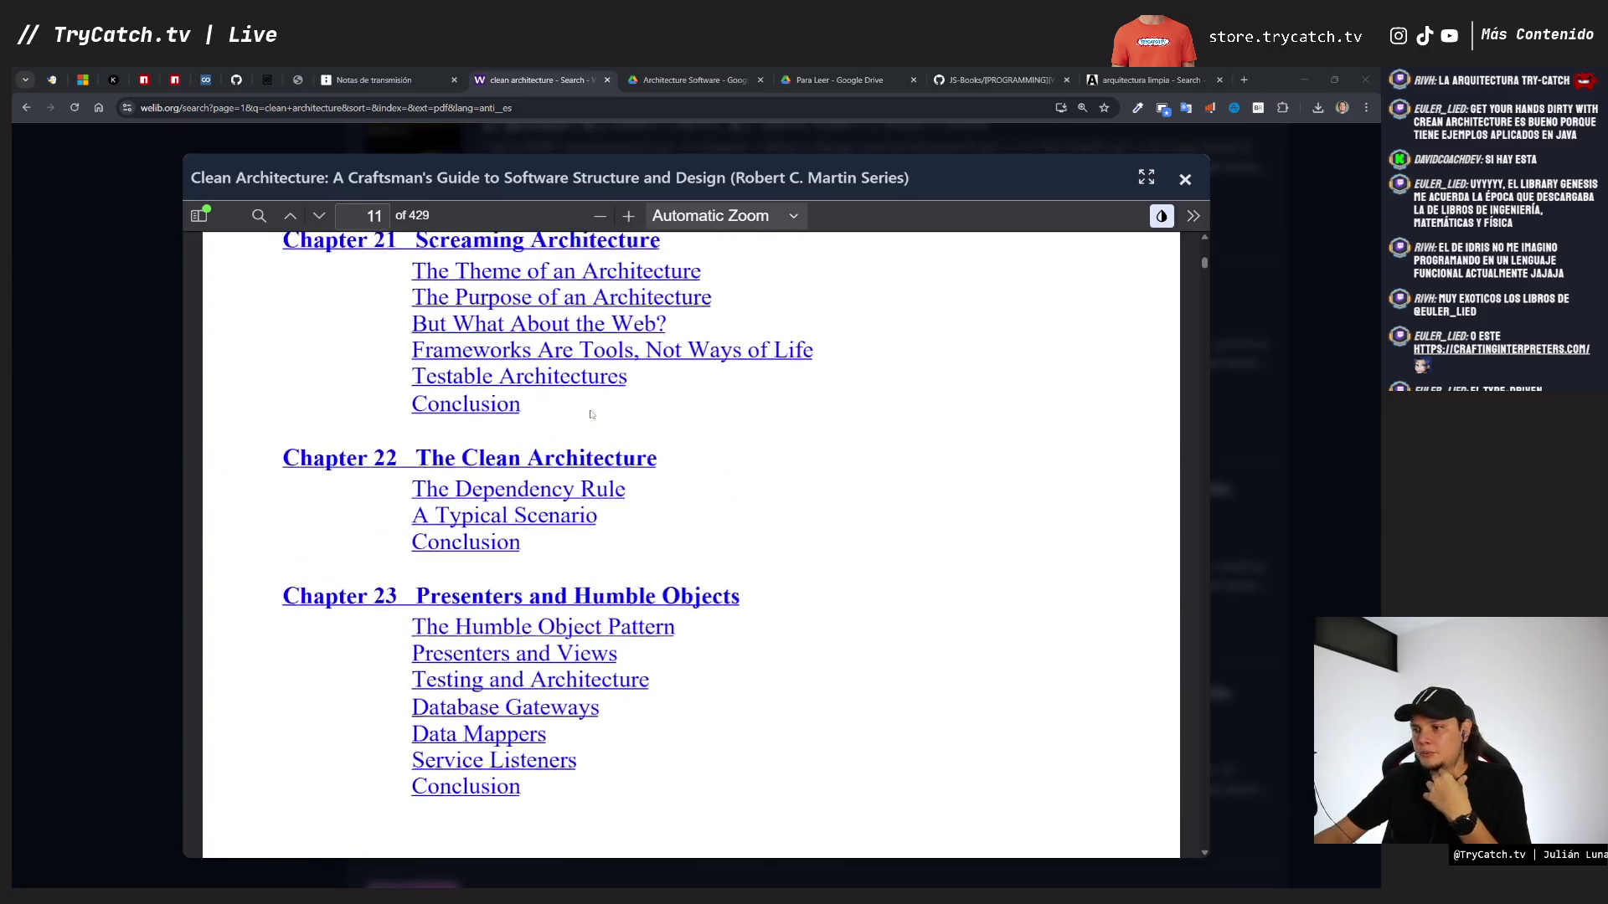
scroll(591, 413, "up", 19)
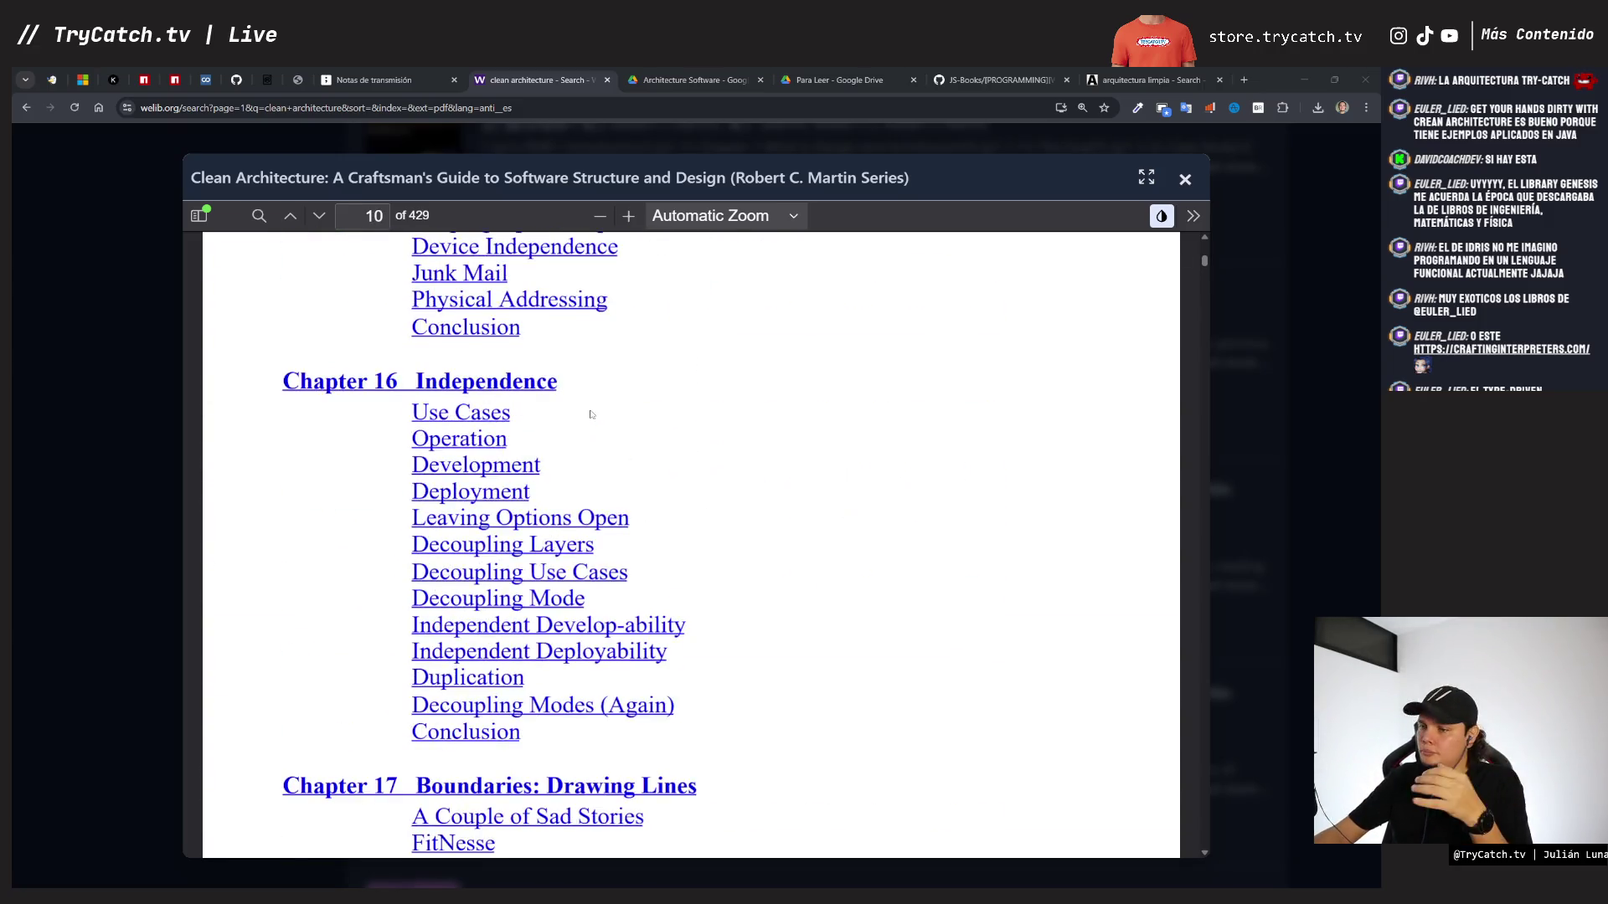
scroll(591, 413, "up", 5)
scroll(591, 414, "down", 15)
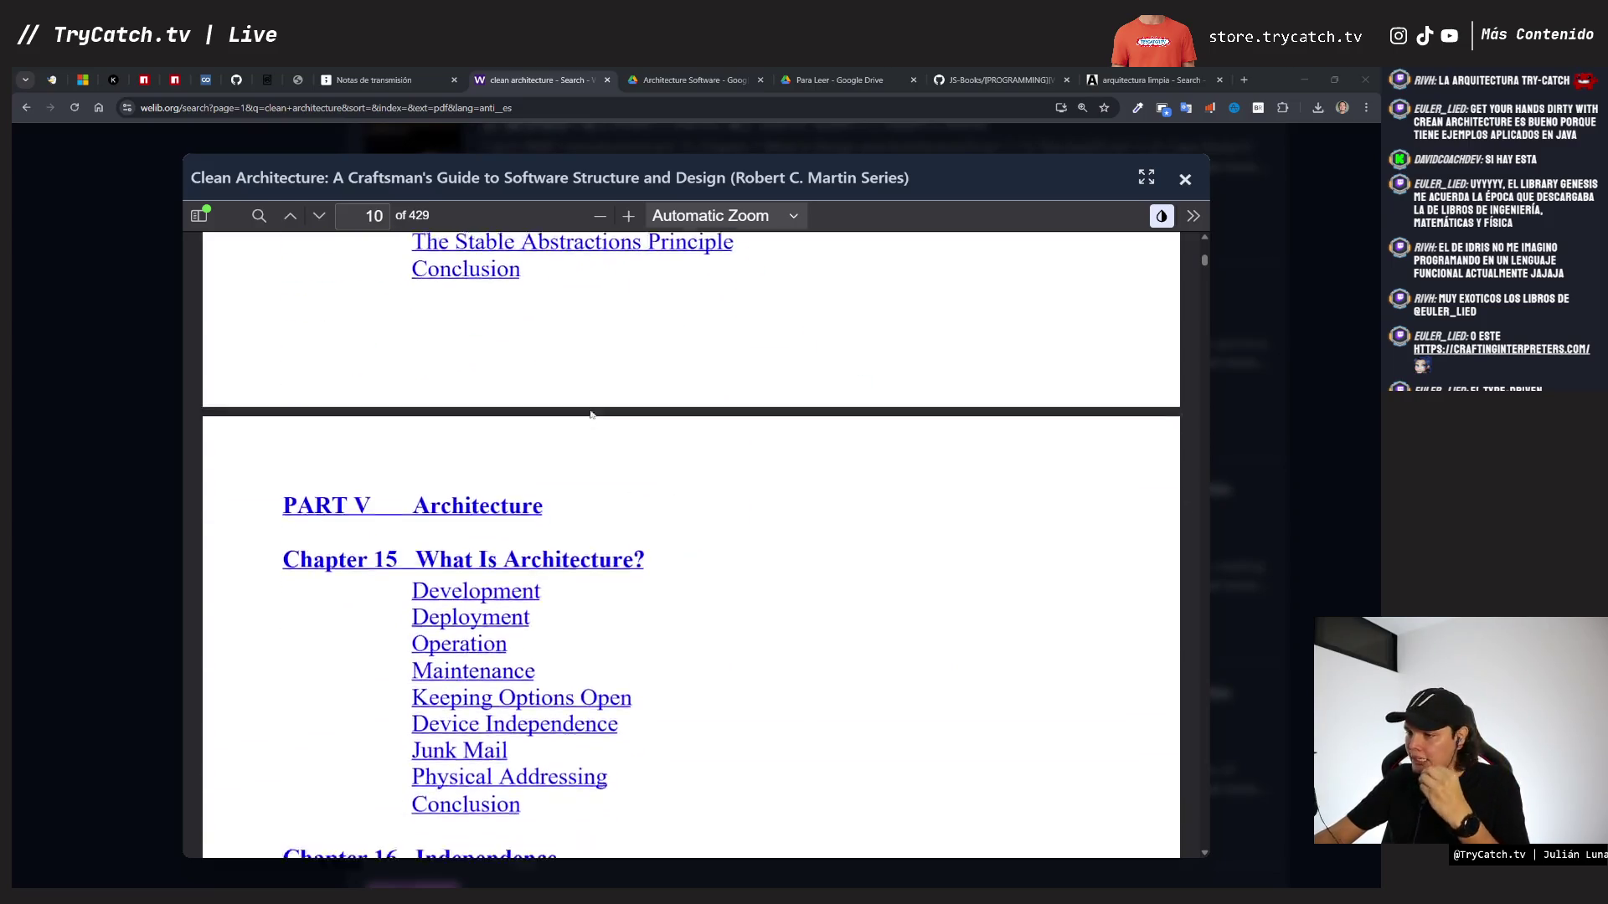
scroll(591, 414, "down", 10)
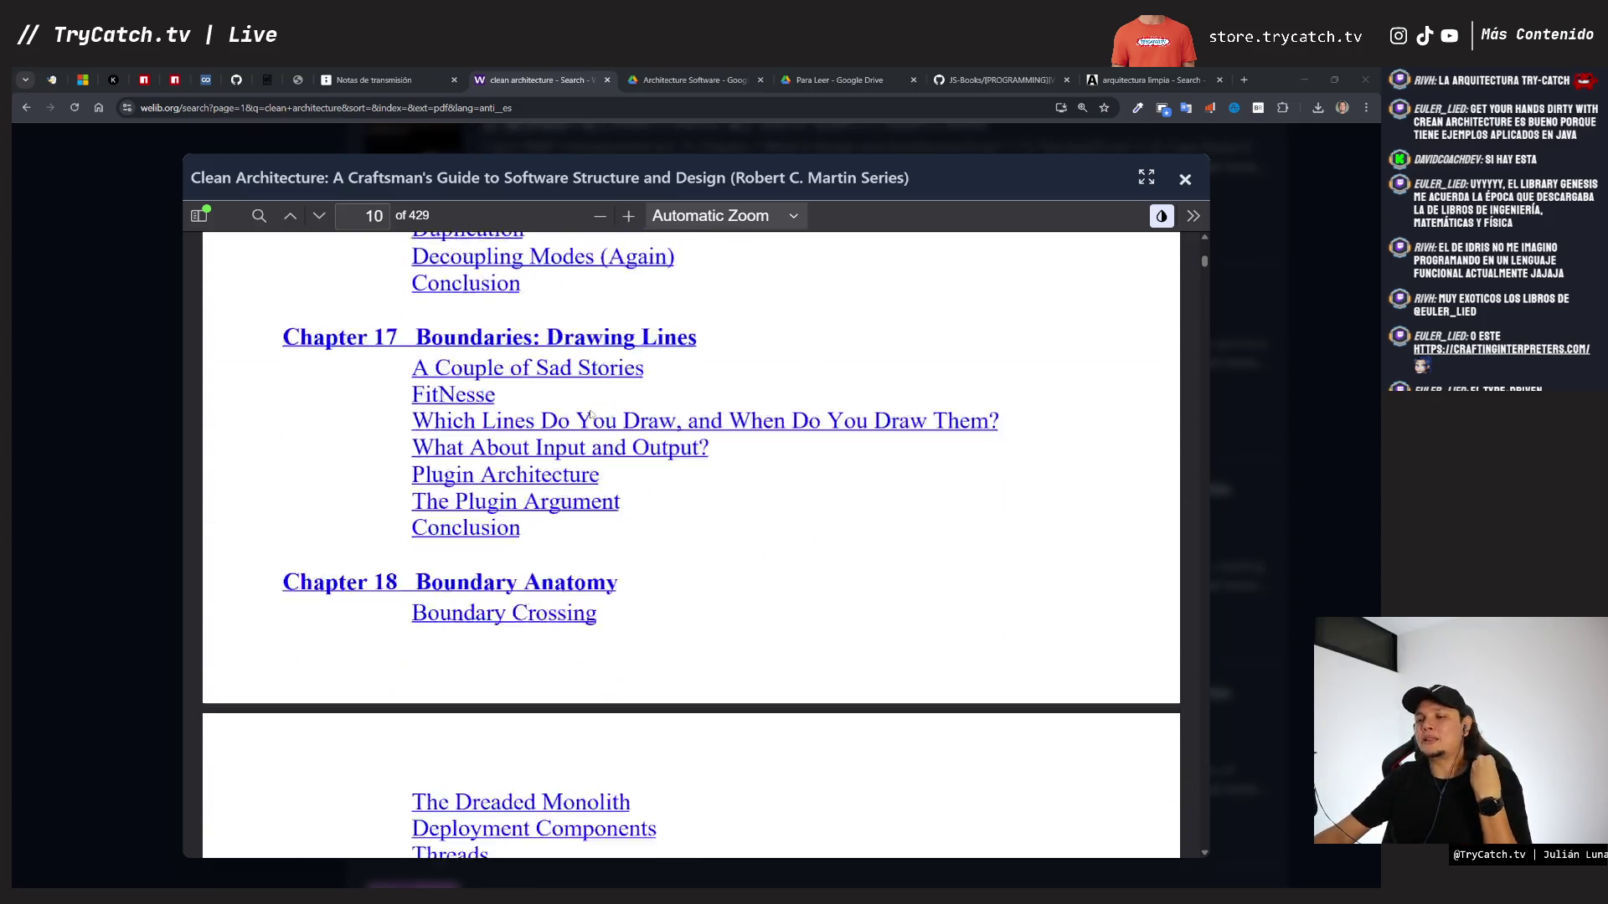
scroll(528, 507, "down", 3)
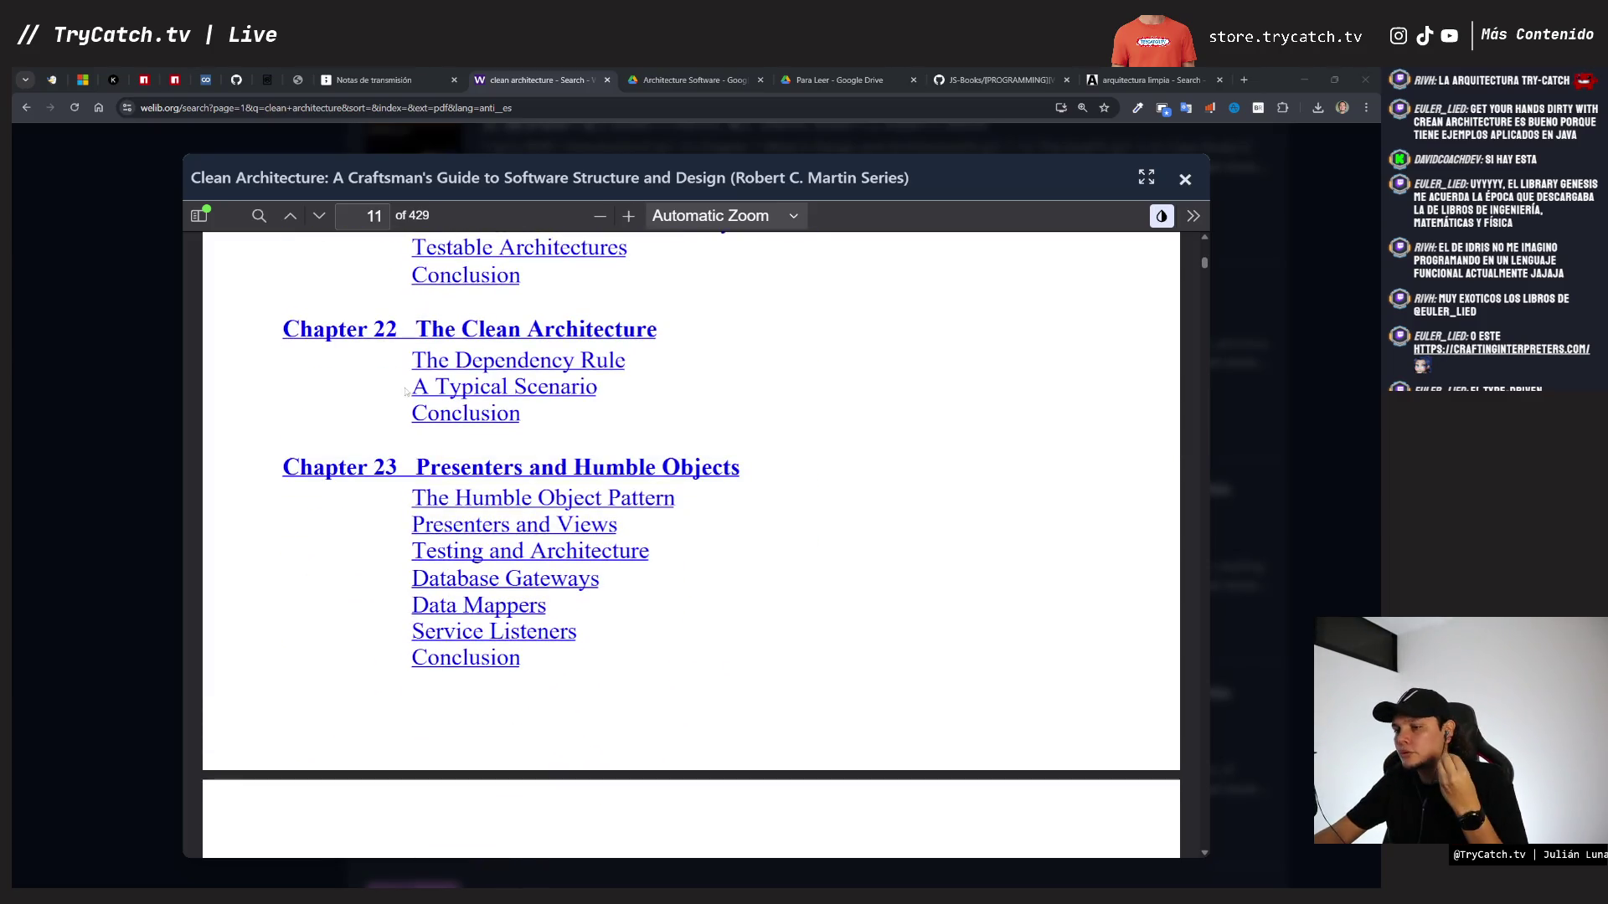
left_click(490, 332)
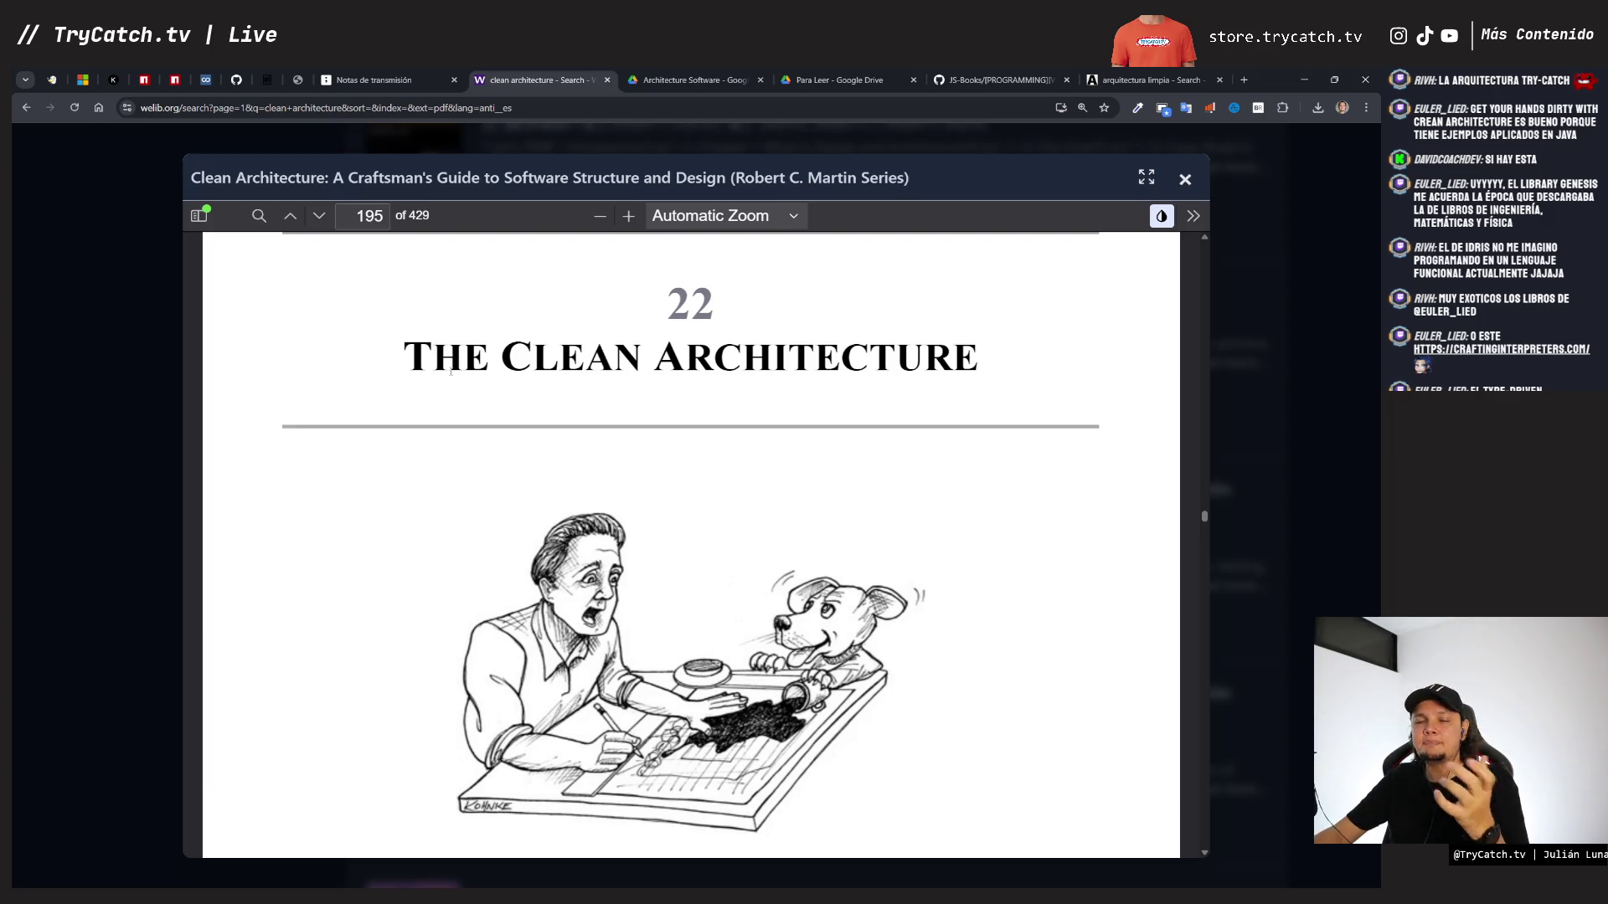
- Read back up to The Theme of an Architecture section, then return to the tldraw board
scroll(450, 372, "up", 5)
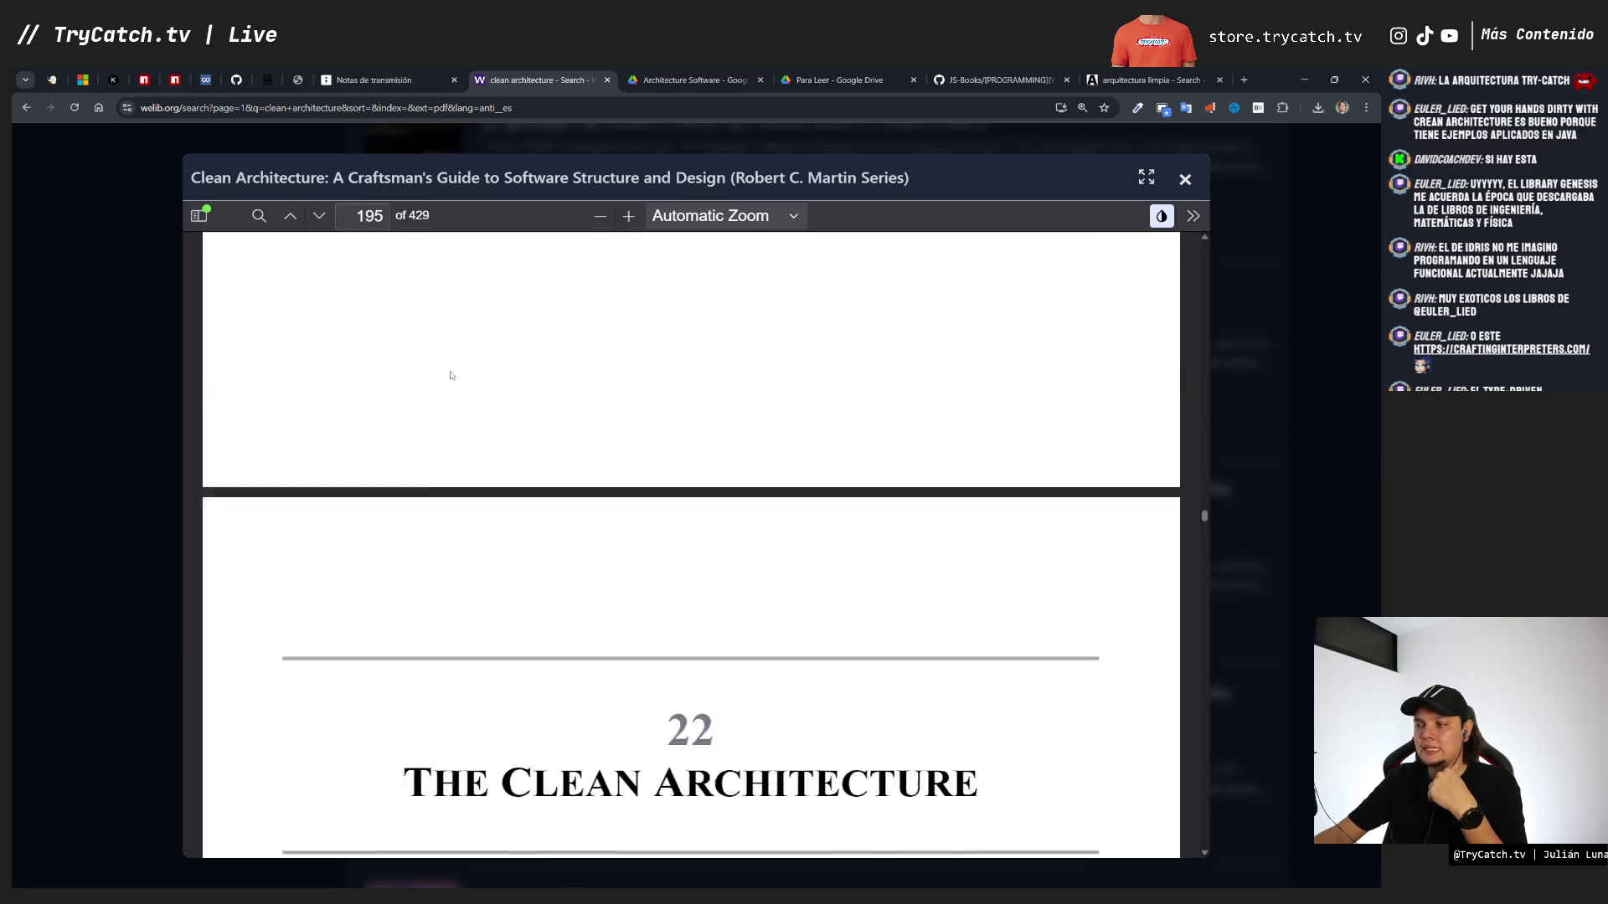
scroll(451, 375, "up", 10)
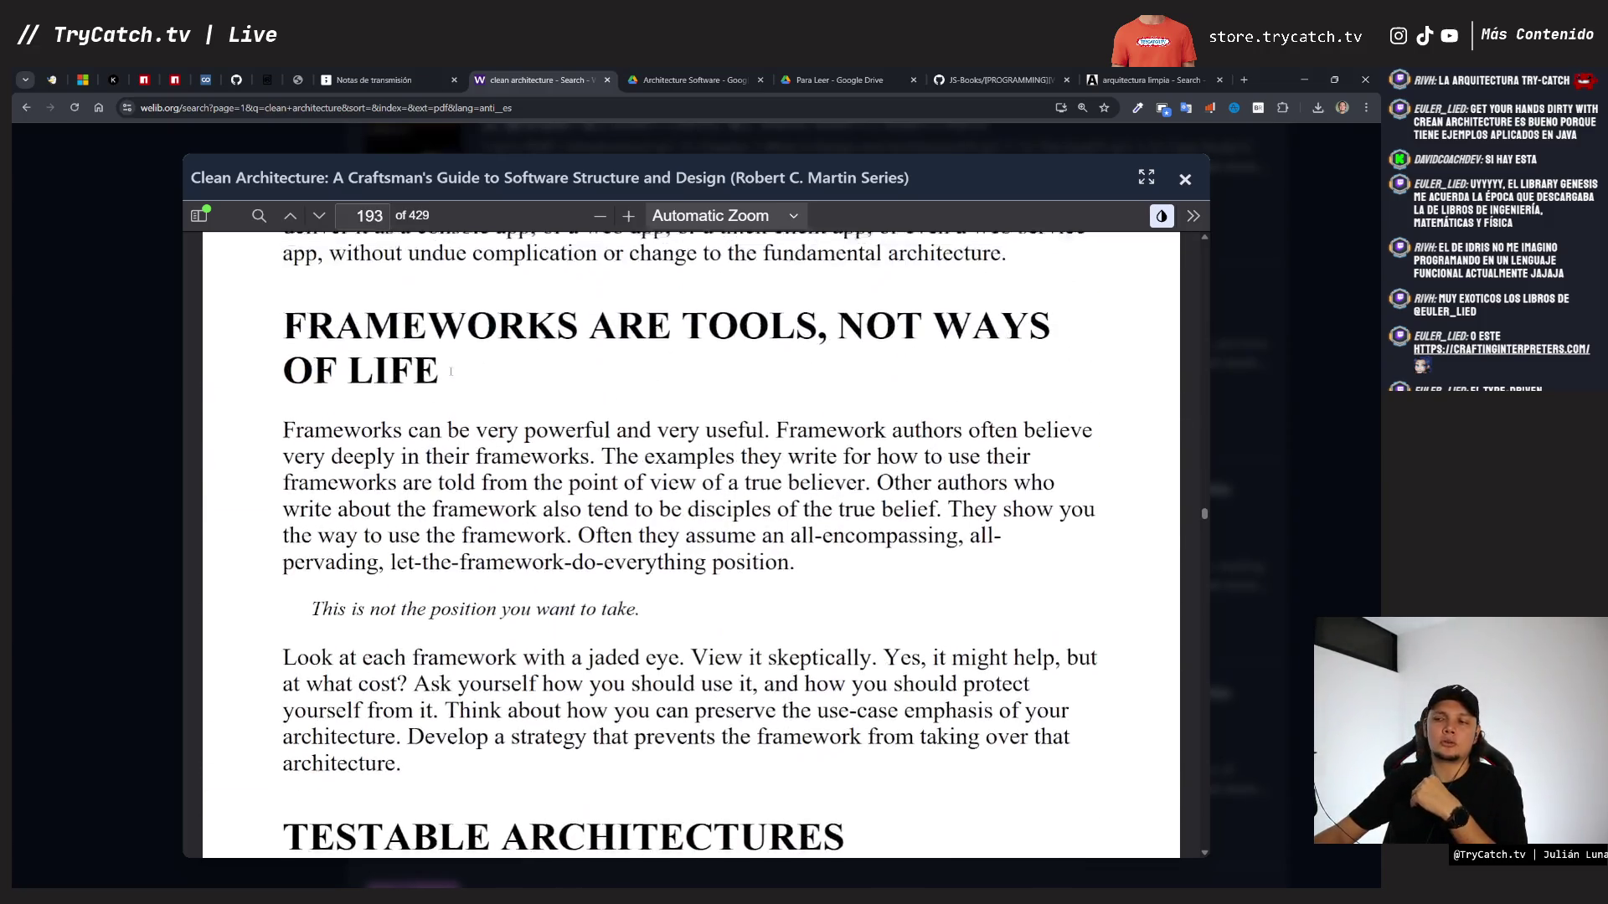
scroll(475, 376, "up", 5)
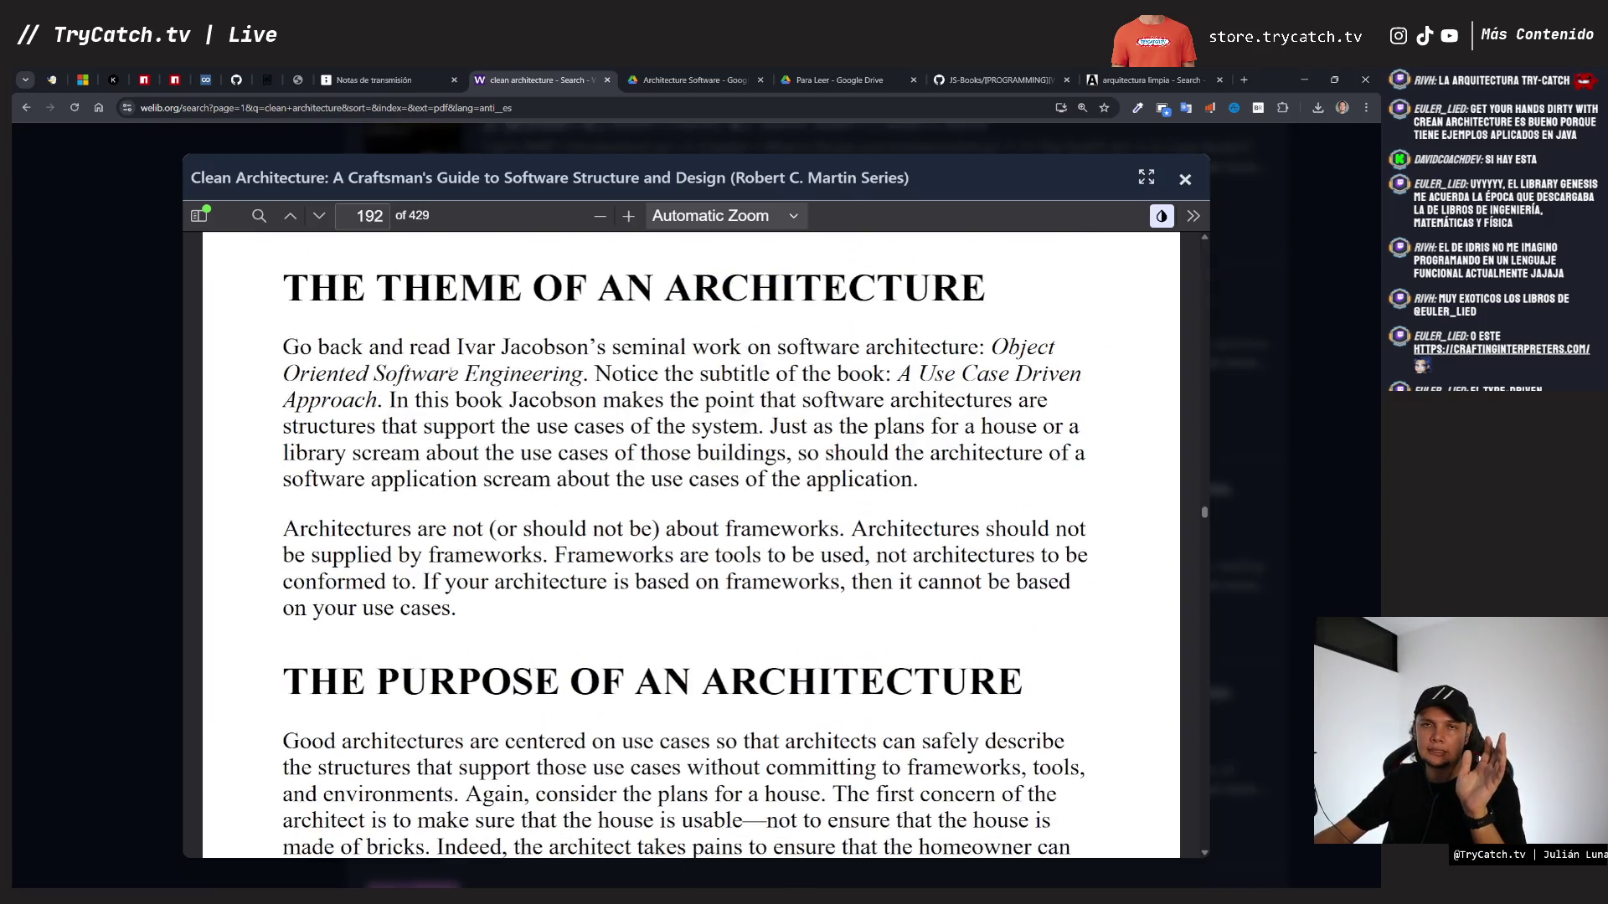
scroll(475, 377, "up", 3)
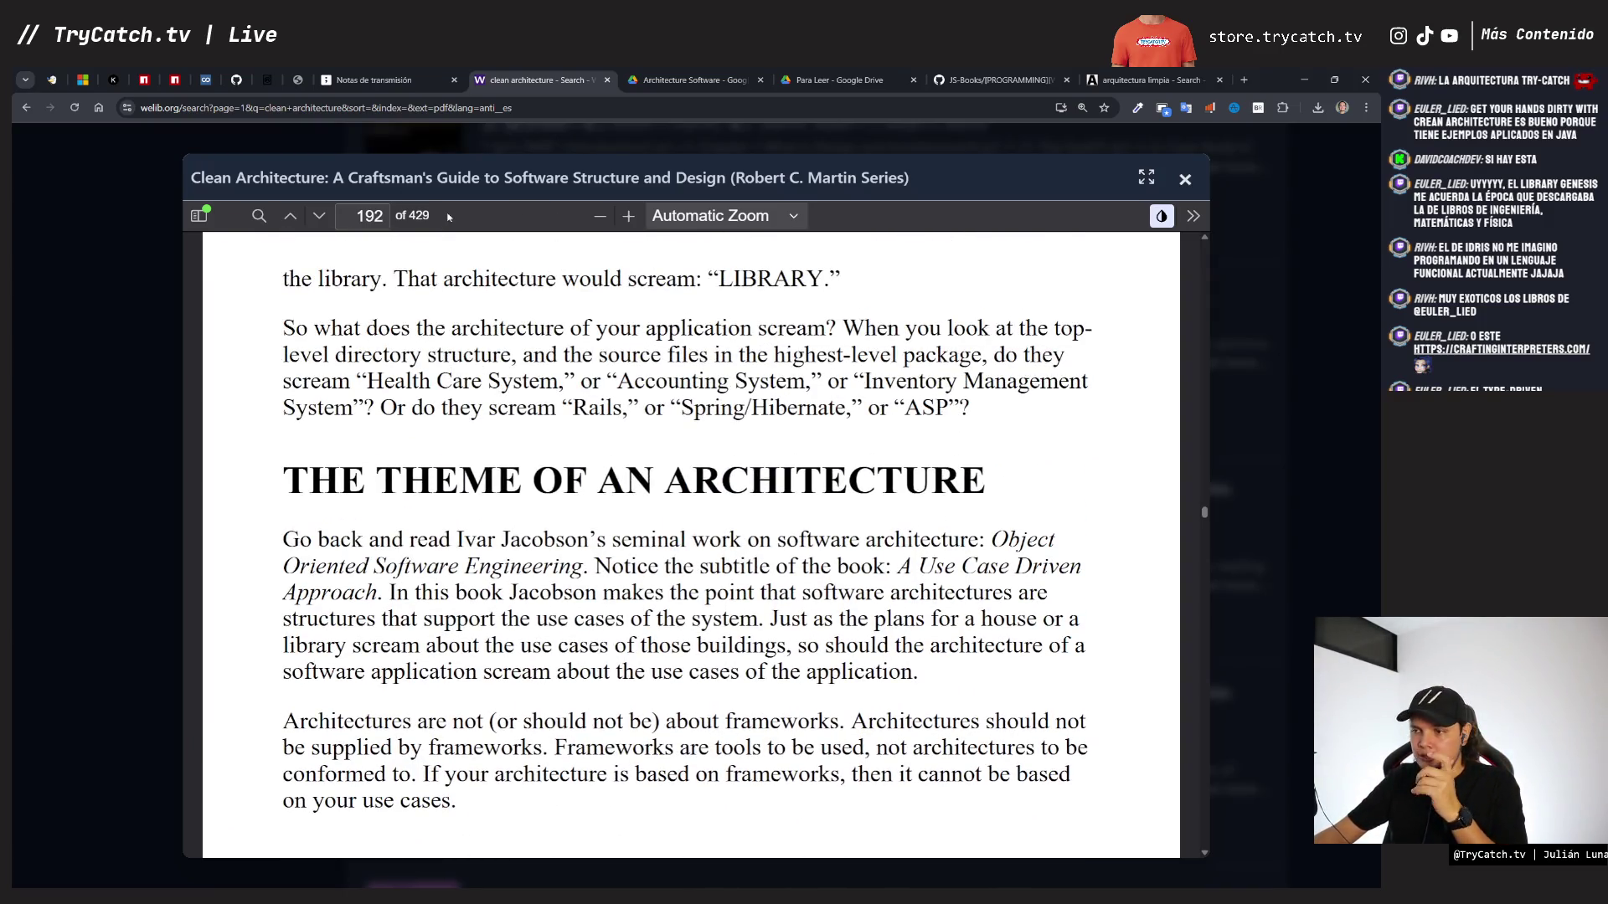
left_click(381, 80)
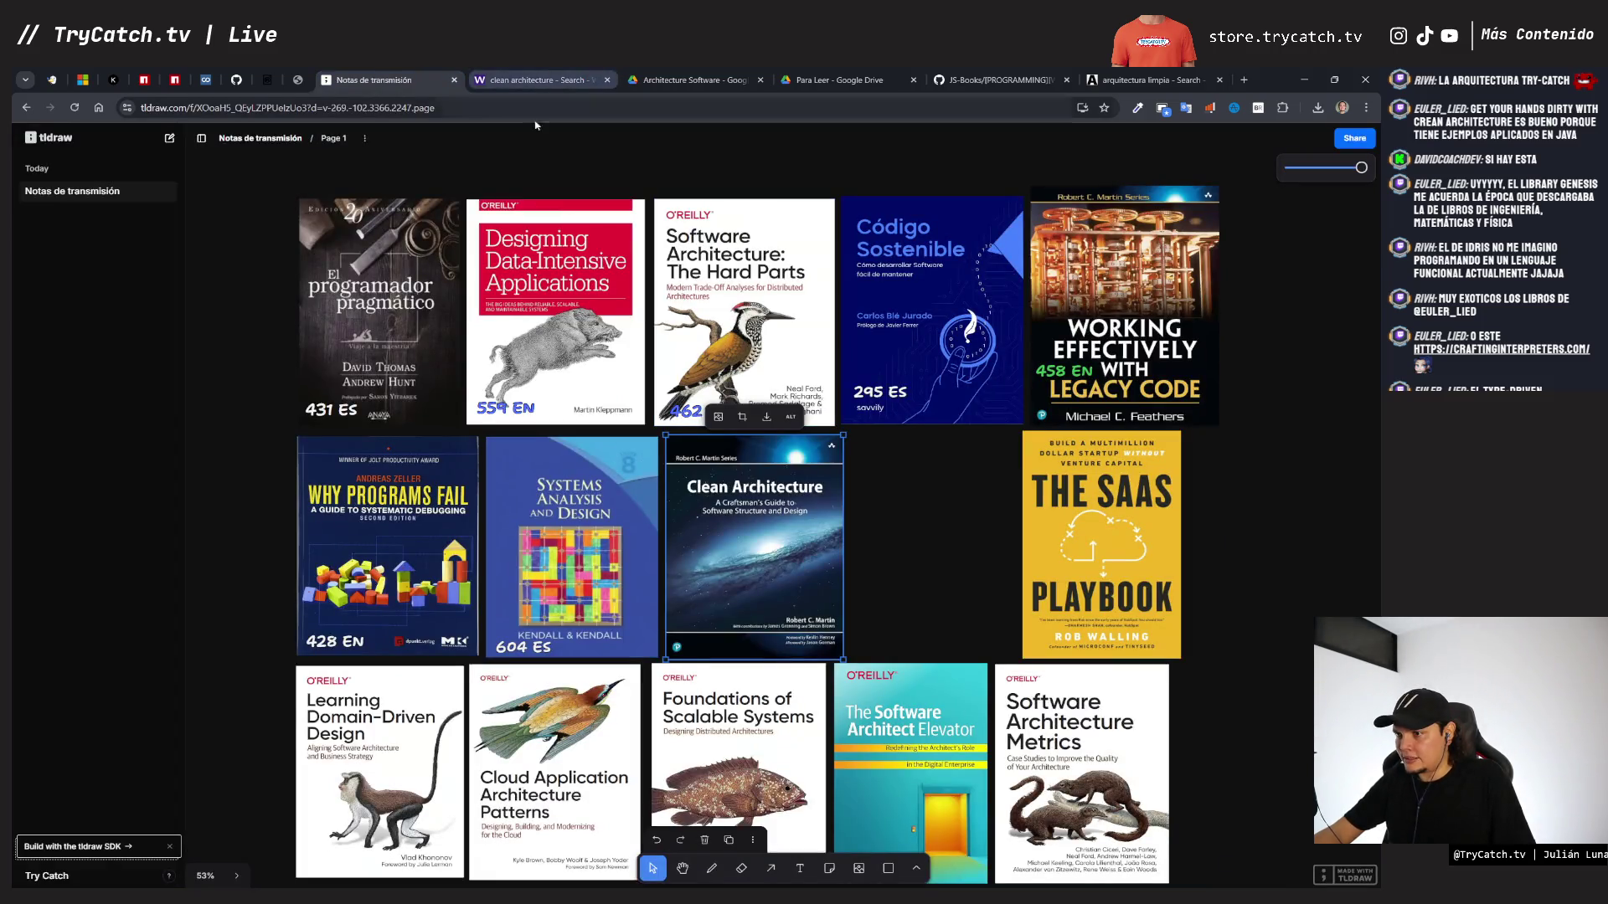
- Copy the 604 ES label onto Clean Architecture as '422 EN' and slide The SaaS Playbook beside it
key("ctrl+shift+Tab")
key("ctrl+Tab")
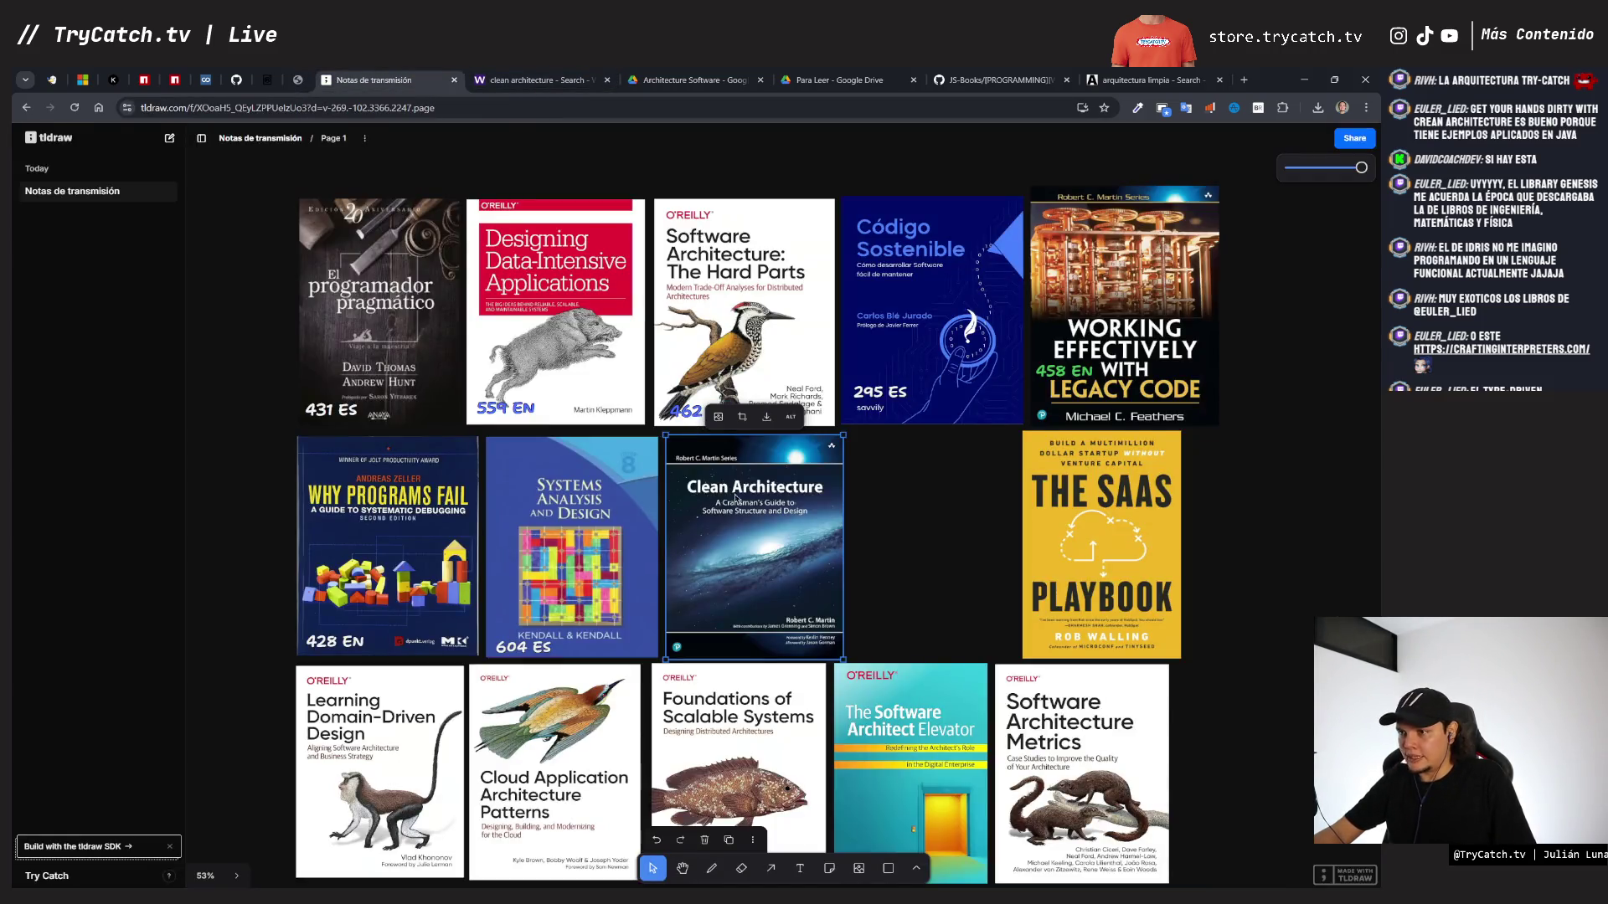
left_click(508, 653)
mouse_move(507, 656)
left_mouse_down()
mouse_move(687, 624)
mouse_move(693, 604)
left_mouse_up()
double_click(690, 602)
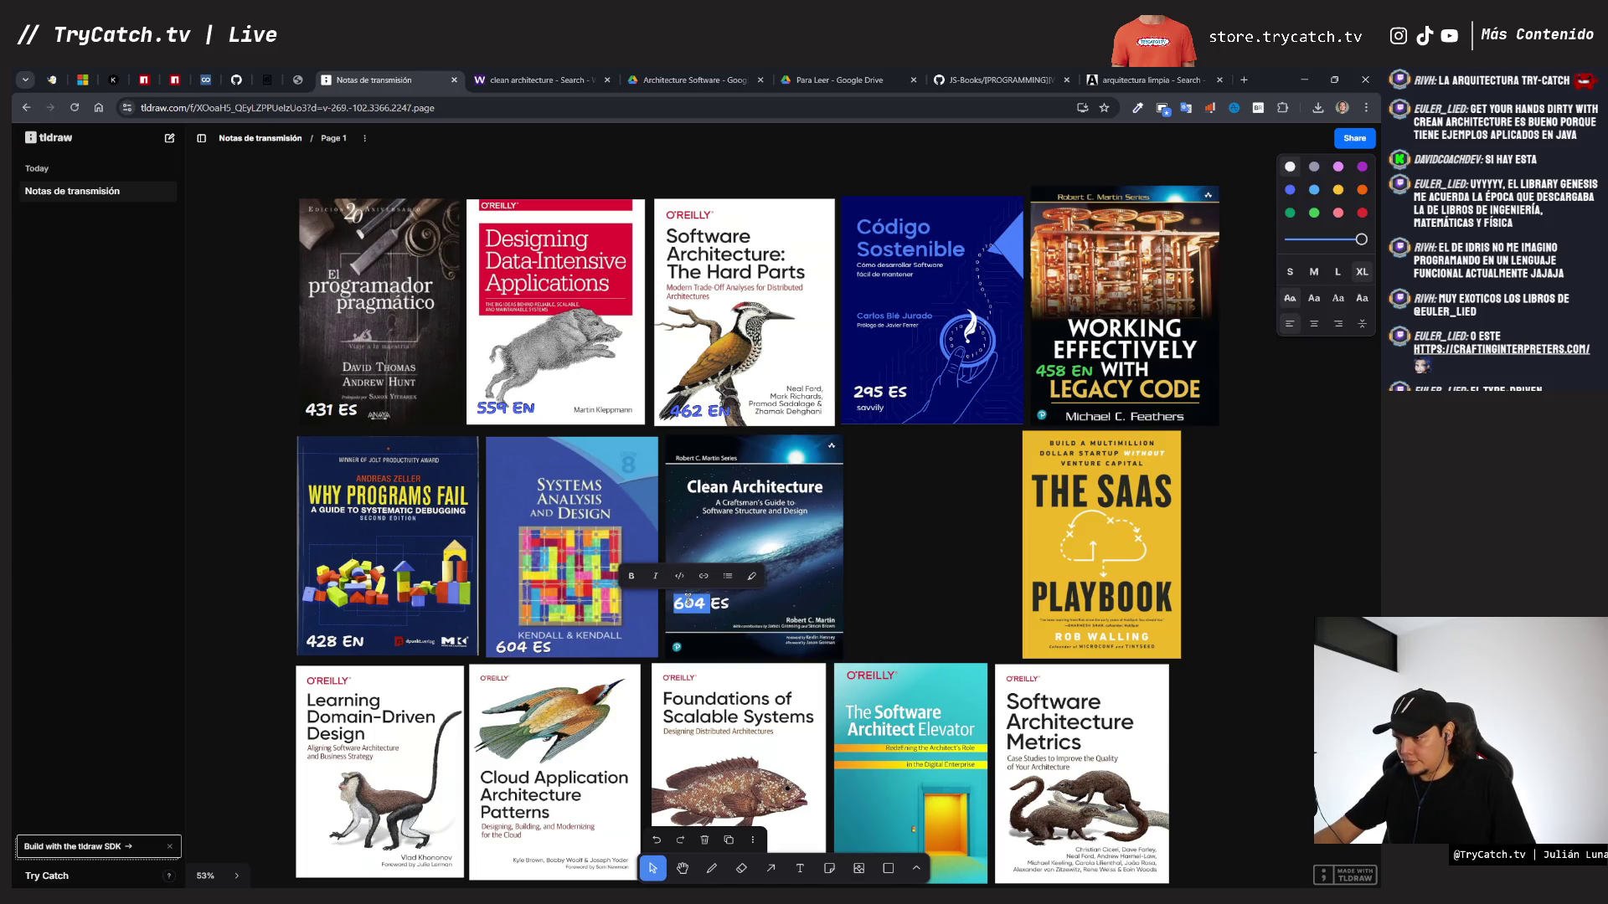
type("422 E")
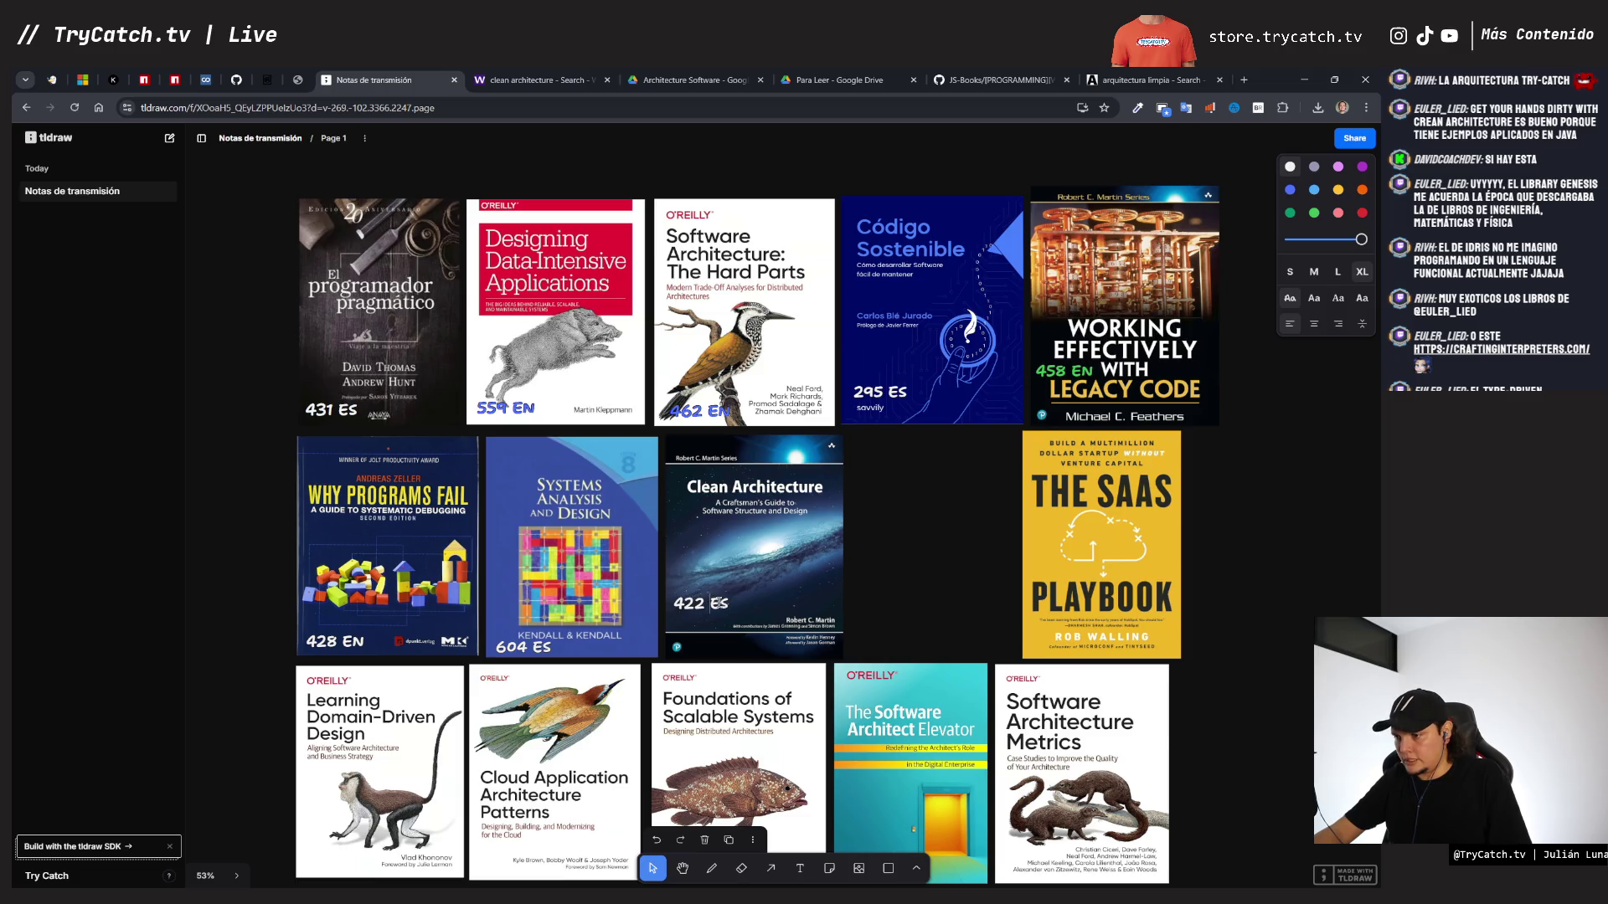
type("N")
key("Escape")
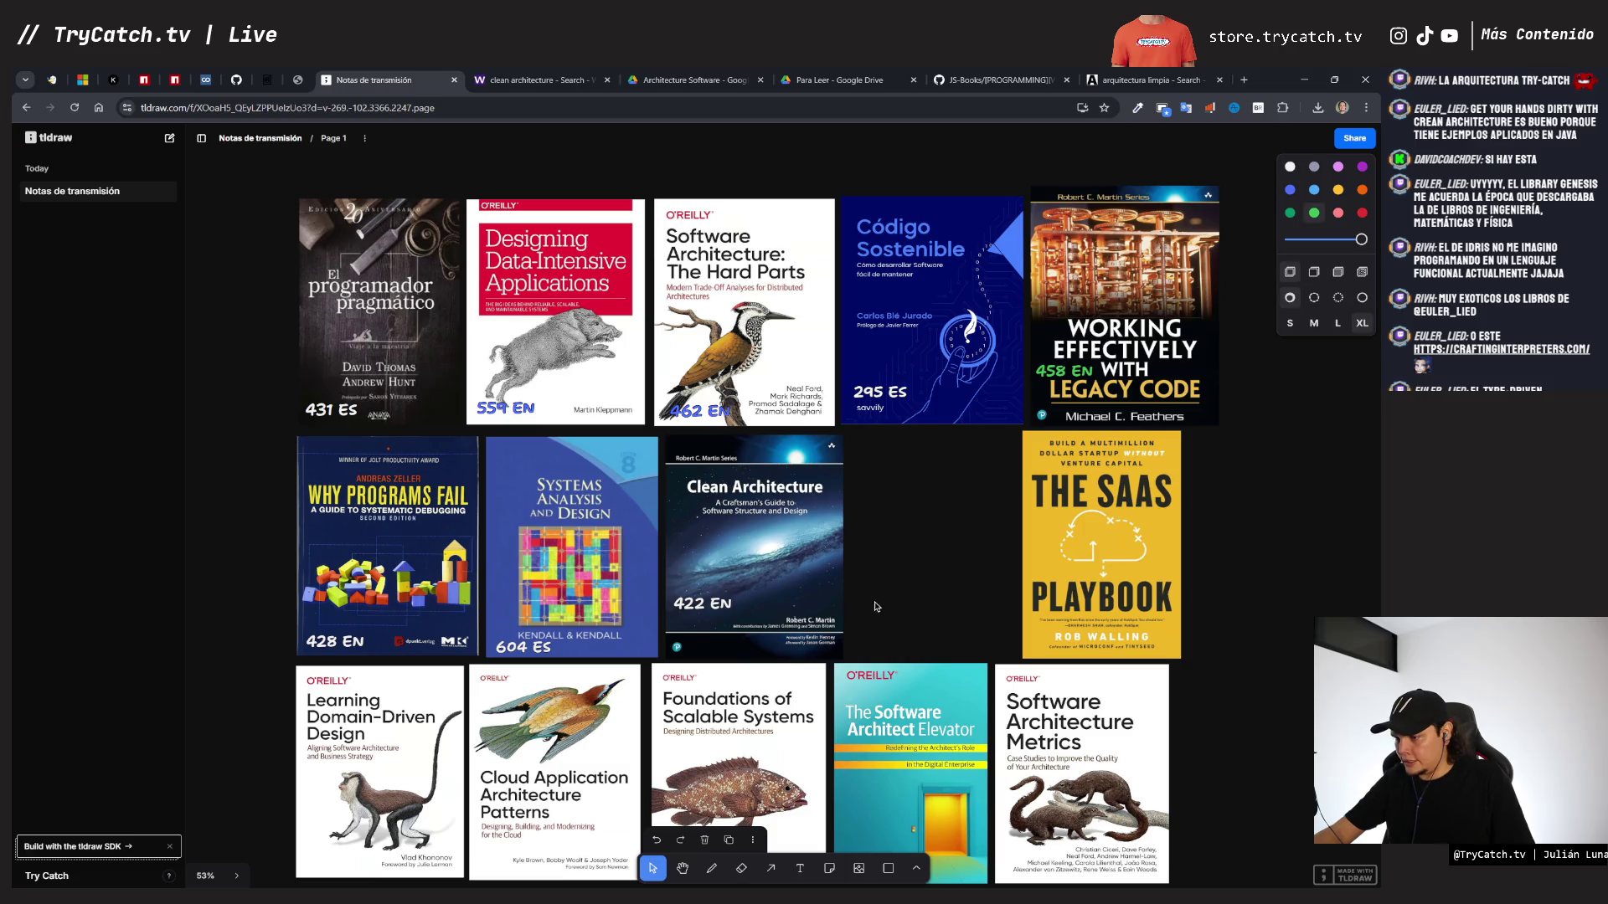
left_click_drag(1047, 571, 877, 570)
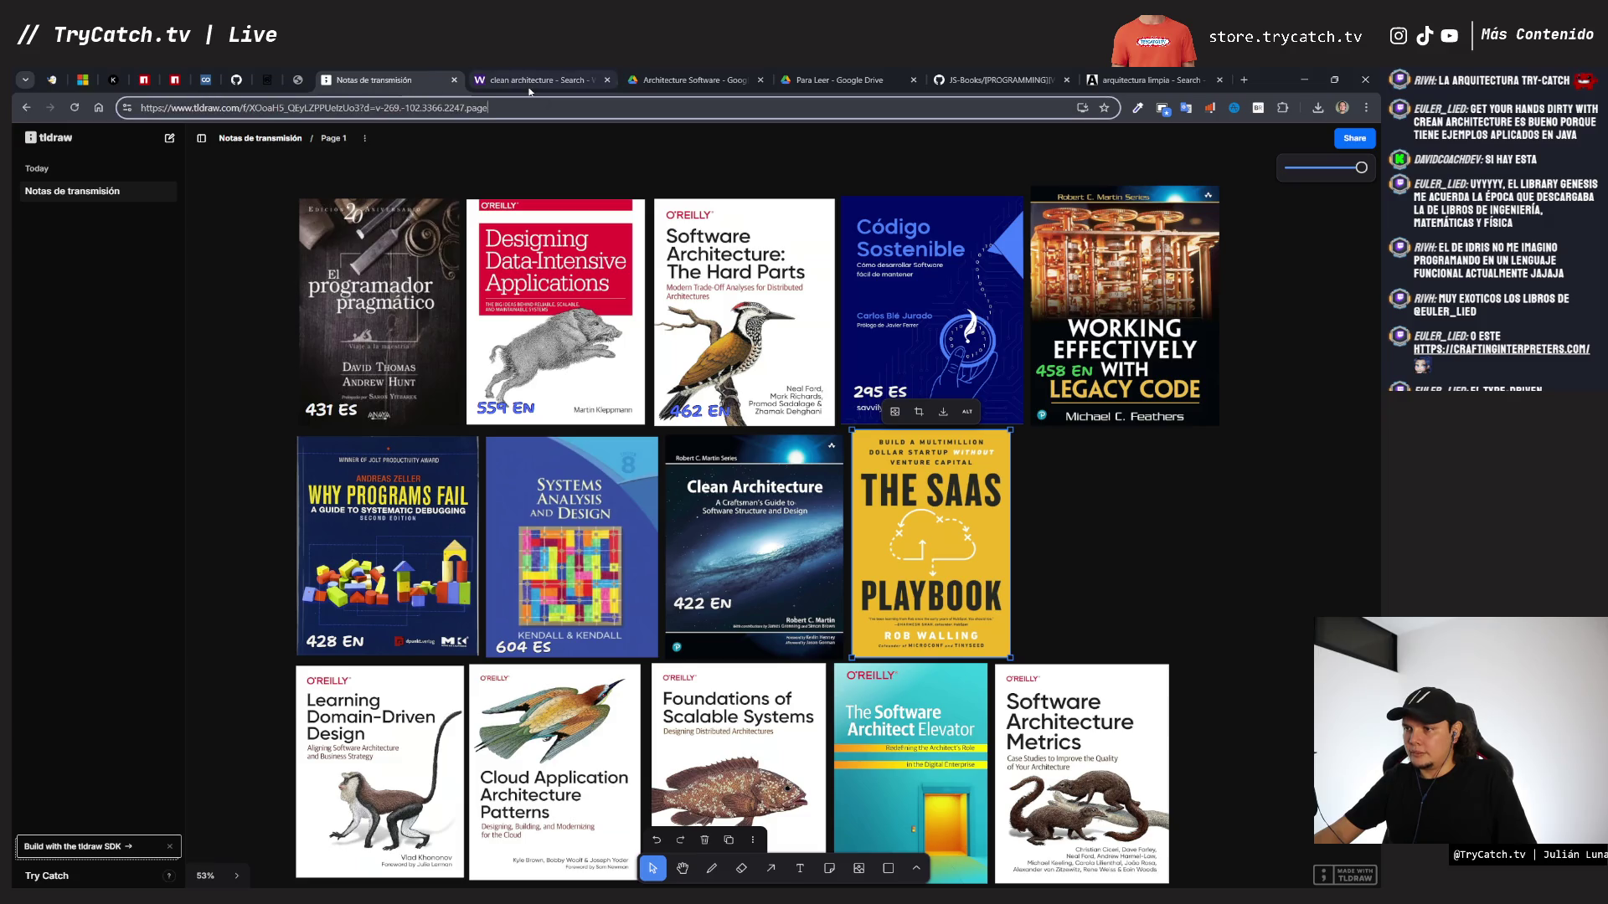
left_click(540, 80)
- Close the Clean Architecture reader and search WeLib for 'the saas playbook'
left_click(162, 248)
scroll(230, 246, "up", 10)
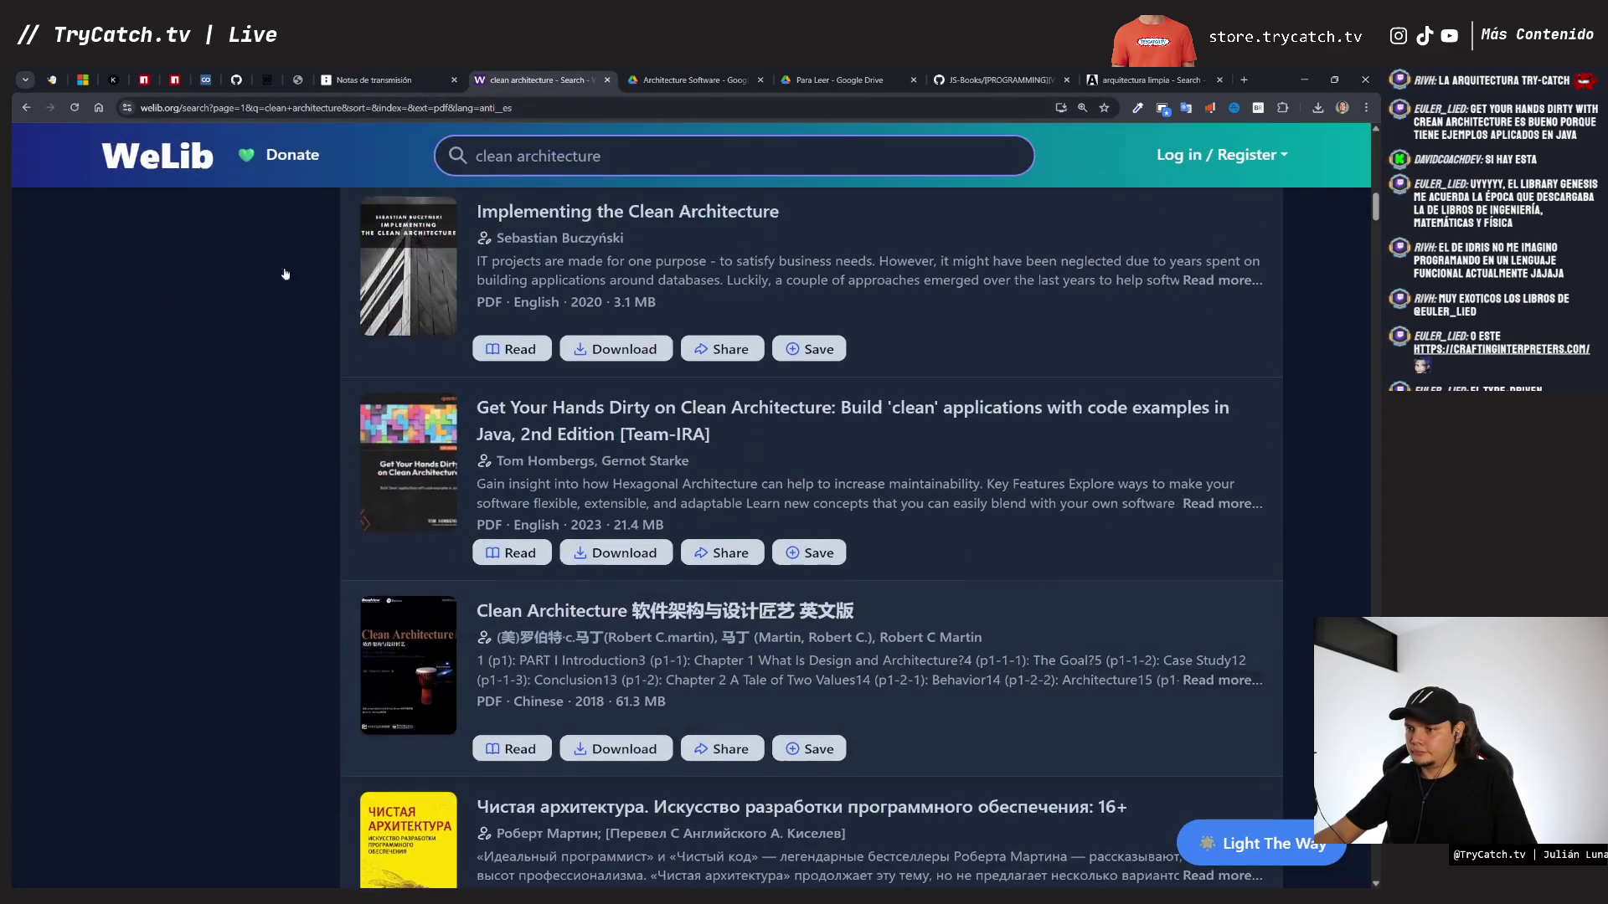
triple_click(502, 154)
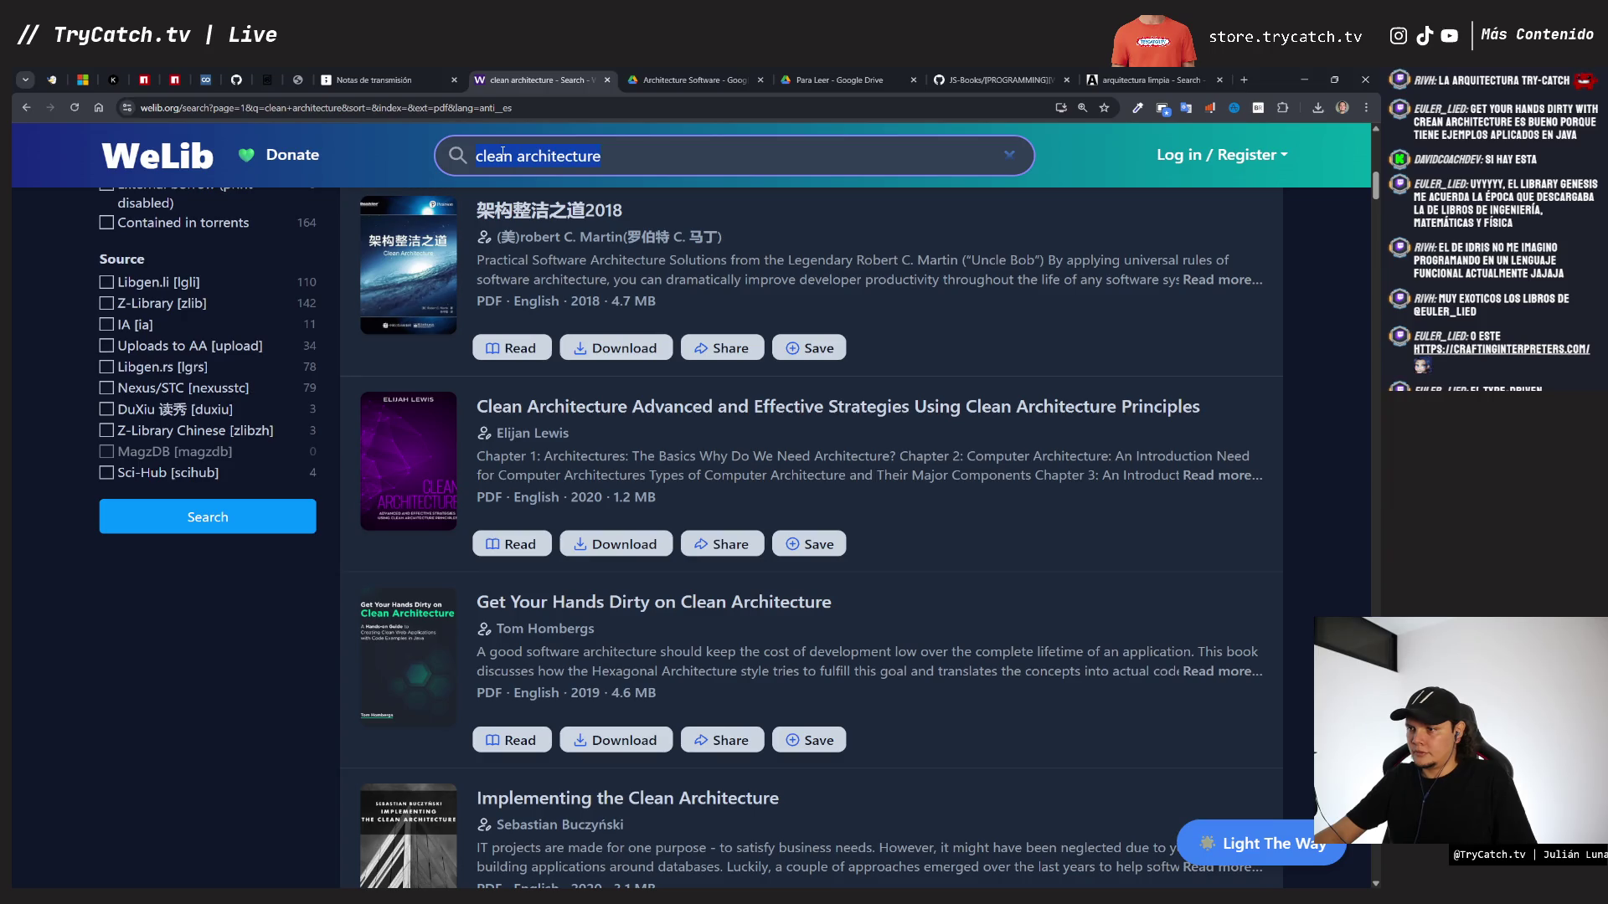
type("the saas ")
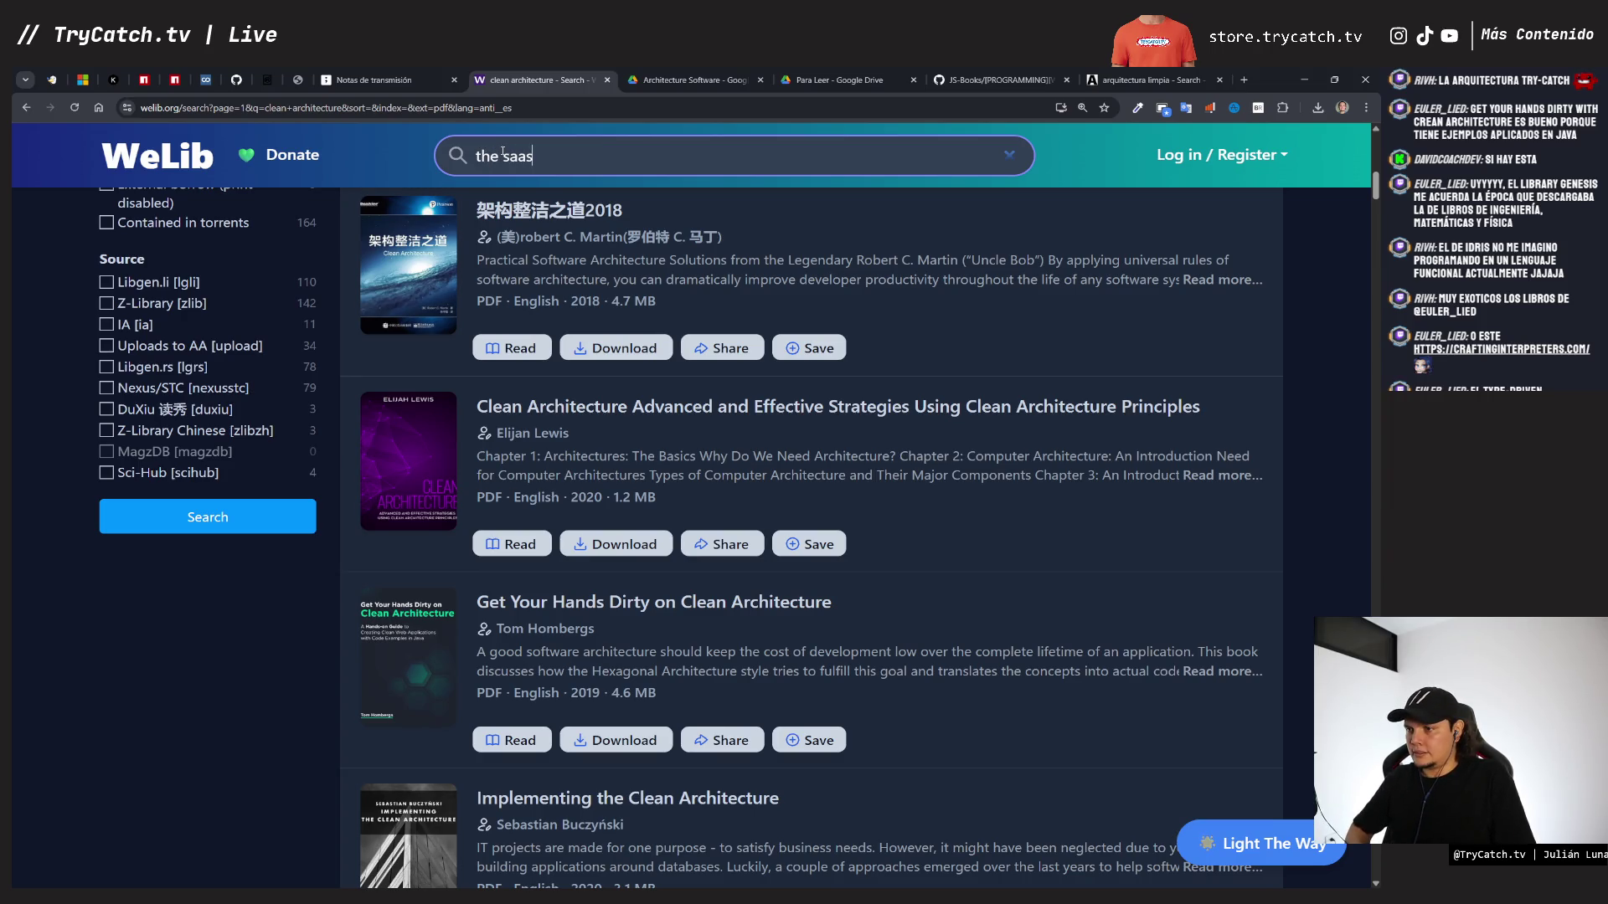
type("pla")
key("Down")
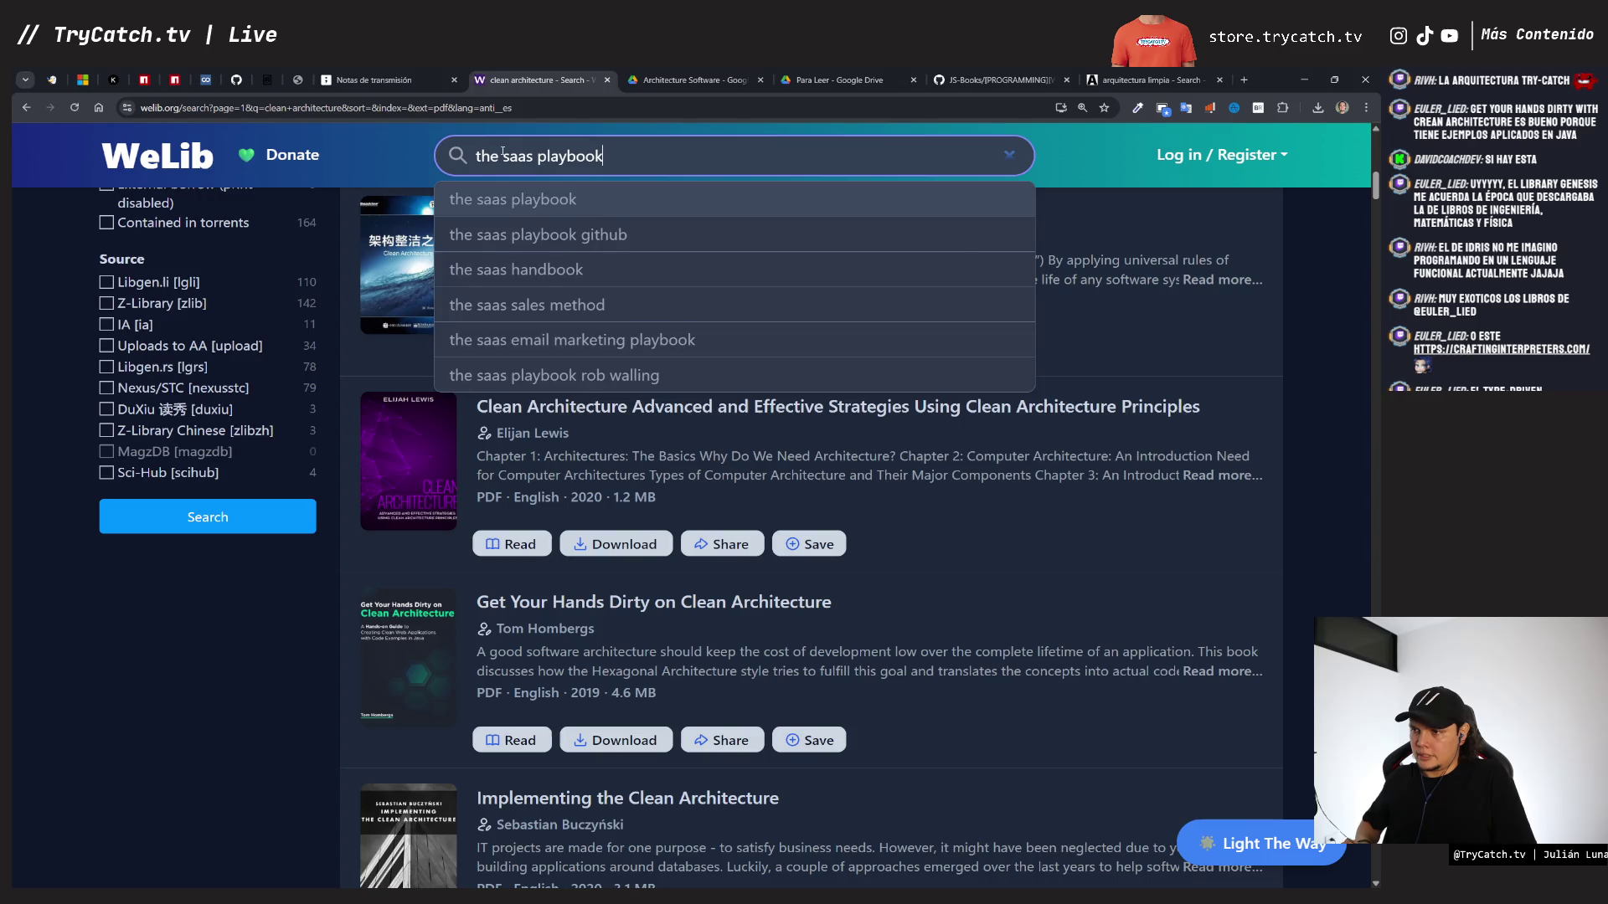
key("Return")
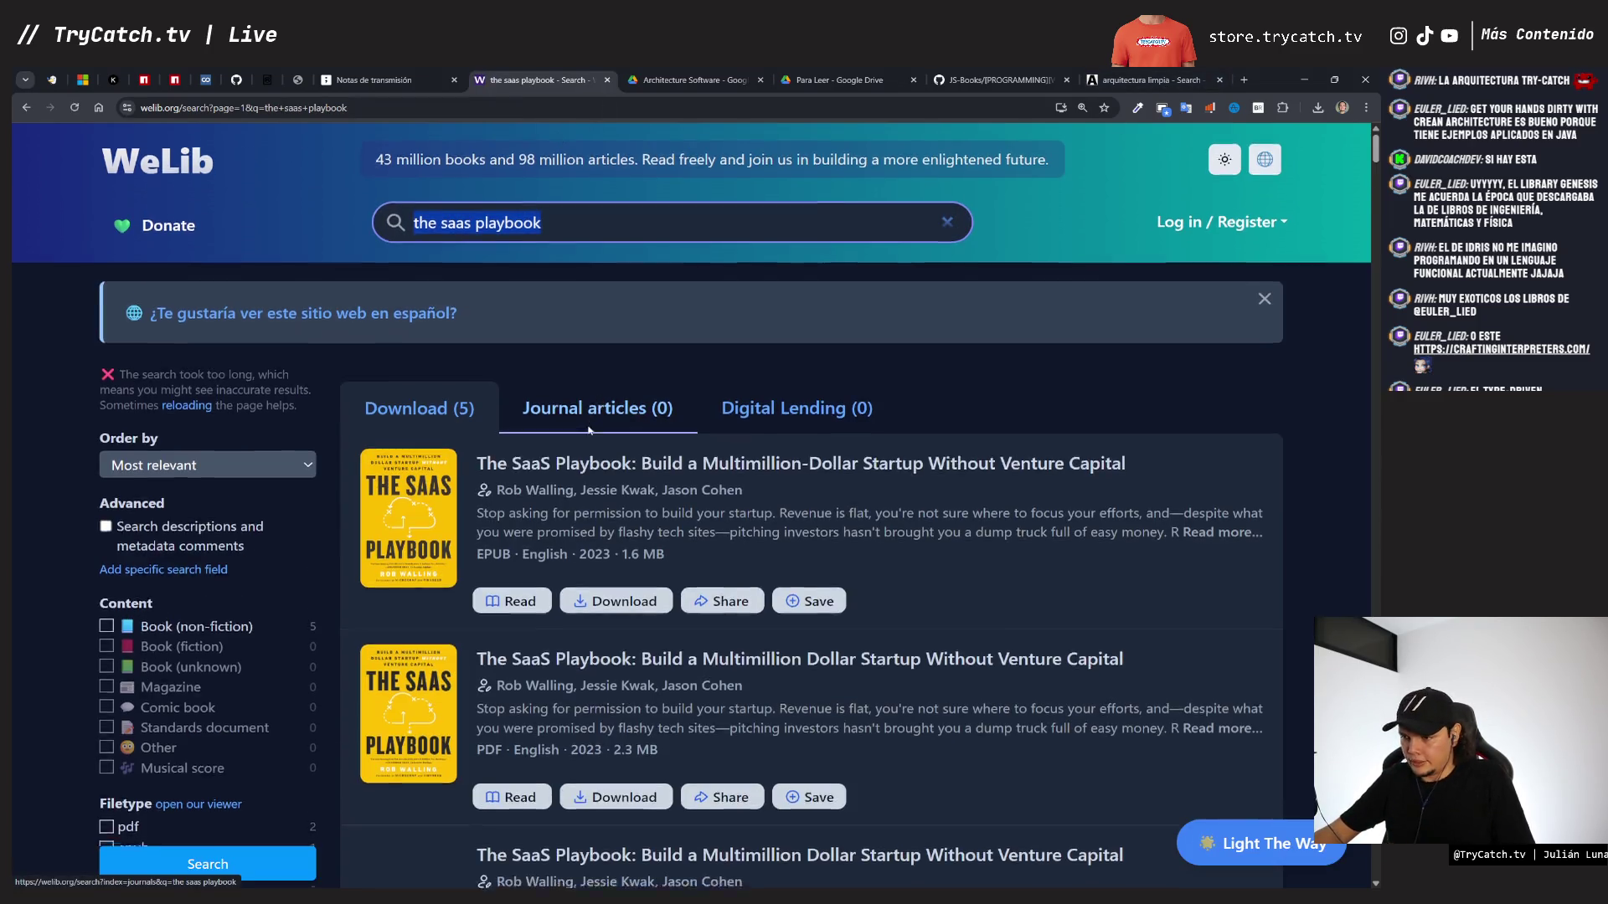
- Look over the five results and open The SaaS Playbook PDF for reading
scroll(147, 466, "down", 7)
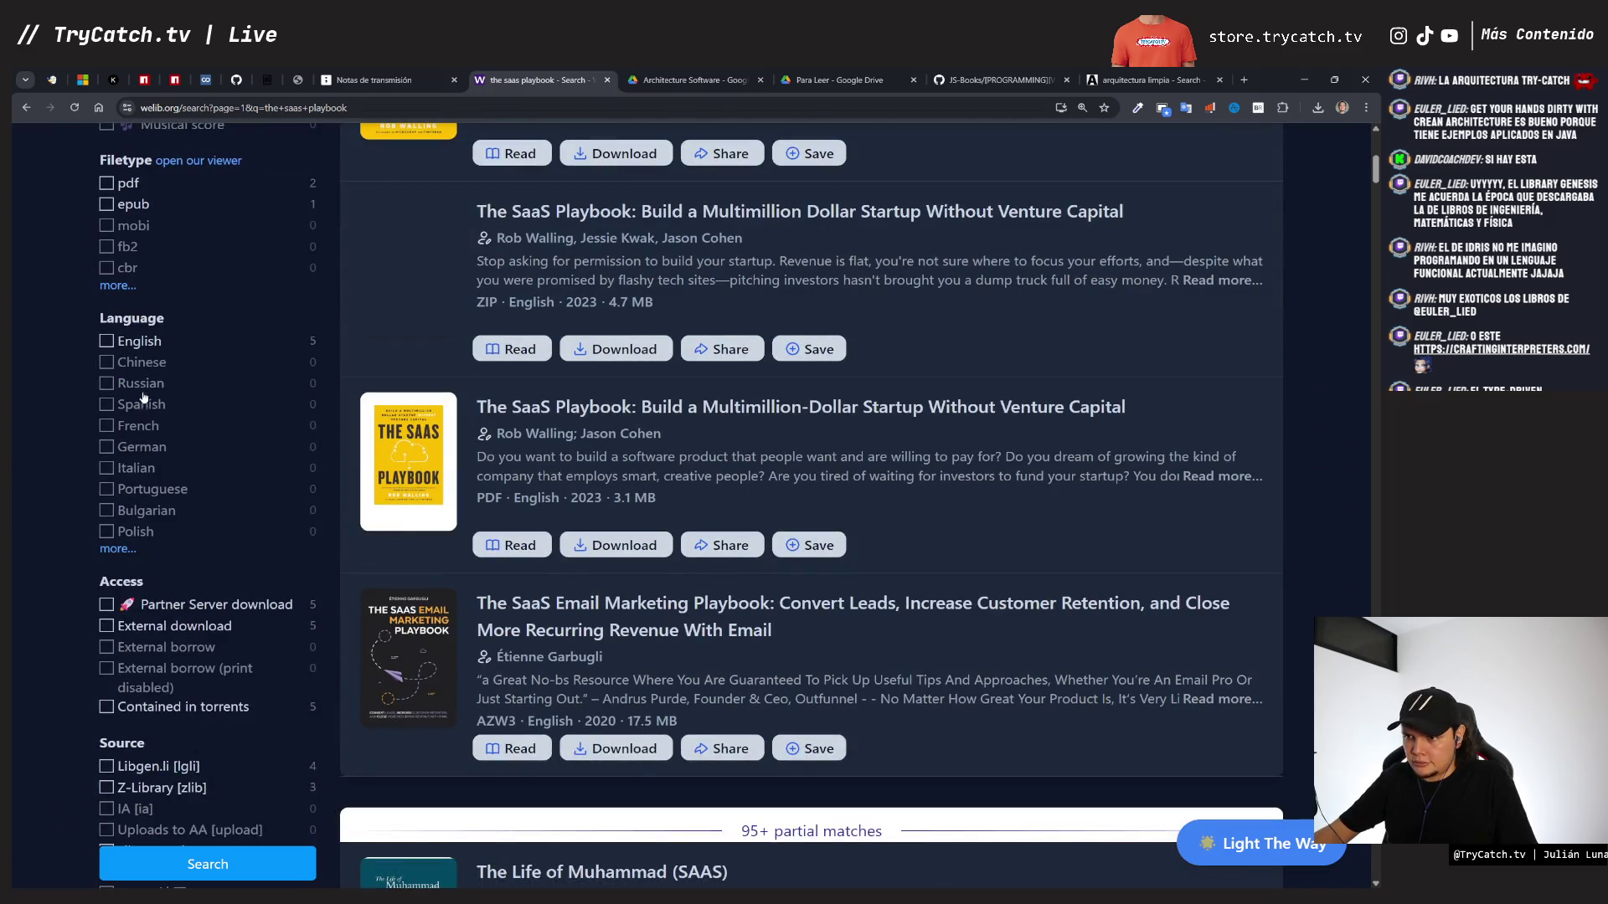
scroll(140, 411, "up", 5)
scroll(499, 399, "up", 2)
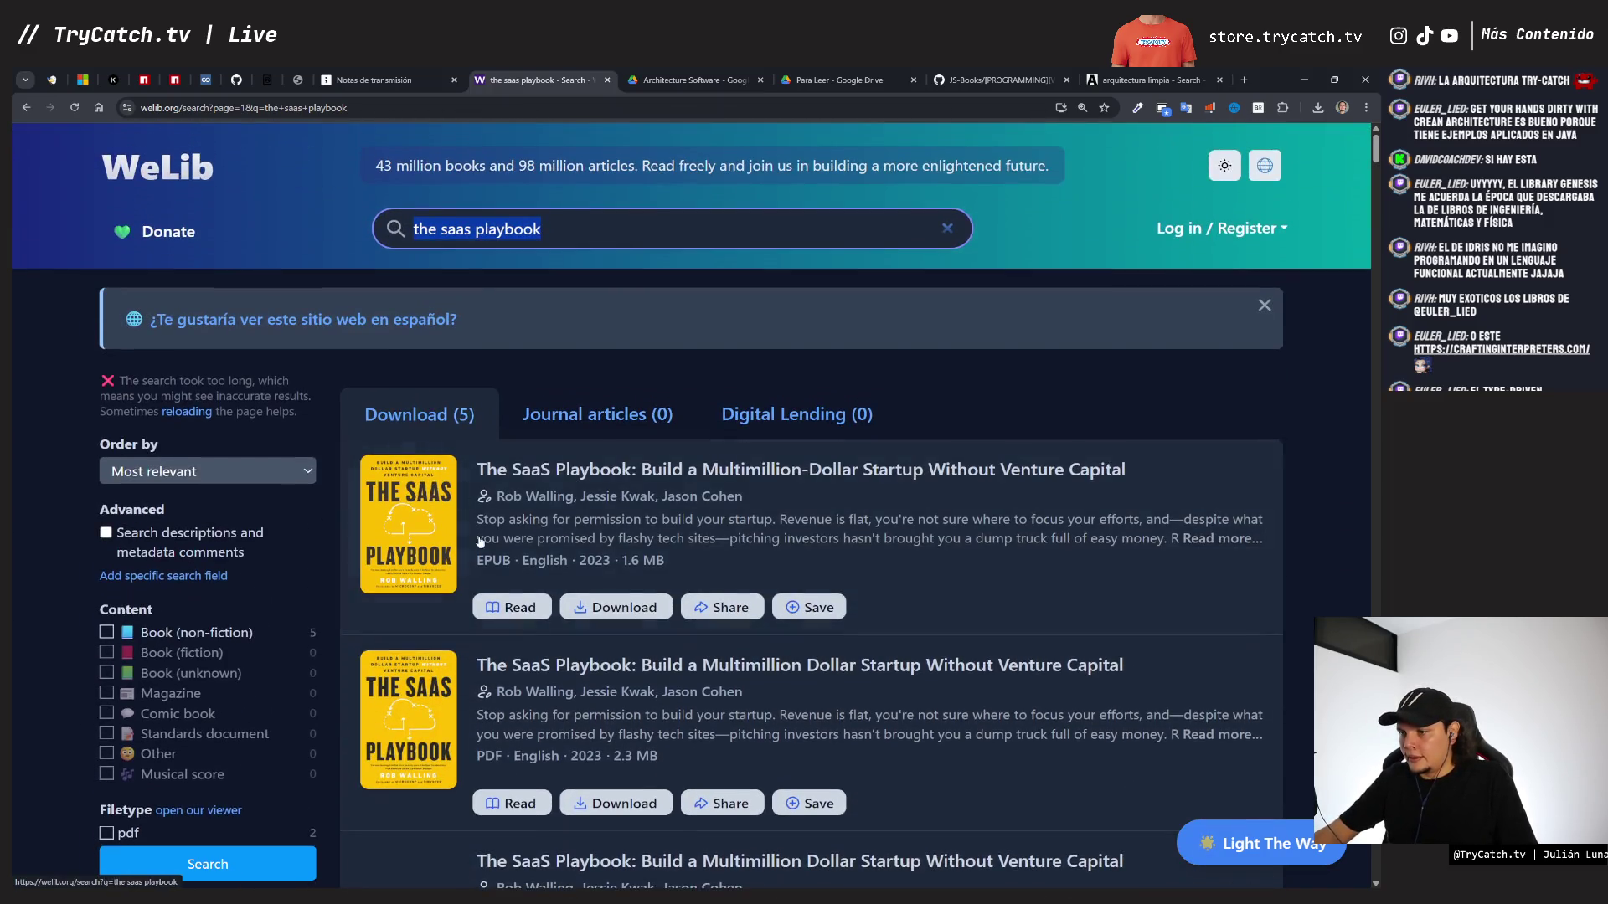
scroll(514, 734, "down", 1)
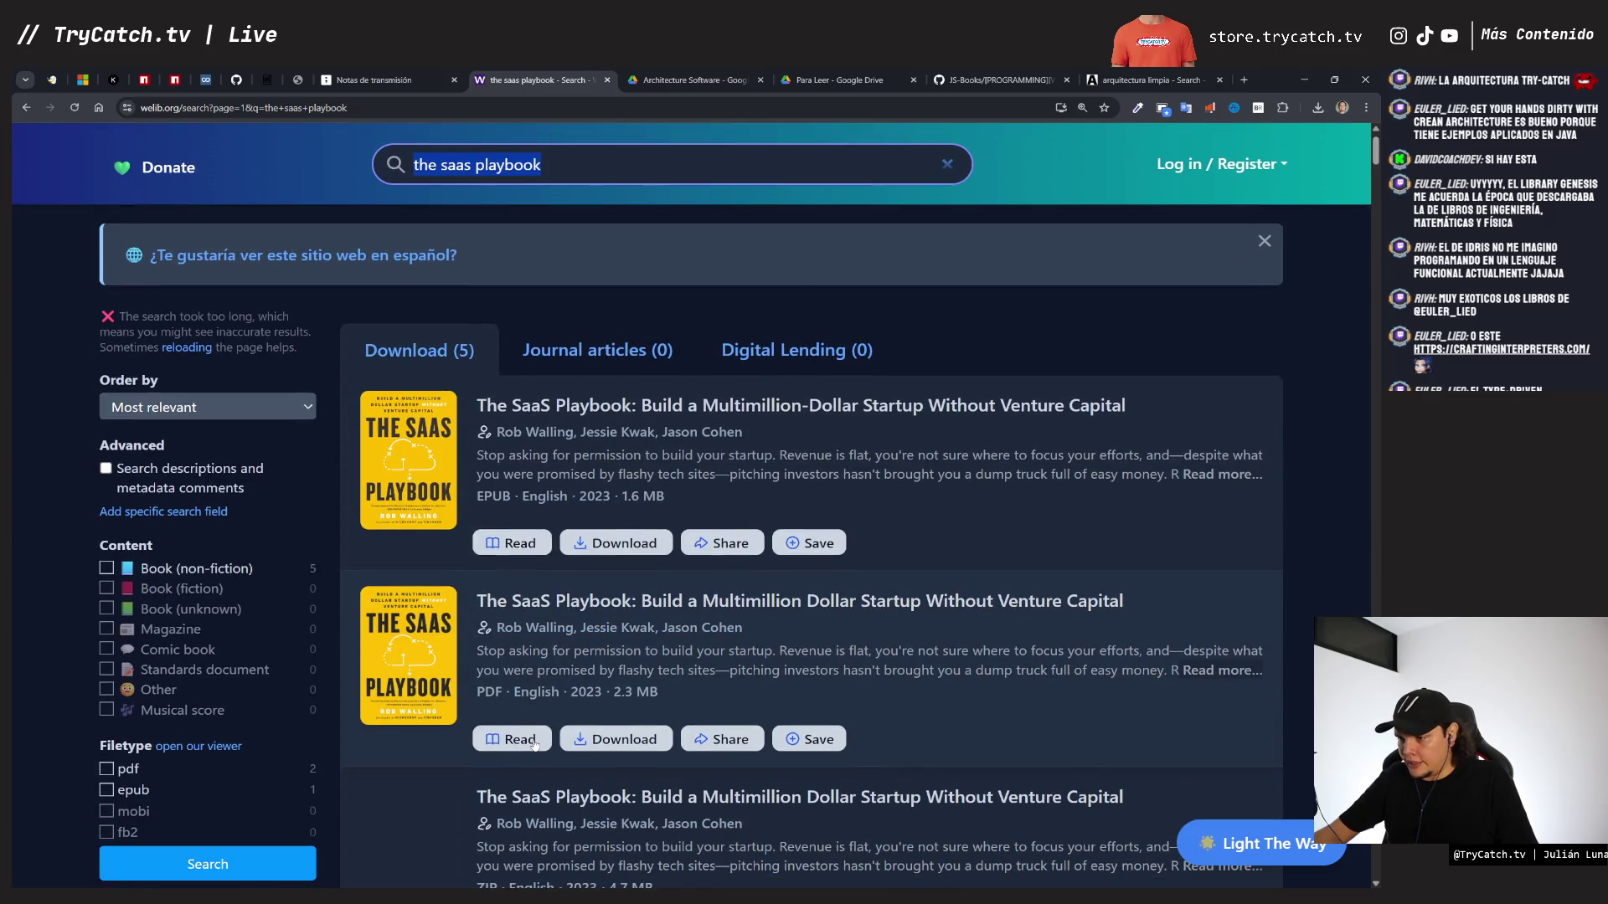
left_click(531, 741)
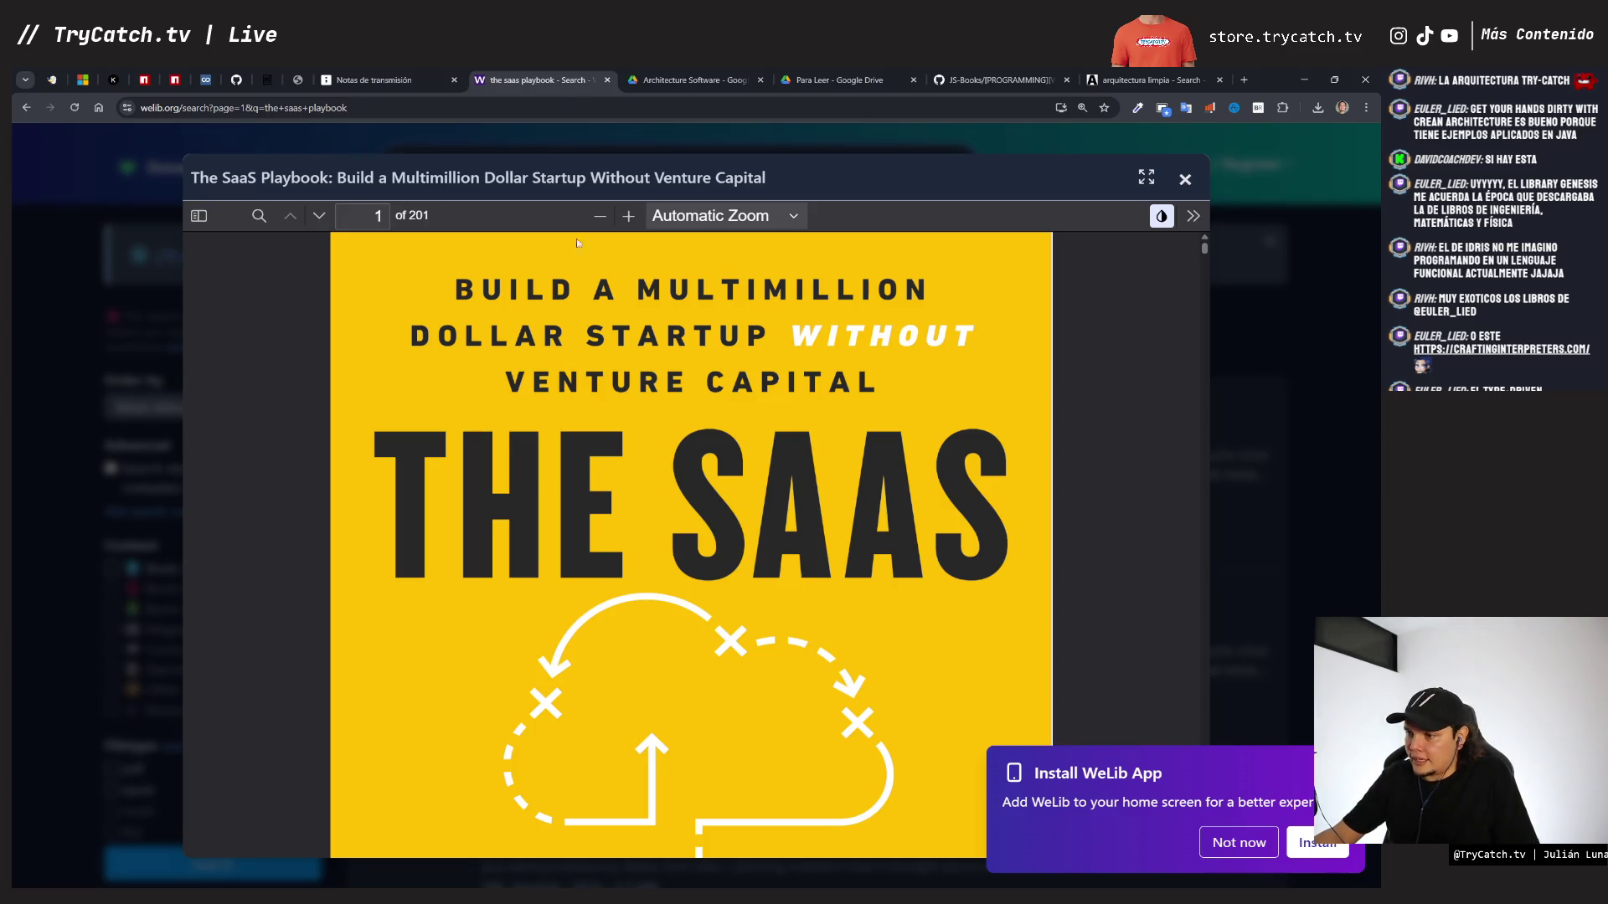
- Page through The SaaS Playbook PDF to its table of contents at page 10 of 201
scroll(735, 411, "down", 4)
scroll(601, 456, "down", 15)
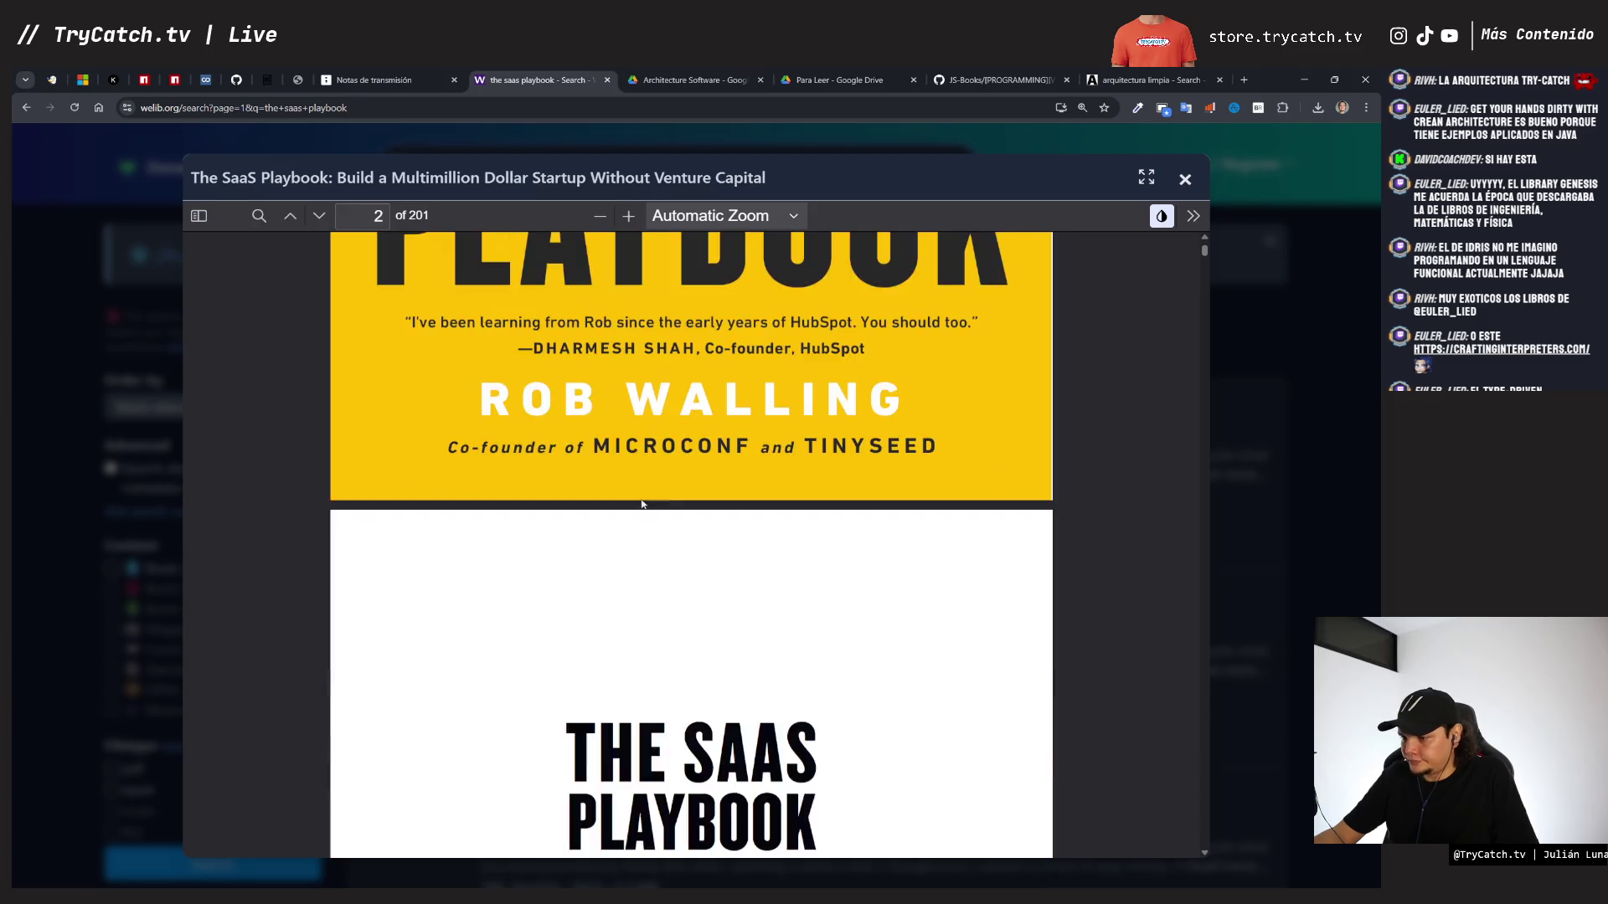
scroll(601, 455, "down", 15)
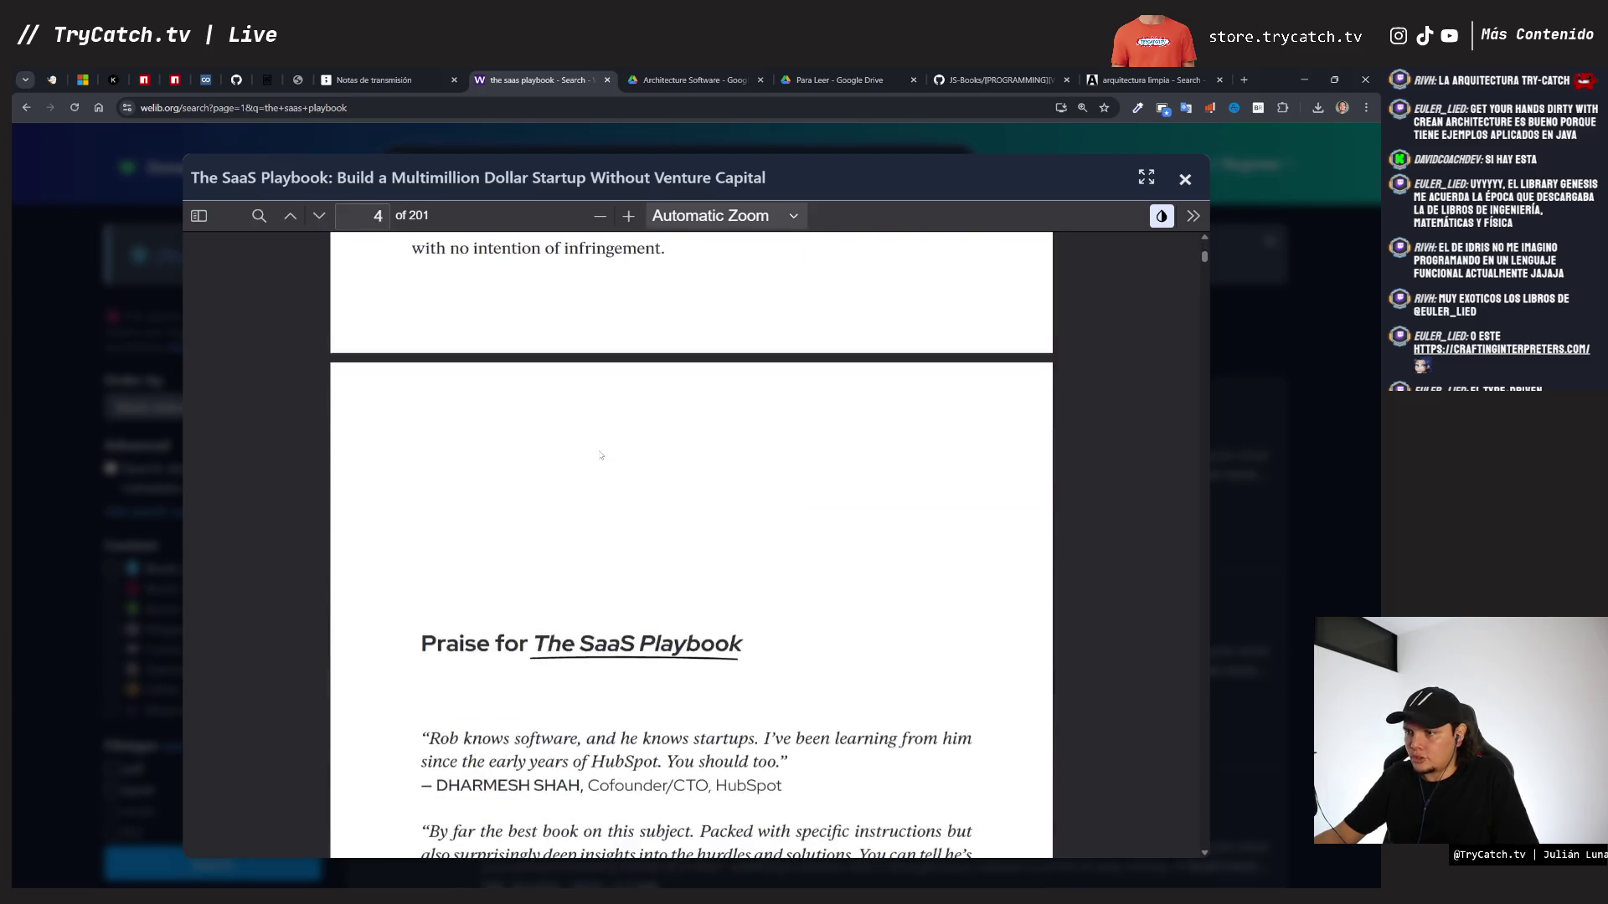
scroll(600, 455, "down", 15)
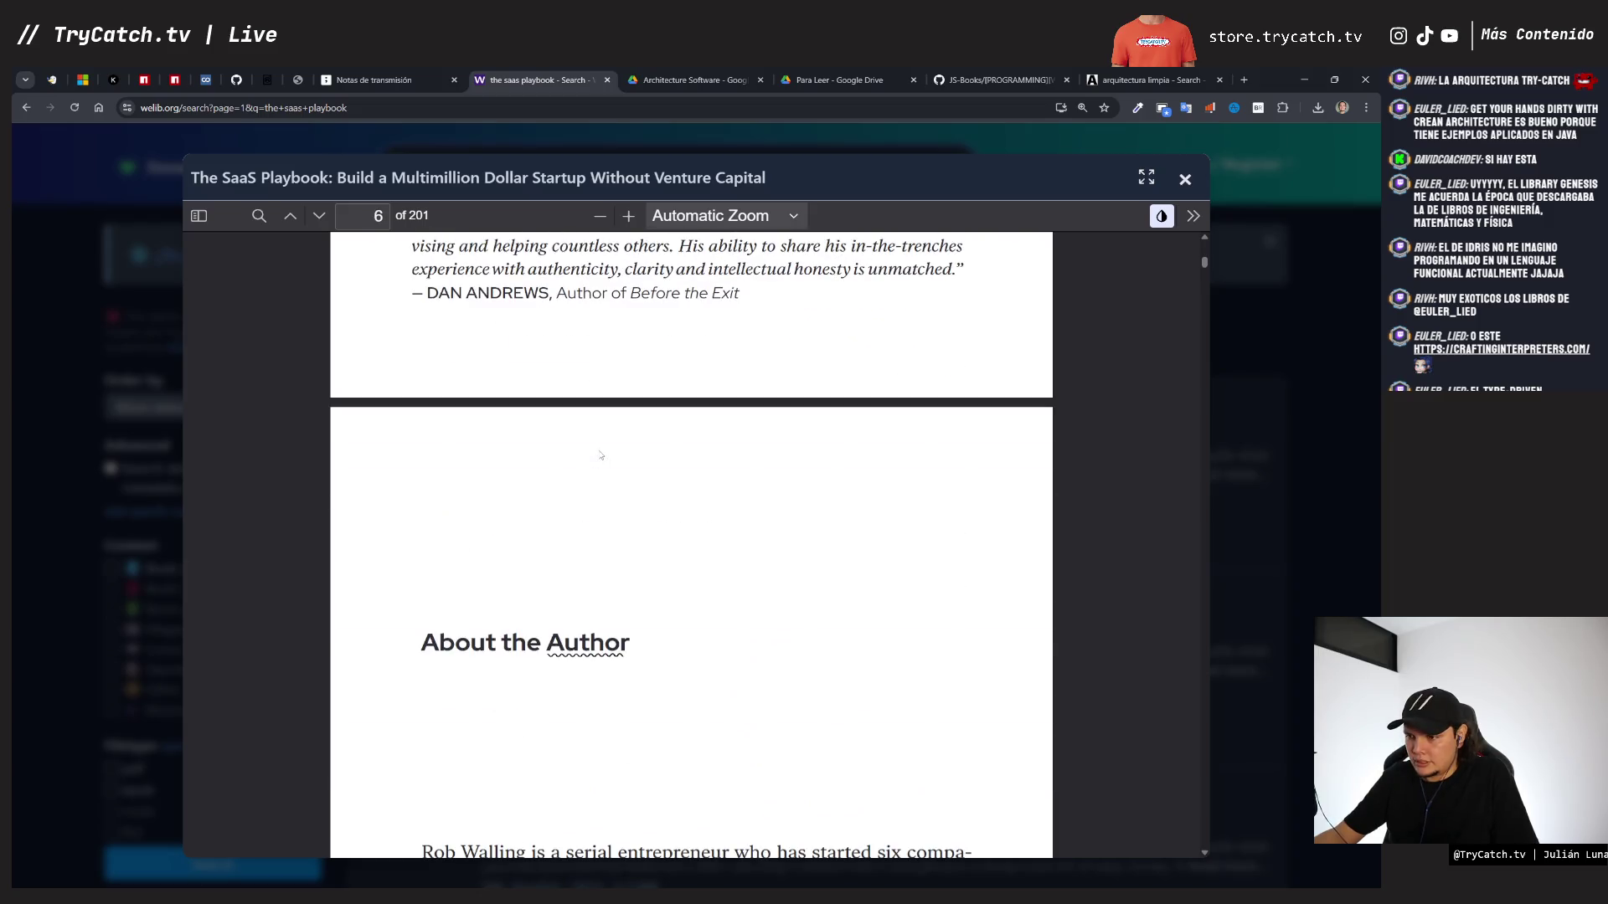
scroll(600, 456, "down", 15)
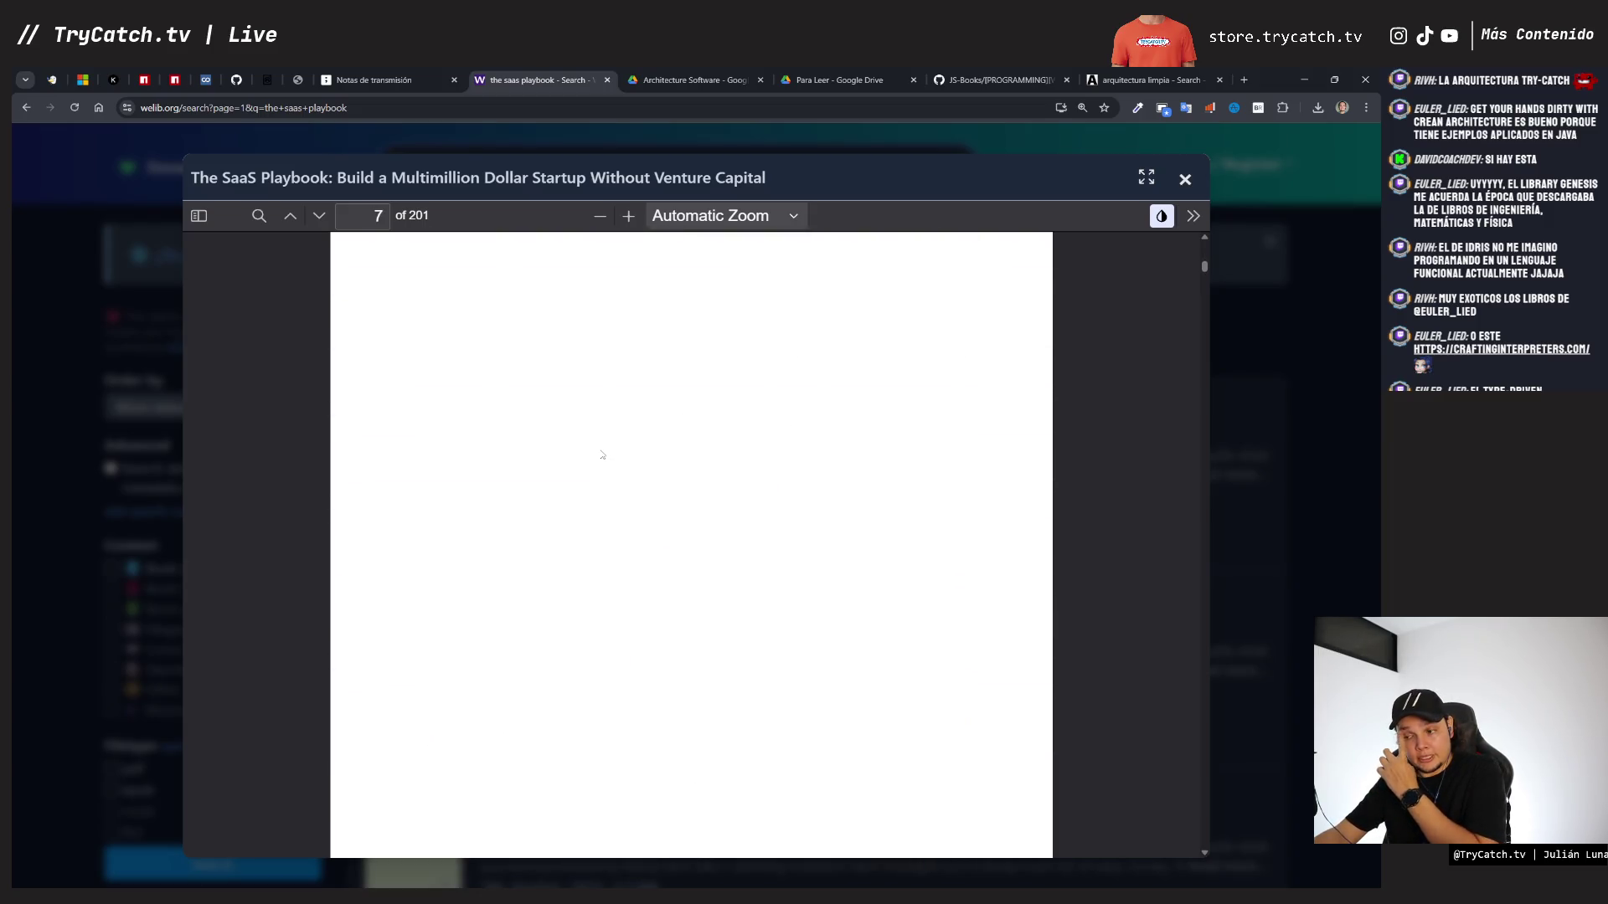
scroll(601, 456, "down", 12)
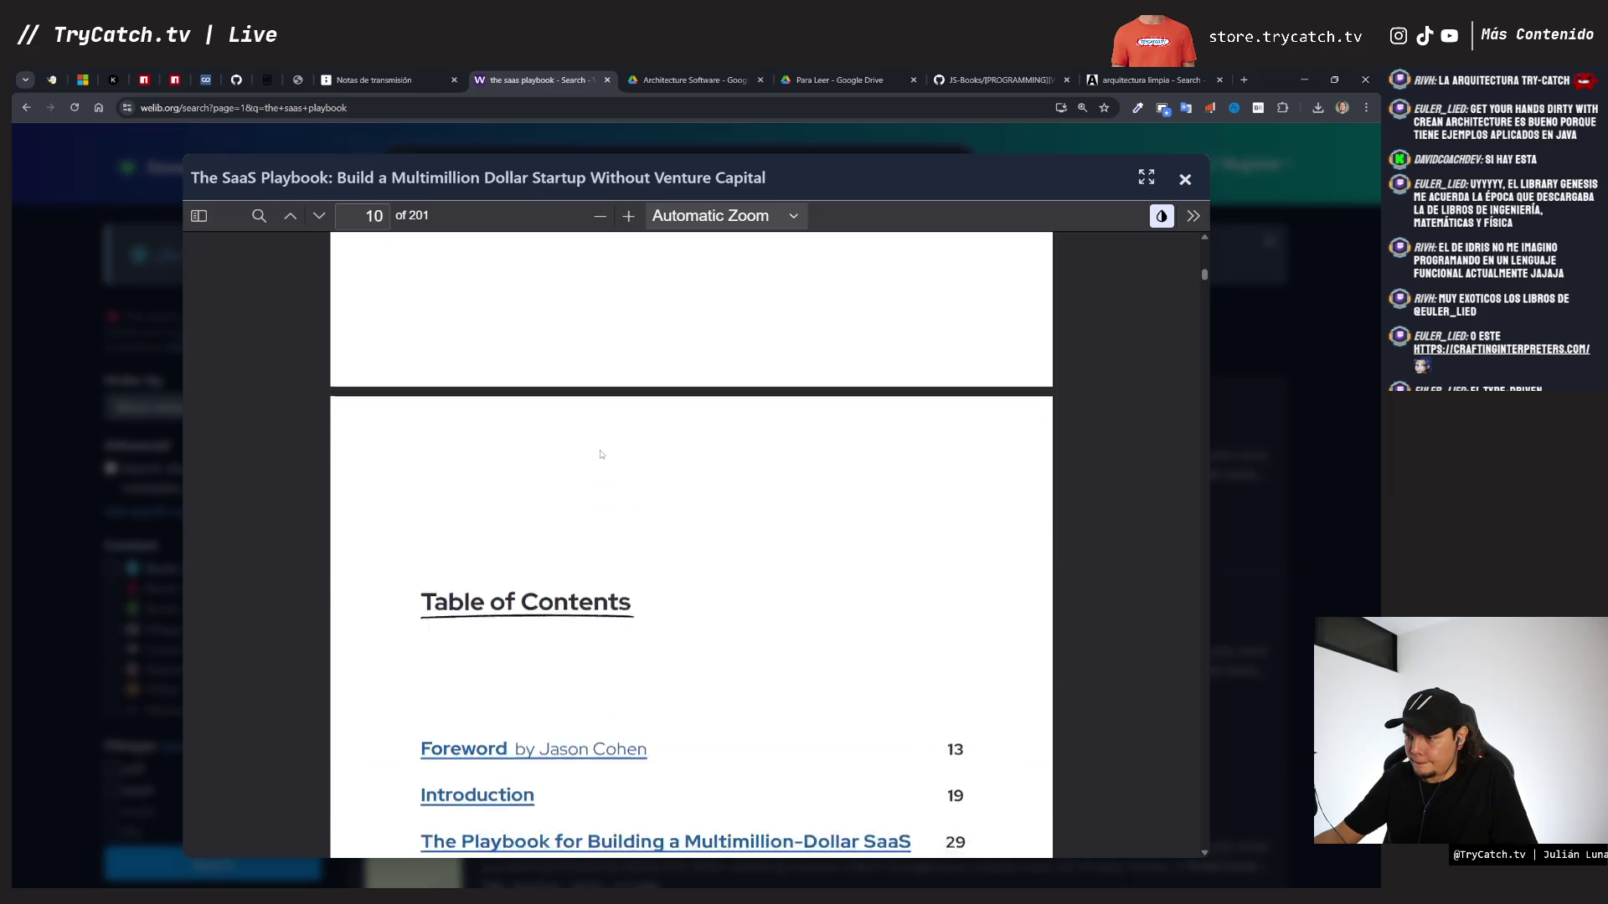
scroll(581, 485, "down", 2)
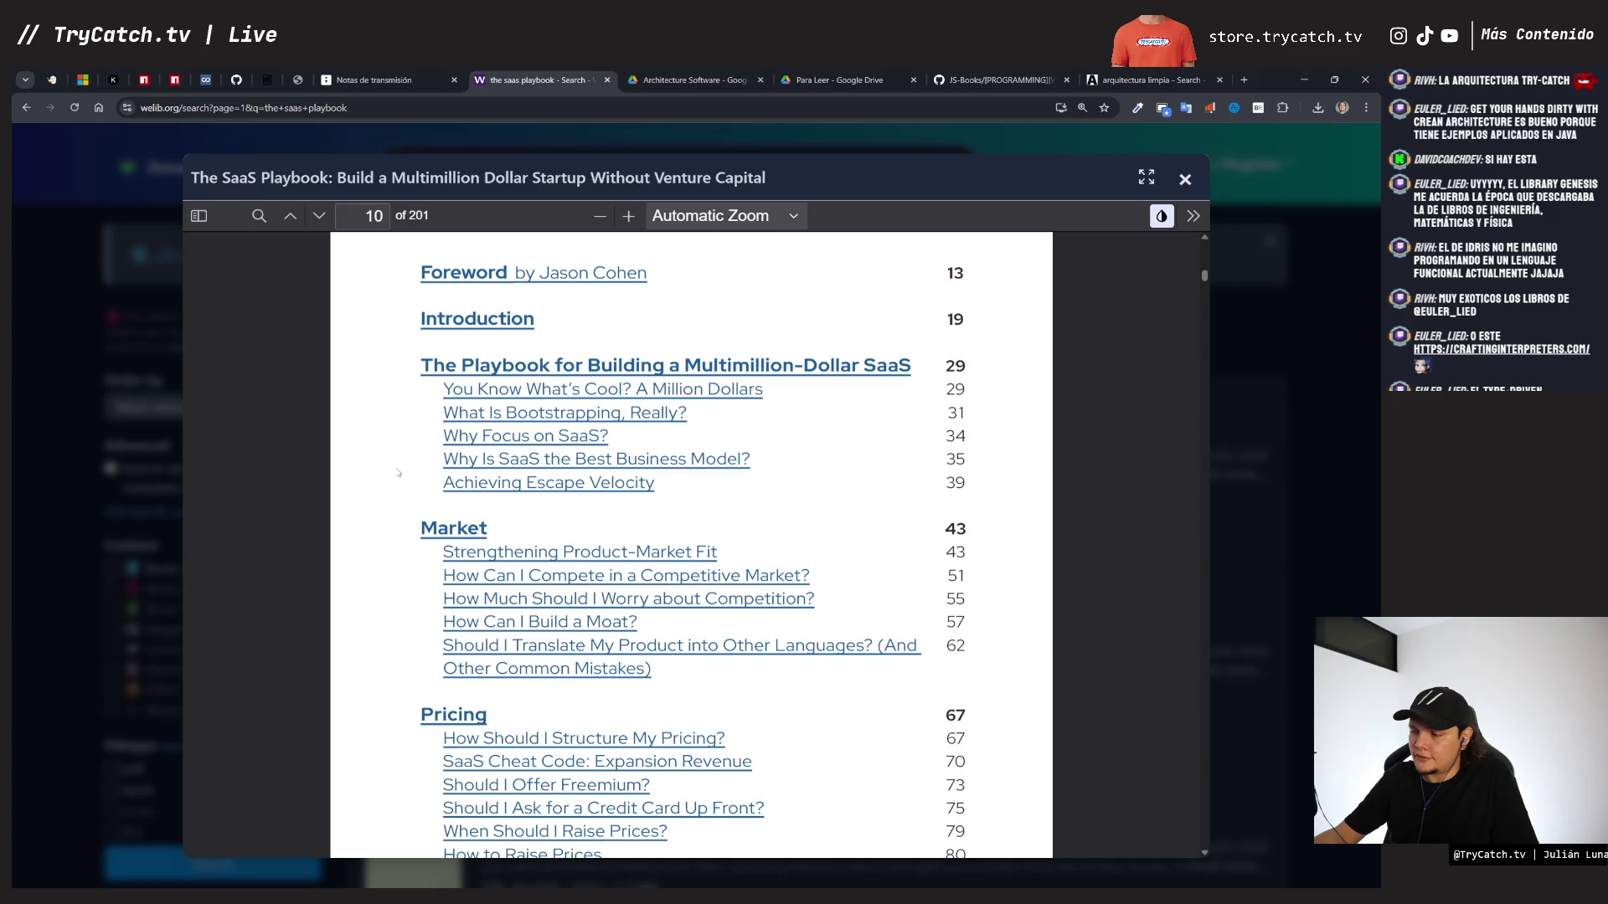
- Scroll the table of contents from Market through Mindset to Appendix A: Resources, then return to tldraw
scroll(397, 473, "down", 5)
scroll(399, 476, "up", 3)
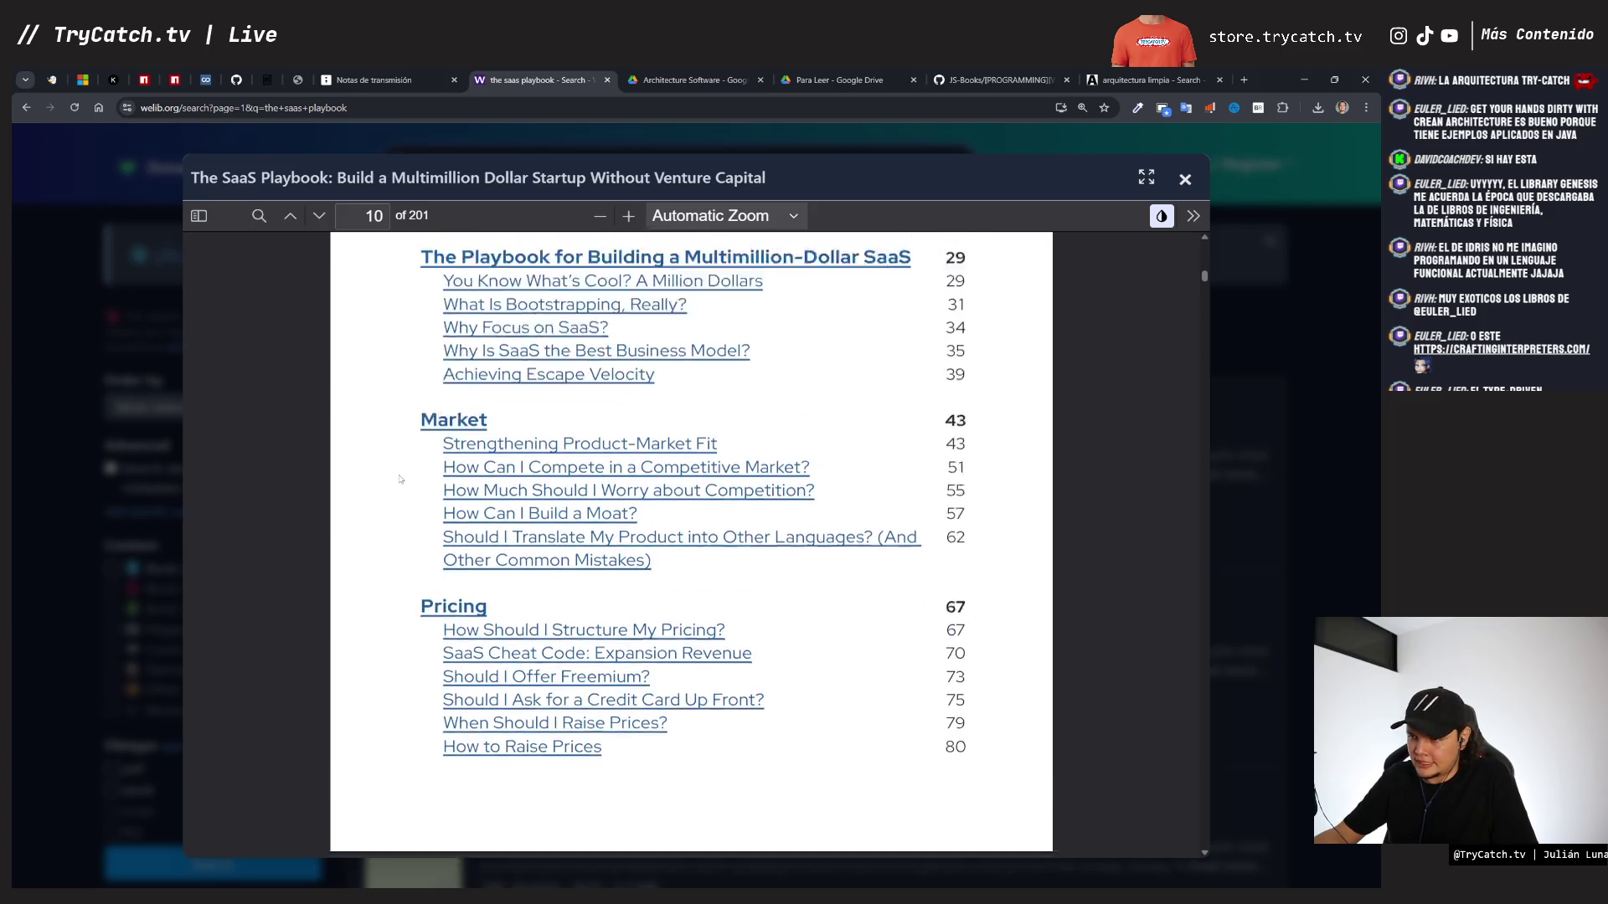
scroll(400, 480, "down", 2)
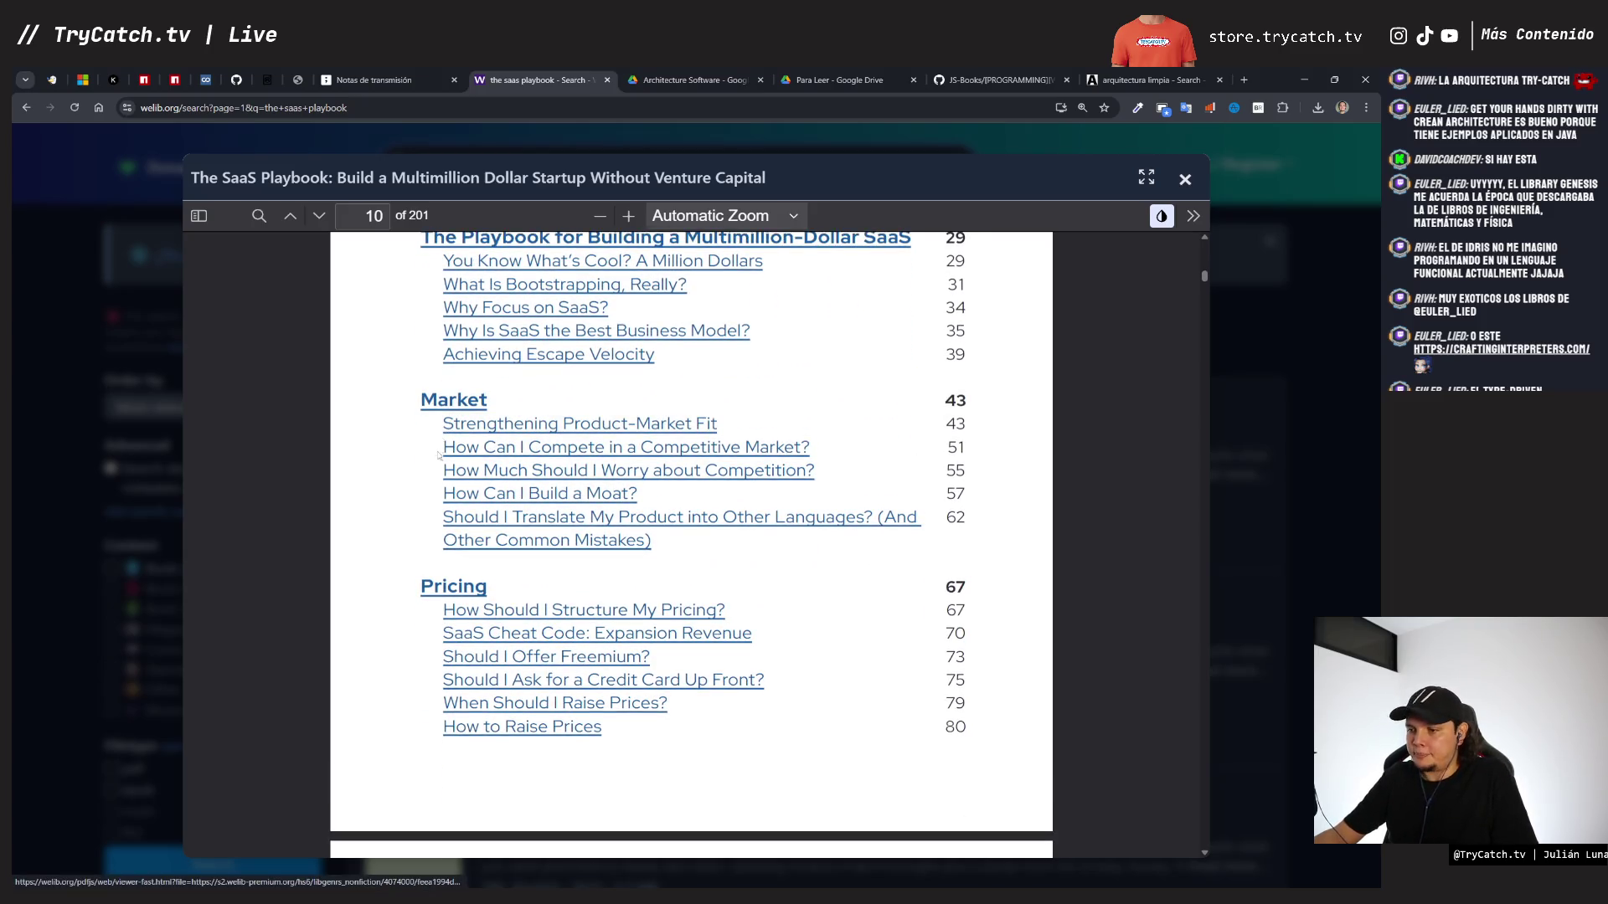
scroll(436, 463, "down", 3)
scroll(434, 462, "down", 3)
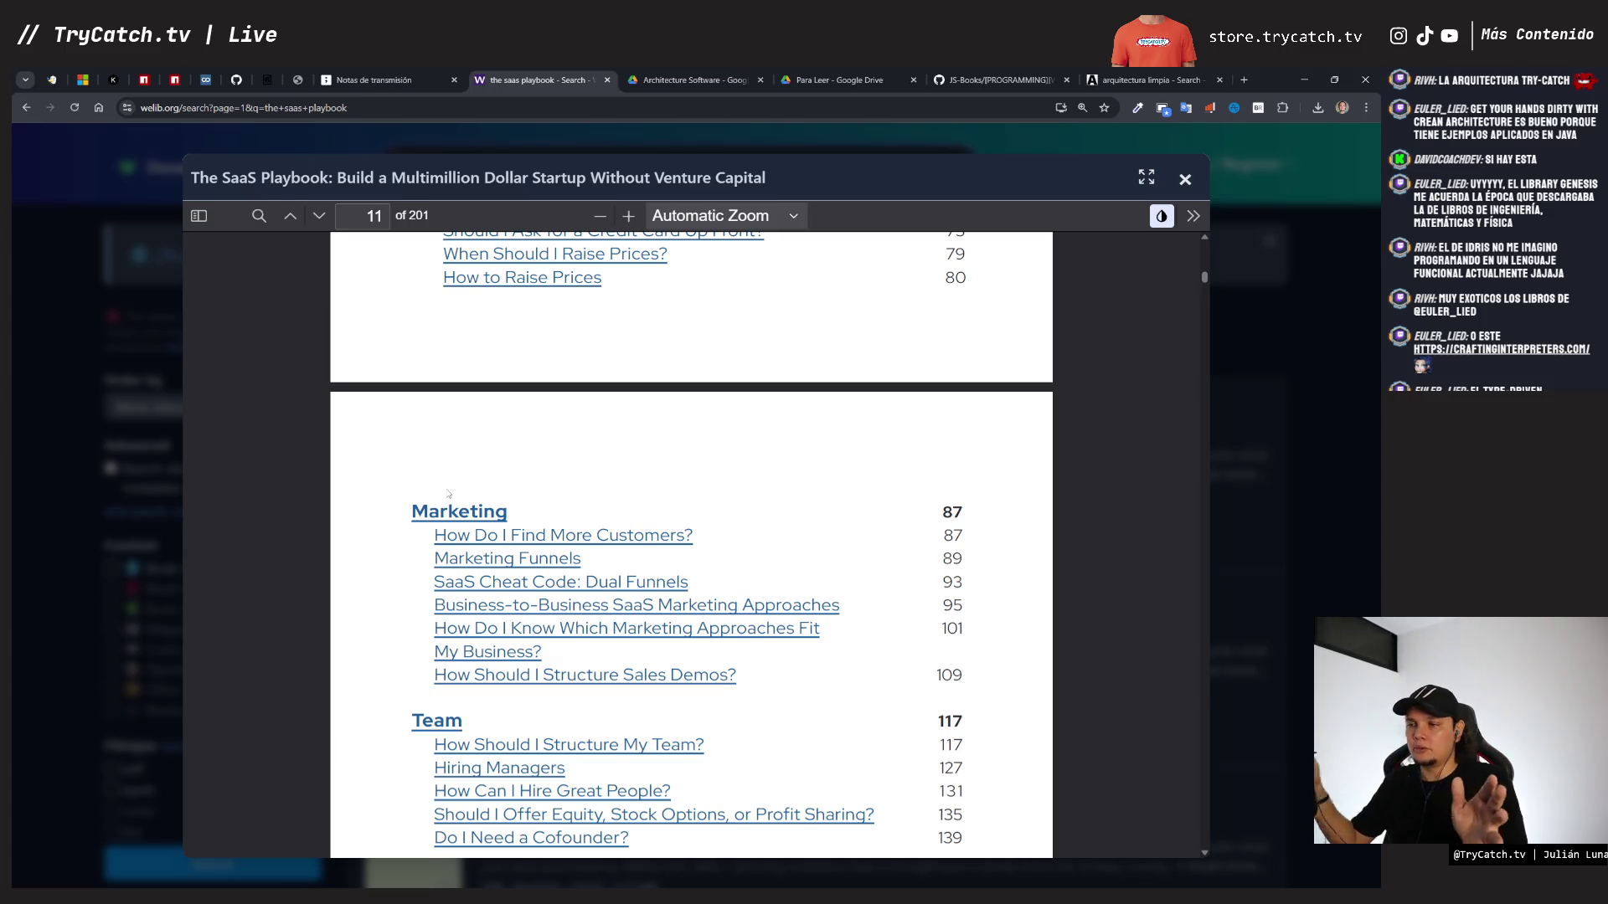
scroll(453, 502, "up", 7)
scroll(471, 570, "down", 1)
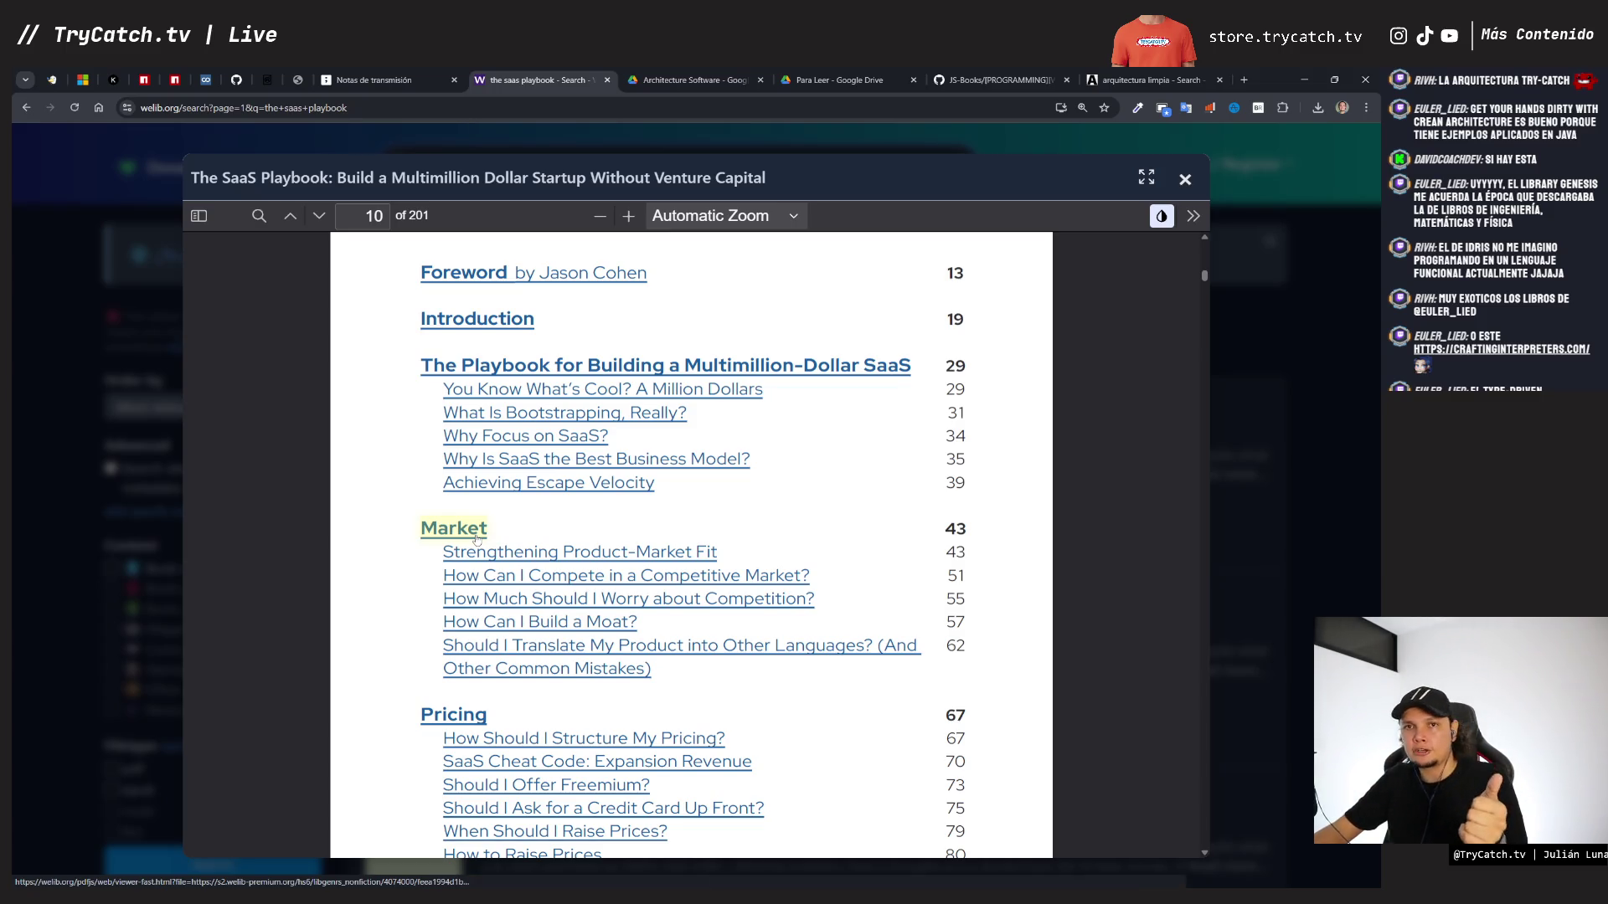
scroll(494, 561, "down", 3)
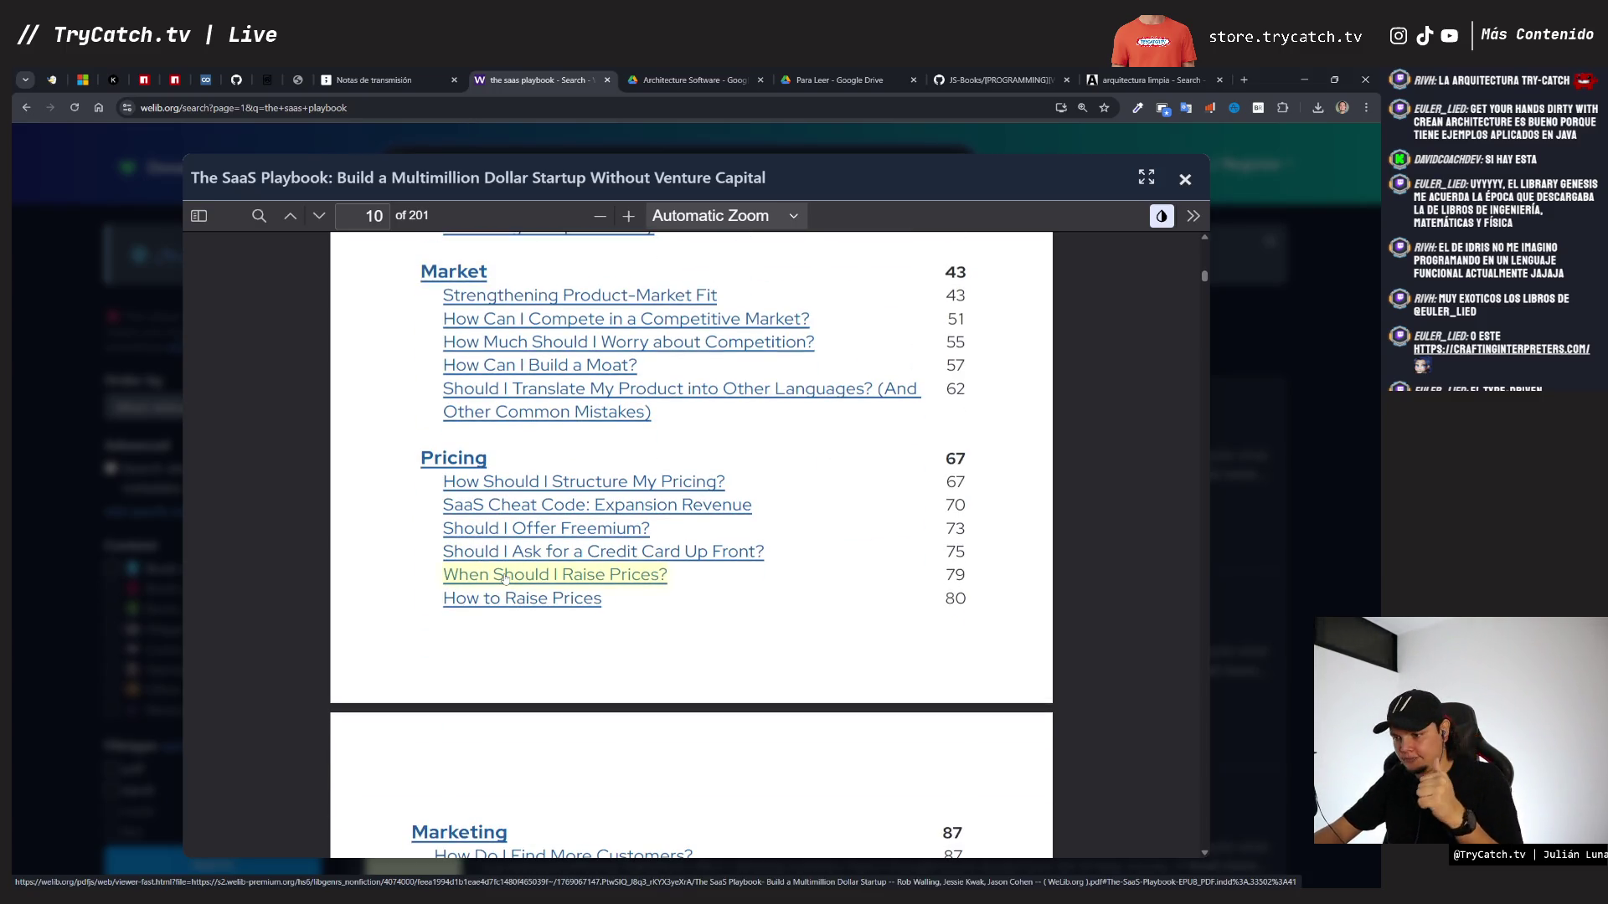
scroll(505, 578, "down", 3)
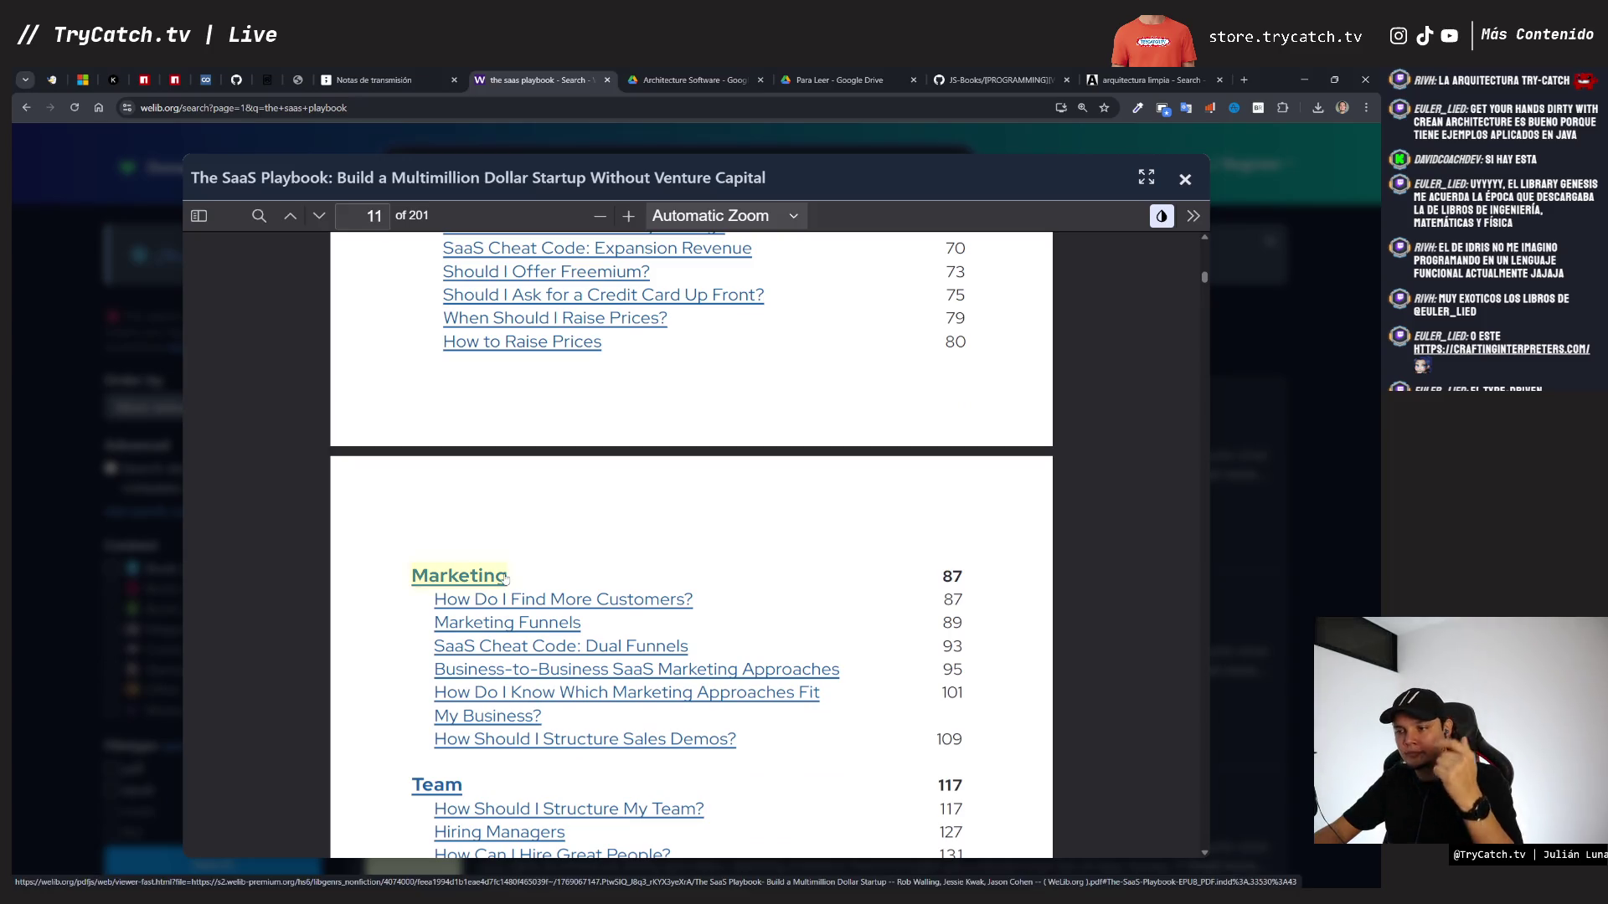
scroll(505, 578, "down", 1)
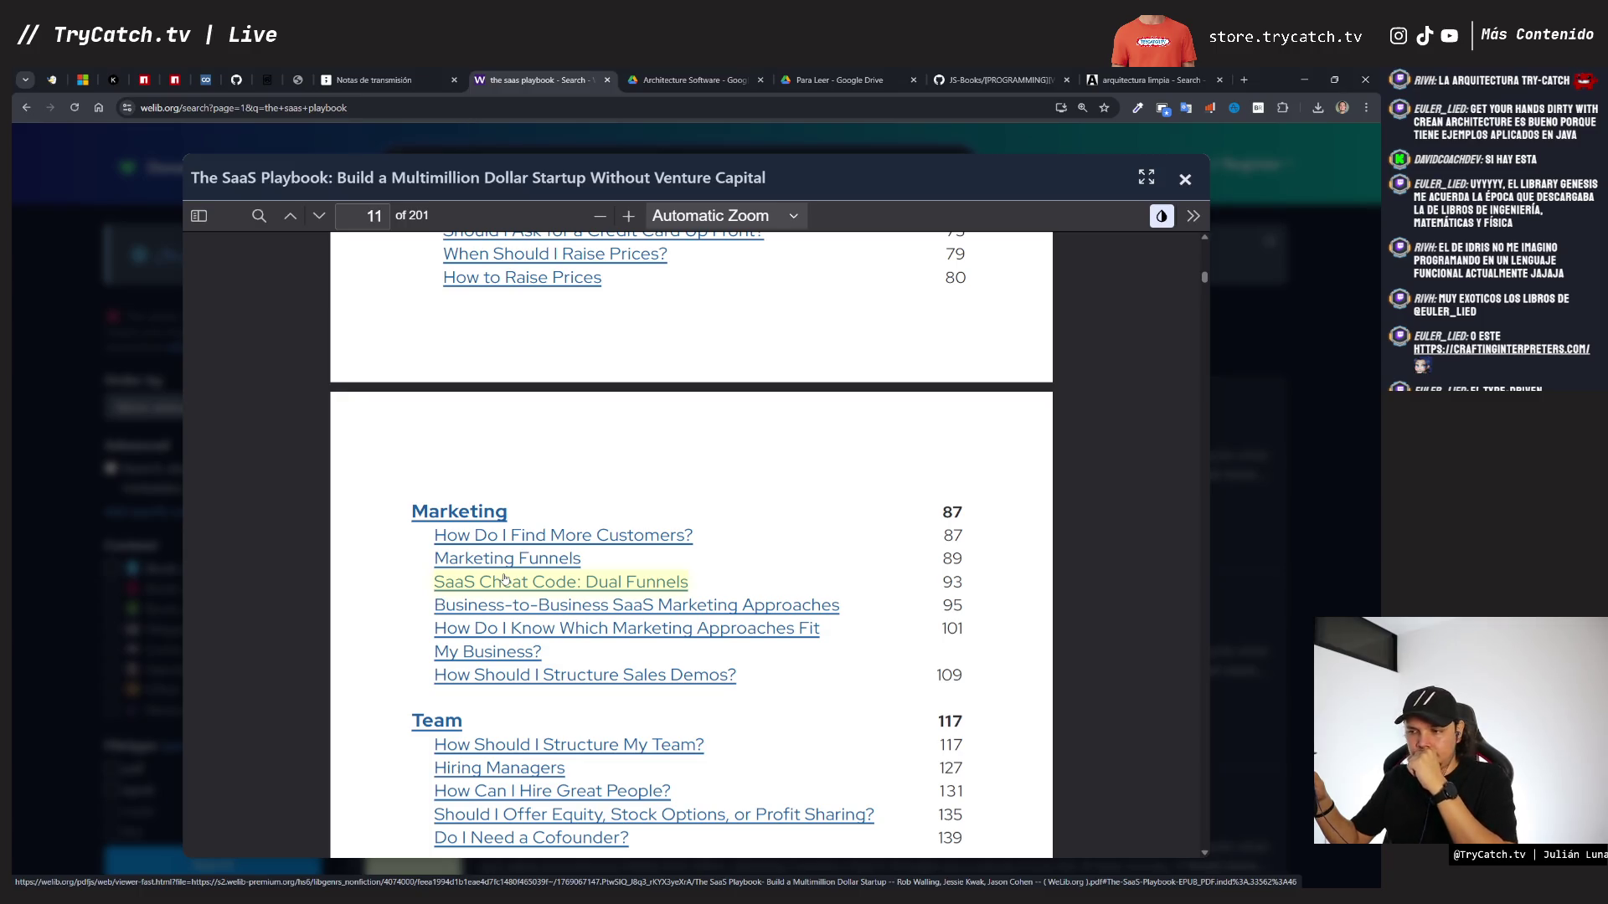
scroll(505, 577, "down", 5)
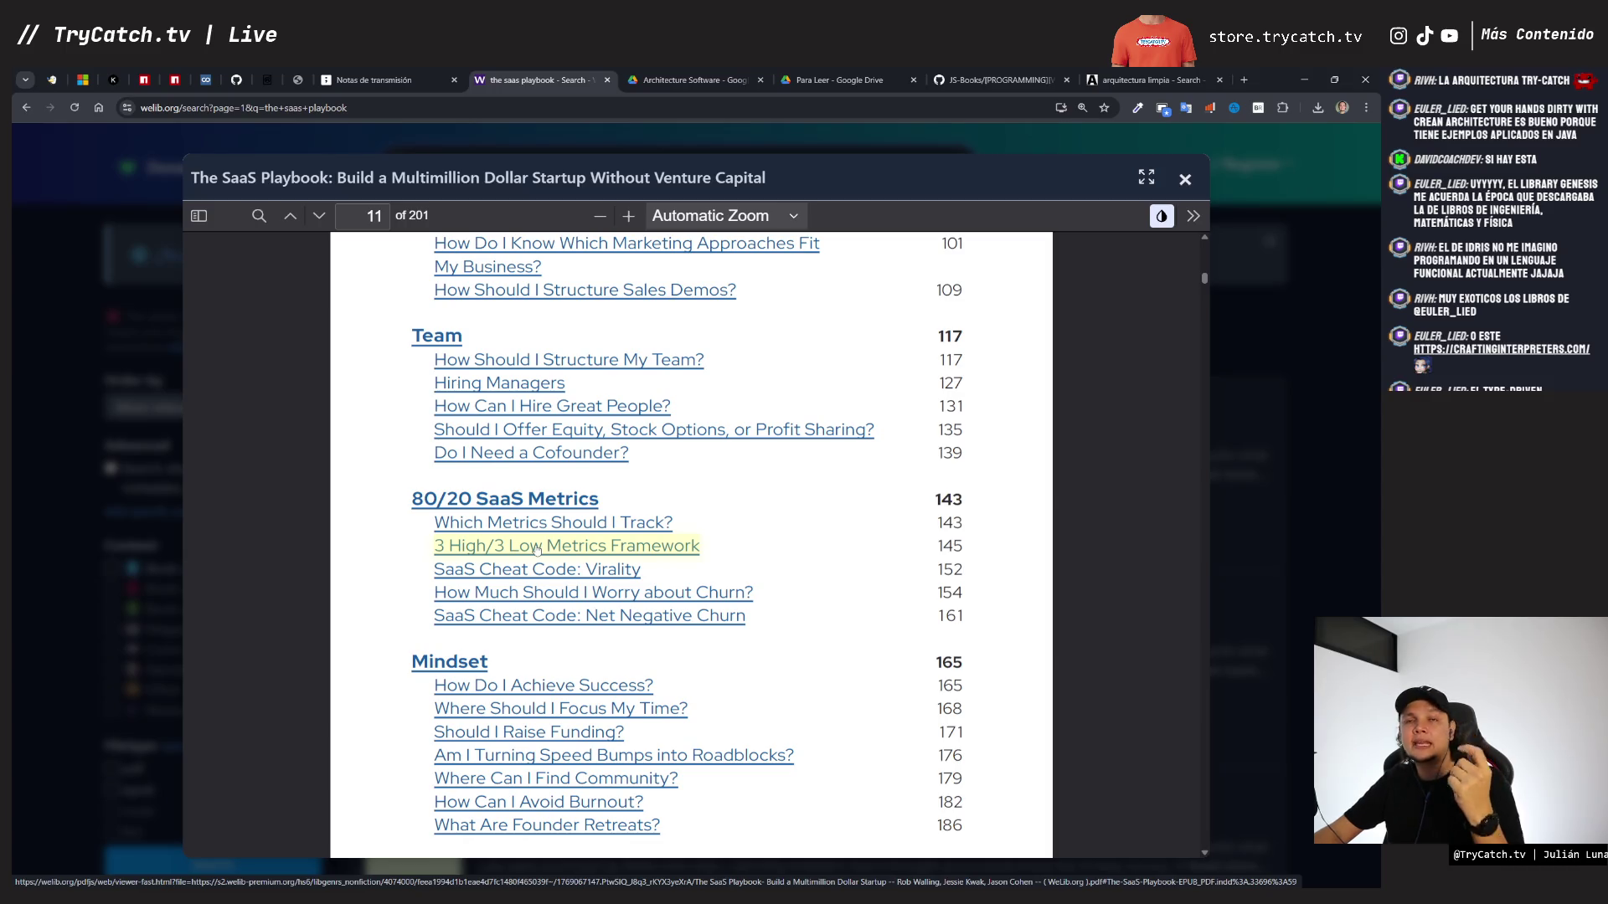
scroll(537, 549, "down", 3)
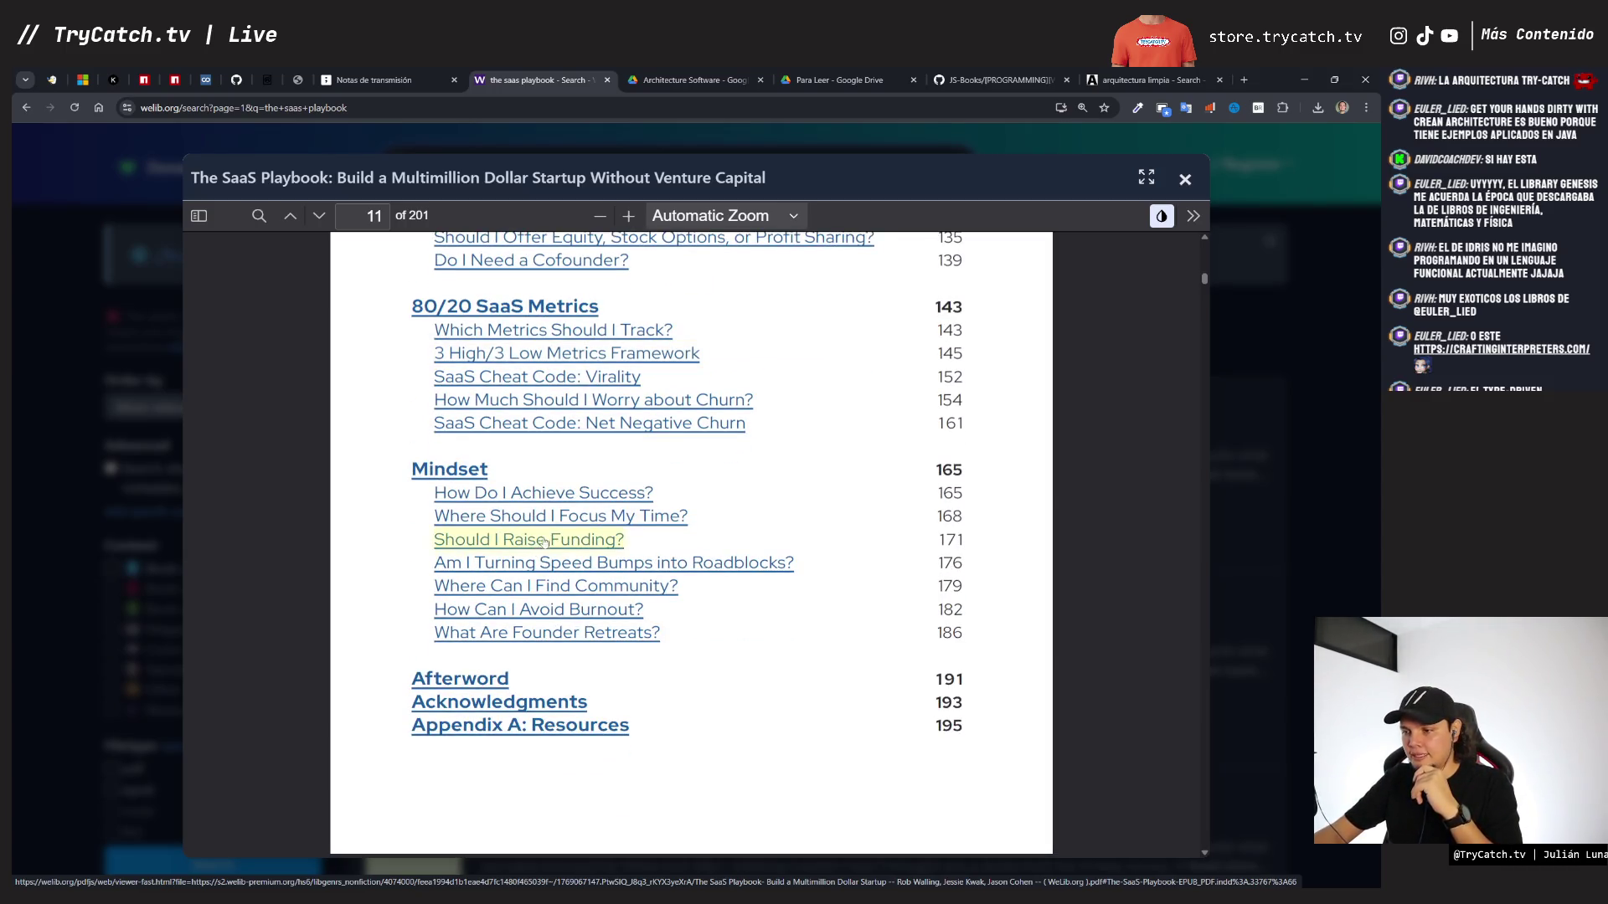
scroll(548, 540, "down", 6)
scroll(552, 534, "down", 3)
scroll(549, 536, "up", 5)
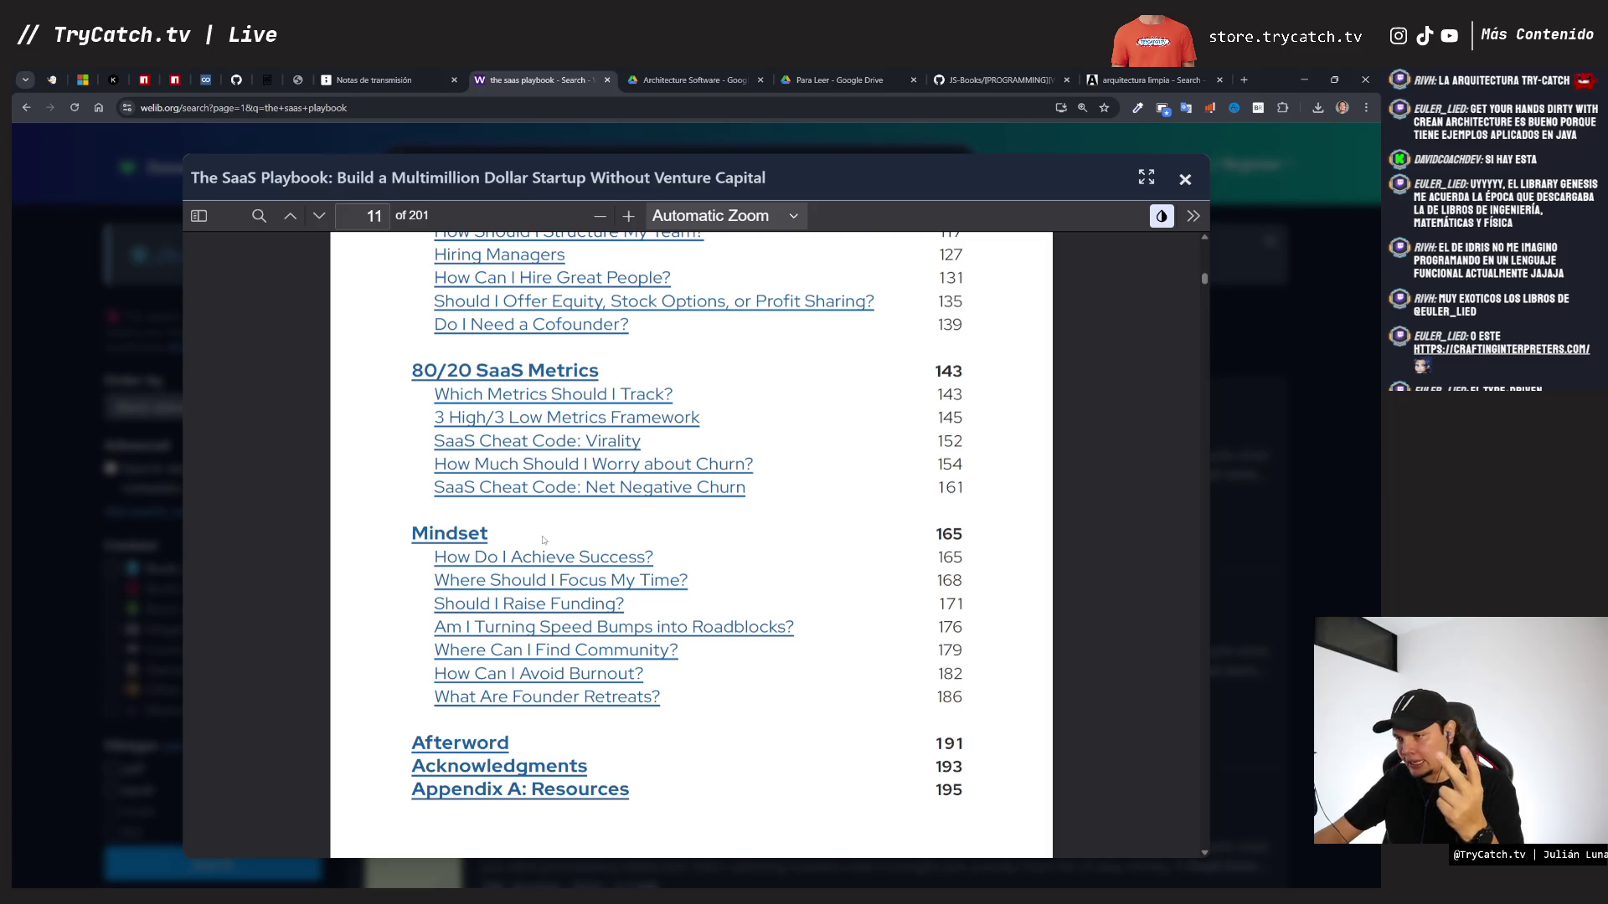
key("ctrl+shift+Tab")
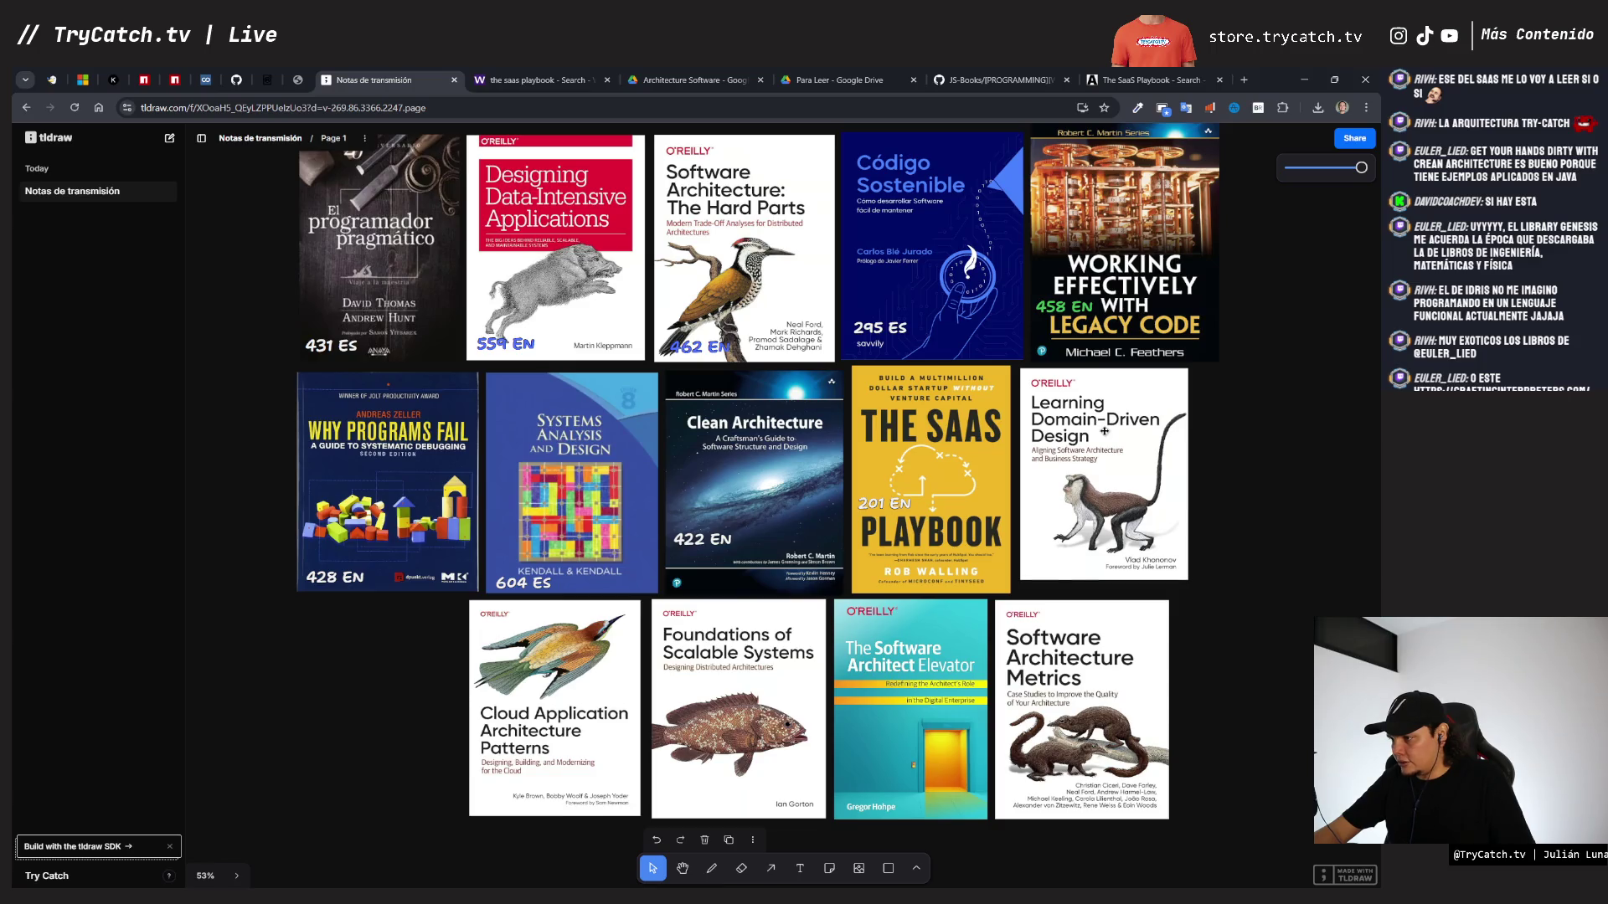
- Nudge The SaaS Playbook and Learning Domain-Driven Design covers into line and shrink The SaaS Playbook slightly
left_click_drag(989, 439, 988, 443)
left_click(1113, 508)
left_click_drag(1113, 508, 1108, 513)
left_click(974, 575)
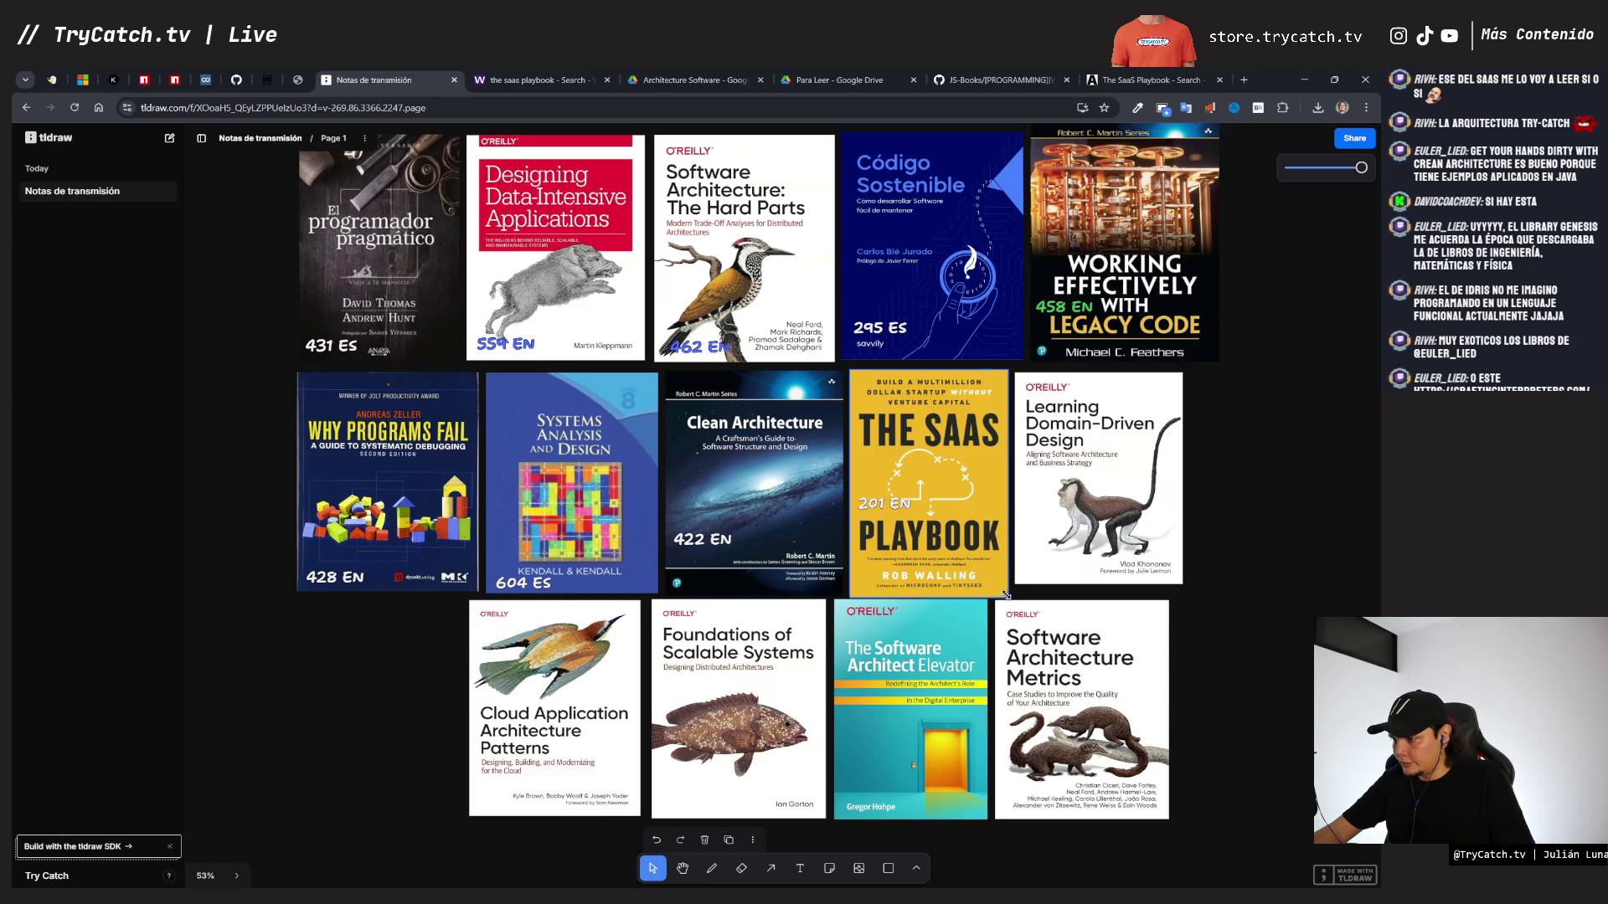
left_click_drag(1008, 598, 1001, 592)
- Shift and enlarge the Learning Domain-Driven Design cover to match the second row
left_click(883, 507)
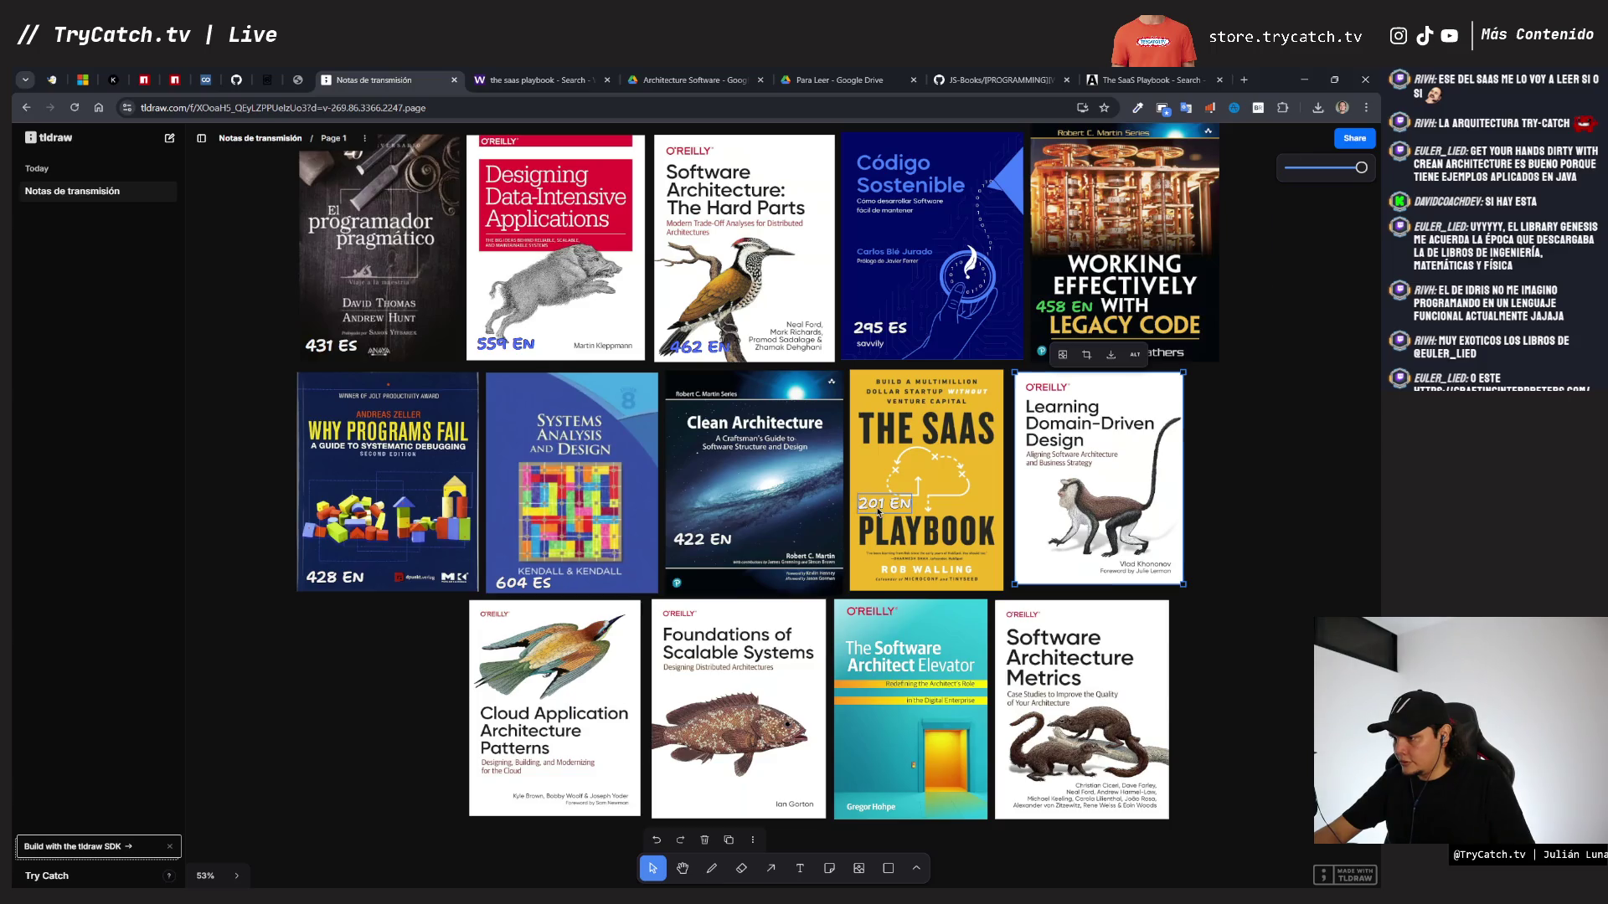
left_click_drag(1059, 537, 1050, 534)
left_click_drag(1173, 580, 1183, 591)
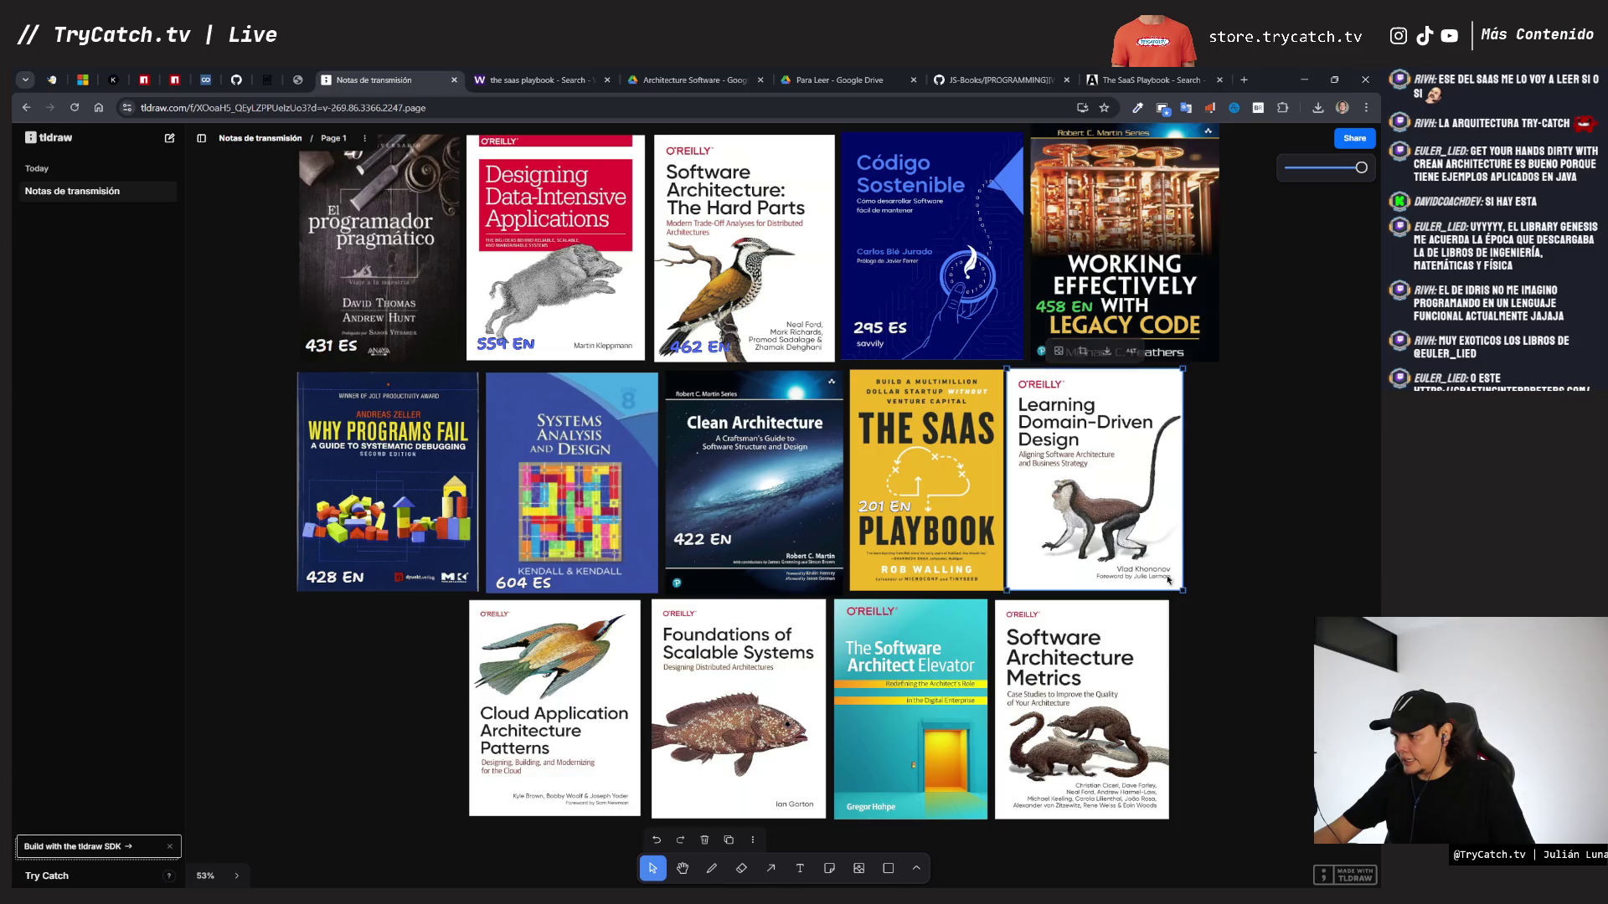
left_click(798, 82)
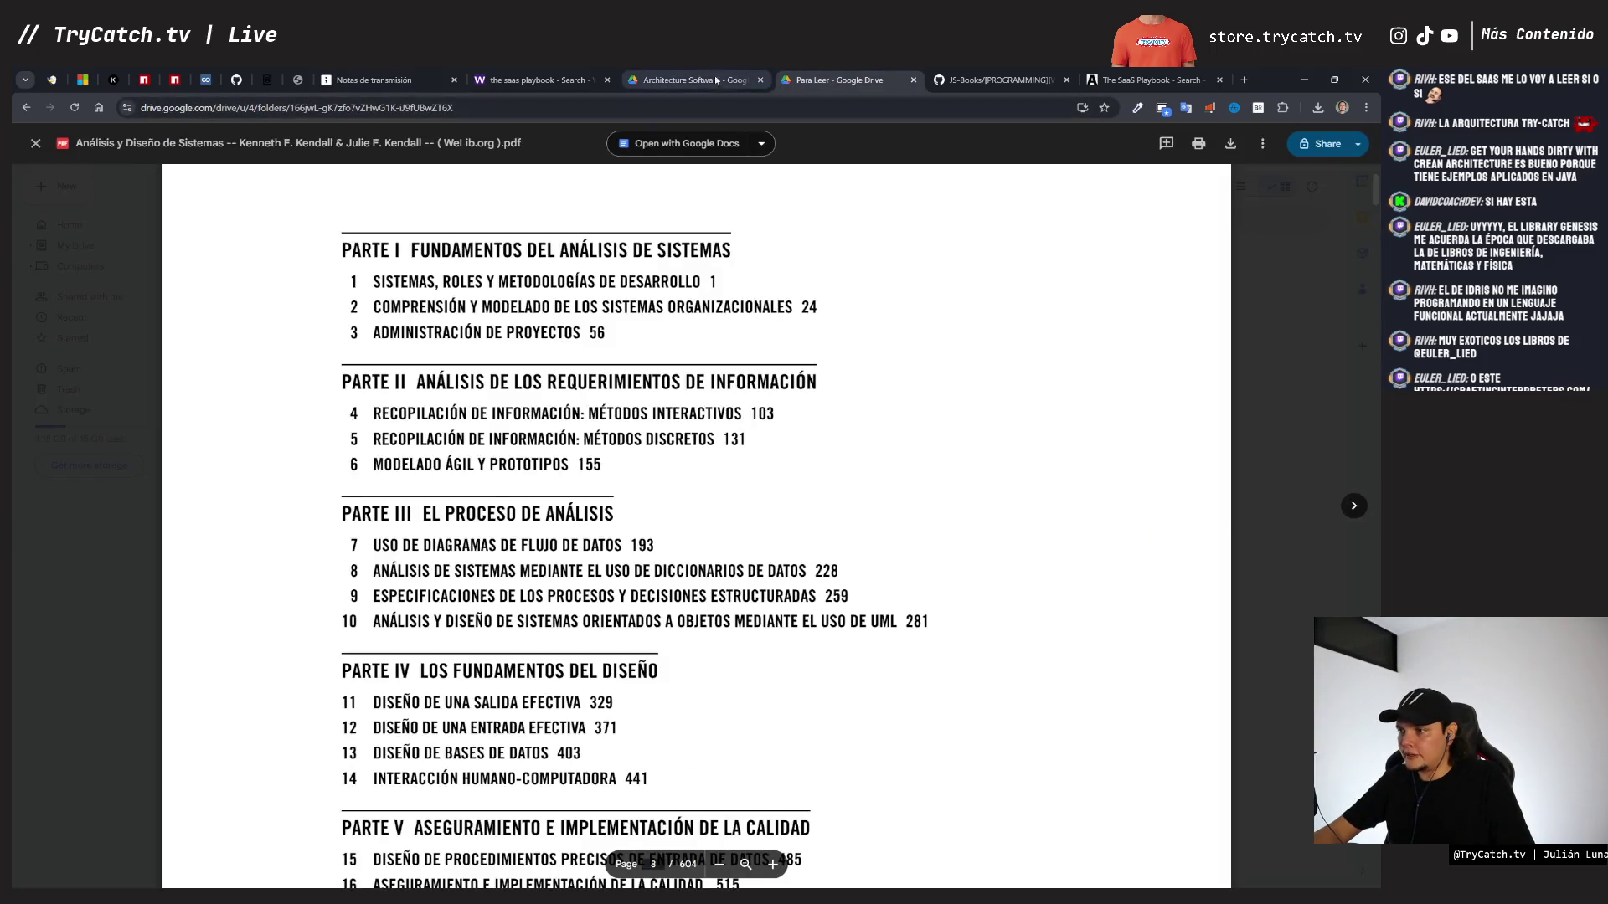
- Close the previews and open learningdomain-drivendesign1e.pdf from the Architecture Software folder
key("Escape")
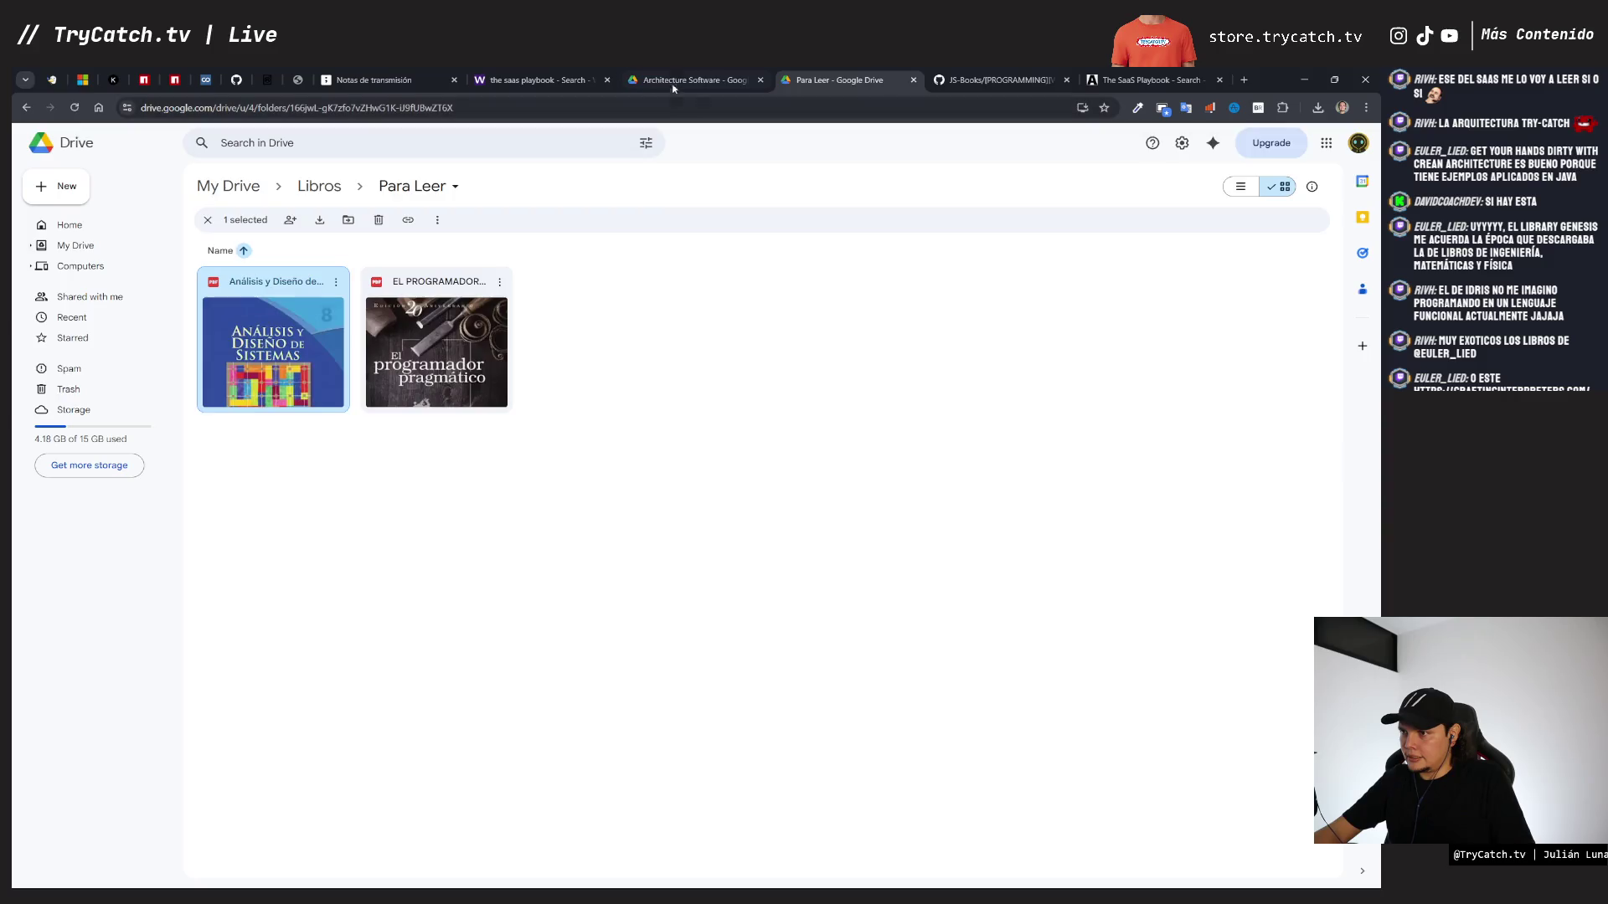
left_click(695, 79)
key("Escape")
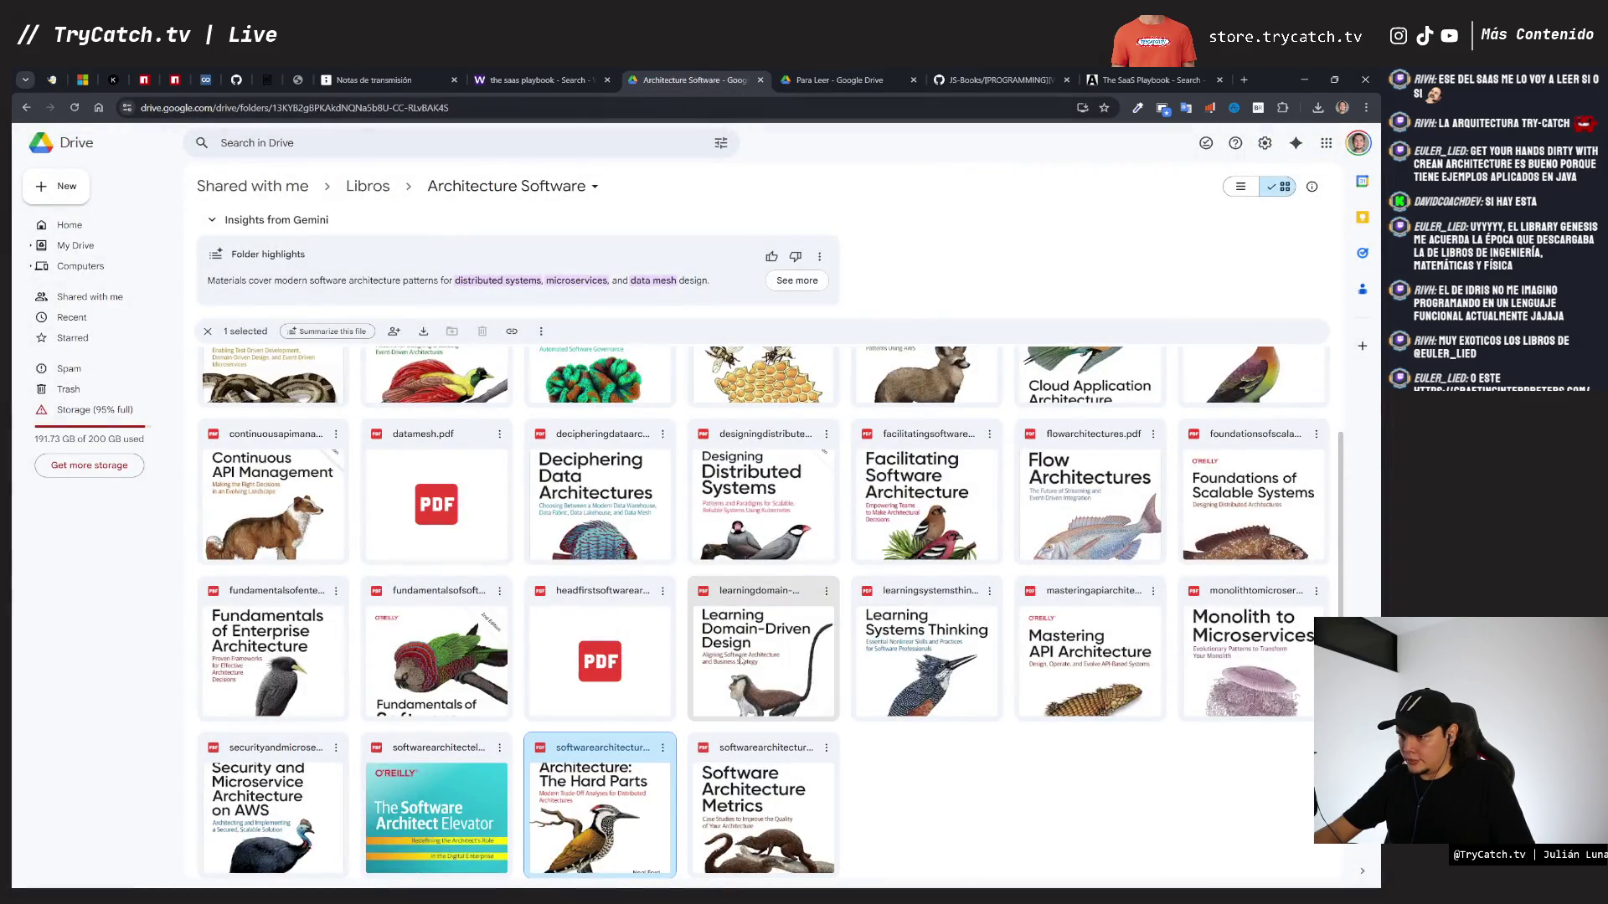
double_click(764, 654)
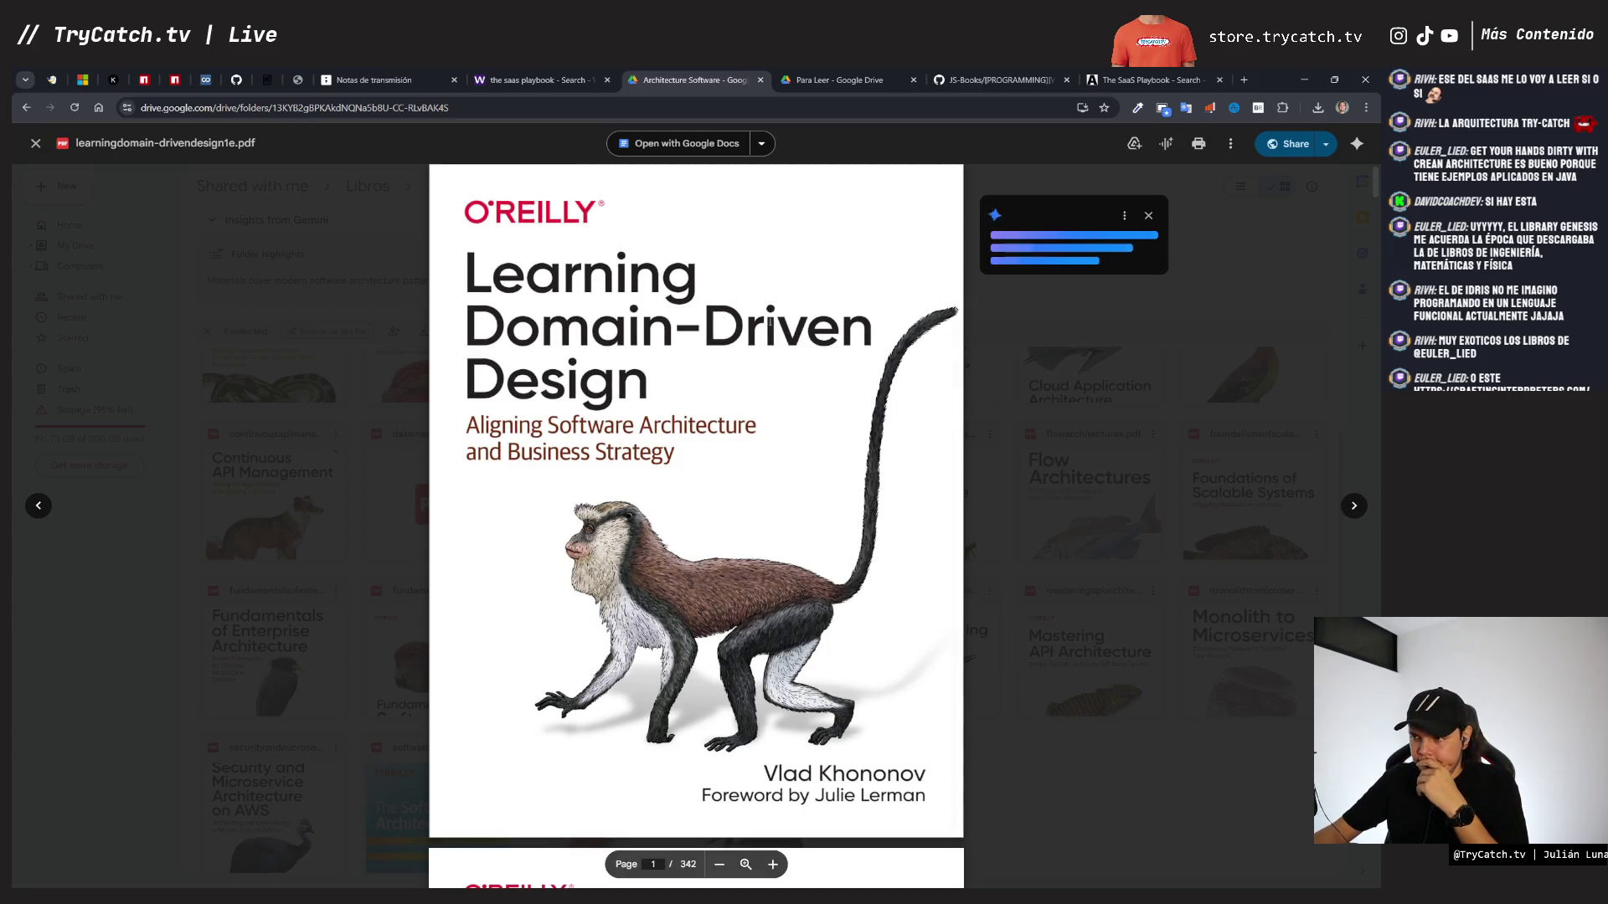
- Scroll to the table of contents on page 7 and zoom the pages to fit the width
scroll(693, 430, "down", 15)
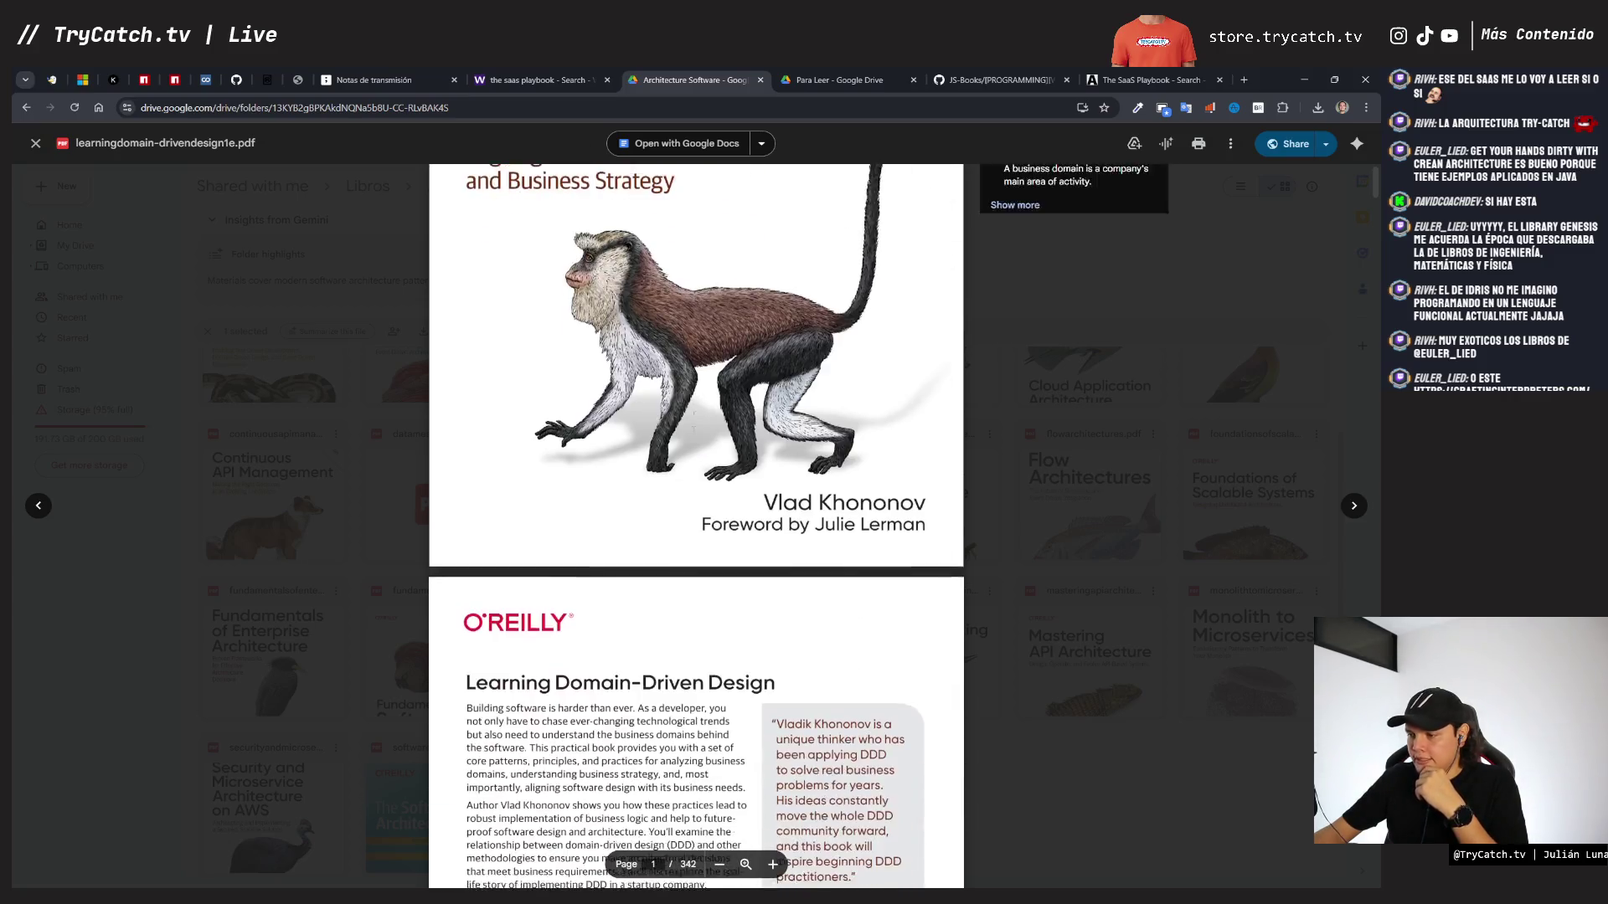
scroll(693, 430, "down", 15)
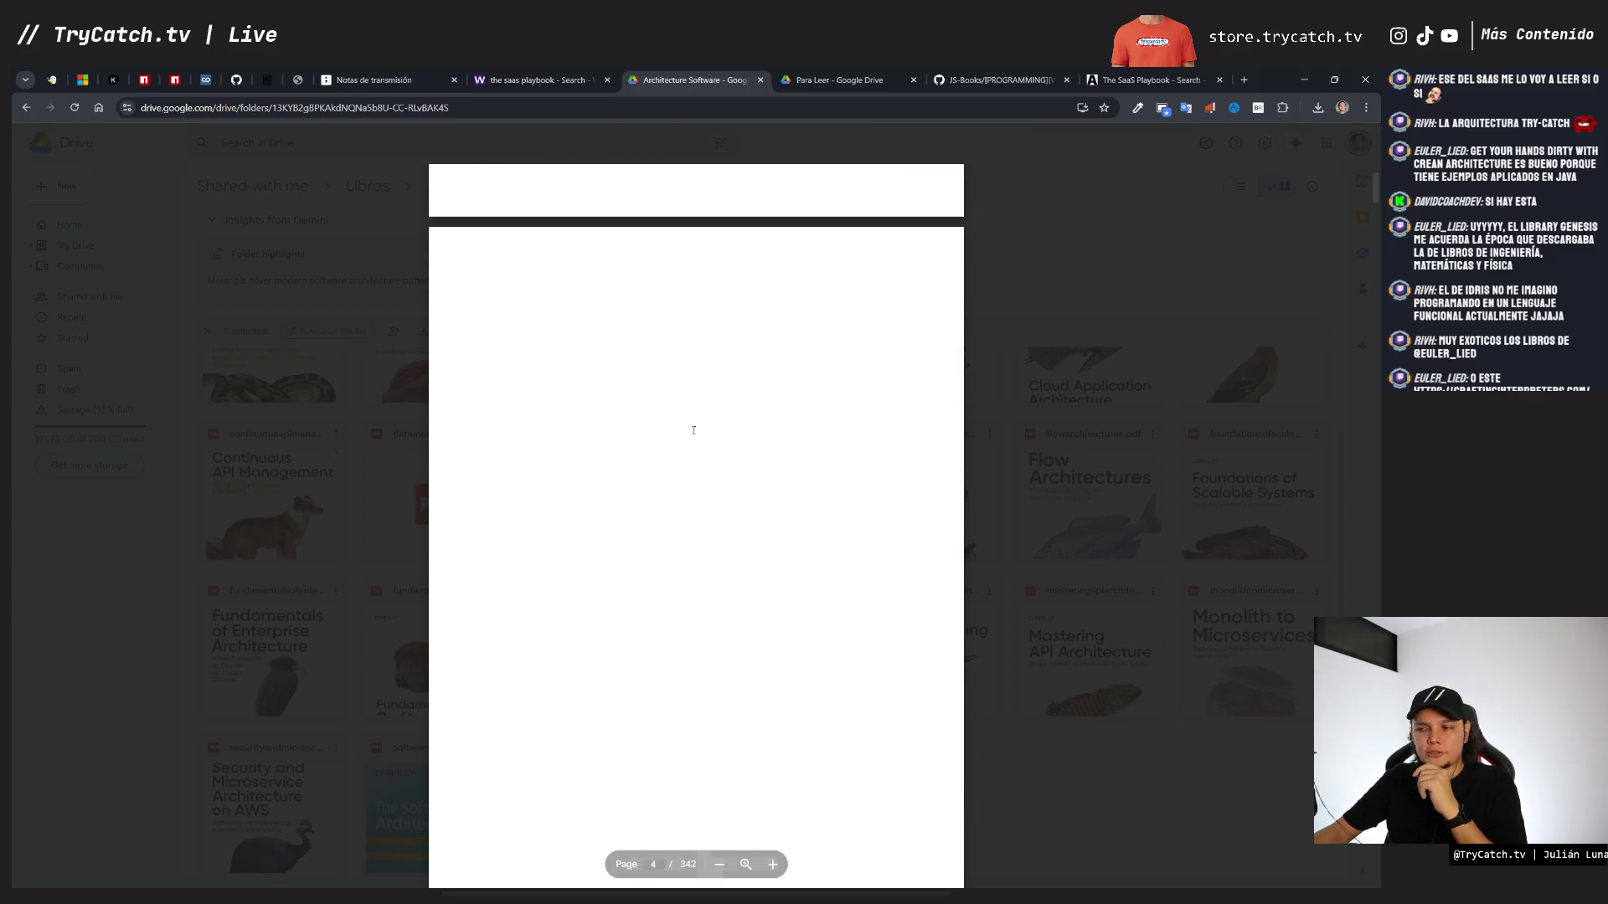
scroll(694, 430, "down", 10)
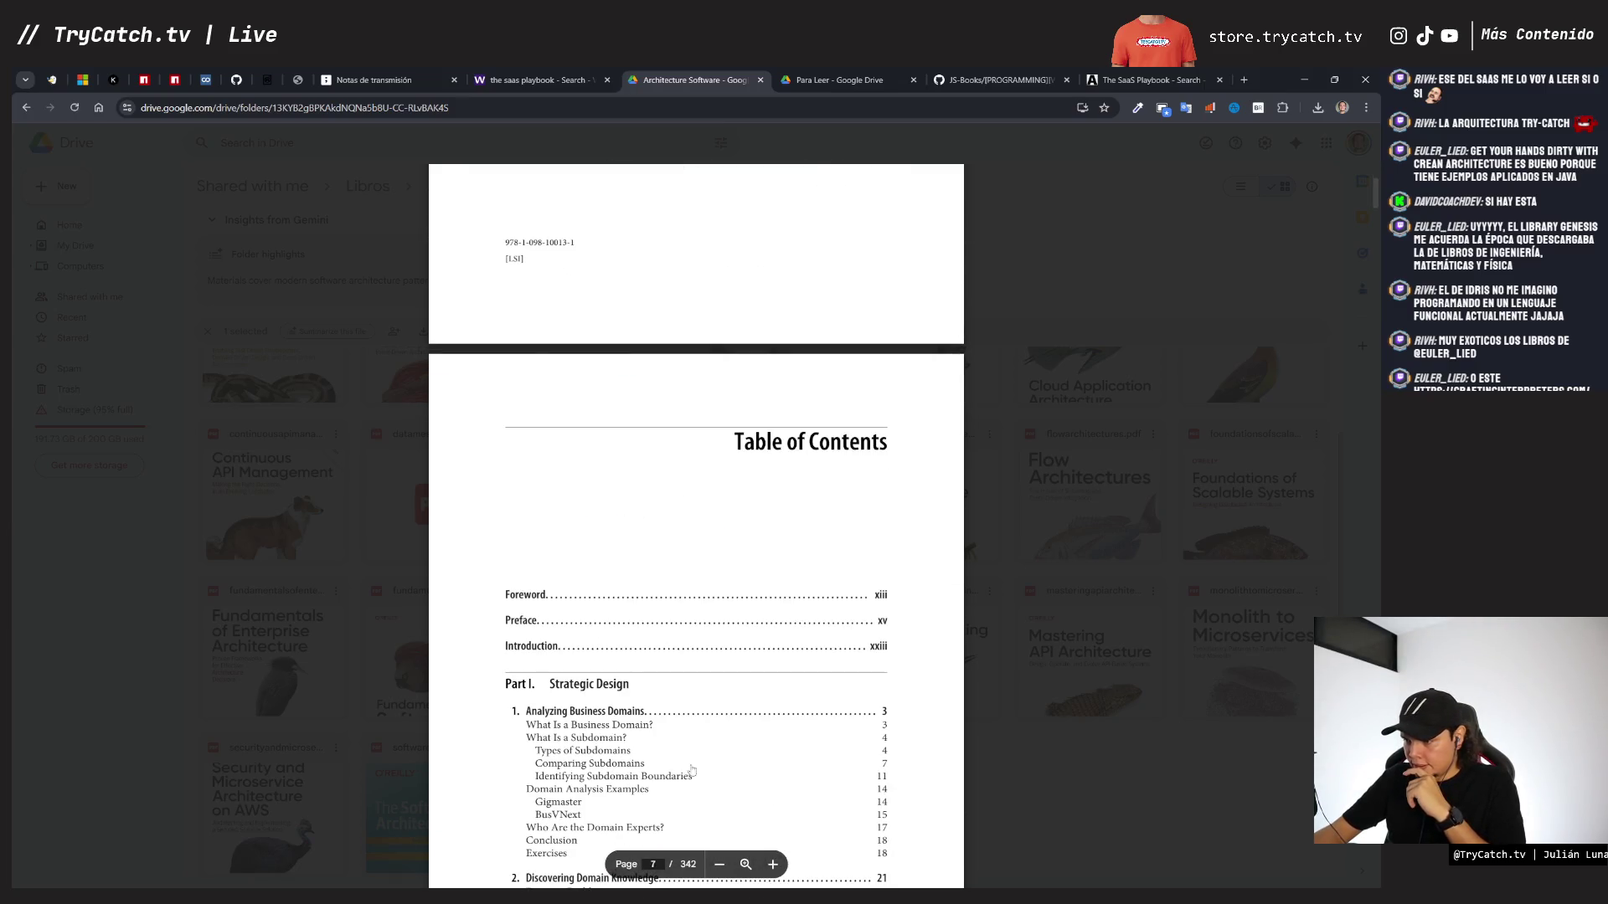
left_click(746, 861)
scroll(570, 503, "down", 5)
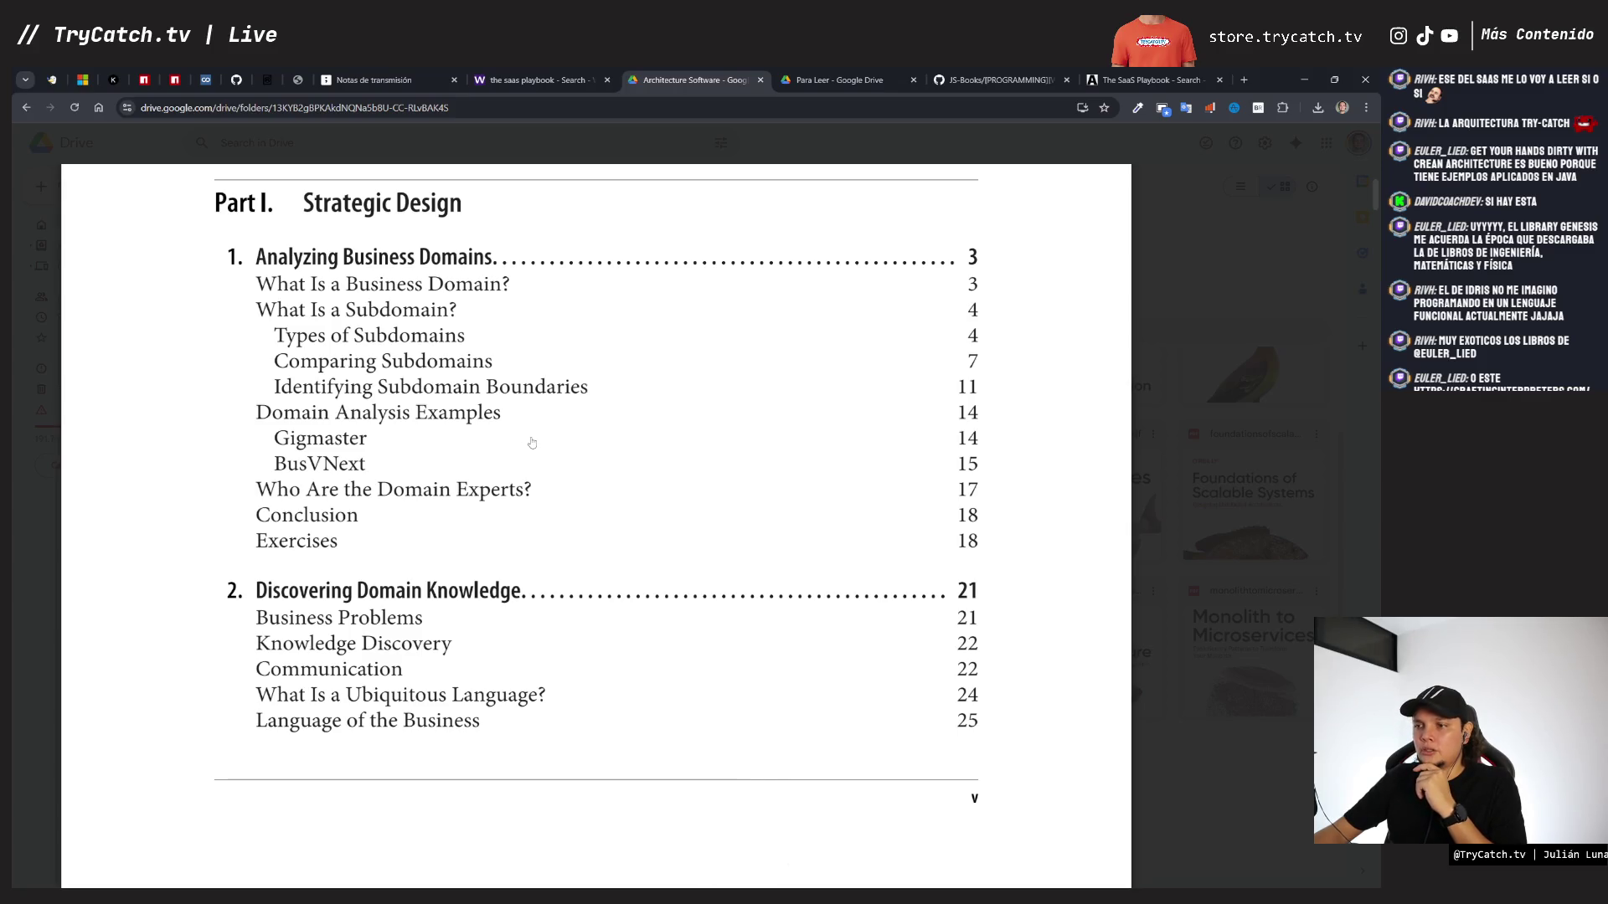
- Scroll the table of contents to page 14 of 342, ending at Closing Words, References and Index
scroll(527, 439, "up", 4)
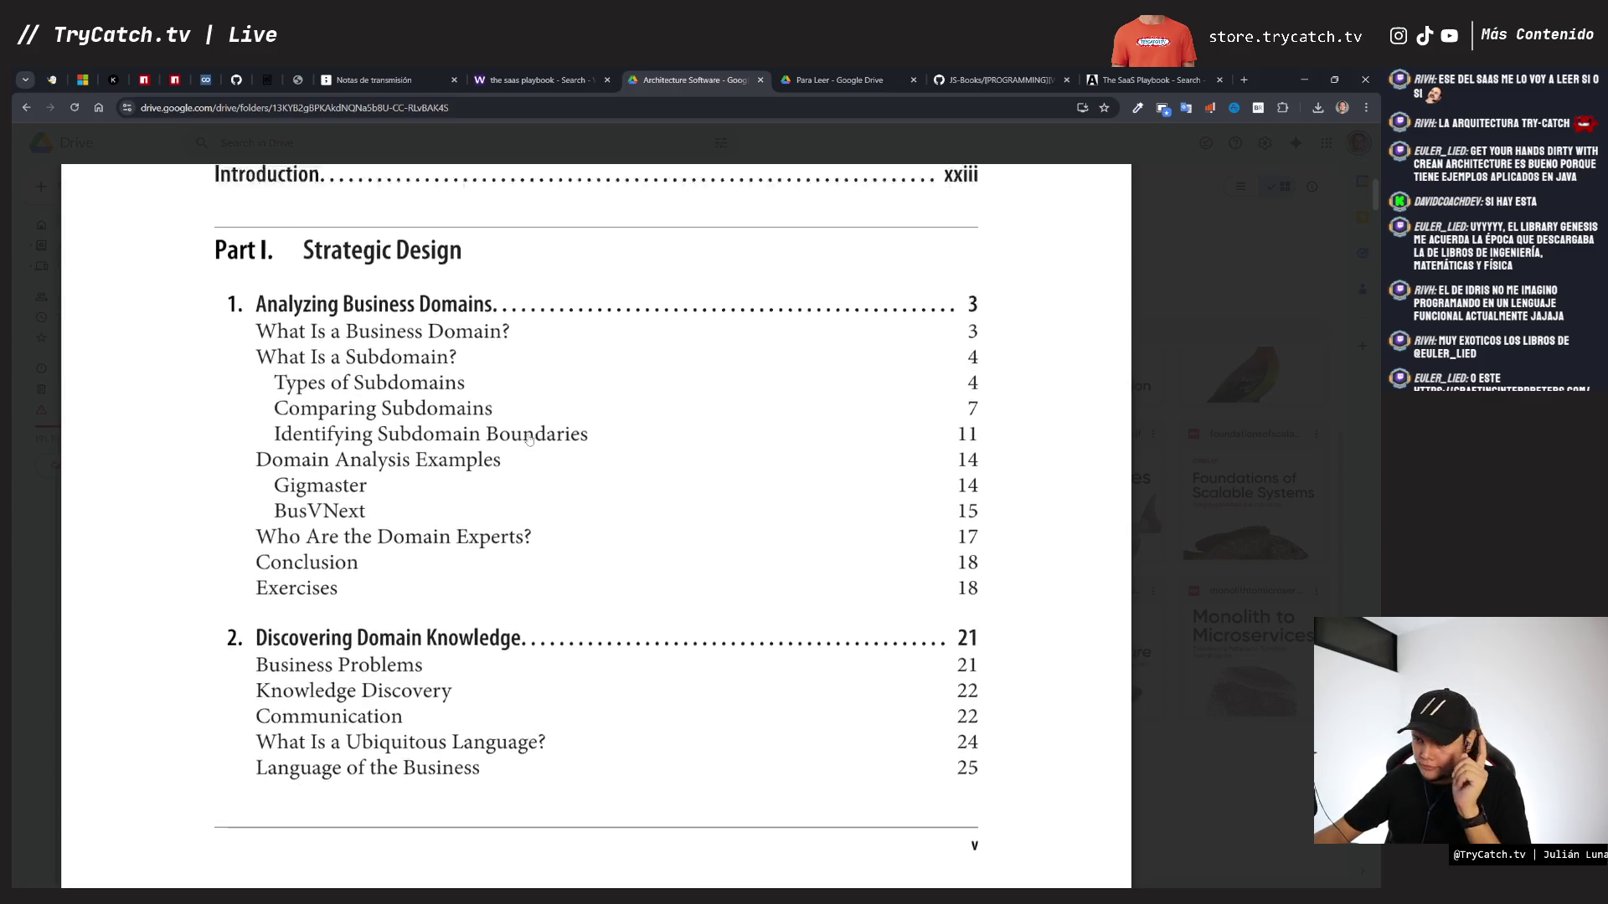
scroll(519, 431, "down", 5)
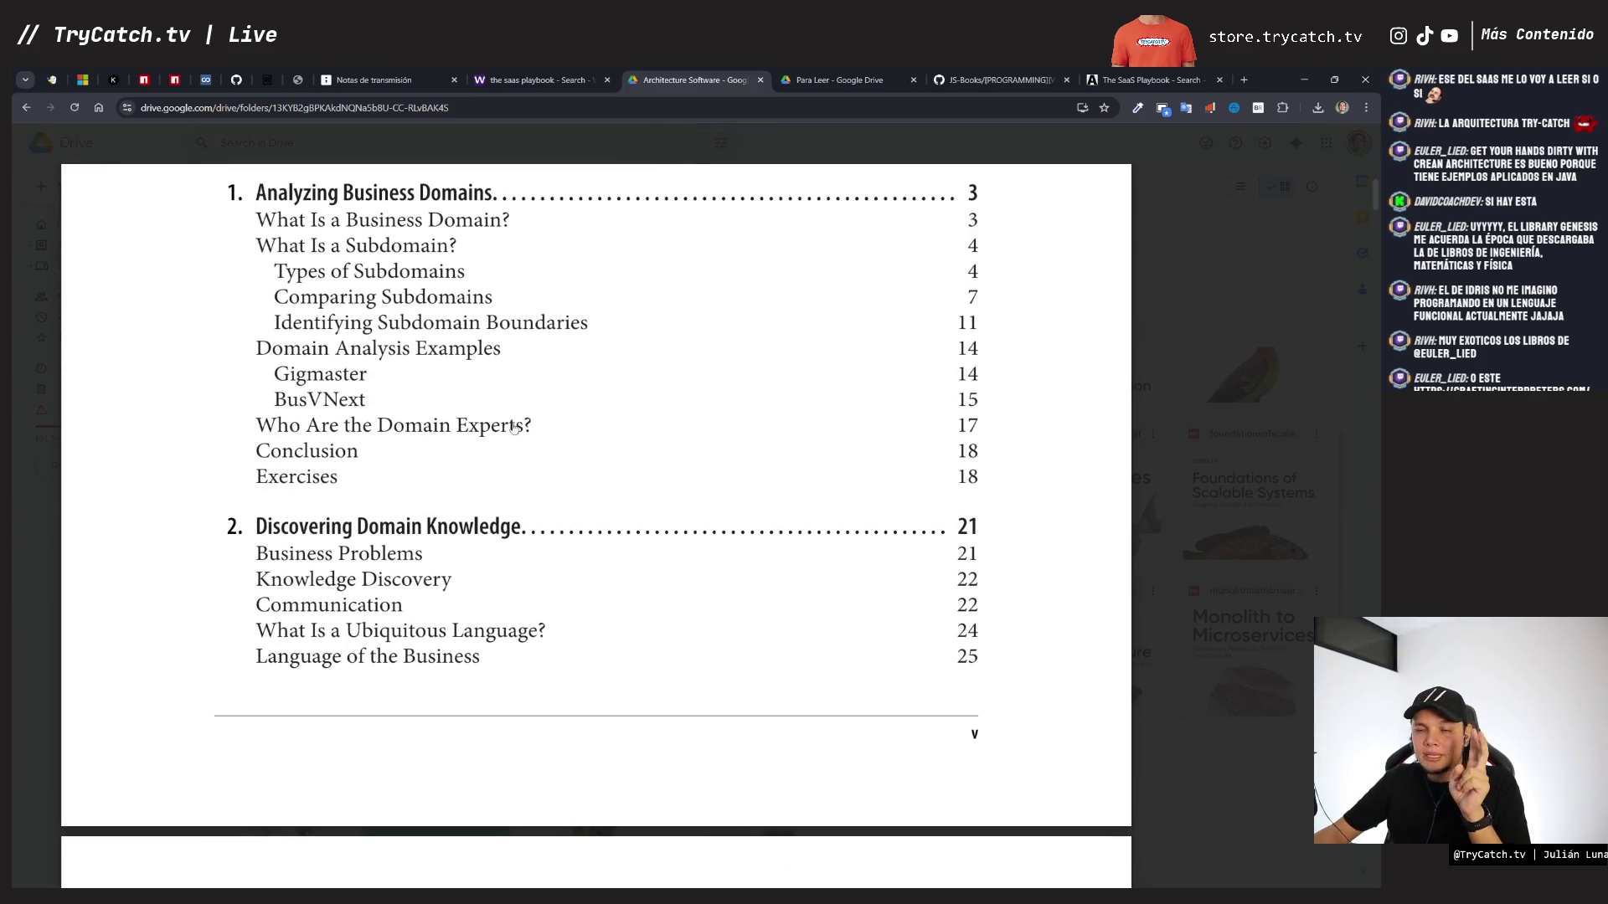
scroll(514, 427, "down", 10)
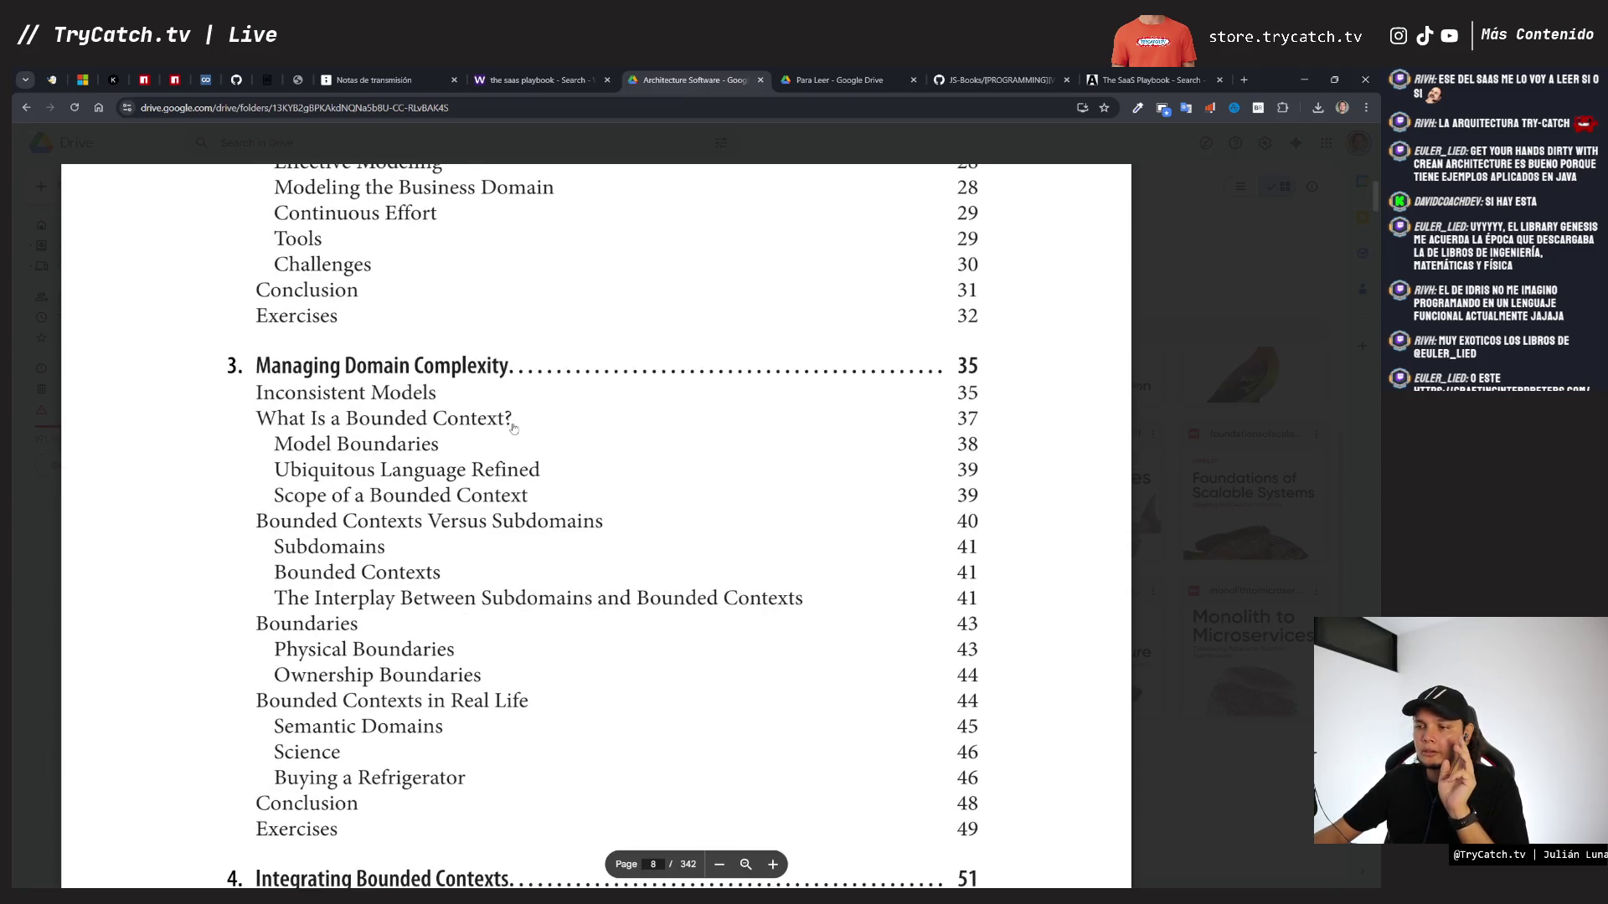
scroll(513, 428, "down", 5)
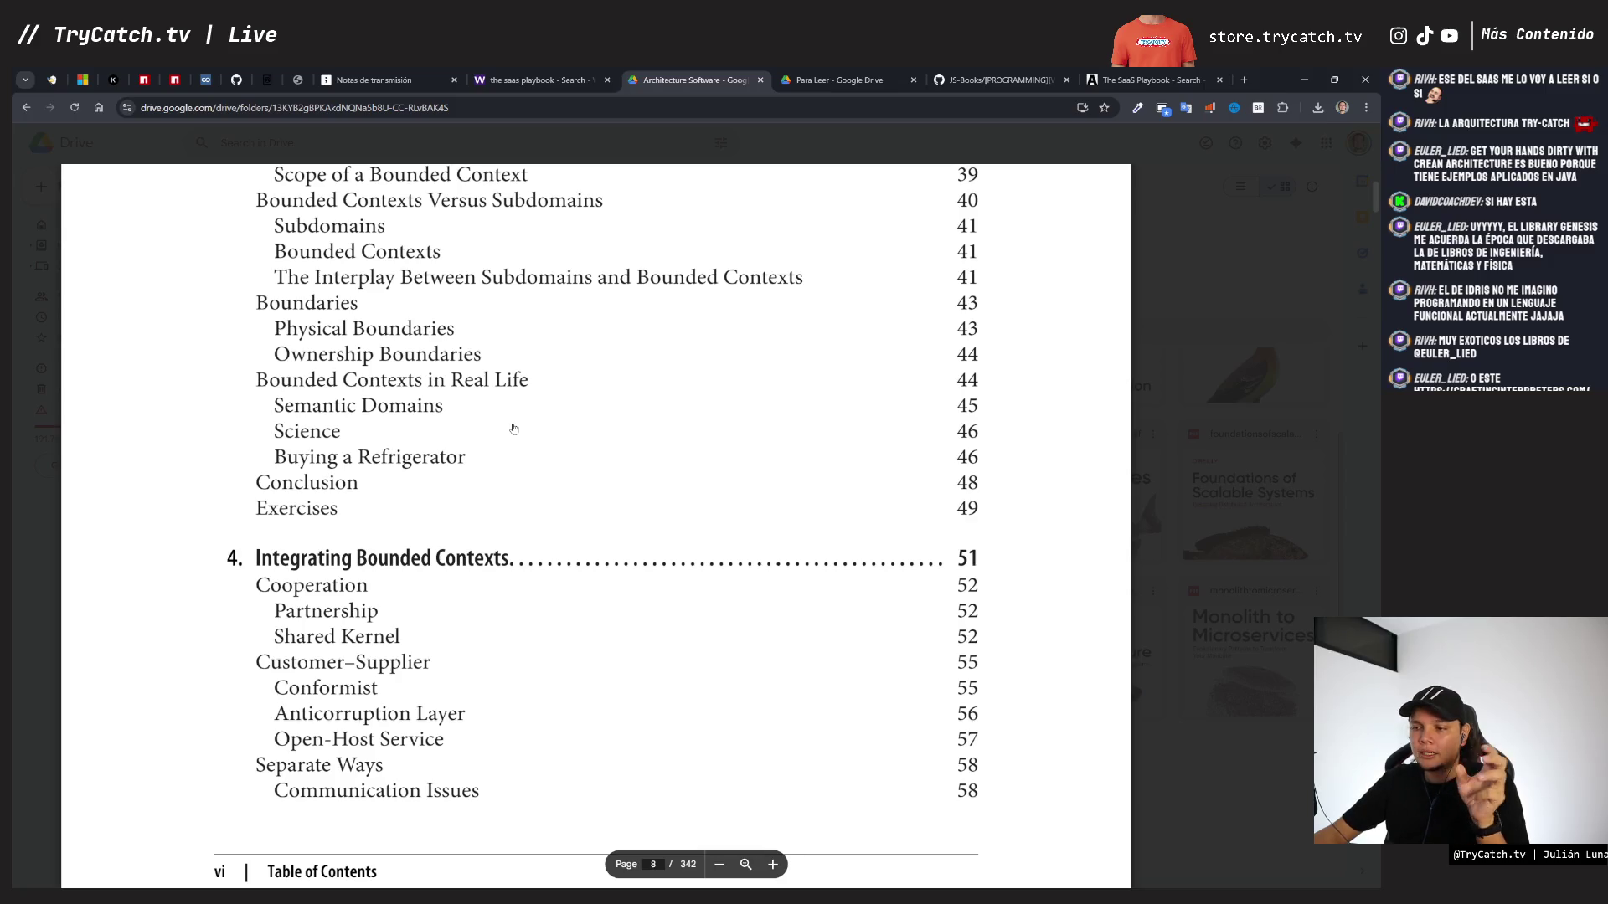
scroll(513, 427, "down", 7)
scroll(514, 423, "down", 6)
scroll(513, 428, "down", 2)
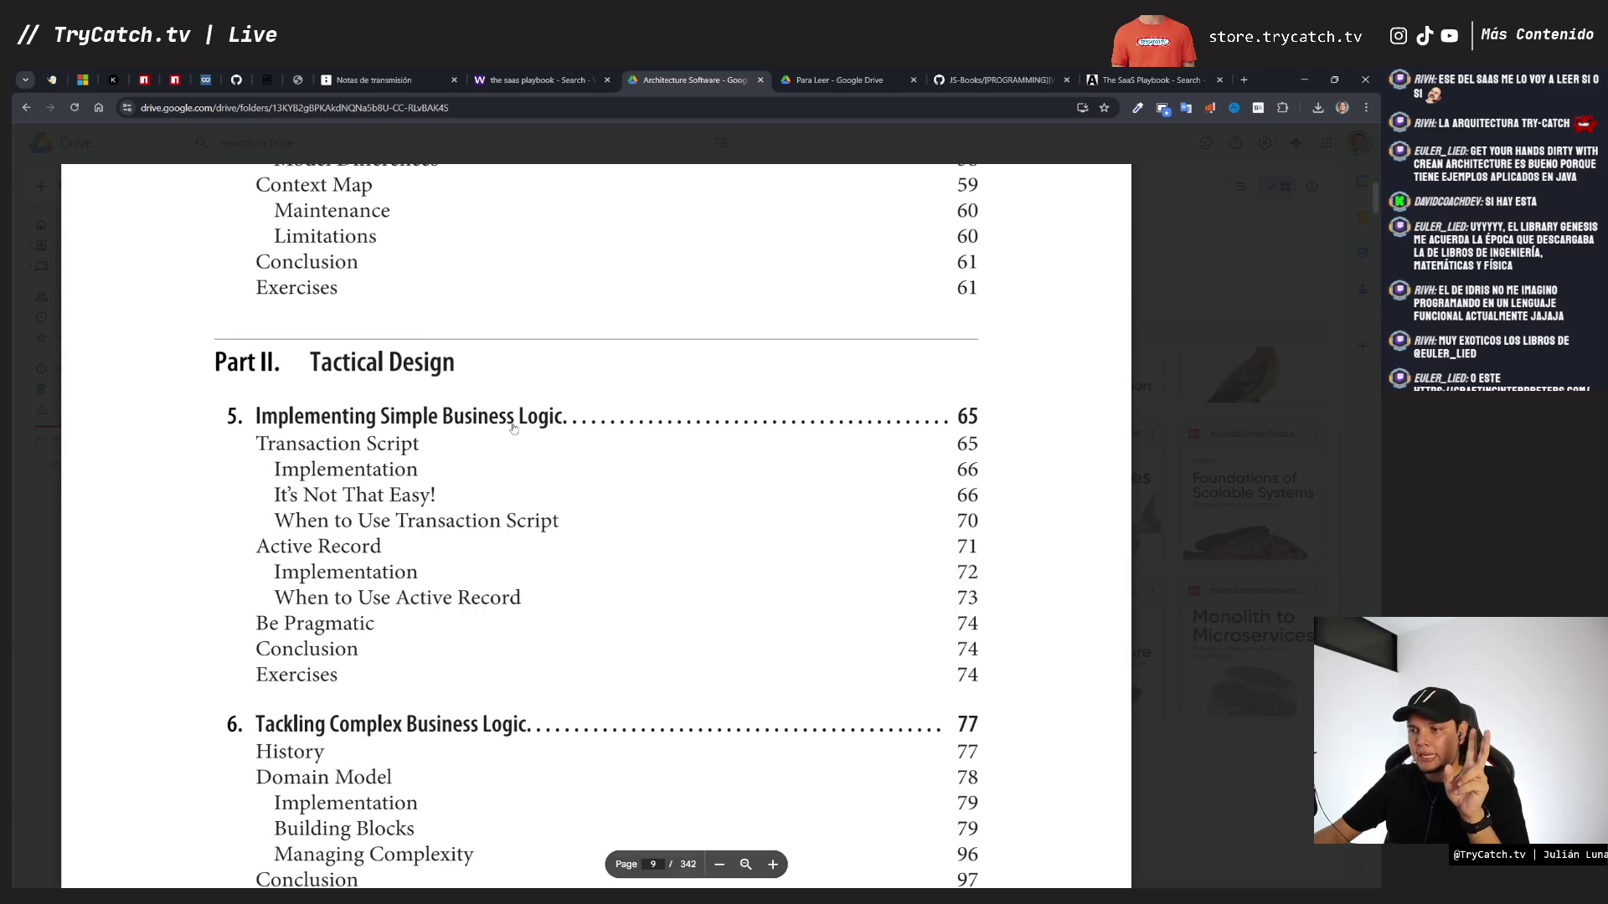
scroll(513, 428, "down", 1)
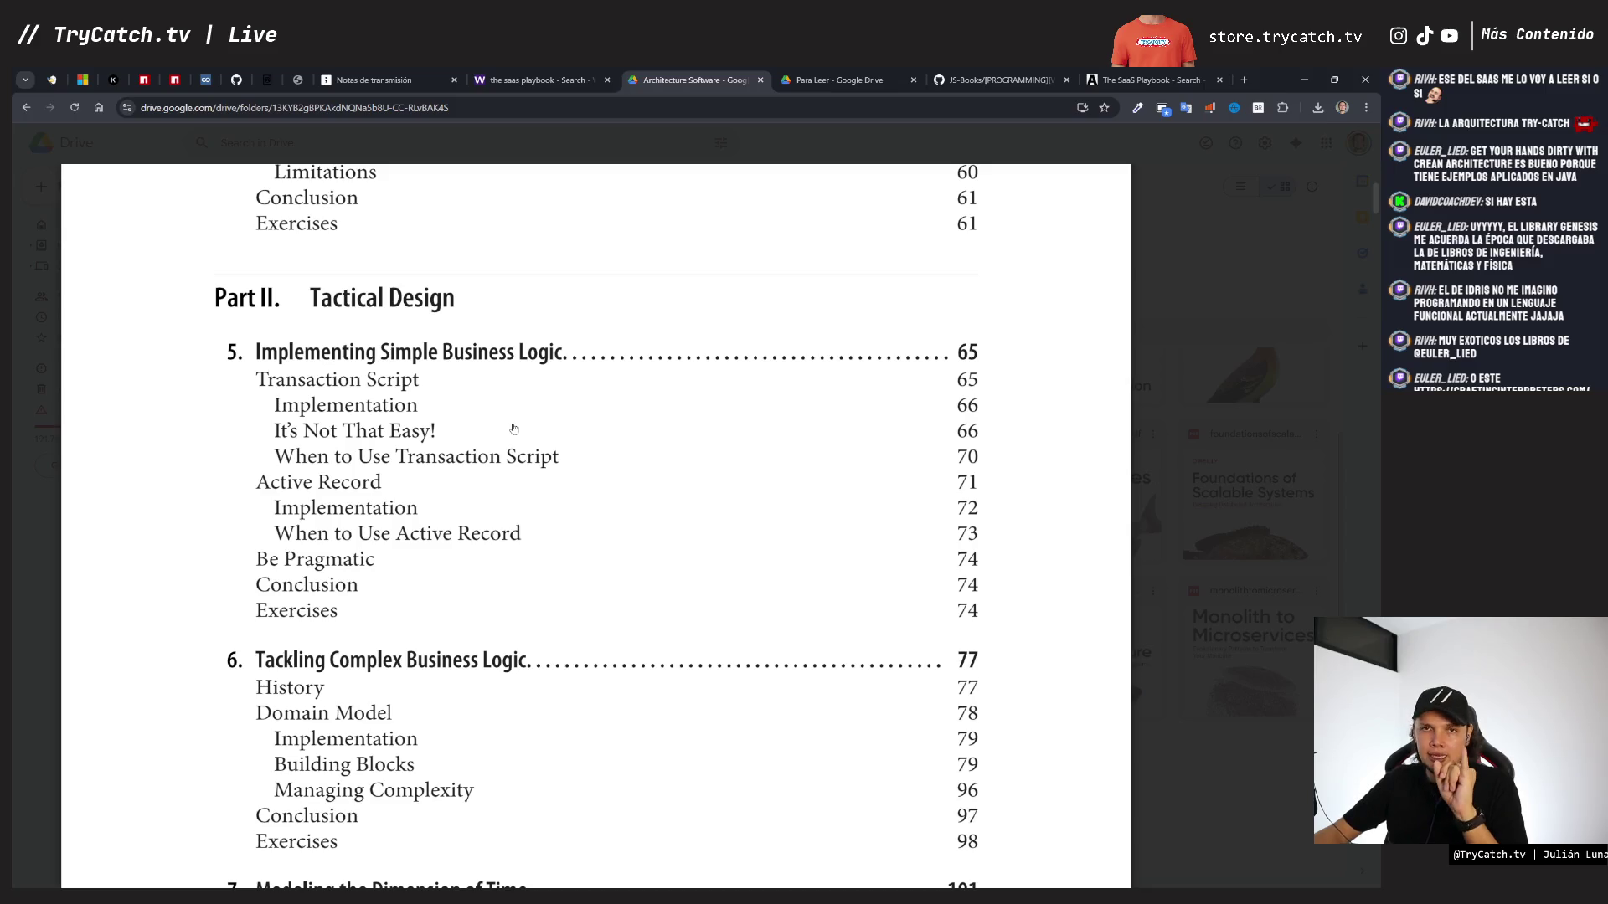
scroll(513, 428, "down", 2)
scroll(513, 429, "down", 3)
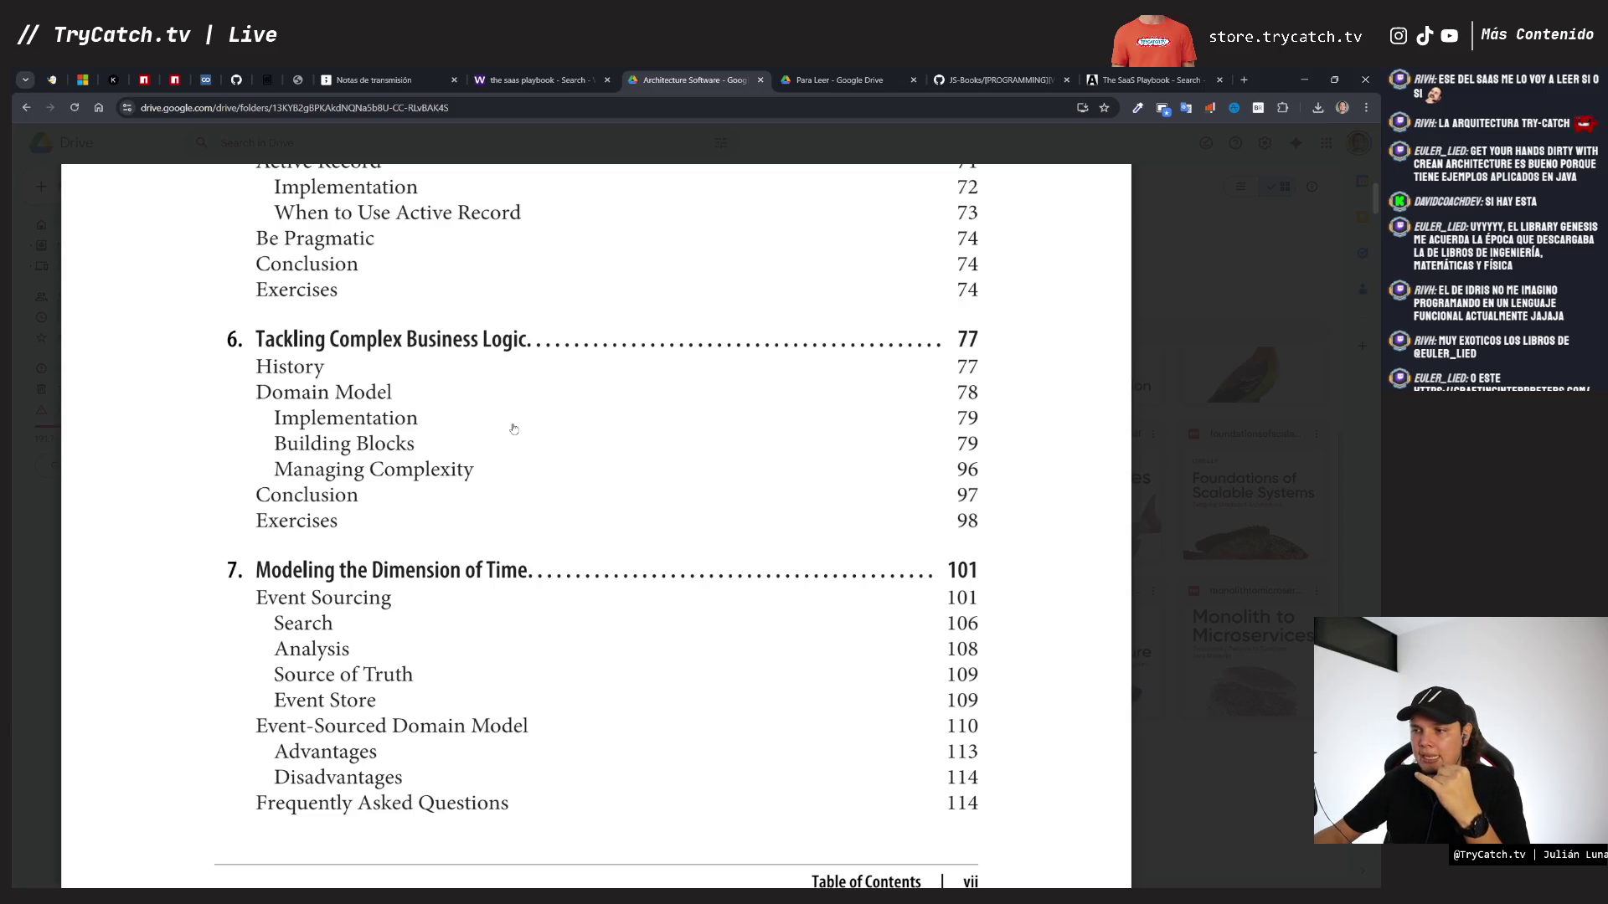
scroll(513, 429, "down", 2)
scroll(513, 429, "down", 1)
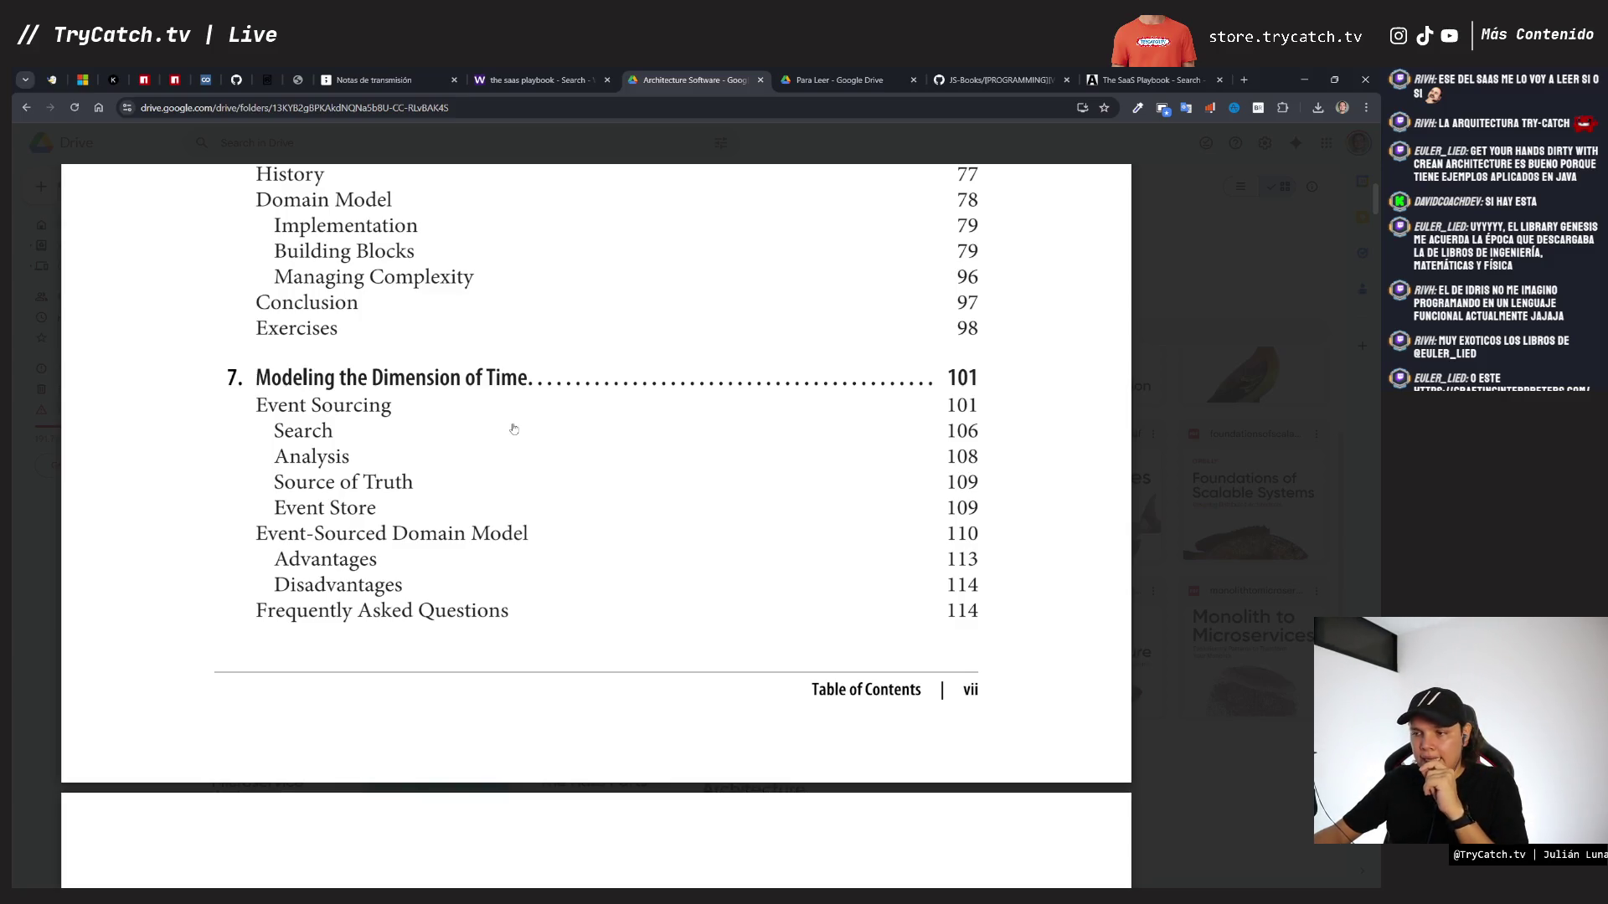
scroll(514, 429, "down", 7)
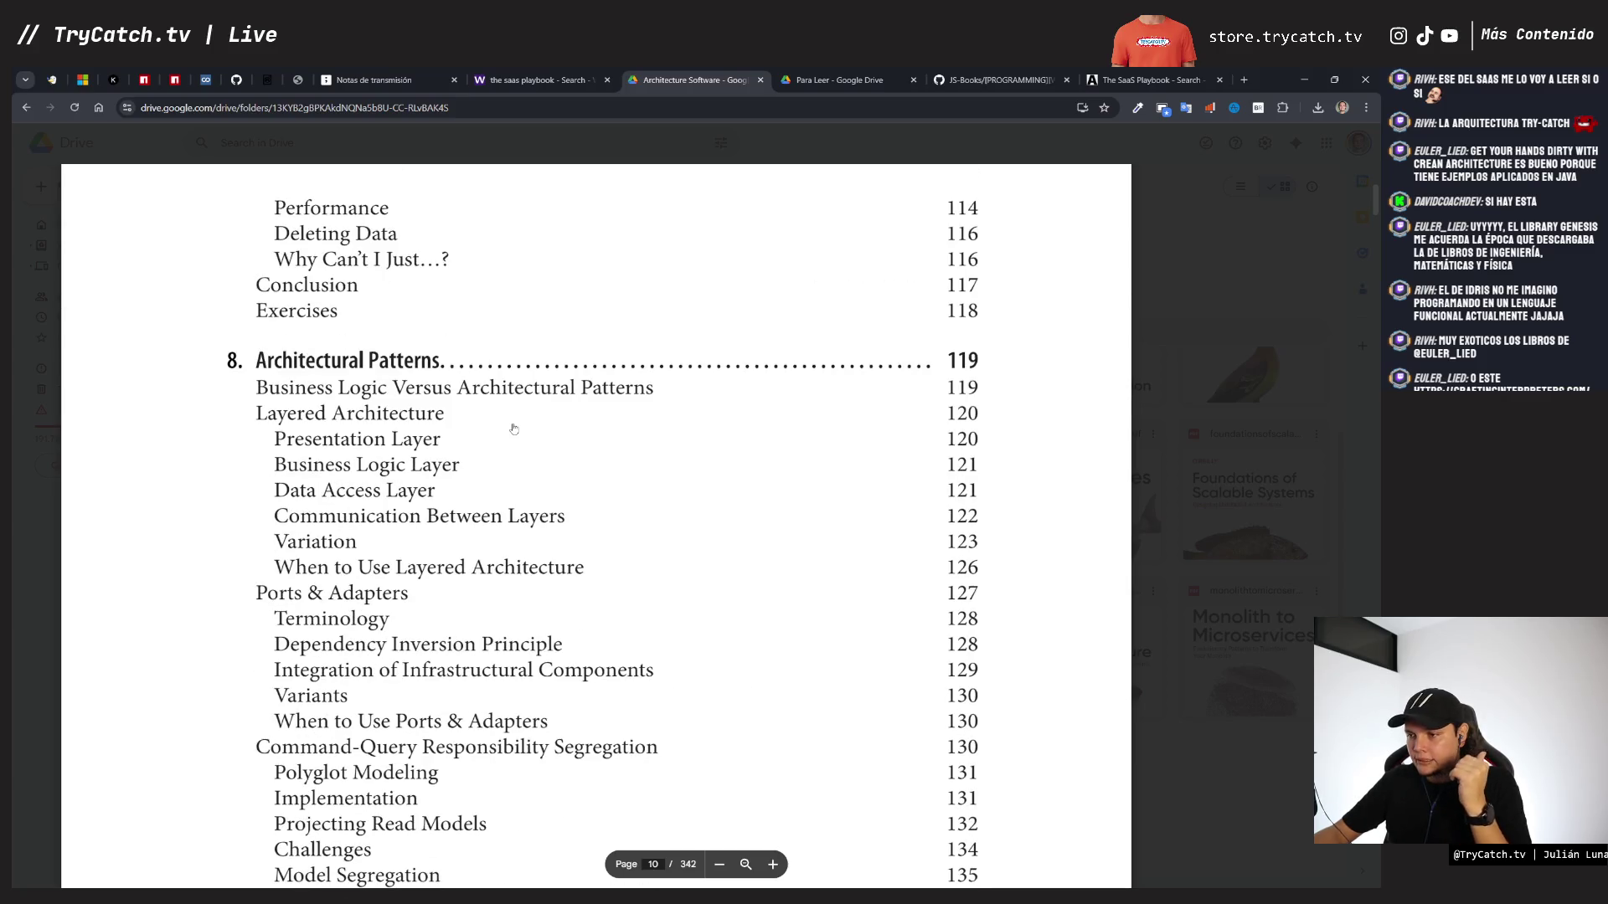
scroll(514, 429, "down", 4)
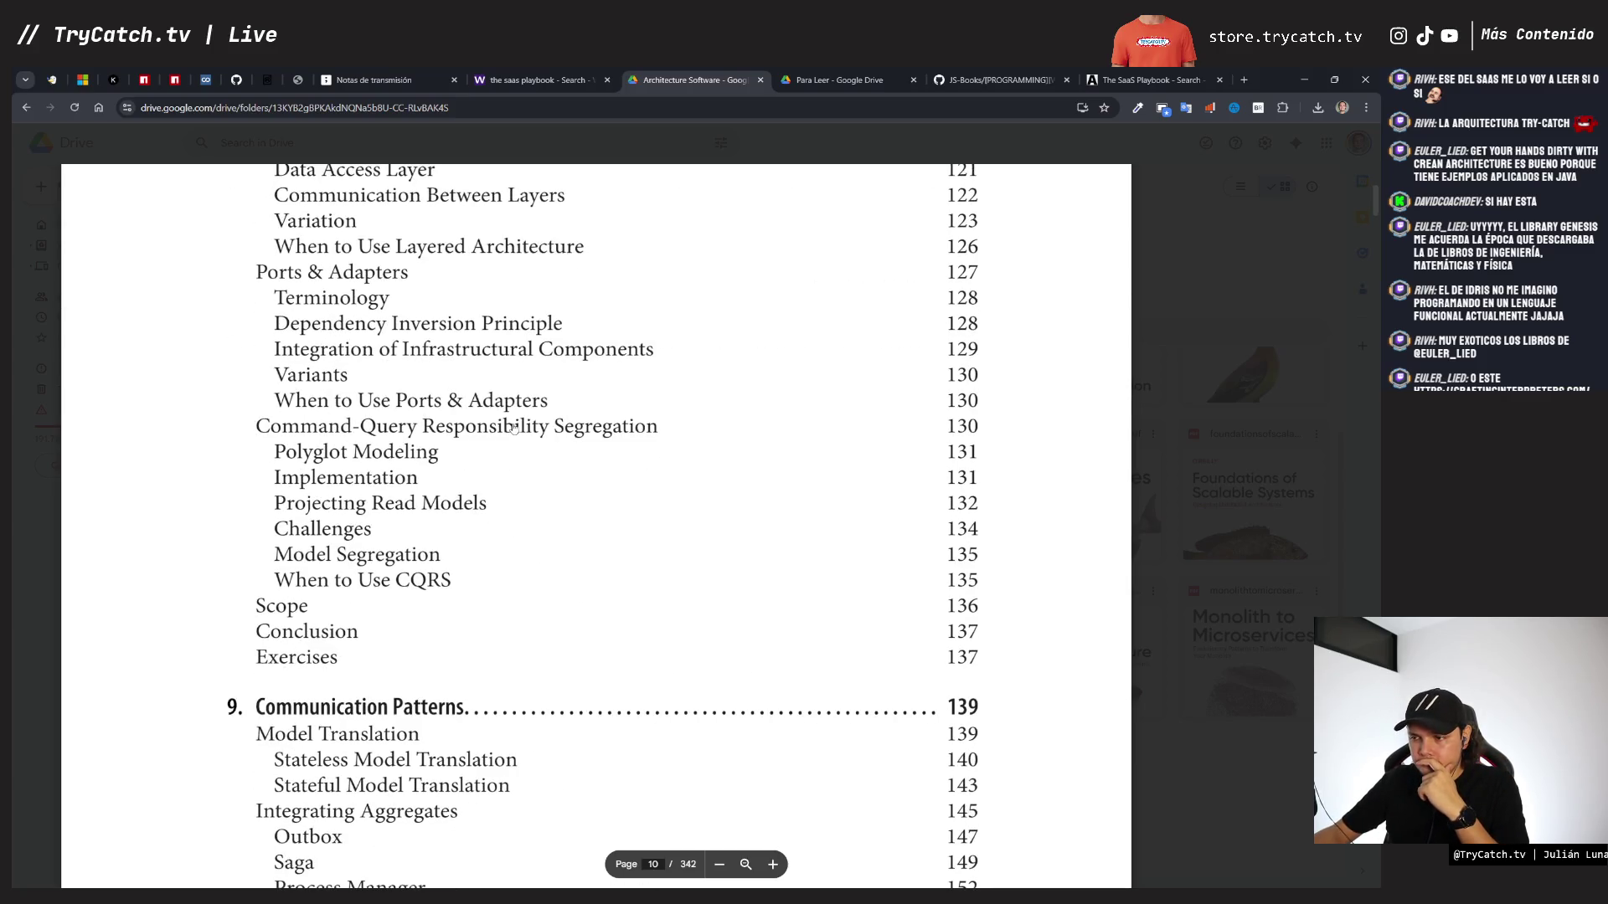
scroll(513, 427, "down", 3)
scroll(513, 423, "down", 2)
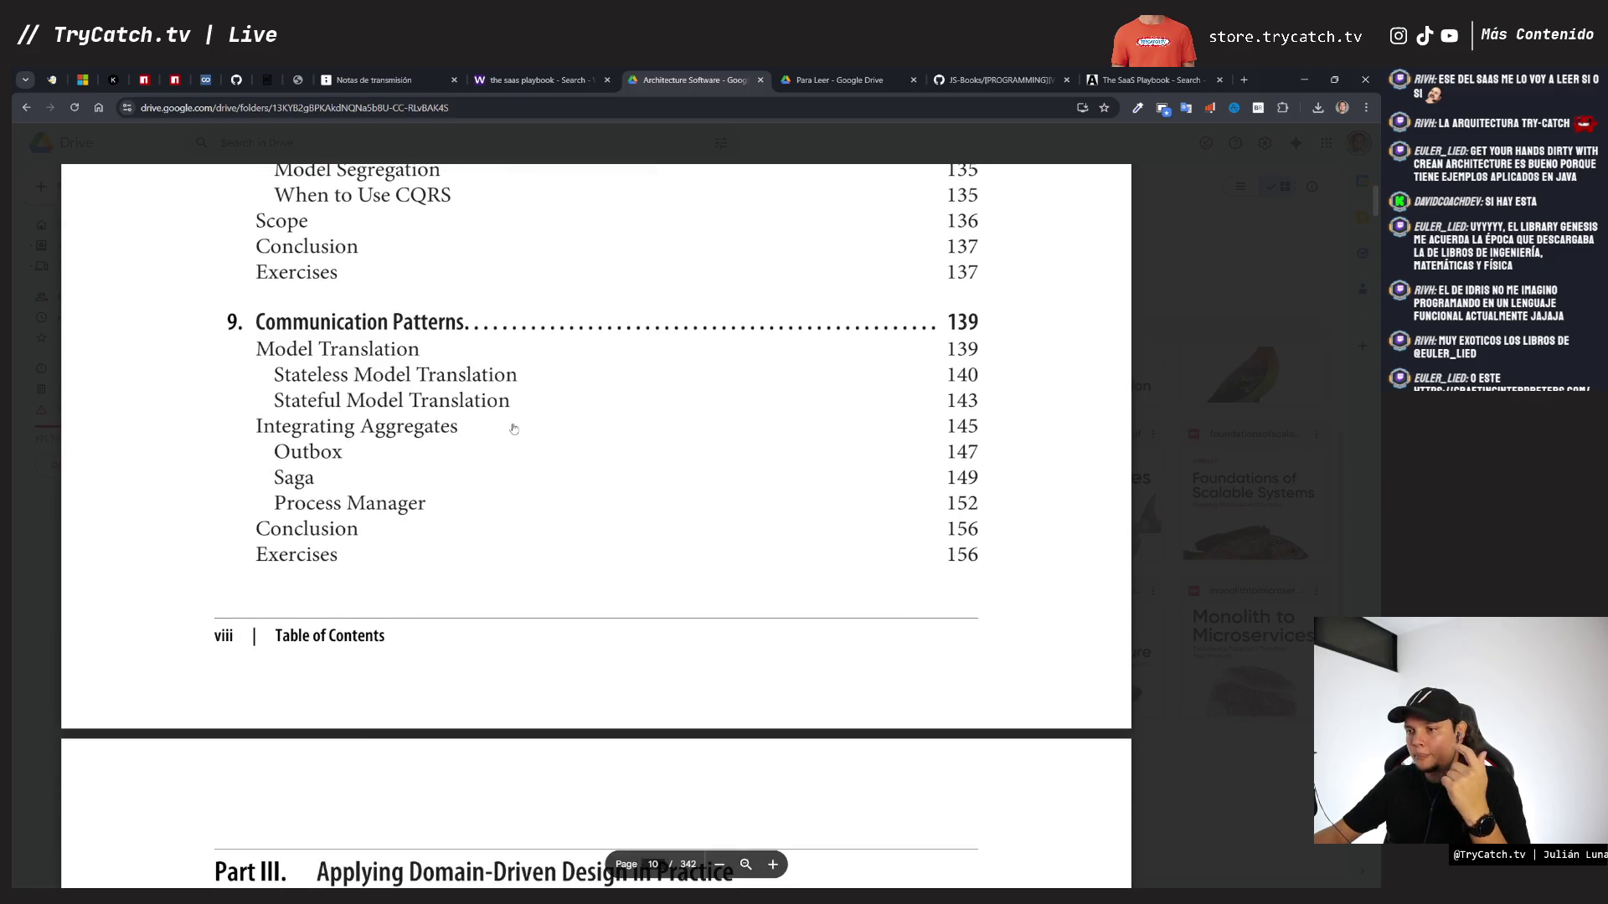
scroll(514, 429, "down", 5)
scroll(514, 427, "down", 1)
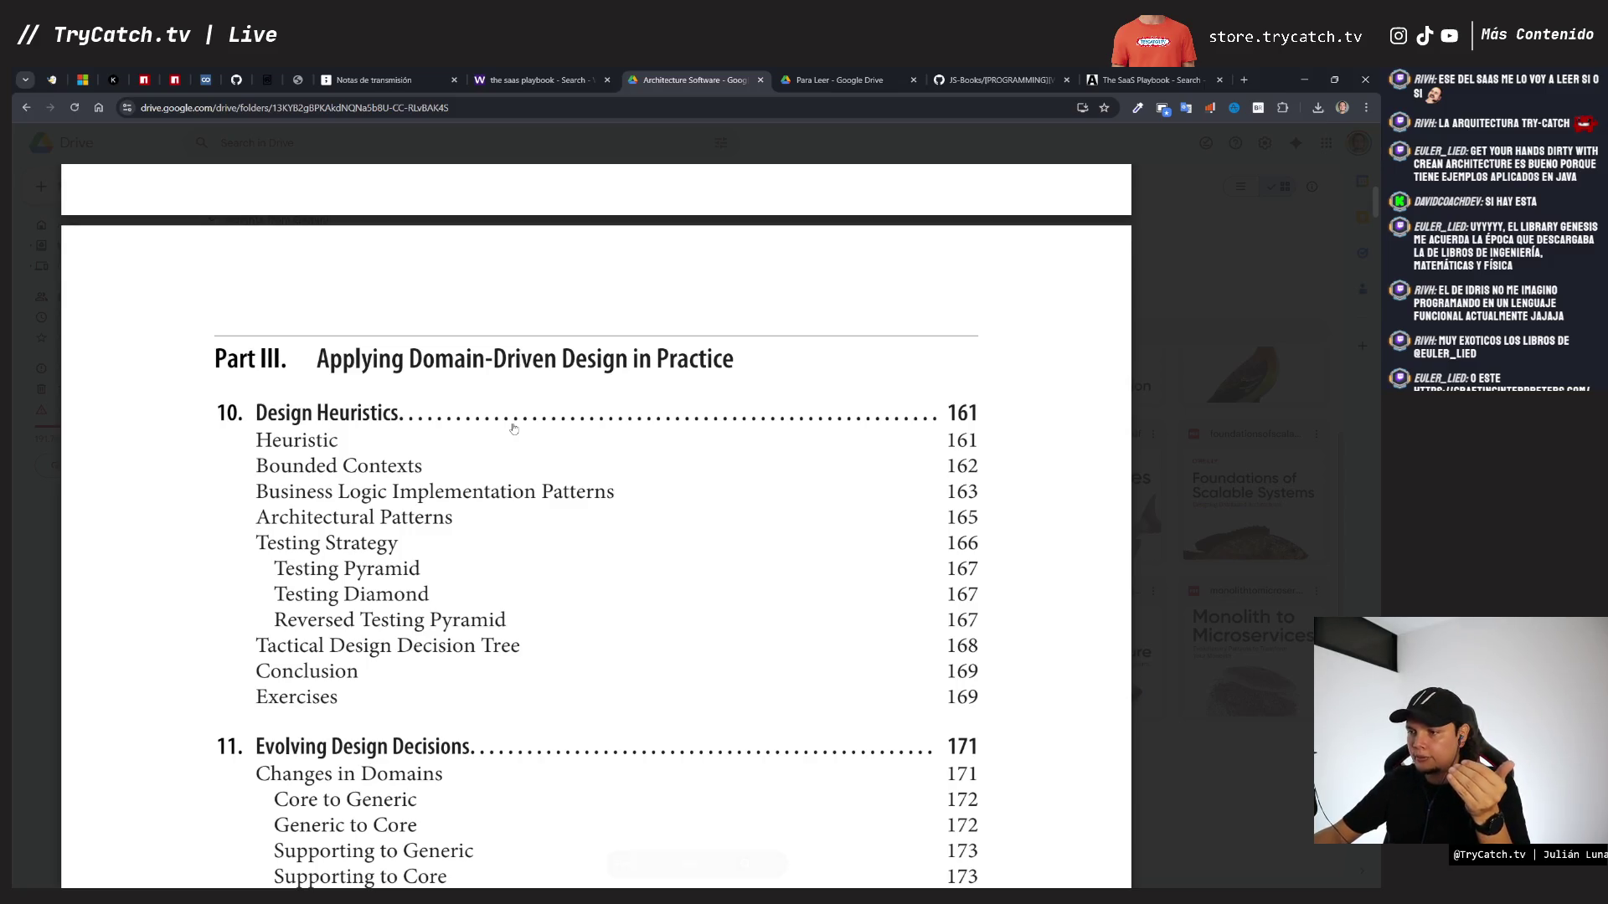
scroll(514, 428, "down", 1)
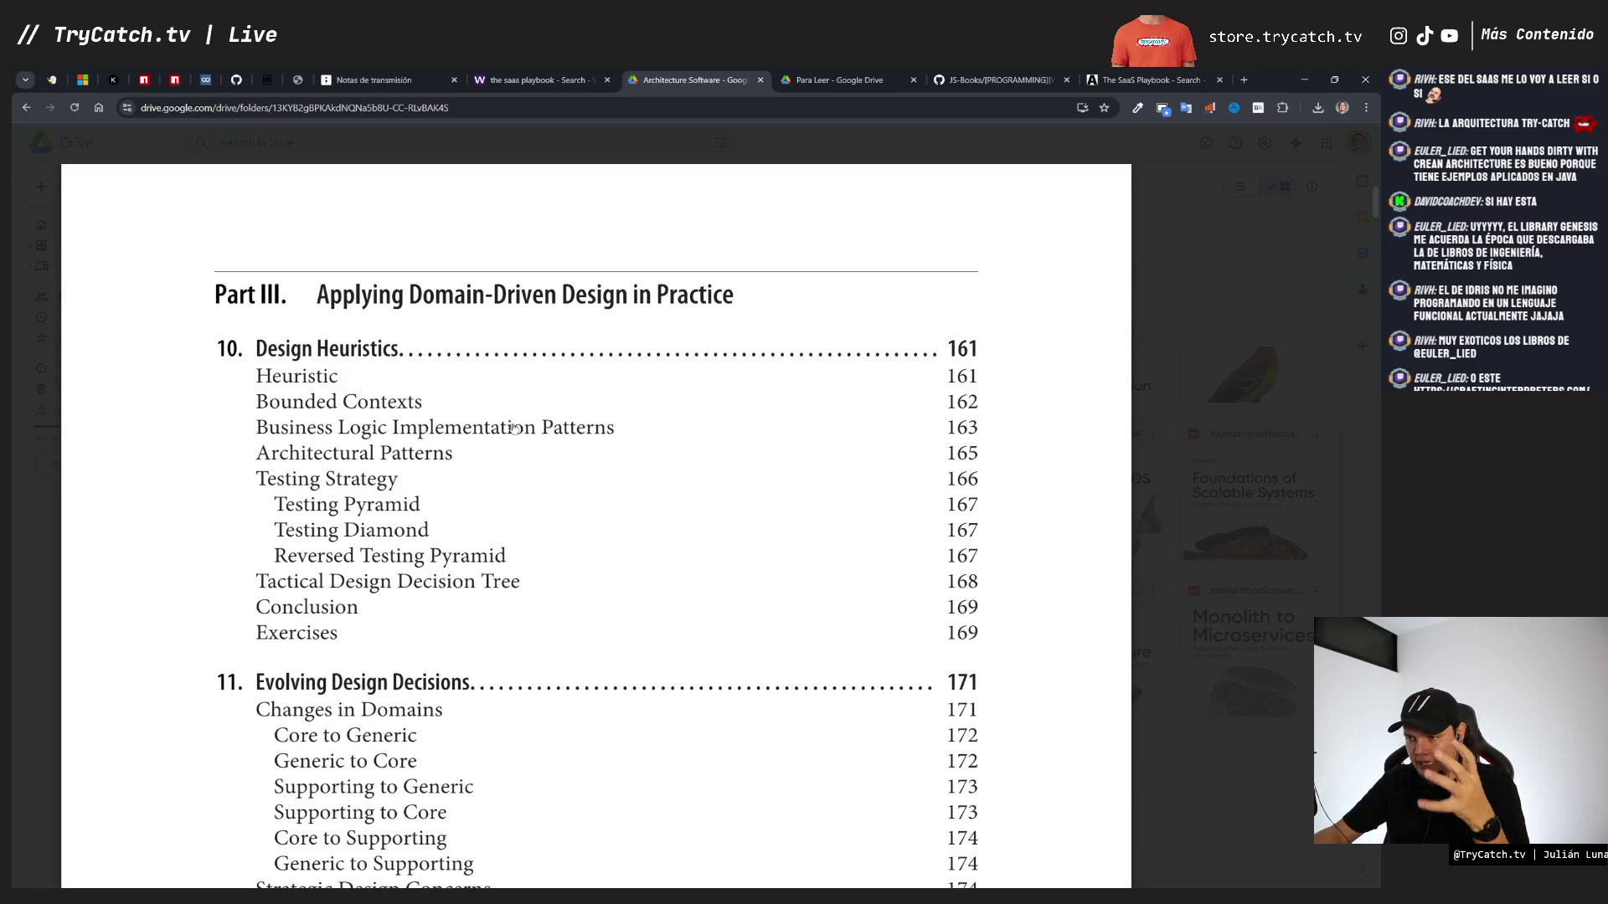
scroll(513, 427, "down", 5)
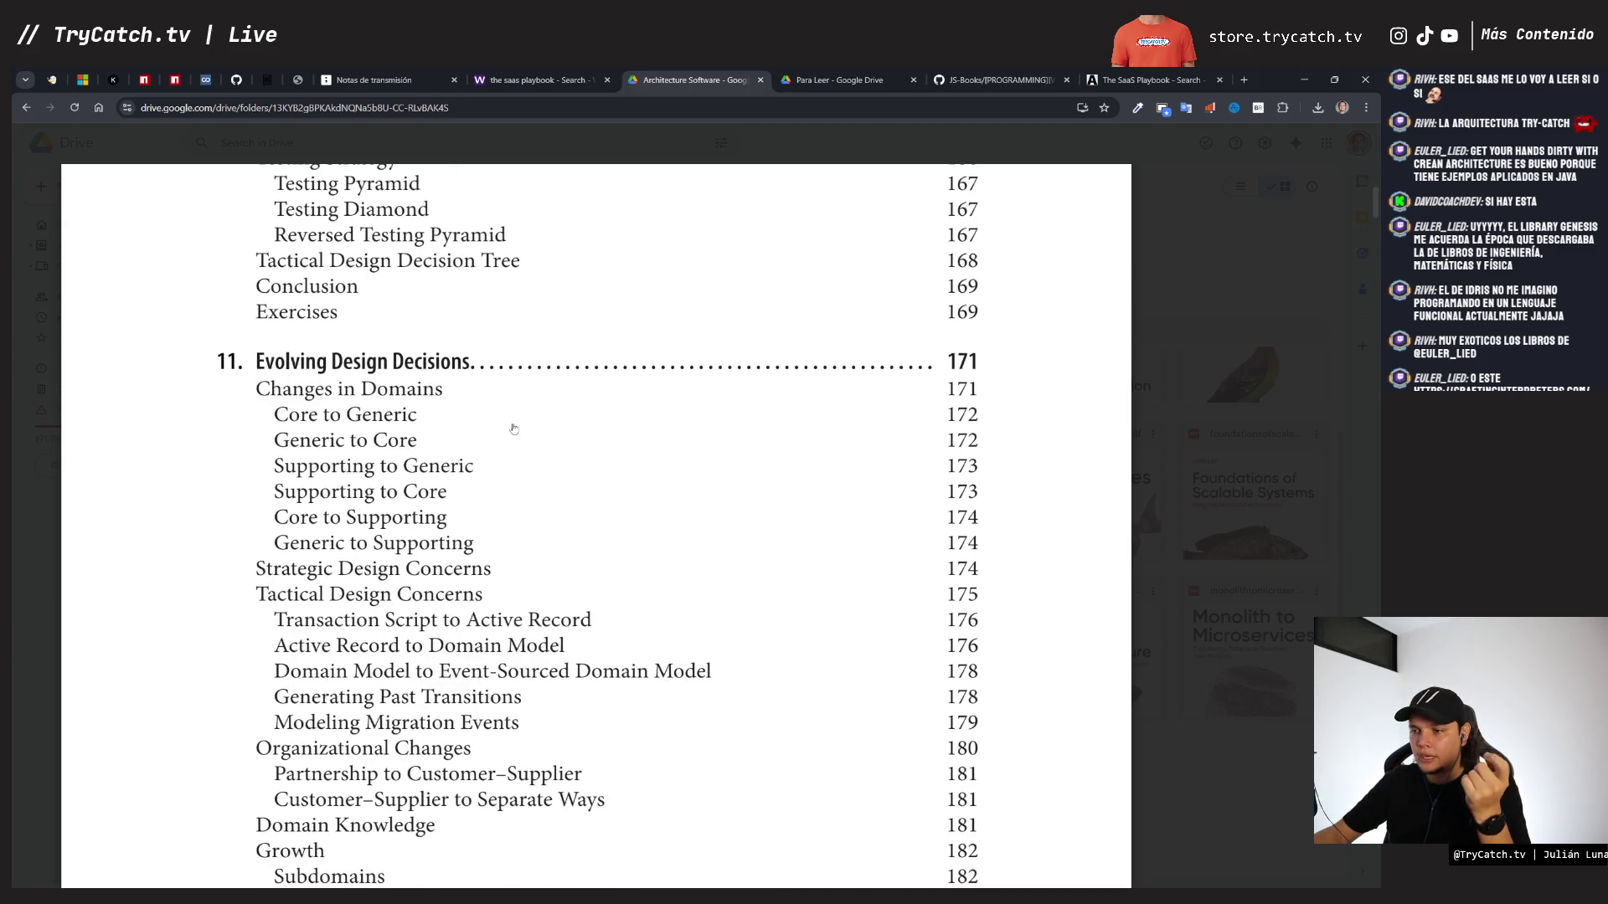
scroll(514, 429, "down", 14)
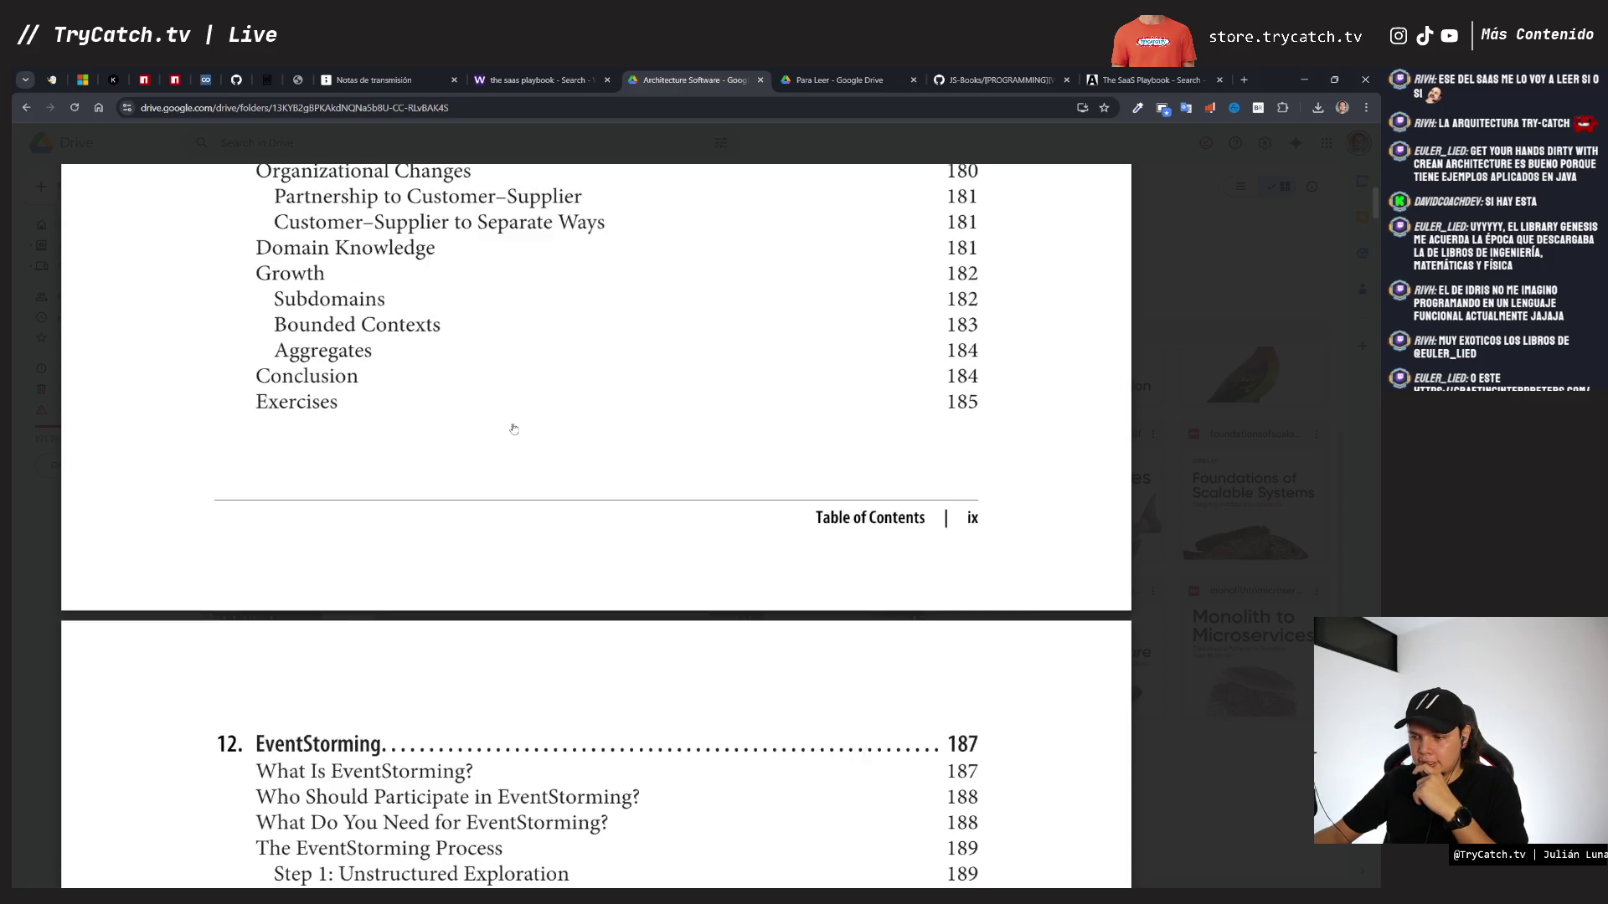
scroll(514, 428, "down", 7)
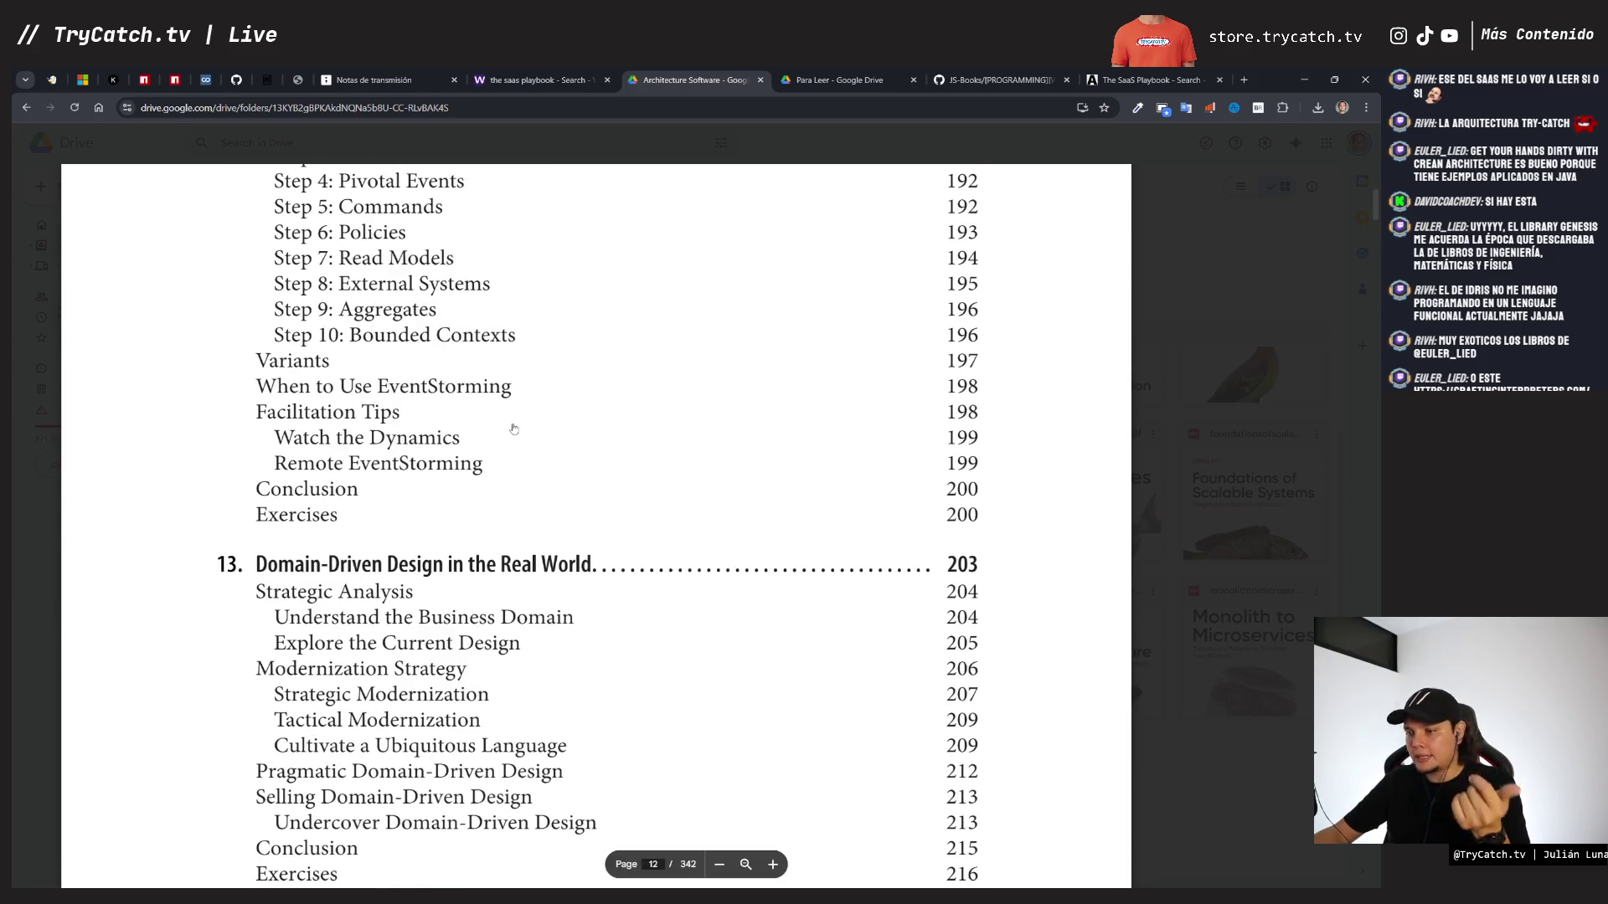
scroll(513, 427, "down", 5)
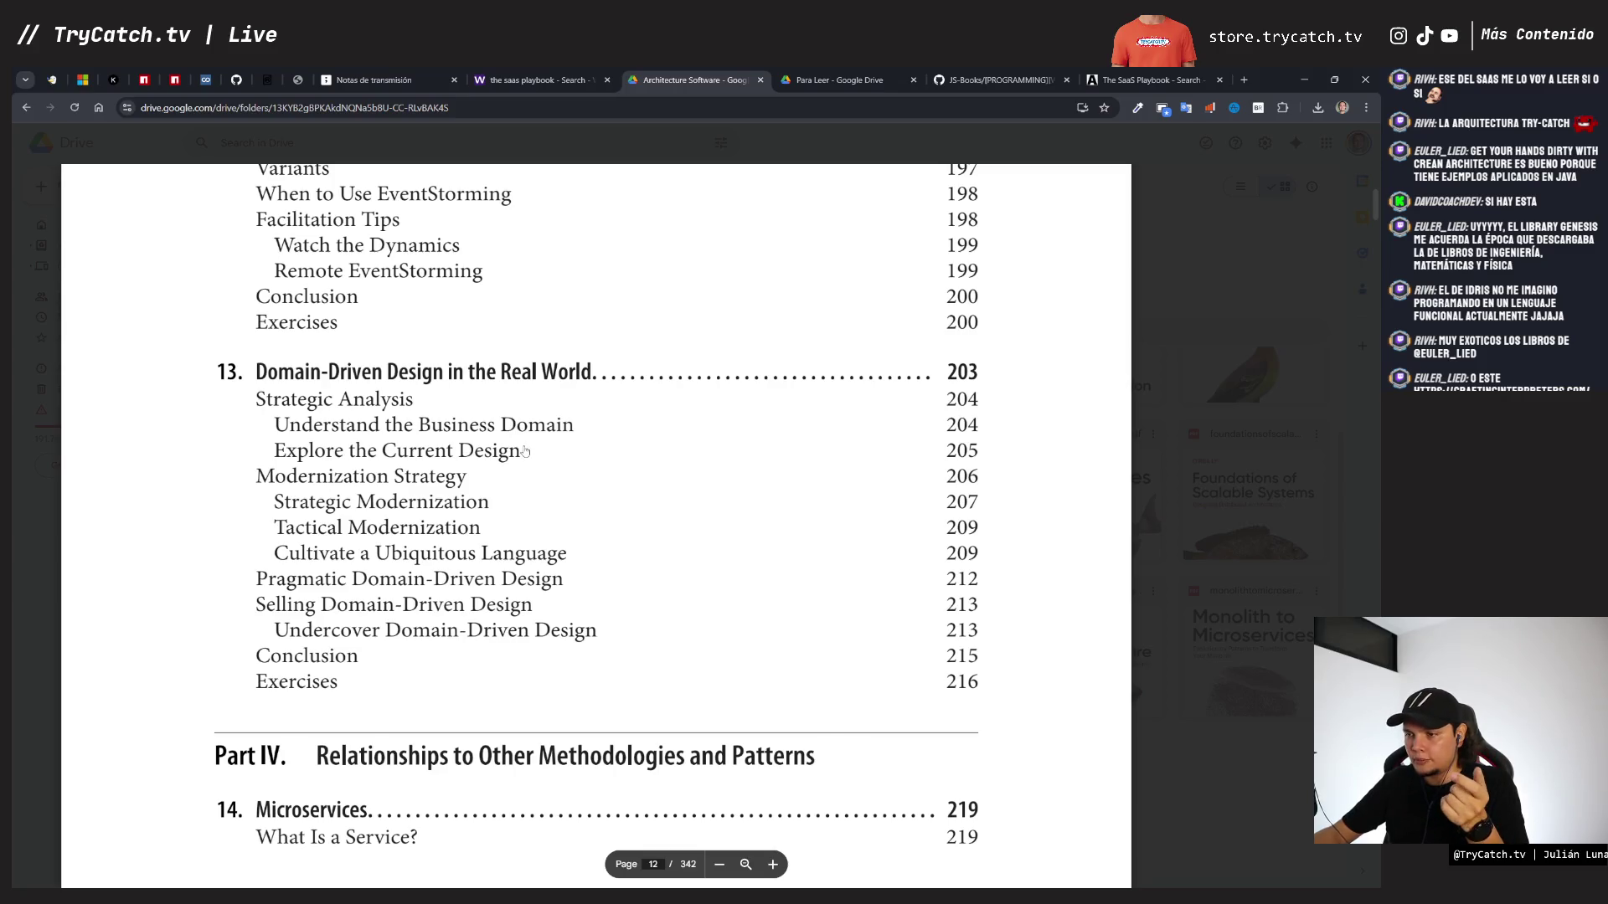
scroll(525, 452, "down", 5)
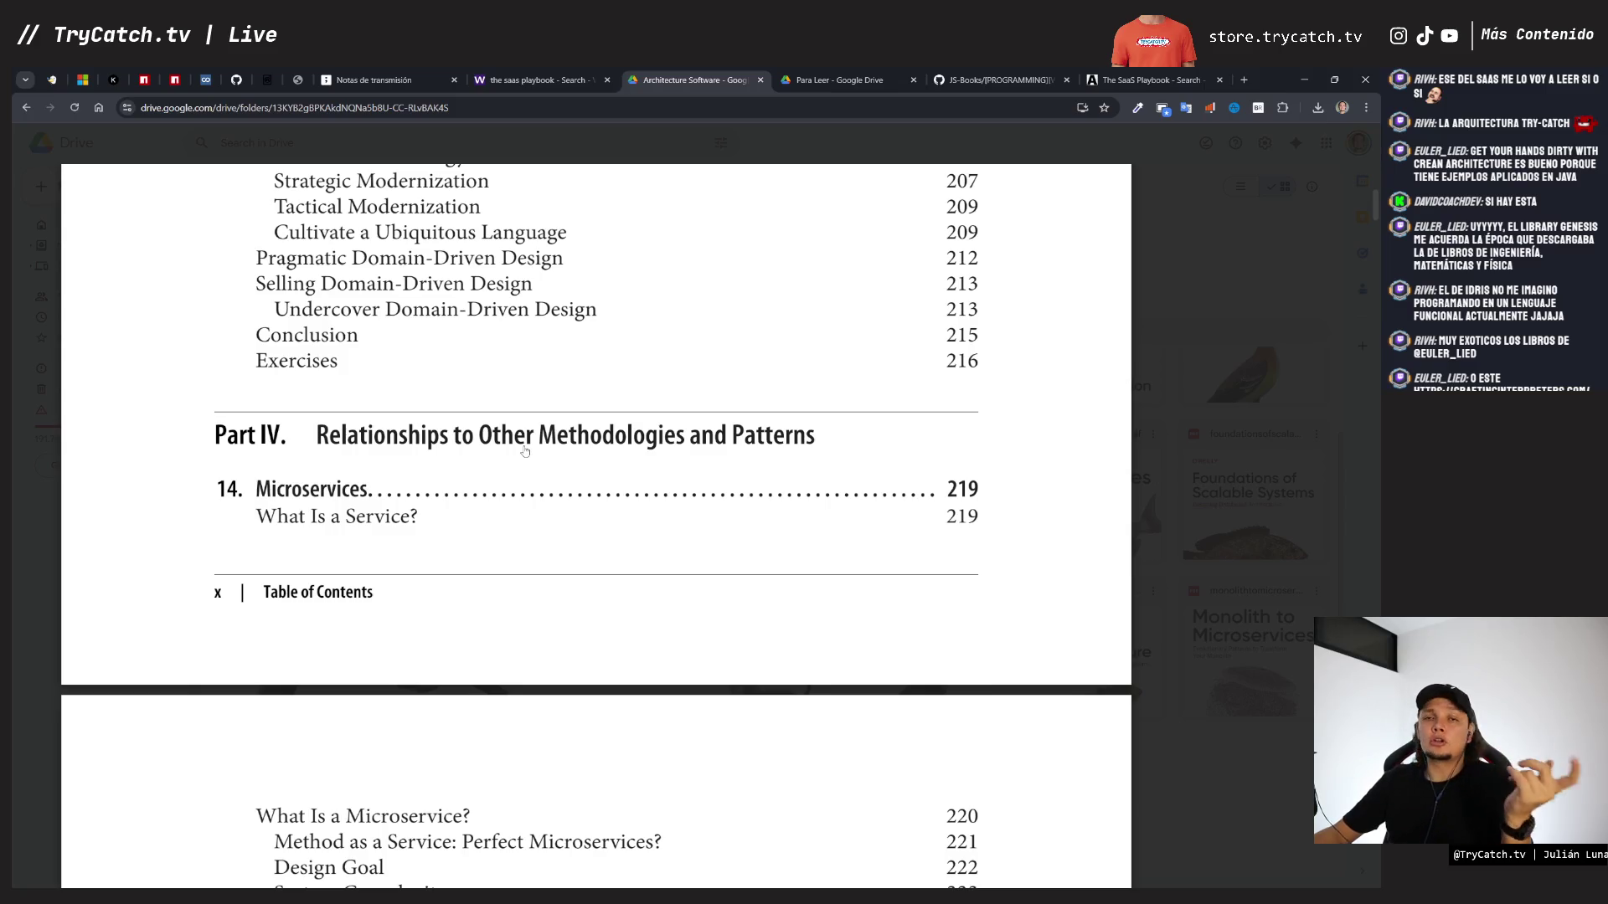
scroll(525, 452, "down", 3)
scroll(523, 445, "down", 12)
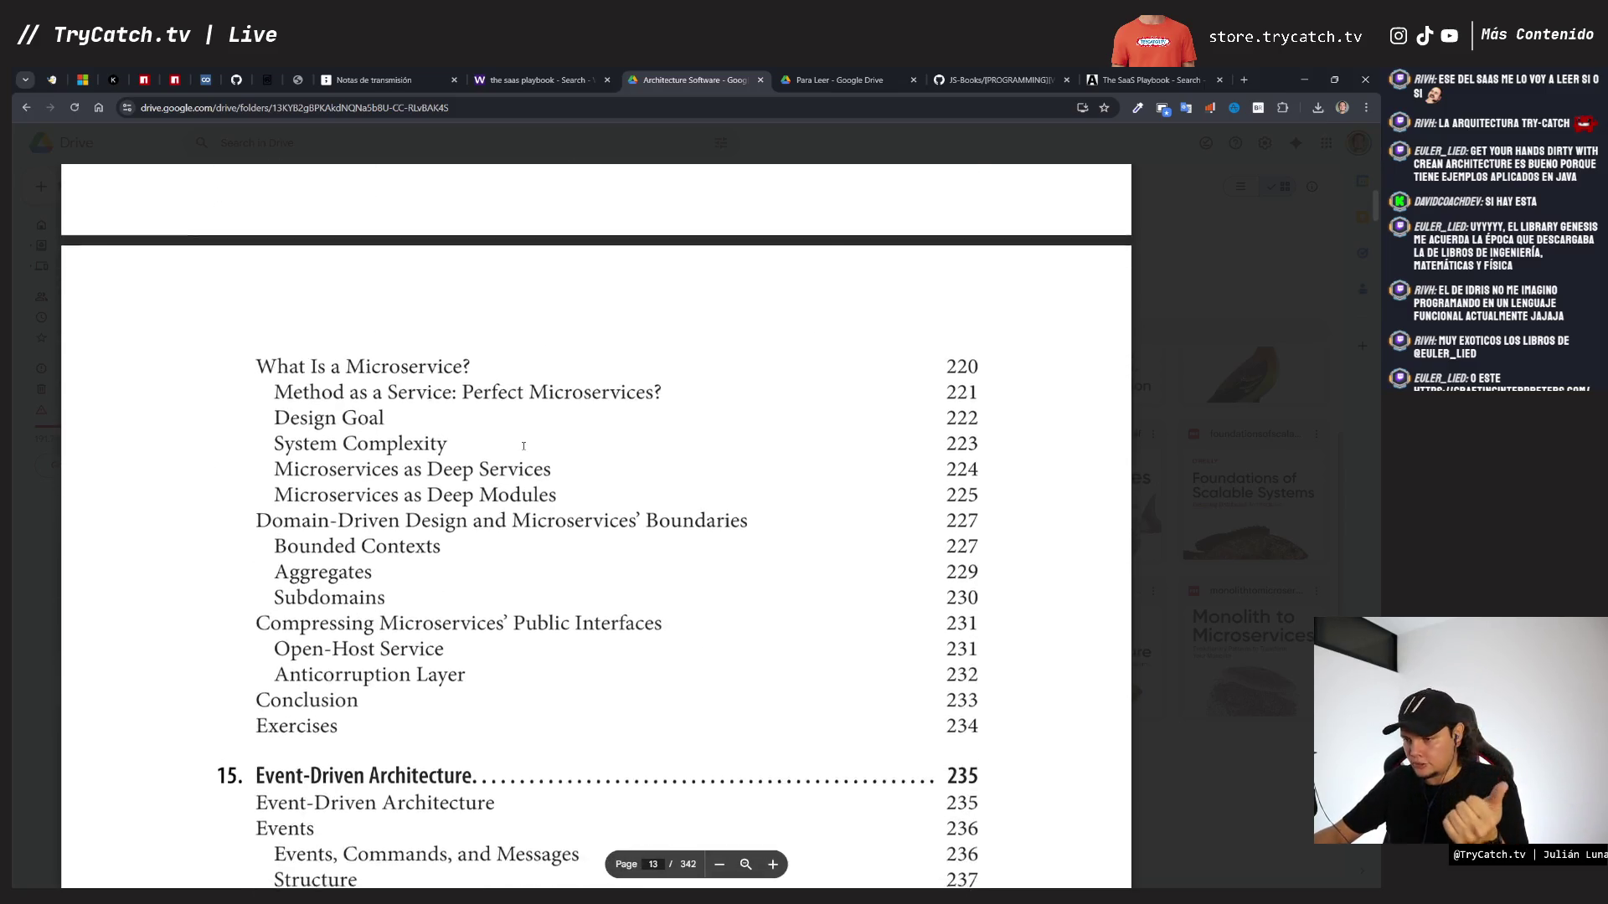
scroll(523, 451, "down", 14)
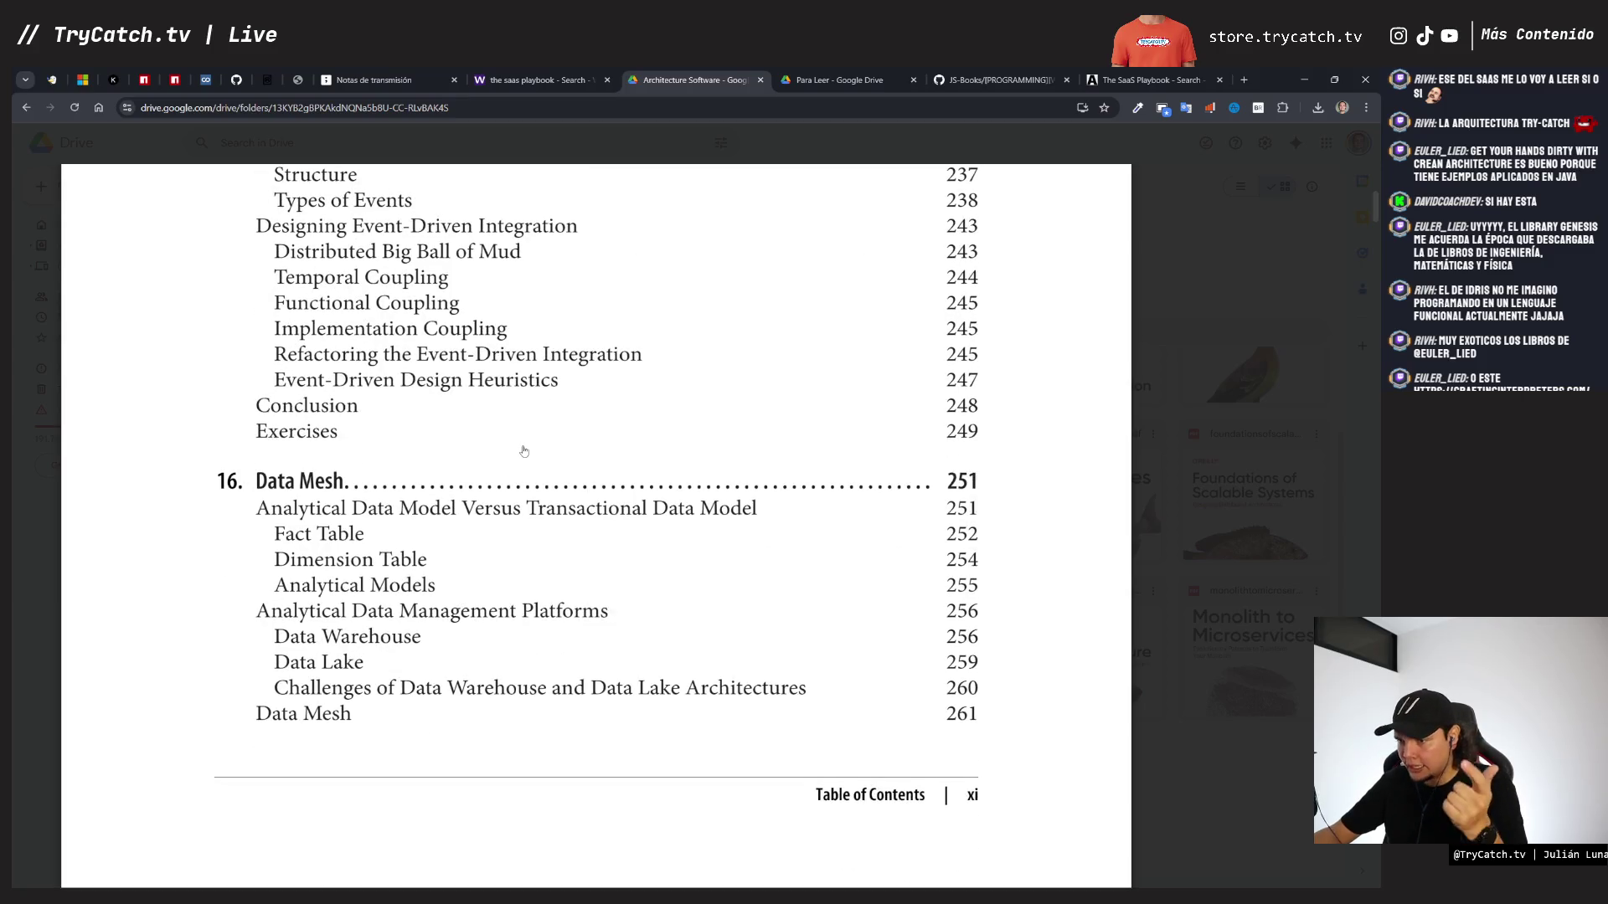
scroll(524, 446, "down", 1)
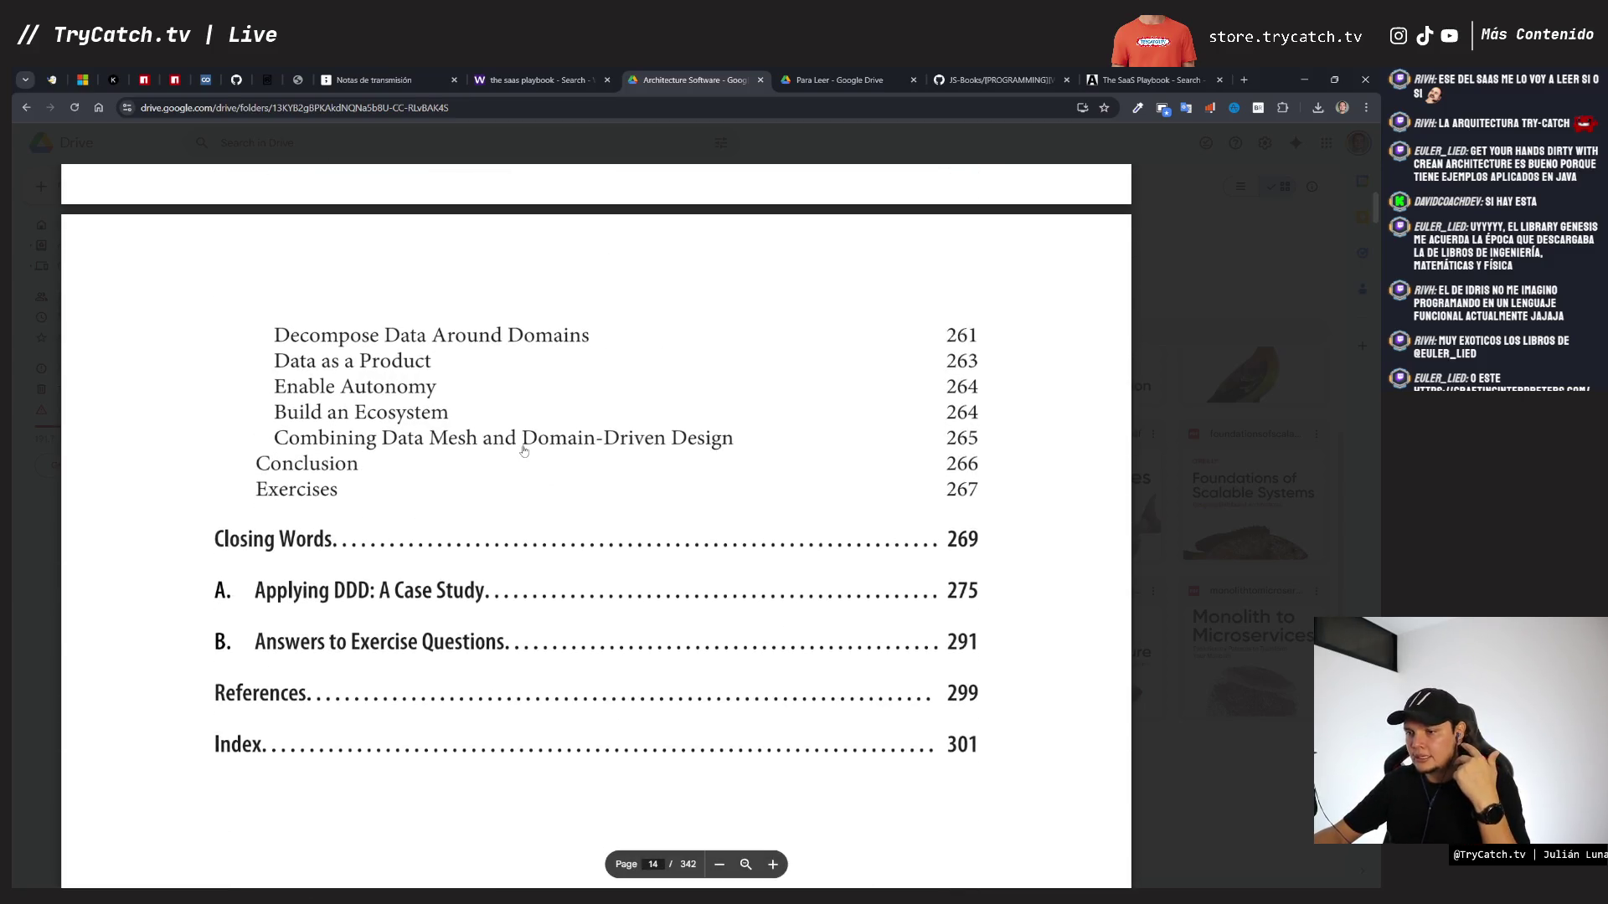
scroll(523, 451, "up", 20)
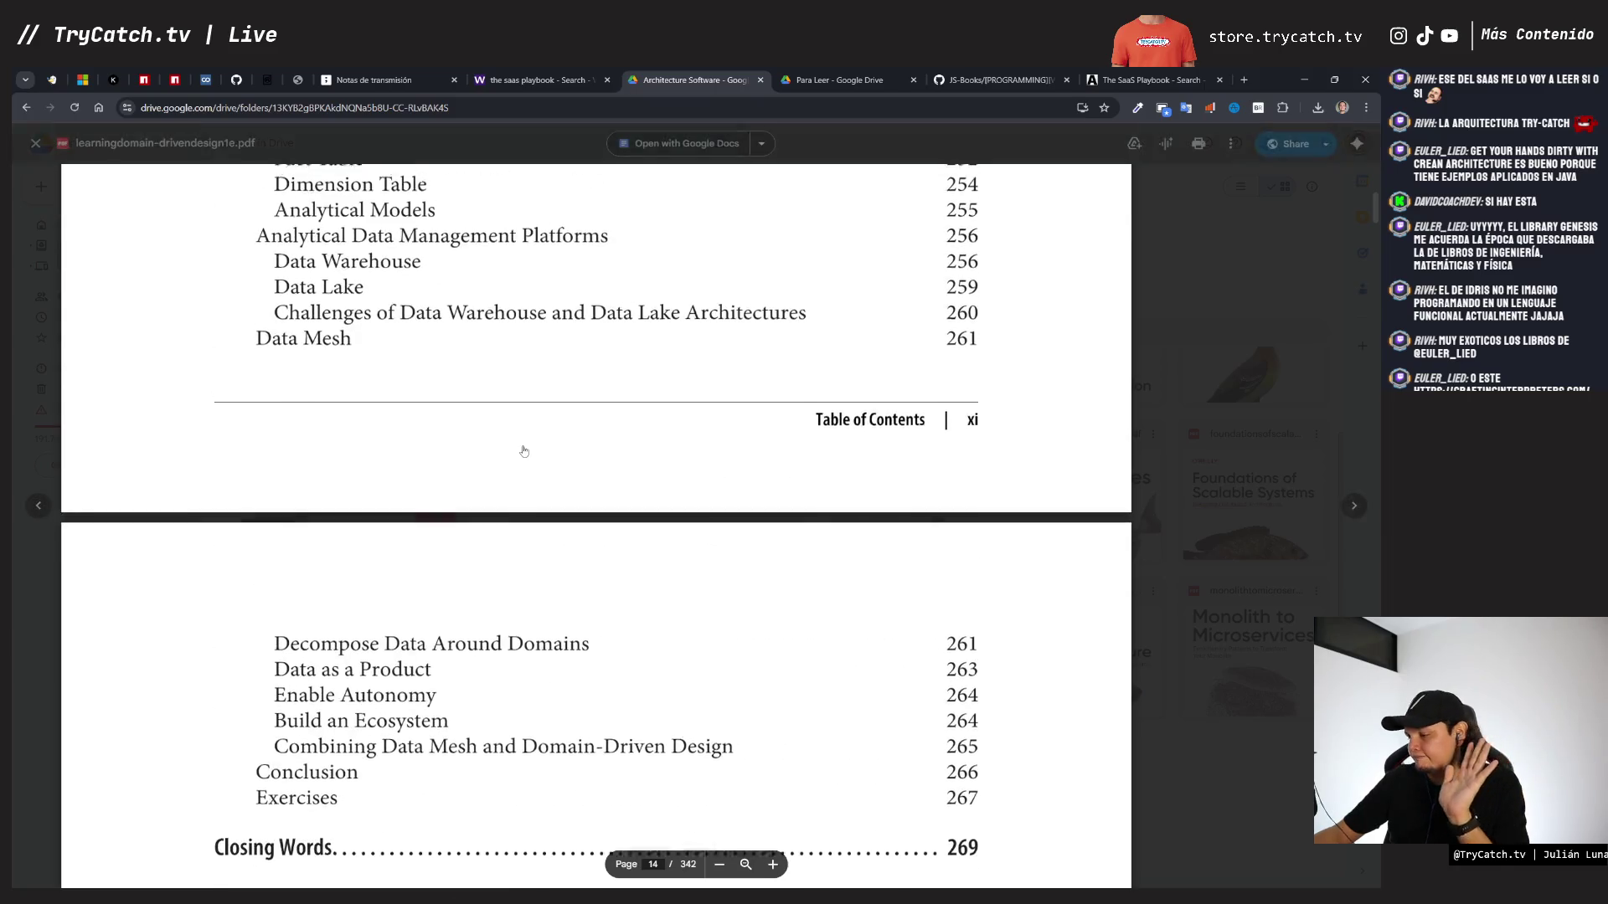
- Scroll the Learning Domain-Driven Design PDF up from the contents to the title page (page 5), then return to tldraw
scroll(524, 451, "up", 20)
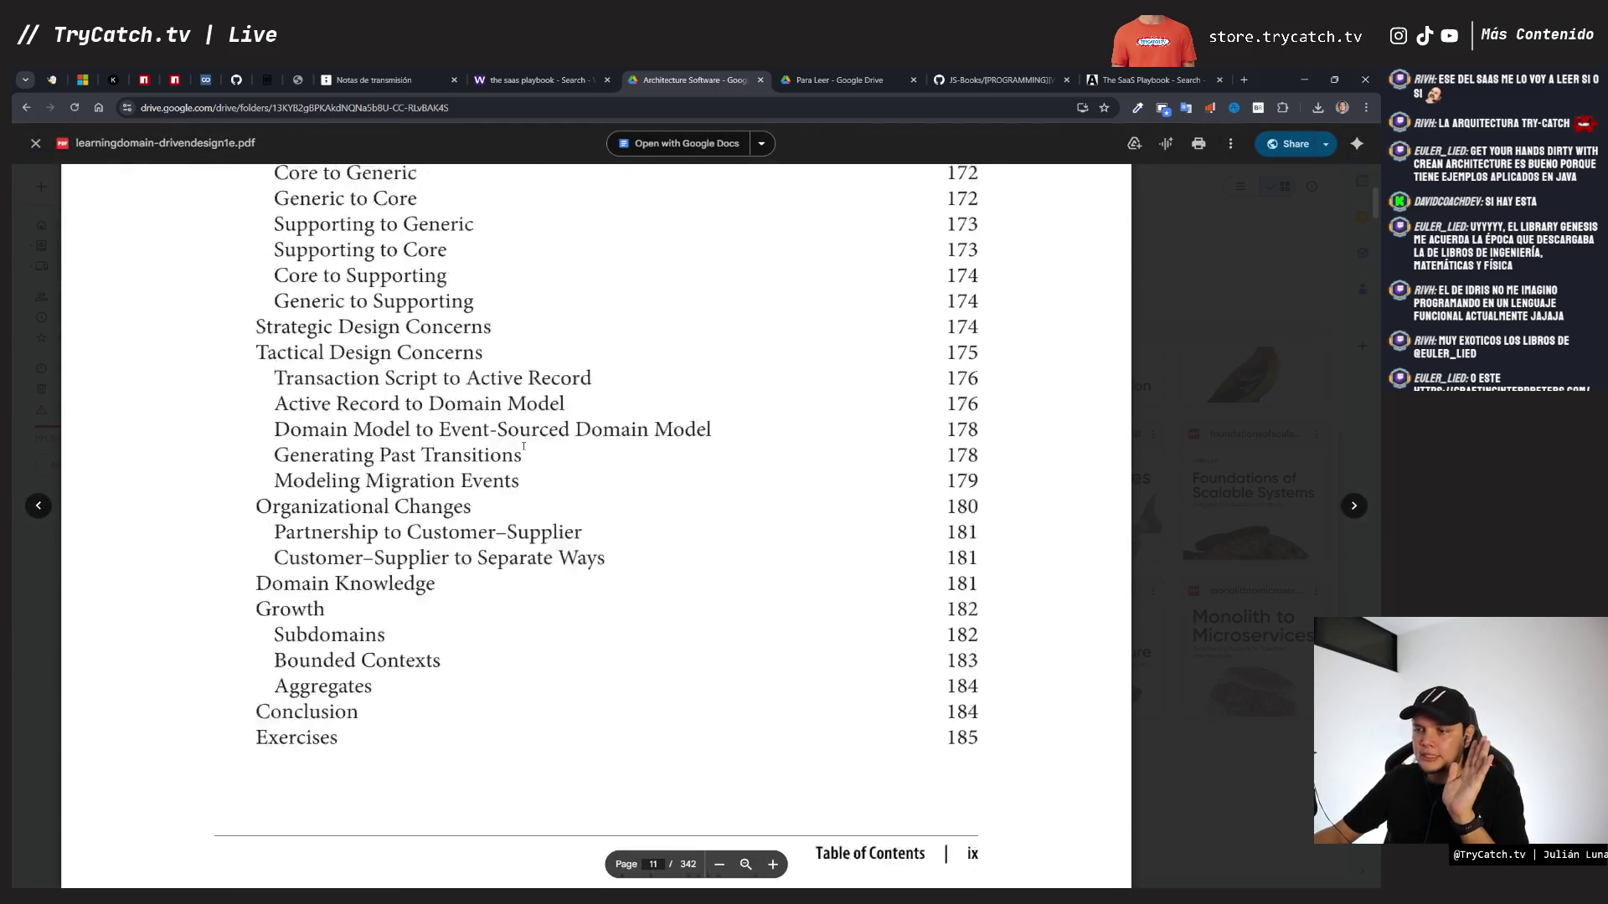
scroll(523, 451, "up", 20)
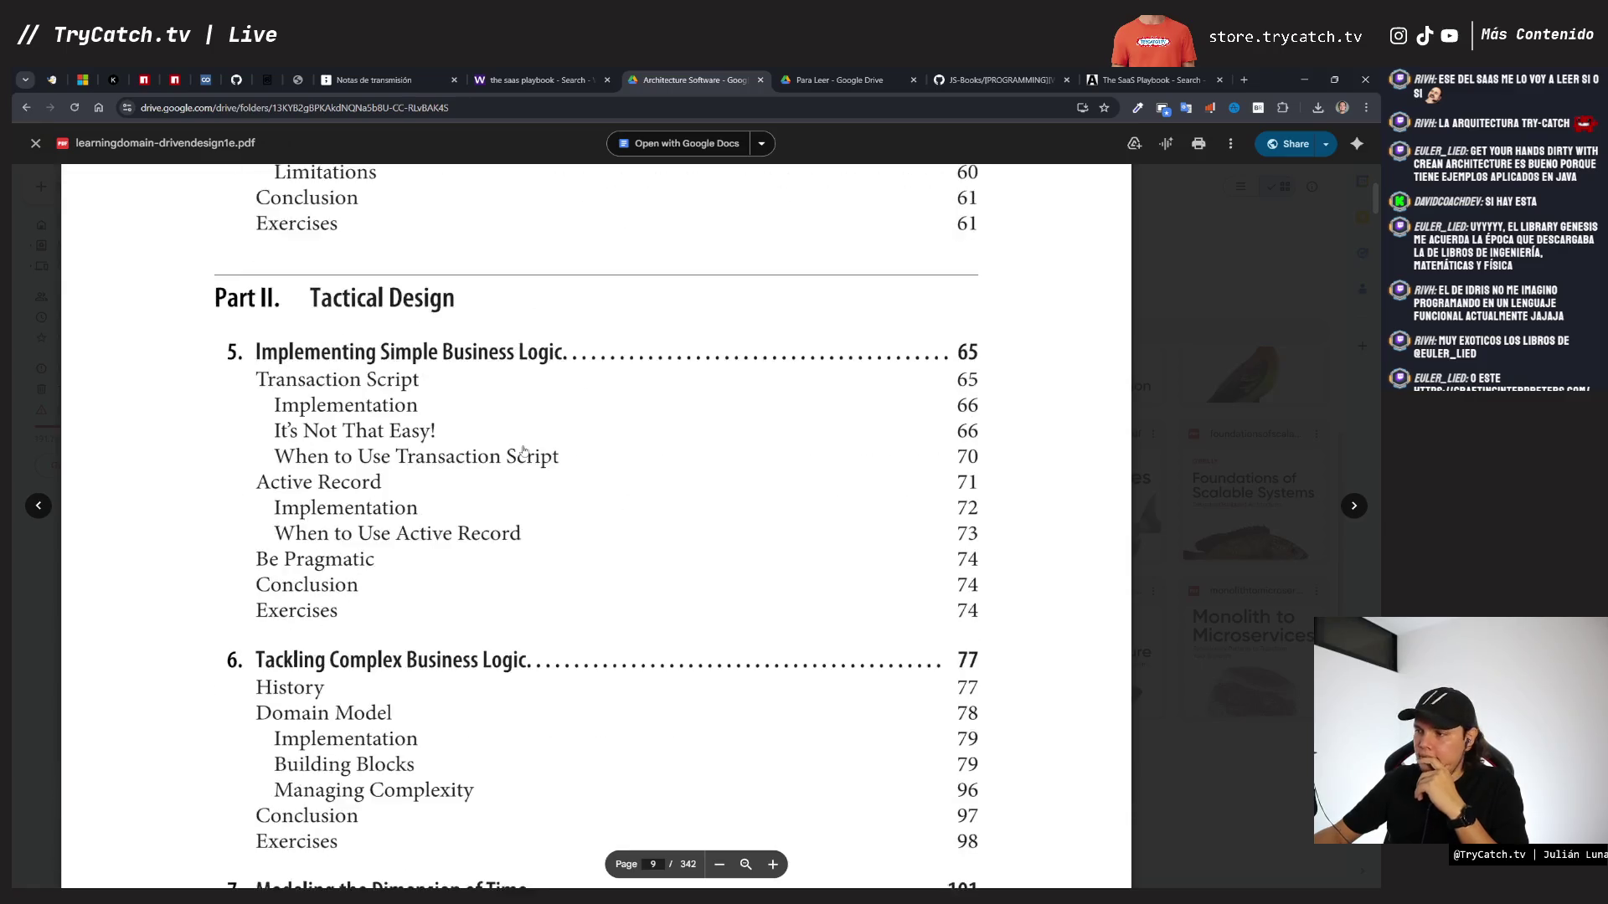
scroll(523, 450, "up", 15)
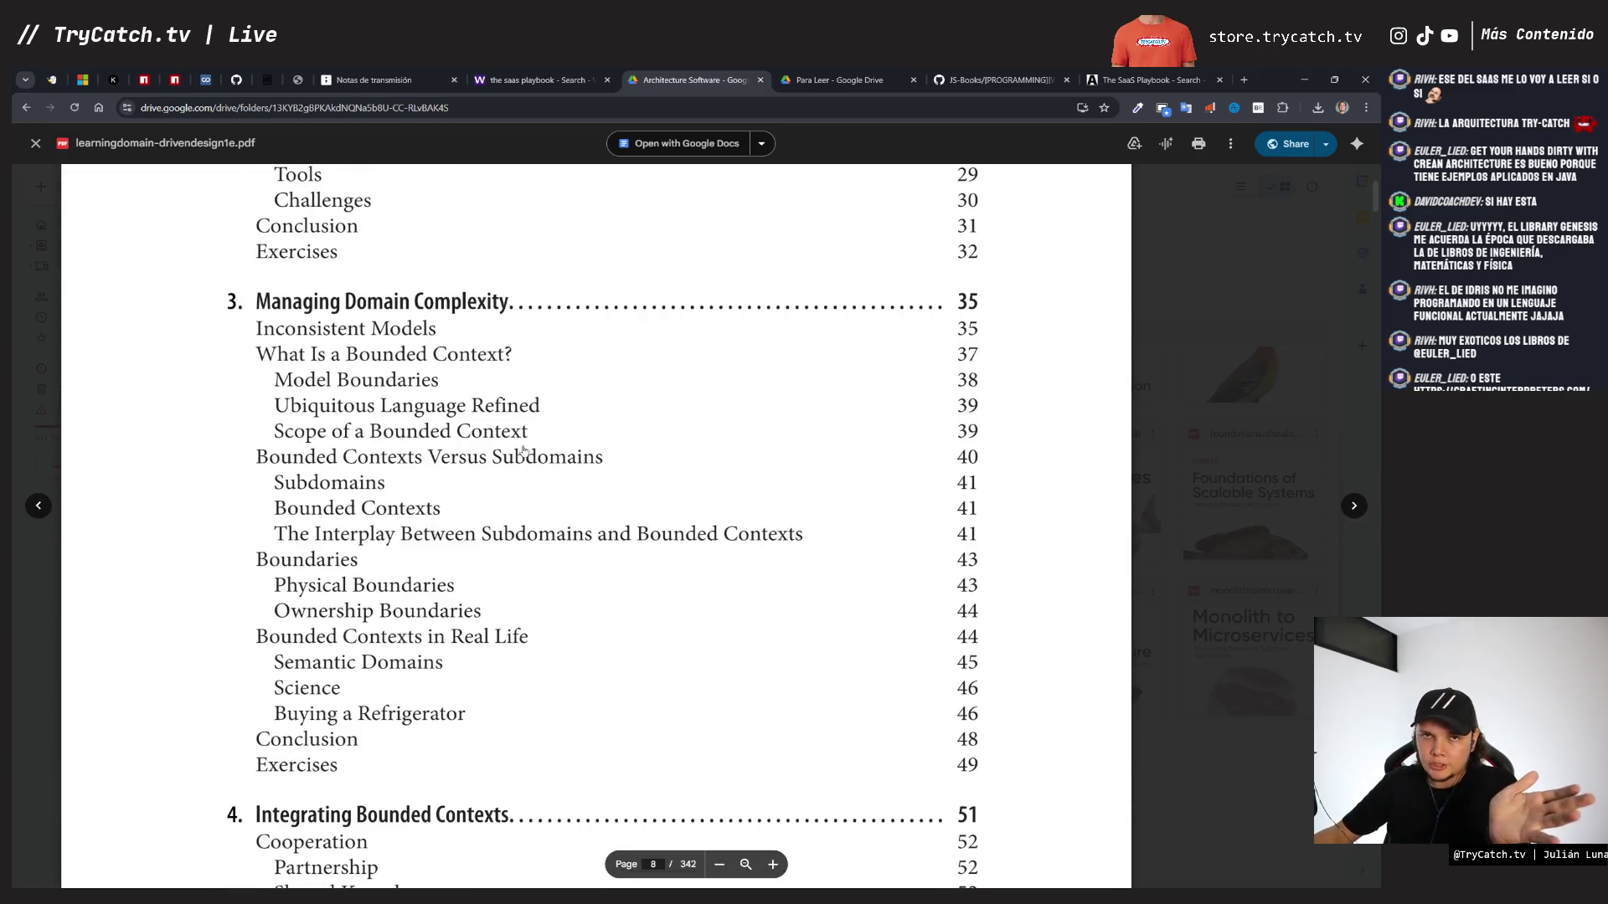
scroll(524, 450, "up", 10)
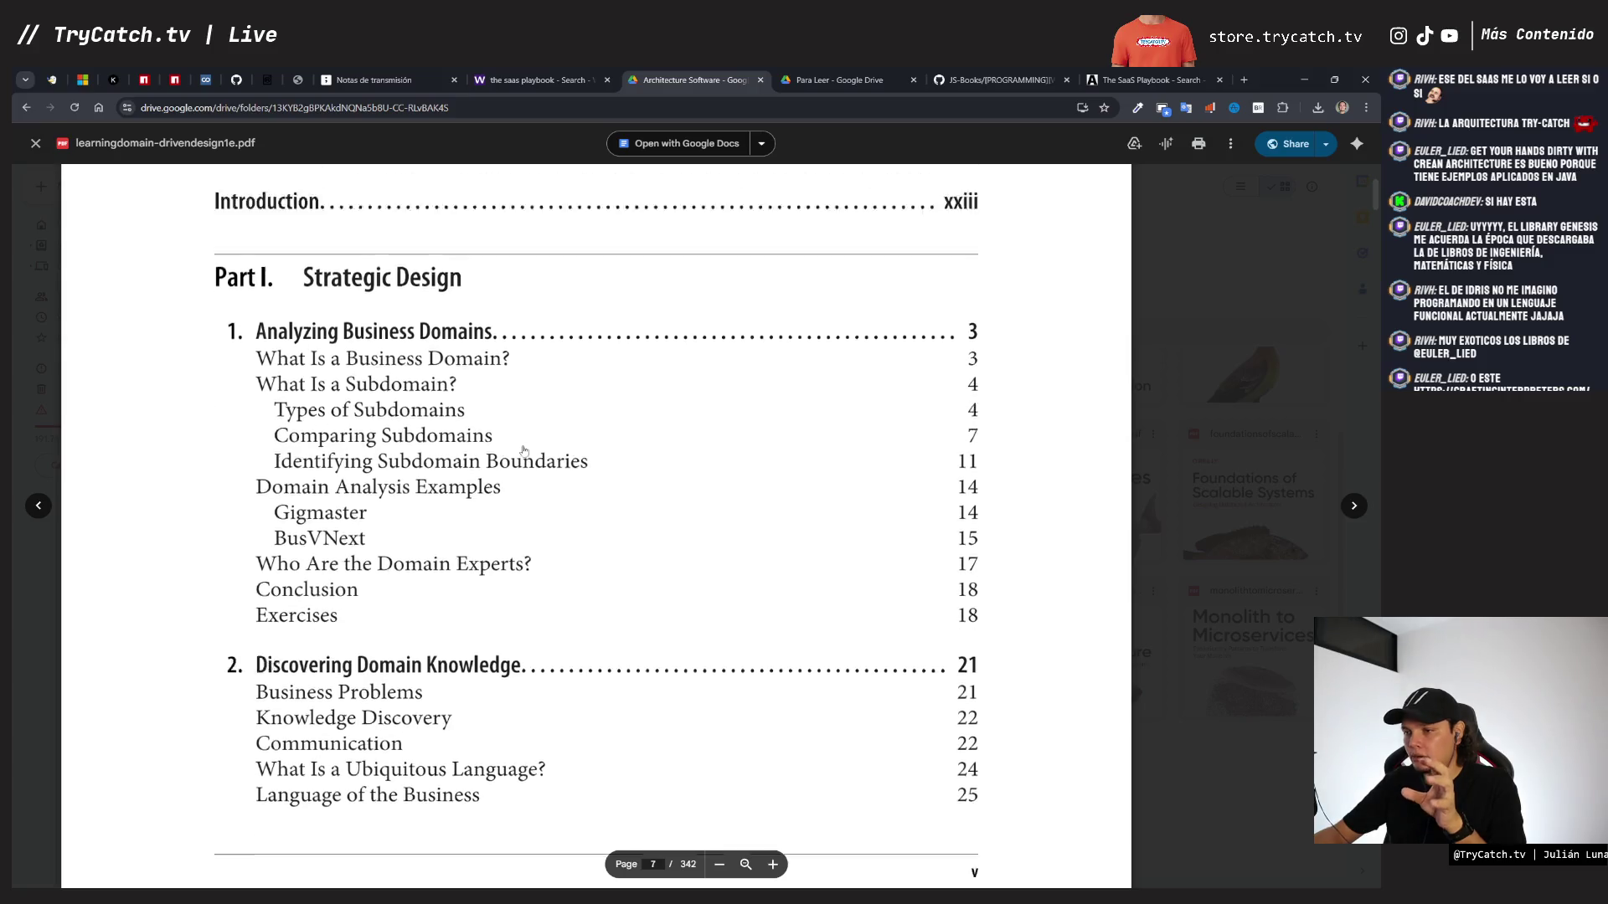
scroll(523, 446, "up", 20)
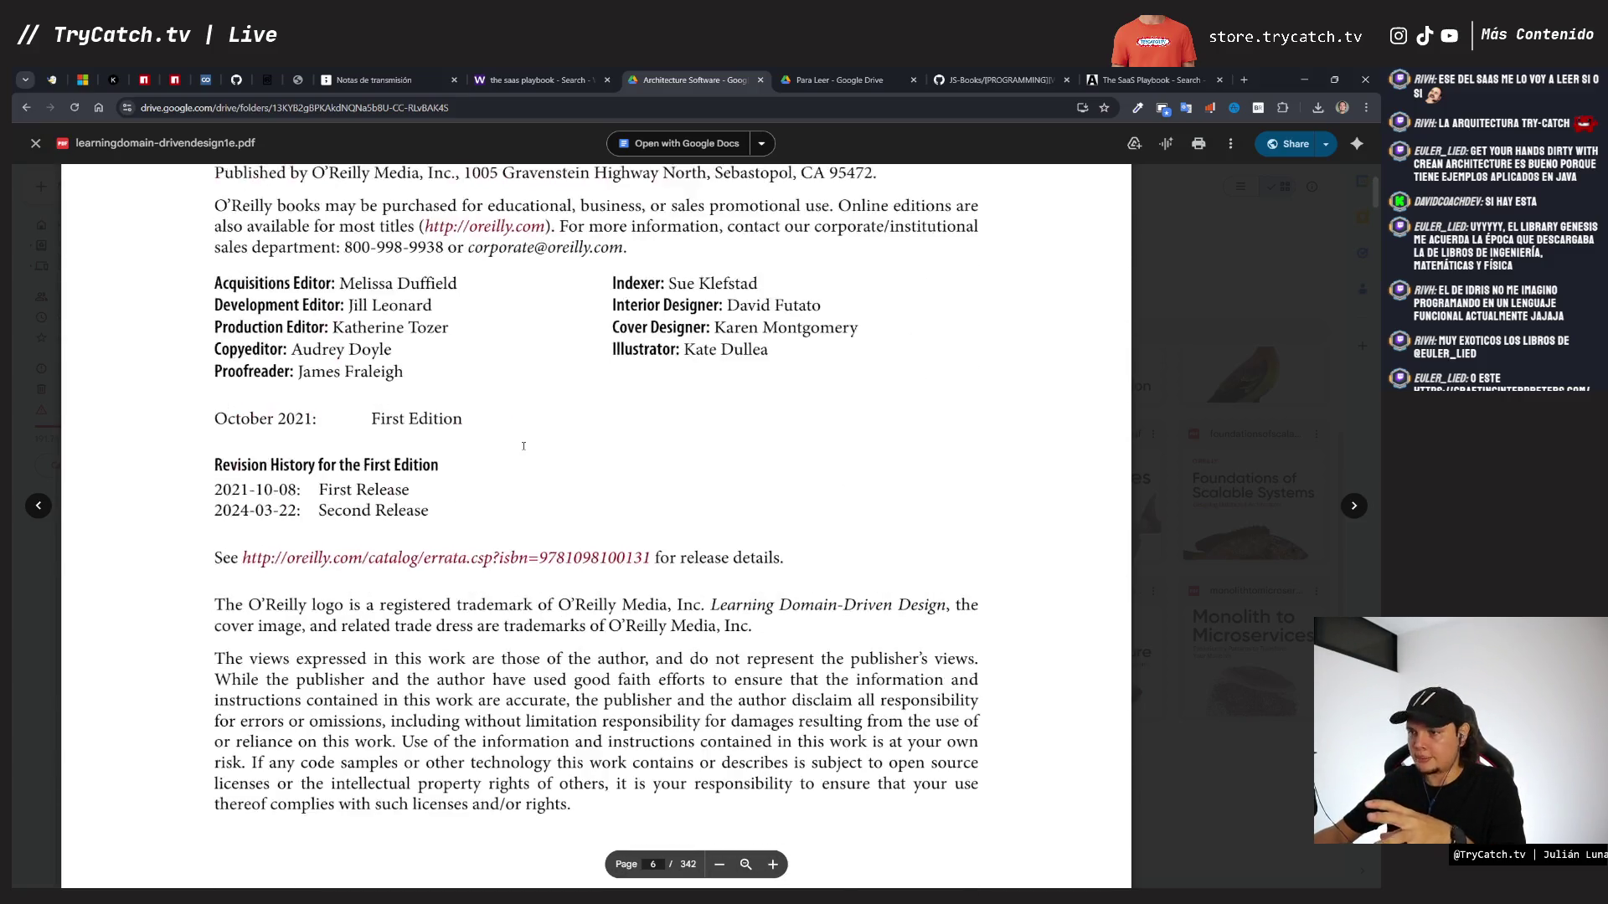
scroll(523, 446, "up", 5)
scroll(523, 446, "down", 4)
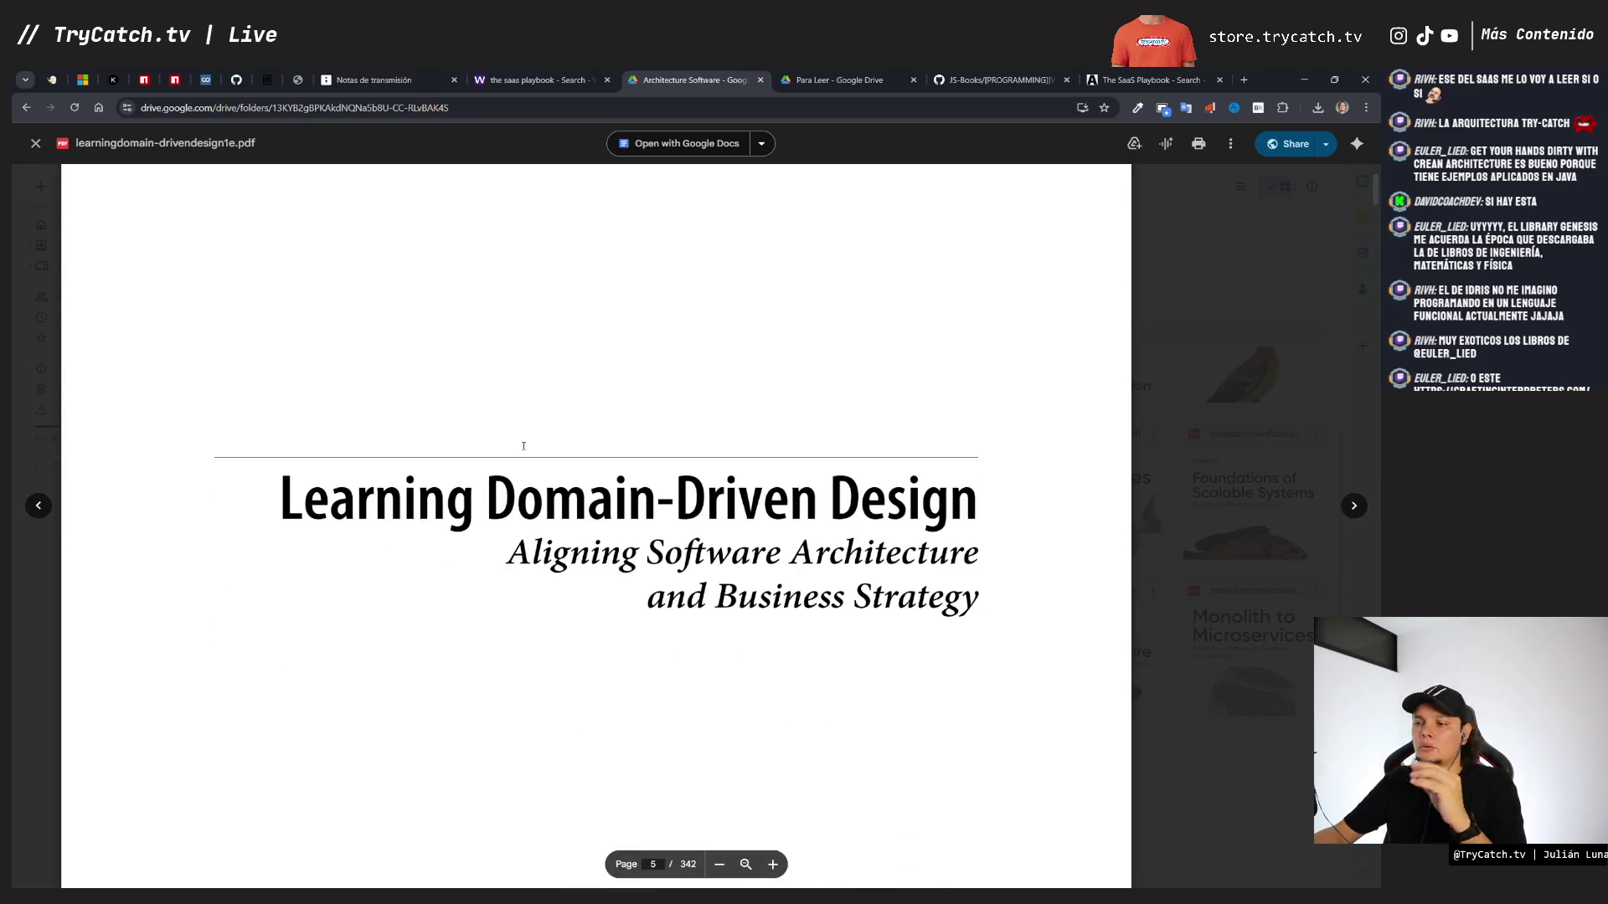
scroll(523, 446, "down", 3)
scroll(485, 401, "up", 2)
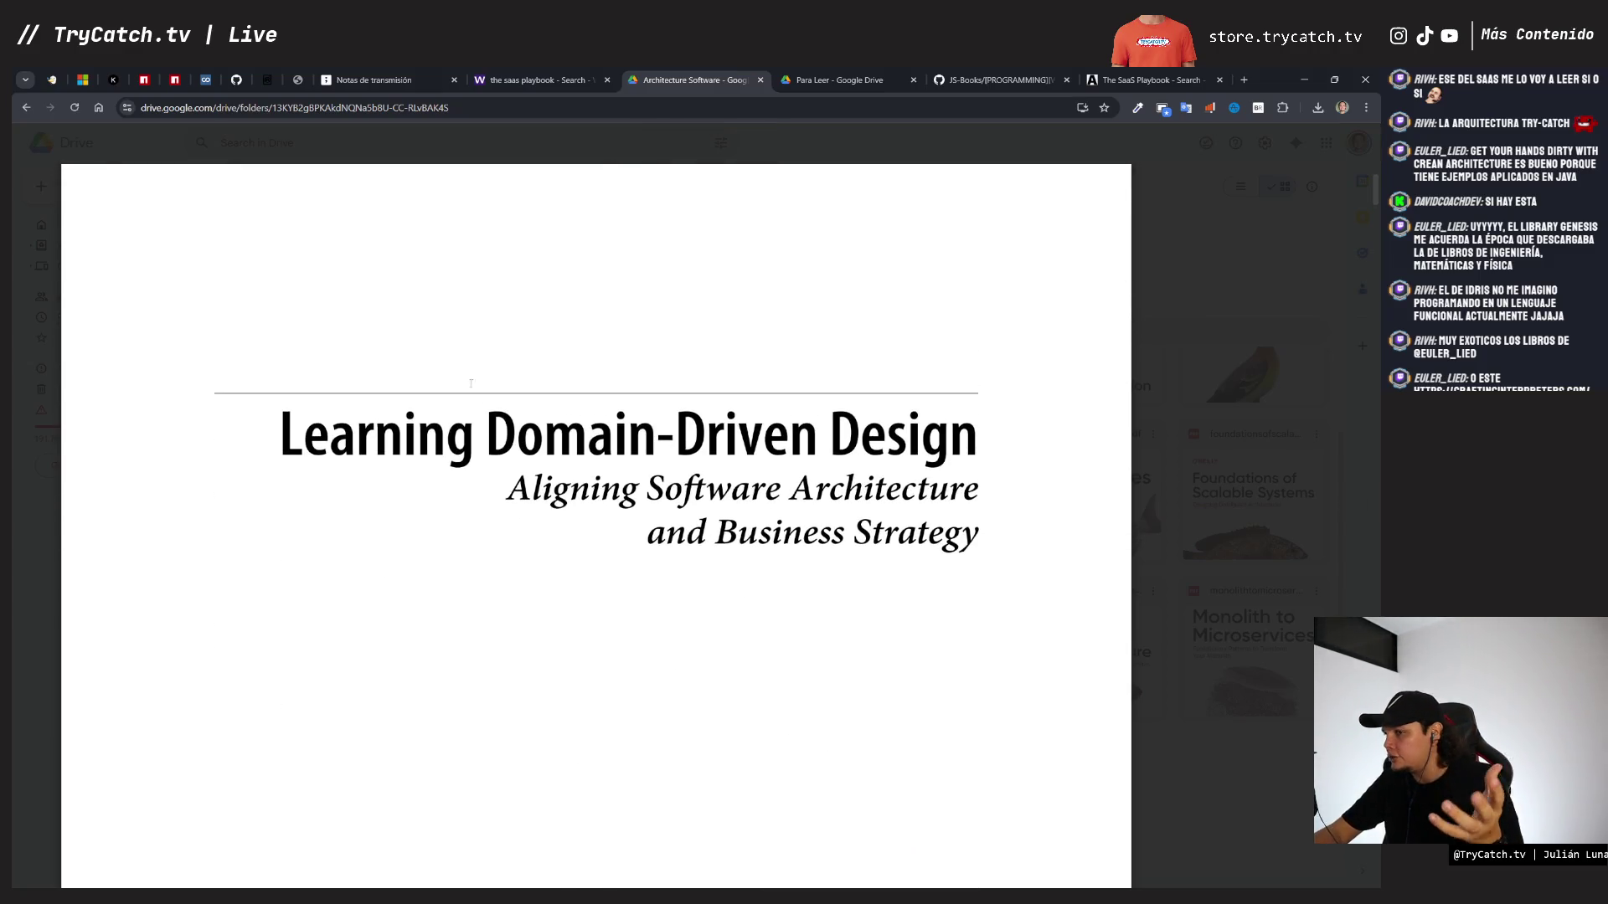
scroll(458, 433, "up", 1)
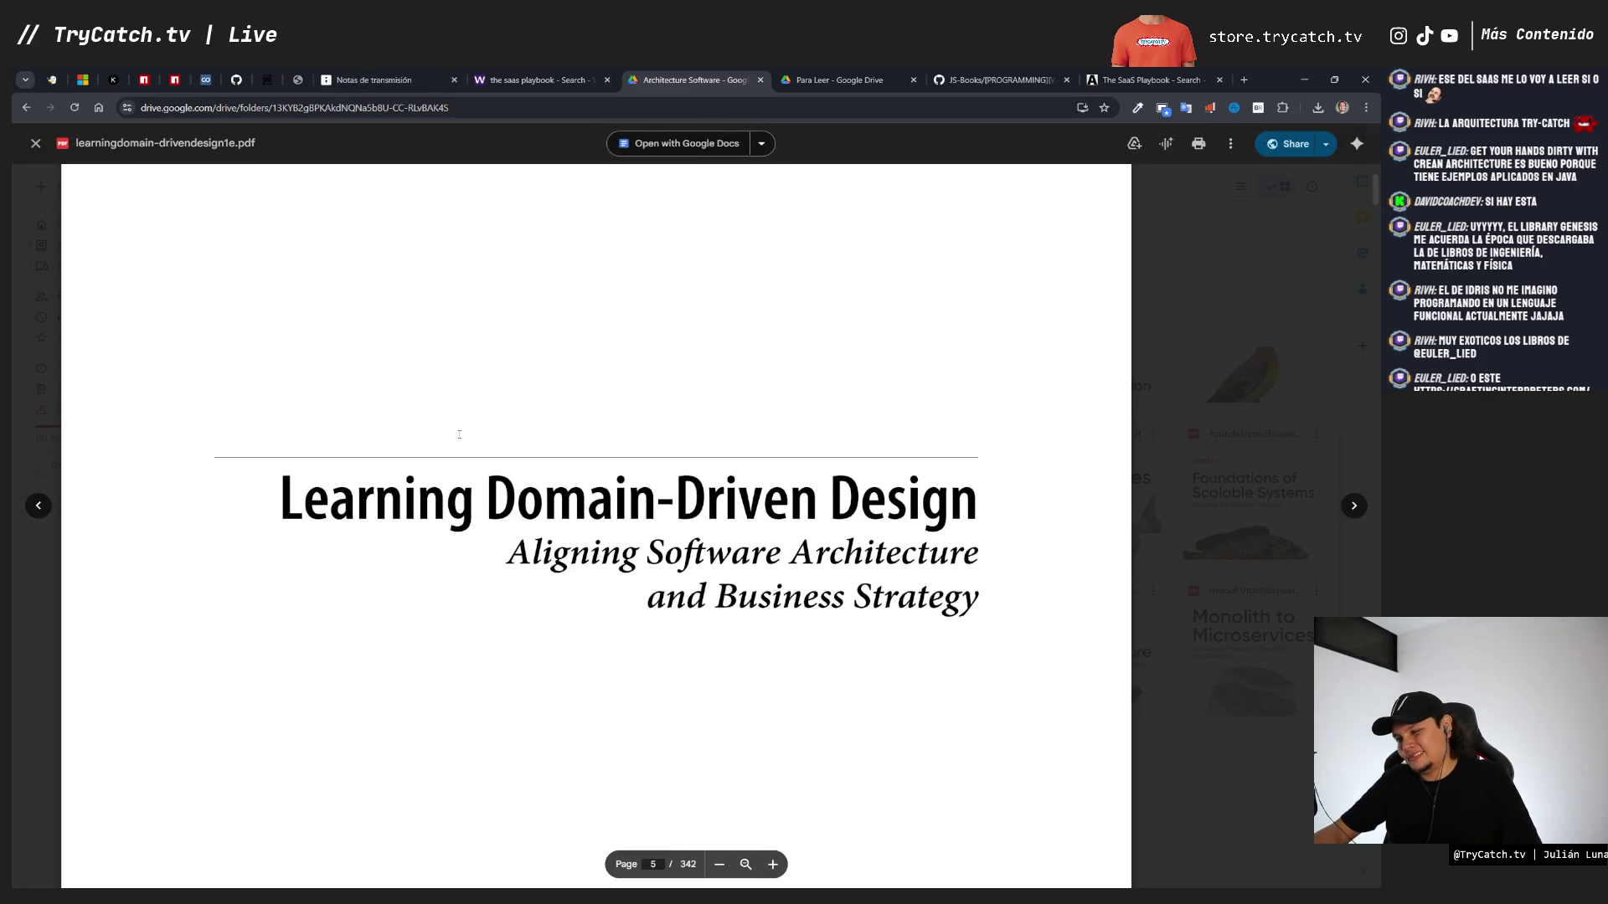
scroll(459, 434, "down", 3)
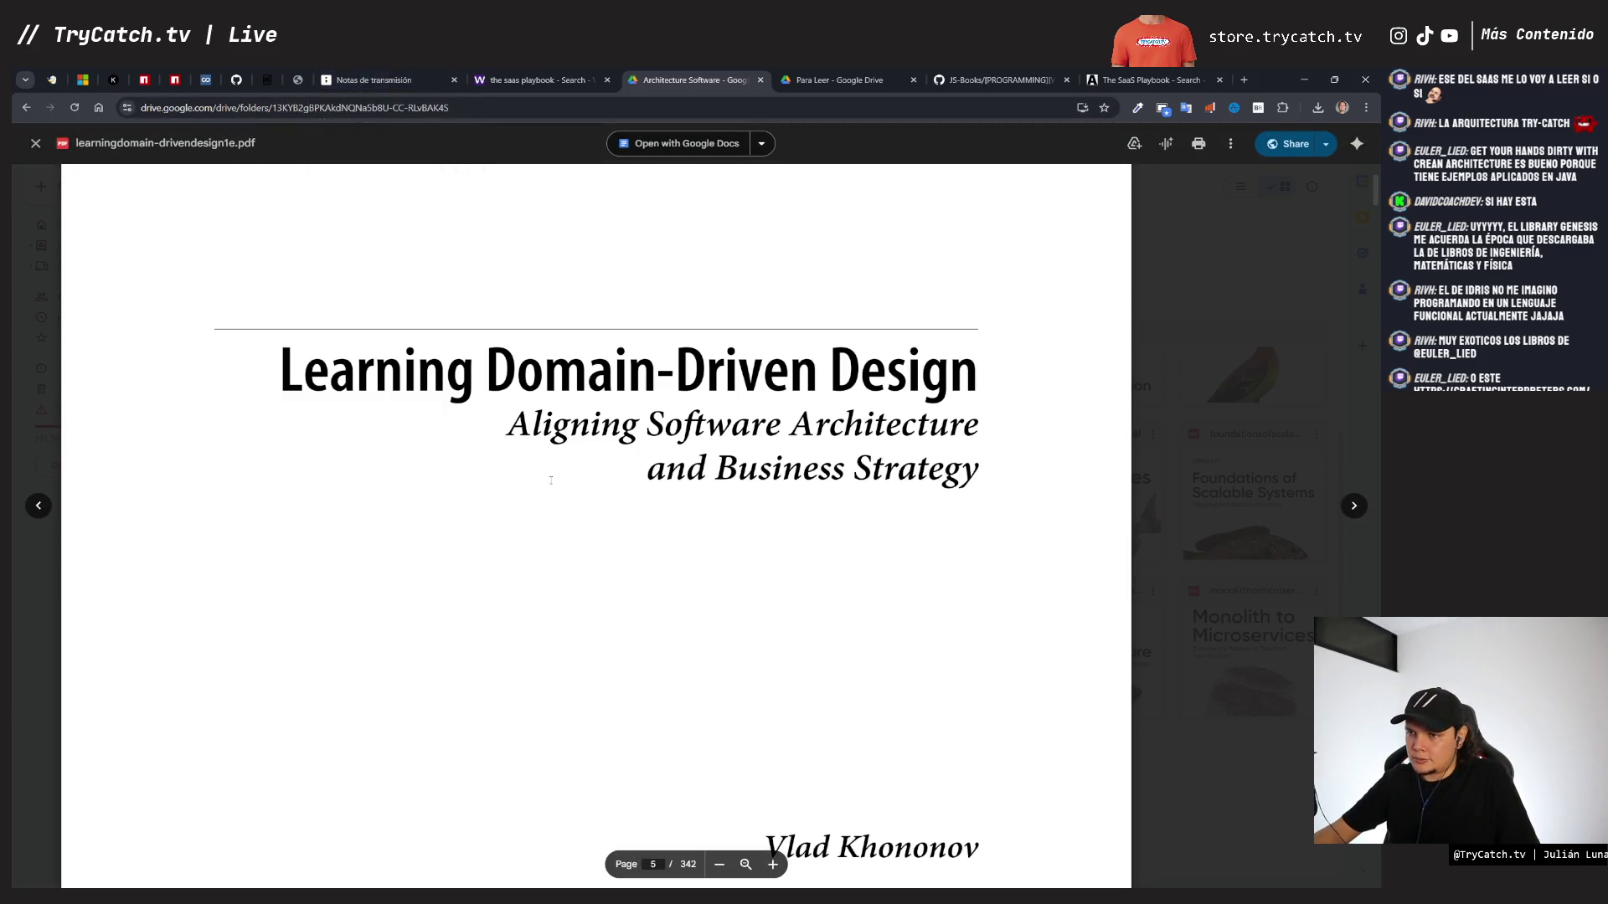
left_click(359, 87)
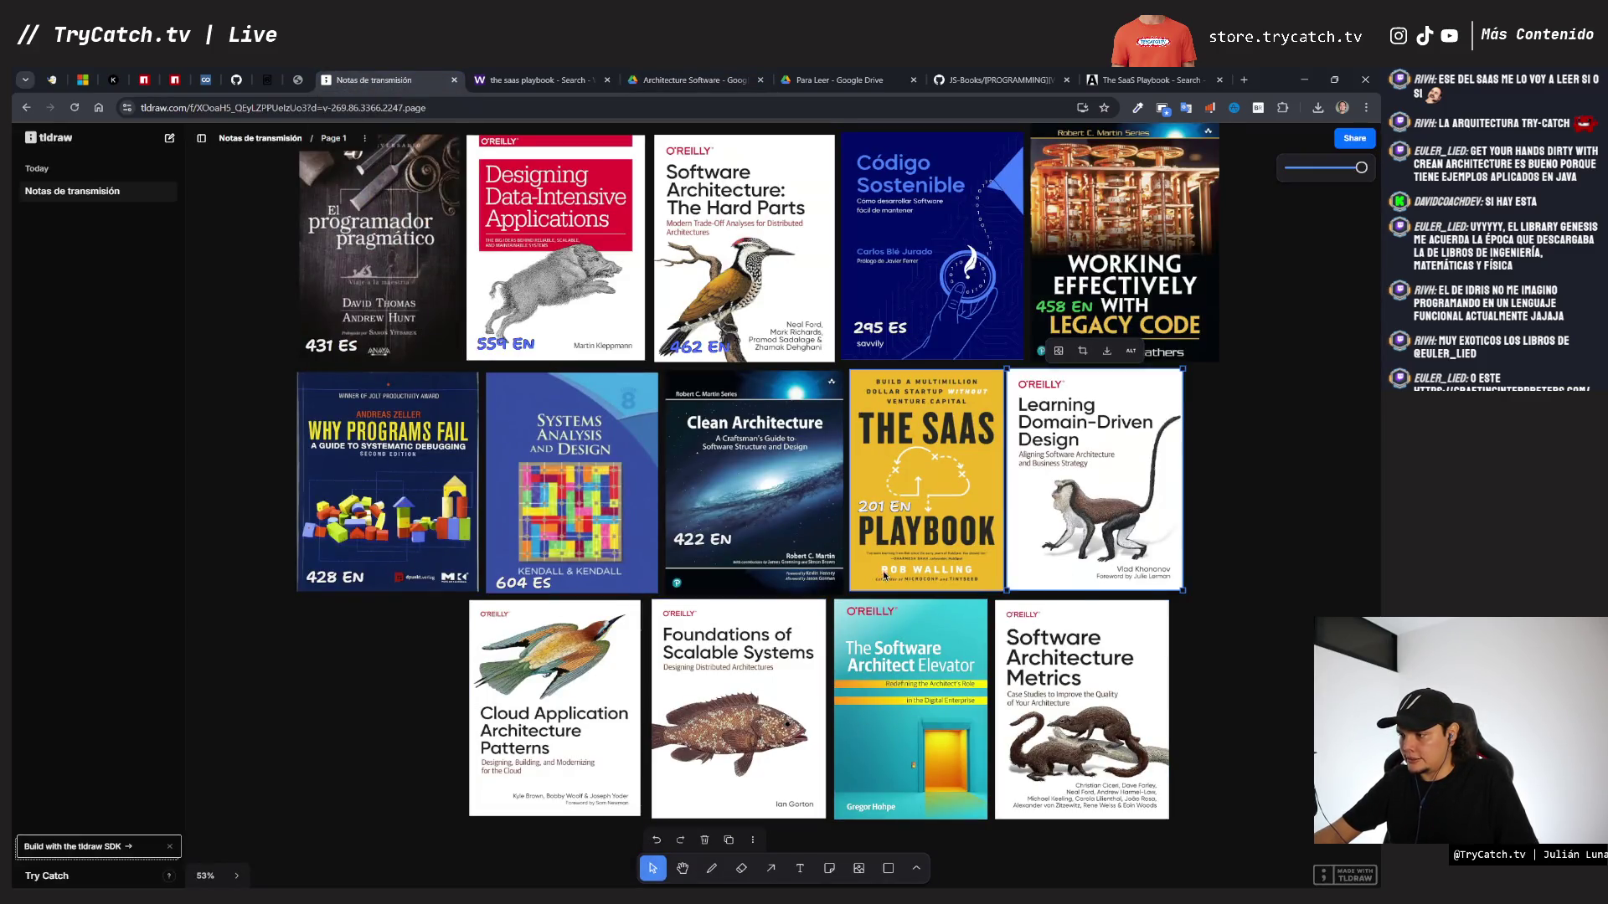
- Copy the 458 EN label onto the Learning Domain-Driven Design cover and change it to 342 EN
left_click(1057, 308)
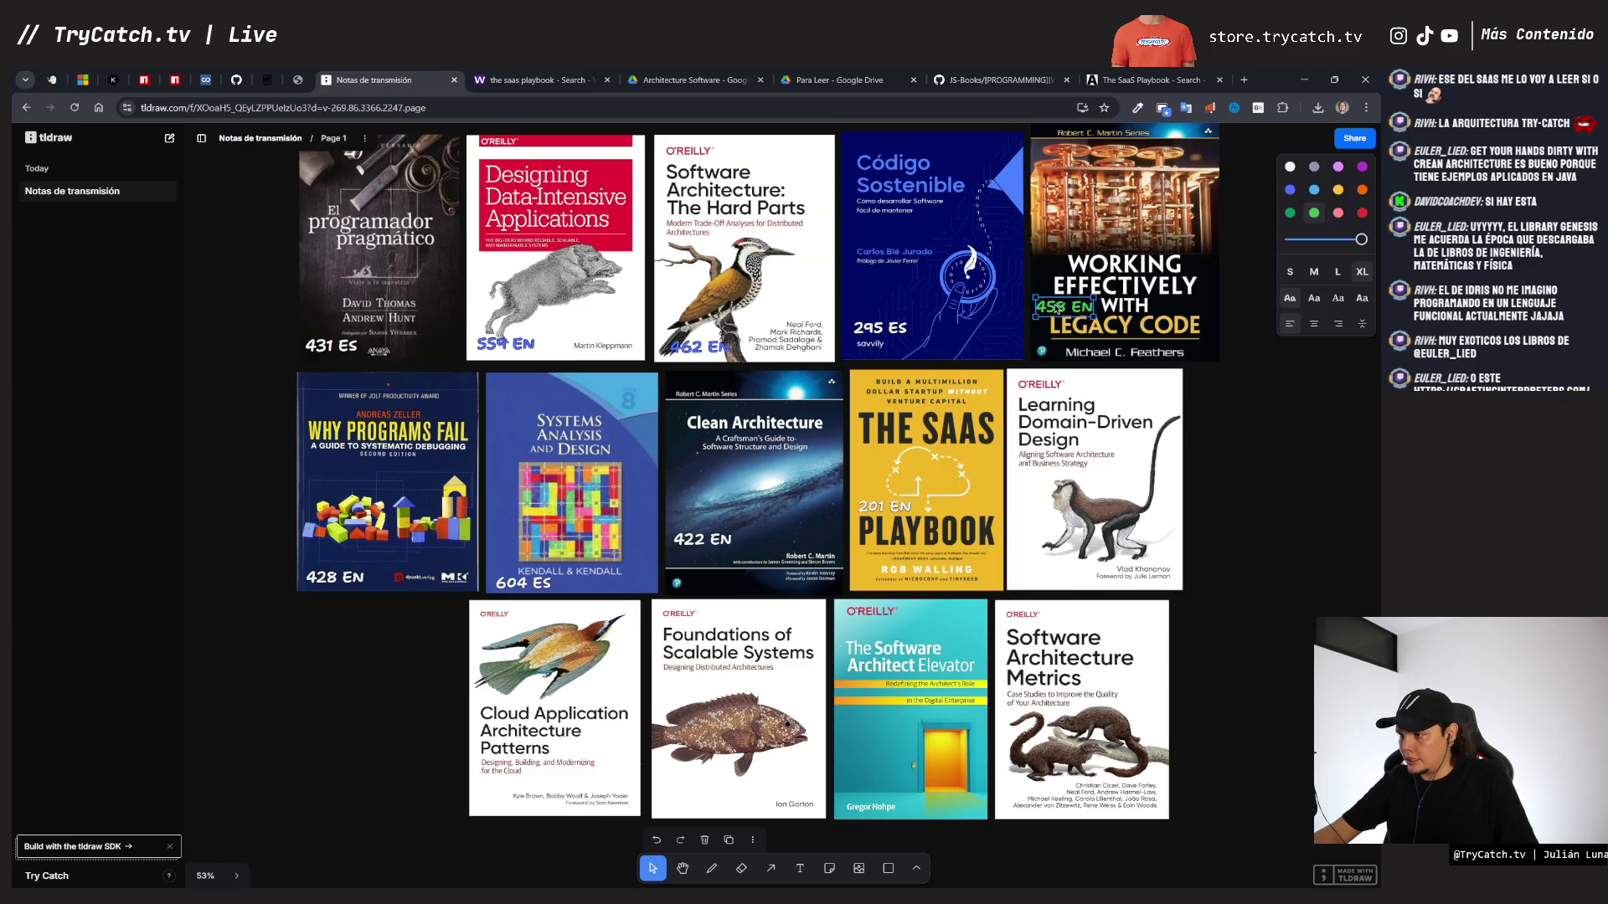
left_click_drag(1057, 309, 1037, 569)
double_click(1037, 568)
double_click(1035, 568)
type("342 EN")
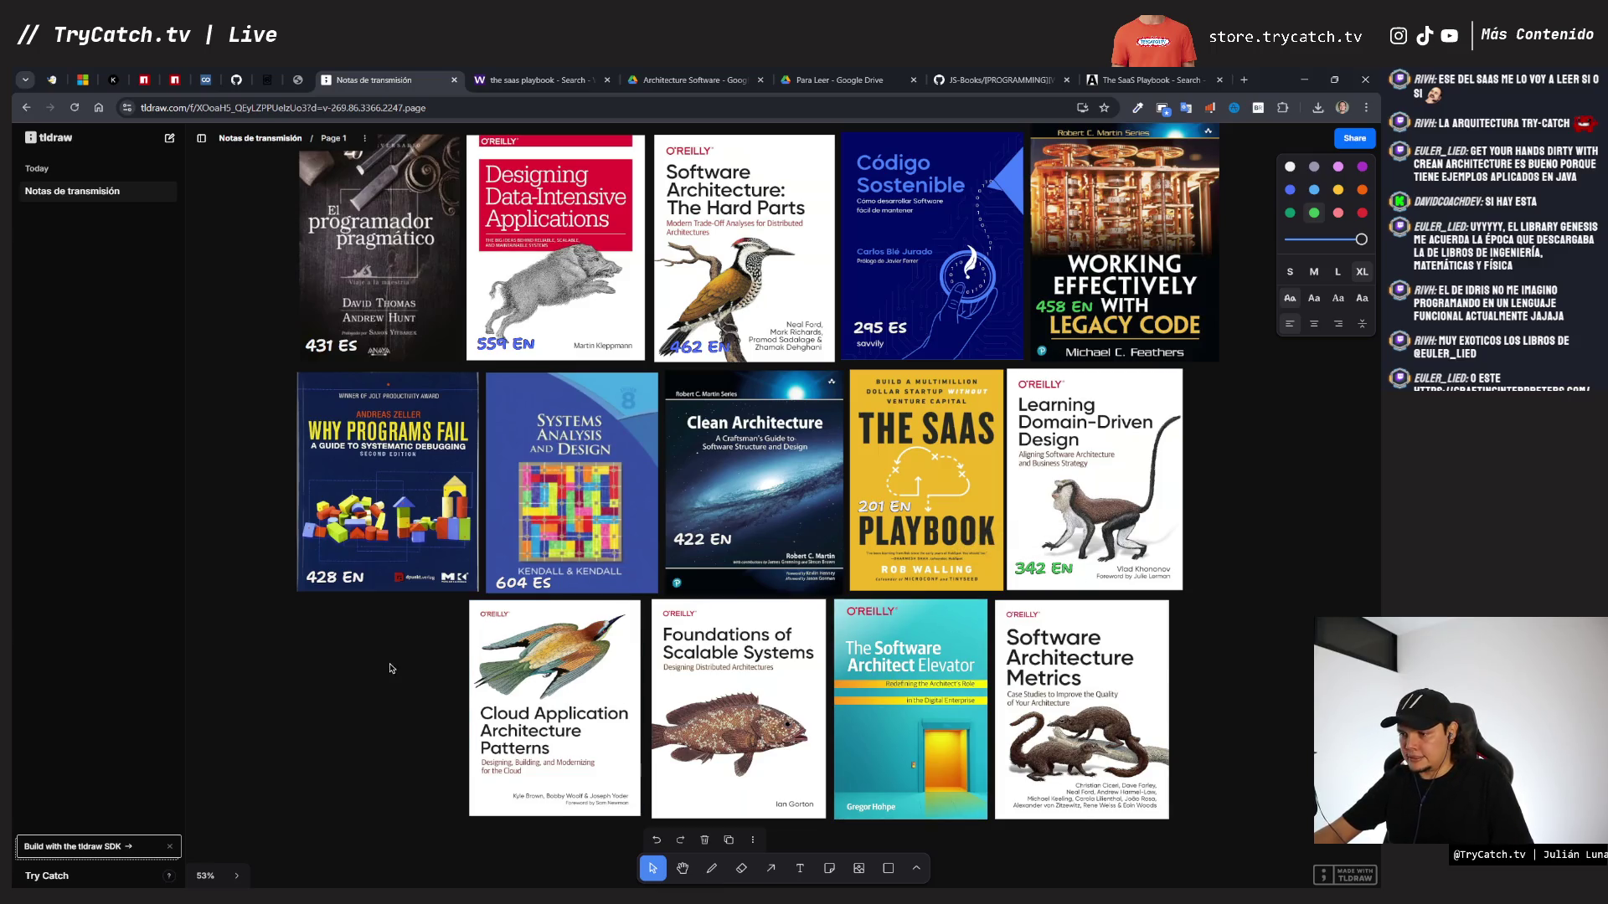
- Move the Cloud Application Architecture Patterns cover left into the first column
left_click(486, 665)
left_click_drag(485, 666, 313, 663)
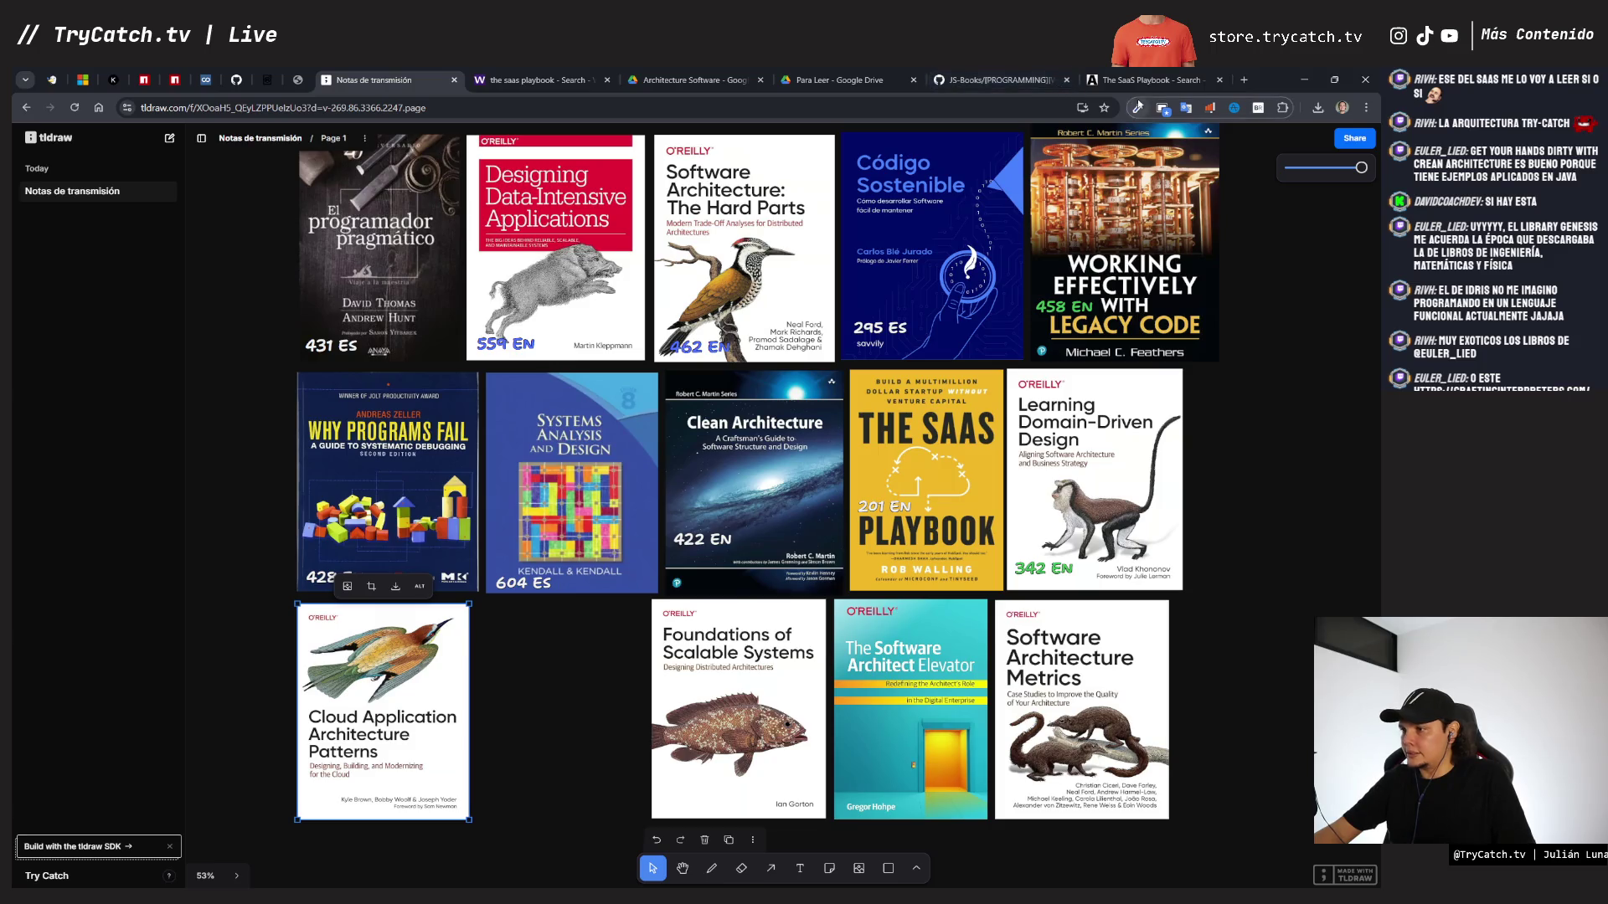
left_click(536, 80)
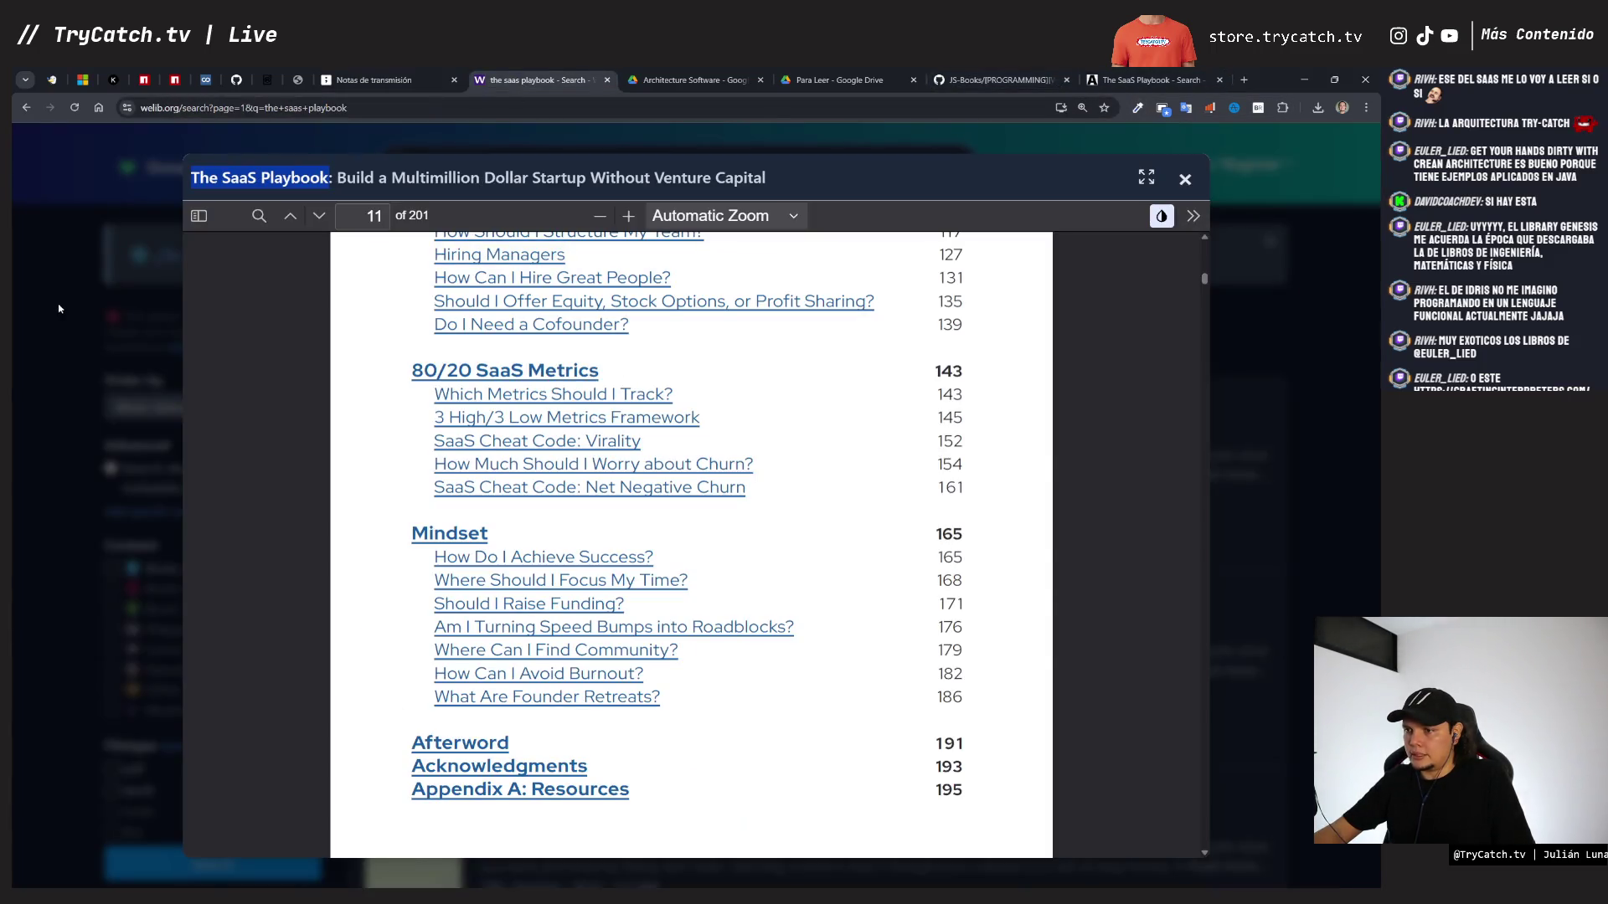
- Search WeLib for 'cloud application architecture patterns', checking the title against the tldraw board
left_click(56, 309)
type("cl")
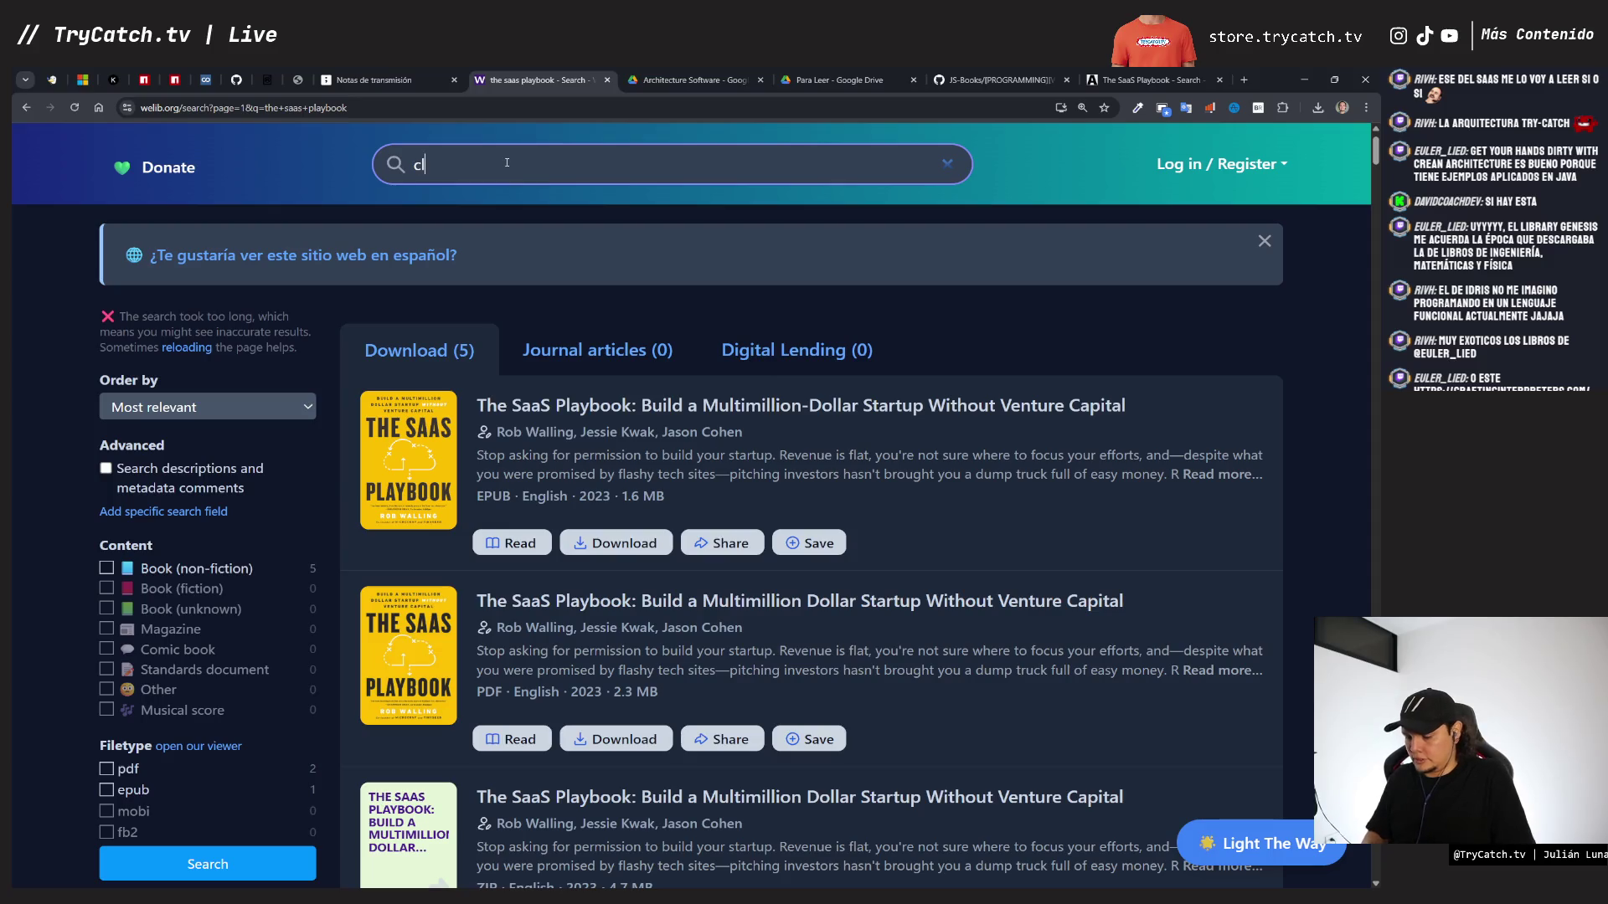
key("BackSpace")
key("BackSpace")
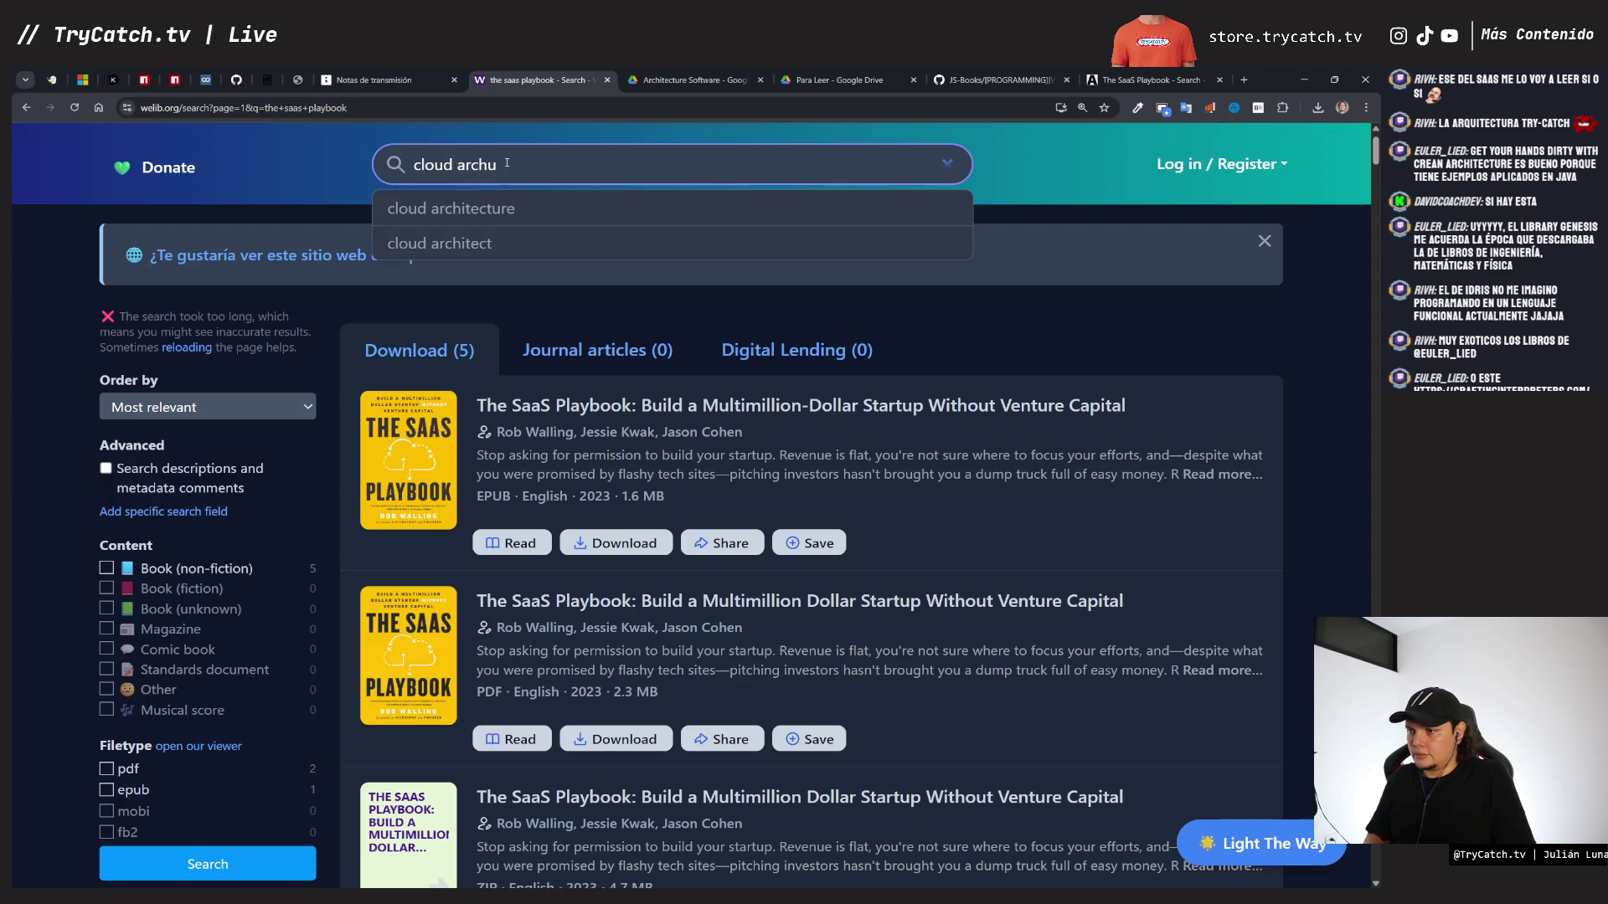
type("itecture")
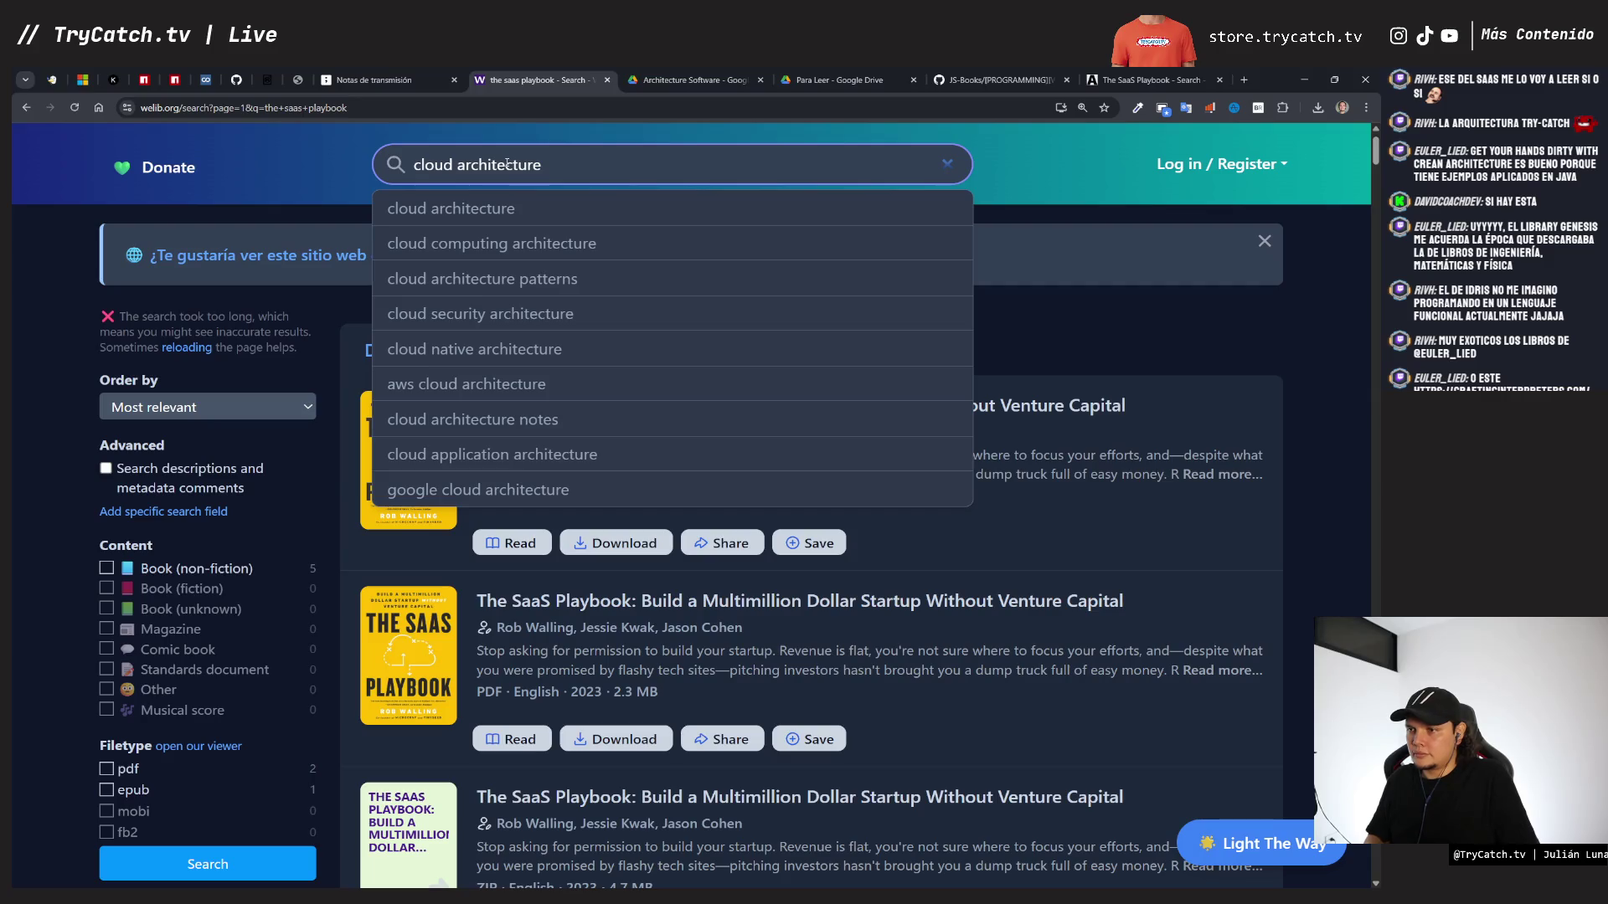
key("ctrl+Page_Up")
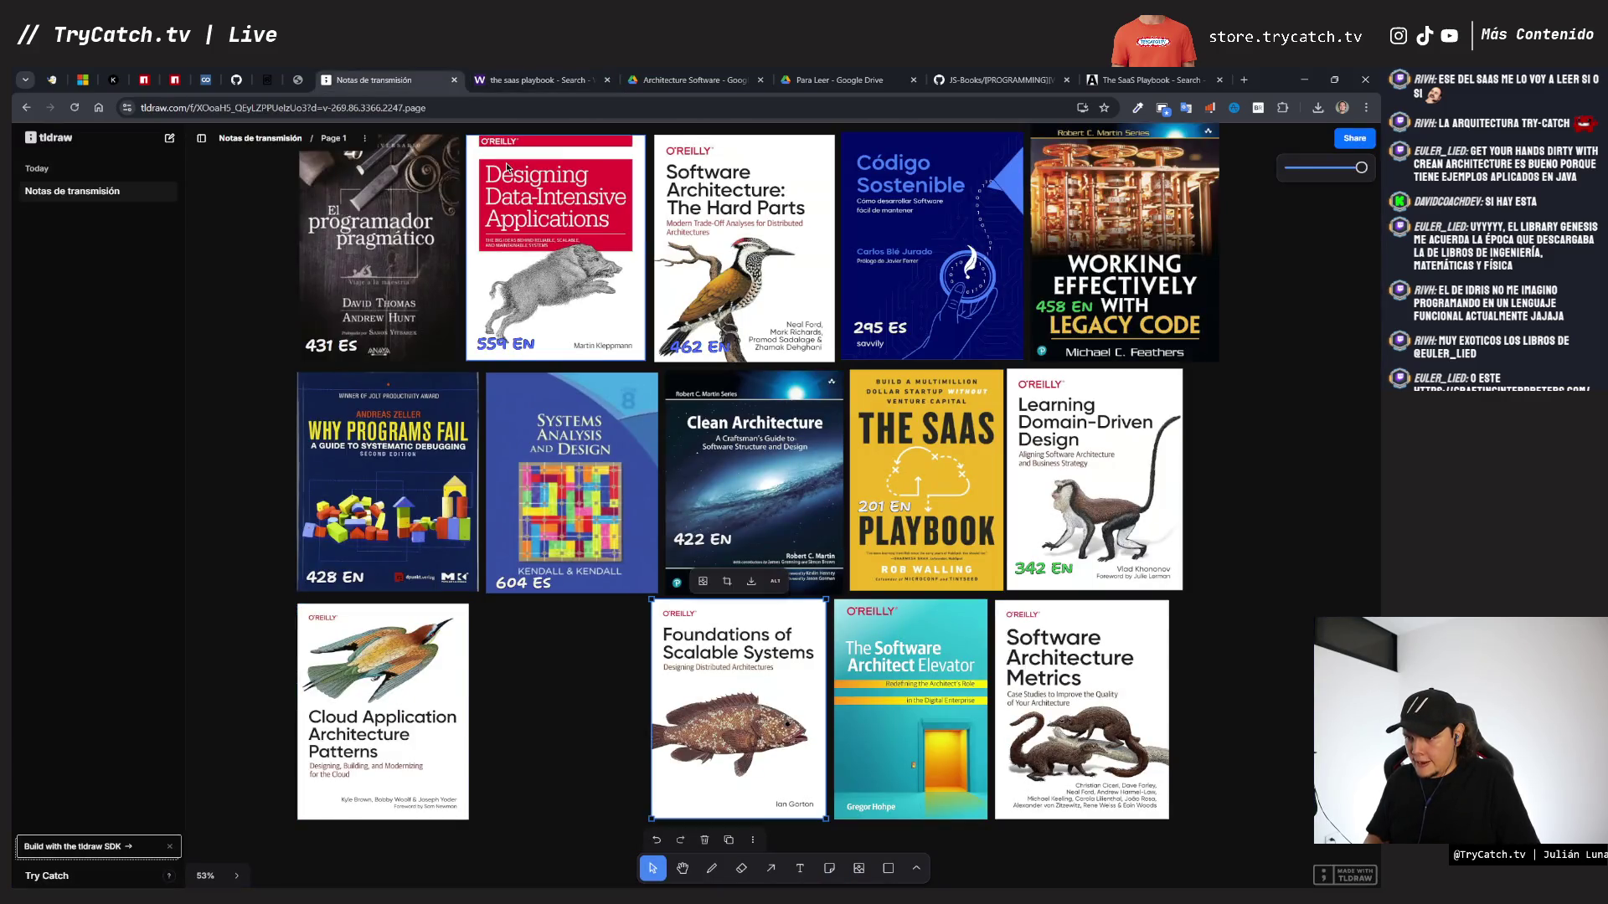
key("ctrl+Page_Down")
type("pp")
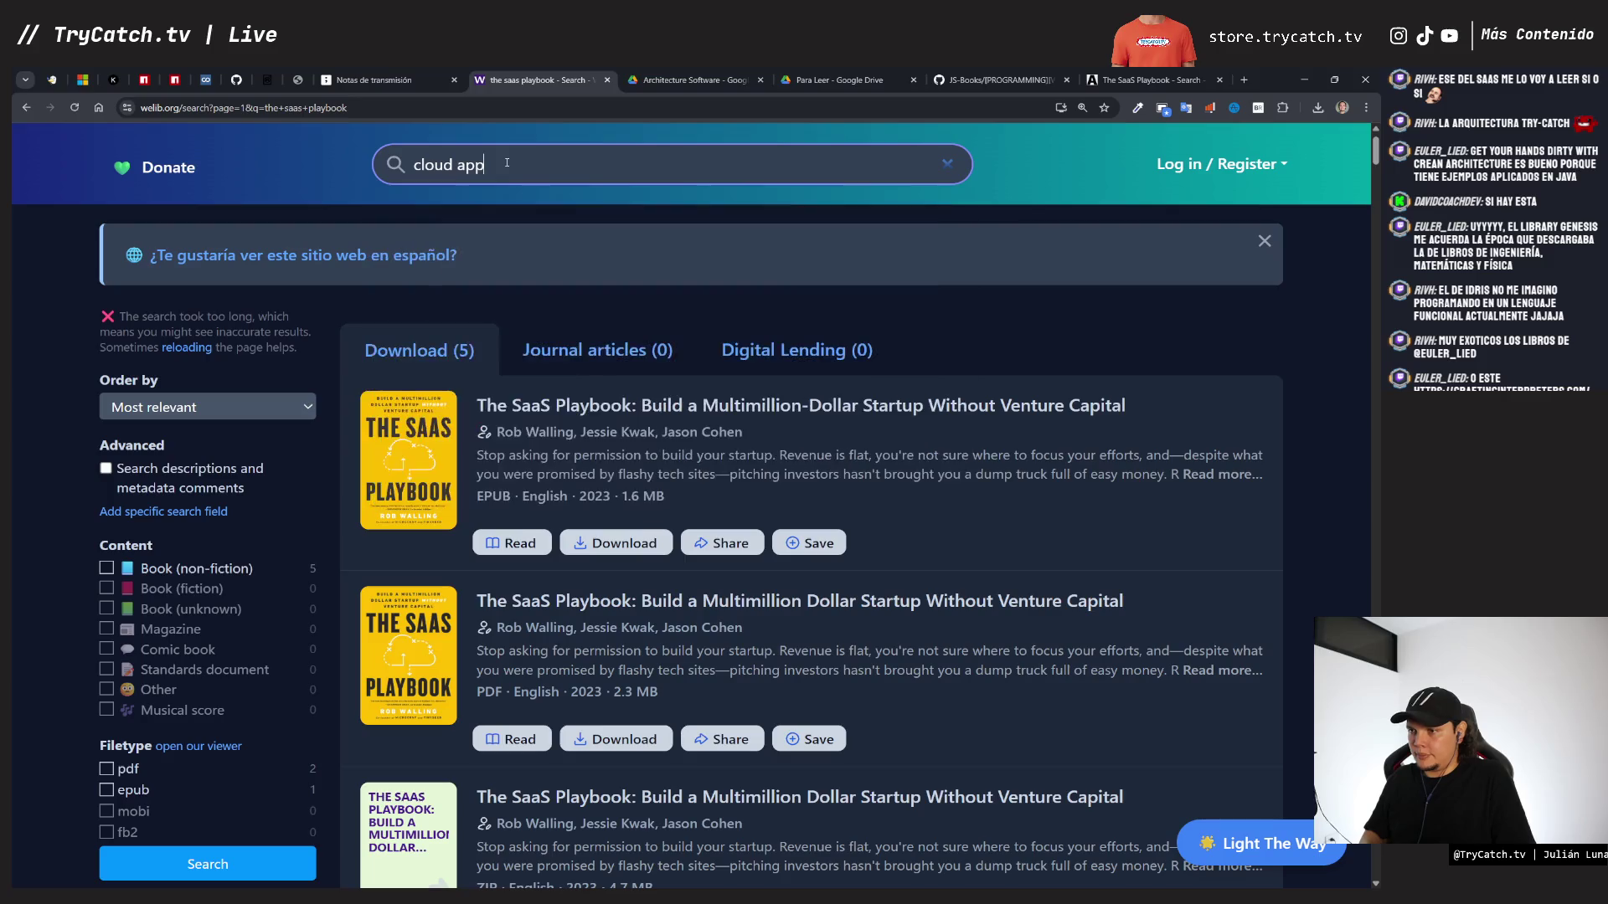
key("Down")
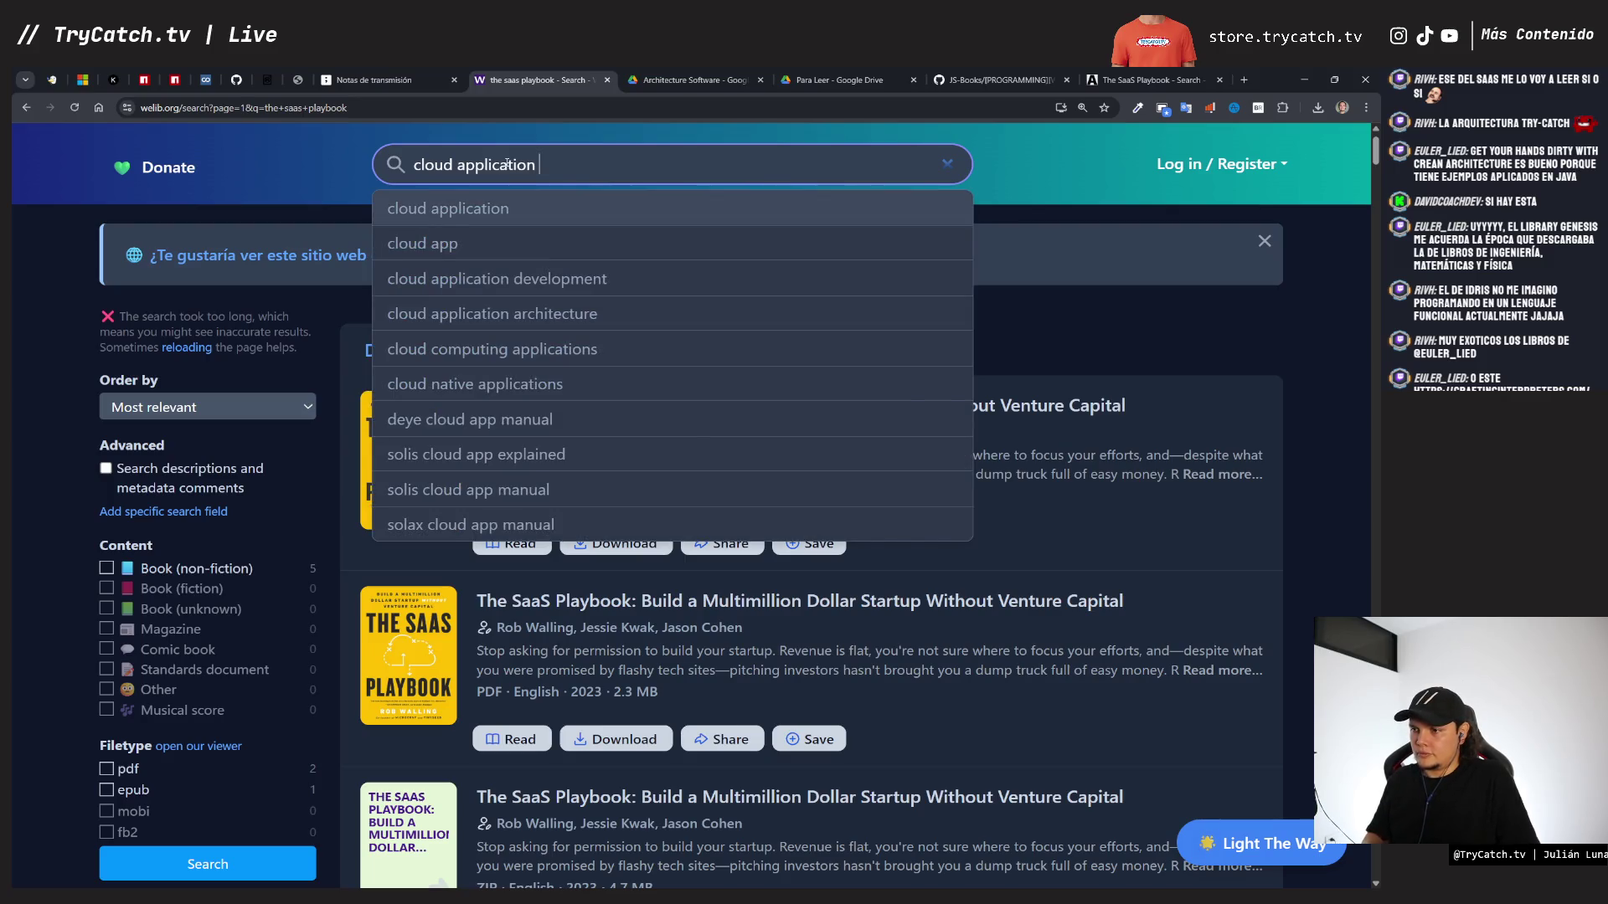
key("ctrl+Page_Up")
key("ctrl+Page_Down")
type("architecture")
key("Down")
key("Down")
key("Down")
key("Return")
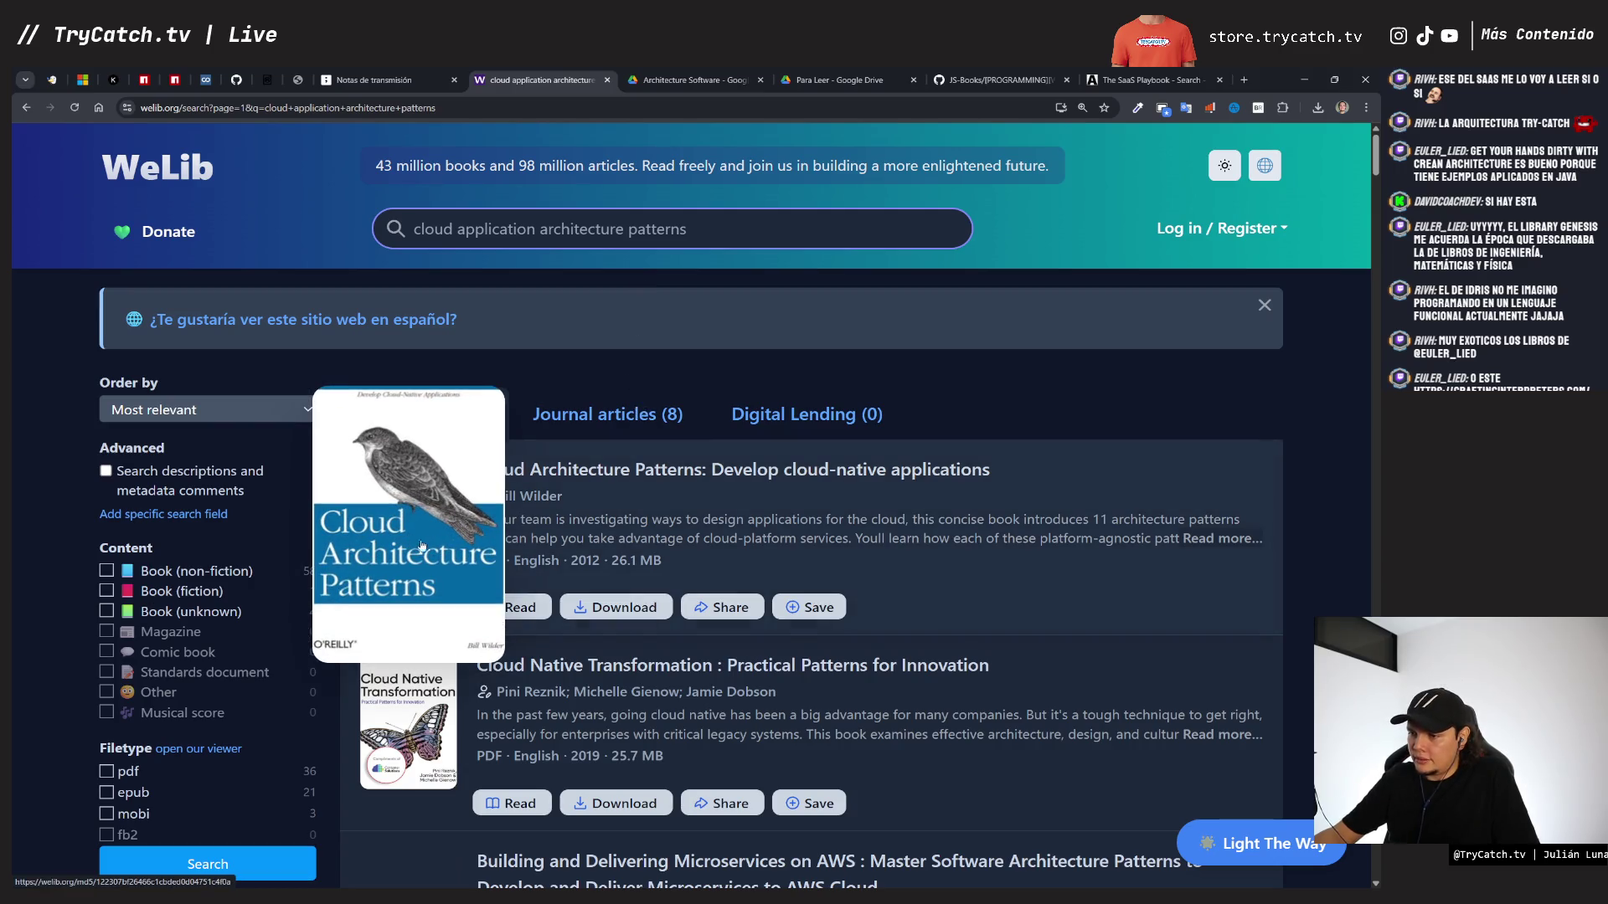
- Look through the WeLib cloud application architecture patterns results, then return to Anna's Archive
key("ctrl+shift+Tab")
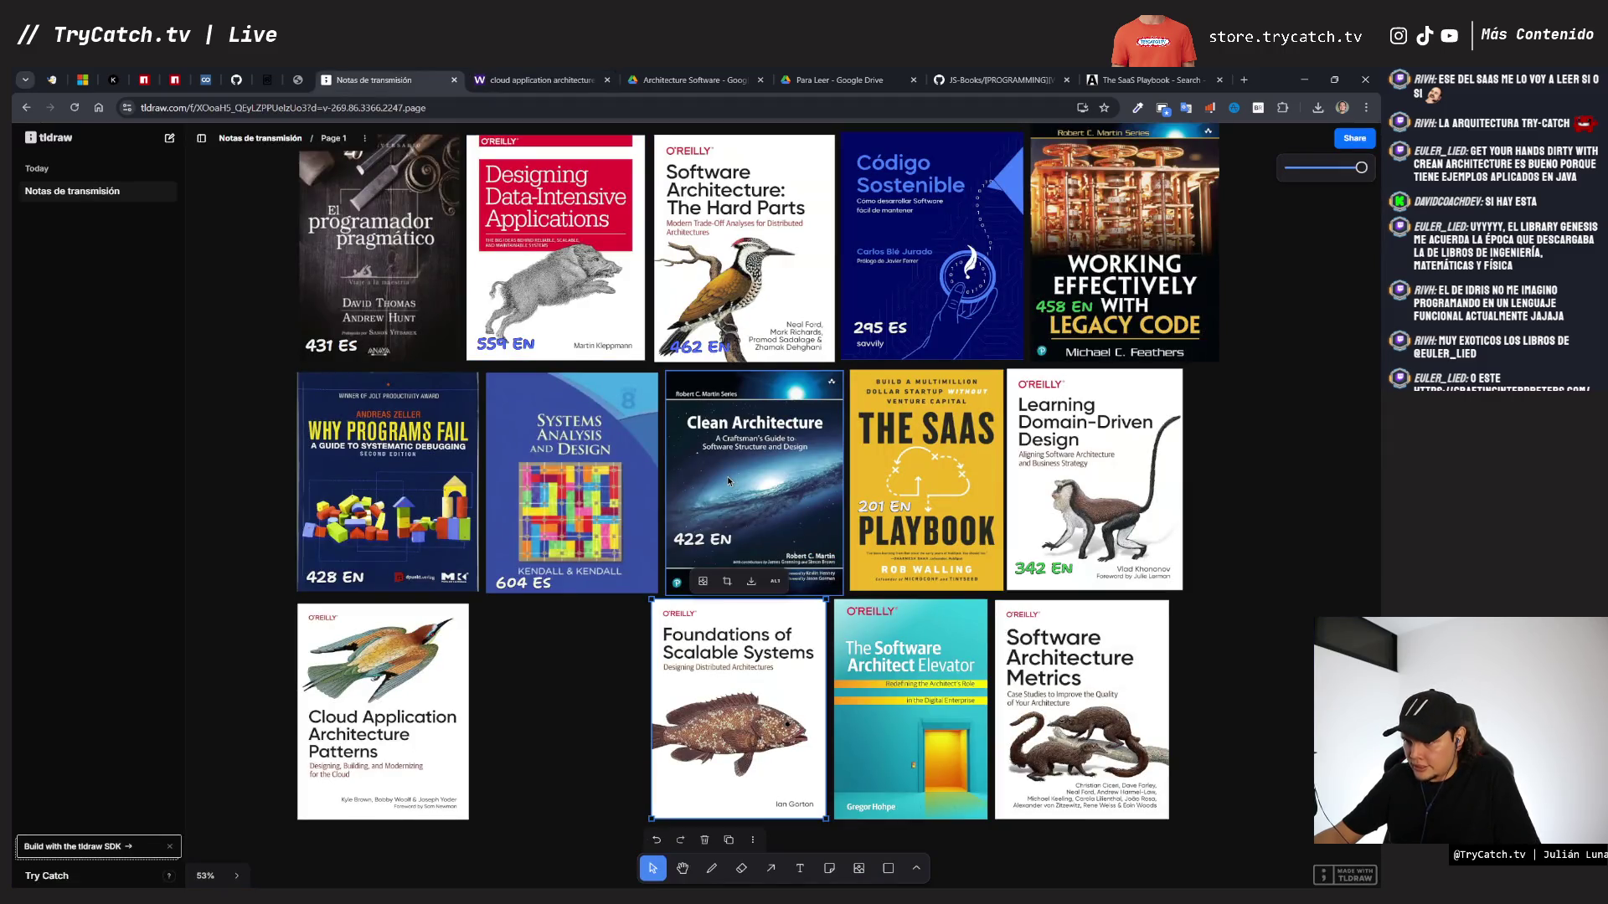
key("ctrl+Tab")
mouse_move(391, 551)
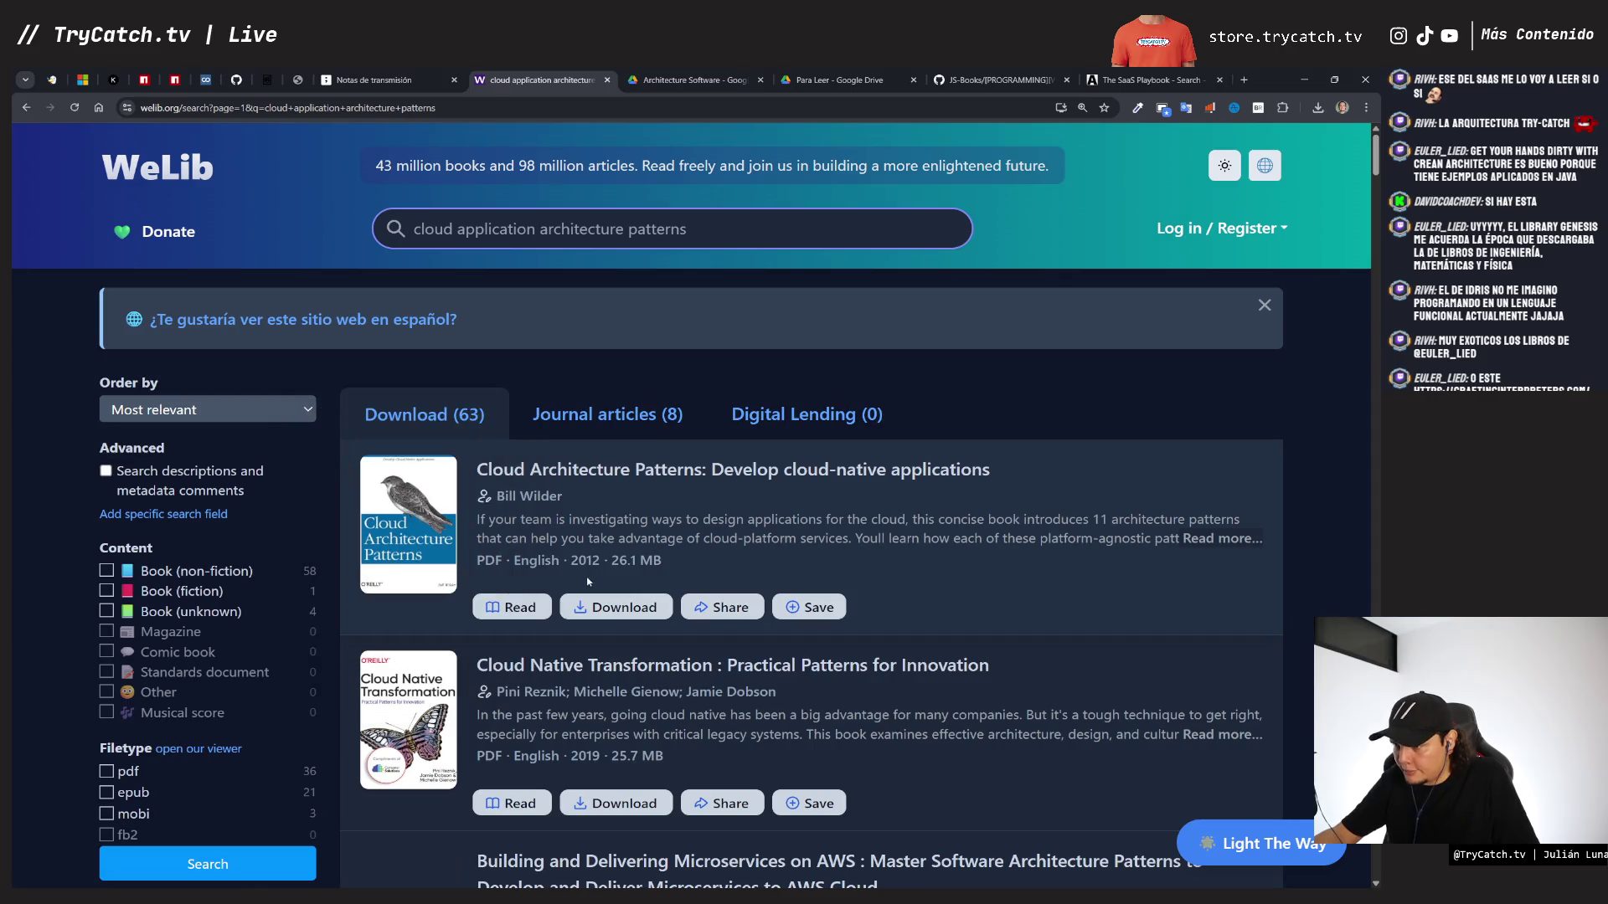
scroll(585, 575, "down", 10)
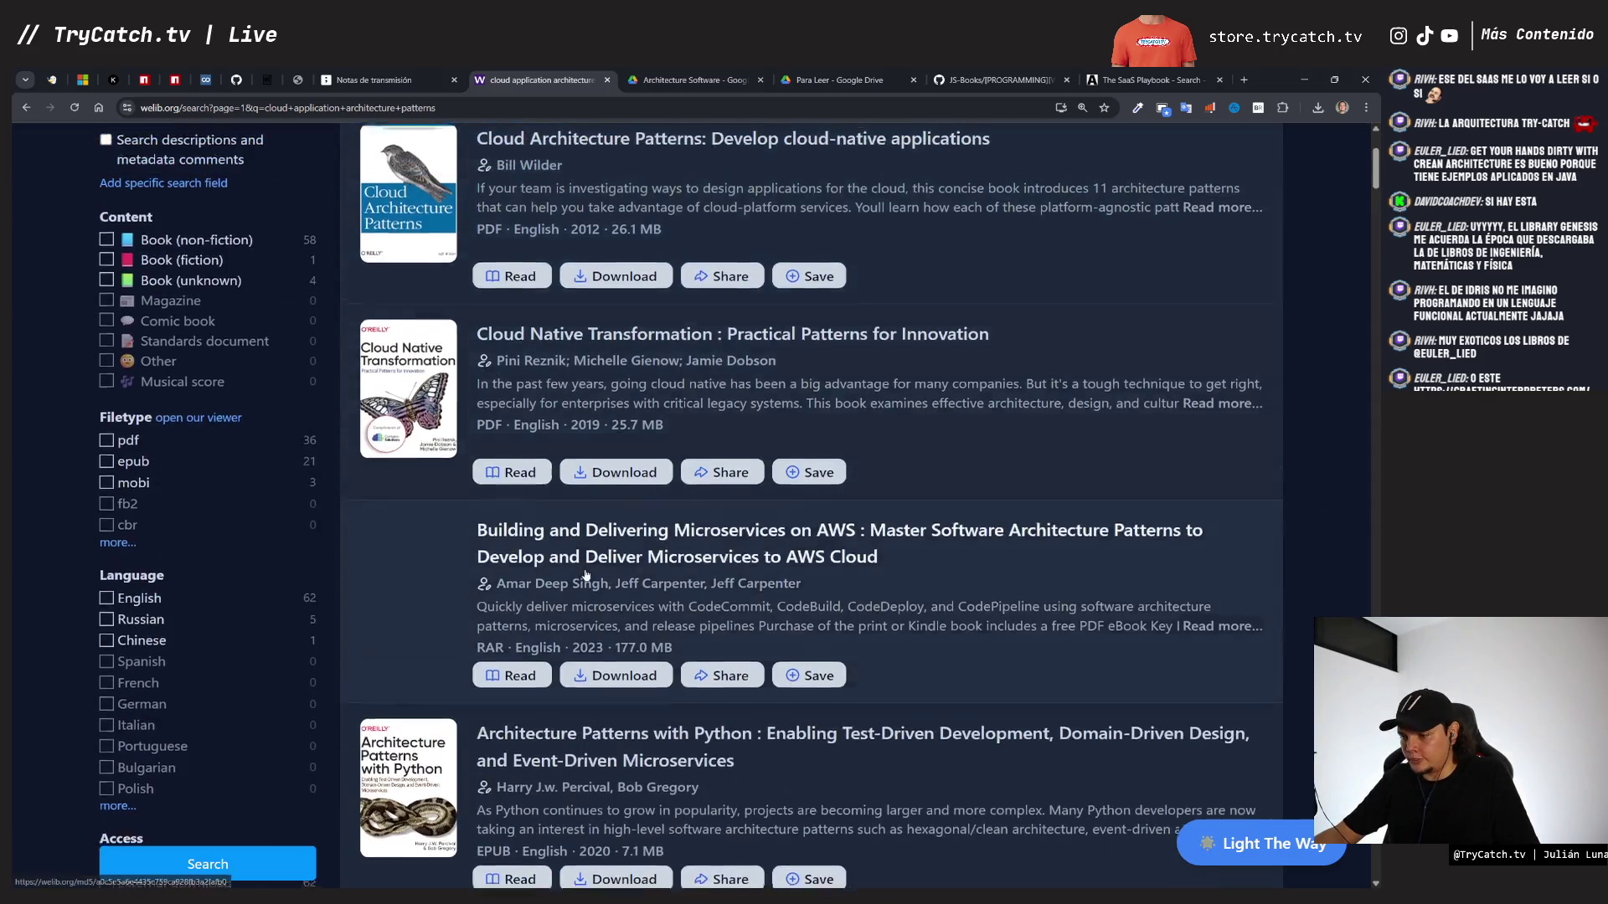
scroll(585, 575, "up", 4)
left_click(519, 167)
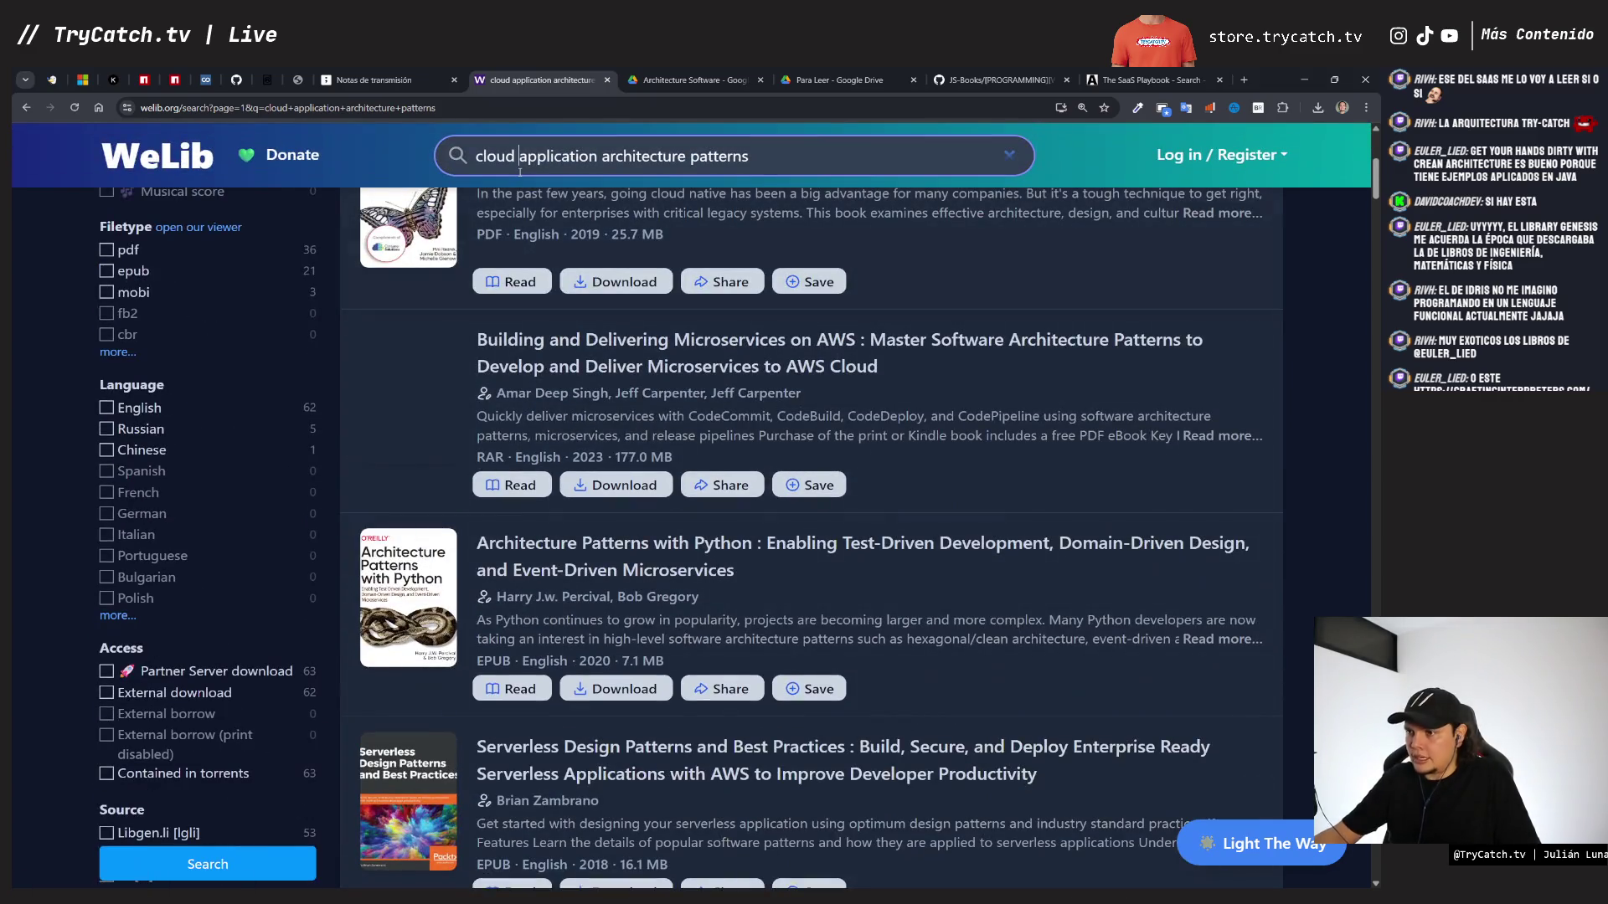
scroll(540, 468, "down", 12)
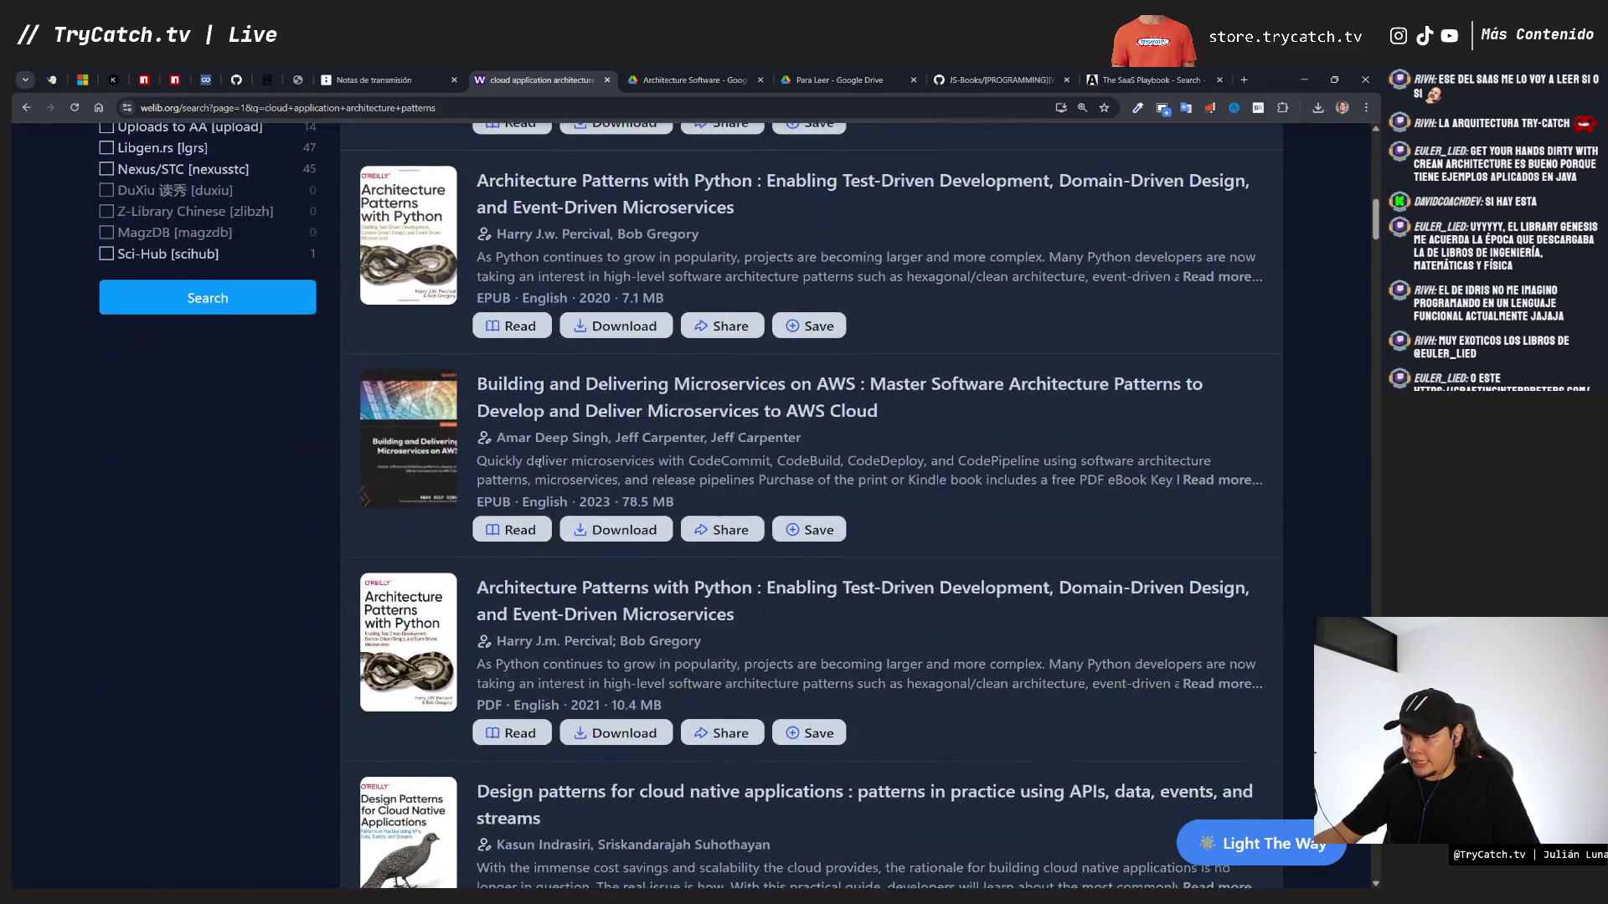
scroll(540, 468, "down", 3)
scroll(503, 402, "up", 1)
mouse_move(425, 337)
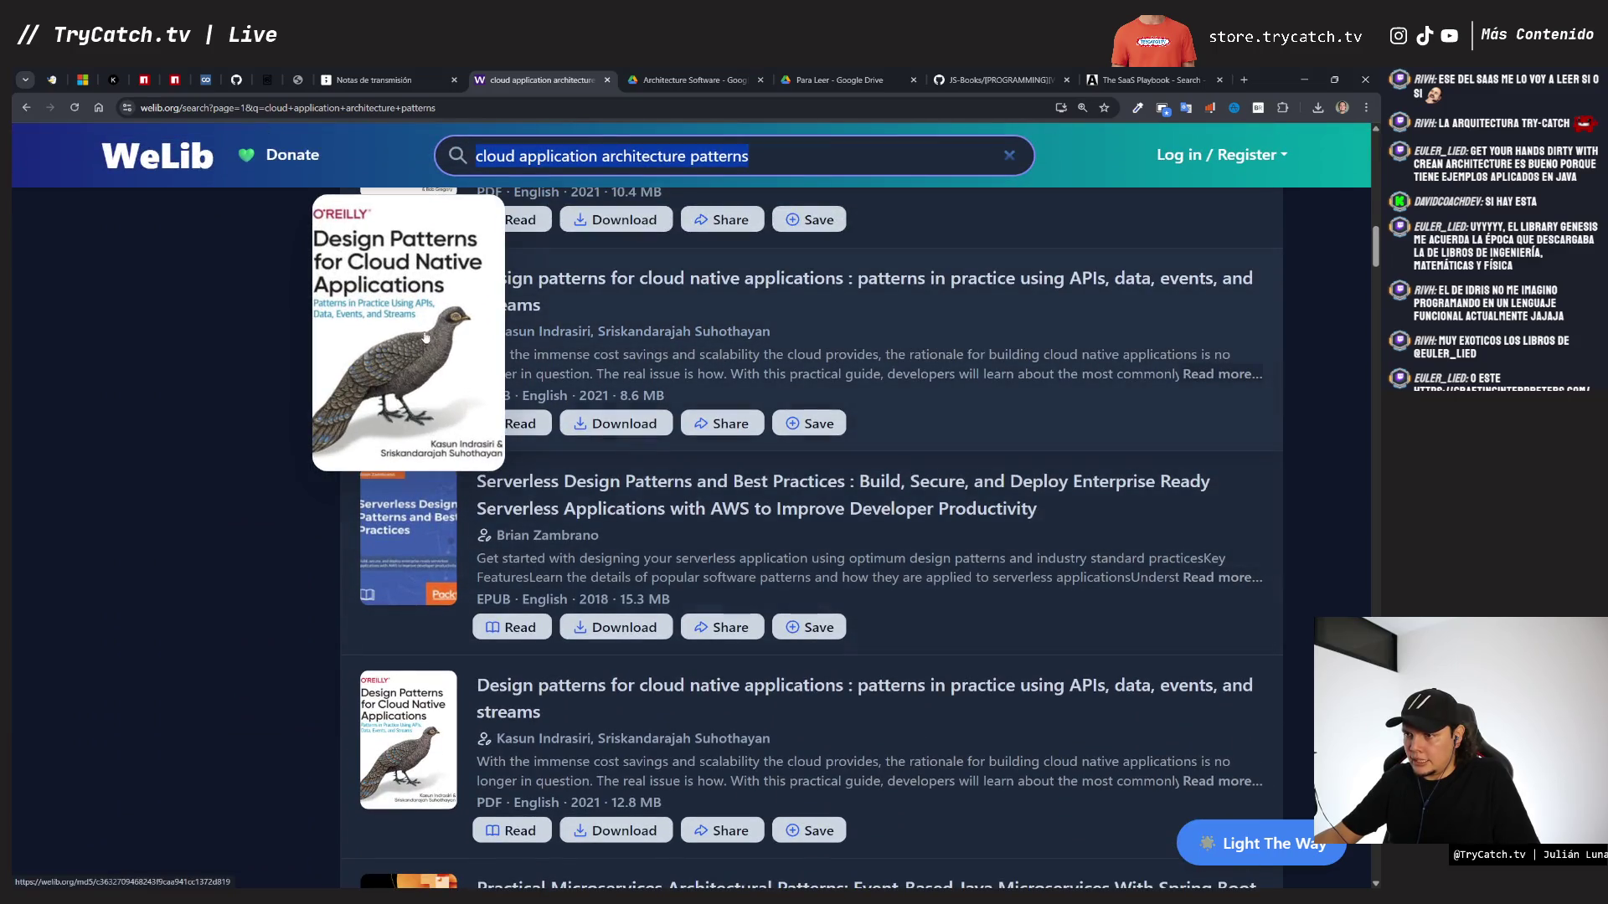
scroll(428, 378, "down", 3)
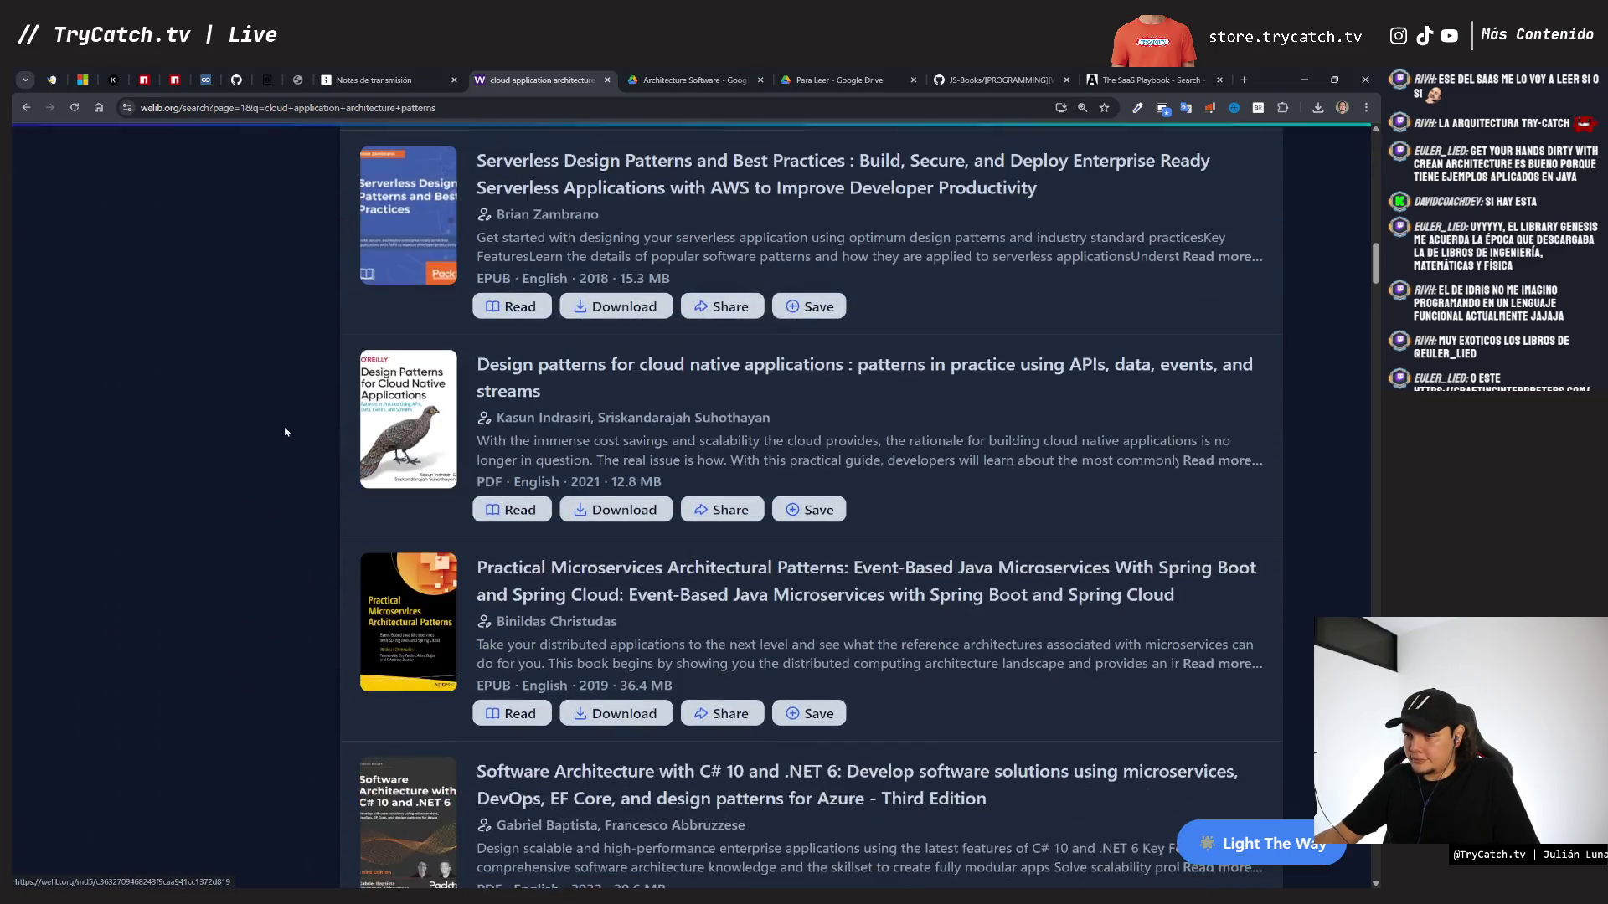
scroll(287, 435, "down", 5)
scroll(284, 432, "down", 9)
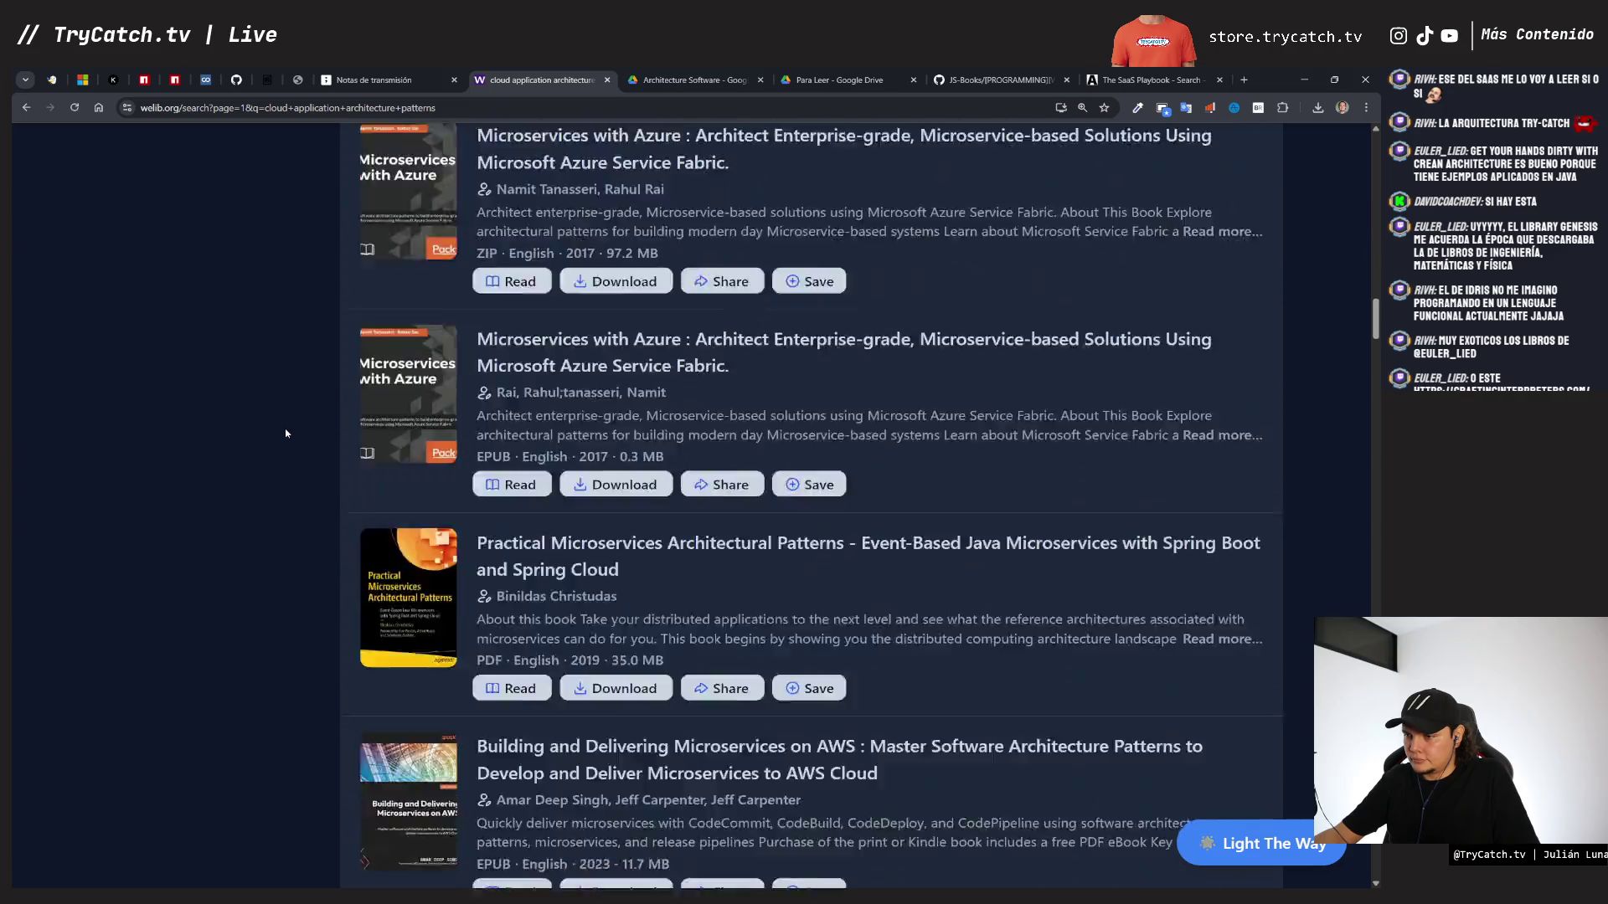
left_click(1176, 77)
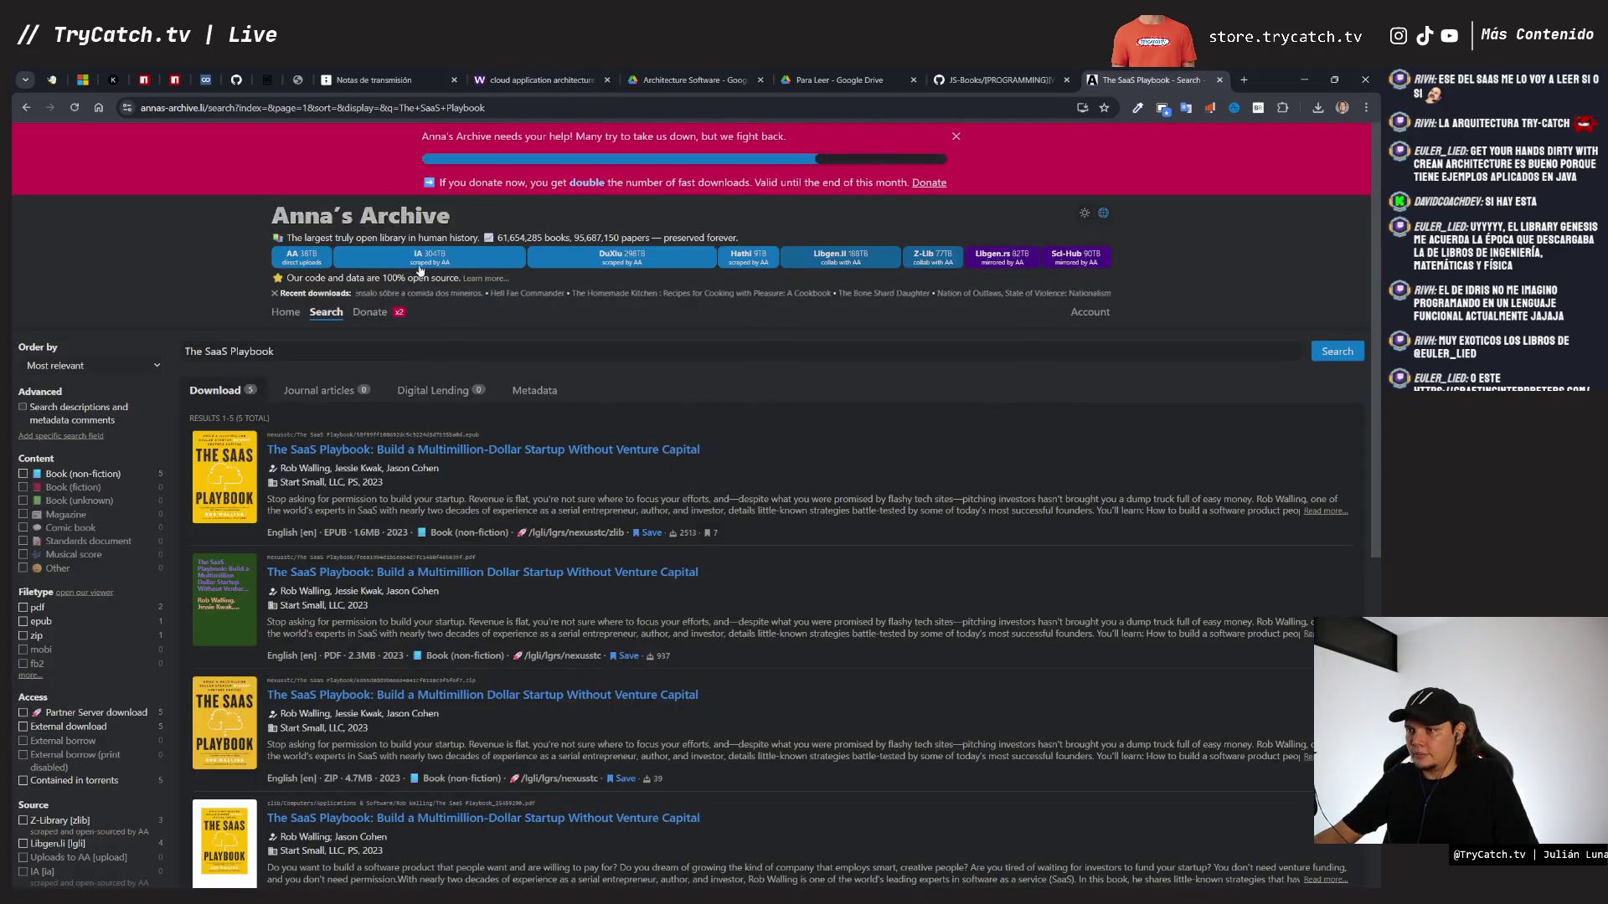
- Replace the Anna's Archive query with 'cloud application architecture patterns' and scroll to the book's download options
left_click(408, 348)
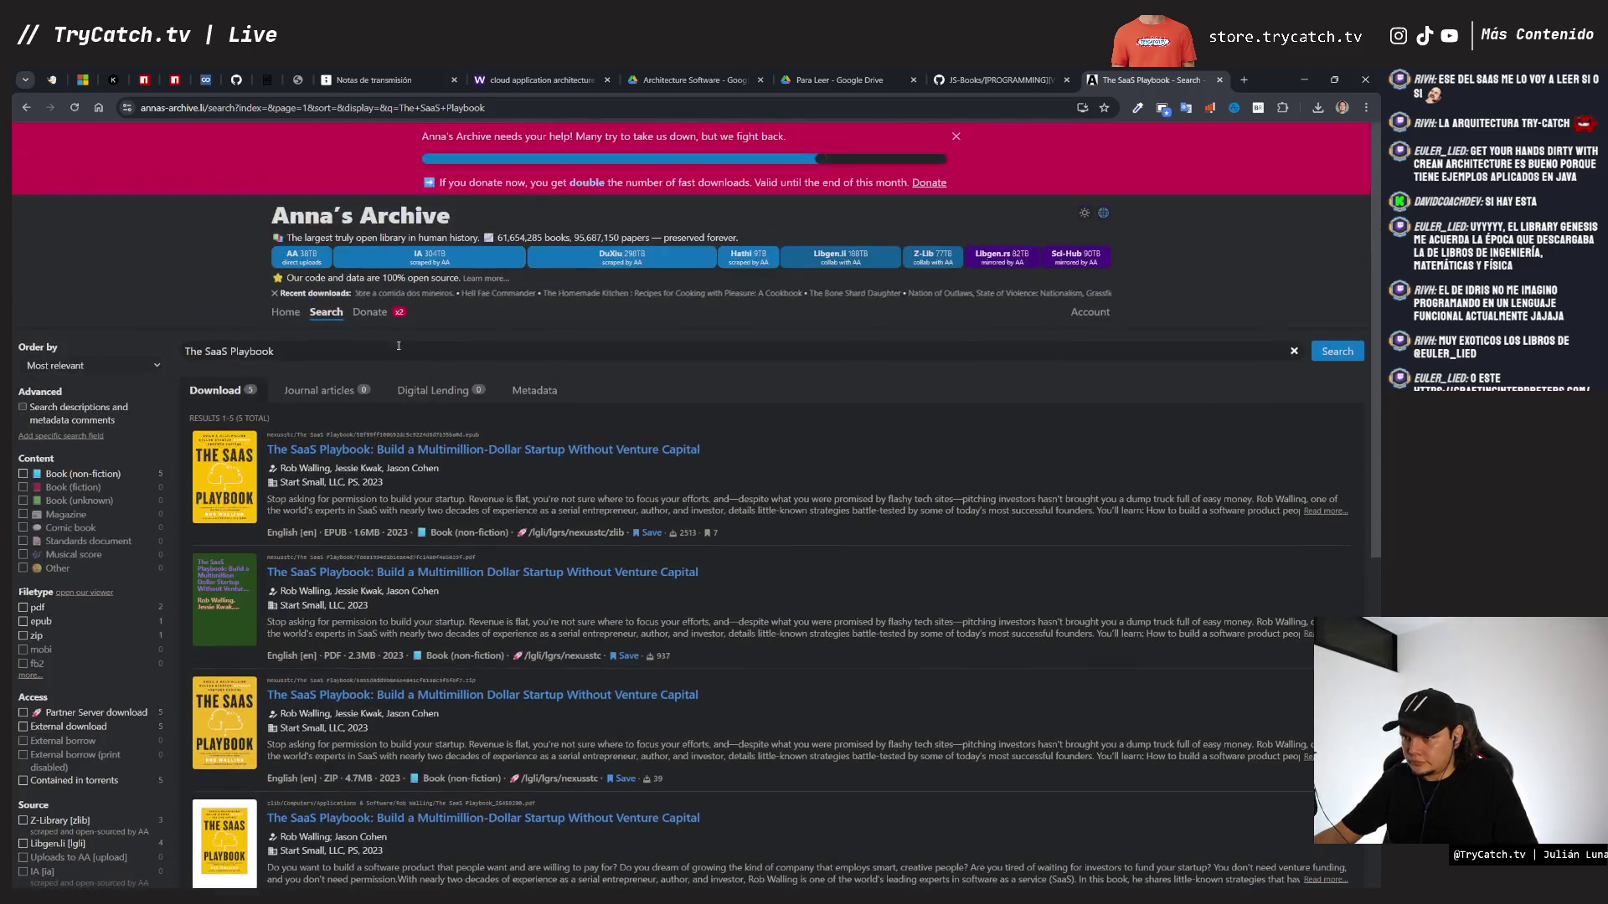
triple_click(284, 350)
type("cloud application architecture patterns")
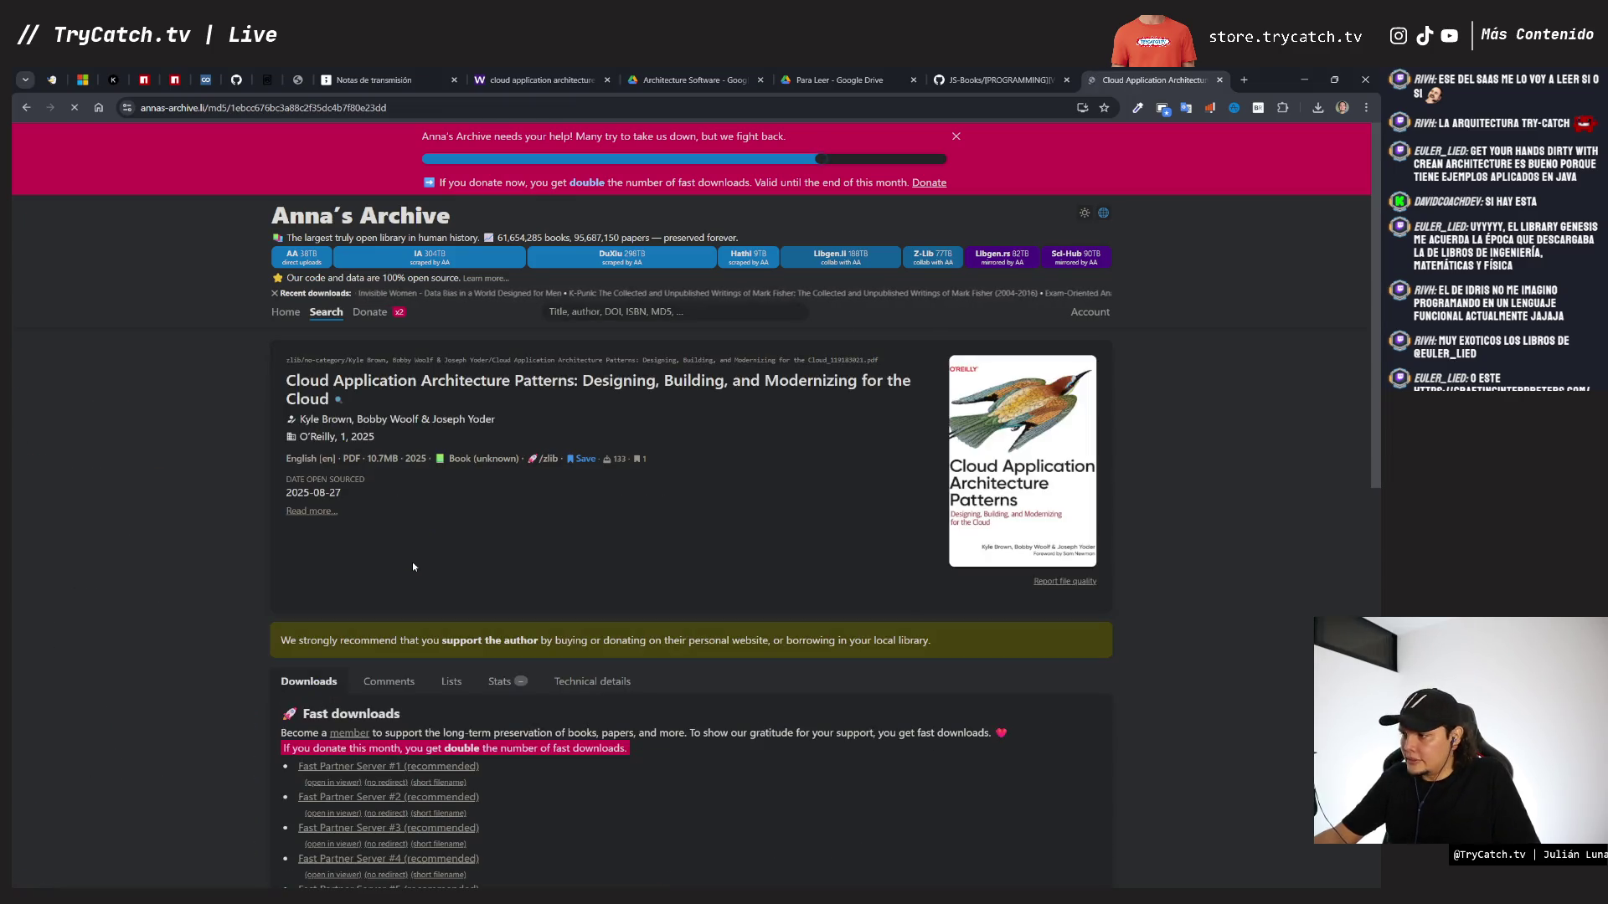
scroll(555, 531, "down", 2)
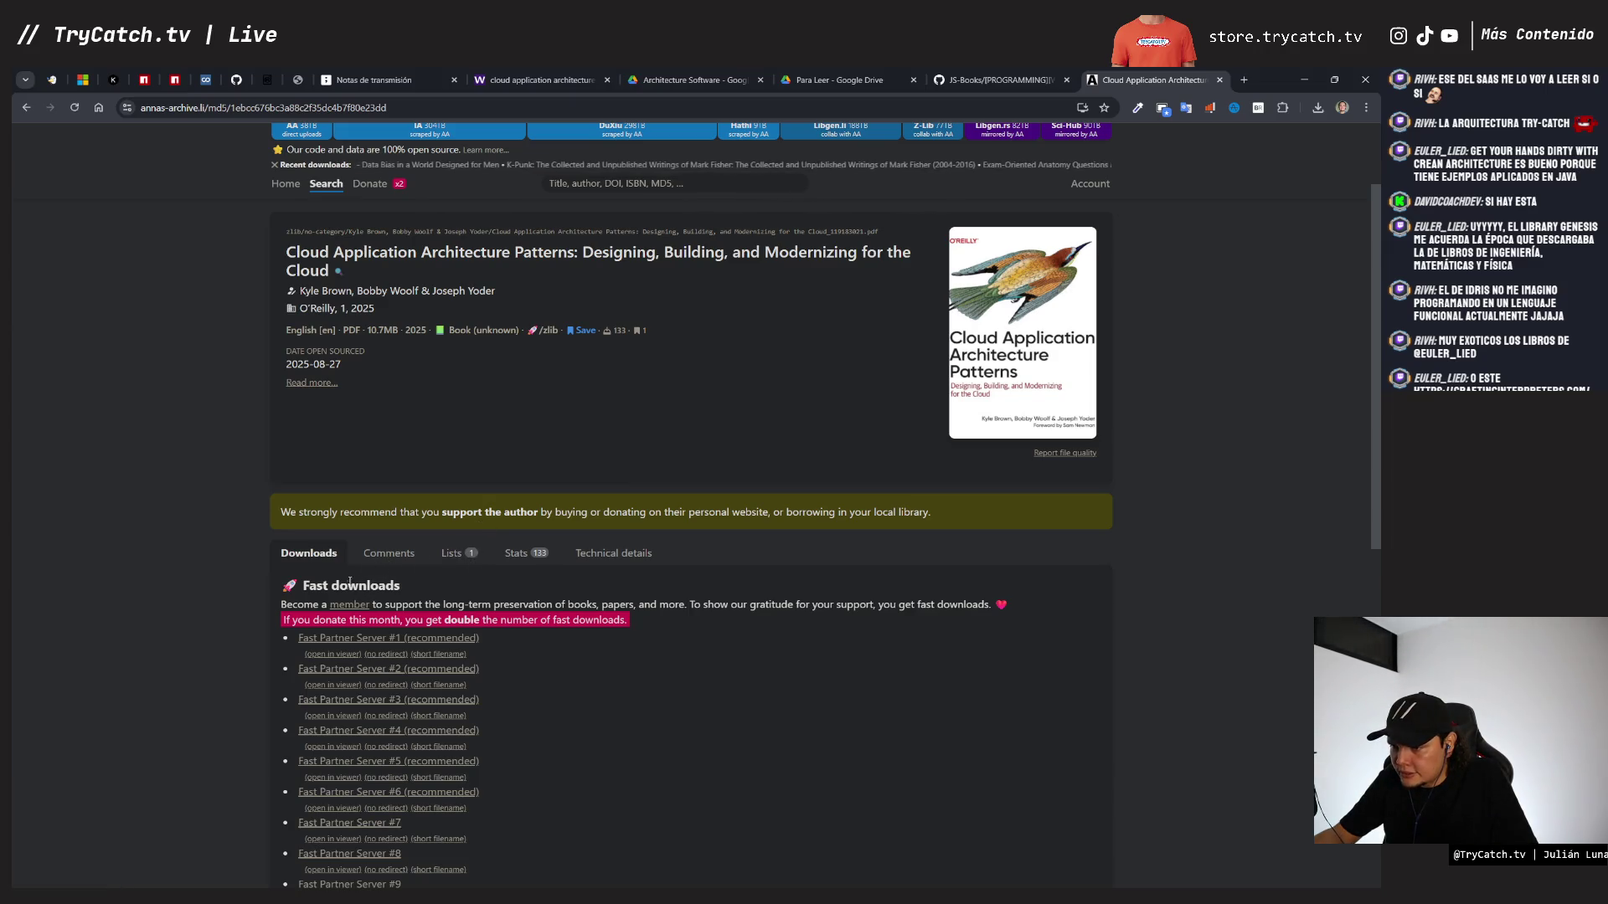
scroll(424, 670, "down", 4)
scroll(424, 670, "down", 2)
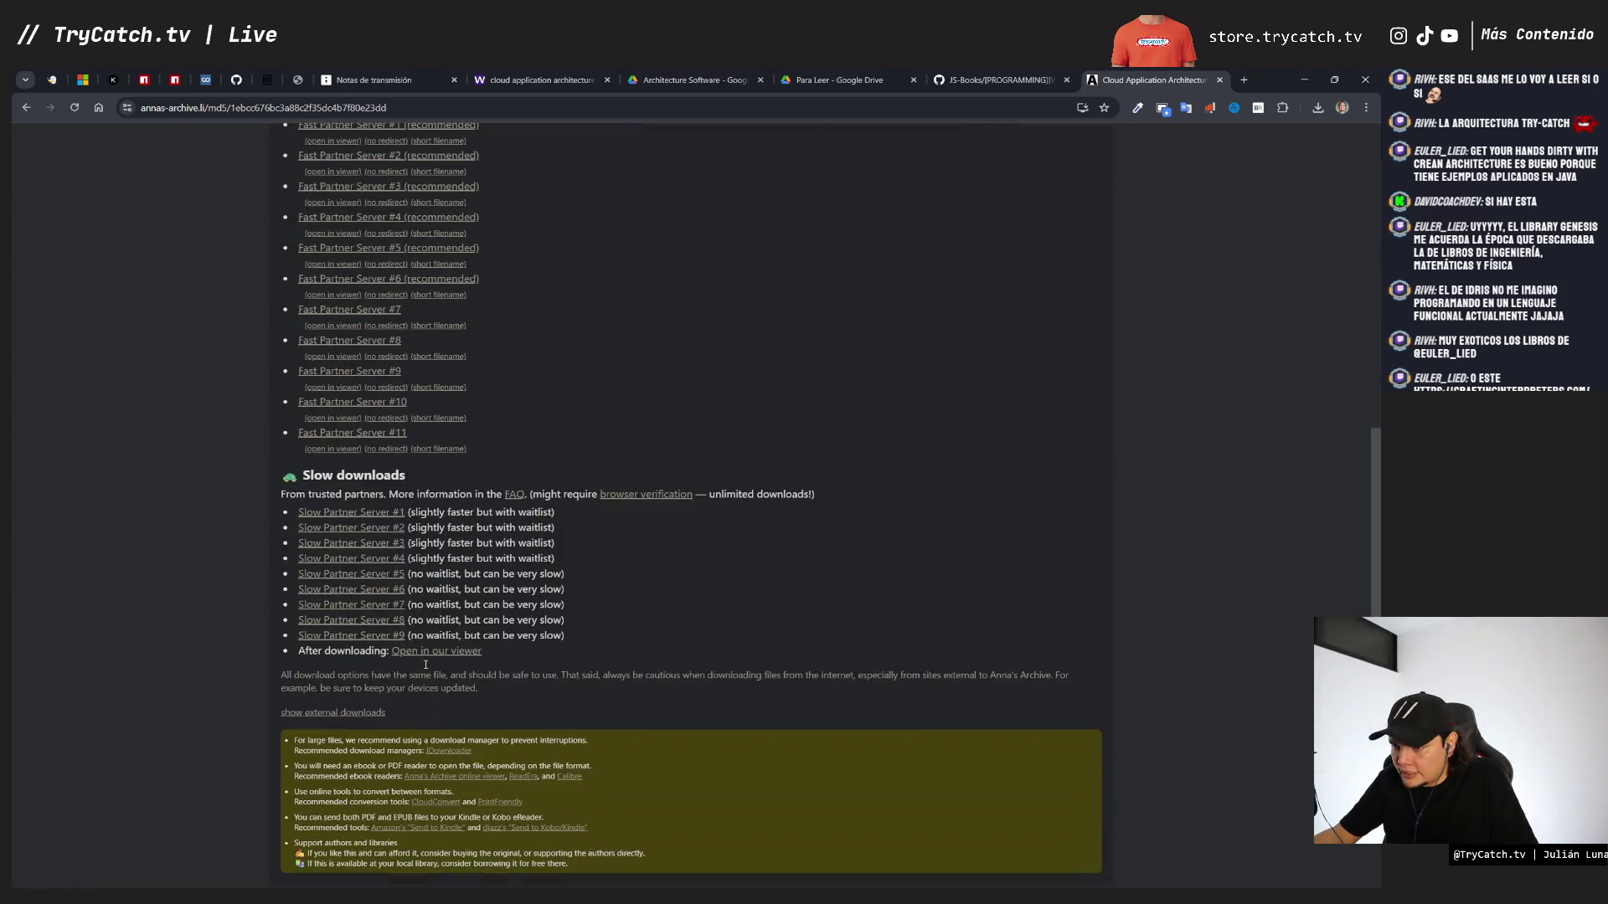
- Download the Cloud Application Architecture Patterns PDF via Slow Partner Server #1 and open it
left_click(352, 520)
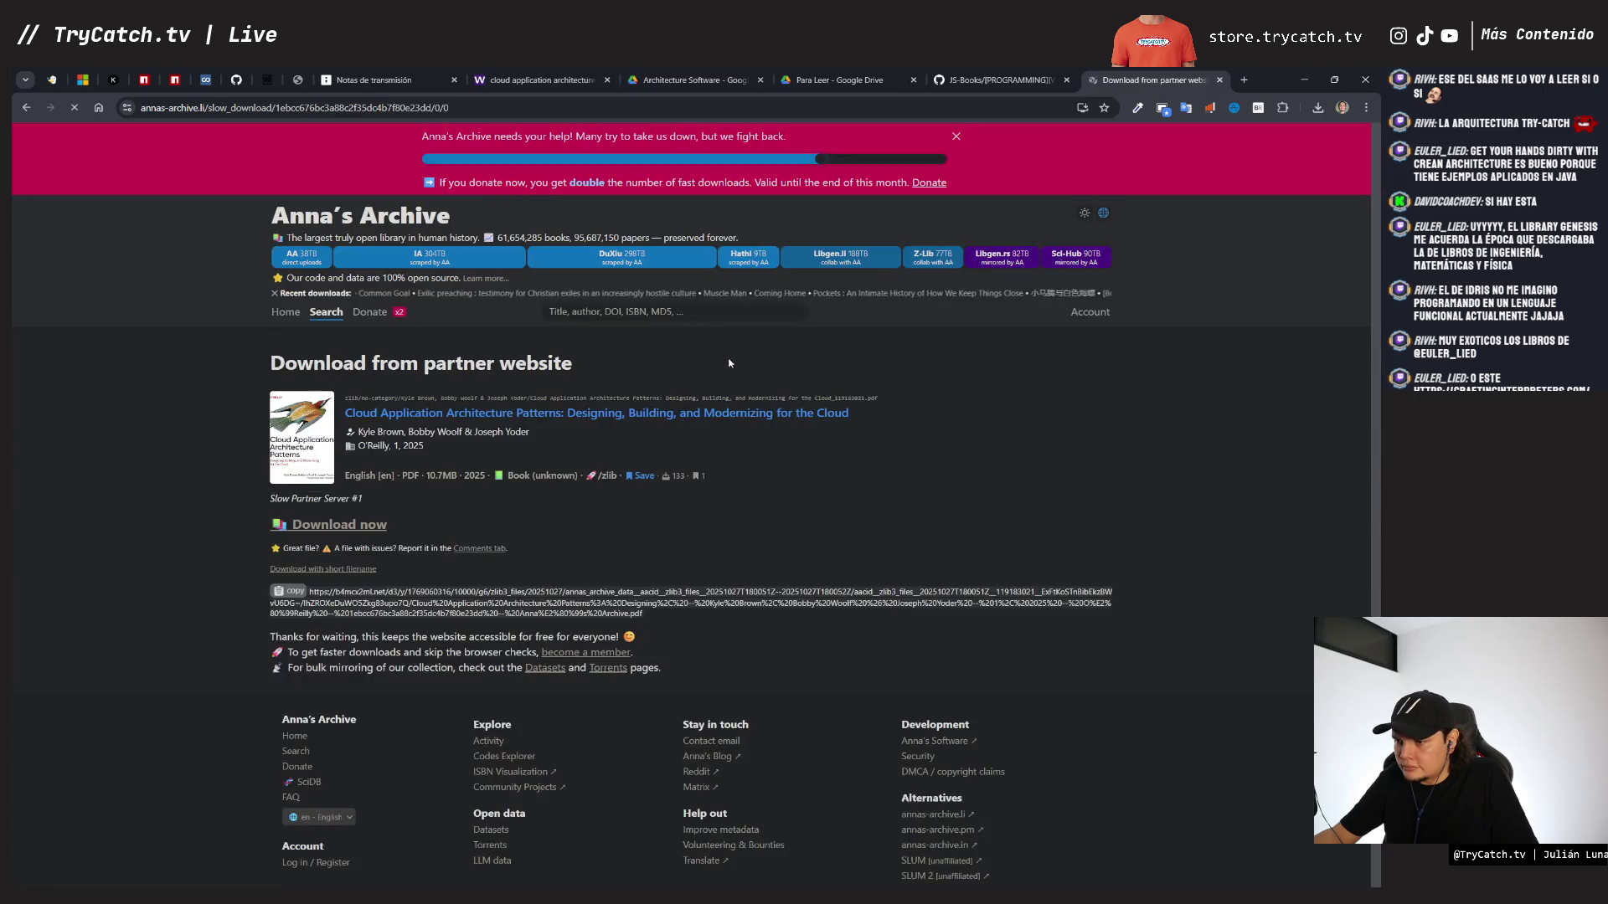
left_click(376, 522)
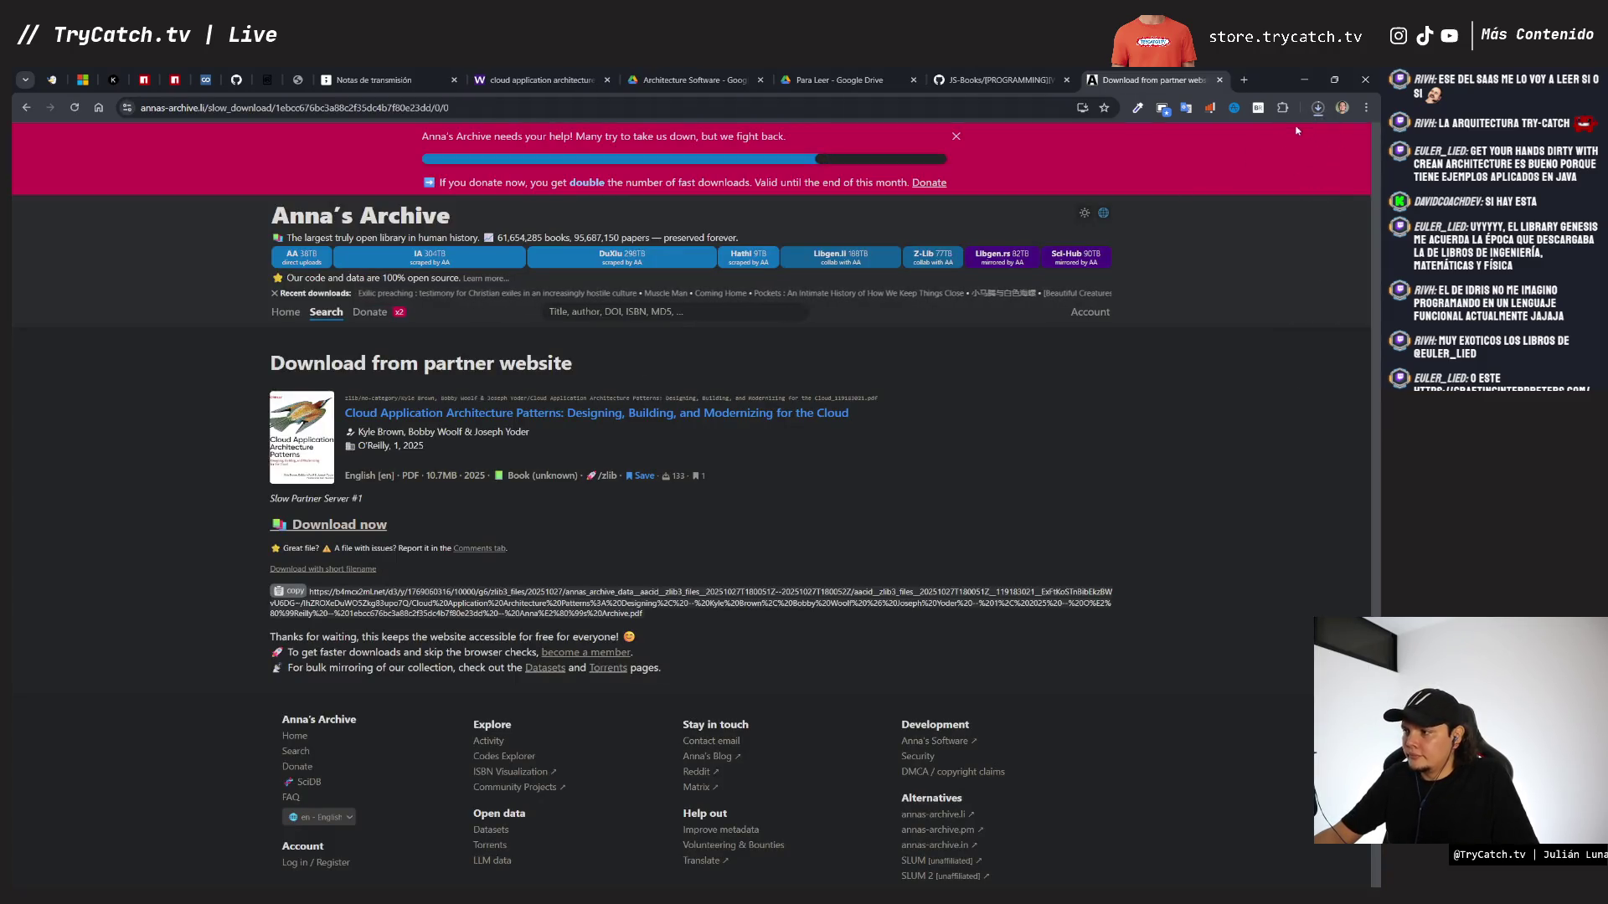
left_click(1317, 108)
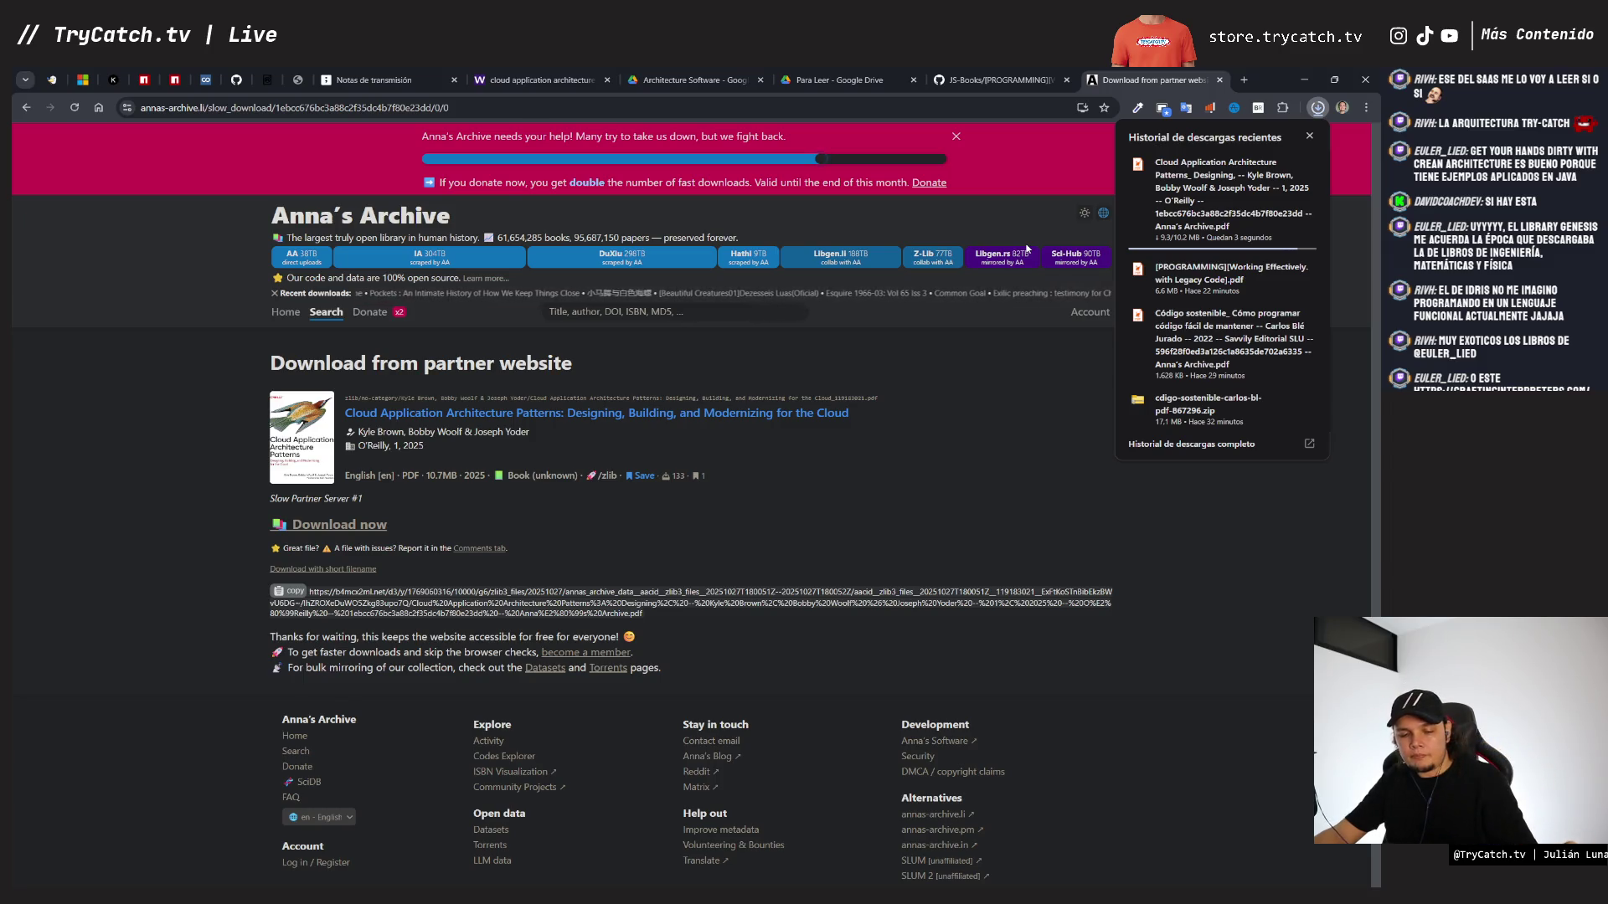
left_click(1159, 198)
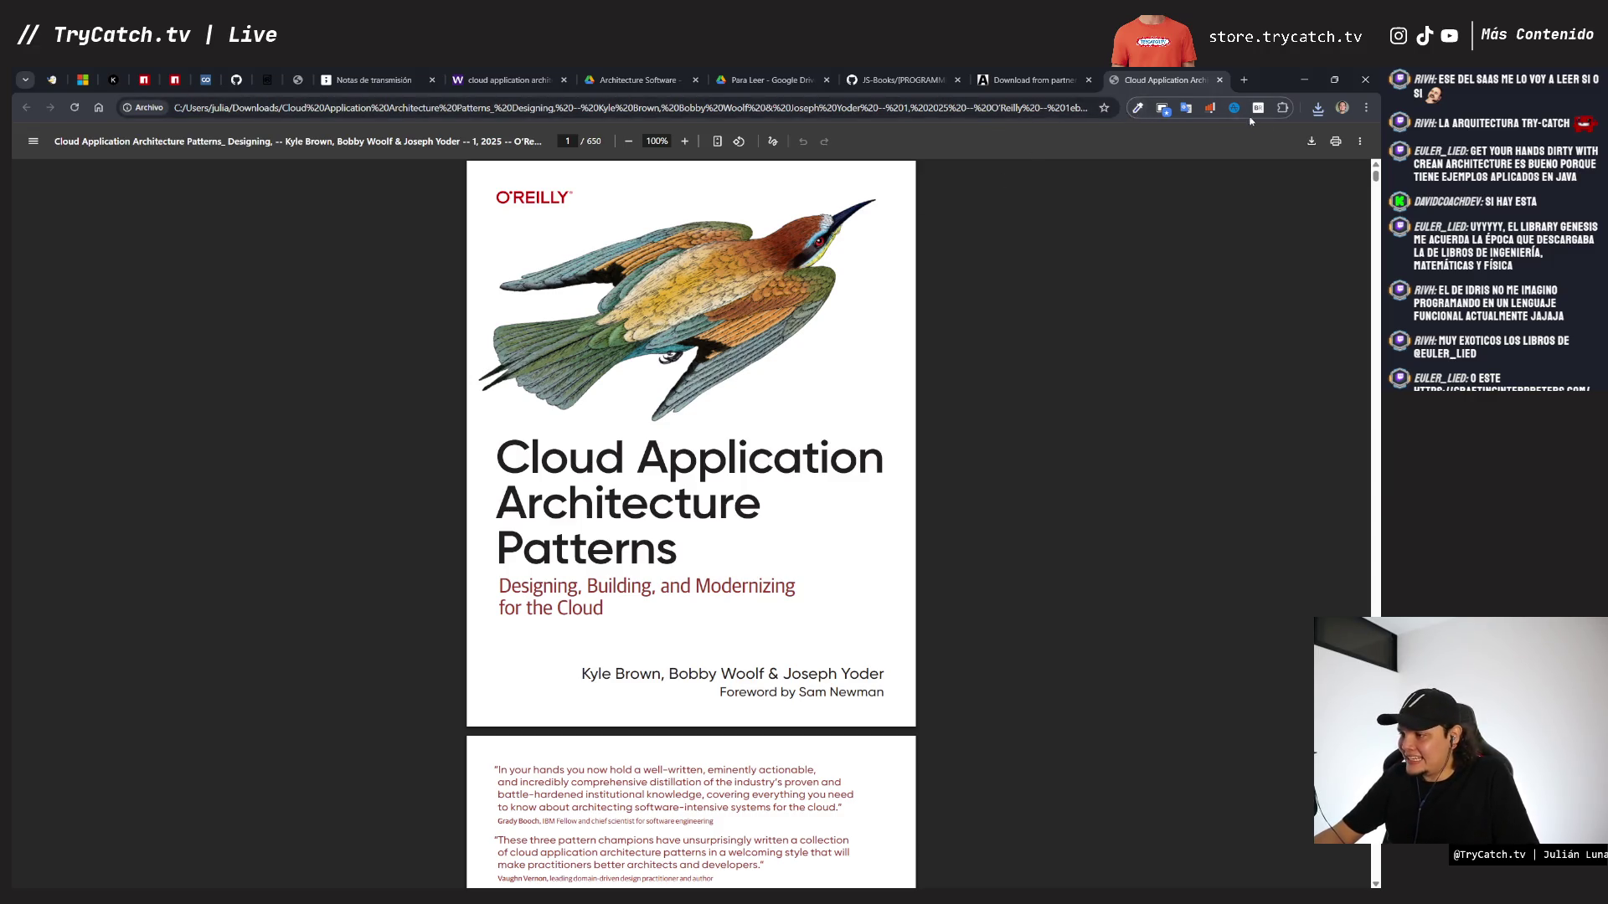
left_click(1317, 111)
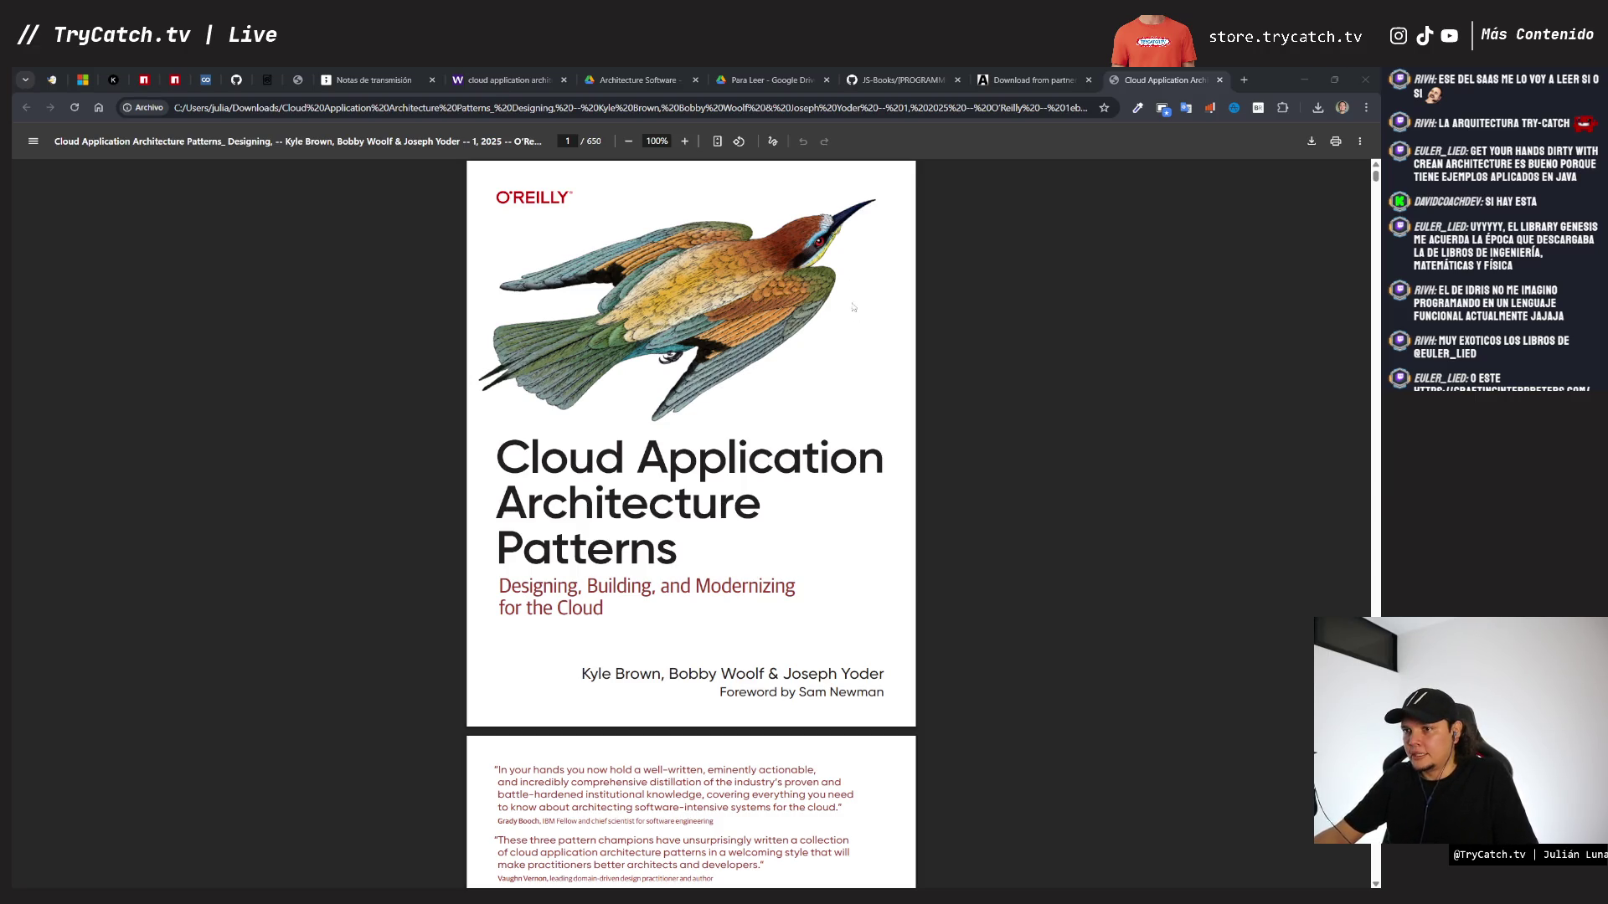
- Zoom the Cloud Application Architecture Patterns PDF in to 175%
scroll(779, 288, "down", 4)
left_click(685, 142)
left_click(685, 141)
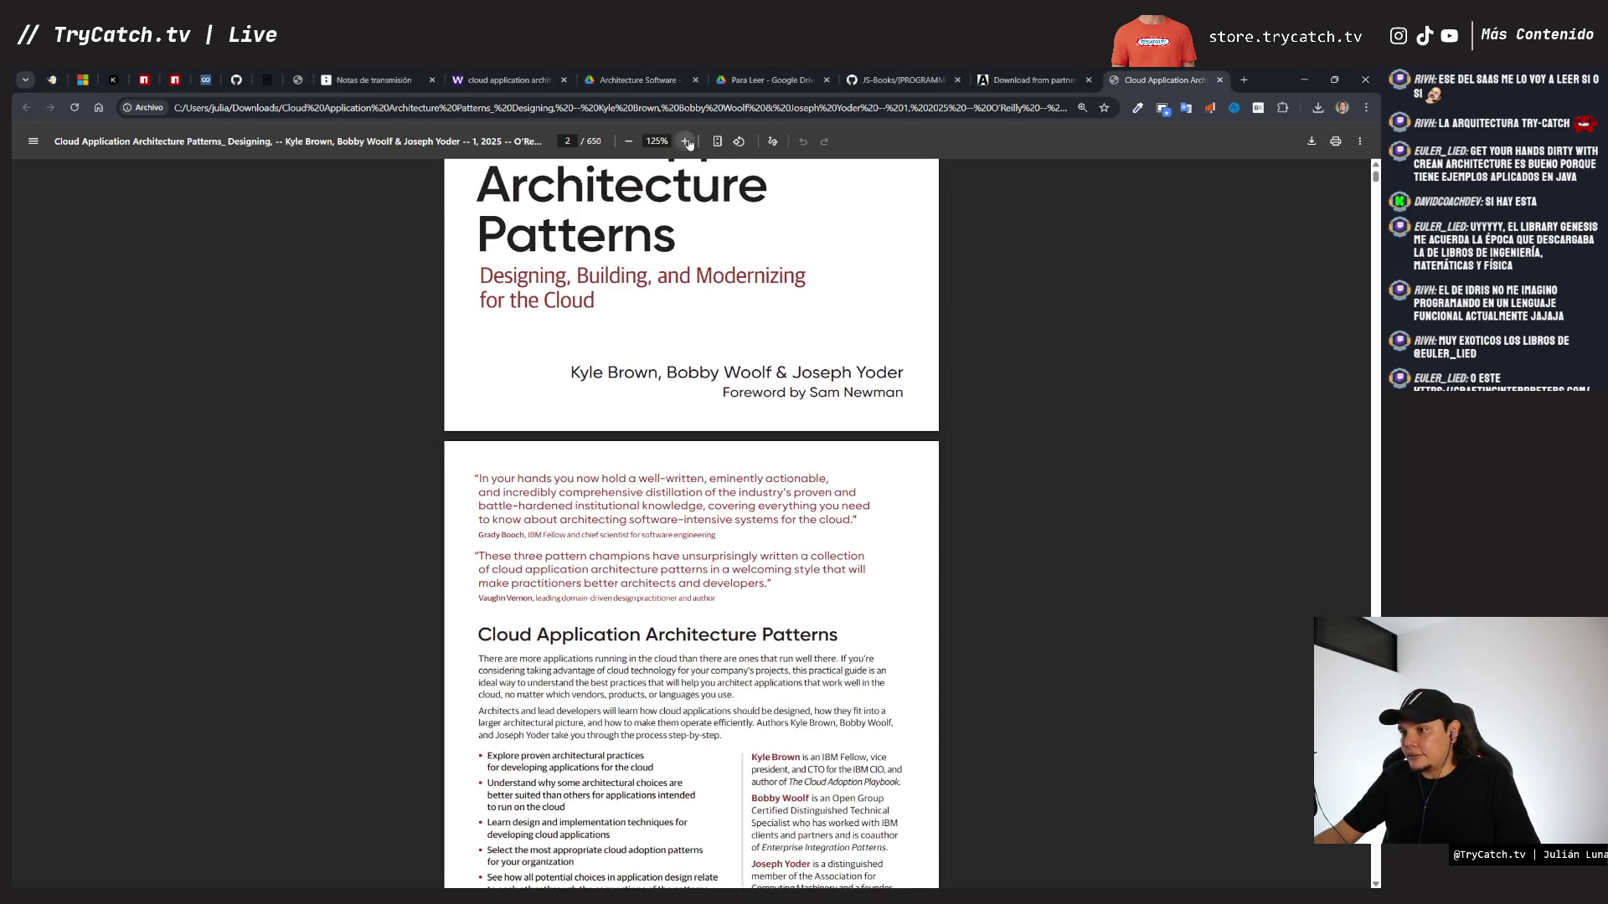
left_click(685, 141)
left_click(685, 142)
- Read down the table of contents to page 15, ending at Strangling Monoliths, Conclusion and Index
scroll(669, 278, "down", 20)
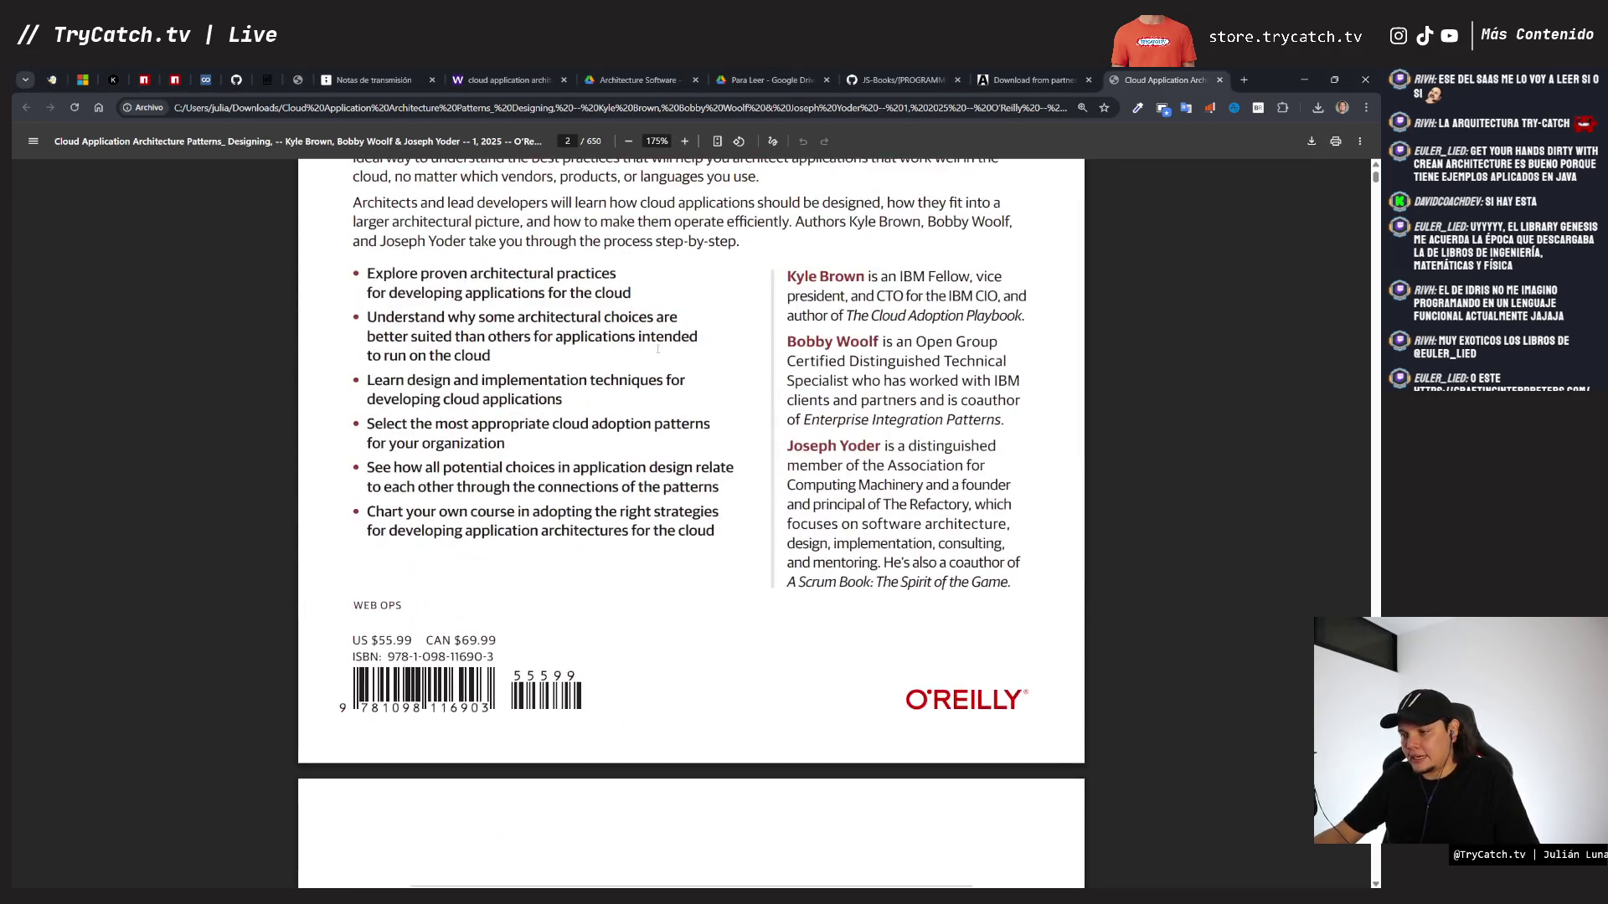
scroll(660, 353, "down", 20)
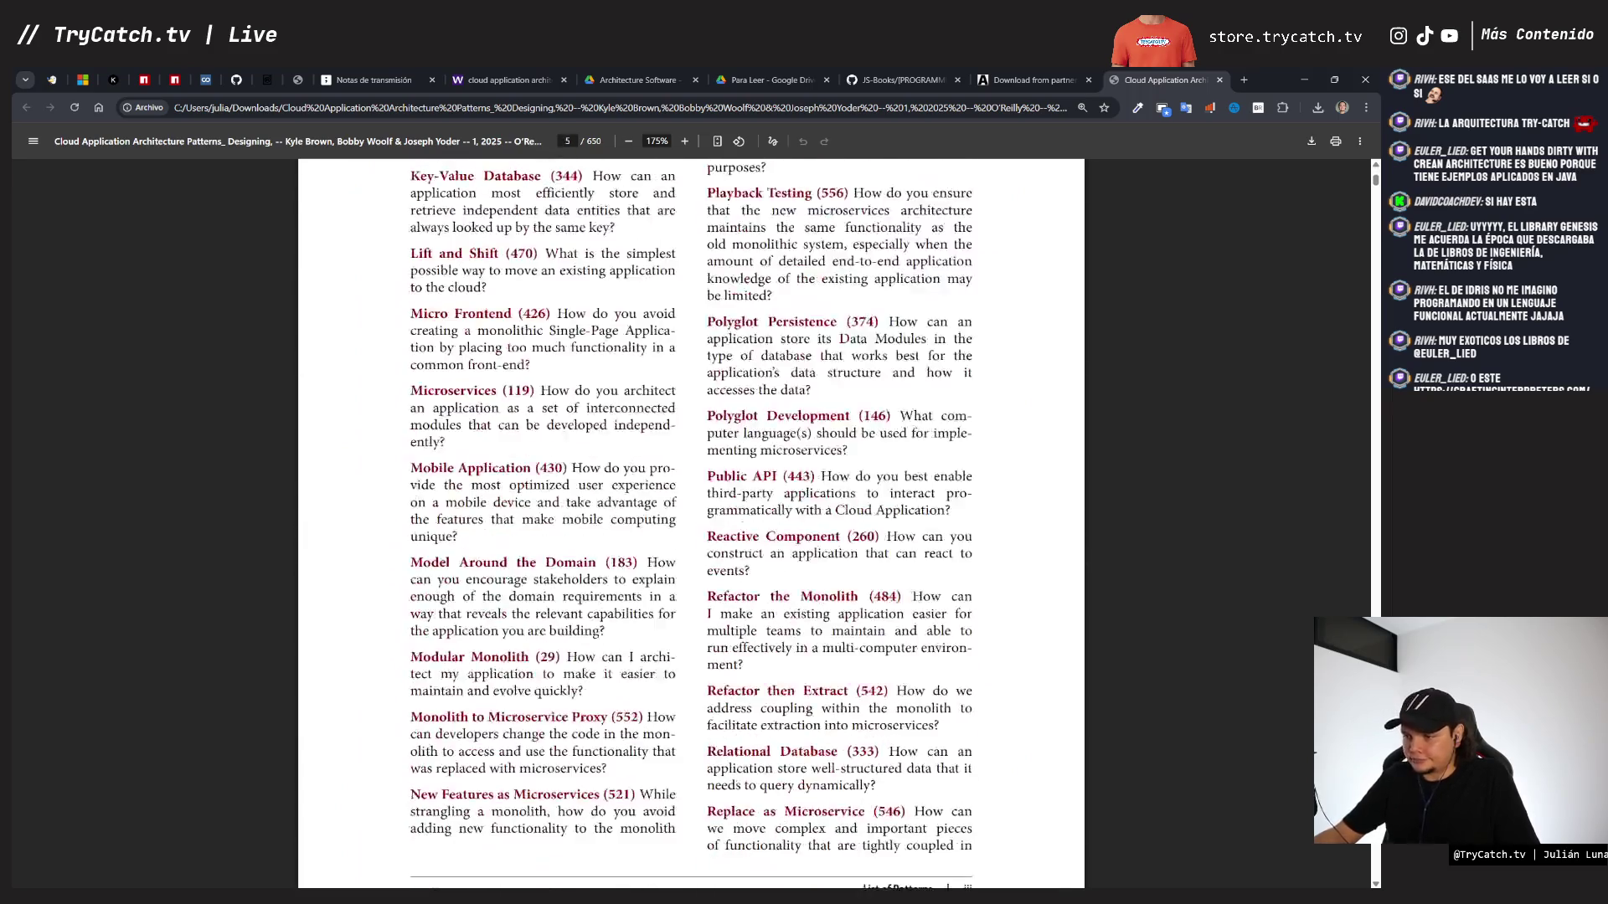
scroll(660, 353, "down", 20)
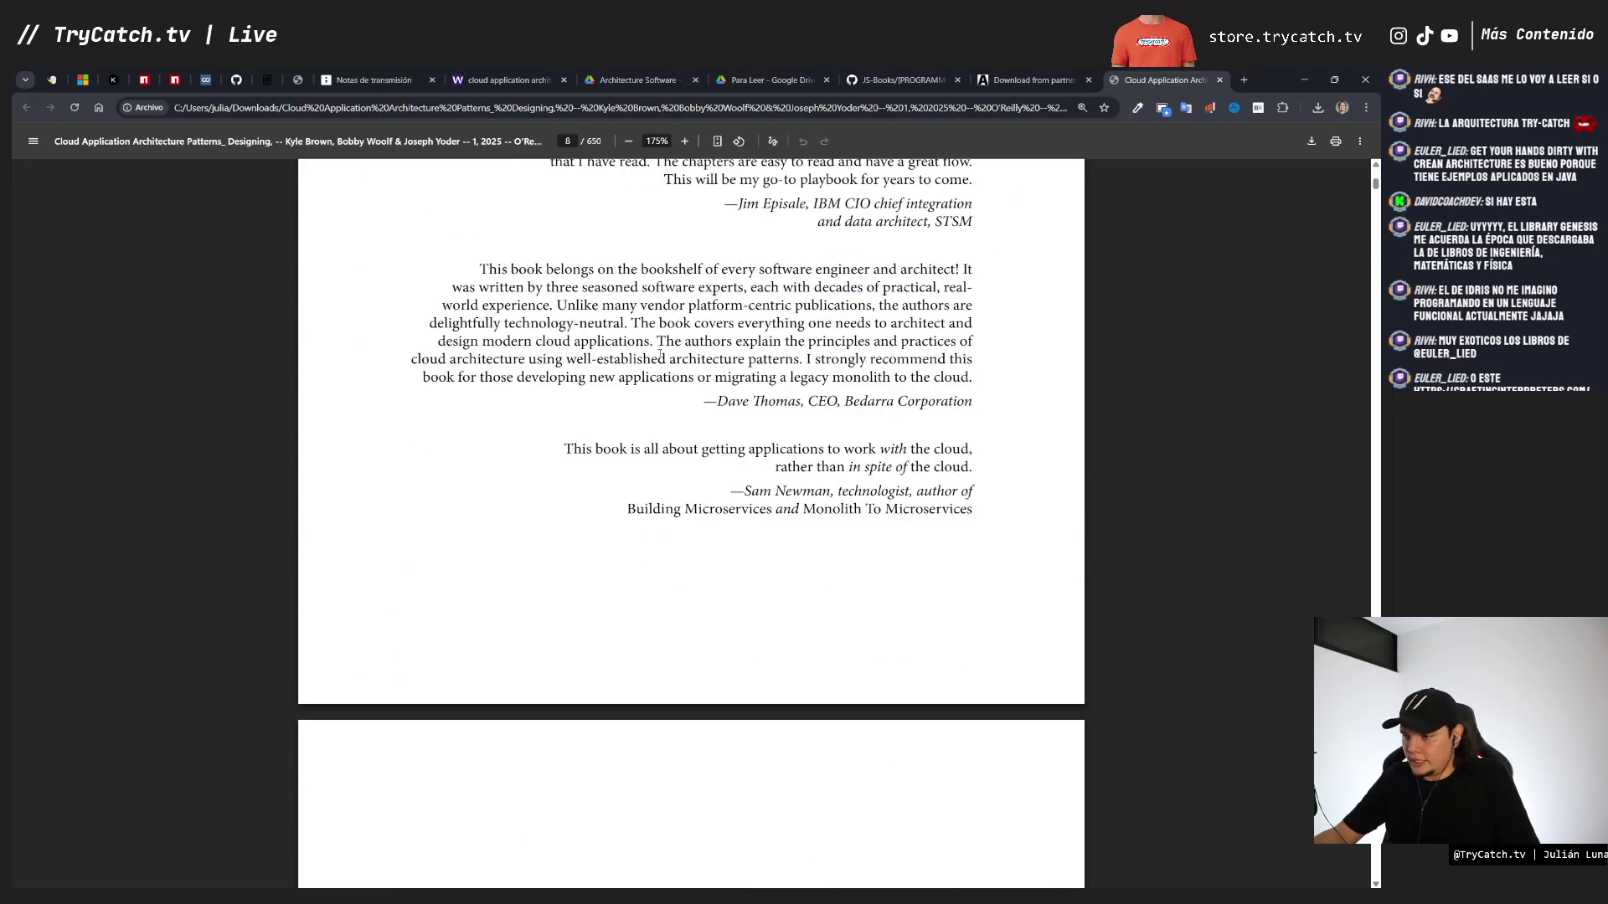
scroll(660, 353, "down", 15)
scroll(655, 362, "up", 5)
scroll(492, 385, "down", 1)
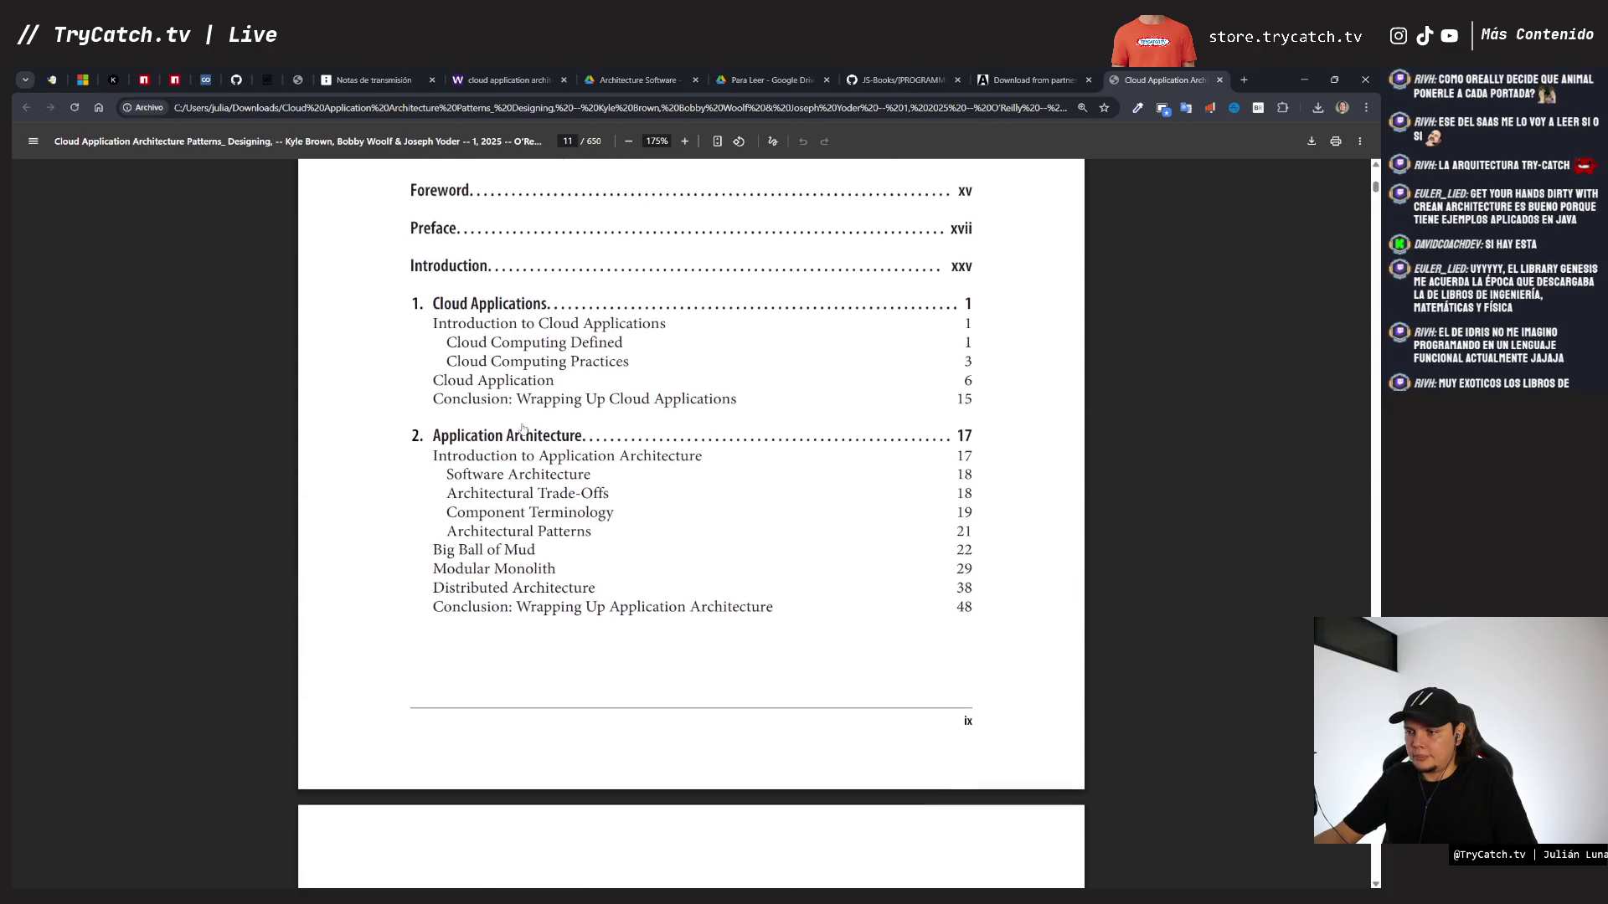
scroll(489, 463, "down", 2)
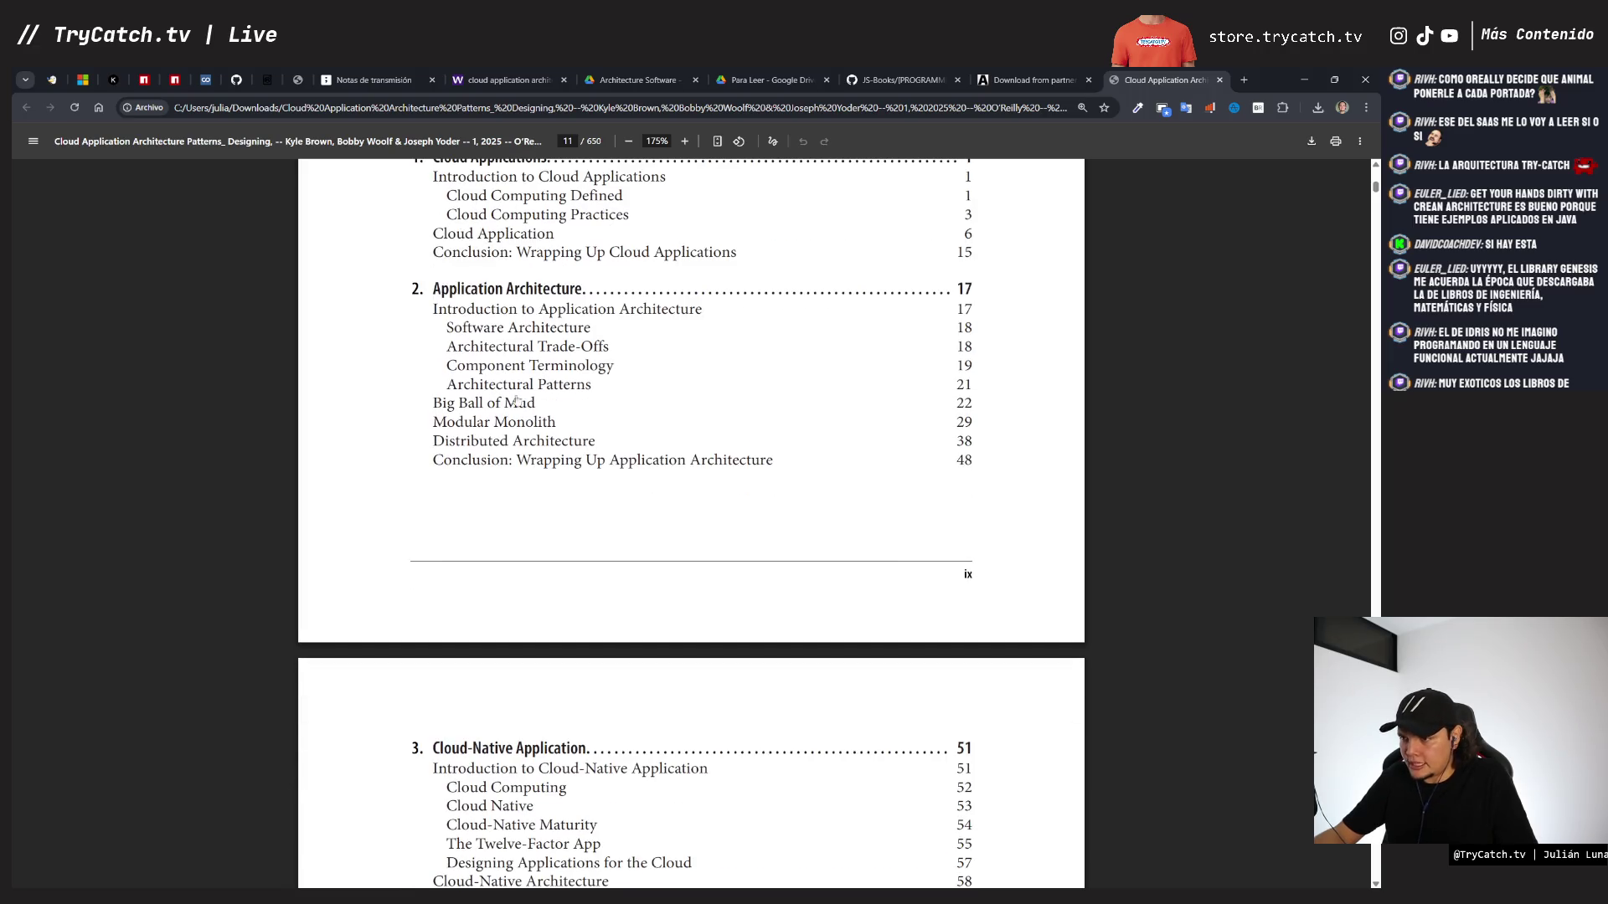
scroll(576, 508, "down", 4)
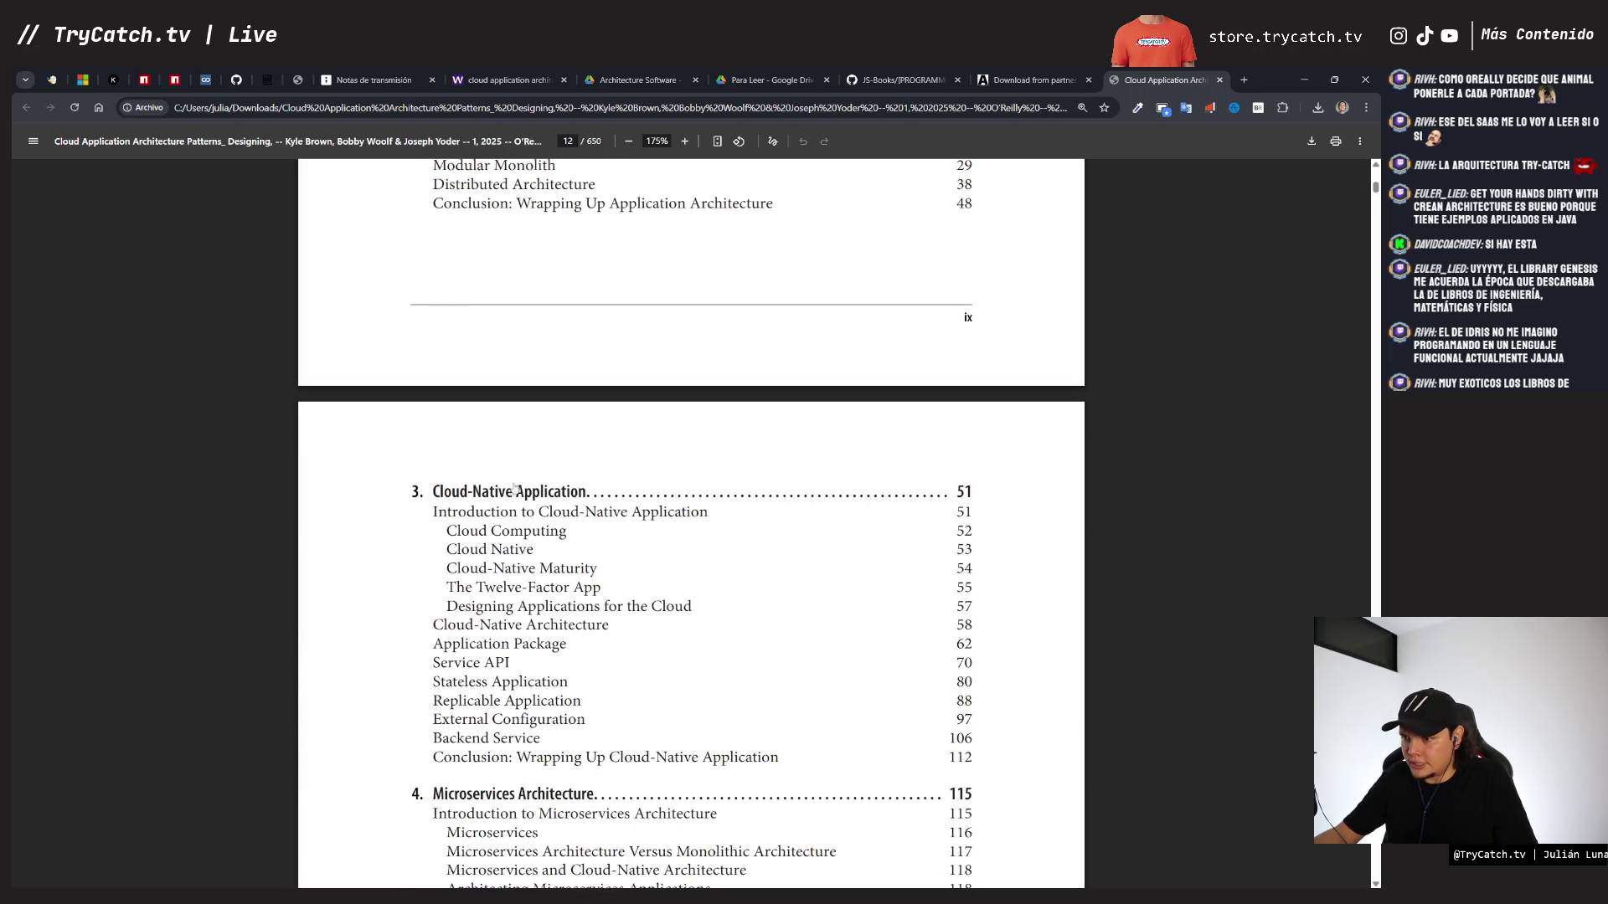
scroll(489, 503, "down", 4)
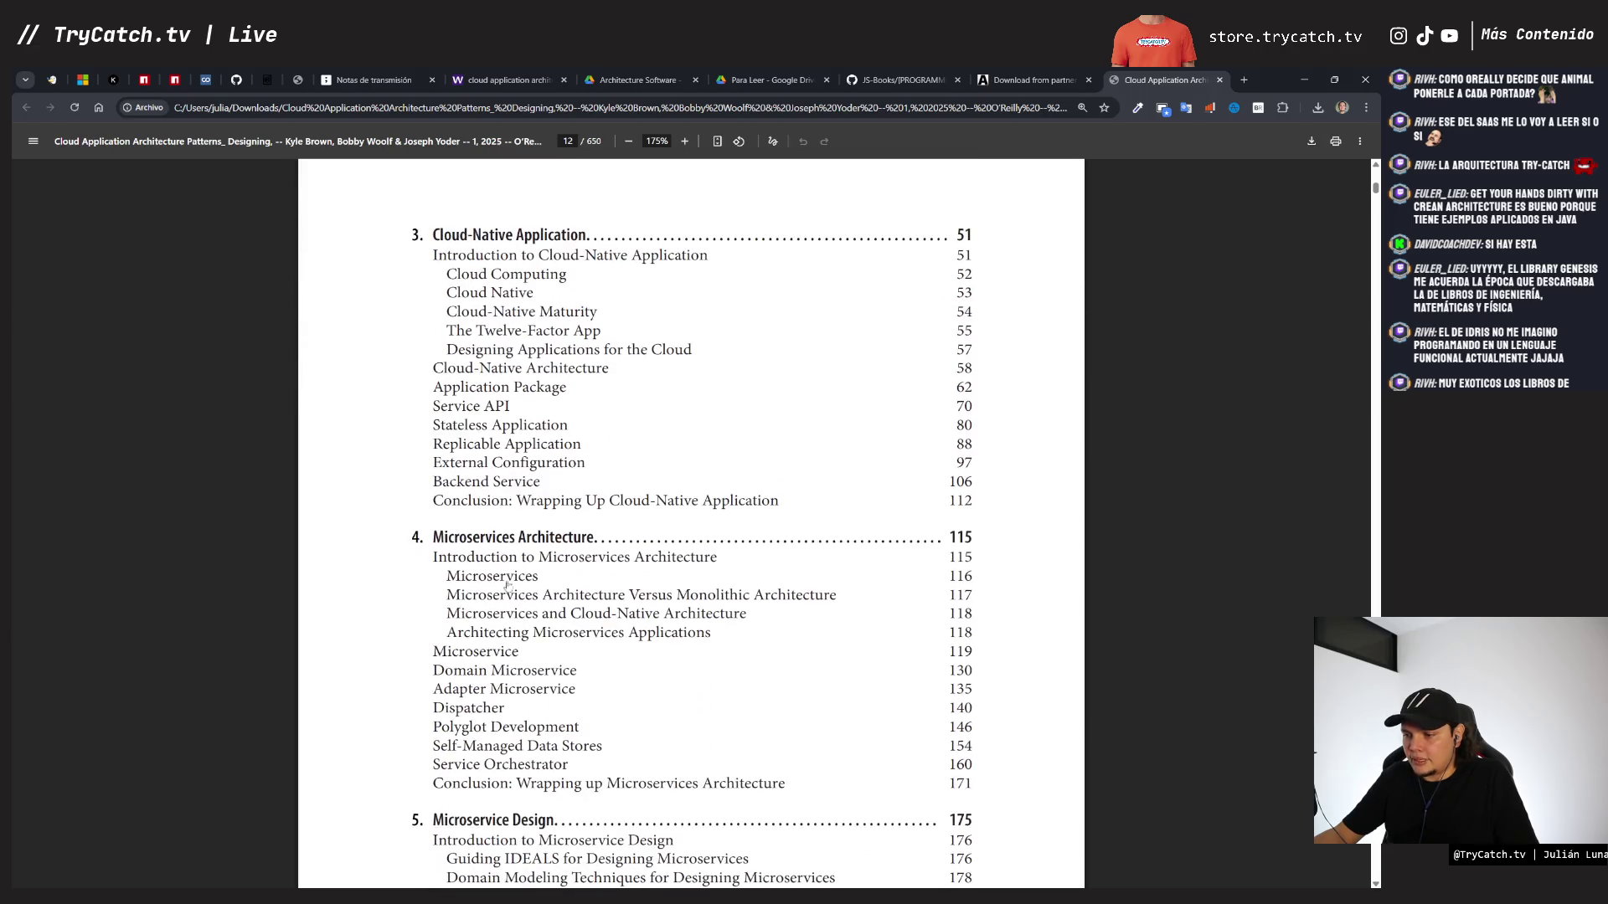
scroll(526, 540, "down", 4)
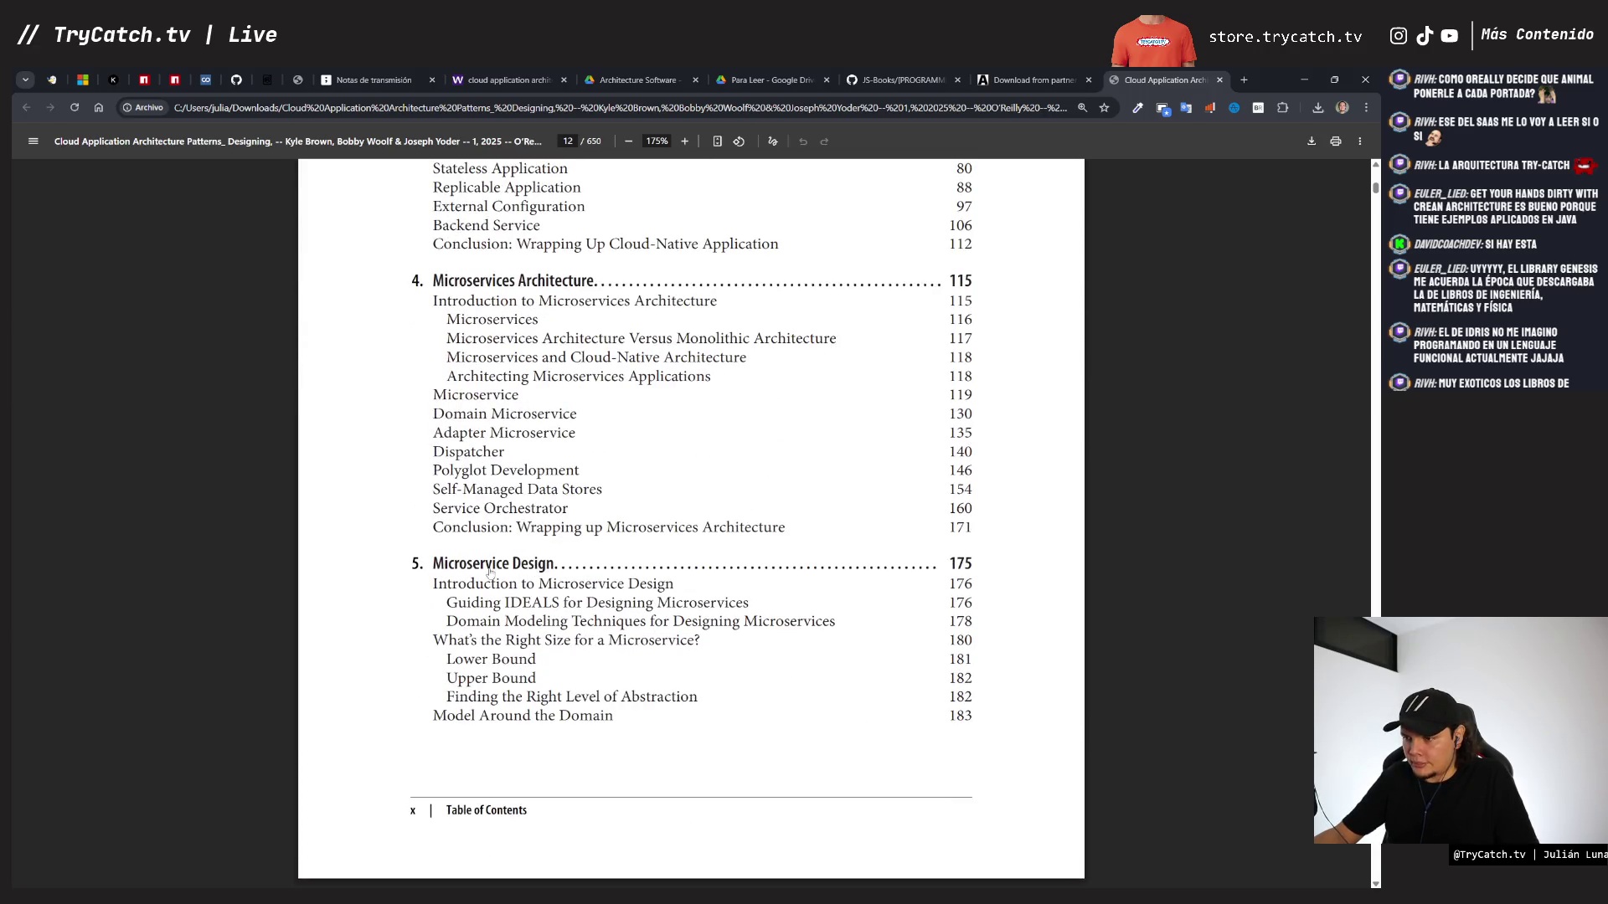
scroll(536, 569, "down", 12)
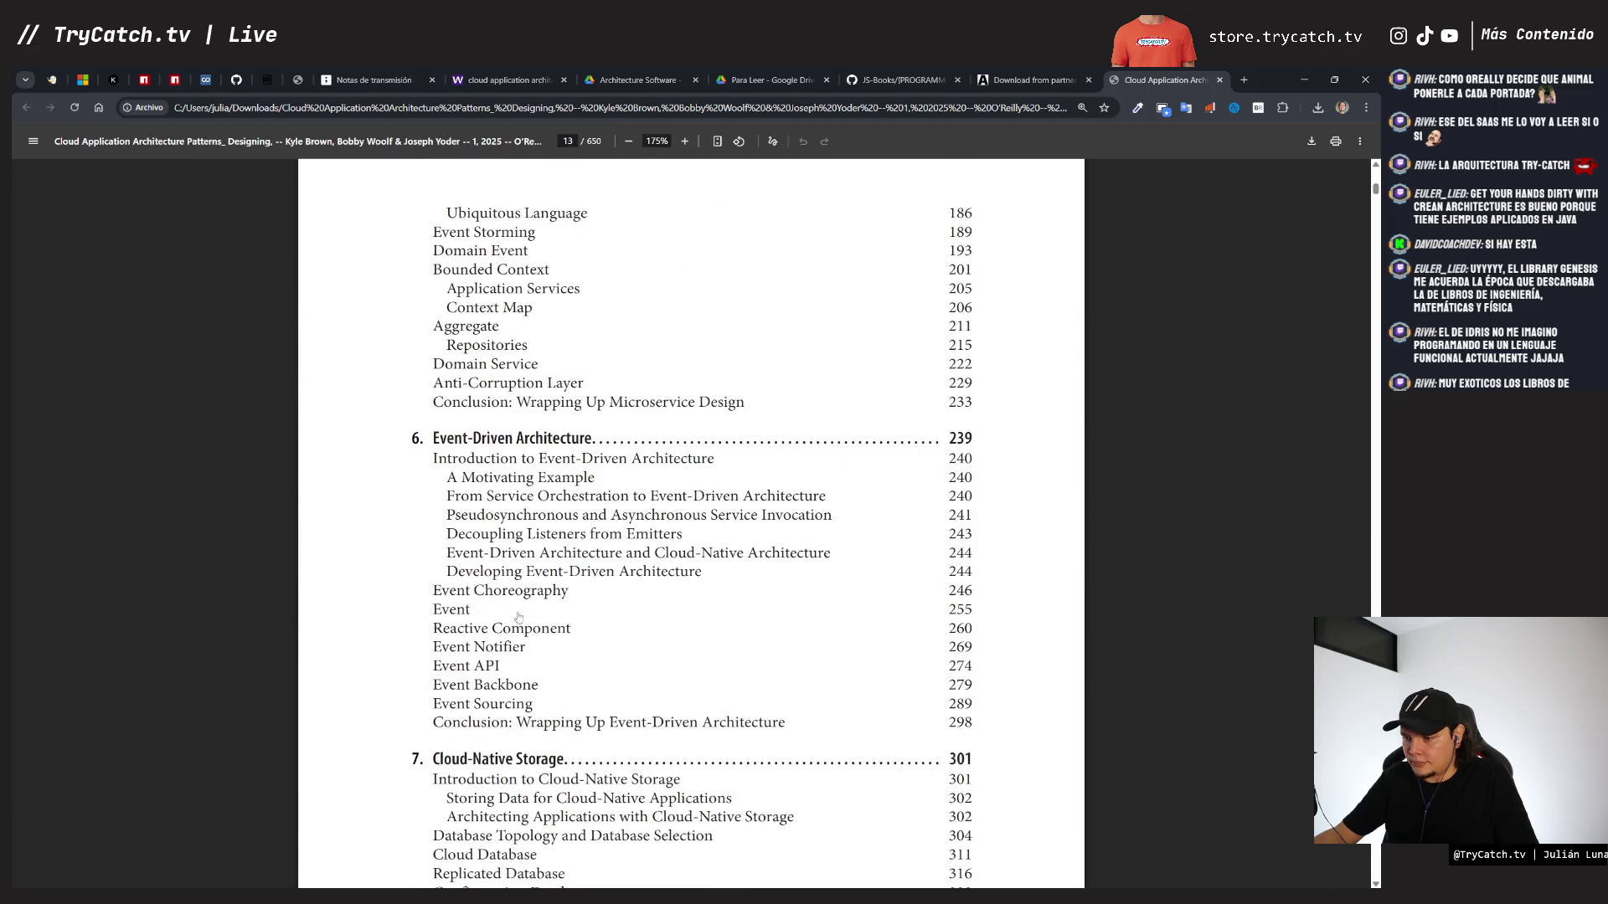
scroll(536, 502, "down", 4)
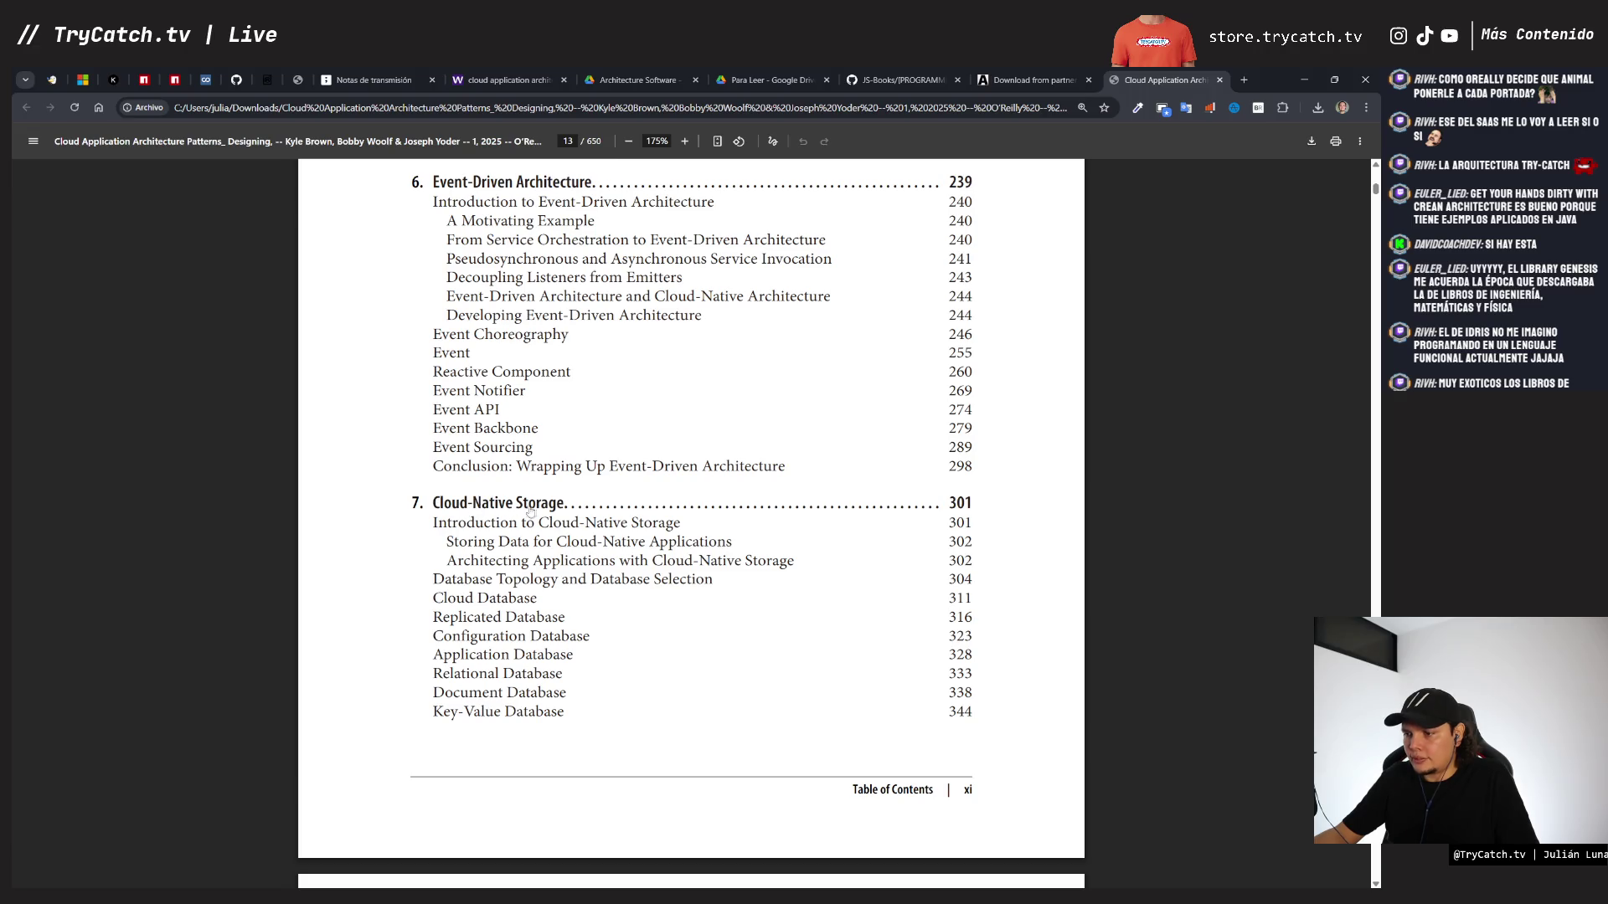
scroll(528, 509, "down", 10)
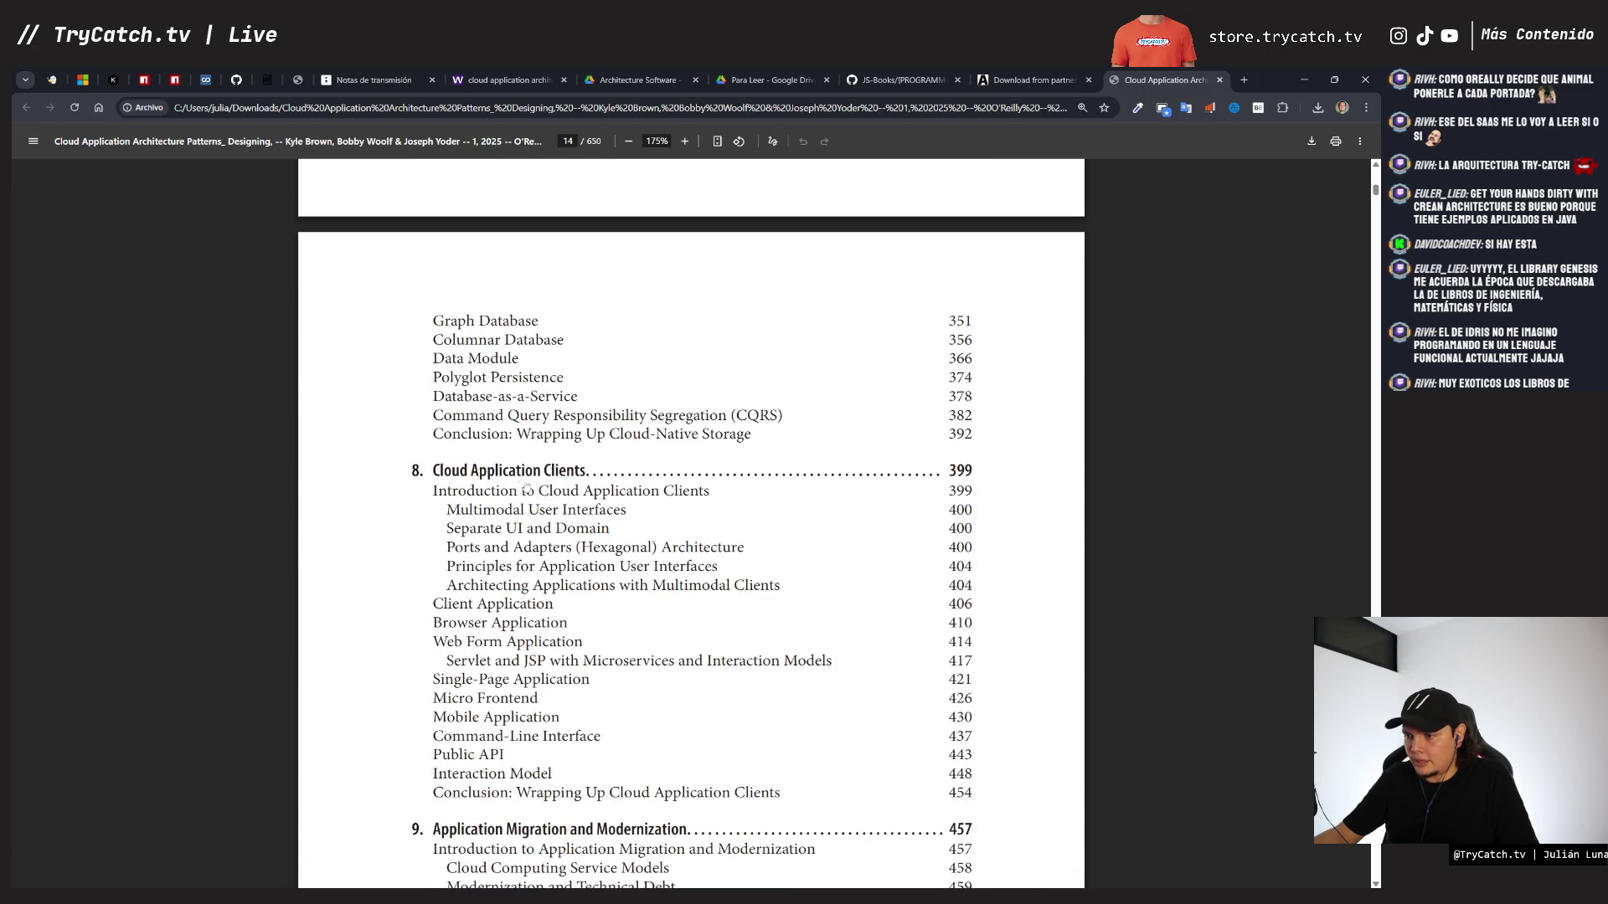
scroll(563, 483, "down", 5)
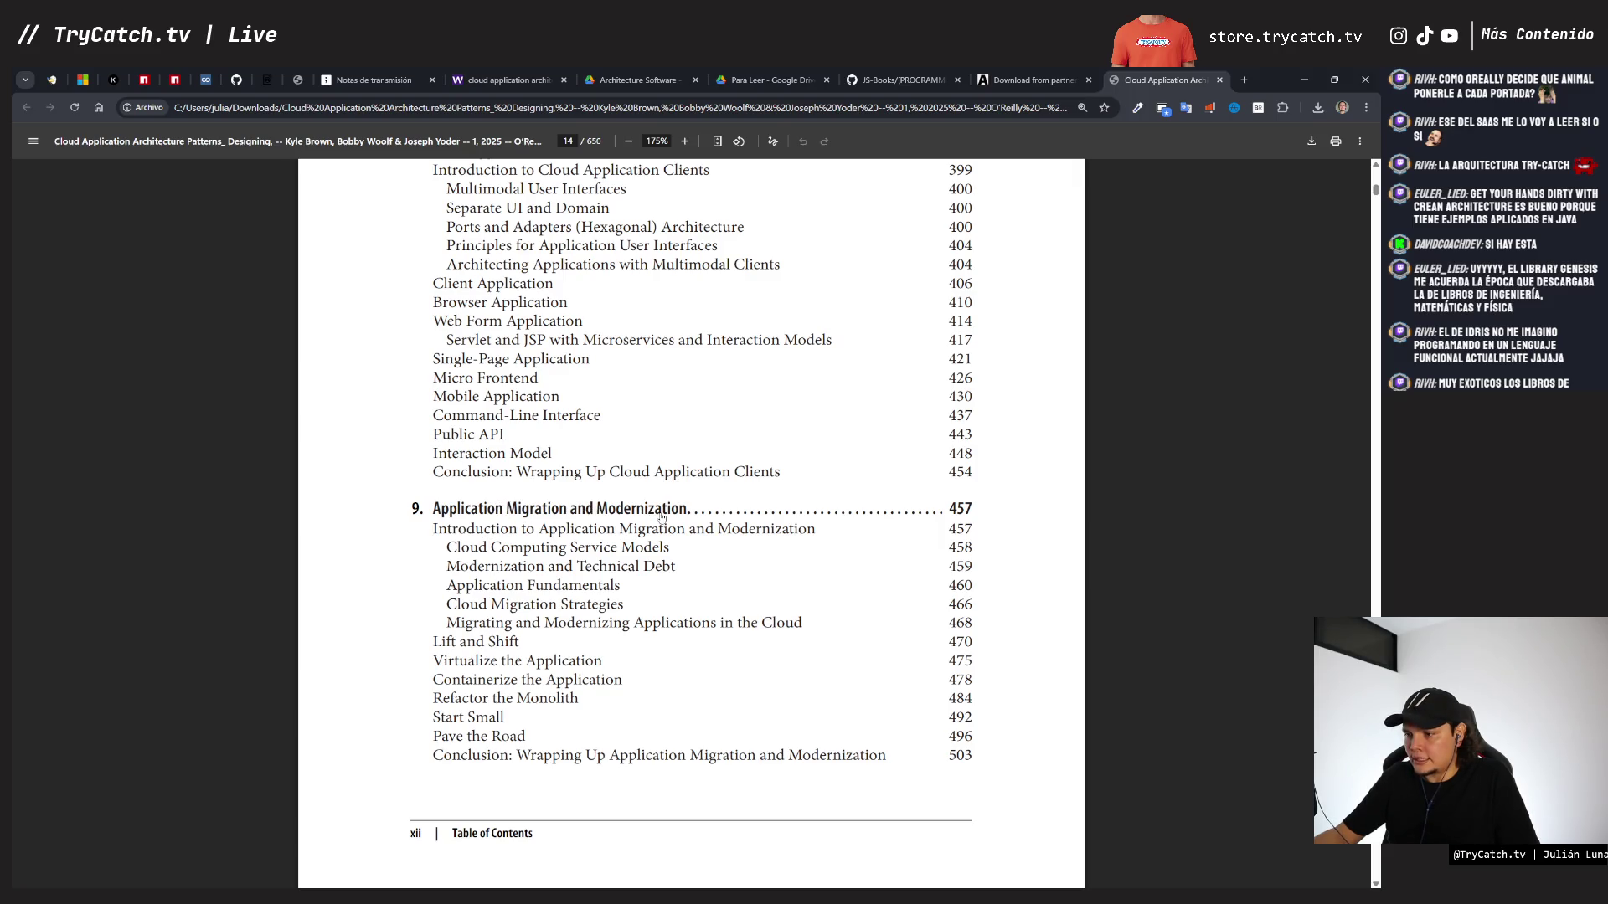
scroll(596, 557, "down", 7)
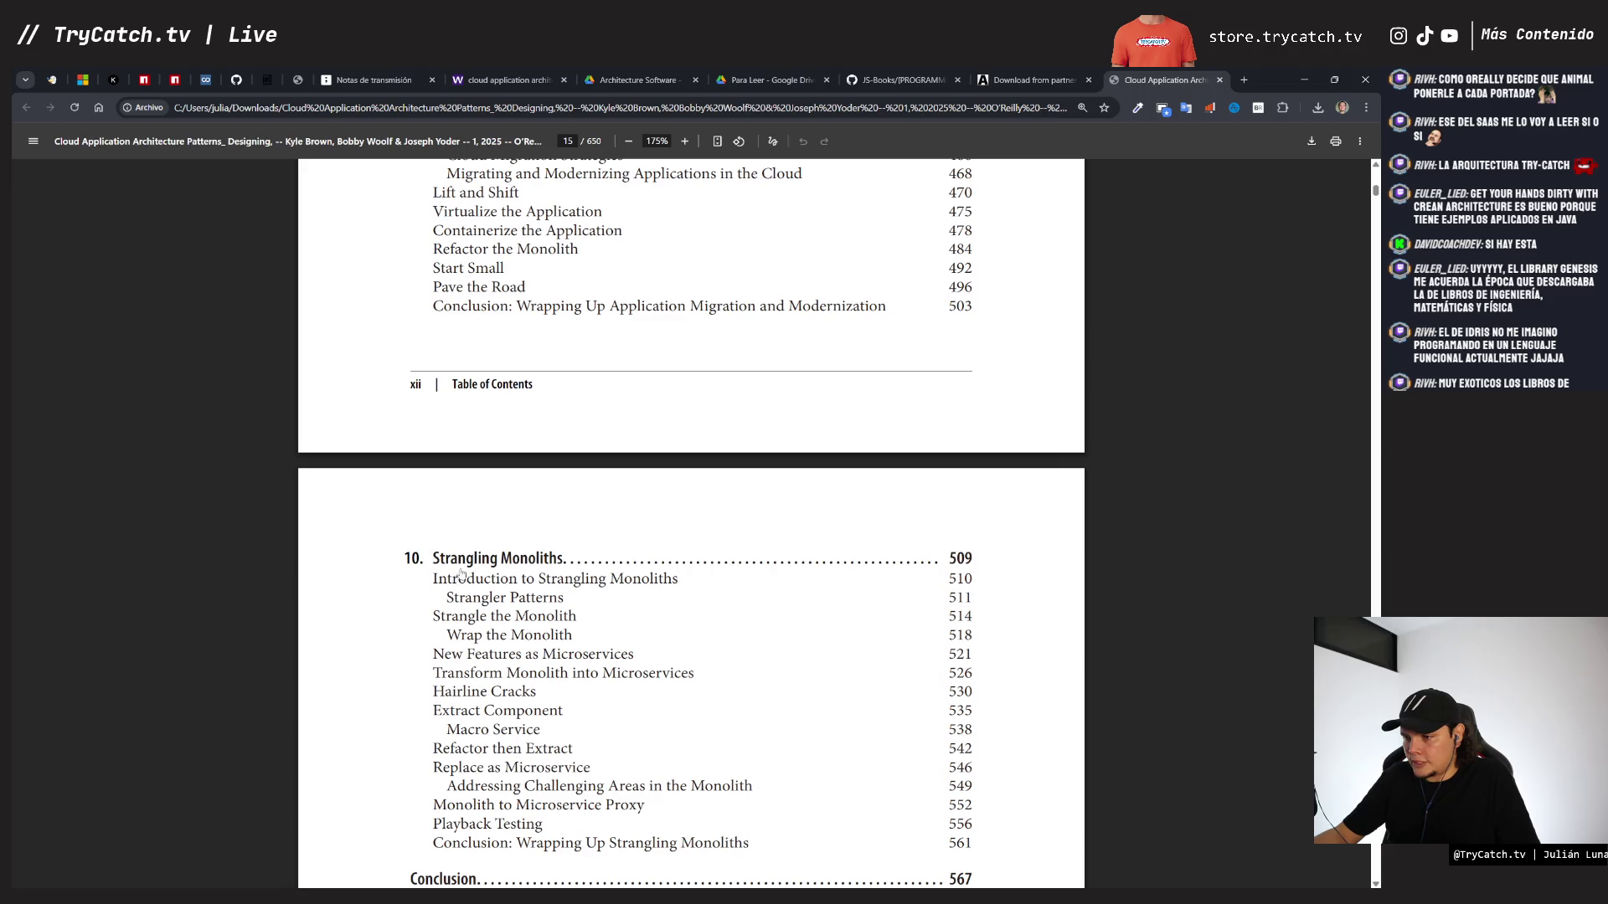
scroll(557, 554, "down", 8)
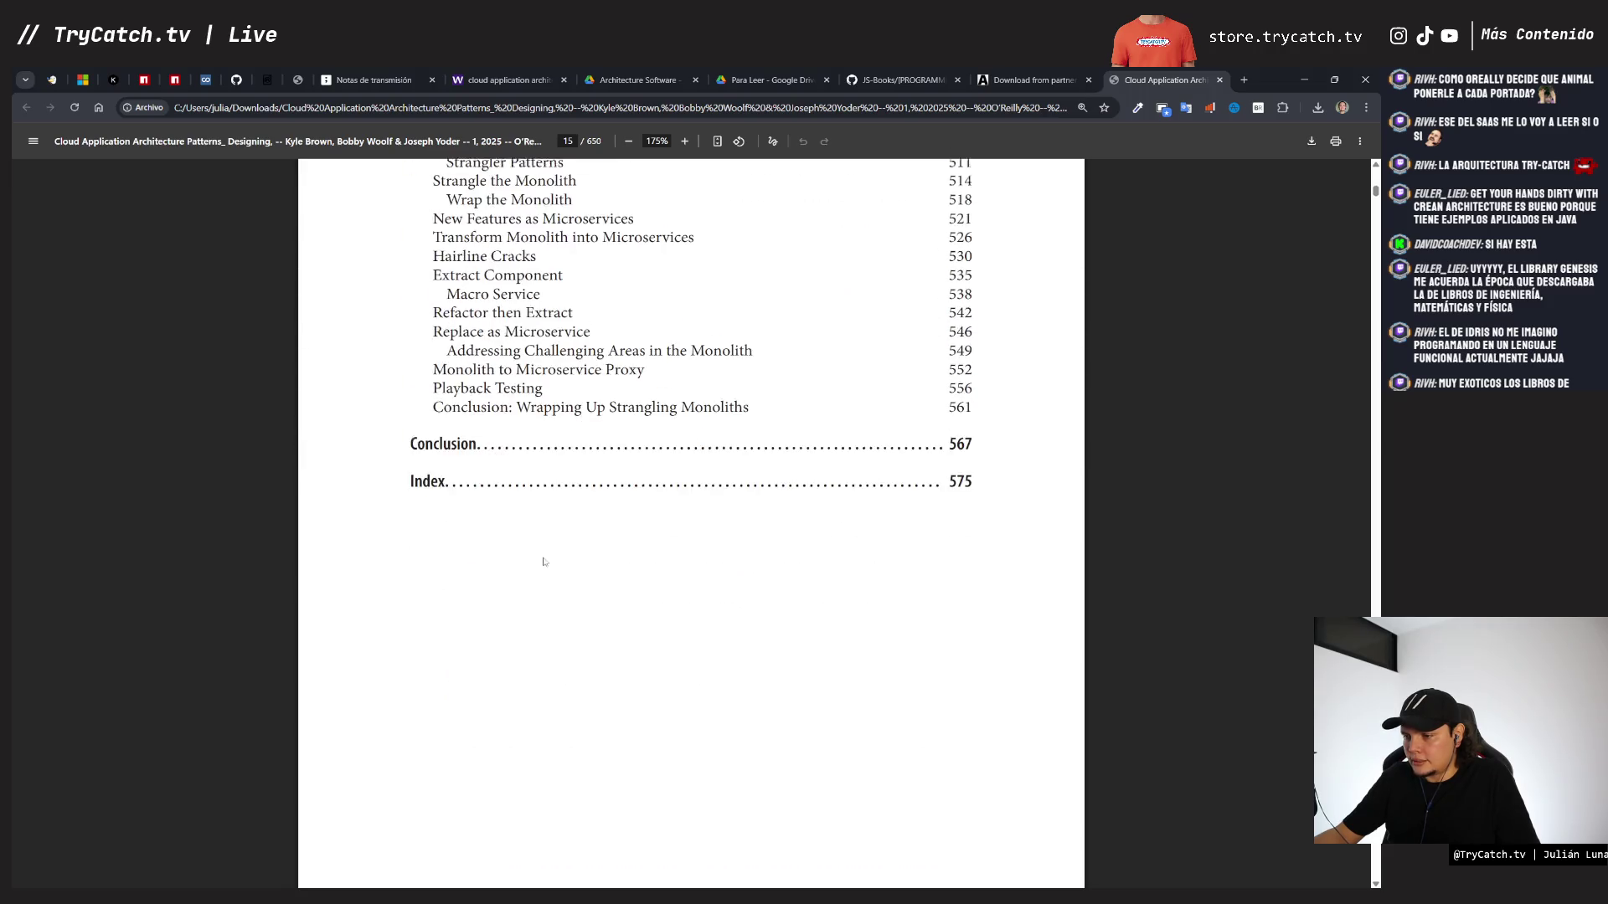